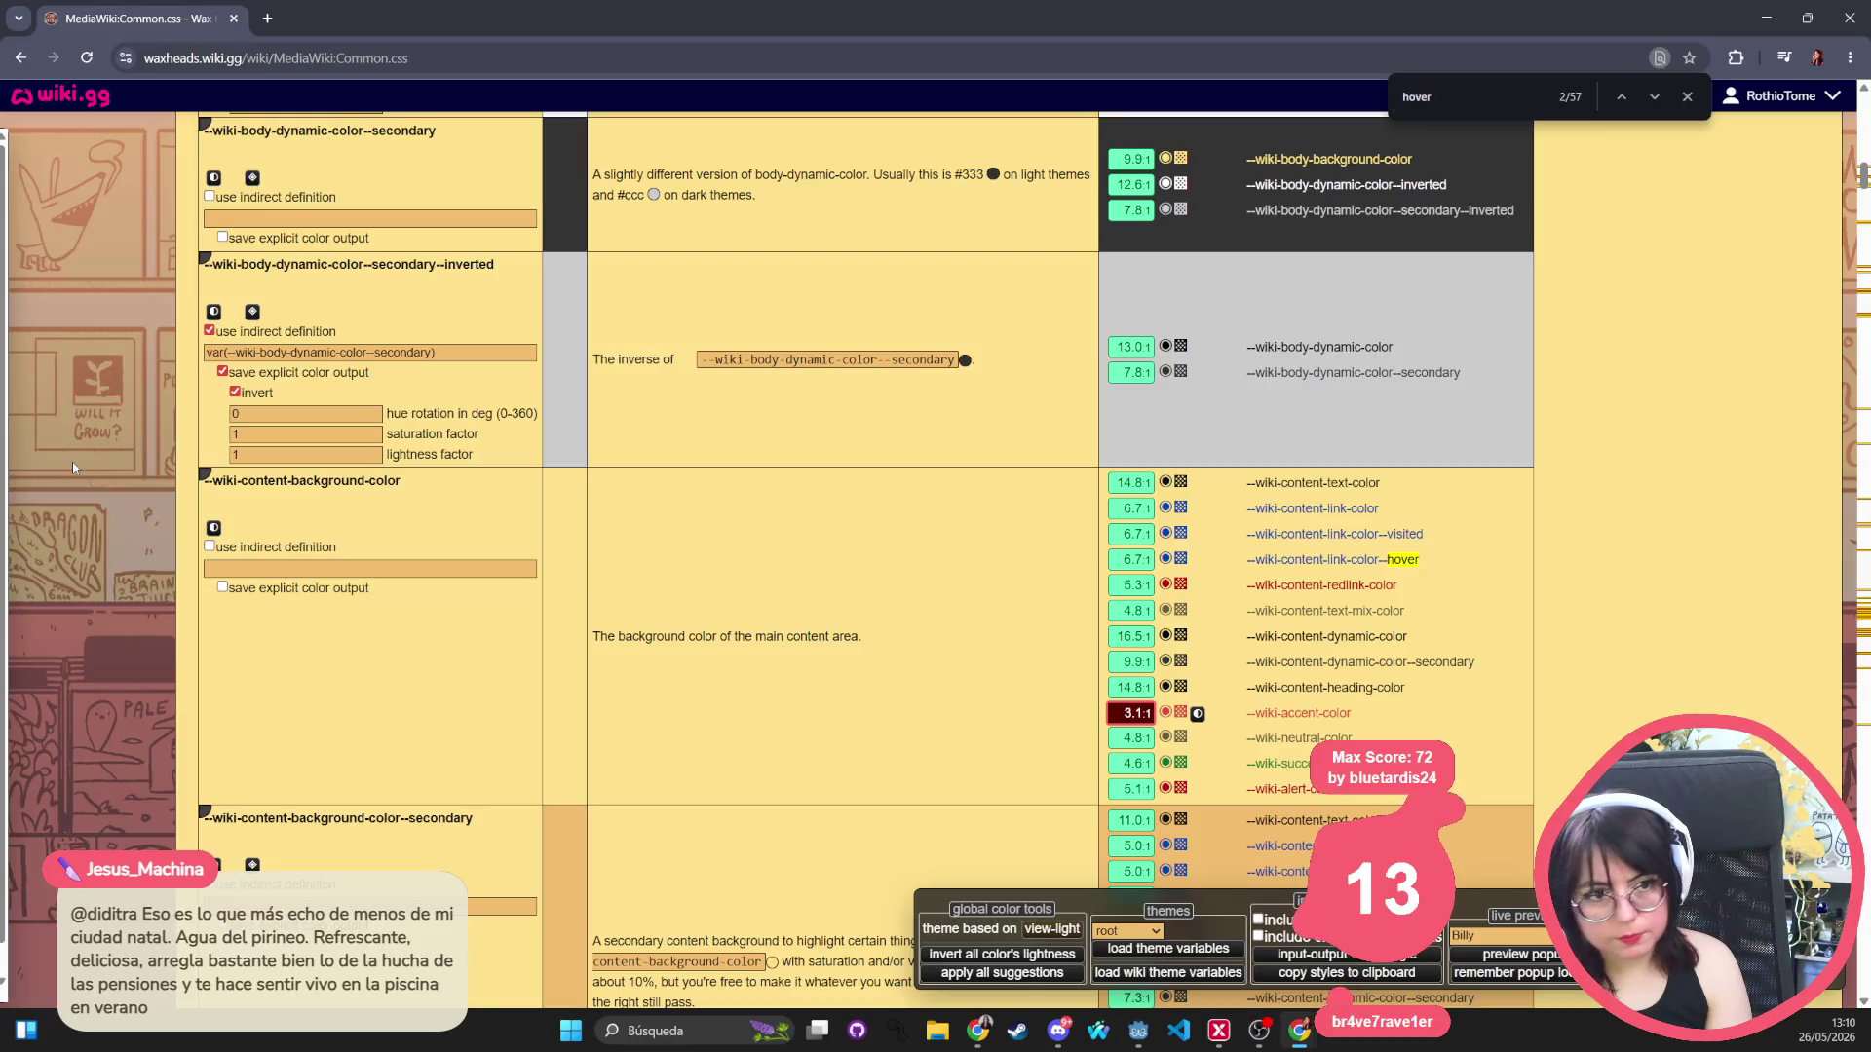
# Find the 'mp-links ul > li:' rule, then search the stylesheet for --wiki-content-link-color.
pyautogui.press('BackSpace')
pyautogui.press('BackSpace')
pyautogui.press('BackSpace')
pyautogui.write('mp')
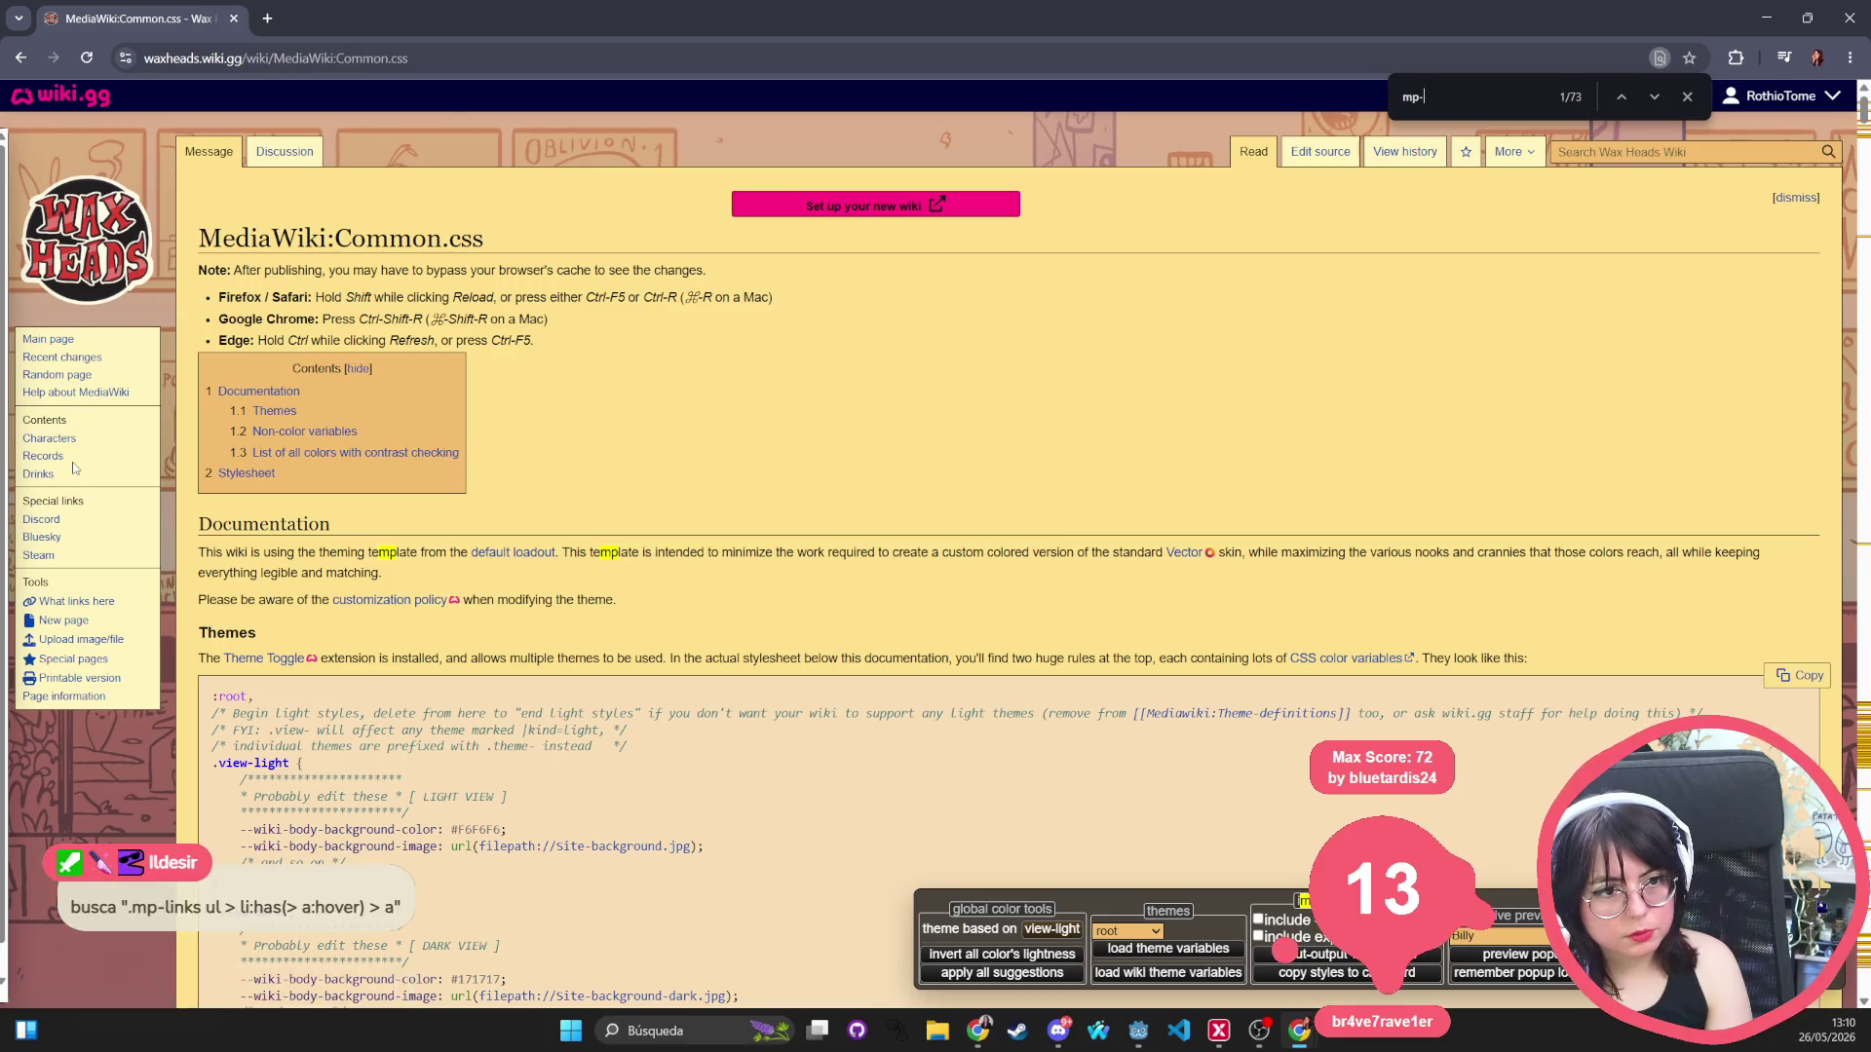
pyautogui.write('-link')
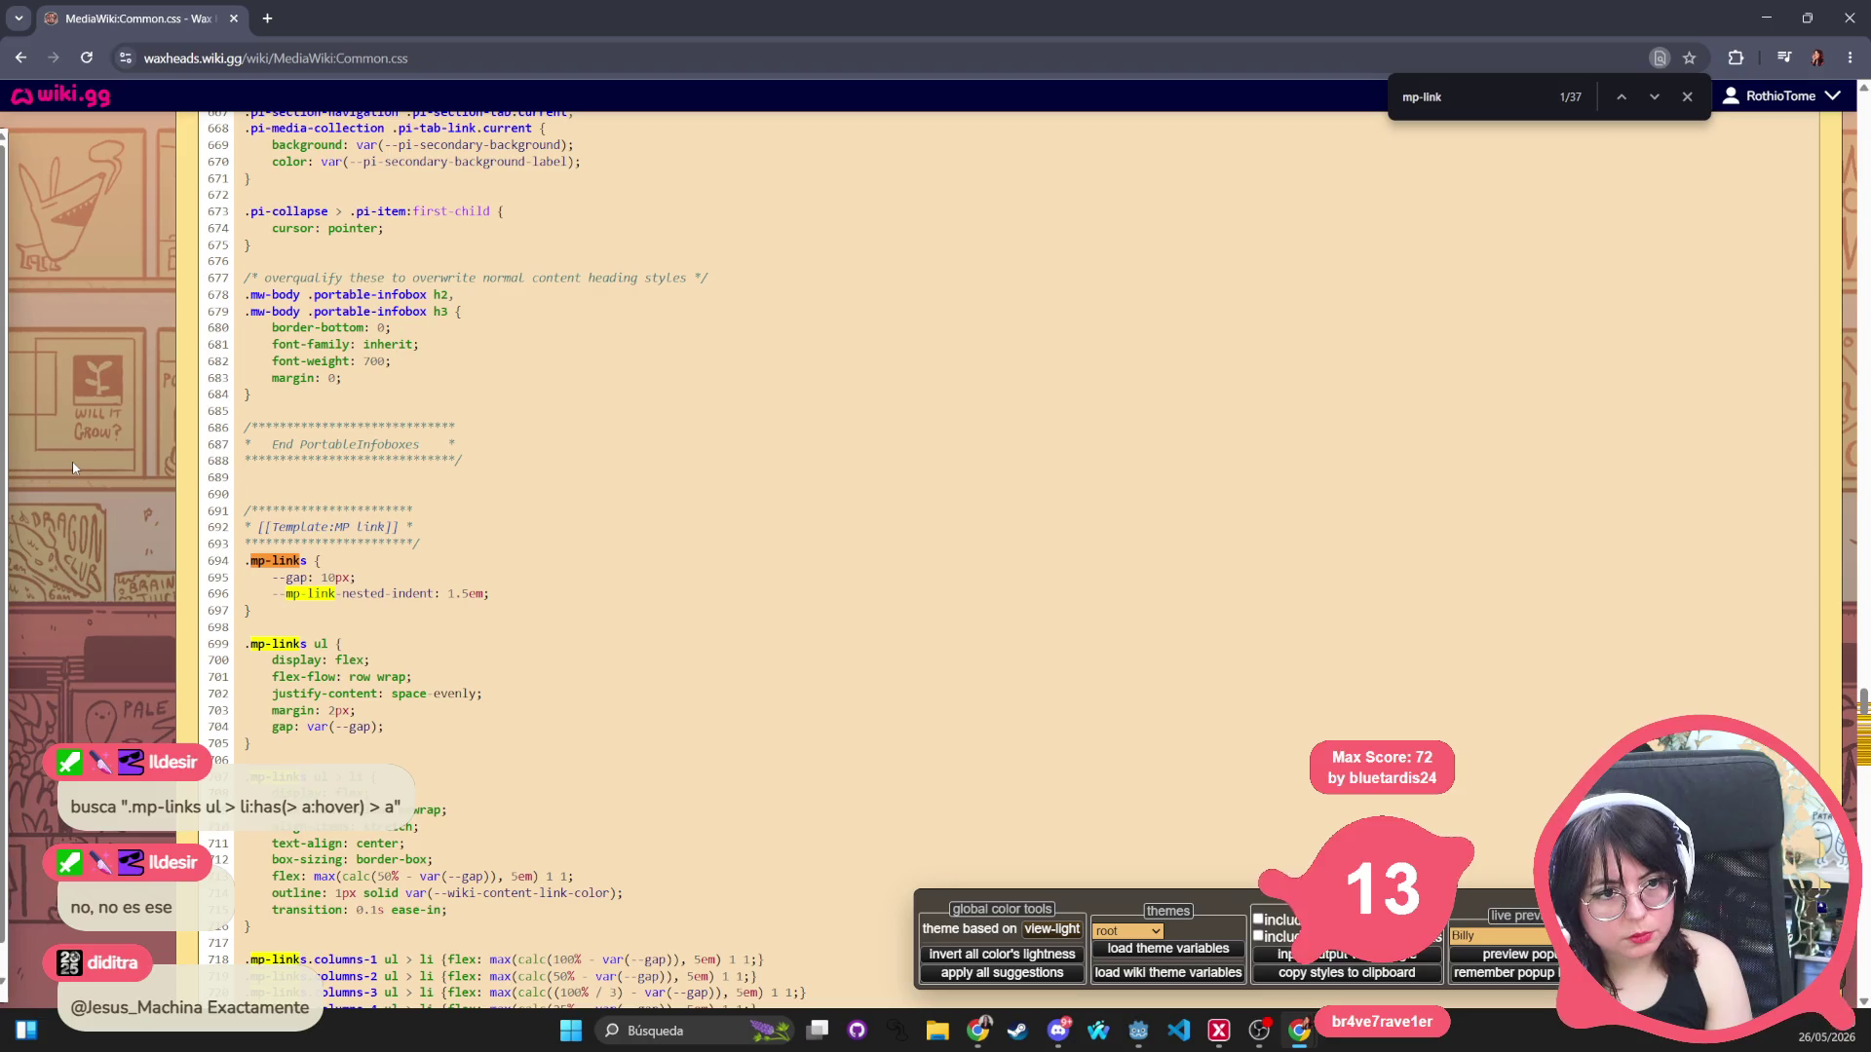
pyautogui.write('s ul')
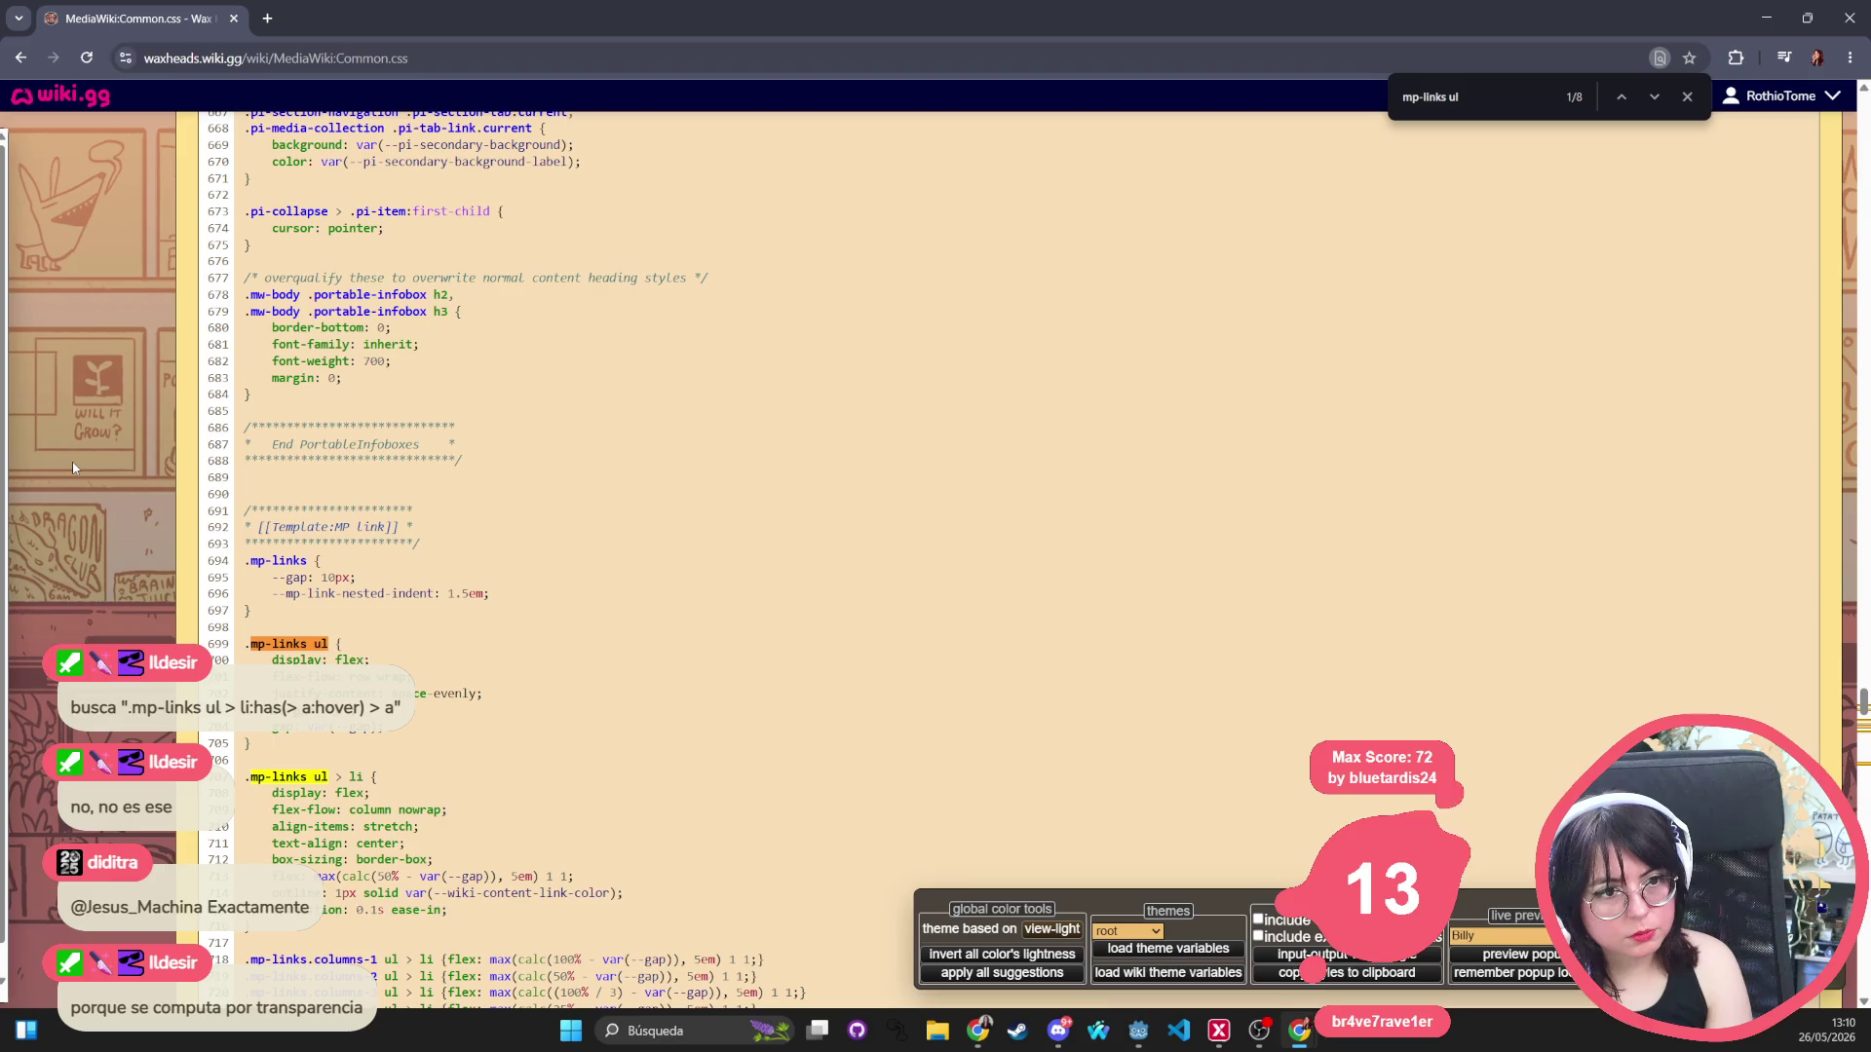
pyautogui.write(' > li')
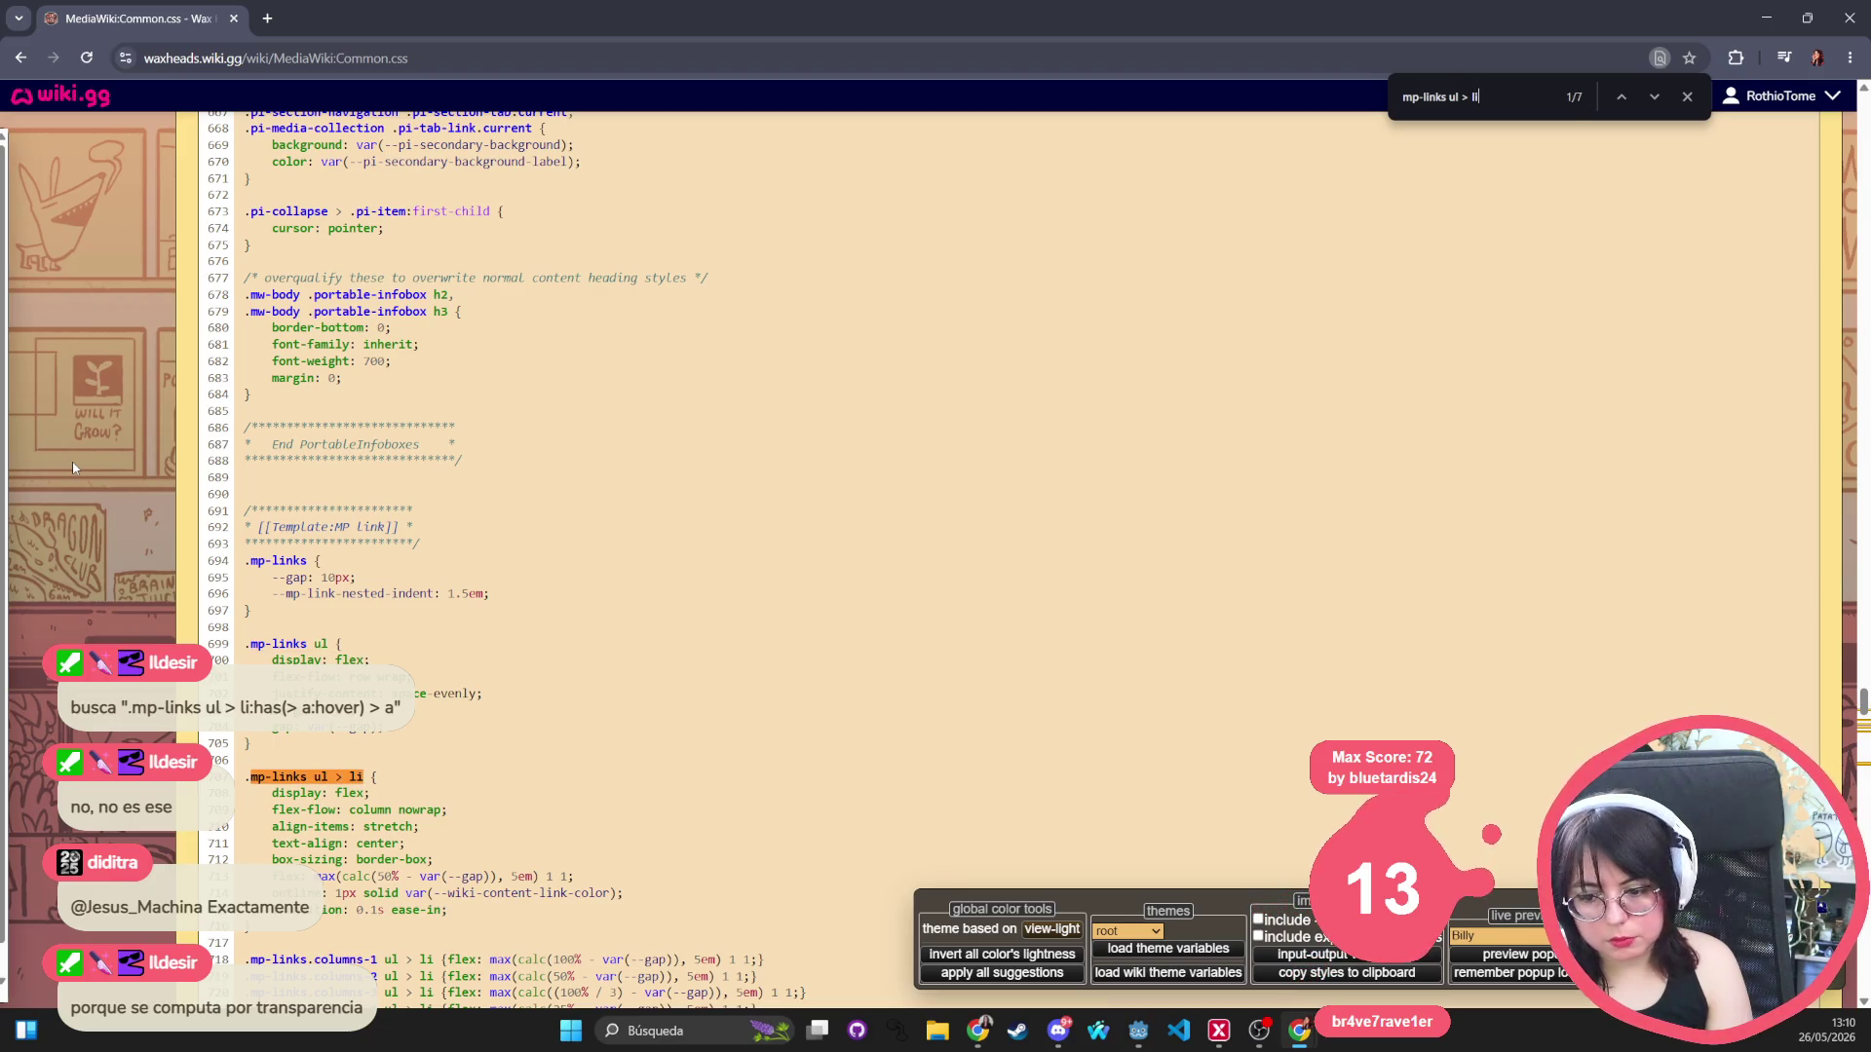
pyautogui.write(':has')
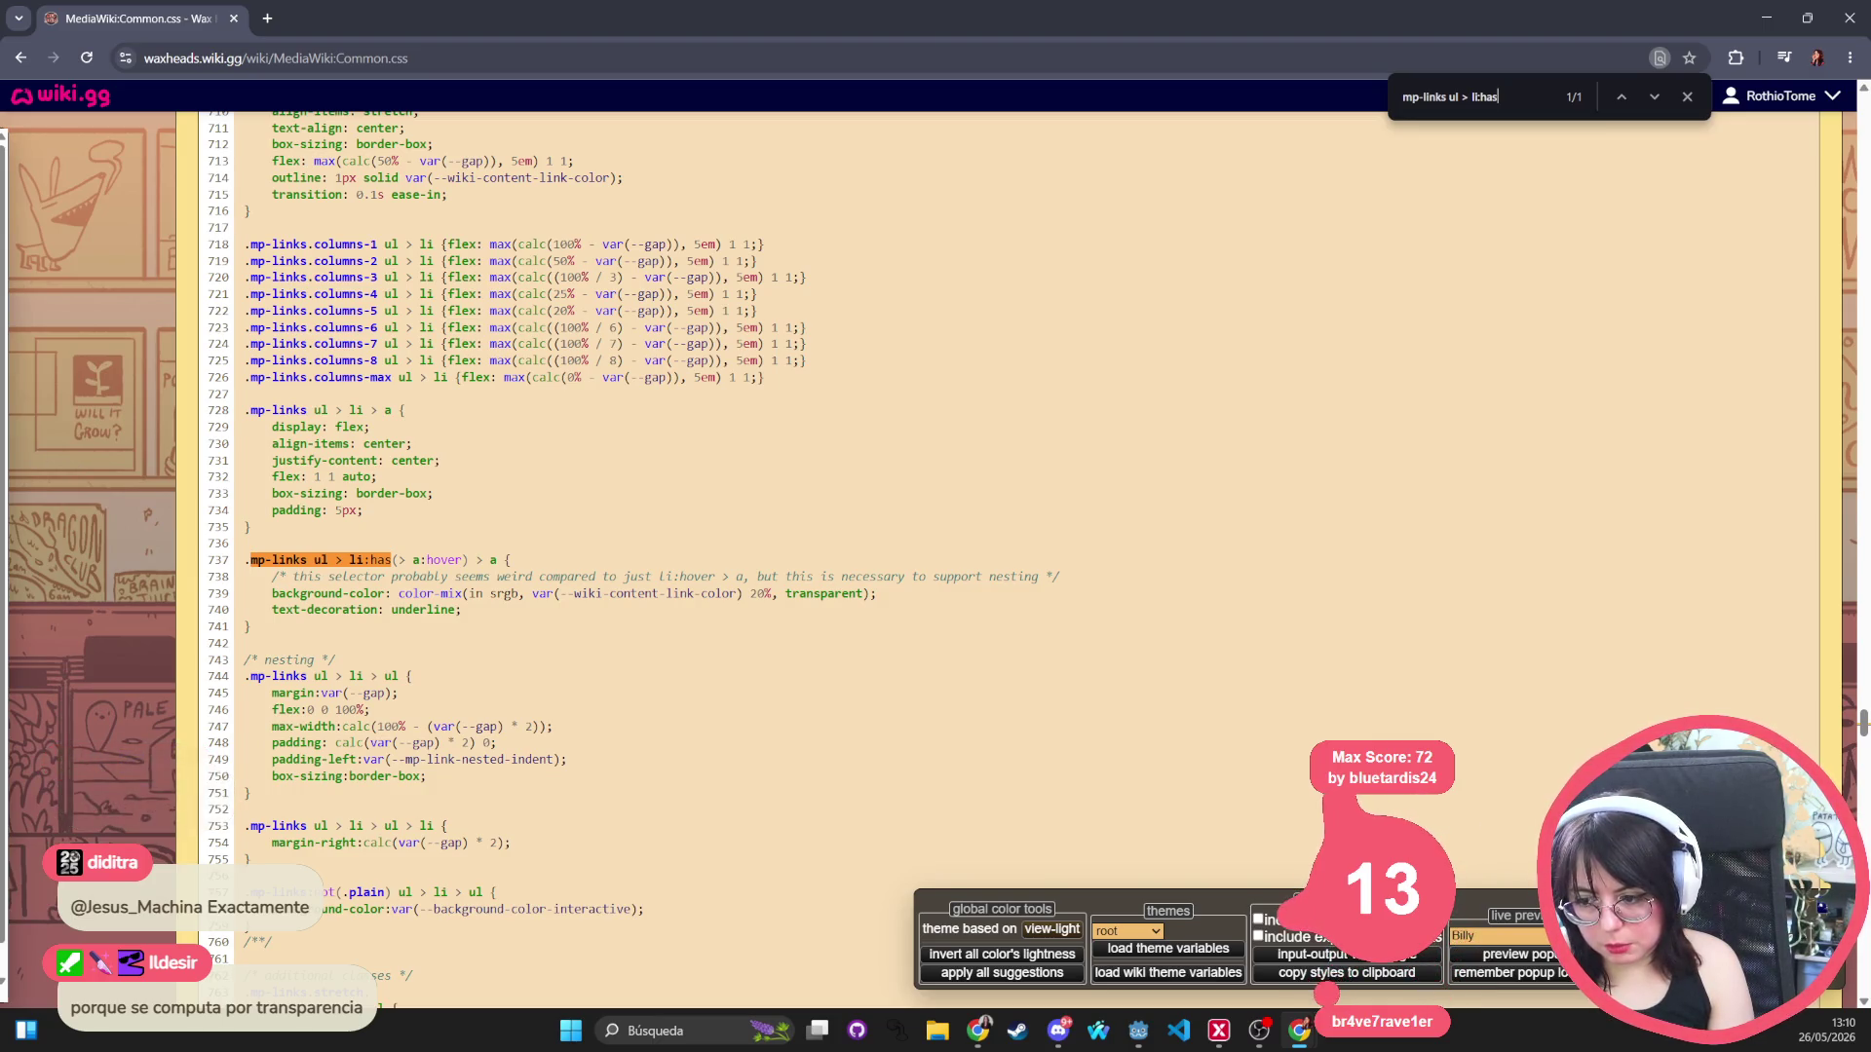
pyautogui.moveTo(738, 594); pyautogui.dragTo(559, 594)
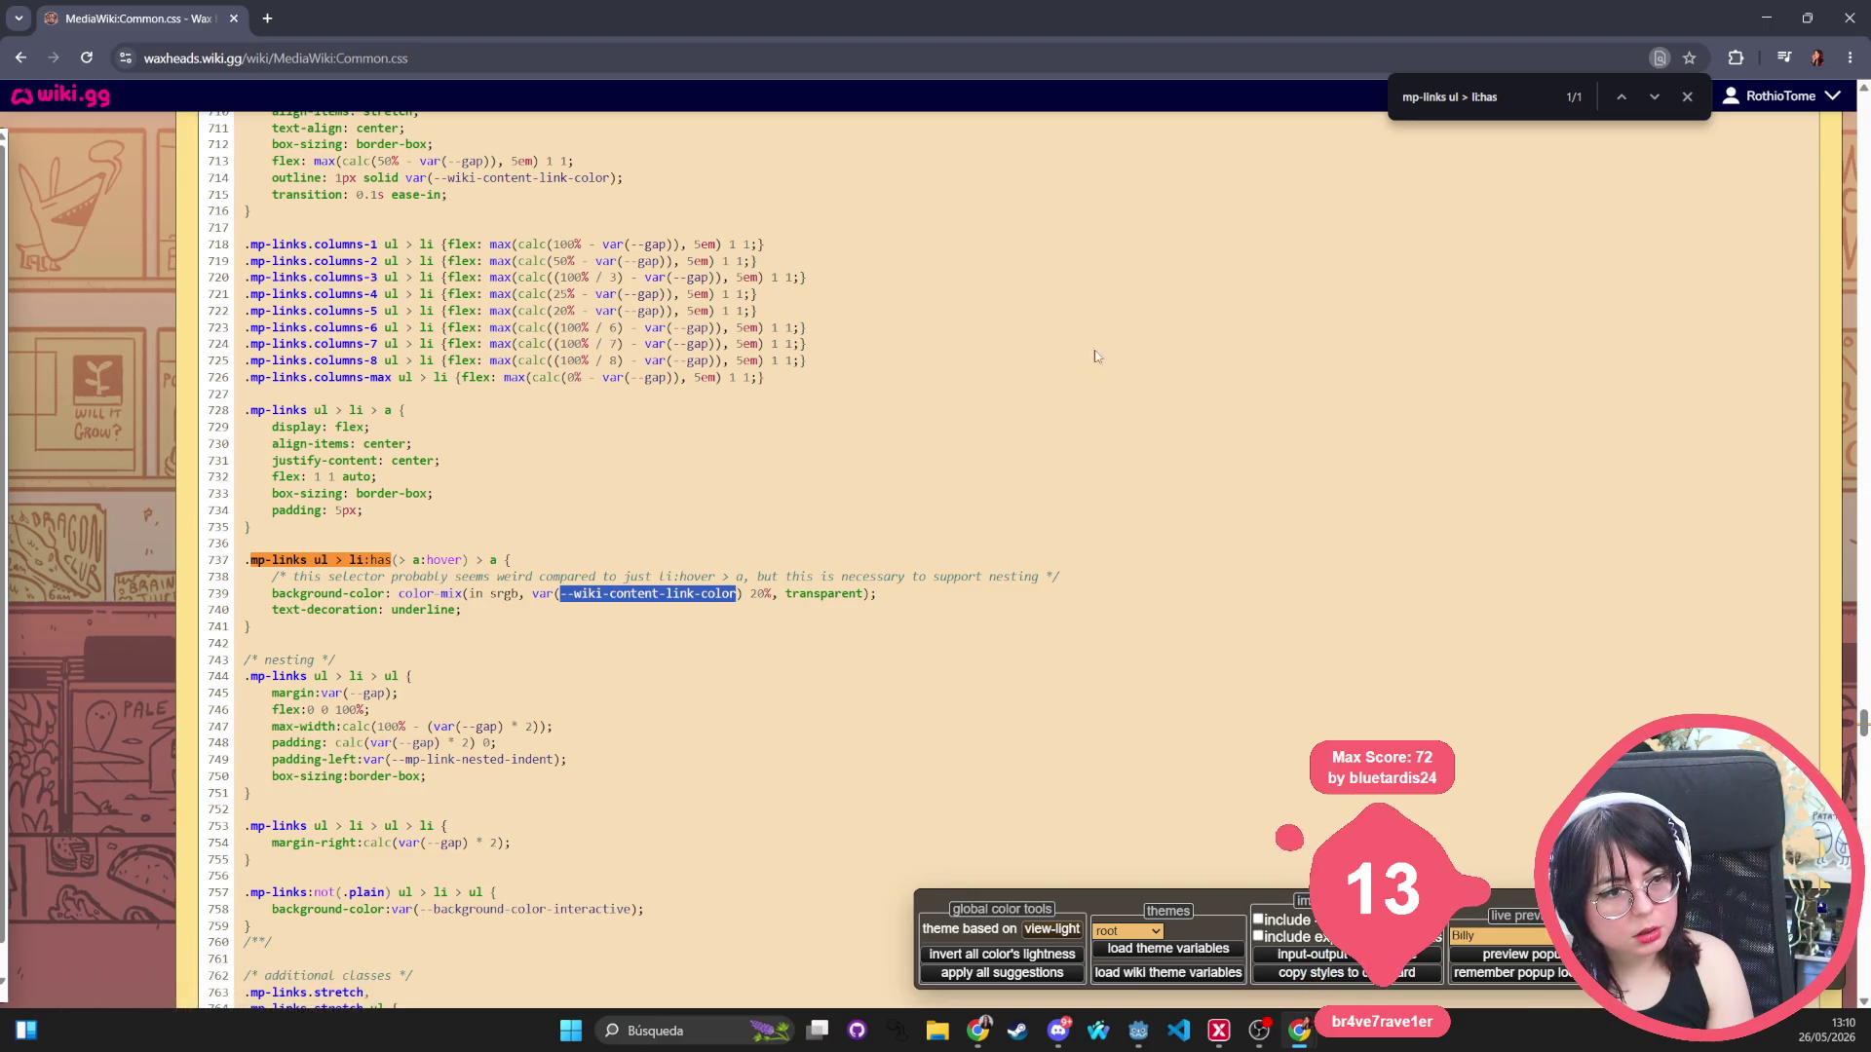
pyautogui.hotkey('ctrl', 'f')
pyautogui.hotkey('ctrl', 'v')
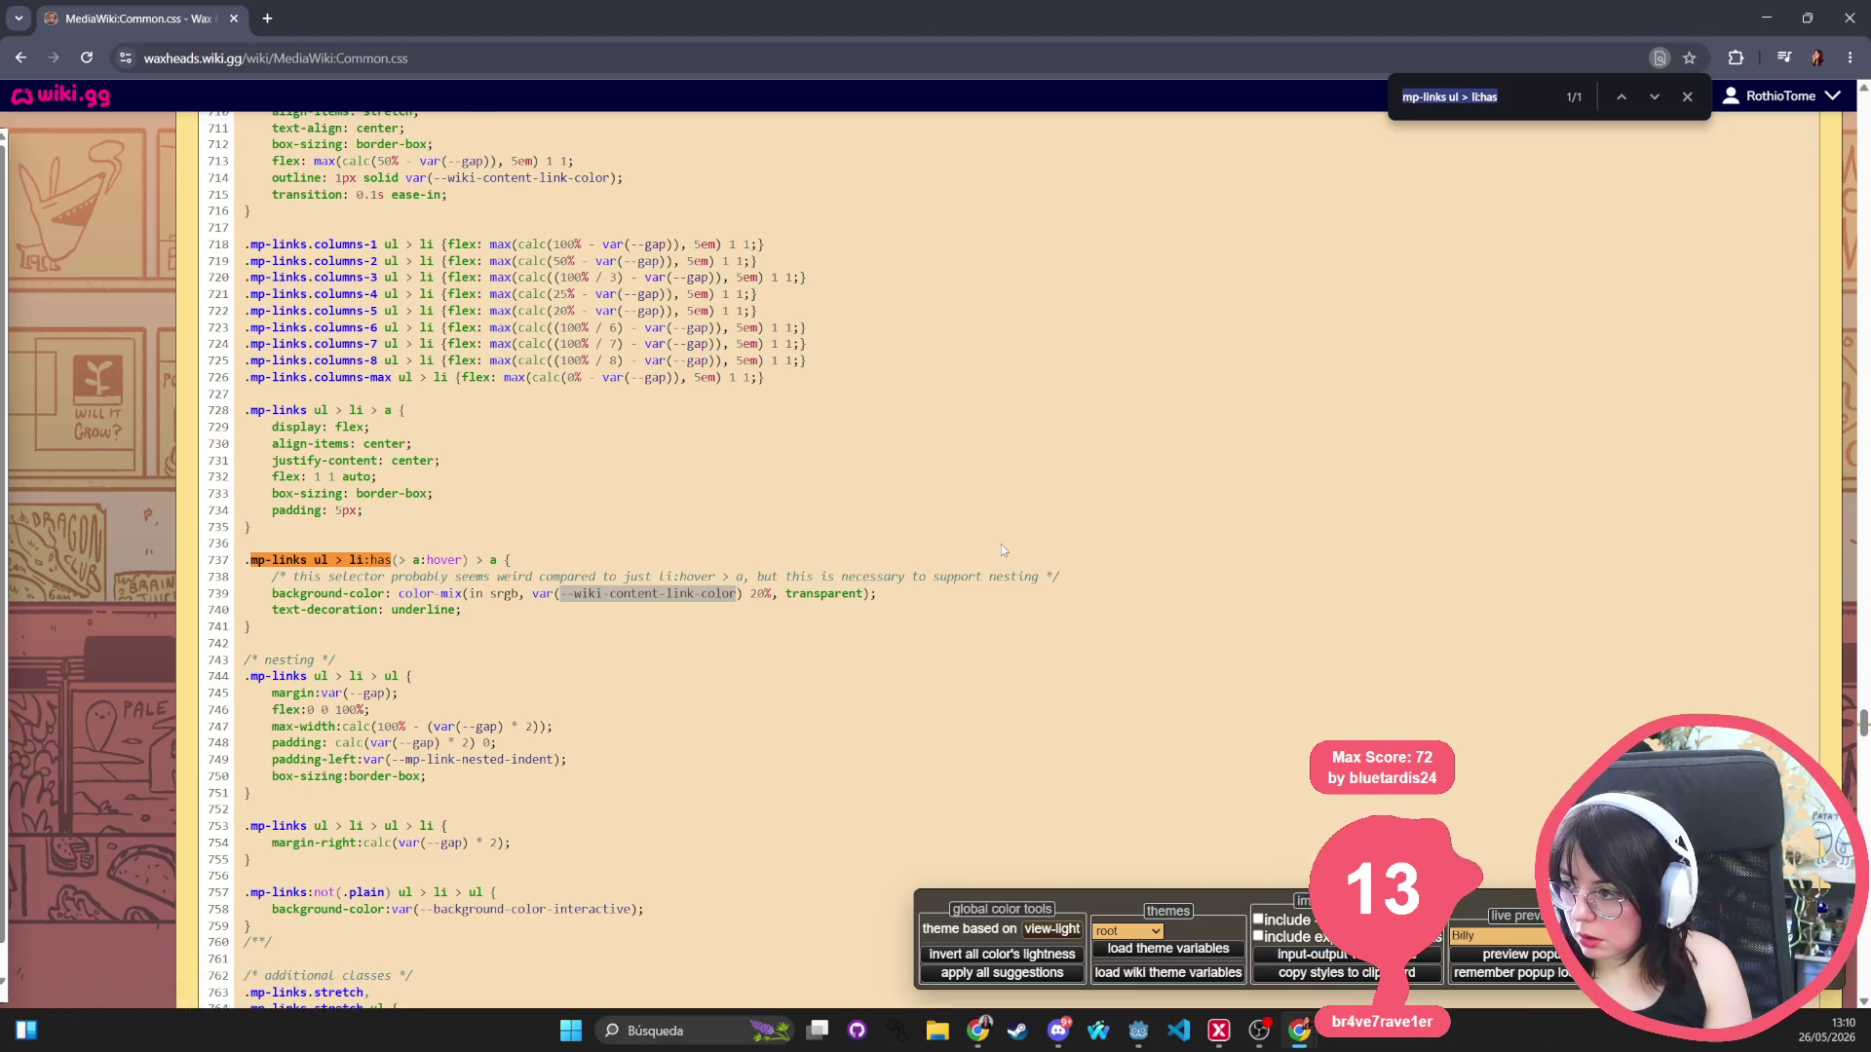
pyautogui.press('Return')
pyautogui.press('Return')
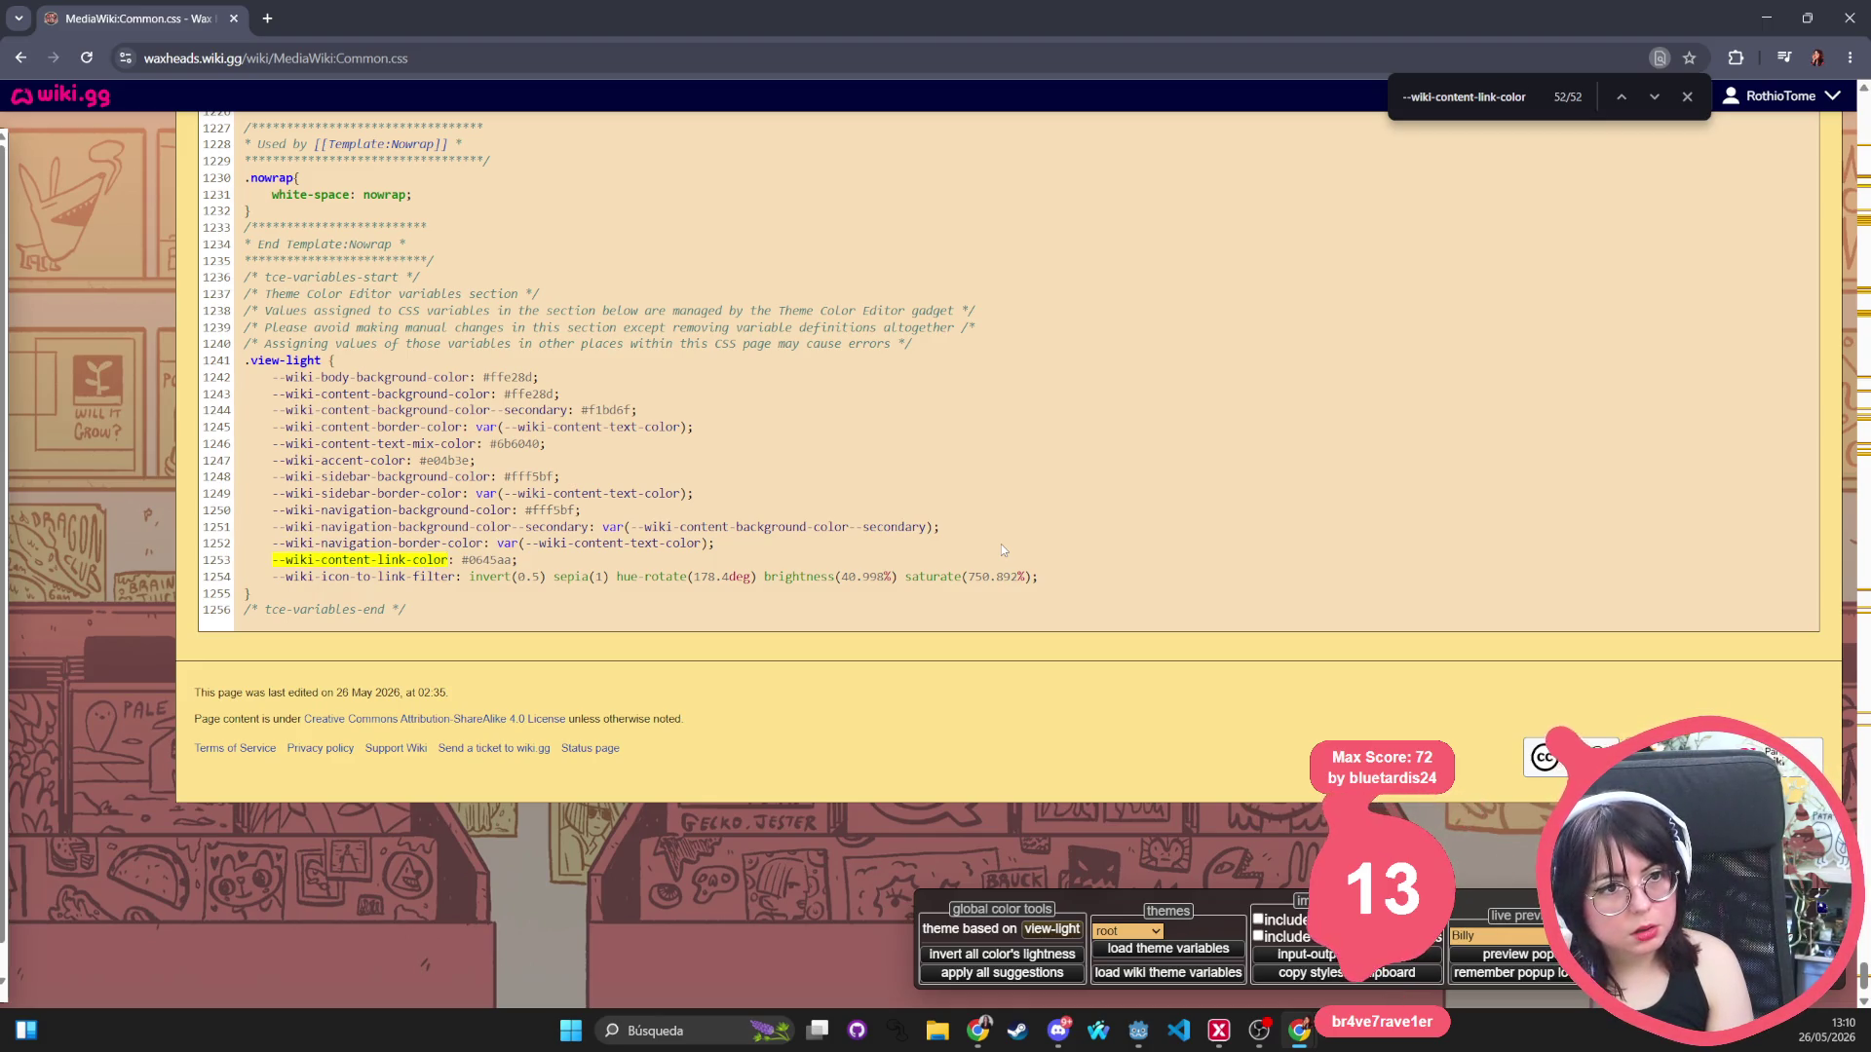
# Return to the Recent changes page.
pyautogui.scroll(10, 944, 318)
pyautogui.scroll(20, 944, 318)
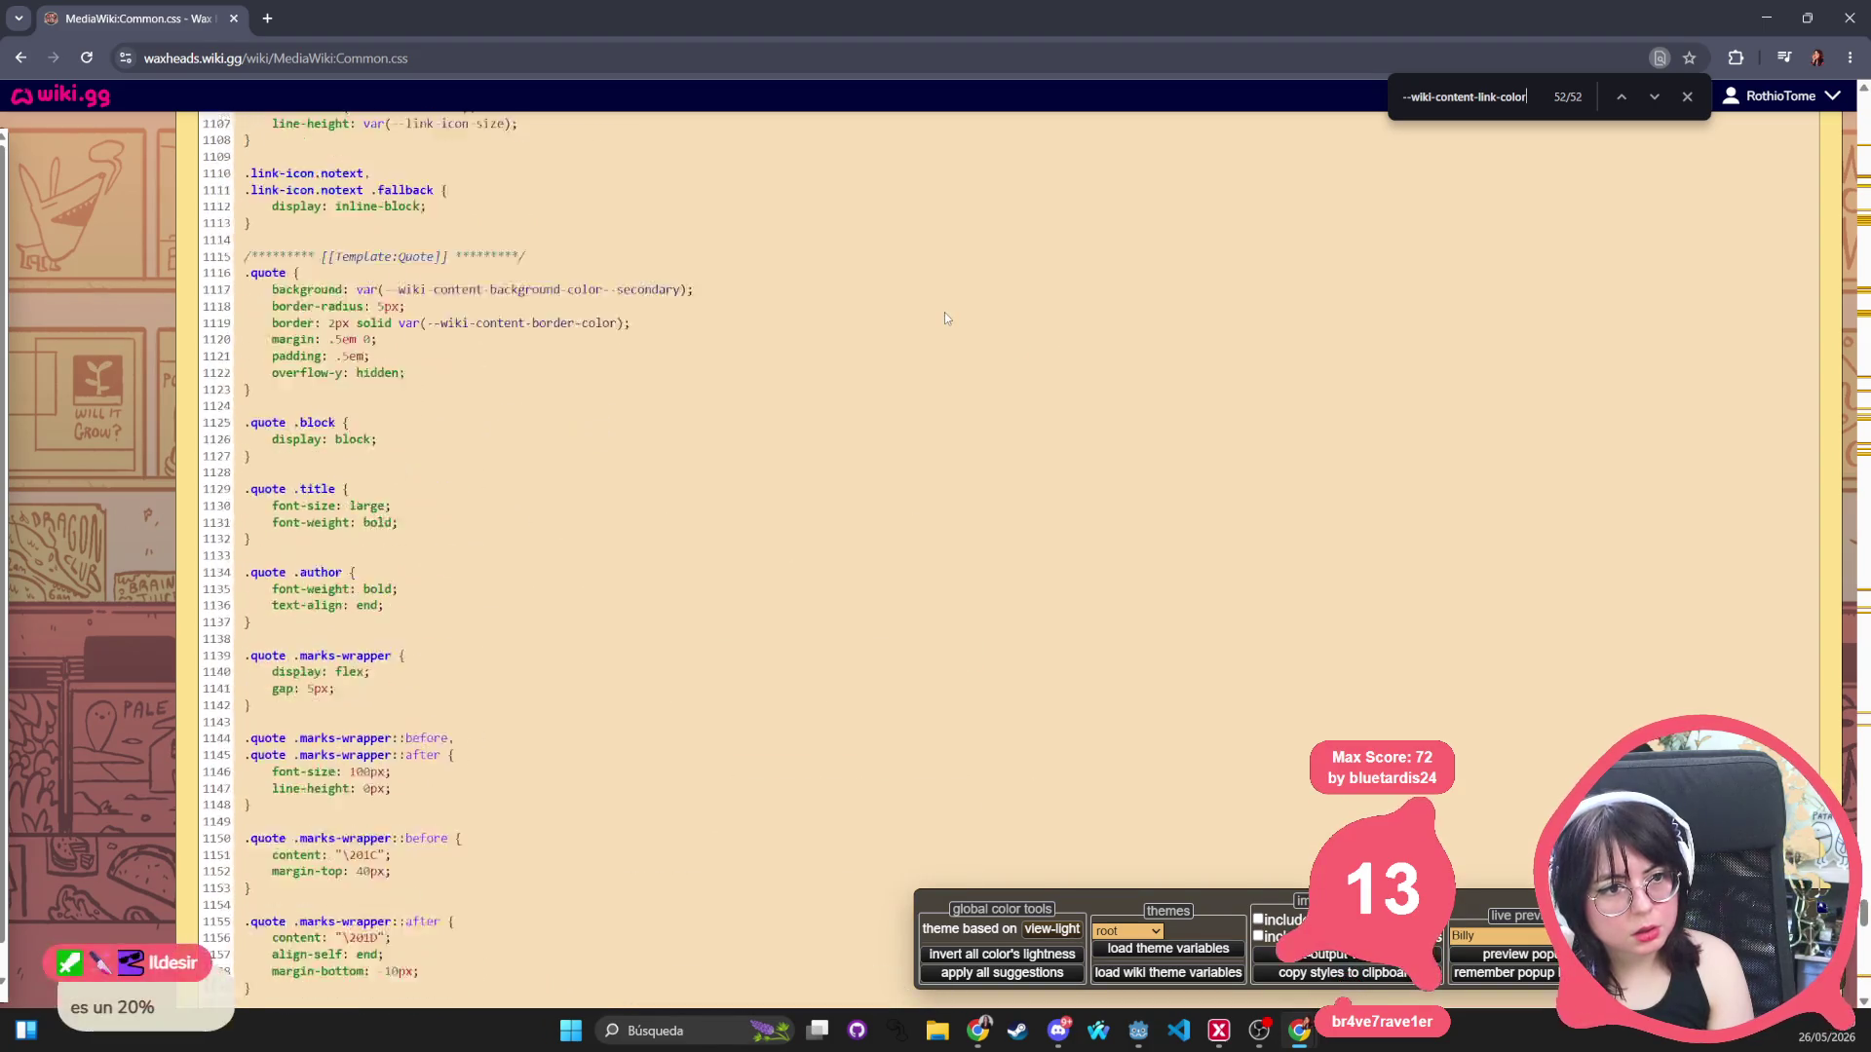
pyautogui.scroll(5, 944, 312)
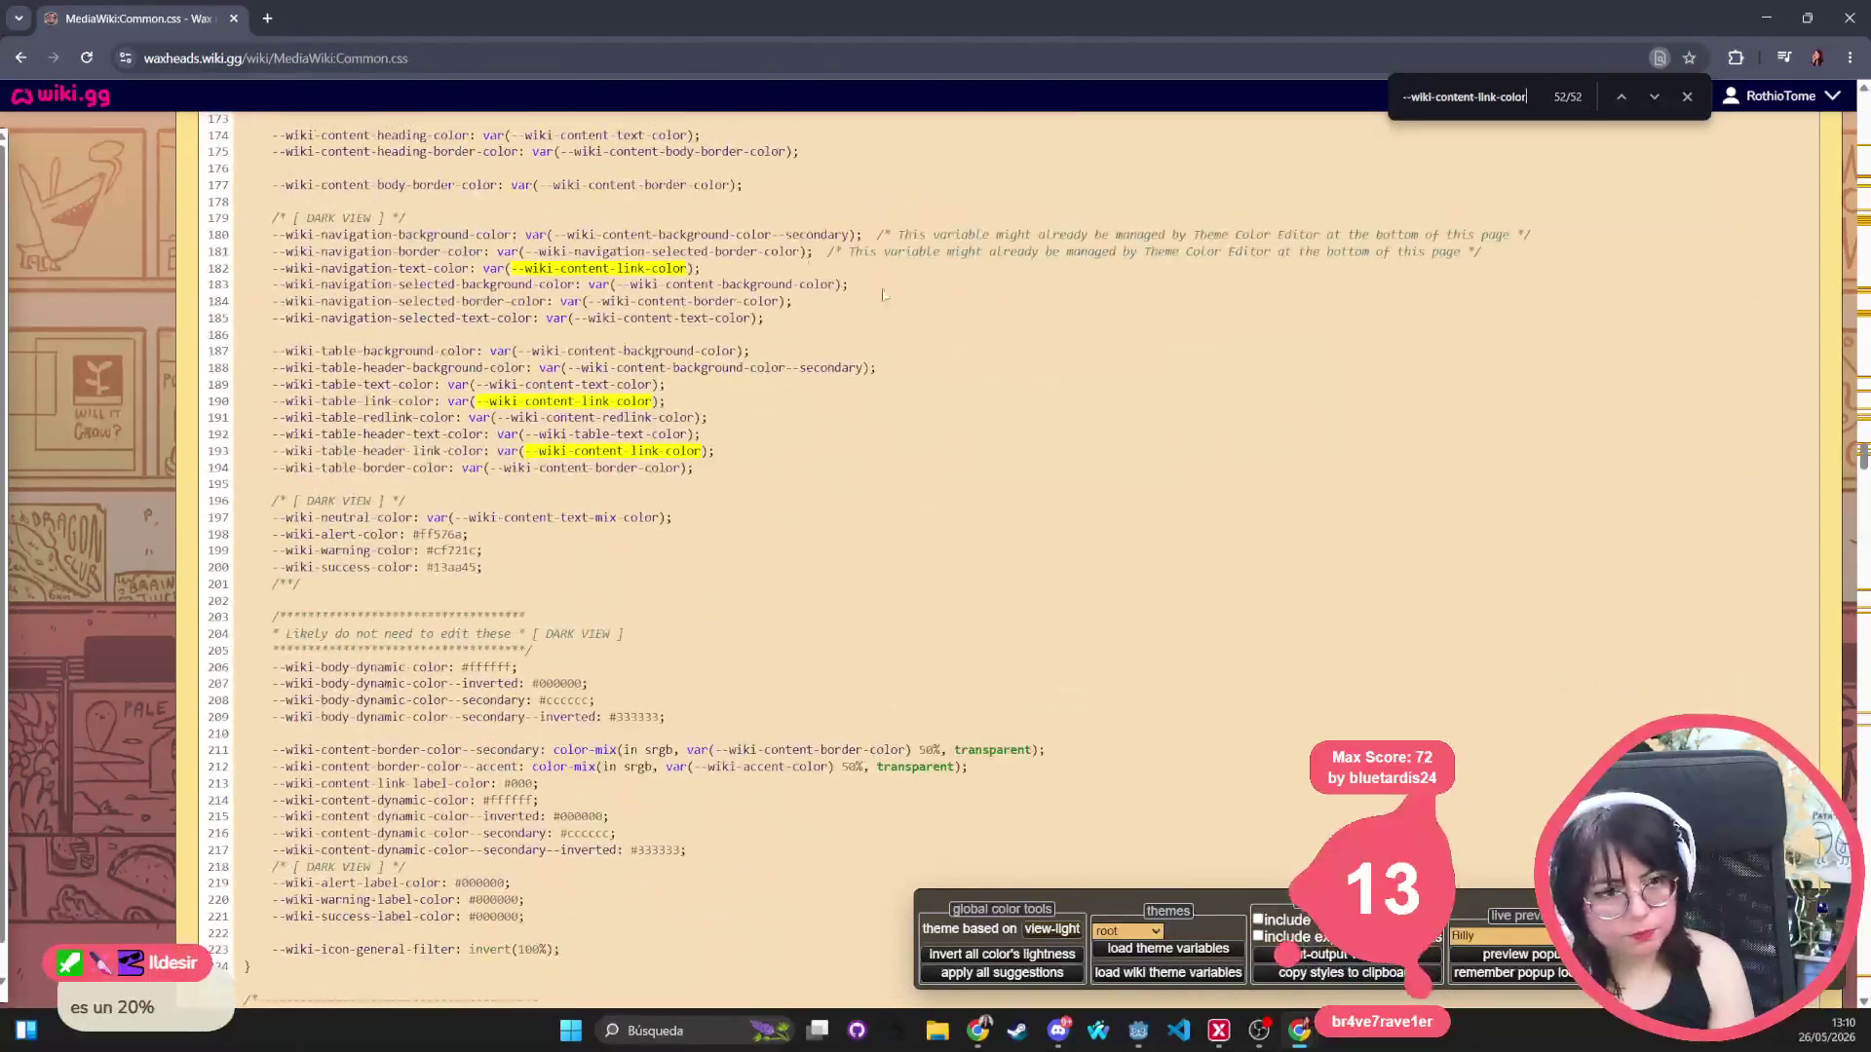
pyautogui.click(20, 58)
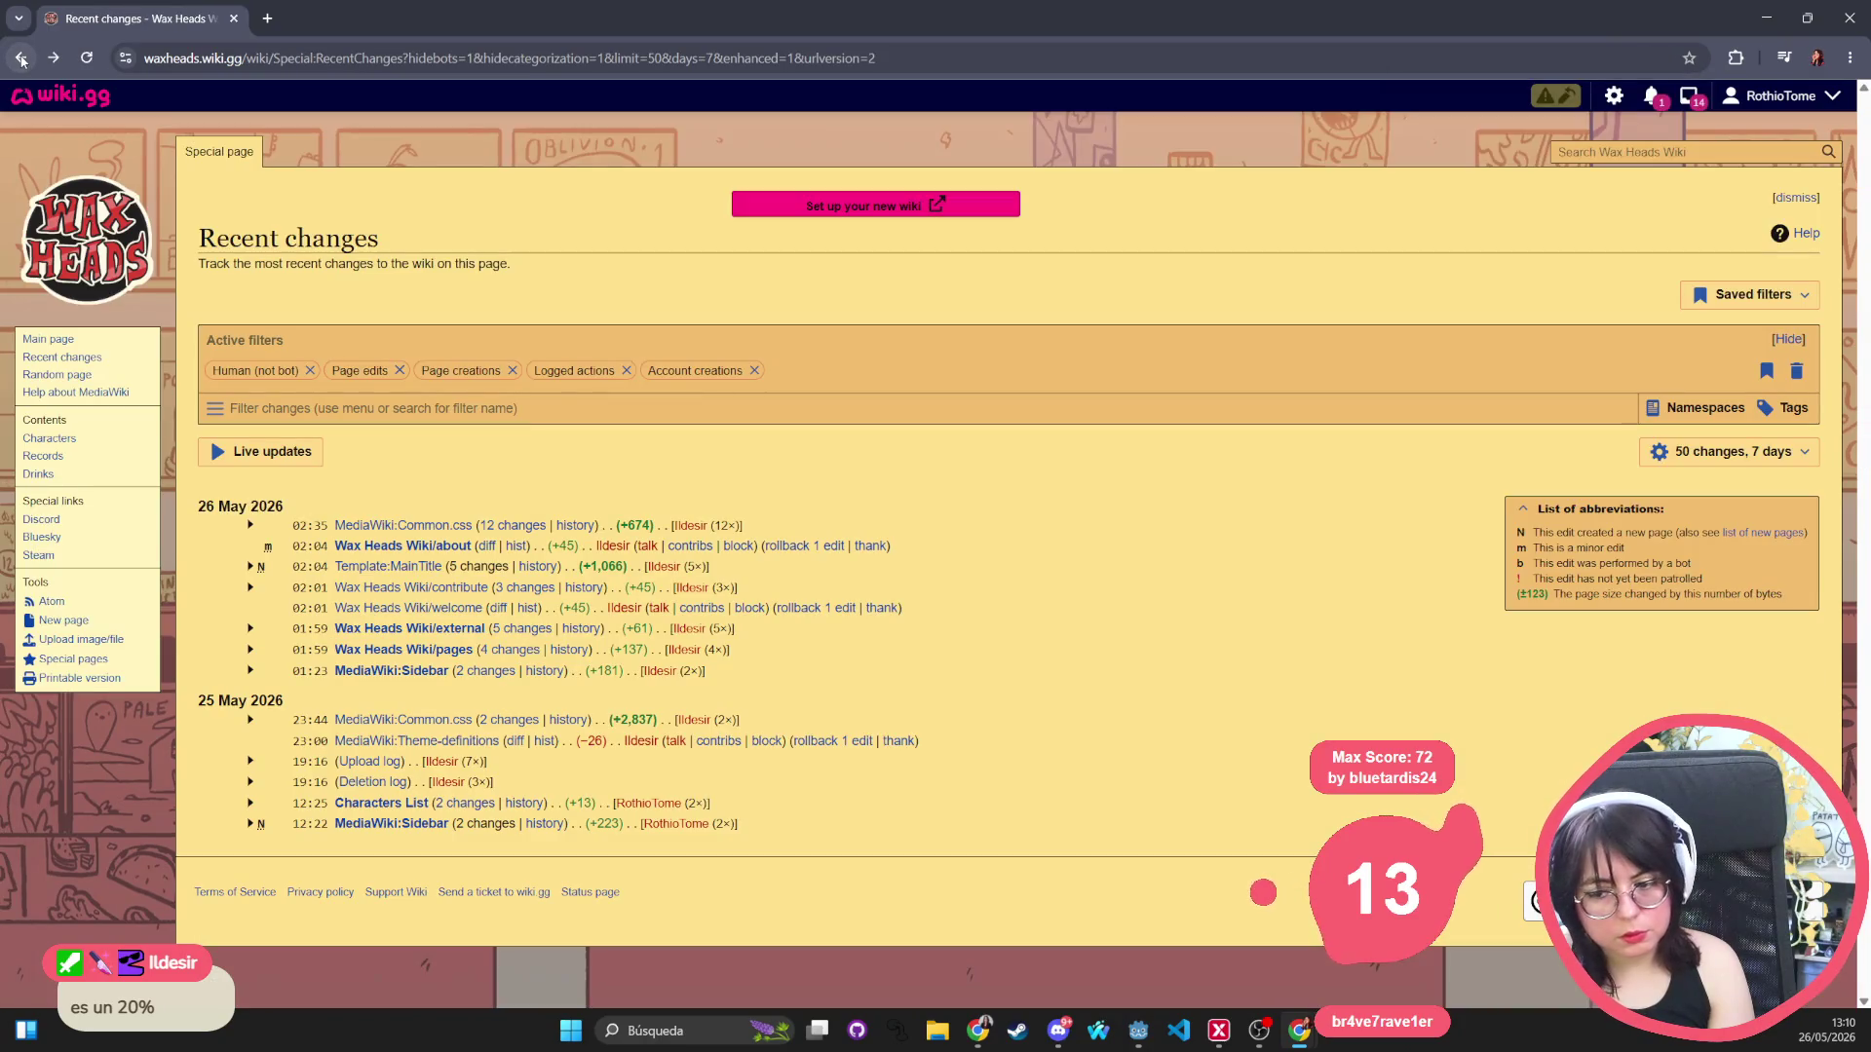
# Go back to the Special pages list and reload it.
pyautogui.click(20, 58)
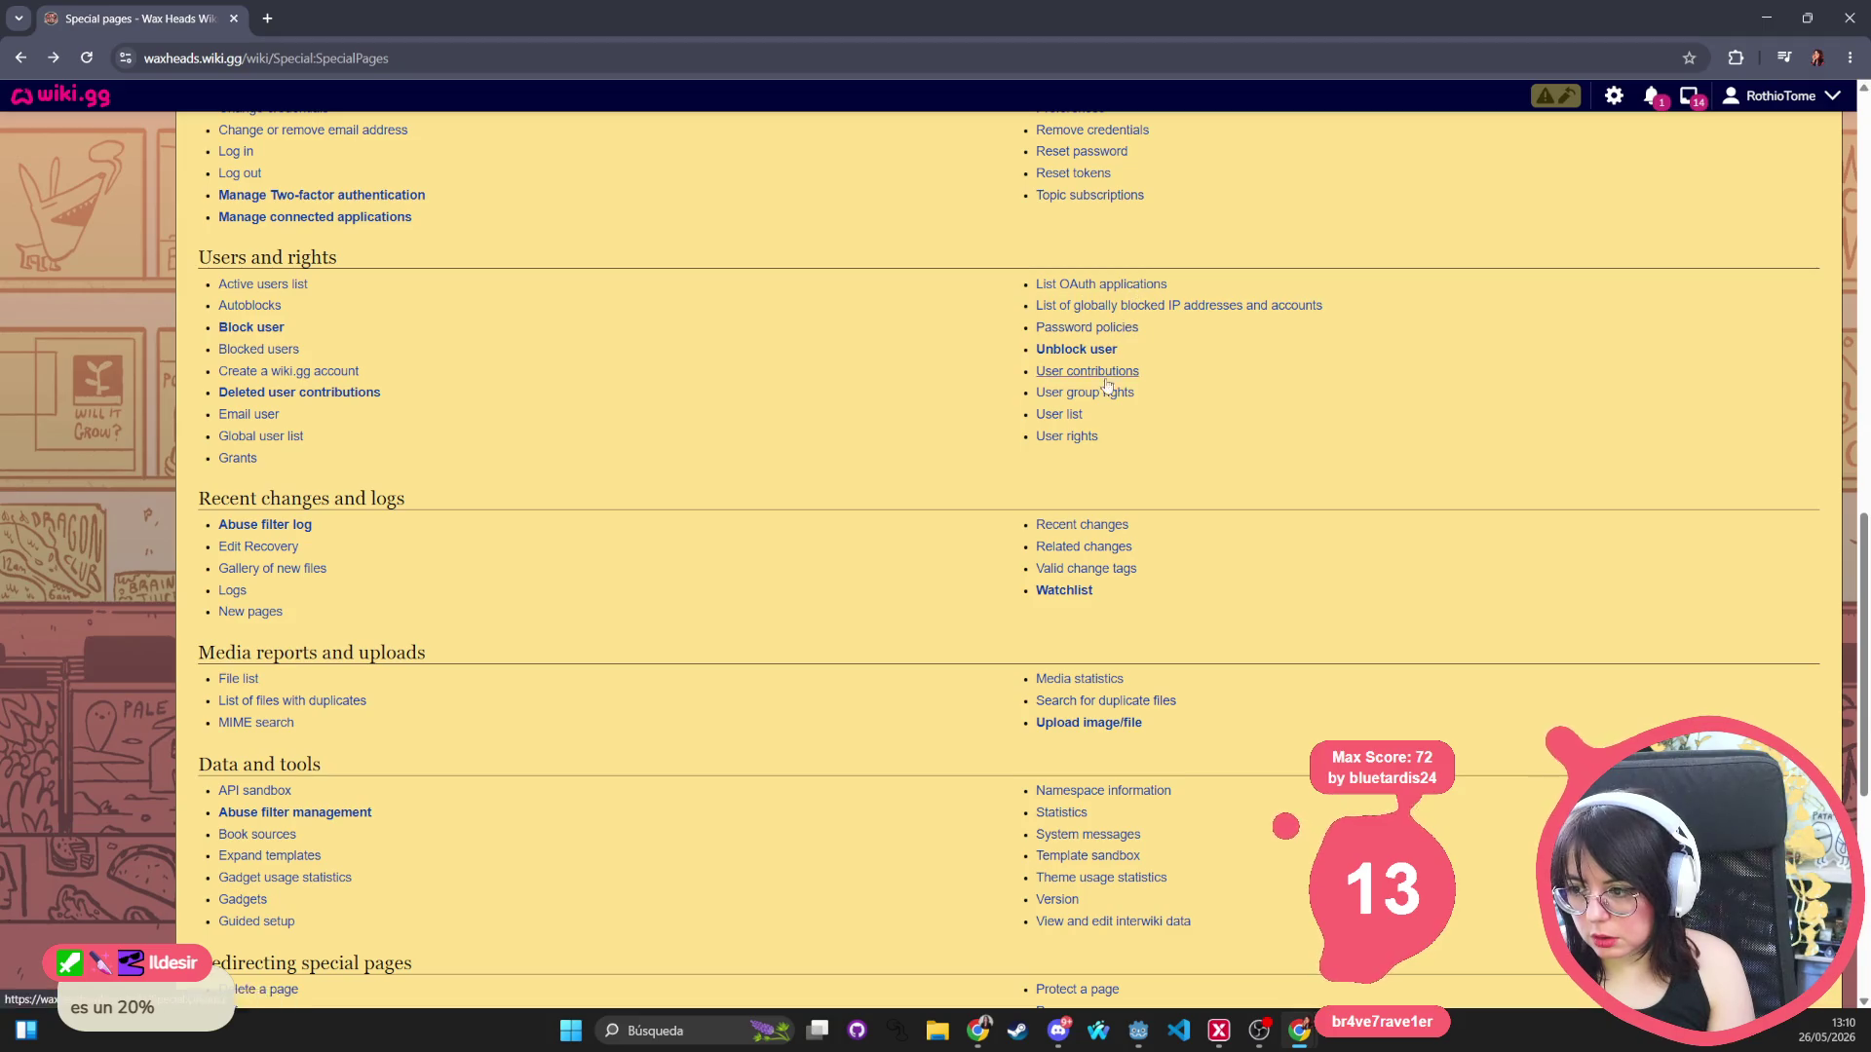
pyautogui.scroll(2, 1098, 731)
pyautogui.scroll(9, 1098, 731)
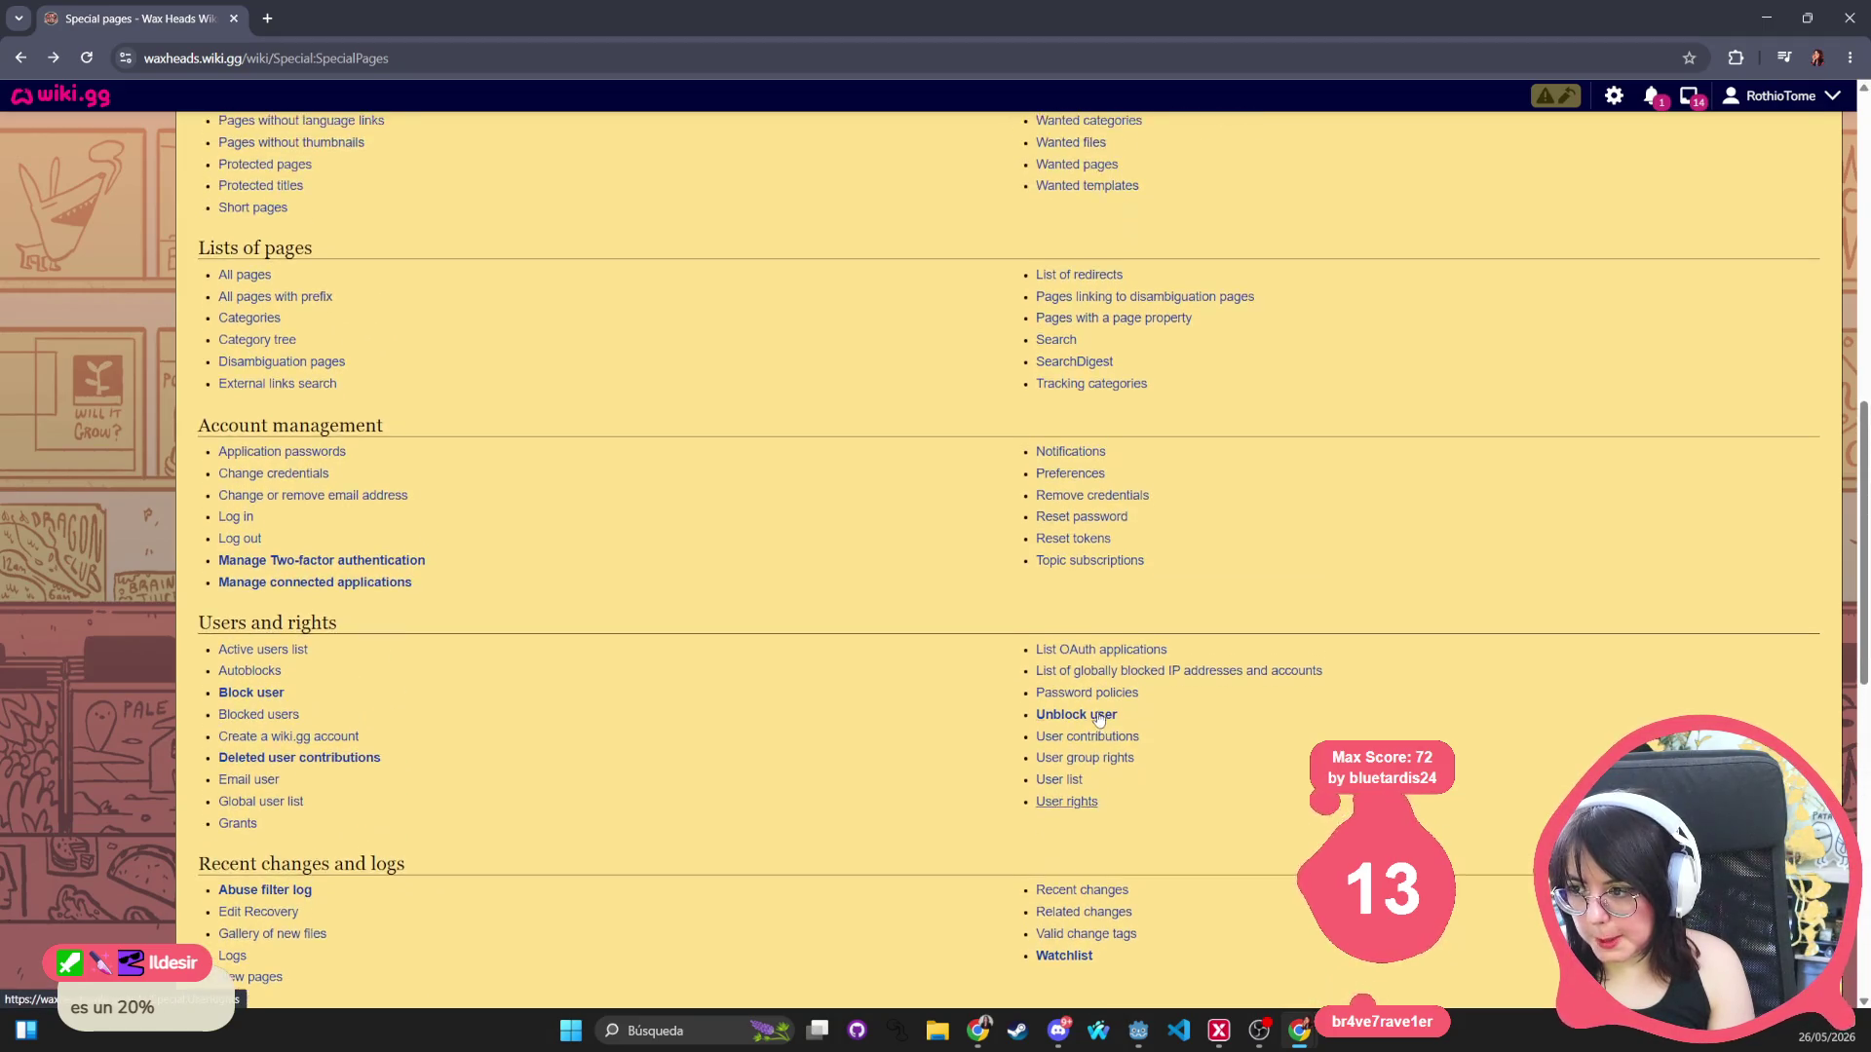
pyautogui.scroll(4, 1098, 716)
pyautogui.scroll(-20, 1098, 711)
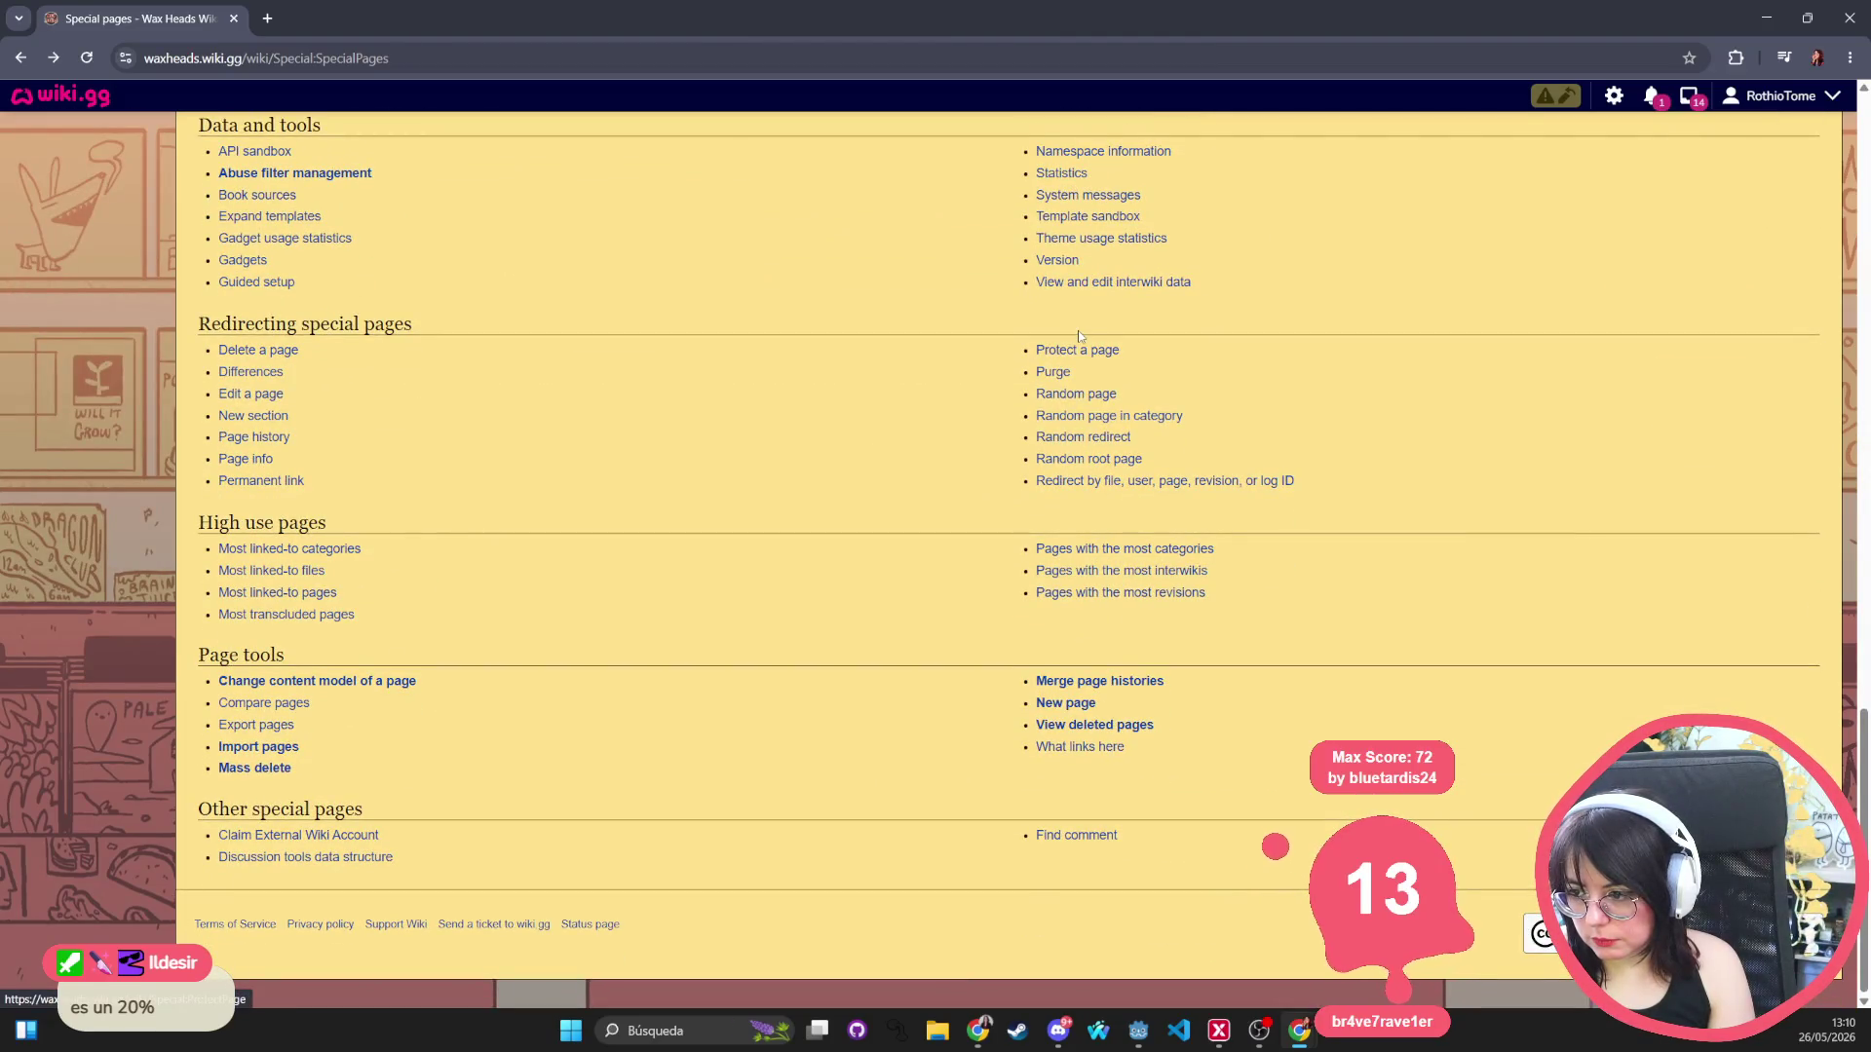
pyautogui.scroll(3, 1070, 364)
pyautogui.scroll(4, 1069, 363)
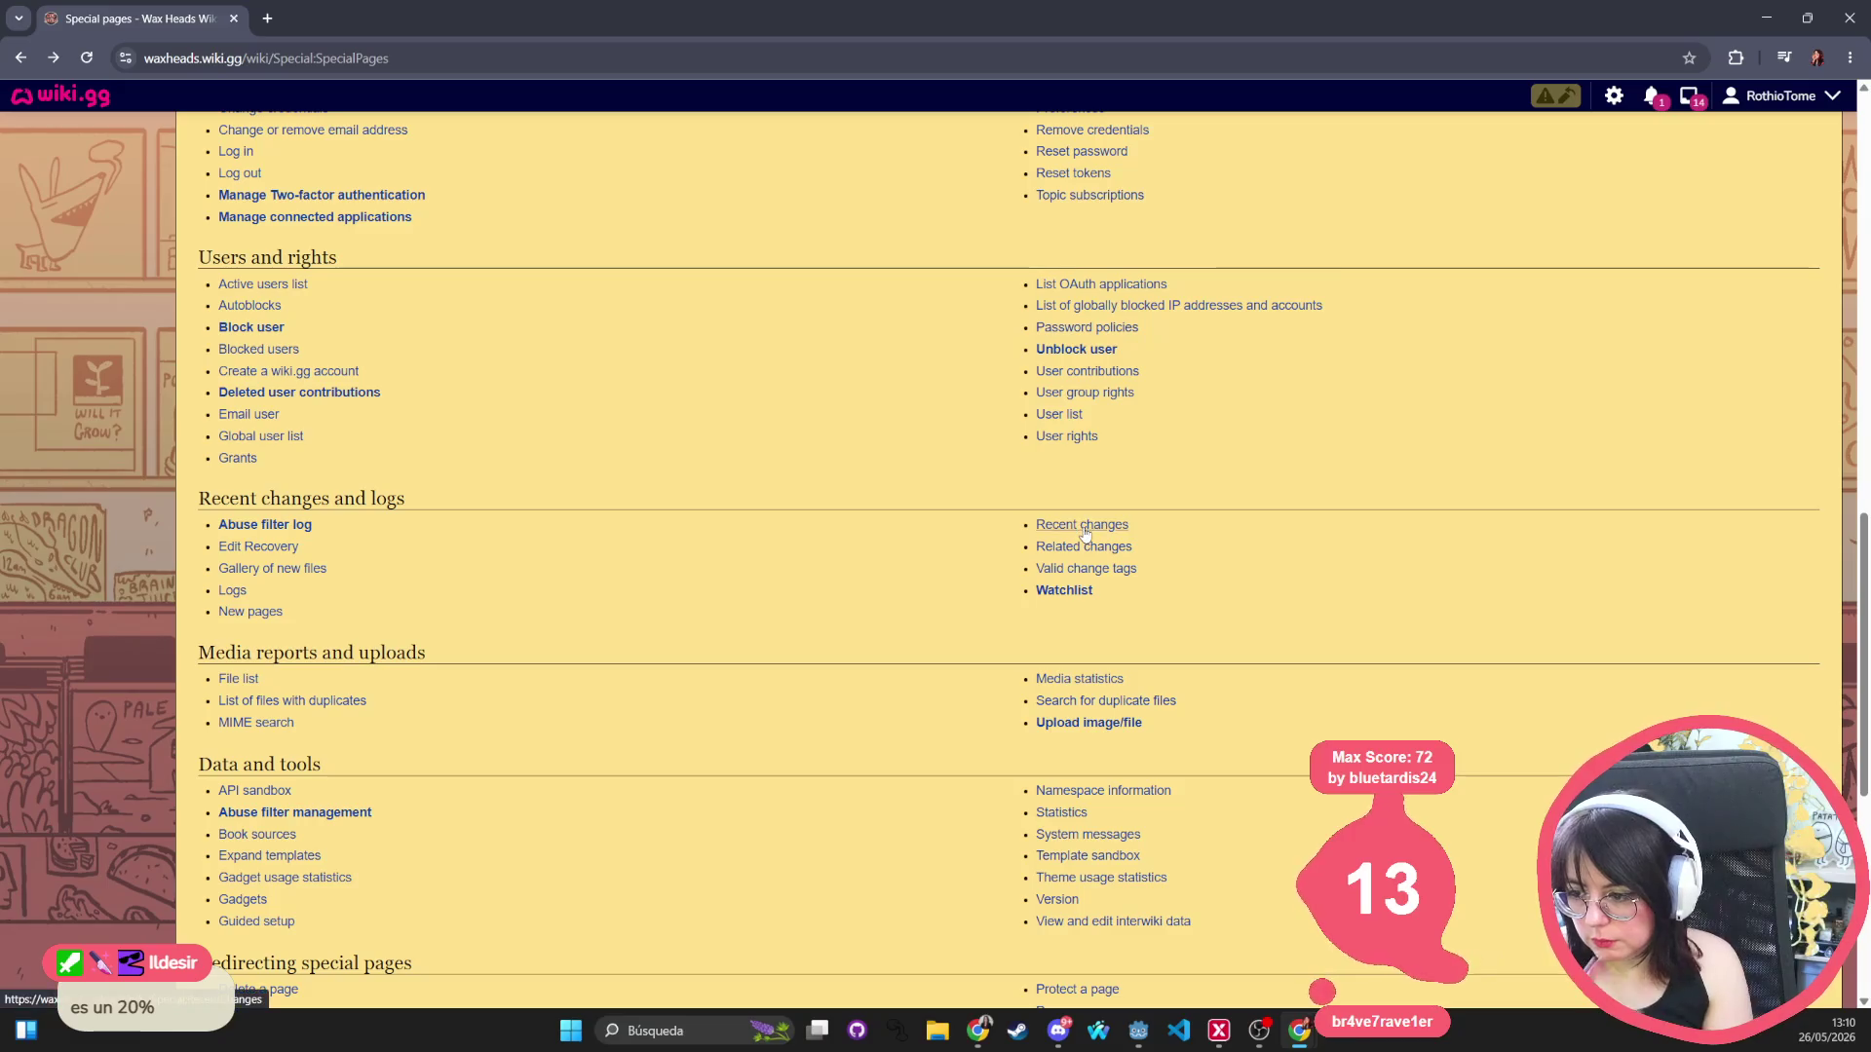
pyautogui.scroll(3, 1072, 449)
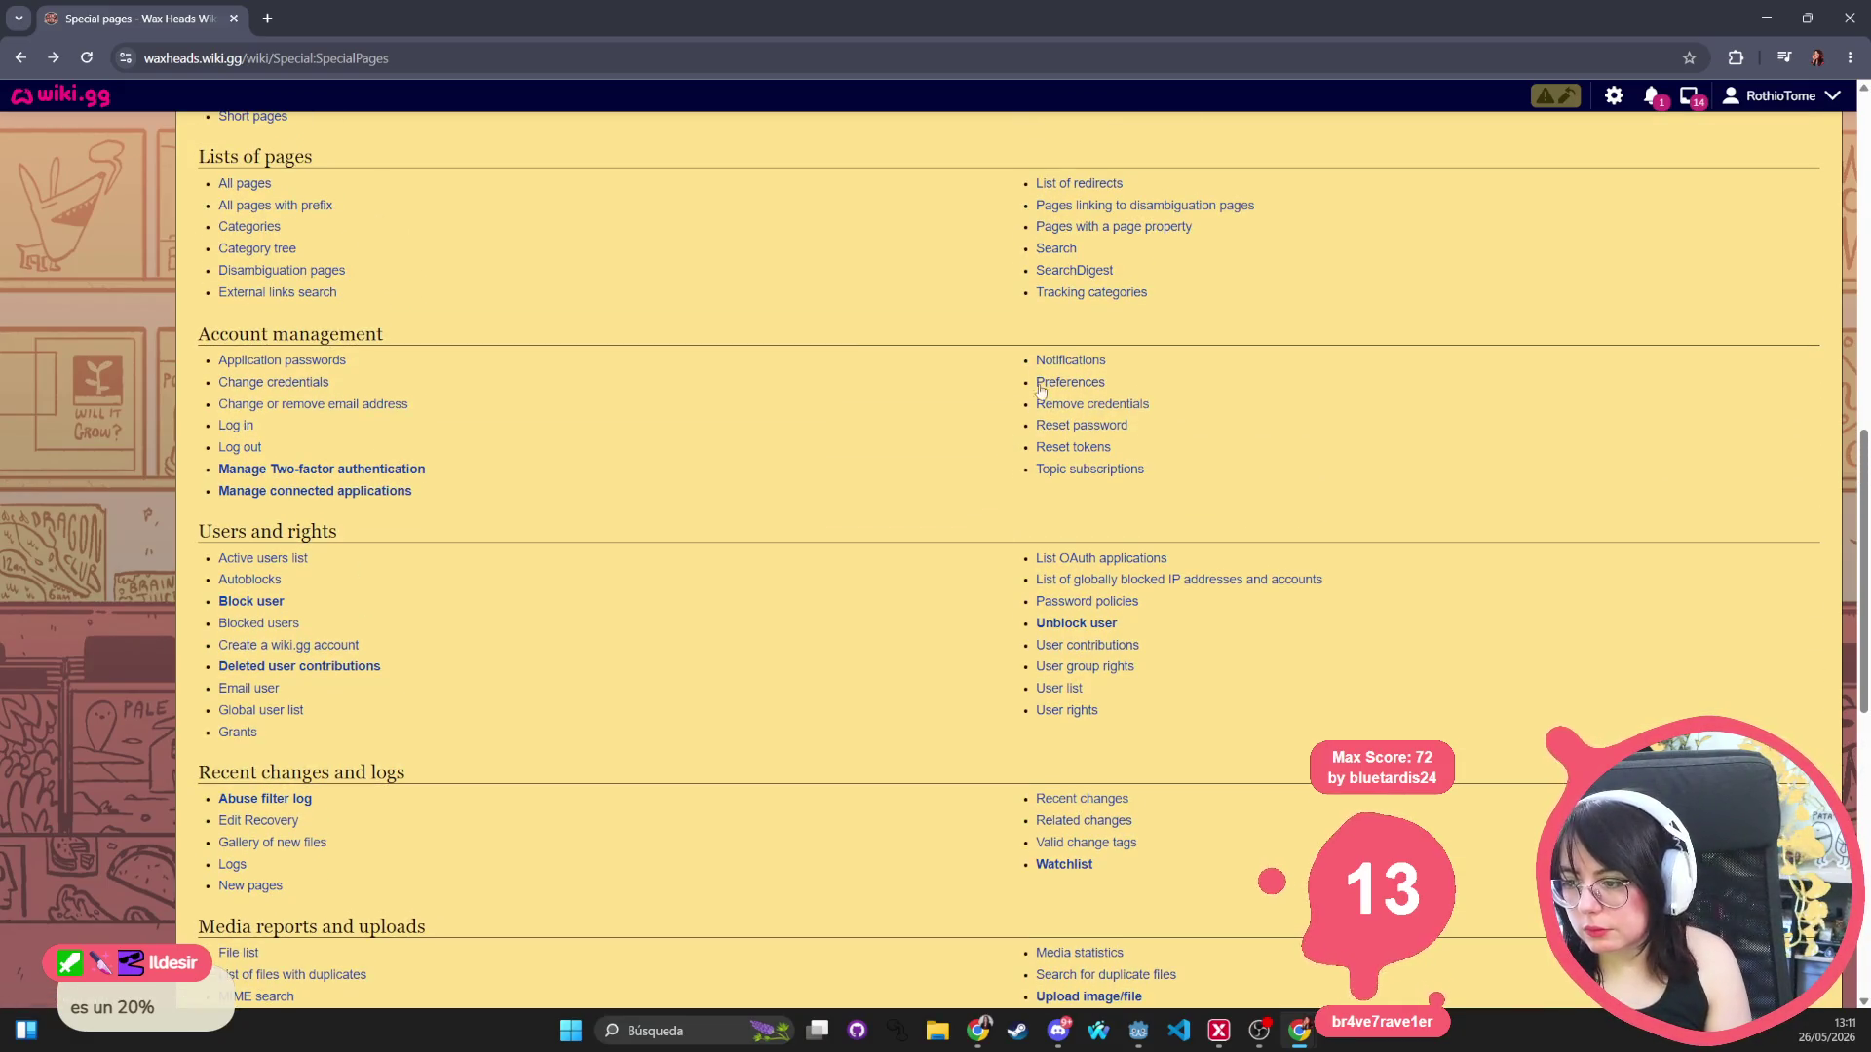
pyautogui.scroll(2, 1046, 283)
pyautogui.scroll(3, 1046, 283)
pyautogui.scroll(-11, 932, 384)
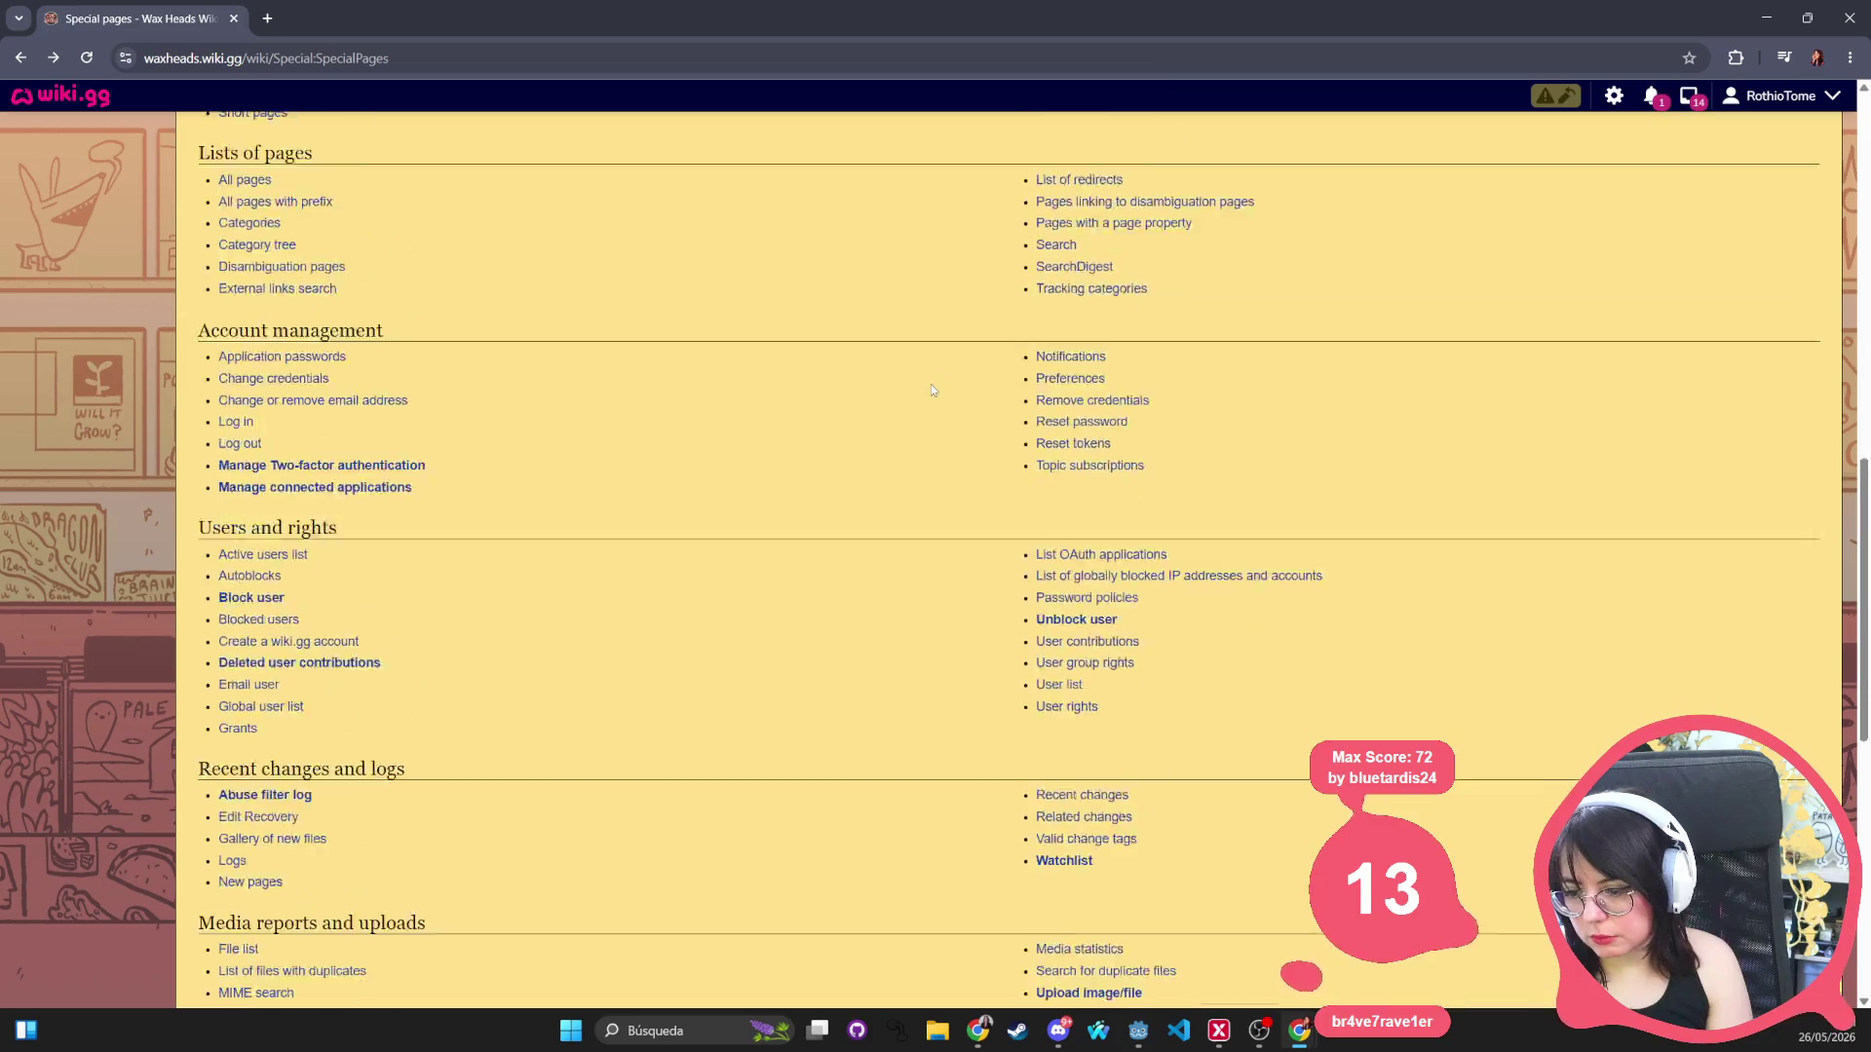
pyautogui.scroll(-3, 931, 390)
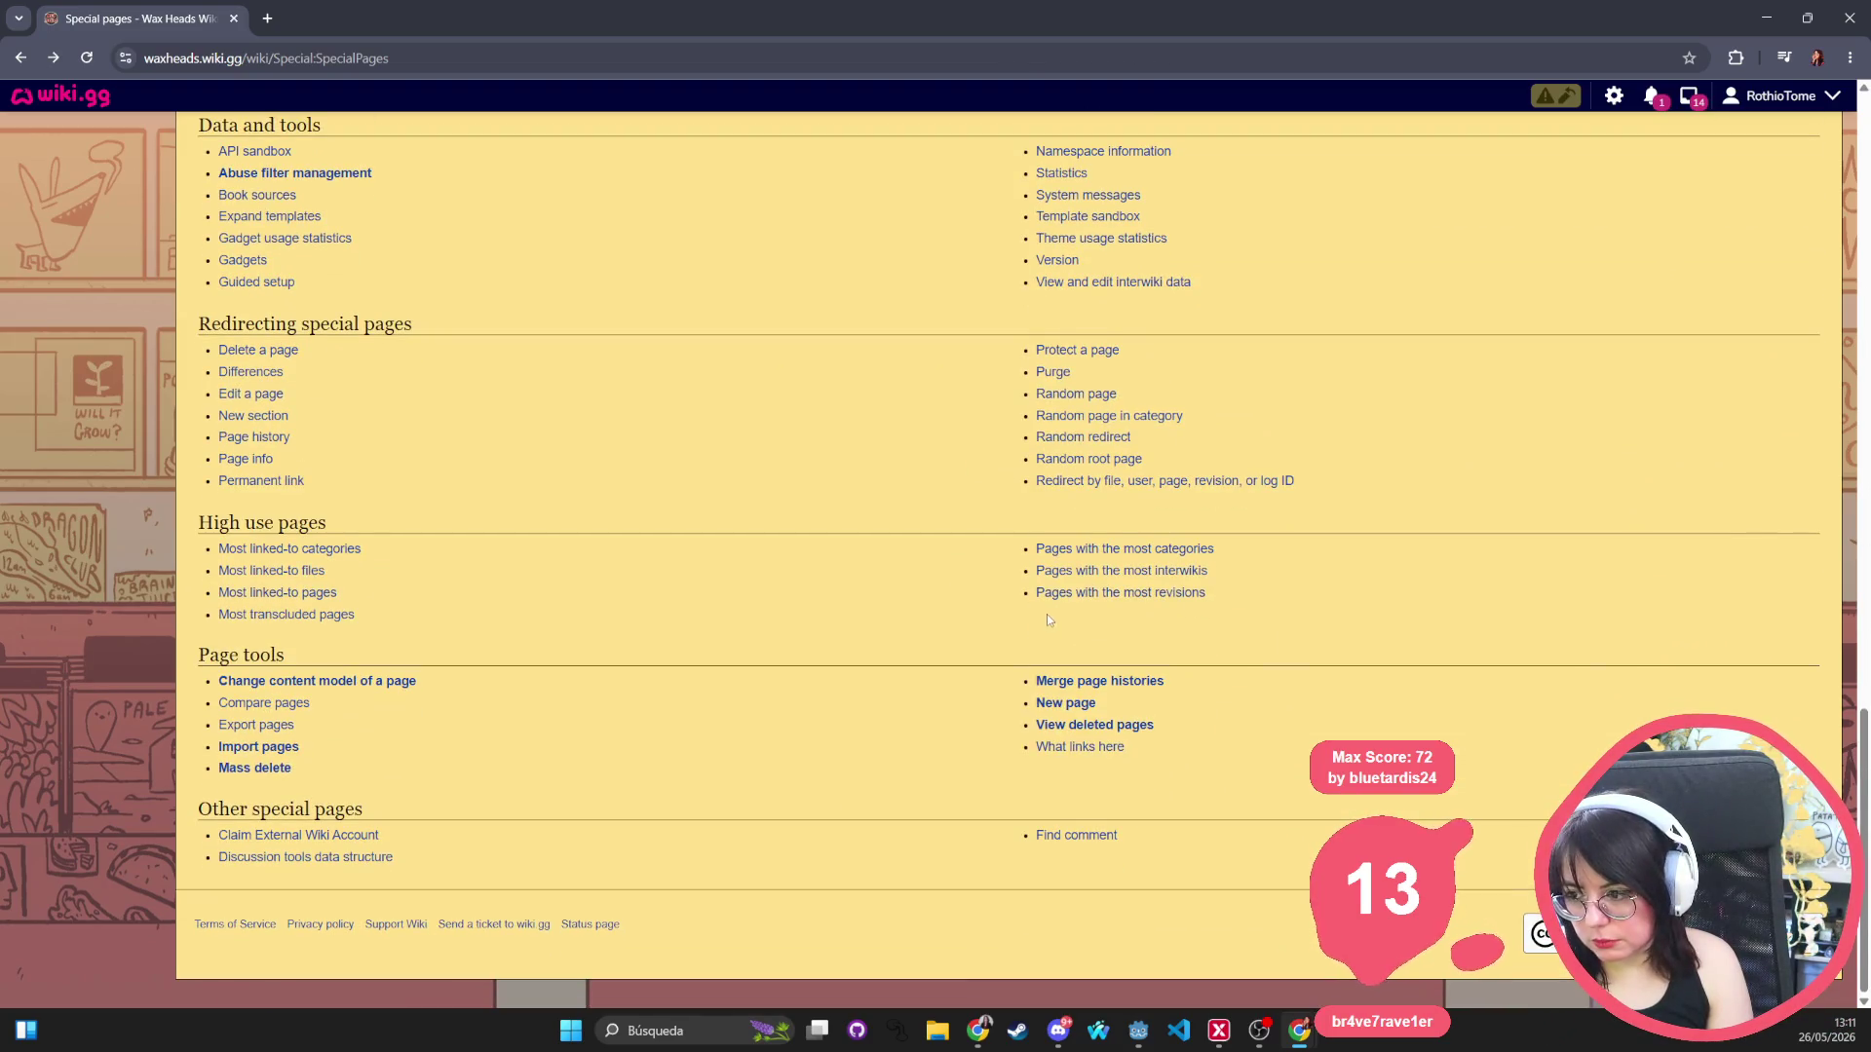
pyautogui.scroll(1, 1062, 584)
pyautogui.scroll(6, 1062, 585)
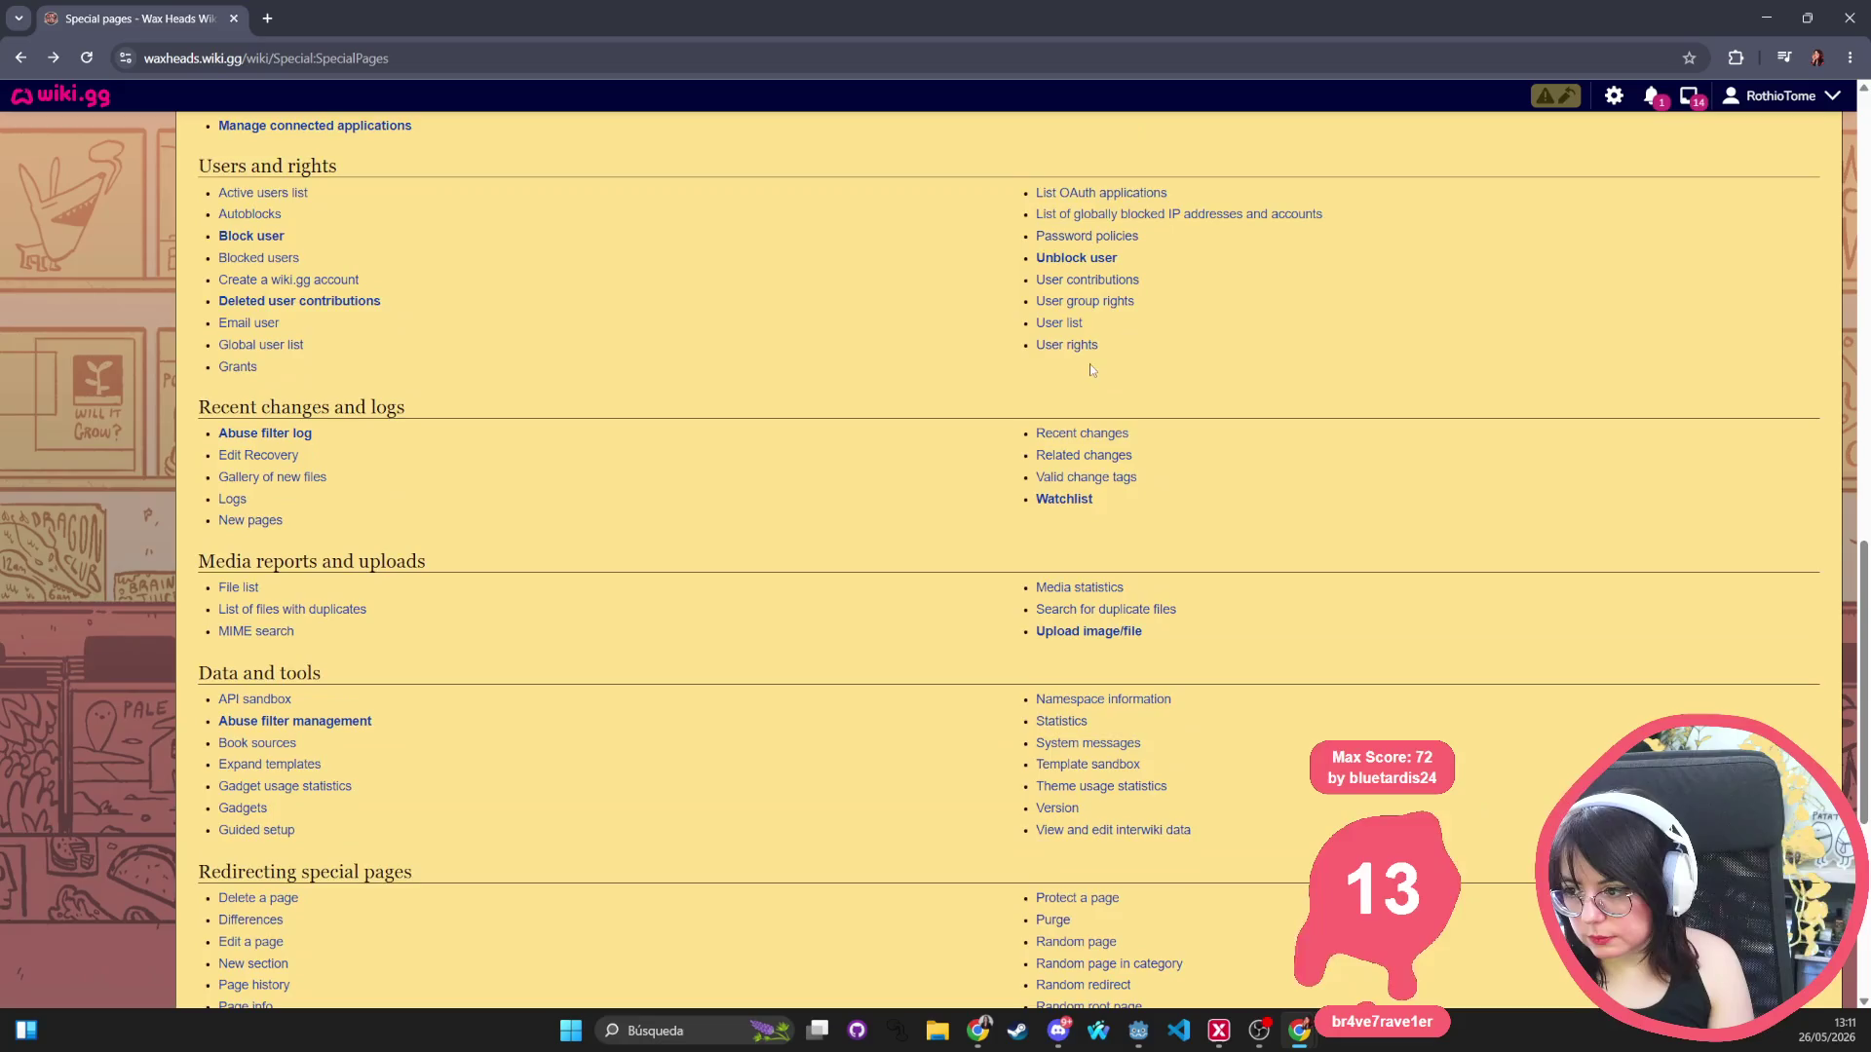
pyautogui.scroll(6, 1088, 378)
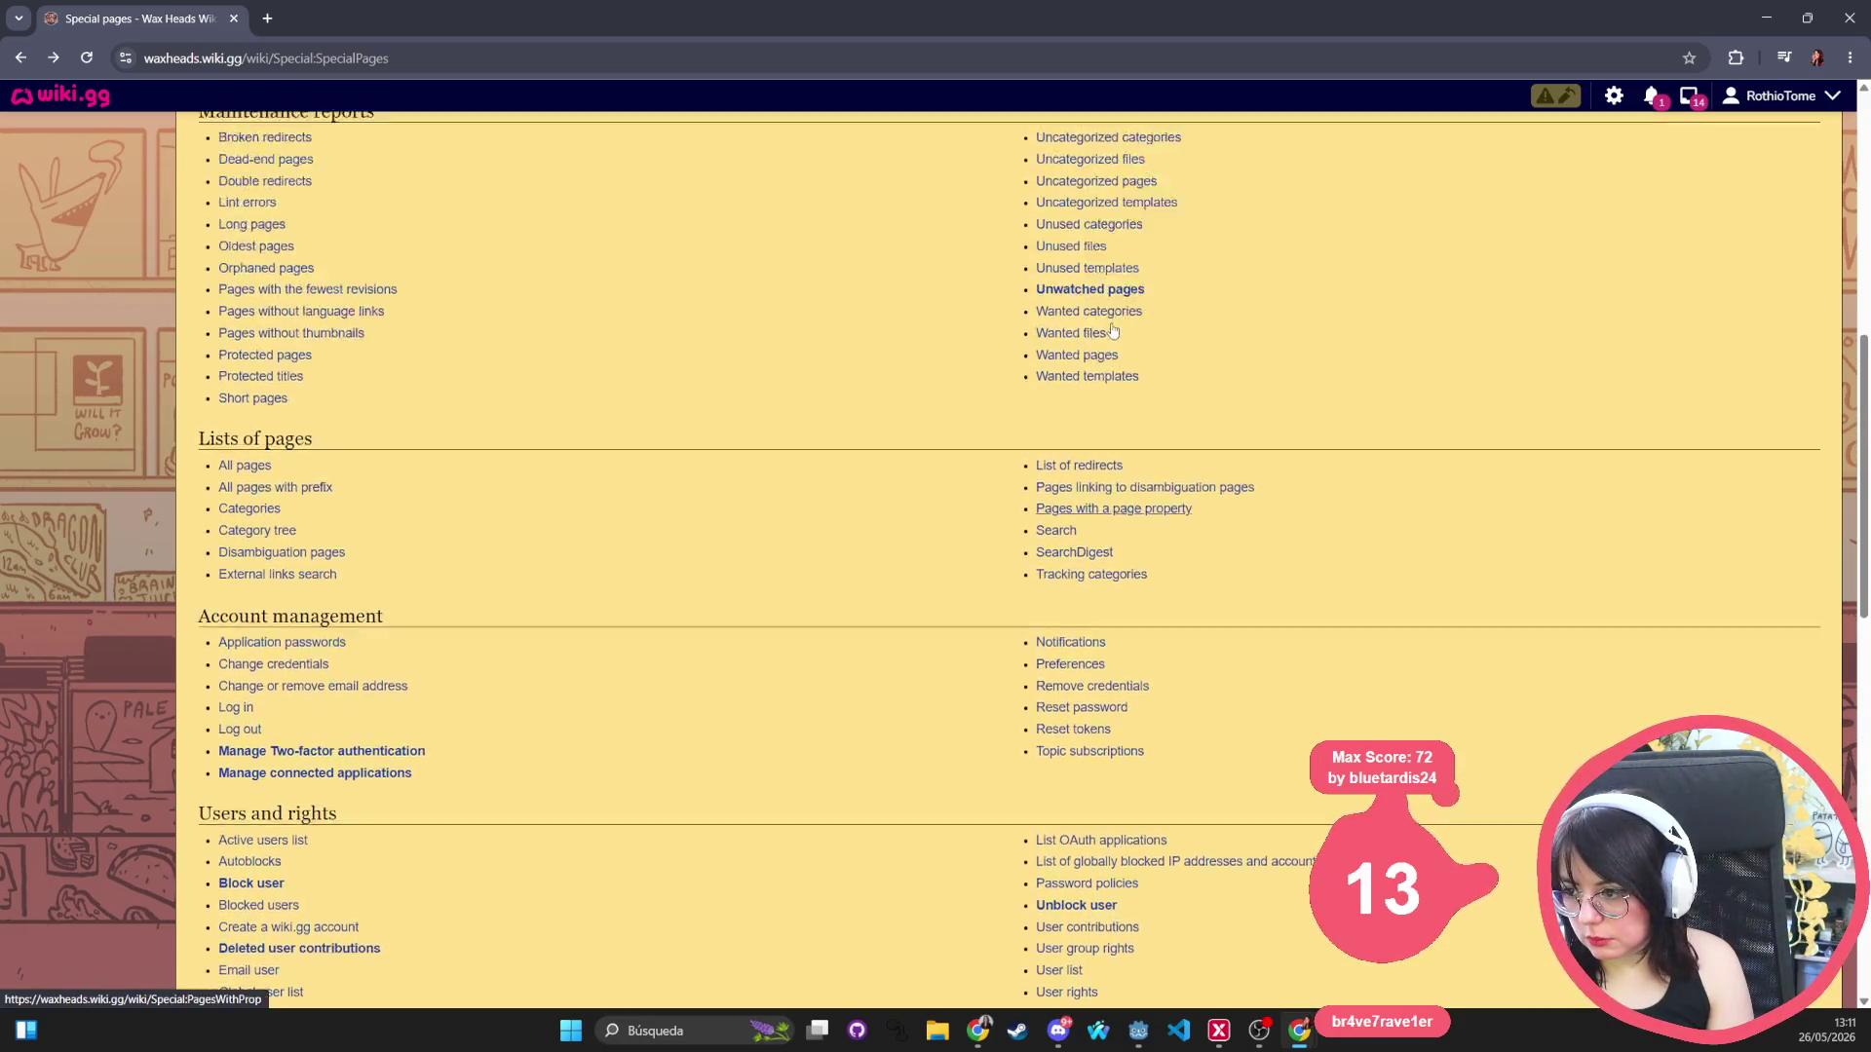
pyautogui.scroll(3, 1063, 454)
pyautogui.scroll(-15, 925, 458)
pyautogui.scroll(10, 820, 465)
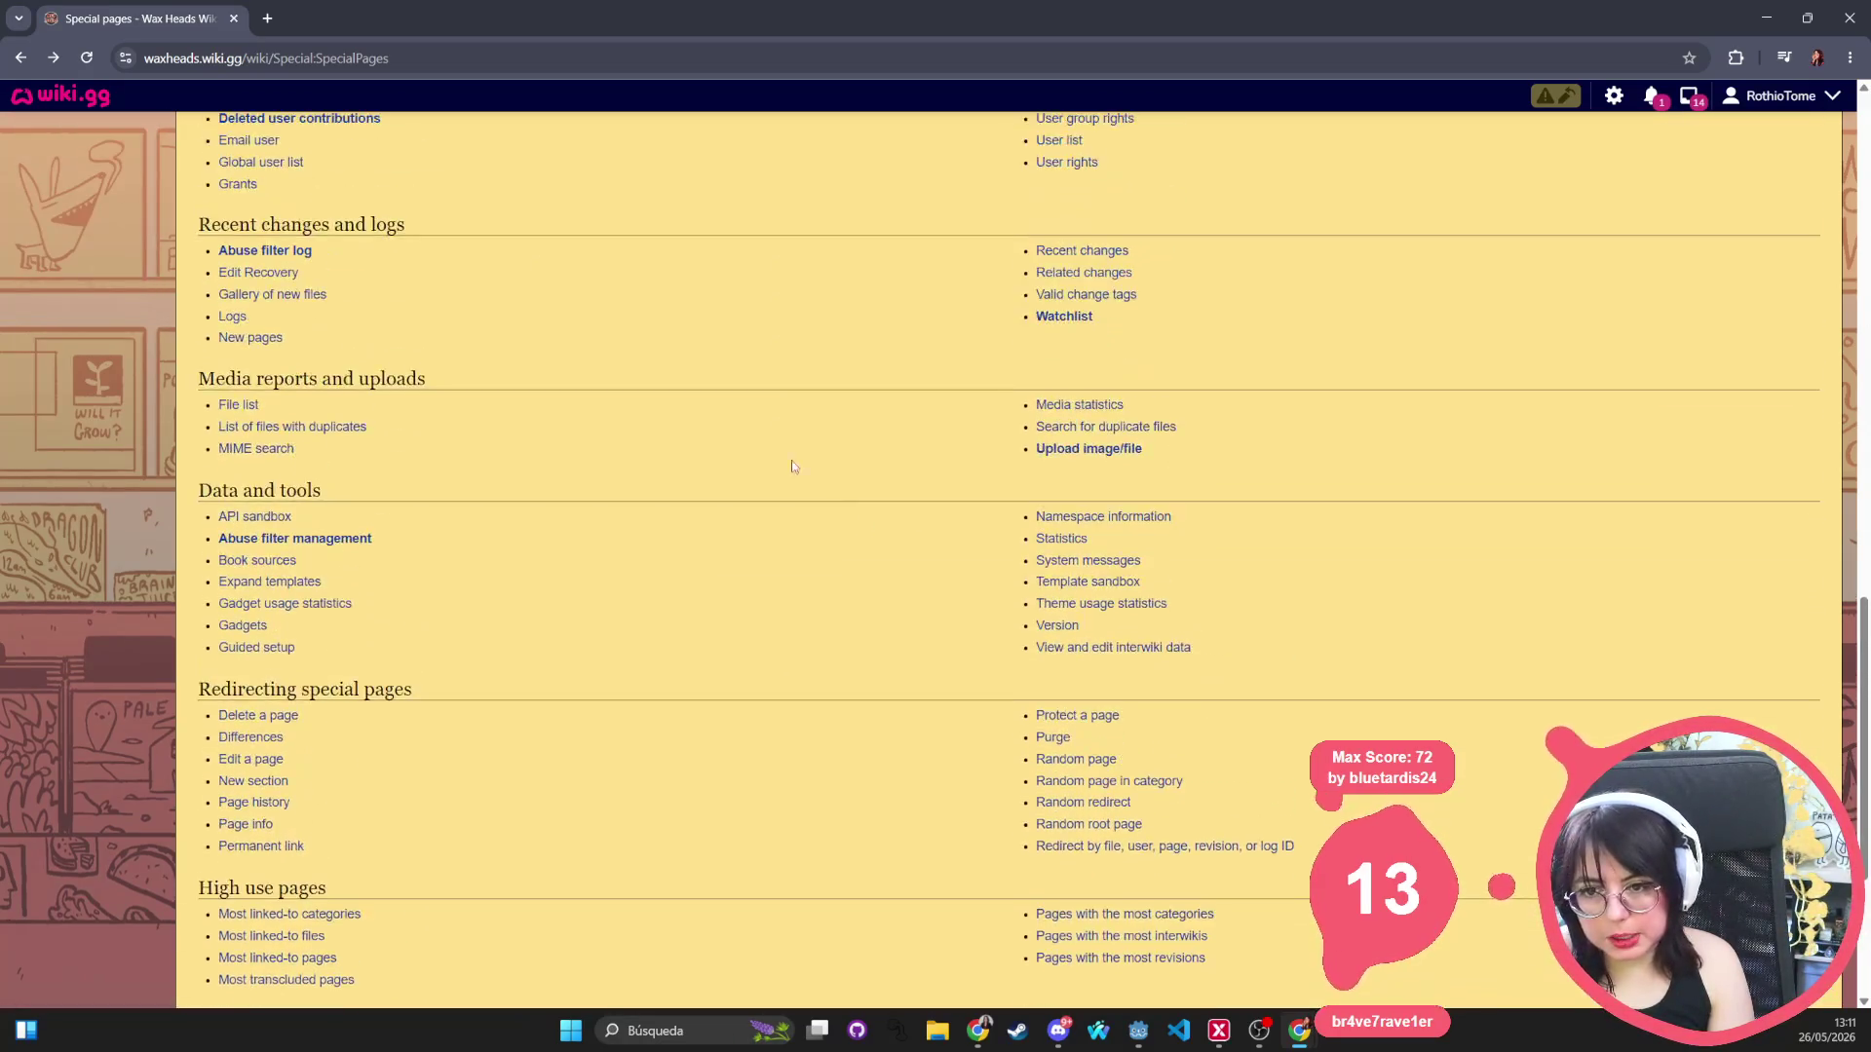
pyautogui.scroll(8, 750, 453)
pyautogui.click(68, 640)
# Find 'style' on the page and open the MediaWiki:common.css link.
pyautogui.scroll(-12, 1485, 748)
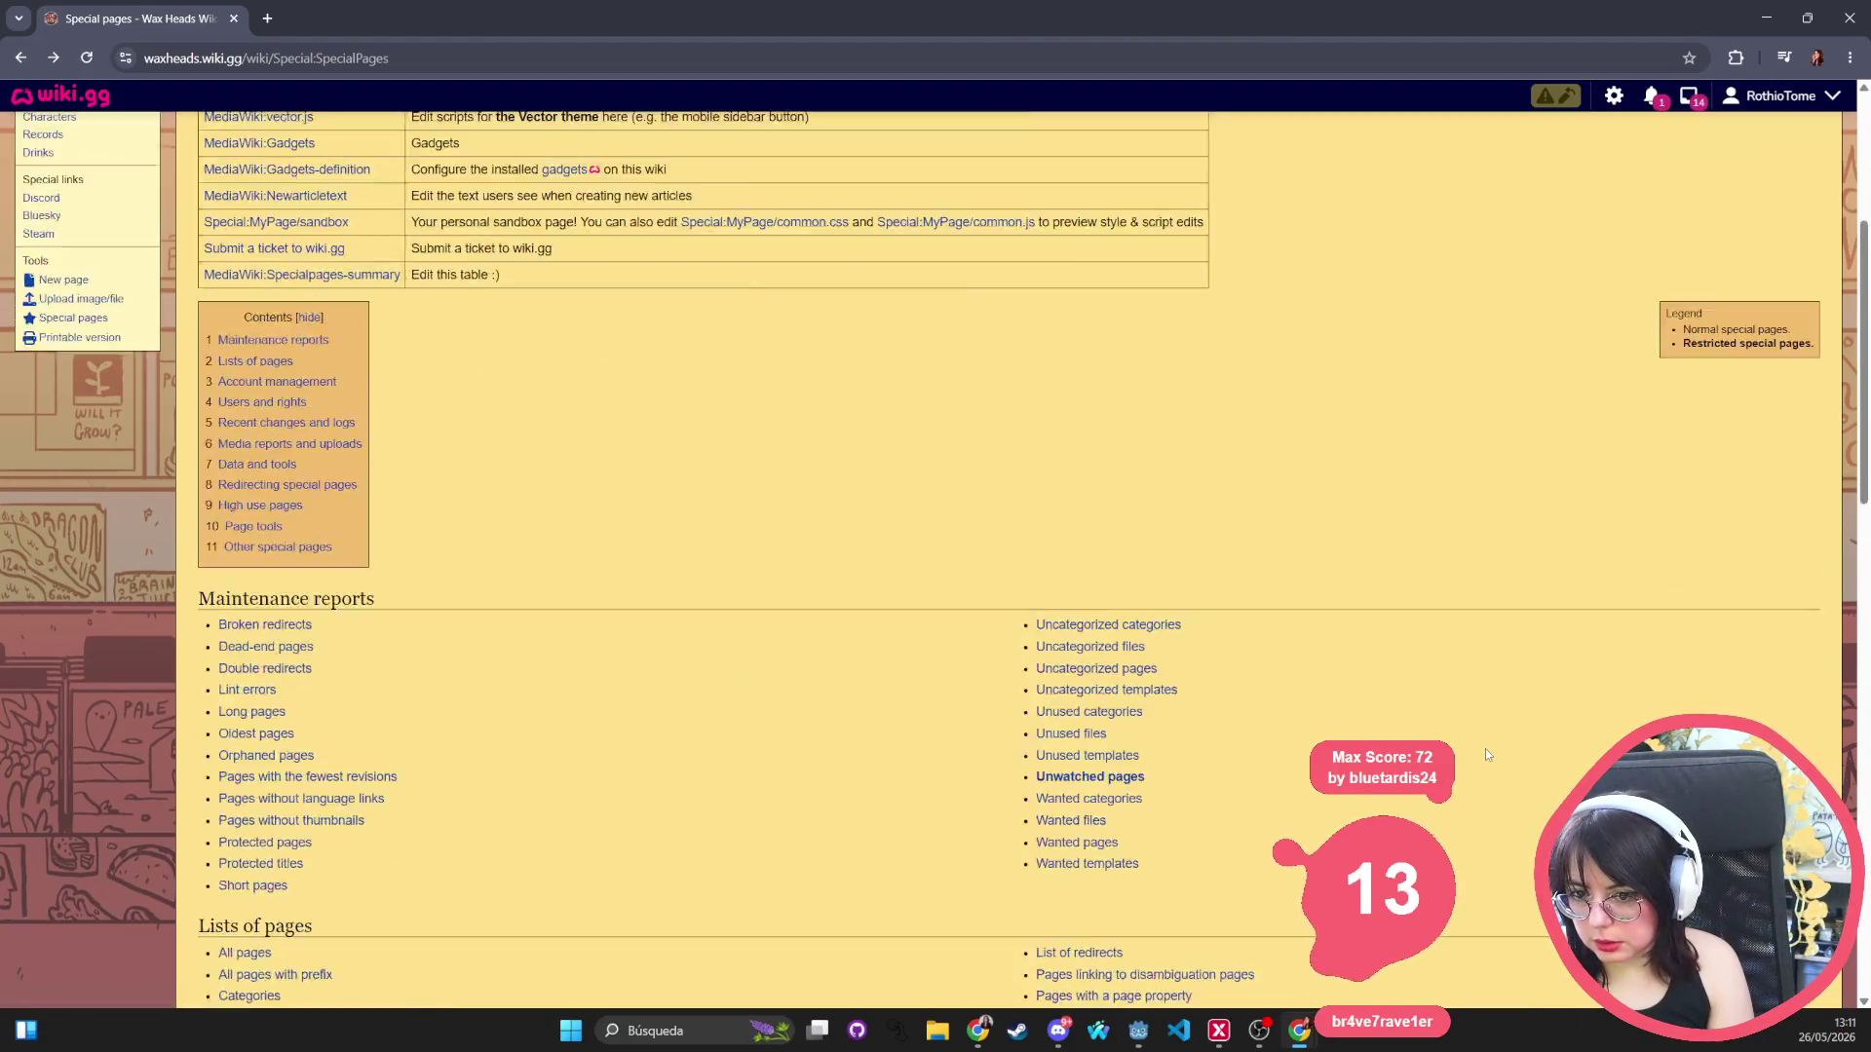
pyautogui.hotkey('ctrl', 'f')
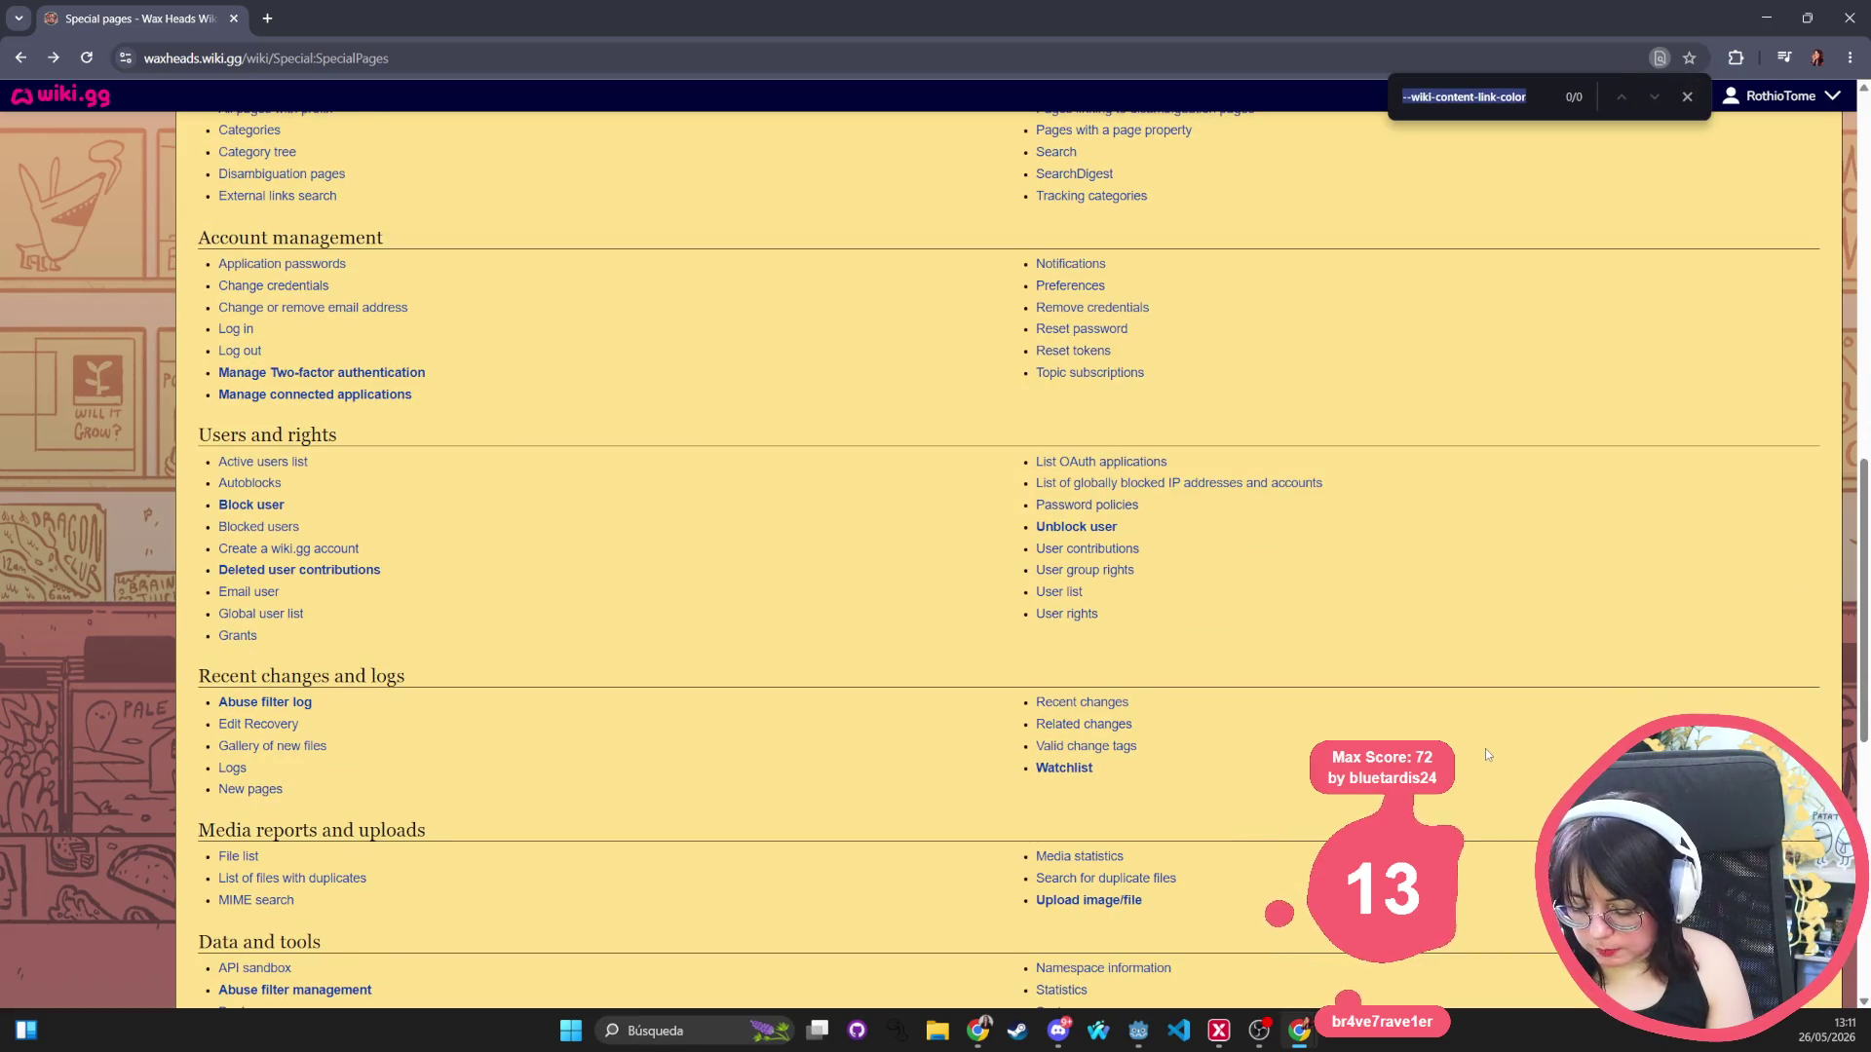
pyautogui.write('style')
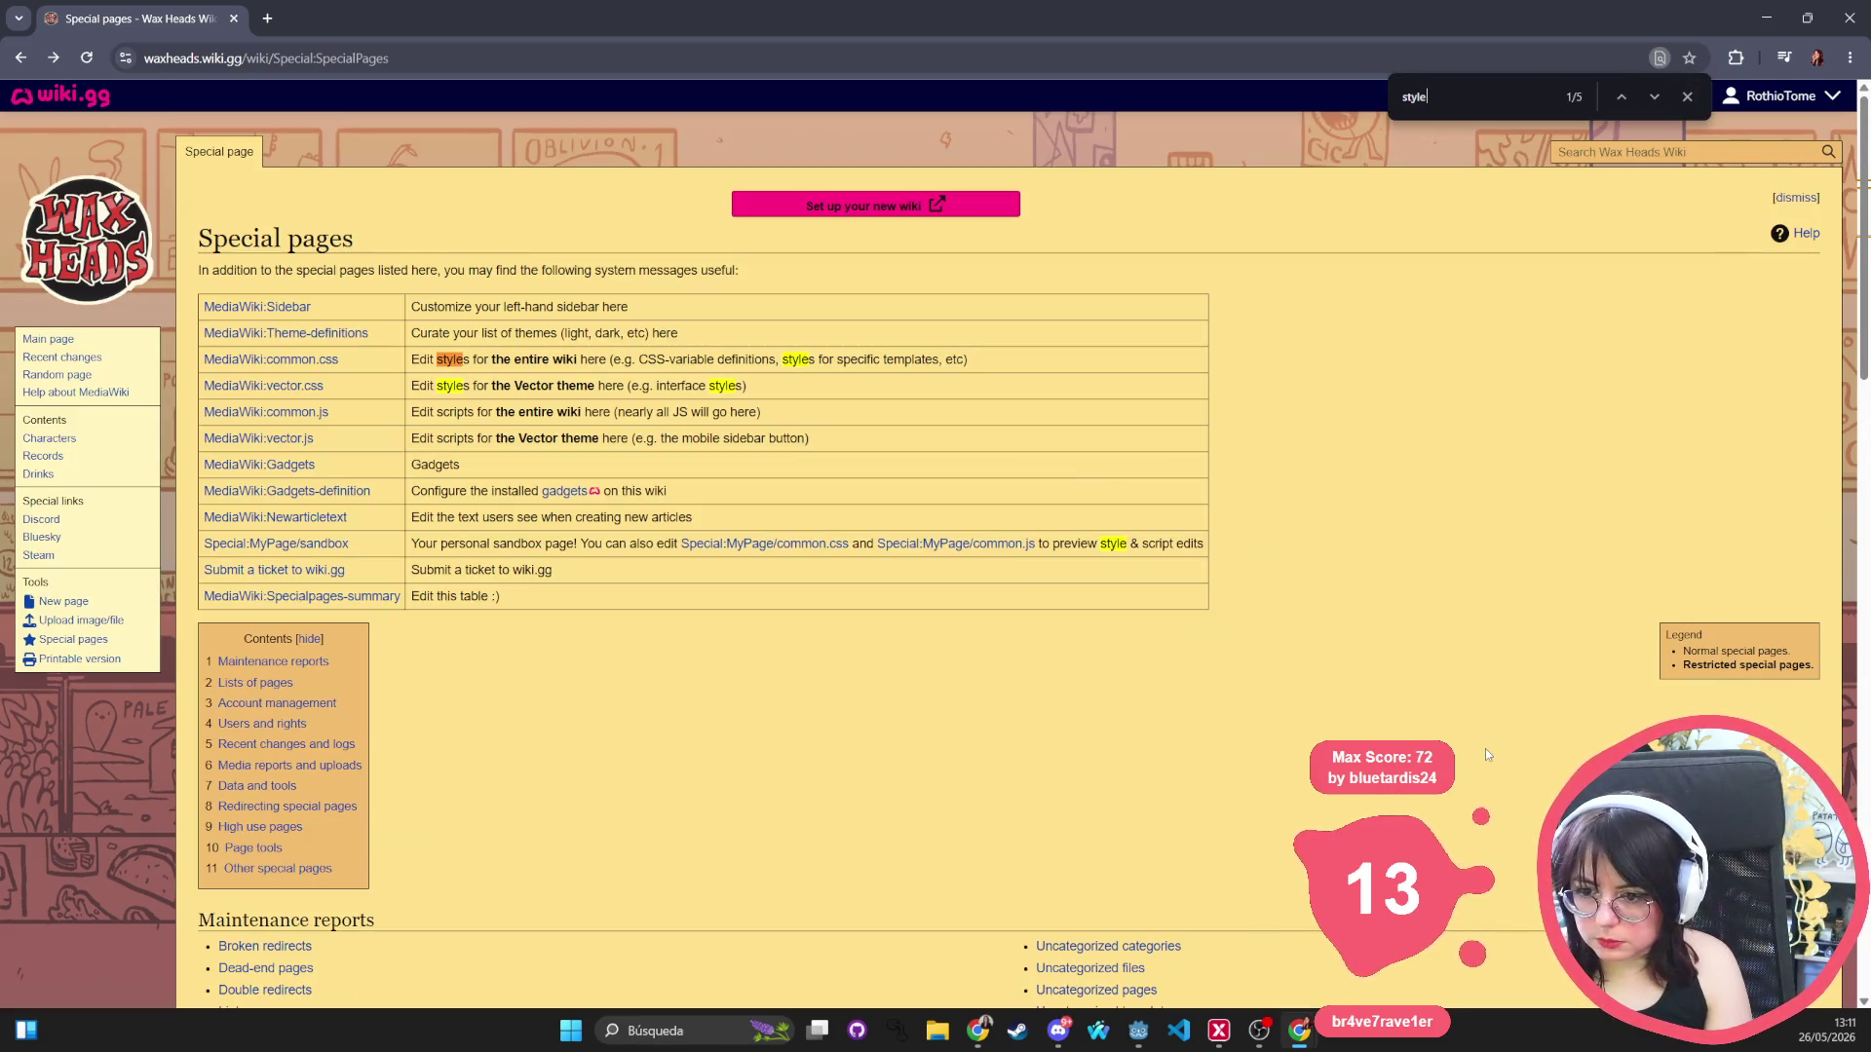
pyautogui.click(334, 362)
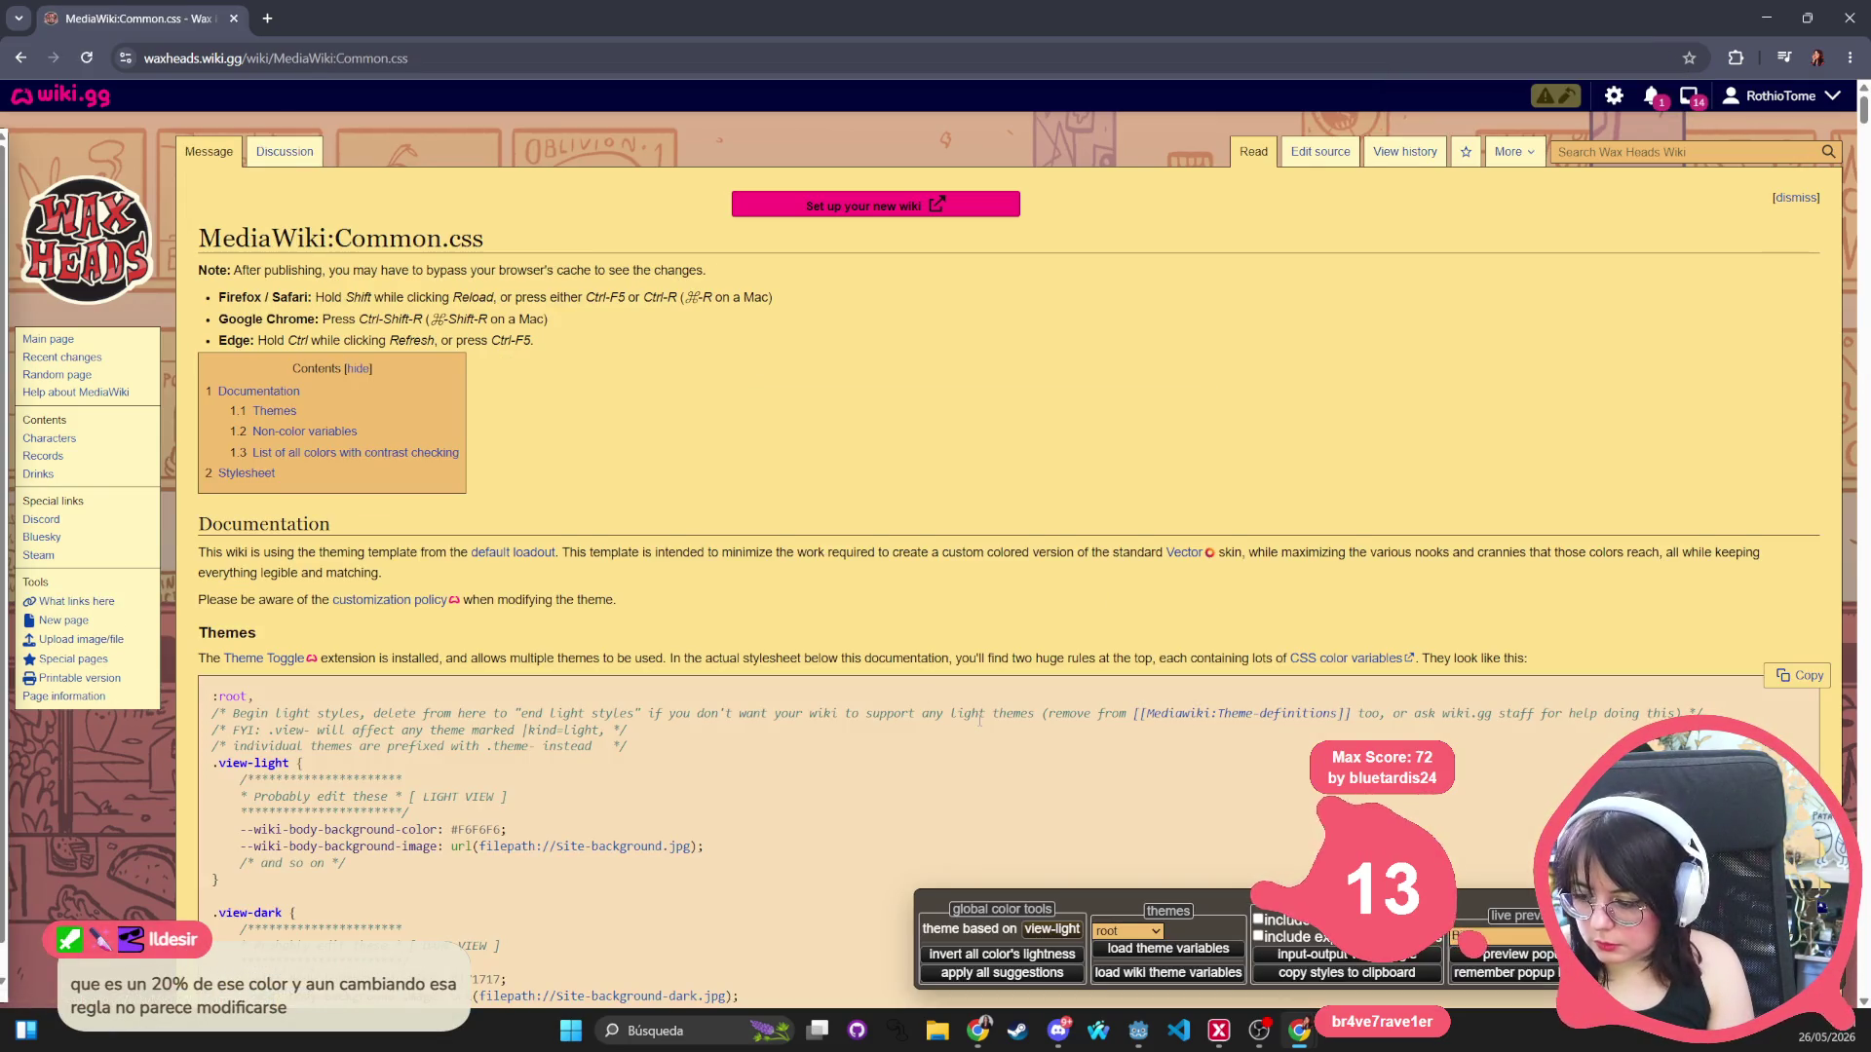
# Try the view-light and view-dark themes in the colour tool, previewing the page in view-dark.
pyautogui.scroll(-3, 981, 728)
pyautogui.click(1127, 931)
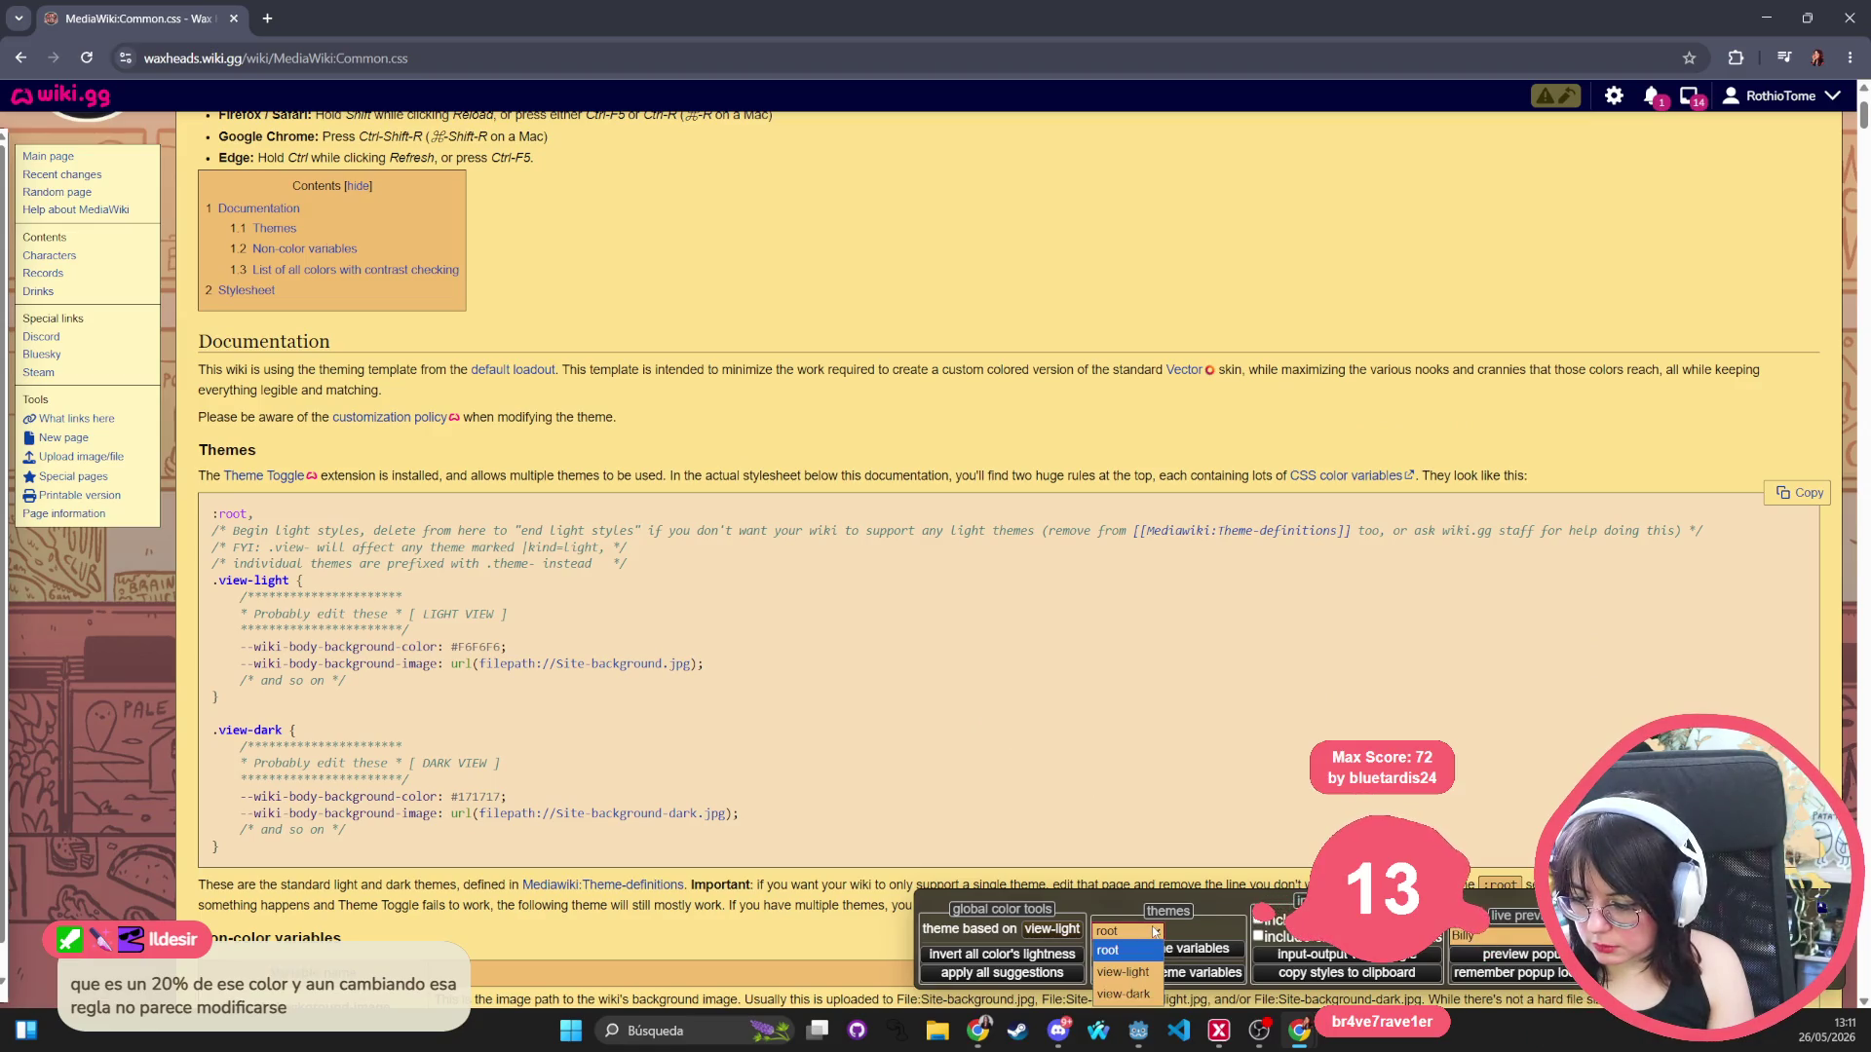
pyautogui.click(1149, 963)
pyautogui.click(1128, 930)
pyautogui.click(1130, 982)
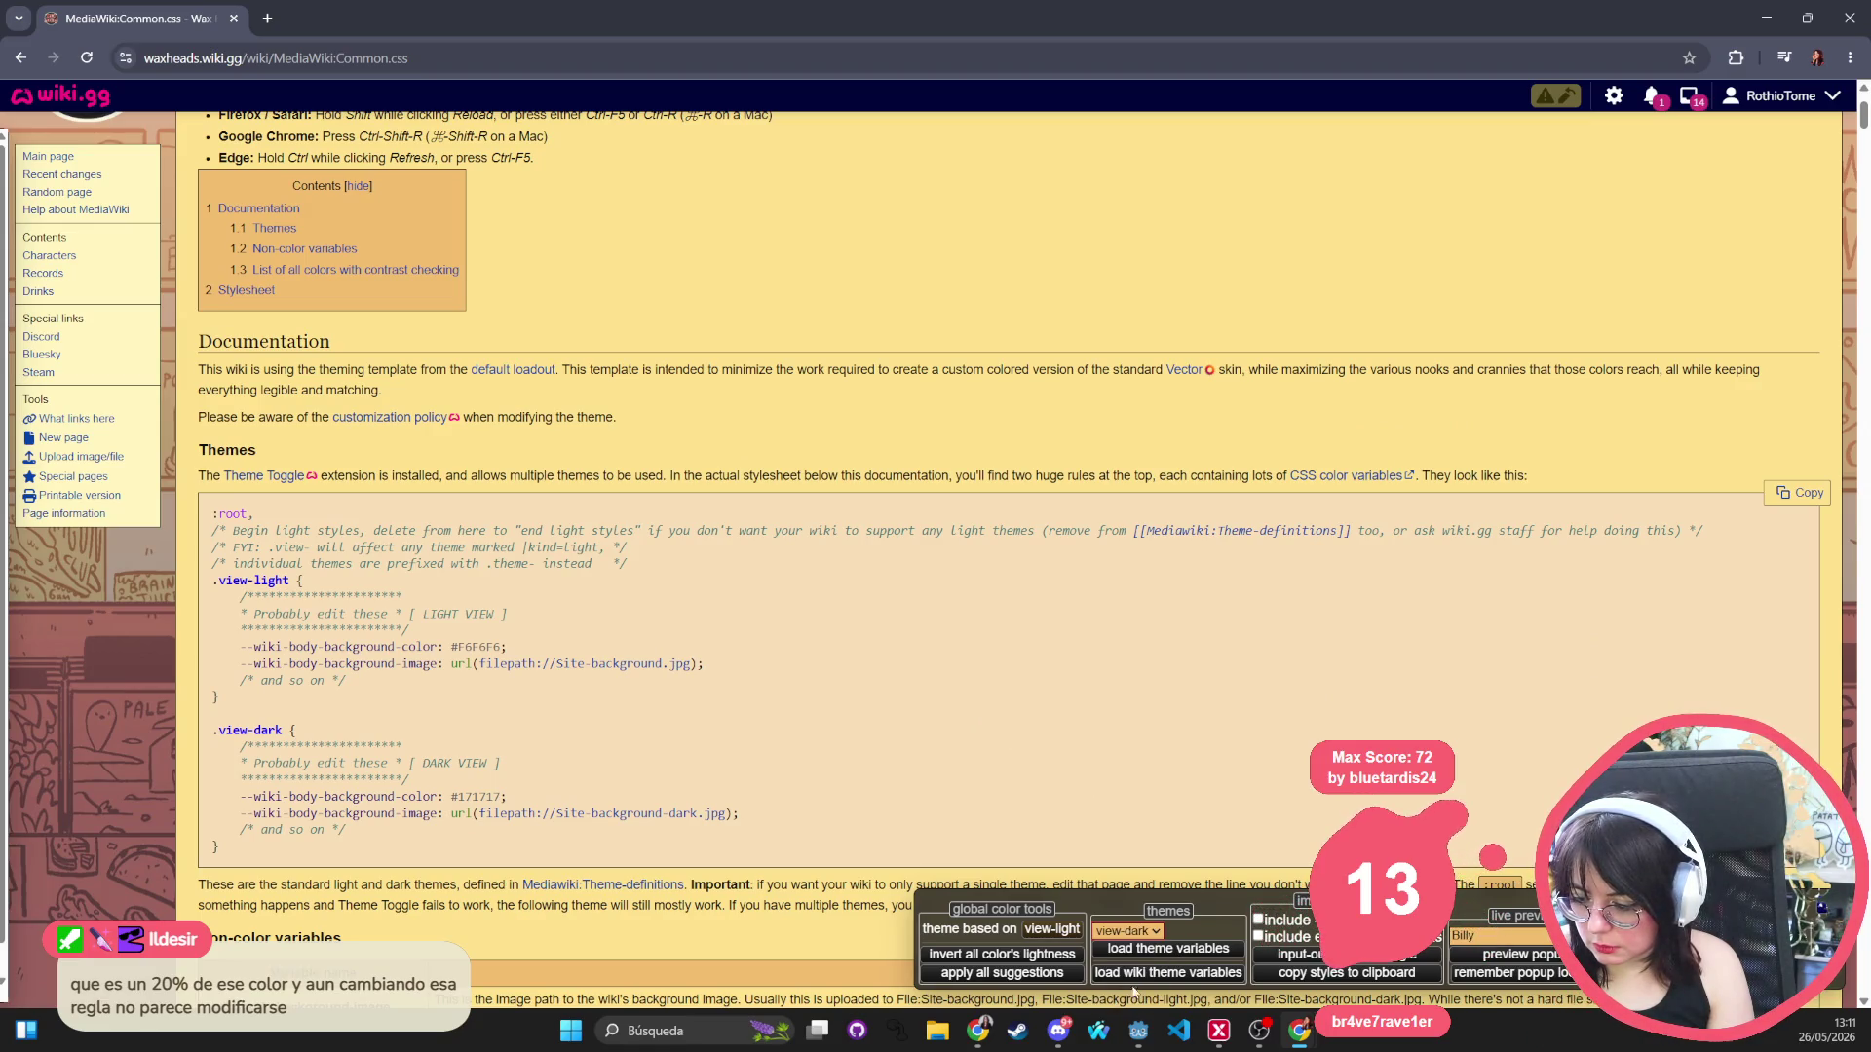
pyautogui.click(1134, 931)
pyautogui.click(1137, 973)
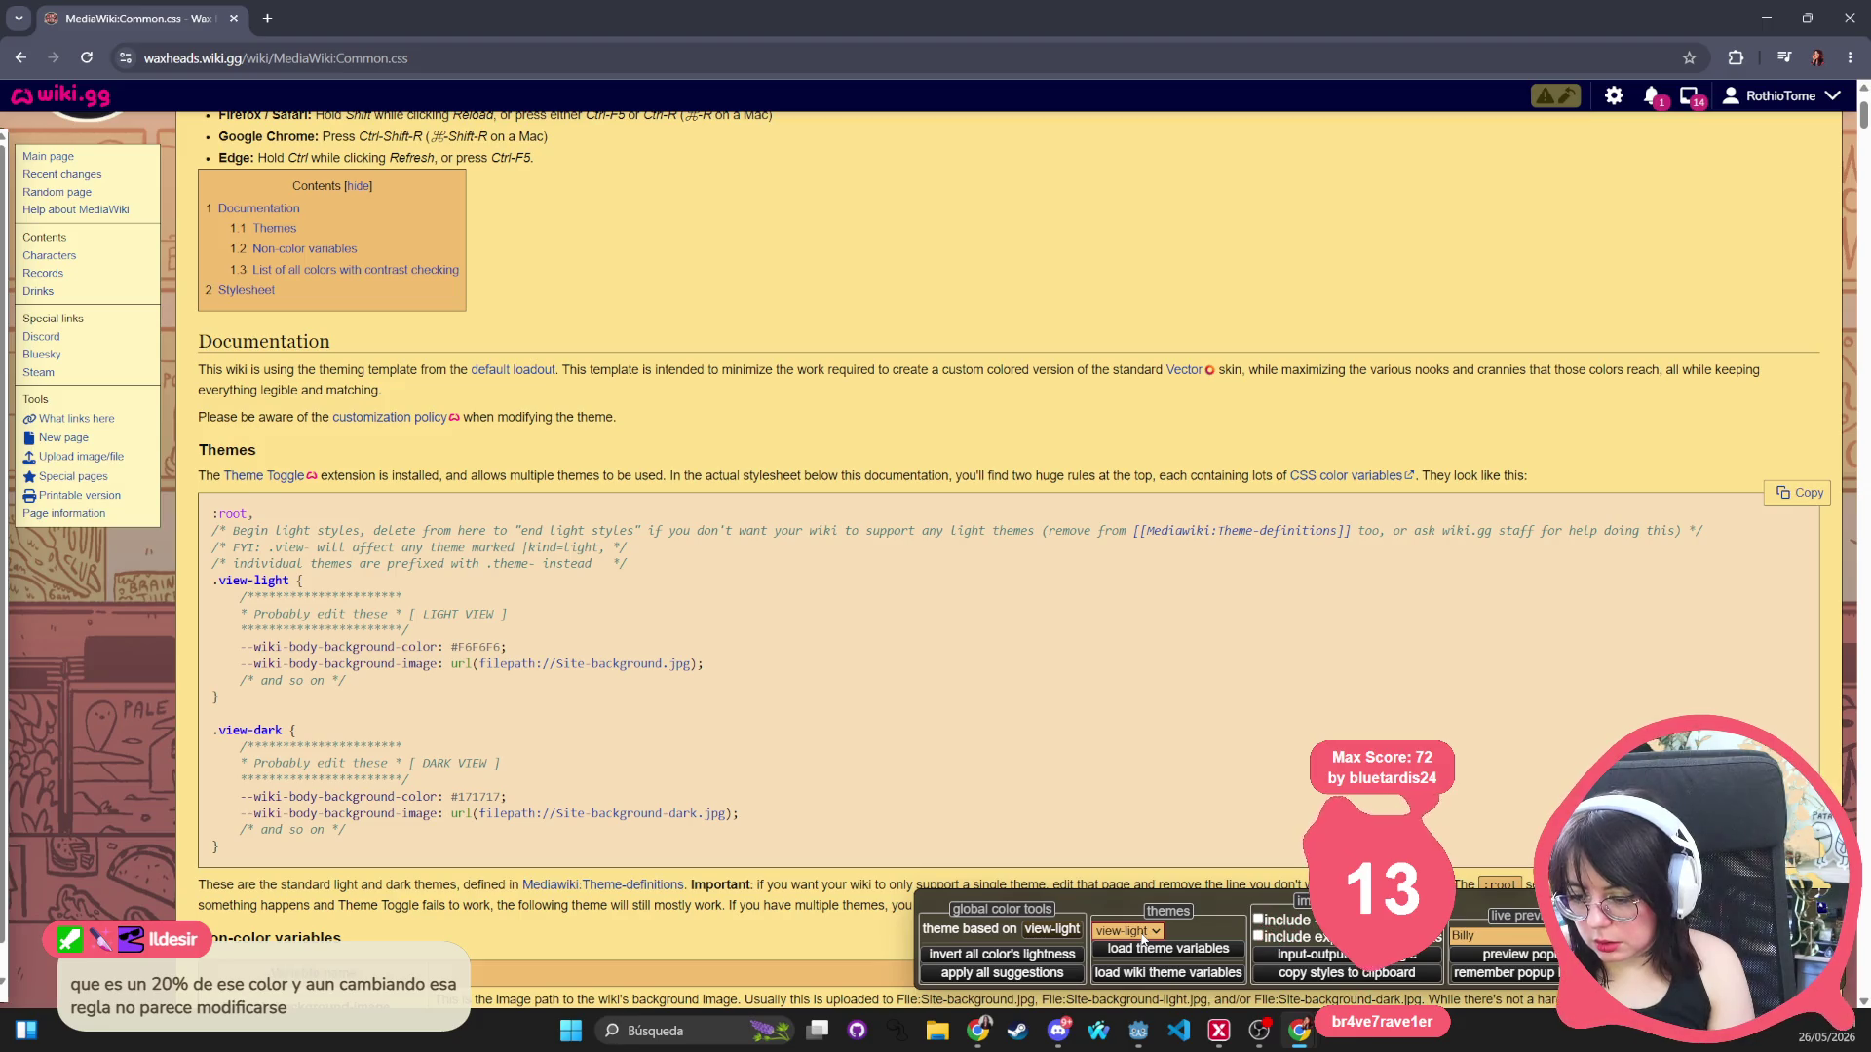
pyautogui.click(1142, 938)
pyautogui.click(1130, 968)
pyautogui.click(1133, 933)
pyautogui.click(1132, 968)
pyautogui.click(1133, 933)
pyautogui.click(1135, 974)
pyautogui.click(1130, 932)
pyautogui.click(1151, 971)
pyautogui.click(1168, 950)
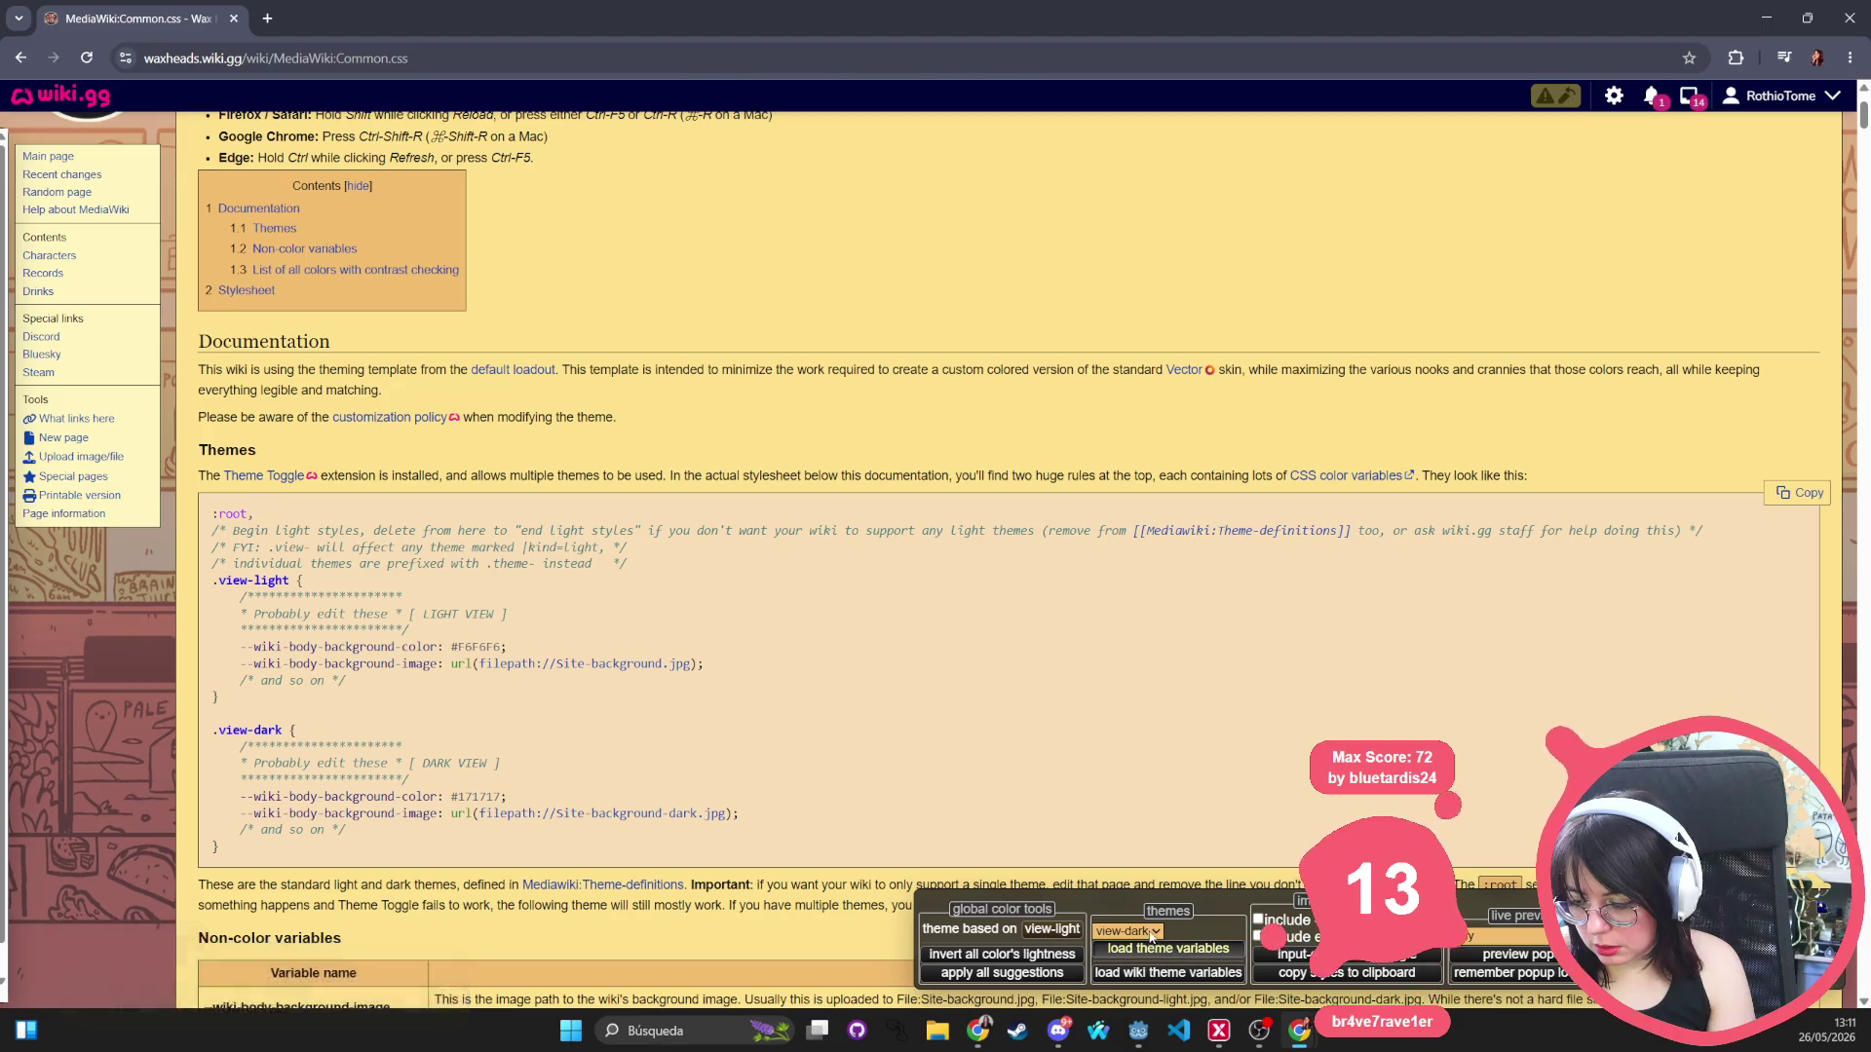
pyautogui.click(1135, 932)
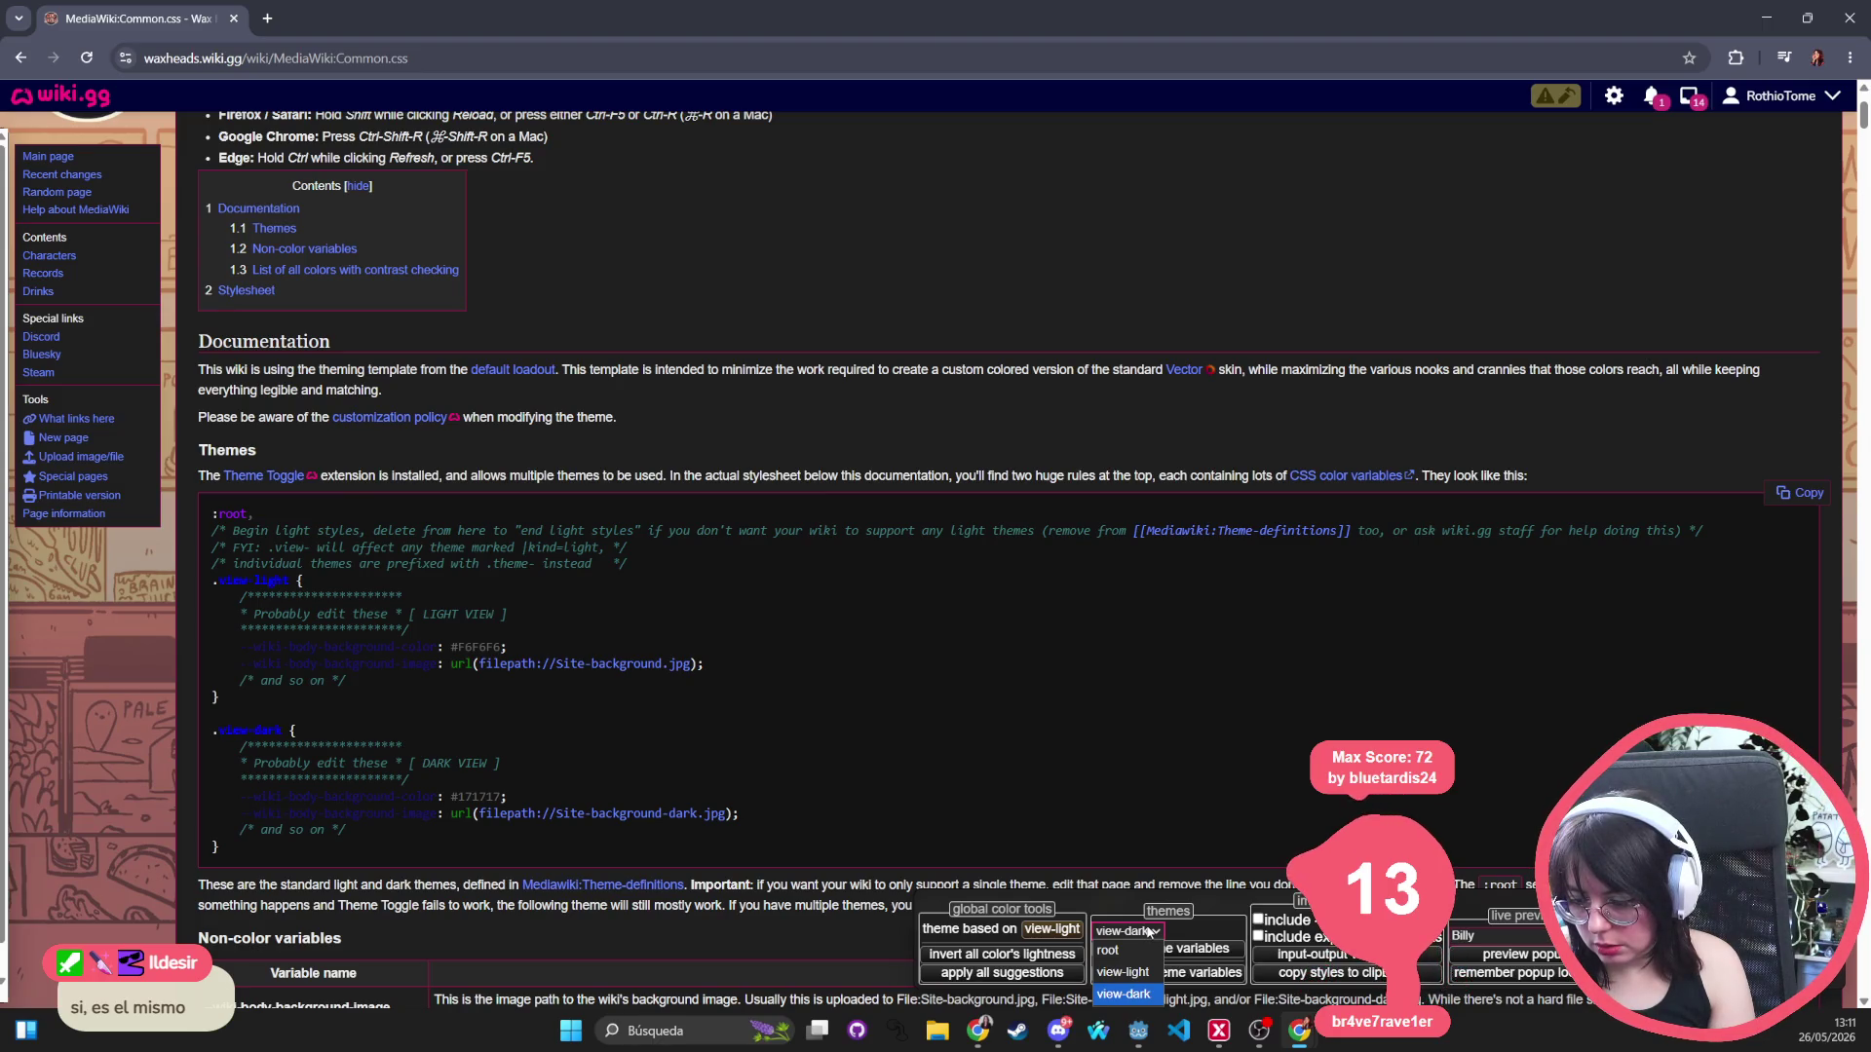
pyautogui.click(1150, 931)
# Apply the view-light theme to the preview, then set the colour tool's theme to root.
pyautogui.scroll(-20, 688, 614)
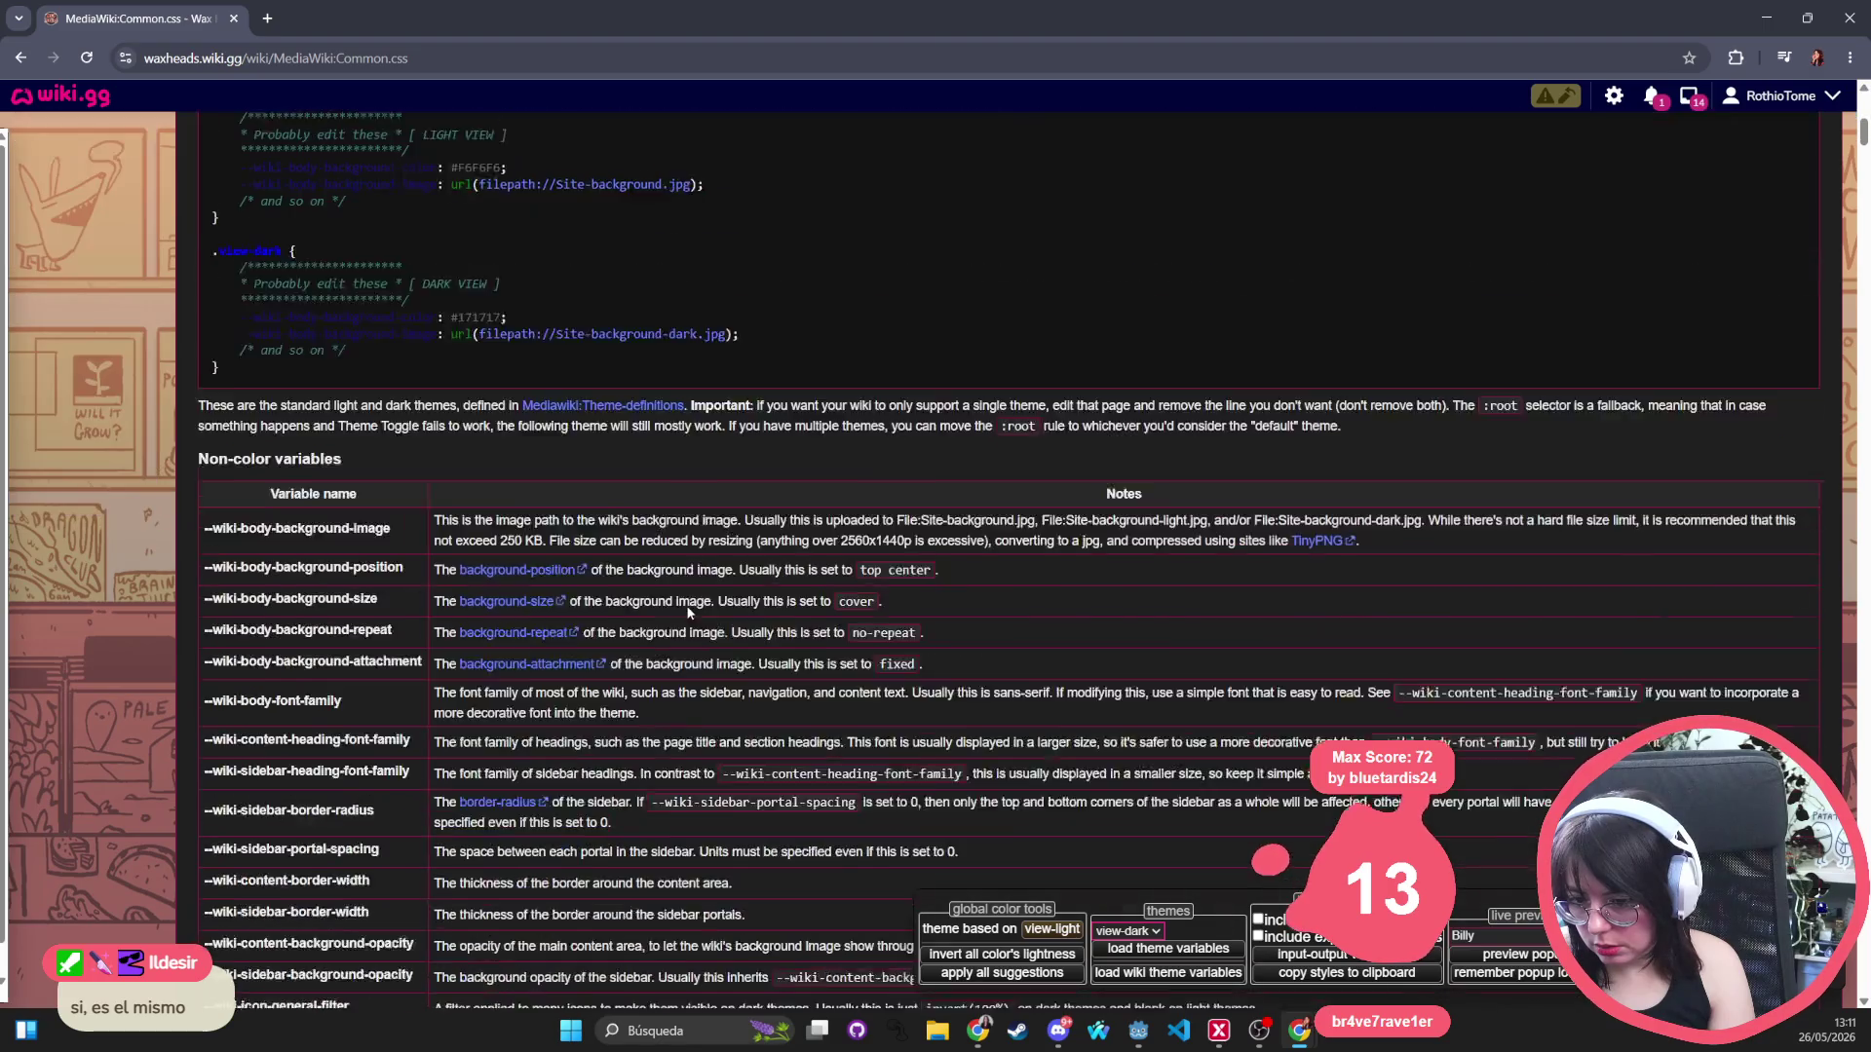
pyautogui.scroll(20, 688, 614)
pyautogui.scroll(-20, 980, 563)
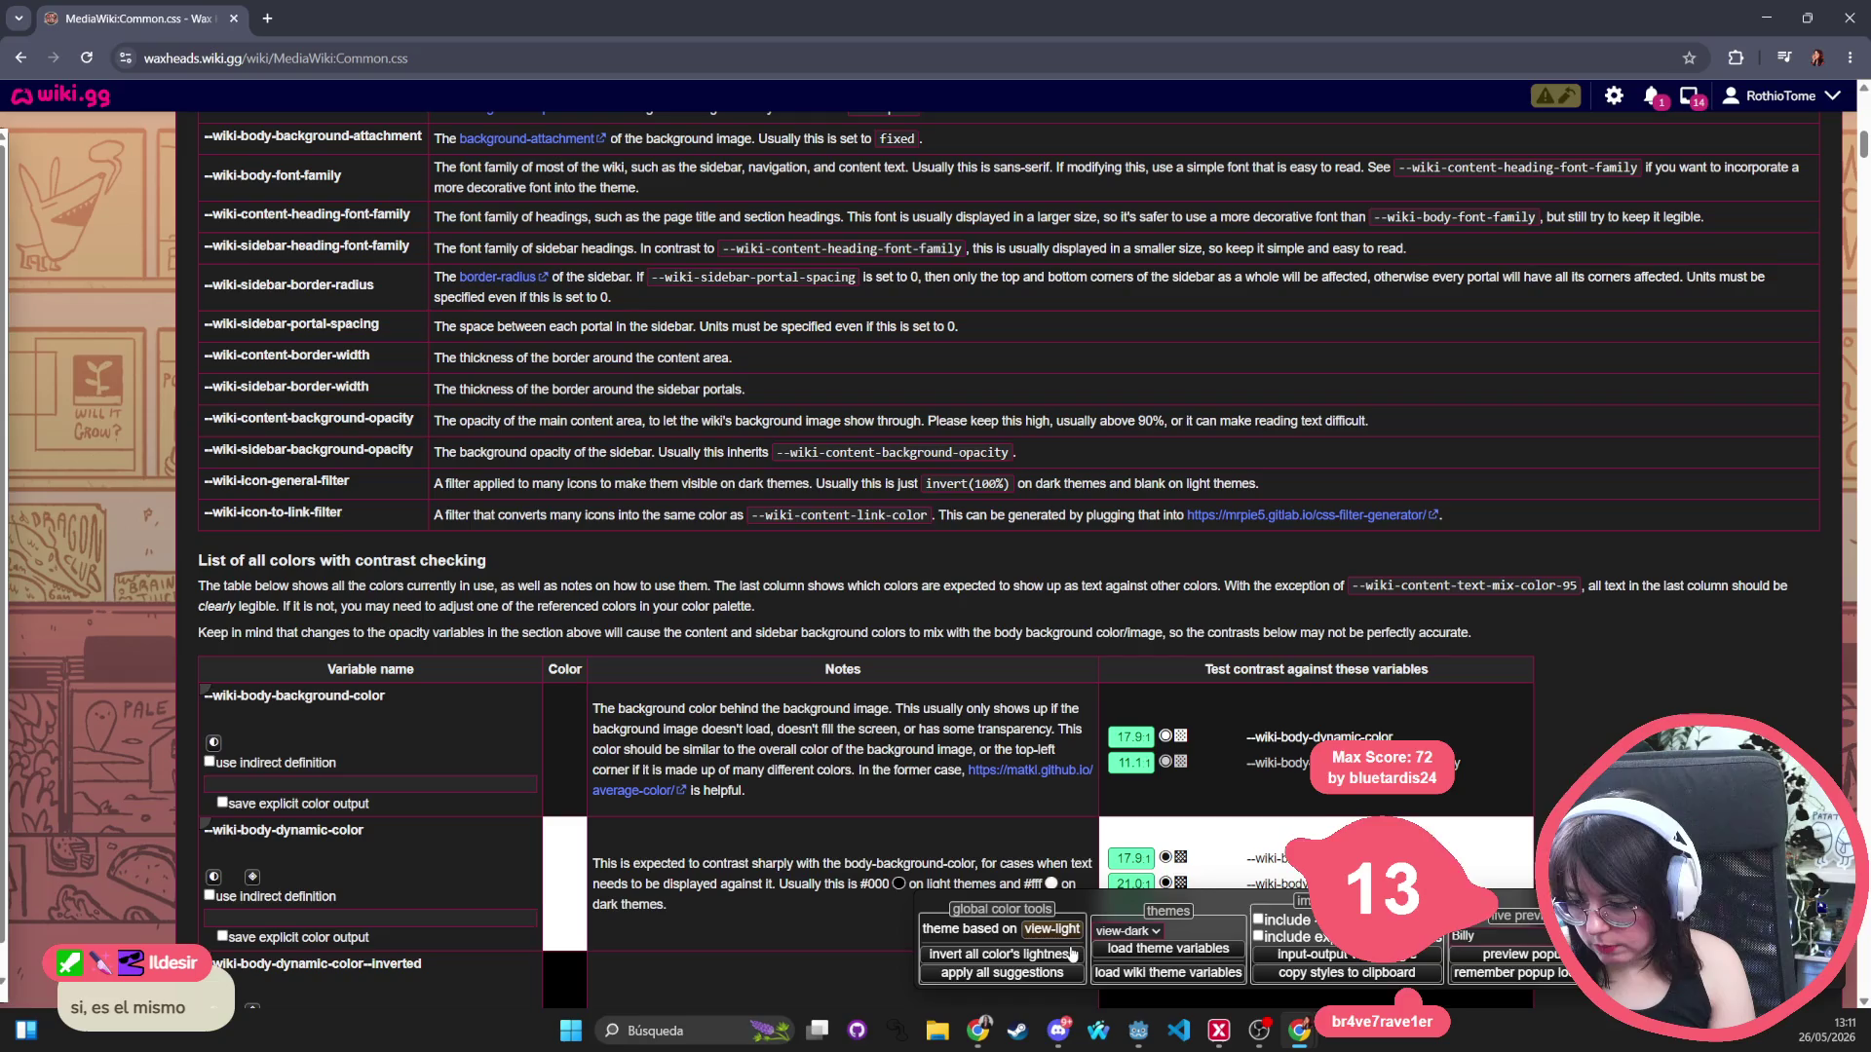
pyautogui.click(1143, 931)
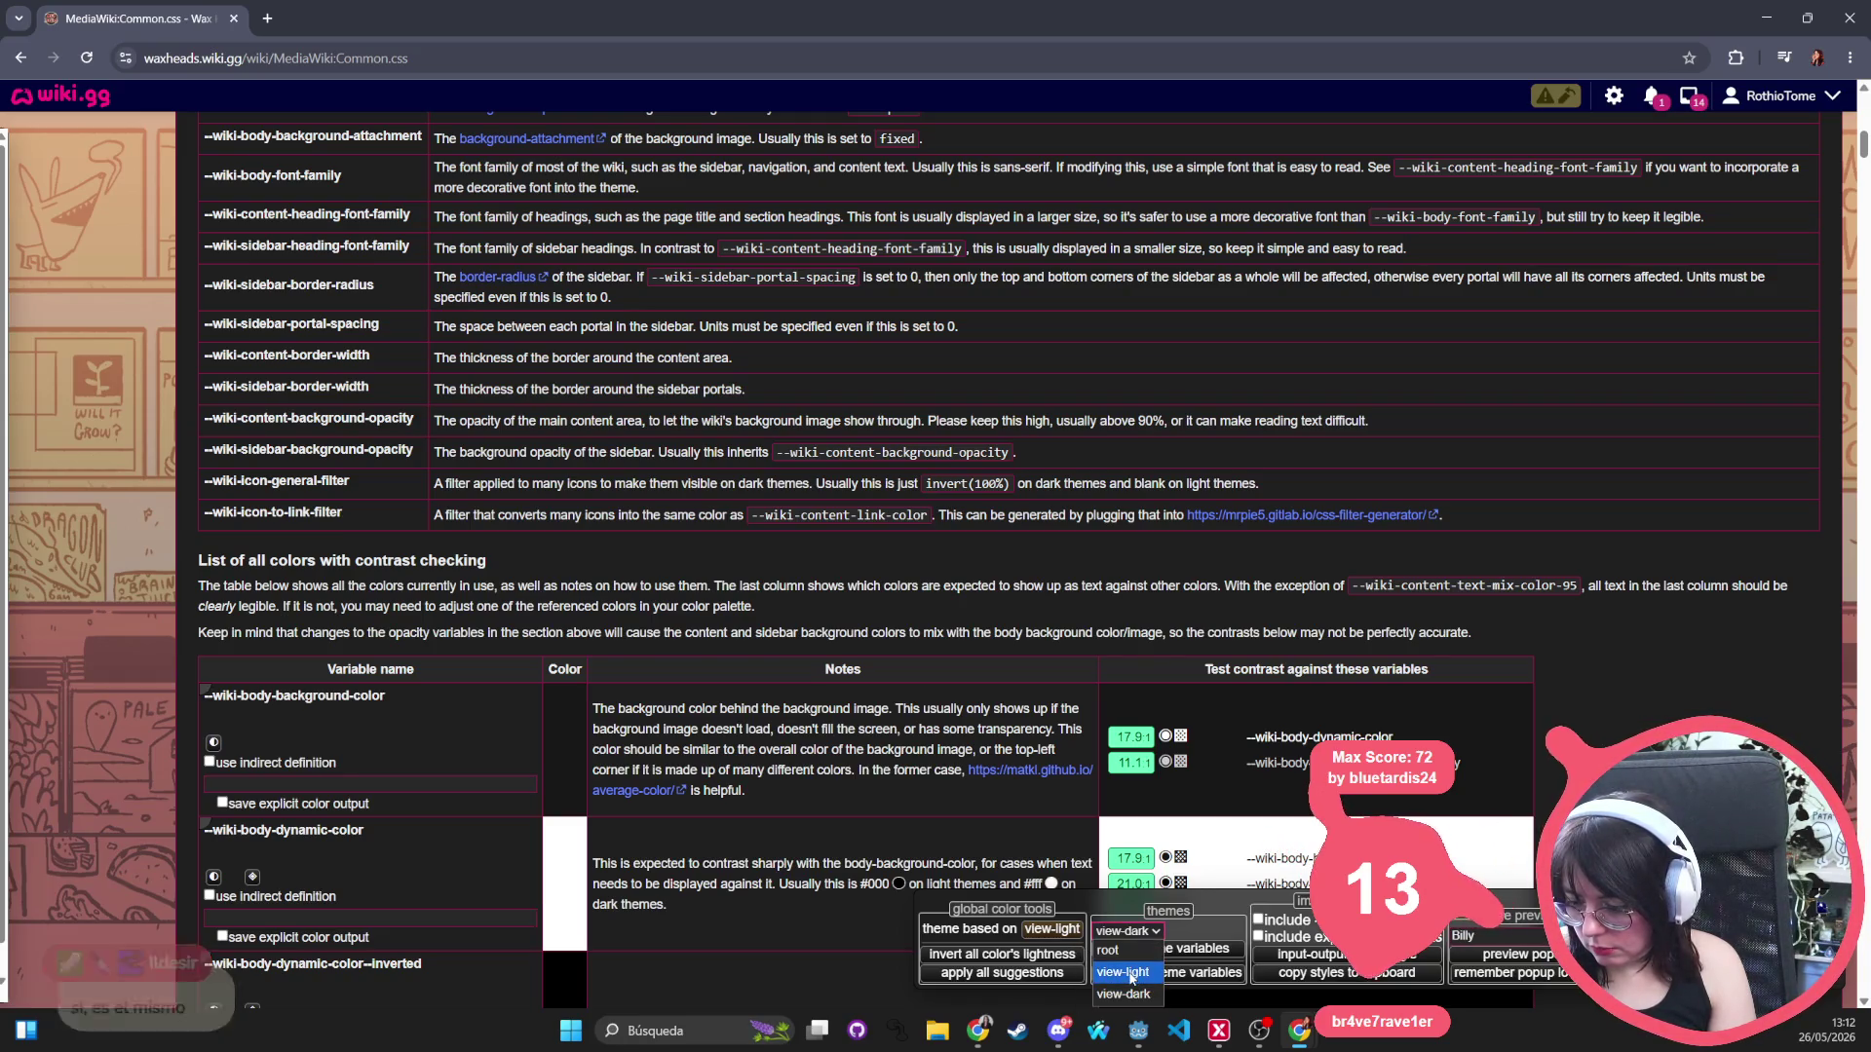
pyautogui.click(1130, 977)
pyautogui.click(1170, 949)
pyautogui.click(1128, 931)
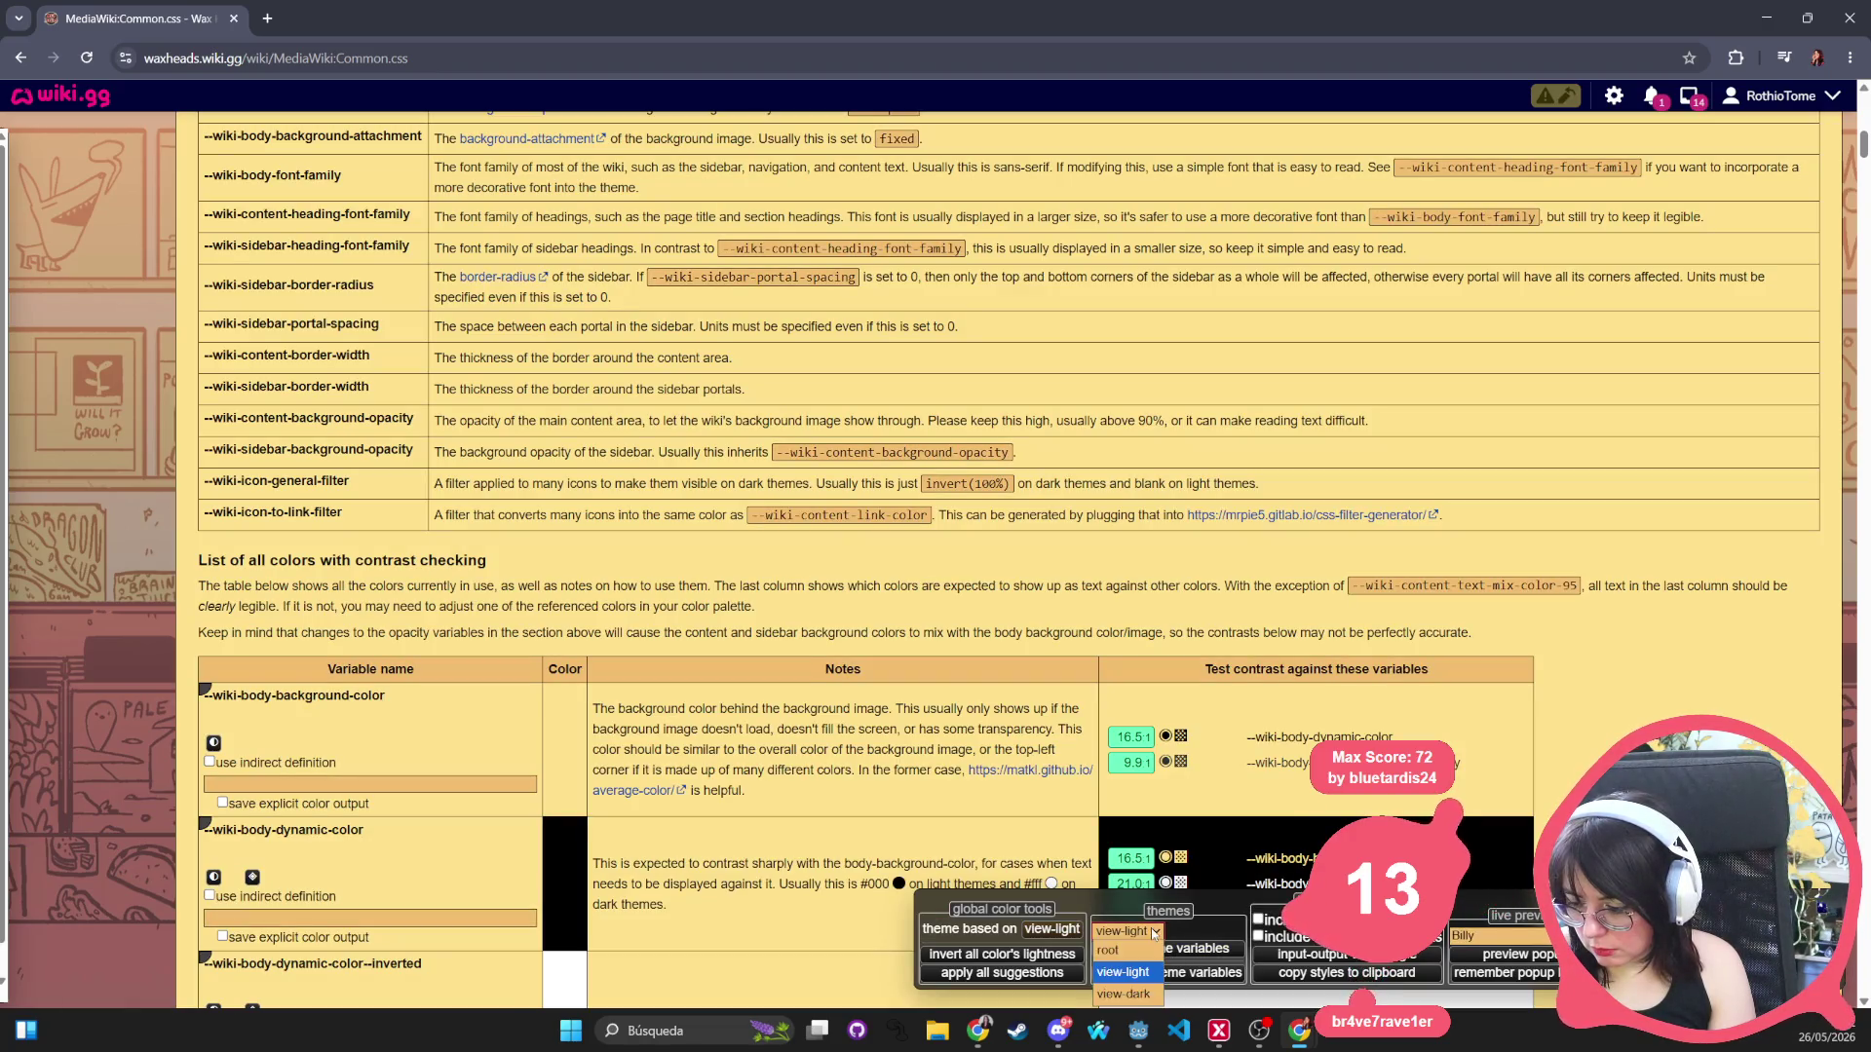
pyautogui.click(1132, 986)
pyautogui.click(1158, 932)
pyautogui.click(1130, 947)
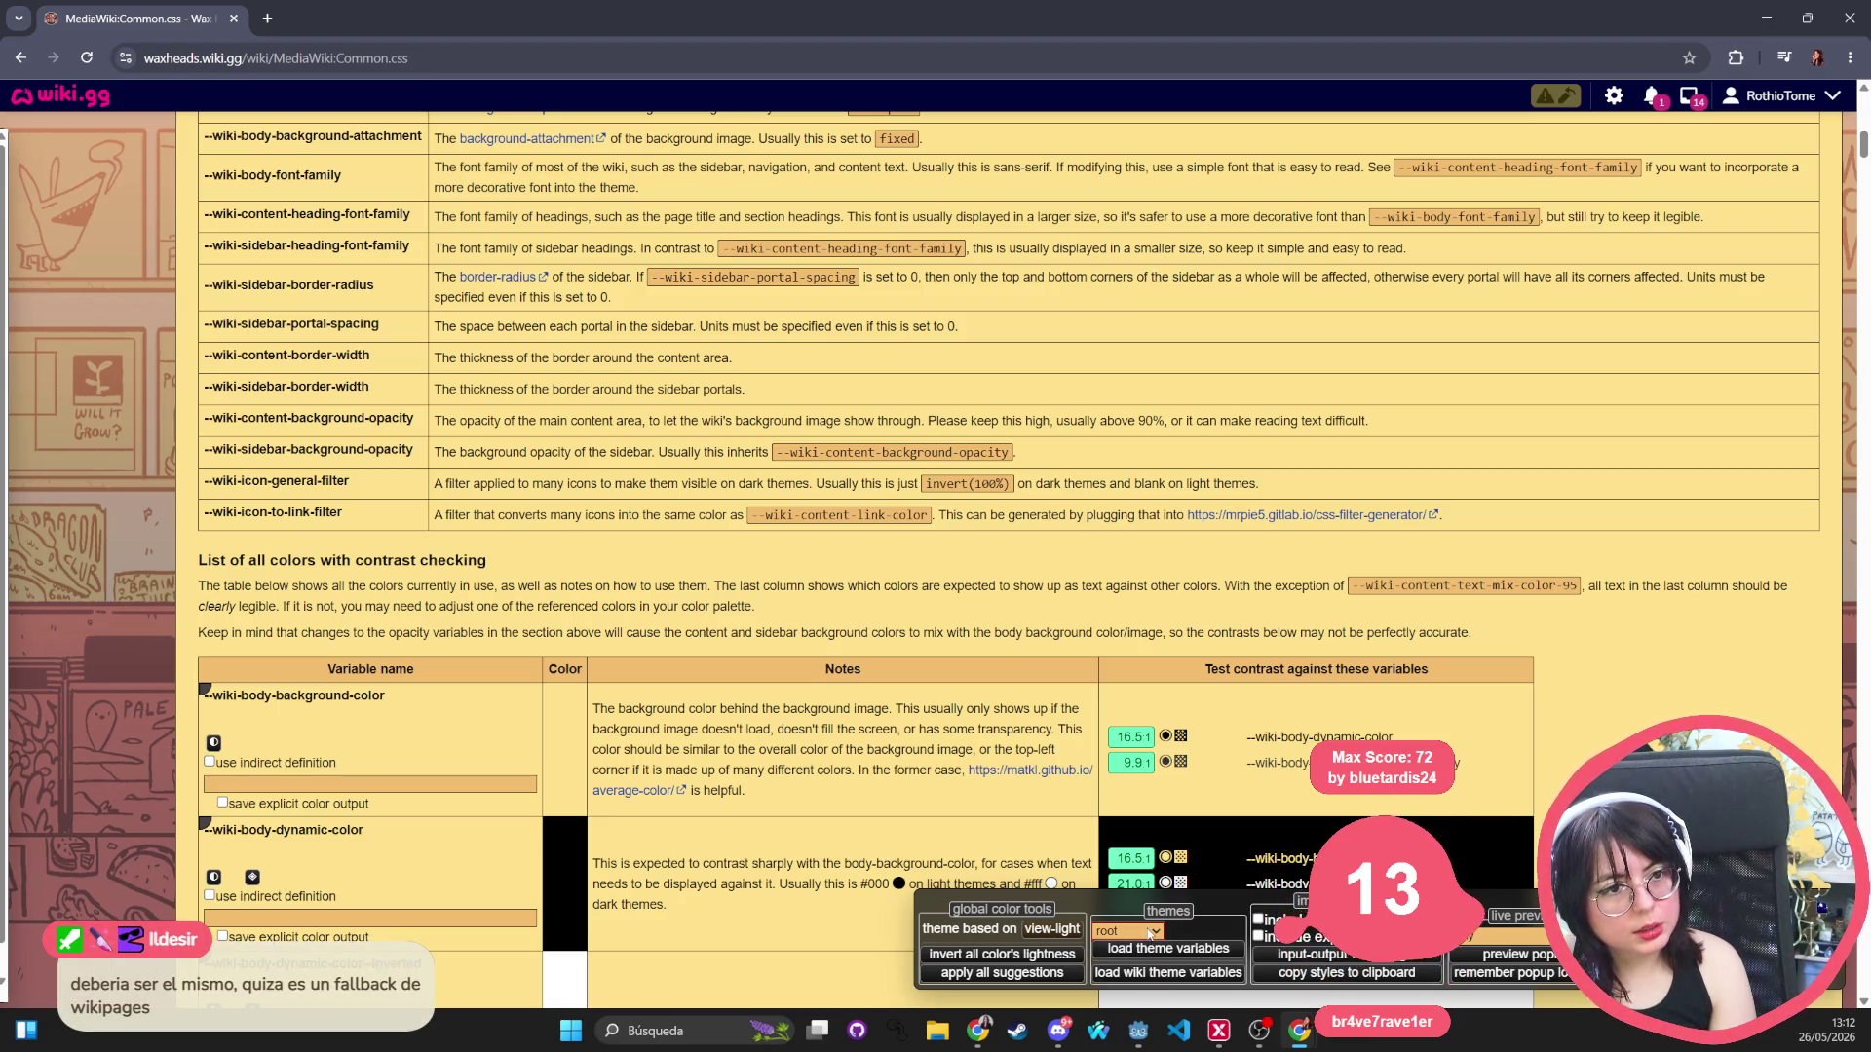
pyautogui.click(1151, 933)
pyautogui.click(1146, 931)
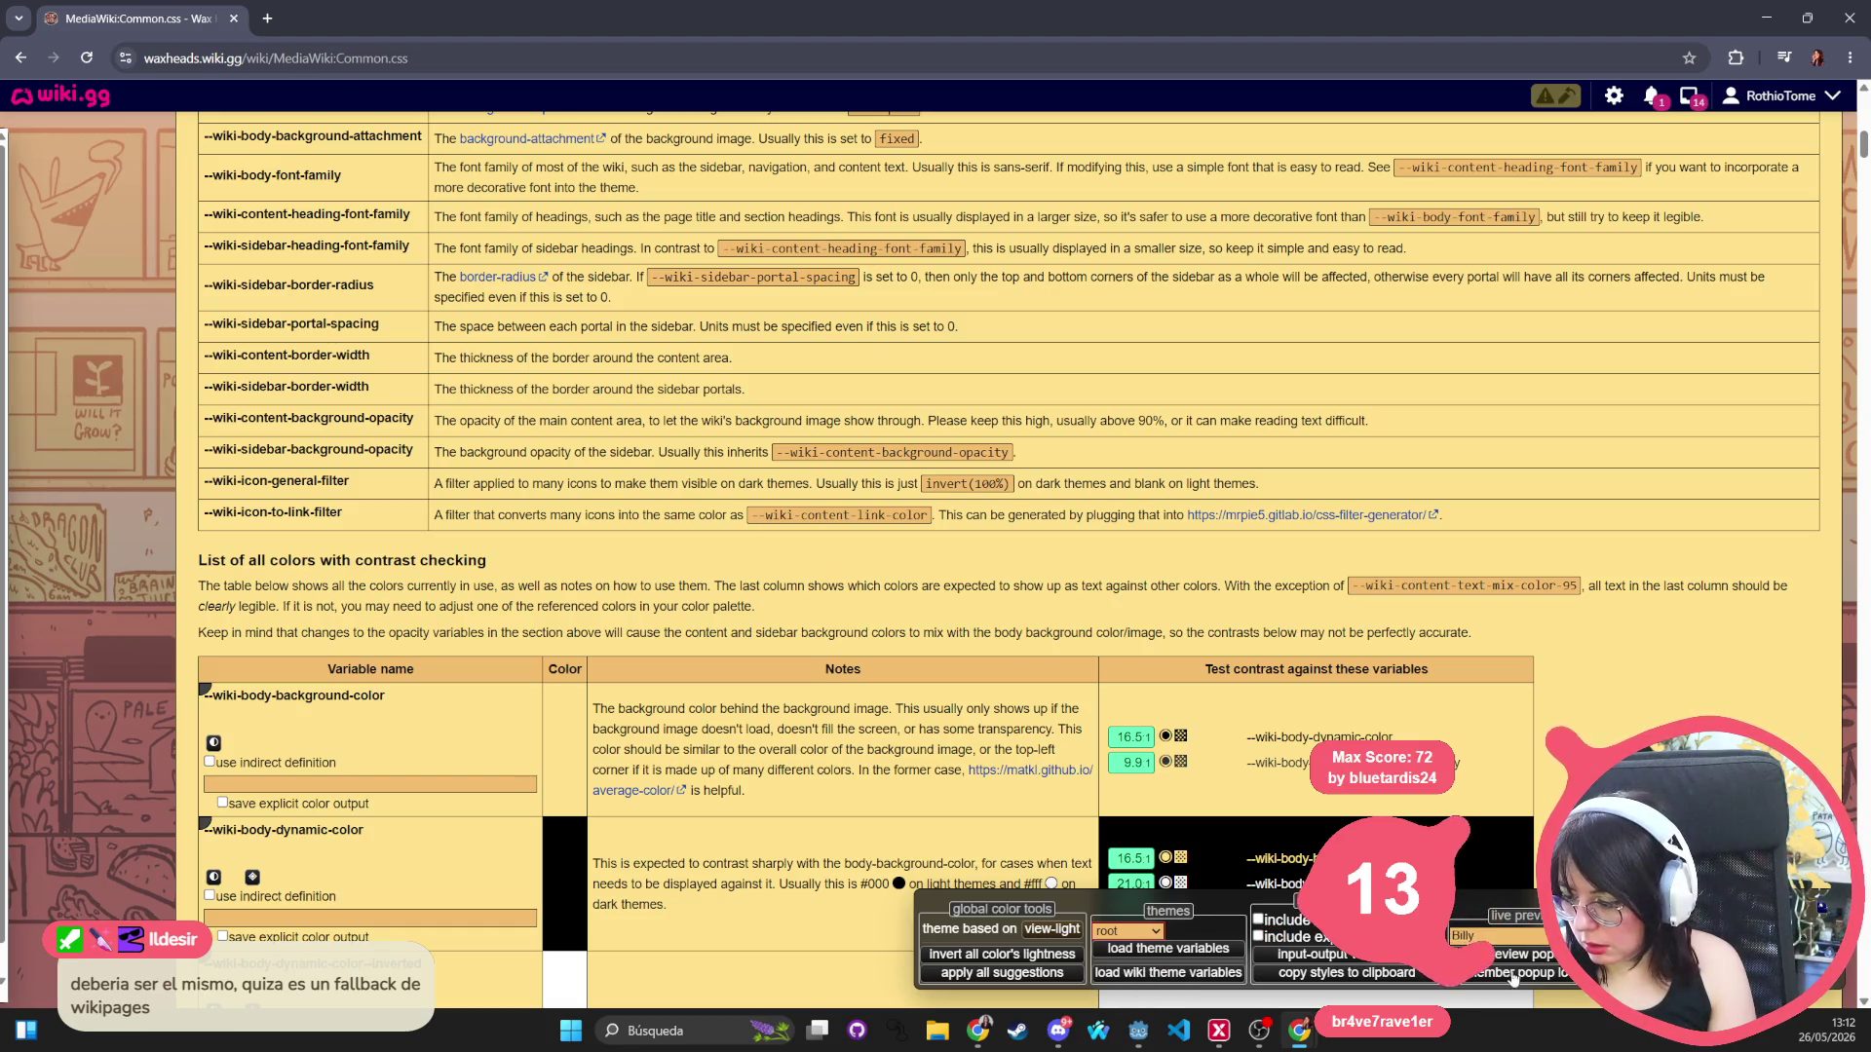
pyautogui.click(1532, 963)
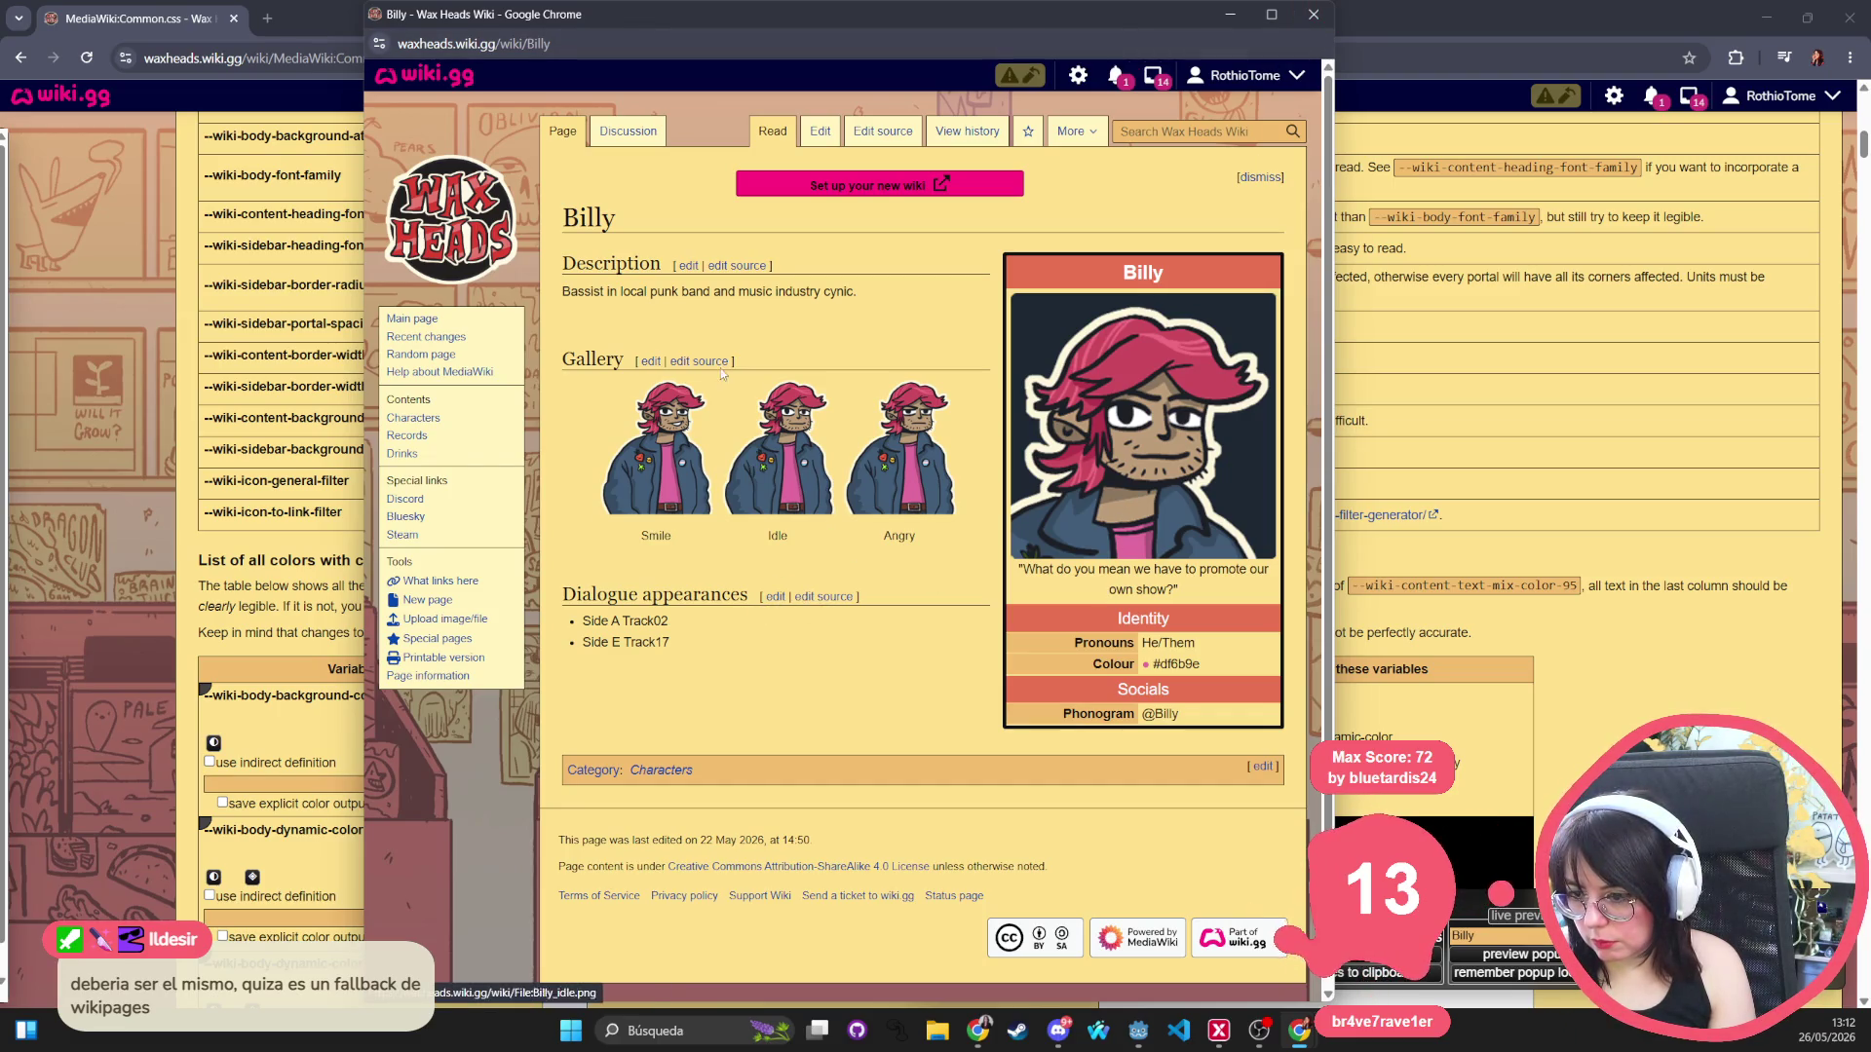
pyautogui.scroll(-1, 981, 221)
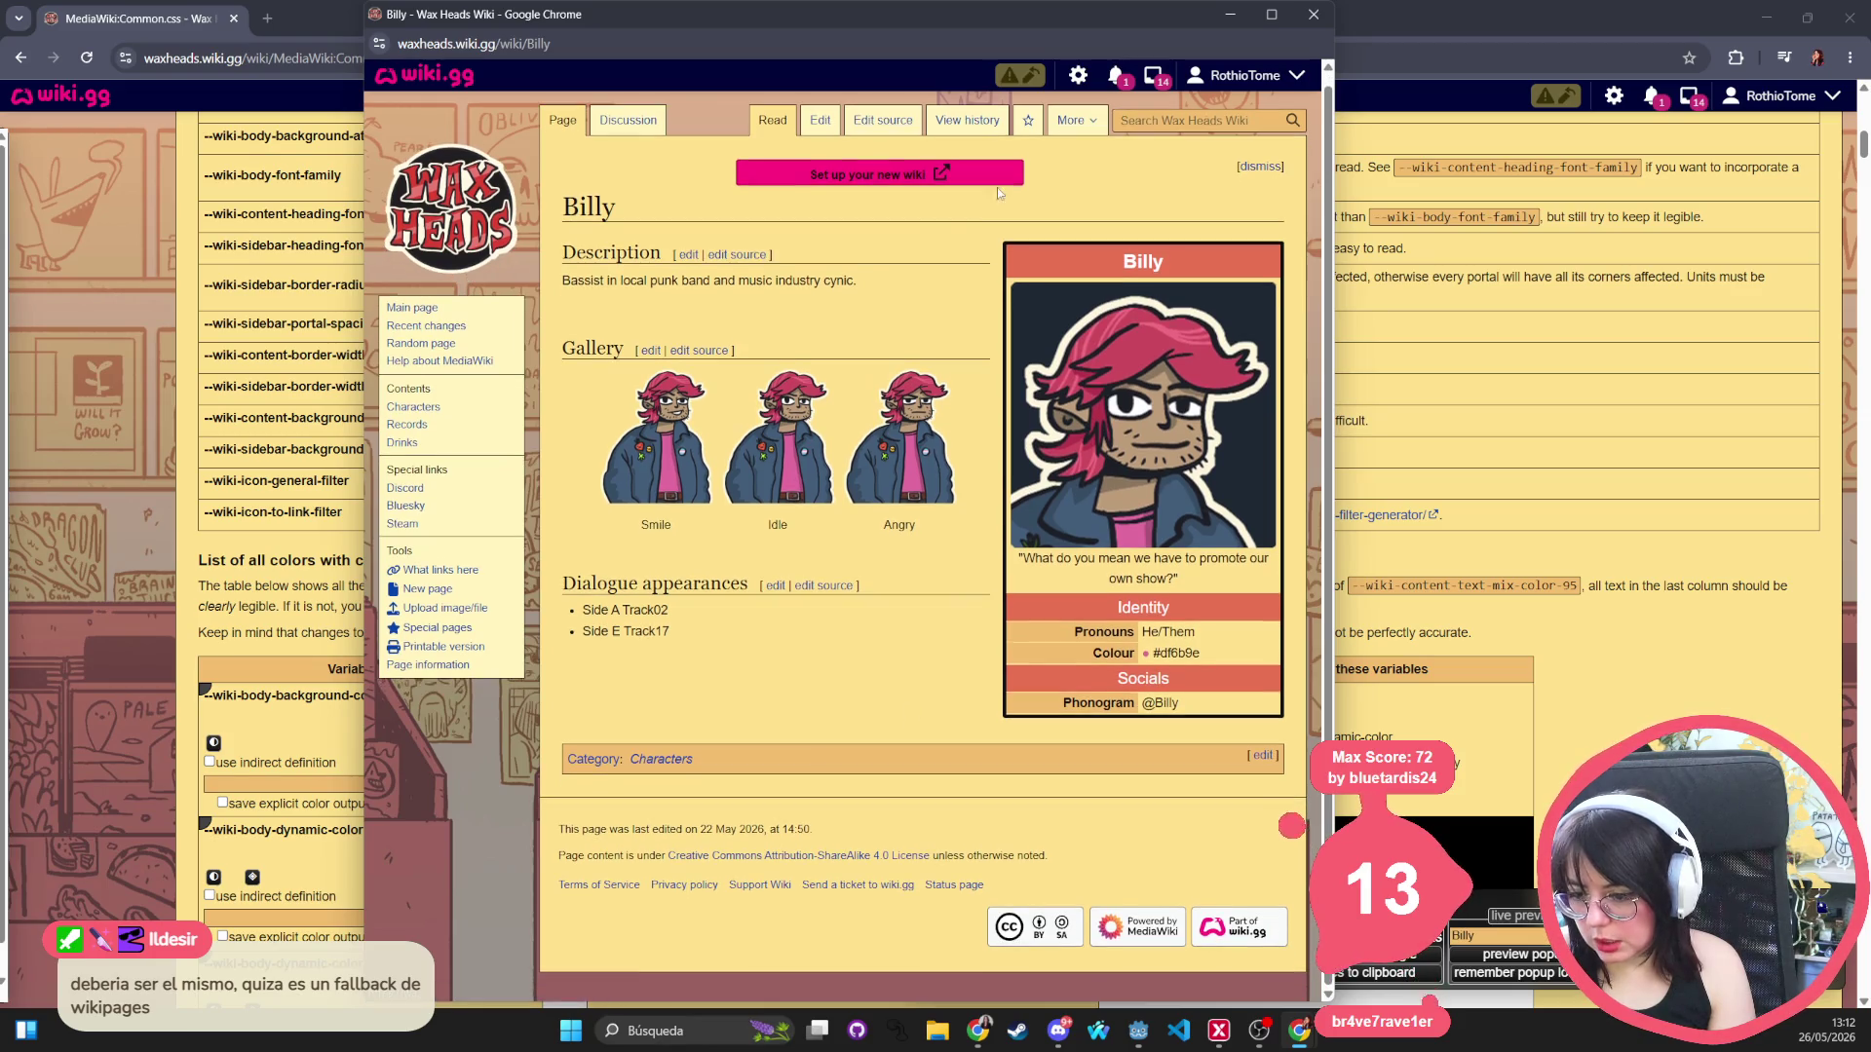
pyautogui.click(1315, 14)
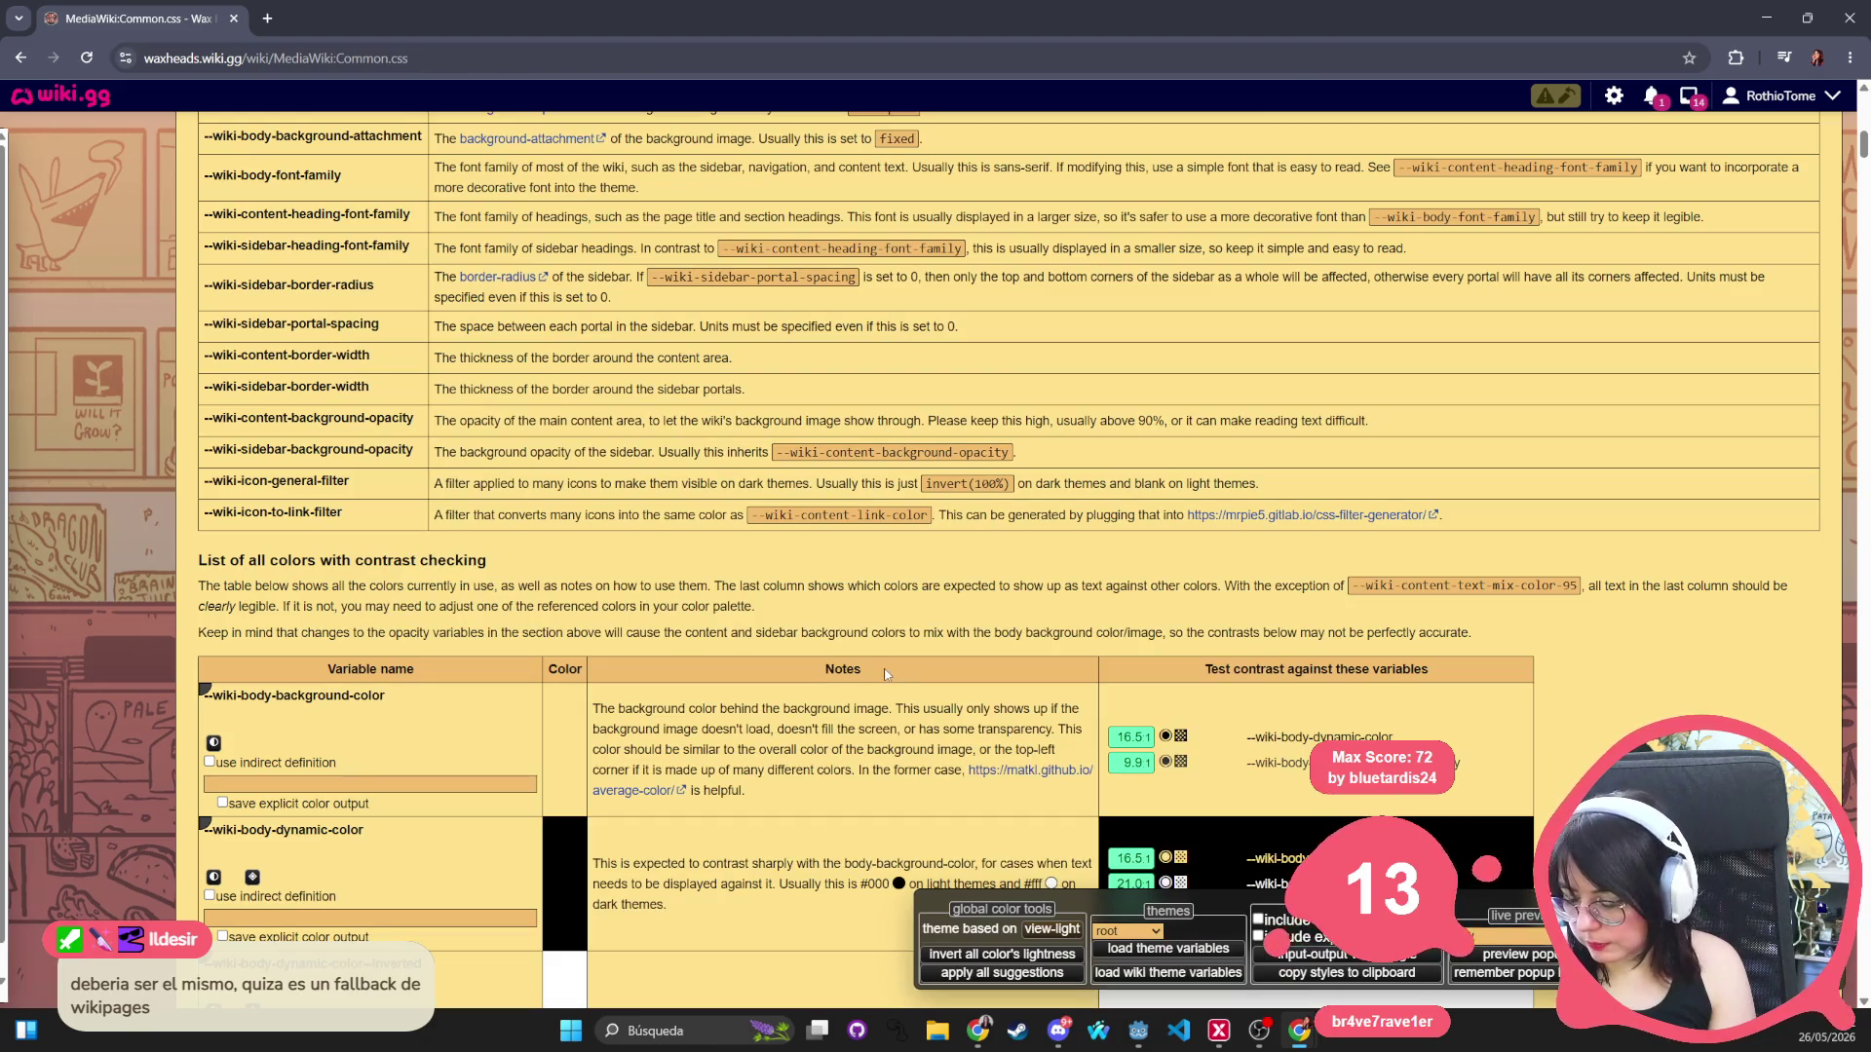
pyautogui.scroll(15, 606, 711)
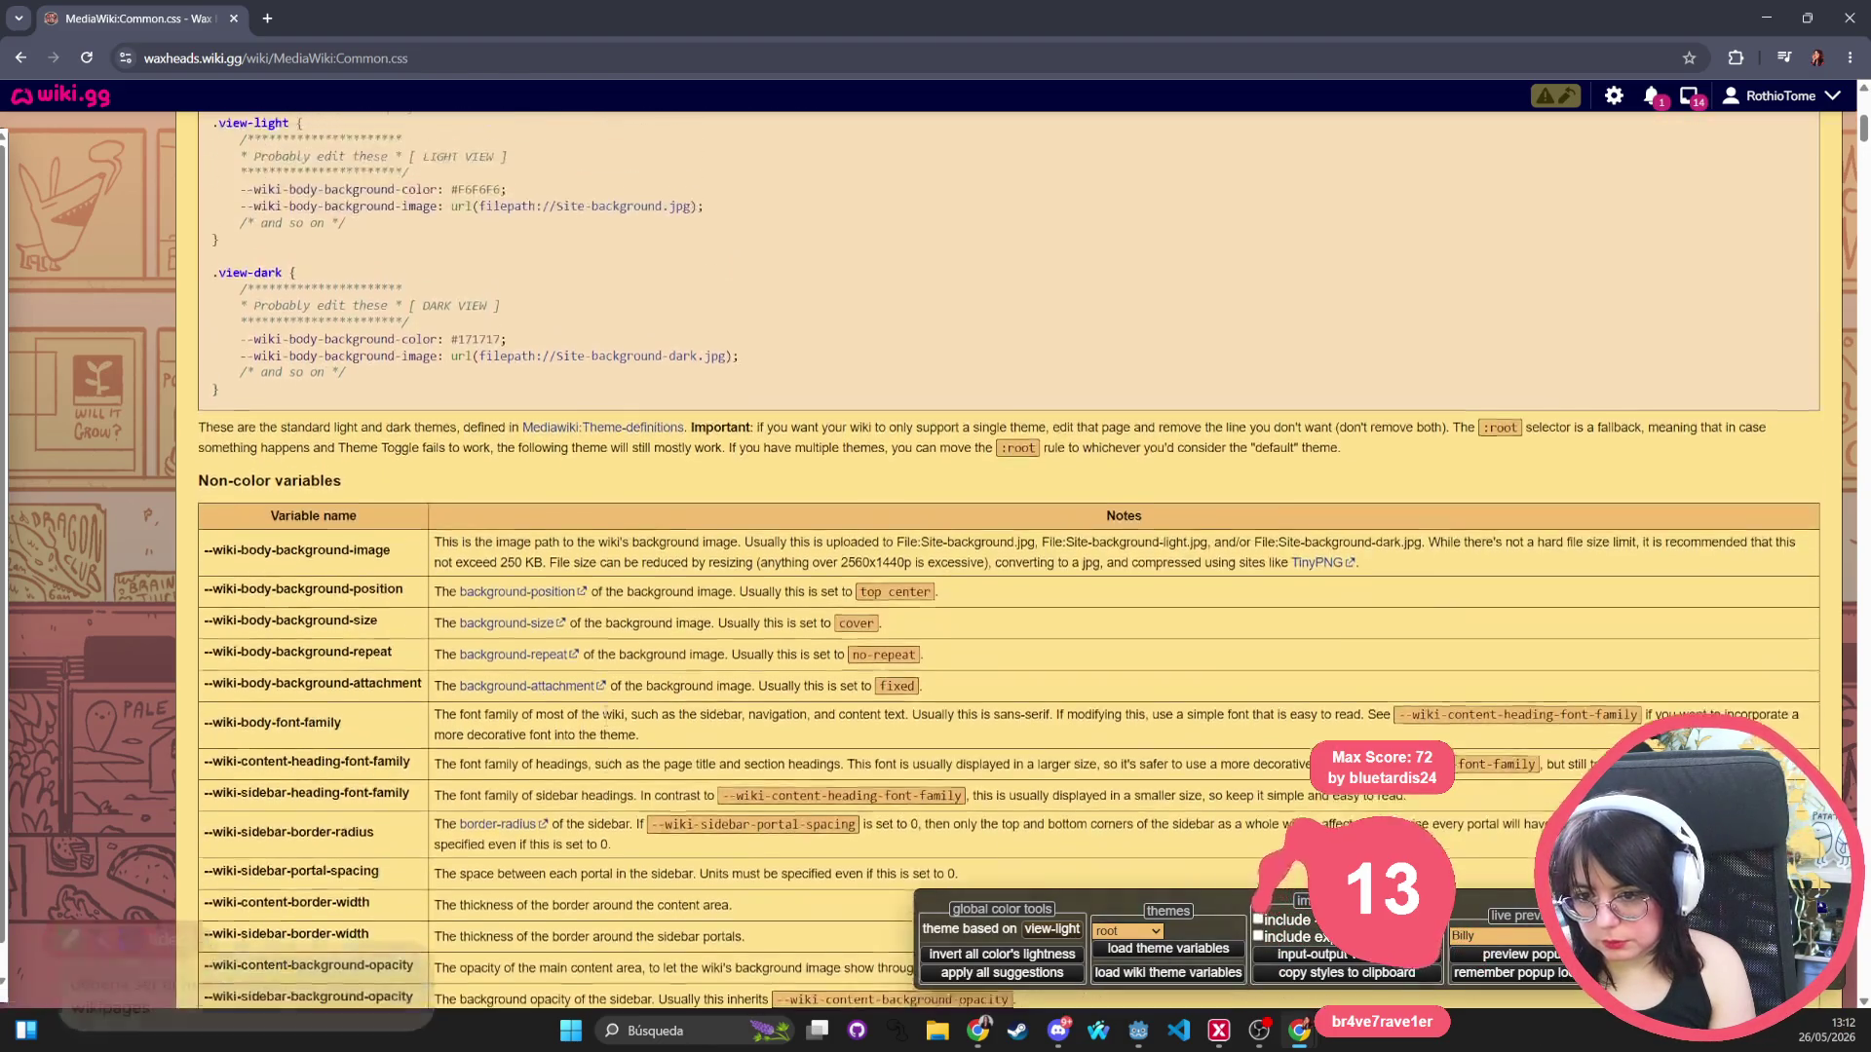
pyautogui.scroll(3, 380, 643)
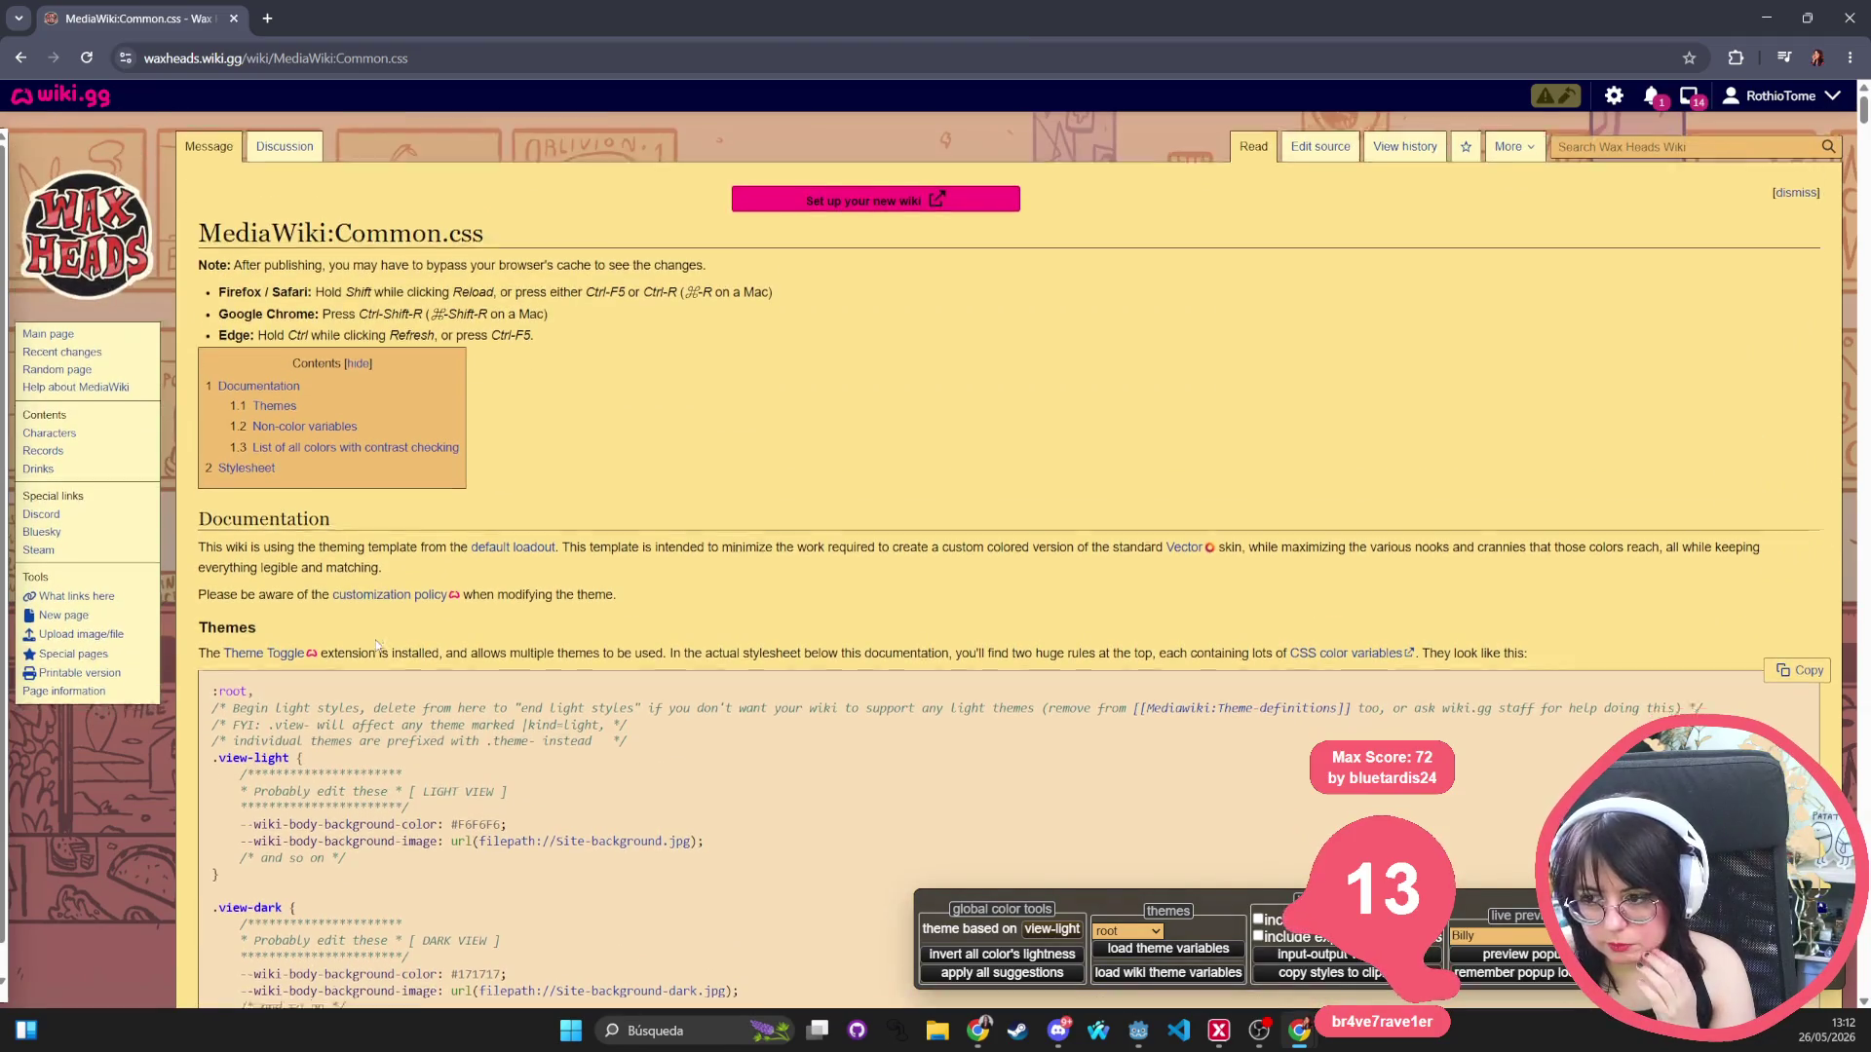
pyautogui.scroll(-18, 378, 641)
pyautogui.scroll(-20, 376, 640)
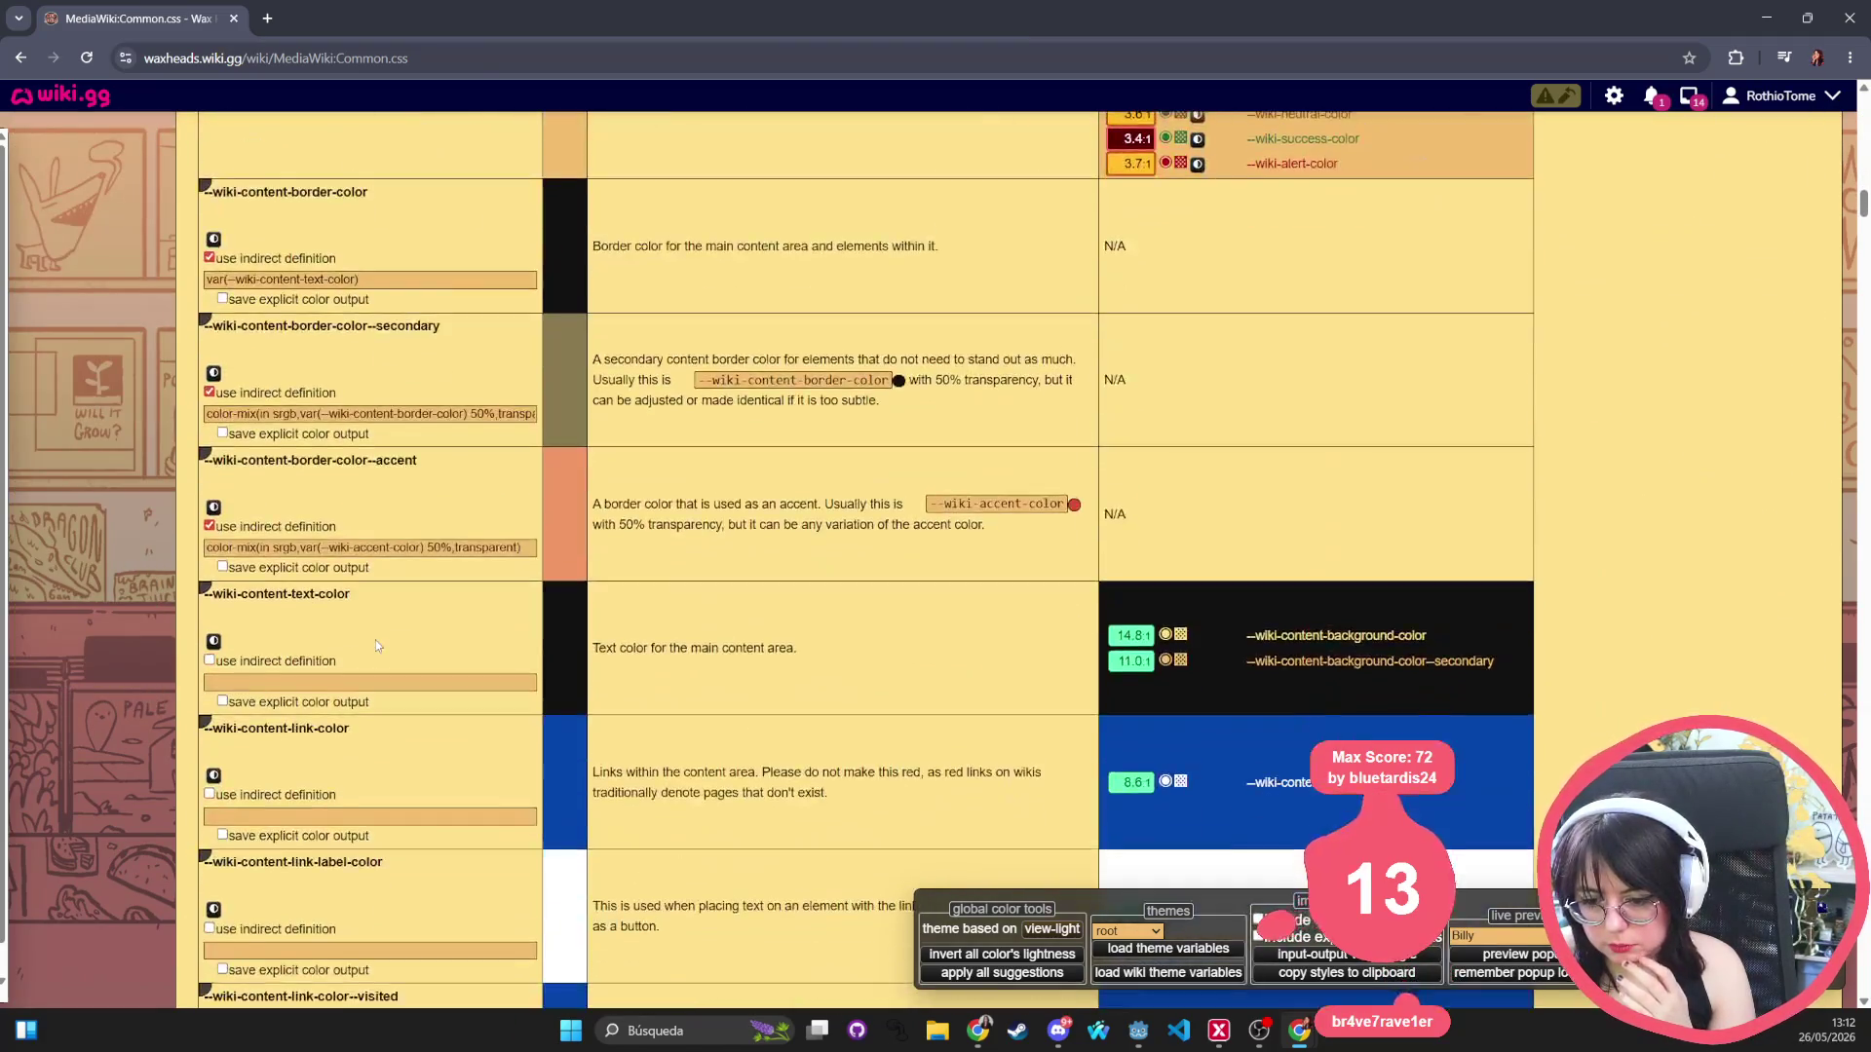
pyautogui.scroll(-20, 369, 655)
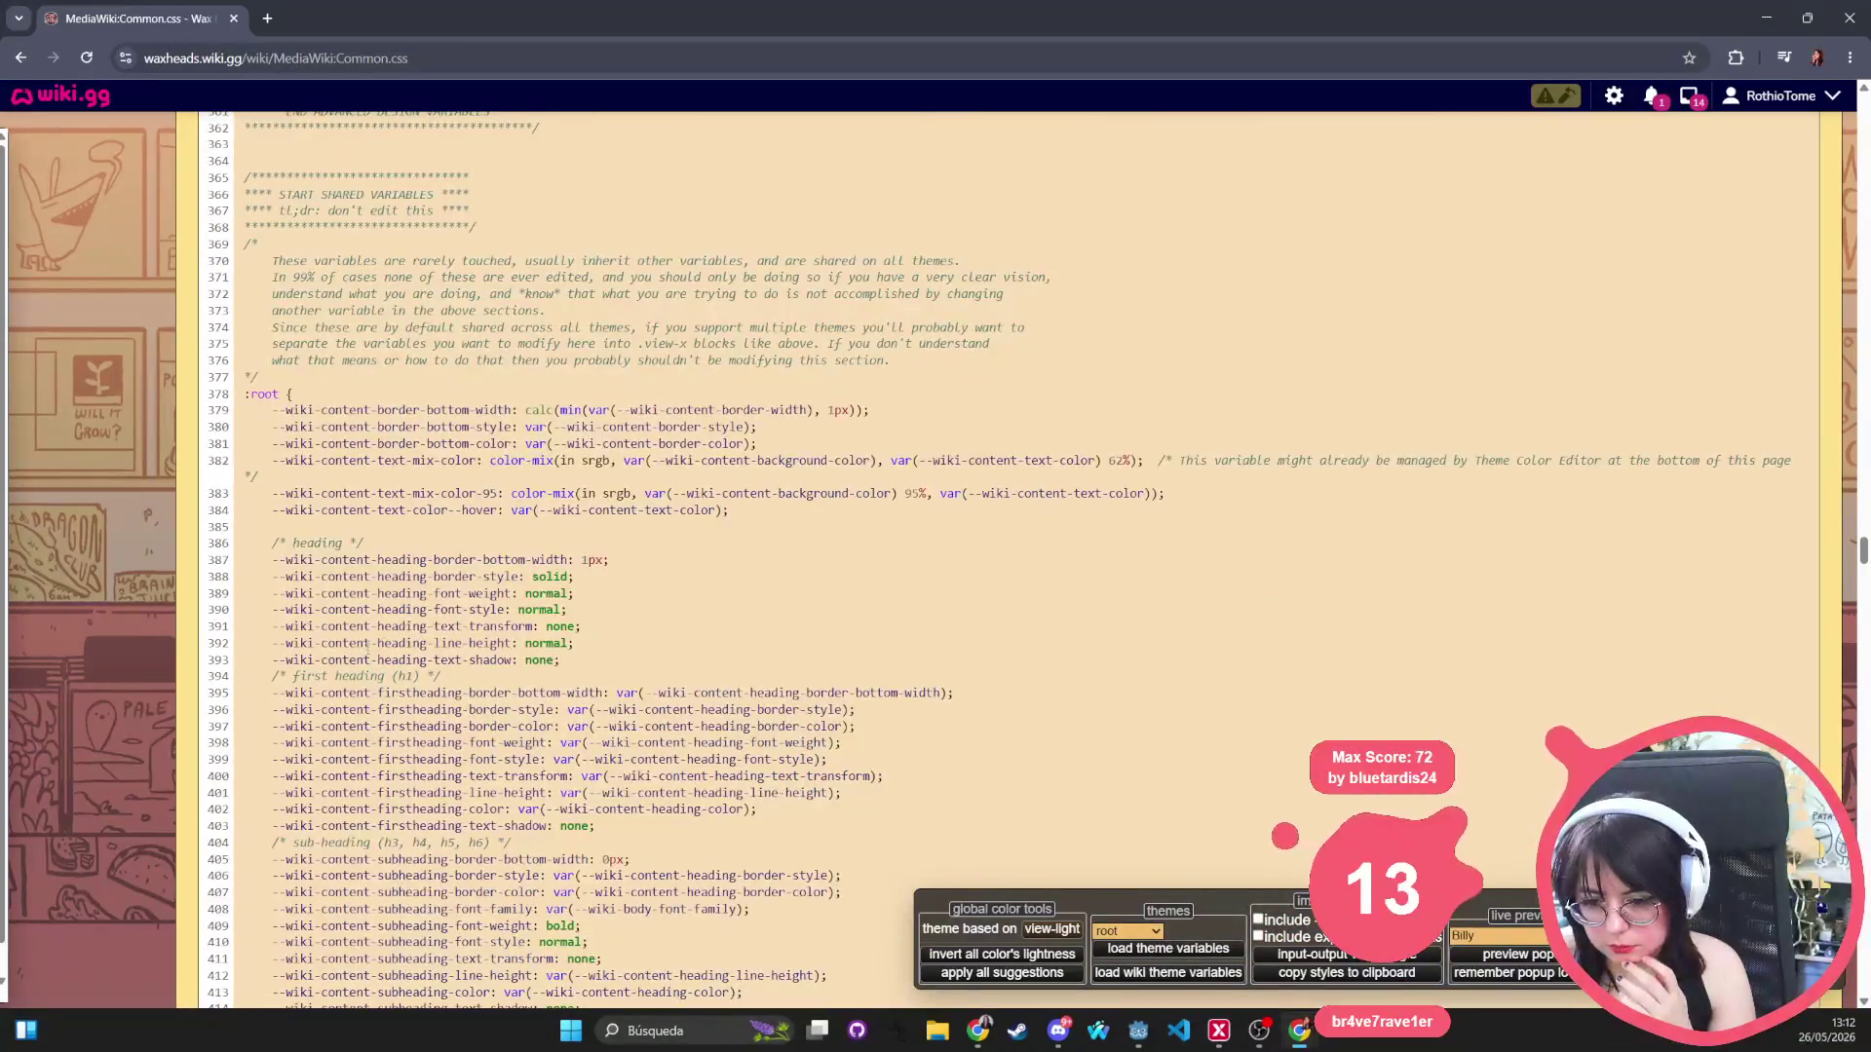
pyautogui.scroll(-20, 584, 643)
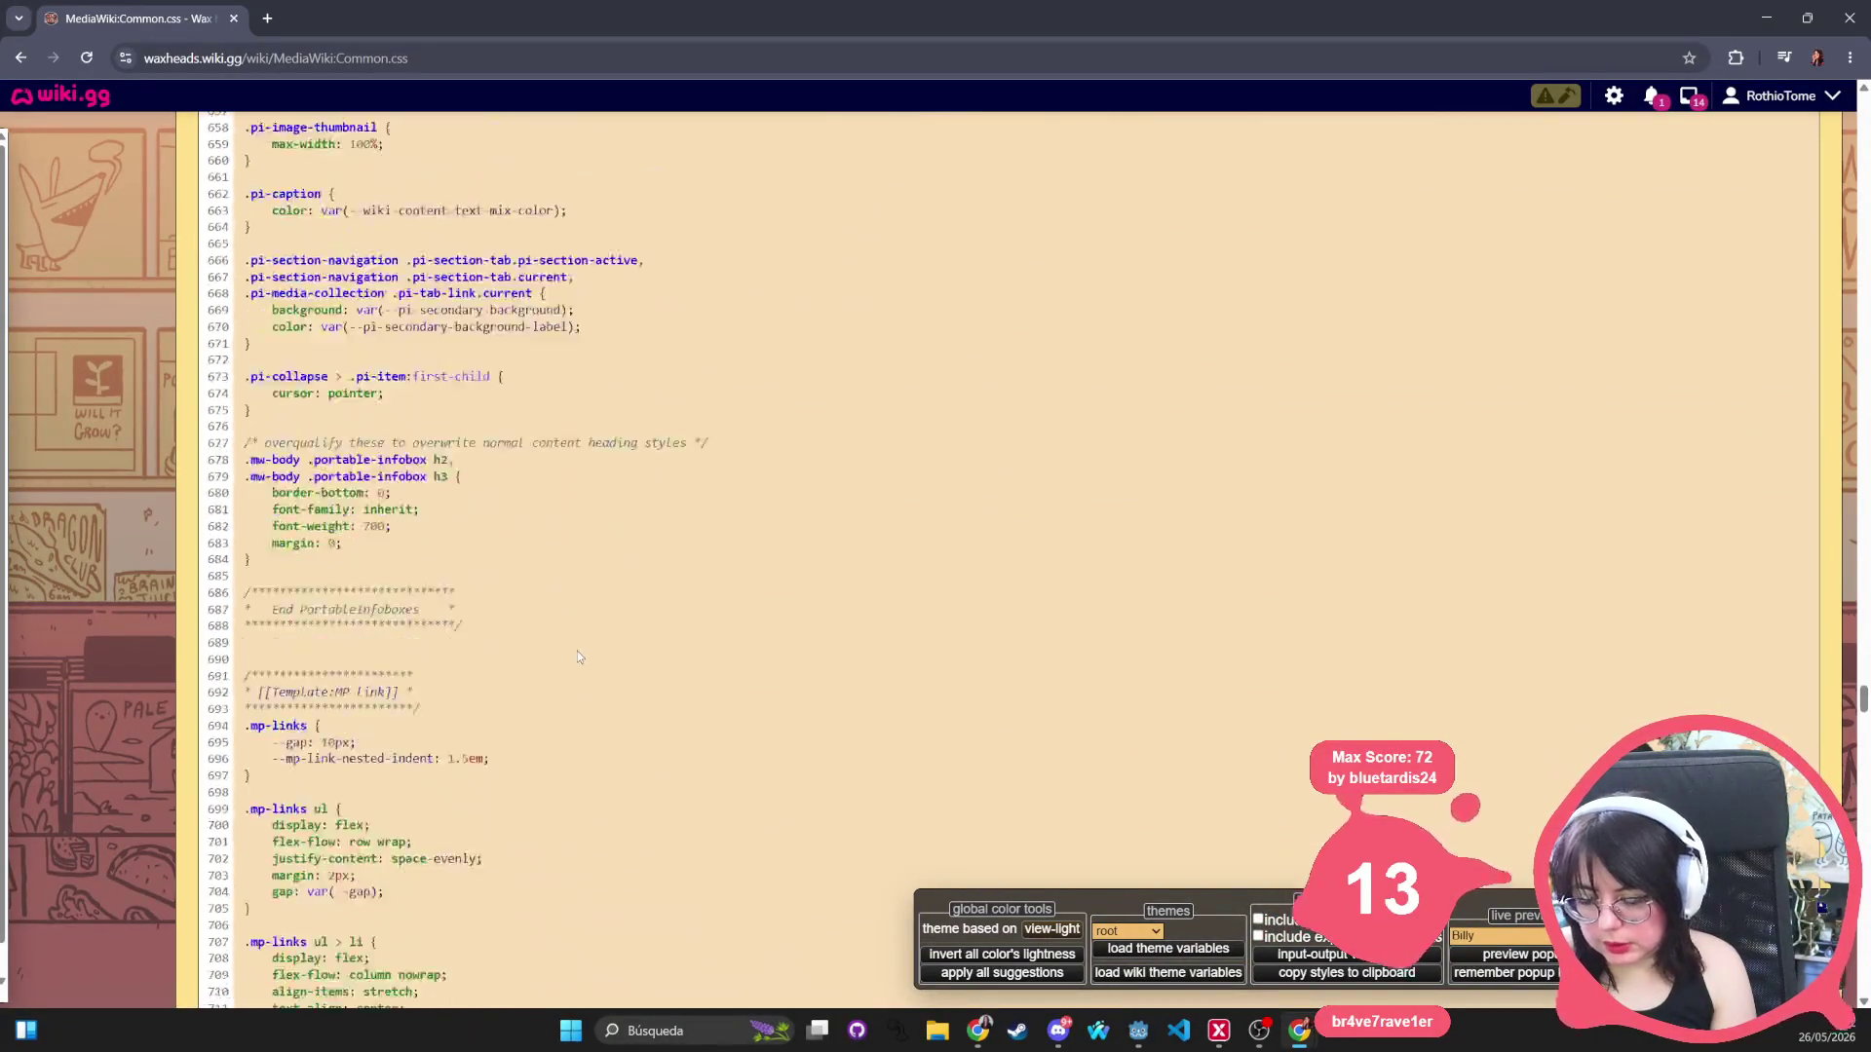
pyautogui.scroll(20, 579, 665)
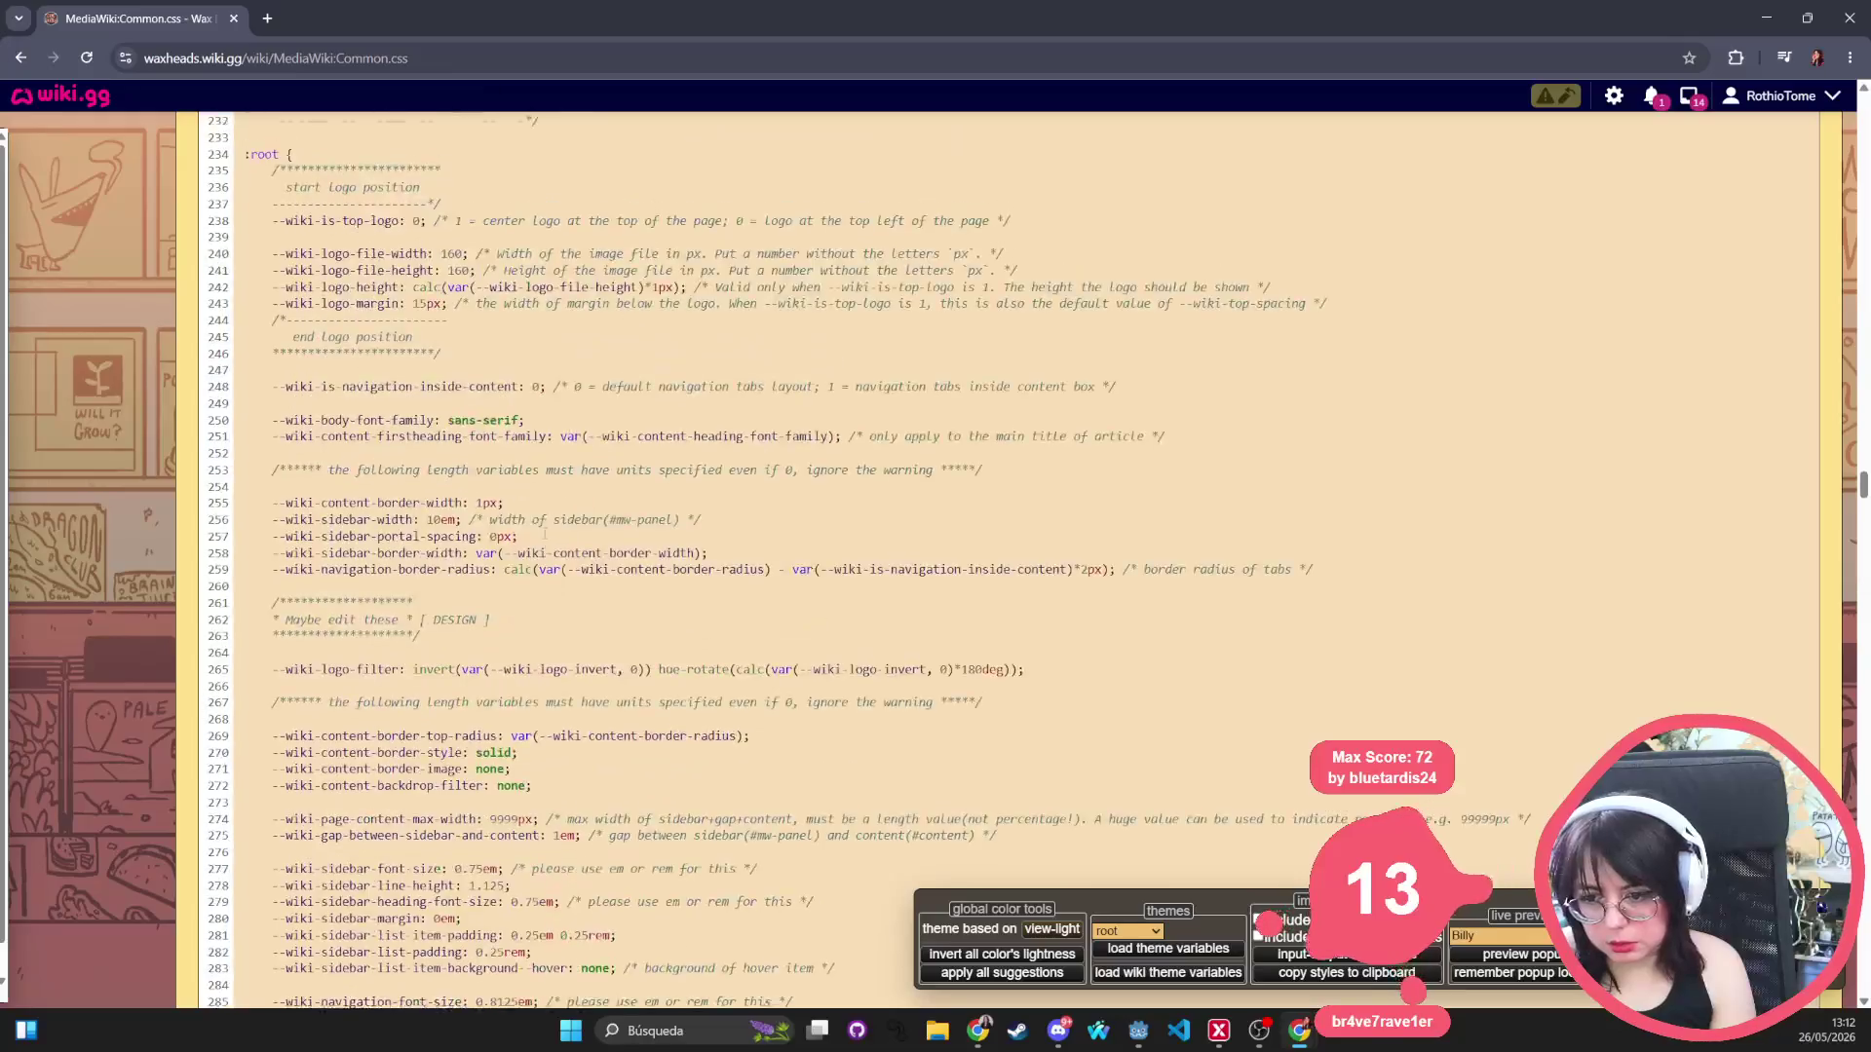
pyautogui.scroll(-20, 576, 487)
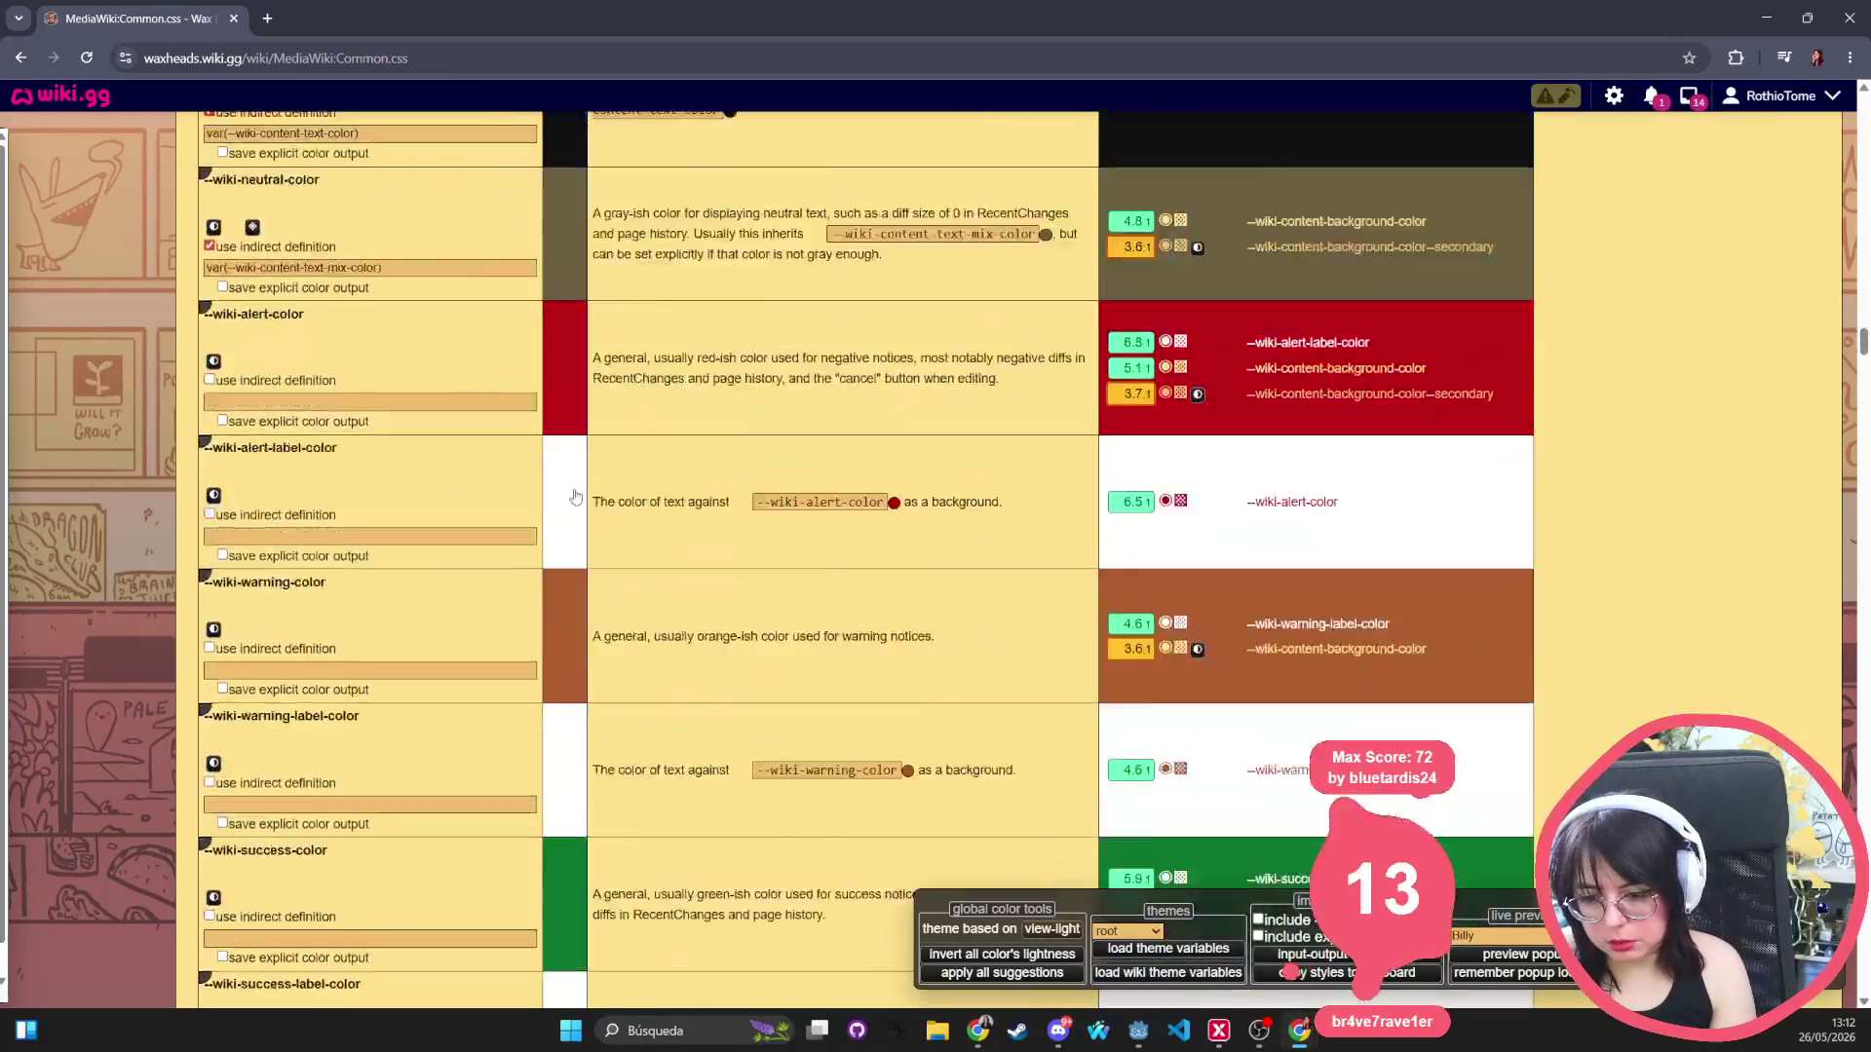
pyautogui.scroll(5, 576, 497)
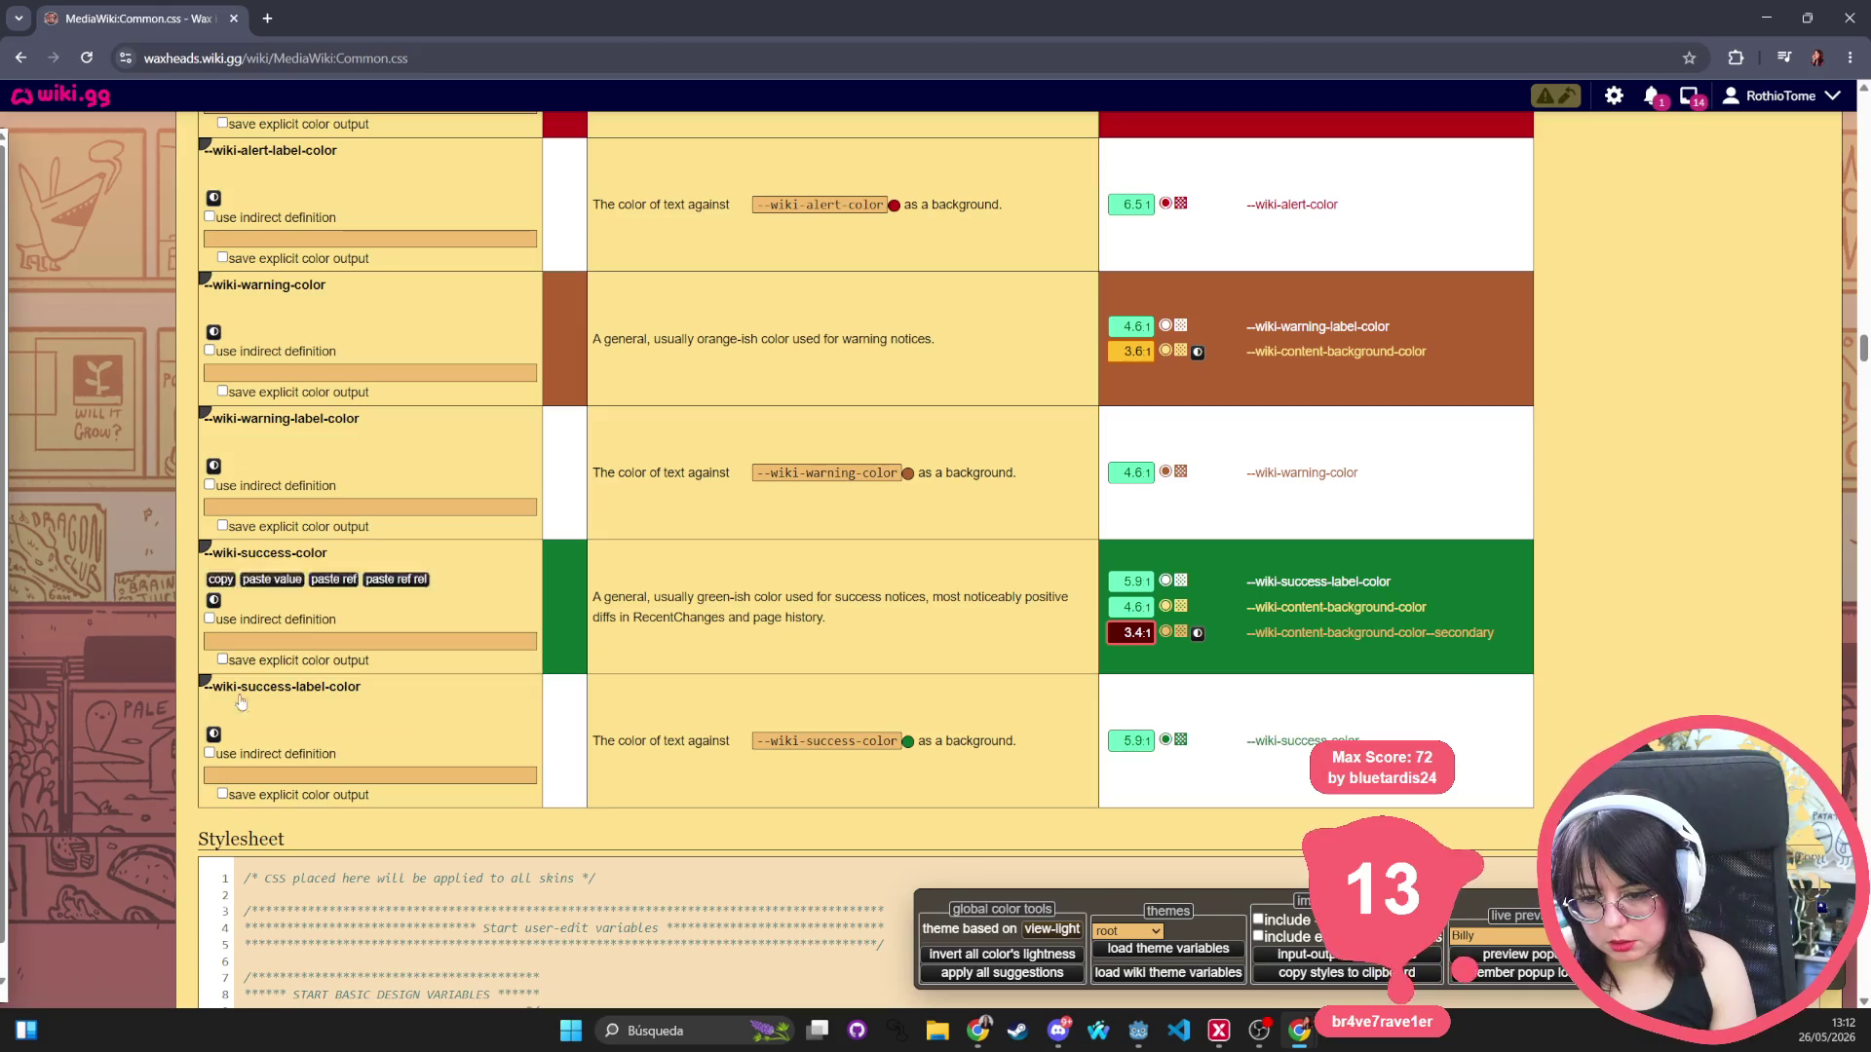
pyautogui.scroll(5, 185, 682)
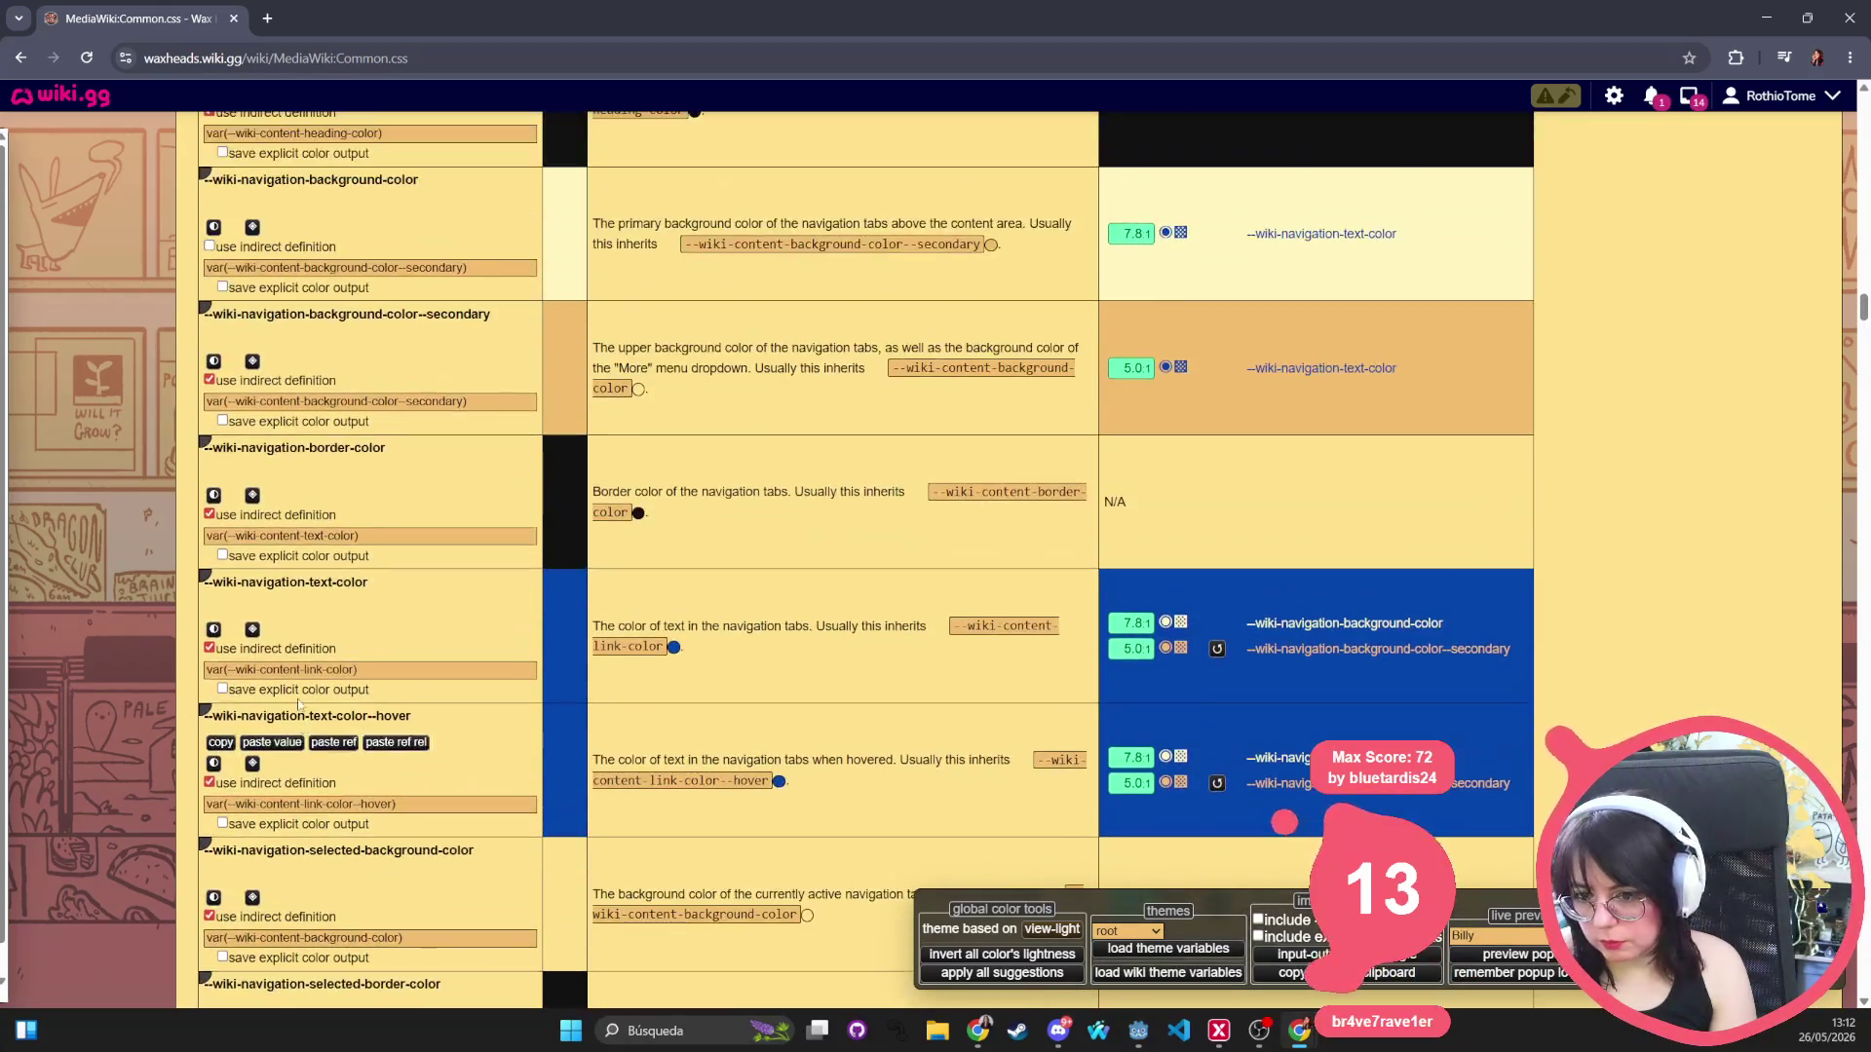
pyautogui.hotkey('ctrl', 'f')
# Search the page for --wiki-content-link-color and step through its matches into the stylesheet code.
pyautogui.write('--wiki-content-link-color')
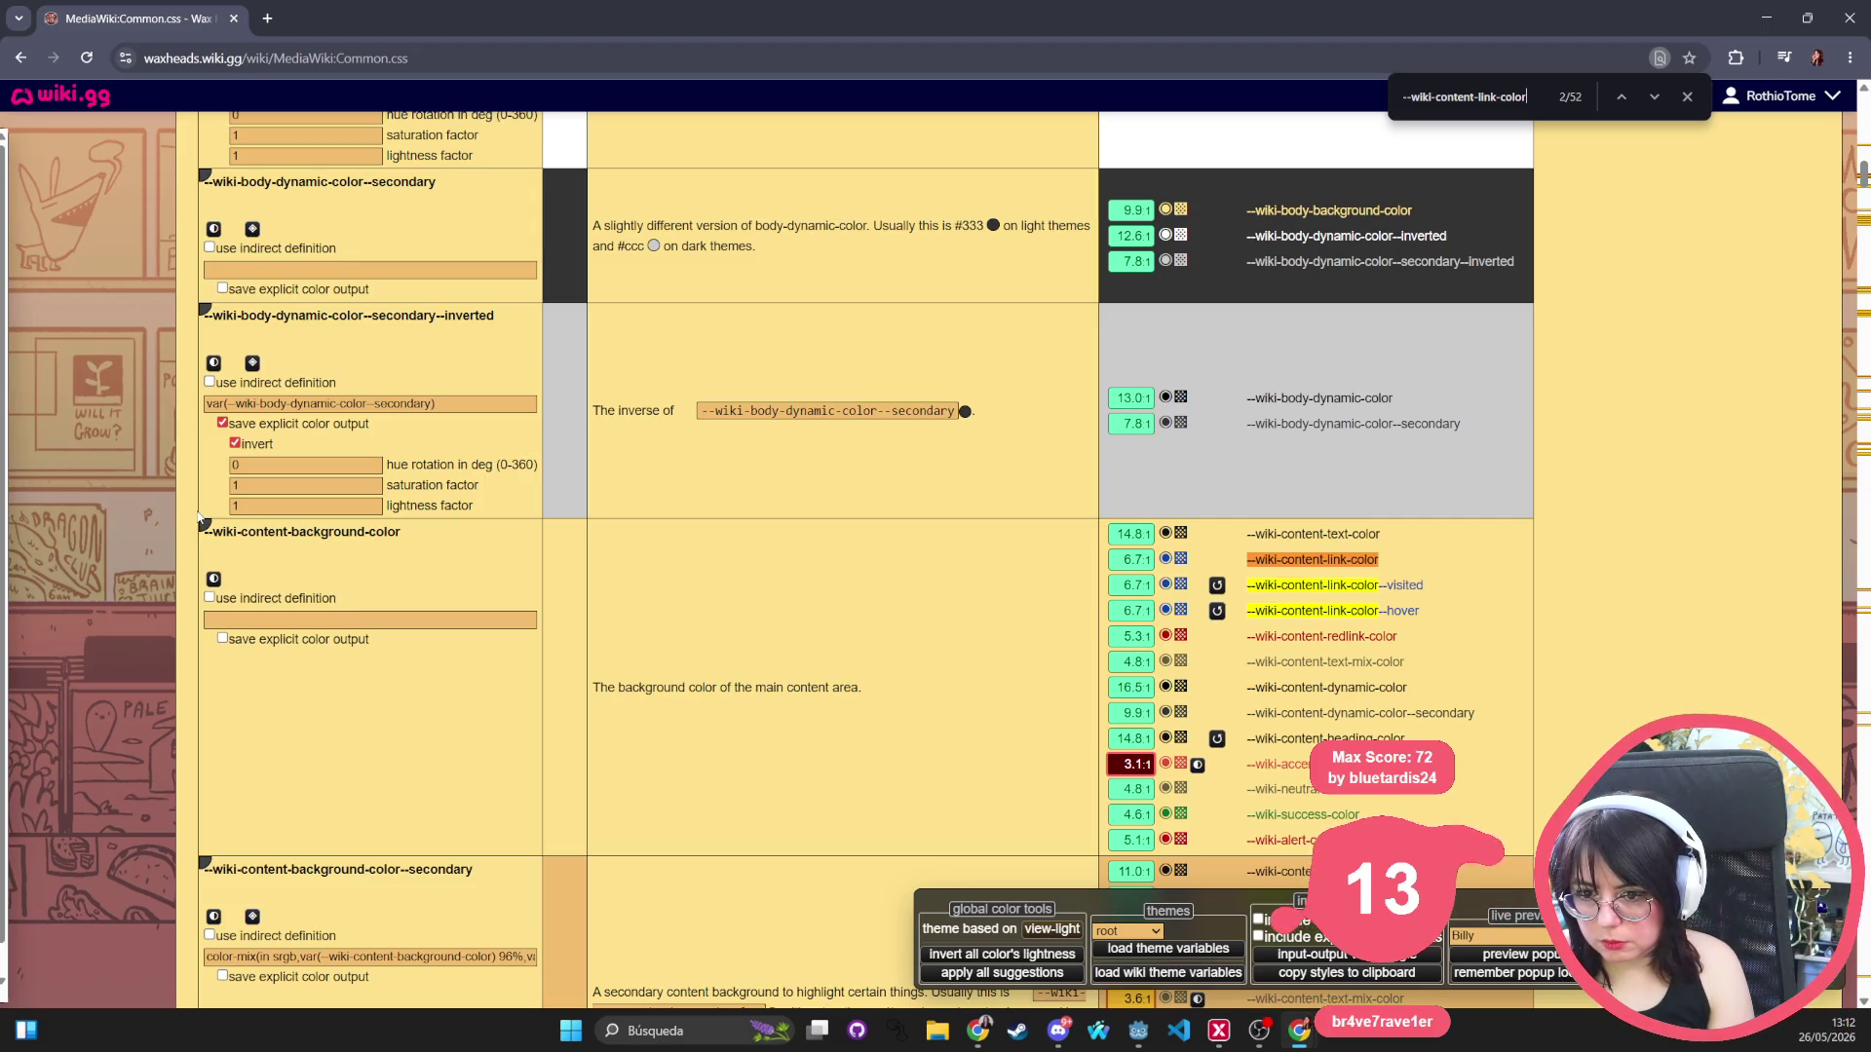
pyautogui.press('Return')
pyautogui.press('Return')
pyautogui.press('Return')
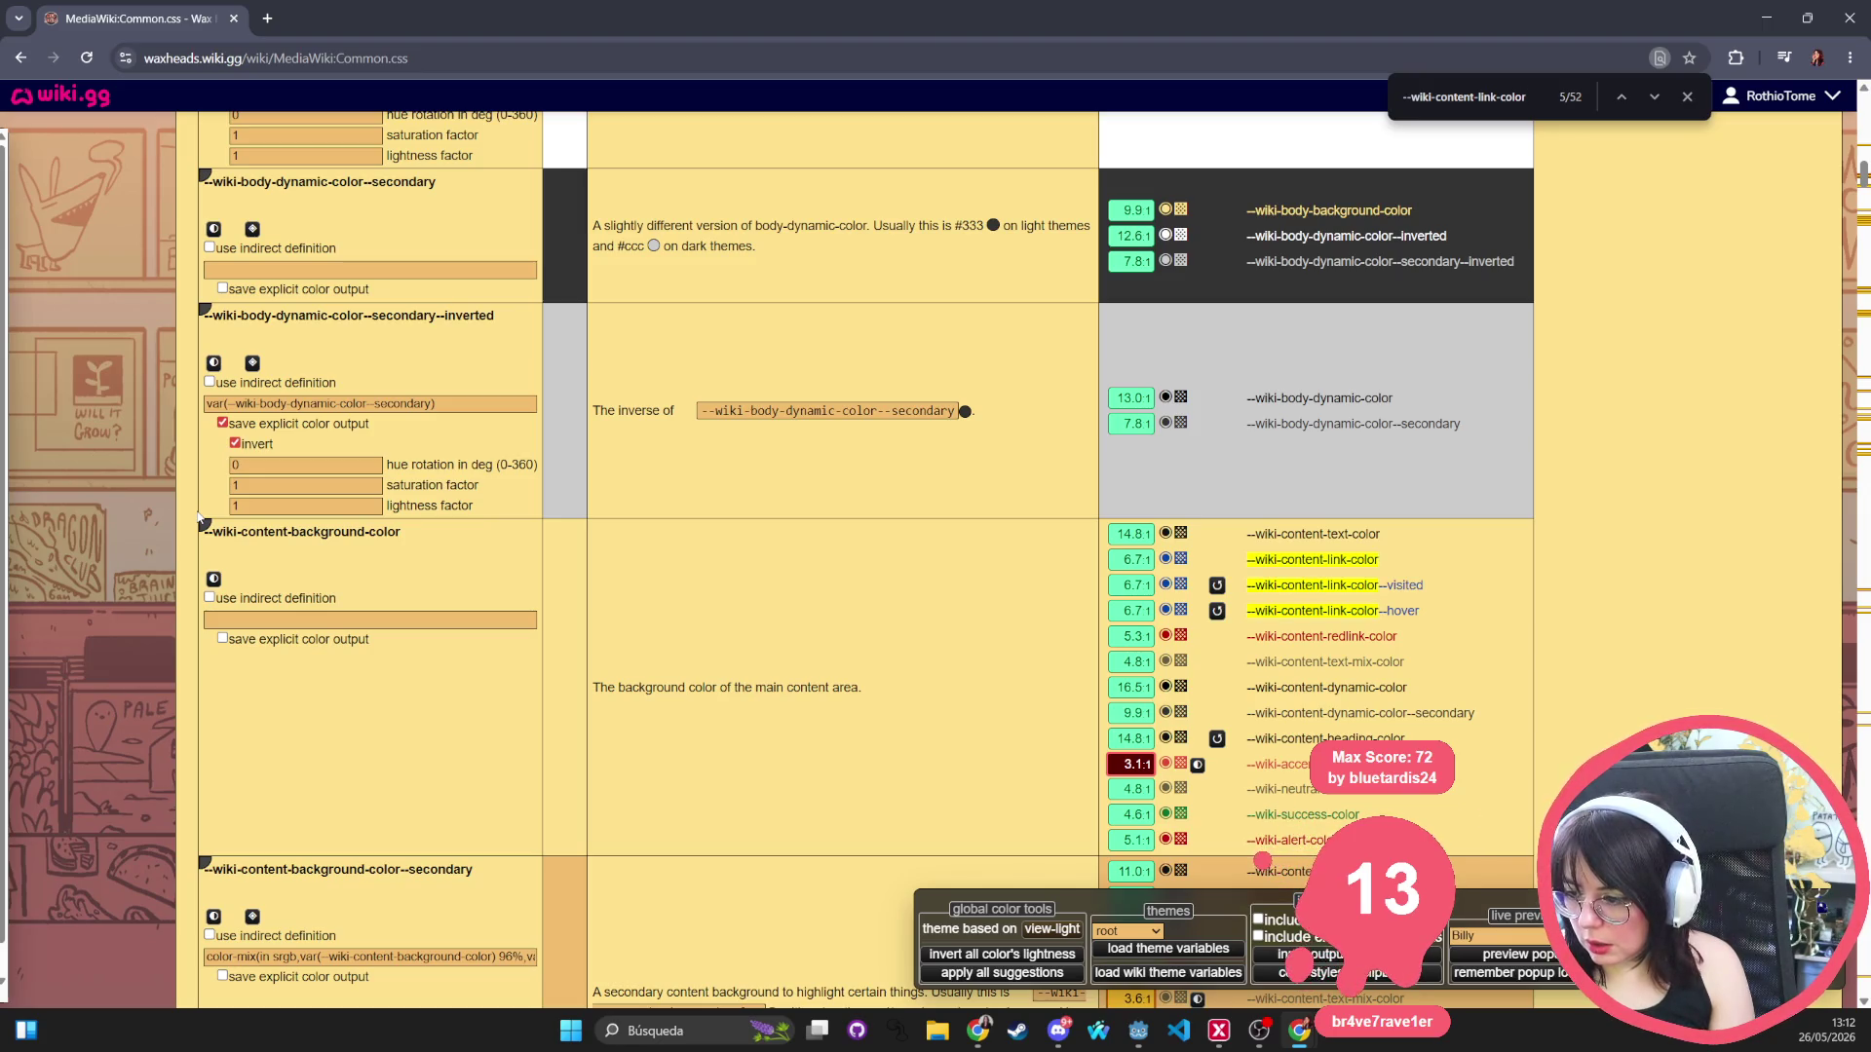
pyautogui.moveTo(1356, 594)
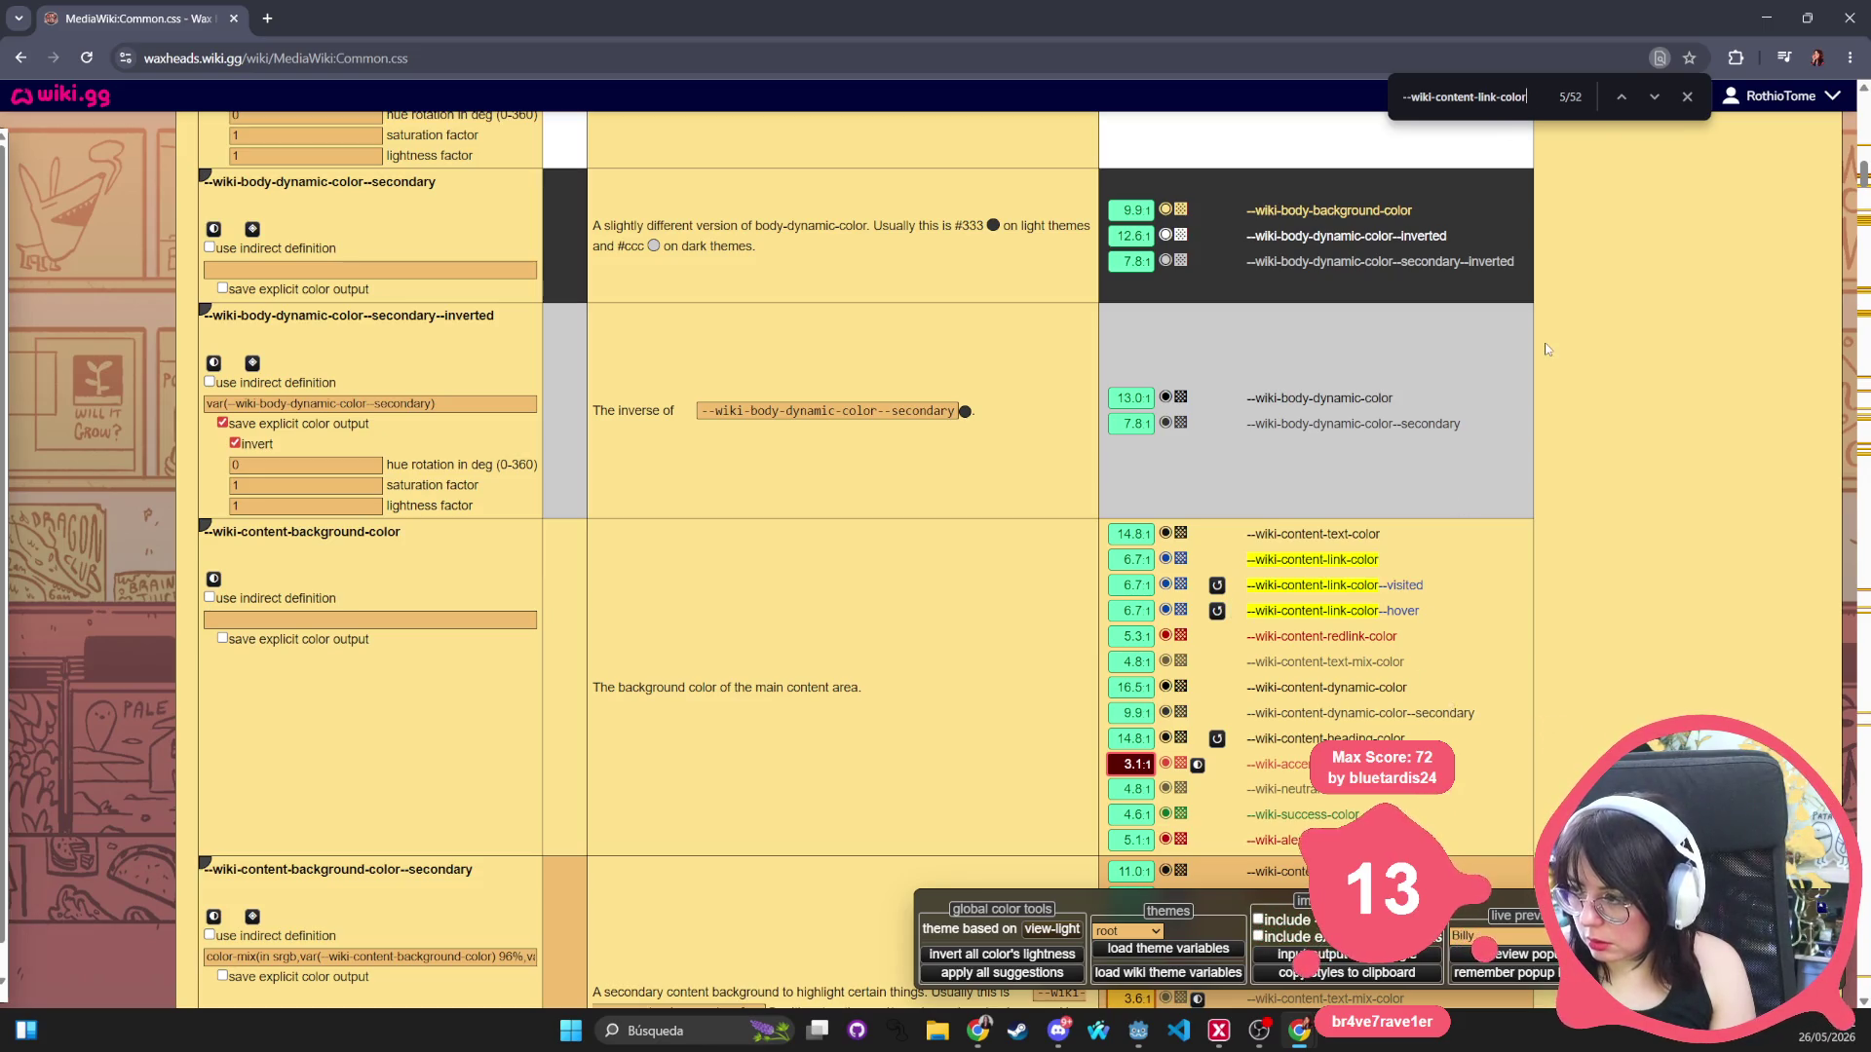
pyautogui.press('Return')
pyautogui.press('Return')
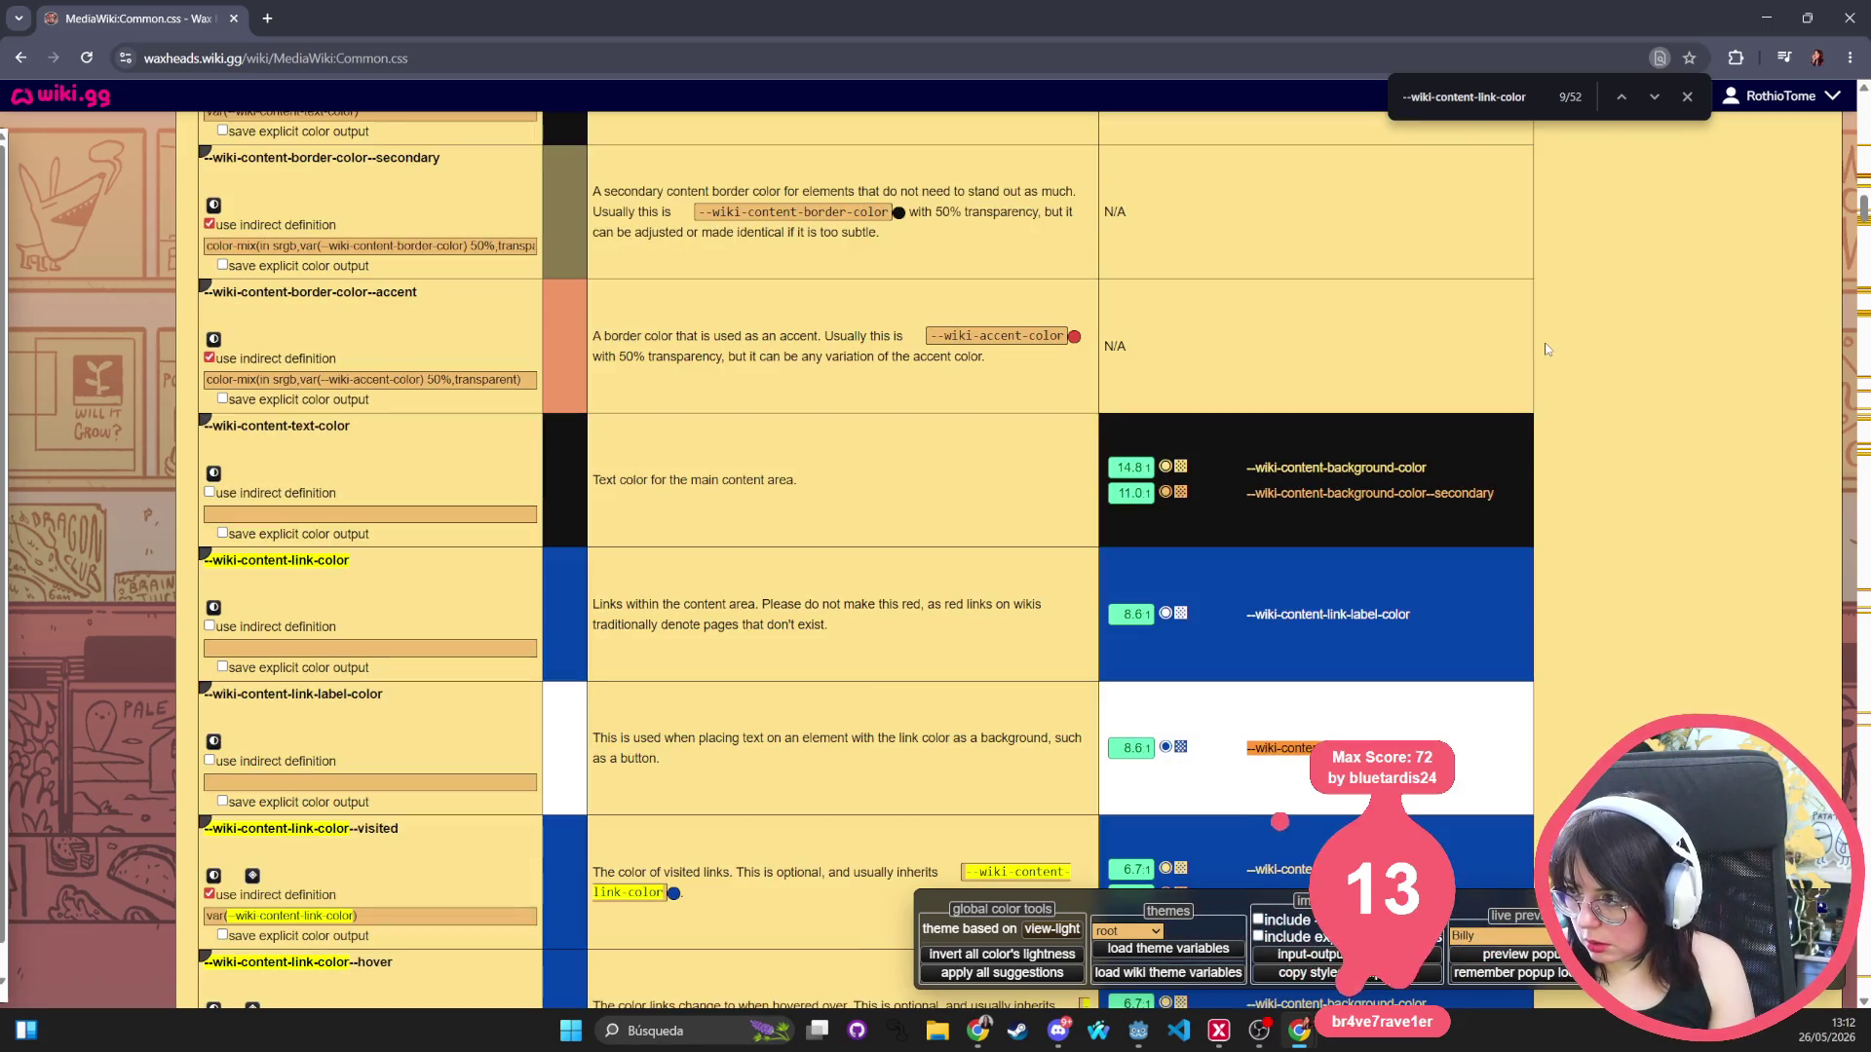
pyautogui.press('Return')
pyautogui.press('Return')
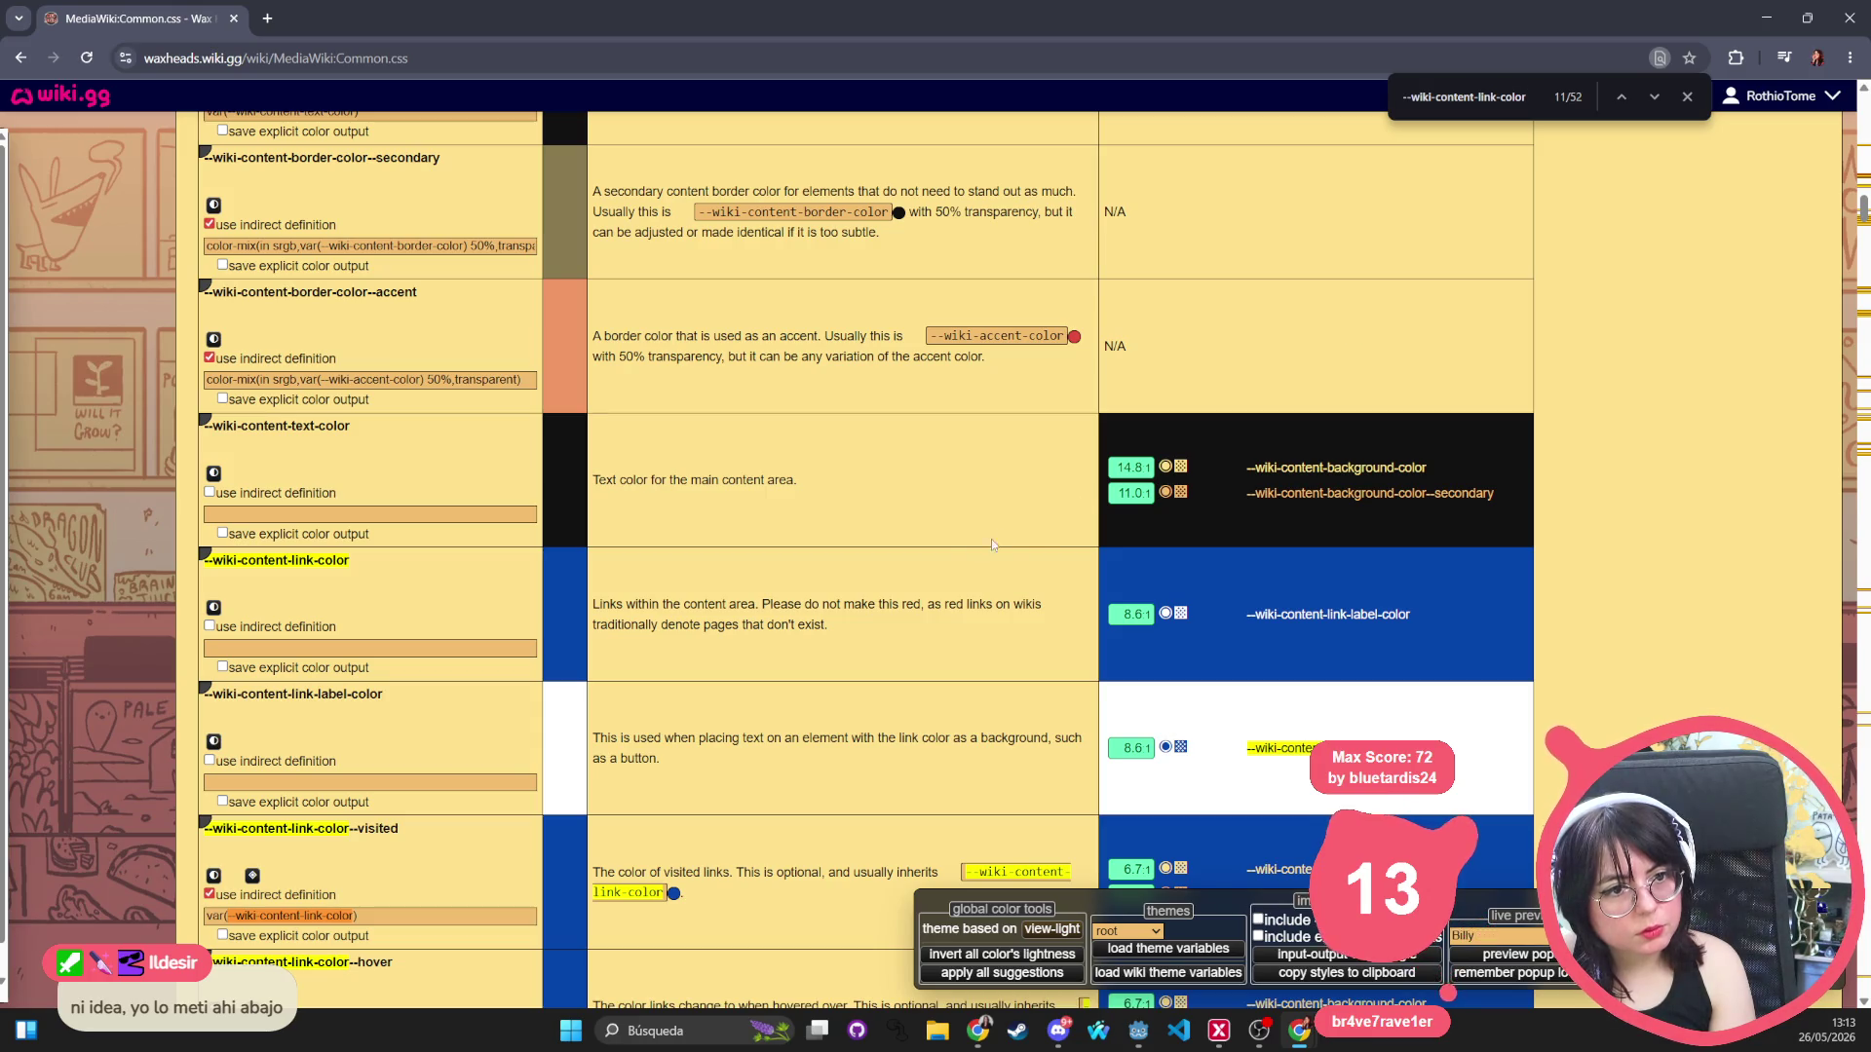
# Inspect the :root rules around line 11, then jump back to the top of the page.
pyautogui.scroll(-15, 712, 603)
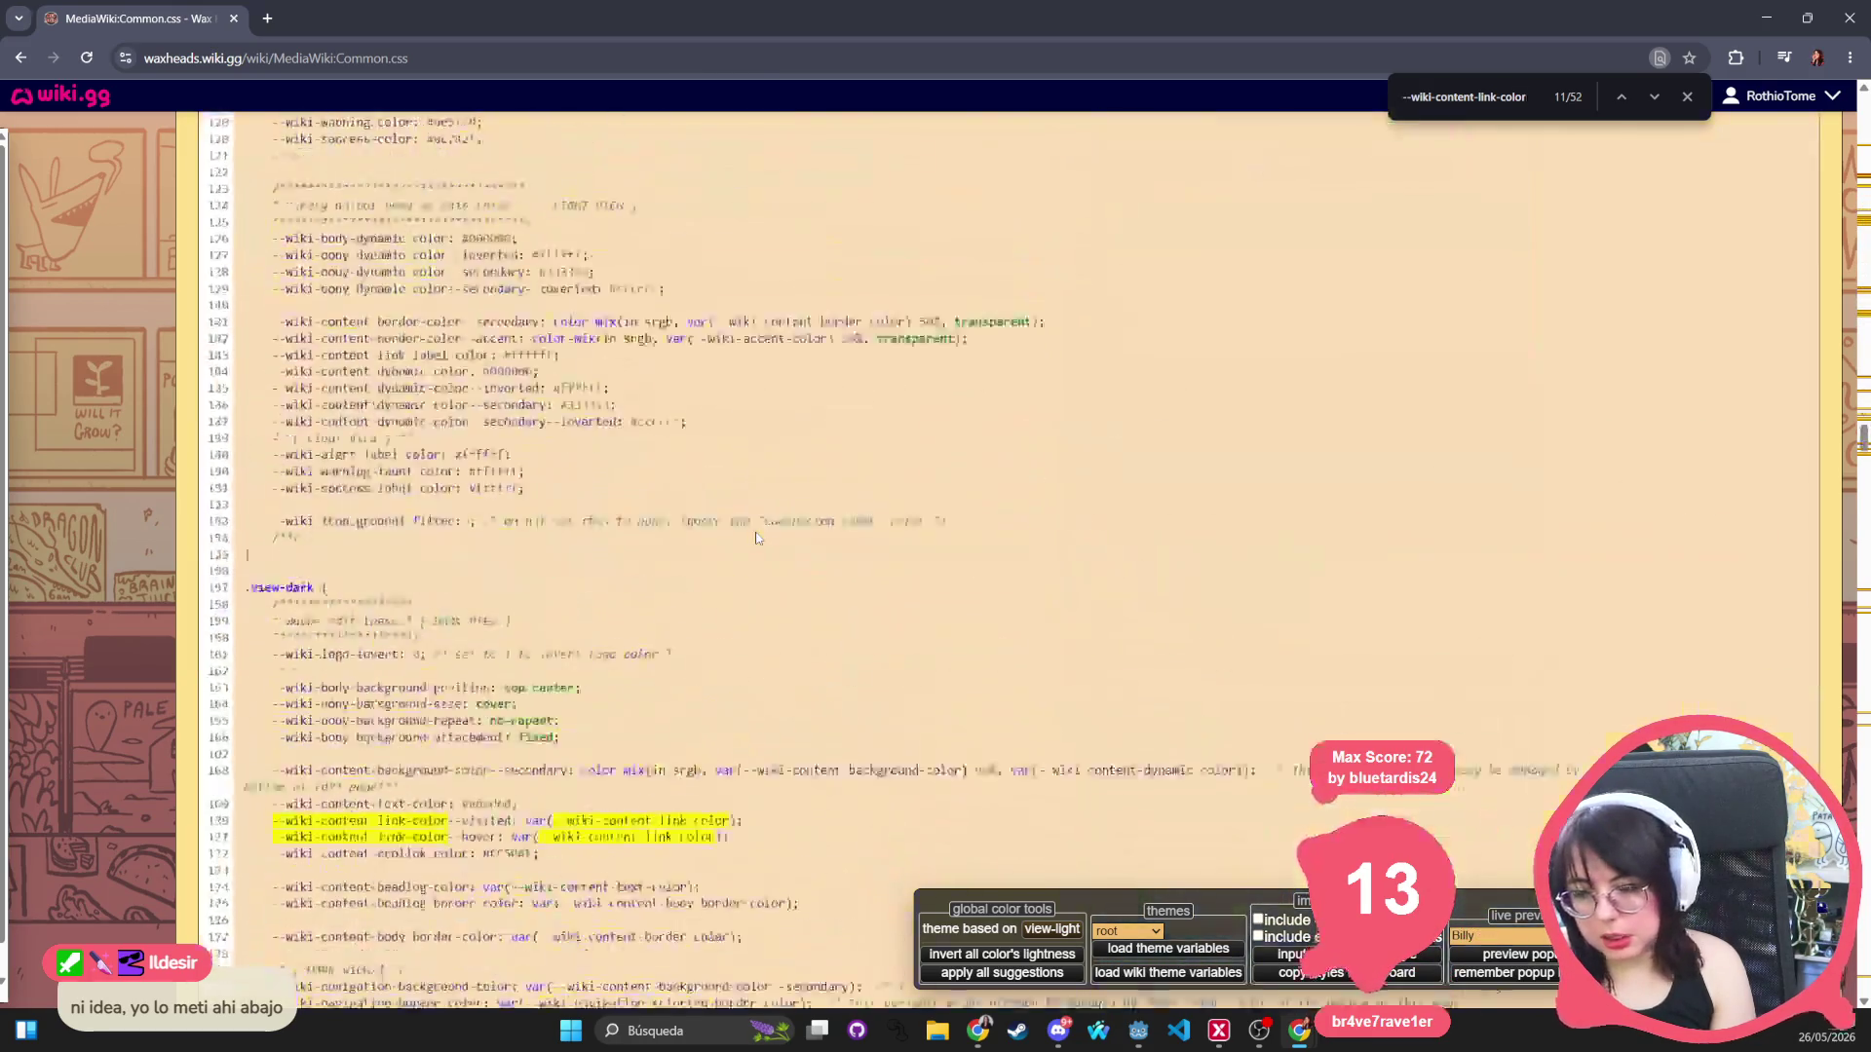
pyautogui.scroll(20, 478, 472)
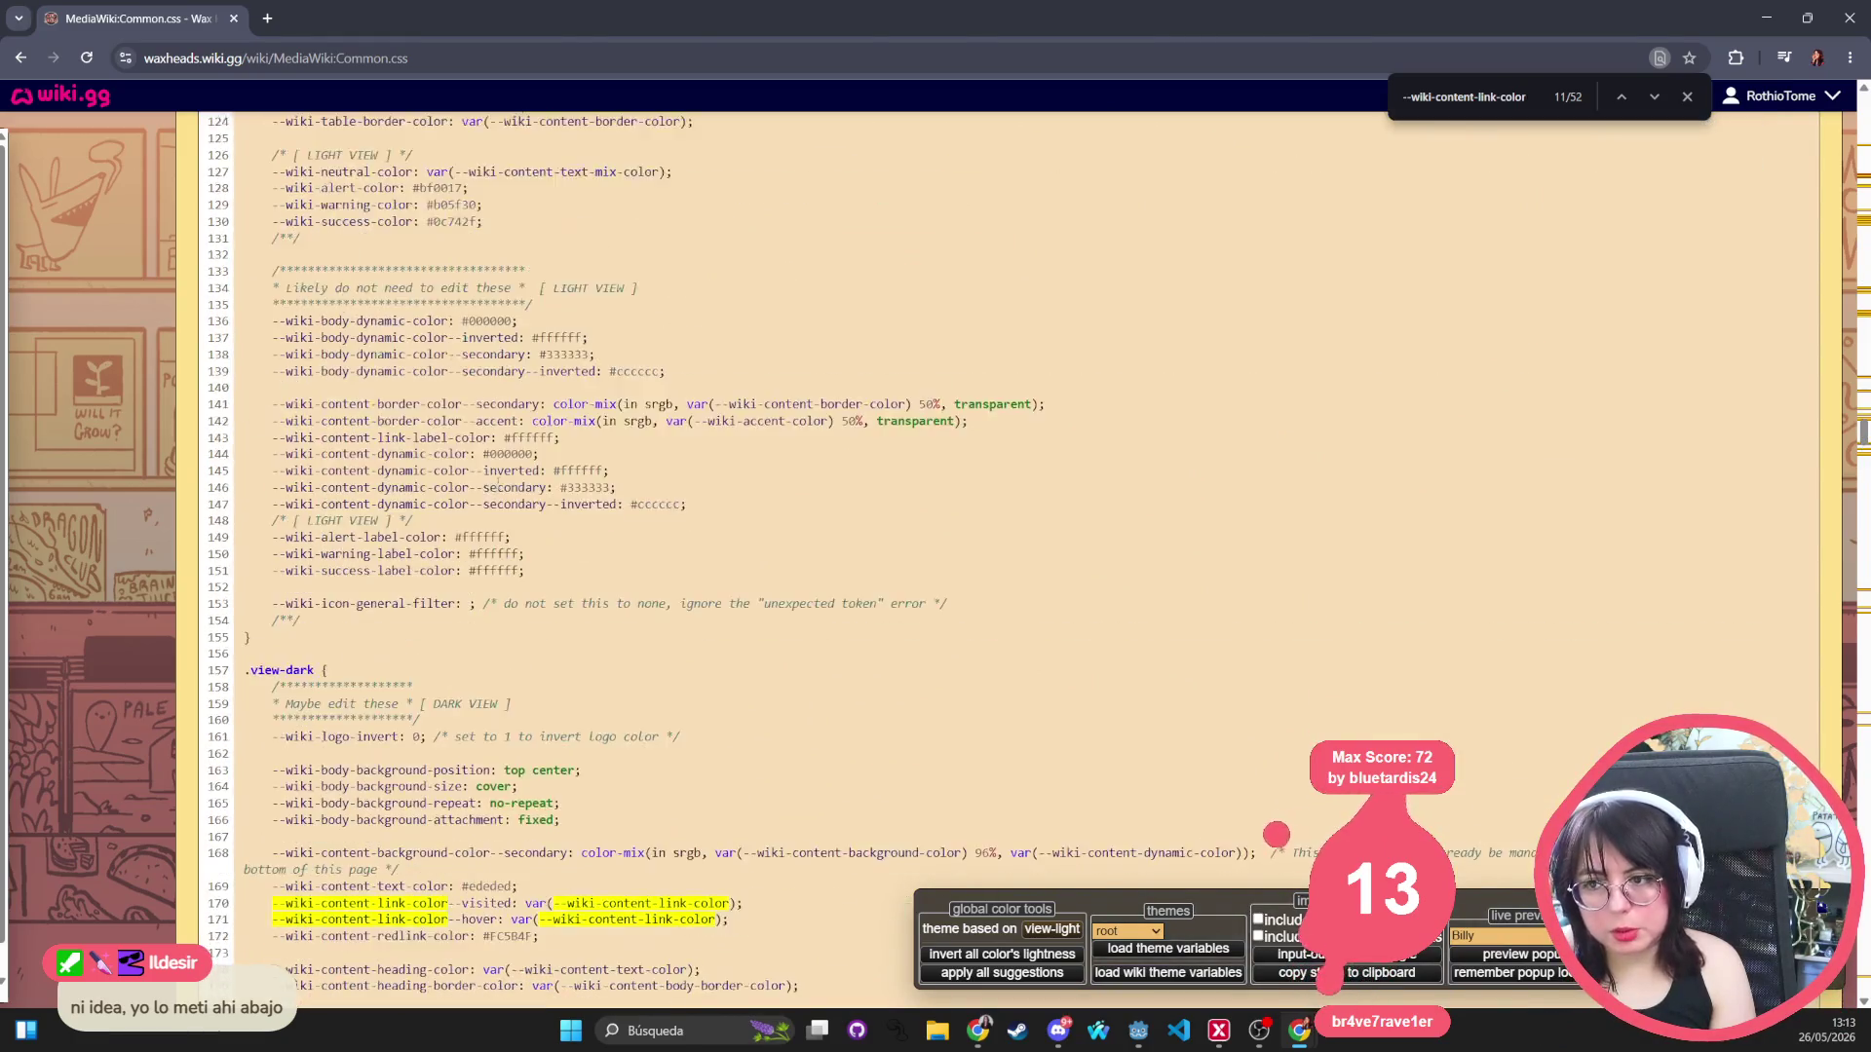
pyautogui.scroll(11, 499, 485)
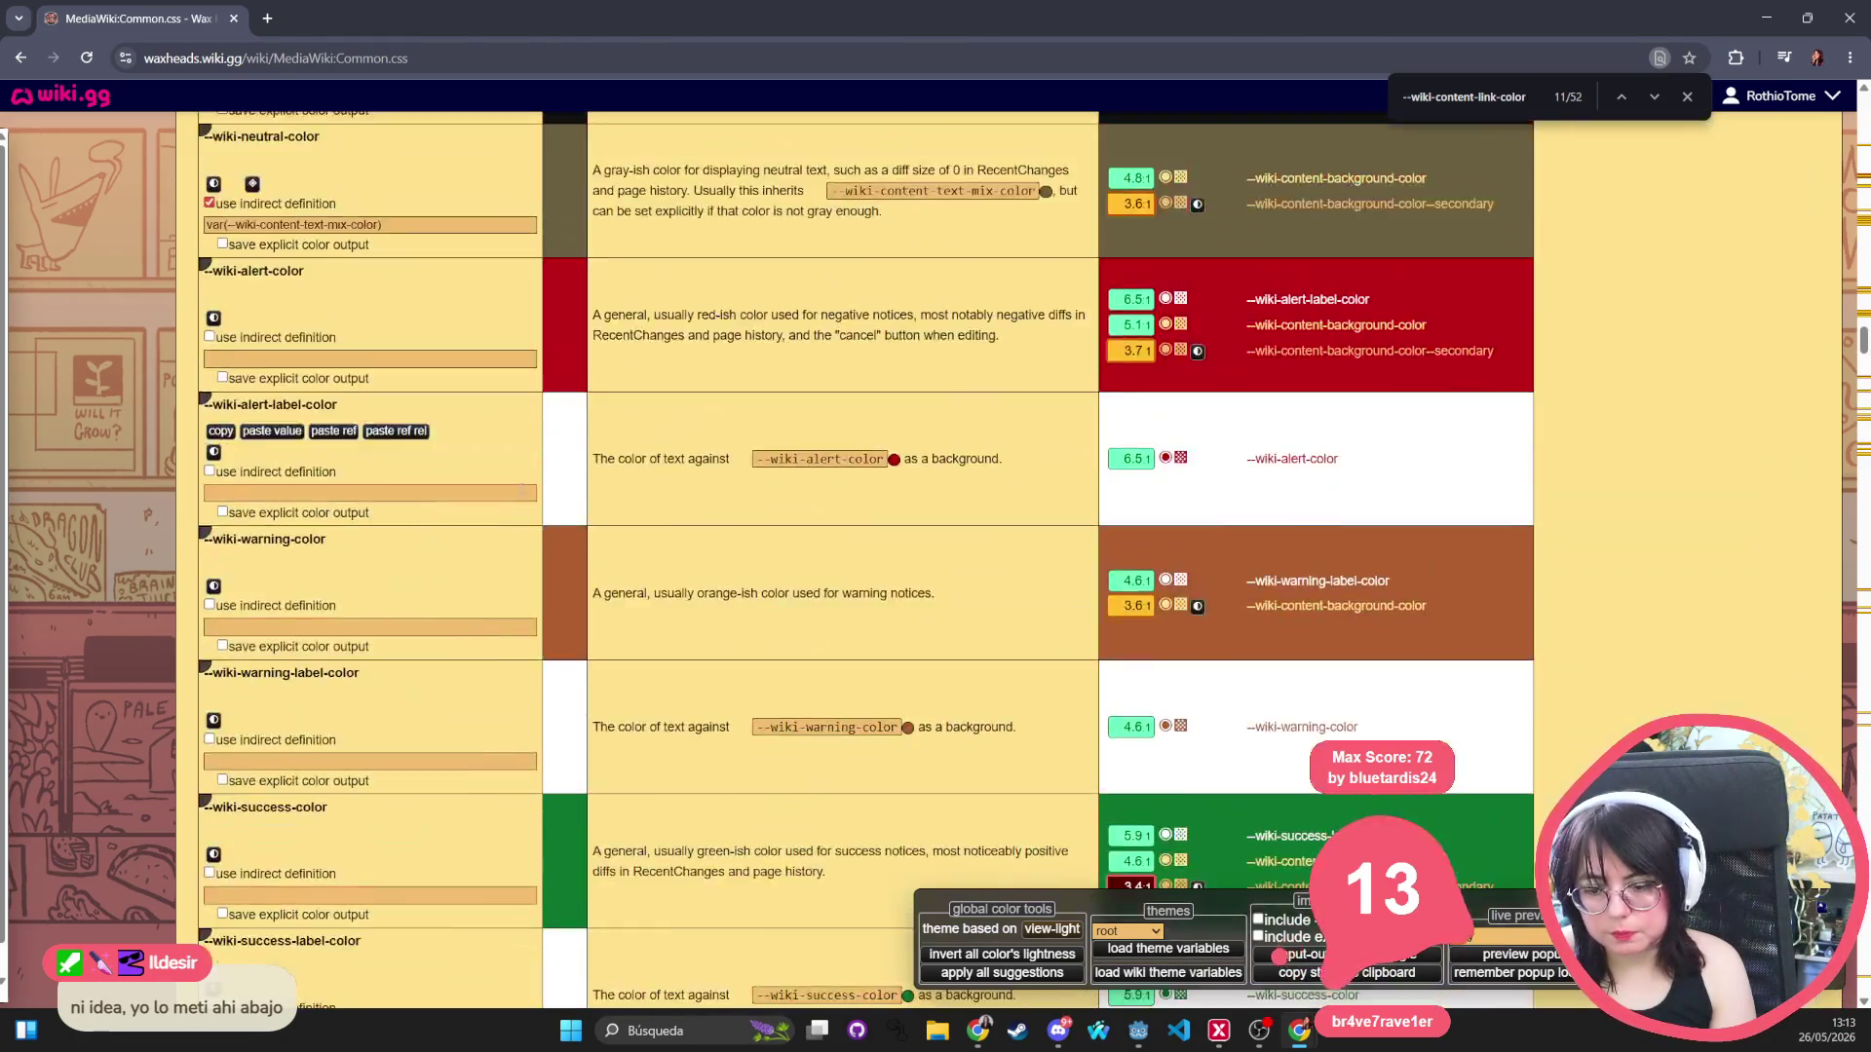
pyautogui.scroll(-6, 397, 609)
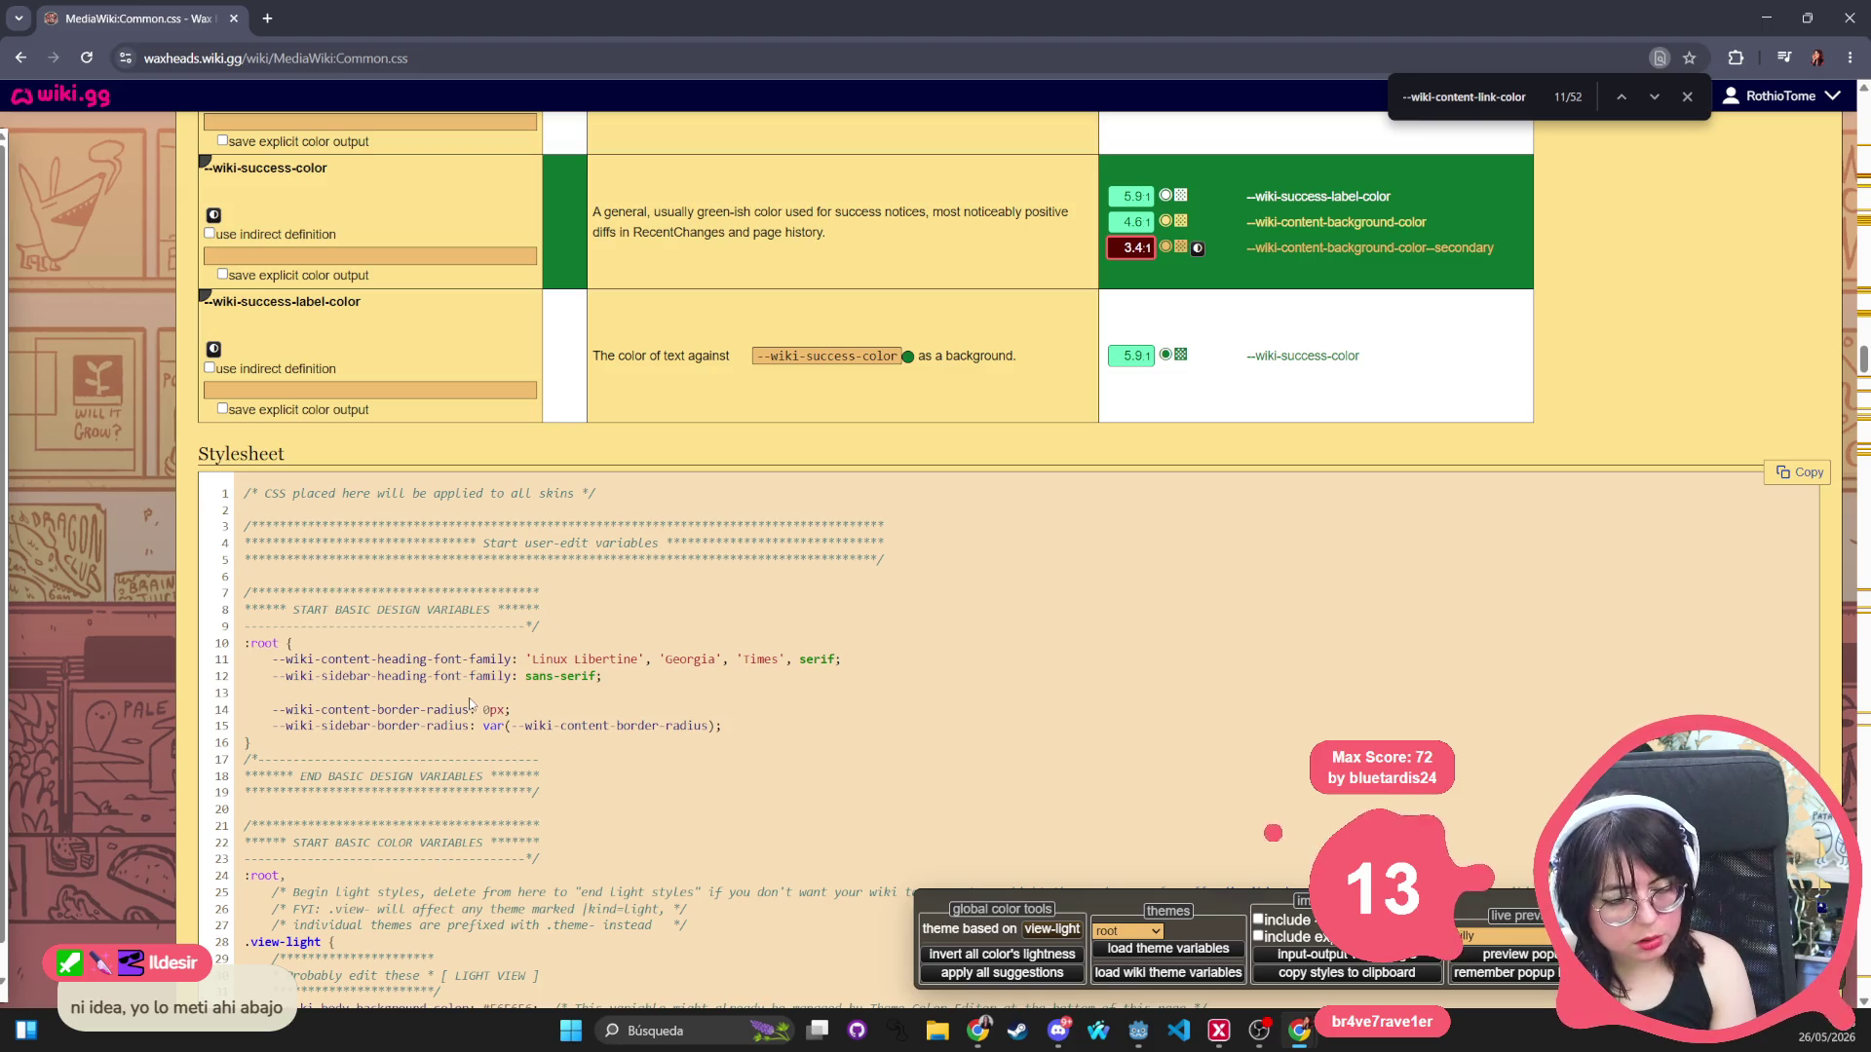
pyautogui.doubleClick(336, 660)
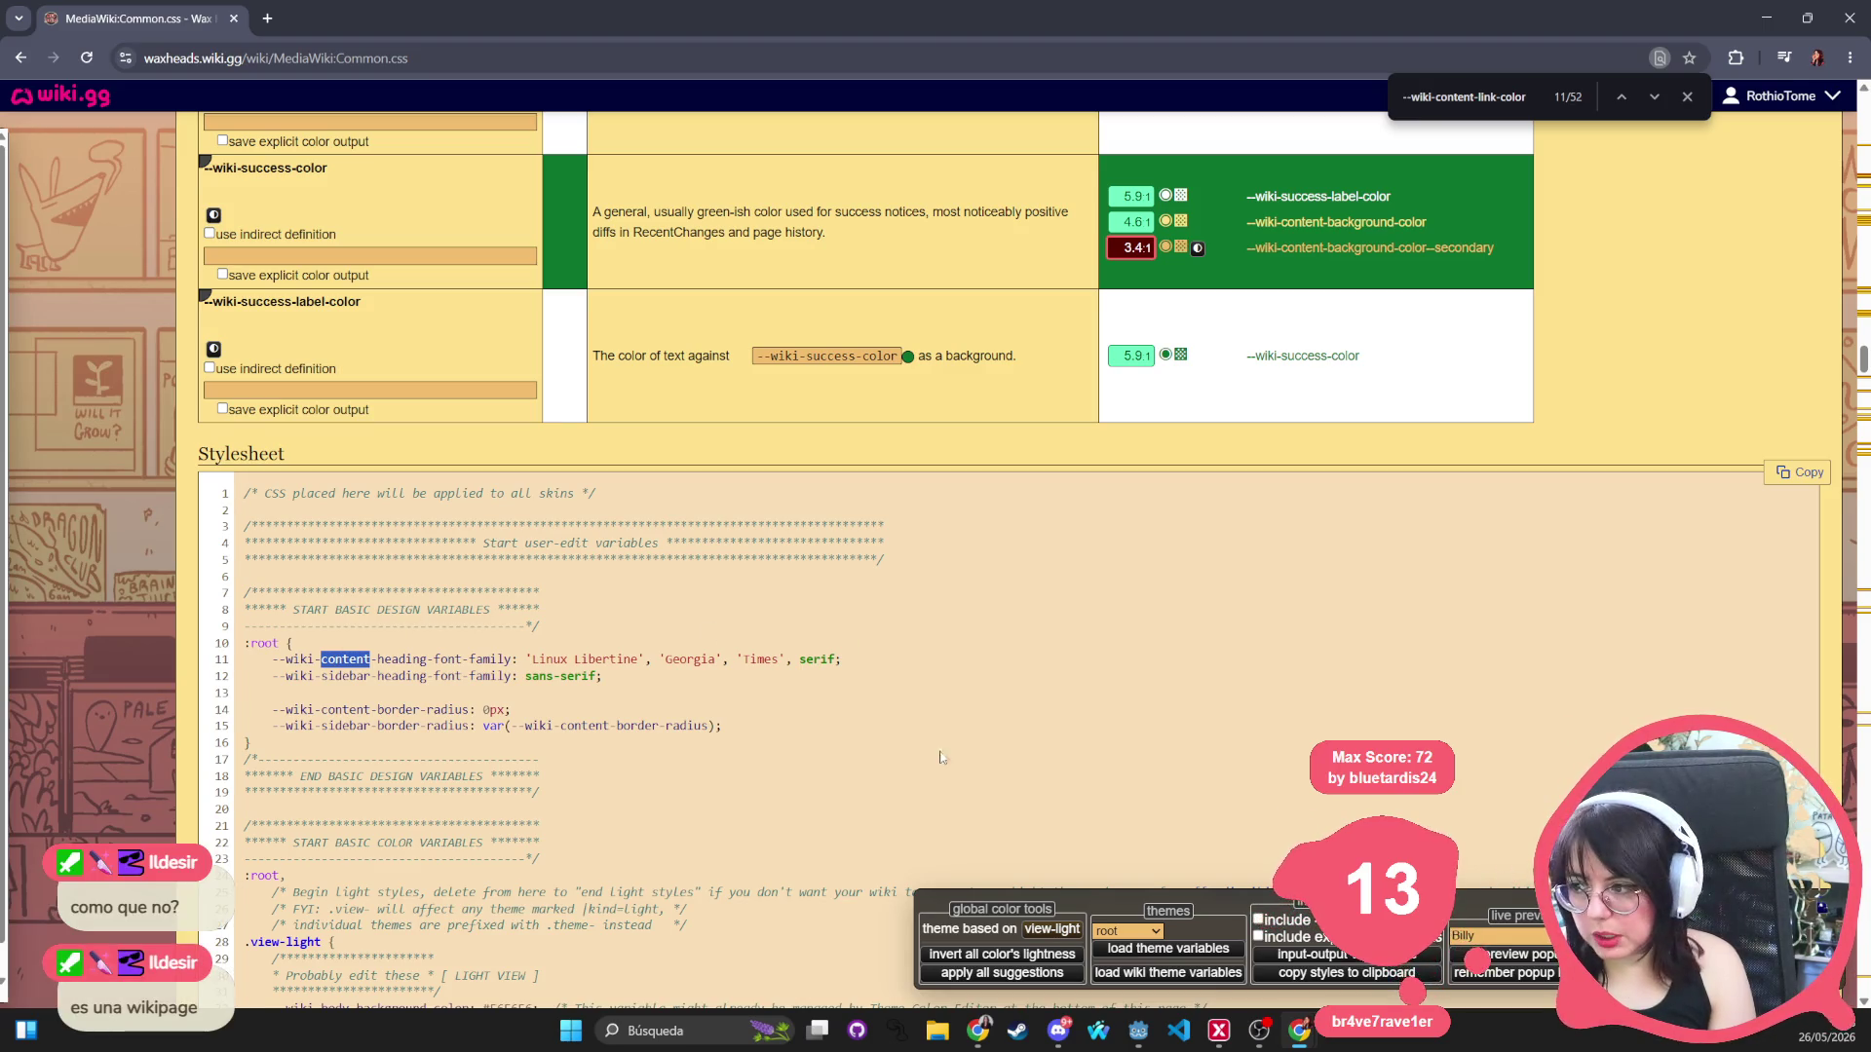
pyautogui.press('Home')
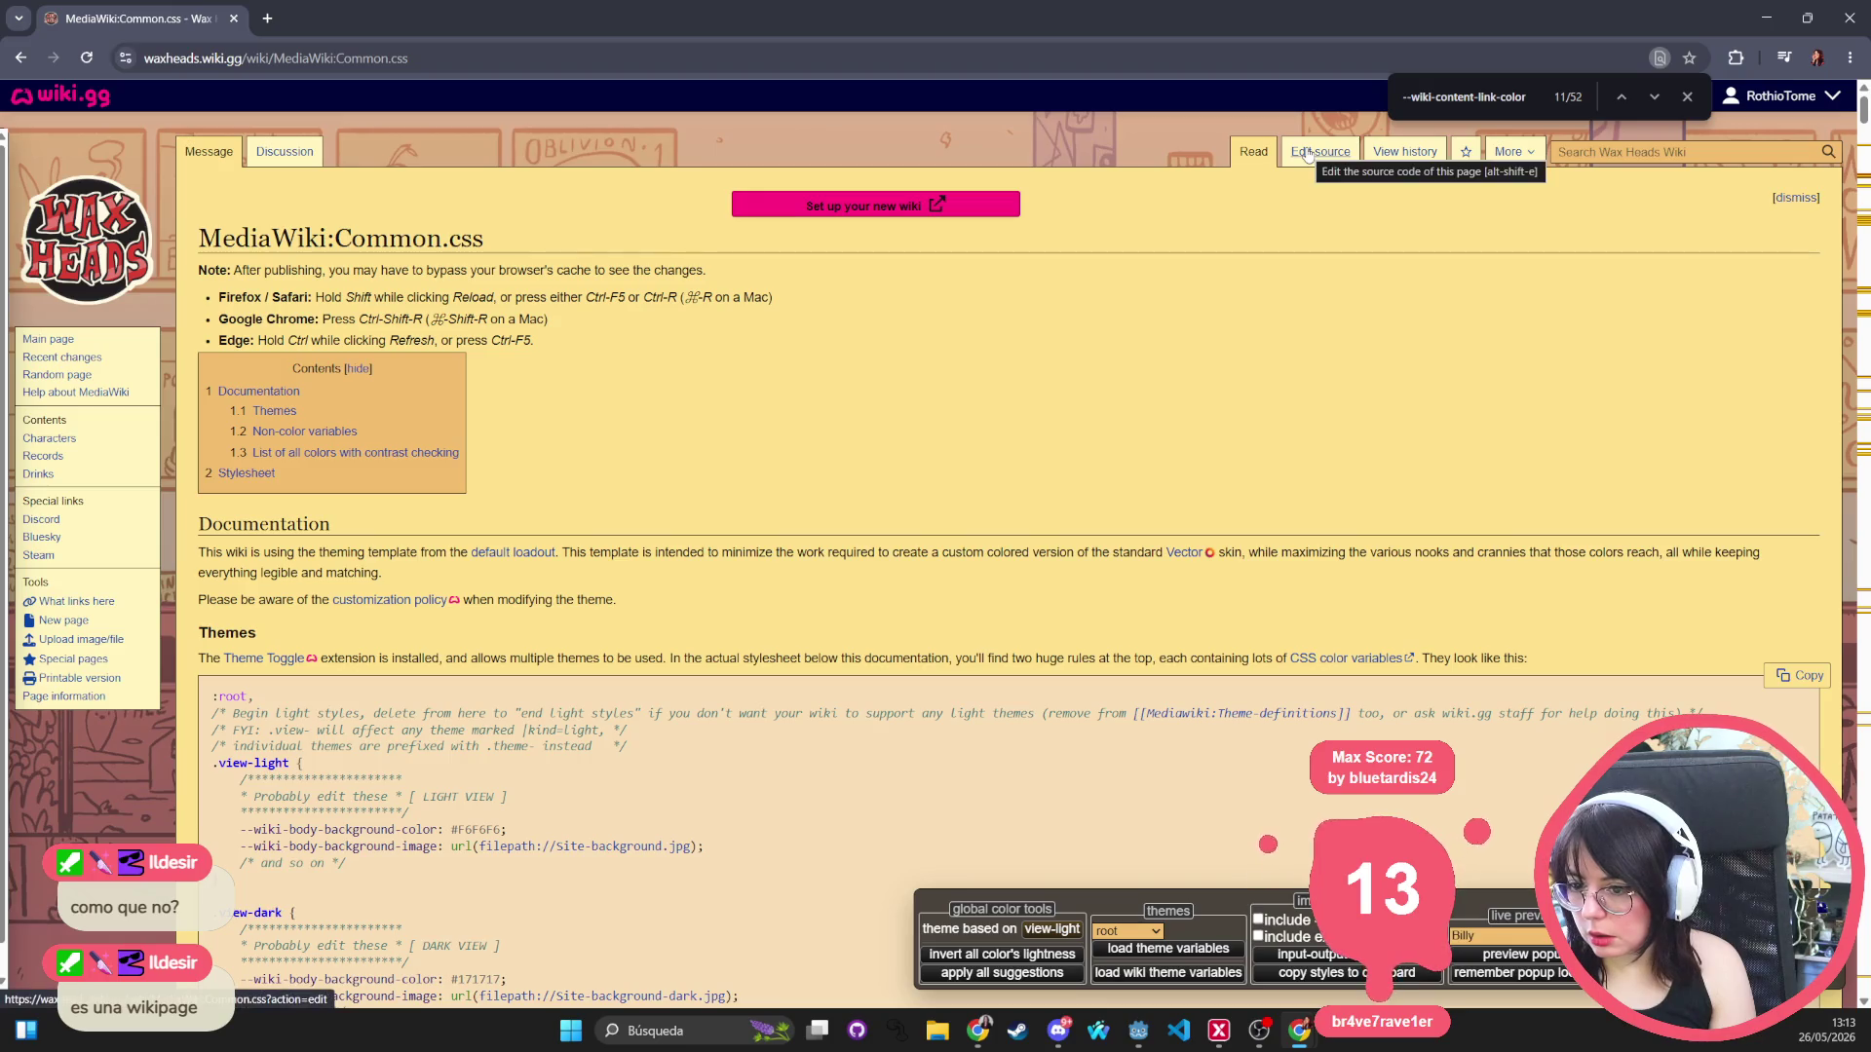
pyautogui.click(1307, 154)
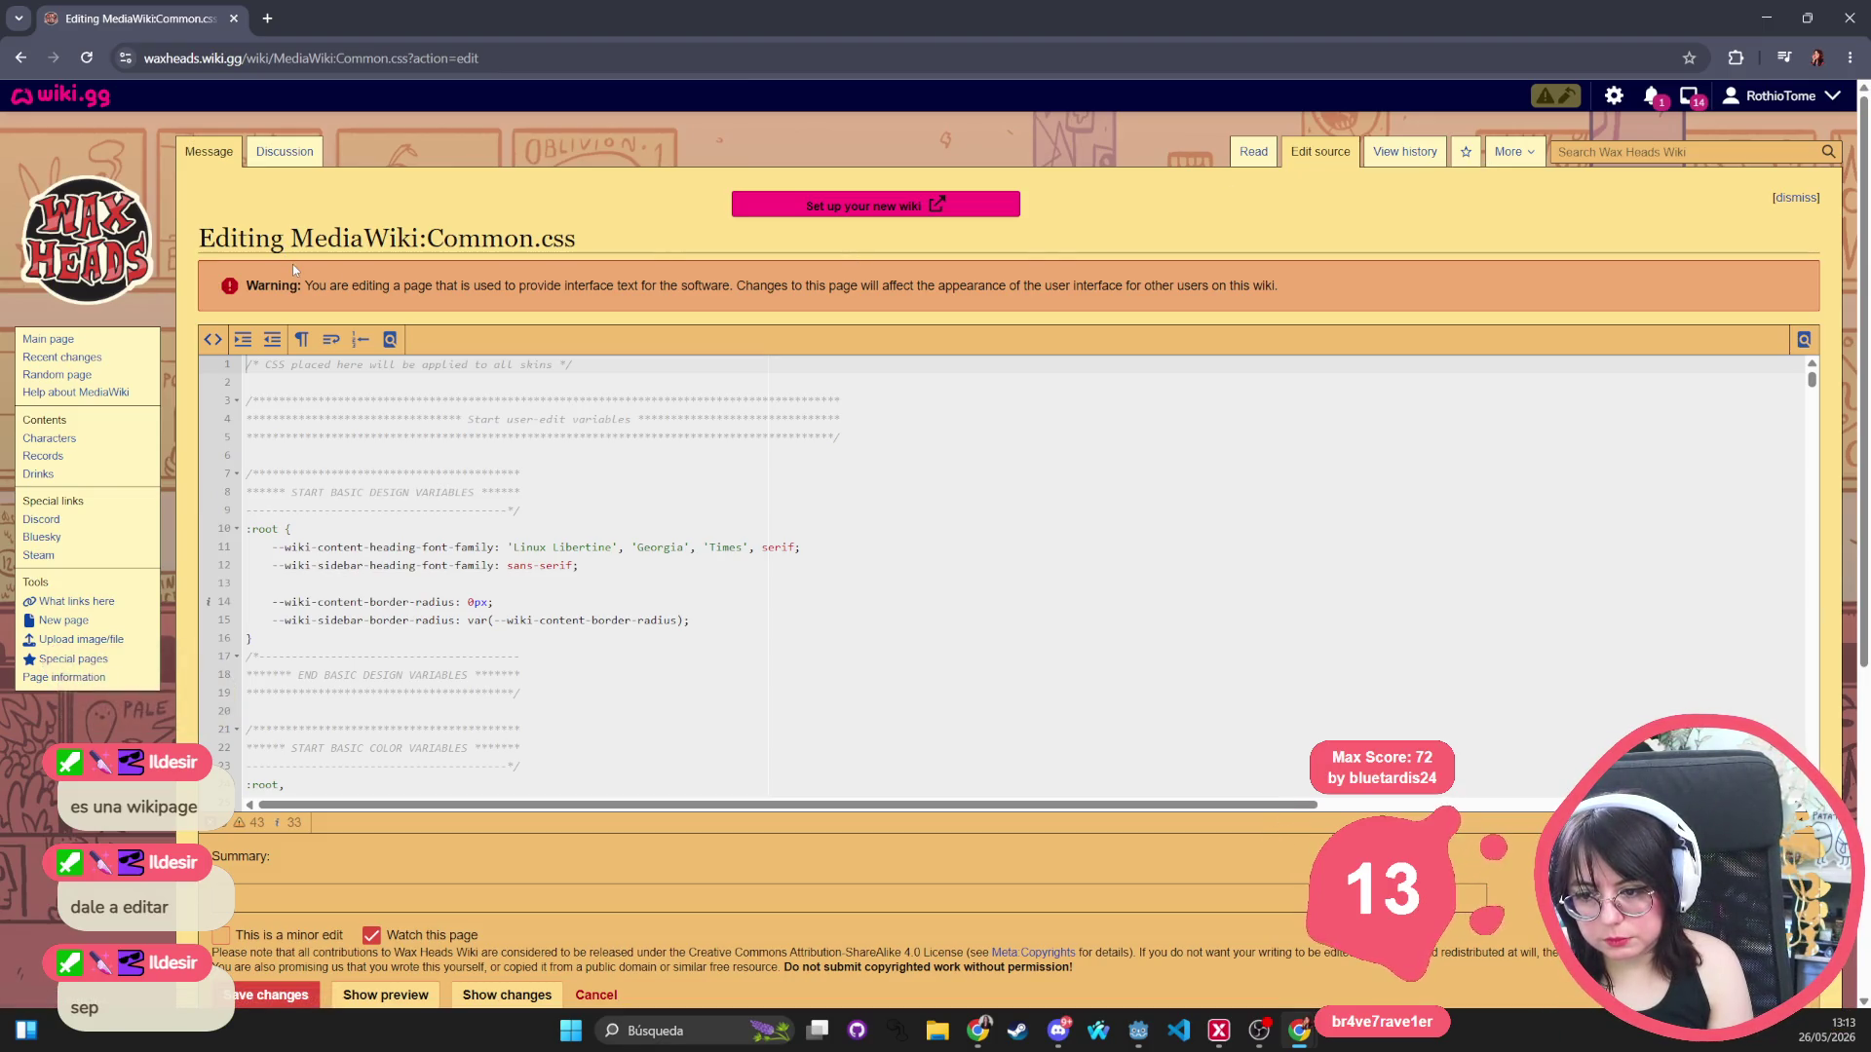
pyautogui.scroll(-20, 392, 542)
pyautogui.scroll(-20, 402, 571)
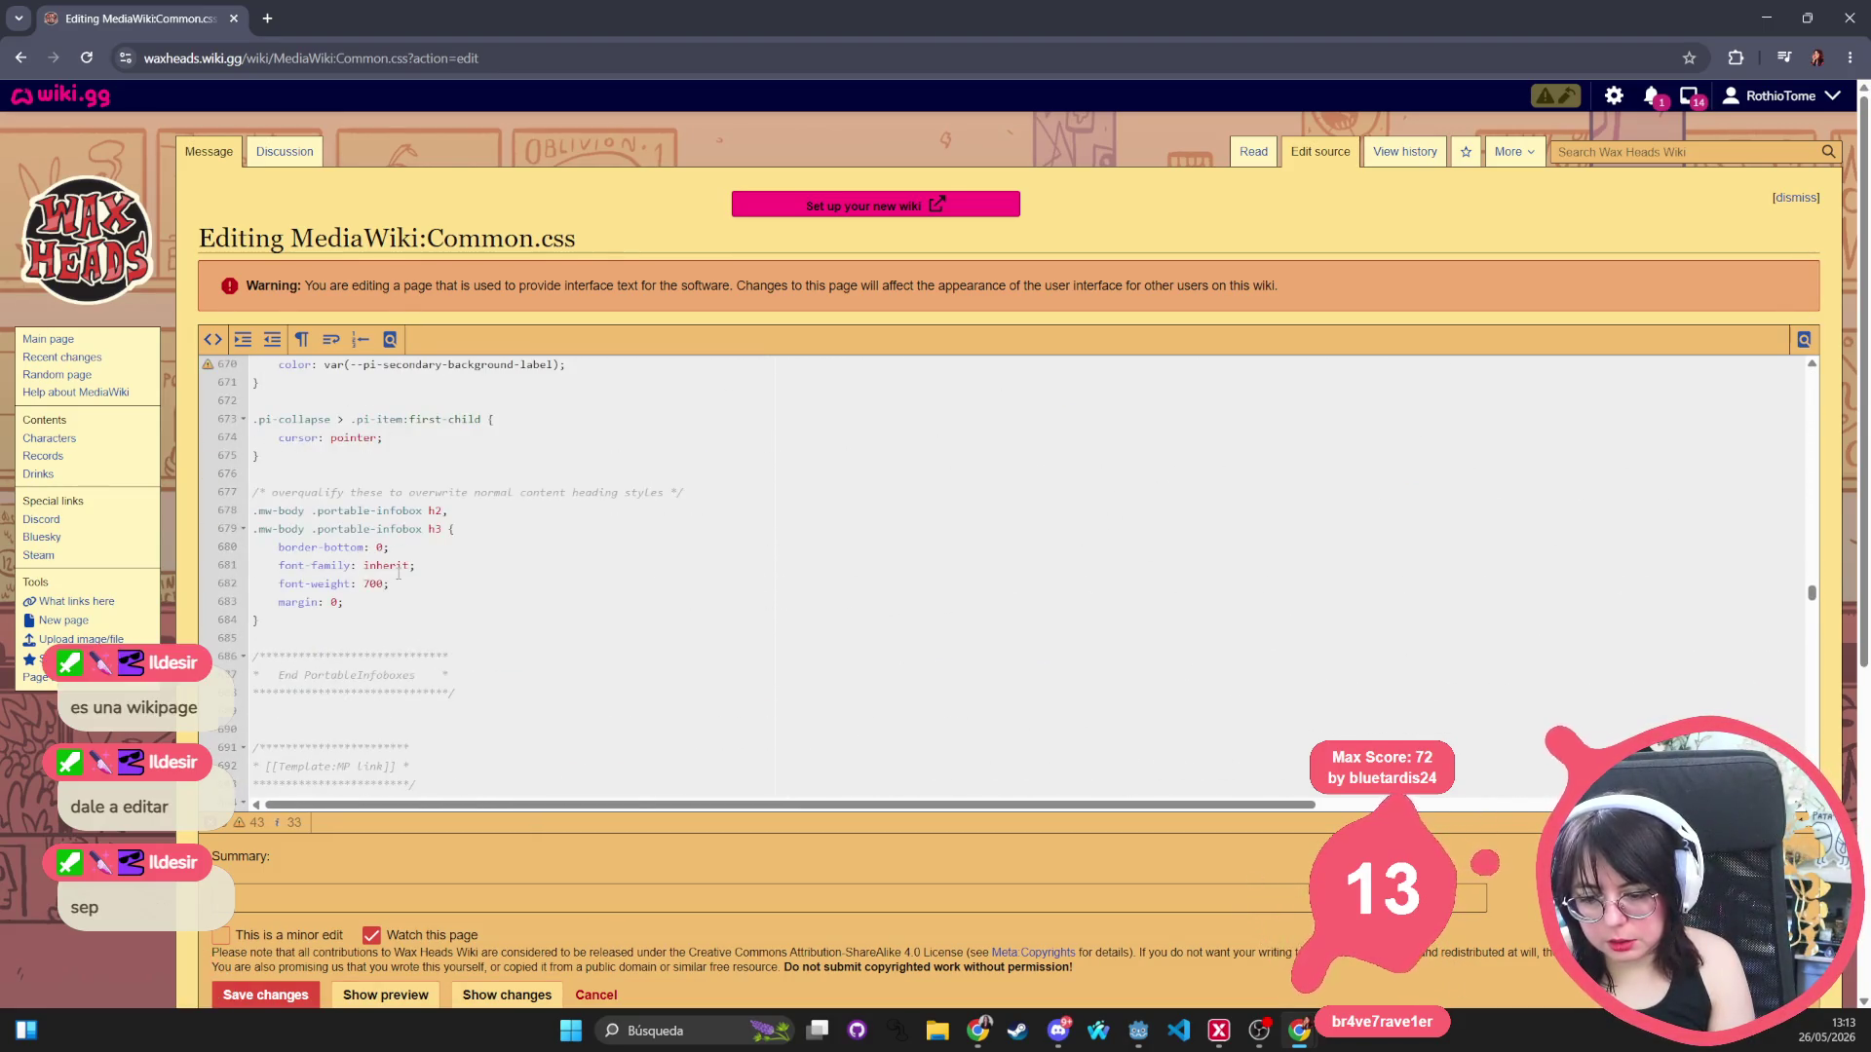
pyautogui.scroll(-3, 399, 573)
pyautogui.scroll(5, 398, 573)
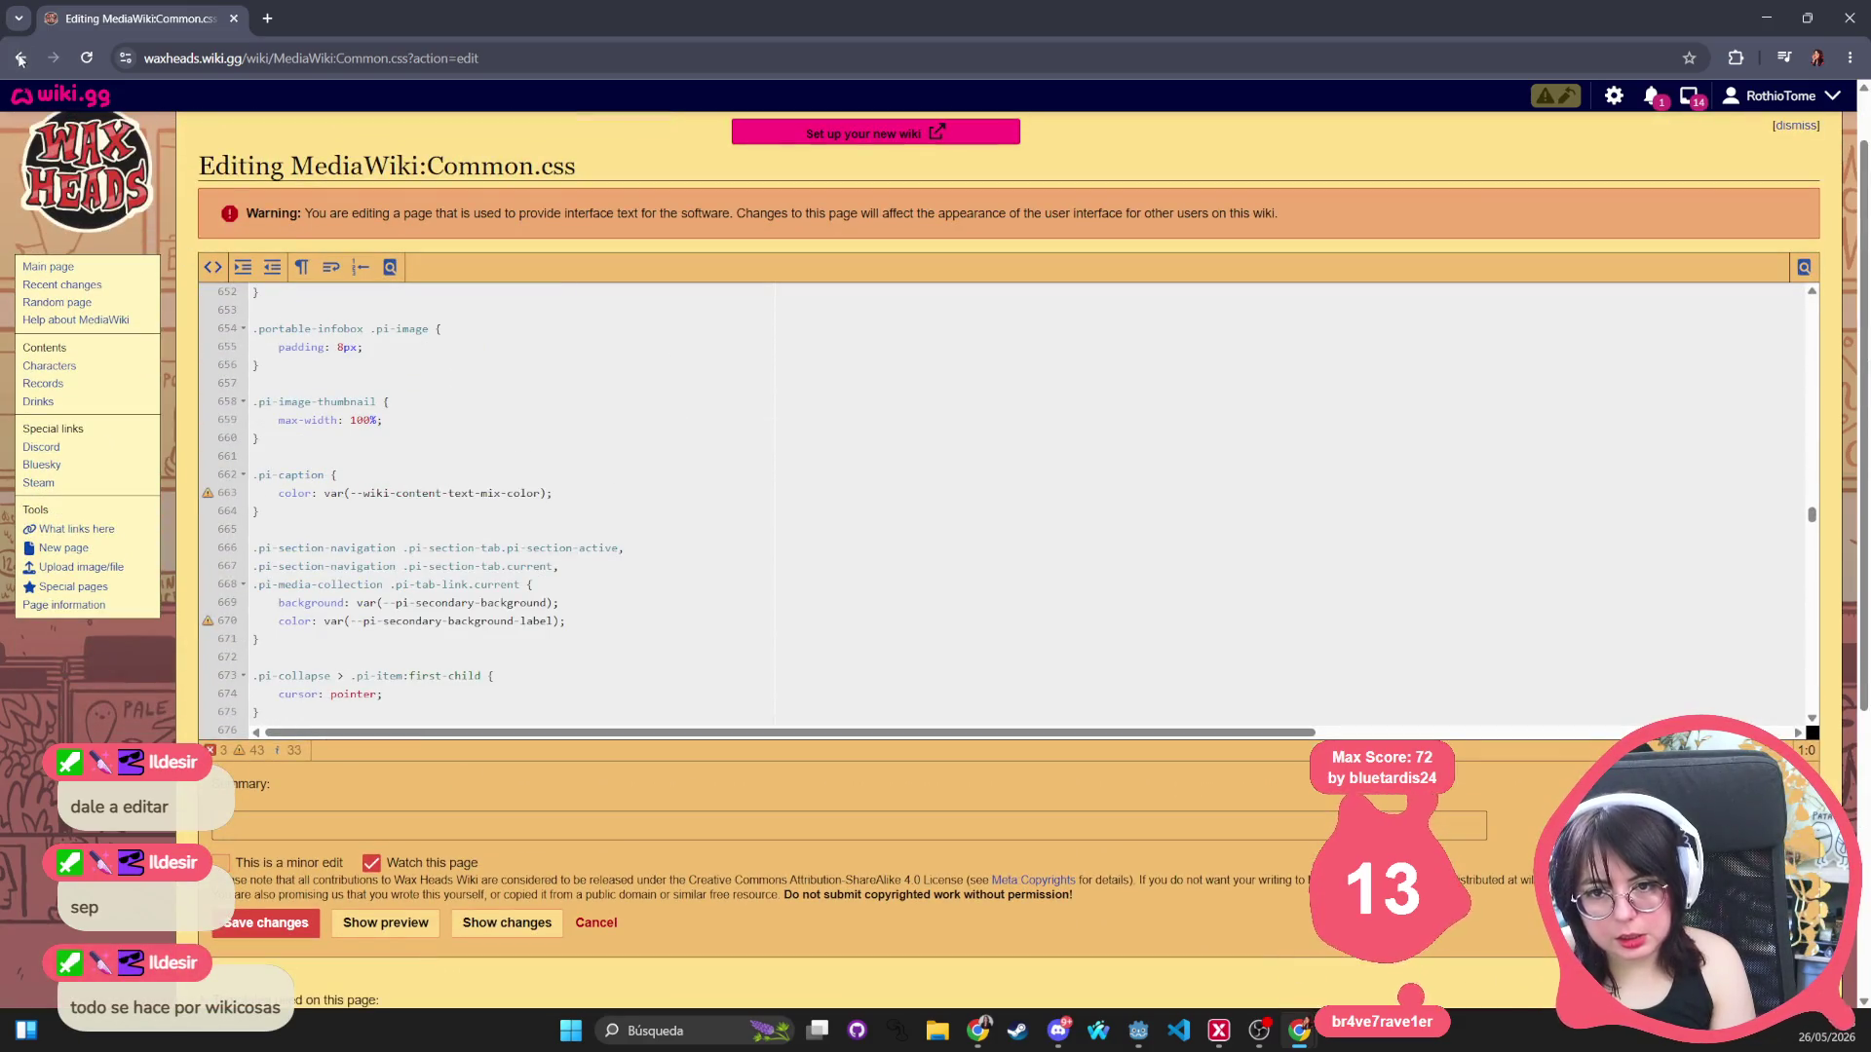
pyautogui.click(21, 58)
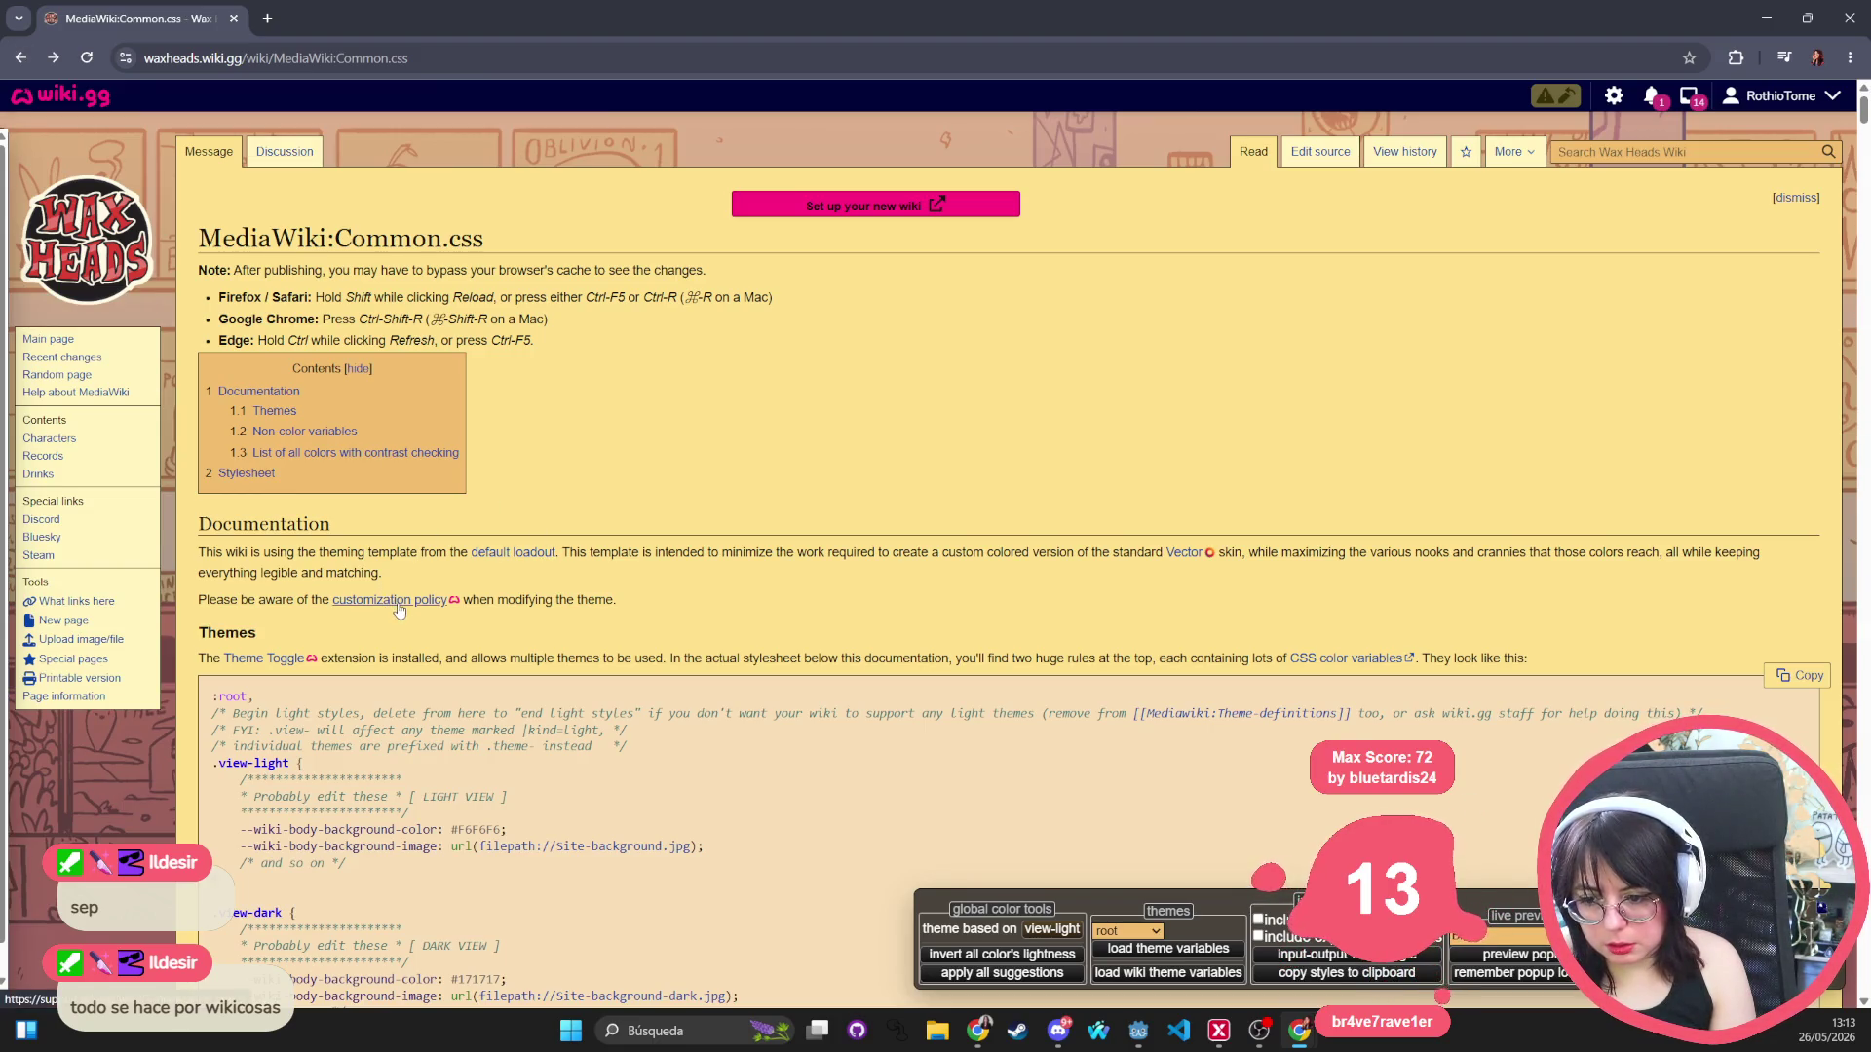
pyautogui.click(263, 660)
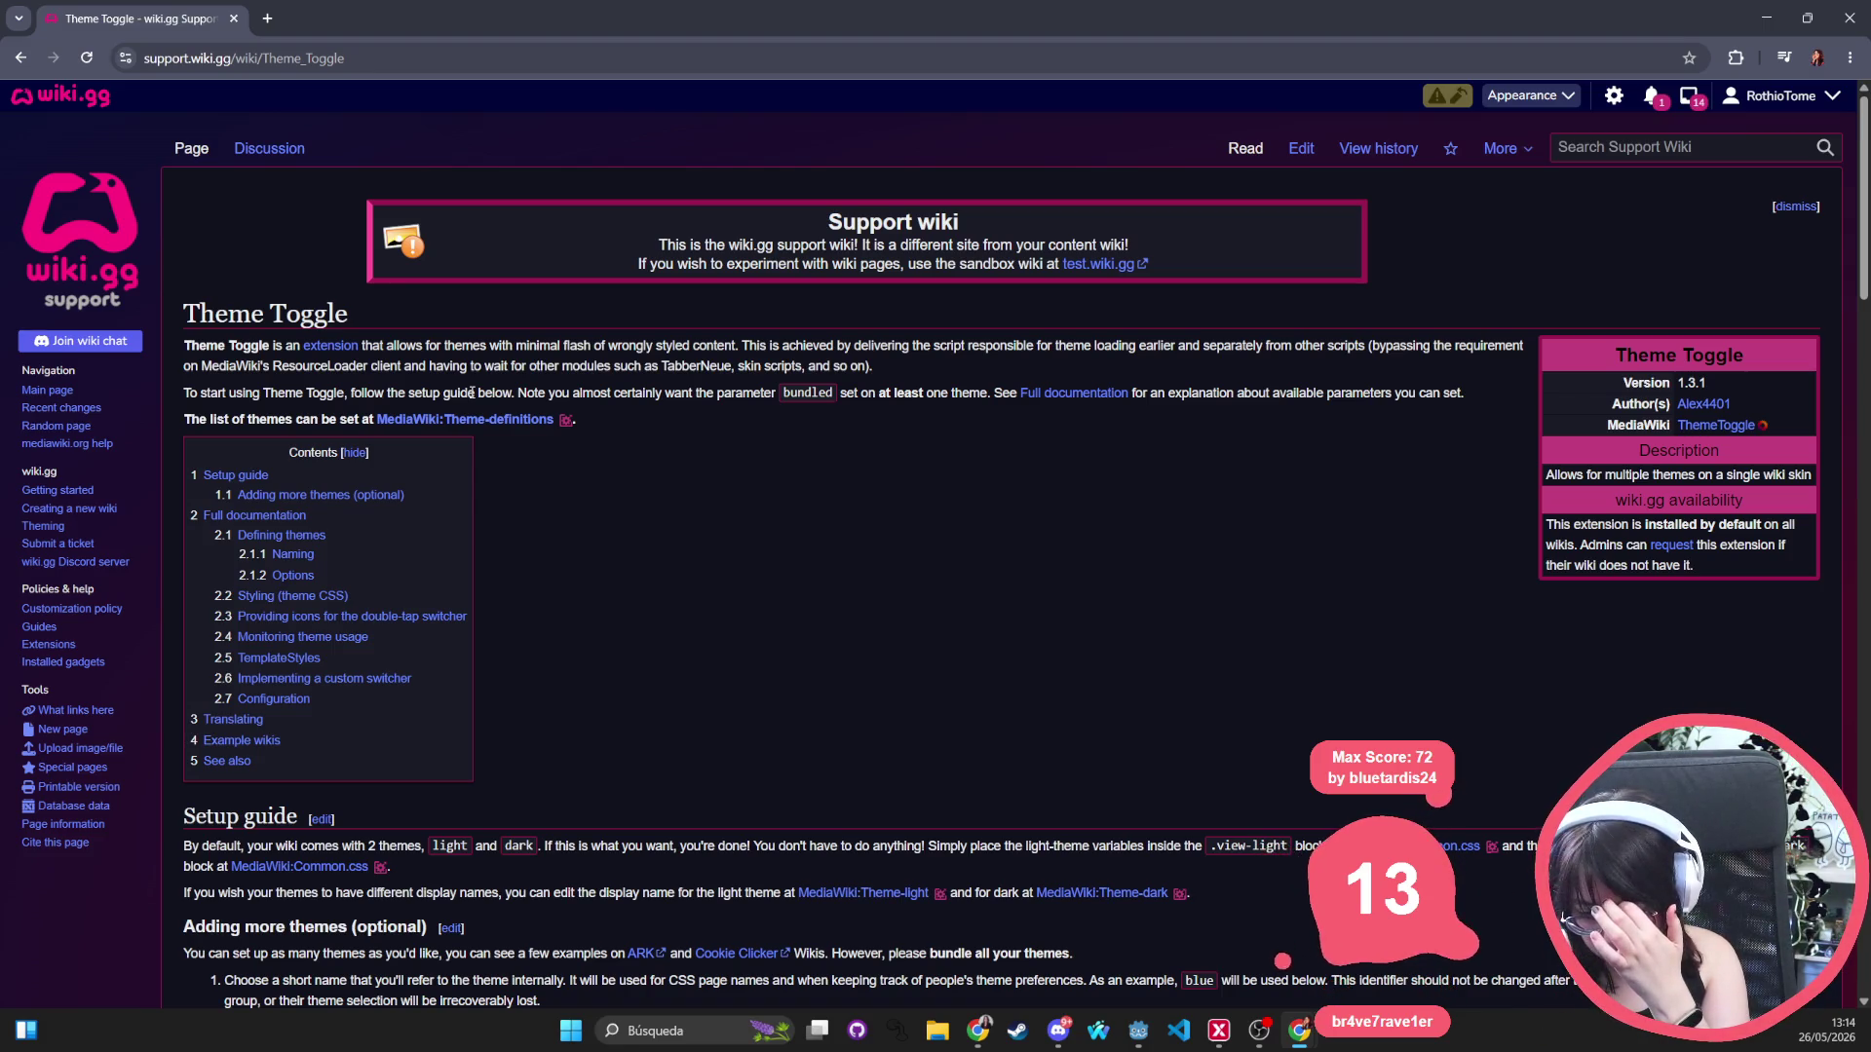
# Scroll down the Theme Toggle guide and open the ARK wiki as a multi-theme example.
pyautogui.scroll(-6, 471, 393)
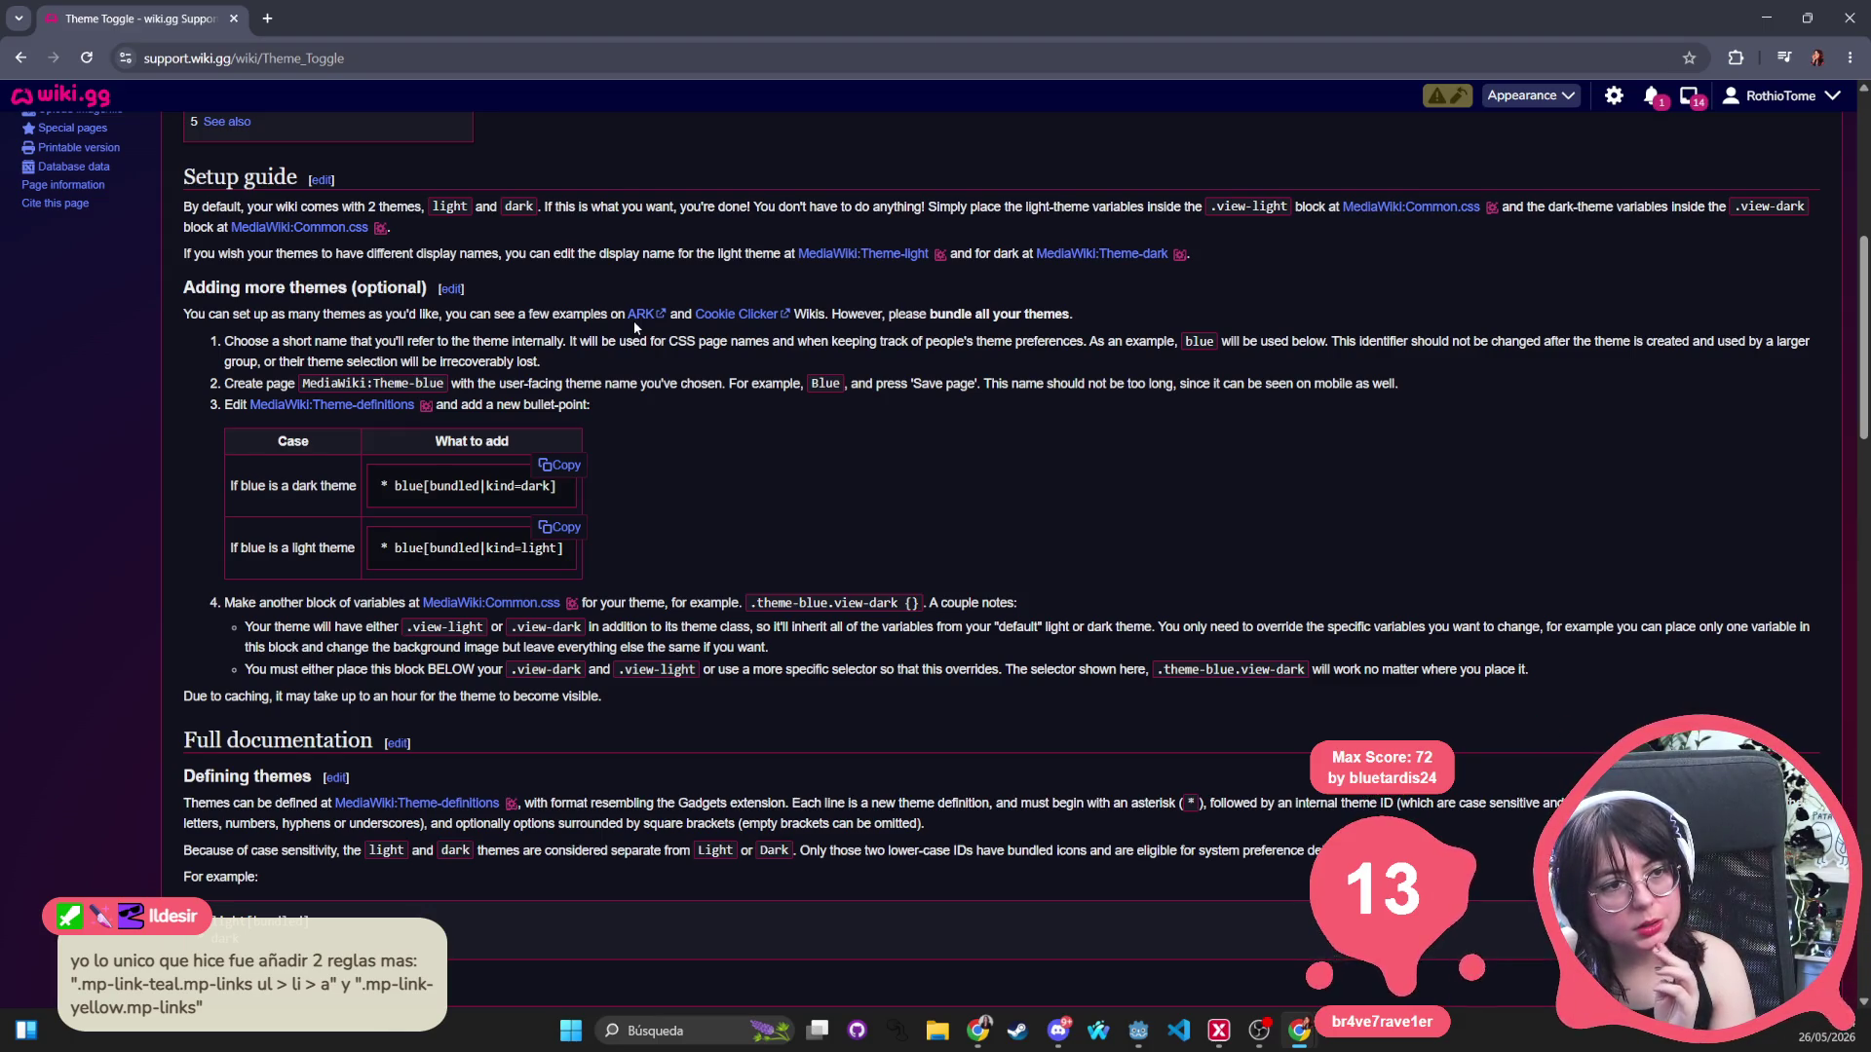
pyautogui.click(641, 313)
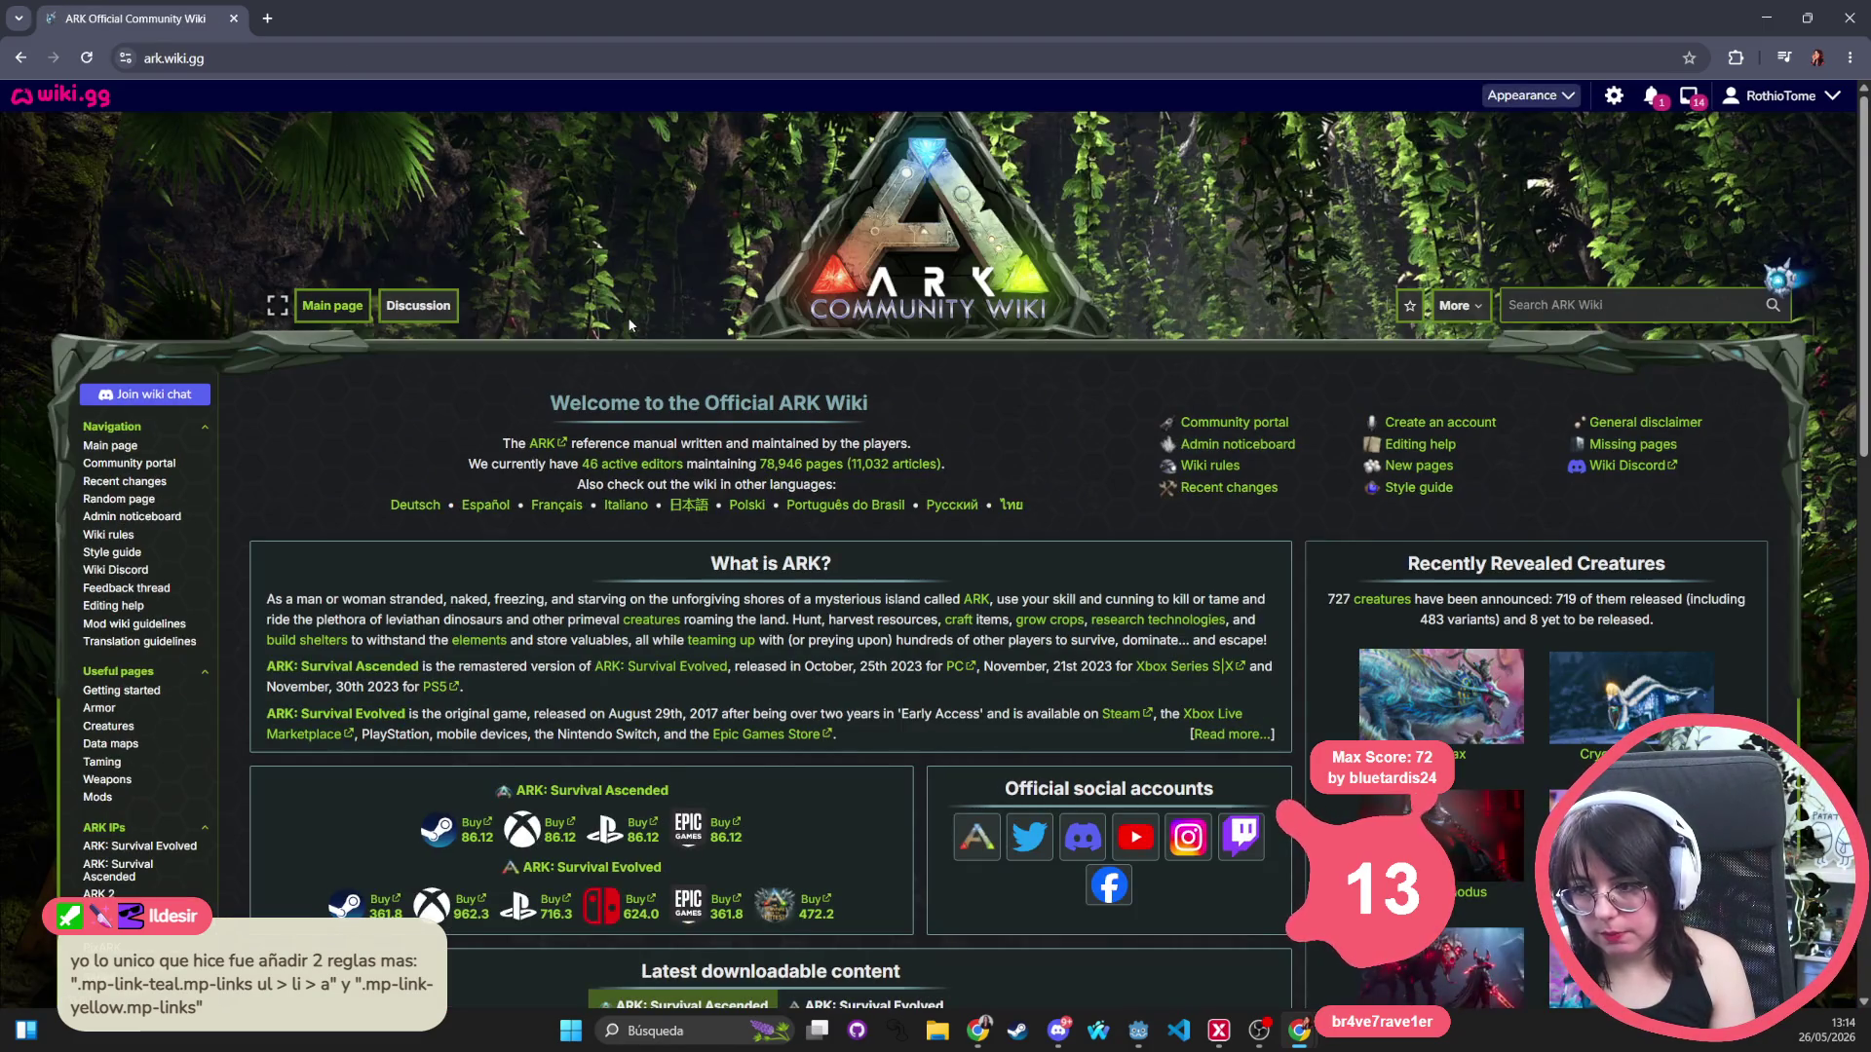
pyautogui.click(19, 58)
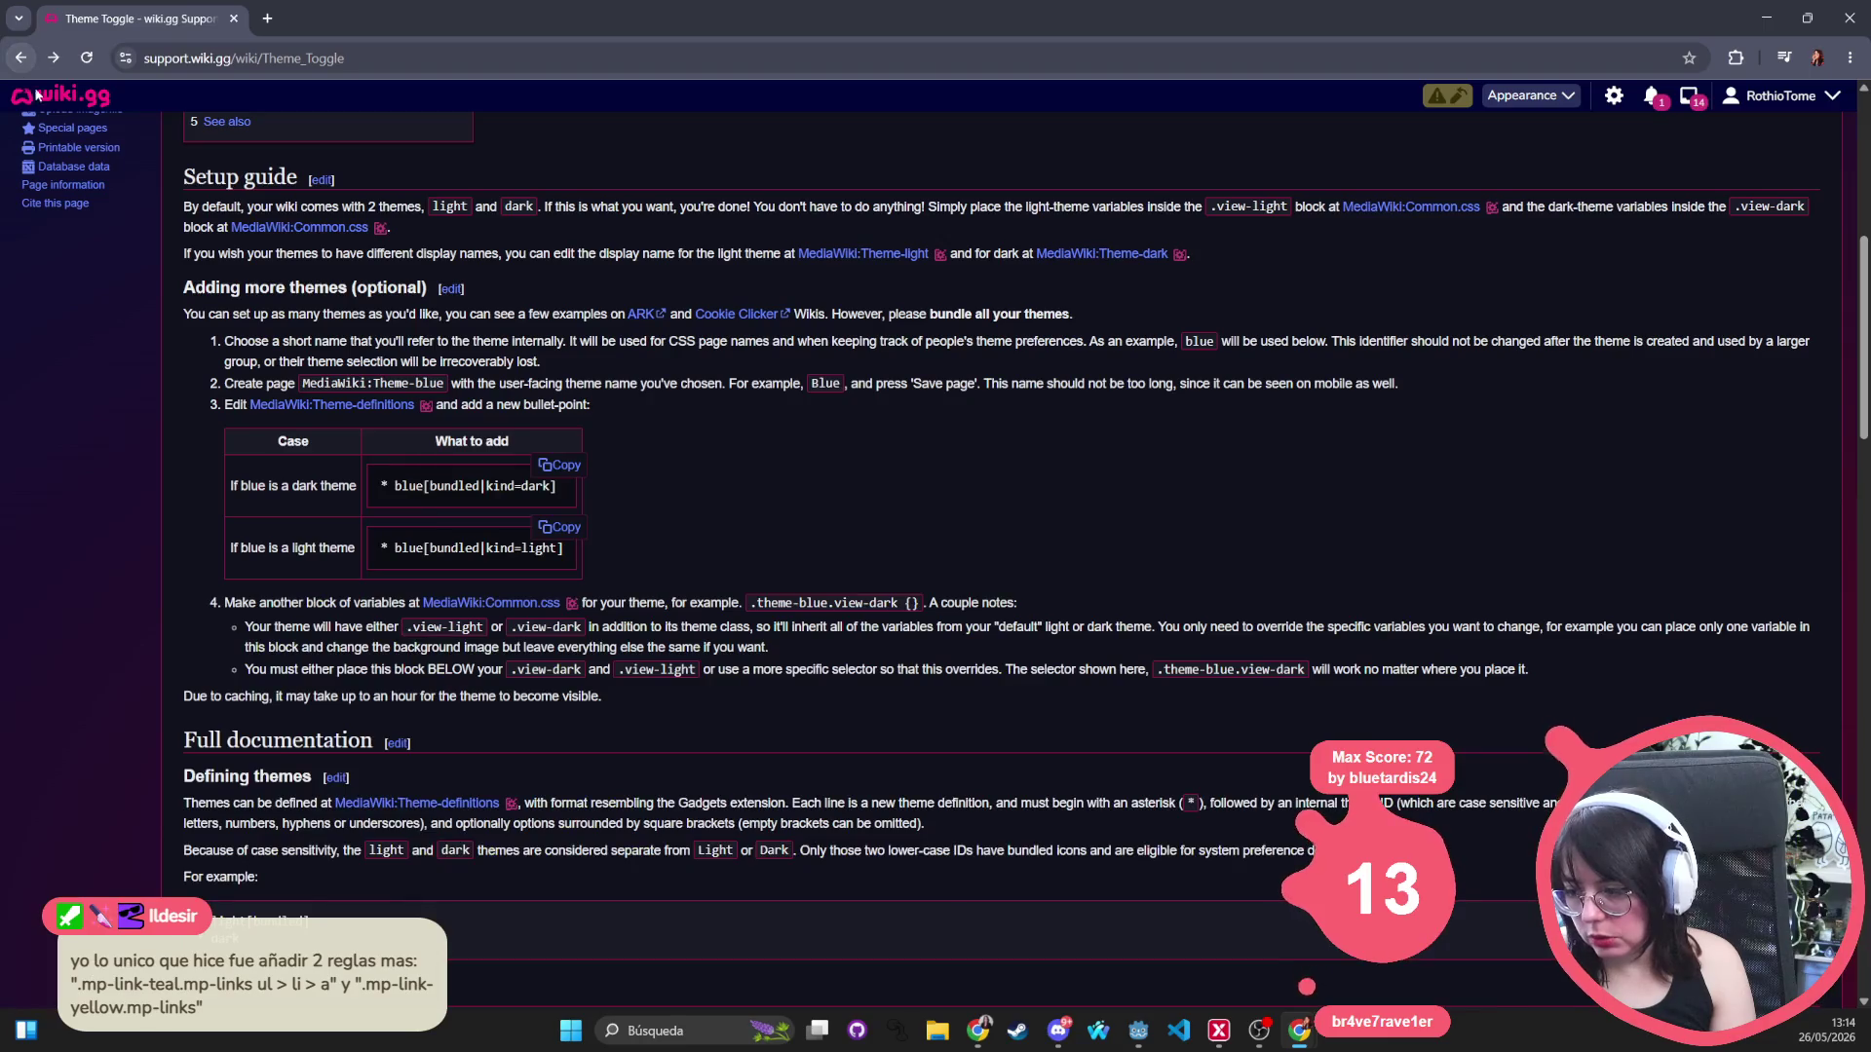
pyautogui.click(735, 316)
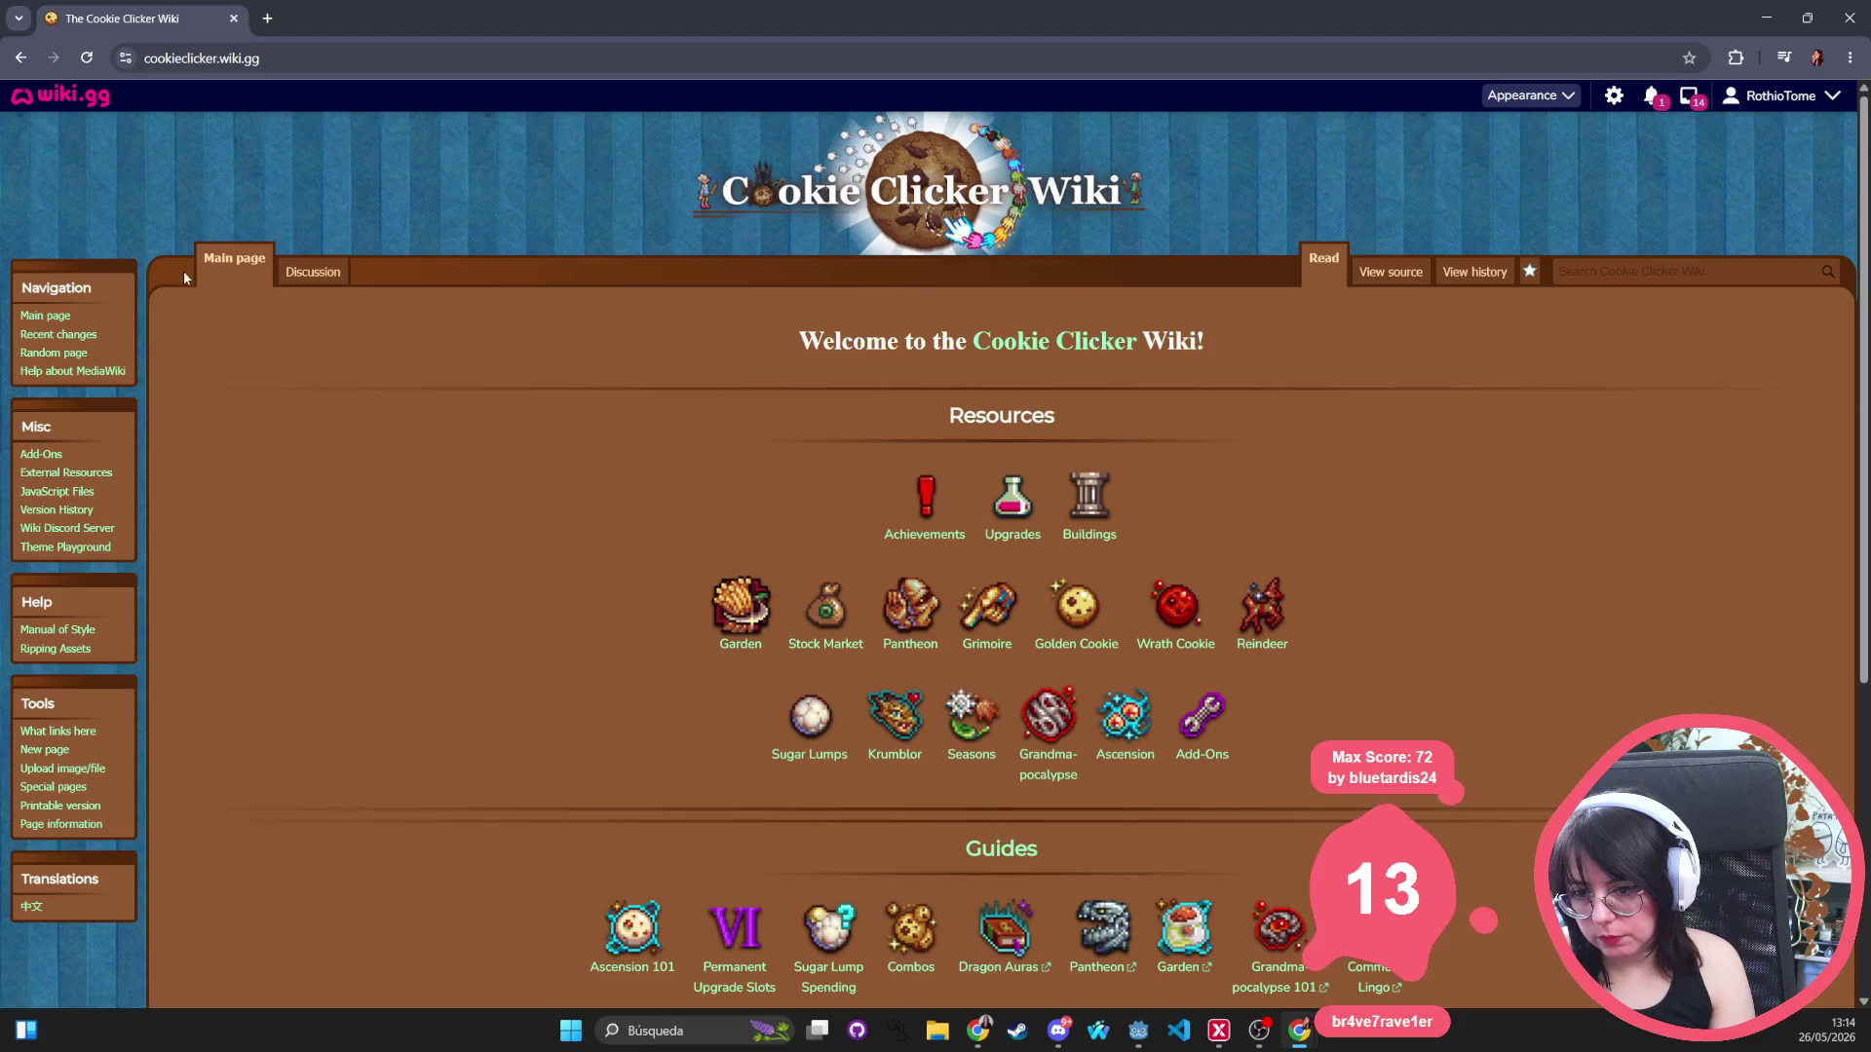
pyautogui.click(21, 59)
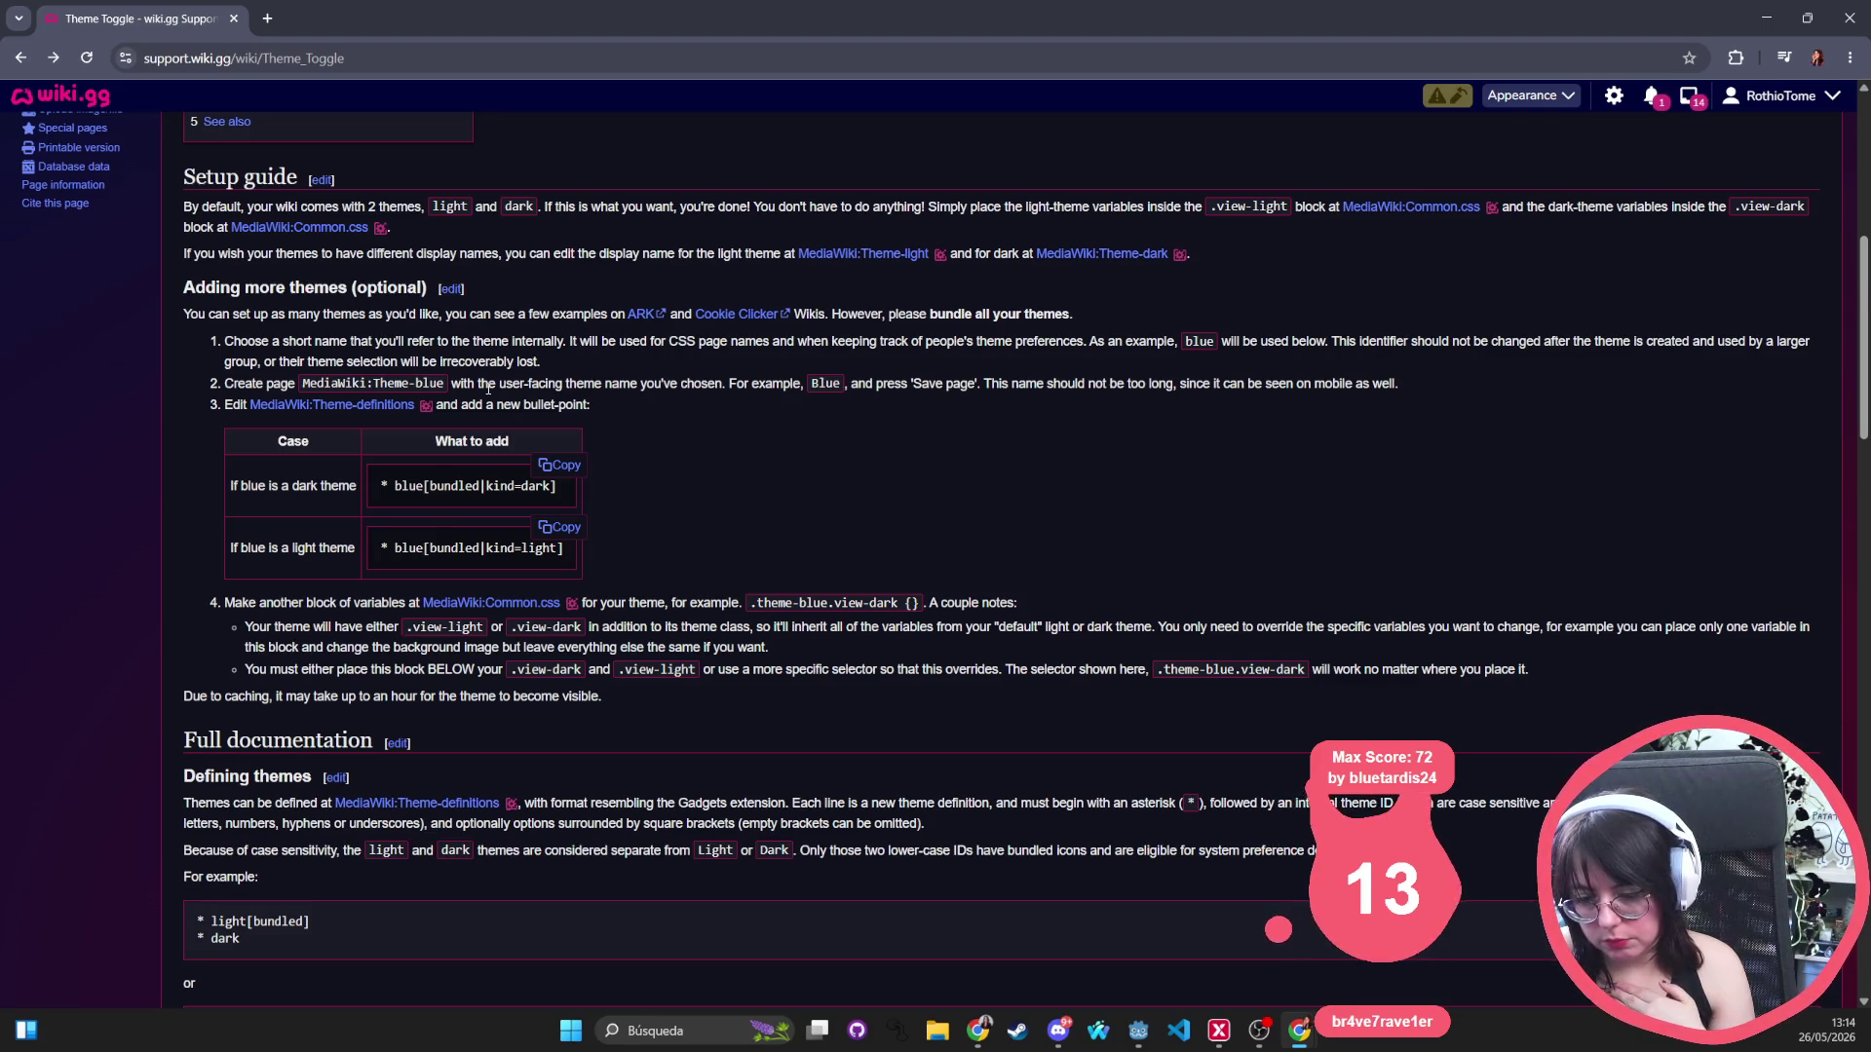
pyautogui.scroll(-3, 488, 389)
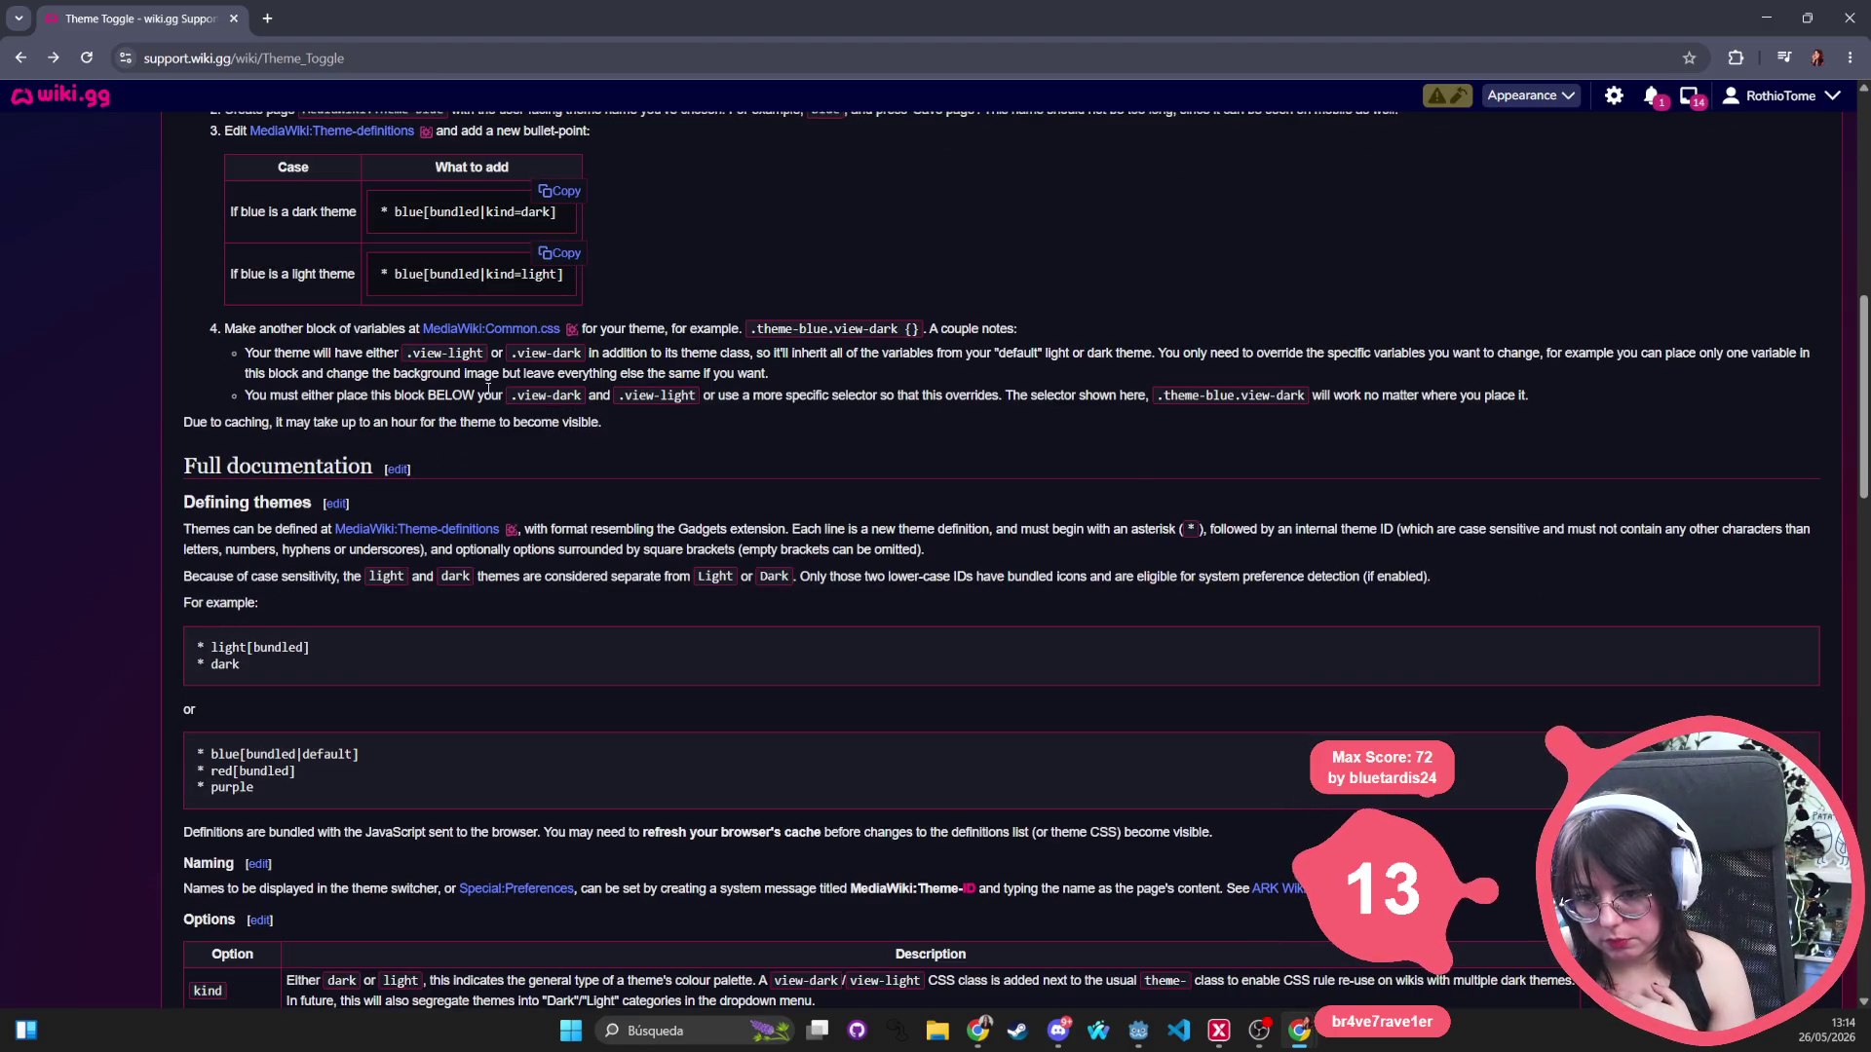
pyautogui.scroll(-5, 488, 389)
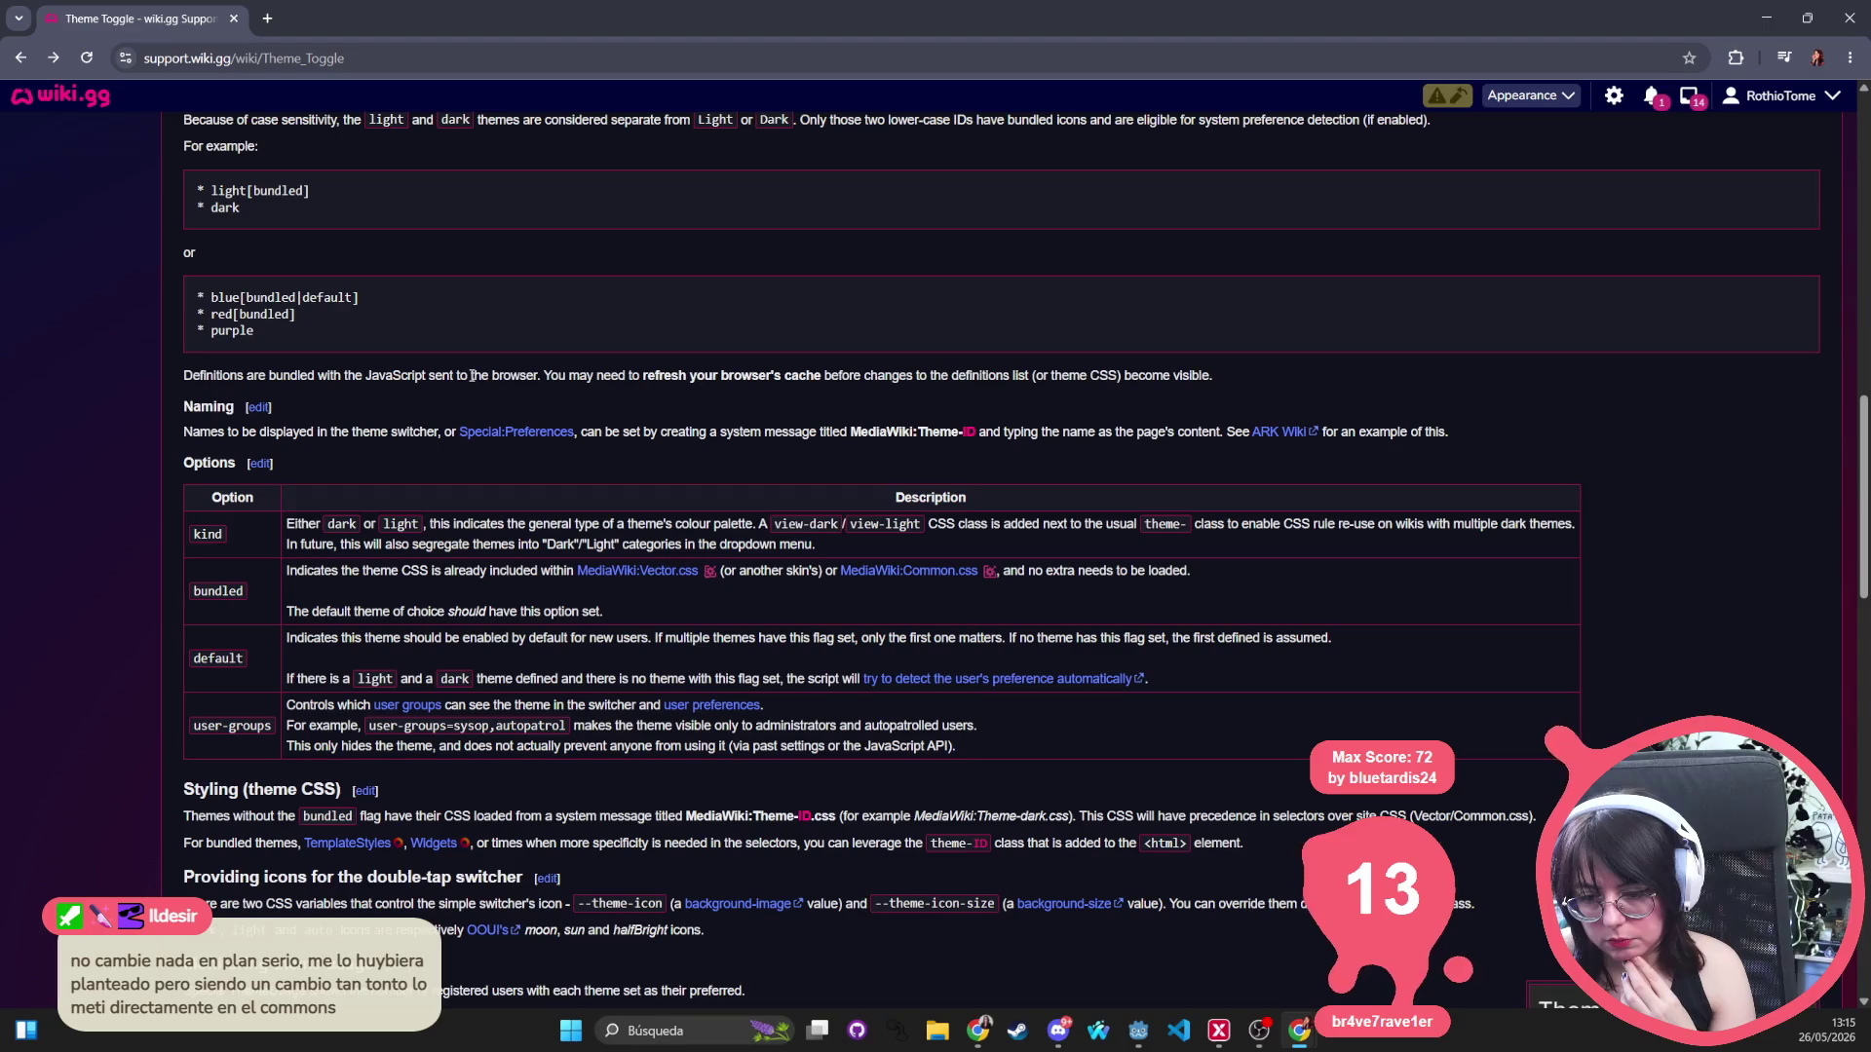
pyautogui.scroll(-3, 471, 375)
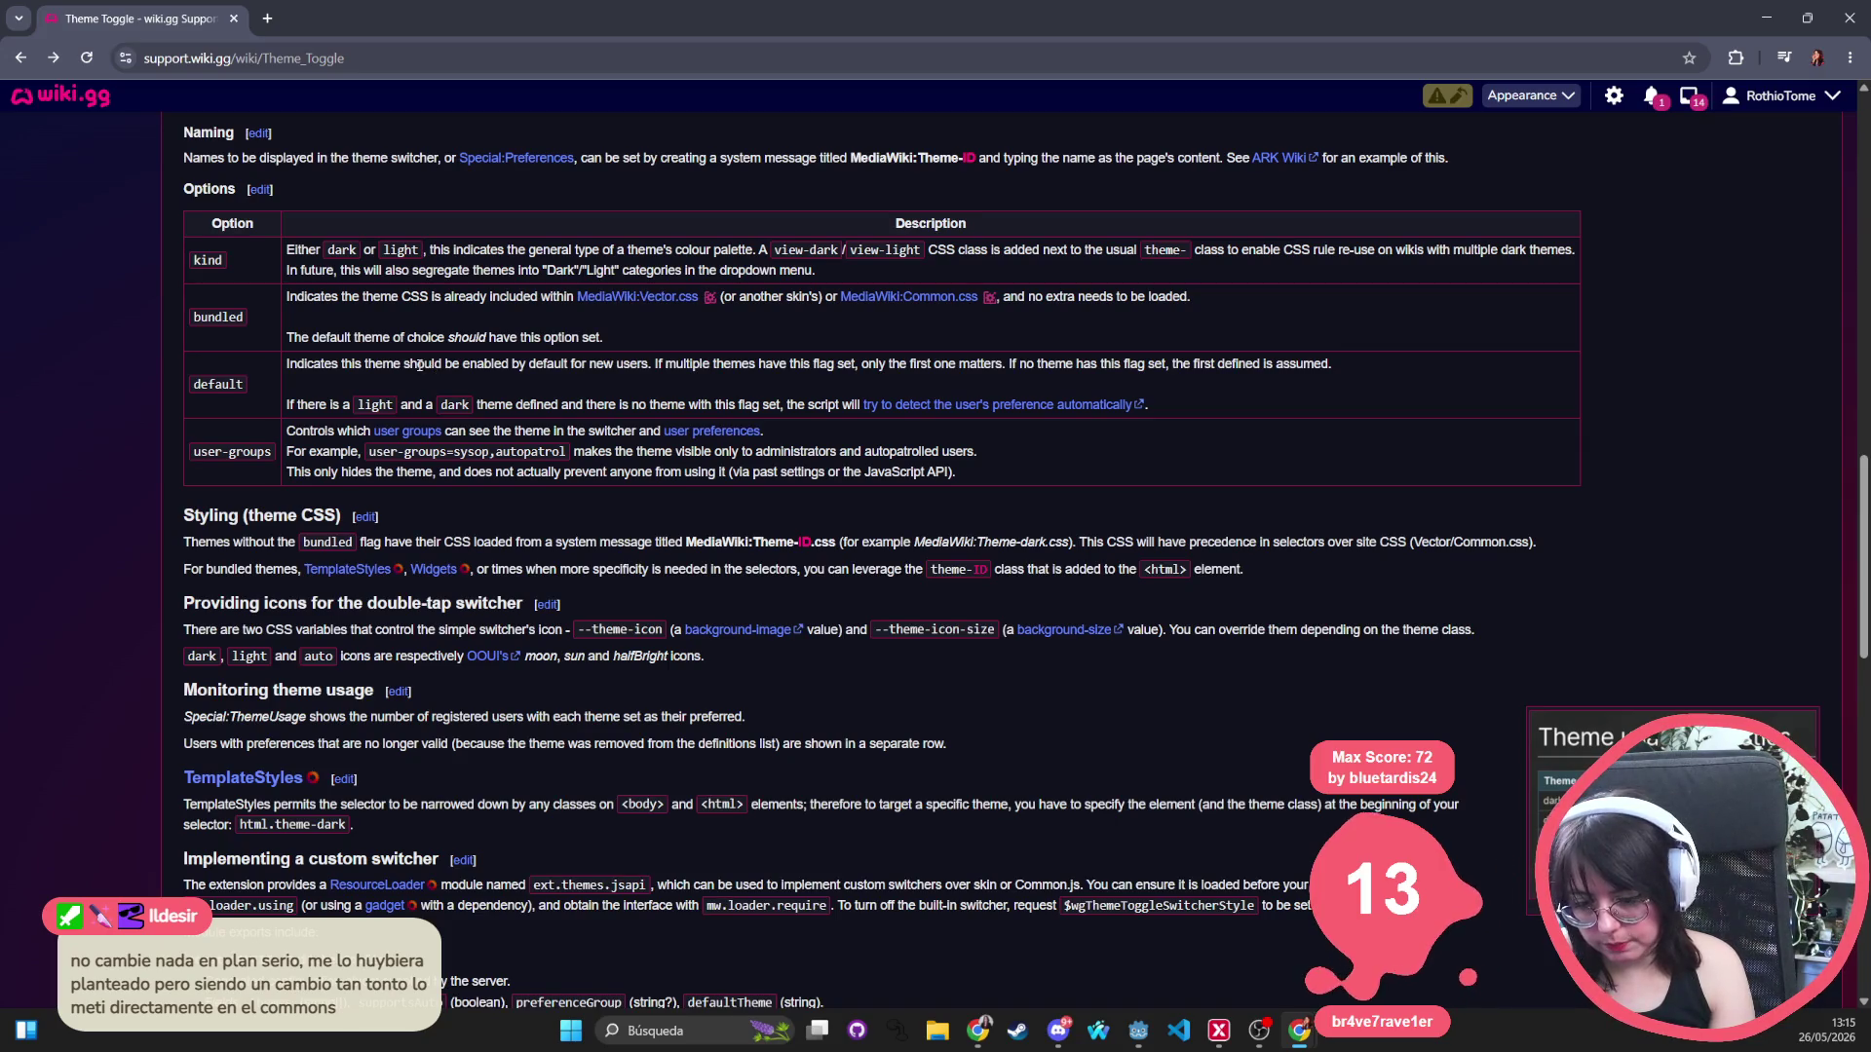
pyautogui.scroll(-4, 425, 366)
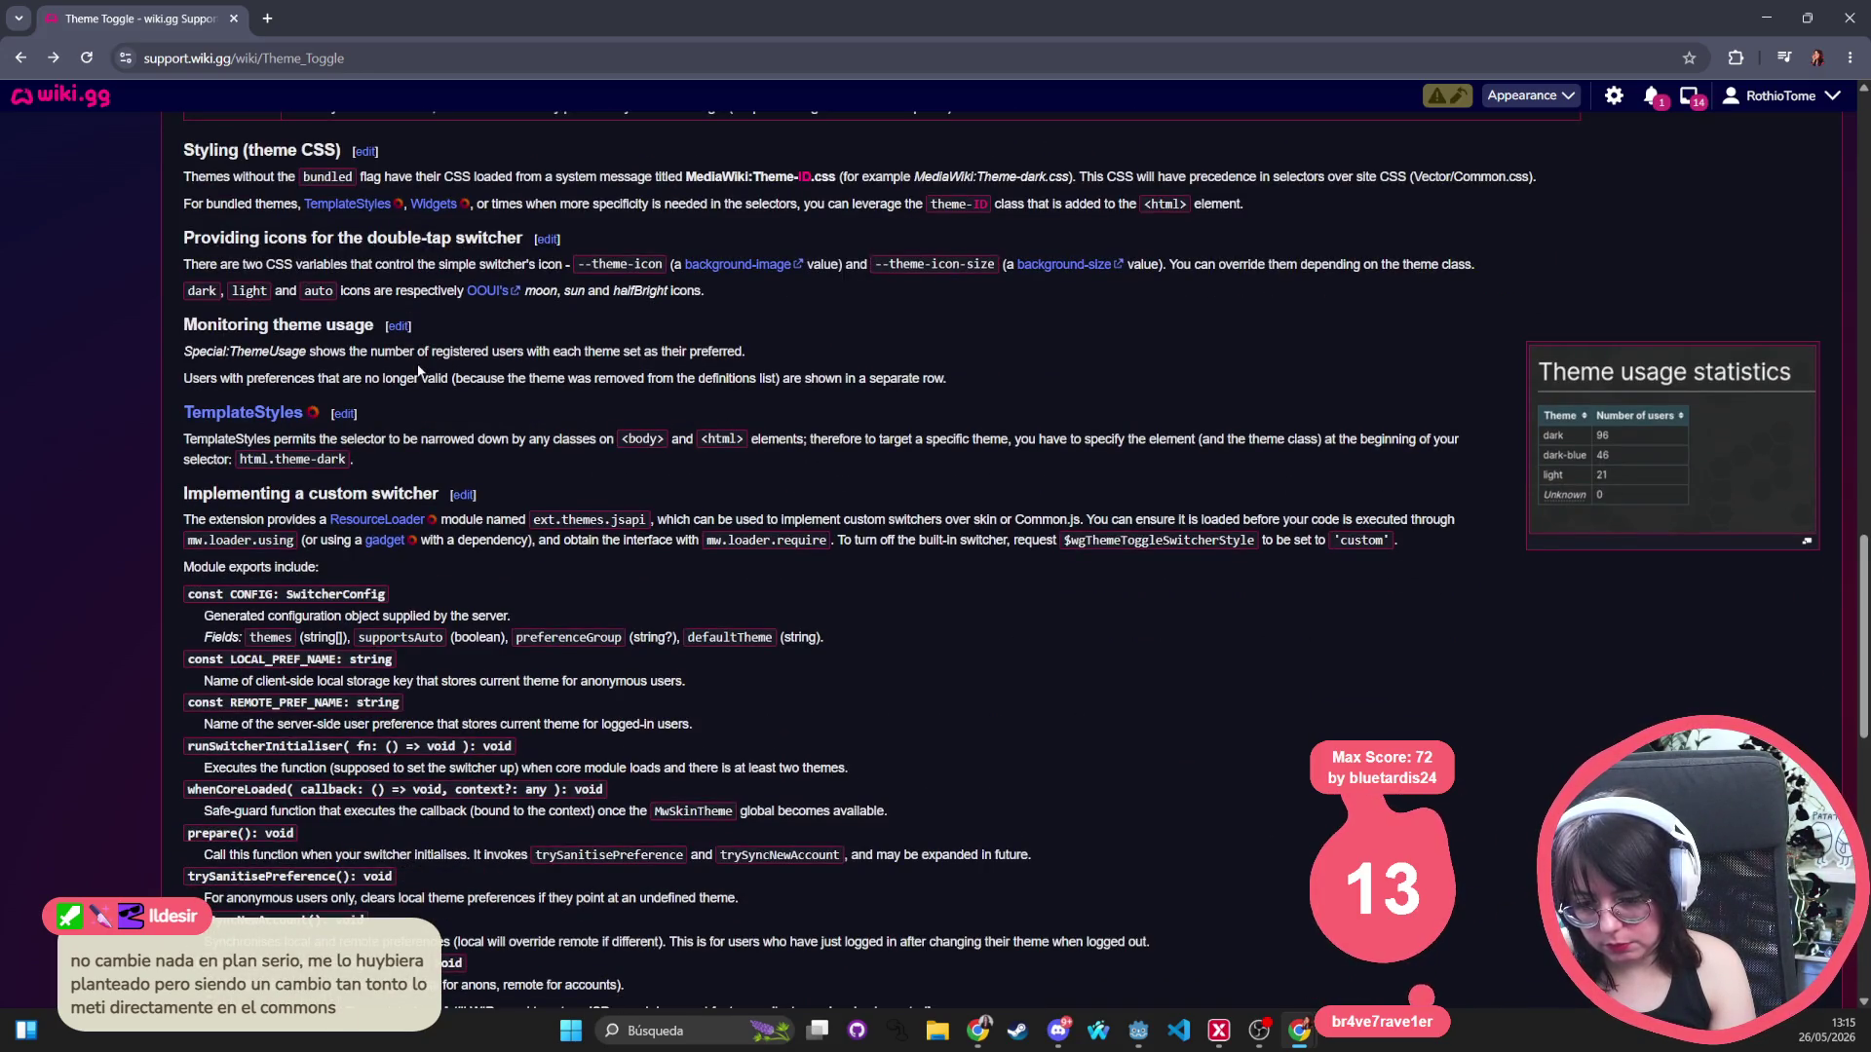
pyautogui.scroll(-10, 419, 369)
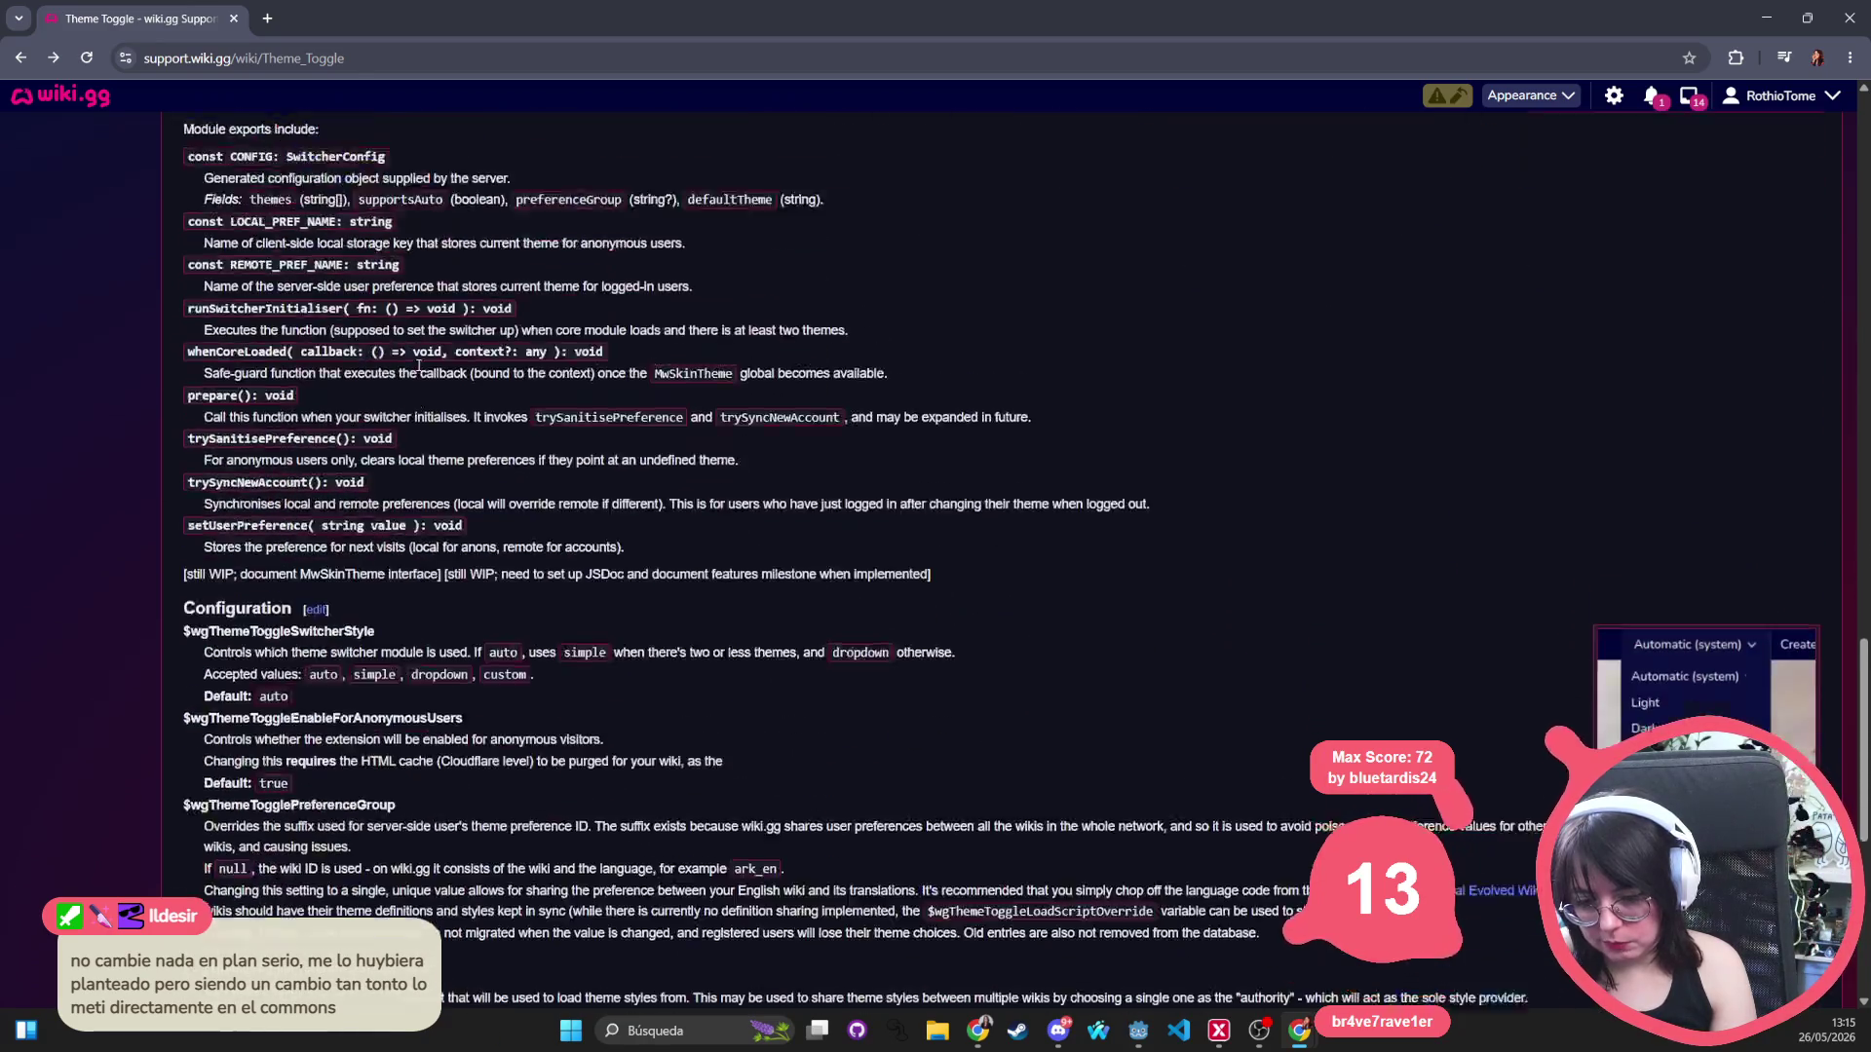
pyautogui.scroll(-3, 416, 370)
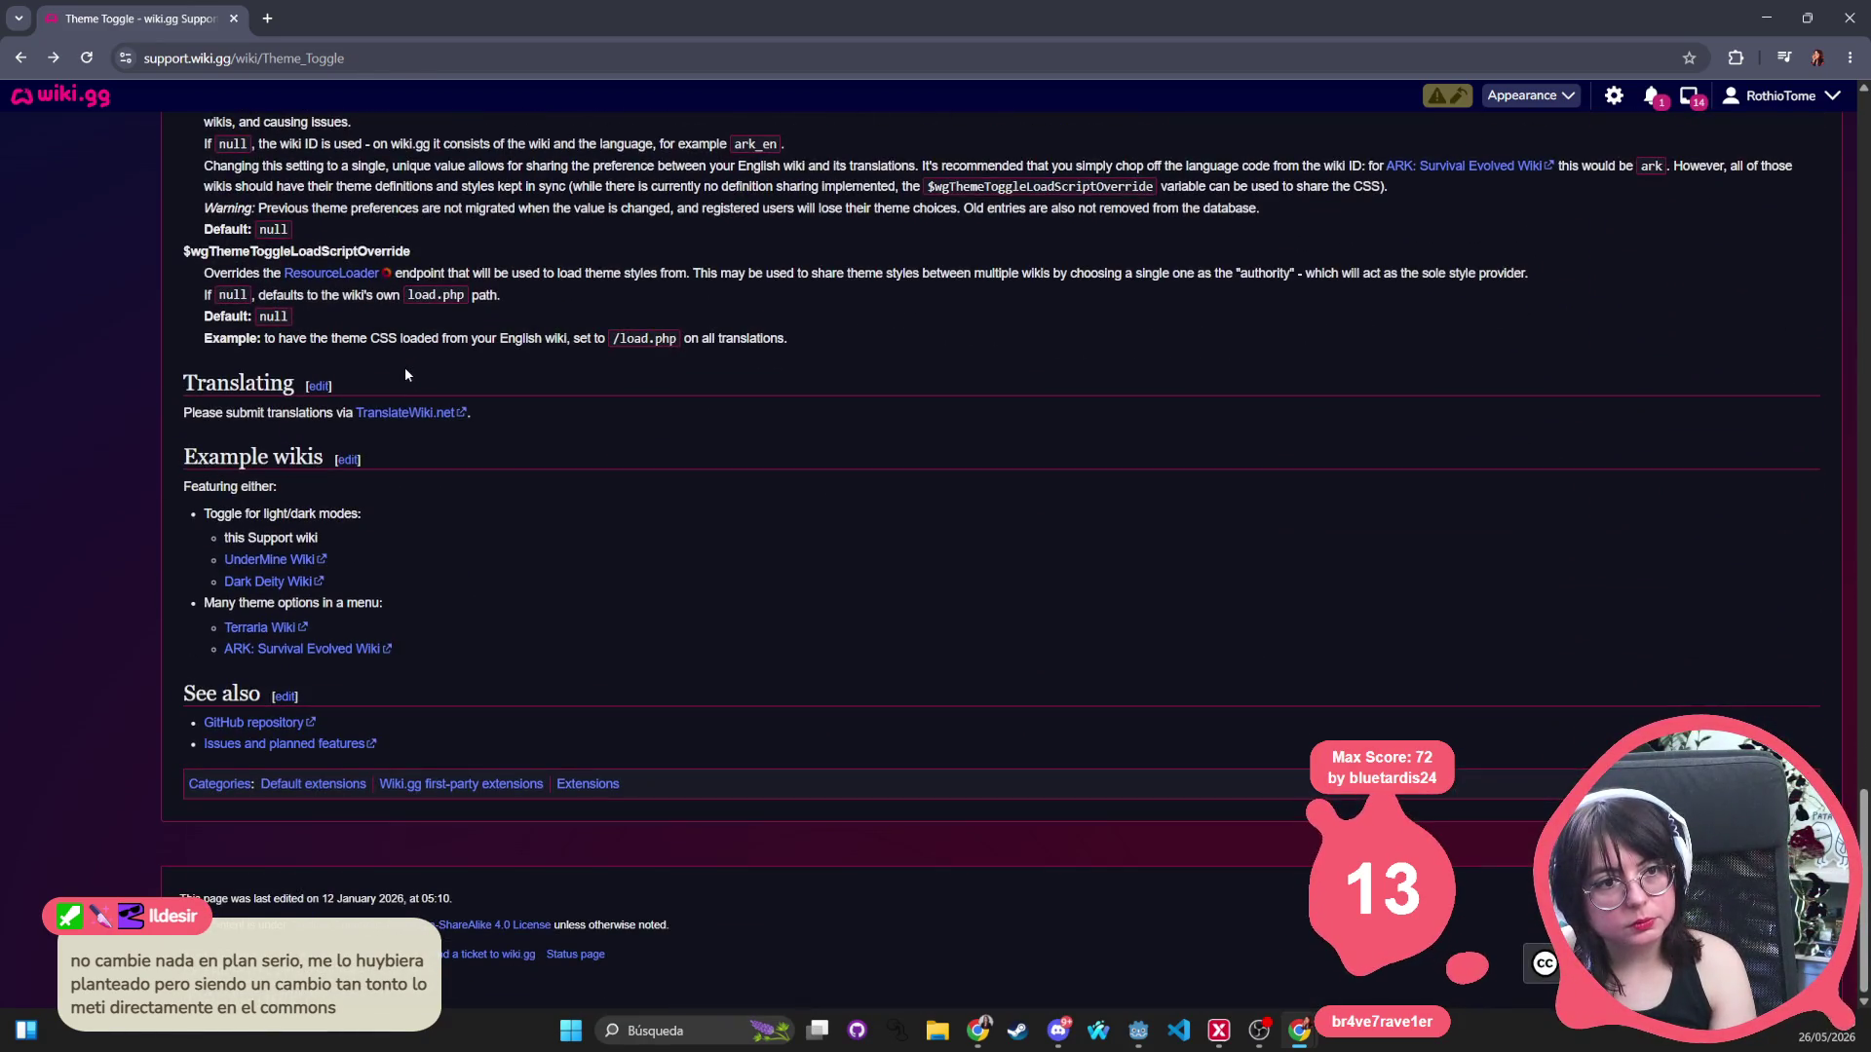
pyautogui.middleClick(647, 608)
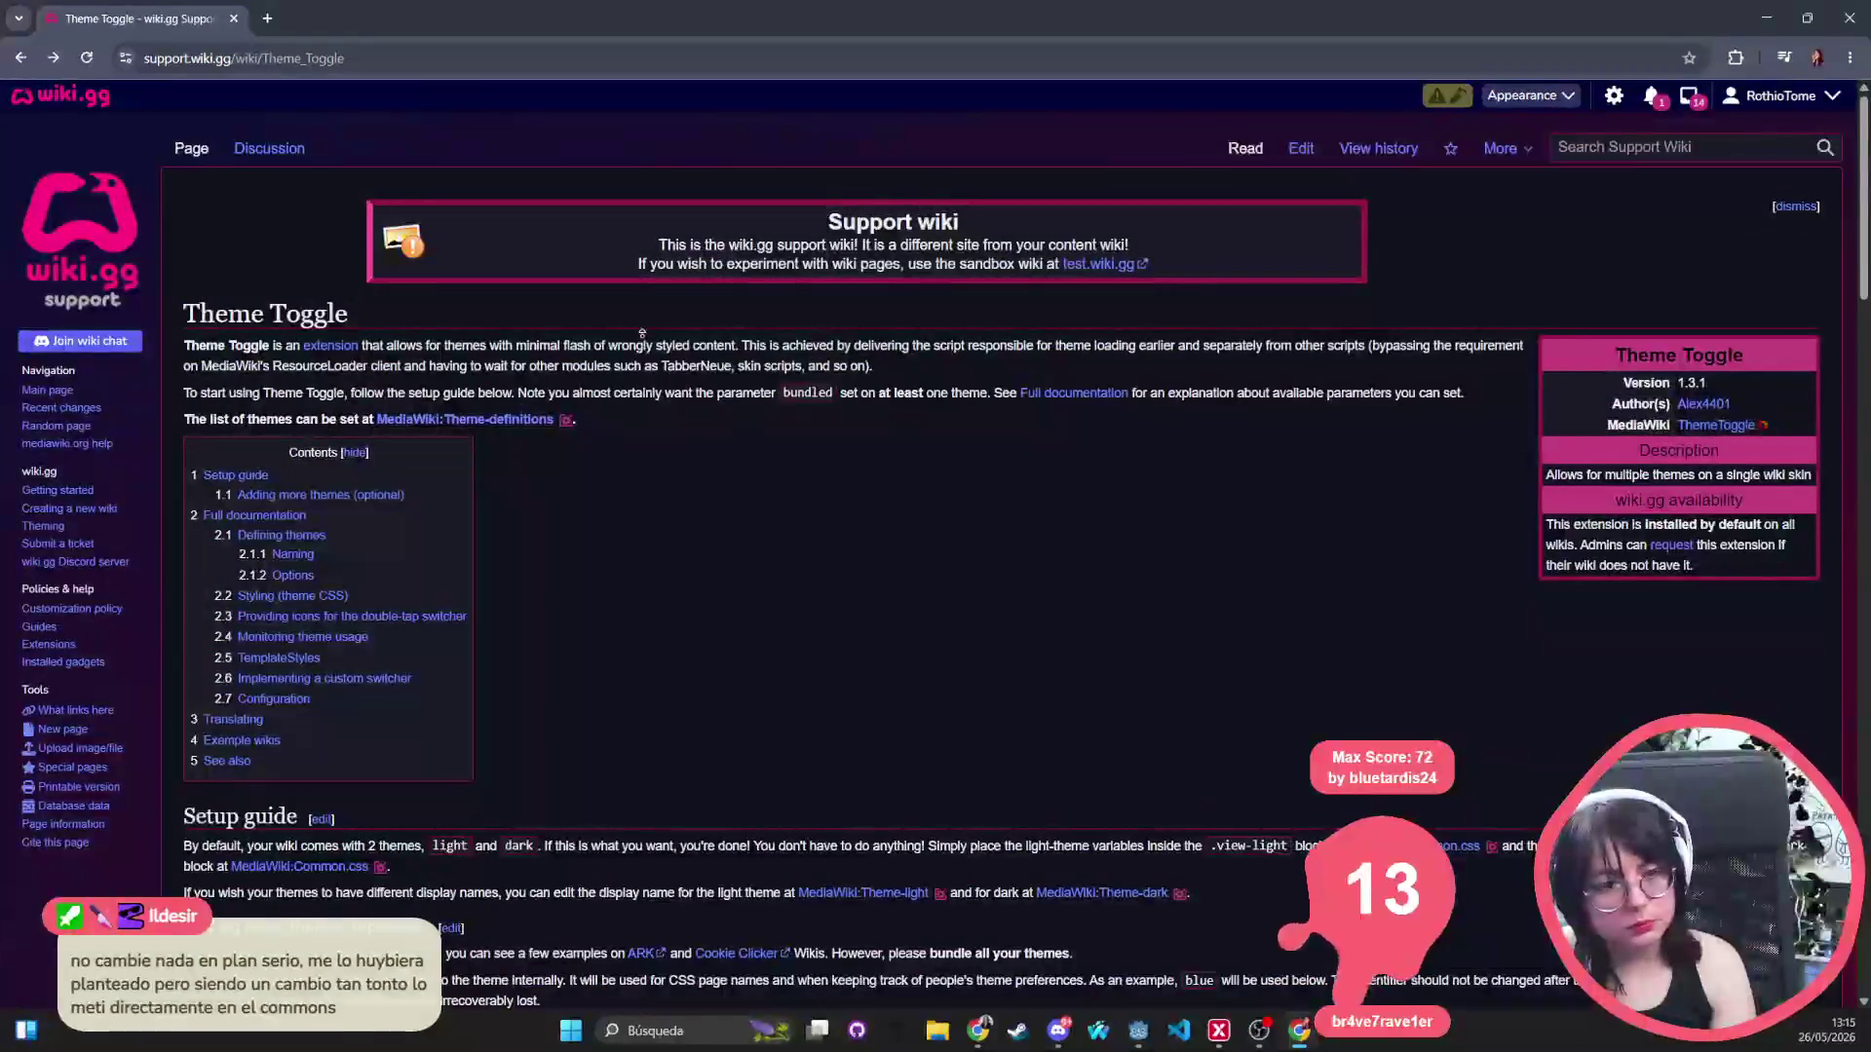
pyautogui.click(19, 60)
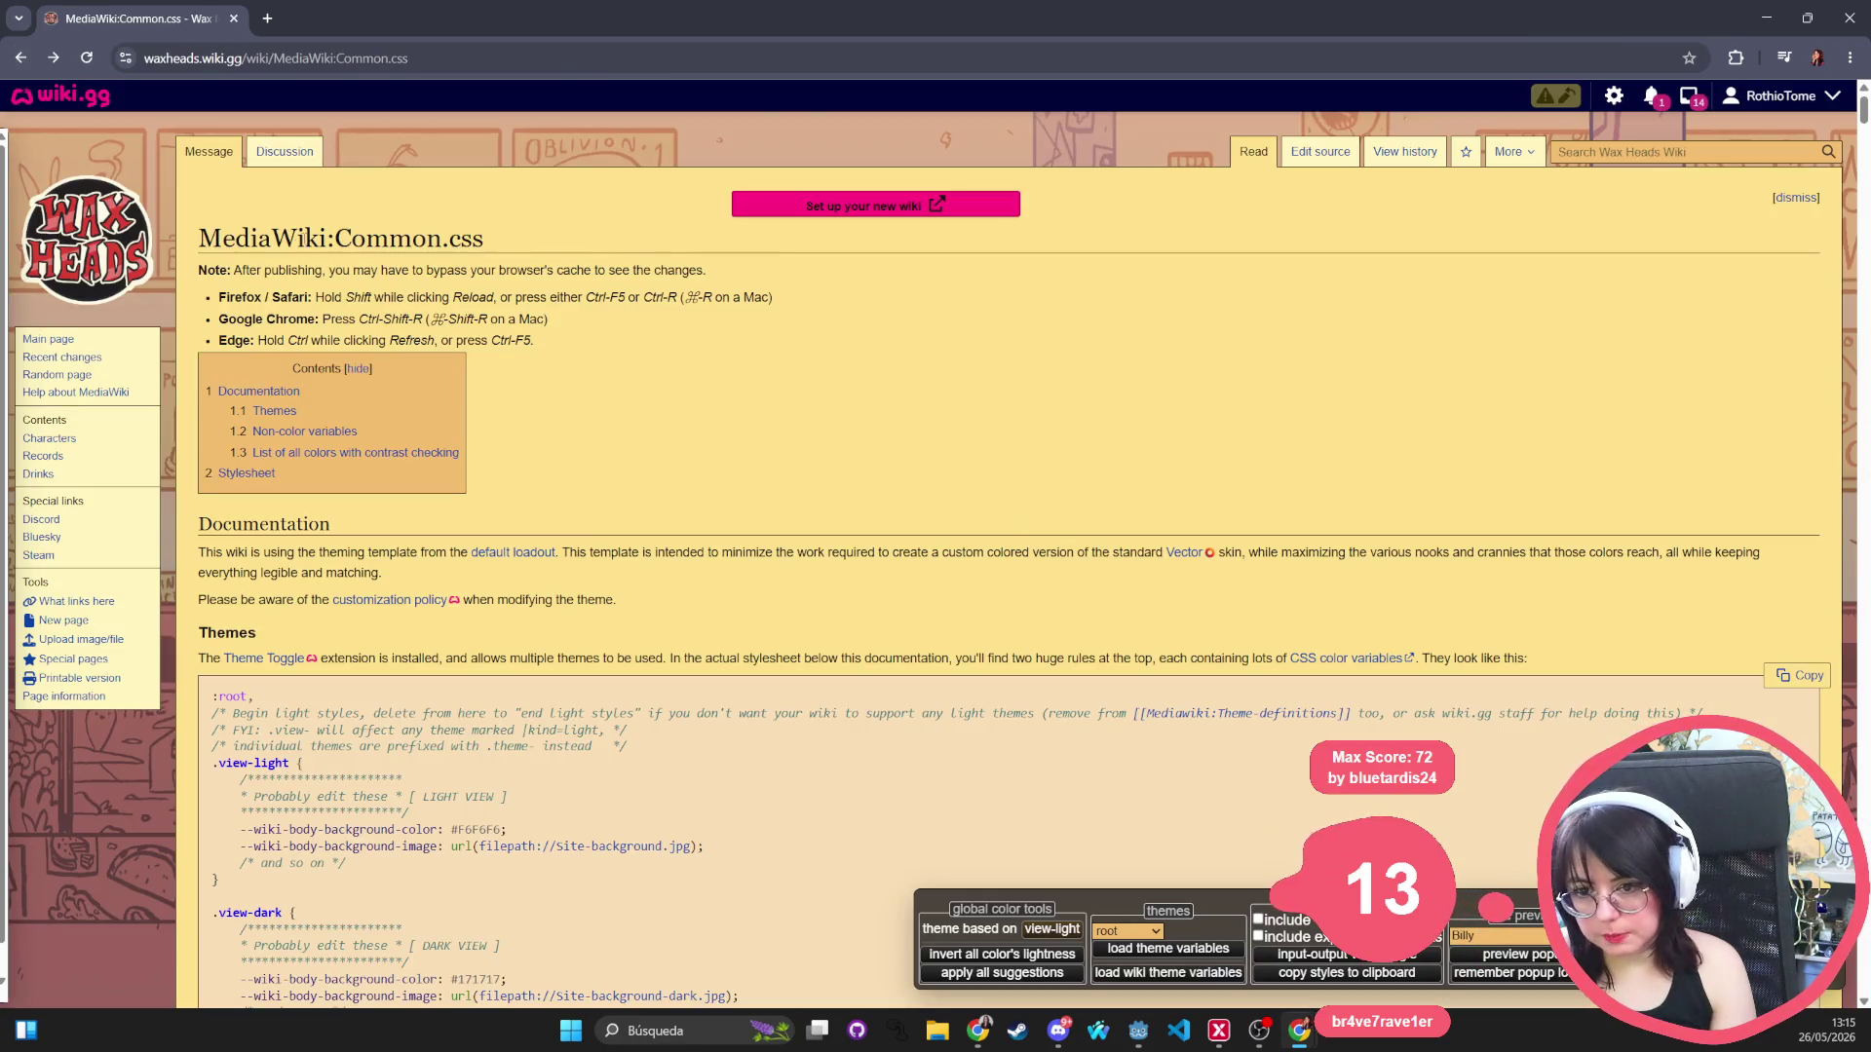
# Open the Wax Heads Wiki main page, then its Characters List page.
pyautogui.click(116, 237)
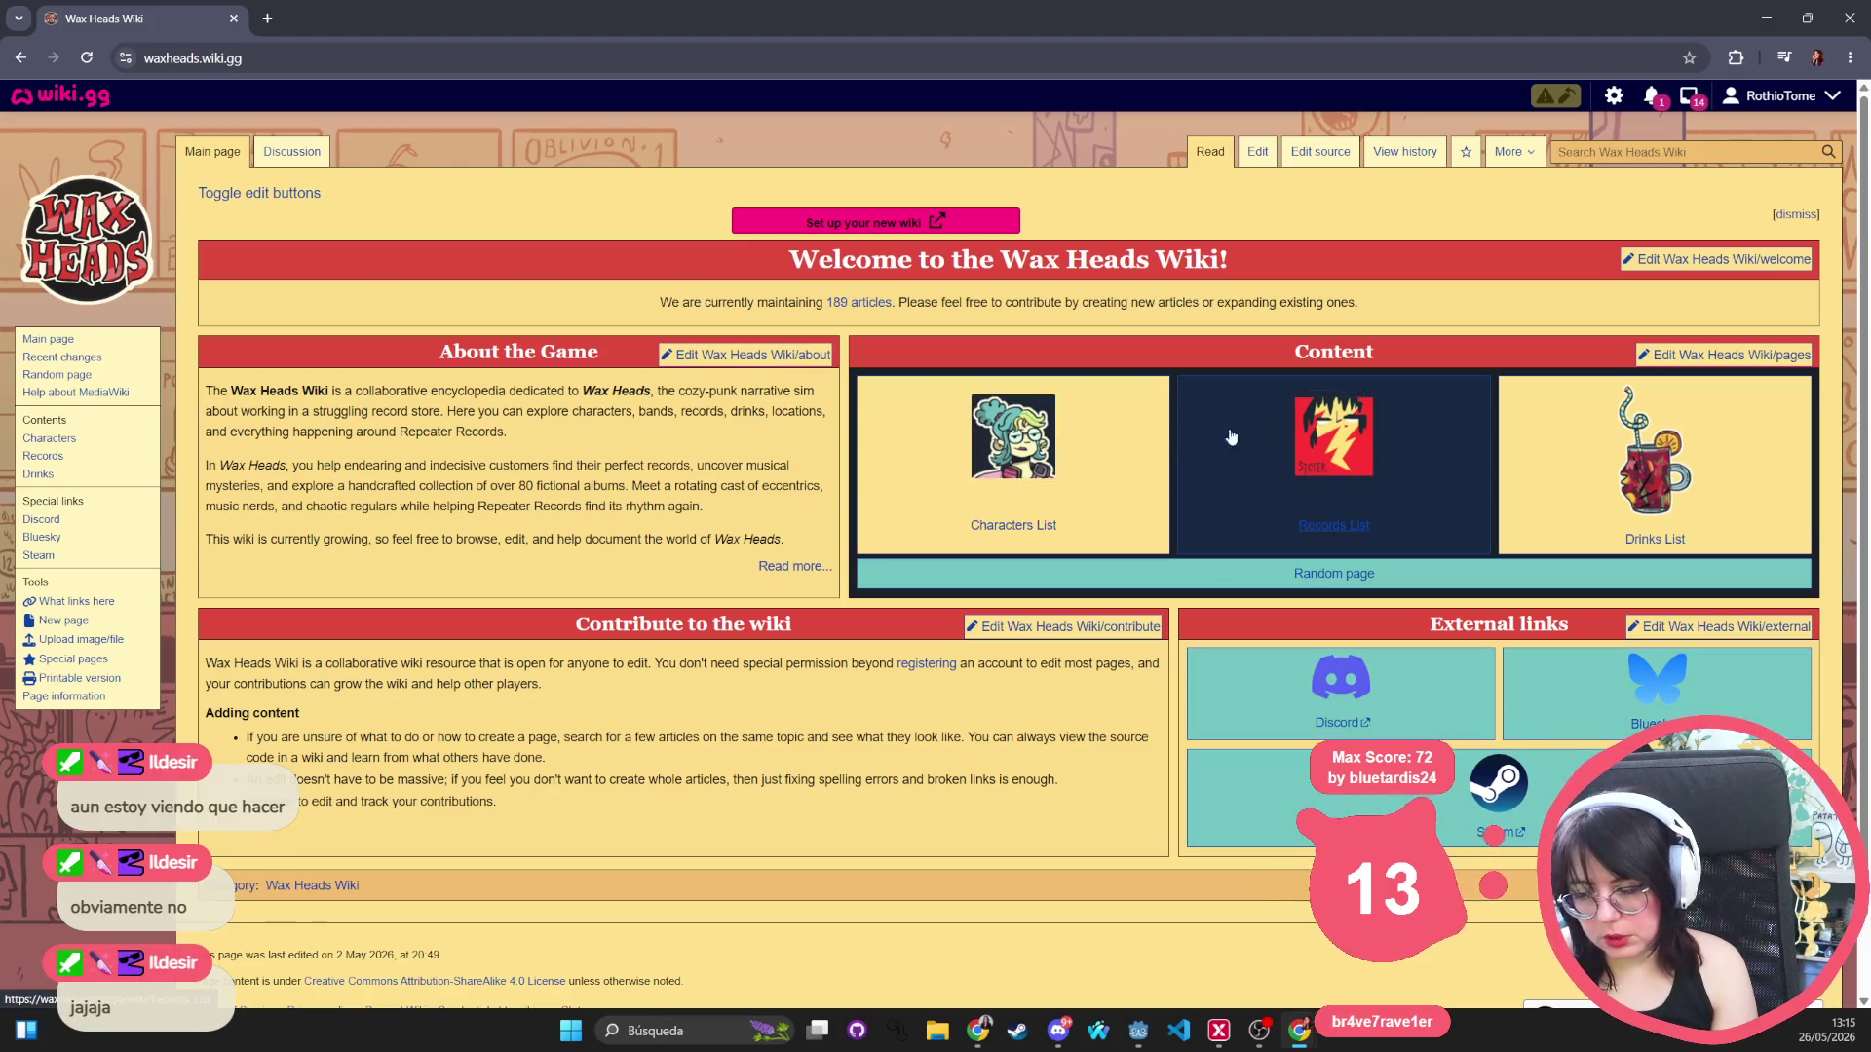
pyautogui.click(1038, 426)
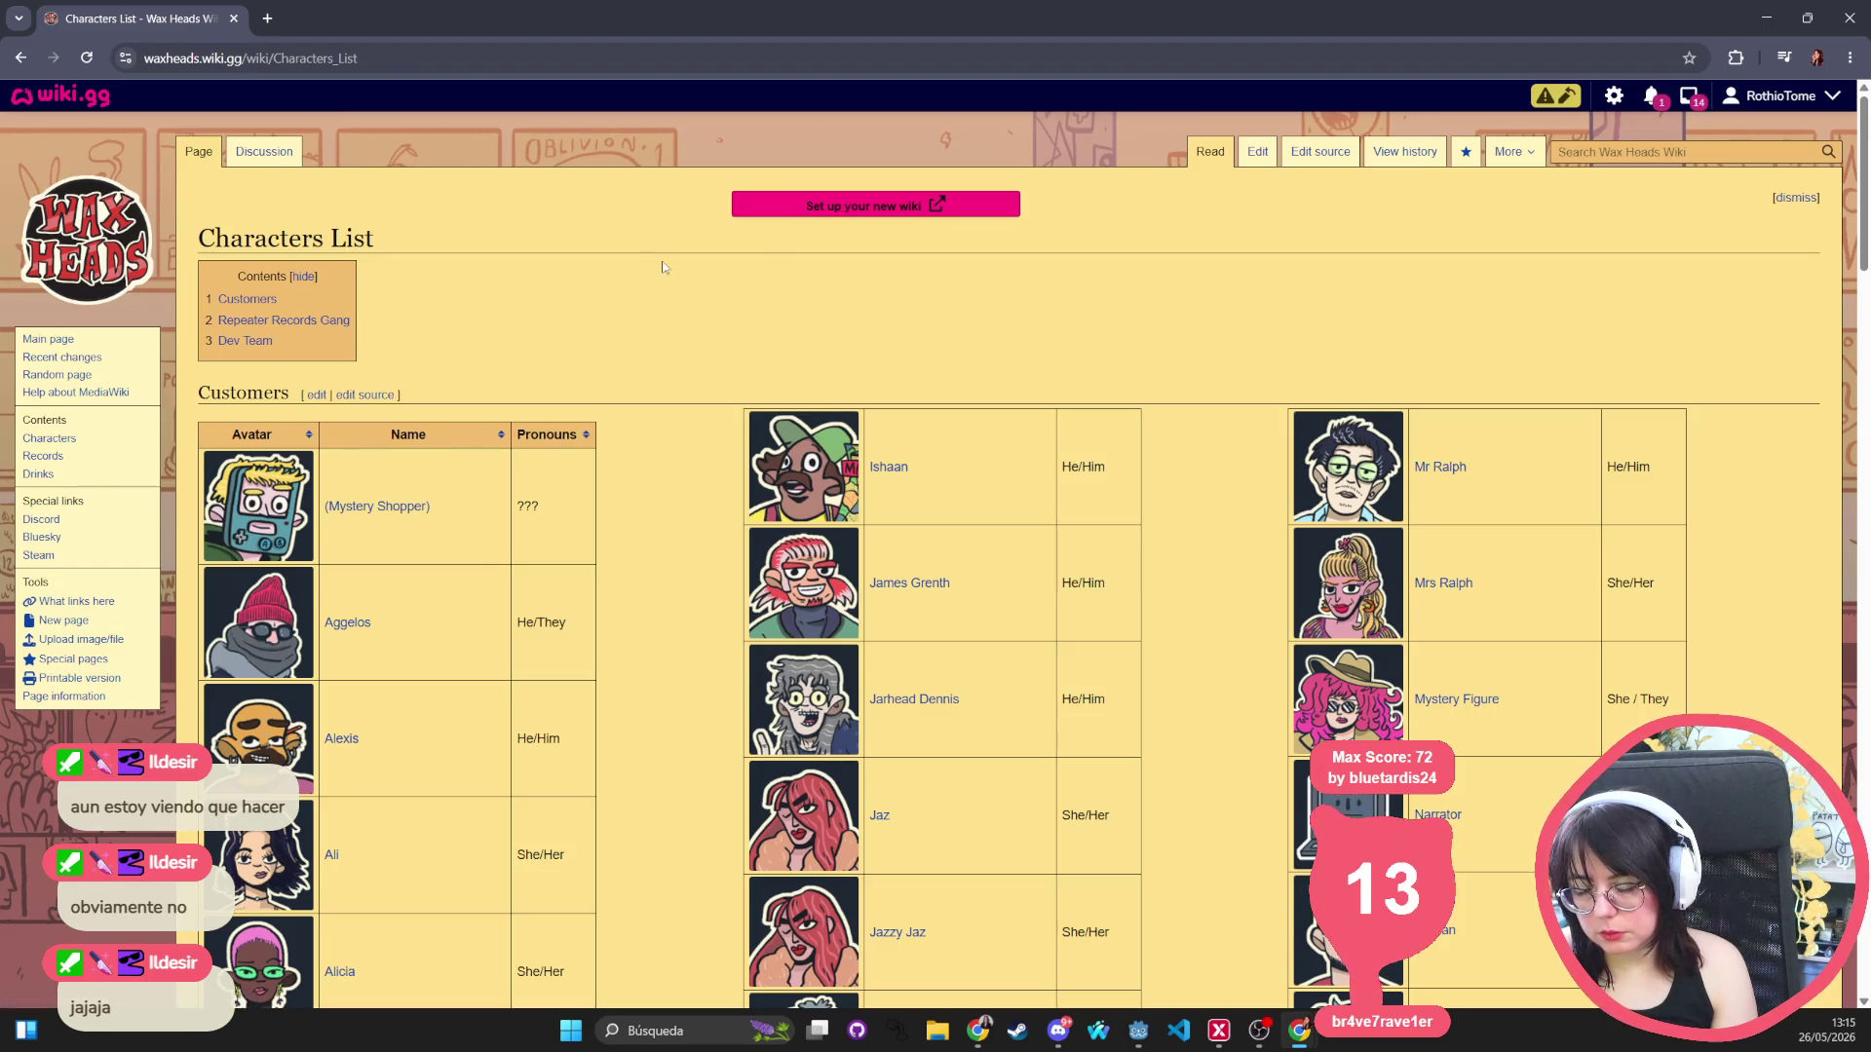
# Return to the Wax Heads main page and open the wiki's Recent changes.
pyautogui.scroll(-8, 668, 268)
pyautogui.scroll(-15, 677, 280)
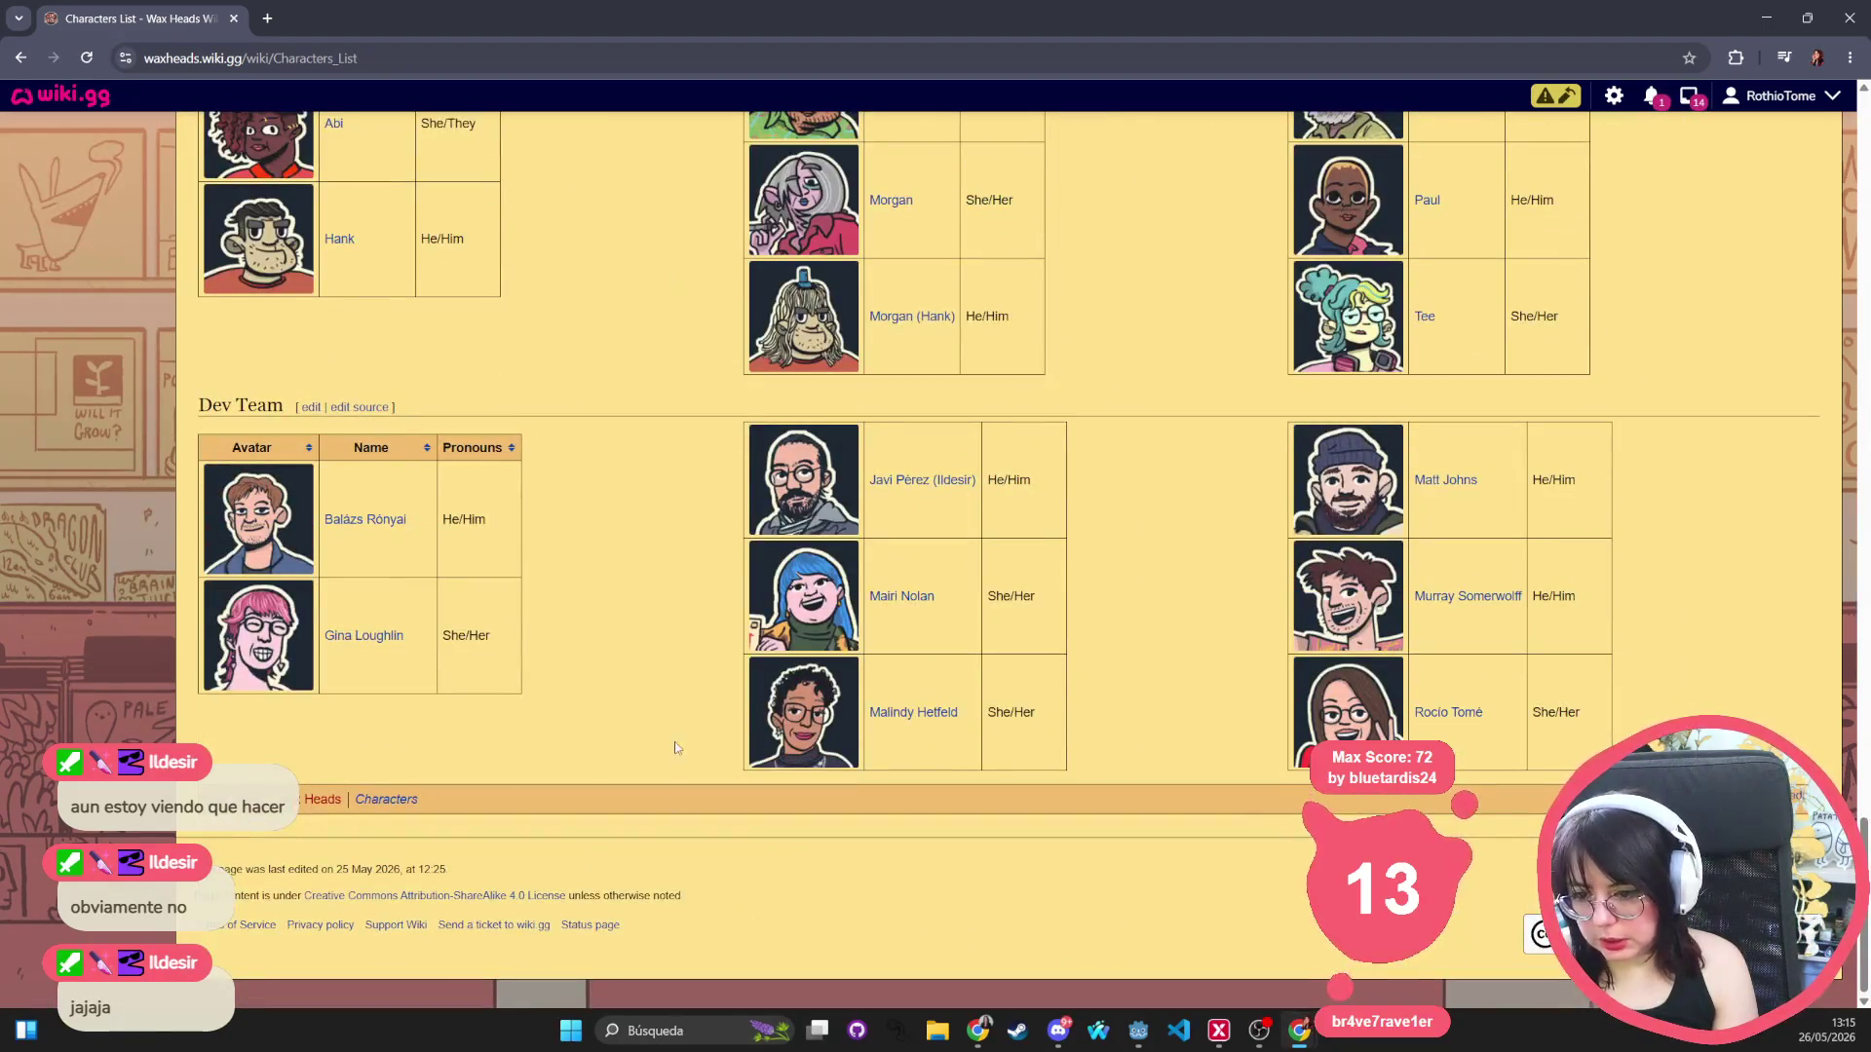
pyautogui.scroll(20, 627, 733)
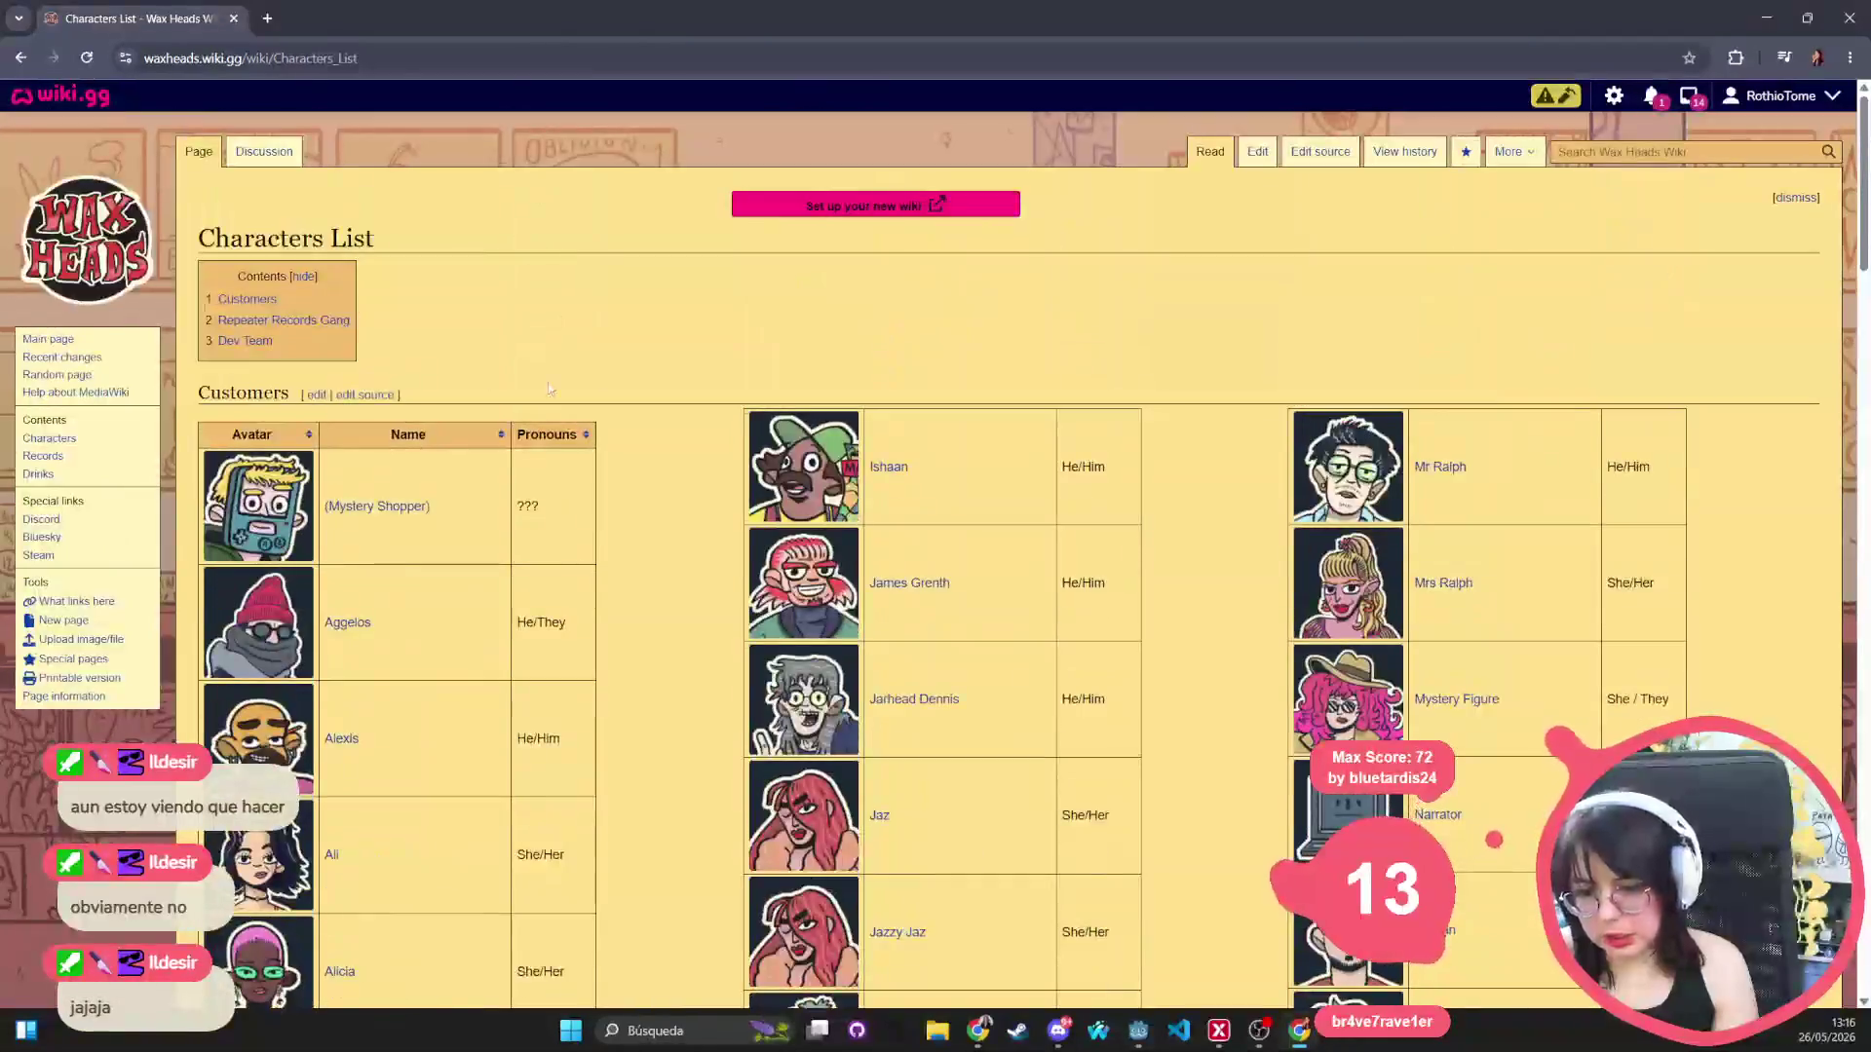
pyautogui.click(46, 343)
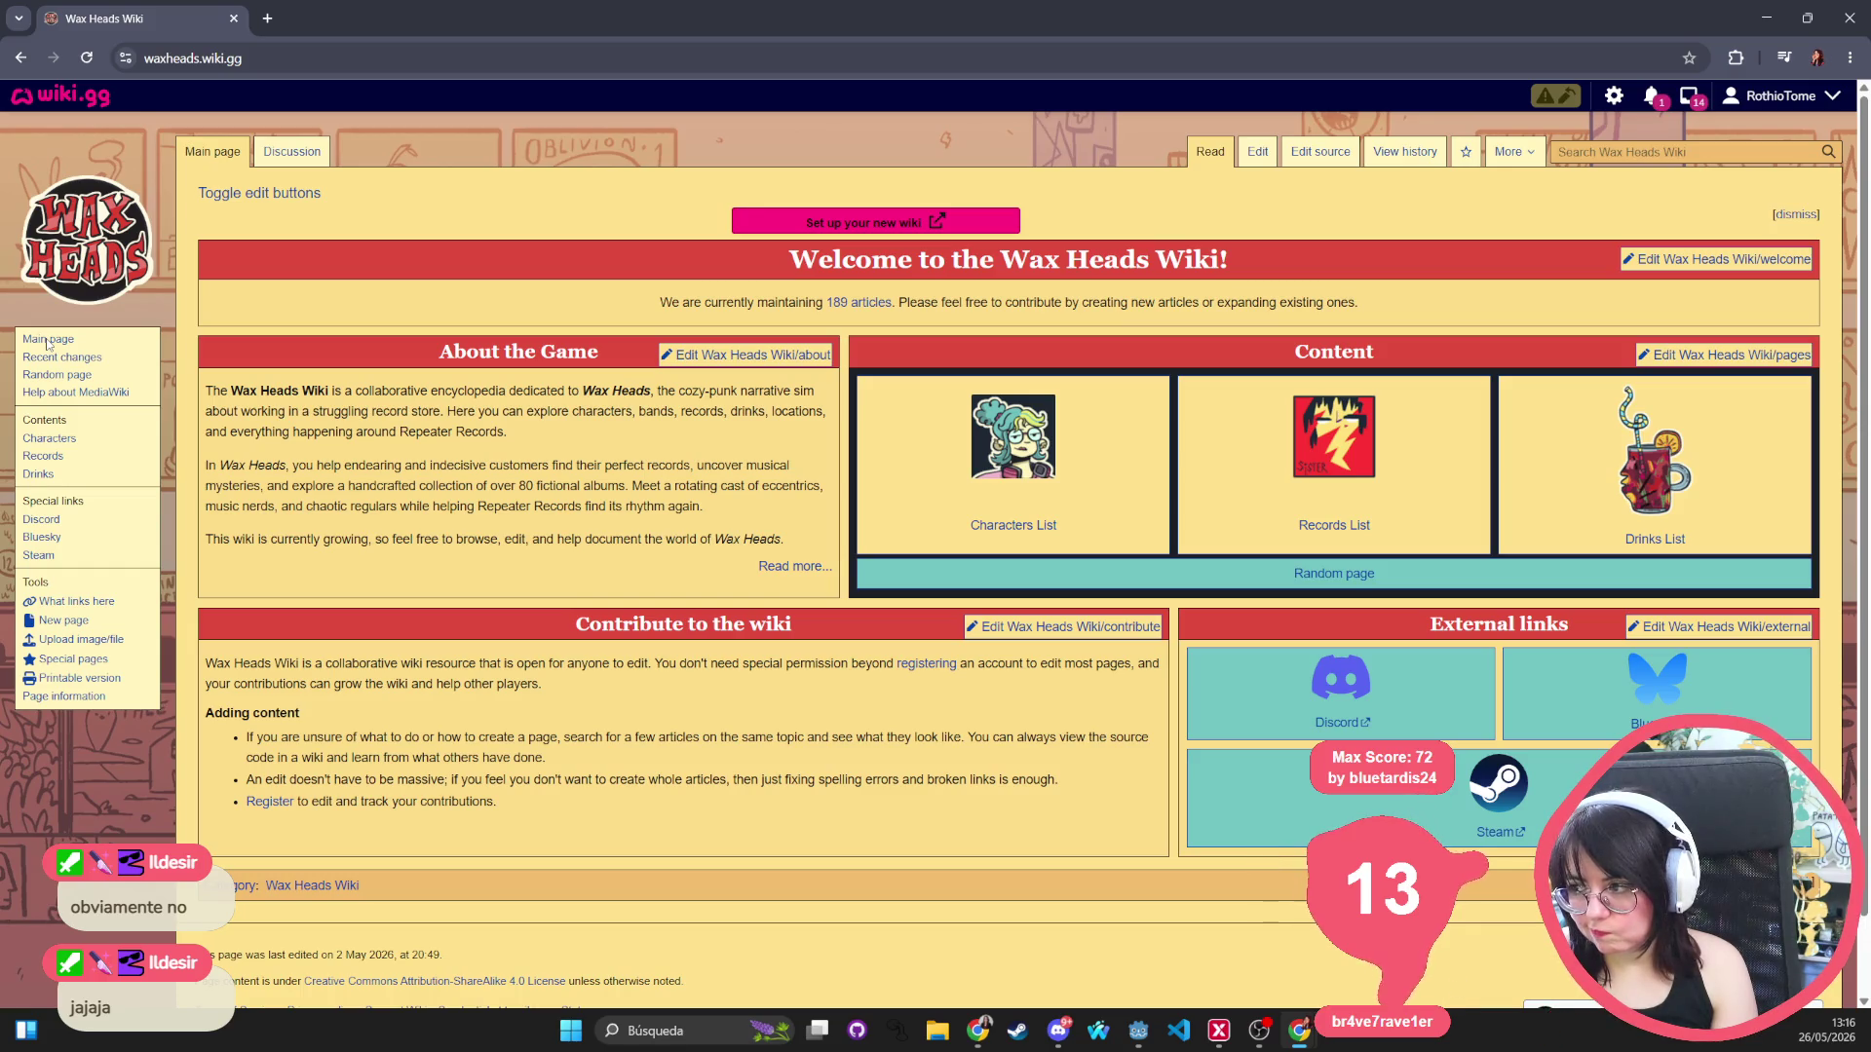
pyautogui.click(35, 363)
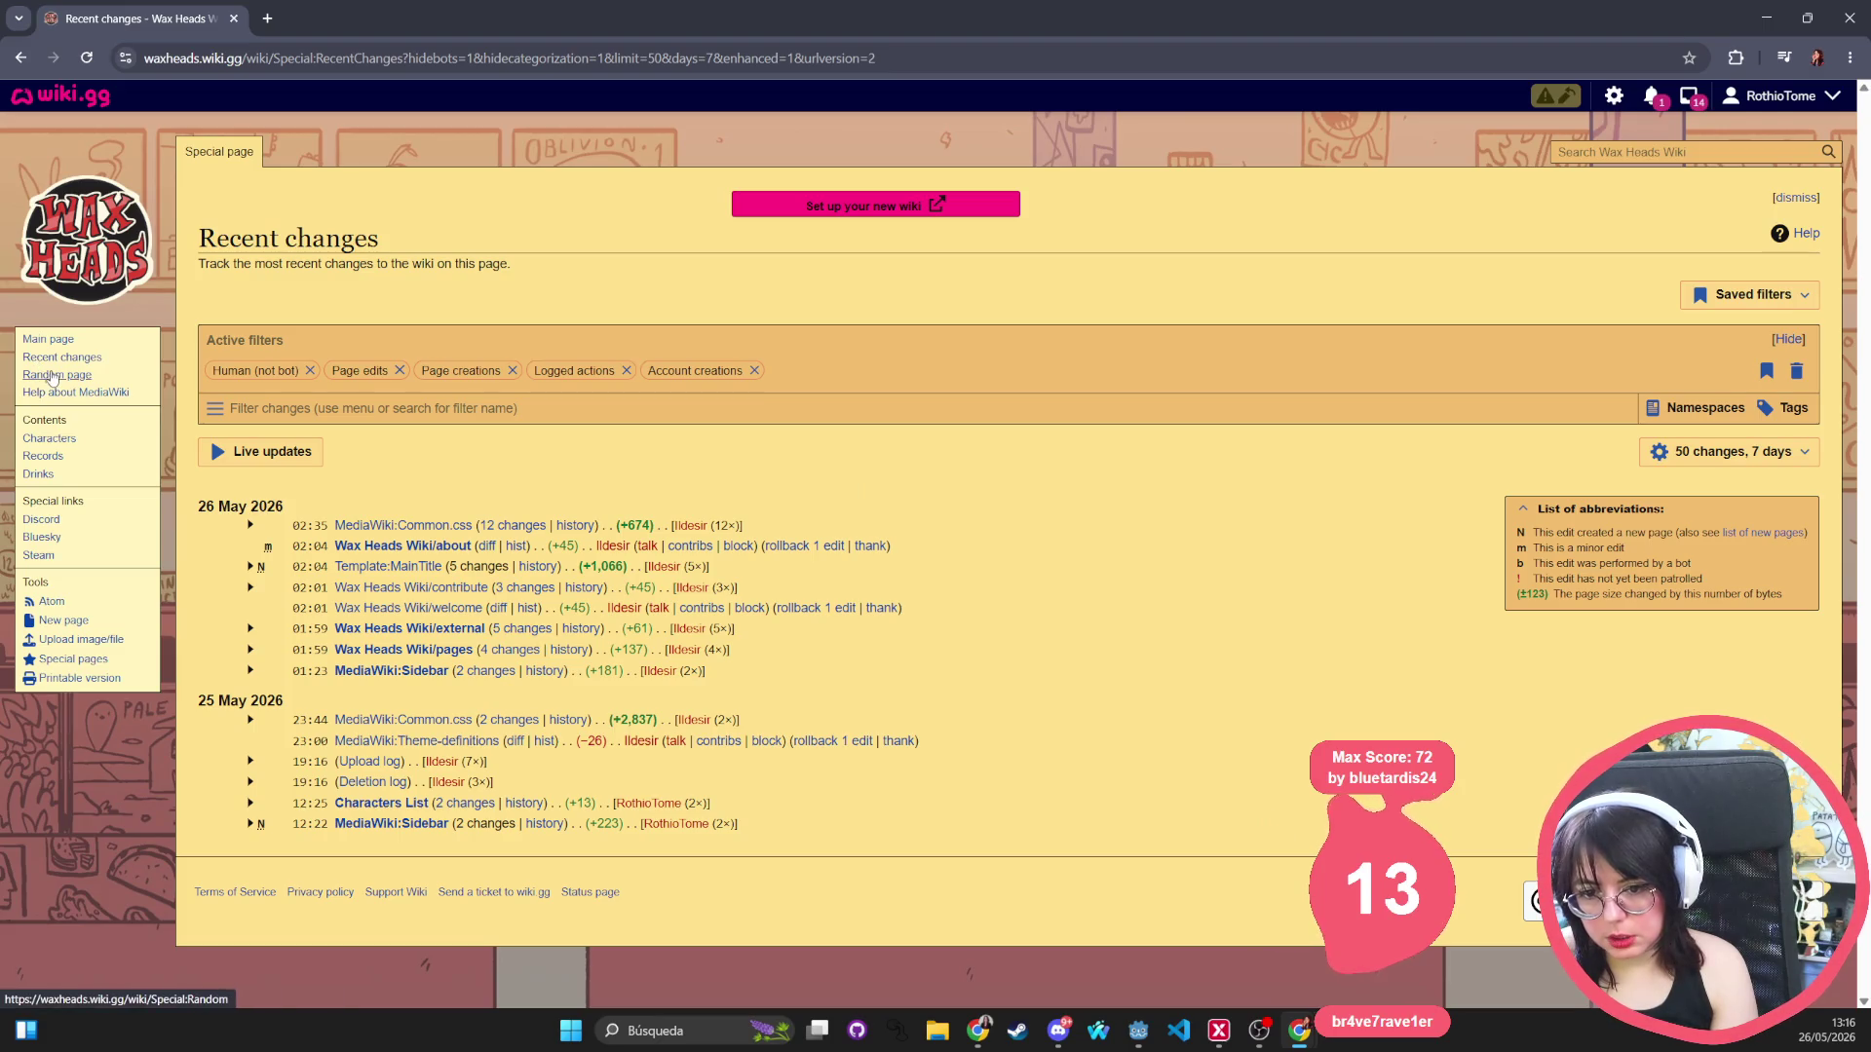
# Browse through a series of random Wax Heads articles.
pyautogui.click(53, 377)
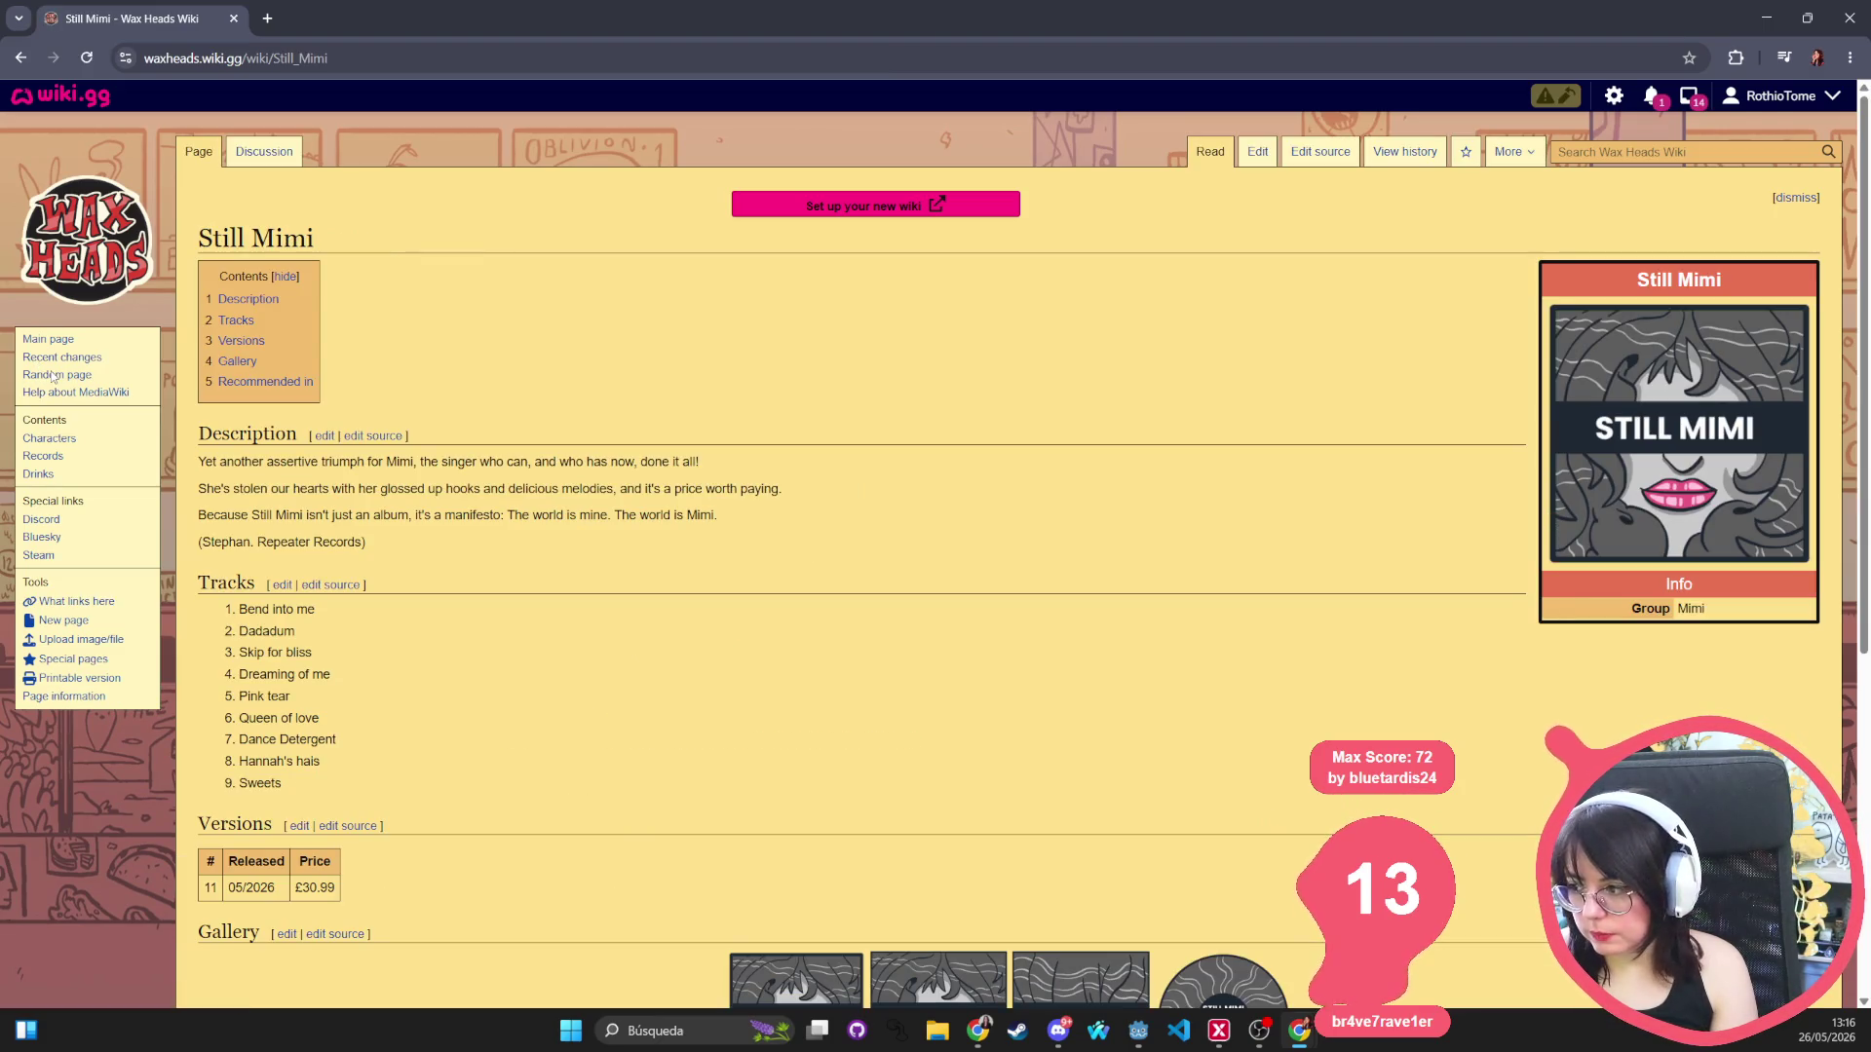
pyautogui.click(53, 377)
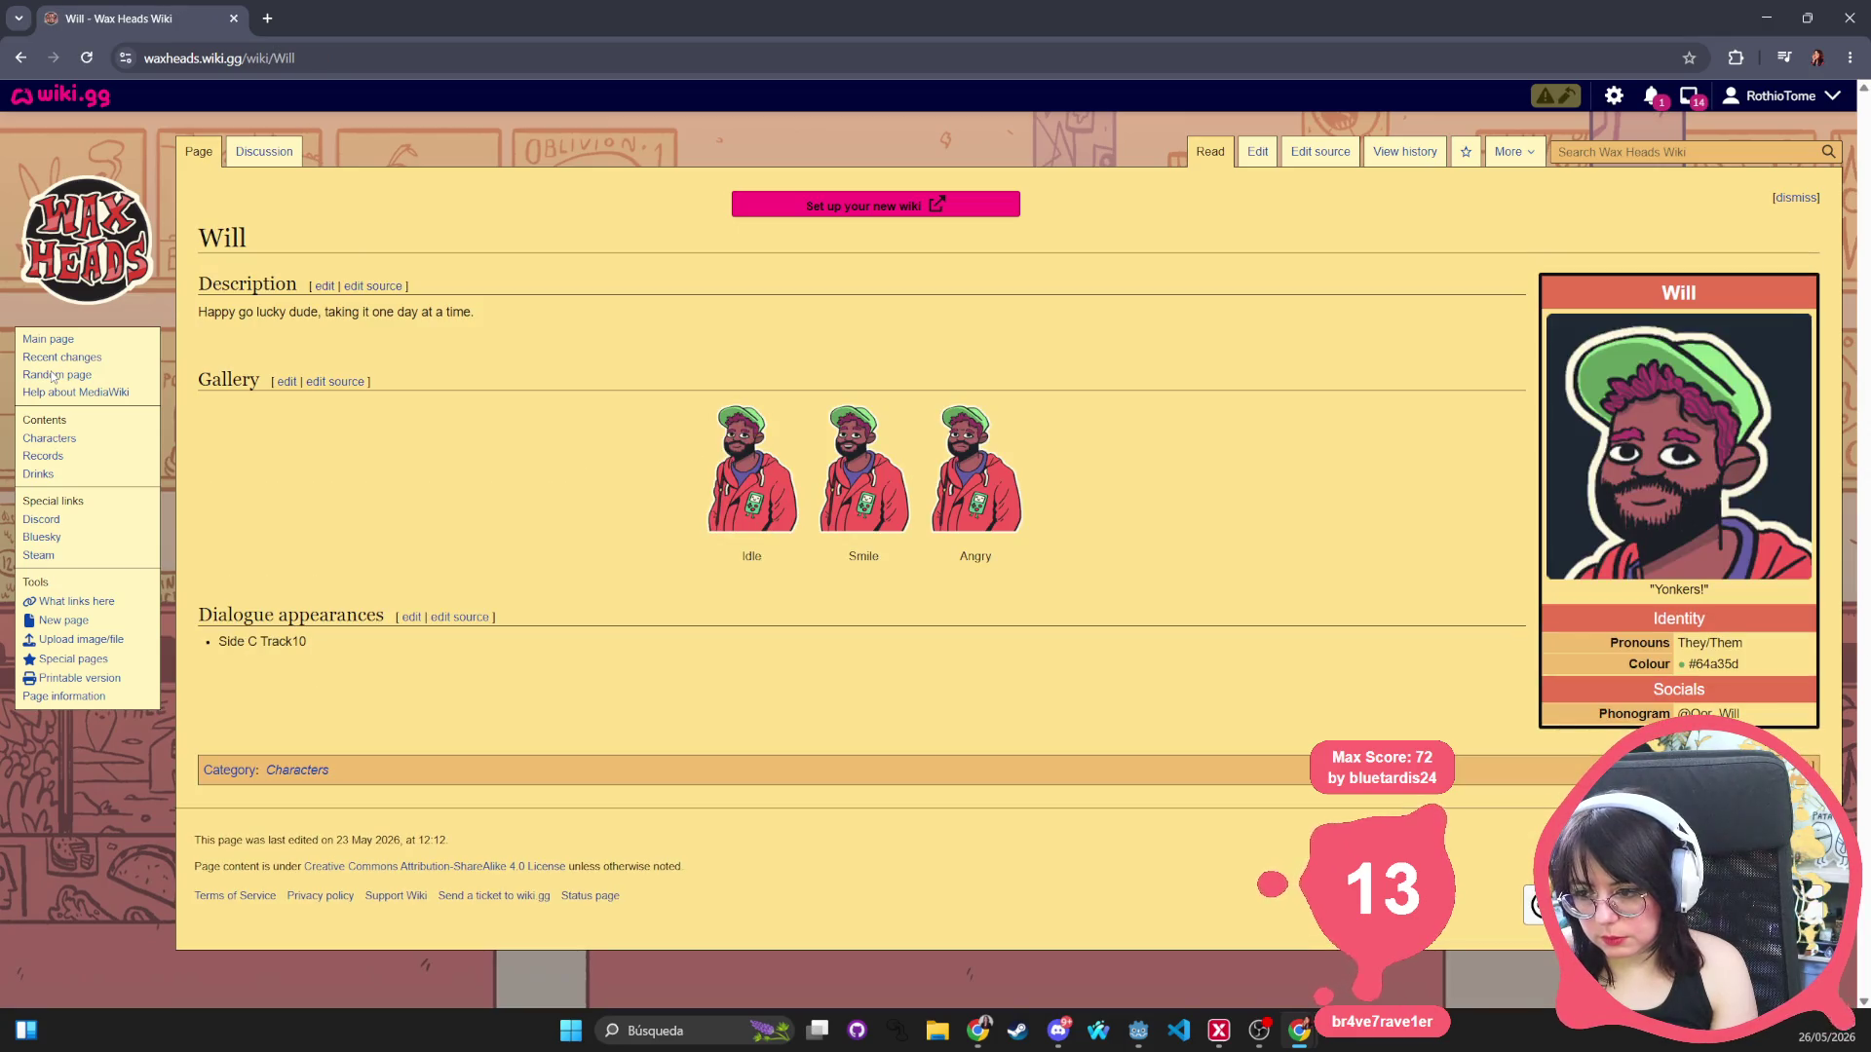
pyautogui.click(52, 377)
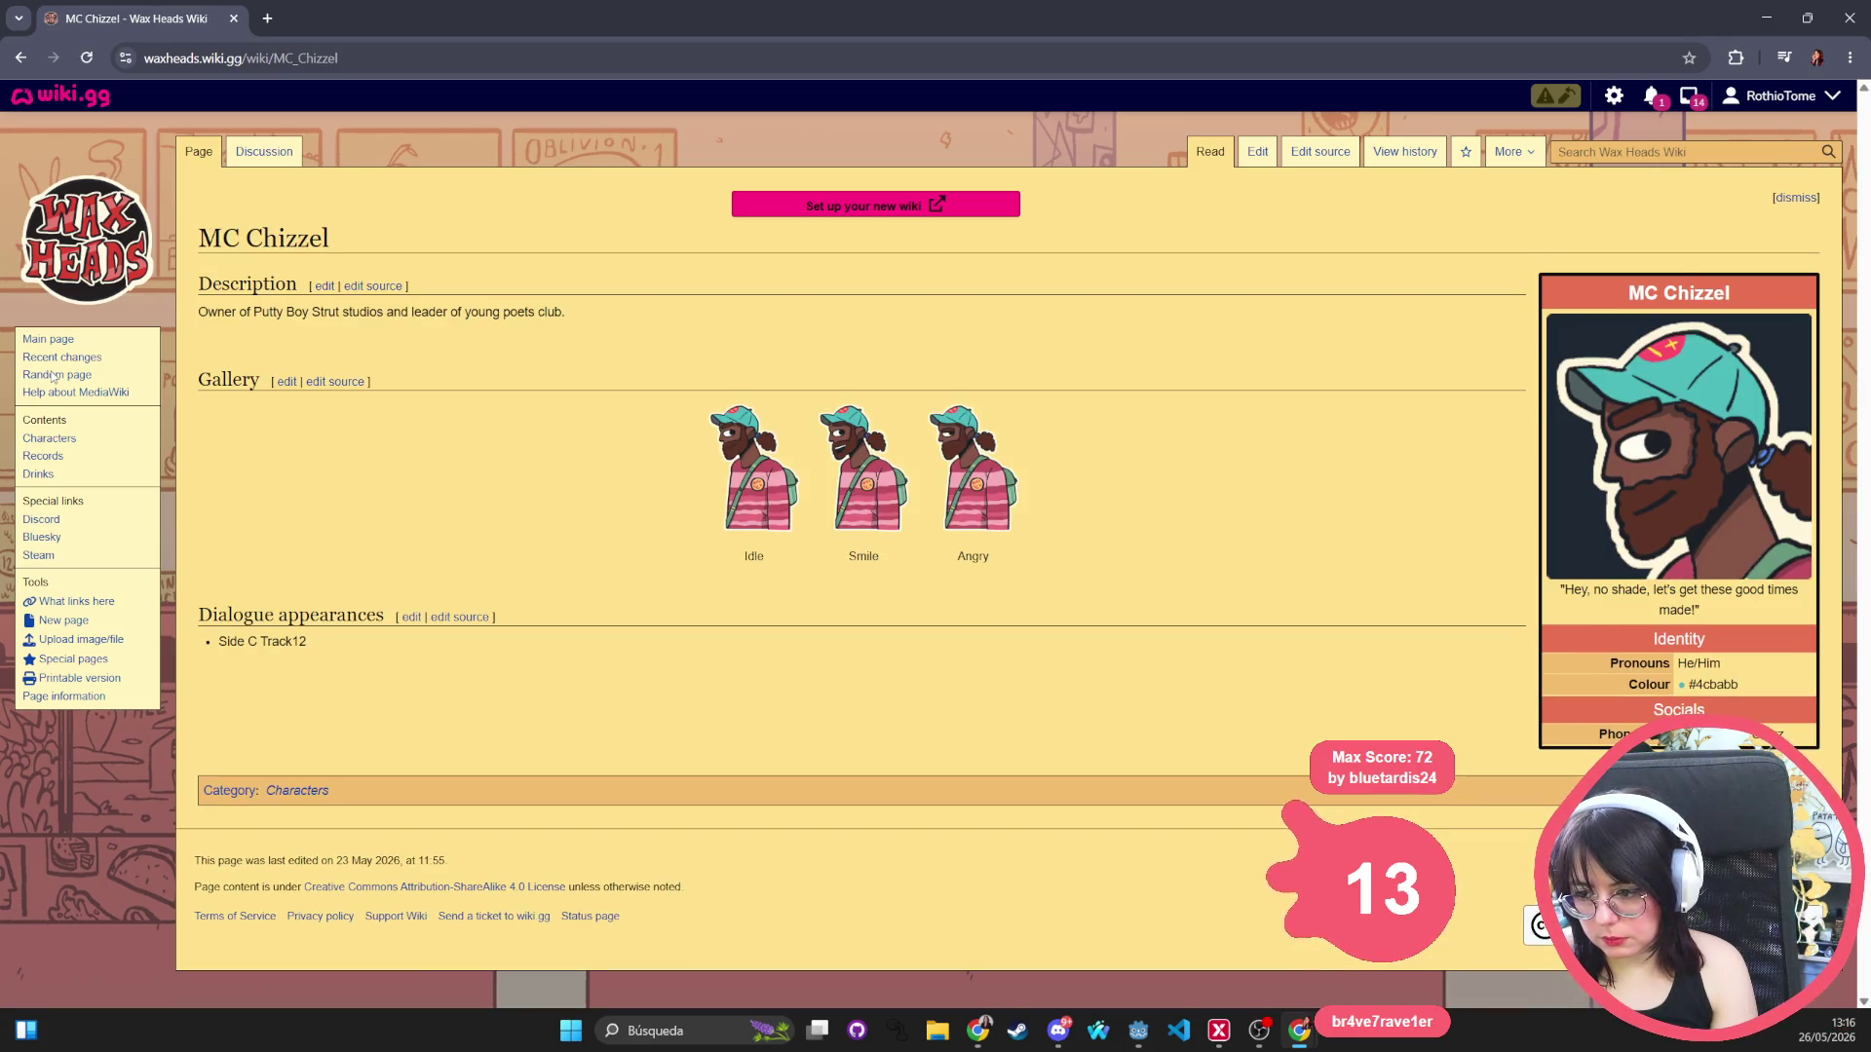
pyautogui.click(53, 377)
pyautogui.click(53, 377)
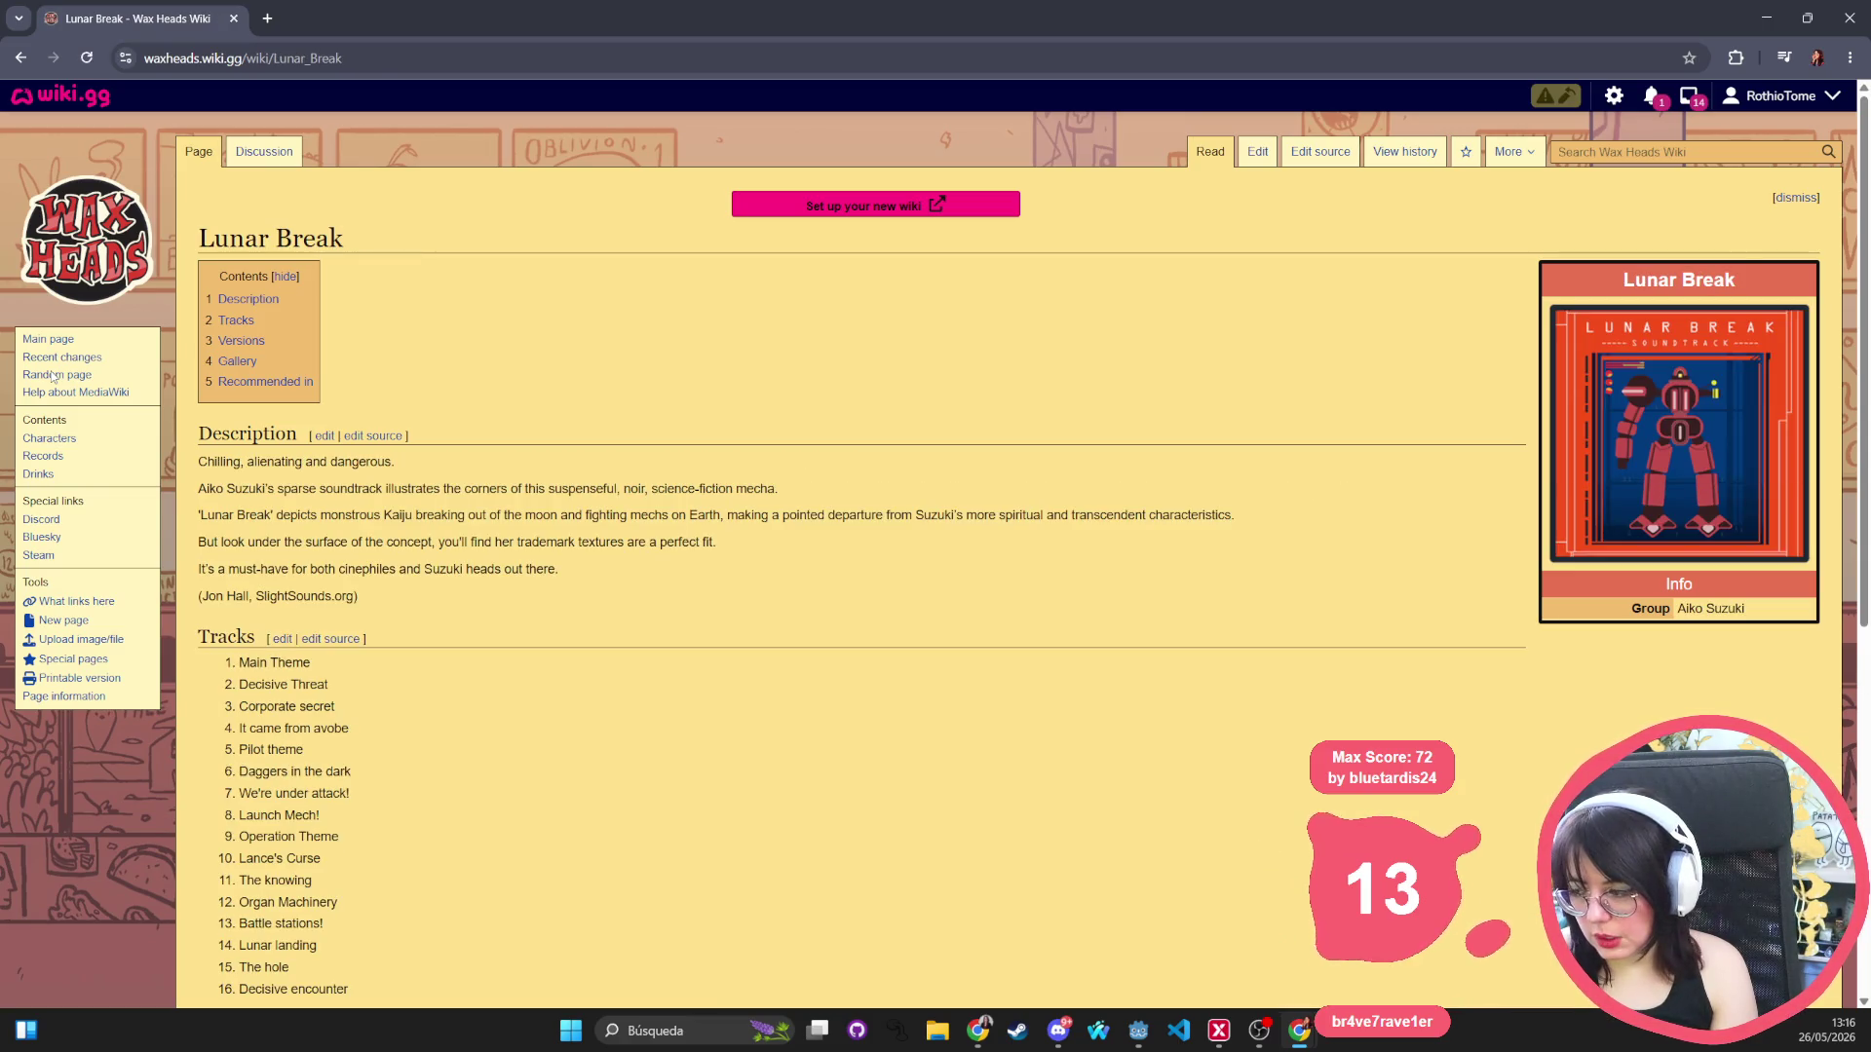
pyautogui.click(53, 377)
pyautogui.click(53, 377)
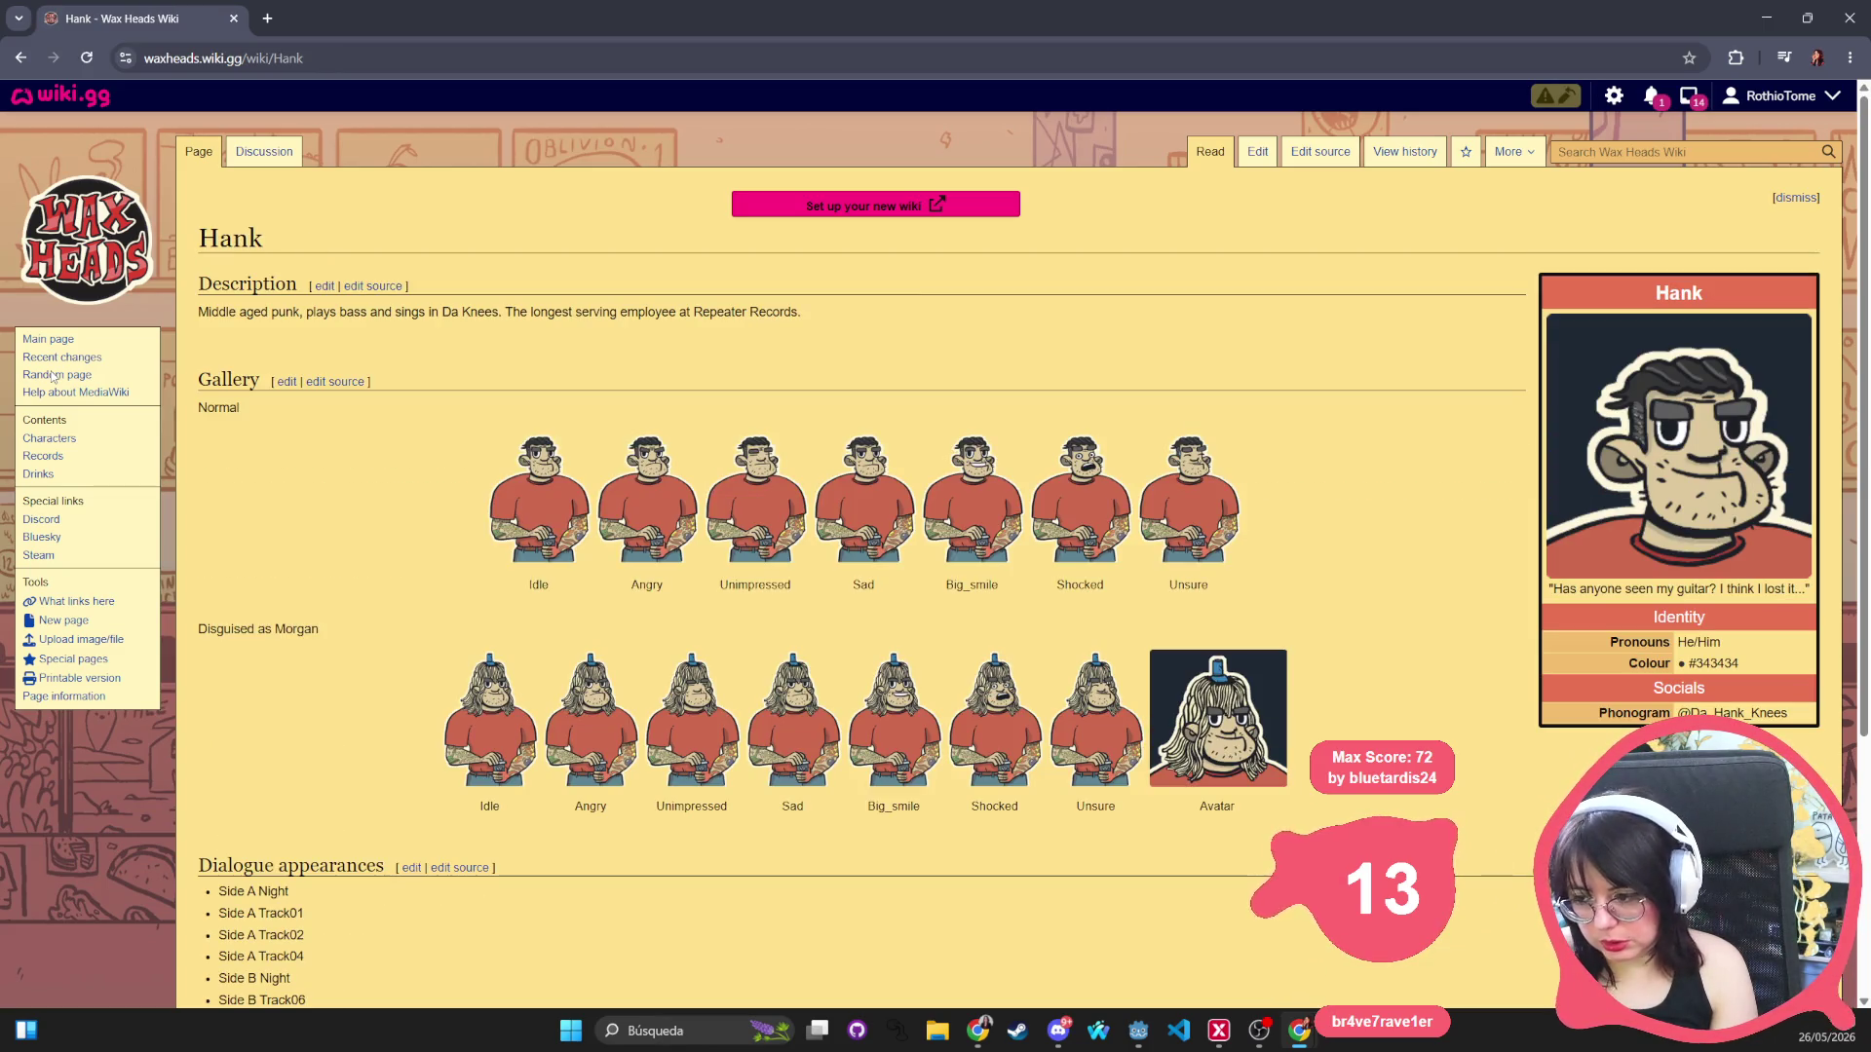
pyautogui.click(52, 377)
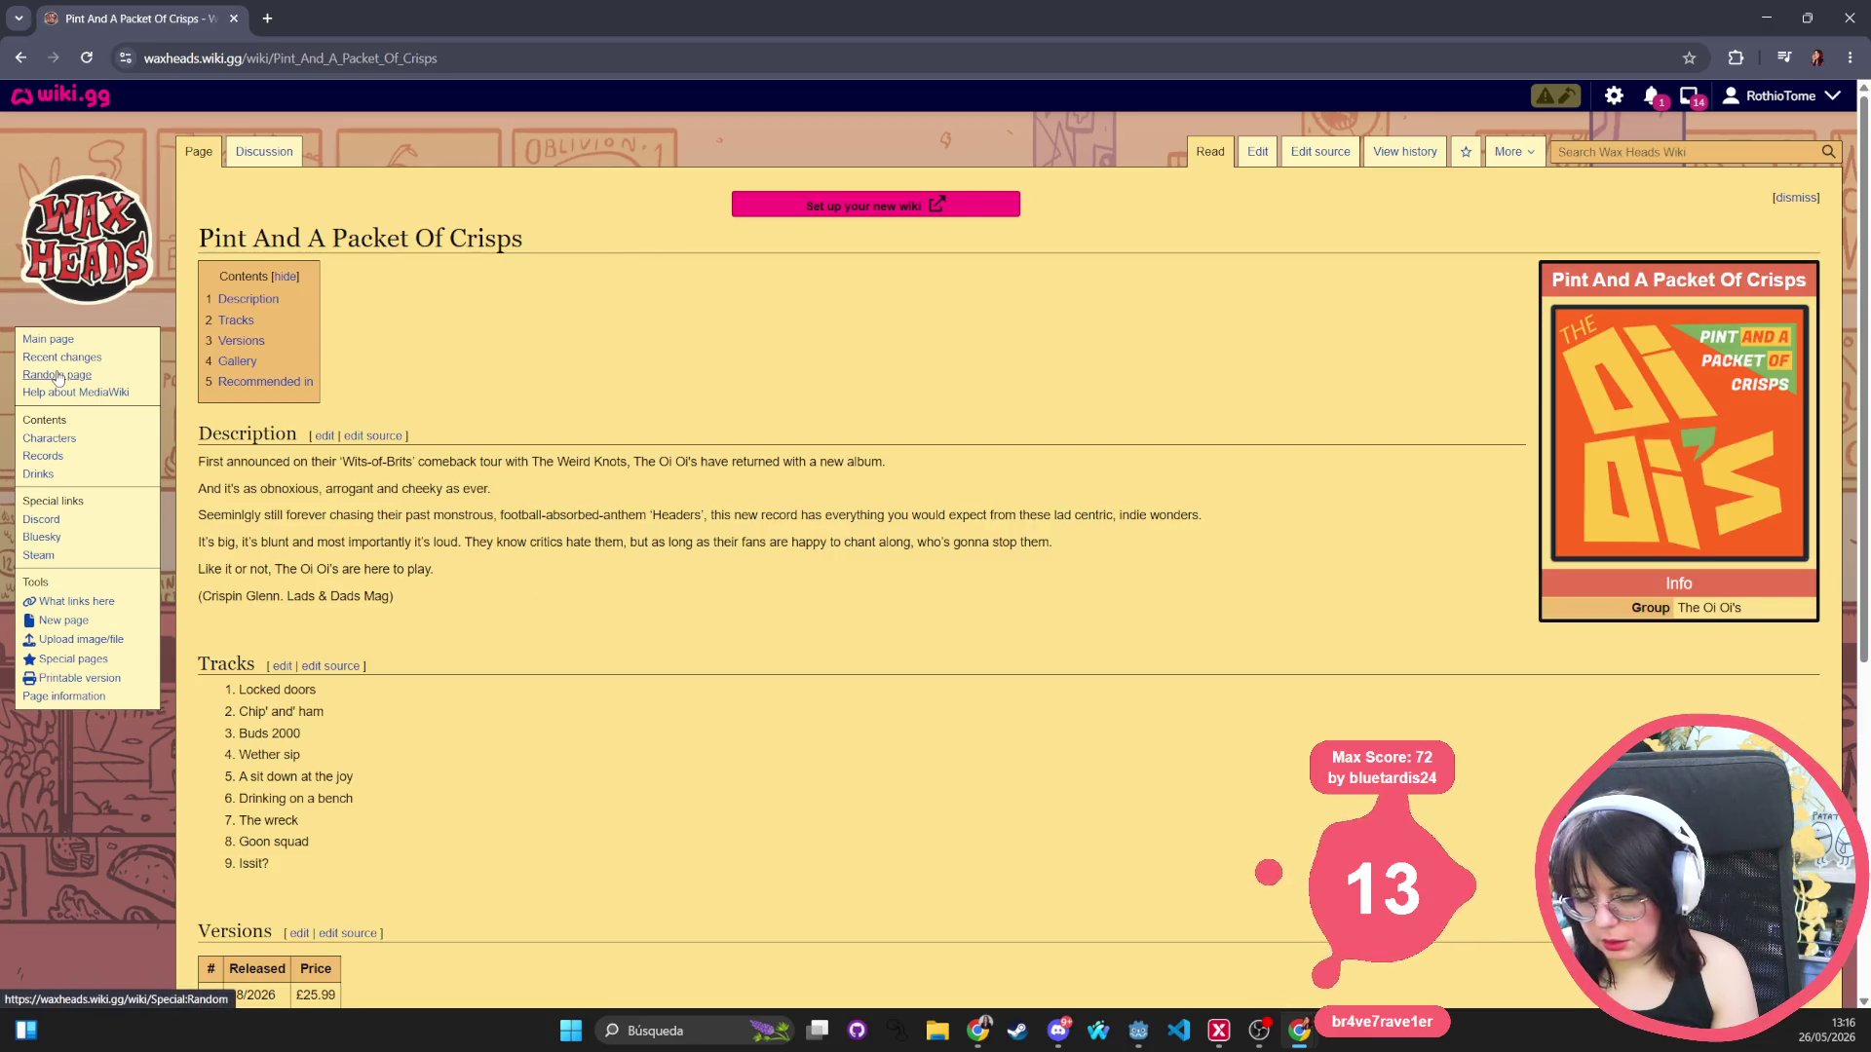
pyautogui.click(58, 377)
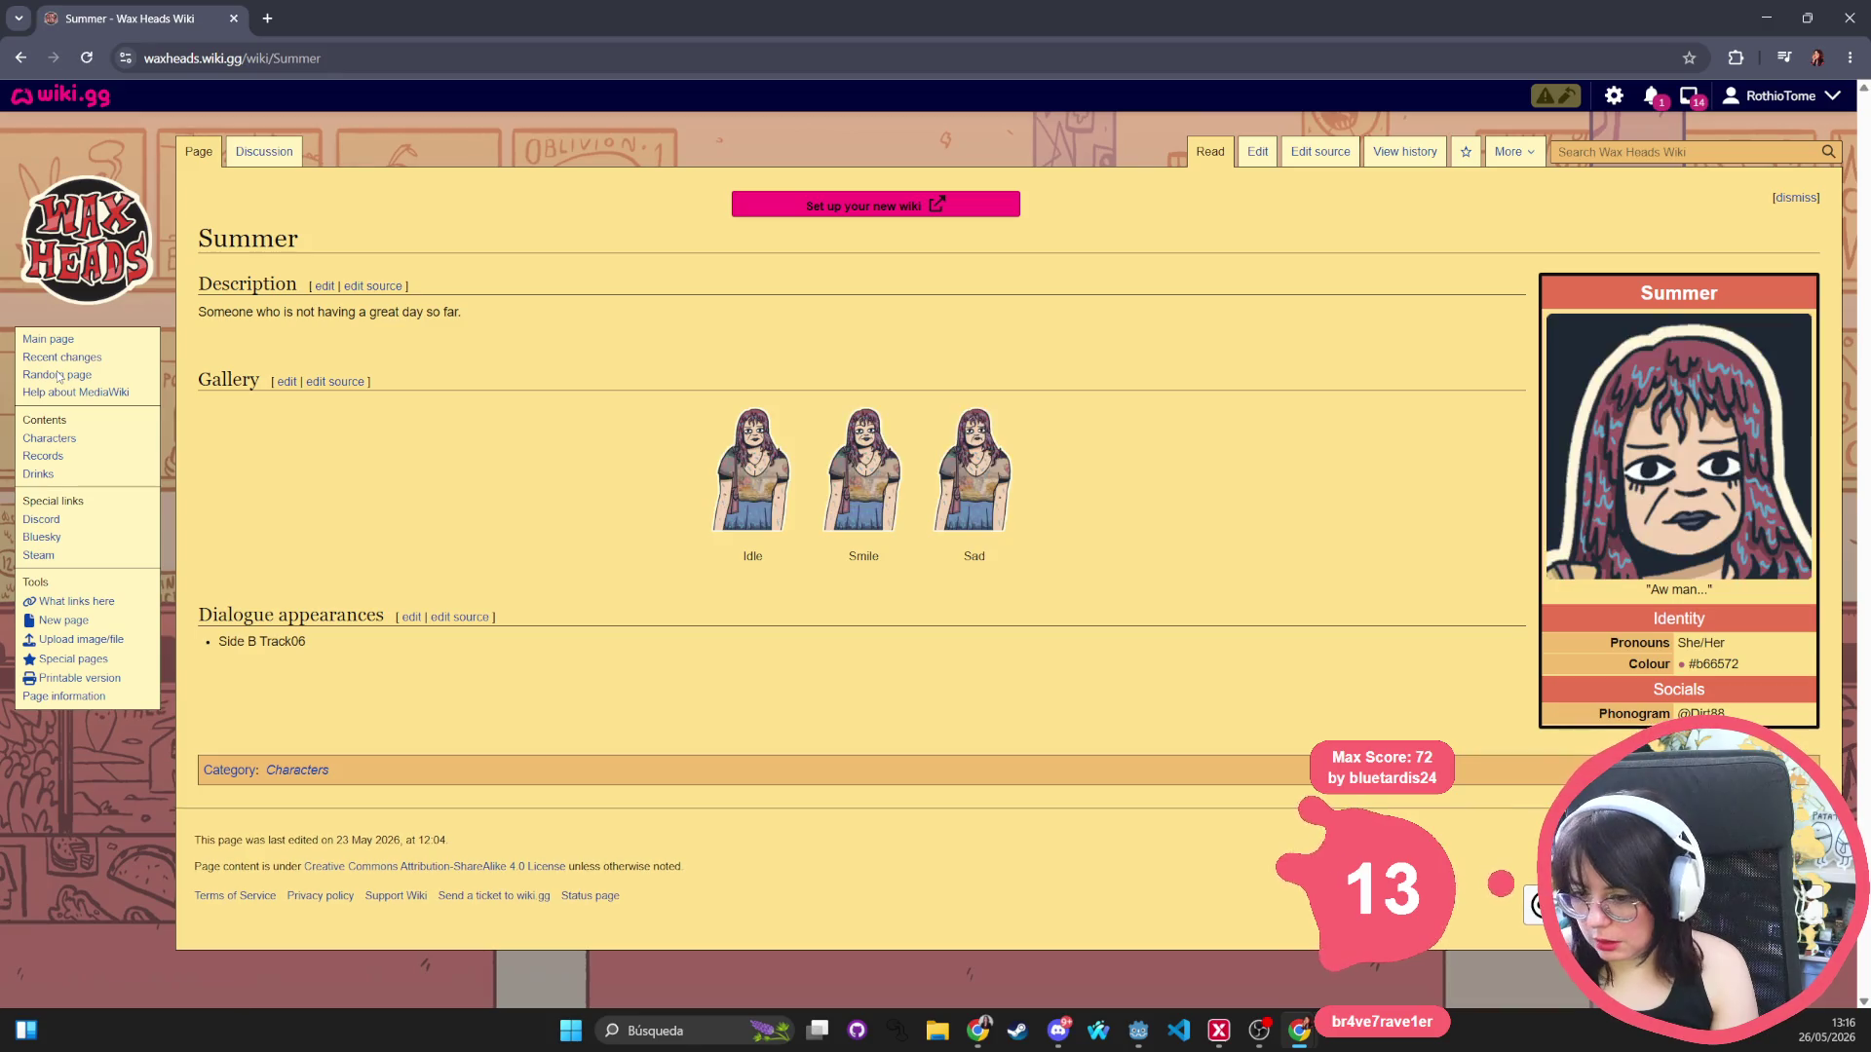
pyautogui.click(57, 377)
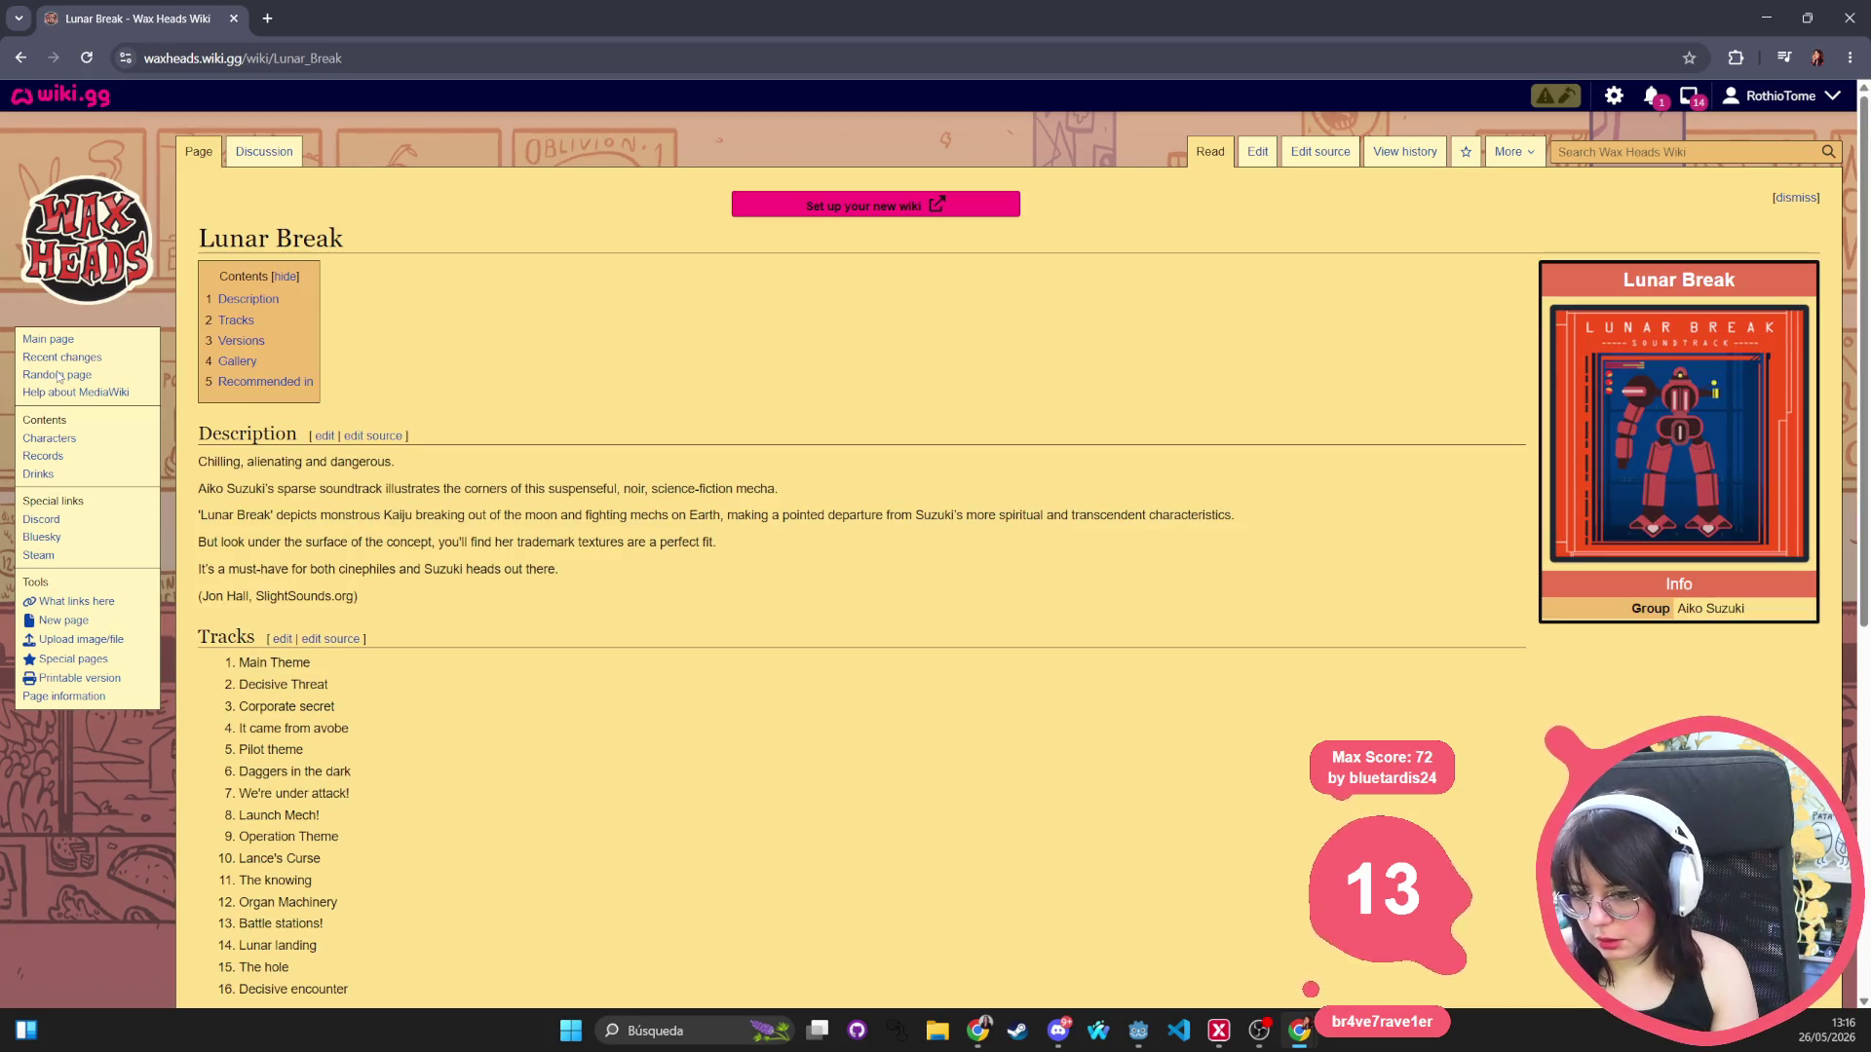
pyautogui.scroll(-4, 408, 671)
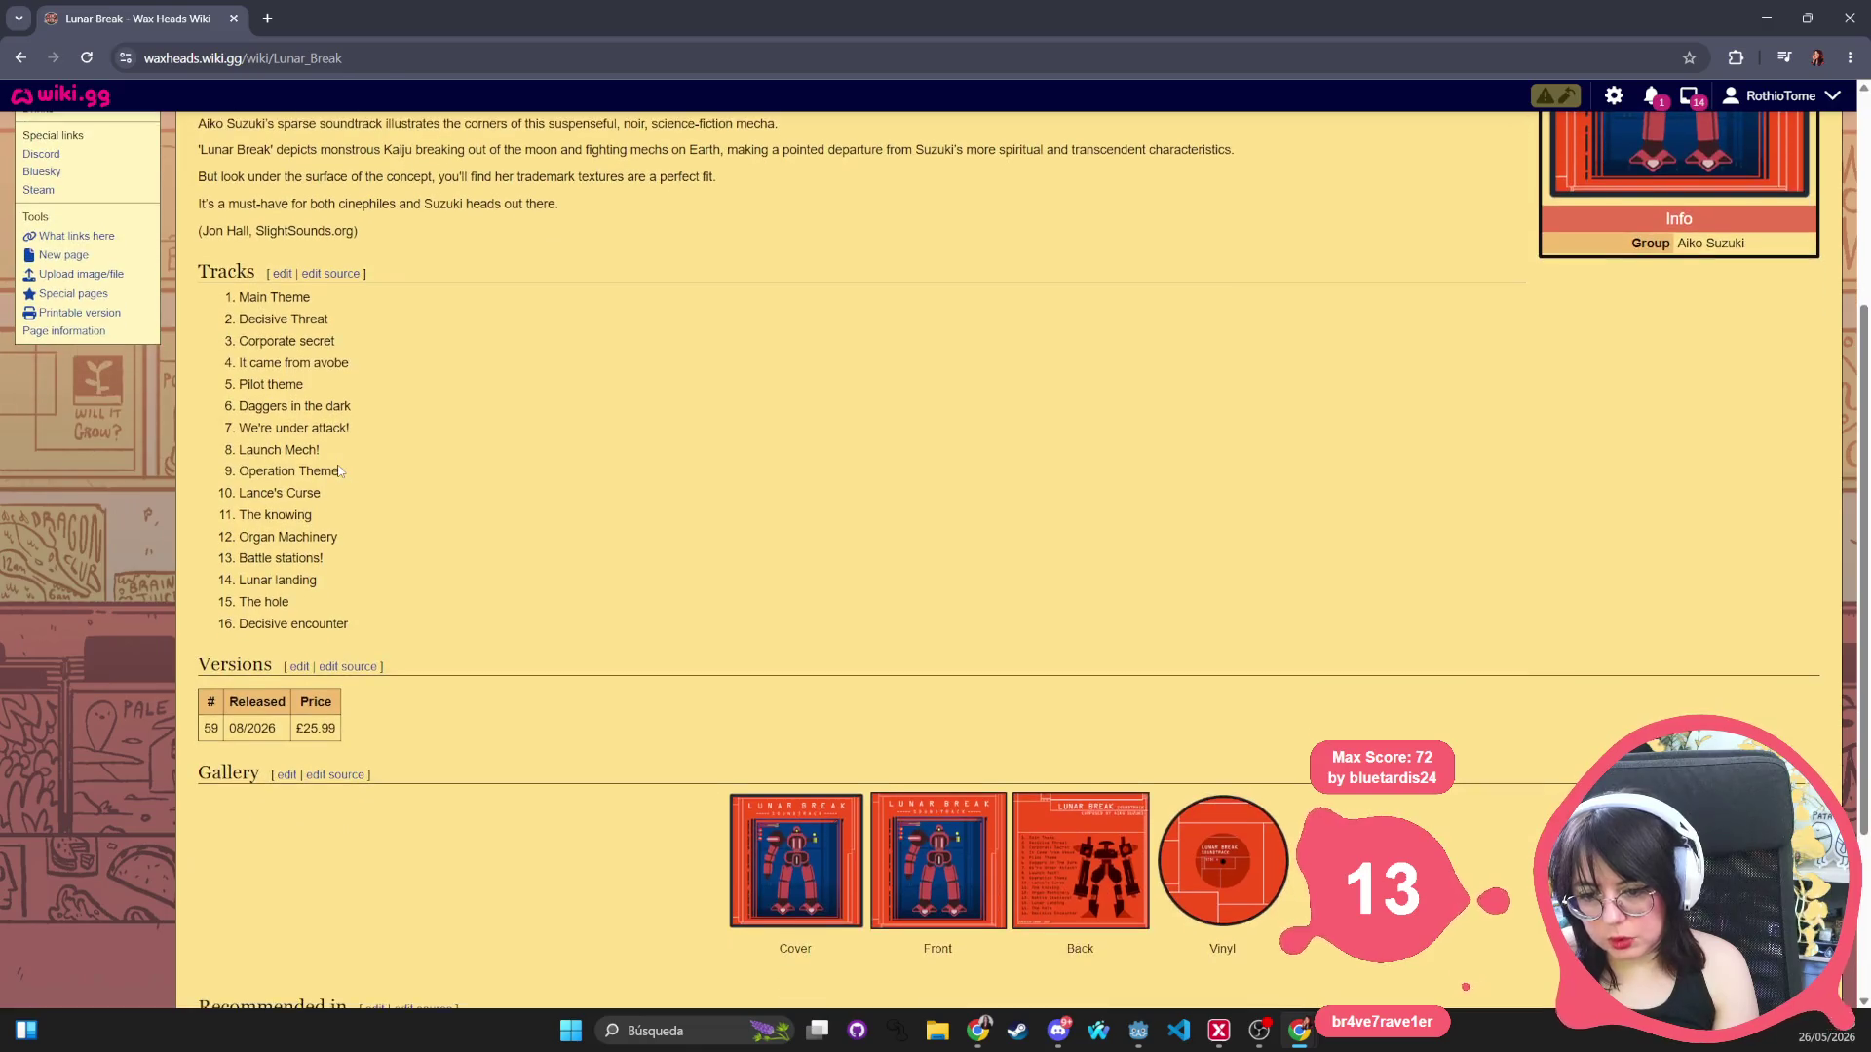
pyautogui.scroll(-2, 408, 671)
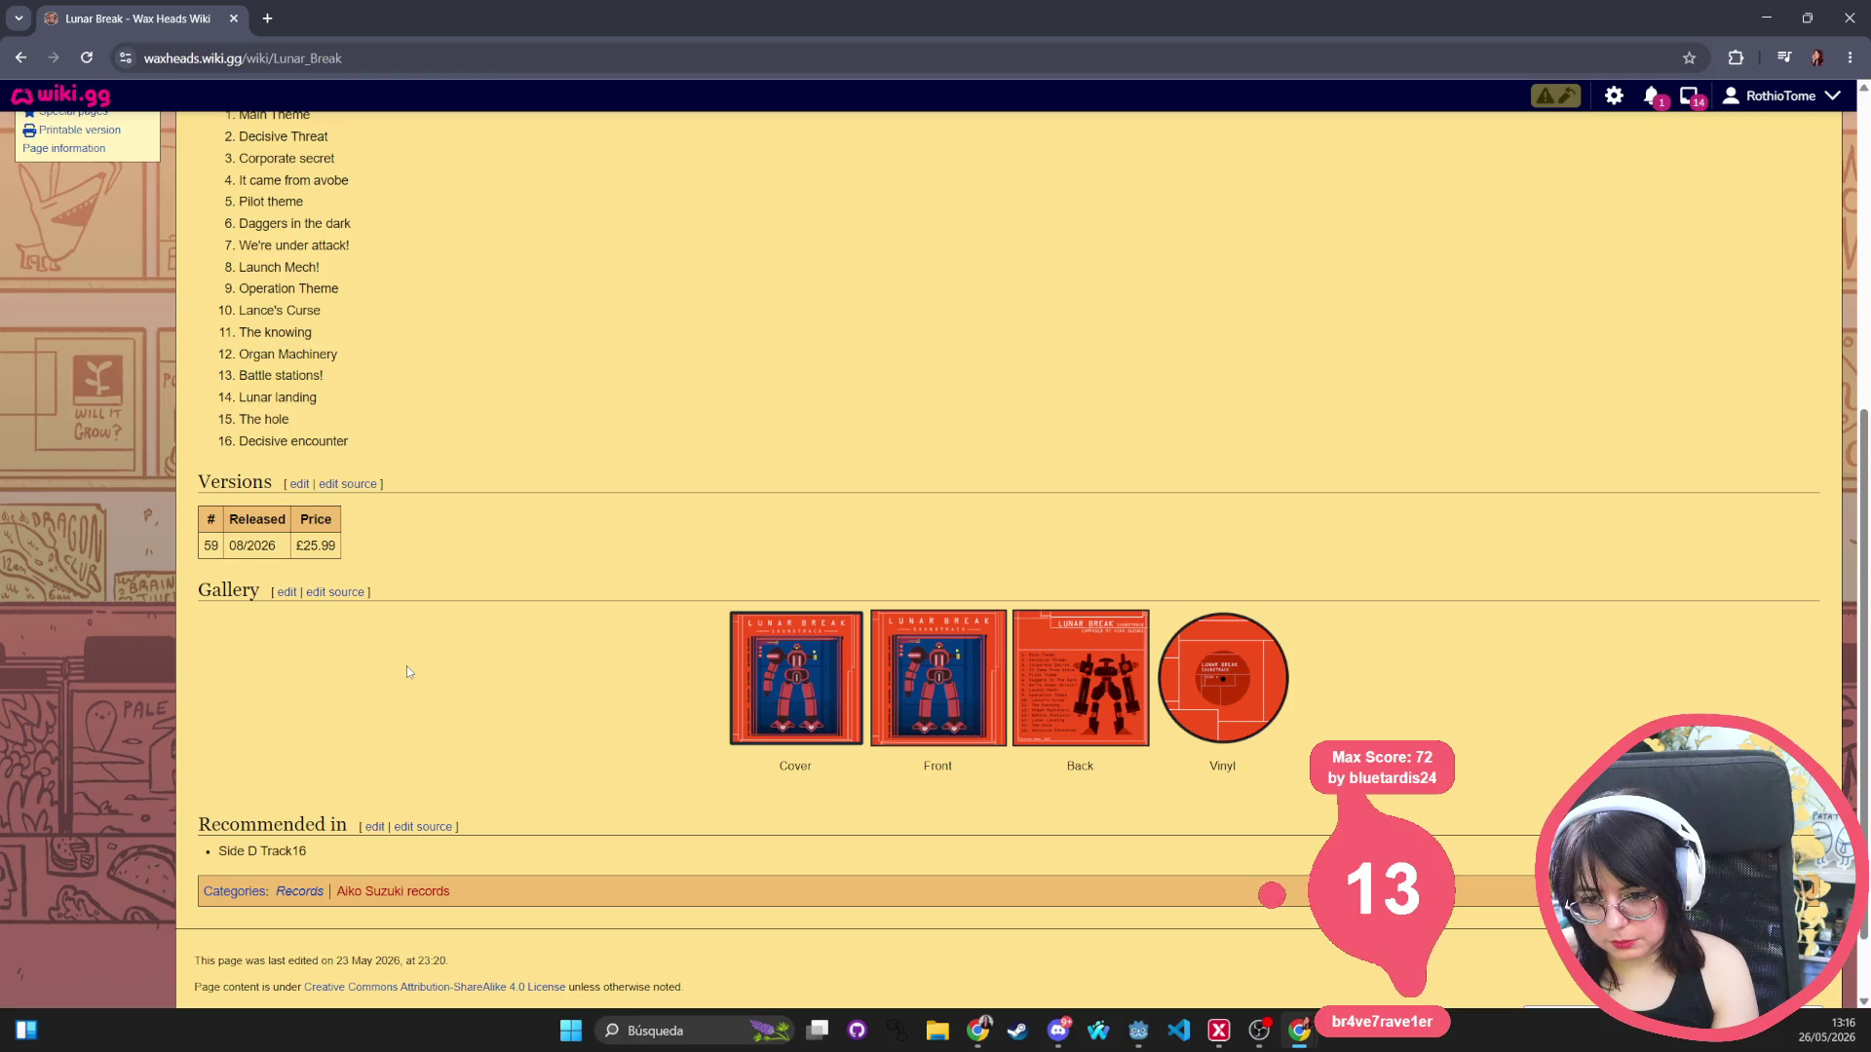
pyautogui.scroll(5, 408, 666)
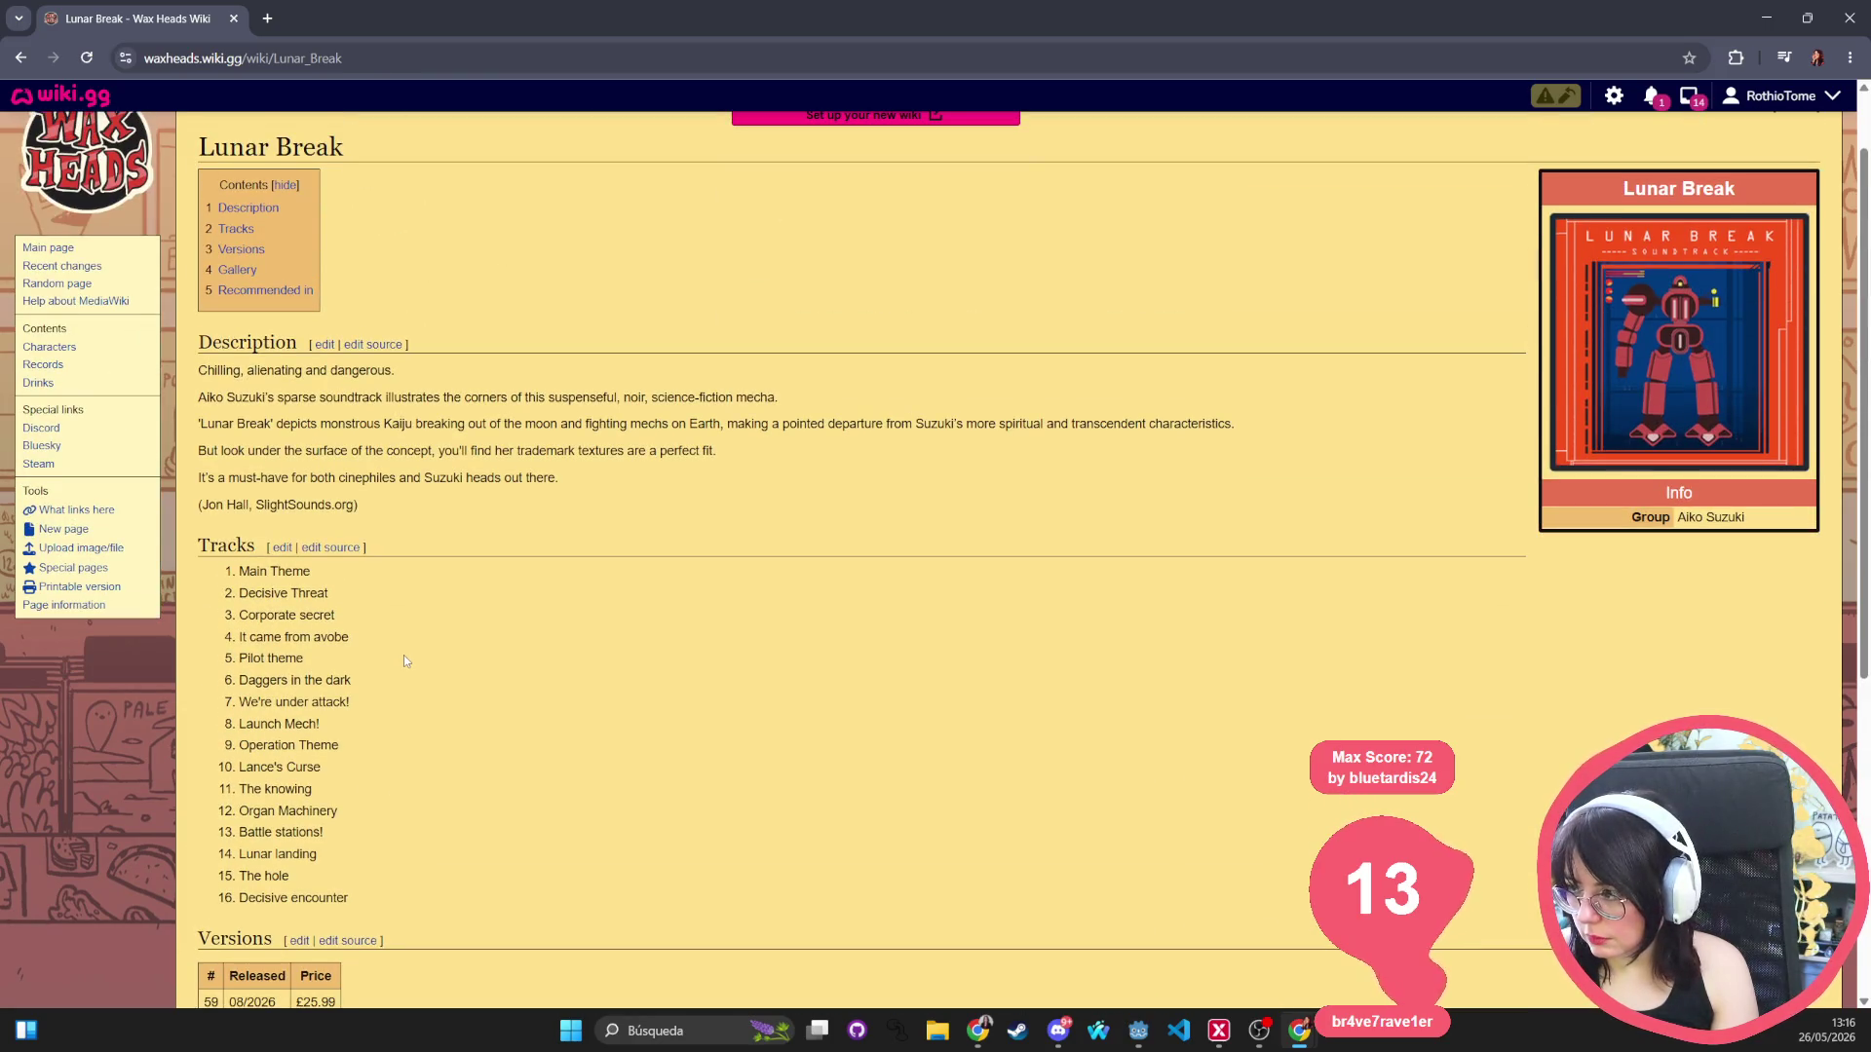
pyautogui.scroll(-4, 405, 661)
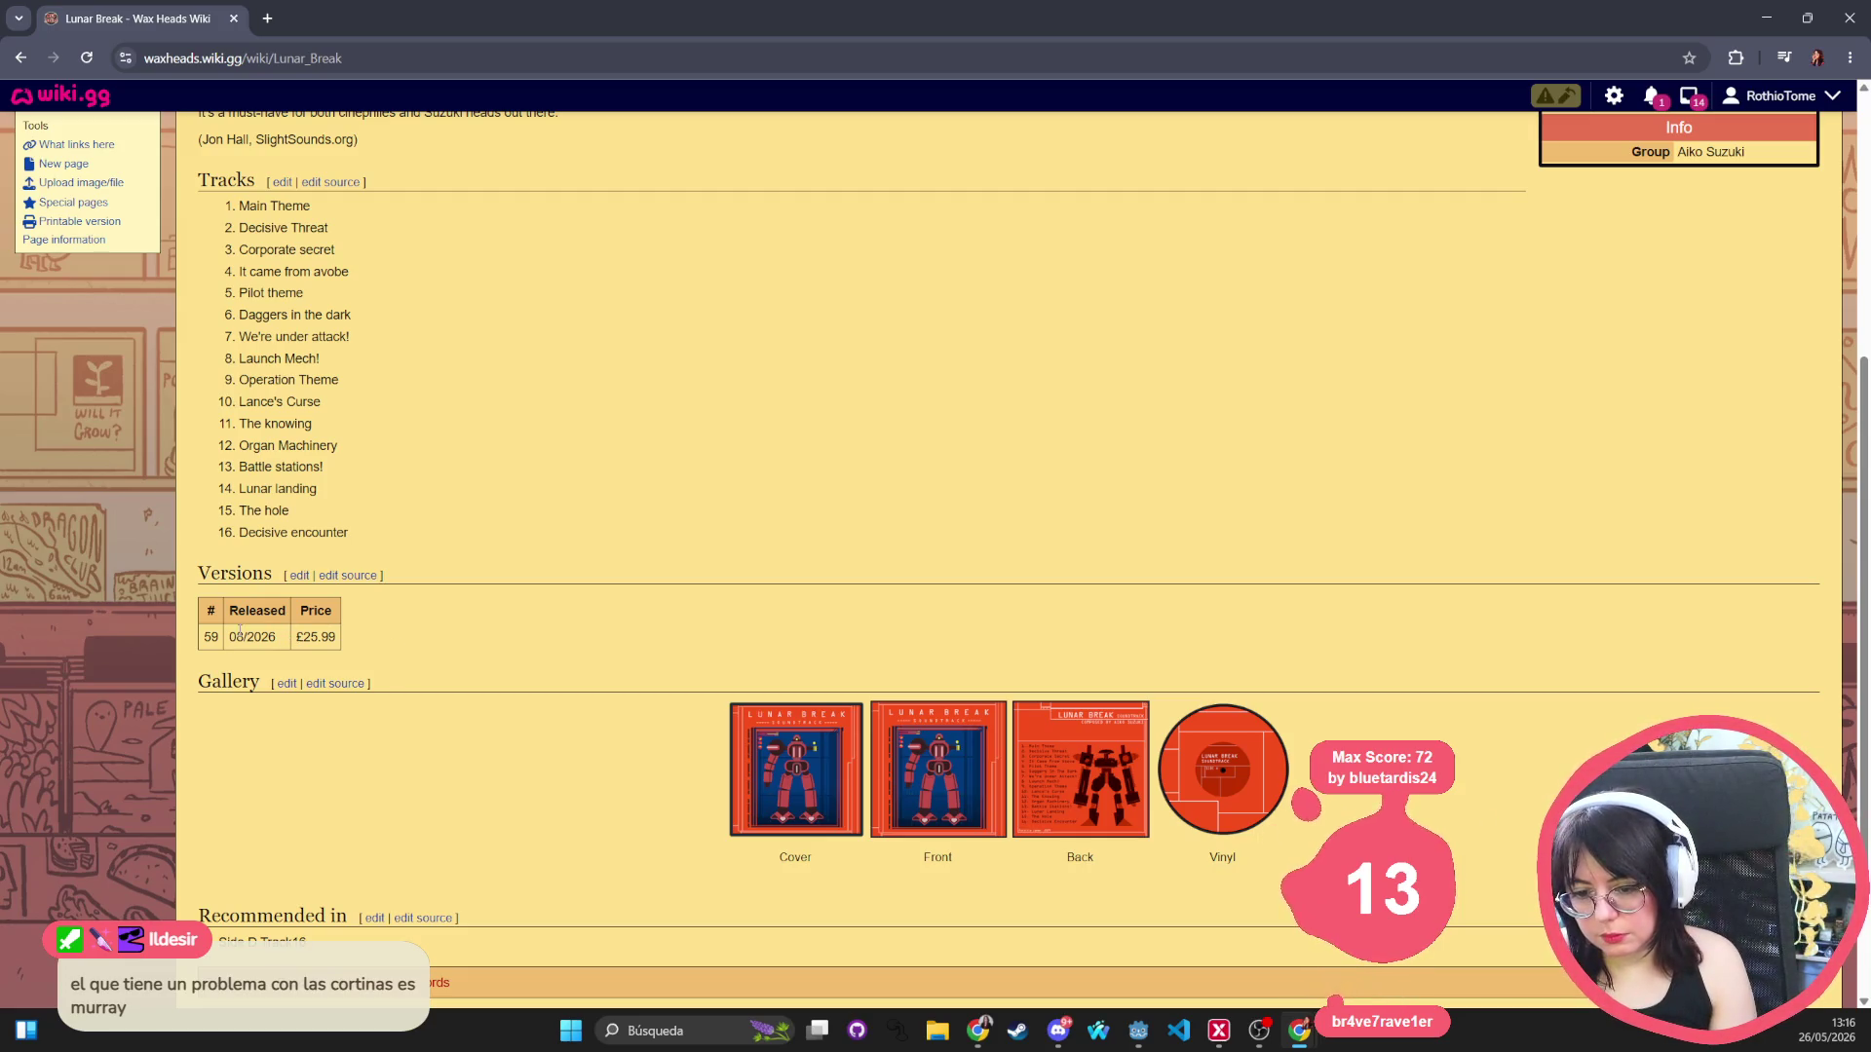
# Go back through history to The Bloated Belljar page and look over its Versions table.
pyautogui.hotkey('alt', 'Left')
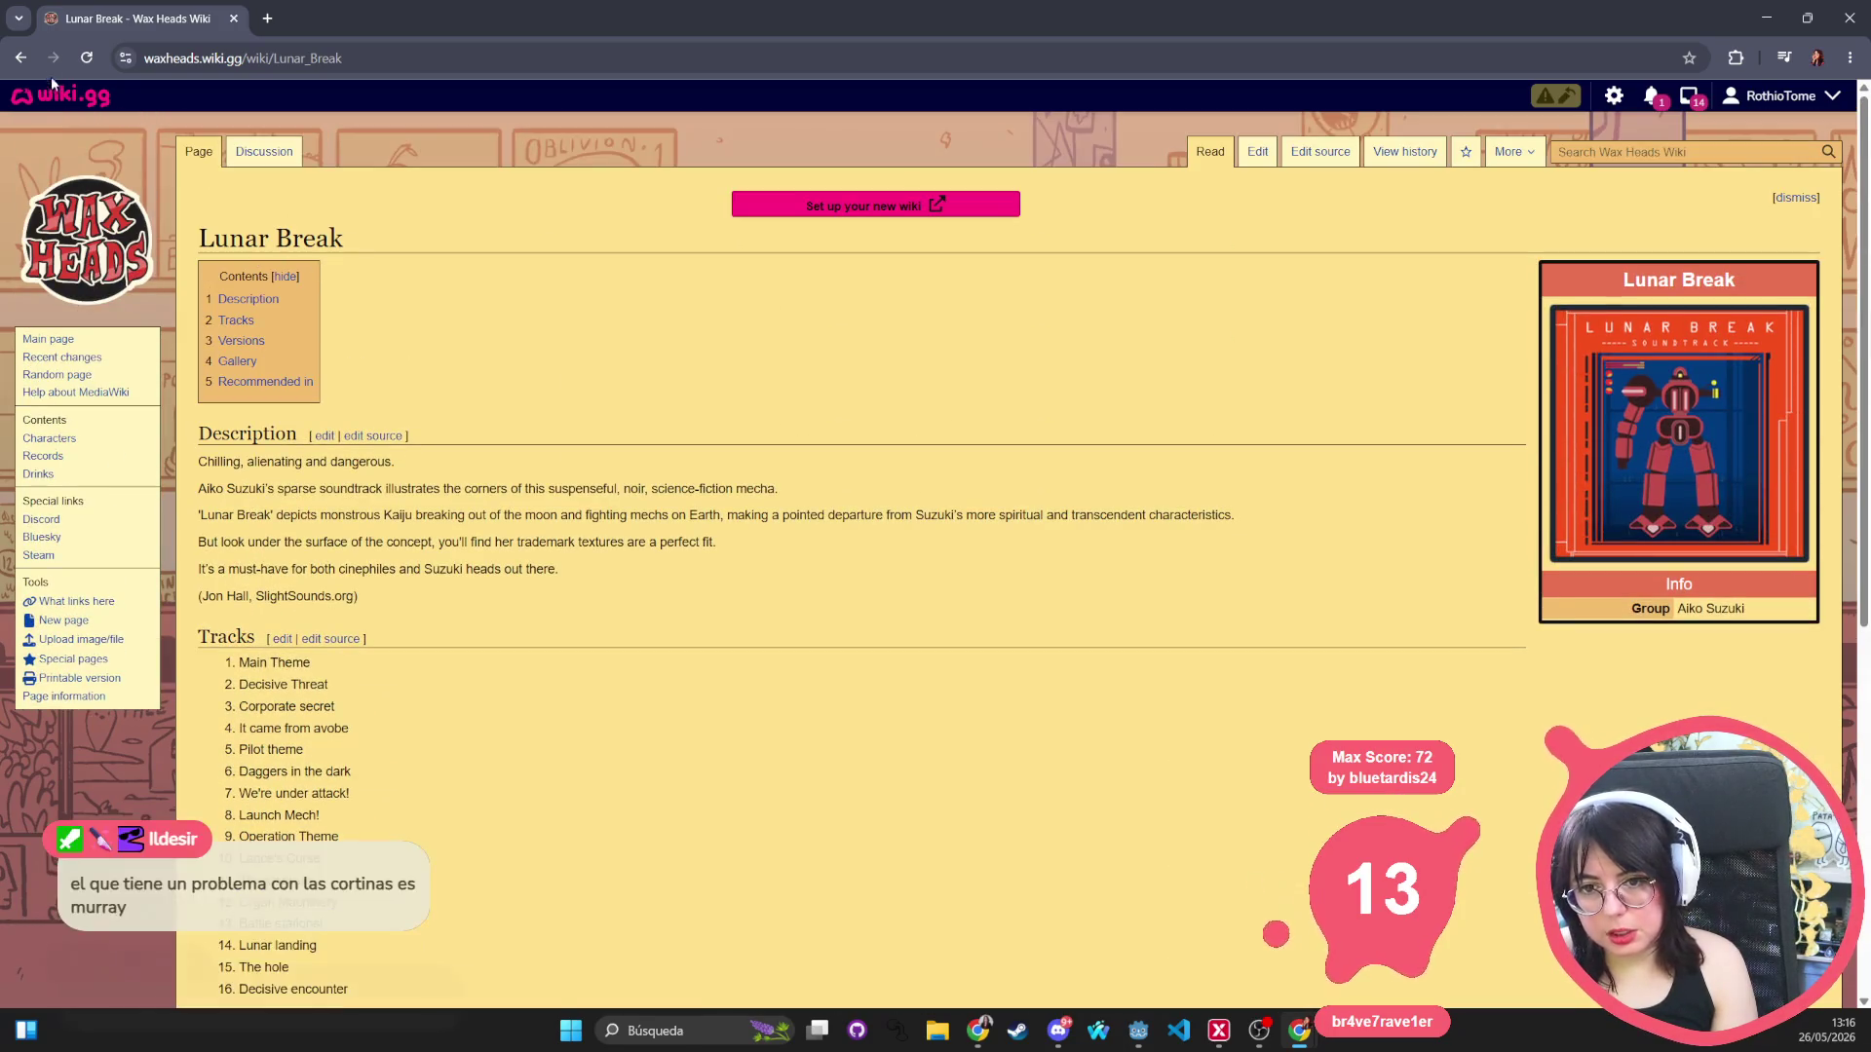
pyautogui.hotkey('alt', 'Left')
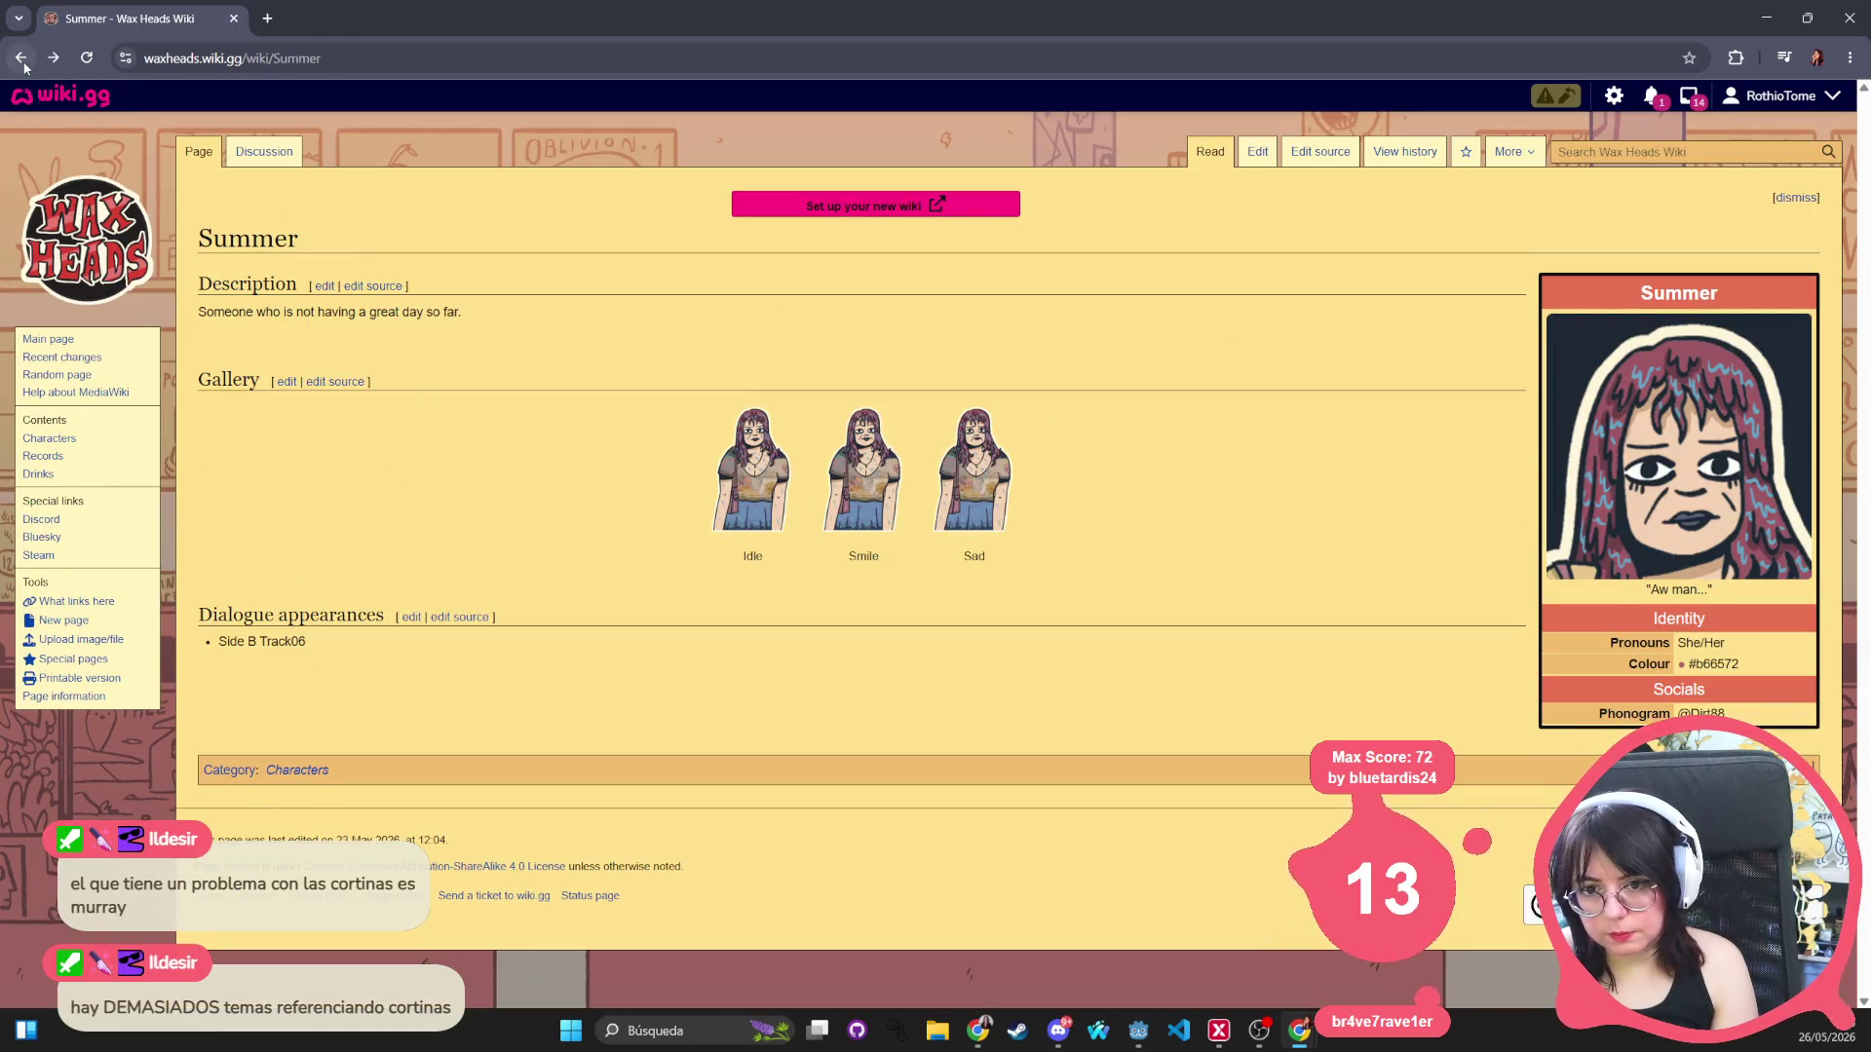
pyautogui.click(22, 61)
pyautogui.click(22, 61)
pyautogui.click(22, 61)
pyautogui.click(22, 61)
pyautogui.click(23, 62)
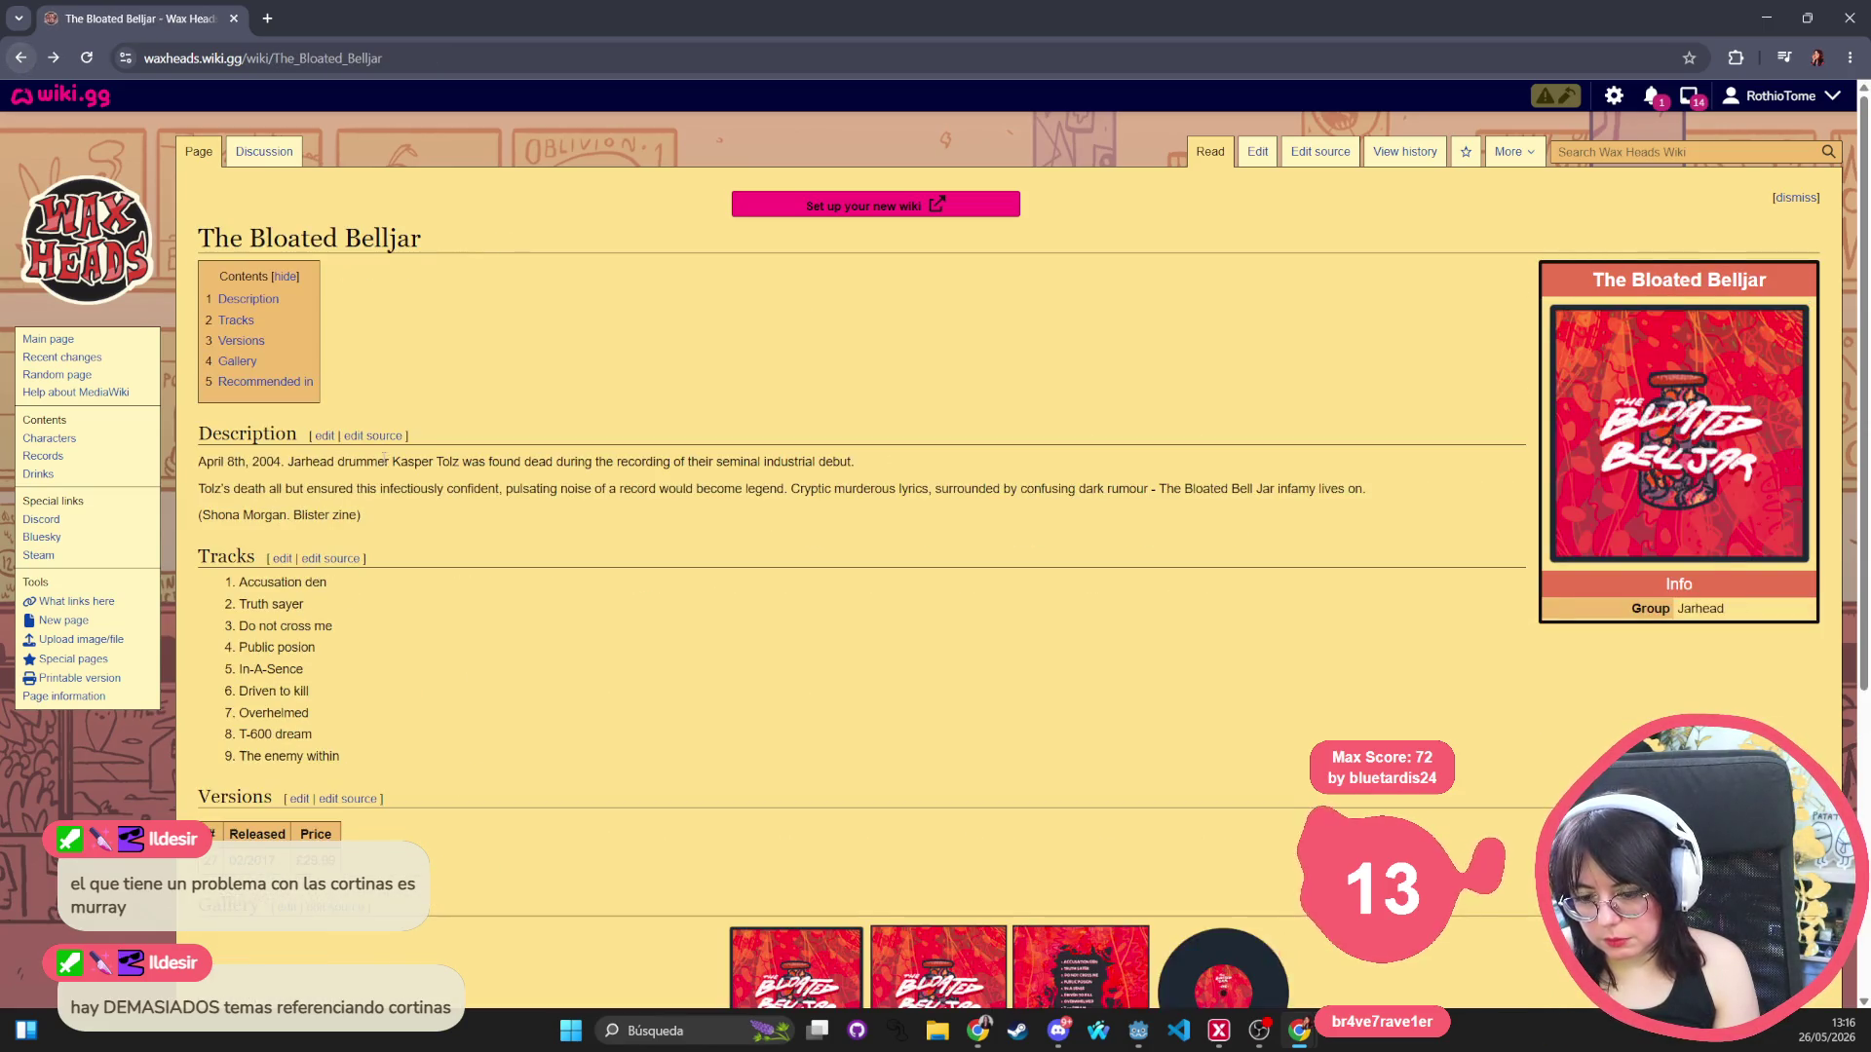
pyautogui.moveTo(208, 389); pyautogui.dragTo(194, 389)
pyautogui.click(322, 385)
pyautogui.scroll(5, 1137, 381)
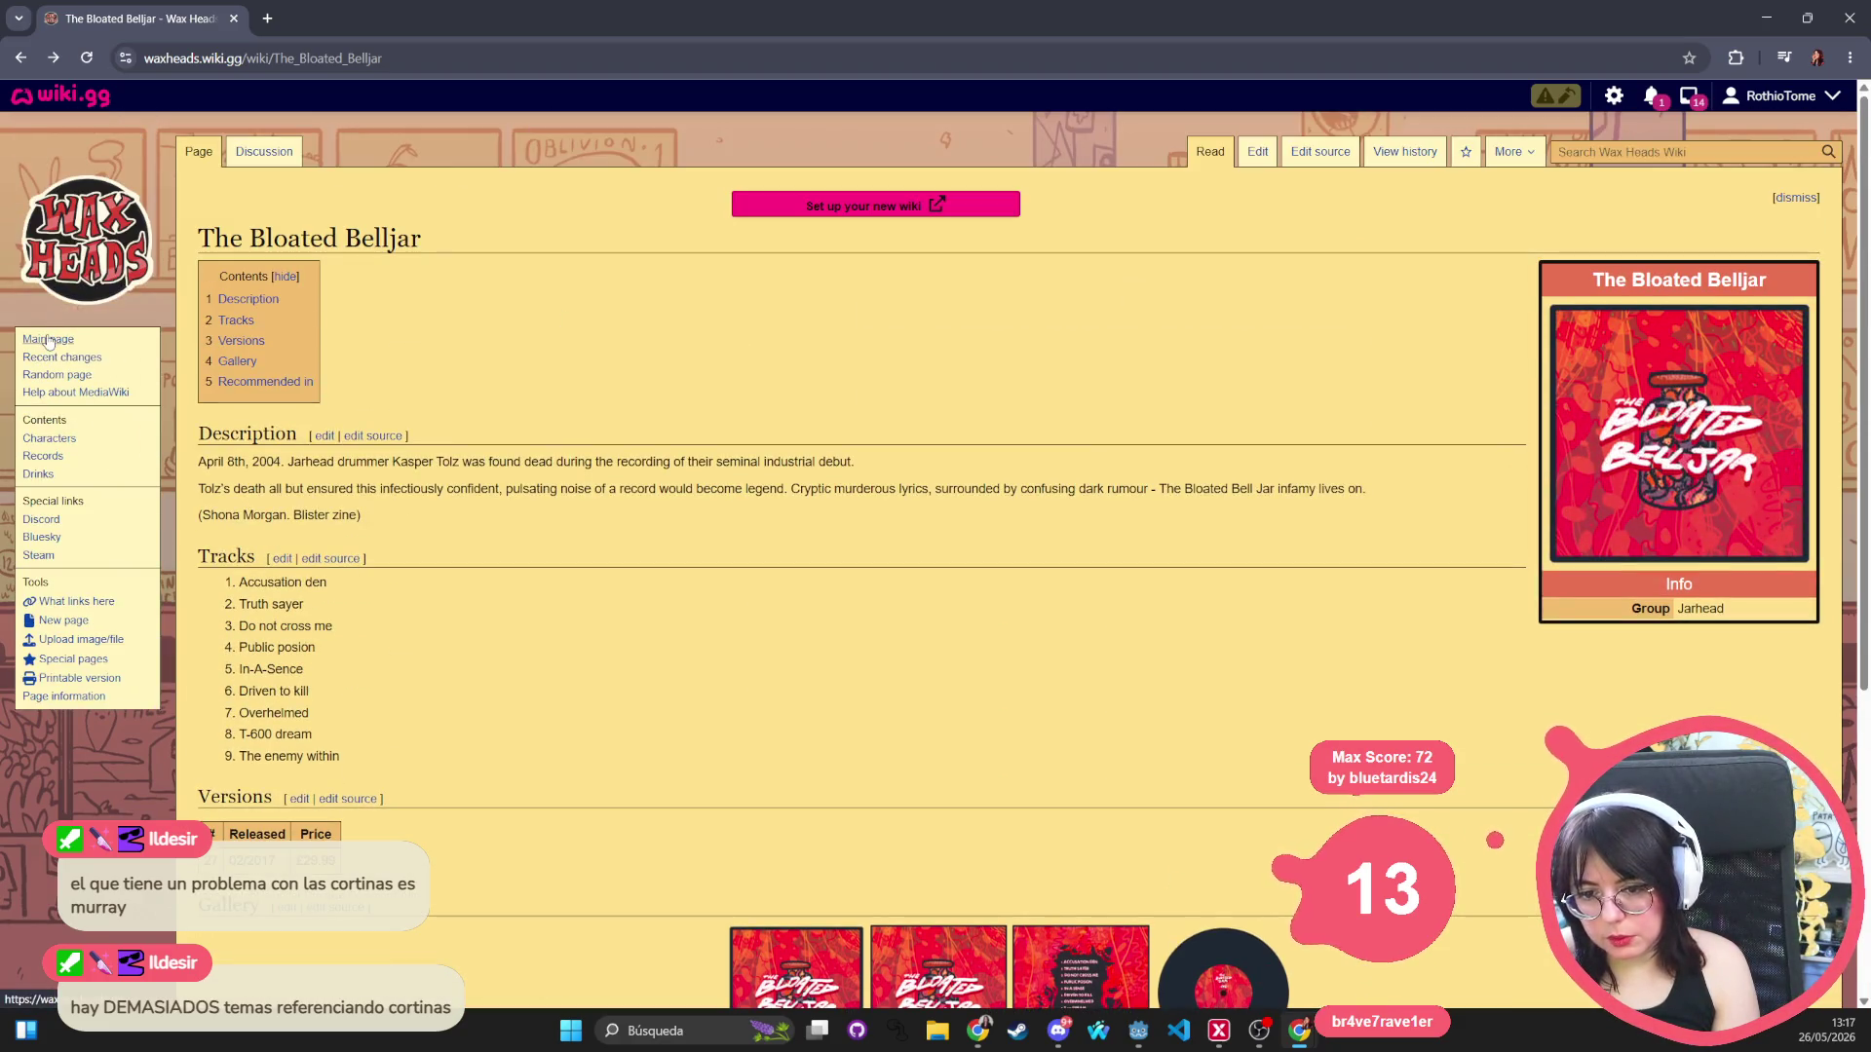
# Open the Records List from the main page and briefly view Bruck's cover and record page.
pyautogui.click(49, 341)
pyautogui.click(1443, 501)
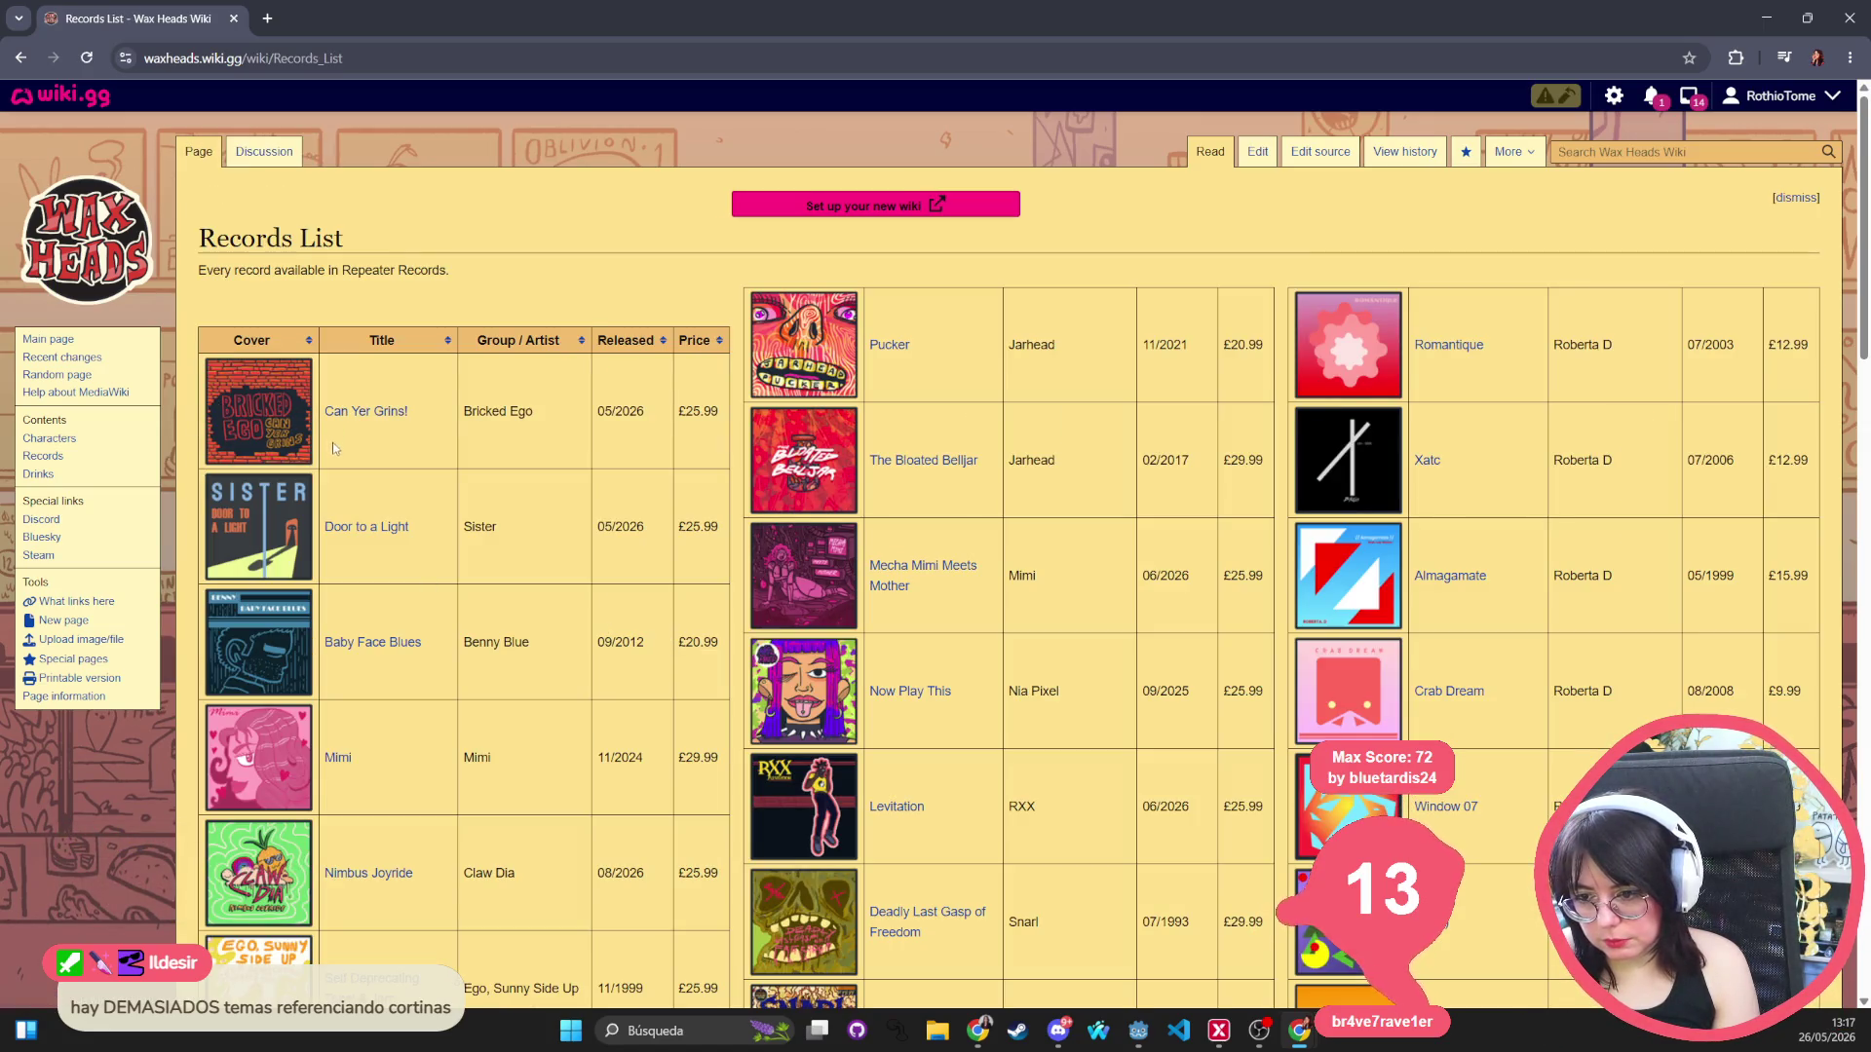
pyautogui.scroll(-6, 334, 447)
pyautogui.click(285, 577)
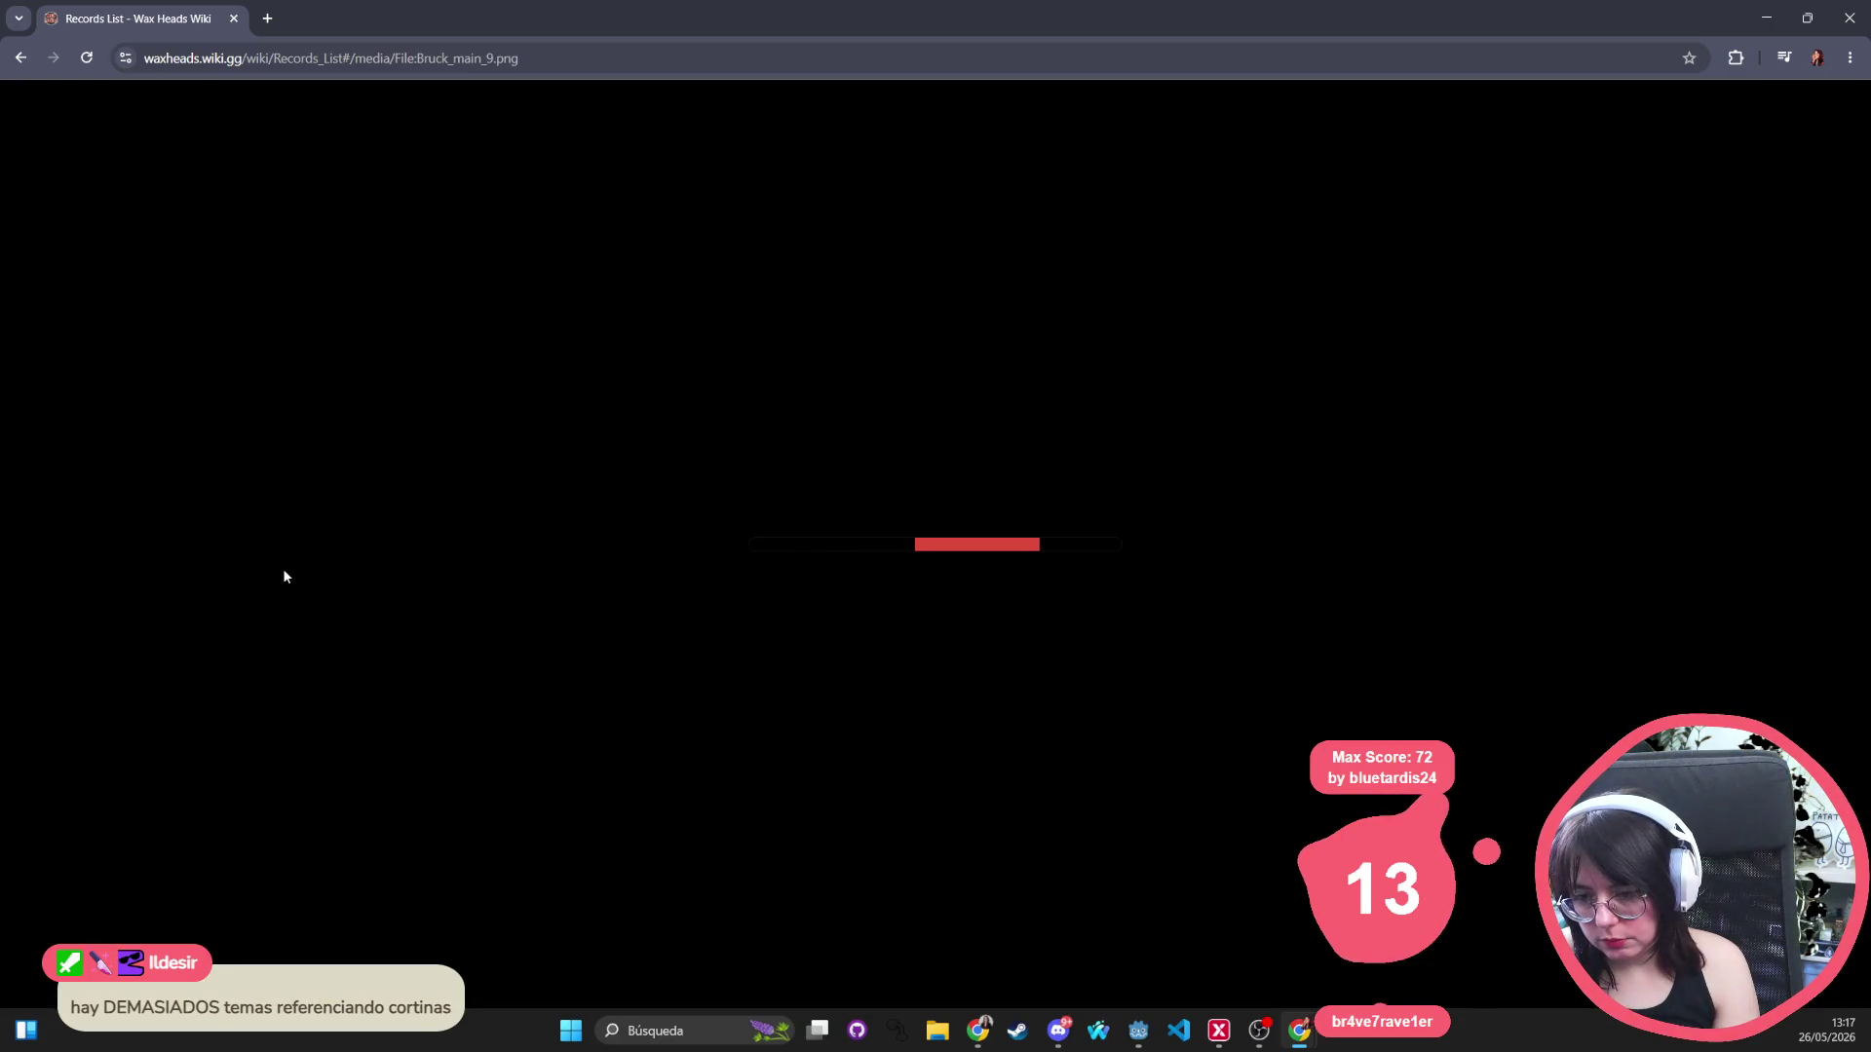
pyautogui.click(20, 57)
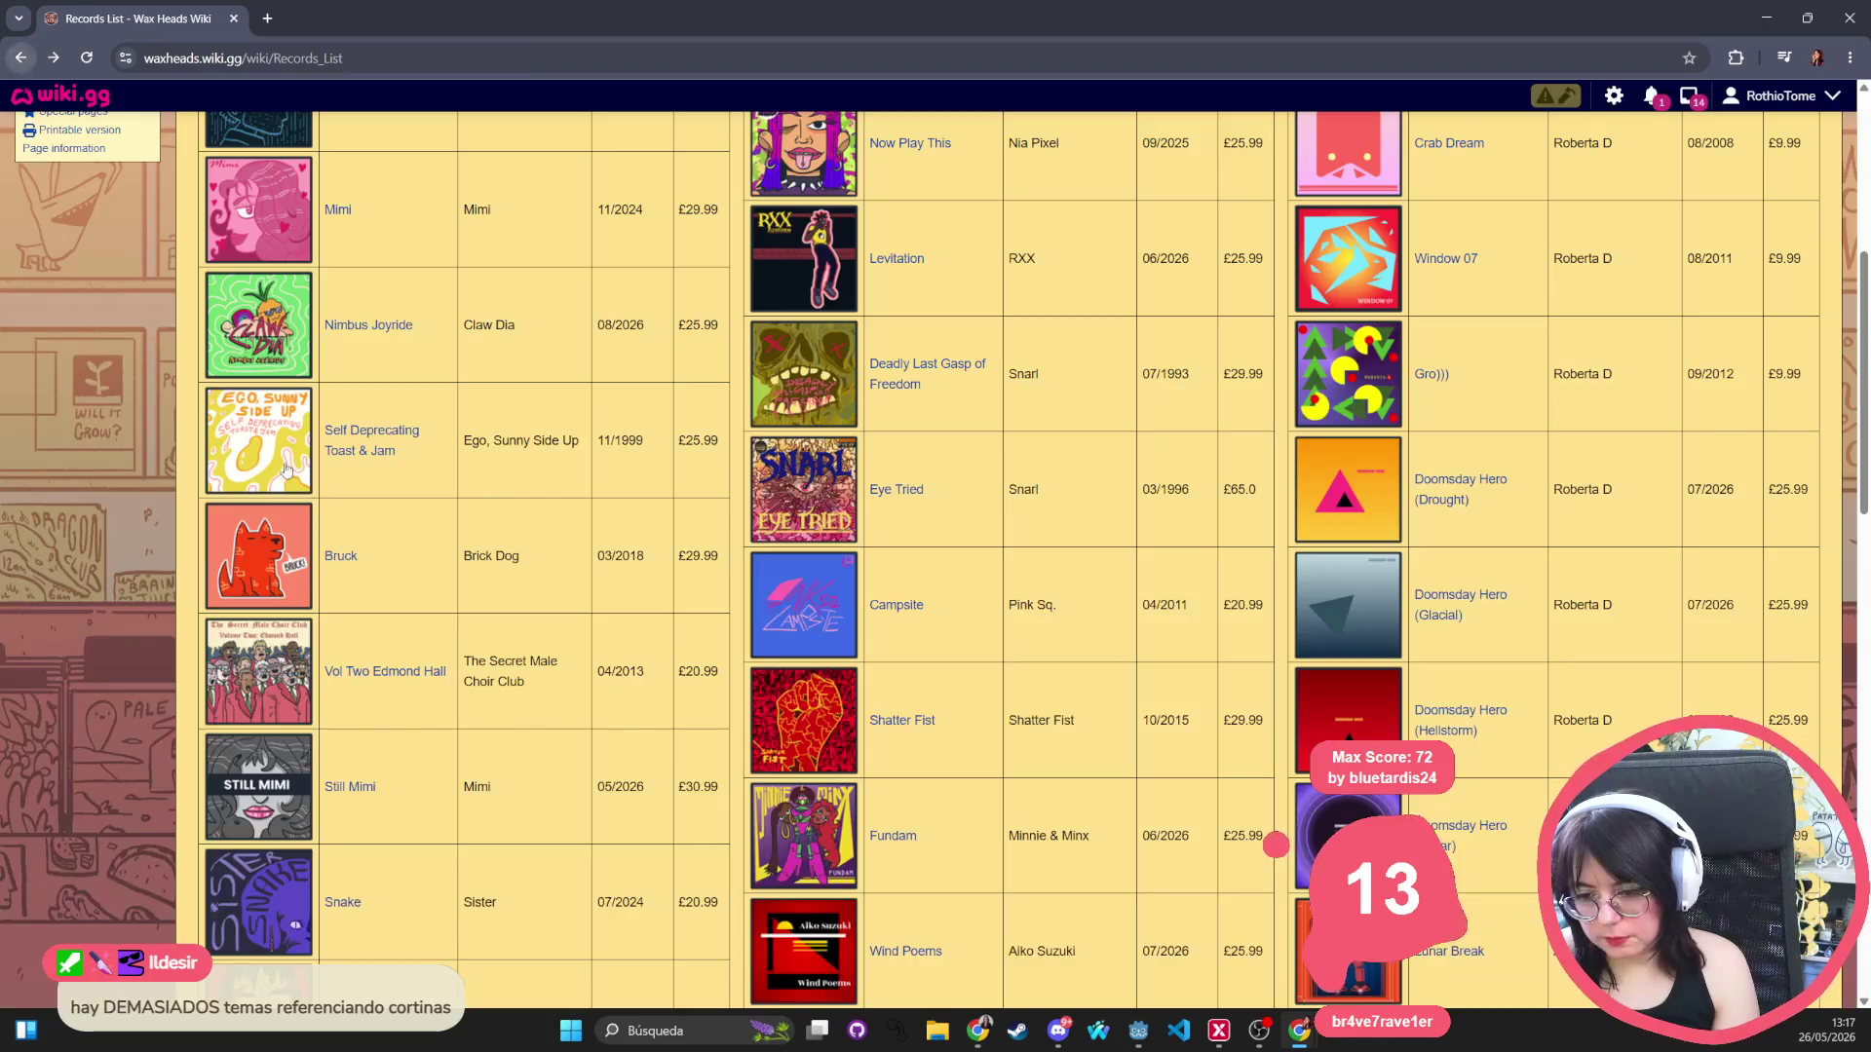
pyautogui.click(351, 560)
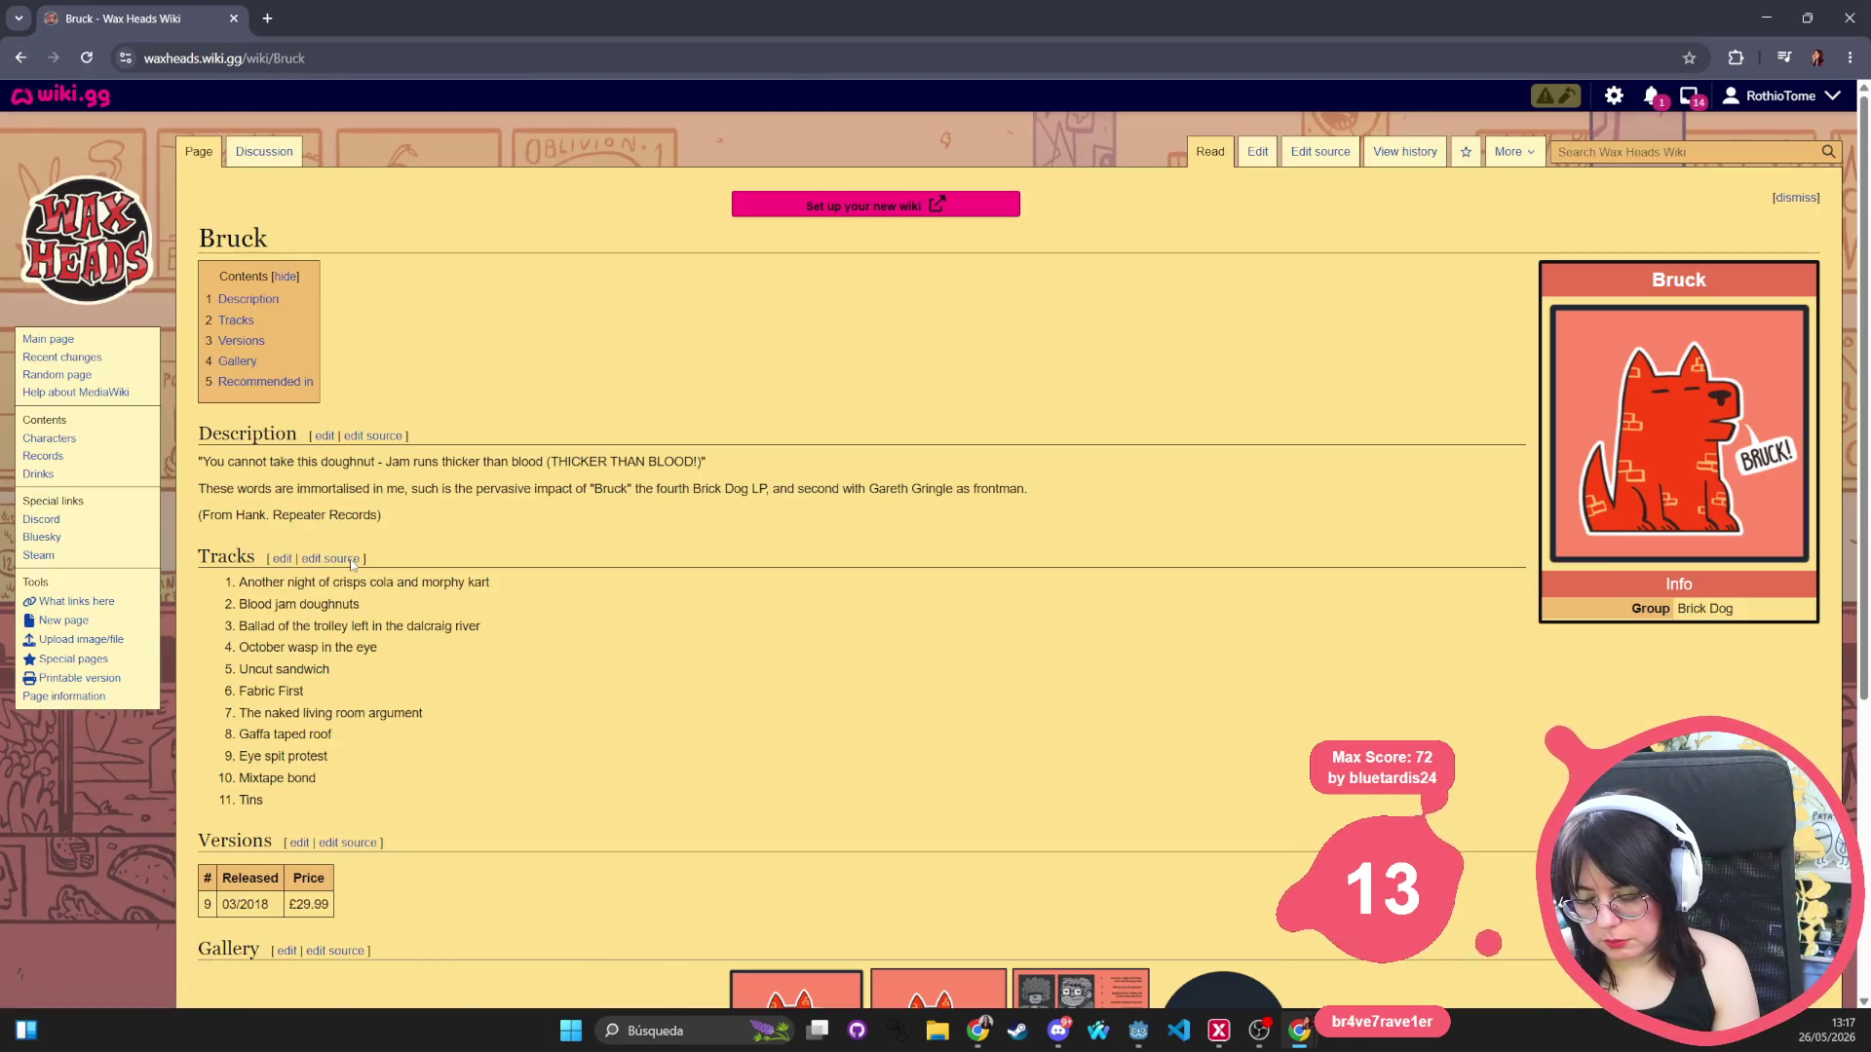
pyautogui.click(20, 58)
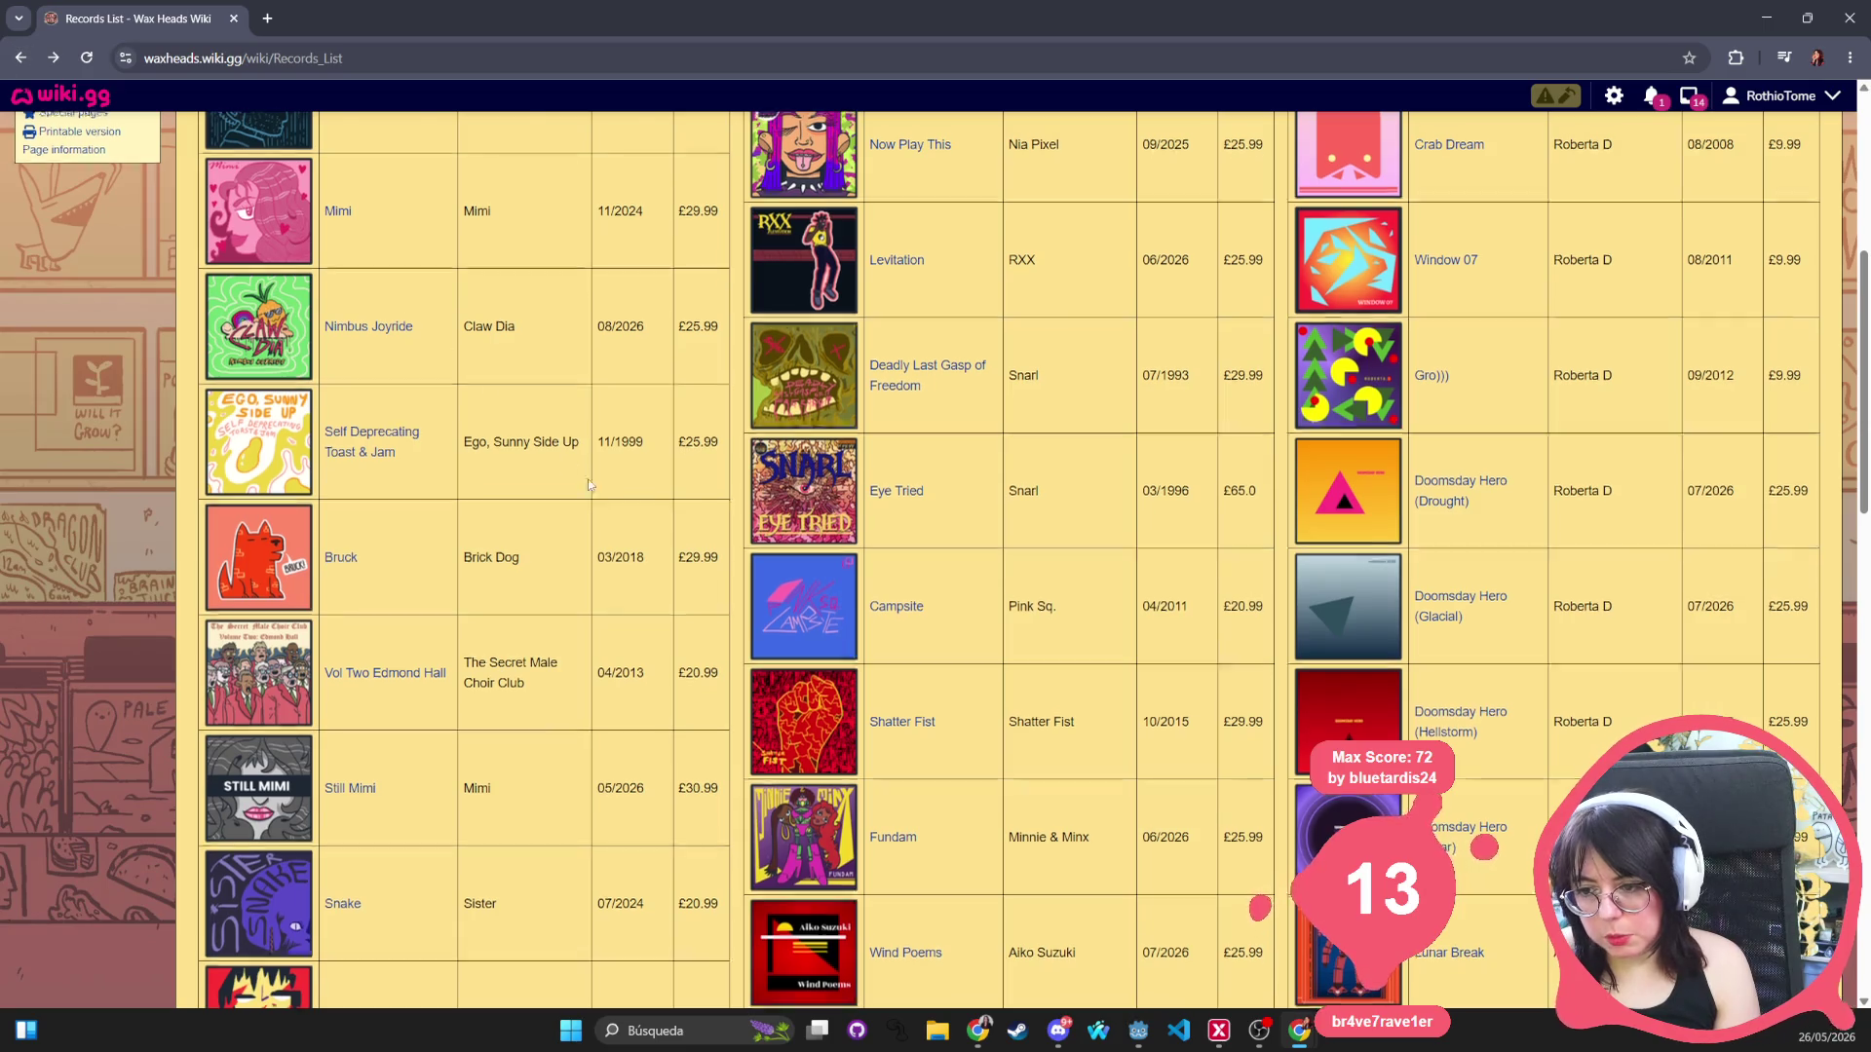
# Highlight the first record's 05/2026 release date and £25.99 price in the list.
pyautogui.scroll(6, 585, 477)
pyautogui.moveTo(649, 411); pyautogui.dragTo(596, 411)
pyautogui.tripleClick(698, 410)
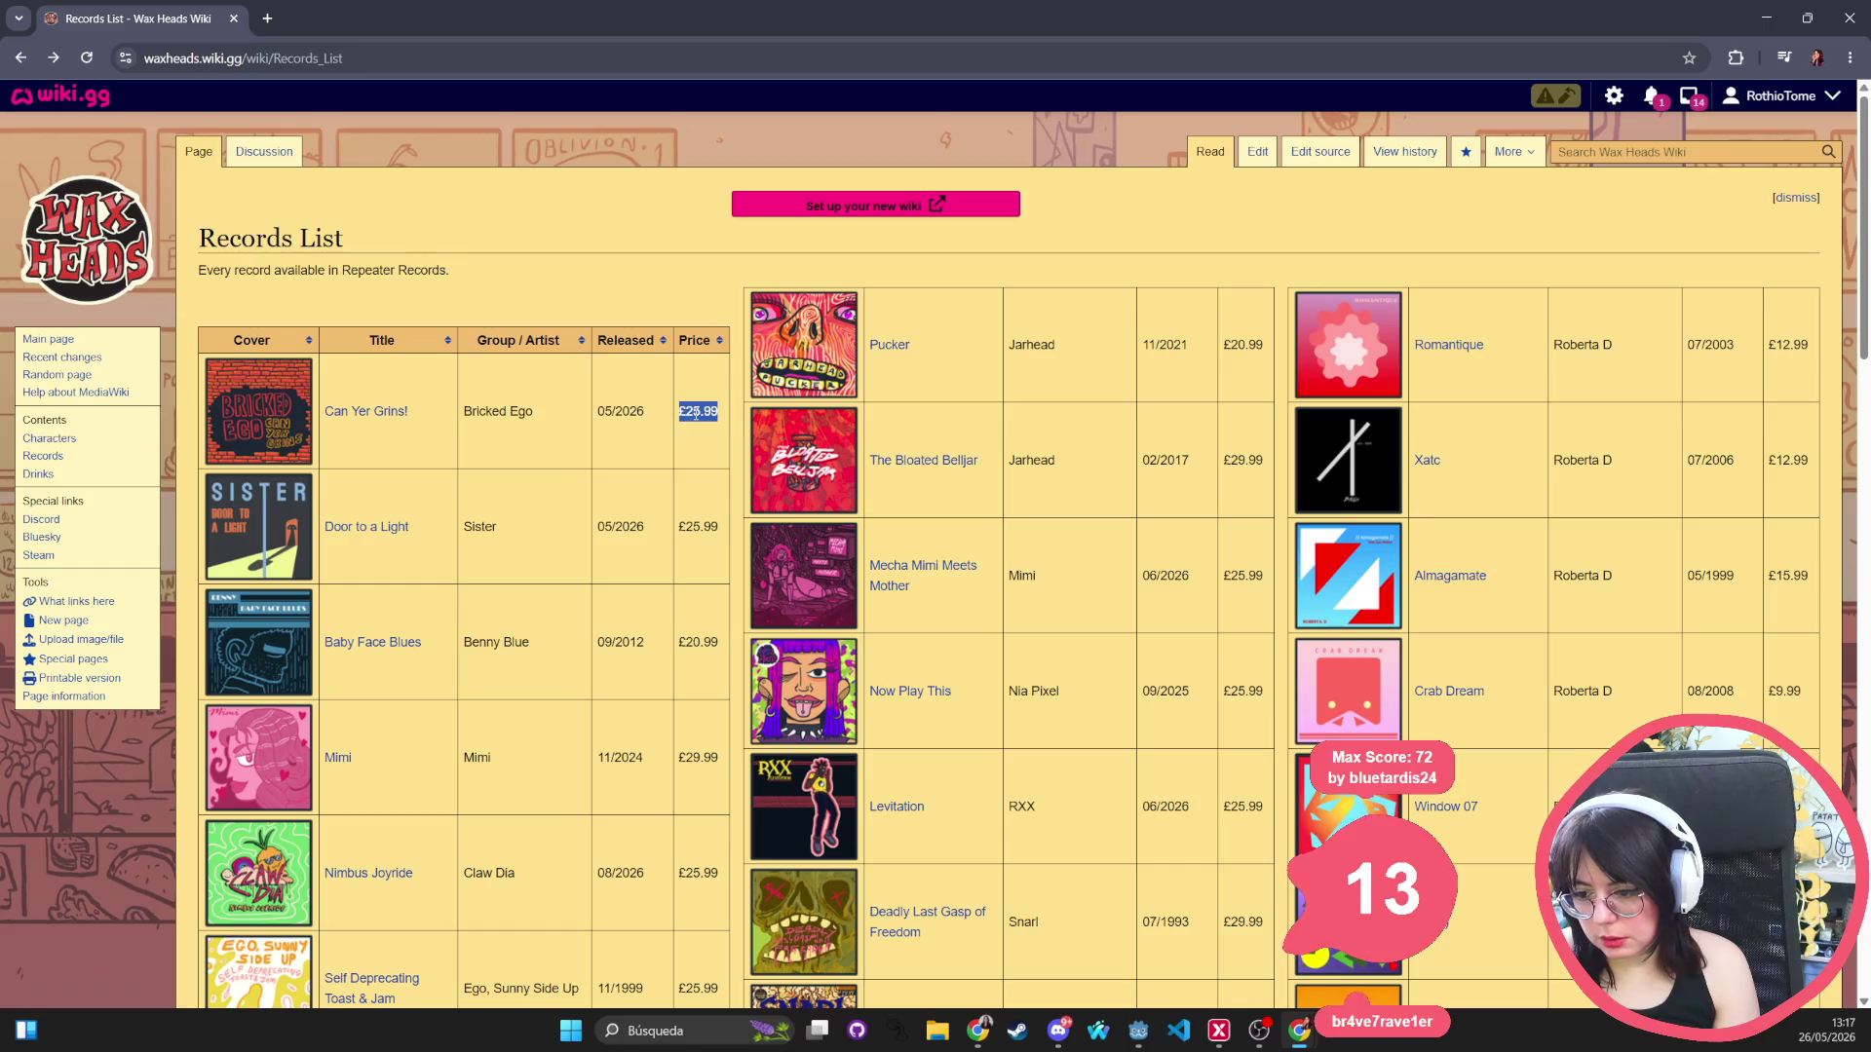
pyautogui.scroll(-15, 698, 410)
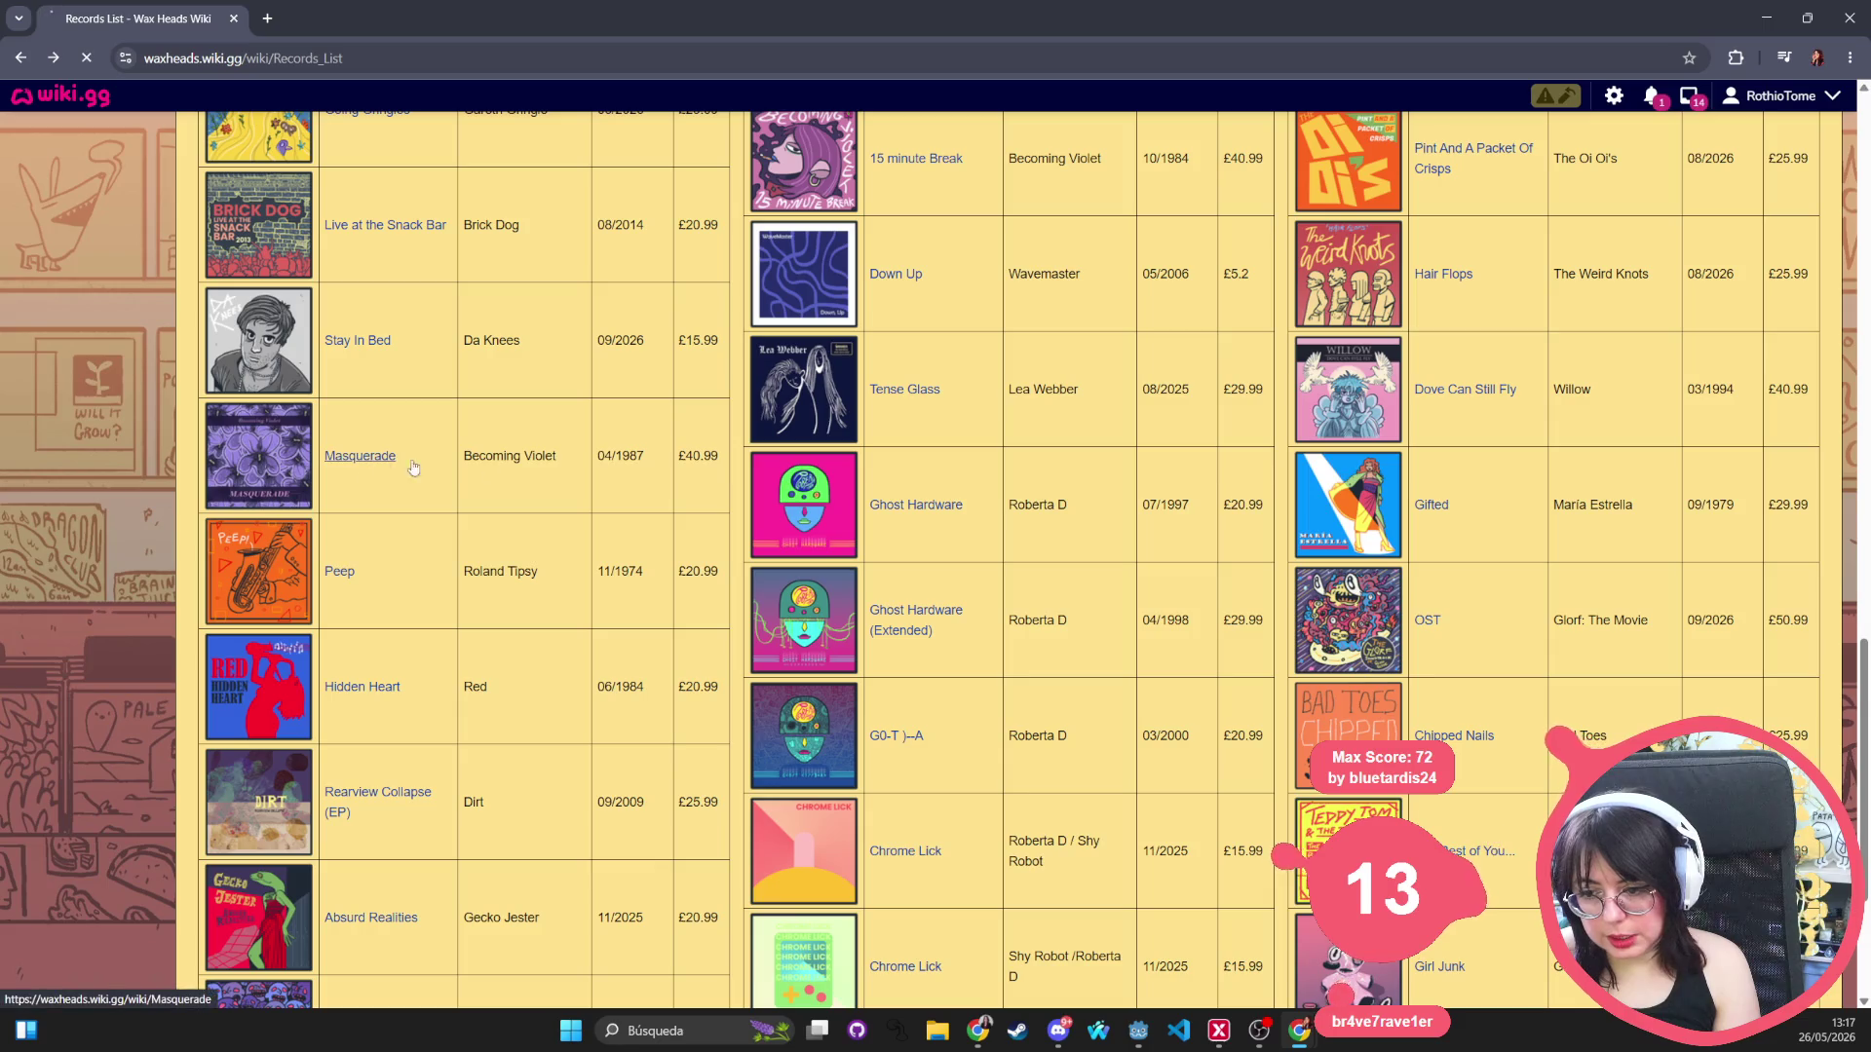
# Open the Masquerade record page and review its Versions table, highlighting the 1987 row.
pyautogui.click(360, 456)
pyautogui.scroll(-3, 1055, 701)
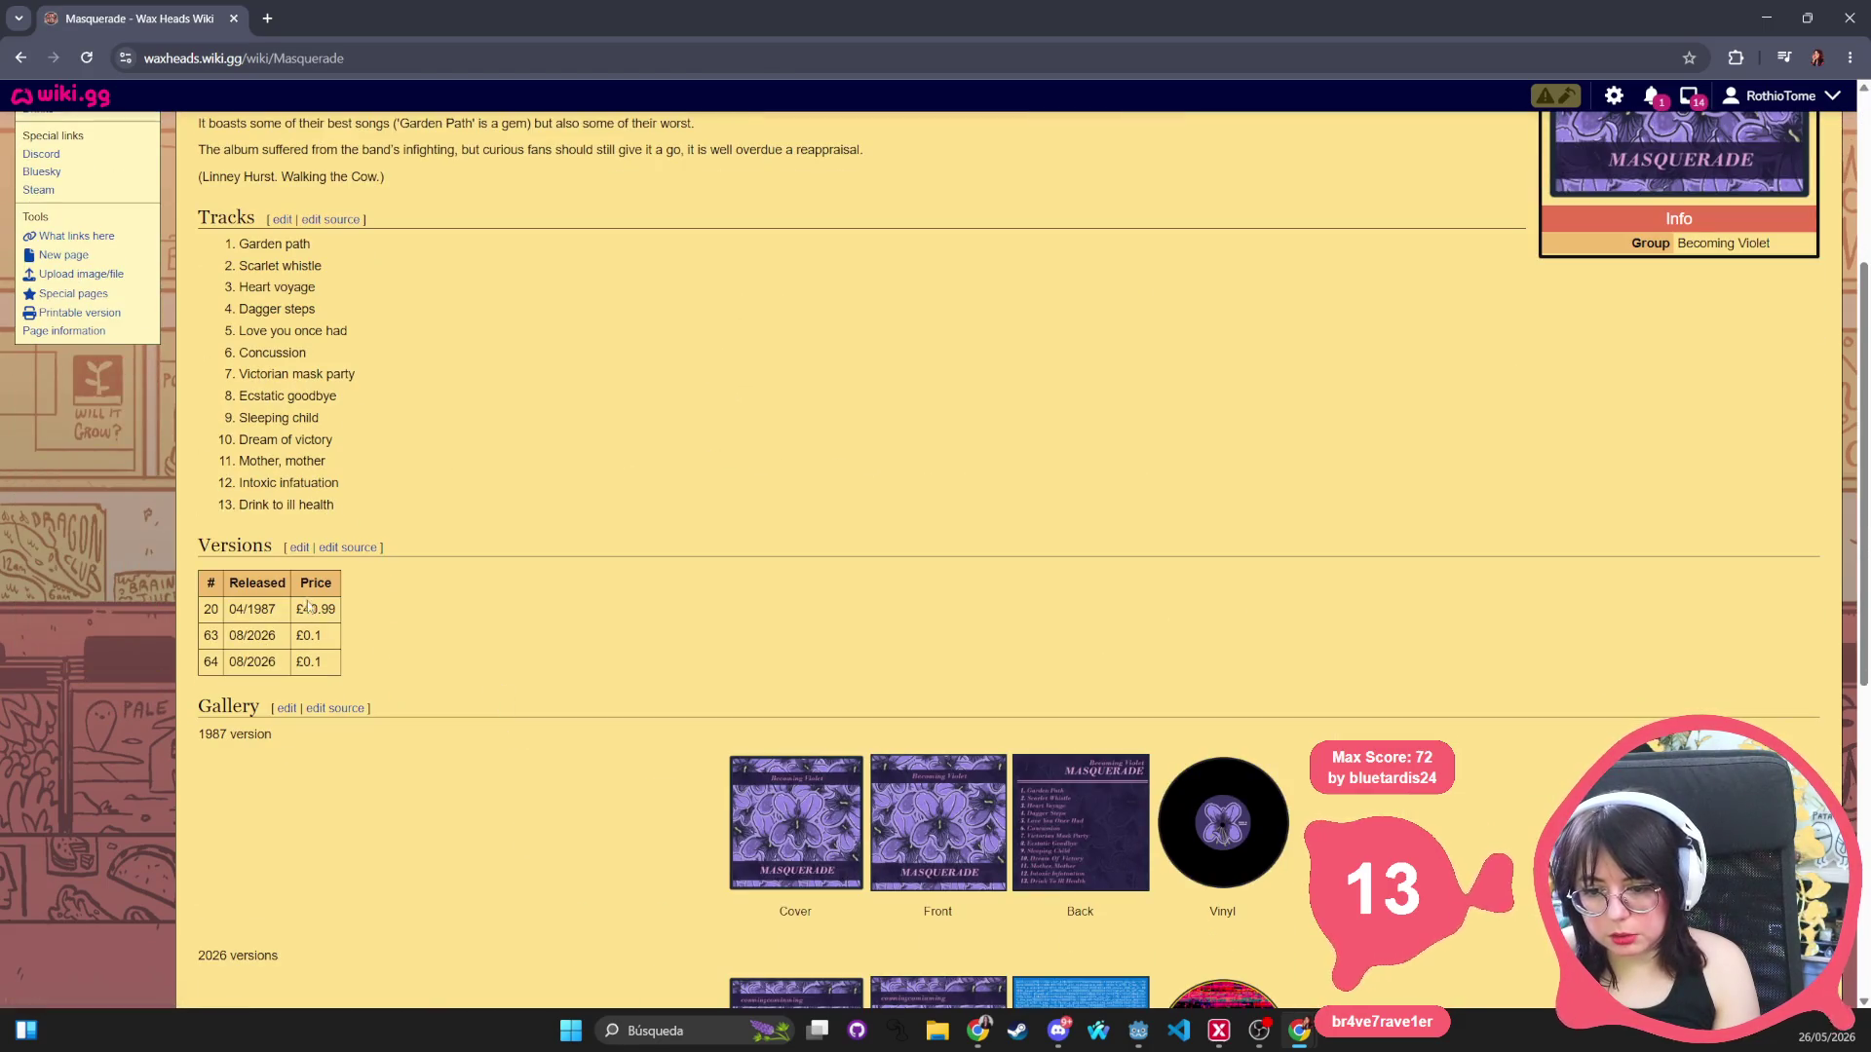
pyautogui.scroll(4, 1743, 655)
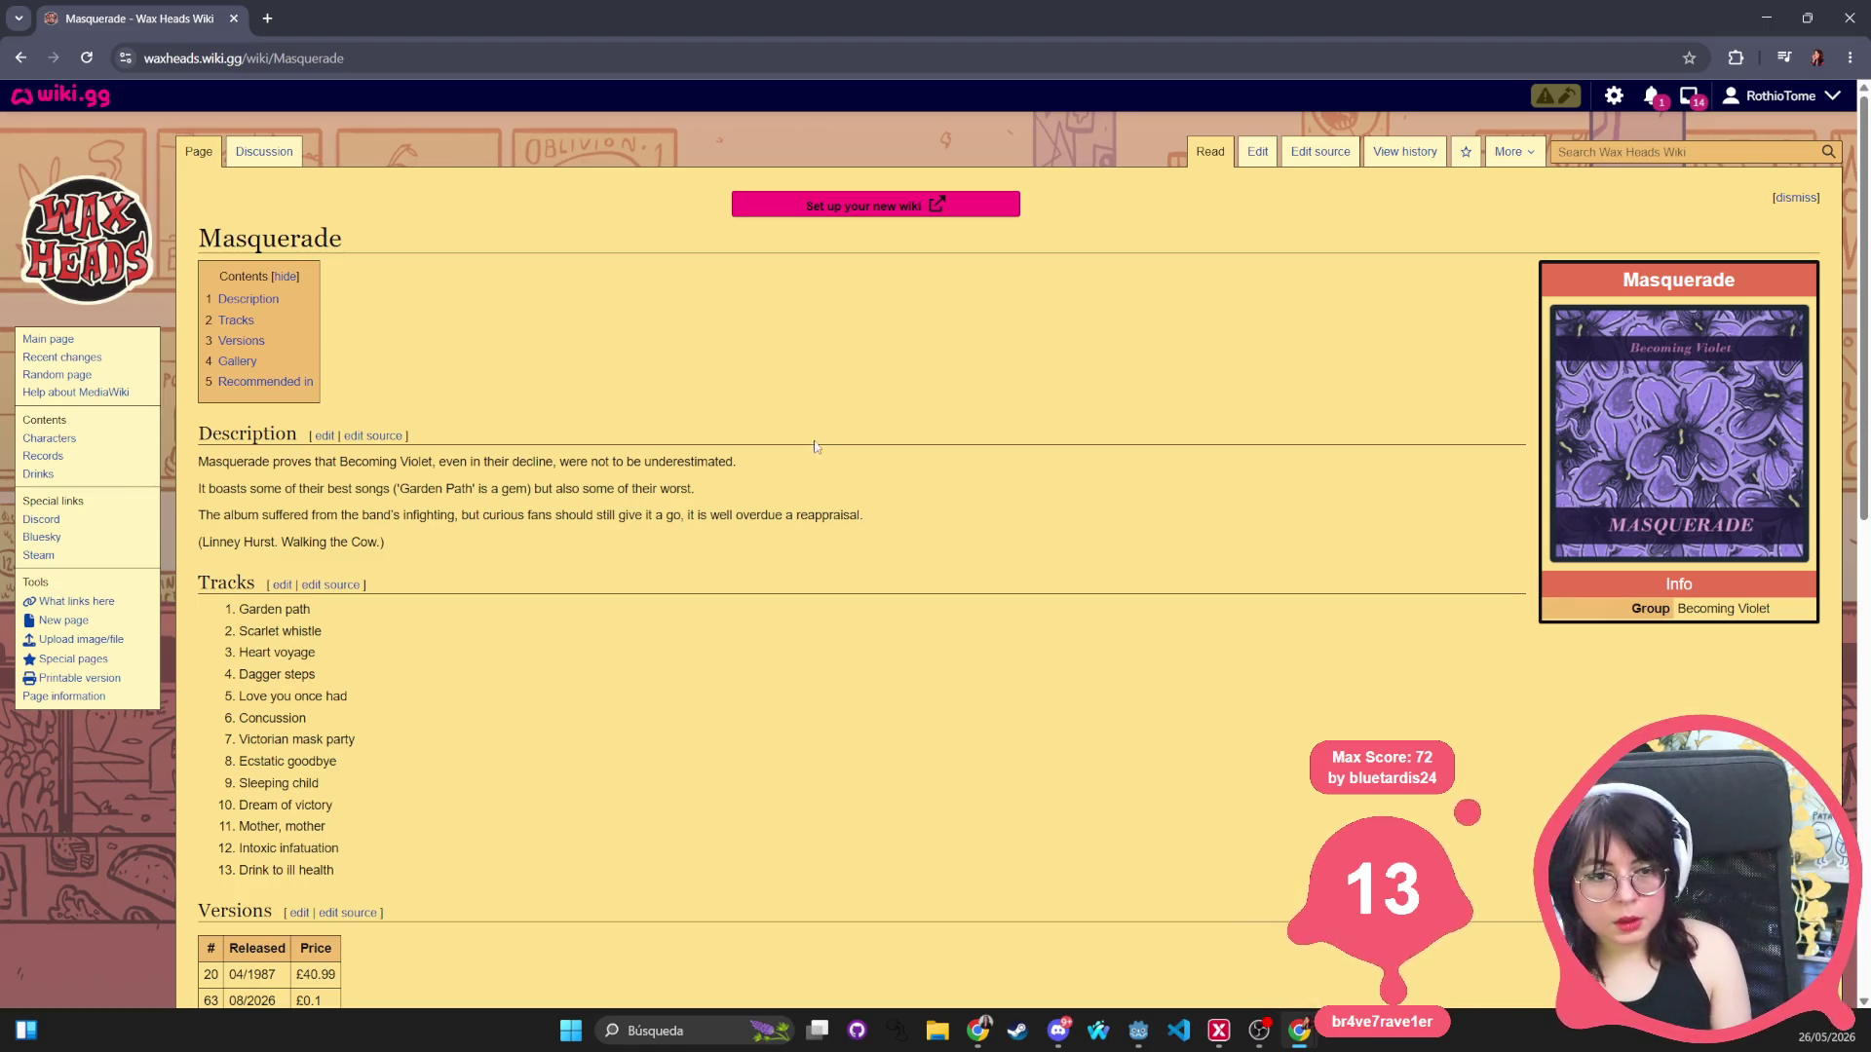
pyautogui.scroll(-5, 1477, 726)
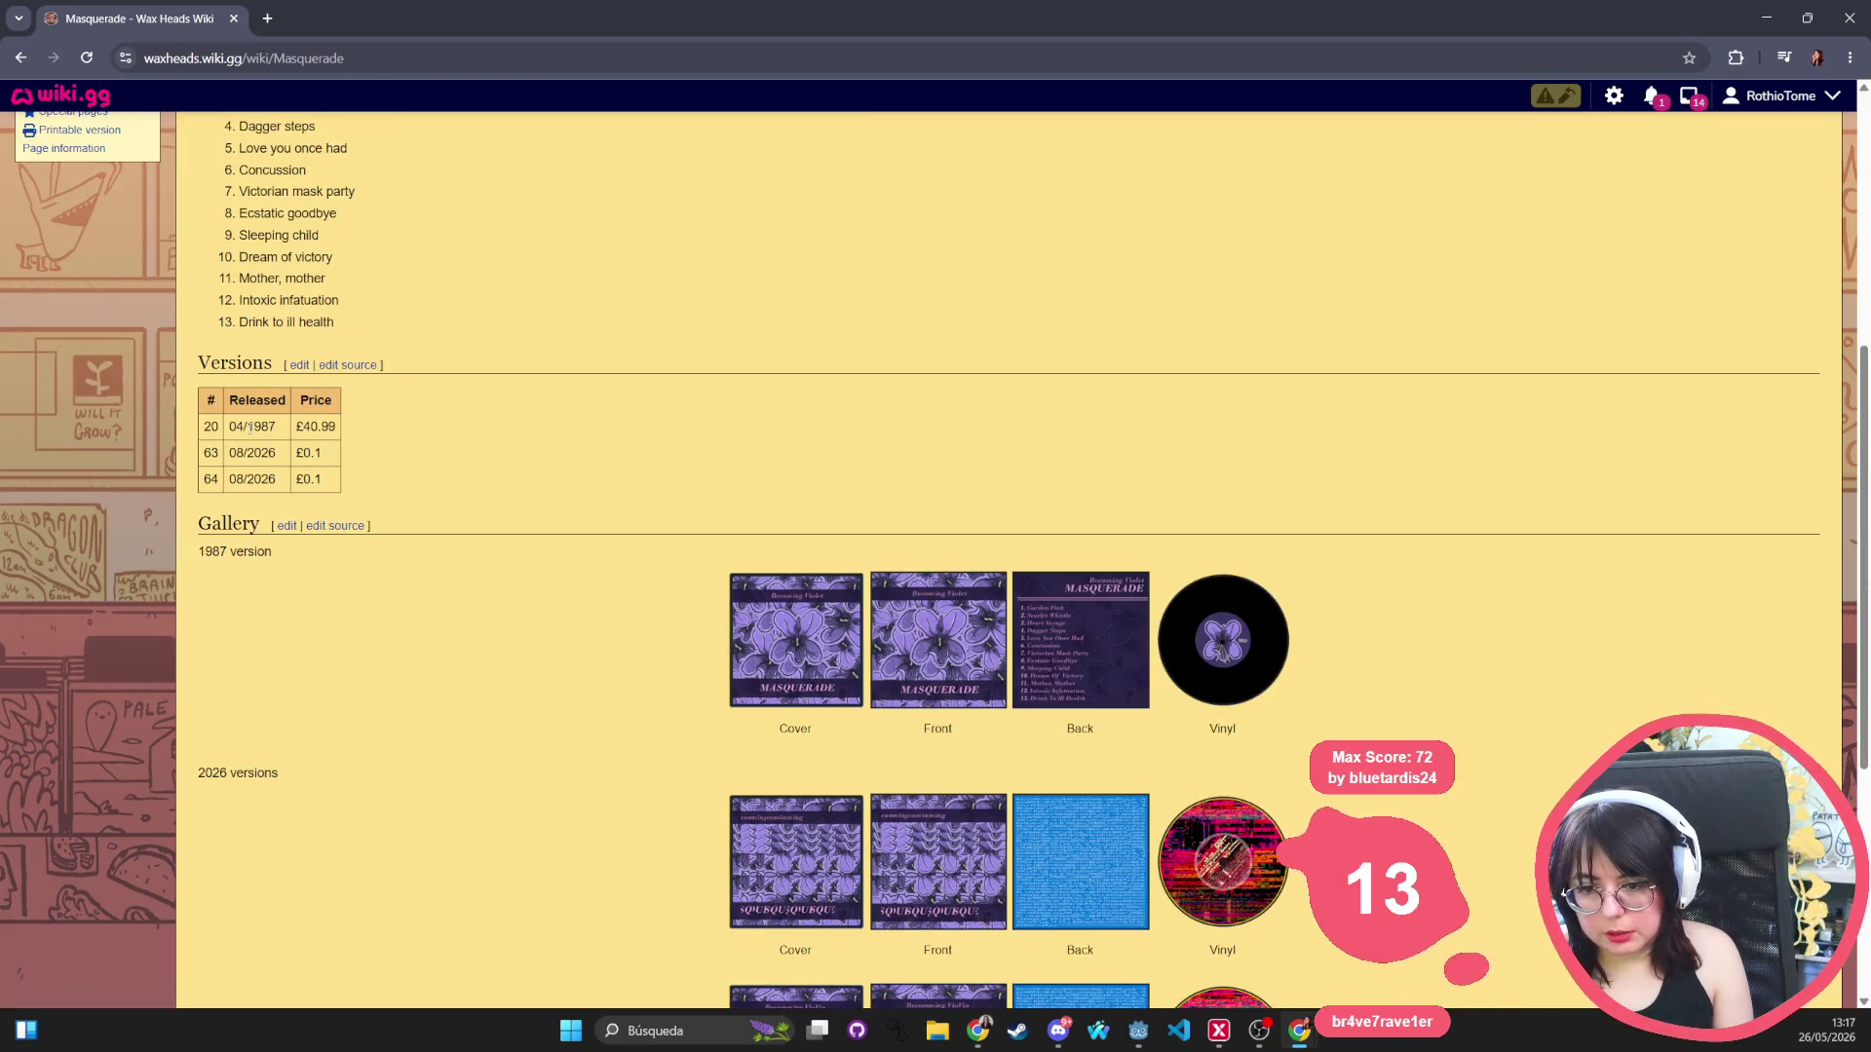
pyautogui.moveTo(212, 426)
pyautogui.mouseDown()
pyautogui.moveTo(336, 427)
pyautogui.moveTo(205, 397)
pyautogui.mouseUp()
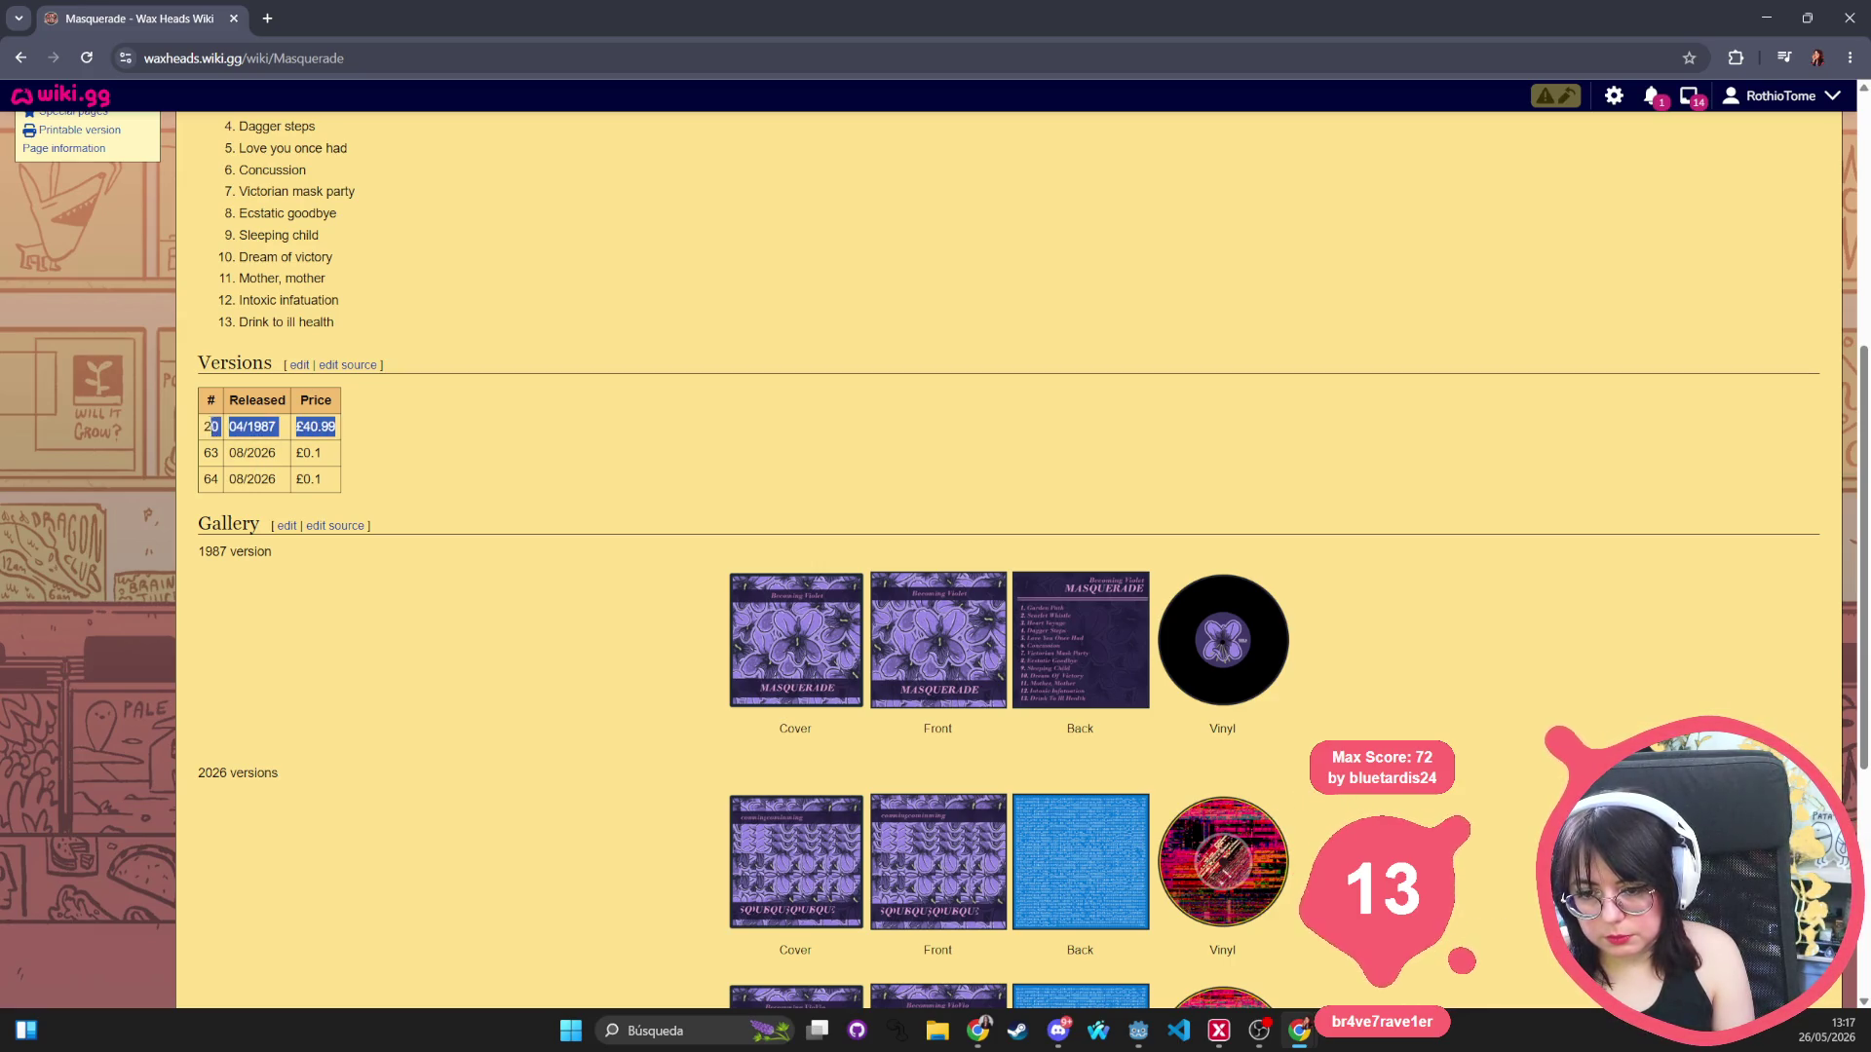
pyautogui.scroll(-3, 454, 478)
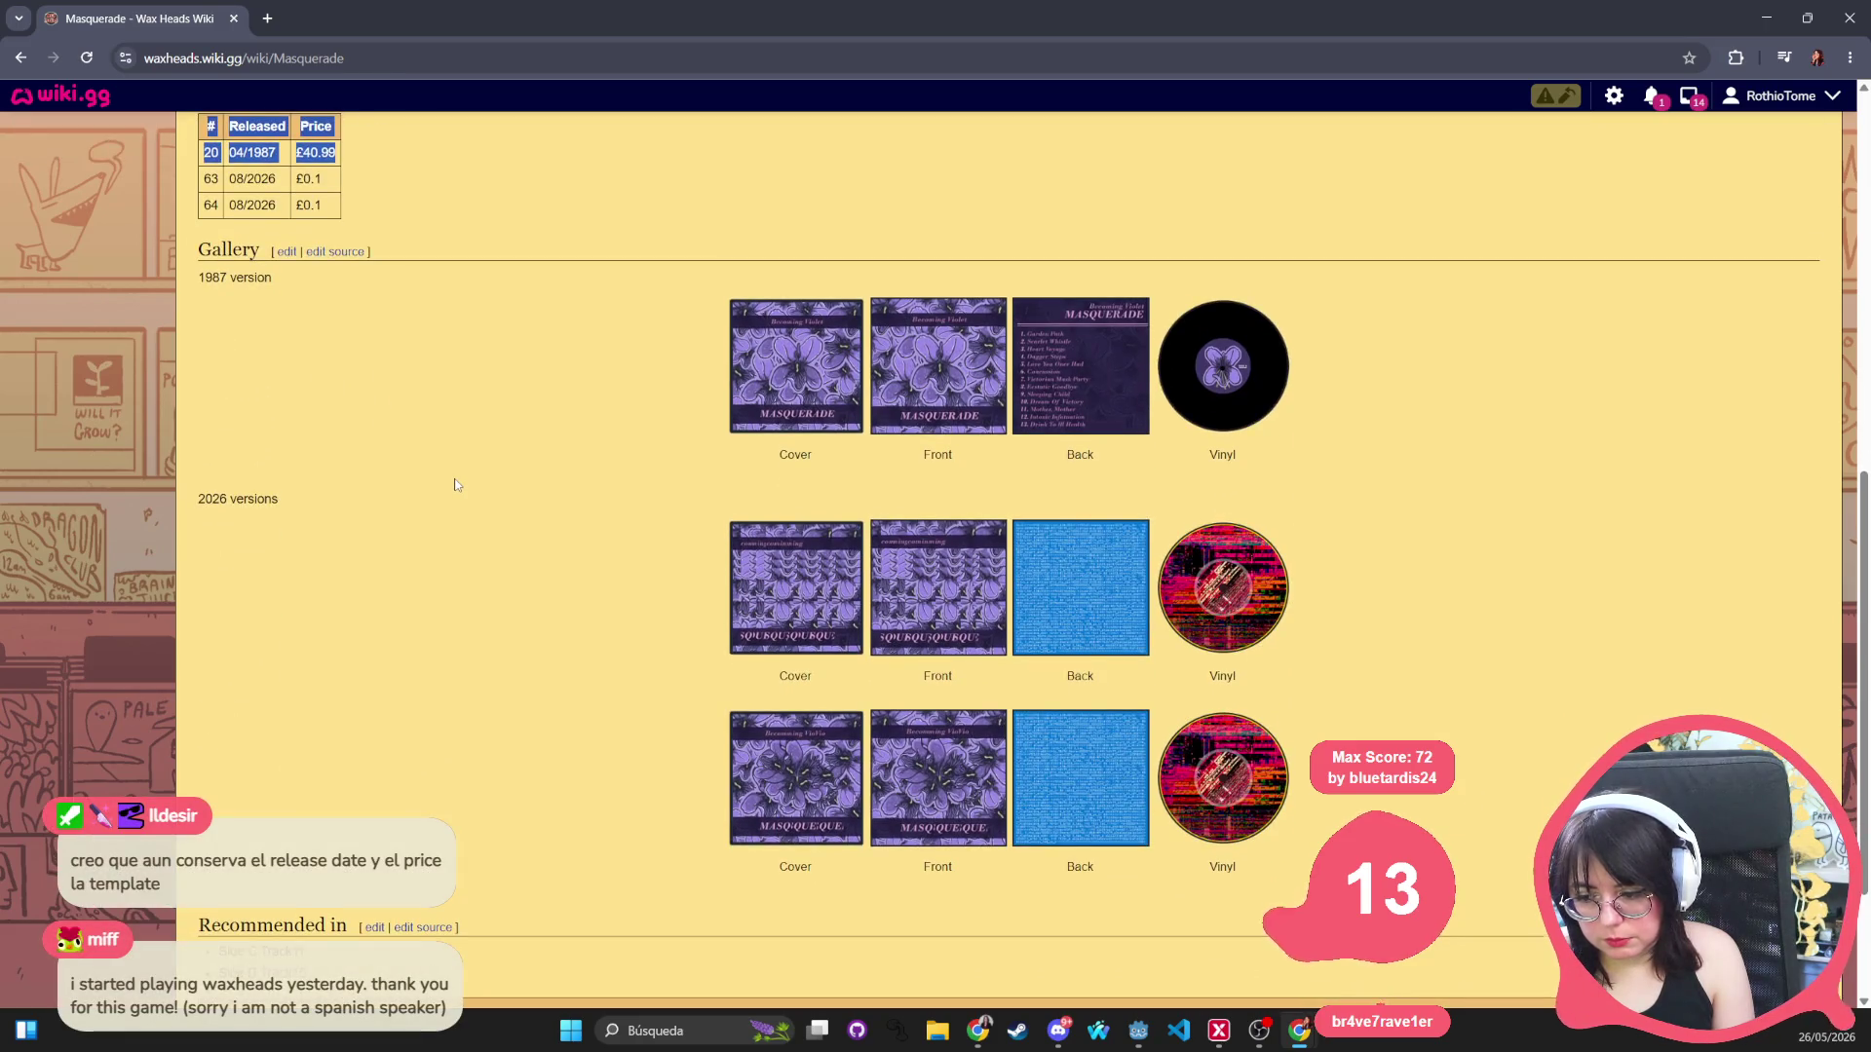
pyautogui.scroll(-2, 454, 478)
pyautogui.scroll(1, 455, 484)
pyautogui.scroll(5, 454, 484)
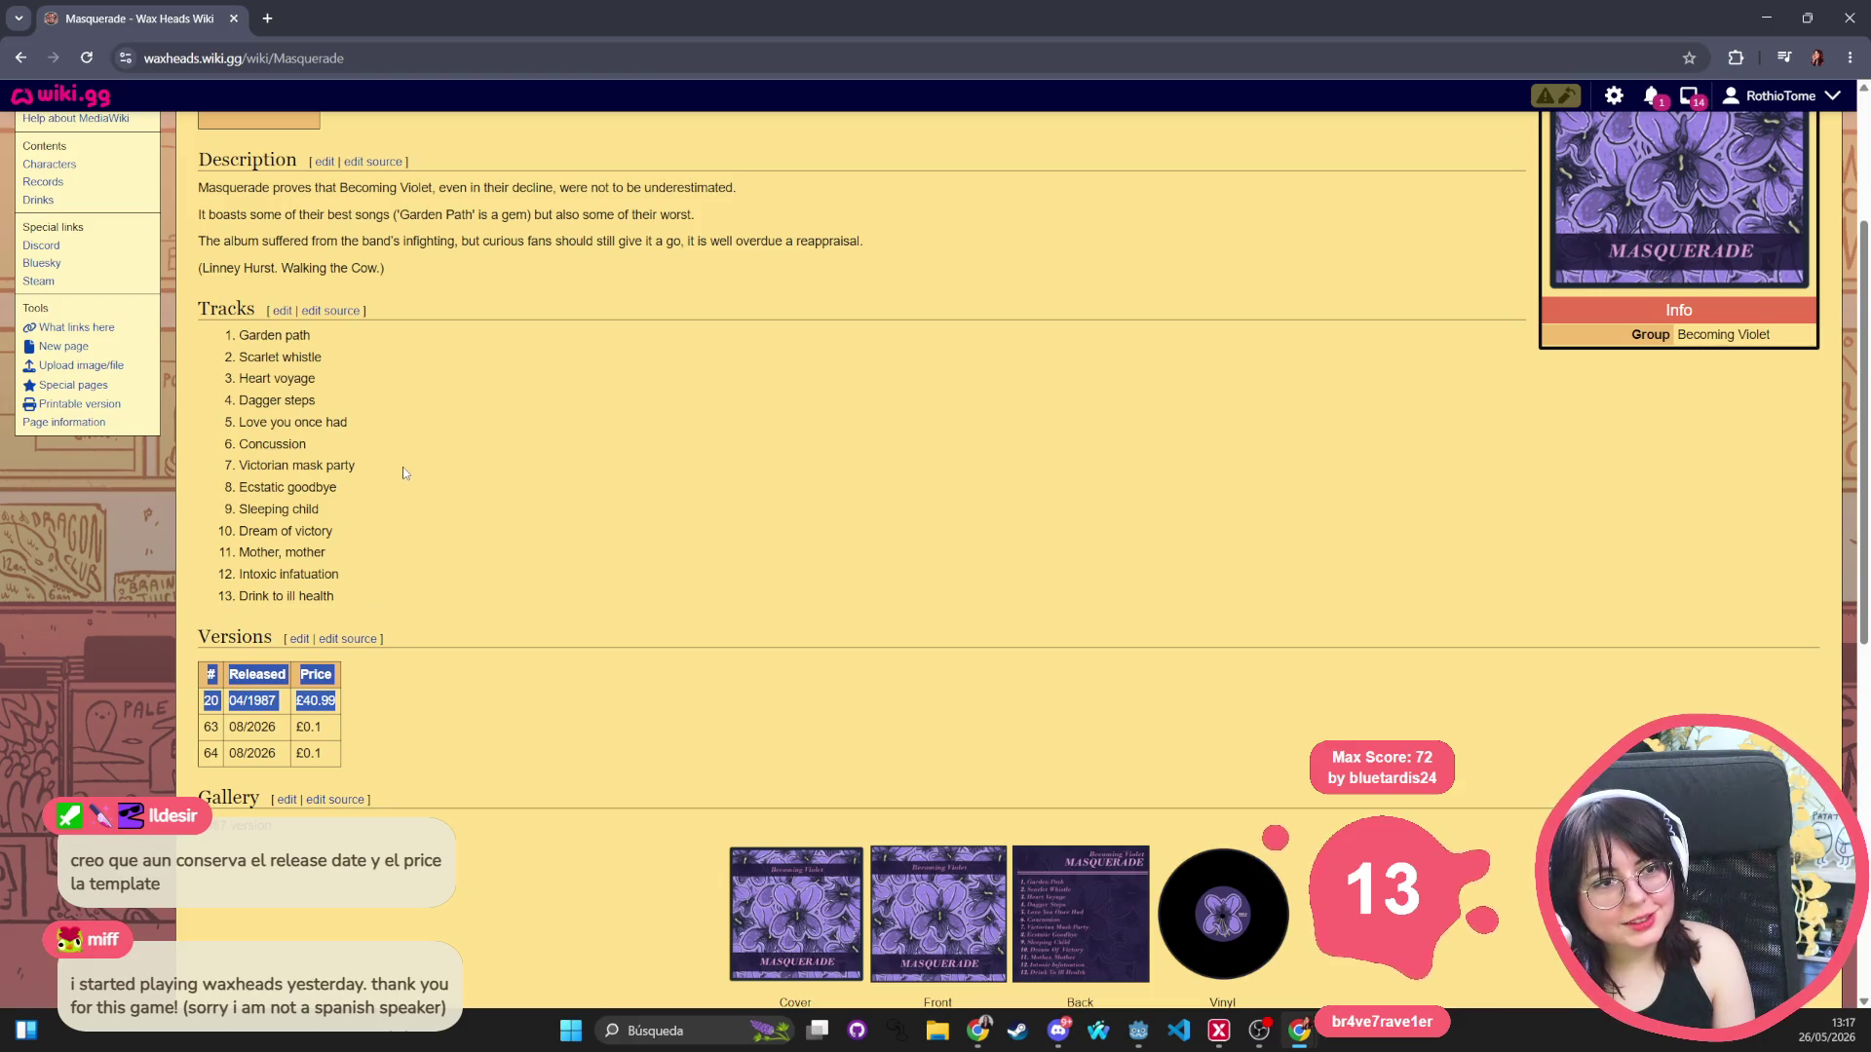
pyautogui.scroll(3, 655, 503)
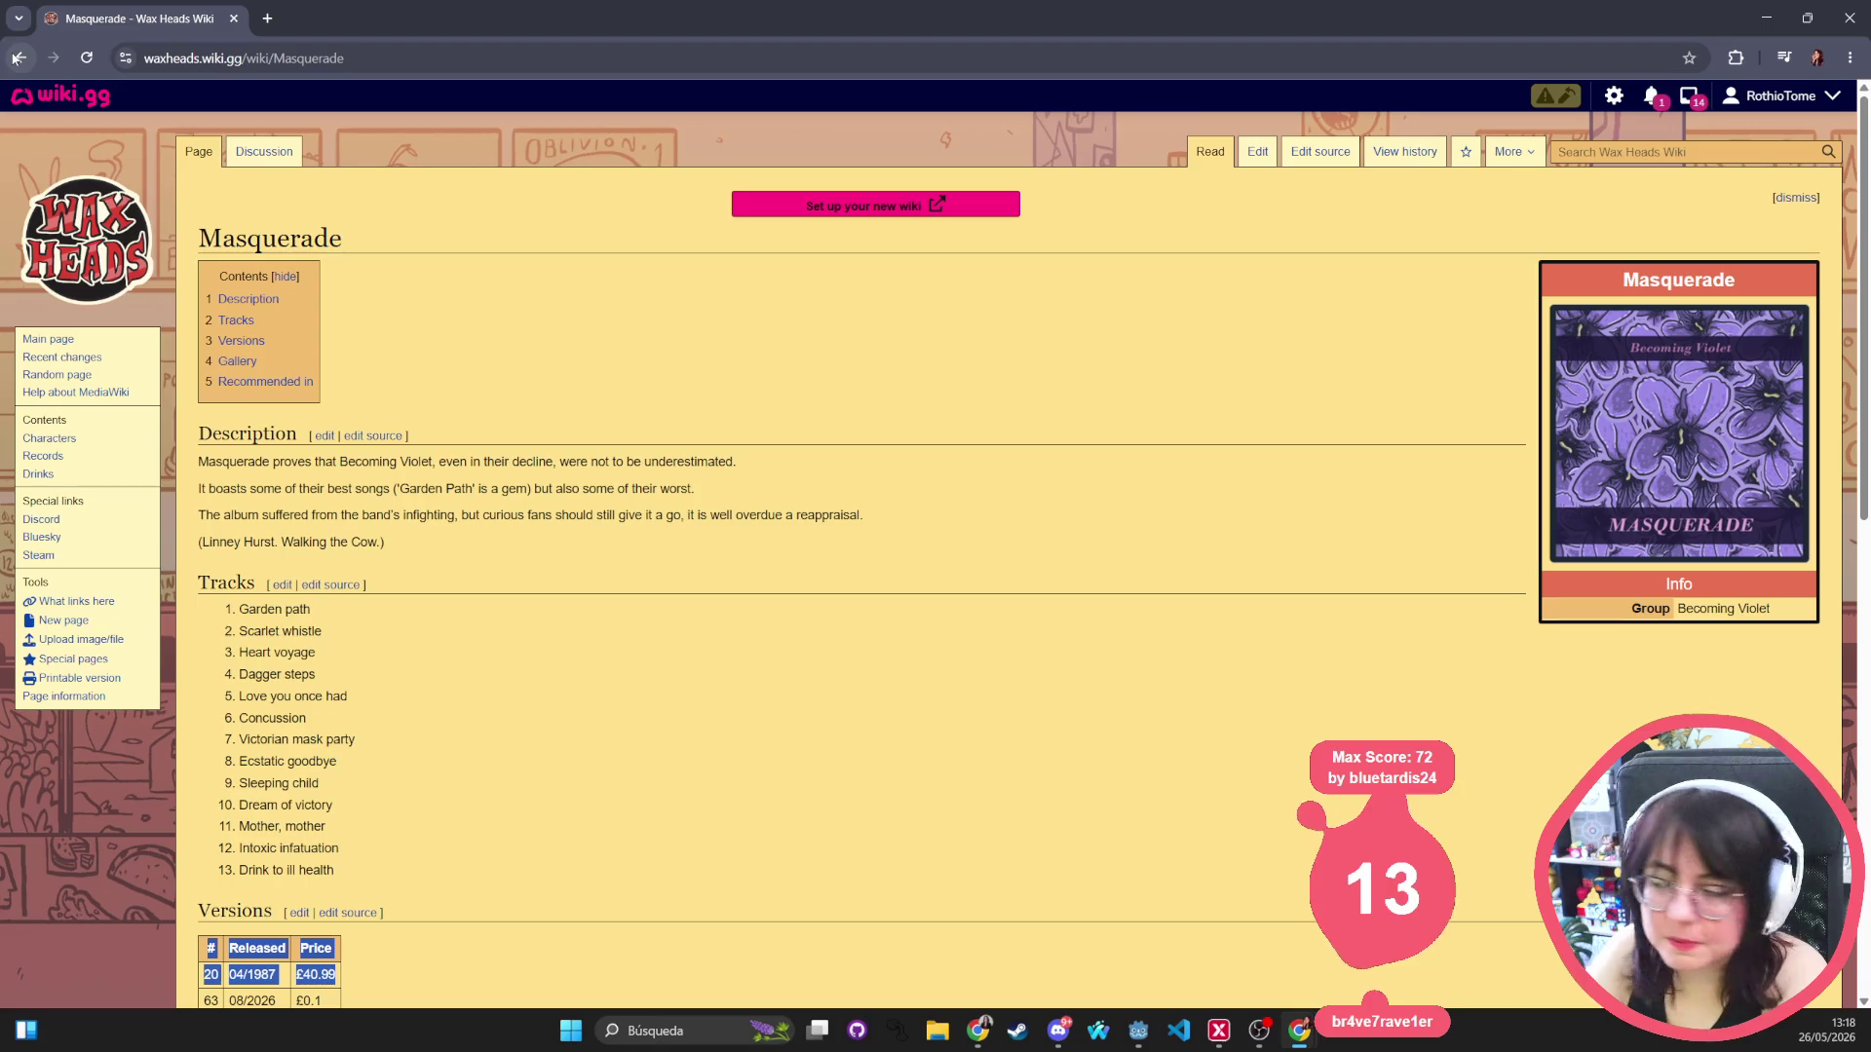
# Mark all notices as read in the notices dropdown, then reopen the notices list.
pyautogui.click(1650, 96)
pyautogui.click(1693, 98)
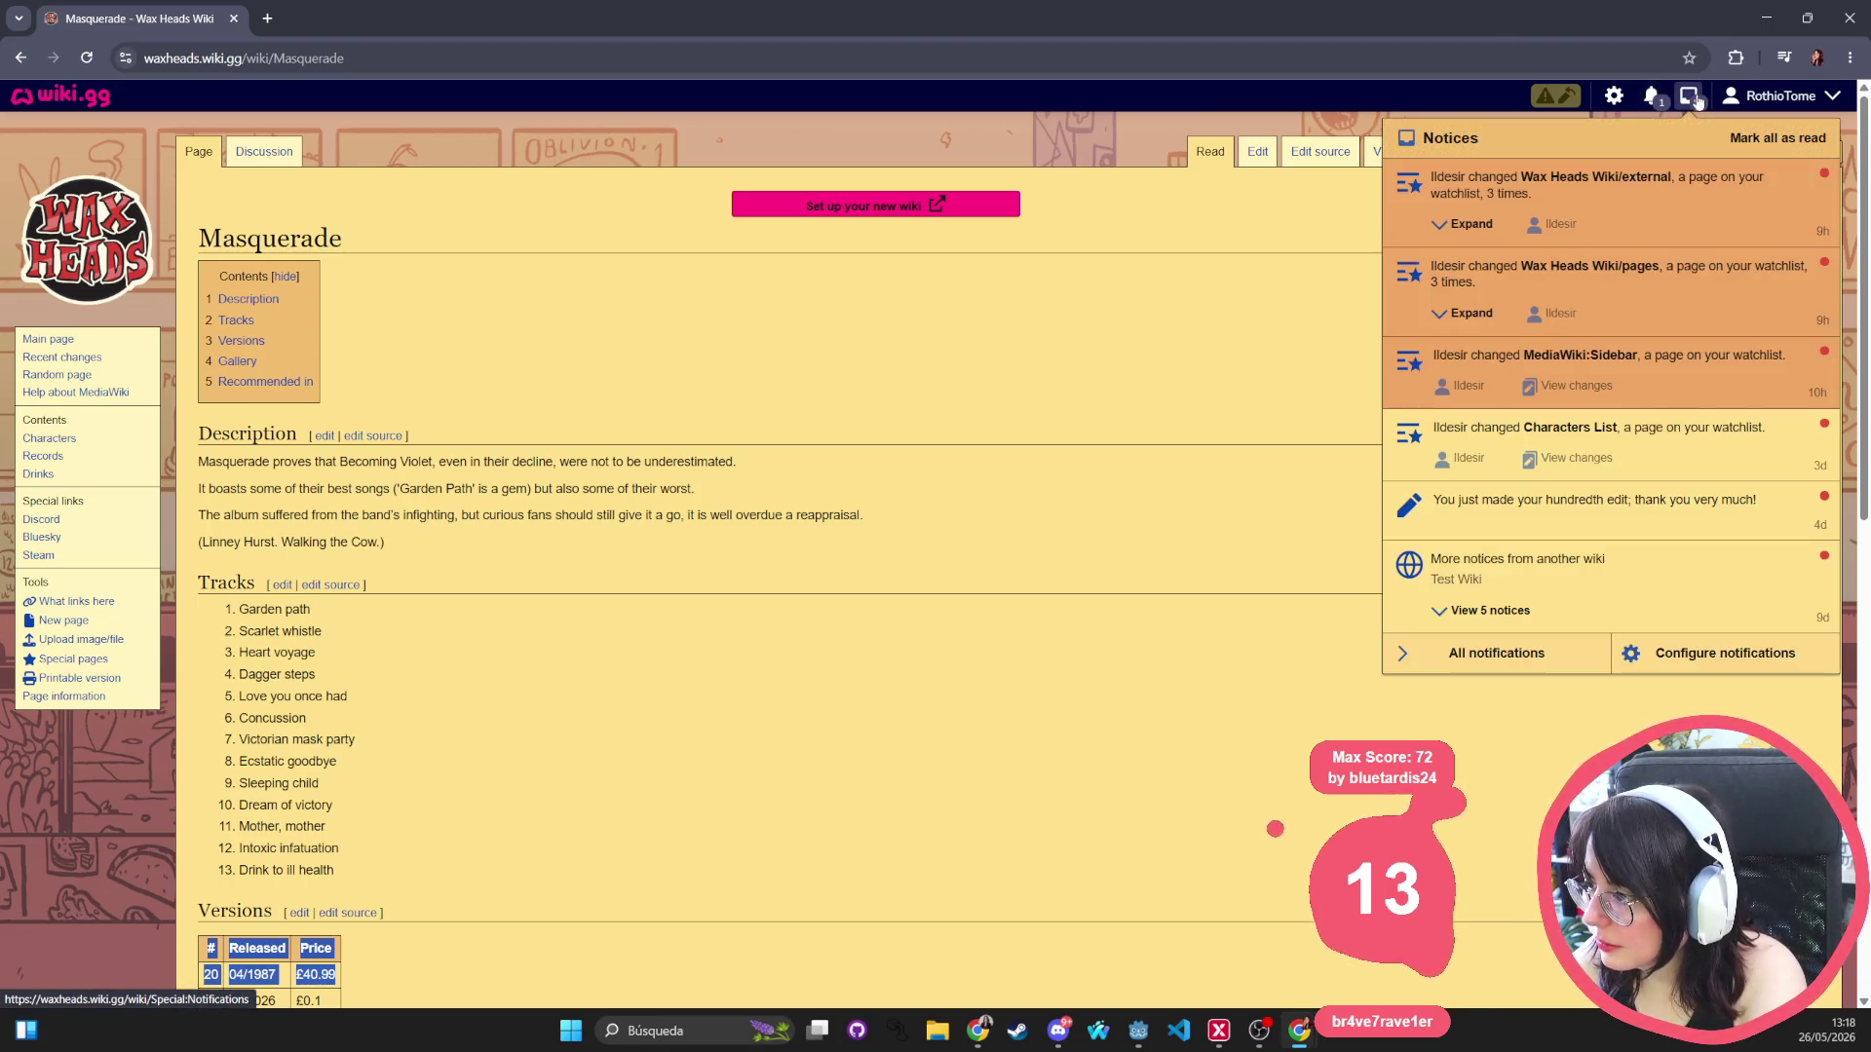
pyautogui.click(1757, 146)
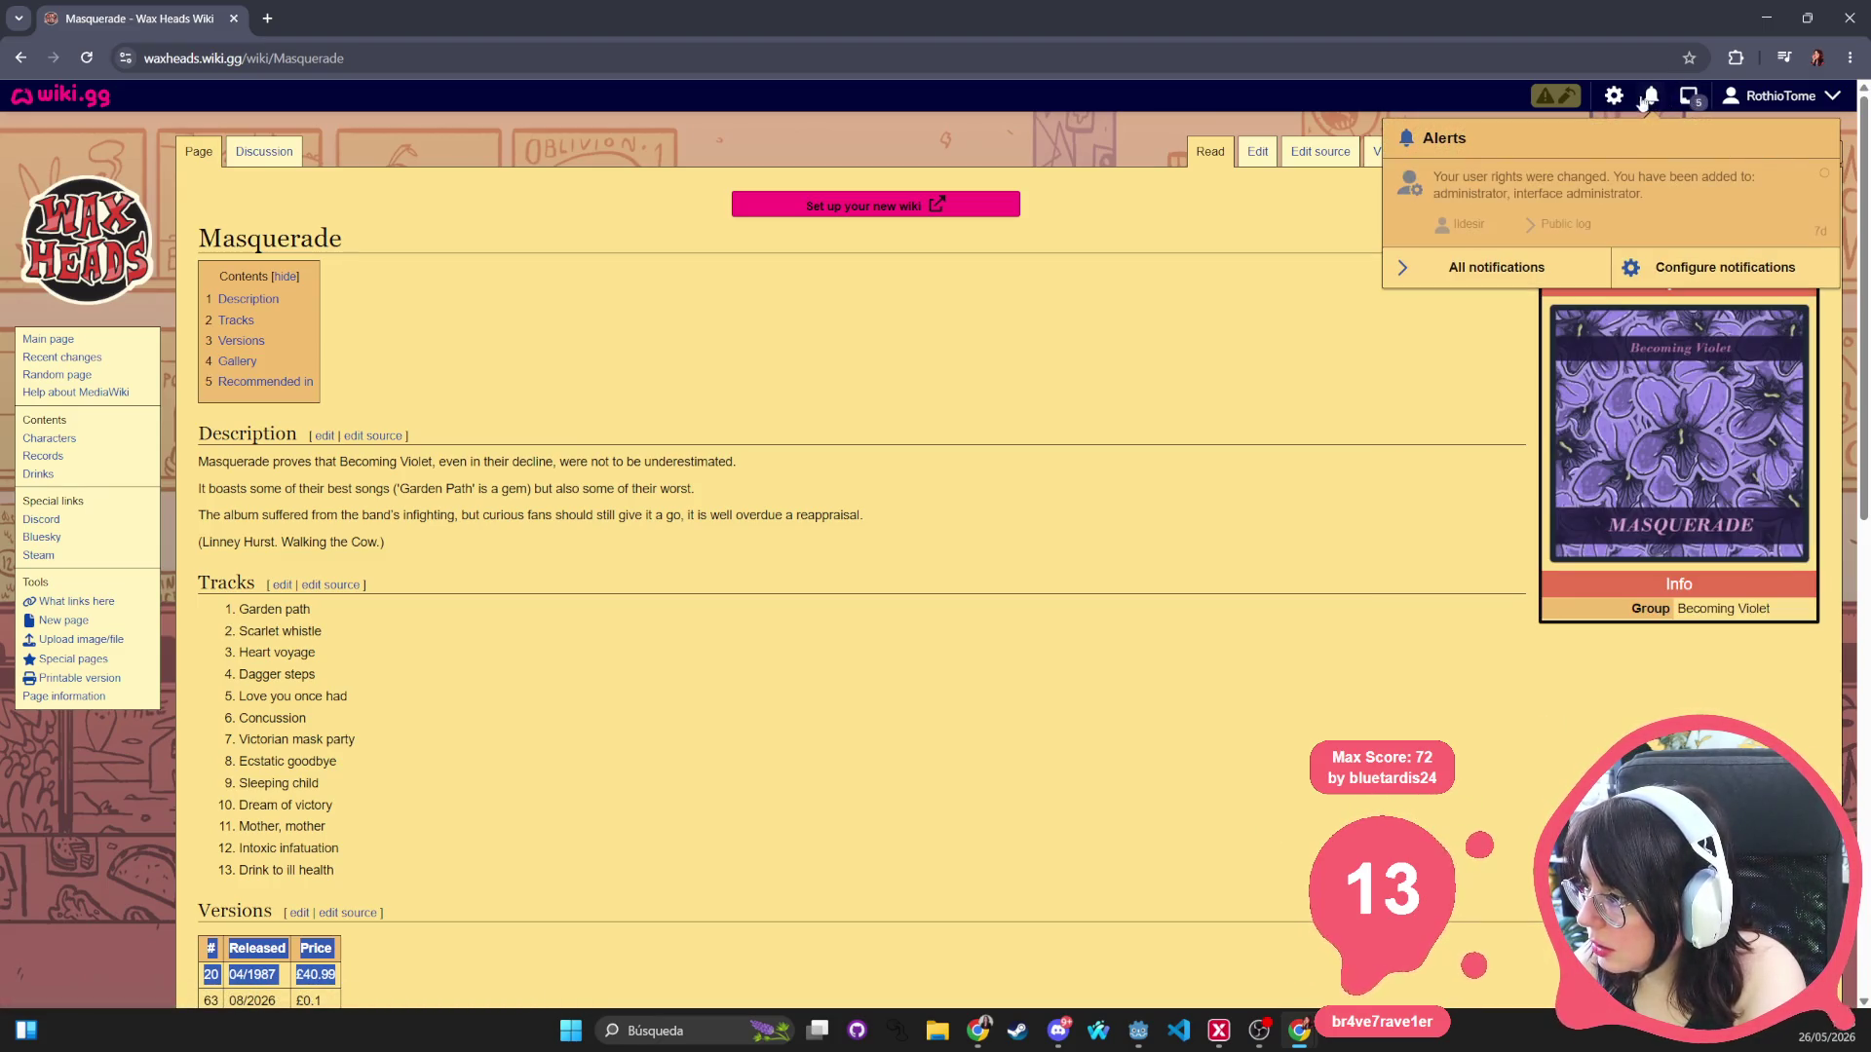
pyautogui.click(1705, 103)
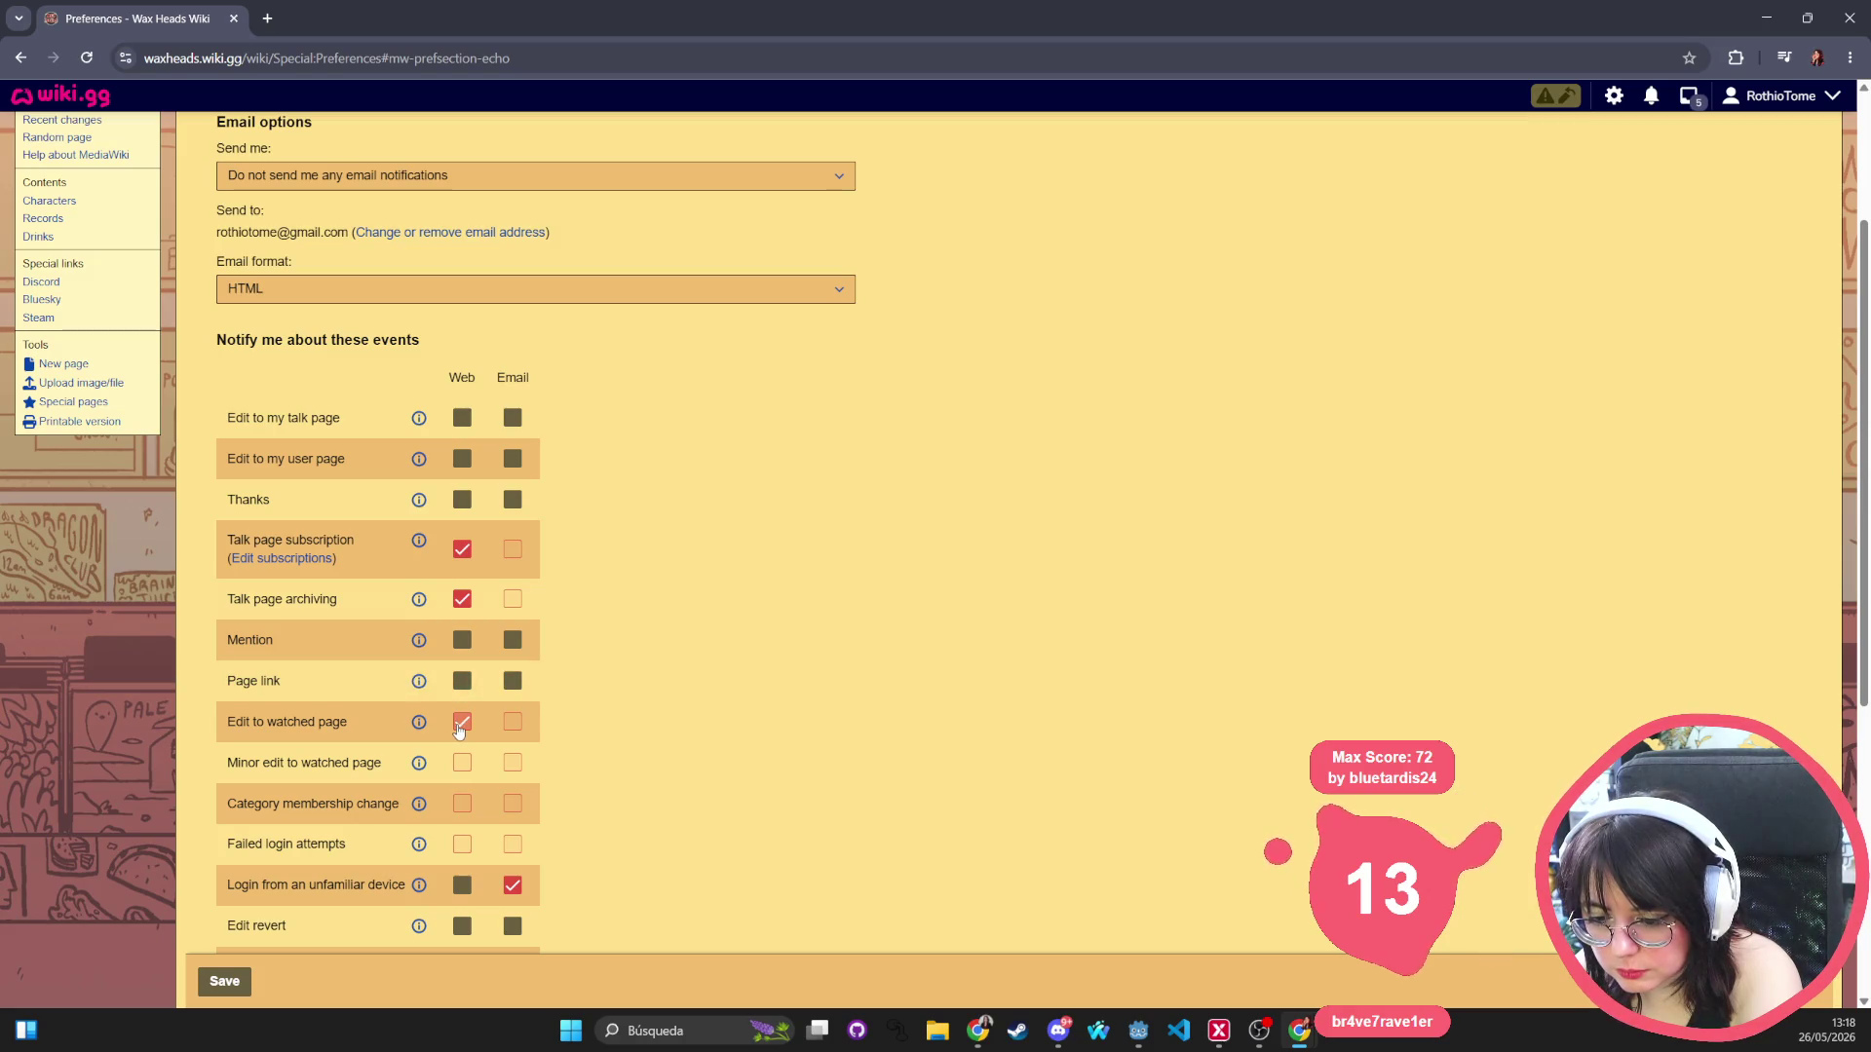
# Turn off notifications from other wikis, save the preferences, and go to the Wax Heads Wiki main page.
pyautogui.scroll(-2, 639, 713)
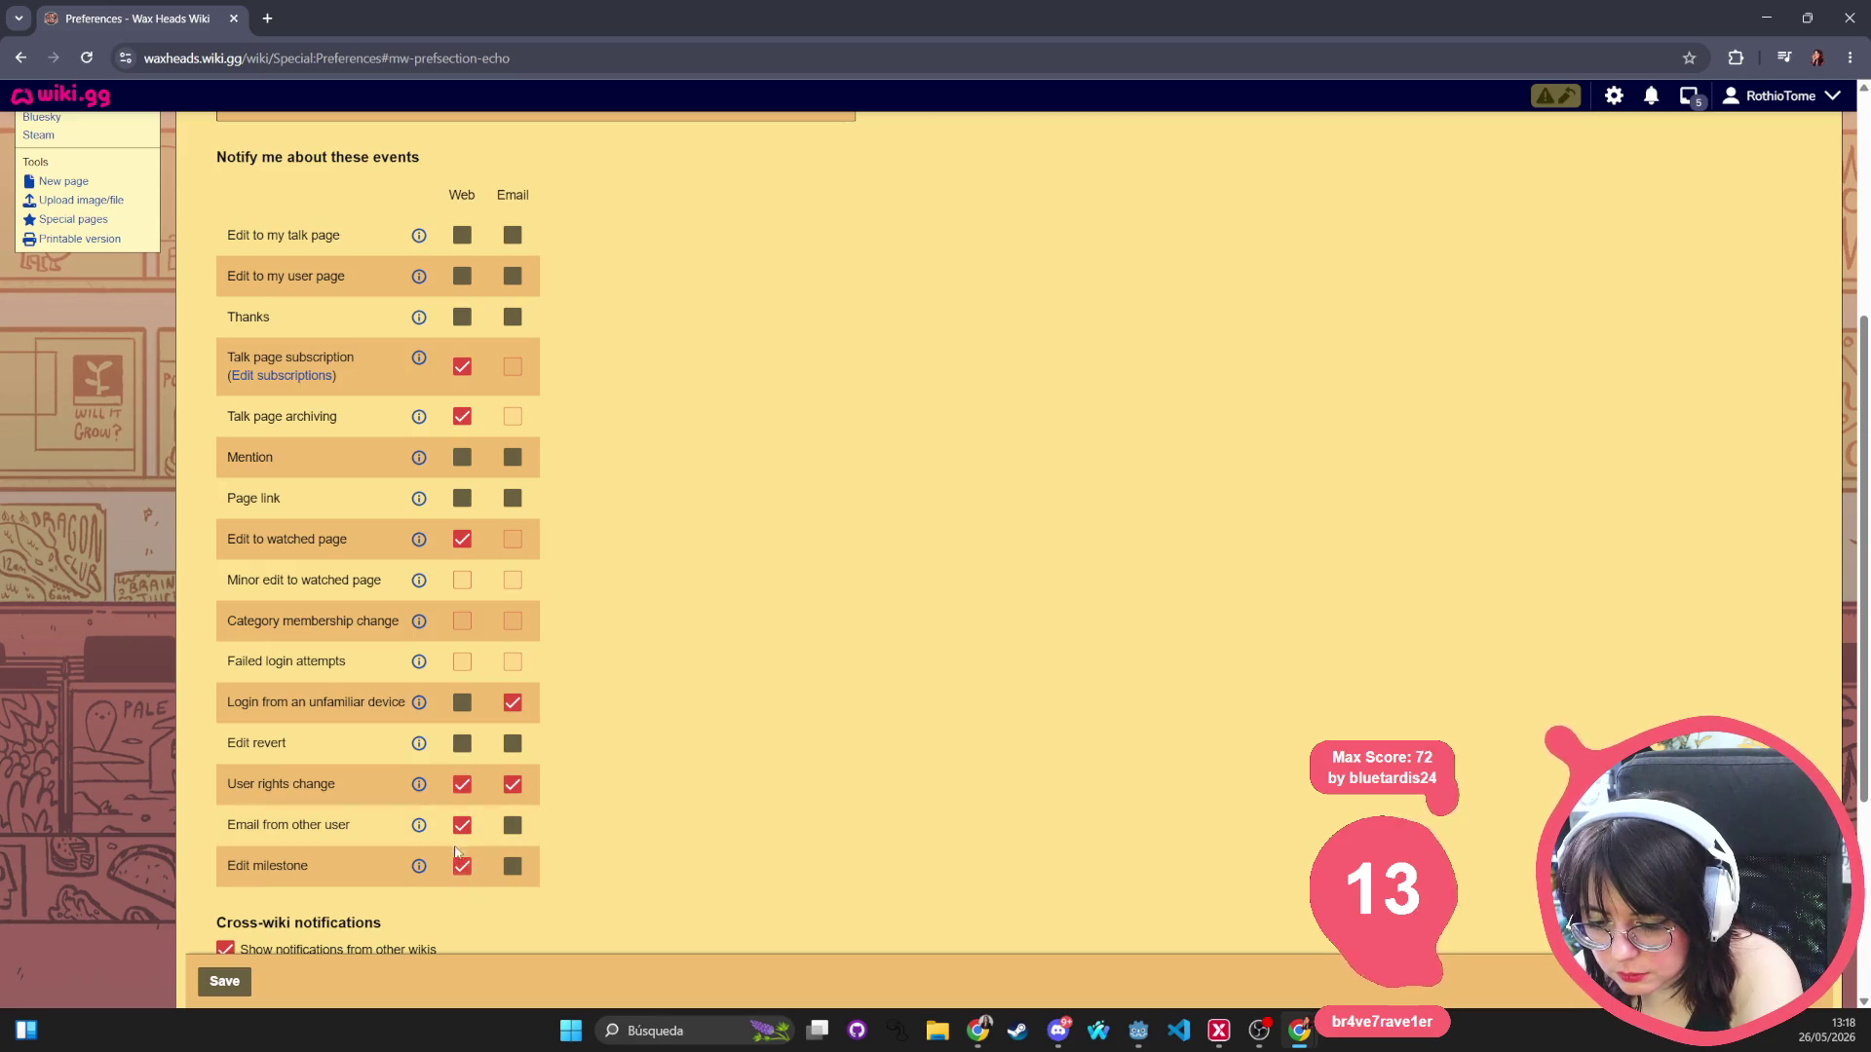
pyautogui.scroll(-3, 464, 829)
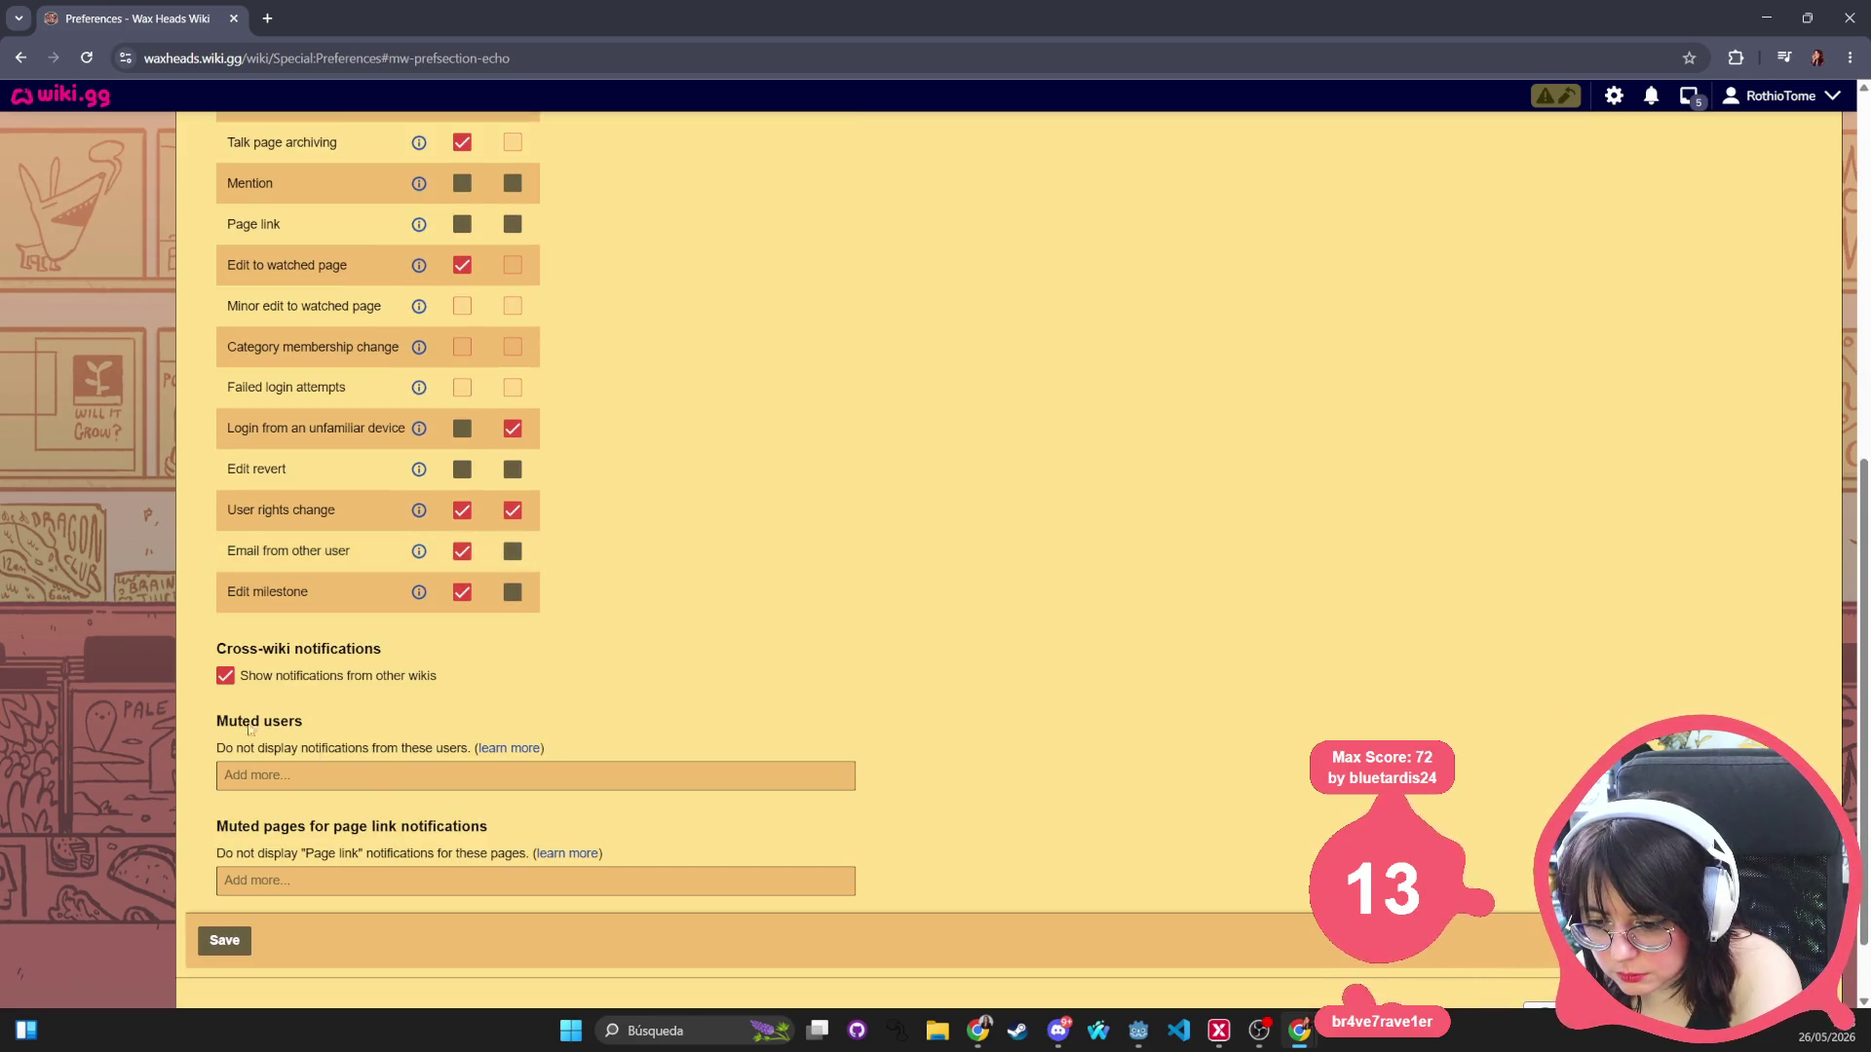
pyautogui.click(224, 676)
pyautogui.click(236, 939)
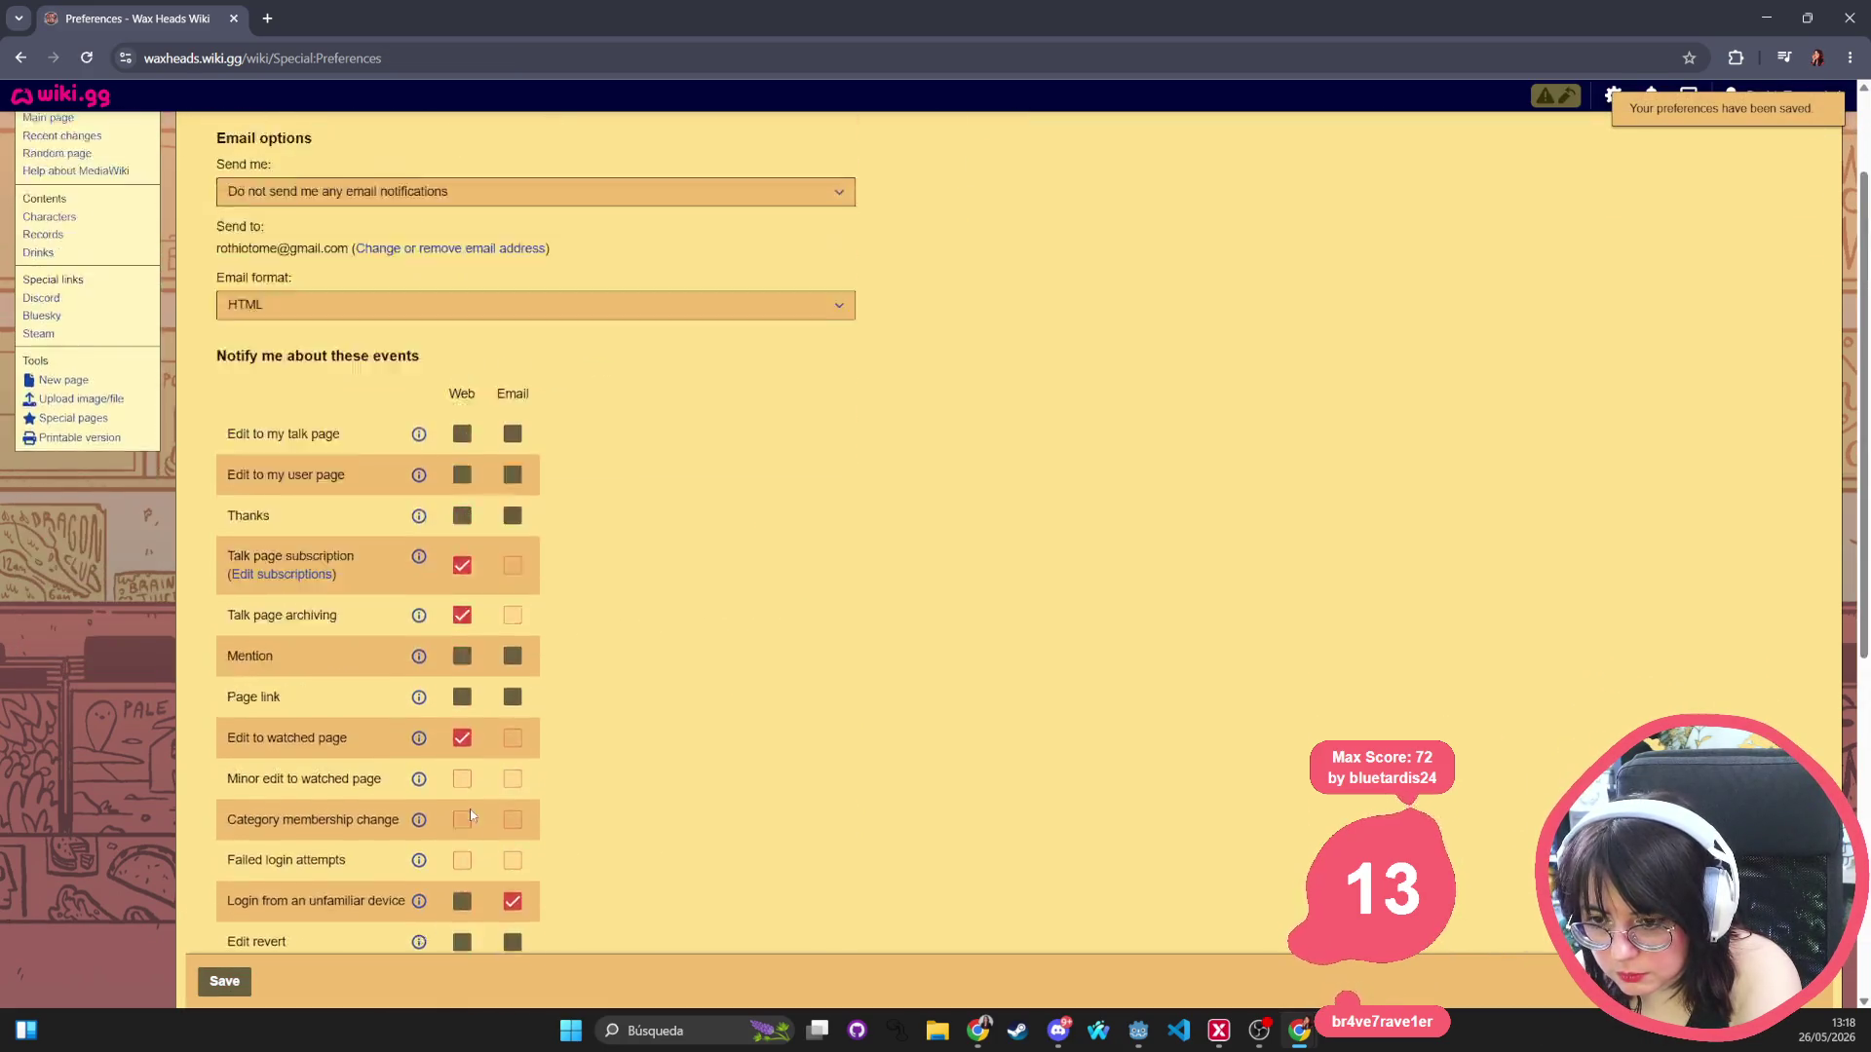
pyautogui.click(87, 255)
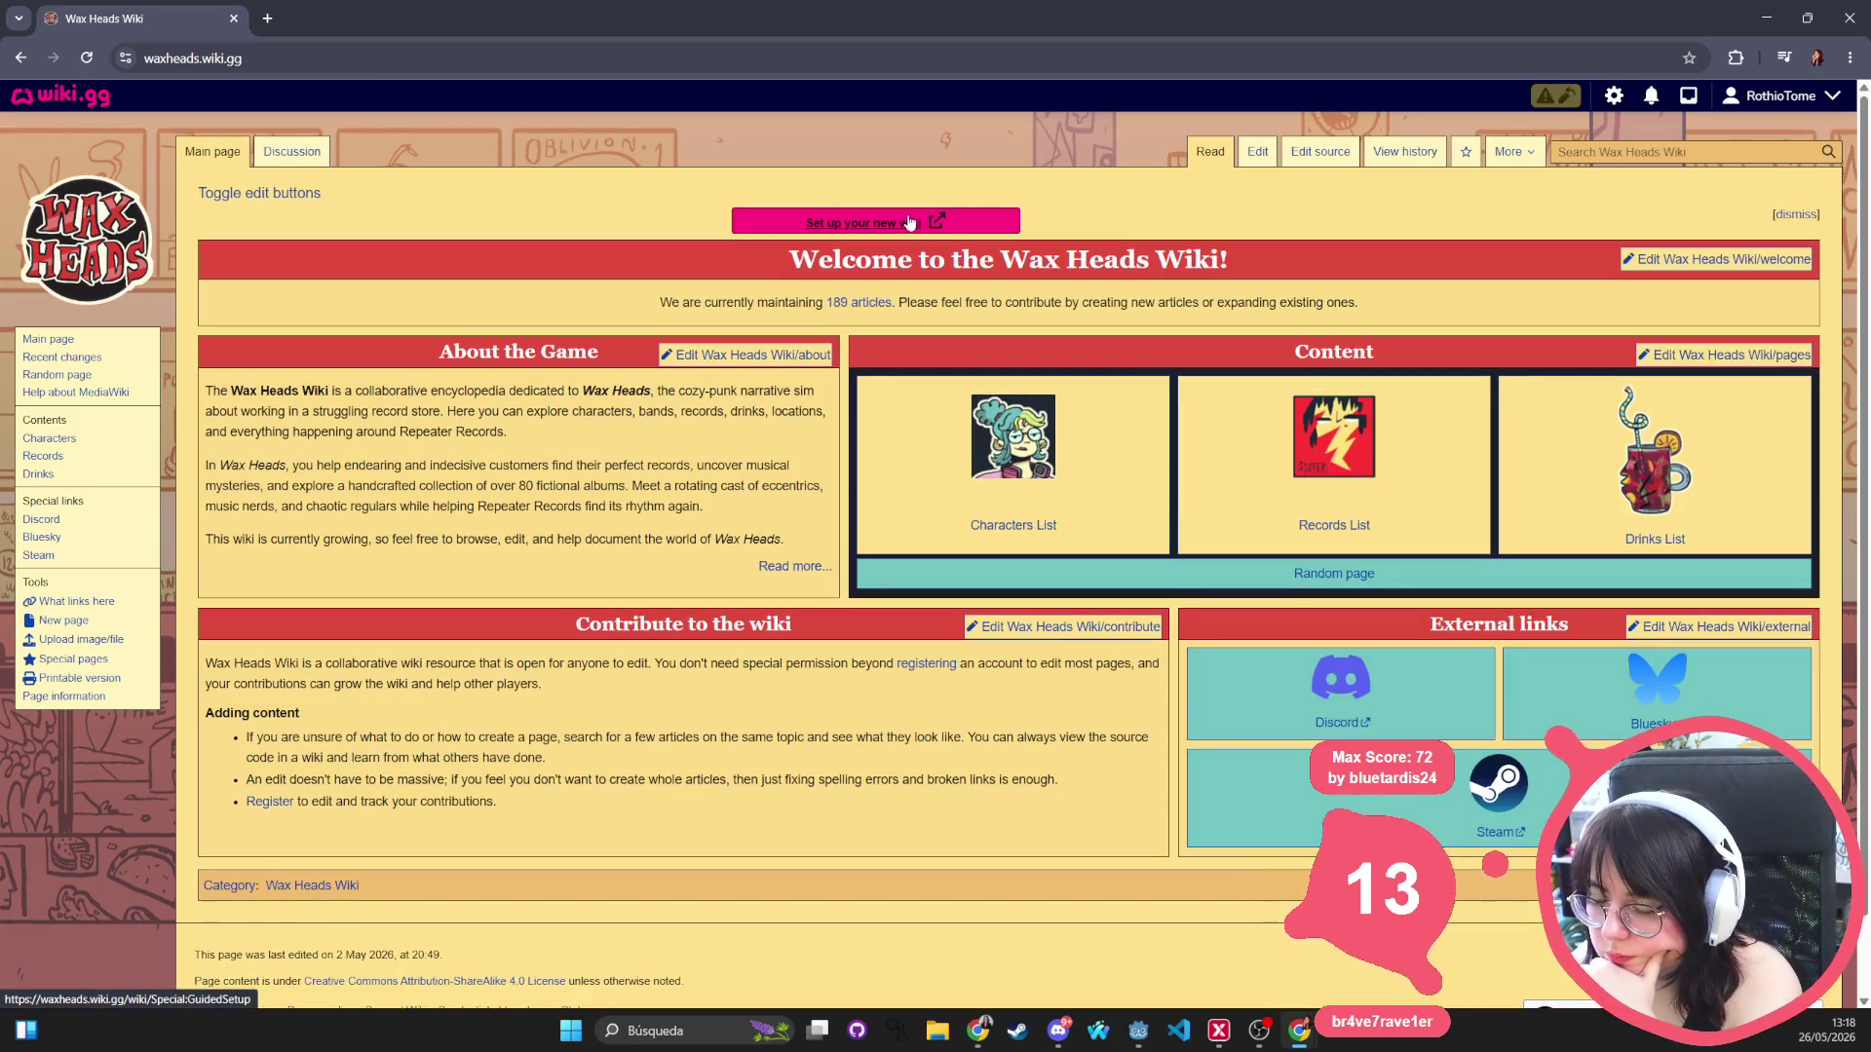
# Open the guided setup checklist and start protecting the uploaded Site-favicon.ico file.
pyautogui.click(954, 224)
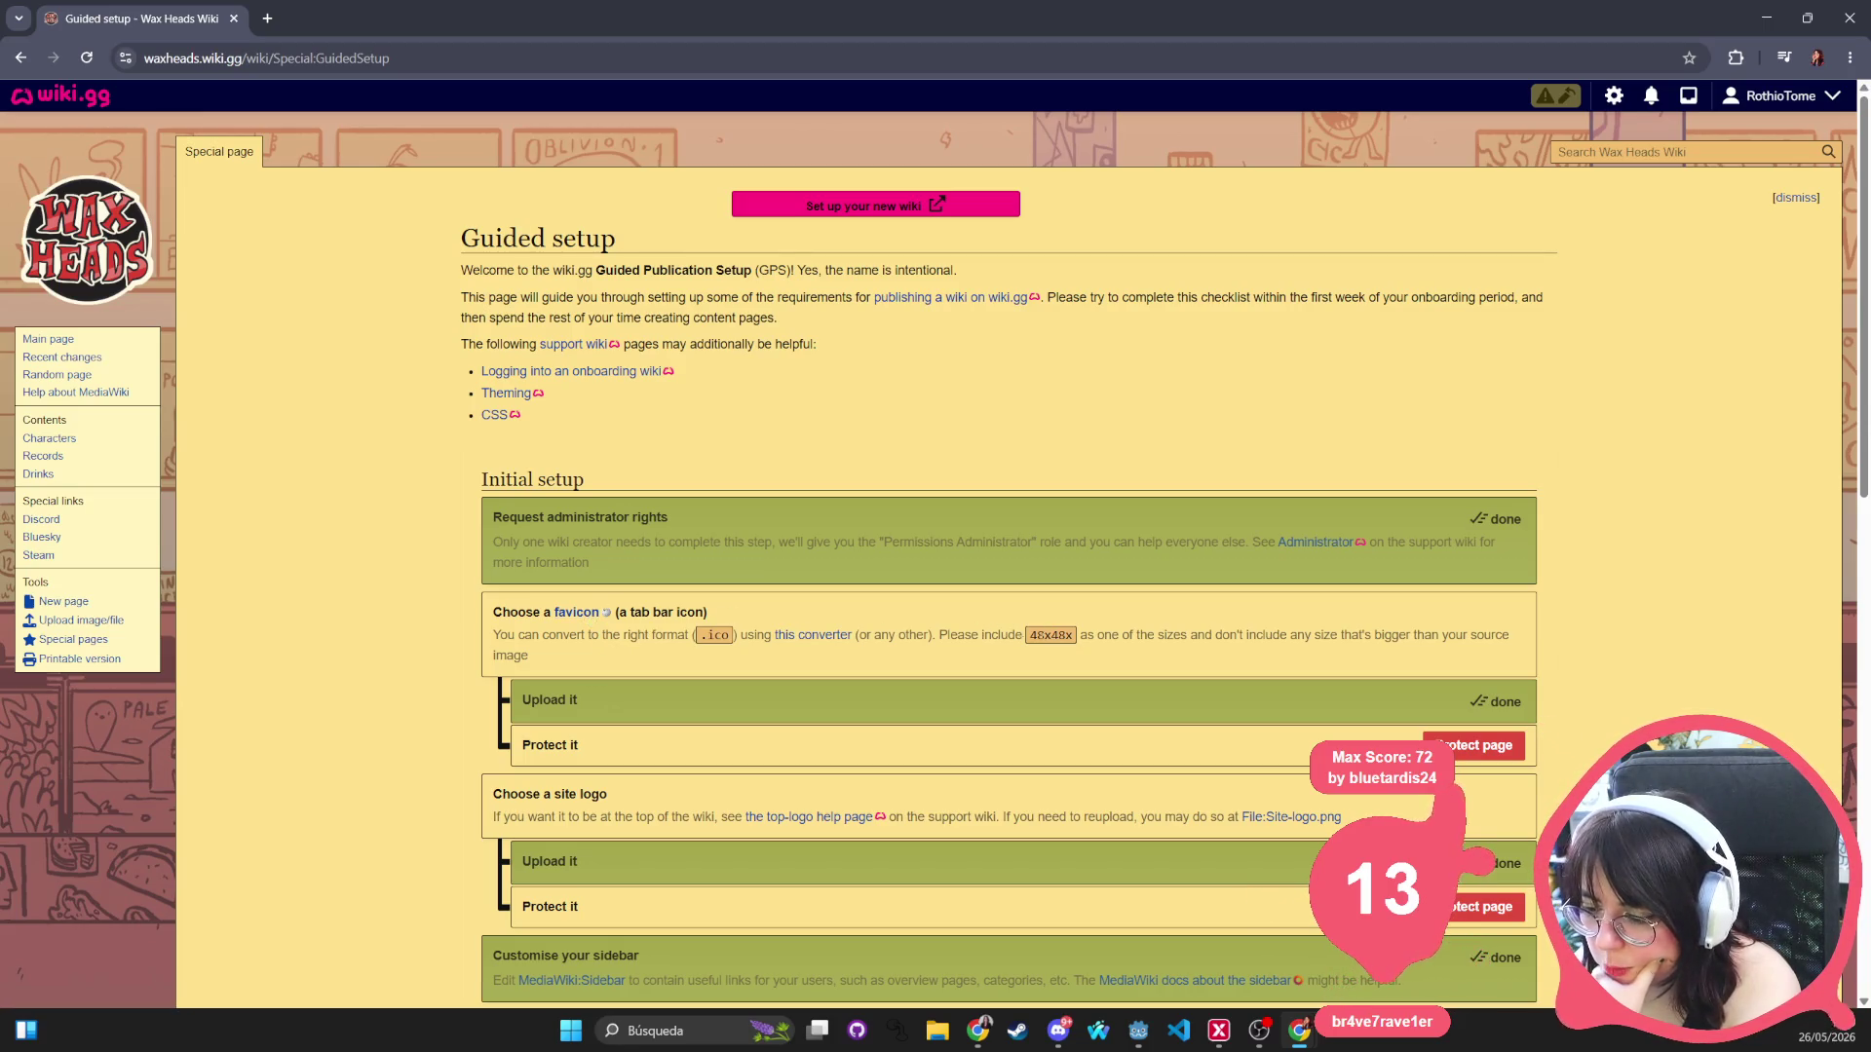
pyautogui.scroll(-2, 1220, 666)
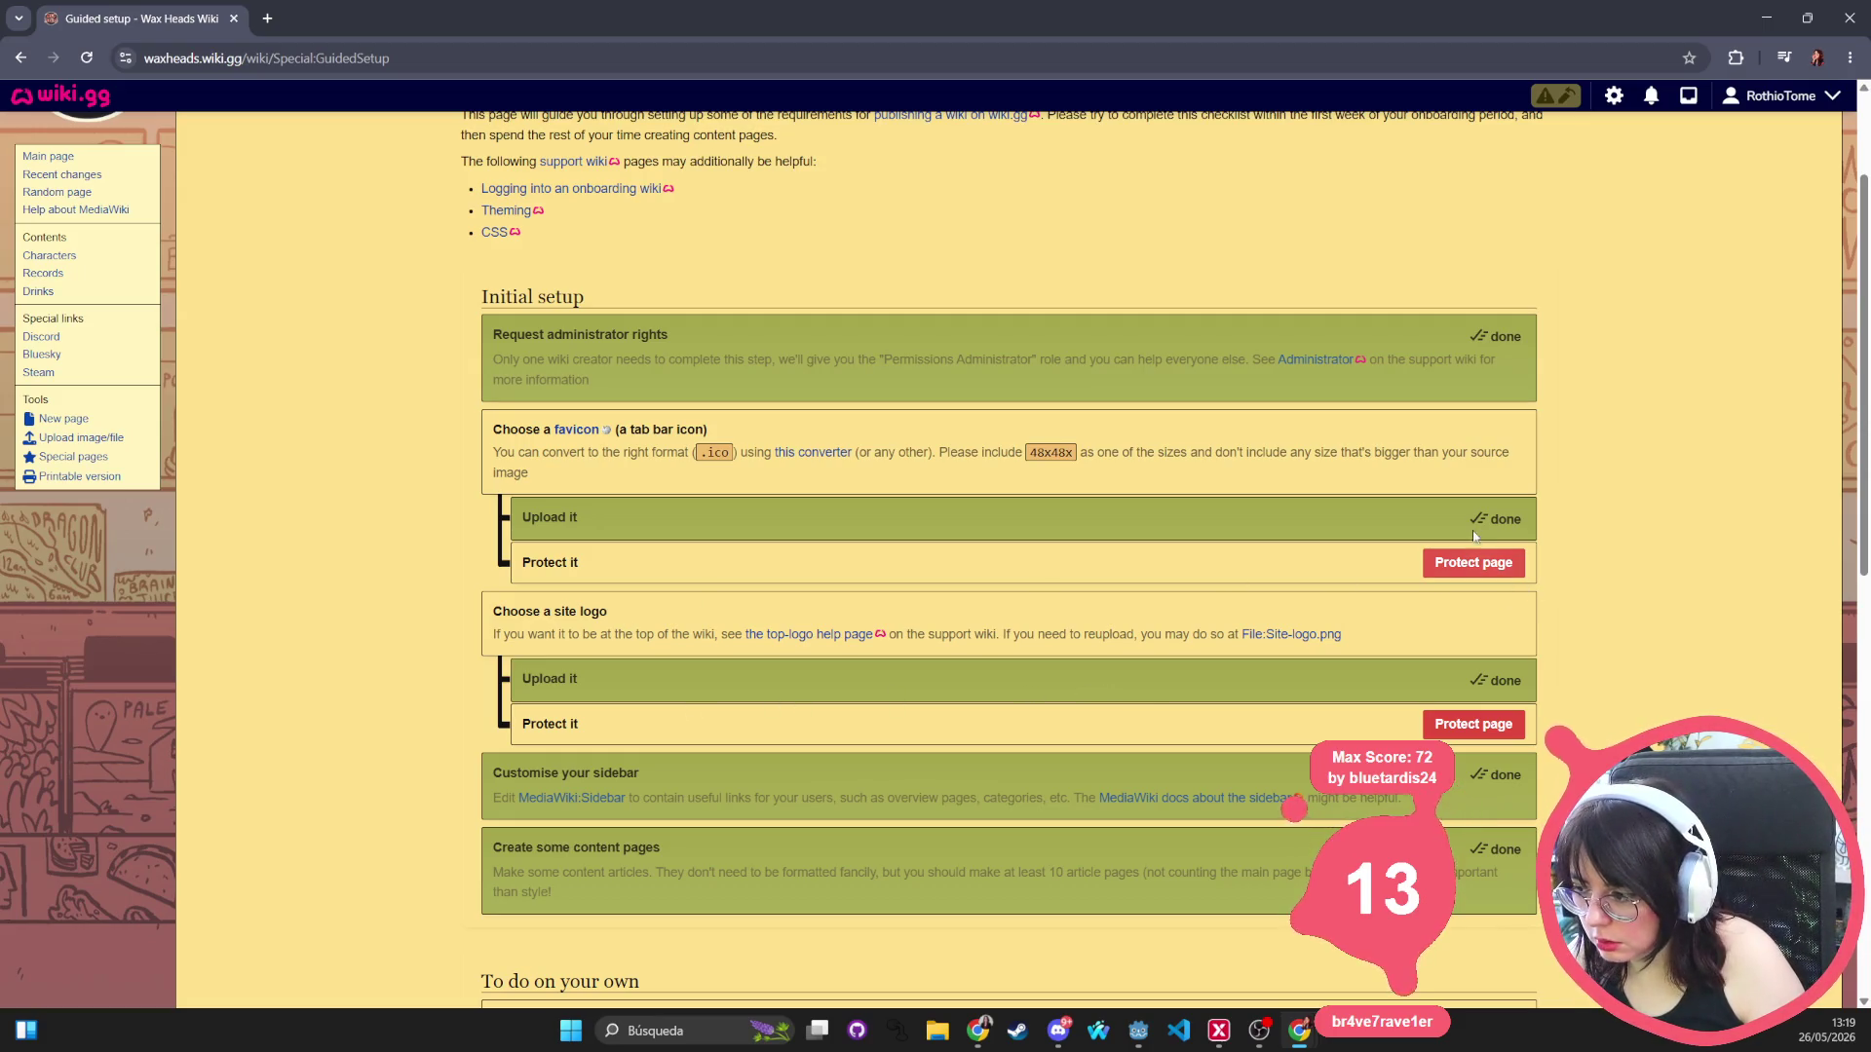
pyautogui.scroll(2, 314, 286)
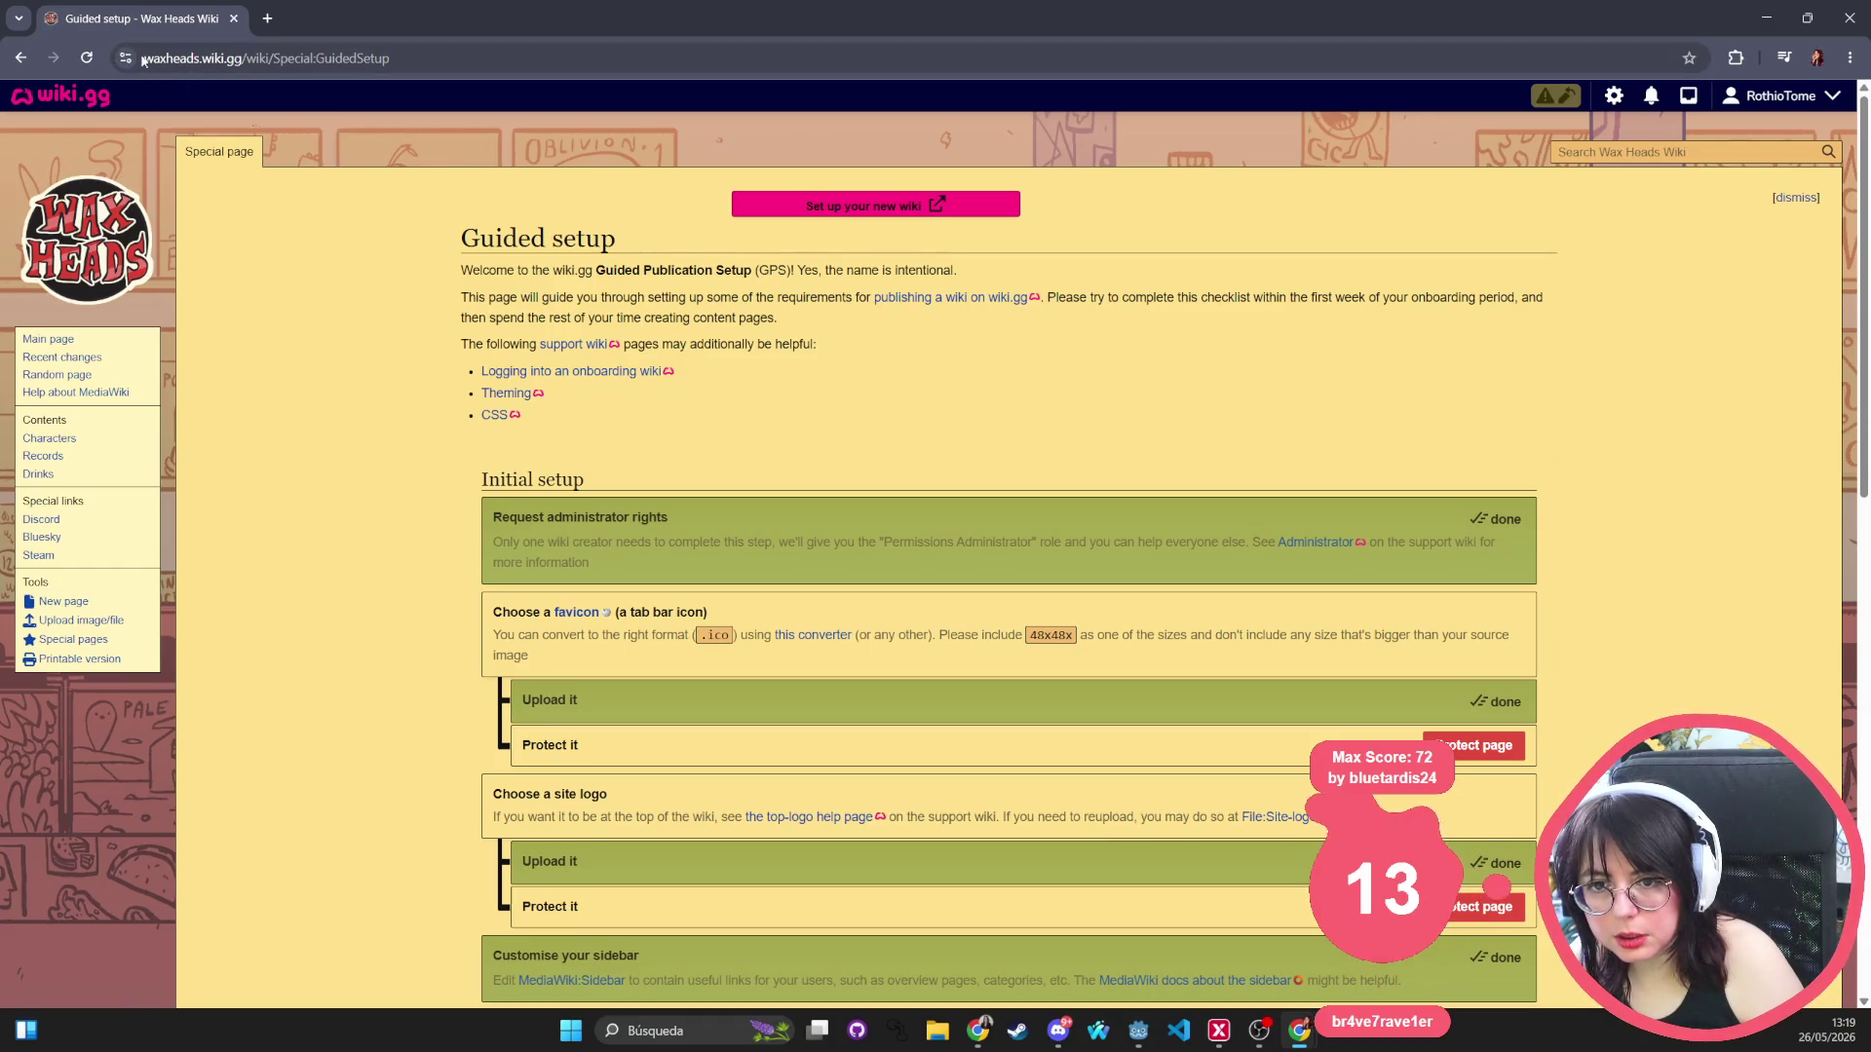
pyautogui.scroll(-3, 1501, 468)
pyautogui.click(1501, 470)
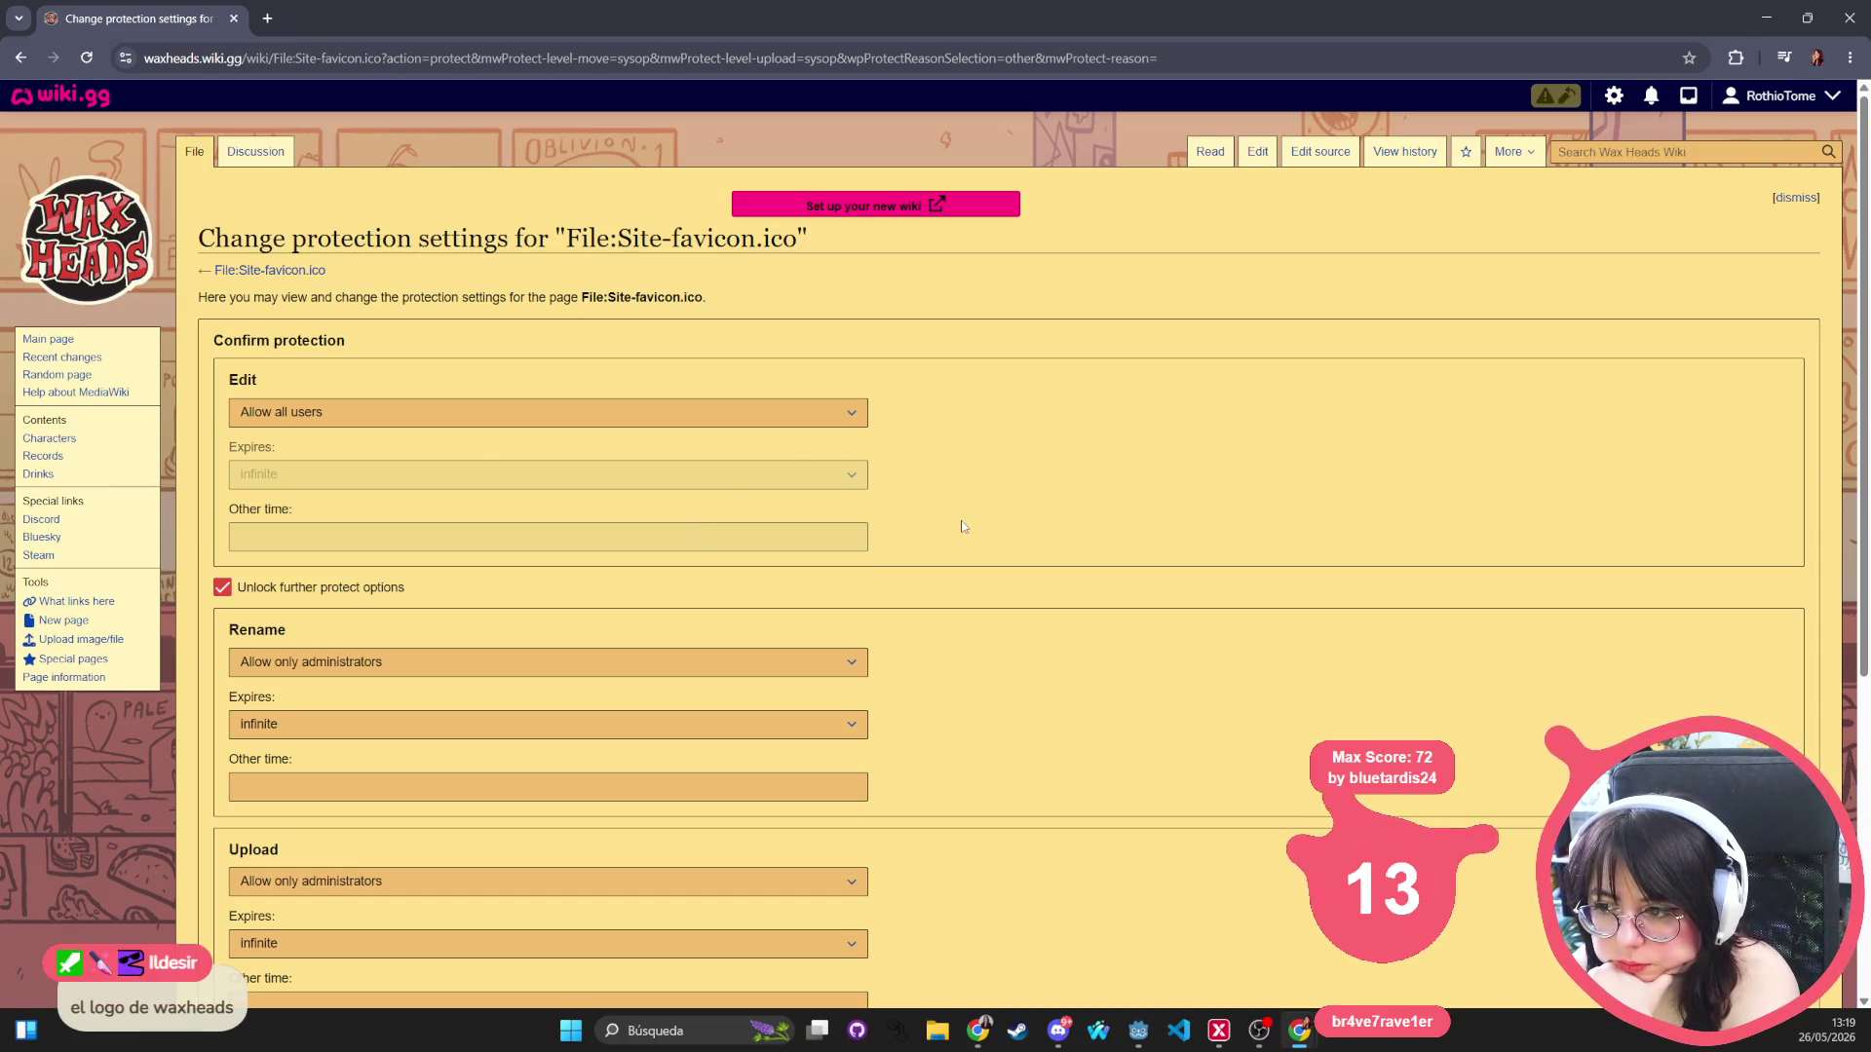
# Confirm Site-favicon.ico protection with Rename and Upload set to Allow only administrators.
pyautogui.scroll(-2, 964, 532)
pyautogui.scroll(-2, 962, 530)
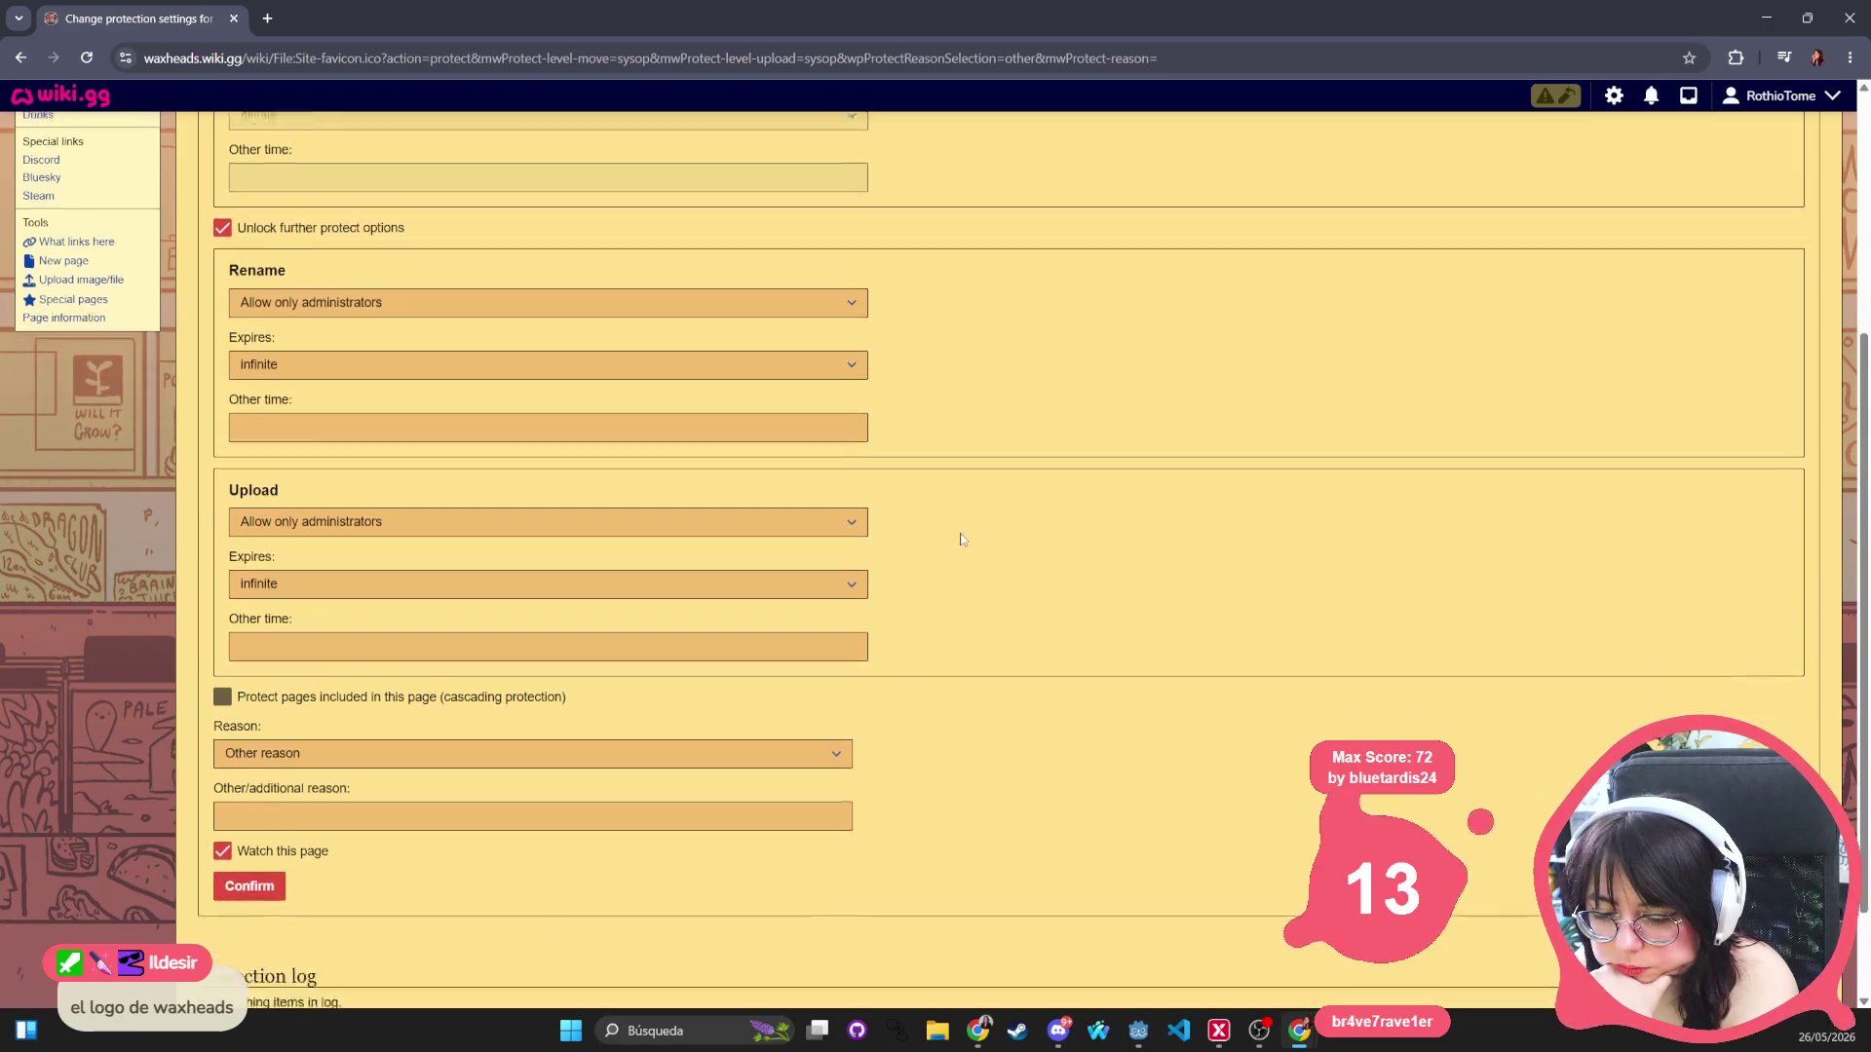
pyautogui.scroll(5, 342, 805)
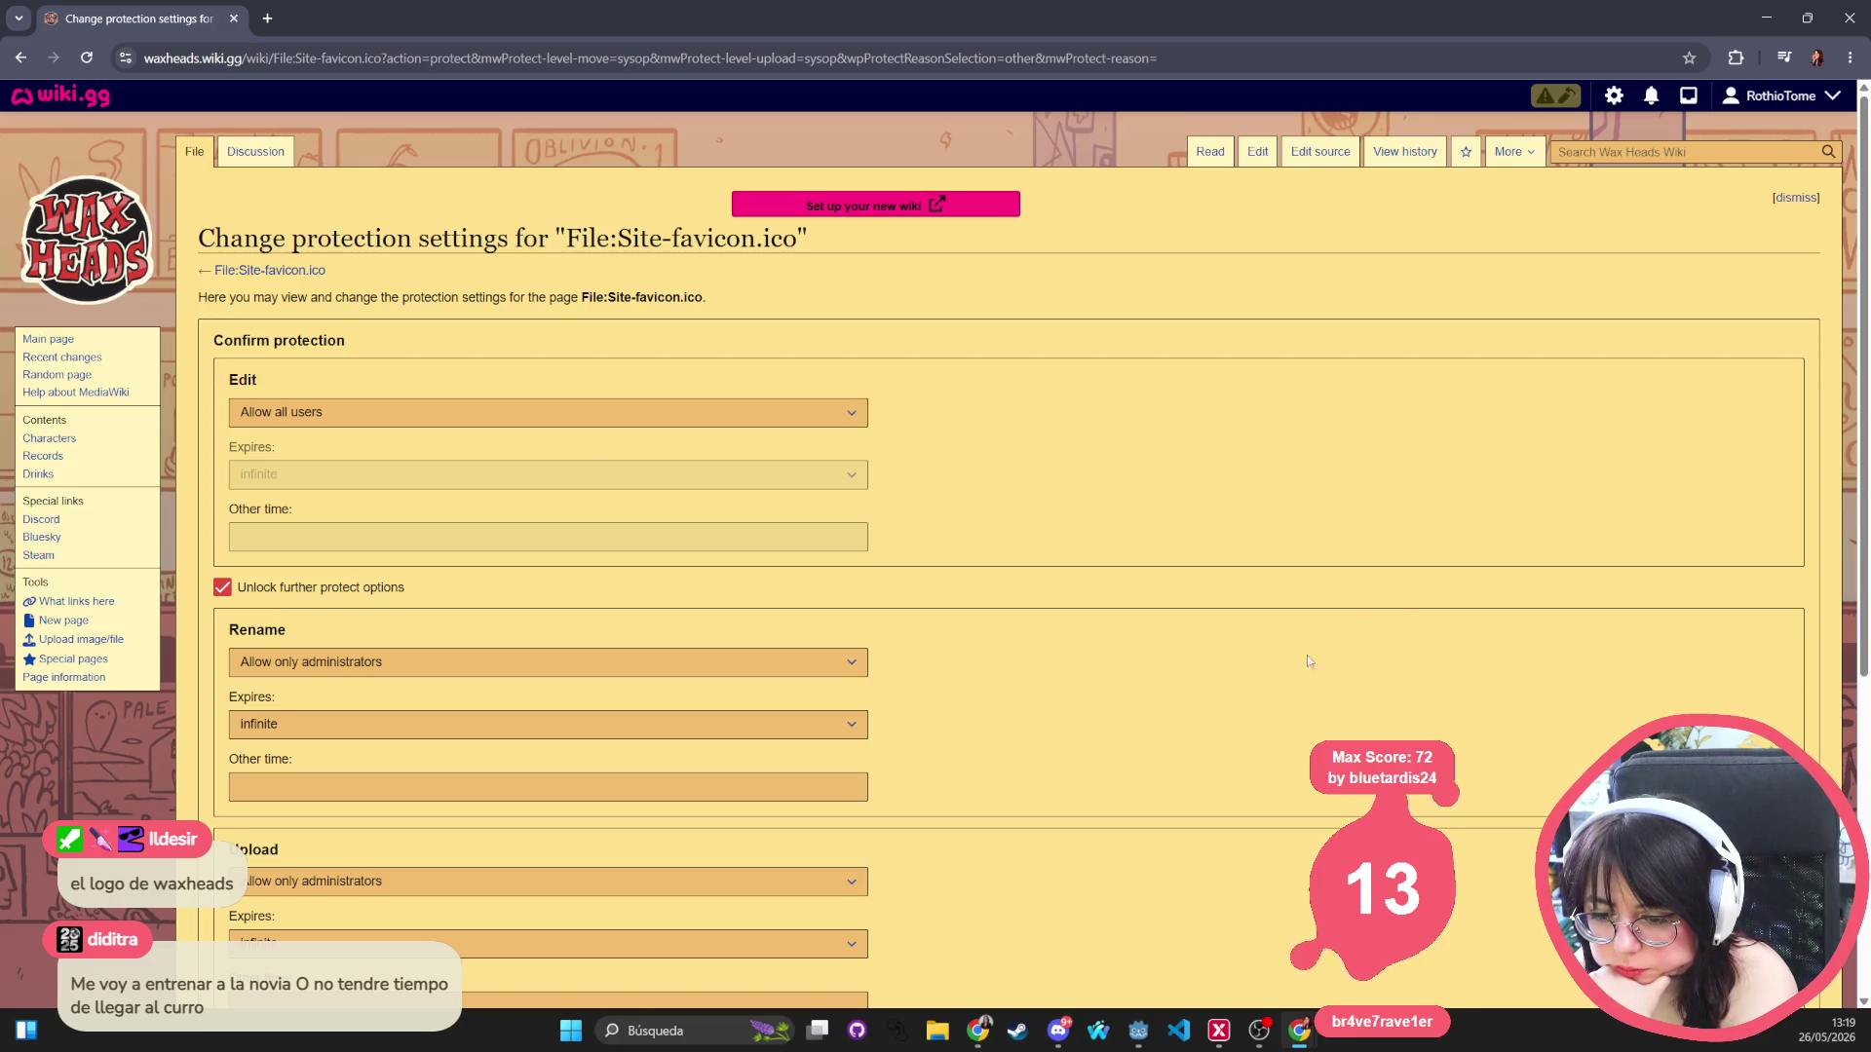
pyautogui.scroll(-5, 1220, 768)
pyautogui.scroll(2, 1220, 768)
pyautogui.scroll(-1, 1219, 769)
pyautogui.scroll(-2, 1219, 777)
pyautogui.click(248, 739)
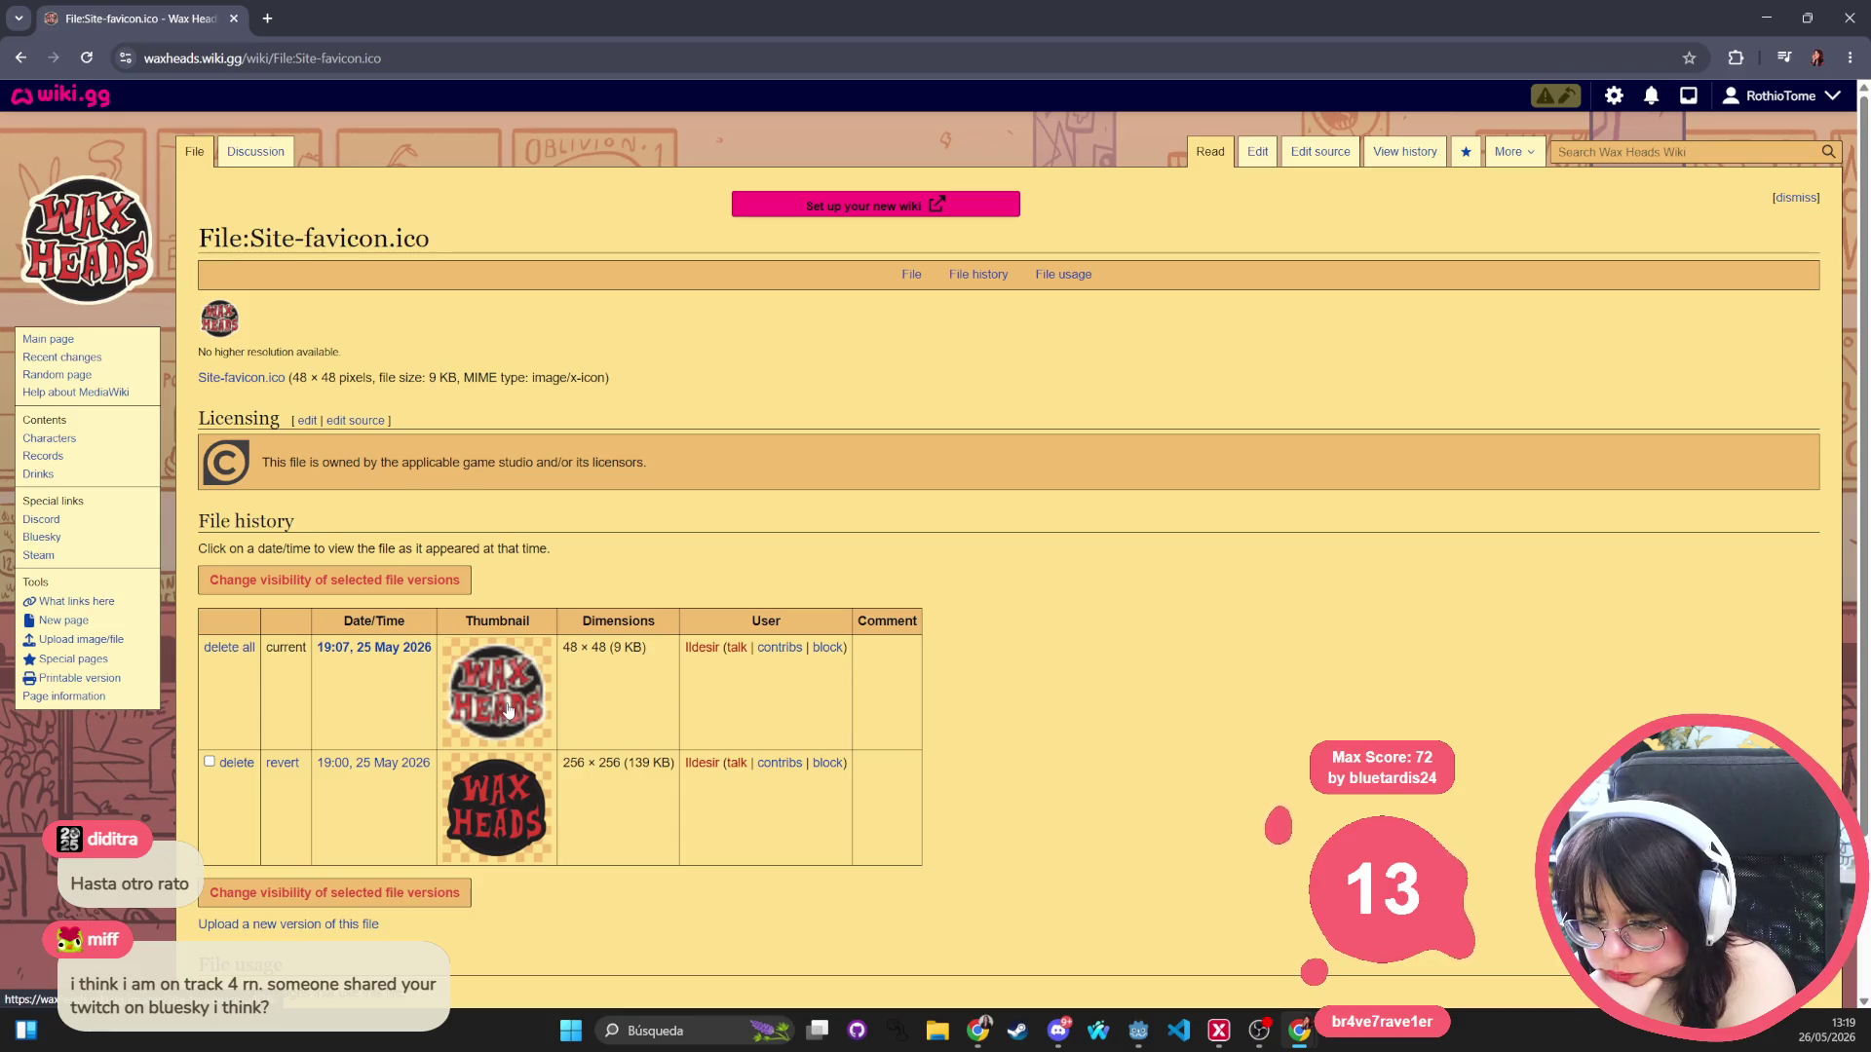
# Return to the favicon protection form and confirm administrator-only, infinite protection.
pyautogui.scroll(-2, 516, 854)
pyautogui.scroll(2, 514, 849)
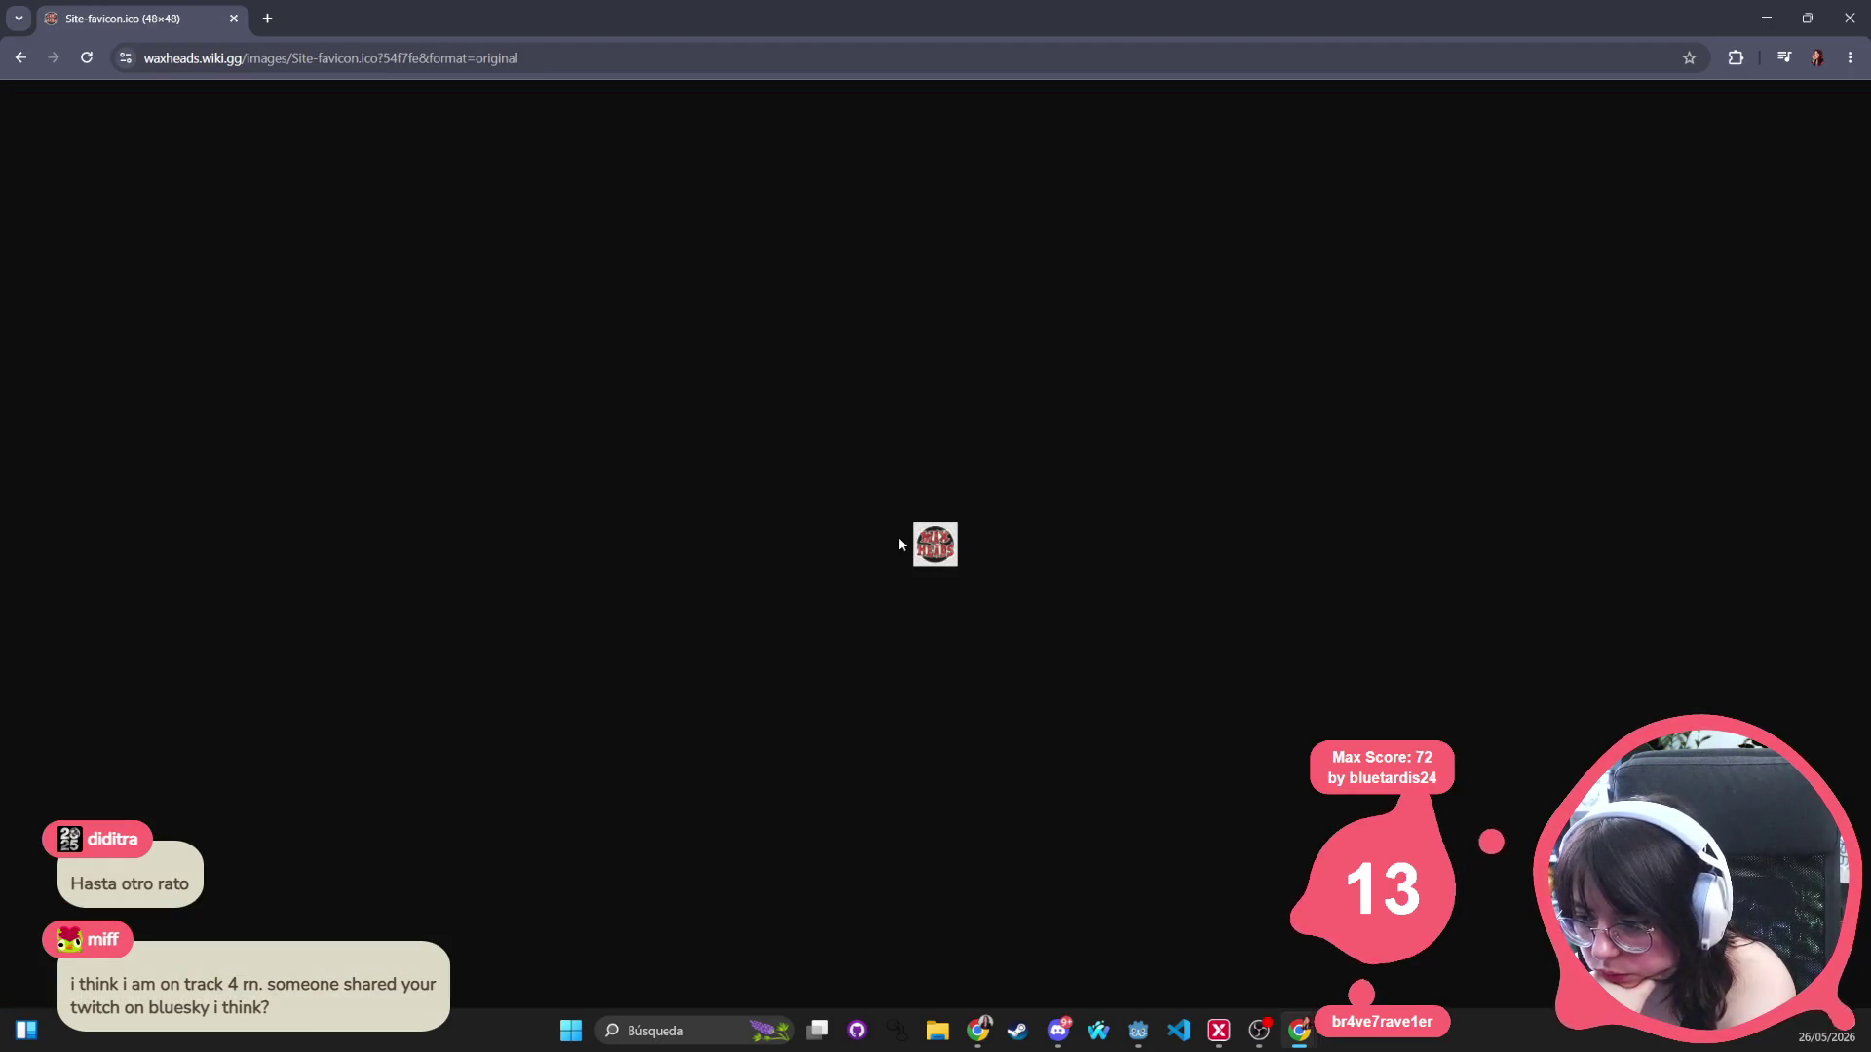
pyautogui.click(28, 59)
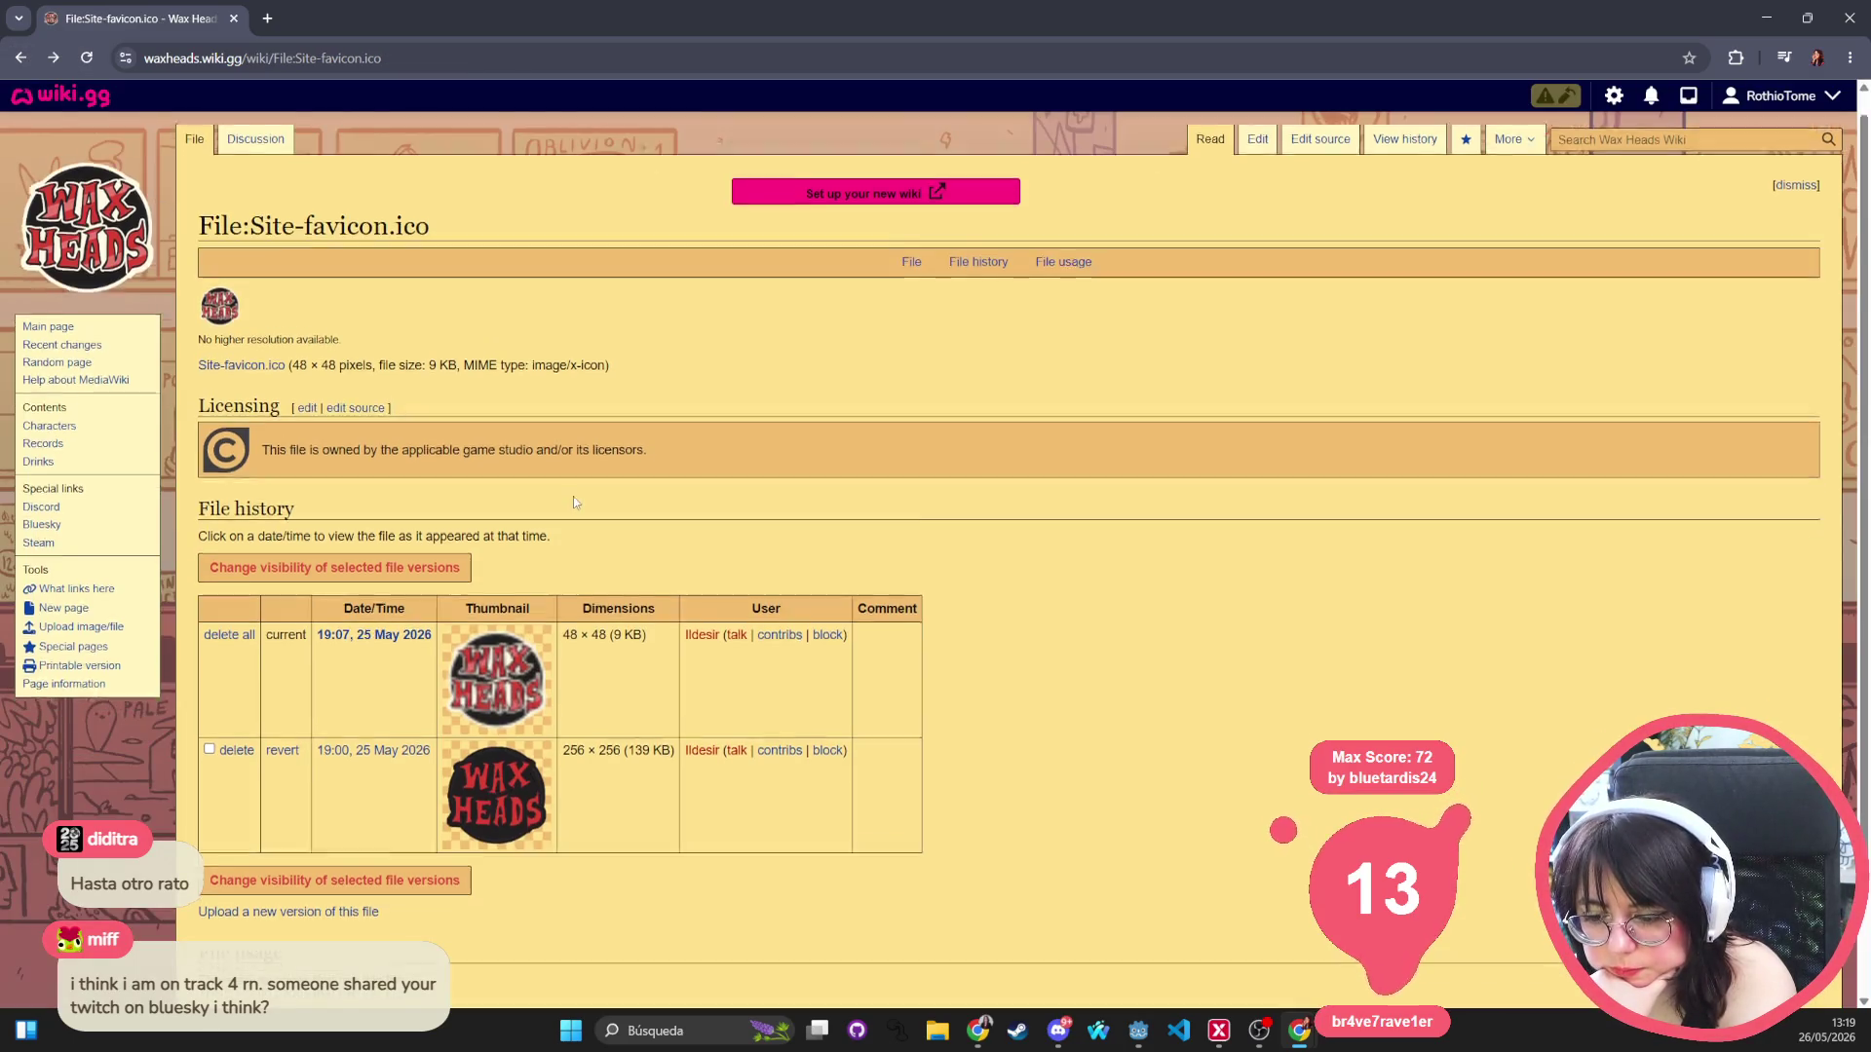
pyautogui.scroll(-2, 573, 499)
pyautogui.click(22, 61)
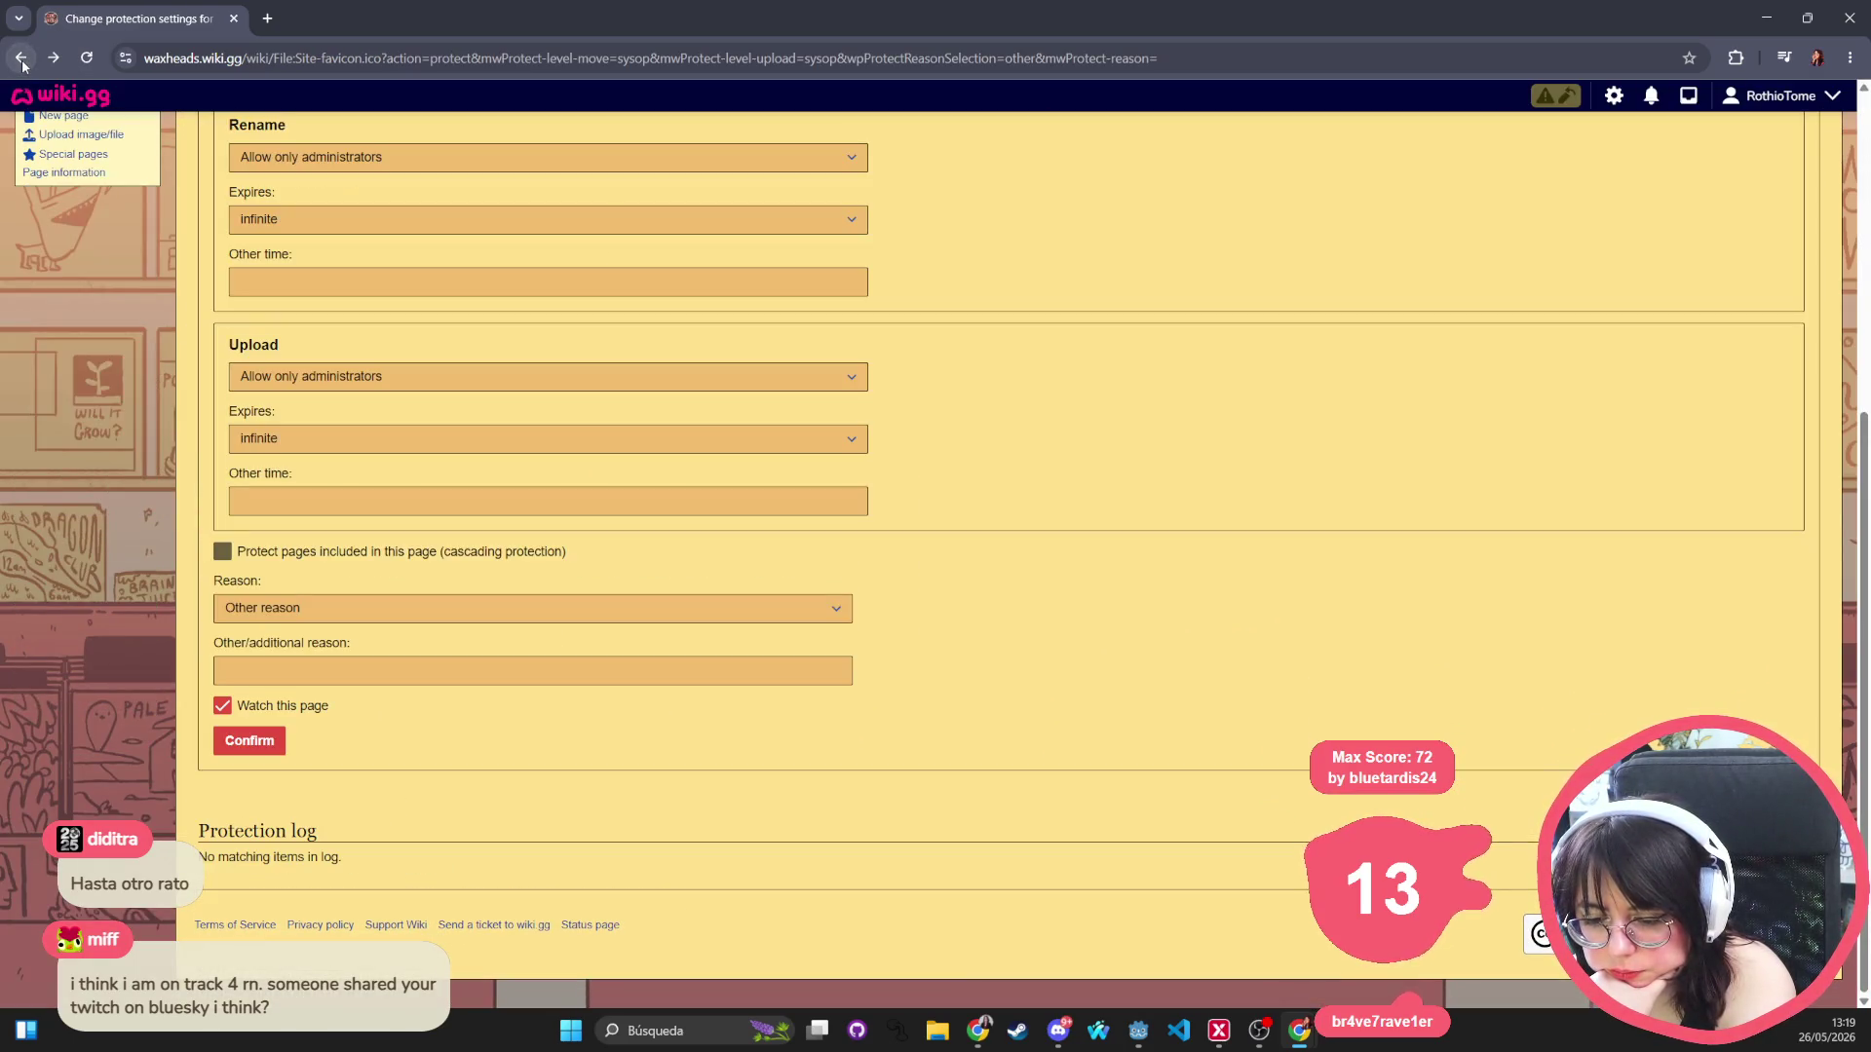
pyautogui.click(249, 741)
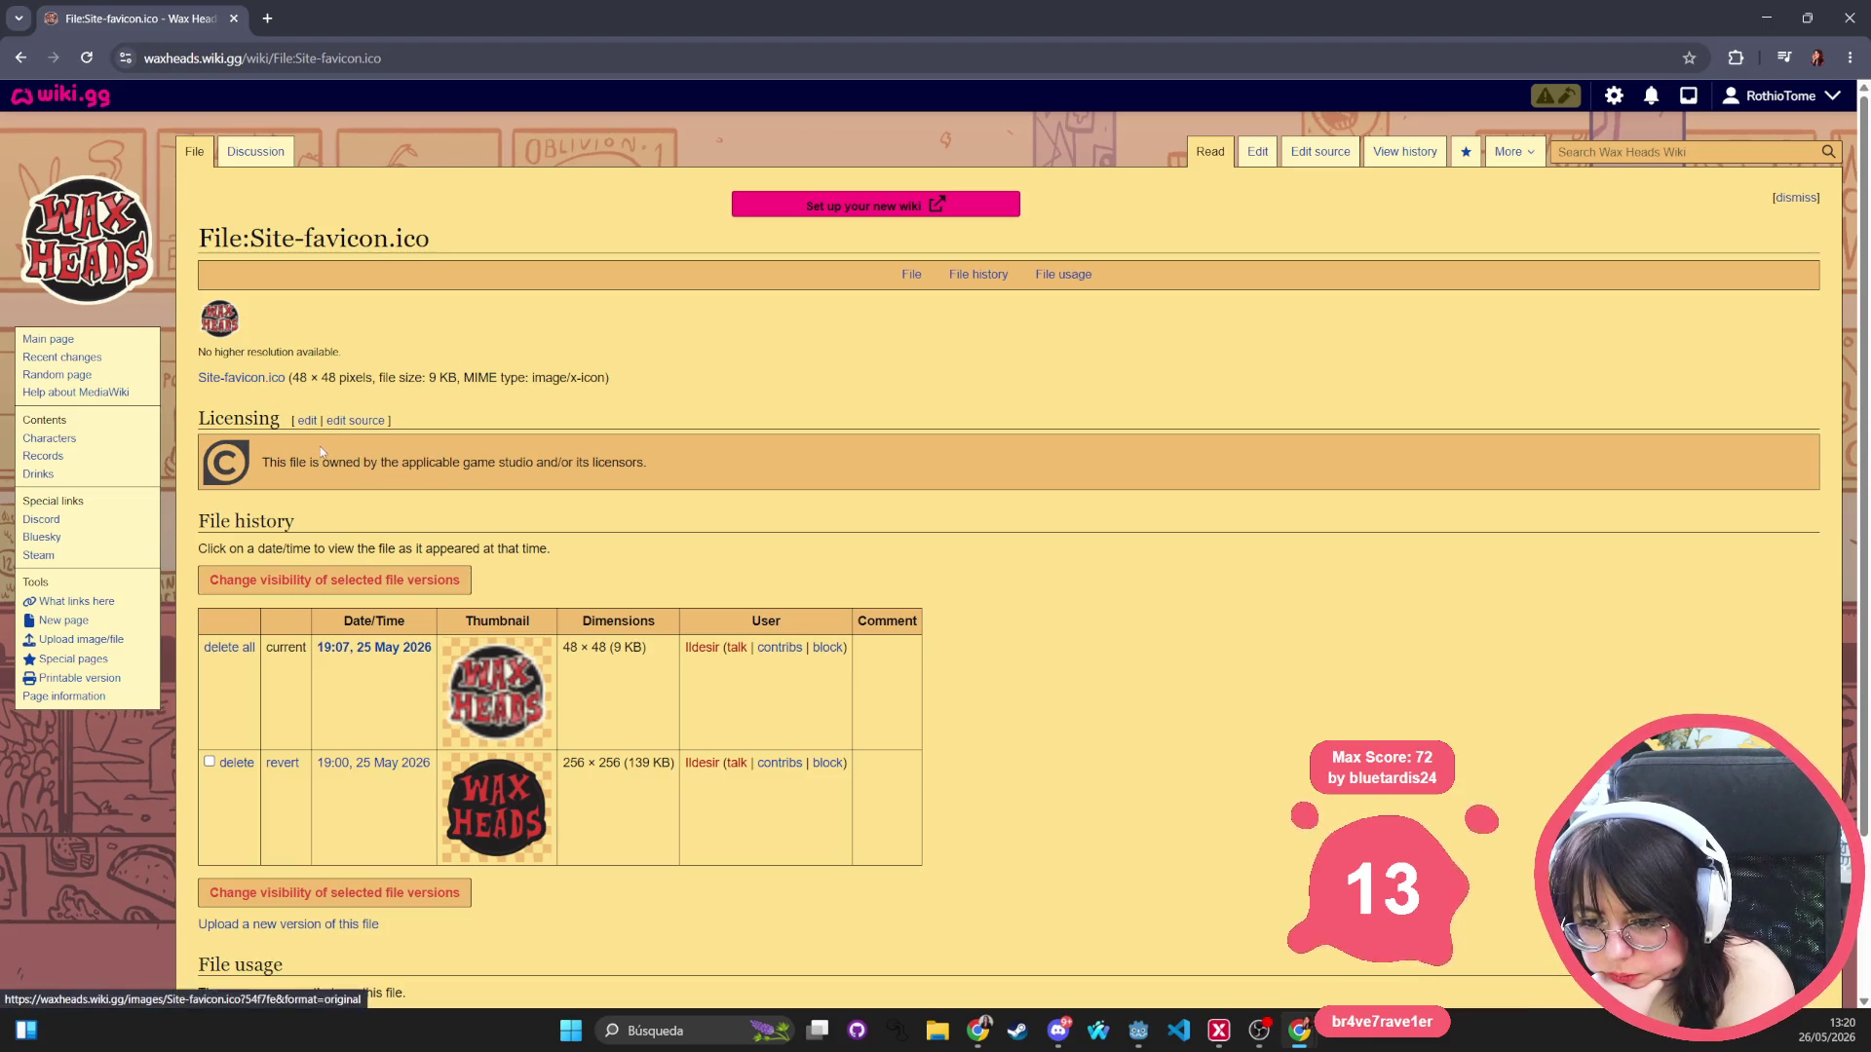
# Reopen the guided setup checklist showing the favicon upload and protect steps done.
pyautogui.scroll(-2, 431, 602)
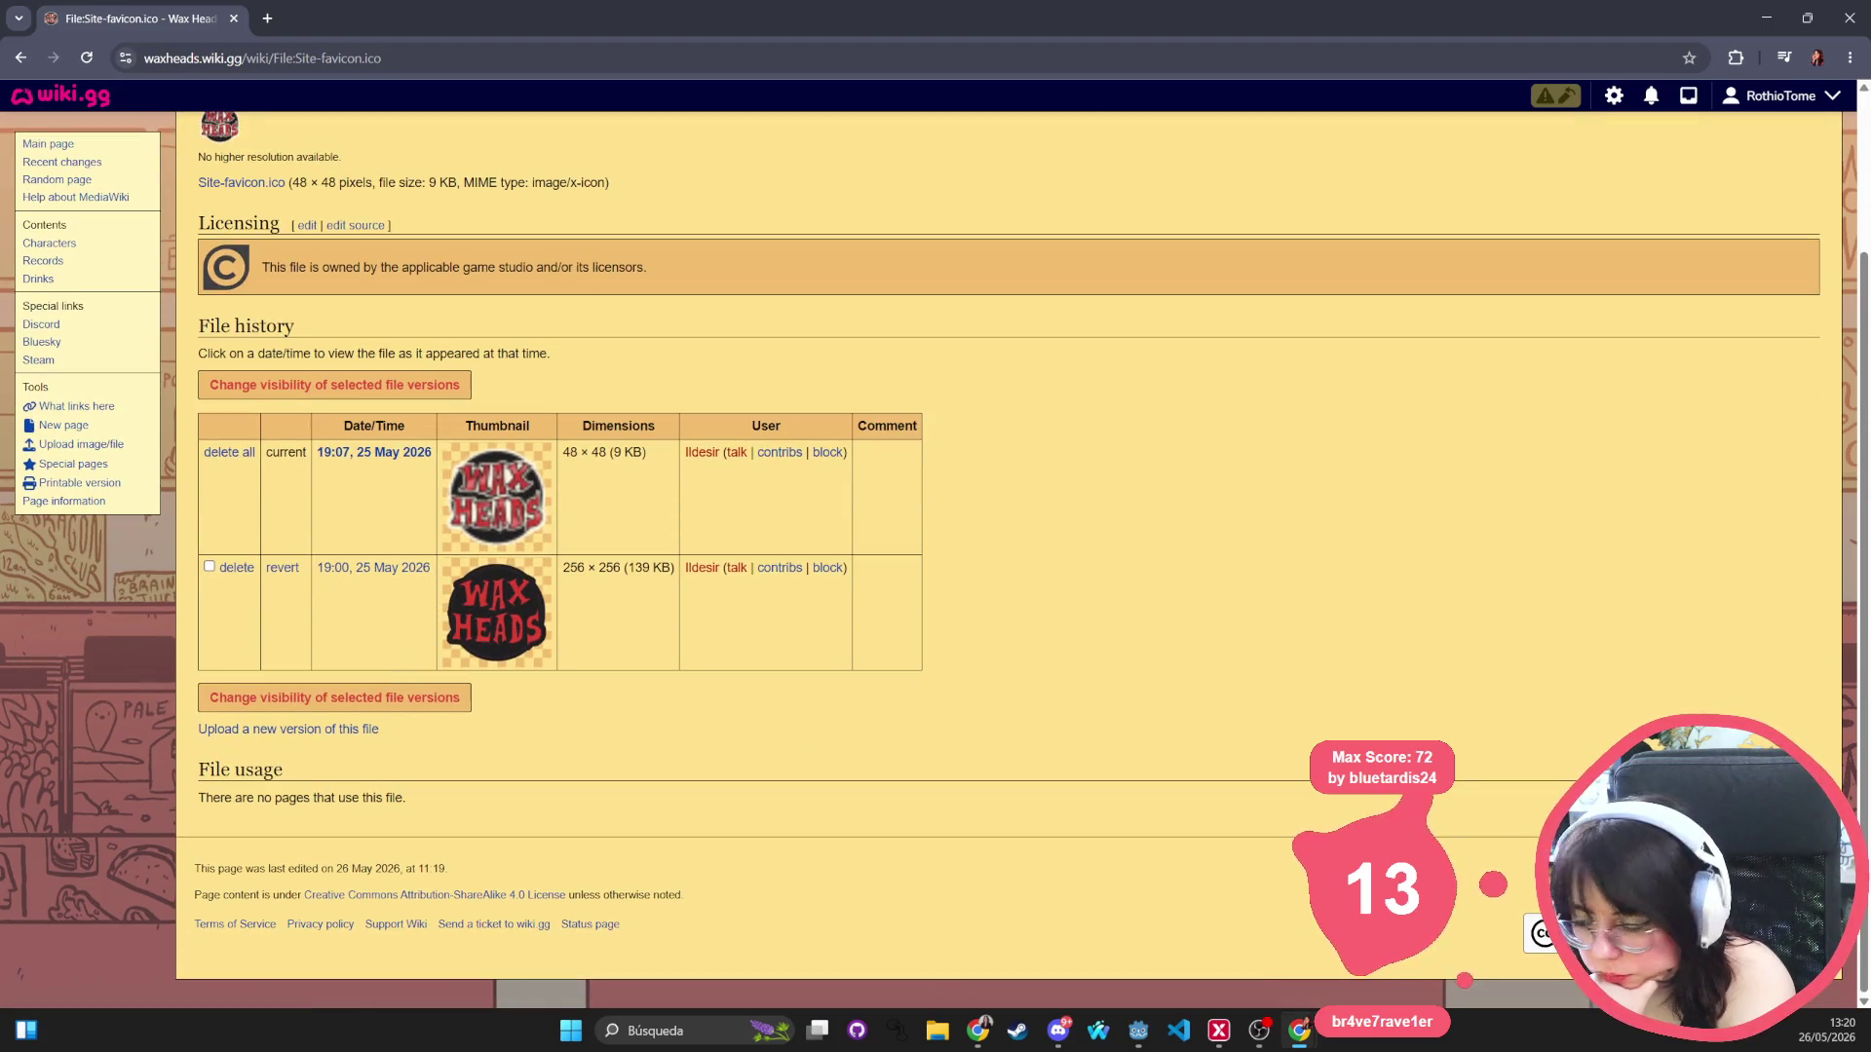
pyautogui.scroll(1, 897, 797)
pyautogui.scroll(1, 897, 797)
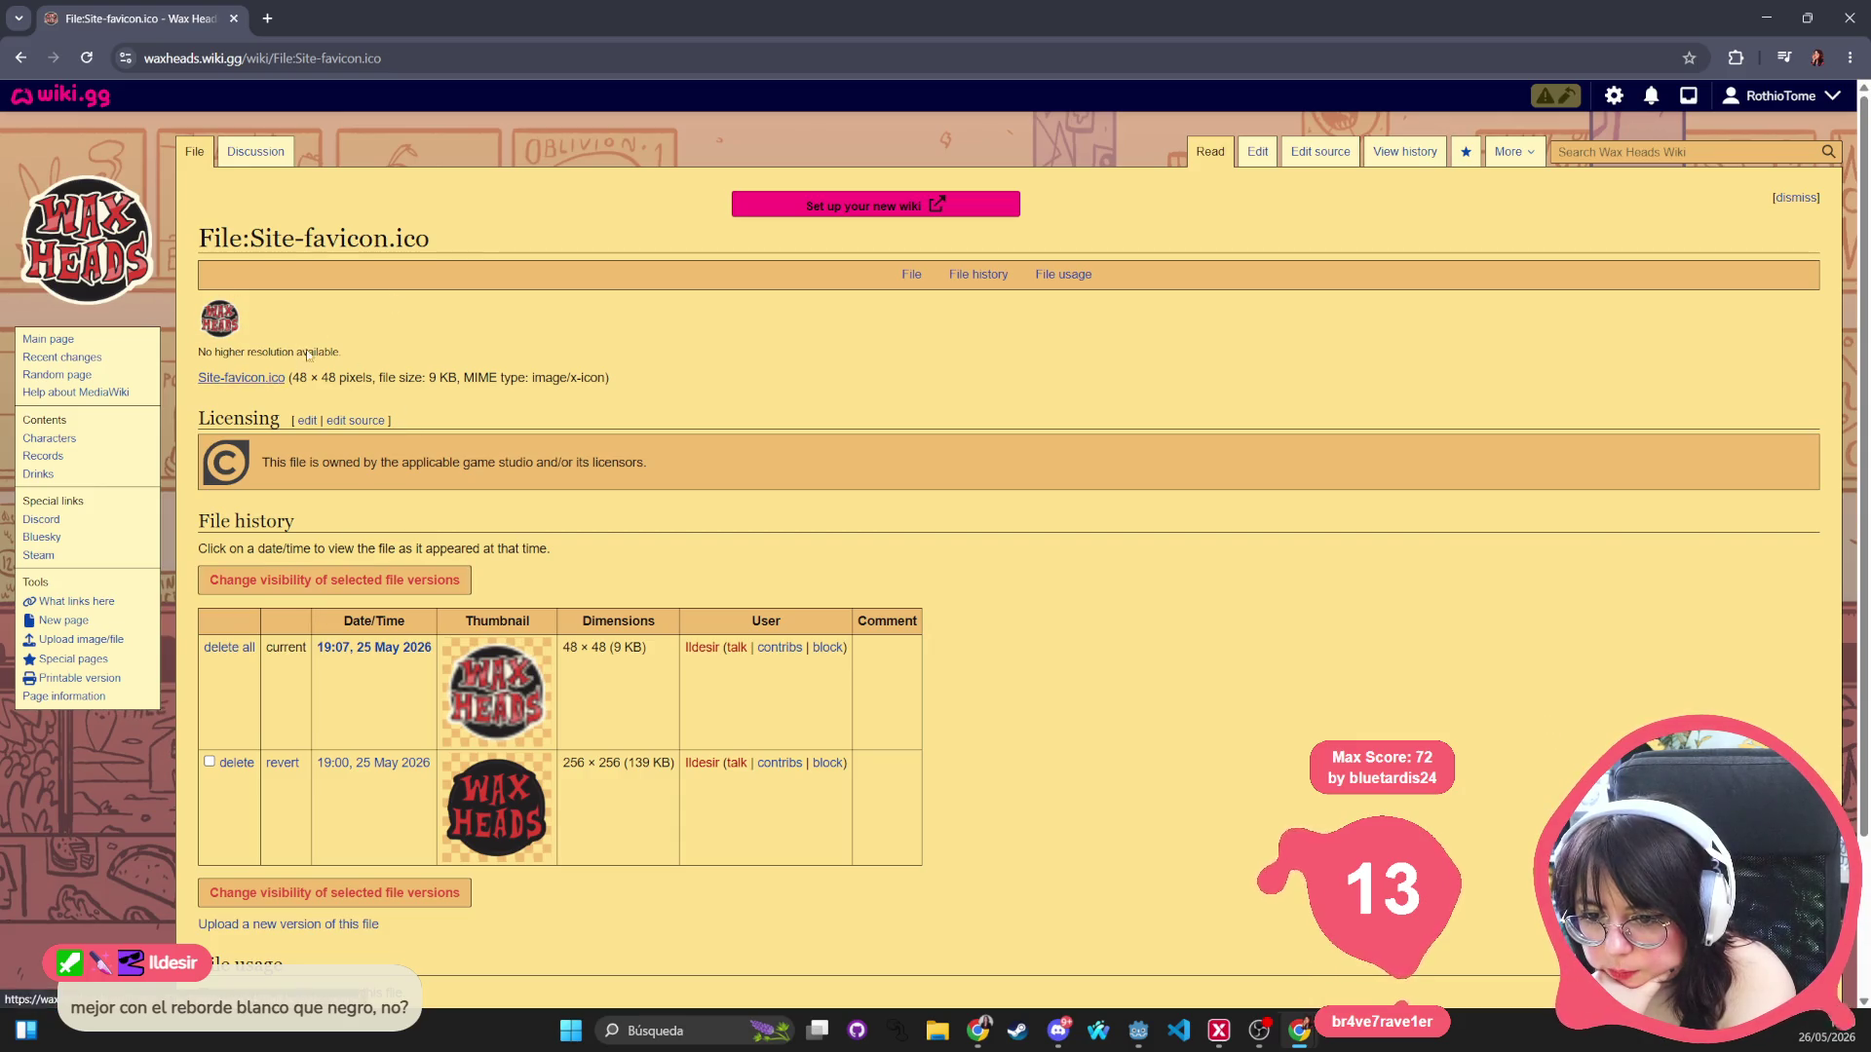
pyautogui.click(867, 207)
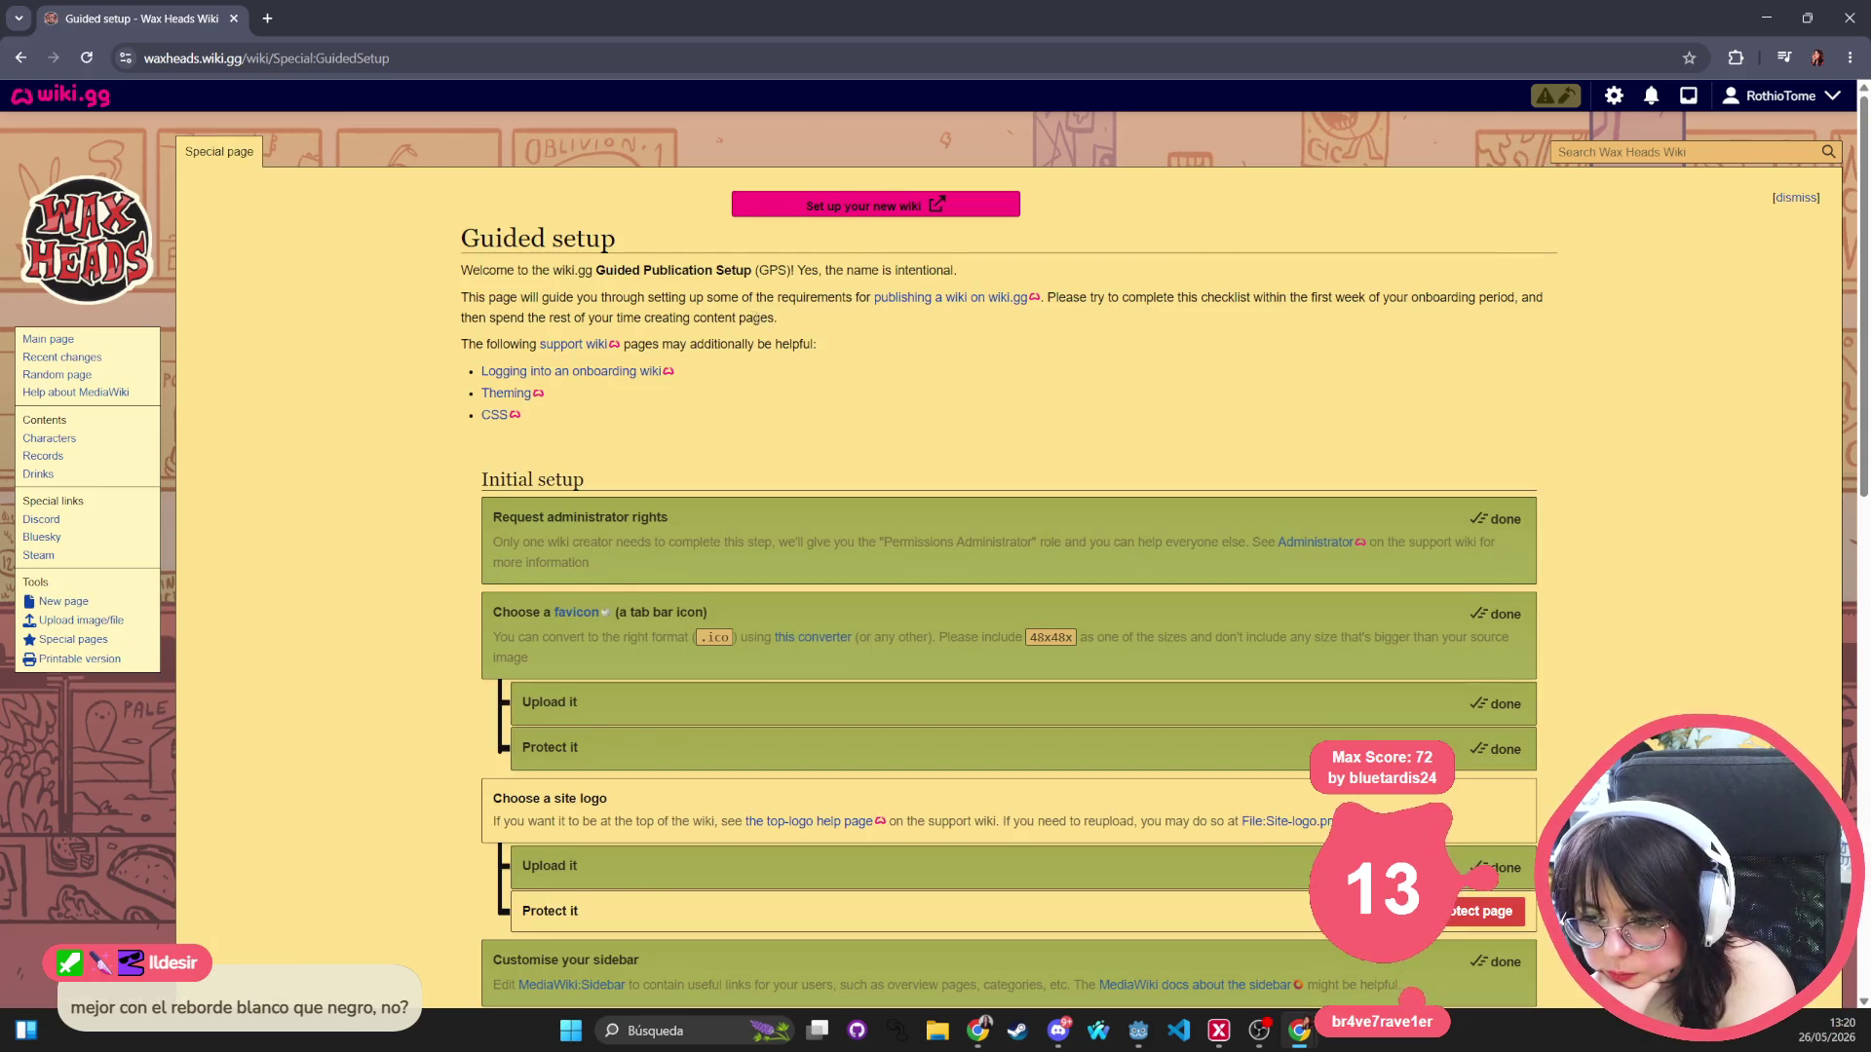
# Protect File:Site-logo.png for administrators only from the site logo checklist row.
pyautogui.scroll(-3, 1481, 649)
pyautogui.click(1473, 639)
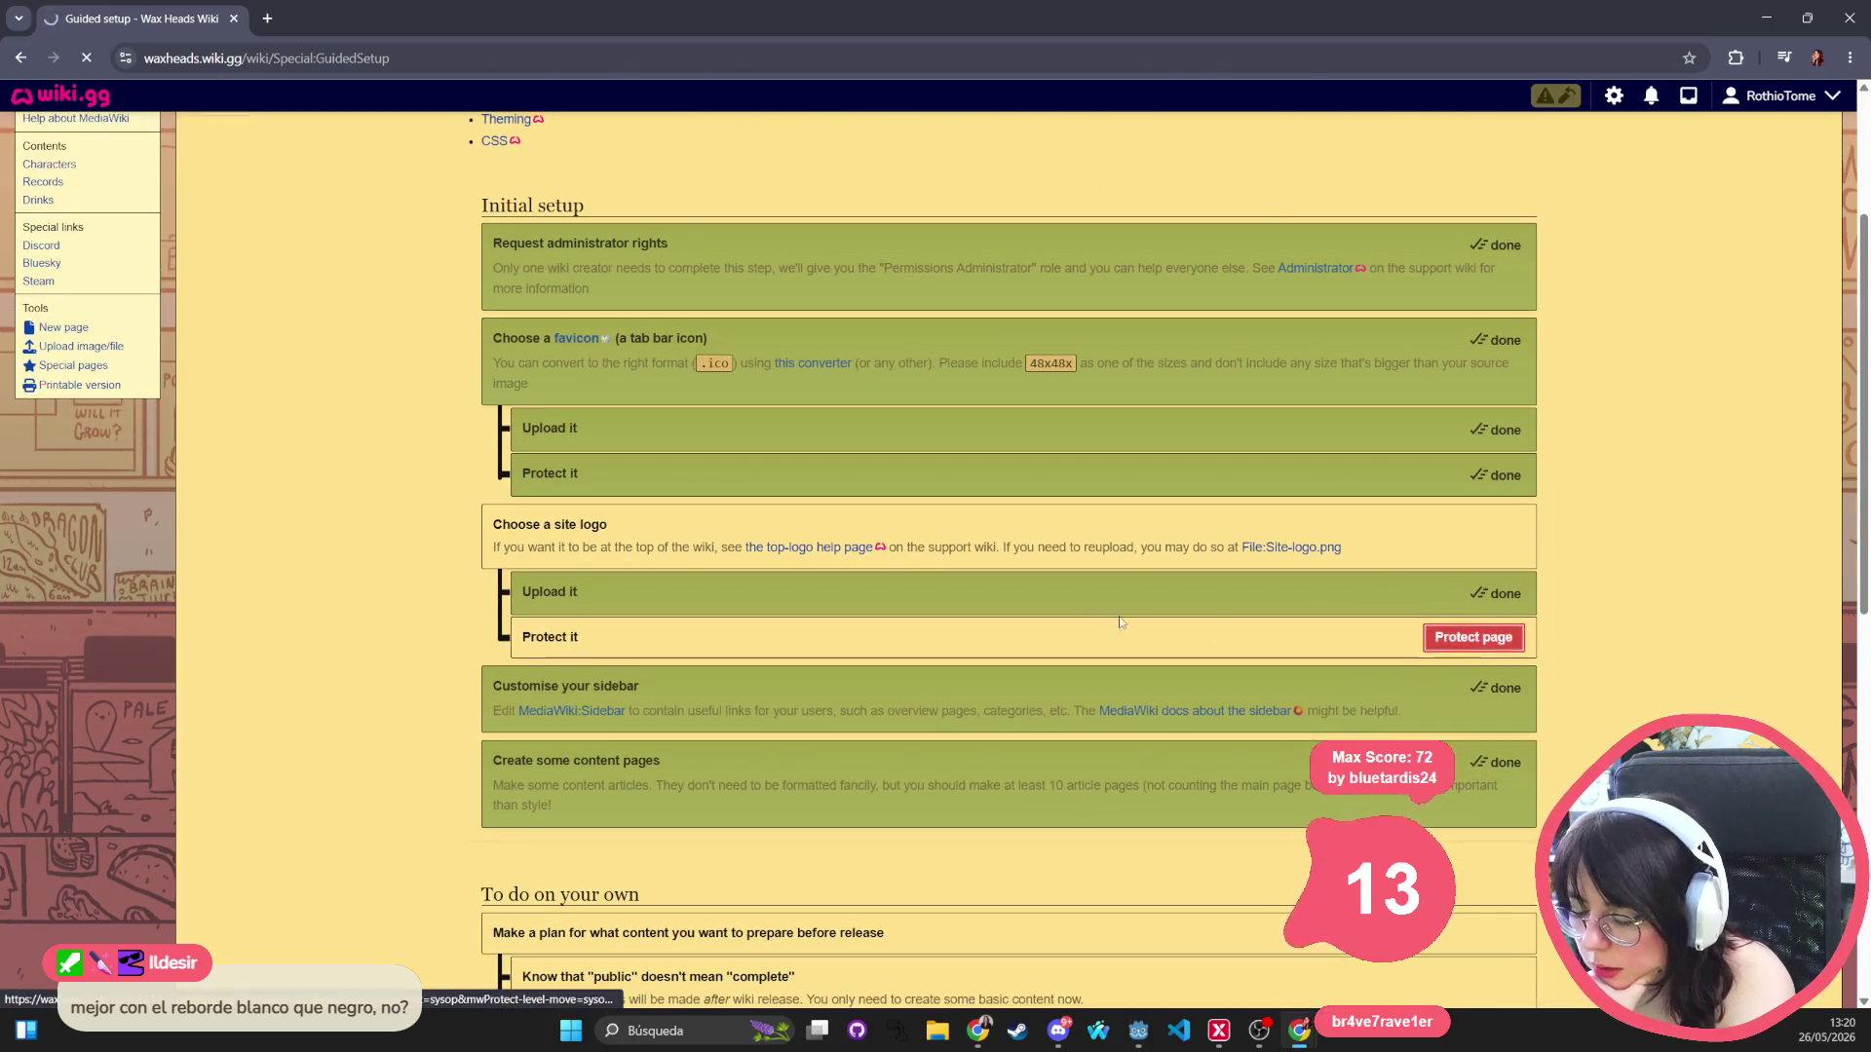
pyautogui.scroll(-5, 847, 213)
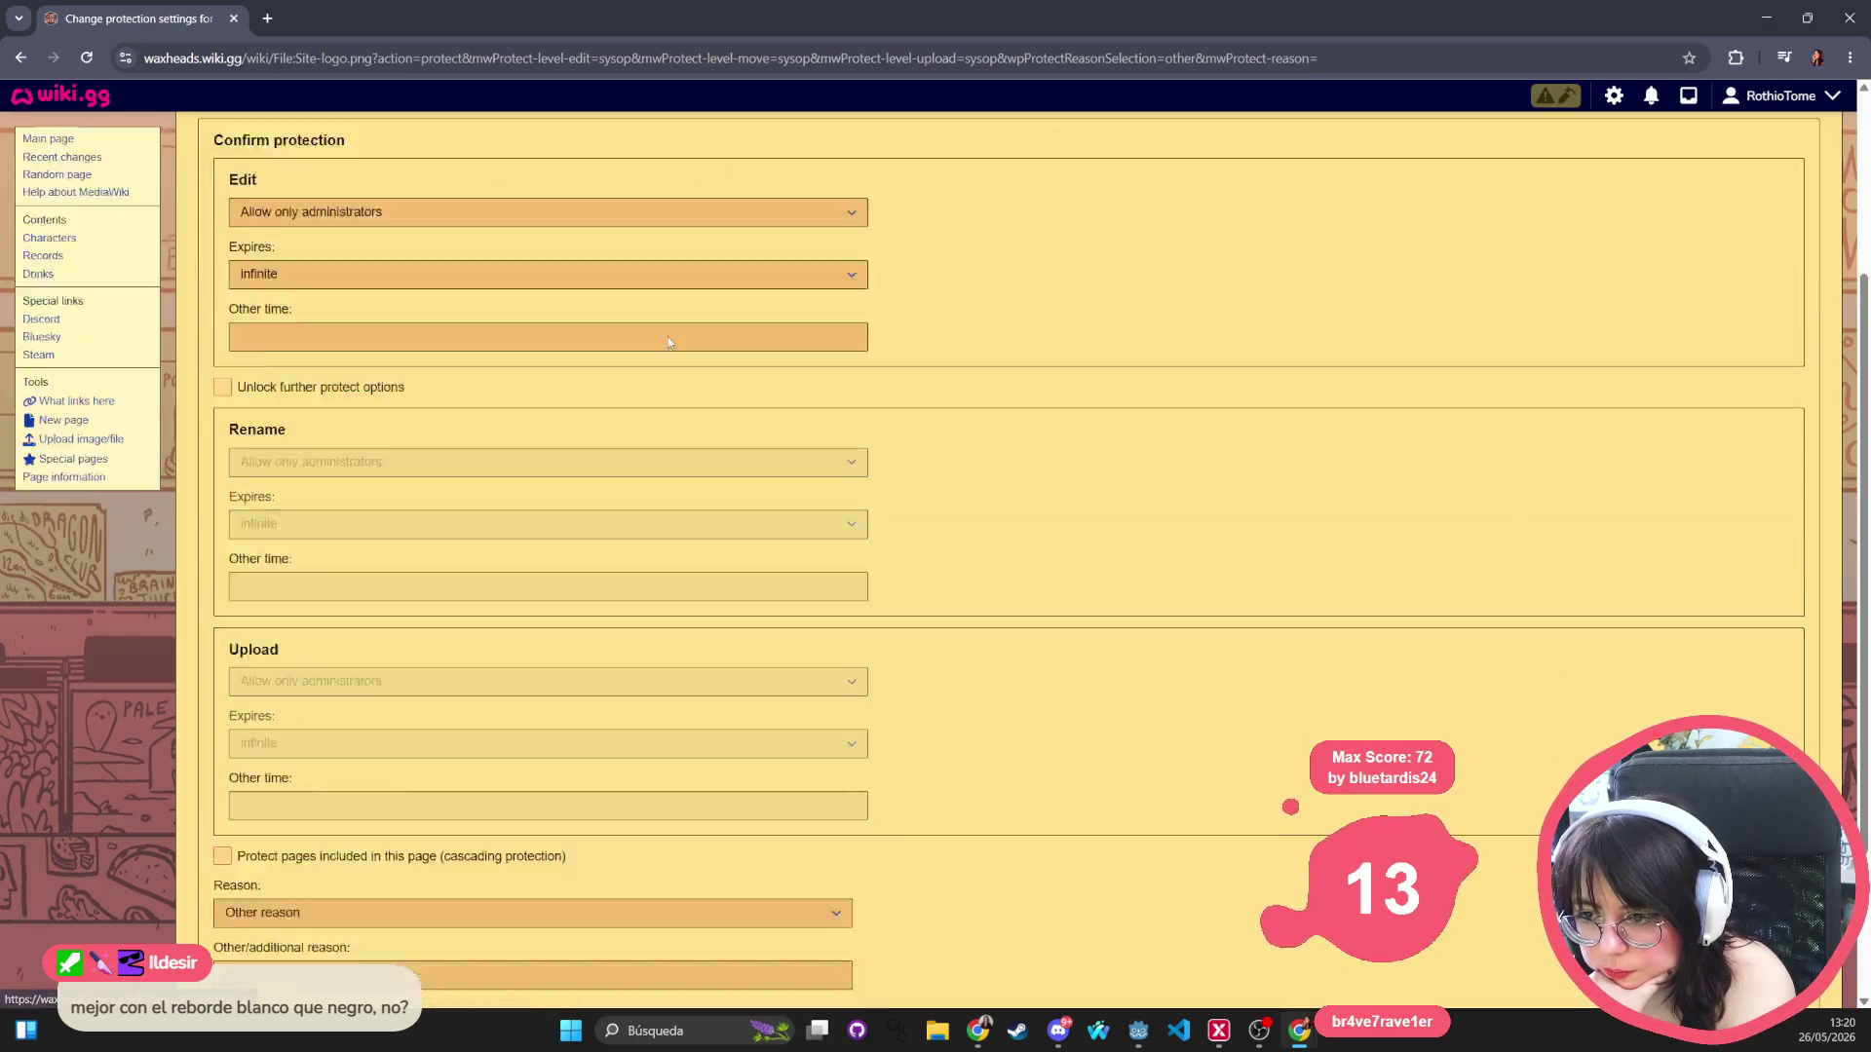
pyautogui.click(250, 740)
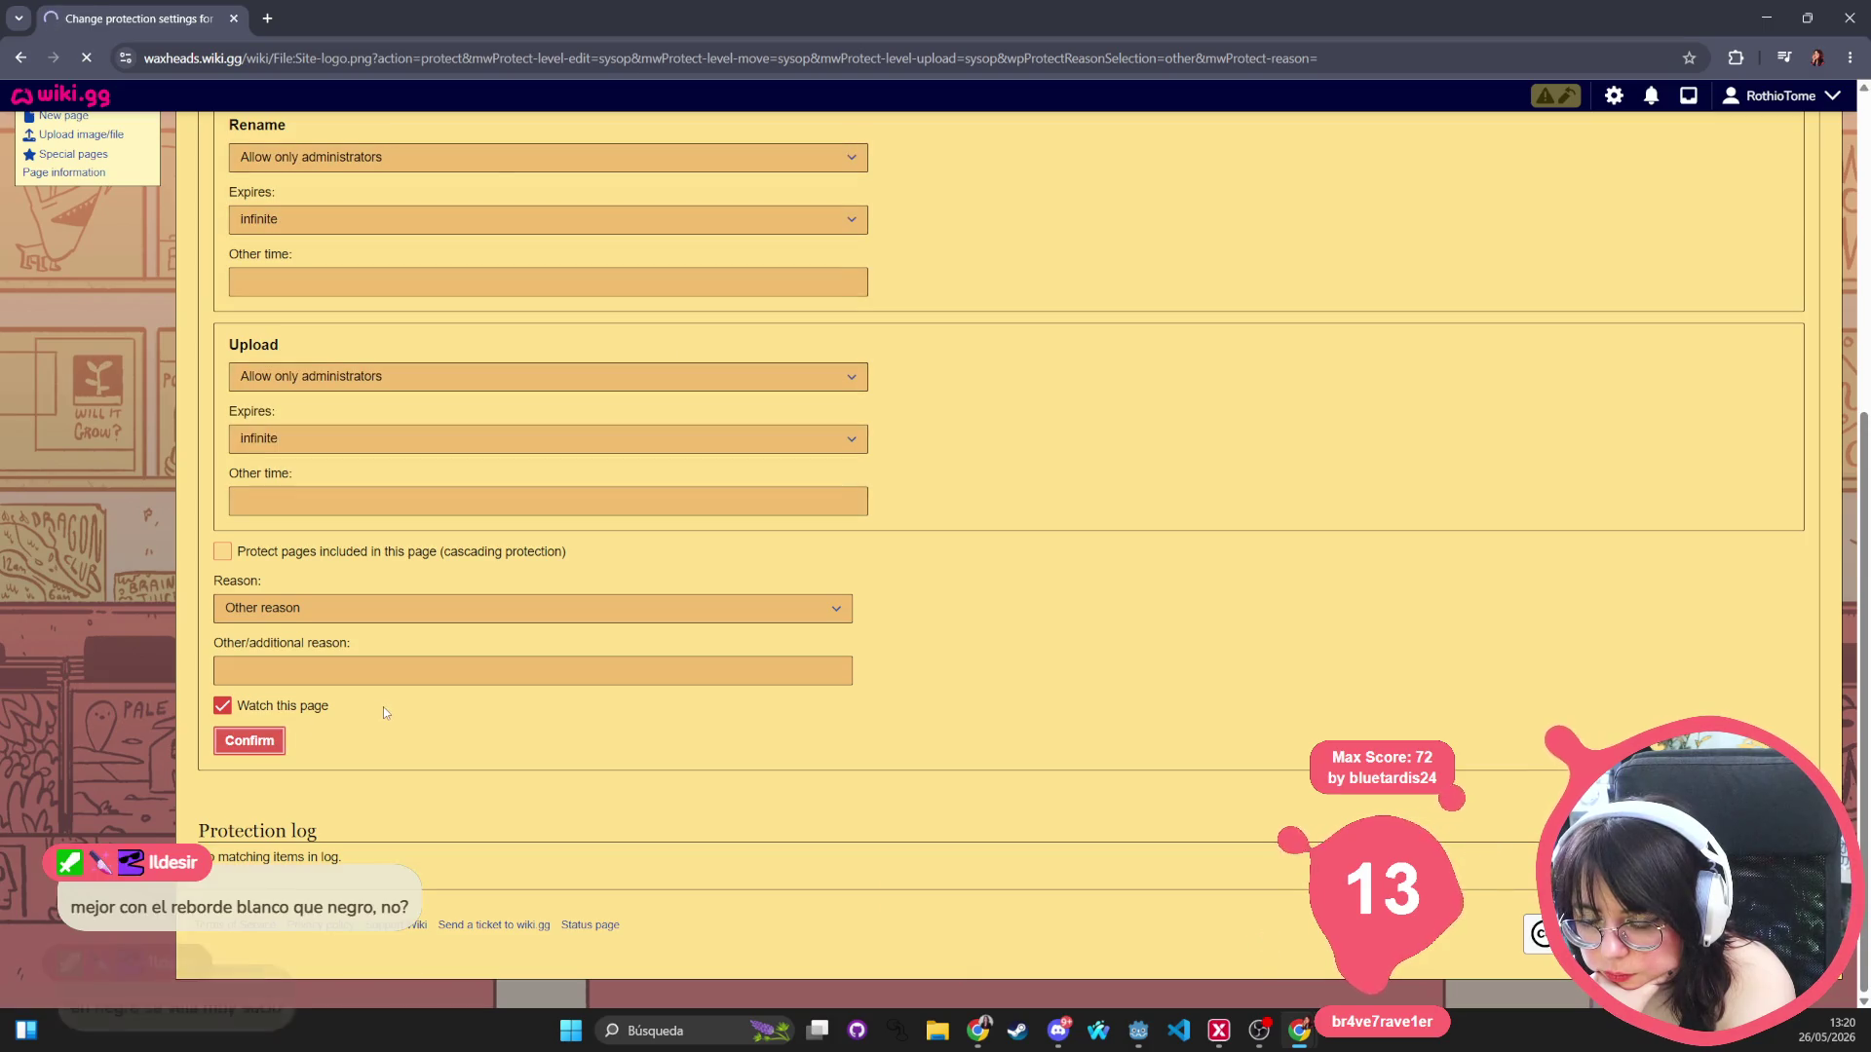
# Go back to the main page and reopen the guided setup checklist.
pyautogui.scroll(-4, 626, 674)
pyautogui.scroll(-7, 626, 674)
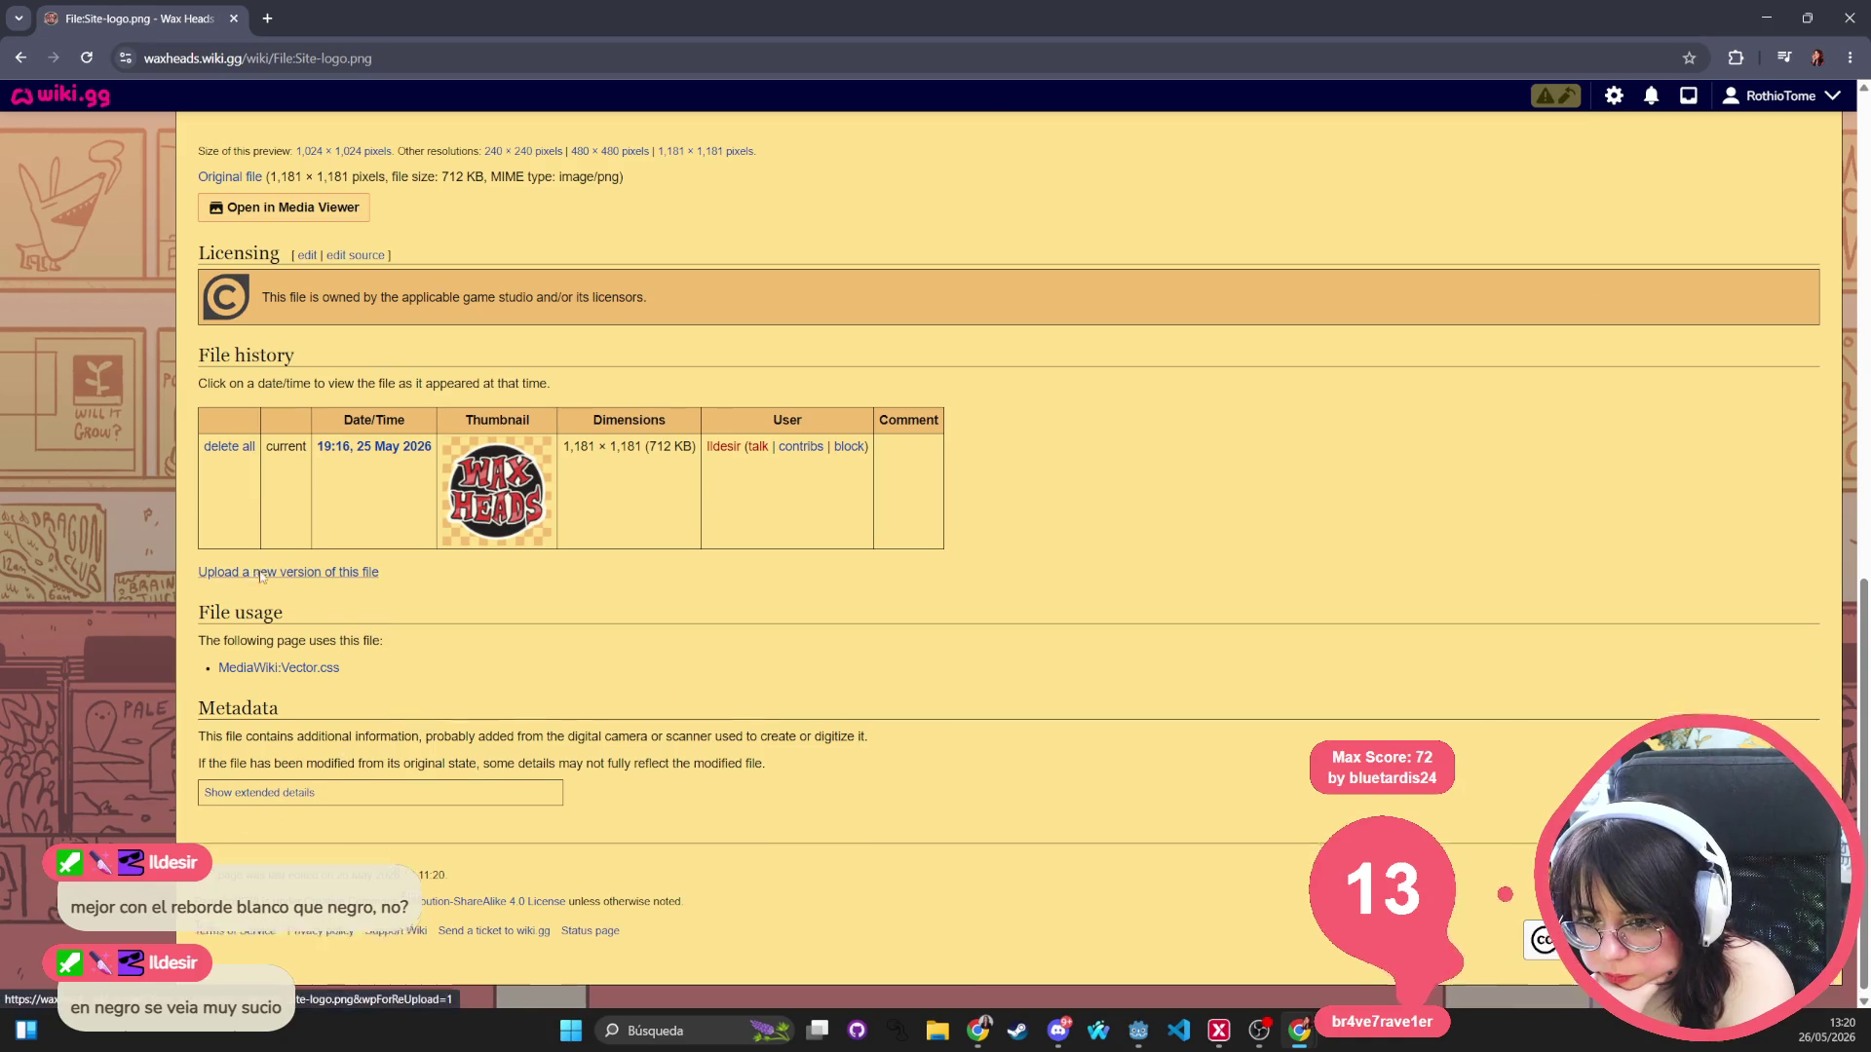
pyautogui.scroll(15, 242, 751)
pyautogui.click(101, 208)
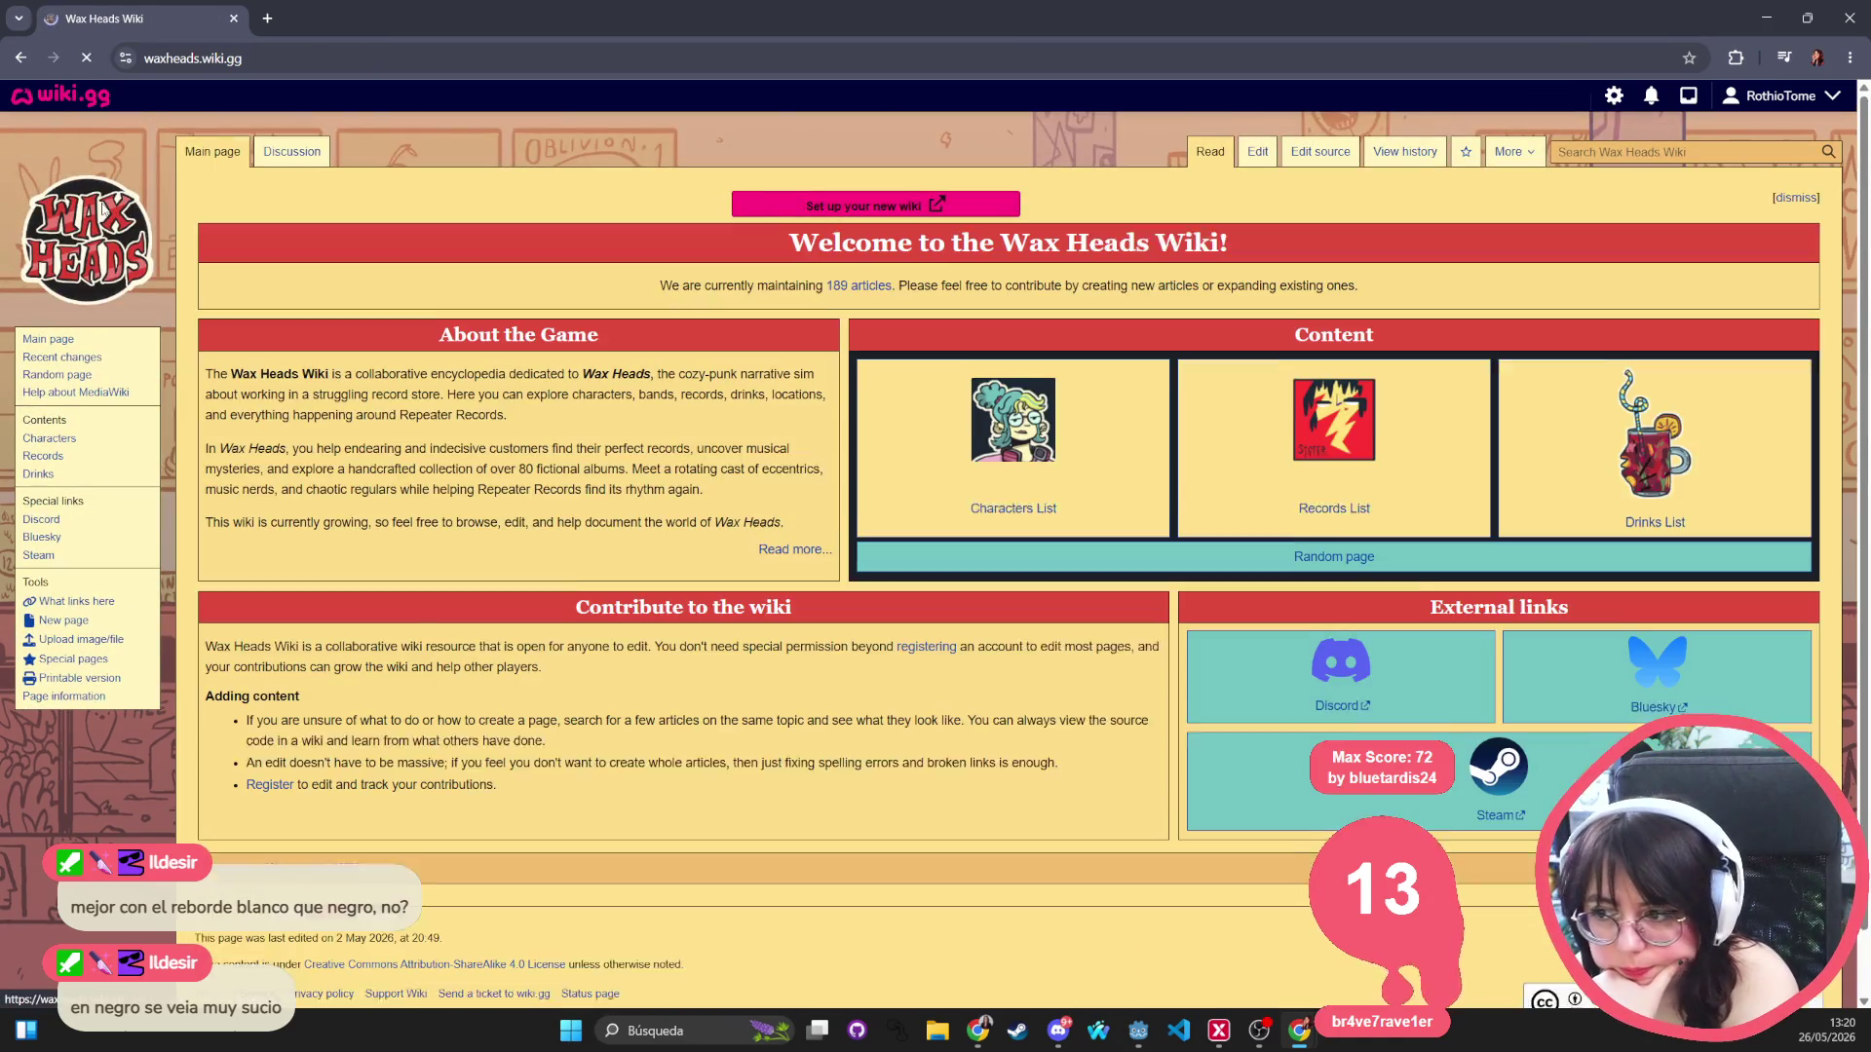
pyautogui.click(883, 218)
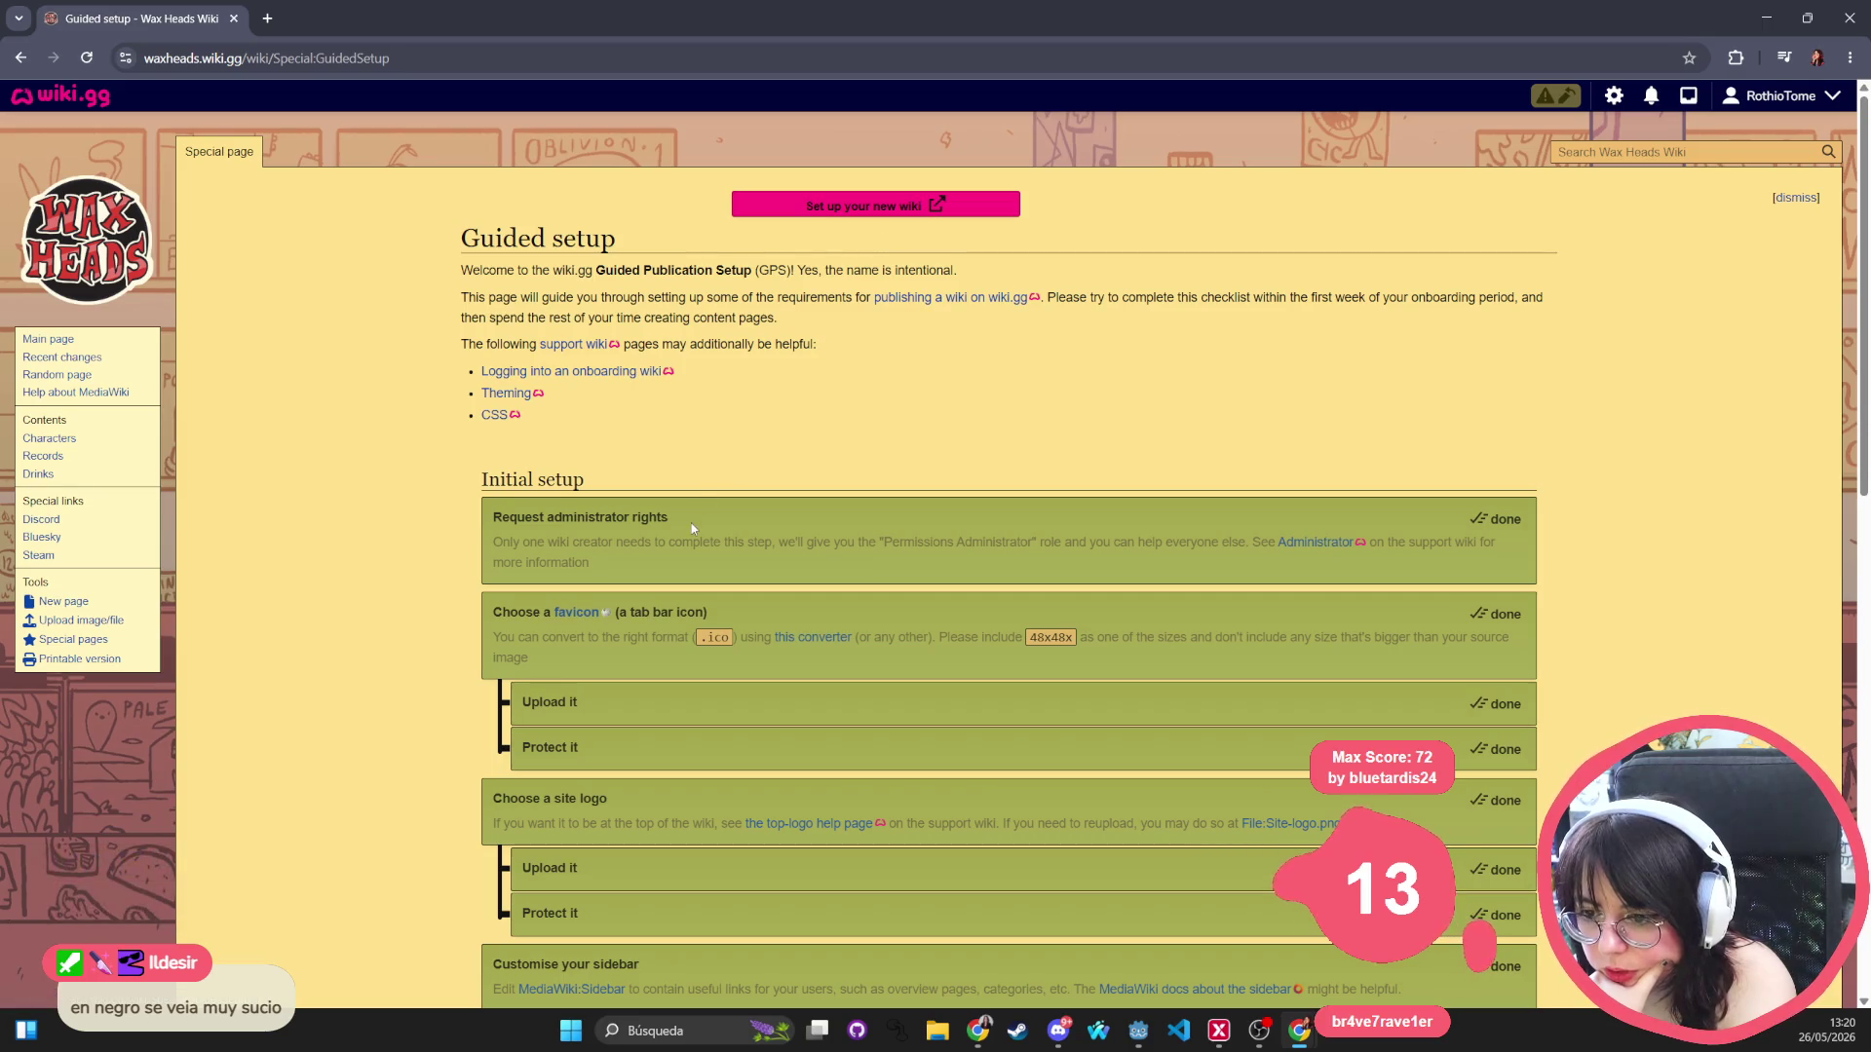
pyautogui.scroll(-5, 686, 561)
pyautogui.scroll(-3, 686, 565)
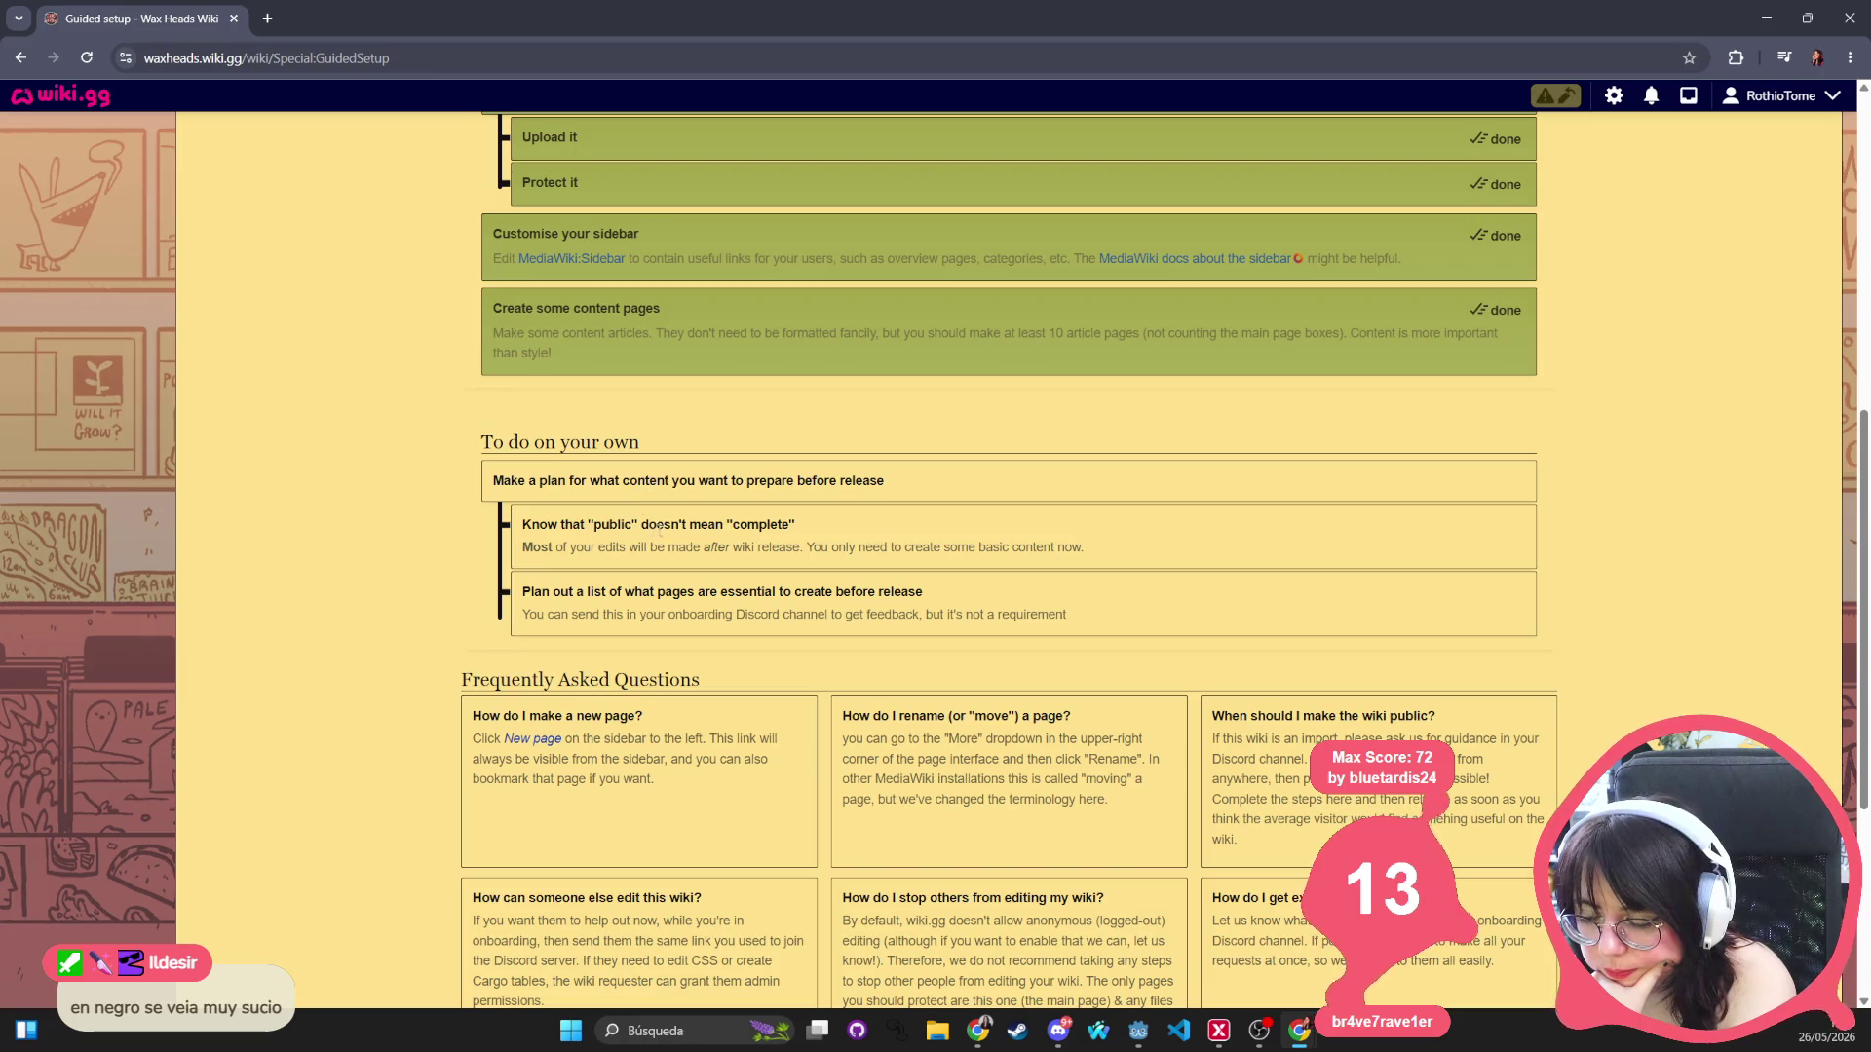
pyautogui.scroll(-4, 663, 609)
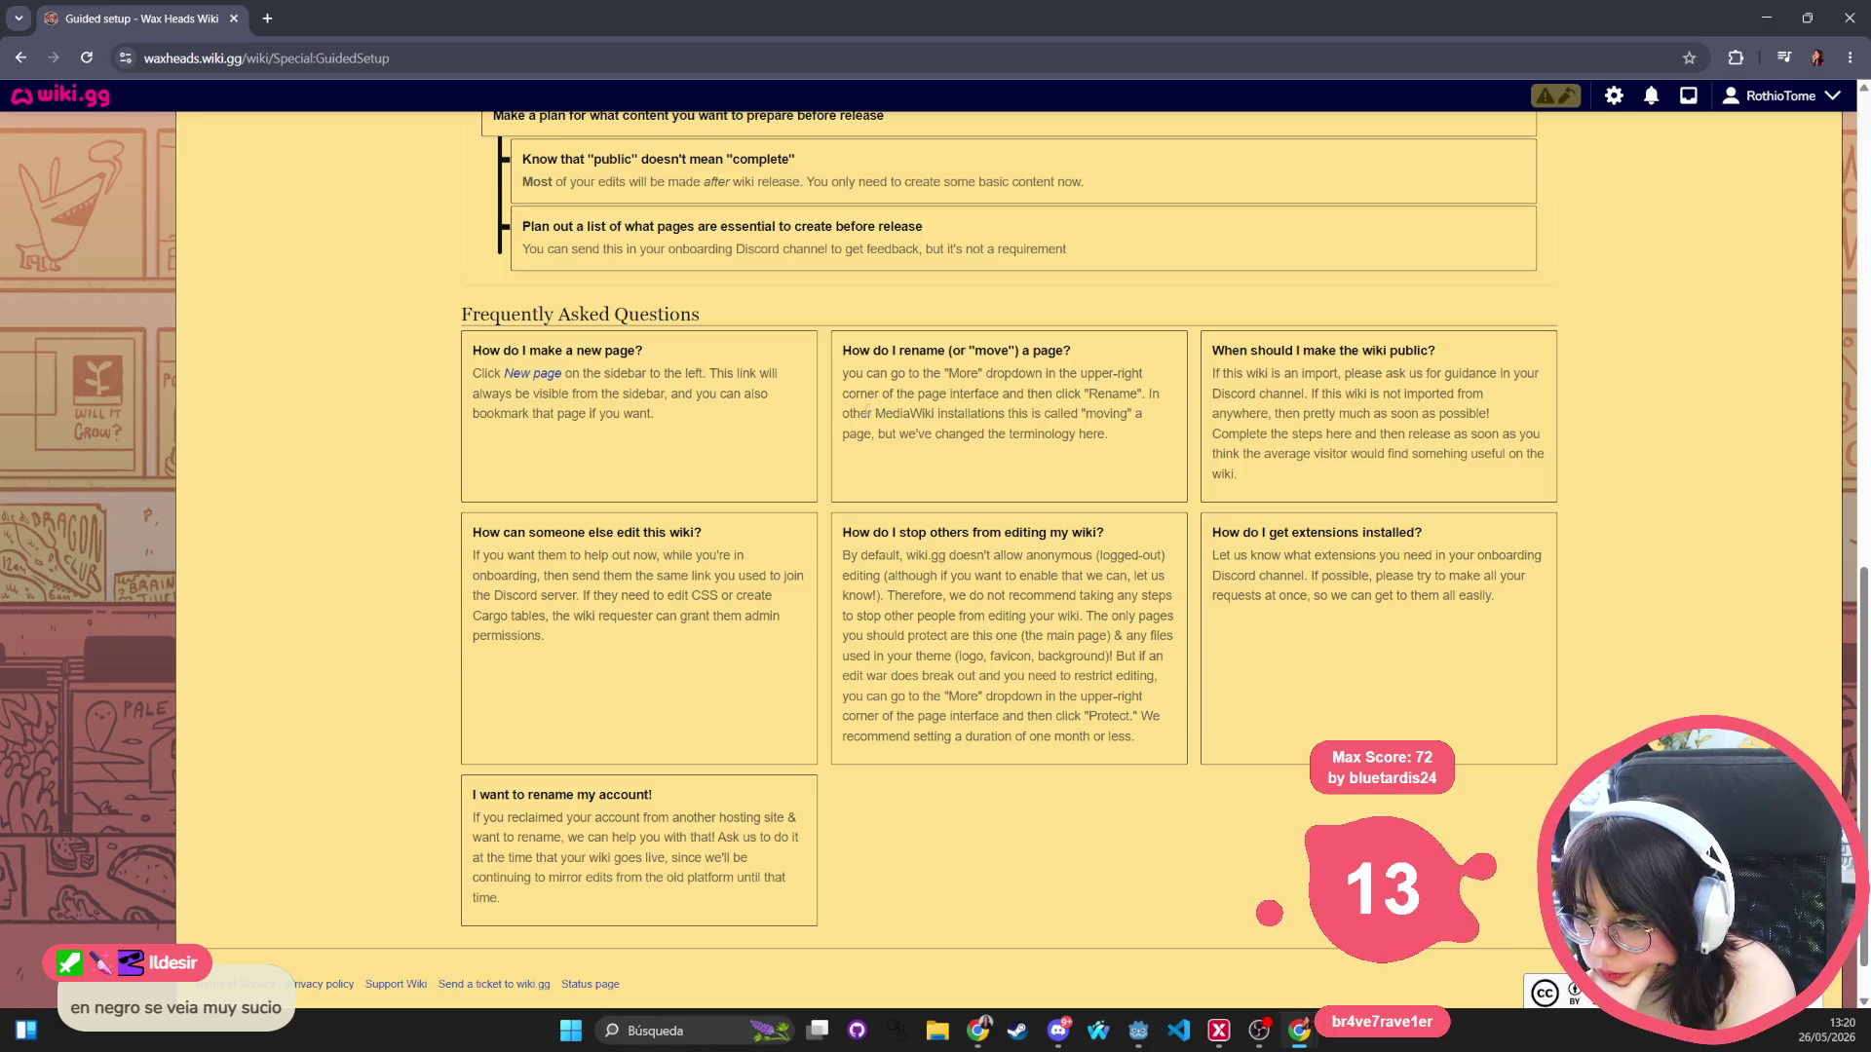
pyautogui.moveTo(1085, 394); pyautogui.dragTo(1148, 394)
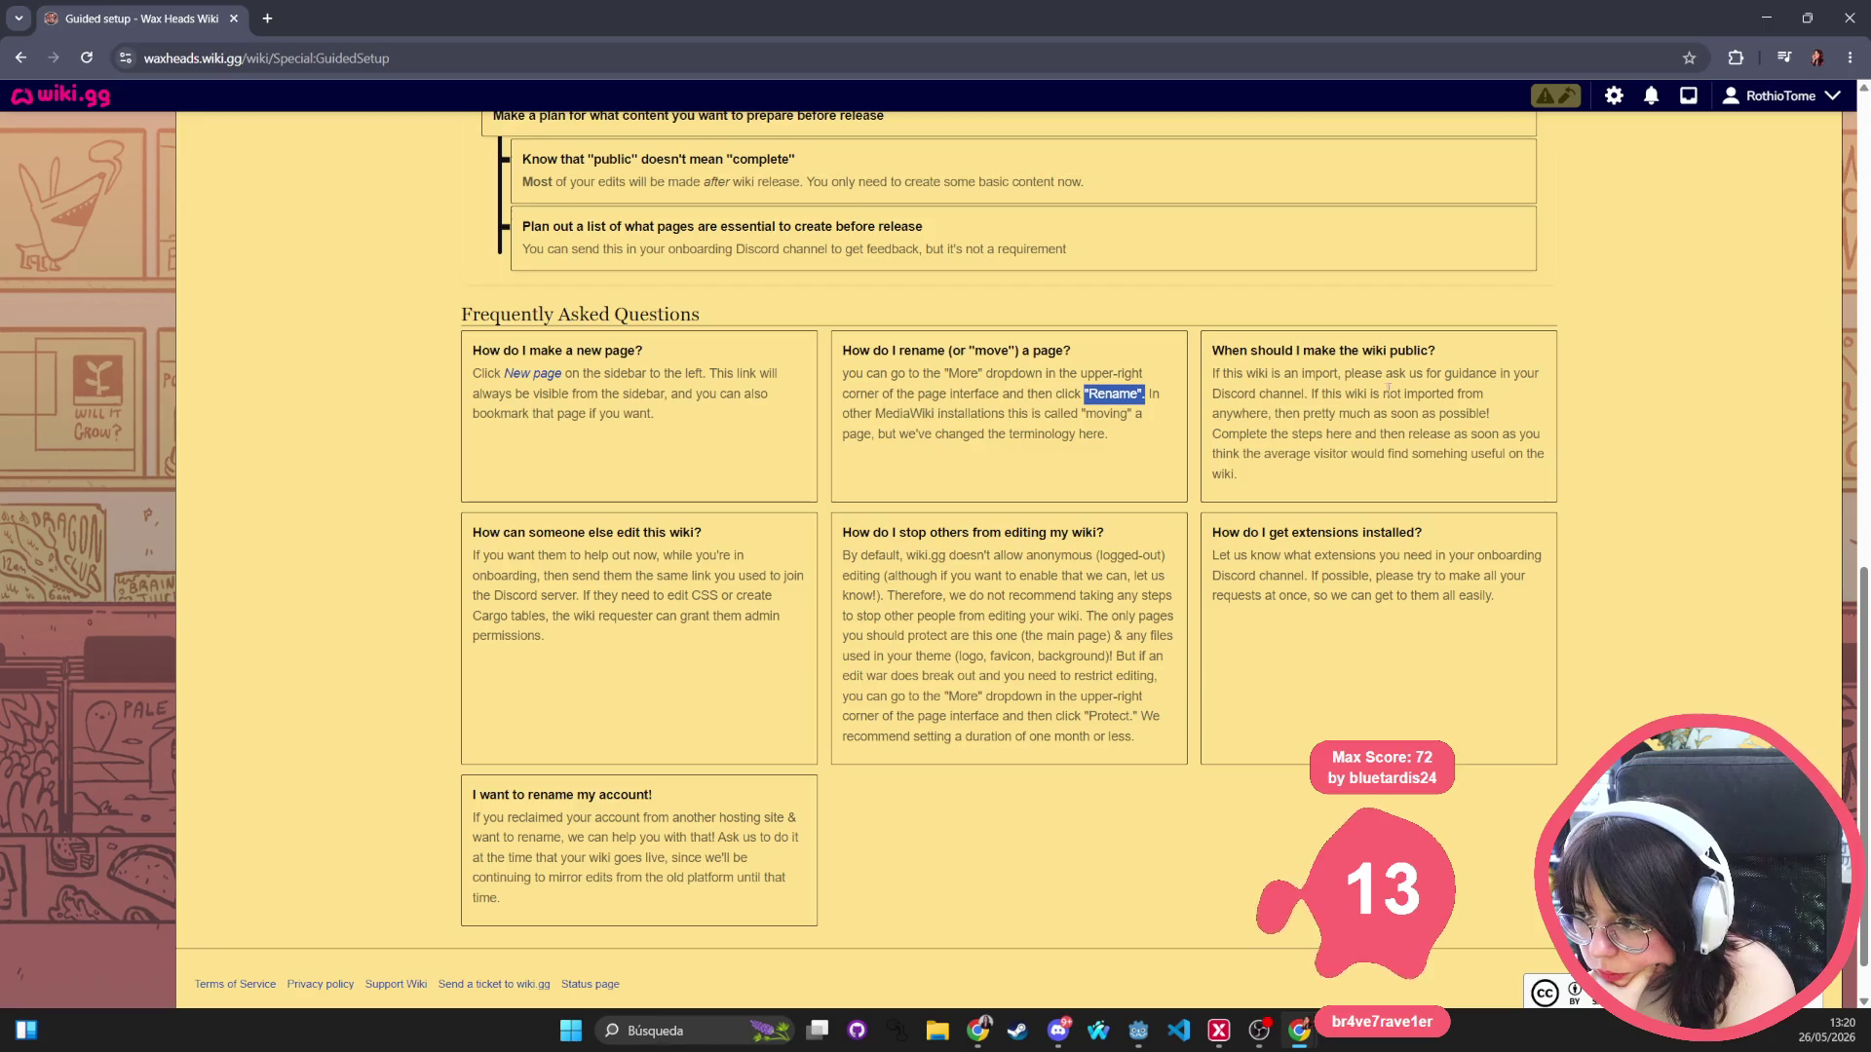
pyautogui.moveTo(1214, 373)
pyautogui.mouseDown()
pyautogui.moveTo(1236, 487)
pyautogui.moveTo(1212, 349)
pyautogui.moveTo(1213, 429)
pyautogui.mouseUp()
pyautogui.moveTo(610, 659); pyautogui.dragTo(452, 548)
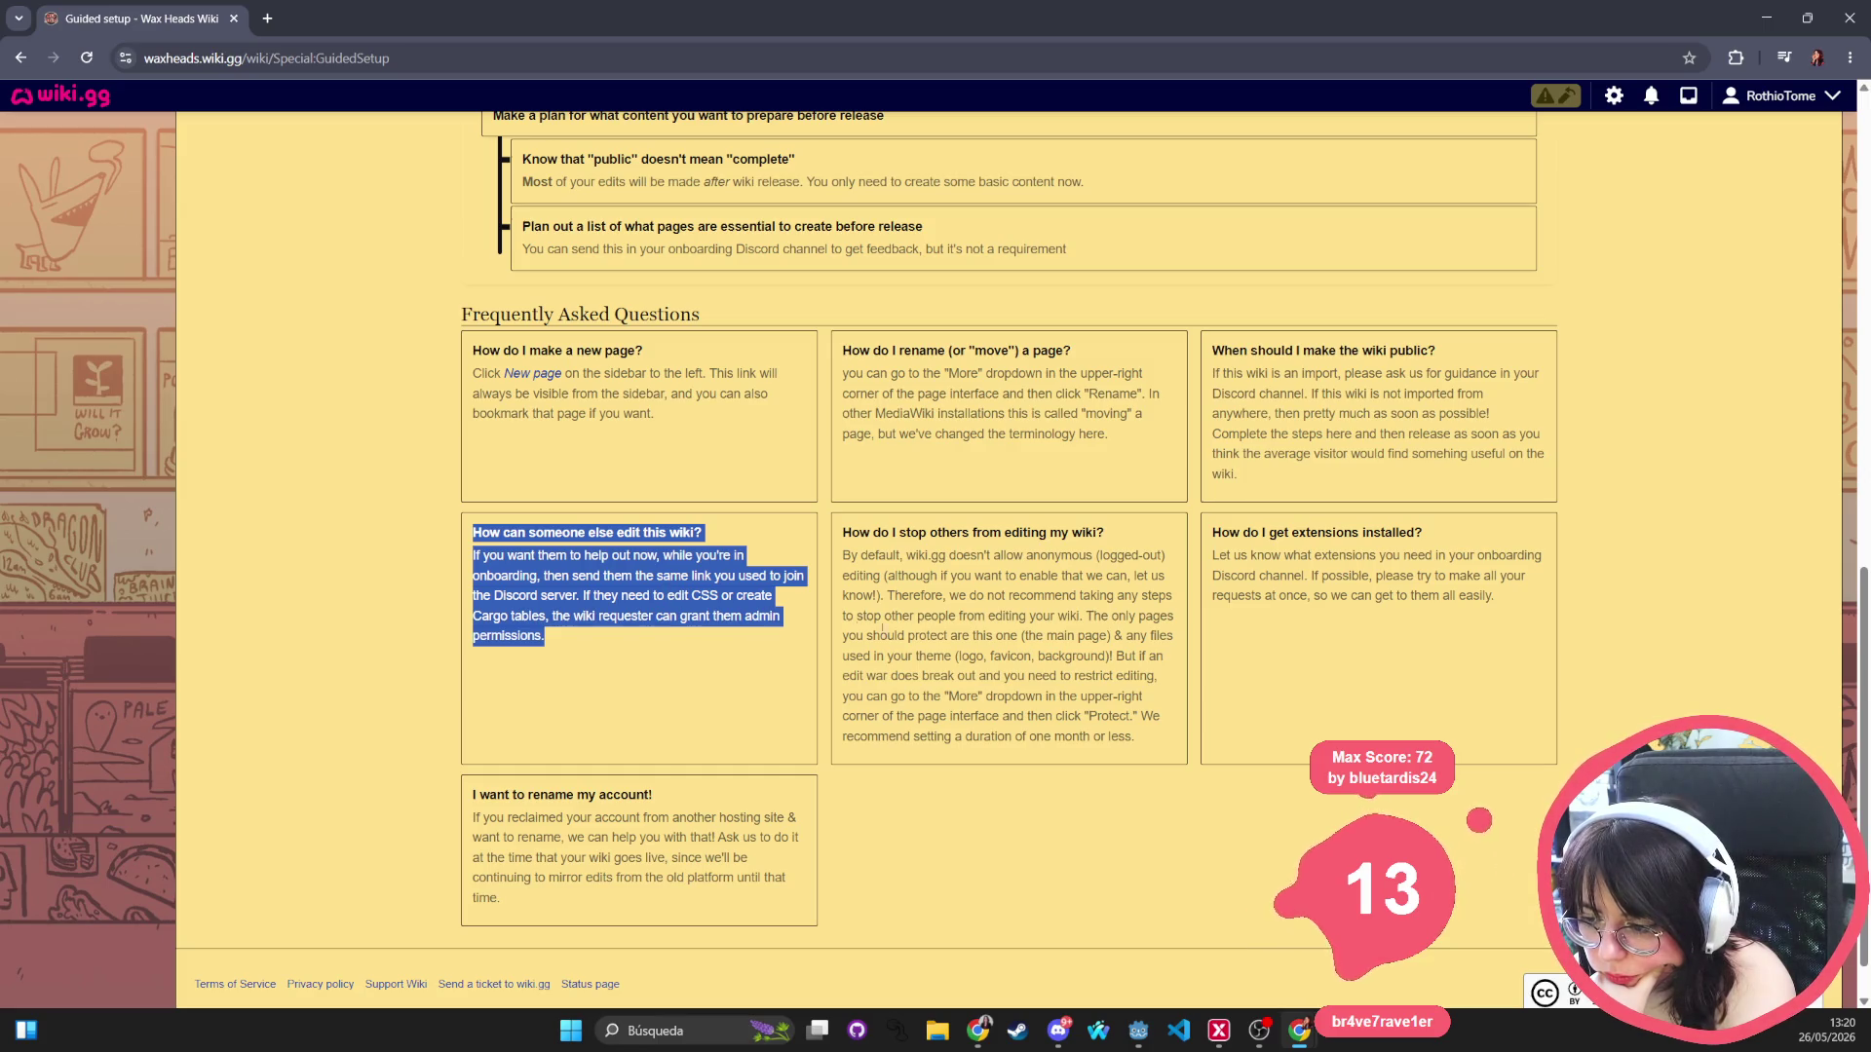
pyautogui.click(1039, 661)
pyautogui.moveTo(1150, 747)
pyautogui.mouseDown()
pyautogui.moveTo(804, 528)
pyautogui.moveTo(844, 533)
pyautogui.mouseUp()
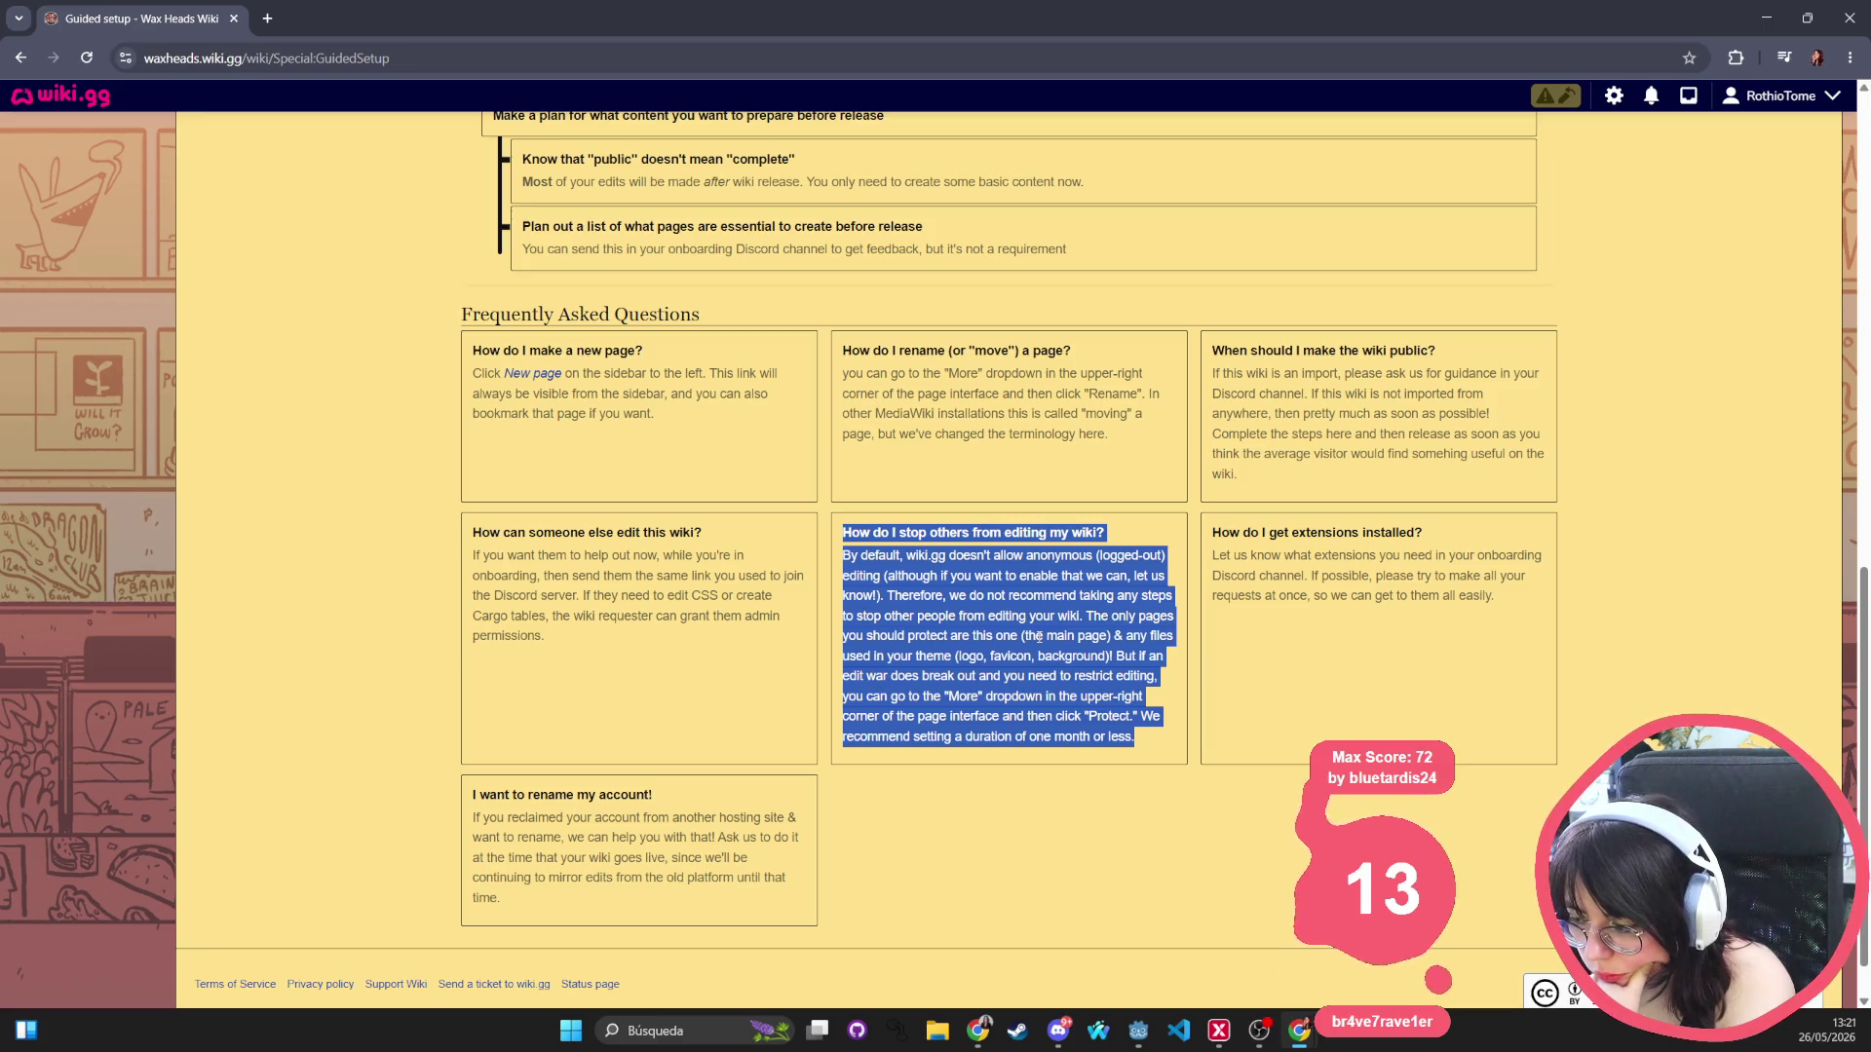
pyautogui.moveTo(1500, 595); pyautogui.dragTo(1207, 527)
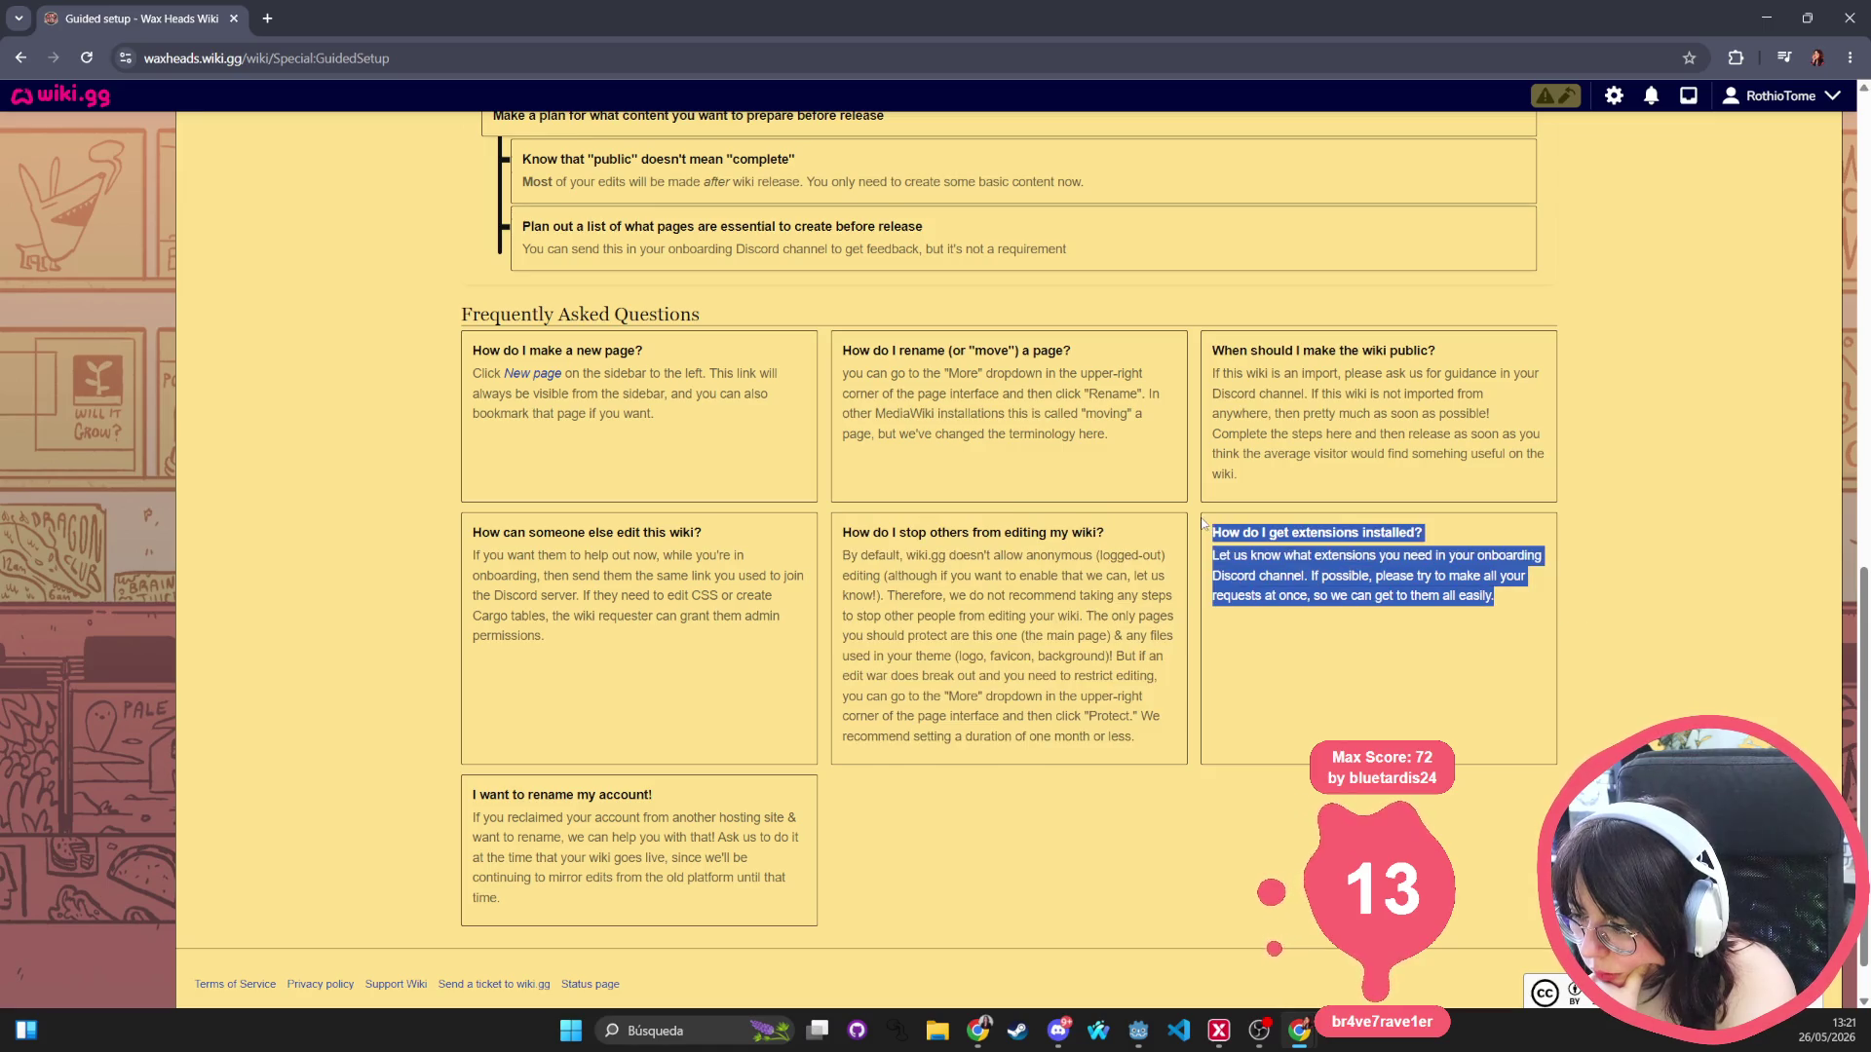
pyautogui.moveTo(593, 876)
pyautogui.mouseDown()
pyautogui.moveTo(838, 531)
pyautogui.moveTo(476, 818)
pyautogui.mouseUp()
pyautogui.click(500, 904)
pyautogui.moveTo(500, 904); pyautogui.dragTo(472, 791)
pyautogui.press('Home')
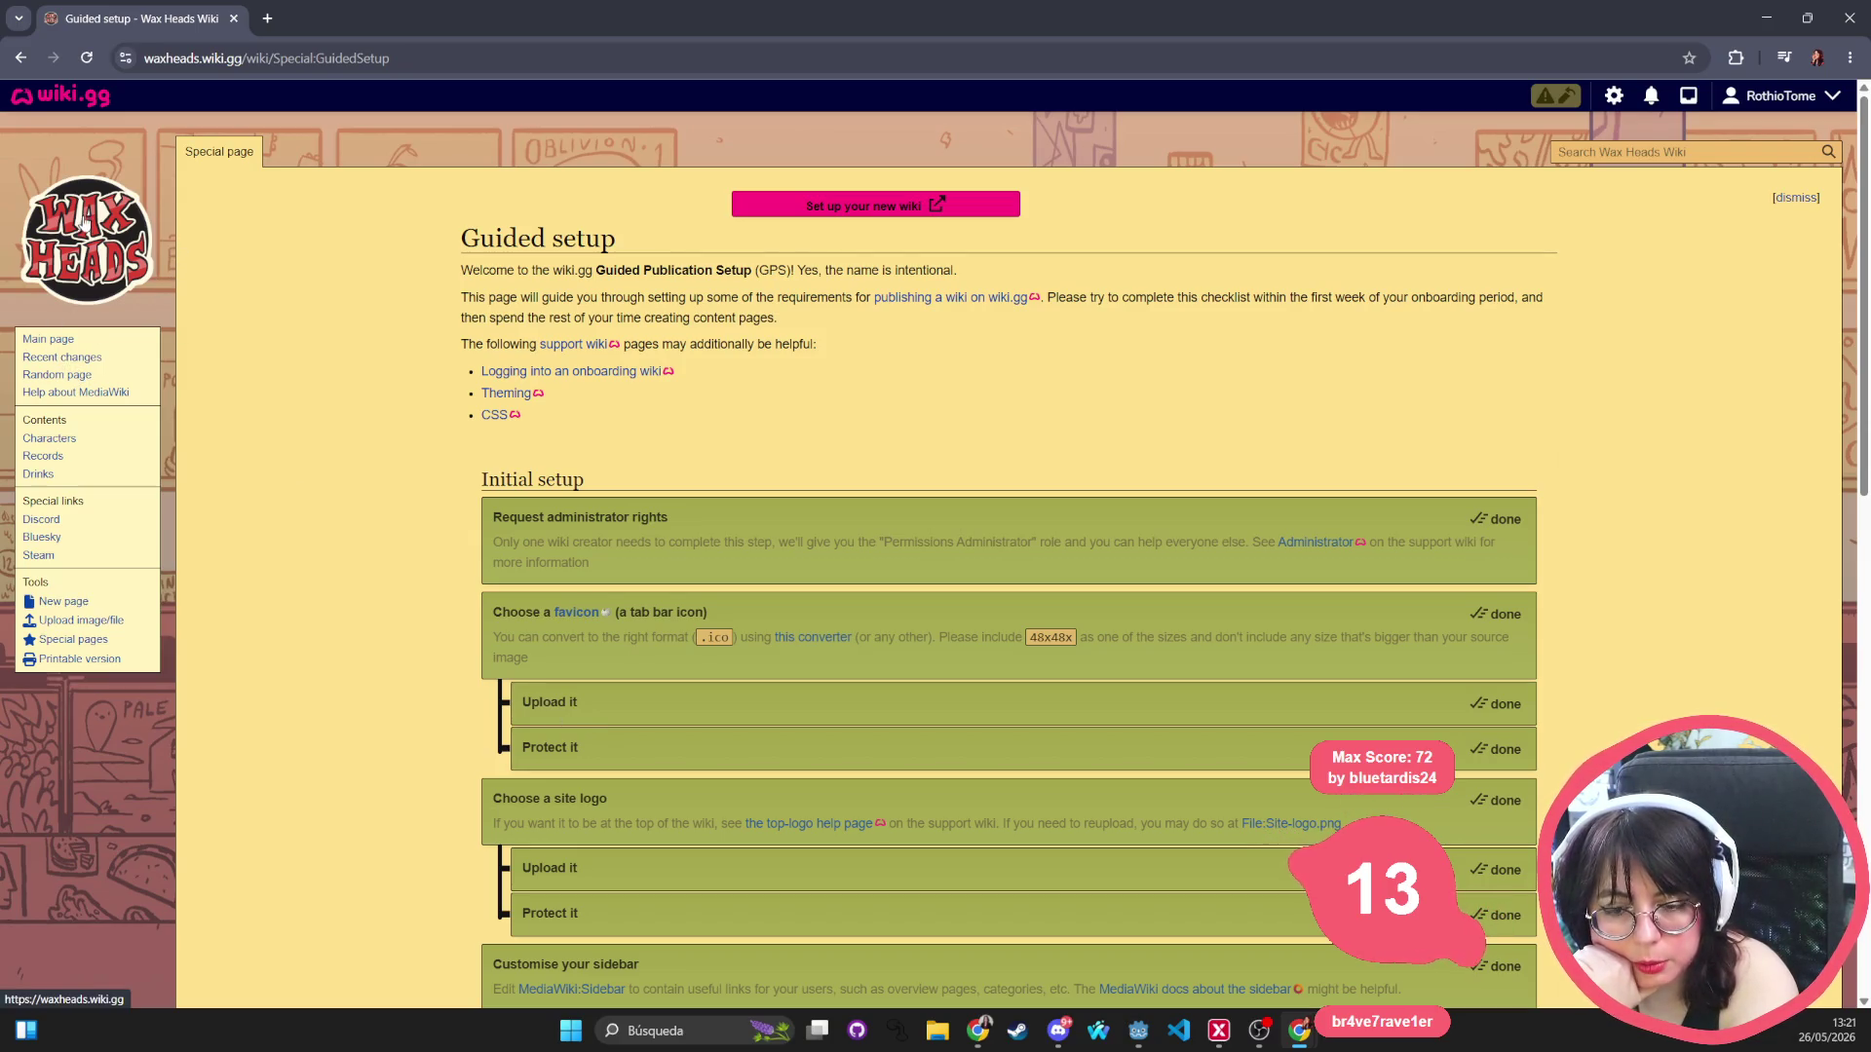
pyautogui.click(86, 248)
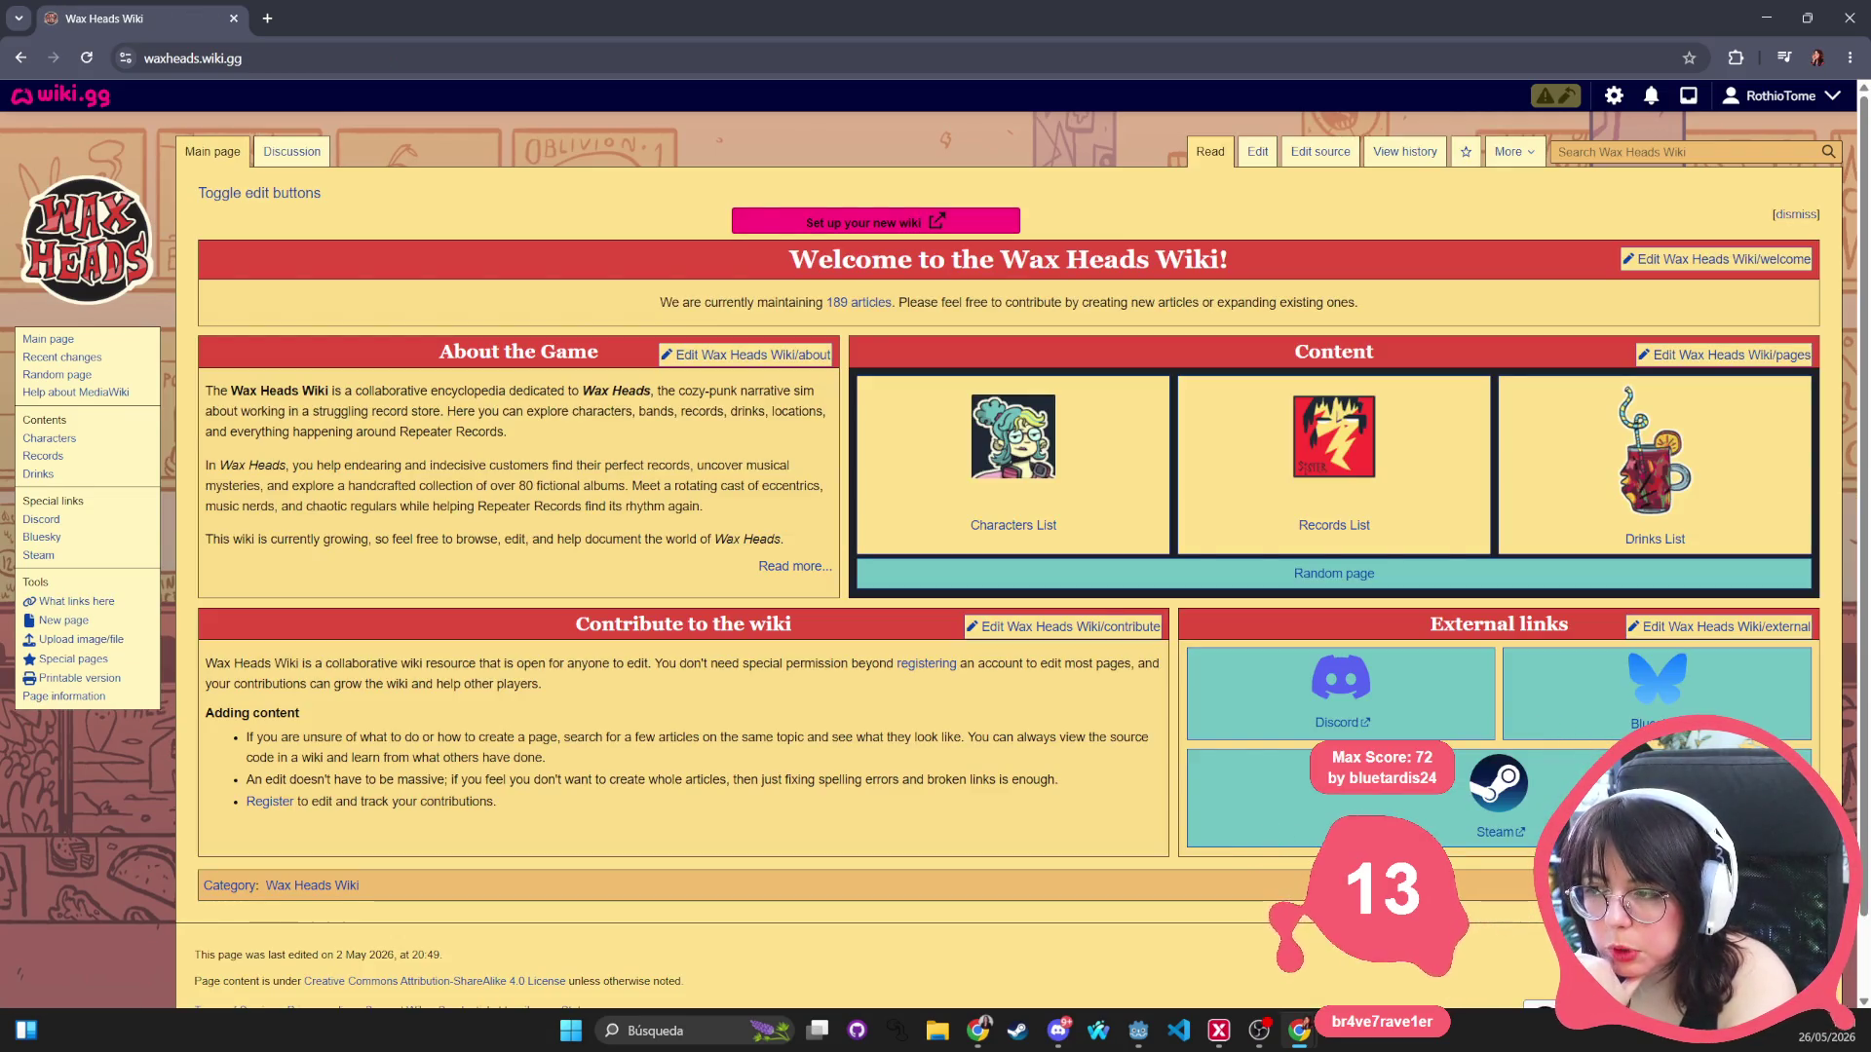
# Hide the section edit buttons on the Wax Heads Wiki main page.
pyautogui.hotkey('alt', 'Tab')
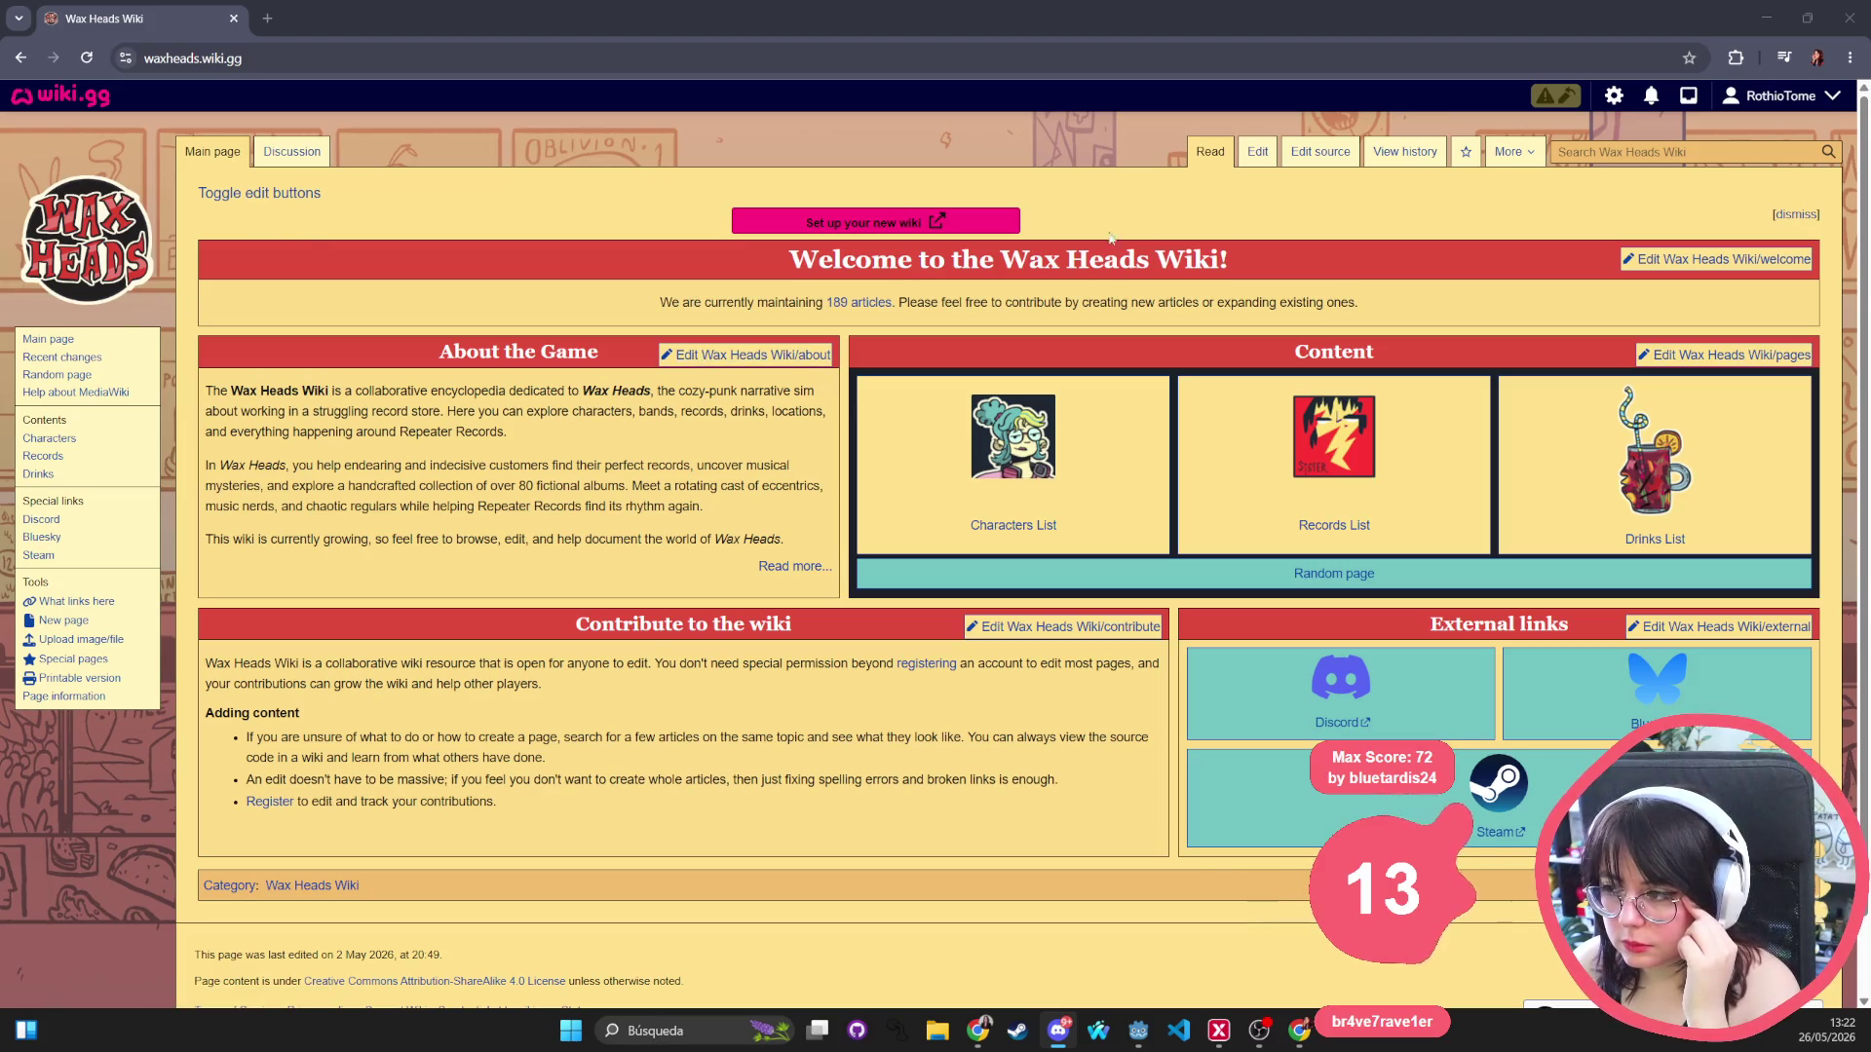
pyautogui.click(248, 199)
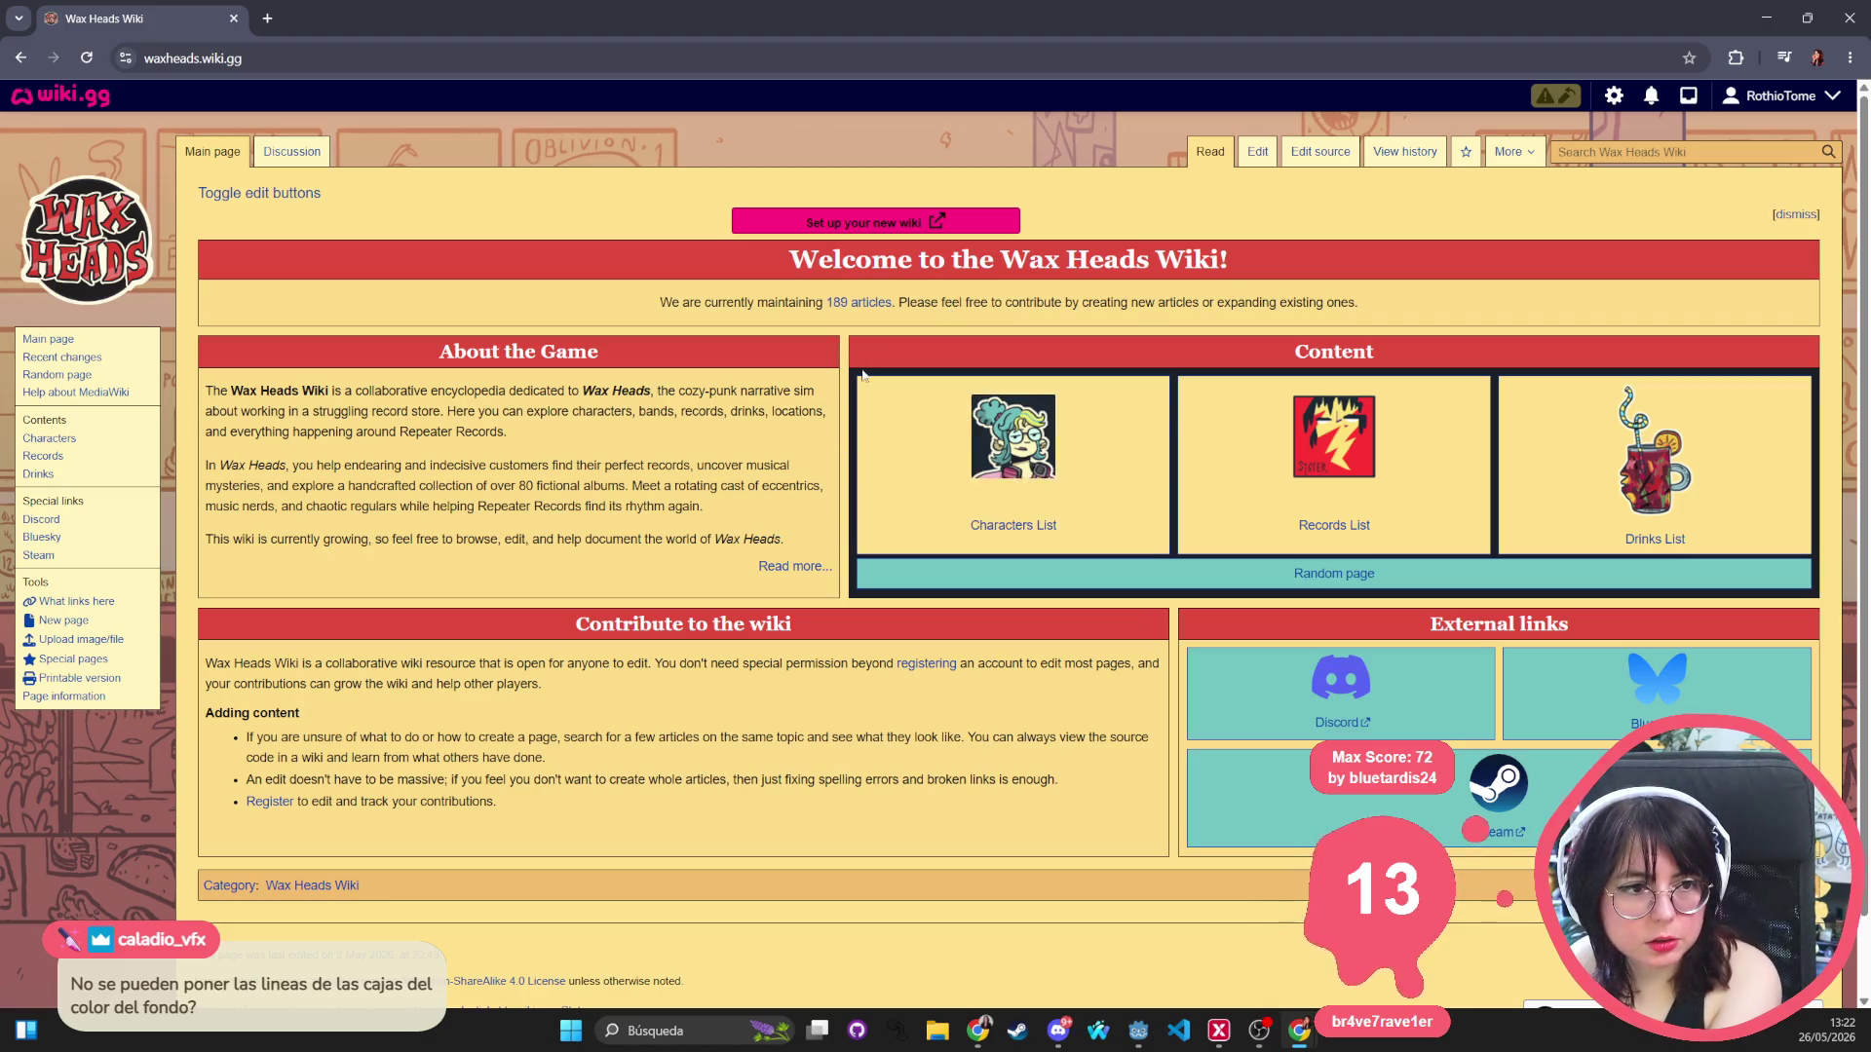
# Highlight the About the Game paragraphs on the wiki main page.
pyautogui.moveTo(203, 385); pyautogui.dragTo(736, 580)
pyautogui.moveTo(196, 192); pyautogui.dragTo(348, 182)
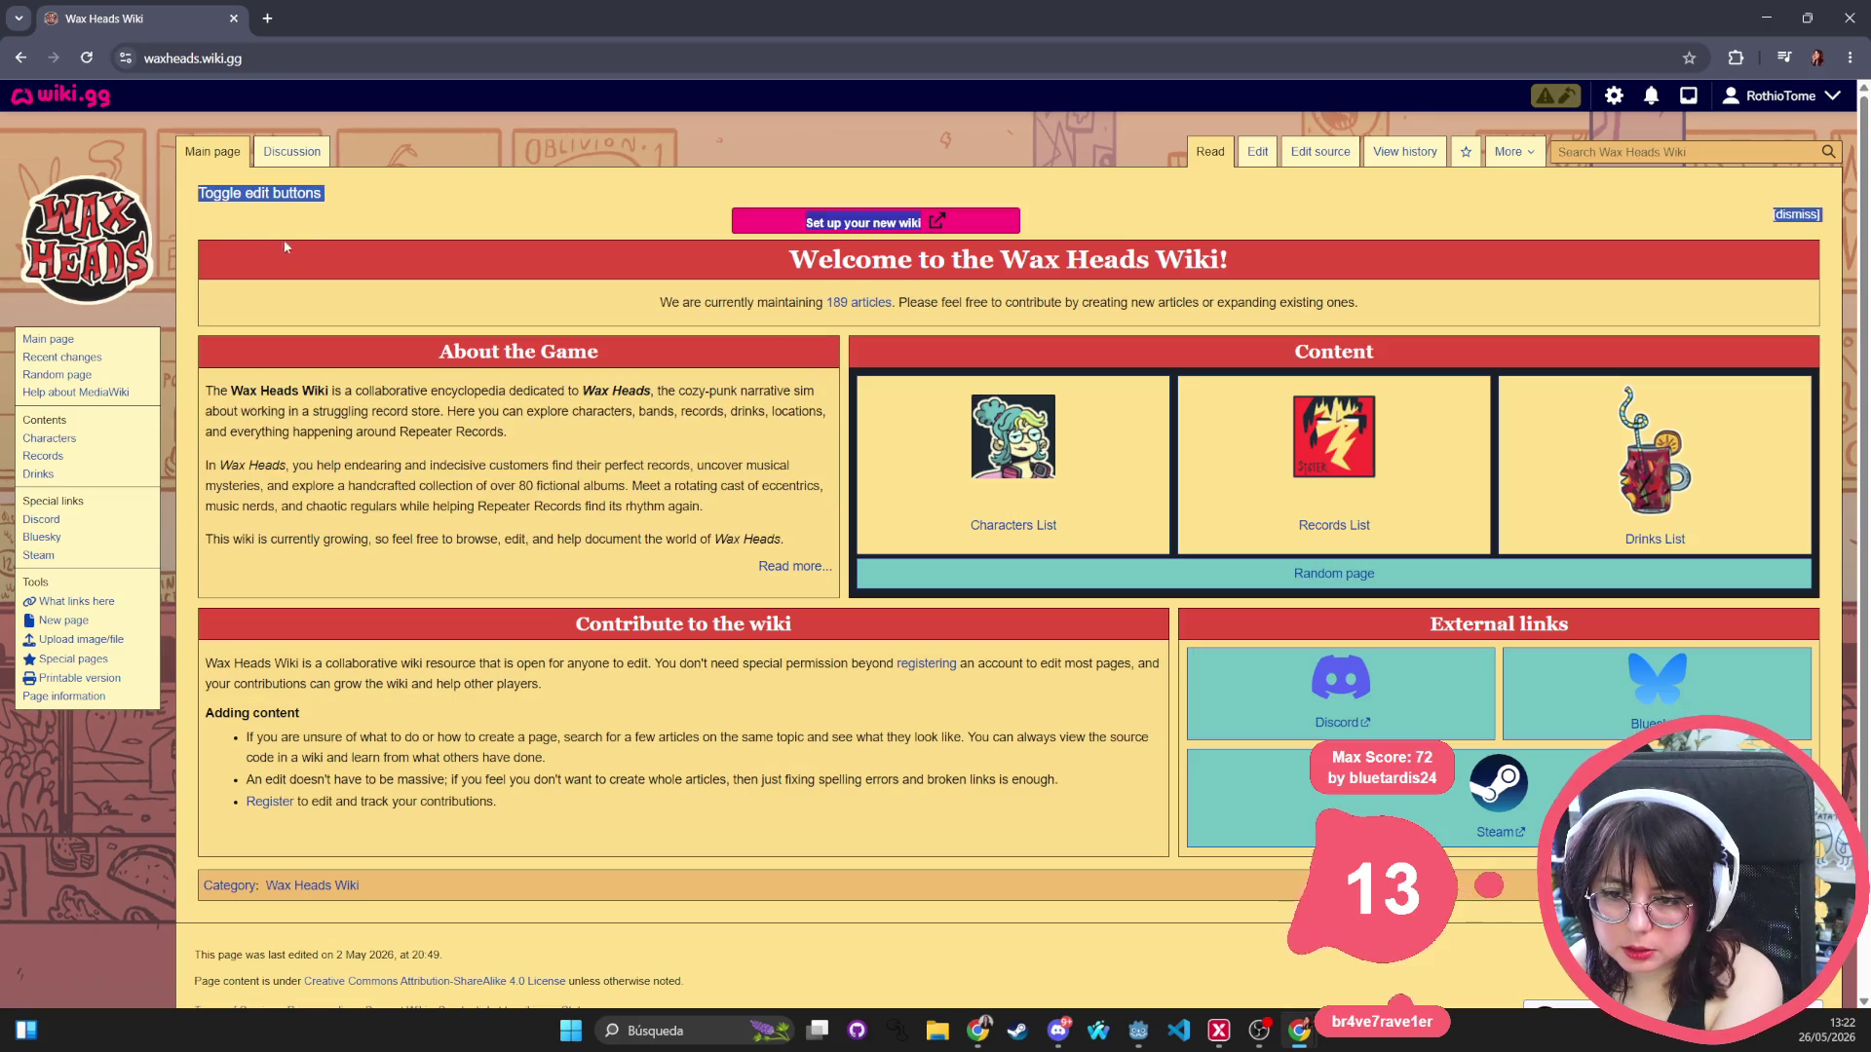
pyautogui.moveTo(204, 385)
pyautogui.mouseDown()
pyautogui.moveTo(292, 465)
pyautogui.moveTo(756, 580)
pyautogui.moveTo(787, 539)
pyautogui.moveTo(840, 581)
pyautogui.mouseUp()
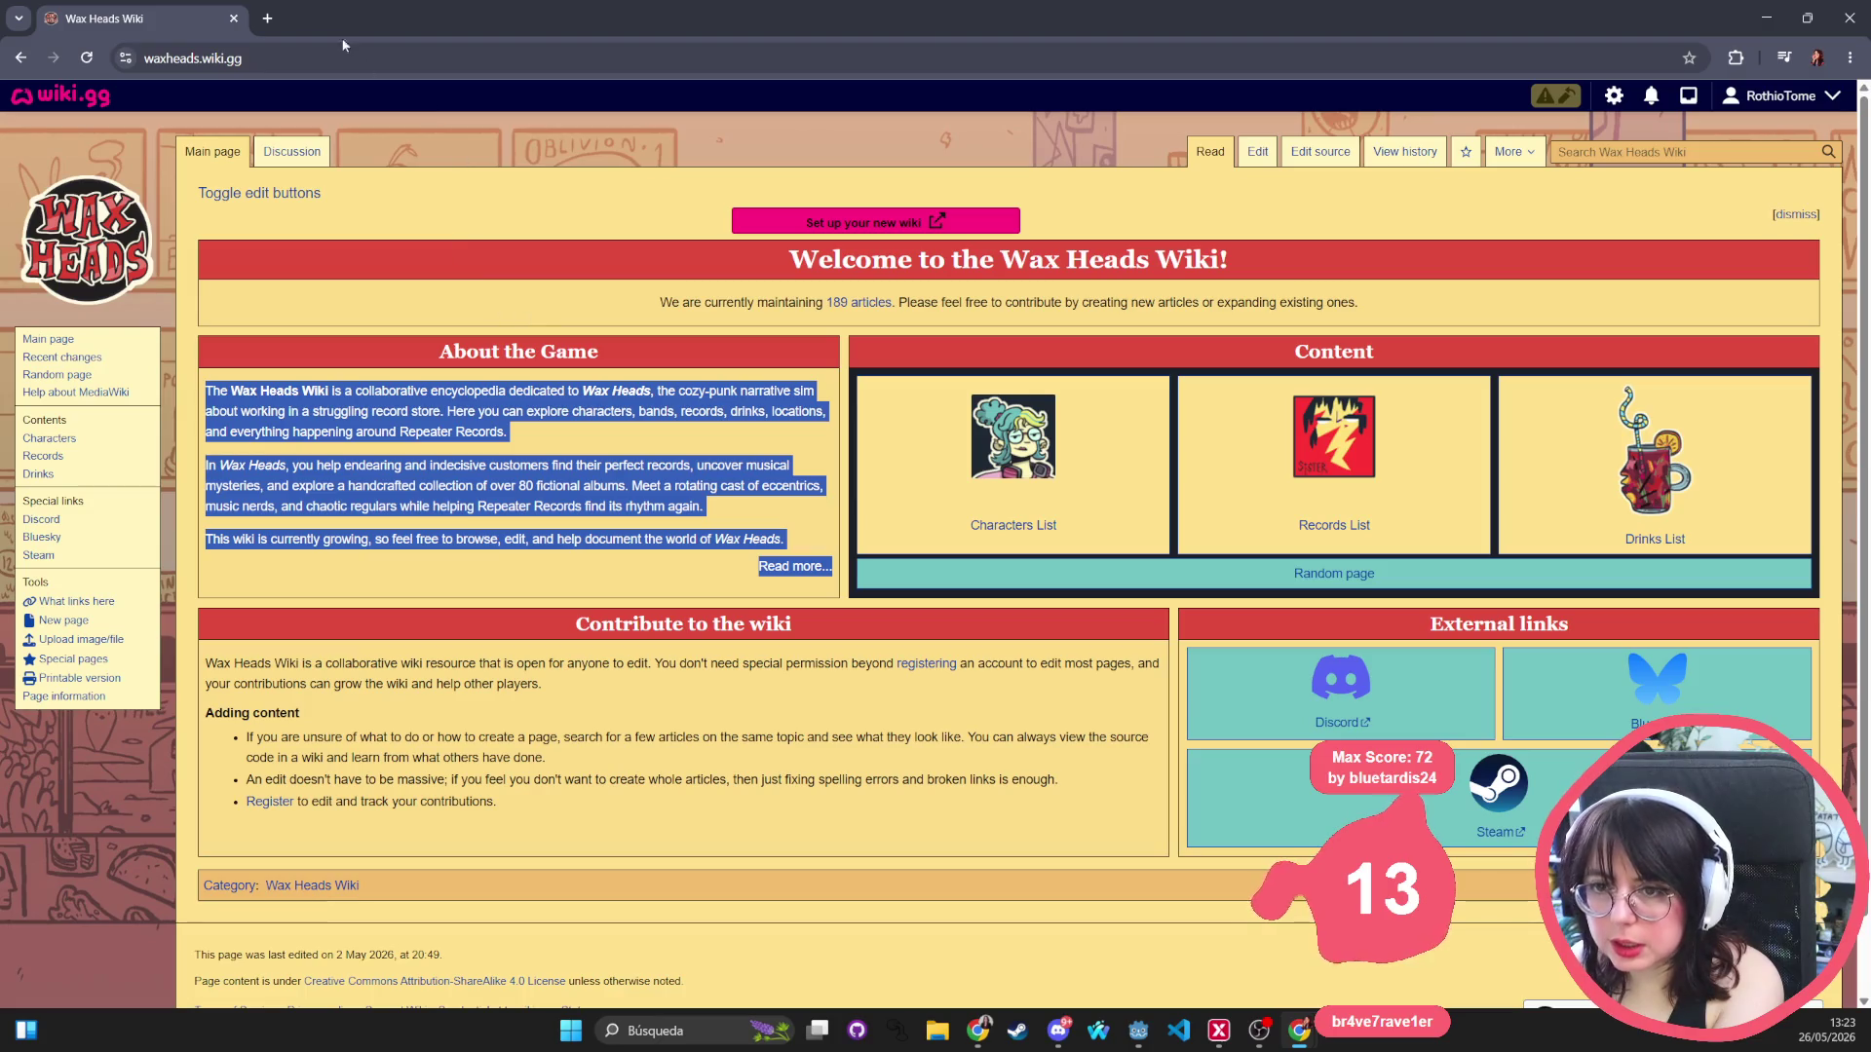
pyautogui.hotkey('alt', 'Tab')
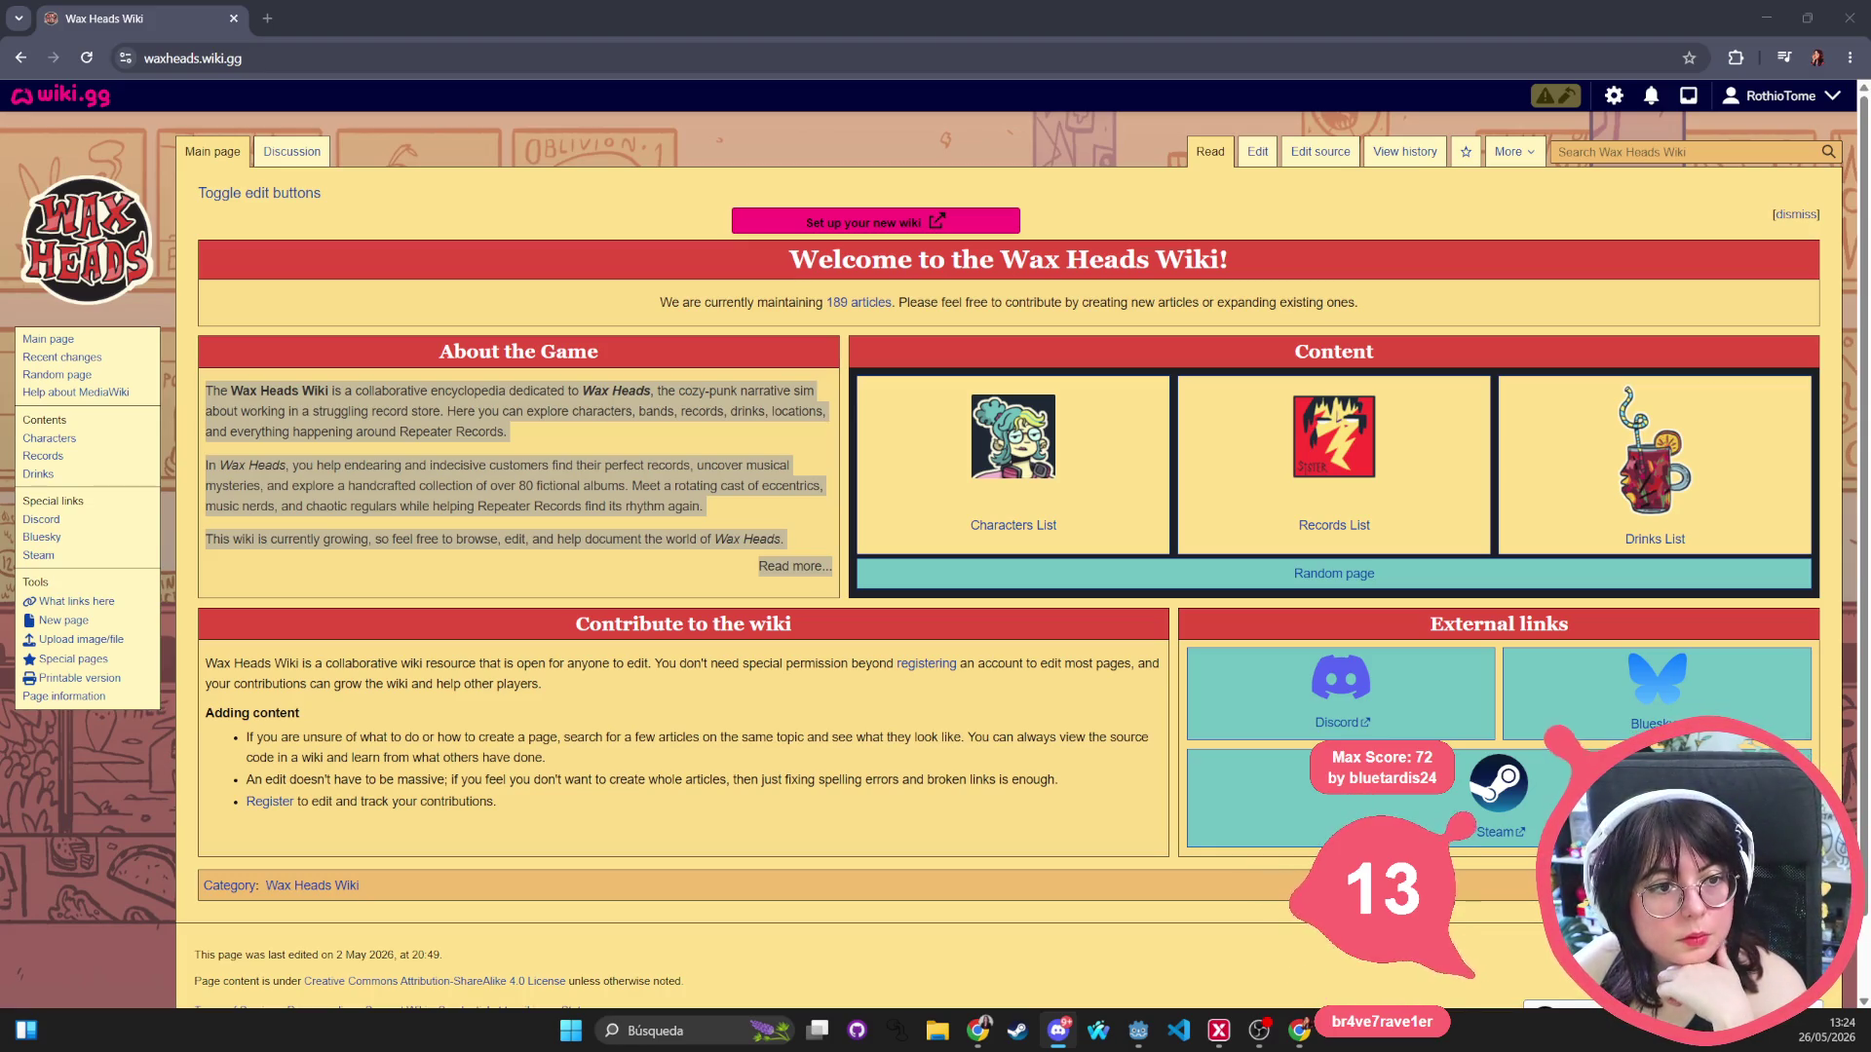
# Reload the wiki main page to restore edit buttons, then switch to the Godot editor.
pyautogui.click(320, 58)
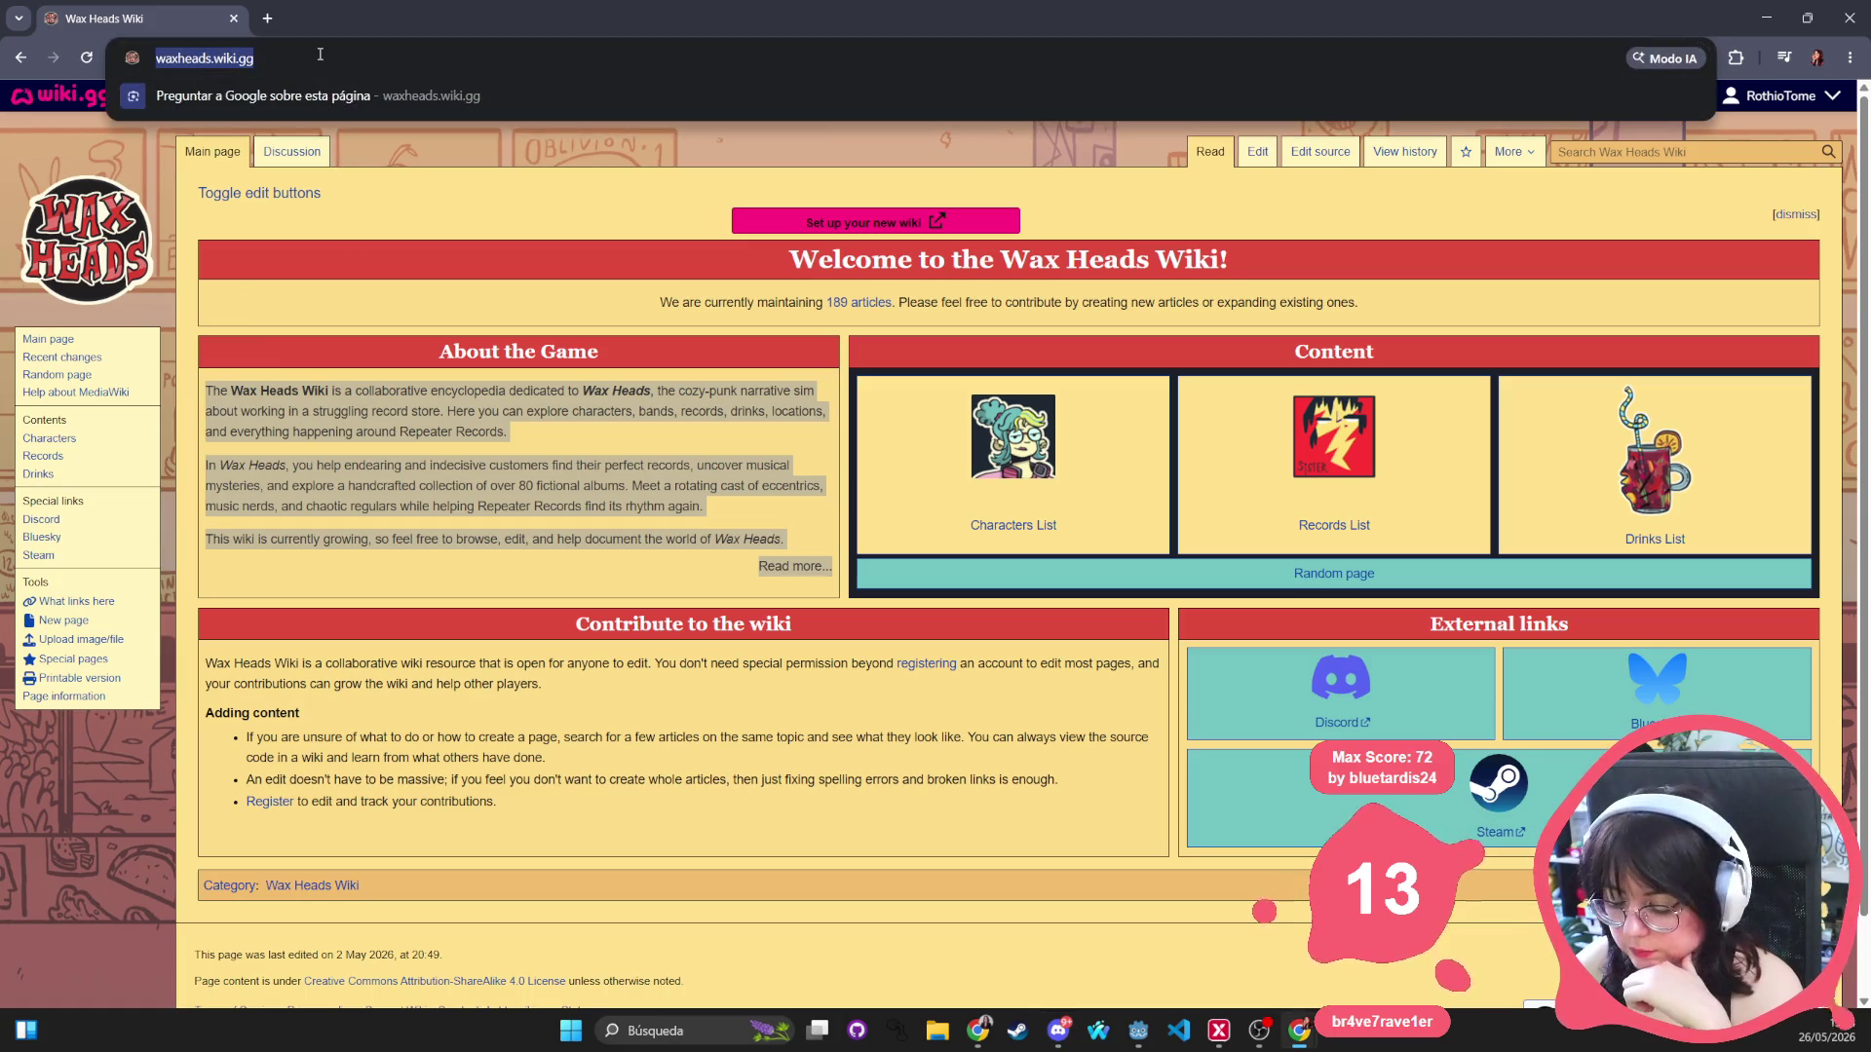
pyautogui.press('Return')
pyautogui.click(319, 56)
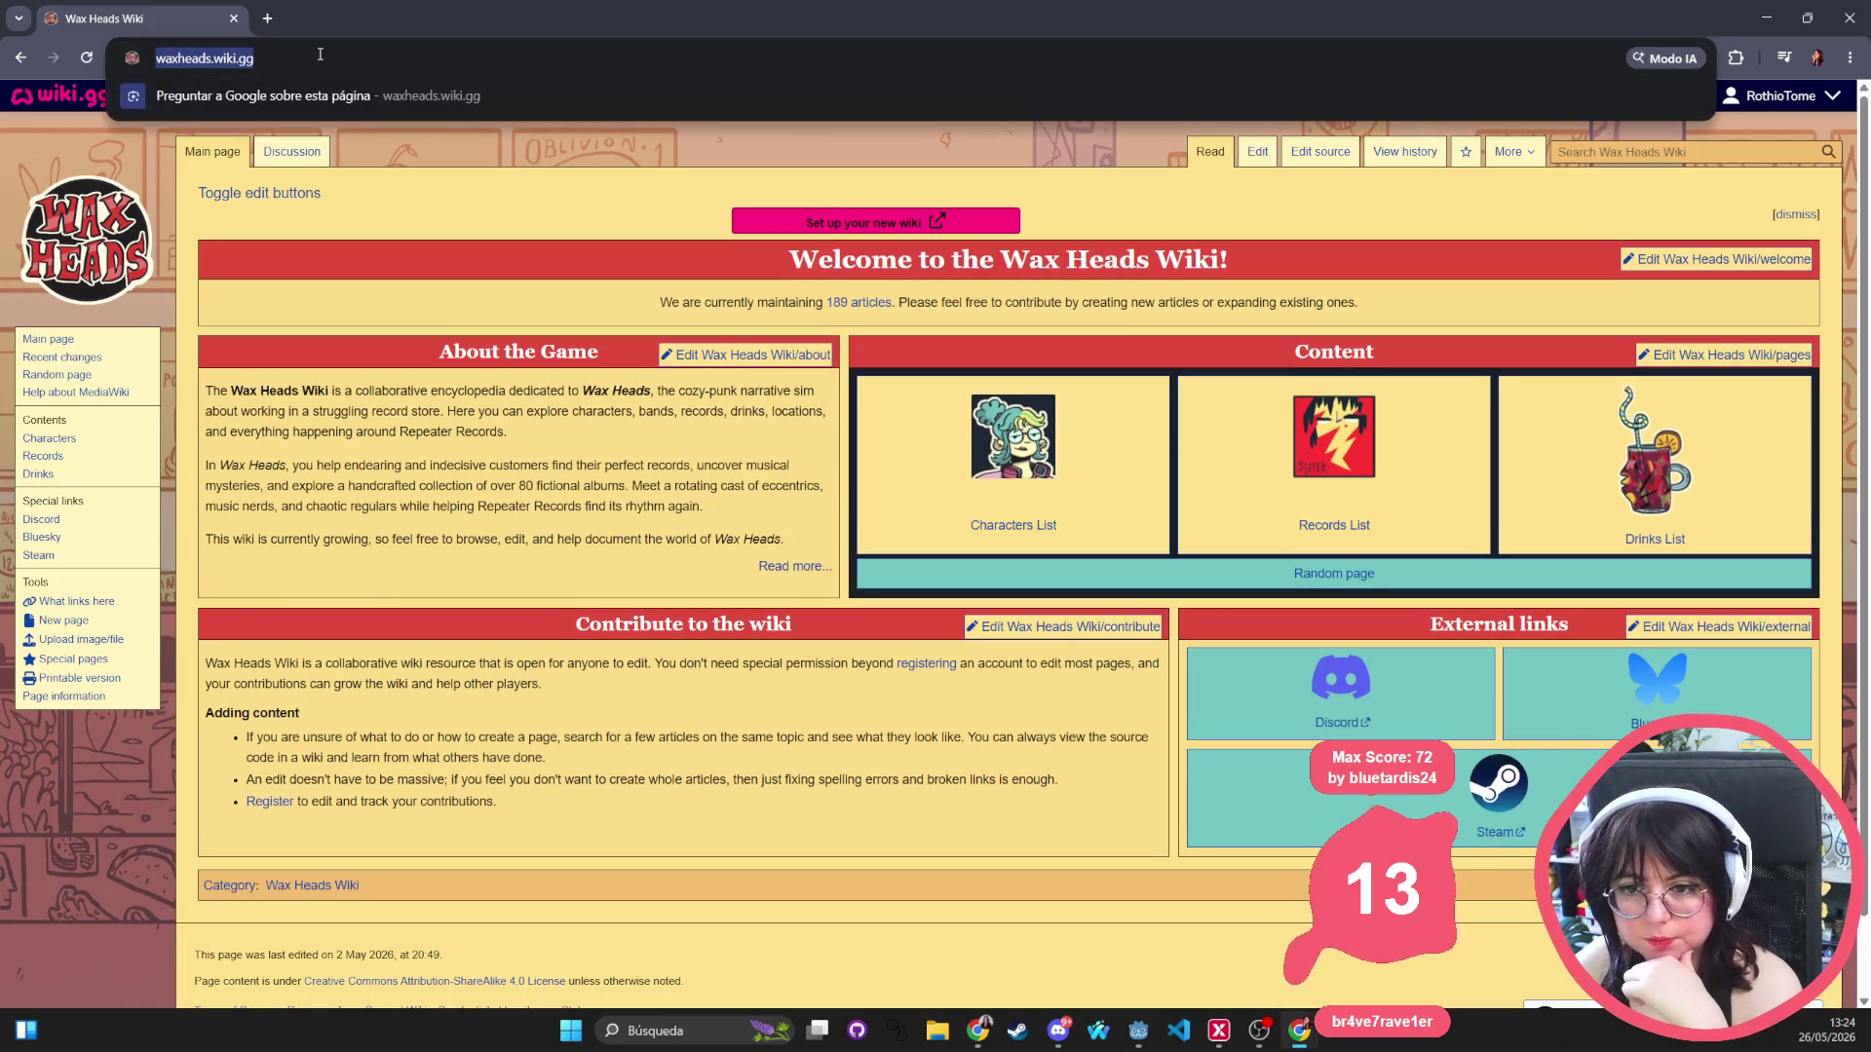
pyautogui.press('Return')
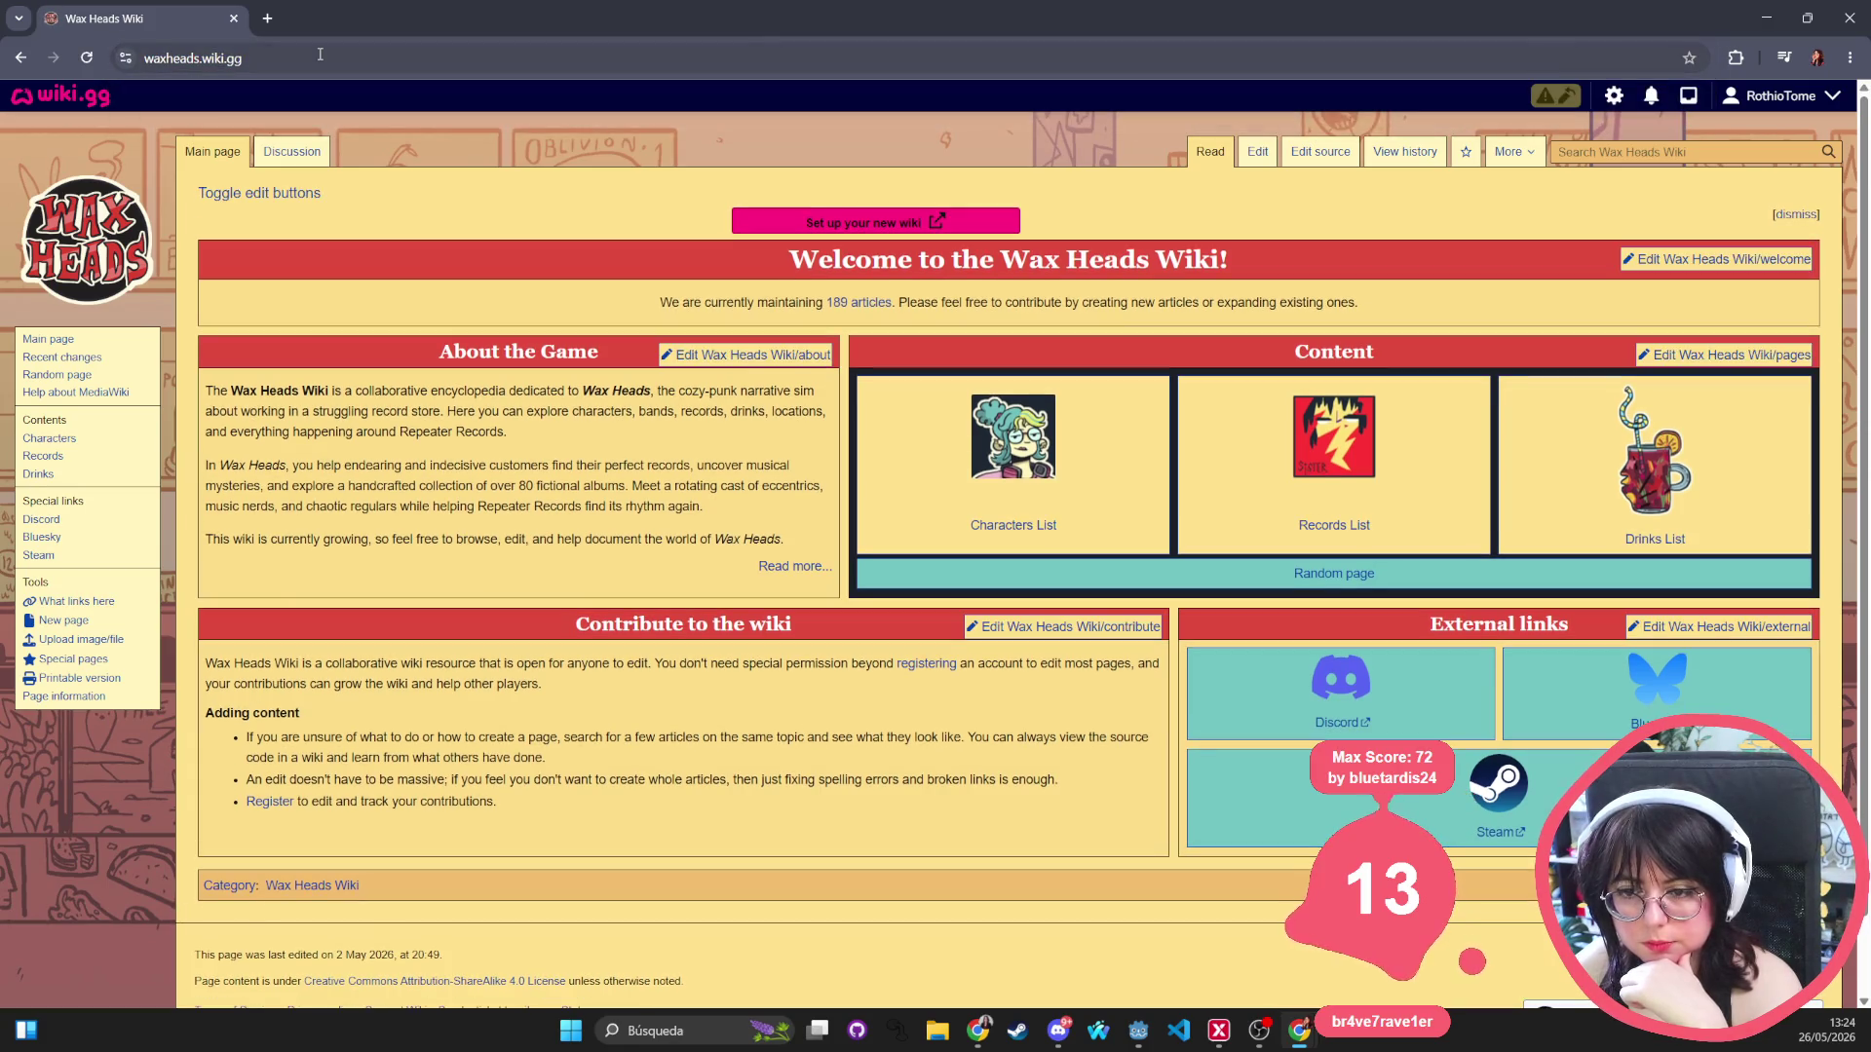
pyautogui.hotkey('alt', 'Tab')
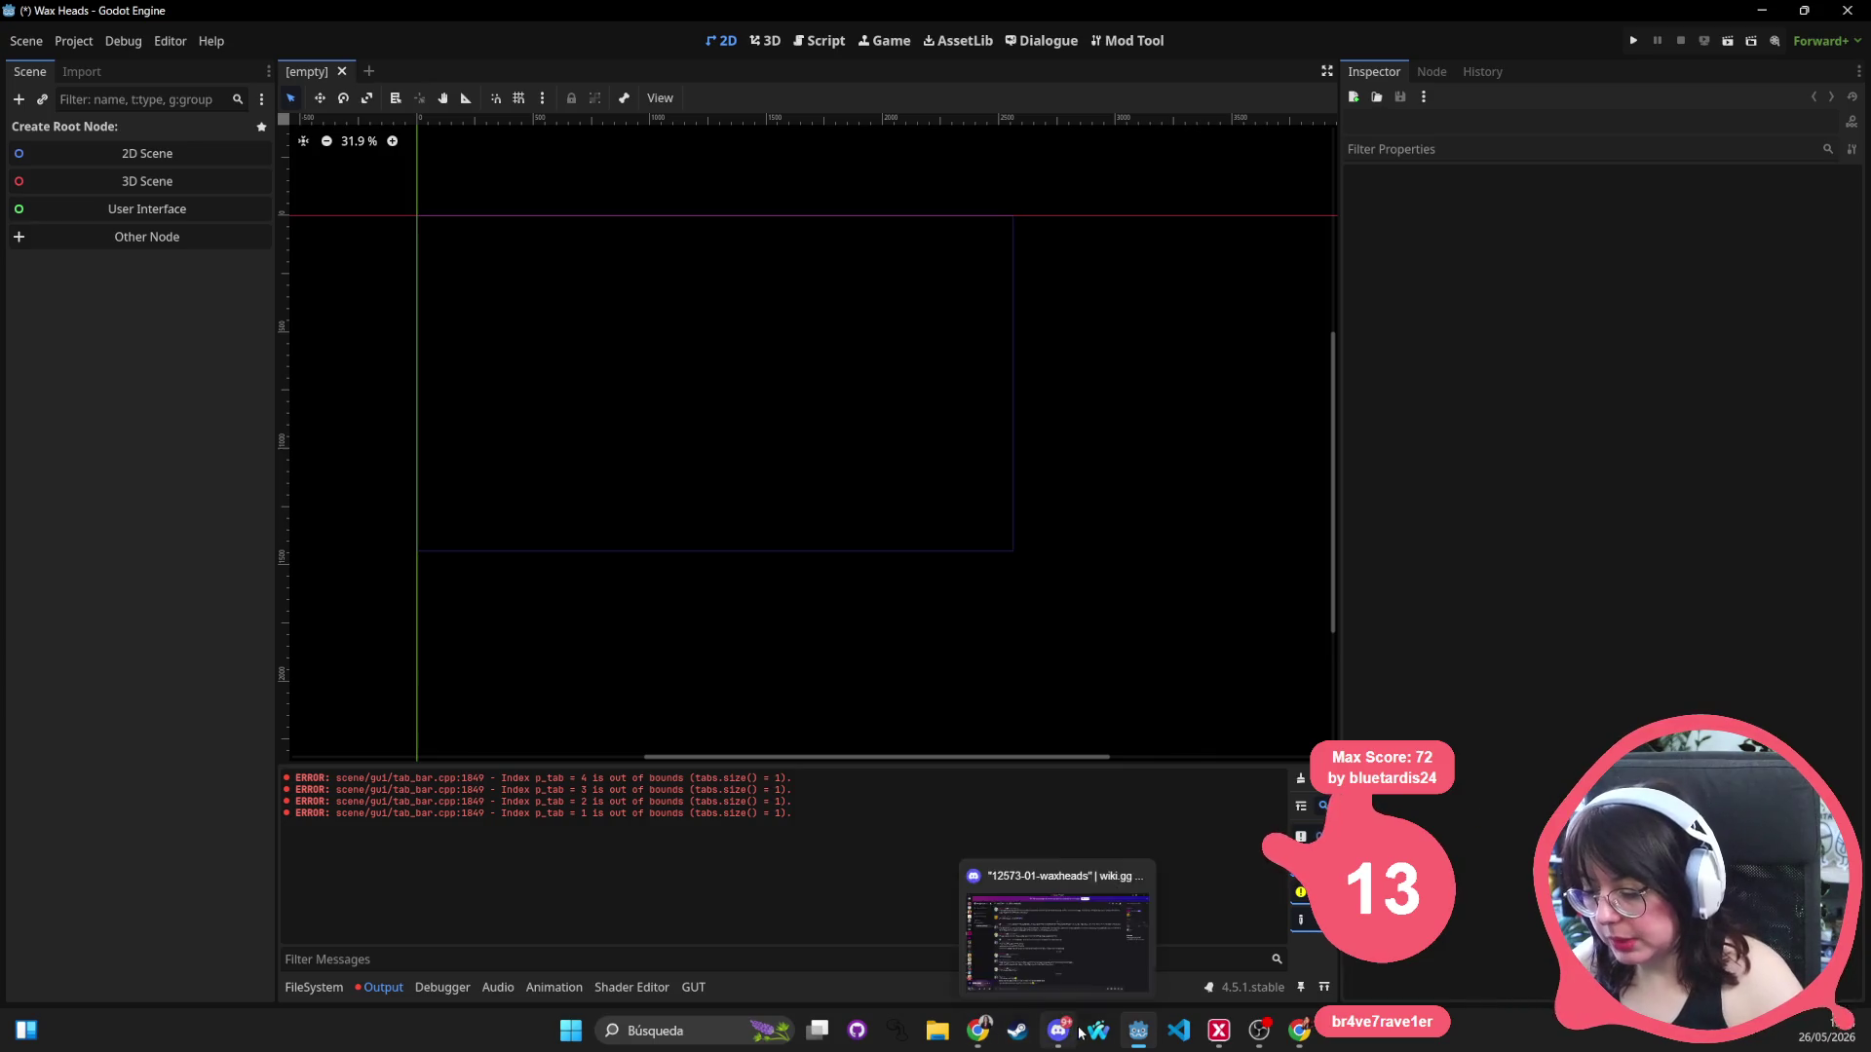
# Close the Wax Heads project editor, choosing Save & Quit for modified resources.
pyautogui.click(1846, 10)
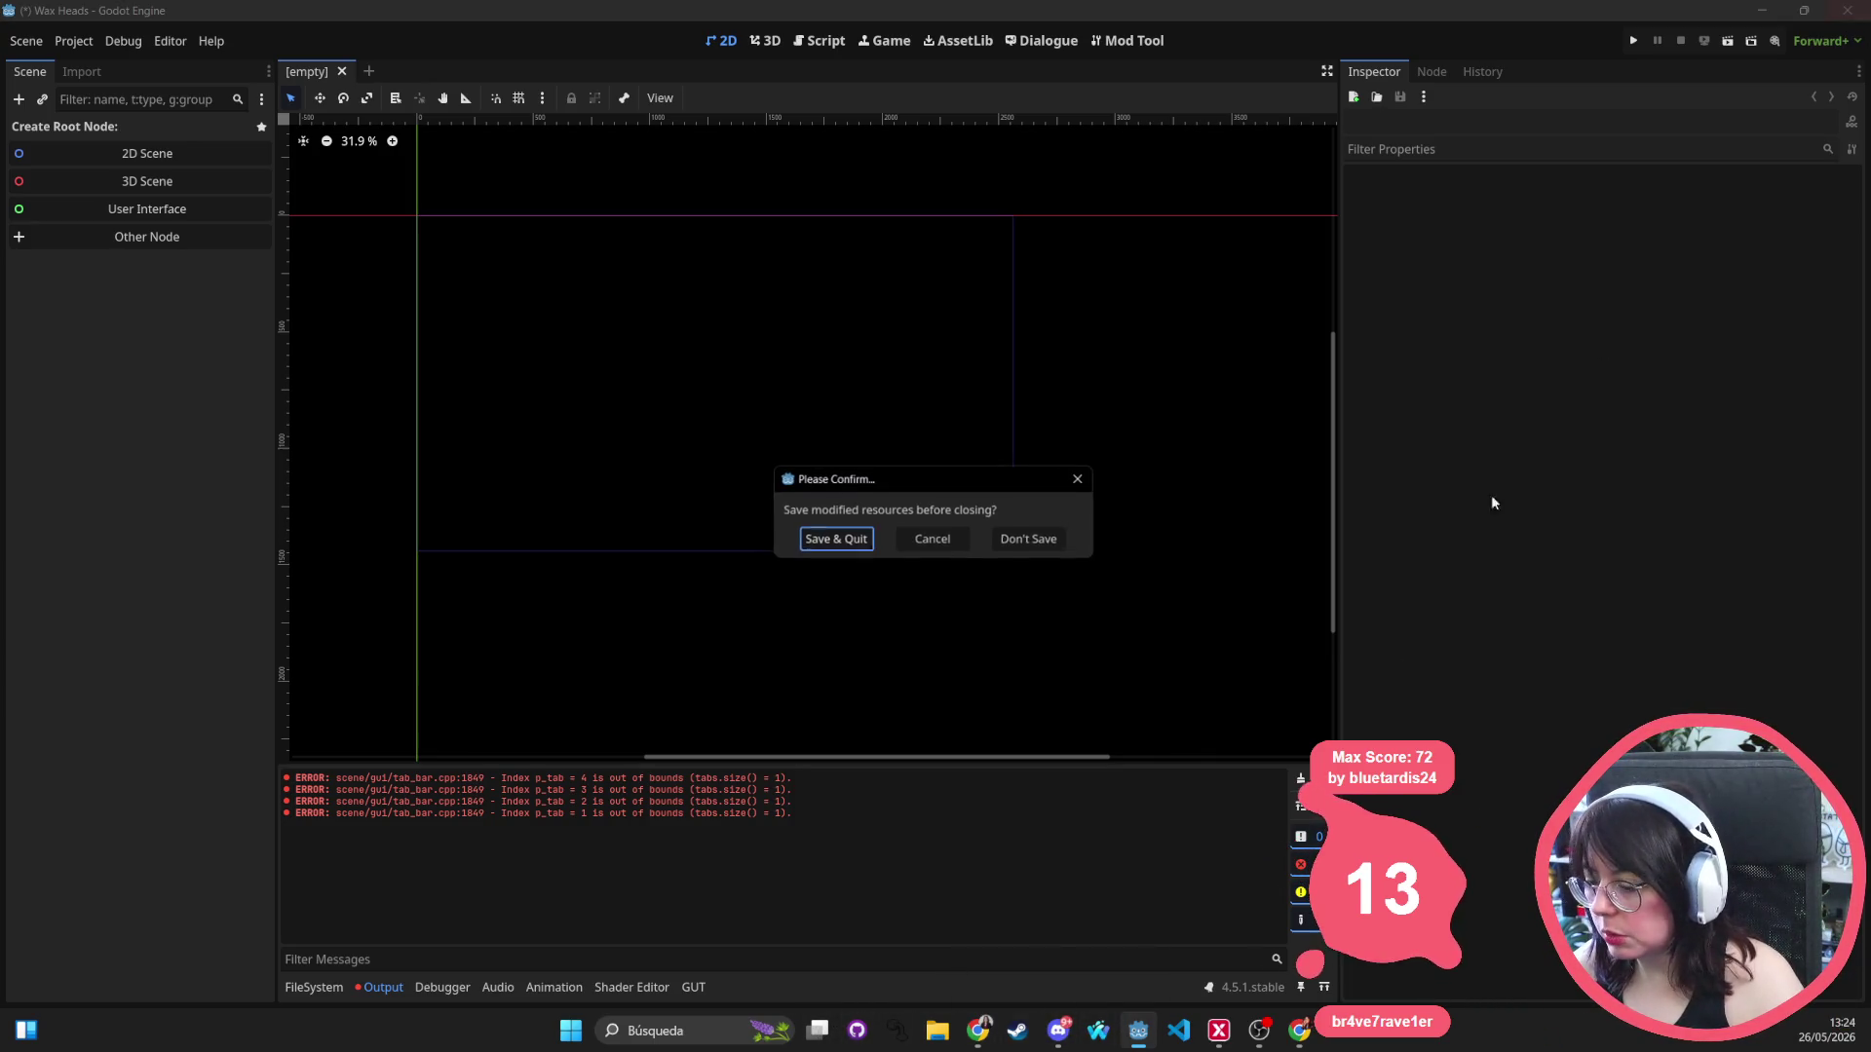
pyautogui.click(865, 541)
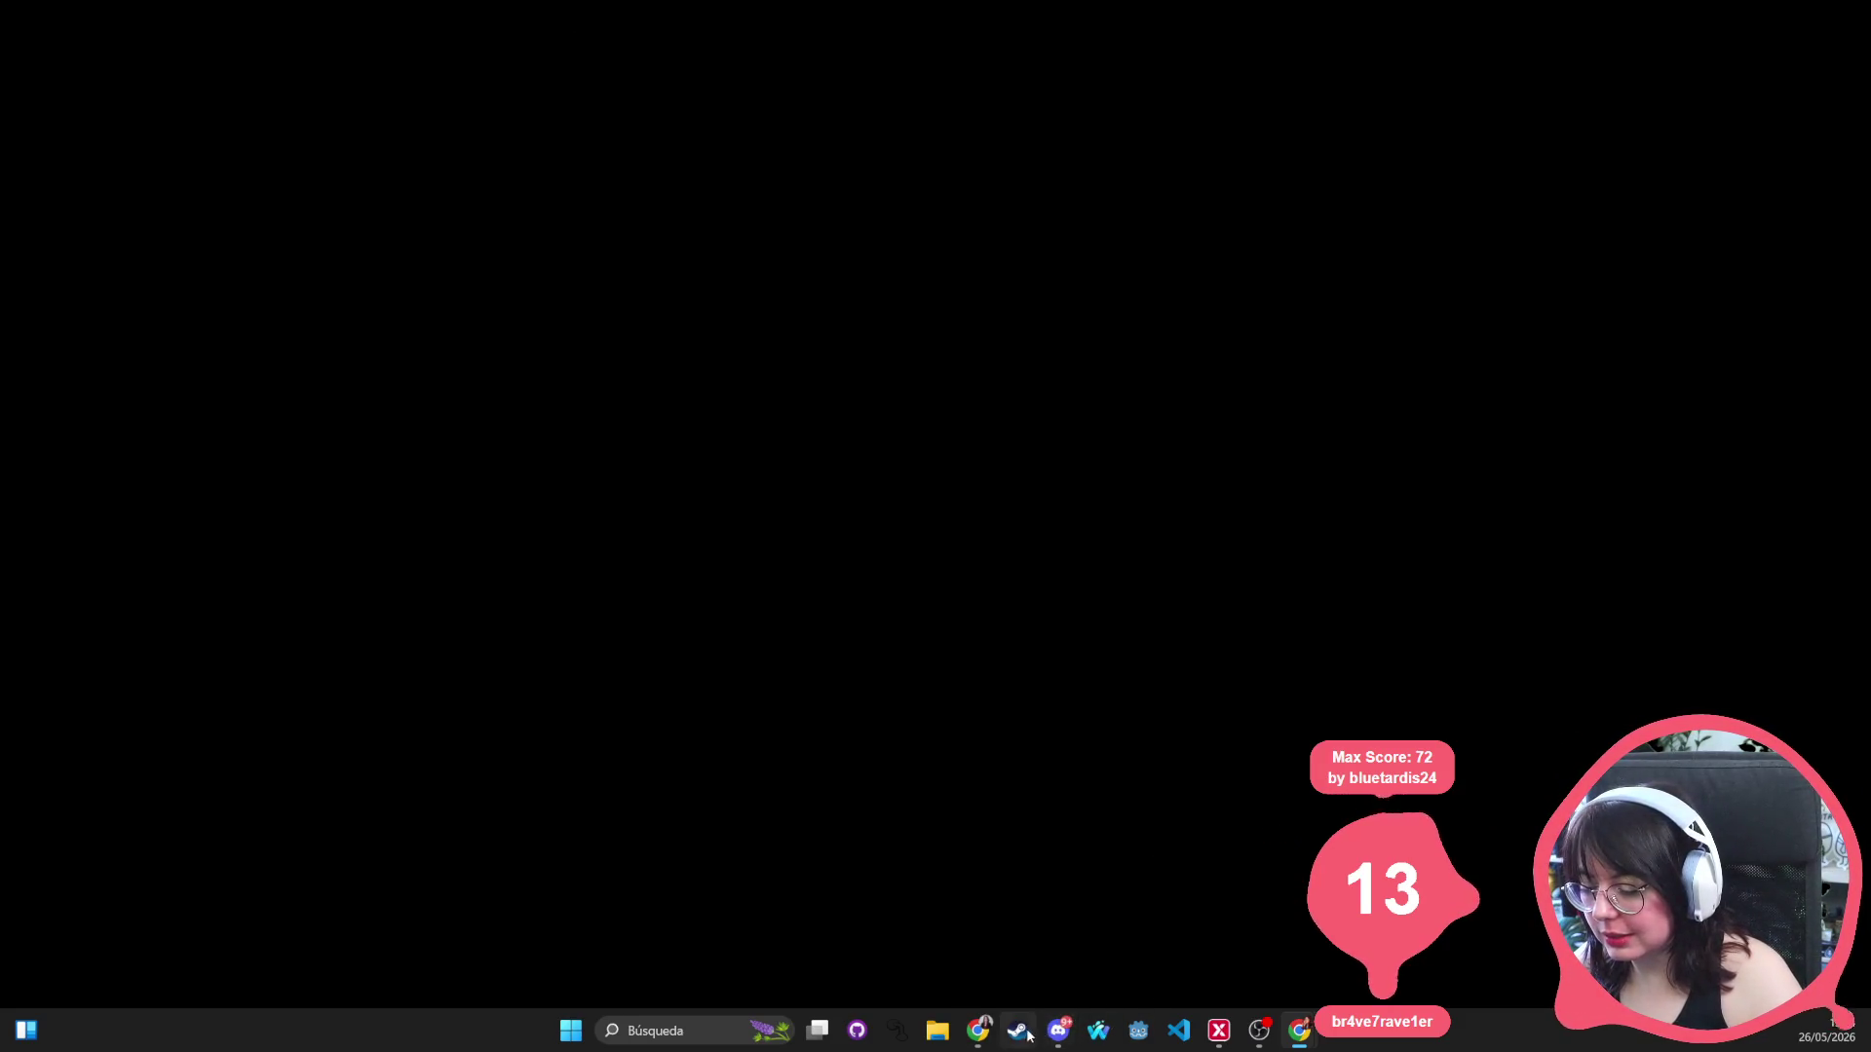
pyautogui.moveTo(977, 1029)
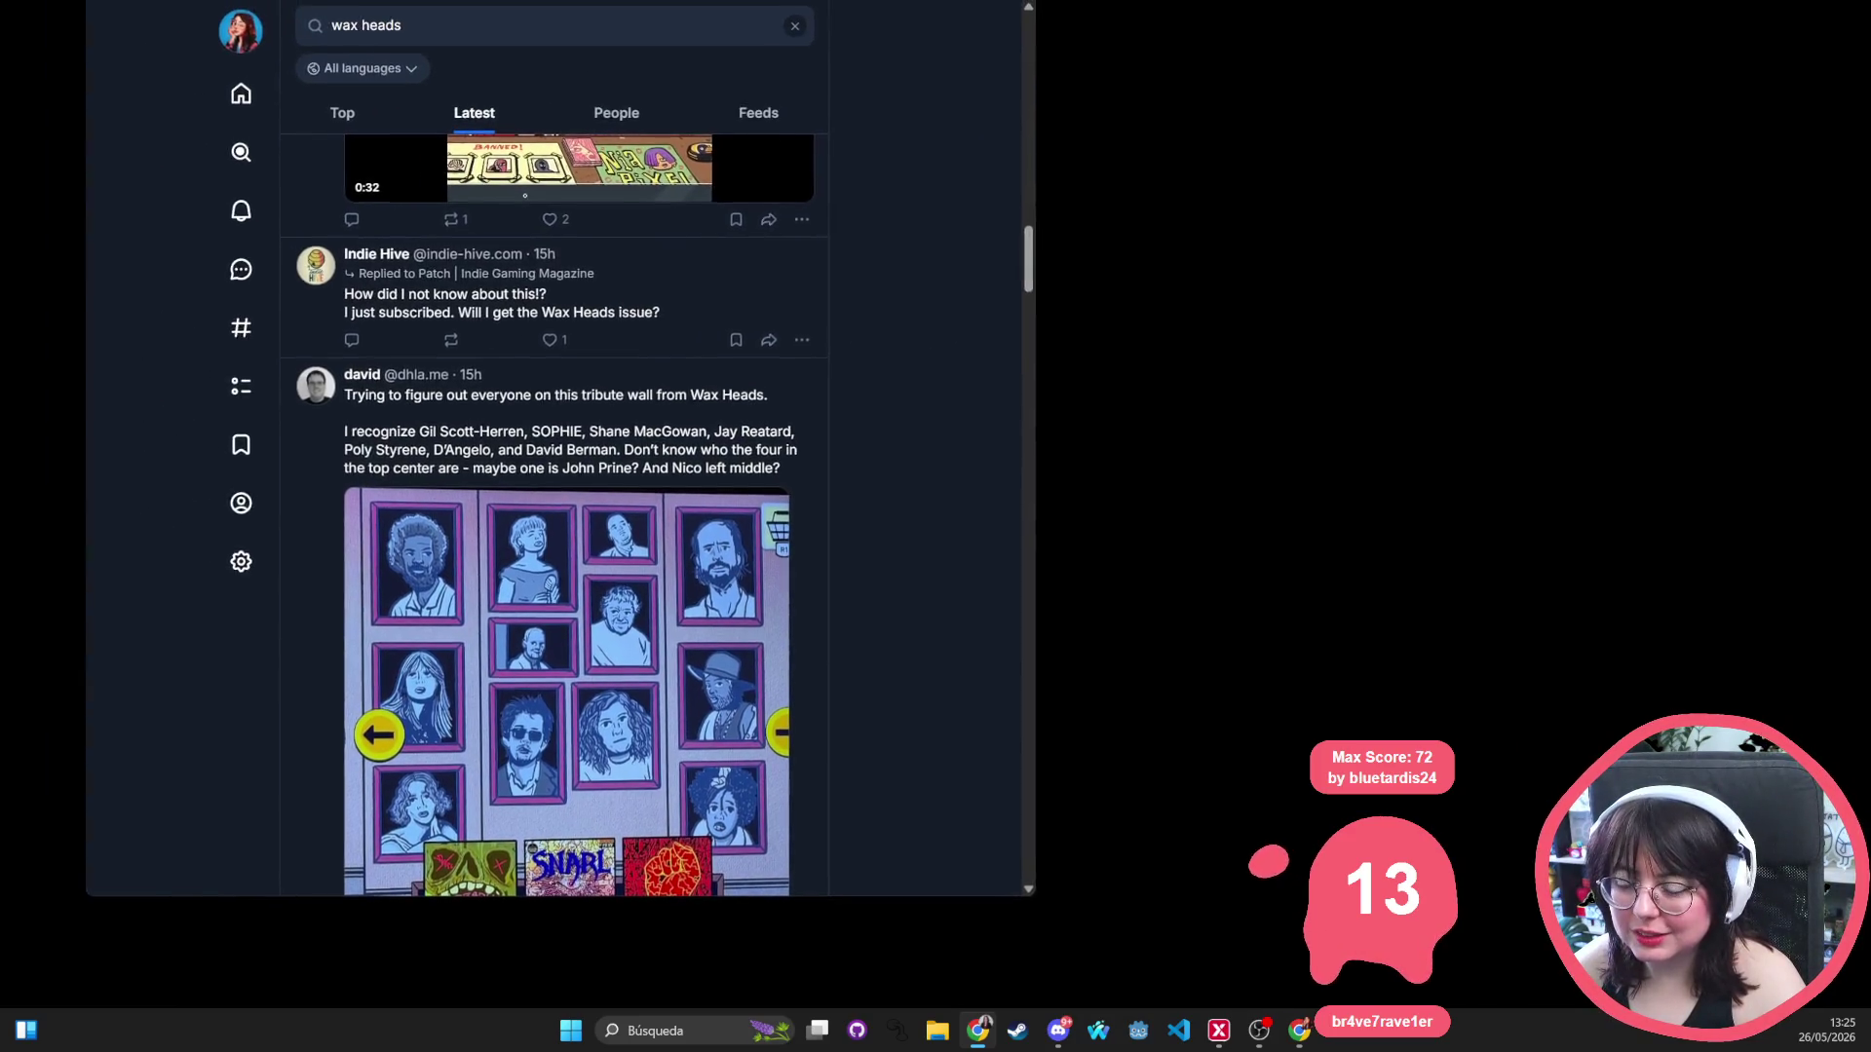
# Scroll the 'wax heads' Latest results and open the tribute-wall identification post.
pyautogui.scroll(-1, 877, 580)
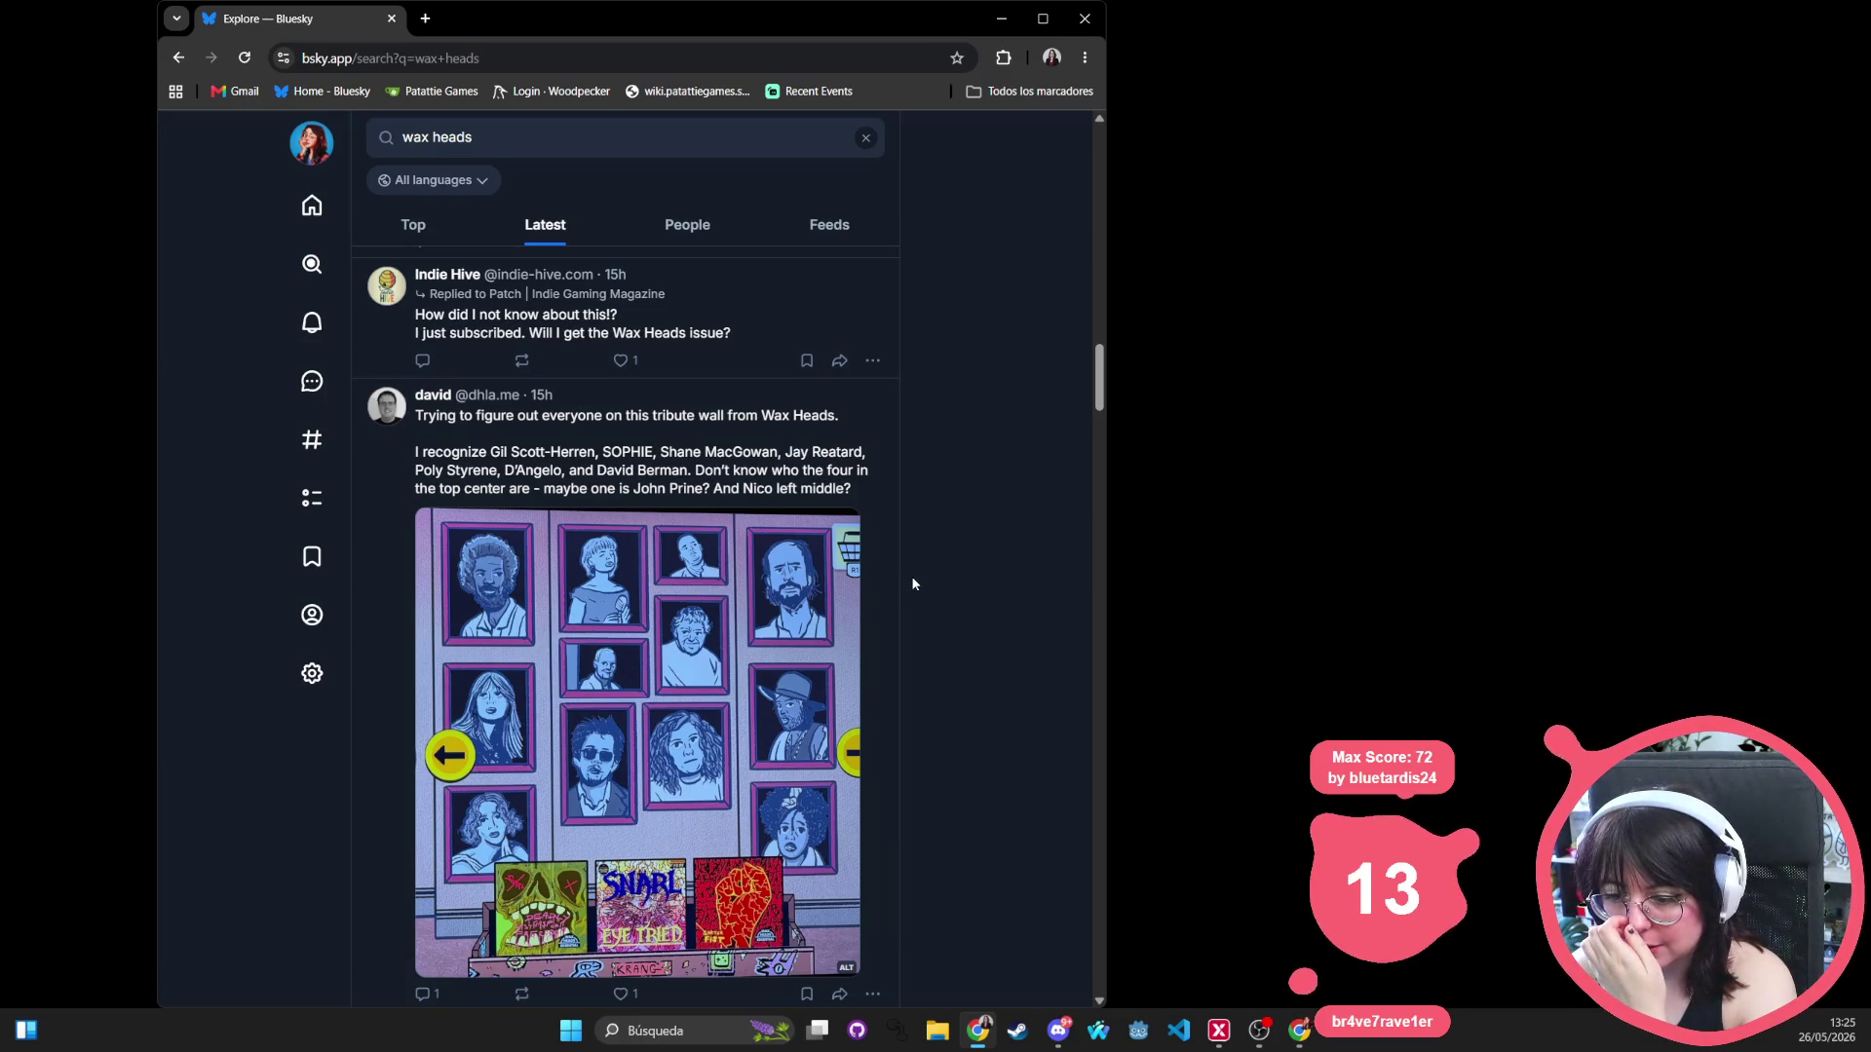
pyautogui.scroll(-3, 914, 583)
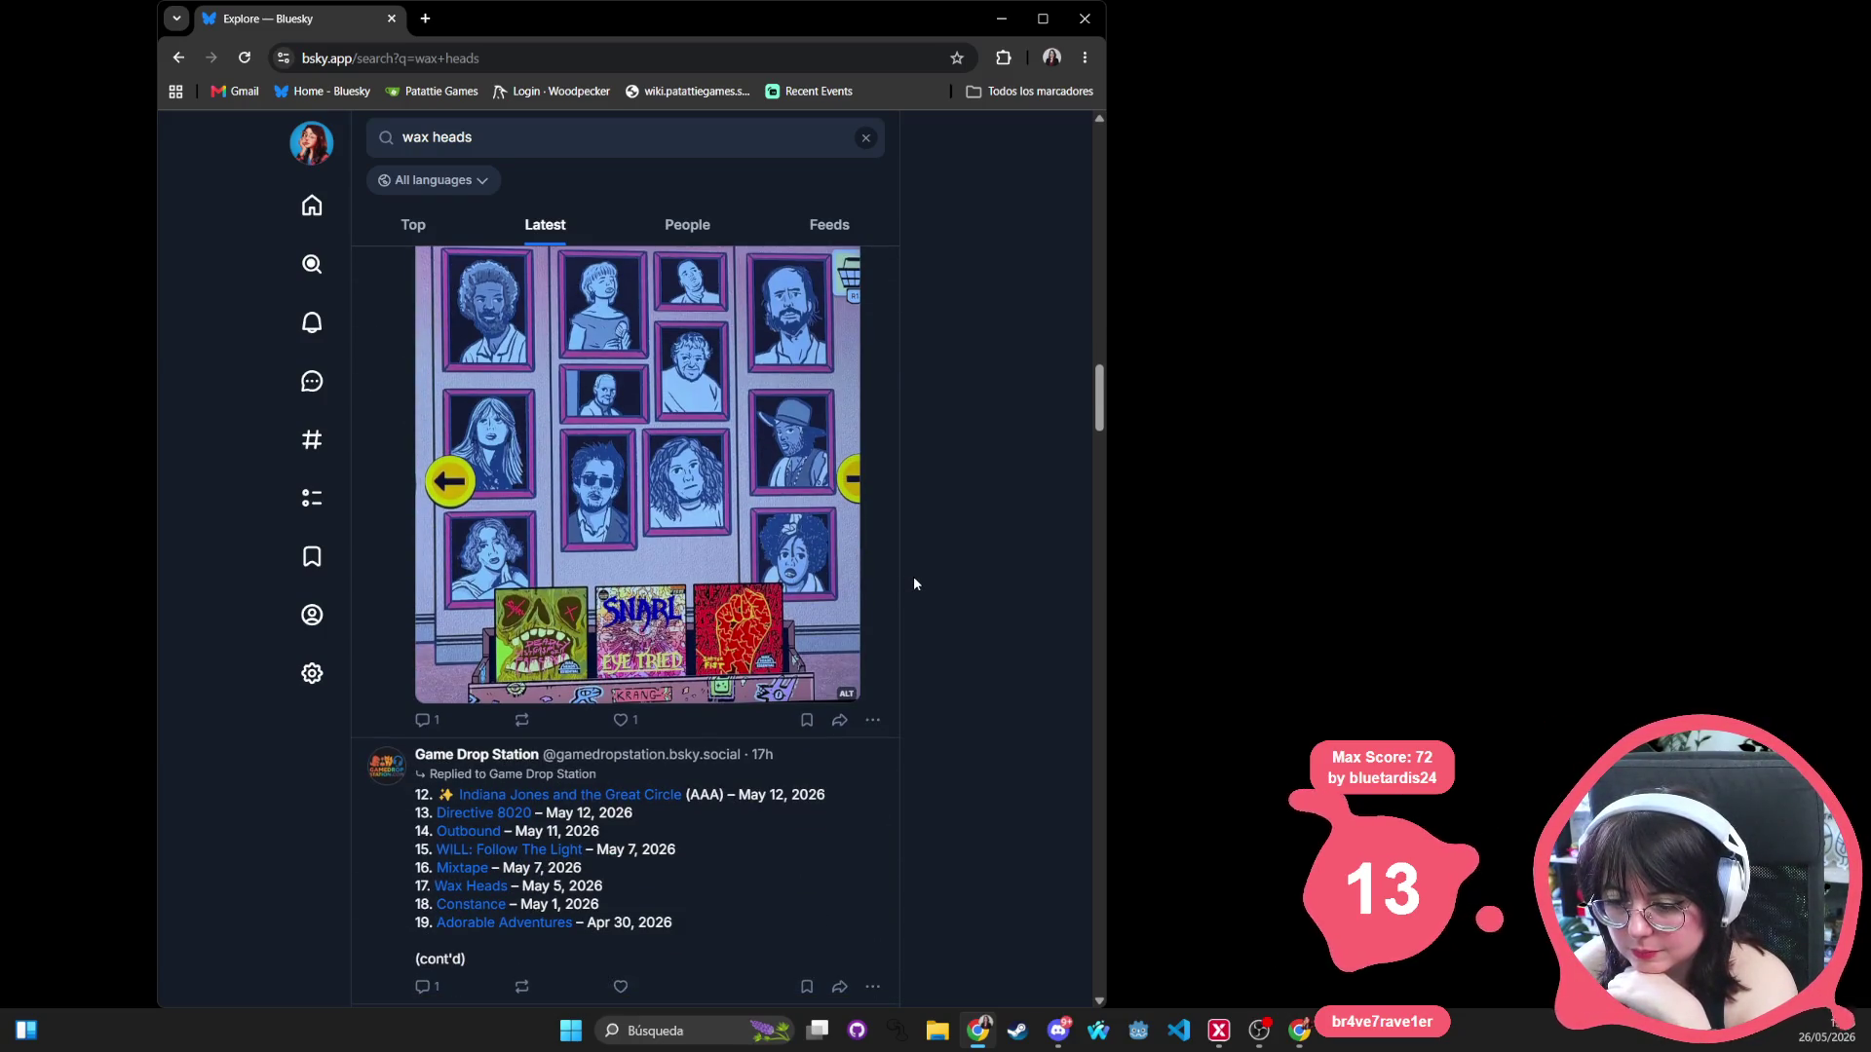
pyautogui.scroll(-1, 914, 583)
pyautogui.click(372, 420)
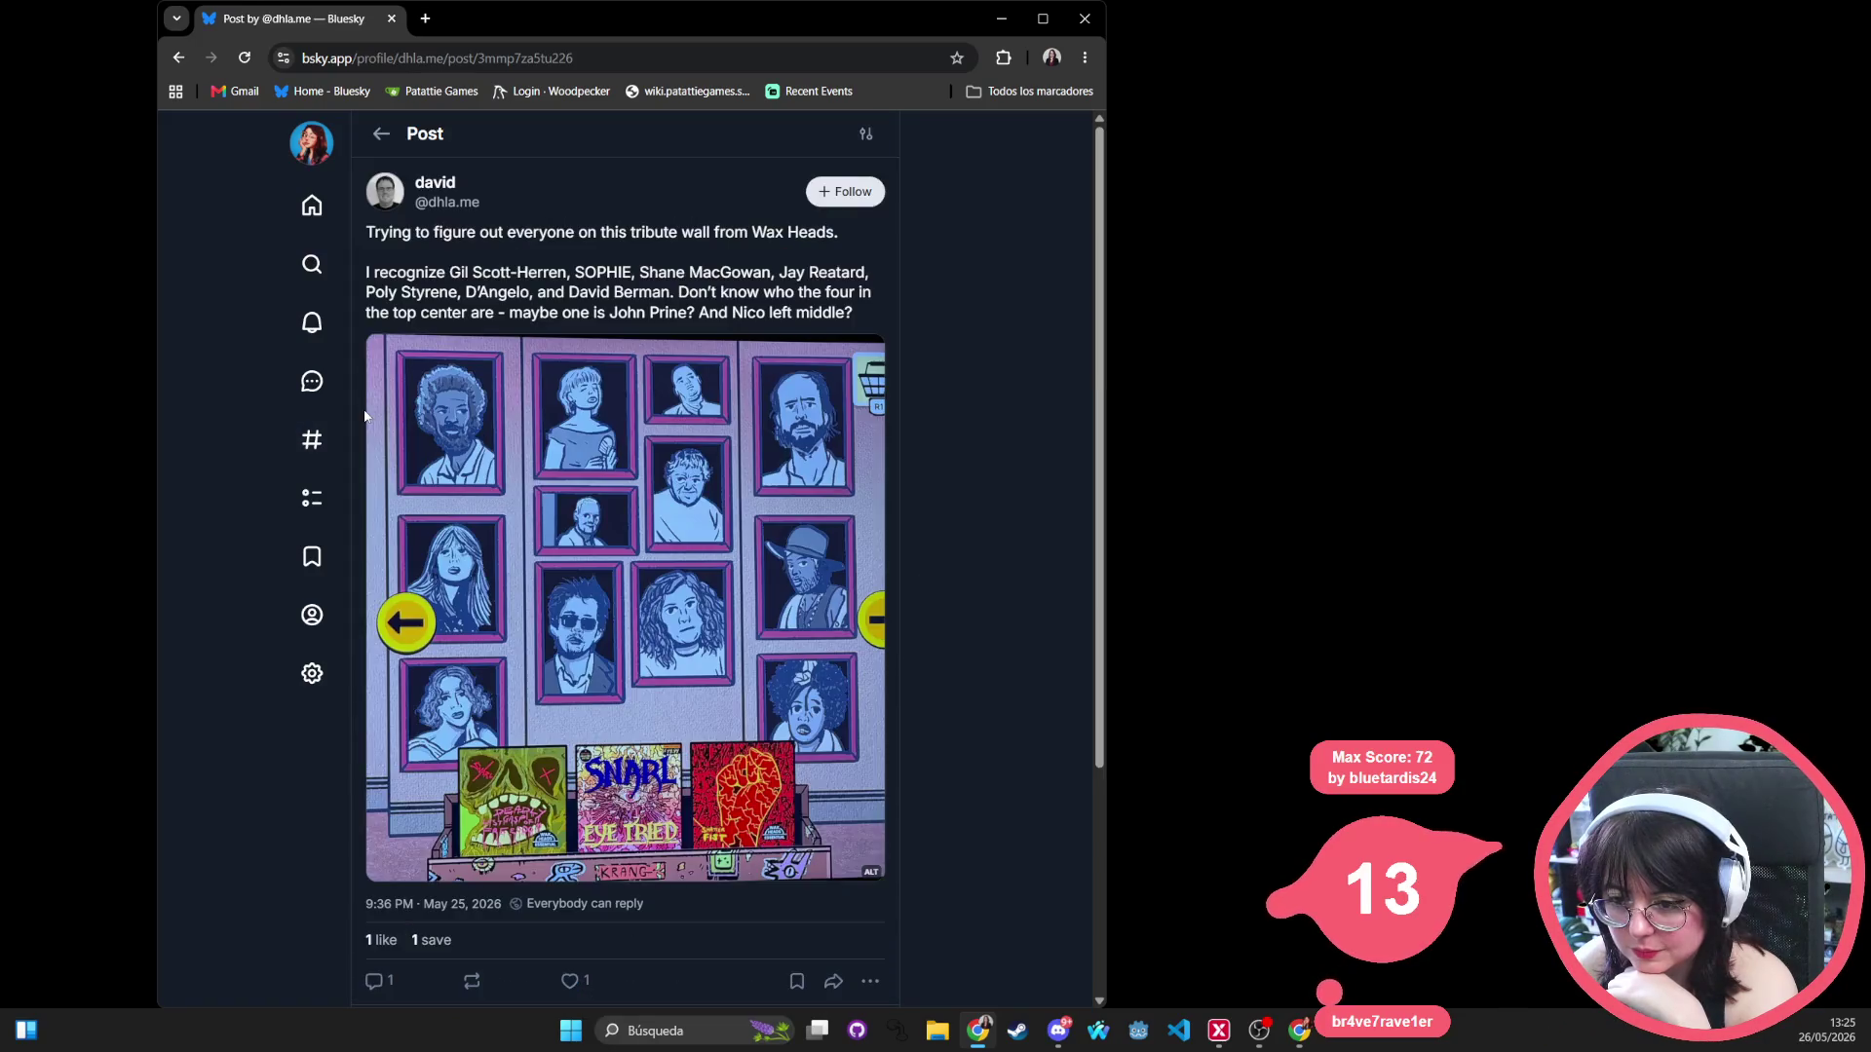
# Skim the post's replies, go back to the search results, and scroll to Indie Hive's review.
pyautogui.scroll(-5, 371, 420)
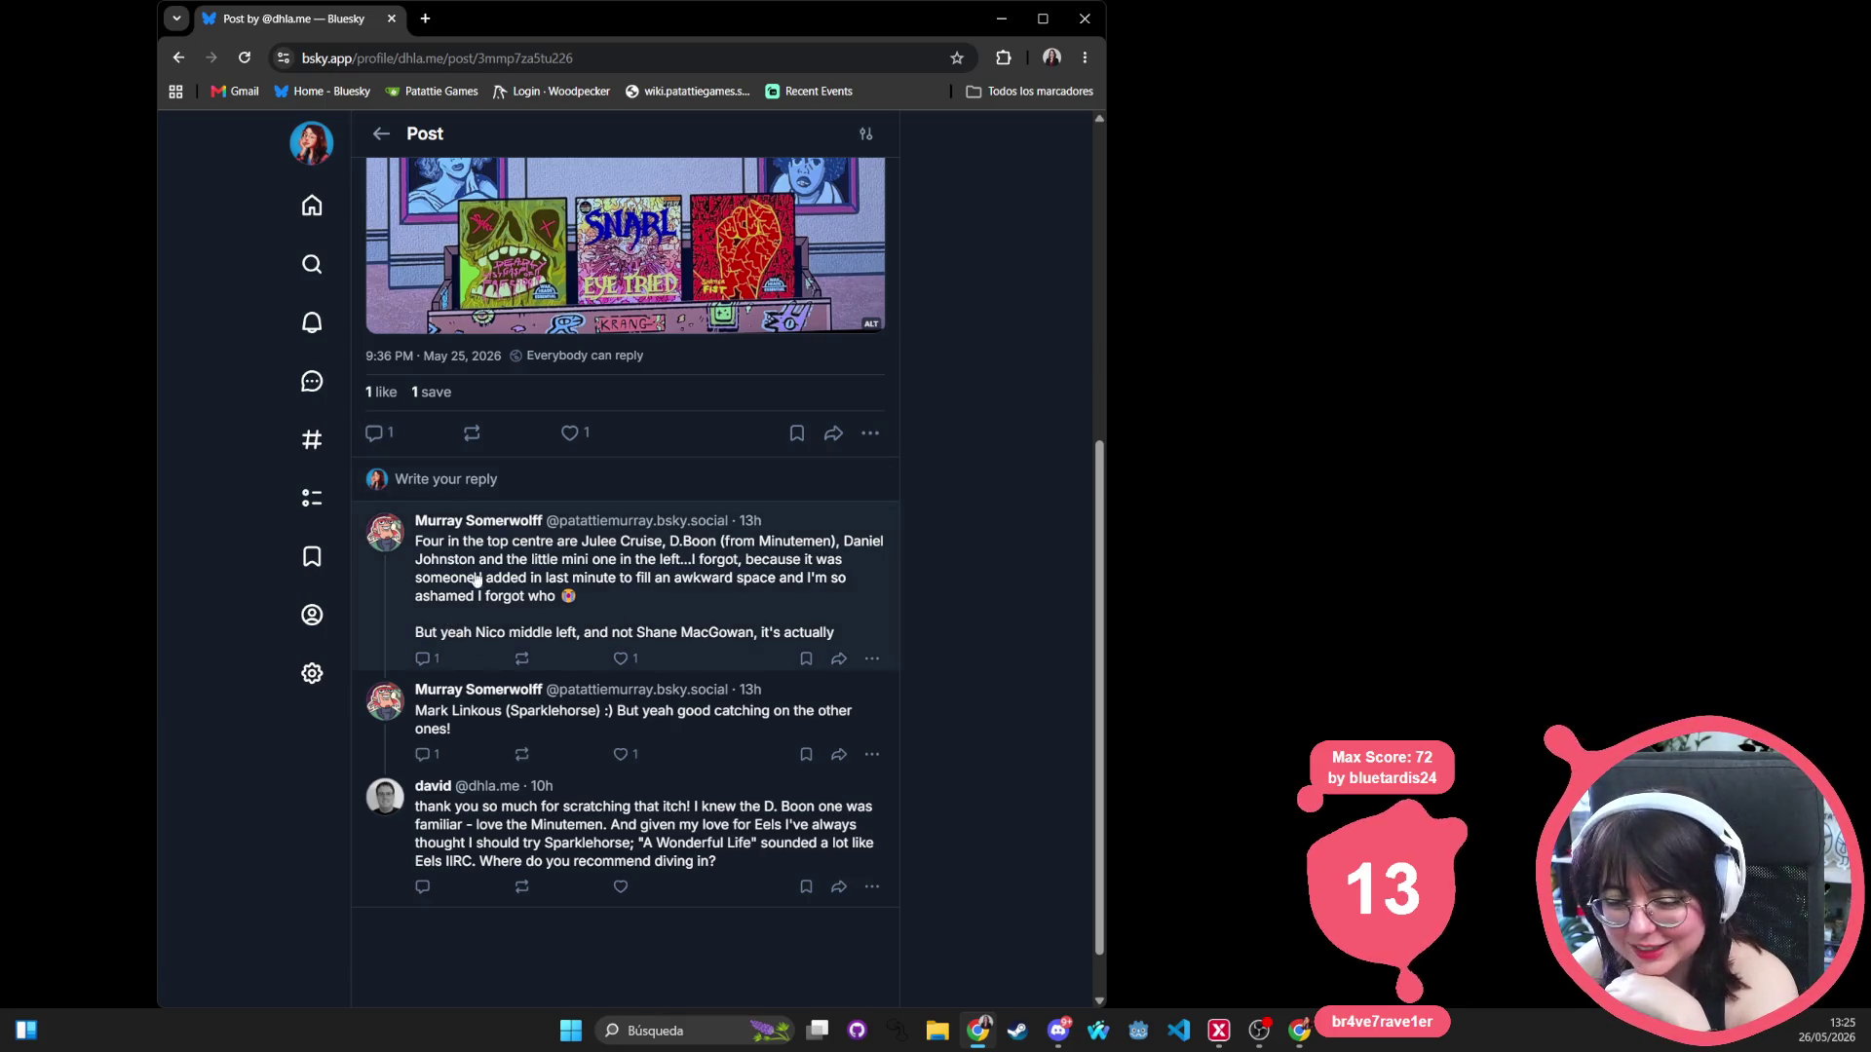
pyautogui.scroll(5, 469, 585)
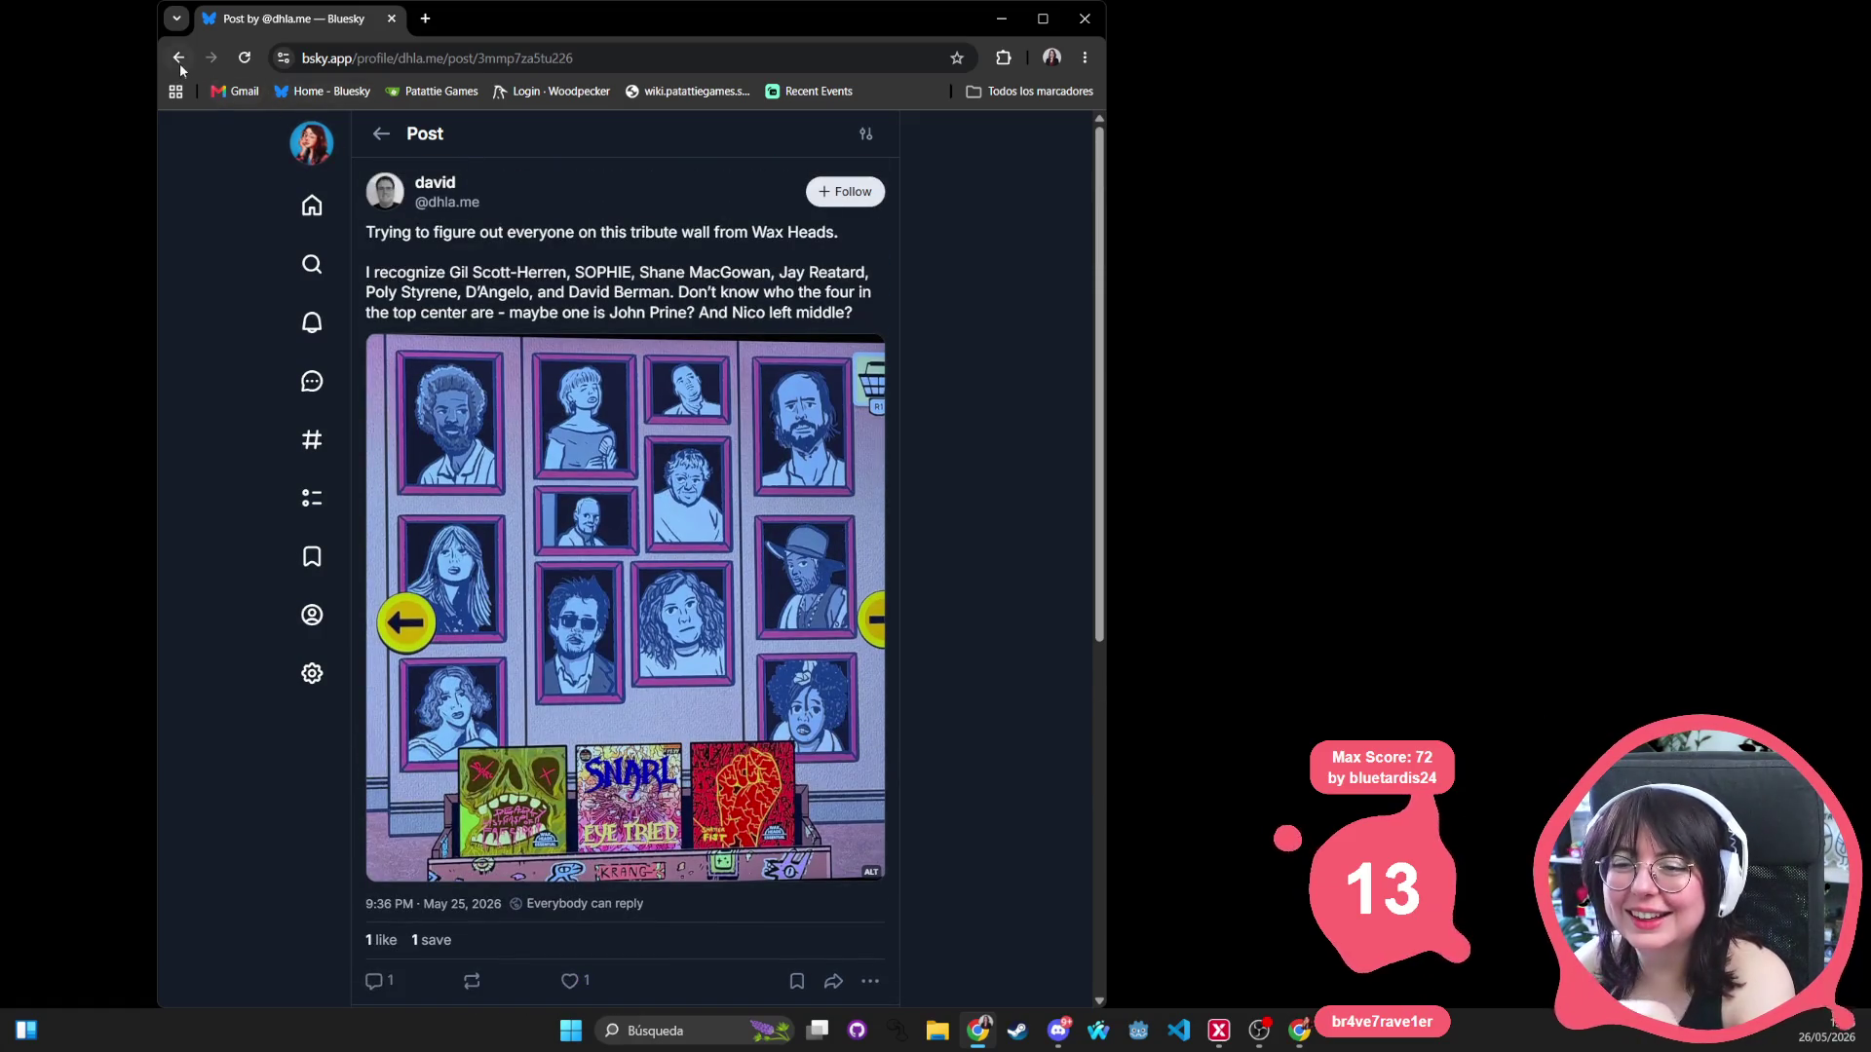
pyautogui.click(179, 60)
pyautogui.scroll(-5, 649, 531)
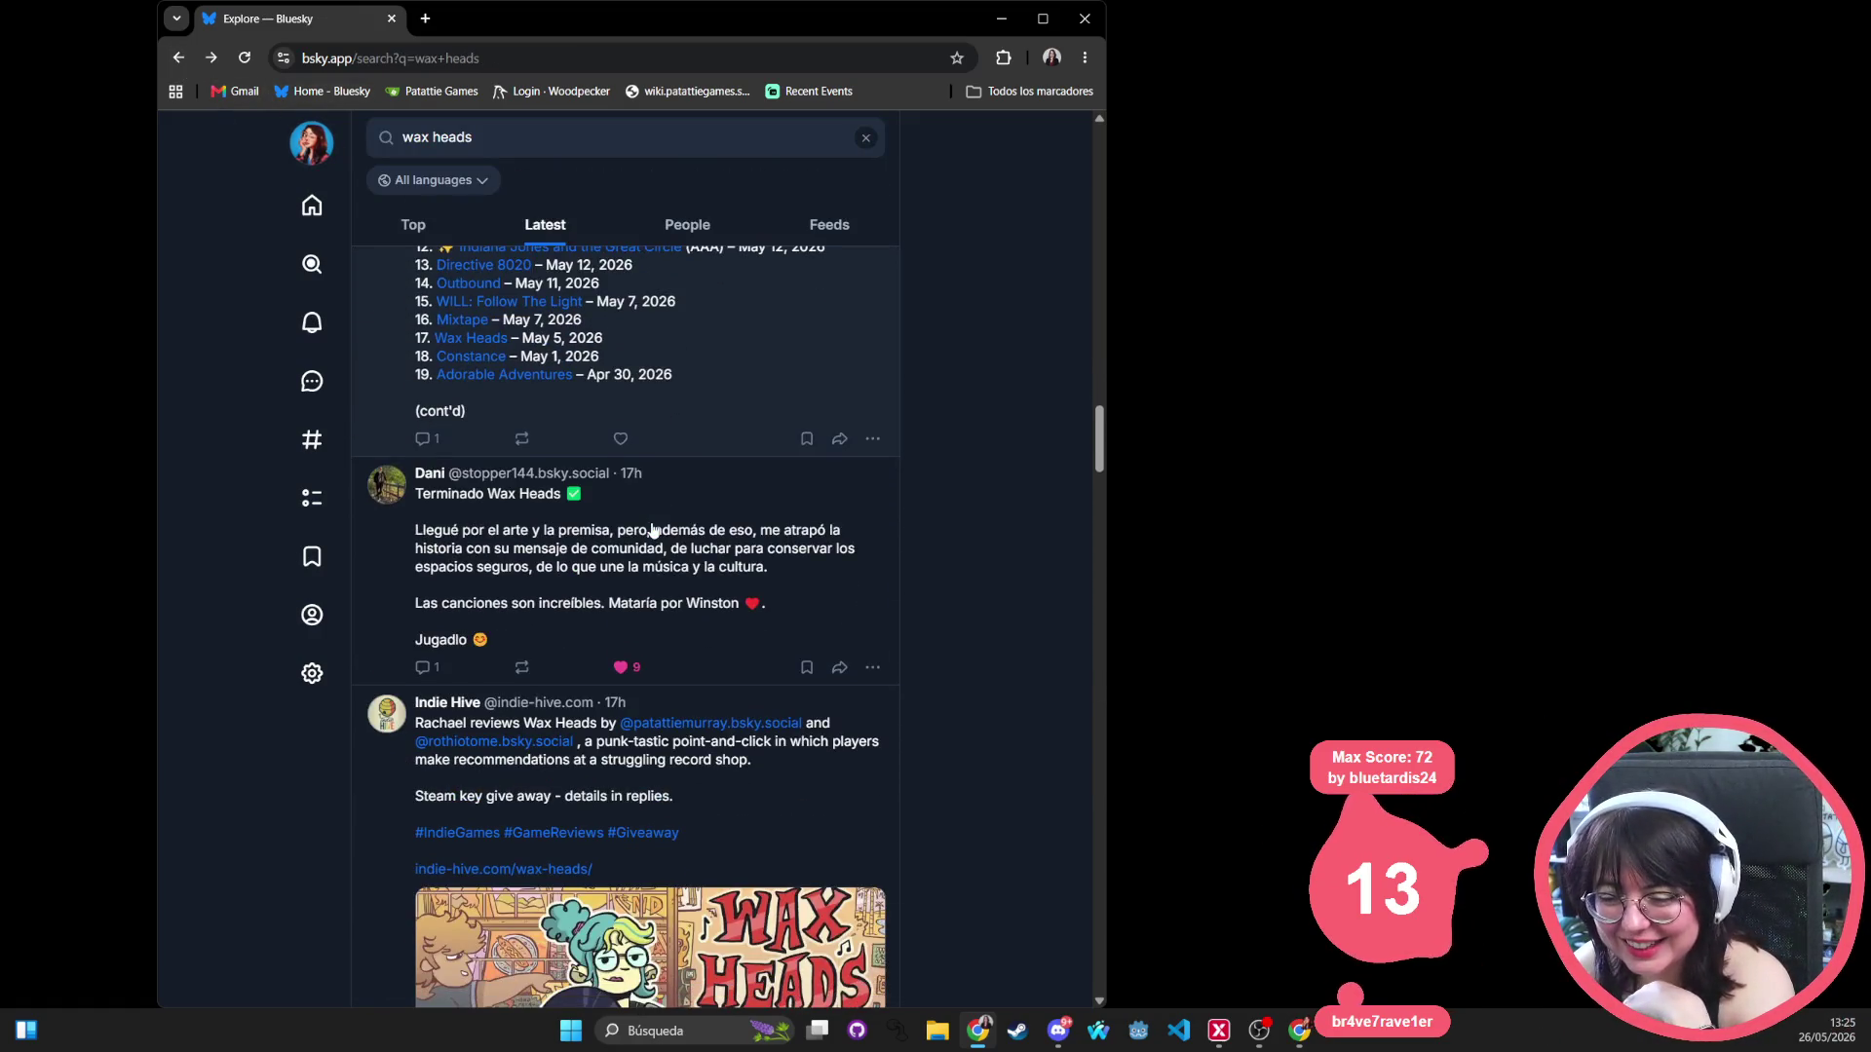
pyautogui.scroll(-6, 561, 563)
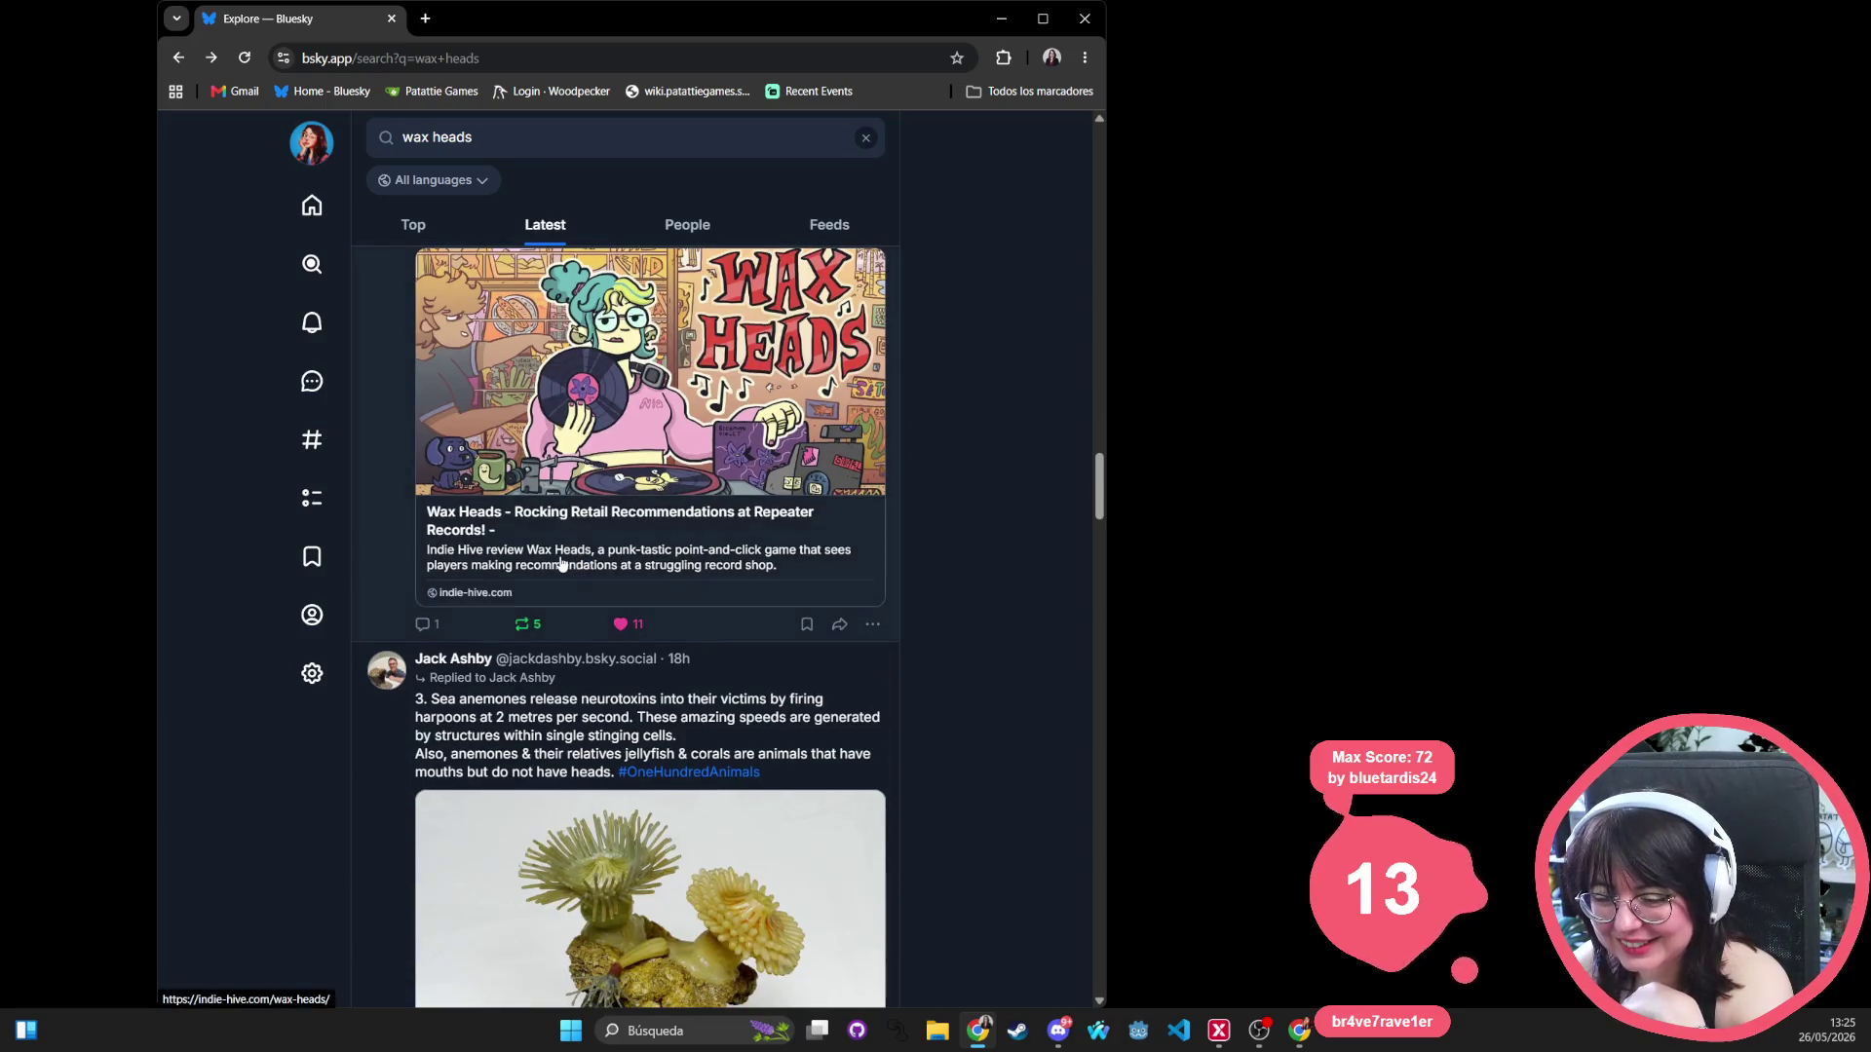
pyautogui.scroll(-1, 560, 563)
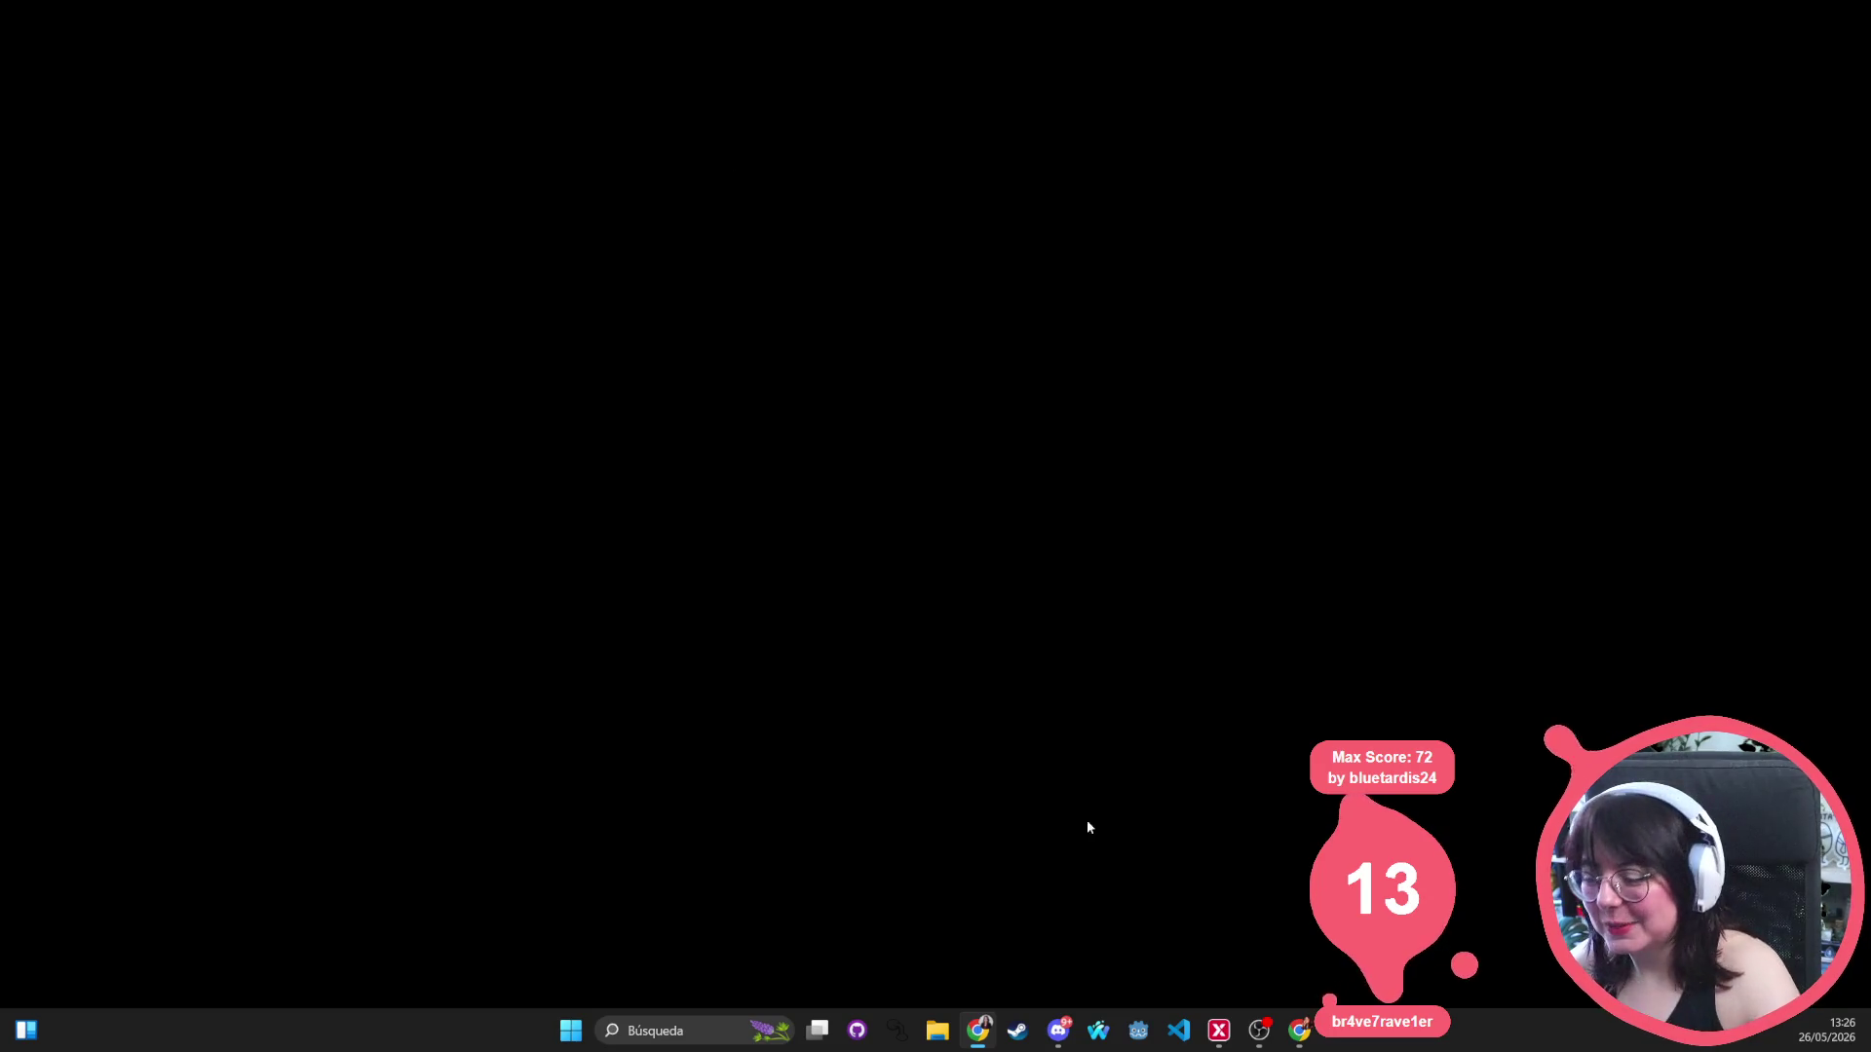
# Maximize VS Code, save README.md, and close the expressions_mapper, README, wild_kindness and working_day tabs.
pyautogui.click(1172, 1036)
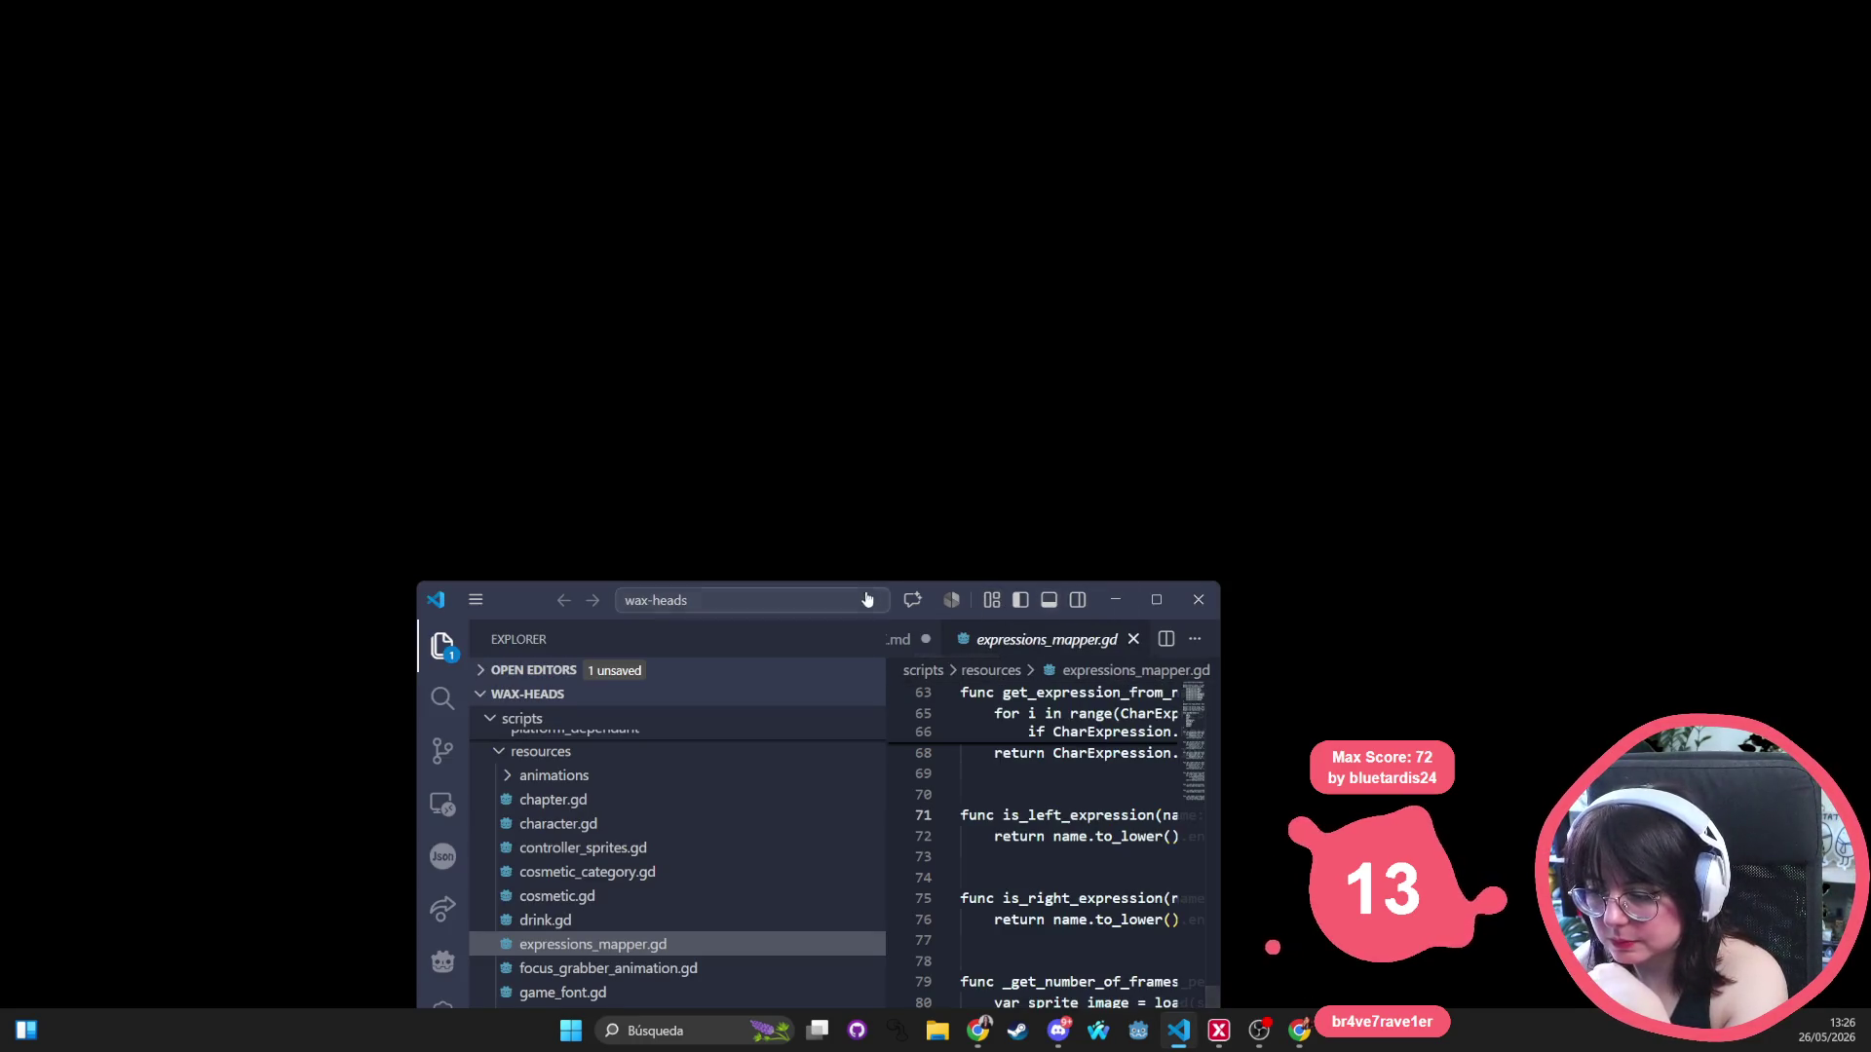
pyautogui.click(1157, 600)
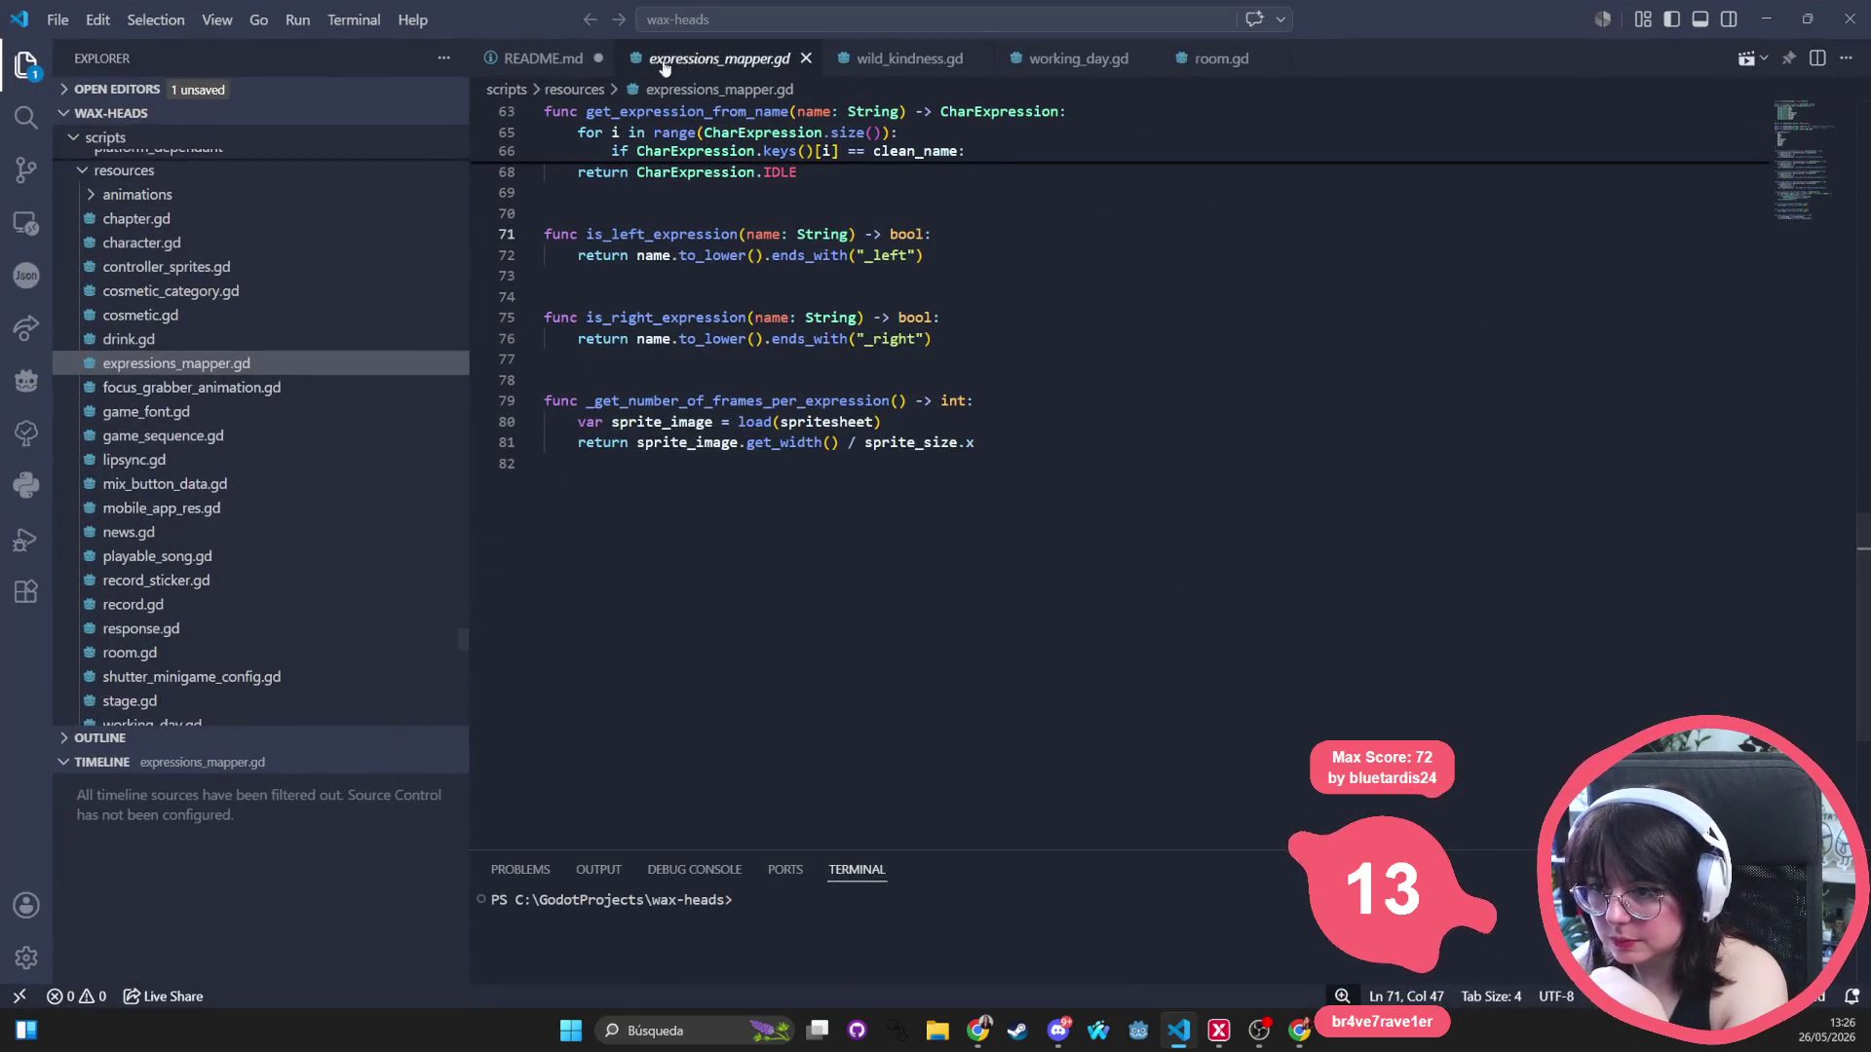
pyautogui.middleClick(682, 62)
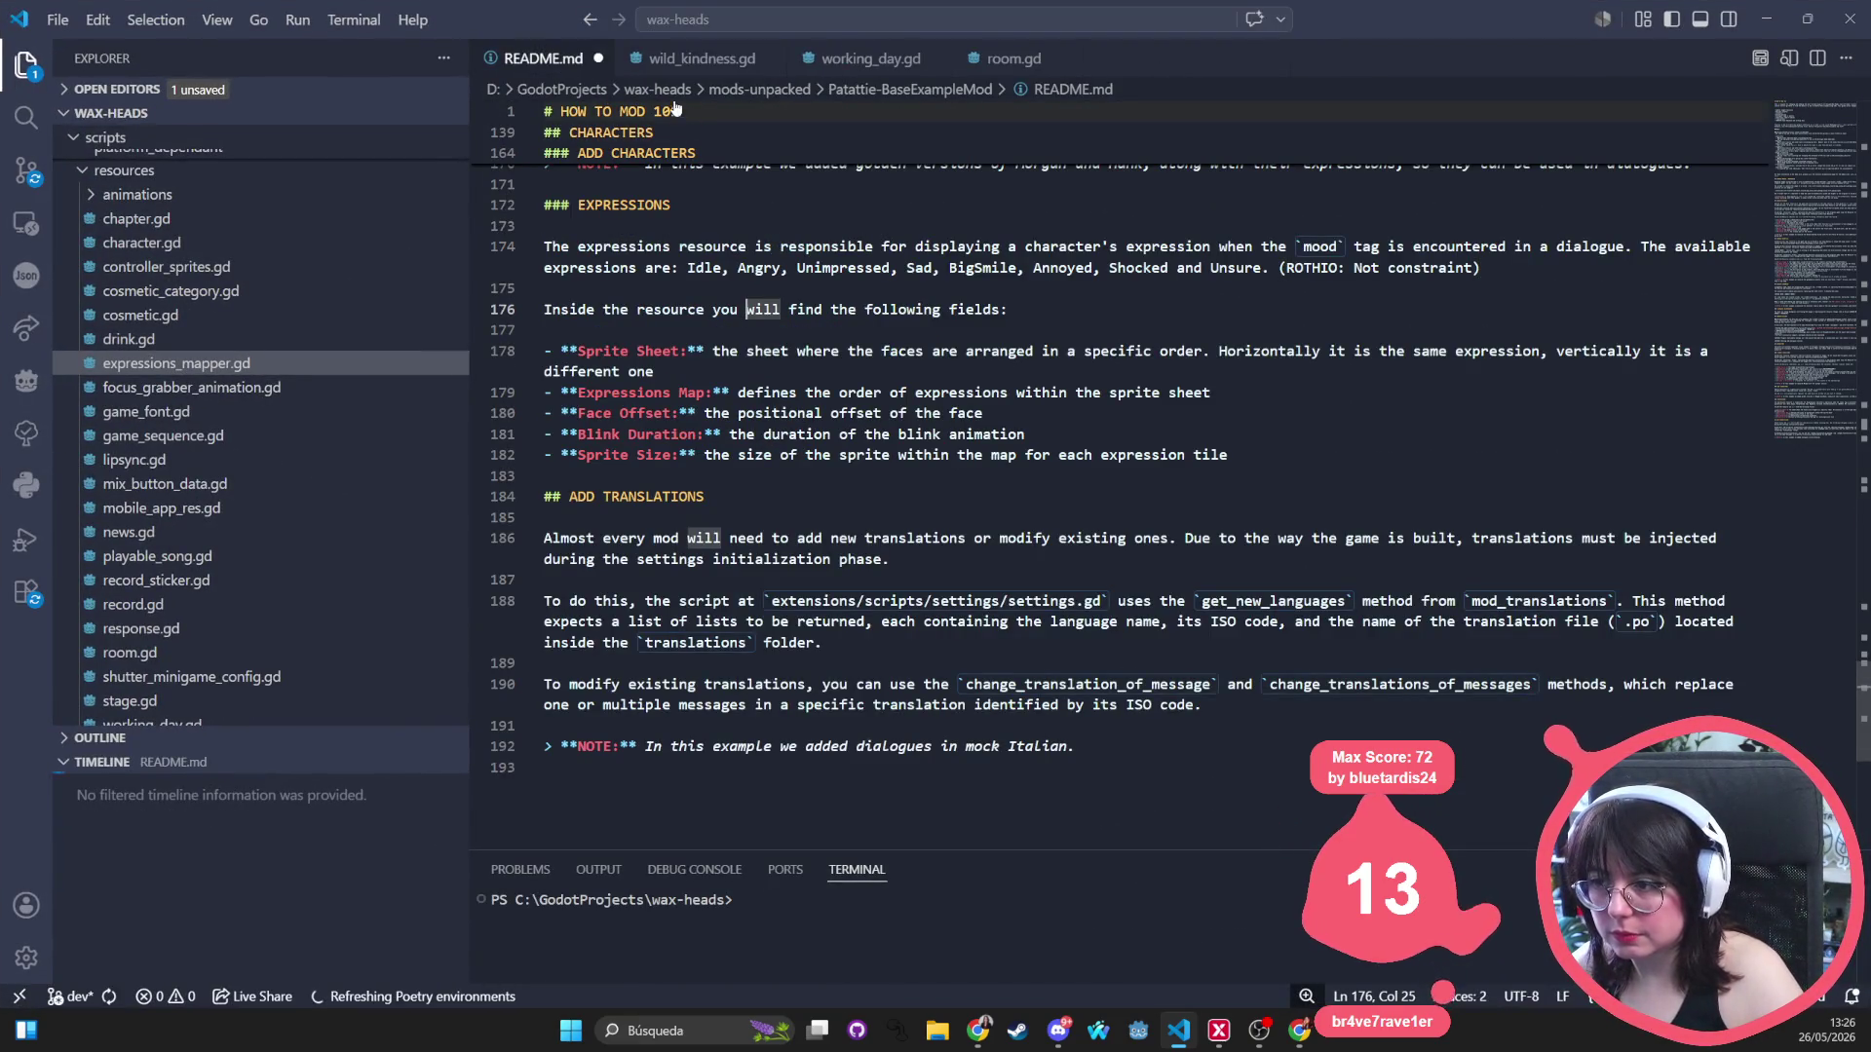
pyautogui.hotkey('ctrl', 's')
pyautogui.middleClick(546, 60)
pyautogui.middleClick(551, 60)
pyautogui.middleClick(561, 62)
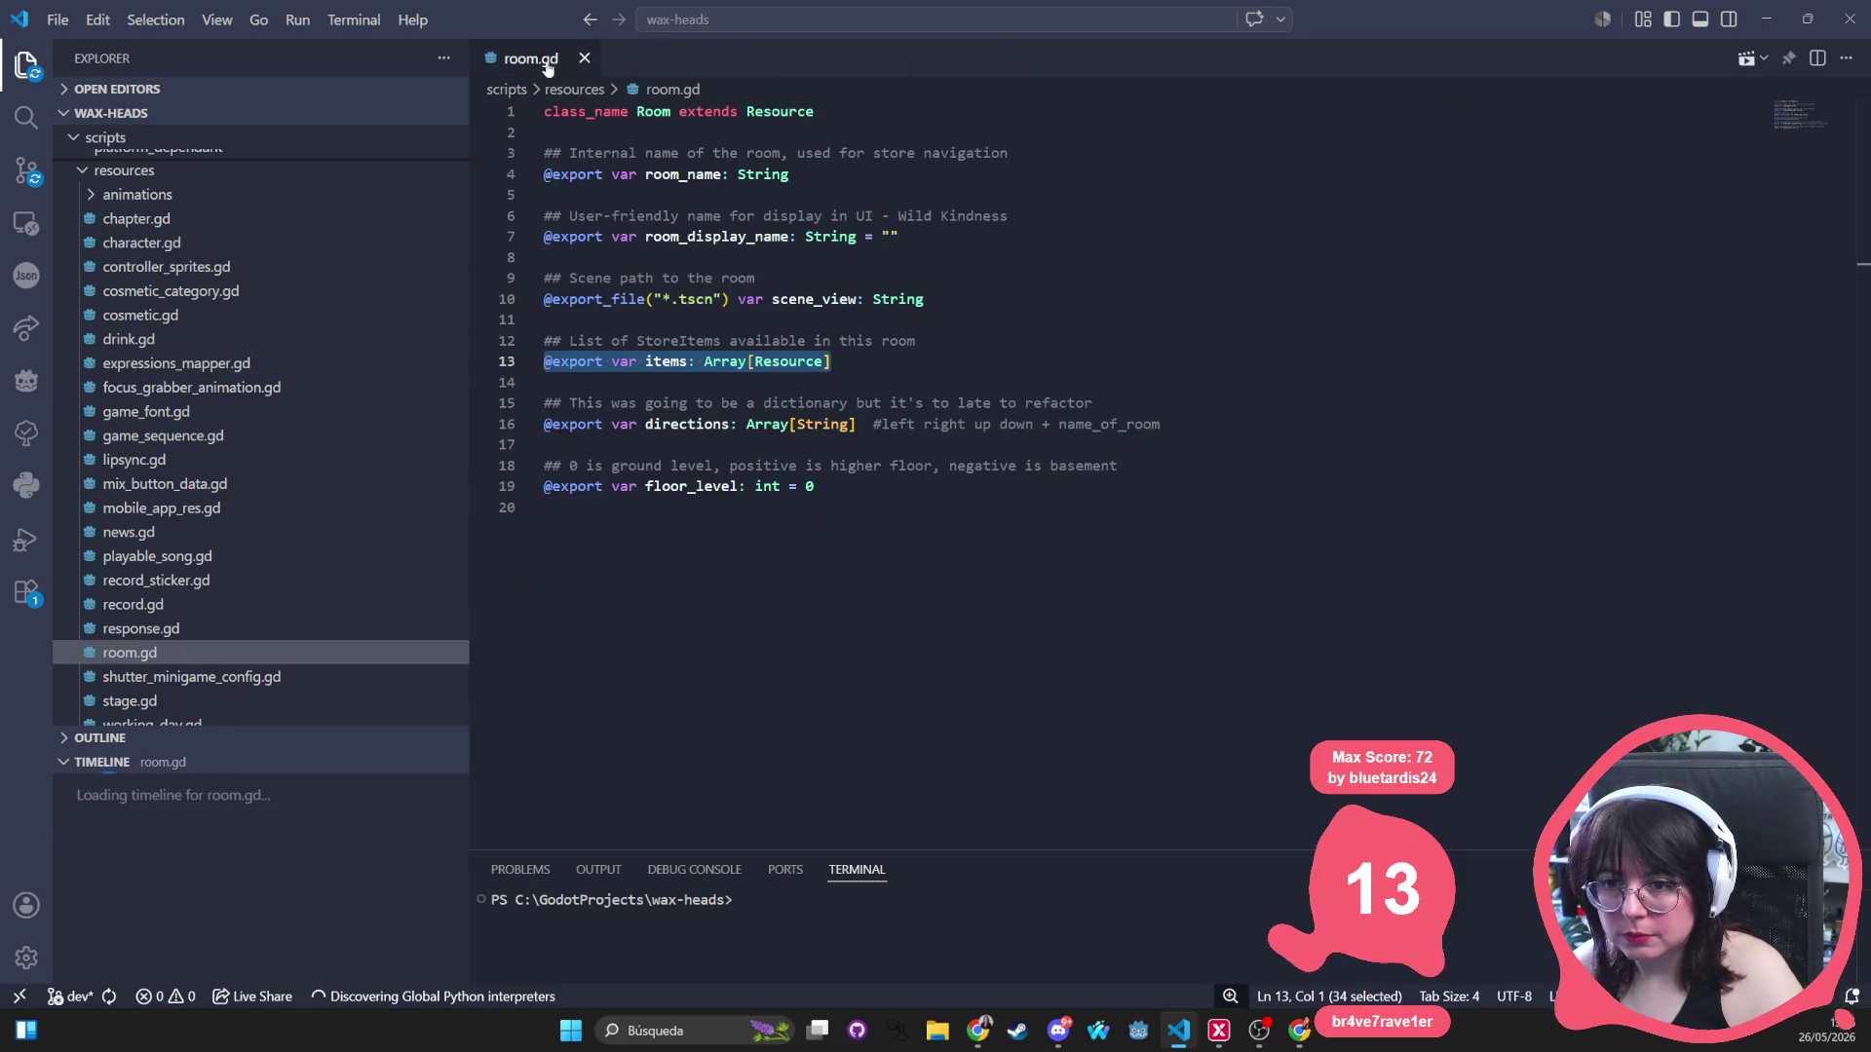
pyautogui.click(1038, 425)
# Open twitch_integration.gd via quick file search and go to empty line 160 at its end.
pyautogui.hotkey('ctrl', 'p')
pyautogui.write('twi')
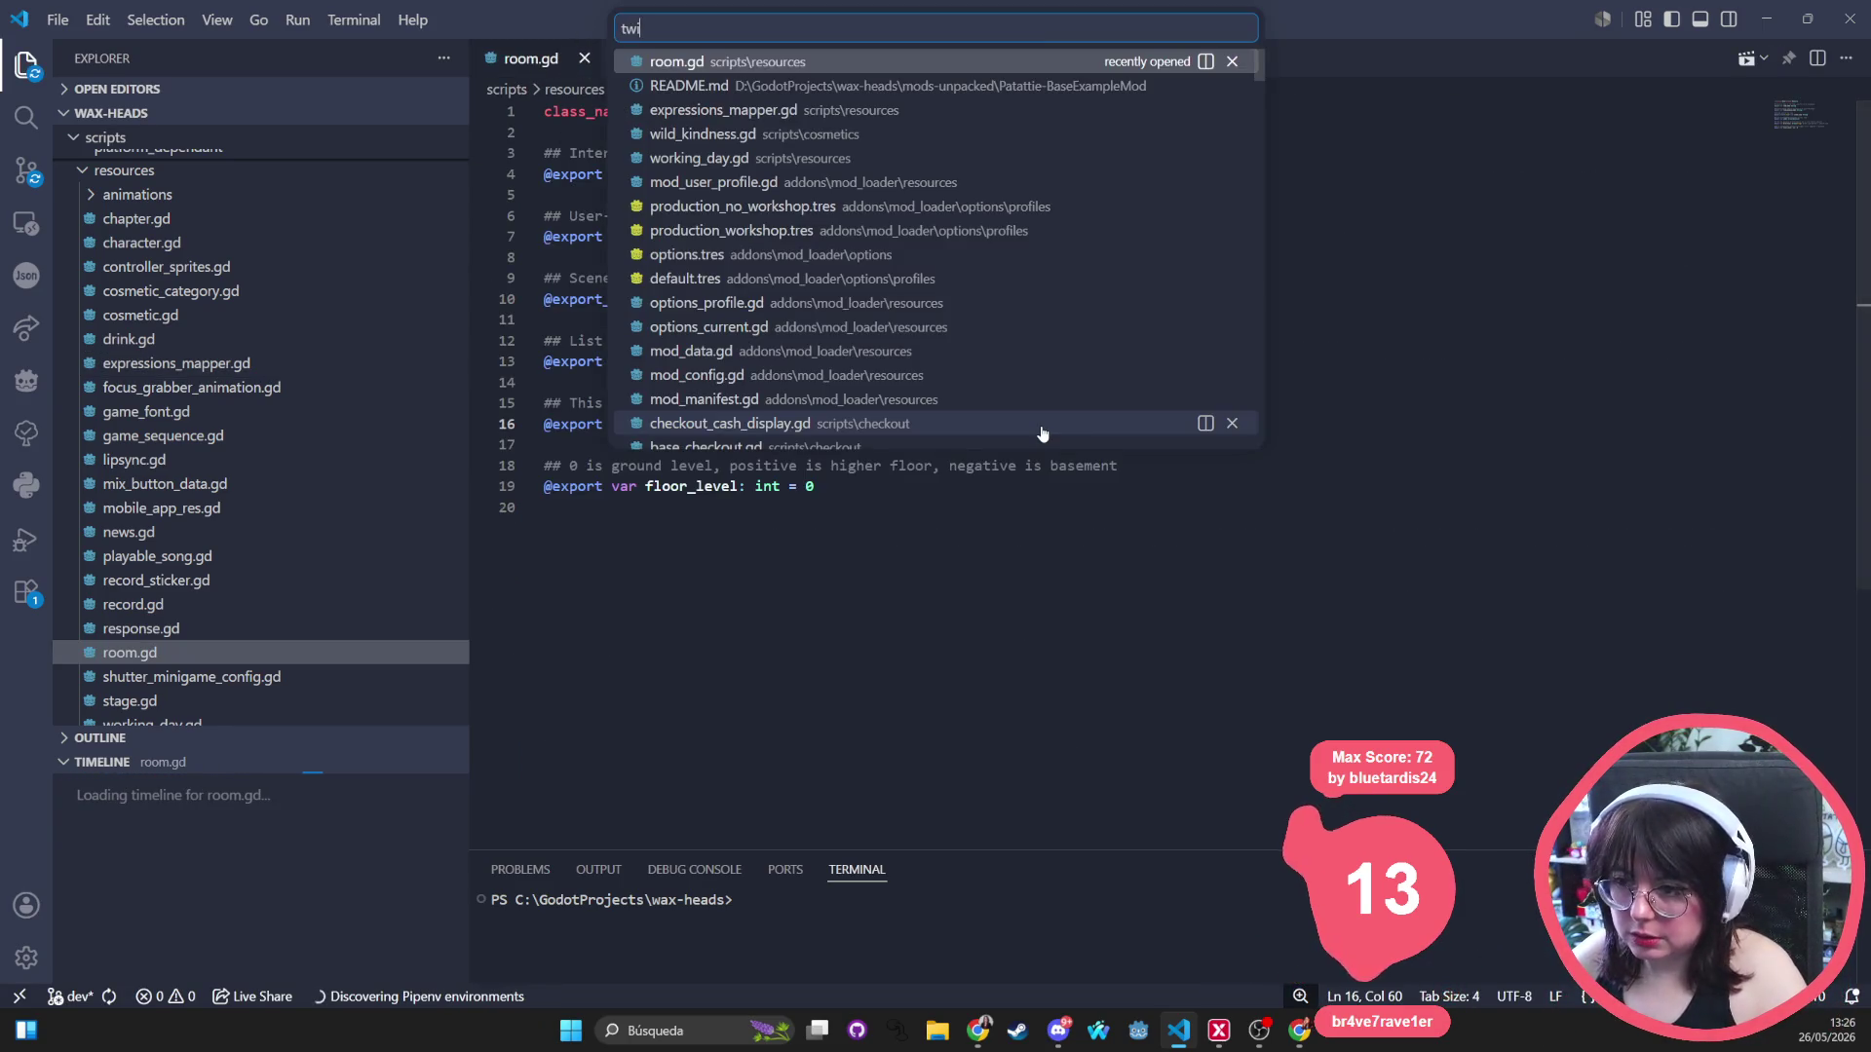
pyautogui.write('tch')
pyautogui.press('Return')
pyautogui.scroll(-10, 1065, 461)
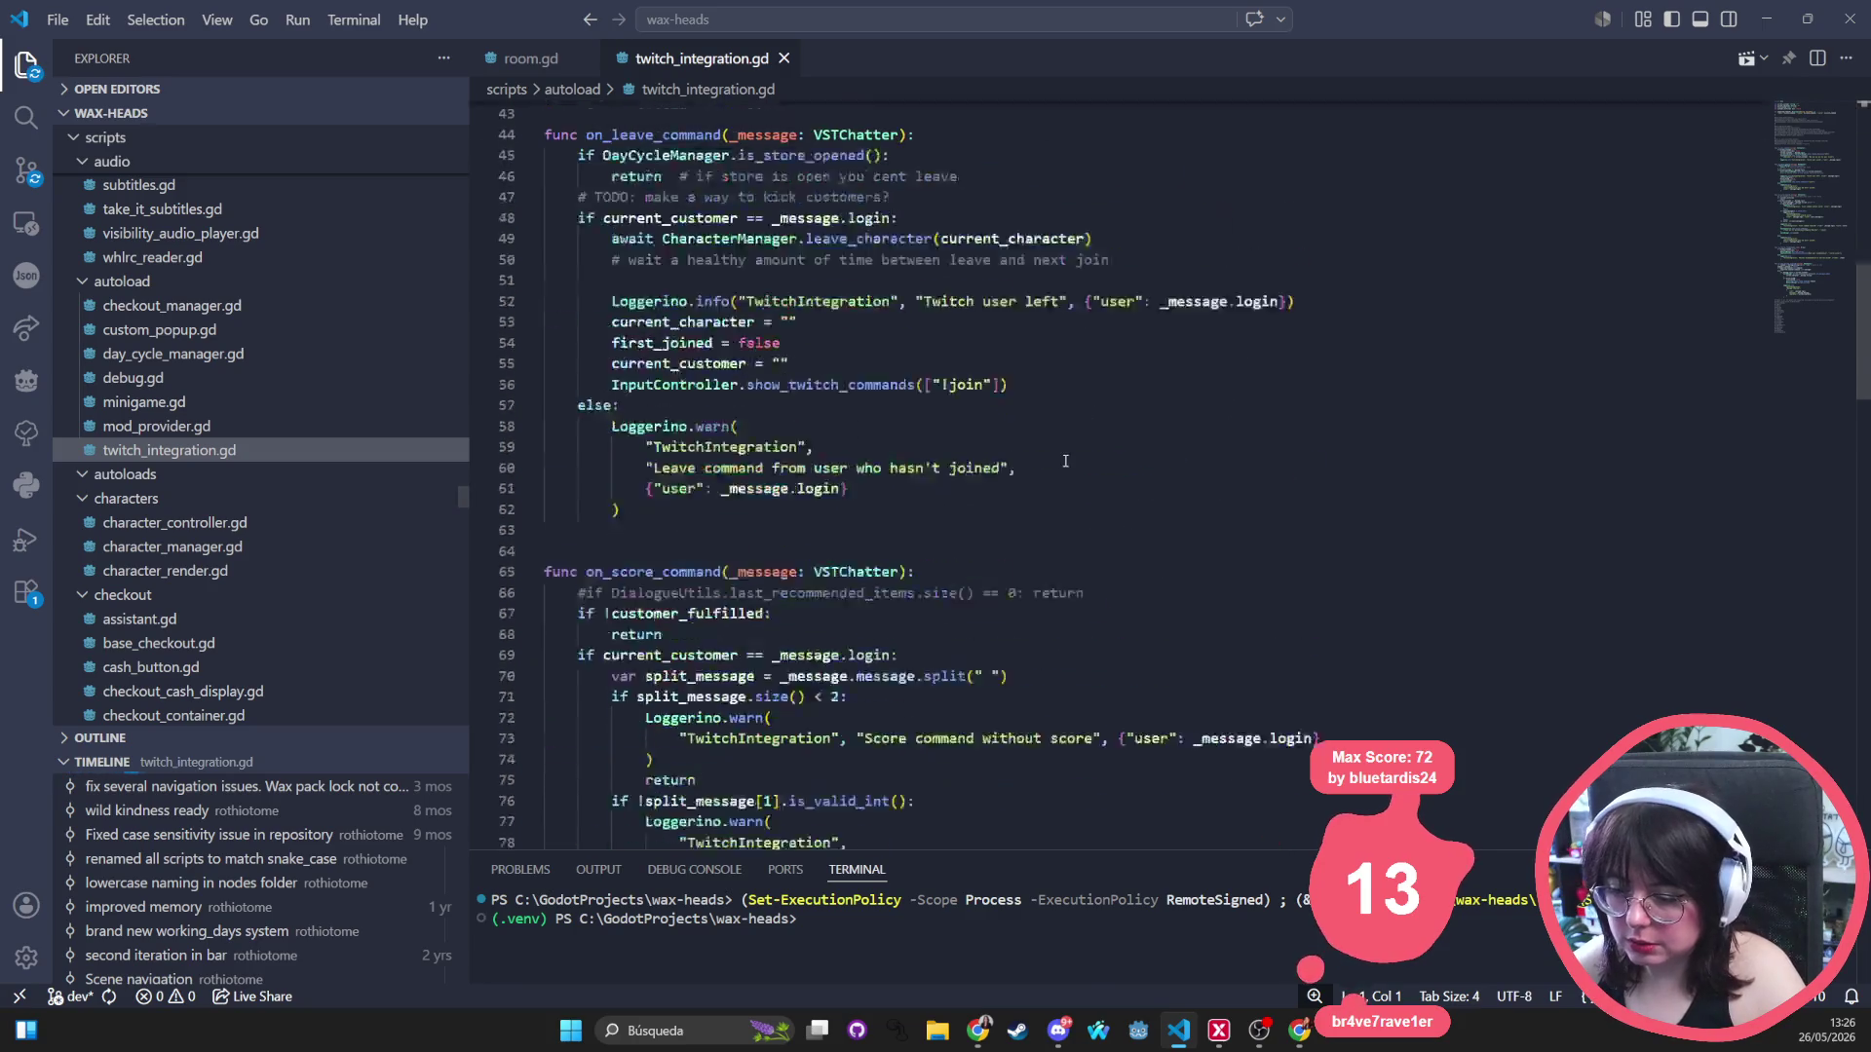
pyautogui.scroll(-20, 1065, 461)
pyautogui.scroll(7, 1031, 487)
pyautogui.click(867, 609)
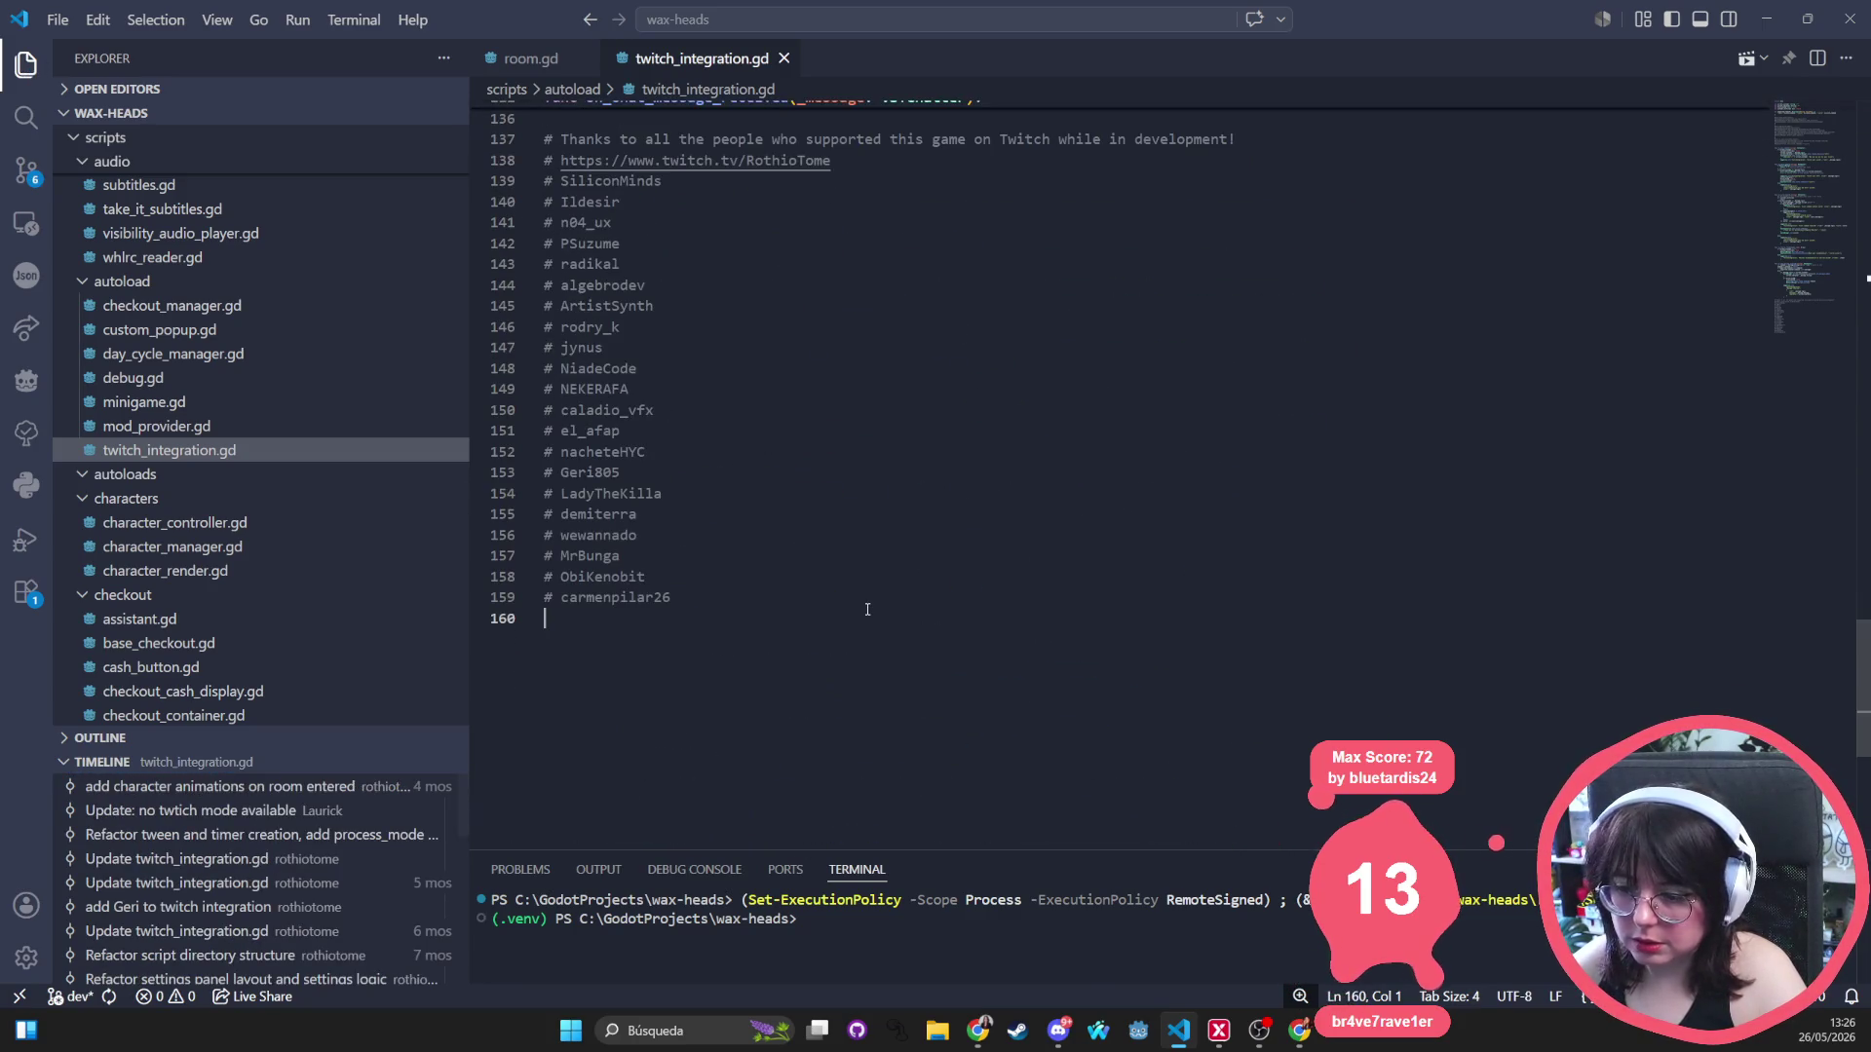
# Add a '# ' comment with the pasted viewer username on line 160 of the supporters list.
pyautogui.write('# Br')
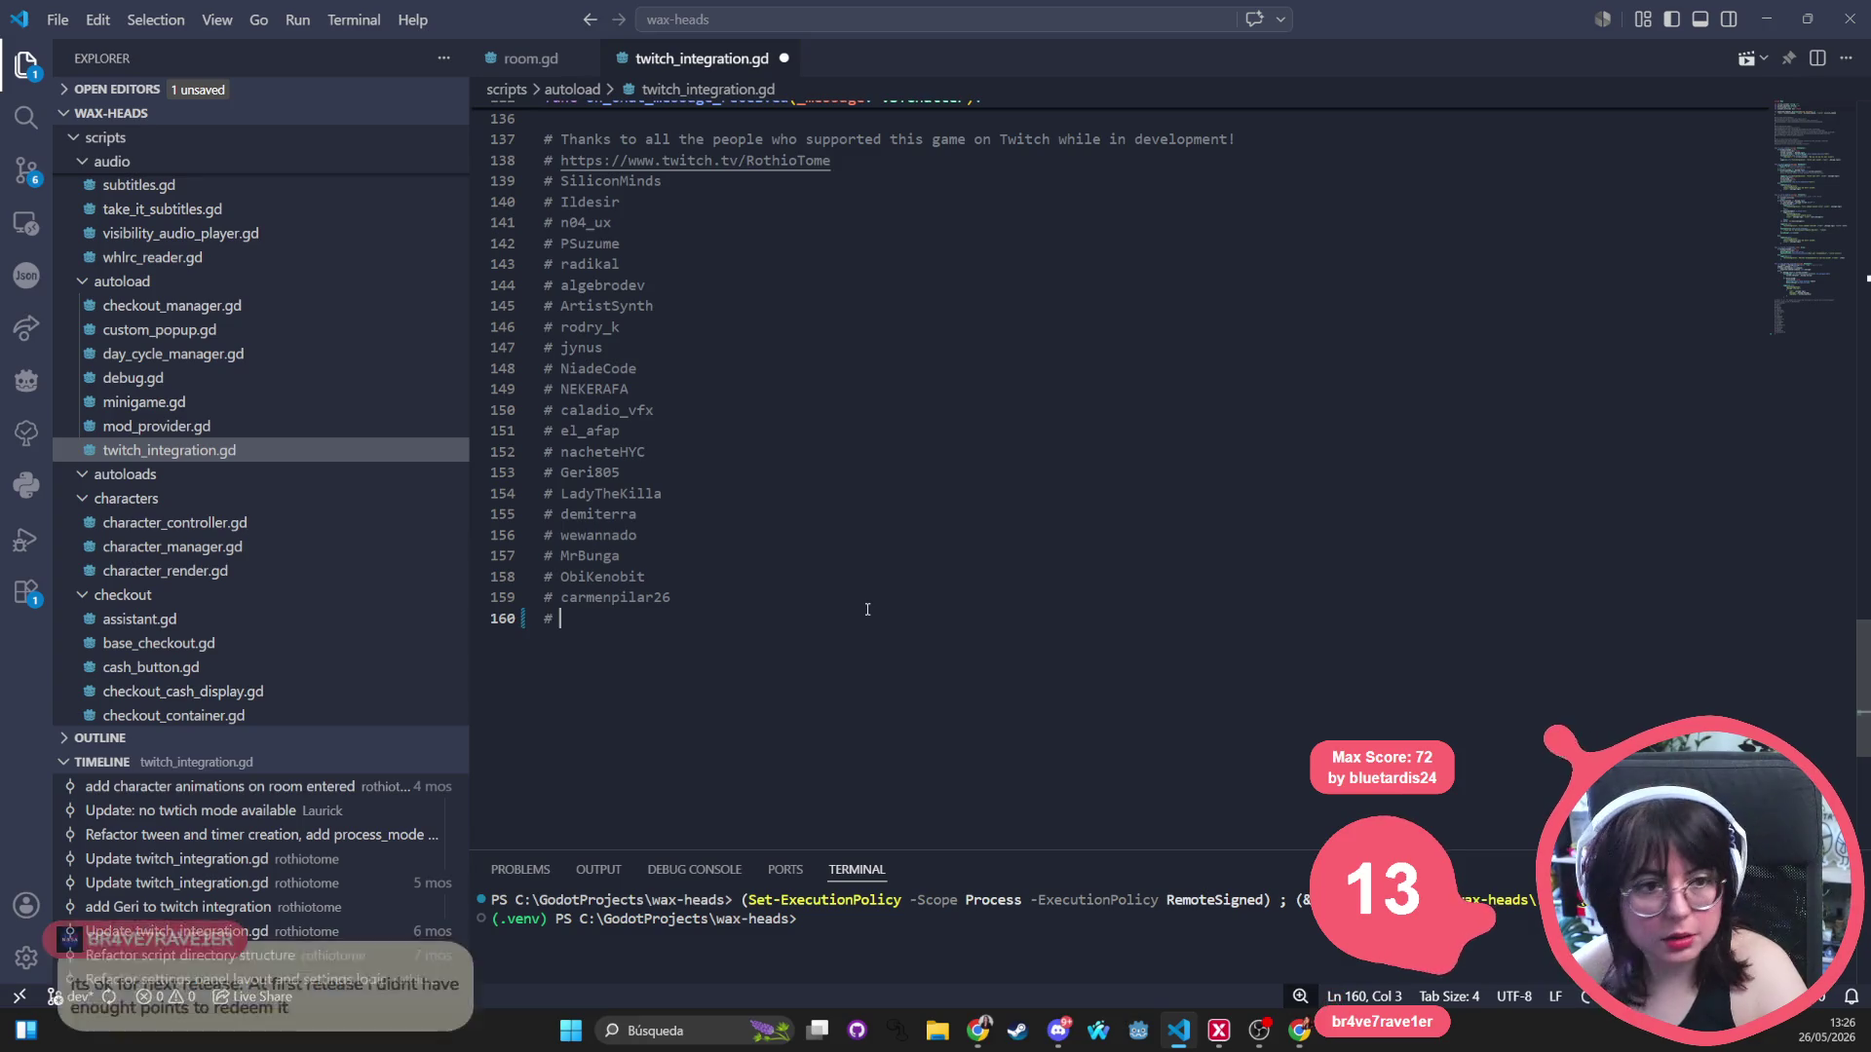
pyautogui.press('BackSpace')
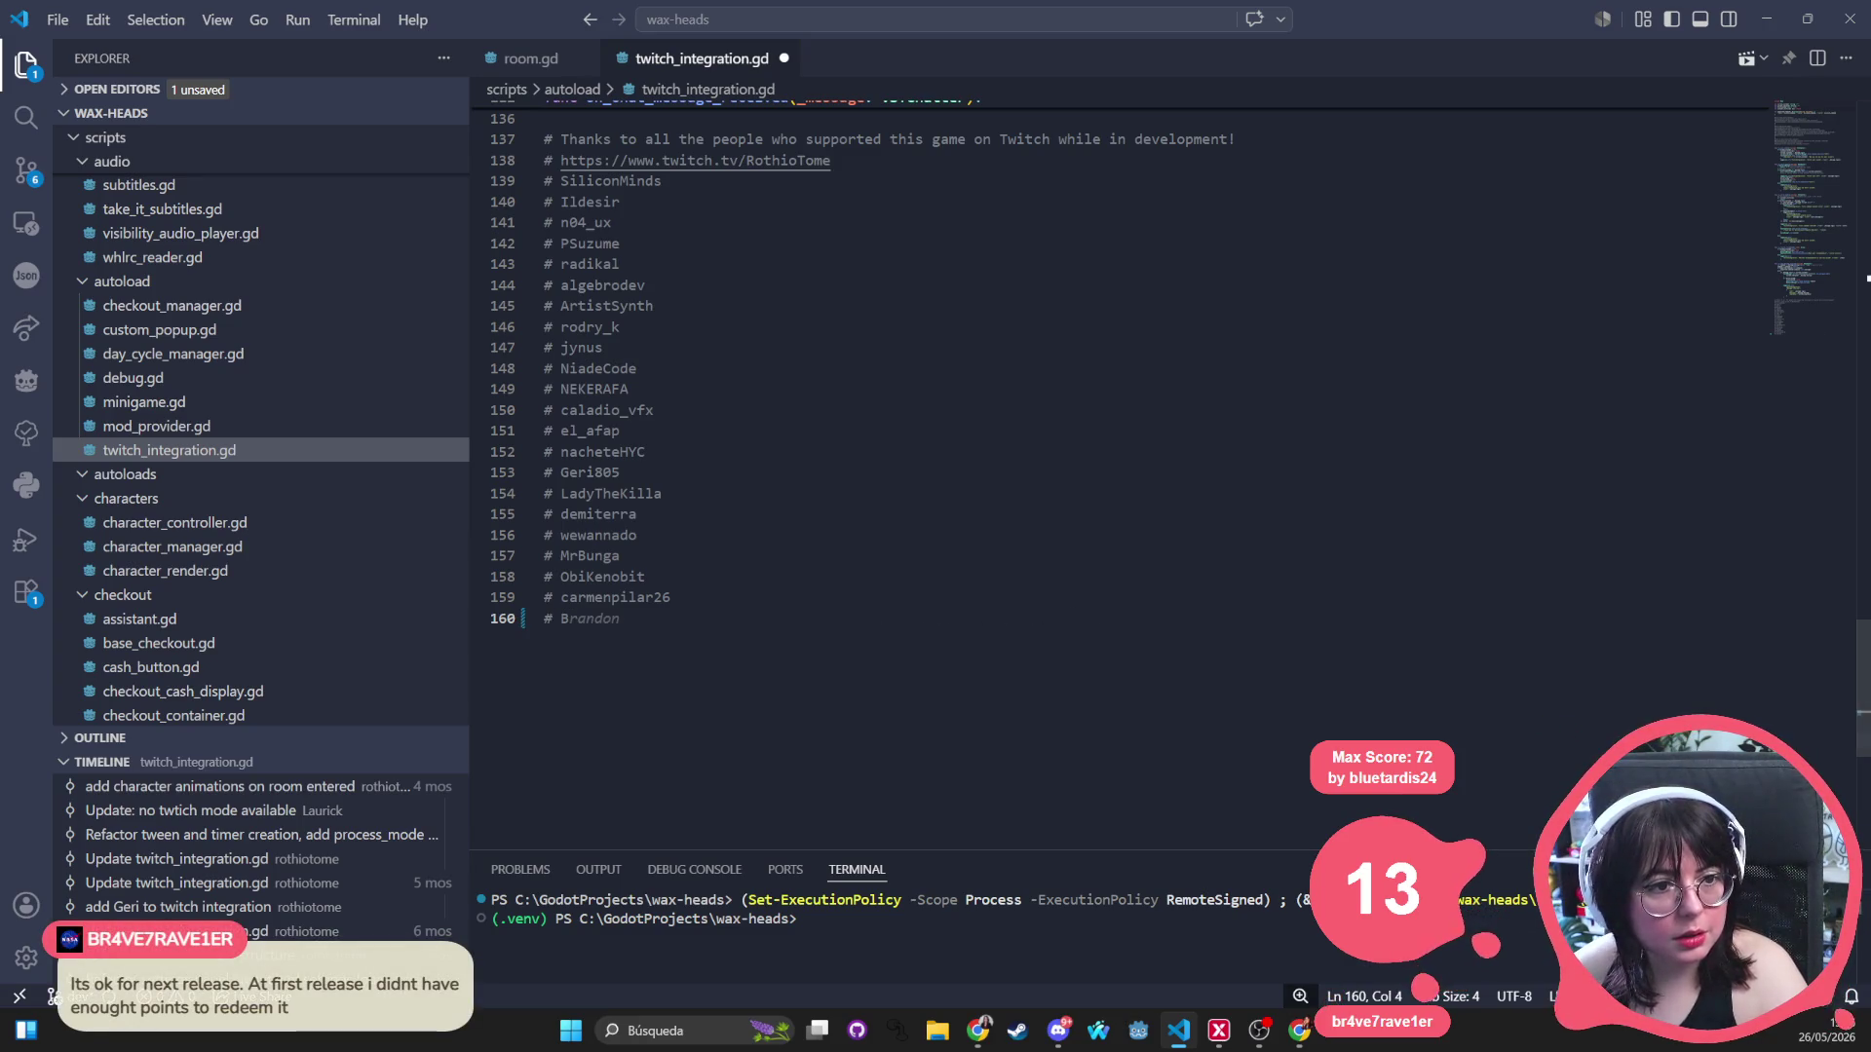
pyautogui.hotkey('alt', 'Tab')
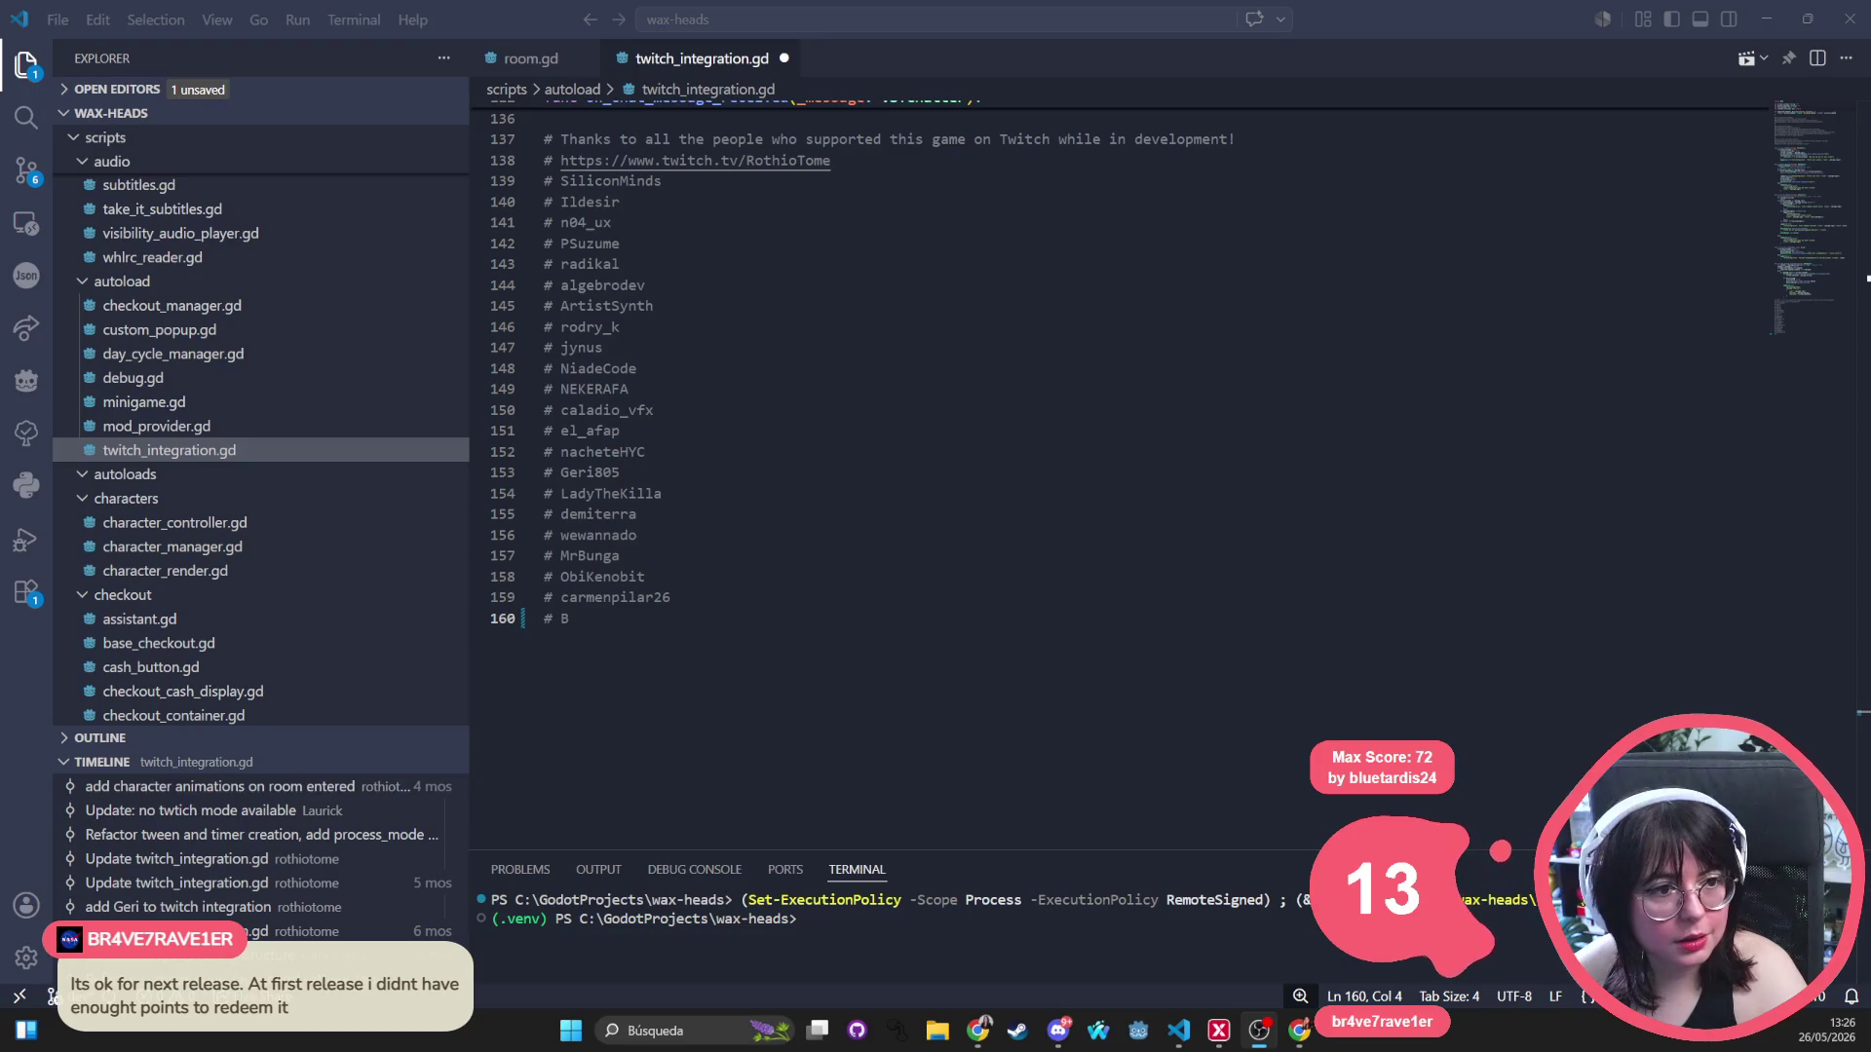
pyautogui.click(624, 622)
pyautogui.press('BackSpace')
pyautogui.hotkey('ctrl', 'v')
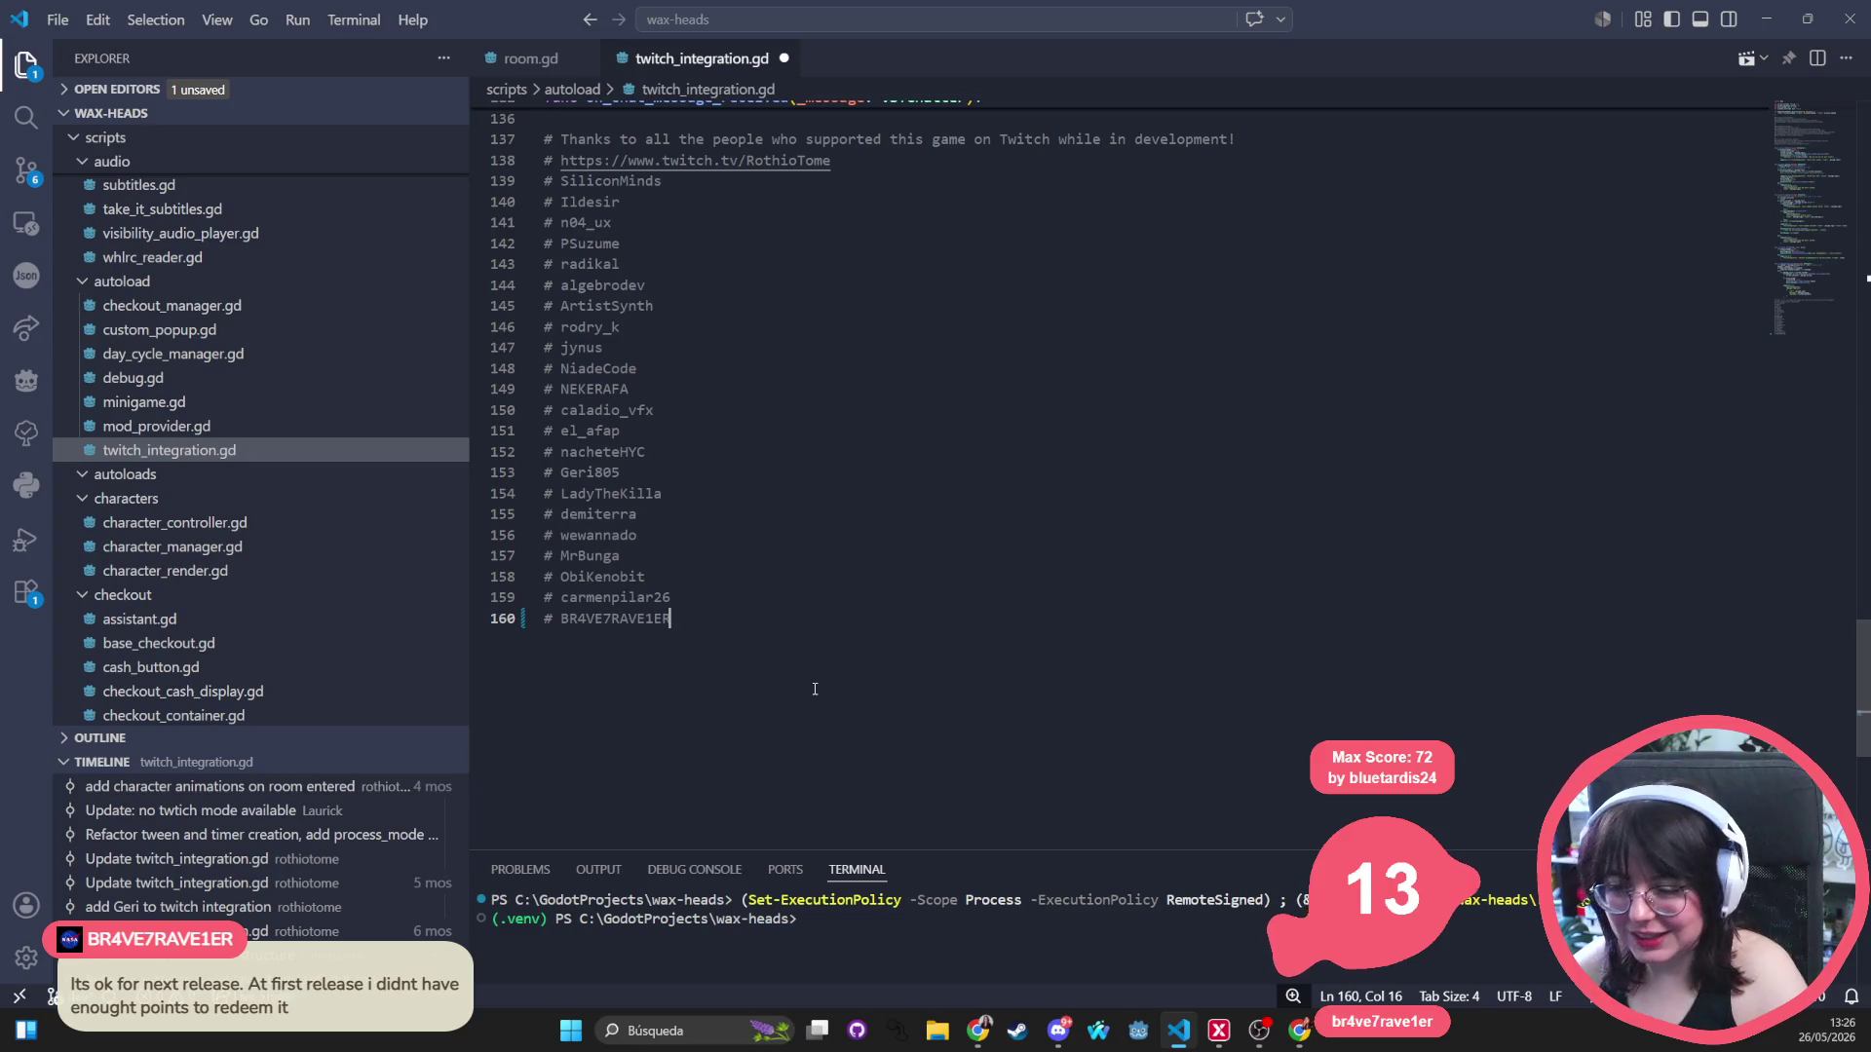
pyautogui.click(1006, 430)
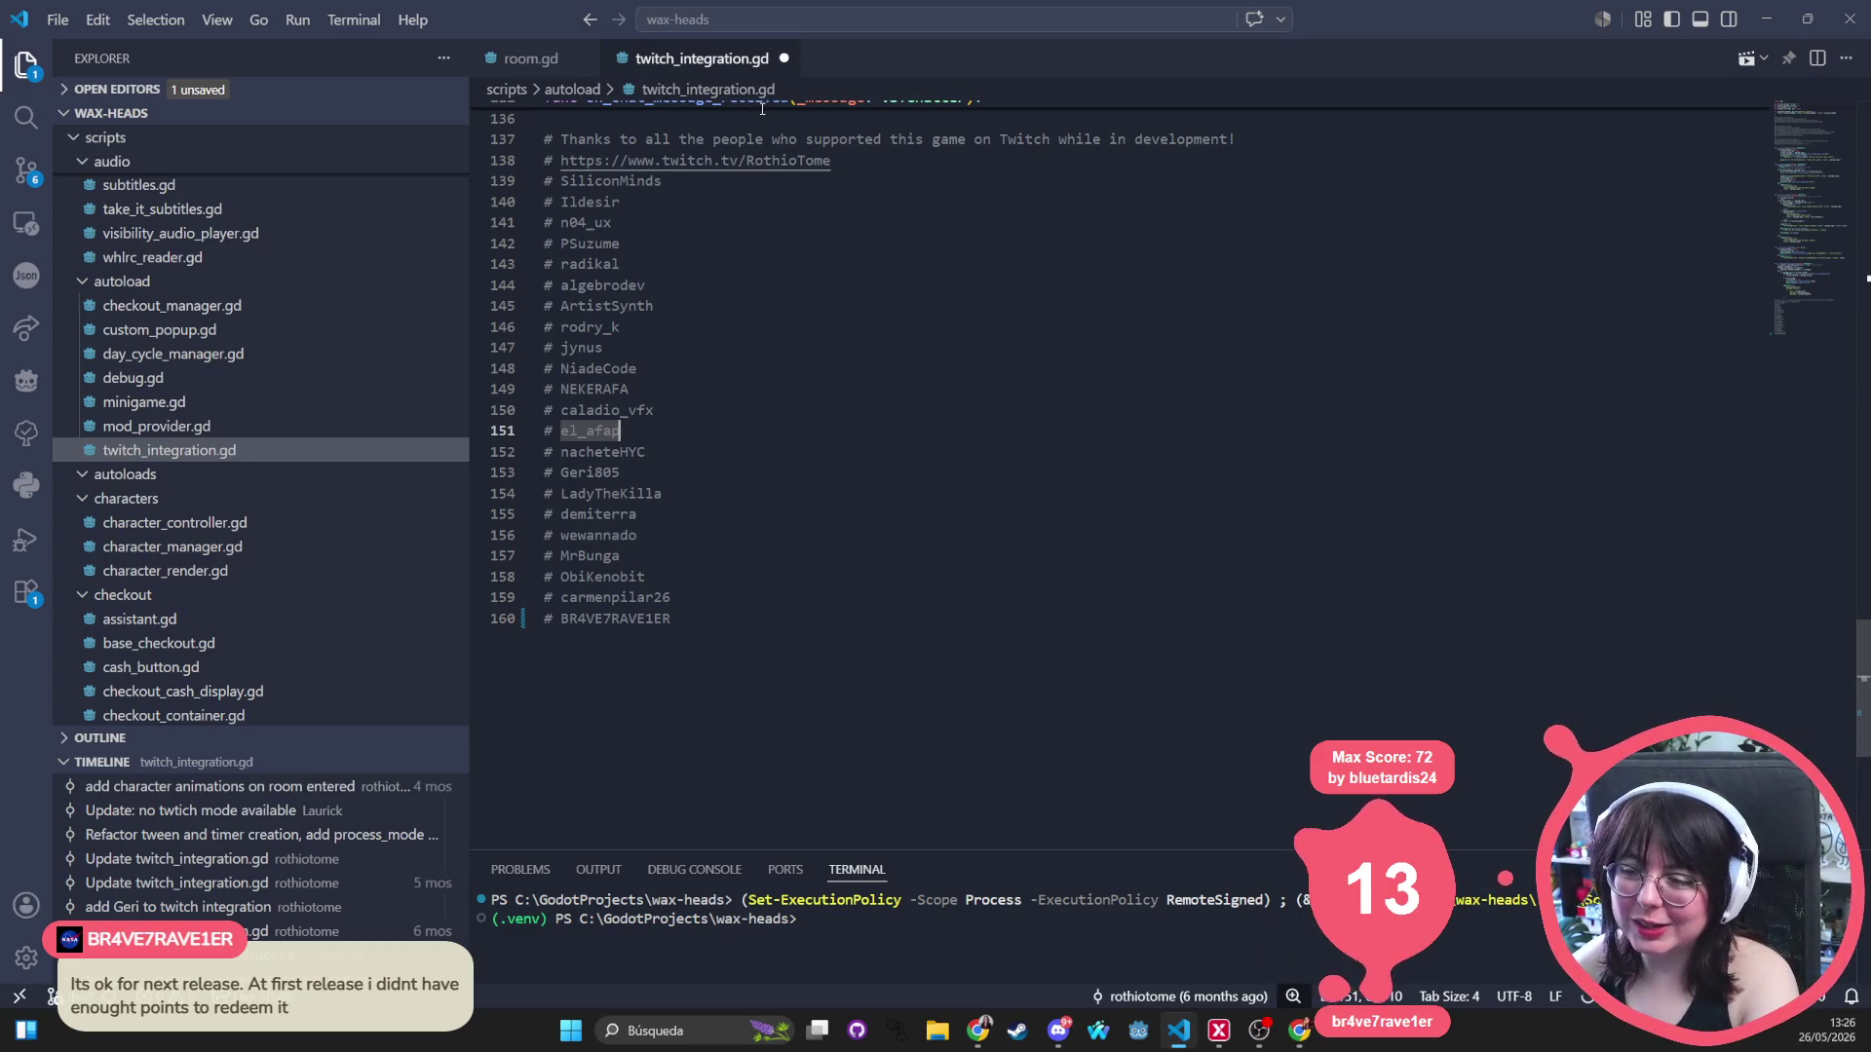
pyautogui.click(869, 555)
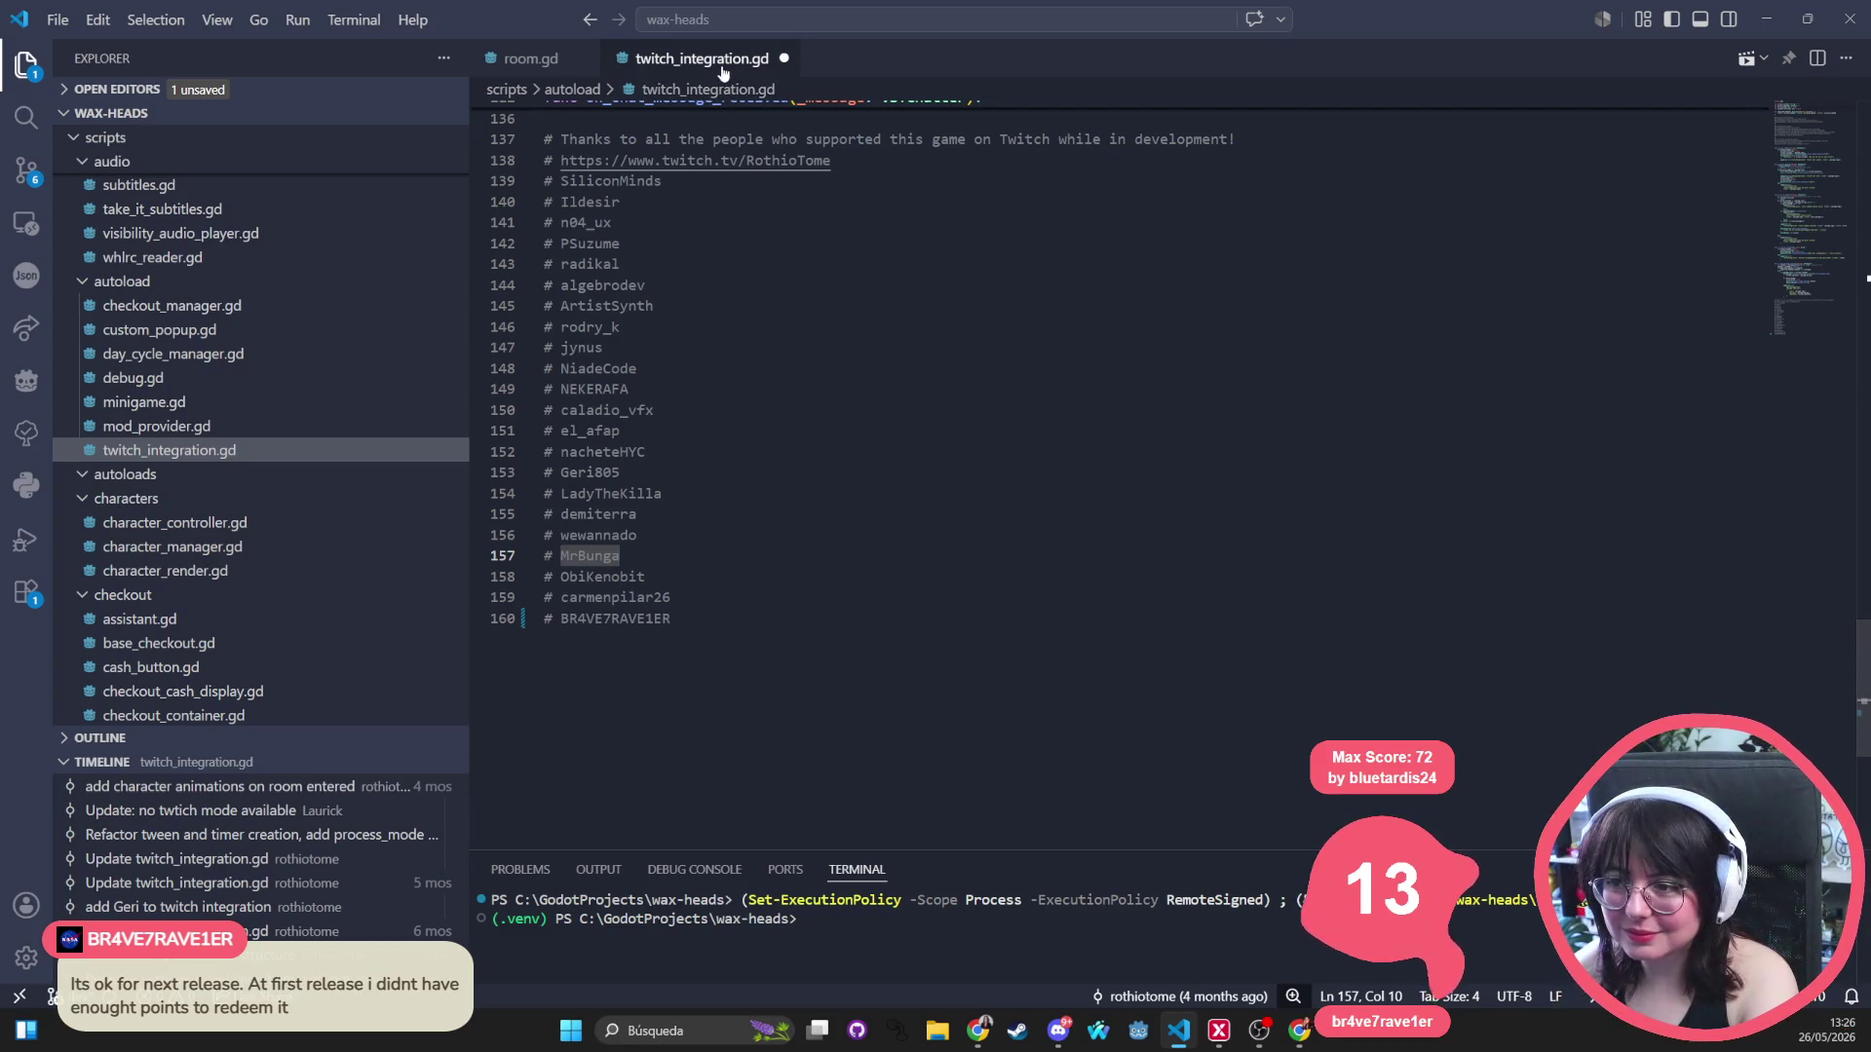
# Save and close twitch_integration.gd.
pyautogui.hotkey('ctrl', 'w')
pyautogui.press('Escape')
pyautogui.hotkey('ctrl', 's')
pyautogui.hotkey('ctrl', 'w')
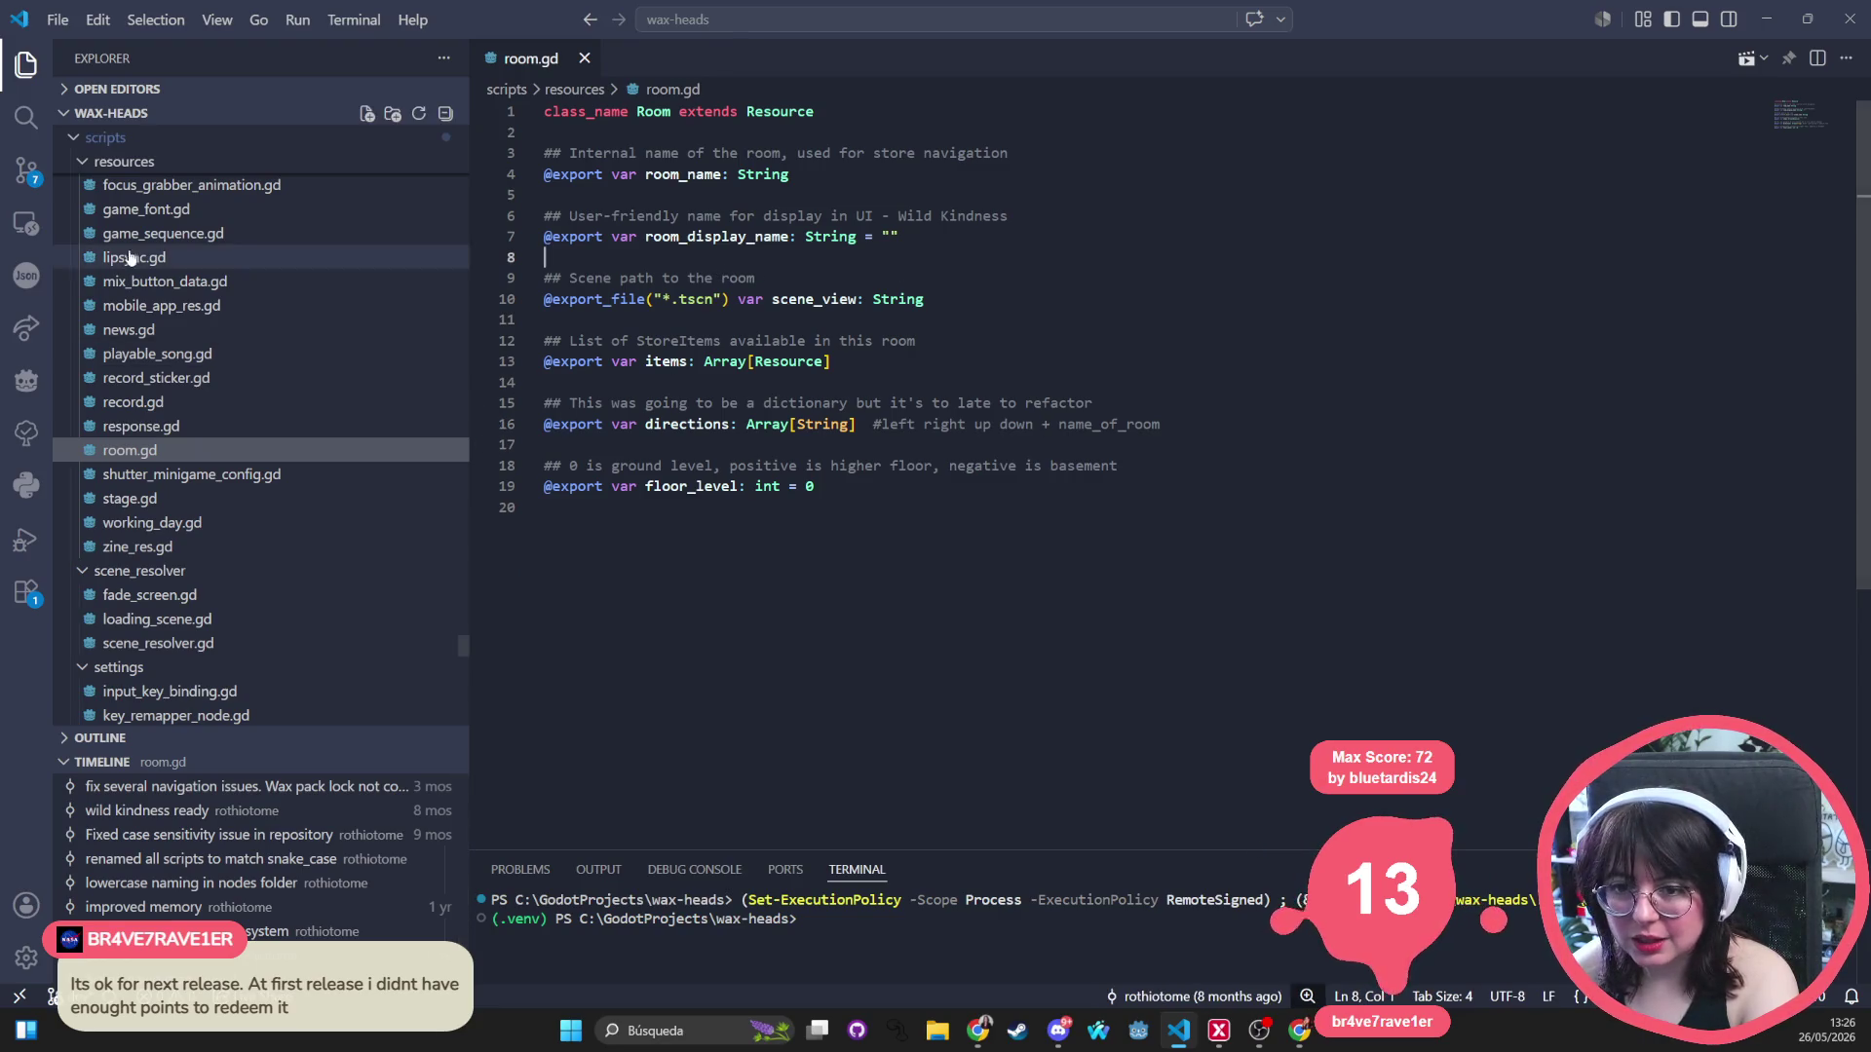
# Close VS Code and create a new GitHub Desktop branch named 'mobile' based on dev.
pyautogui.click(1849, 18)
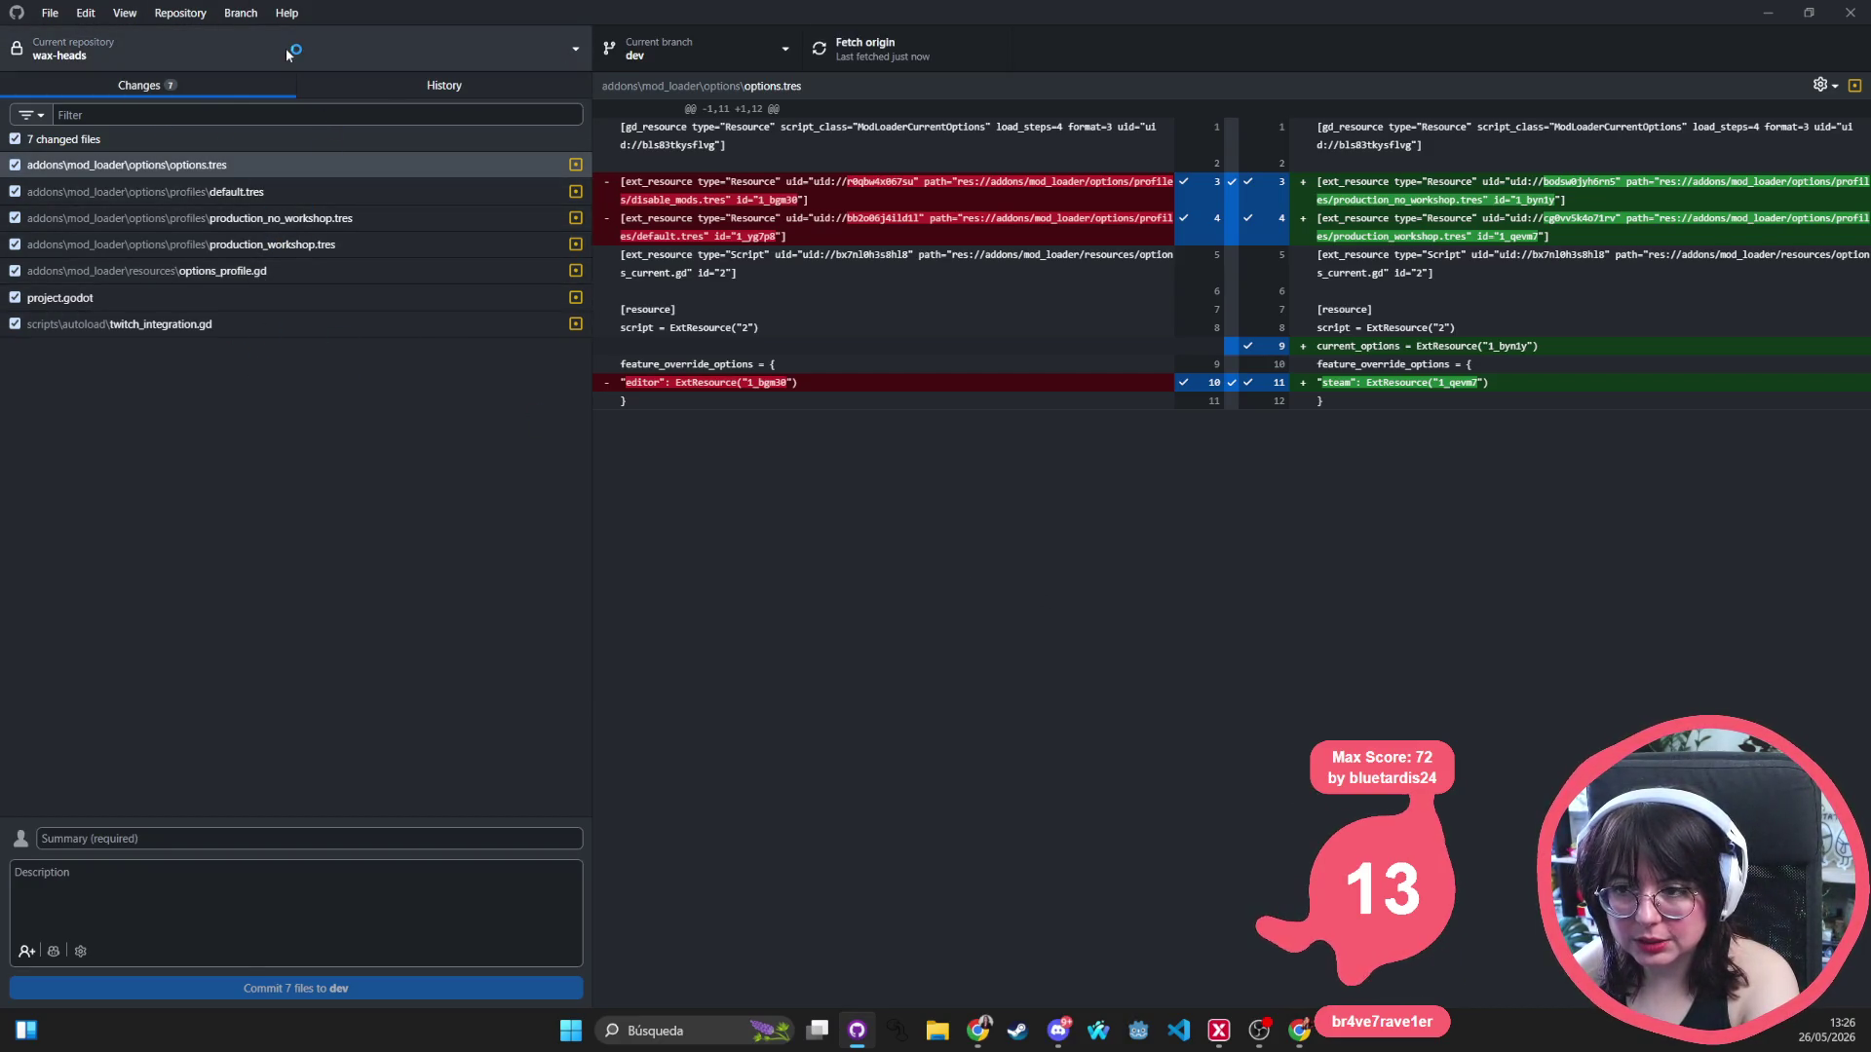
pyautogui.click(679, 45)
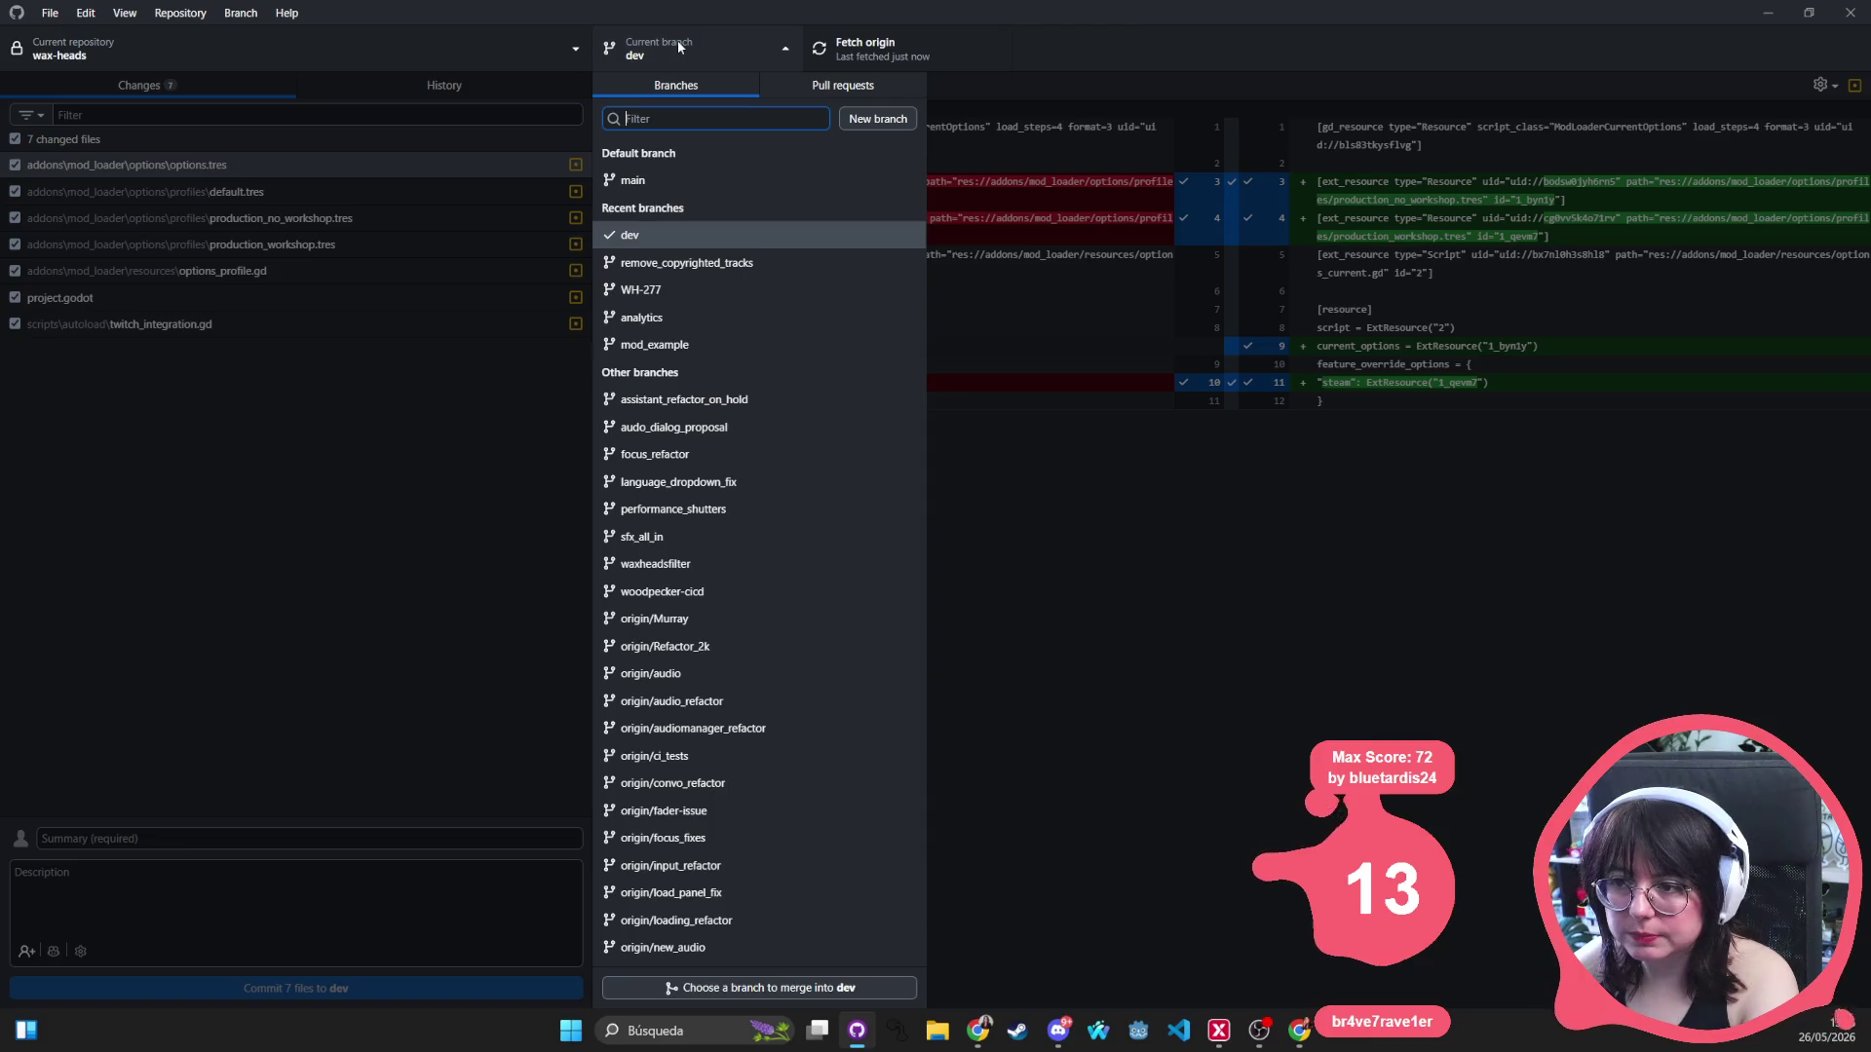
pyautogui.click(885, 121)
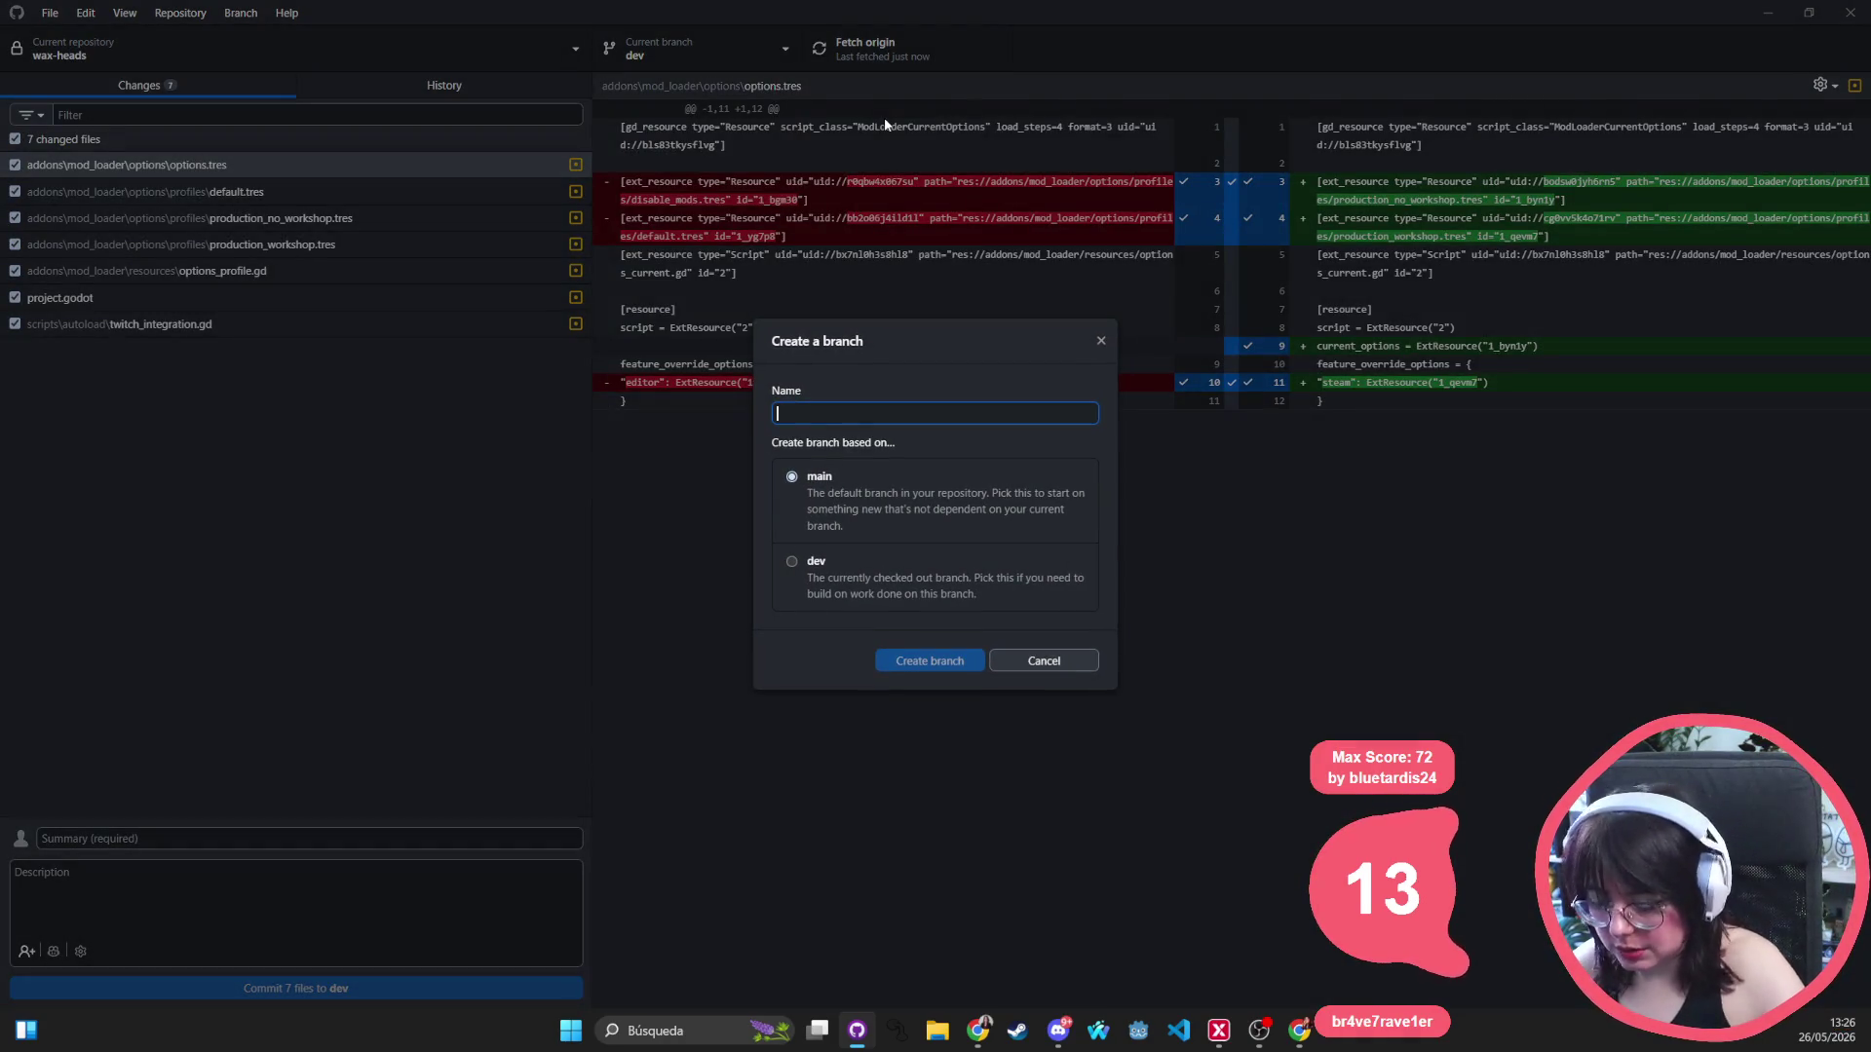
pyautogui.write('Android')
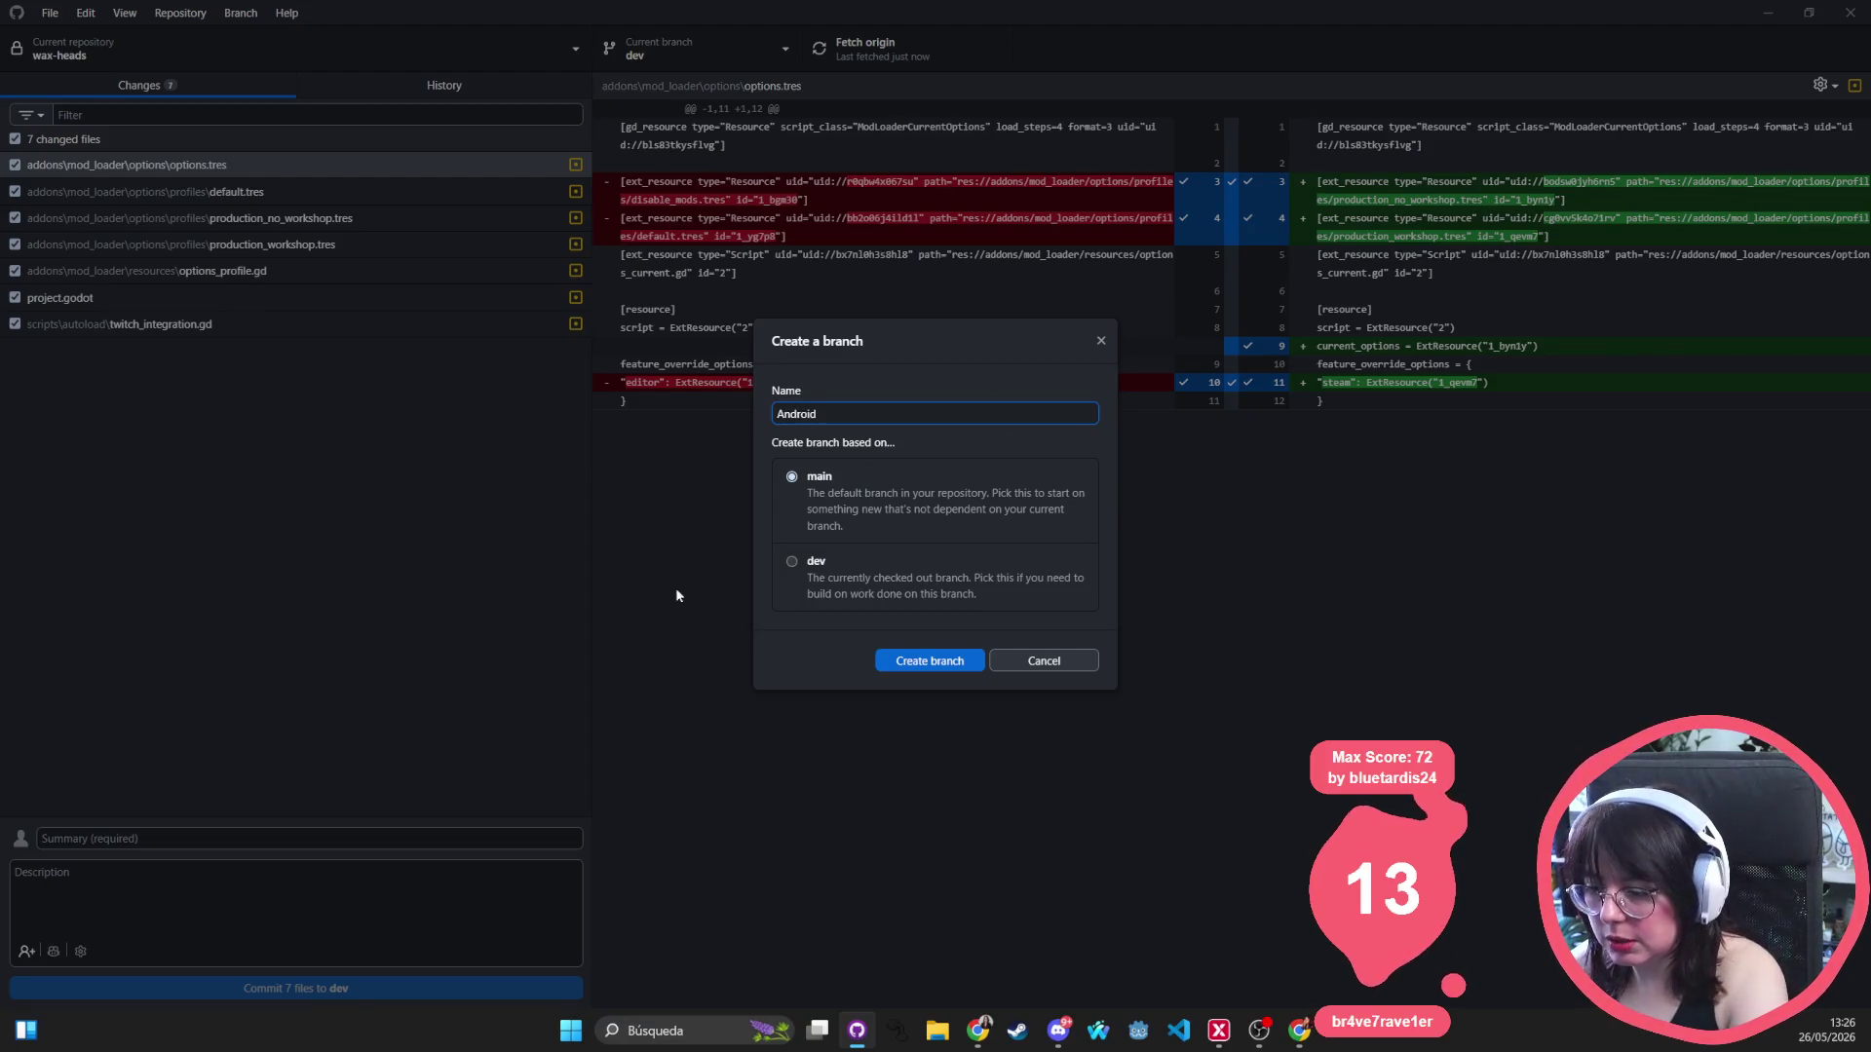
pyautogui.press('Tab')
pyautogui.press('Down')
pyautogui.hotkey('shift', 'Tab')
pyautogui.write('android')
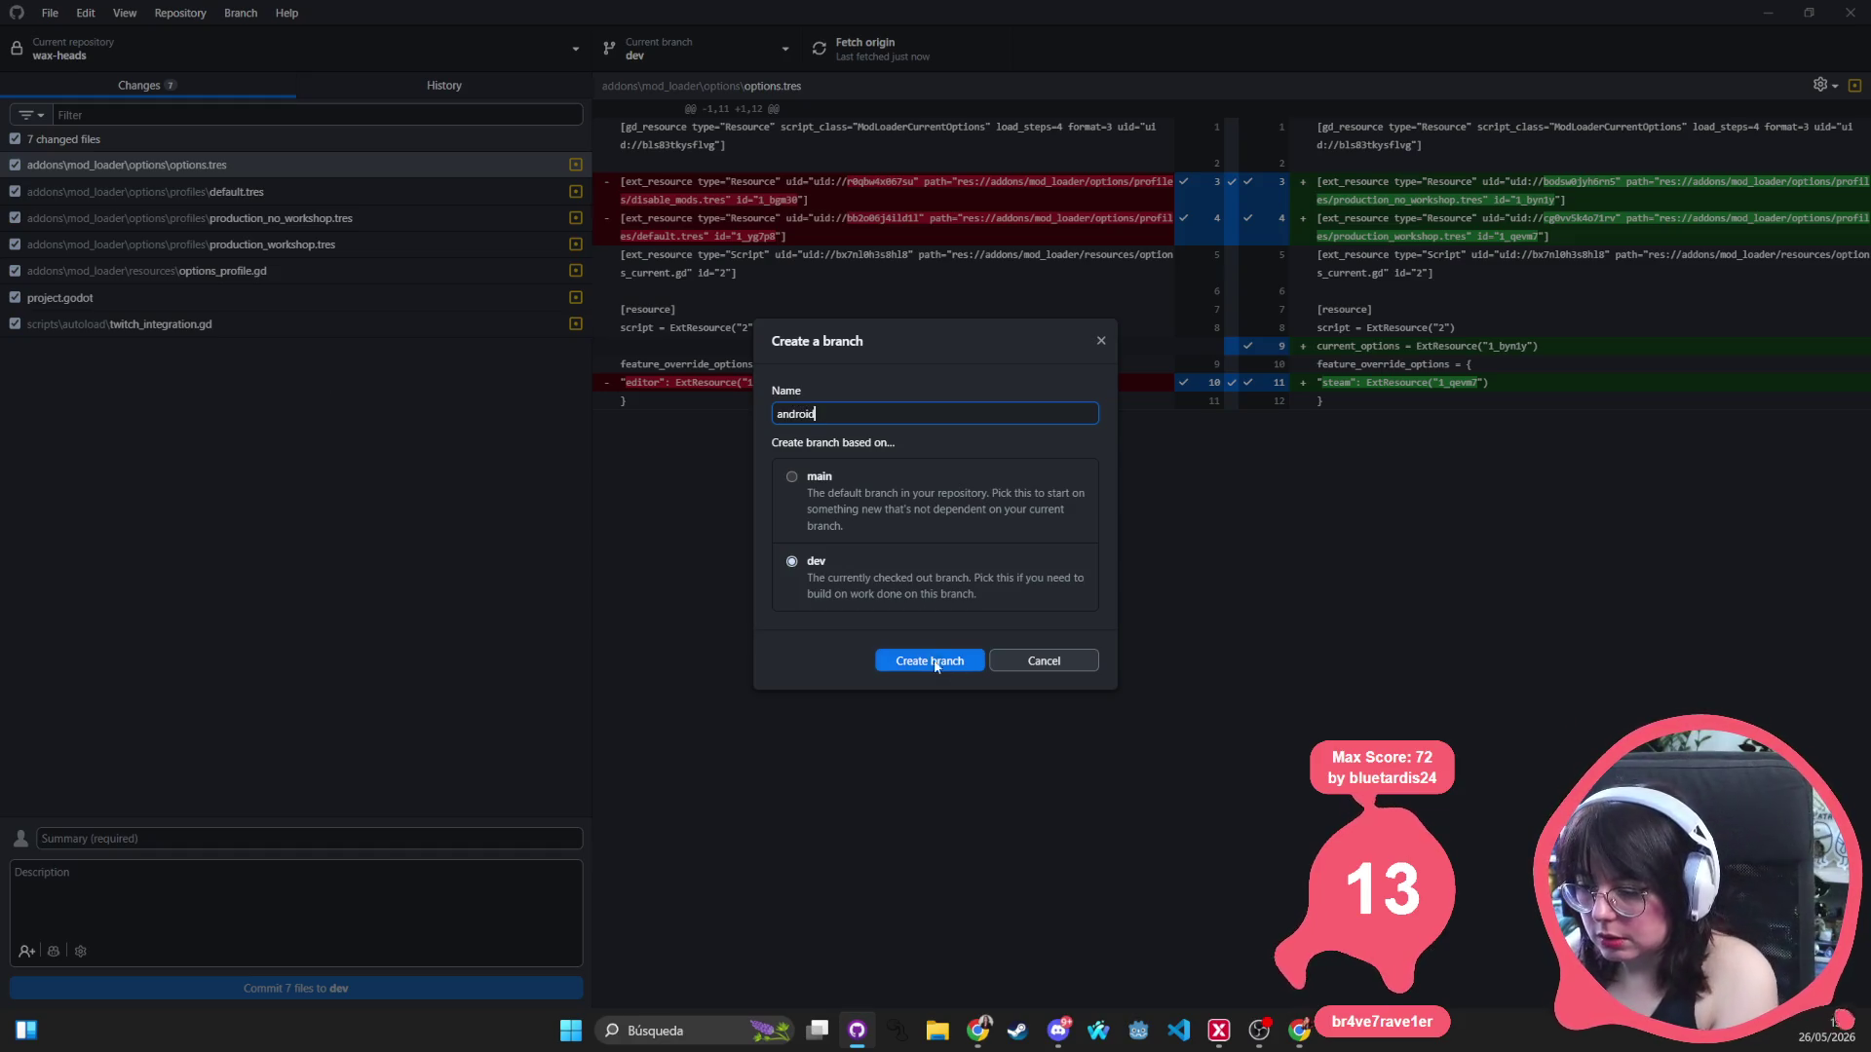
pyautogui.hotkey('ctrl', 'a')
pyautogui.write('mob')
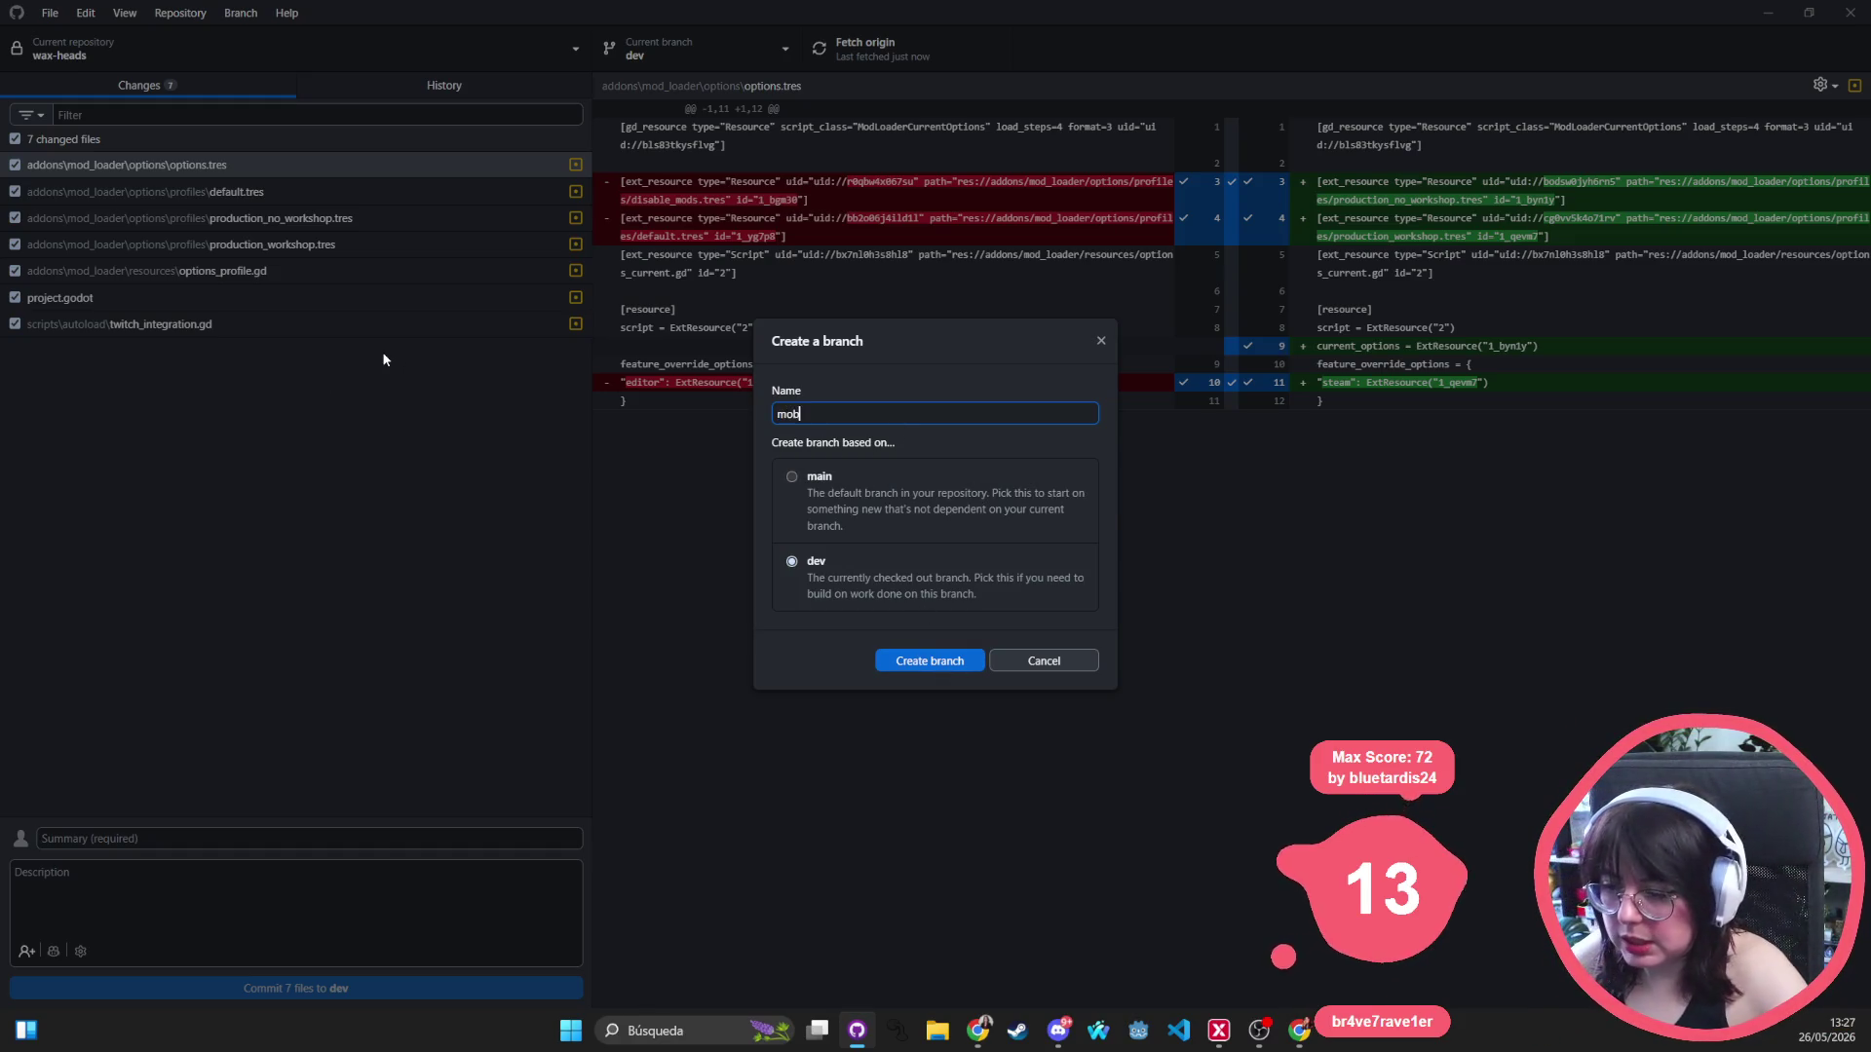
pyautogui.click(911, 660)
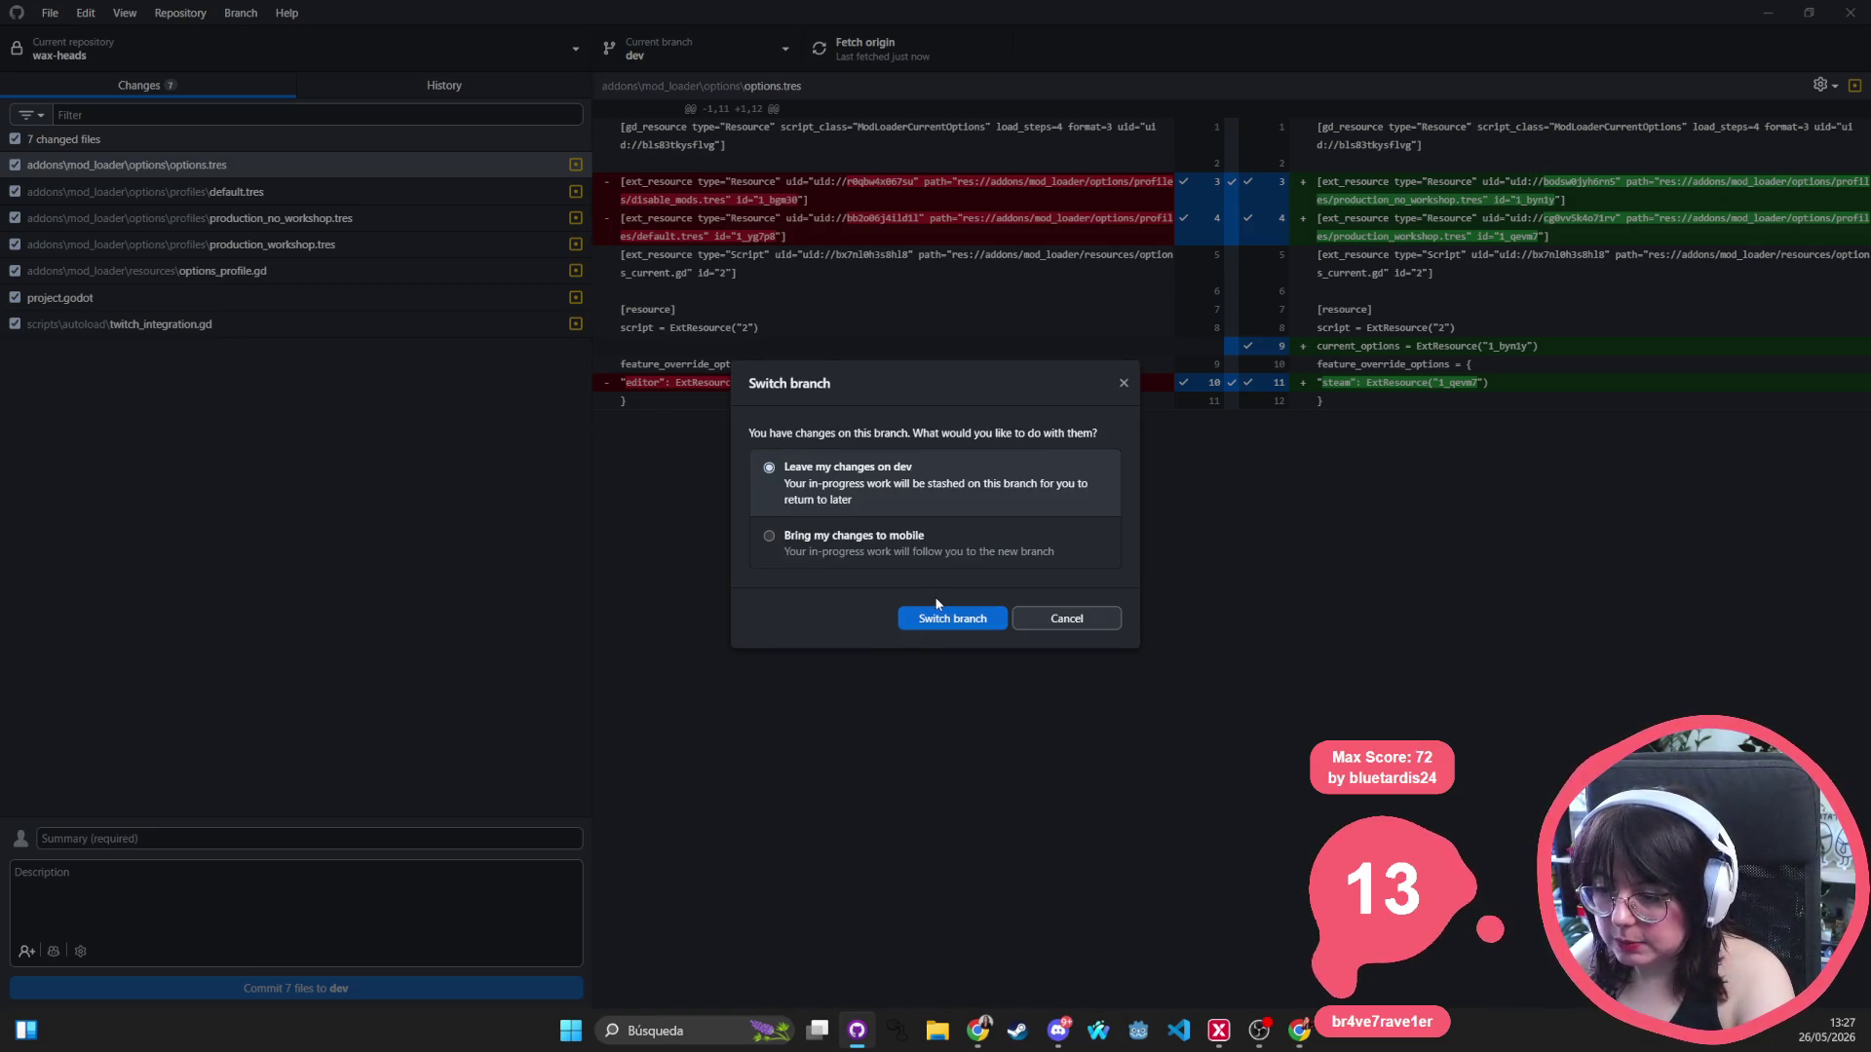
# Switch to mobile with changes stashed on dev, then cancel quitting GitHub Desktop during its update.
pyautogui.click(944, 619)
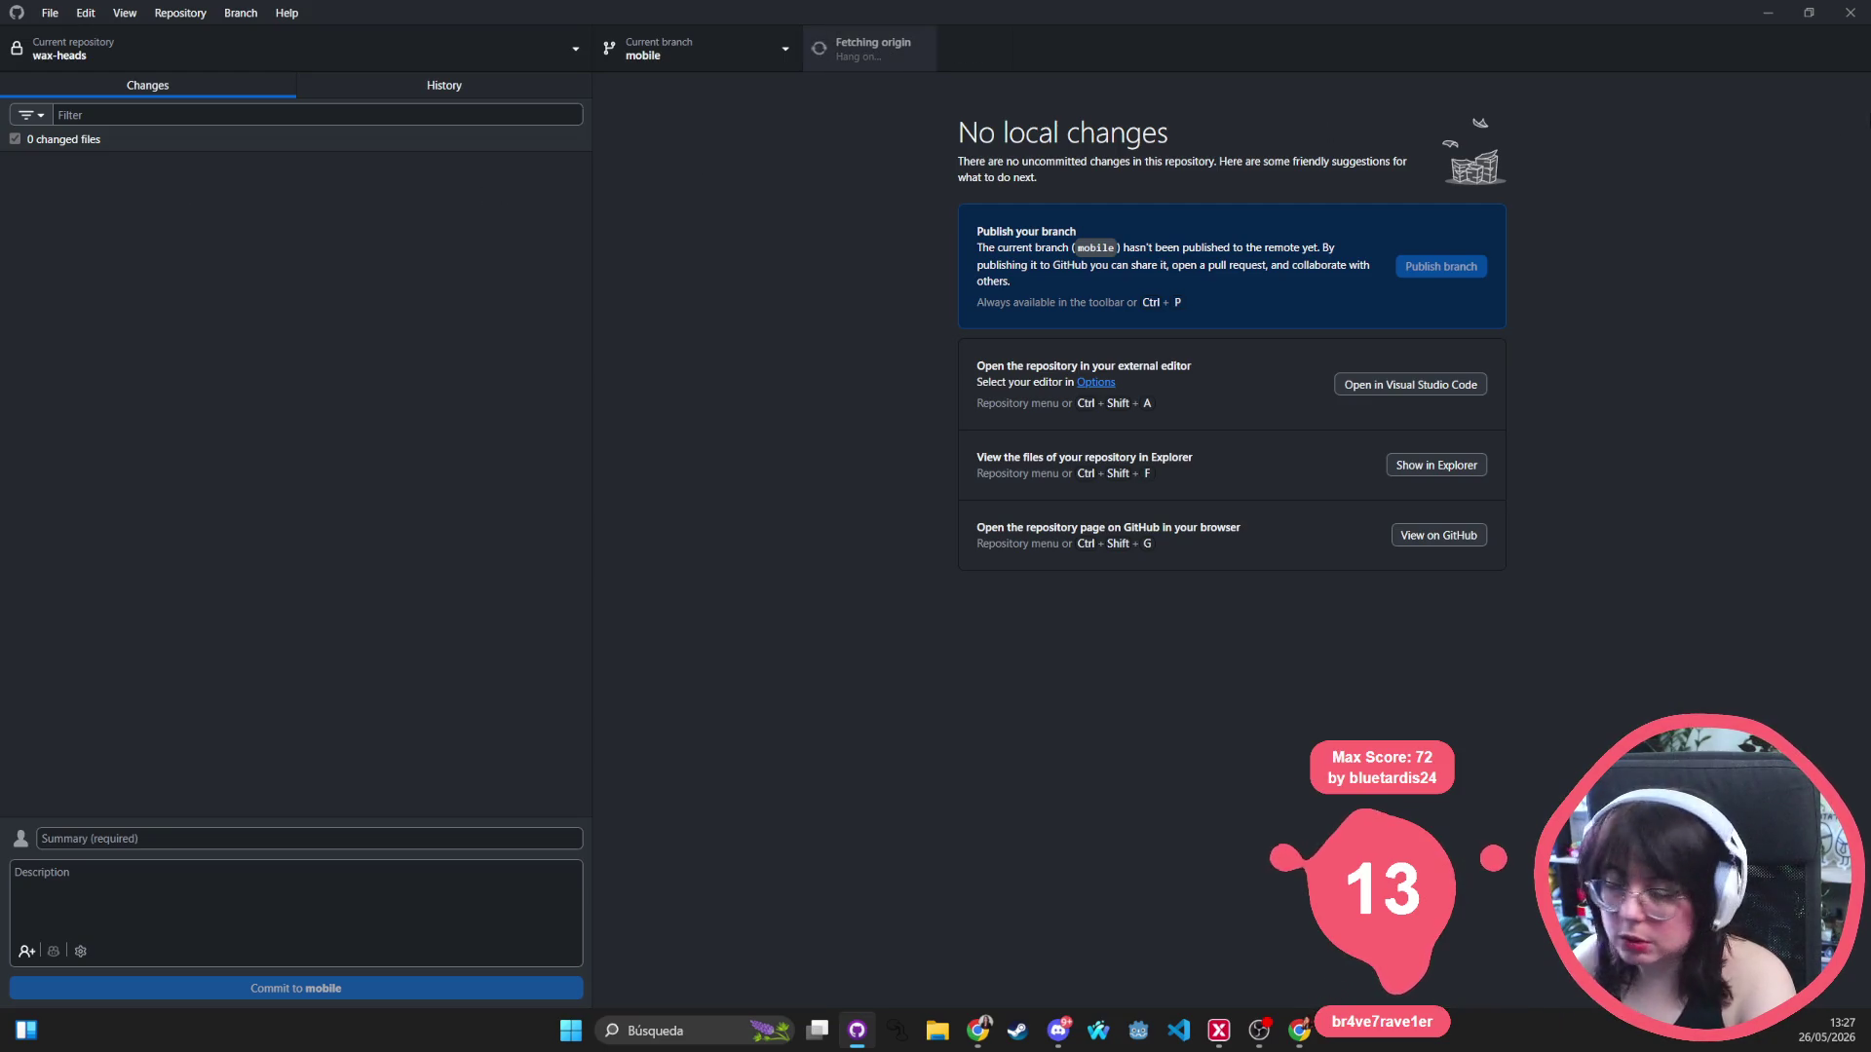
pyautogui.click(1861, 20)
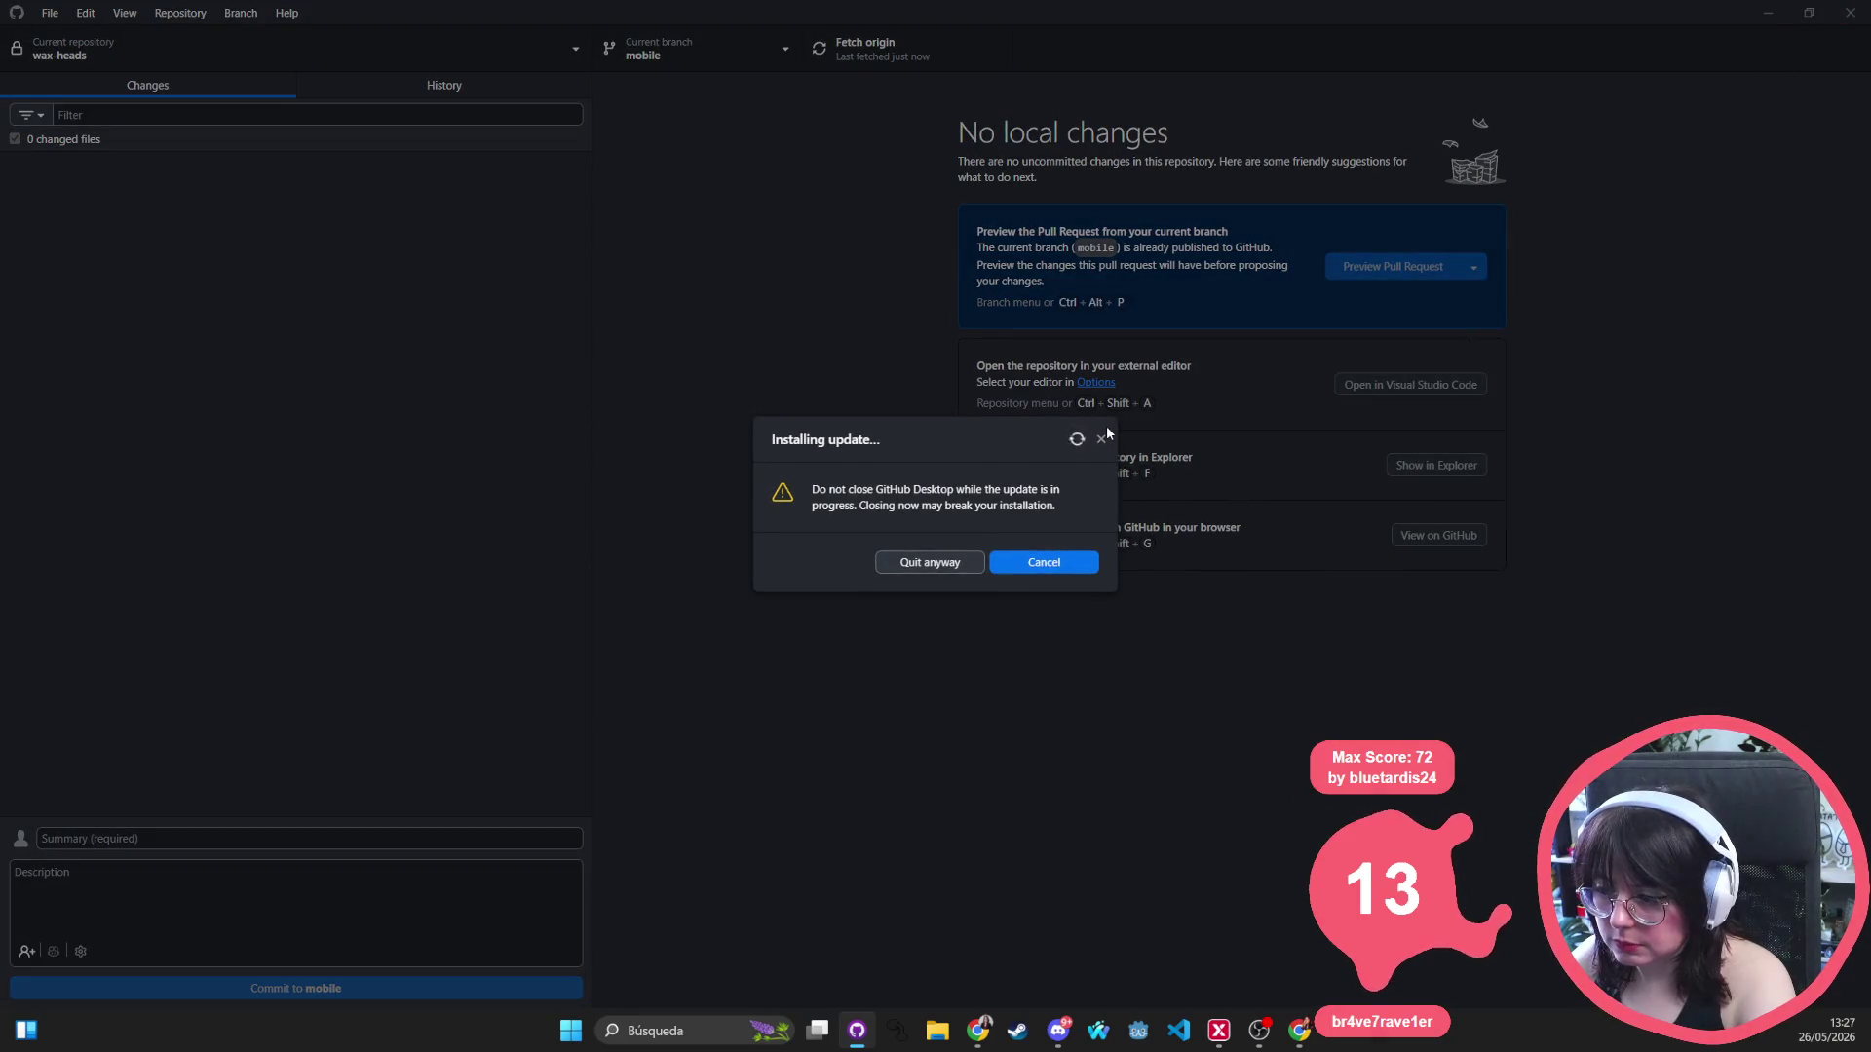
pyautogui.click(1064, 563)
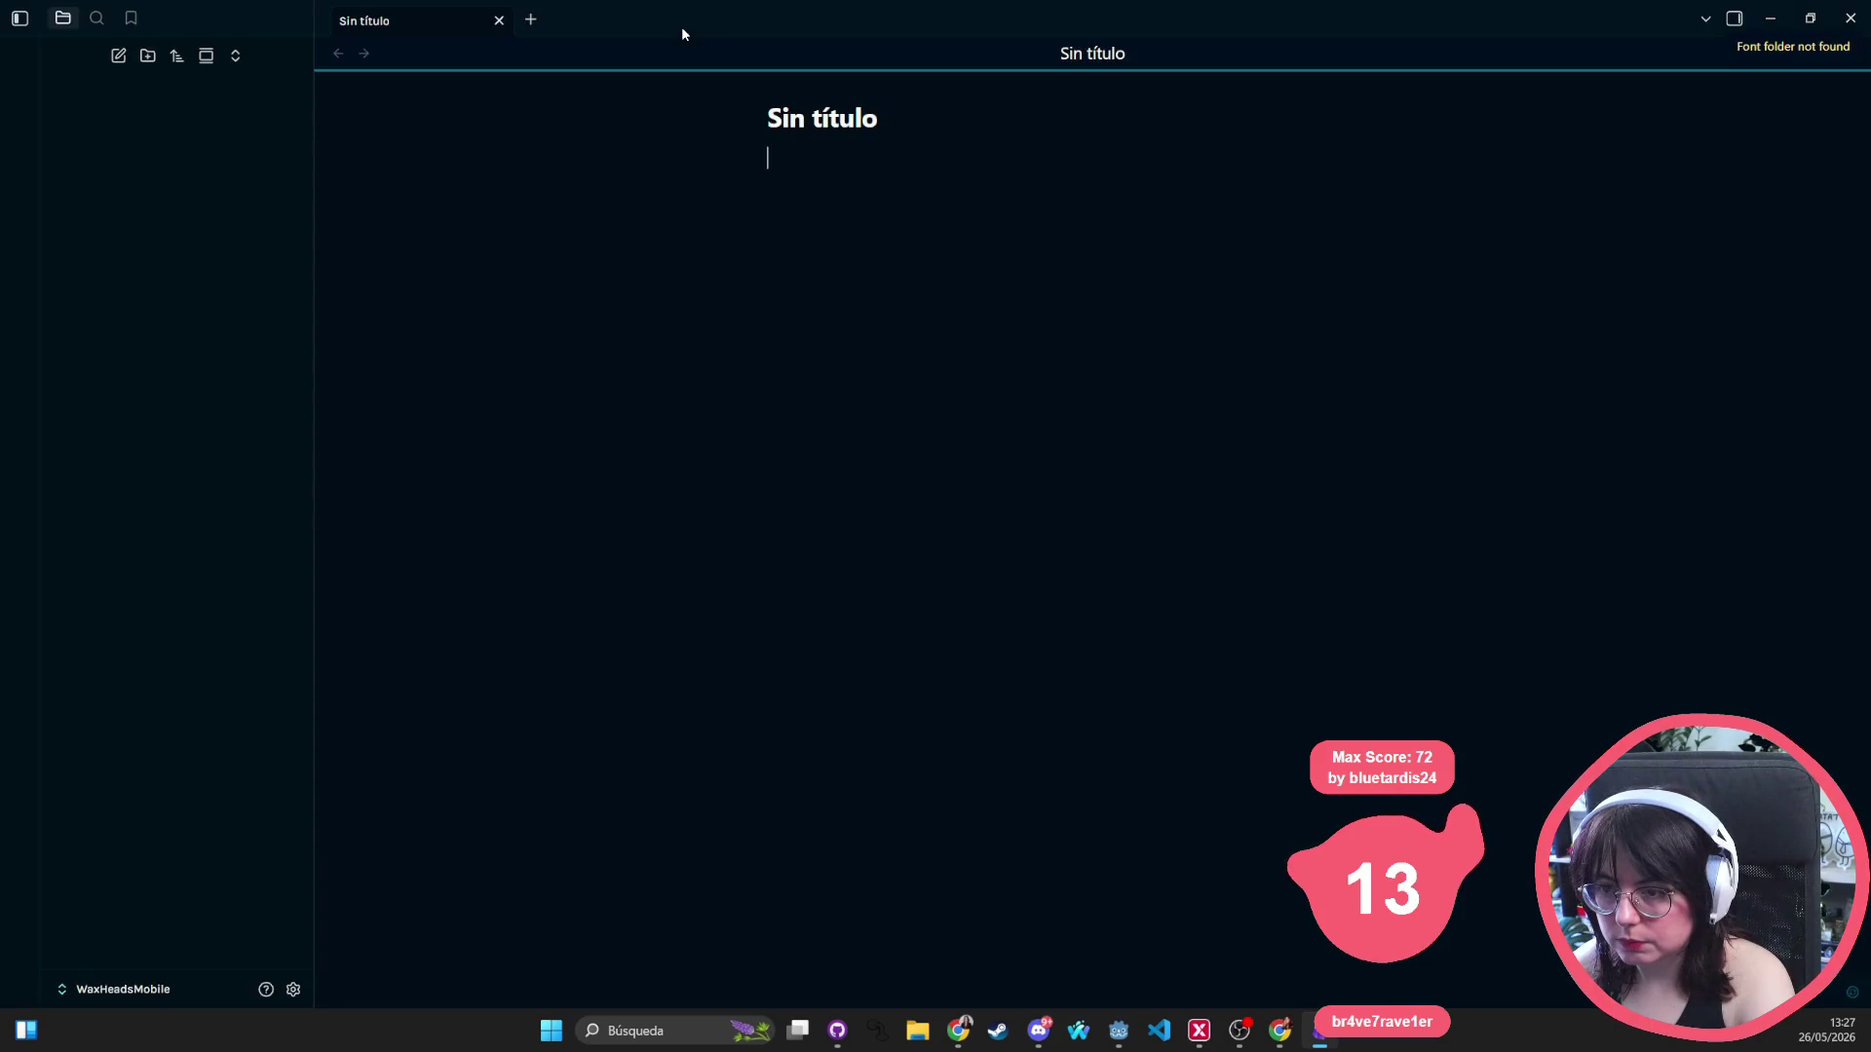
# Shrink the Obsidian window, title the new note 'Changes', then switch back to Godot.
pyautogui.moveTo(1266, 20)
pyautogui.mouseDown()
pyautogui.moveTo(1131, 145)
pyautogui.moveTo(848, 273)
pyautogui.moveTo(839, 239)
pyautogui.mouseUp()
pyautogui.click(504, 300)
pyautogui.write('Changelog')
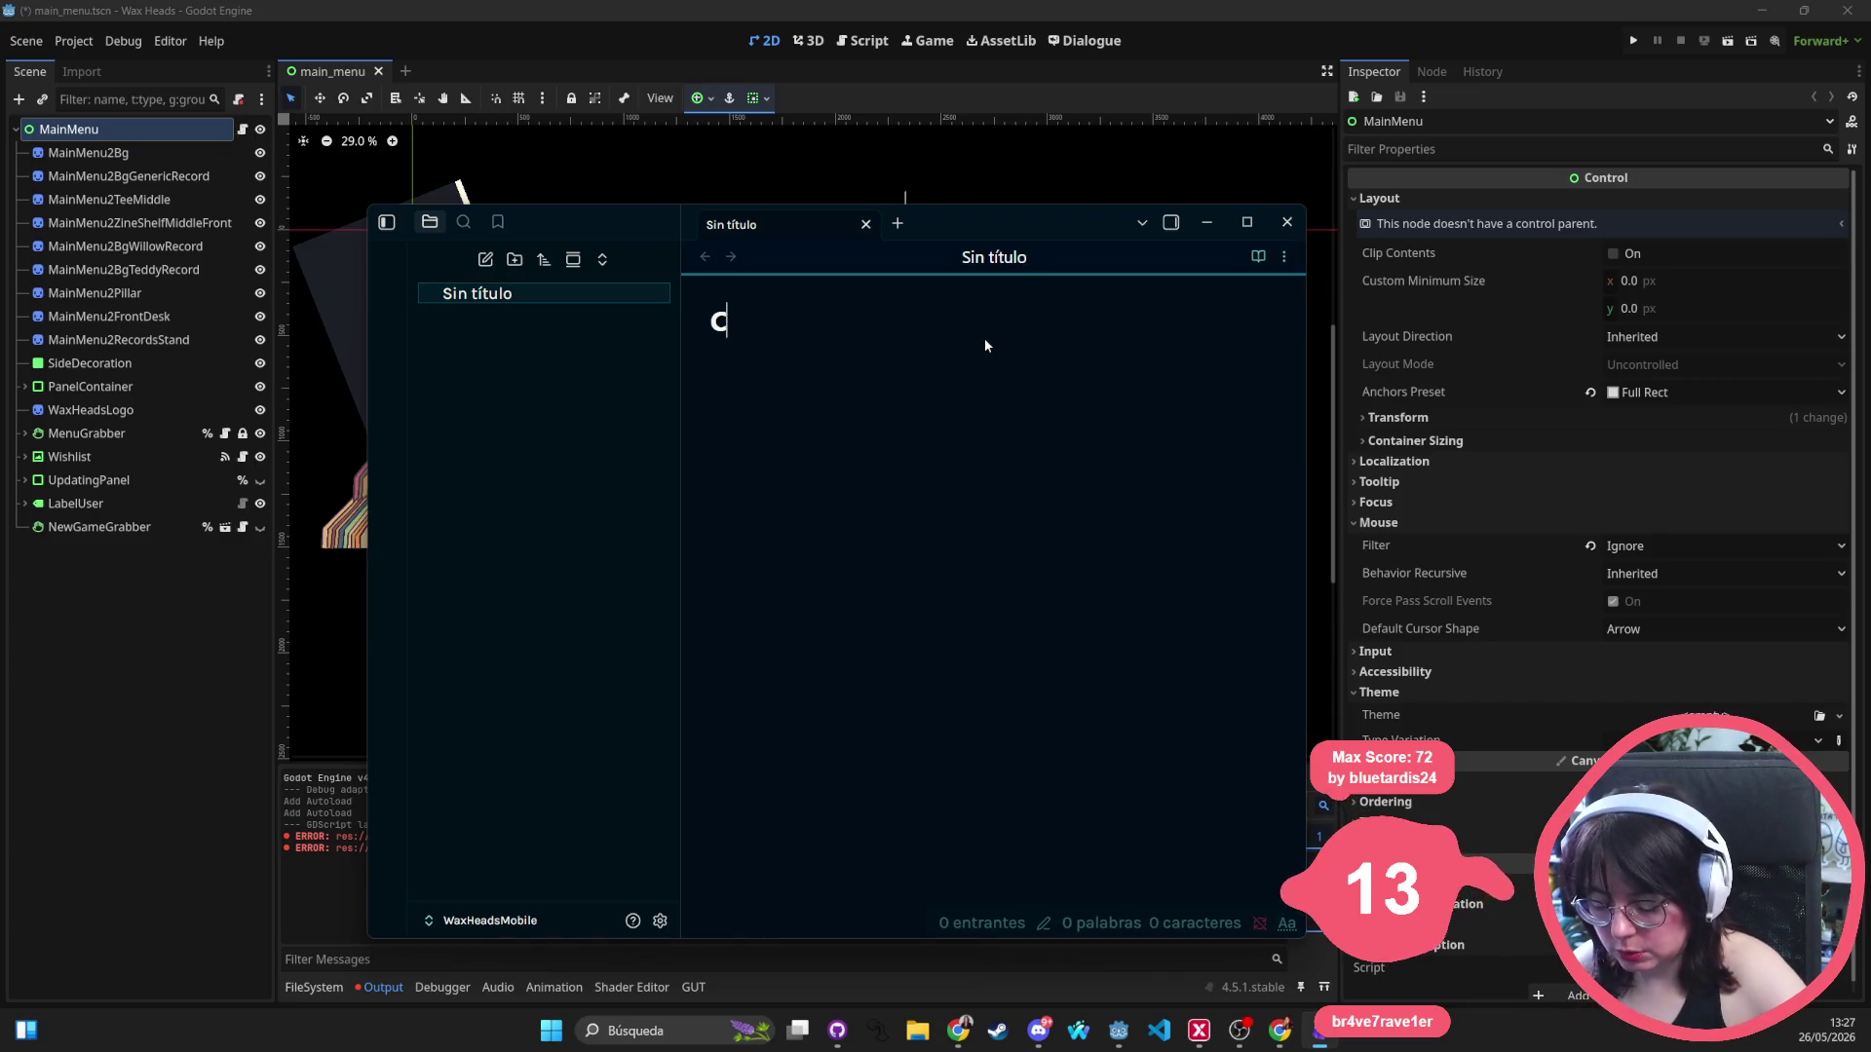
pyautogui.hotkey('ctrl', 'BackSpace')
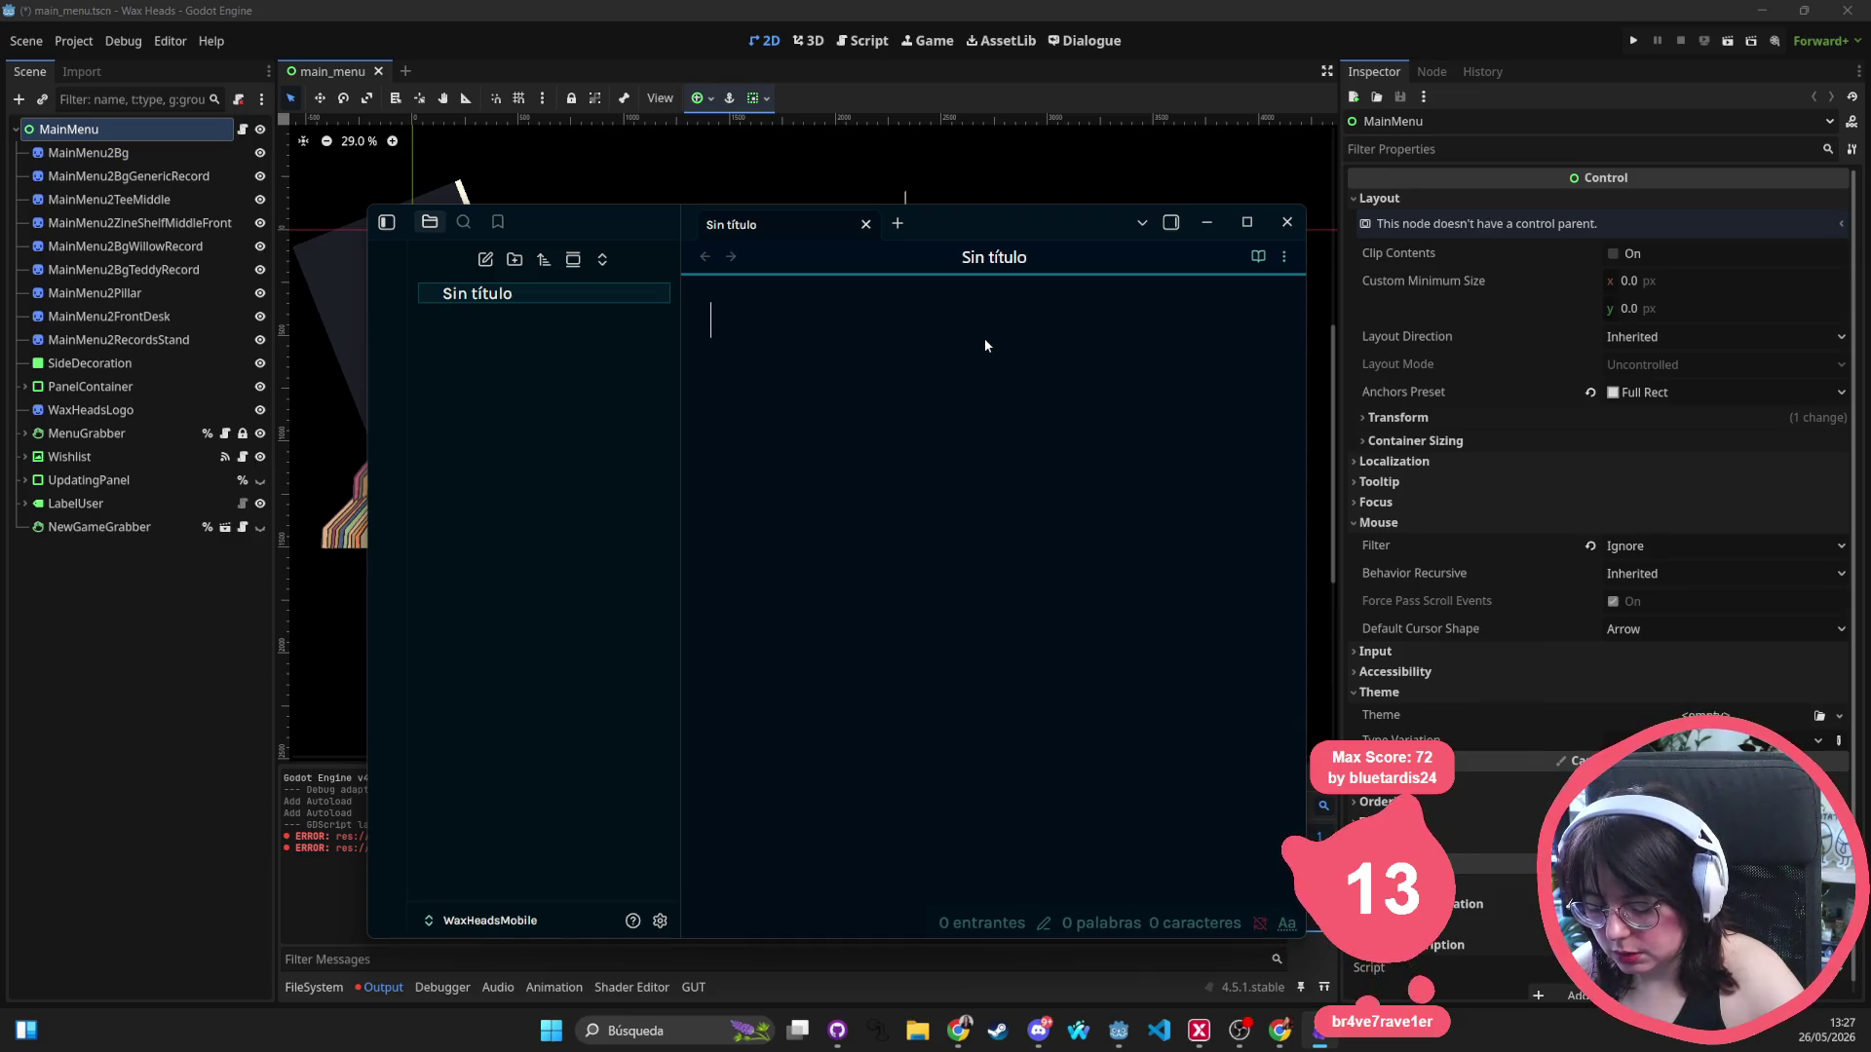
pyautogui.write('Changes')
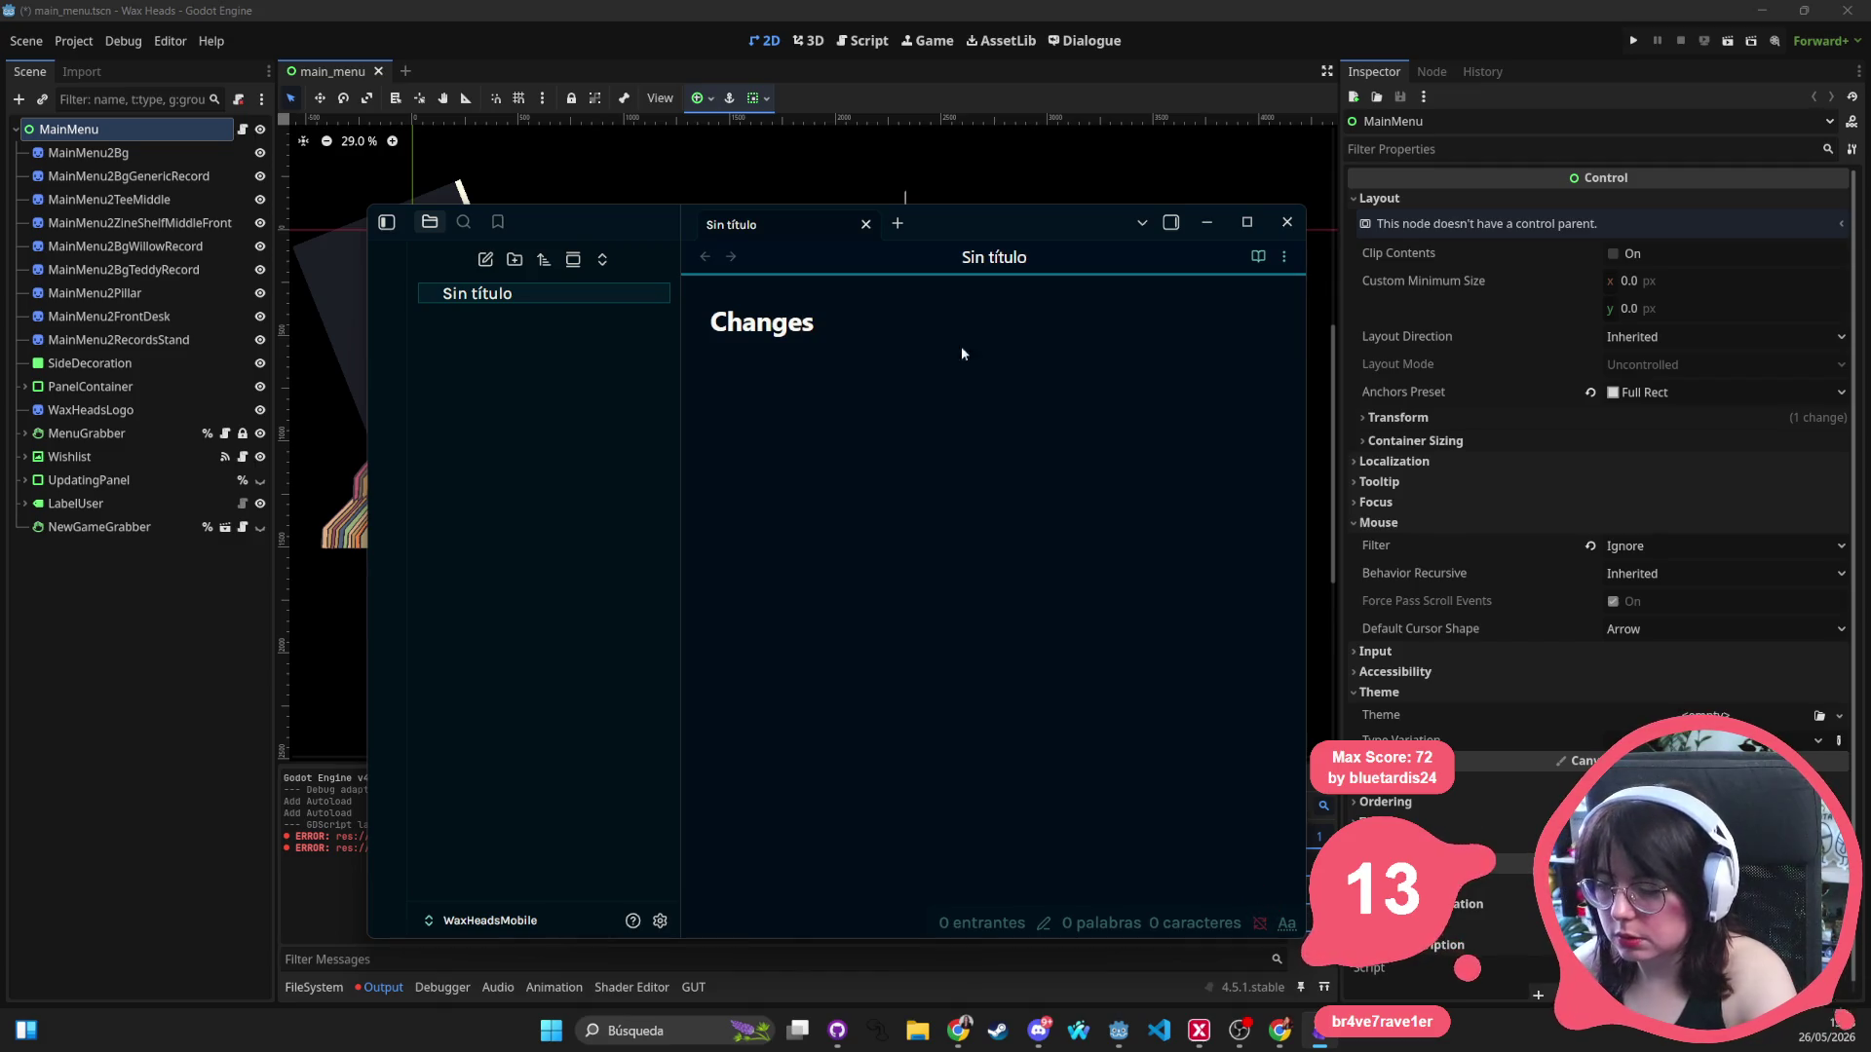
pyautogui.press('Return')
pyautogui.hotkey('alt', 'Tab')
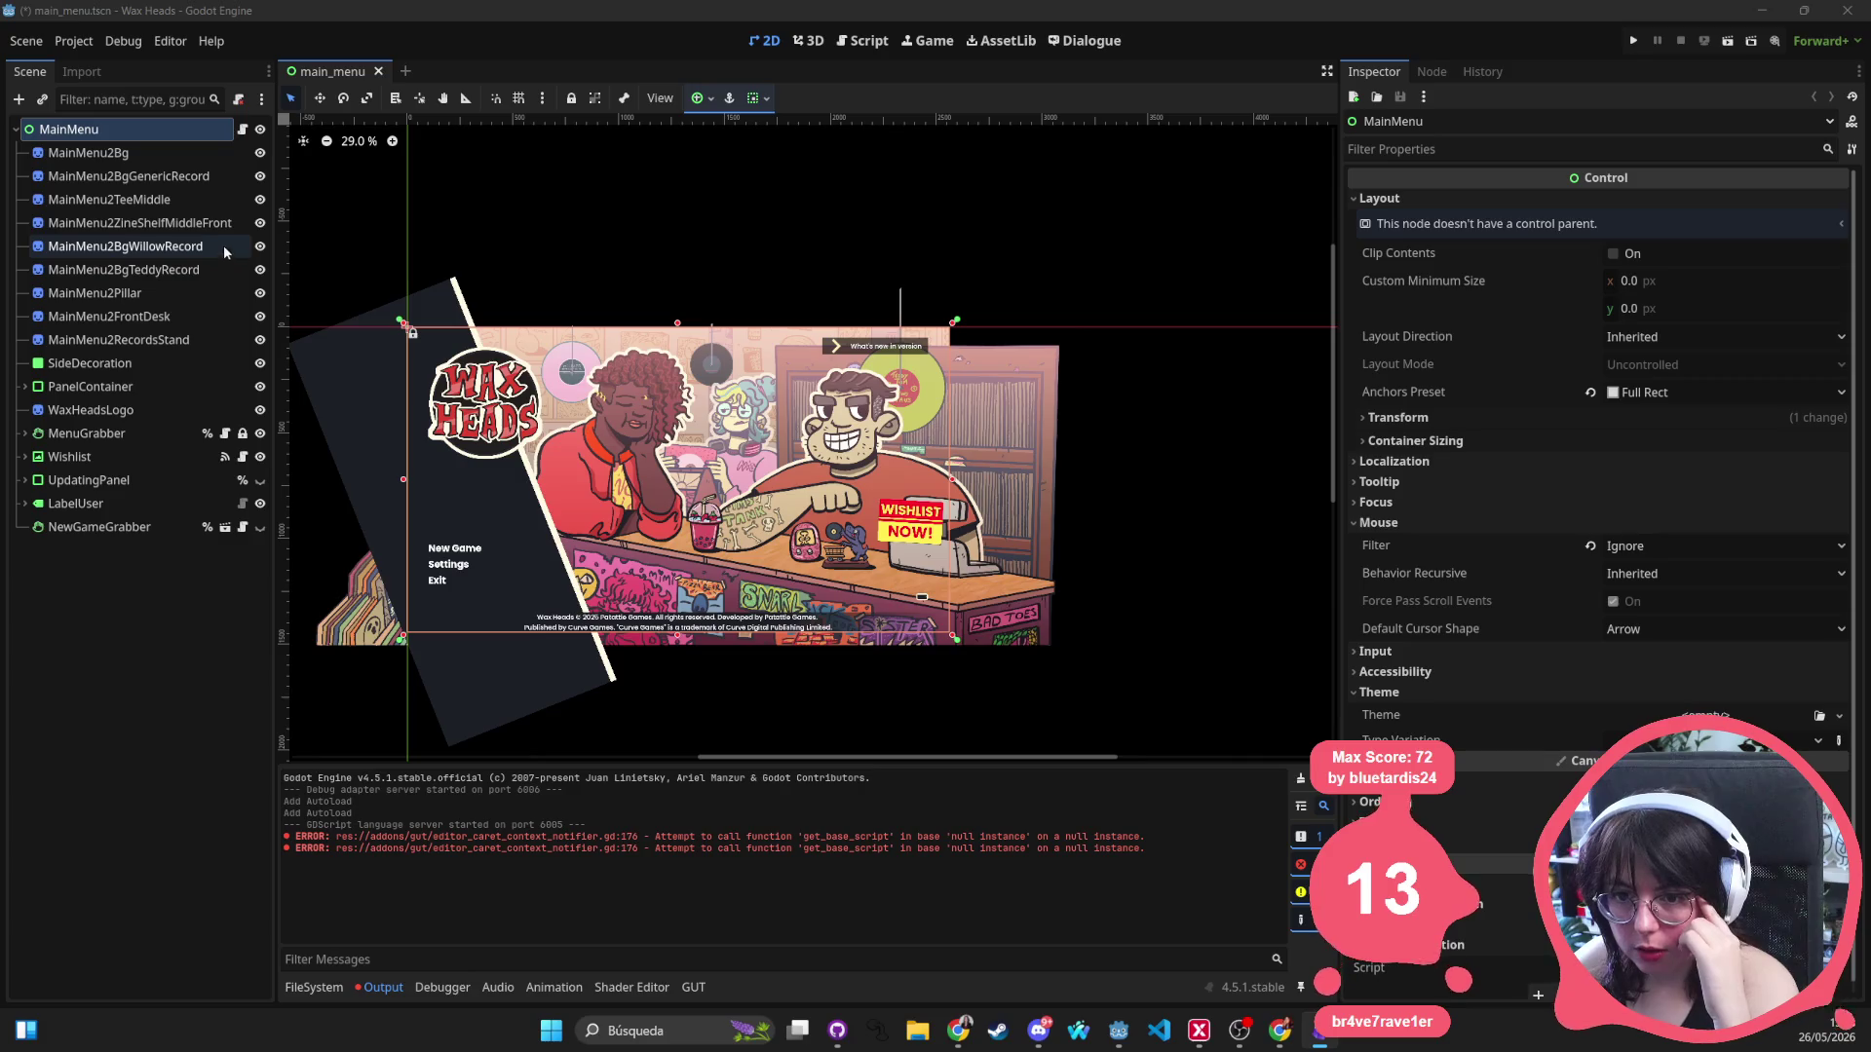
# Select the SideDecoration panel and try resizing and moving it right, undoing both attempts.
pyautogui.click(517, 544)
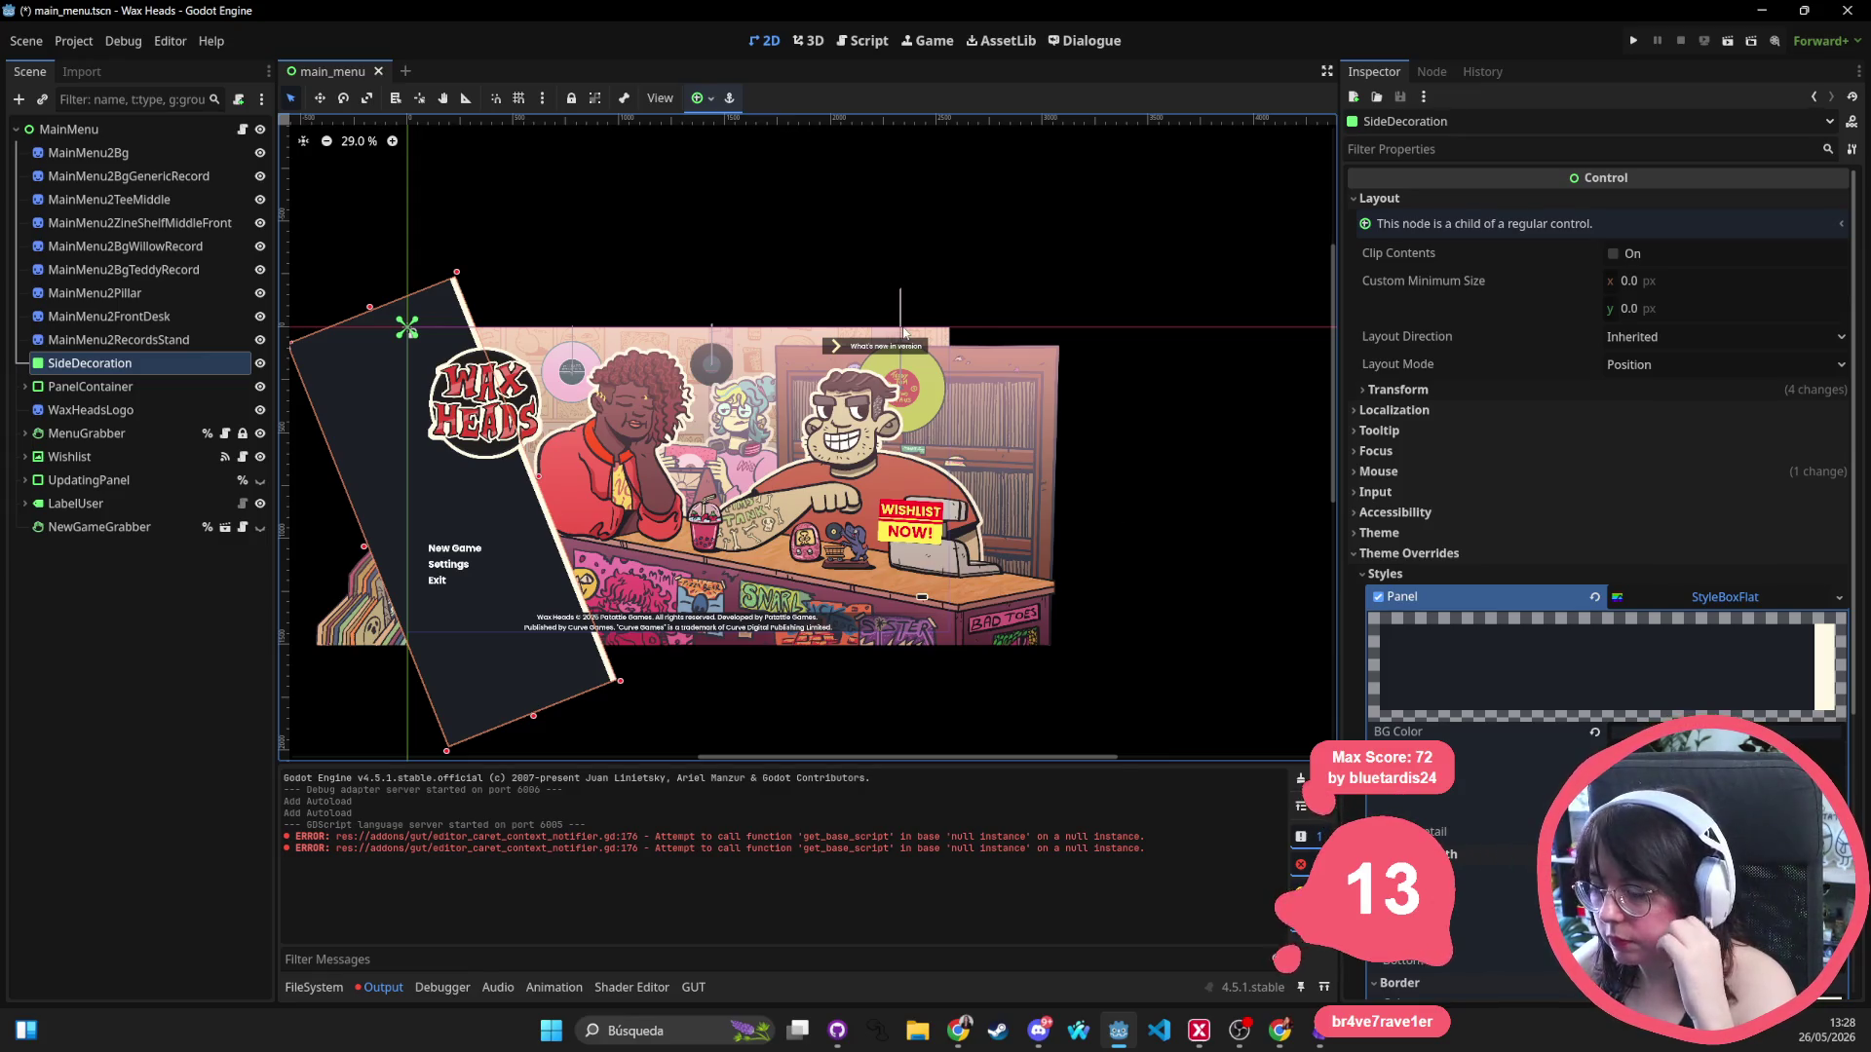
pyautogui.moveTo(362, 546)
pyautogui.mouseDown()
pyautogui.moveTo(545, 487)
pyautogui.moveTo(473, 502)
pyautogui.mouseUp()
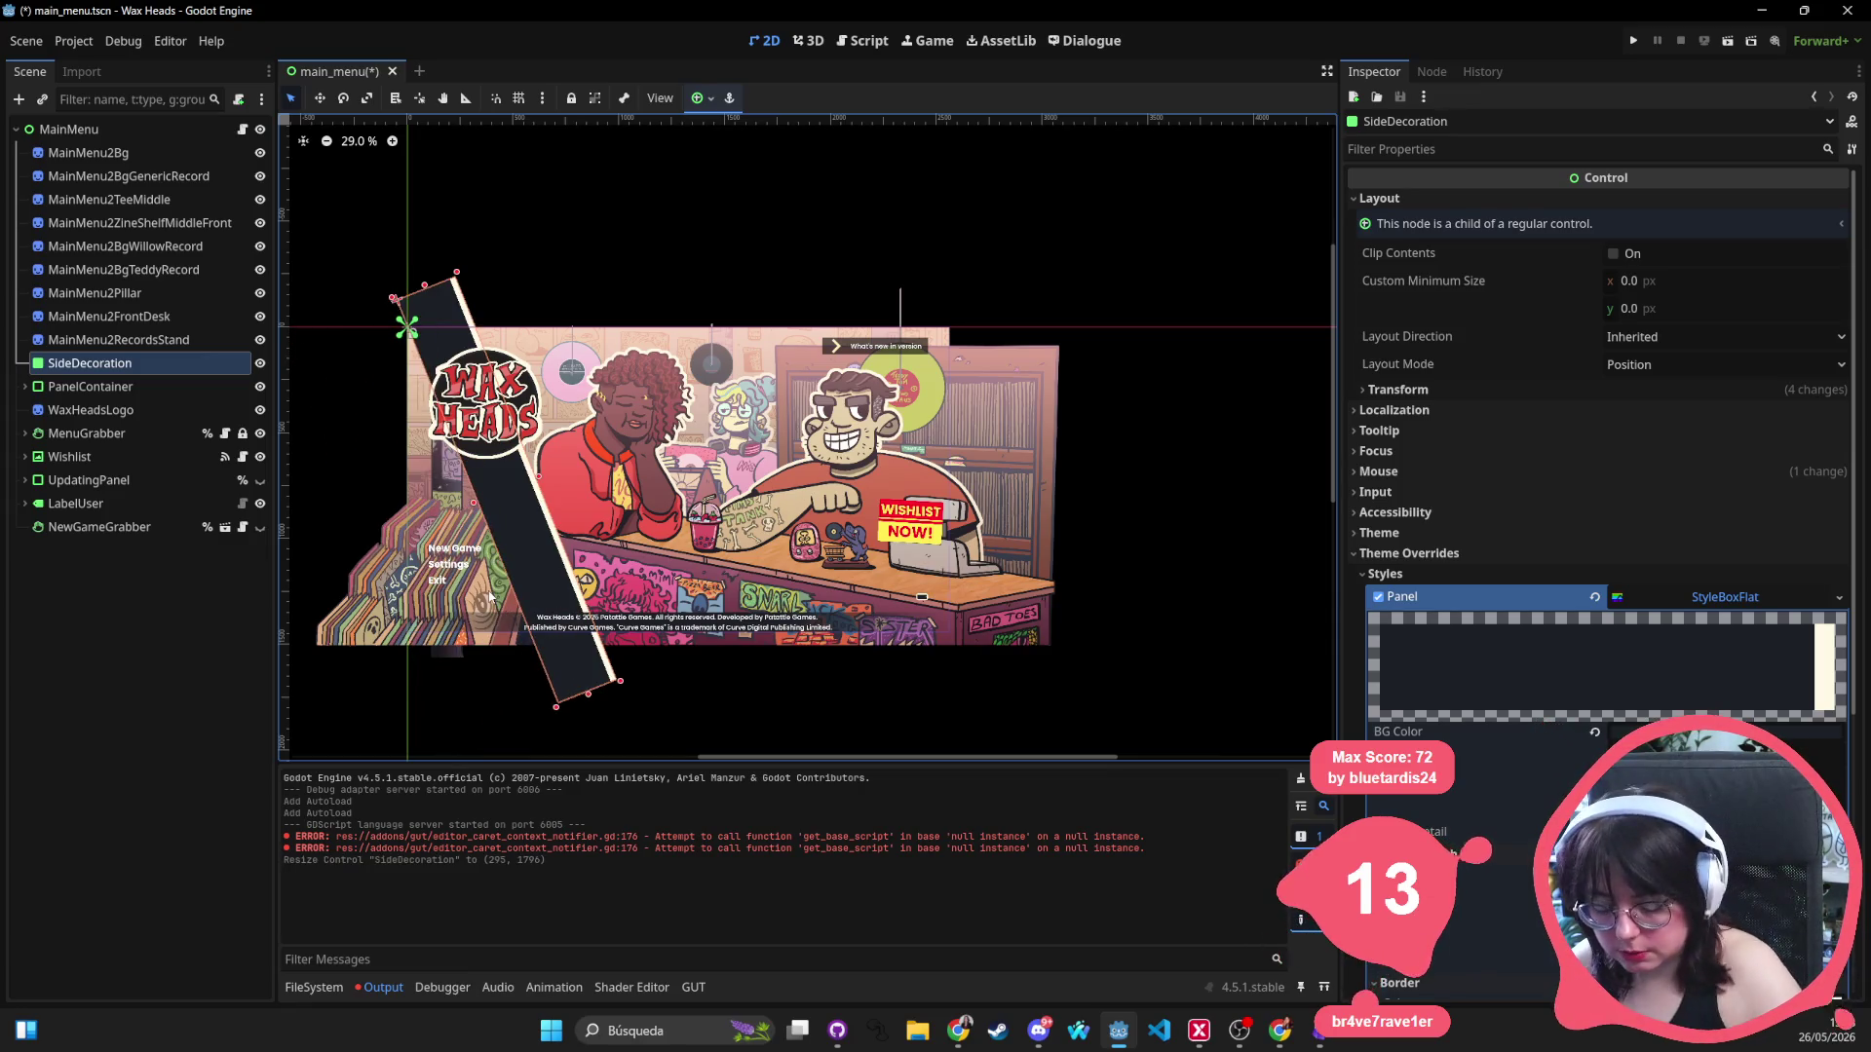
pyautogui.hotkey('ctrl', 'z')
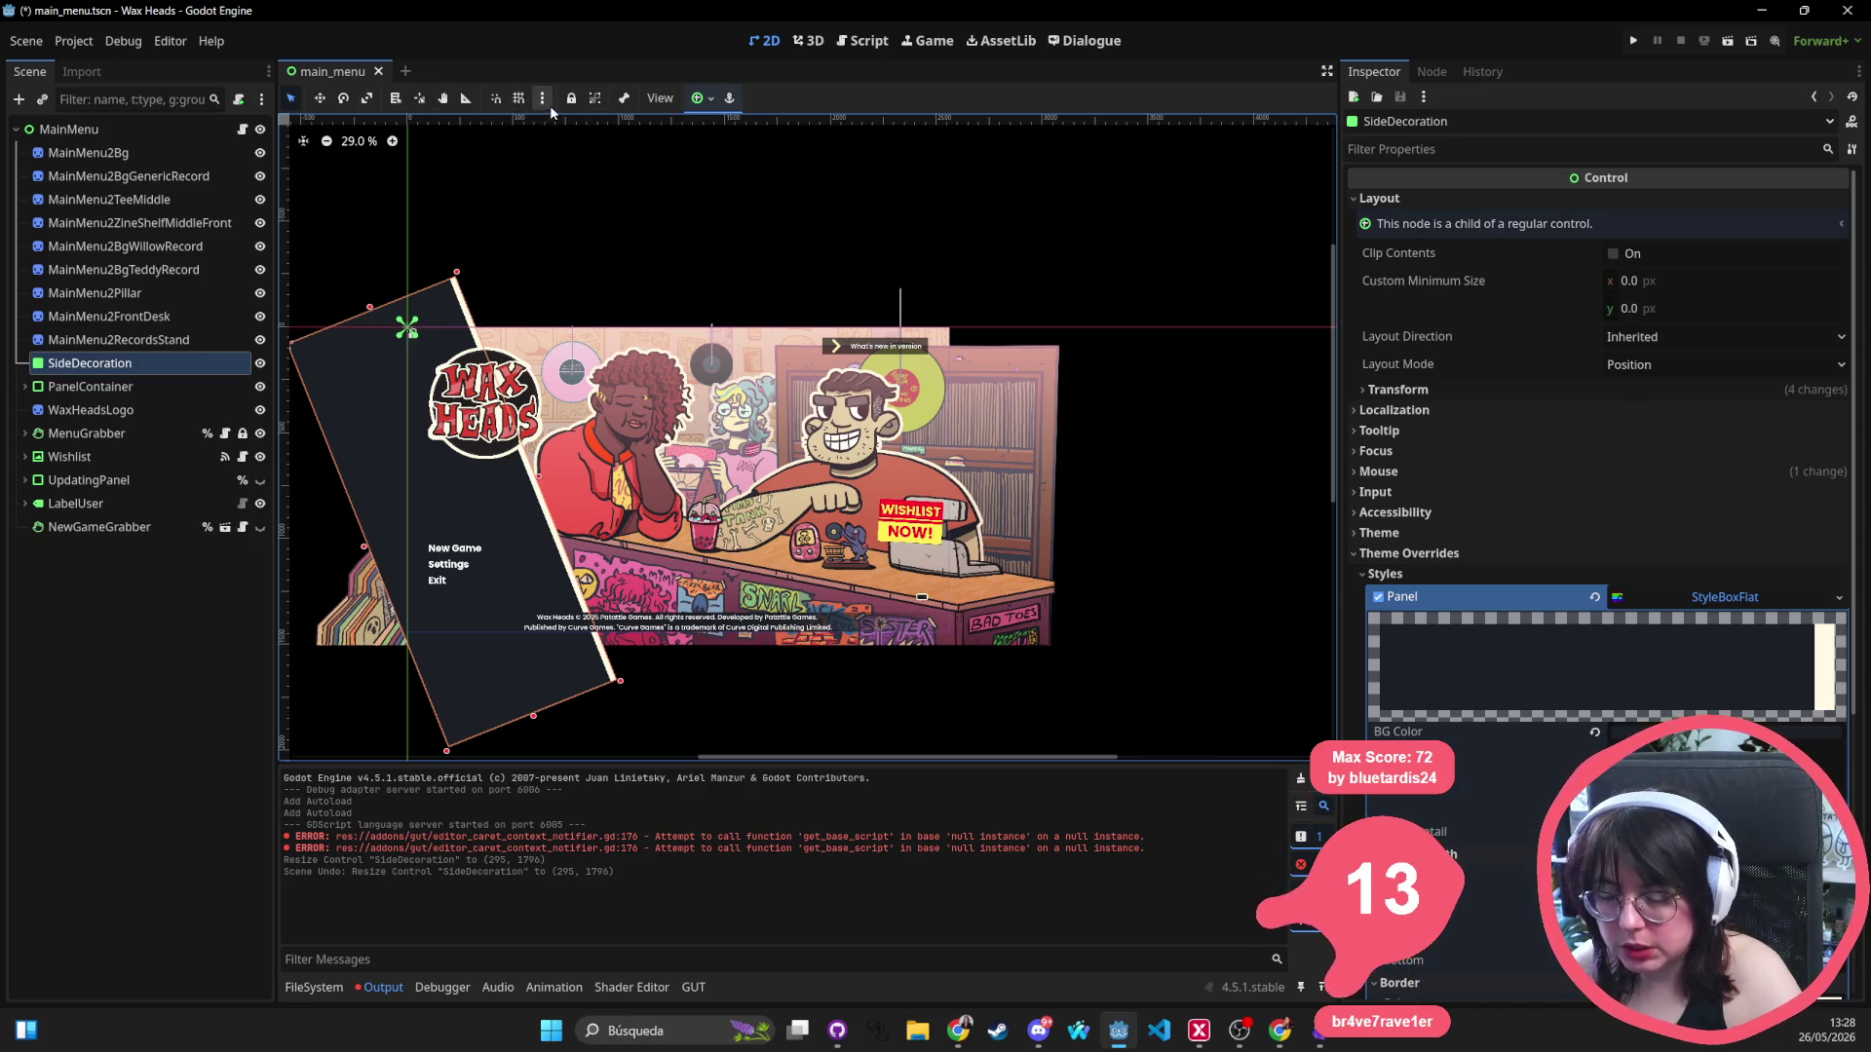
pyautogui.moveTo(424, 468)
pyautogui.mouseDown()
pyautogui.moveTo(961, 448)
pyautogui.moveTo(924, 452)
pyautogui.mouseUp()
pyautogui.hotkey('ctrl', 'z')
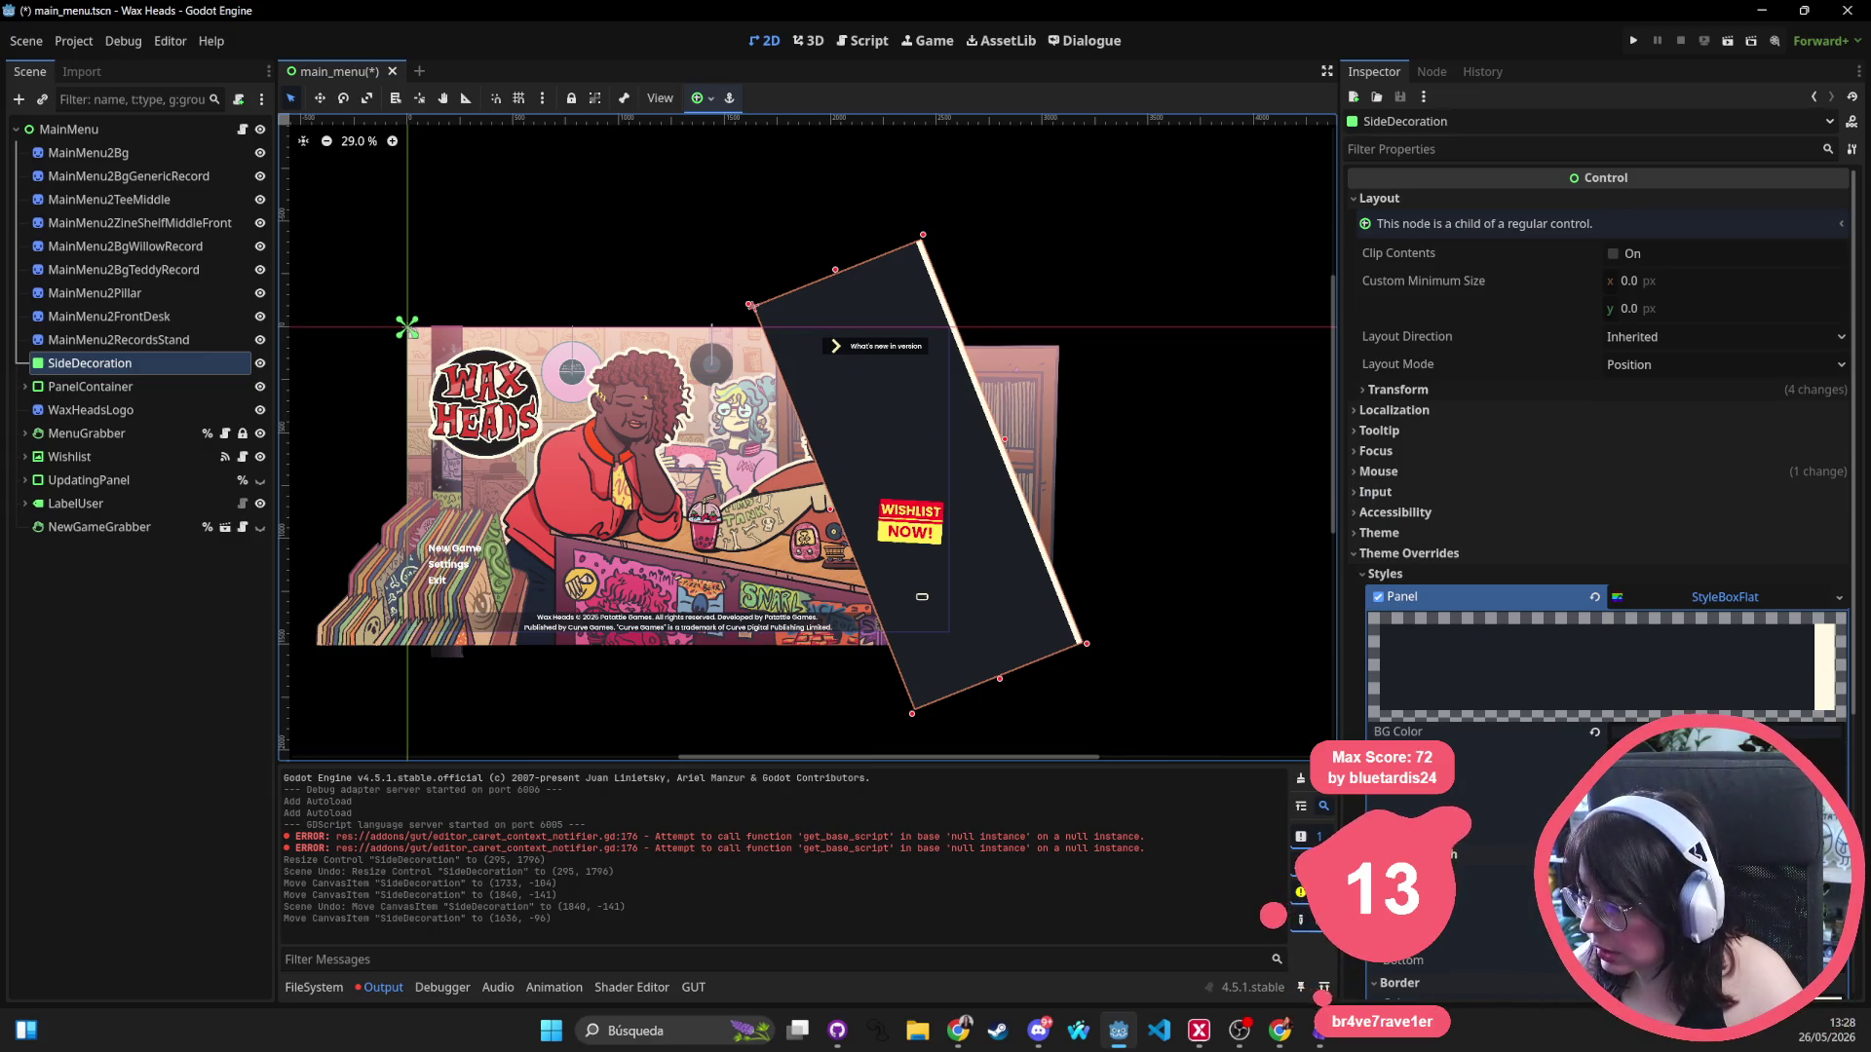
# Set the SideDecoration StyleBoxFlat Border Right to 0 and Border Left to 20.
pyautogui.scroll(-2, 1598, 487)
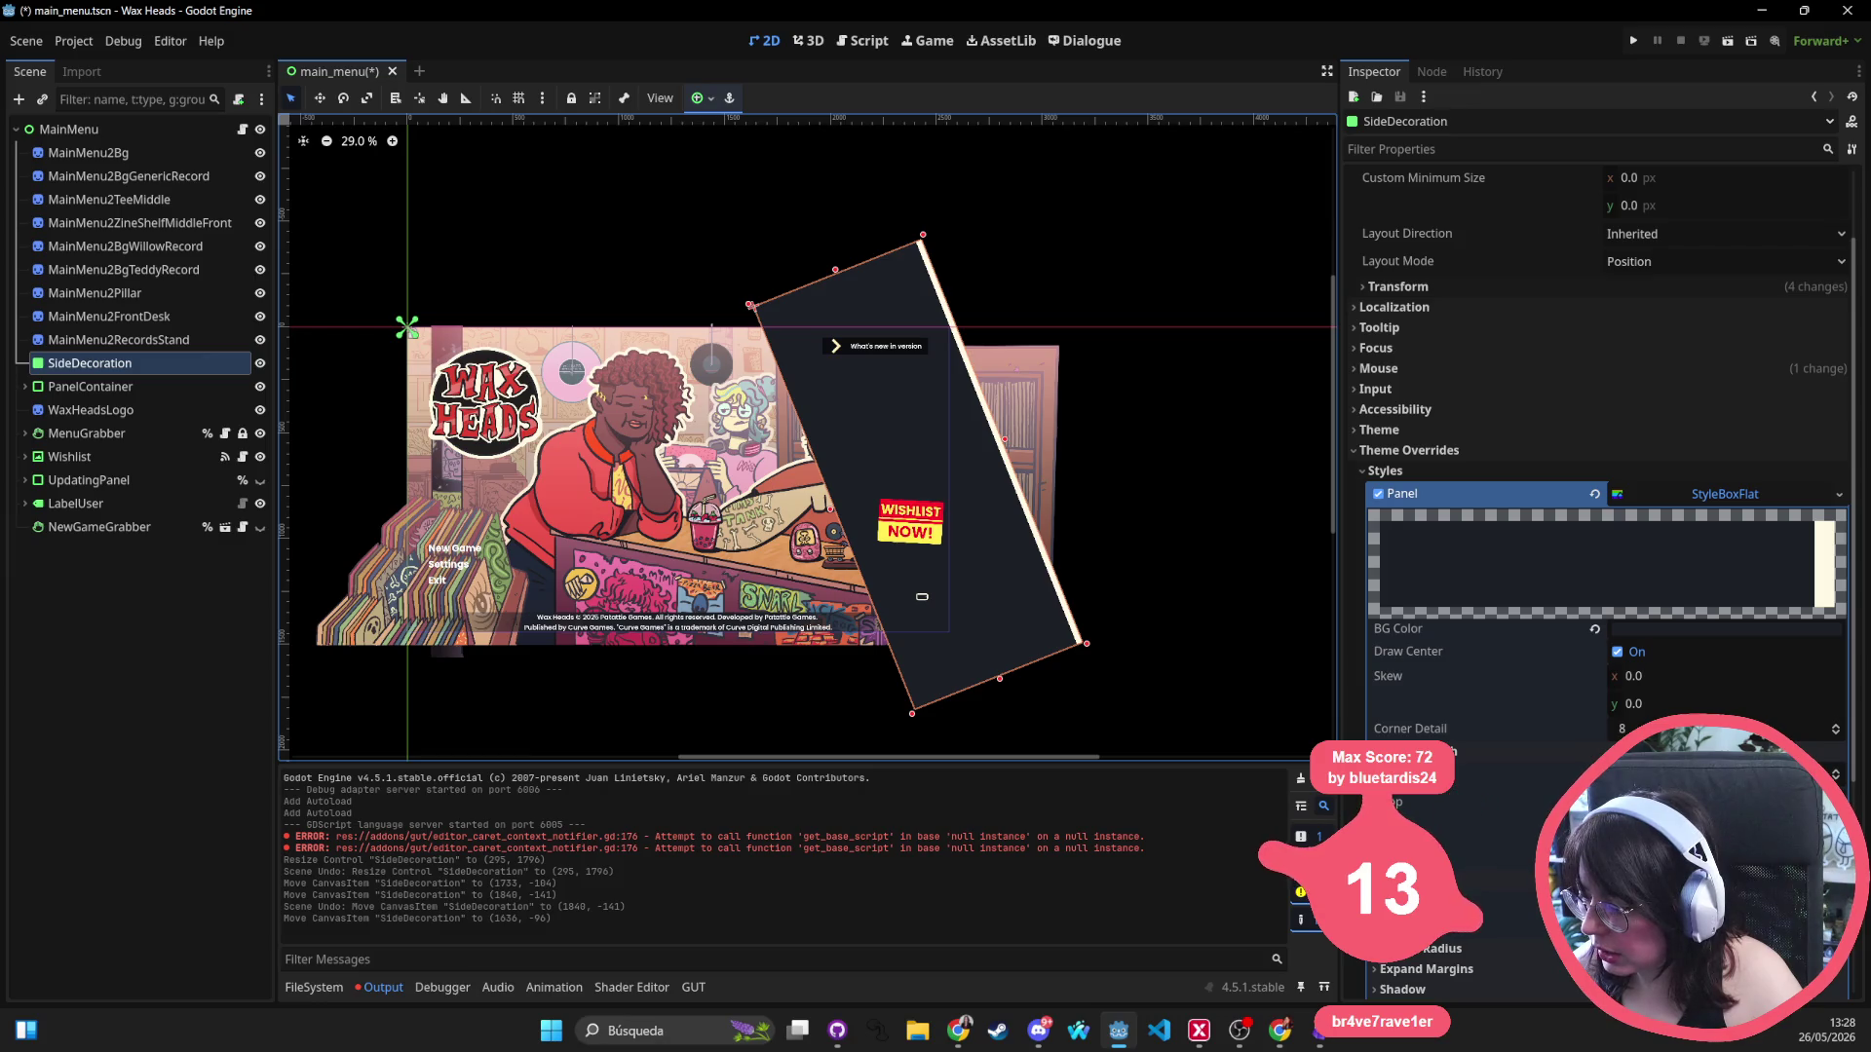
pyautogui.click(1432, 829)
pyautogui.write('0')
pyautogui.press('Tab')
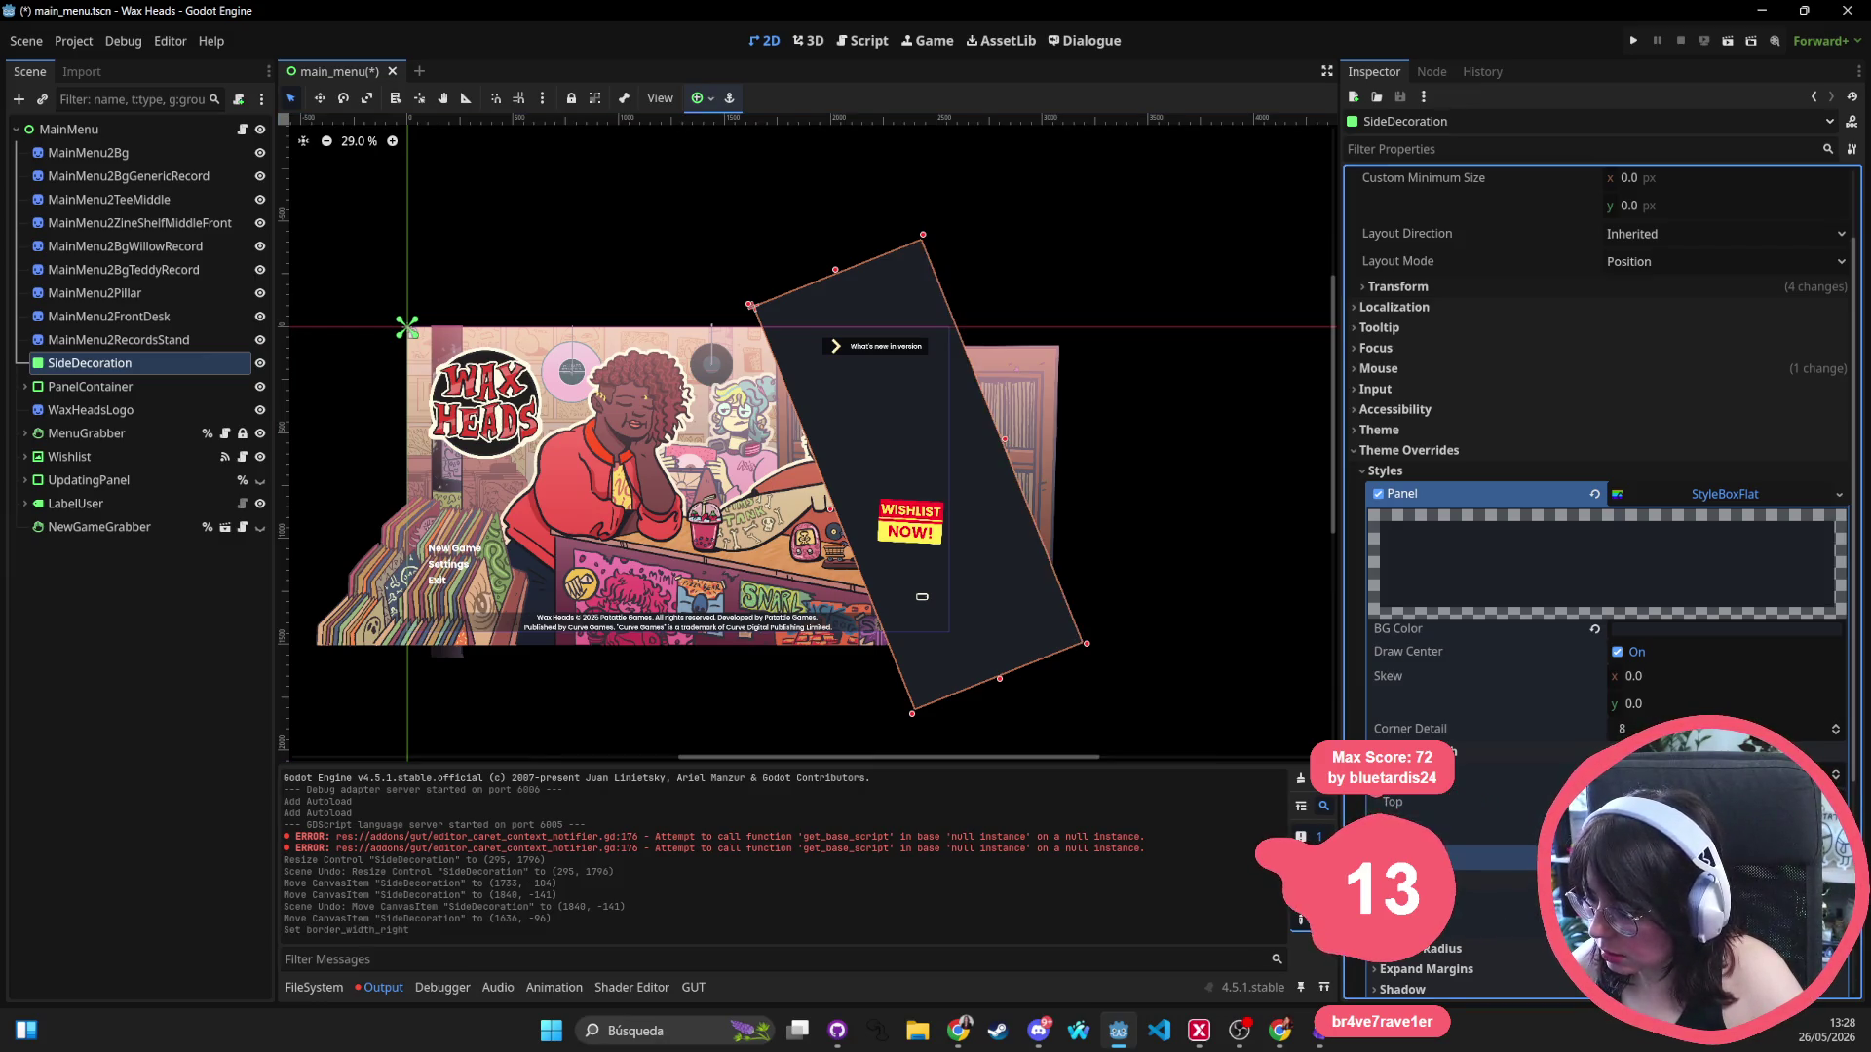
pyautogui.click(1724, 775)
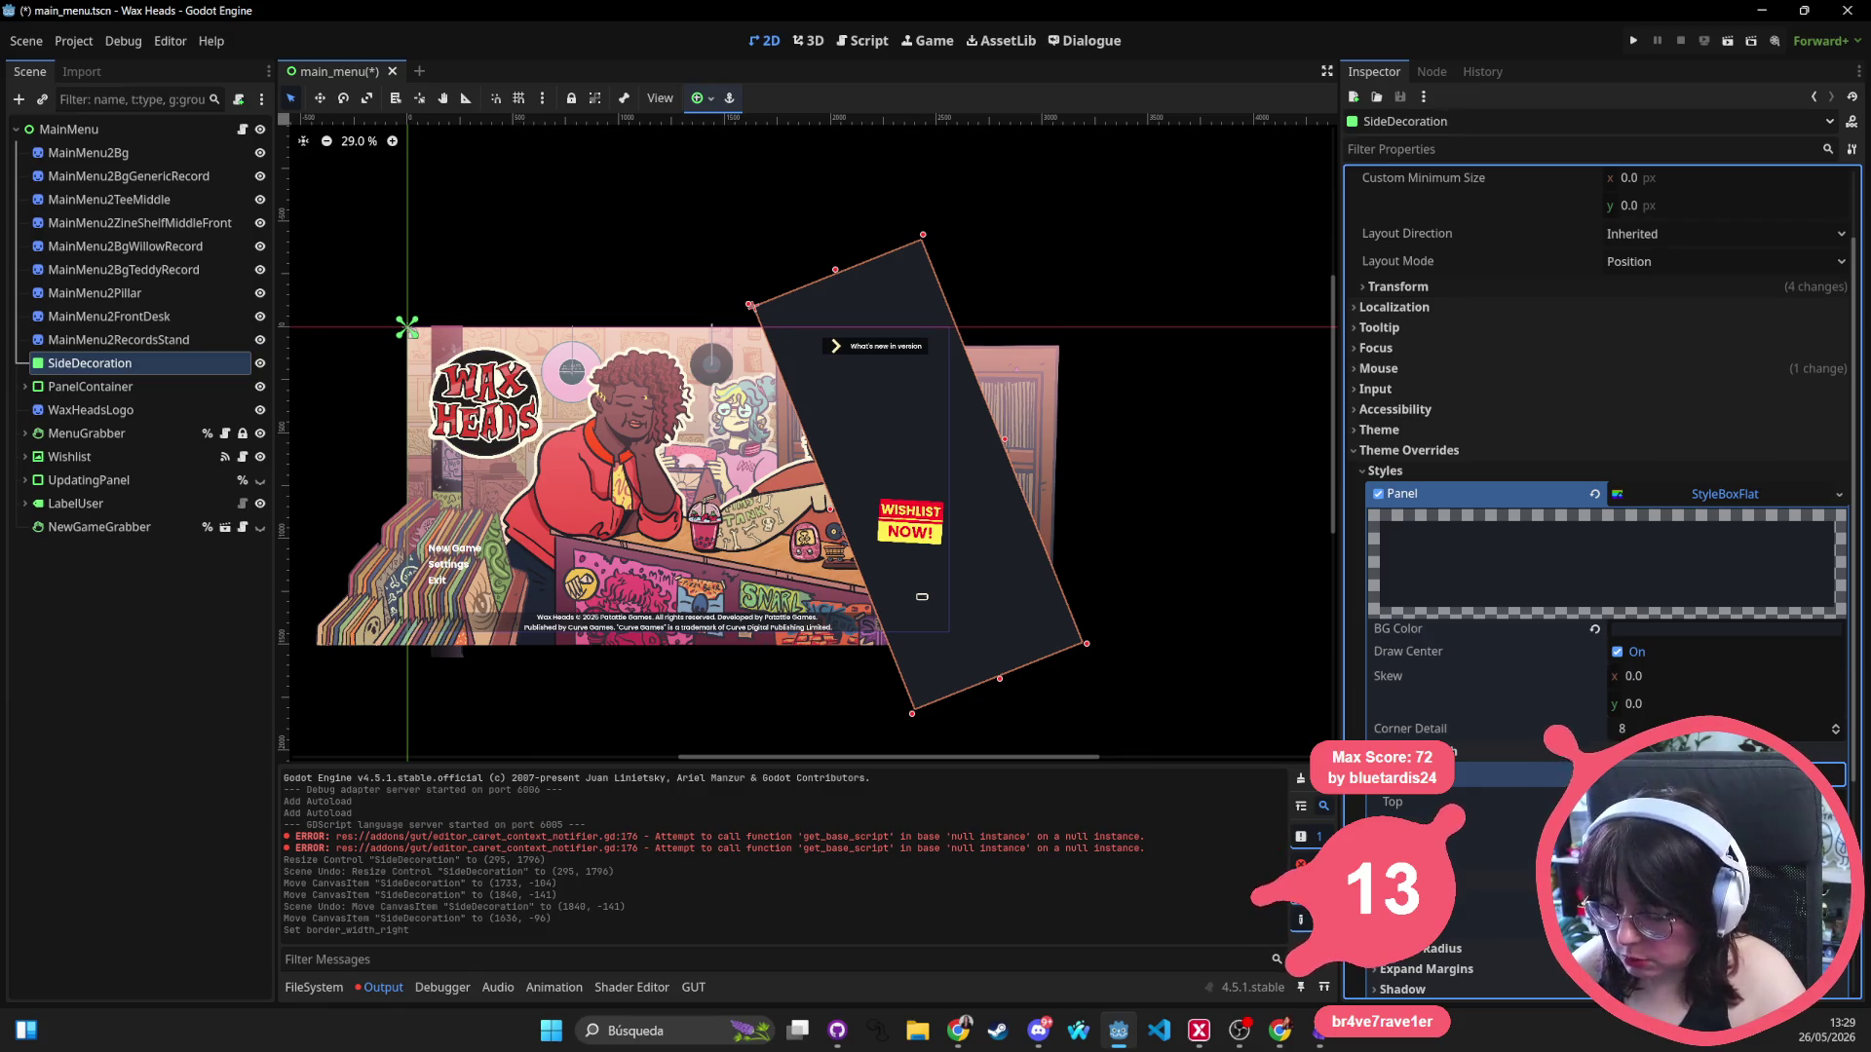
pyautogui.write('20')
pyautogui.press('Return')
pyautogui.click(916, 526)
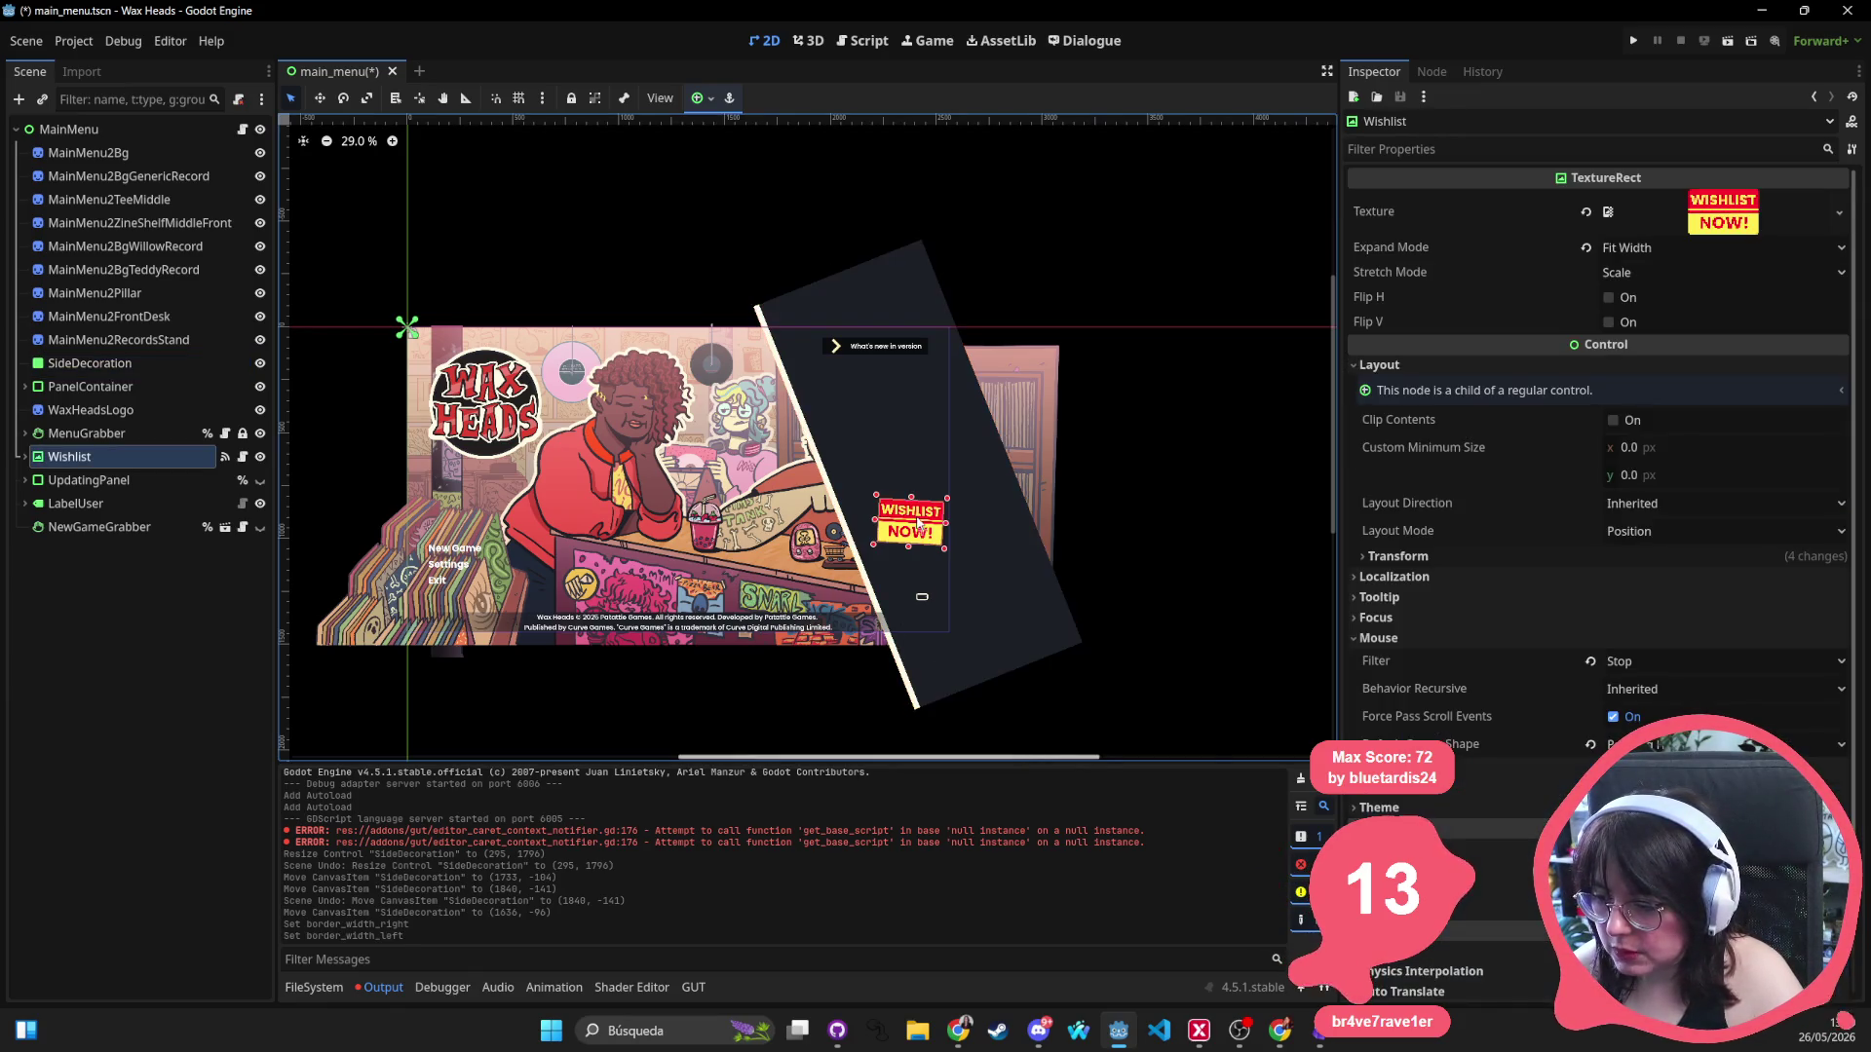
# Delete the Wishlist node, back out of deleting Changelog, and undo to restore Wishlist.
pyautogui.click(117, 434)
pyautogui.click(176, 457)
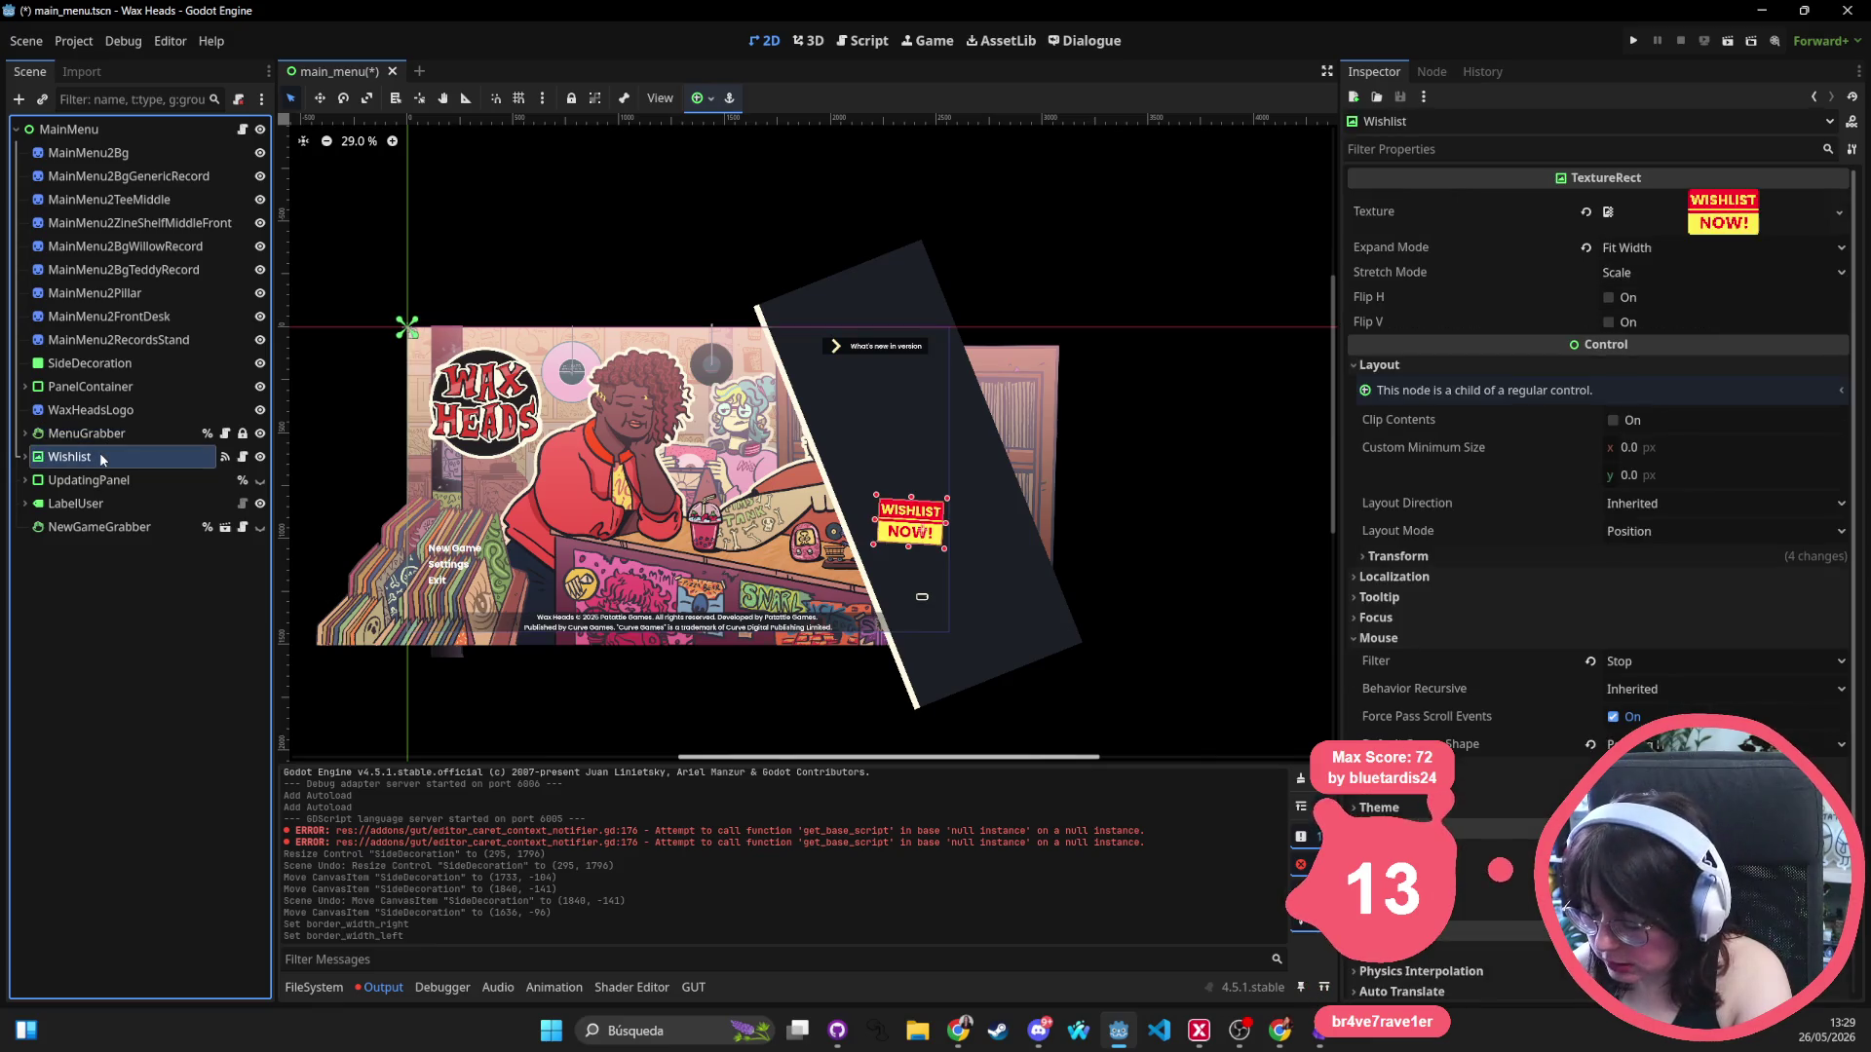
pyautogui.press('Delete')
pyautogui.press('Return')
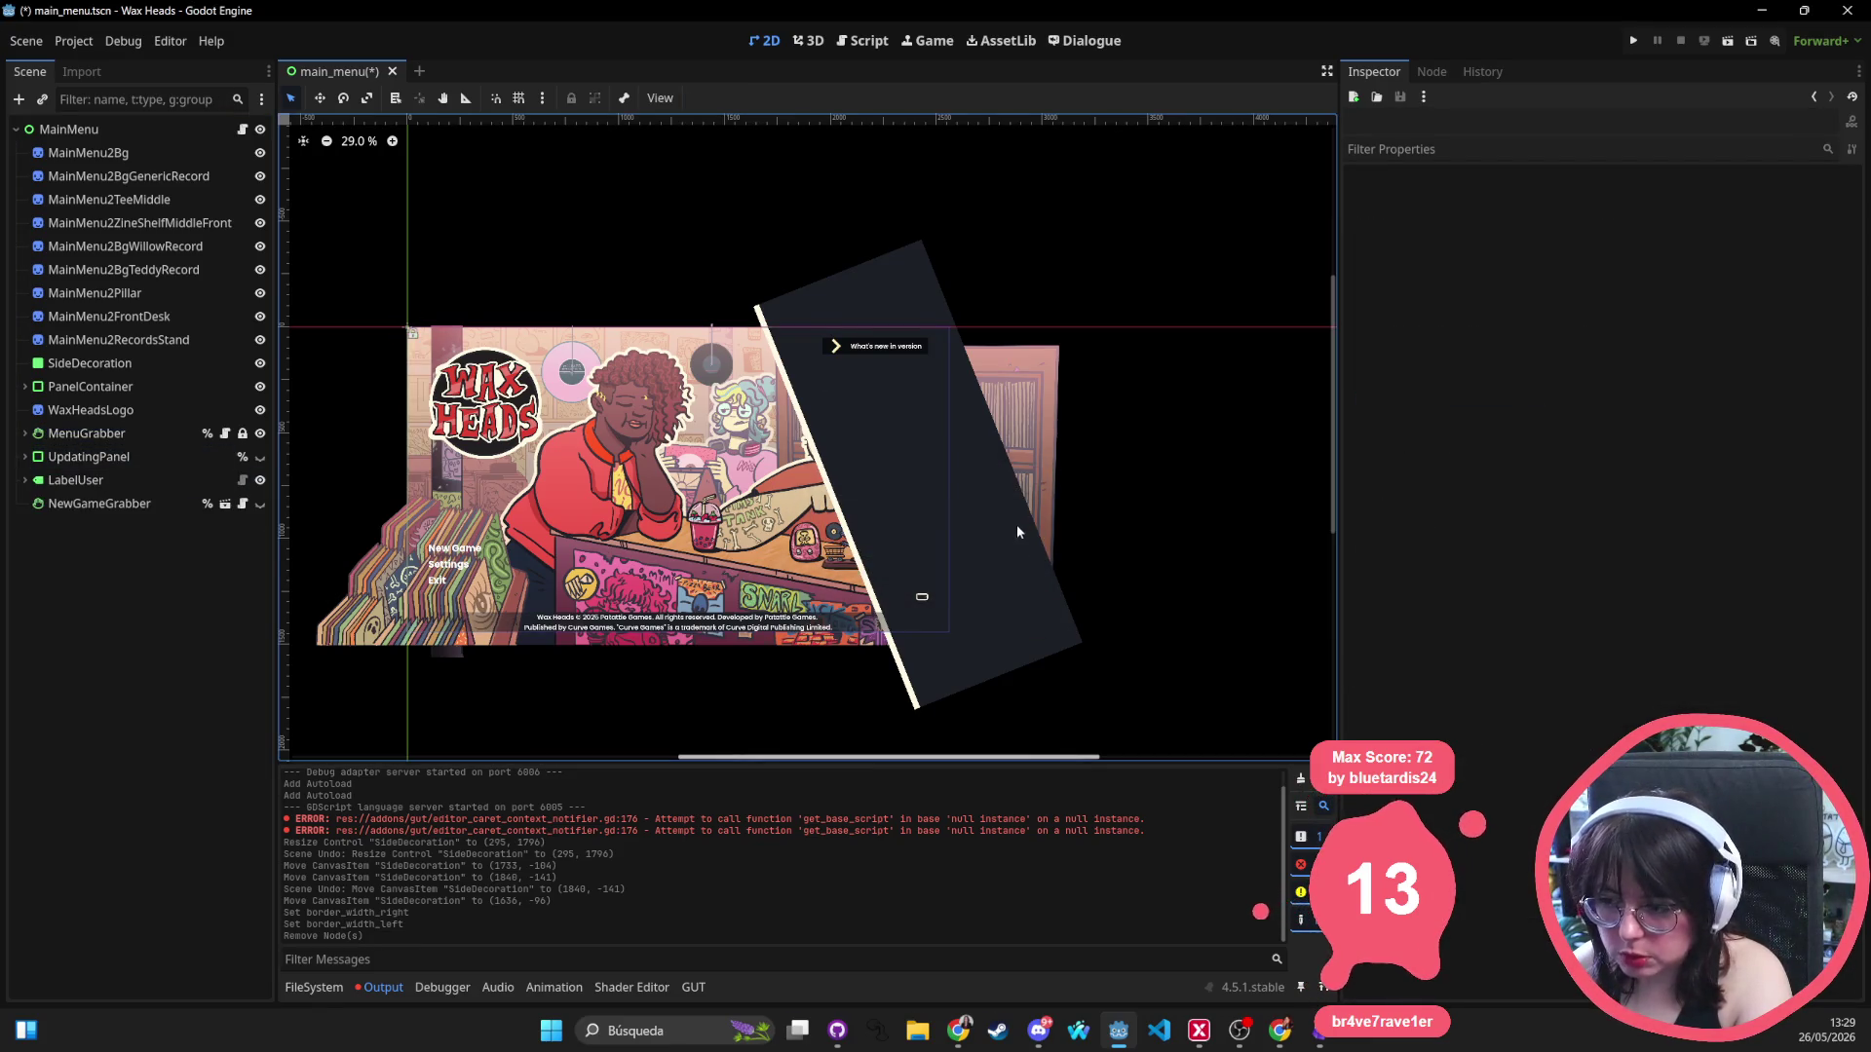
pyautogui.click(861, 346)
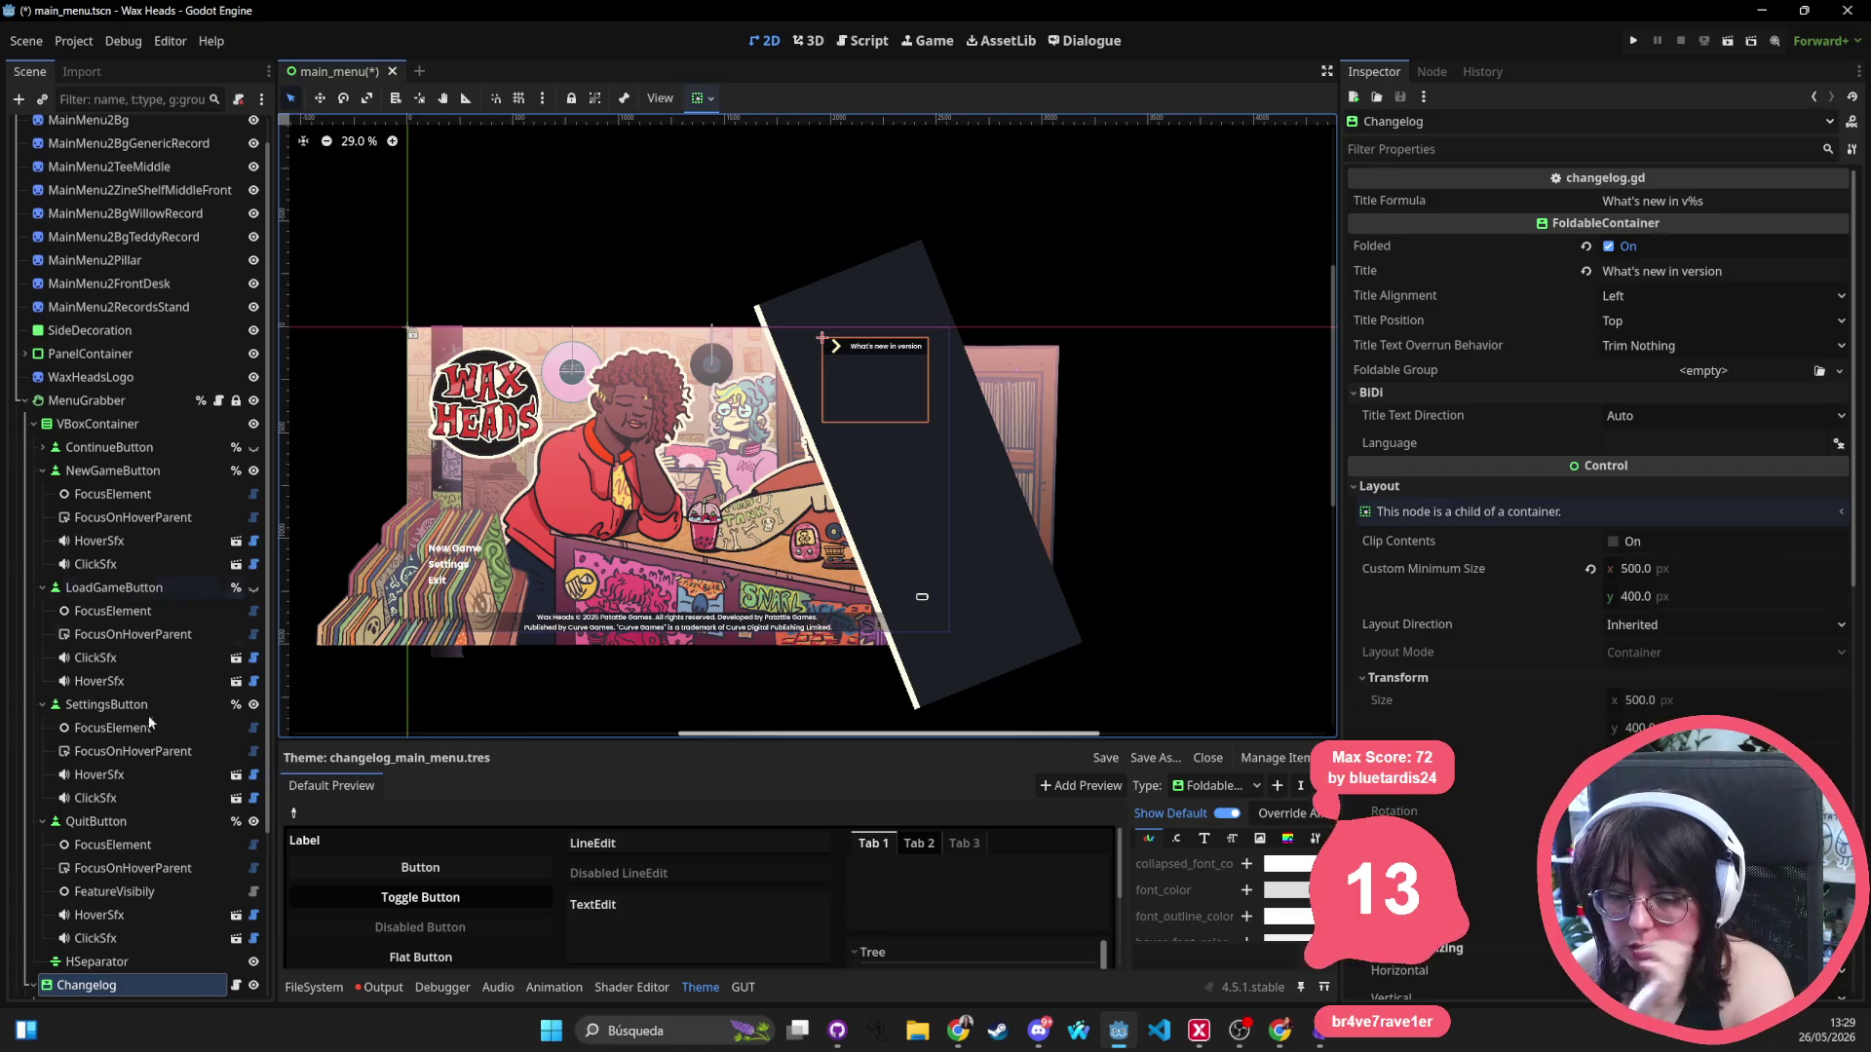
pyautogui.scroll(-3, 154, 705)
pyautogui.click(142, 761)
pyautogui.click(154, 767)
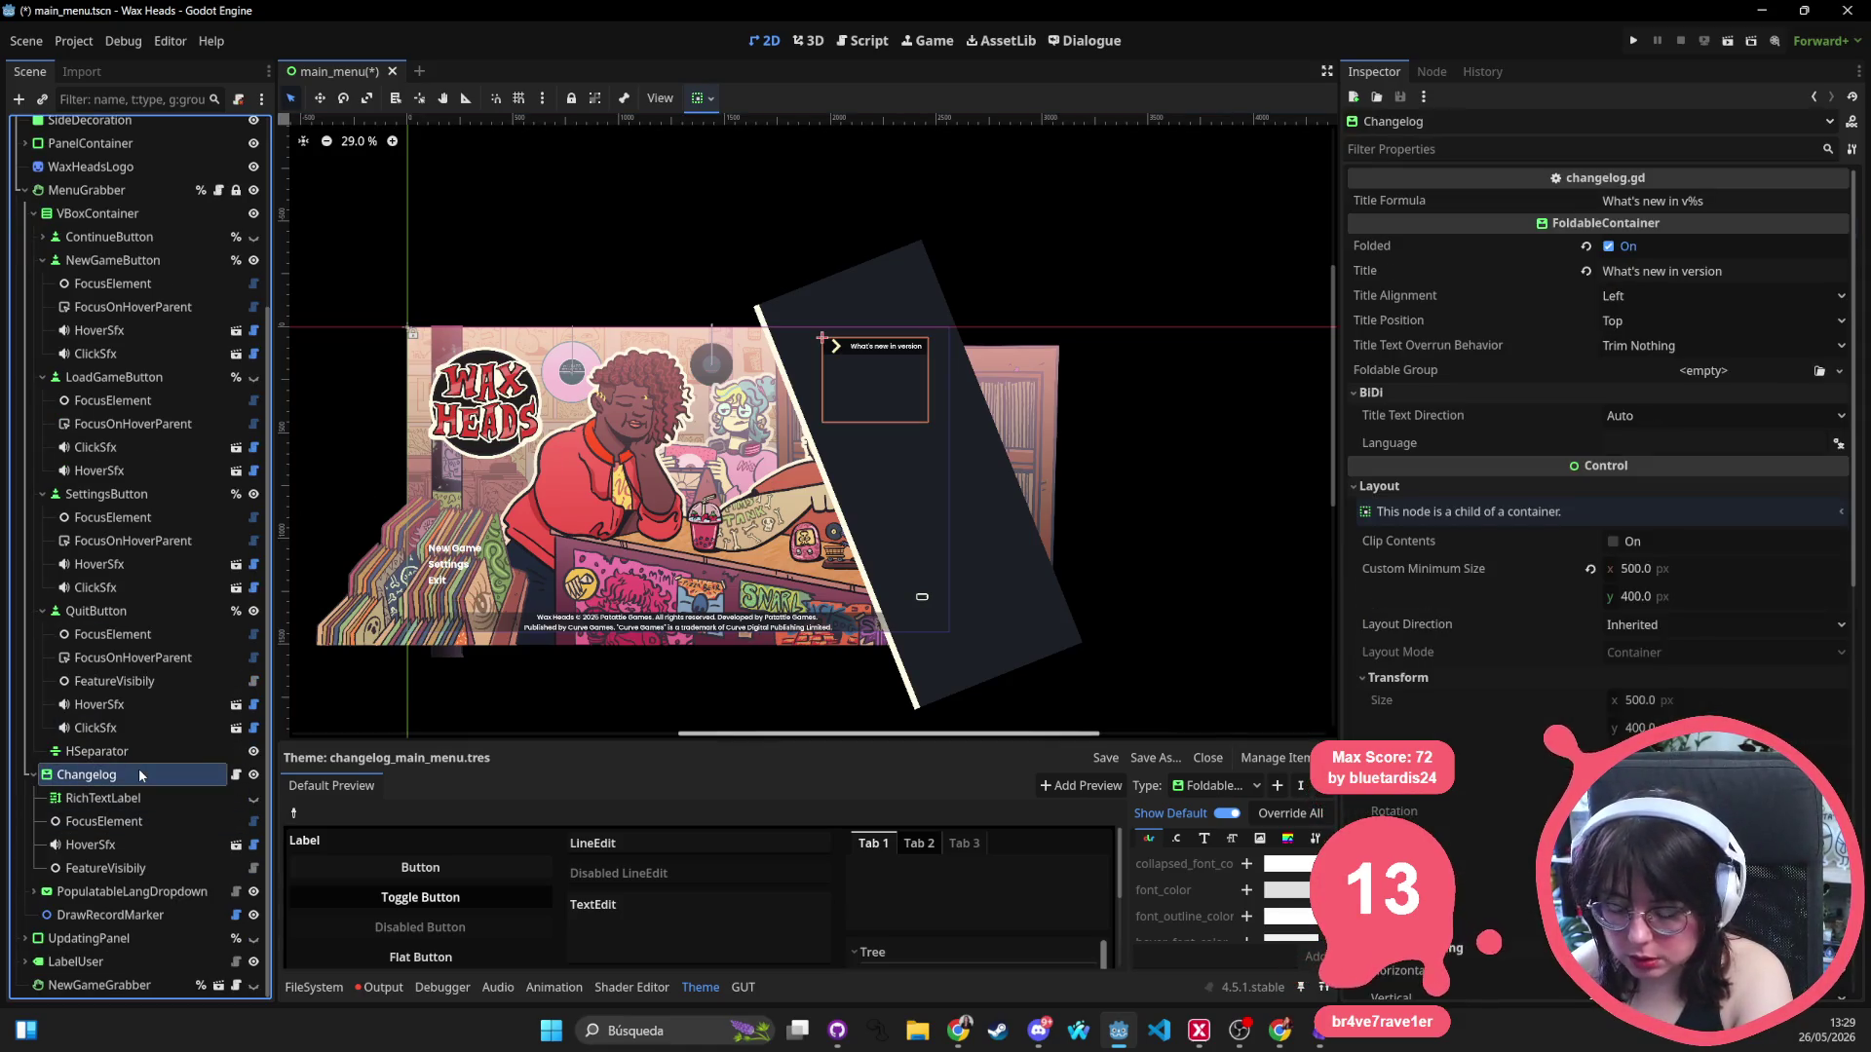
pyautogui.press('Delete')
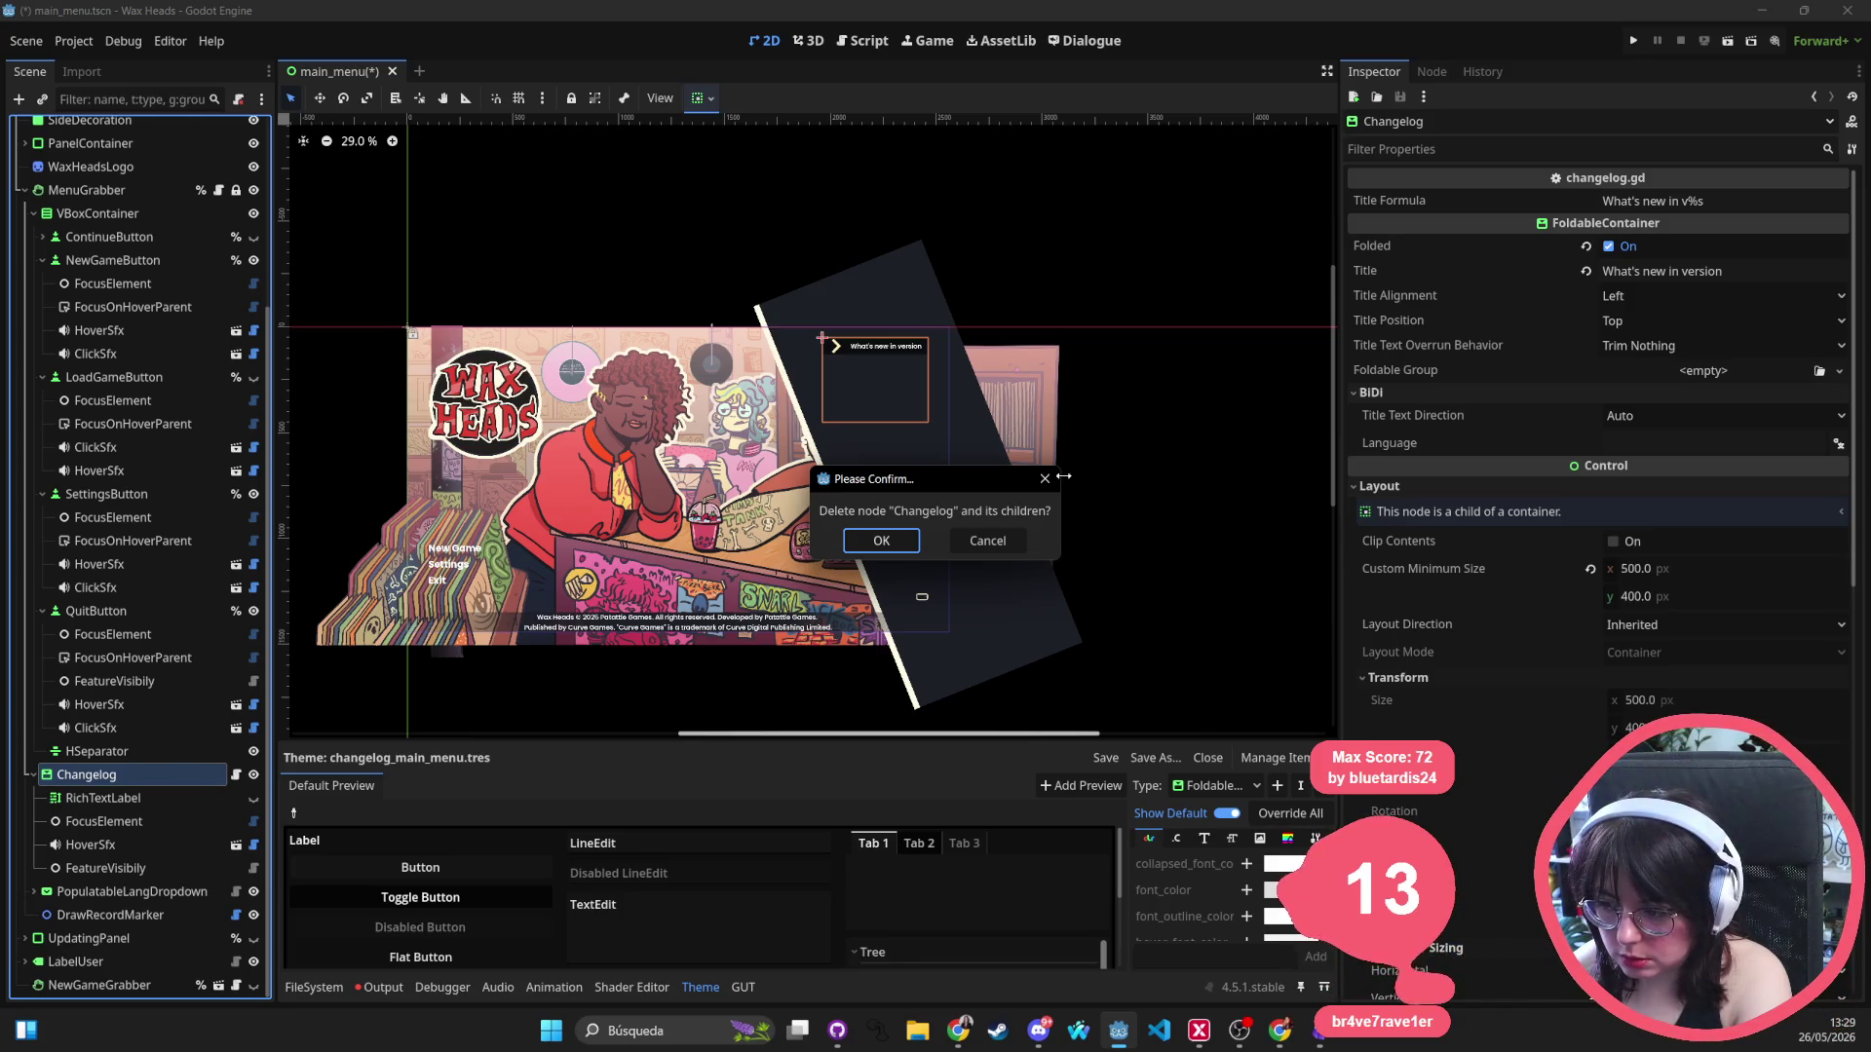
pyautogui.press('Escape')
pyautogui.hotkey('ctrl', 'z')
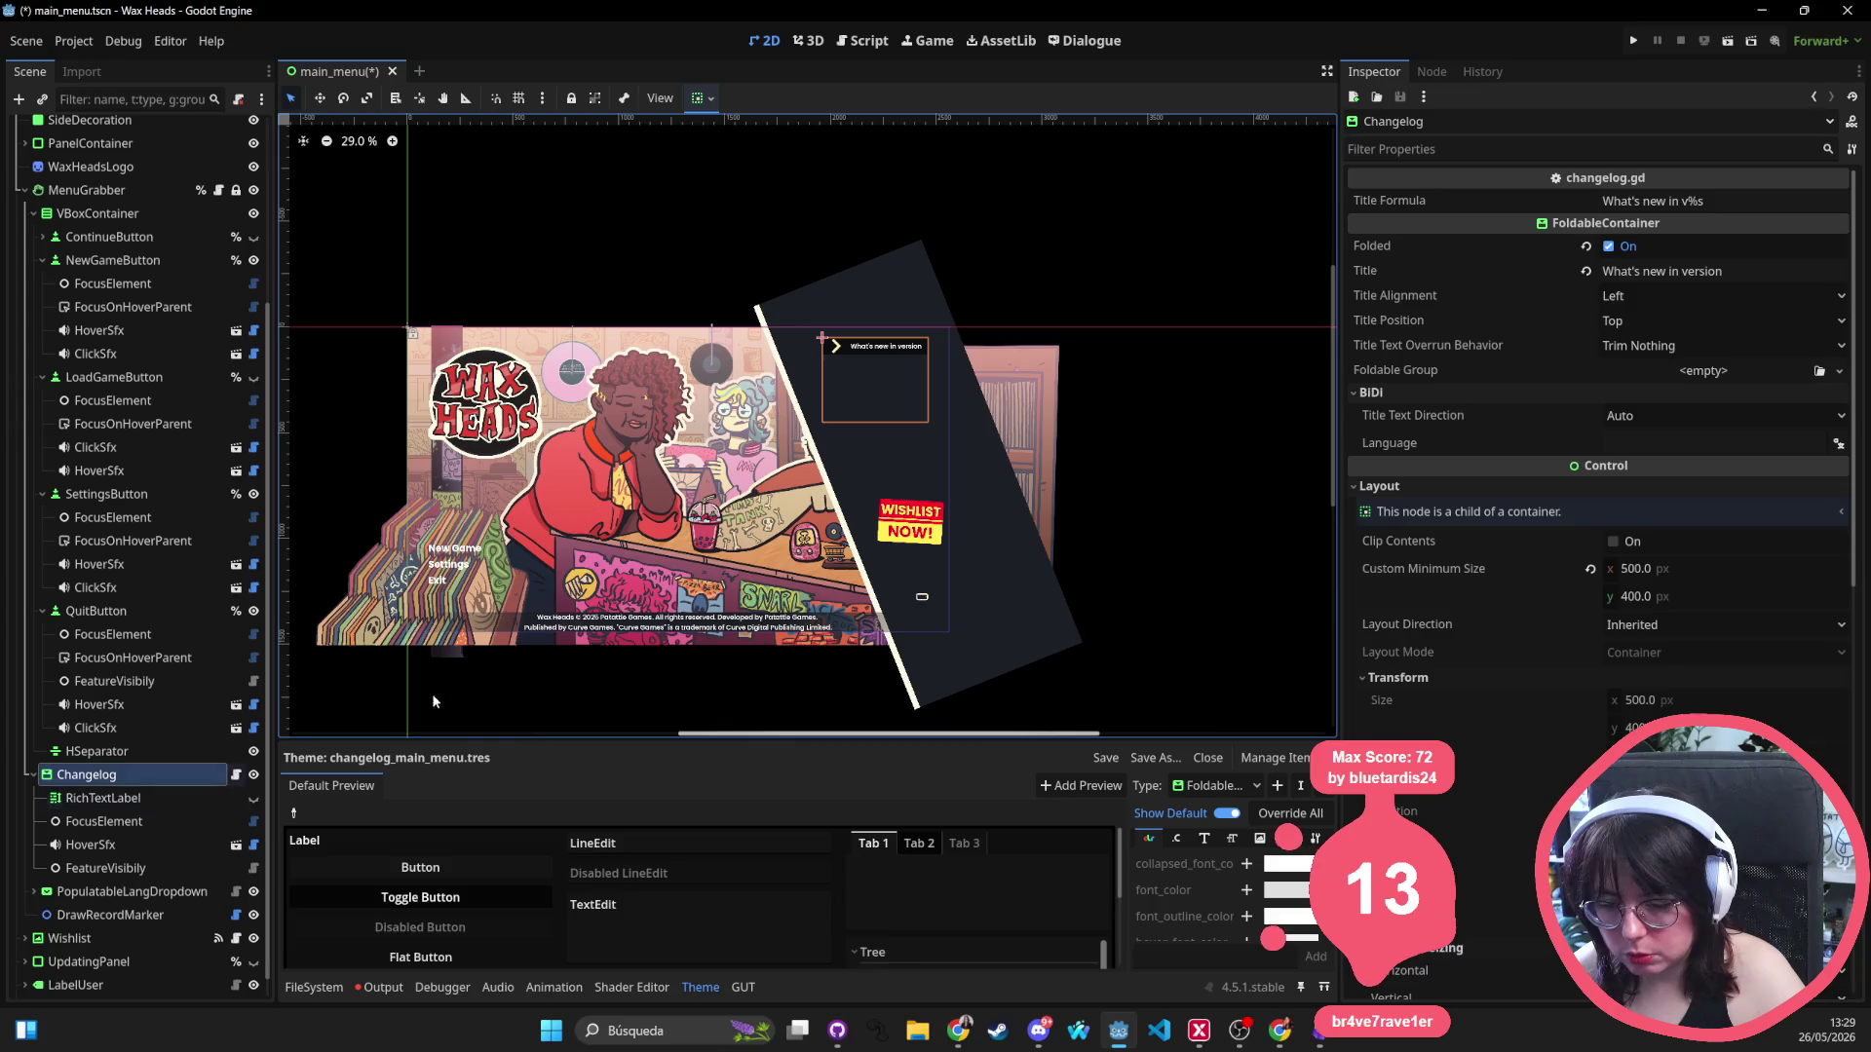
# Hide the Changelog box and the WISHLIST NOW! sticker using their visibility toggles.
pyautogui.click(253, 775)
pyautogui.scroll(-1, 266, 906)
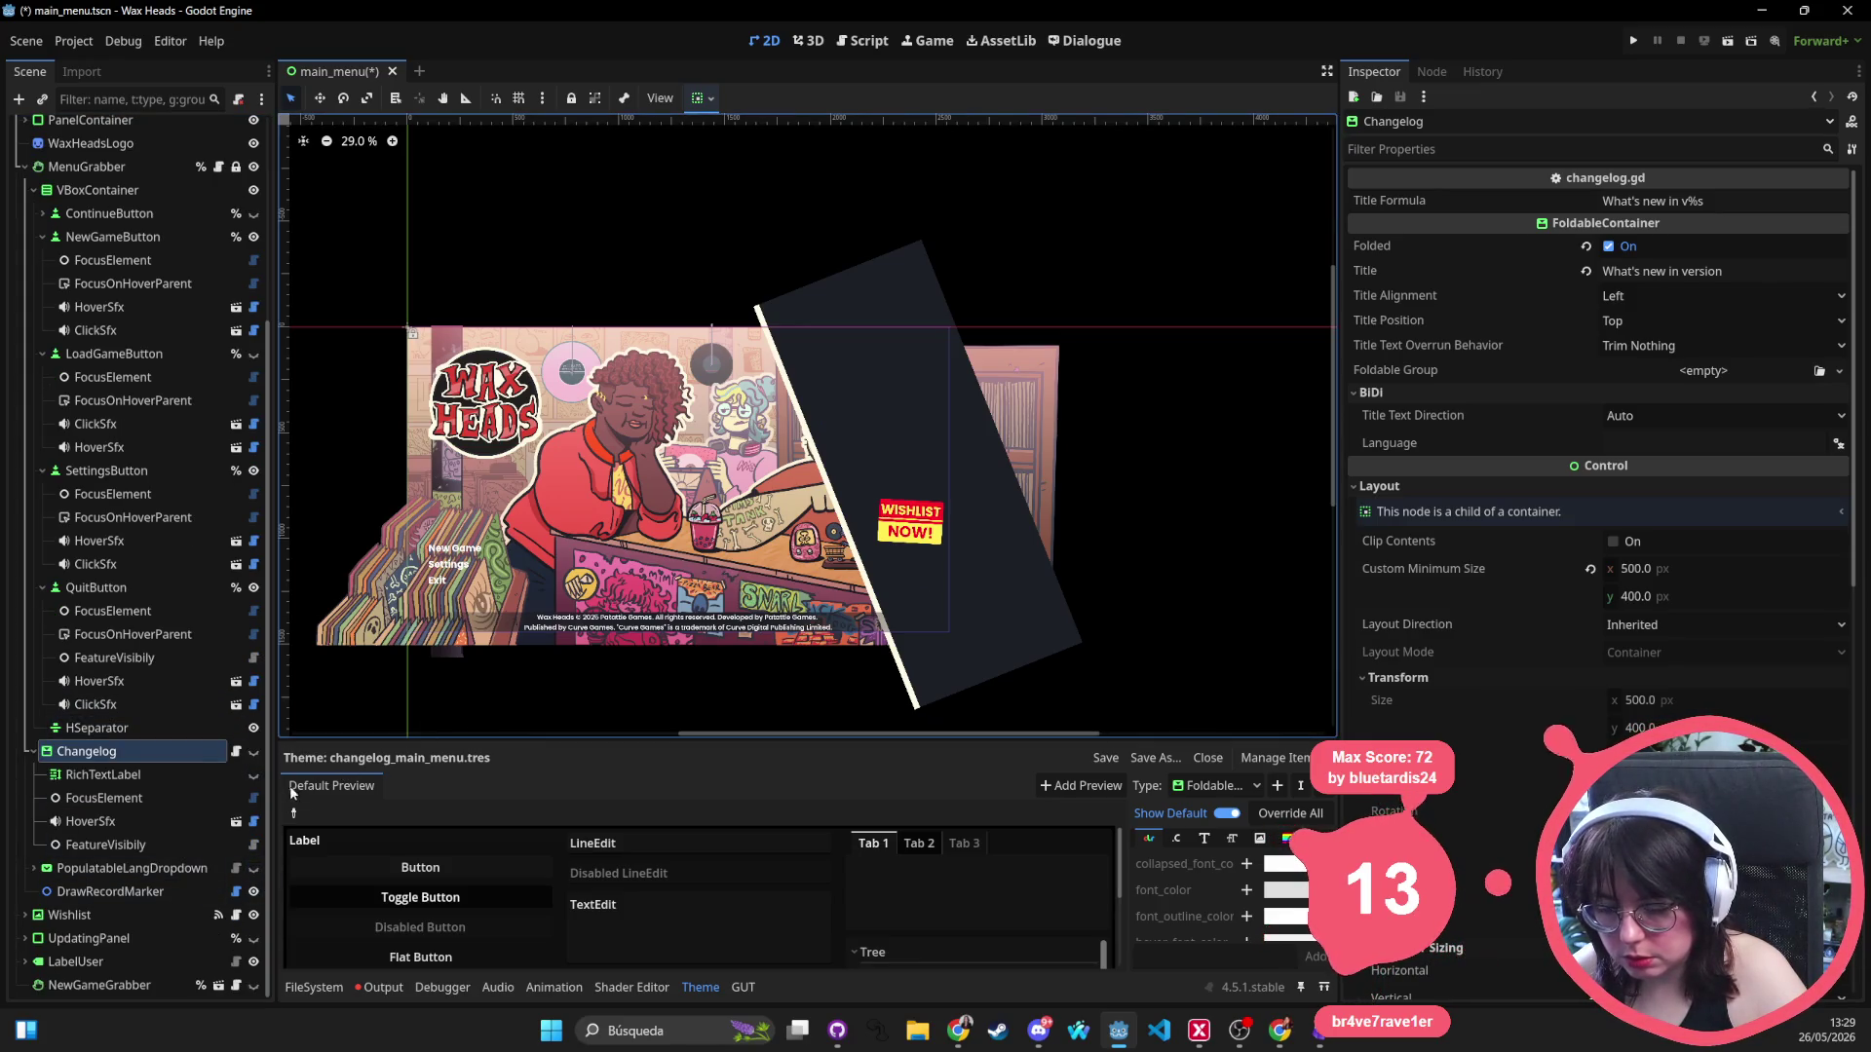
pyautogui.click(254, 868)
pyautogui.click(253, 915)
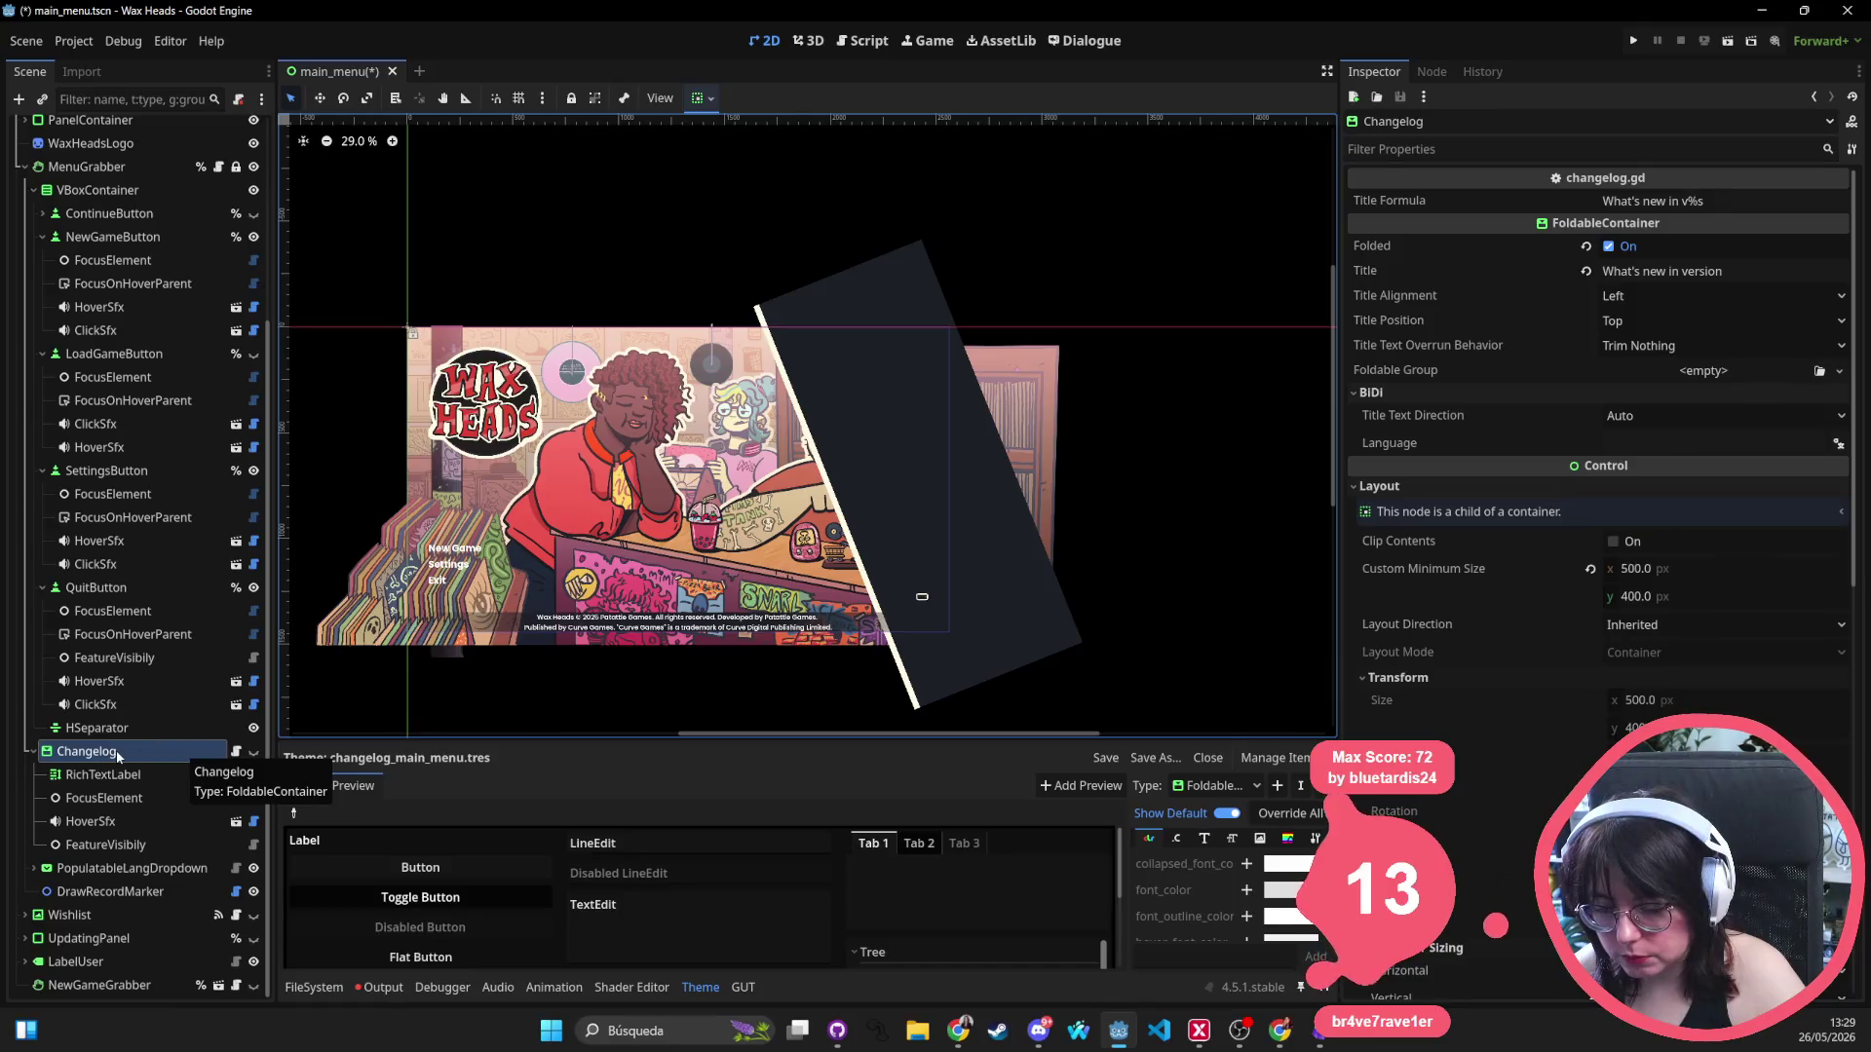
# Inspect the Changelog's FeatureVisibility settings for console and microsoft builds, then collapse its children.
pyautogui.click(171, 852)
pyautogui.click(1688, 229)
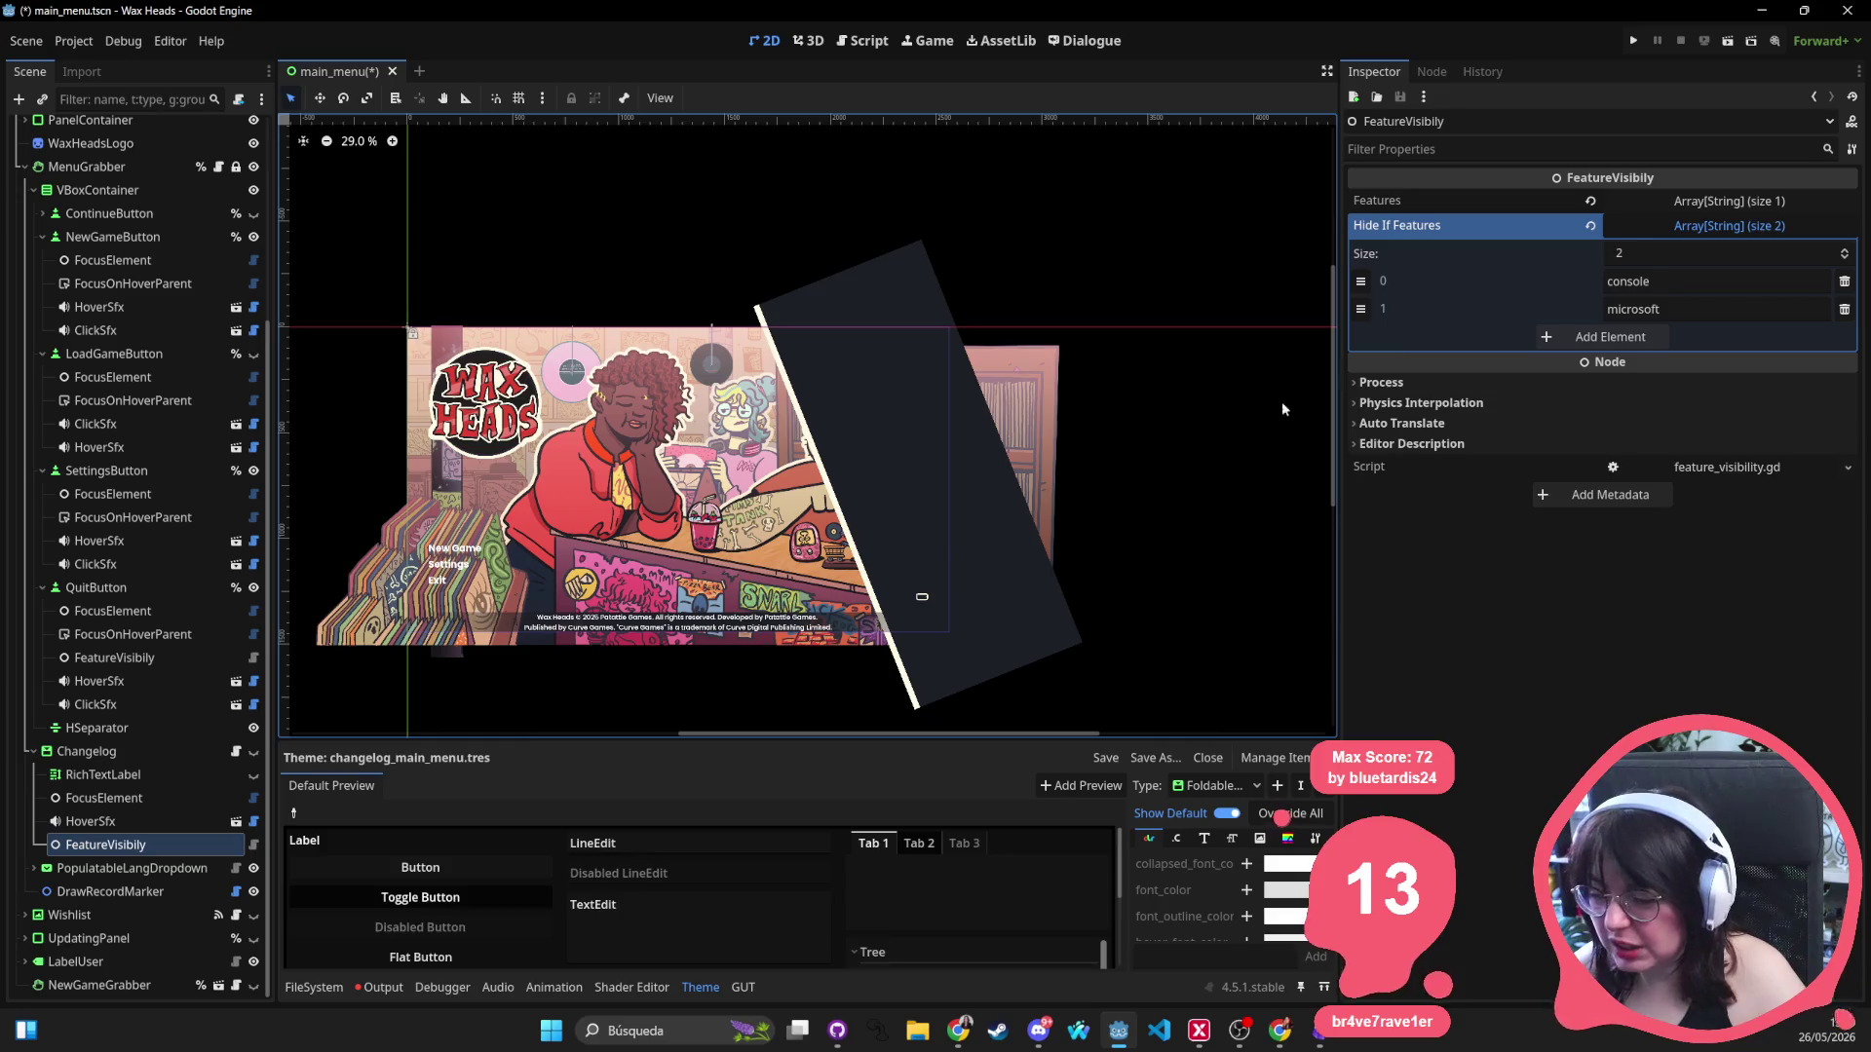
pyautogui.scroll(-1, 756, 495)
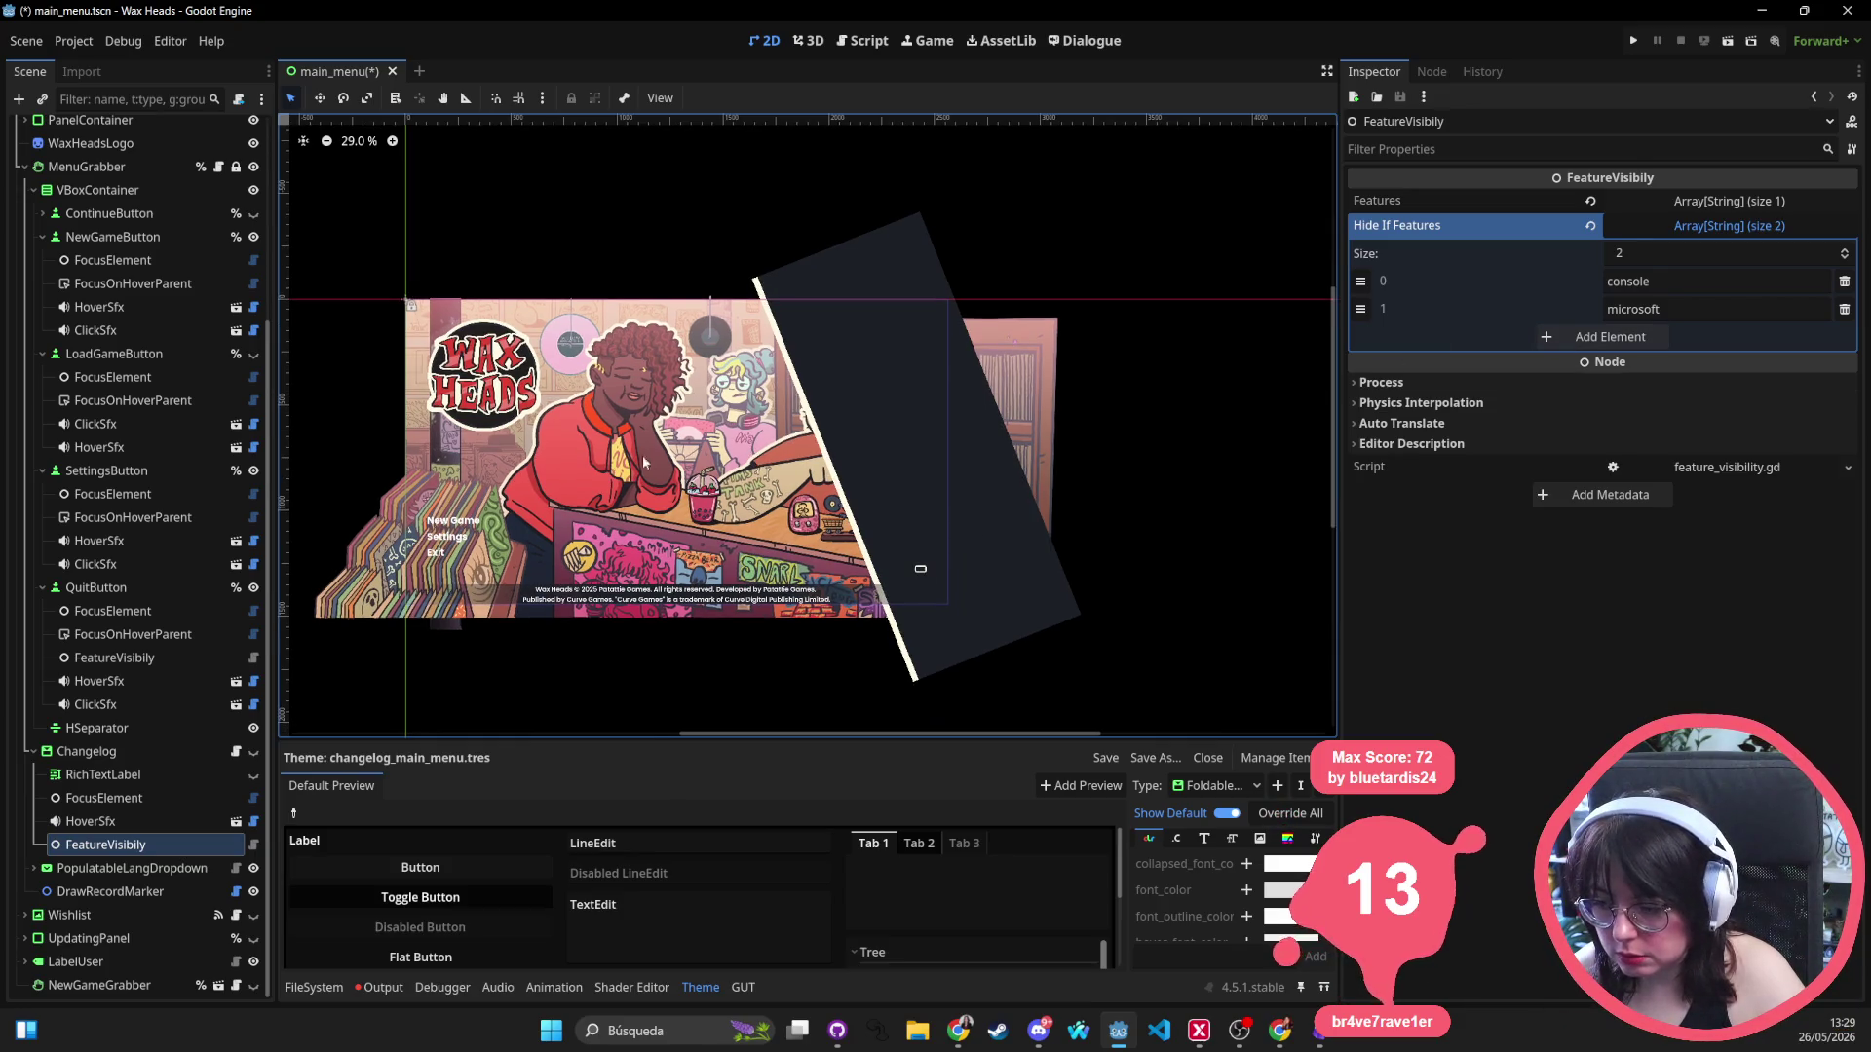
pyautogui.click(125, 750)
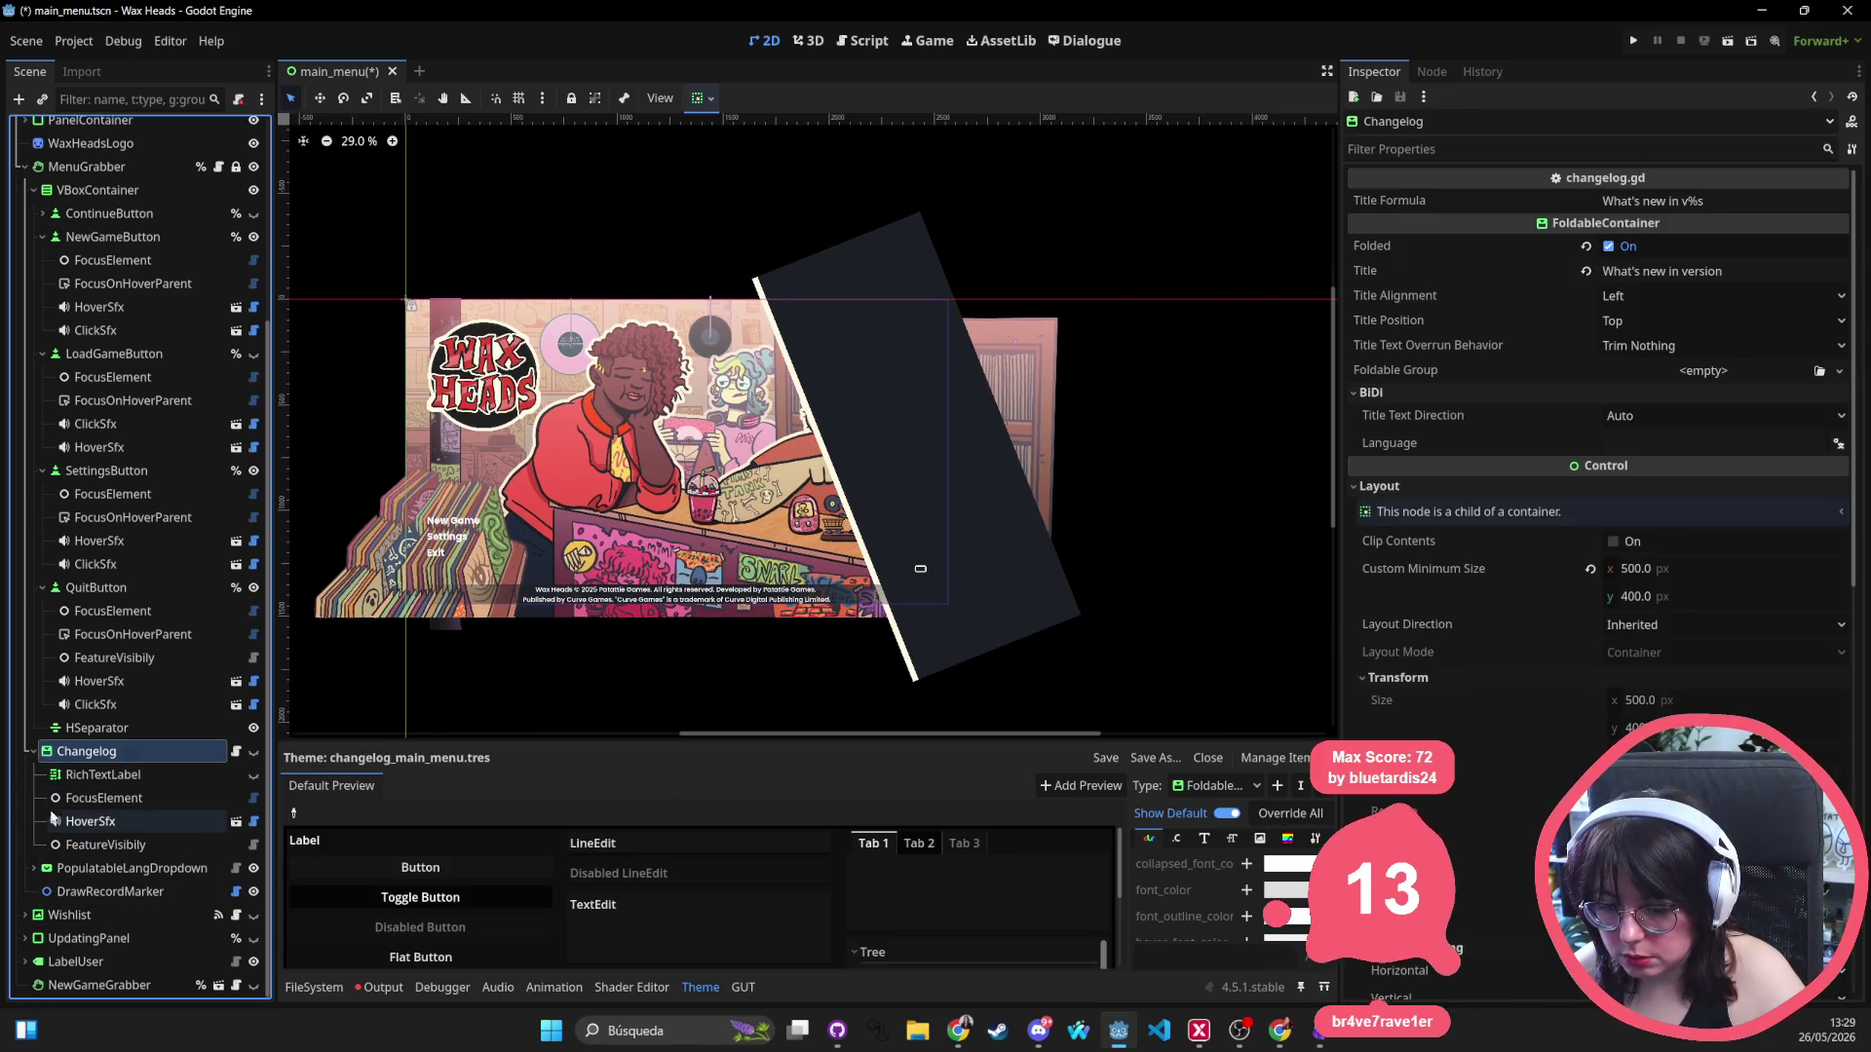
pyautogui.click(34, 751)
pyautogui.click(464, 534)
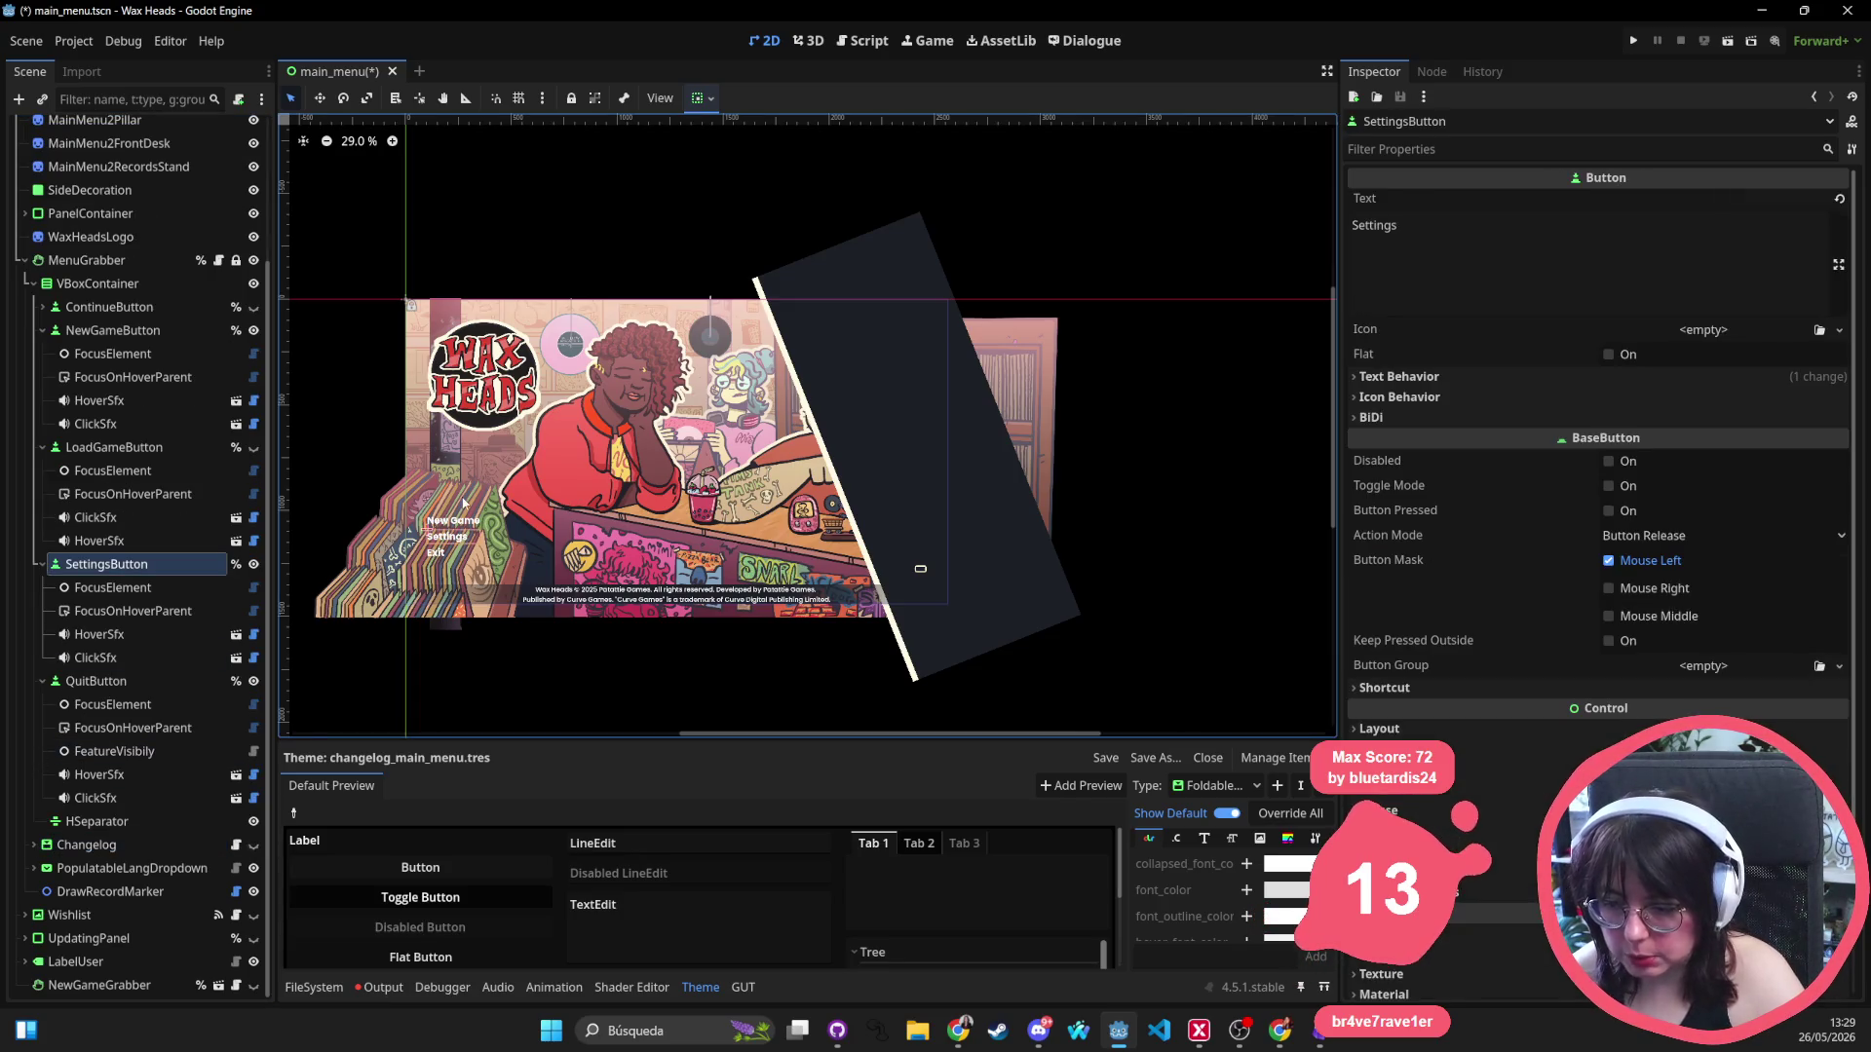
# Select the menu buttons' VBoxContainer and expand its layout, size and container sizing properties.
pyautogui.click(132, 284)
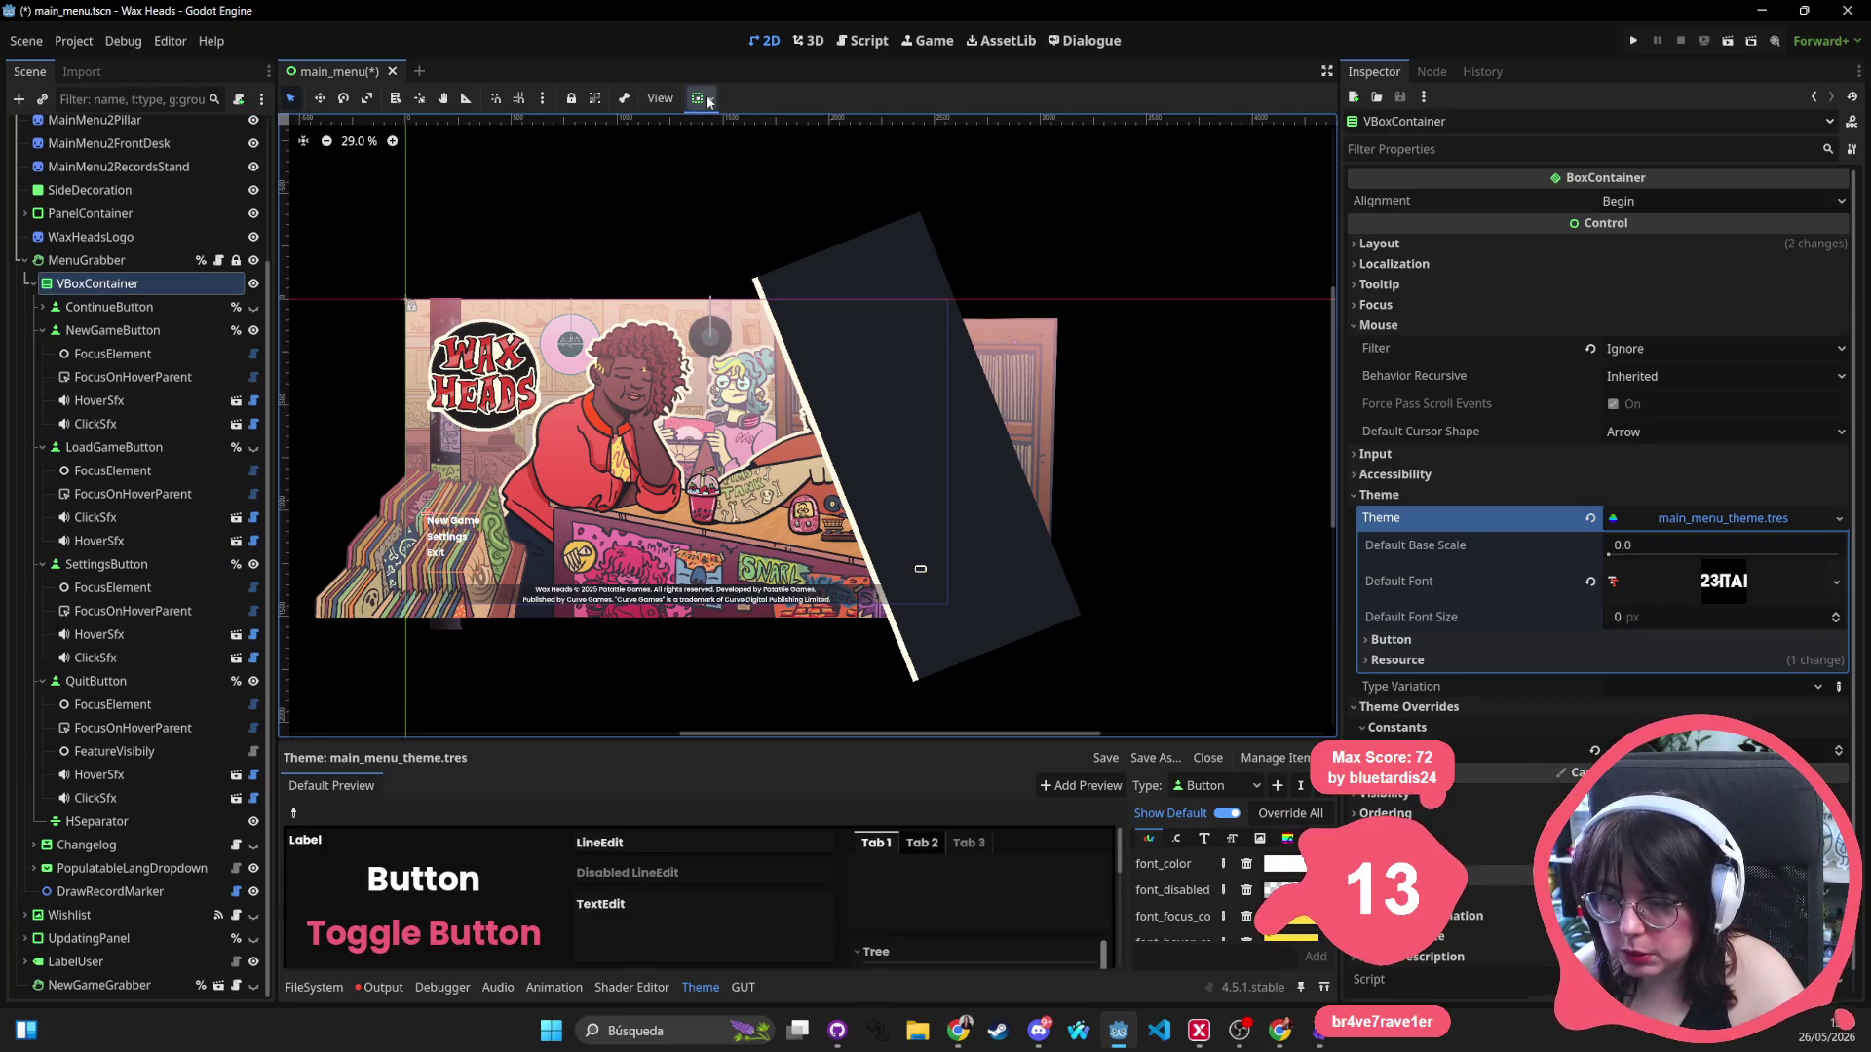
pyautogui.click(108, 260)
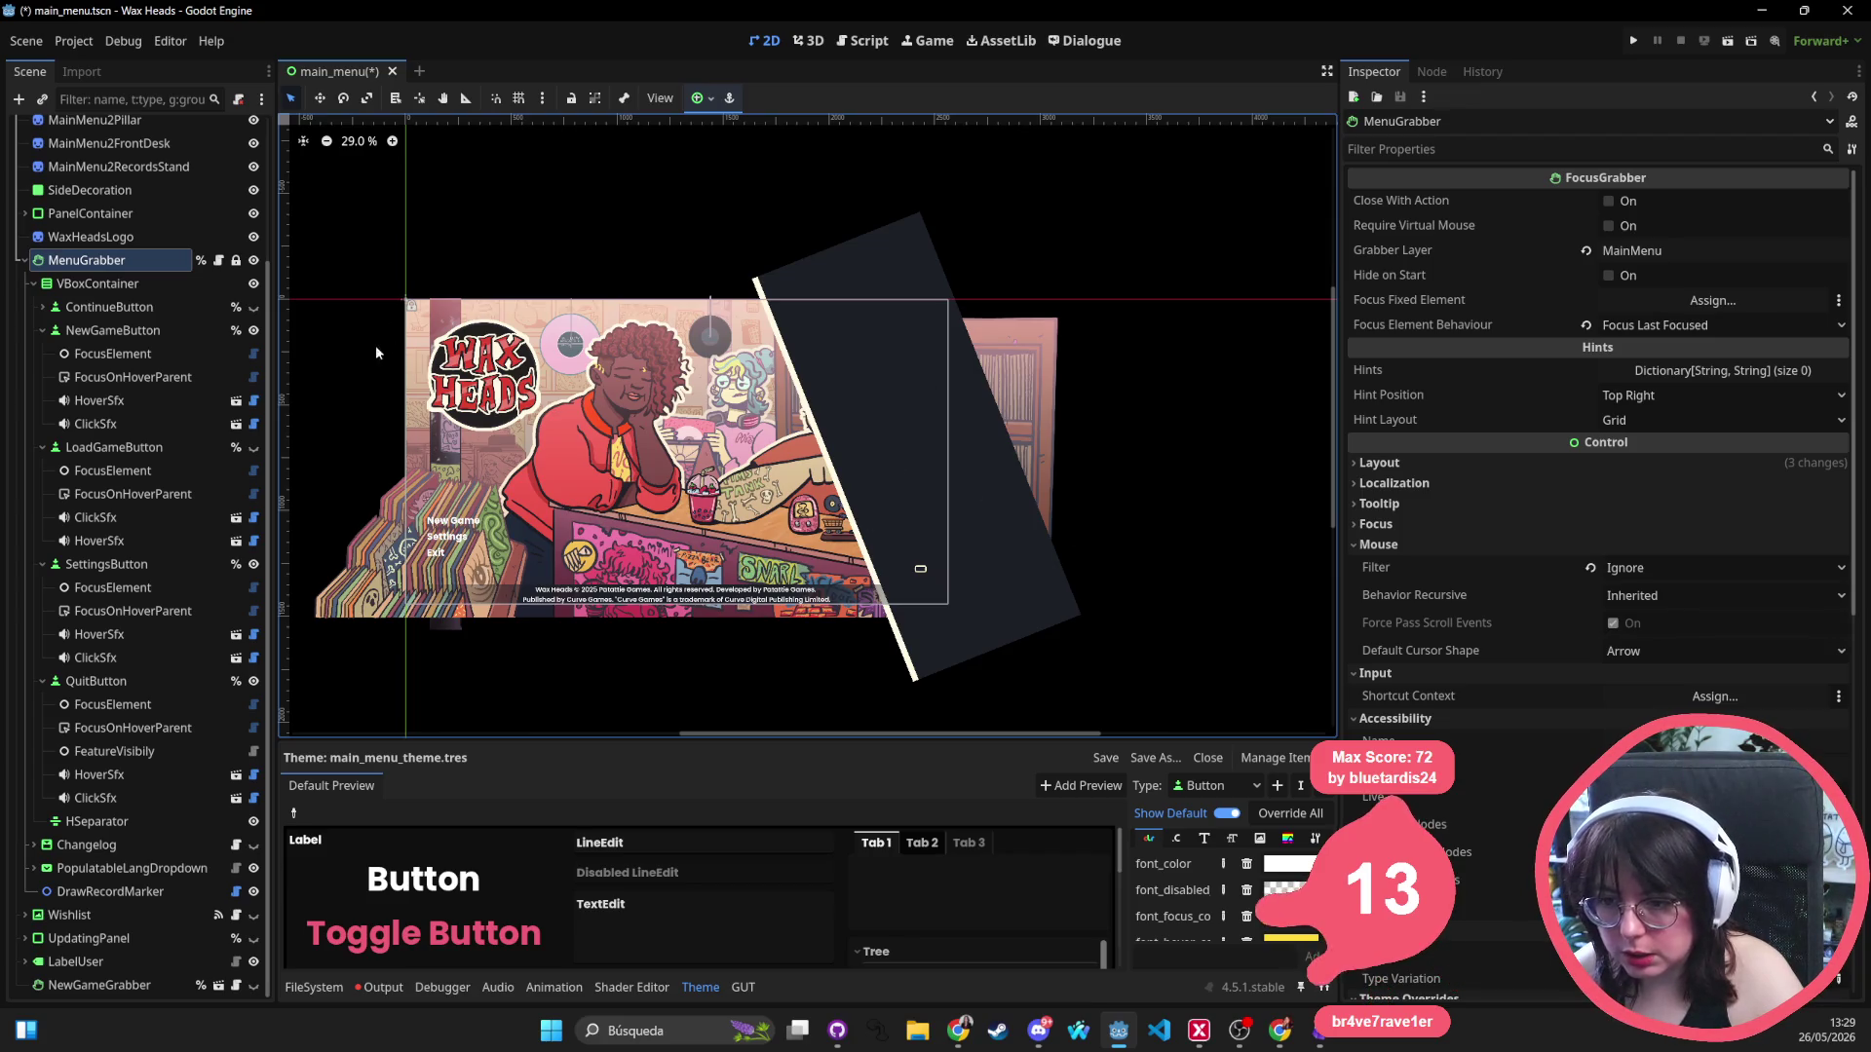
pyautogui.click(117, 285)
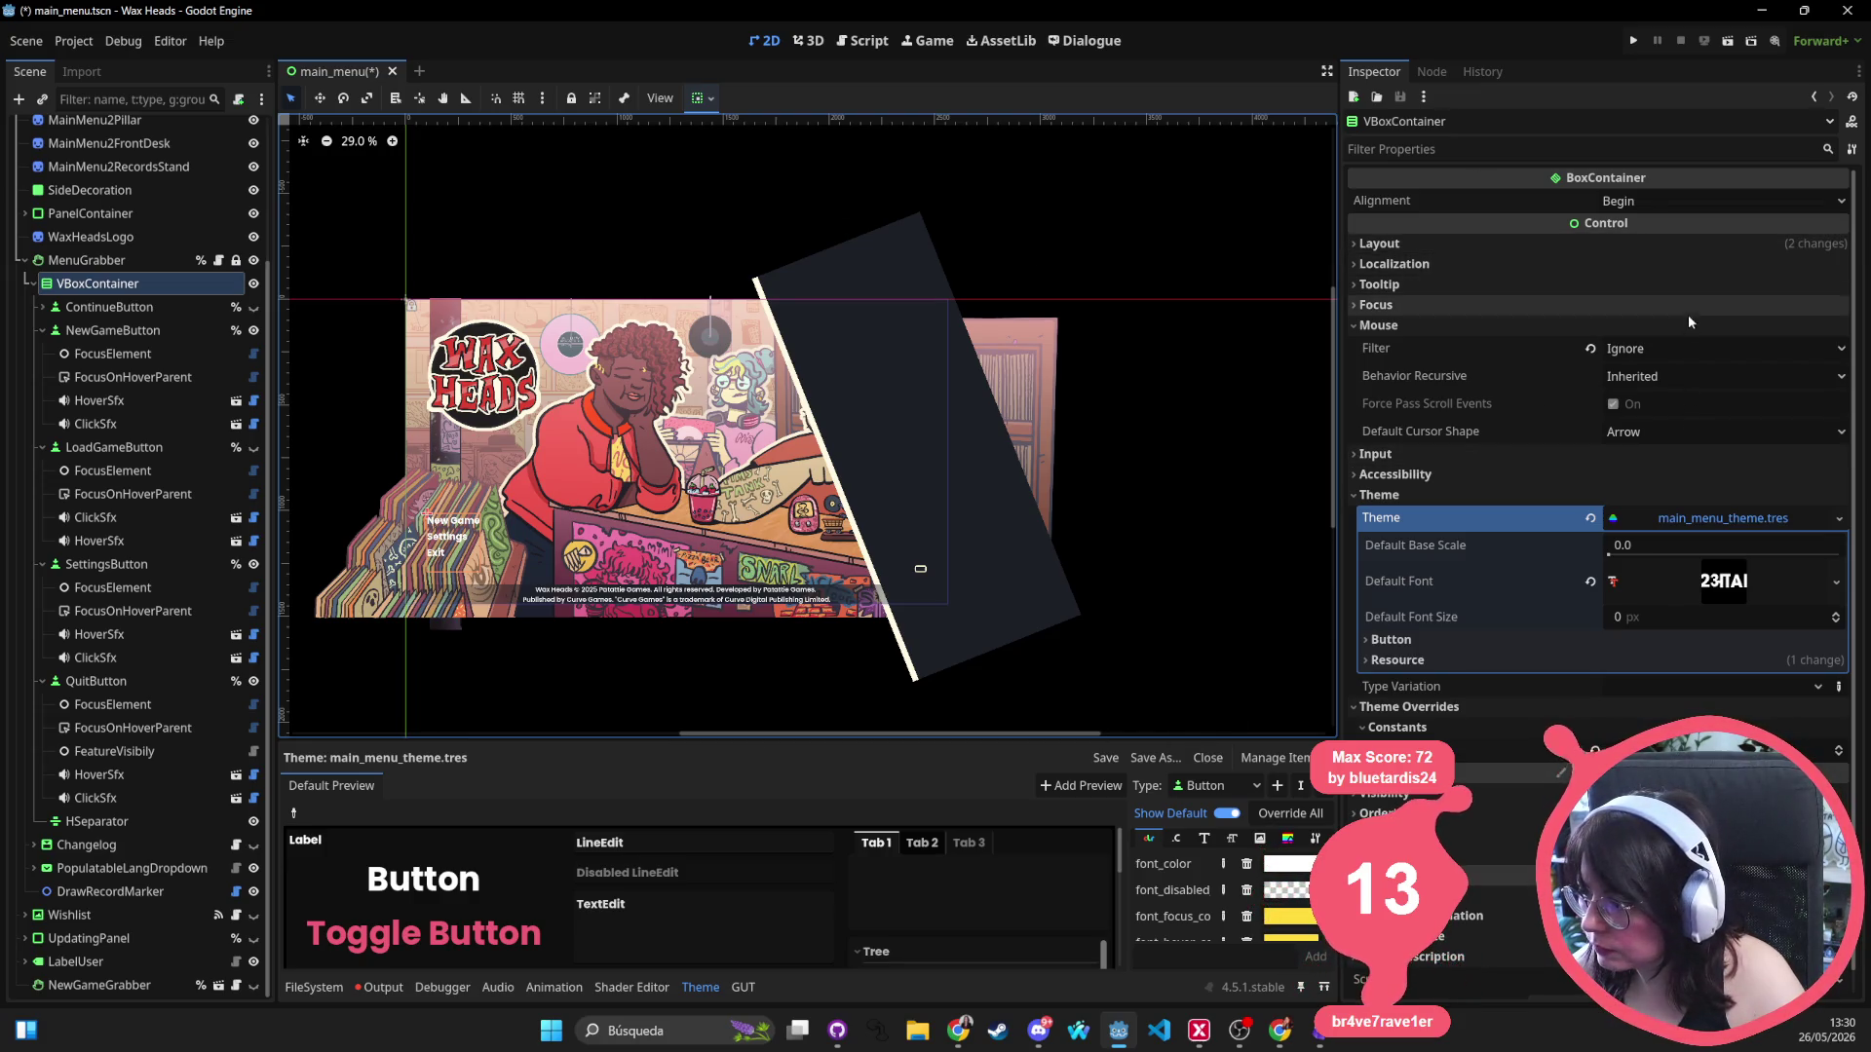
pyautogui.click(1383, 495)
pyautogui.click(1398, 515)
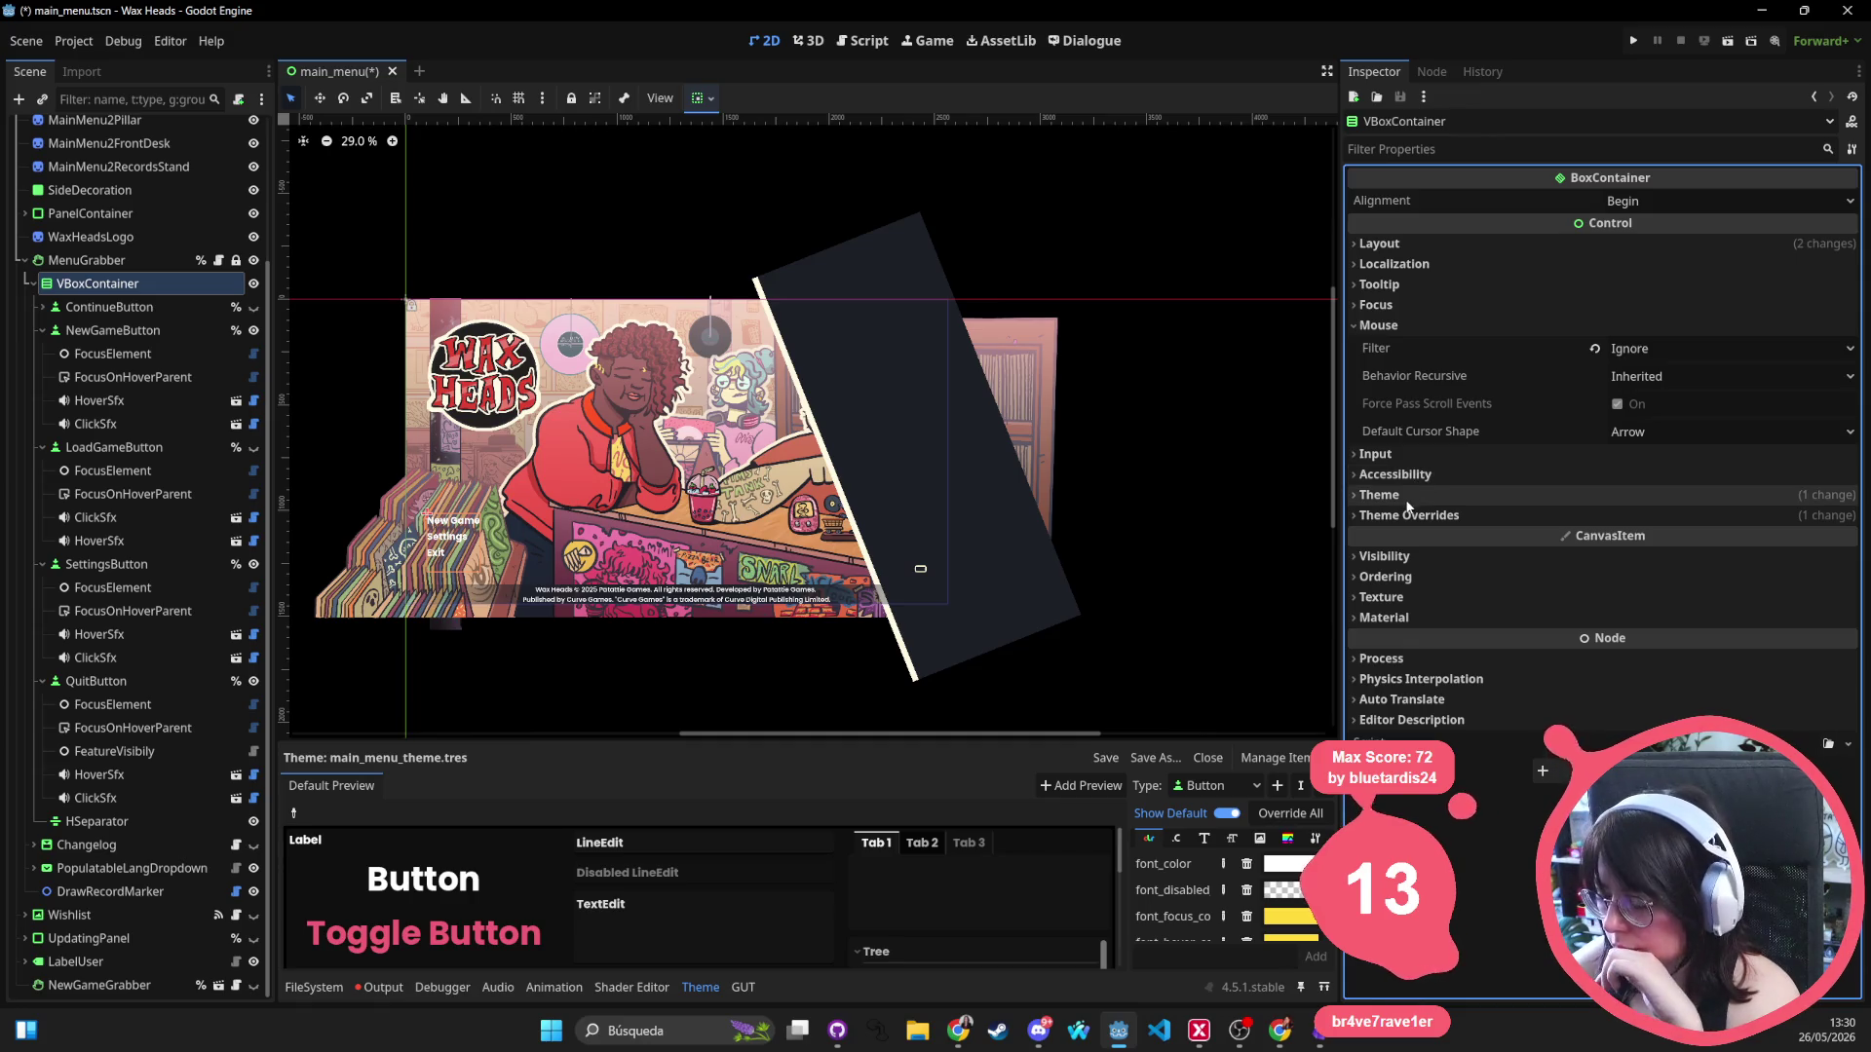
pyautogui.click(88, 260)
pyautogui.click(117, 284)
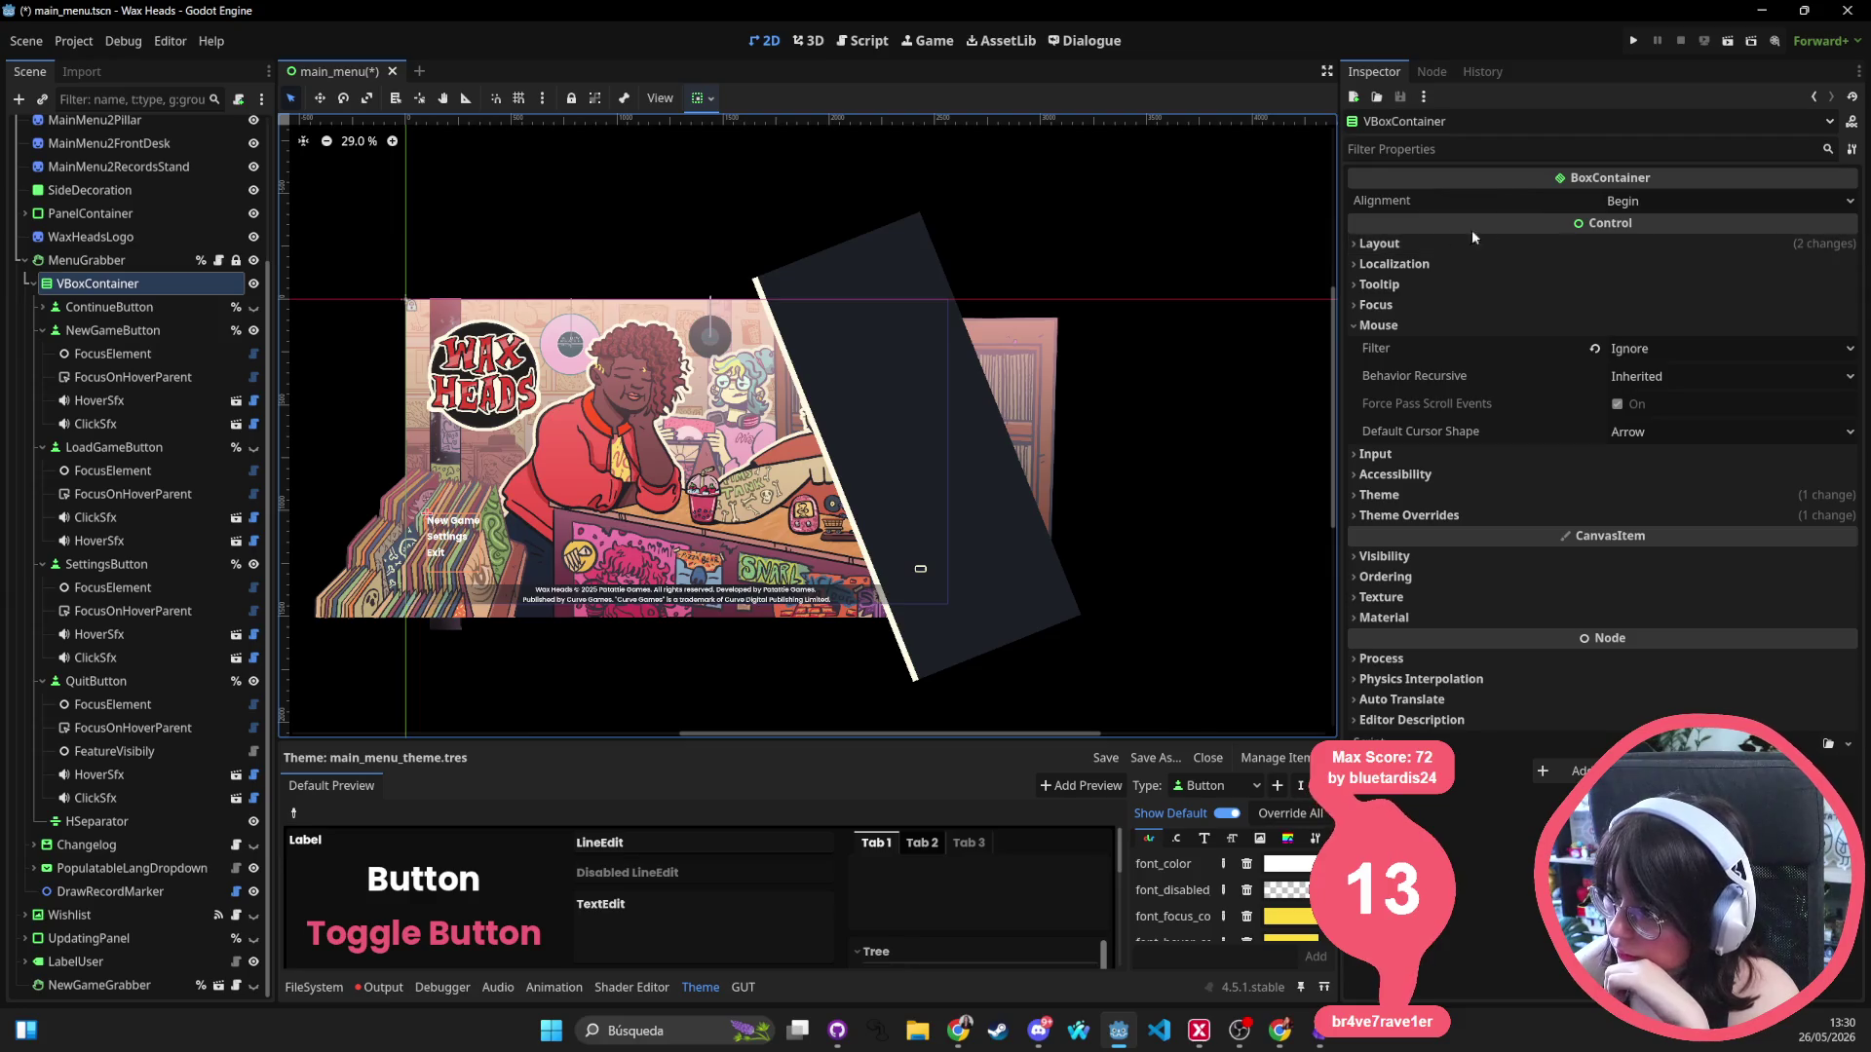
pyautogui.click(1534, 245)
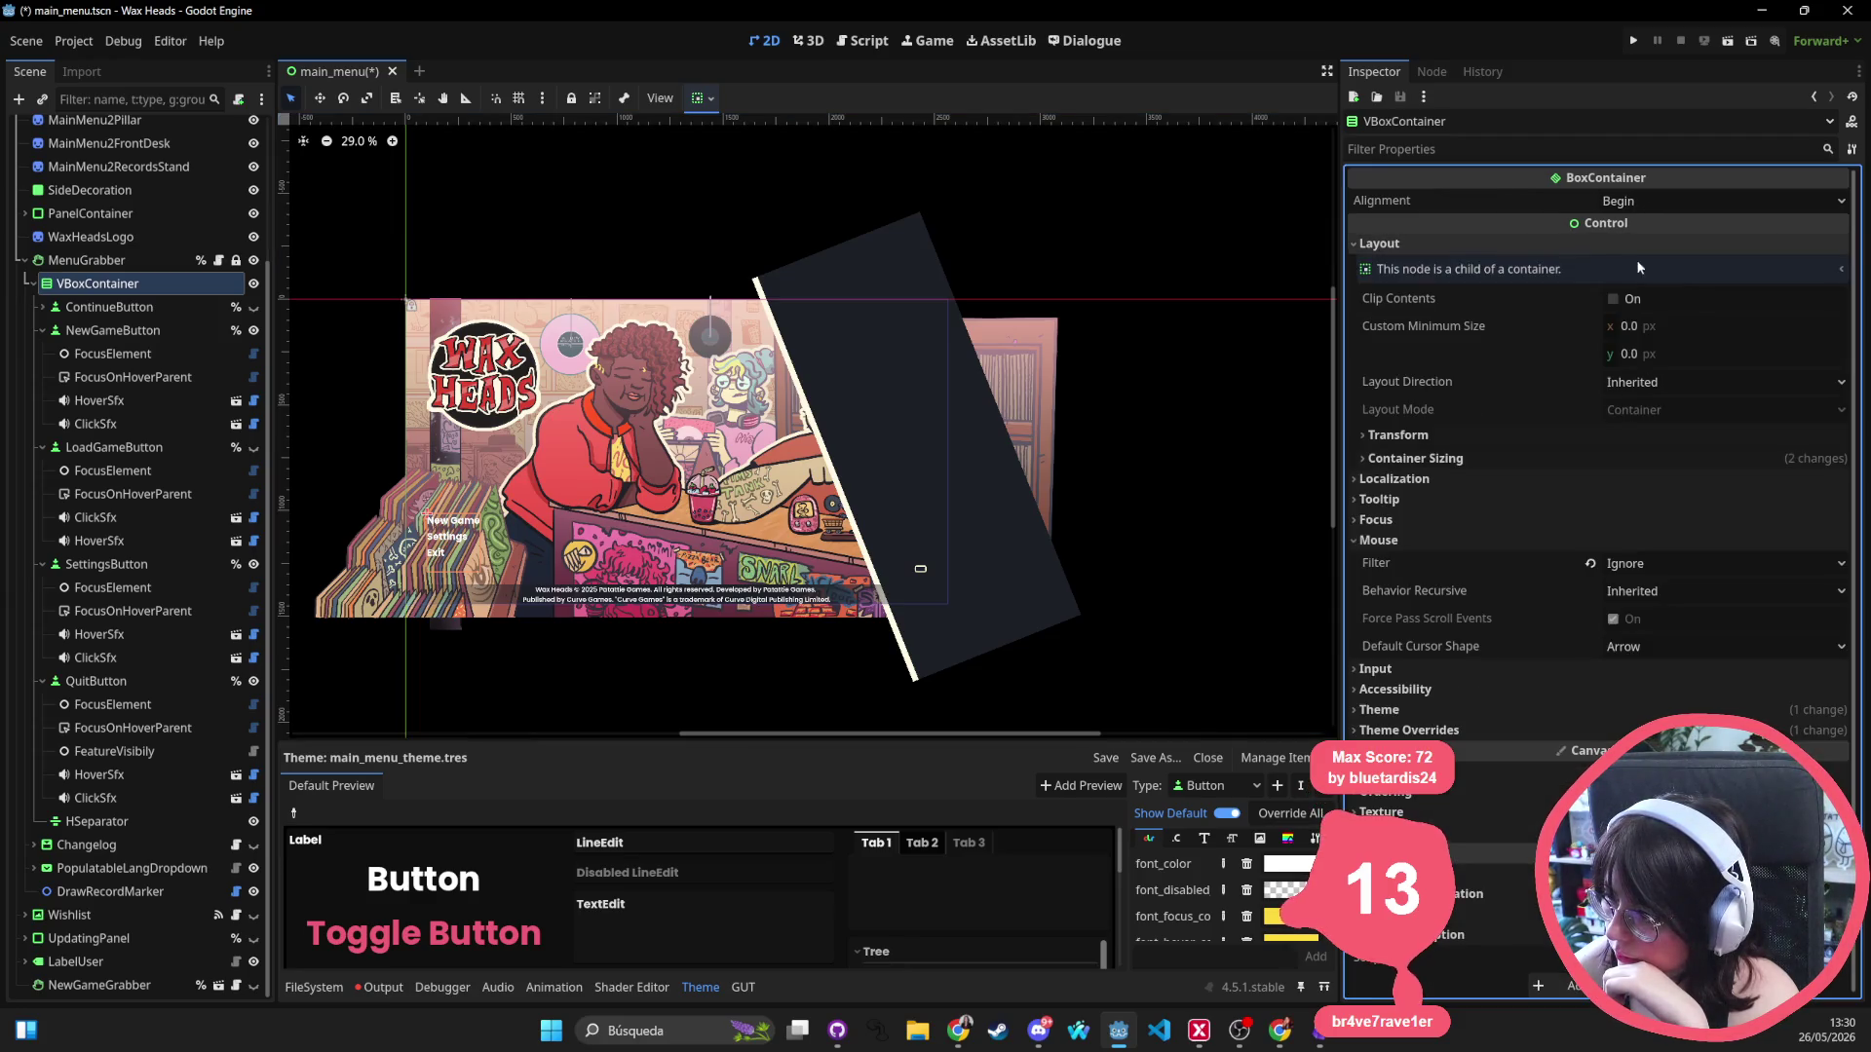
pyautogui.click(1471, 440)
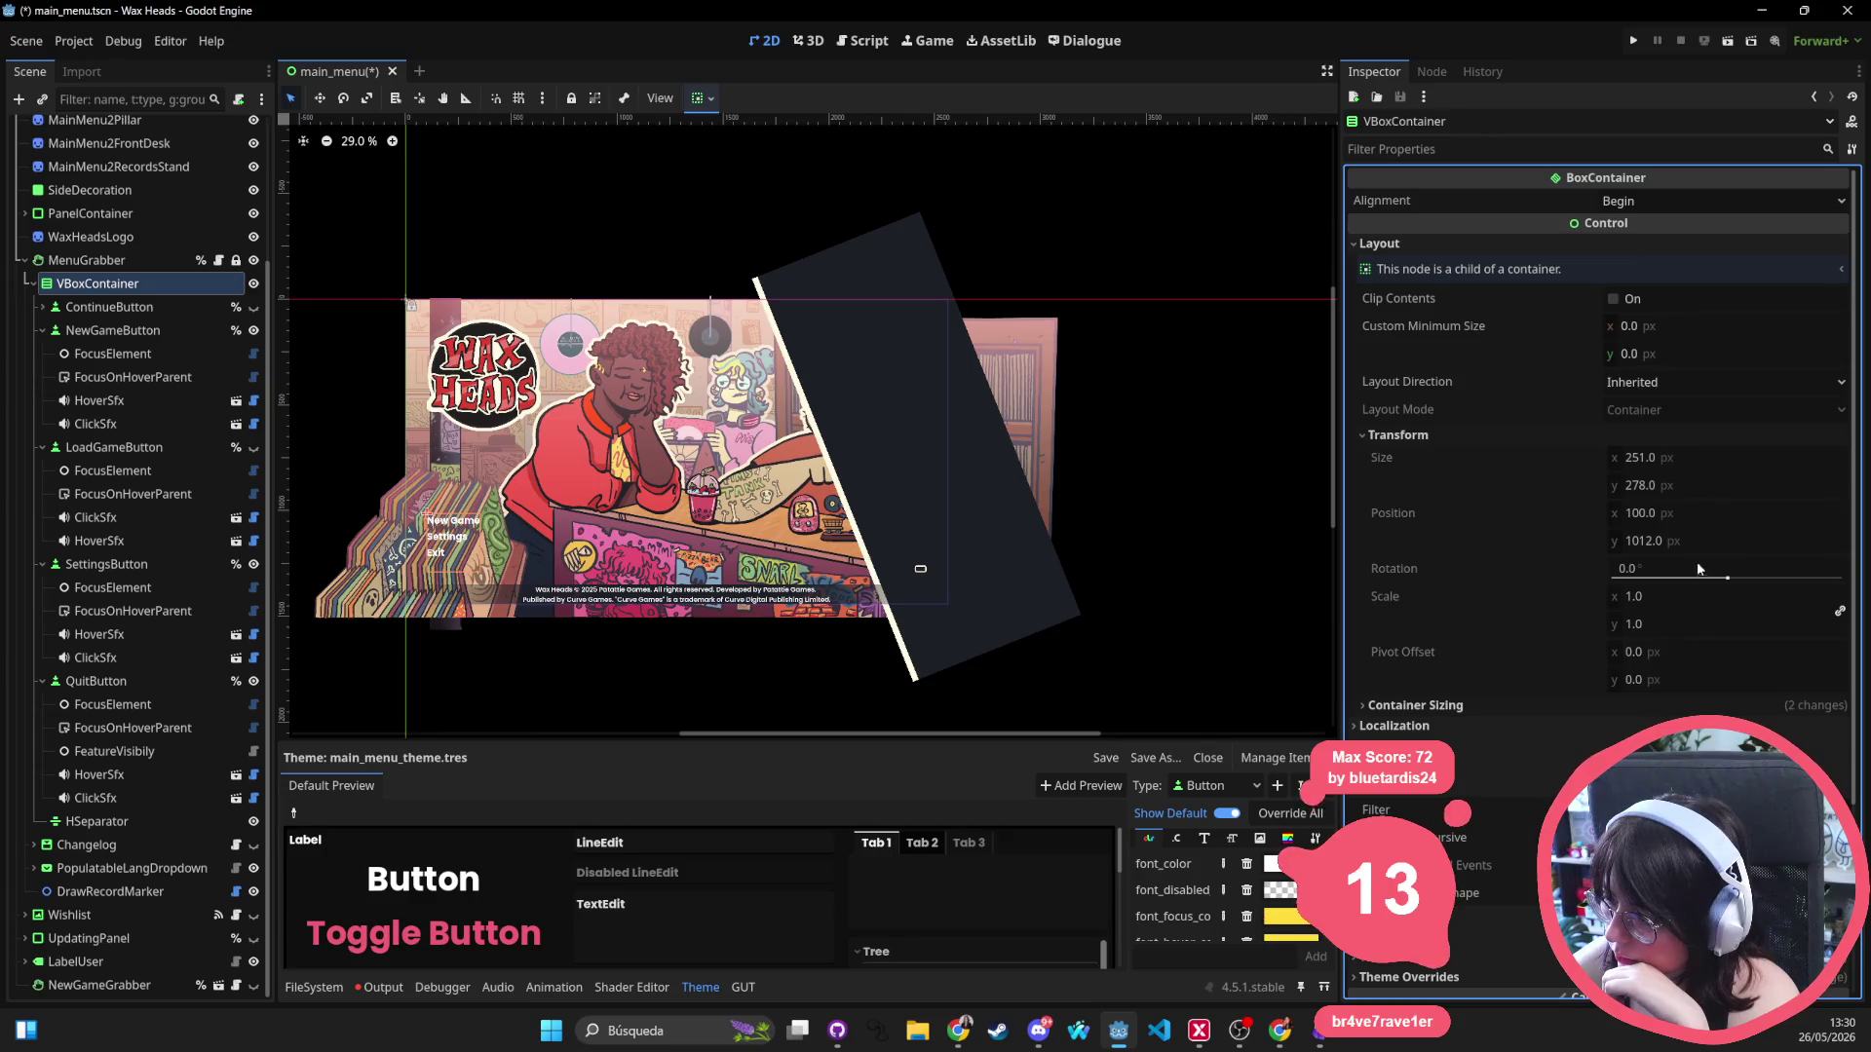
pyautogui.click(1442, 706)
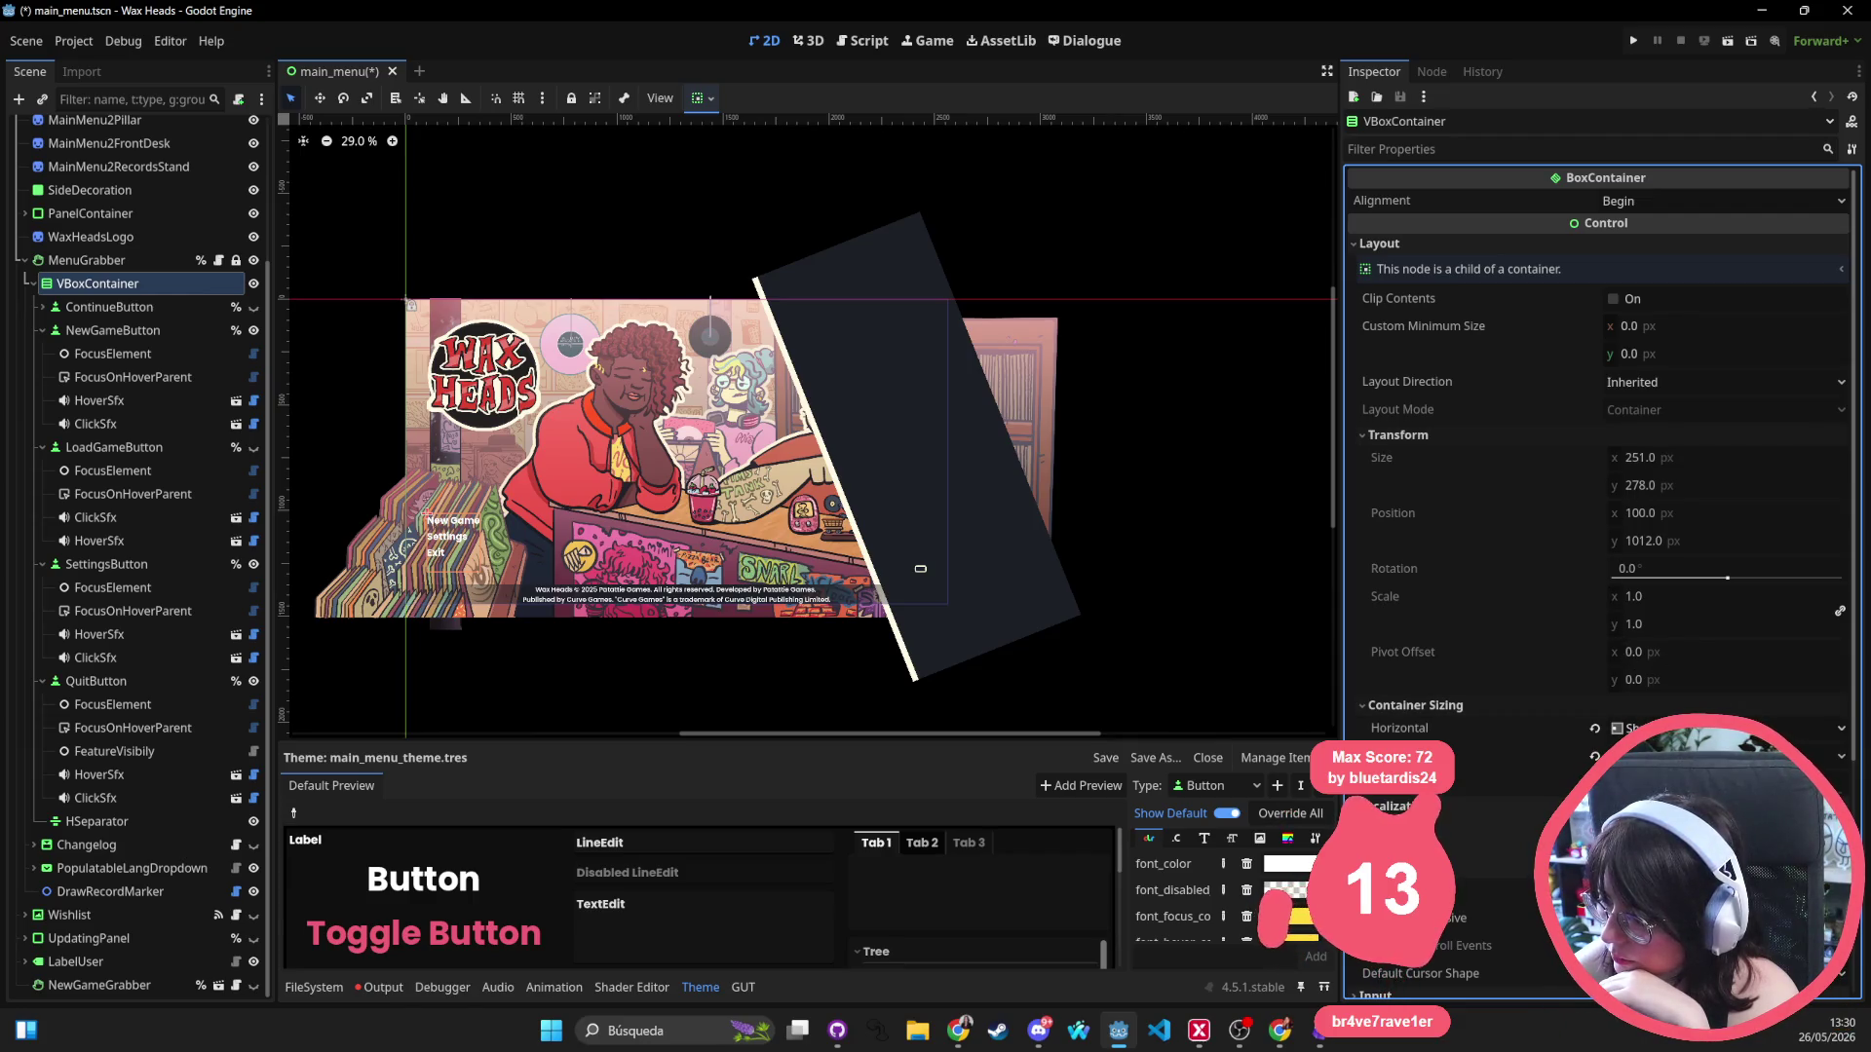
# Set the menu buttons' horizontal alignment to End, moving them to the right.
pyautogui.click(702, 97)
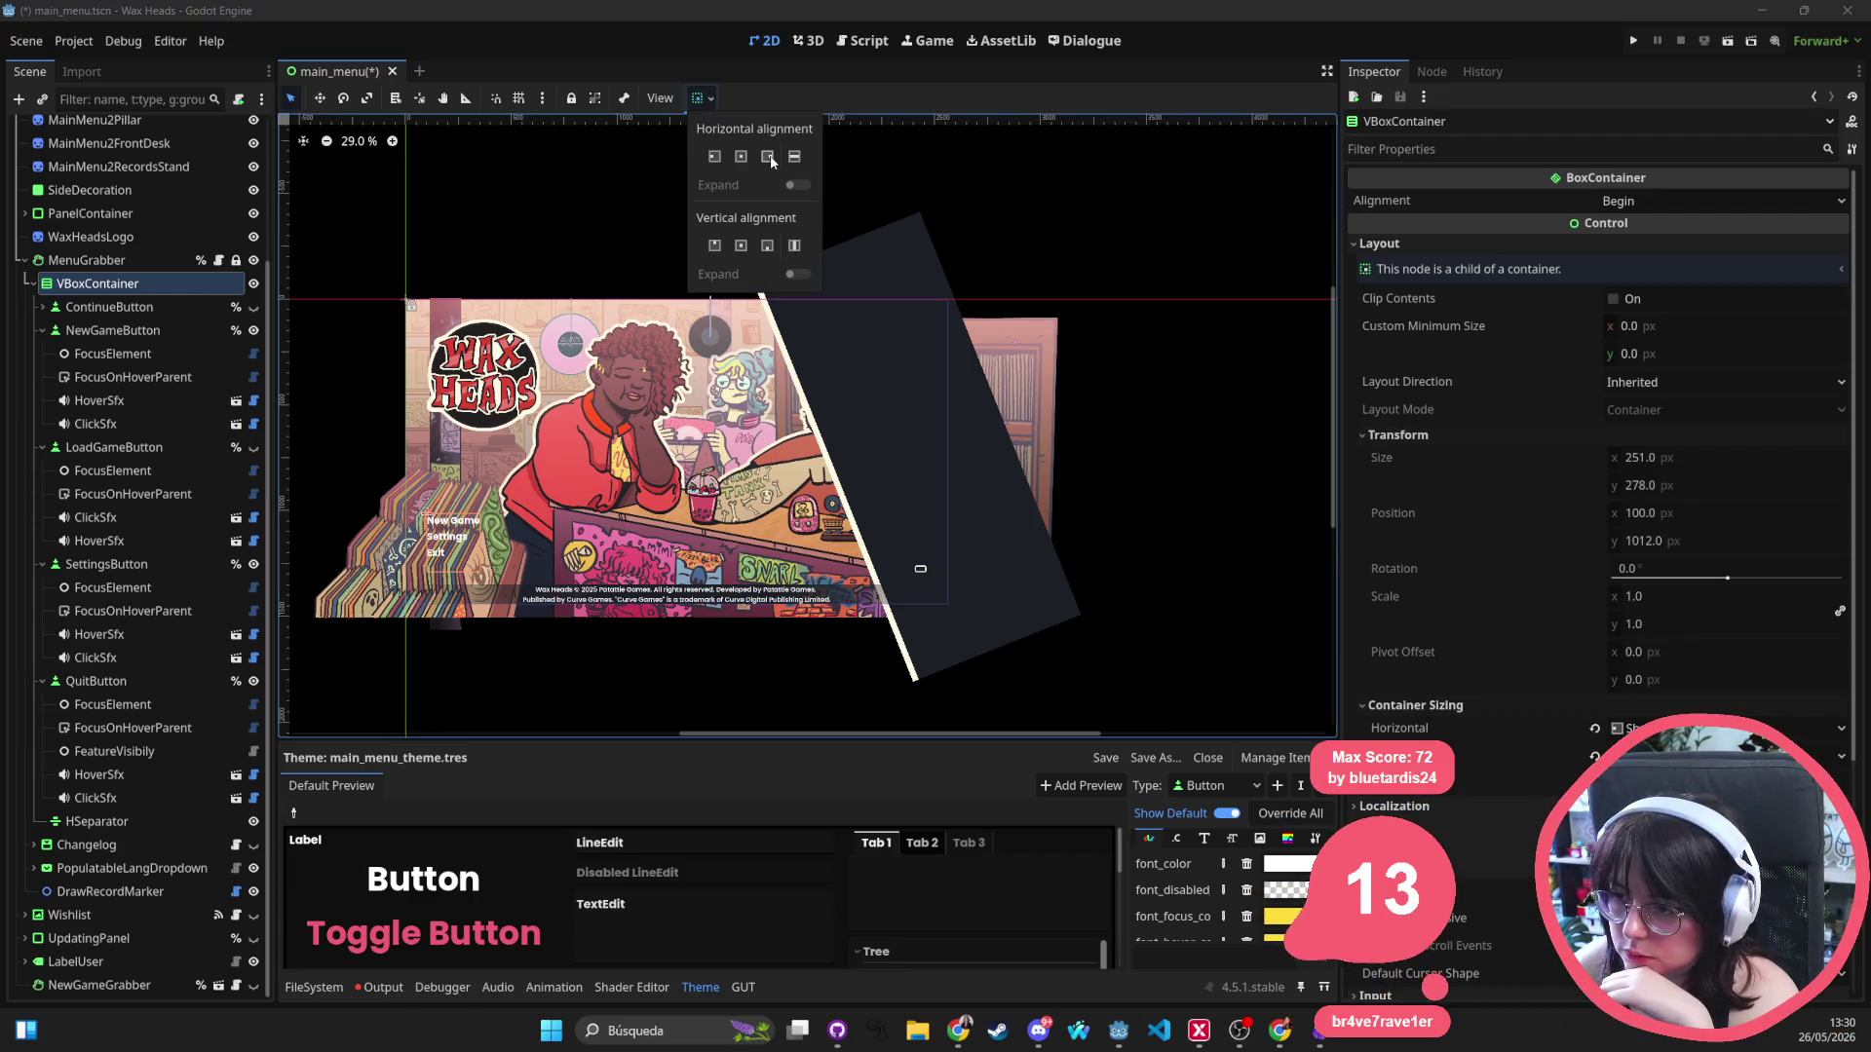
pyautogui.click(767, 156)
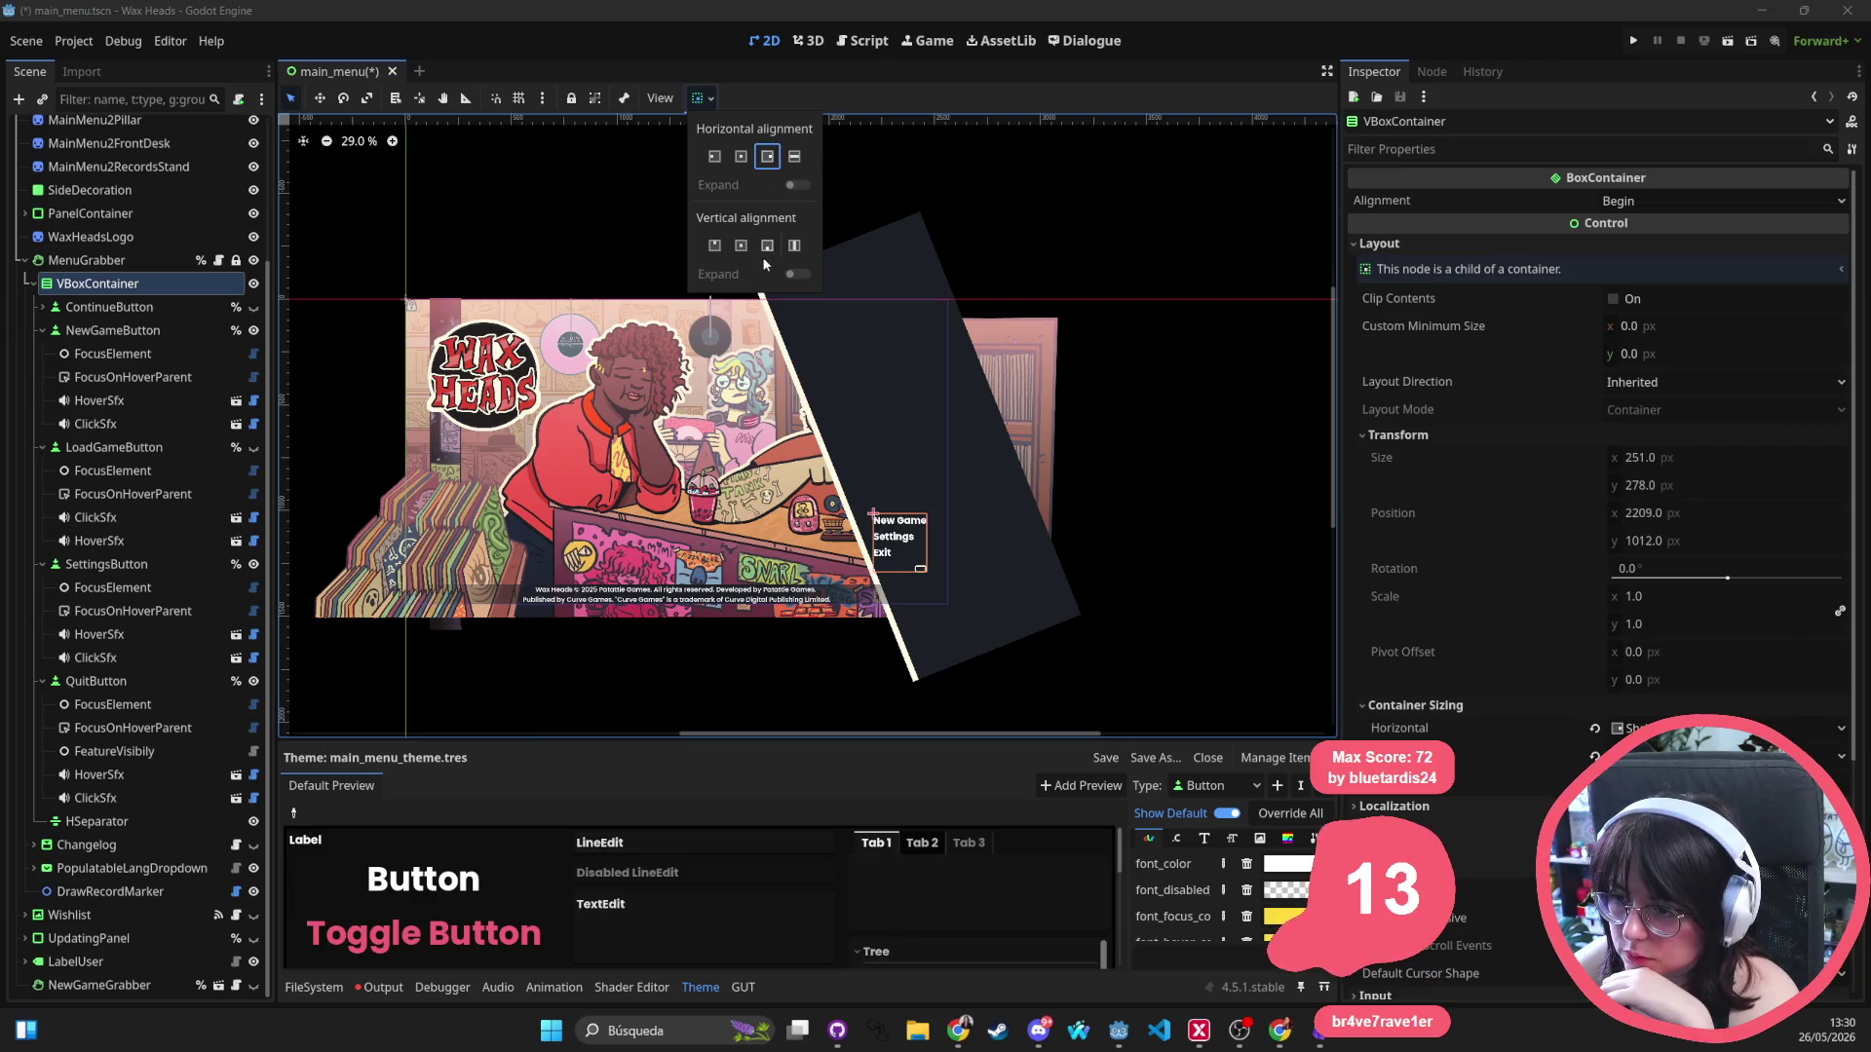
pyautogui.click(1096, 440)
# Align the language dropdown to the left side.
pyautogui.click(921, 570)
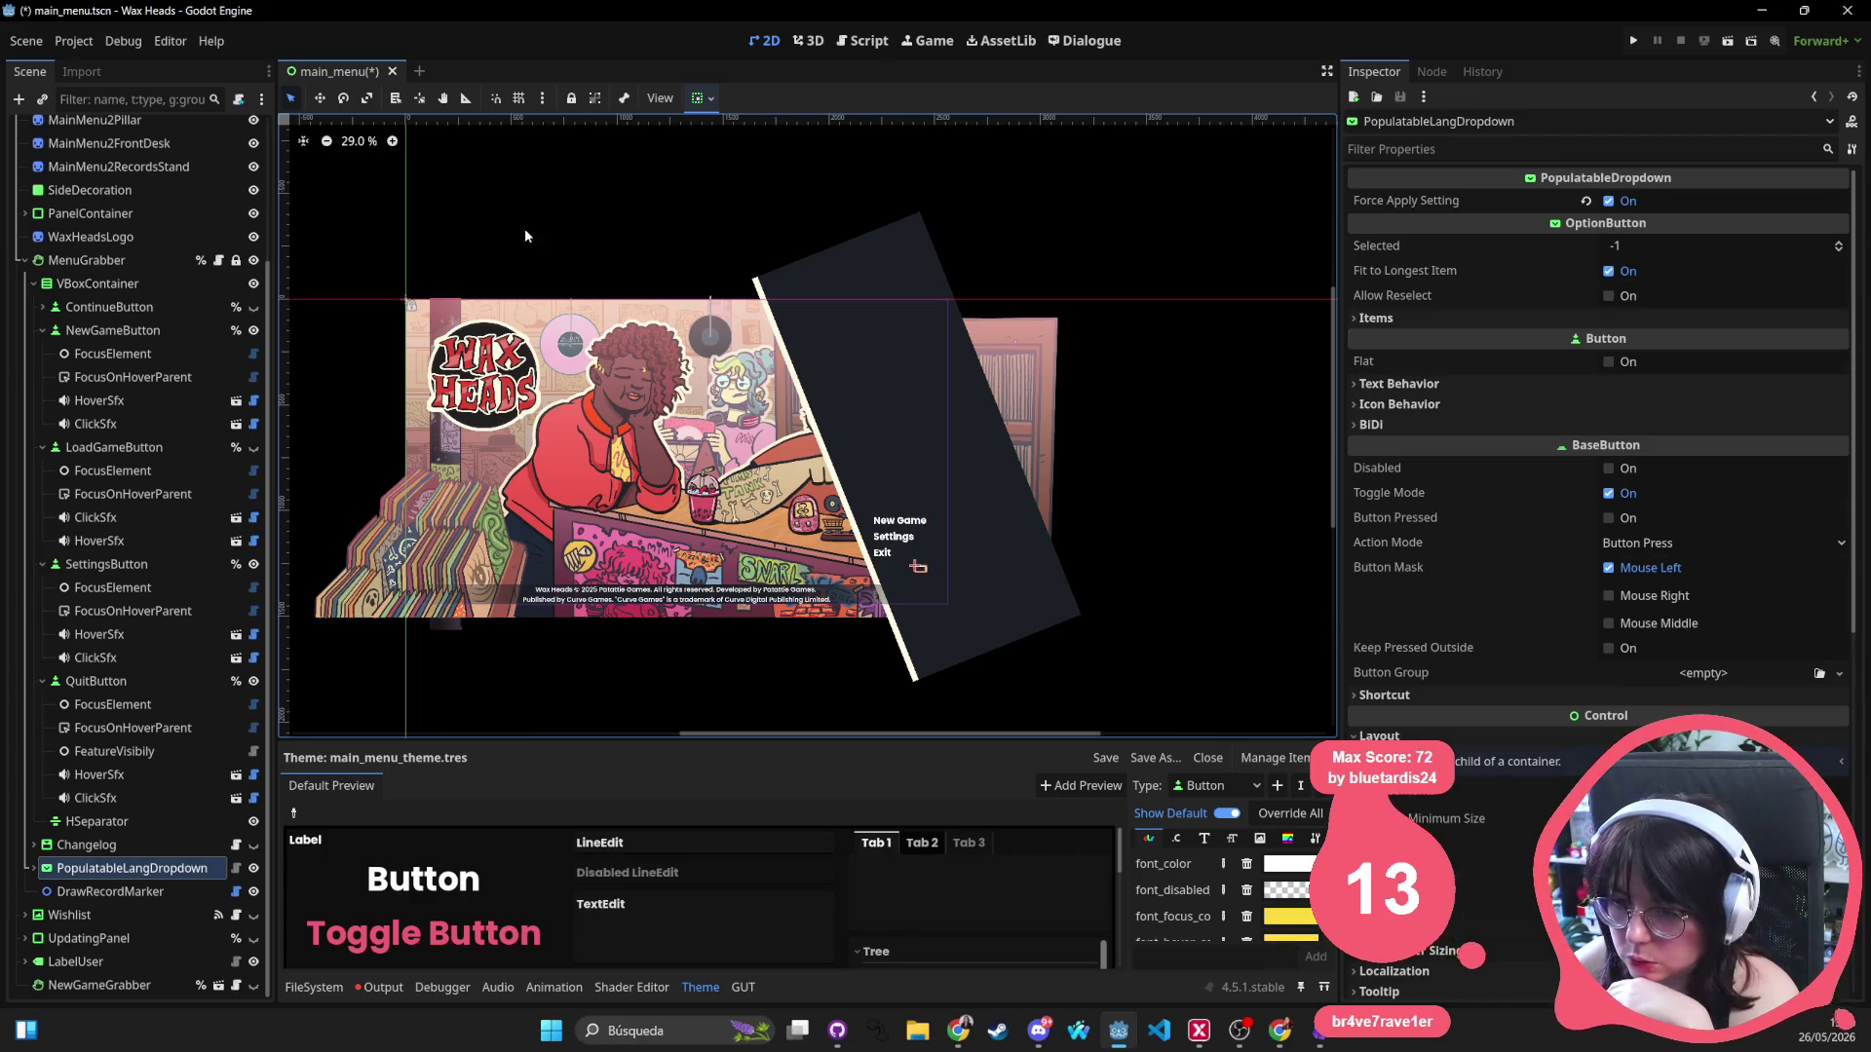
pyautogui.click(712, 98)
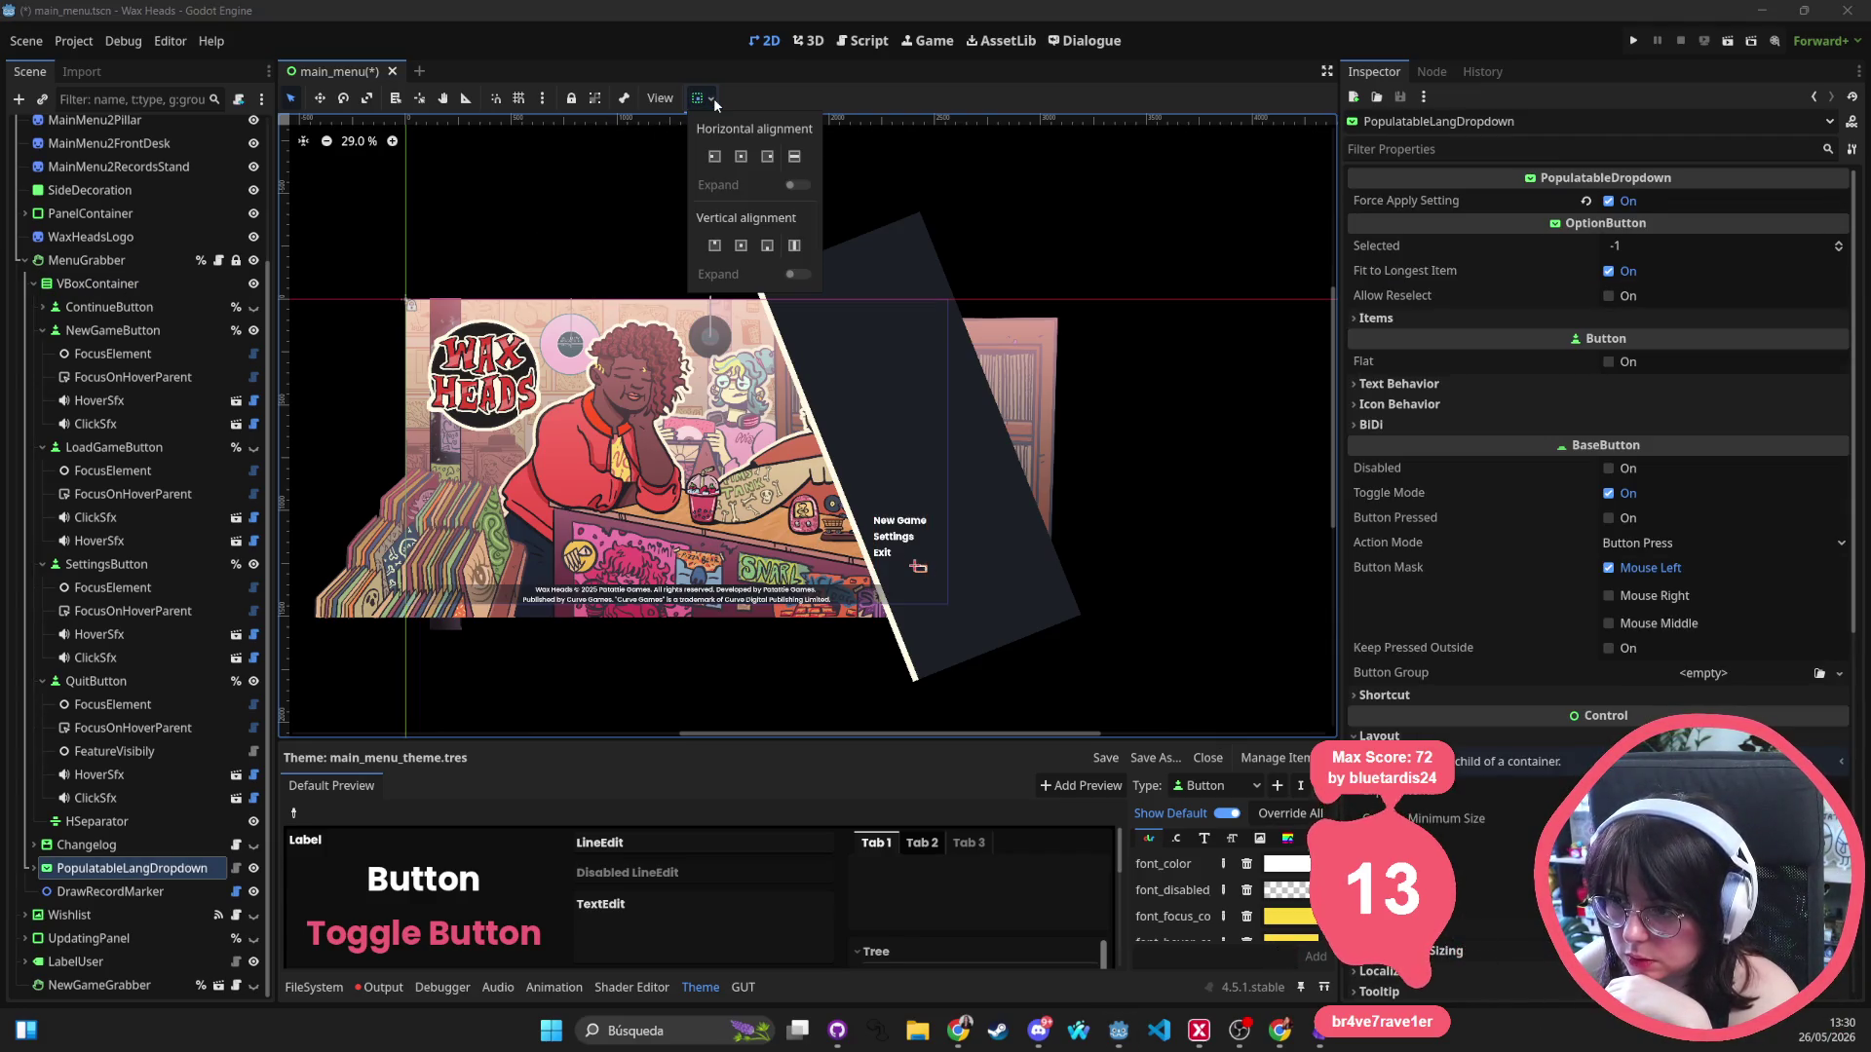
pyautogui.click(714, 158)
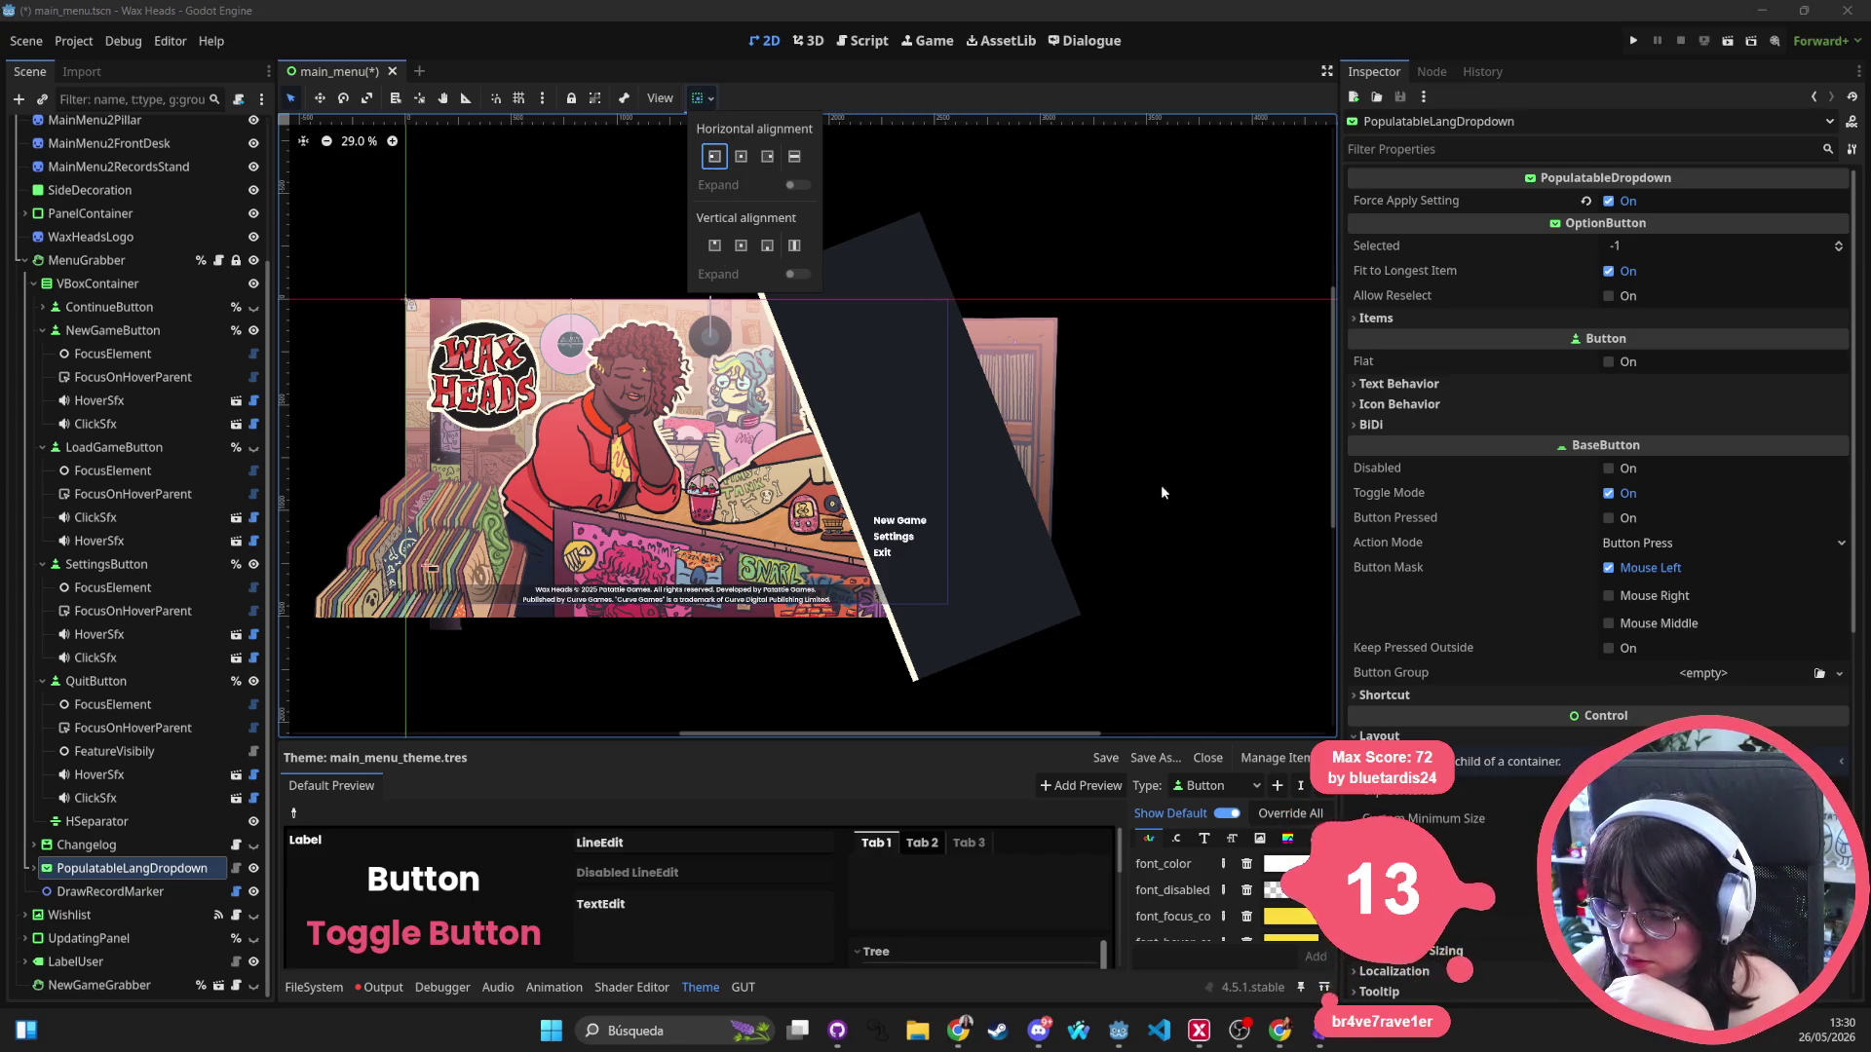
pyautogui.click(1165, 450)
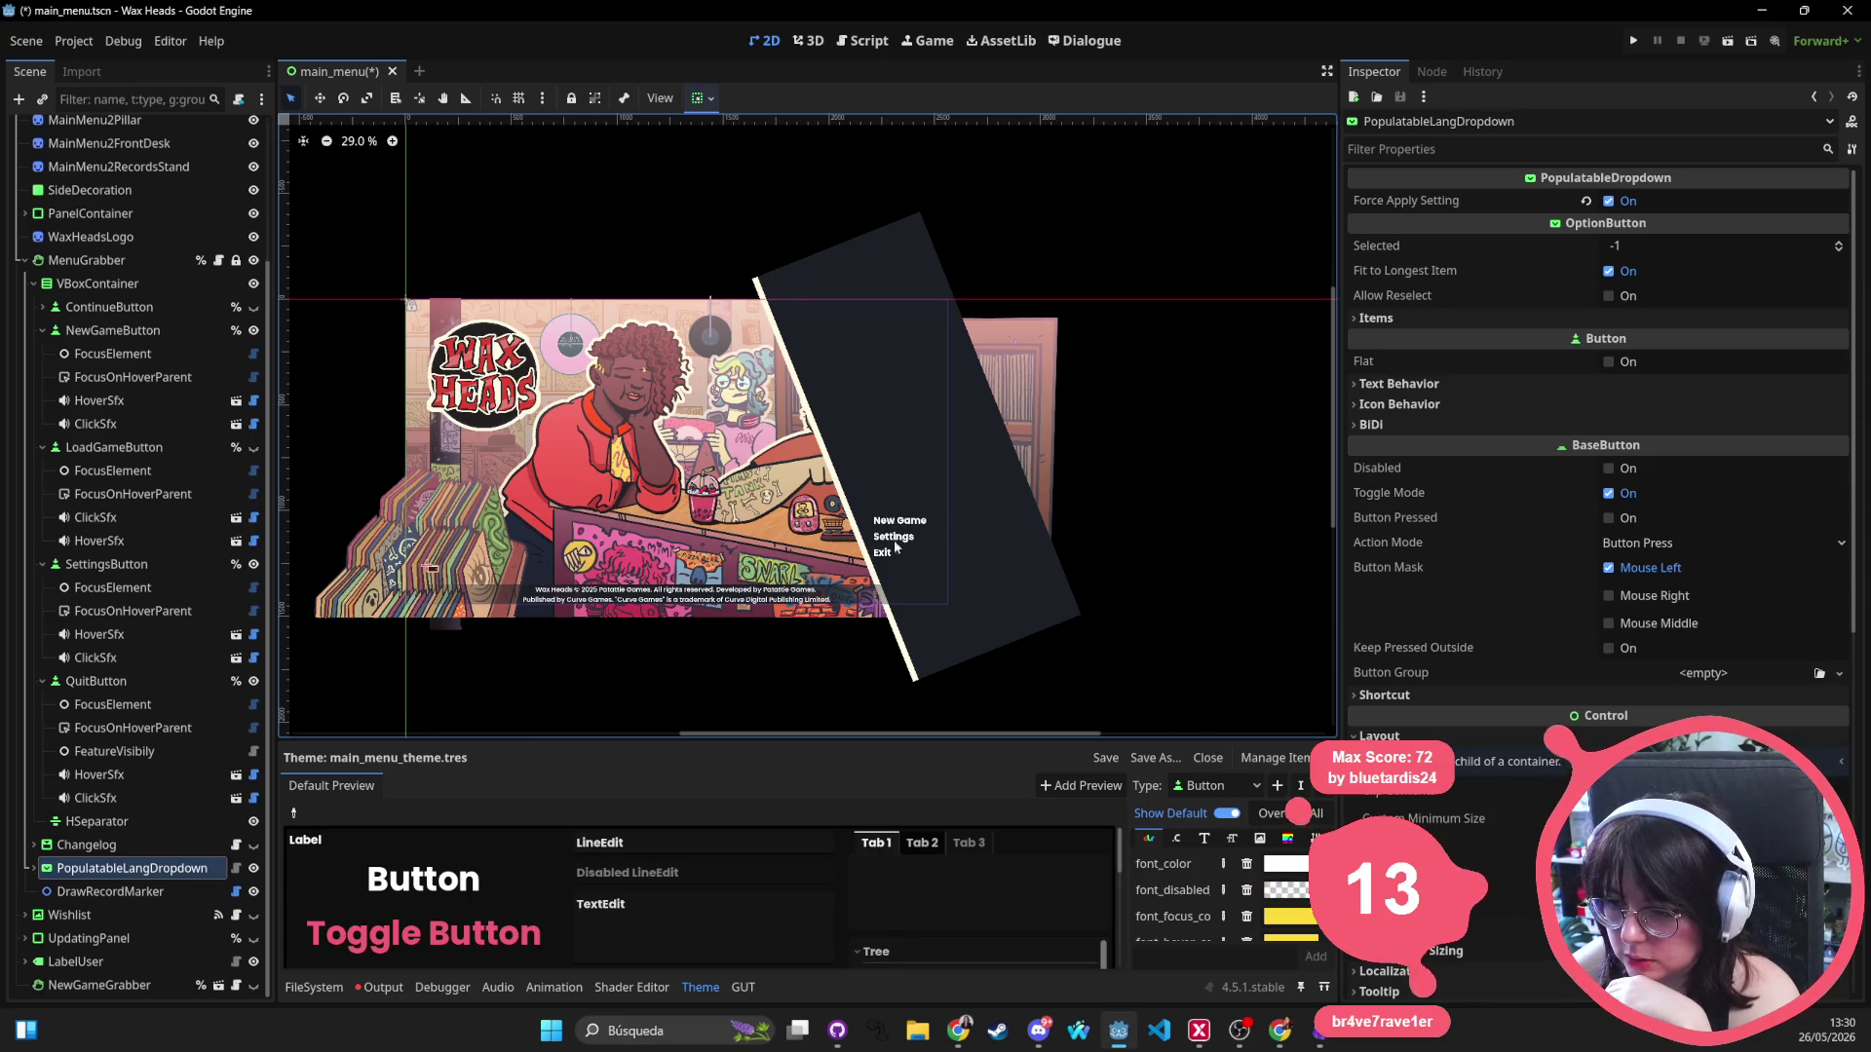
pyautogui.click(515, 380)
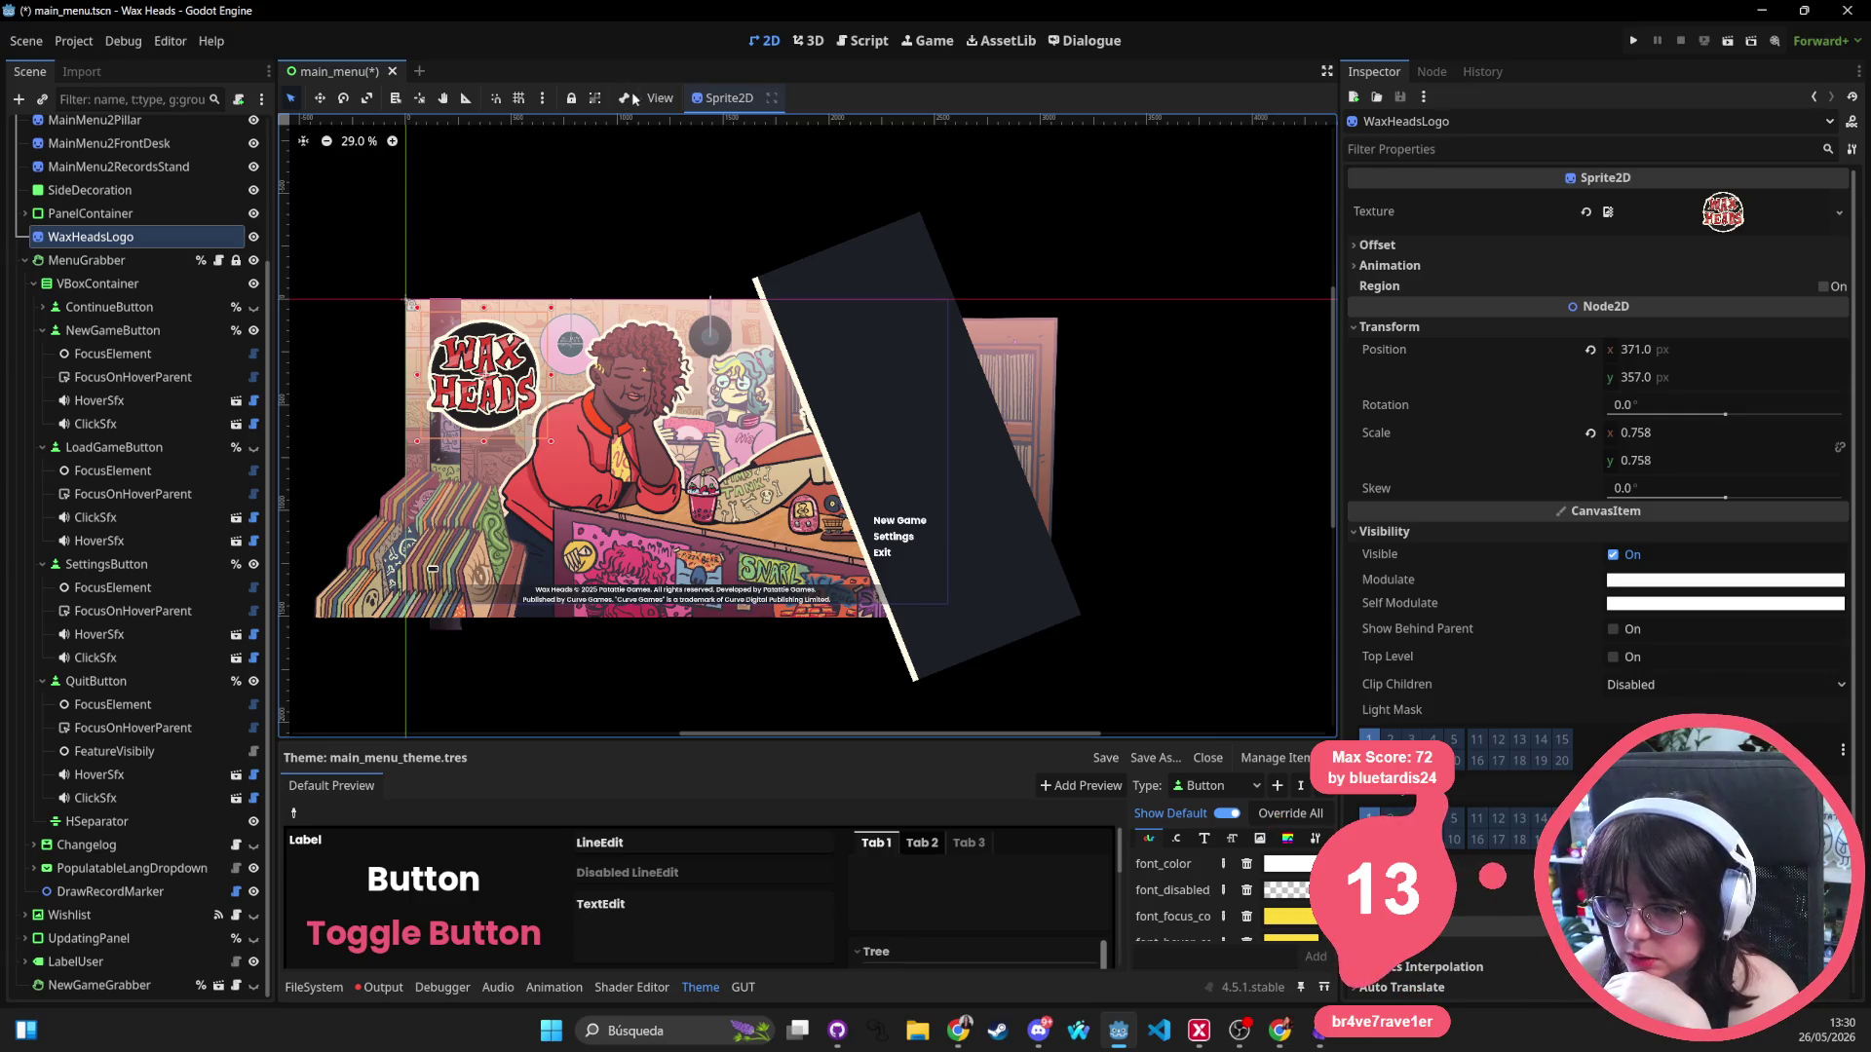
# Select the front desk and records stand sprites, nudge them left, then undo.
pyautogui.click(660, 556)
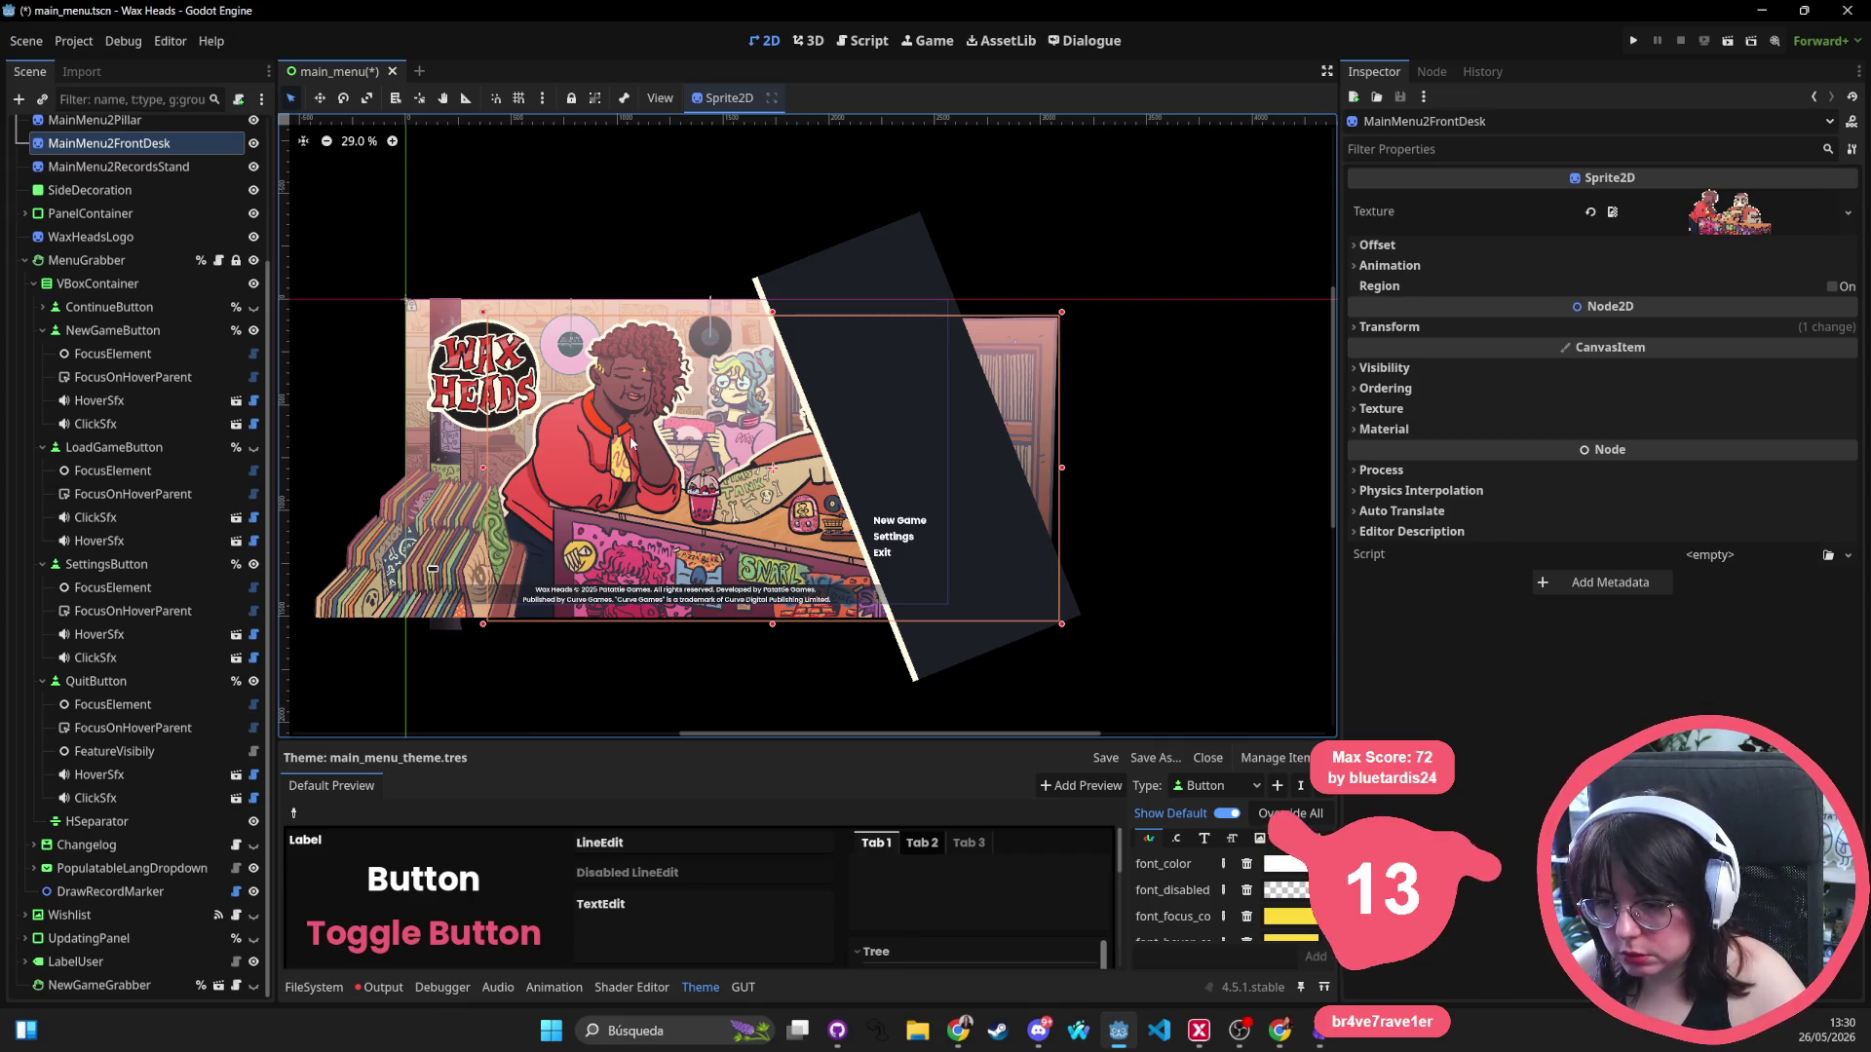
pyautogui.keyDown('shift'); pyautogui.click(430, 523); pyautogui.keyUp('shift')
pyautogui.press('Left')
pyautogui.press('Left')
pyautogui.press('Left')
pyautogui.press('Left')
pyautogui.press('Left')
pyautogui.press('Left')
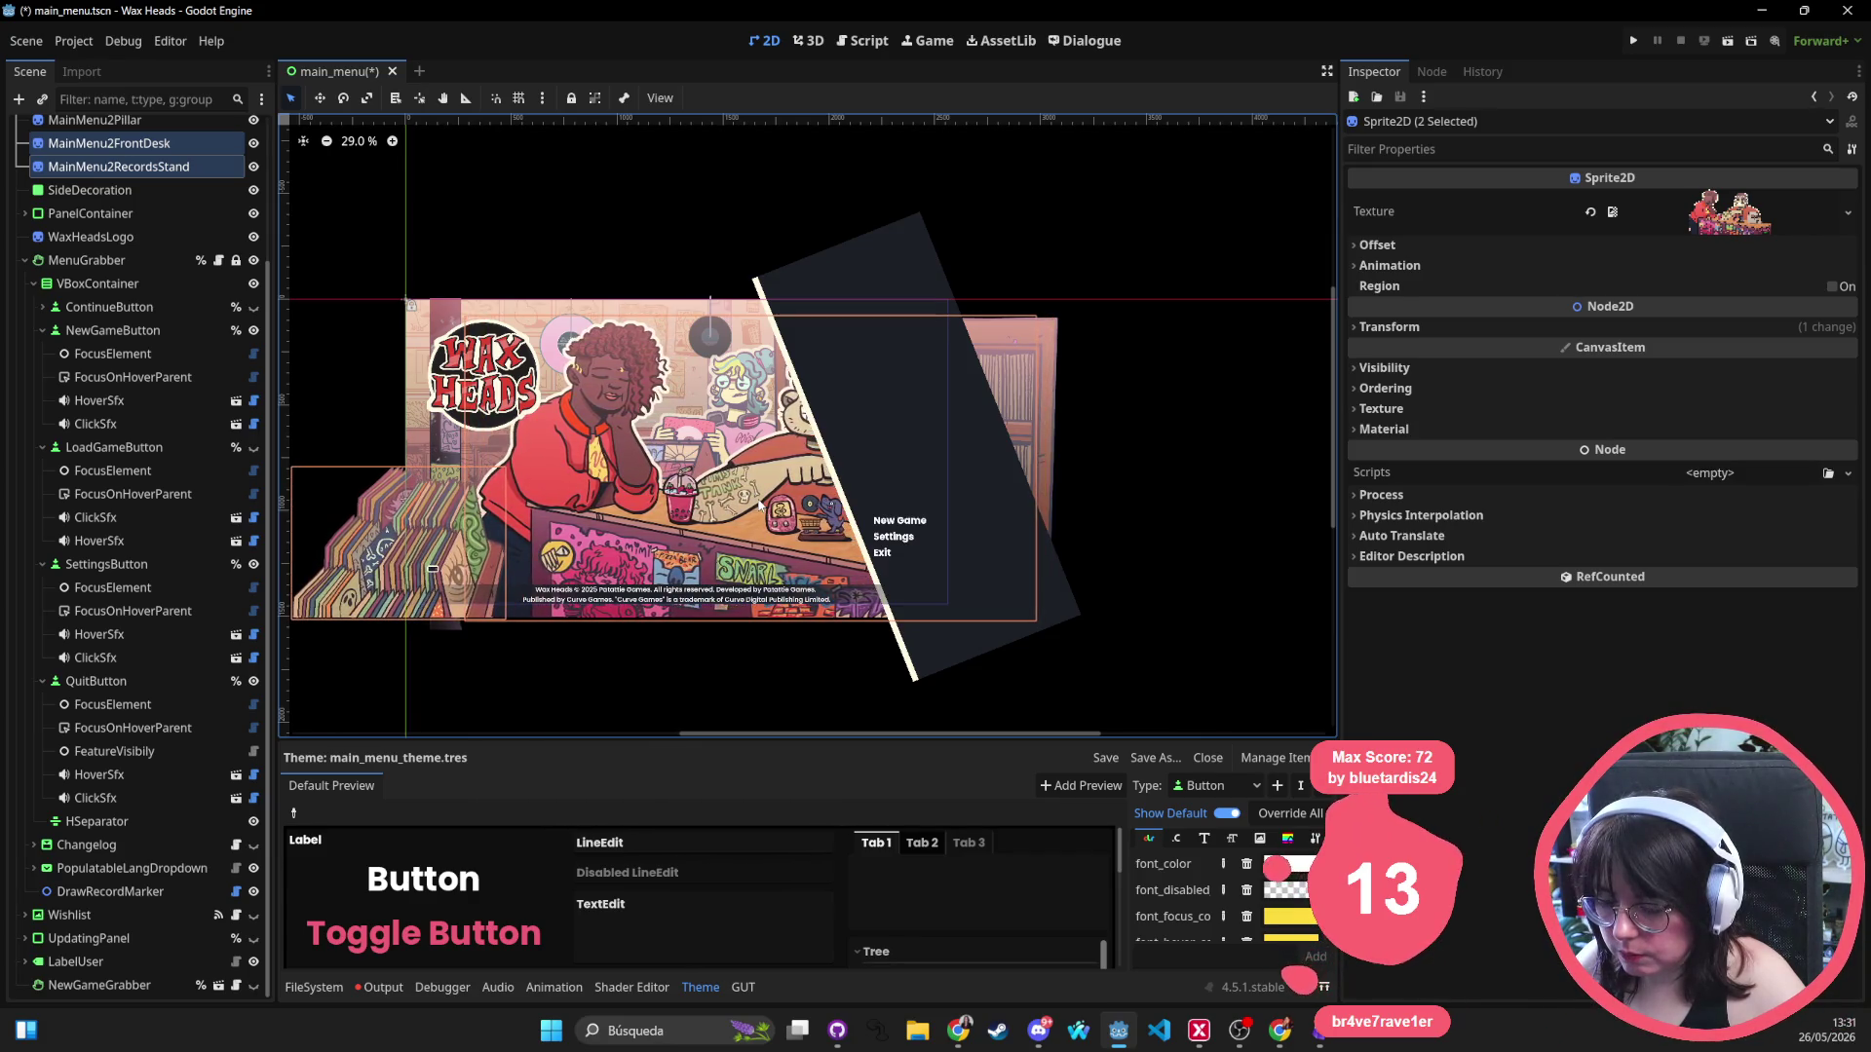
pyautogui.hotkey('ctrl', 'z')
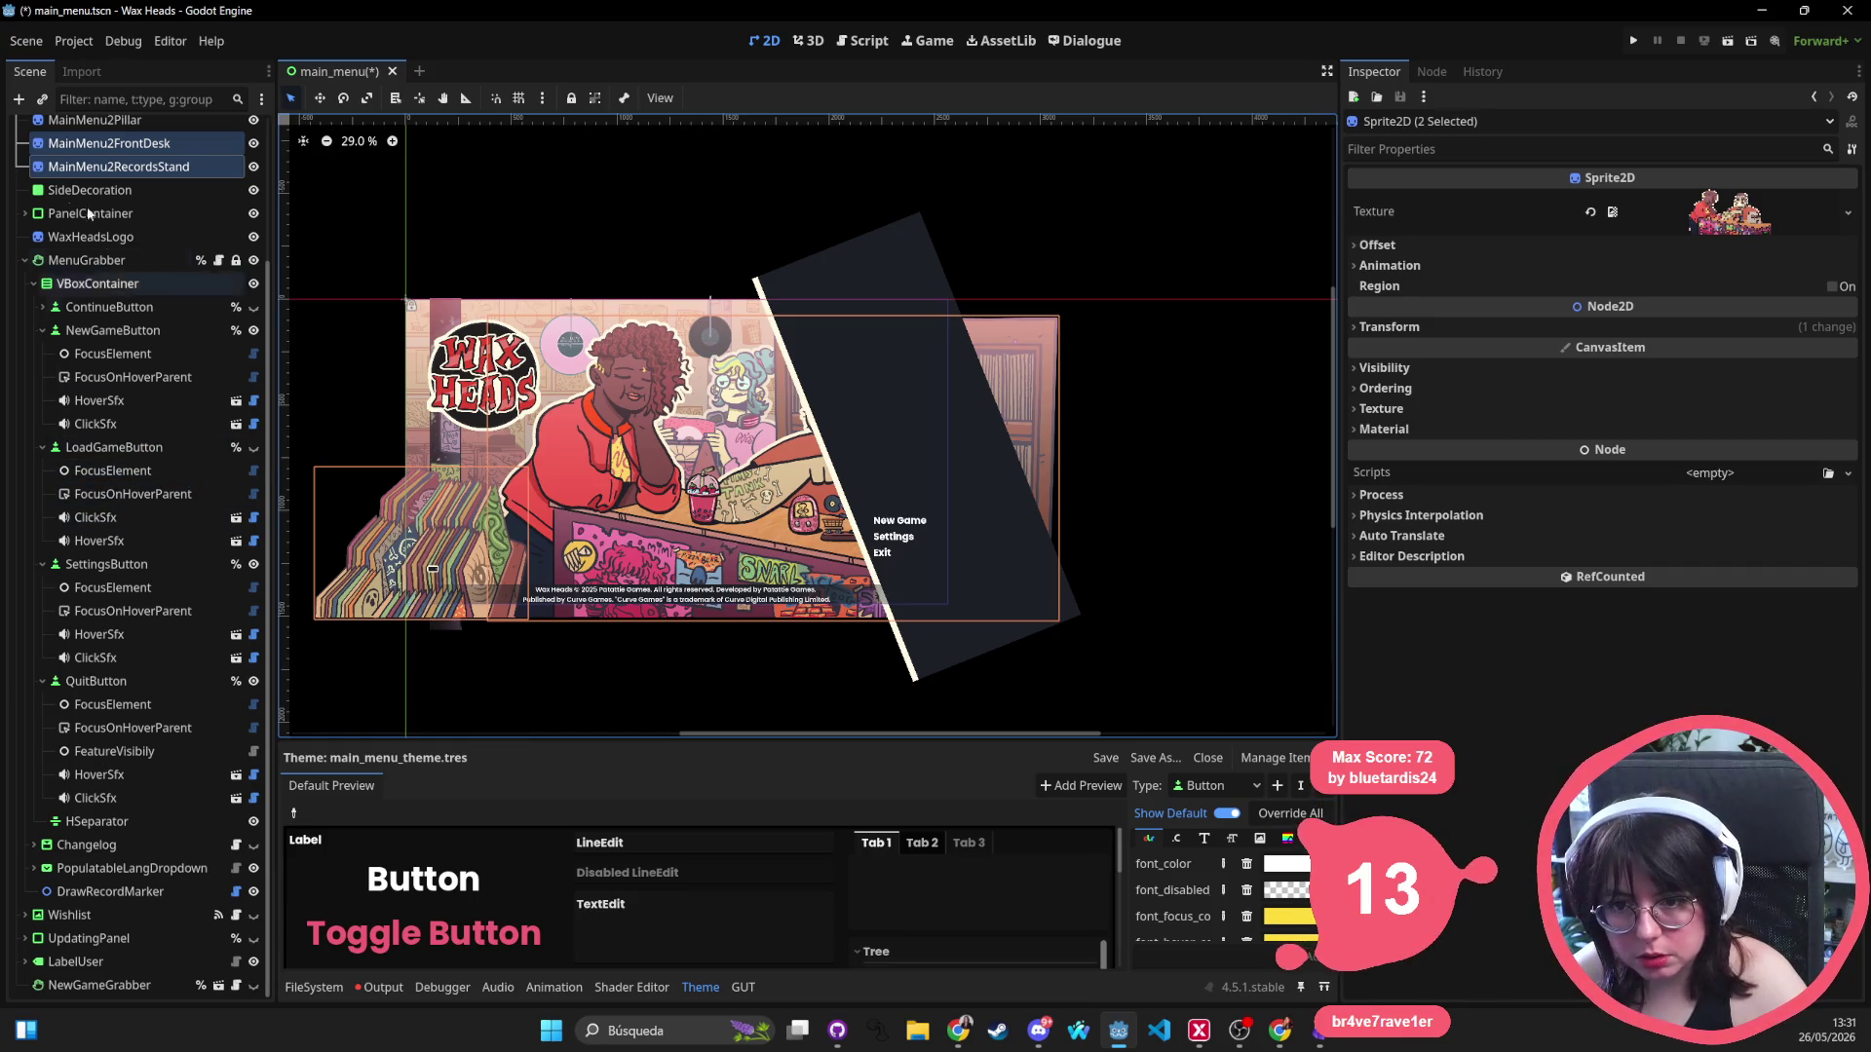
# Select the nine background Sprite2D nodes and enable Flip H to mirror them horizontally.
pyautogui.scroll(4, 54, 278)
pyautogui.click(466, 435)
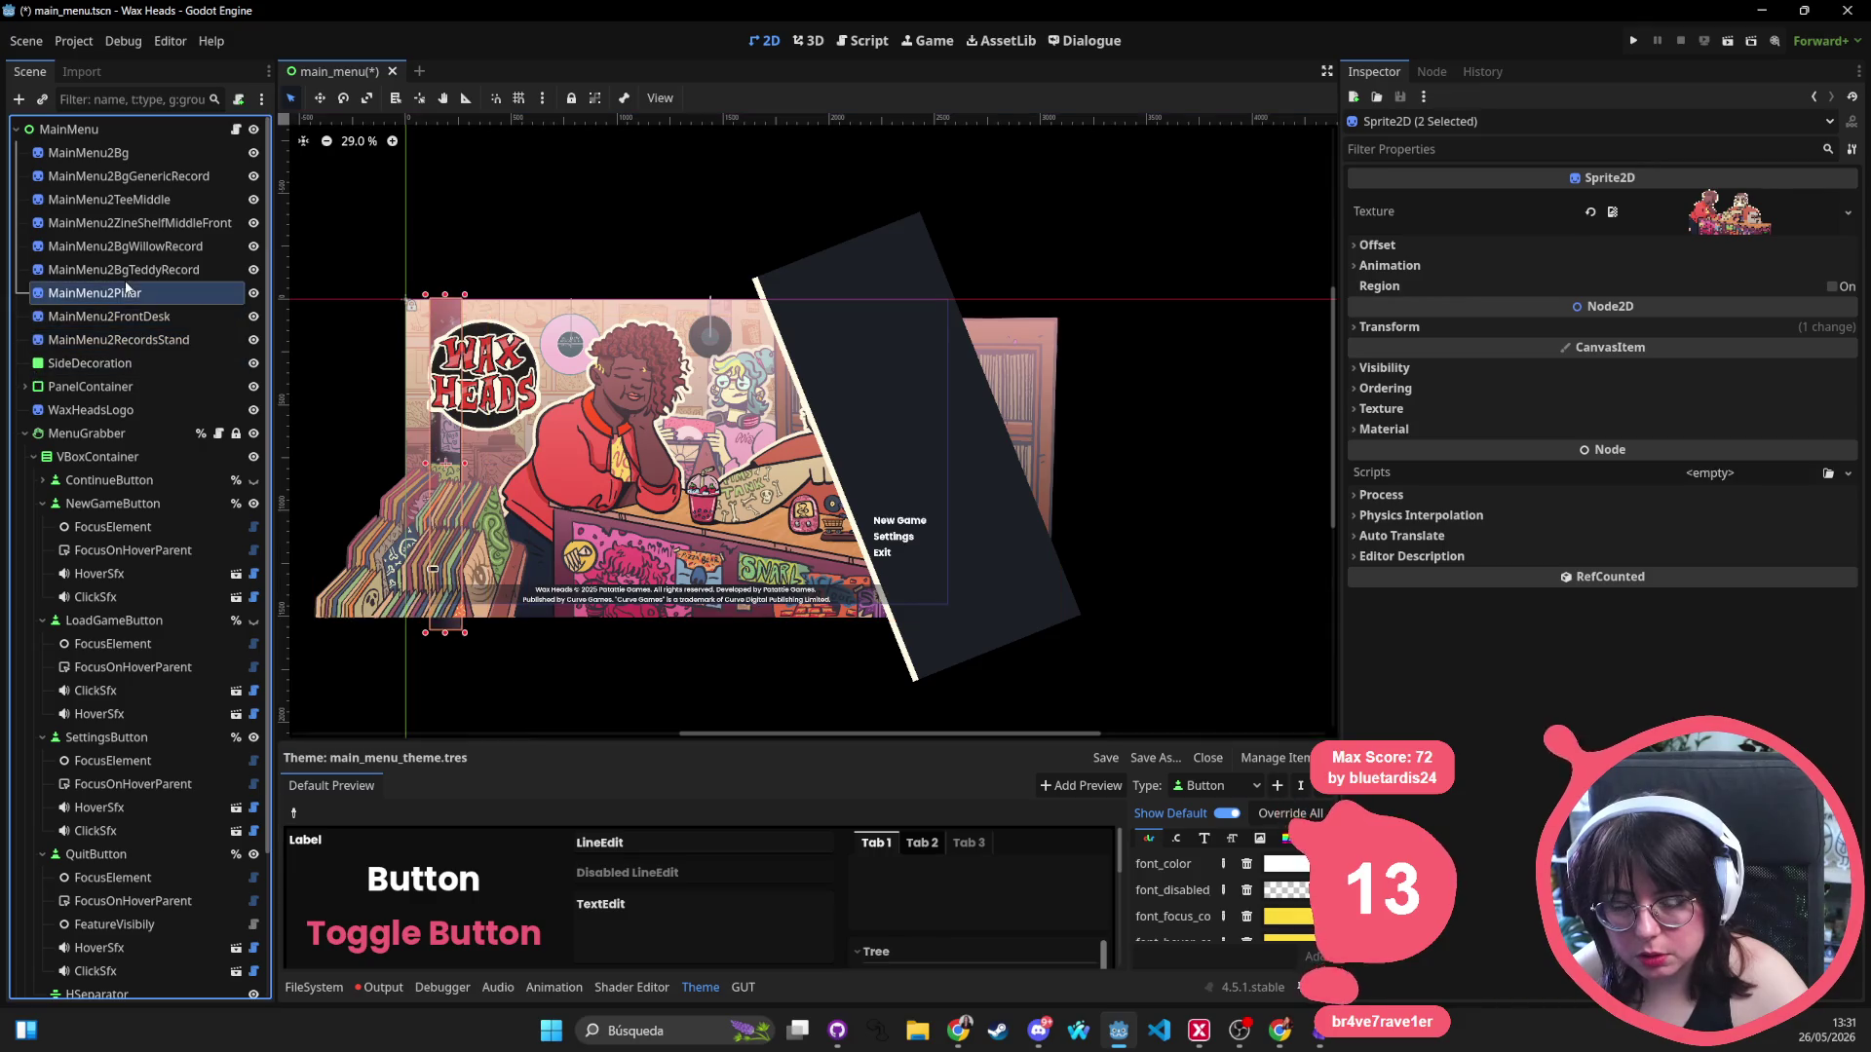
pyautogui.click(88, 433)
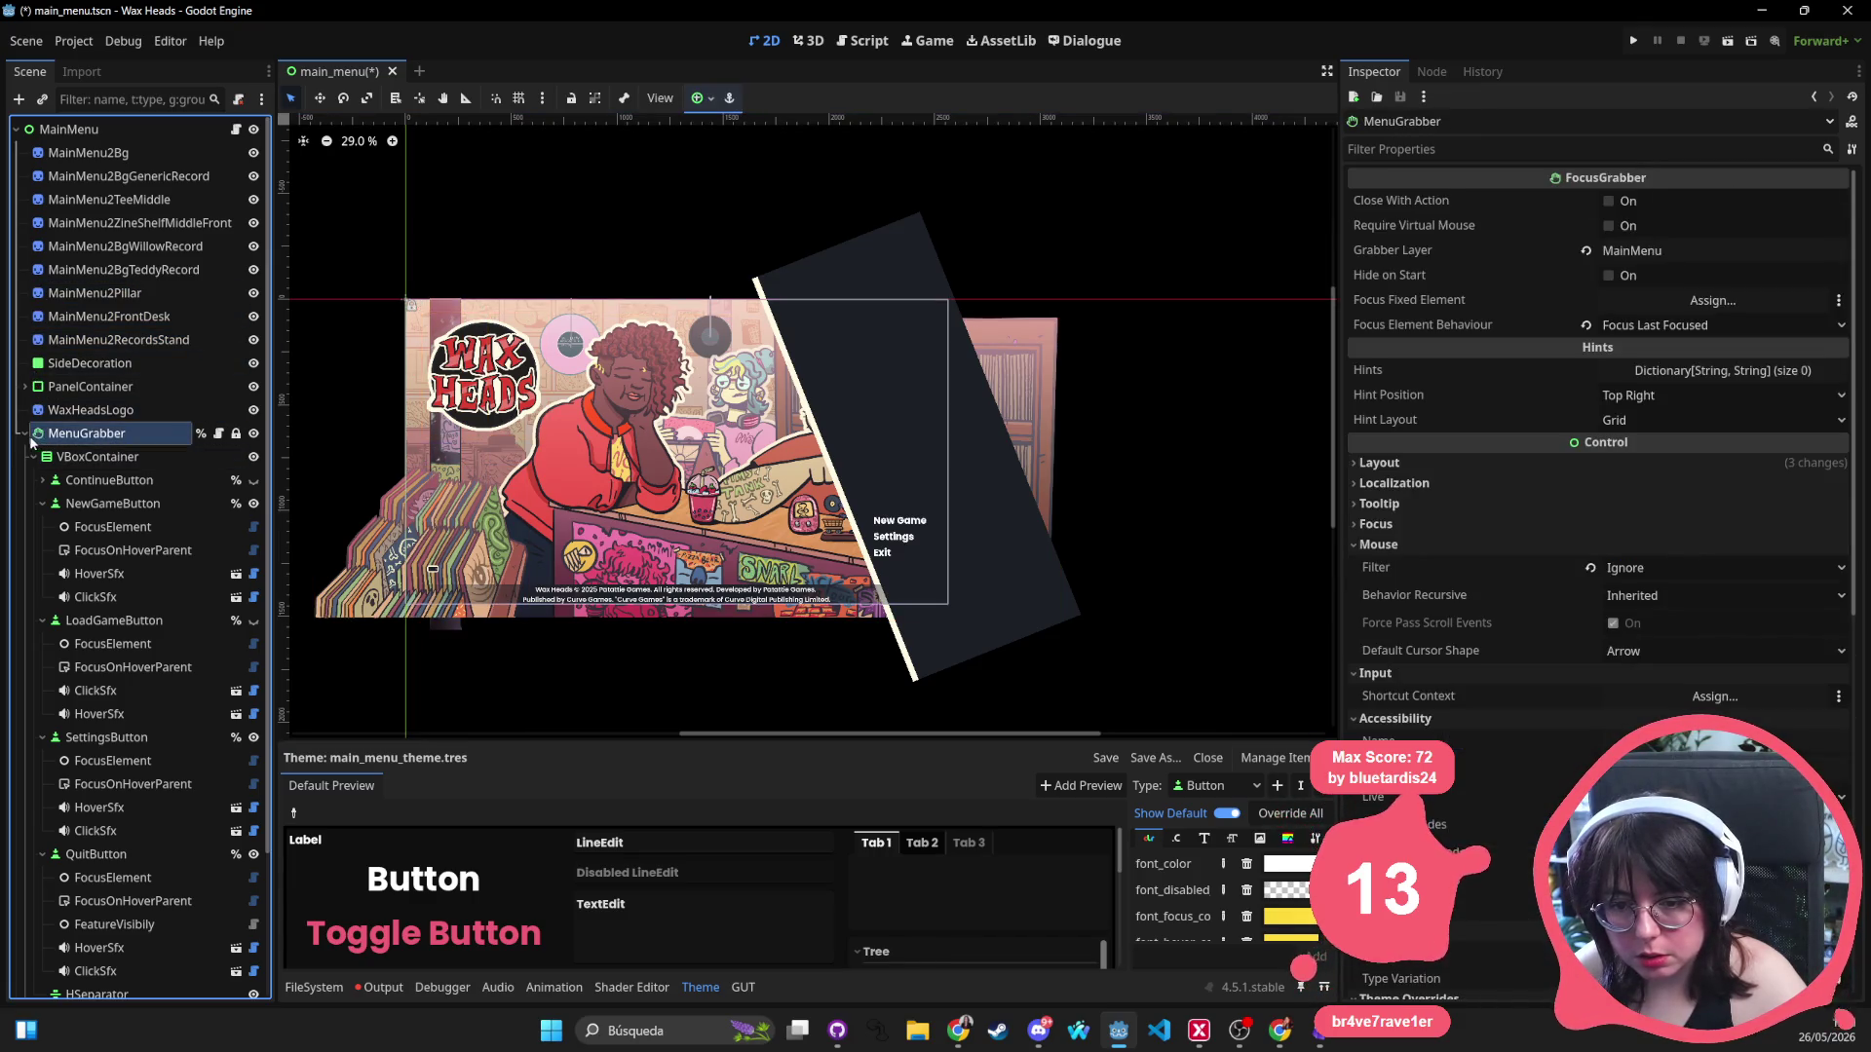
pyautogui.click(42, 503)
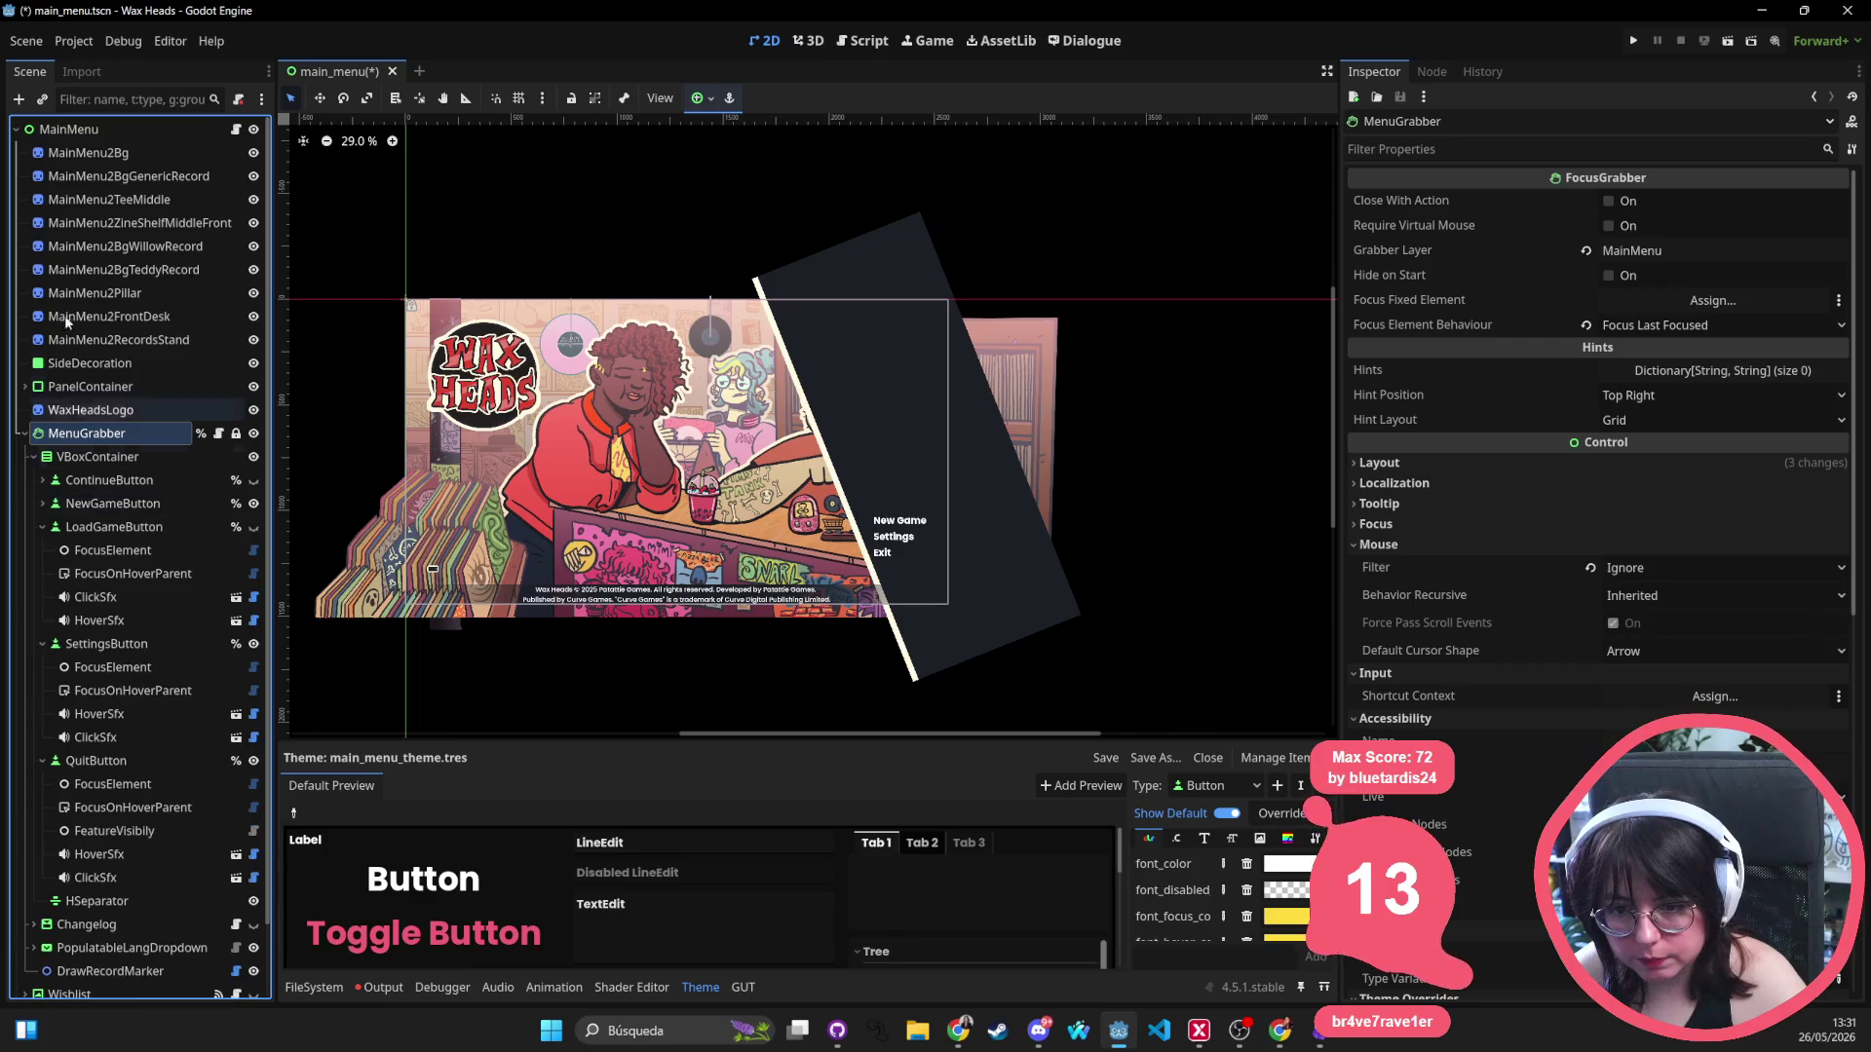
pyautogui.click(109, 154)
pyautogui.keyDown('shift'); pyautogui.click(131, 341); pyautogui.keyUp('shift')
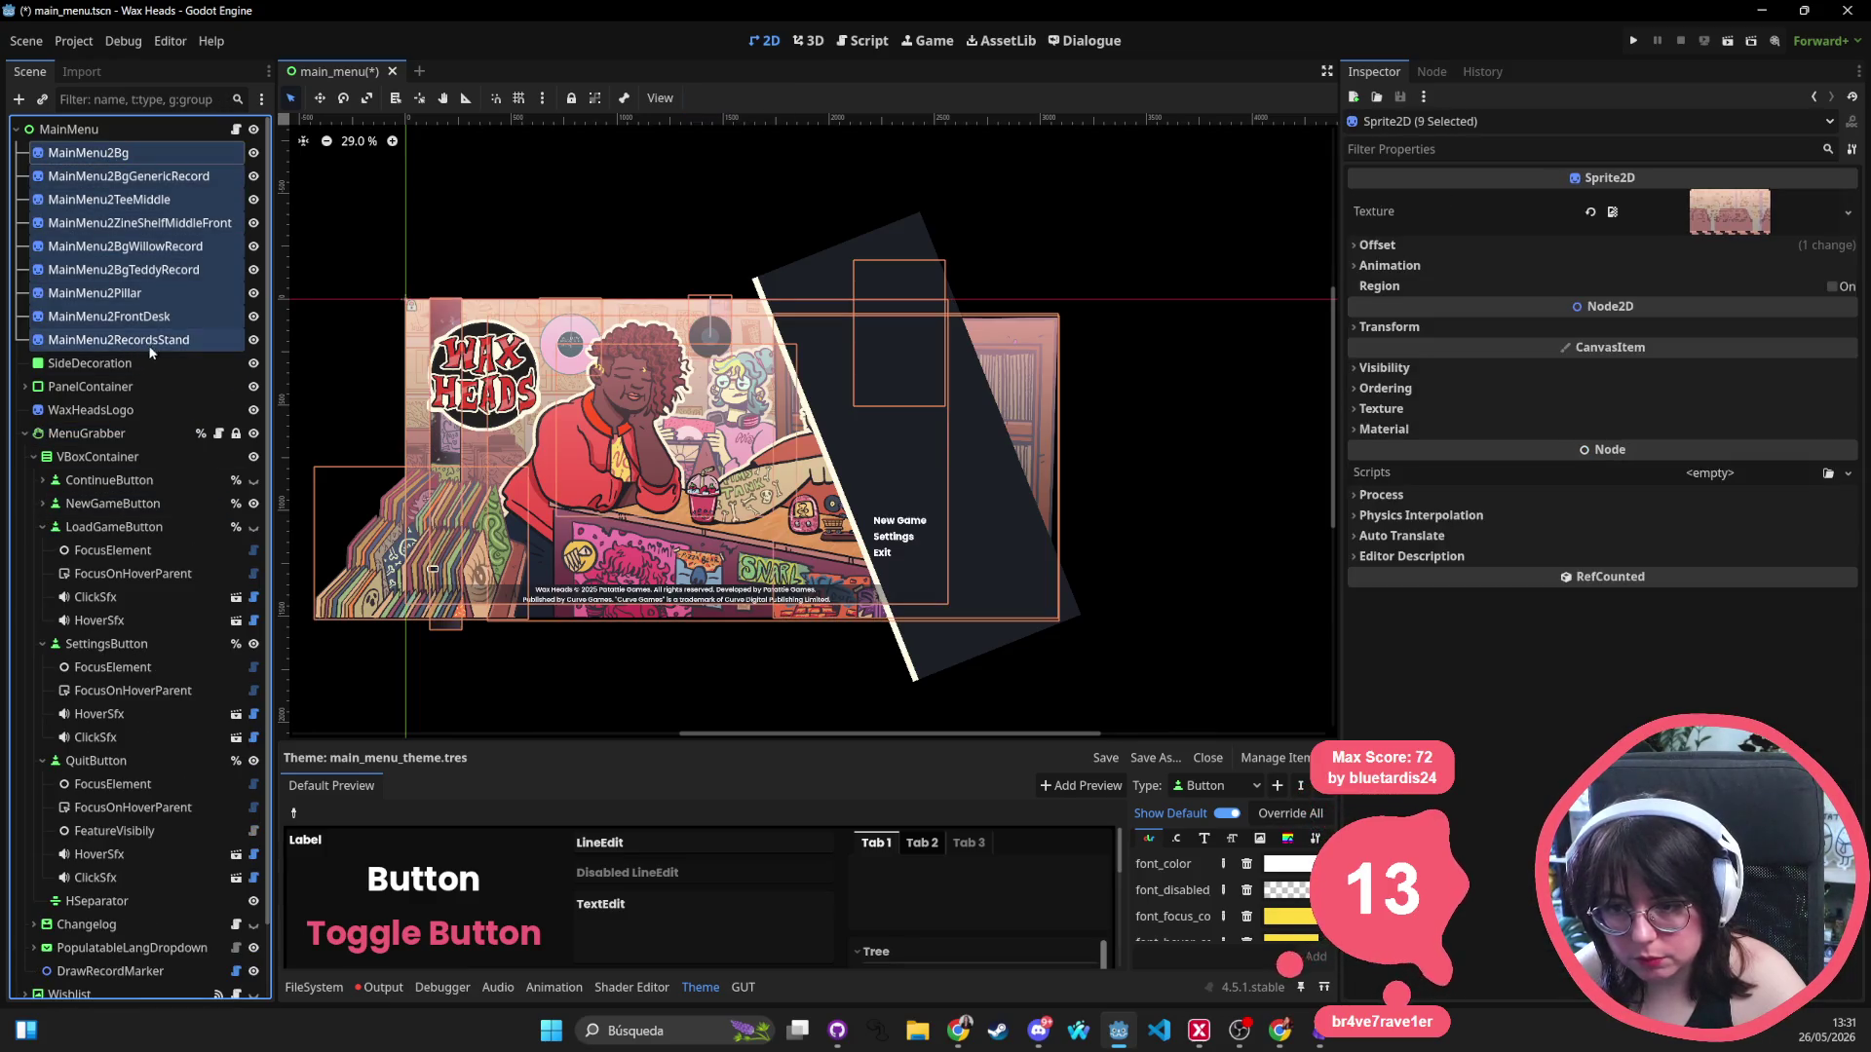
pyautogui.click(1401, 370)
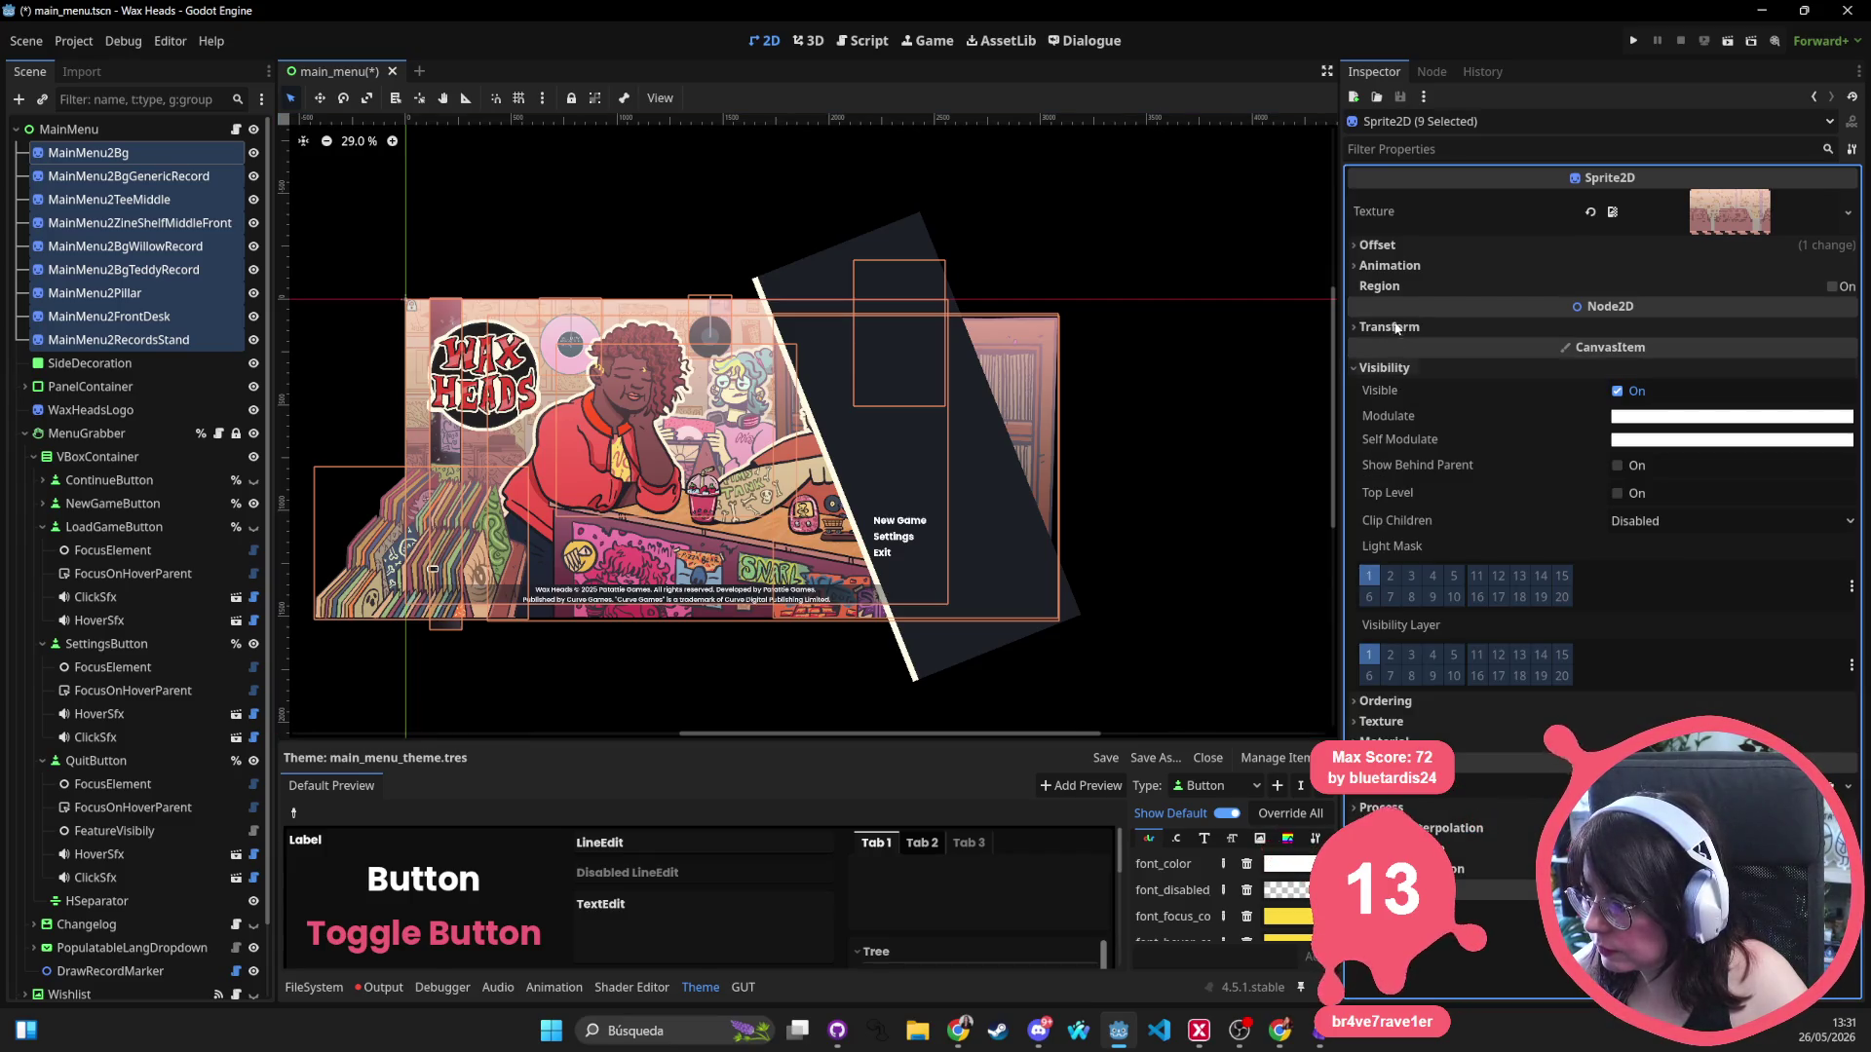
pyautogui.click(1399, 247)
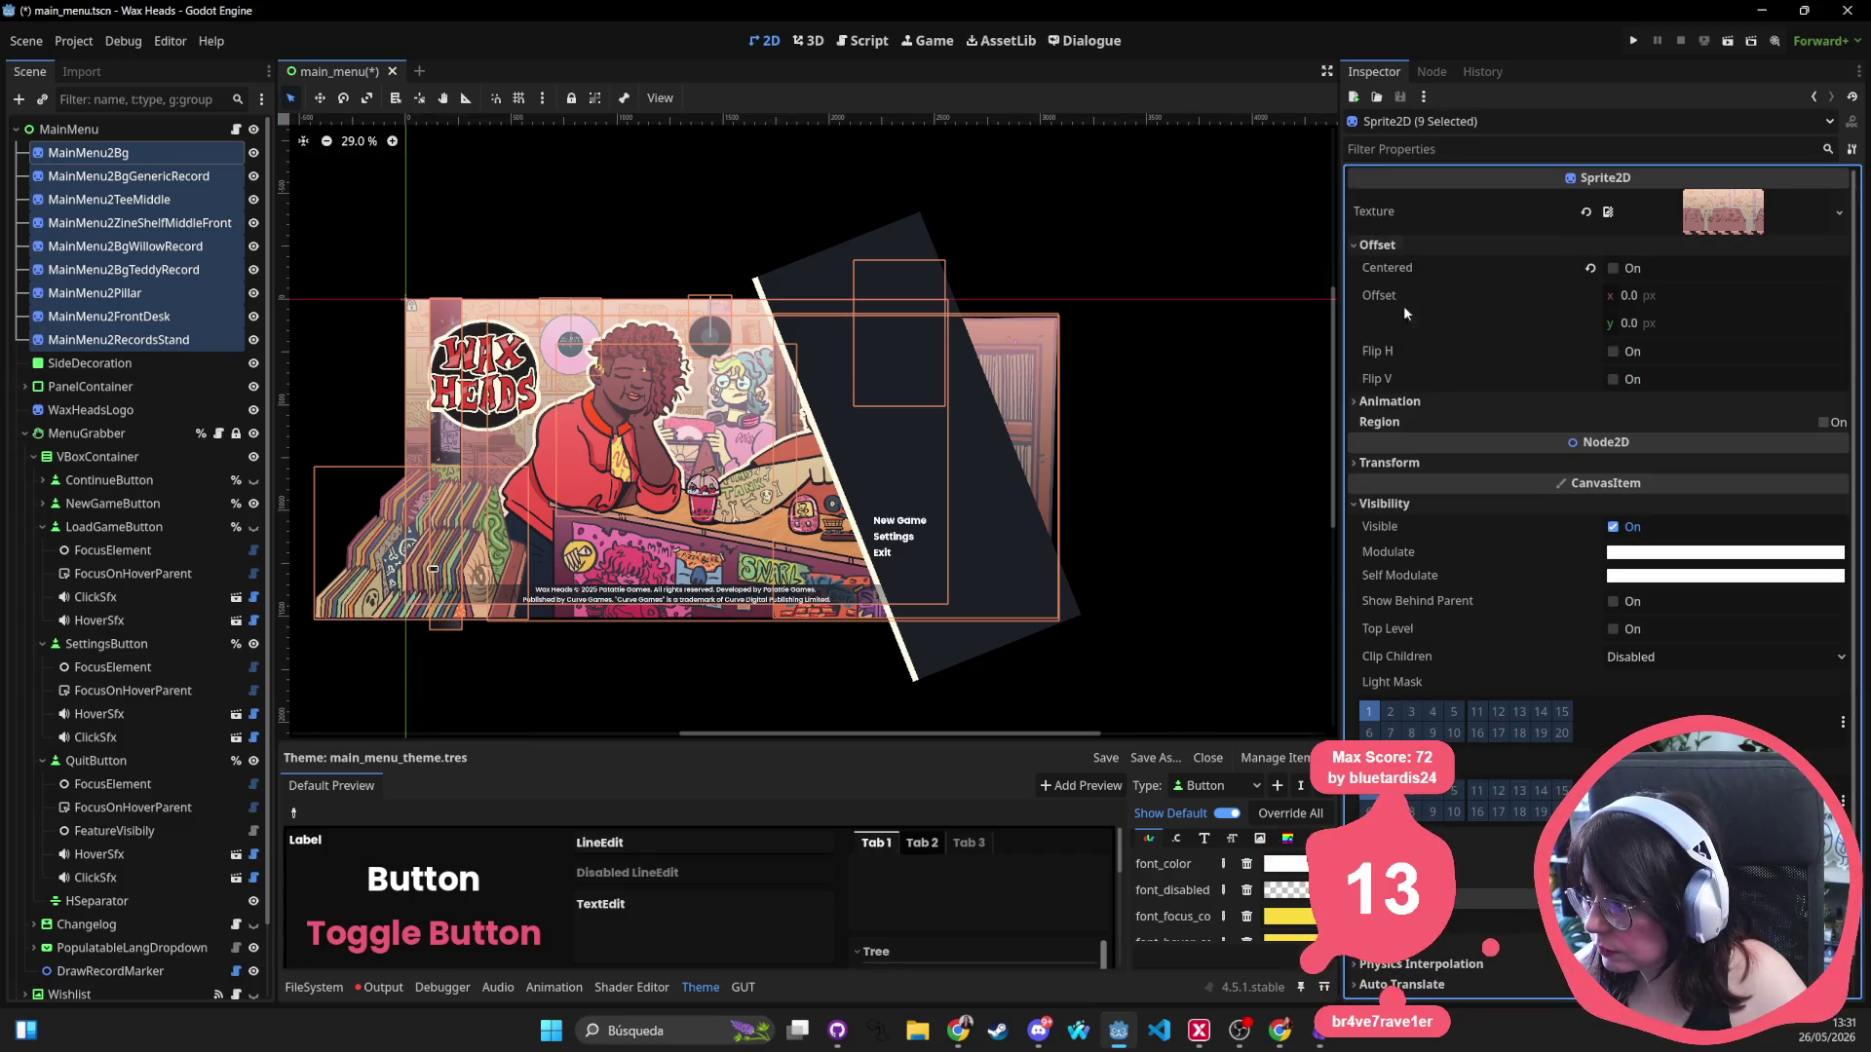
pyautogui.click(1612, 352)
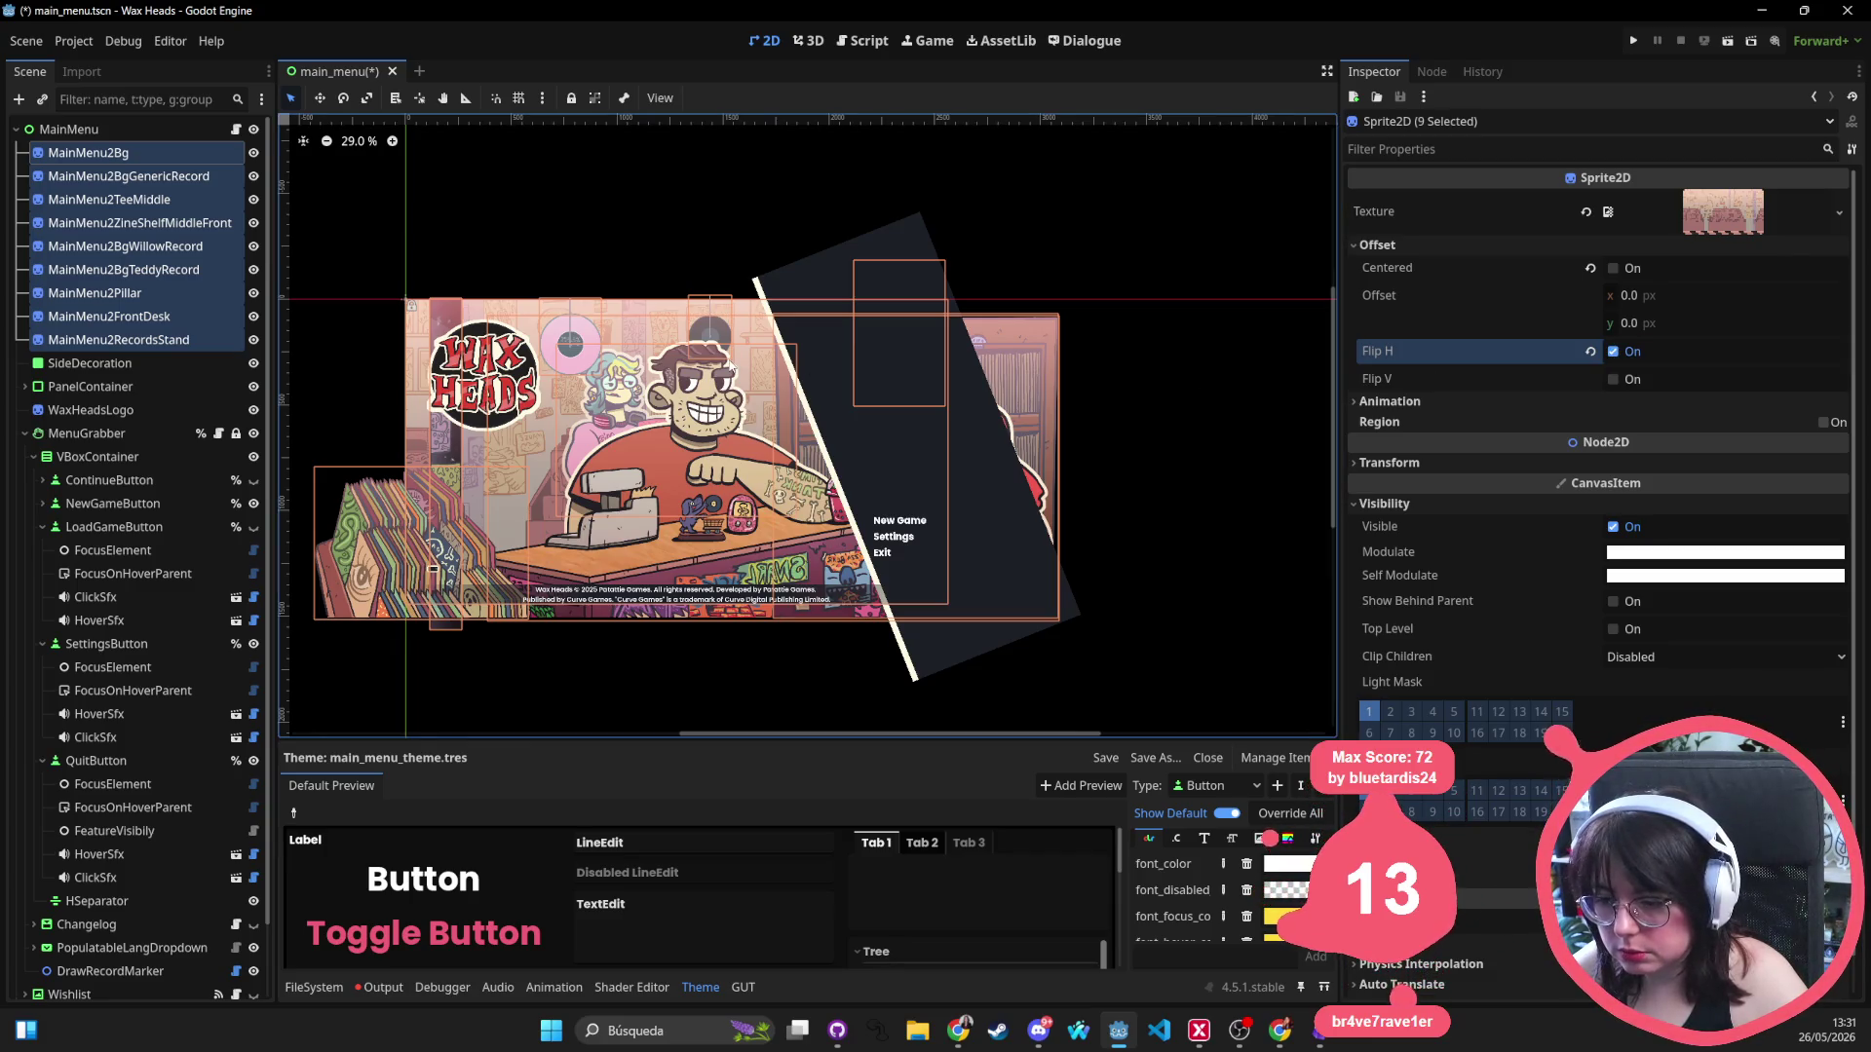
# Move the records stand right onto the counter and the front desk to the left.
pyautogui.click(521, 717)
pyautogui.moveTo(339, 568); pyautogui.dragTo(818, 562)
pyautogui.click(545, 583)
pyautogui.moveTo(558, 542); pyautogui.dragTo(419, 545)
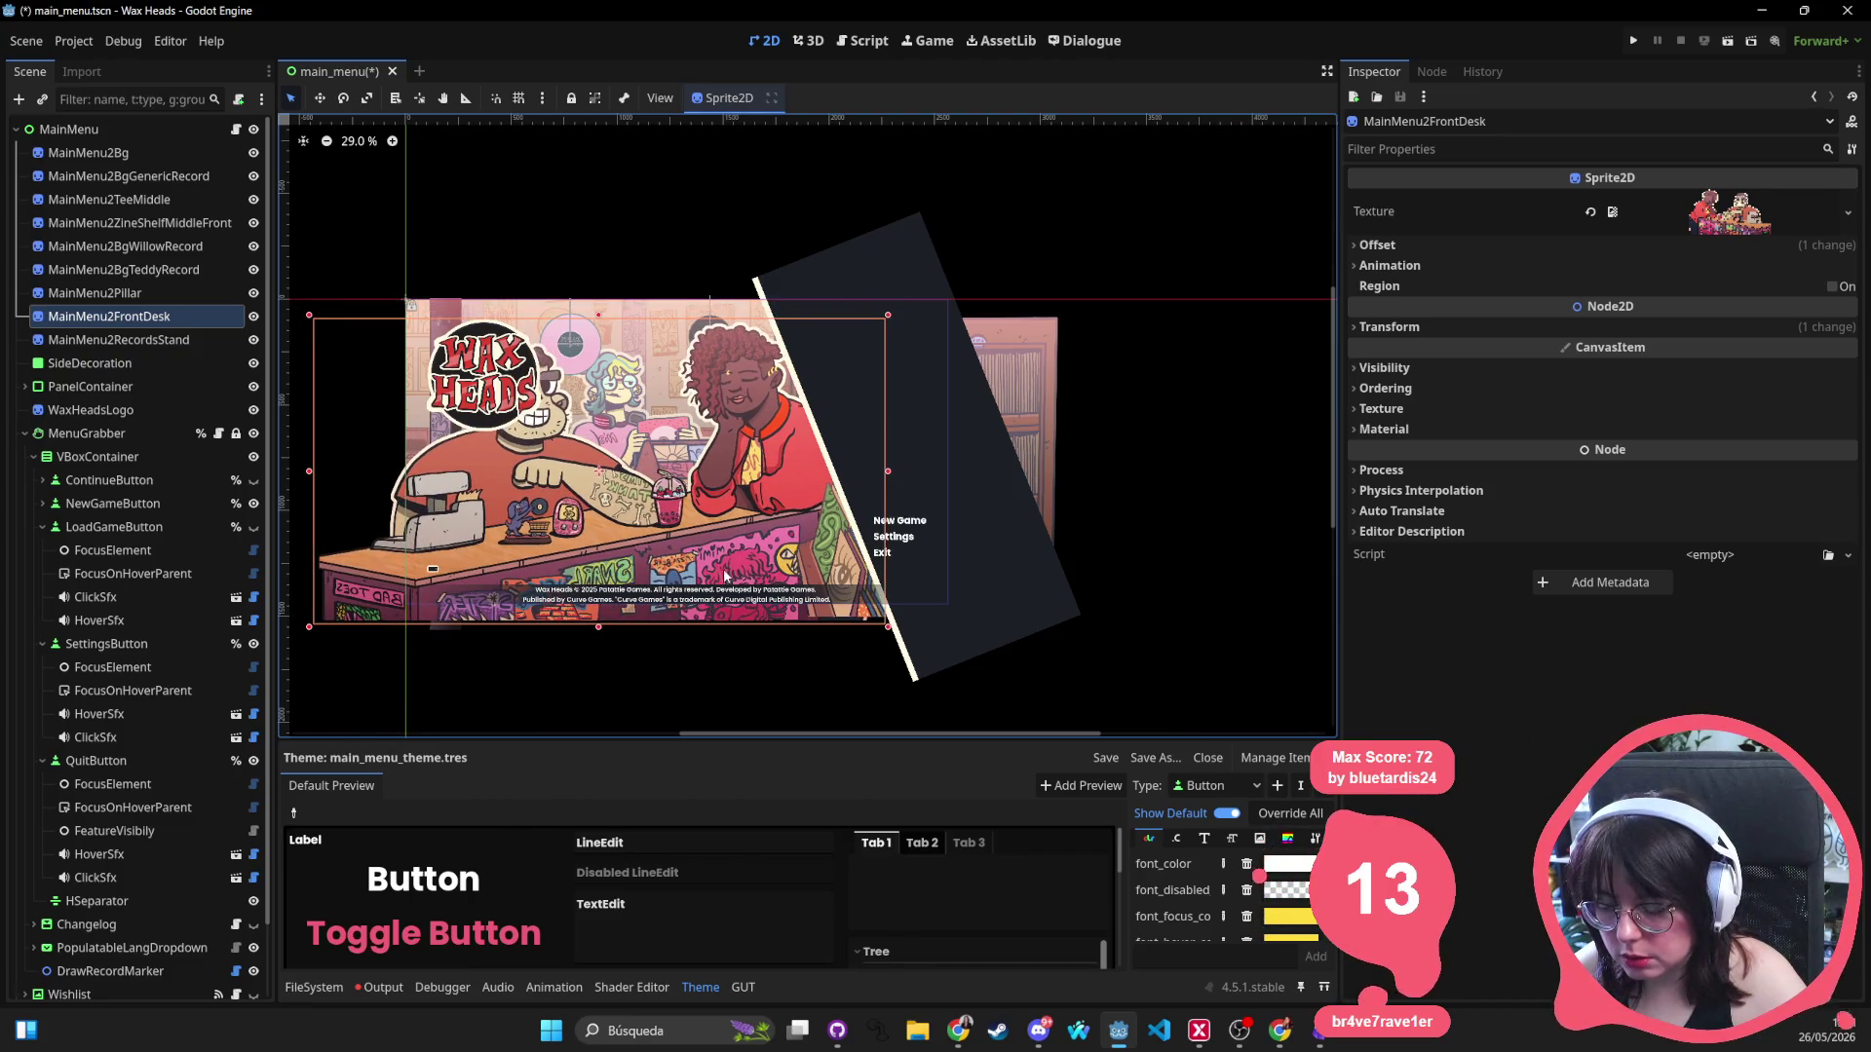
# Drag the zine shelf left into its mirrored spot and bring up the Changes note.
pyautogui.moveTo(1023, 427)
pyautogui.mouseDown()
pyautogui.moveTo(555, 360)
pyautogui.moveTo(845, 331)
pyautogui.moveTo(534, 328)
pyautogui.moveTo(595, 316)
pyautogui.moveTo(660, 345)
pyautogui.mouseUp()
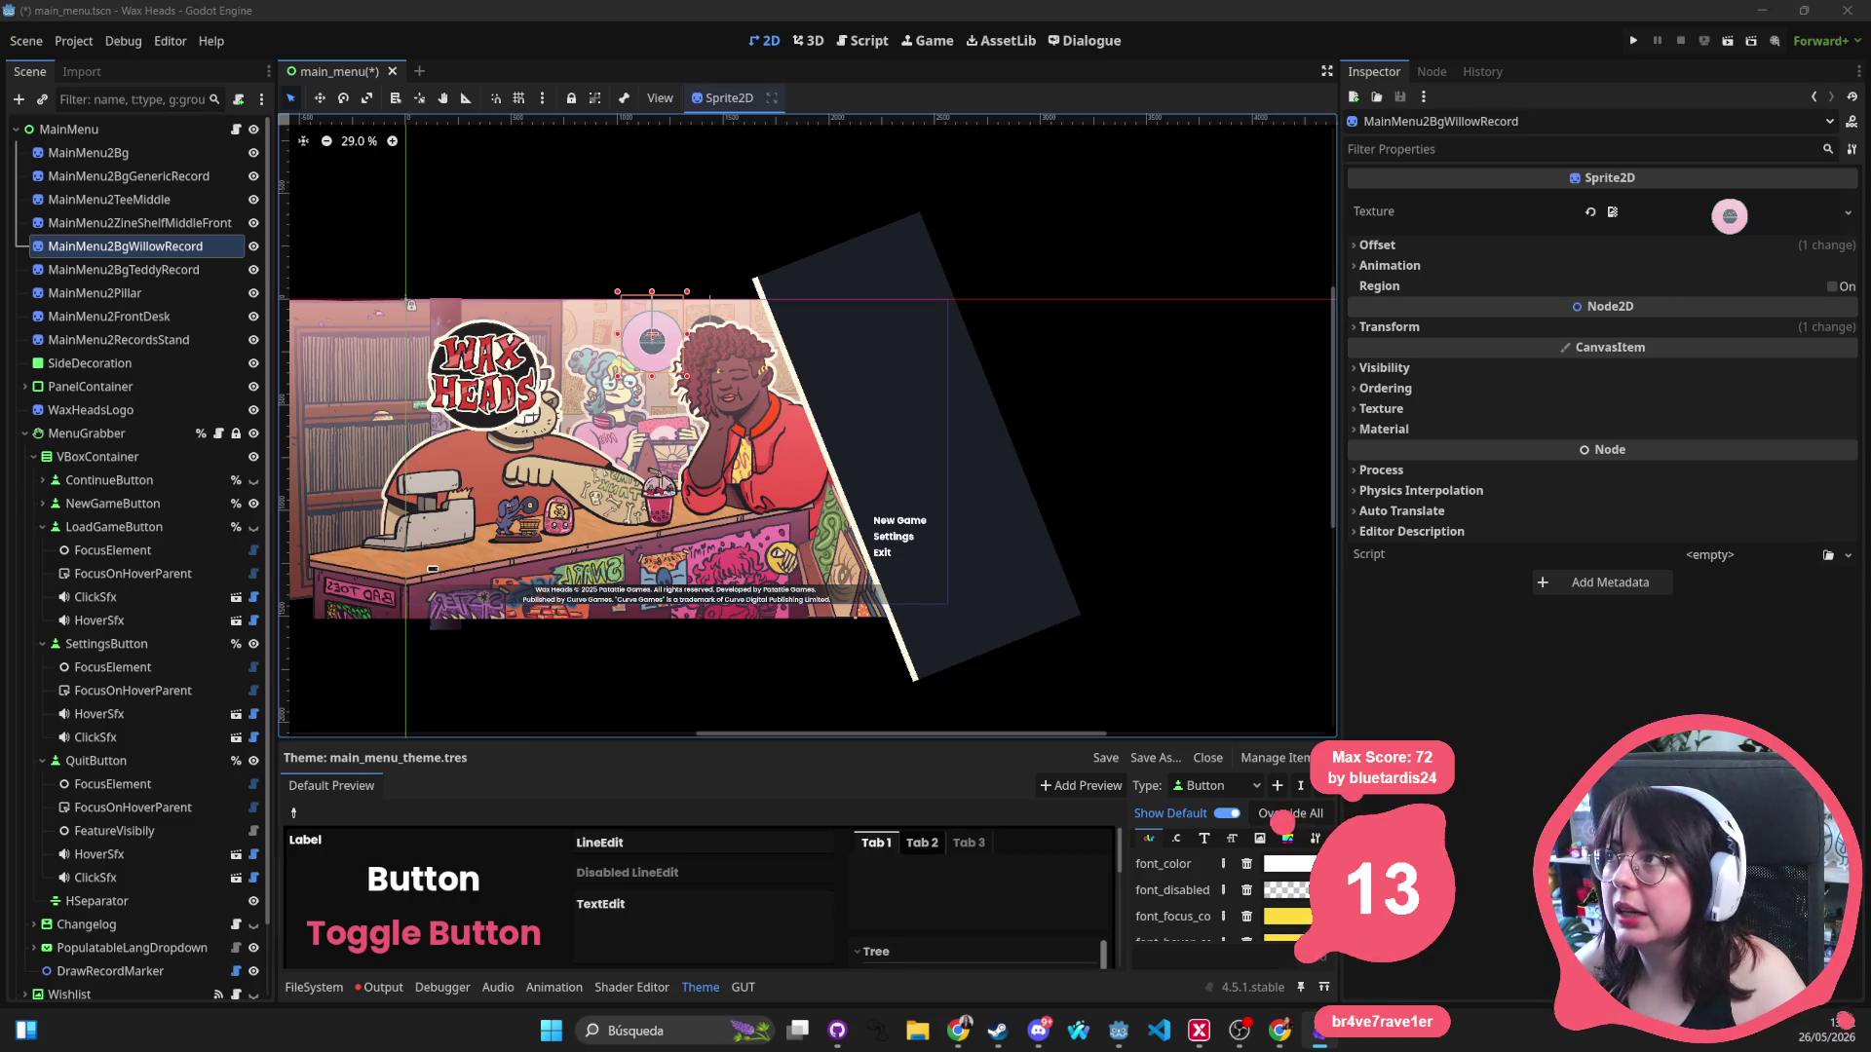
pyautogui.hotkey('alt', 'Tab')
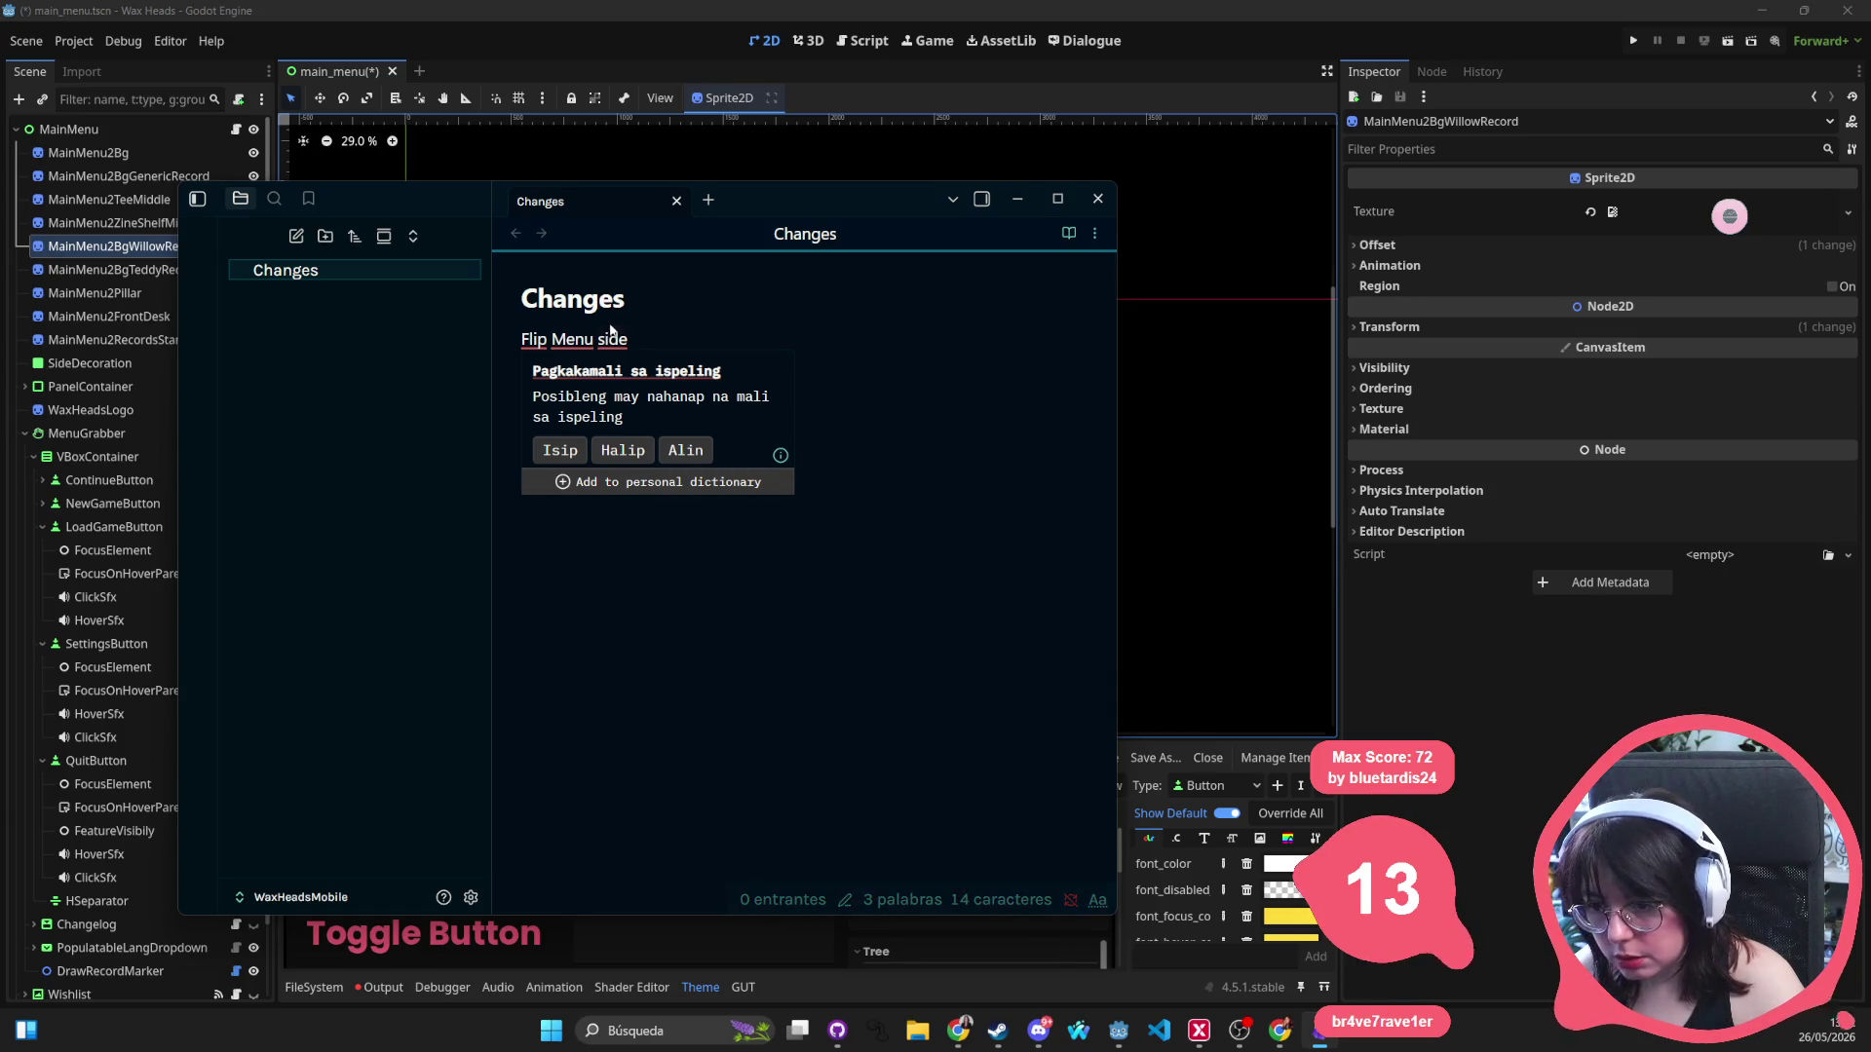
# Review the 'Flip Menu side' entry, toggling reading view, then hide Obsidian to return to Godot.
pyautogui.click(911, 389)
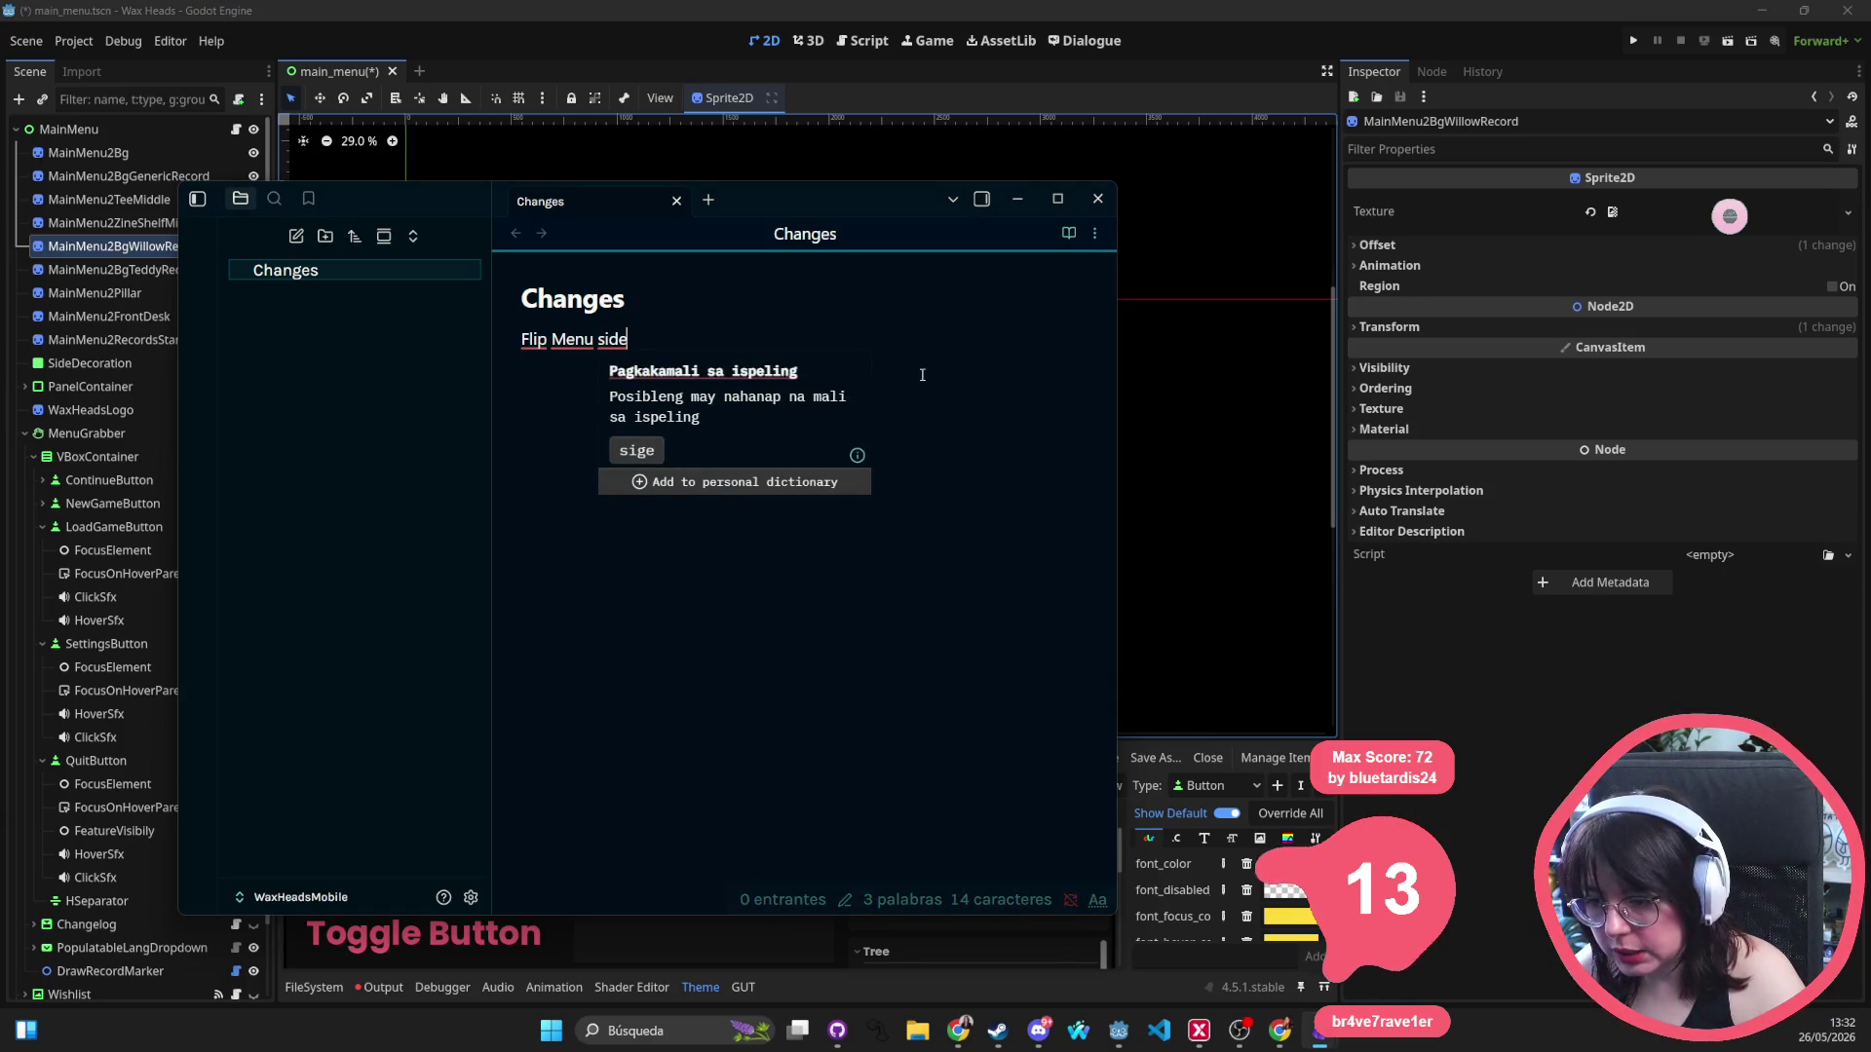
pyautogui.click(611, 294)
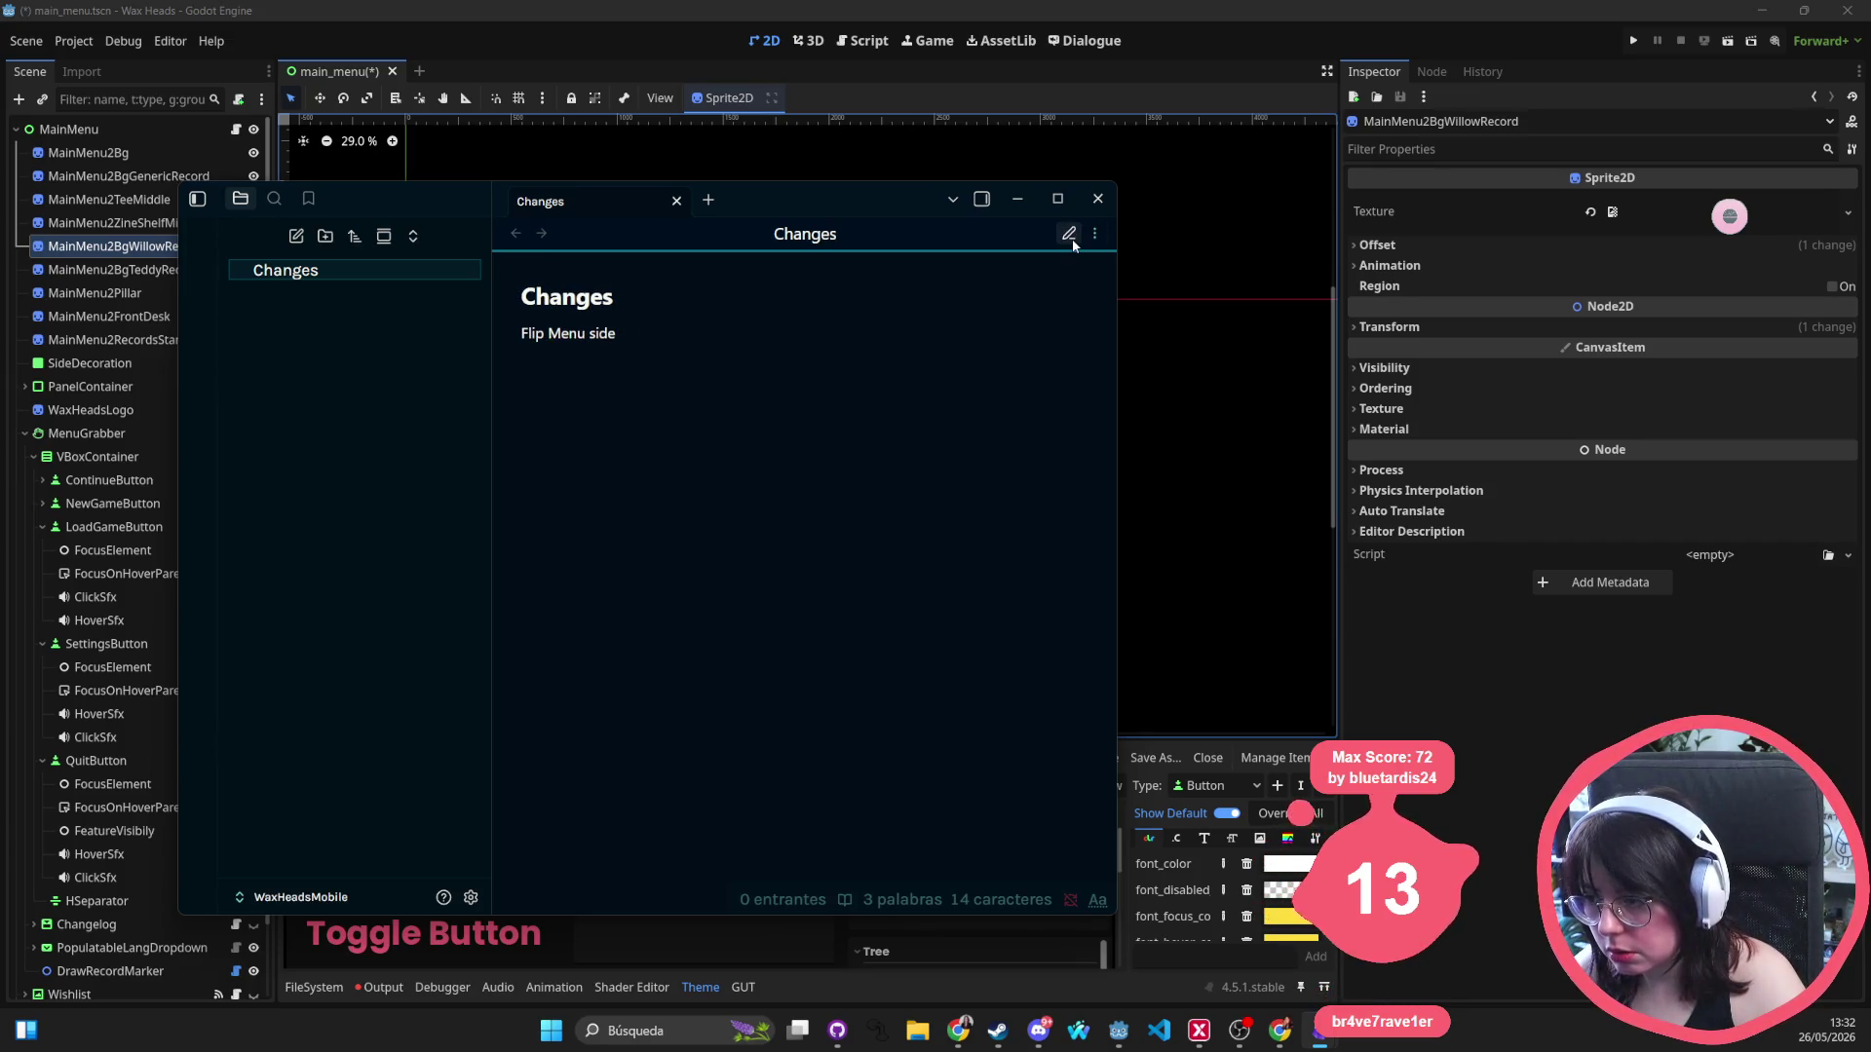
pyautogui.click(1071, 241)
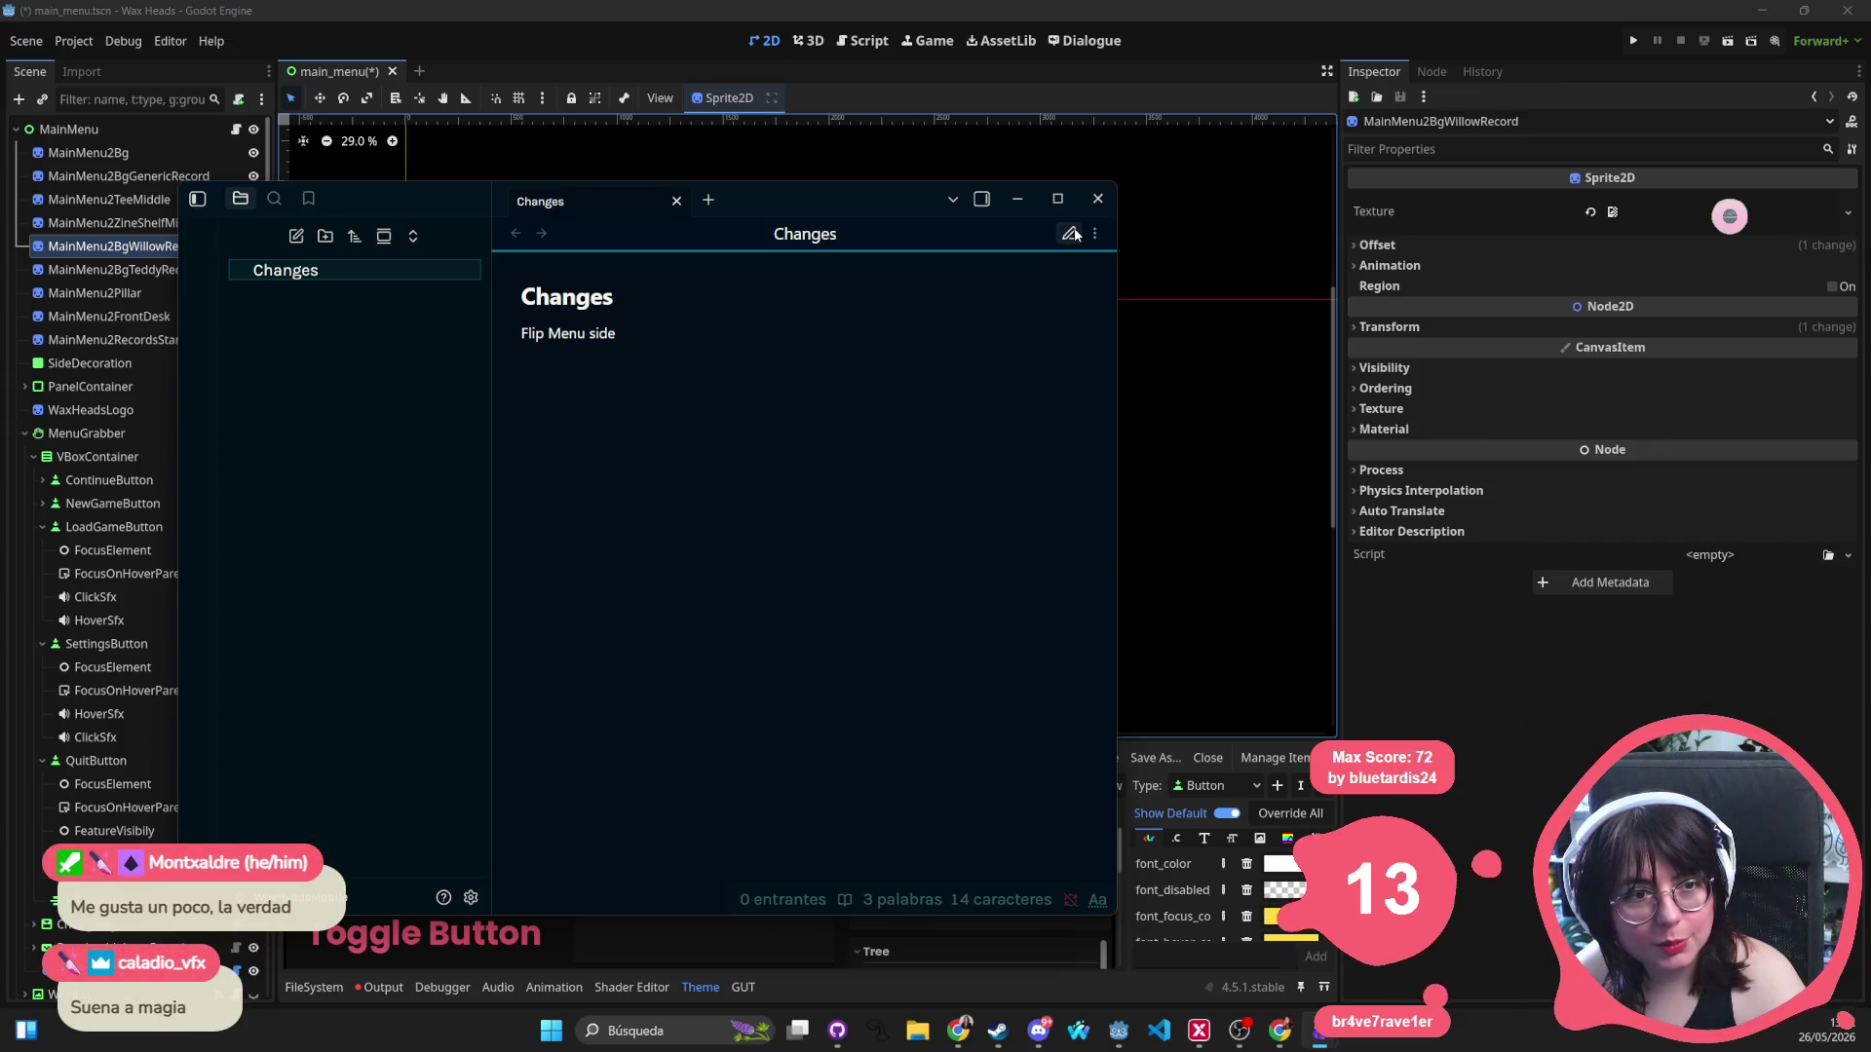
pyautogui.click(1073, 234)
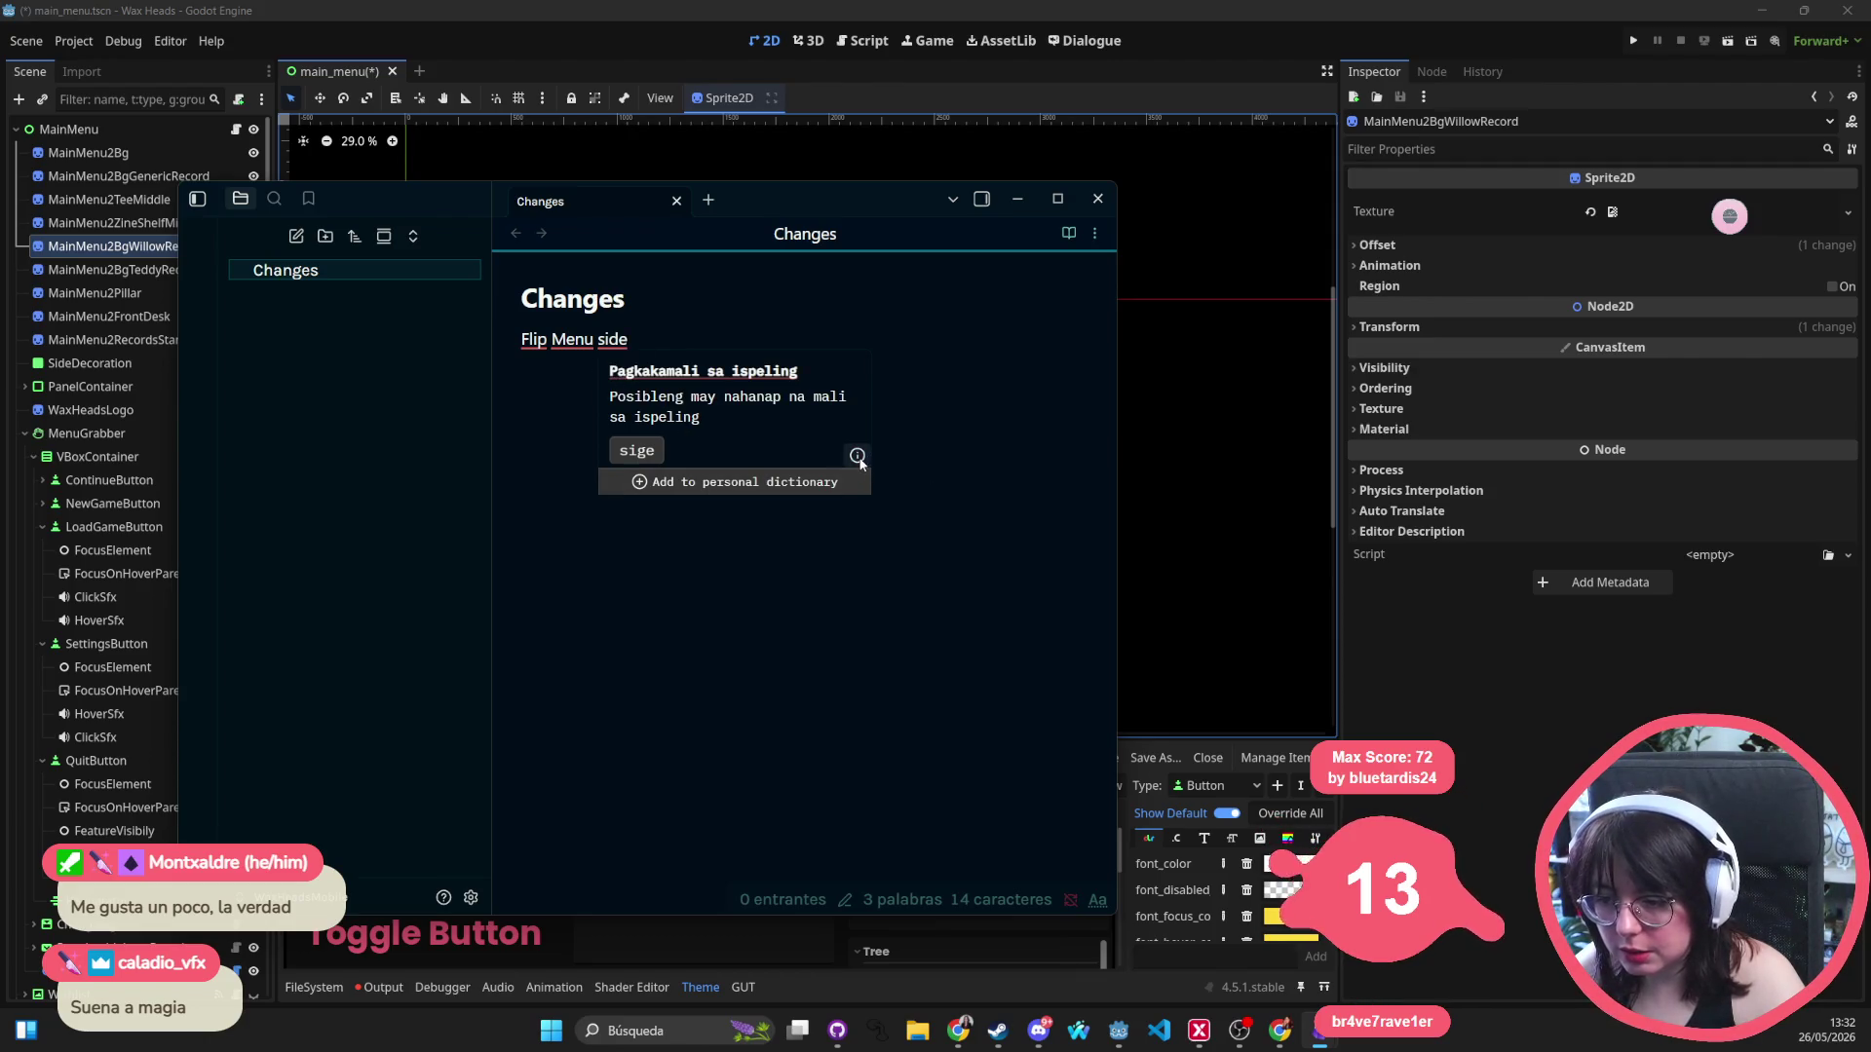
pyautogui.moveTo(860, 461)
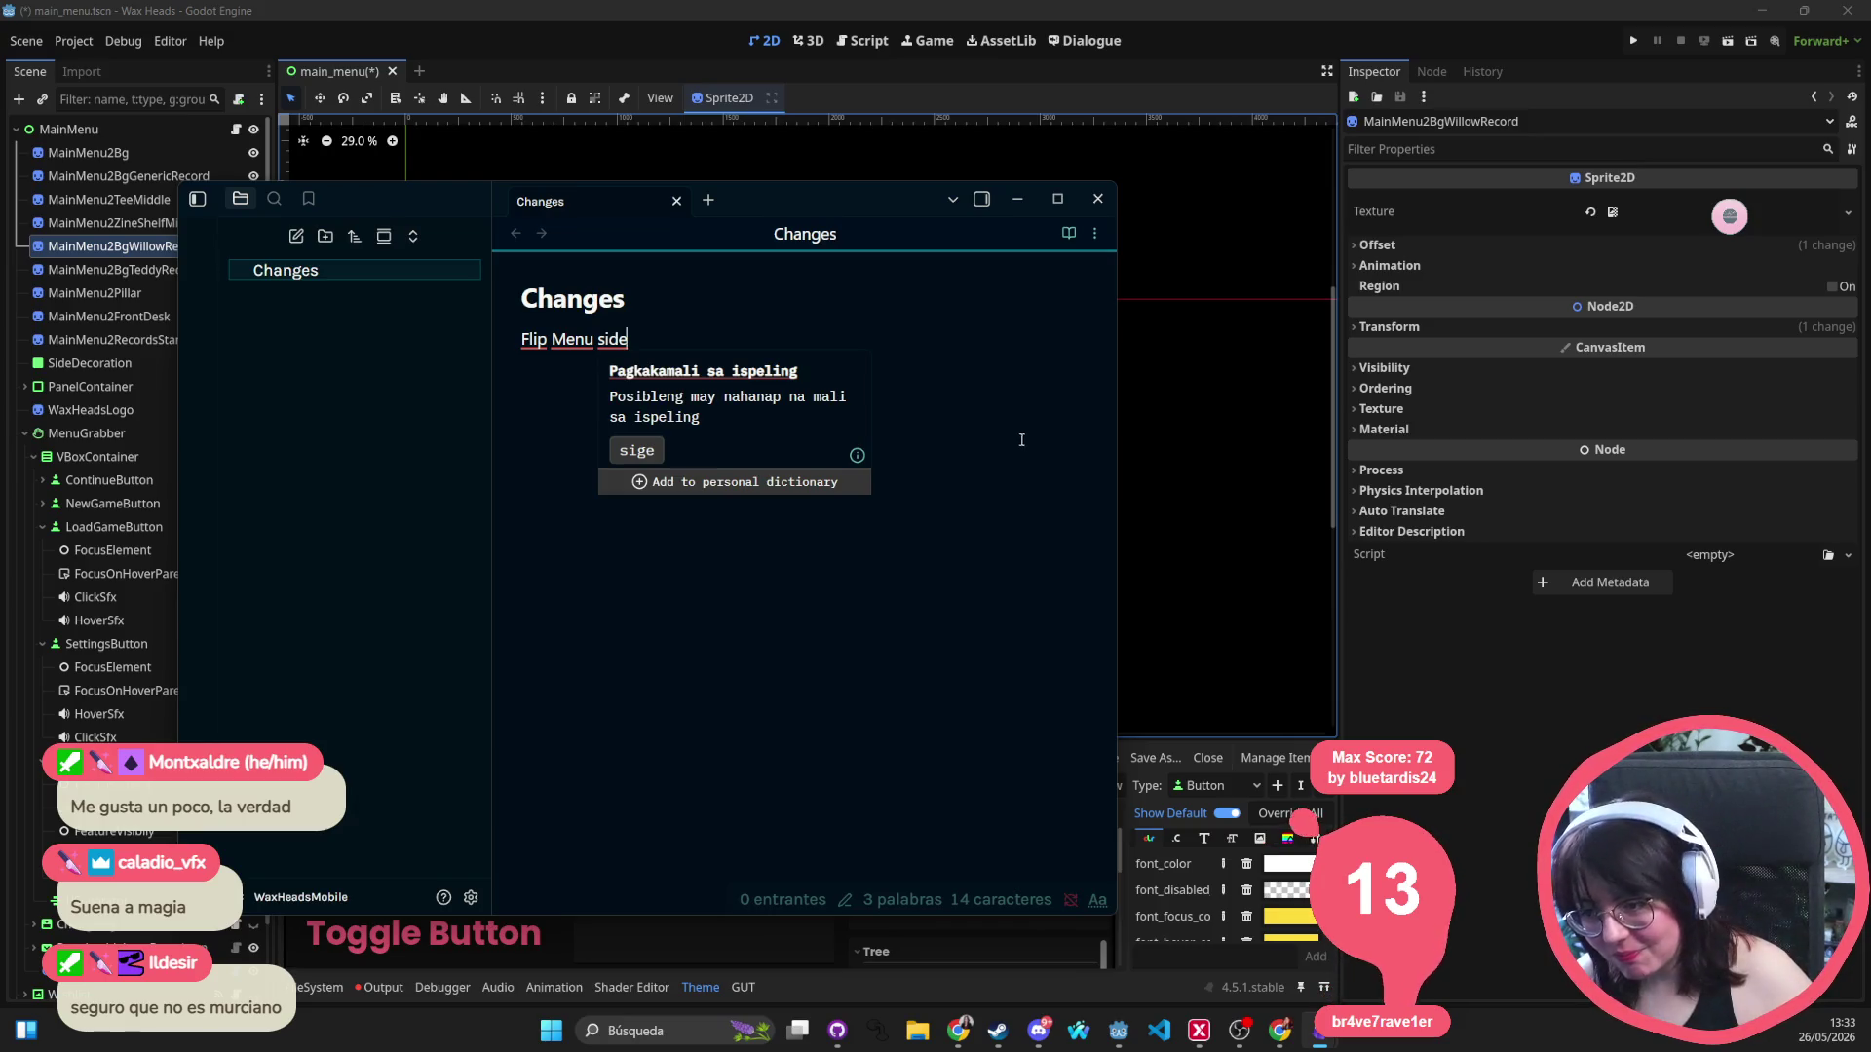
pyautogui.hotkey('alt', 'Tab')
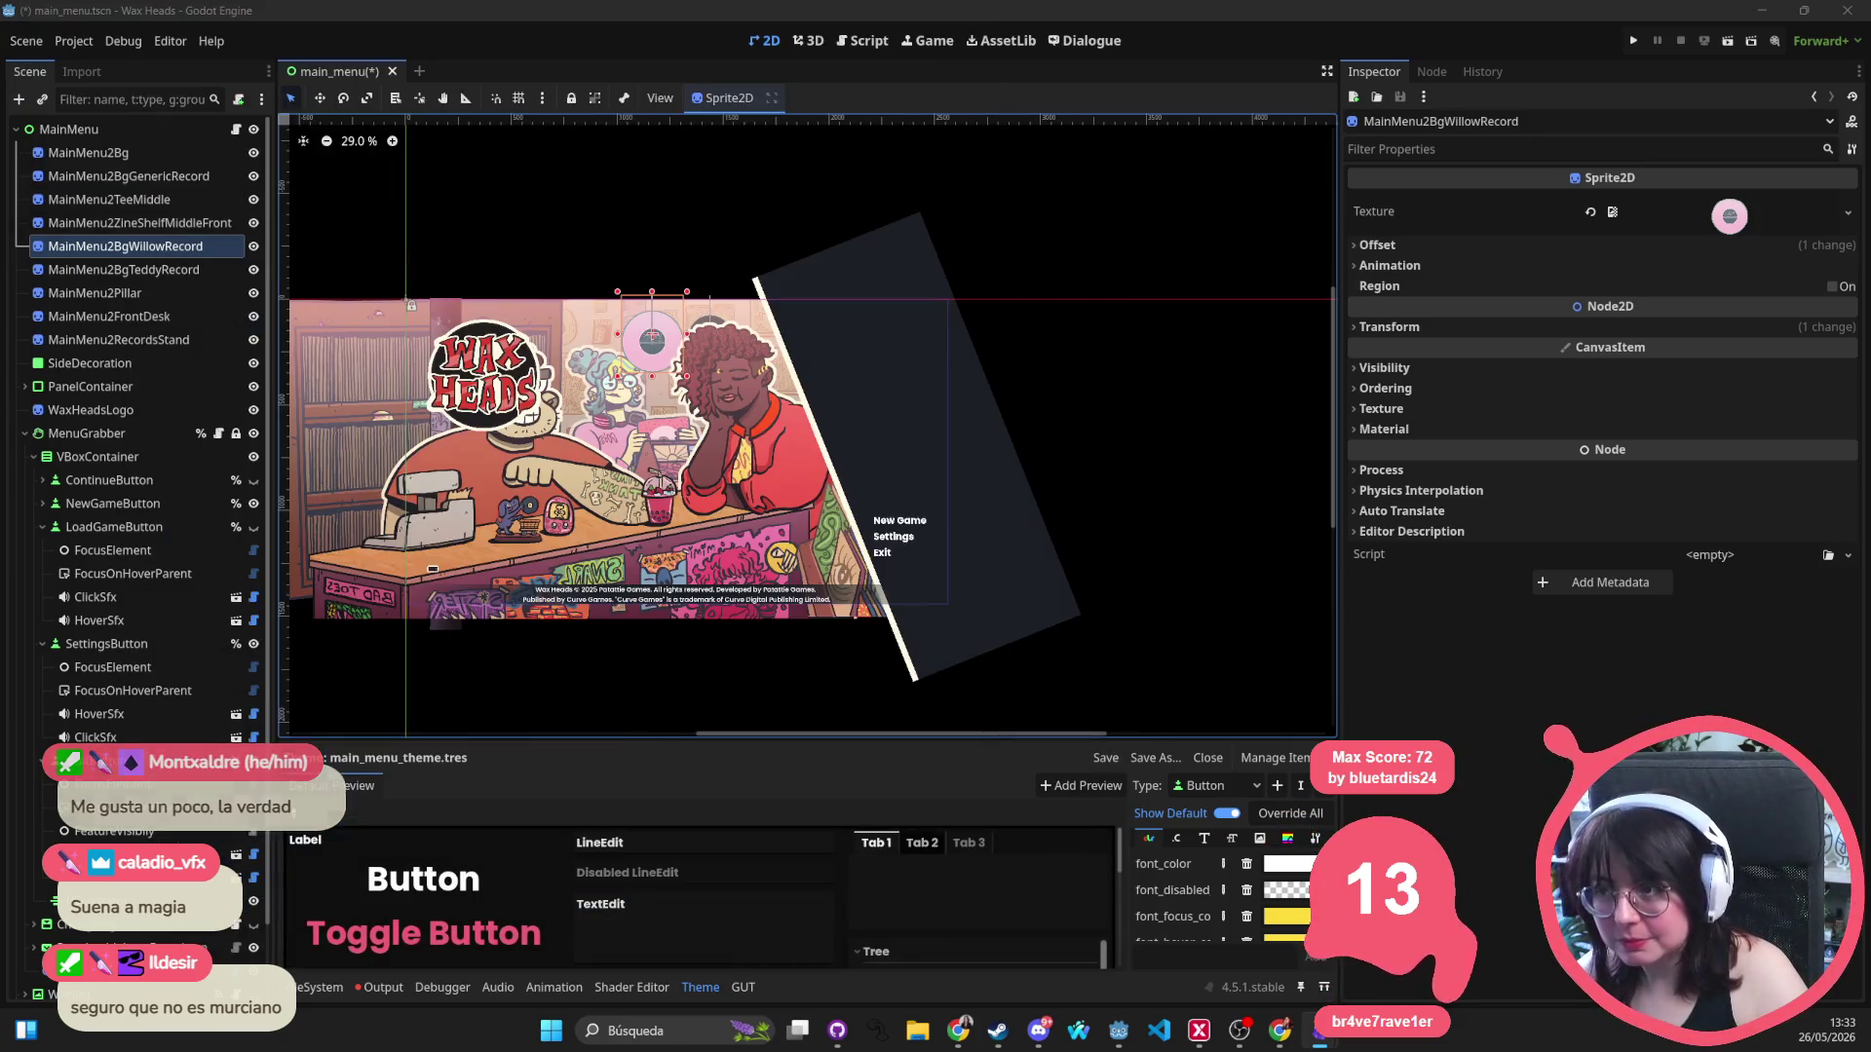
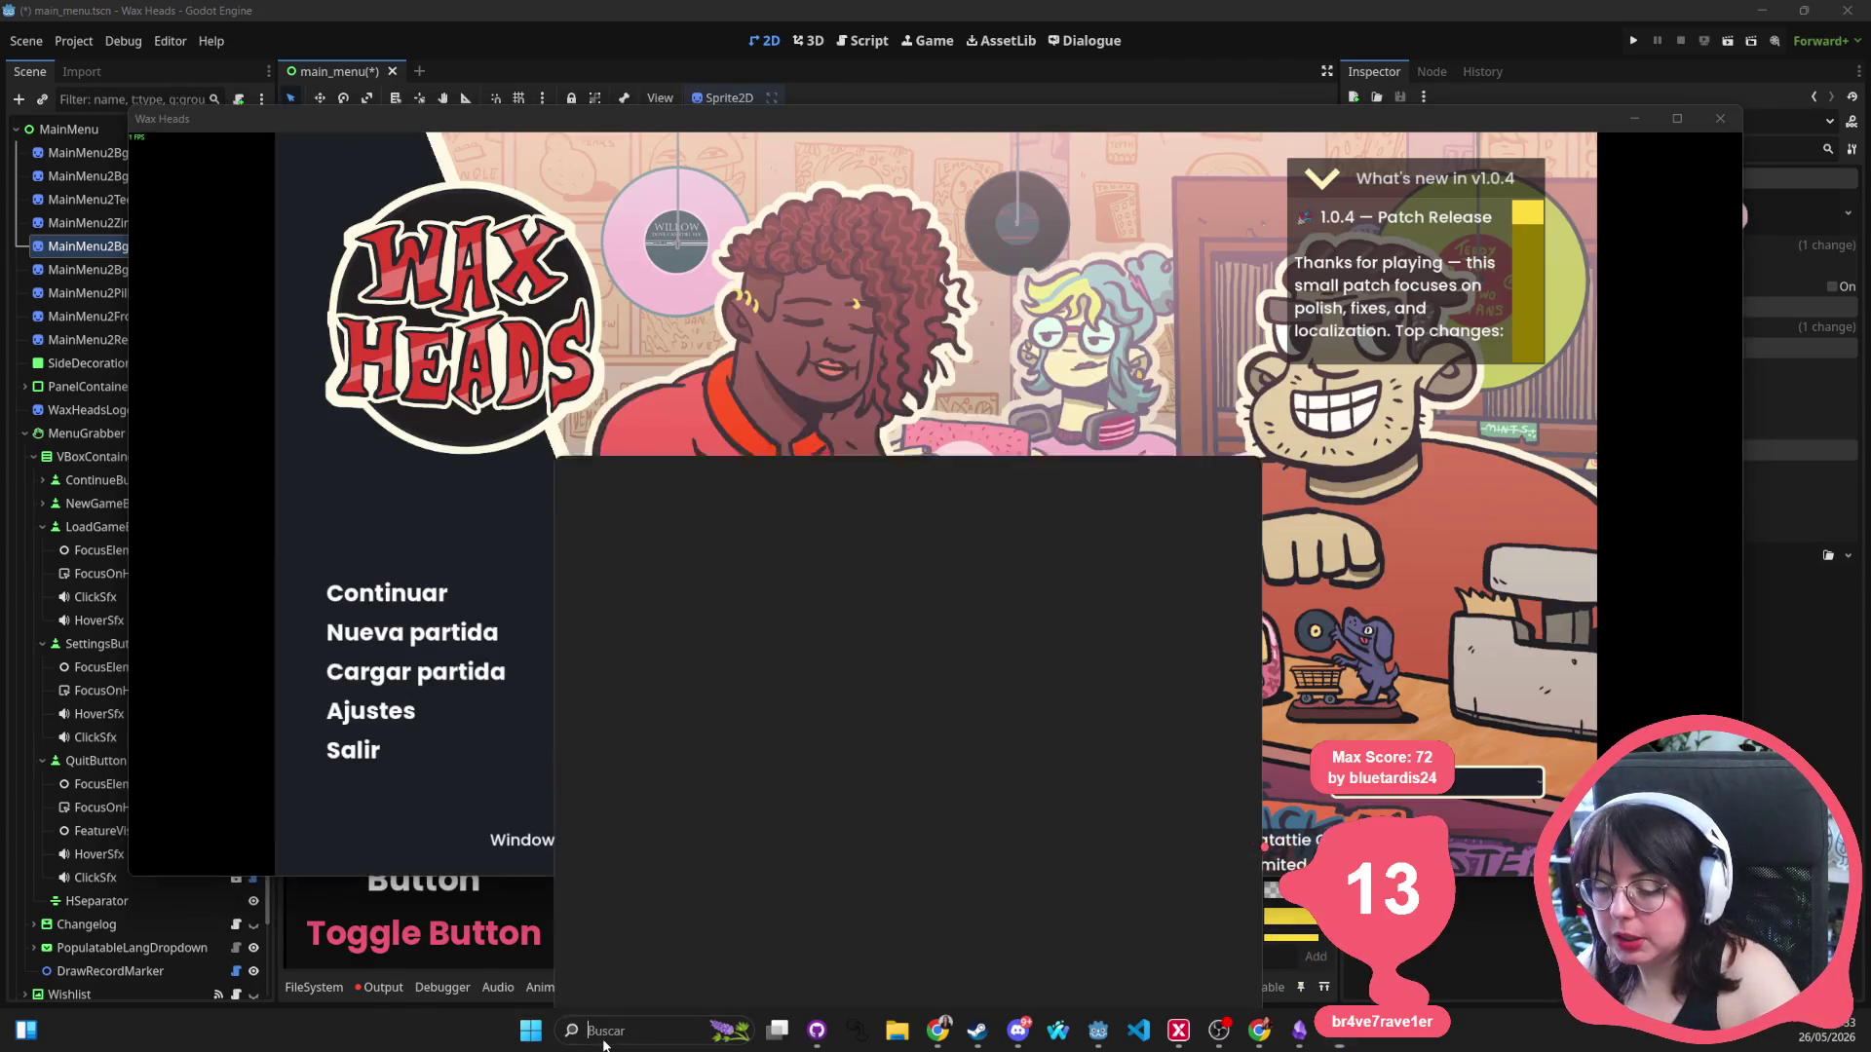
# Snip the Spanish main menu with Snipping Tool, then close the running game.
pyautogui.click(603, 1041)
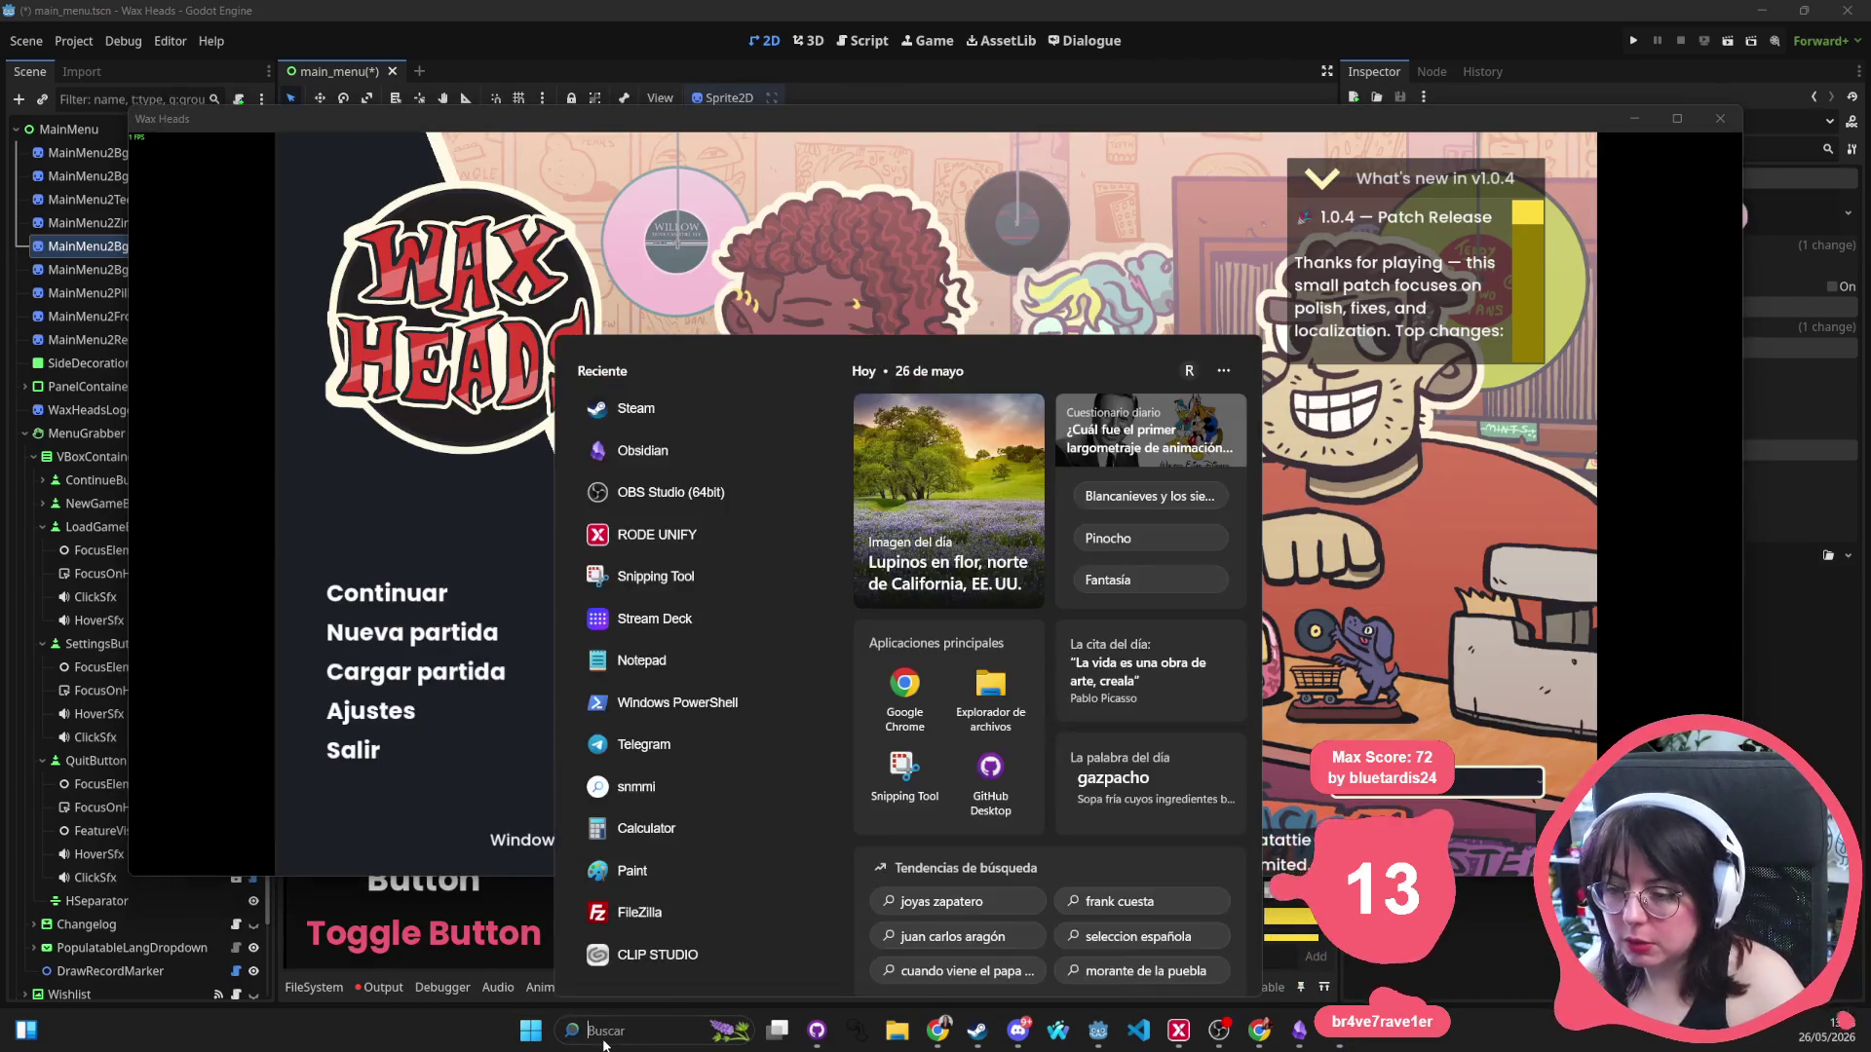
pyautogui.write('snip')
pyautogui.click(634, 670)
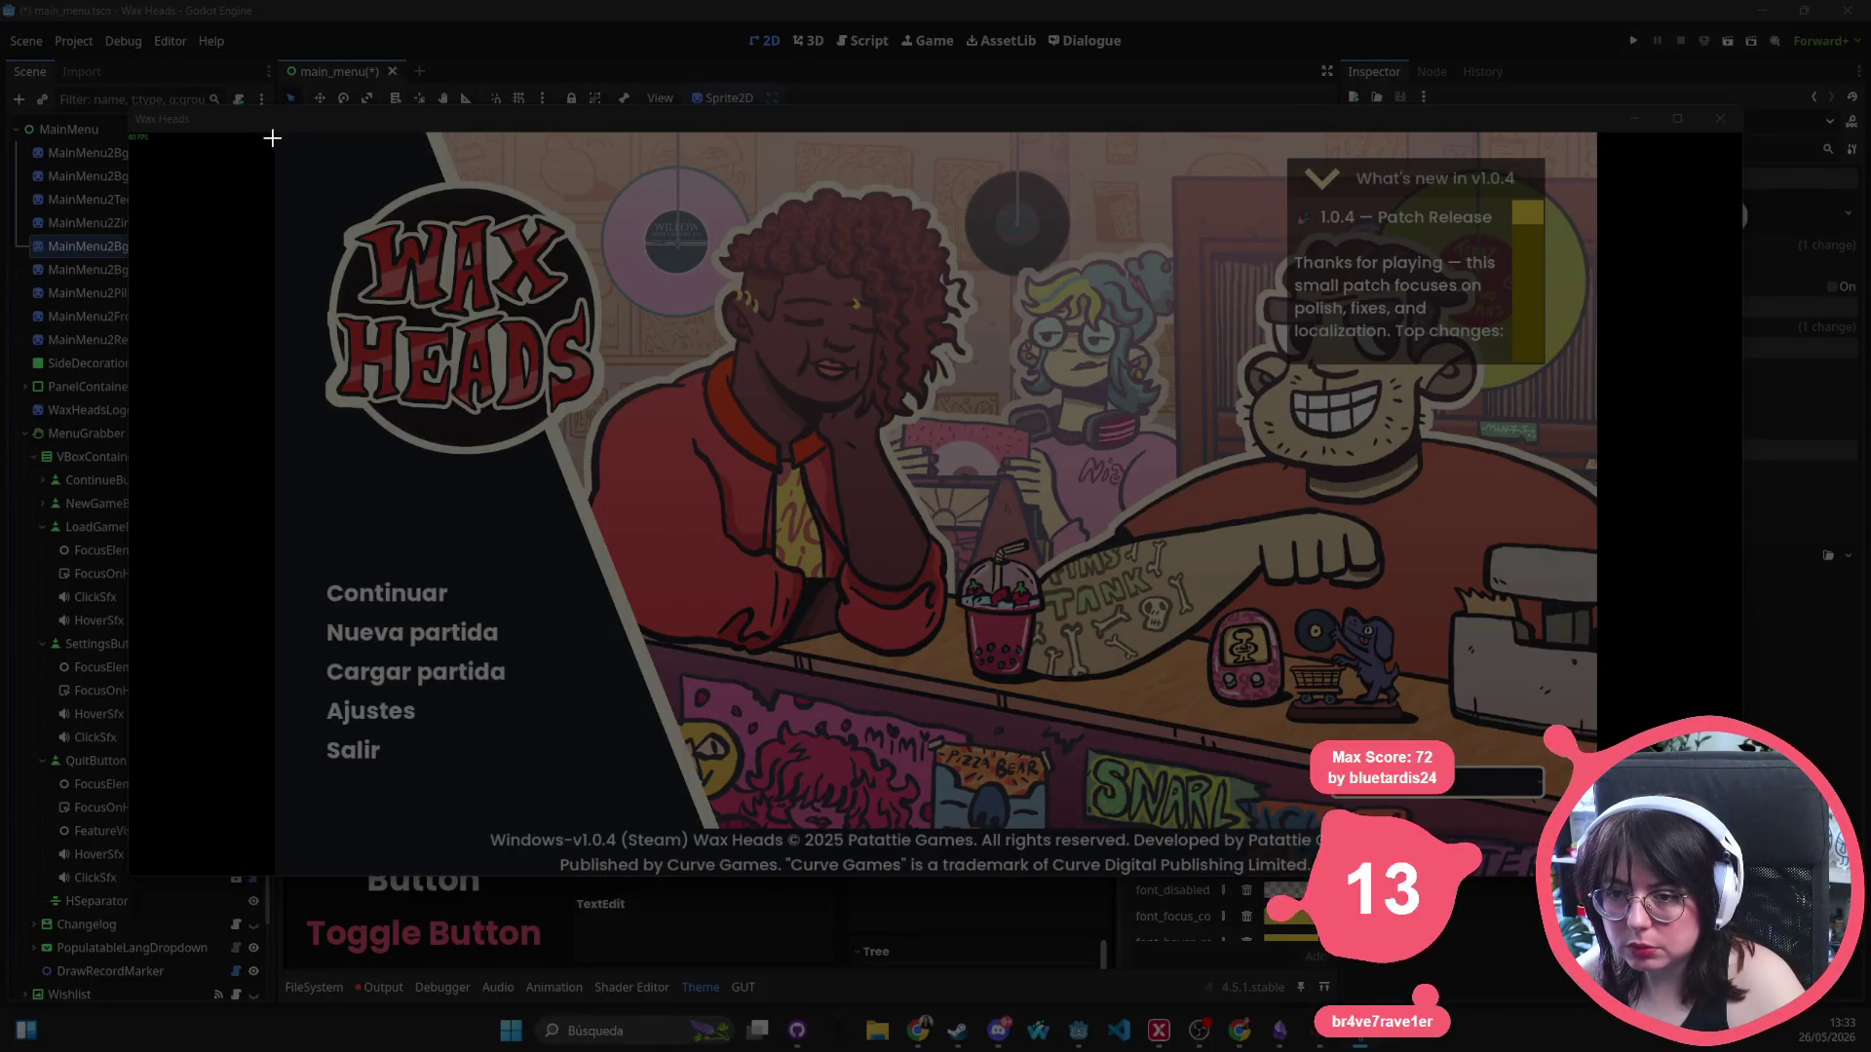
pyautogui.moveTo(274, 129)
pyautogui.mouseDown()
pyautogui.moveTo(895, 505)
pyautogui.moveTo(1644, 858)
pyautogui.moveTo(1596, 877)
pyautogui.mouseUp()
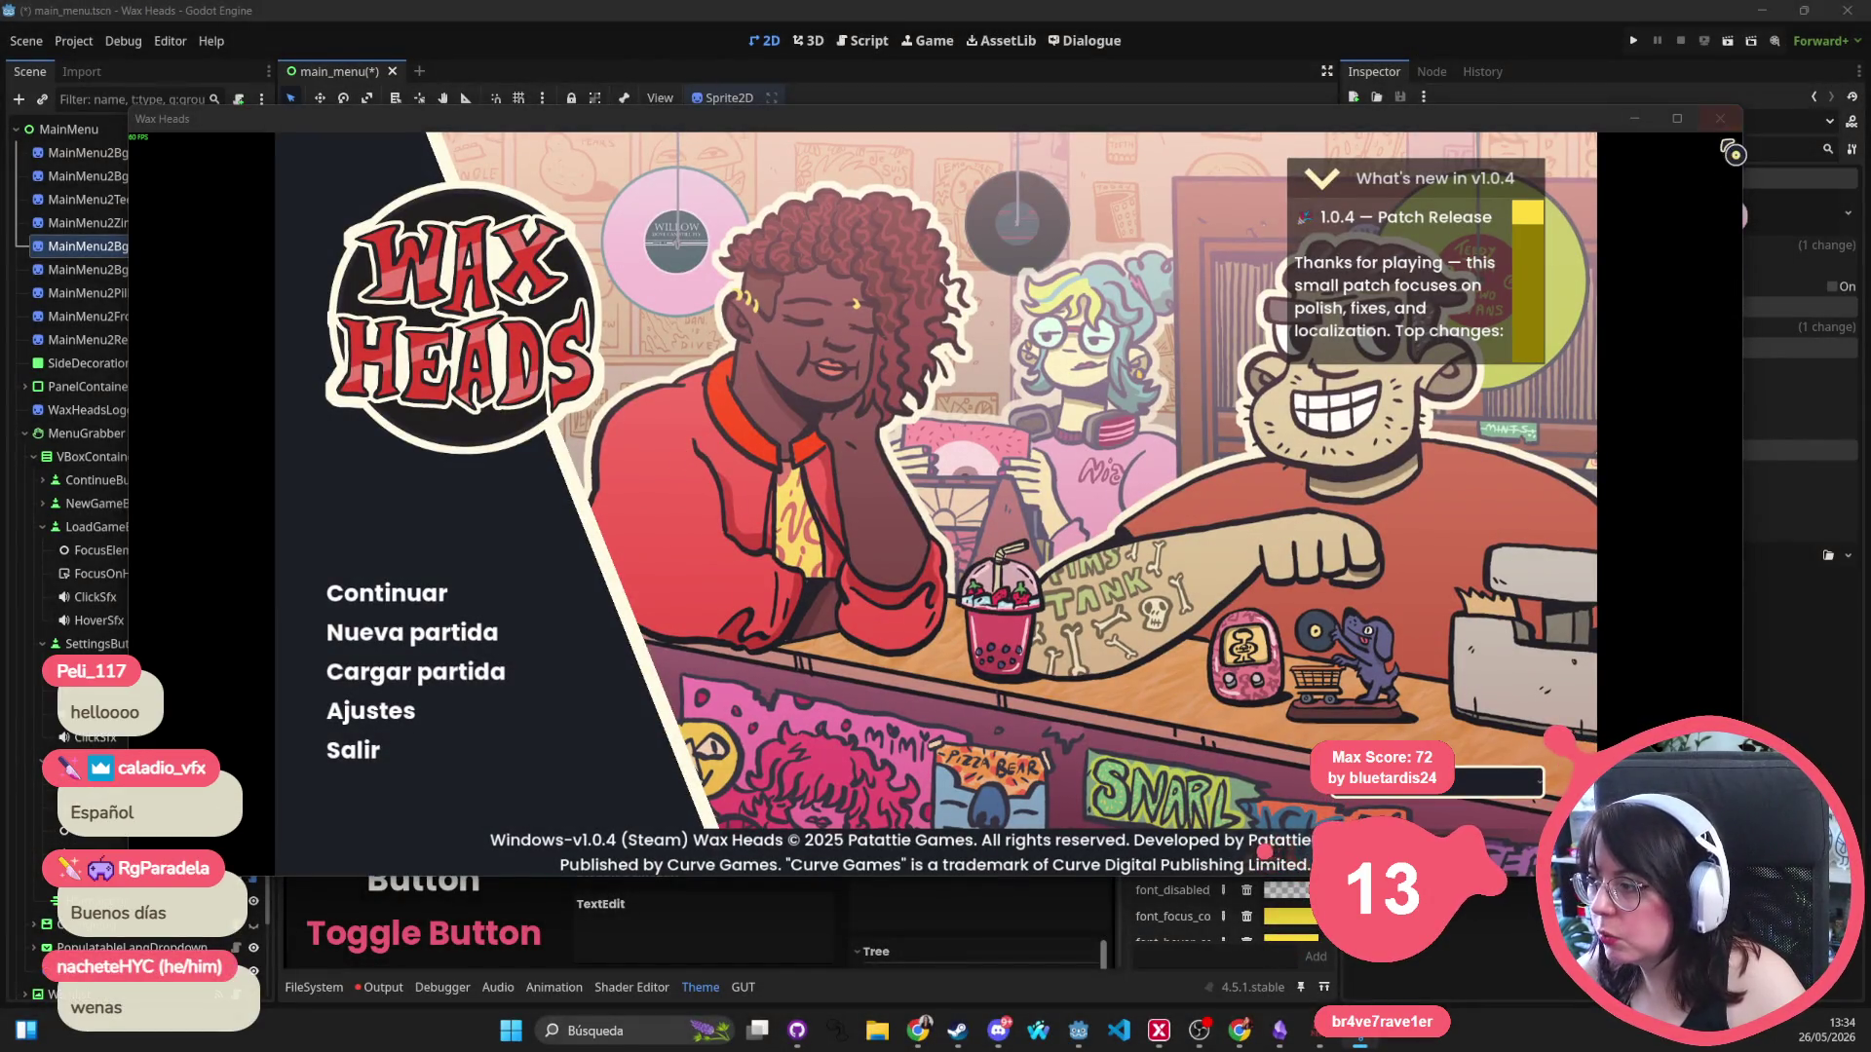
pyautogui.click(1720, 118)
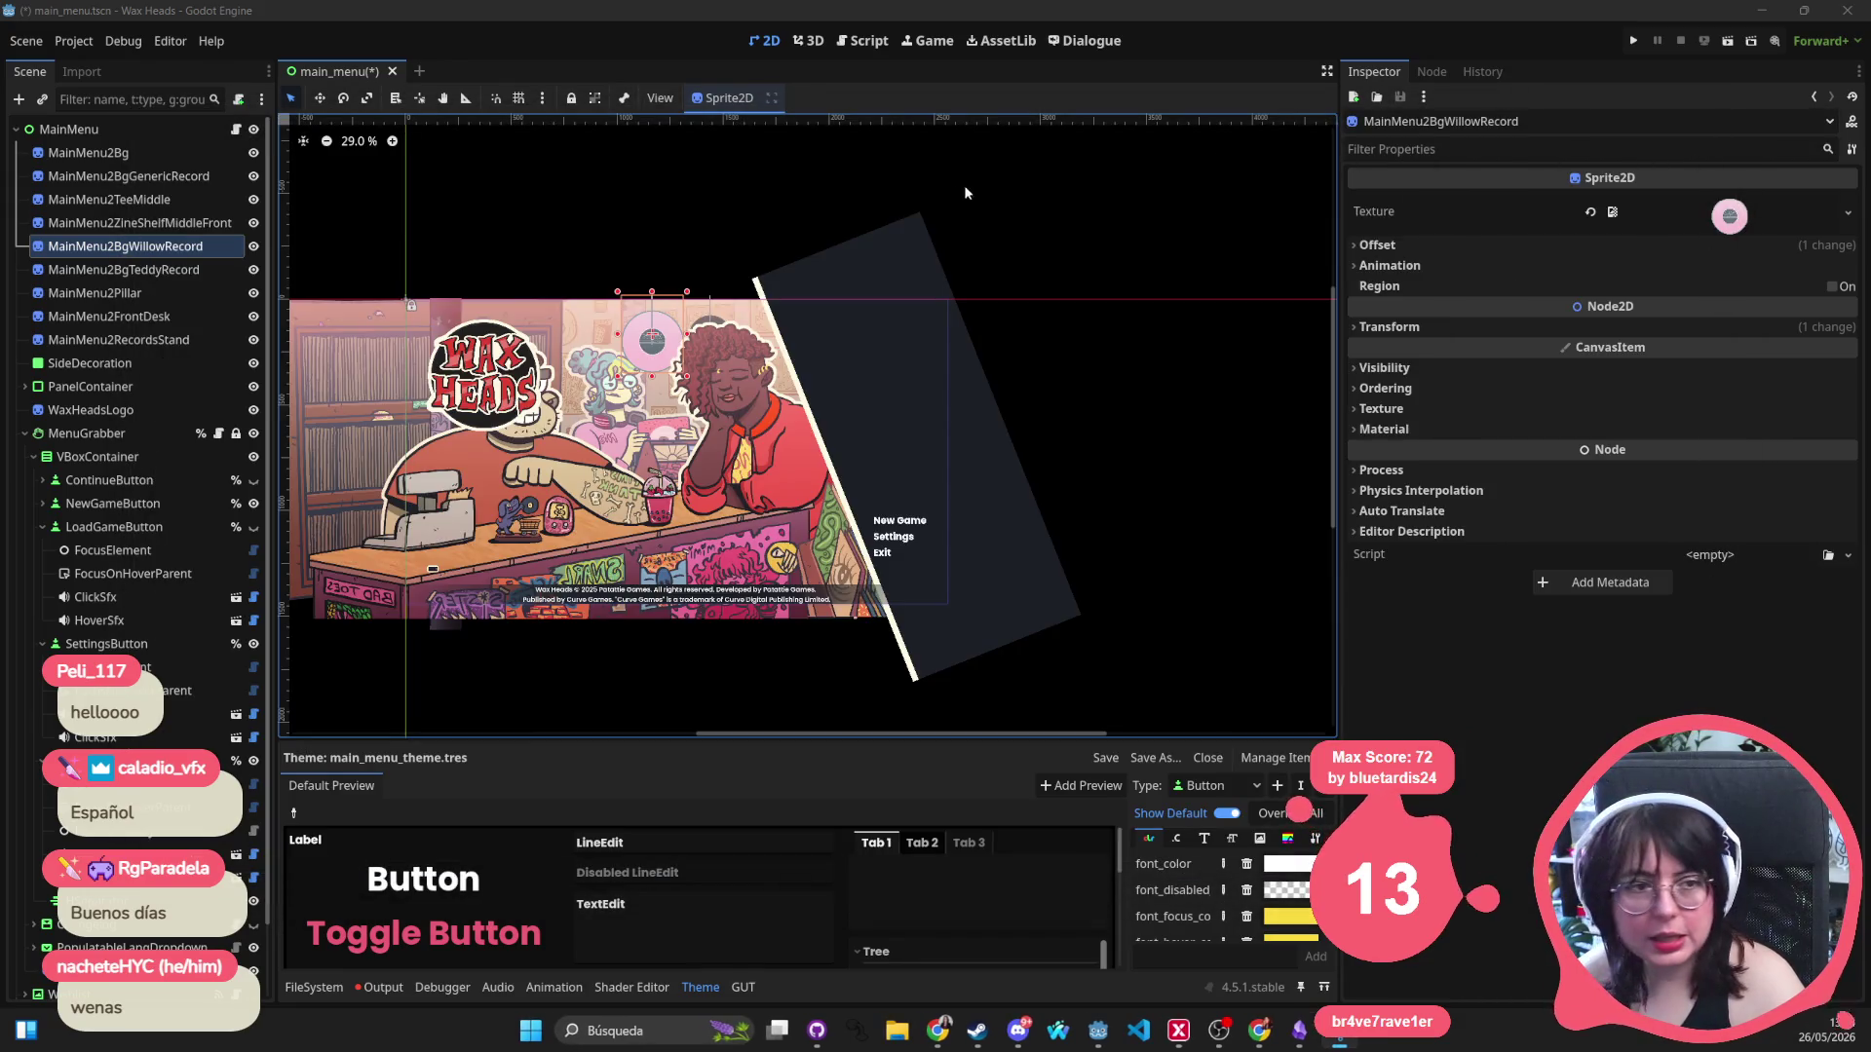
# Copy the main-menu snip to the clipboard and begin a Windows search for Paint.
pyautogui.moveTo(787, 391); pyautogui.dragTo(881, 404)
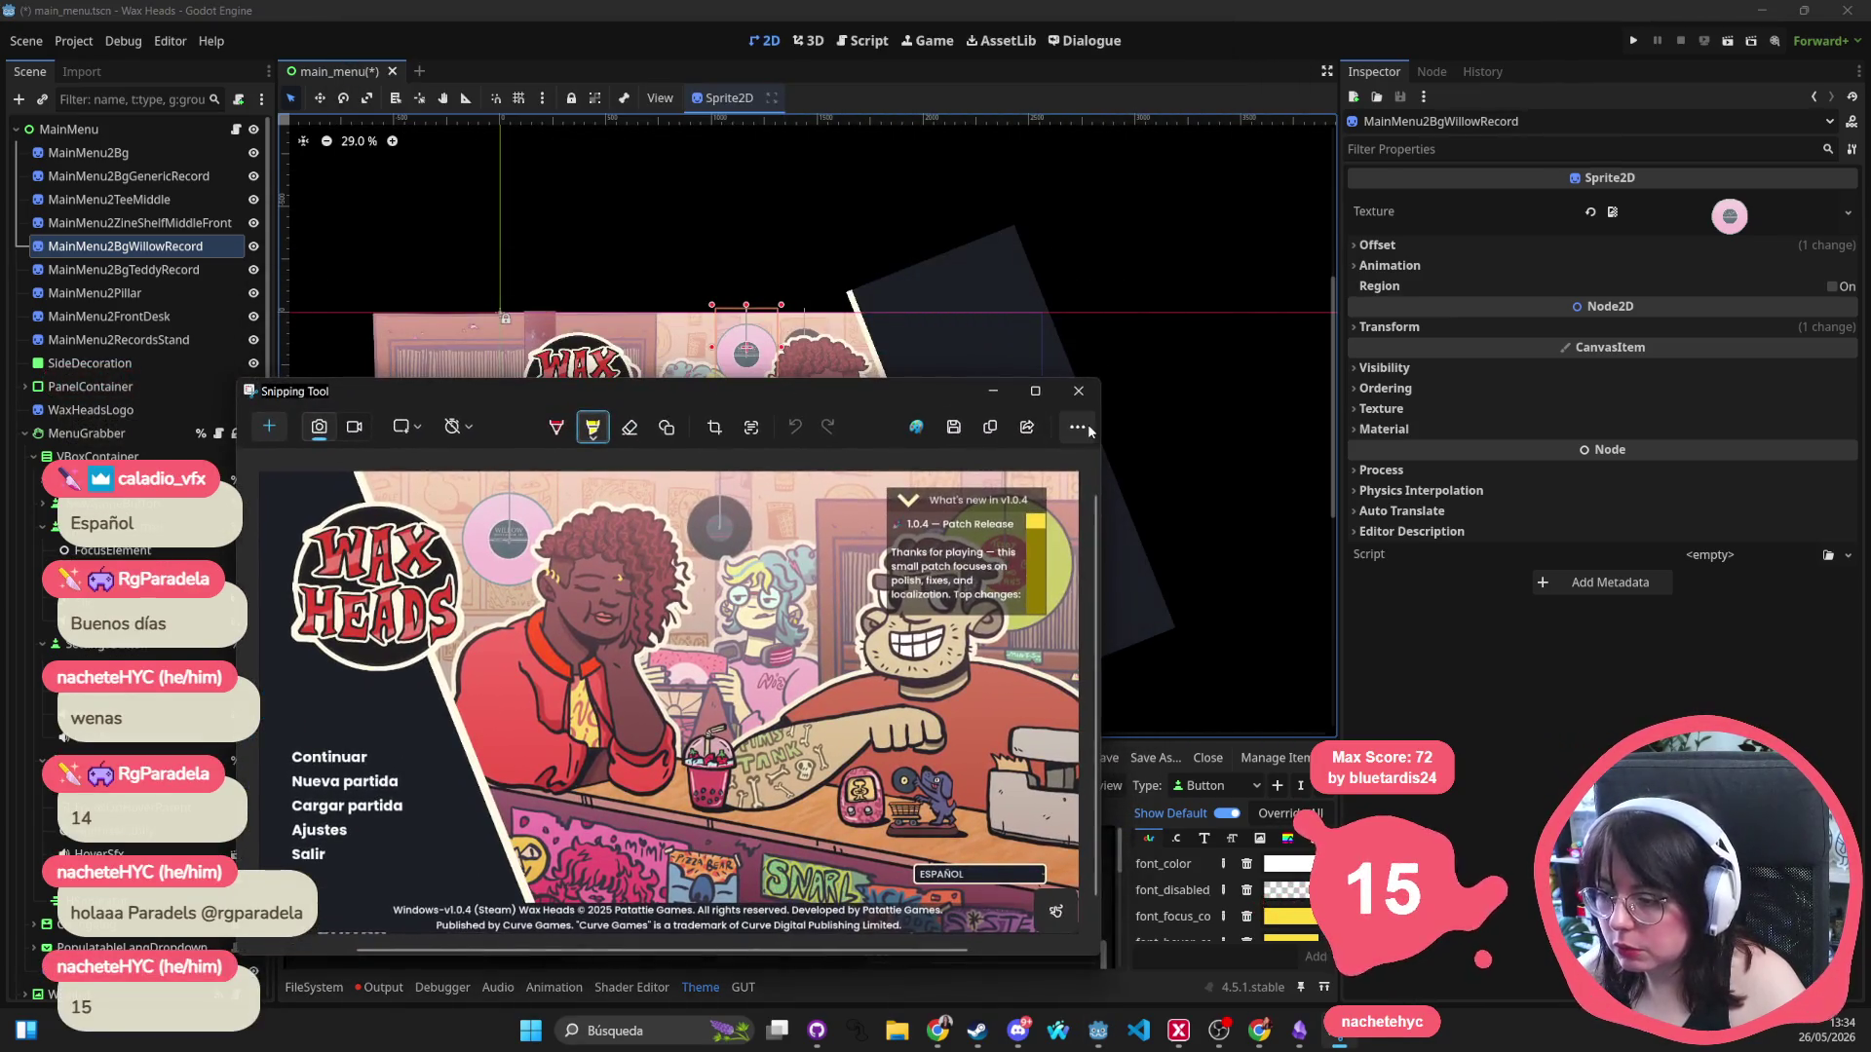
pyautogui.click(1078, 428)
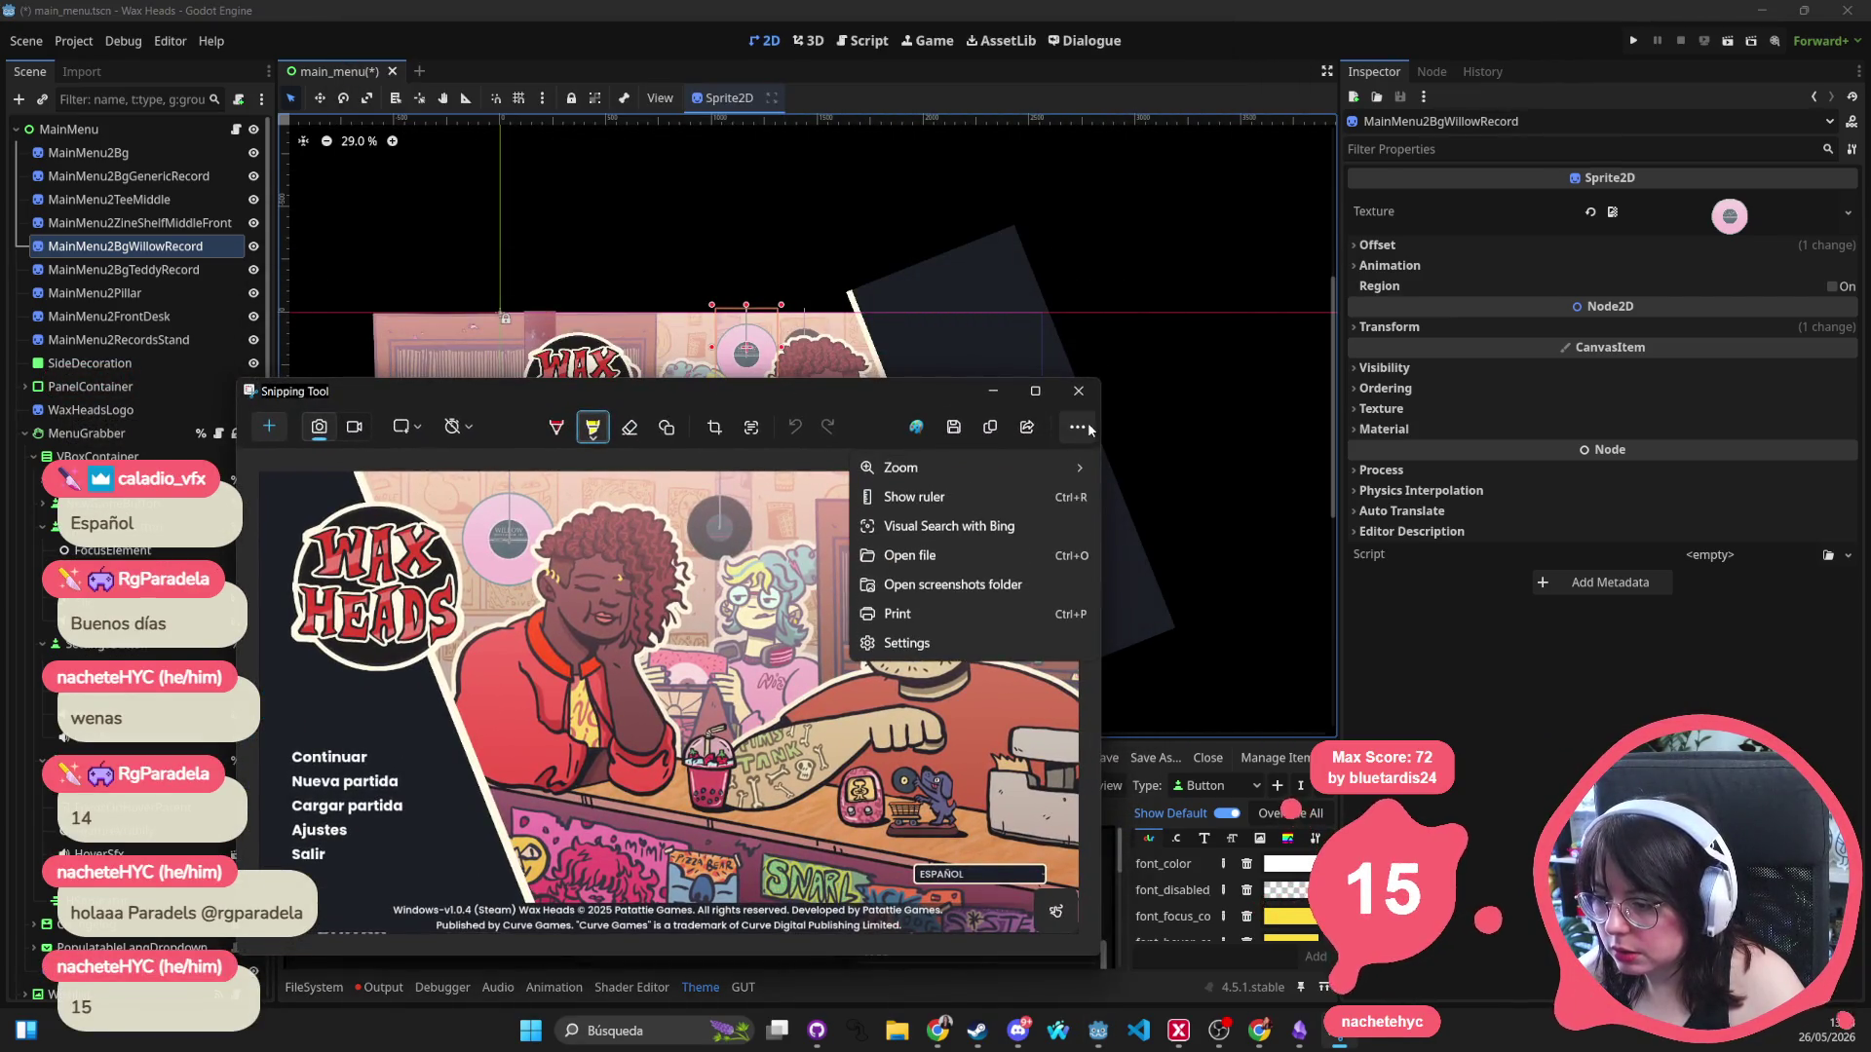
pyautogui.click(1080, 428)
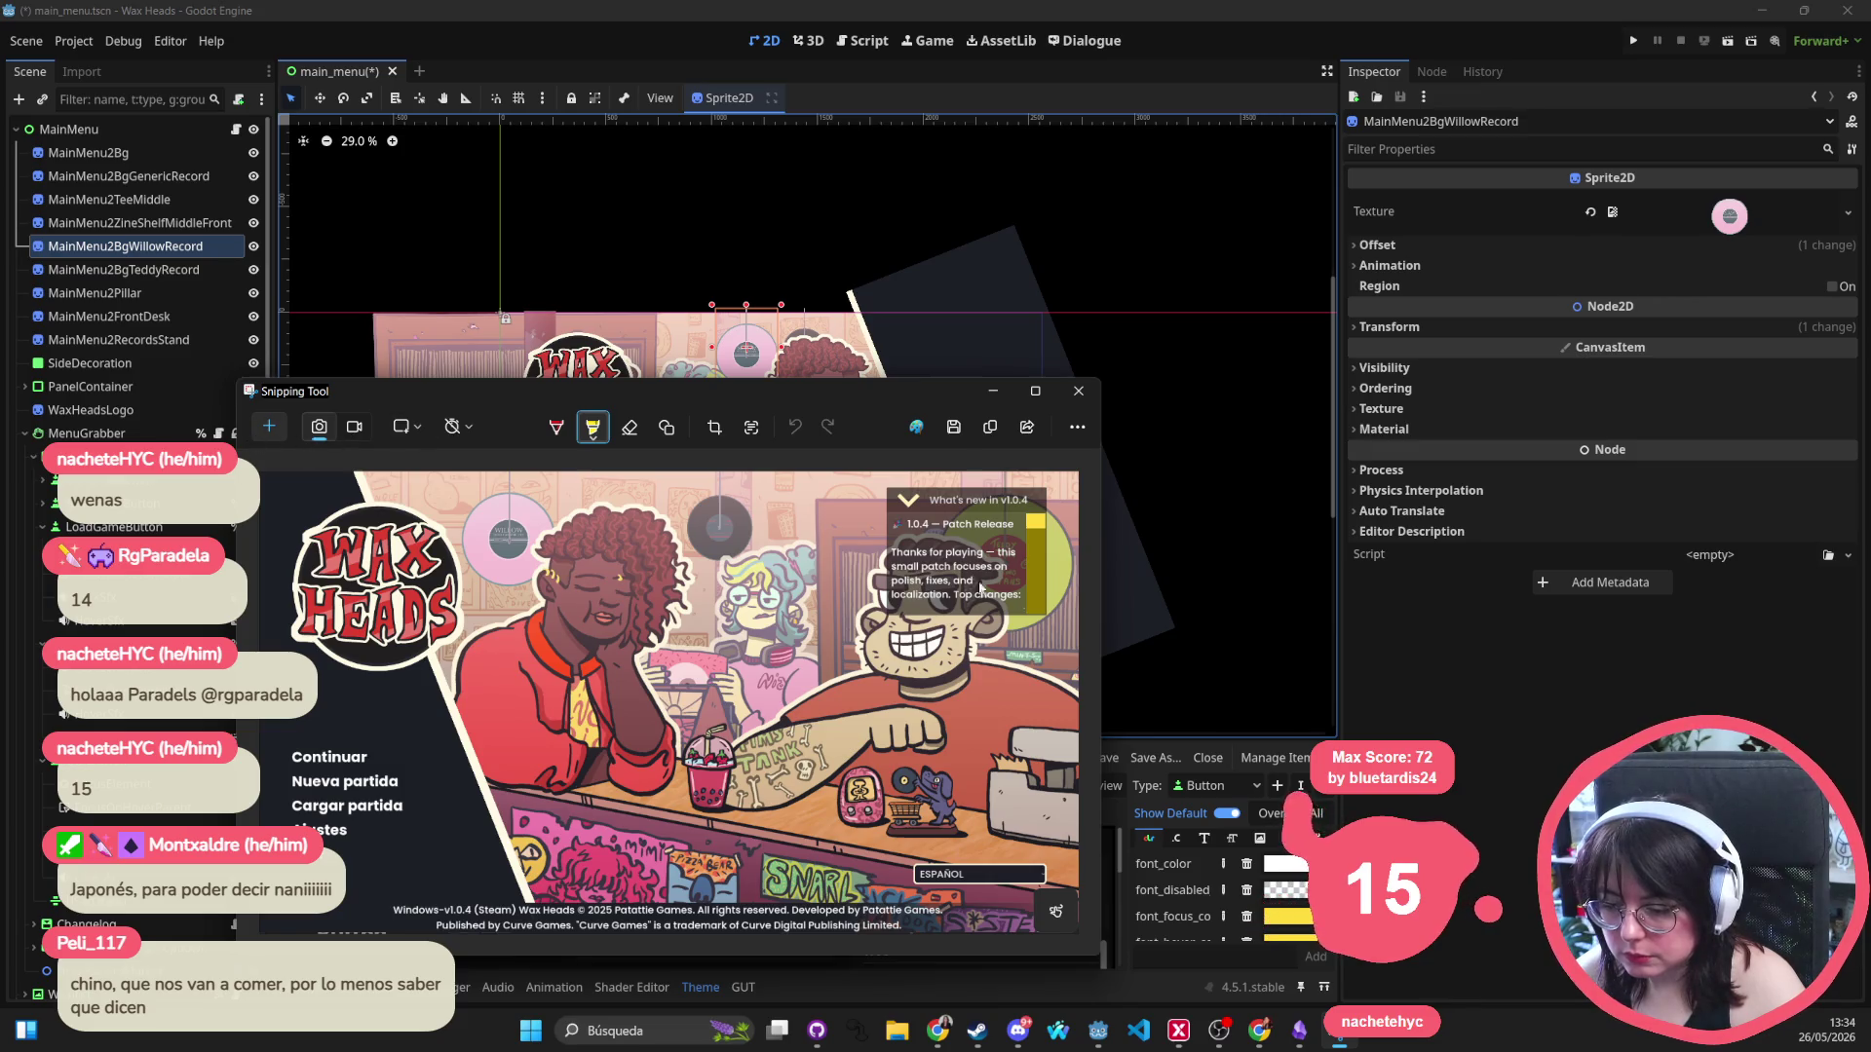
pyautogui.hotkey('ctrl', 'c')
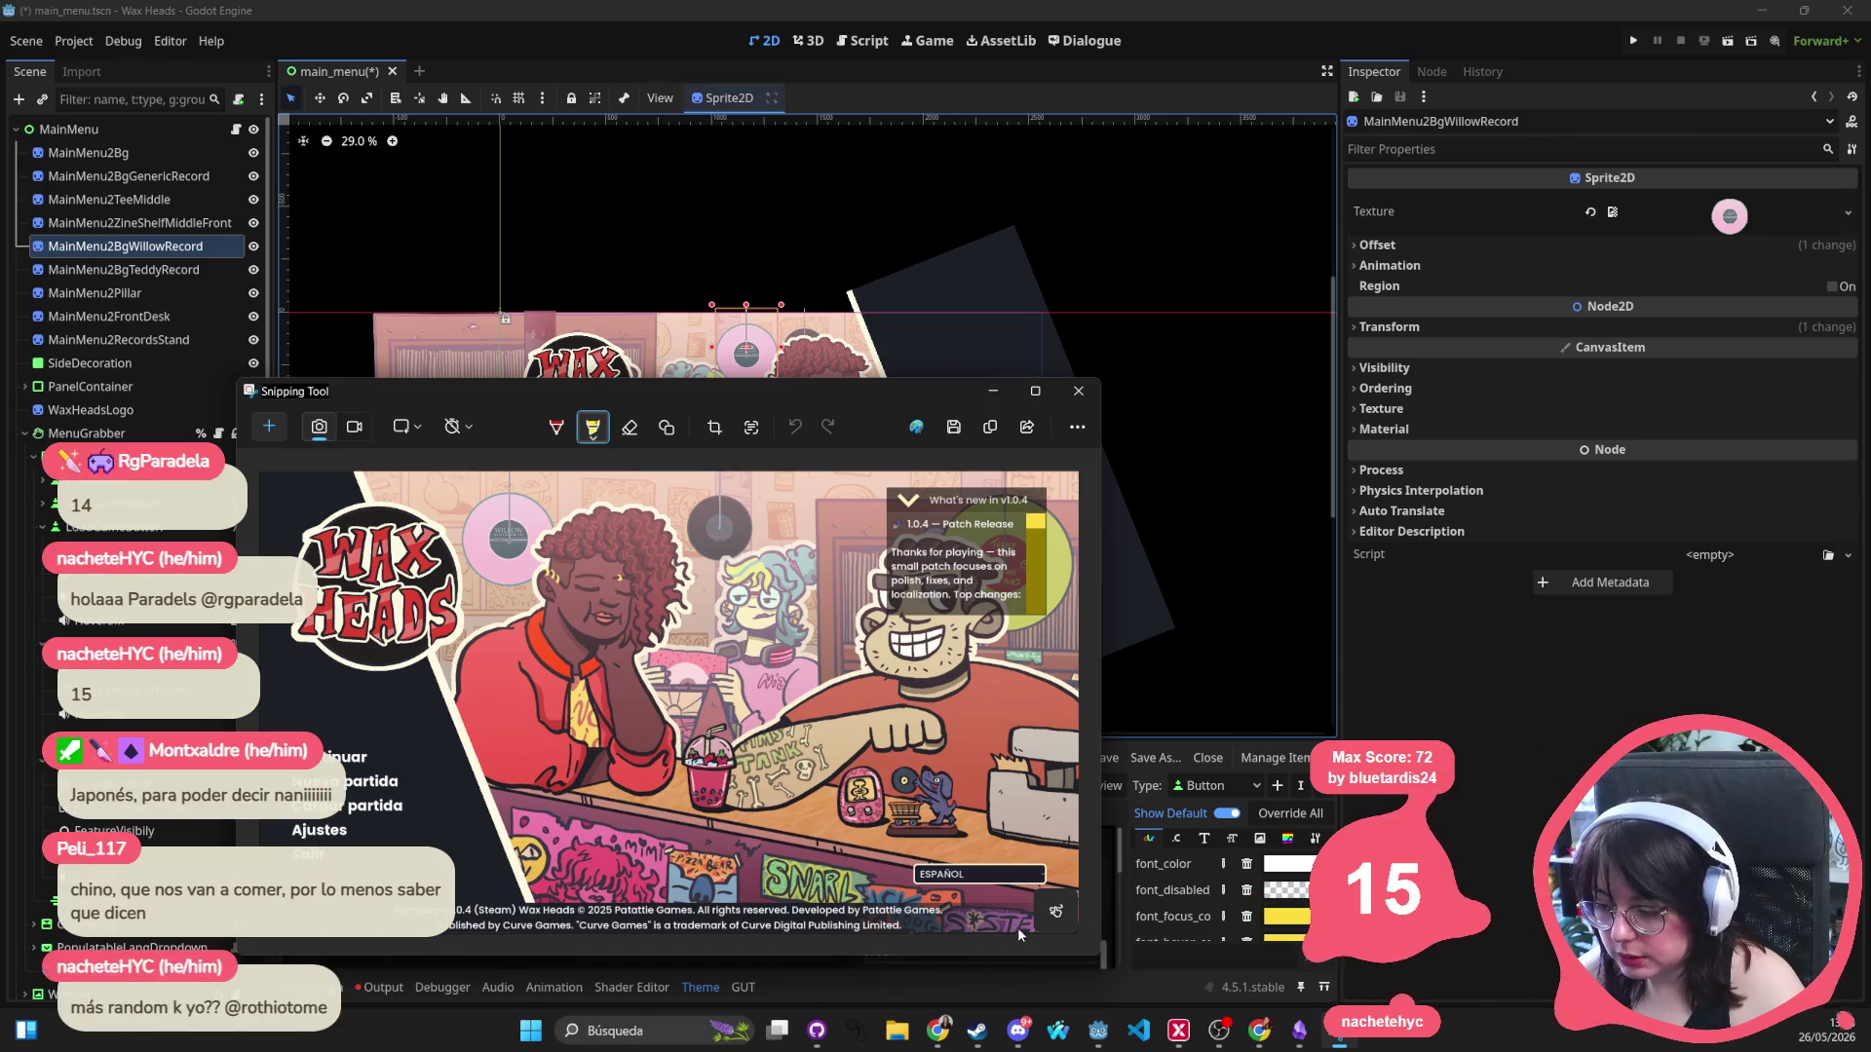
pyautogui.click(651, 1031)
# Launch Paint, paste the main-menu screenshot, and trim the canvas to its height.
pyautogui.write('paint')
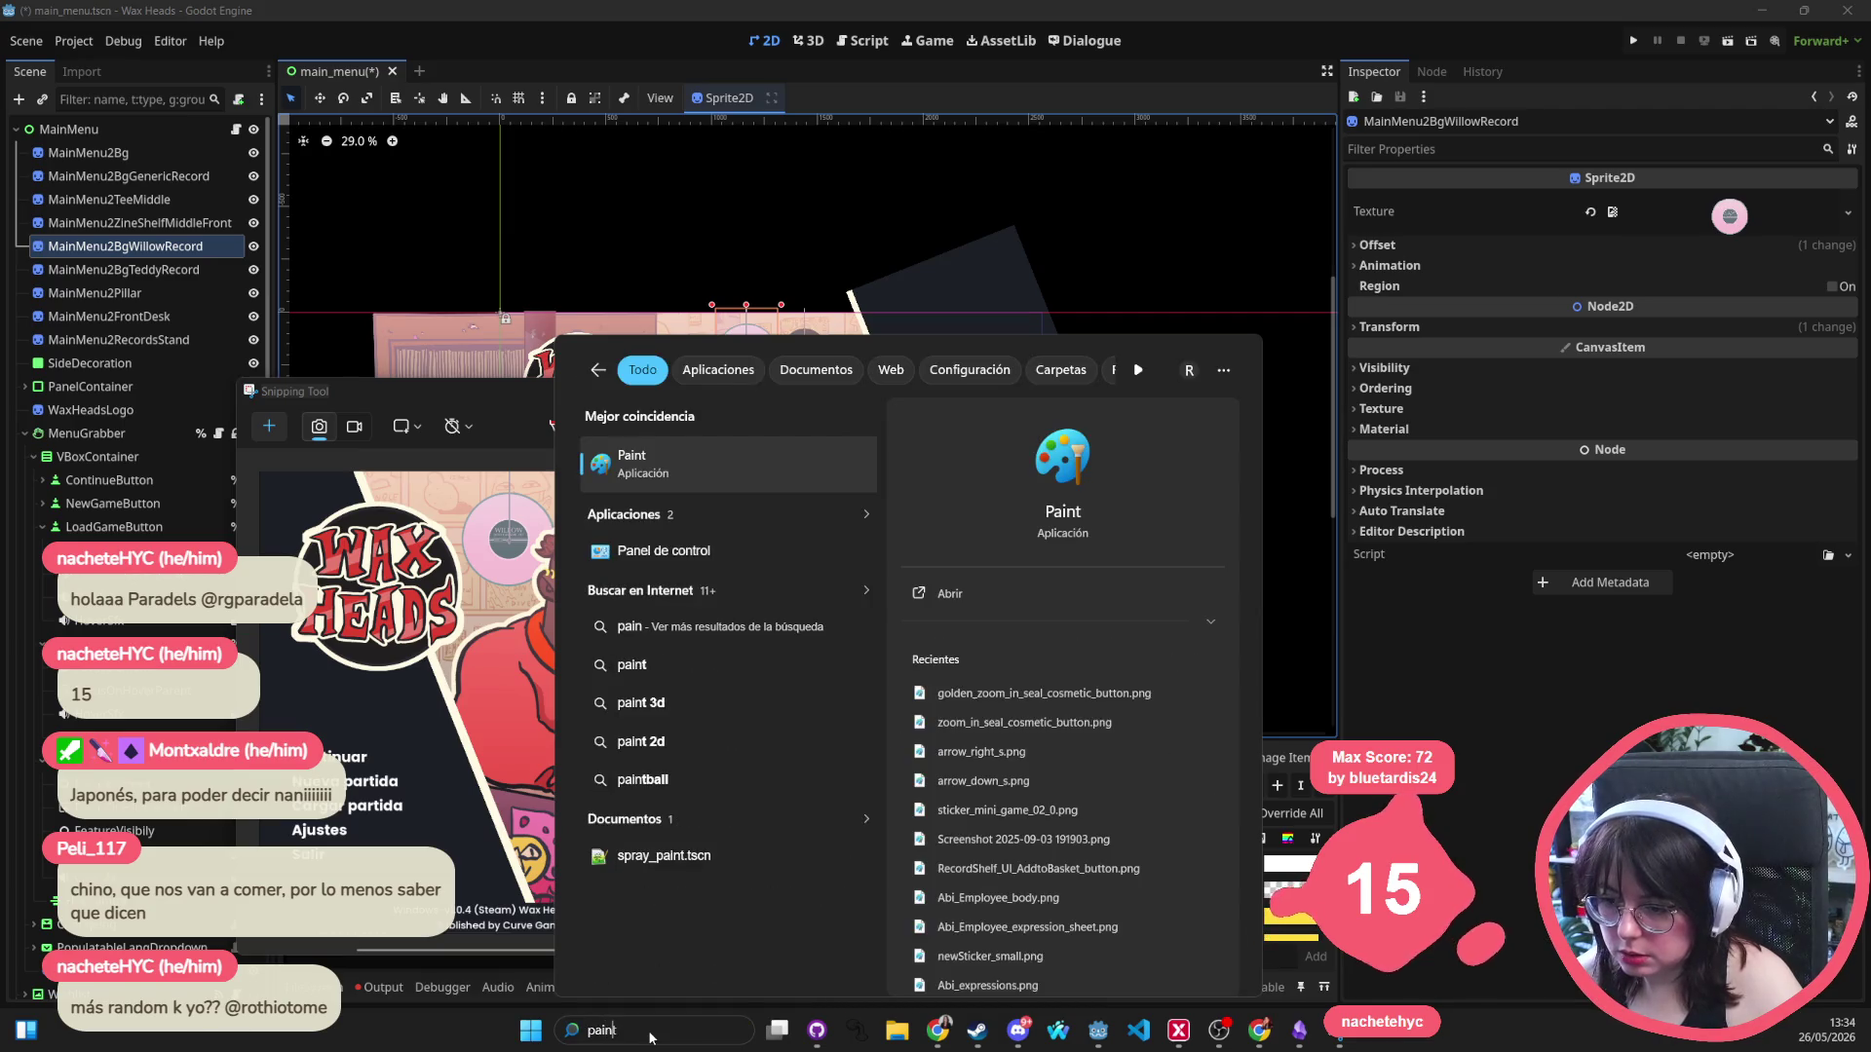
pyautogui.press('Return')
pyautogui.hotkey('ctrl', 'v')
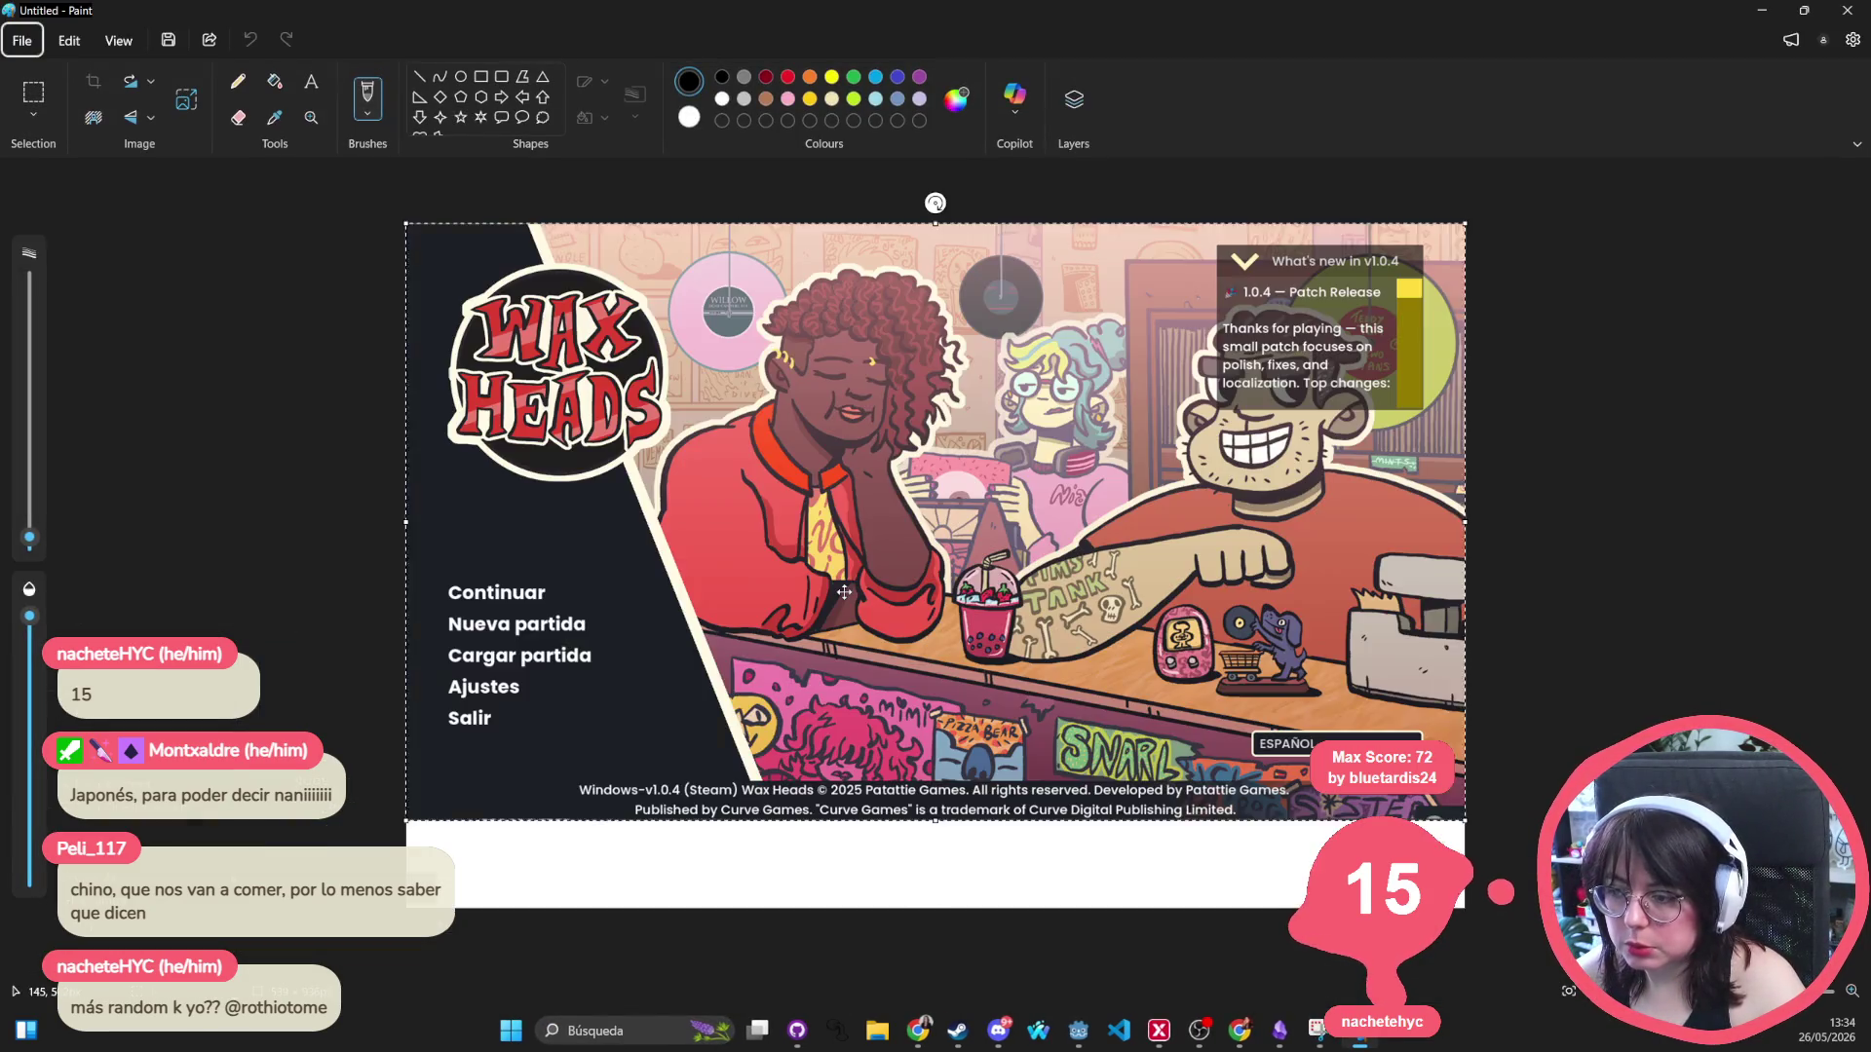
pyautogui.click(950, 953)
pyautogui.moveTo(935, 908); pyautogui.dragTo(936, 822)
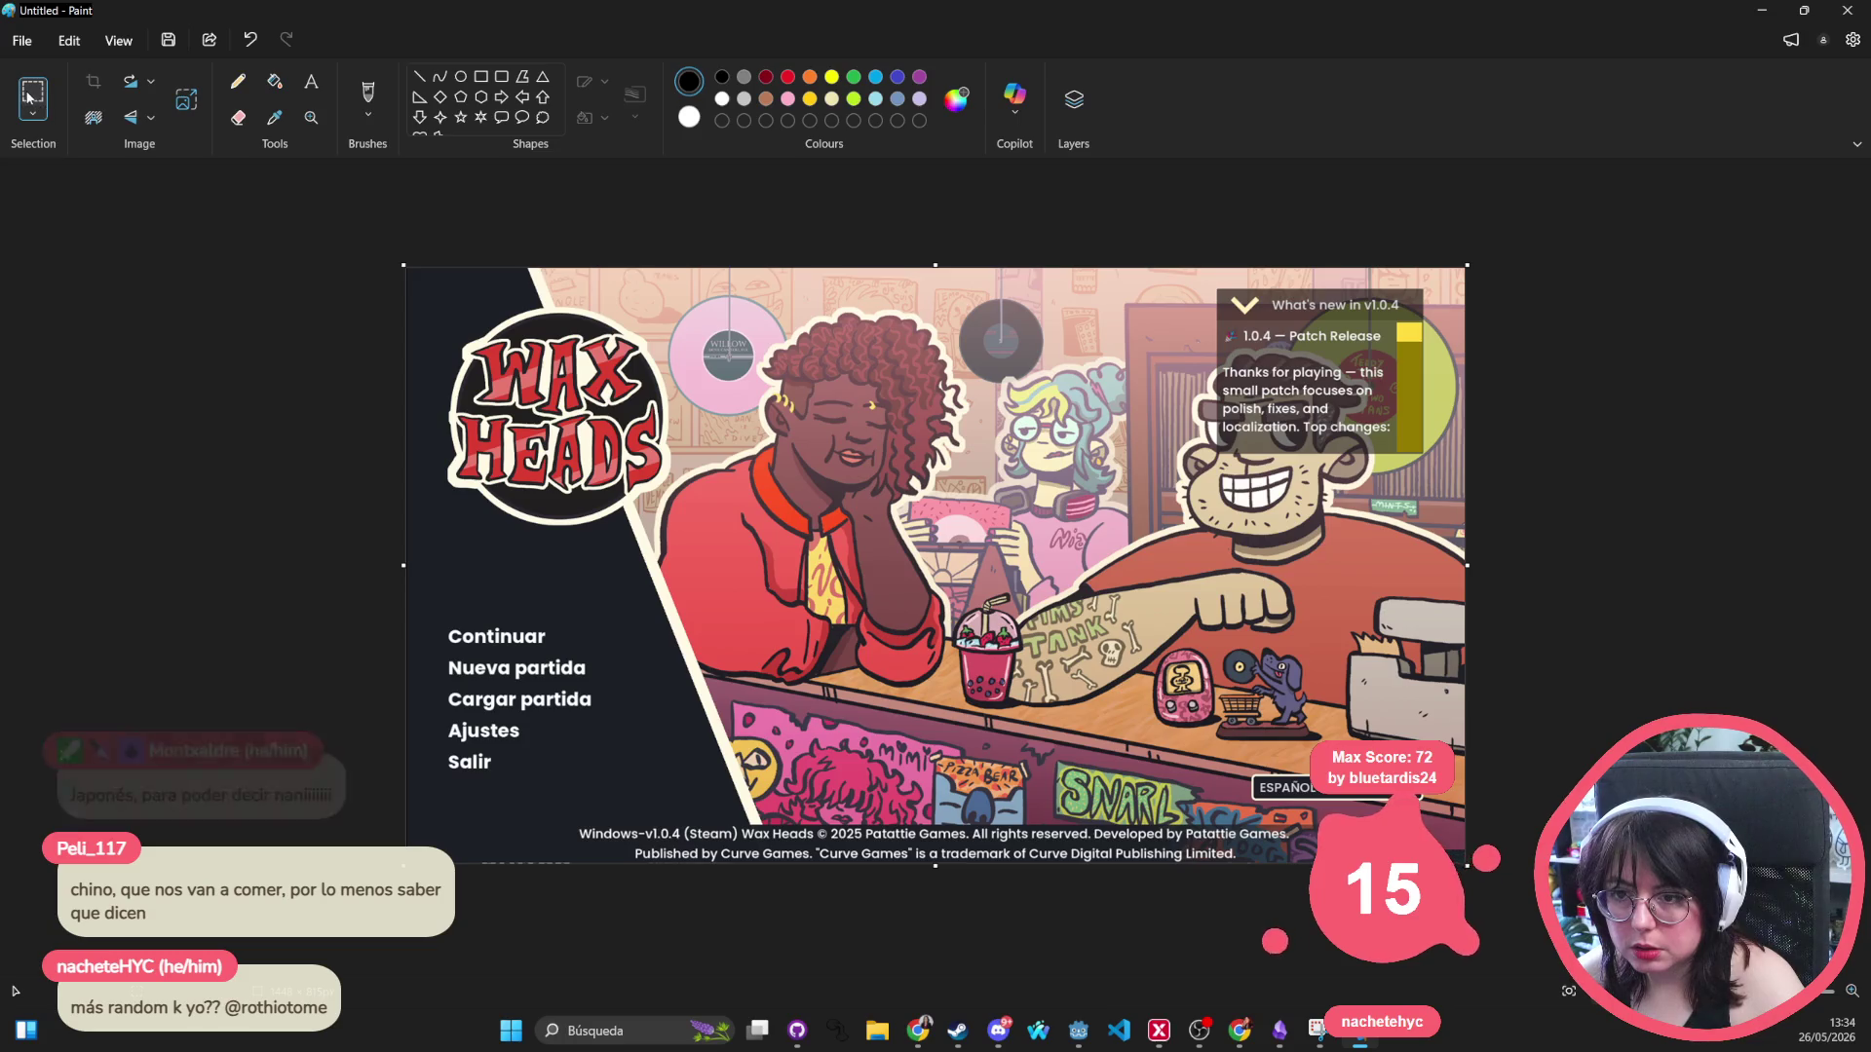
# Select the whole screenshot, then exit Paint choosing Don't save.
pyautogui.moveTo(407, 268); pyautogui.dragTo(1464, 863)
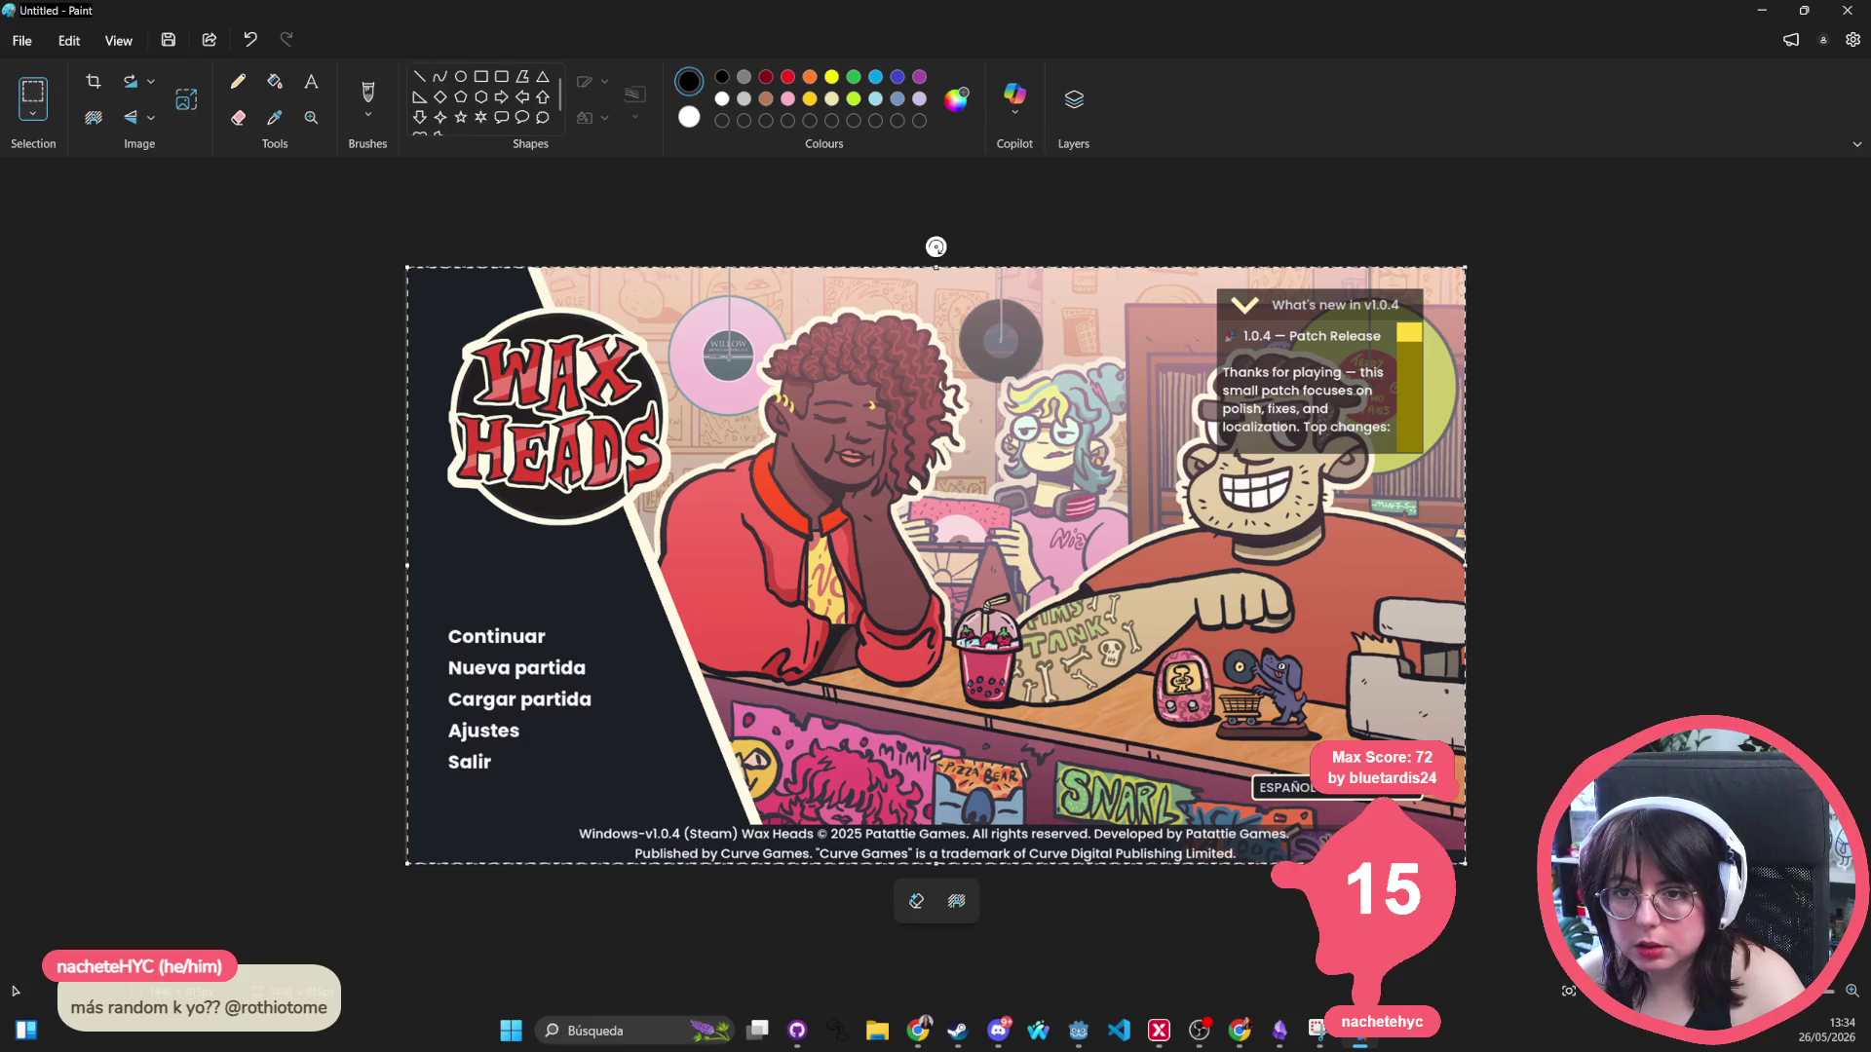
pyautogui.click(67, 42)
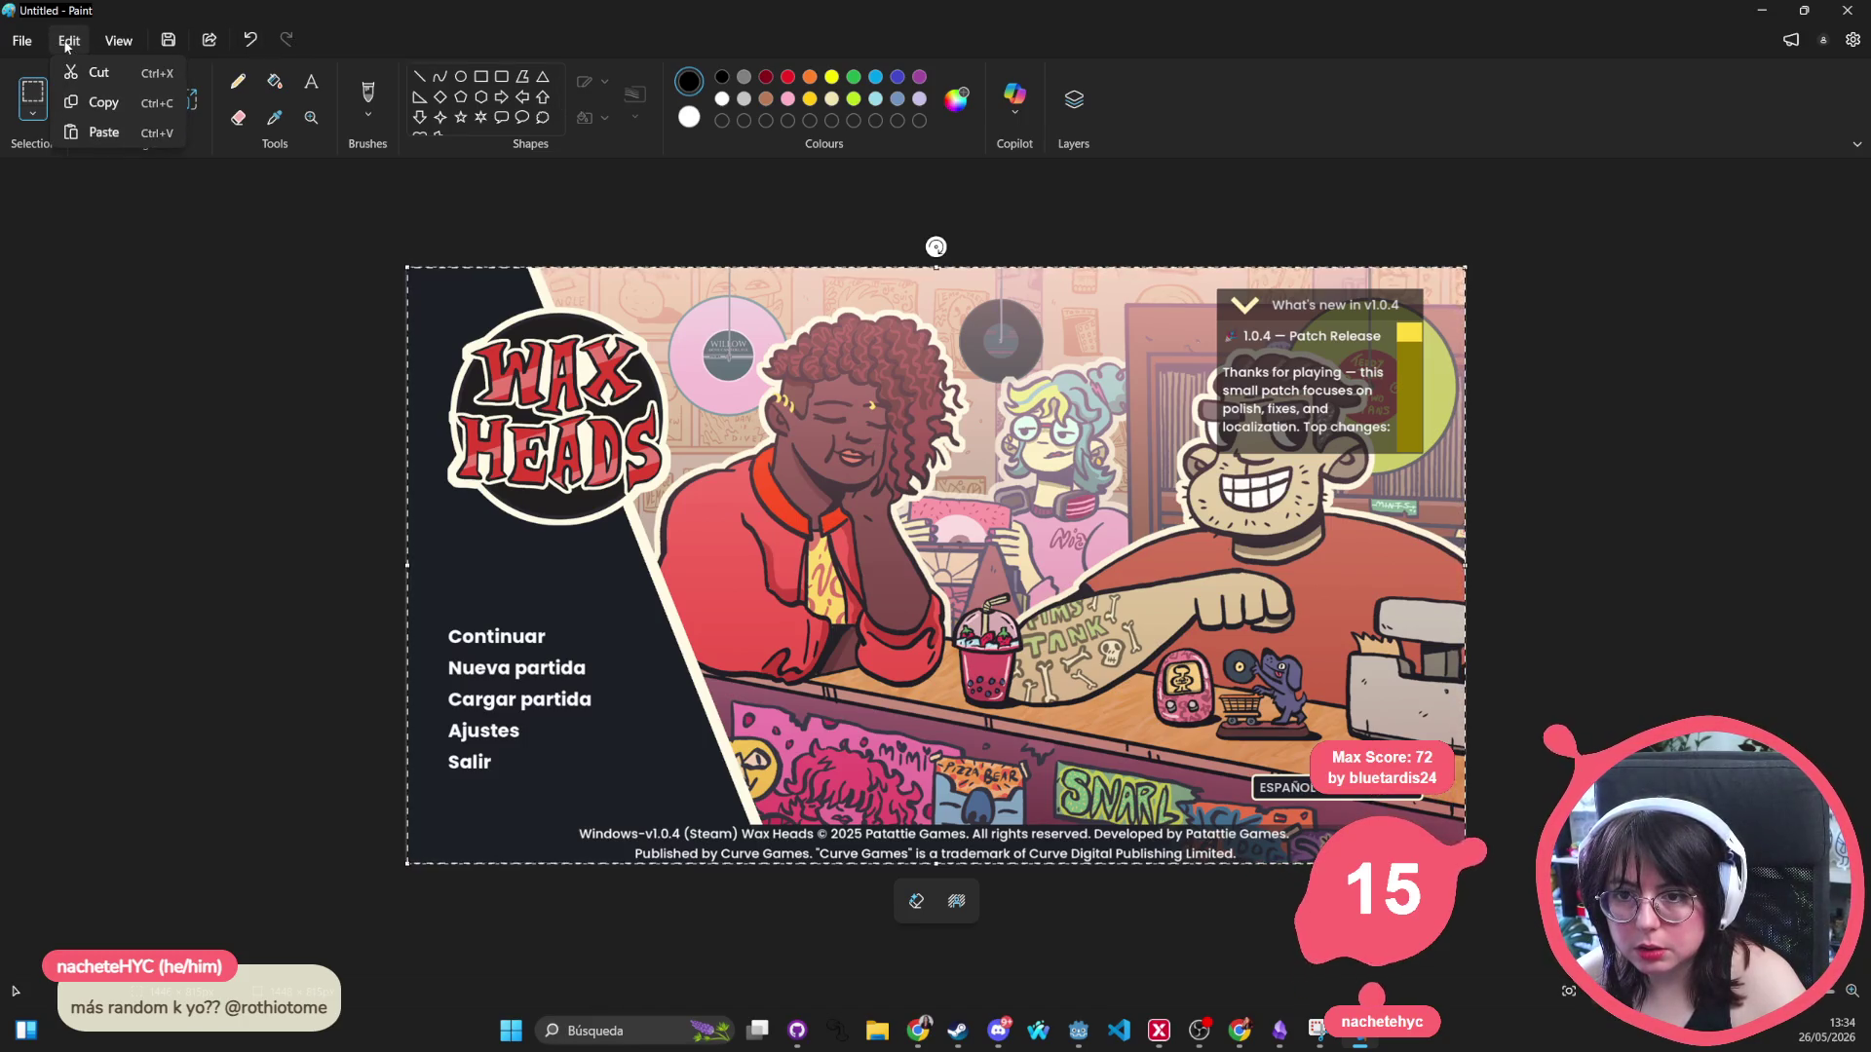
pyautogui.moveTo(22, 44)
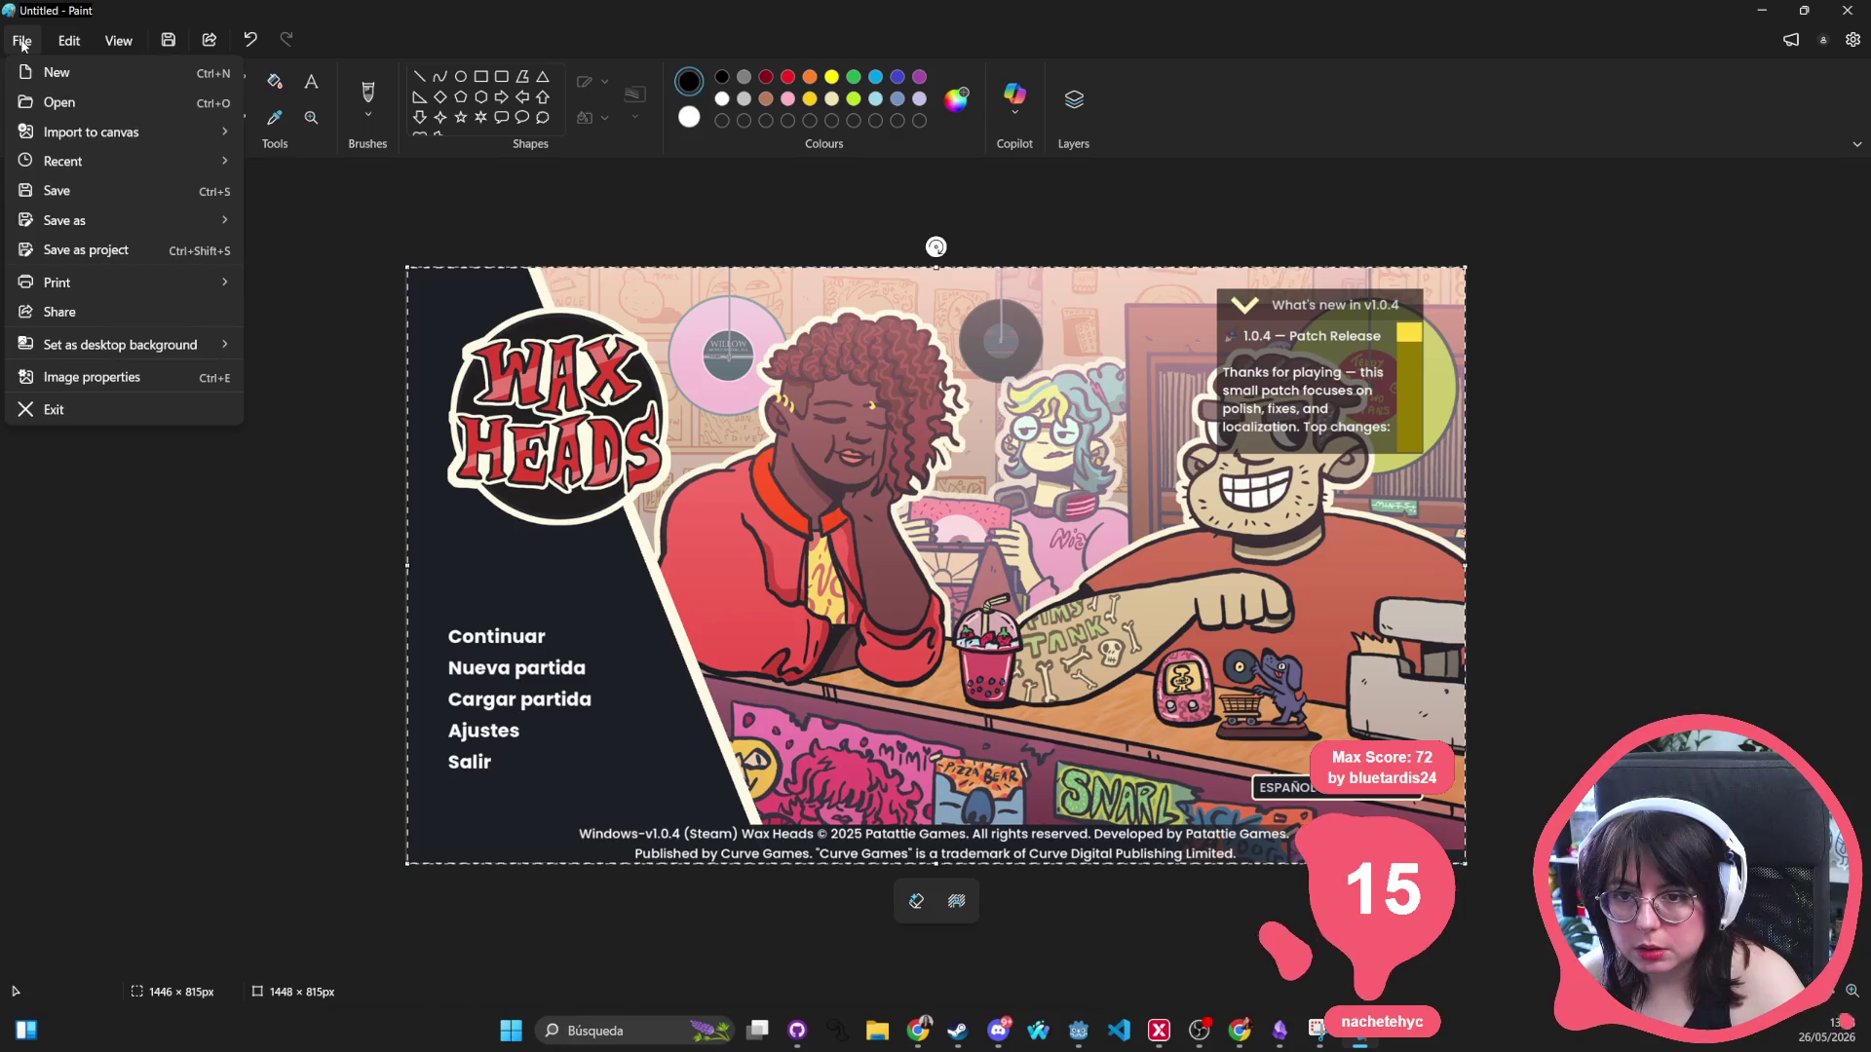
pyautogui.click(1847, 11)
pyautogui.click(1846, 11)
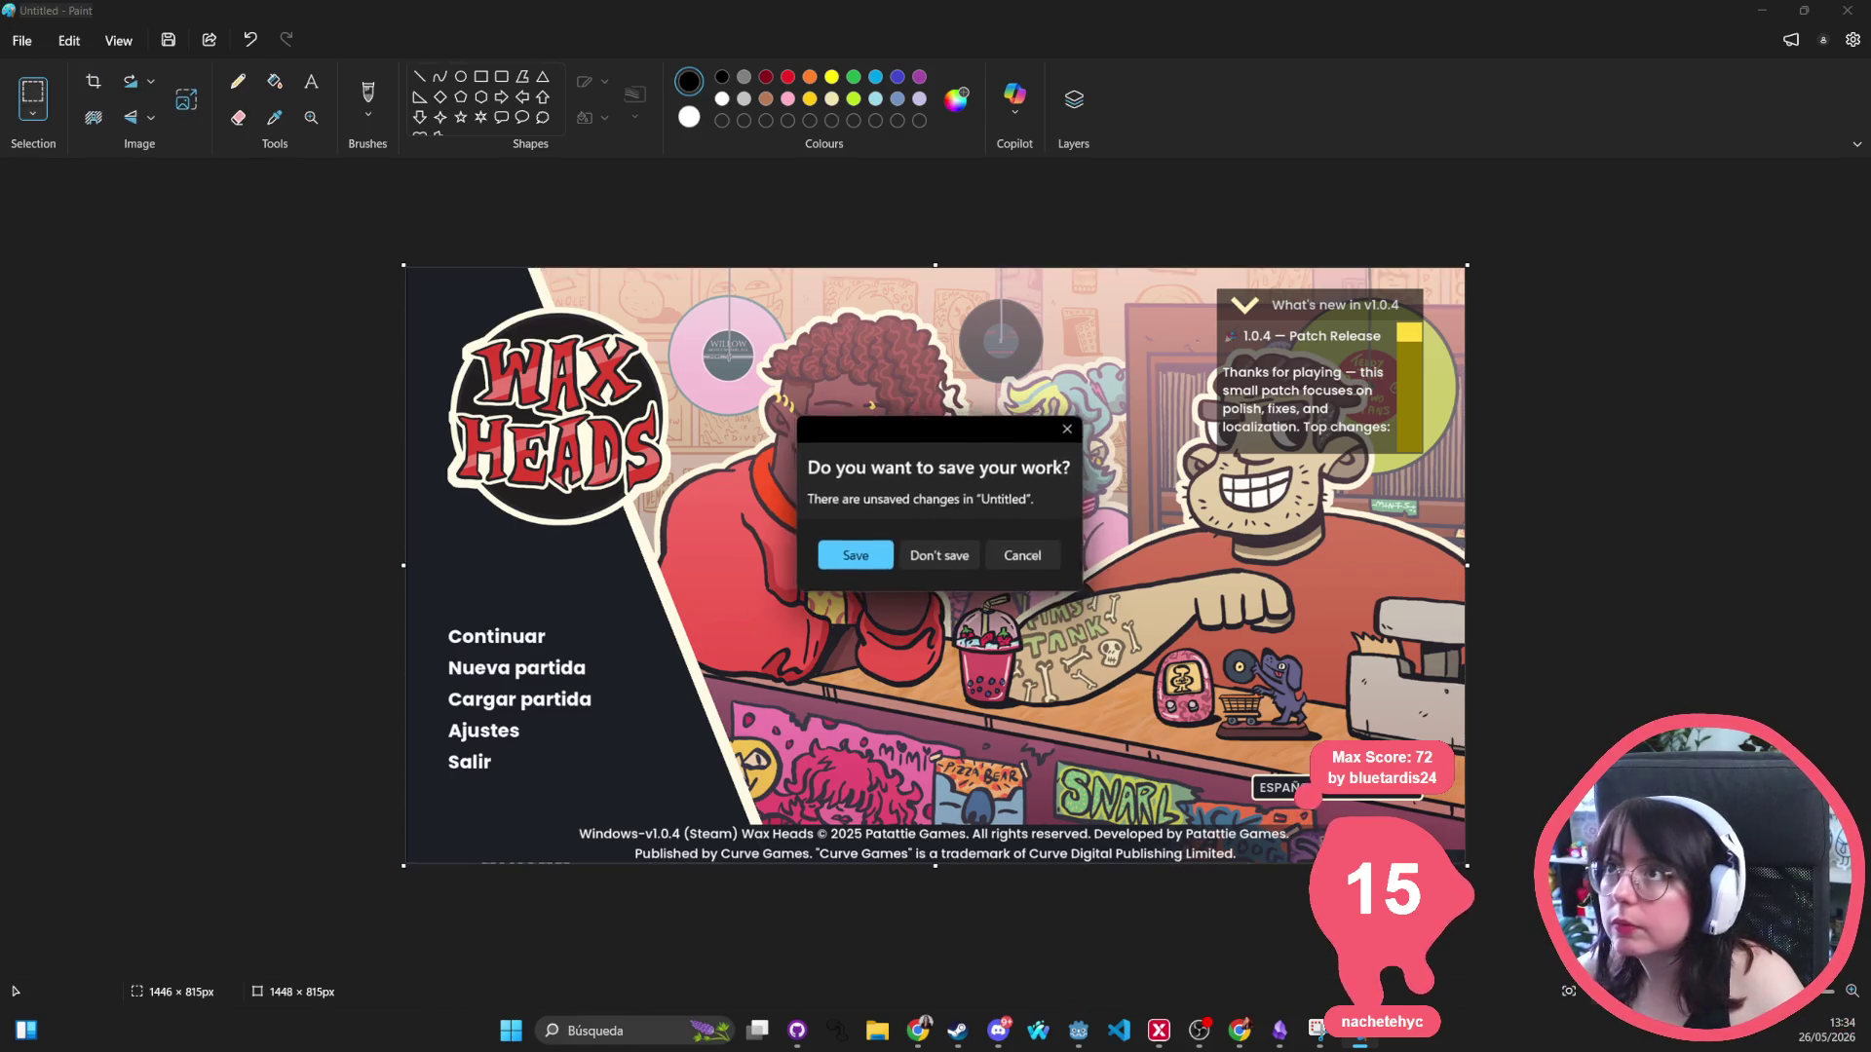
pyautogui.click(954, 556)
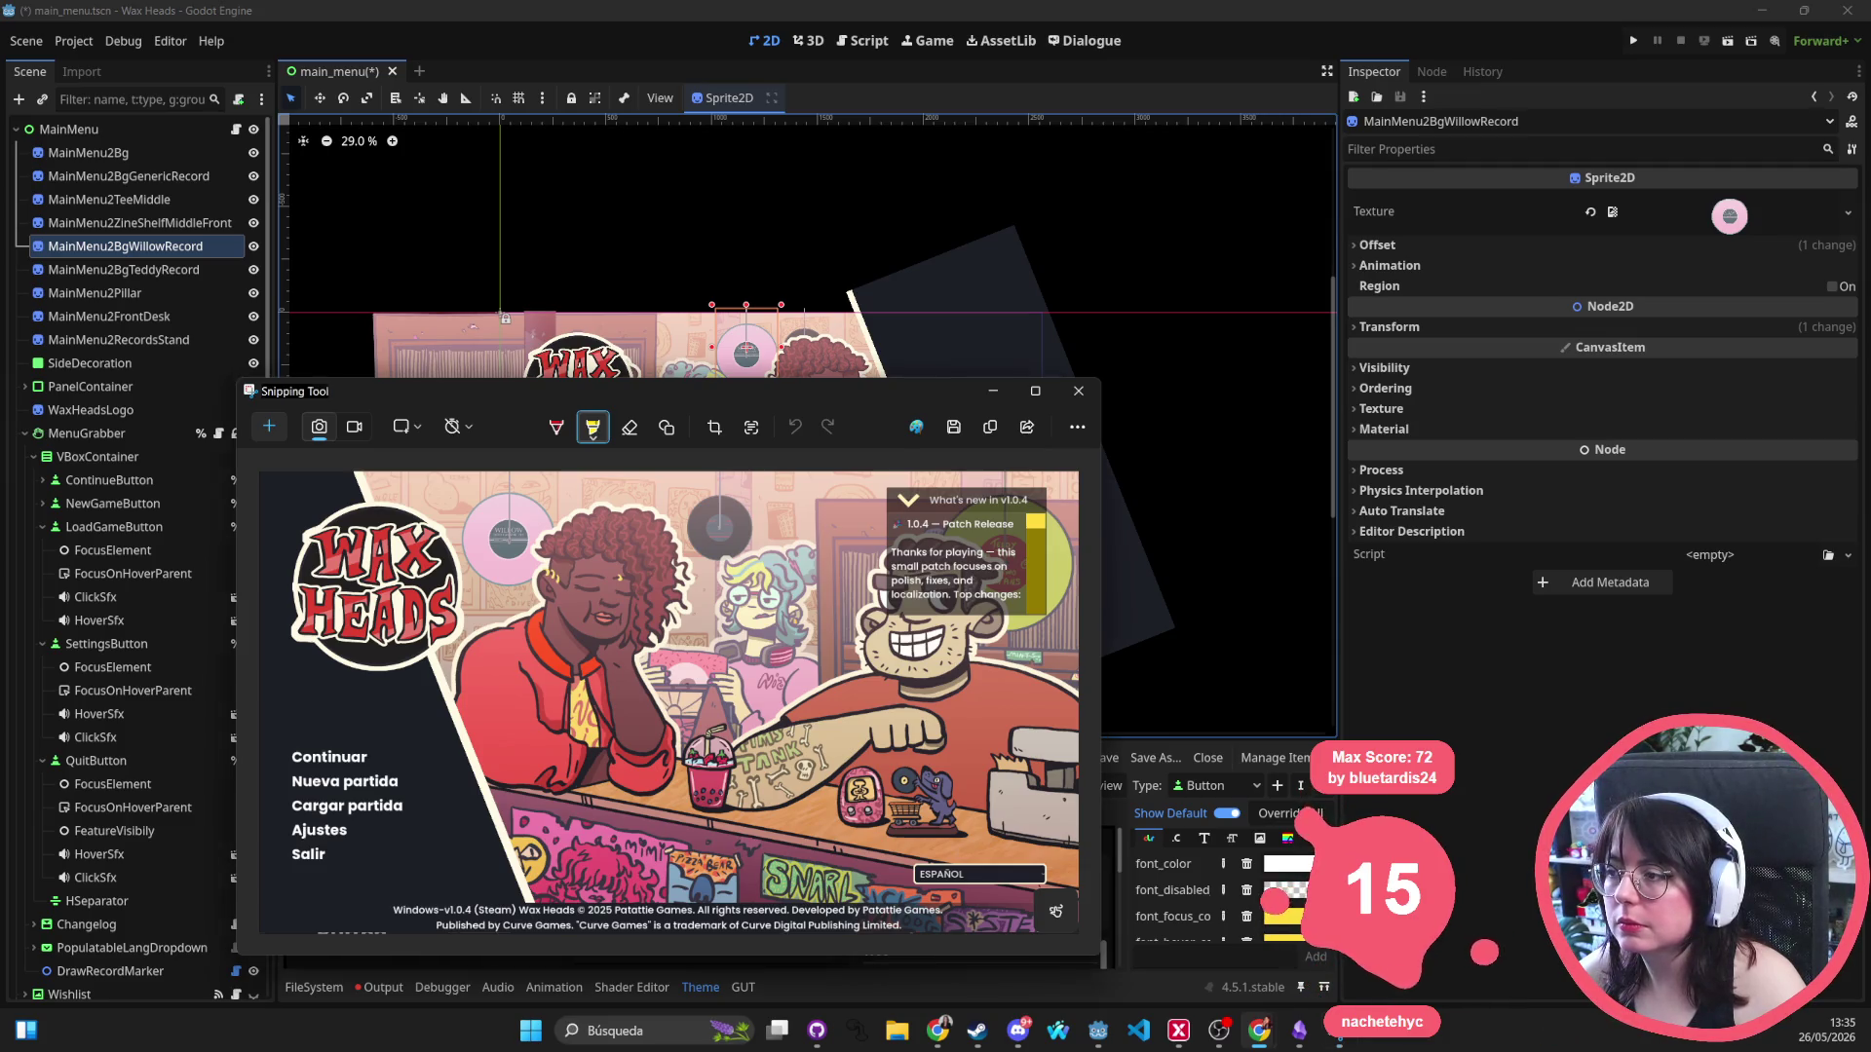
# Save the snip as Screenshot 2026-05-26 133359.png and close Snipping Tool.
pyautogui.click(1165, 353)
pyautogui.hotkey('alt', 'Tab')
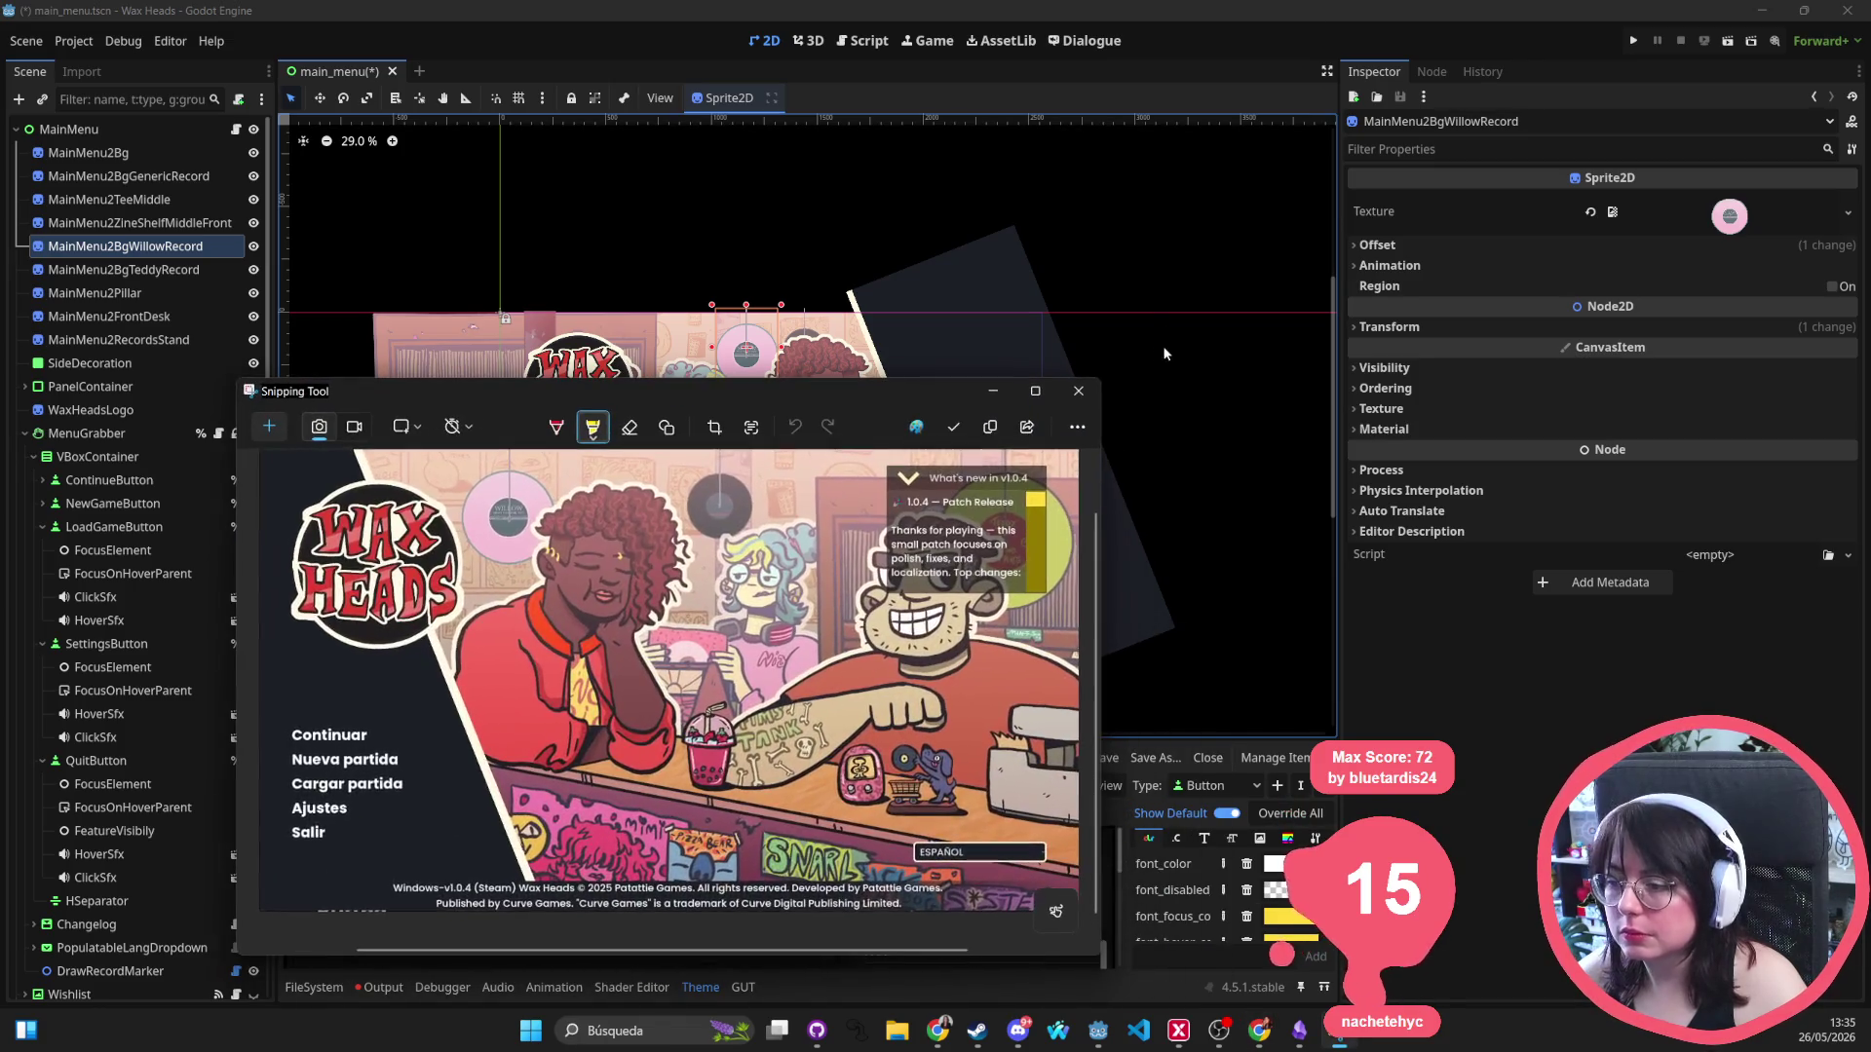
pyautogui.click(788, 207)
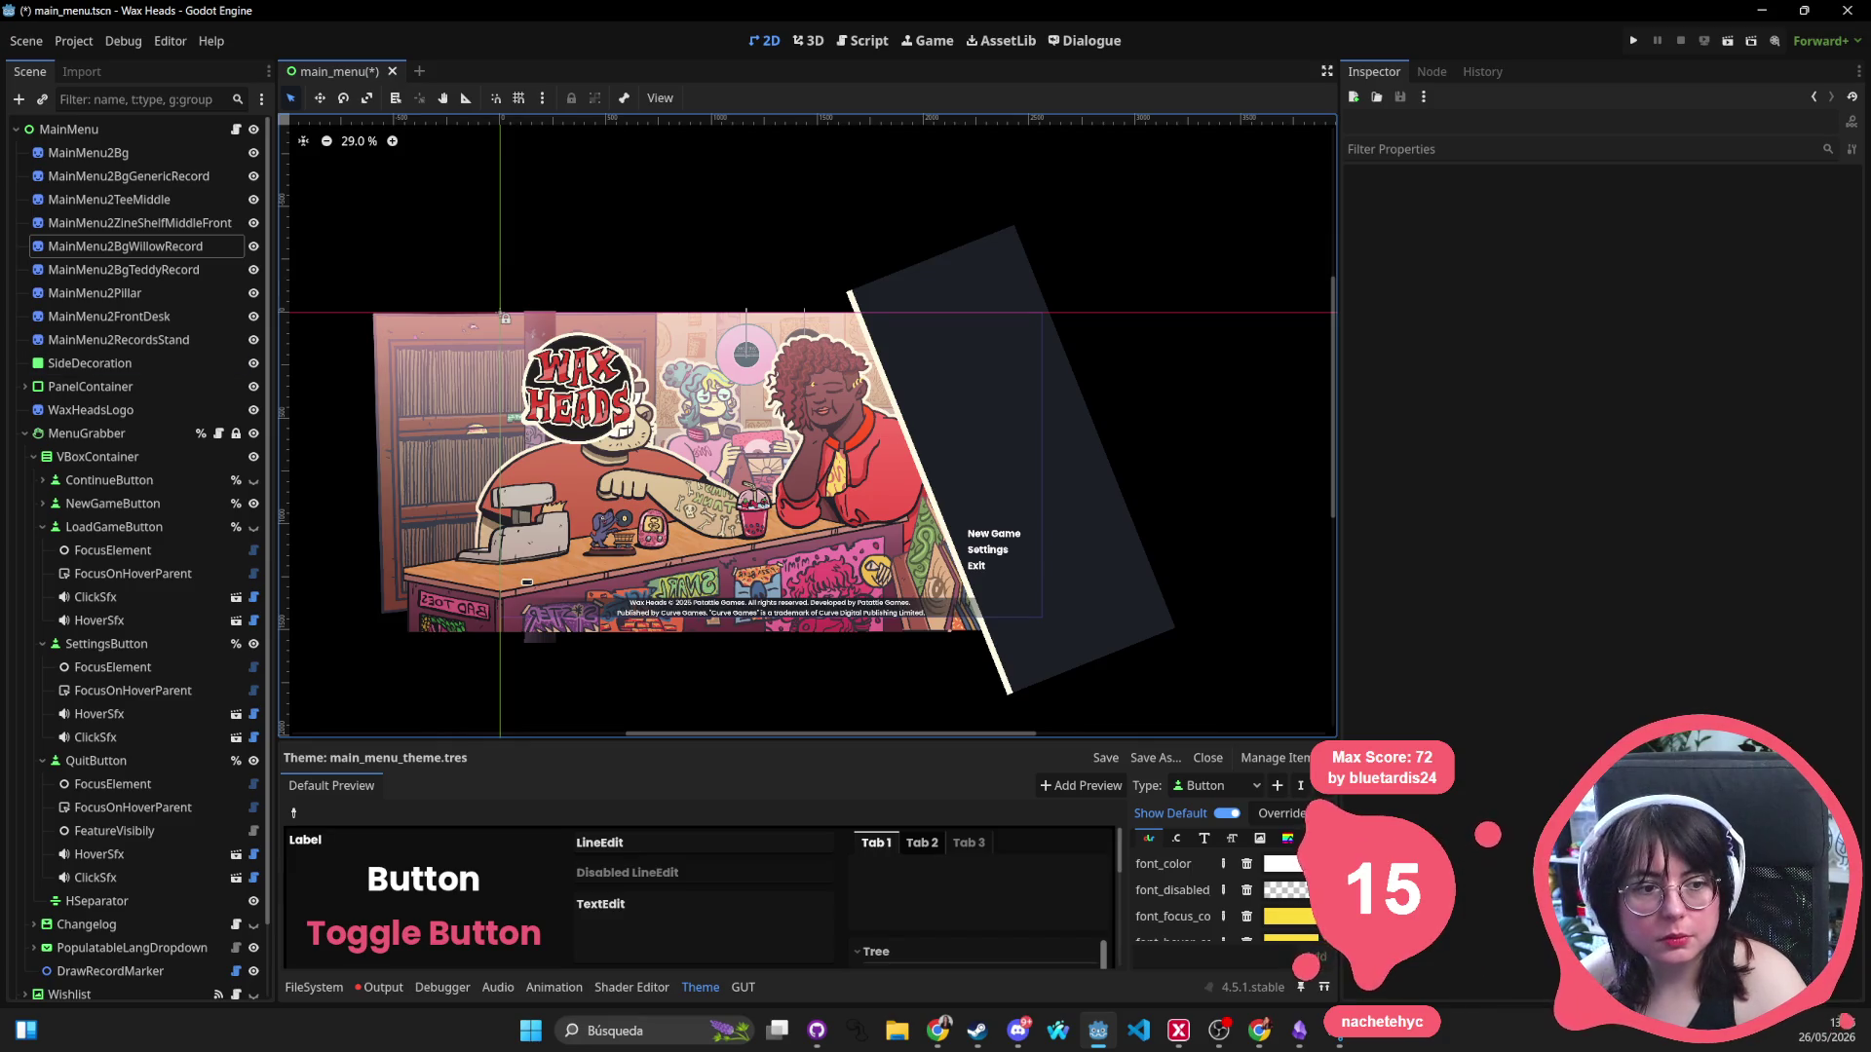
pyautogui.hotkey('alt', 'Tab')
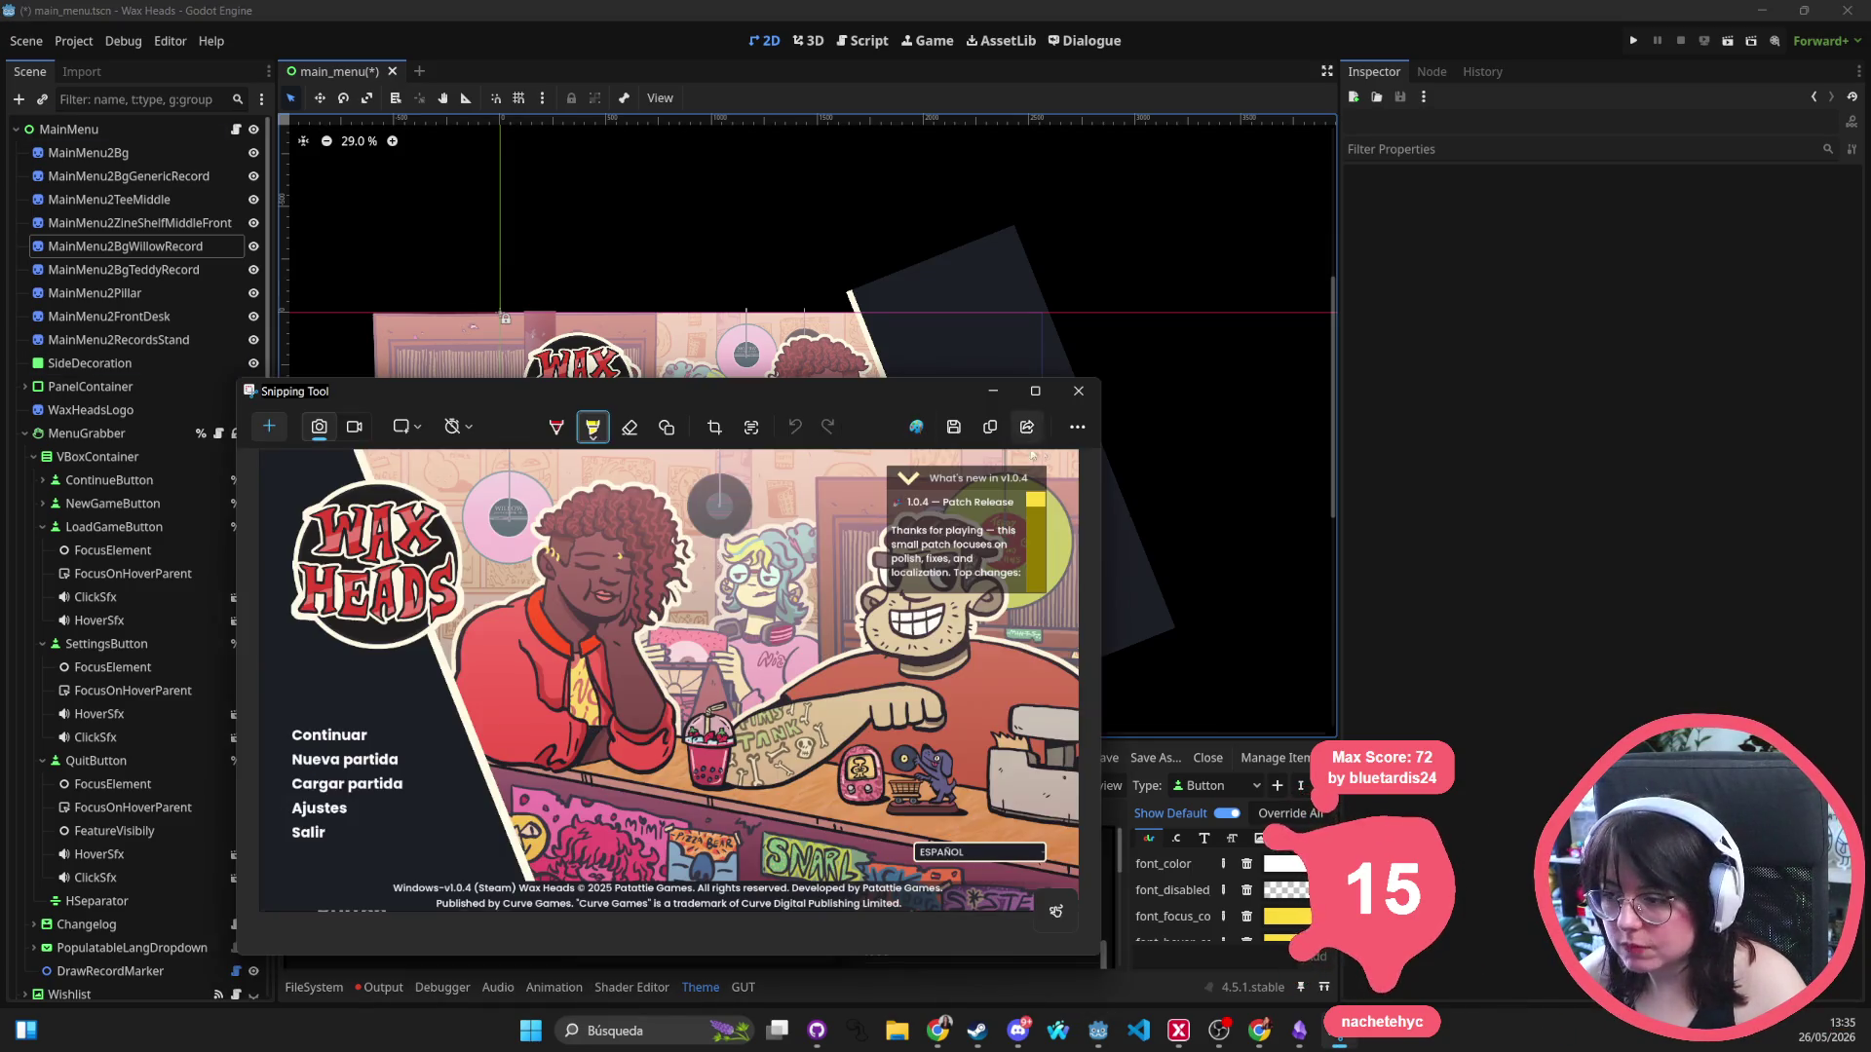
pyautogui.click(992, 435)
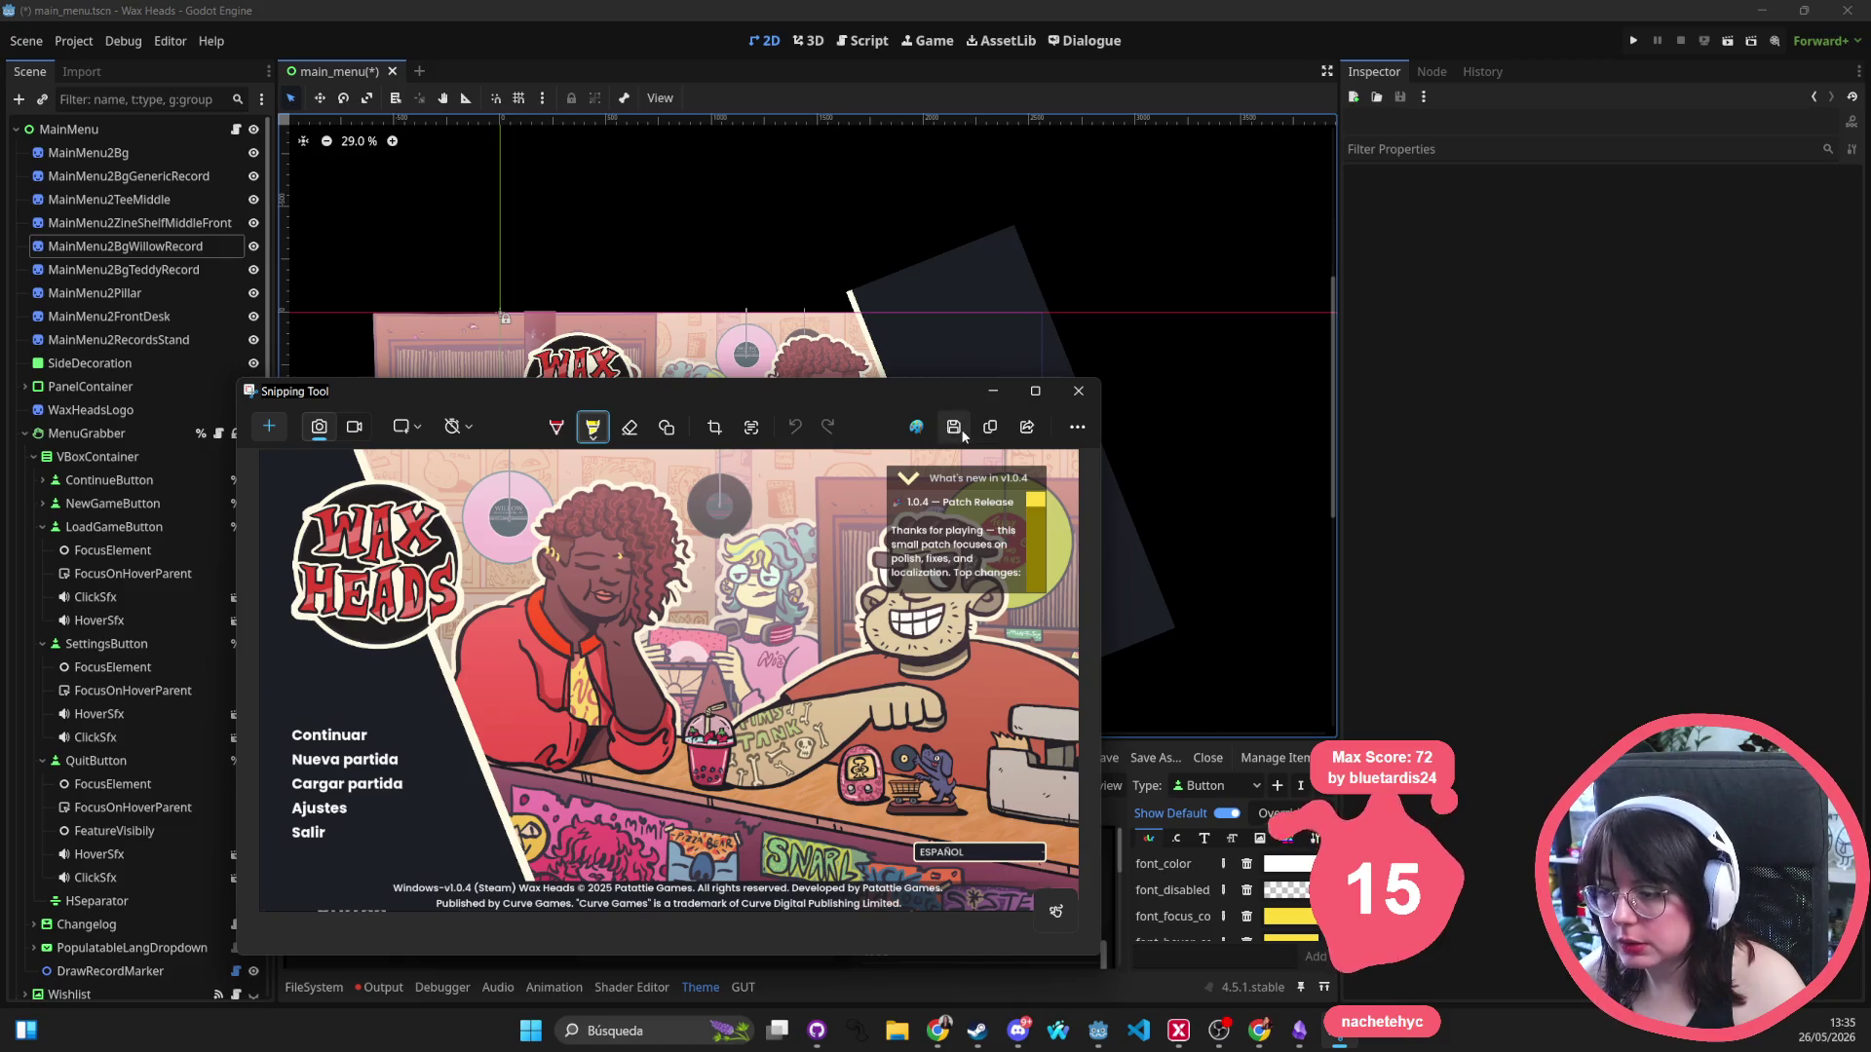
pyautogui.click(955, 428)
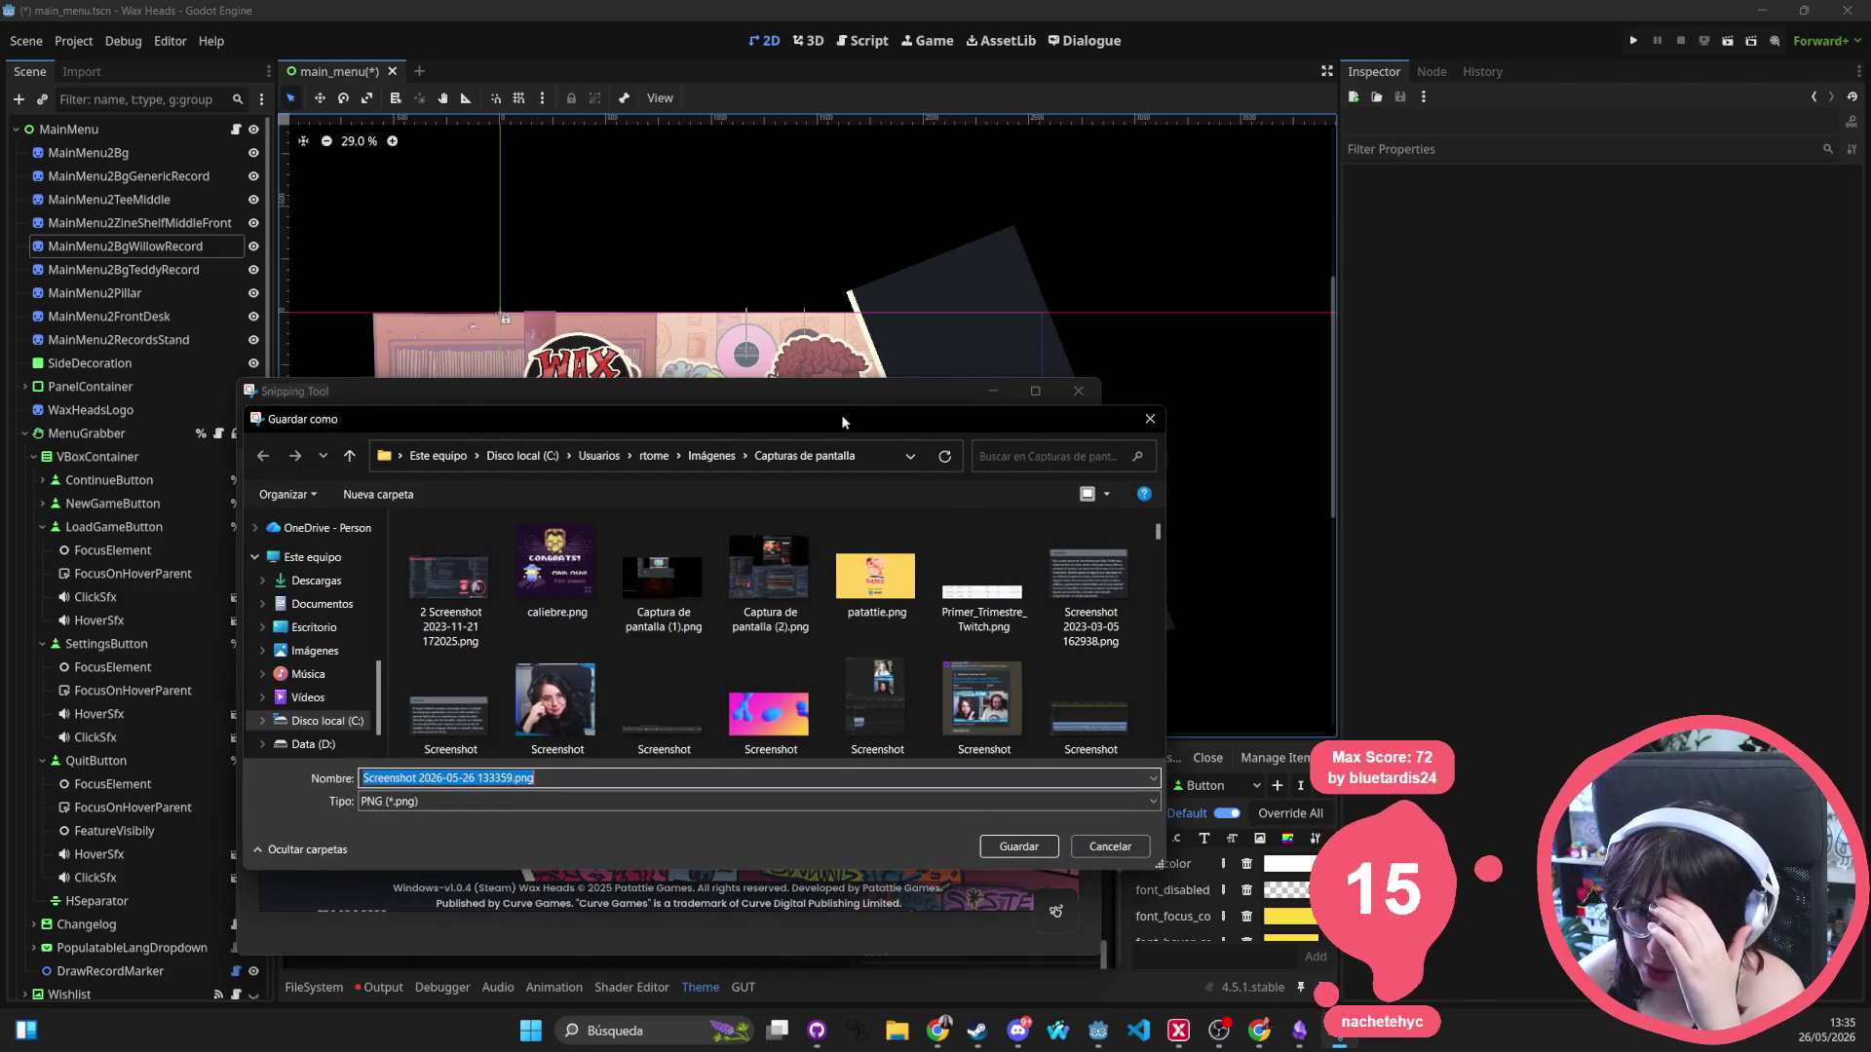
pyautogui.press('Return')
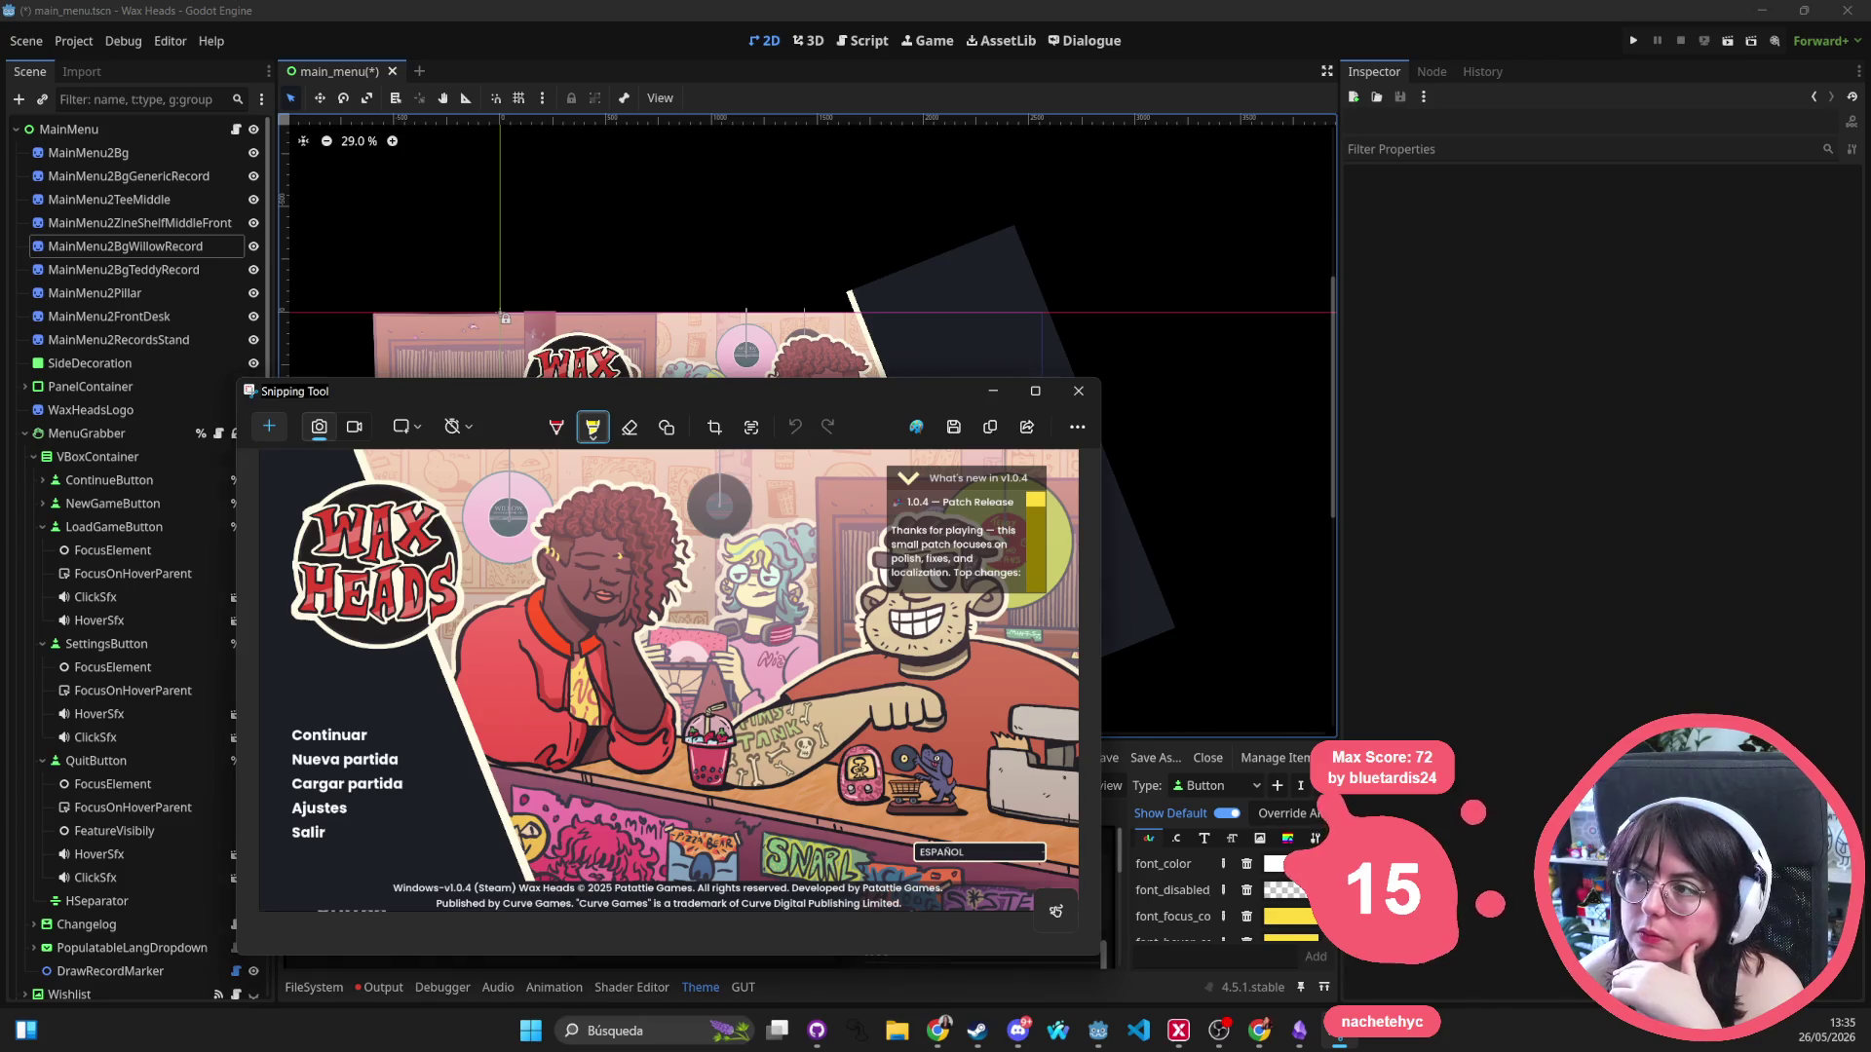
pyautogui.click(1077, 390)
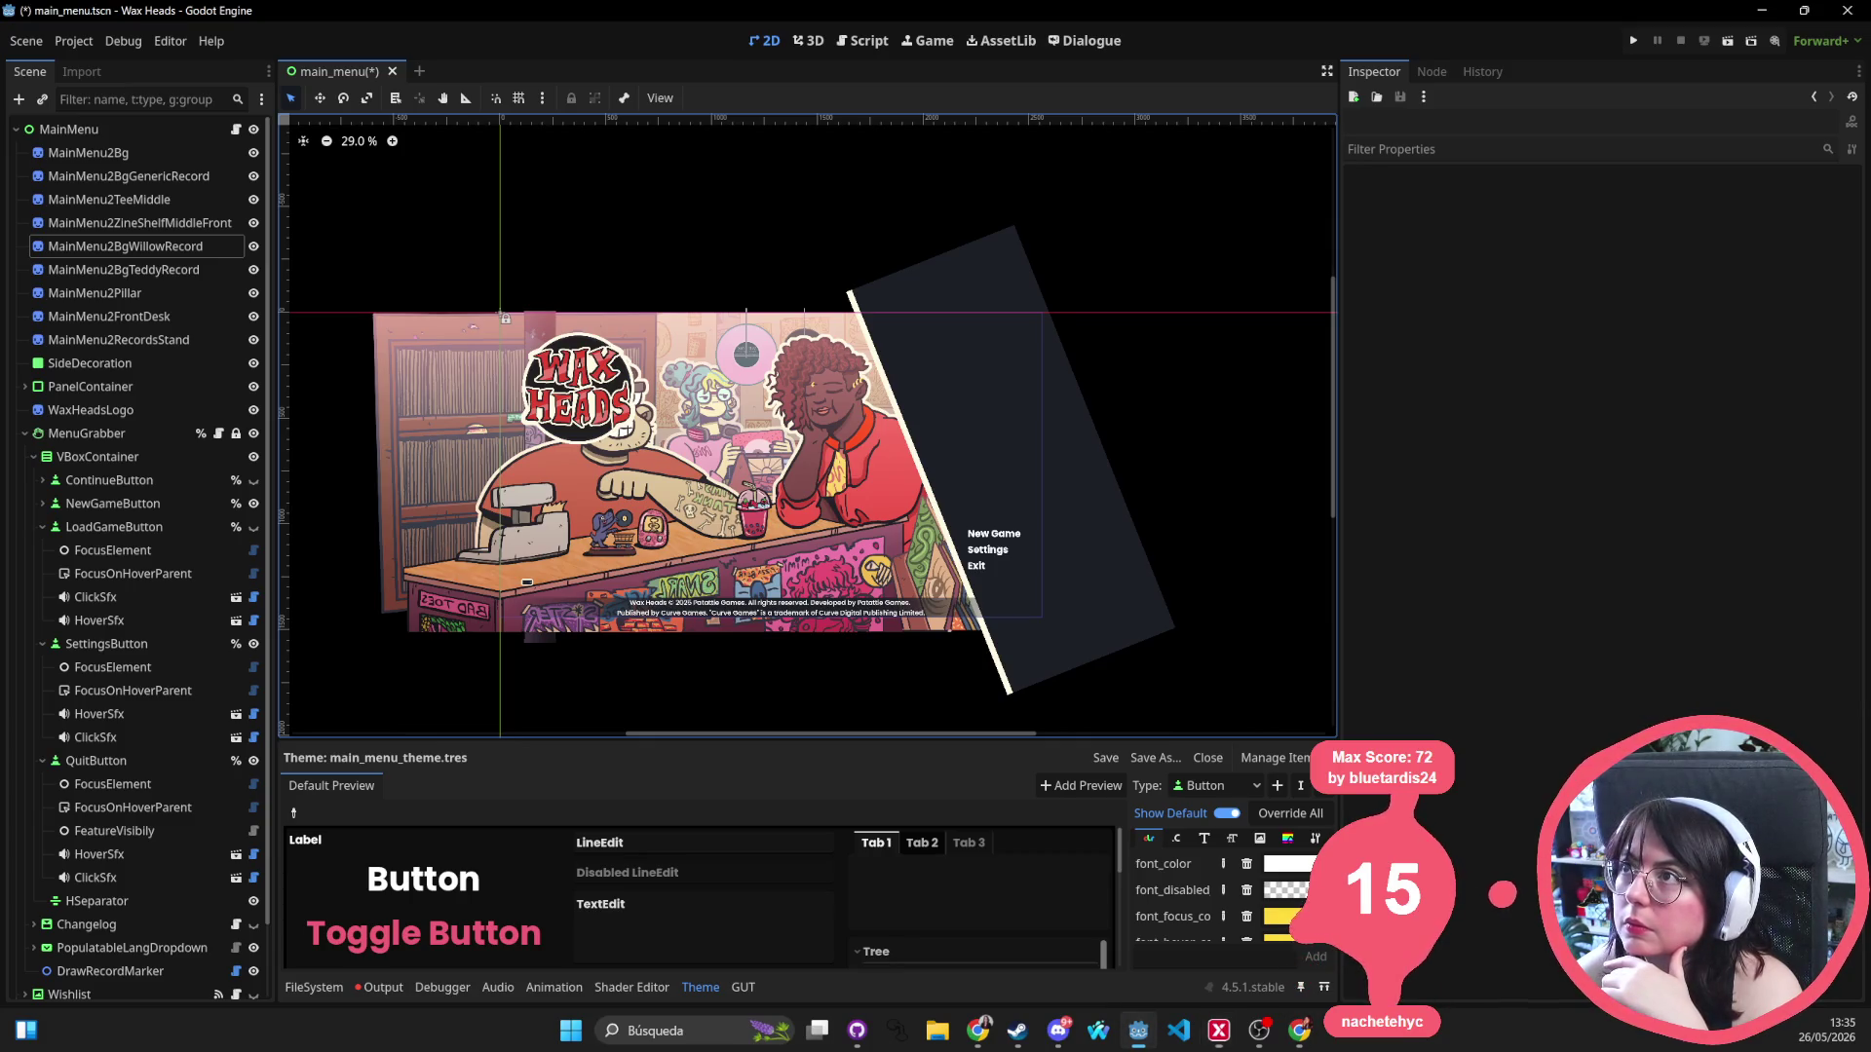
# Save the scene, then drag Screenshot 2026-05-26 133359.png in as a sprite, moved up and enlarged.
pyautogui.hotkey('ctrl', 's')
pyautogui.press('Return')
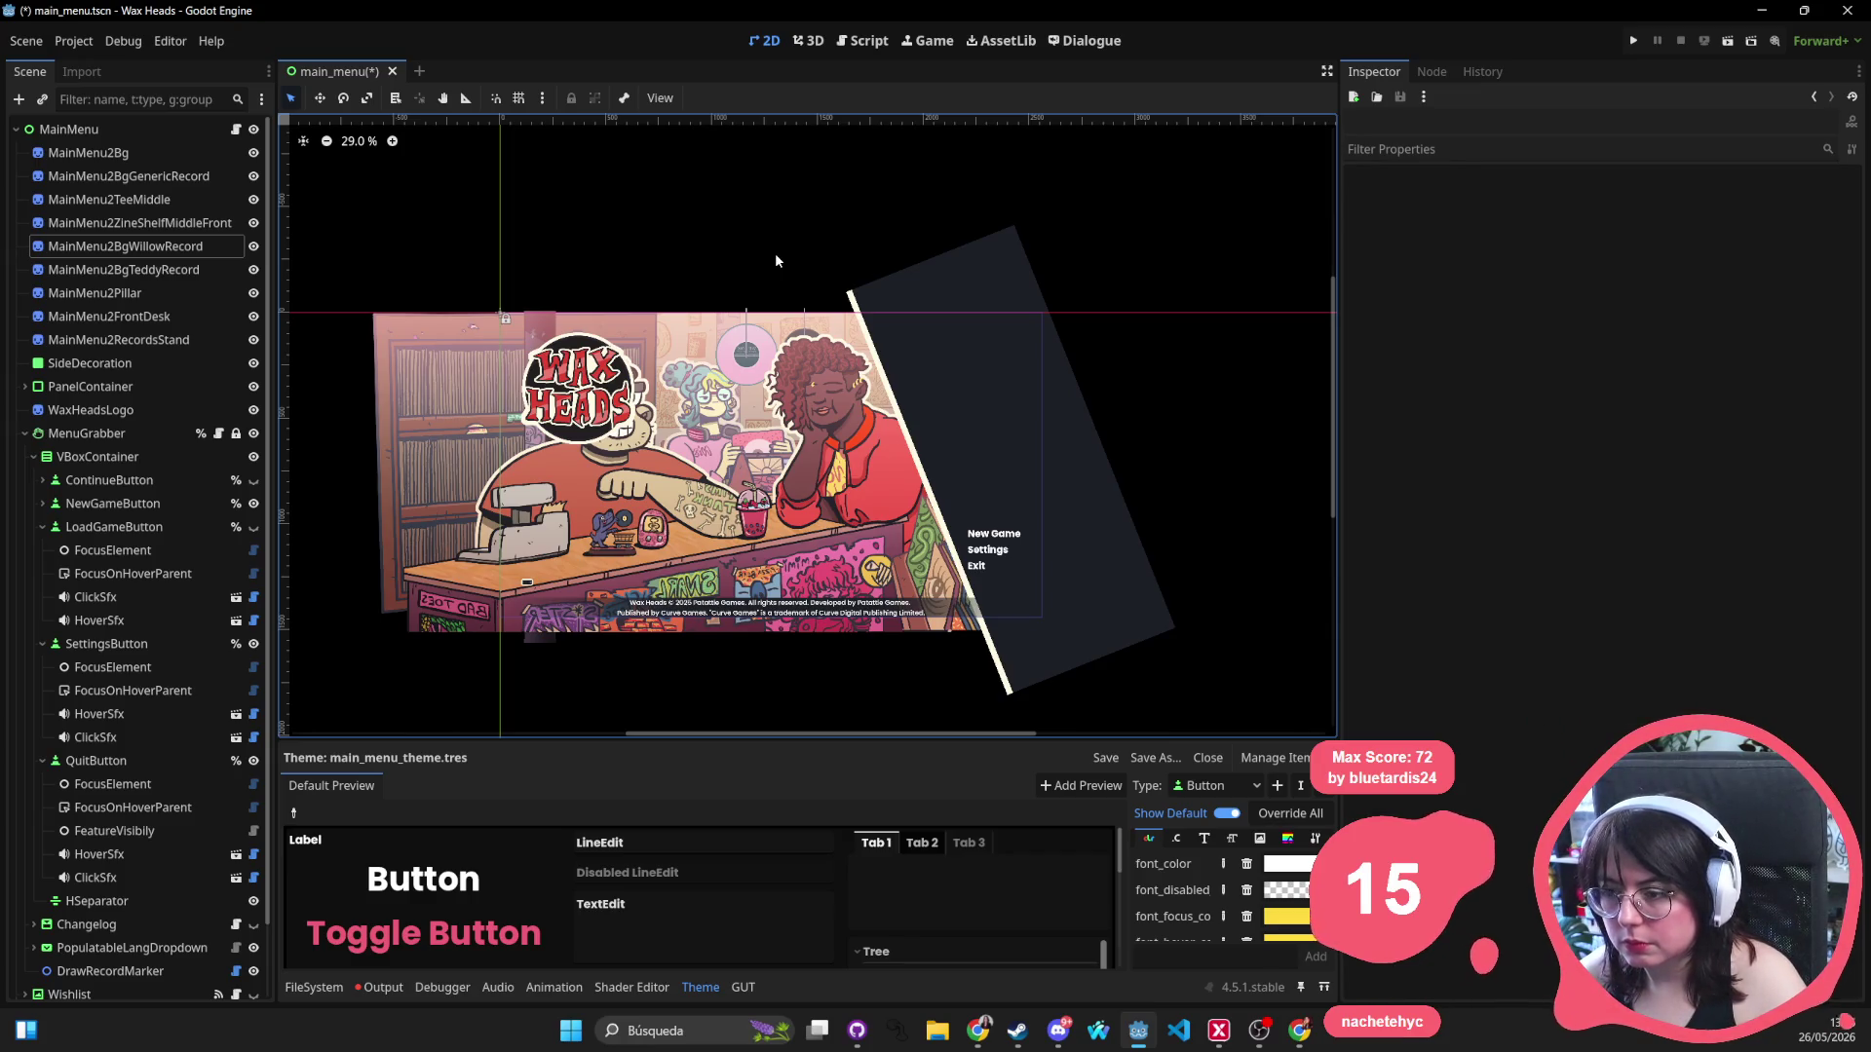
pyautogui.click(313, 987)
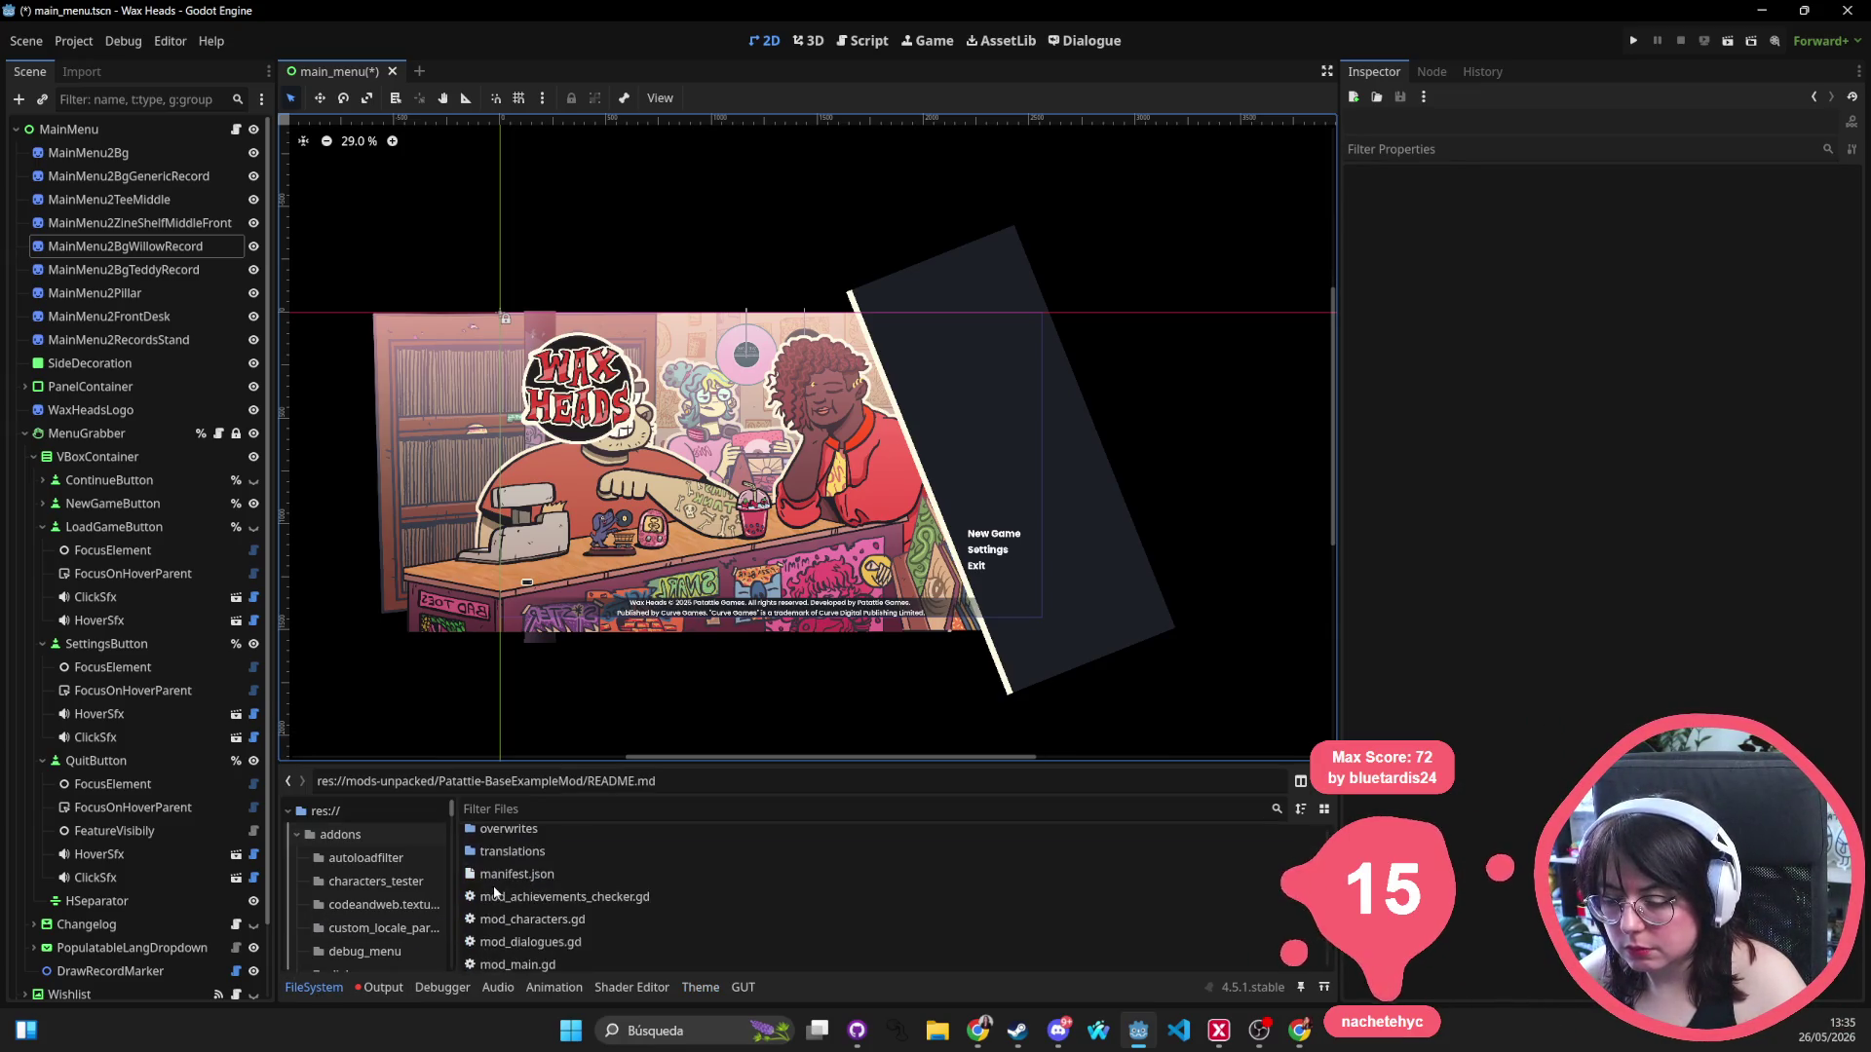
pyautogui.click(569, 959)
pyautogui.moveTo(605, 725)
pyautogui.mouseDown()
pyautogui.moveTo(643, 545)
pyautogui.moveTo(594, 455)
pyautogui.mouseUp()
pyautogui.moveTo(659, 362)
pyautogui.mouseDown()
pyautogui.moveTo(629, 234)
pyautogui.moveTo(755, 228)
pyautogui.moveTo(743, 585)
pyautogui.mouseUp()
pyautogui.moveTo(884, 427)
pyautogui.mouseDown()
pyautogui.moveTo(980, 384)
pyautogui.moveTo(1035, 314)
pyautogui.moveTo(1049, 337)
pyautogui.mouseUp()
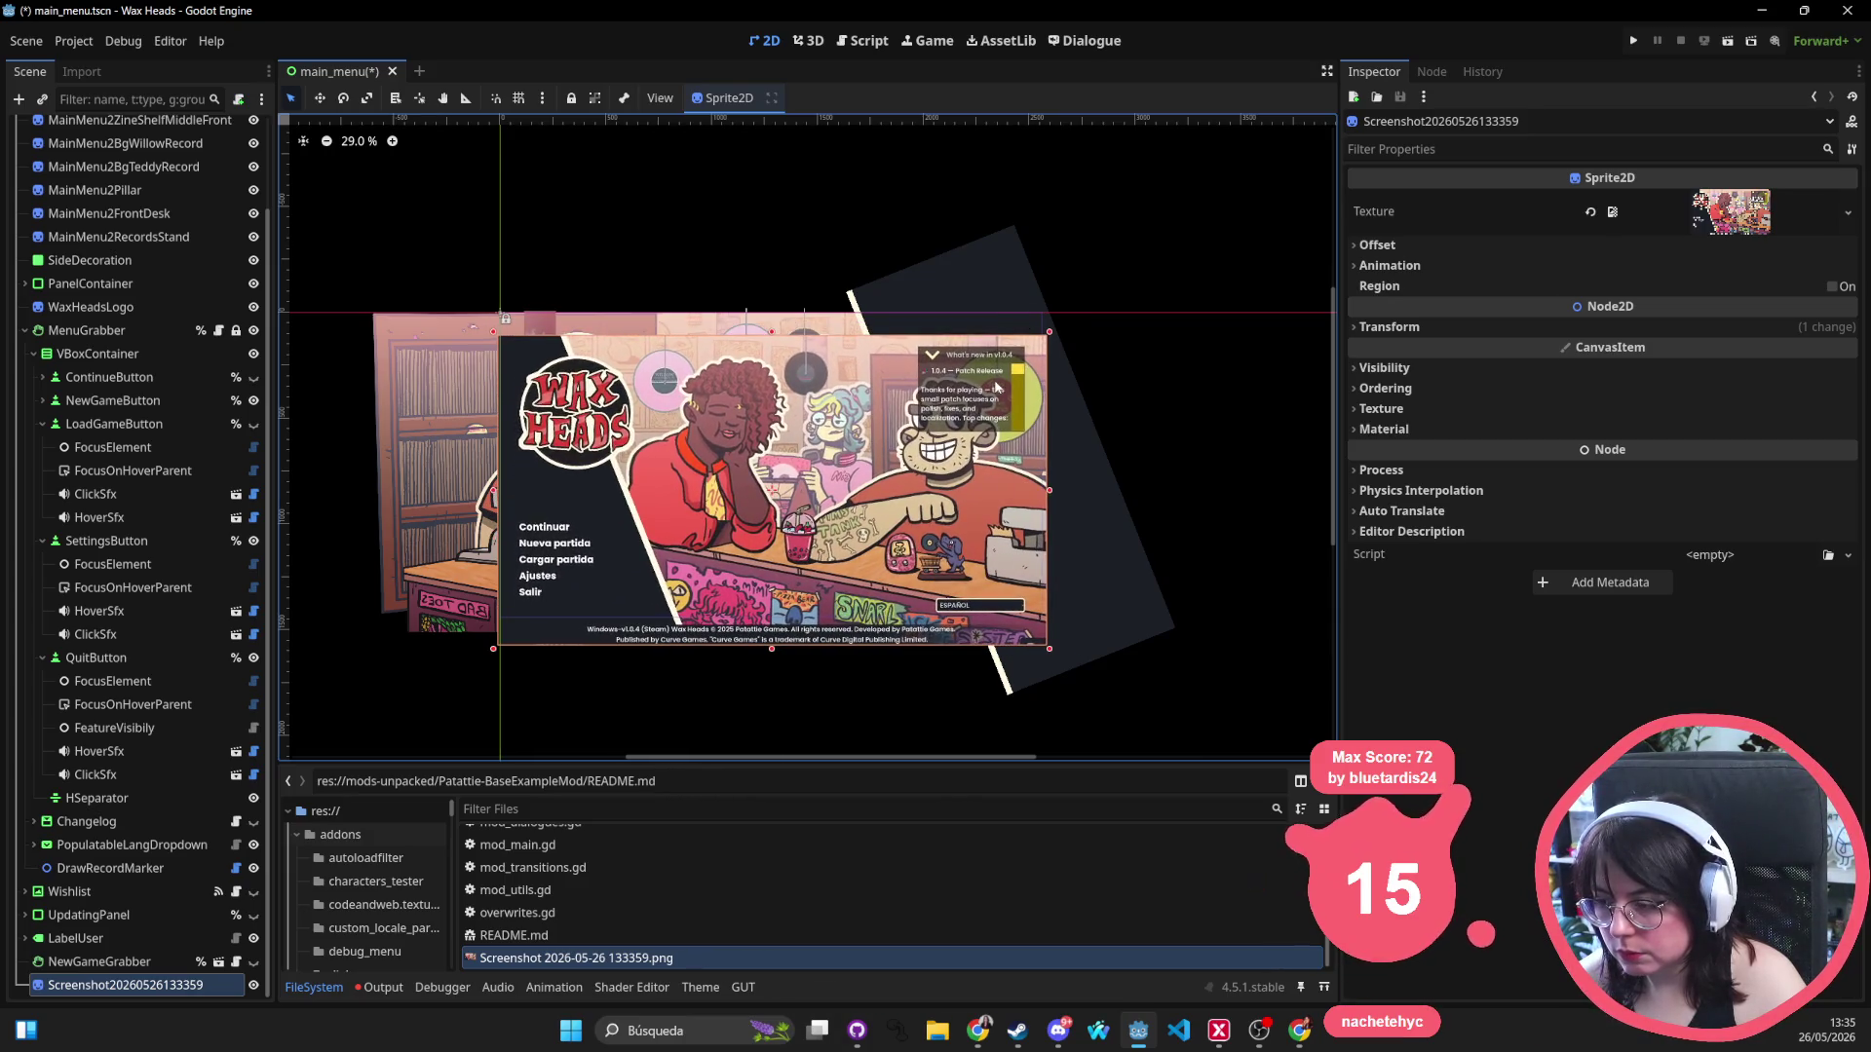
# Adjust the screenshot sprite's position and enable Flip H to mirror it.
pyautogui.moveTo(954, 398); pyautogui.dragTo(955, 366)
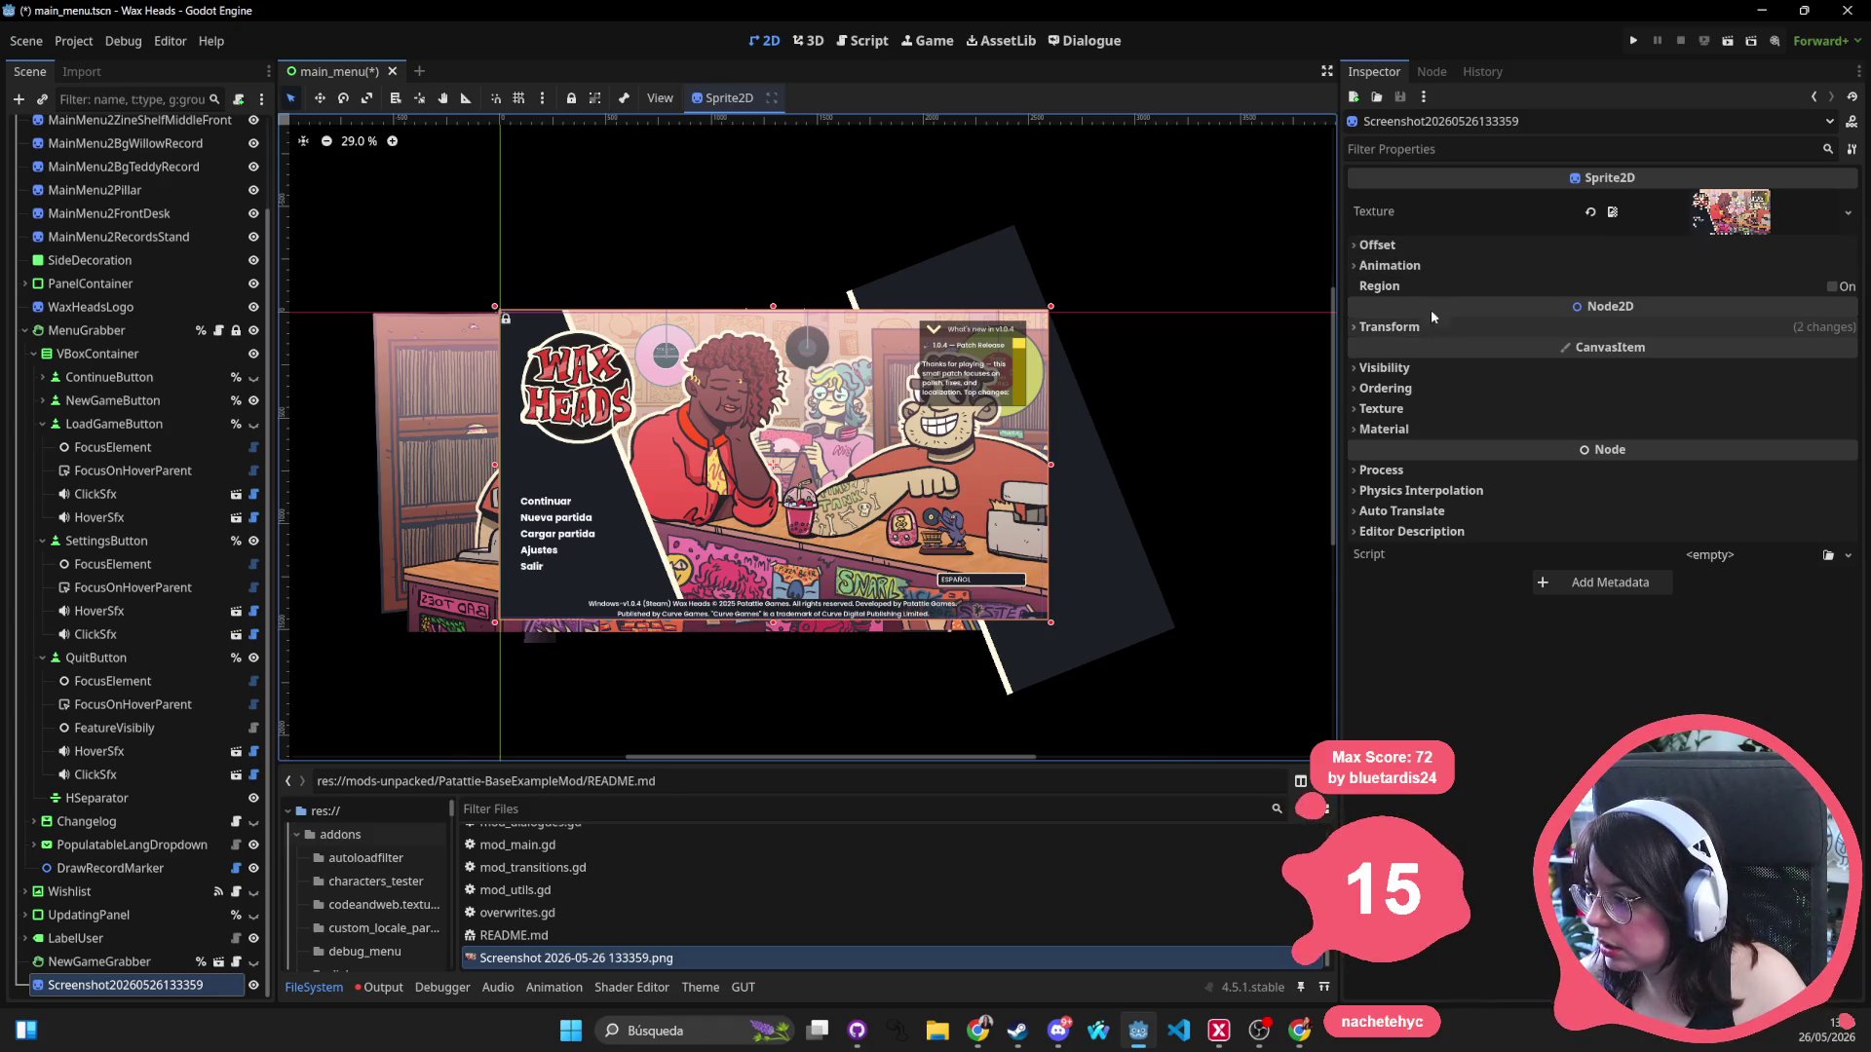
pyautogui.click(1430, 247)
pyautogui.click(1430, 247)
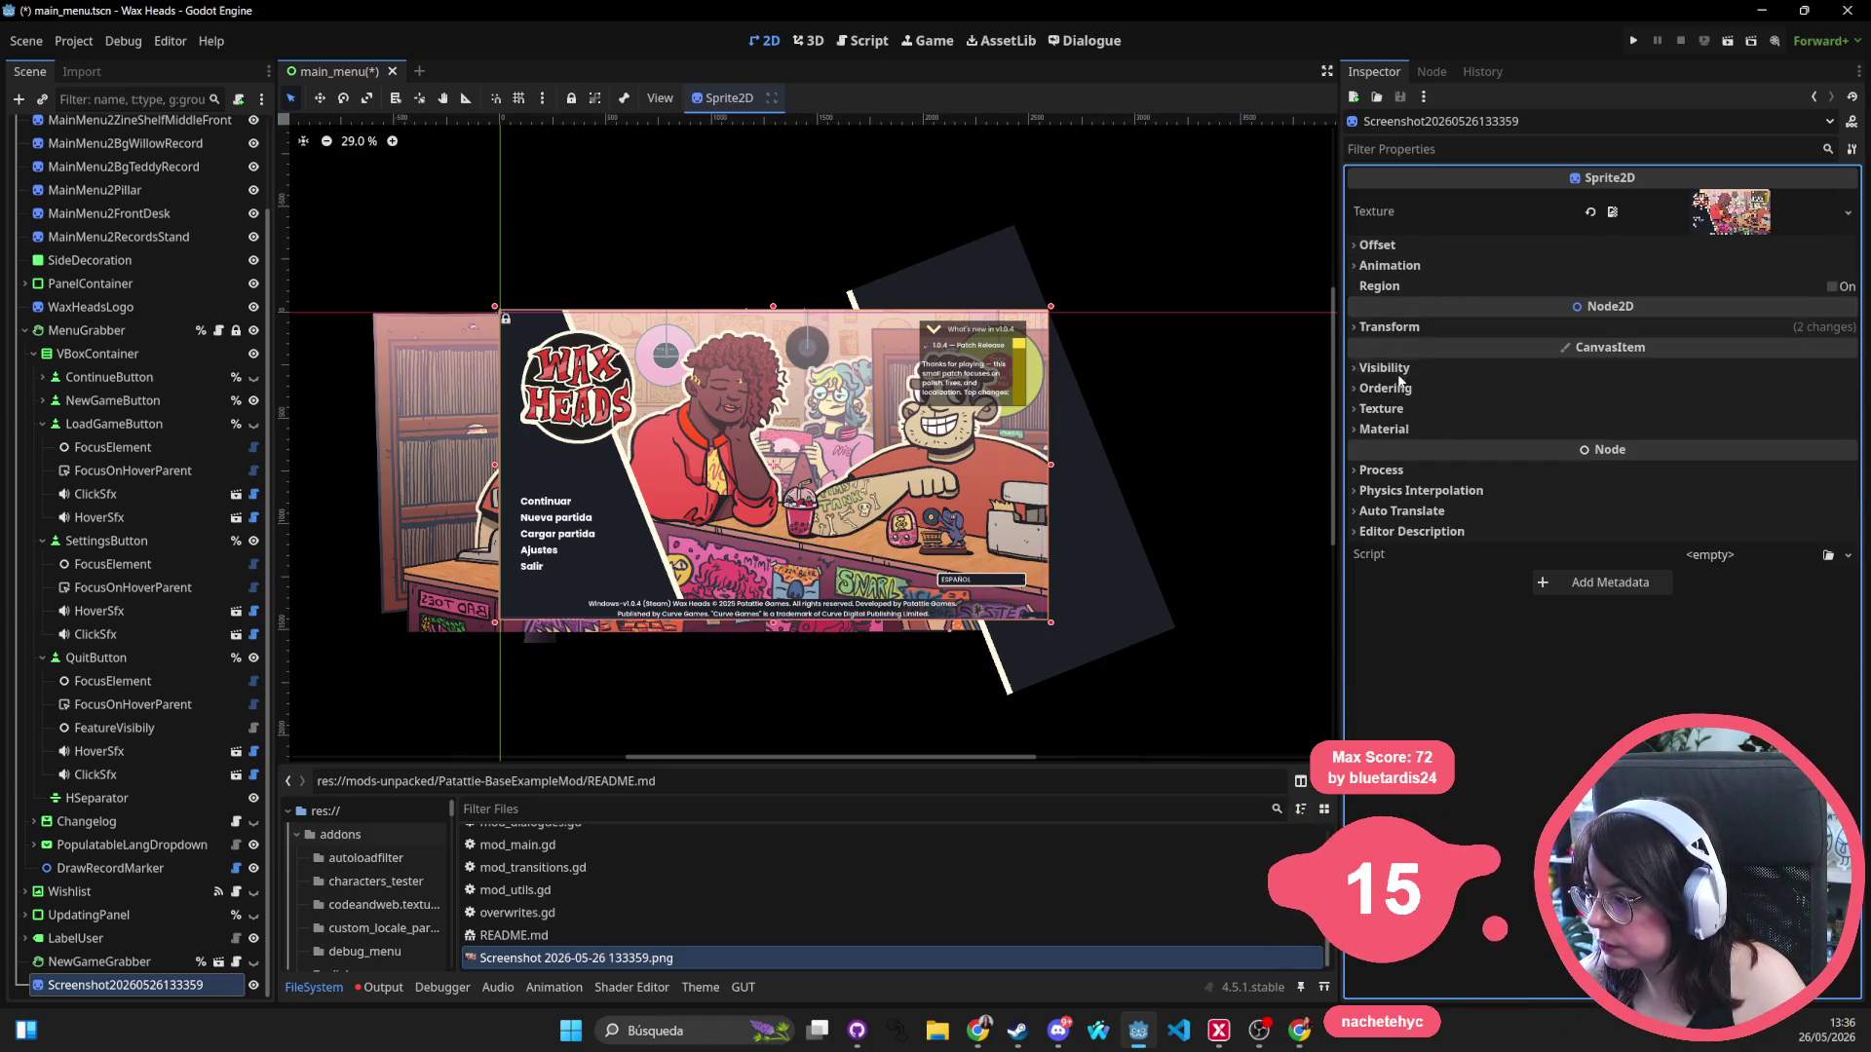
pyautogui.click(1450, 245)
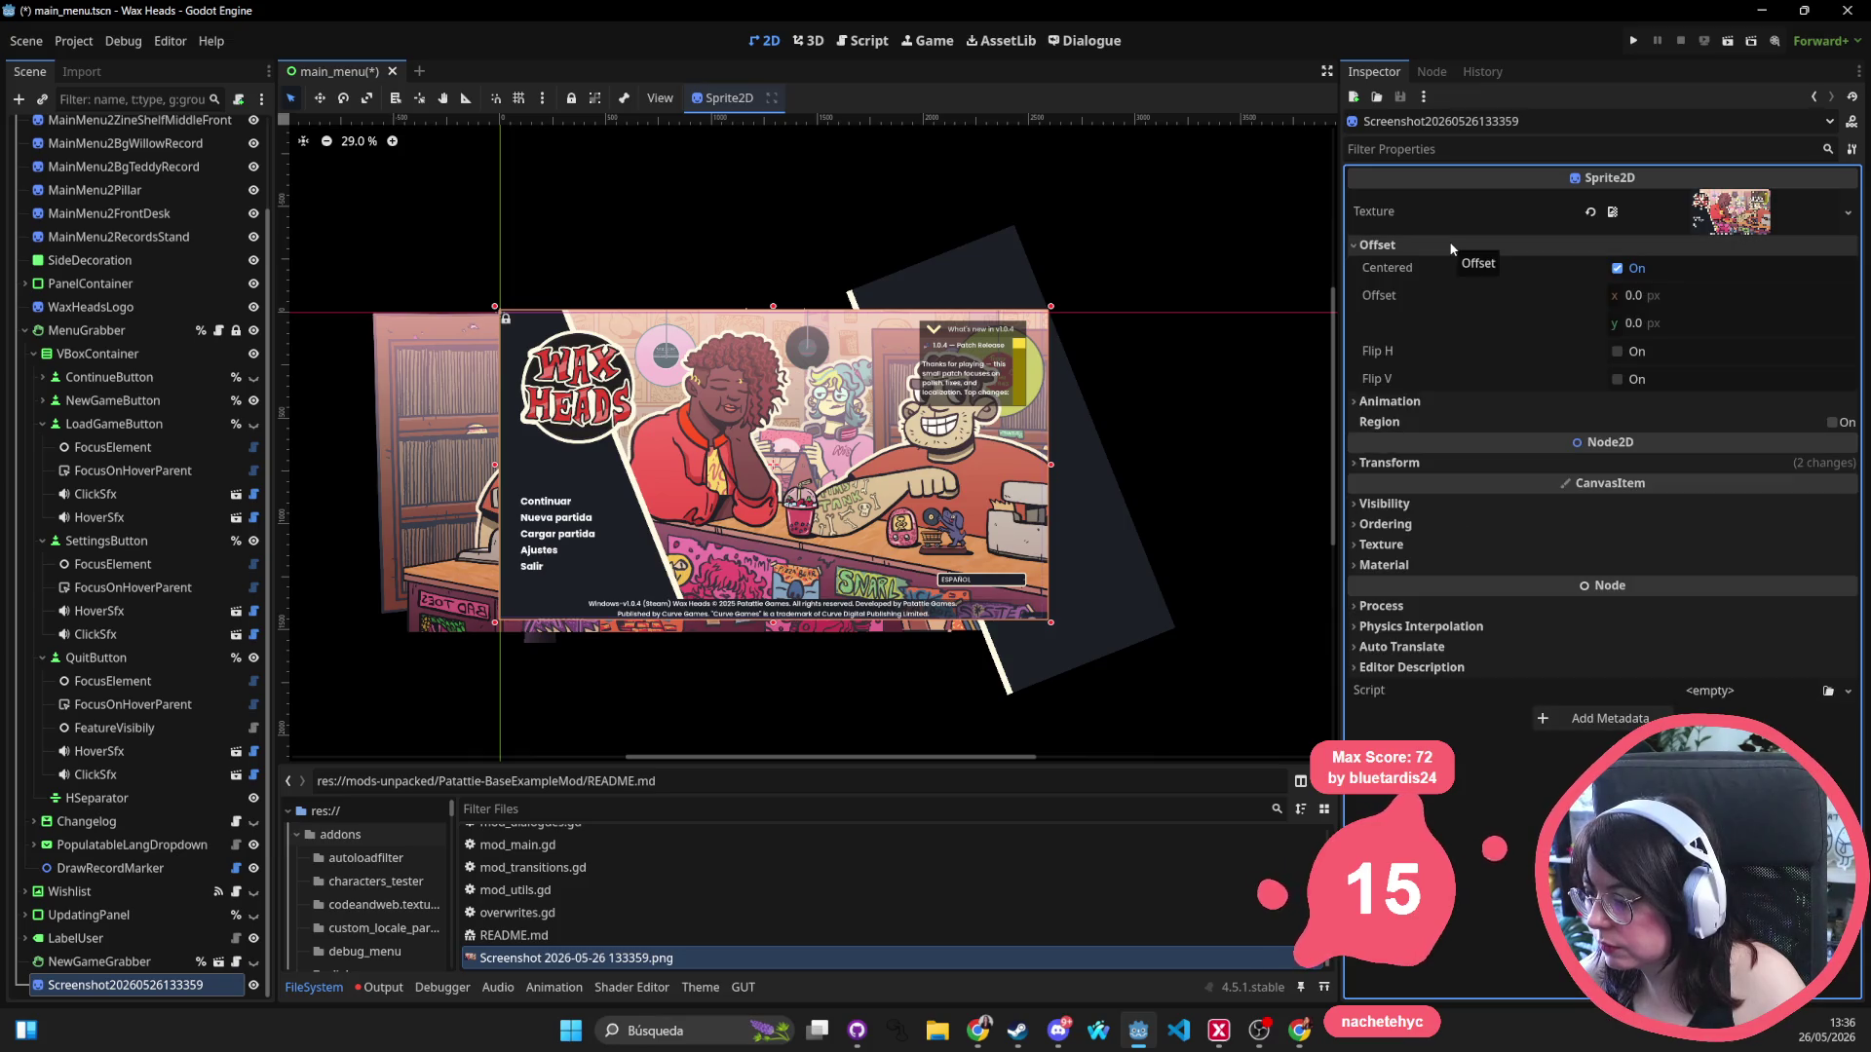
pyautogui.click(1637, 354)
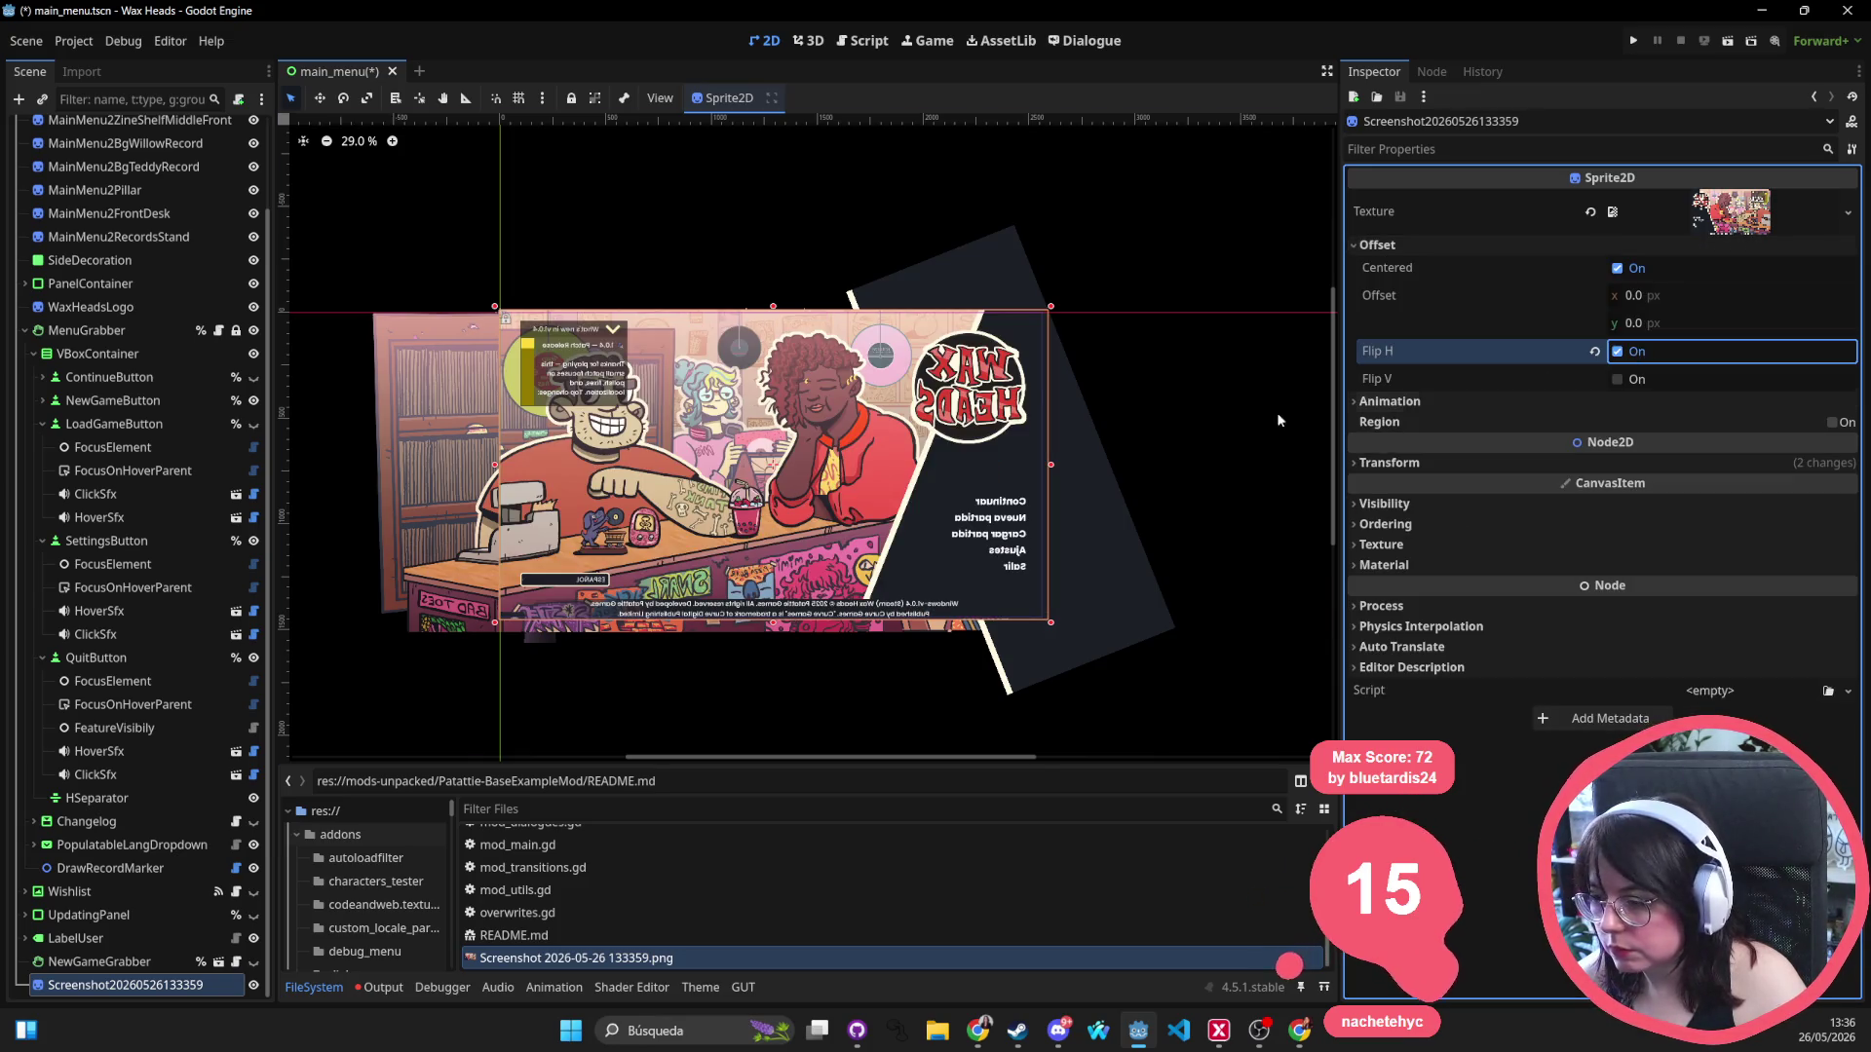
# Lower the screenshot sprite's Modulate alpha to make it semi-transparent.
pyautogui.click(1430, 502)
pyautogui.click(1700, 554)
pyautogui.moveTo(1704, 441)
pyautogui.mouseDown()
pyautogui.moveTo(1670, 440)
pyautogui.moveTo(1687, 441)
pyautogui.mouseUp()
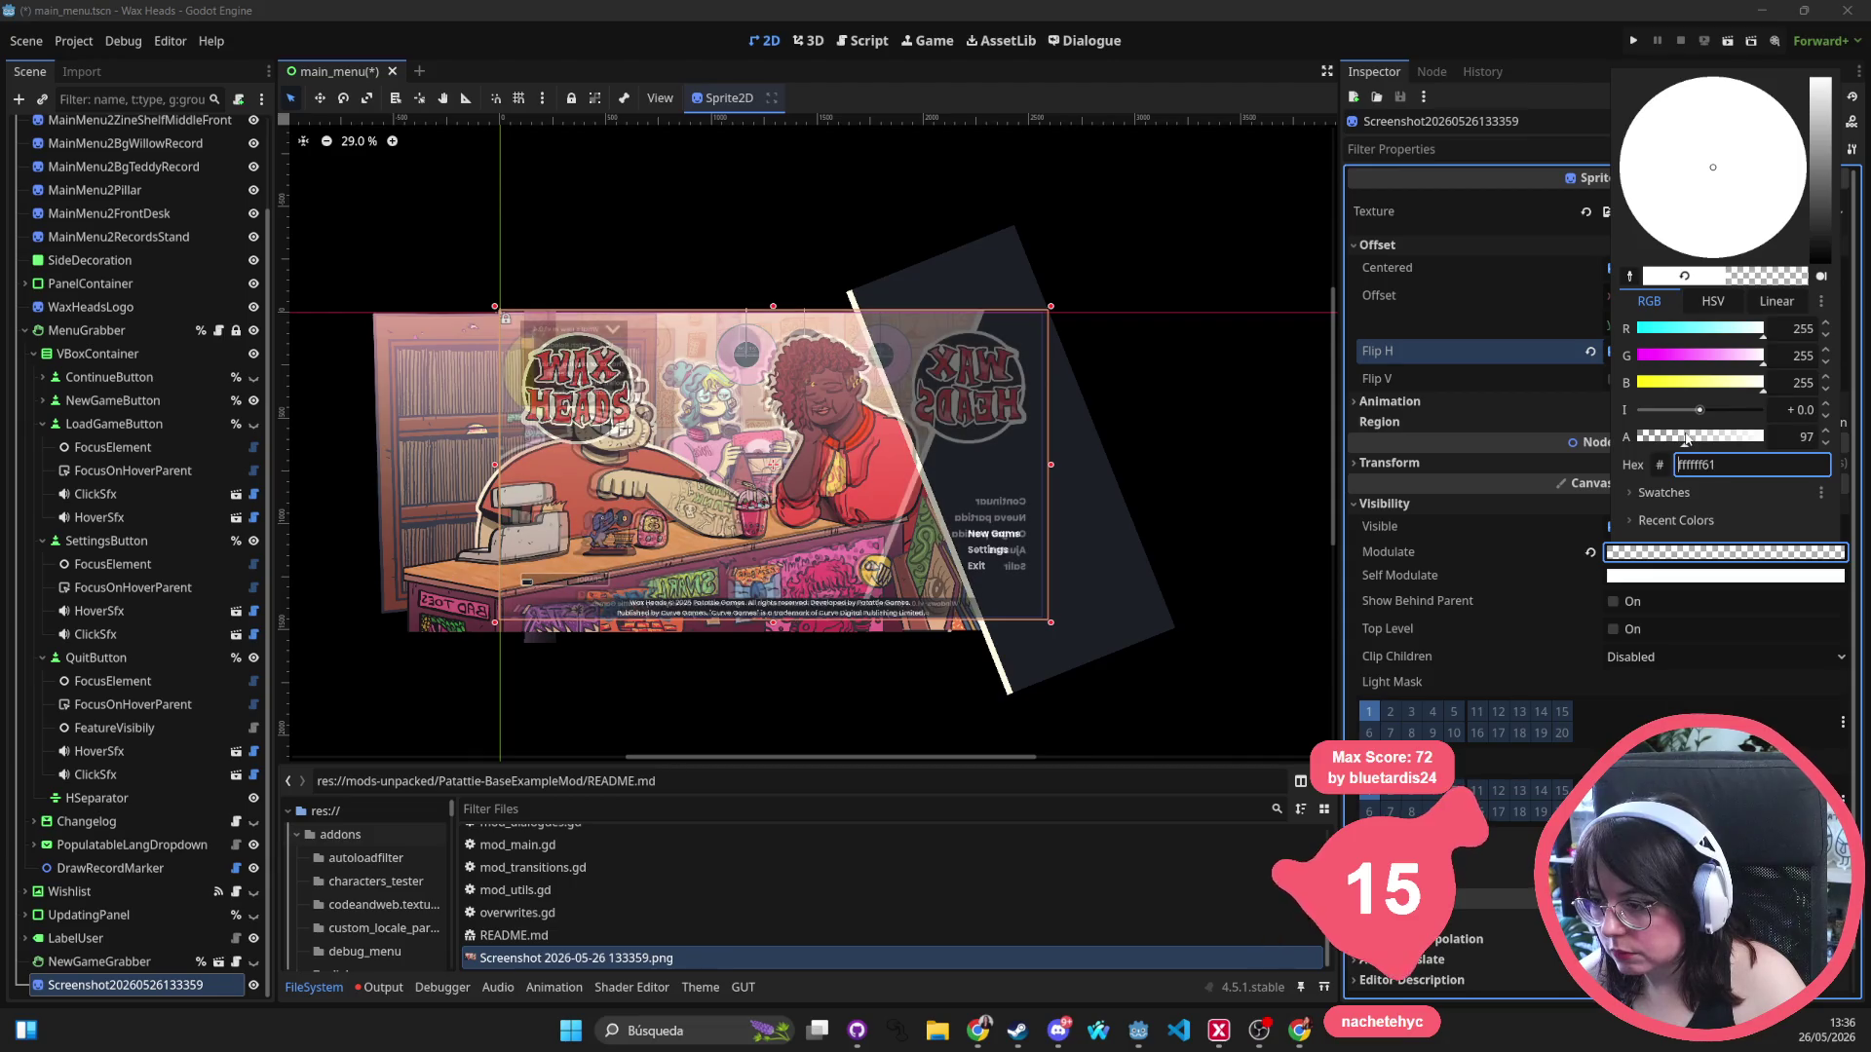
pyautogui.click(1546, 469)
pyautogui.scroll(2, 1224, 483)
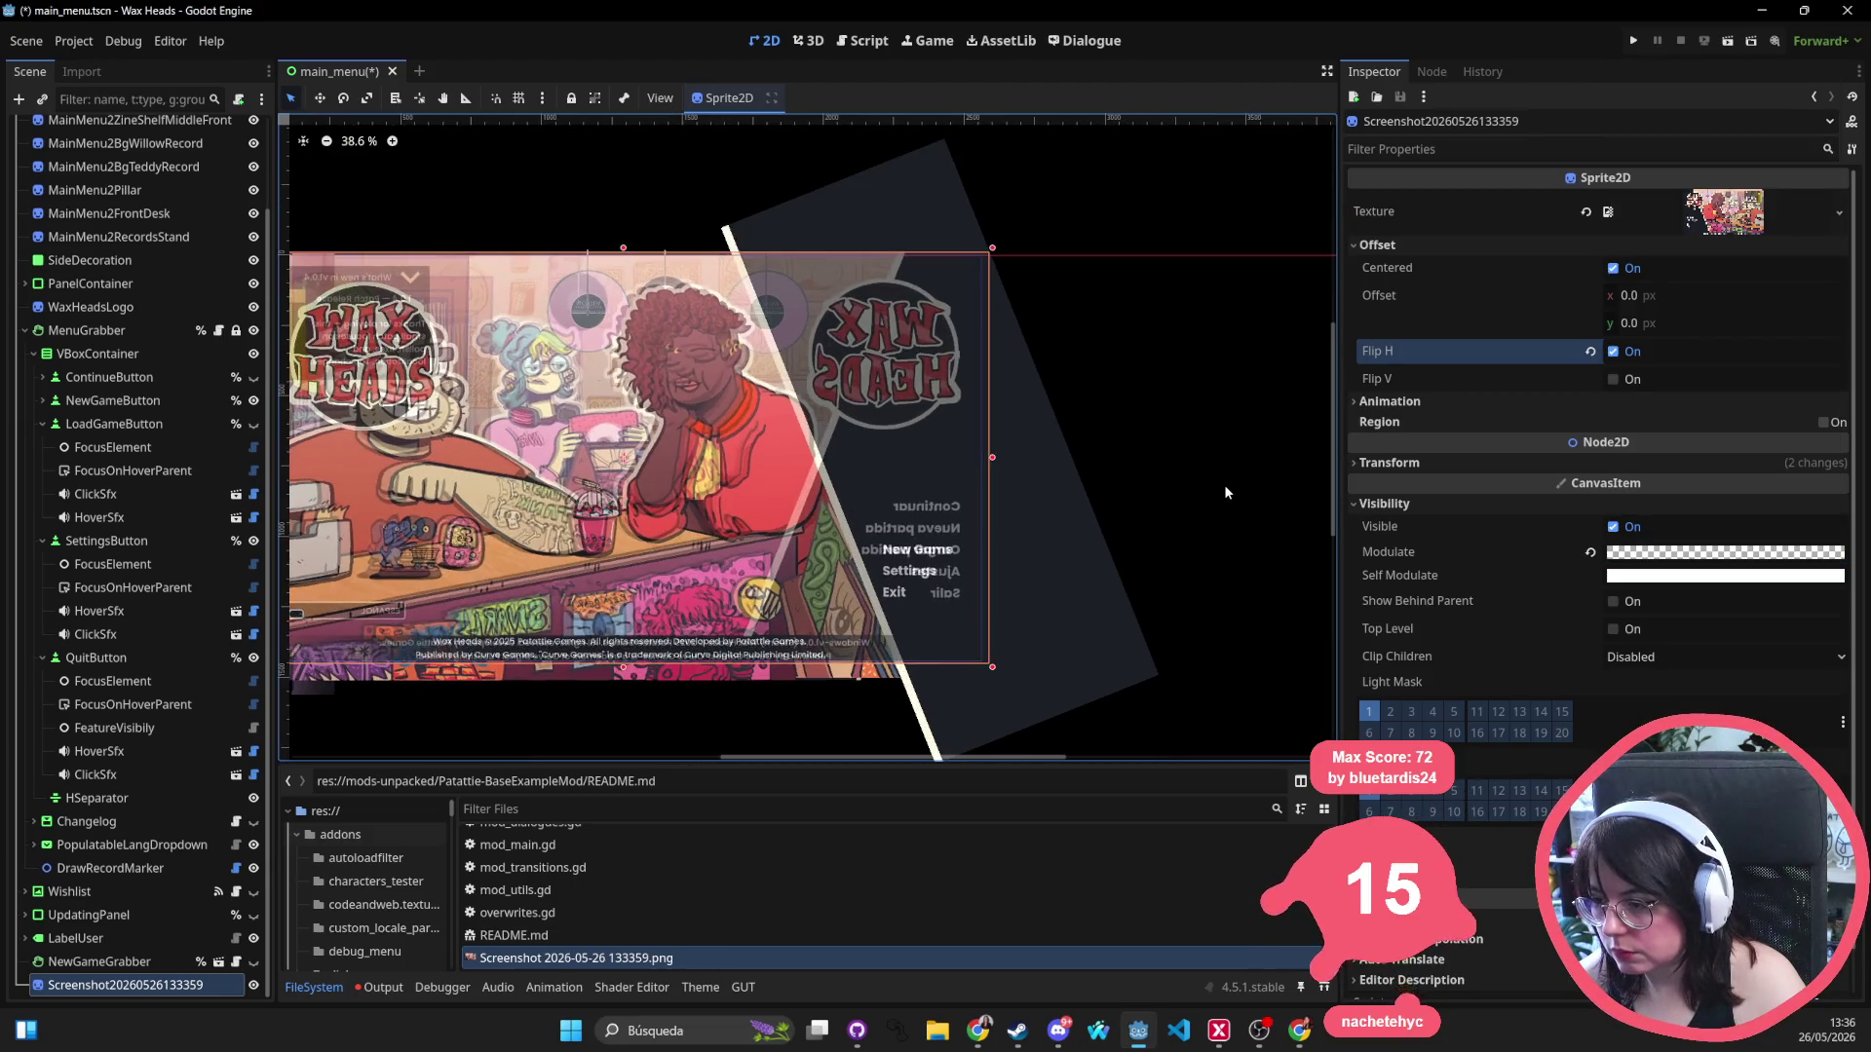
pyautogui.moveTo(1200, 452); pyautogui.dragTo(1231, 425)
# Set the SideDecoration panel's rotation to 21.8°.
pyautogui.click(1146, 521)
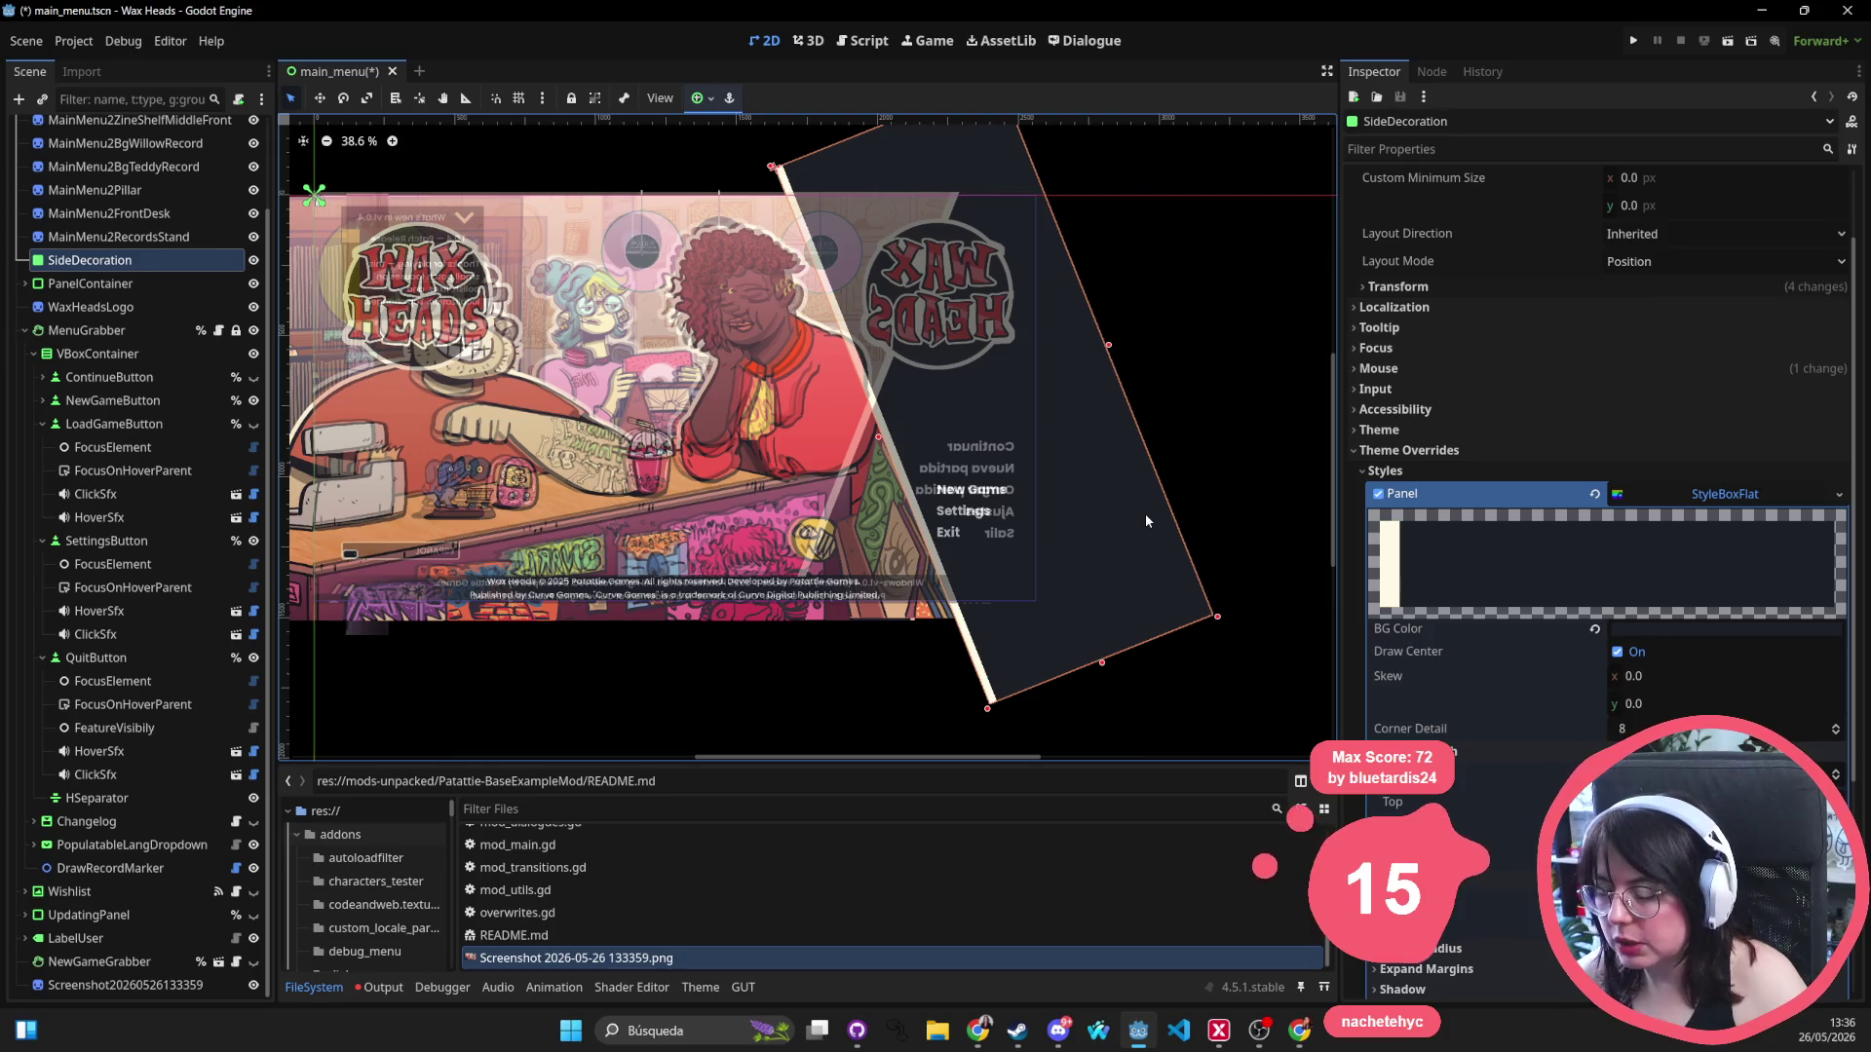
pyautogui.scroll(-1, 1148, 476)
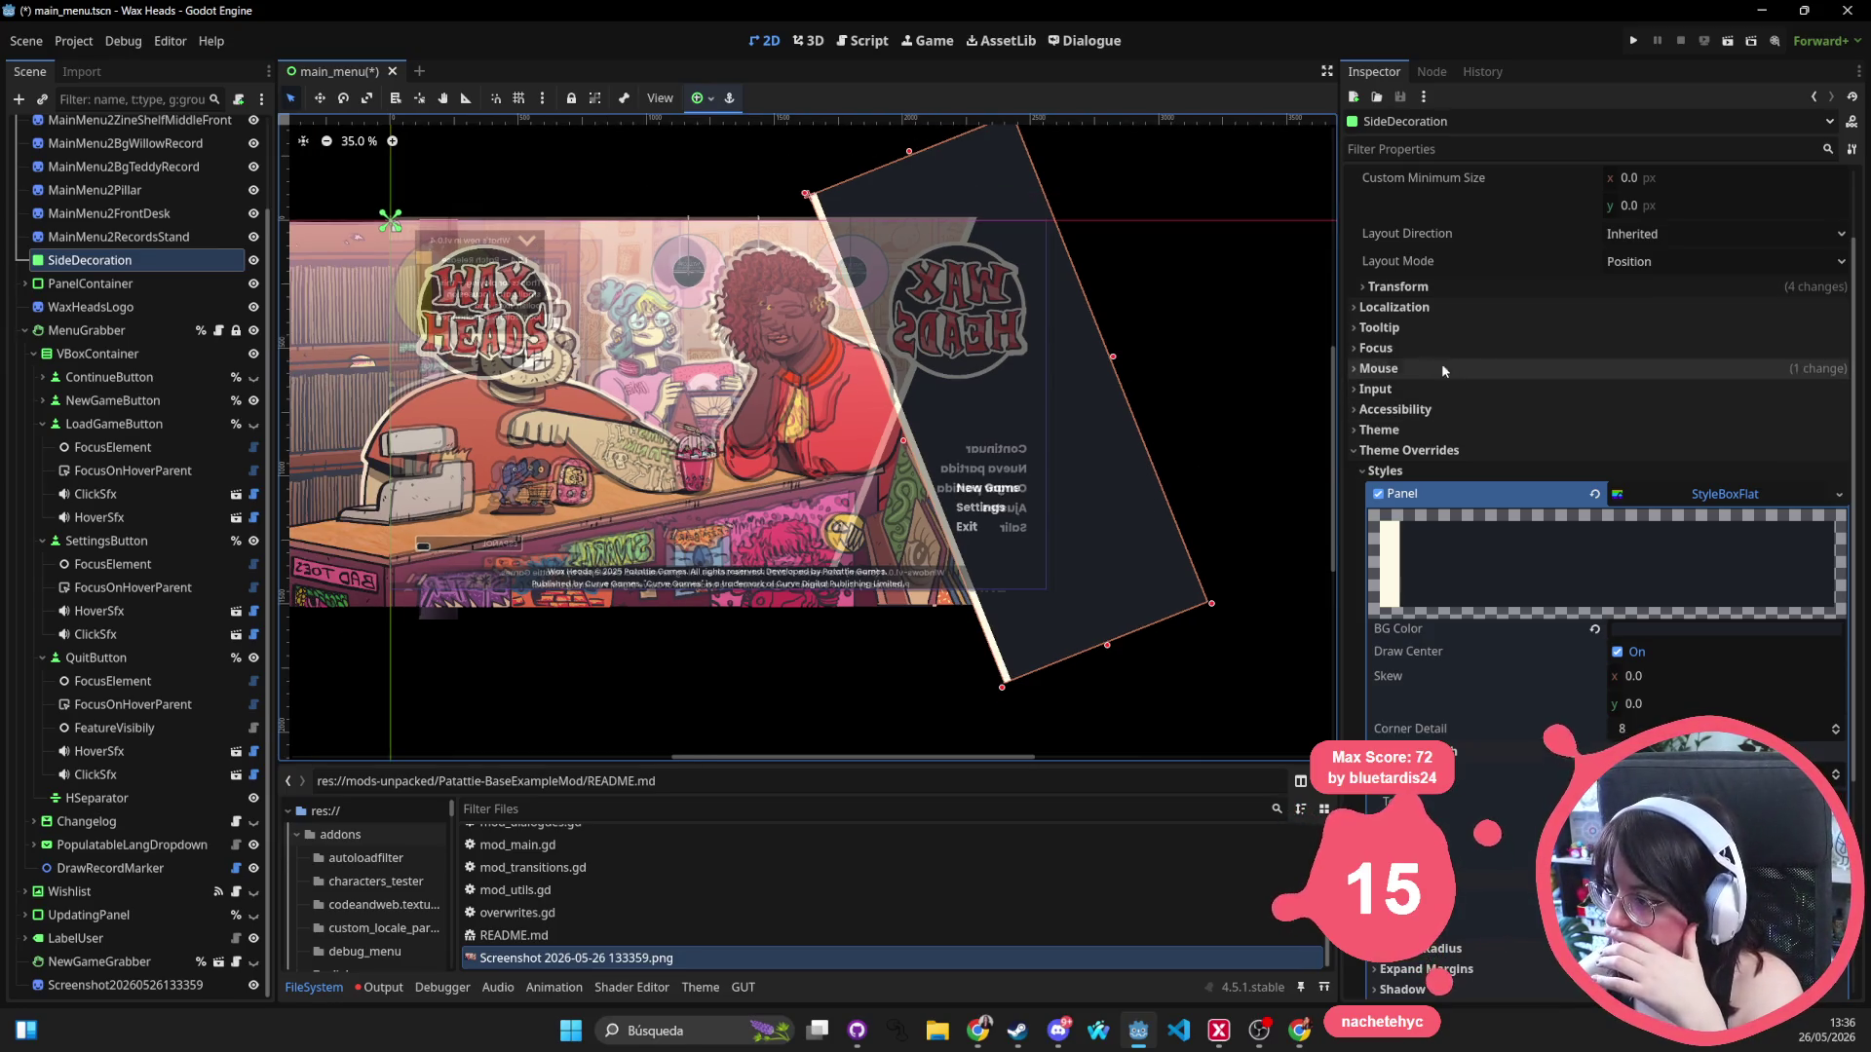
pyautogui.scroll(2, 1431, 294)
pyautogui.click(1398, 389)
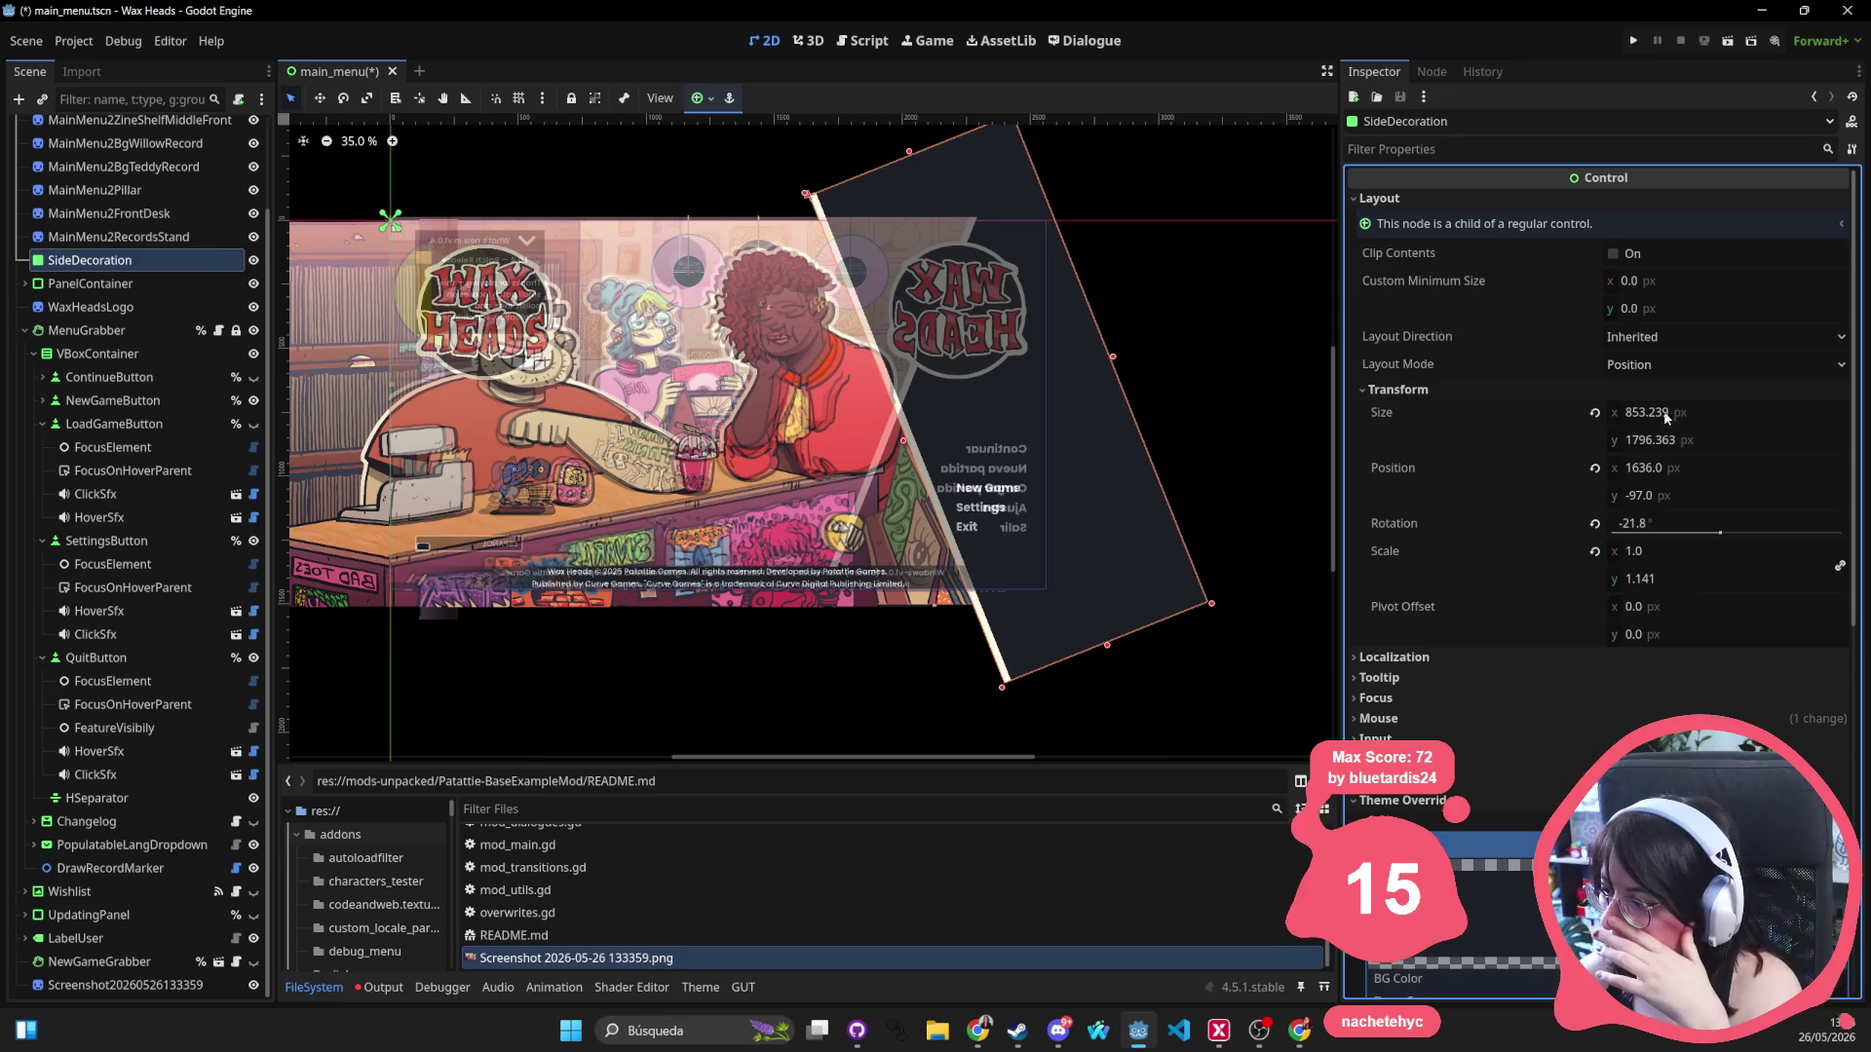
pyautogui.click(1671, 524)
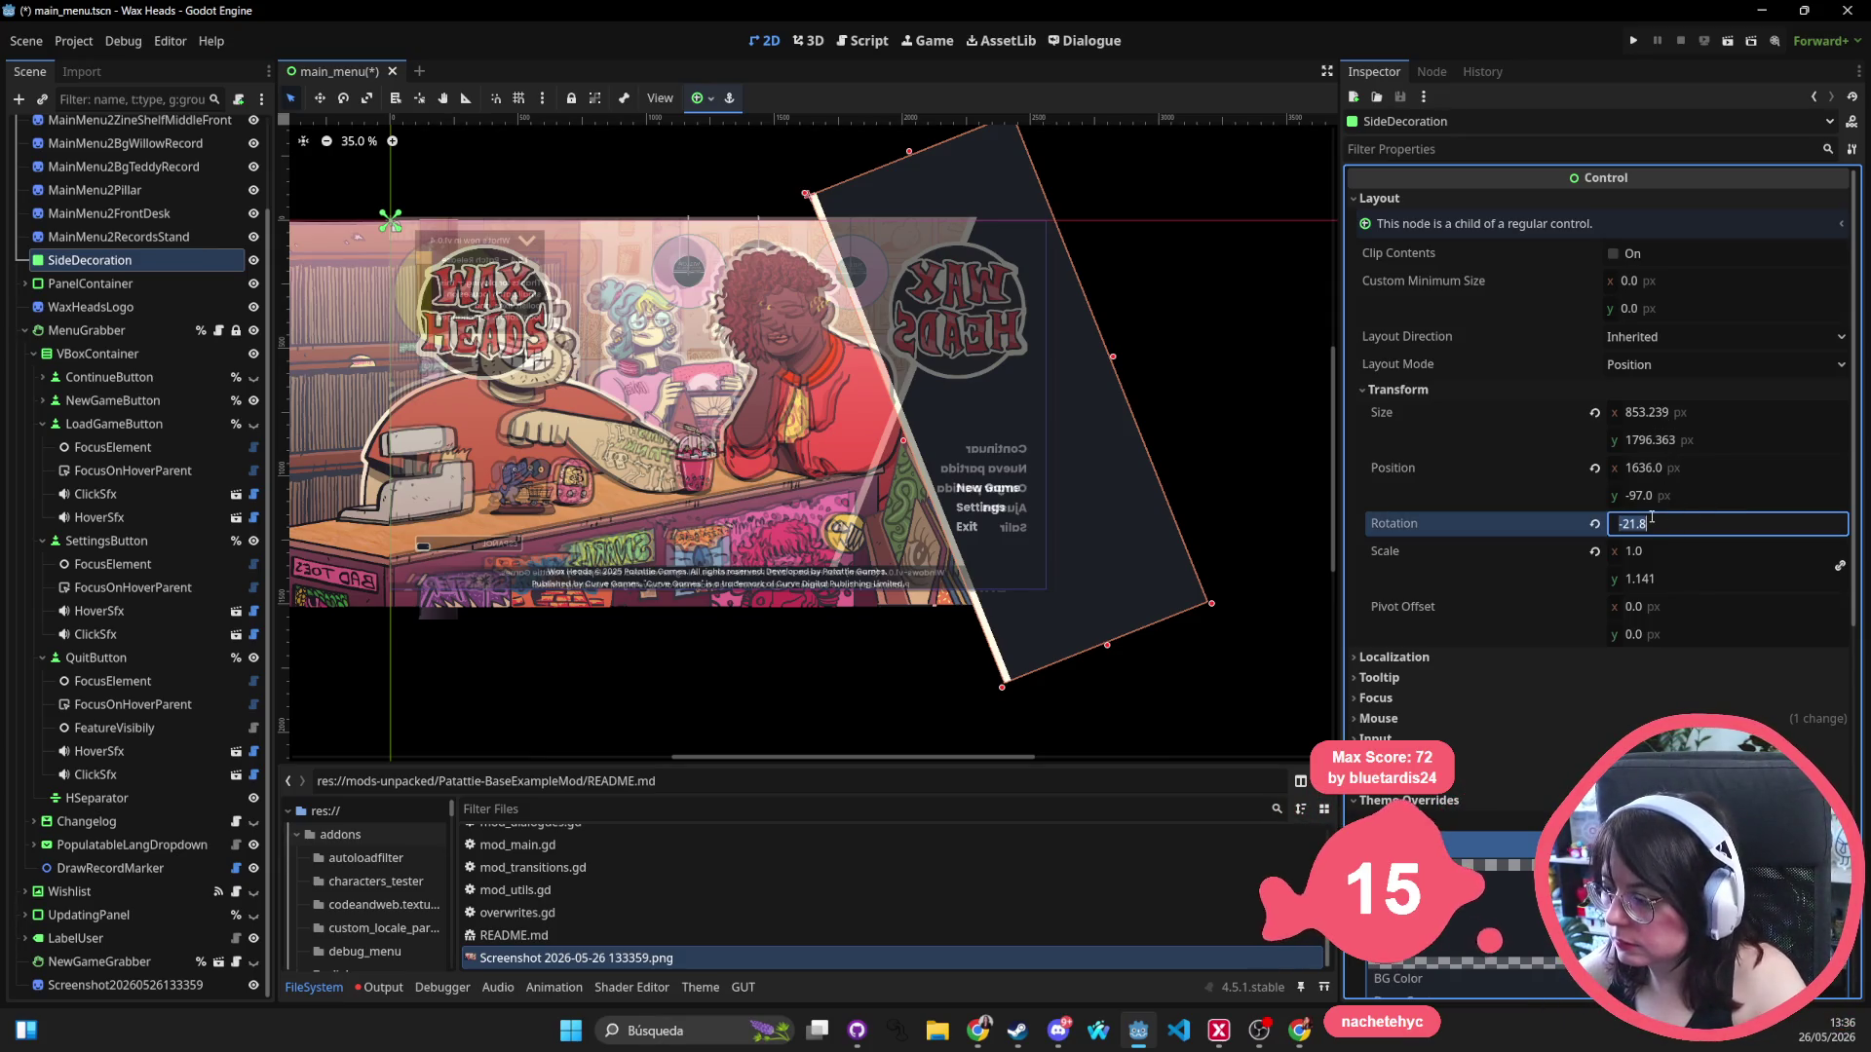
pyautogui.write('21.8')
pyautogui.press('Return')
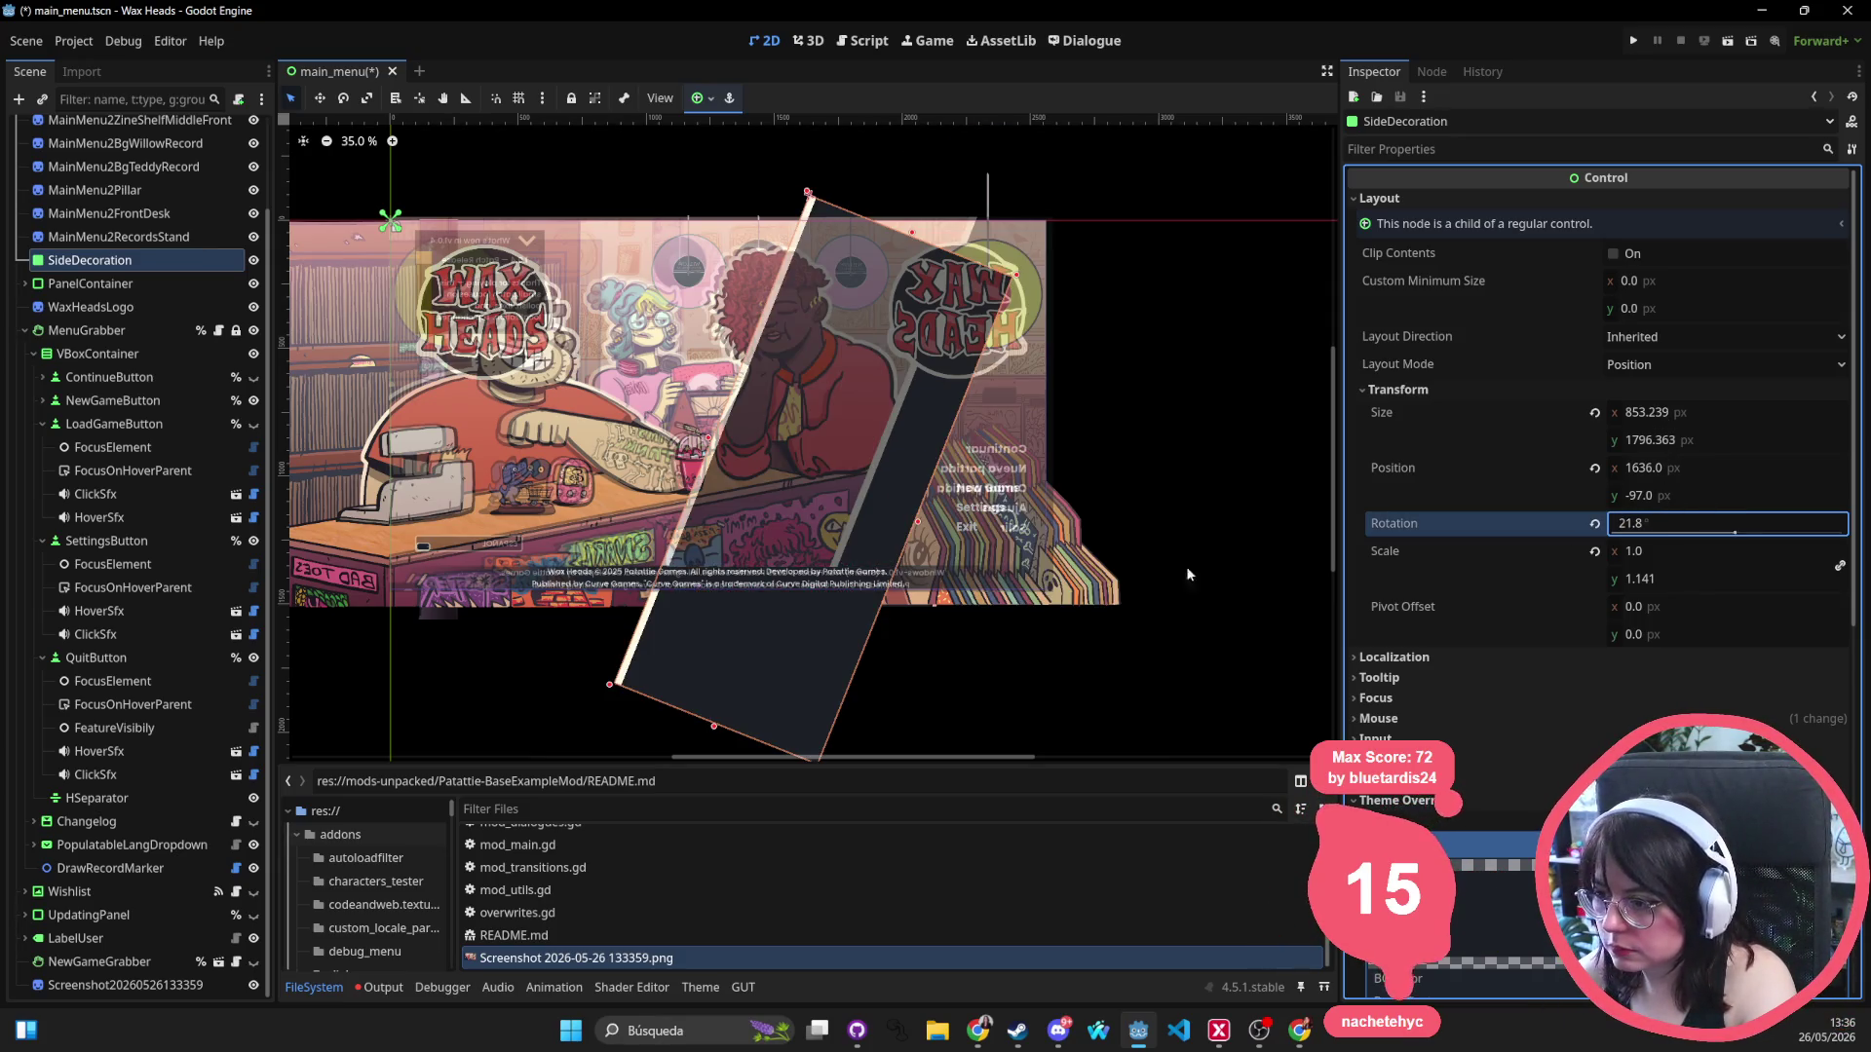
# Drag the side panel up and to the right toward the menu text.
pyautogui.click(828, 504)
pyautogui.click(739, 651)
pyautogui.moveTo(746, 682)
pyautogui.mouseDown()
pyautogui.moveTo(952, 635)
pyautogui.moveTo(918, 660)
pyautogui.mouseUp()
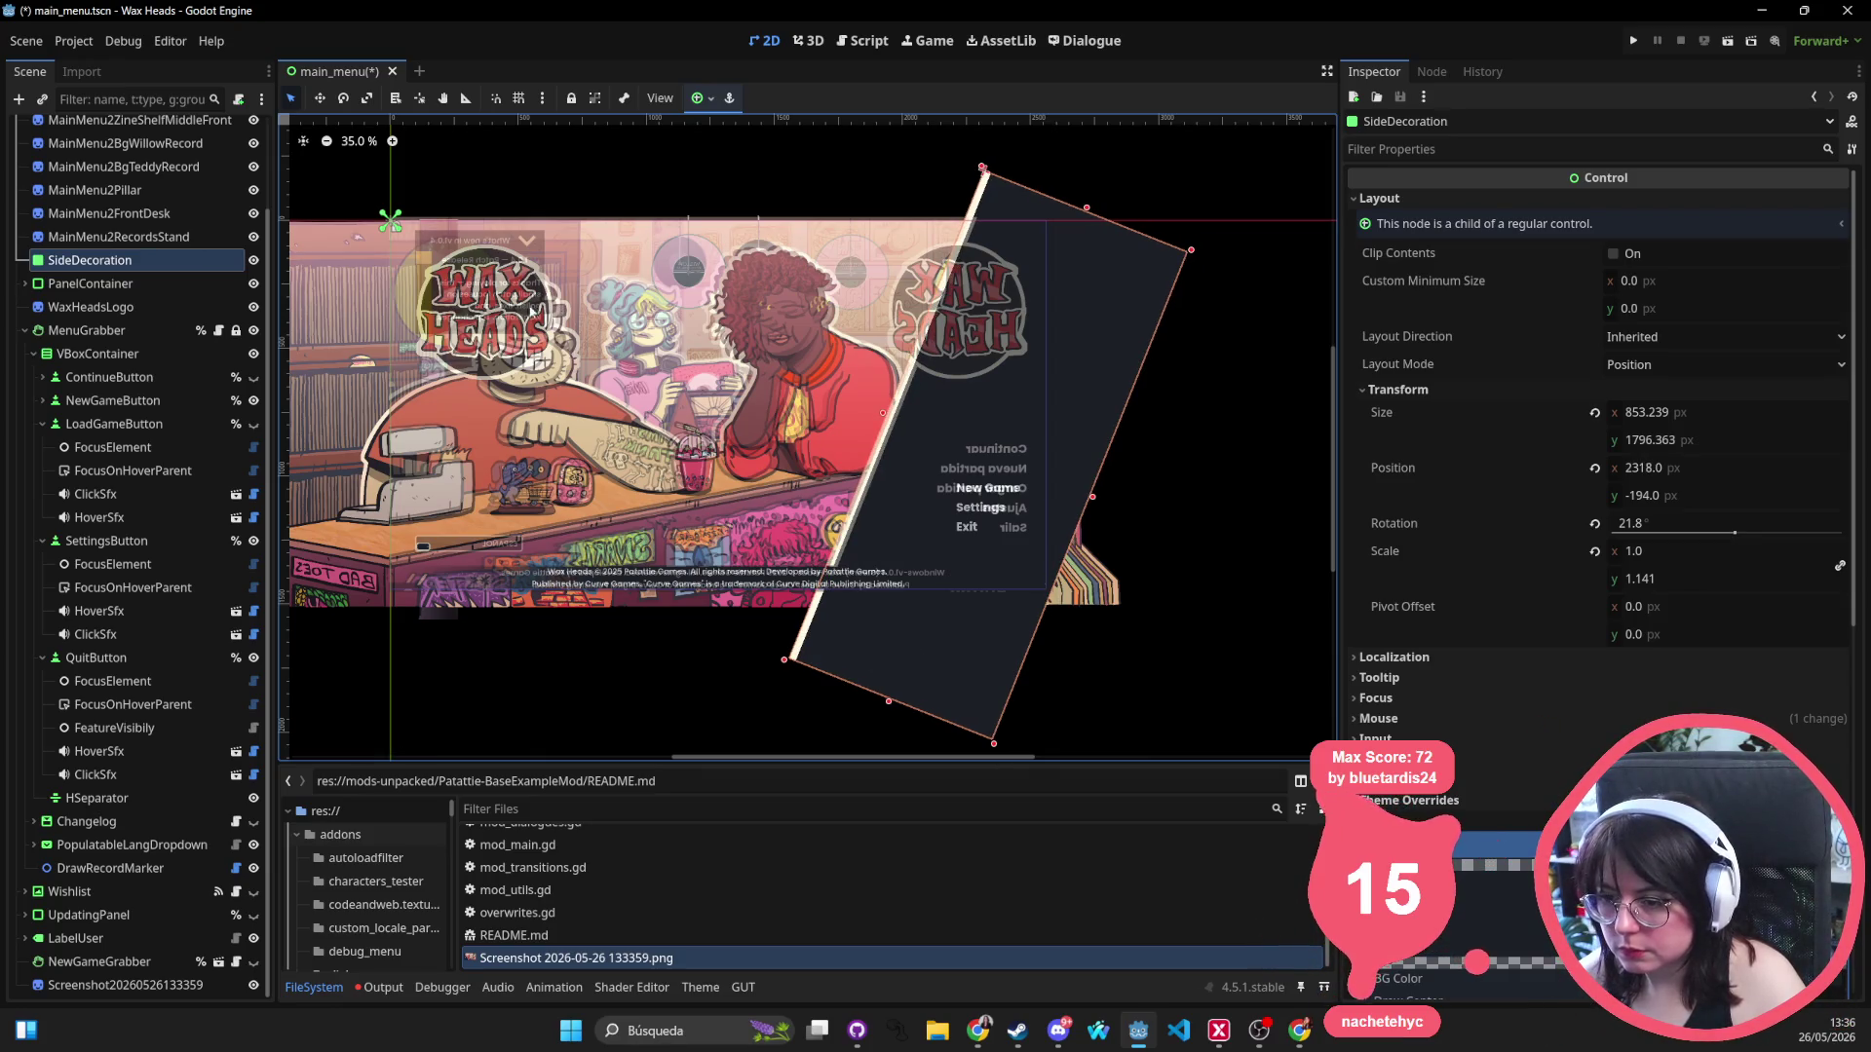
pyautogui.click(539, 311)
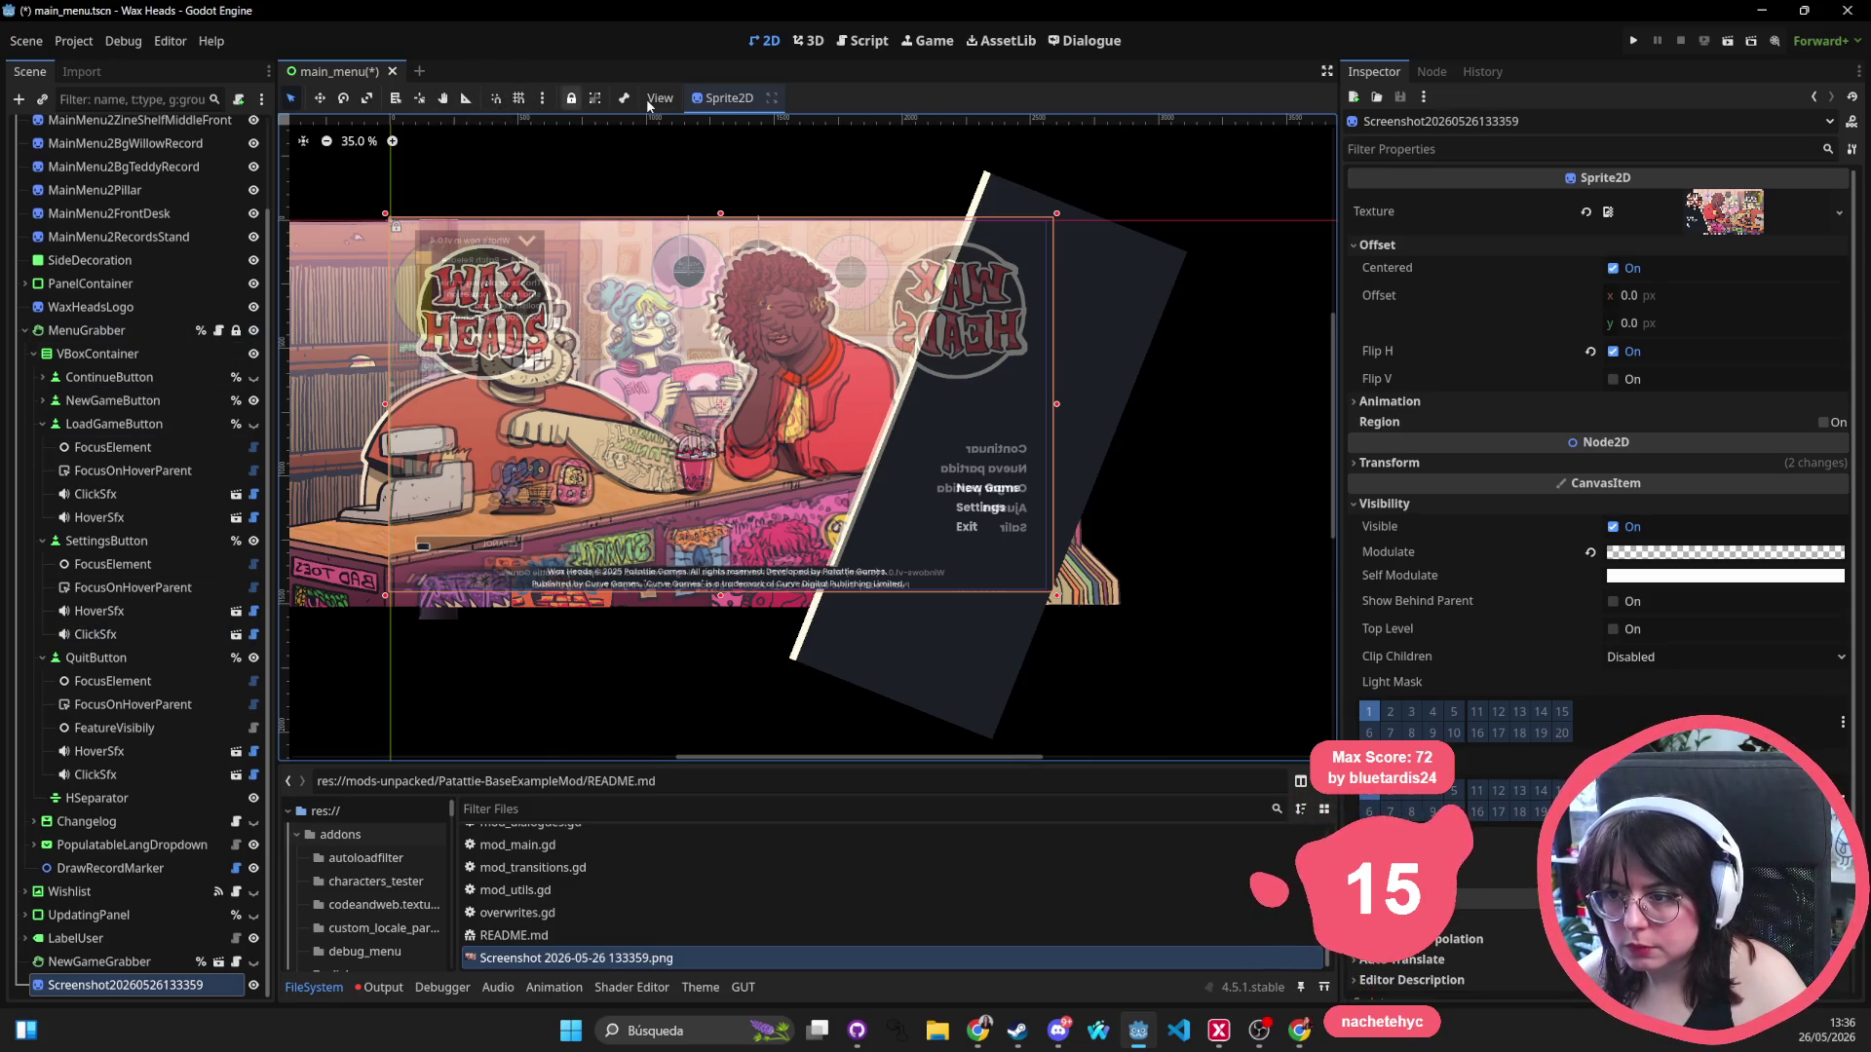
# Lock the reference screenshot and move the Wax Heads logo to the upper right.
pyautogui.click(571, 97)
pyautogui.click(484, 294)
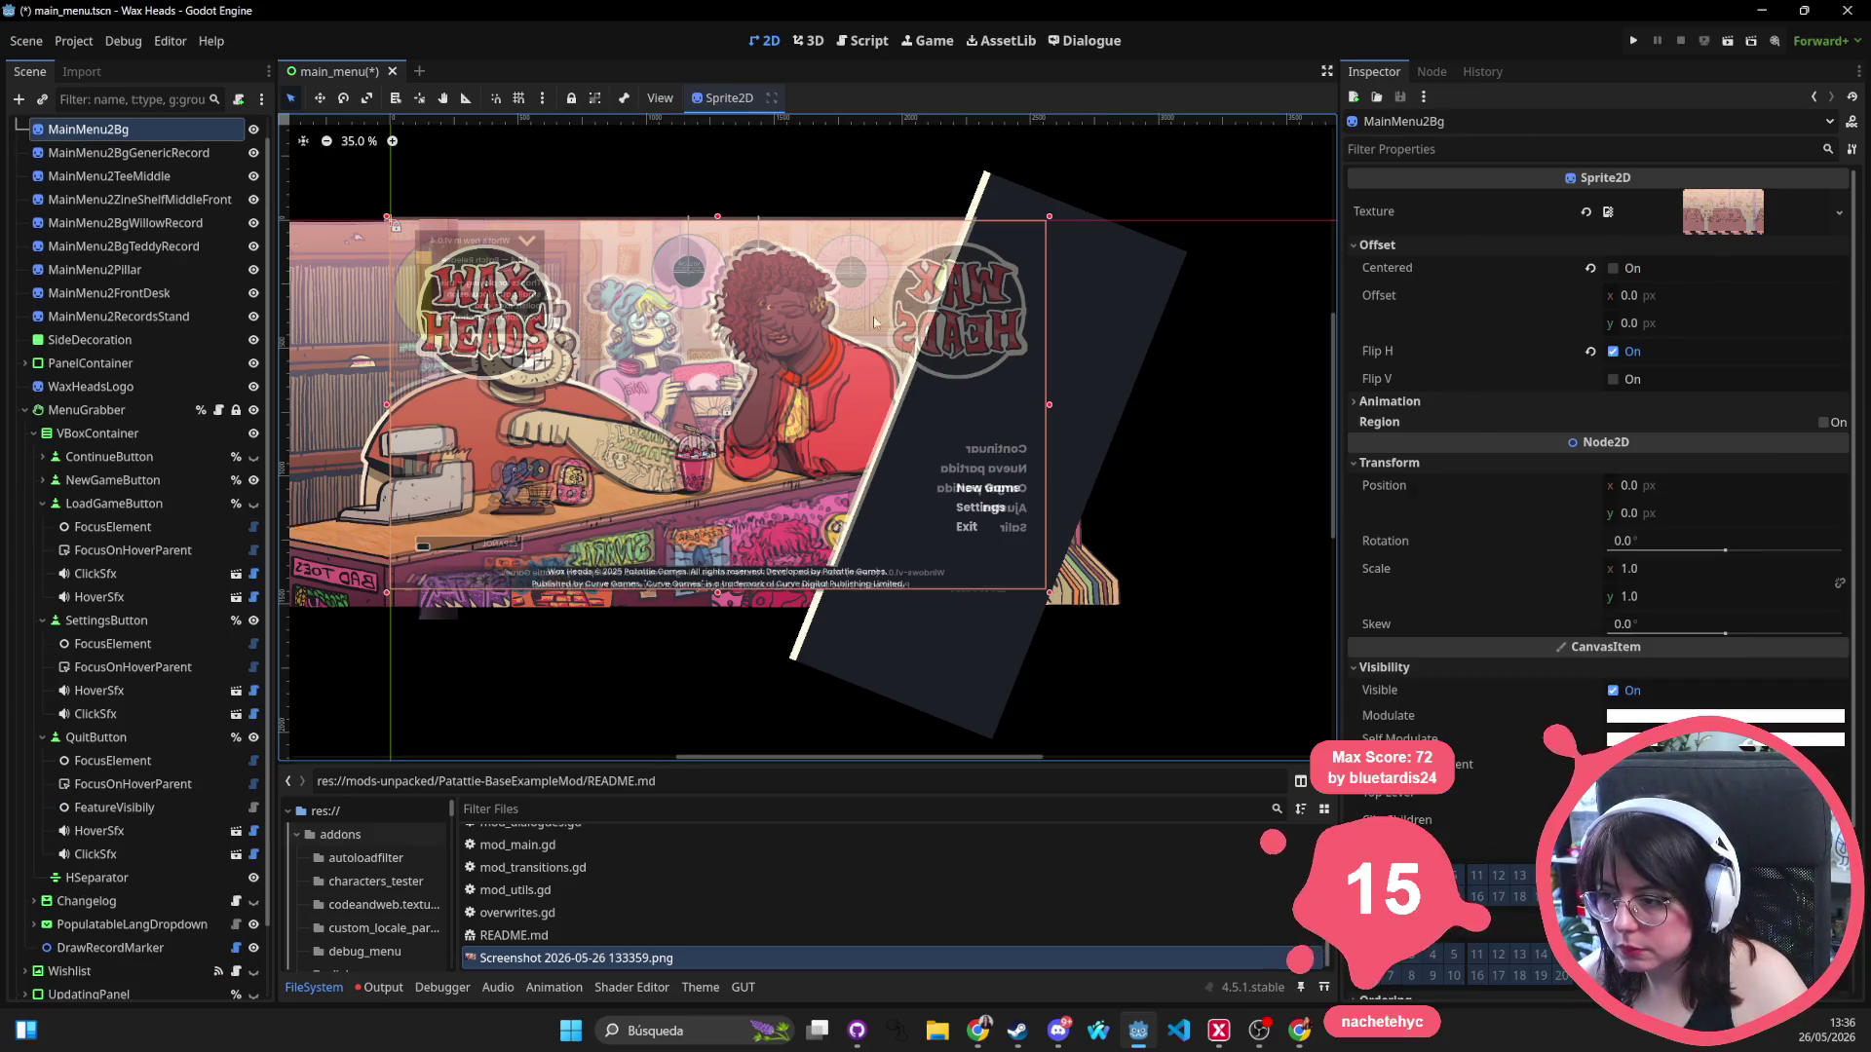
pyautogui.moveTo(484, 295)
pyautogui.mouseDown()
pyautogui.moveTo(989, 285)
pyautogui.moveTo(955, 282)
pyautogui.moveTo(974, 292)
pyautogui.moveTo(986, 422)
pyautogui.mouseUp()
pyautogui.moveTo(963, 300)
pyautogui.mouseDown()
pyautogui.moveTo(955, 255)
pyautogui.moveTo(955, 284)
pyautogui.mouseUp()
# Move the MainMenu2BgTeddyRecord sprite far to the left.
pyautogui.click(685, 272)
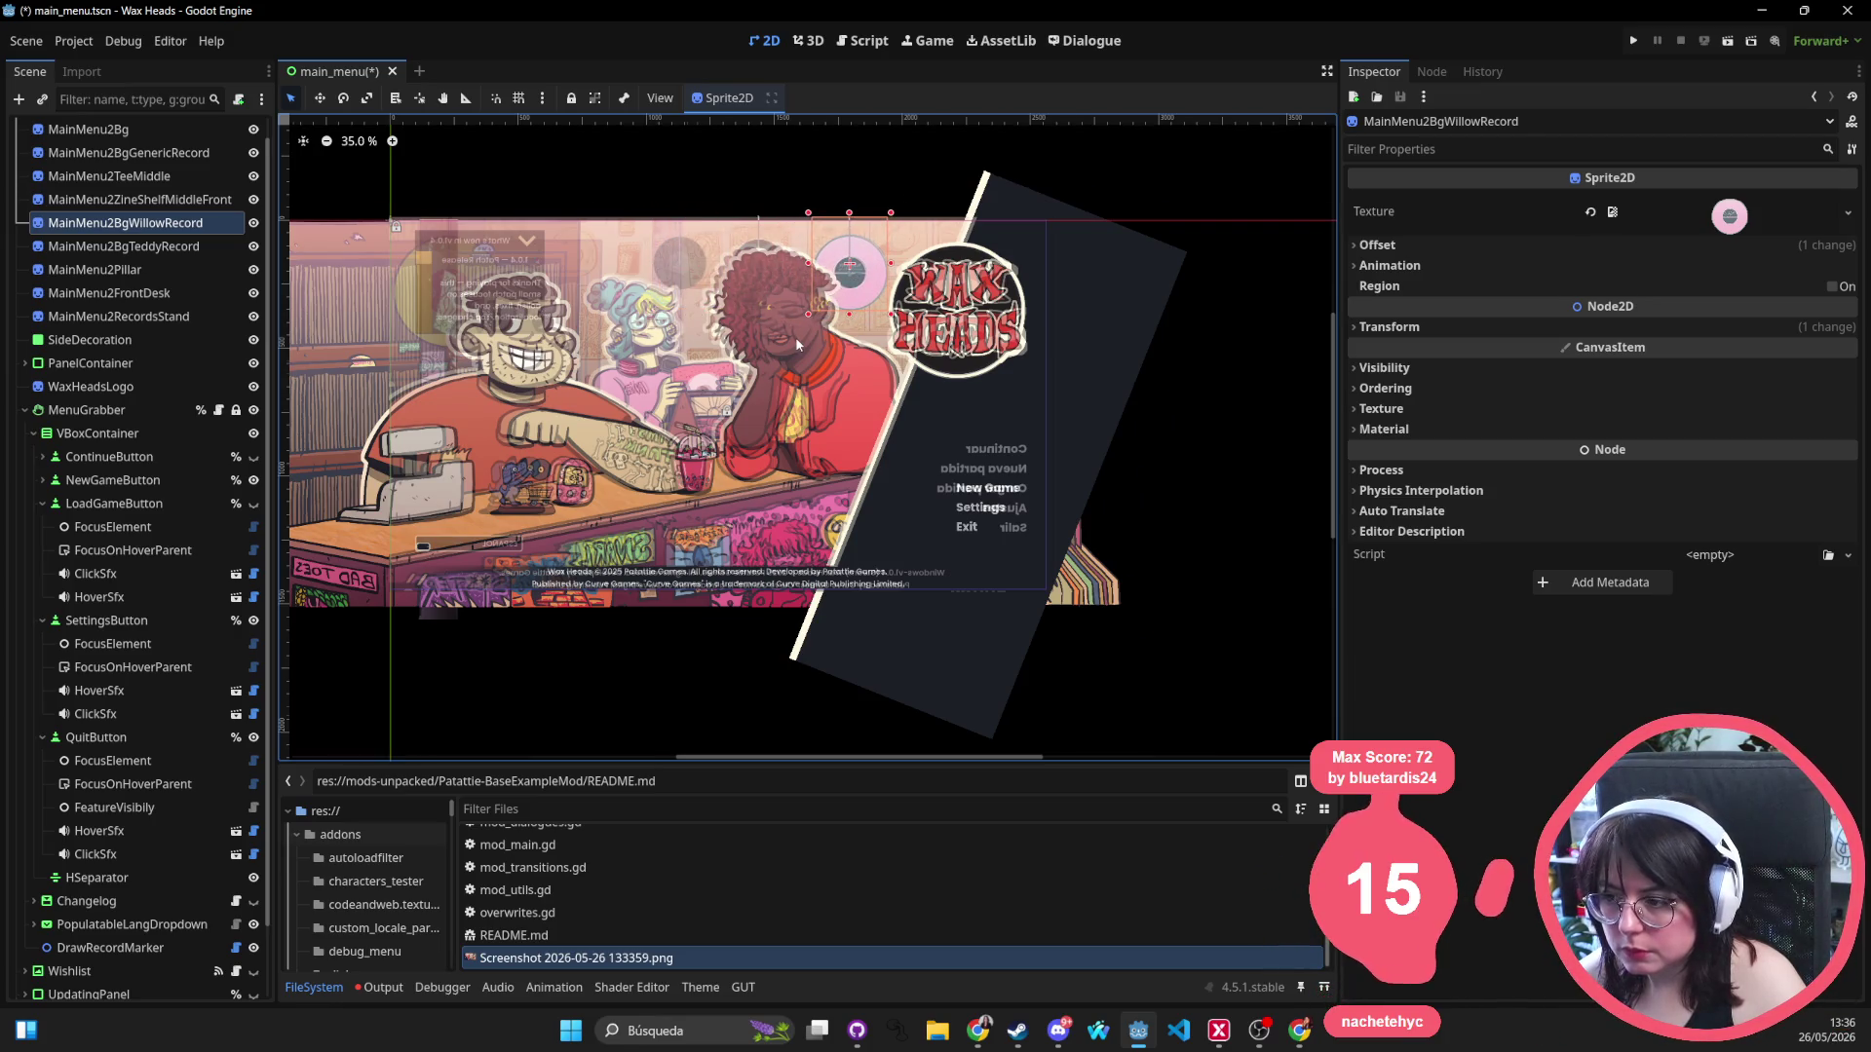
pyautogui.scroll(2, 797, 343)
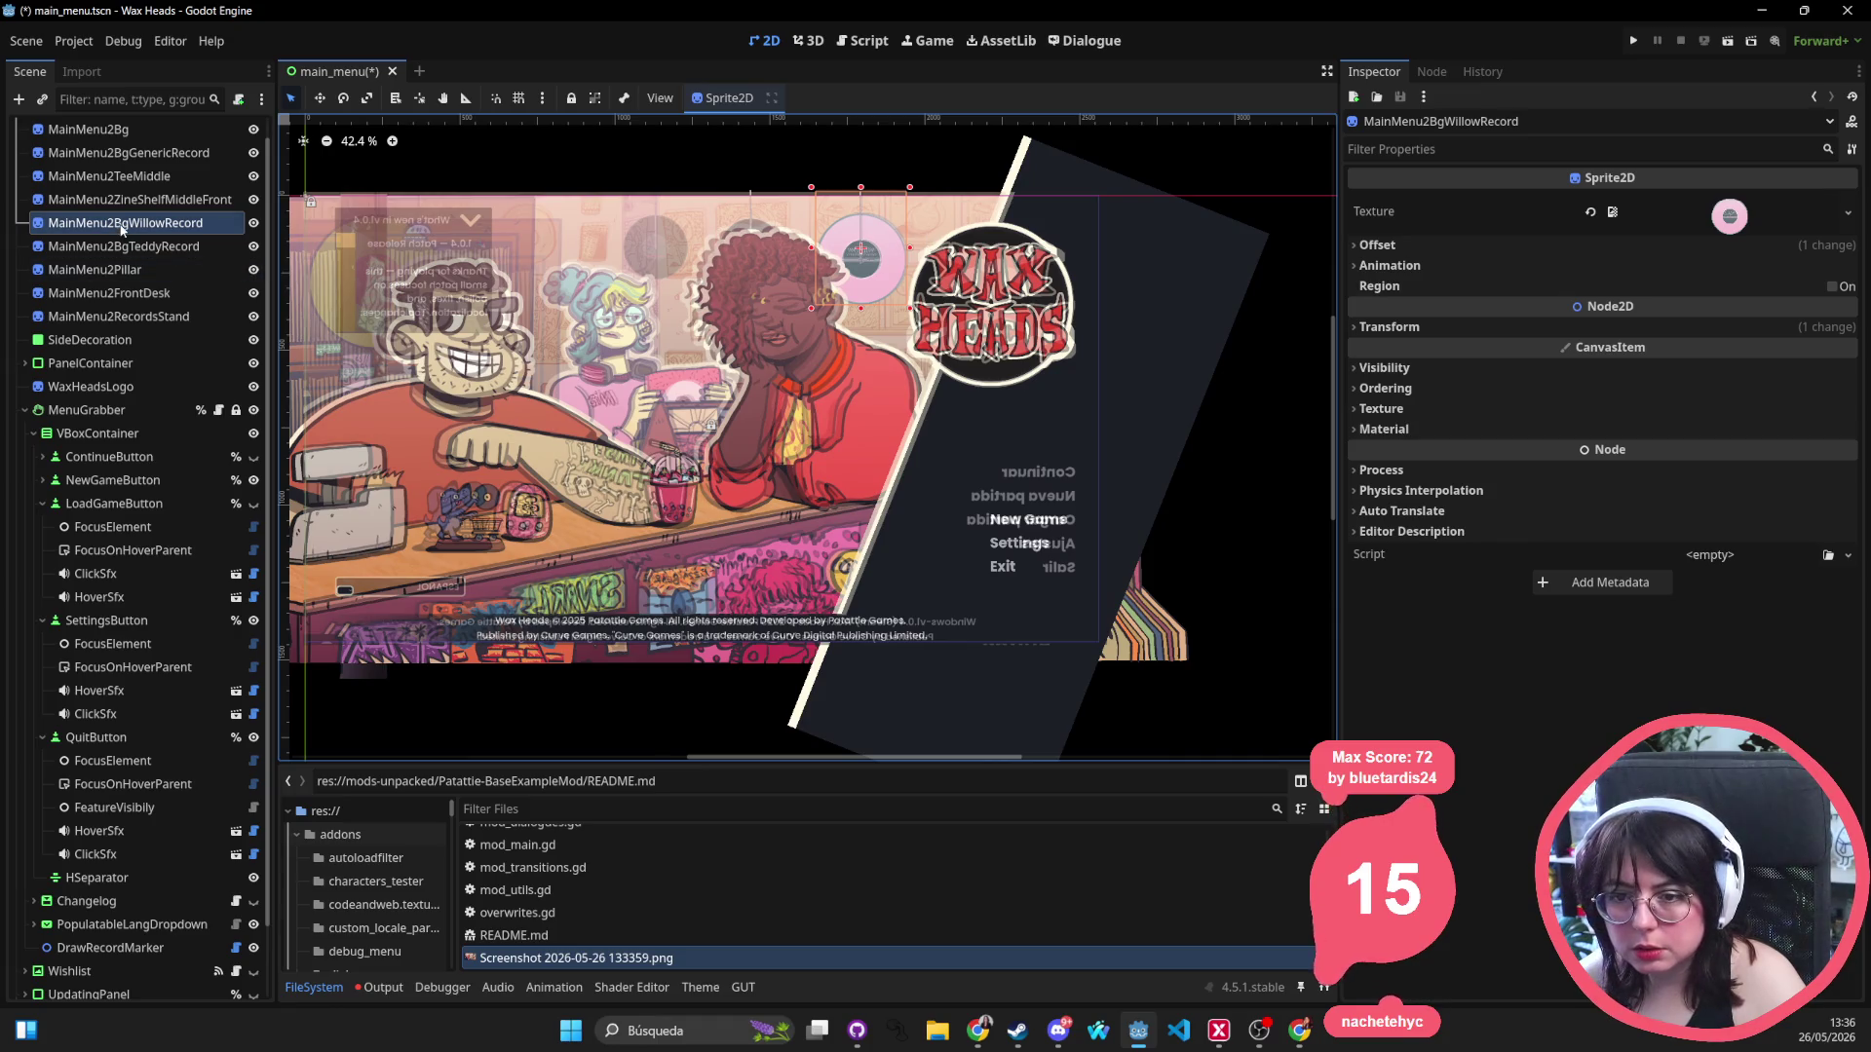
pyautogui.click(162, 249)
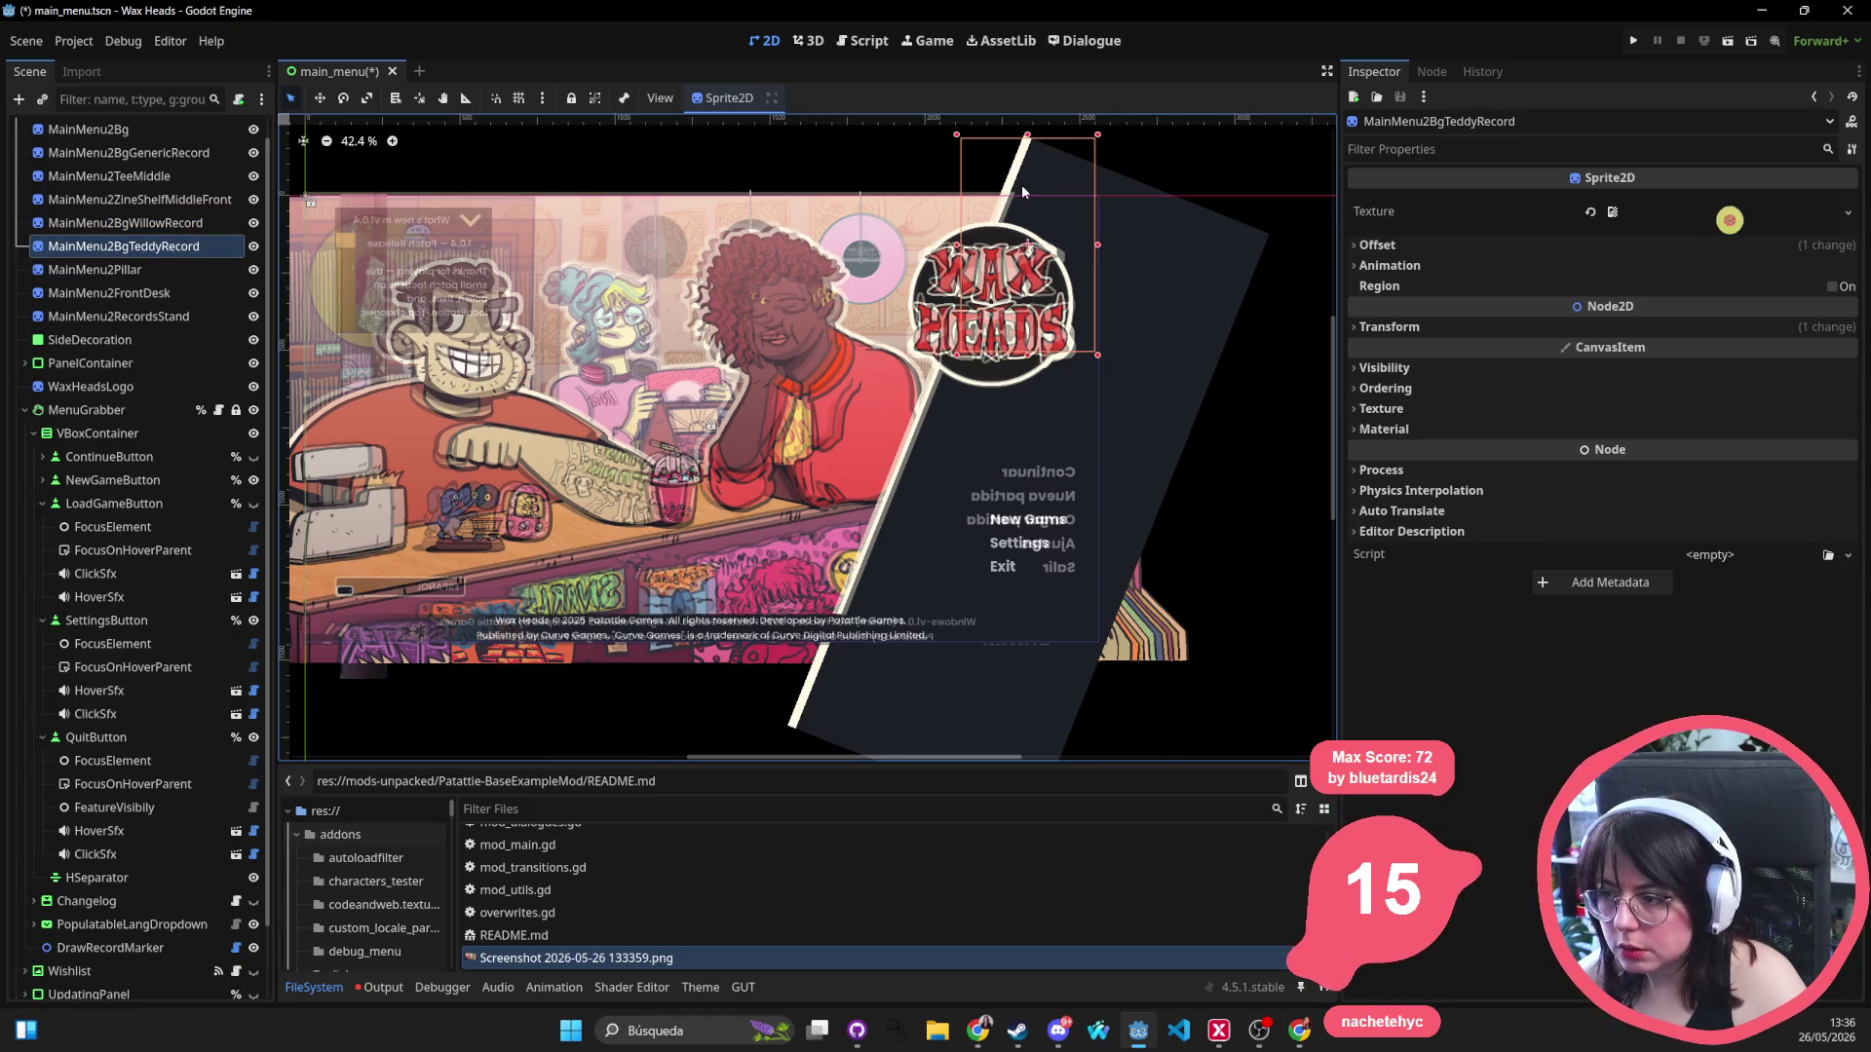
pyautogui.click(1021, 192)
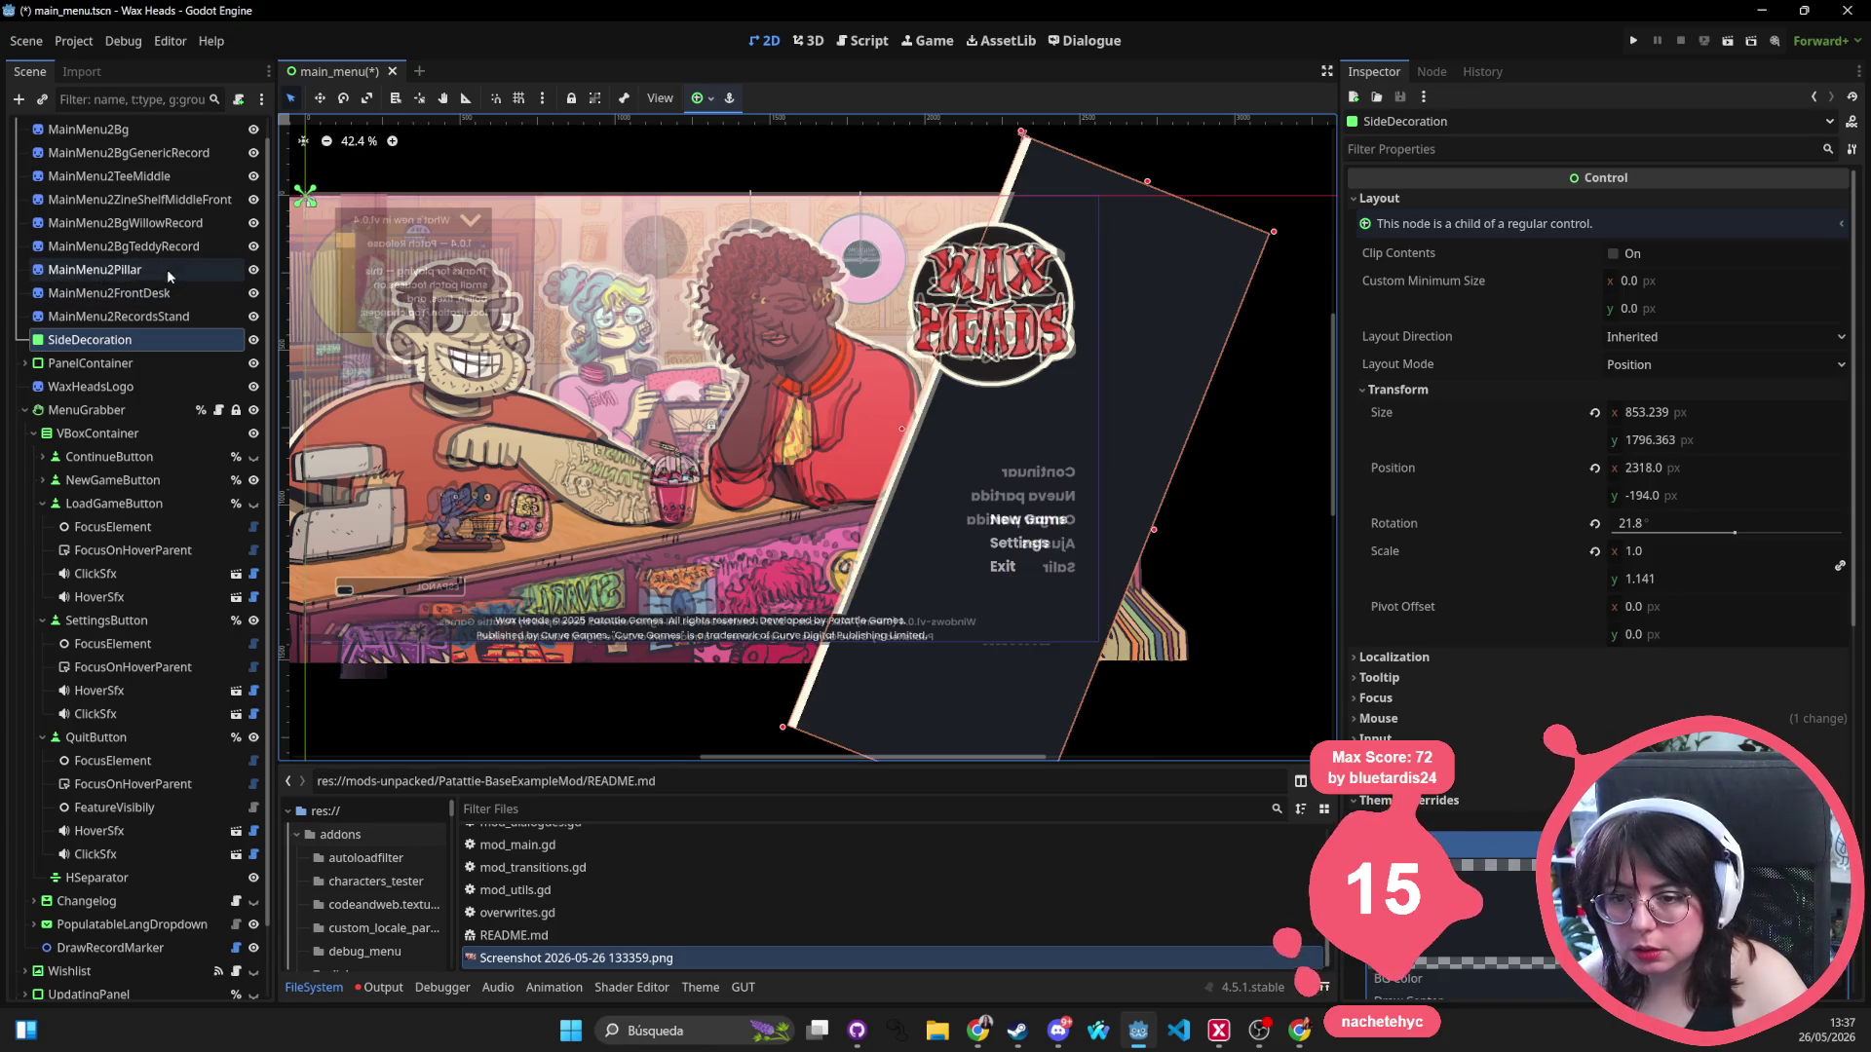
pyautogui.click(146, 247)
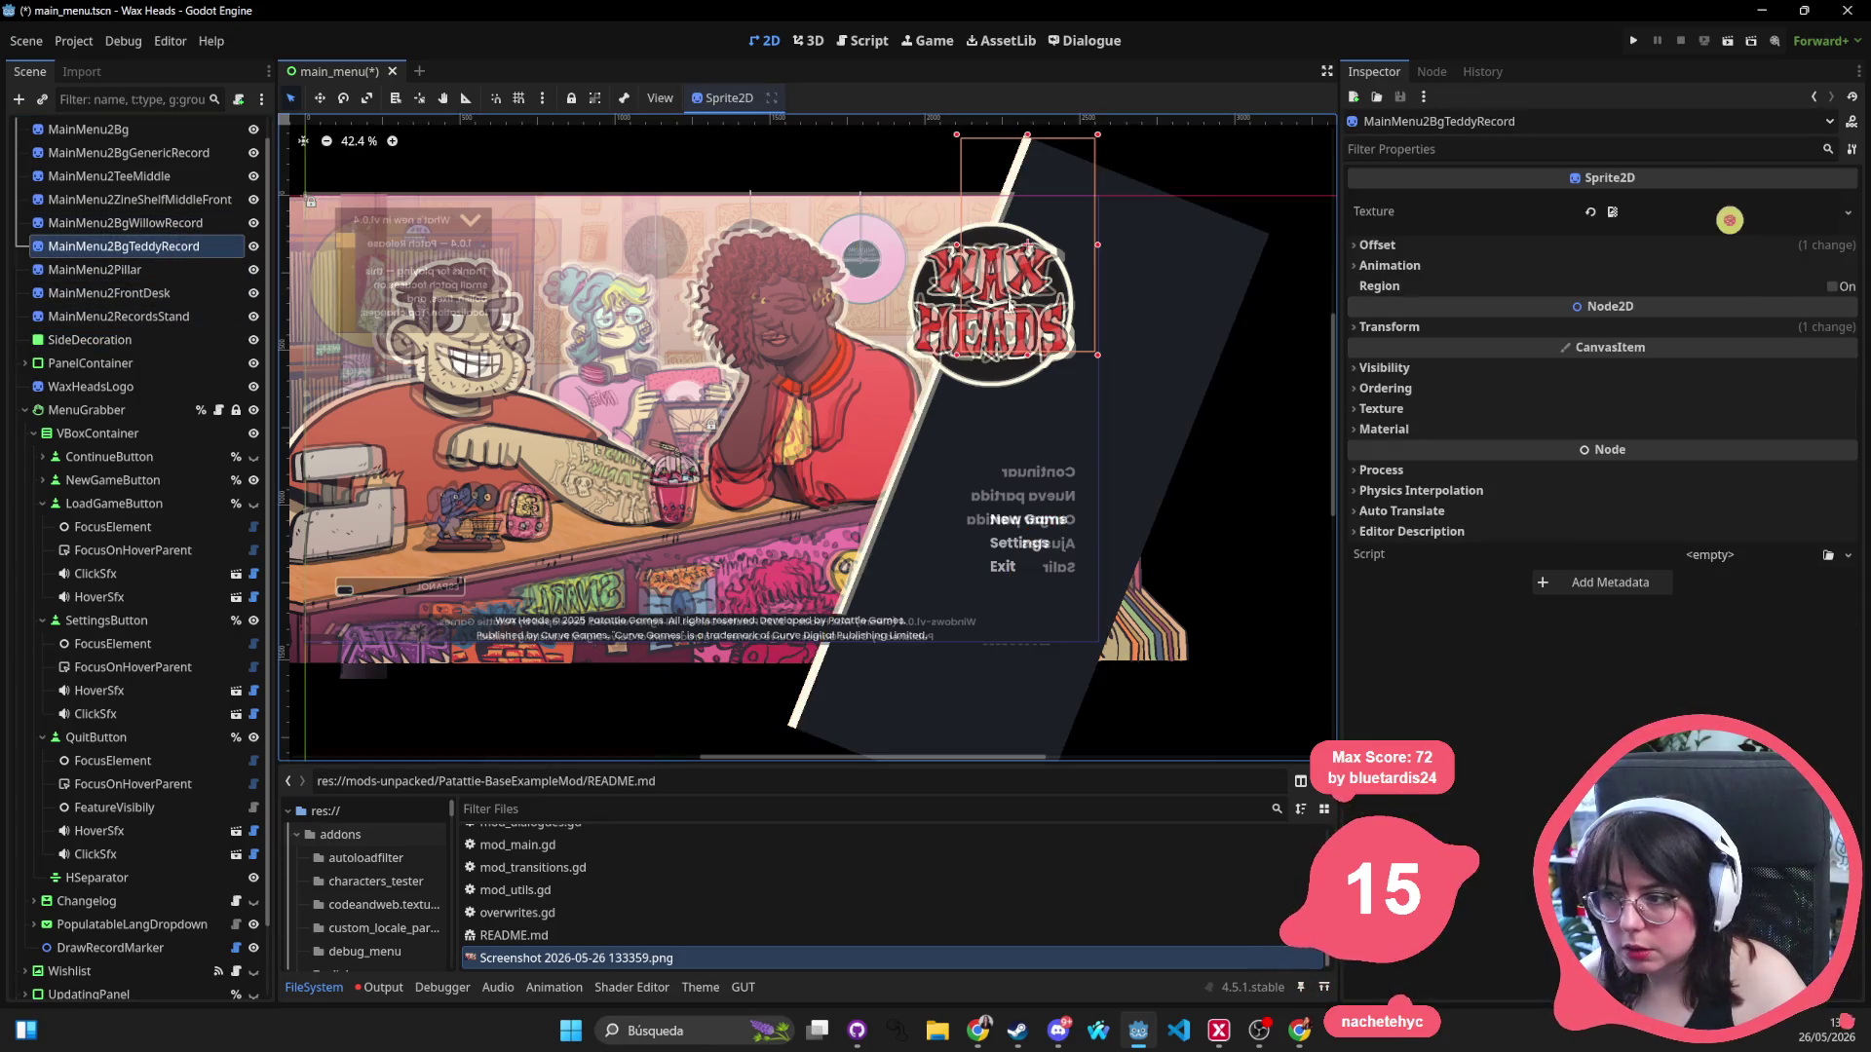
pyautogui.moveTo(1030, 236); pyautogui.dragTo(377, 232)
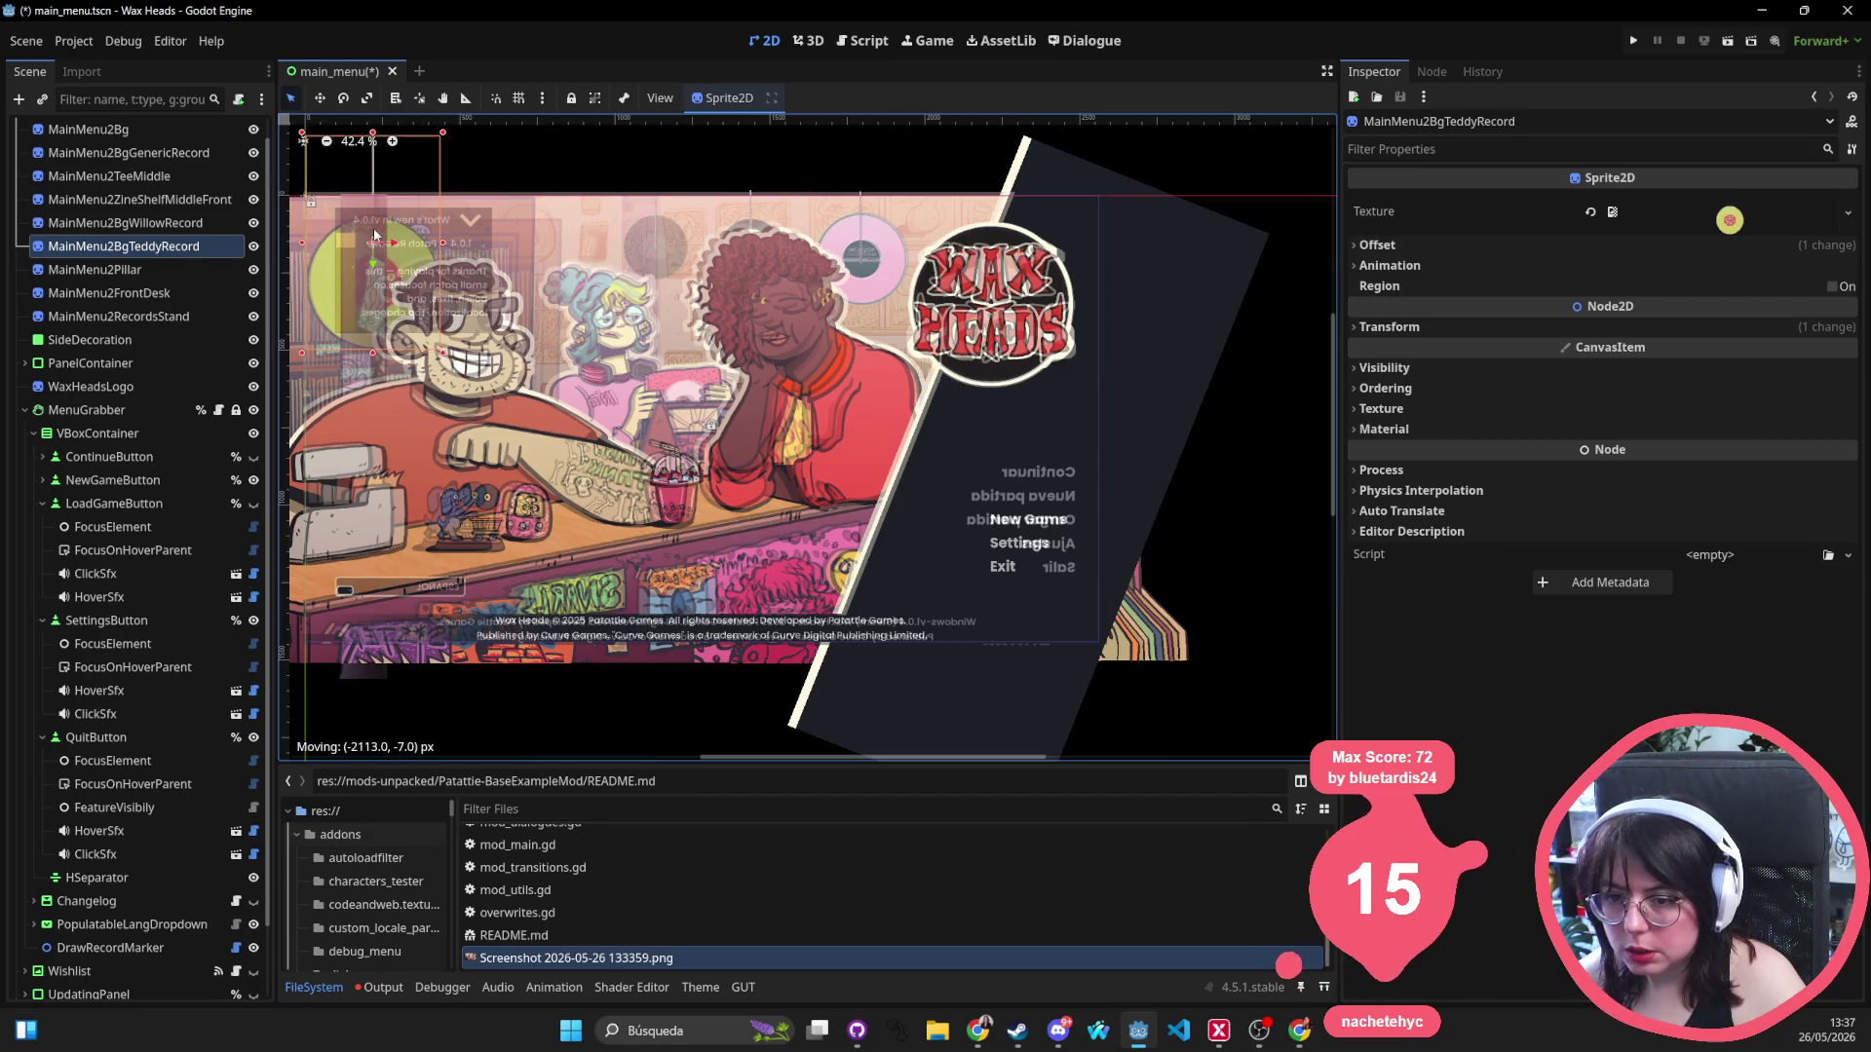
# Turn off Flip H on both the Willow and Teddy record sprites.
pyautogui.keyDown('ctrl'); pyautogui.click(186, 224); pyautogui.keyUp('ctrl')
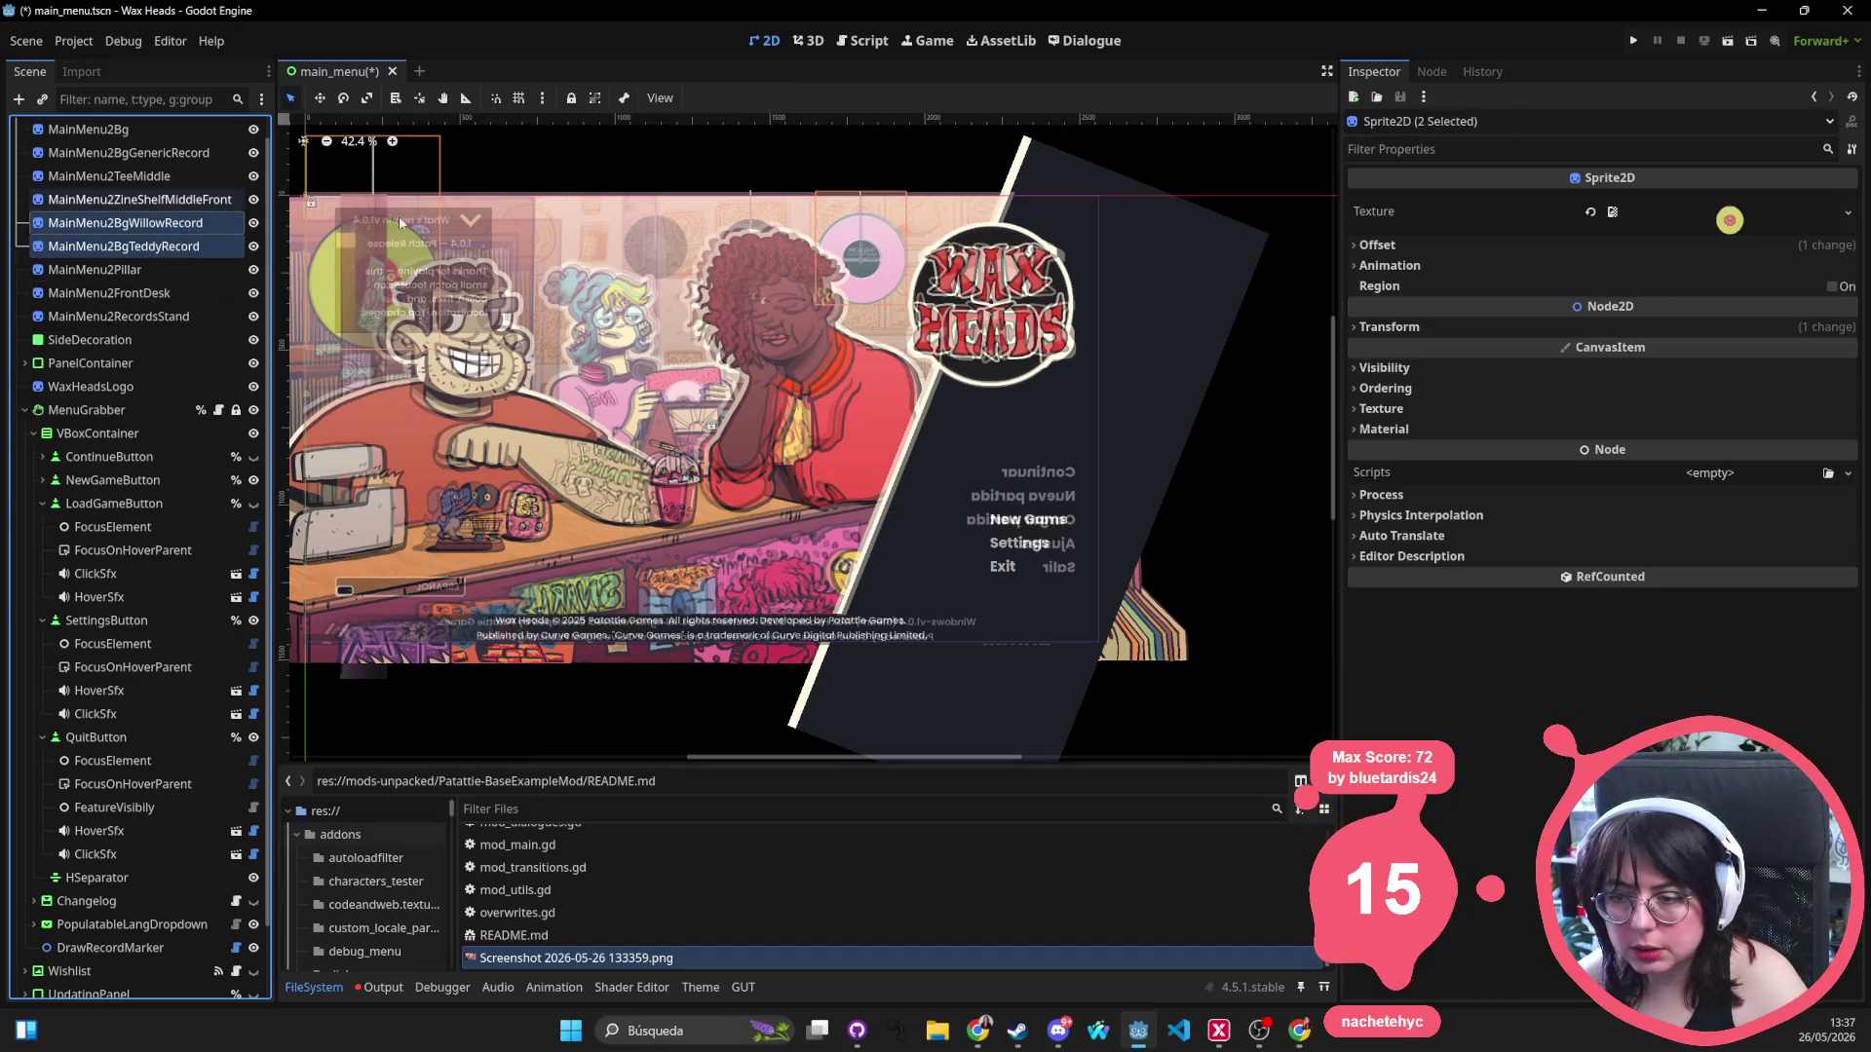
pyautogui.click(1414, 324)
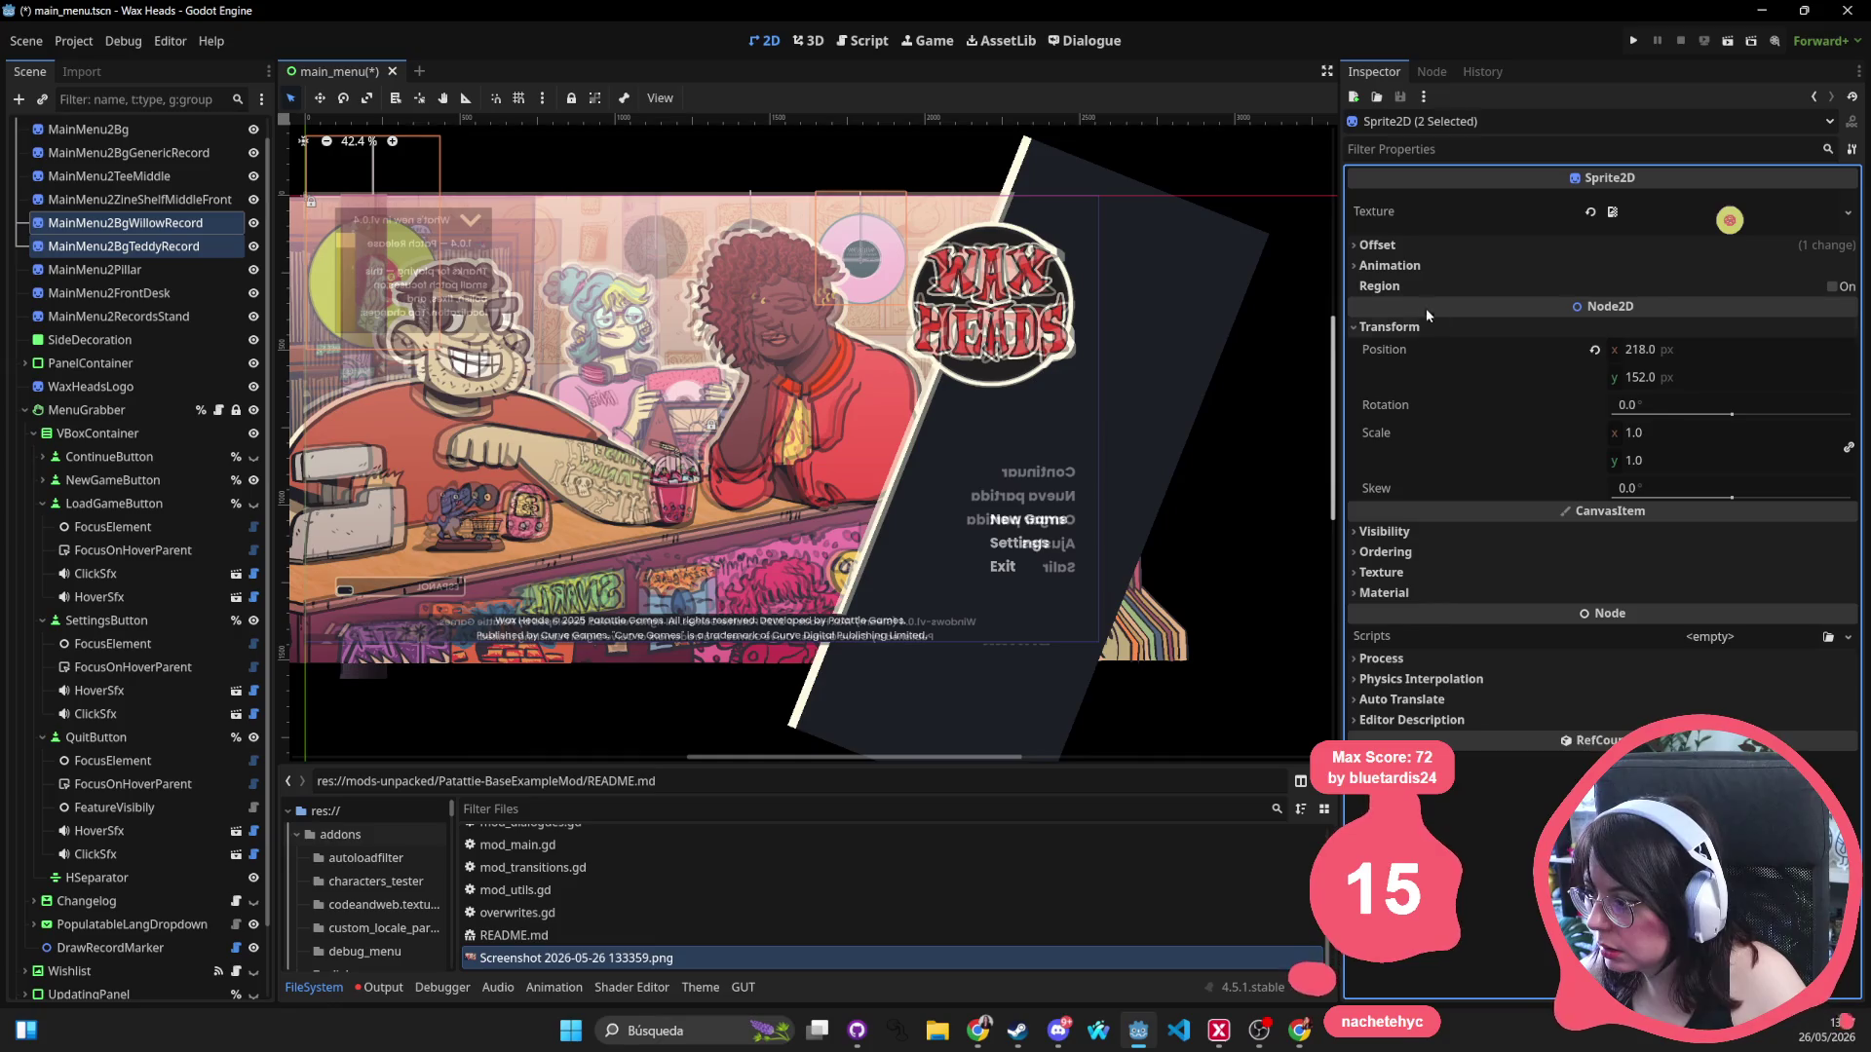
pyautogui.click(1401, 326)
pyautogui.click(1401, 244)
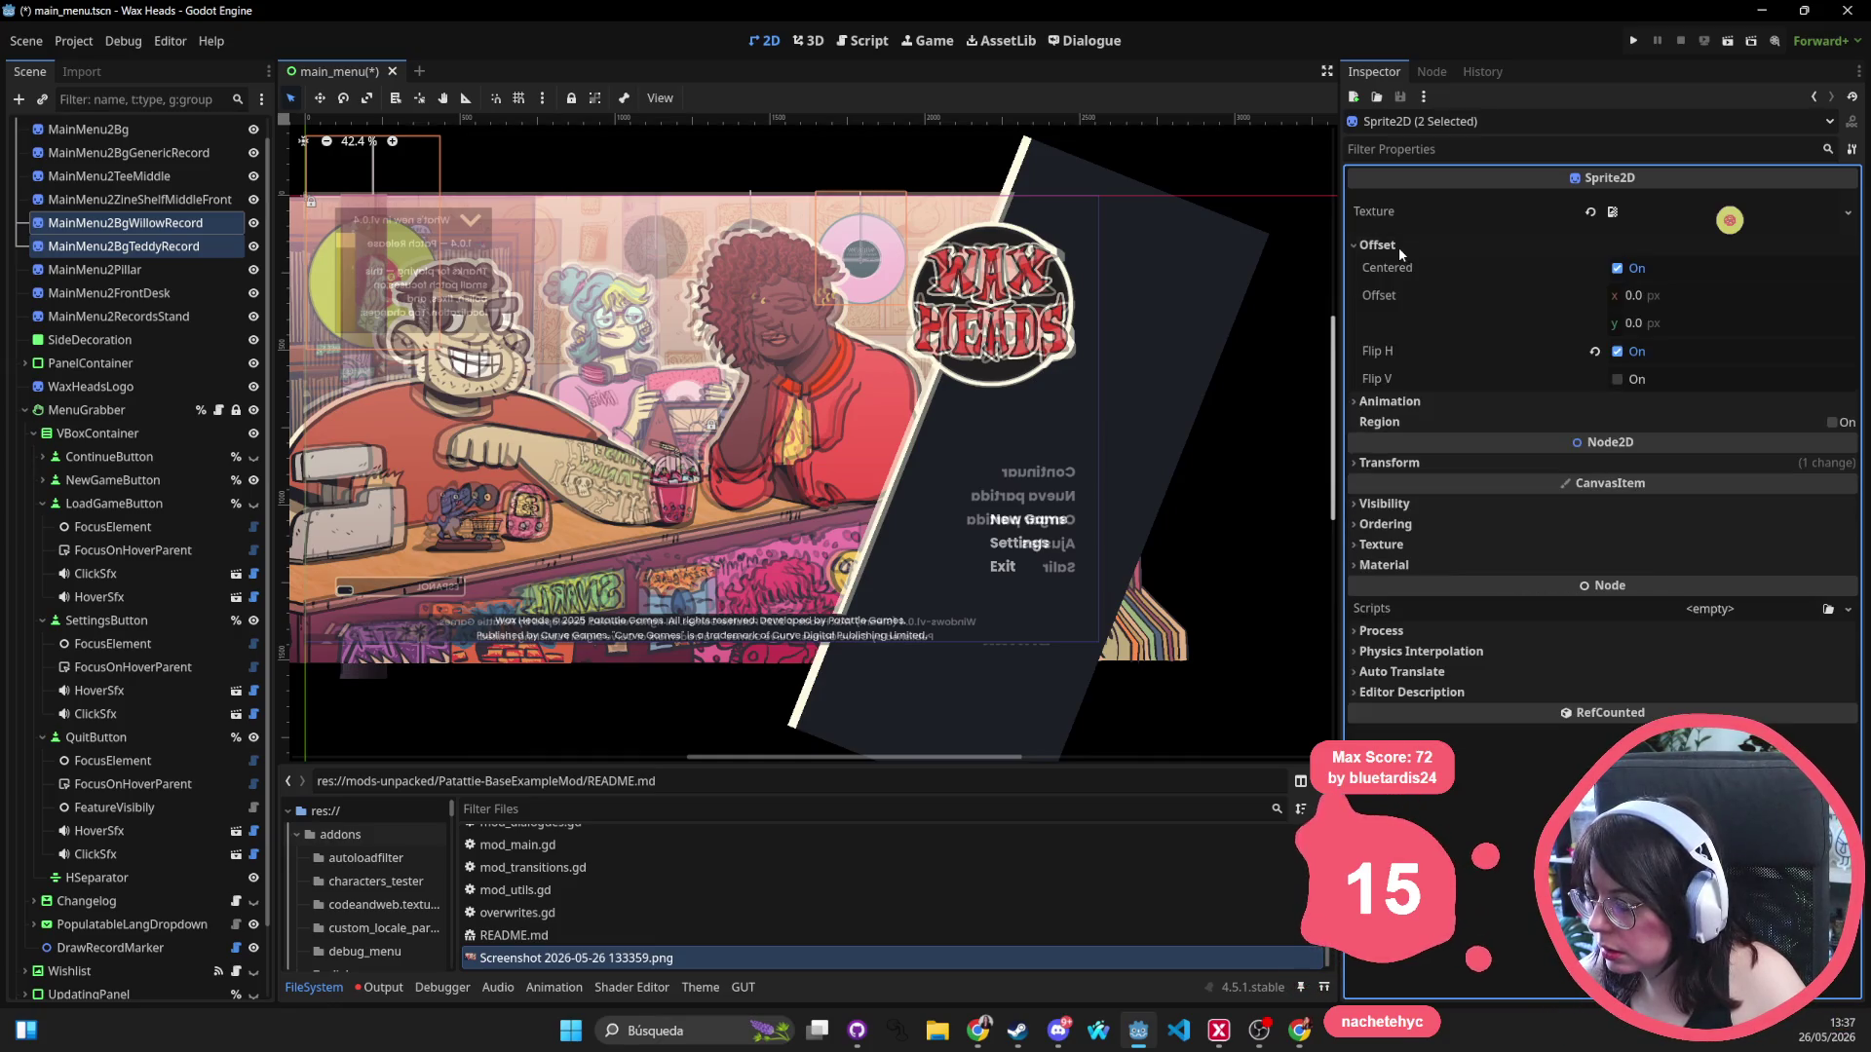
pyautogui.click(1417, 402)
pyautogui.click(1417, 402)
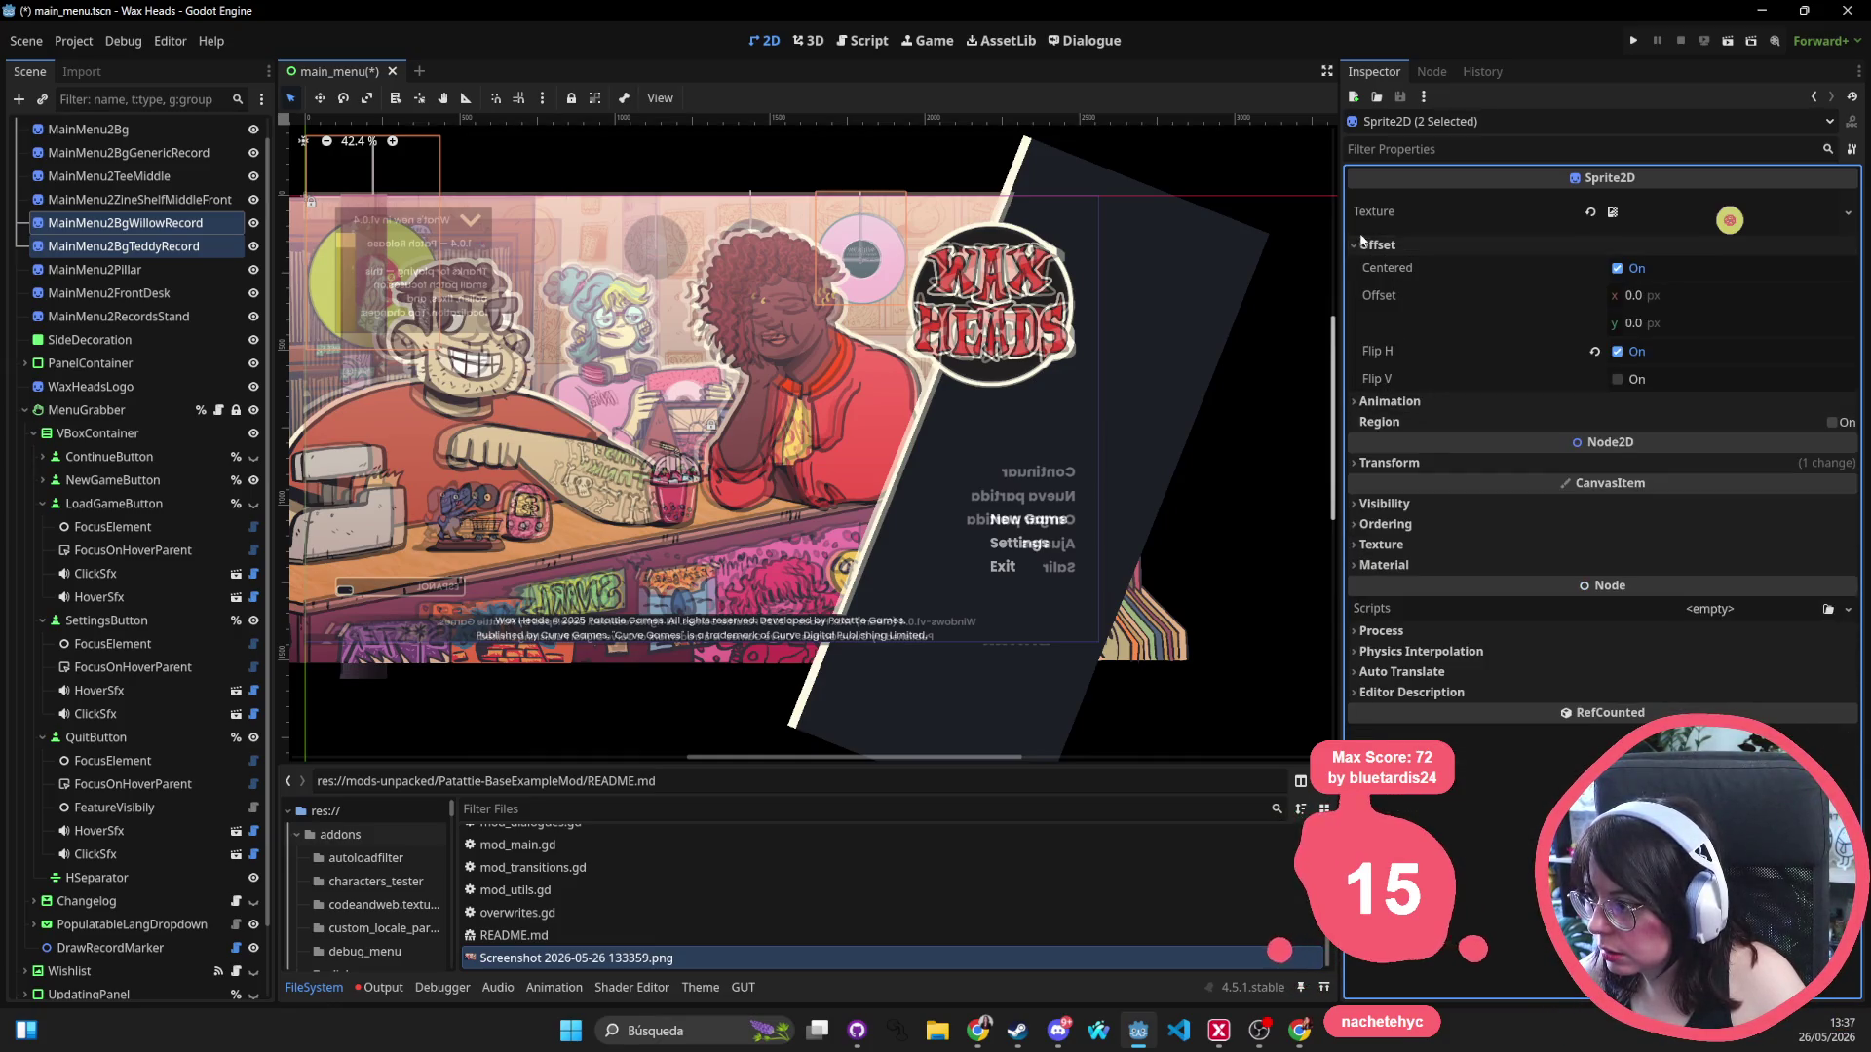
pyautogui.click(1374, 247)
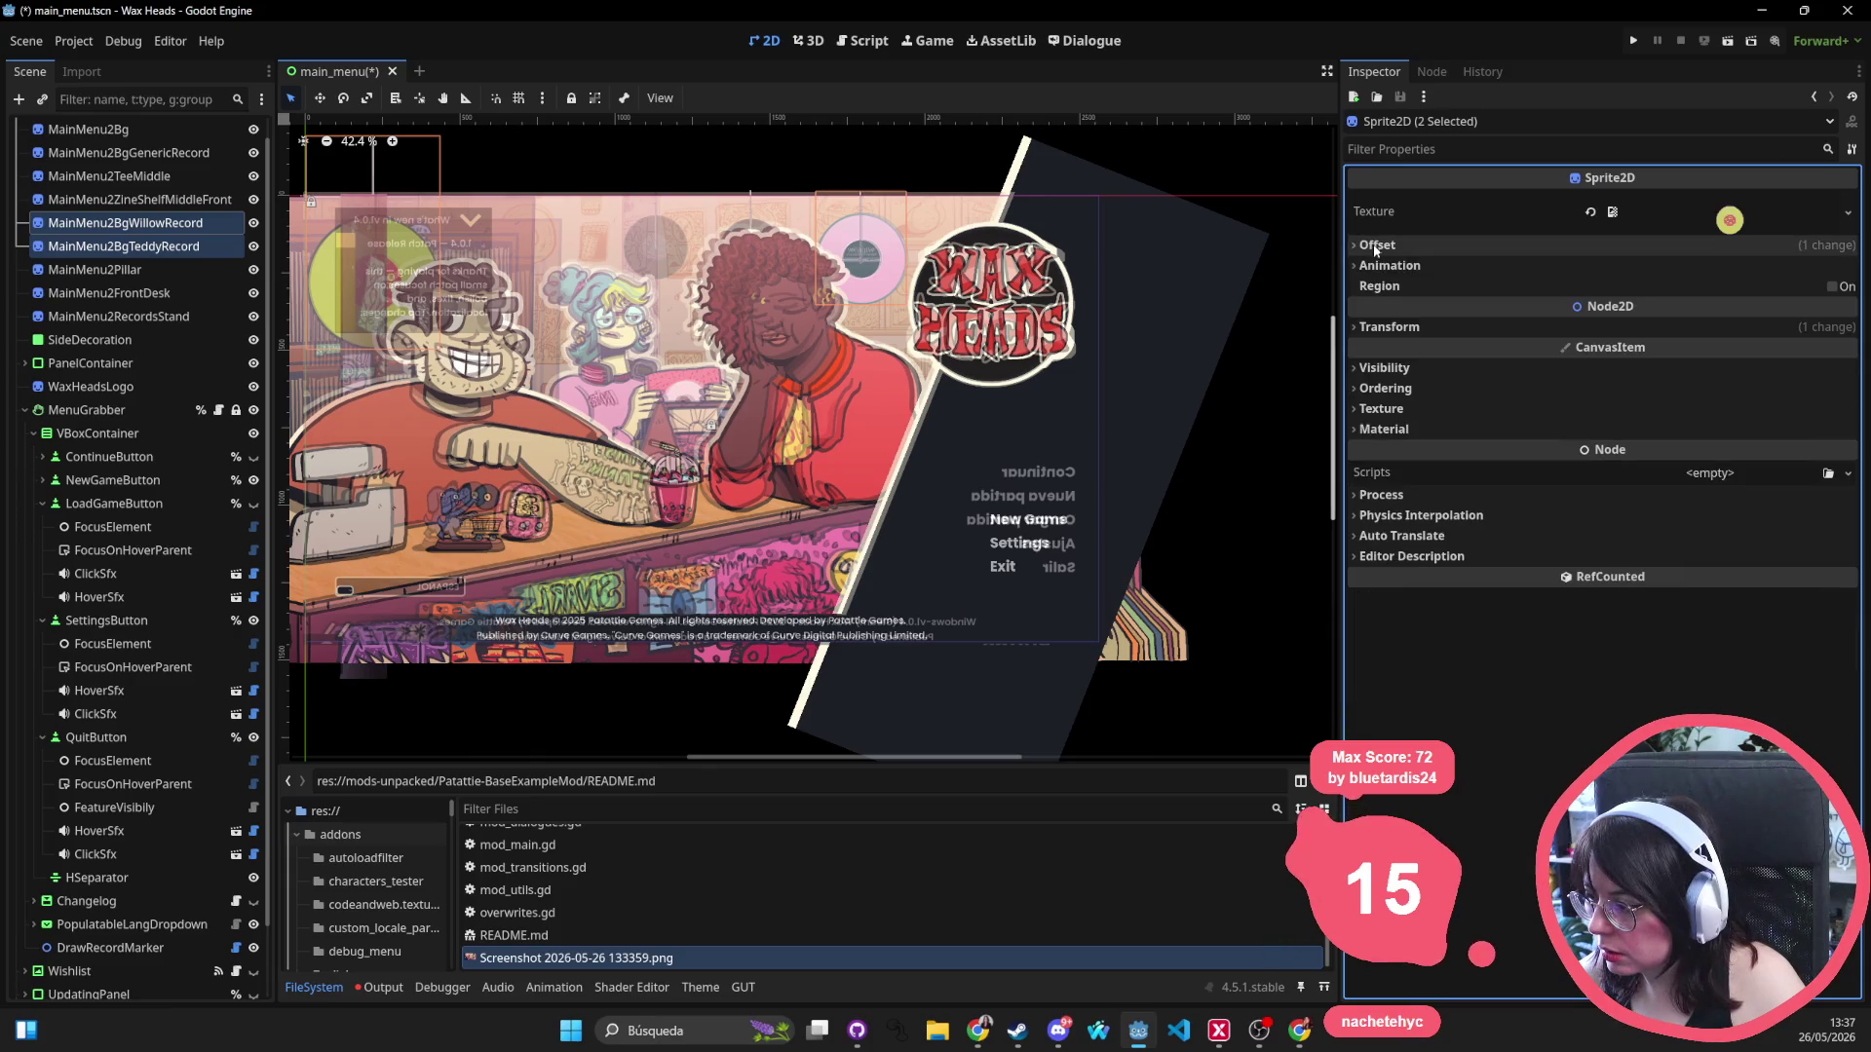
pyautogui.click(1408, 368)
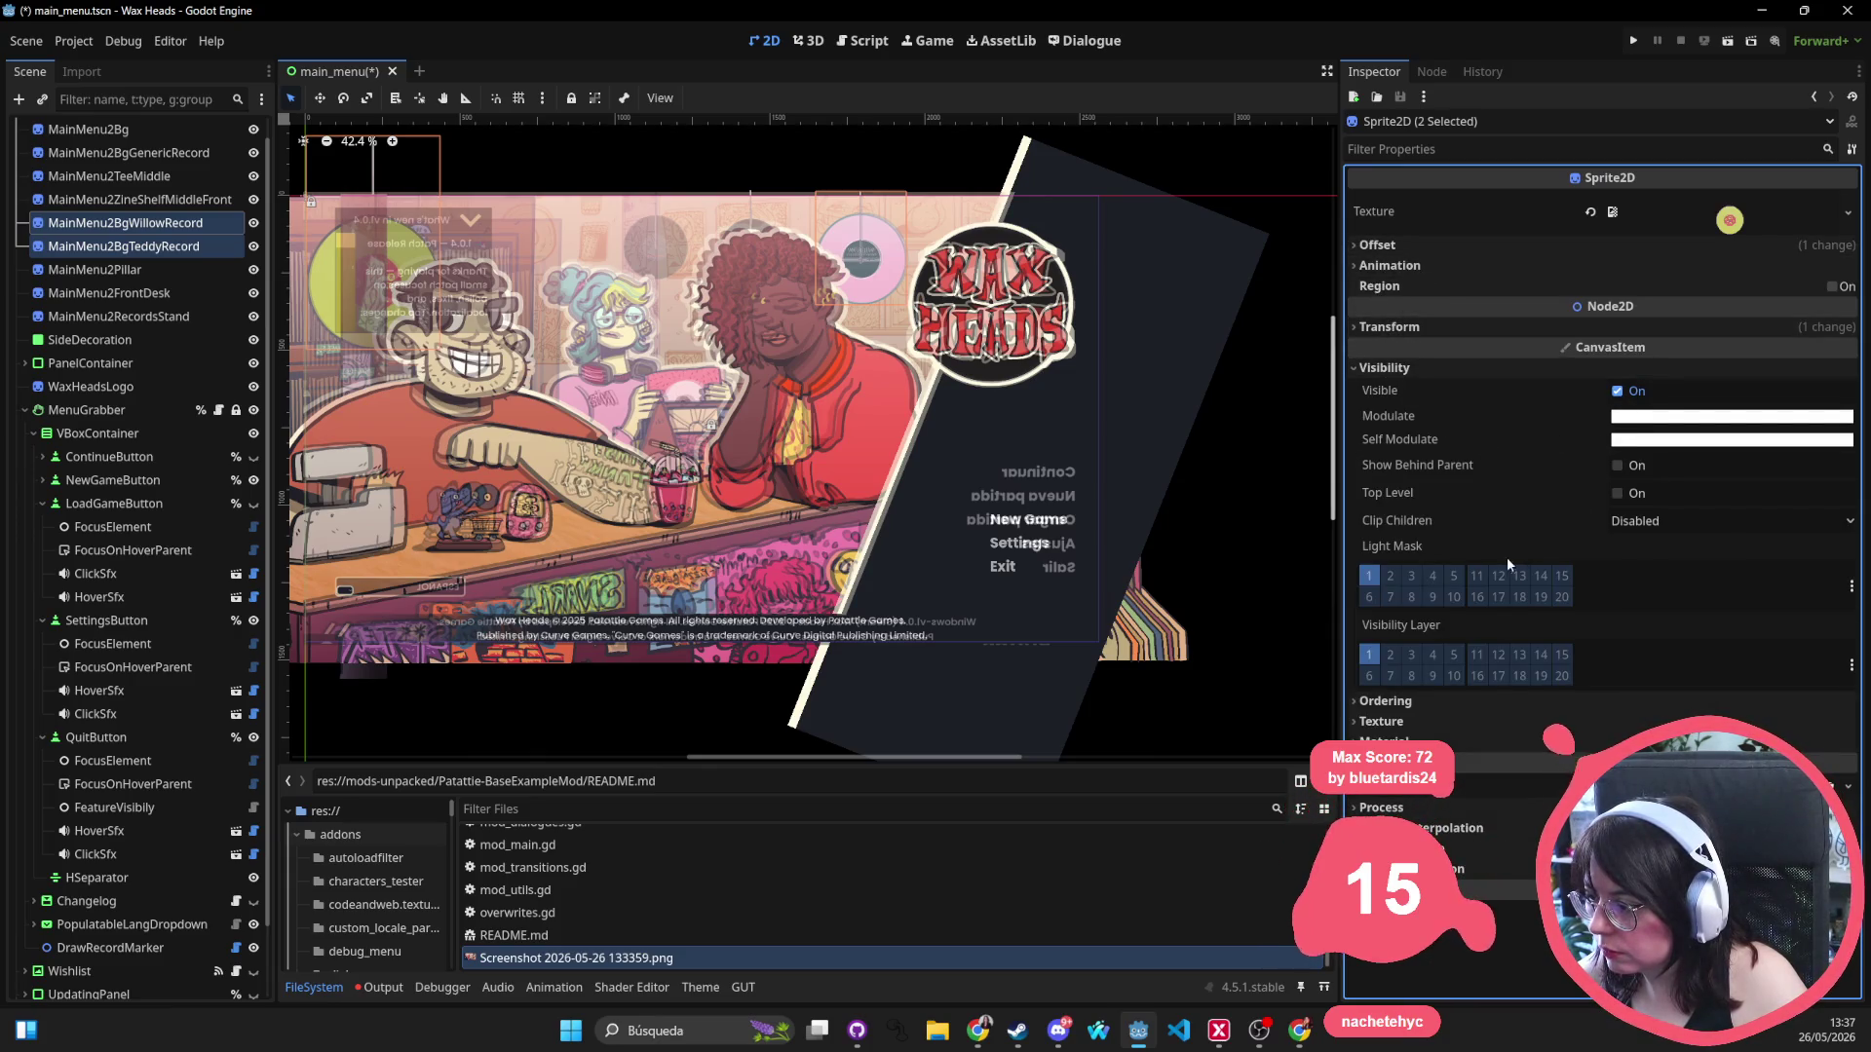
pyautogui.click(1395, 245)
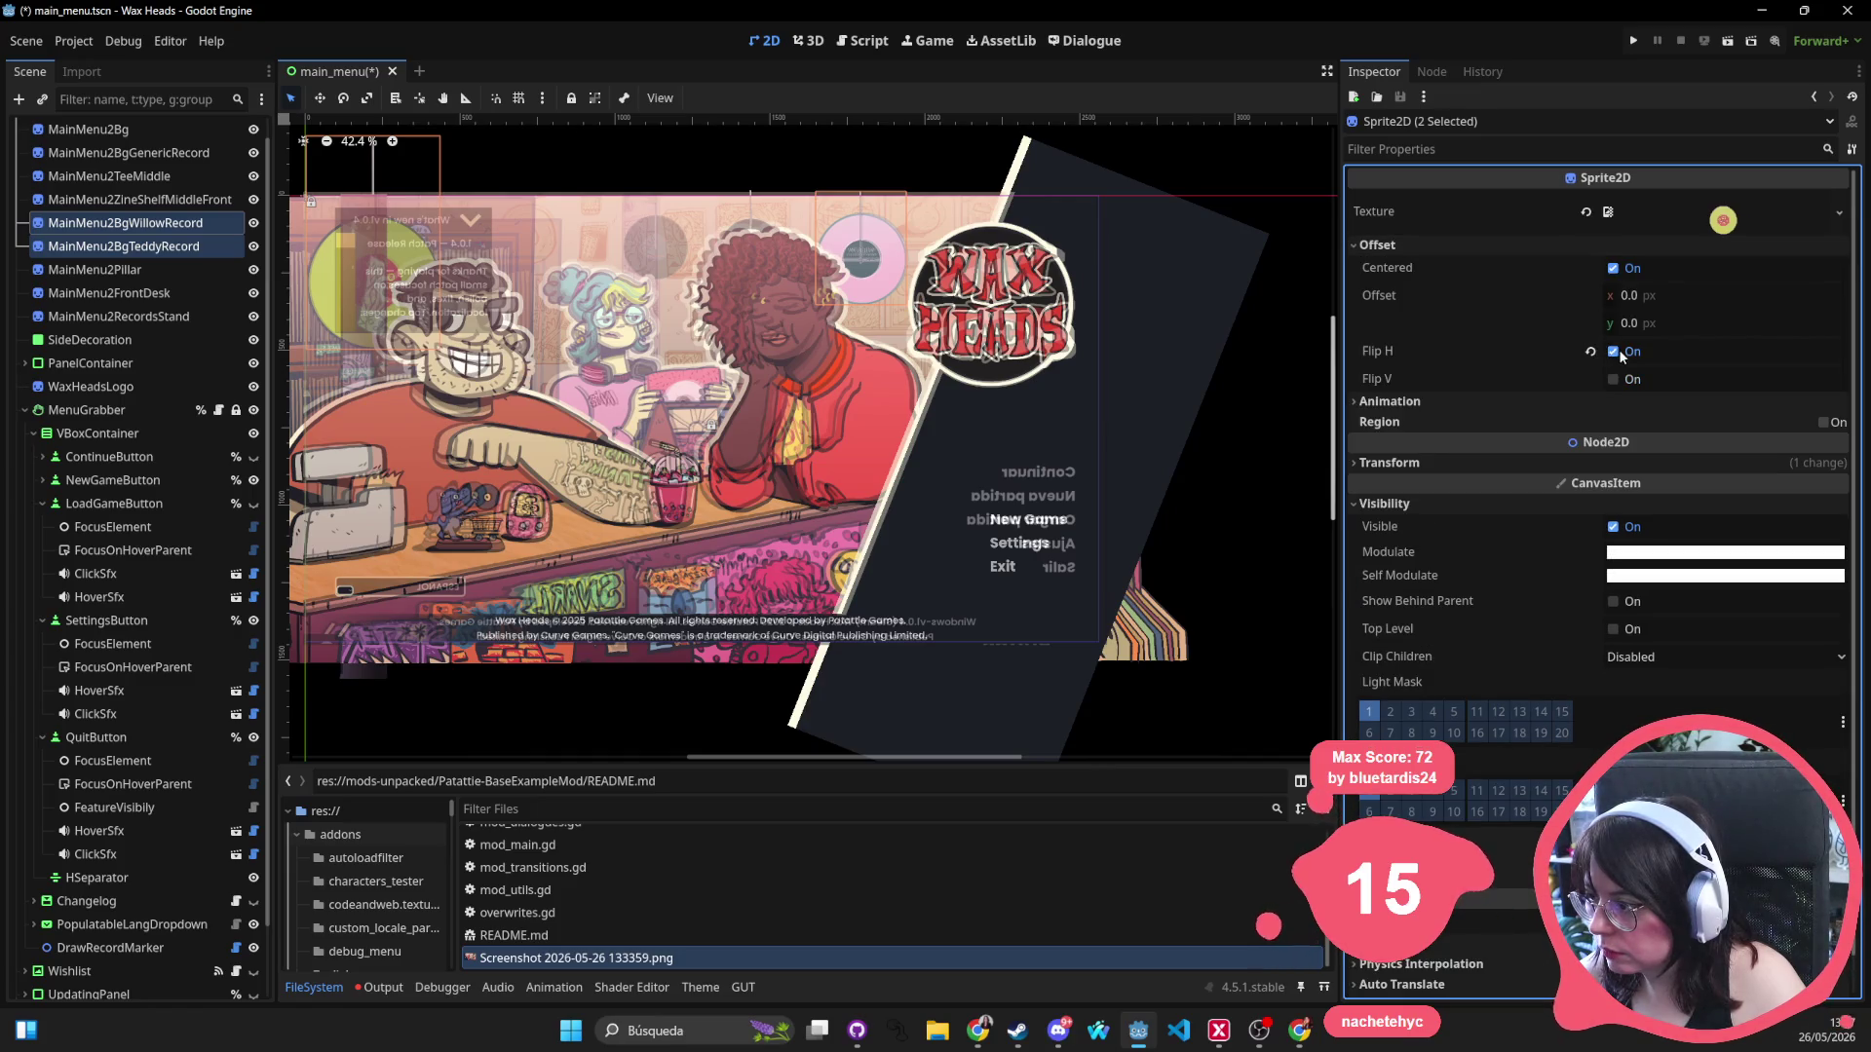
pyautogui.click(1620, 355)
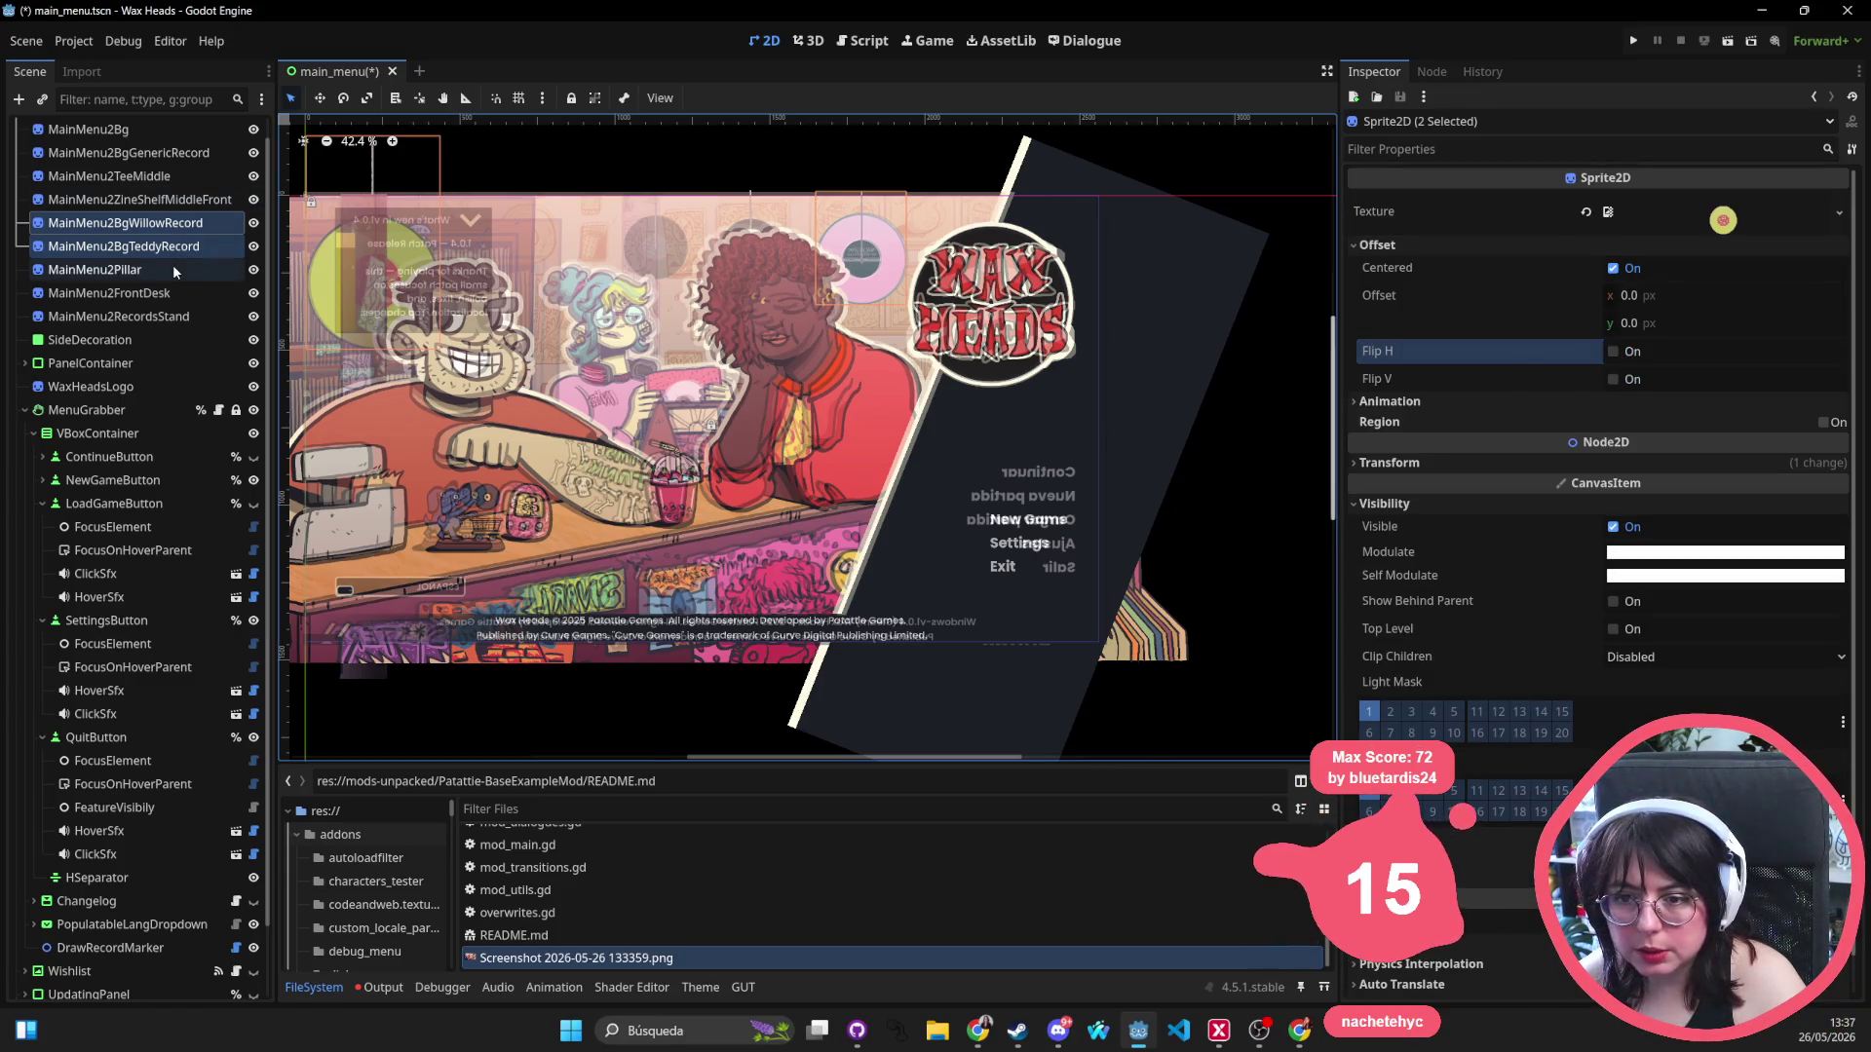
pyautogui.click(197, 200)
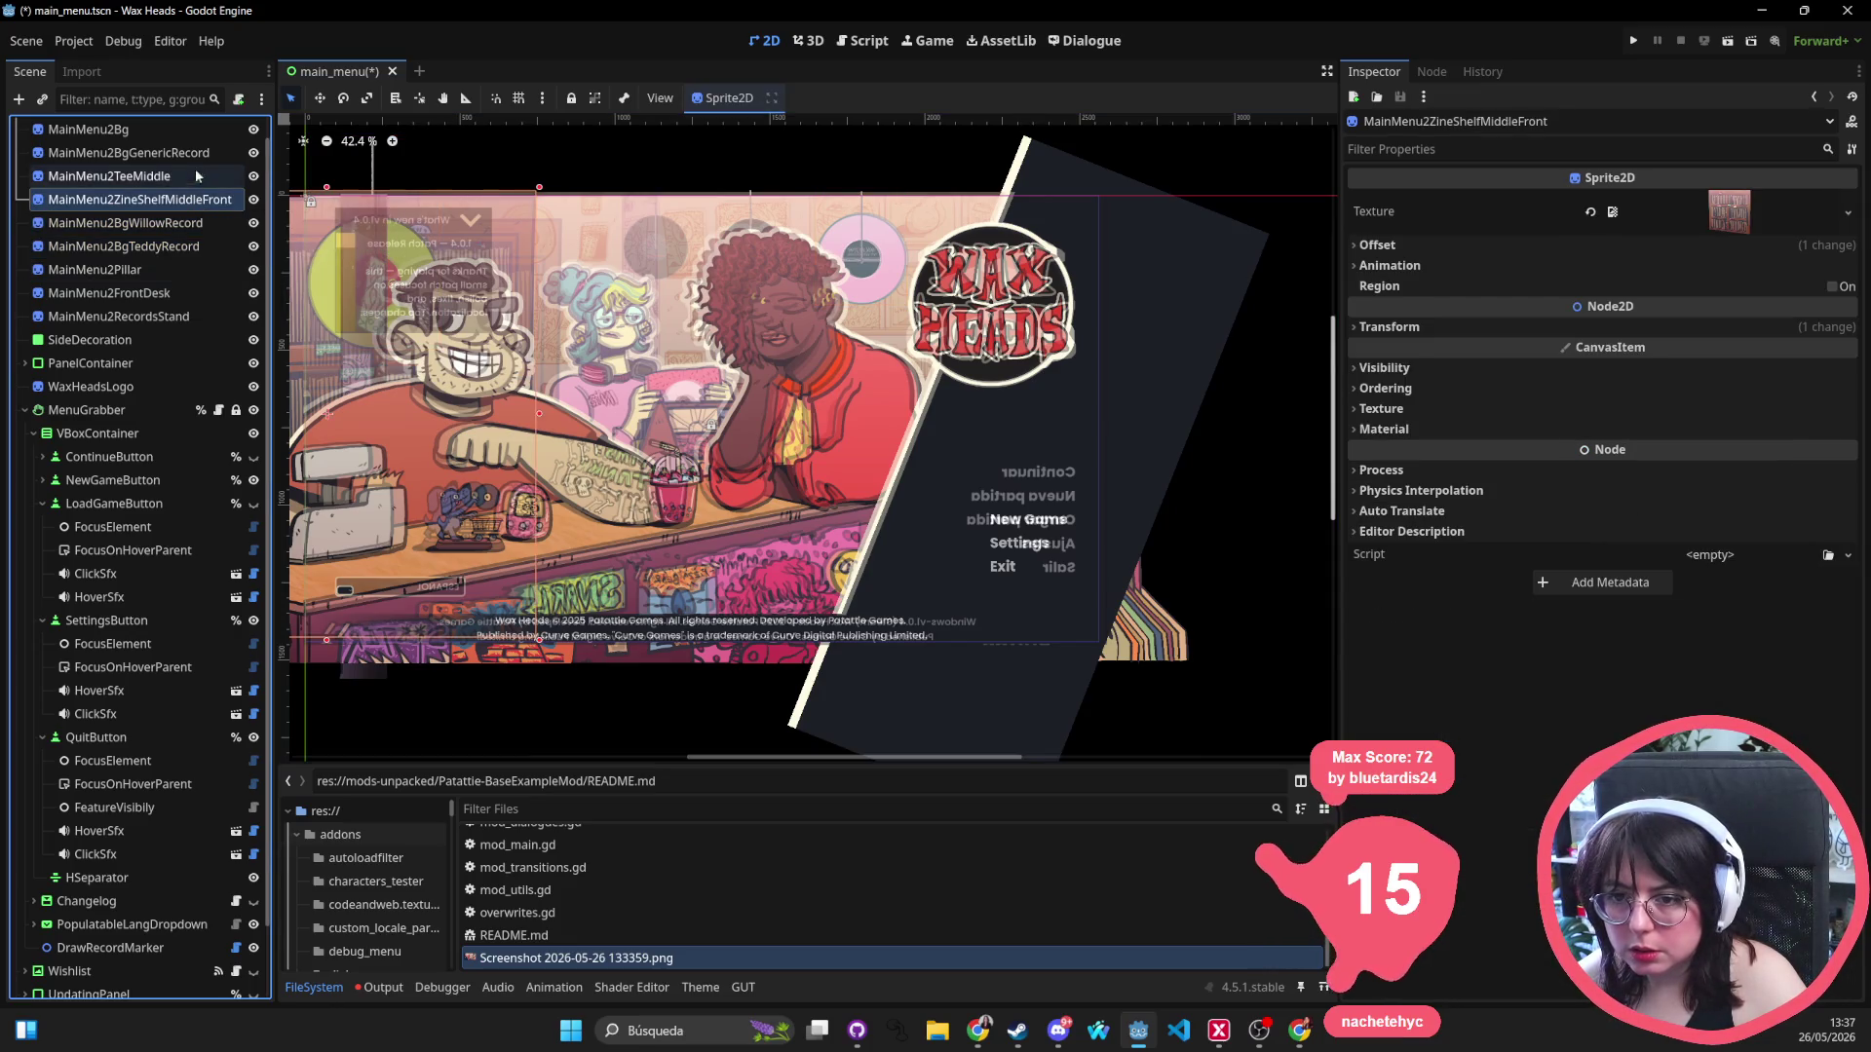
# Nudge the generic record left and reset the main background position to 0, 0.
pyautogui.scroll(1, 191, 156)
pyautogui.click(189, 175)
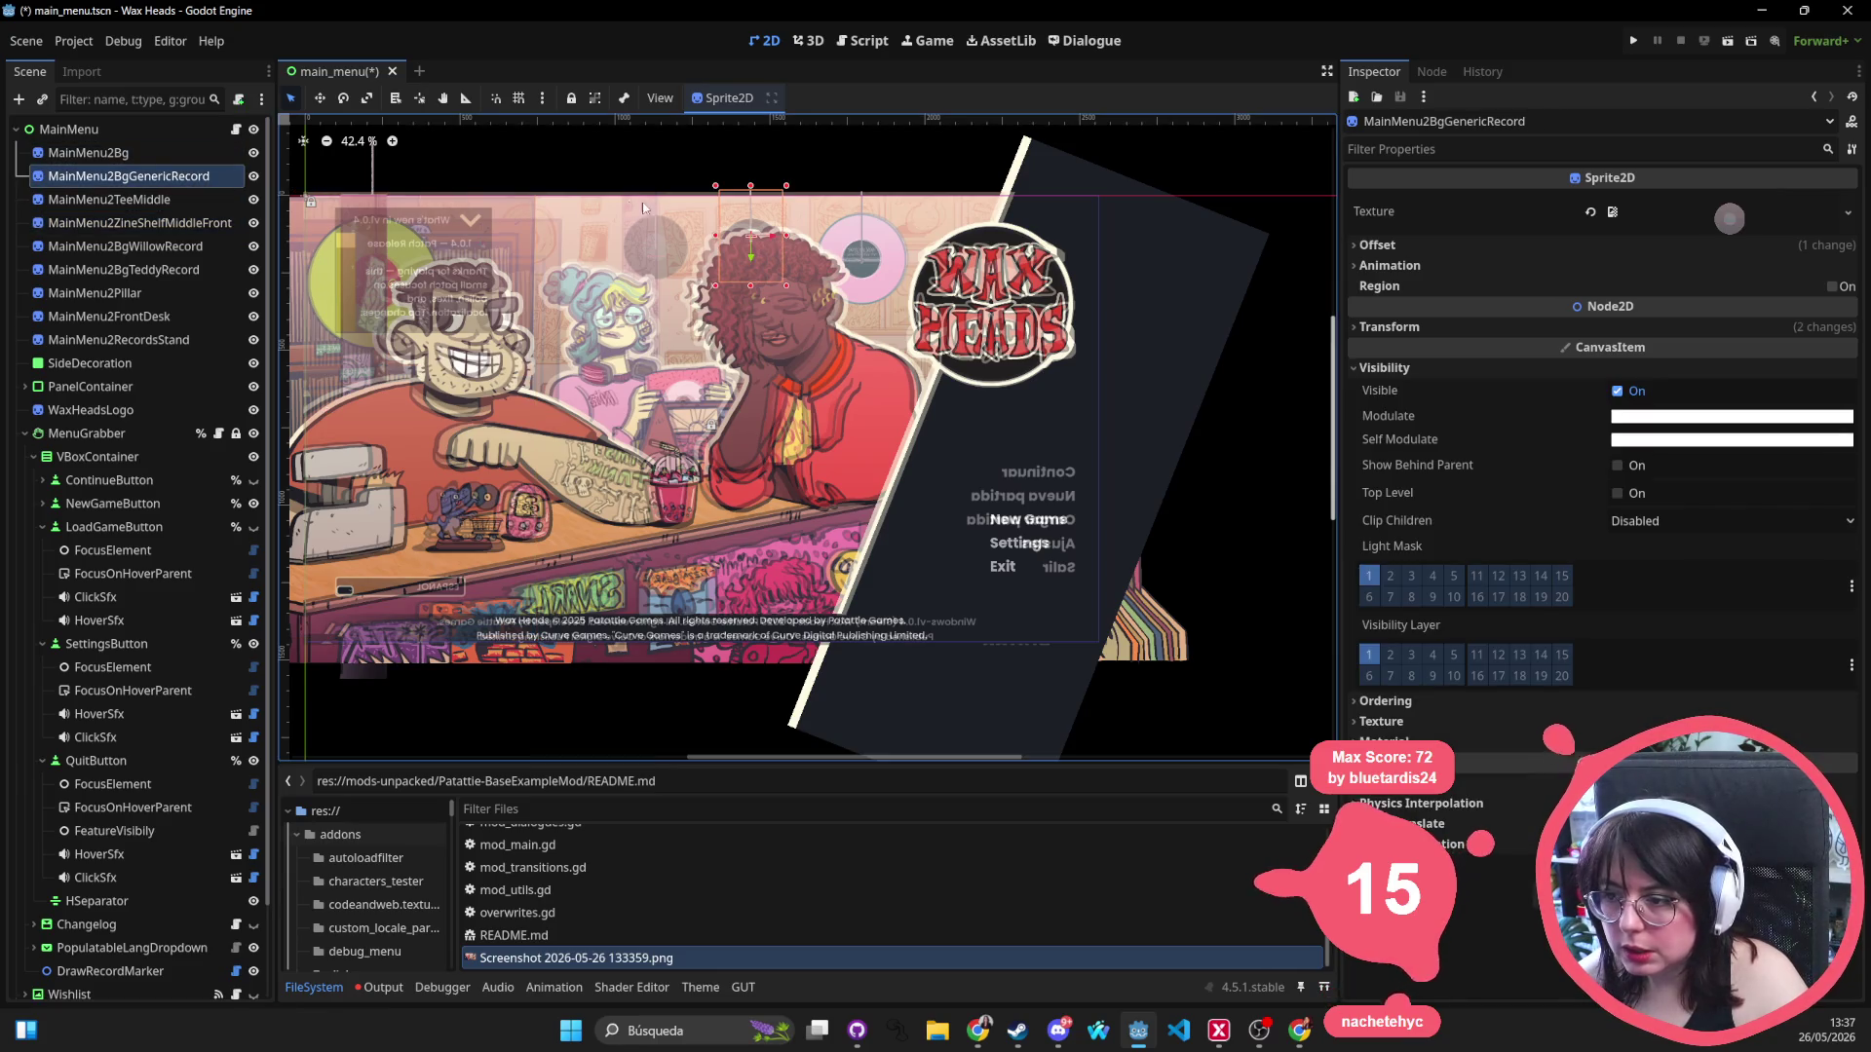
pyautogui.moveTo(738, 244)
pyautogui.mouseDown()
pyautogui.moveTo(643, 237)
pyautogui.moveTo(659, 280)
pyautogui.mouseUp()
pyautogui.scroll(10, 643, 243)
pyautogui.scroll(-11, 659, 280)
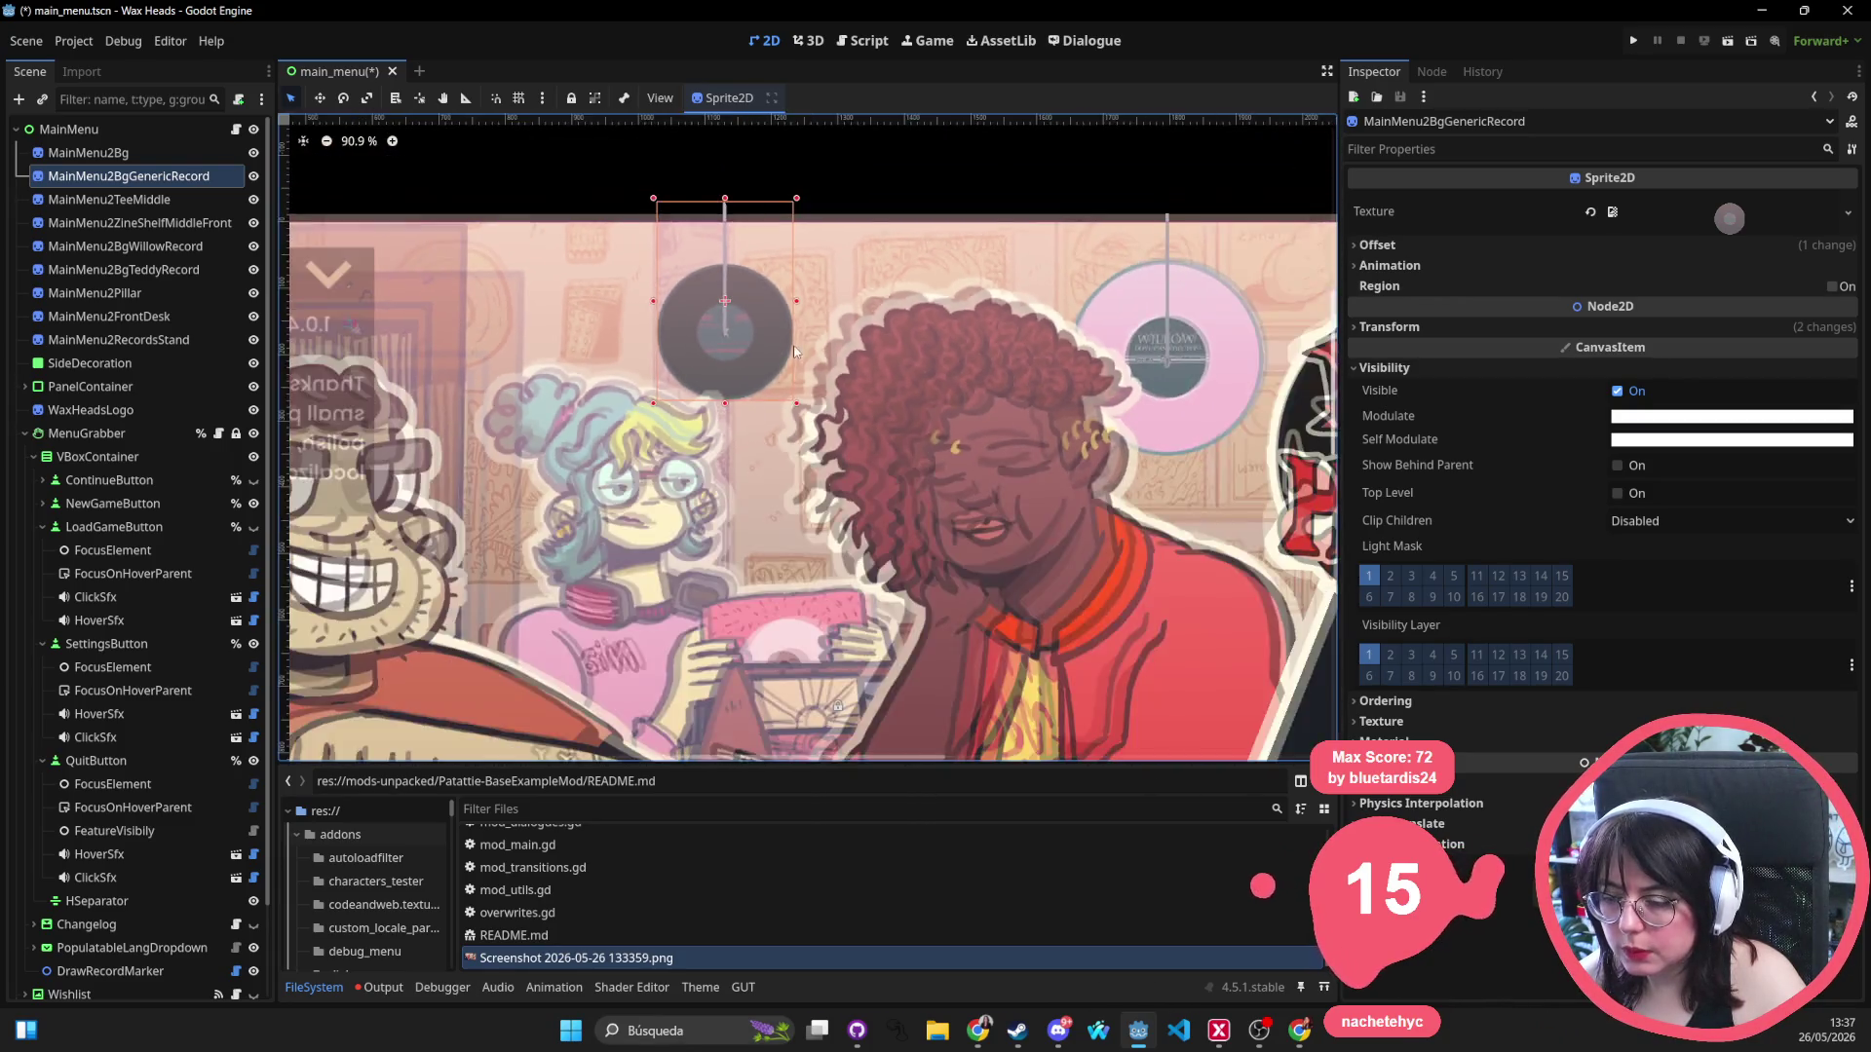
pyautogui.scroll(2, 585, 322)
pyautogui.click(685, 368)
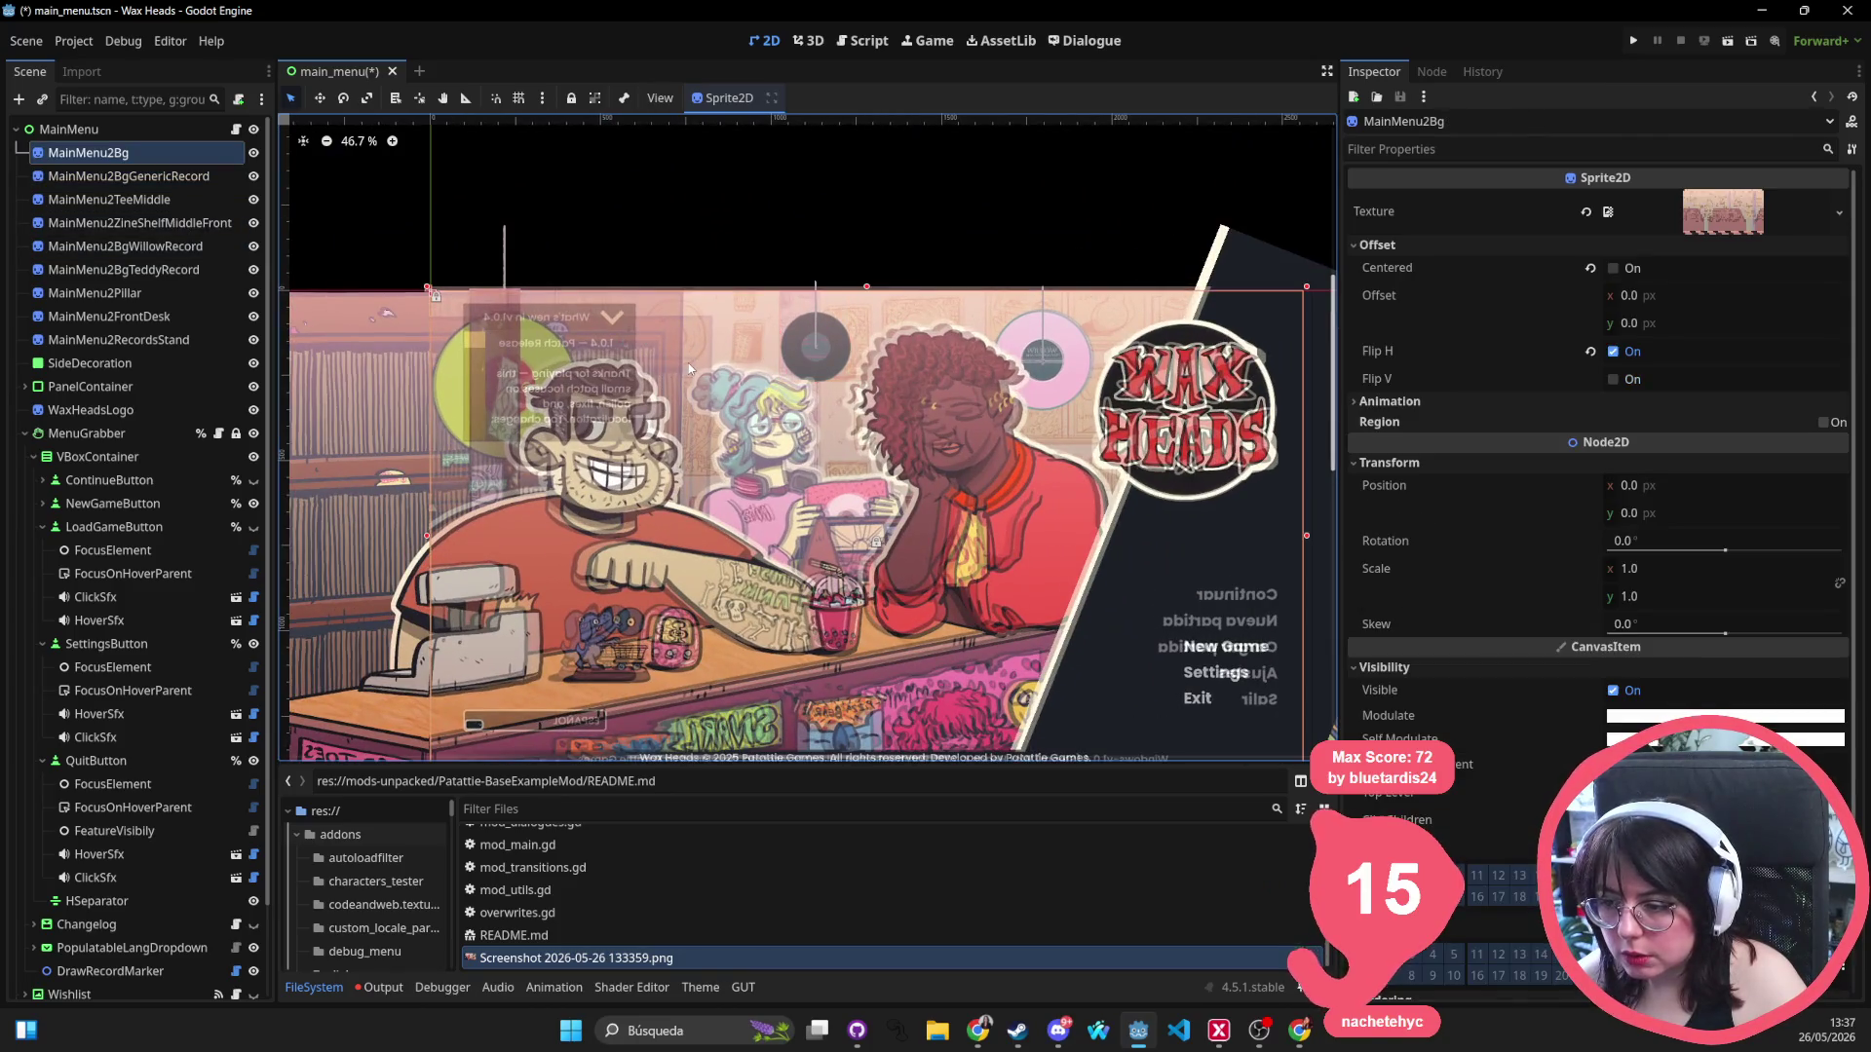
pyautogui.moveTo(680, 363)
pyautogui.mouseDown()
pyautogui.moveTo(556, 363)
pyautogui.moveTo(681, 364)
pyautogui.mouseUp()
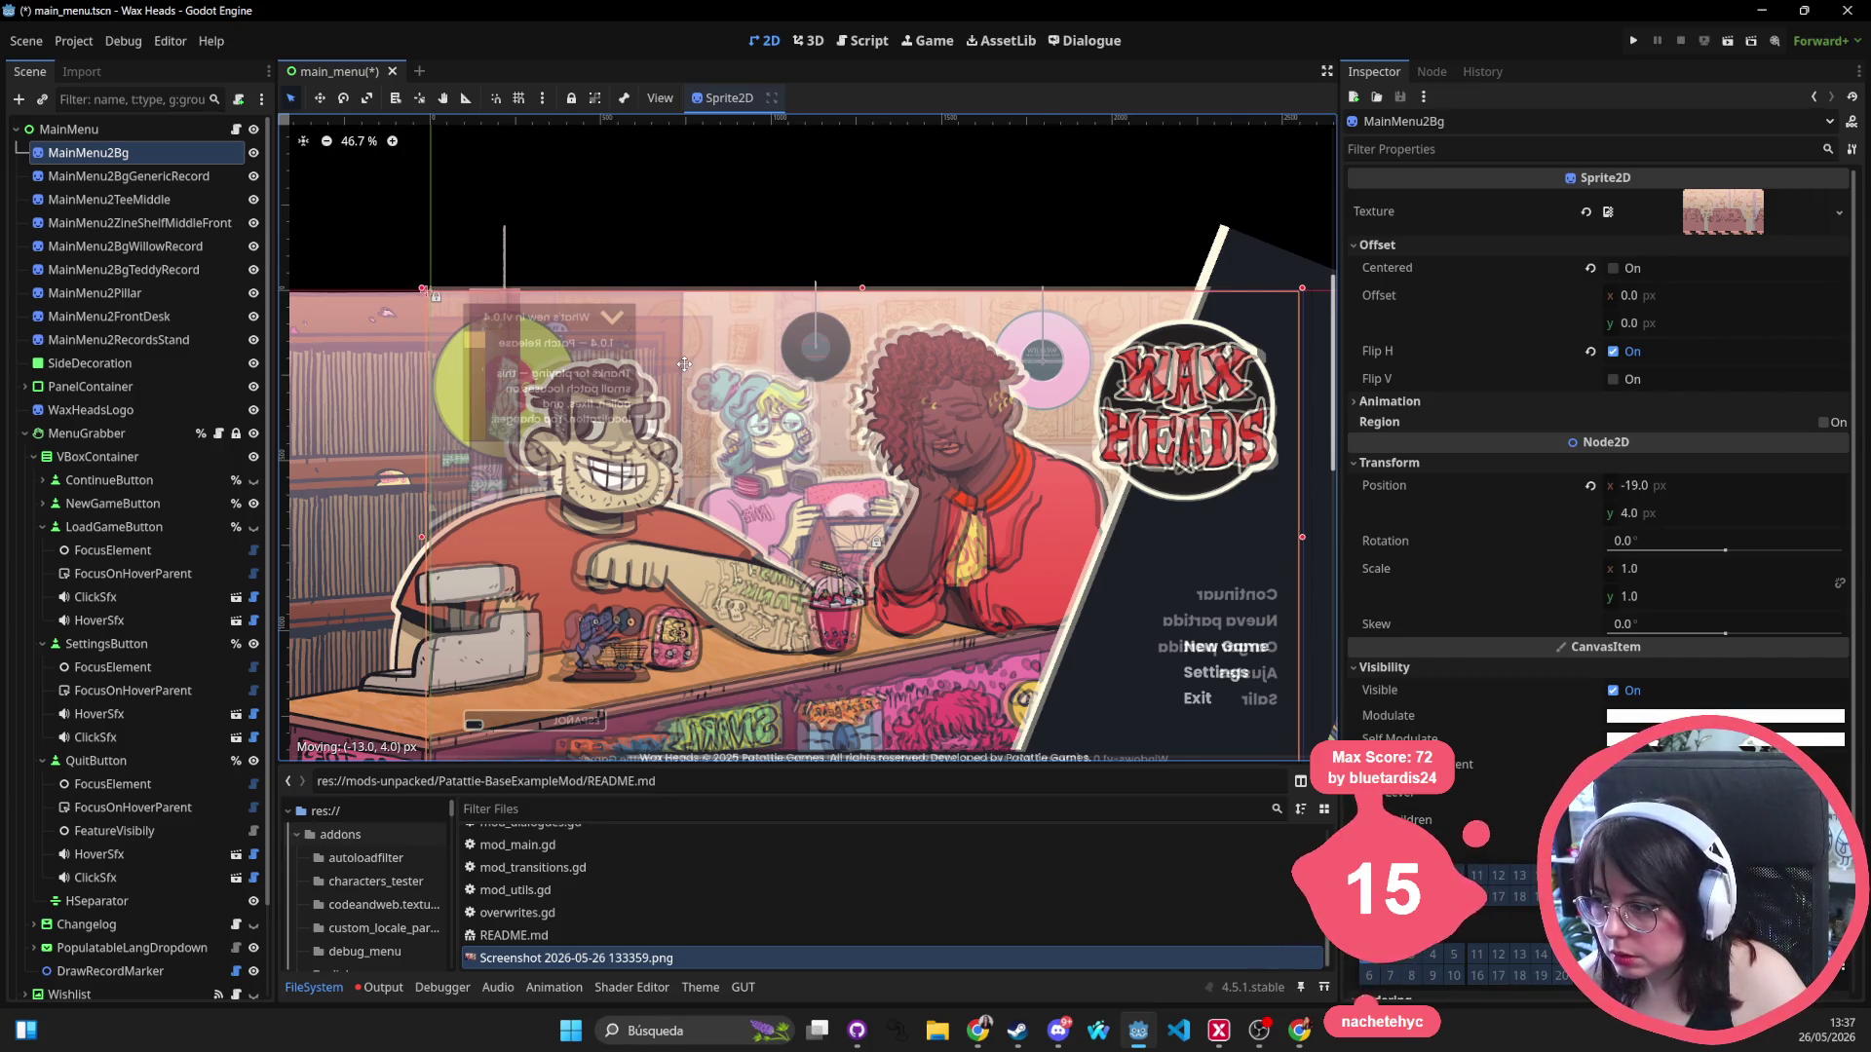
pyautogui.click(1670, 486)
pyautogui.click(1588, 489)
# Nudge MainMenu2TeeMiddle and move MainMenu2ZineShelfMiddleFront down and right.
pyautogui.click(167, 176)
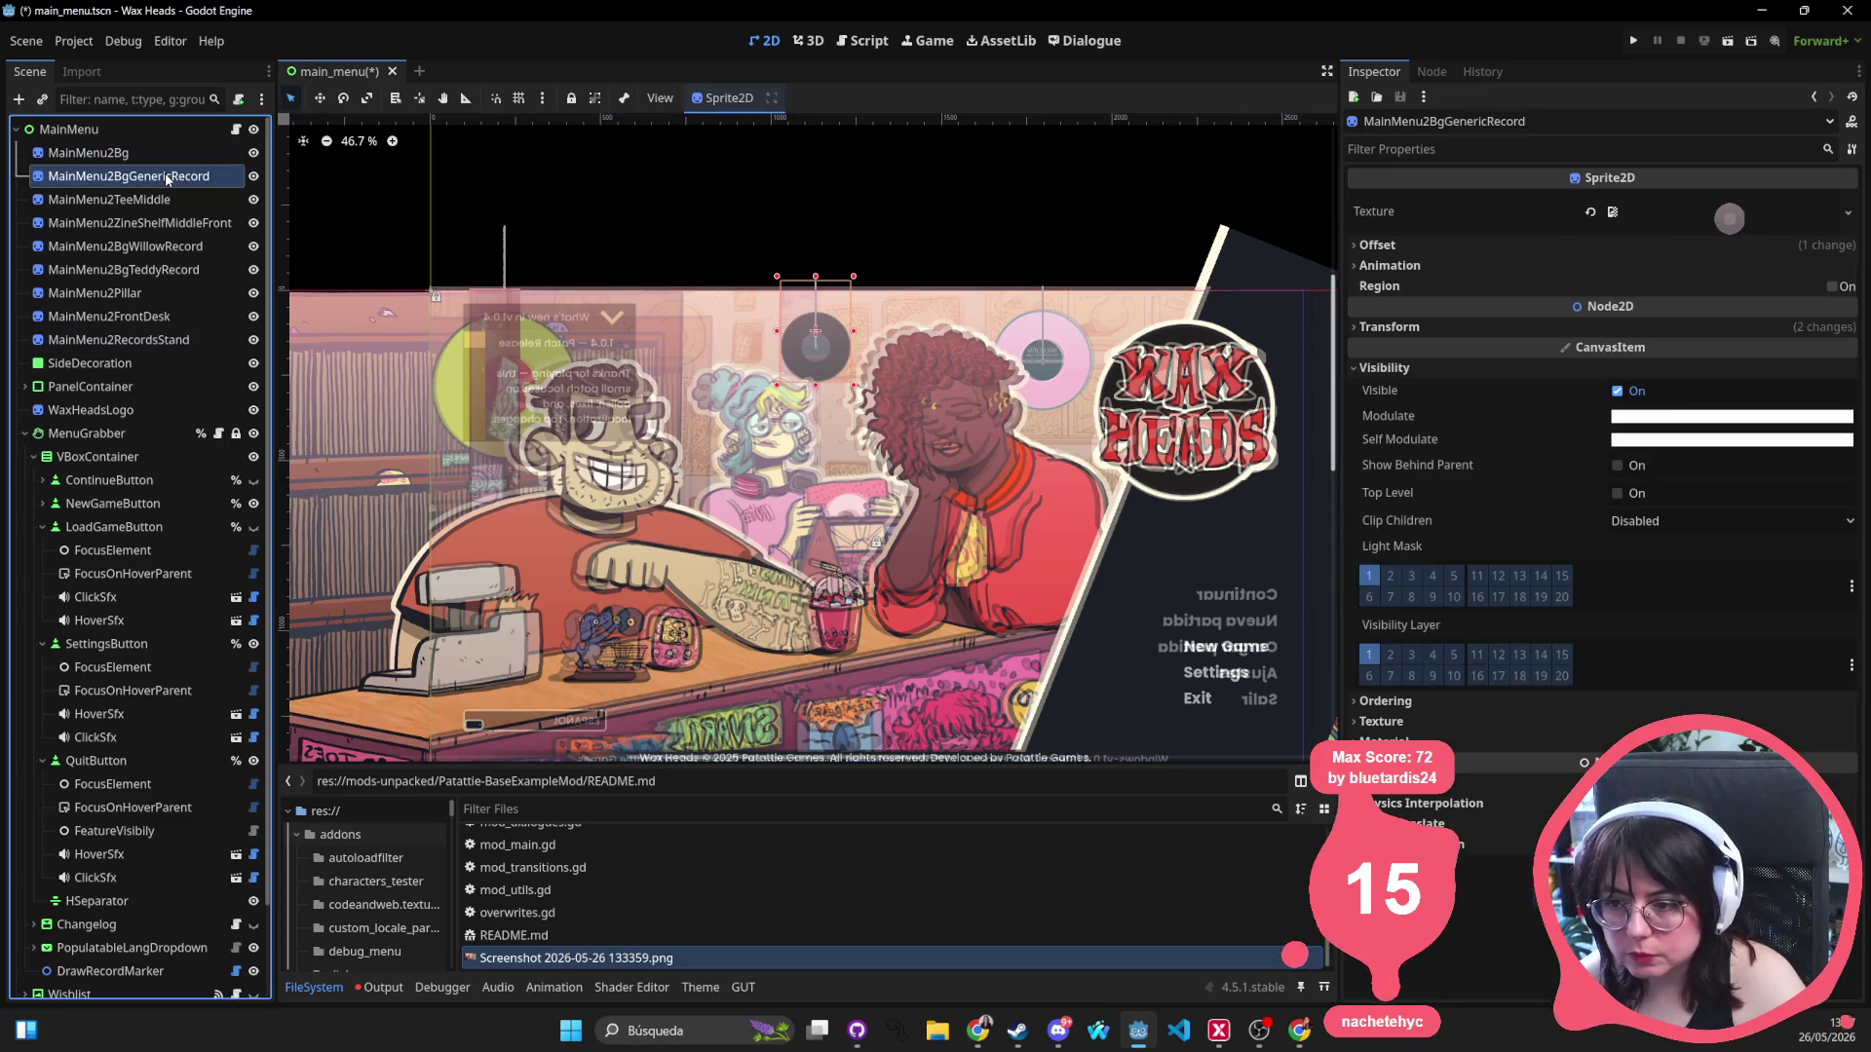
pyautogui.click(162, 200)
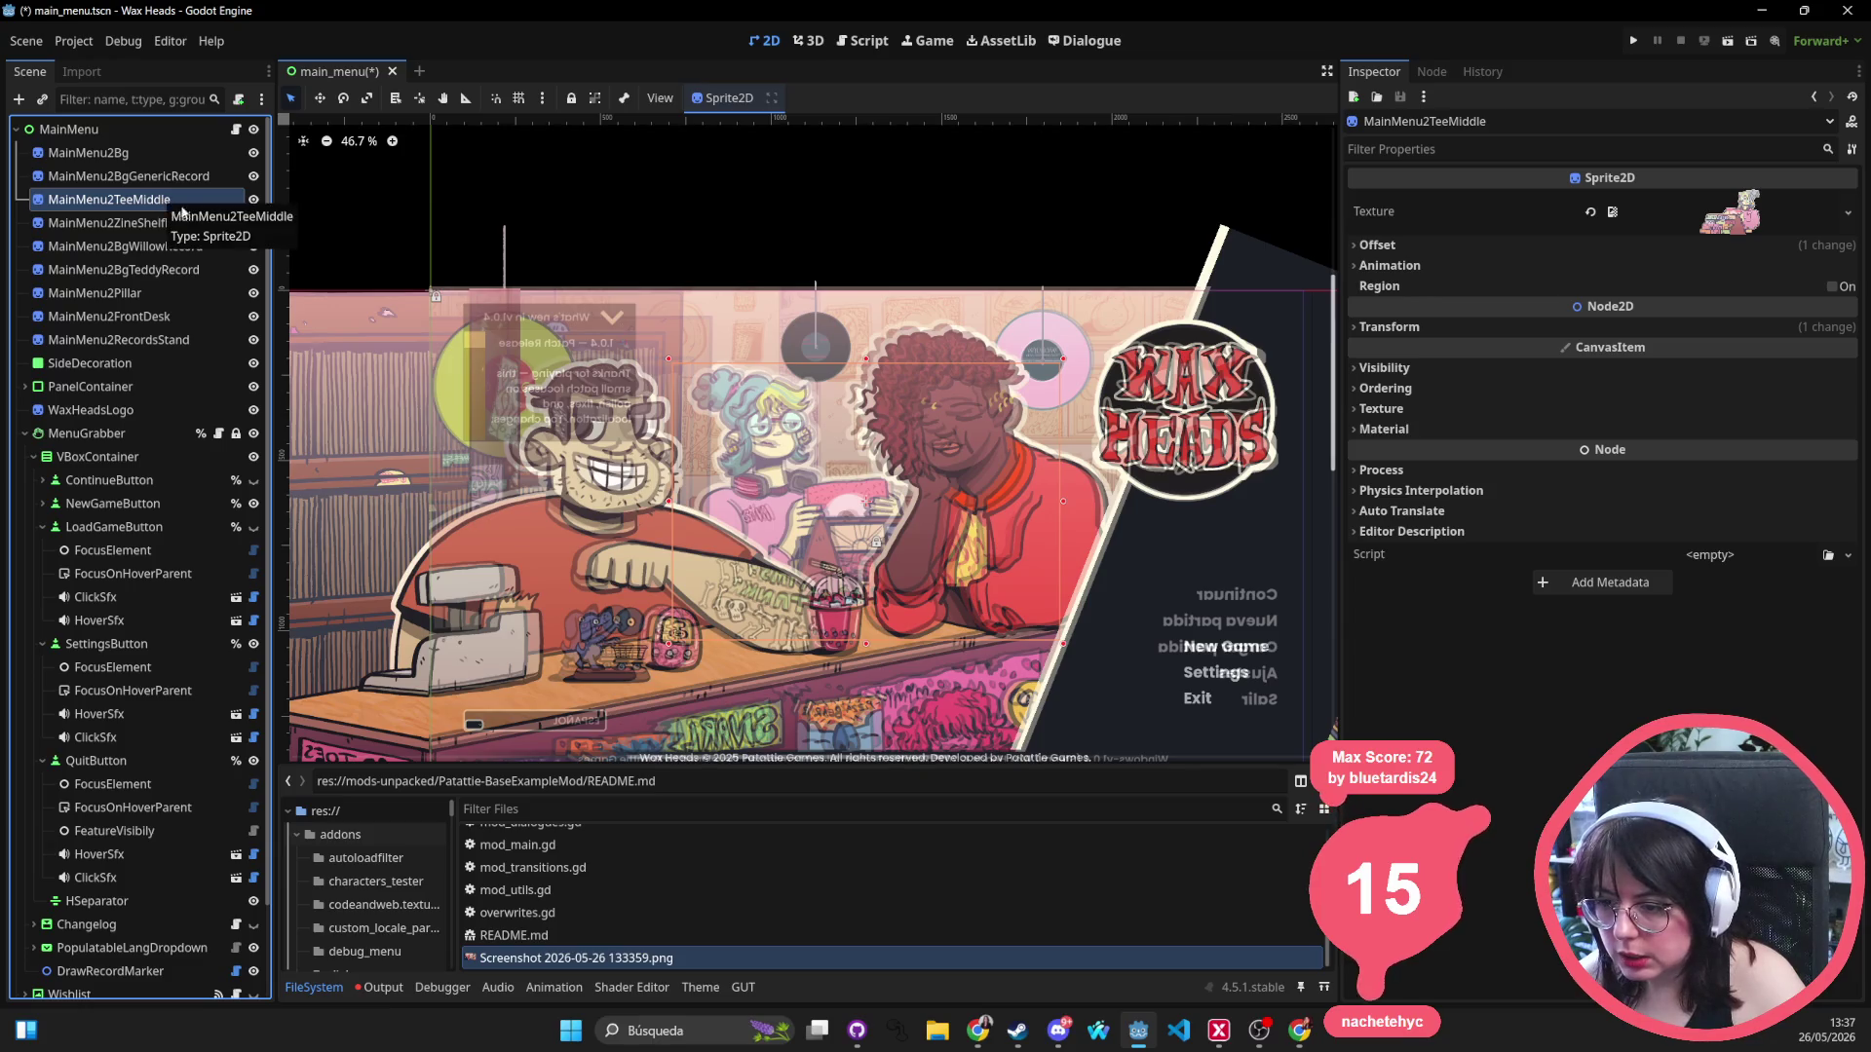
pyautogui.click(834, 444)
pyautogui.click(146, 200)
pyautogui.moveTo(862, 524); pyautogui.dragTo(876, 473)
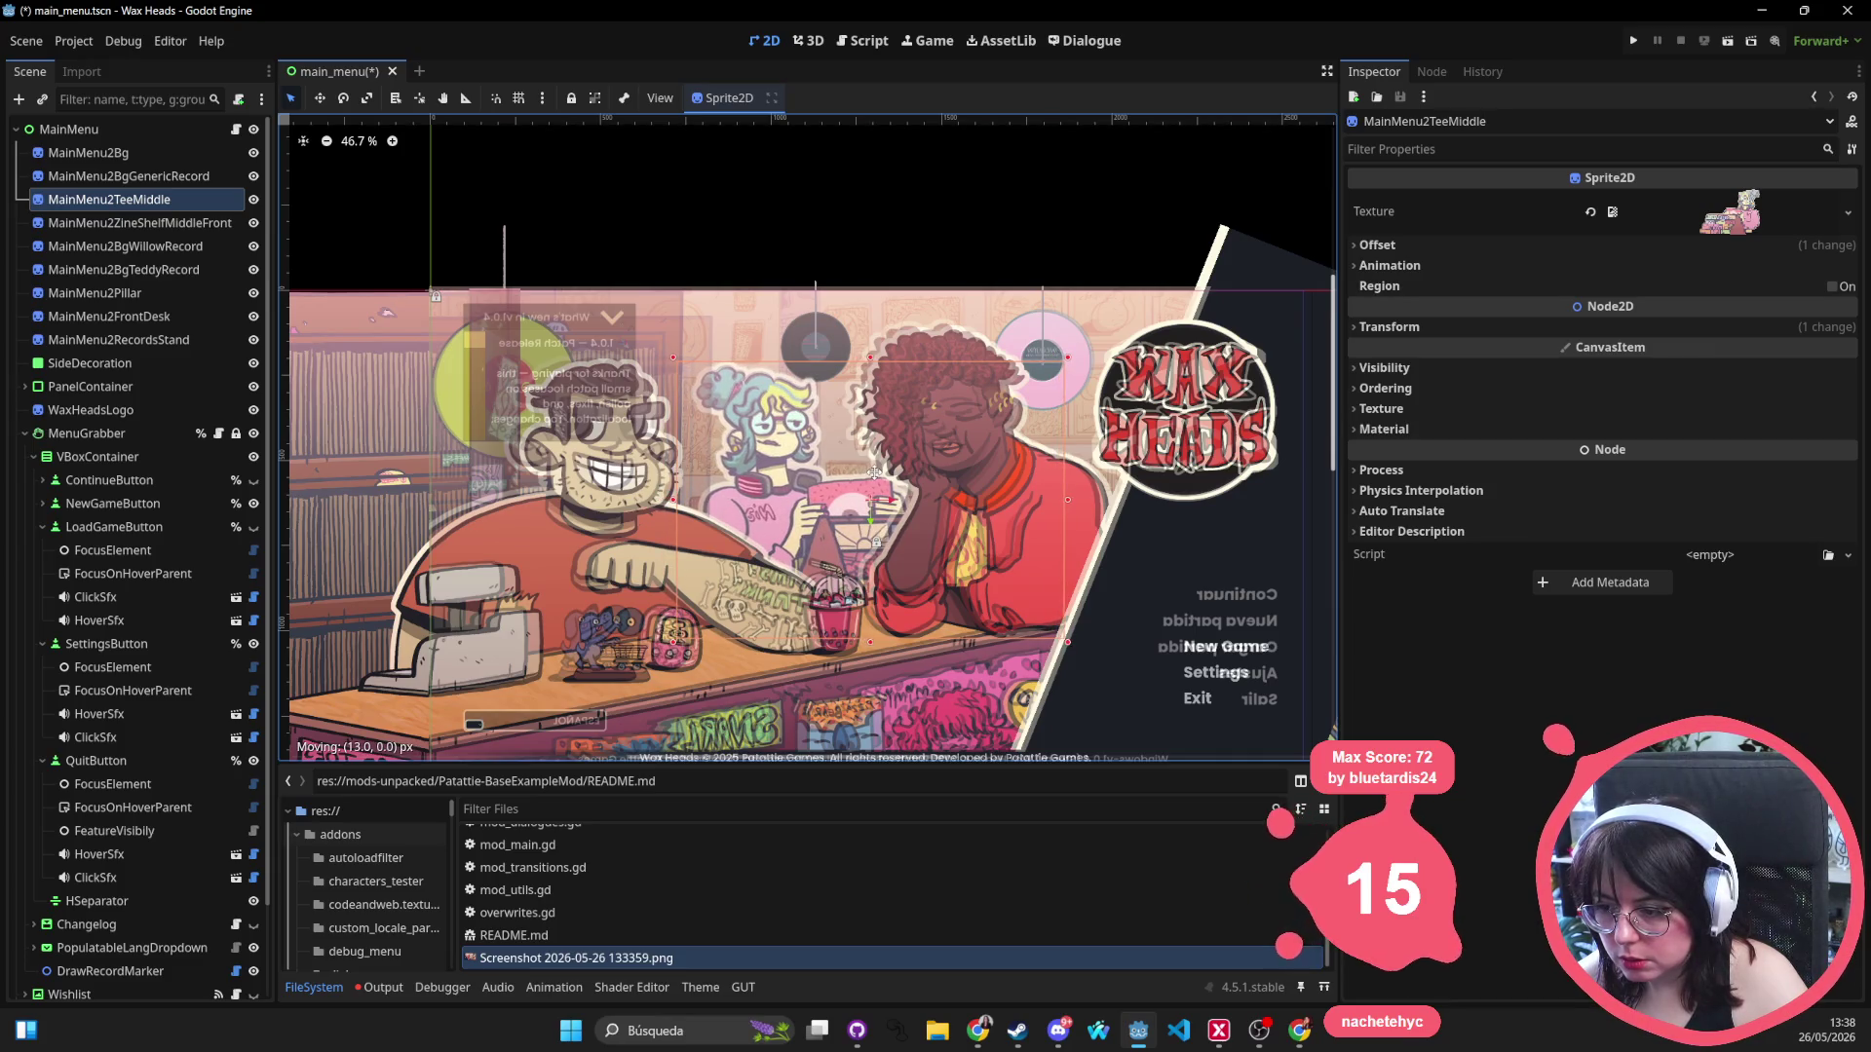
pyautogui.click(164, 225)
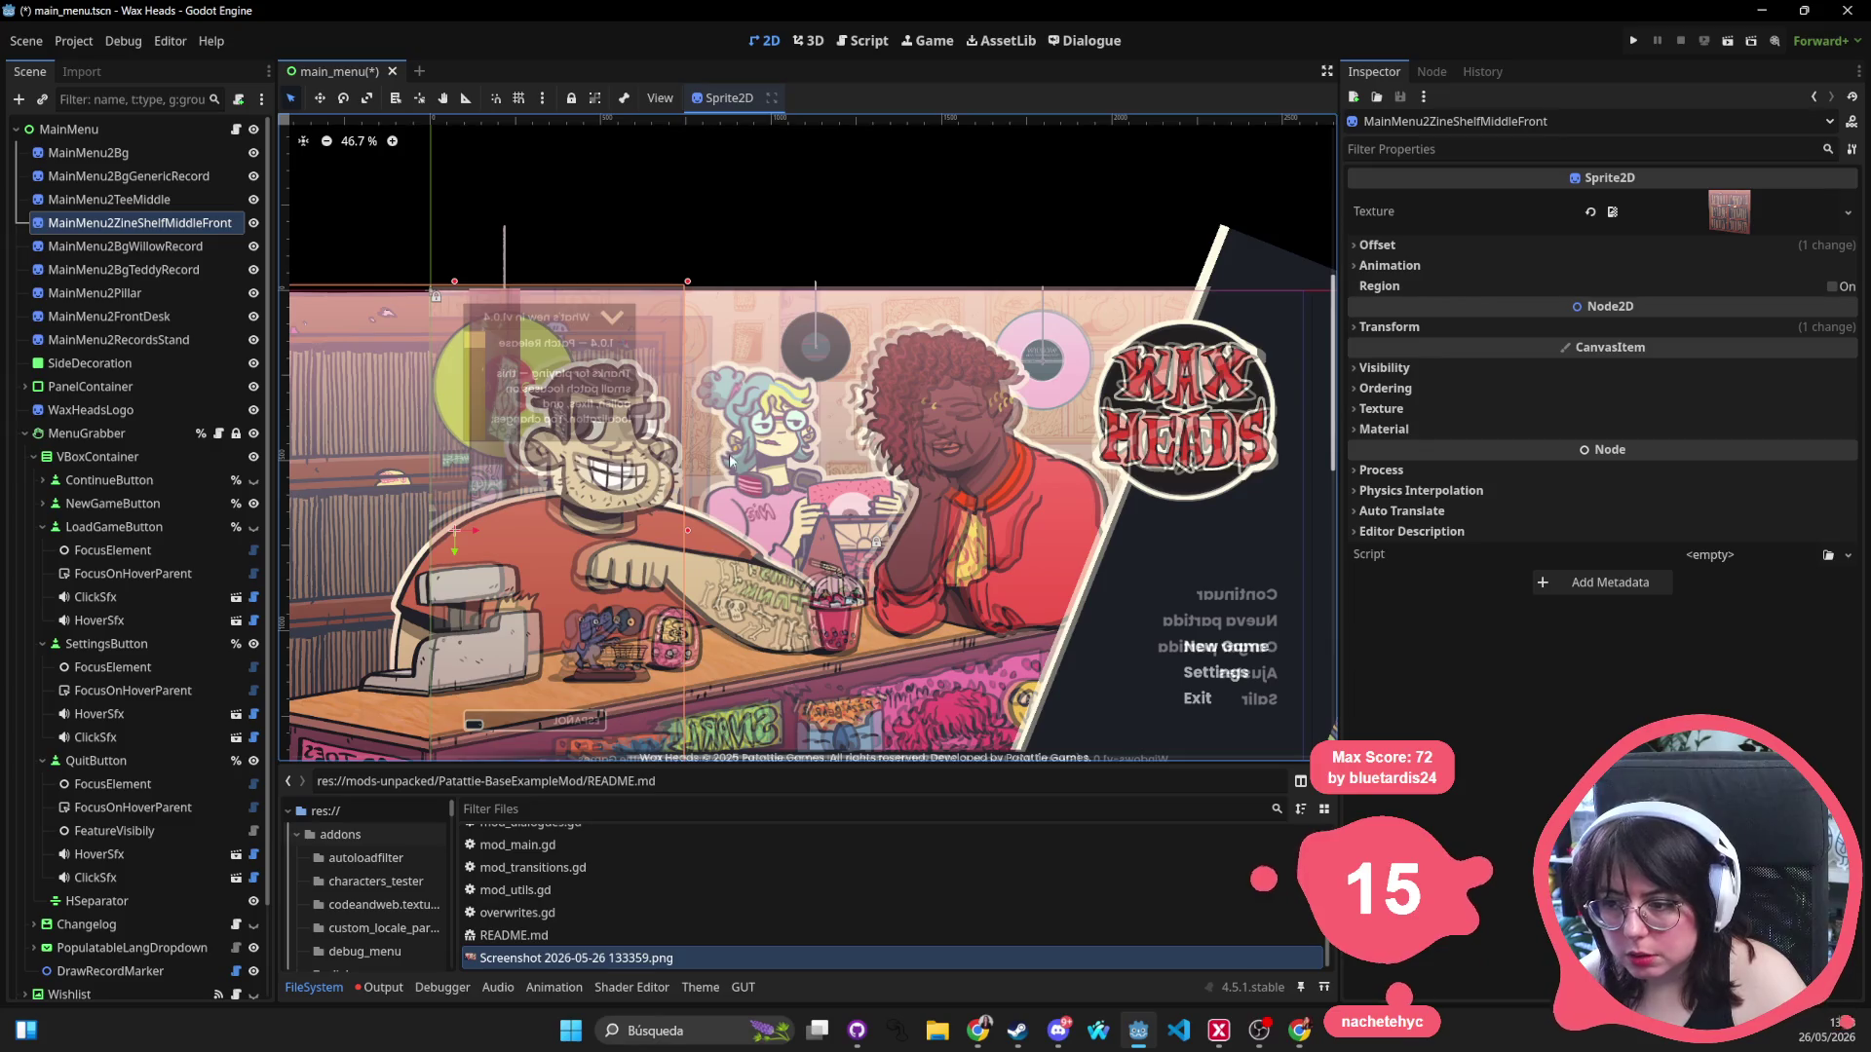
pyautogui.moveTo(672, 468); pyautogui.dragTo(694, 495)
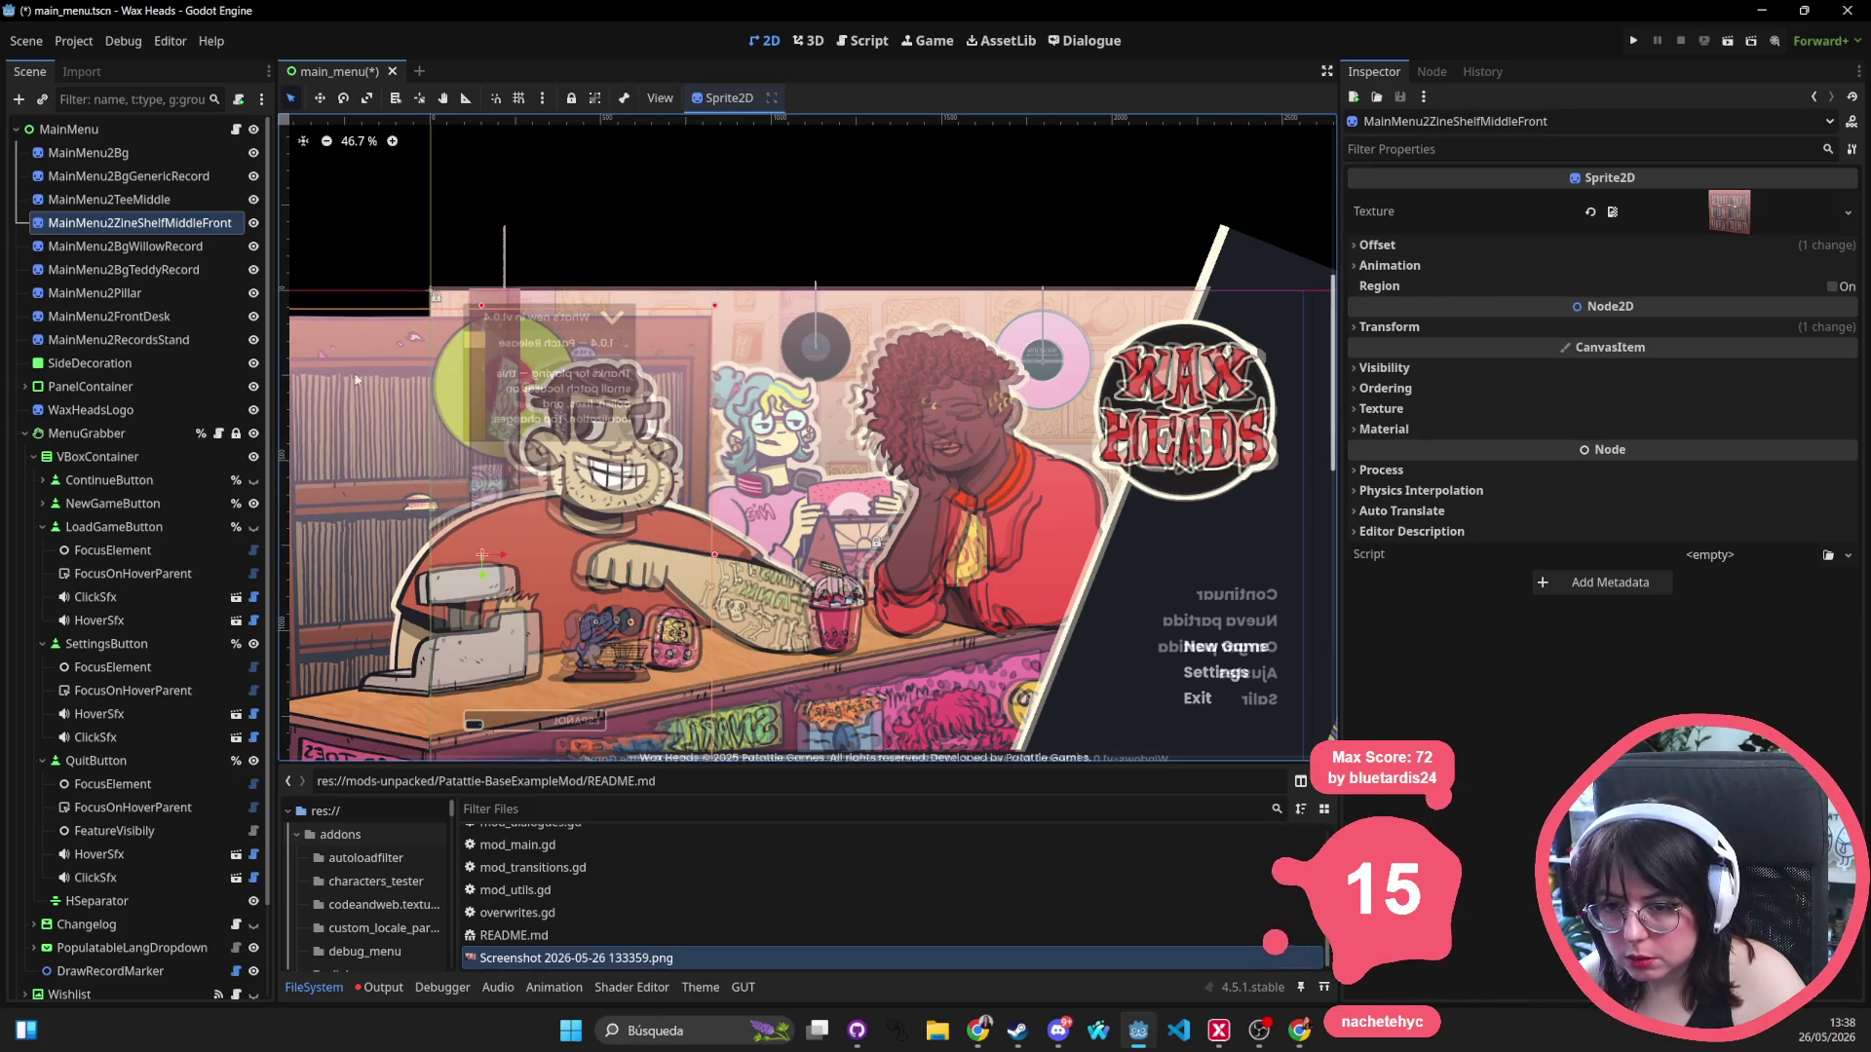
# Shift the willow record left, move the pillar far right, and nudge the front desk right.
pyautogui.click(206, 255)
pyautogui.moveTo(868, 583)
pyautogui.mouseDown()
pyautogui.moveTo(791, 588)
pyautogui.moveTo(862, 584)
pyautogui.mouseUp()
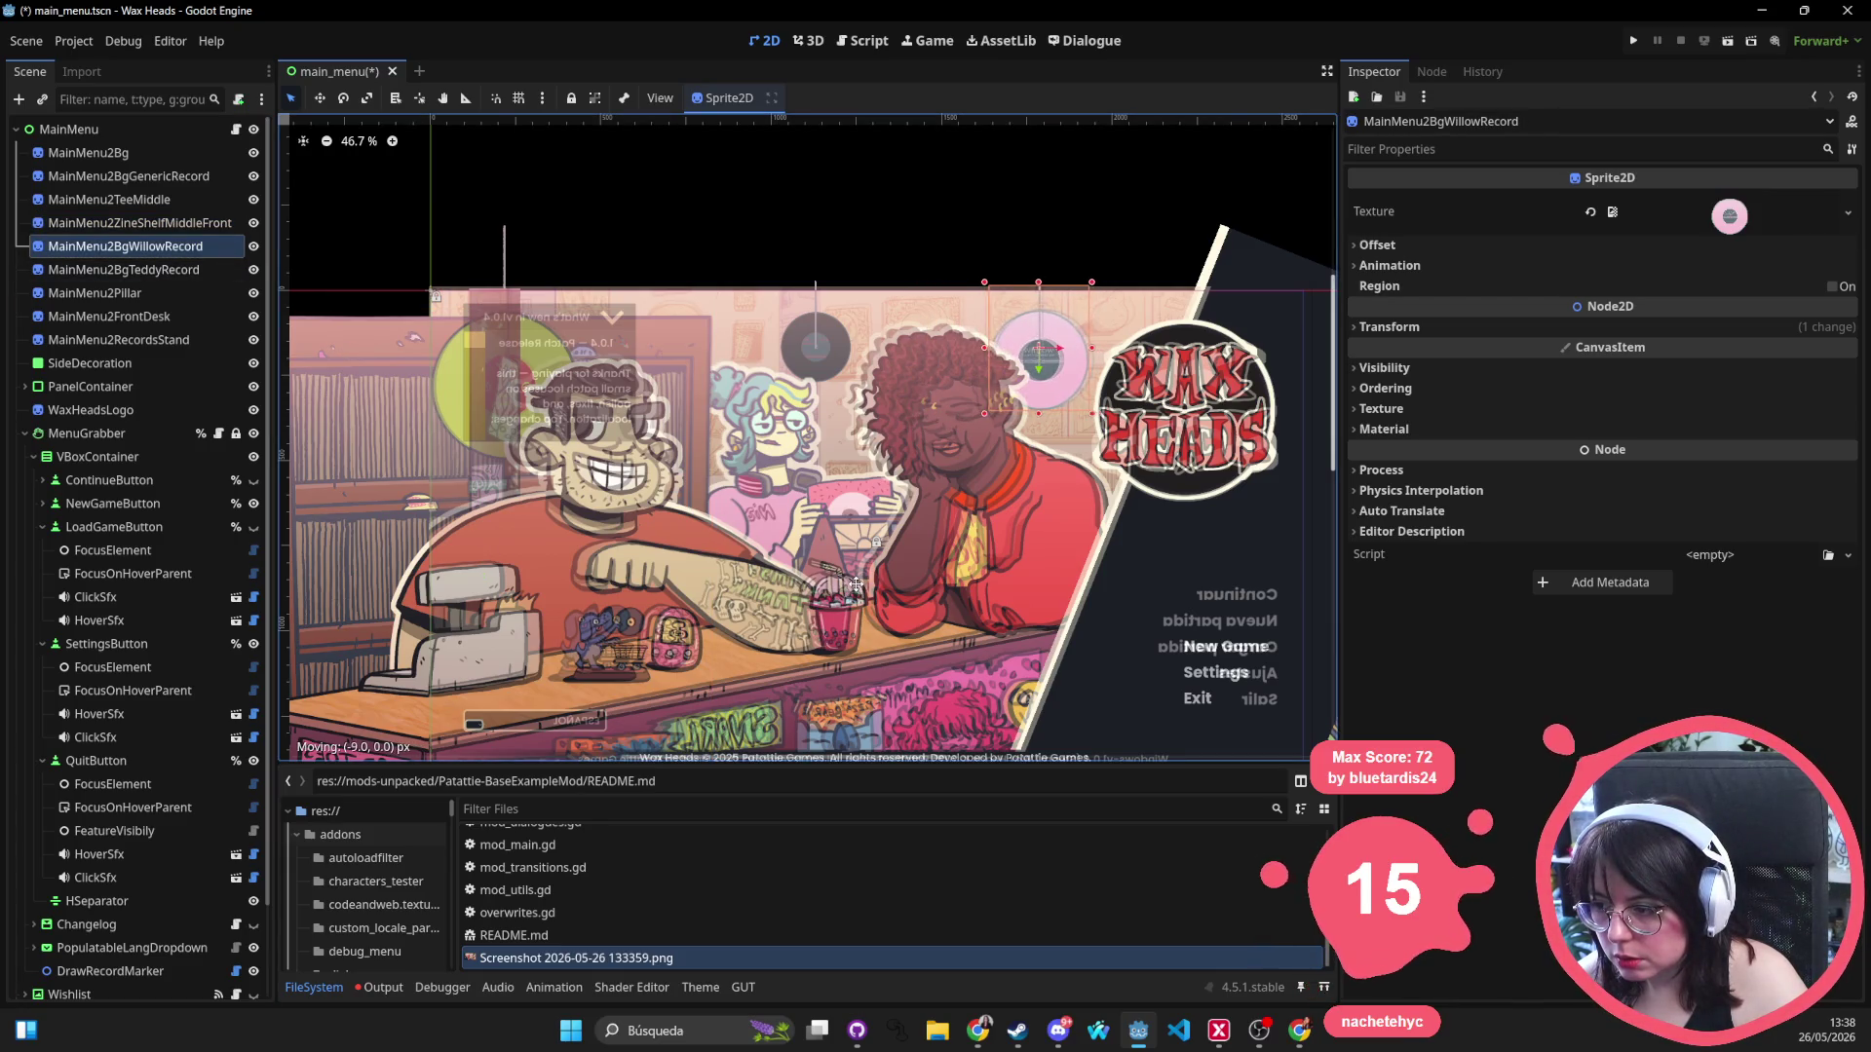
pyautogui.click(123, 269)
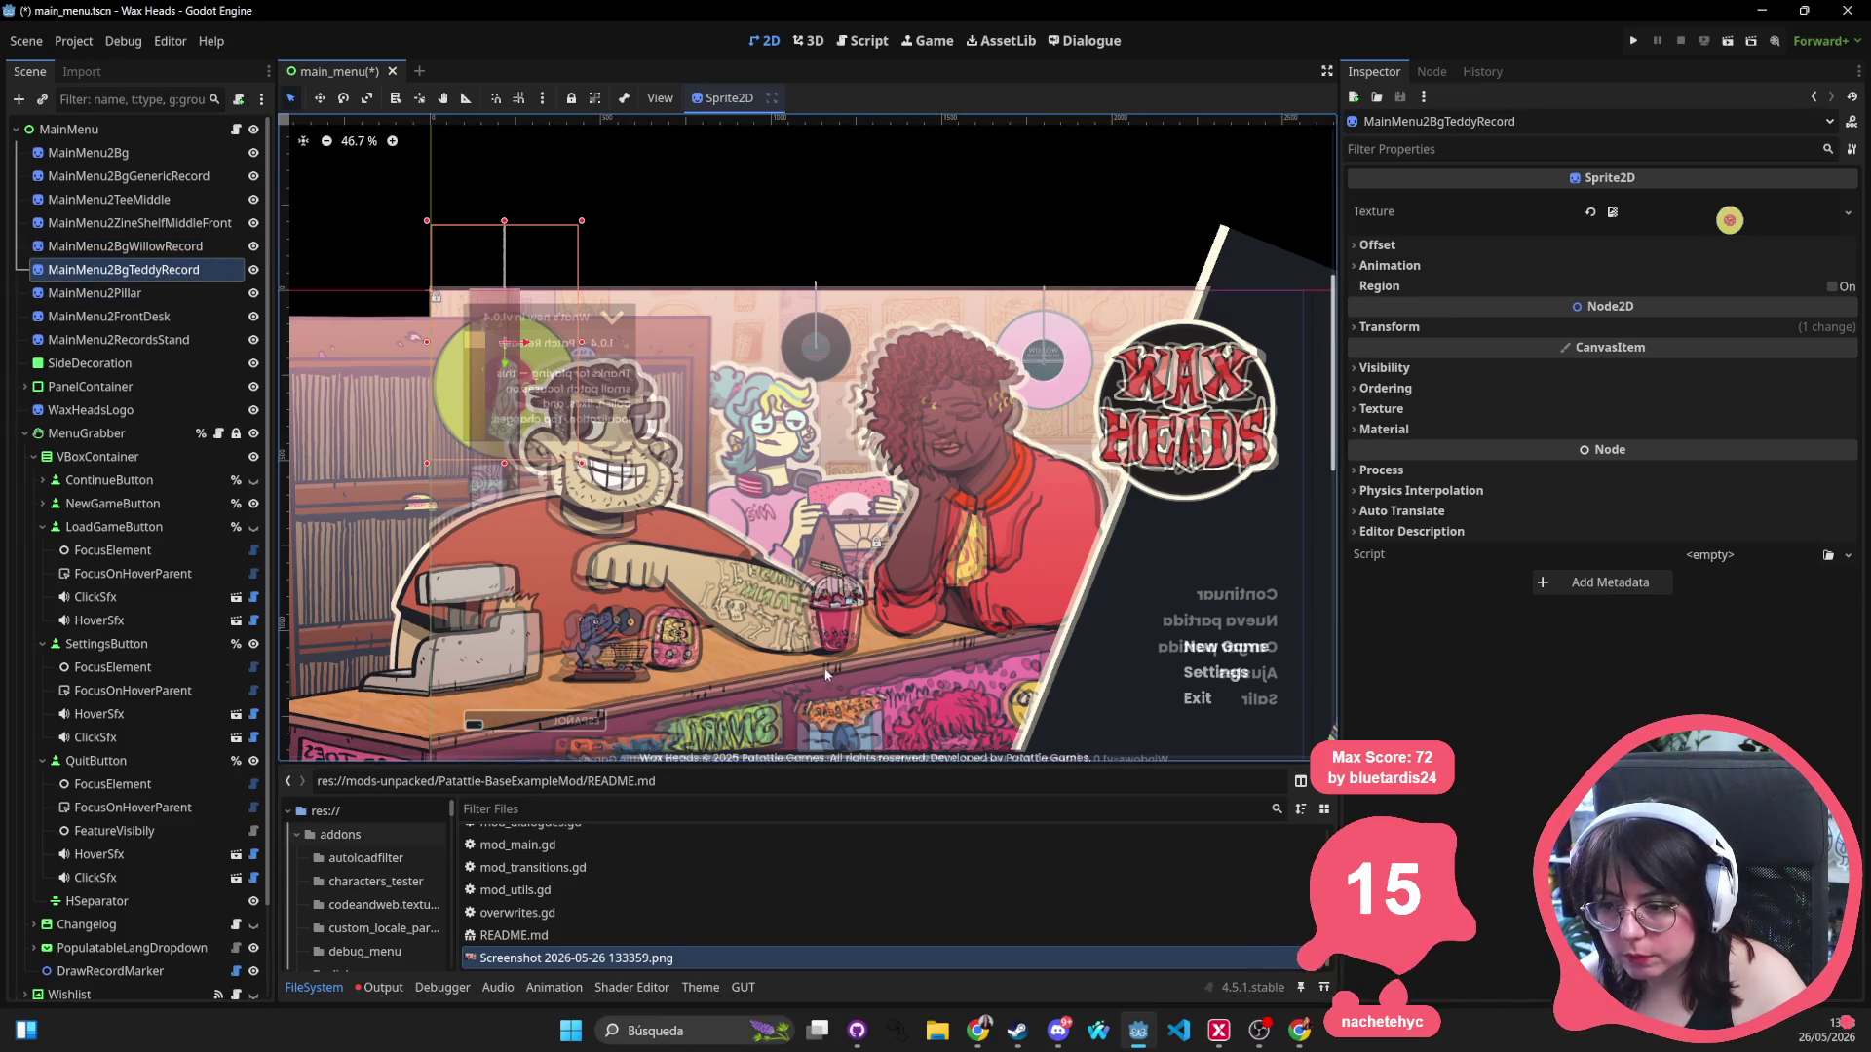
pyautogui.click(142, 296)
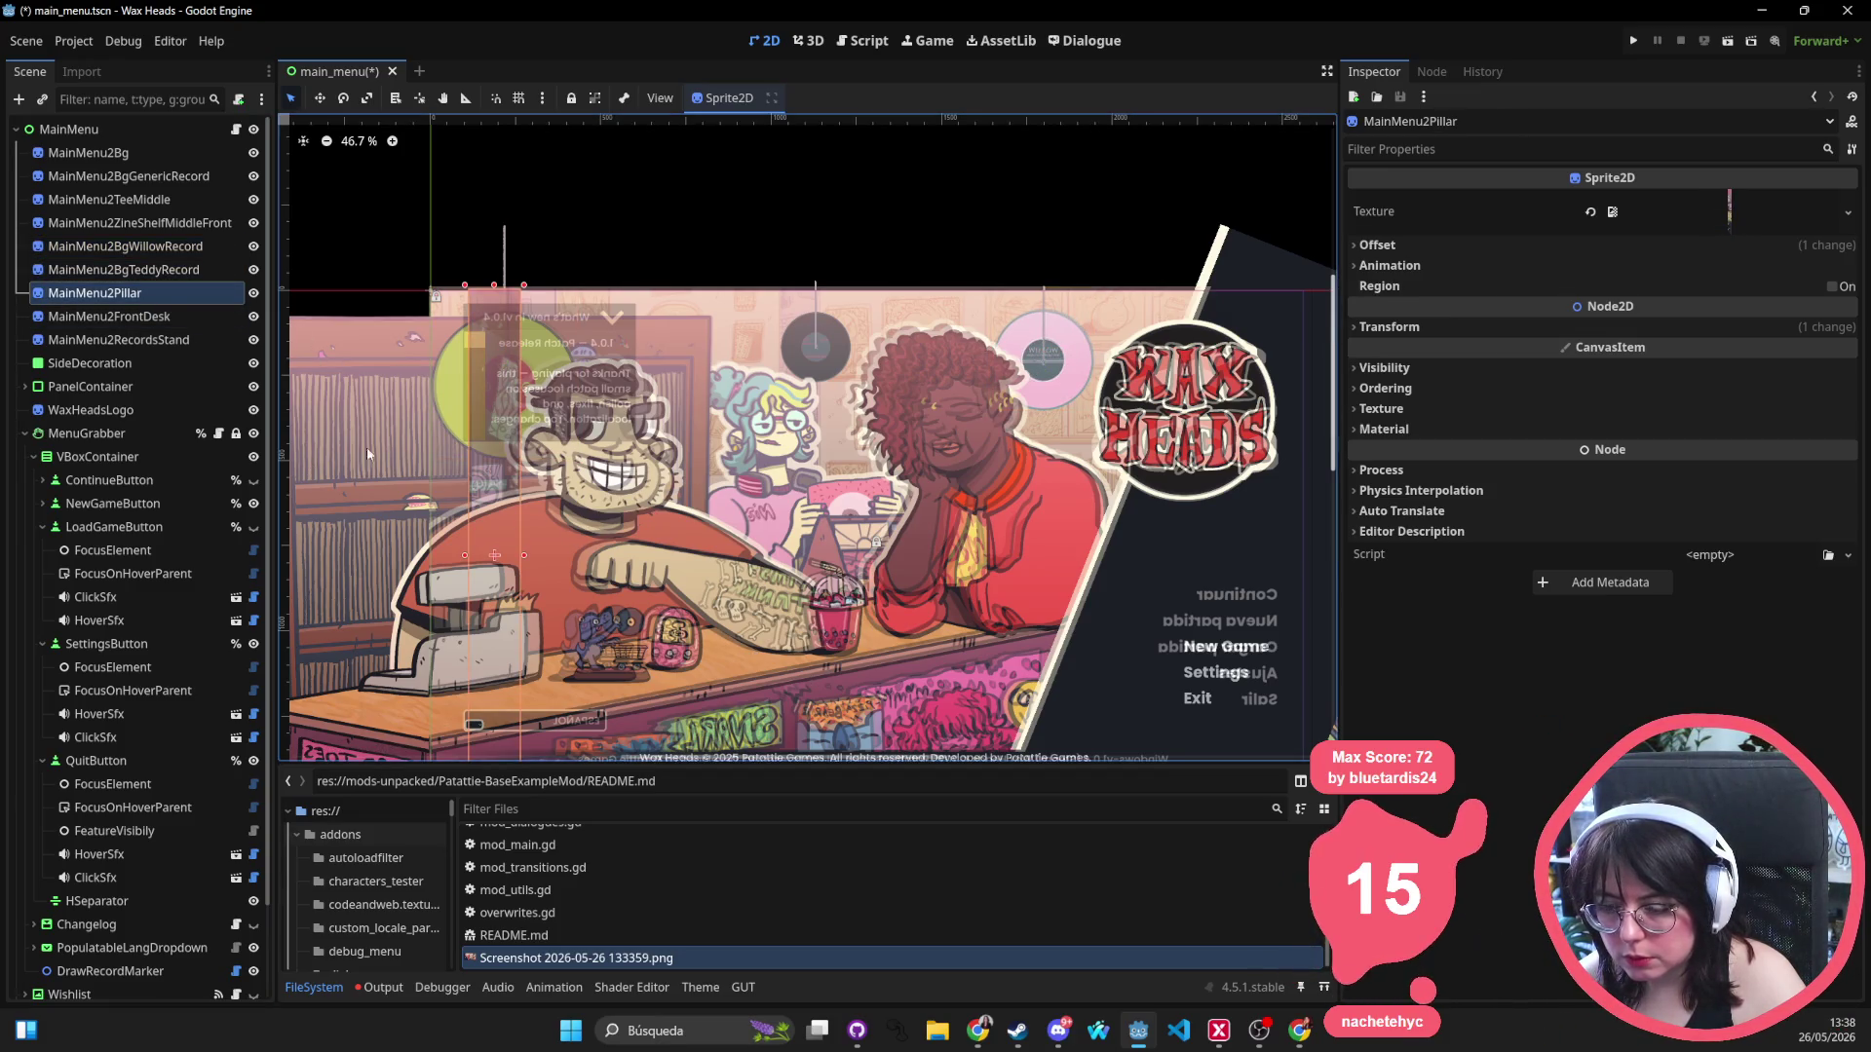
pyautogui.scroll(-2, 526, 439)
pyautogui.moveTo(513, 466)
pyautogui.mouseDown()
pyautogui.moveTo(643, 526)
pyautogui.moveTo(677, 587)
pyautogui.moveTo(1071, 545)
pyautogui.moveTo(911, 458)
pyautogui.moveTo(748, 438)
pyautogui.moveTo(682, 453)
pyautogui.moveTo(1047, 460)
pyautogui.moveTo(716, 493)
pyautogui.moveTo(499, 488)
pyautogui.moveTo(1160, 454)
pyautogui.mouseUp()
pyautogui.click(187, 317)
pyautogui.moveTo(585, 580)
pyautogui.mouseDown()
pyautogui.moveTo(639, 573)
pyautogui.moveTo(592, 584)
pyautogui.mouseUp()
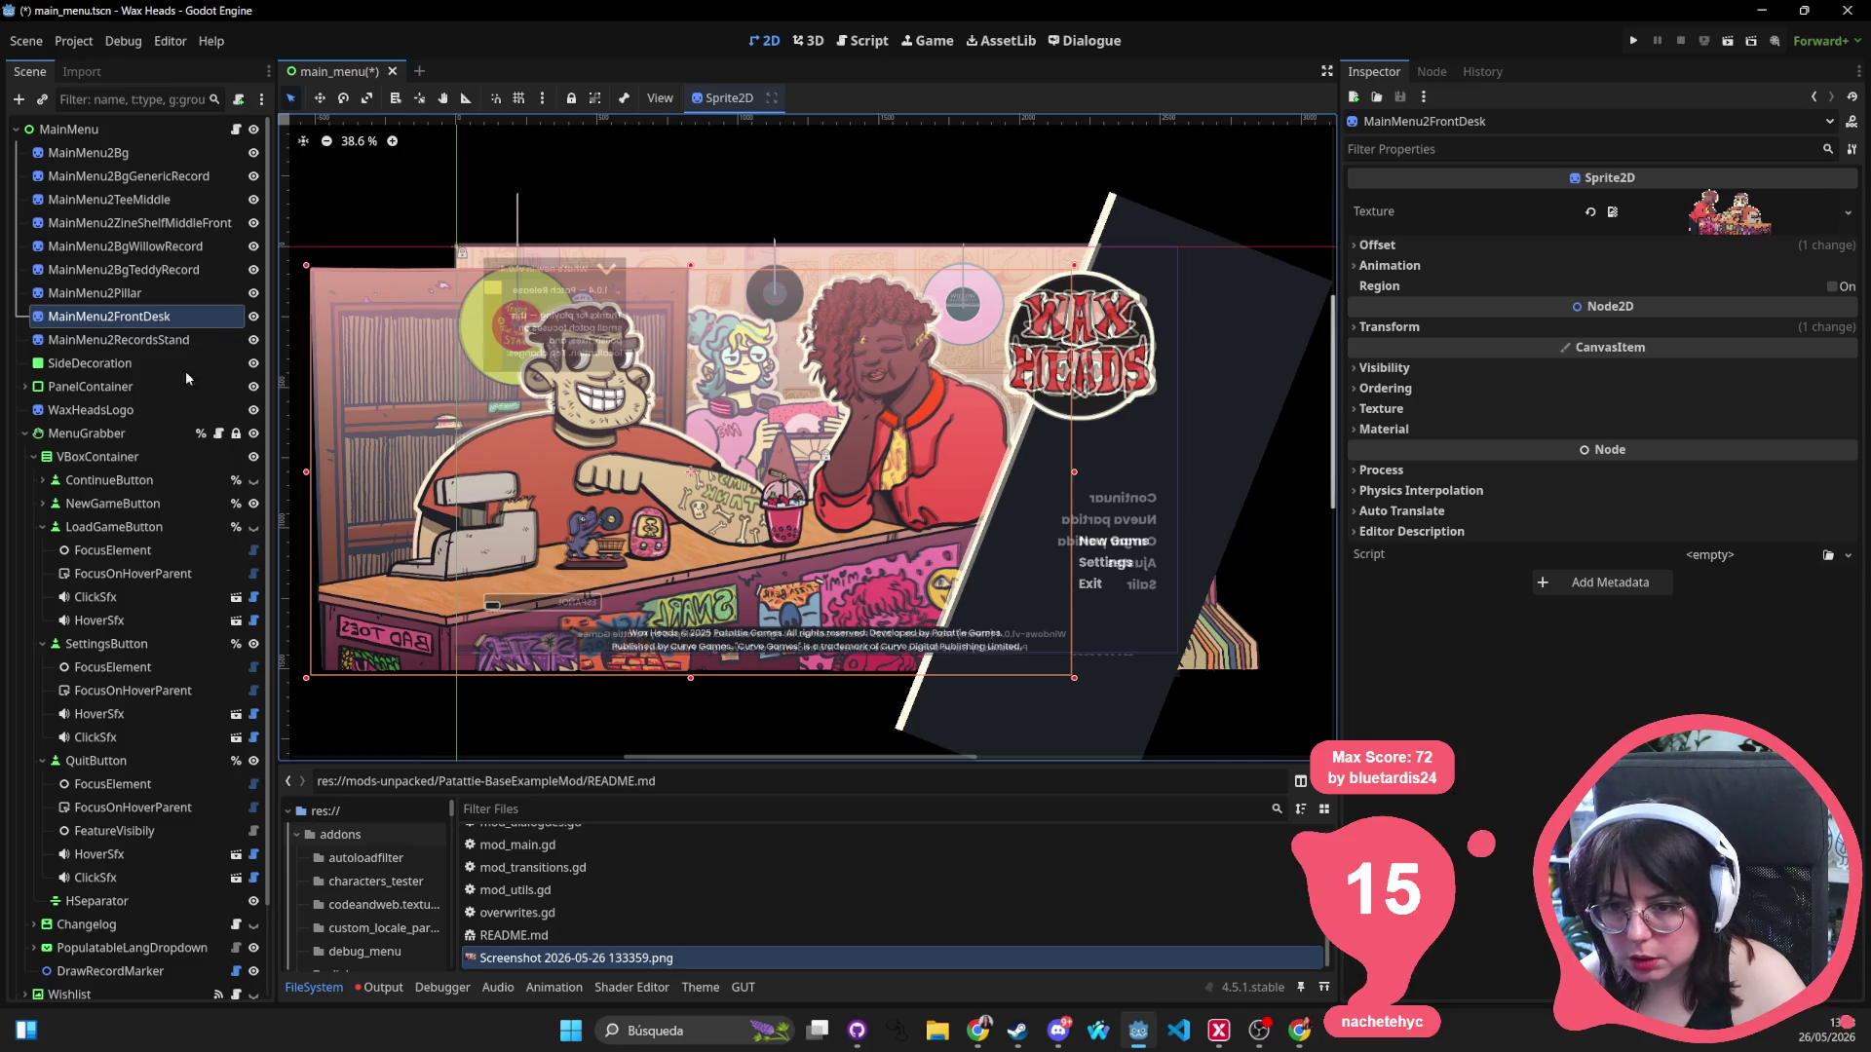
# Unflip MainMenu2RecordsStand horizontally and settle it at the right edge beside the menu text.
pyautogui.click(124, 341)
pyautogui.moveTo(655, 493)
pyautogui.mouseDown()
pyautogui.moveTo(432, 449)
pyautogui.moveTo(859, 654)
pyautogui.moveTo(573, 479)
pyautogui.moveTo(633, 542)
pyautogui.moveTo(616, 565)
pyautogui.moveTo(587, 495)
pyautogui.mouseUp()
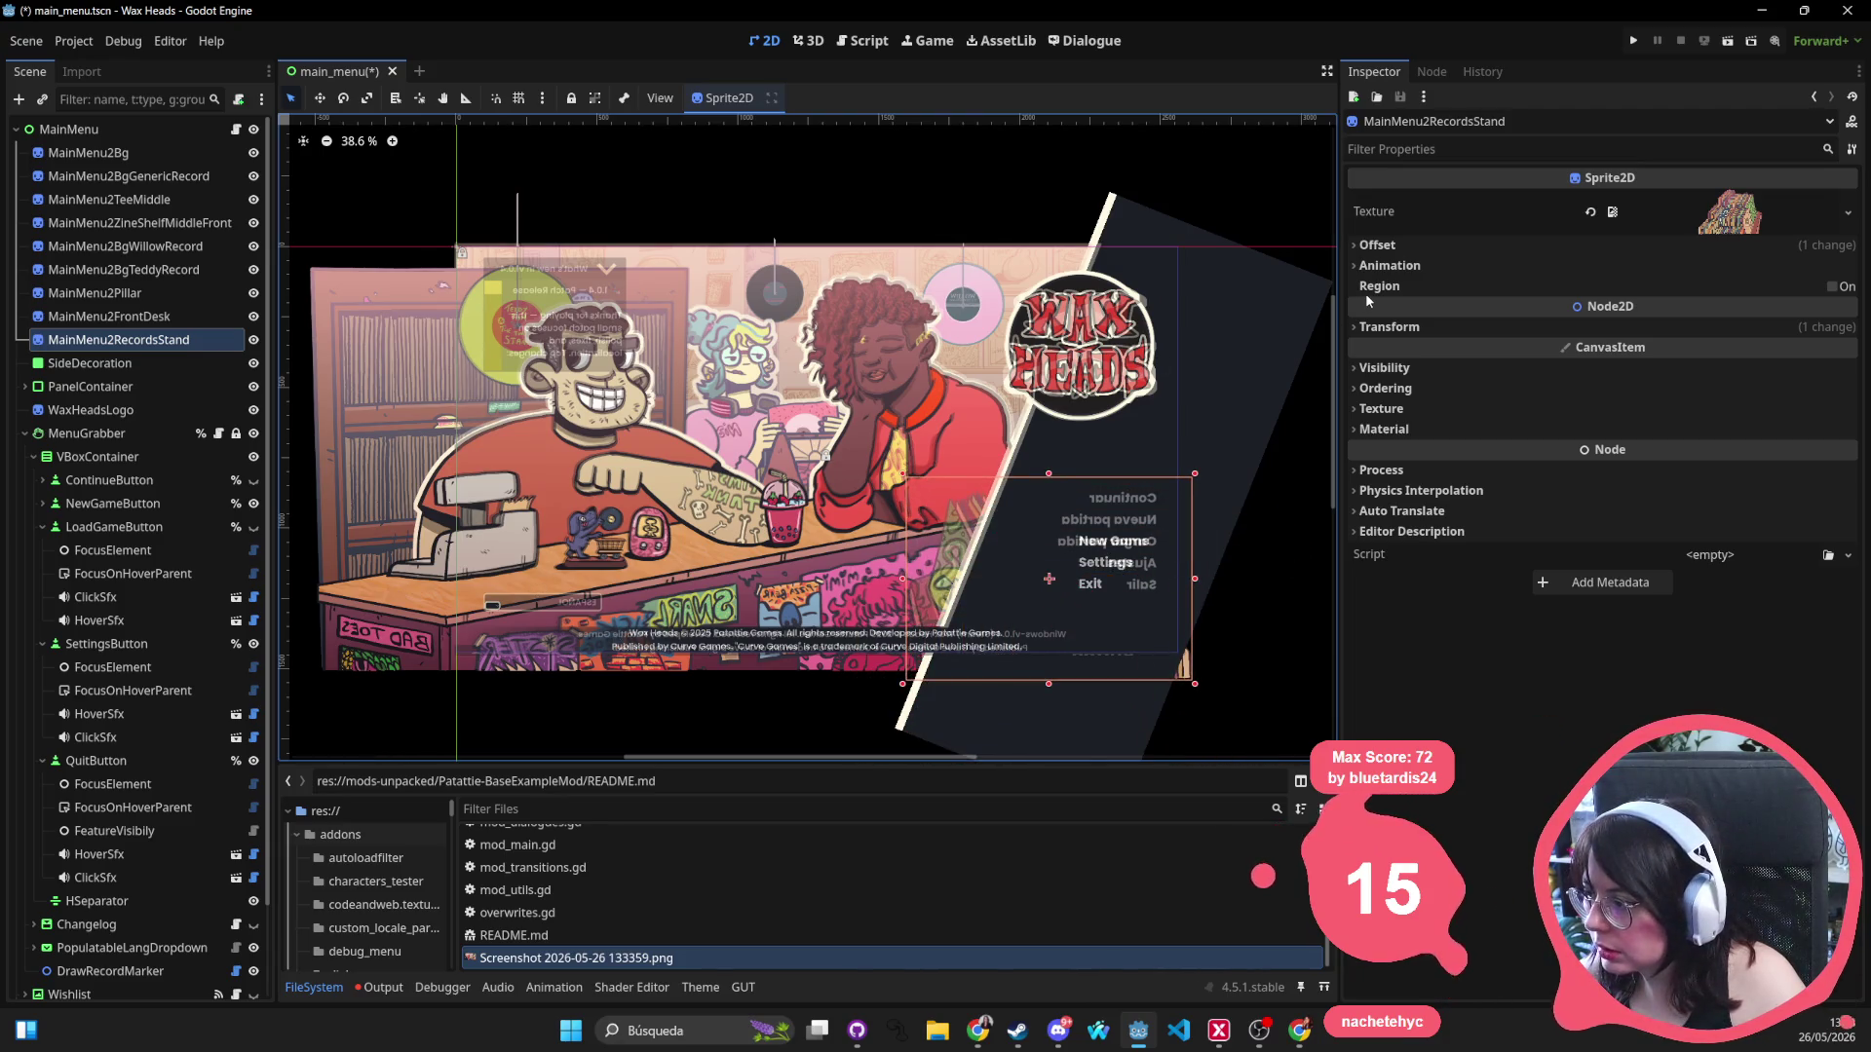
pyautogui.moveTo(1013, 557)
pyautogui.mouseDown()
pyautogui.moveTo(302, 548)
pyautogui.moveTo(277, 573)
pyautogui.moveTo(10, 520)
pyautogui.moveTo(290, 527)
pyautogui.moveTo(452, 576)
pyautogui.moveTo(421, 628)
pyautogui.moveTo(546, 594)
pyautogui.moveTo(1169, 548)
pyautogui.moveTo(1116, 541)
pyautogui.mouseUp()
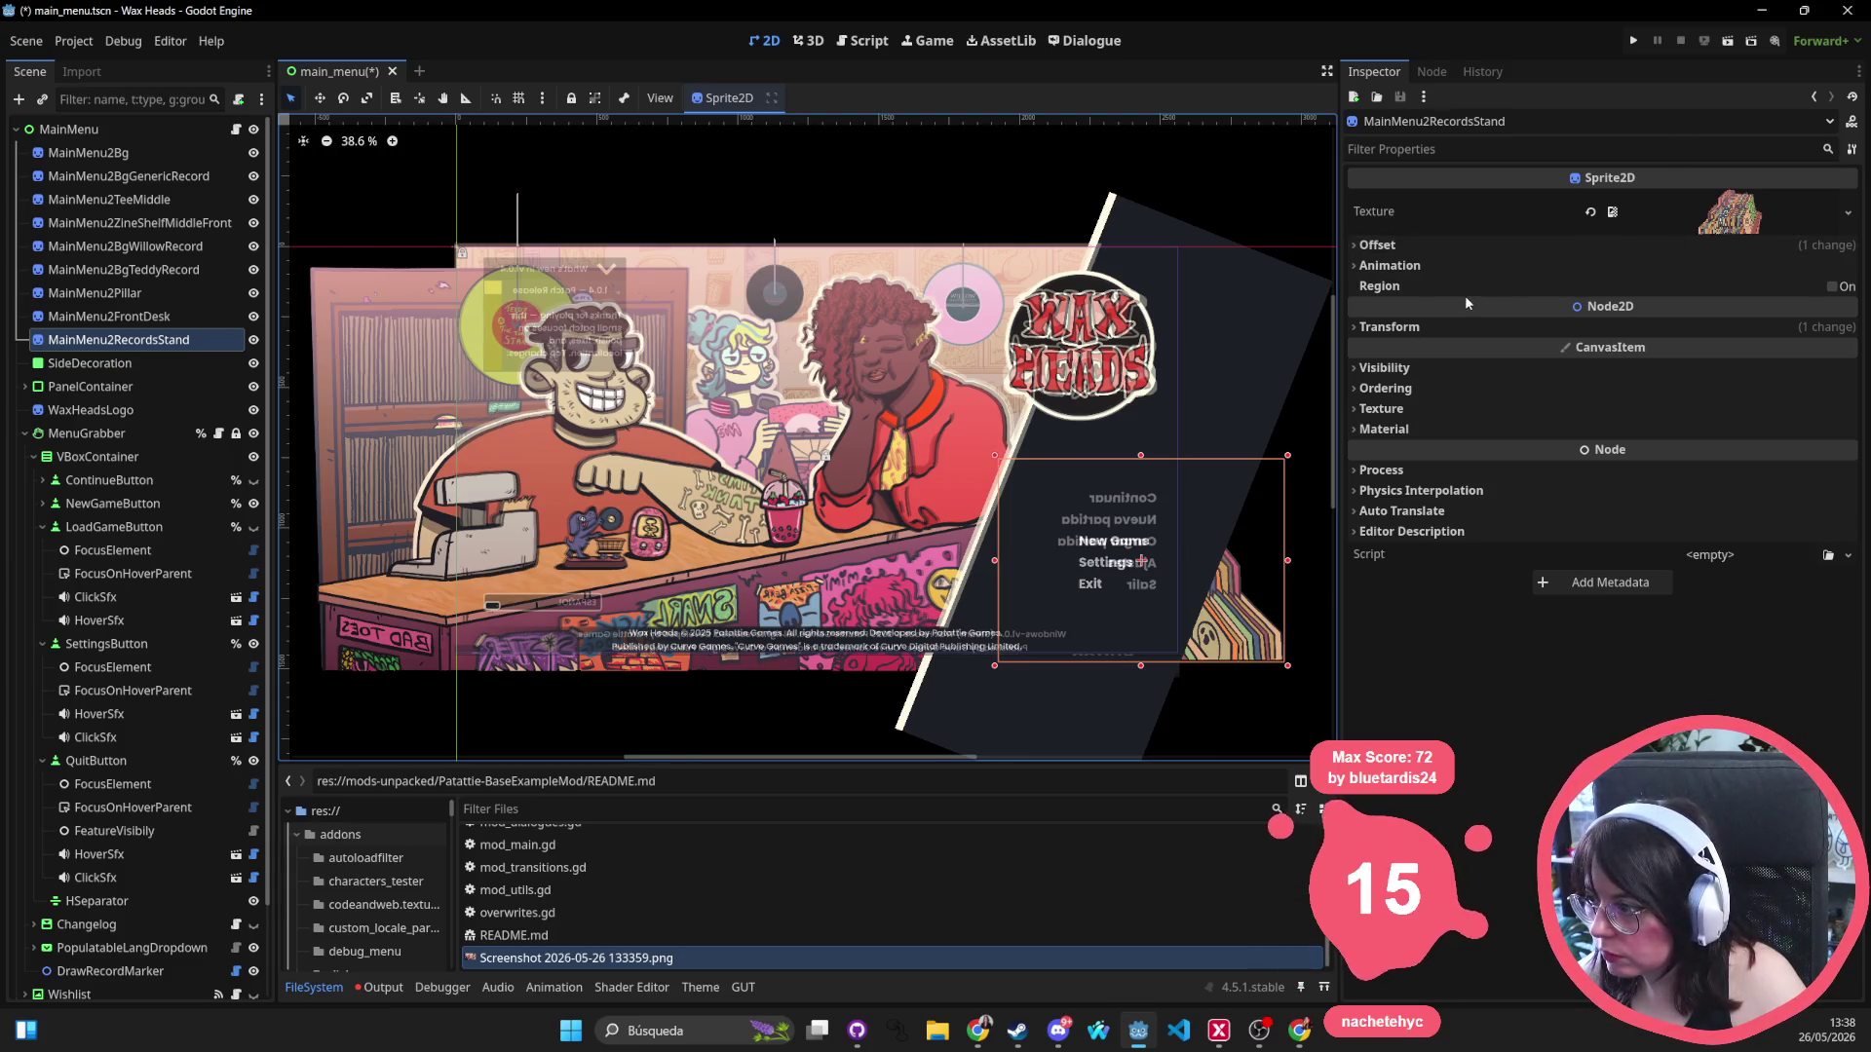
pyautogui.click(1470, 245)
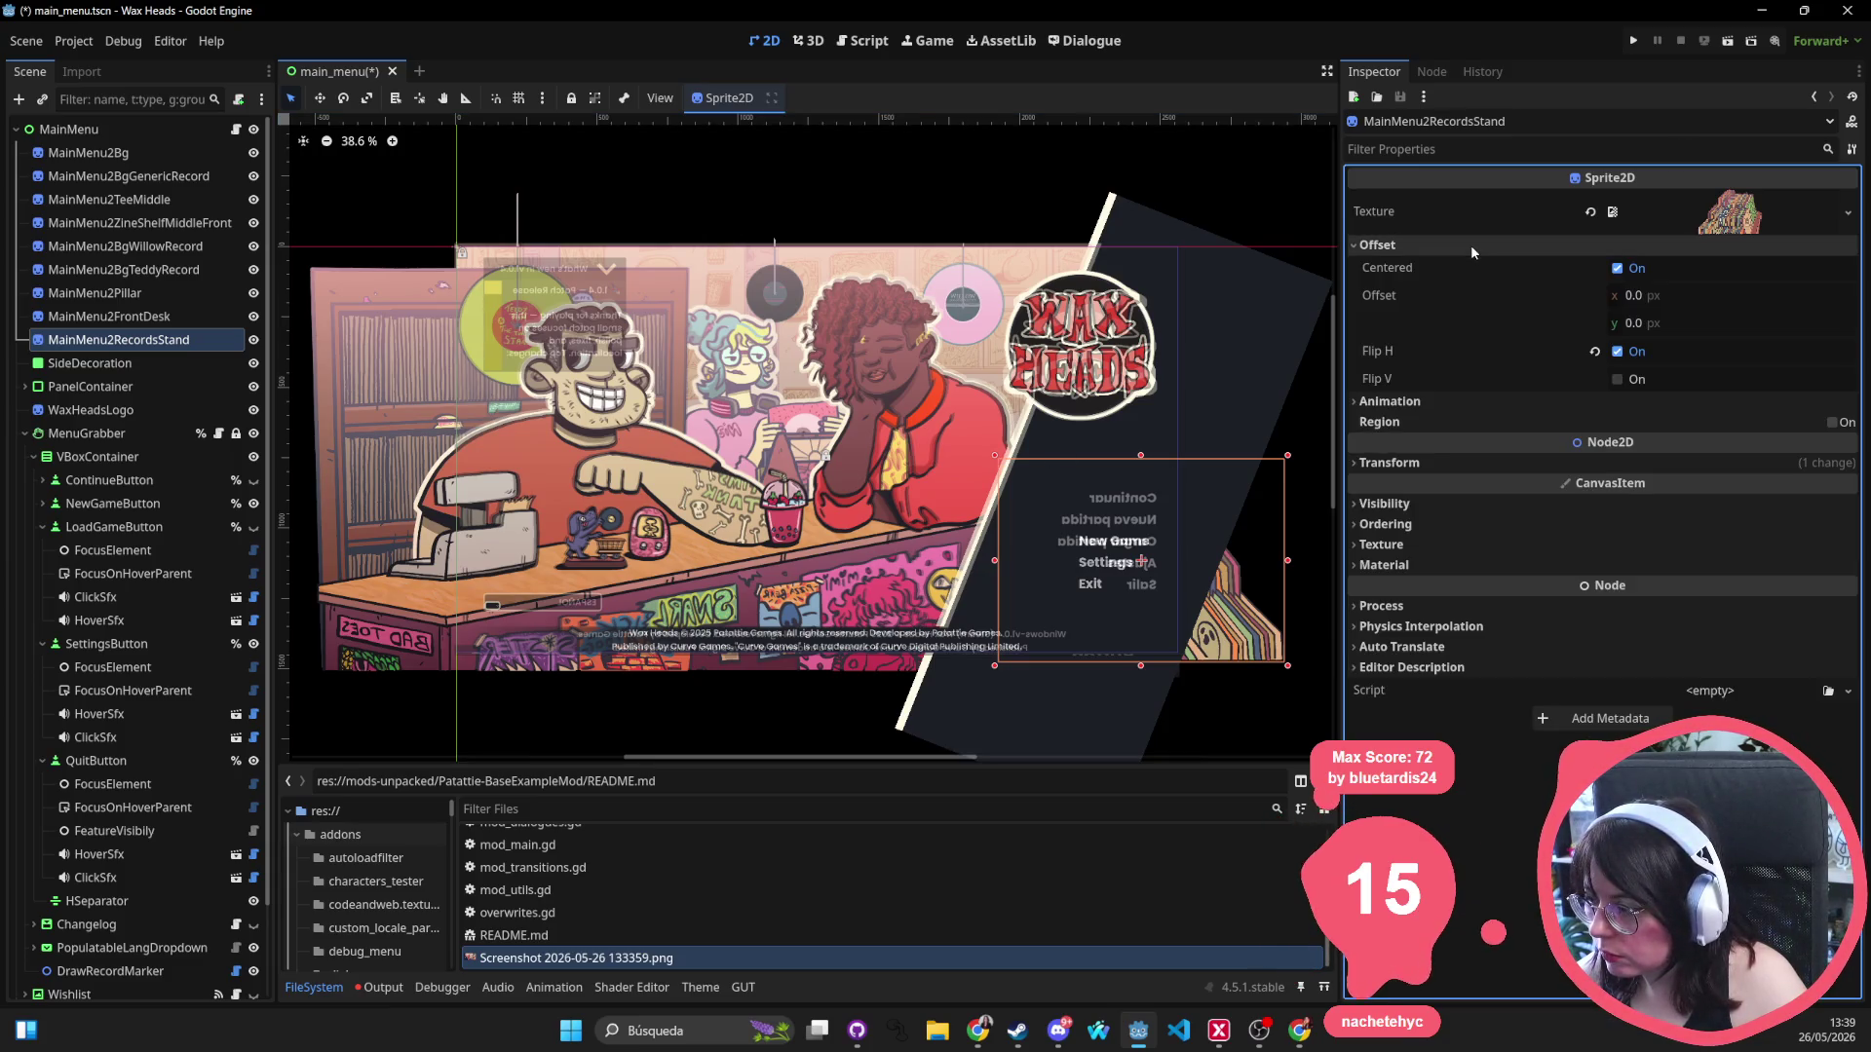
pyautogui.click(1417, 400)
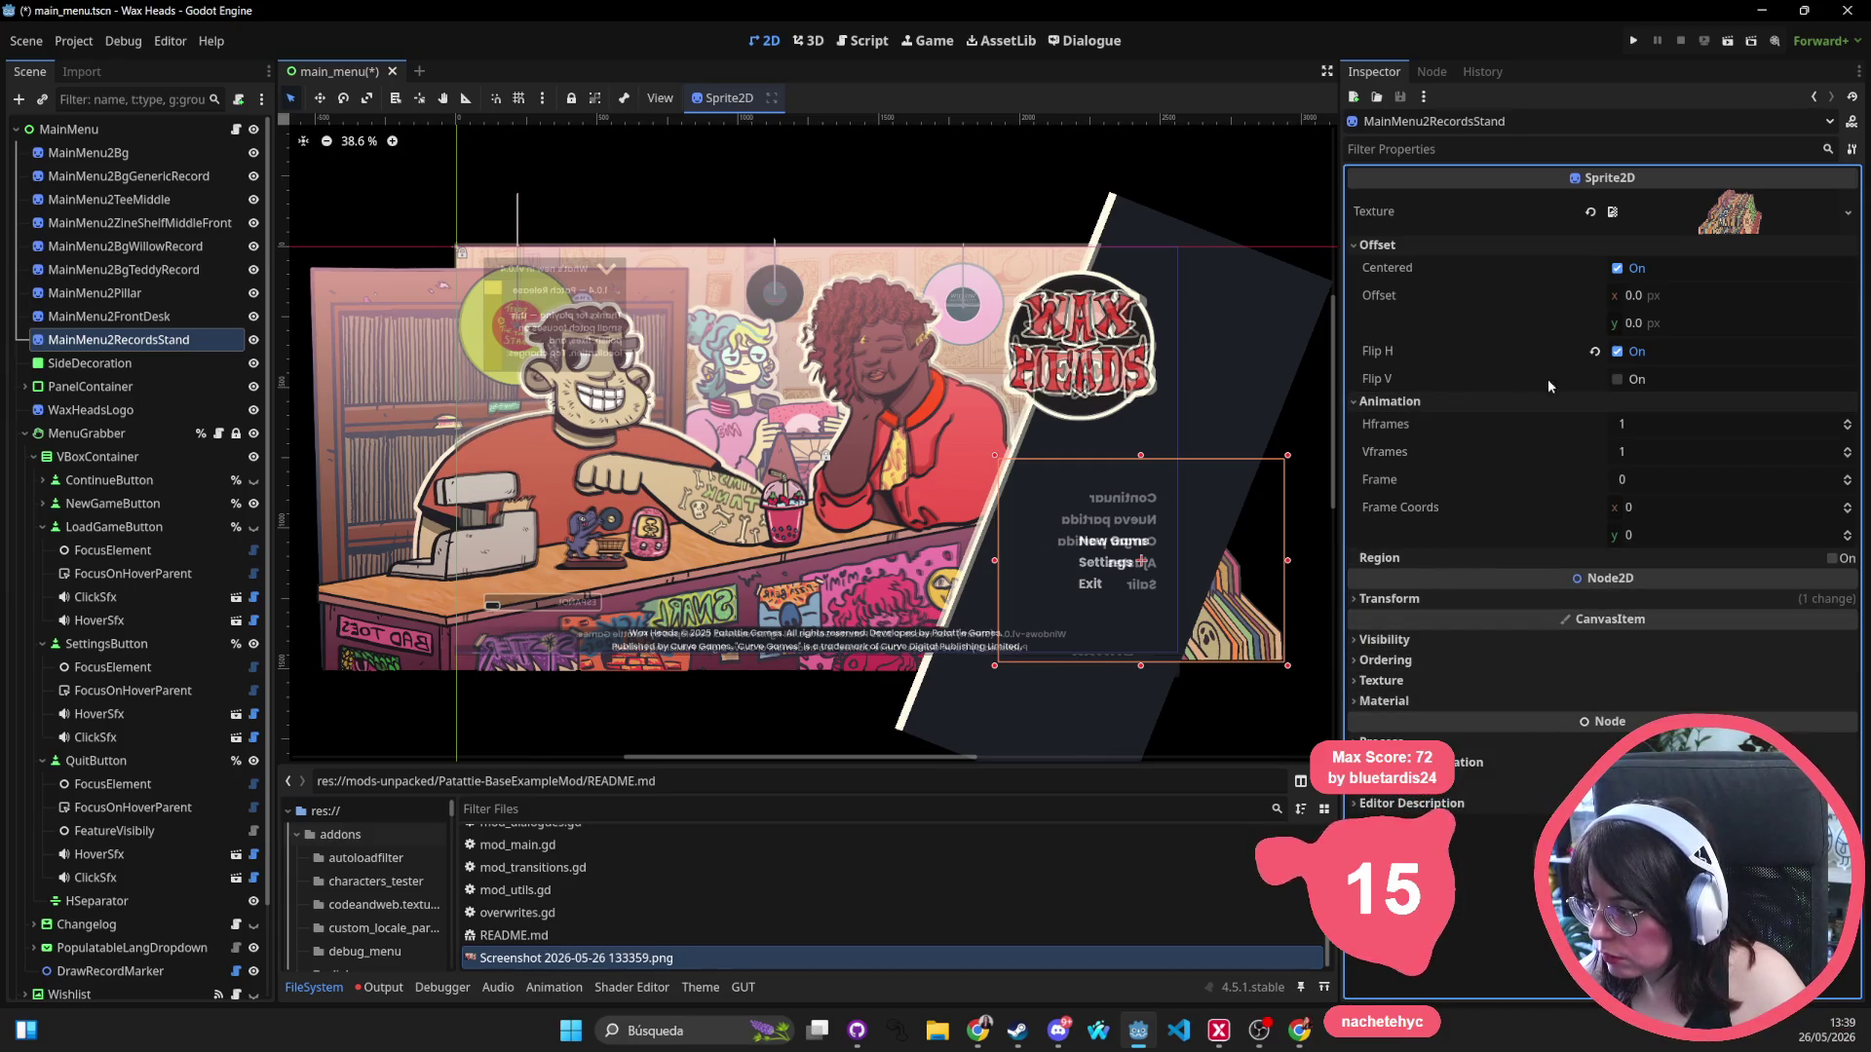
pyautogui.click(1617, 351)
pyautogui.moveTo(1198, 582)
pyautogui.mouseDown()
pyautogui.moveTo(1071, 585)
pyautogui.moveTo(1137, 583)
pyautogui.mouseUp()
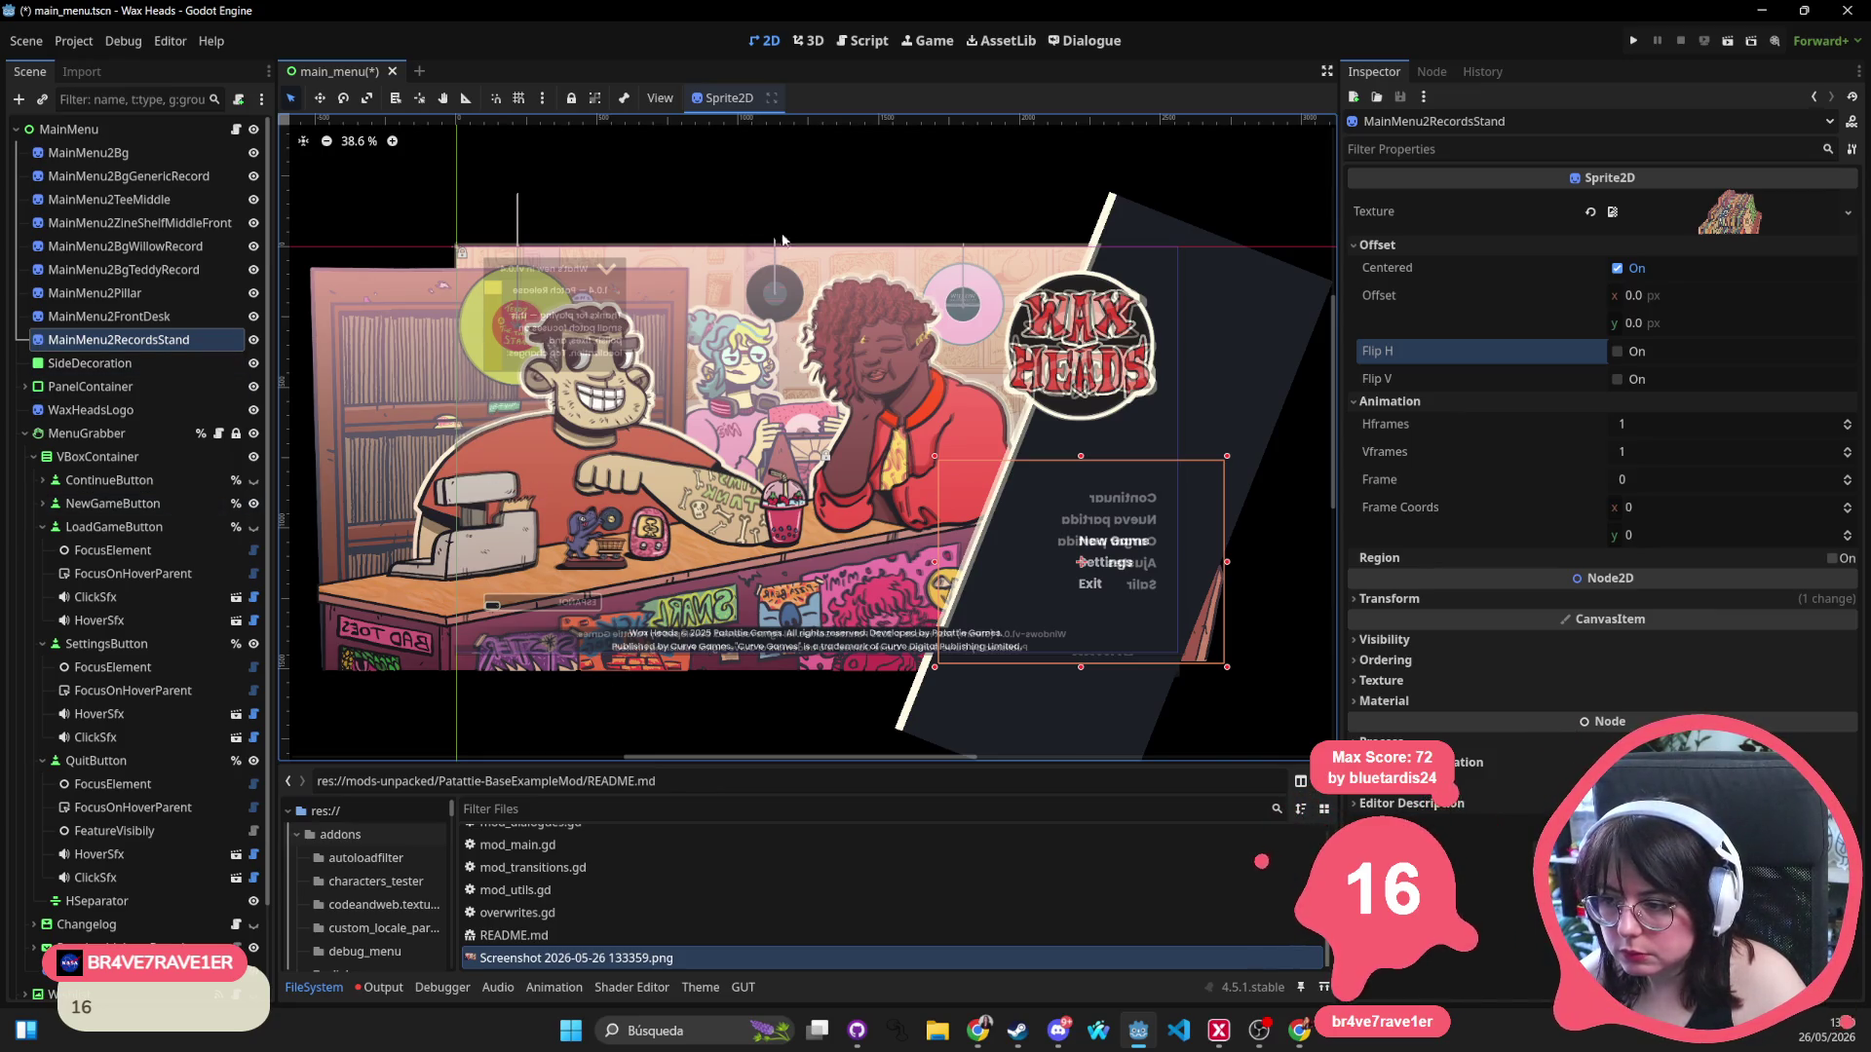
pyautogui.click(798, 191)
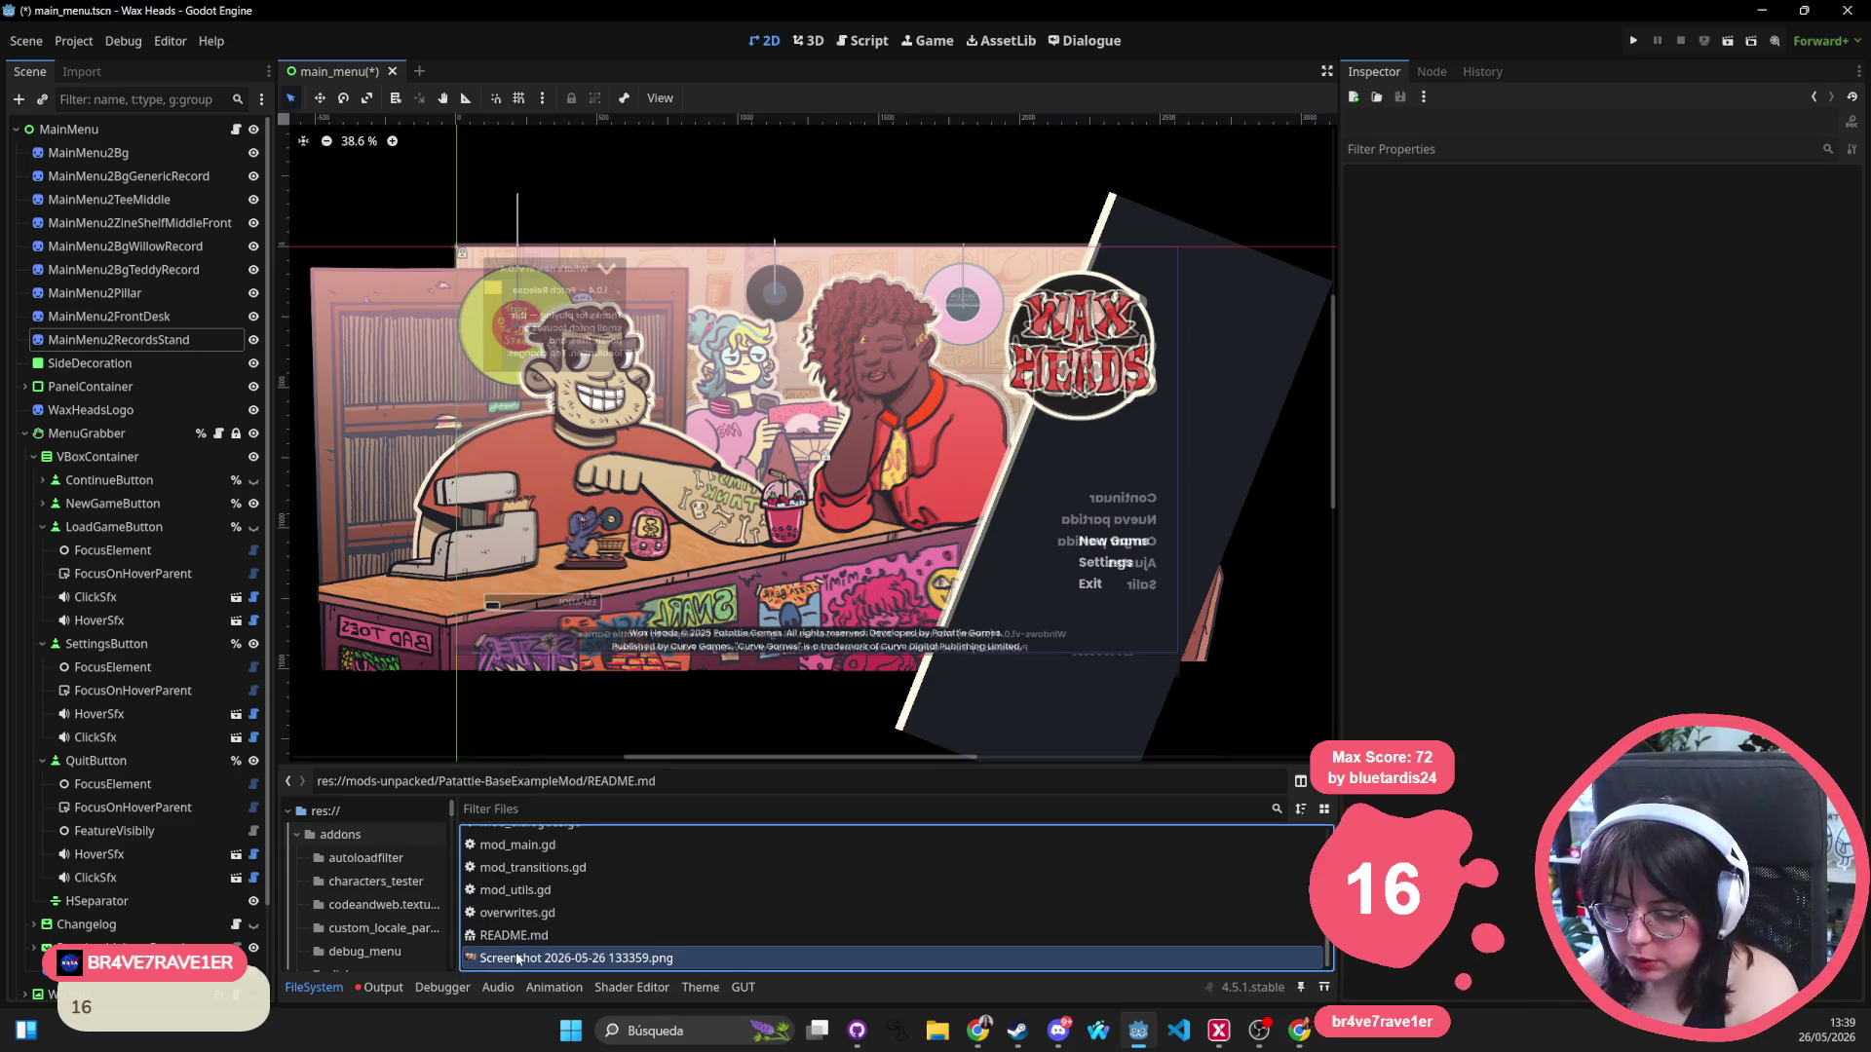
# Drop the reference screenshot into the scene, then delete it from the scene and the project.
pyautogui.moveTo(101, 570); pyautogui.dragTo(117, 984)
pyautogui.press('Delete')
pyautogui.press('Return')
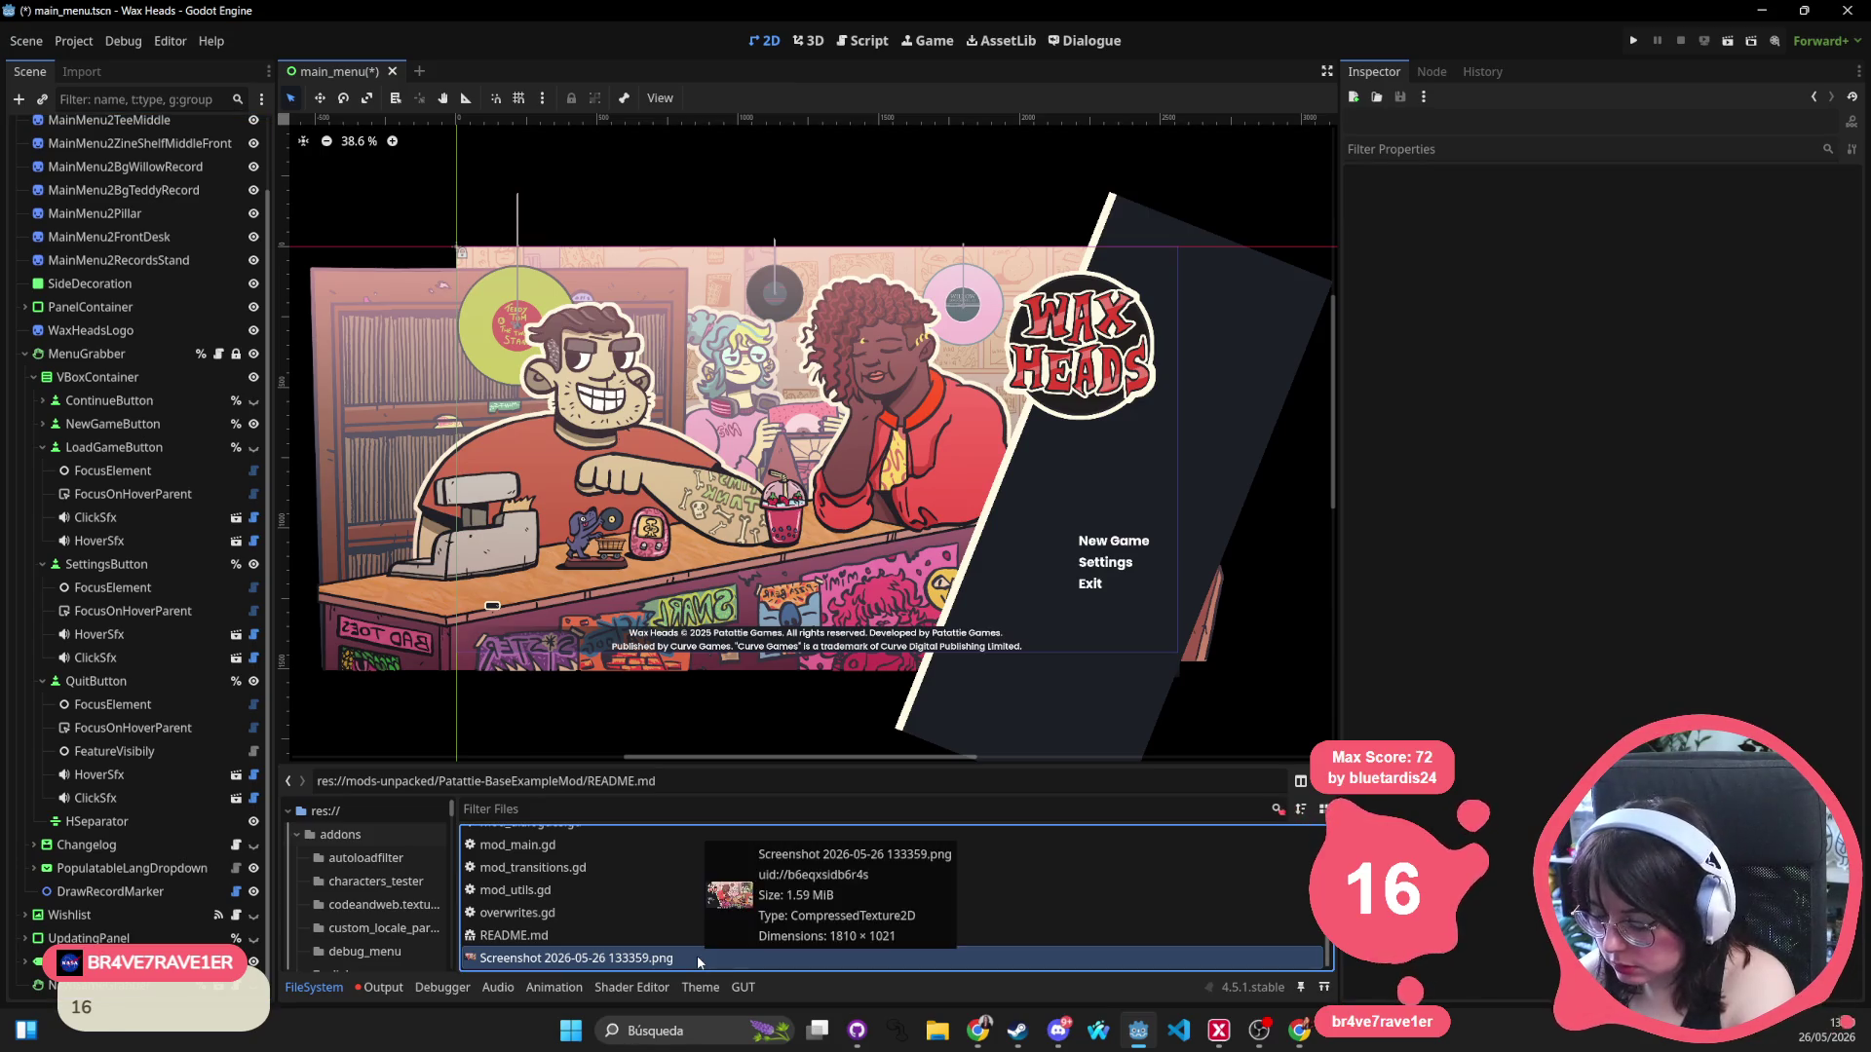
pyautogui.press('Delete')
pyautogui.press('Return')
# Select the MenuGrabber node and open its main_menu_grabber.gd script.
pyautogui.moveTo(1081, 580); pyautogui.dragTo(1030, 535)
pyautogui.click(1030, 535)
pyautogui.click(1052, 518)
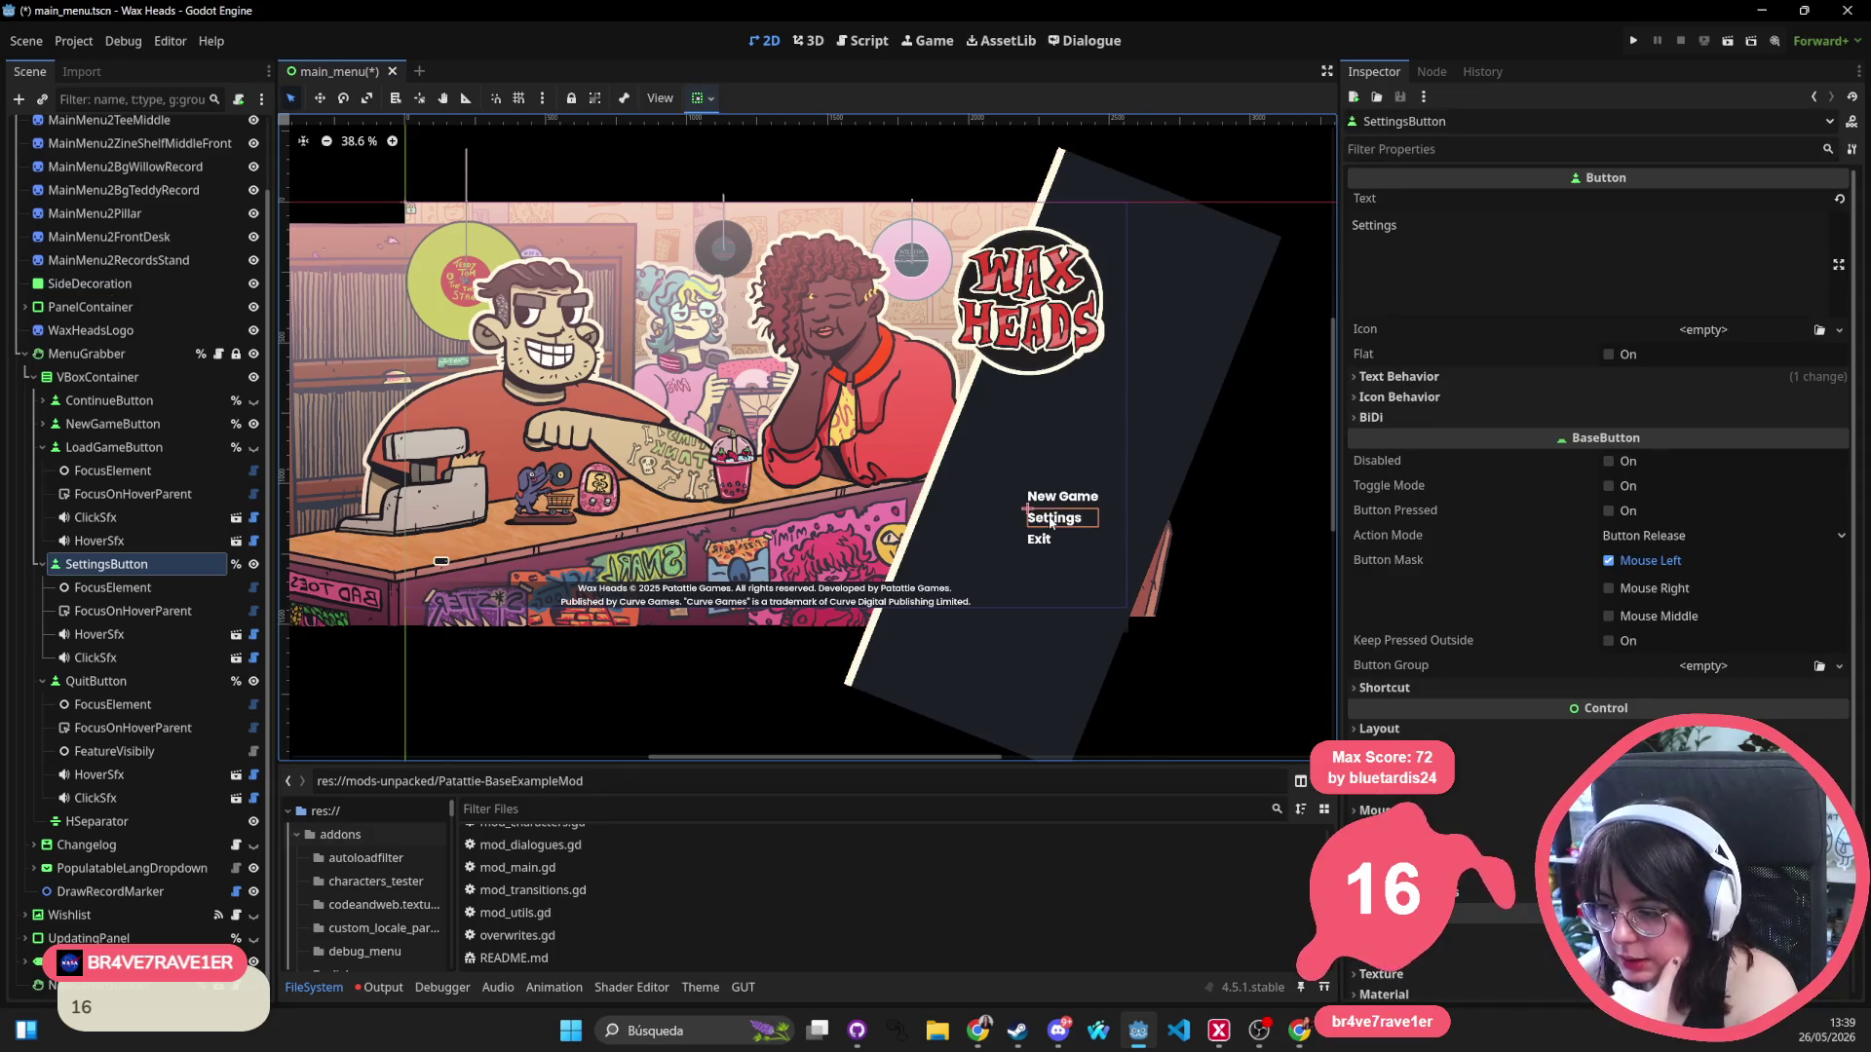
pyautogui.click(98, 354)
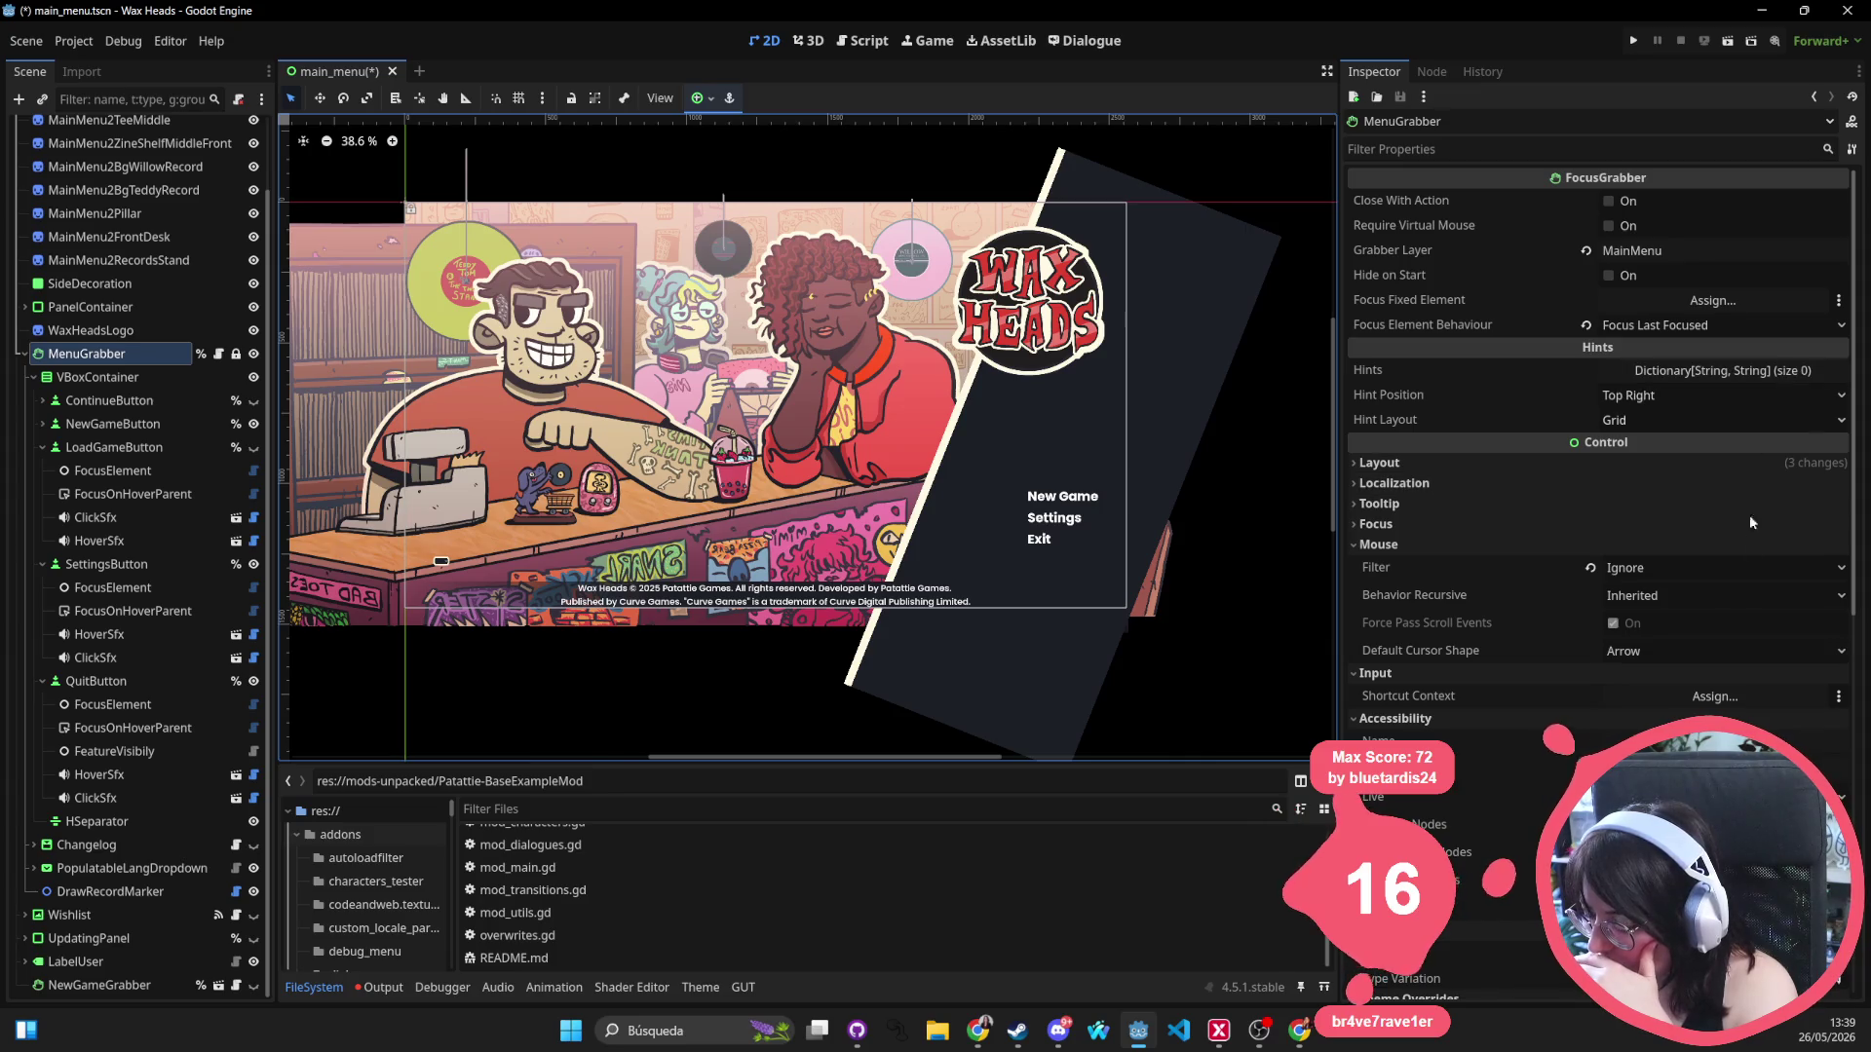
pyautogui.scroll(-5, 1744, 546)
pyautogui.scroll(-4, 1732, 610)
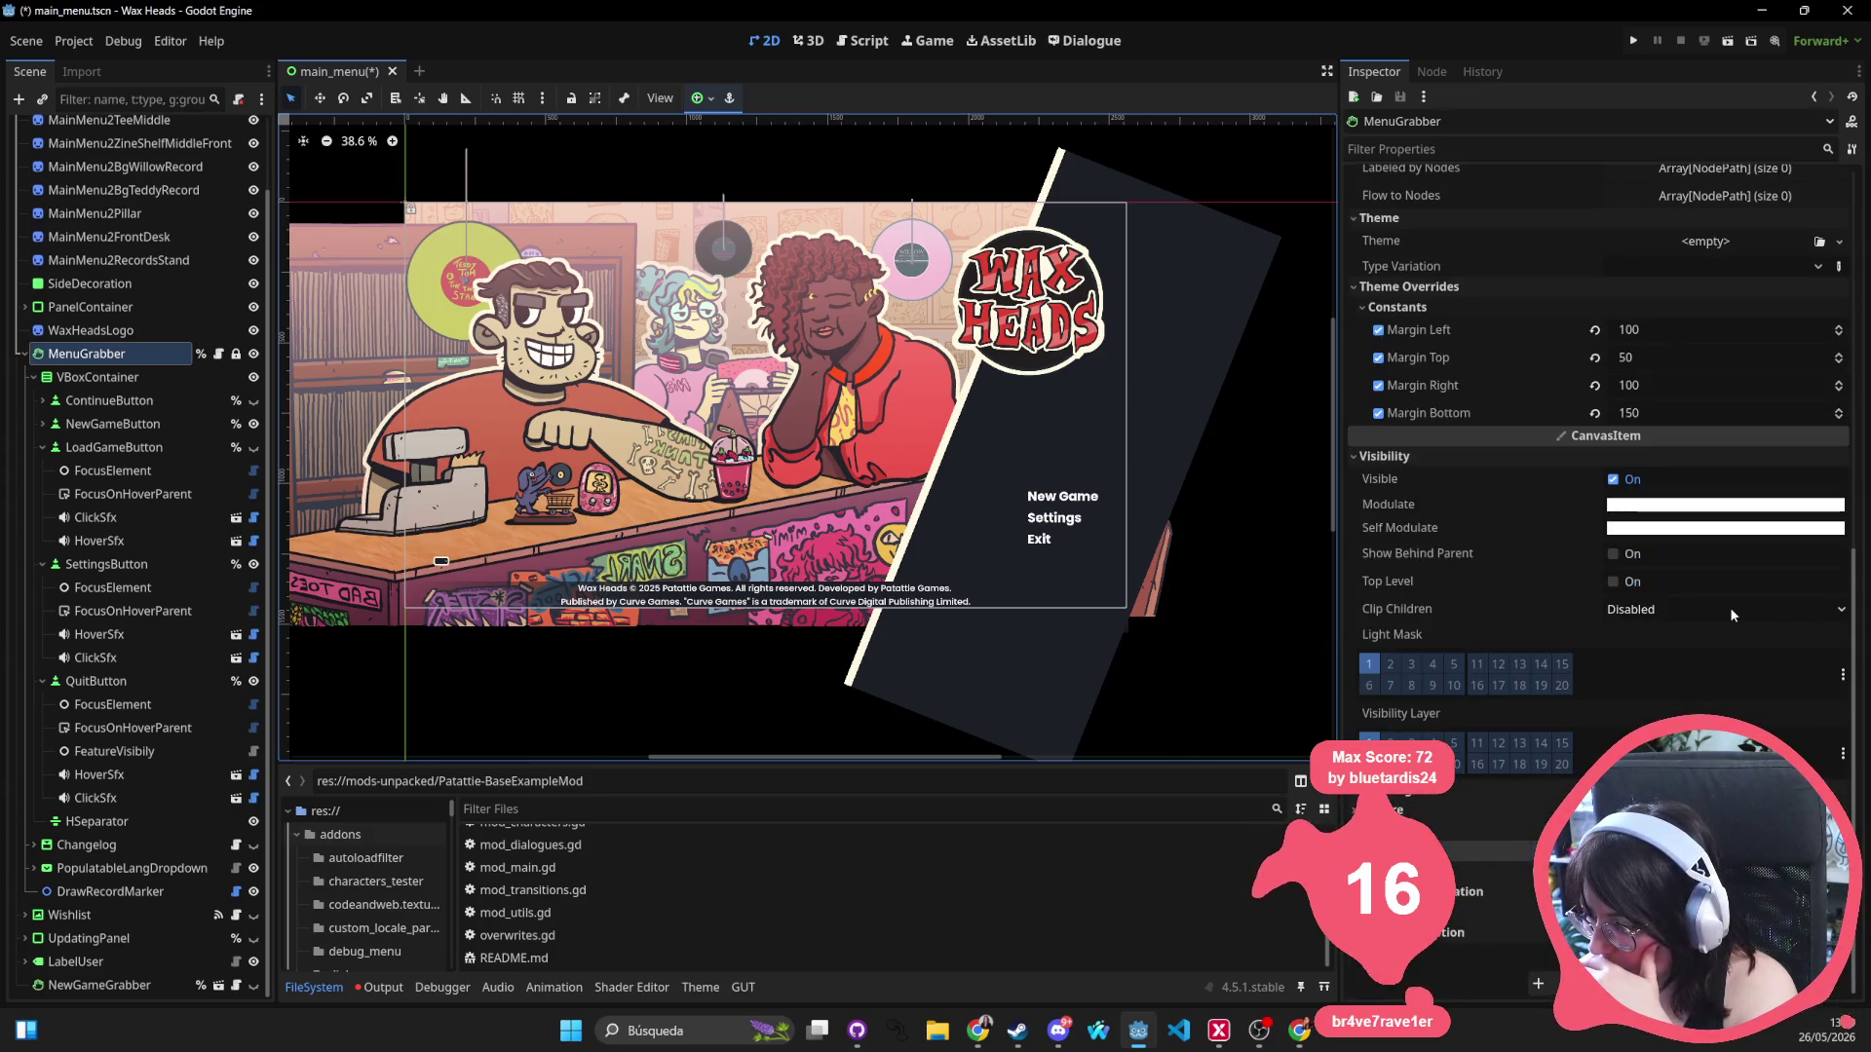
pyautogui.click(217, 354)
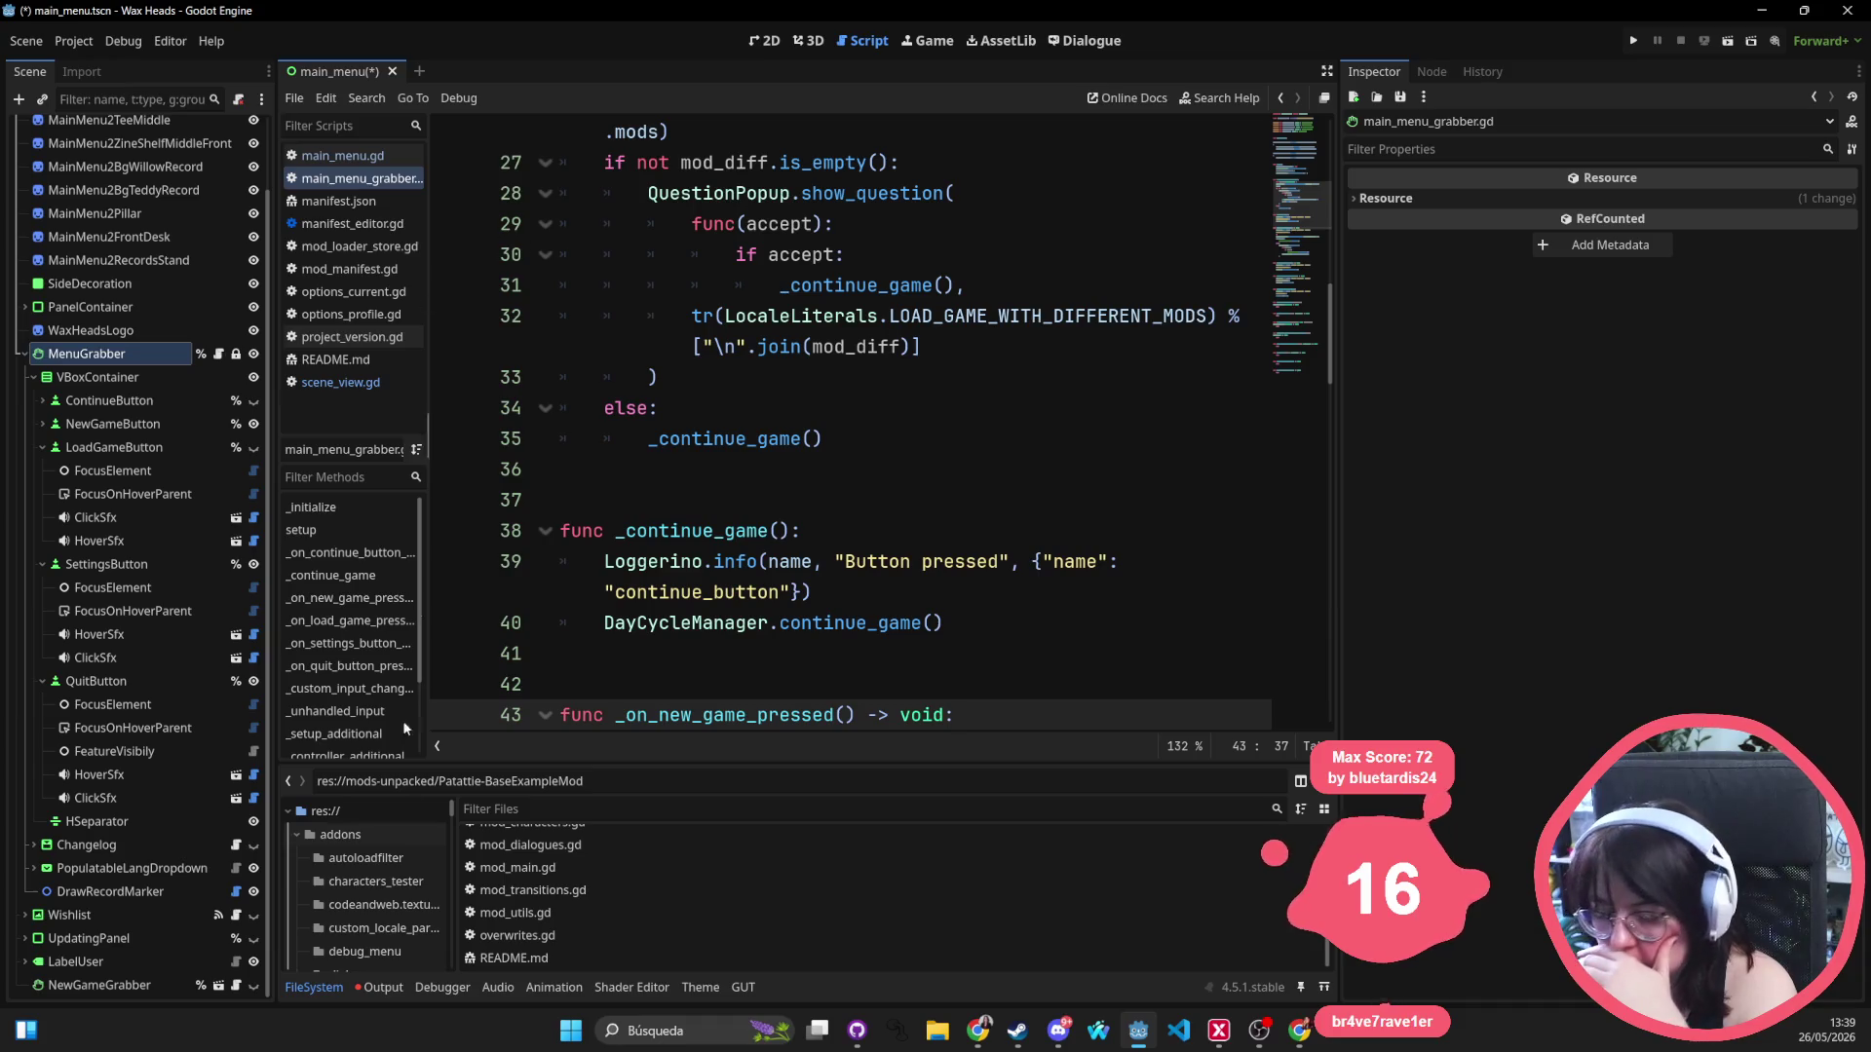
# Return to the 2D view and select the Settings, New Game and VBoxContainer menu nodes.
pyautogui.scroll(2, 127, 125)
pyautogui.click(97, 128)
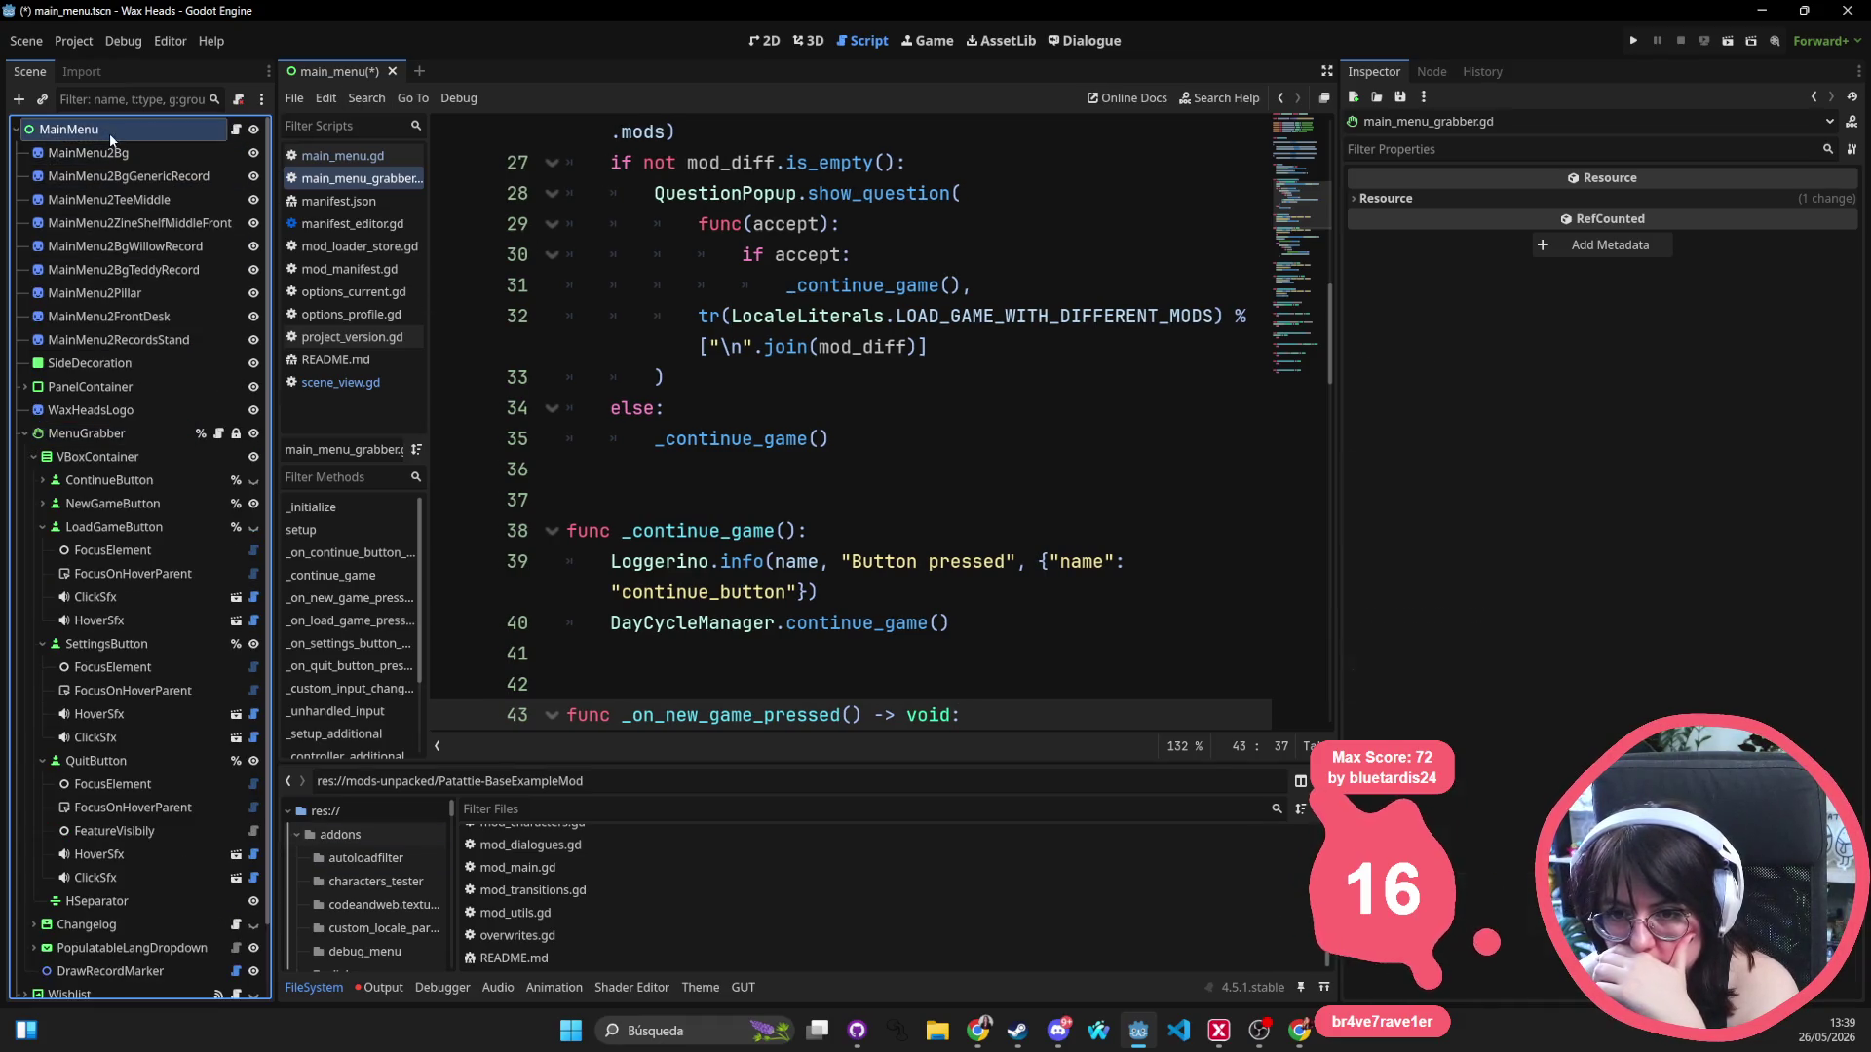
pyautogui.click(763, 40)
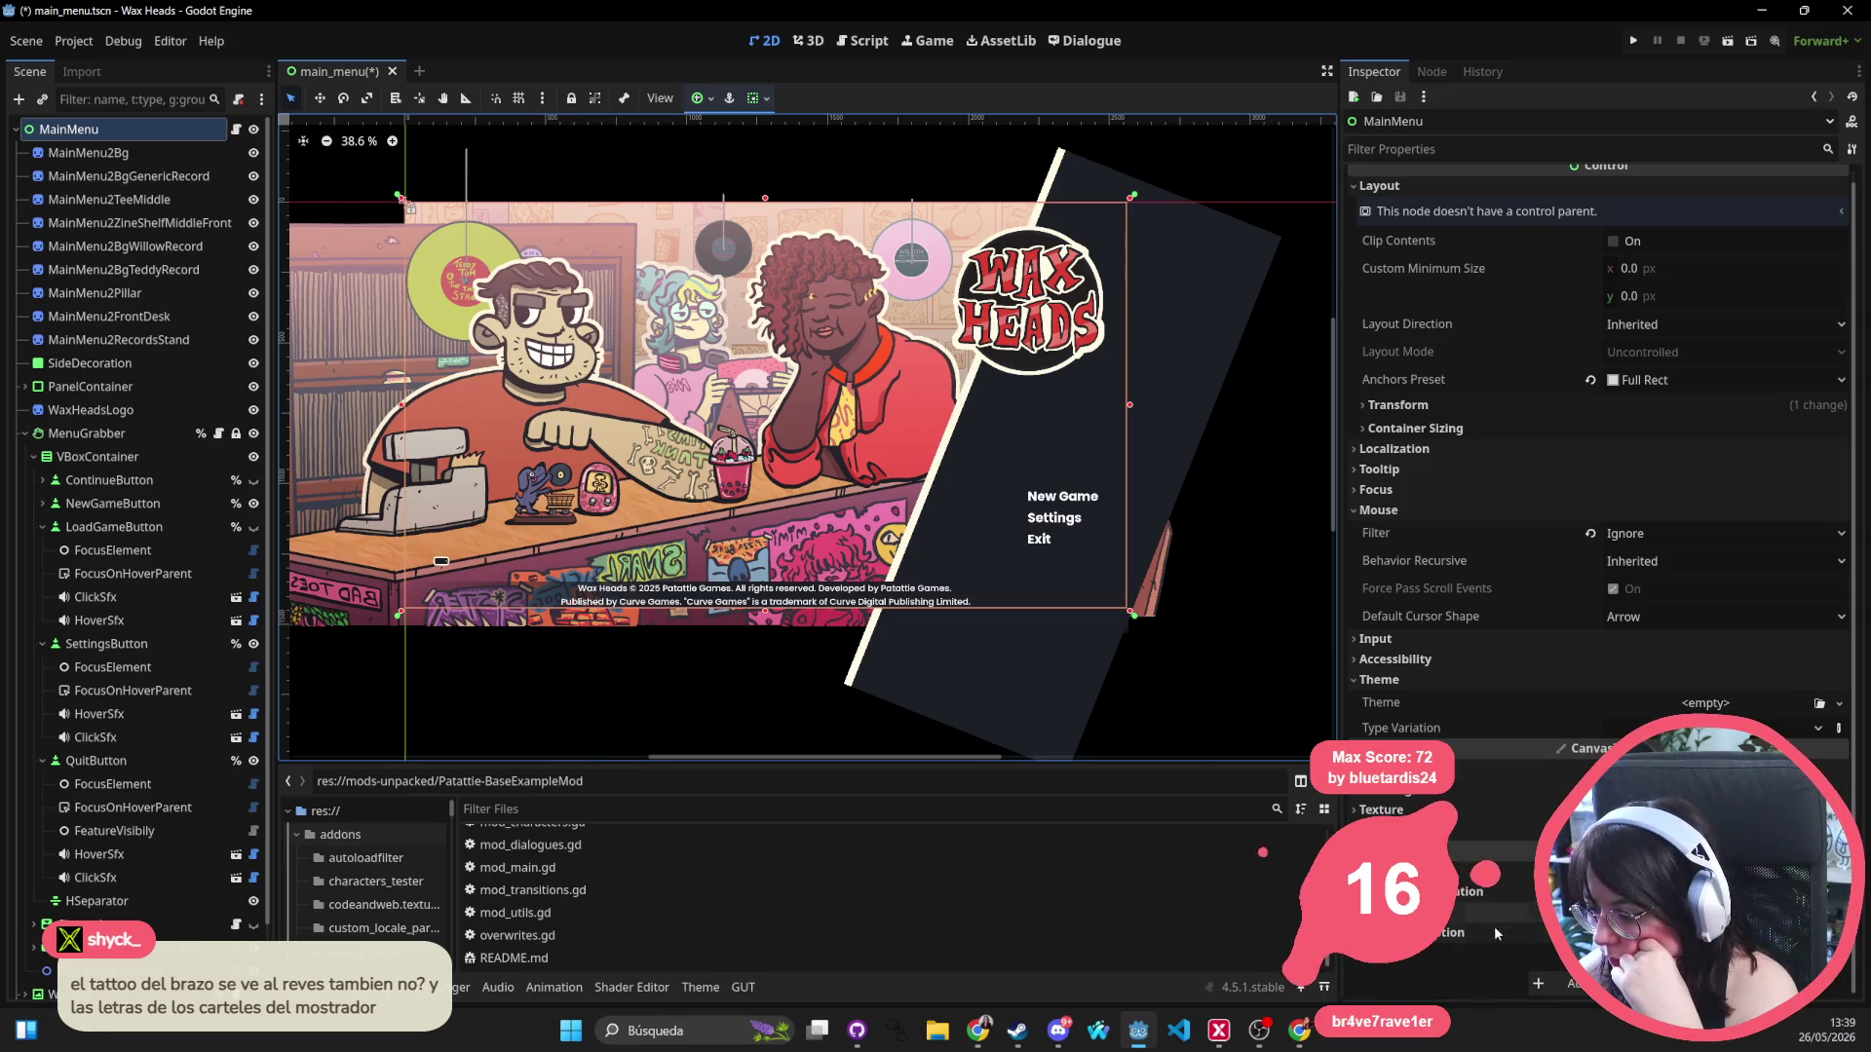
pyautogui.click(1057, 520)
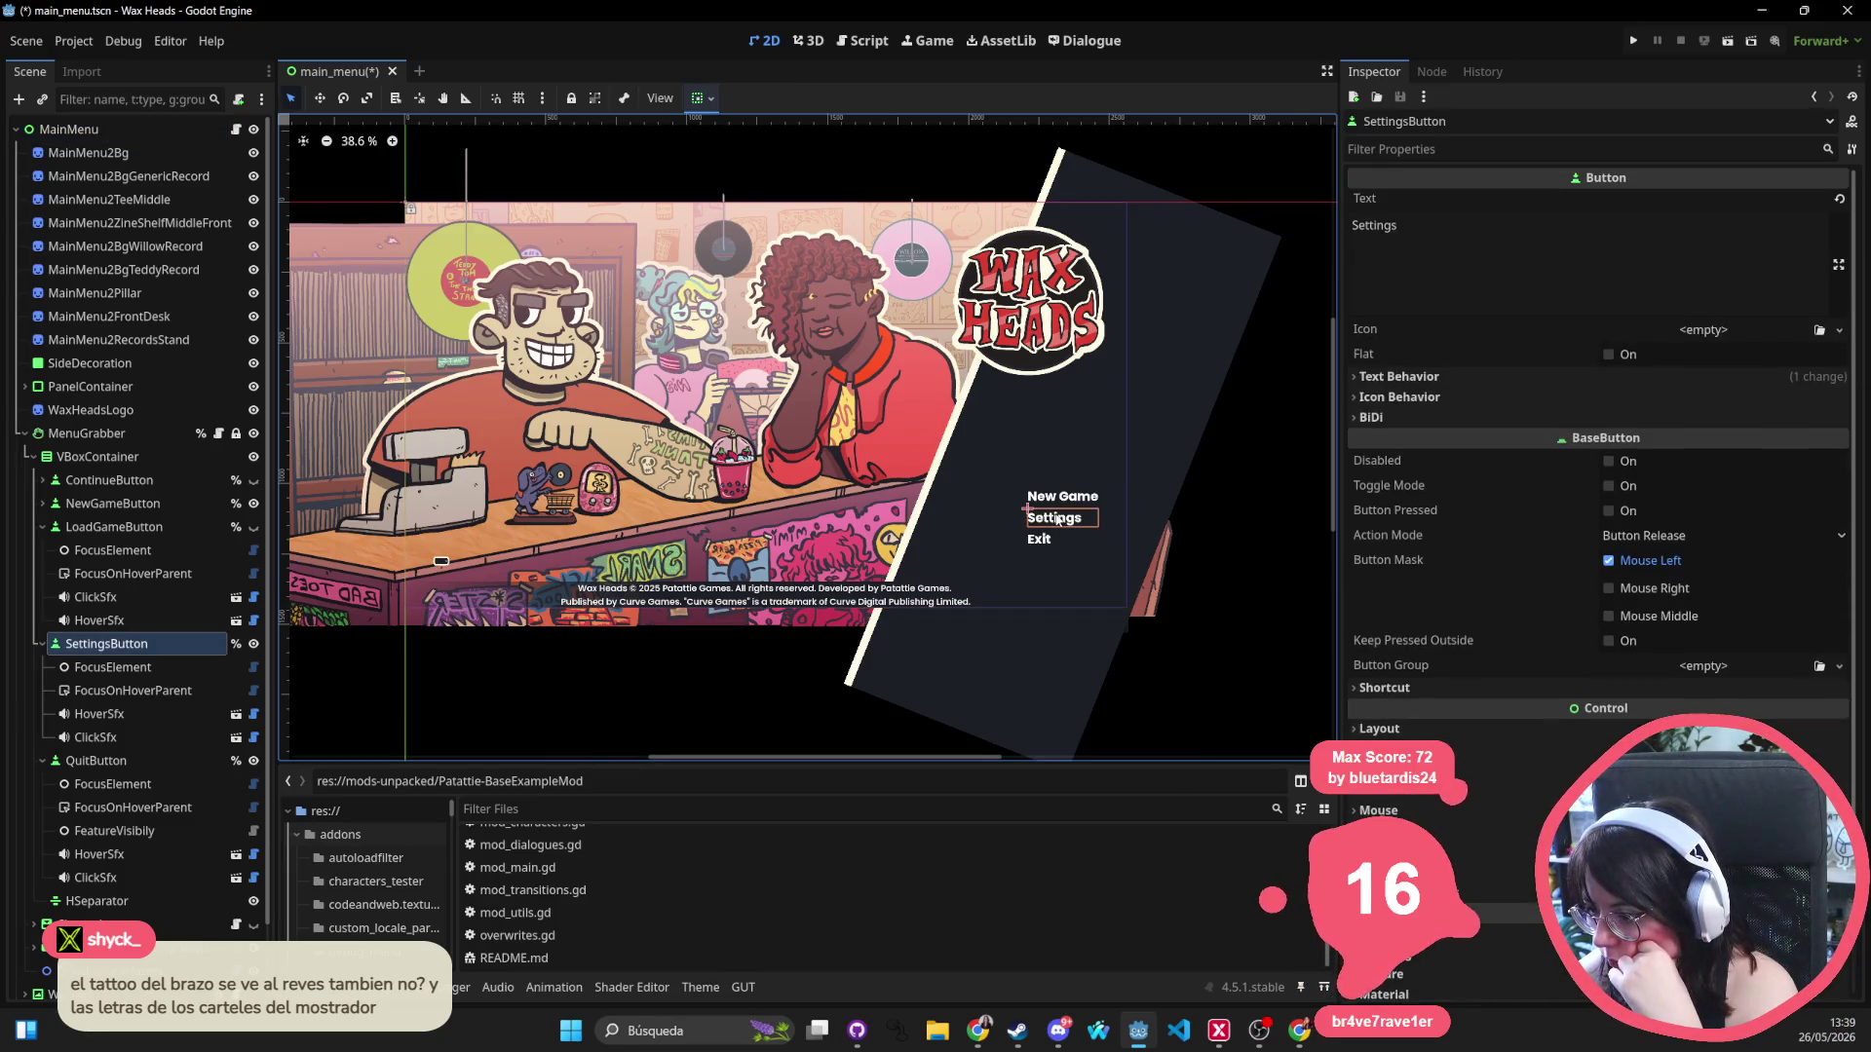
pyautogui.click(1061, 499)
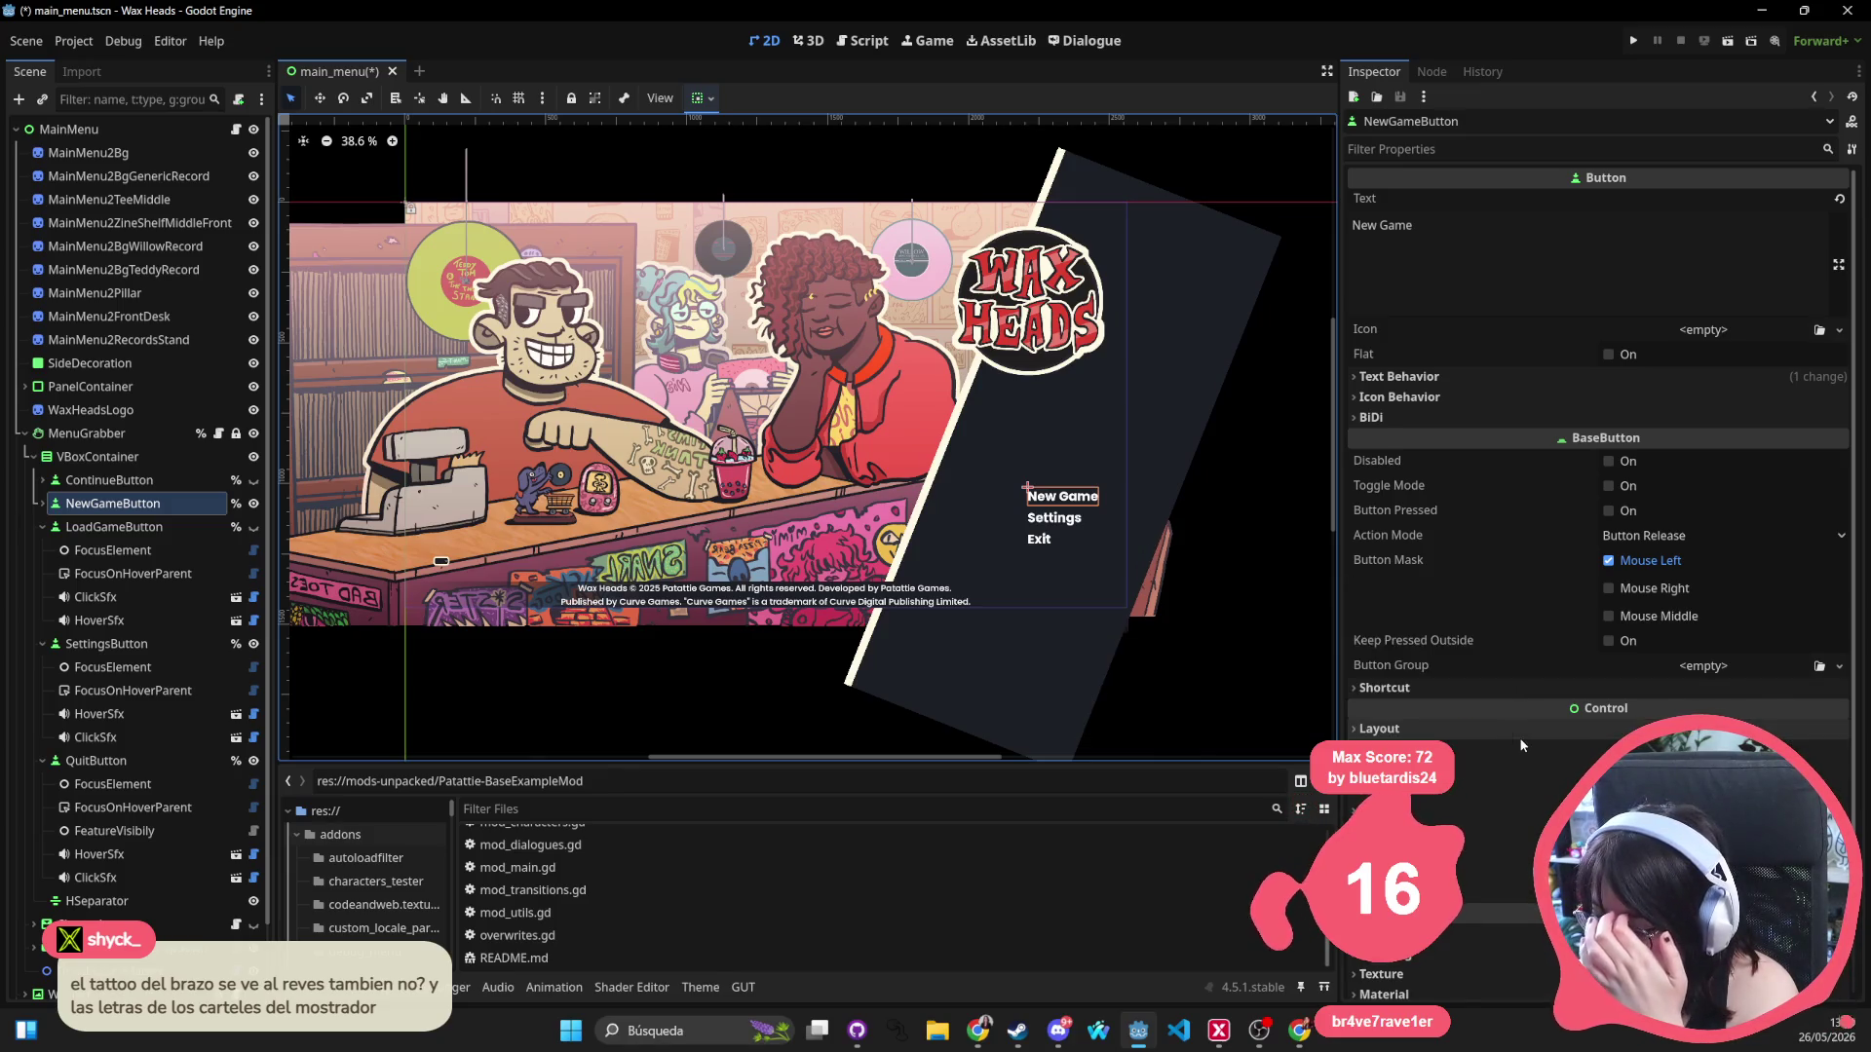
pyautogui.scroll(-3, 1521, 746)
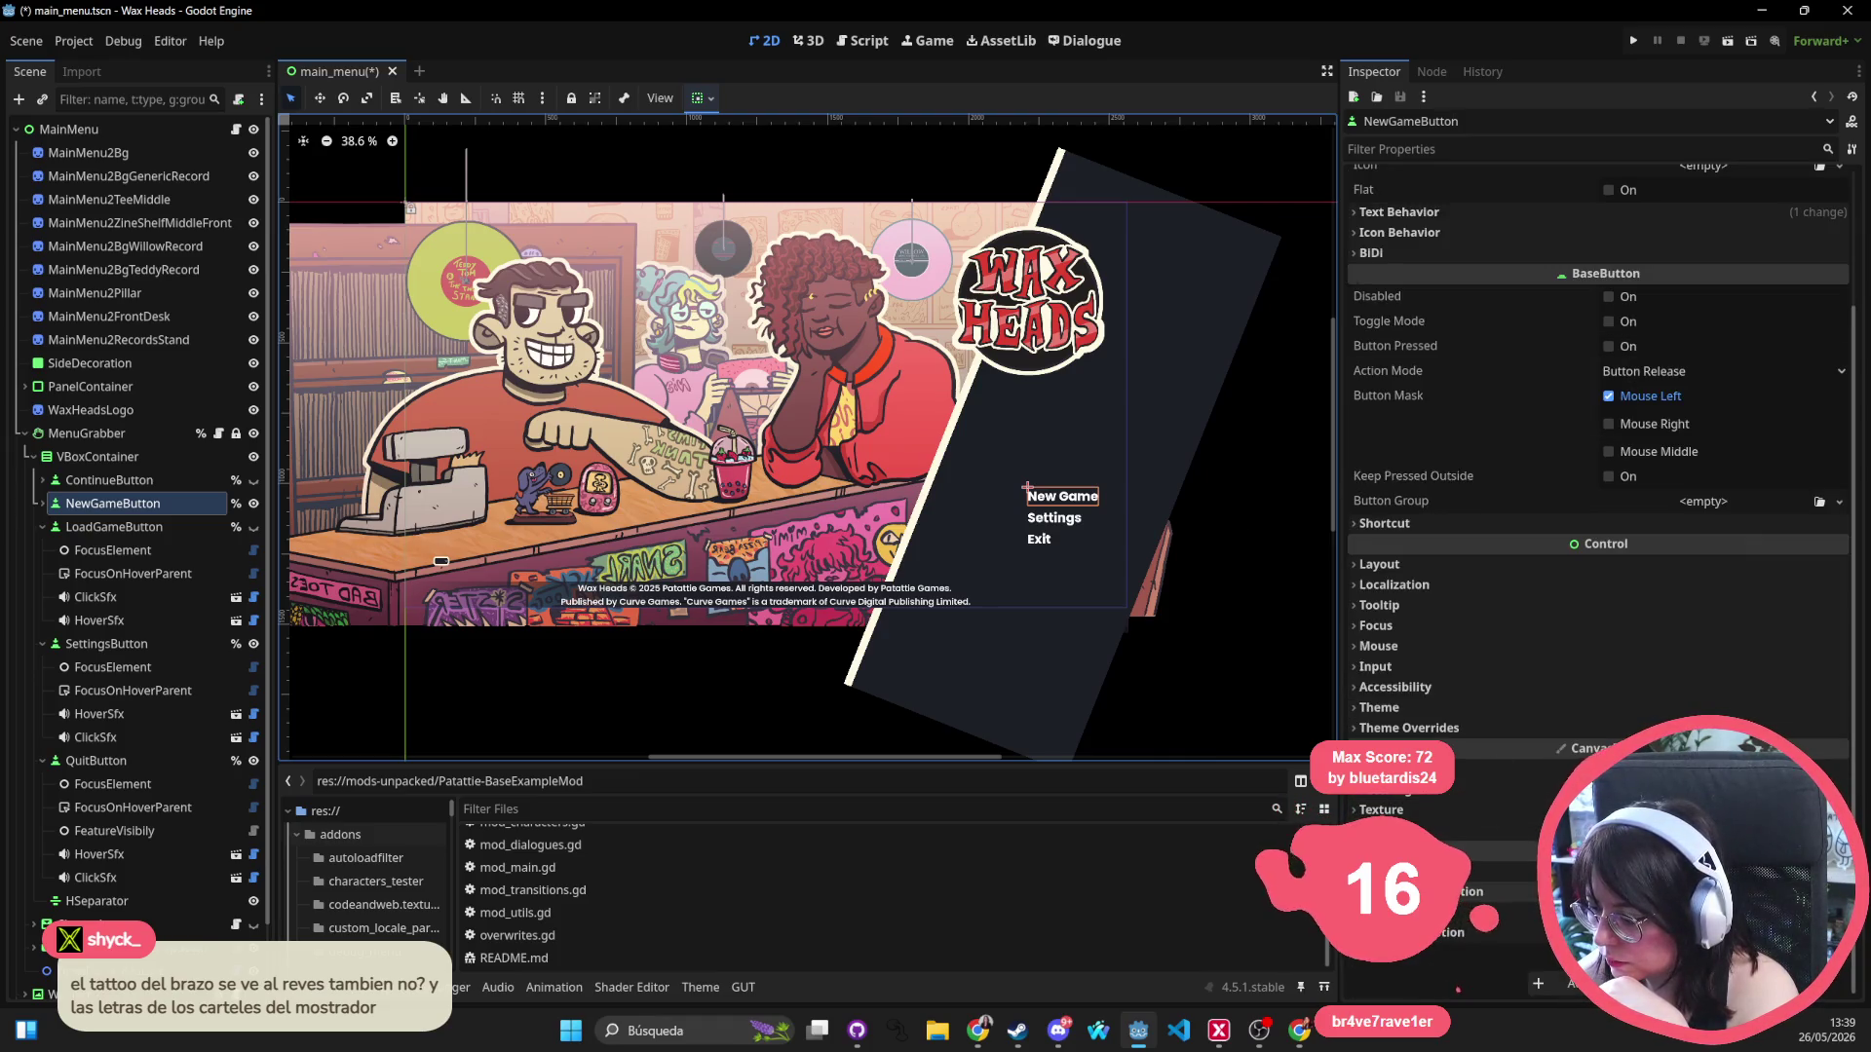
pyautogui.click(87, 455)
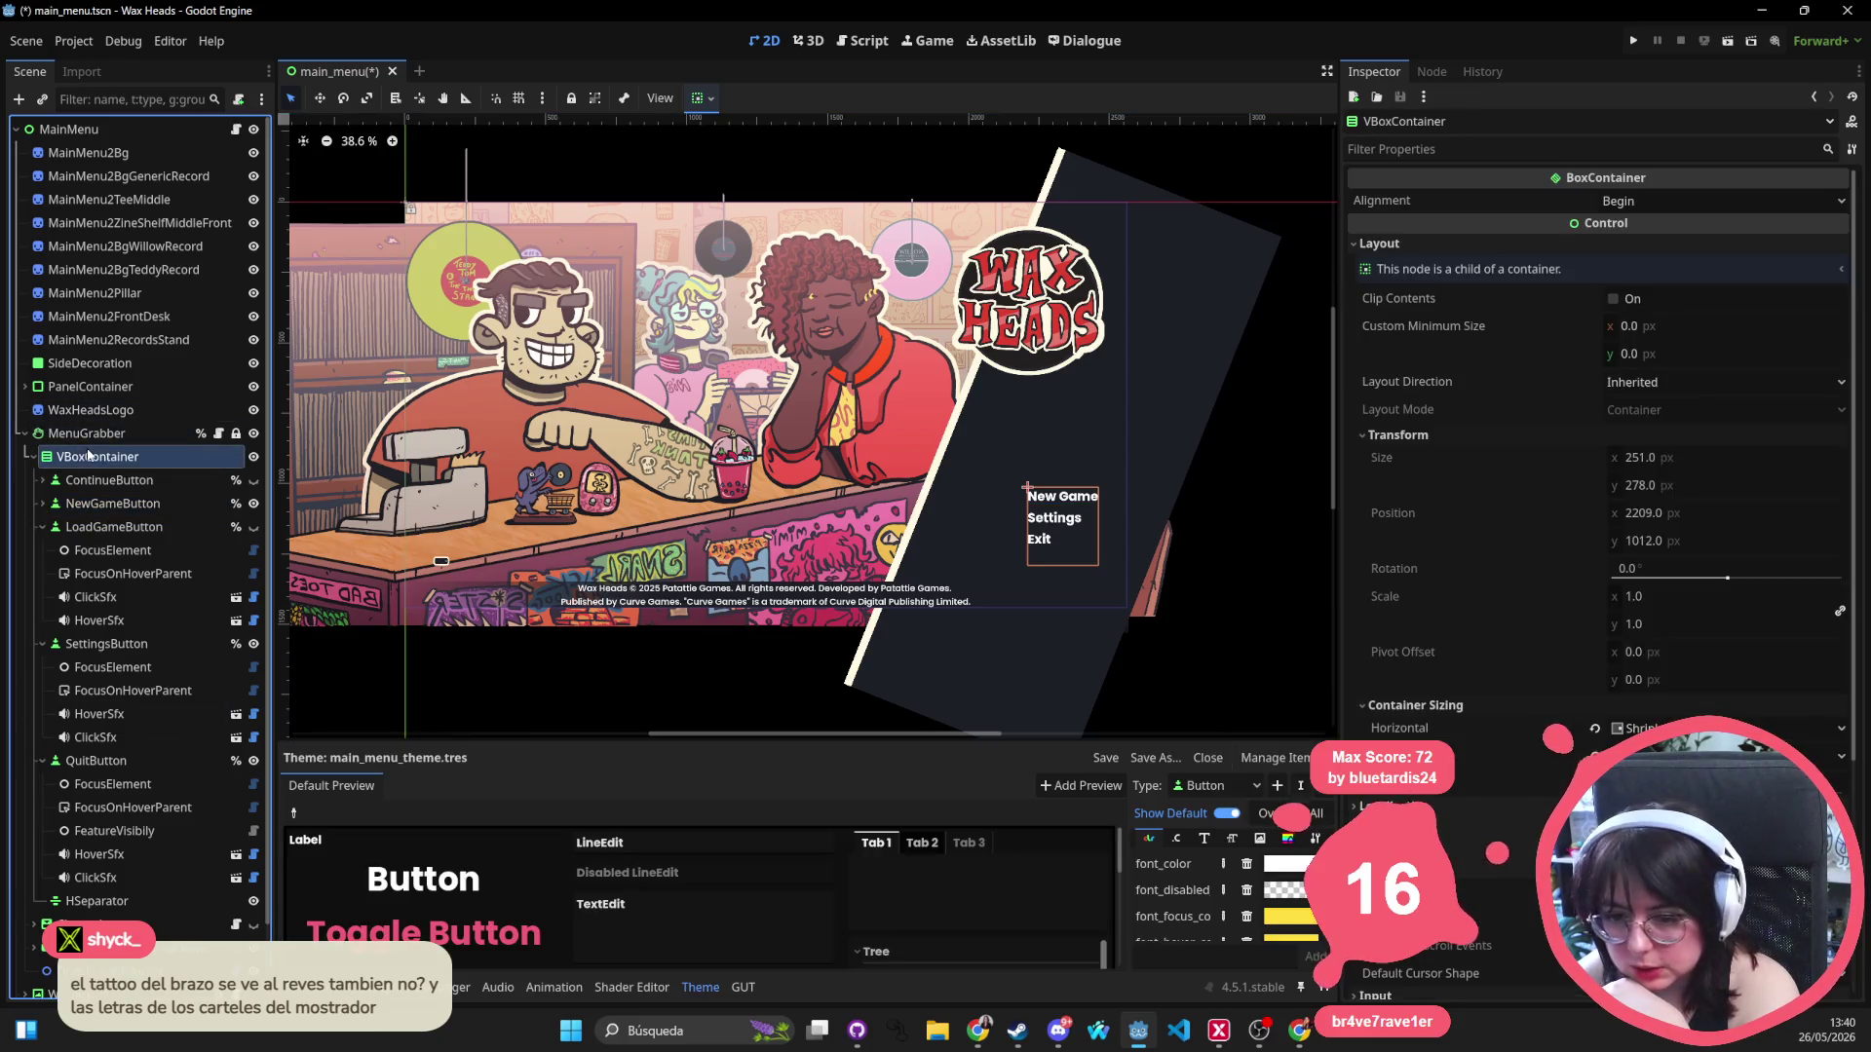
# Inspect the SideDecoration, PanelContainer, WaxHeadsLogo and MenuGrabber nodes for theme overrides.
pyautogui.click(87, 433)
pyautogui.scroll(3, 1551, 652)
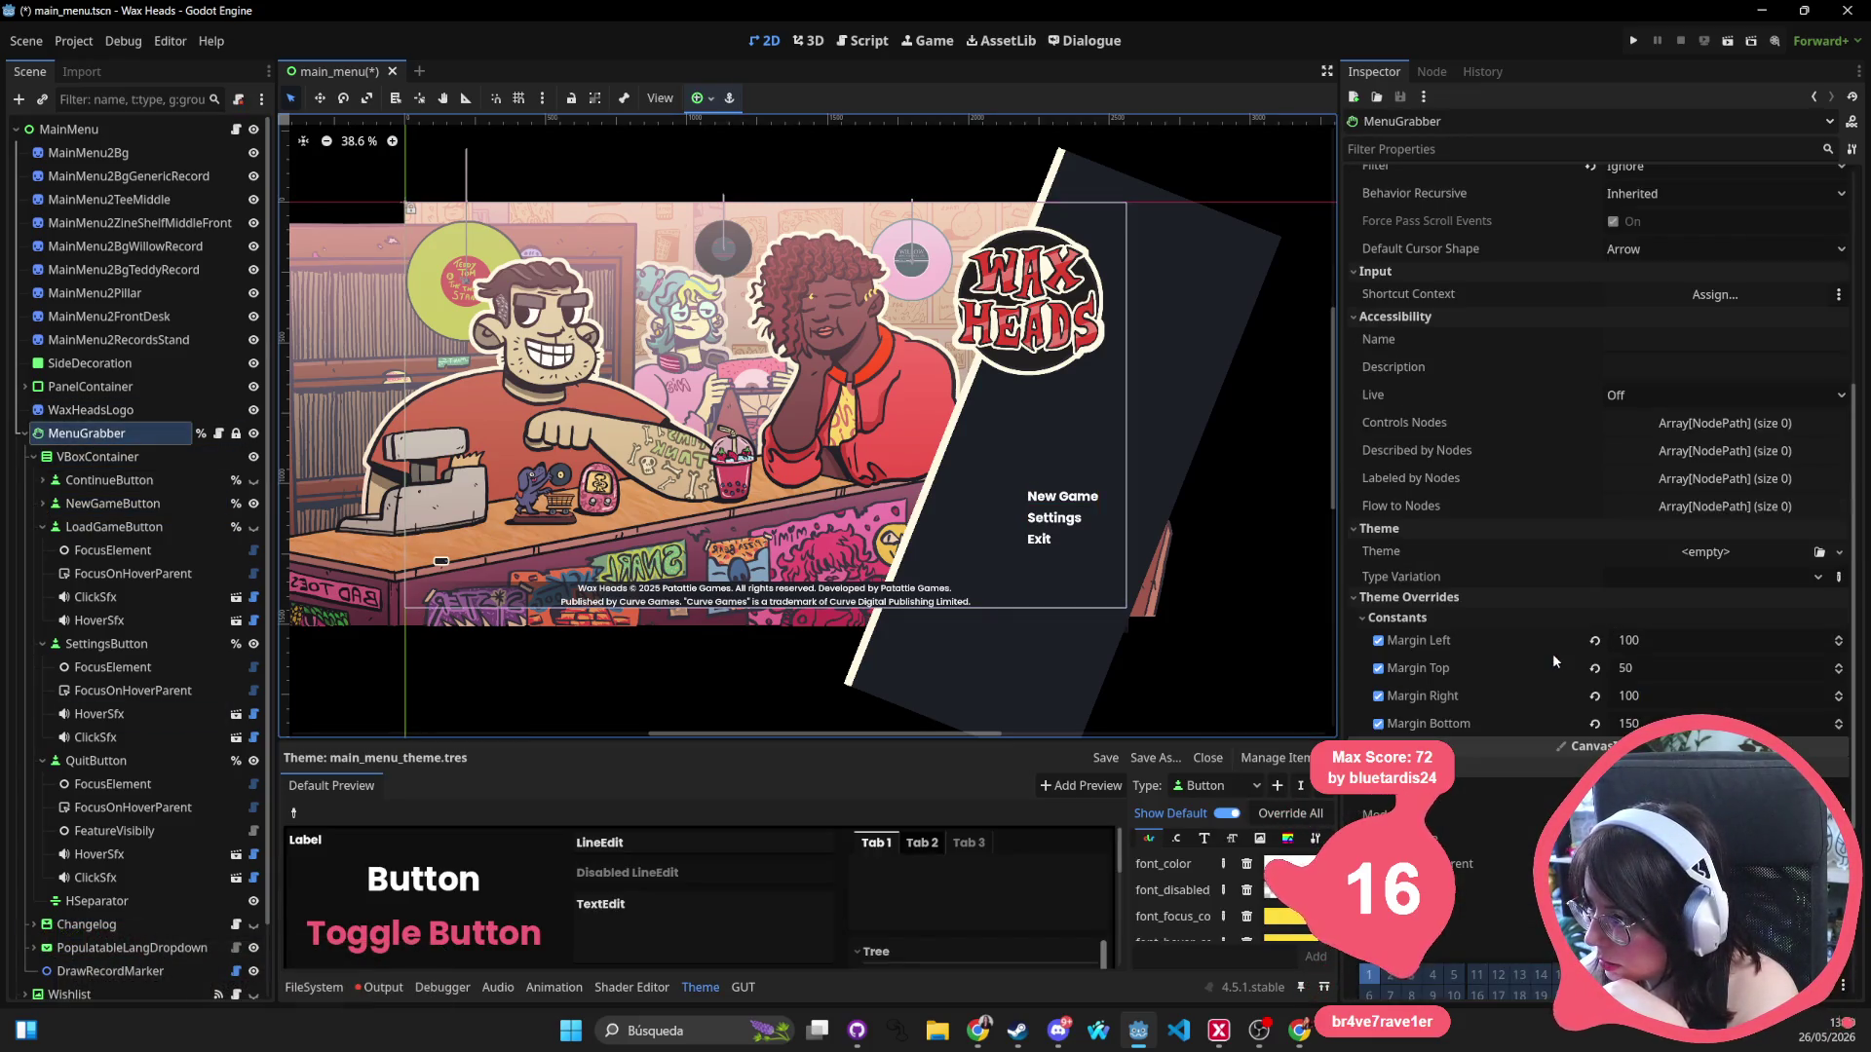
pyautogui.click(24, 434)
pyautogui.click(131, 136)
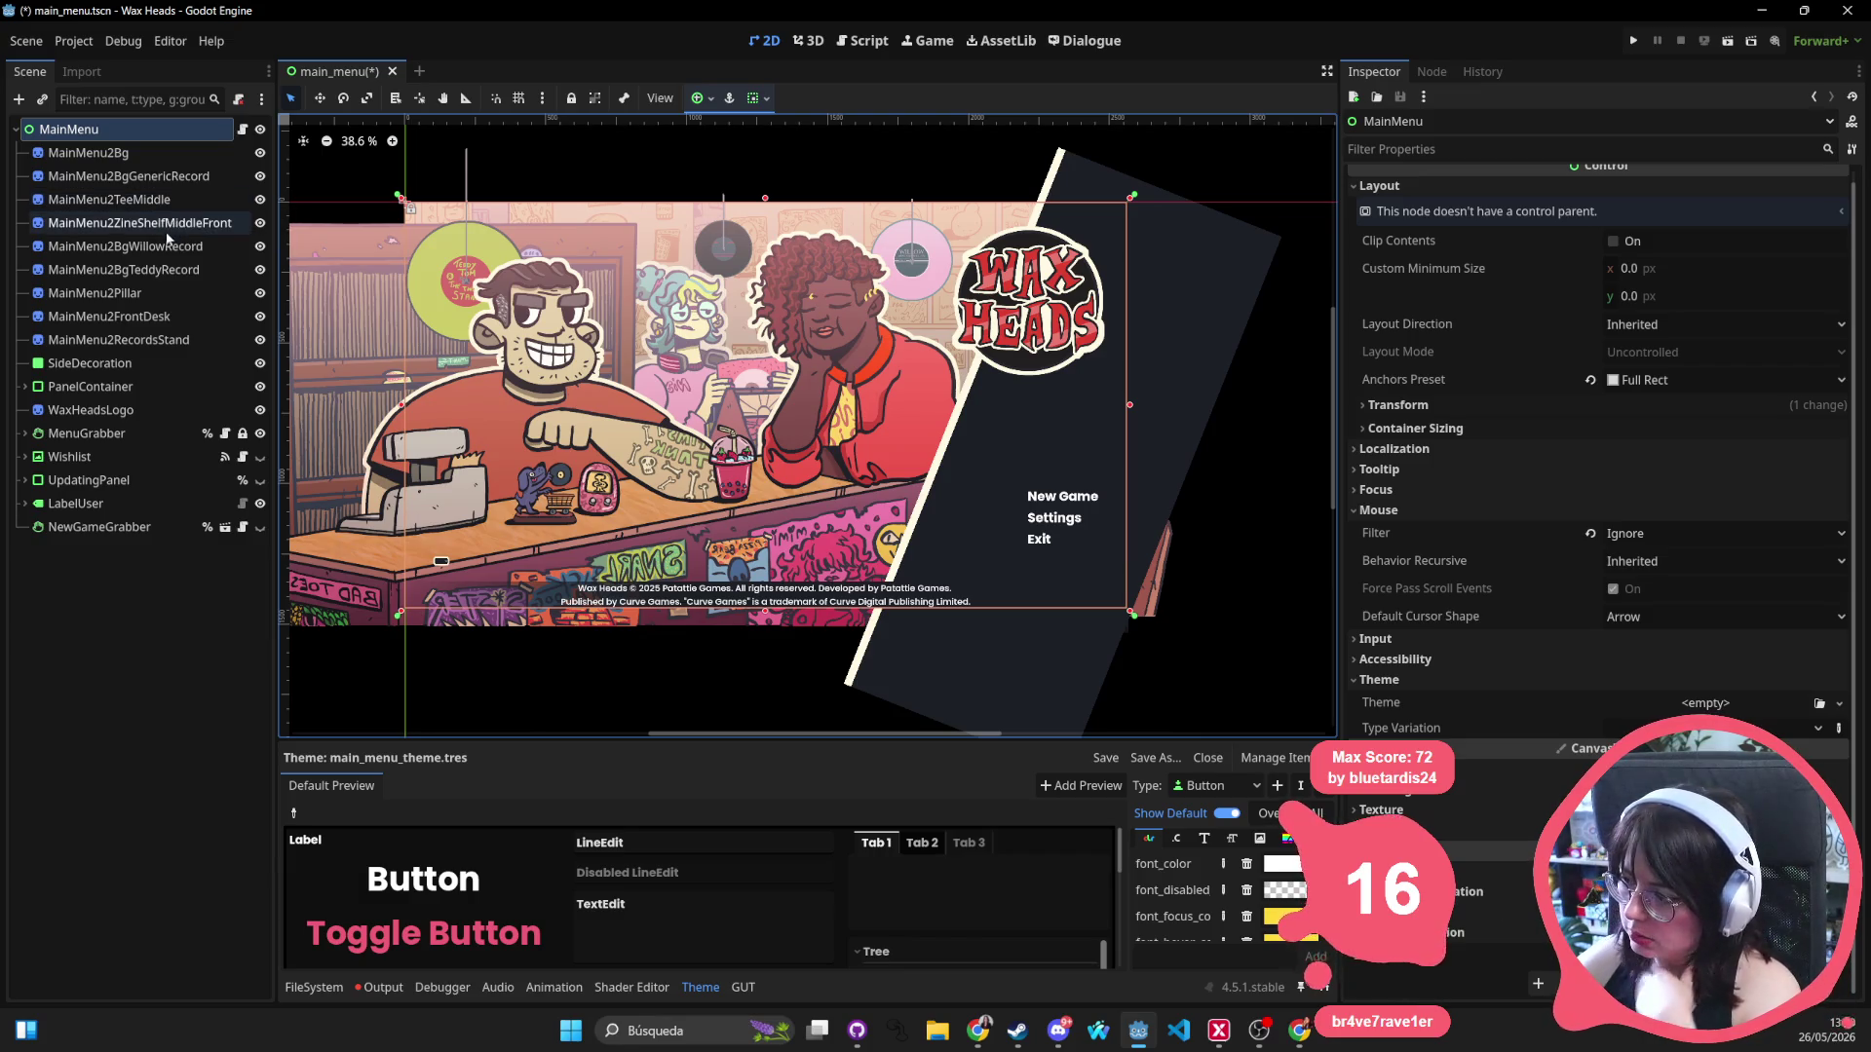
pyautogui.click(110, 364)
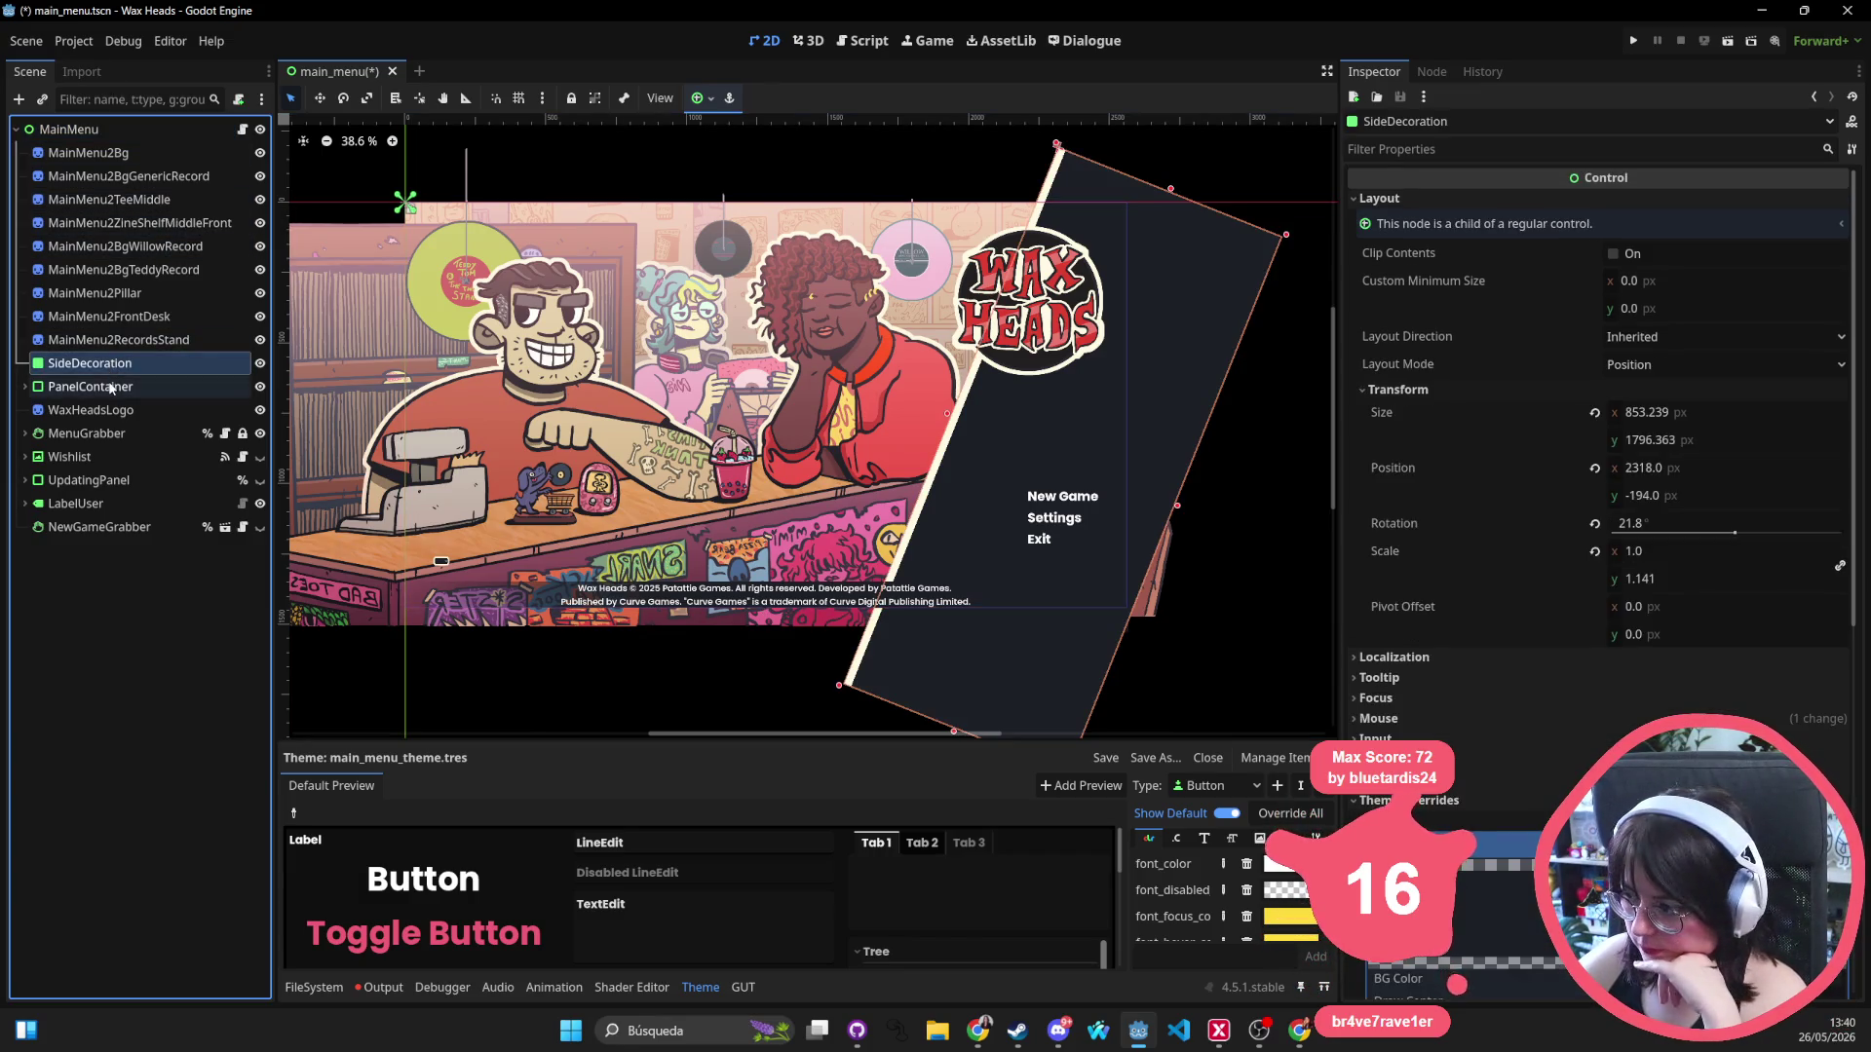
pyautogui.click(110, 386)
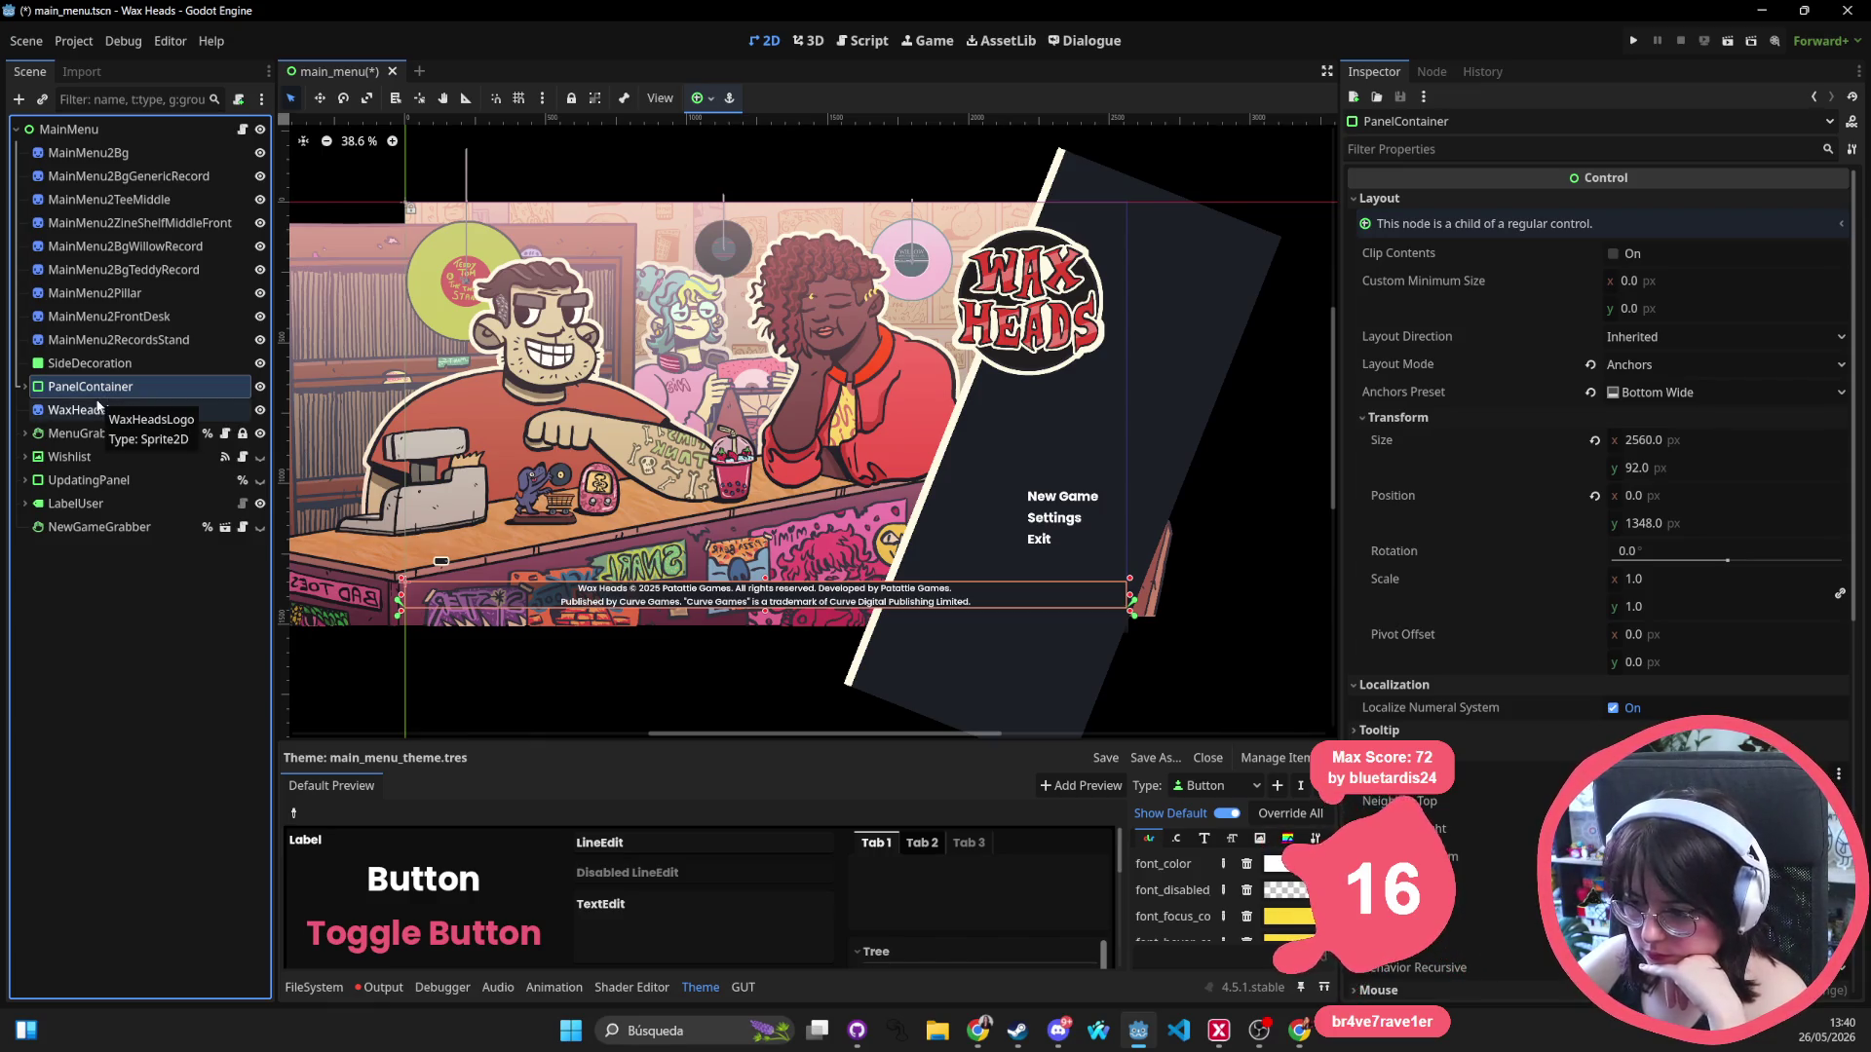
pyautogui.click(98, 409)
pyautogui.click(97, 433)
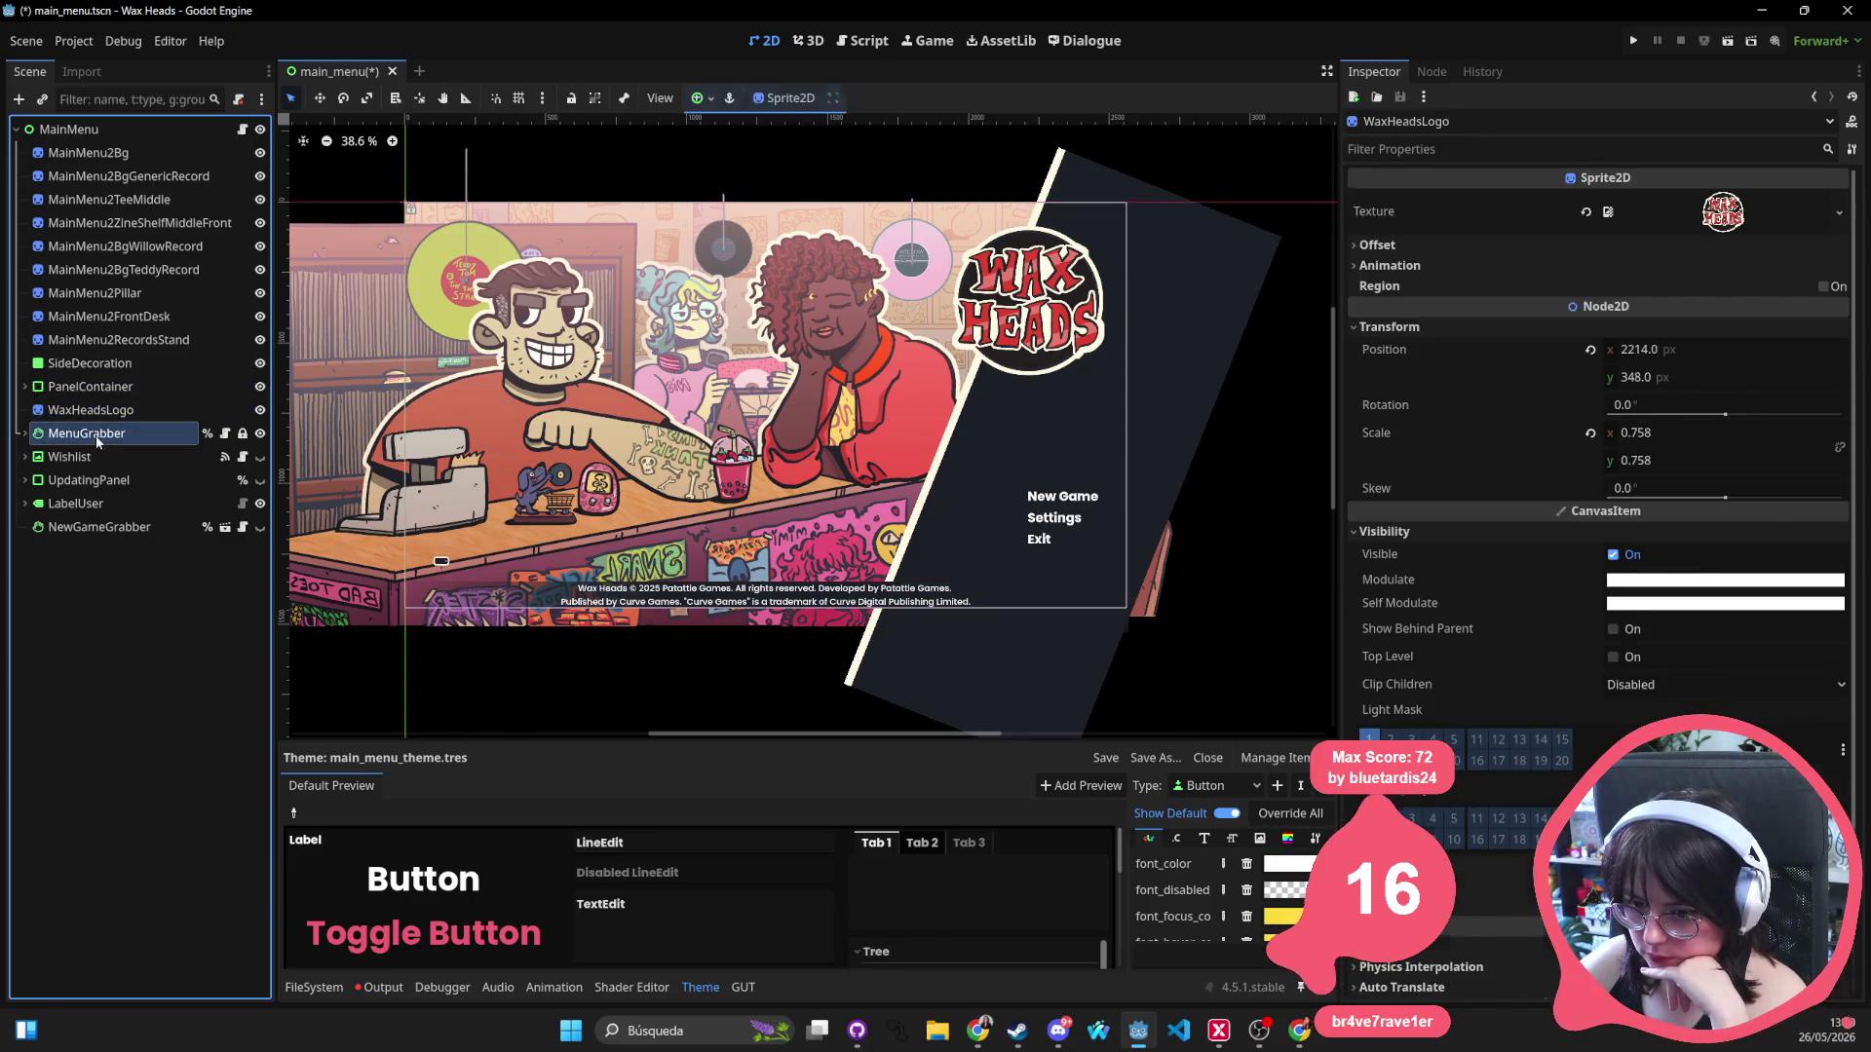
pyautogui.scroll(-4, 1726, 456)
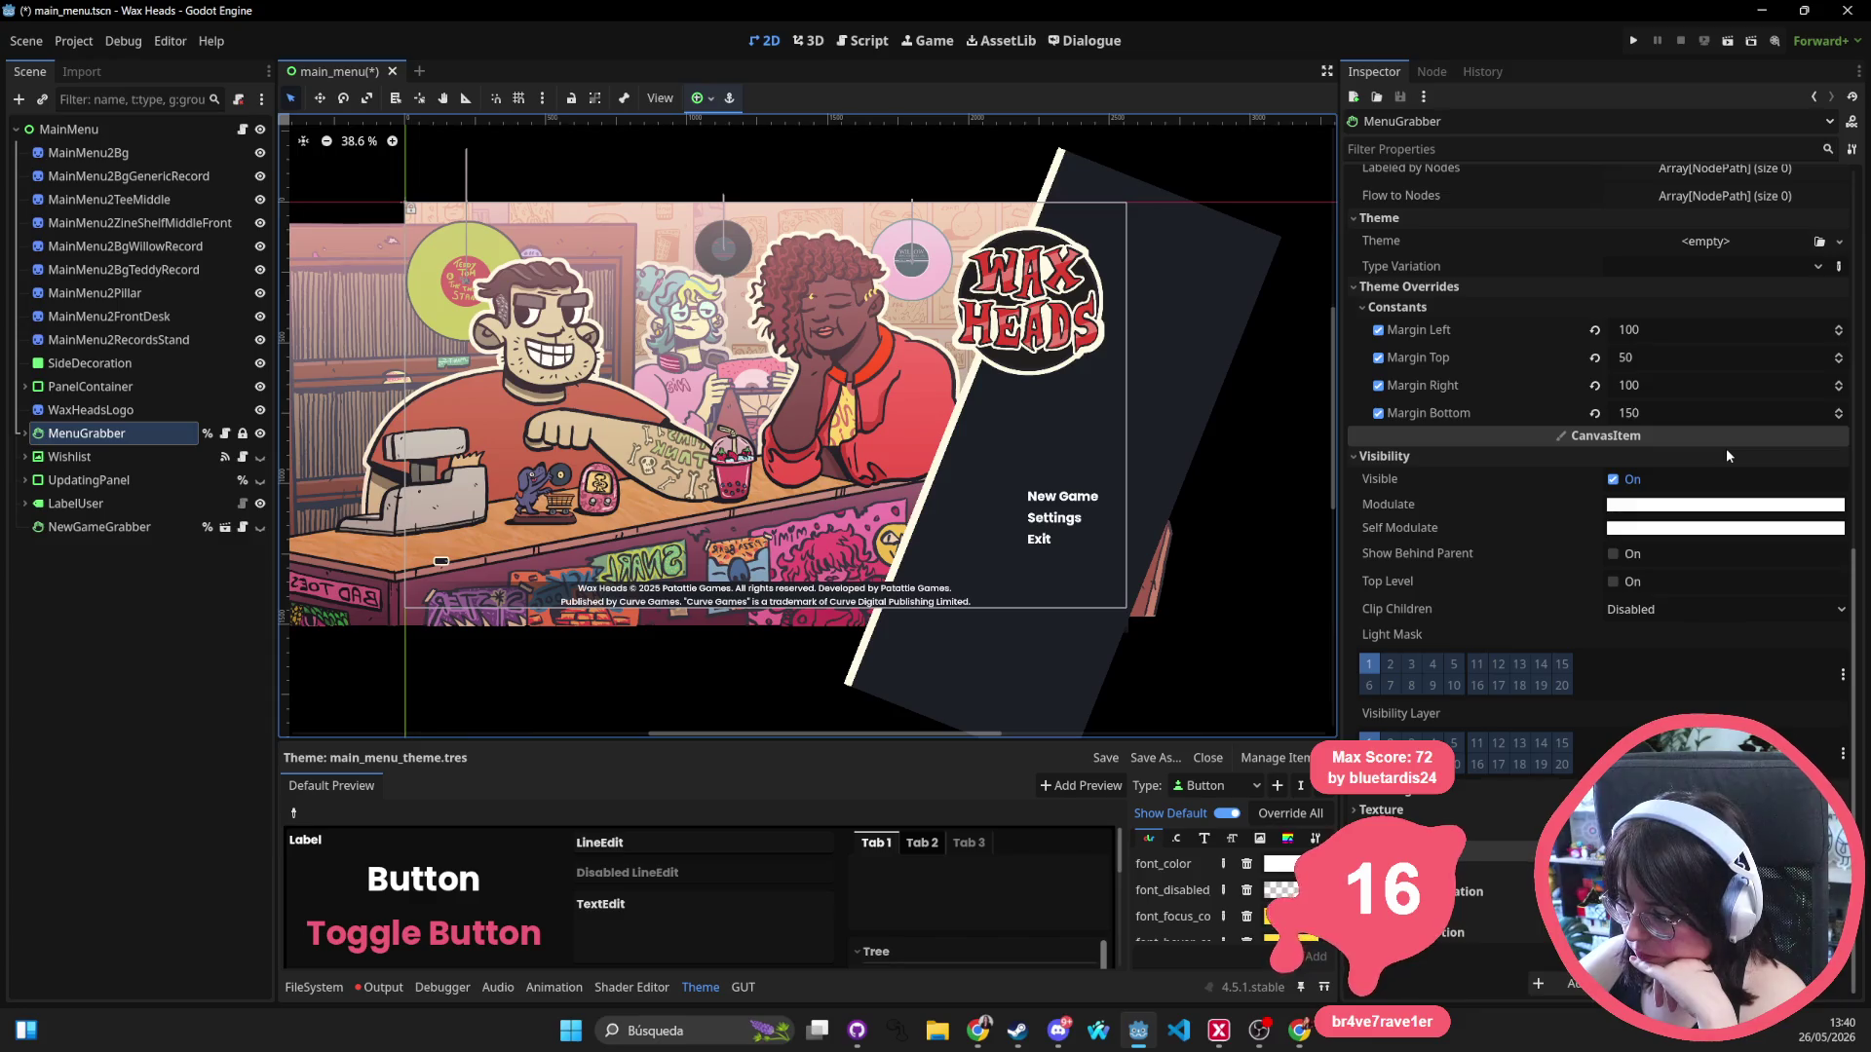
# Filter the FileSystem for 'main_menu_th' and open main_menu_theme.tres.
pyautogui.click(330, 987)
pyautogui.click(527, 809)
pyautogui.write('main_menu_th')
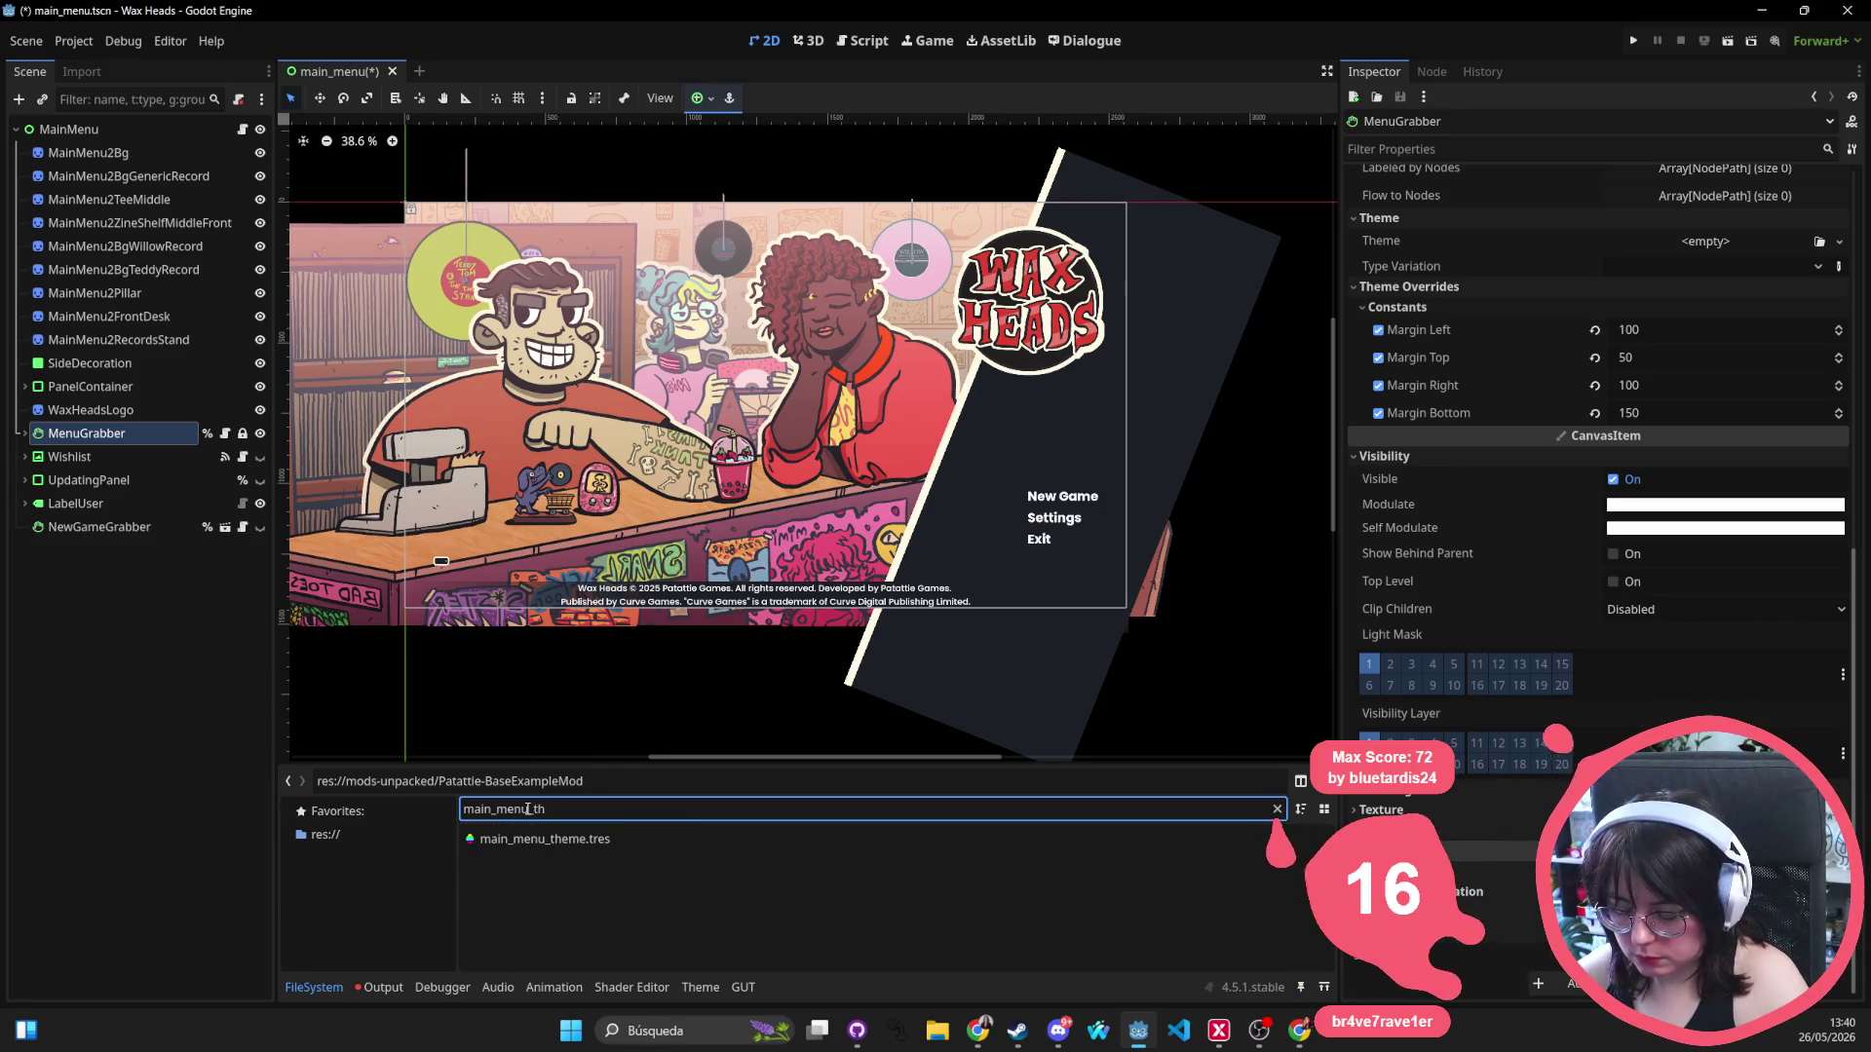
pyautogui.doubleClick(565, 839)
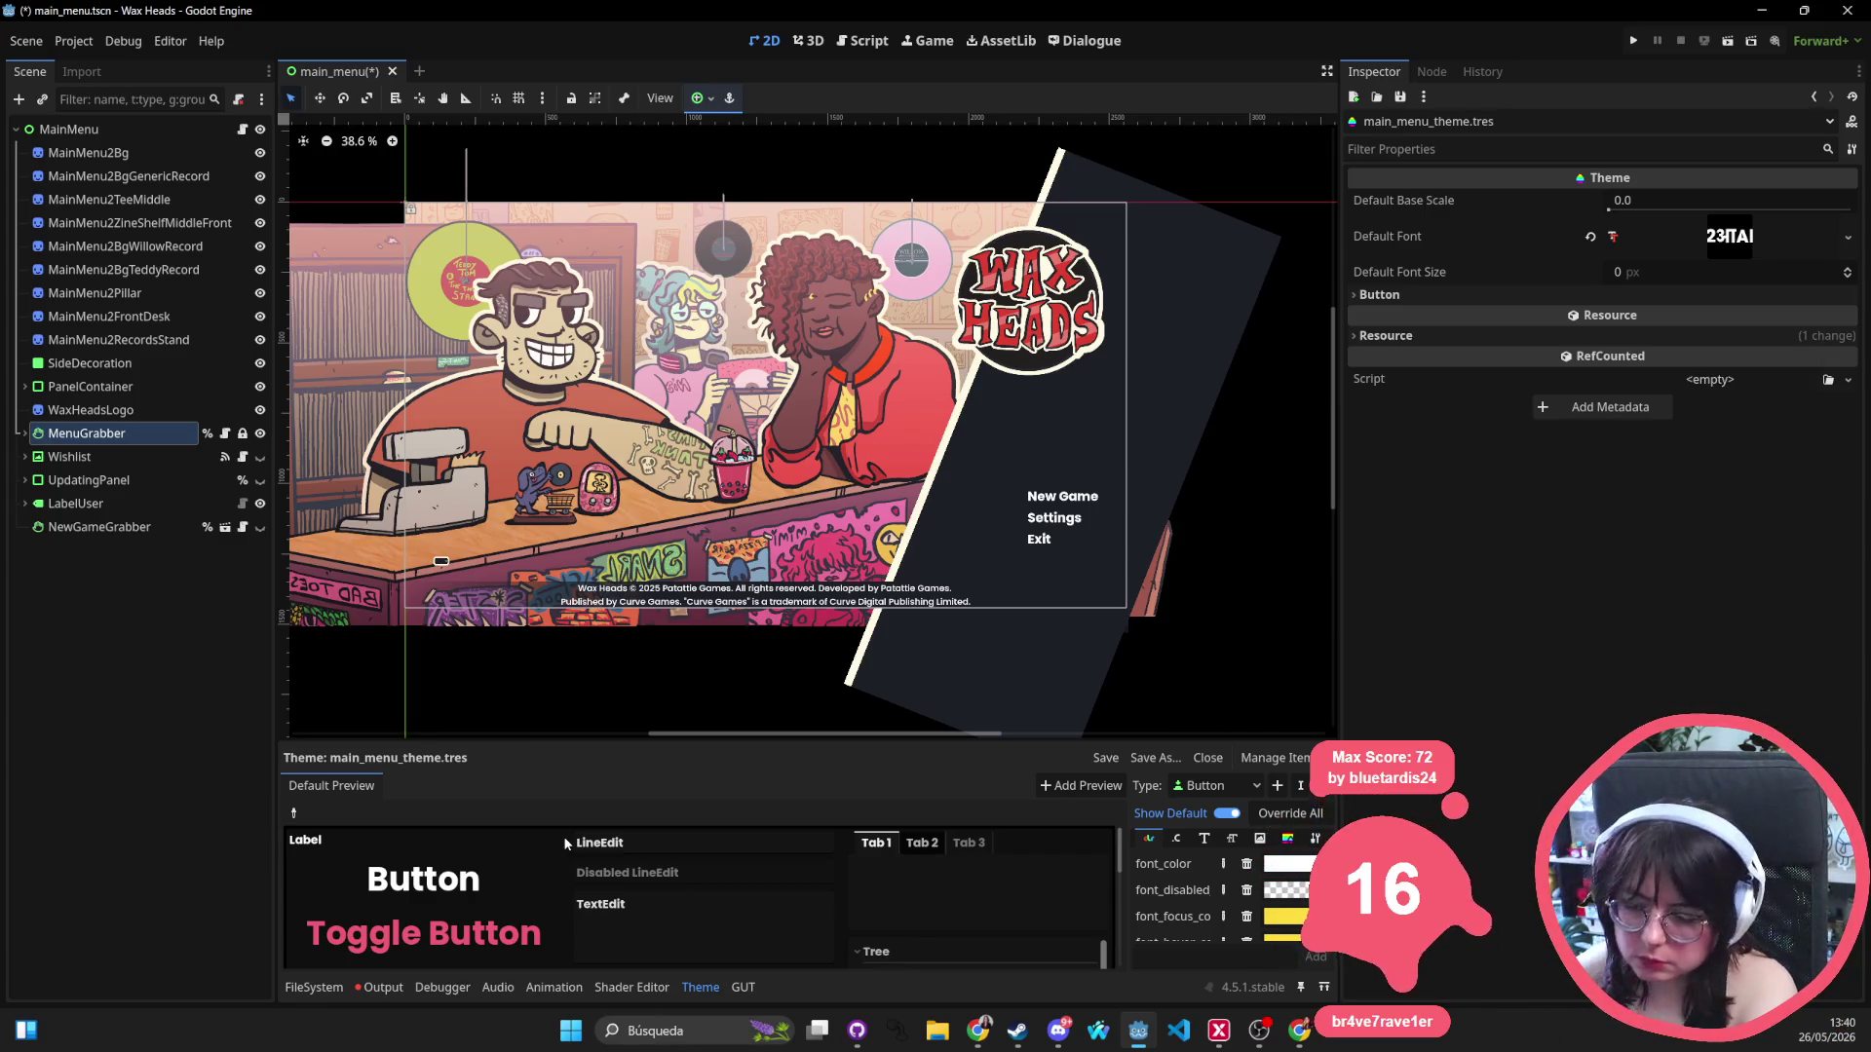
# Check the PanelContainer footer bar's theme properties in the Inspector.
pyautogui.click(148, 128)
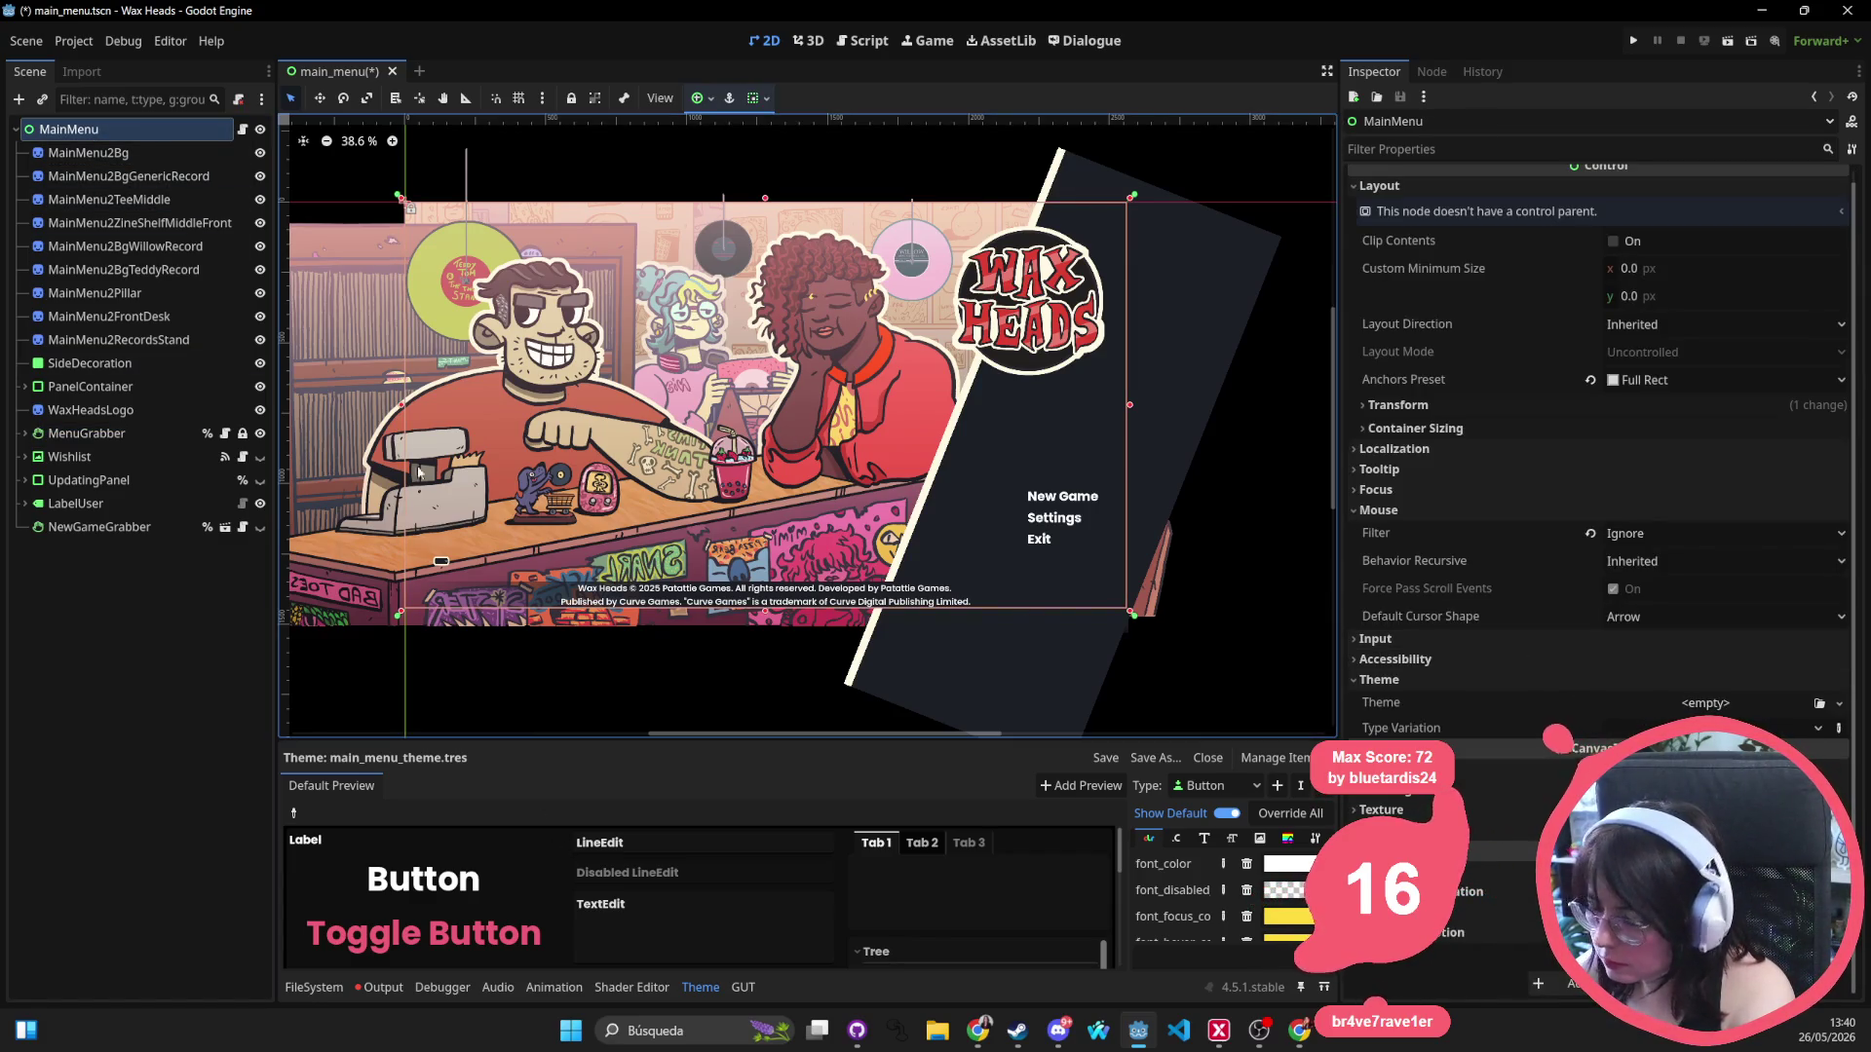
pyautogui.click(103, 390)
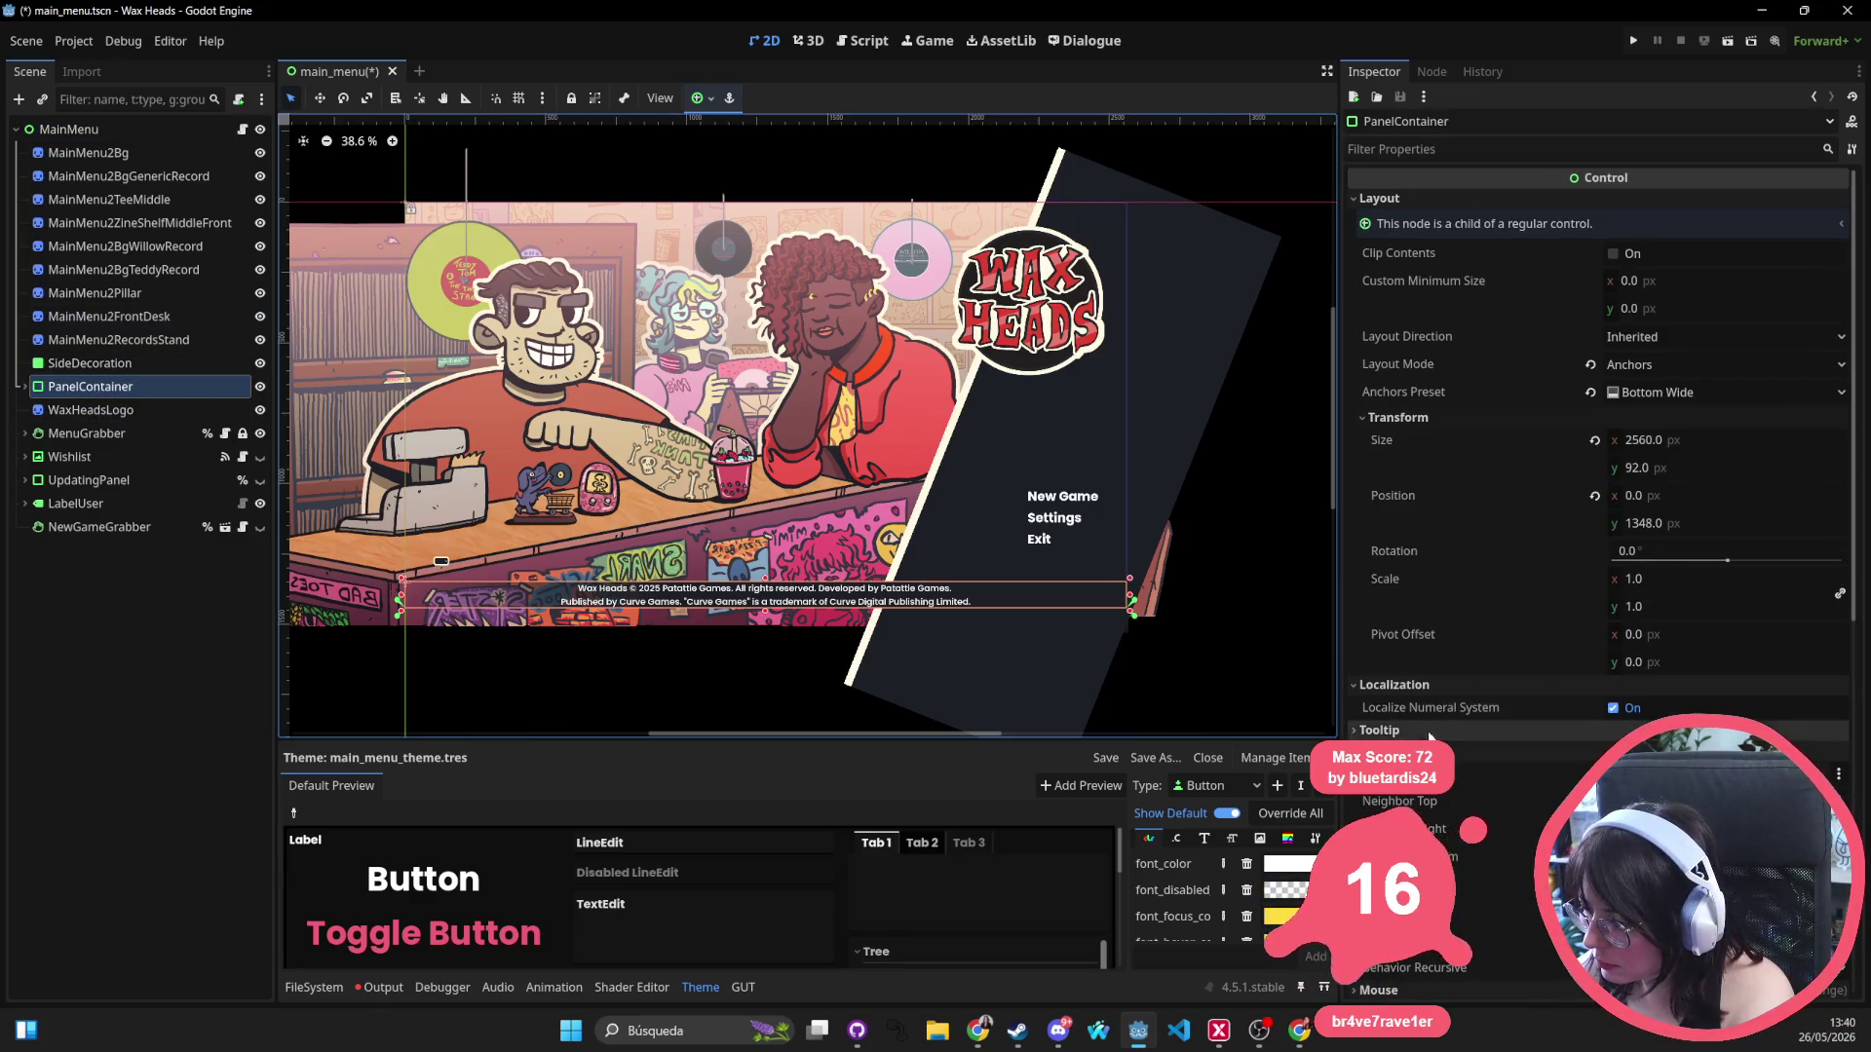
pyautogui.scroll(-5, 1453, 726)
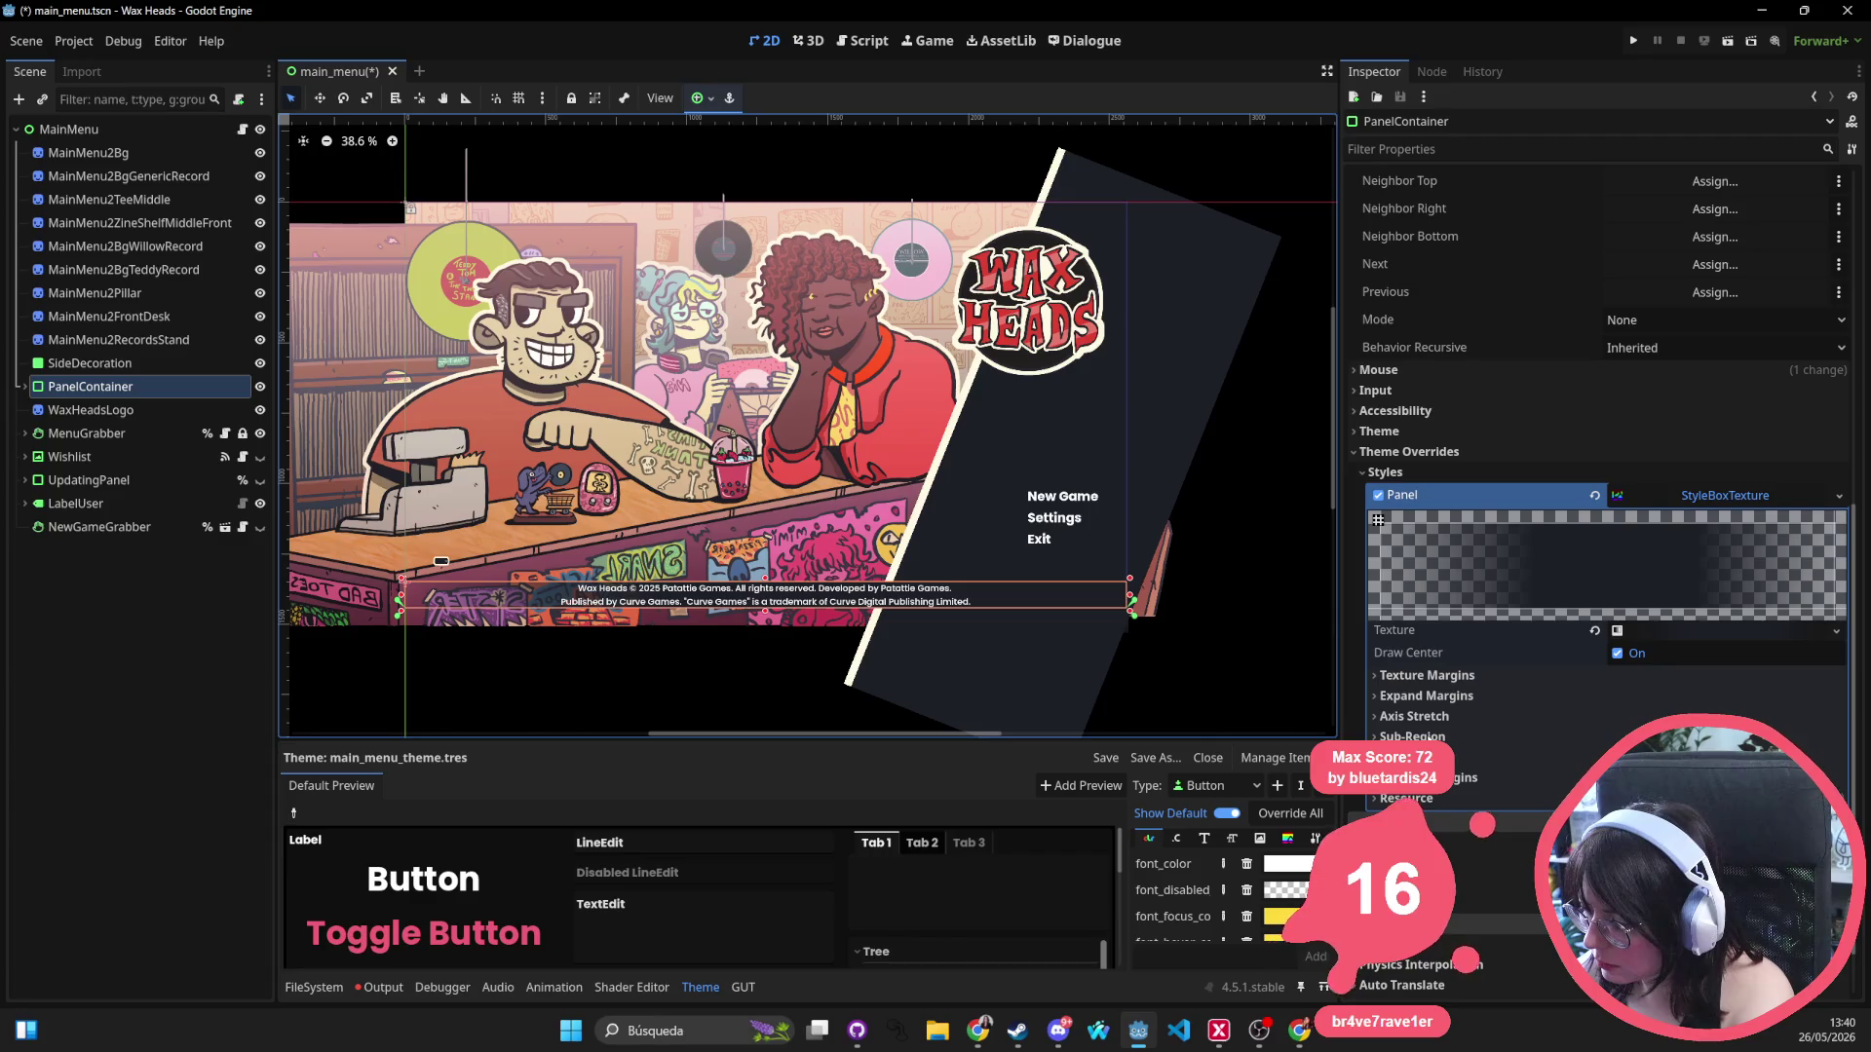
pyautogui.click(1436, 426)
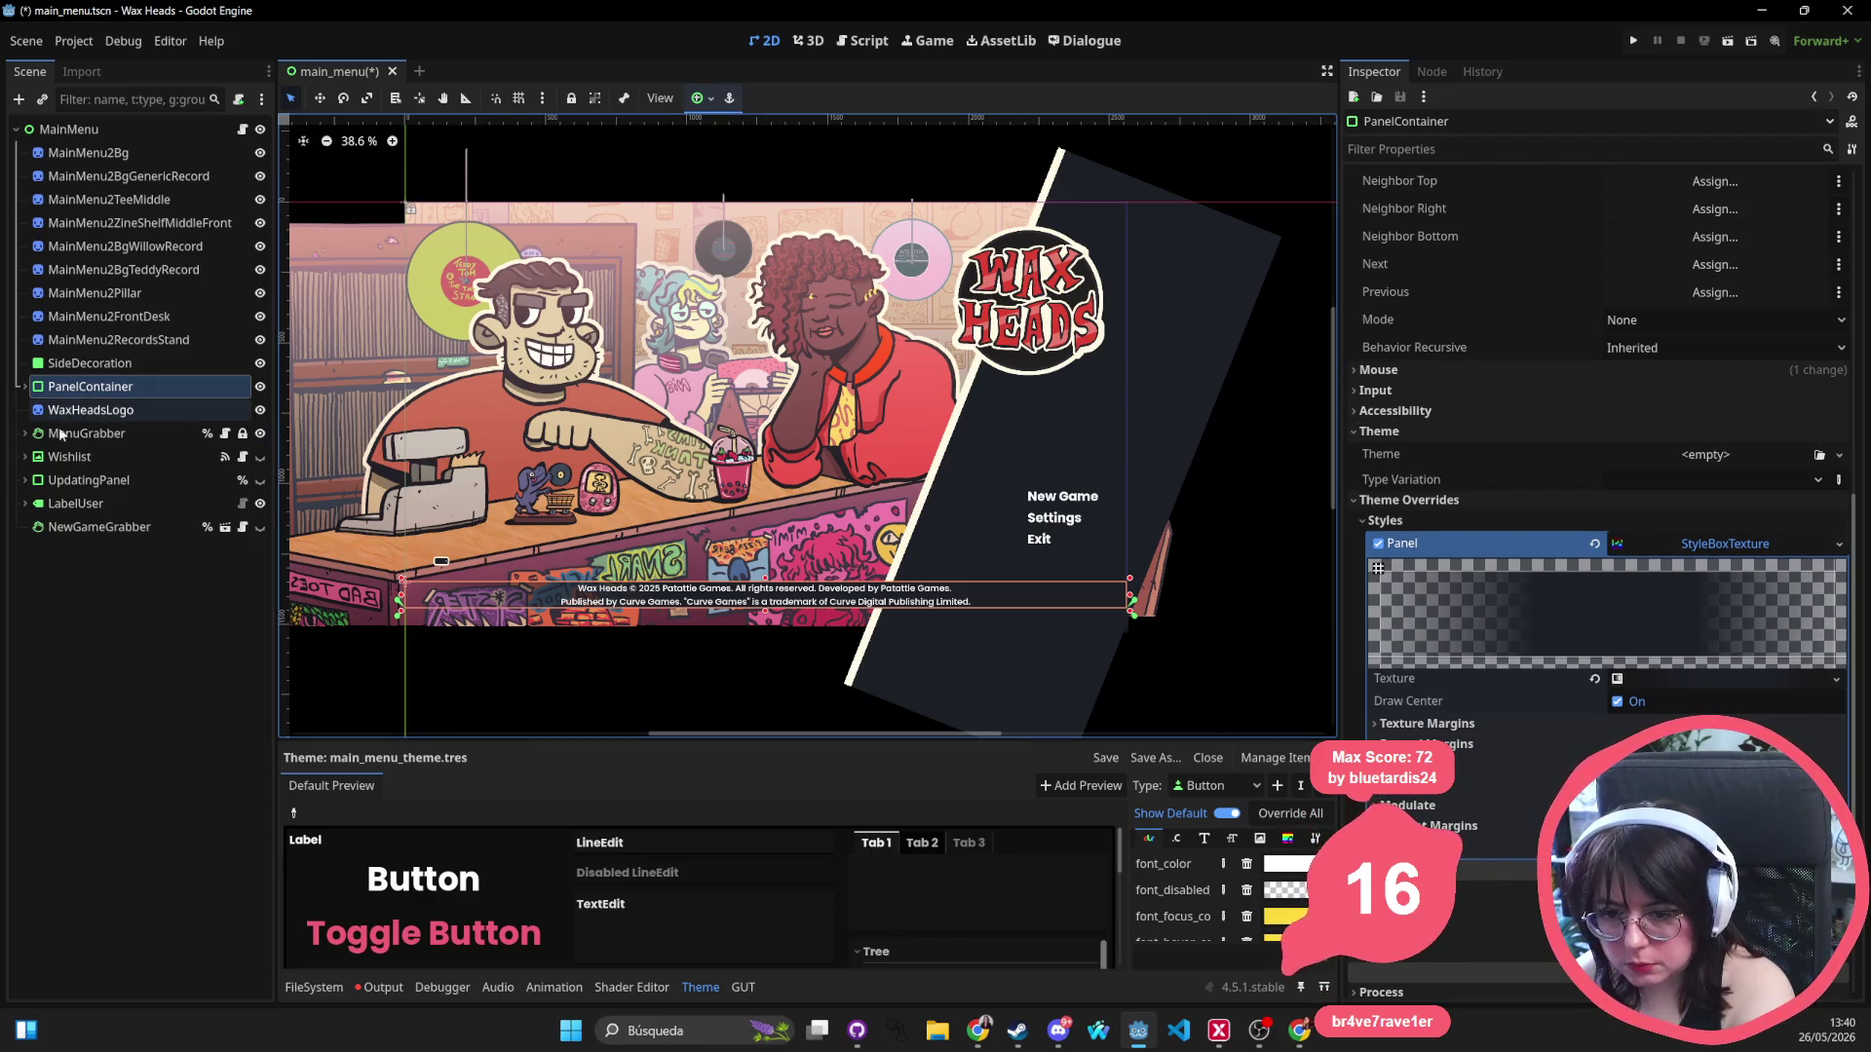
# Filter the Inspector by 'Theme' and show the VBoxContainer's Theme section using main_menu_theme.tres.
pyautogui.click(87, 433)
pyautogui.click(1497, 151)
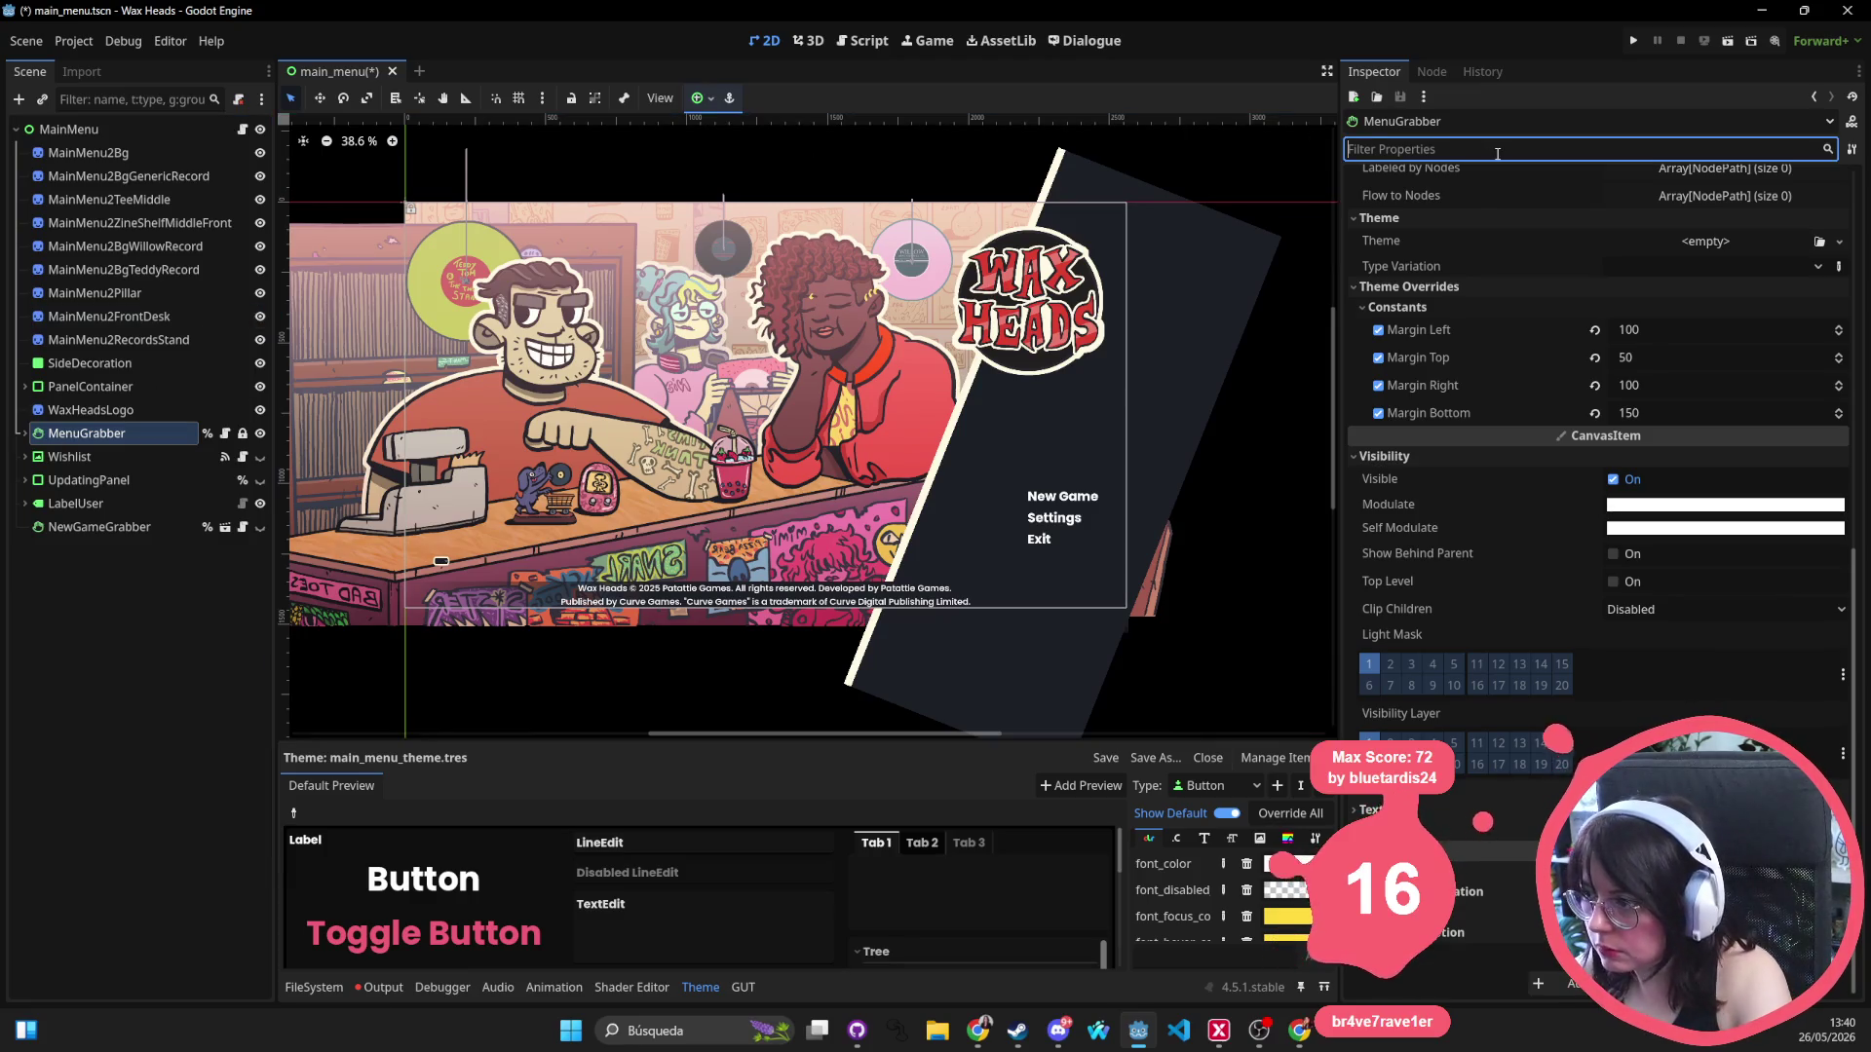
pyautogui.write('Theme')
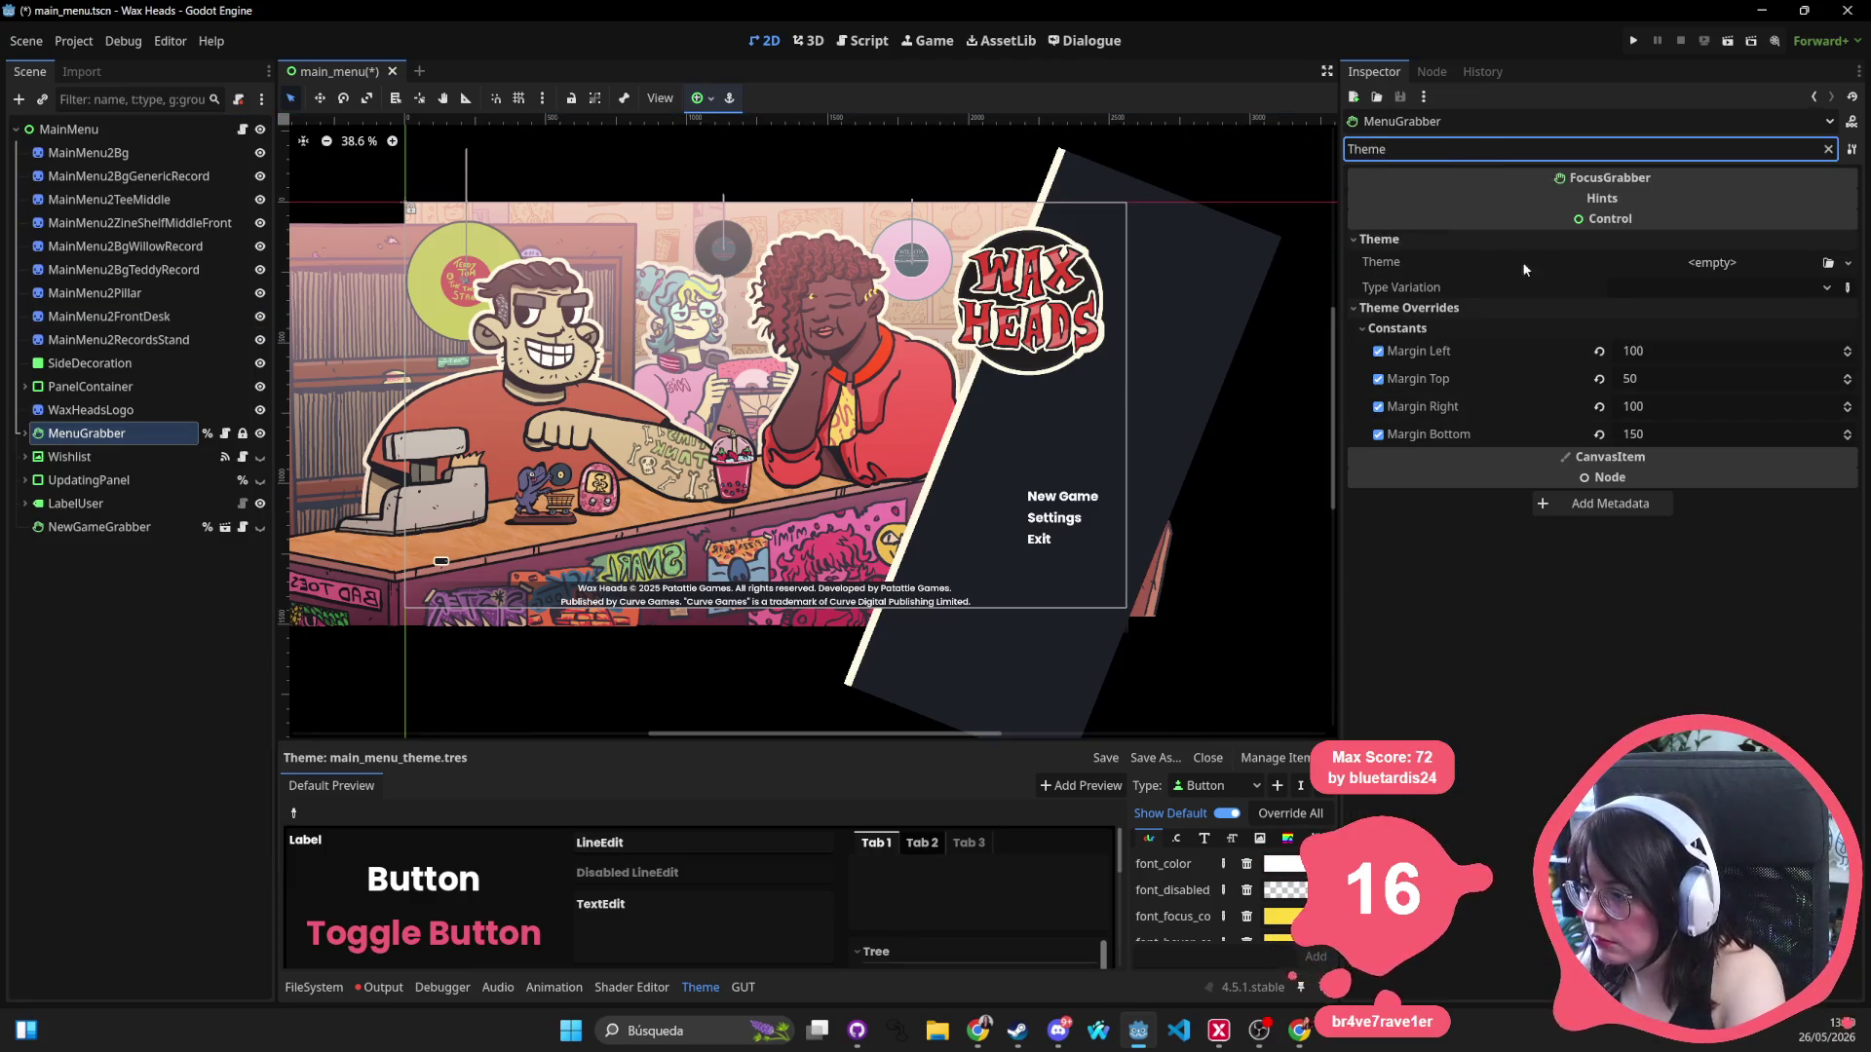
pyautogui.click(23, 433)
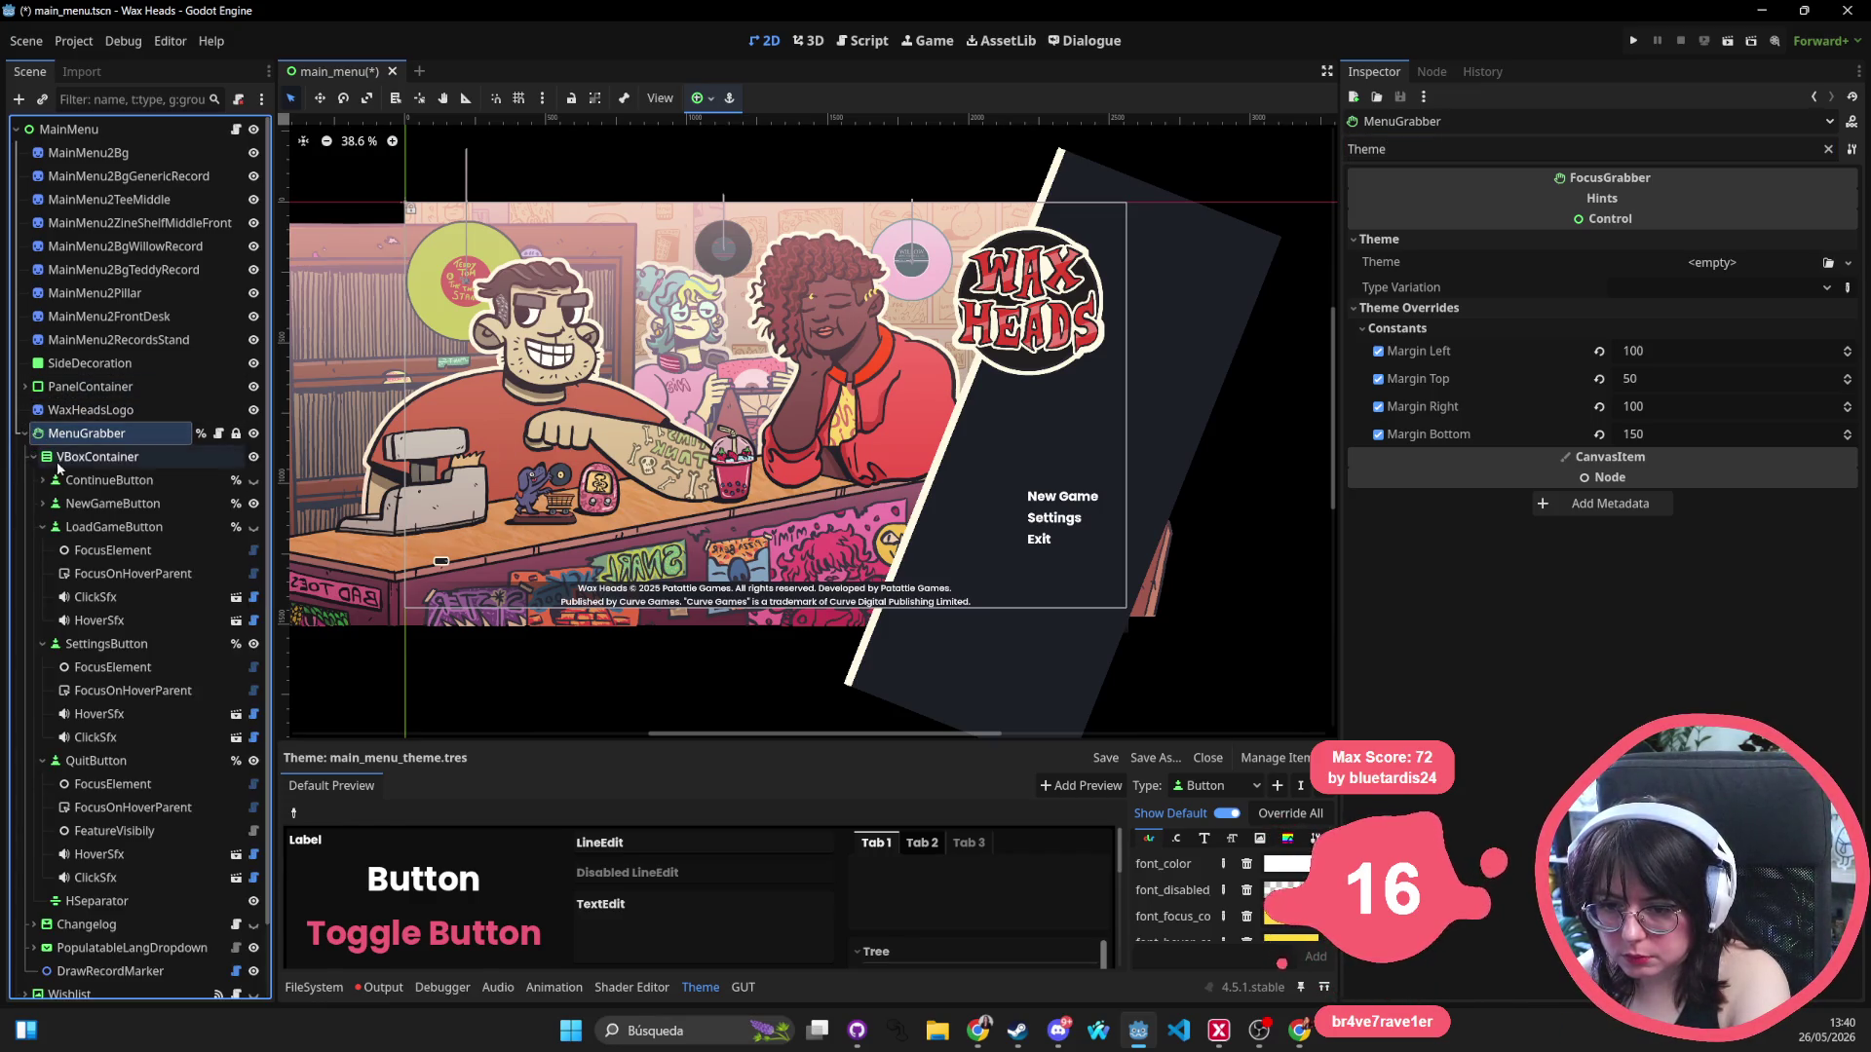
pyautogui.click(92, 457)
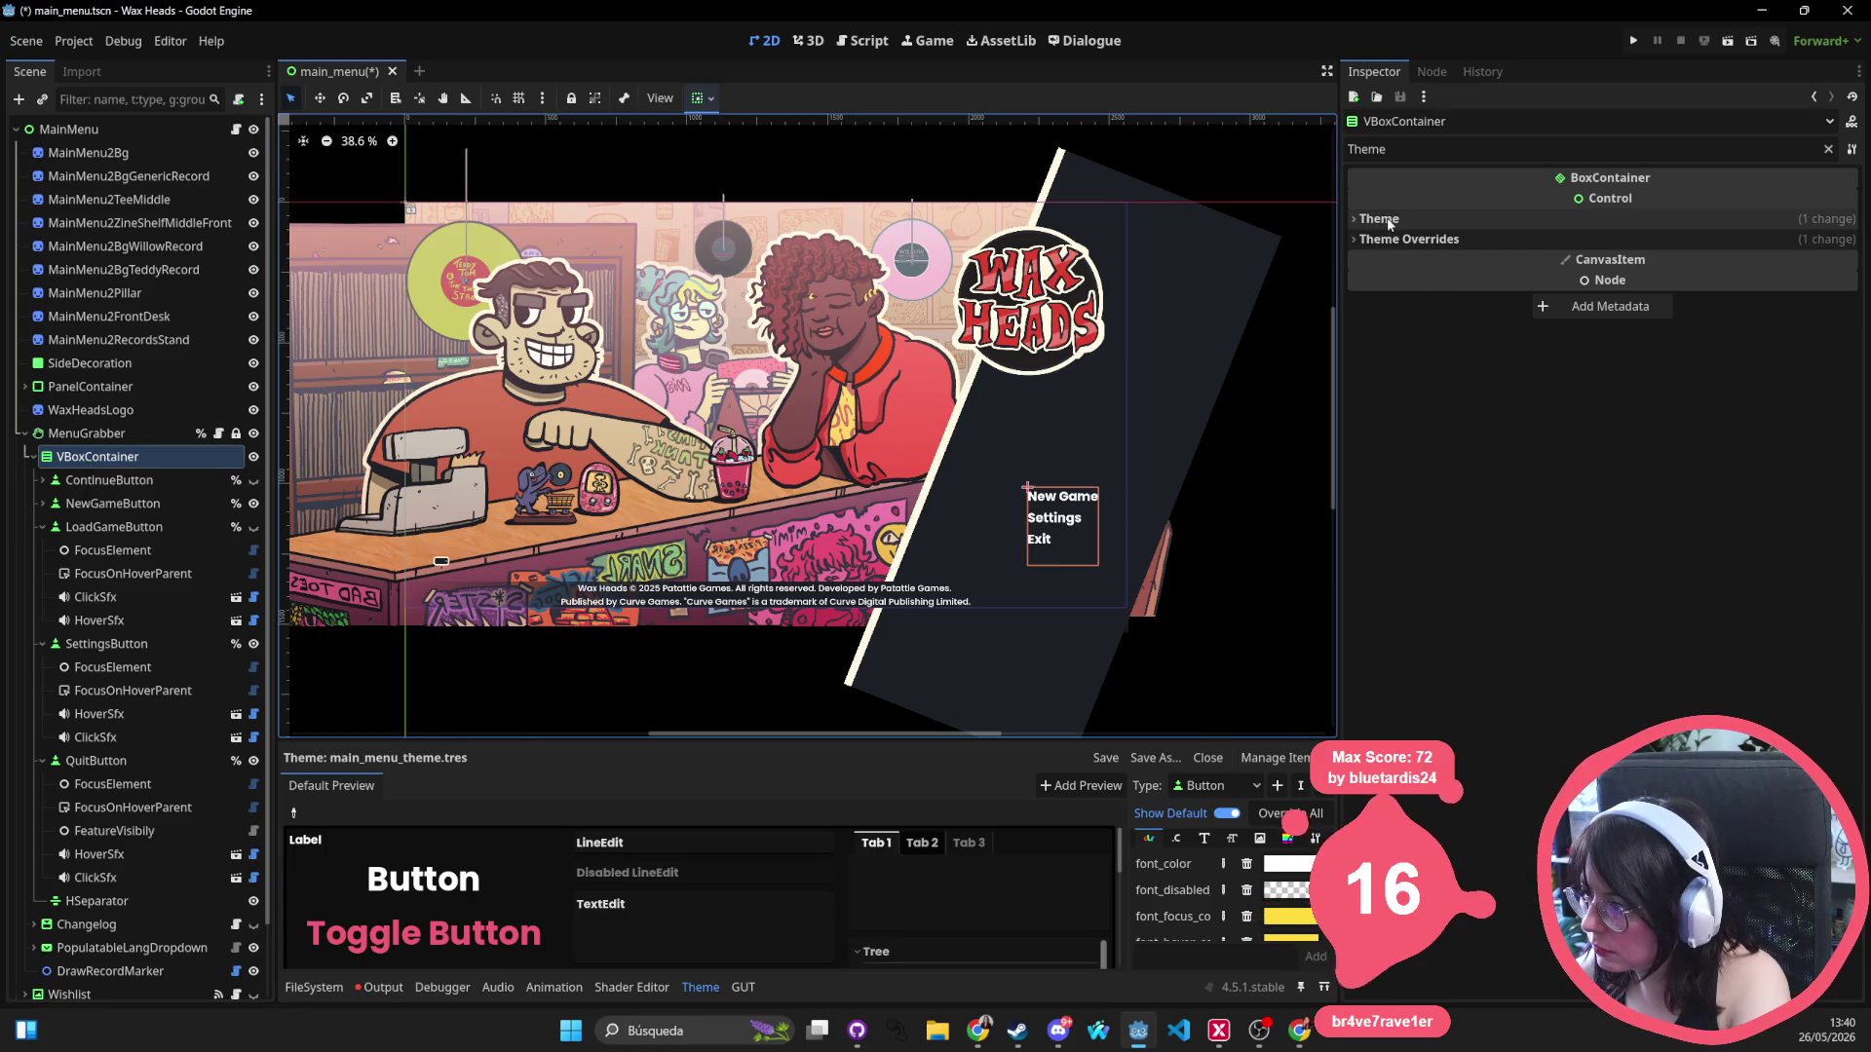
pyautogui.click(1657, 219)
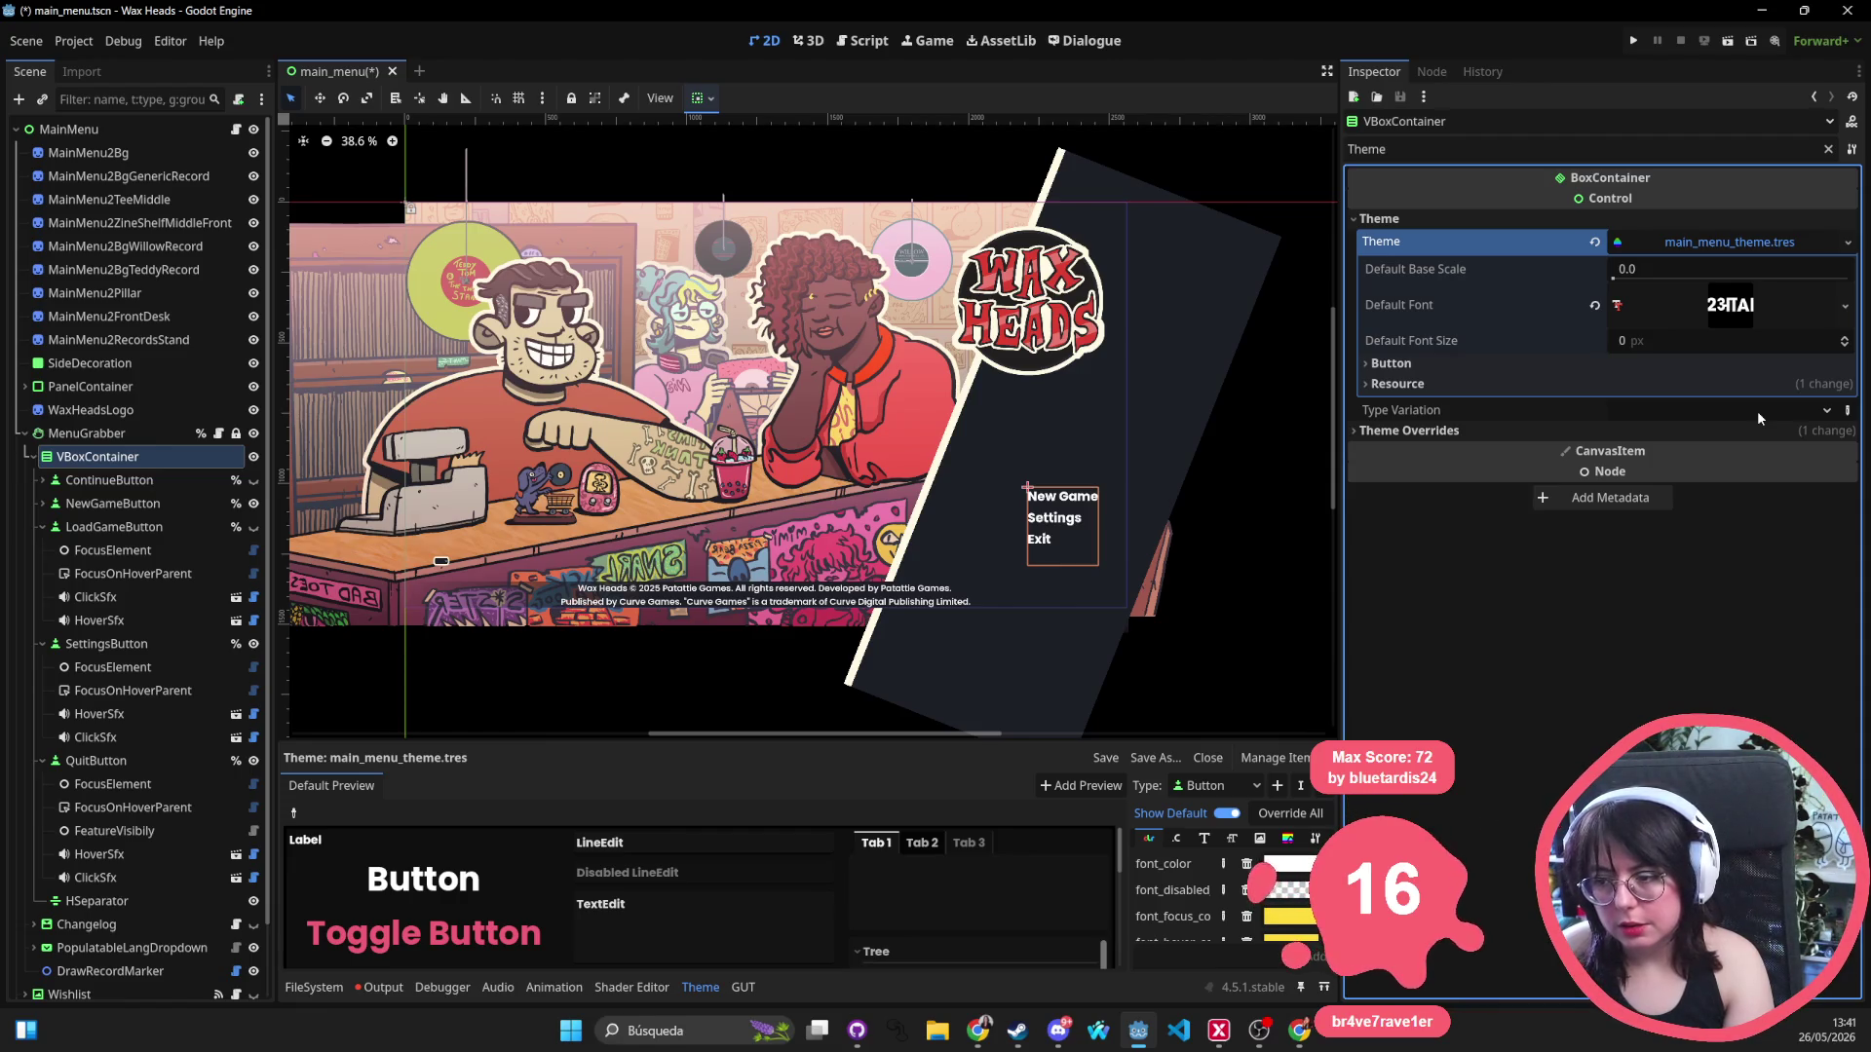
pyautogui.scroll(-2, 1150, 446)
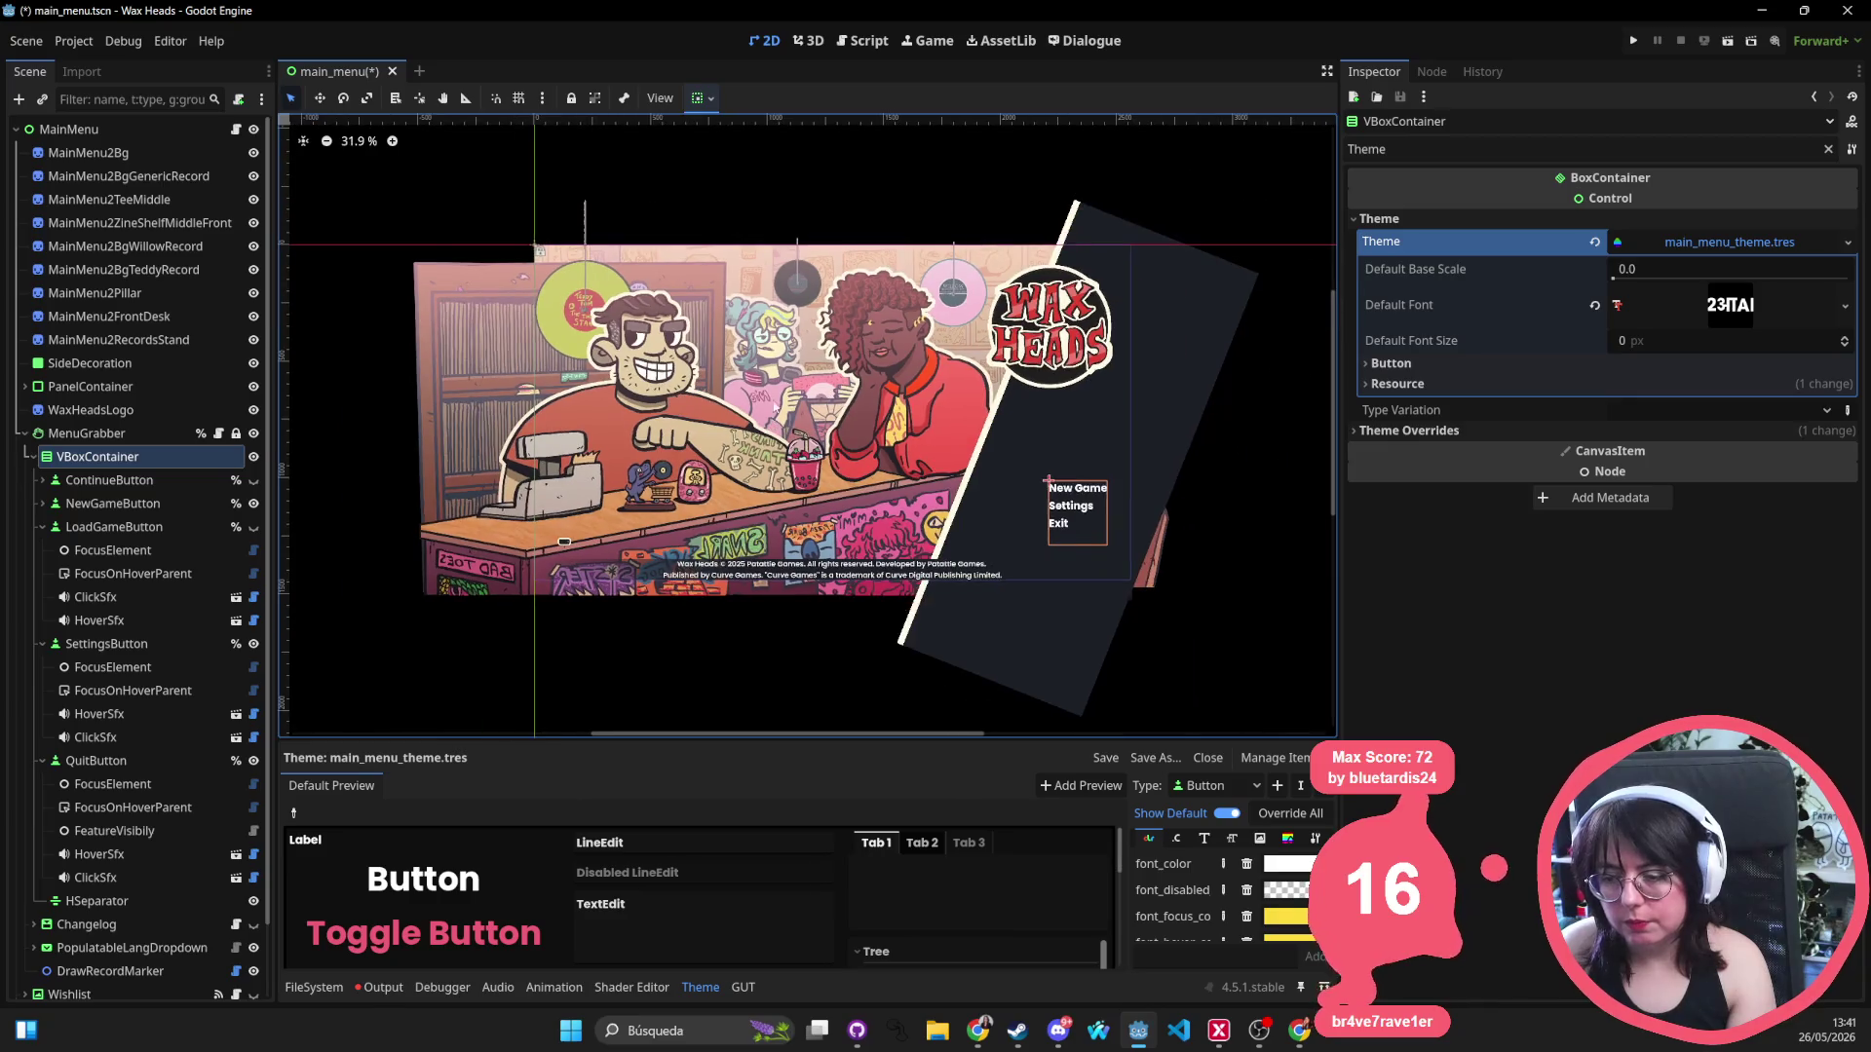
pyautogui.scroll(1, 640, 413)
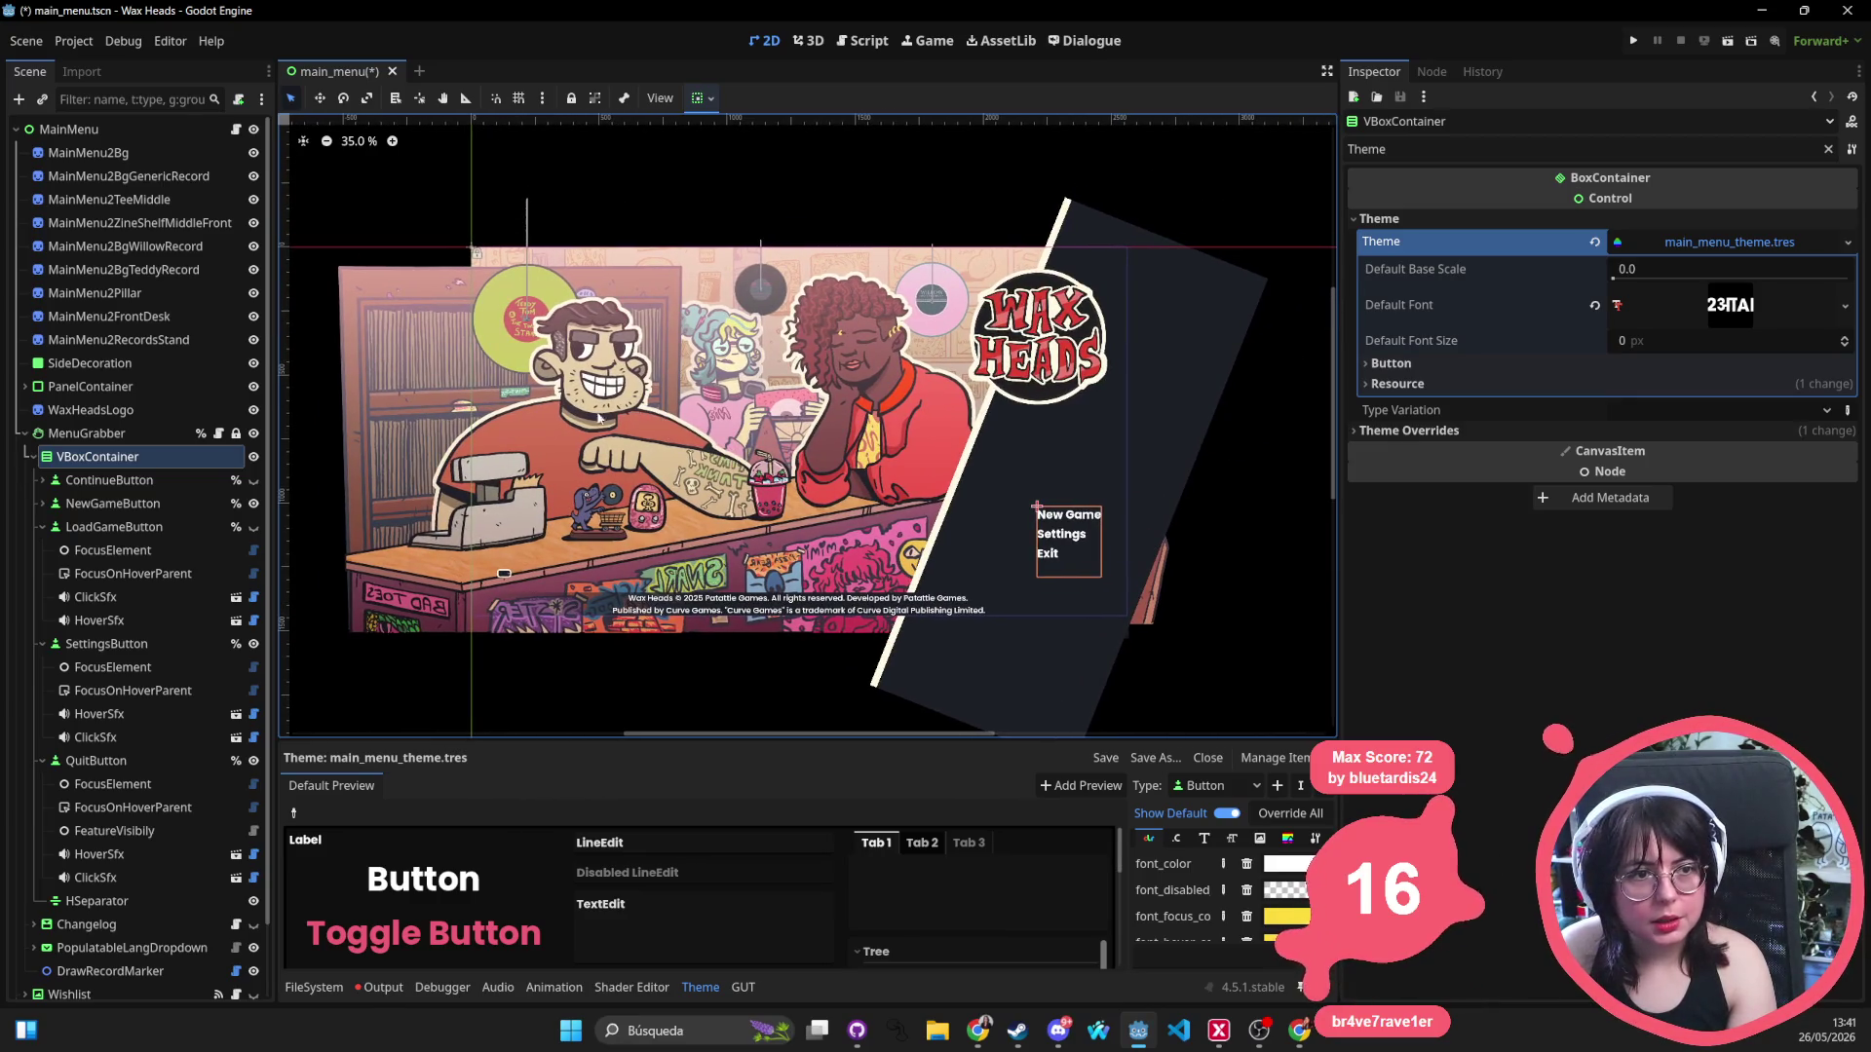
pyautogui.click(571, 1030)
# Launch Snipping Tool, snip the main menu area of the canvas, and close the snip.
pyautogui.write('snipping tool')
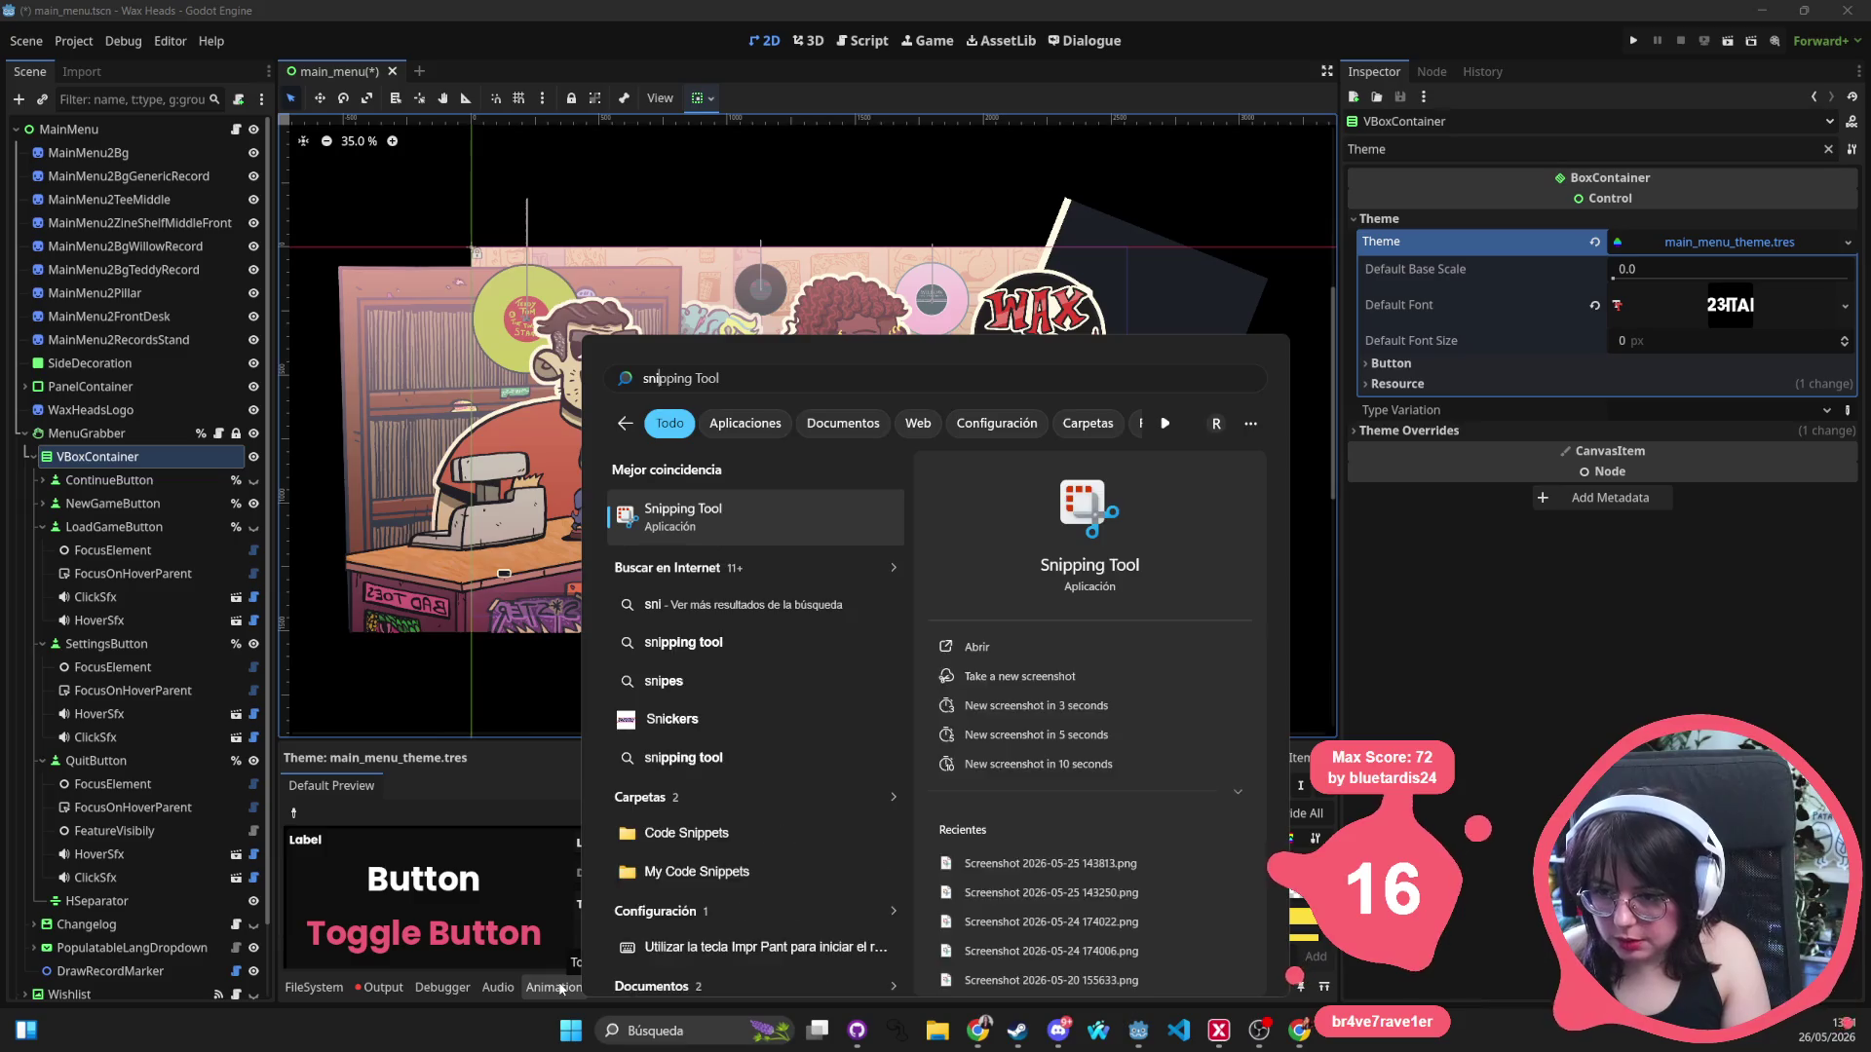
pyautogui.press('Return')
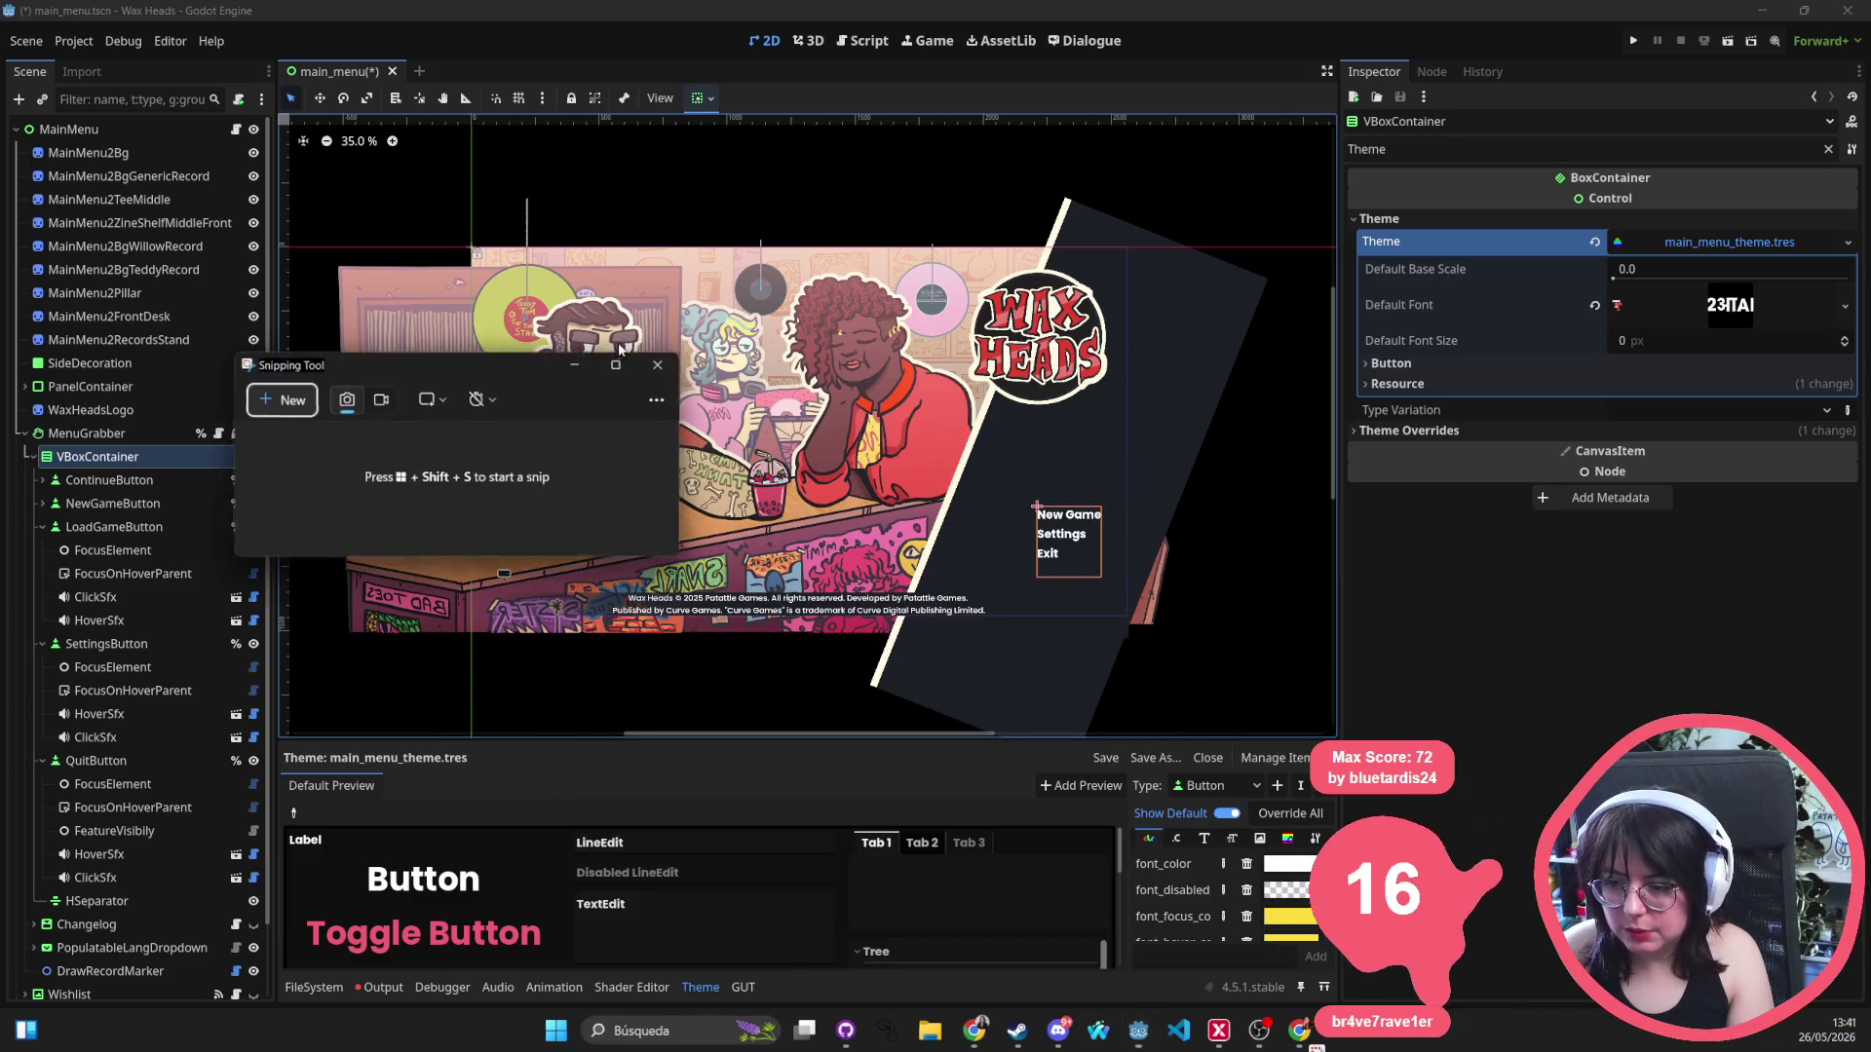
pyautogui.click(271, 404)
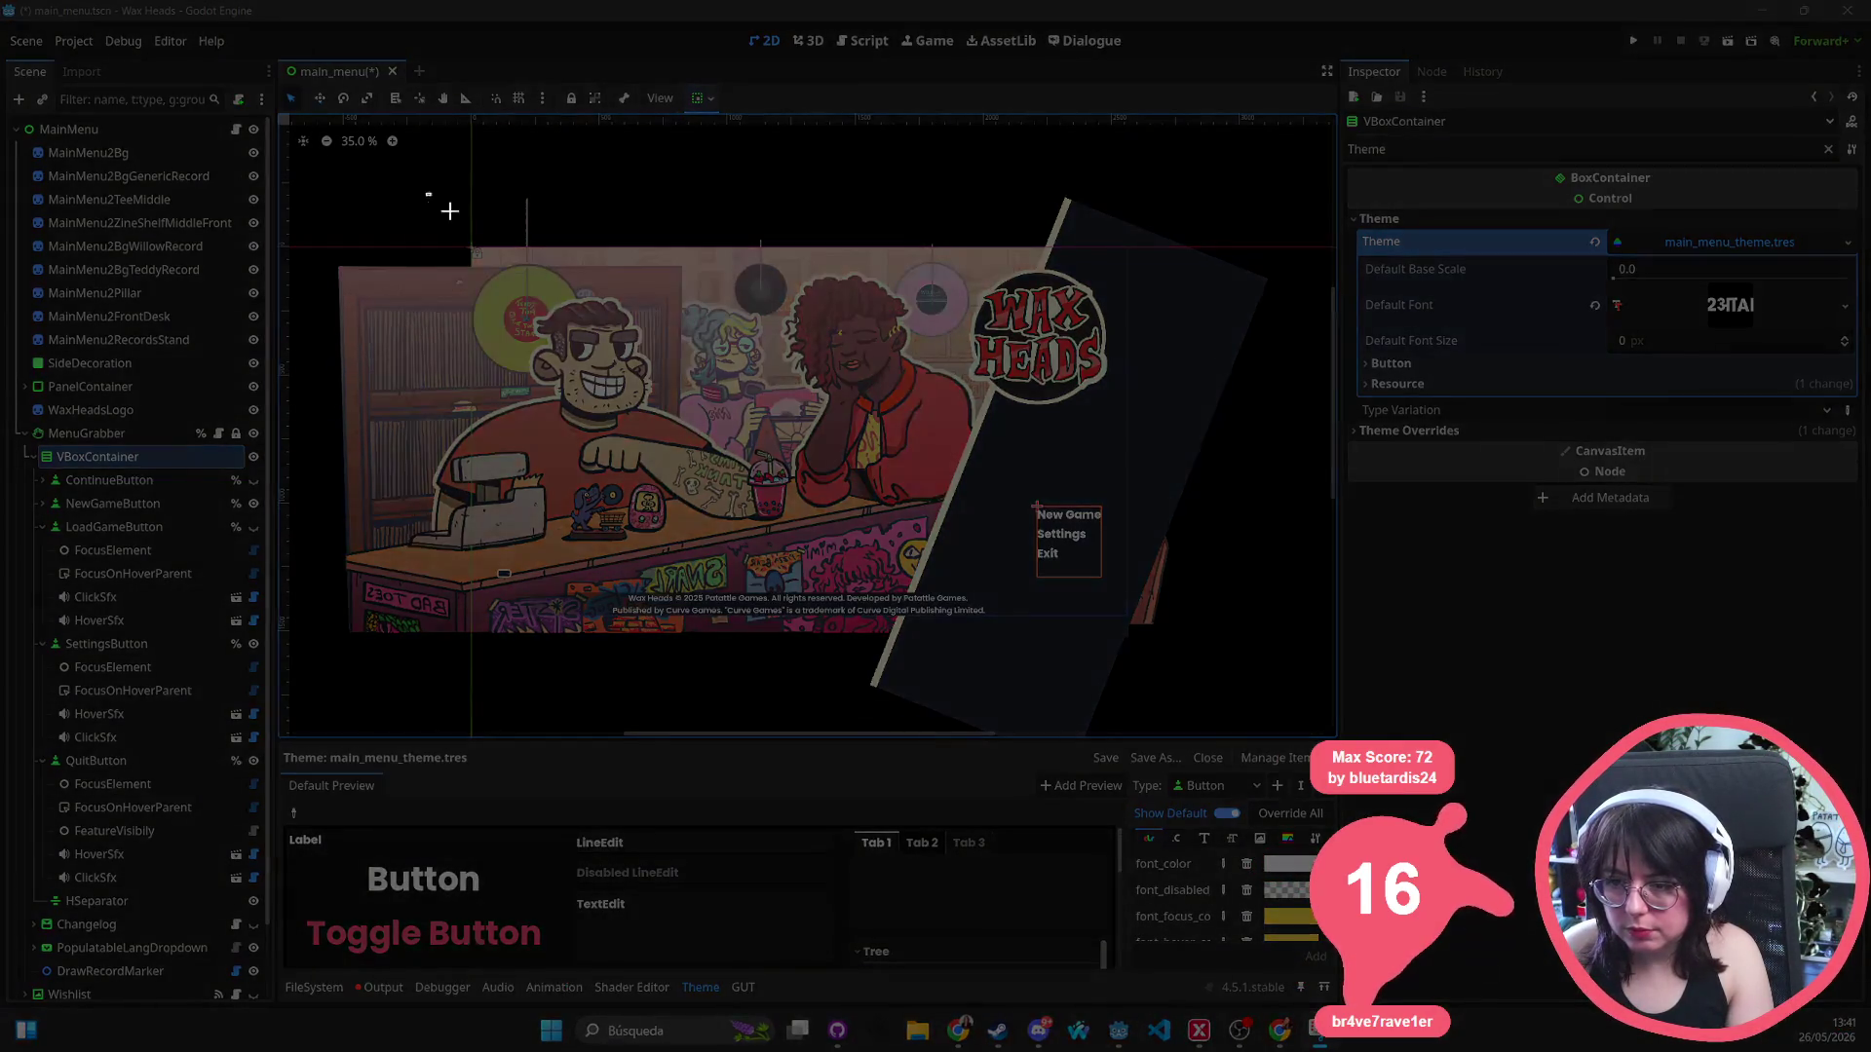
pyautogui.moveTo(426, 194)
pyautogui.mouseDown()
pyautogui.moveTo(1256, 732)
pyautogui.moveTo(1213, 691)
pyautogui.mouseUp()
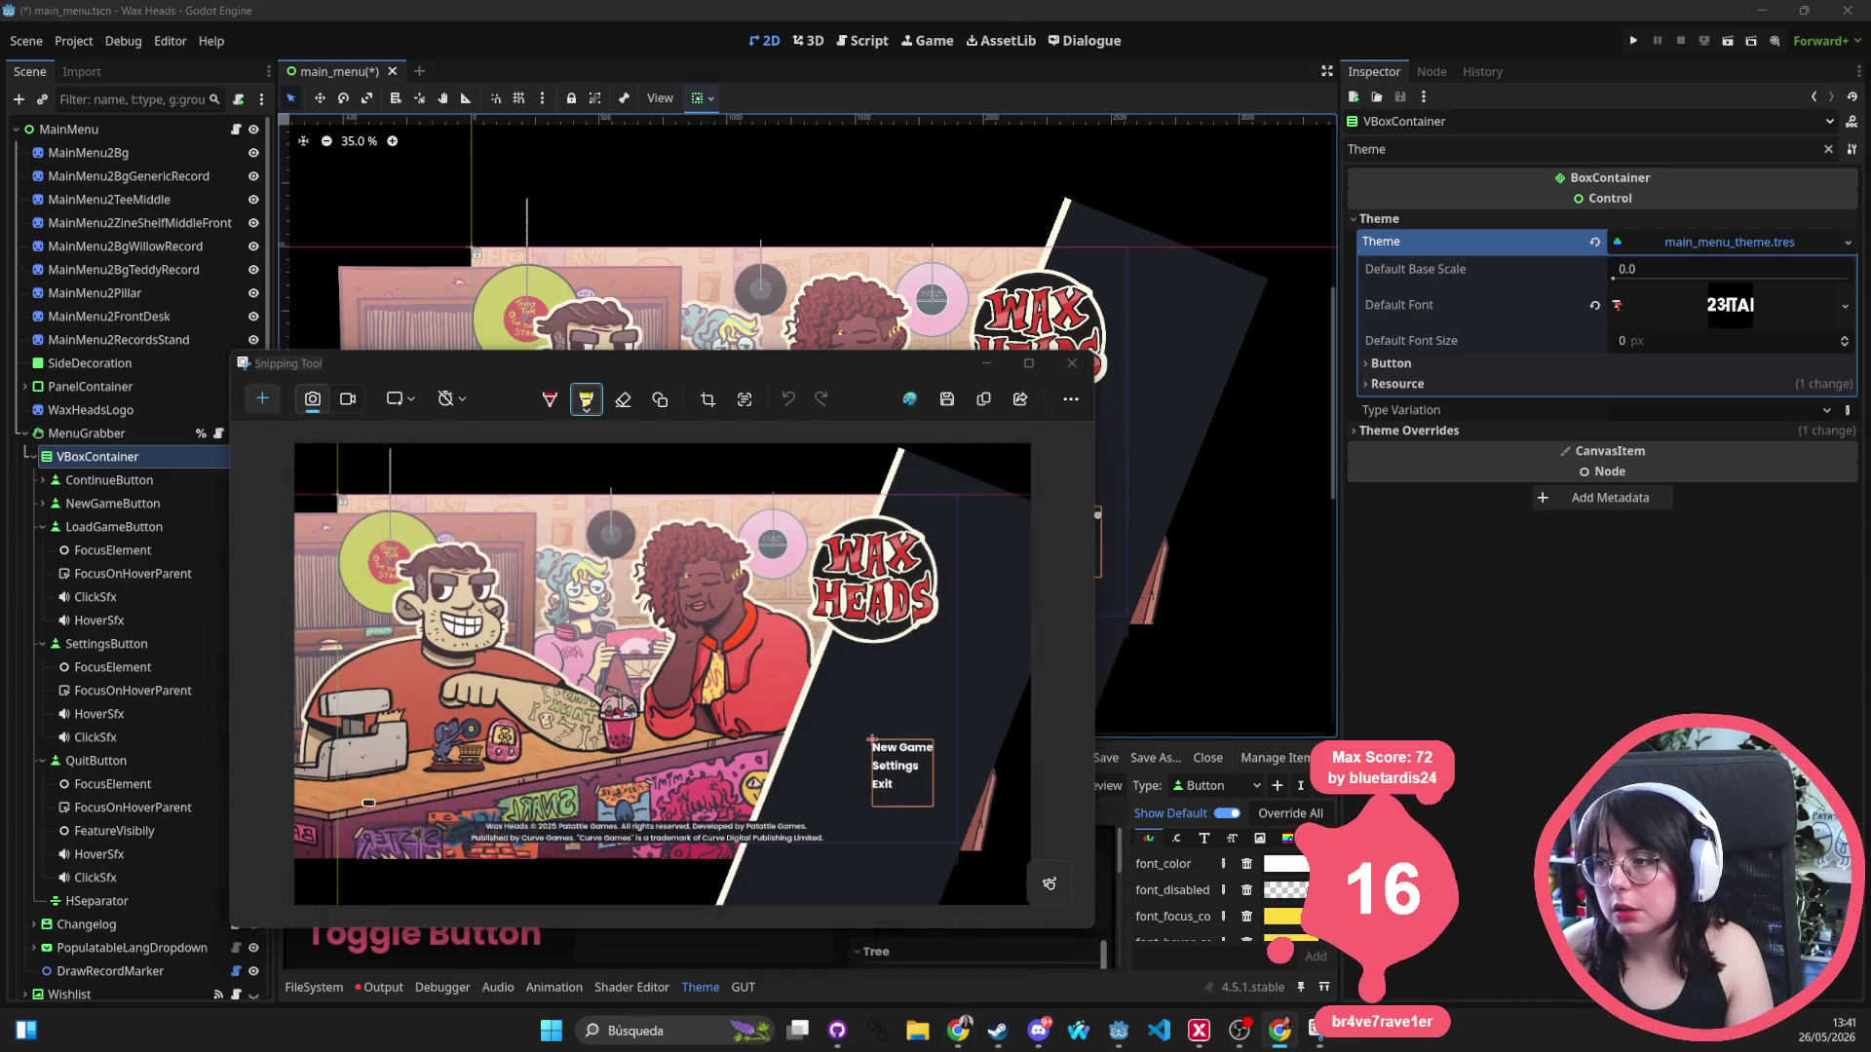
pyautogui.click(1291, 826)
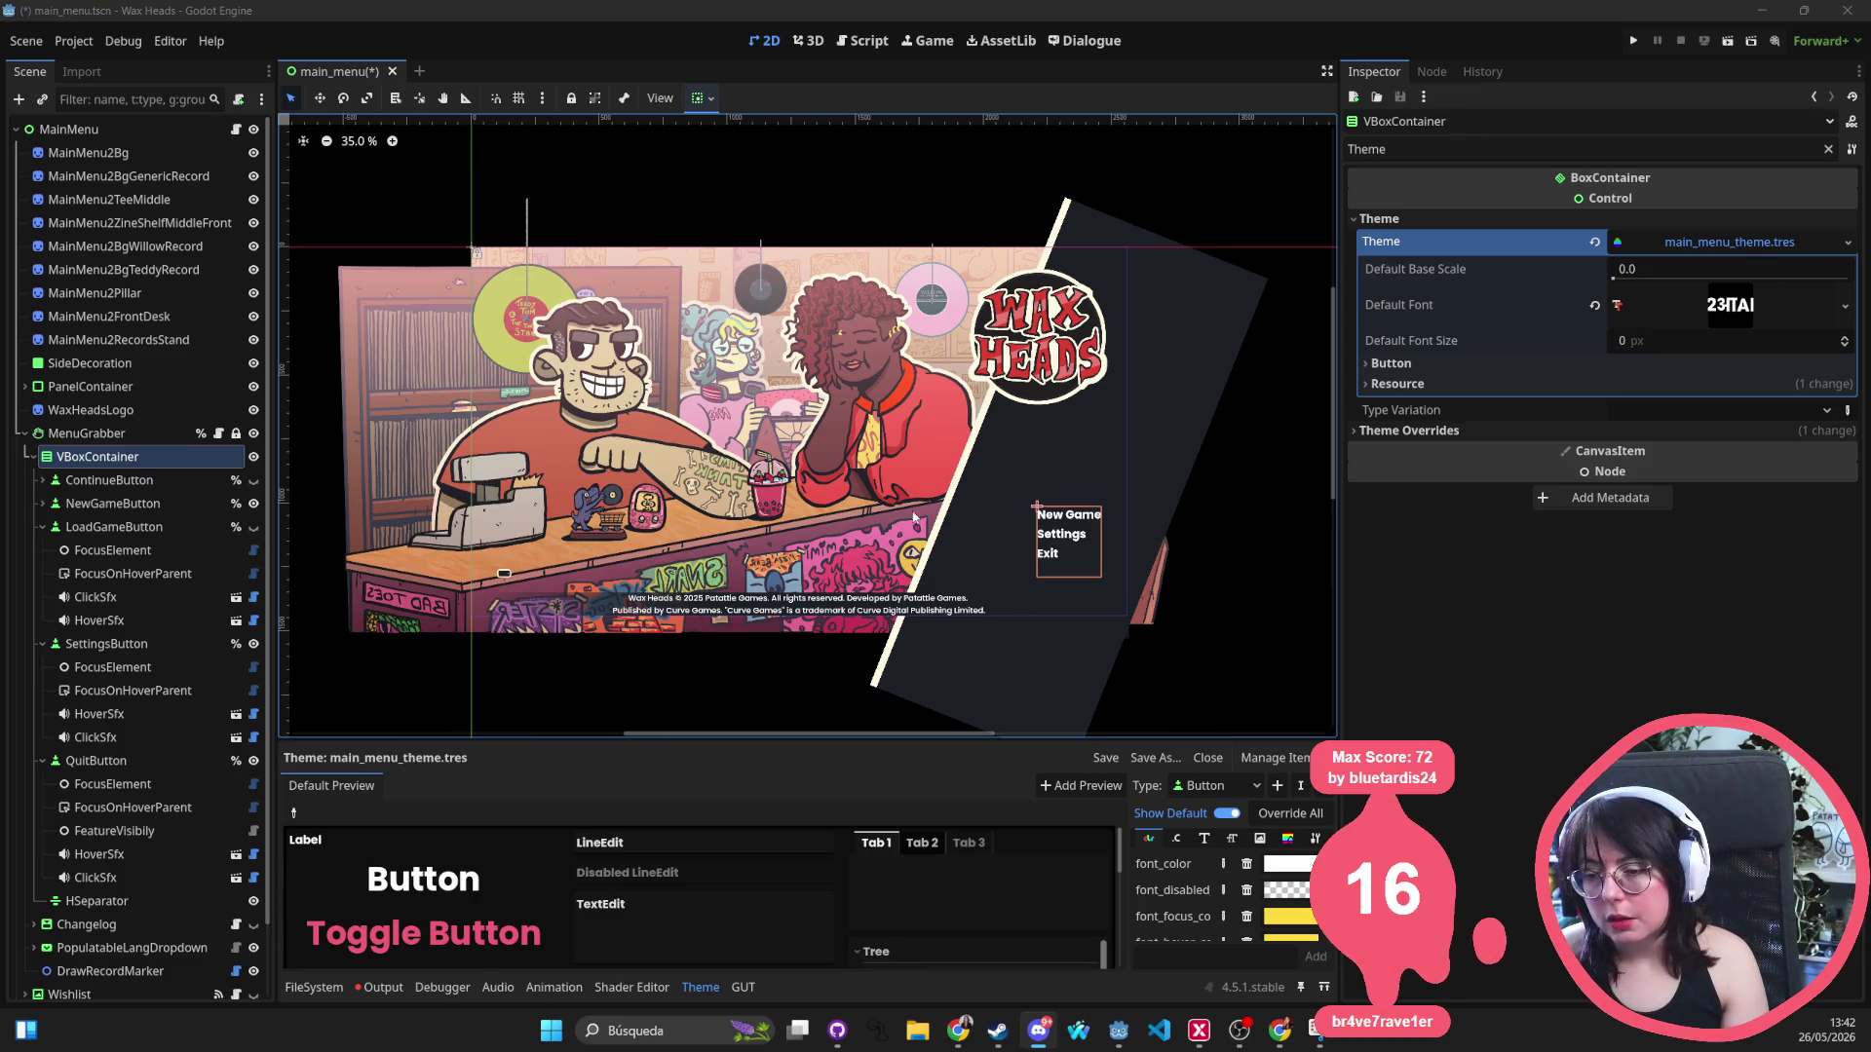
# Discard the local changes to main_menu.tscn in the wax-heads repository.
pyautogui.middleClick(294, 599)
pyautogui.click(837, 1030)
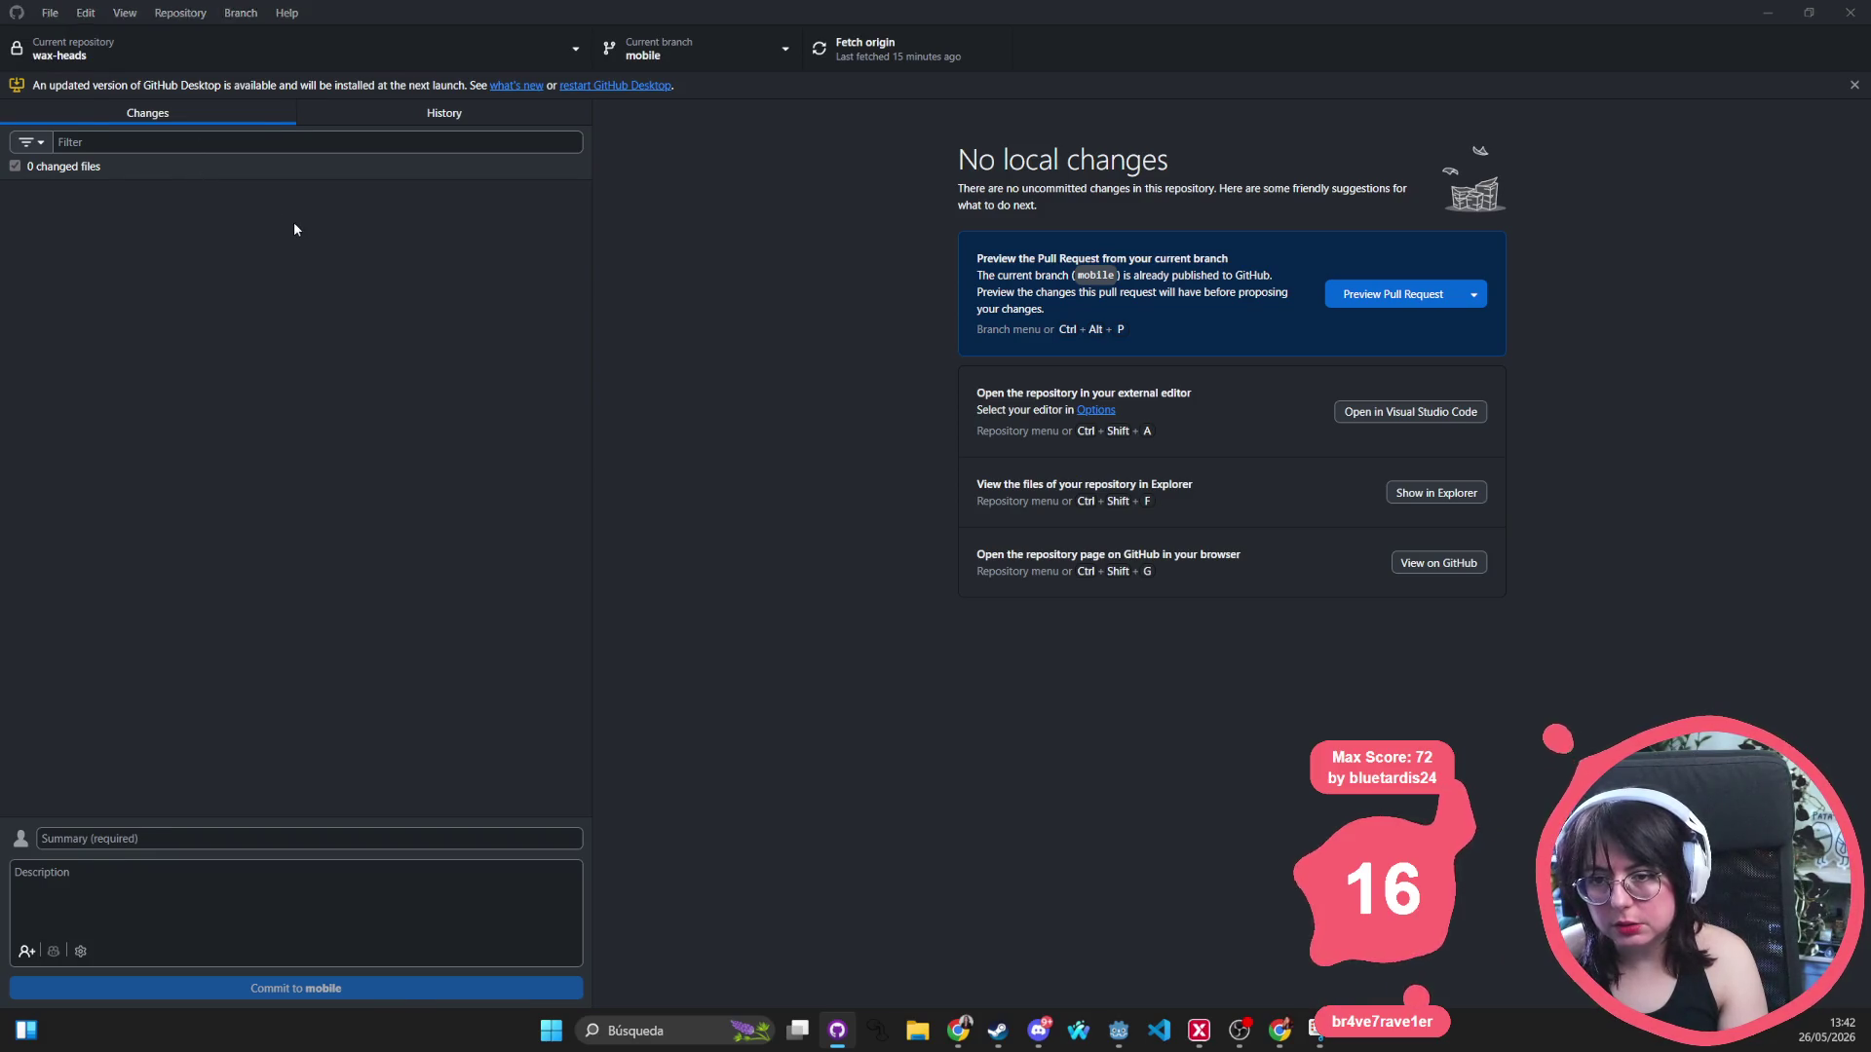
pyautogui.hotkey('alt', 'Tab')
pyautogui.hotkey('alt', 'Tab')
pyautogui.click(146, 192)
pyautogui.rightClick(159, 195)
pyautogui.press('Escape')
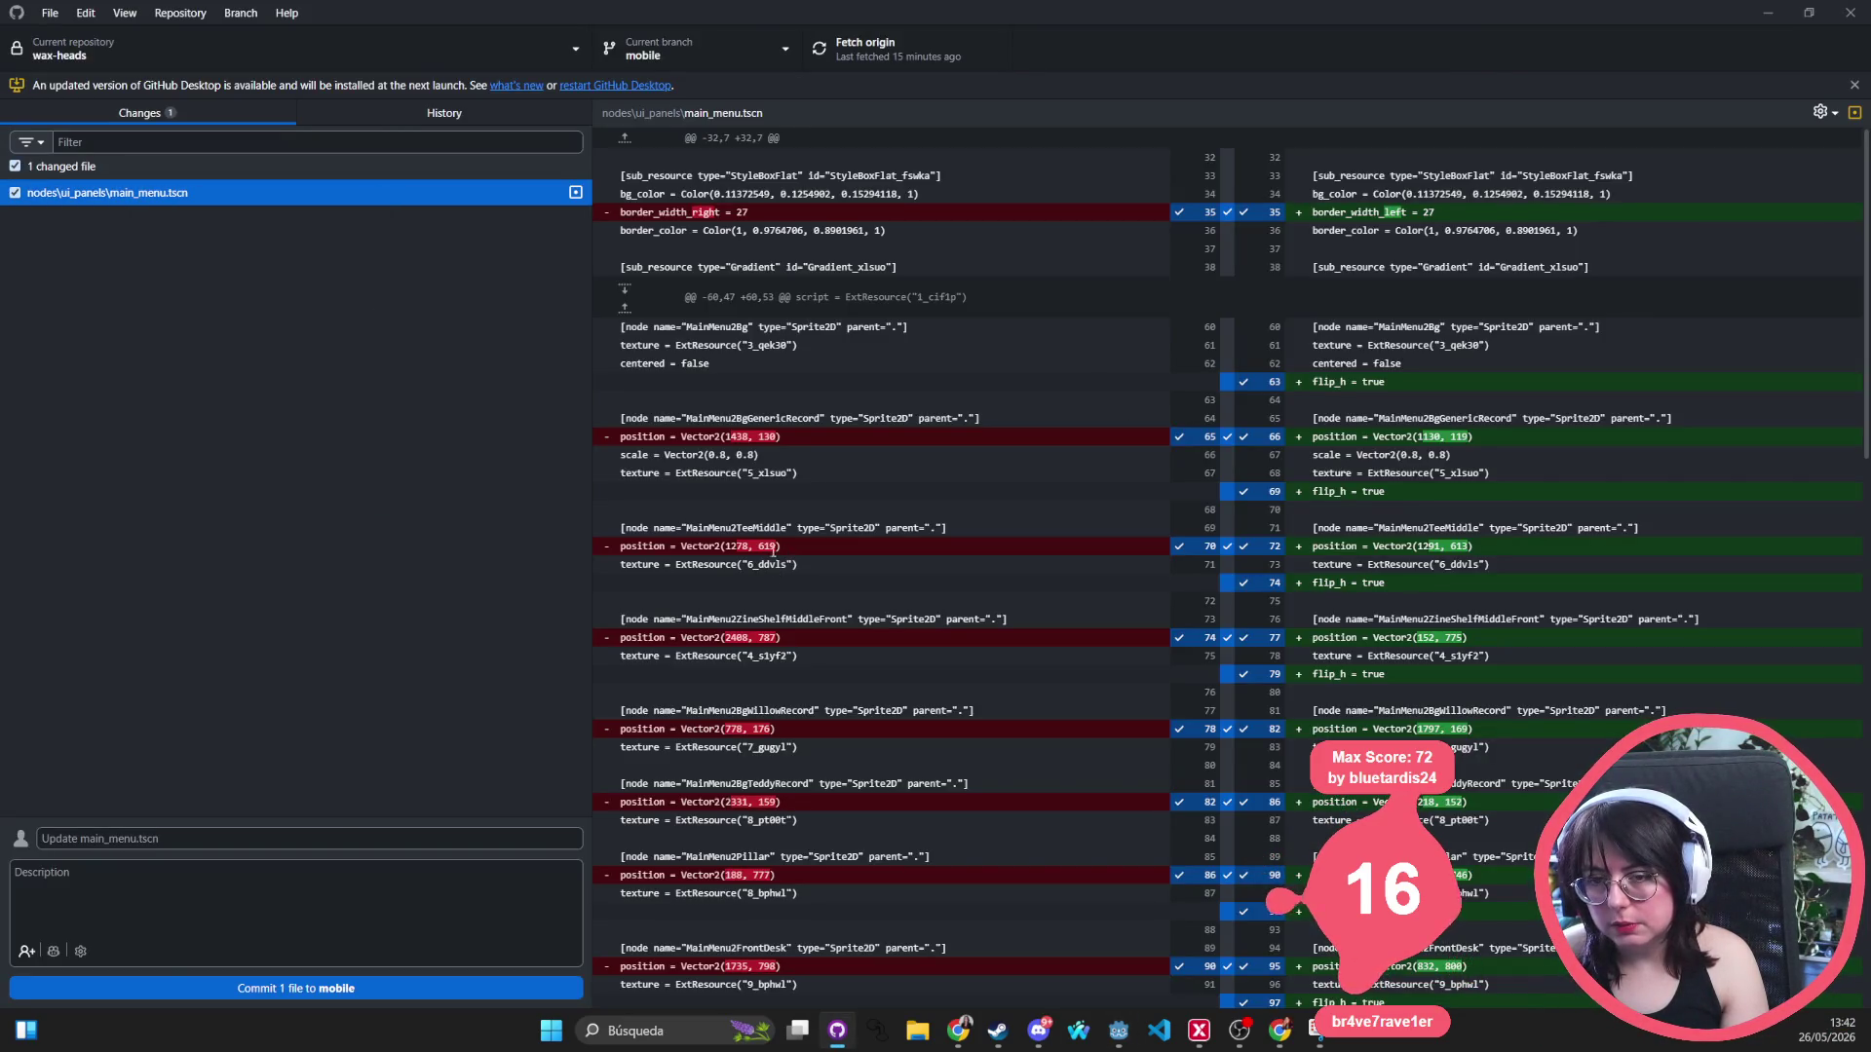
pyautogui.hotkey('alt', 'Tab')
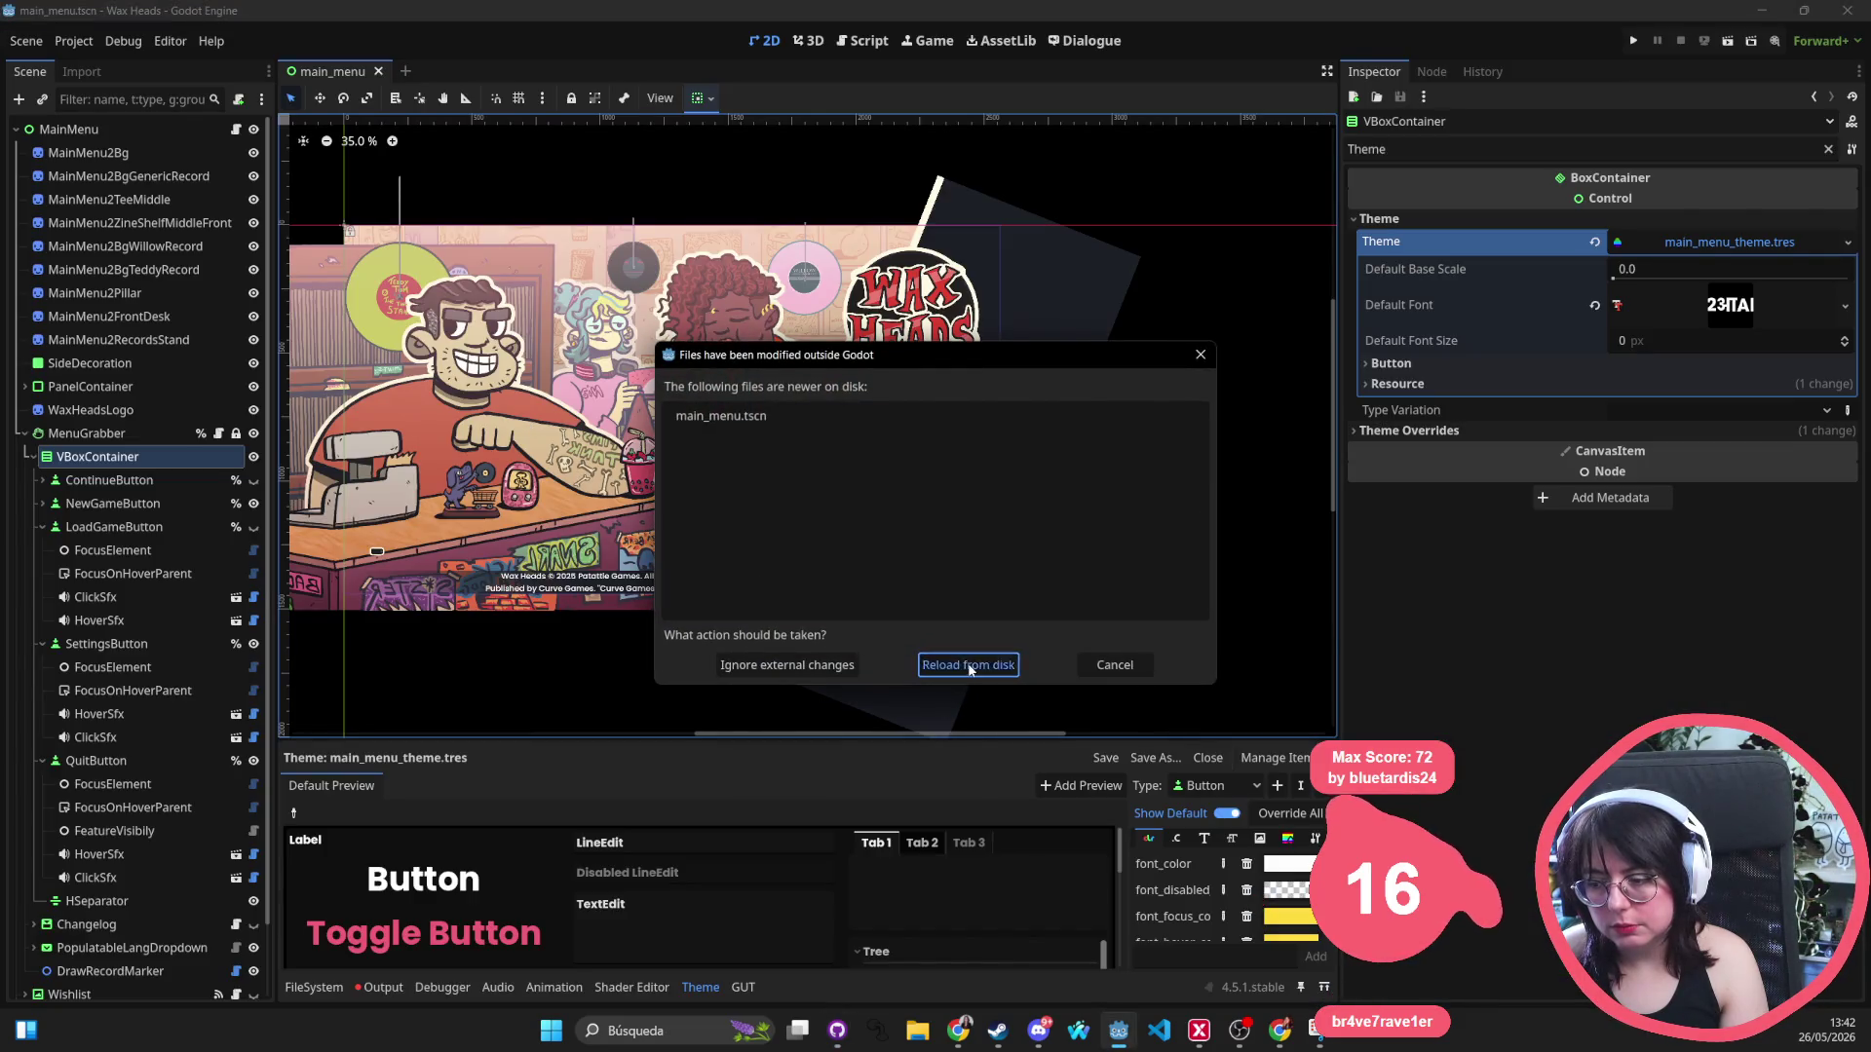
# Reload the scene from disk and move the WaxHeadsLogo and SideDecoration panel right.
pyautogui.click(970, 666)
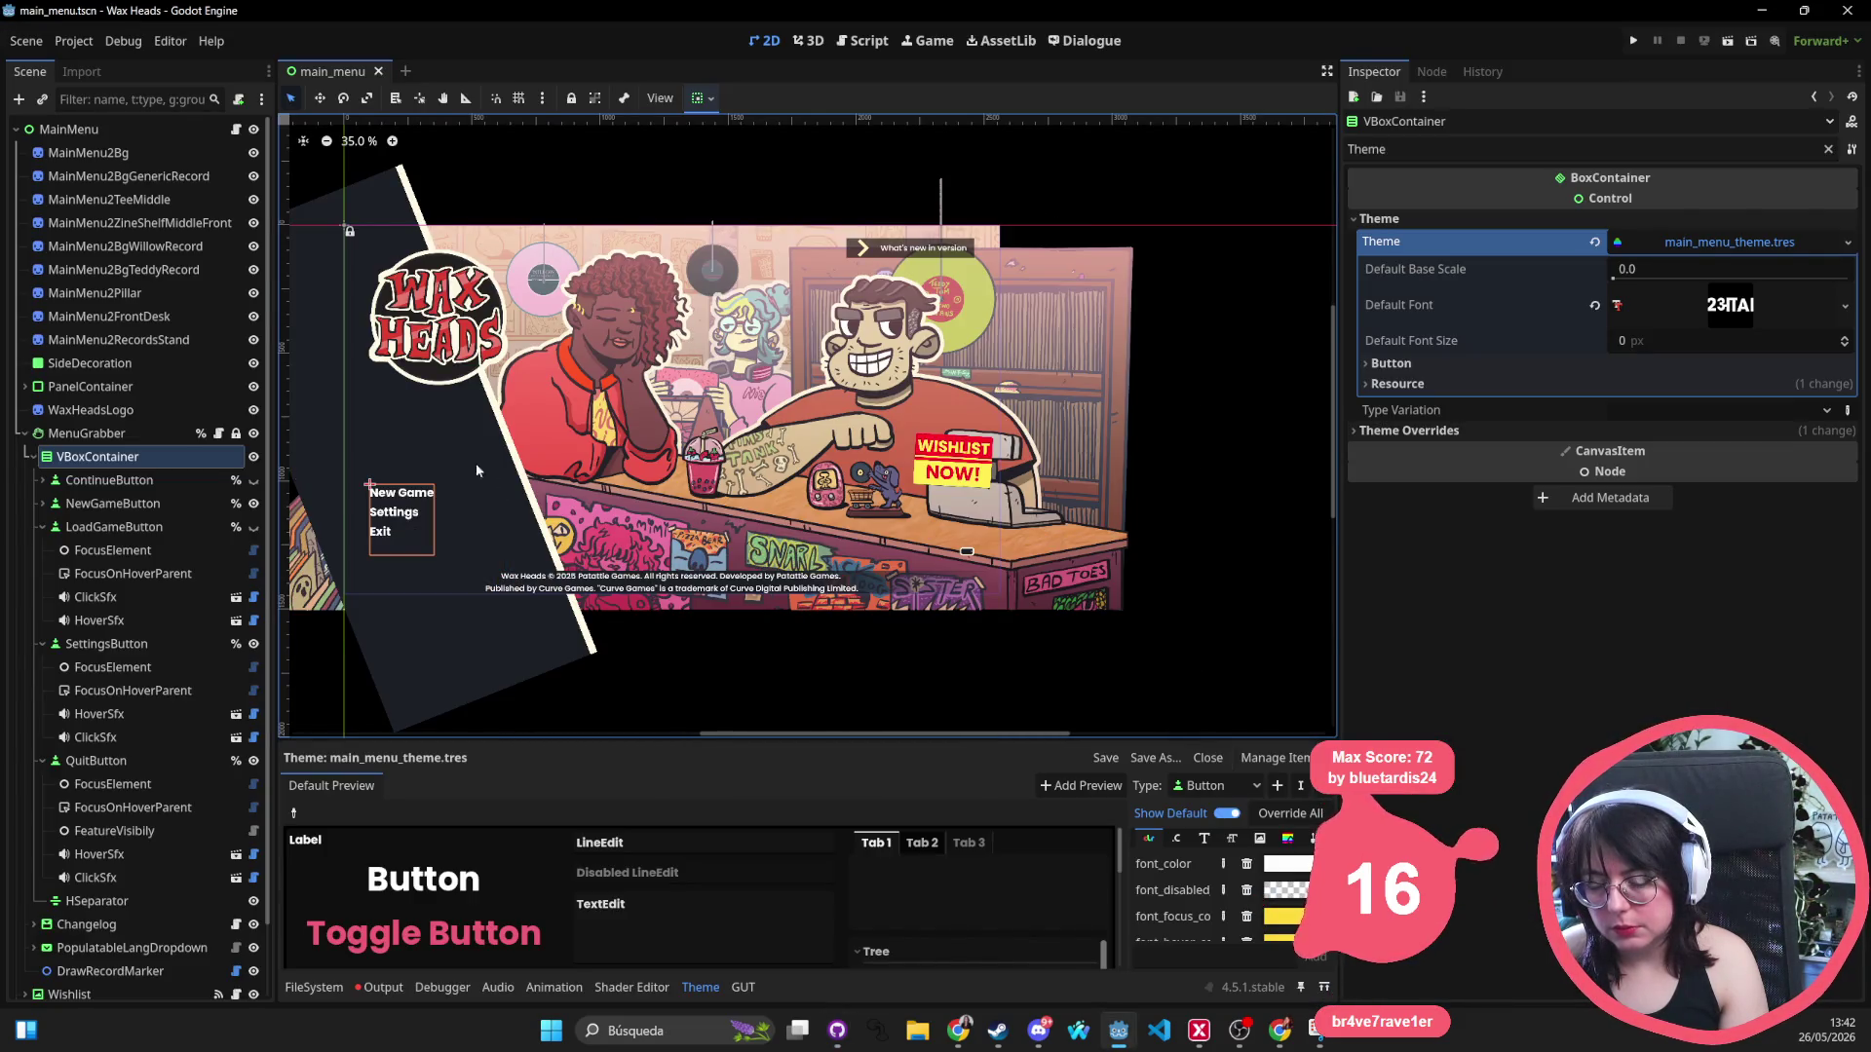
pyautogui.click(90, 435)
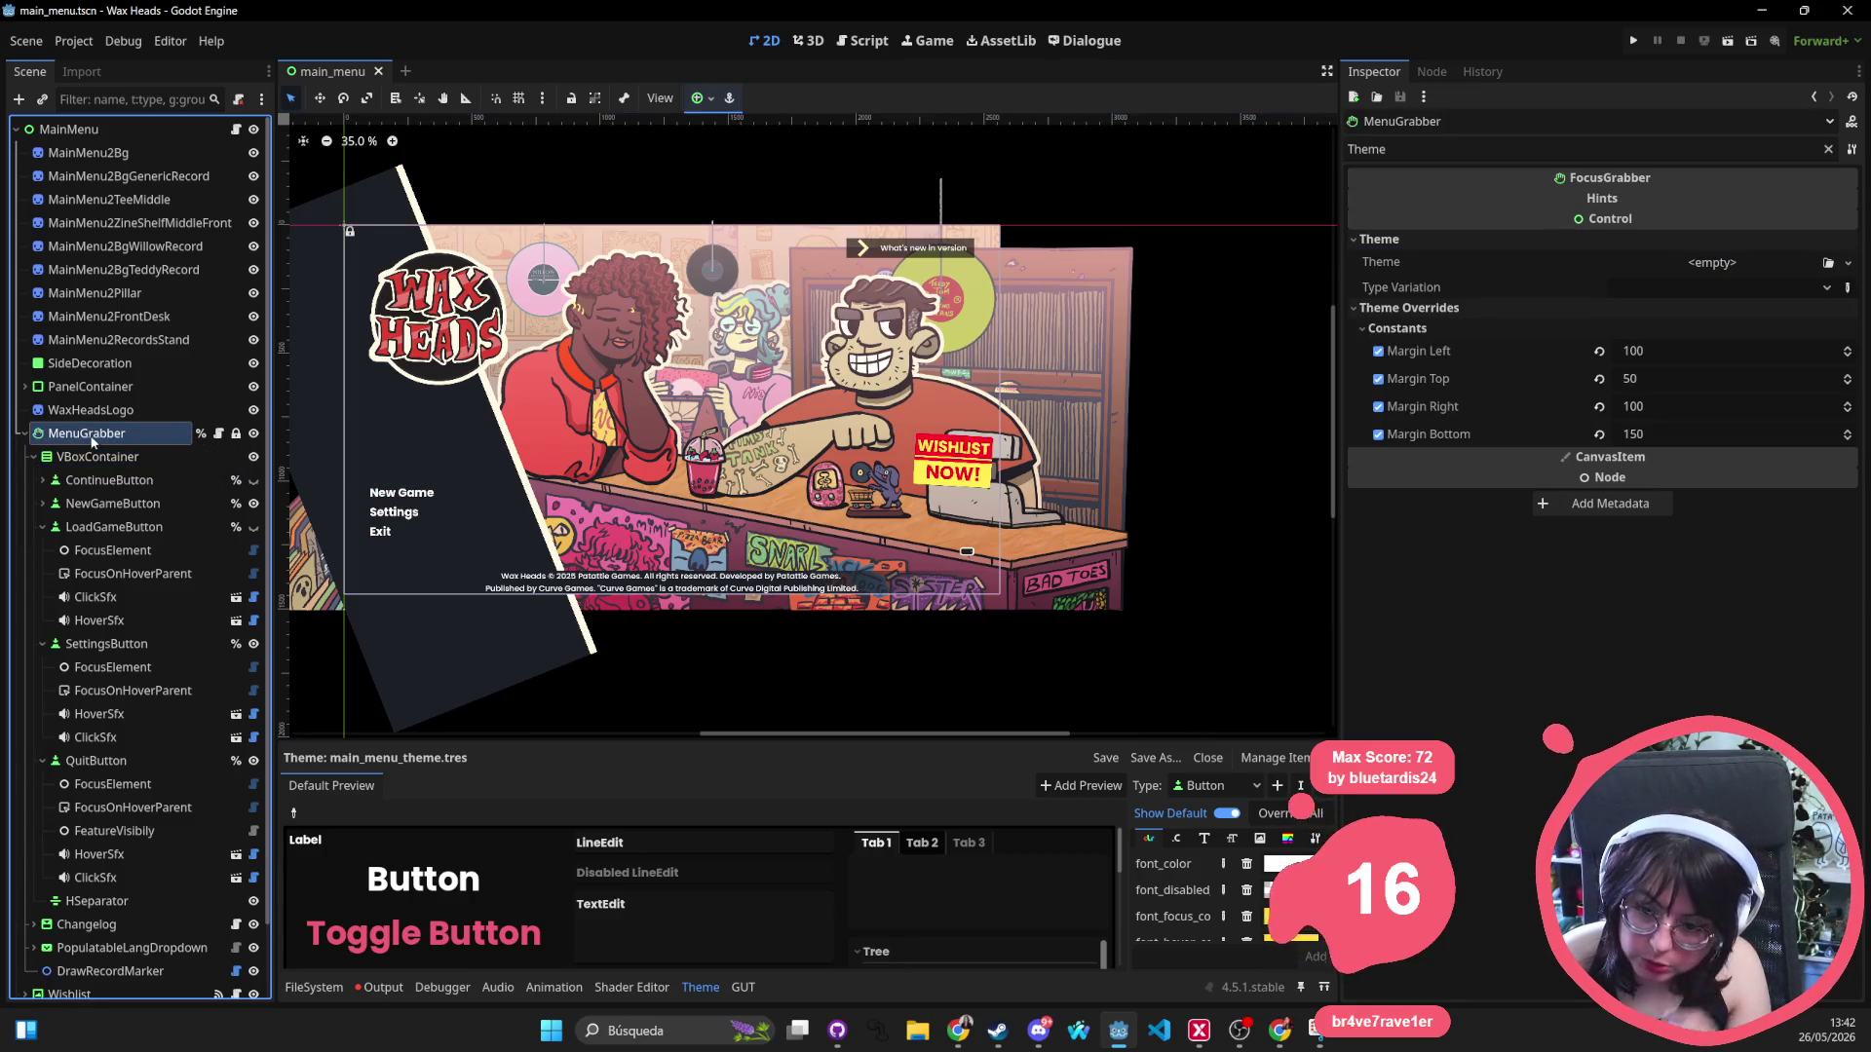
pyautogui.click(96, 457)
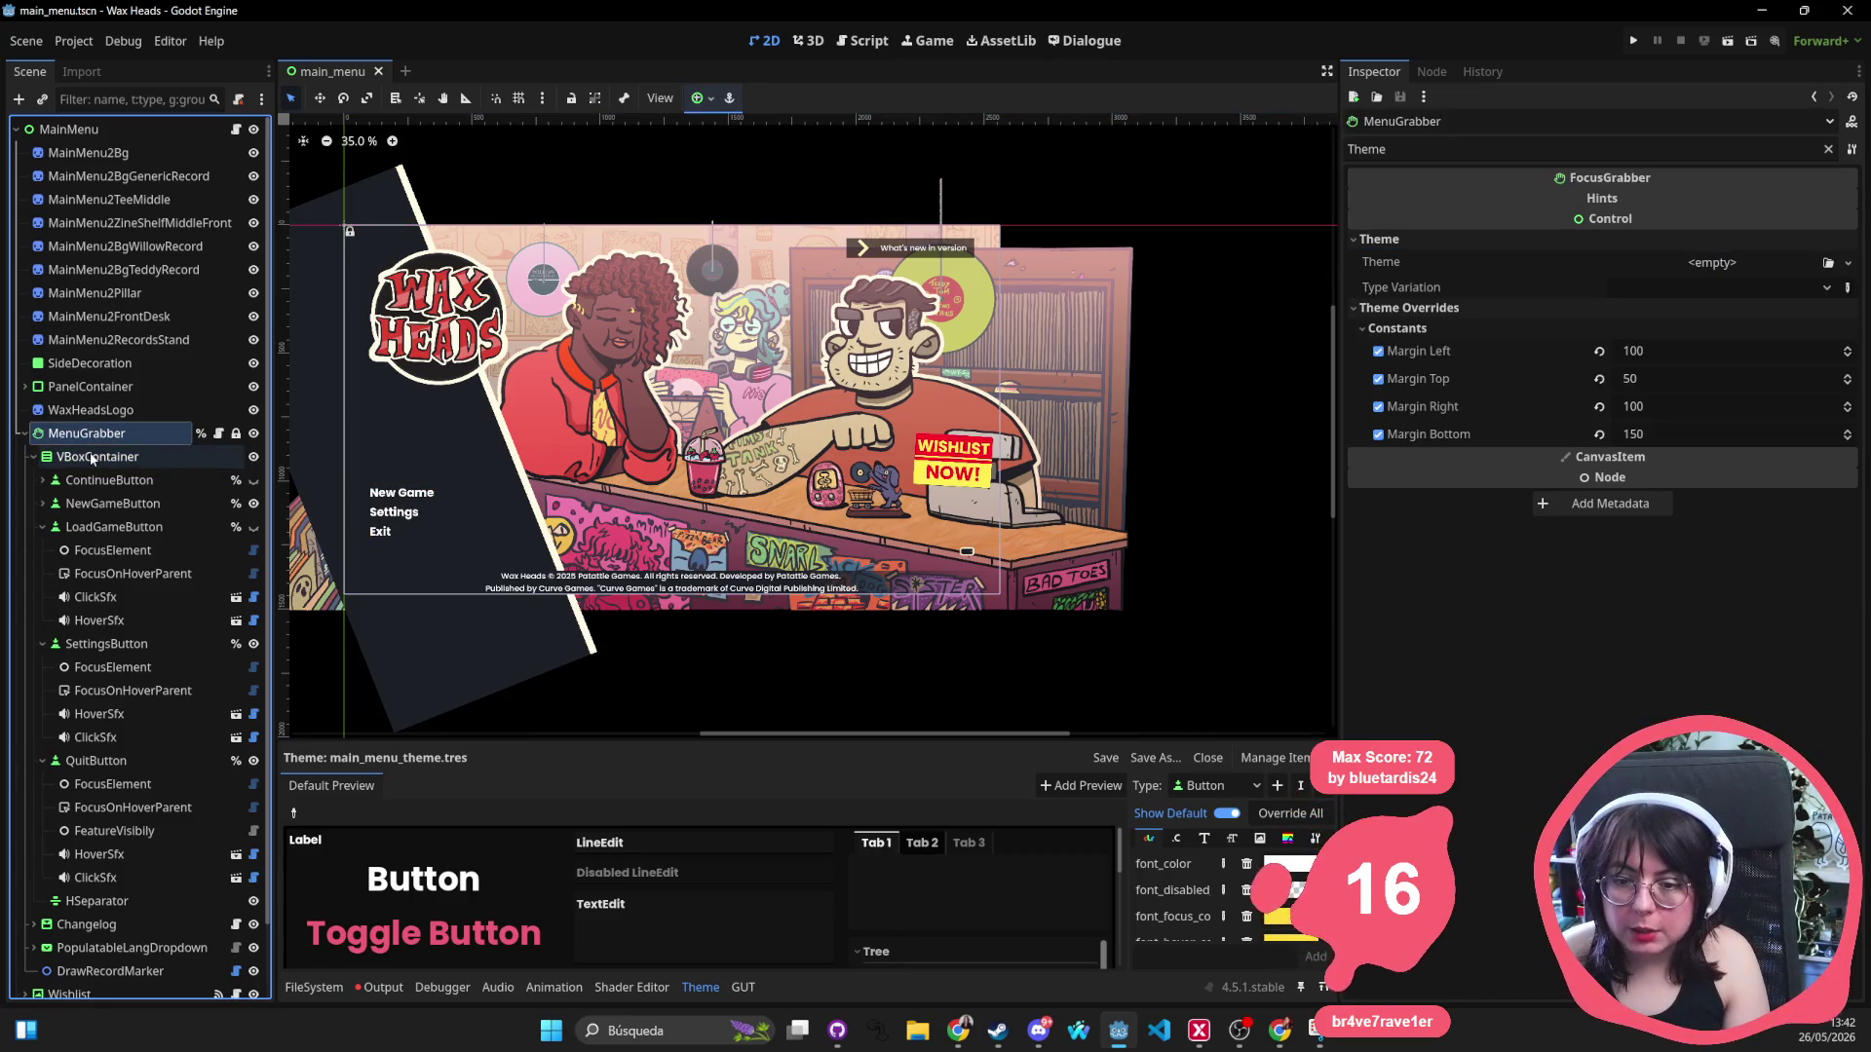
pyautogui.click(402, 378)
pyautogui.keyDown('shift'); pyautogui.click(417, 429); pyautogui.keyUp('shift')
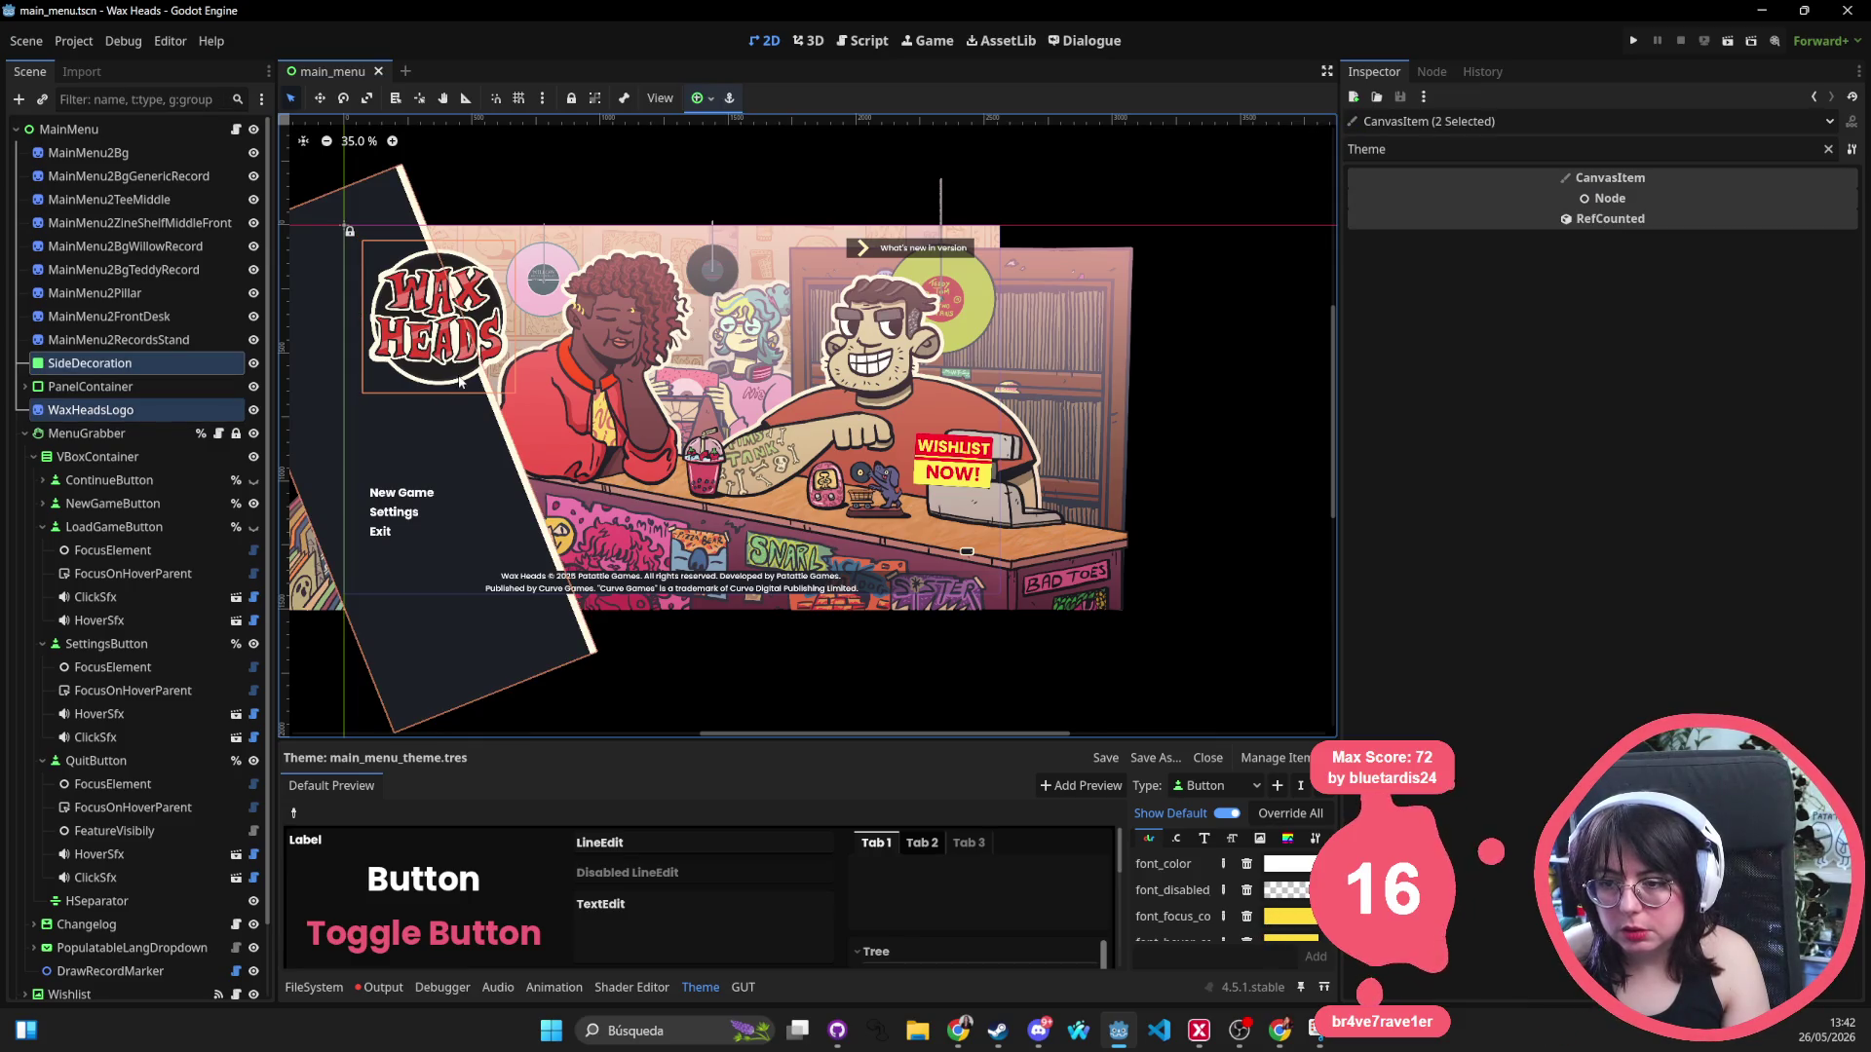
pyautogui.moveTo(442, 389); pyautogui.dragTo(1018, 369)
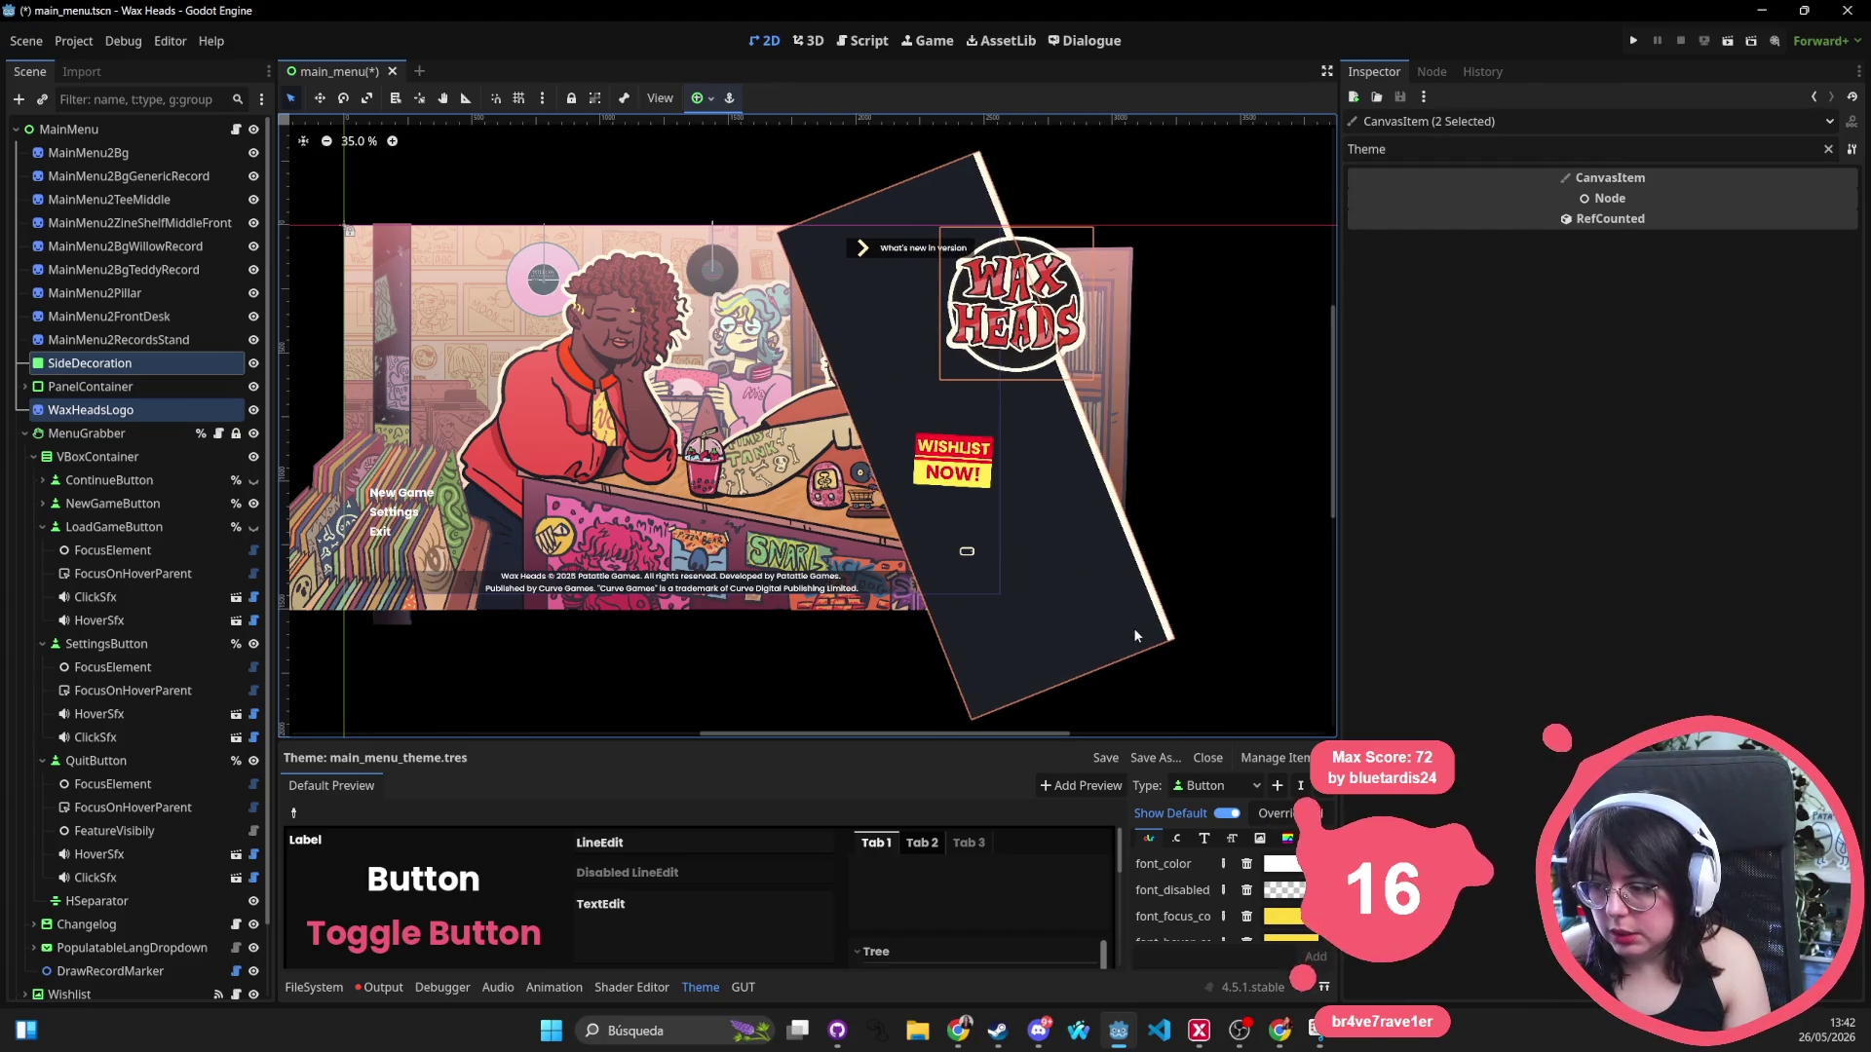
pyautogui.click(1176, 638)
pyautogui.click(1176, 639)
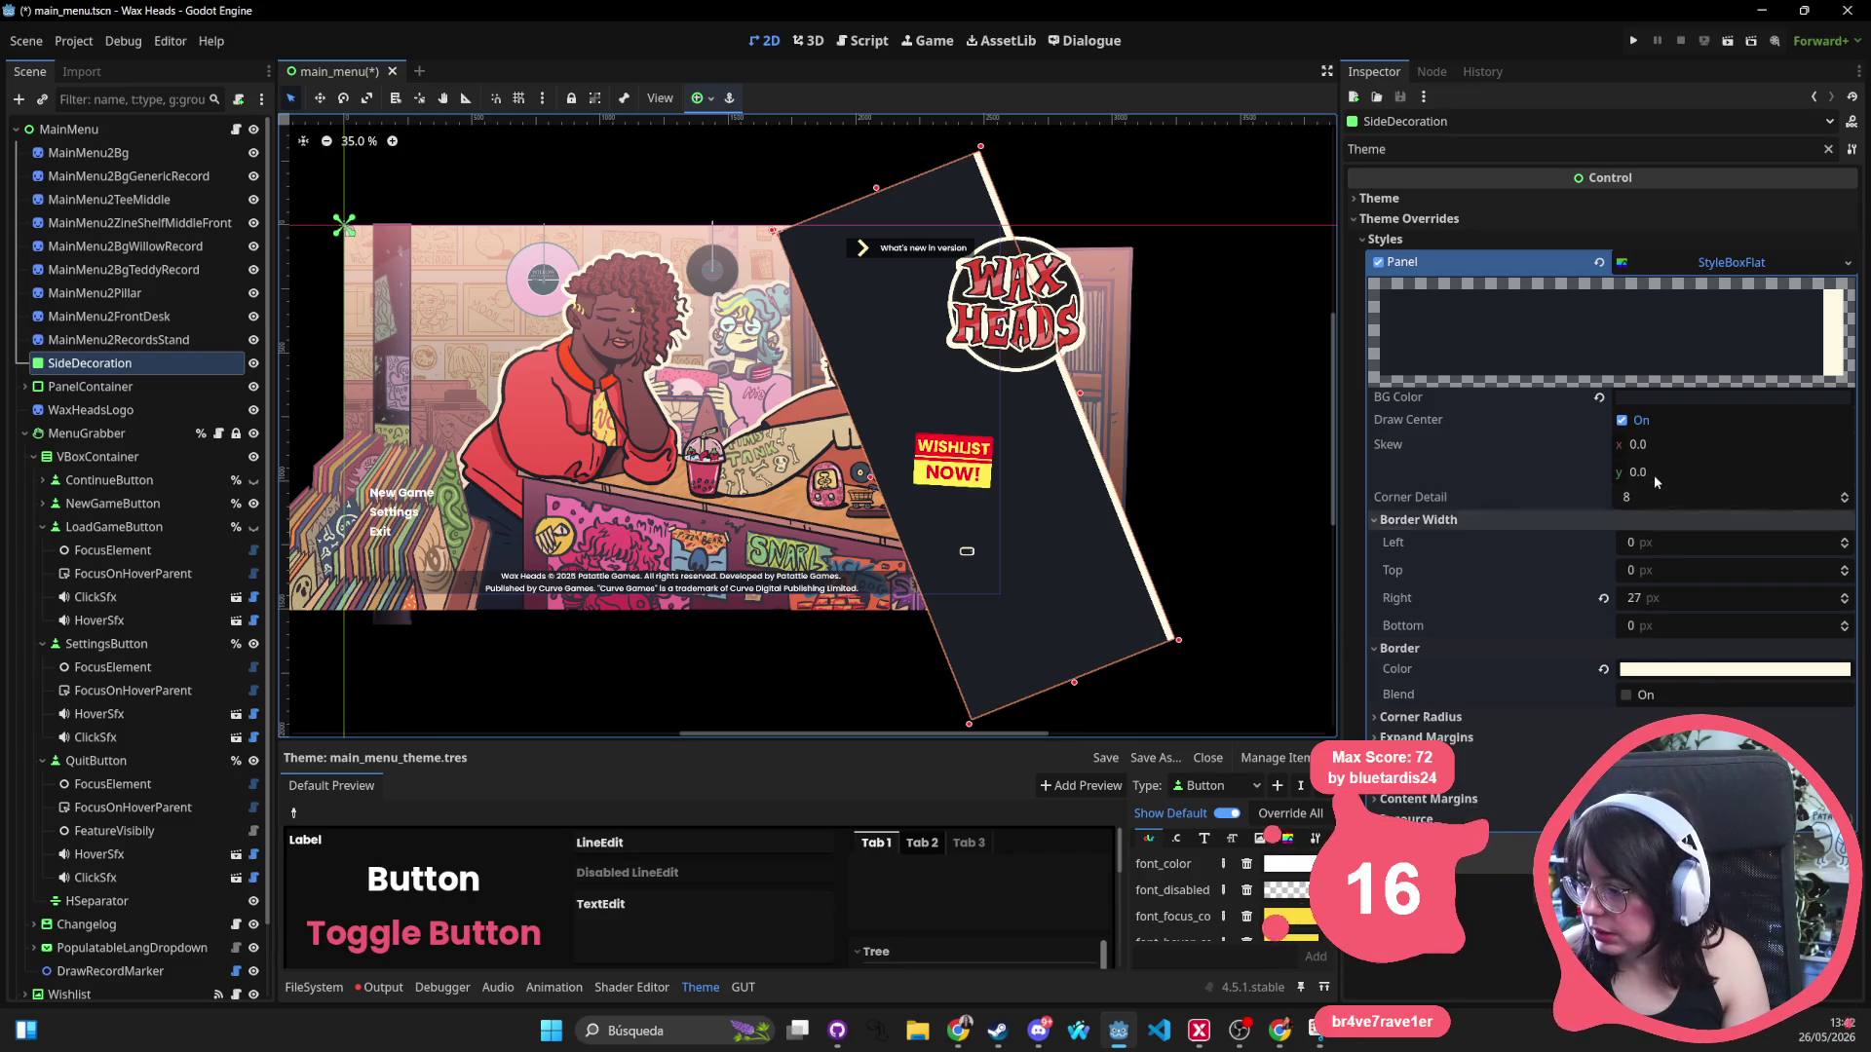
# Set the side panel's border width to Right 0 and Left 27.
pyautogui.click(1642, 604)
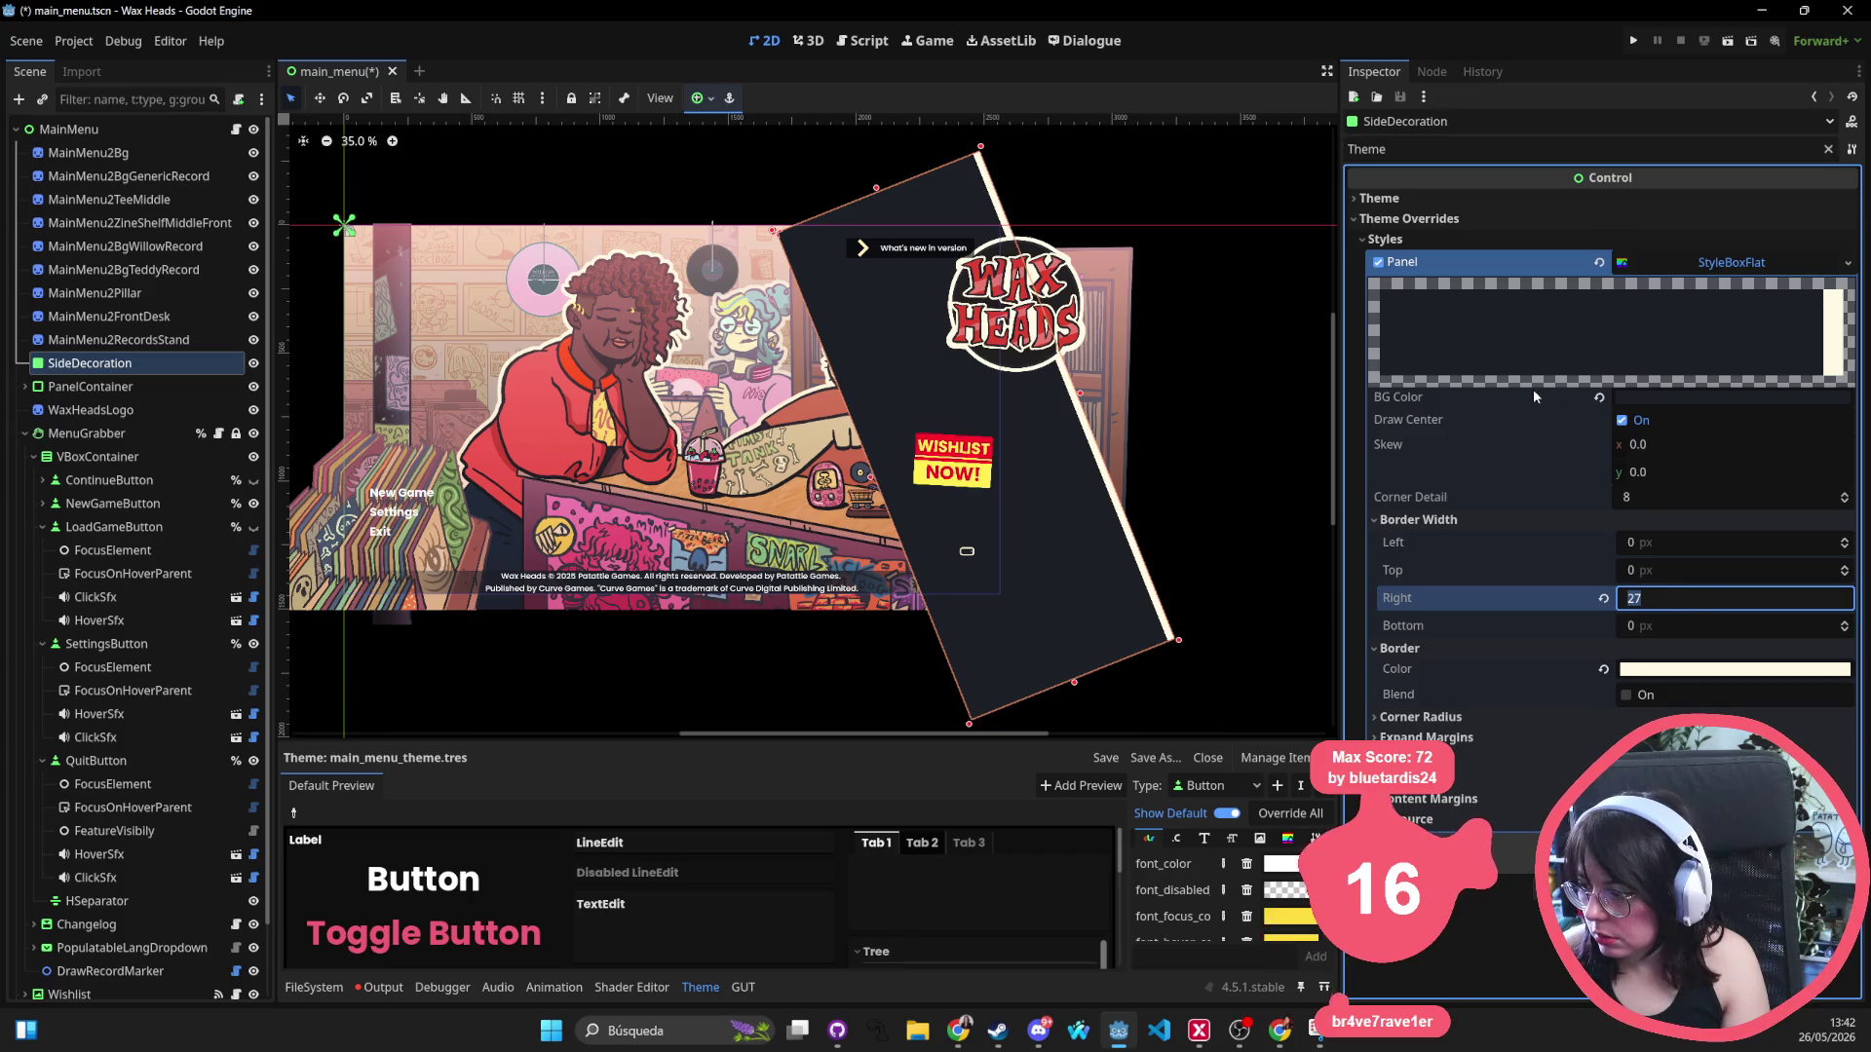
pyautogui.write('0')
pyautogui.click(1656, 566)
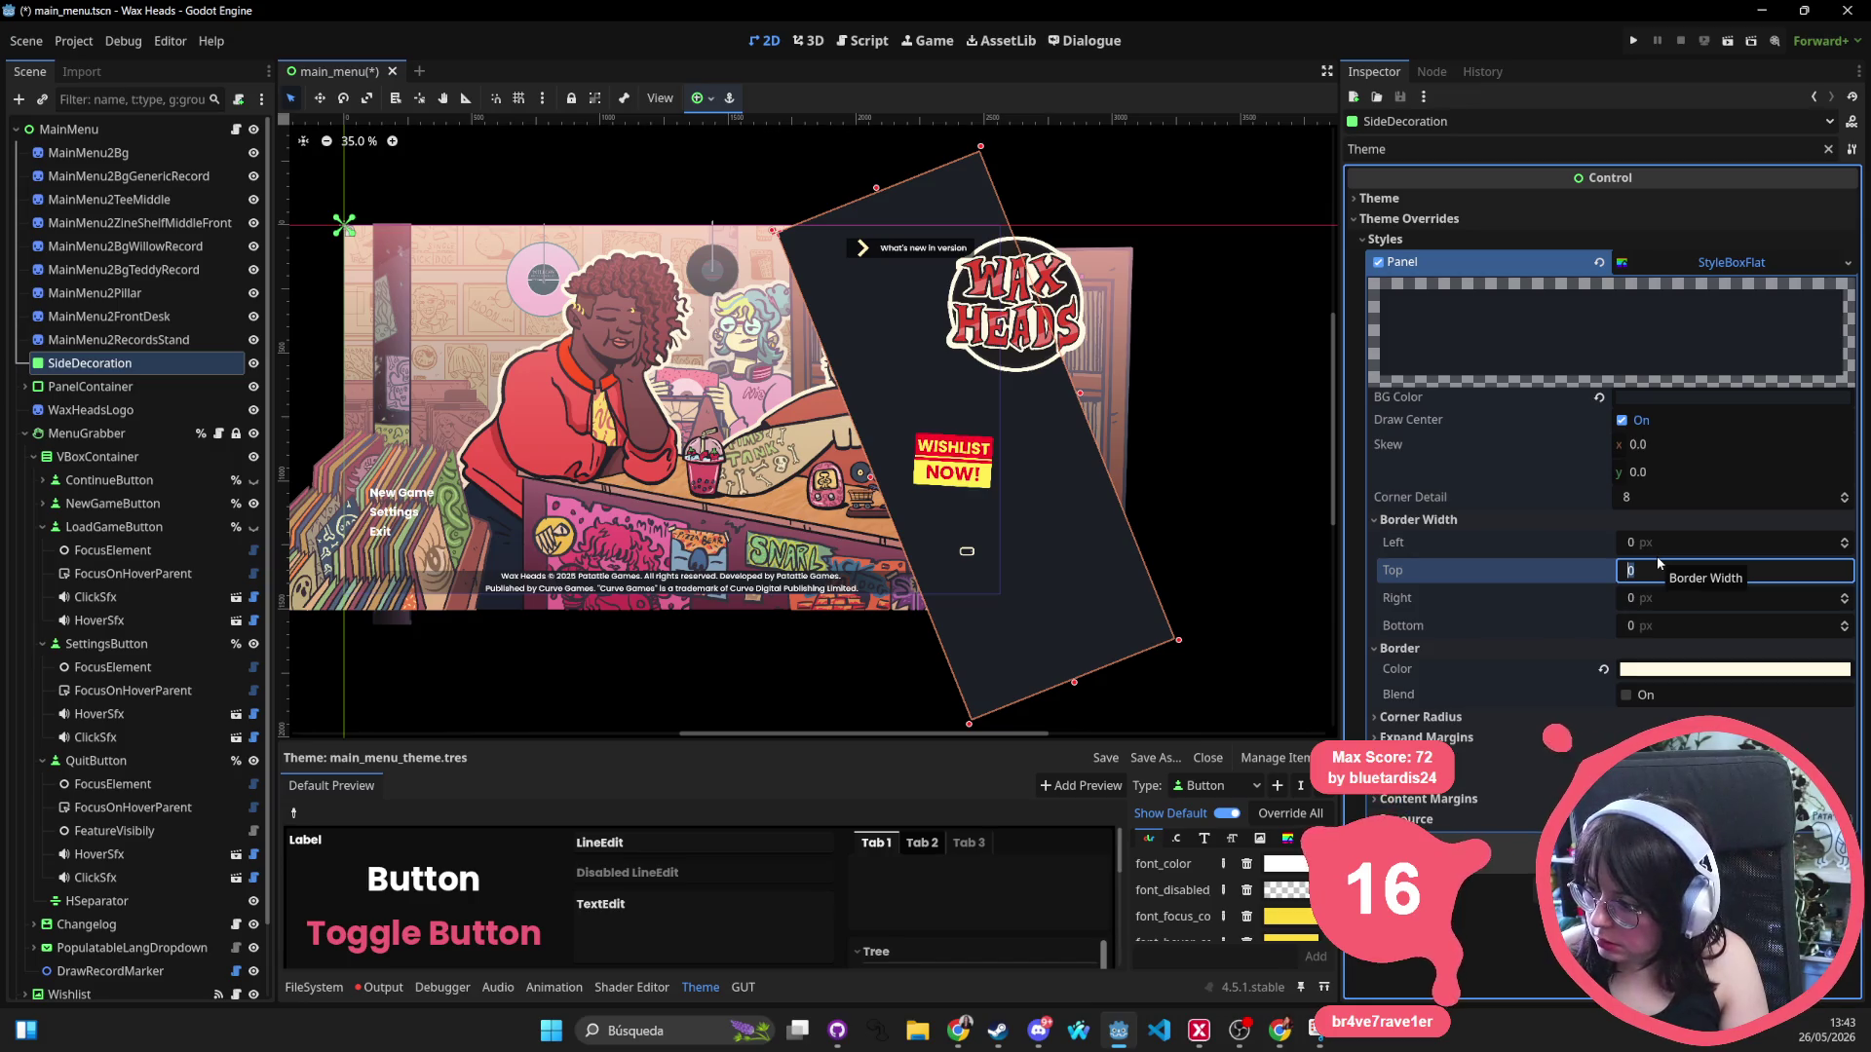
pyautogui.hotkey('shift', 'Tab')
pyautogui.write('27')
pyautogui.press('Return')
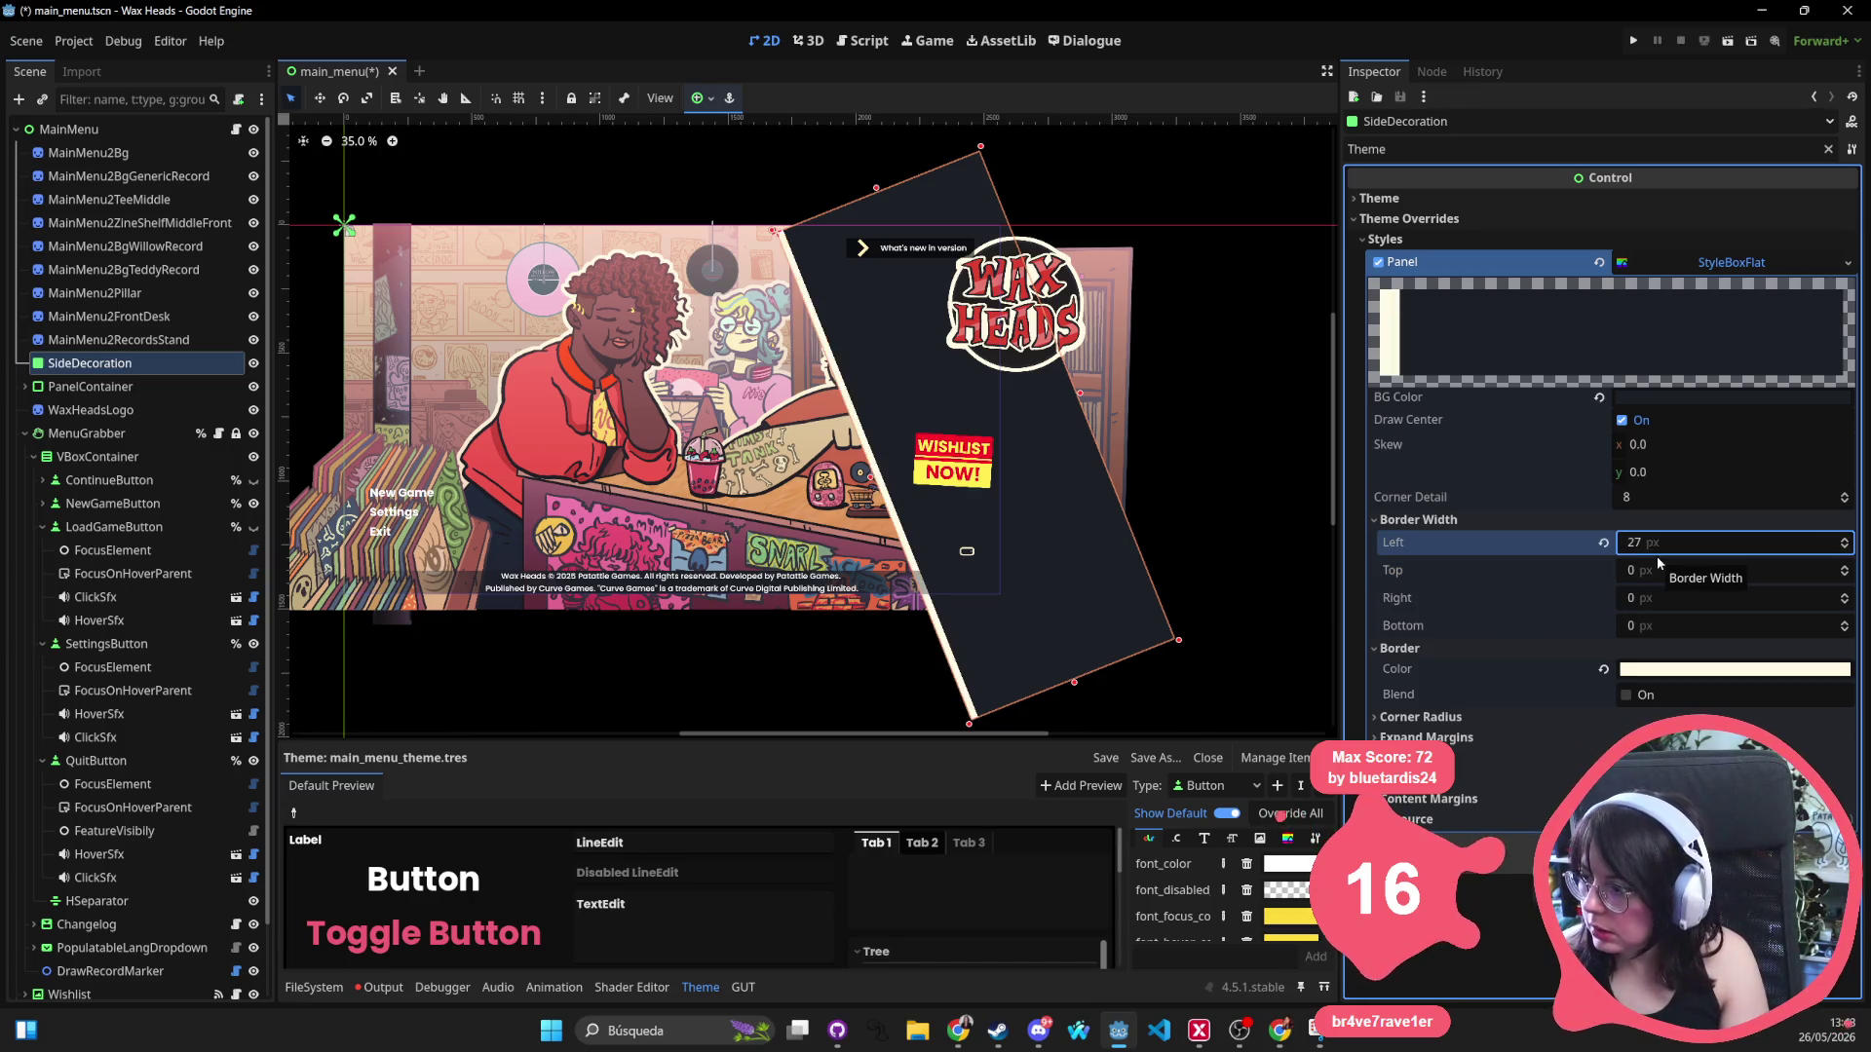
# Give the side panel a 21.8° rotation and move it up and right.
pyautogui.click(1588, 201)
pyautogui.click(1587, 199)
pyautogui.click(1457, 153)
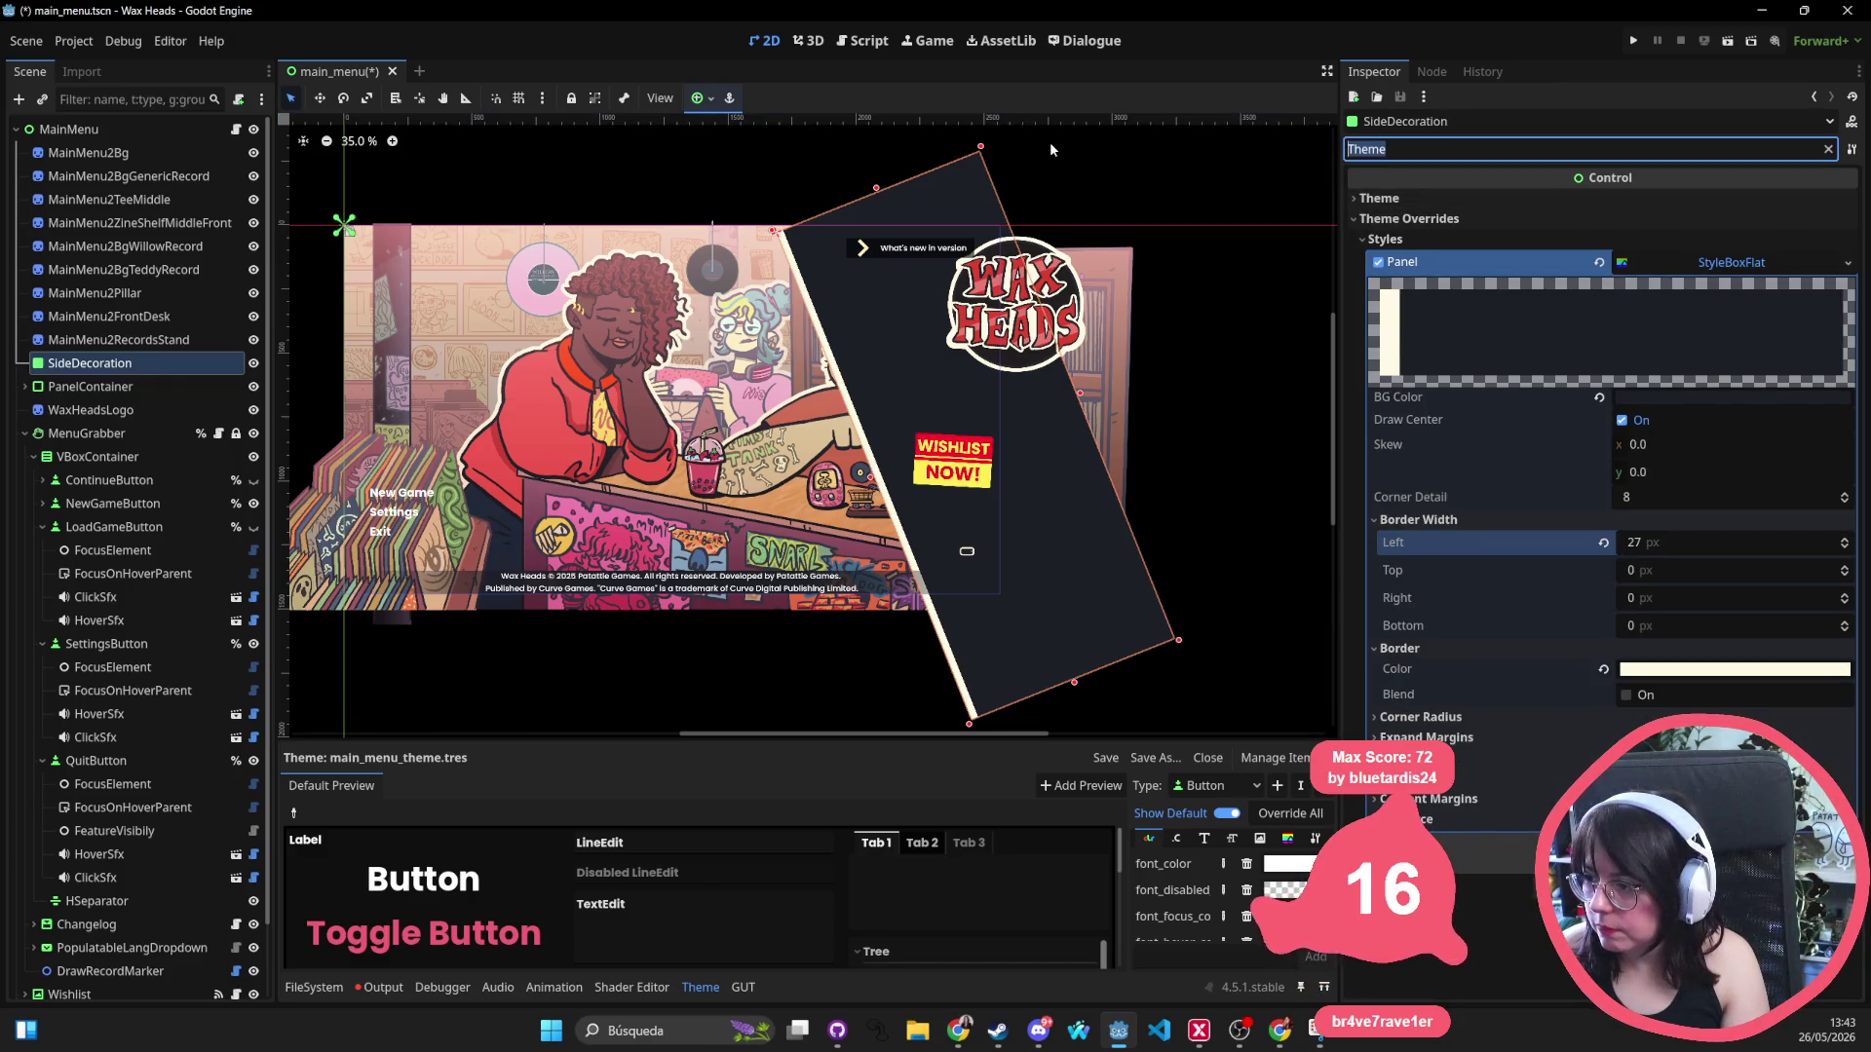
pyautogui.press('BackSpace')
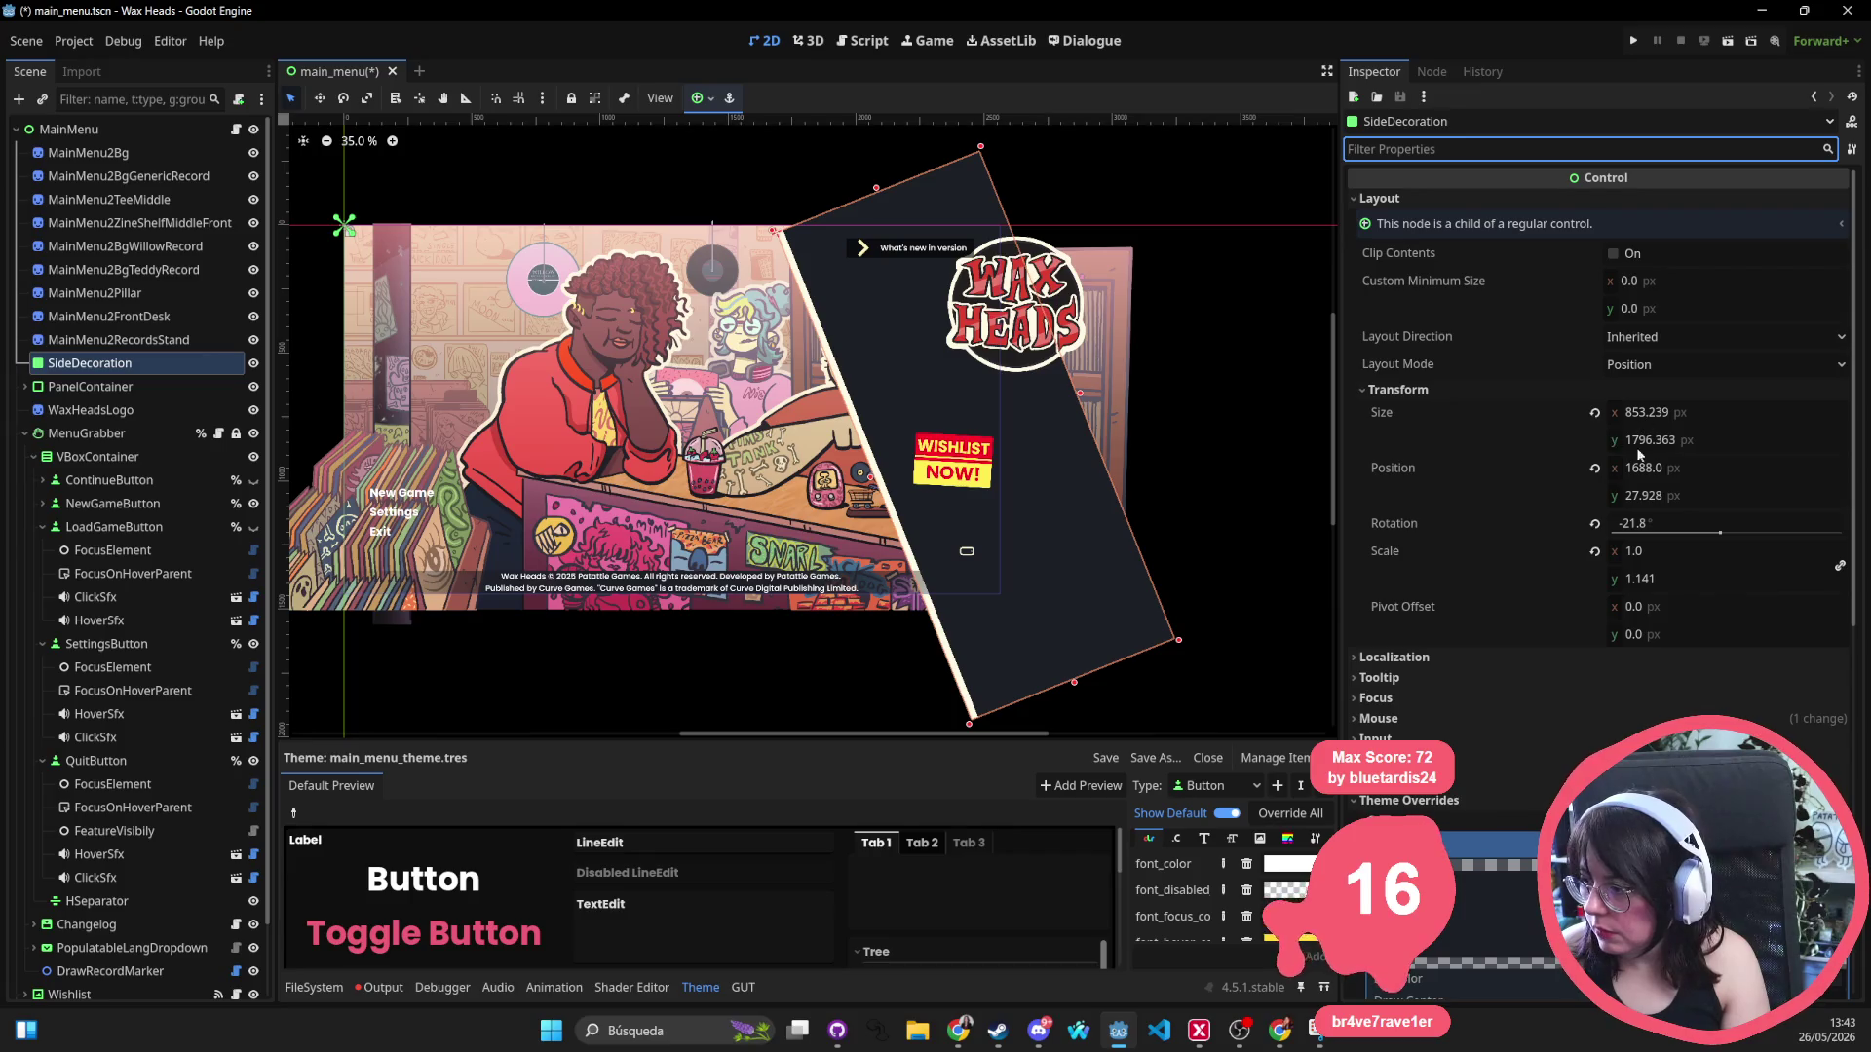
pyautogui.click(1656, 524)
pyautogui.write('21.8')
pyautogui.press('Return')
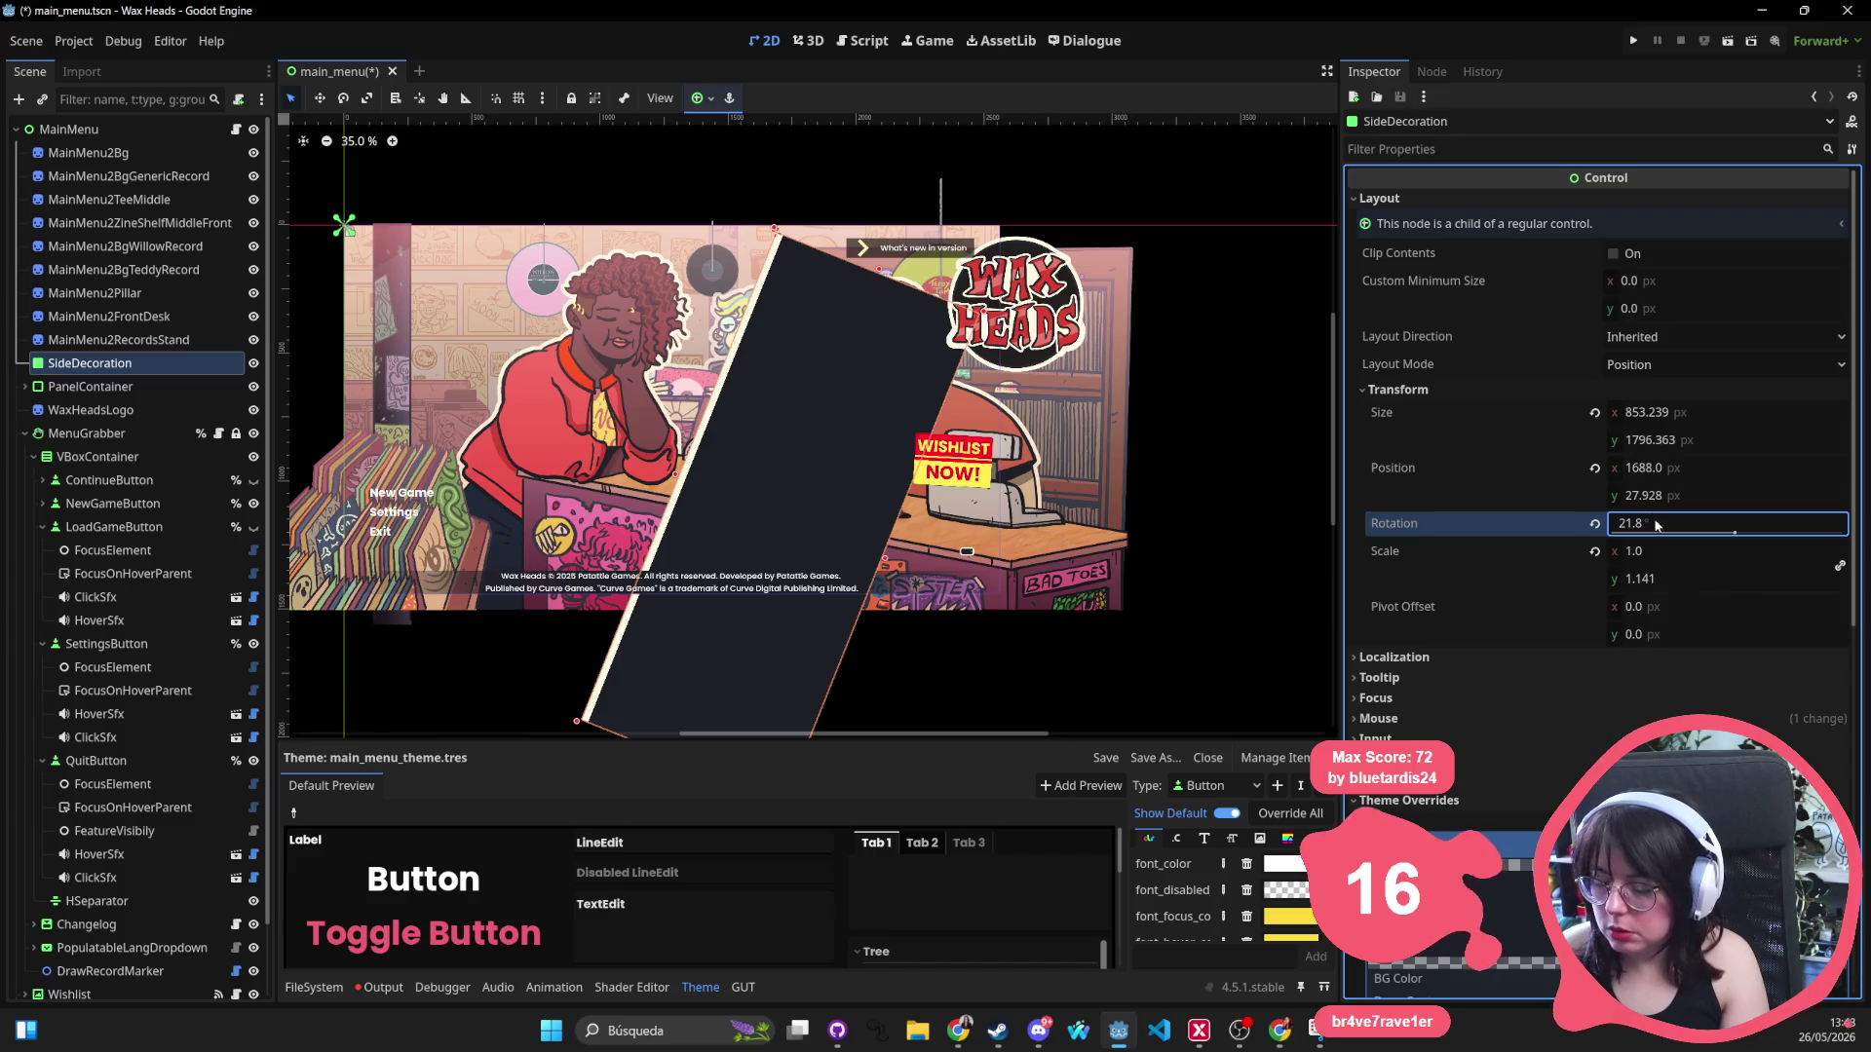
pyautogui.moveTo(785, 698); pyautogui.dragTo(944, 598)
pyautogui.click(977, 481)
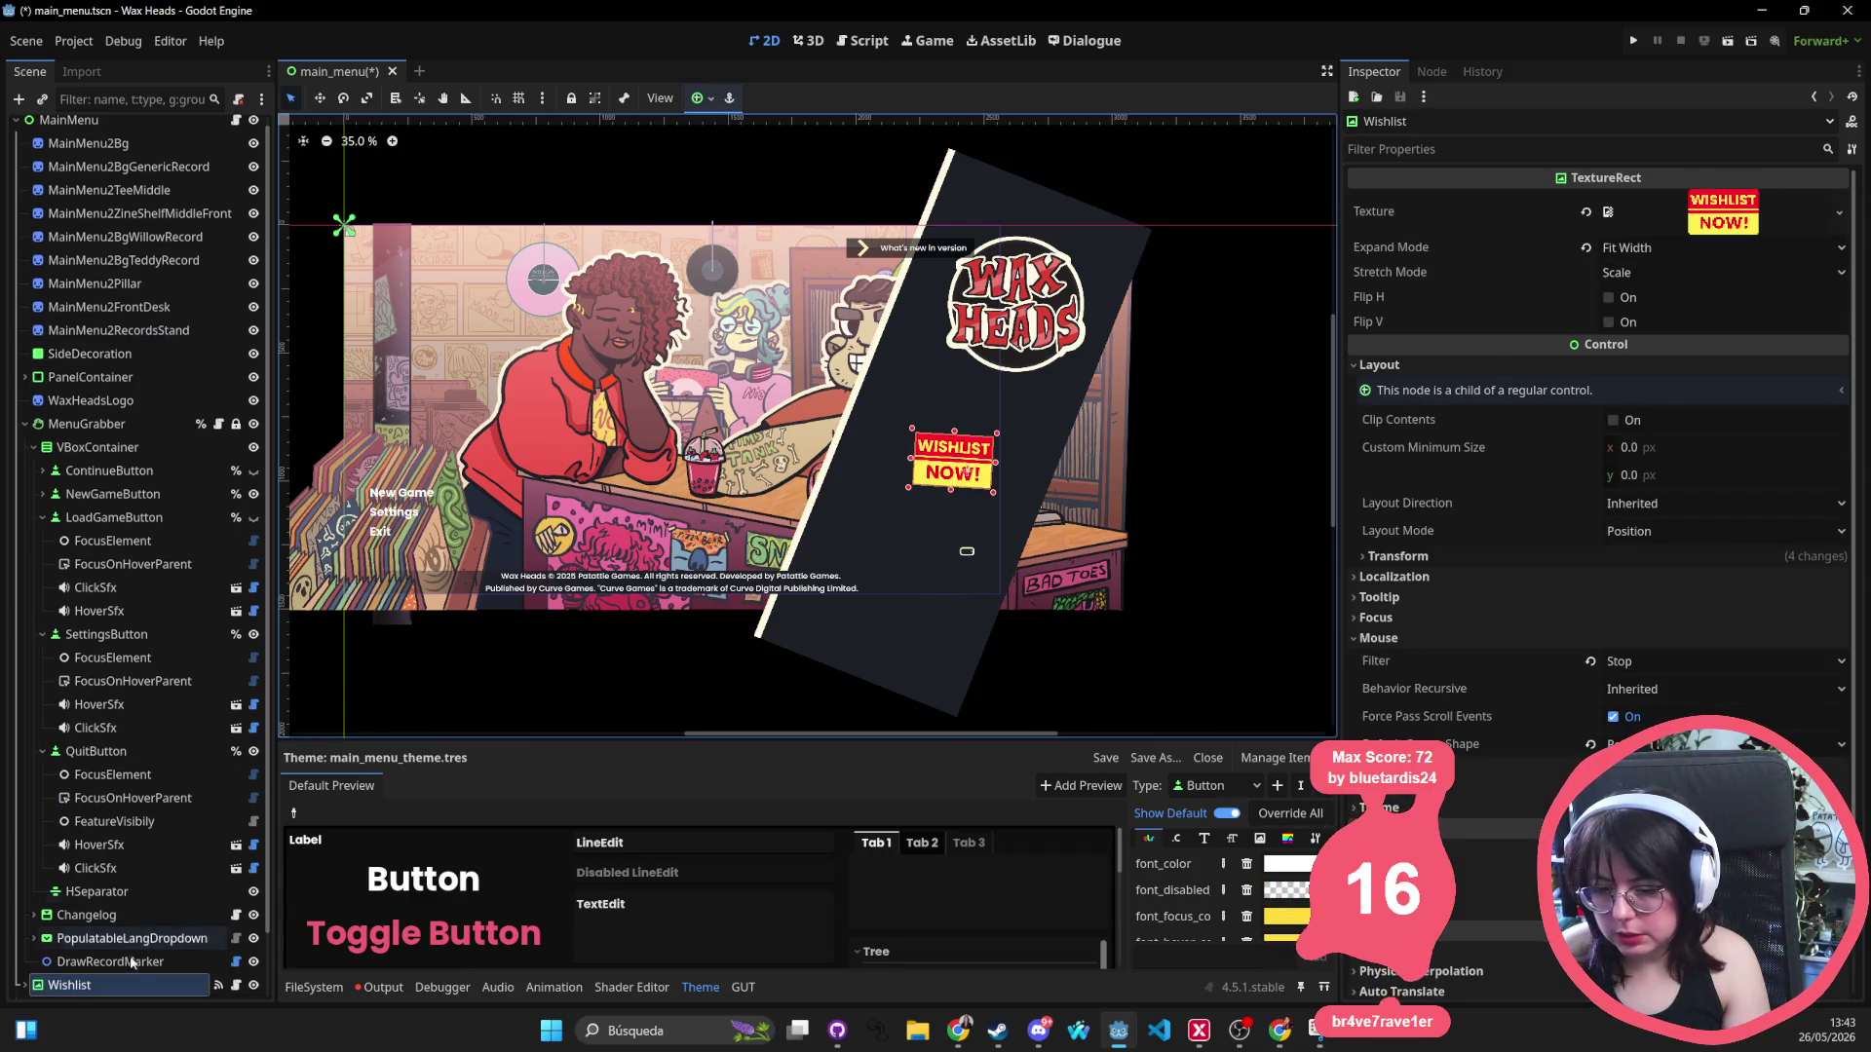
# Hide the WISHLIST NOW image and align the language dropdown to the bottom.
pyautogui.click(251, 986)
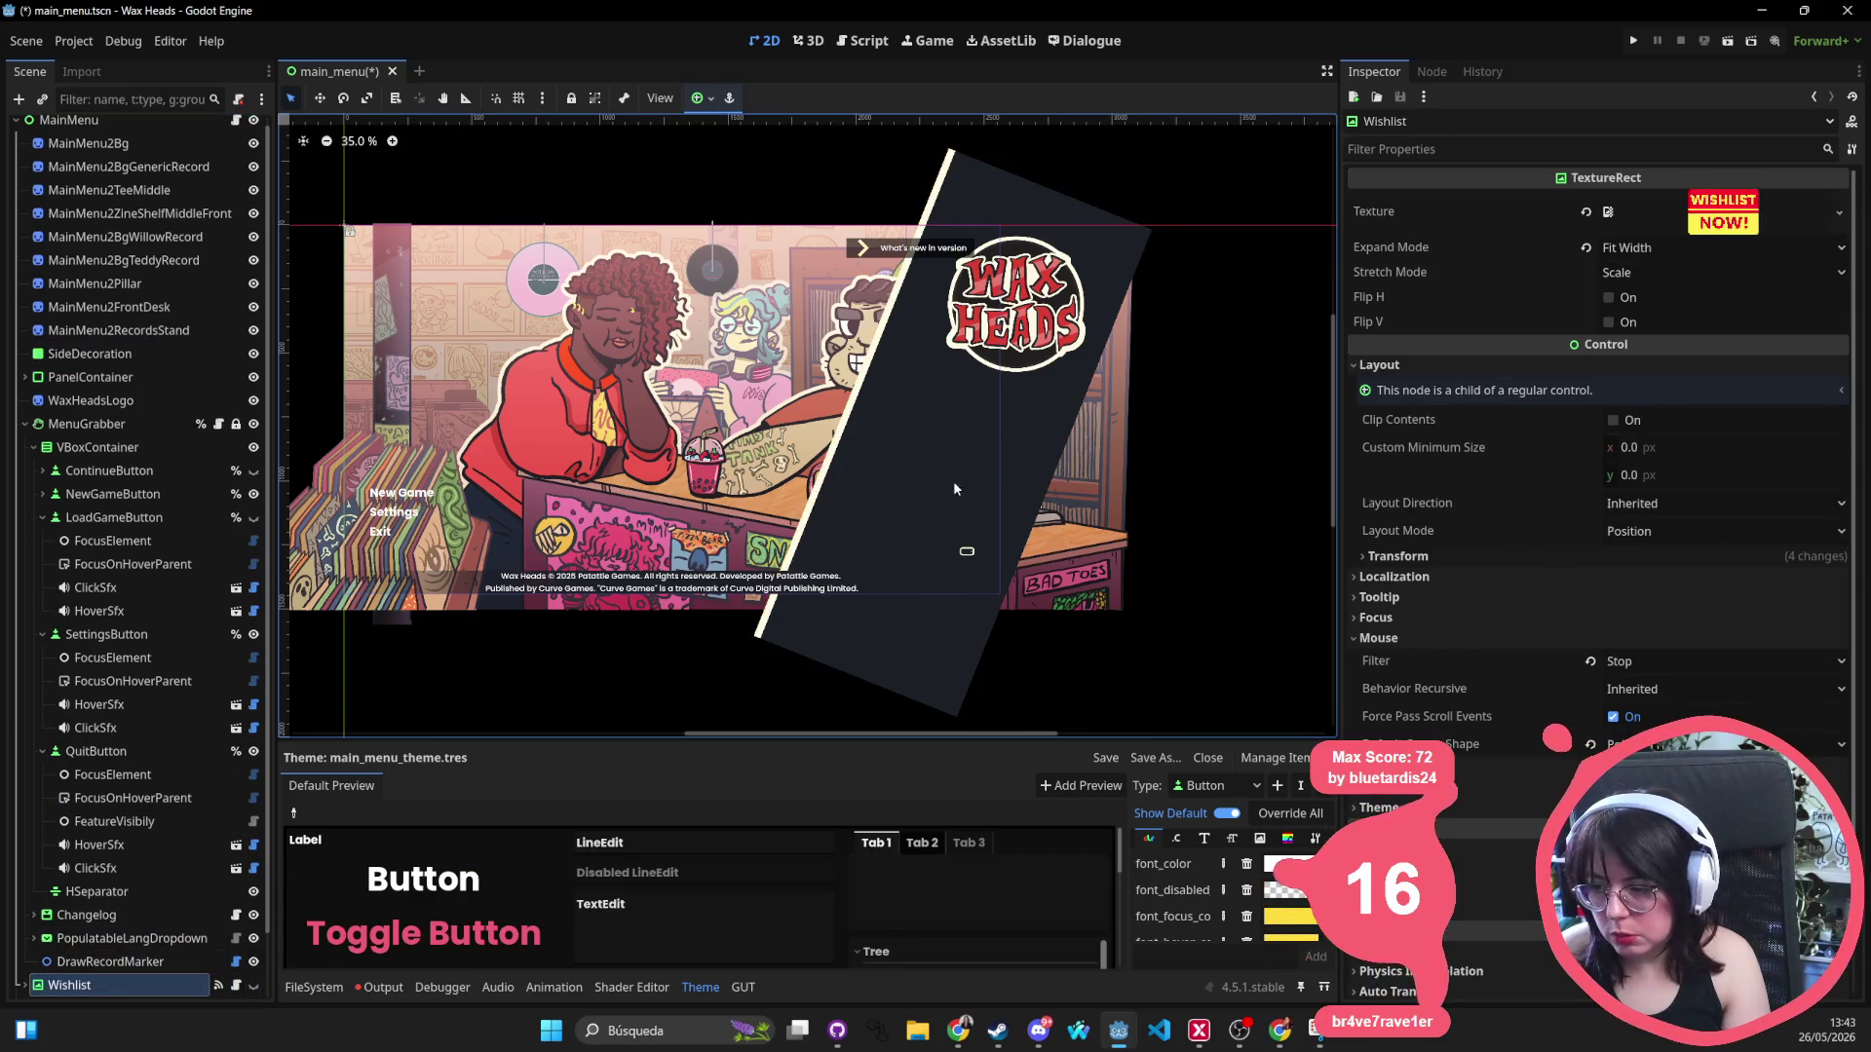
pyautogui.click(915, 248)
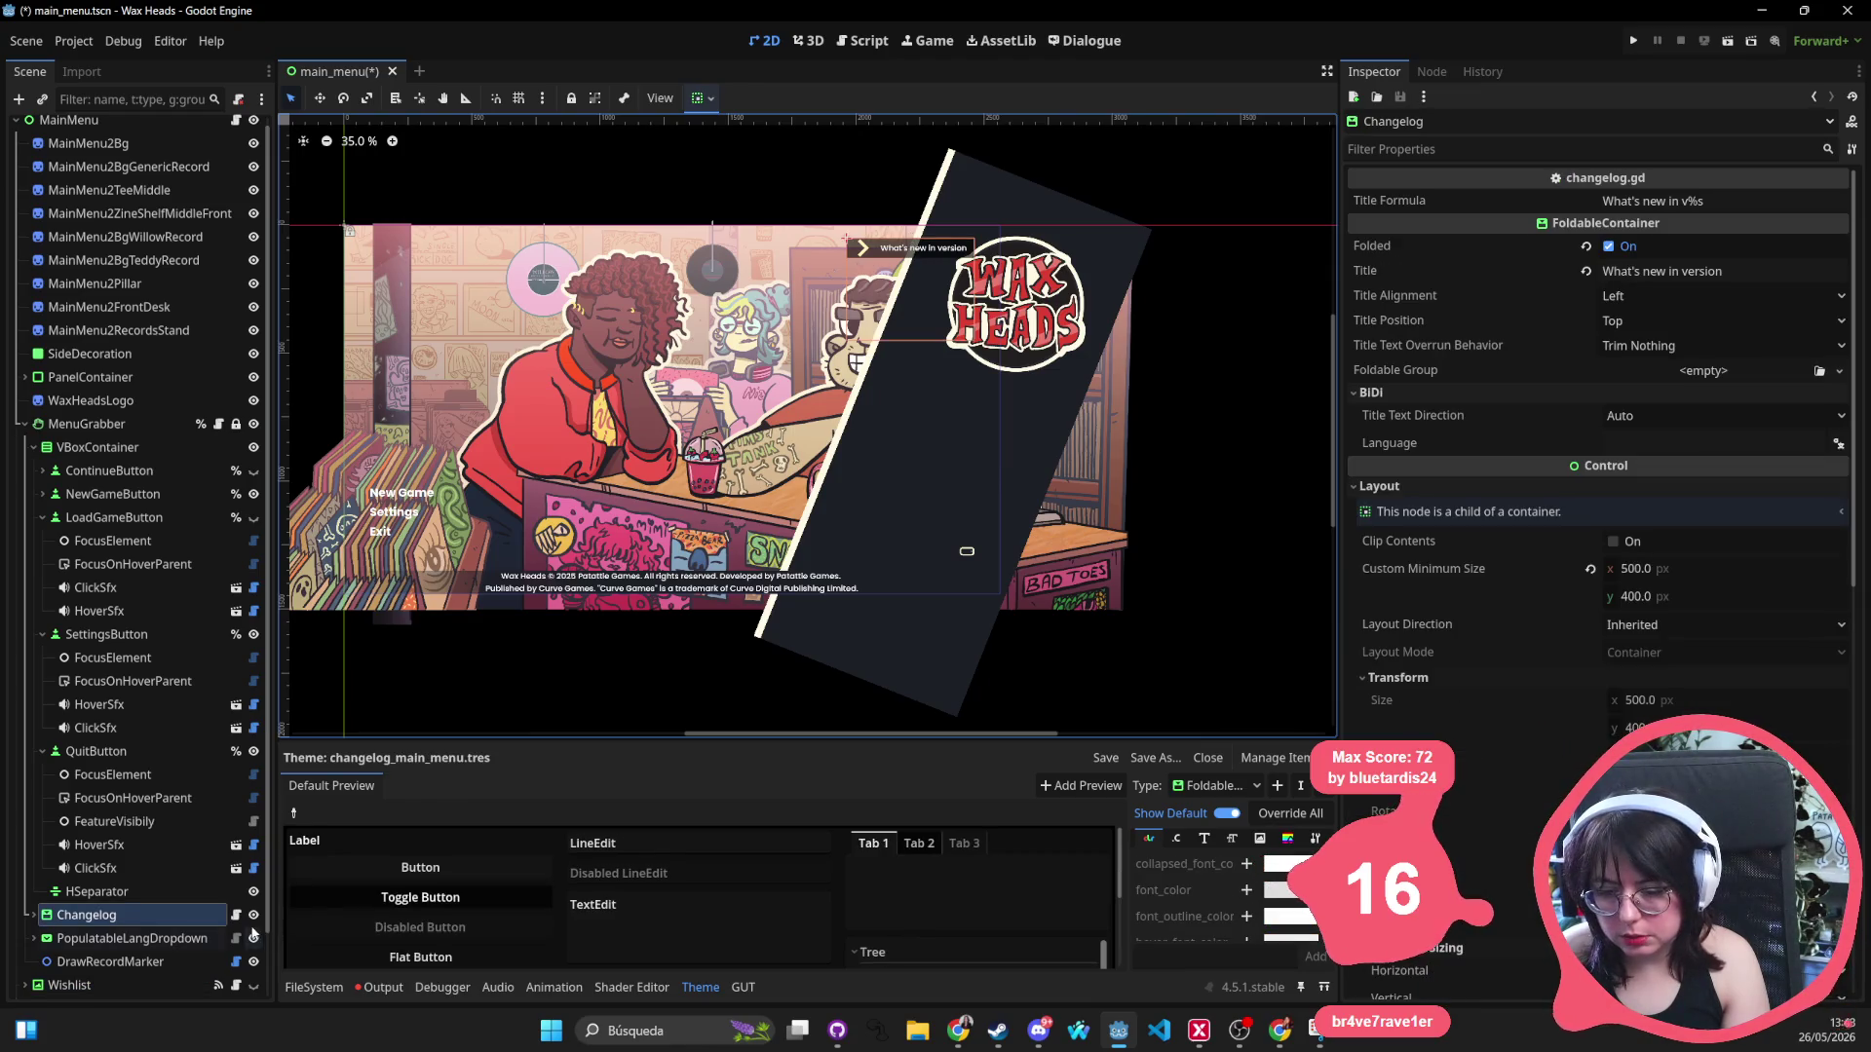
pyautogui.click(967, 555)
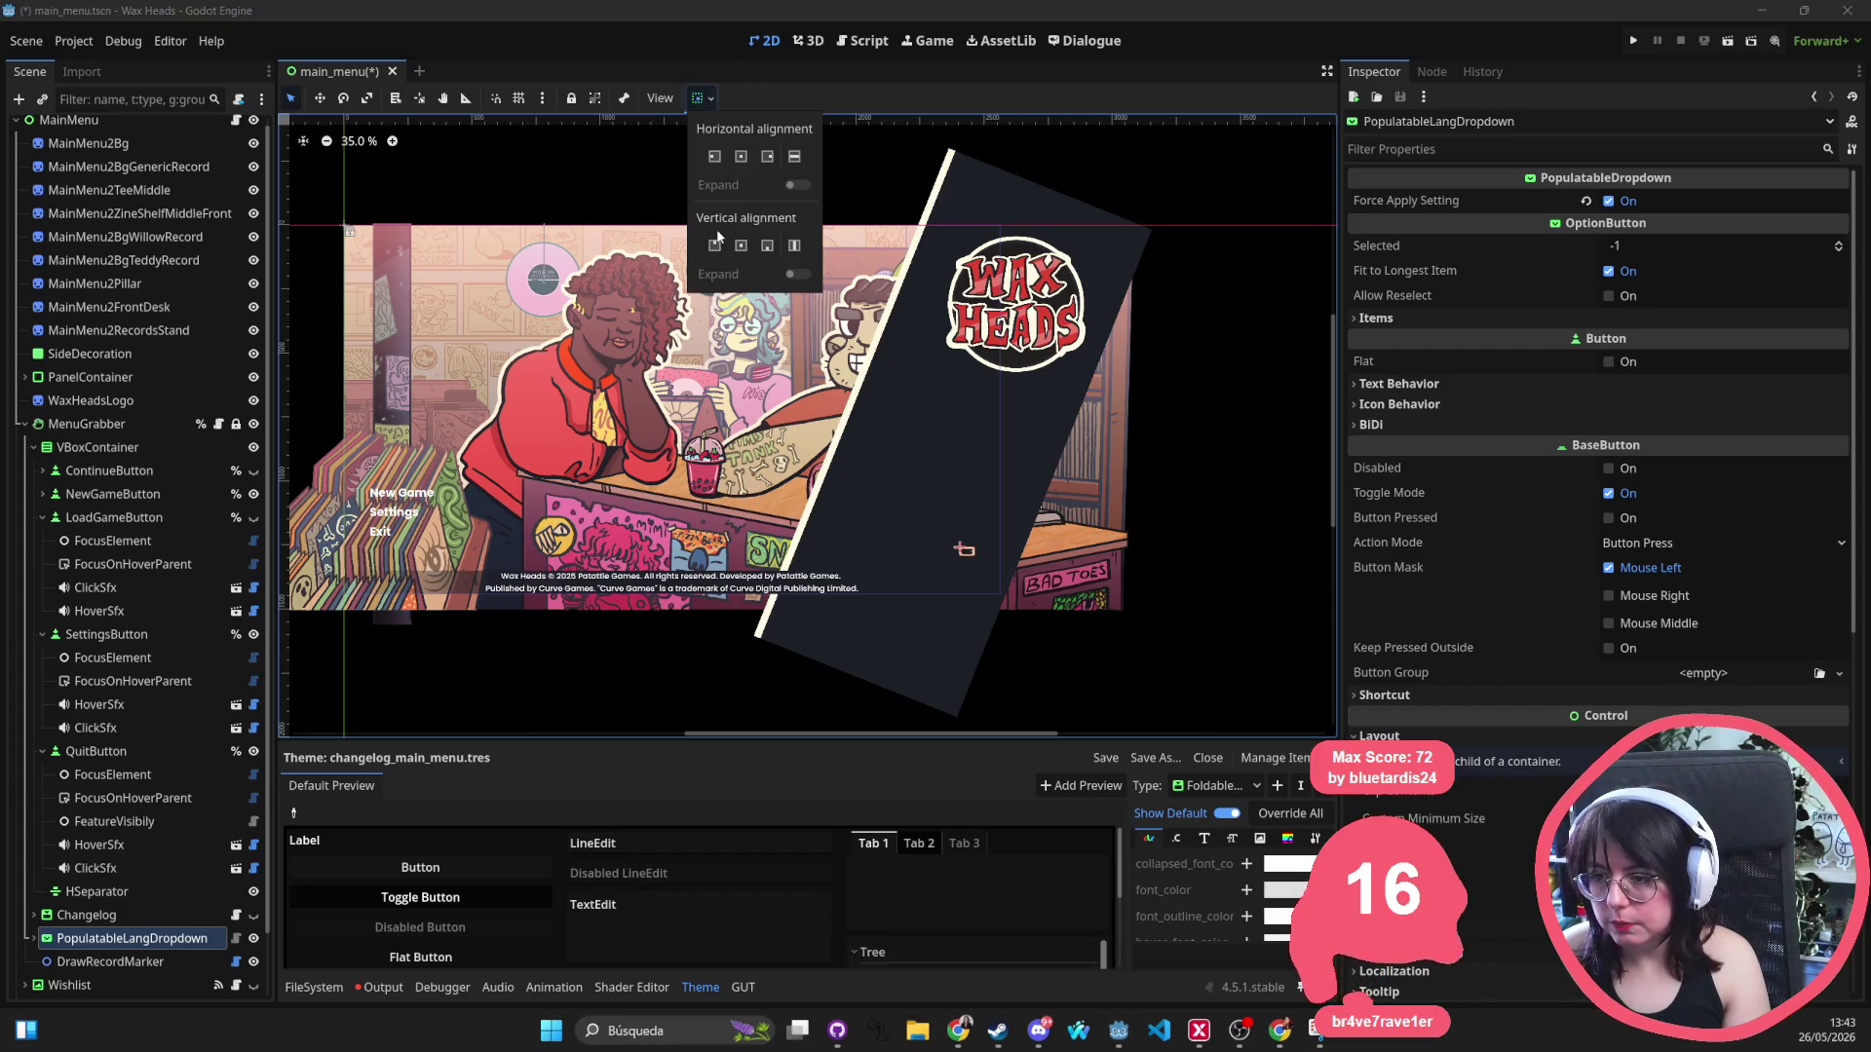
pyautogui.click(744, 246)
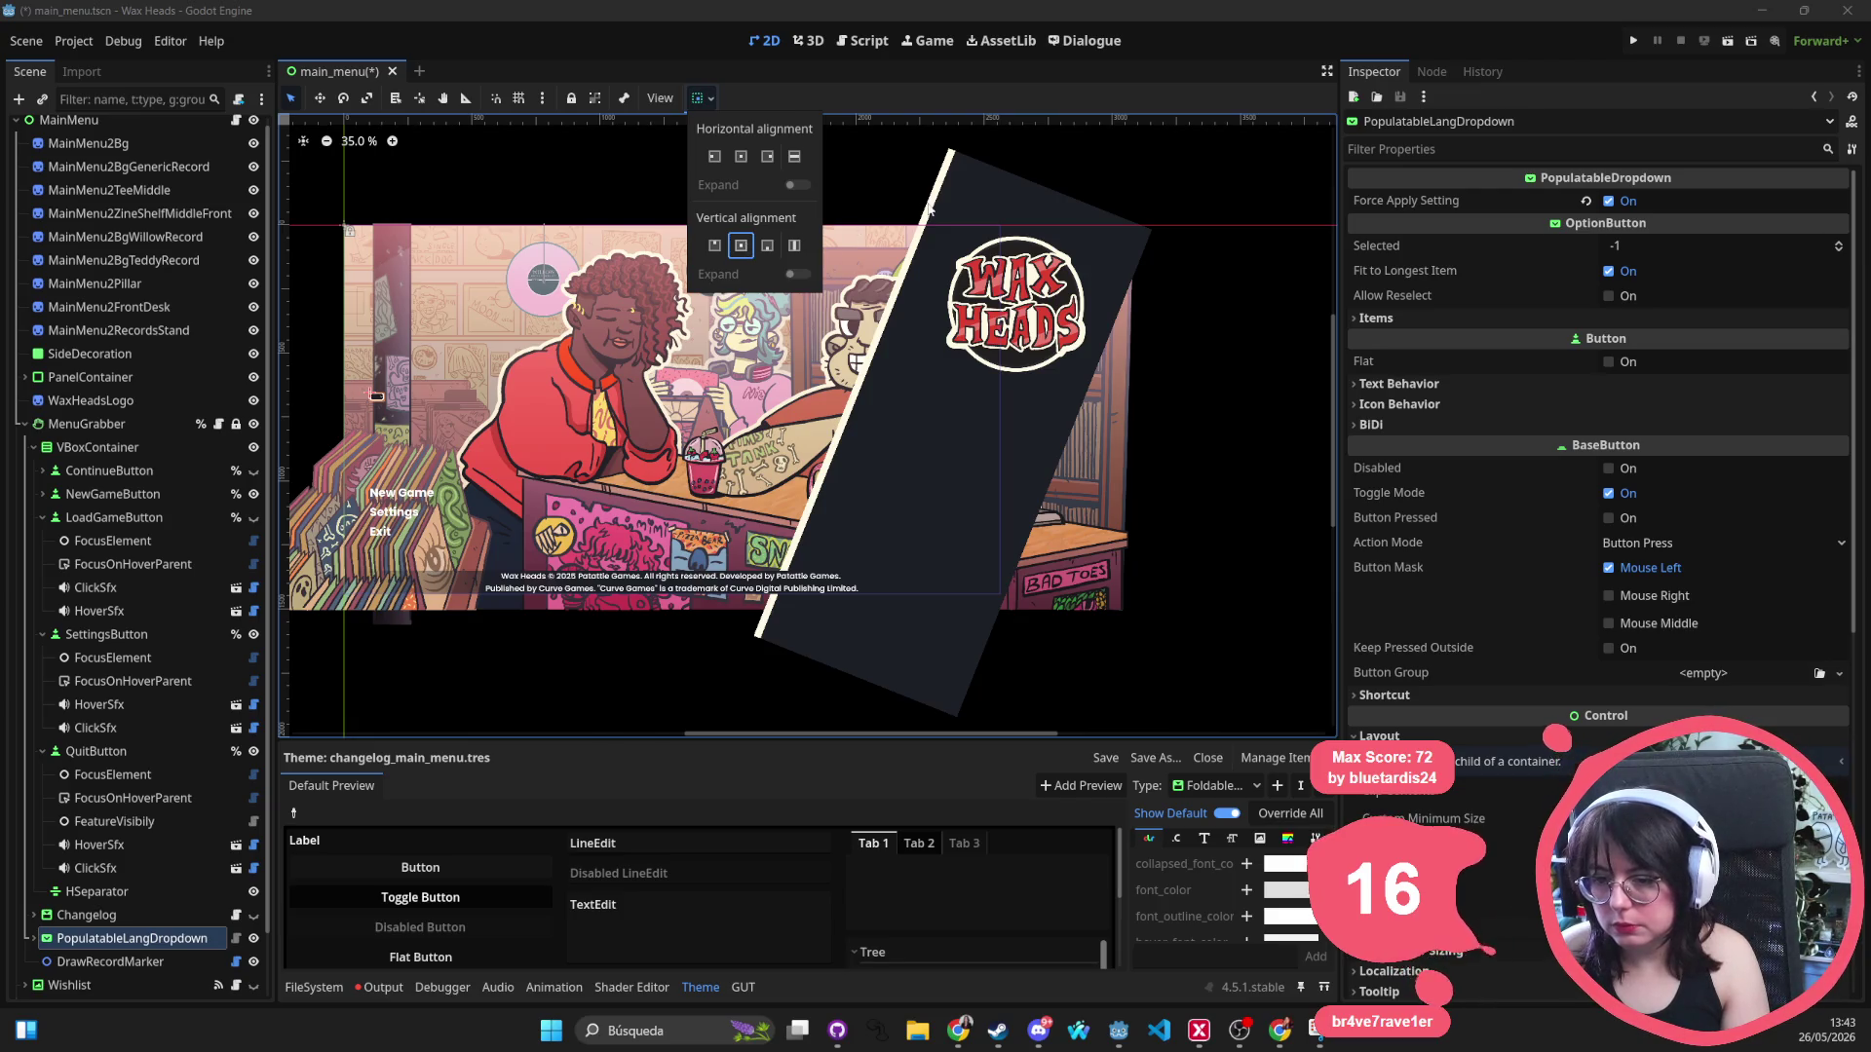
pyautogui.click(768, 248)
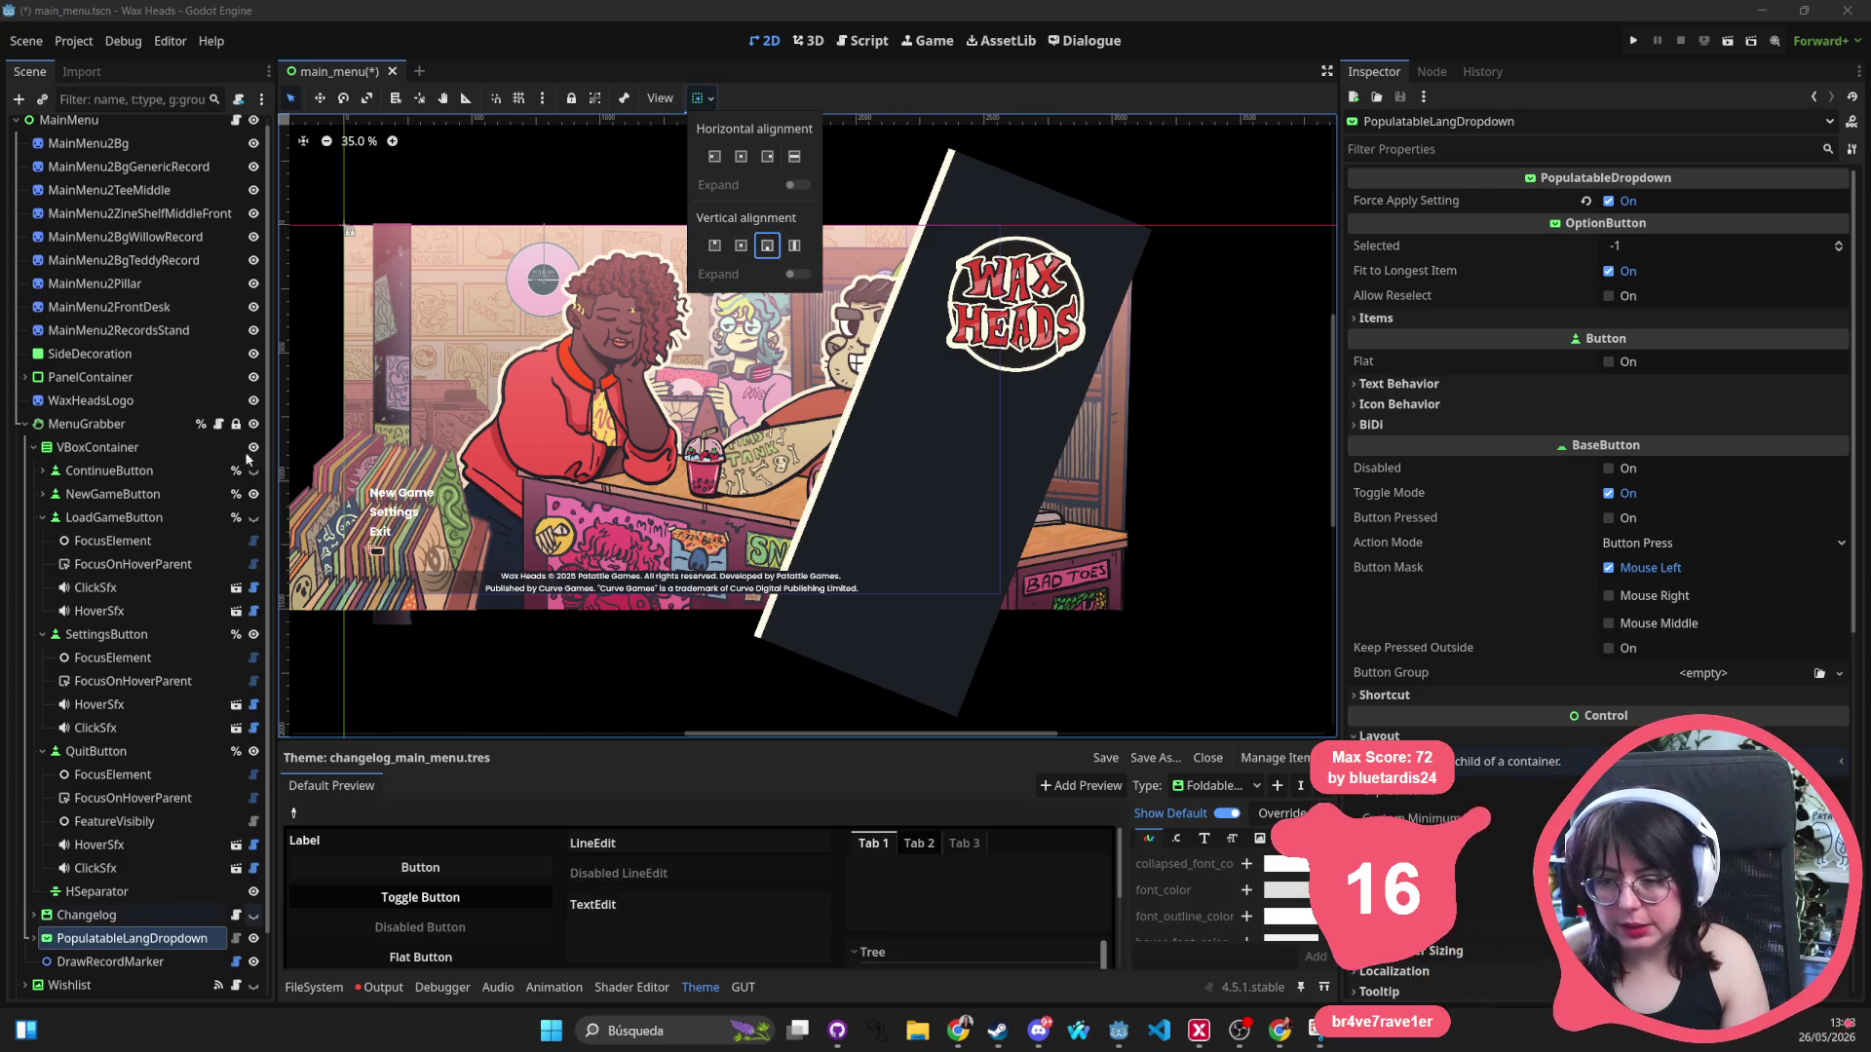
# Anchor the menu-button VBoxContainer to the right side and bottom.
pyautogui.click(115, 448)
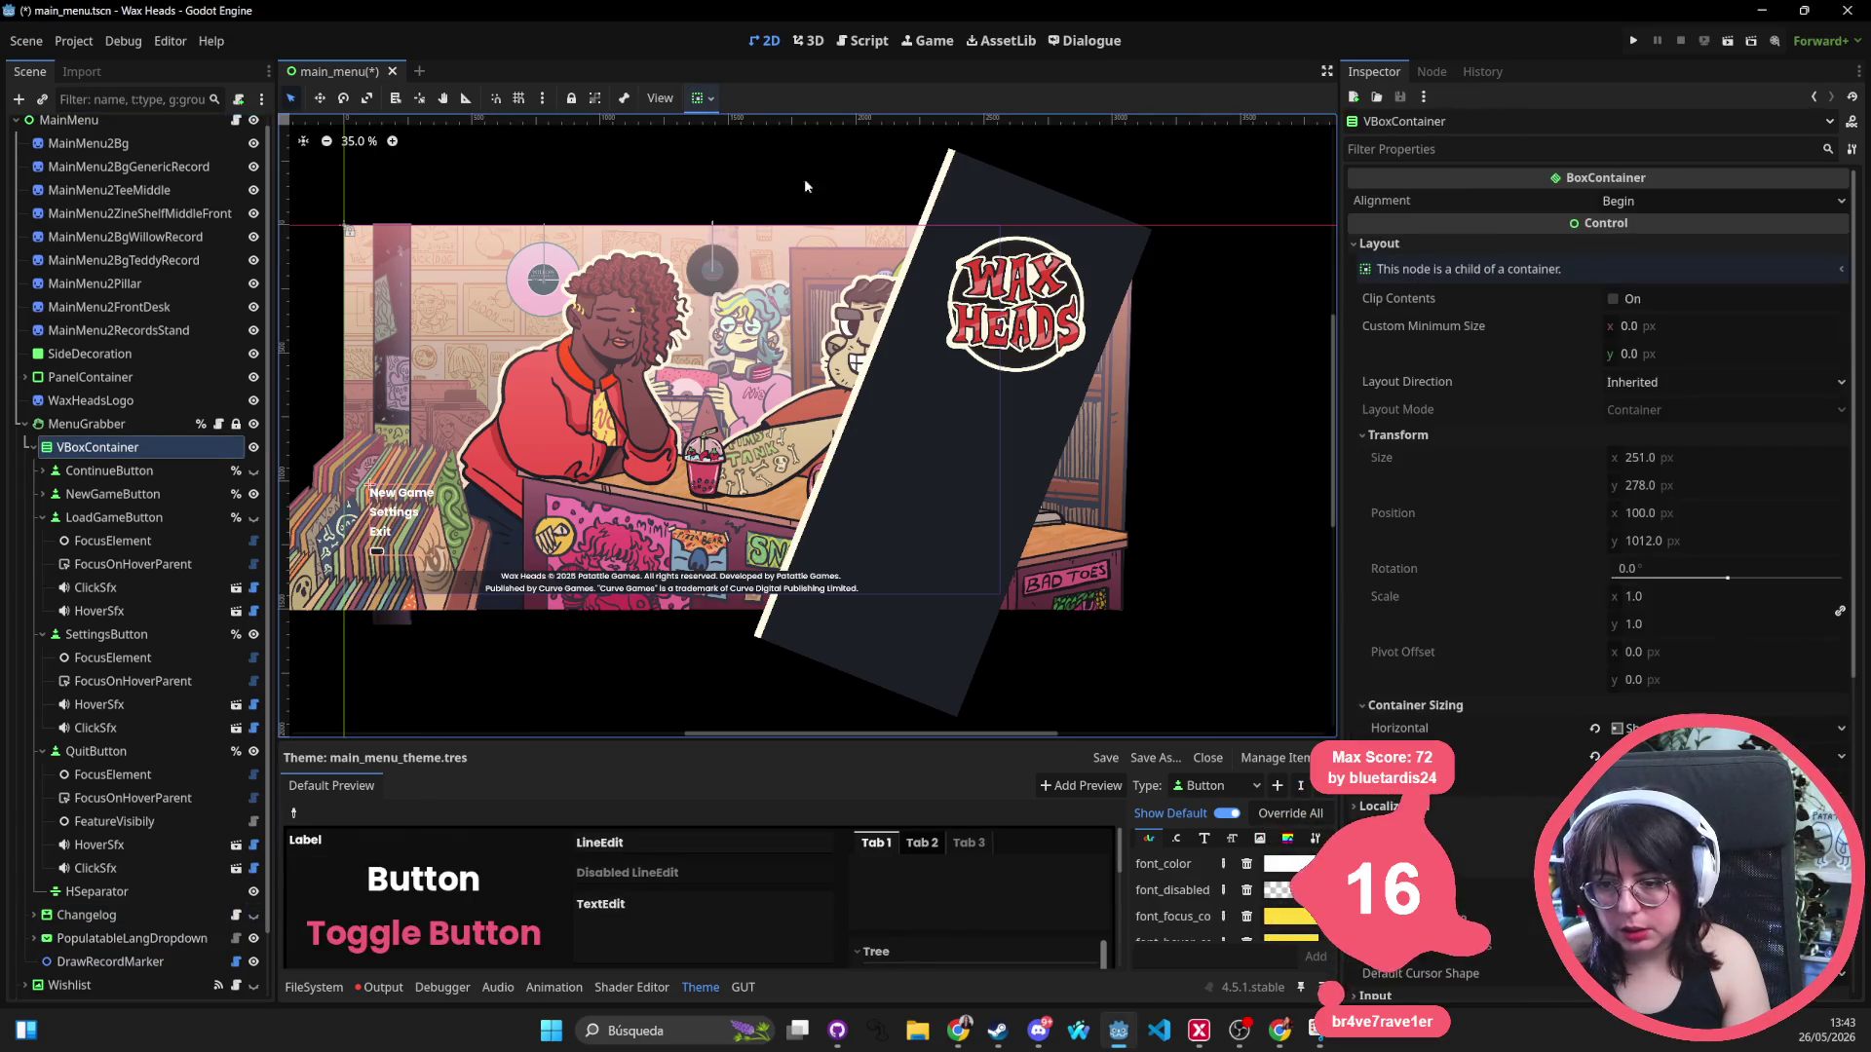
pyautogui.click(770, 158)
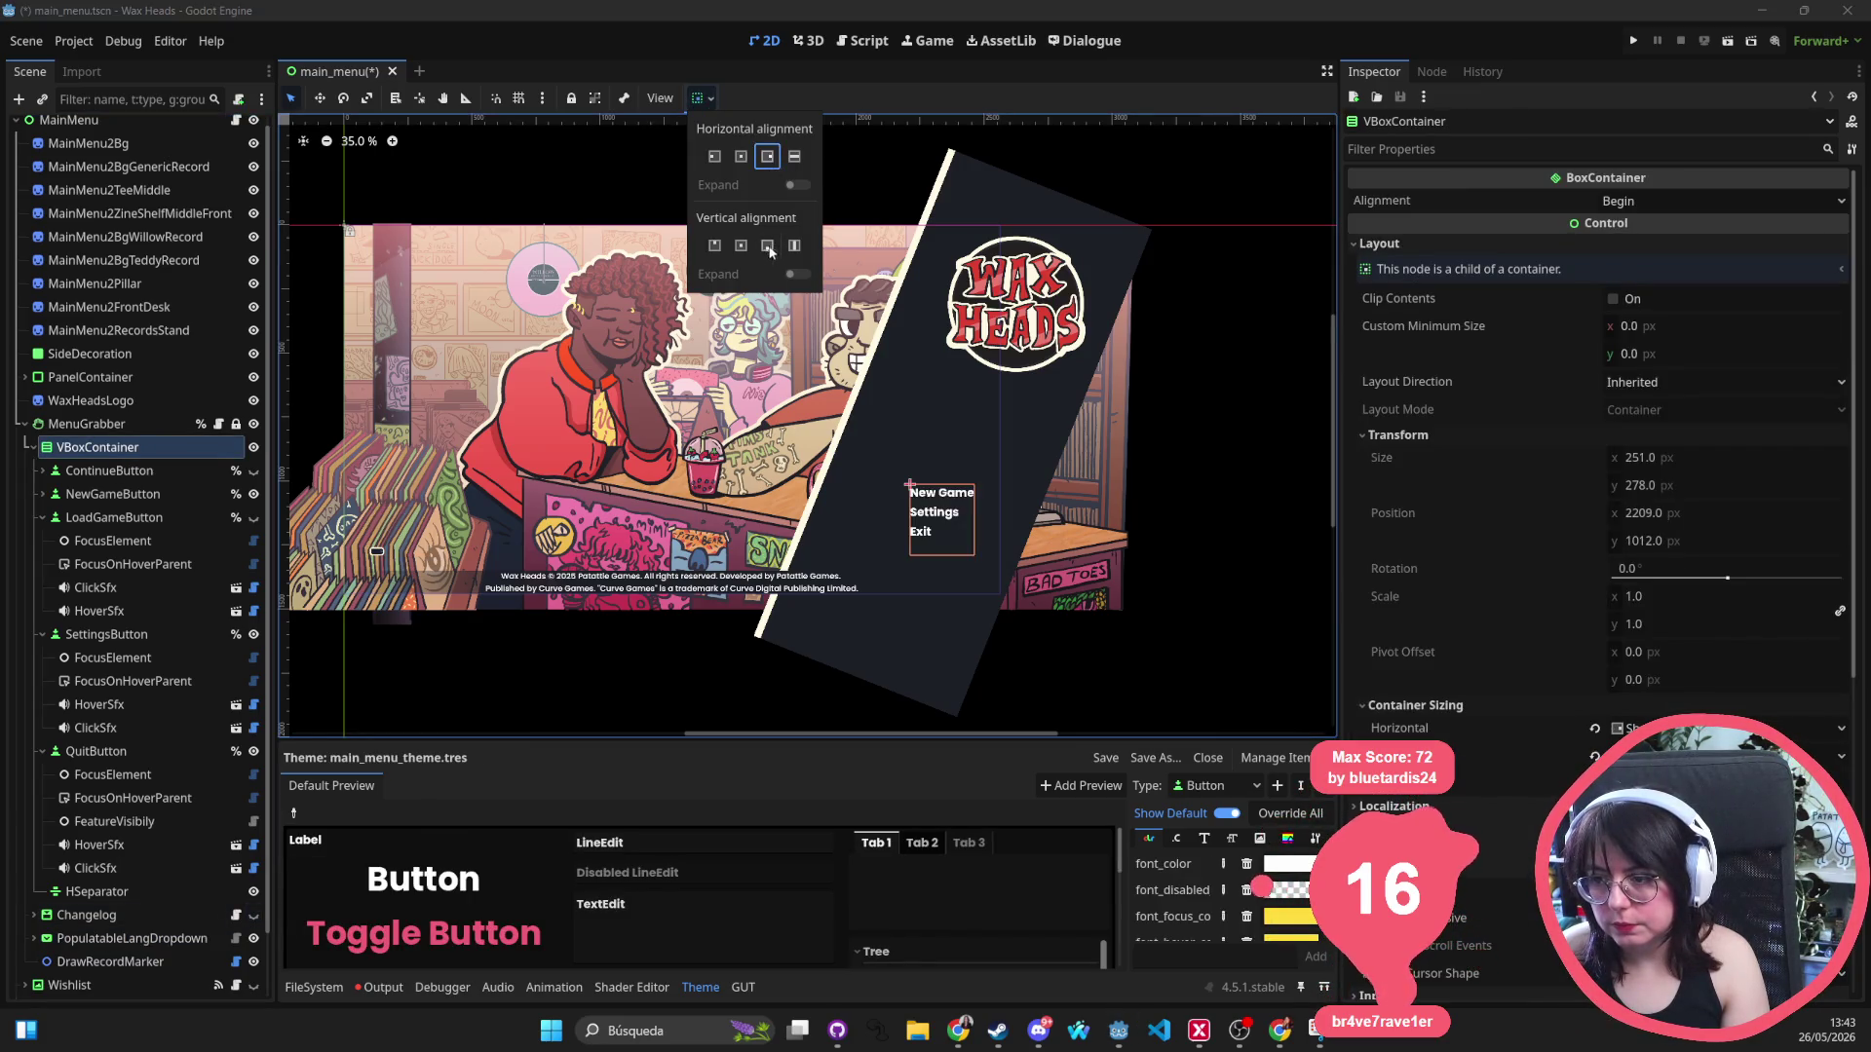
pyautogui.click(740, 246)
pyautogui.click(767, 247)
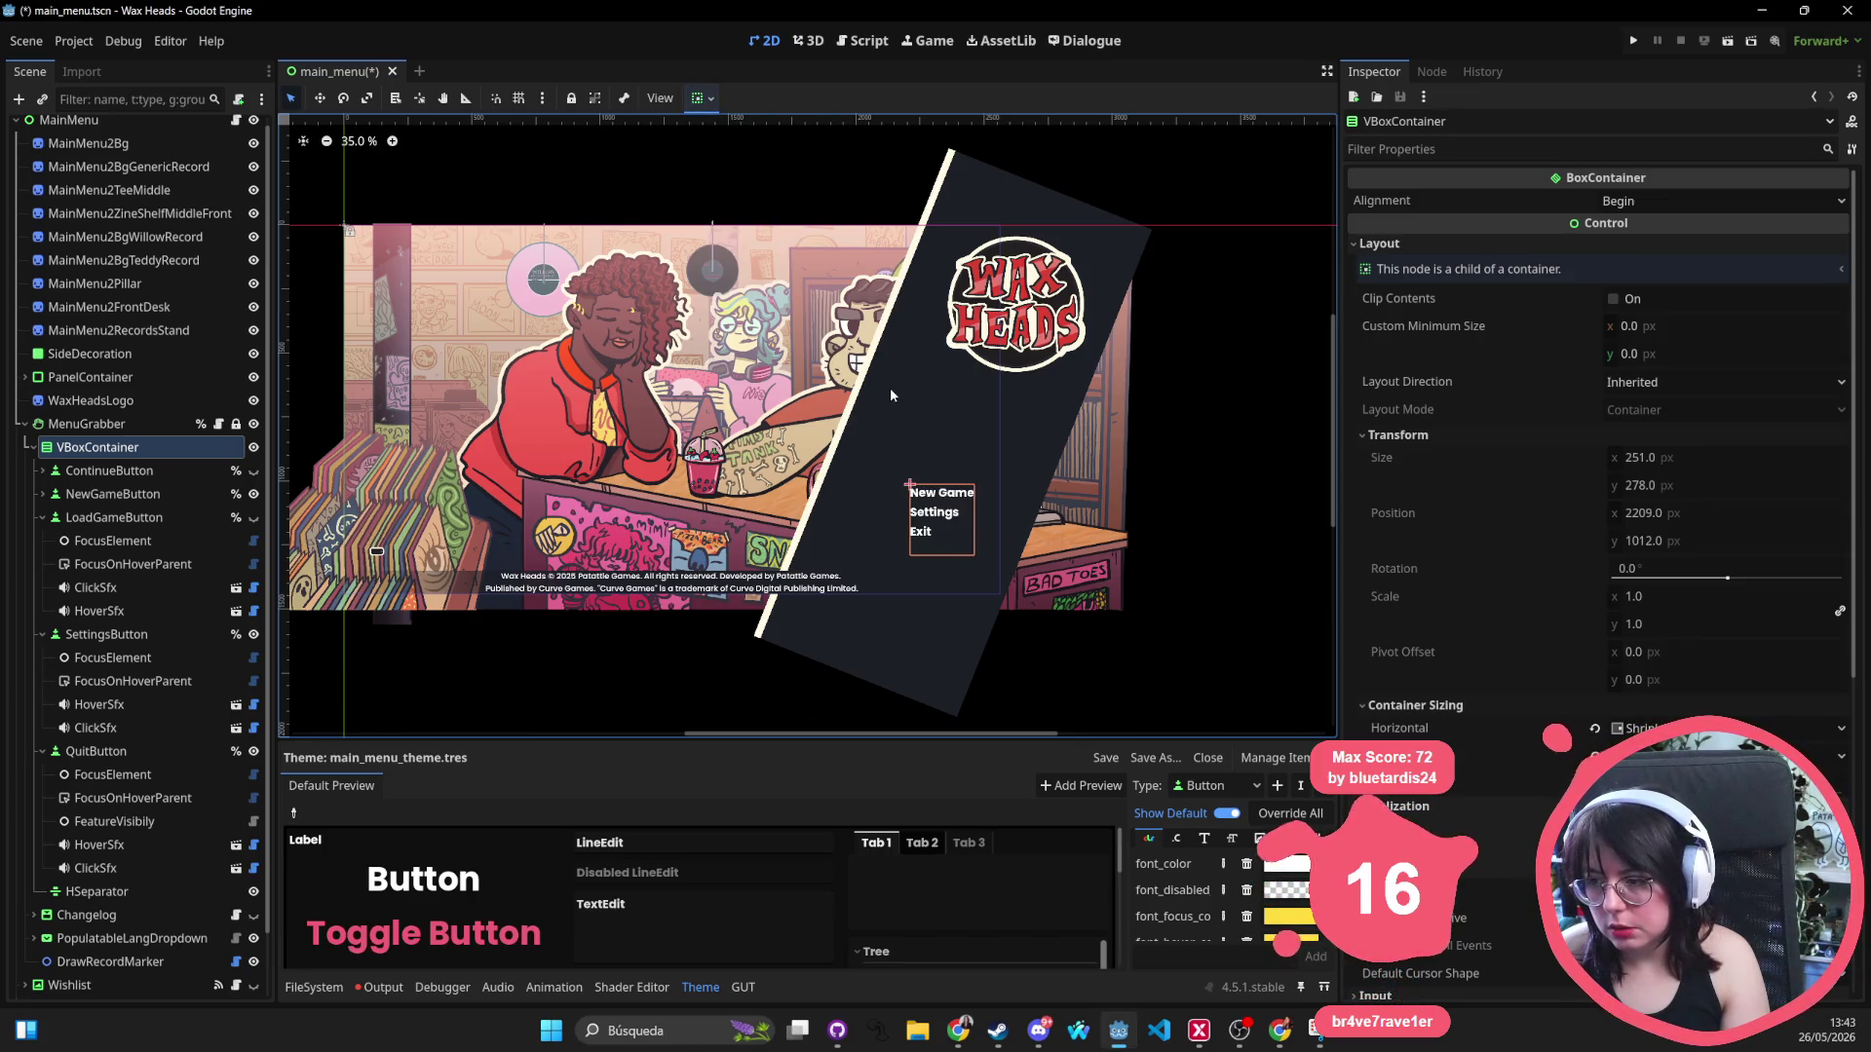
pyautogui.click(599, 357)
pyautogui.moveTo(599, 357); pyautogui.dragTo(785, 365)
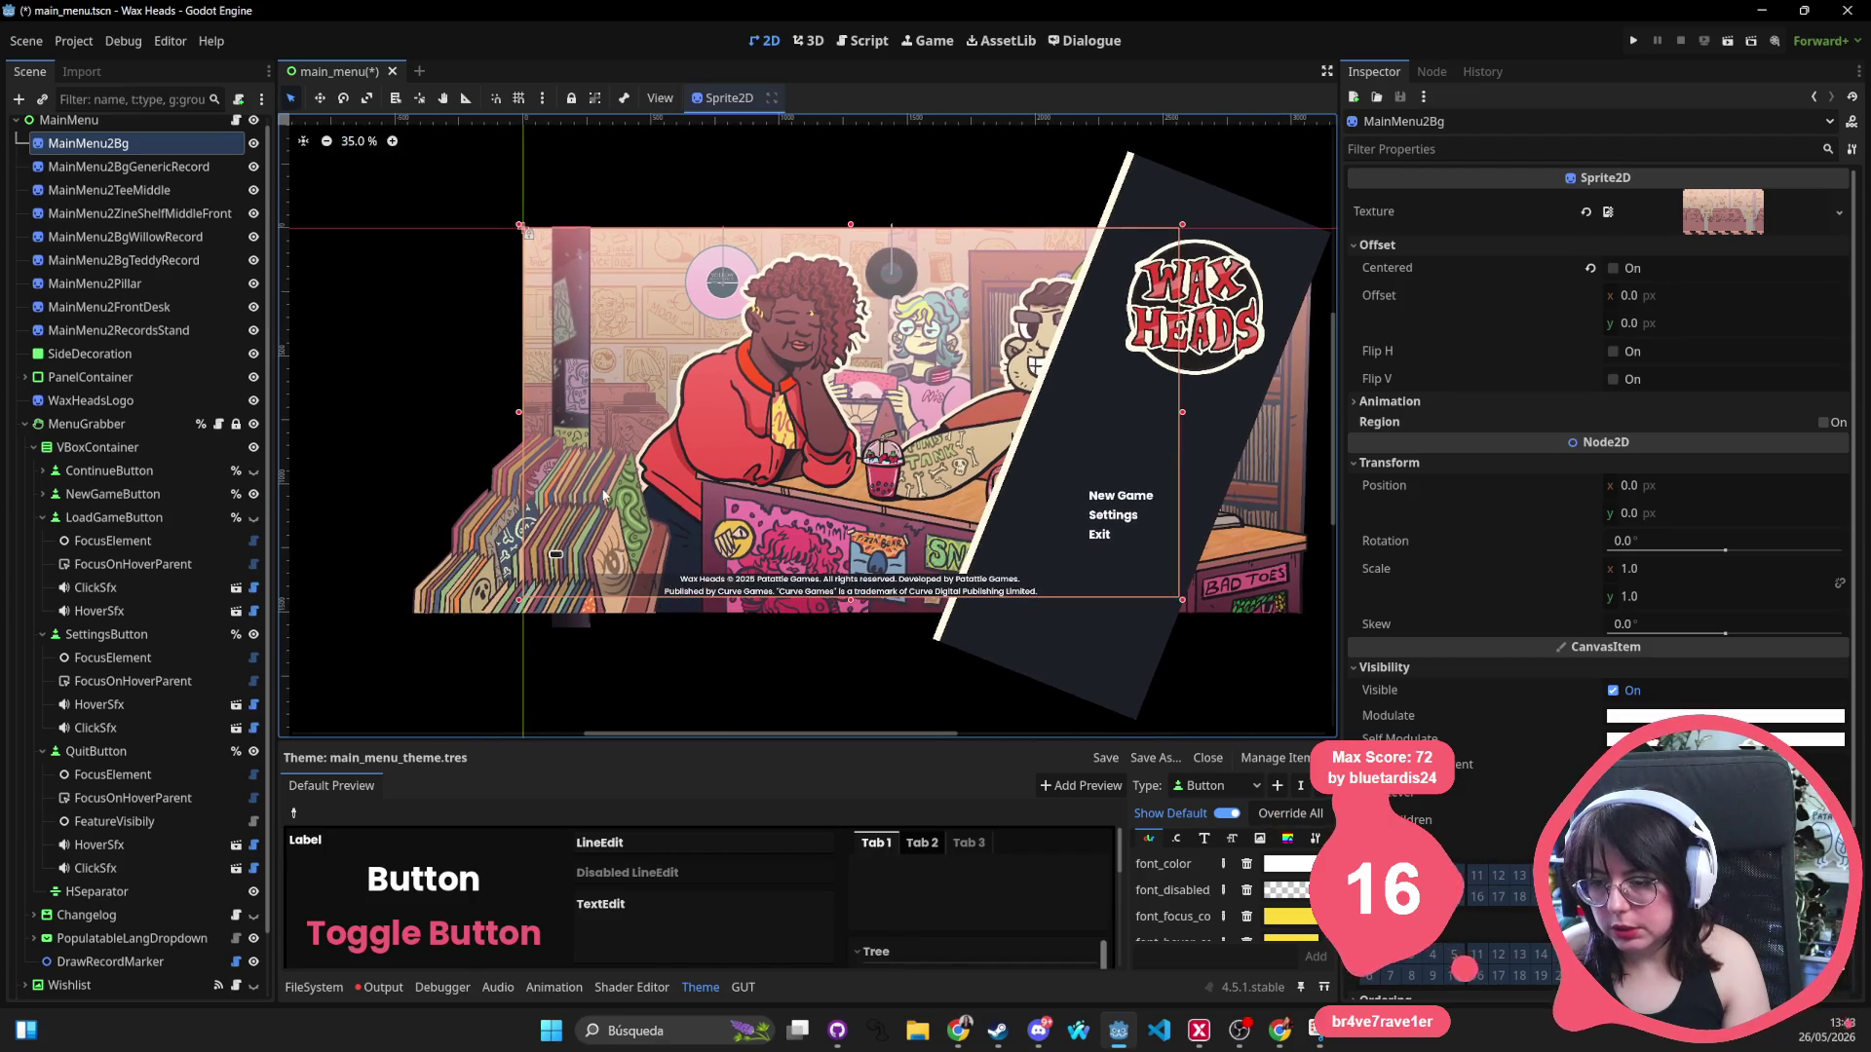
# Widen the dark side panel to the left and move the Wax Heads logo onto the artwork.
pyautogui.click(602, 497)
pyautogui.click(771, 384)
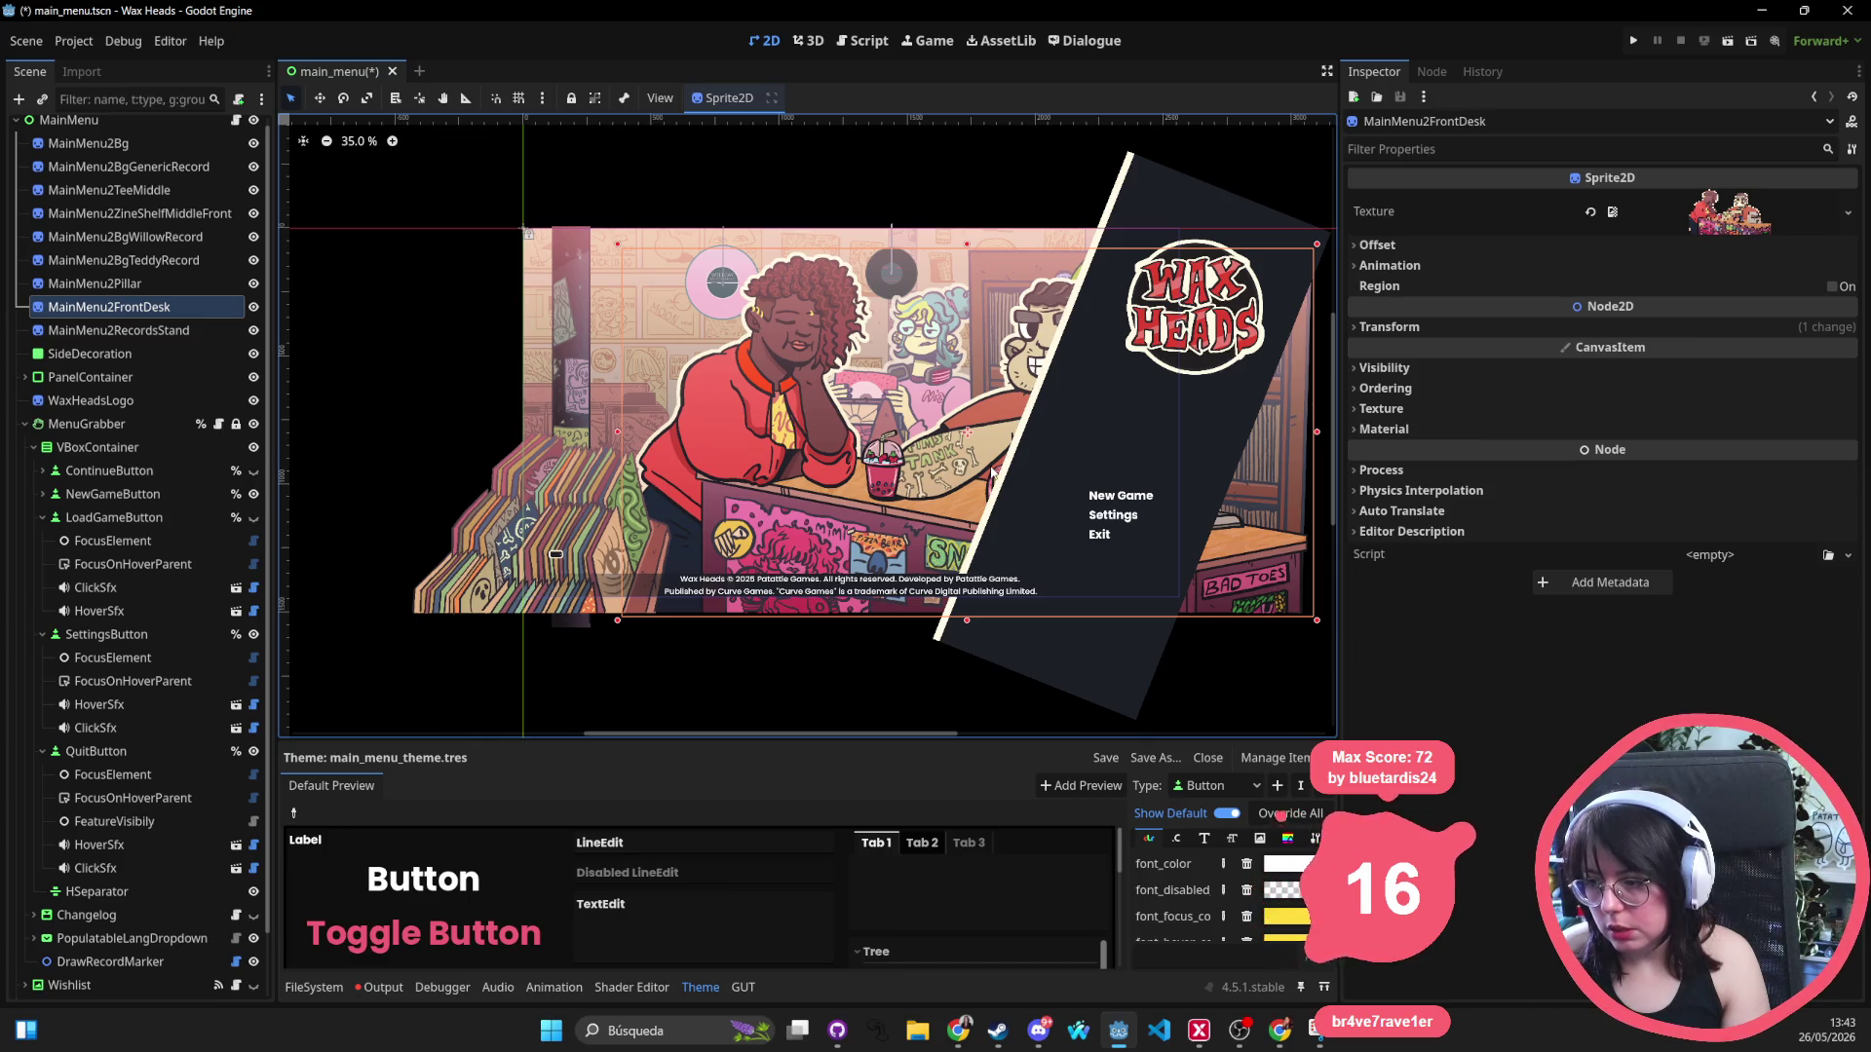
pyautogui.click(1120, 499)
pyautogui.click(1033, 452)
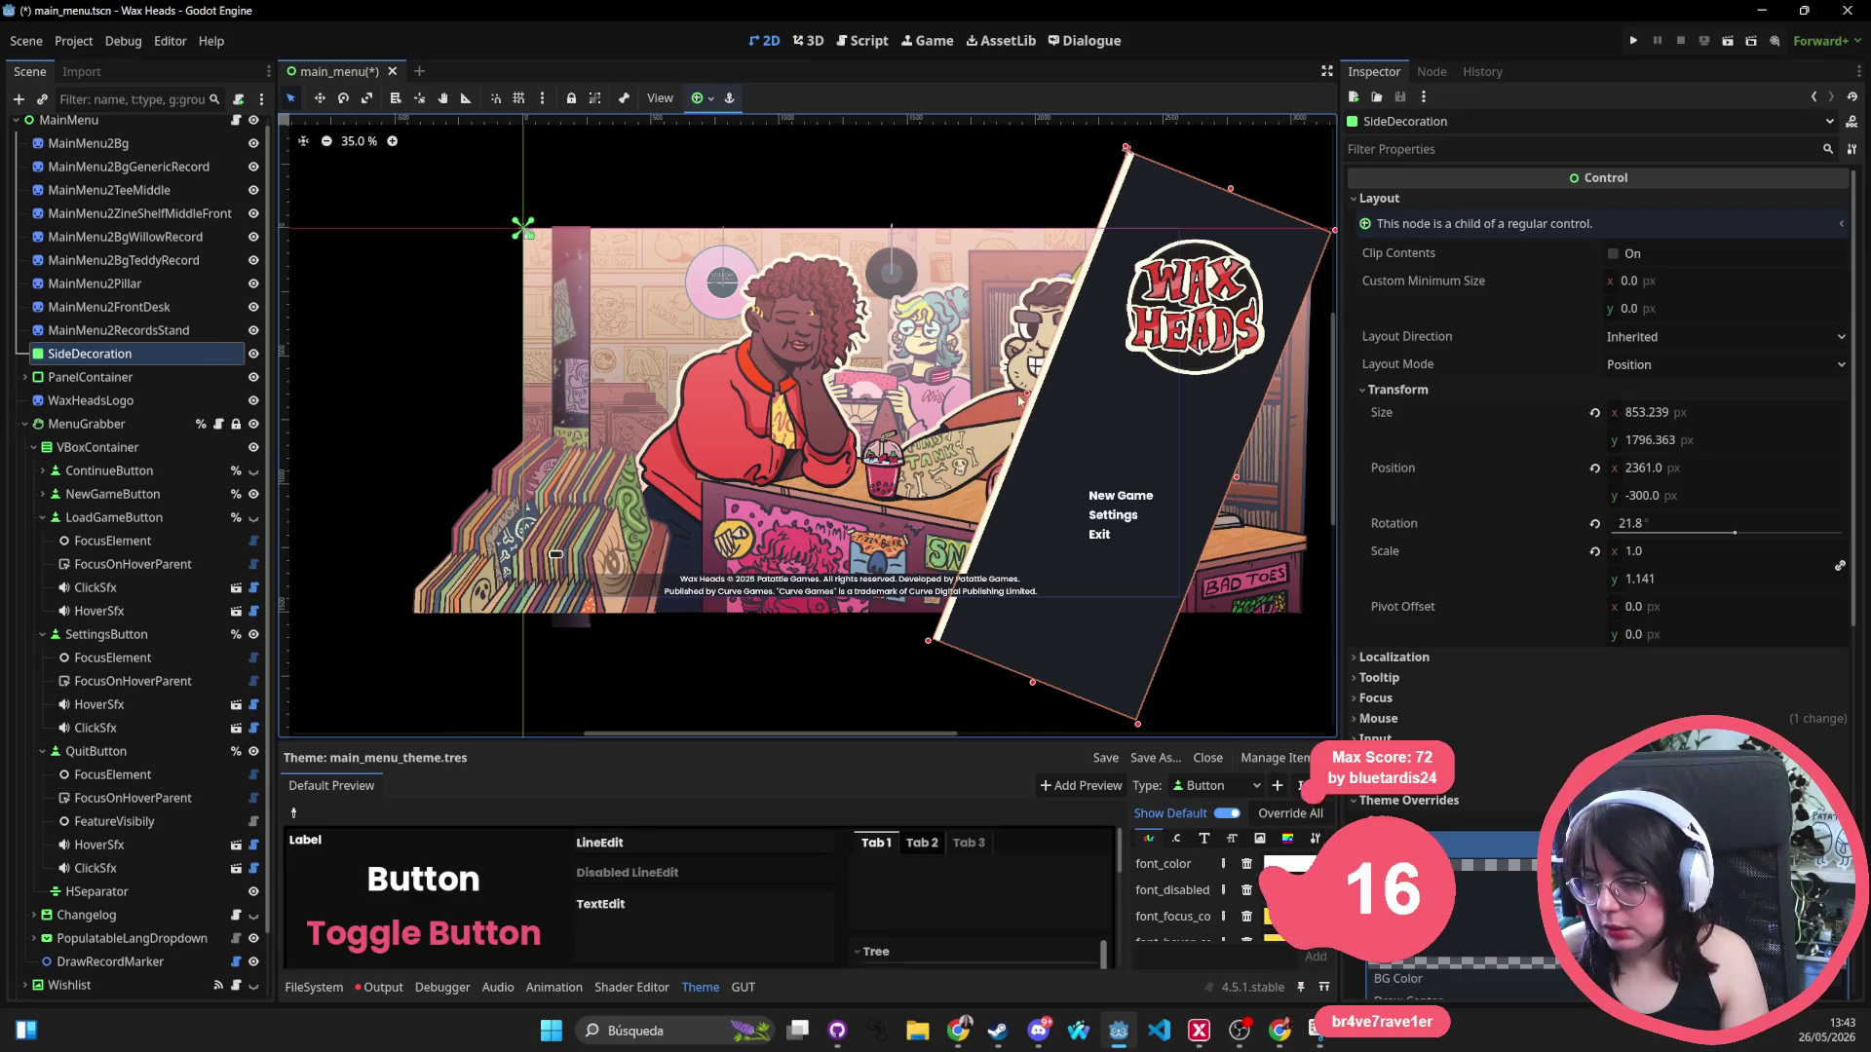
pyautogui.moveTo(1018, 393); pyautogui.dragTo(982, 393)
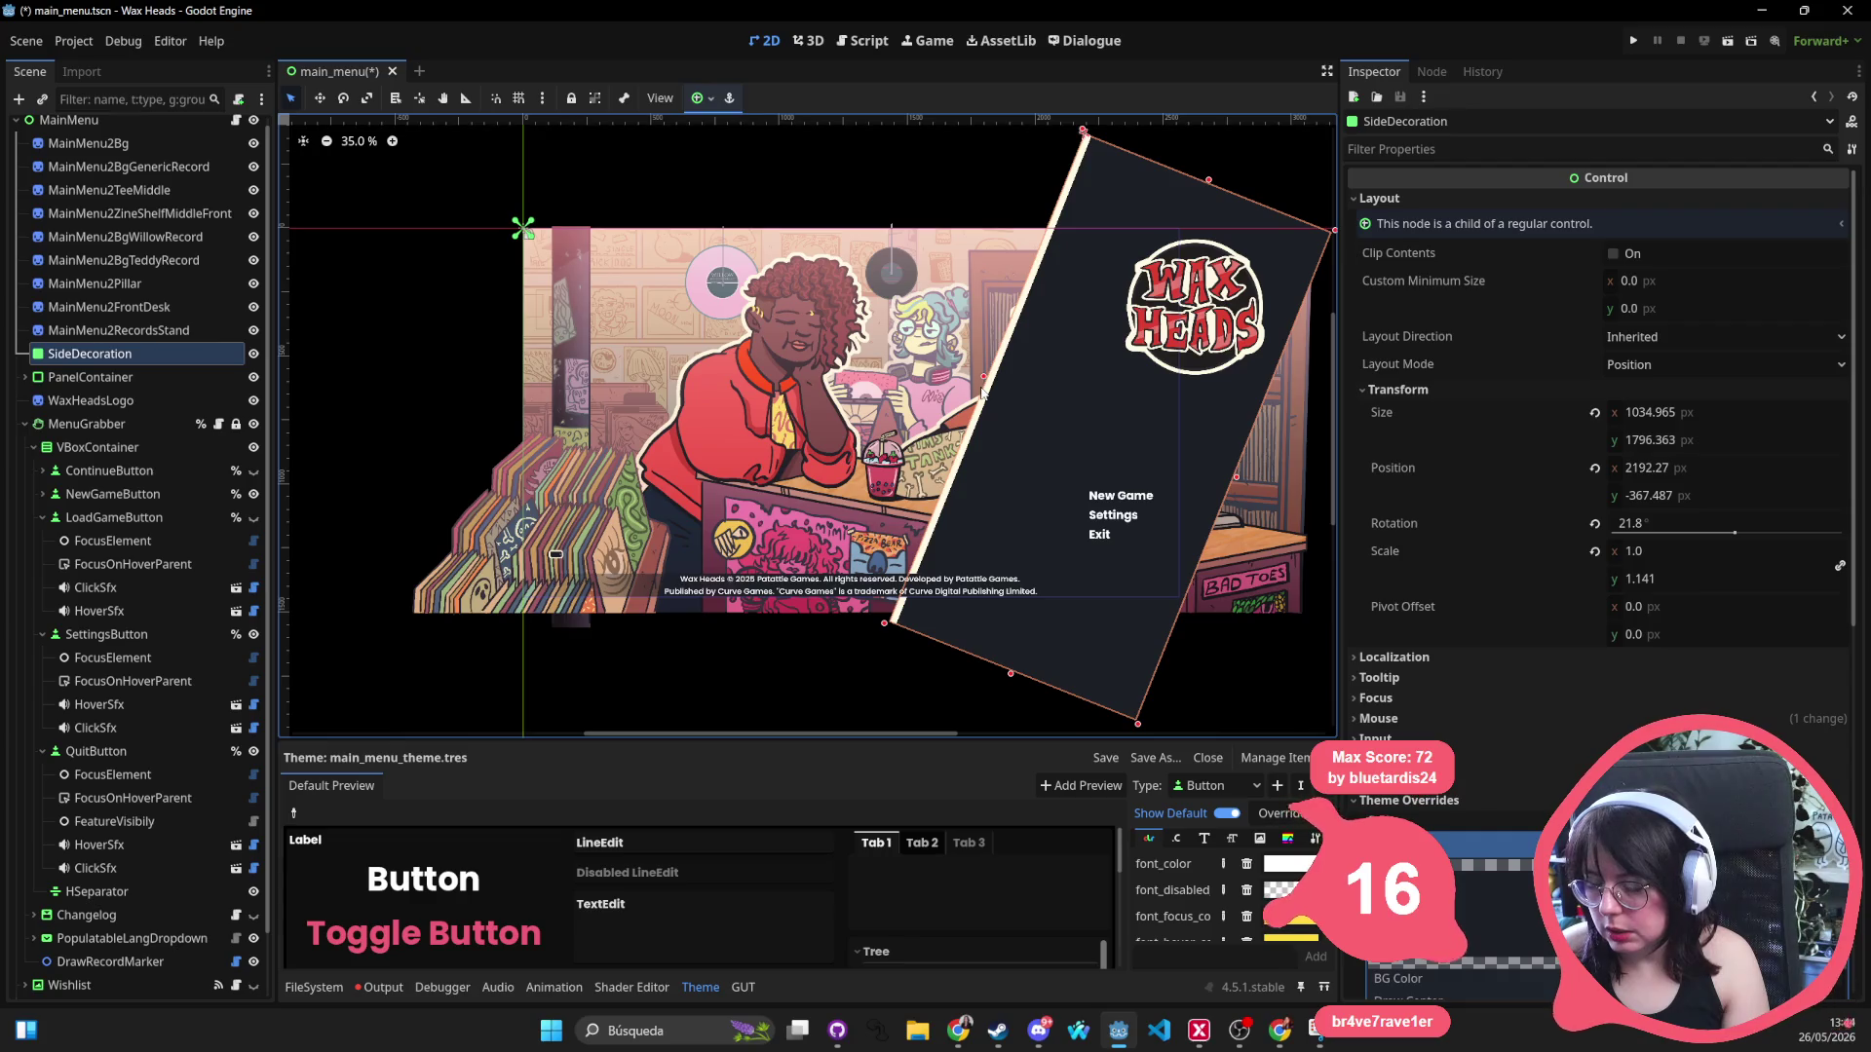
pyautogui.moveTo(1237, 336)
pyautogui.mouseDown()
pyautogui.moveTo(1061, 343)
pyautogui.moveTo(1026, 317)
pyautogui.mouseUp()
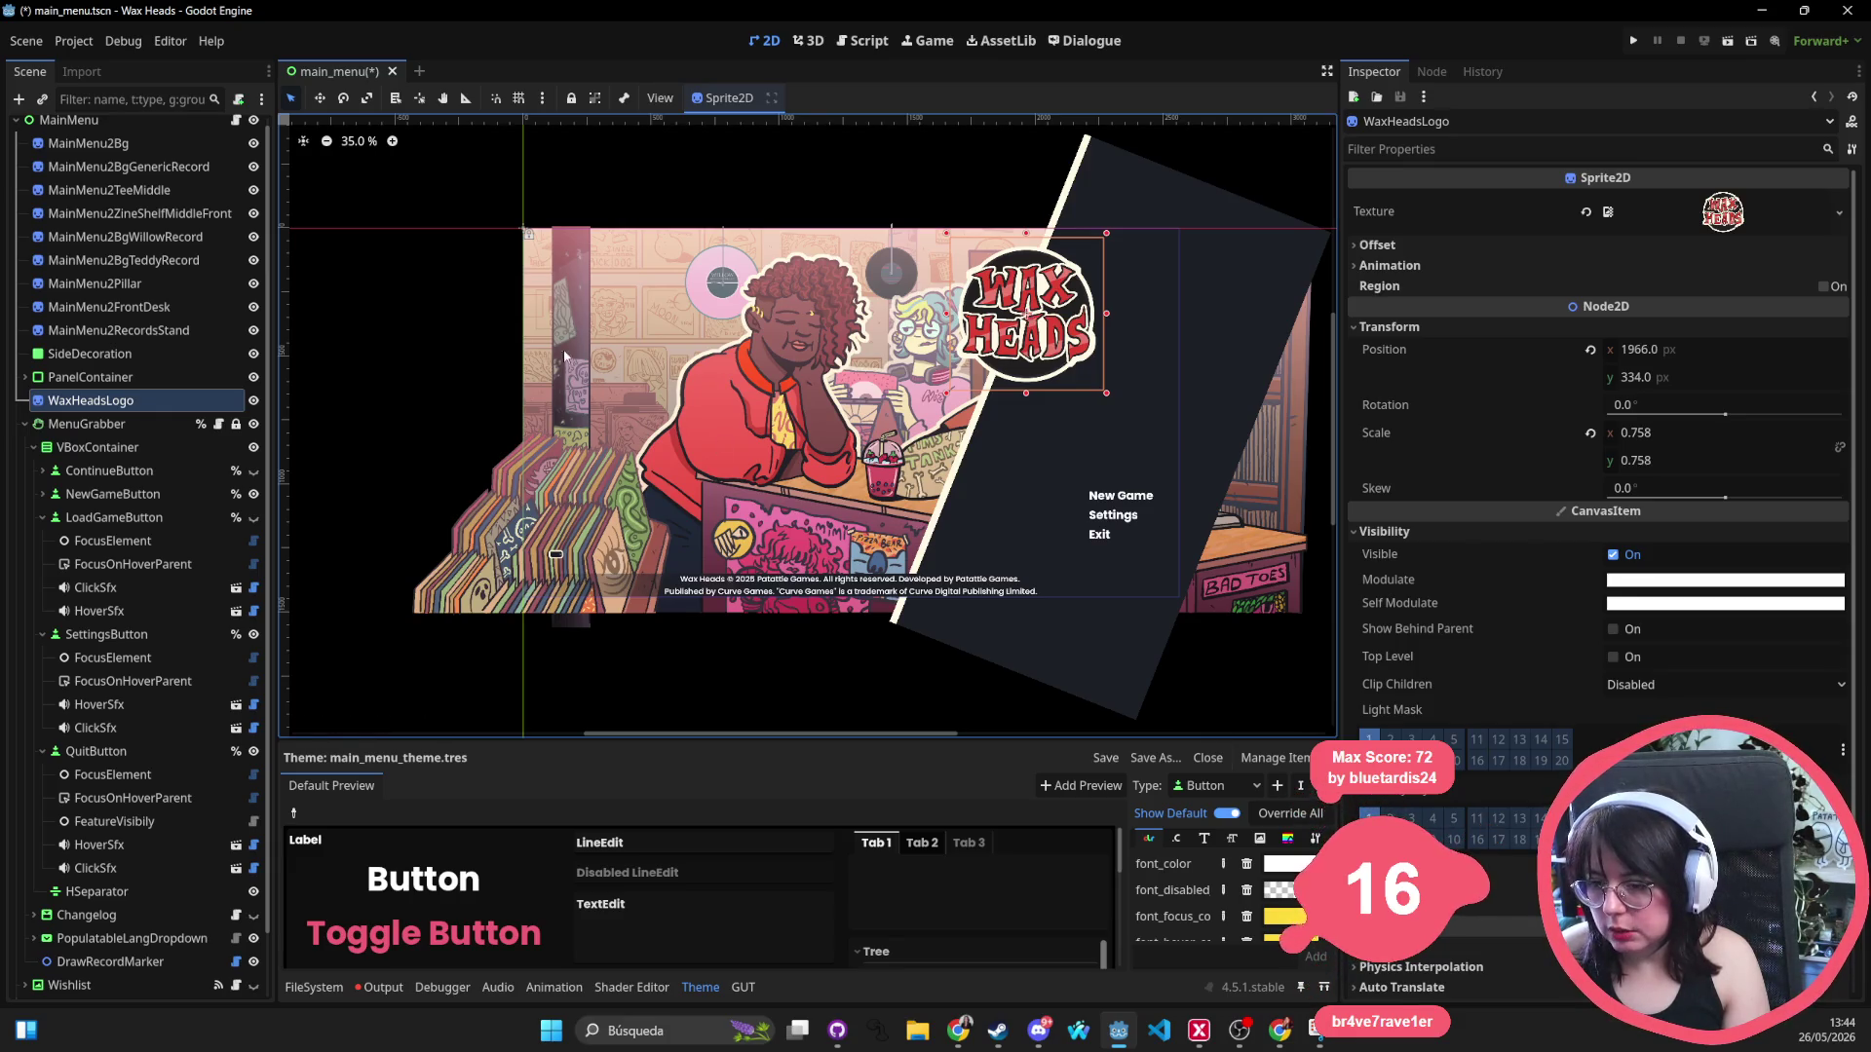
# Move the records stand right with Flip H enabled, and place the pillar beside the menu.
pyautogui.click(592, 497)
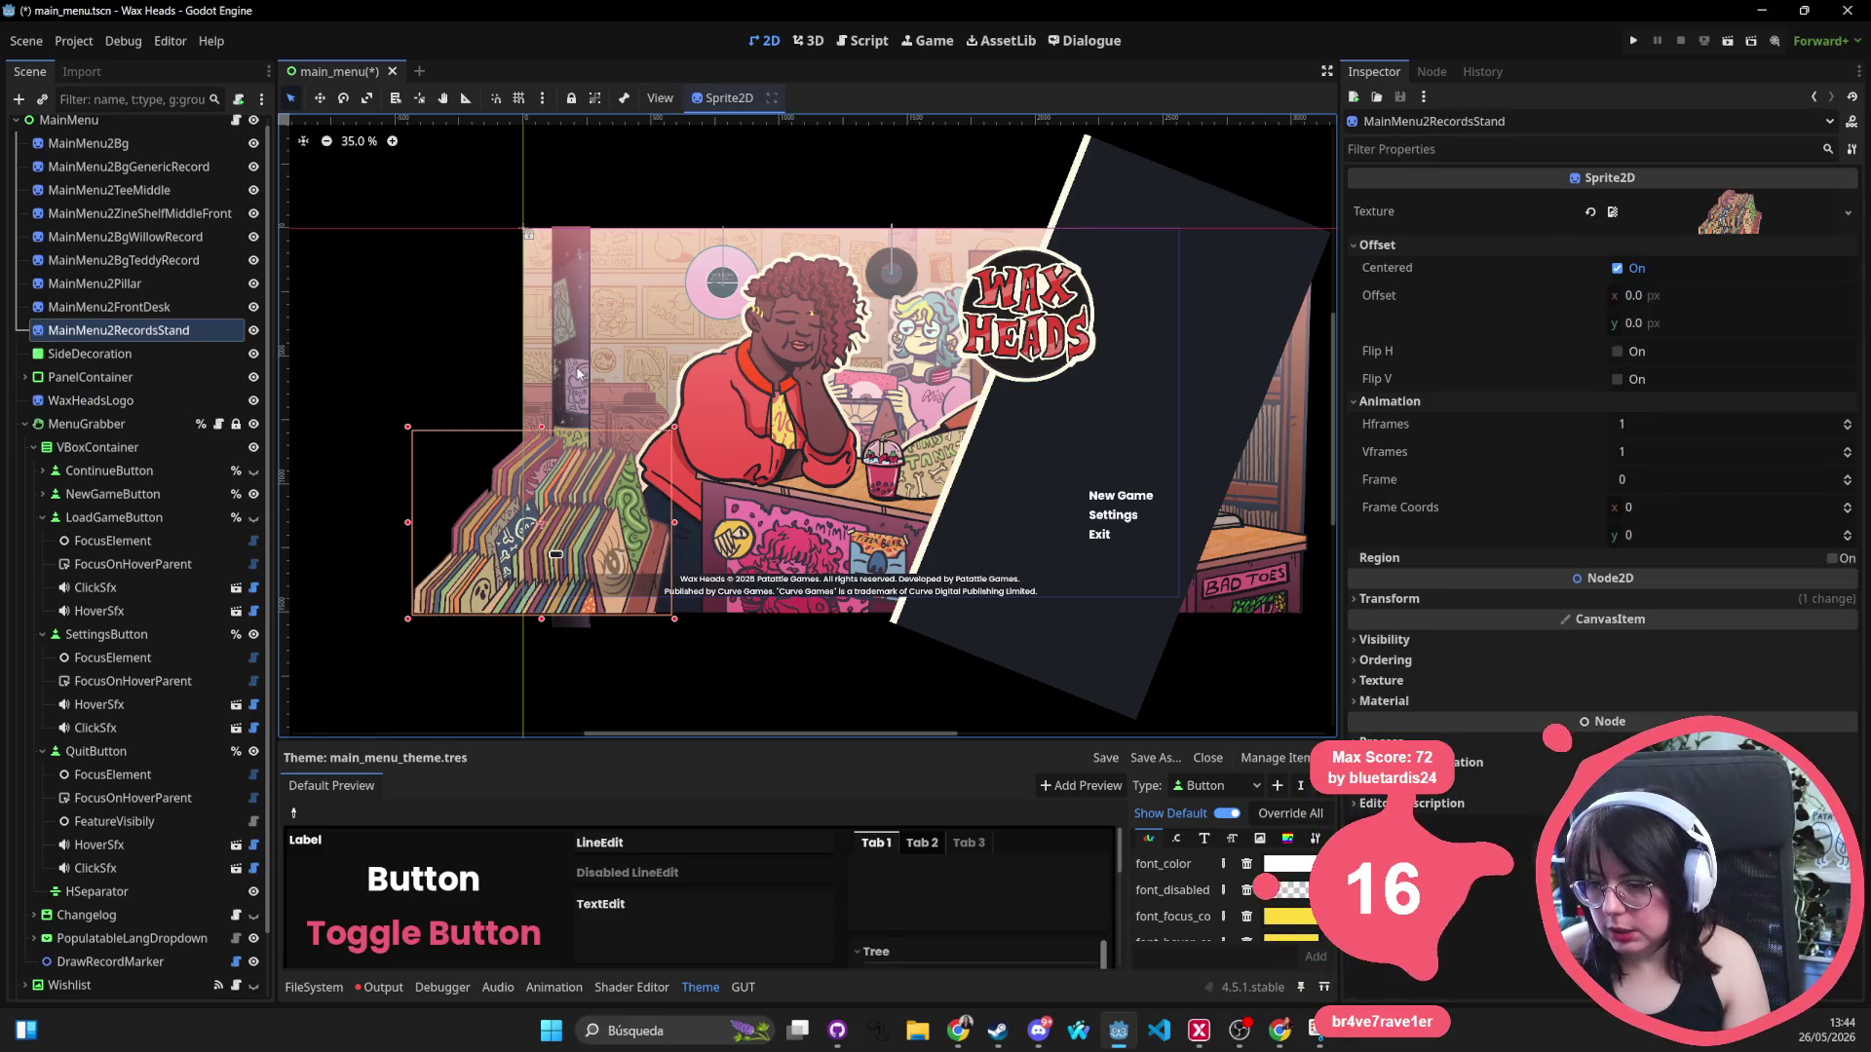
pyautogui.moveTo(577, 511)
pyautogui.mouseDown()
pyautogui.moveTo(1130, 509)
pyautogui.moveTo(1106, 501)
pyautogui.mouseUp()
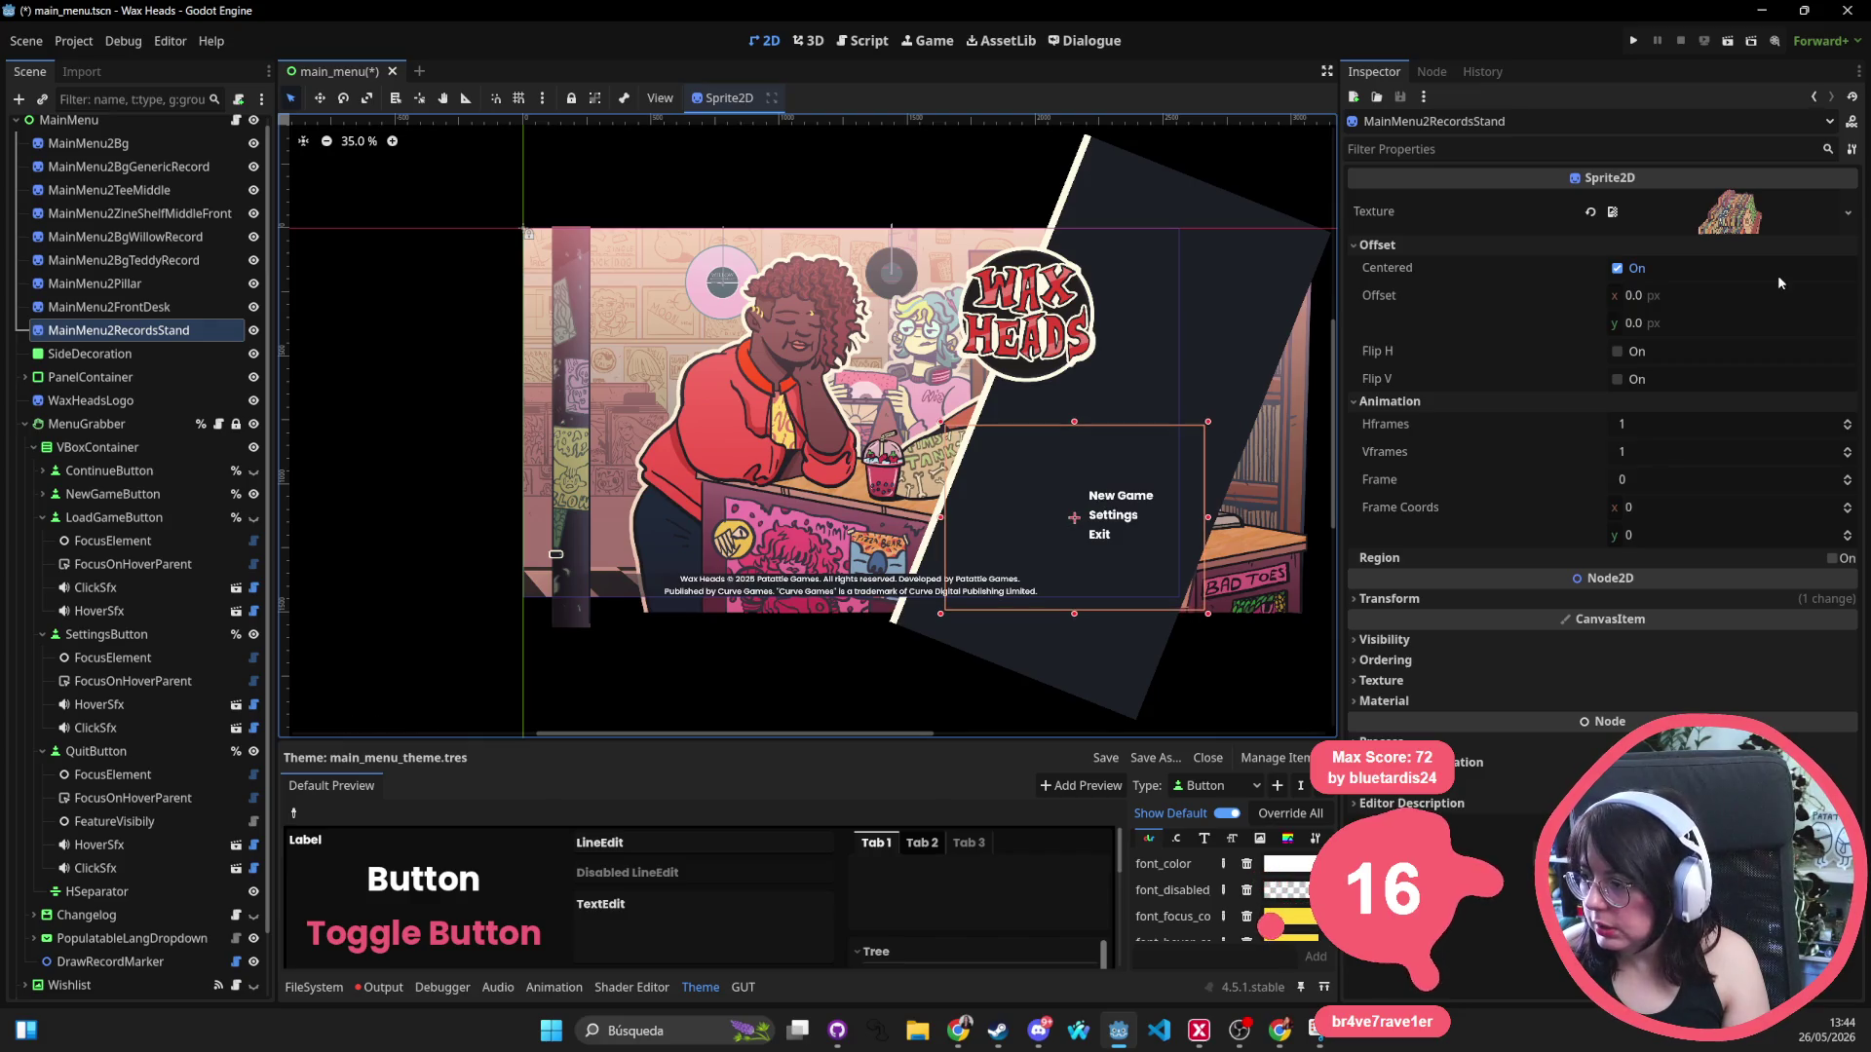
pyautogui.click(1616, 352)
pyautogui.moveTo(575, 395); pyautogui.dragTo(1096, 412)
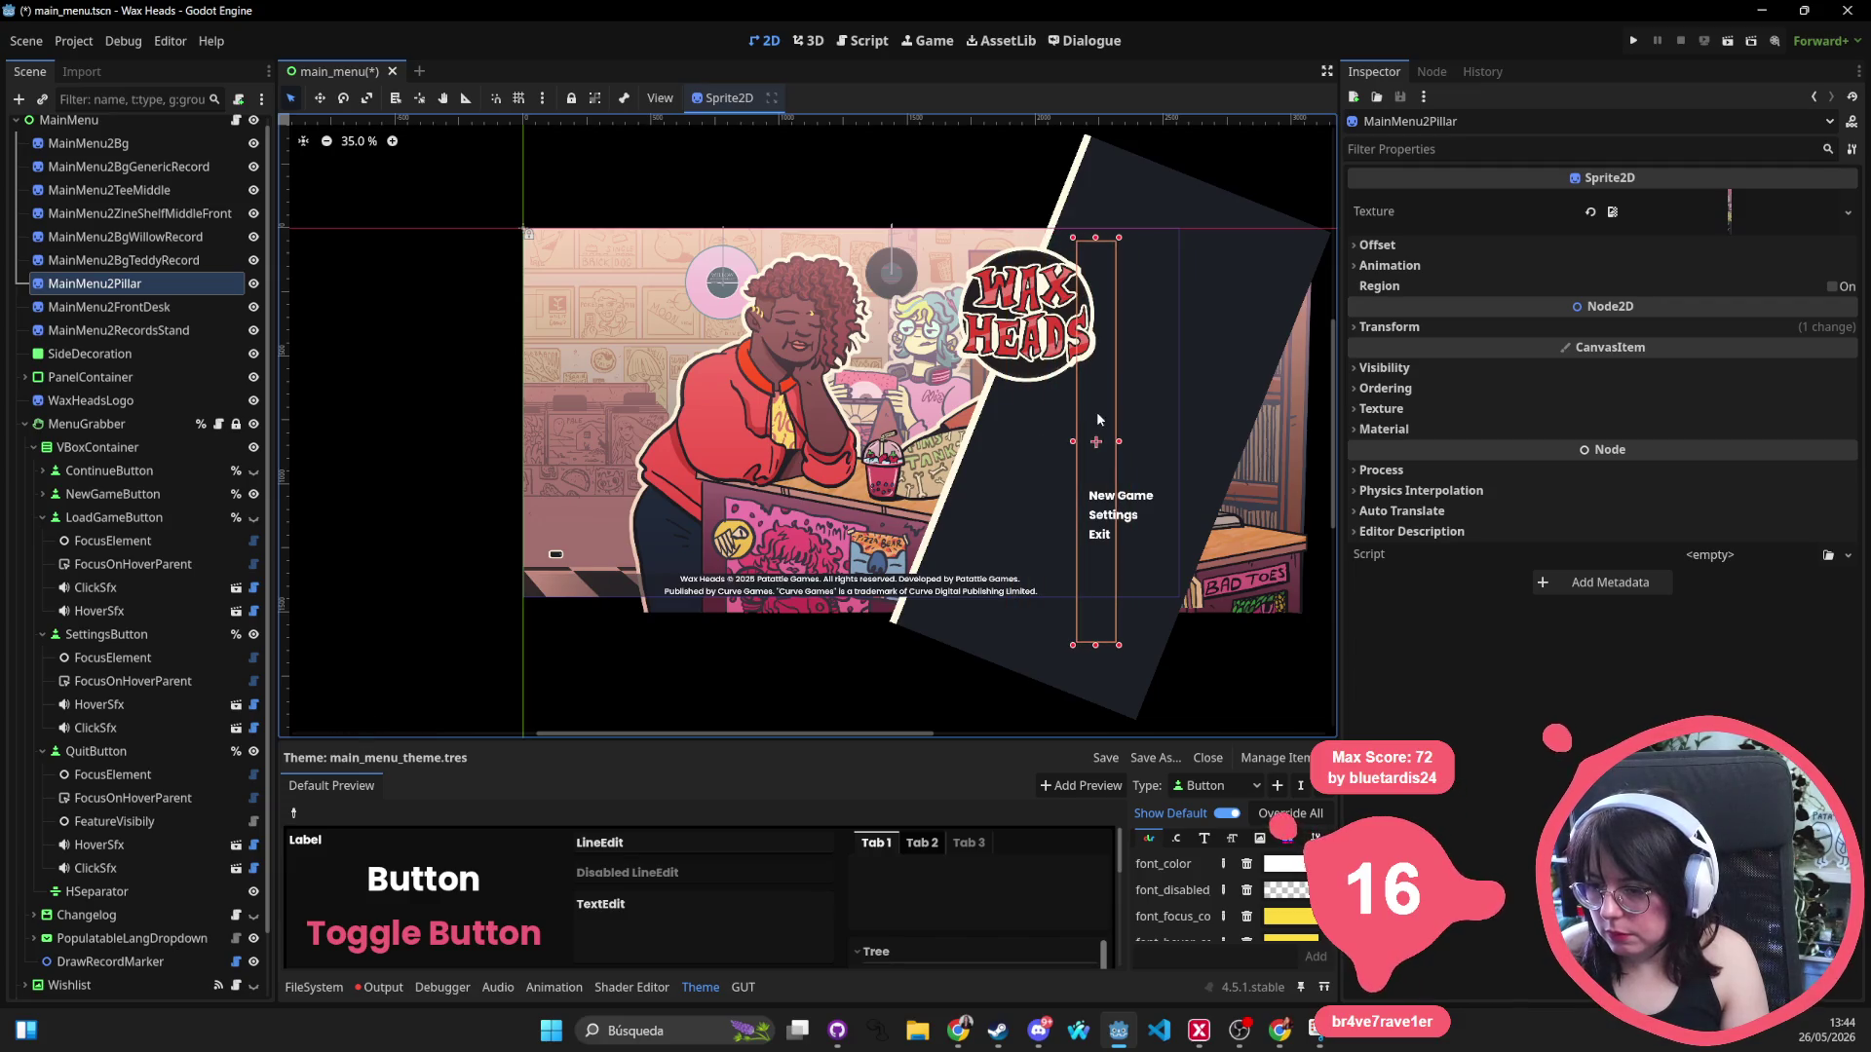
pyautogui.hotkey('ctrl', 'z')
pyautogui.moveTo(590, 336)
pyautogui.mouseDown()
pyautogui.moveTo(979, 351)
pyautogui.moveTo(1102, 343)
pyautogui.moveTo(1113, 324)
pyautogui.mouseUp()
# Reposition the front desk, blue-haired girl and TeeMiddle sprites, and nudge the logo right.
pyautogui.click(748, 441)
pyautogui.moveTo(800, 412)
pyautogui.mouseDown()
pyautogui.moveTo(643, 404)
pyautogui.moveTo(642, 436)
pyautogui.mouseUp()
pyautogui.moveTo(932, 310); pyautogui.dragTo(779, 343)
pyautogui.click(881, 414)
pyautogui.moveTo(911, 397); pyautogui.dragTo(940, 397)
pyautogui.moveTo(765, 380); pyautogui.dragTo(794, 380)
pyautogui.click(756, 680)
pyautogui.scroll(-1, 994, 609)
pyautogui.hscroll(2, 972, 602)
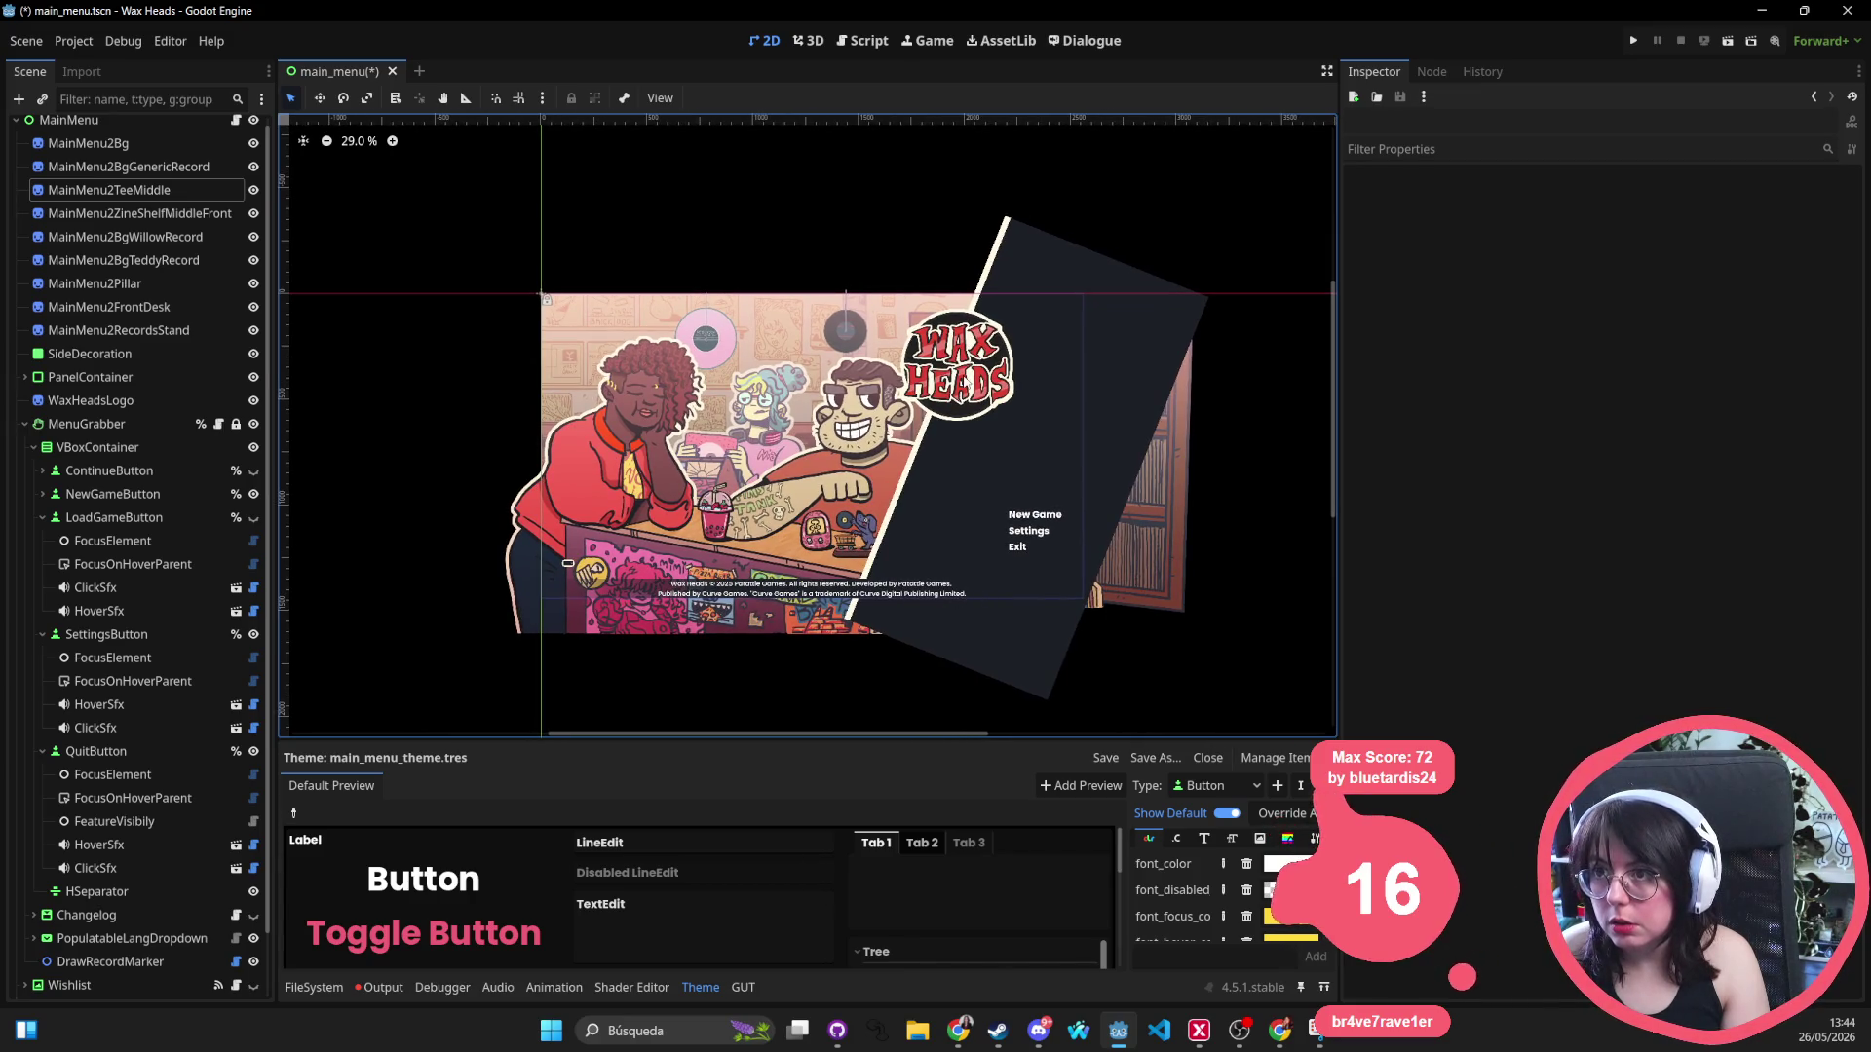
pyautogui.moveTo(960, 373); pyautogui.dragTo(975, 369)
pyautogui.click(651, 725)
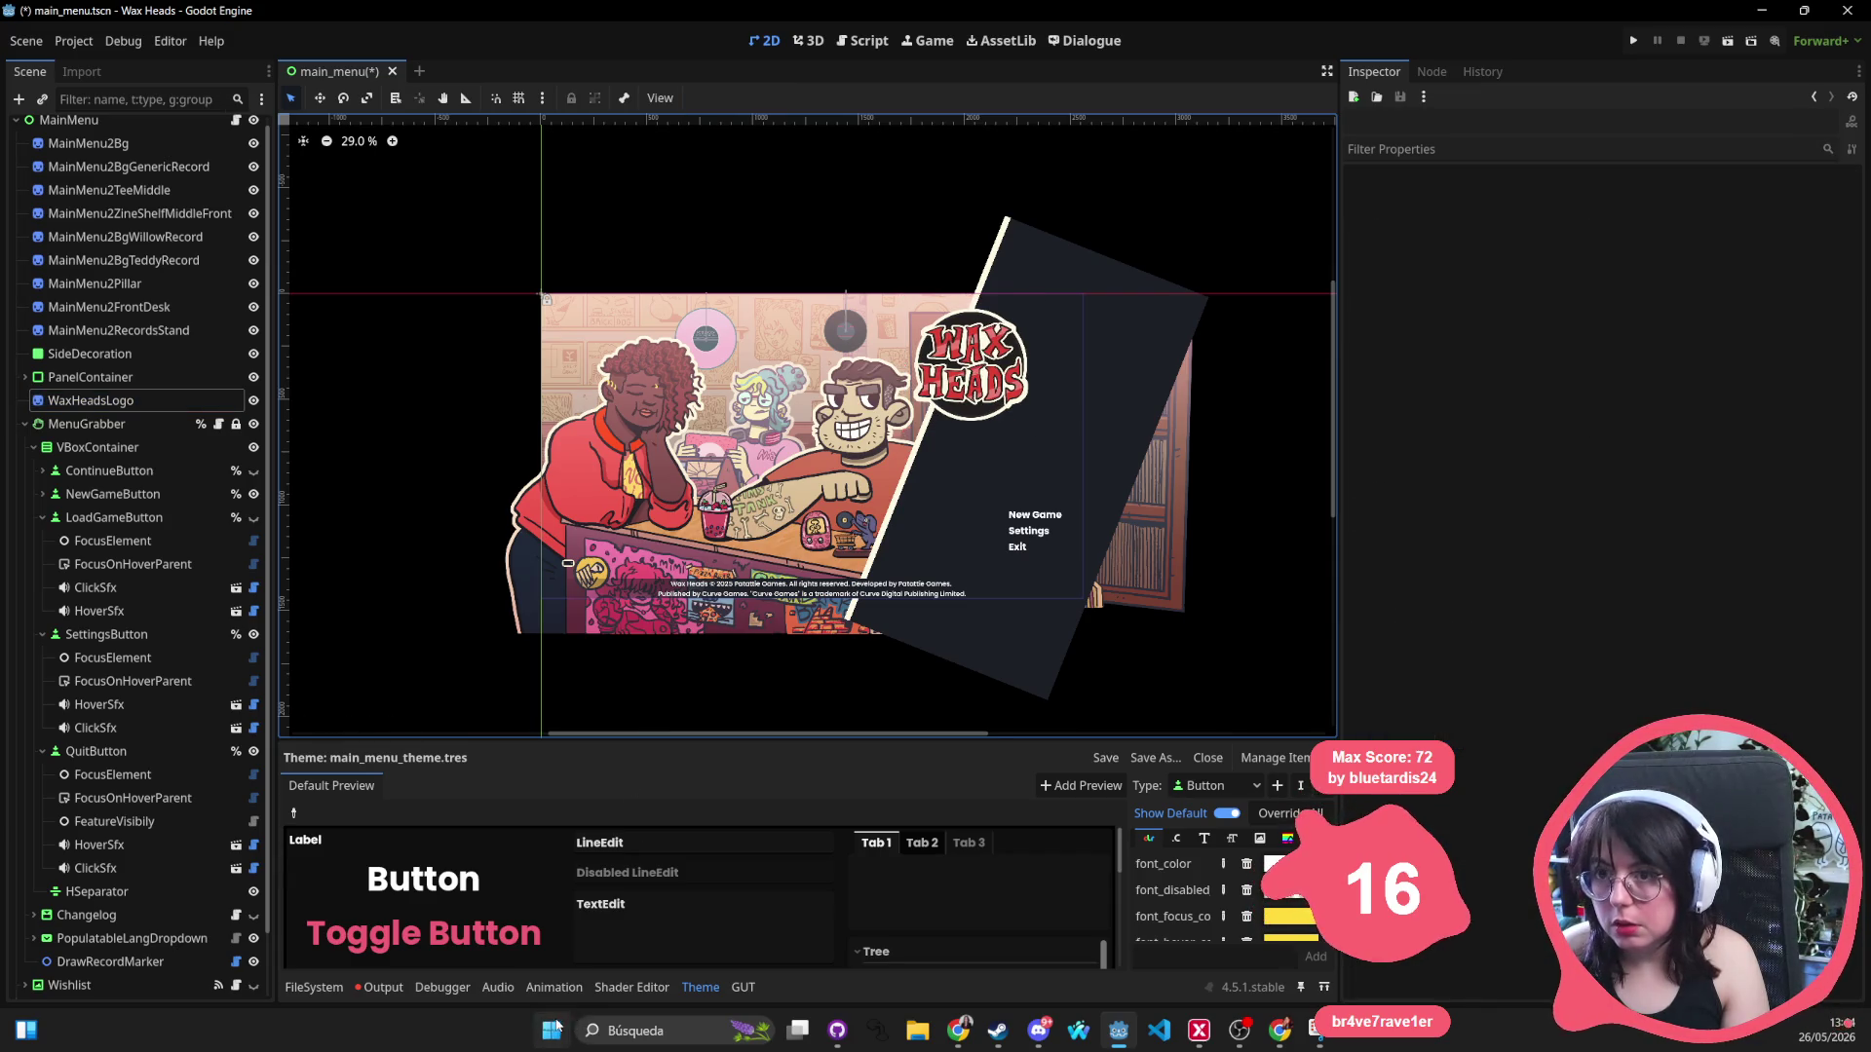
# Launch Snipping Tool from the Start search.
pyautogui.click(554, 1028)
pyautogui.write('sni')
pyautogui.press('Return')
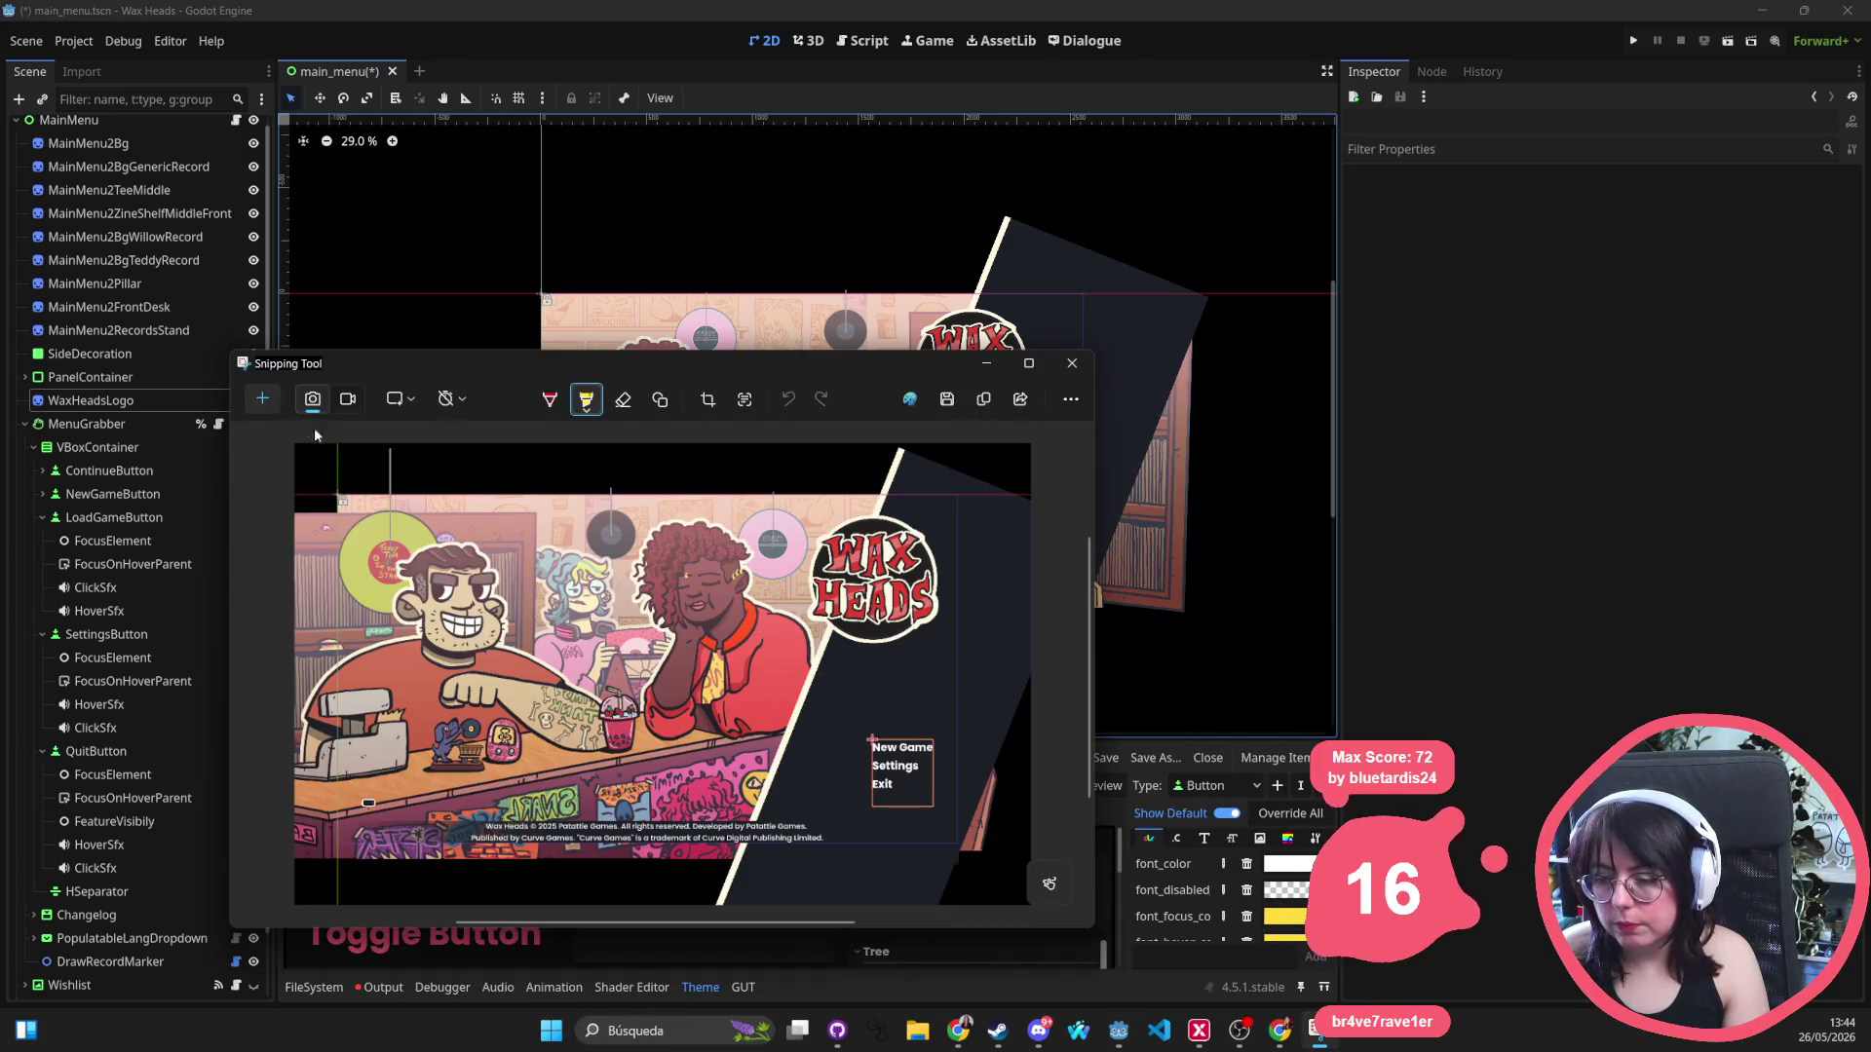
# Snip the rearranged menu scene area and close Snipping Tool.
pyautogui.click(265, 400)
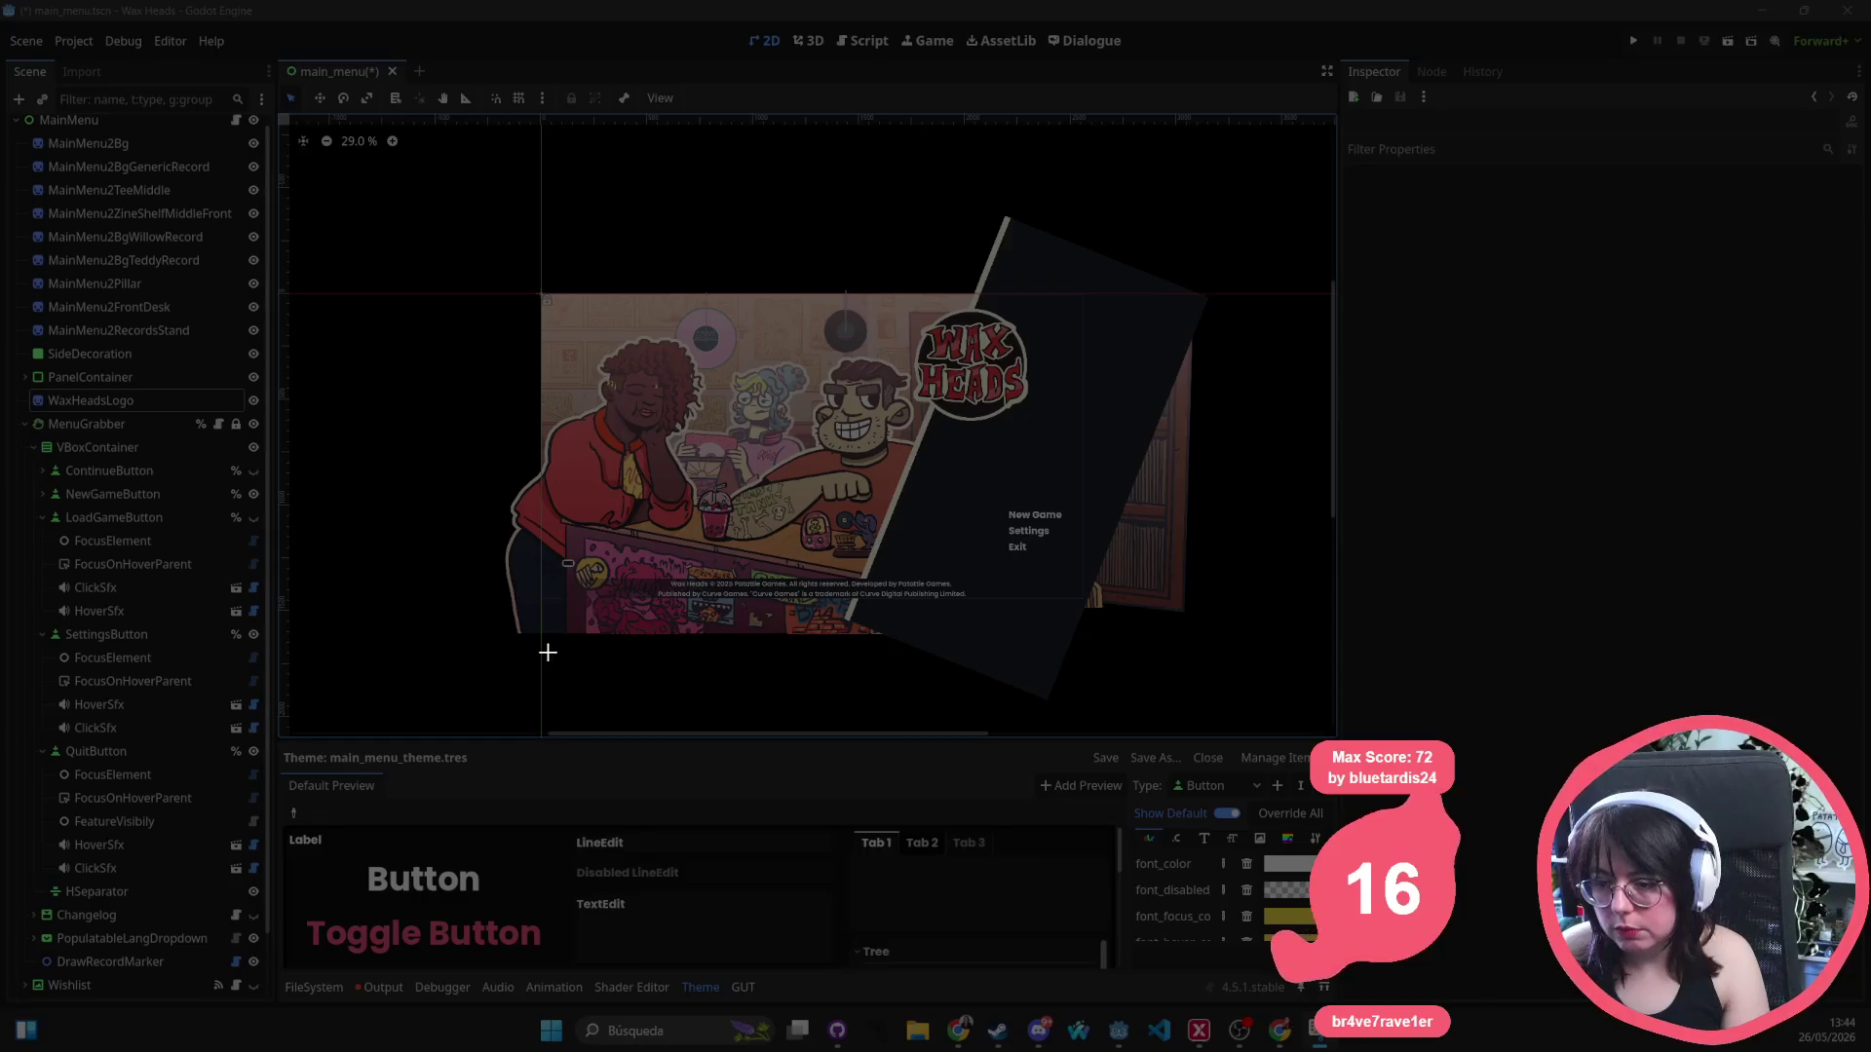
pyautogui.moveTo(494, 686)
pyautogui.mouseDown()
pyautogui.moveTo(1270, 244)
pyautogui.moveTo(1185, 221)
pyautogui.moveTo(1129, 231)
pyautogui.mouseUp()
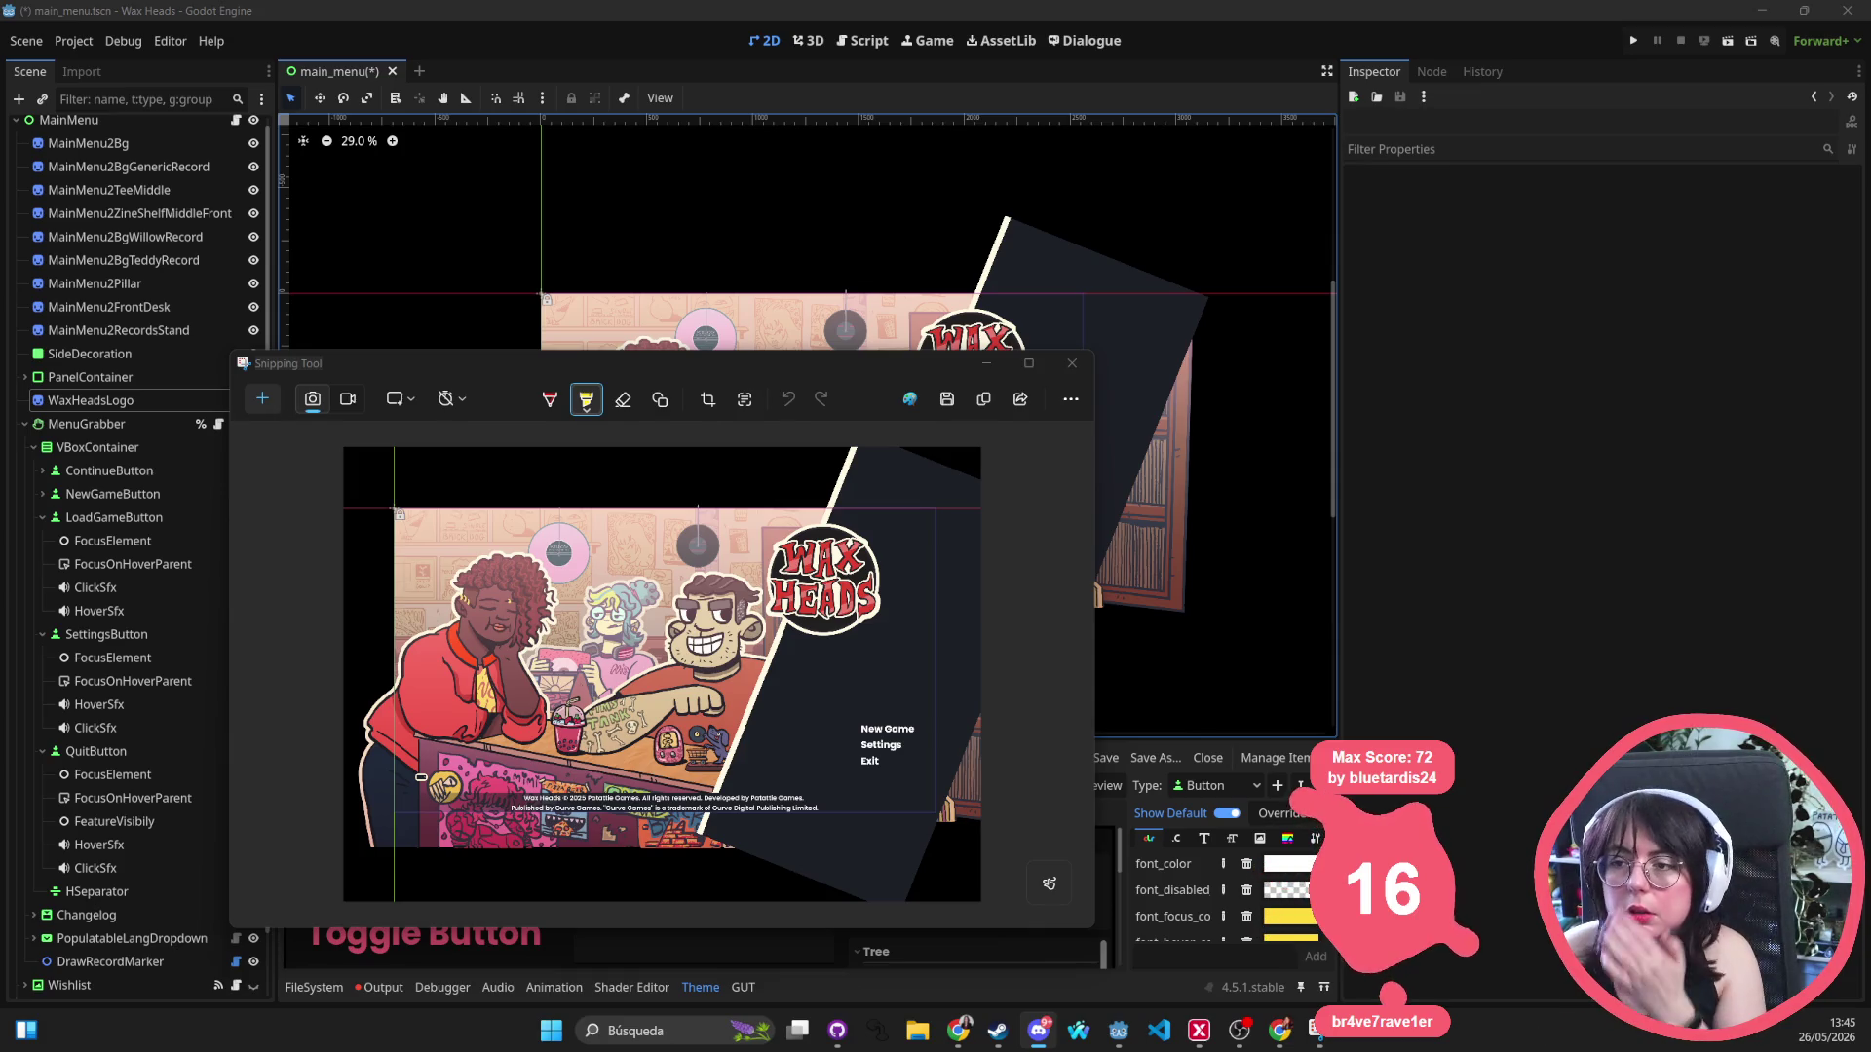
pyautogui.click(1072, 363)
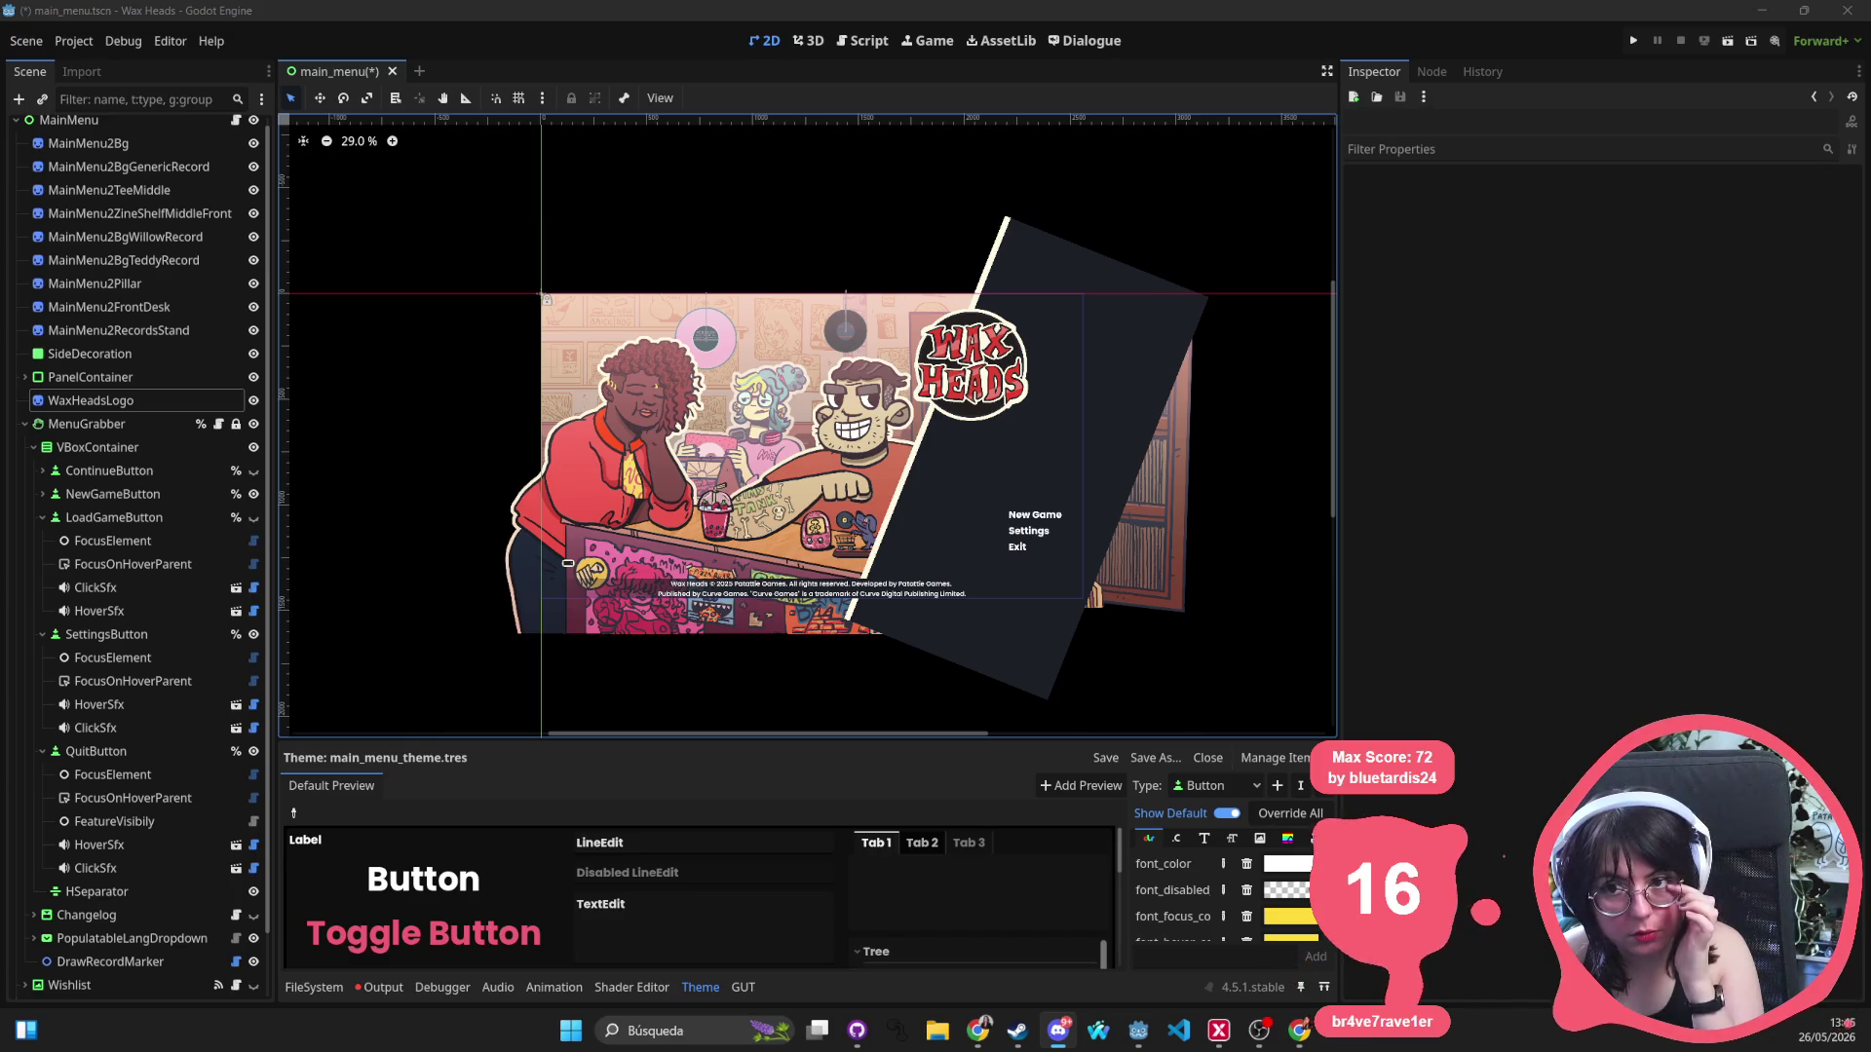
# Enlarge the bottom theme panel and load main_menu_theme.tres from the FileSystem into the Theme editor.
pyautogui.click(1033, 534)
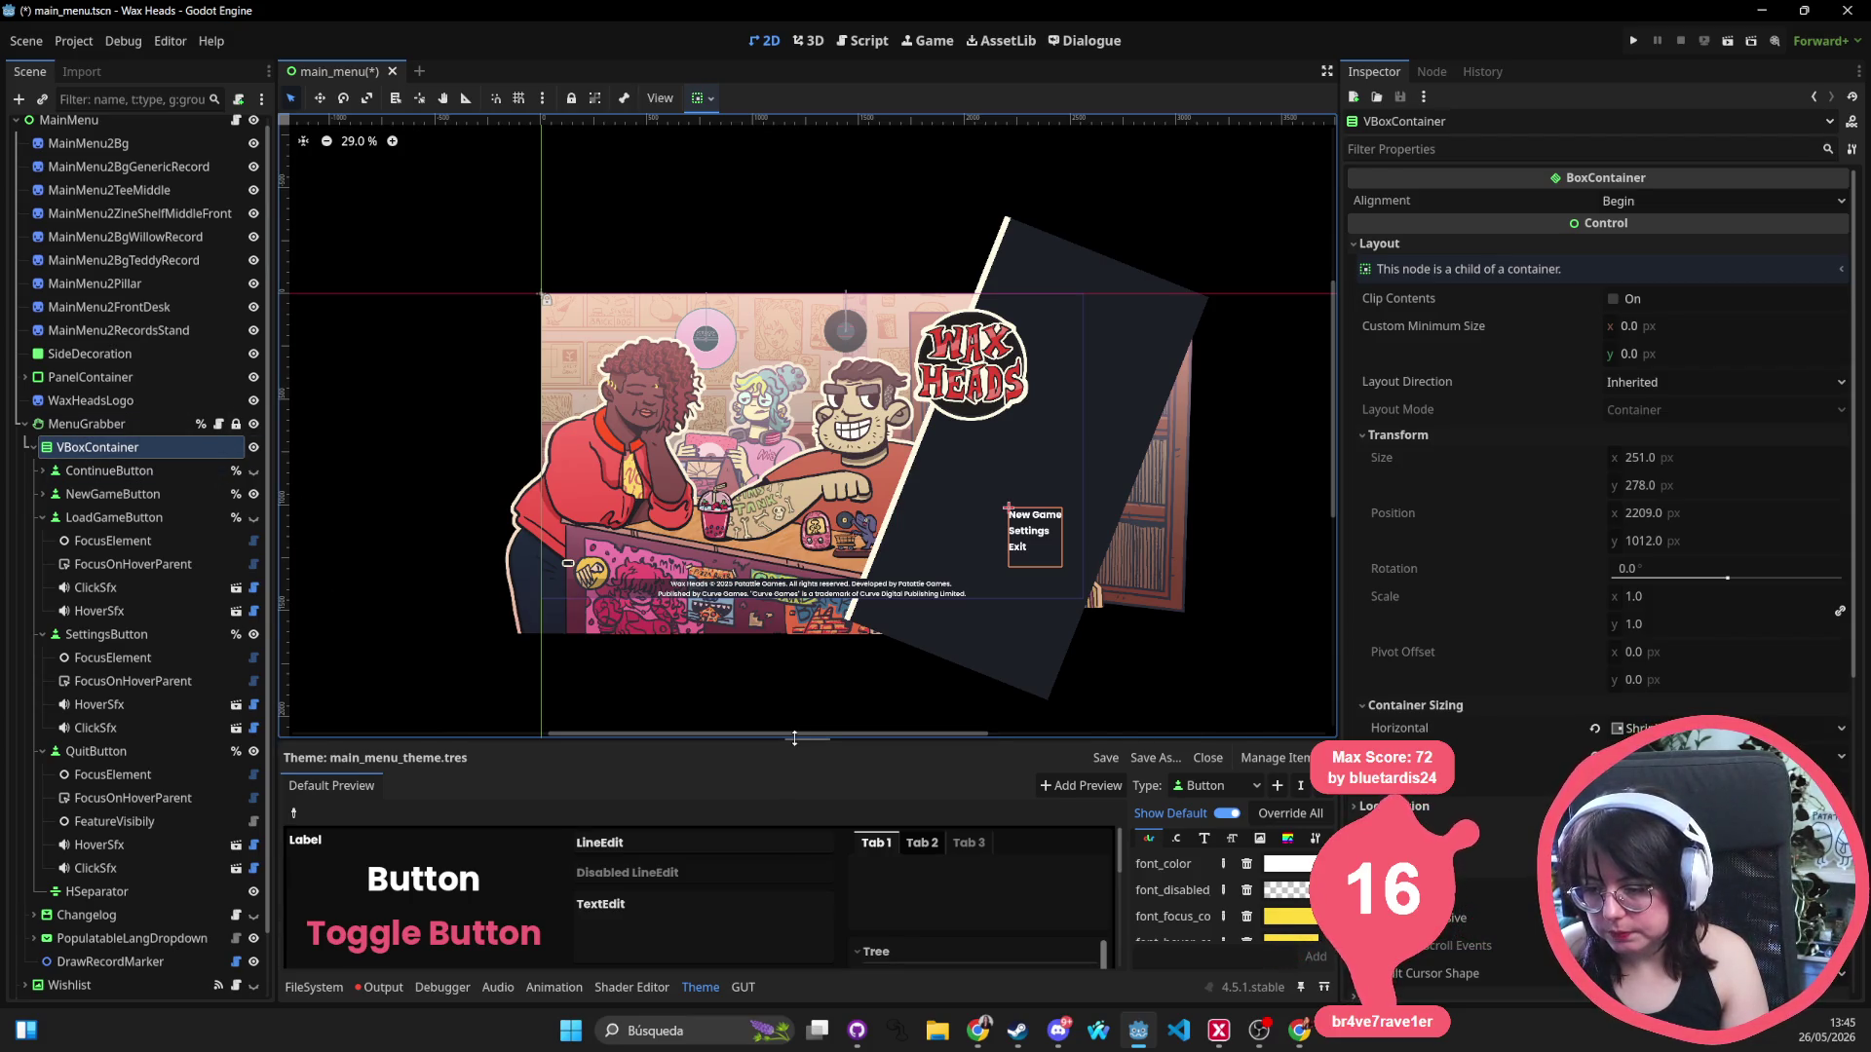
pyautogui.moveTo(795, 739); pyautogui.dragTo(800, 634)
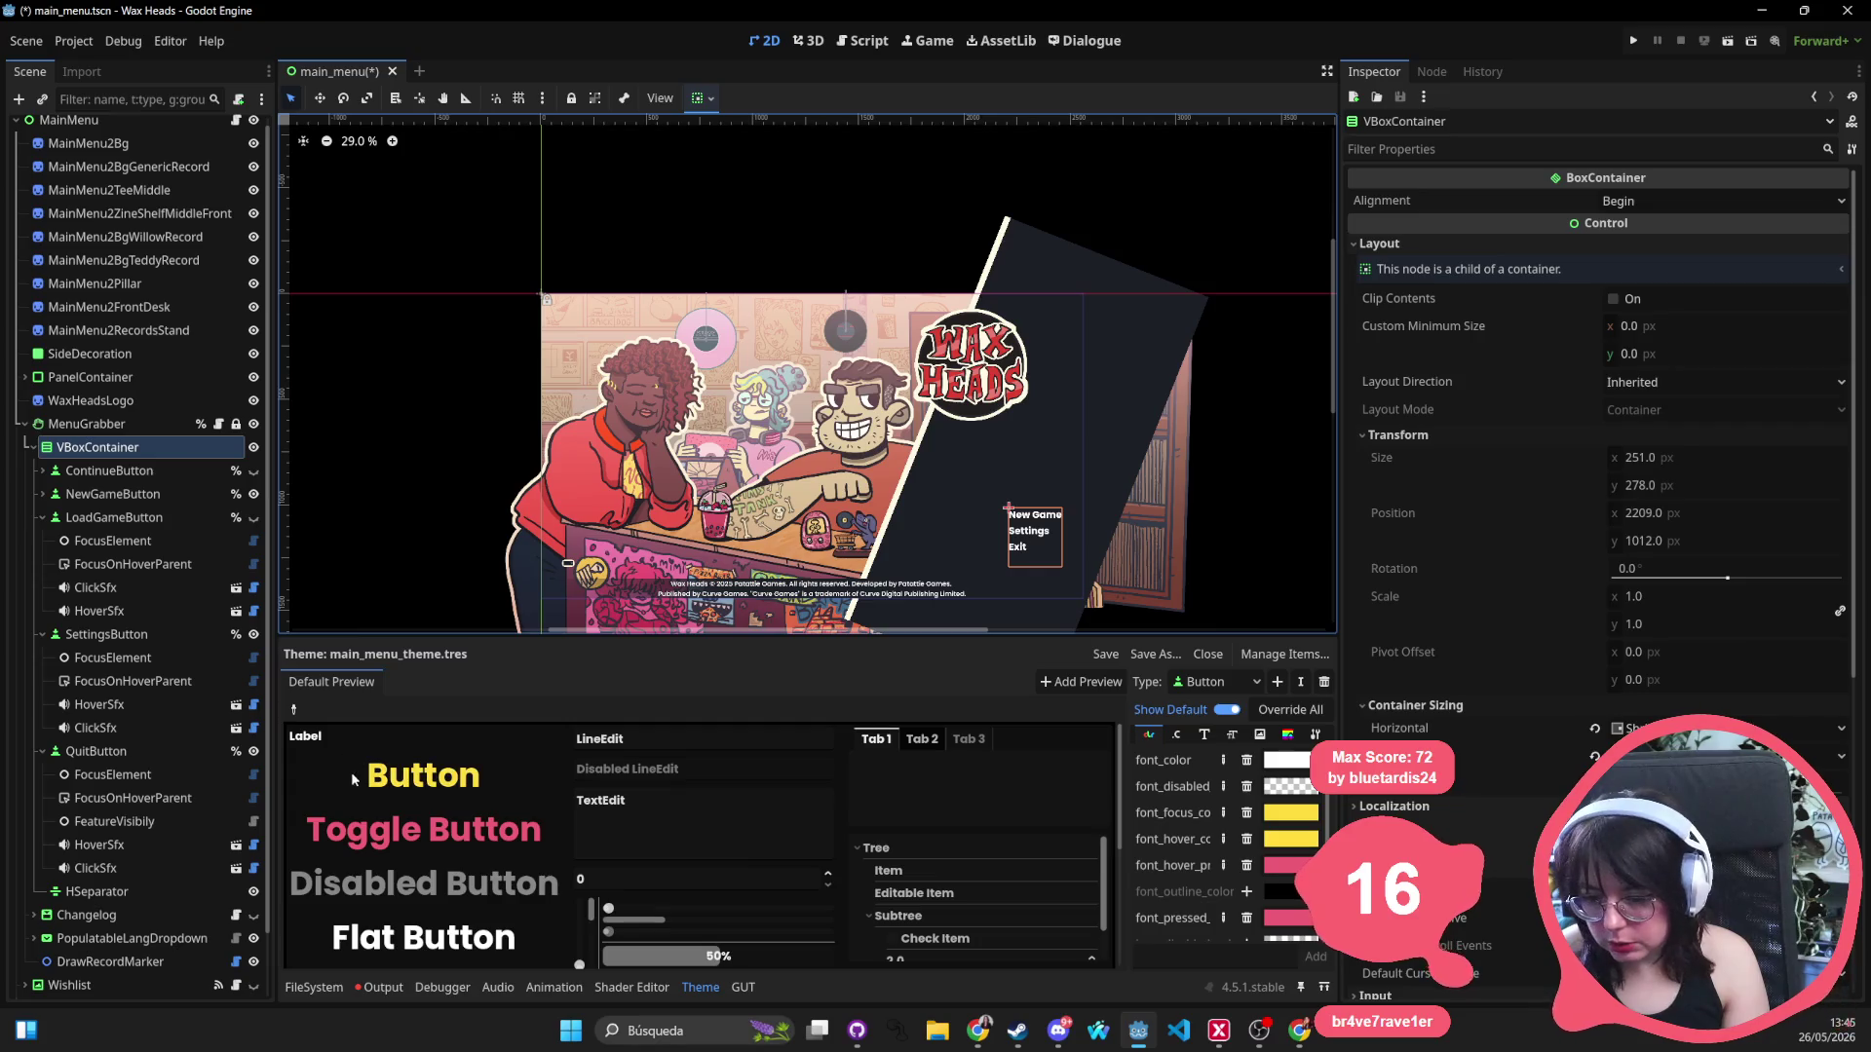
pyautogui.click(313, 987)
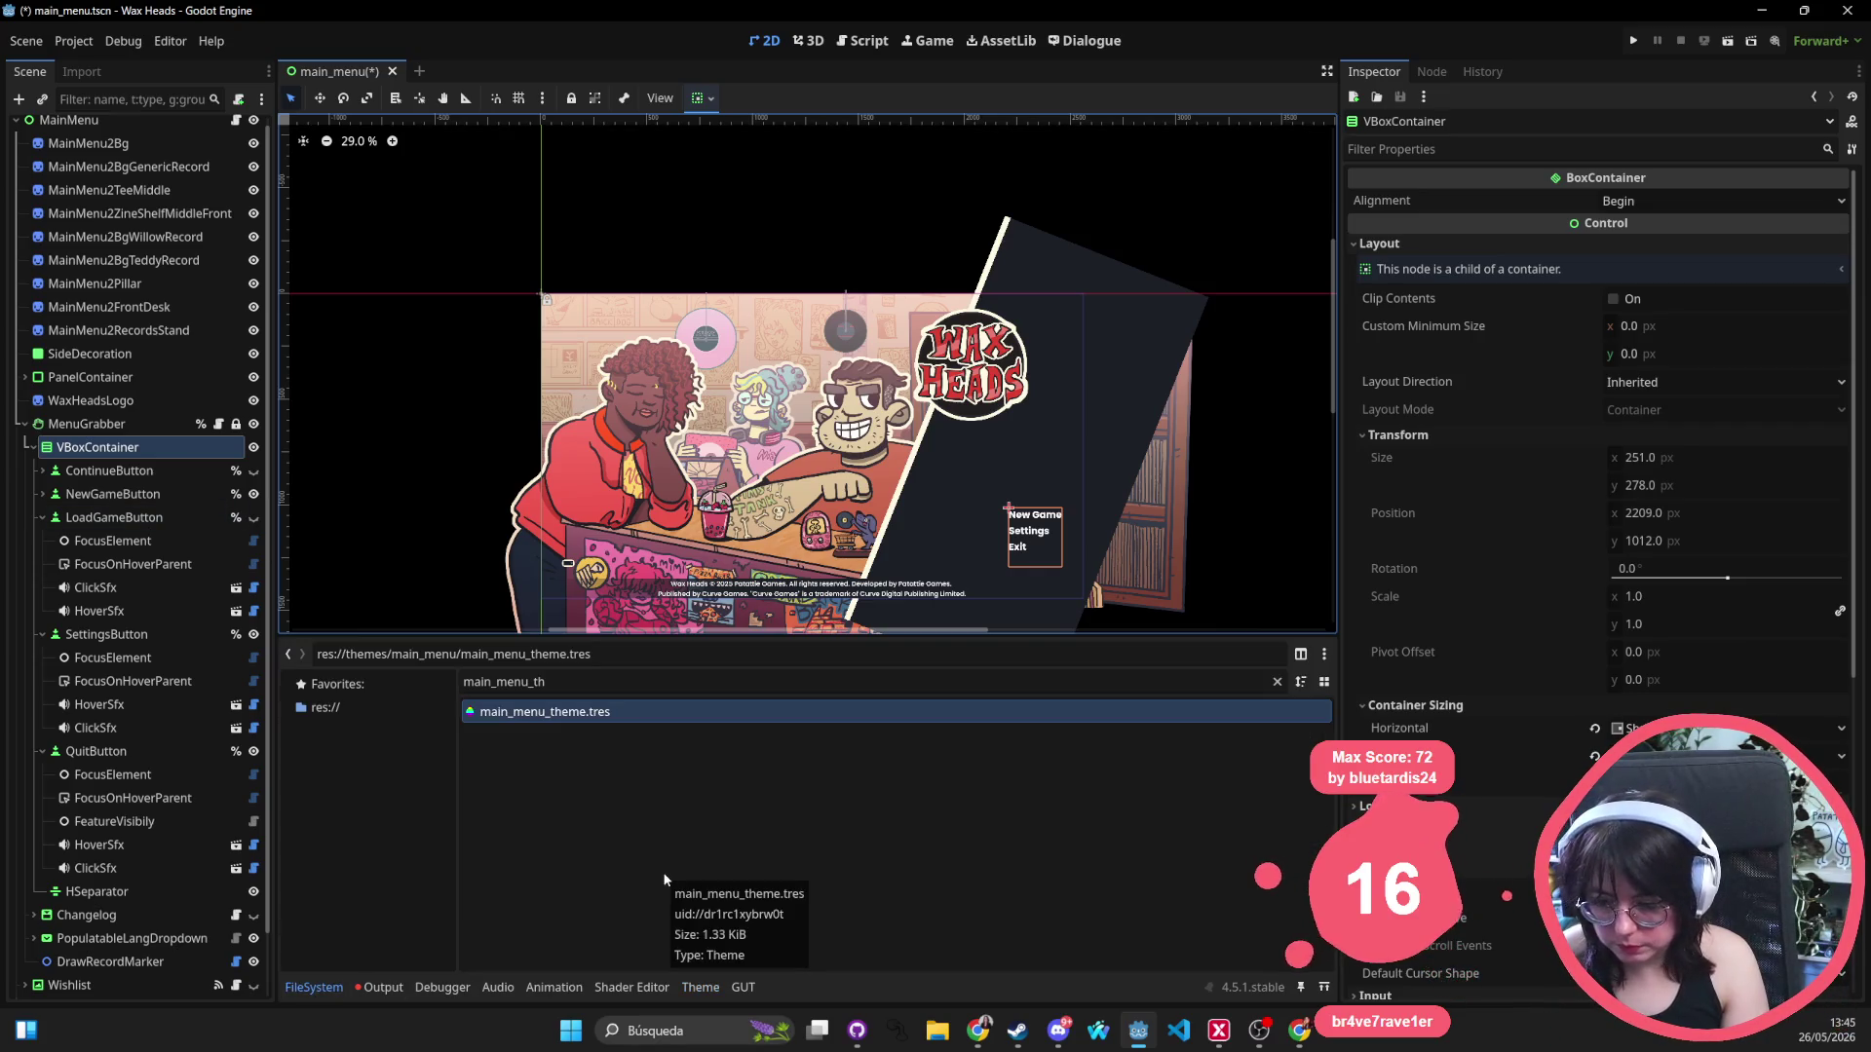
pyautogui.doubleClick(626, 714)
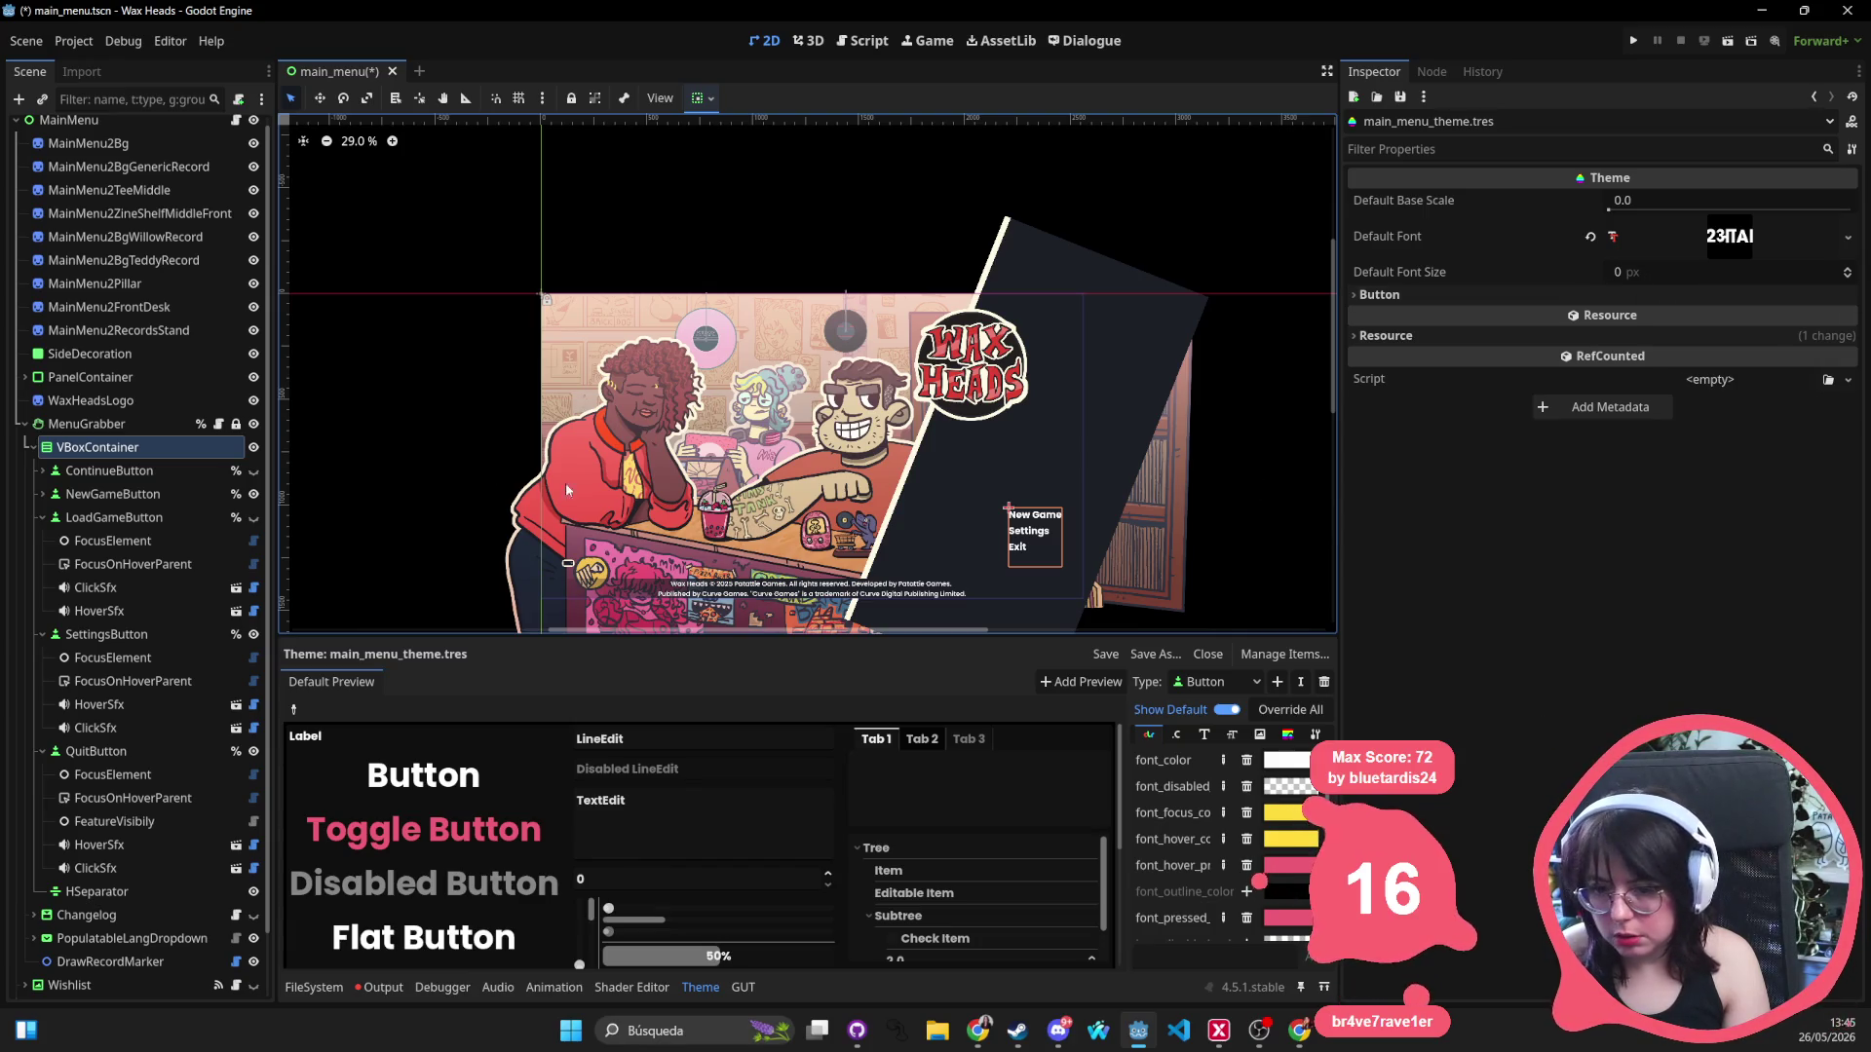
pyautogui.click(109, 471)
# Select NewGameButton and enlarge the theme editor area by resizing the panels.
pyautogui.scroll(-5, 1656, 633)
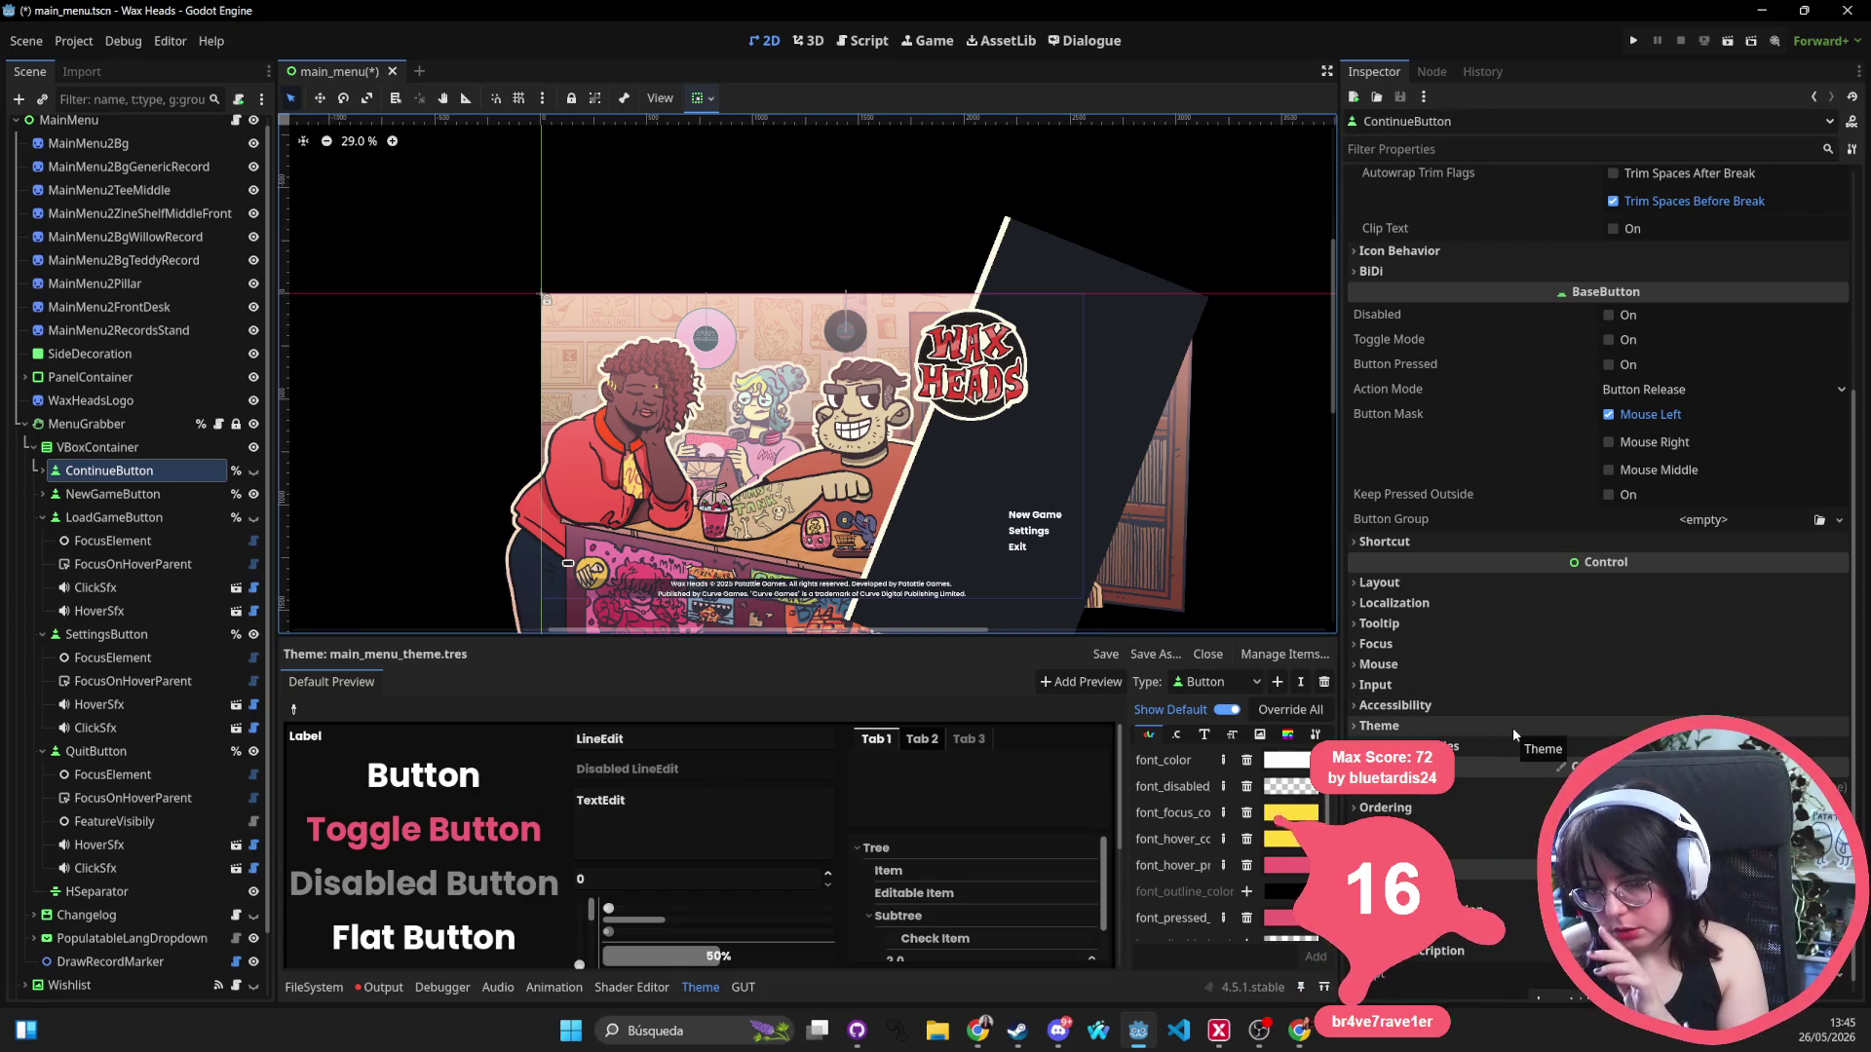
pyautogui.scroll(5, 875, 427)
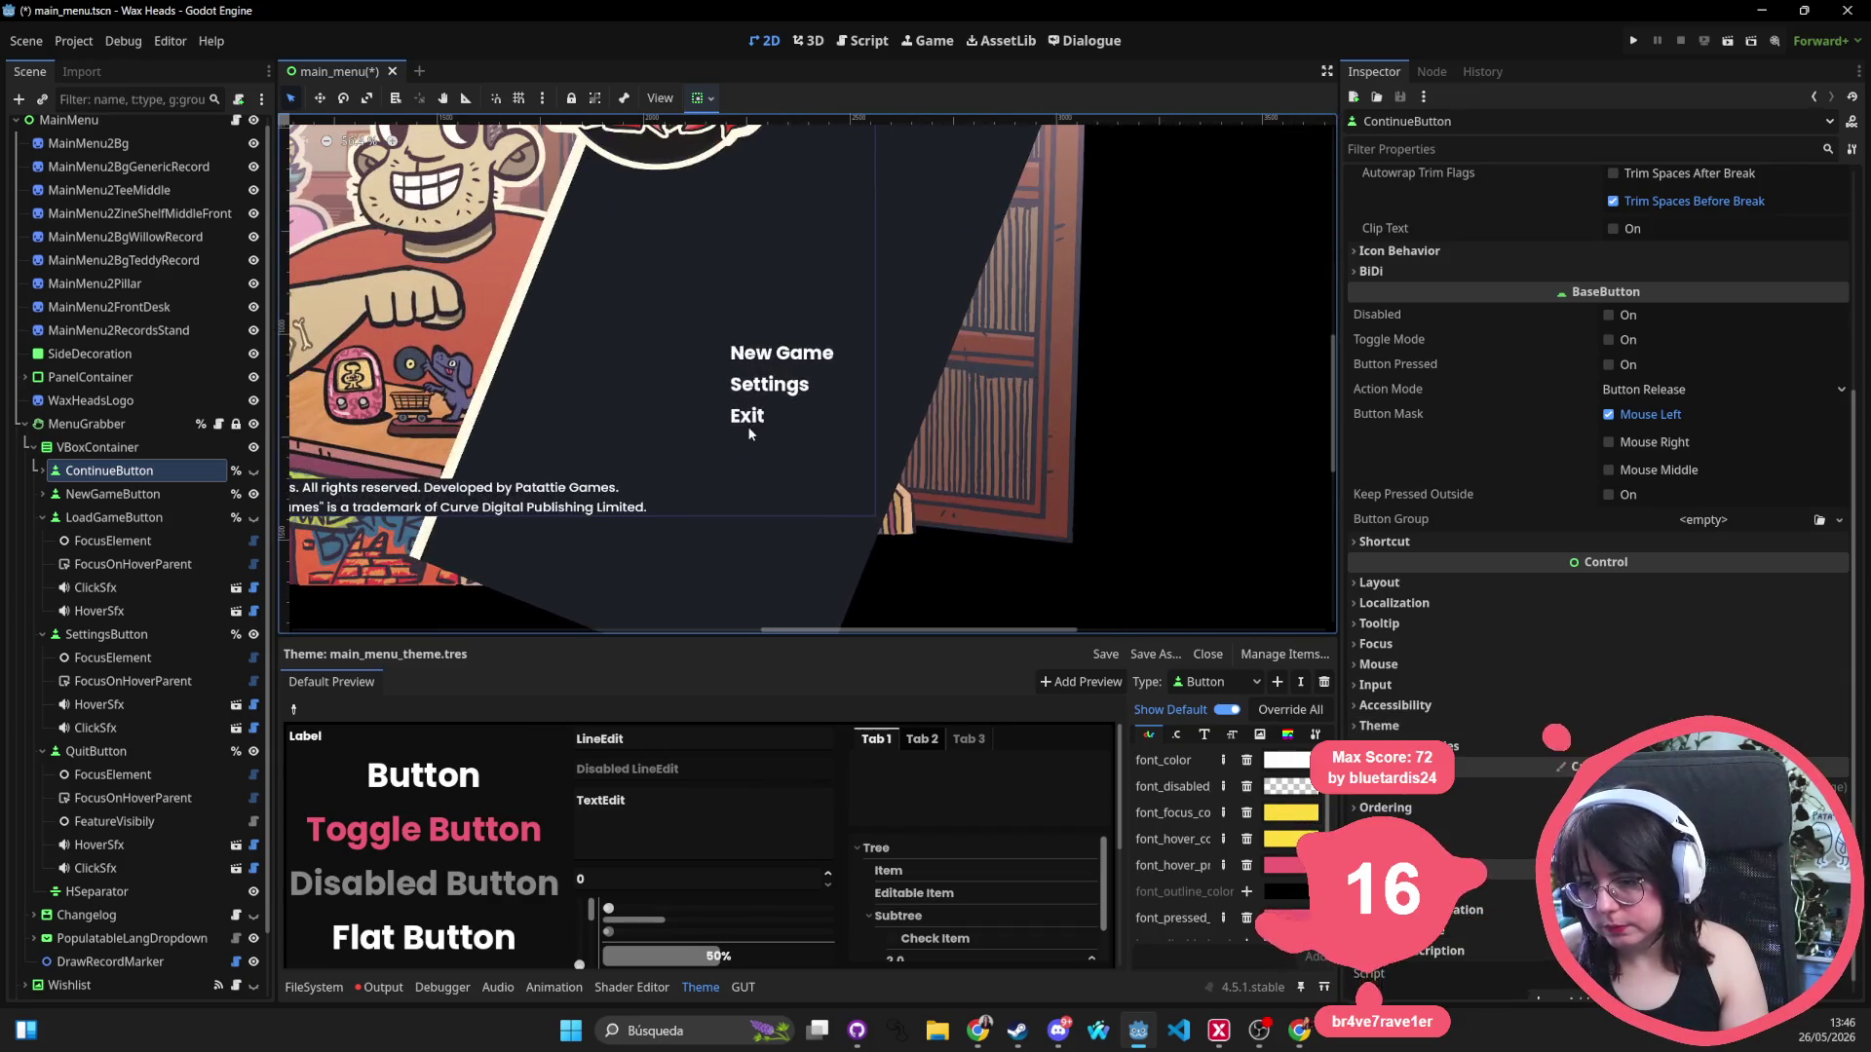
pyautogui.click(765, 365)
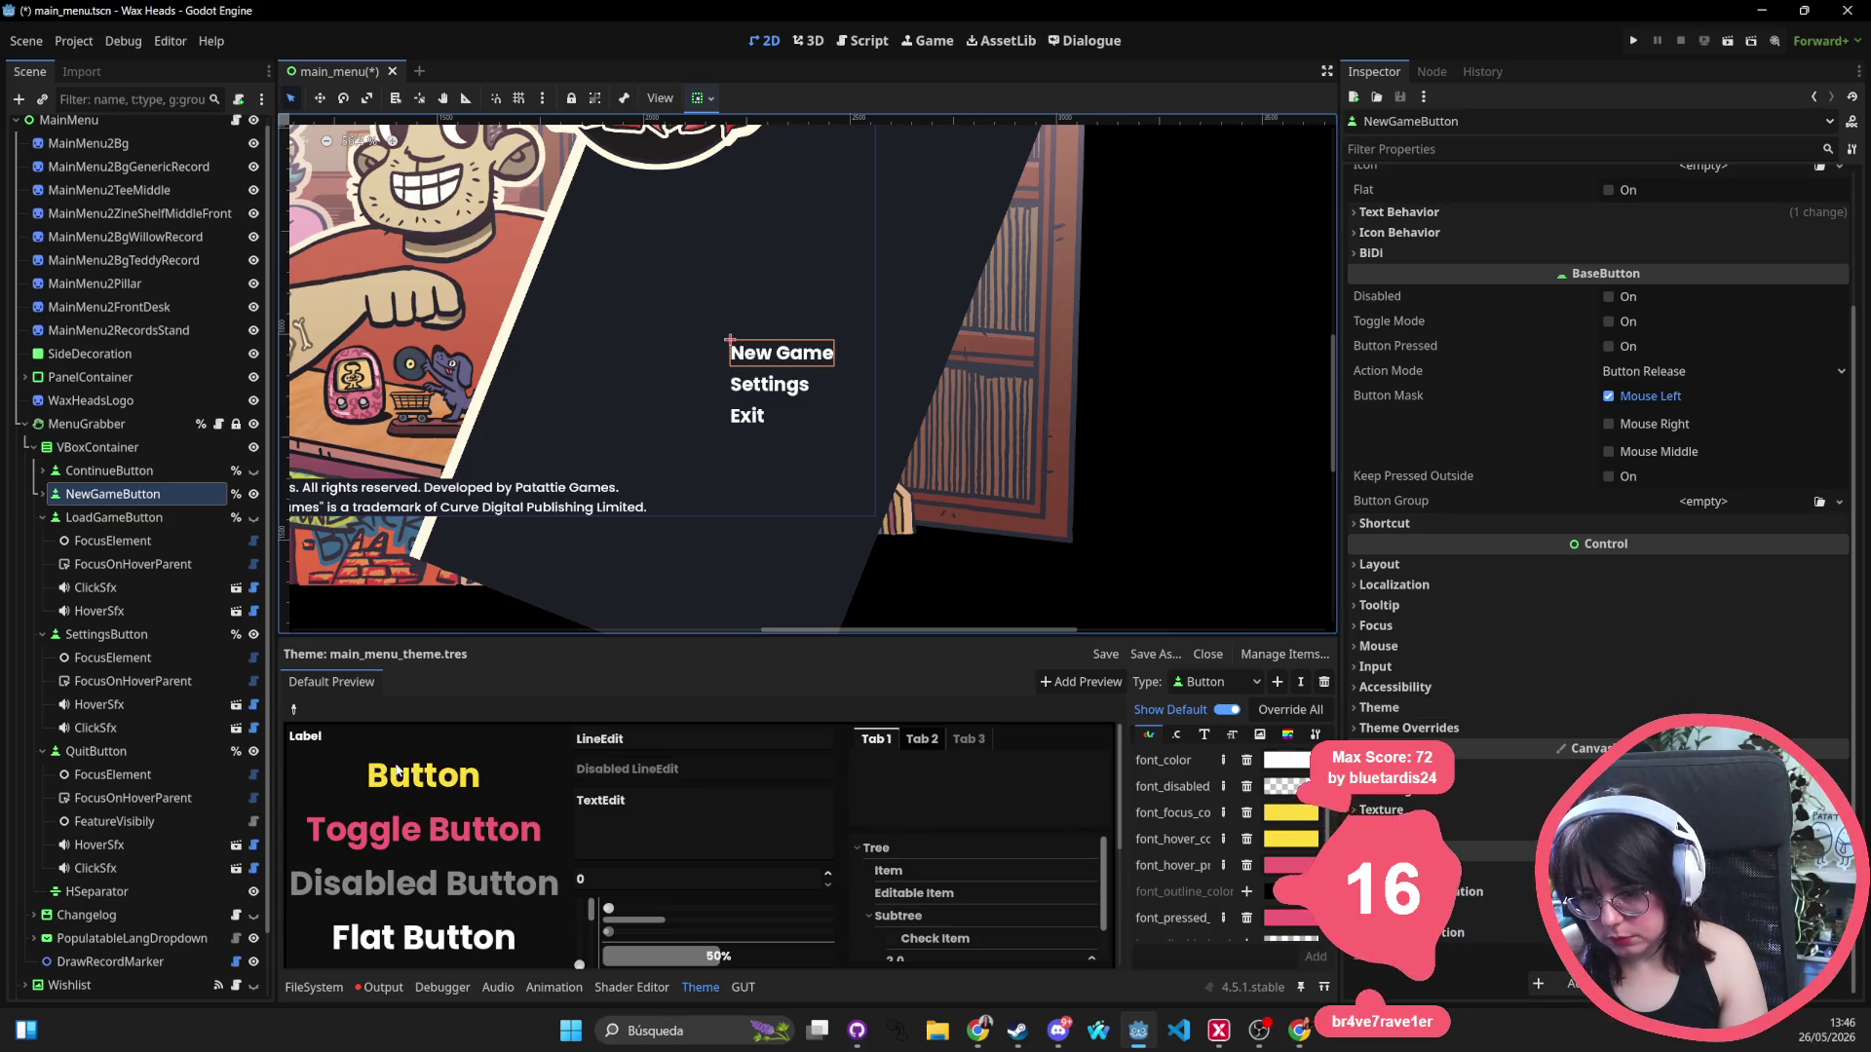
pyautogui.moveTo(1059, 635); pyautogui.dragTo(1059, 535)
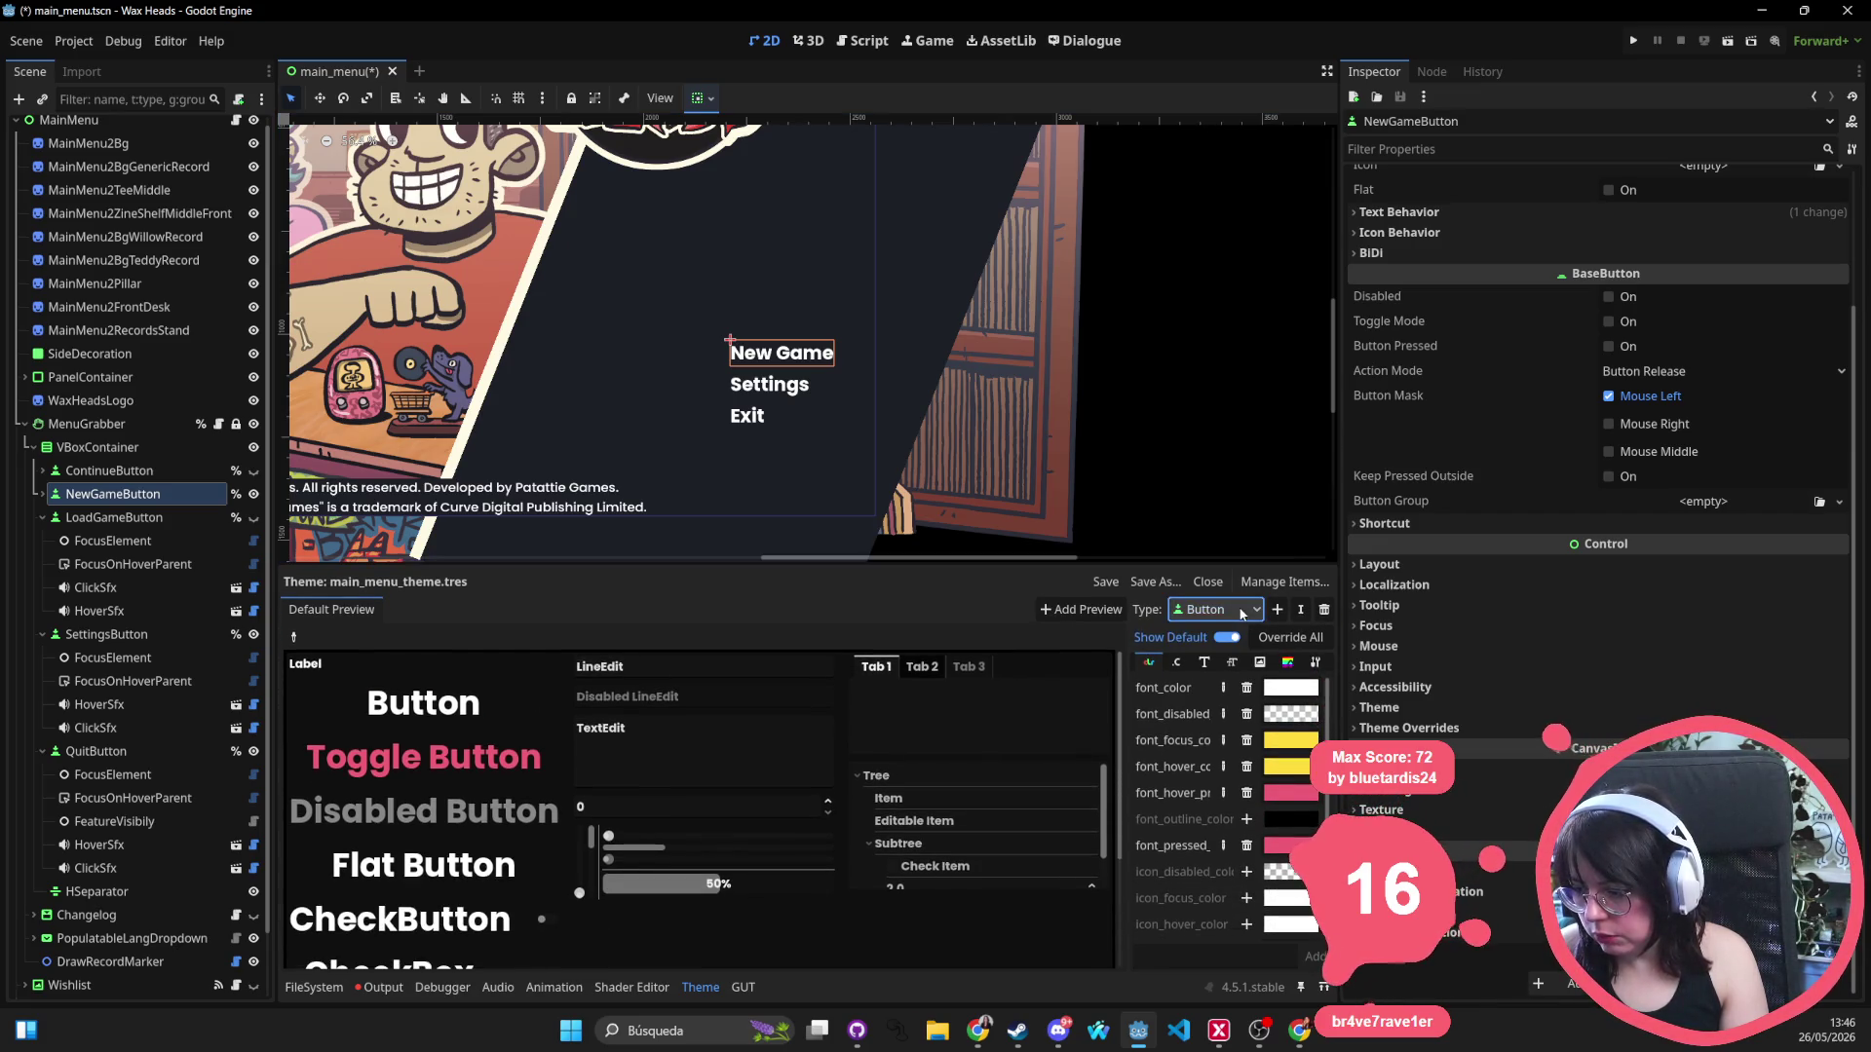
pyautogui.moveTo(1341, 626); pyautogui.dragTo(1683, 625)
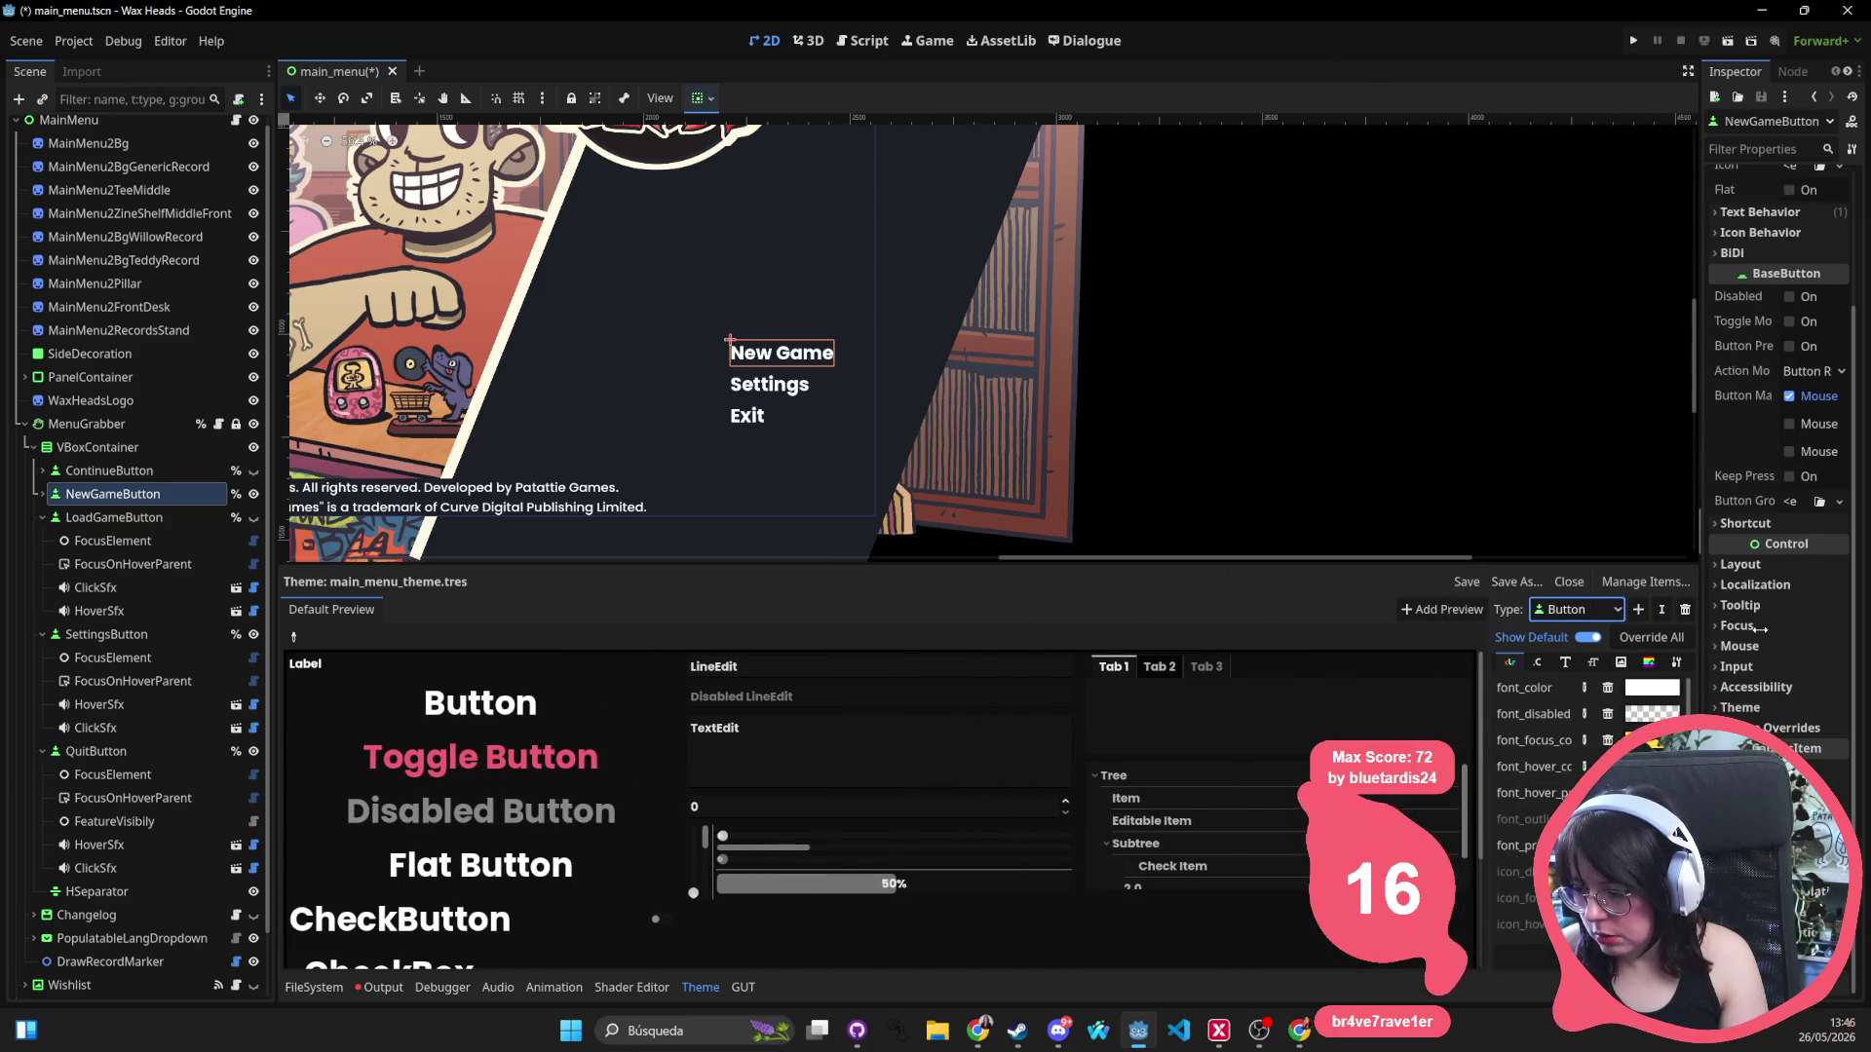
pyautogui.moveTo(1469, 714)
pyautogui.mouseDown()
pyautogui.moveTo(1213, 721)
pyautogui.moveTo(1145, 769)
pyautogui.mouseUp()
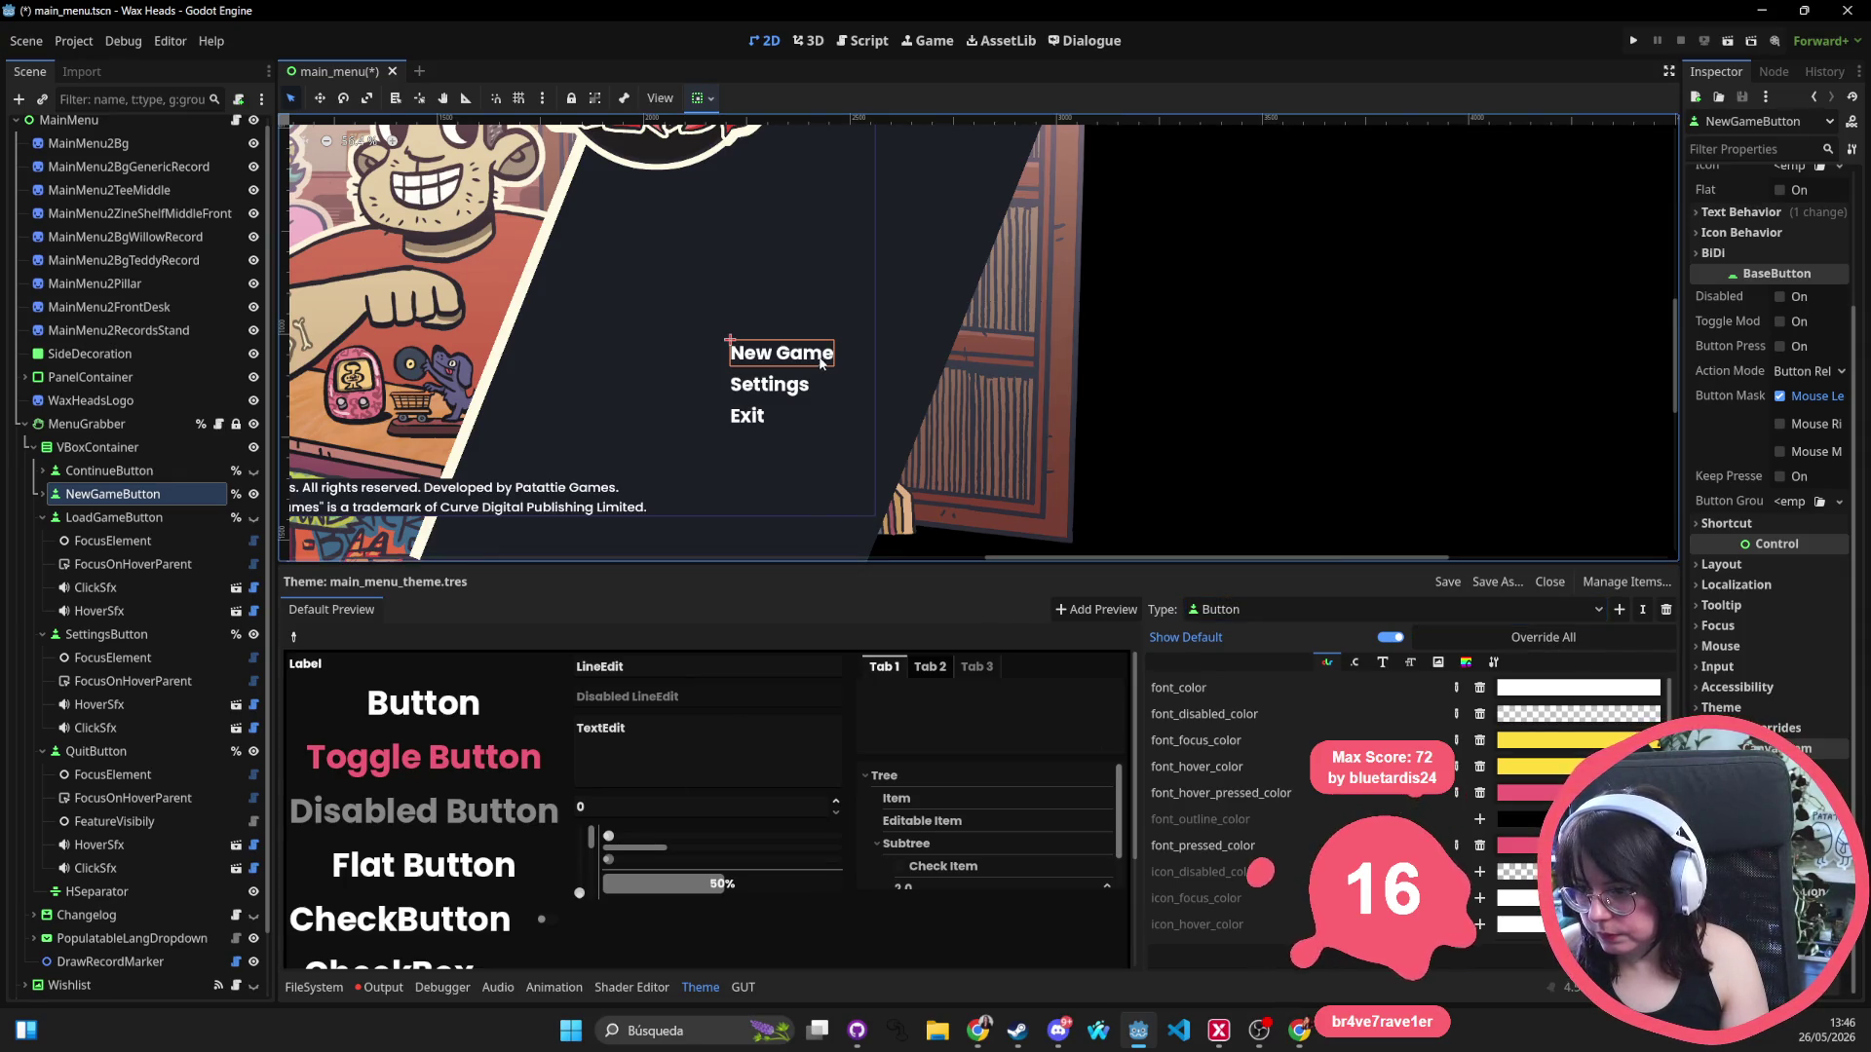
# Set the theme's Button font_size to 56, then switch over to GitHub Desktop.
pyautogui.click(1357, 664)
pyautogui.click(1410, 662)
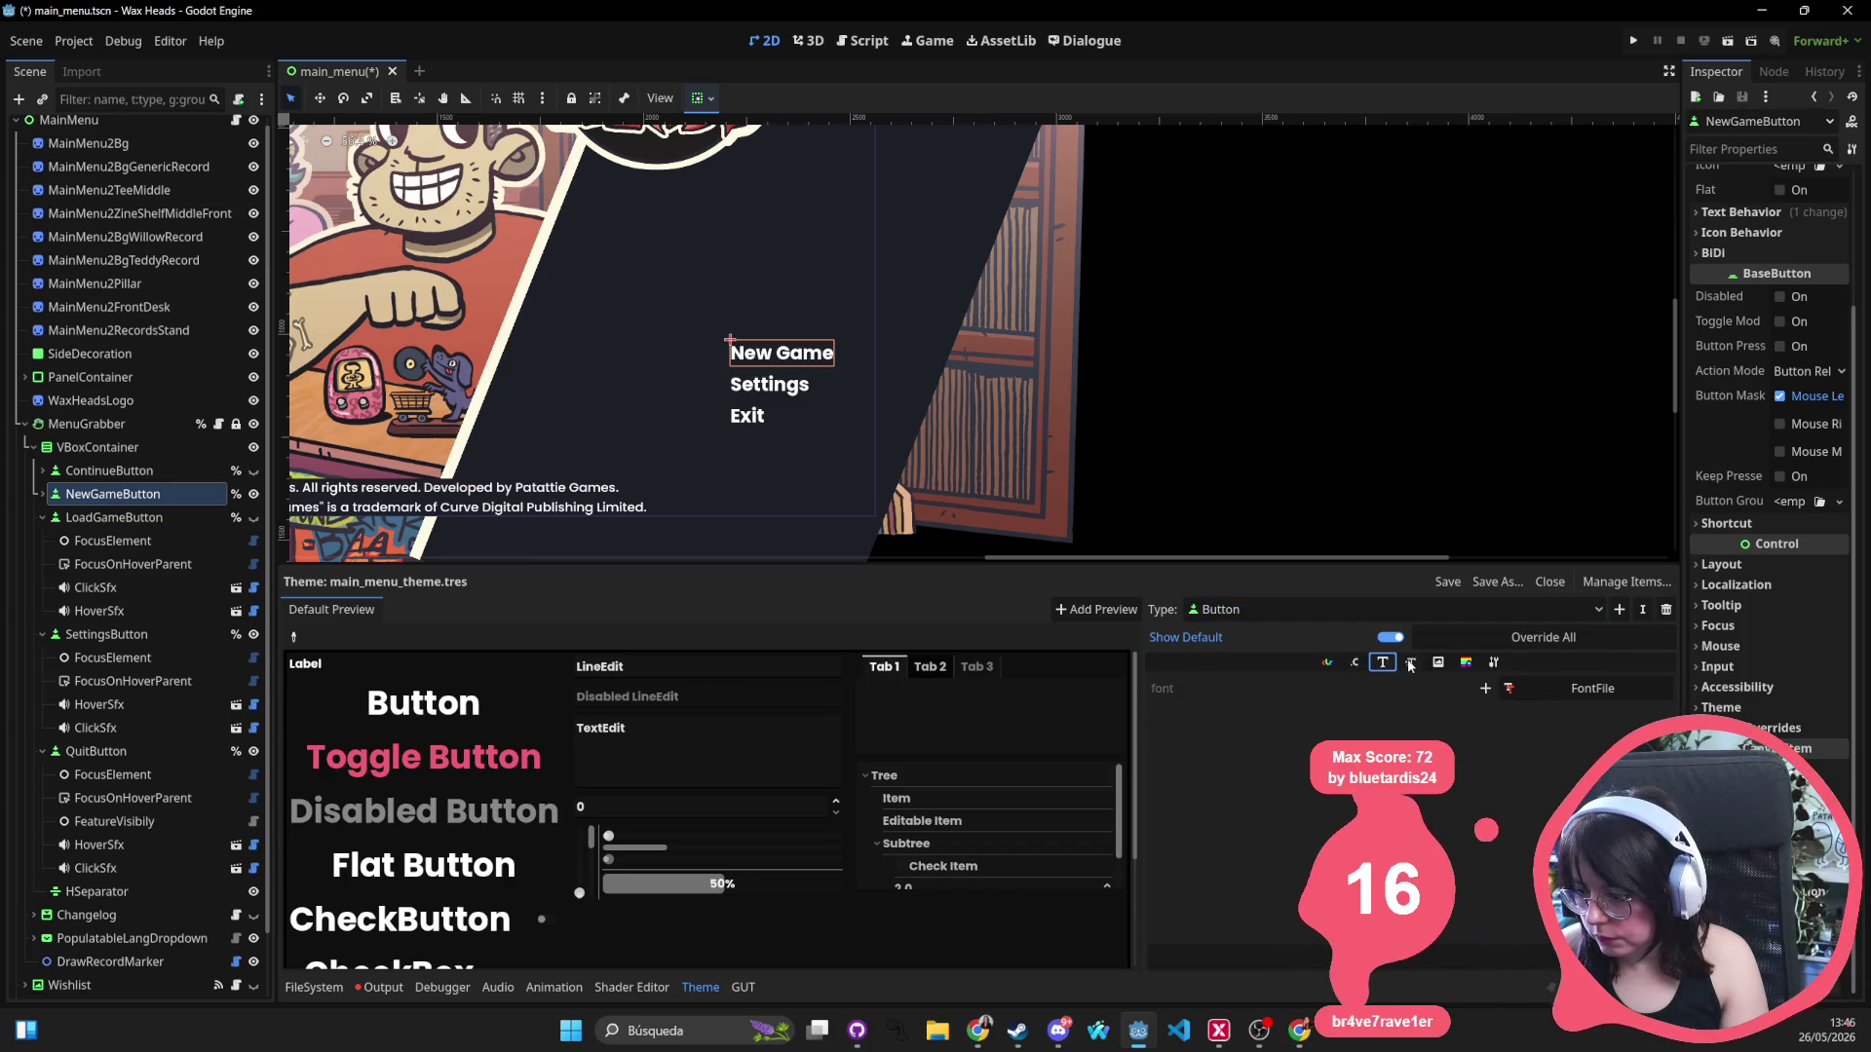
pyautogui.click(1525, 688)
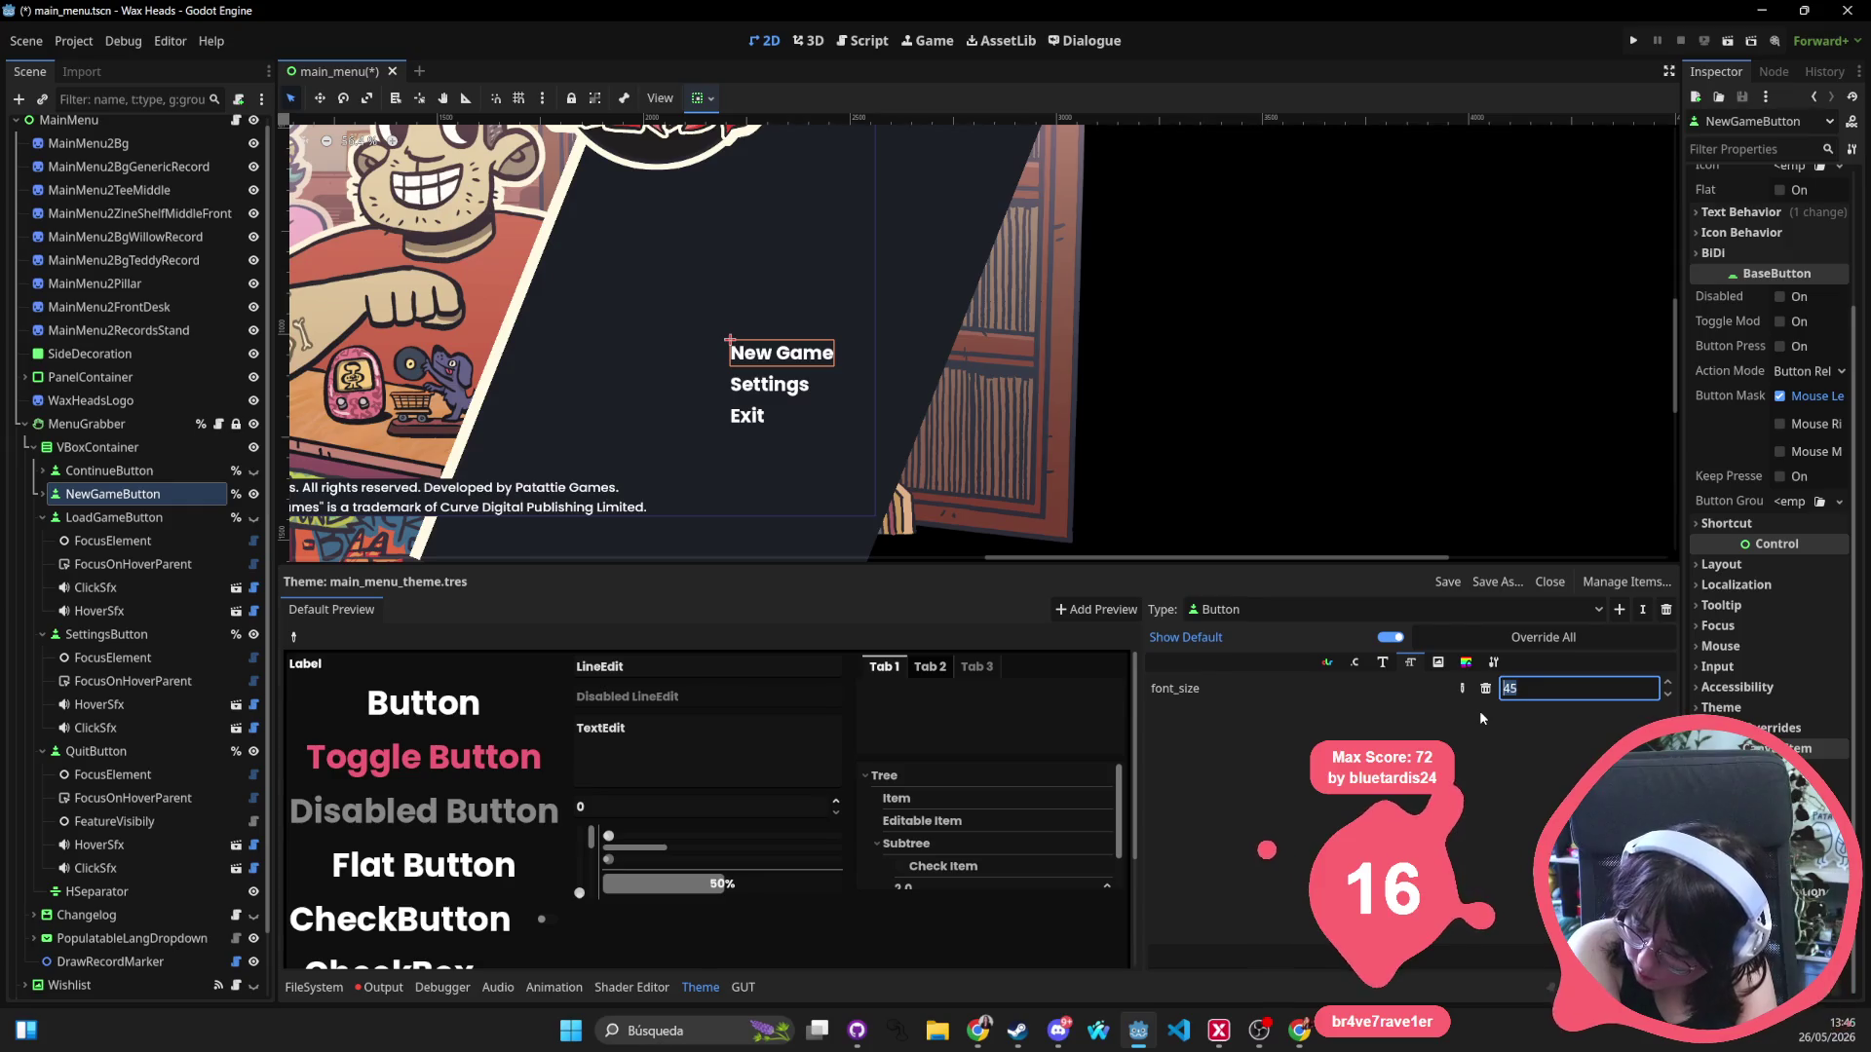
pyautogui.write('56')
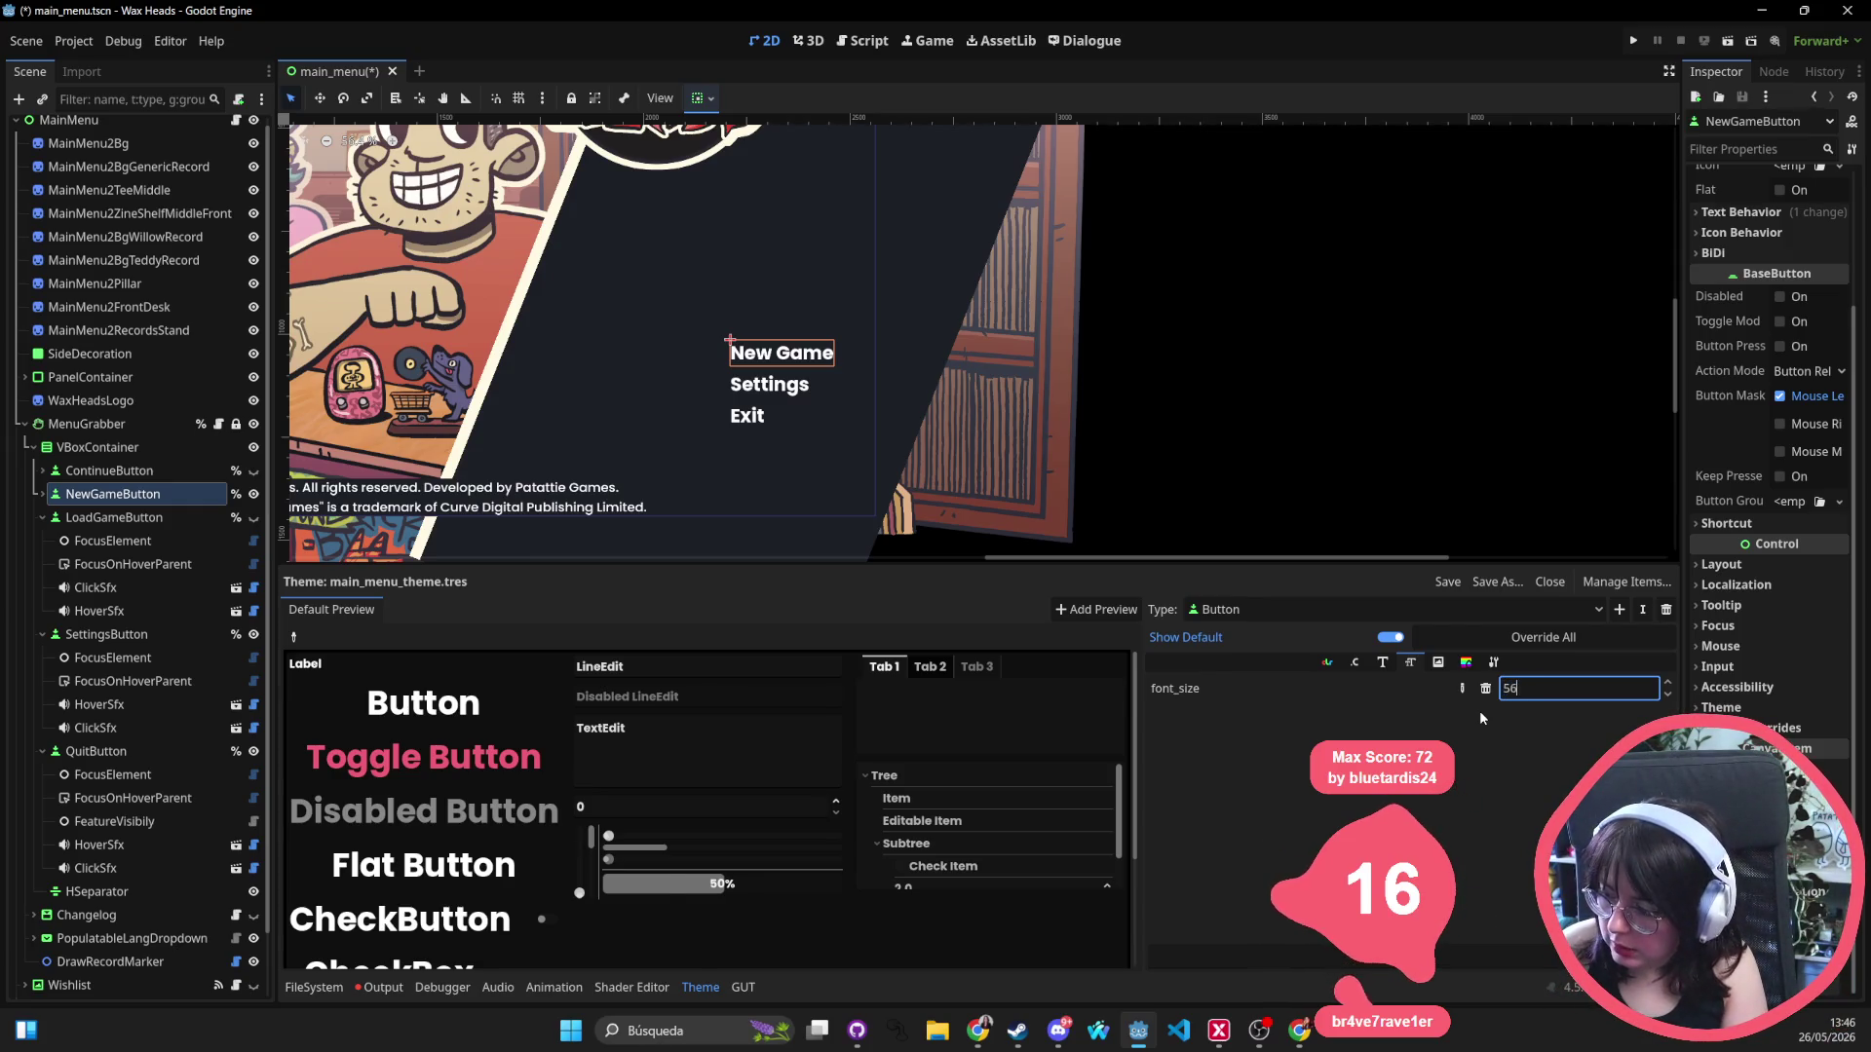
pyautogui.press('Return')
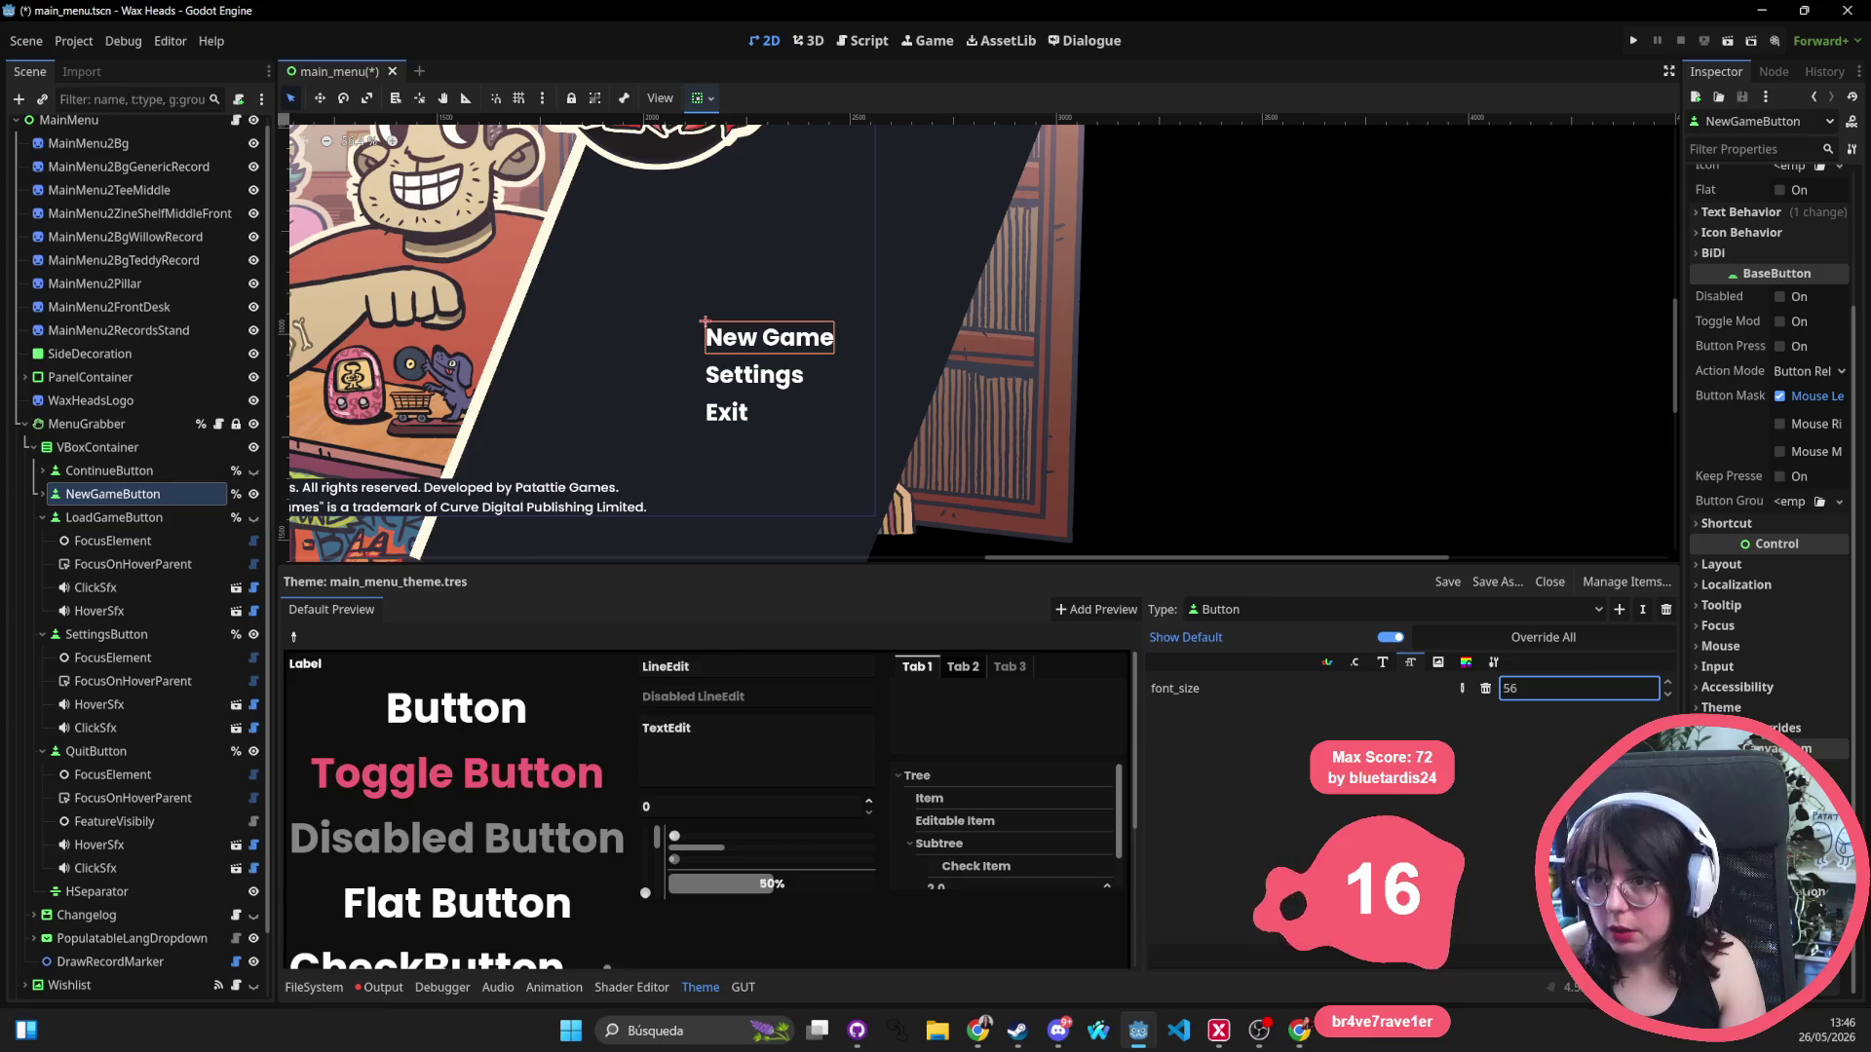
pyautogui.hotkey('alt', 'Tab')
pyautogui.hotkey('alt', 'Tab')
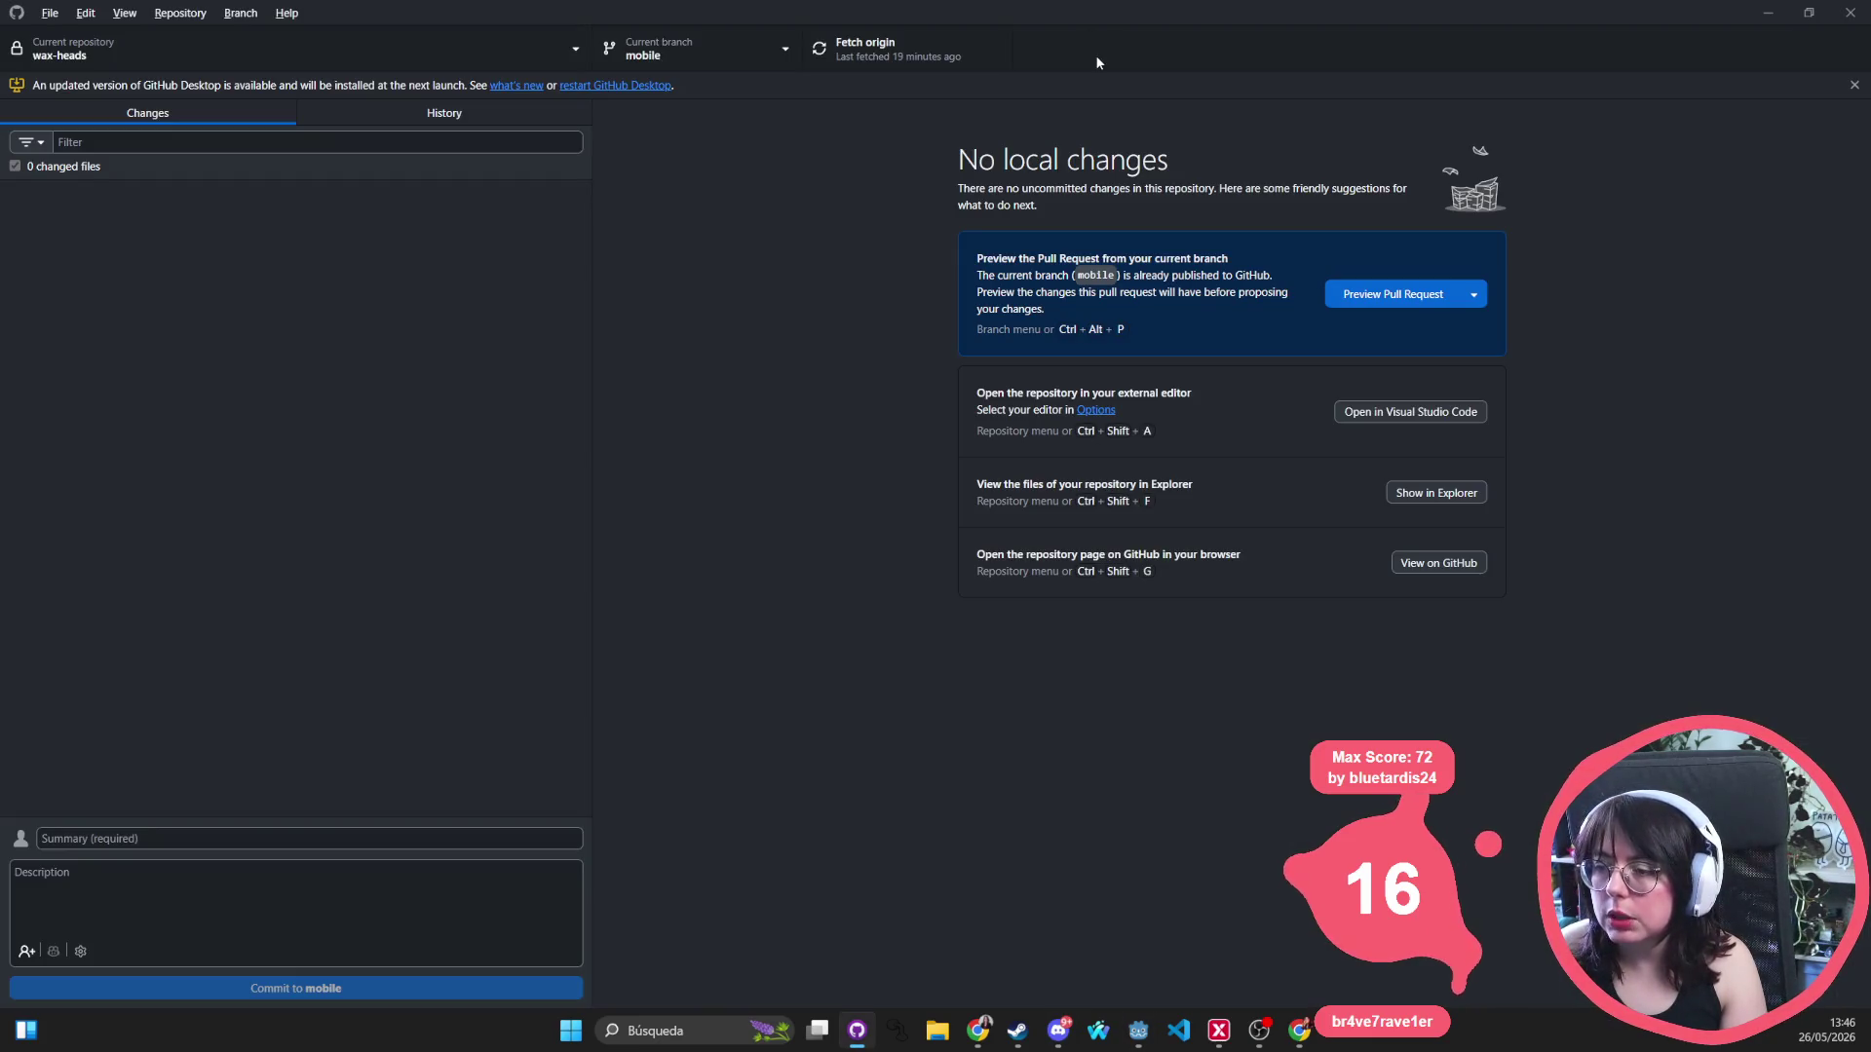
pyautogui.hotkey('alt', 'Tab')
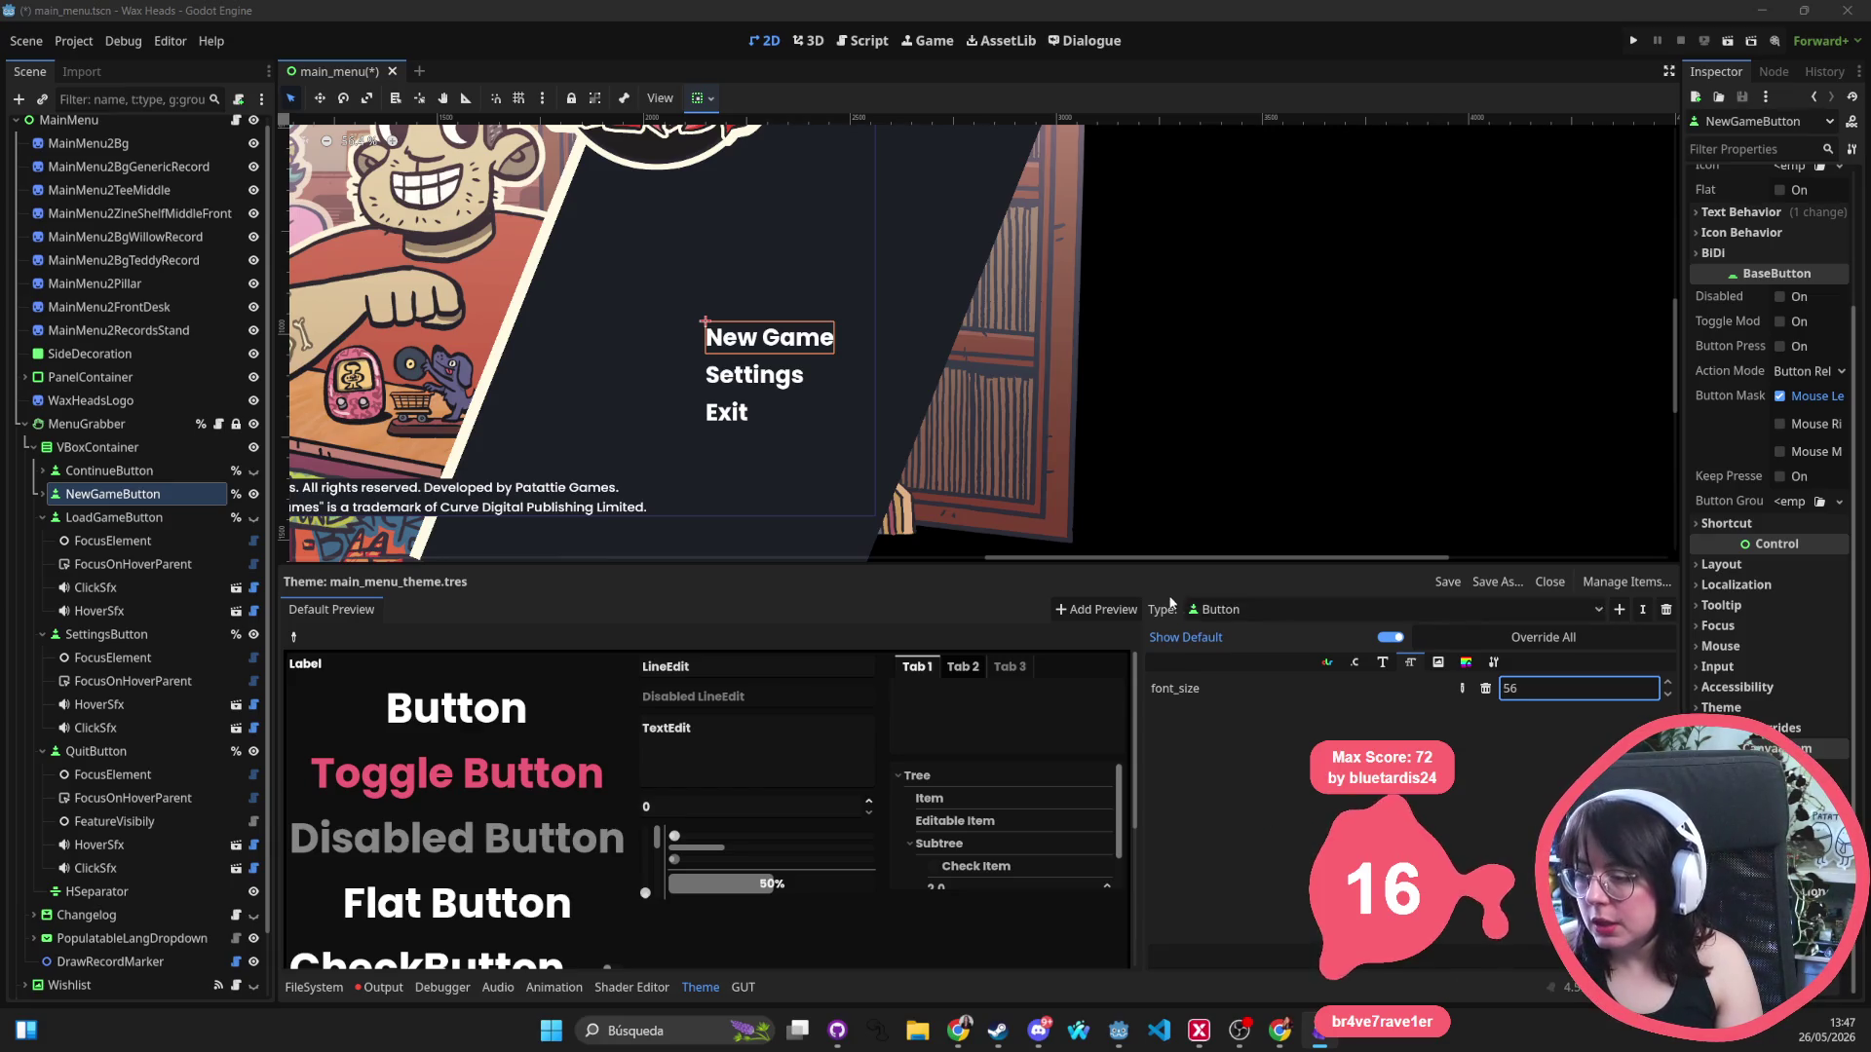
# Select the Exit button and hide QuitButton from the main menu.
pyautogui.click(1353, 662)
pyautogui.click(1327, 663)
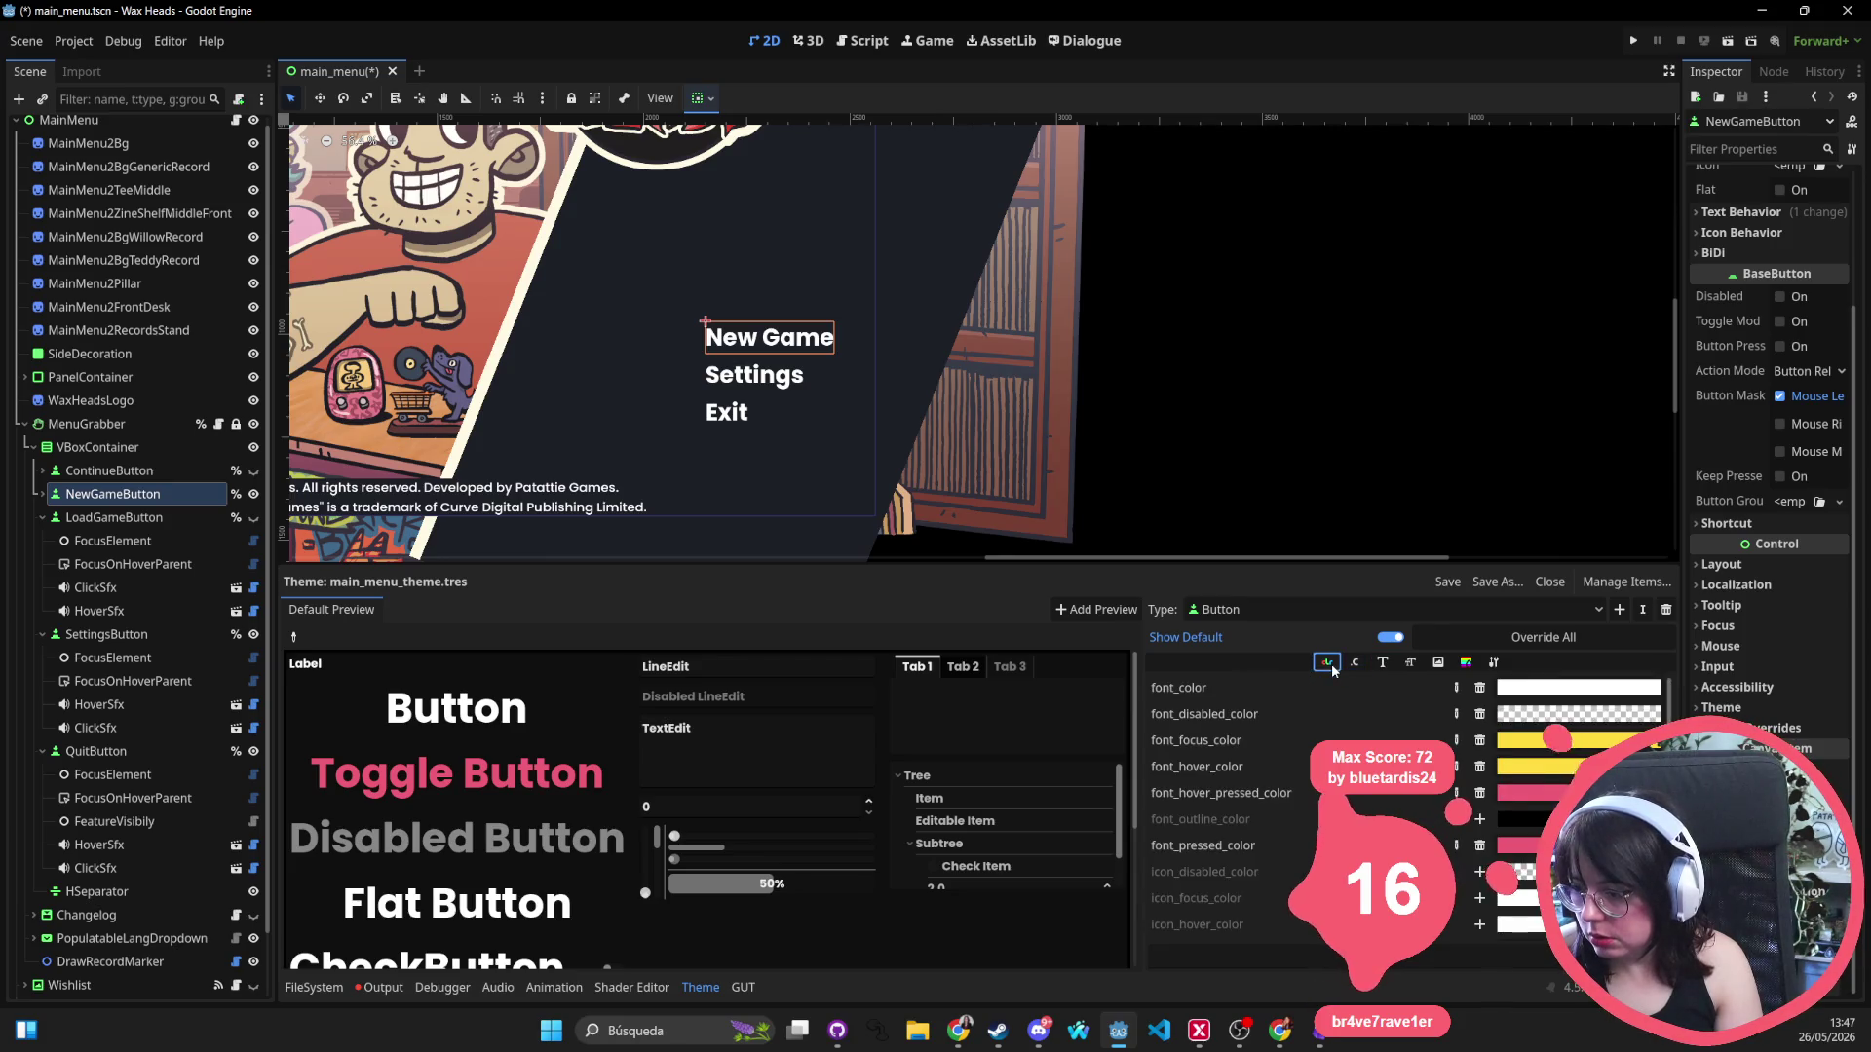
pyautogui.scroll(-2, 859, 393)
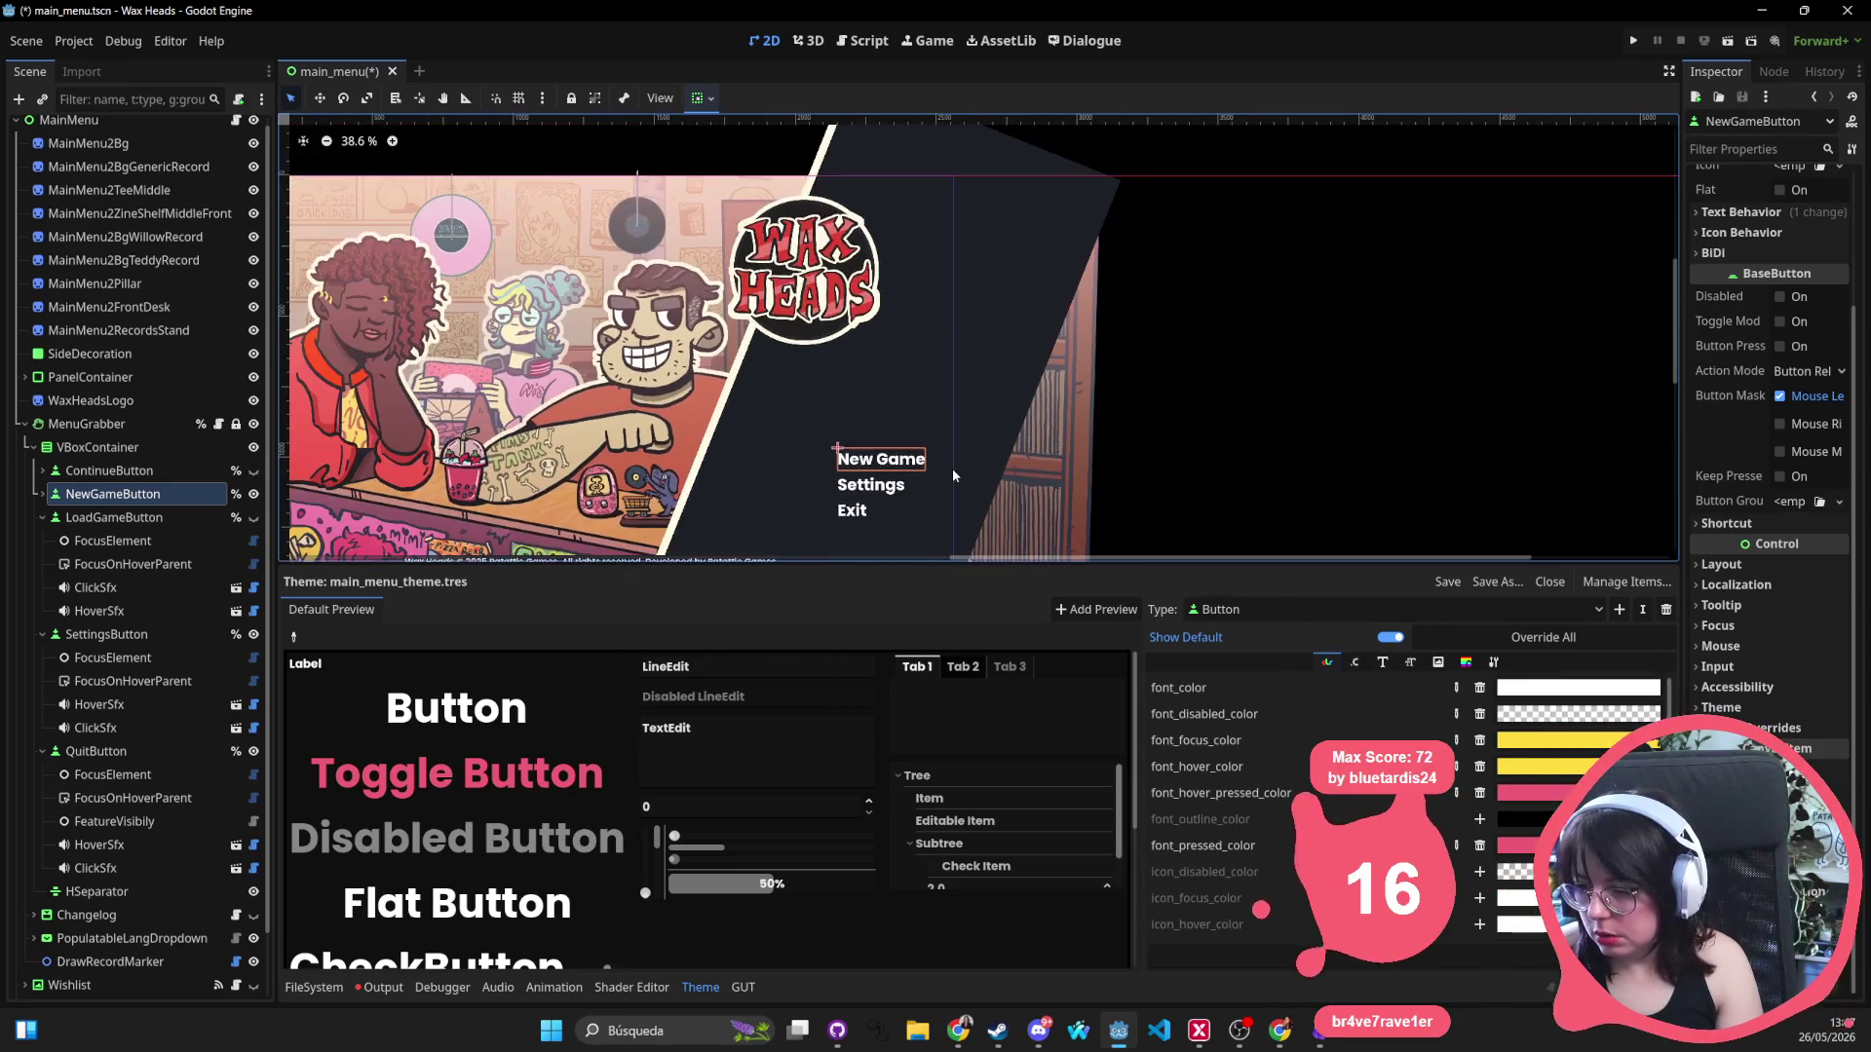
pyautogui.scroll(-2, 888, 464)
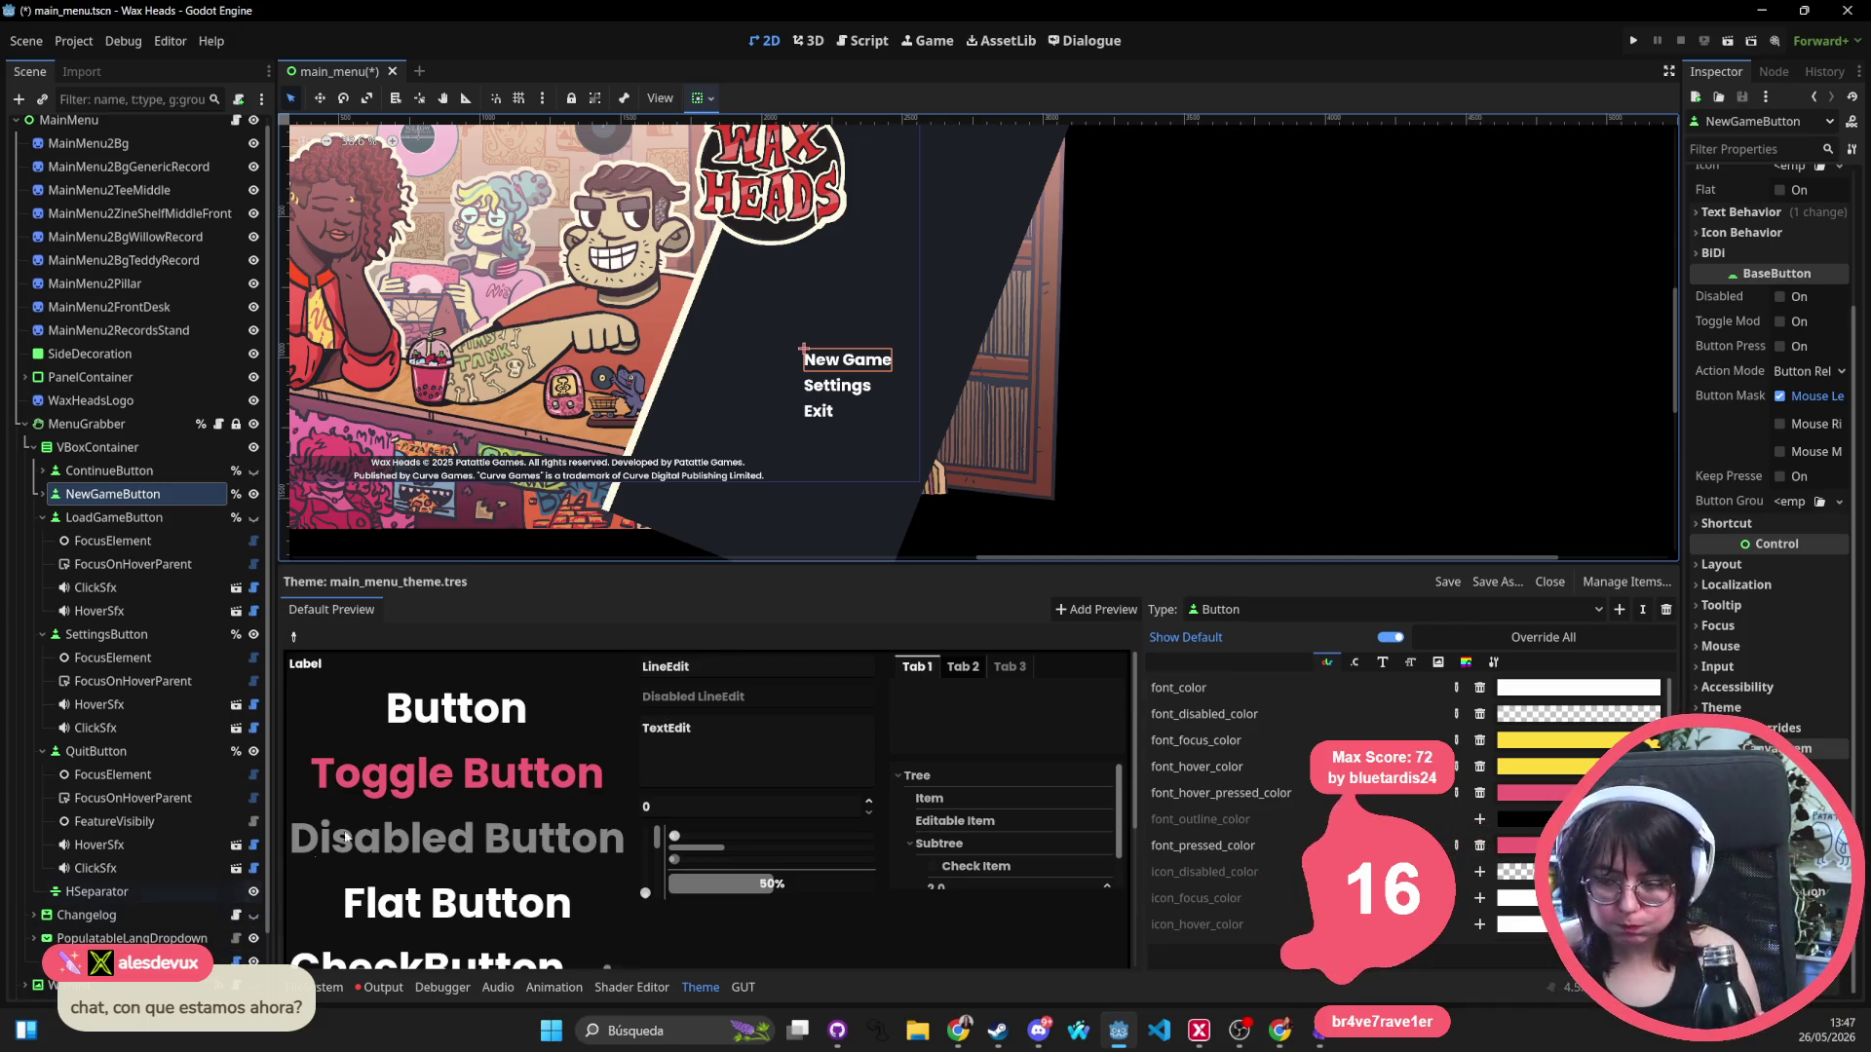
pyautogui.click(833, 412)
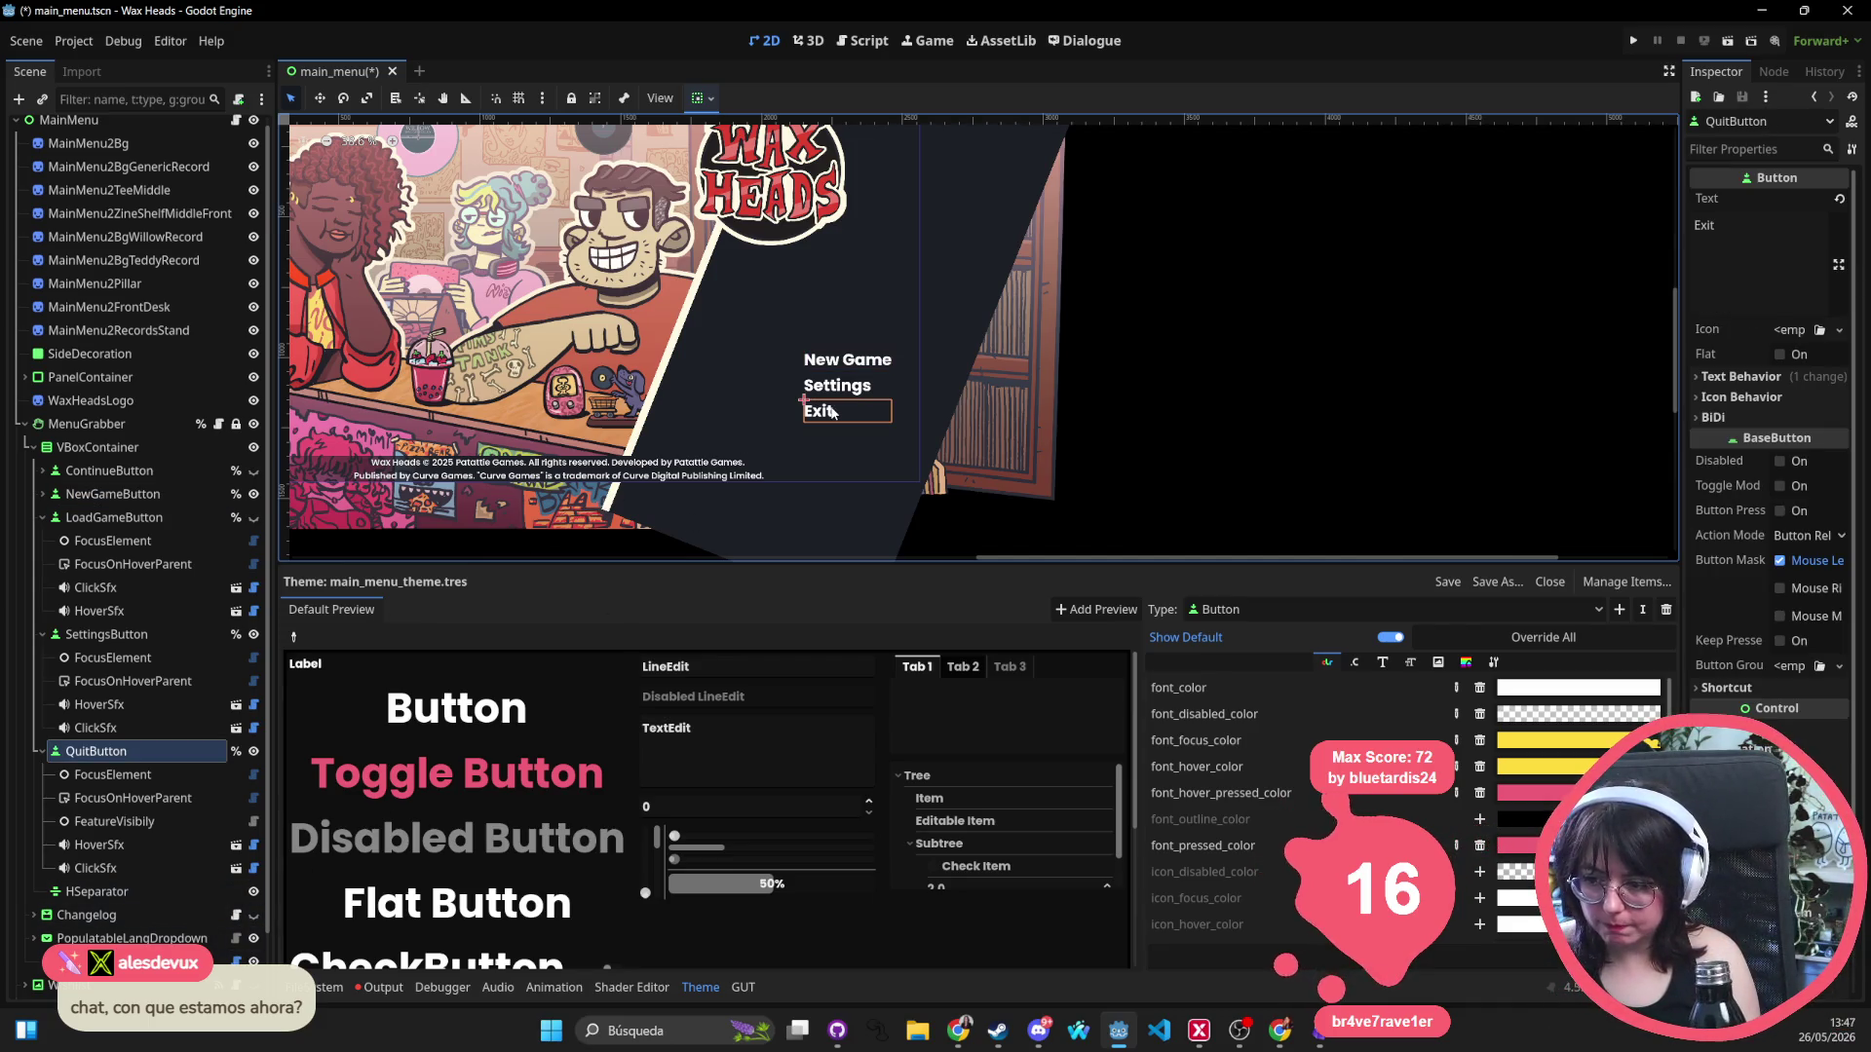
pyautogui.click(254, 751)
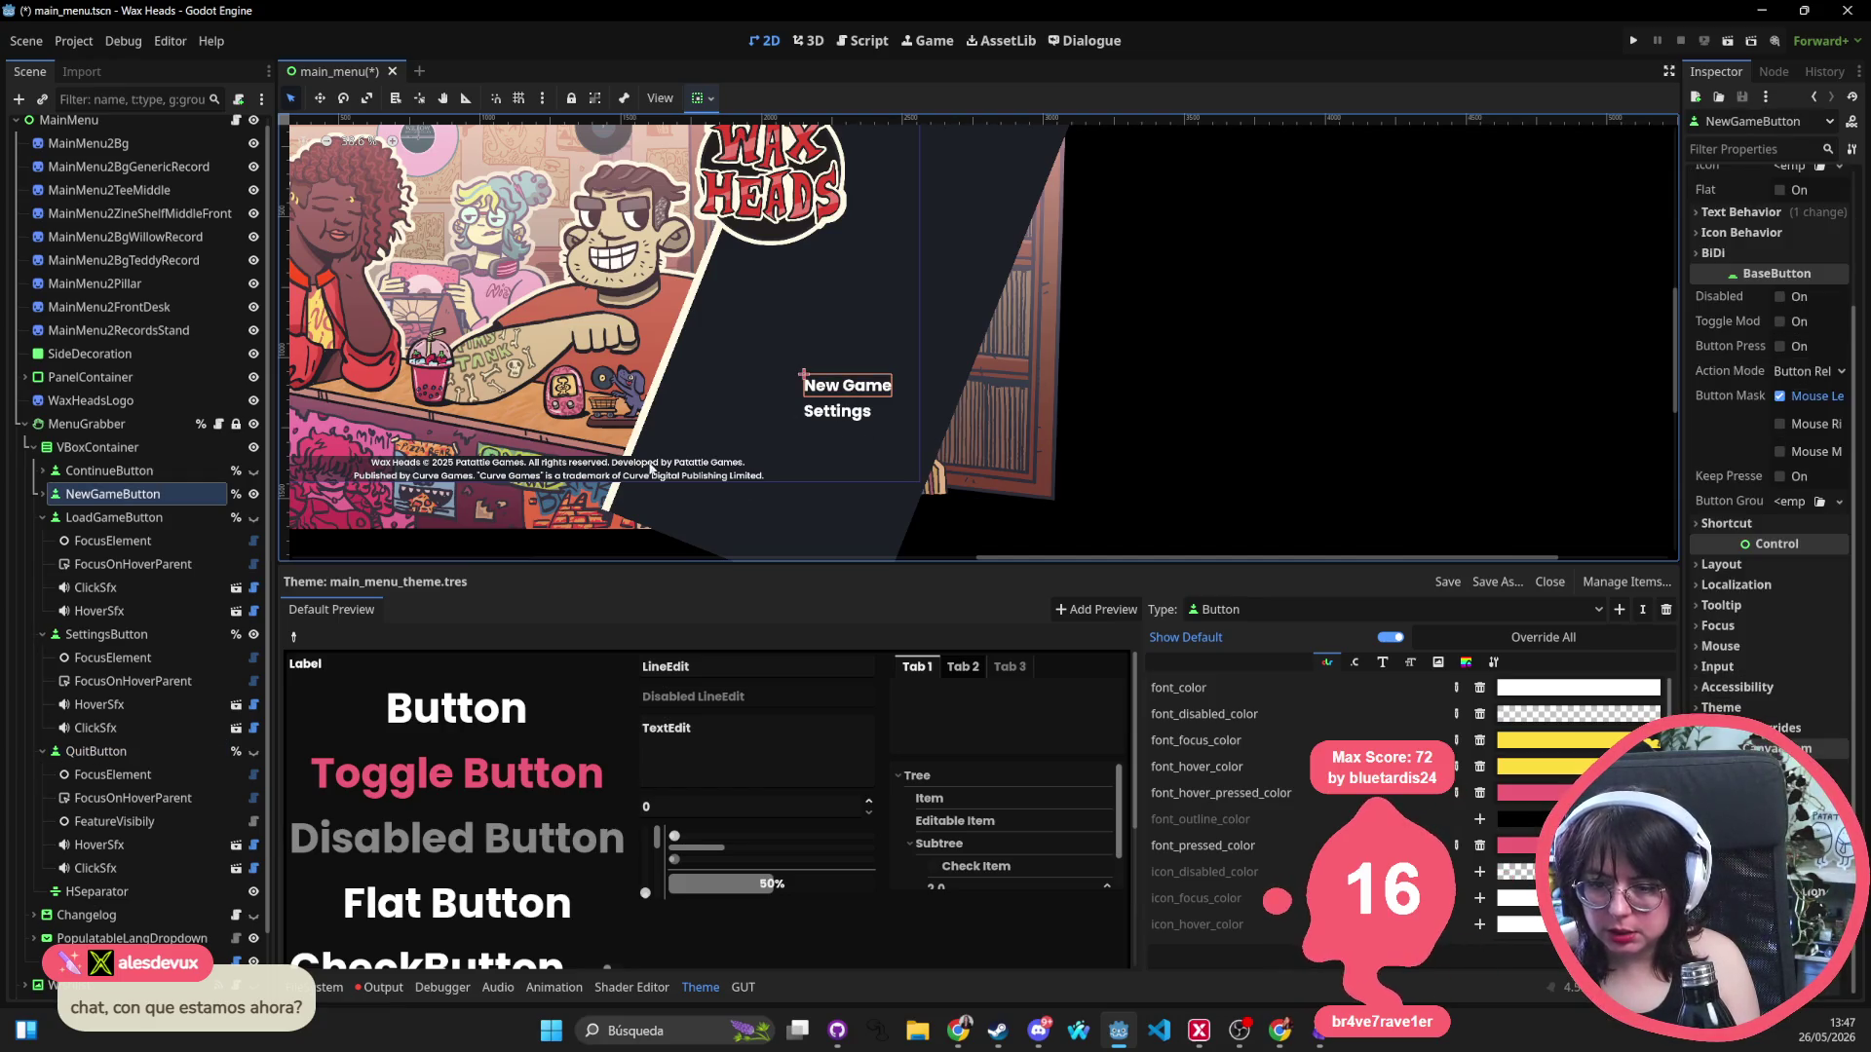
# Collapse the LoadGame, Settings and Quit button nodes and review each menu button.
pyautogui.click(164, 472)
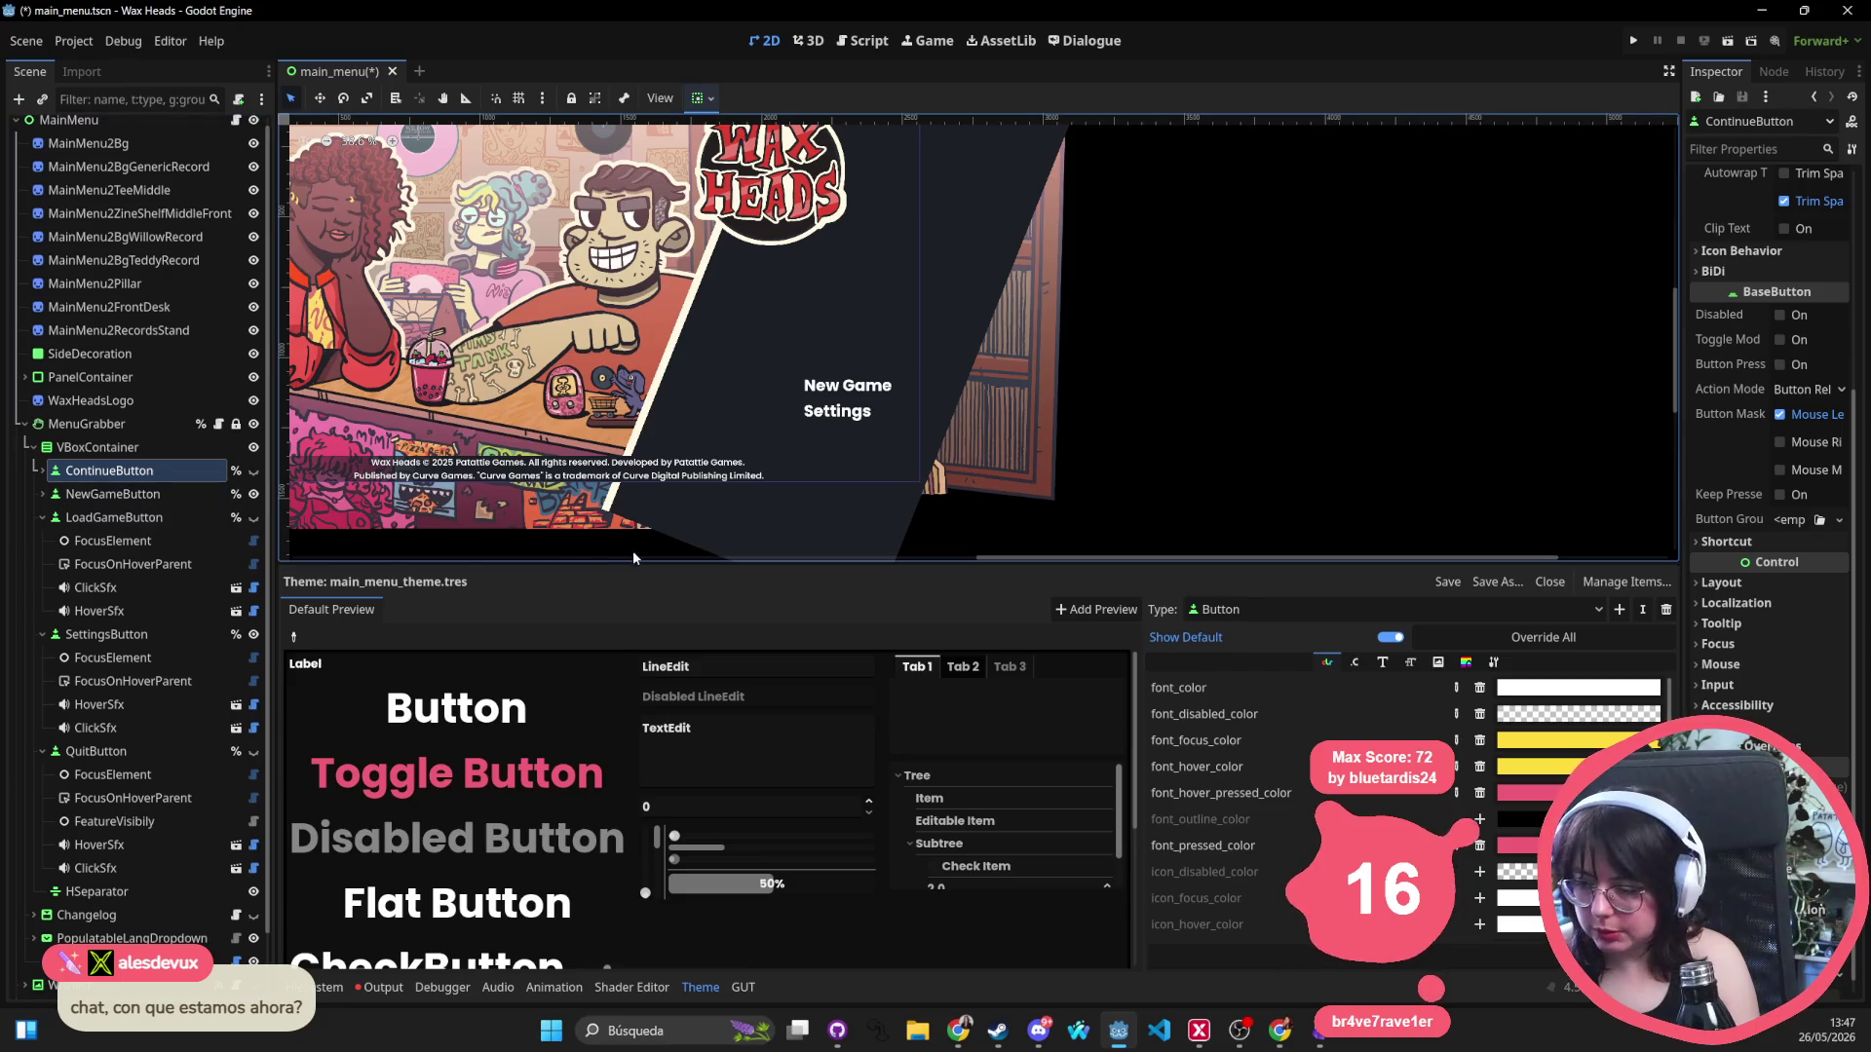
pyautogui.click(42, 517)
pyautogui.click(39, 551)
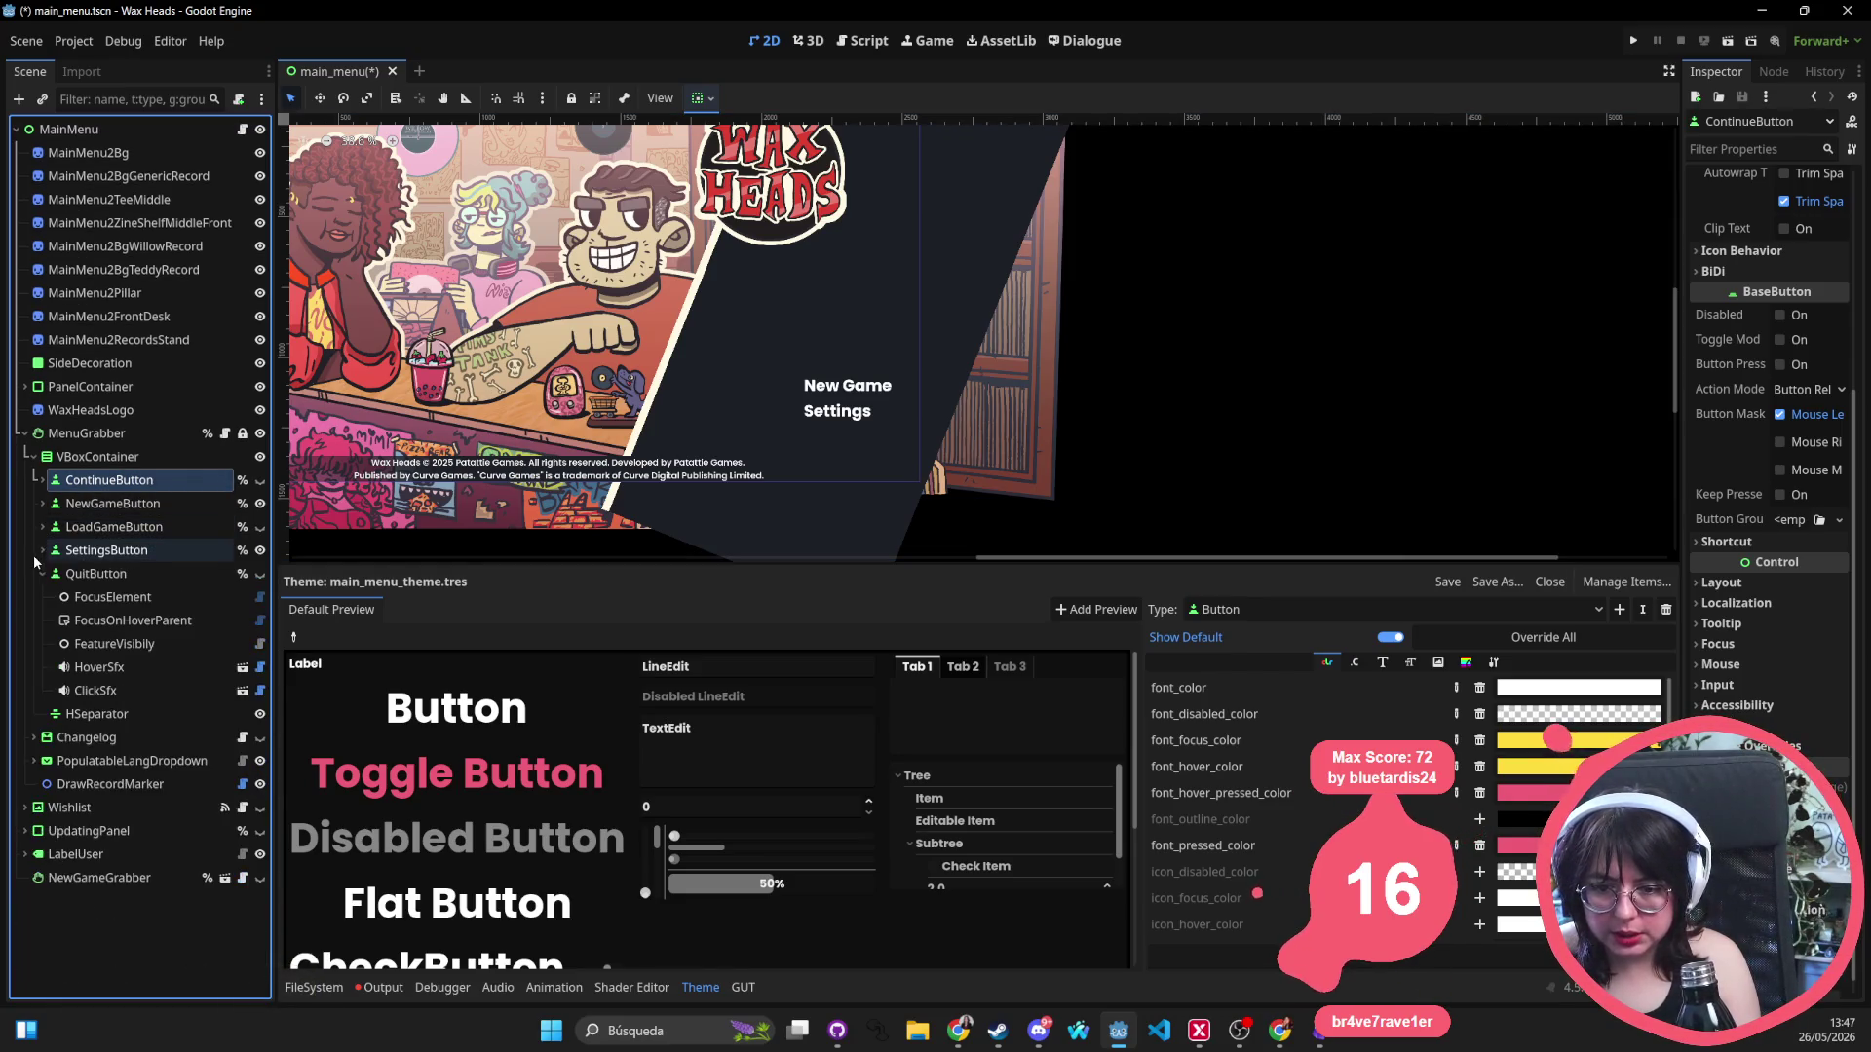
pyautogui.click(42, 574)
pyautogui.click(131, 504)
pyautogui.click(117, 481)
pyautogui.click(112, 504)
pyautogui.click(109, 527)
pyautogui.click(103, 551)
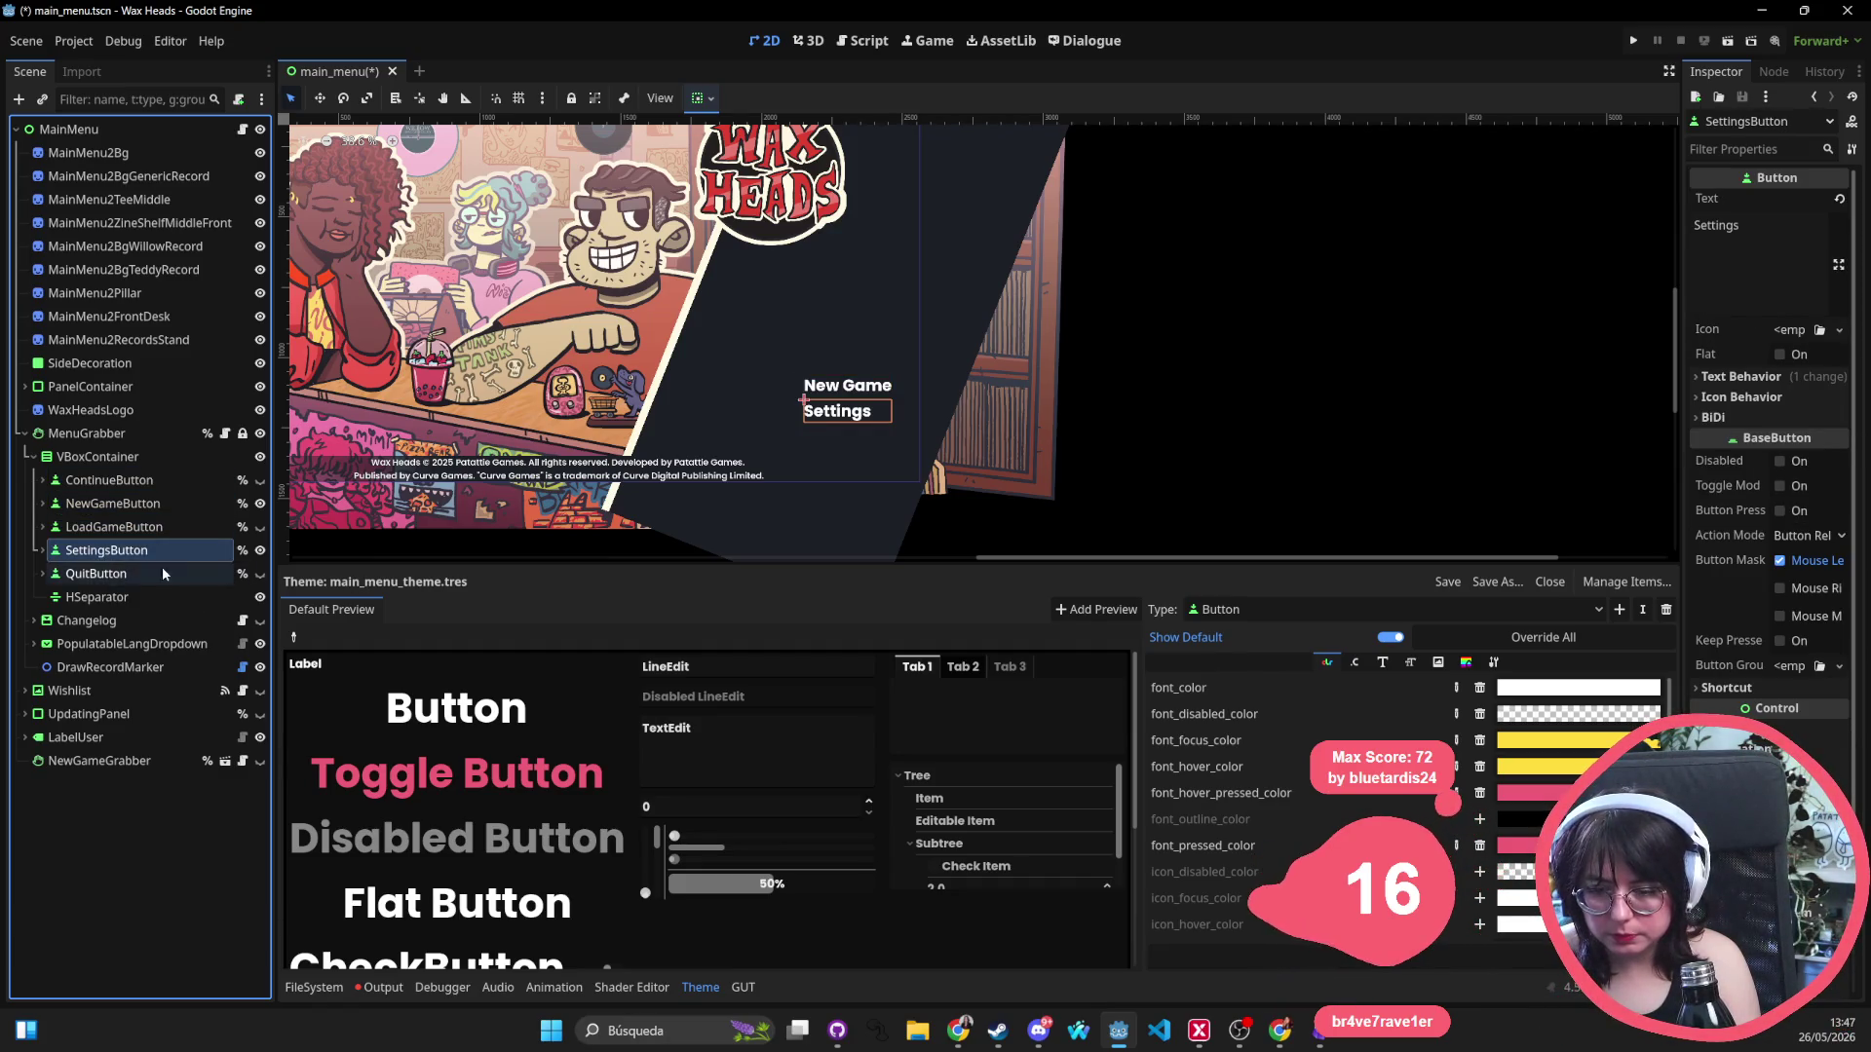
pyautogui.click(122, 597)
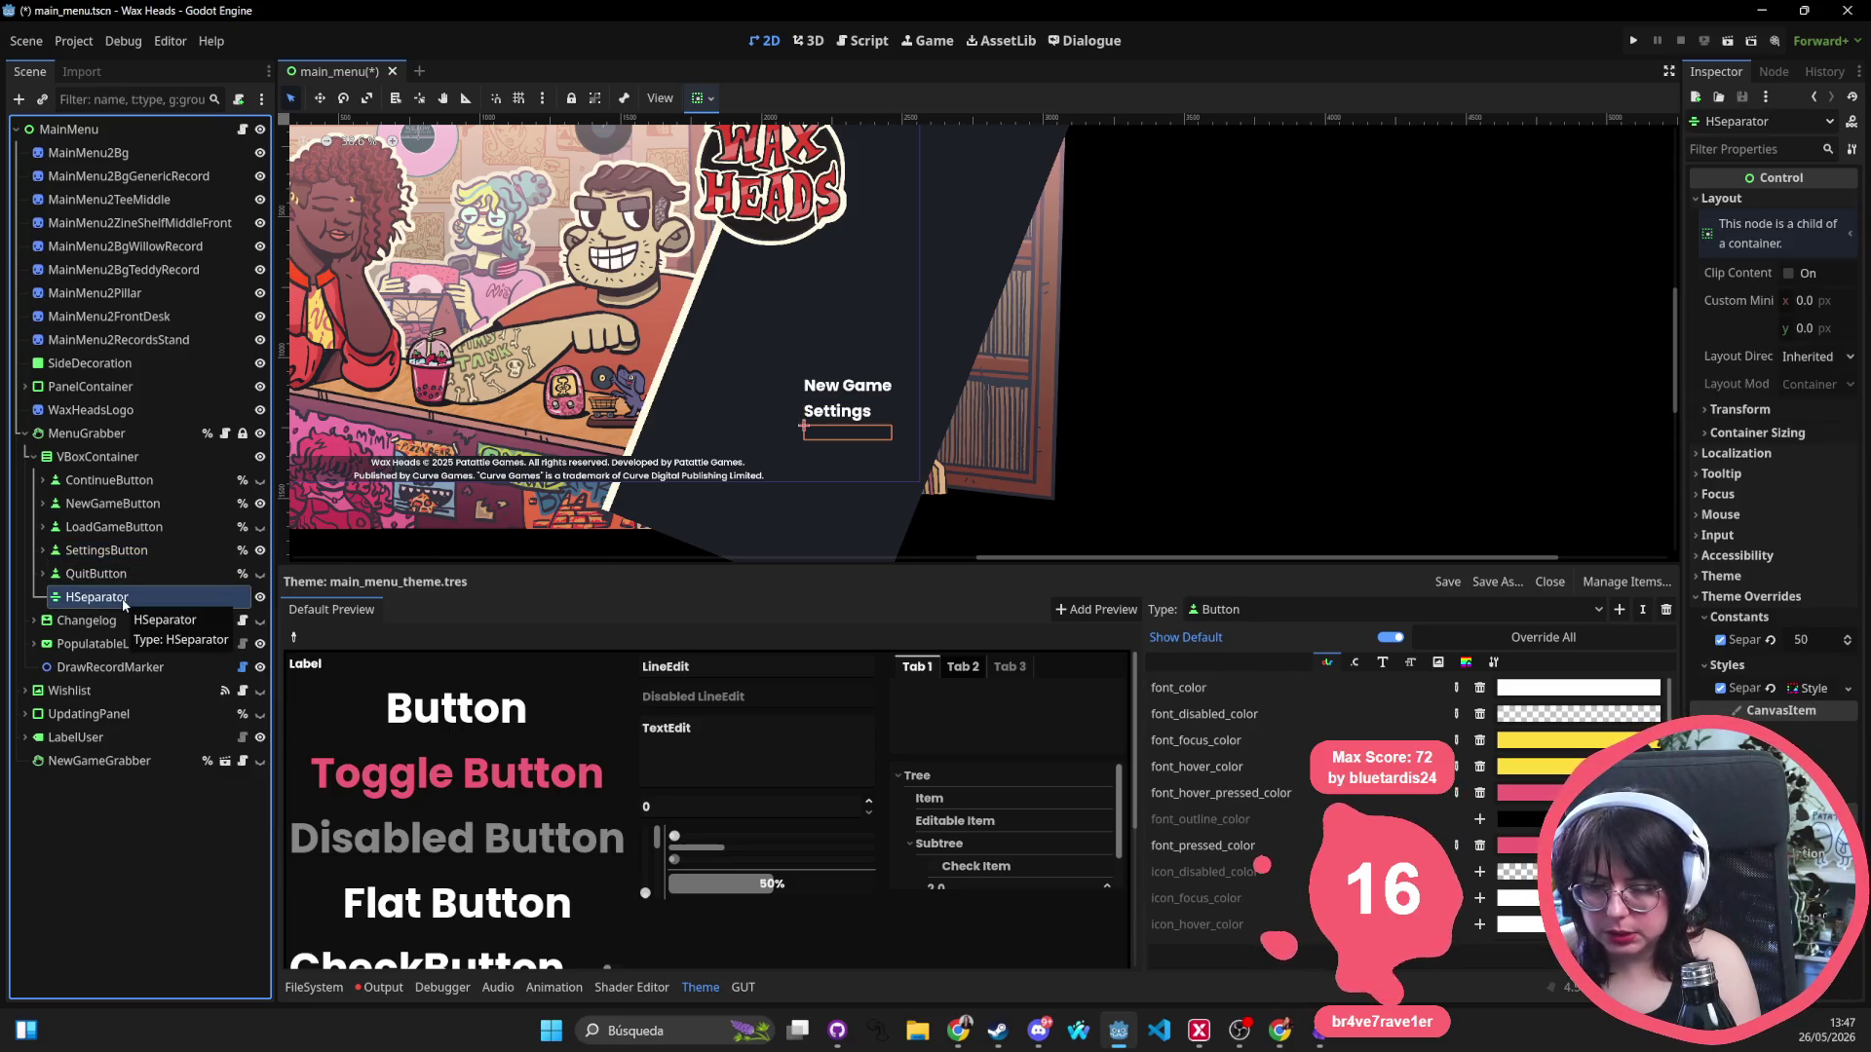
pyautogui.click(125, 482)
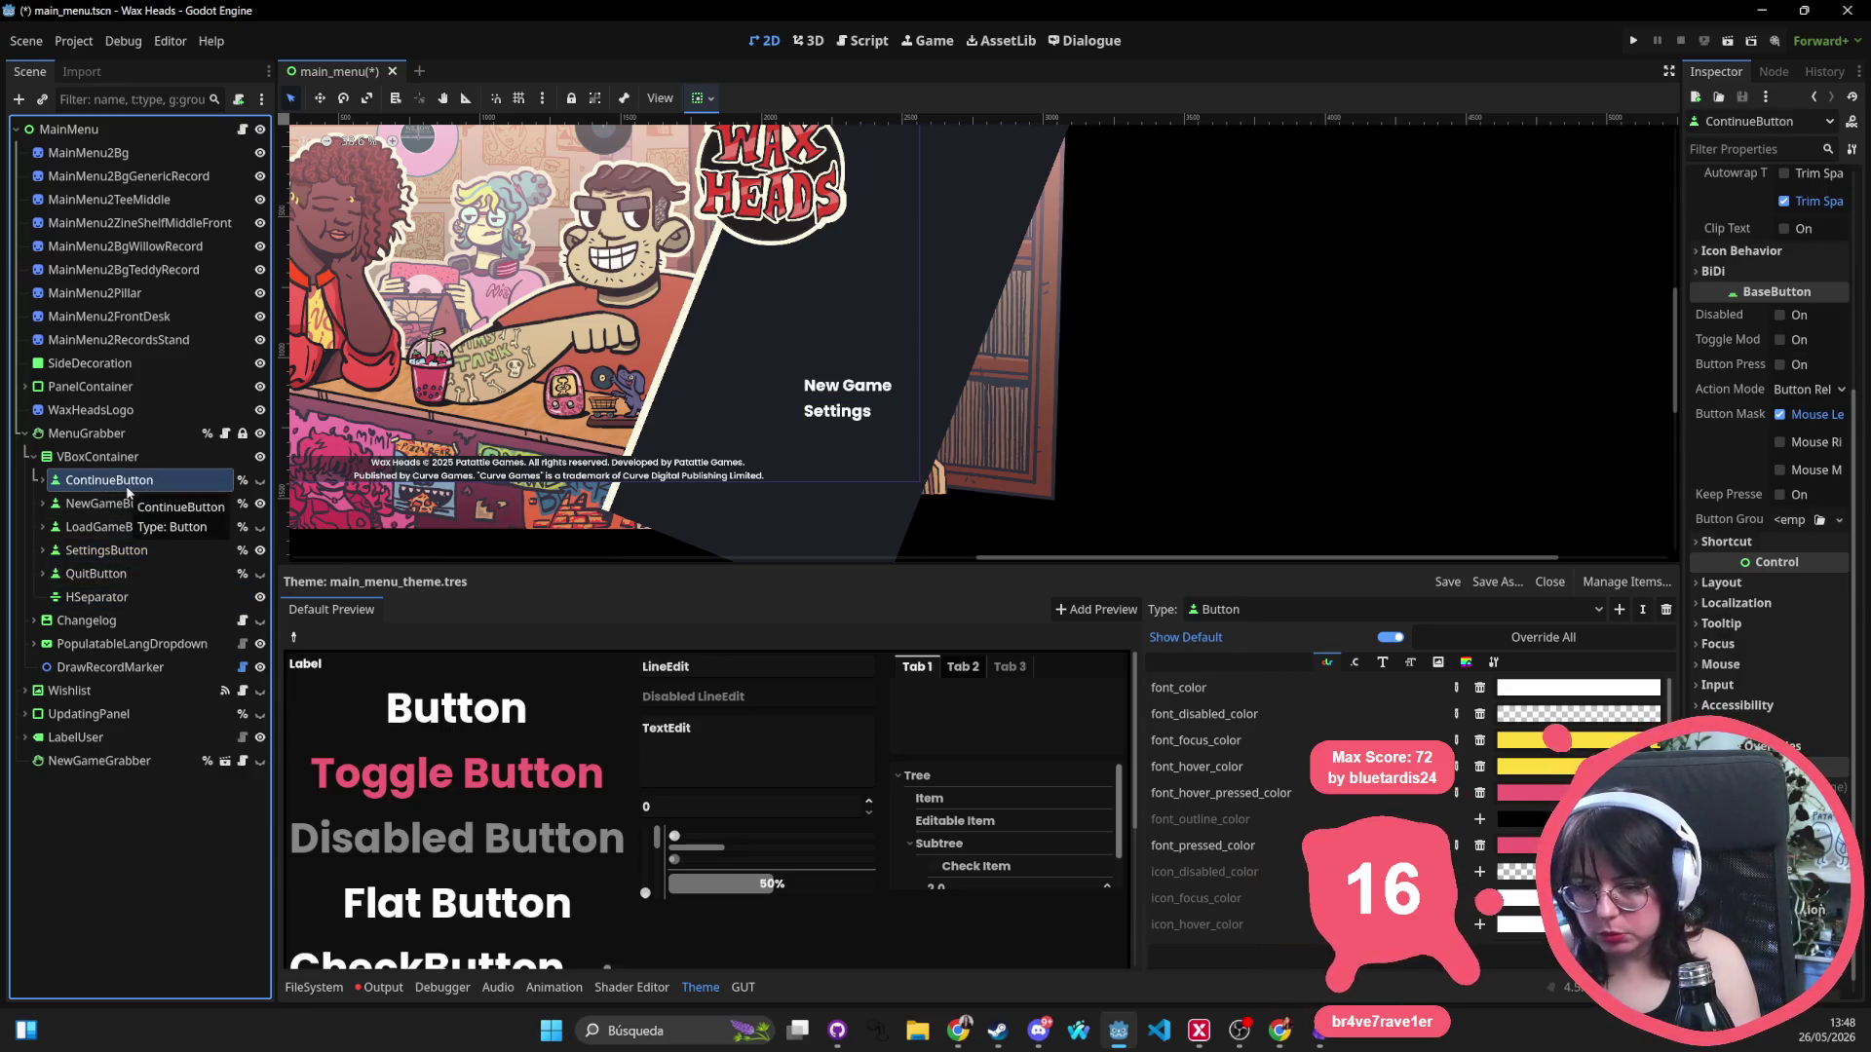
pyautogui.click(1462, 661)
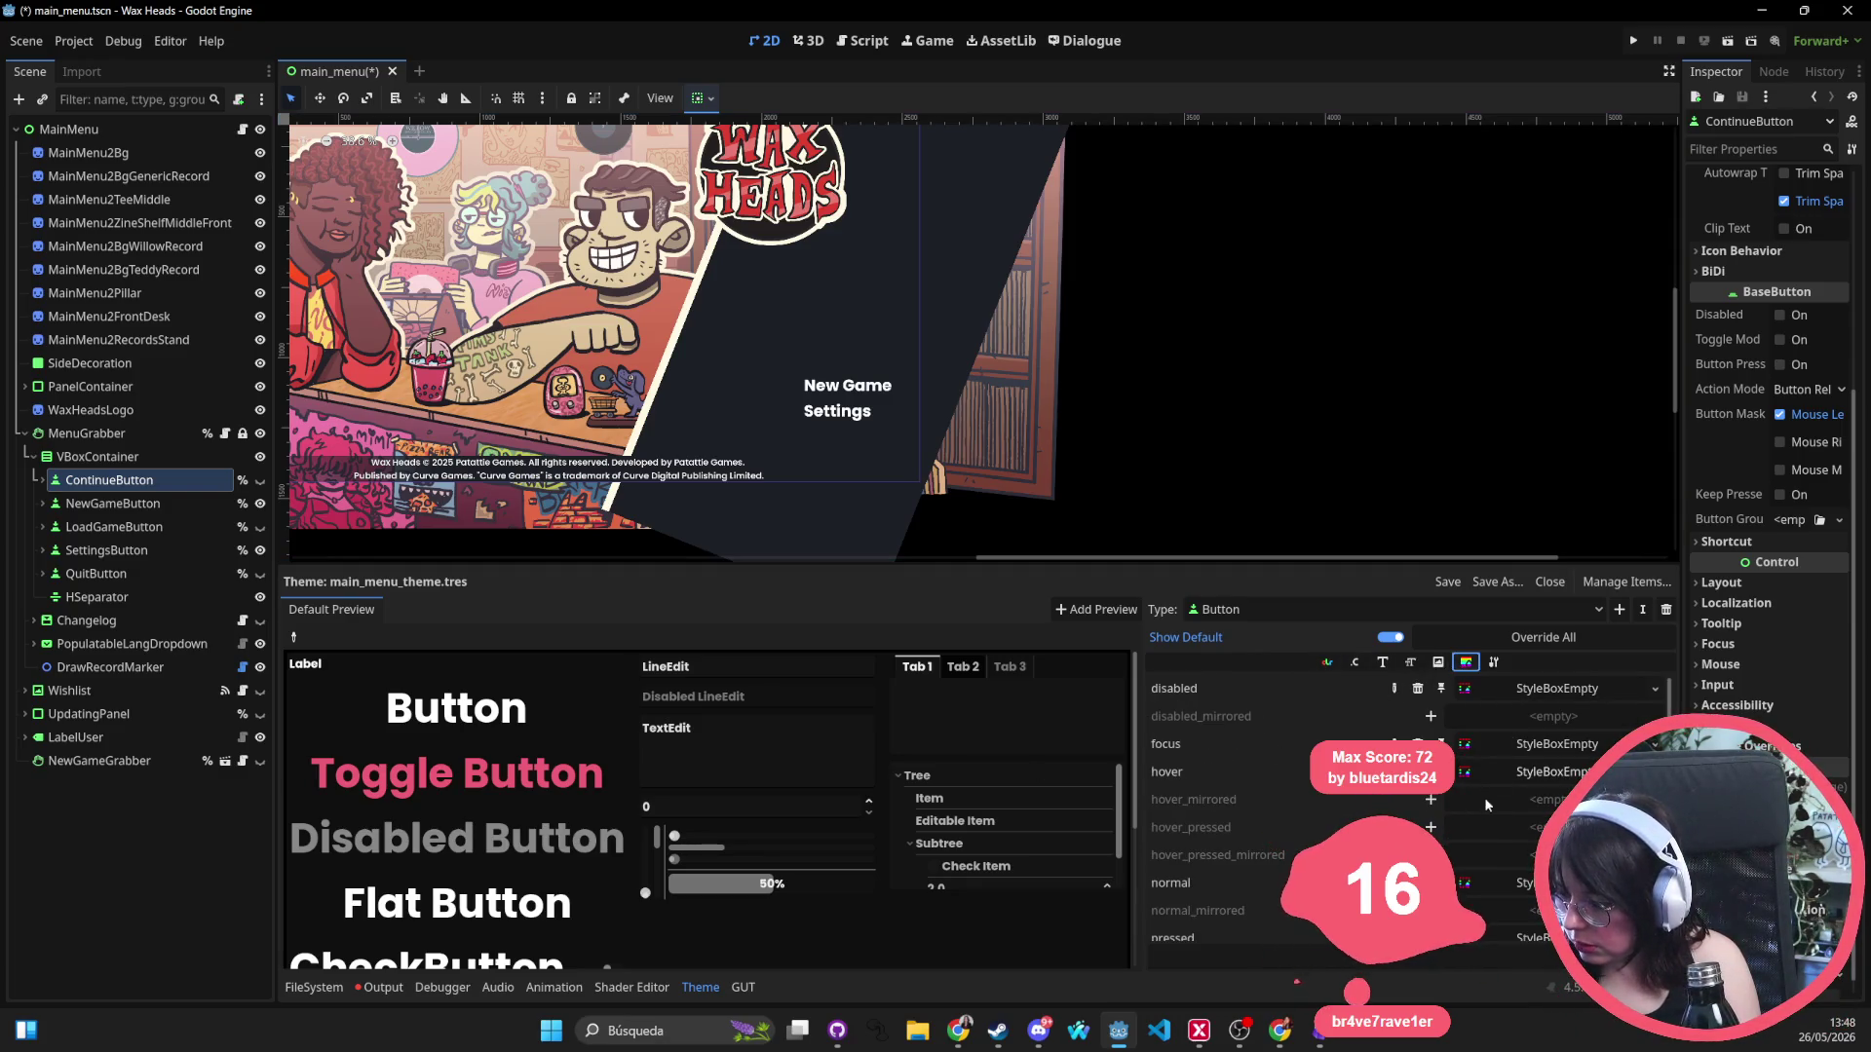
# Remove the Button theme's disabled, focus, hover and pressed stylebox overrides.
pyautogui.click(1418, 688)
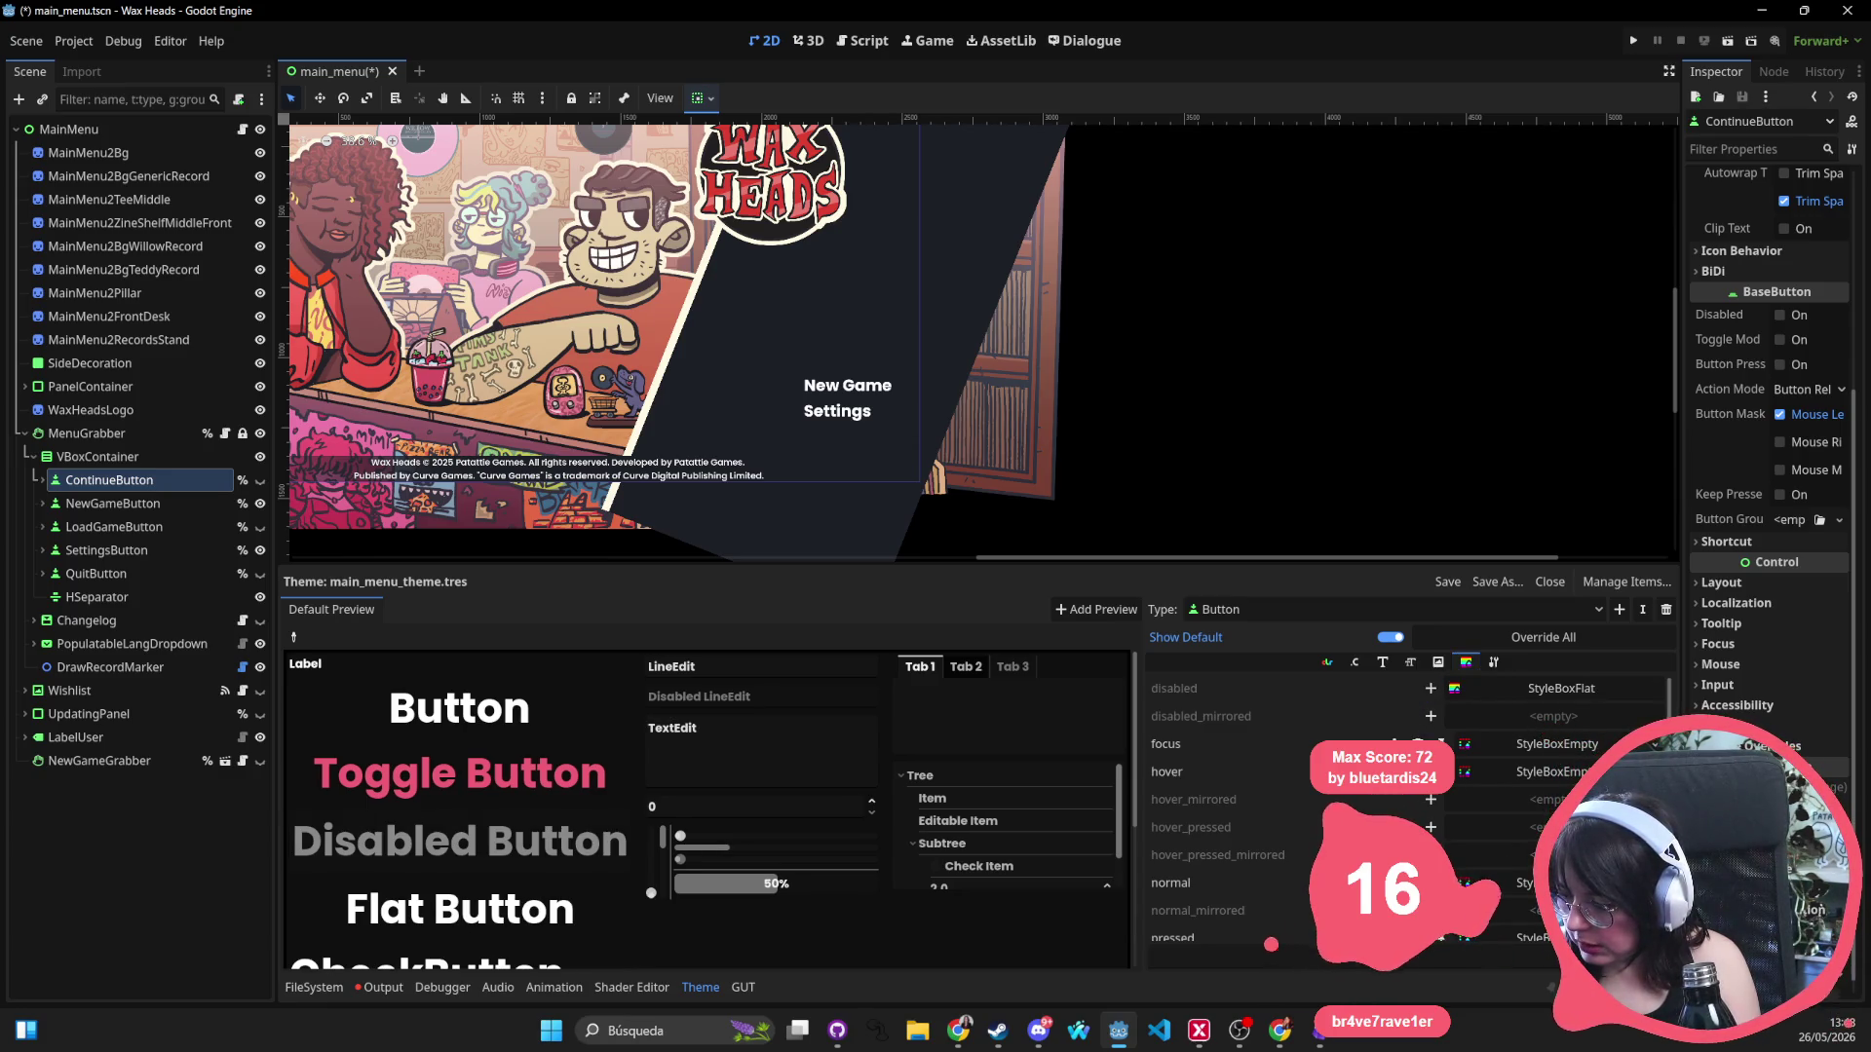
pyautogui.click(1418, 744)
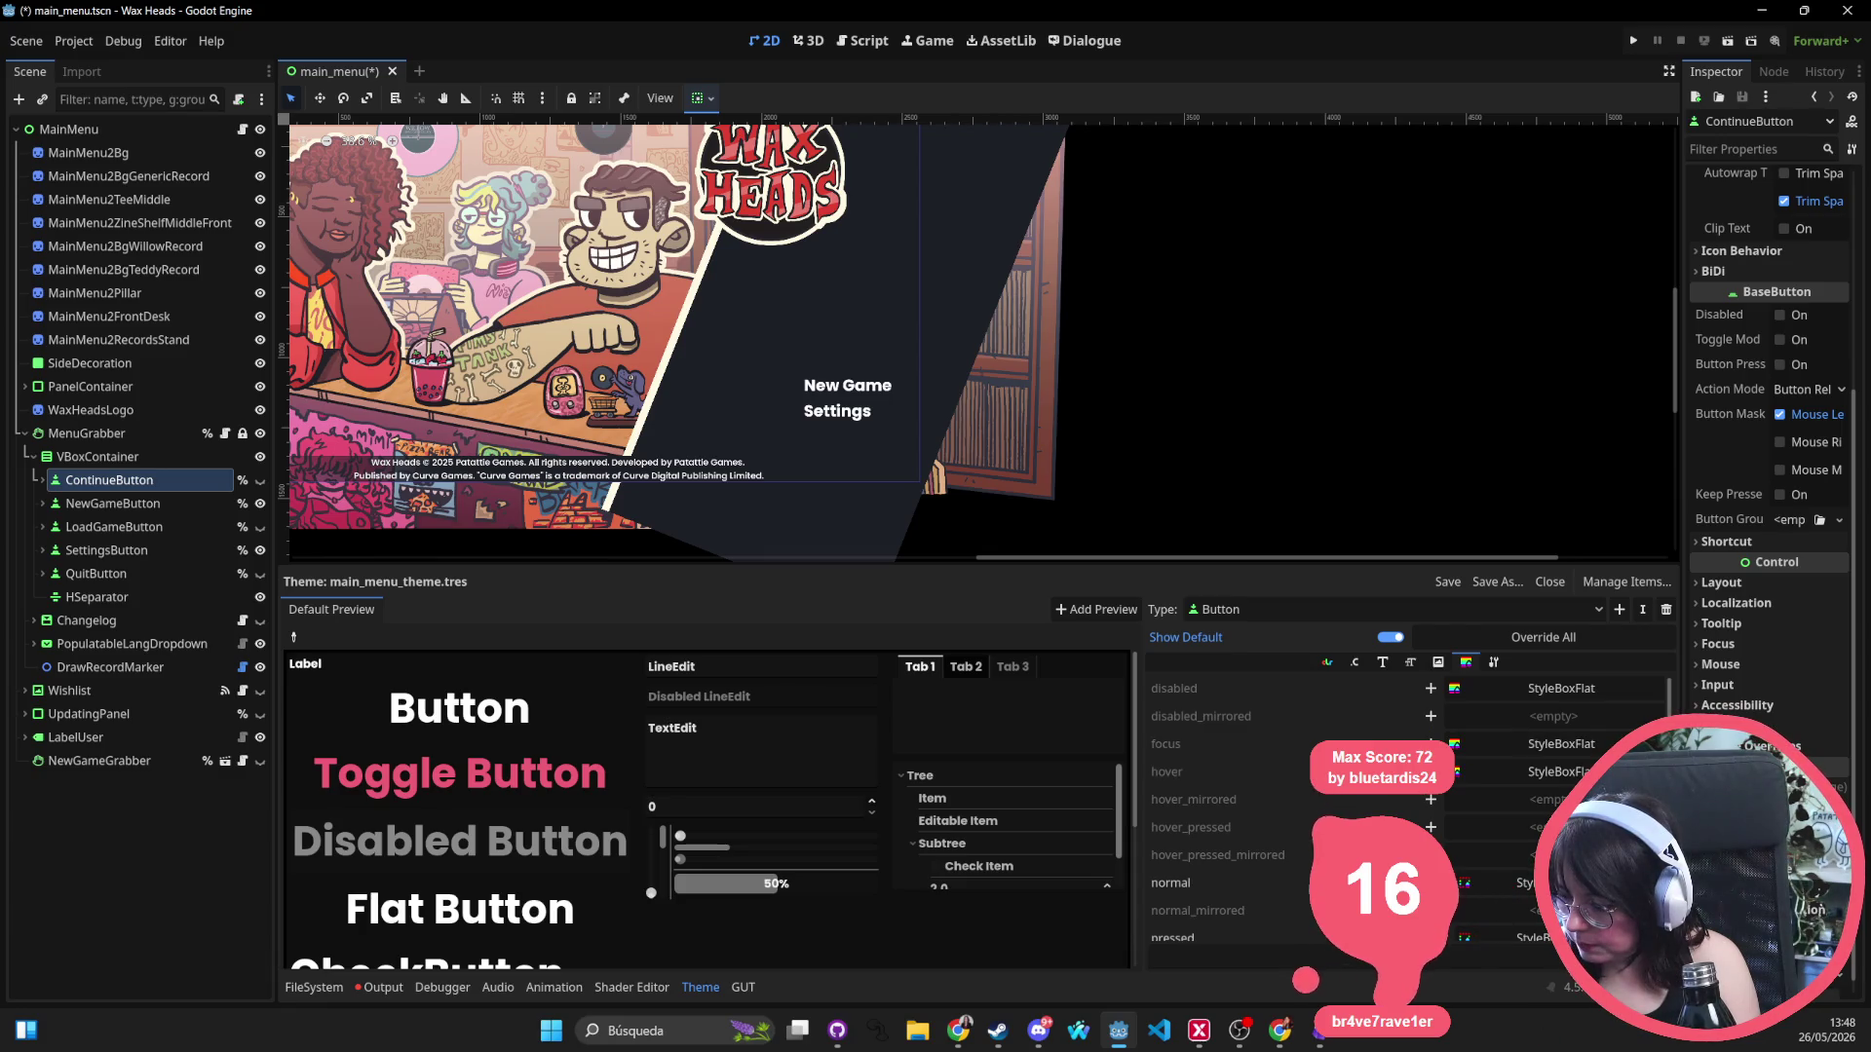
pyautogui.click(1418, 772)
pyautogui.scroll(-1, 1421, 821)
pyautogui.click(1418, 905)
pyautogui.scroll(1, 1475, 762)
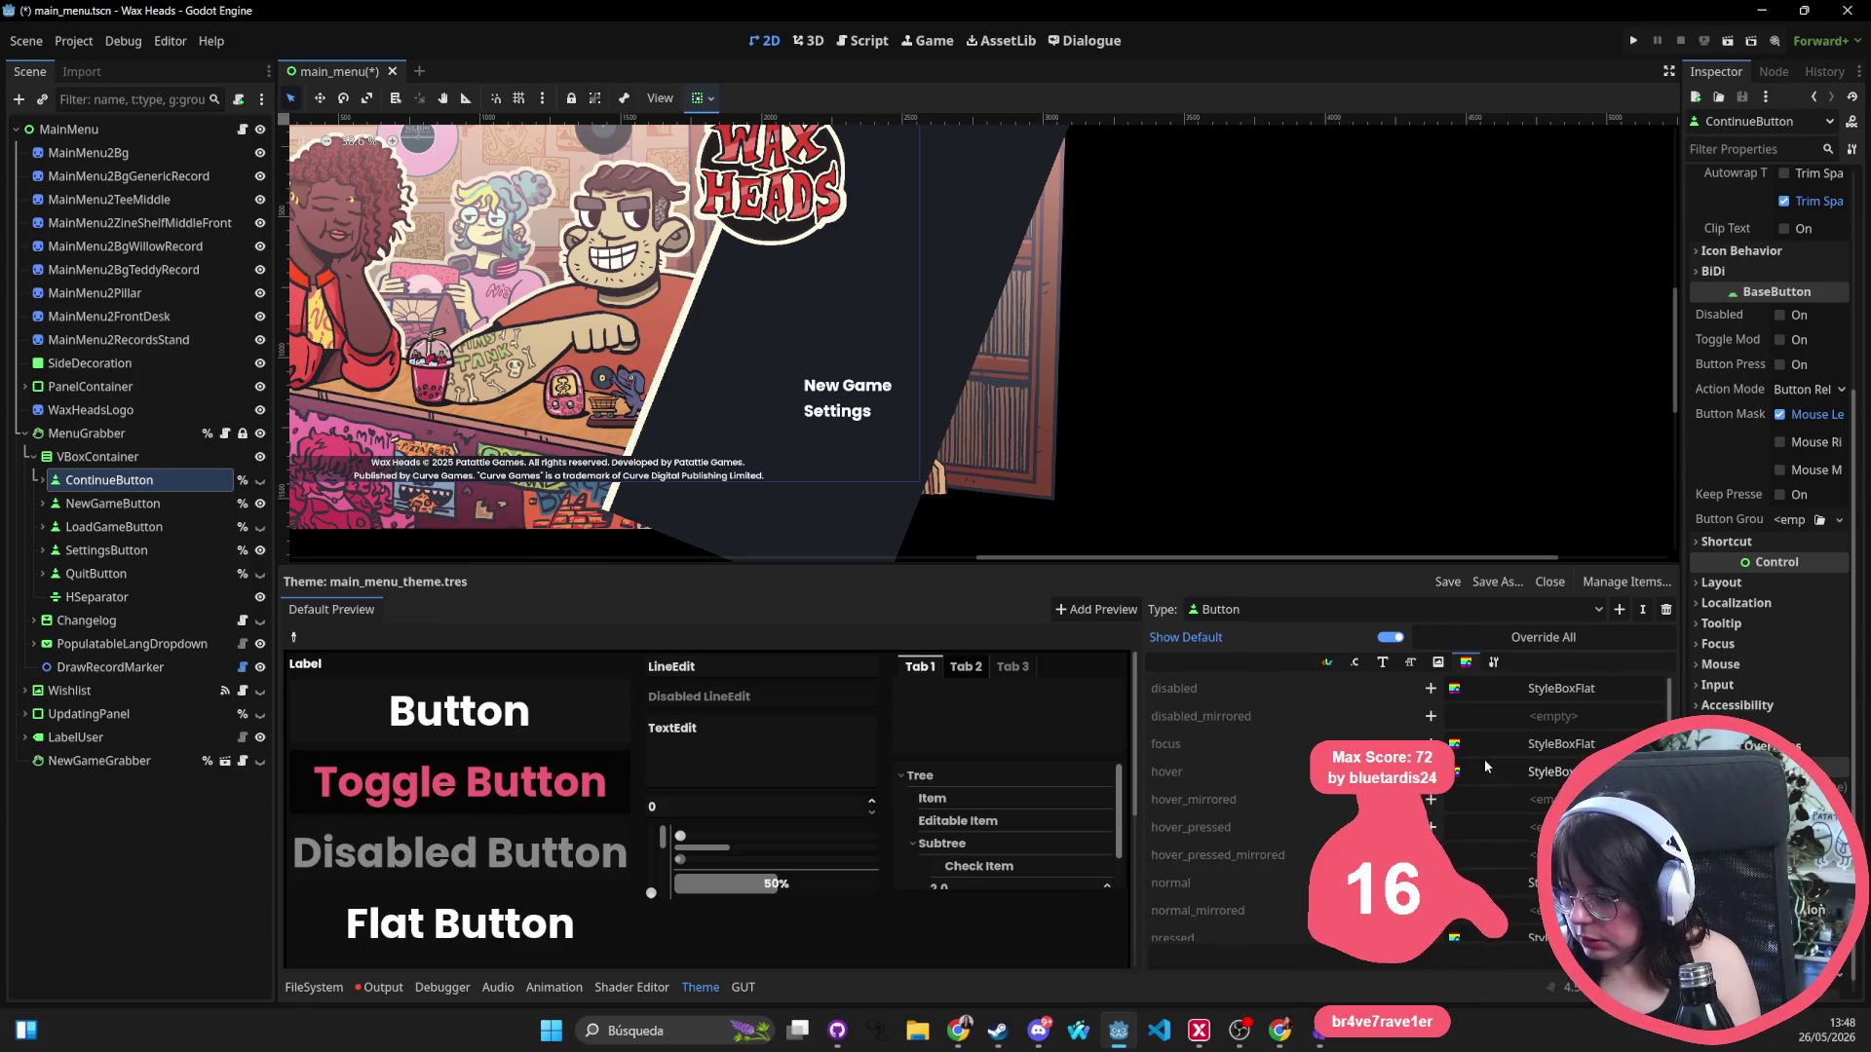
pyautogui.scroll(1, 1010, 406)
pyautogui.scroll(3, 815, 472)
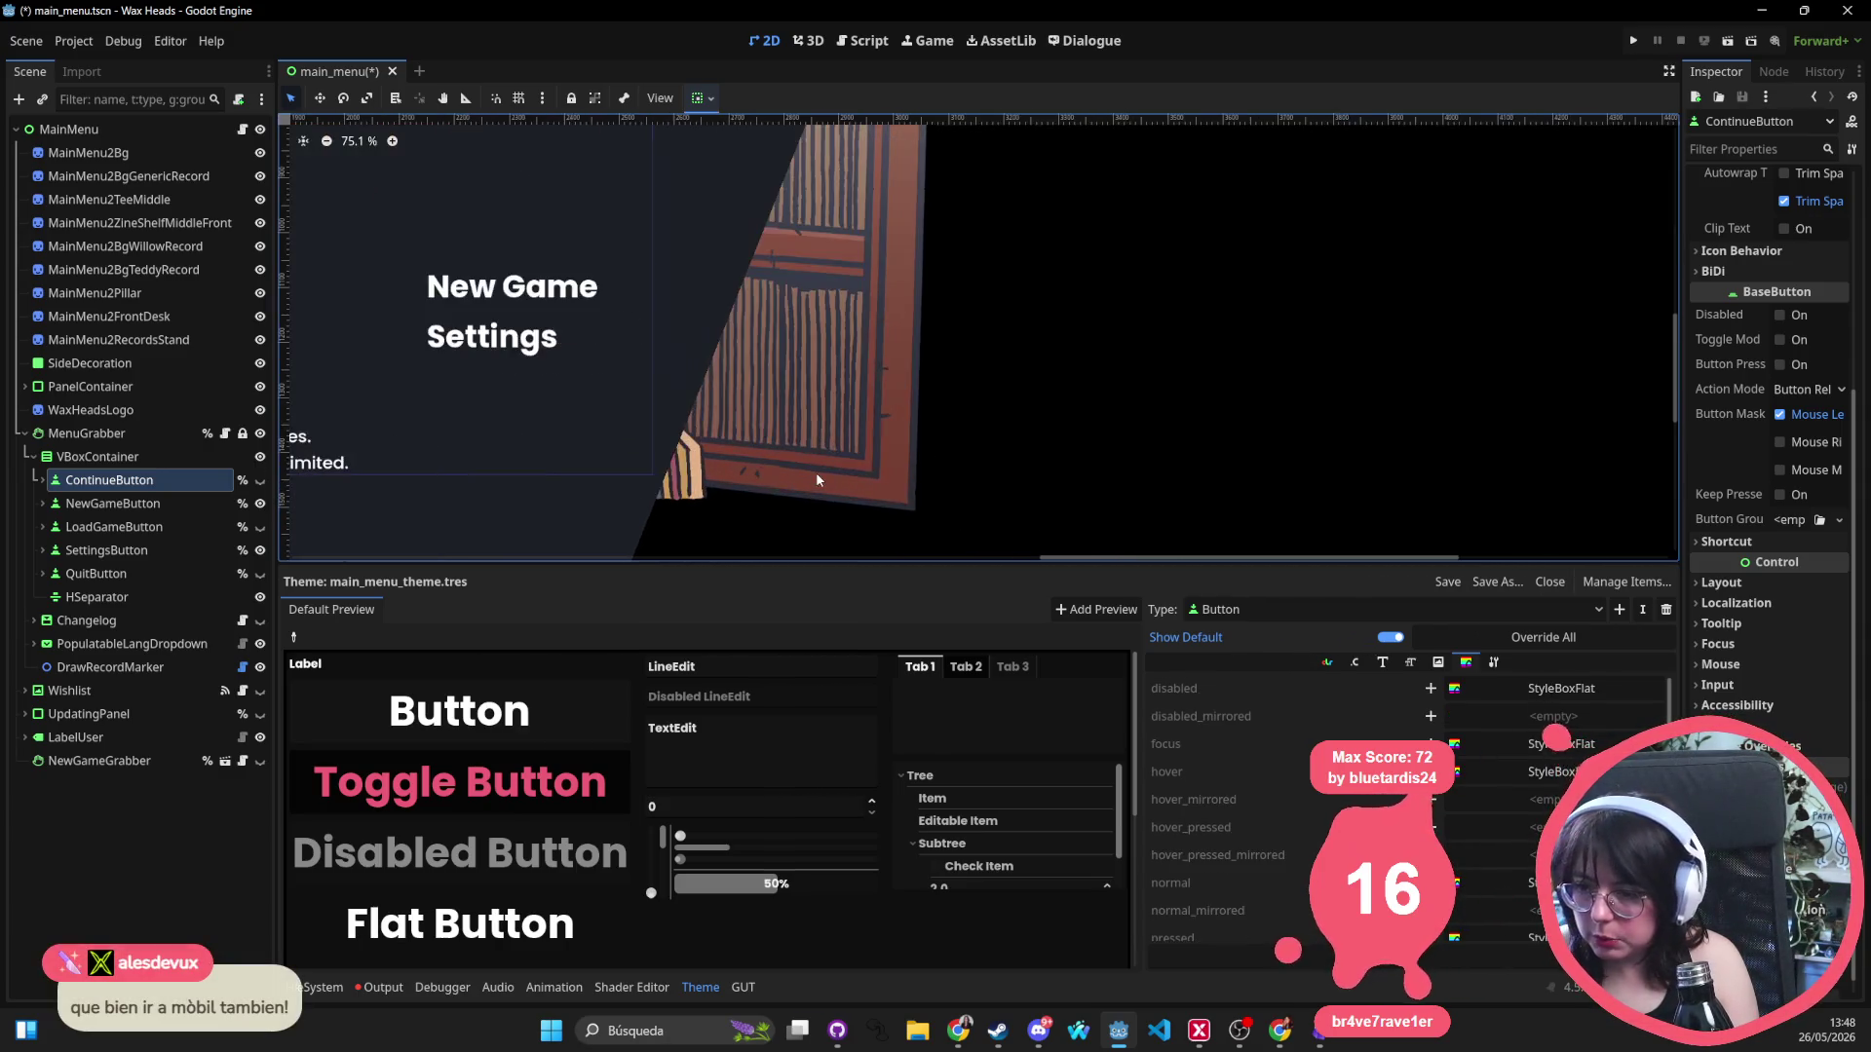
pyautogui.scroll(-1, 1125, 526)
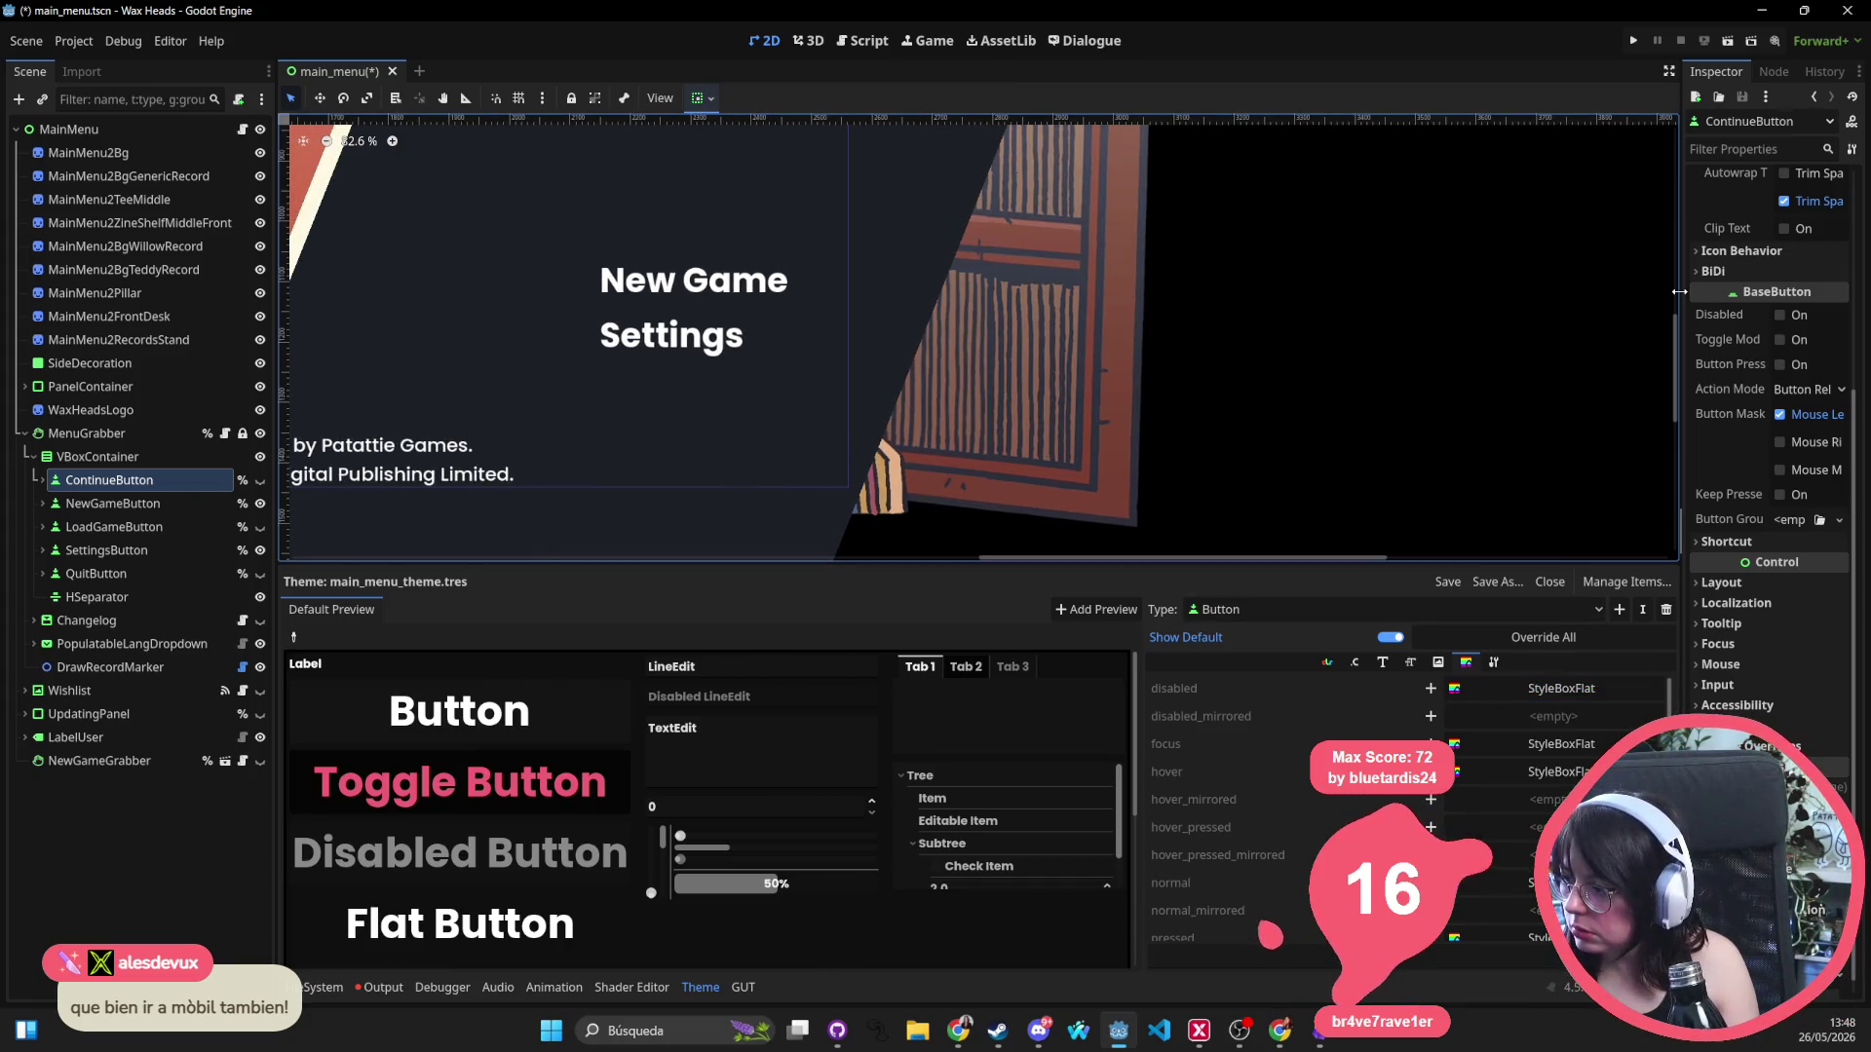
pyautogui.moveTo(1682, 312)
pyautogui.mouseDown()
pyautogui.moveTo(1150, 312)
pyautogui.moveTo(1175, 312)
pyautogui.mouseUp()
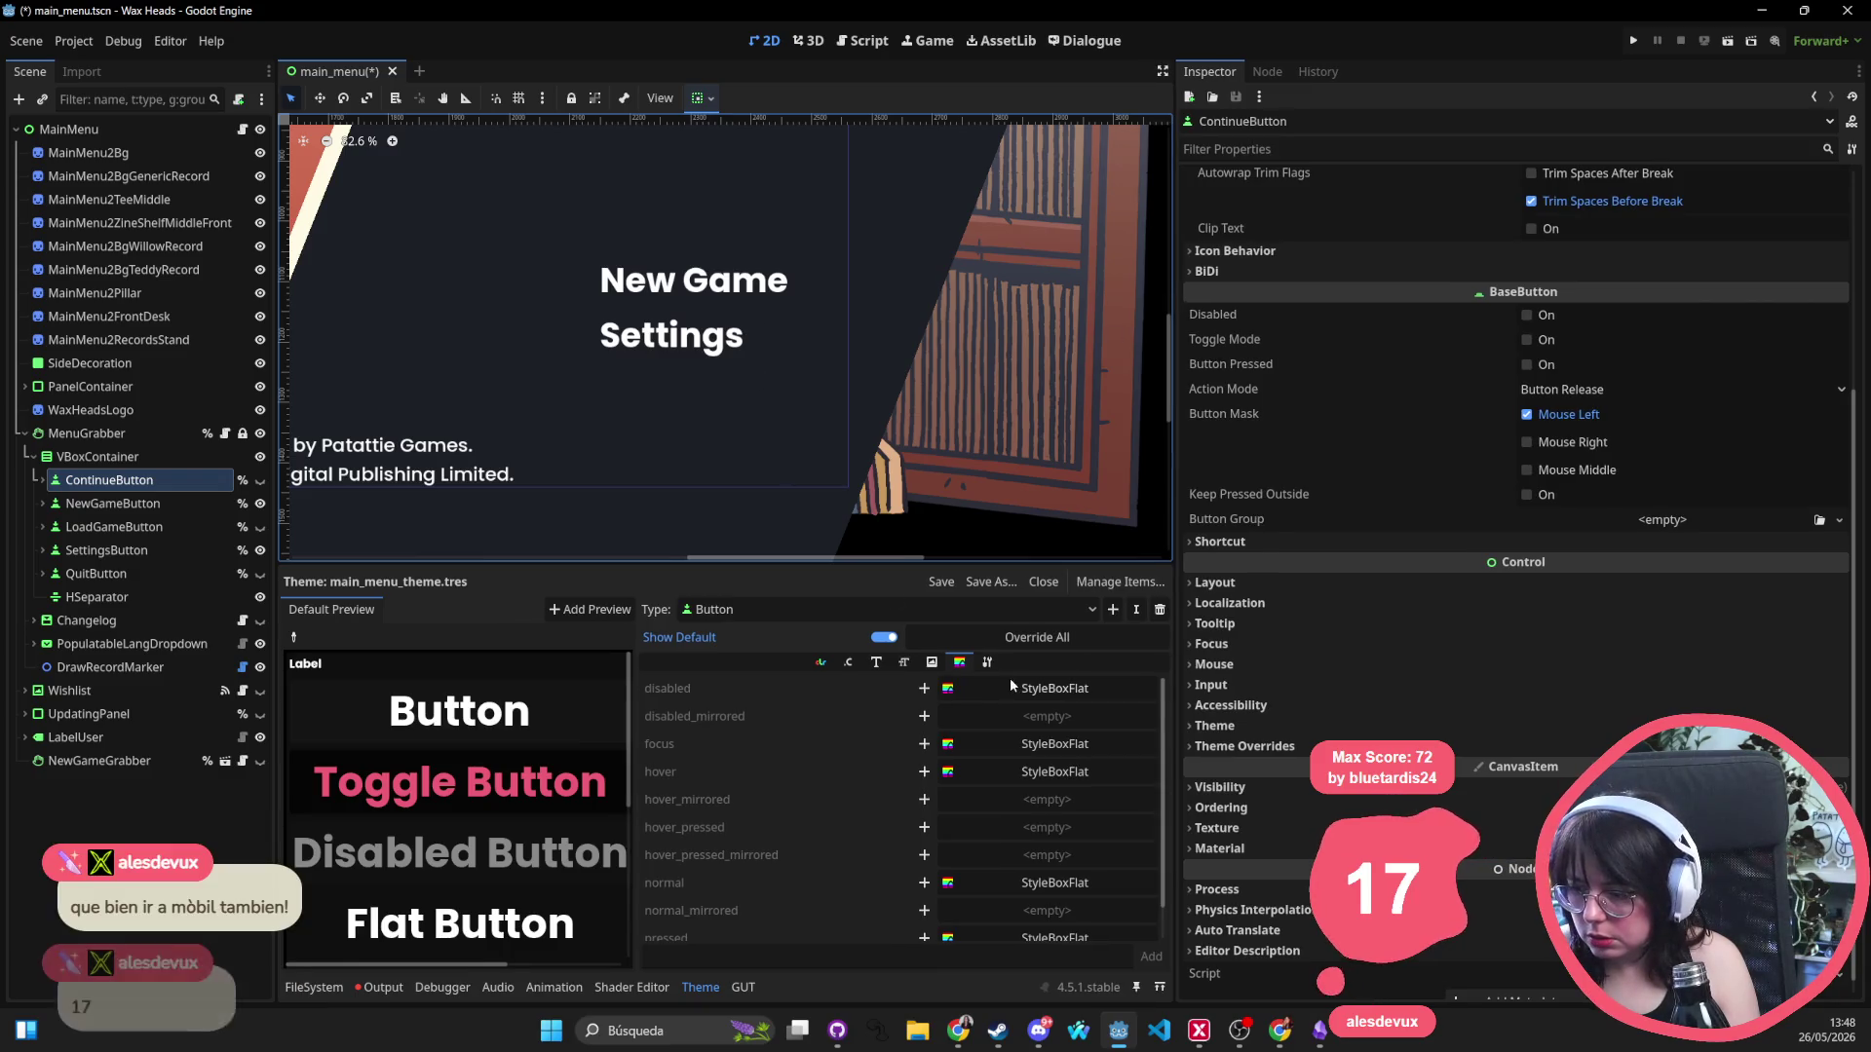
# Give the Button normal style panel_rounded_double_outline_high_contrast via Quick Load.
pyautogui.click(115, 502)
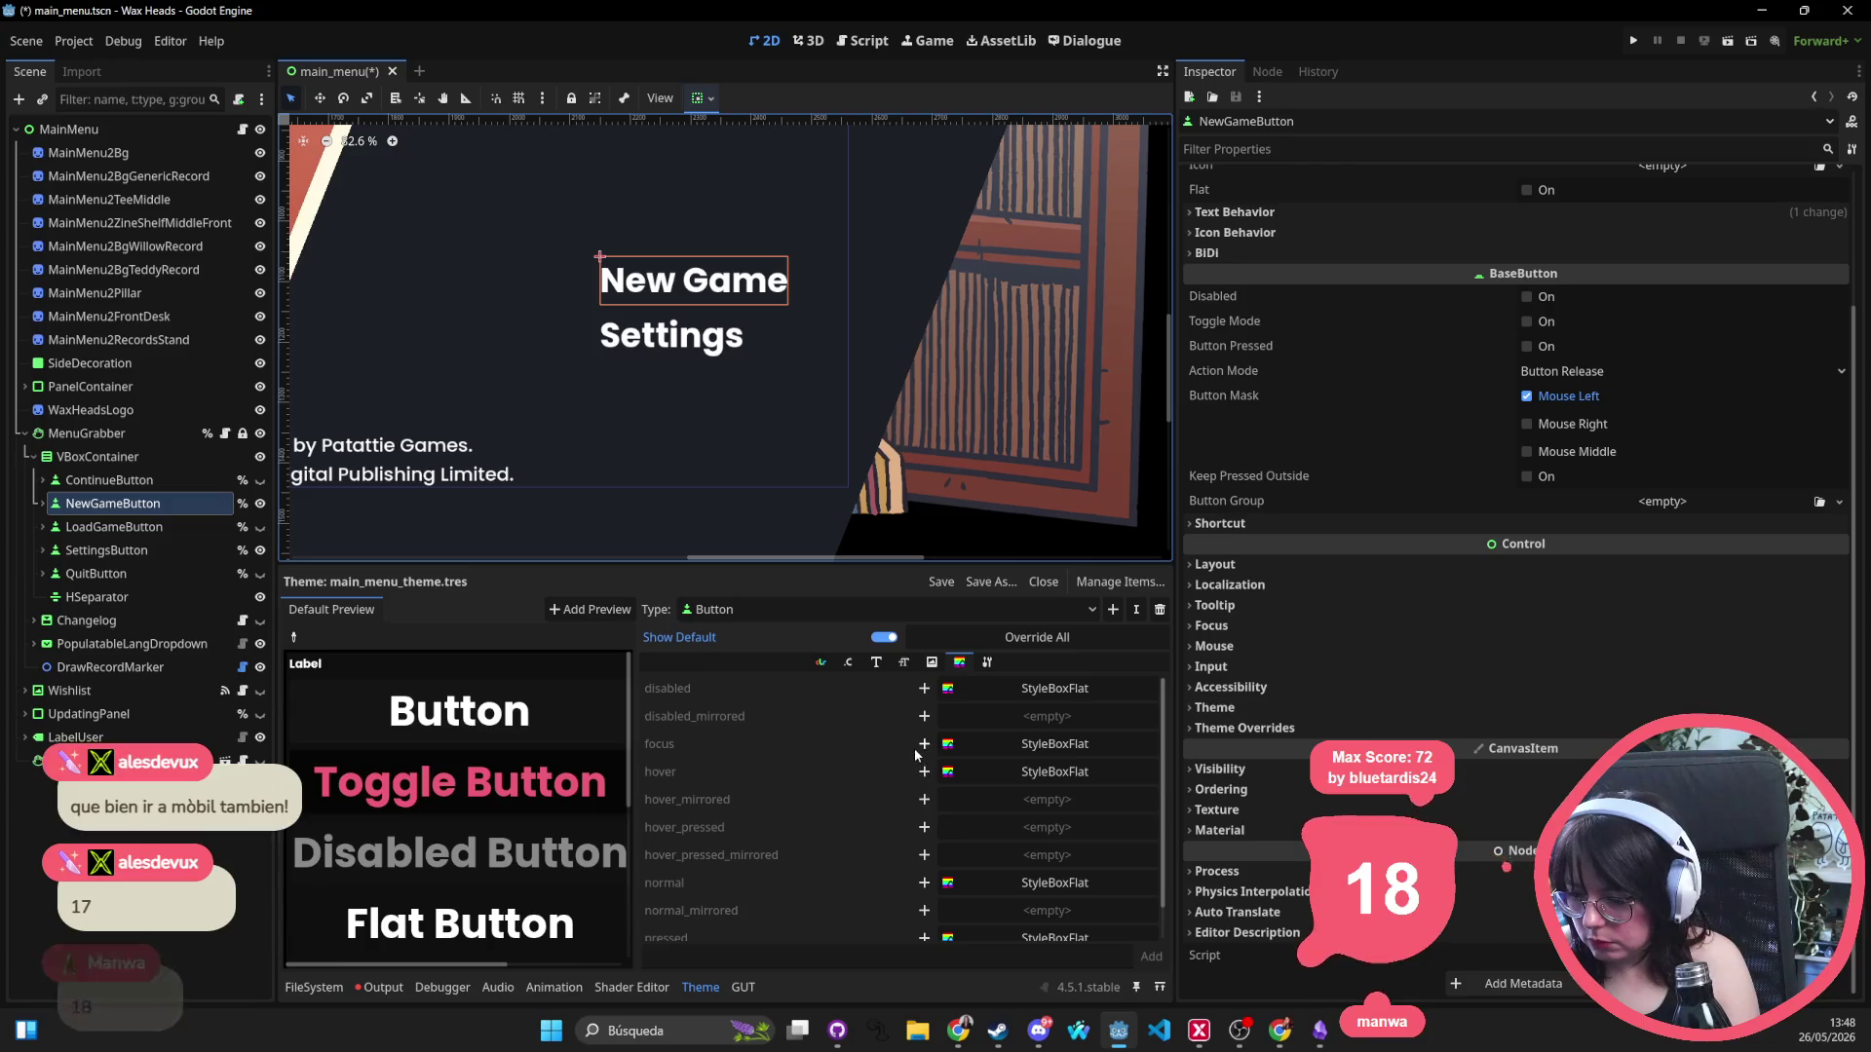
pyautogui.click(923, 883)
pyautogui.click(1150, 881)
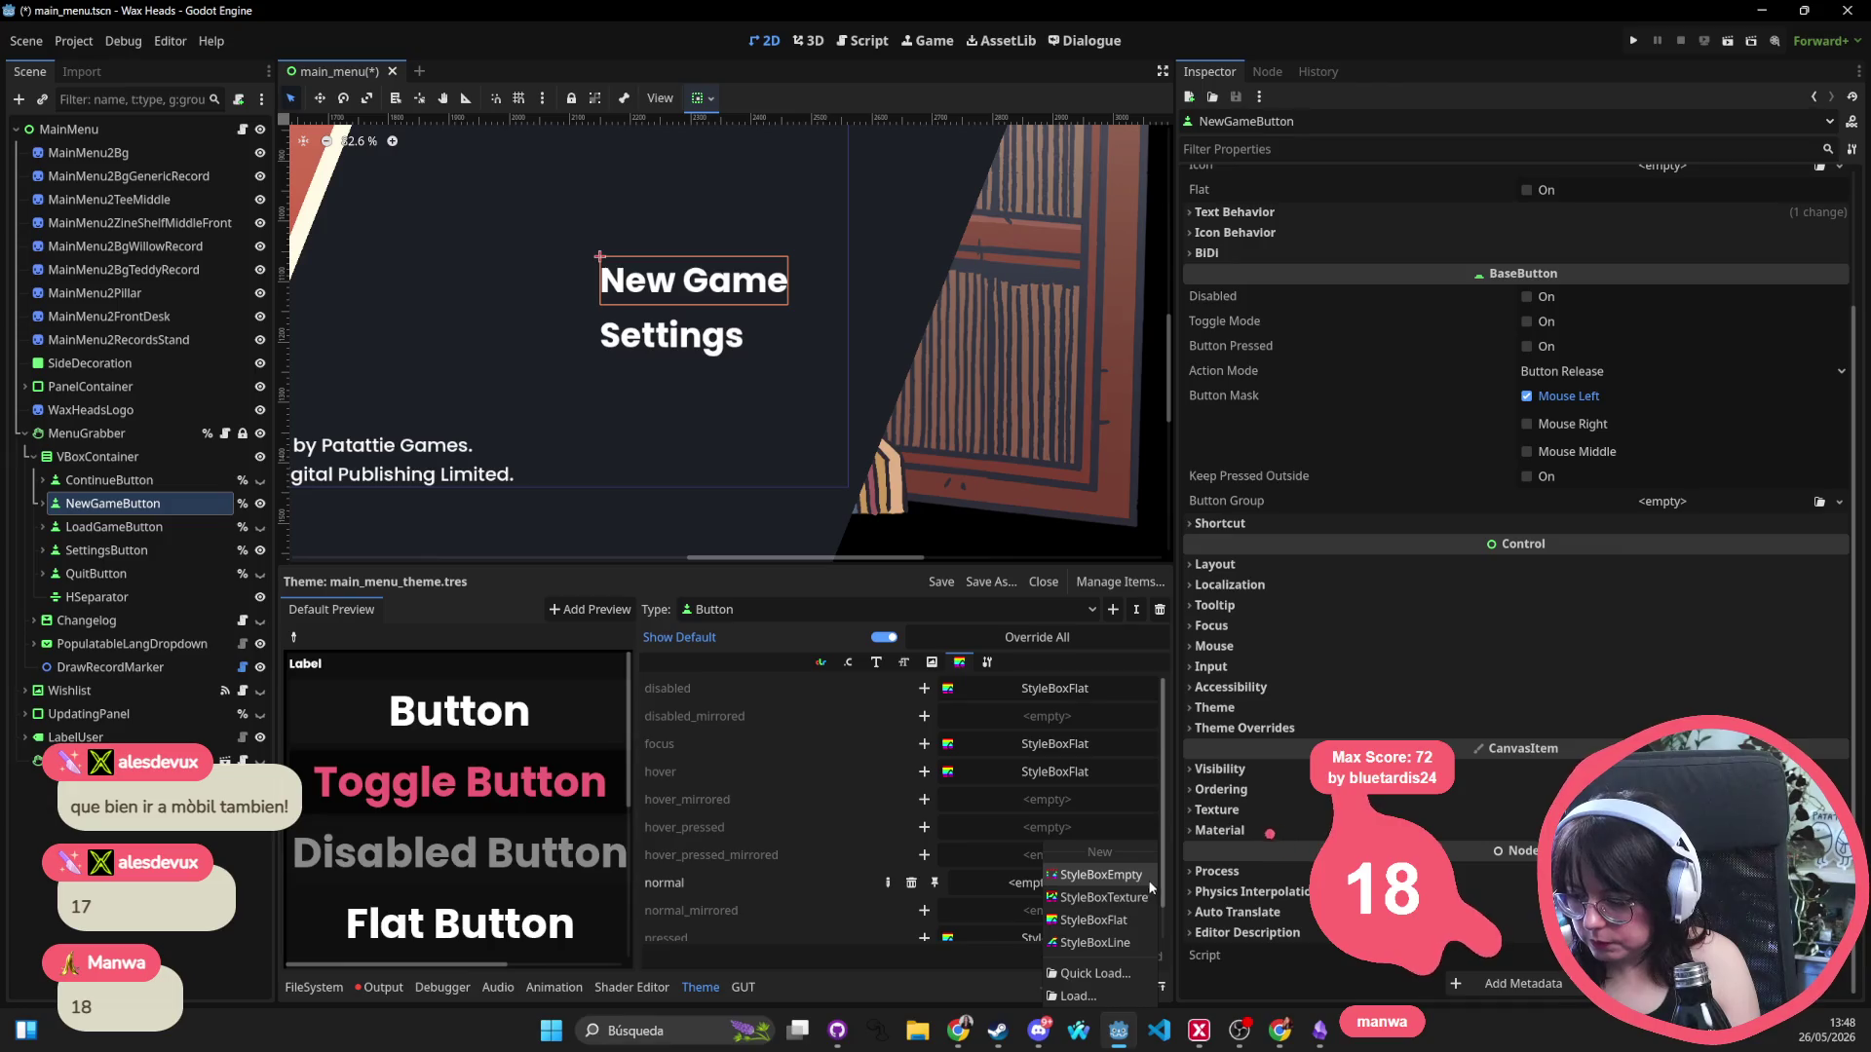
pyautogui.click(1112, 965)
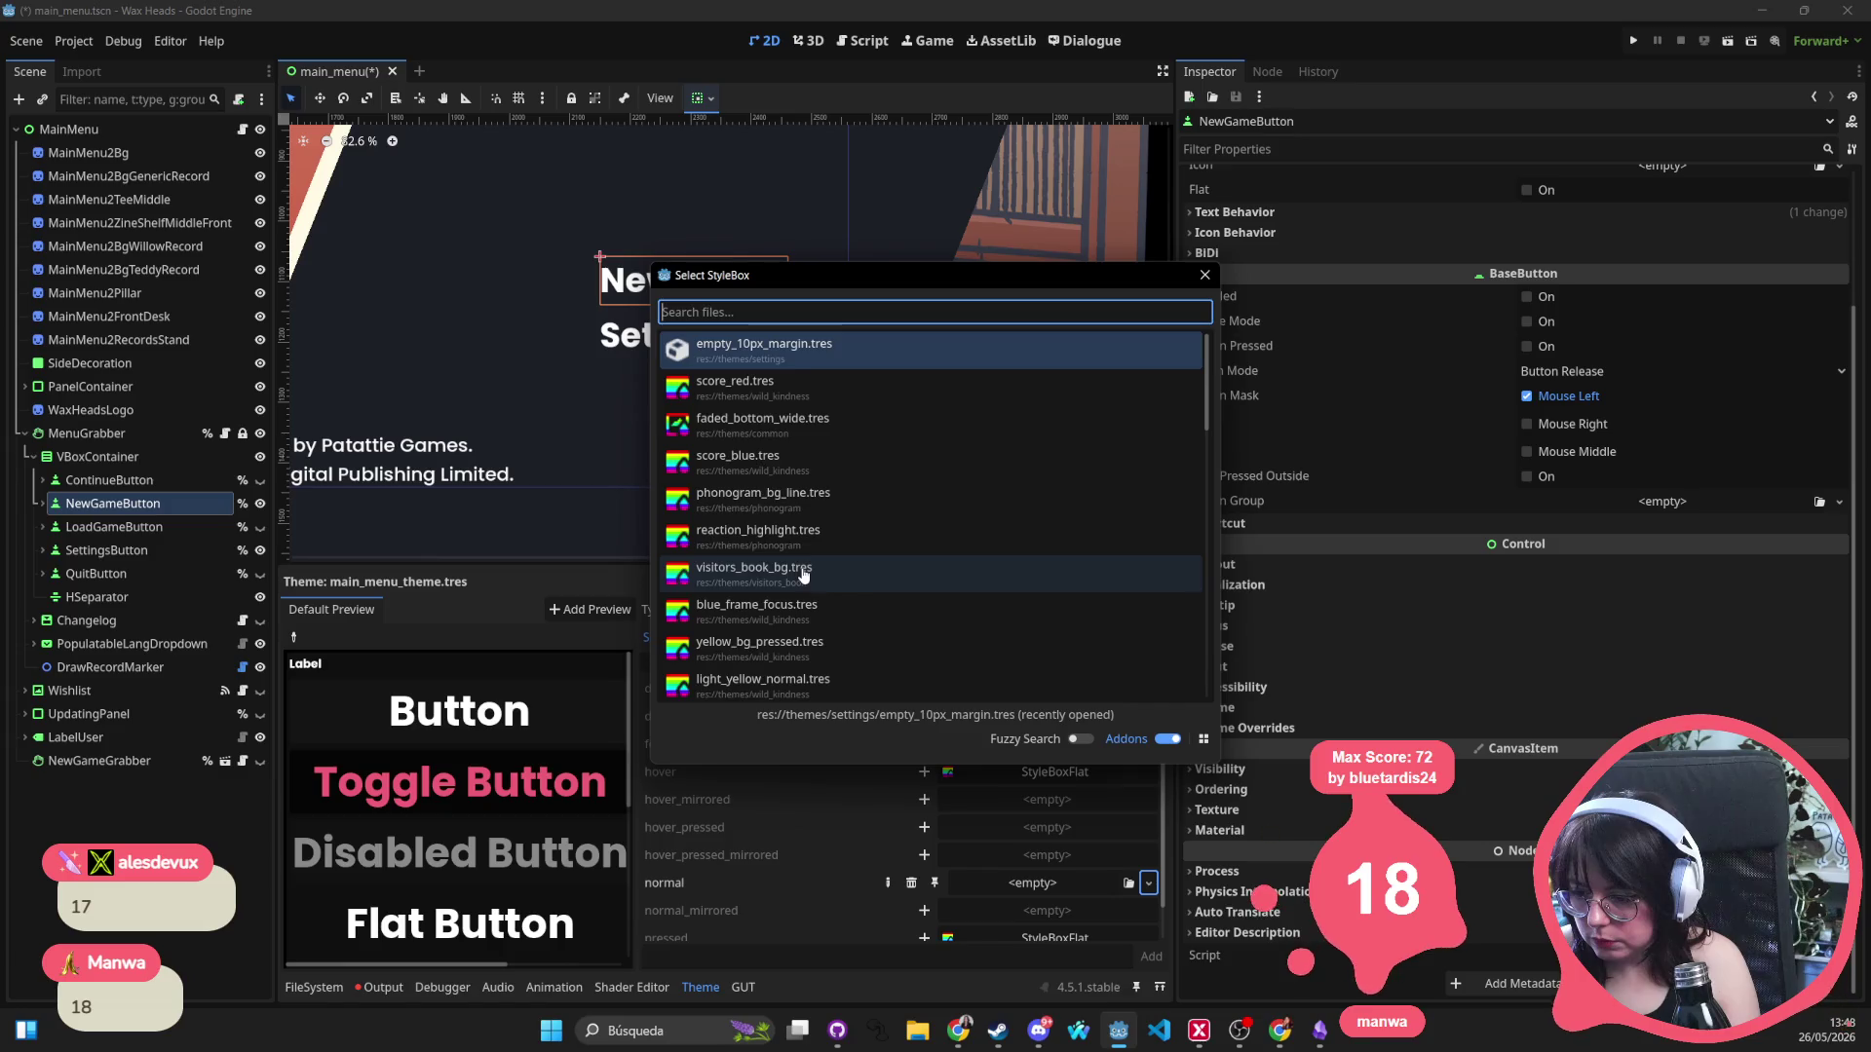
pyautogui.scroll(-4, 804, 575)
pyautogui.scroll(-10, 804, 575)
pyautogui.scroll(-10, 803, 574)
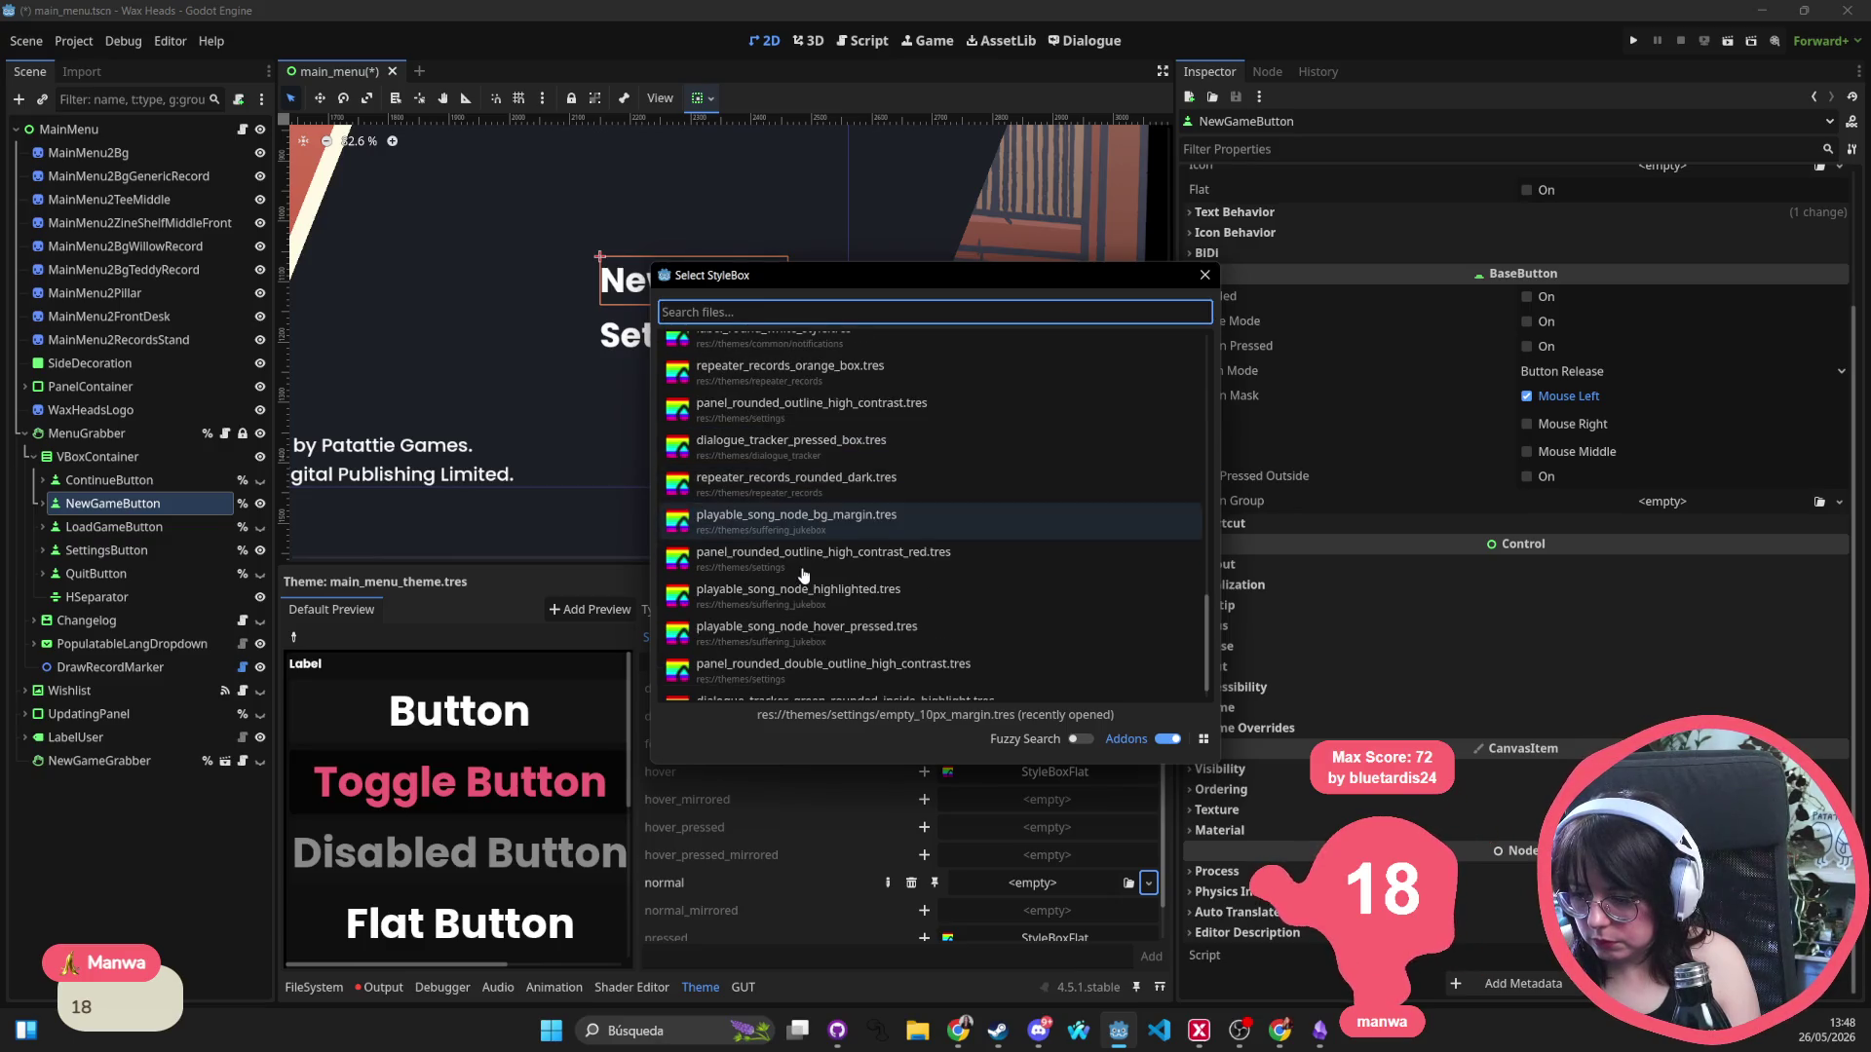
pyautogui.scroll(-1, 804, 575)
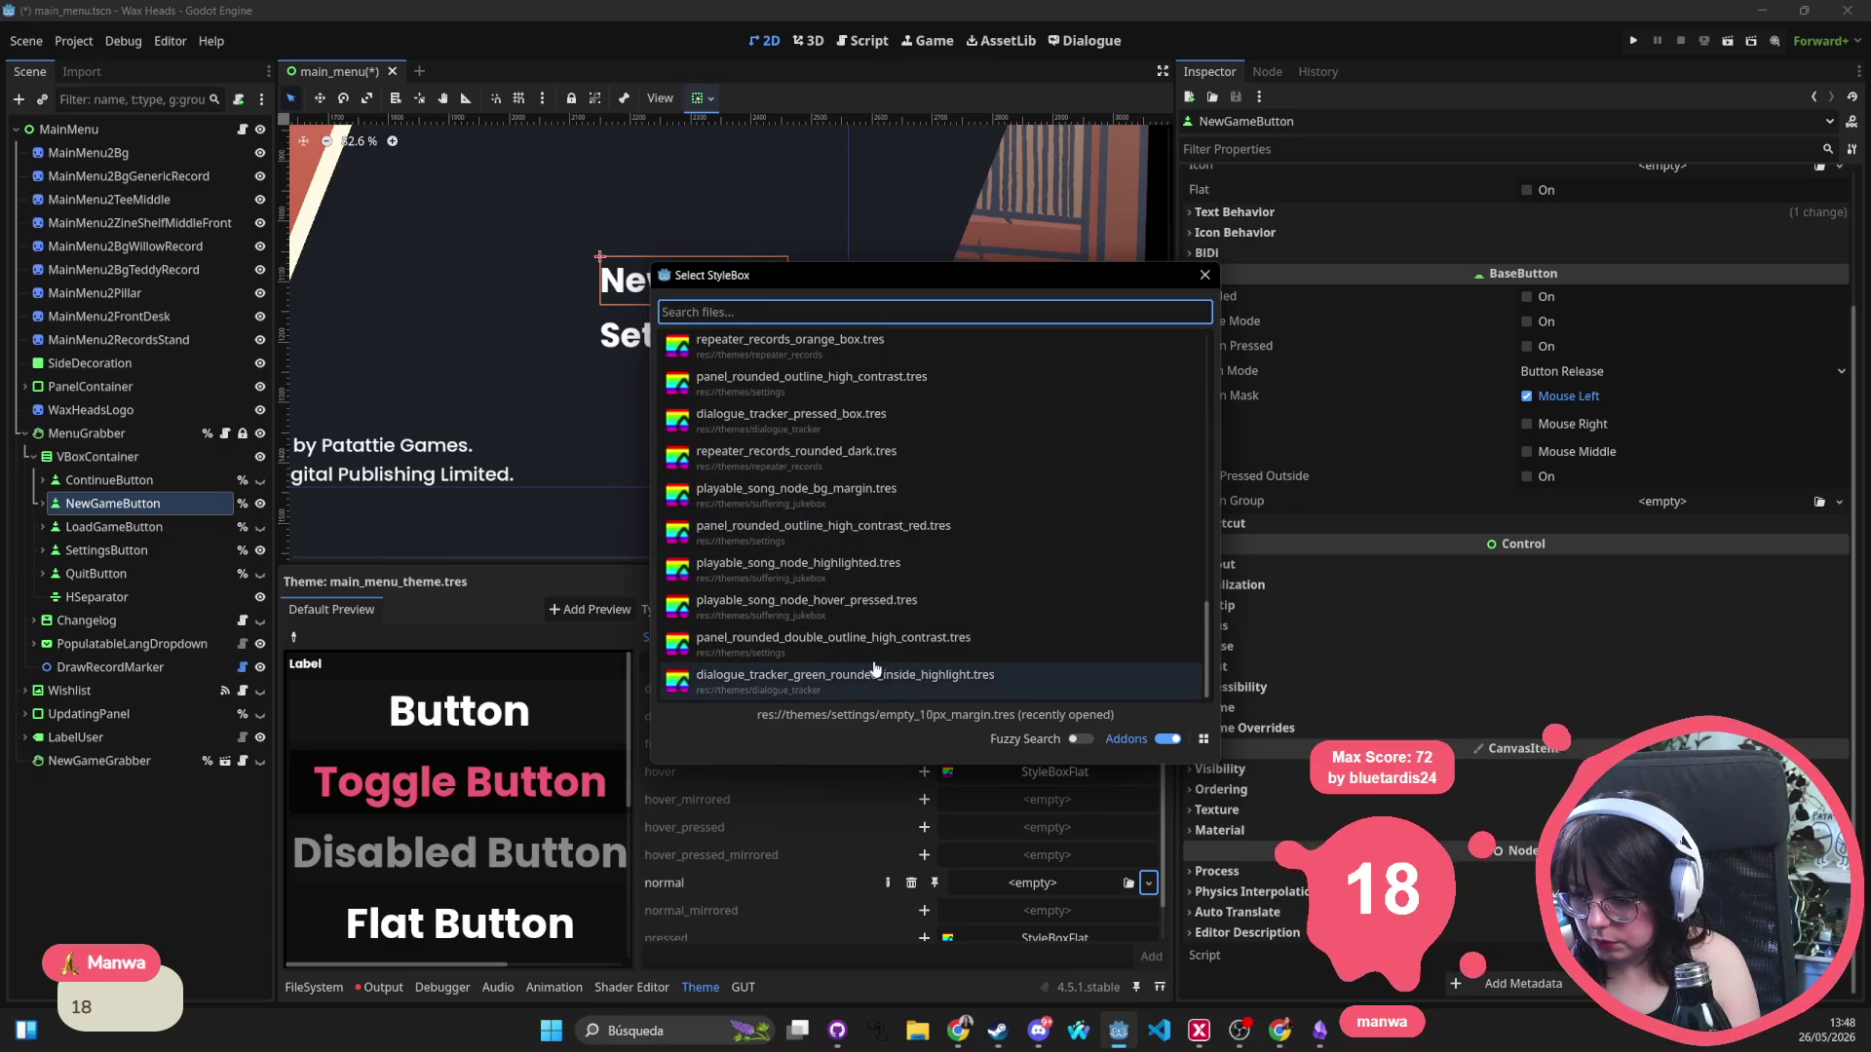
pyautogui.doubleClick(874, 641)
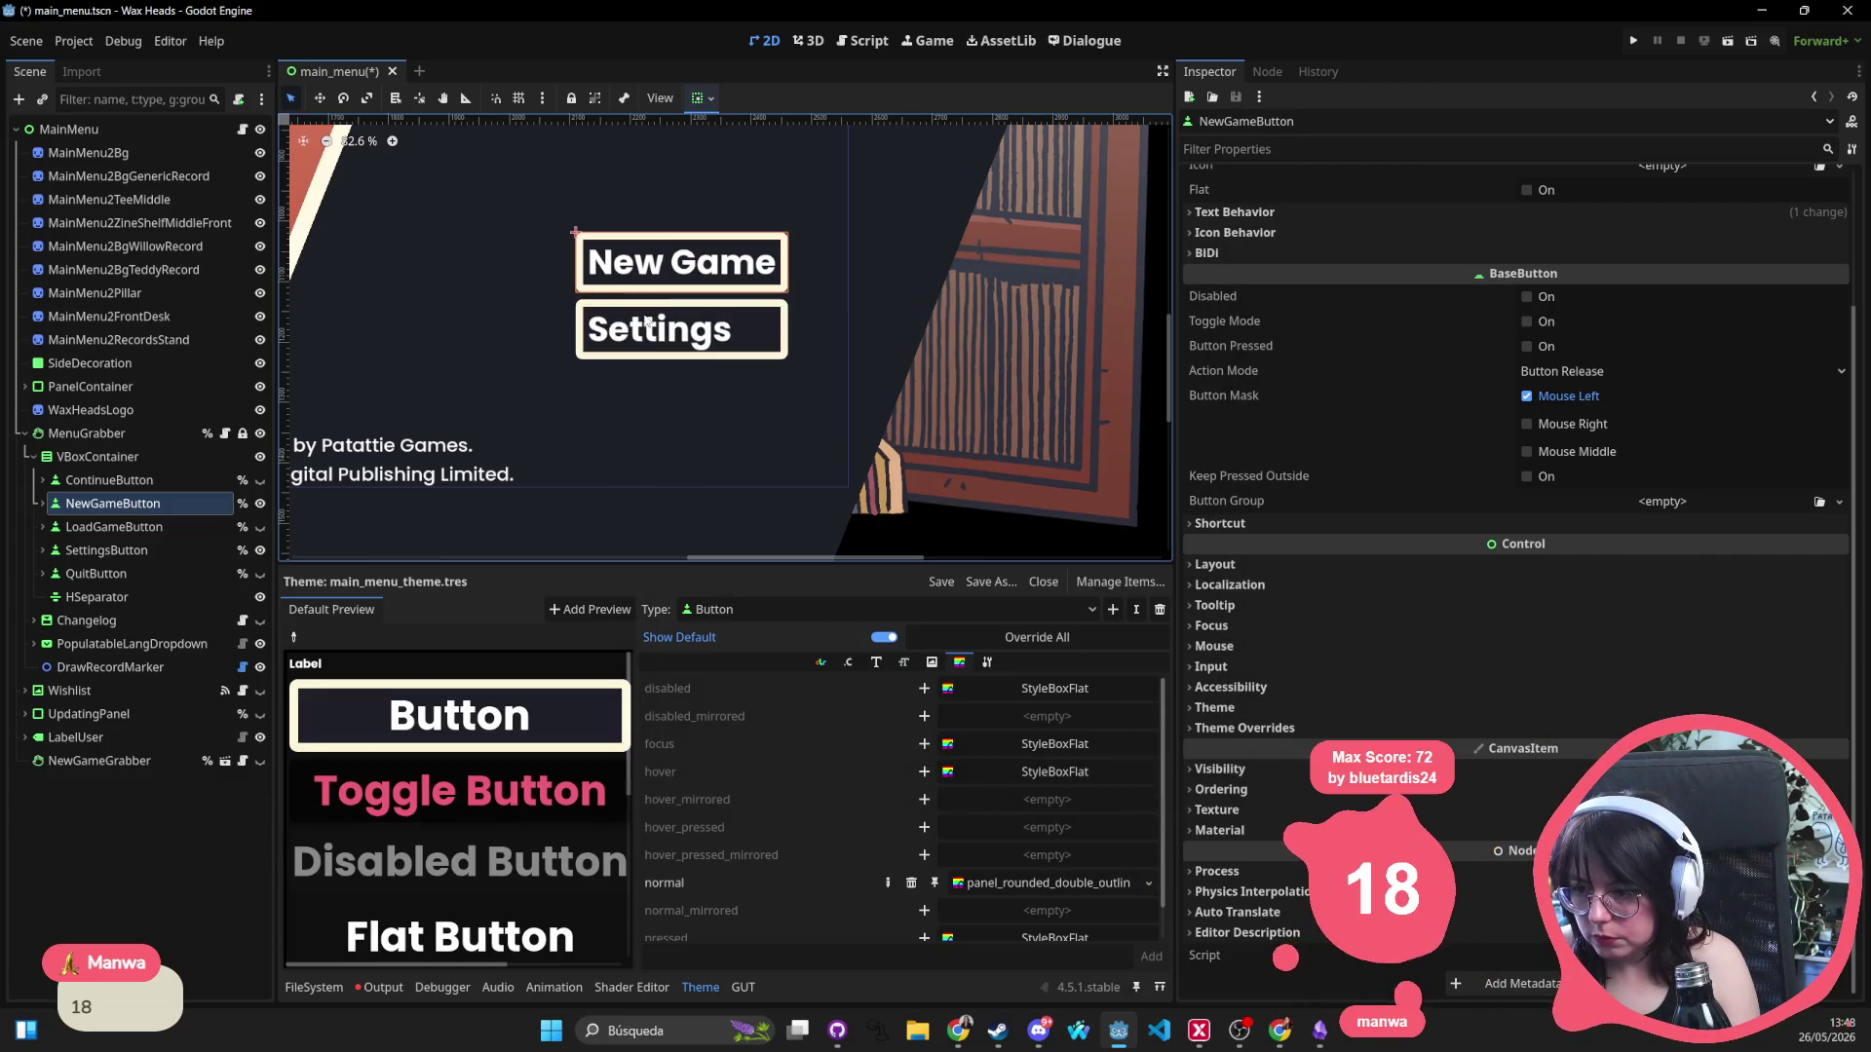
# Search the stylebox Quick Load list for 'setti' and browse the rounded panel styles.
pyautogui.click(989, 362)
pyautogui.scroll(-5, 989, 365)
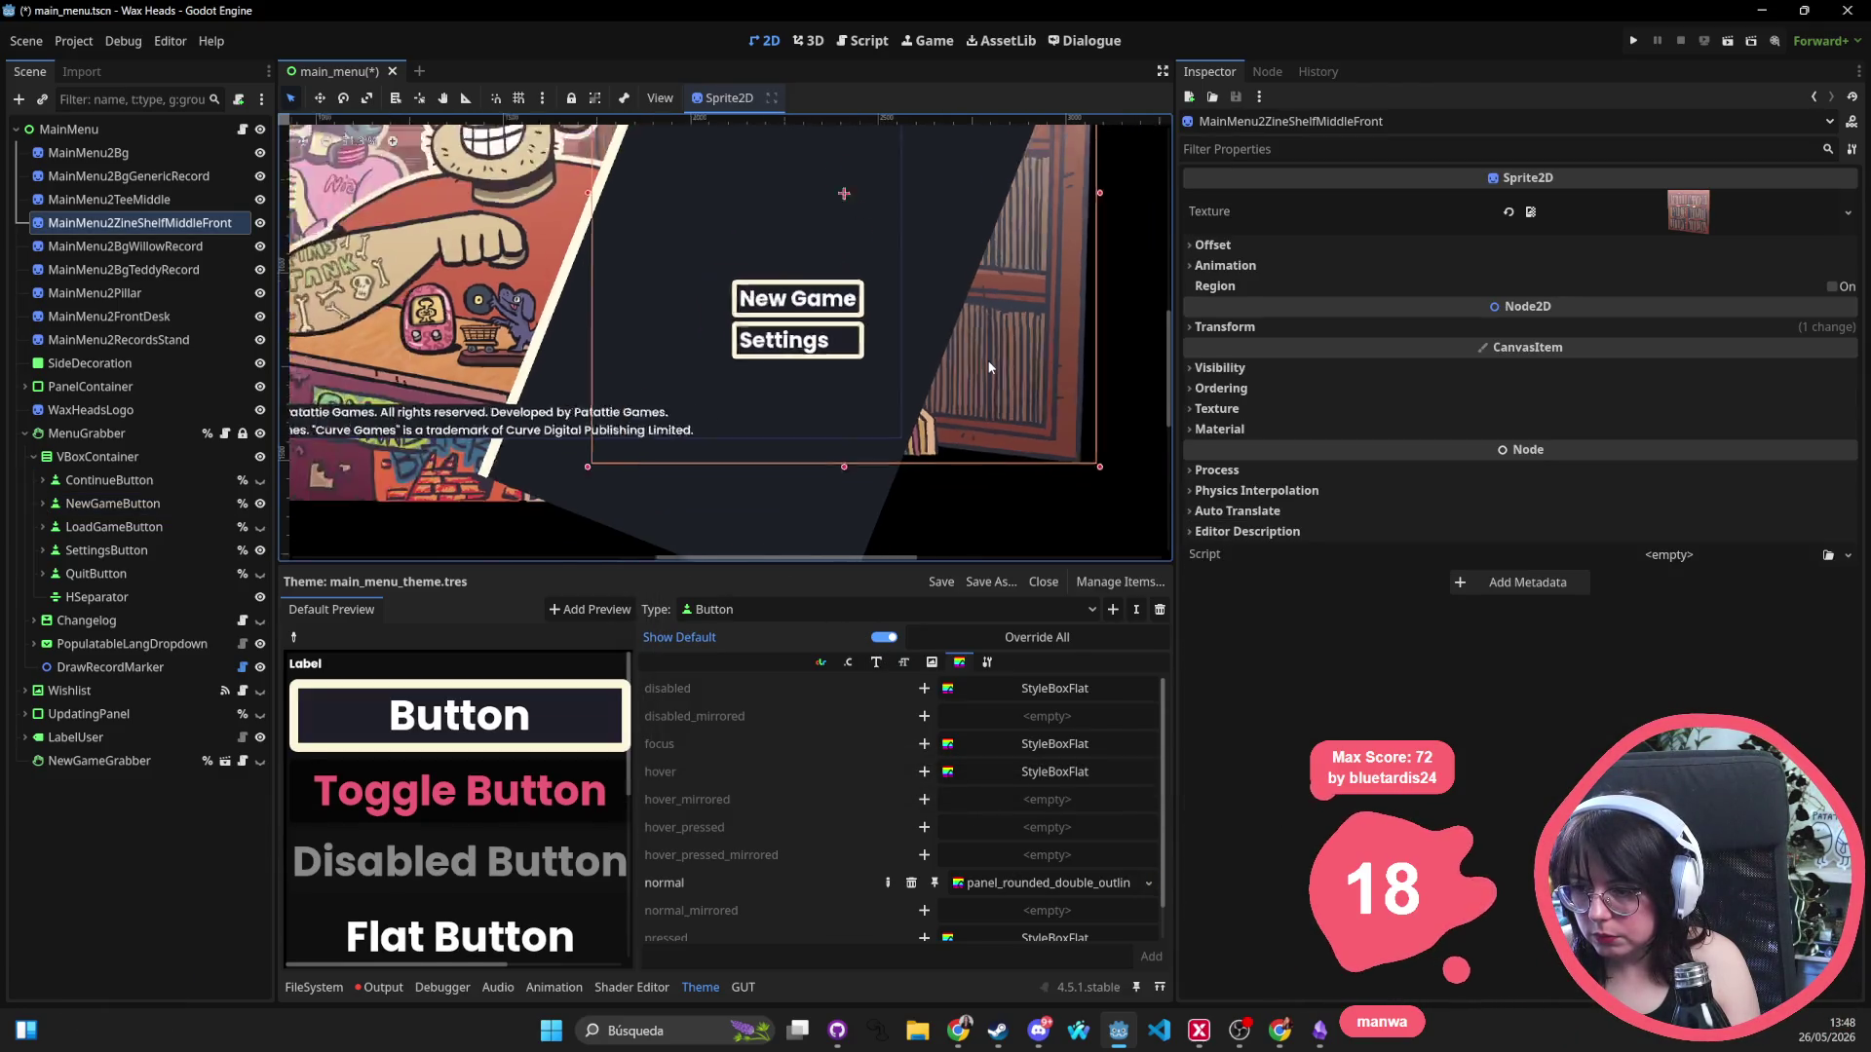
pyautogui.click(1147, 884)
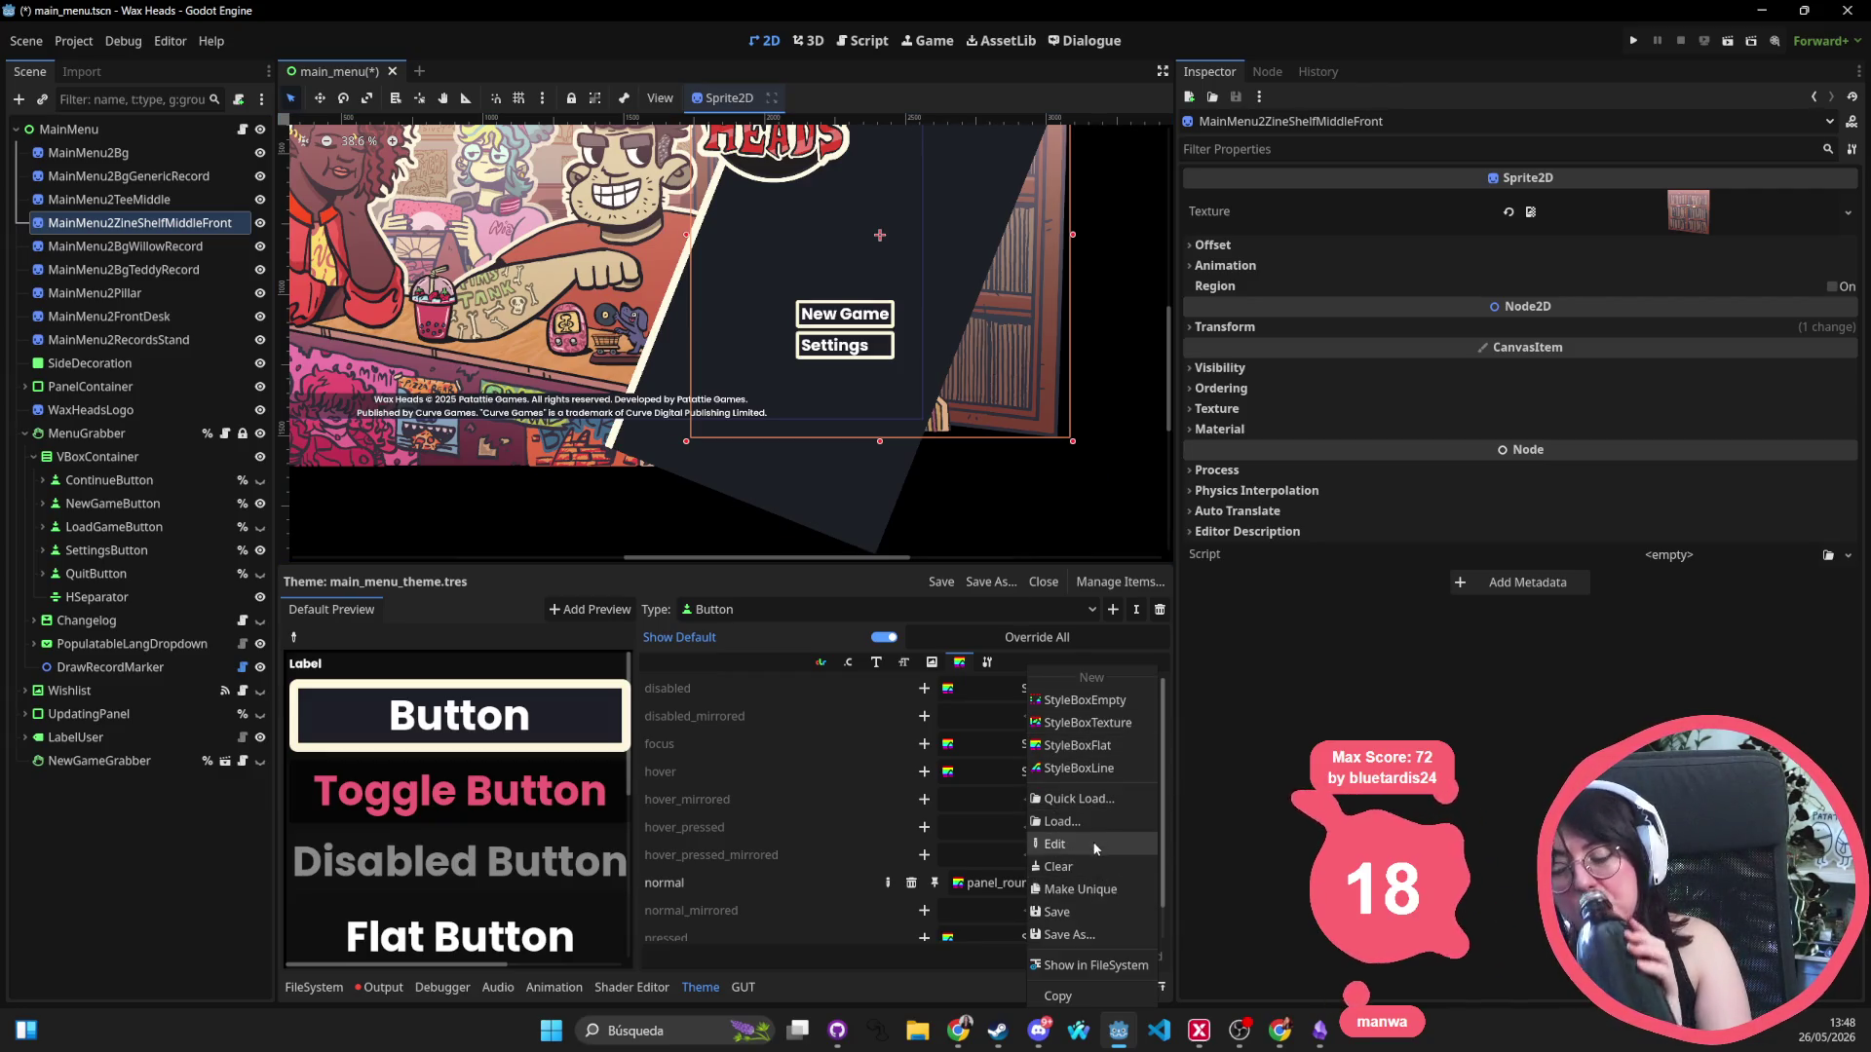
pyautogui.click(1114, 797)
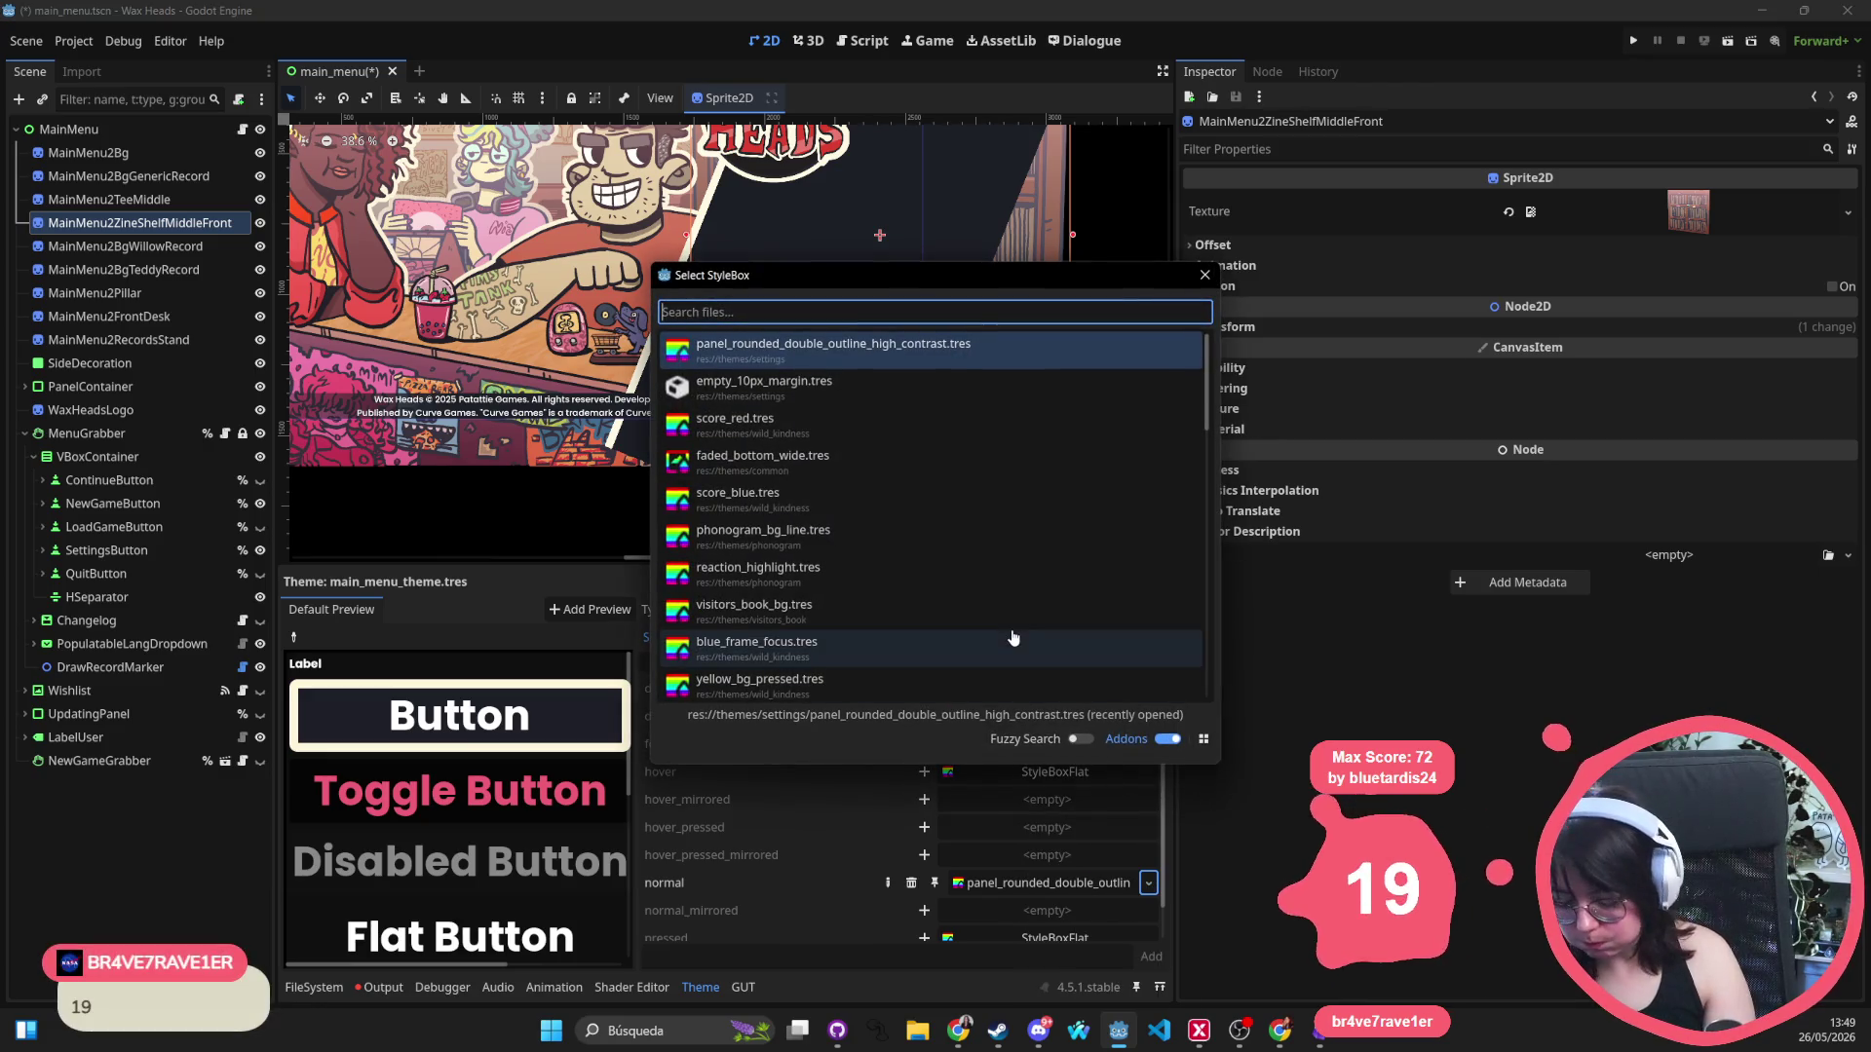
pyautogui.write('setti')
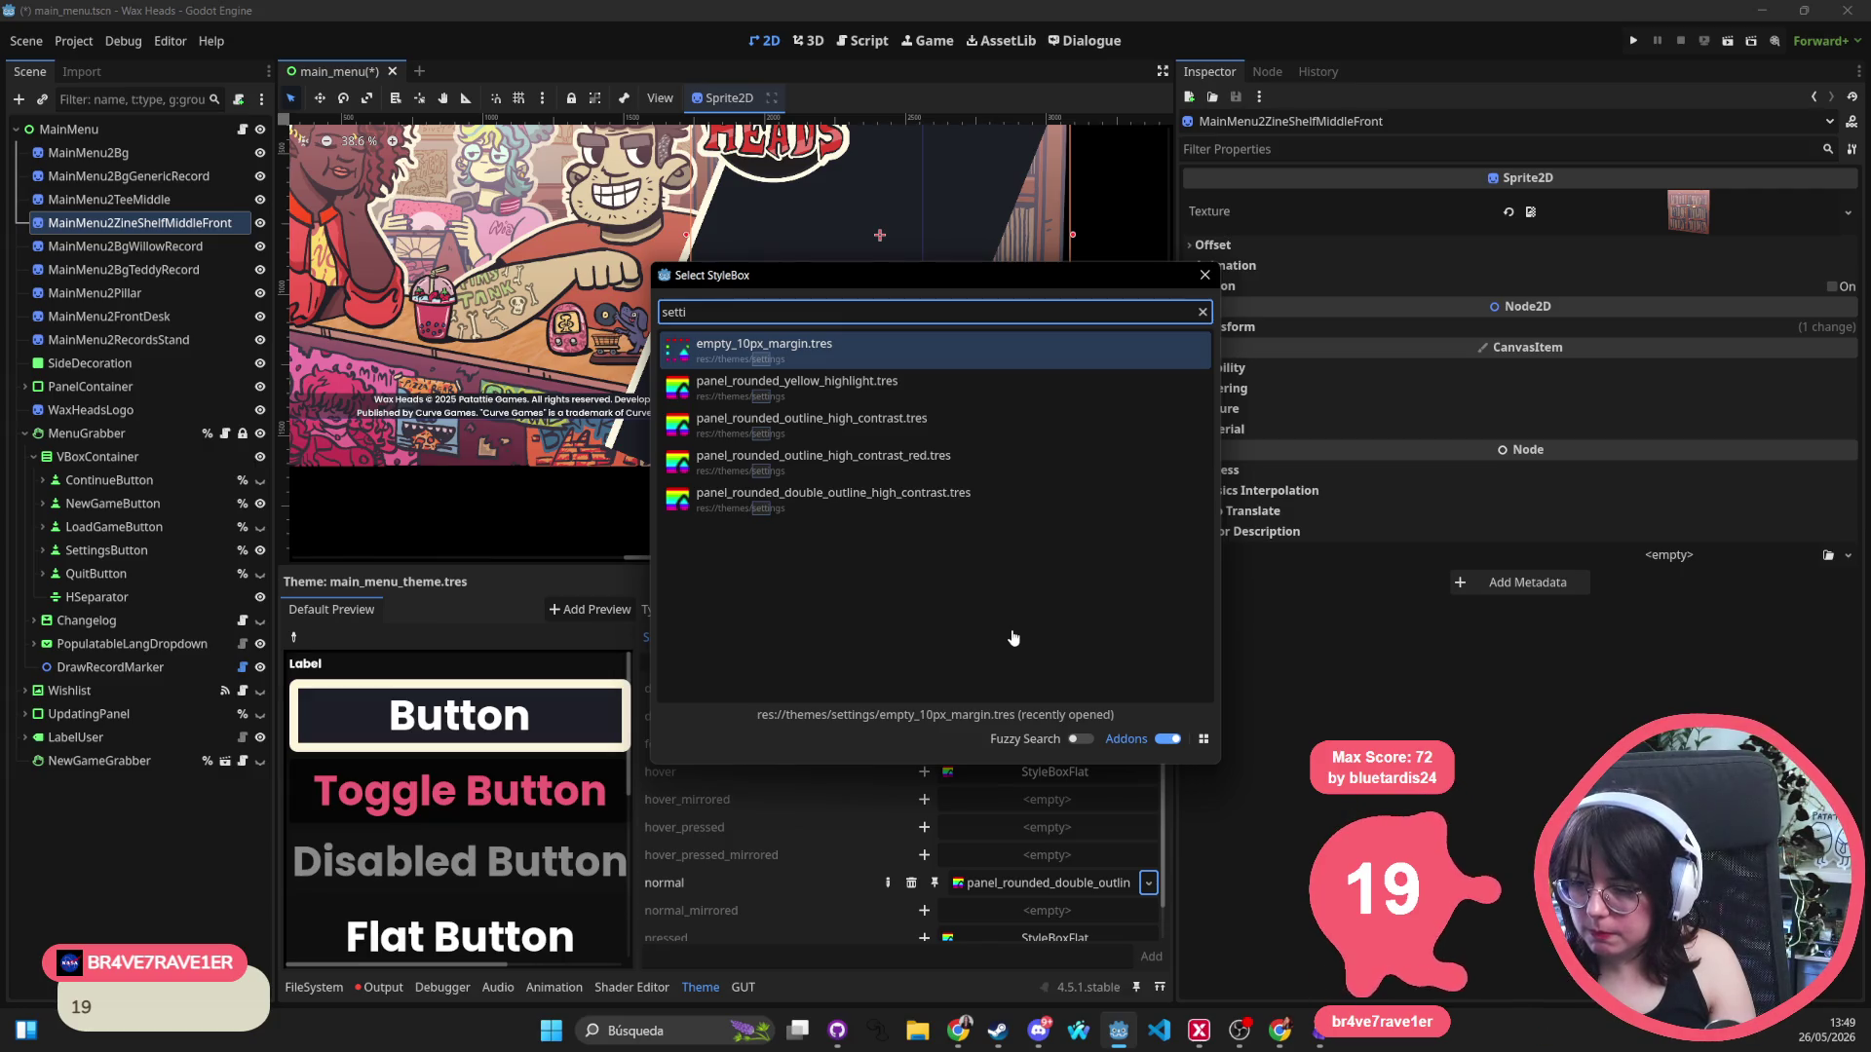
pyautogui.press('Down')
pyautogui.press('Down')
pyautogui.press('Down')
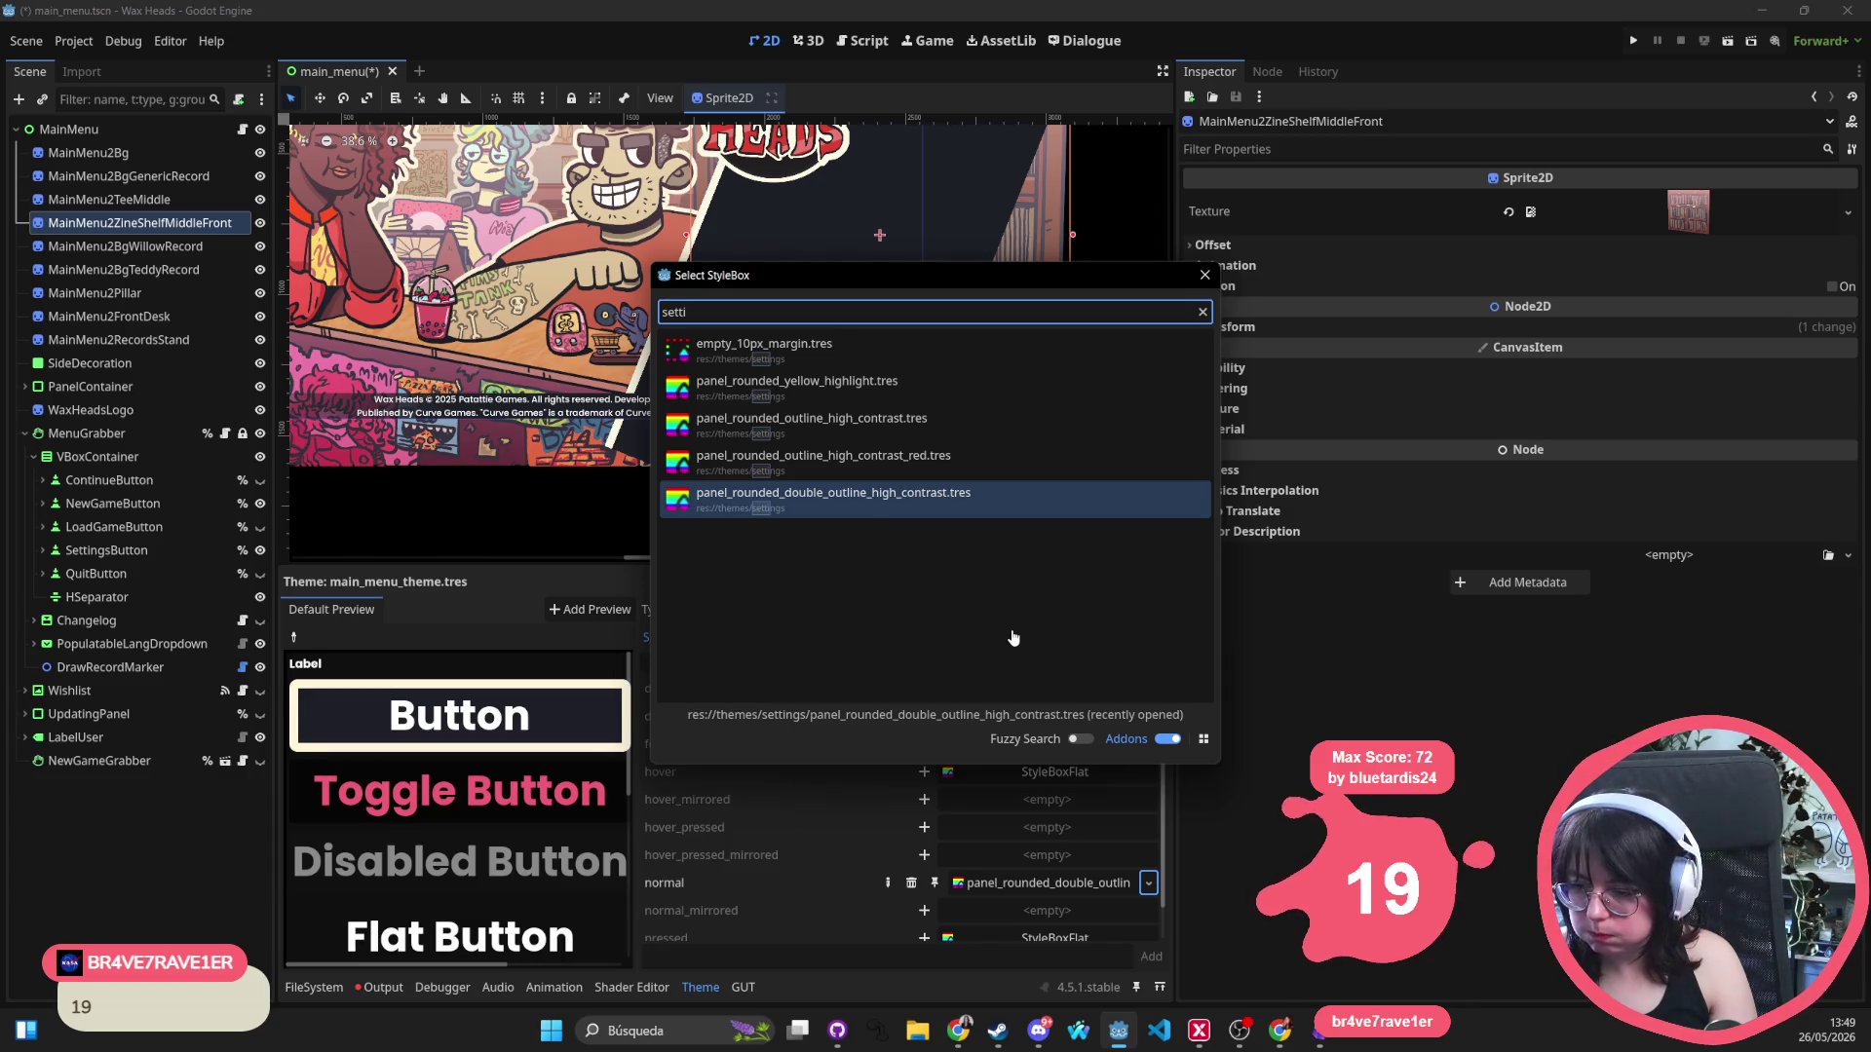
pyautogui.press('Up')
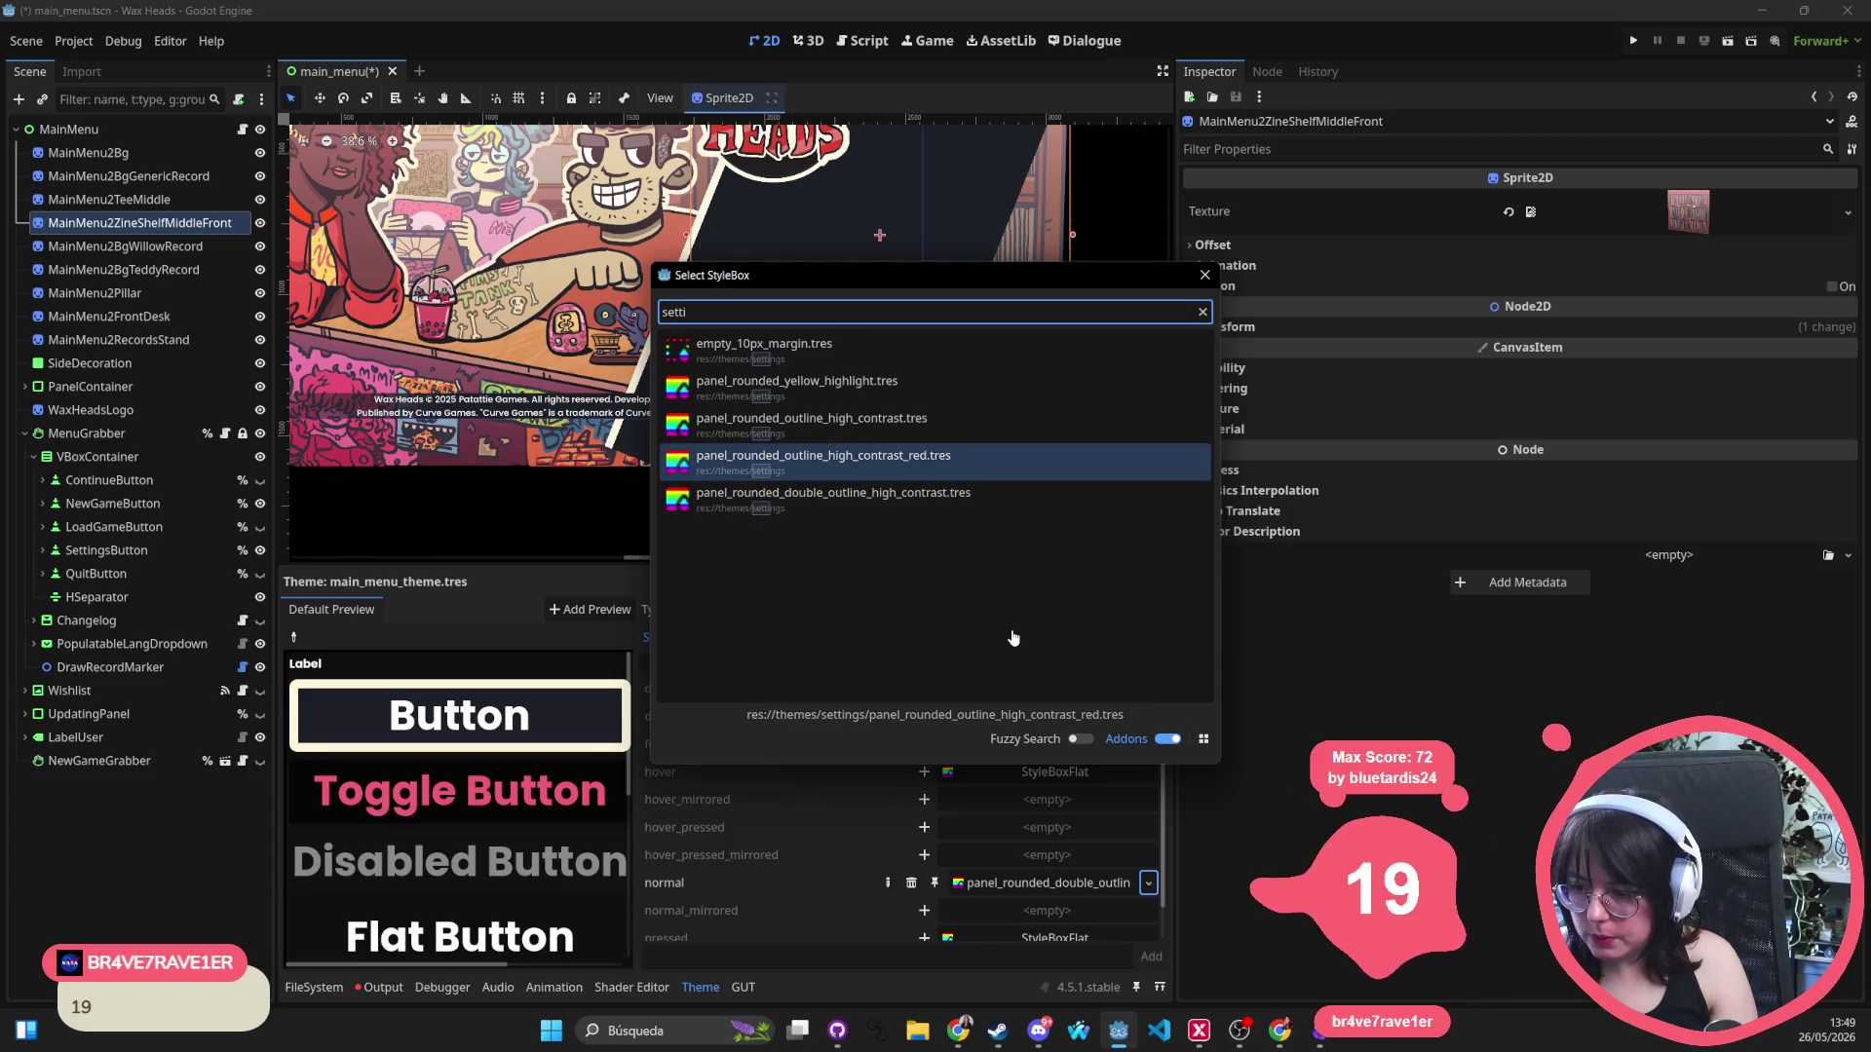
pyautogui.press('Up')
pyautogui.press('Up')
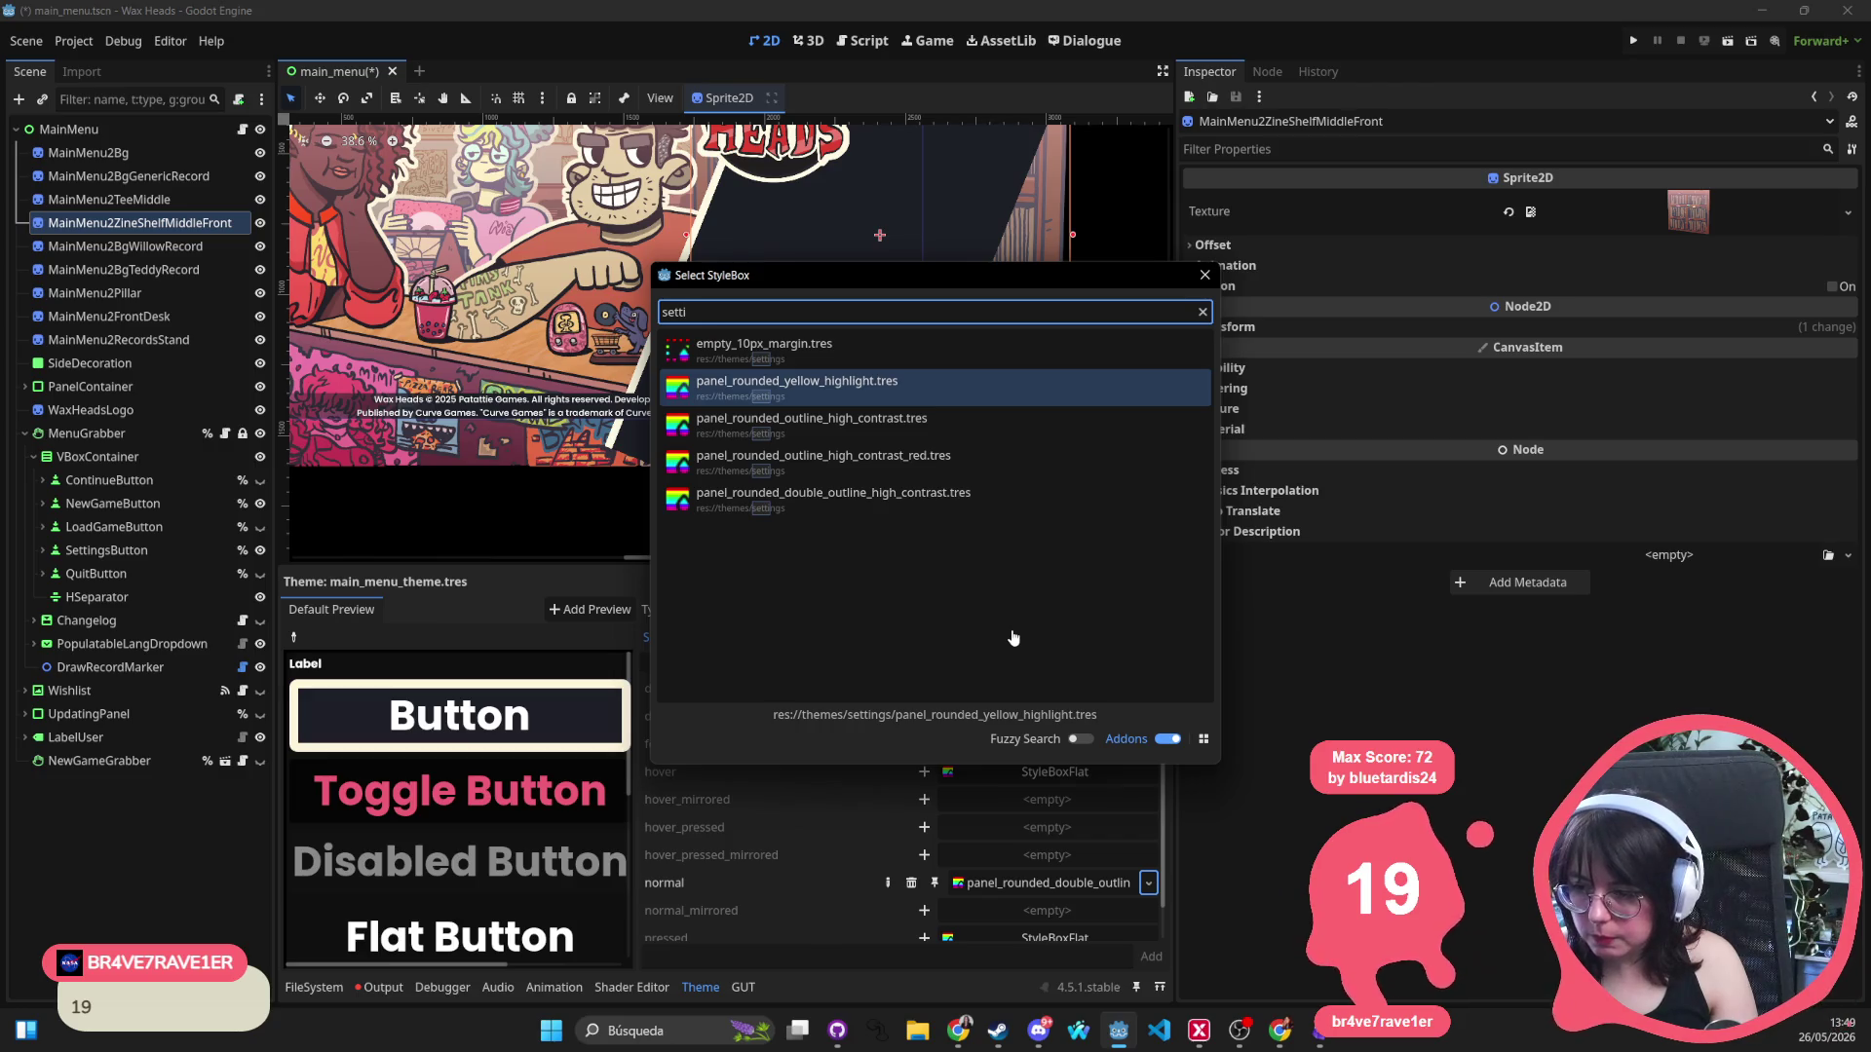
pyautogui.press('Return')
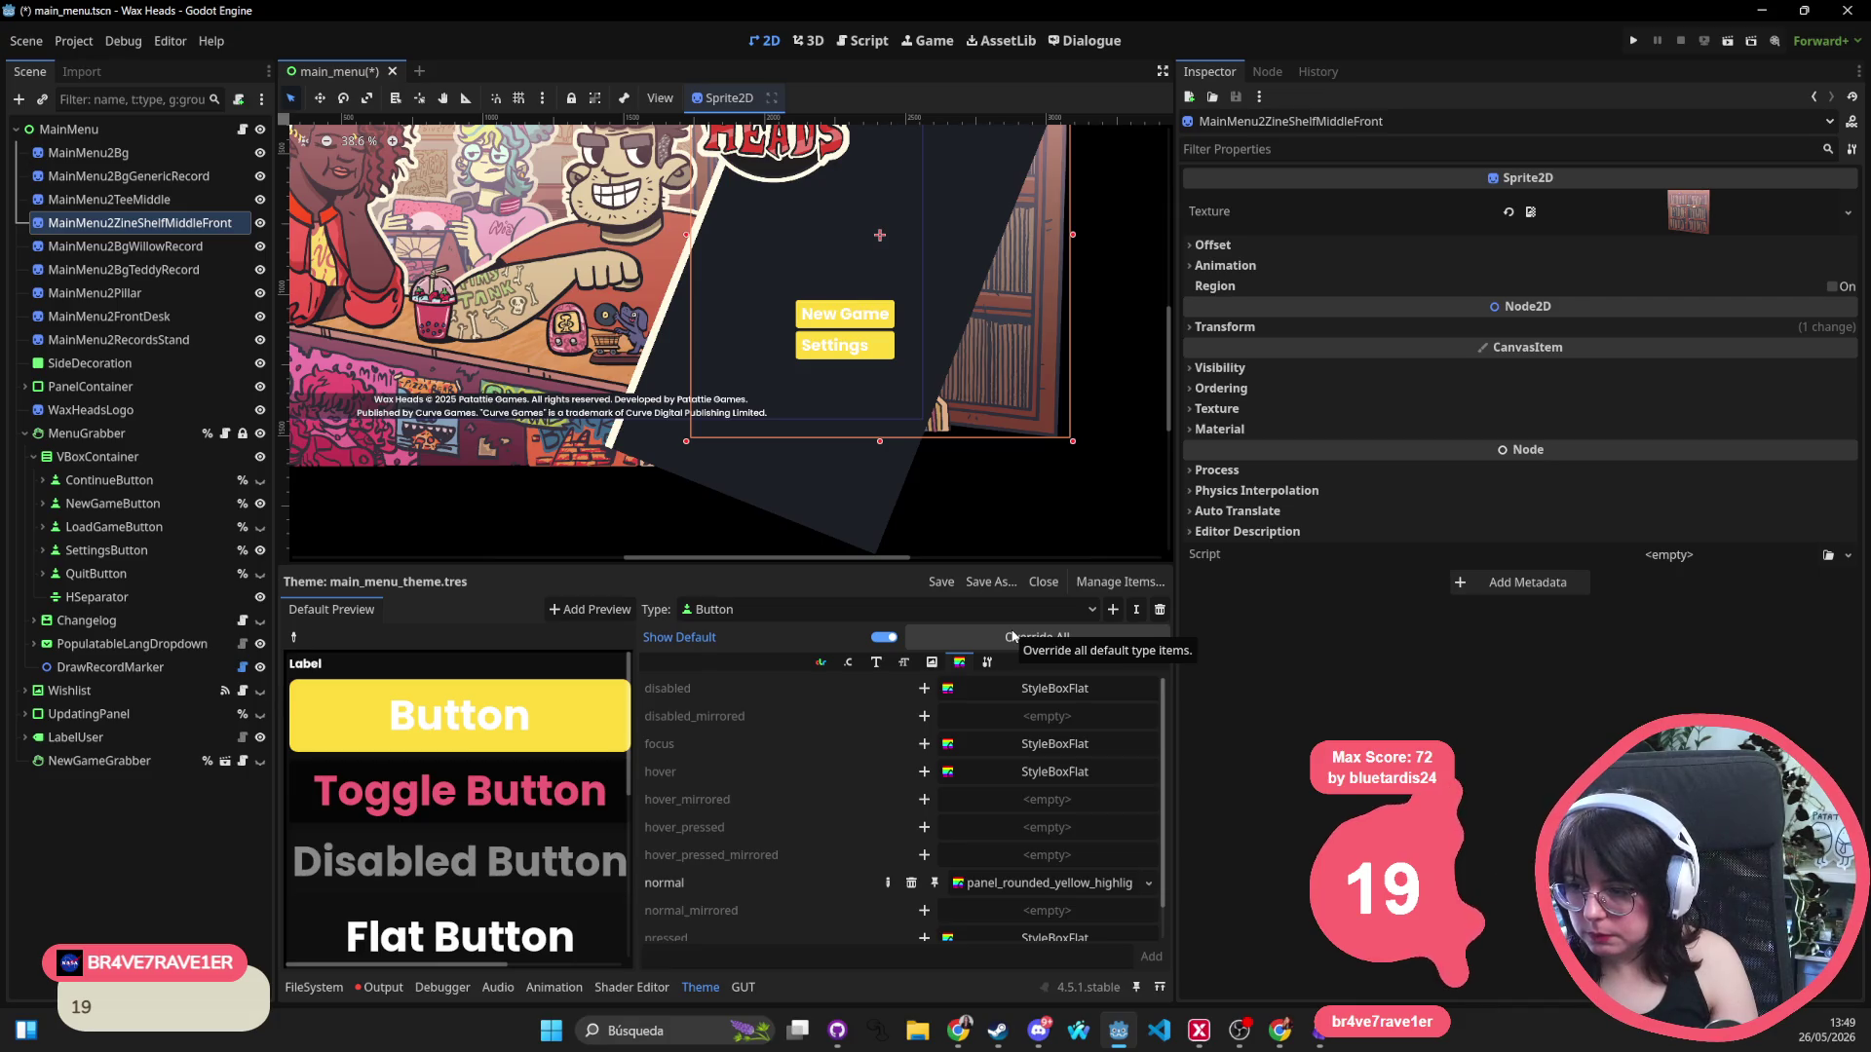
# Search stylebox files for 'setting', 'pa' and 'bord' without changing the normal style.
pyautogui.click(1148, 883)
pyautogui.click(1071, 799)
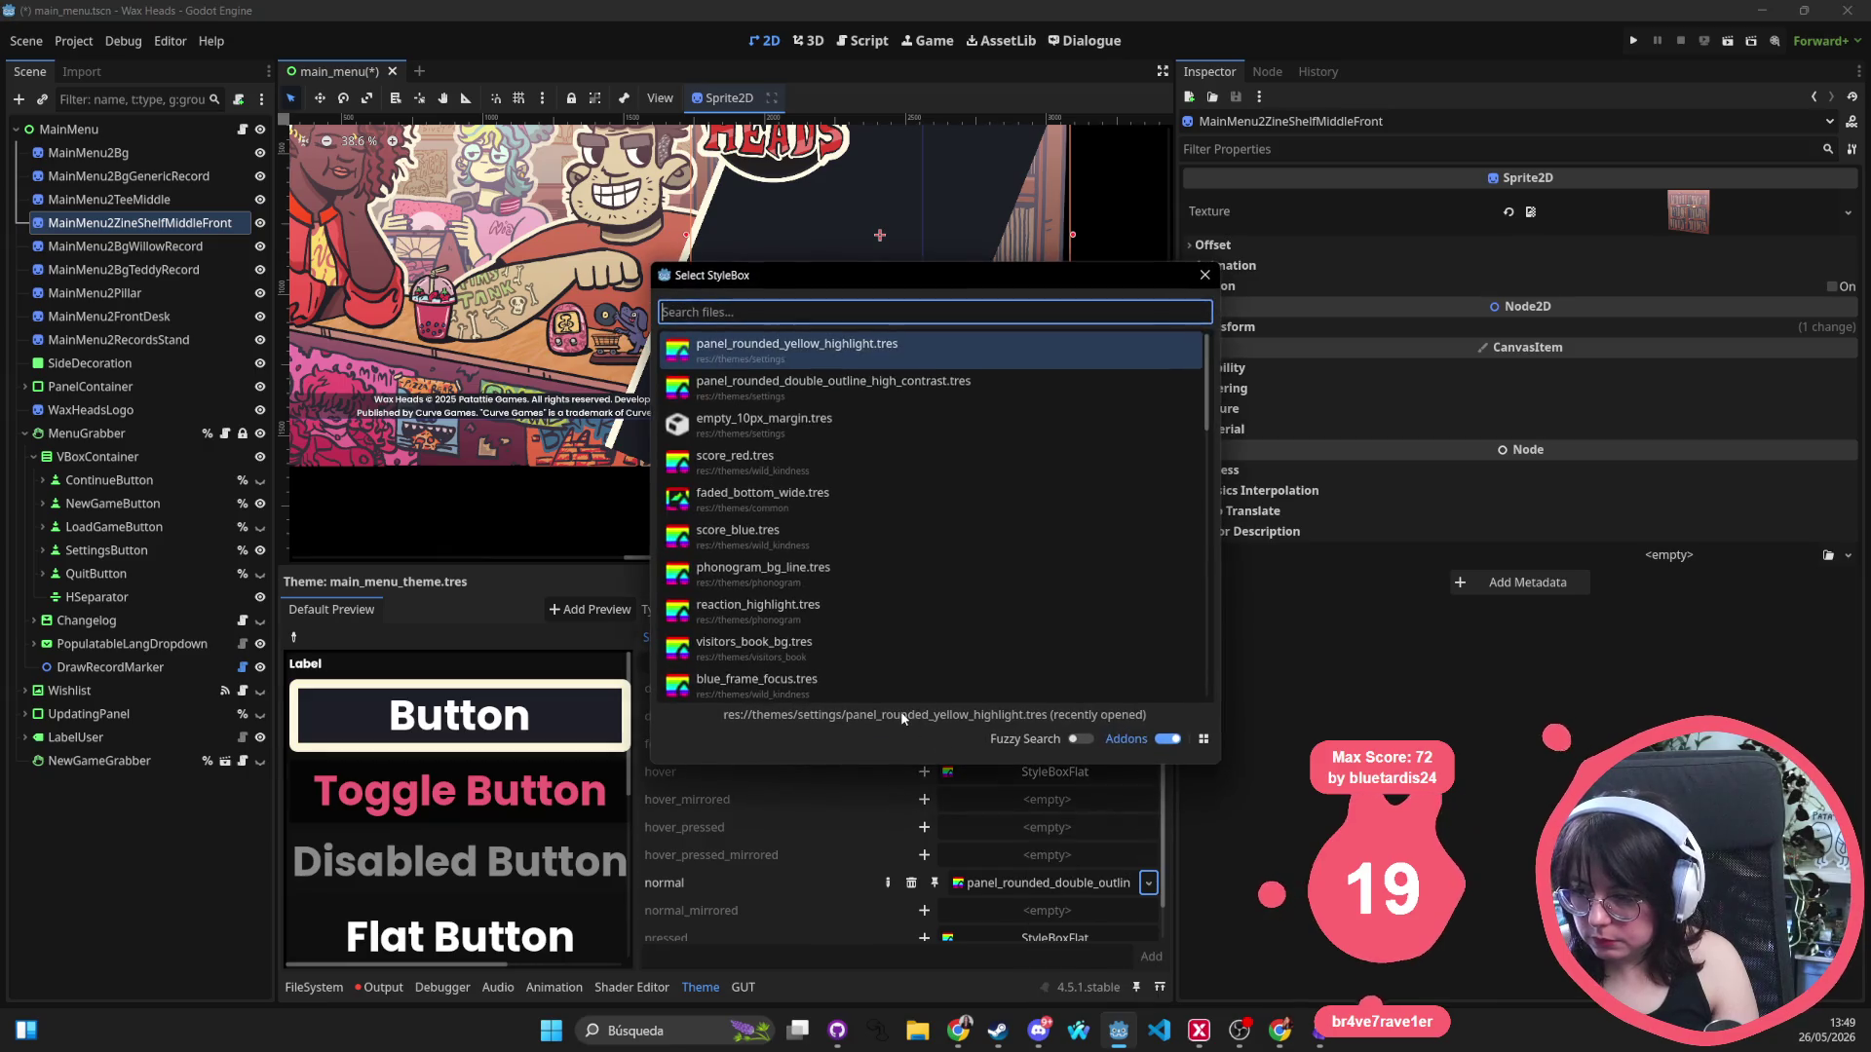
pyautogui.write('setting')
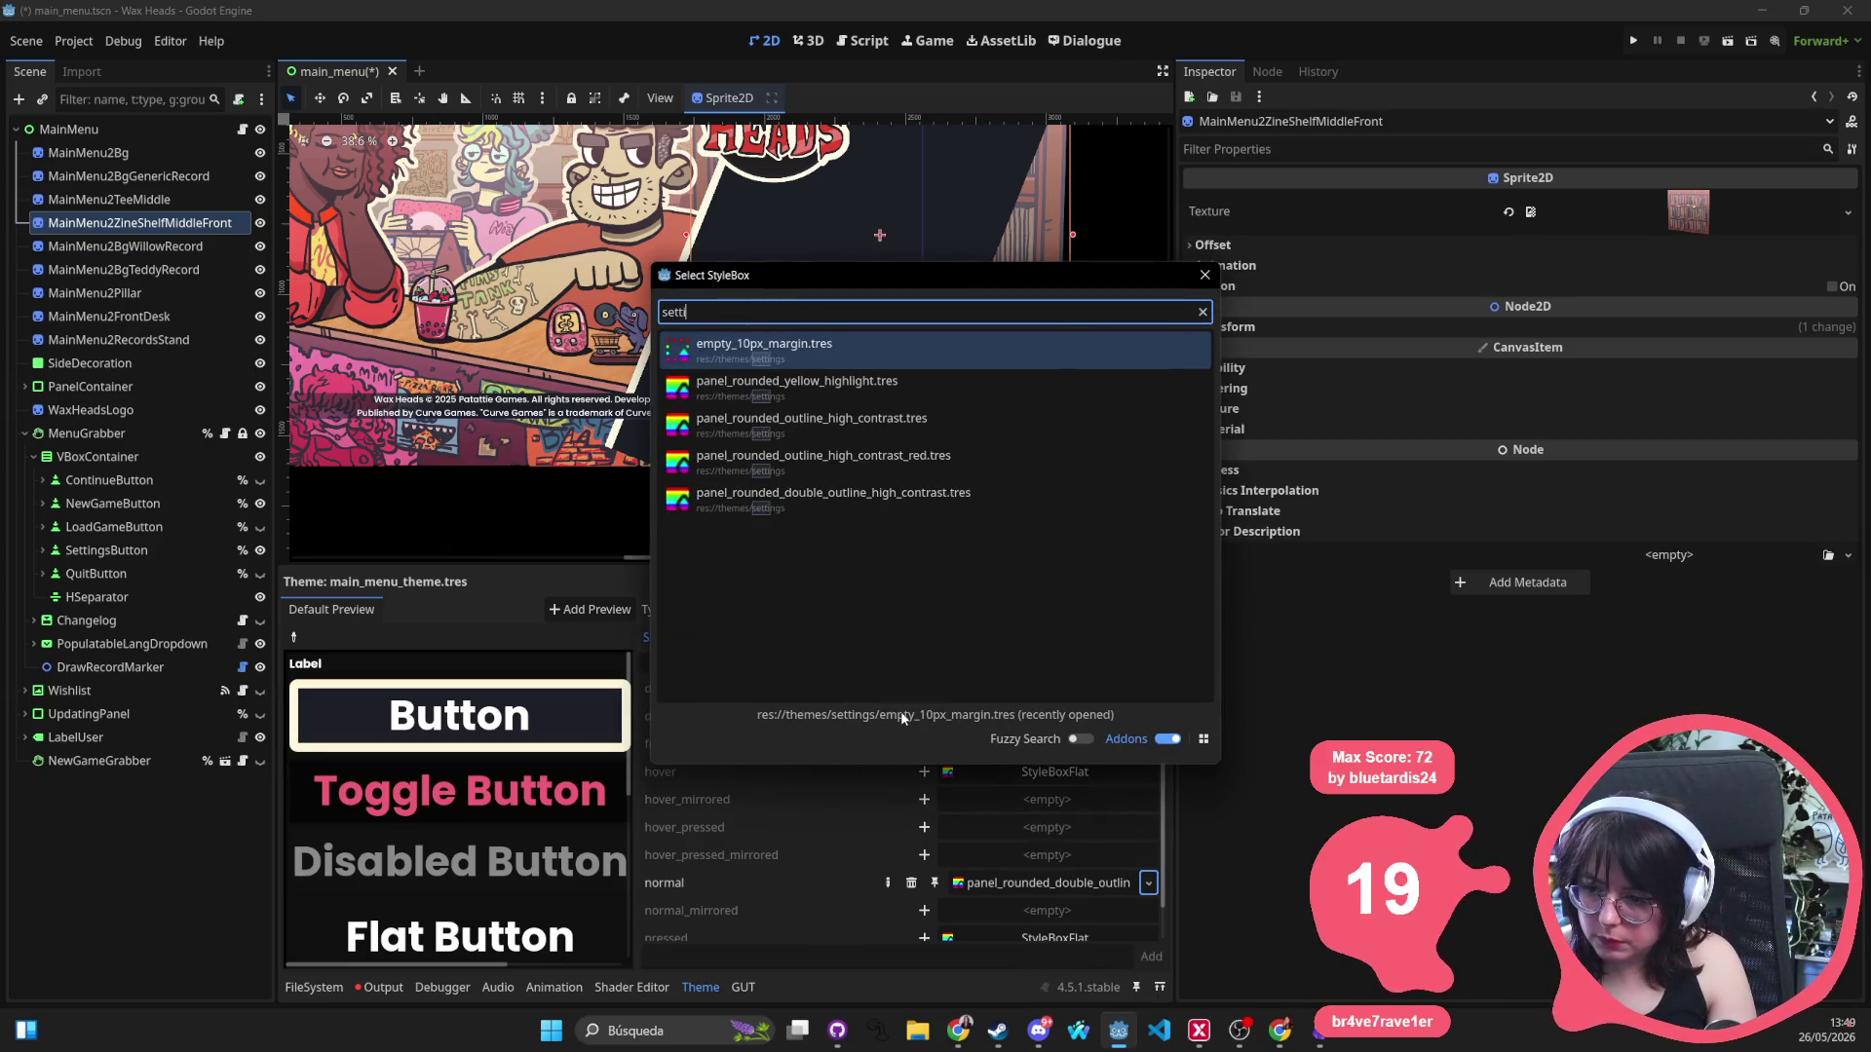
pyautogui.press('BackSpace')
pyautogui.press('BackSpace')
pyautogui.press('BackSpace')
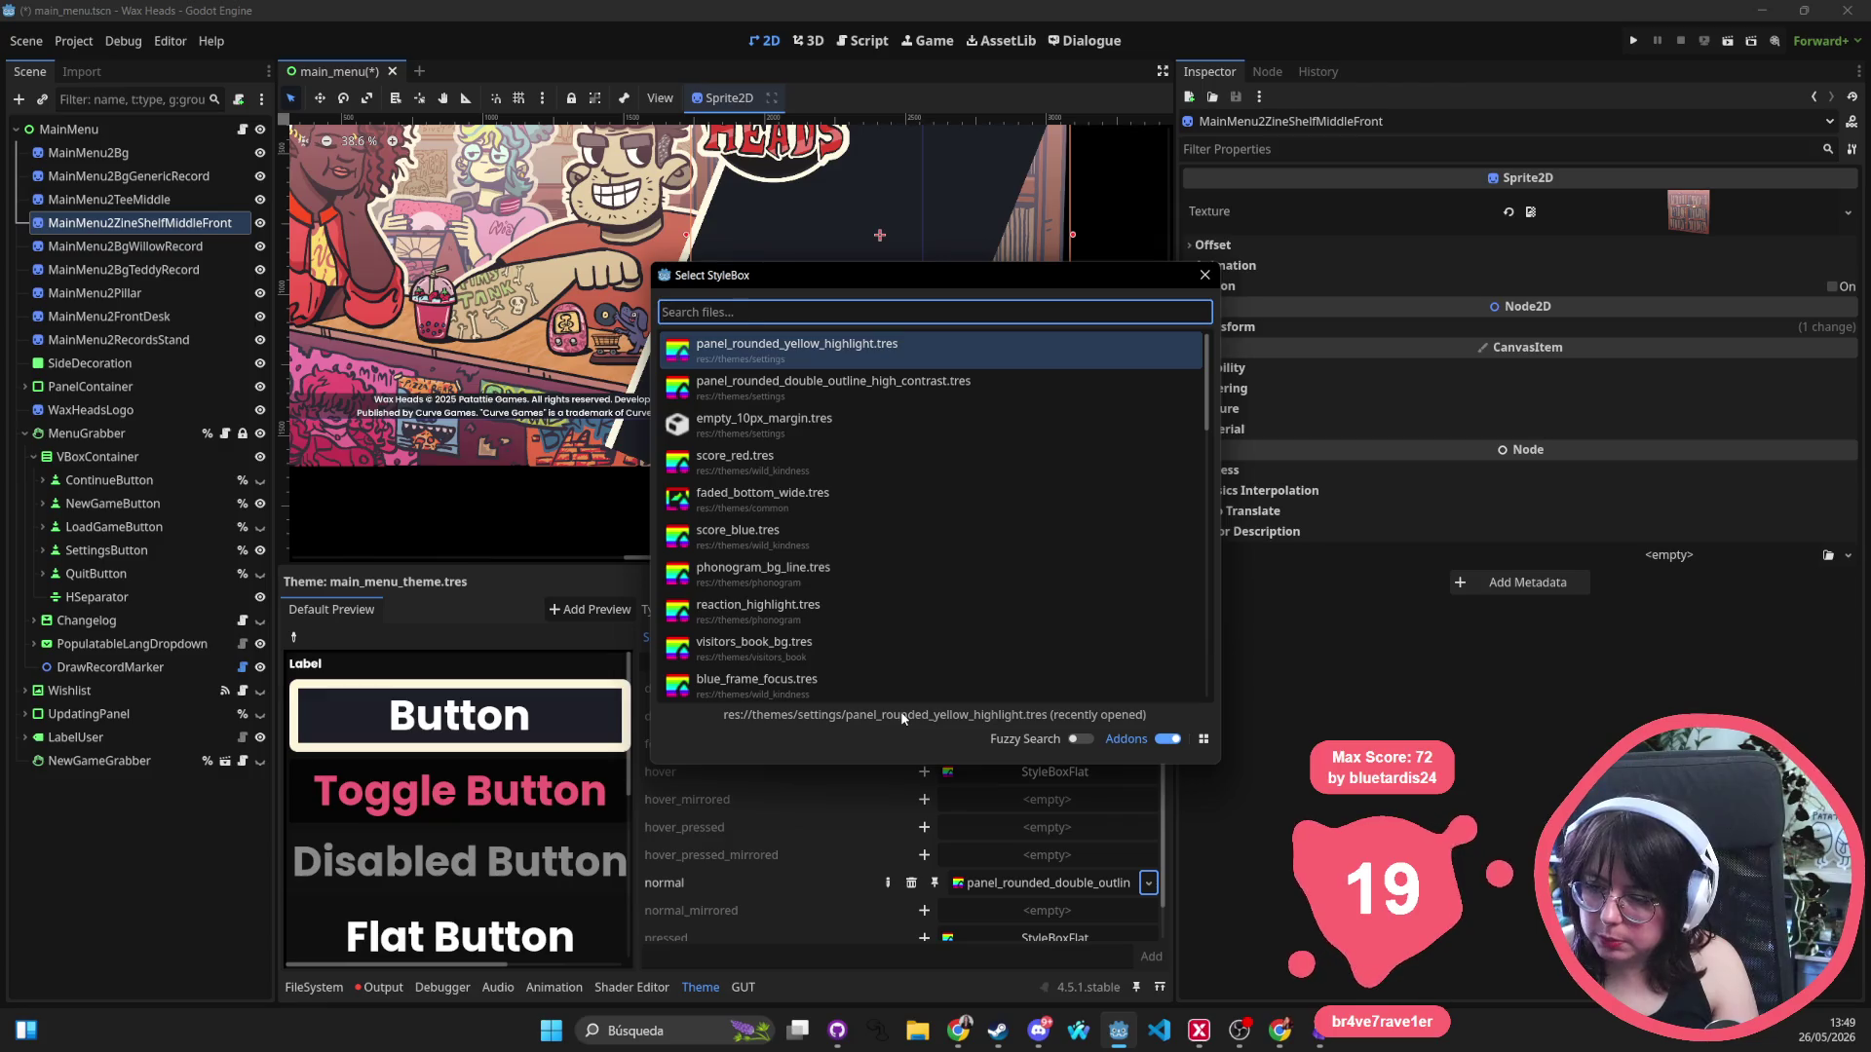
pyautogui.write('pa')
pyautogui.press('BackSpace')
pyautogui.press('BackSpace')
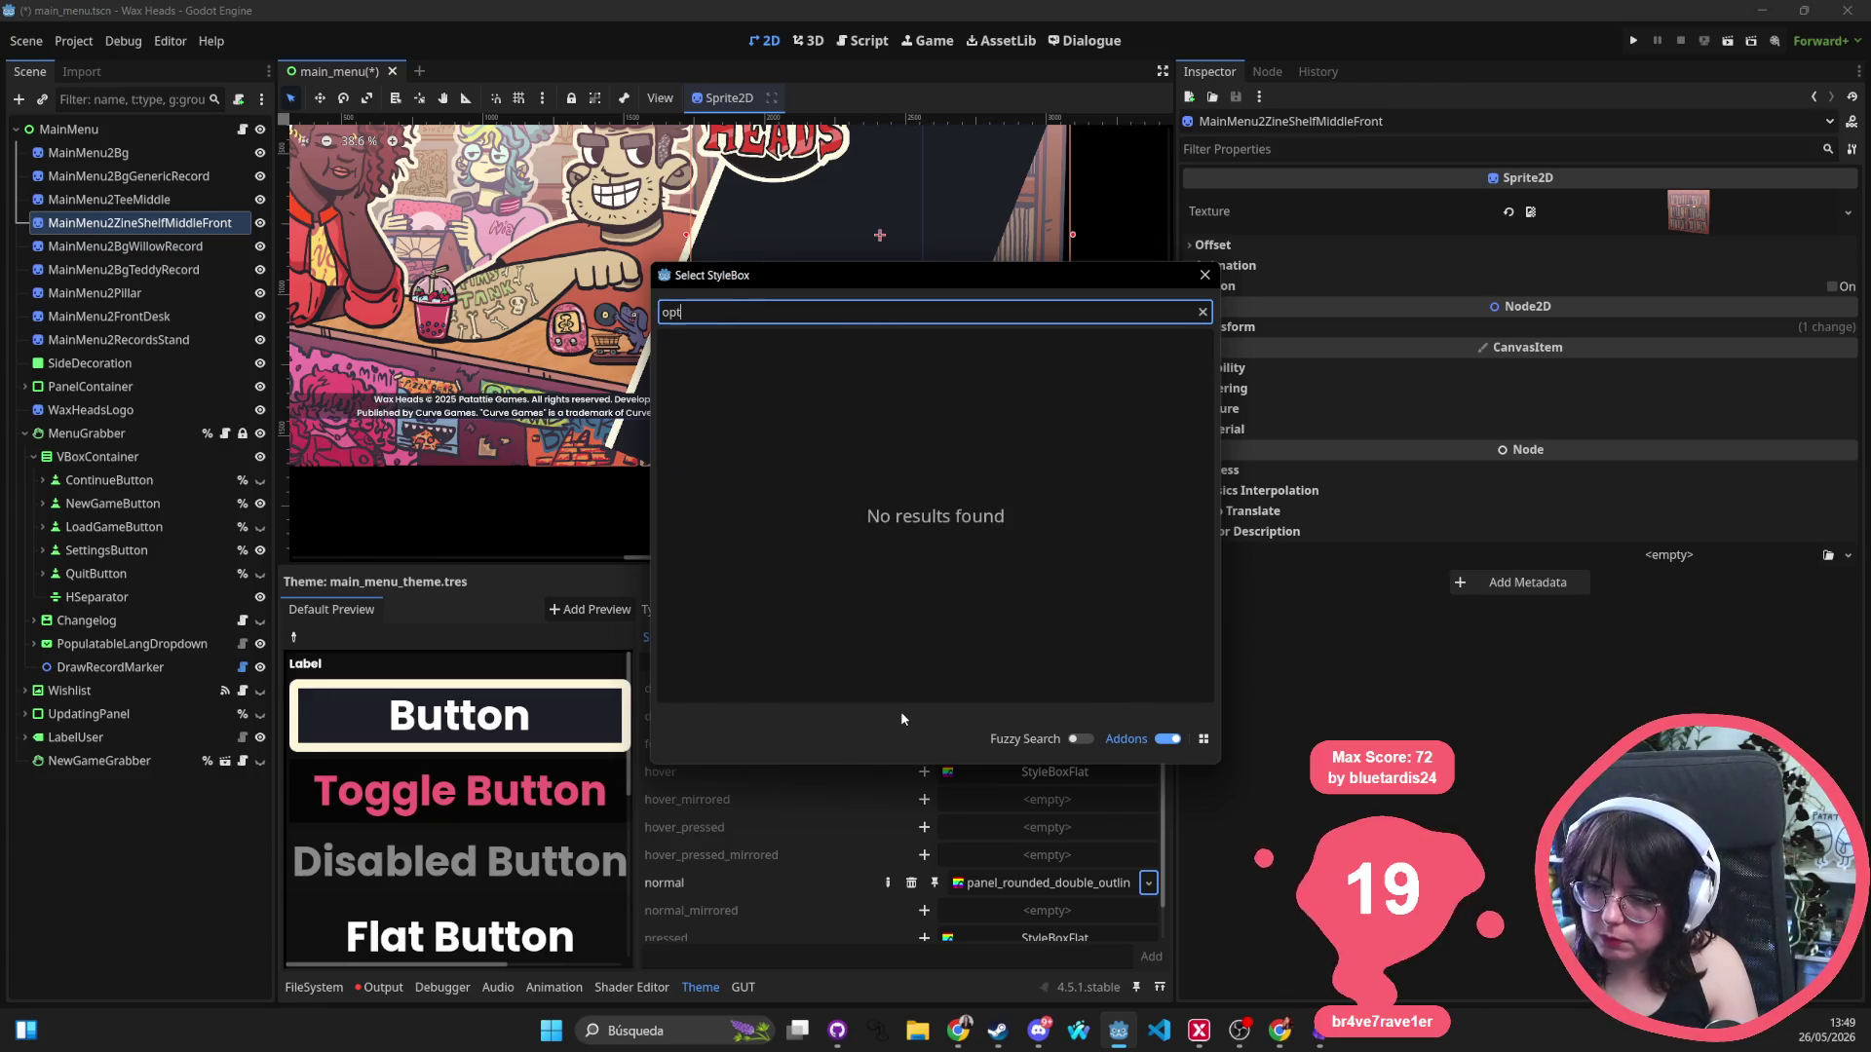
pyautogui.write('bord')
pyautogui.press('BackSpace')
pyautogui.press('BackSpace')
pyautogui.press('BackSpace')
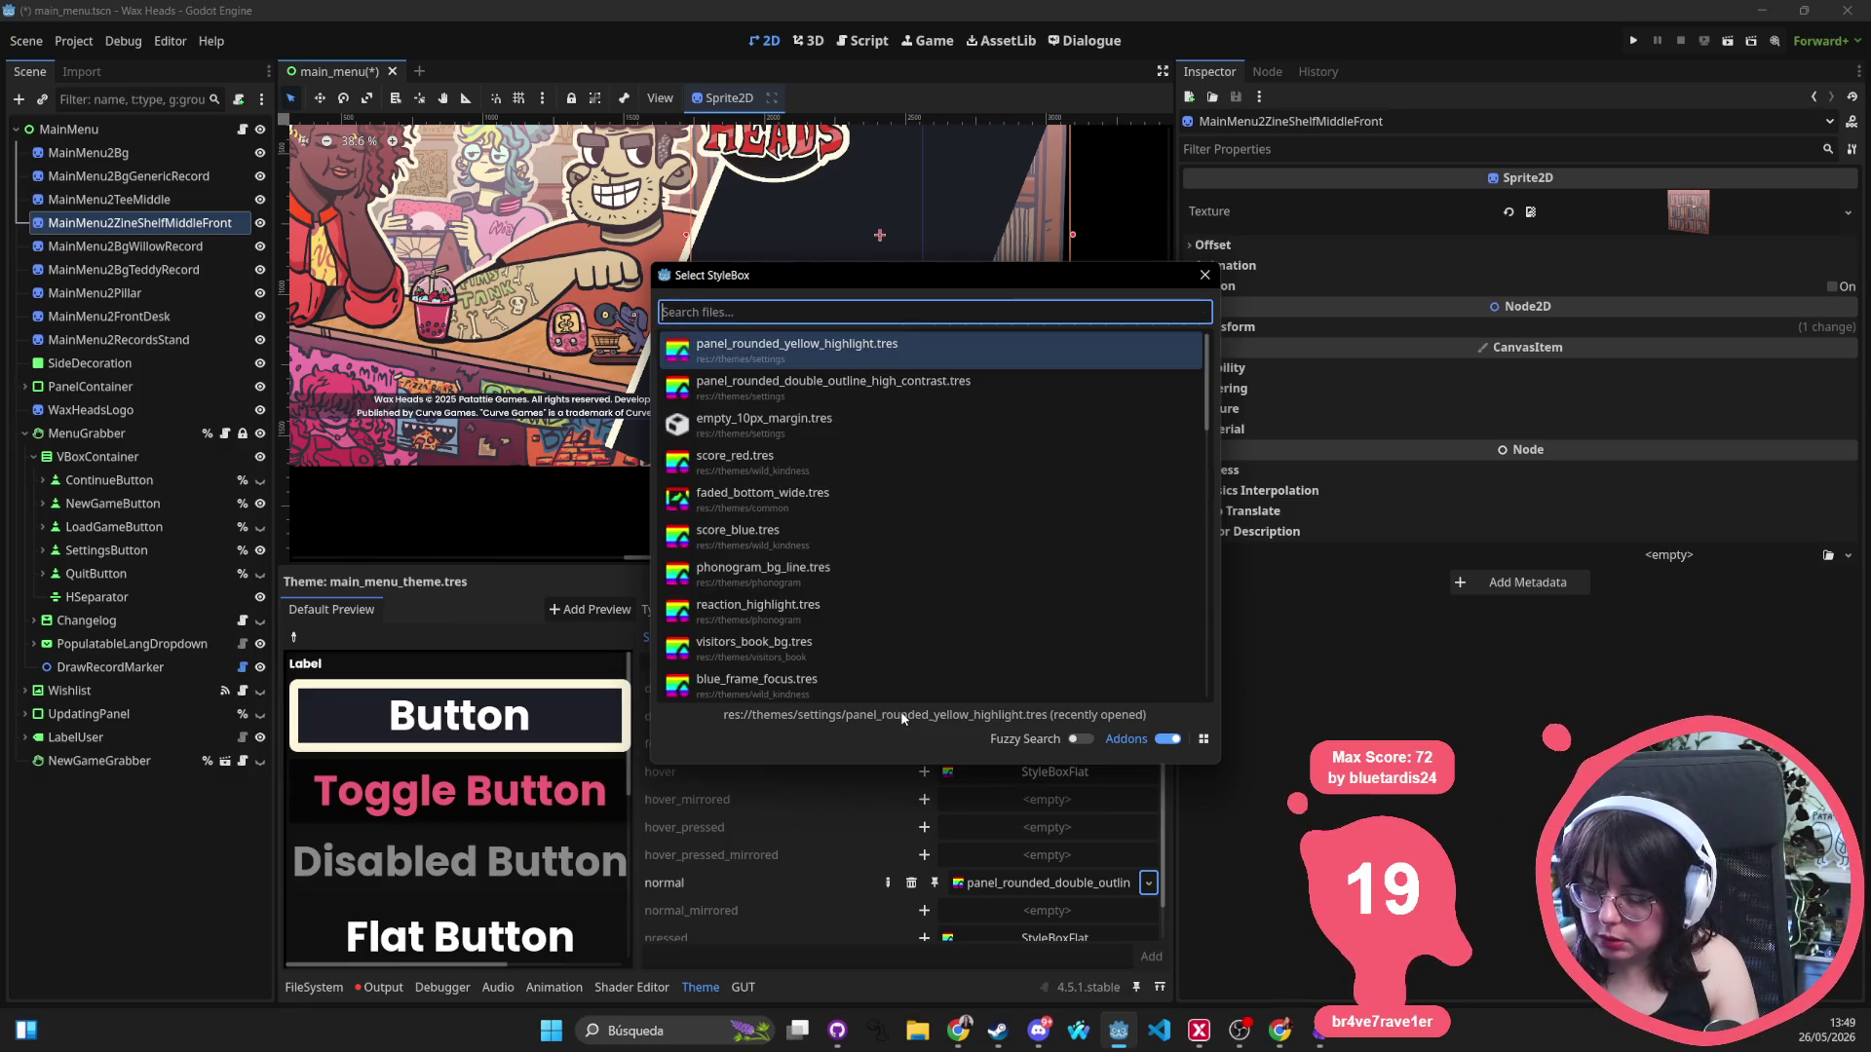
pyautogui.press('Escape')
pyautogui.hotkey('alt', 'shift', 'o')
# Open pause_panel.tscn through a Quick Open search for 'pause_panel'.
pyautogui.write('pause')
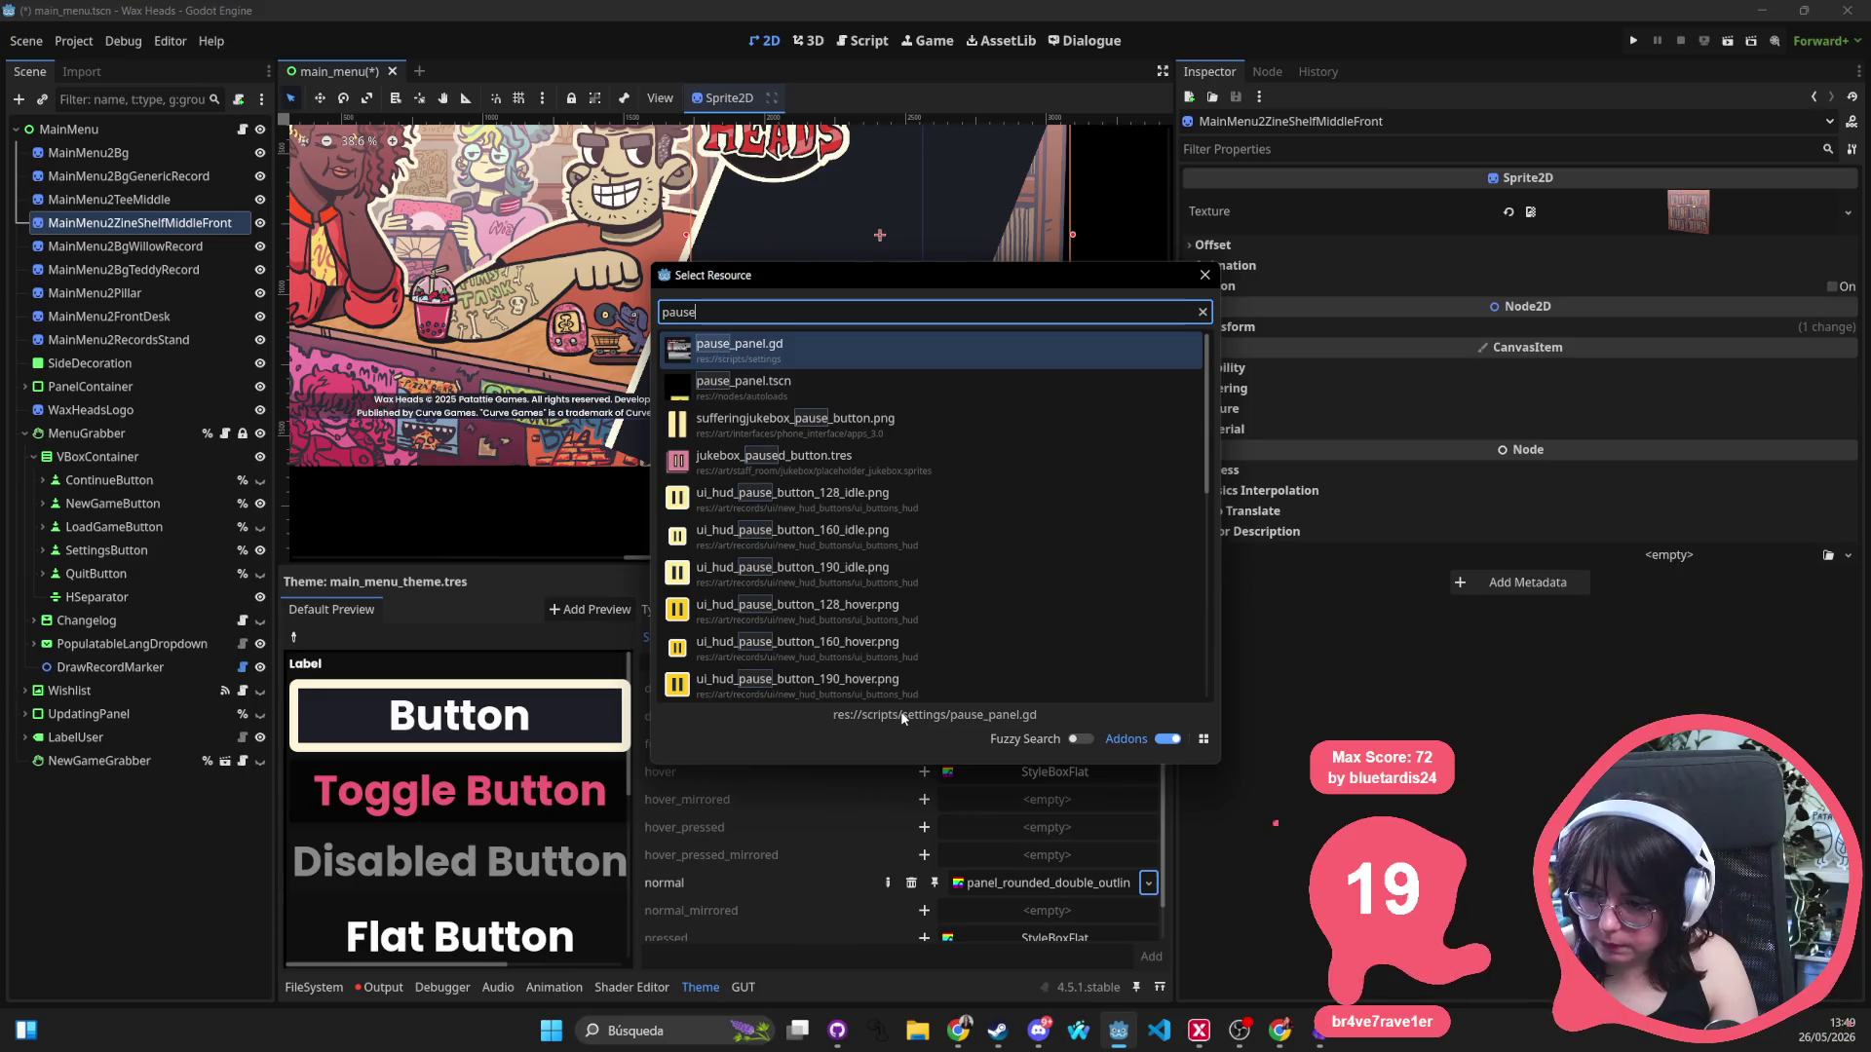
pyautogui.press('Return')
pyautogui.hotkey('alt', 'shift', 'o')
pyautogui.write('pause_panel')
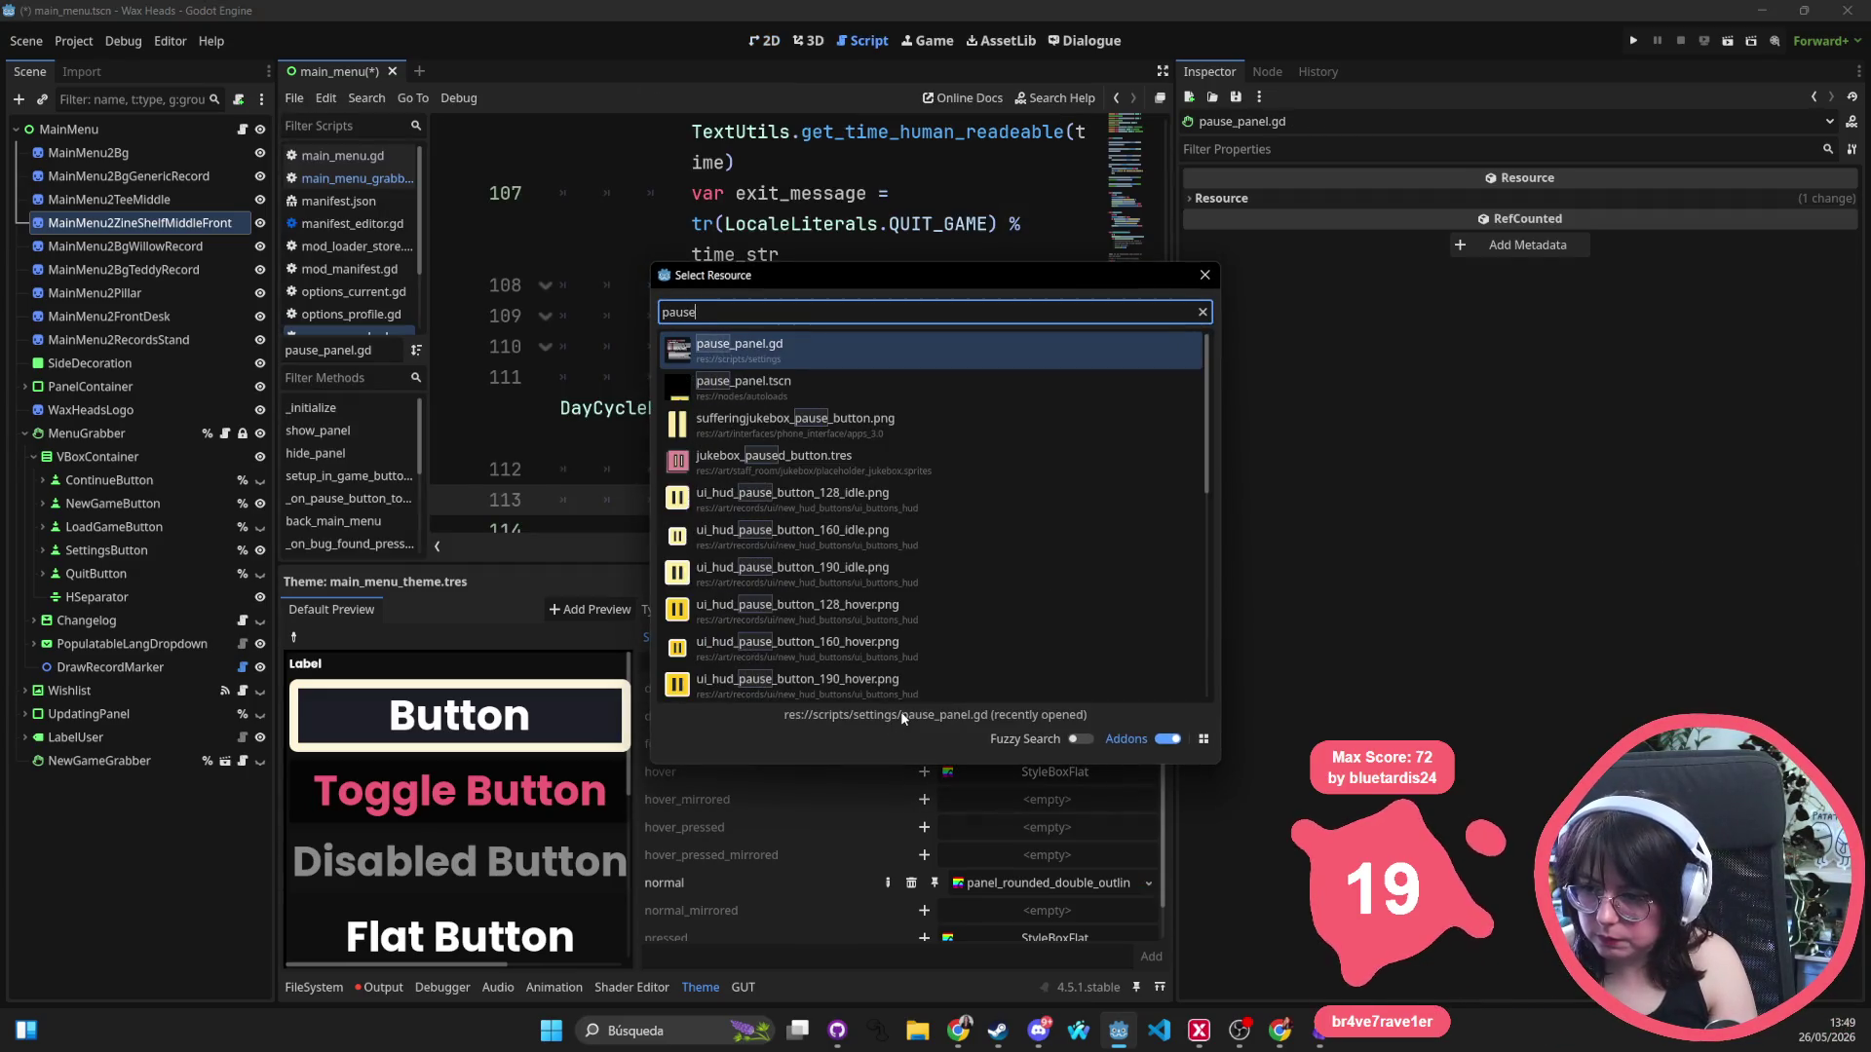
pyautogui.press('Down')
pyautogui.press('Return')
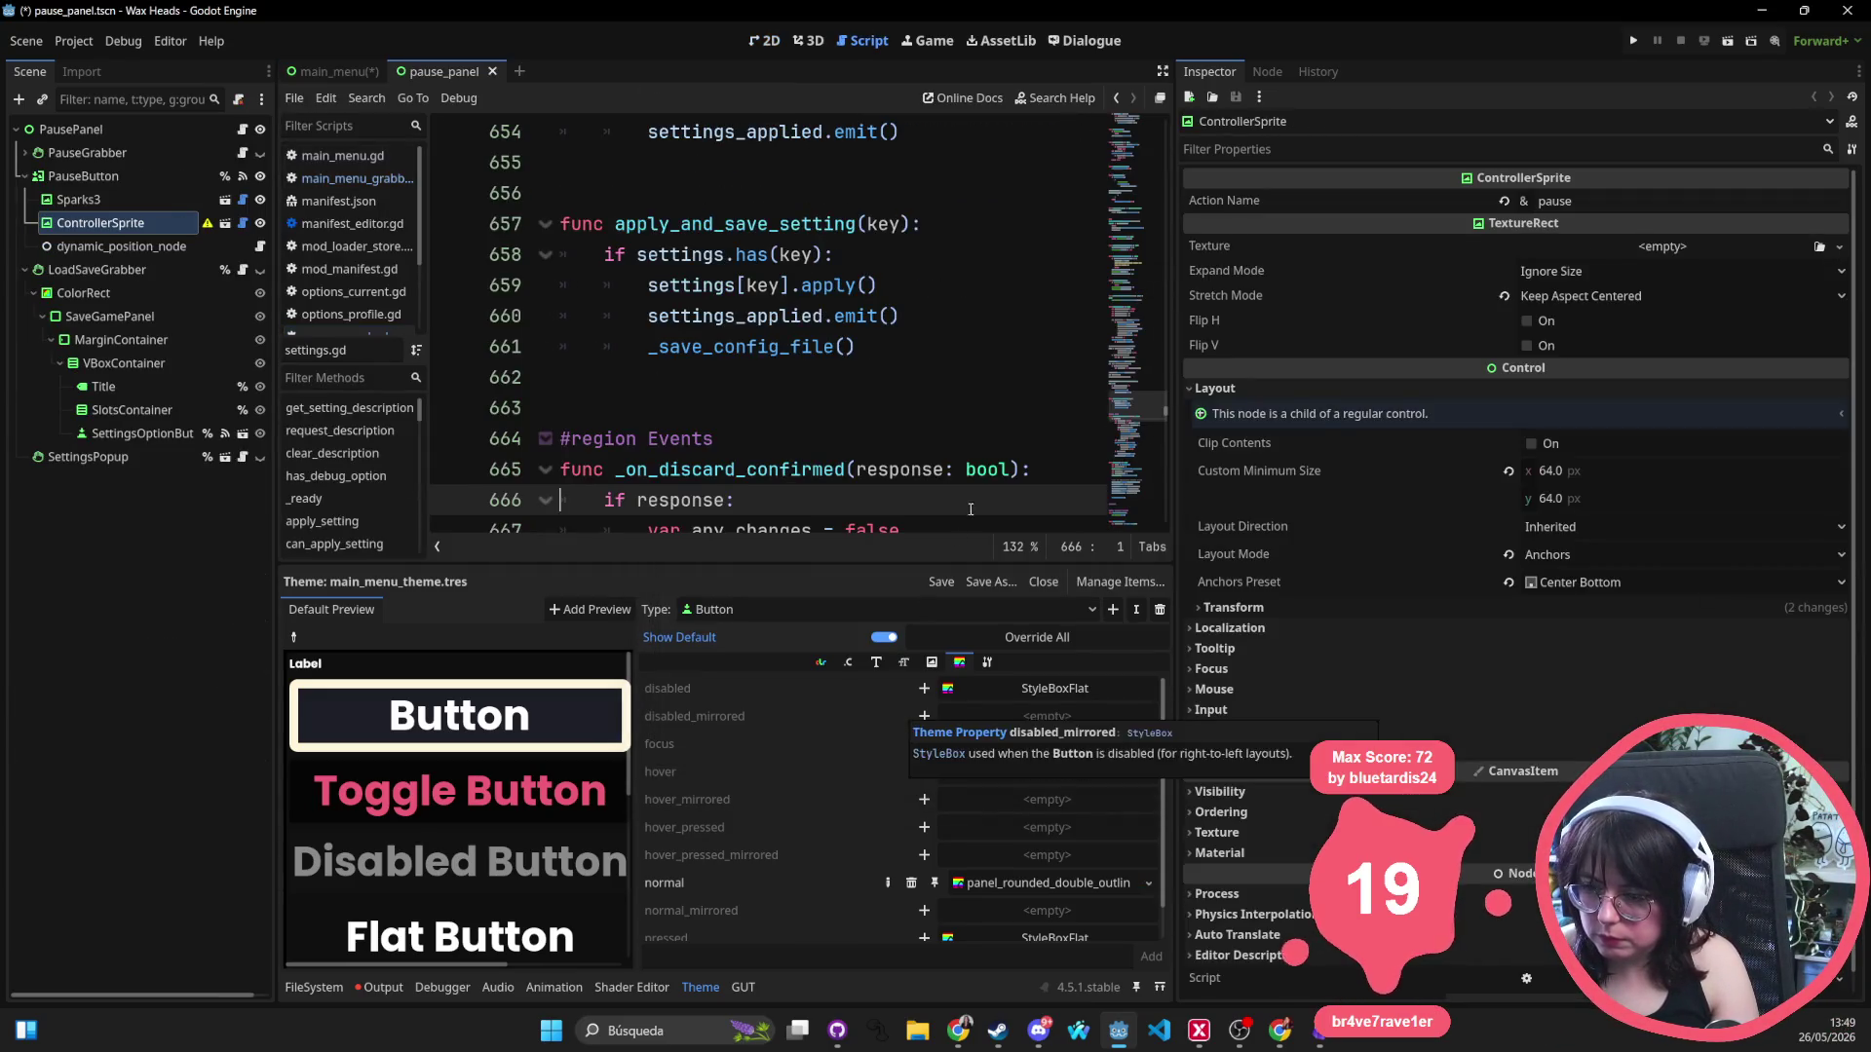
# Reveal PauseGrabber in 2D to inspect CONTINUE GAME, undo, and return to main_menu.
pyautogui.click(763, 40)
pyautogui.scroll(-5, 870, 318)
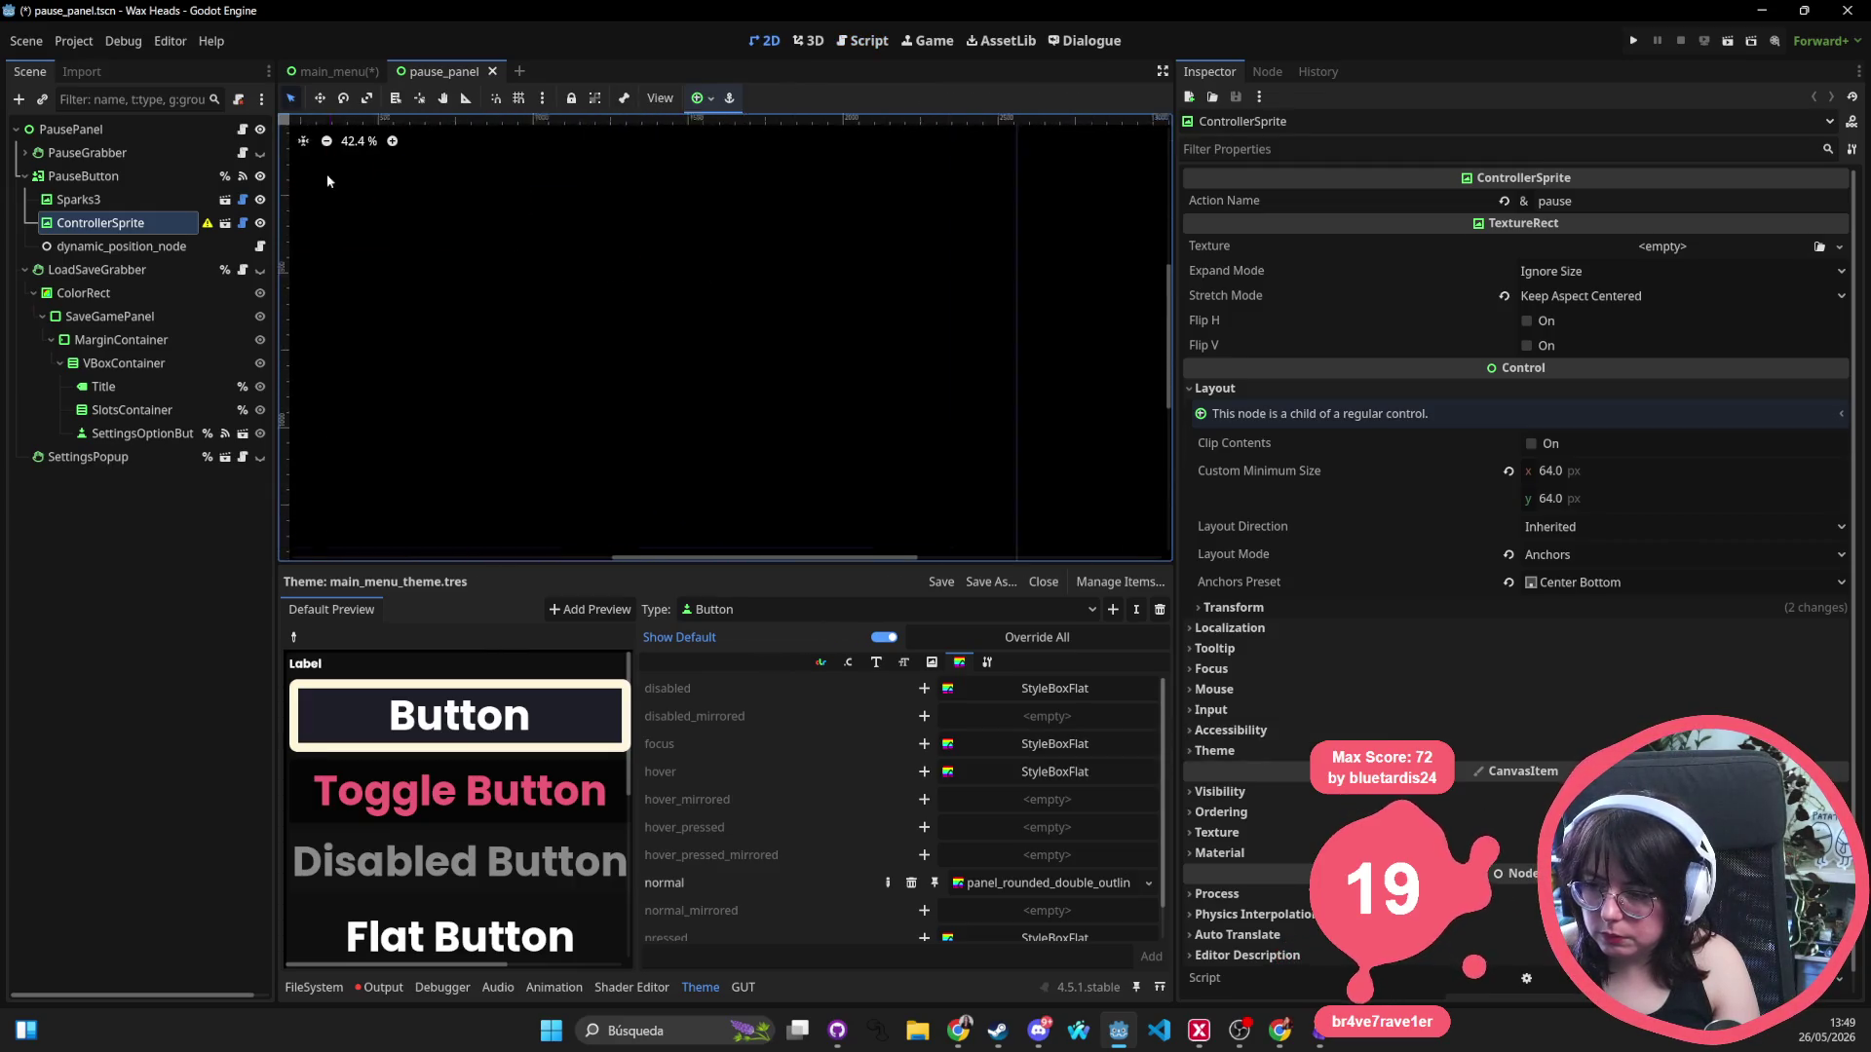
pyautogui.click(260, 152)
pyautogui.scroll(12, 946, 369)
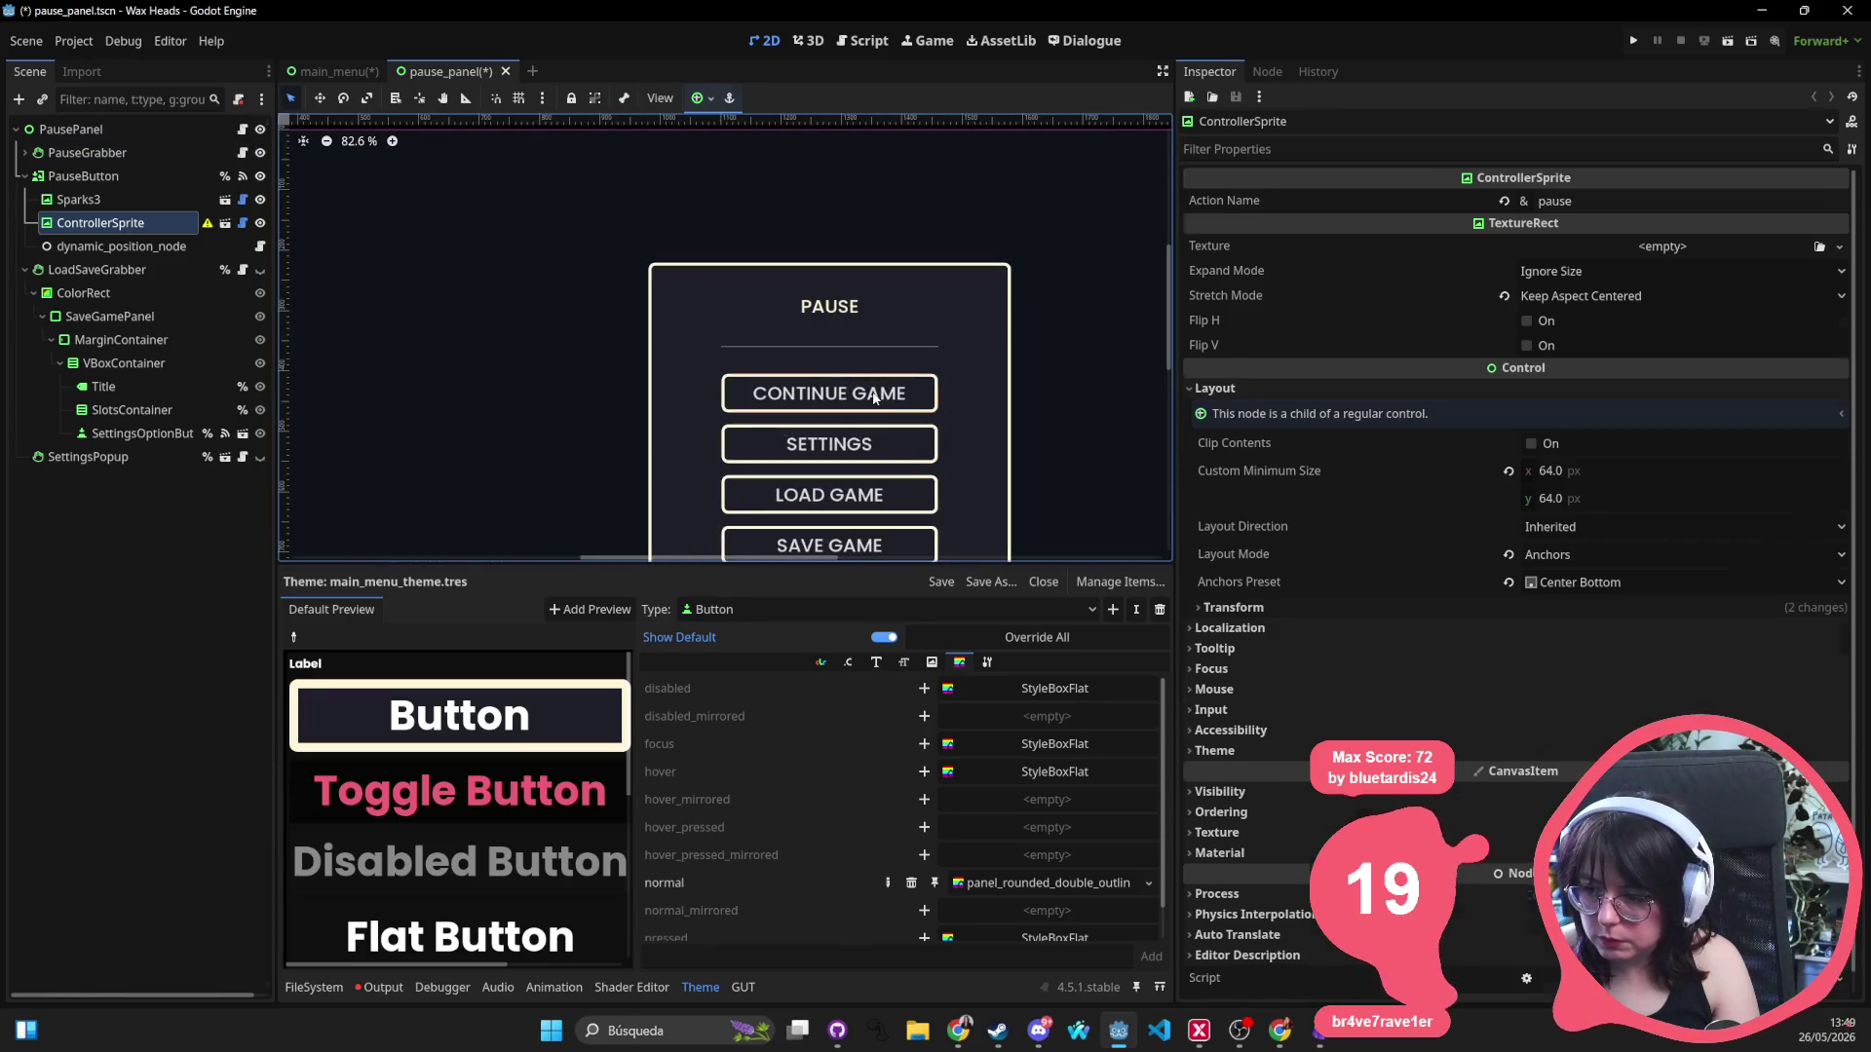
pyautogui.click(874, 395)
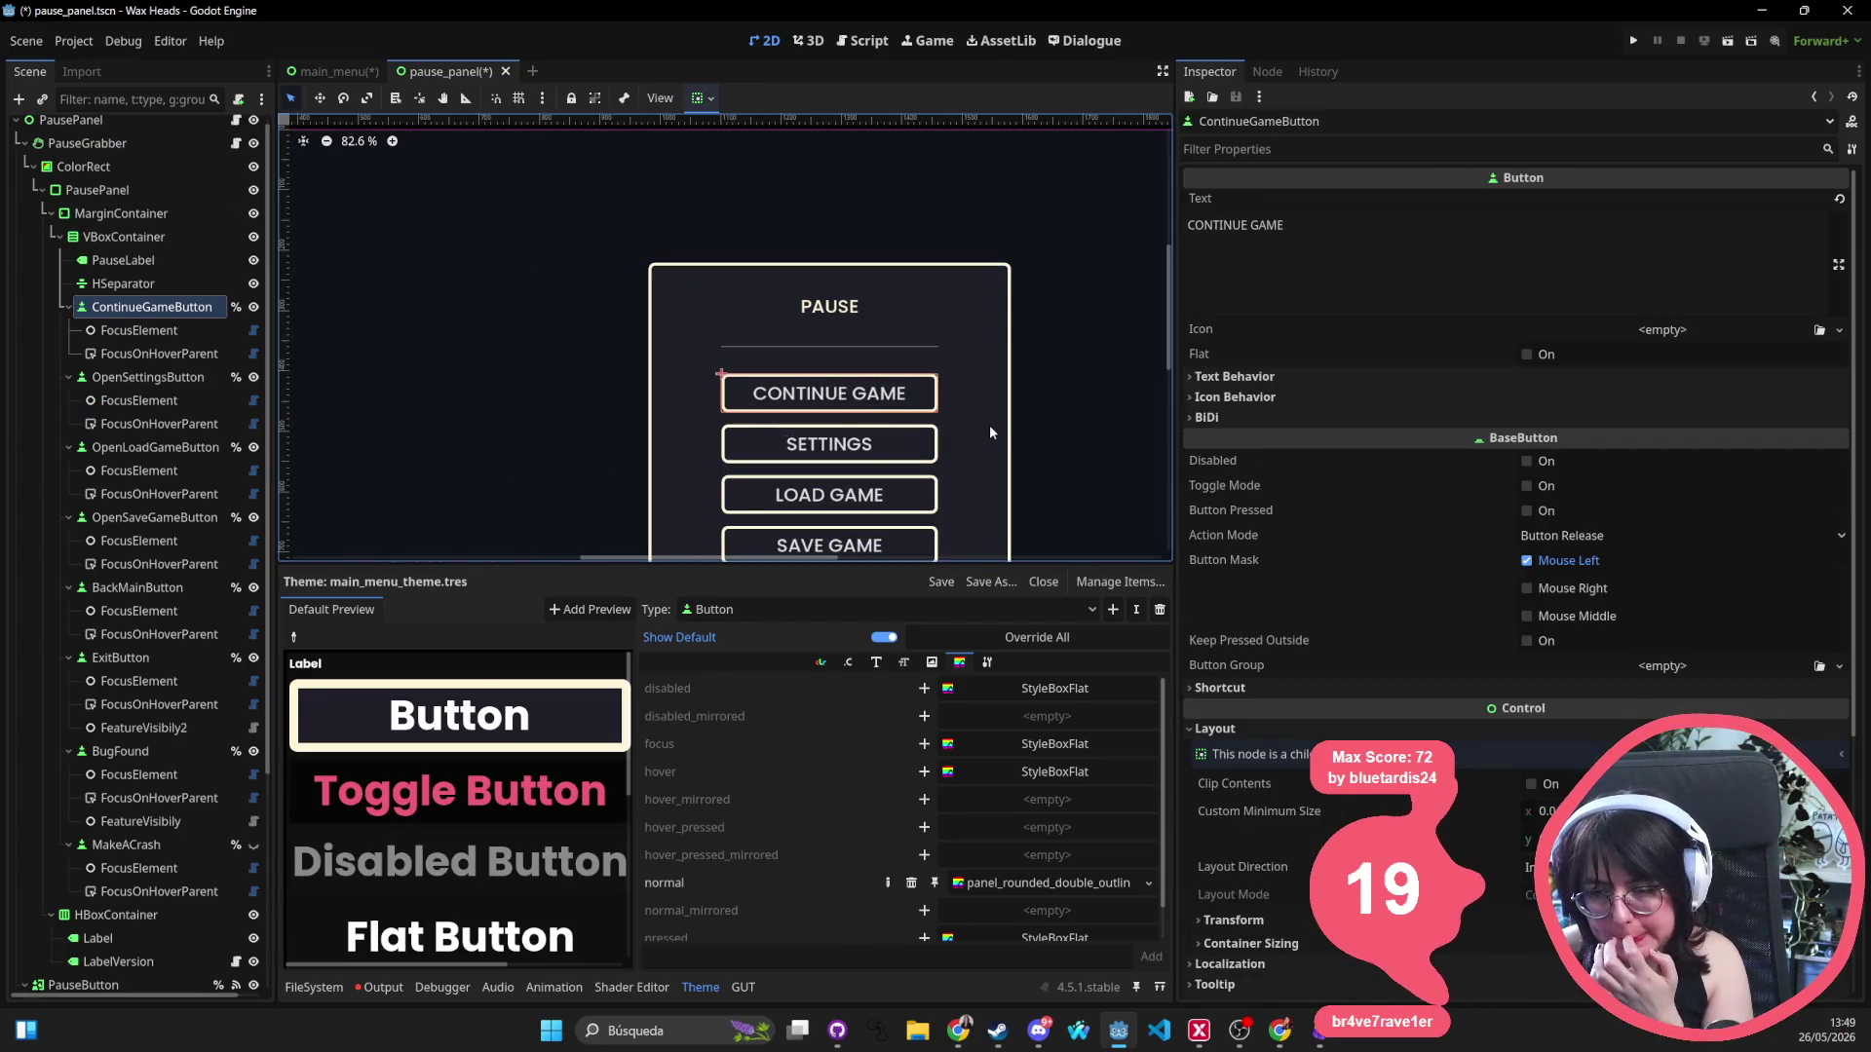
pyautogui.scroll(-6, 927, 366)
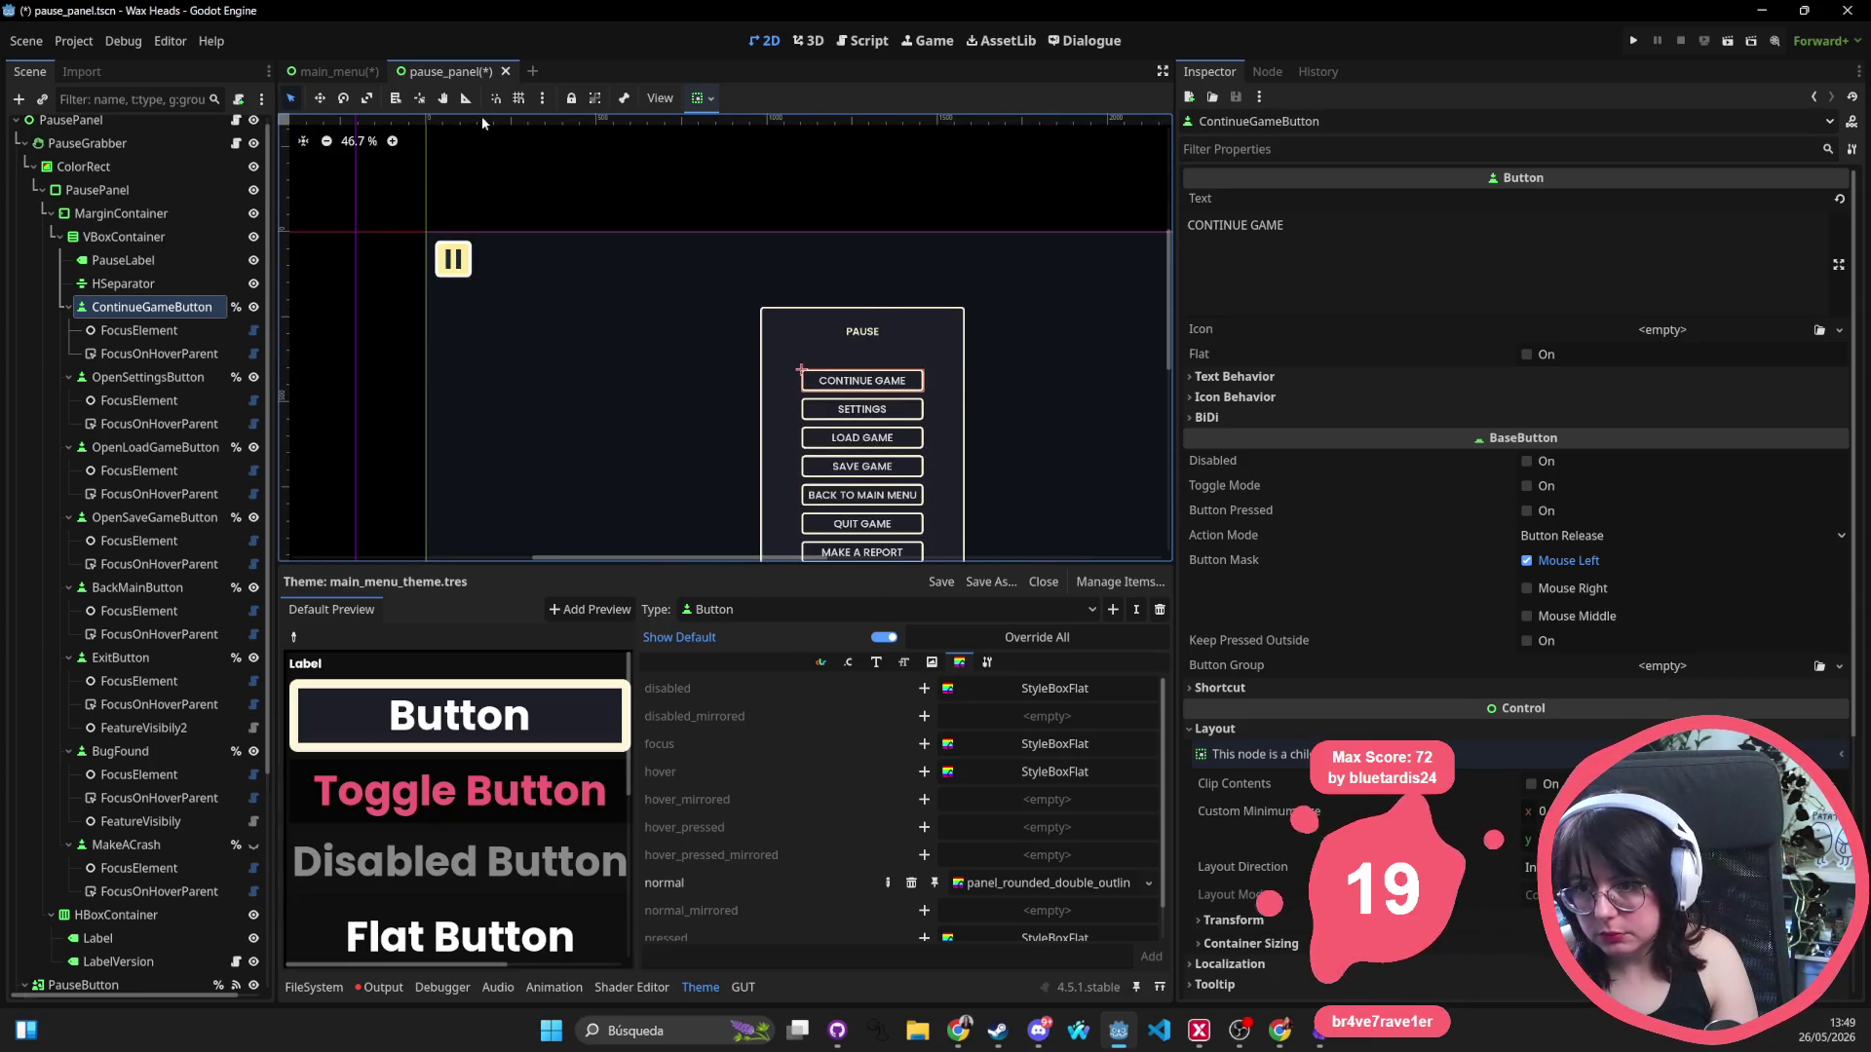
pyautogui.hotkey('ctrl', 'z')
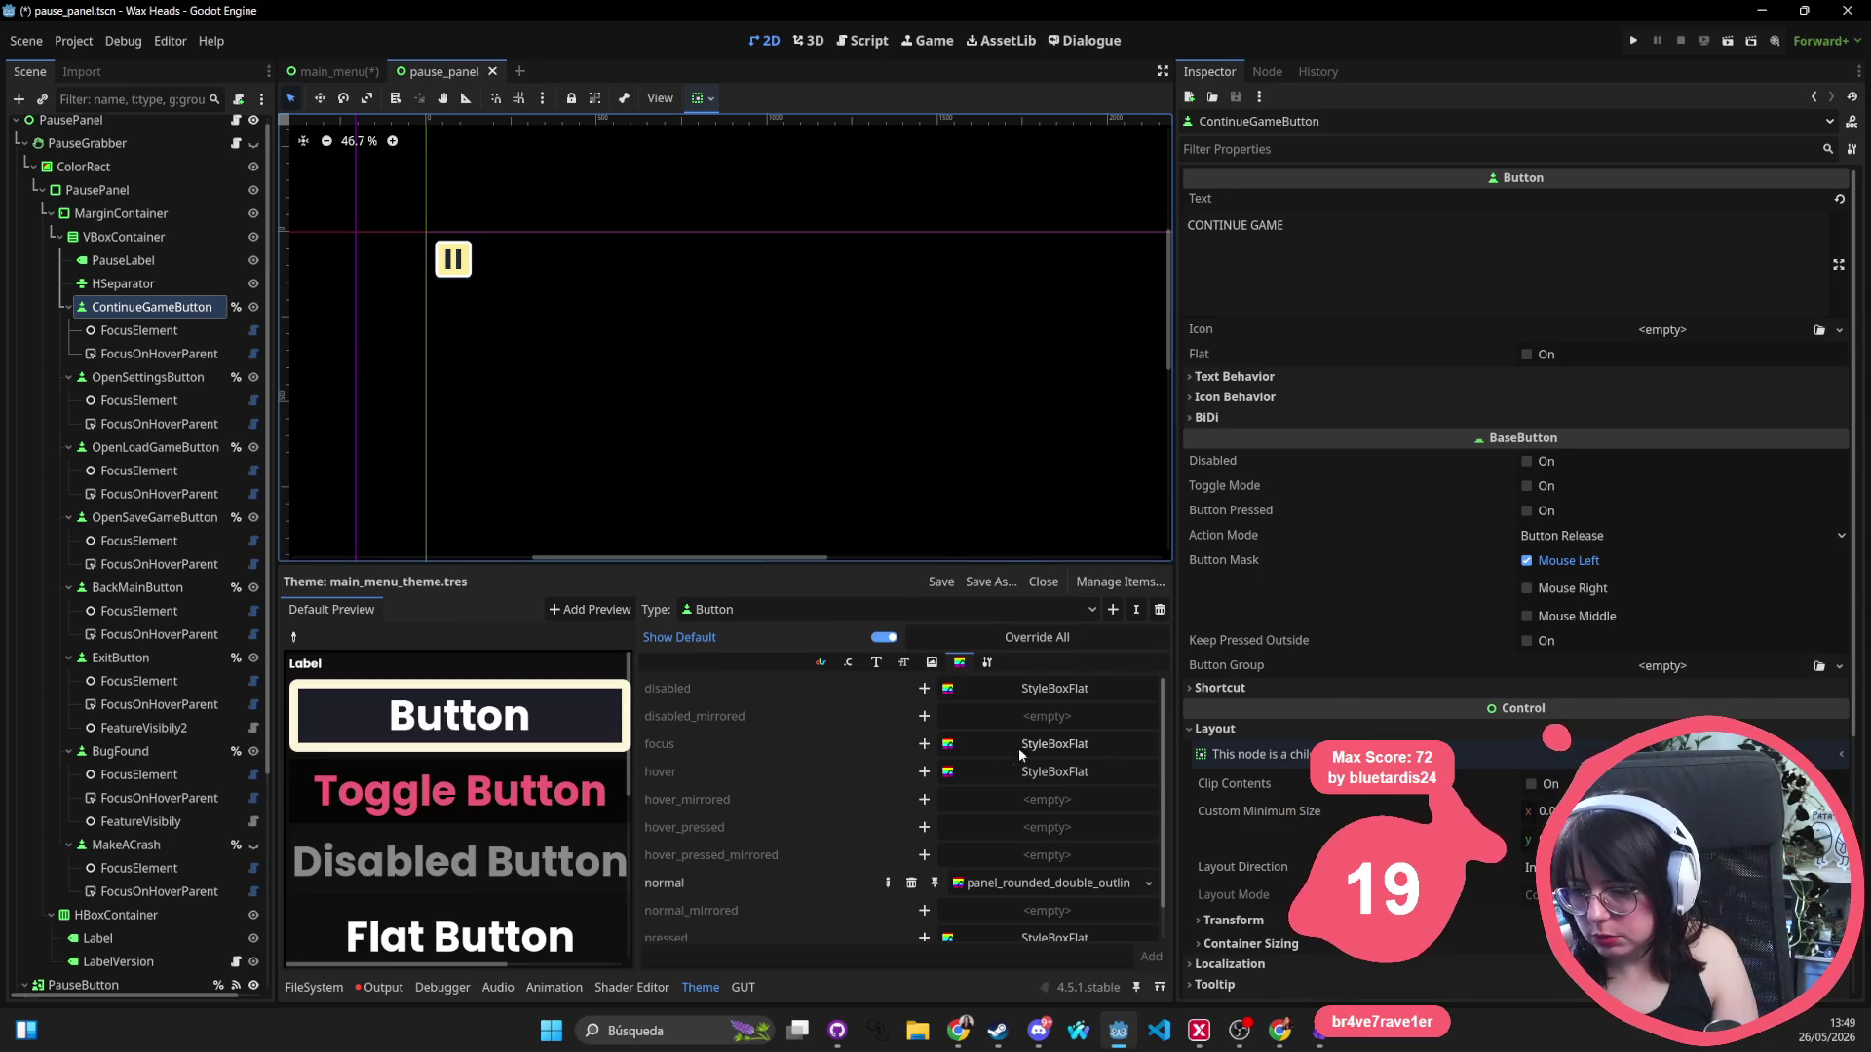
pyautogui.click(334, 71)
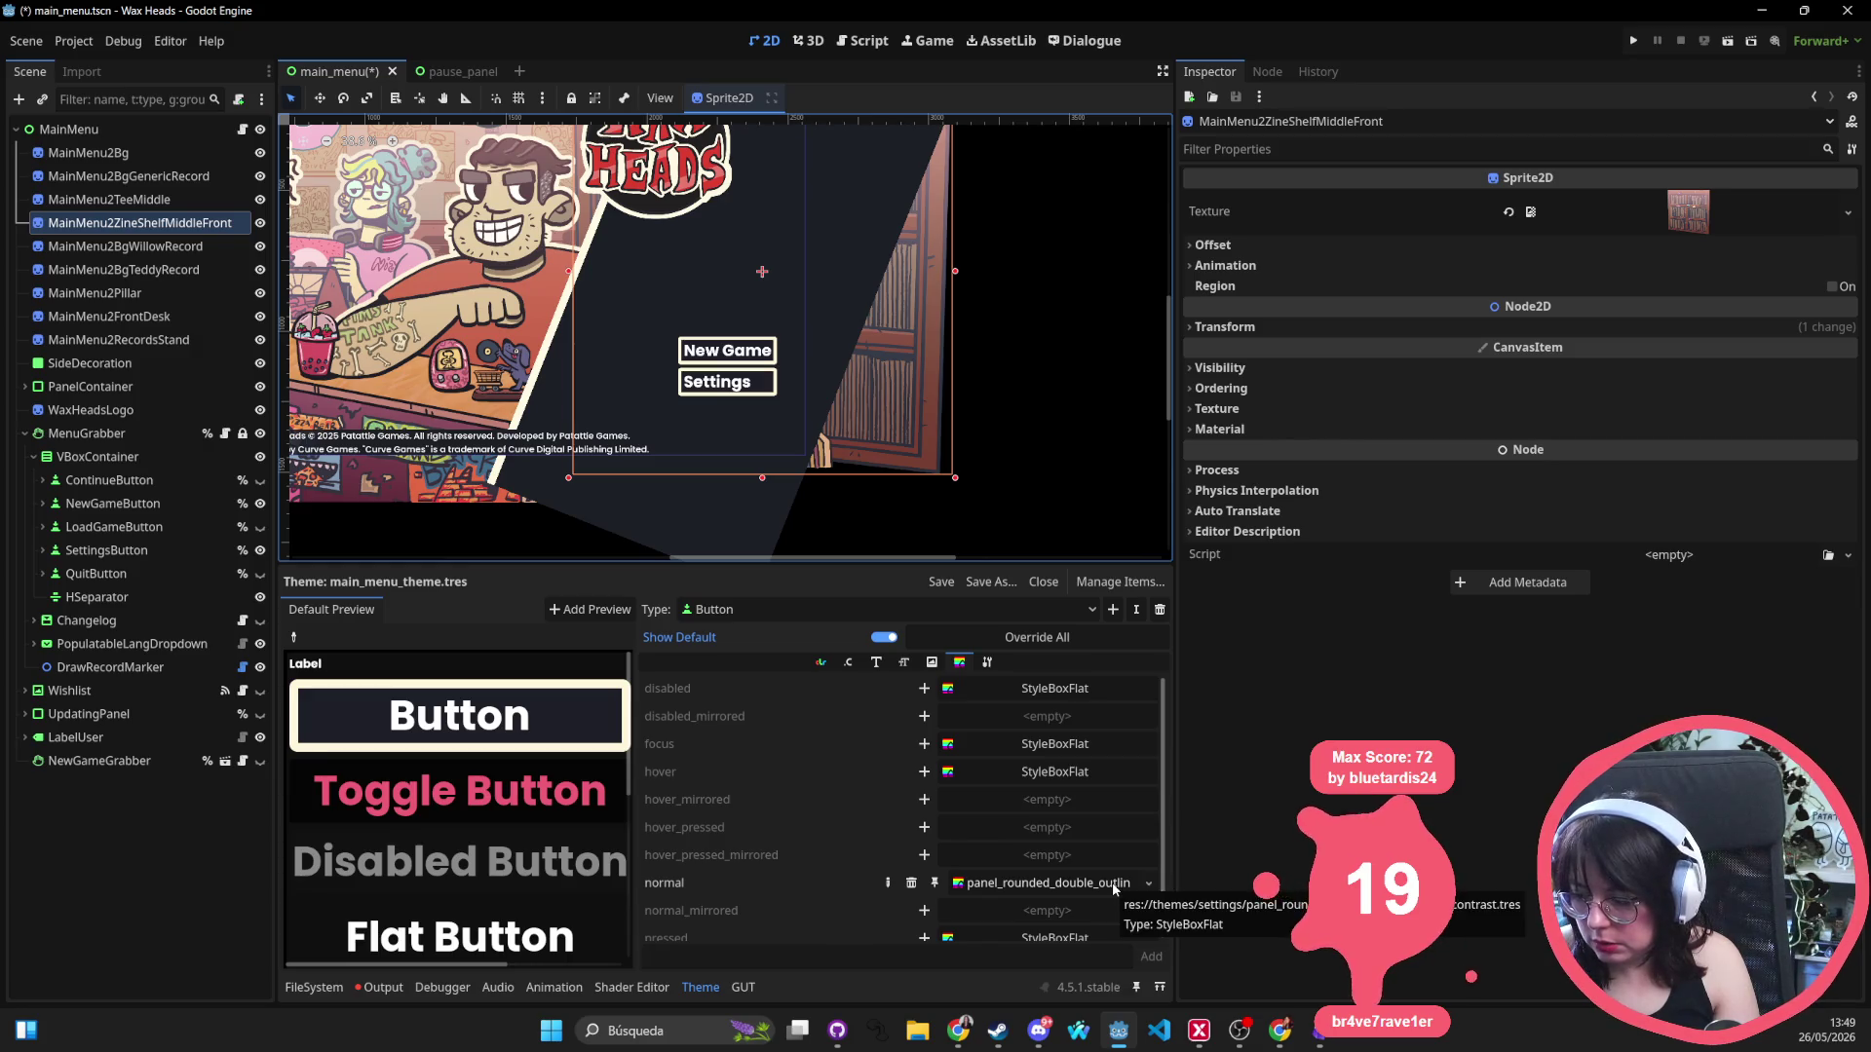
# Quick Load panel_rounded_outline_high_contrast.tres as the Button normal style and save main_menu.tscn.
pyautogui.click(1148, 882)
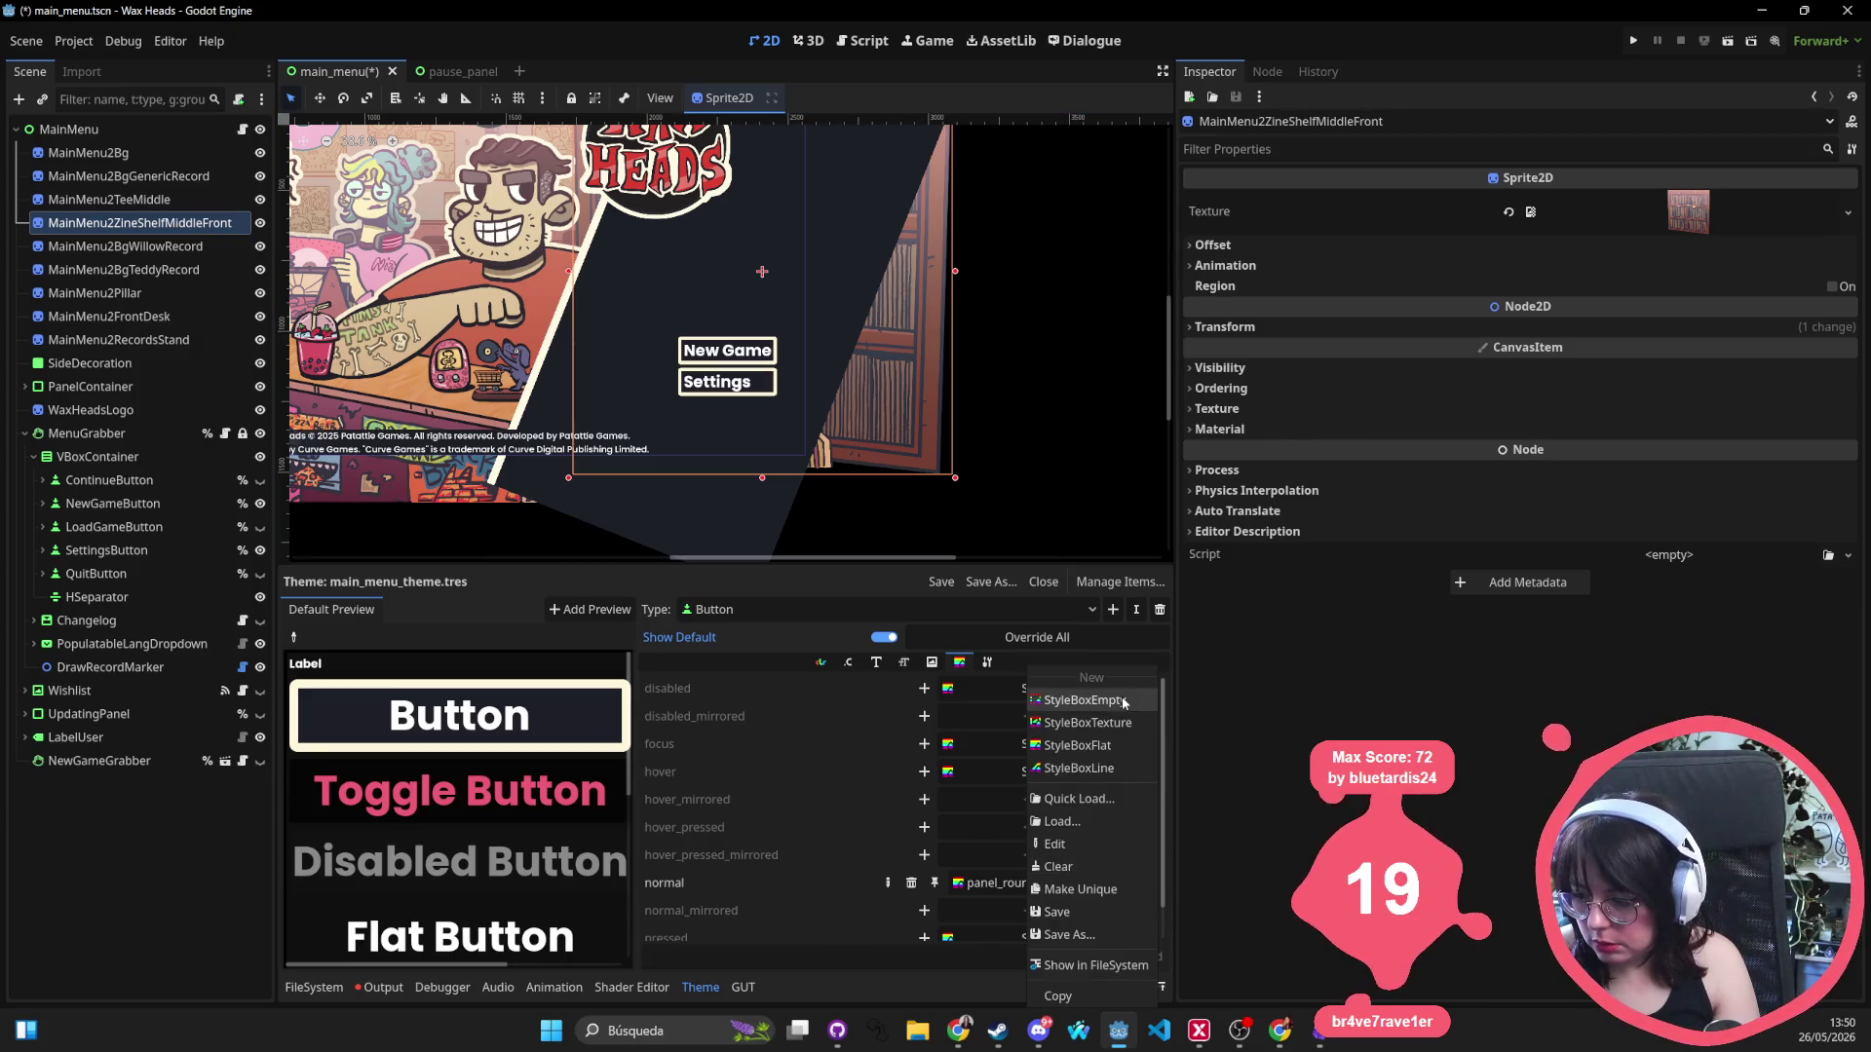
pyautogui.click(1102, 813)
pyautogui.write('ro')
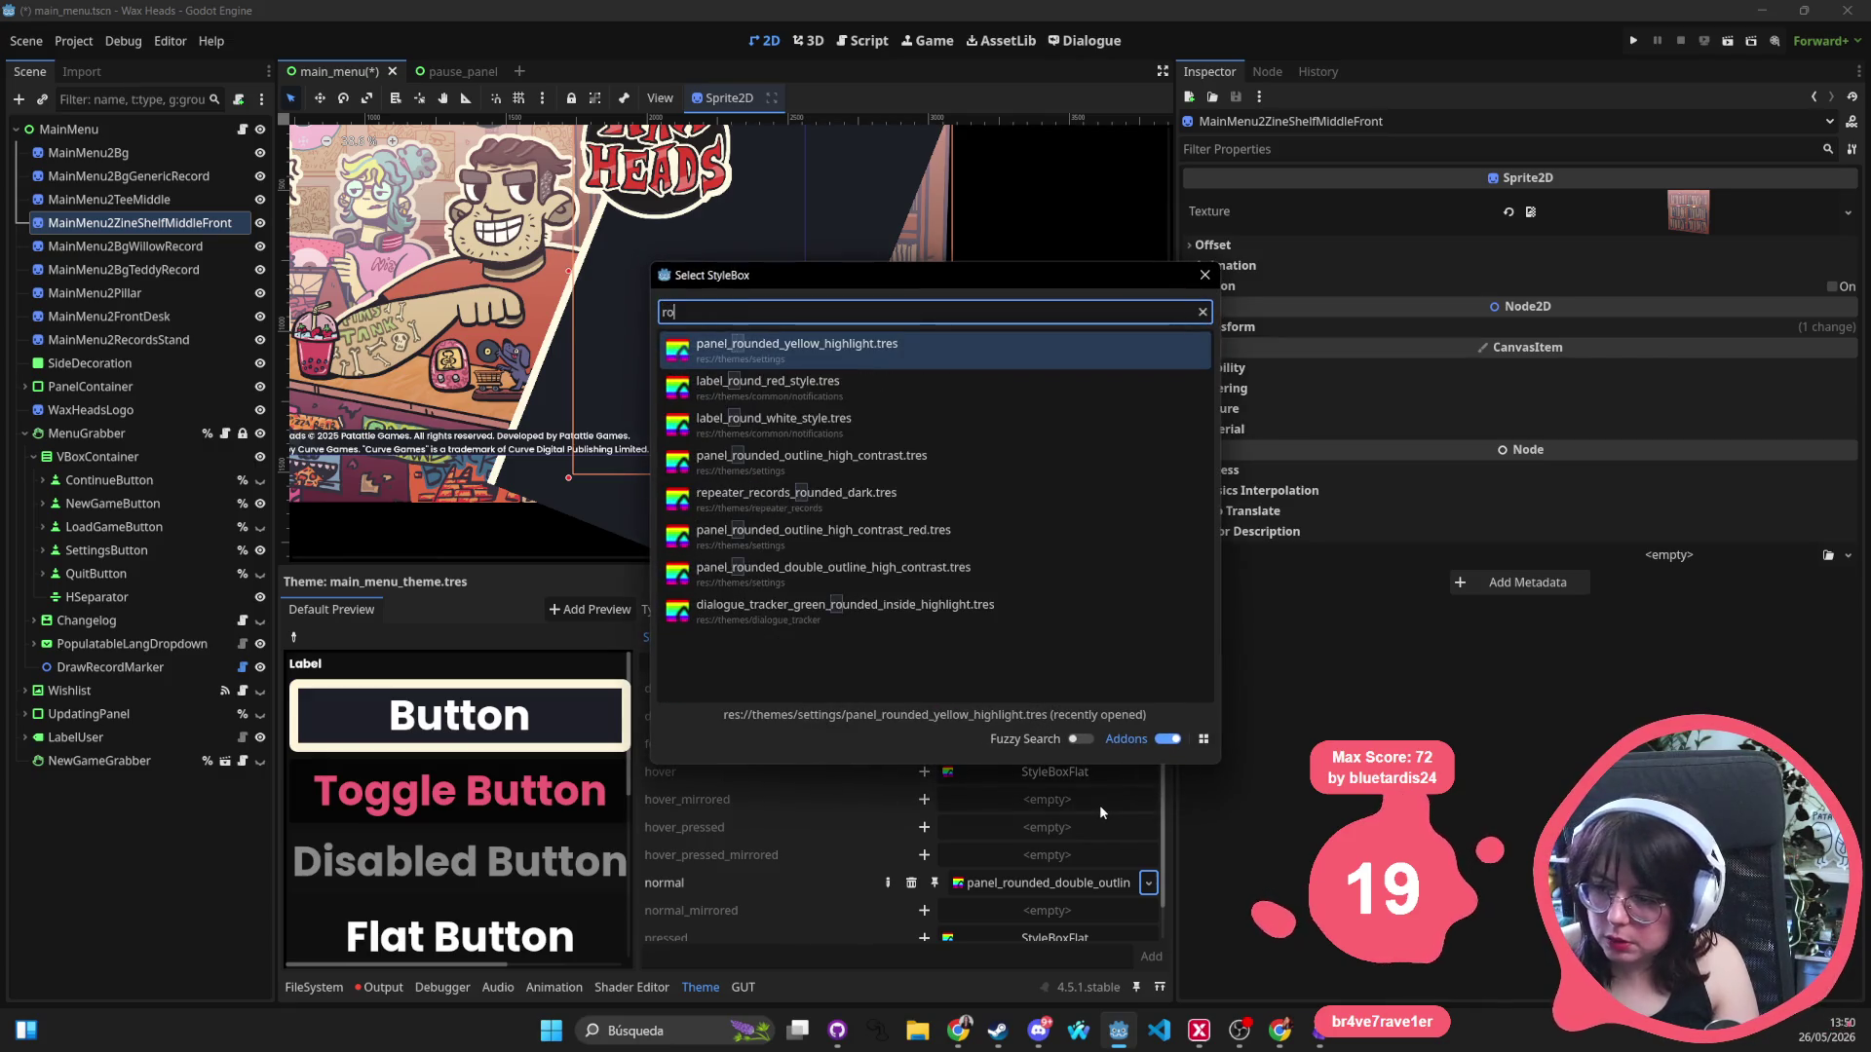
pyautogui.write('unded o')
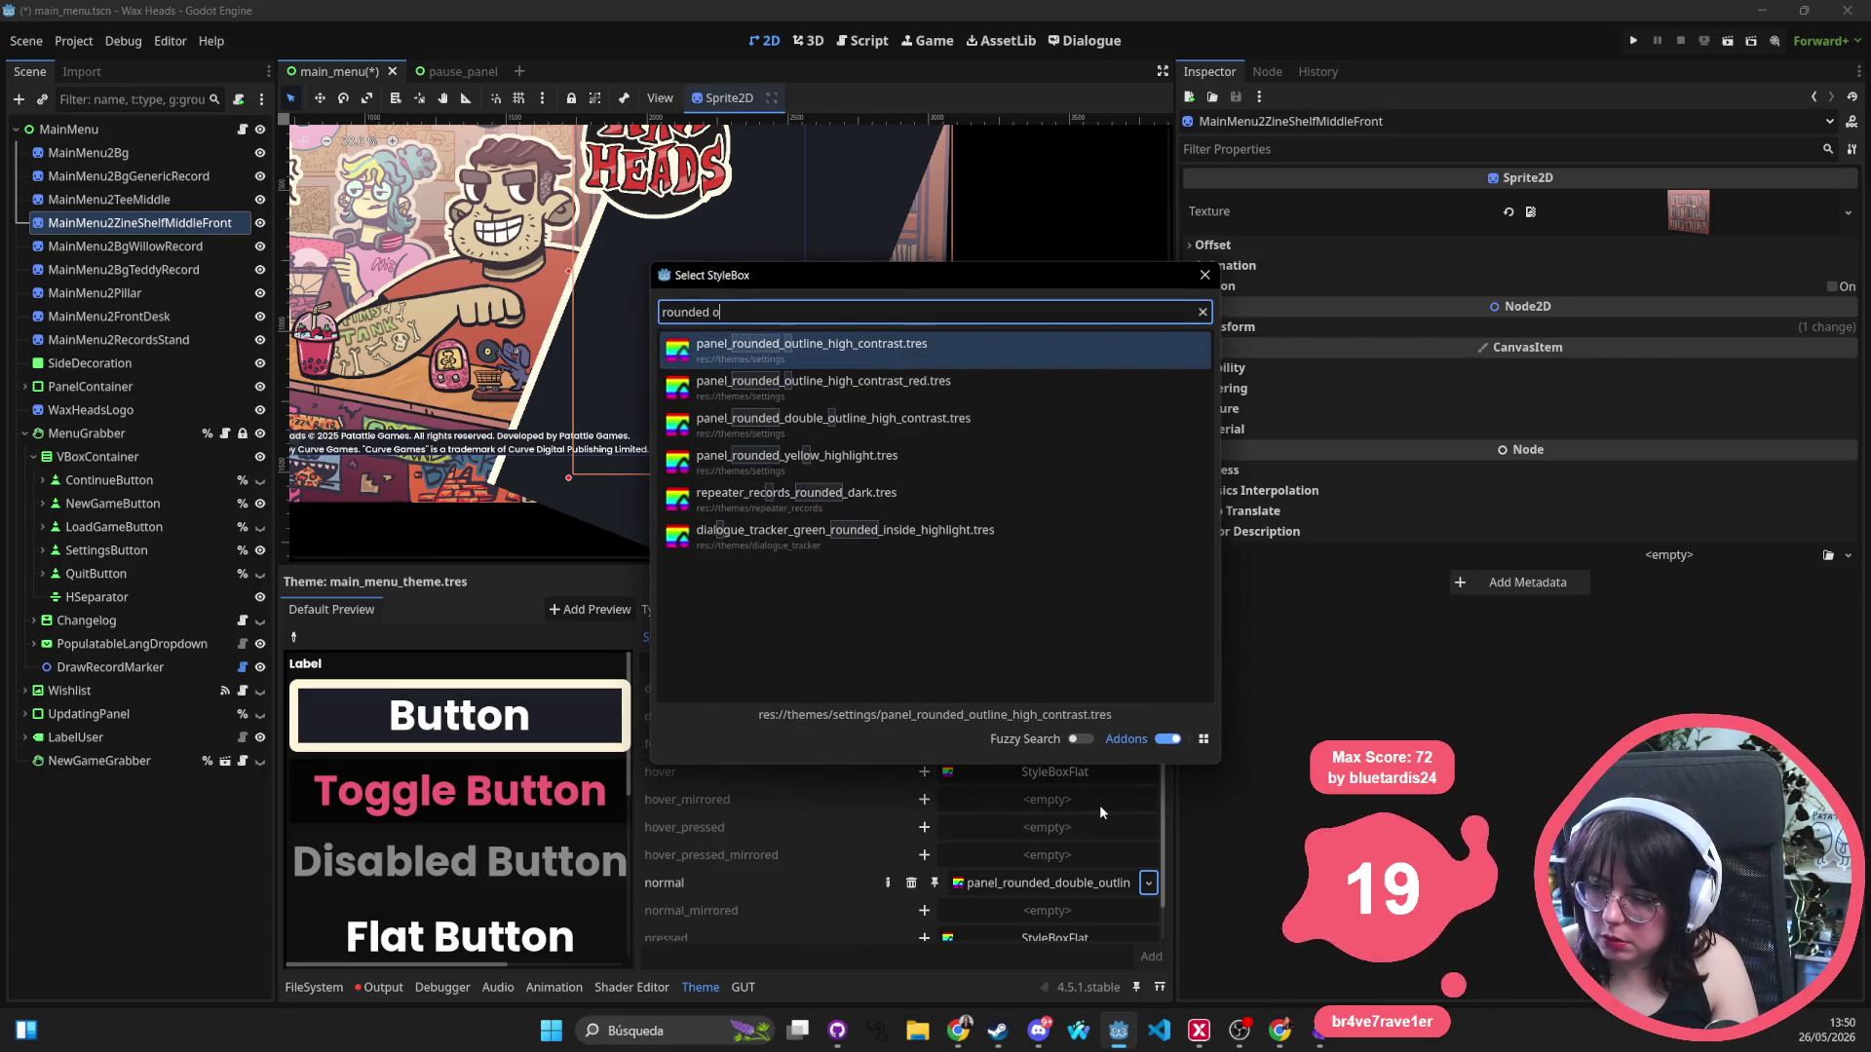
pyautogui.write('utline')
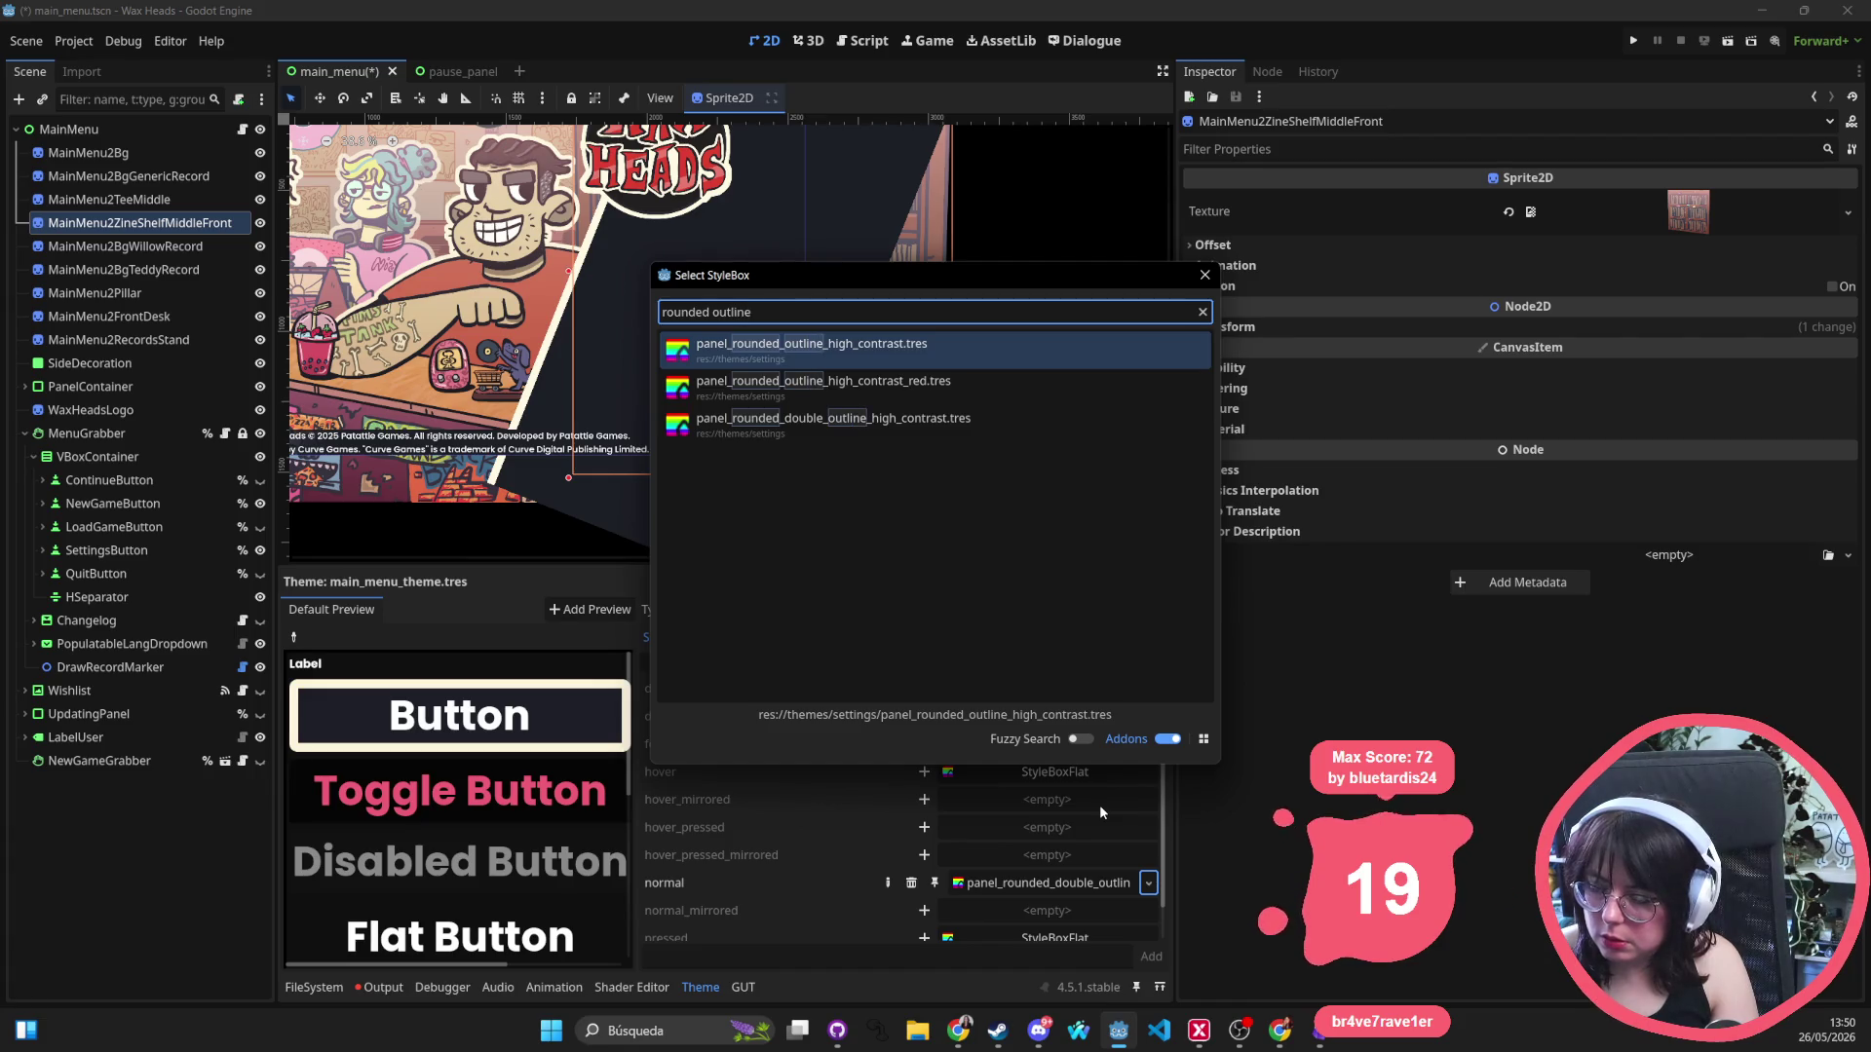
pyautogui.doubleClick(878, 352)
pyautogui.scroll(10, 822, 409)
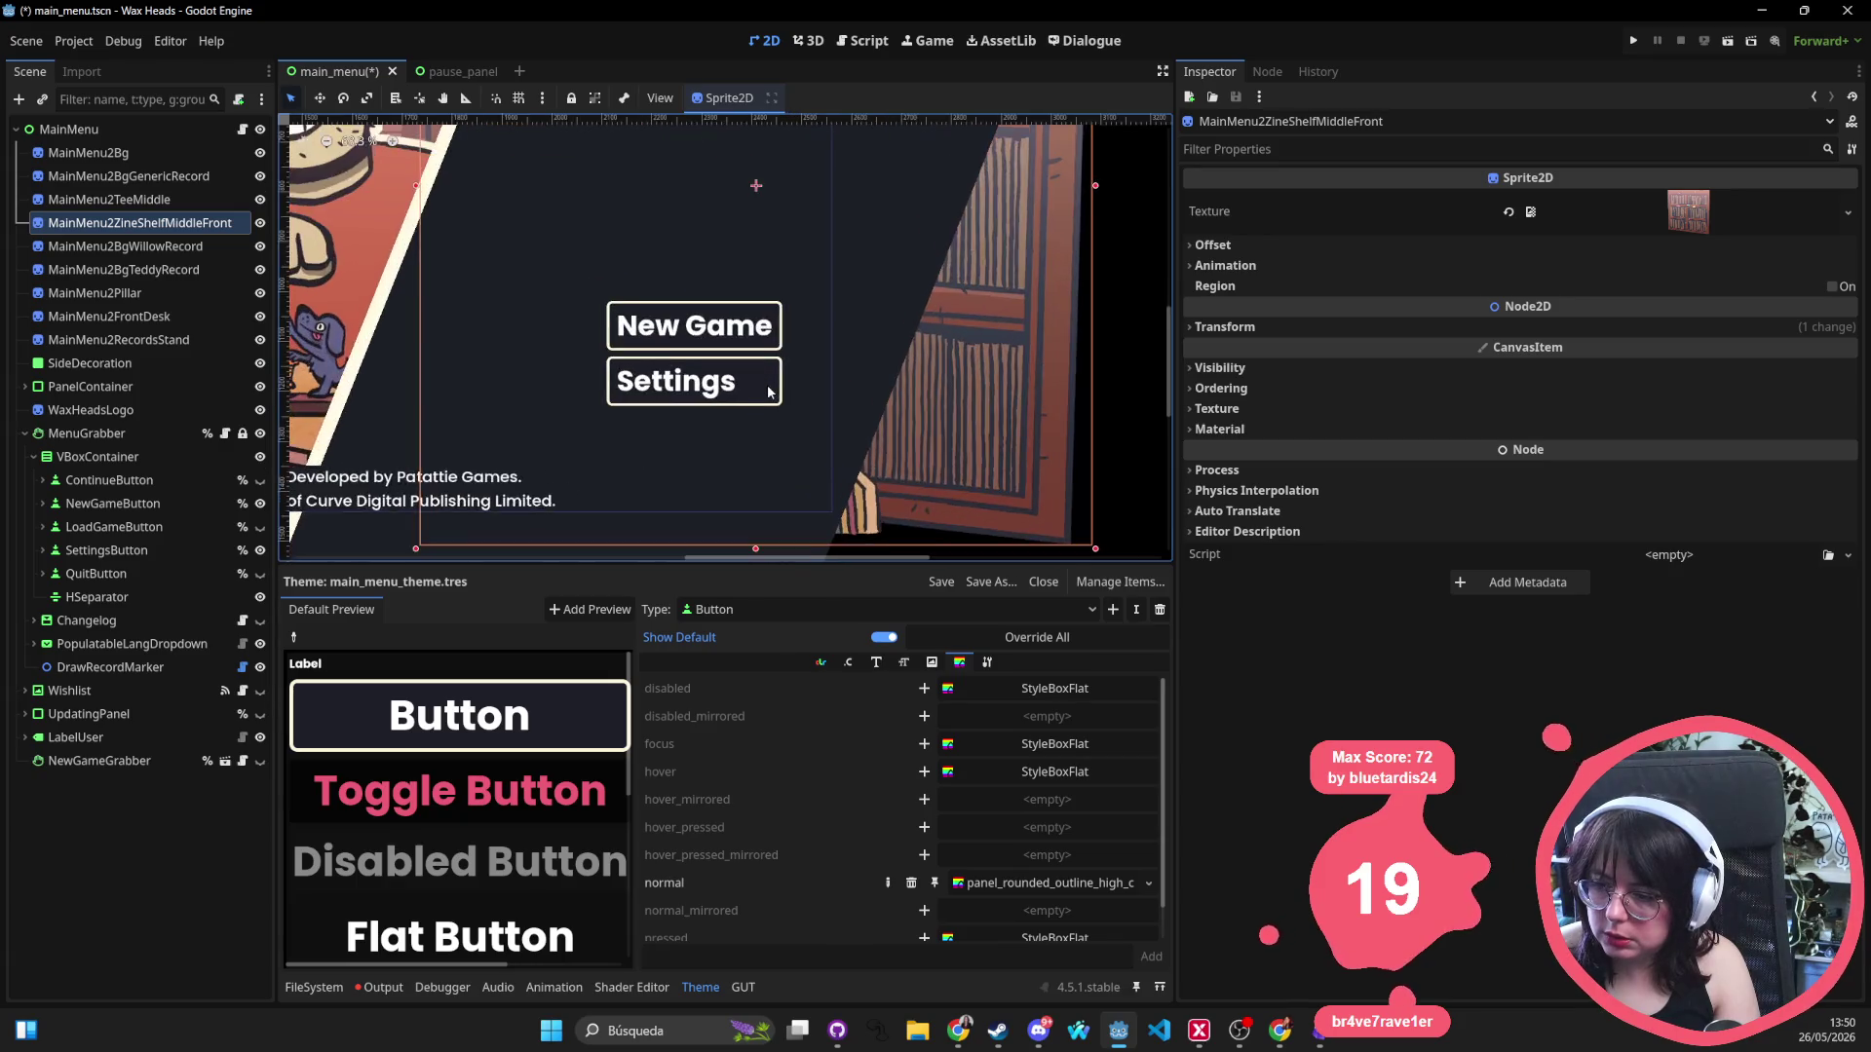
pyautogui.hotkey('ctrl', 's')
pyautogui.scroll(-12, 925, 371)
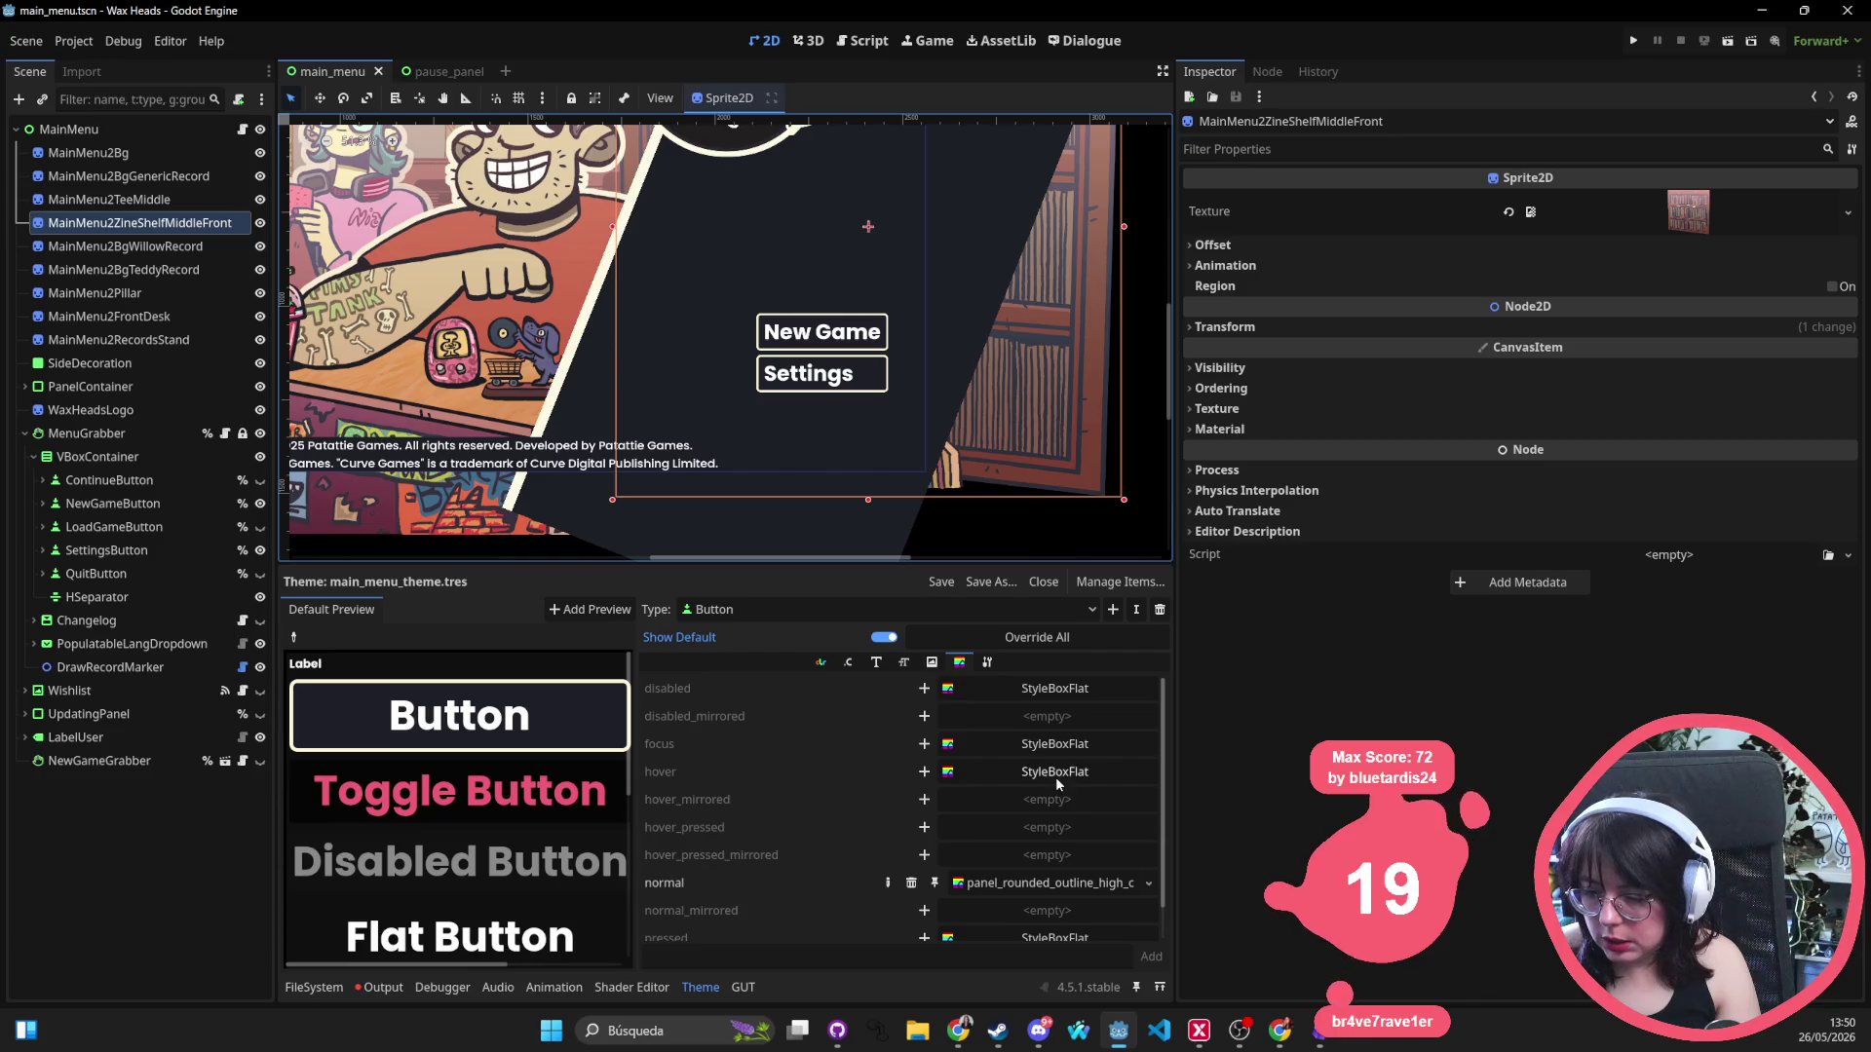
# Override the Button focus style with panel_rounded_yellow_highlight via Quick Load.
pyautogui.click(924, 744)
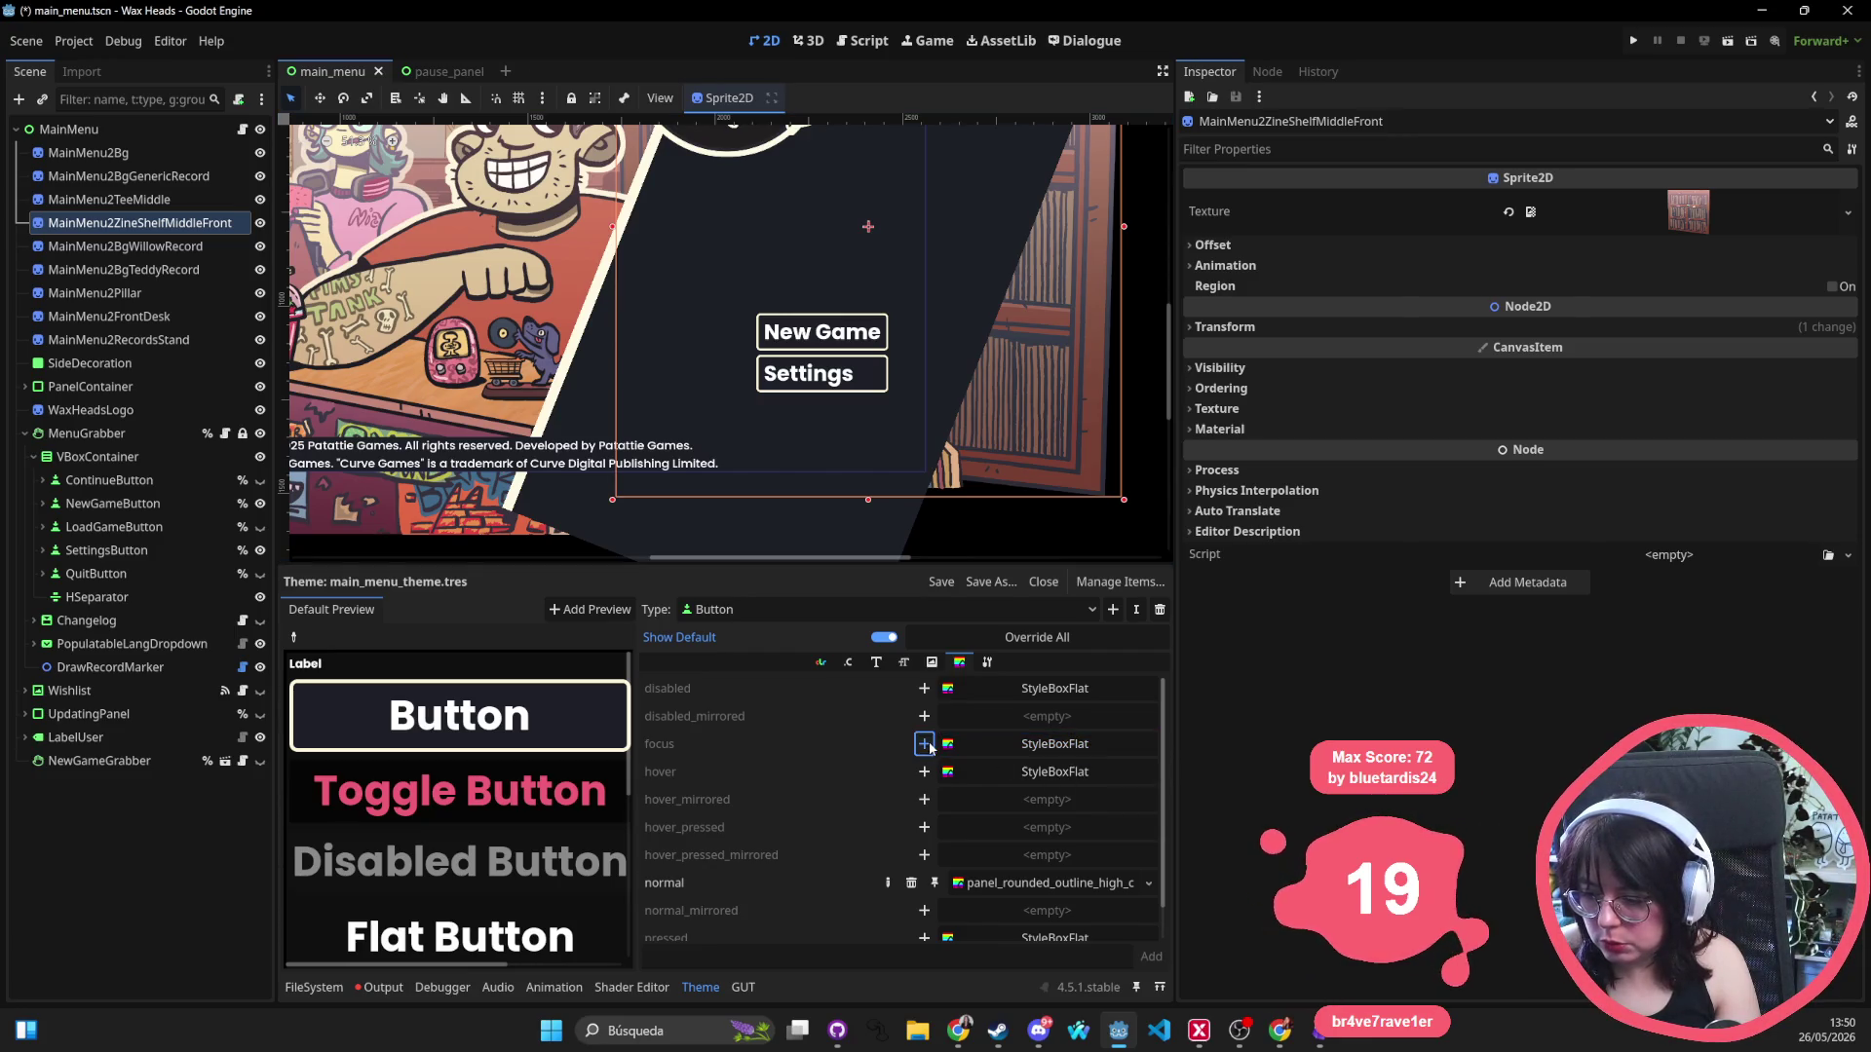
pyautogui.click(1148, 745)
pyautogui.click(1131, 891)
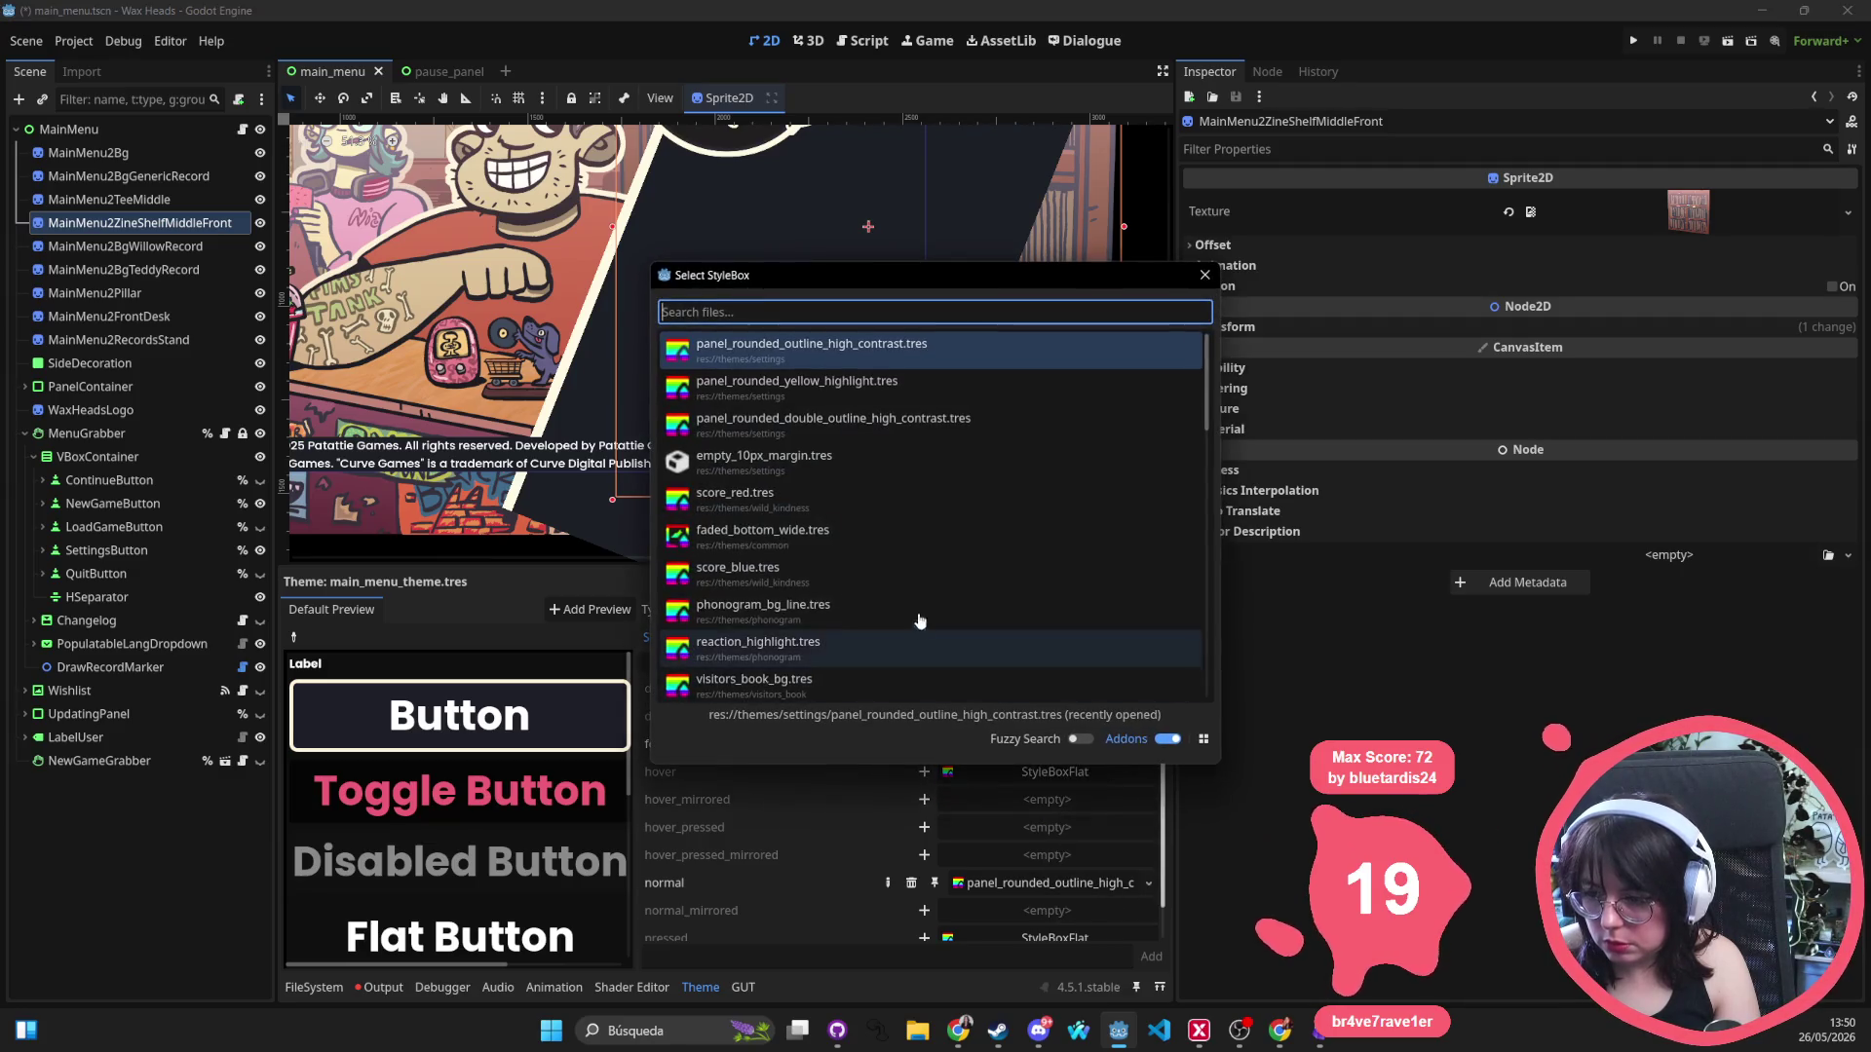
pyautogui.write('rounde')
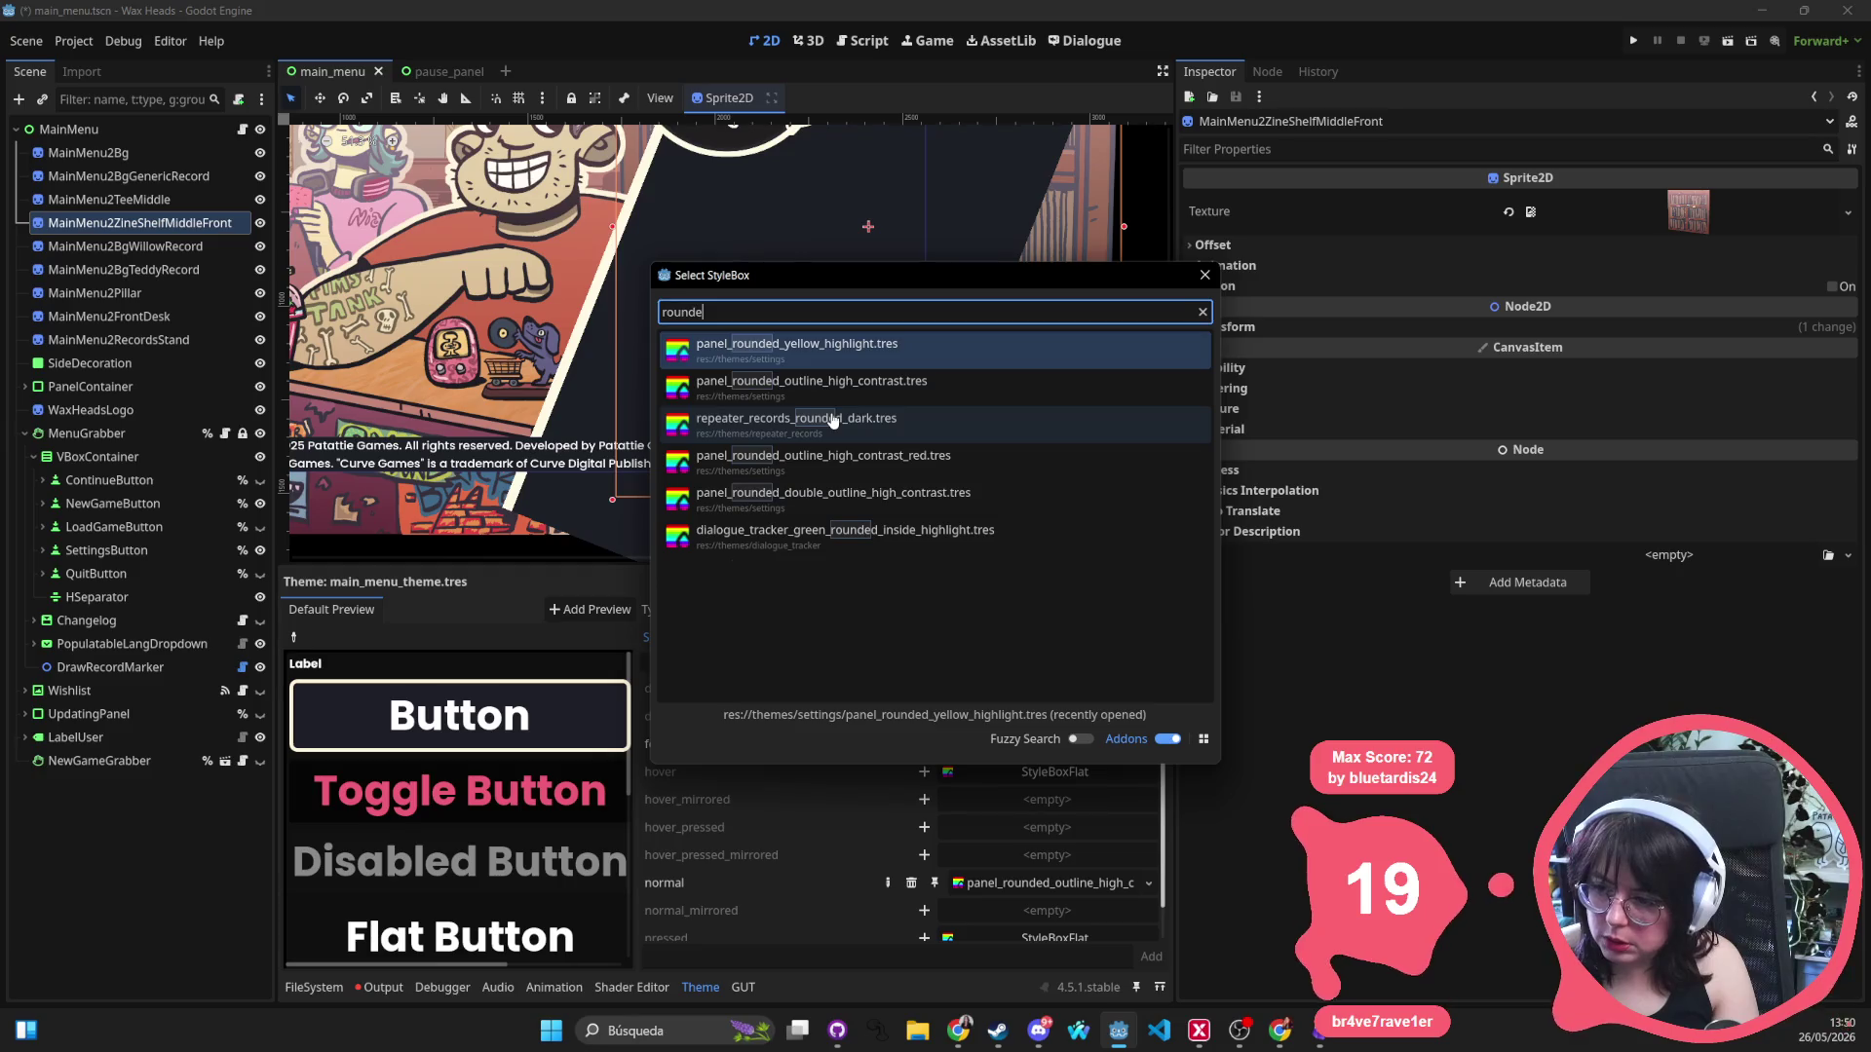
pyautogui.write('d outline')
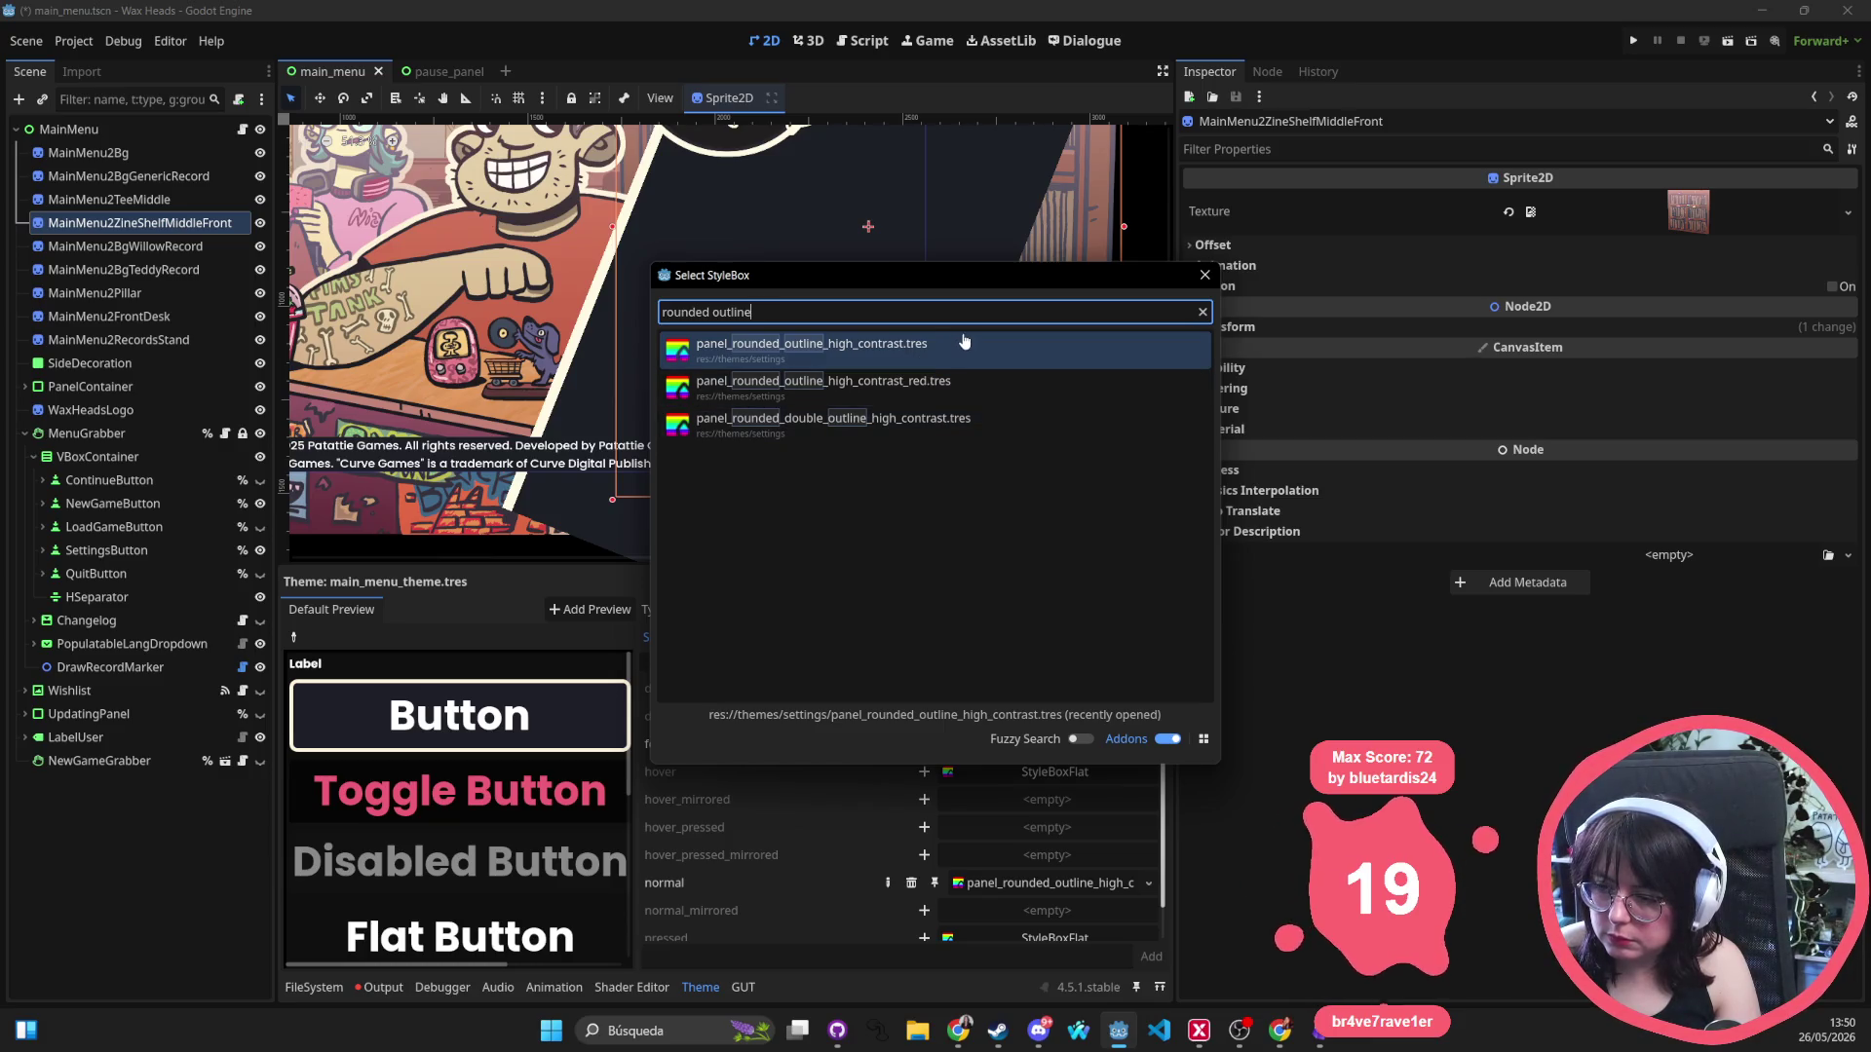
pyautogui.press('BackSpace')
pyautogui.press('BackSpace')
pyautogui.press('BackSpace')
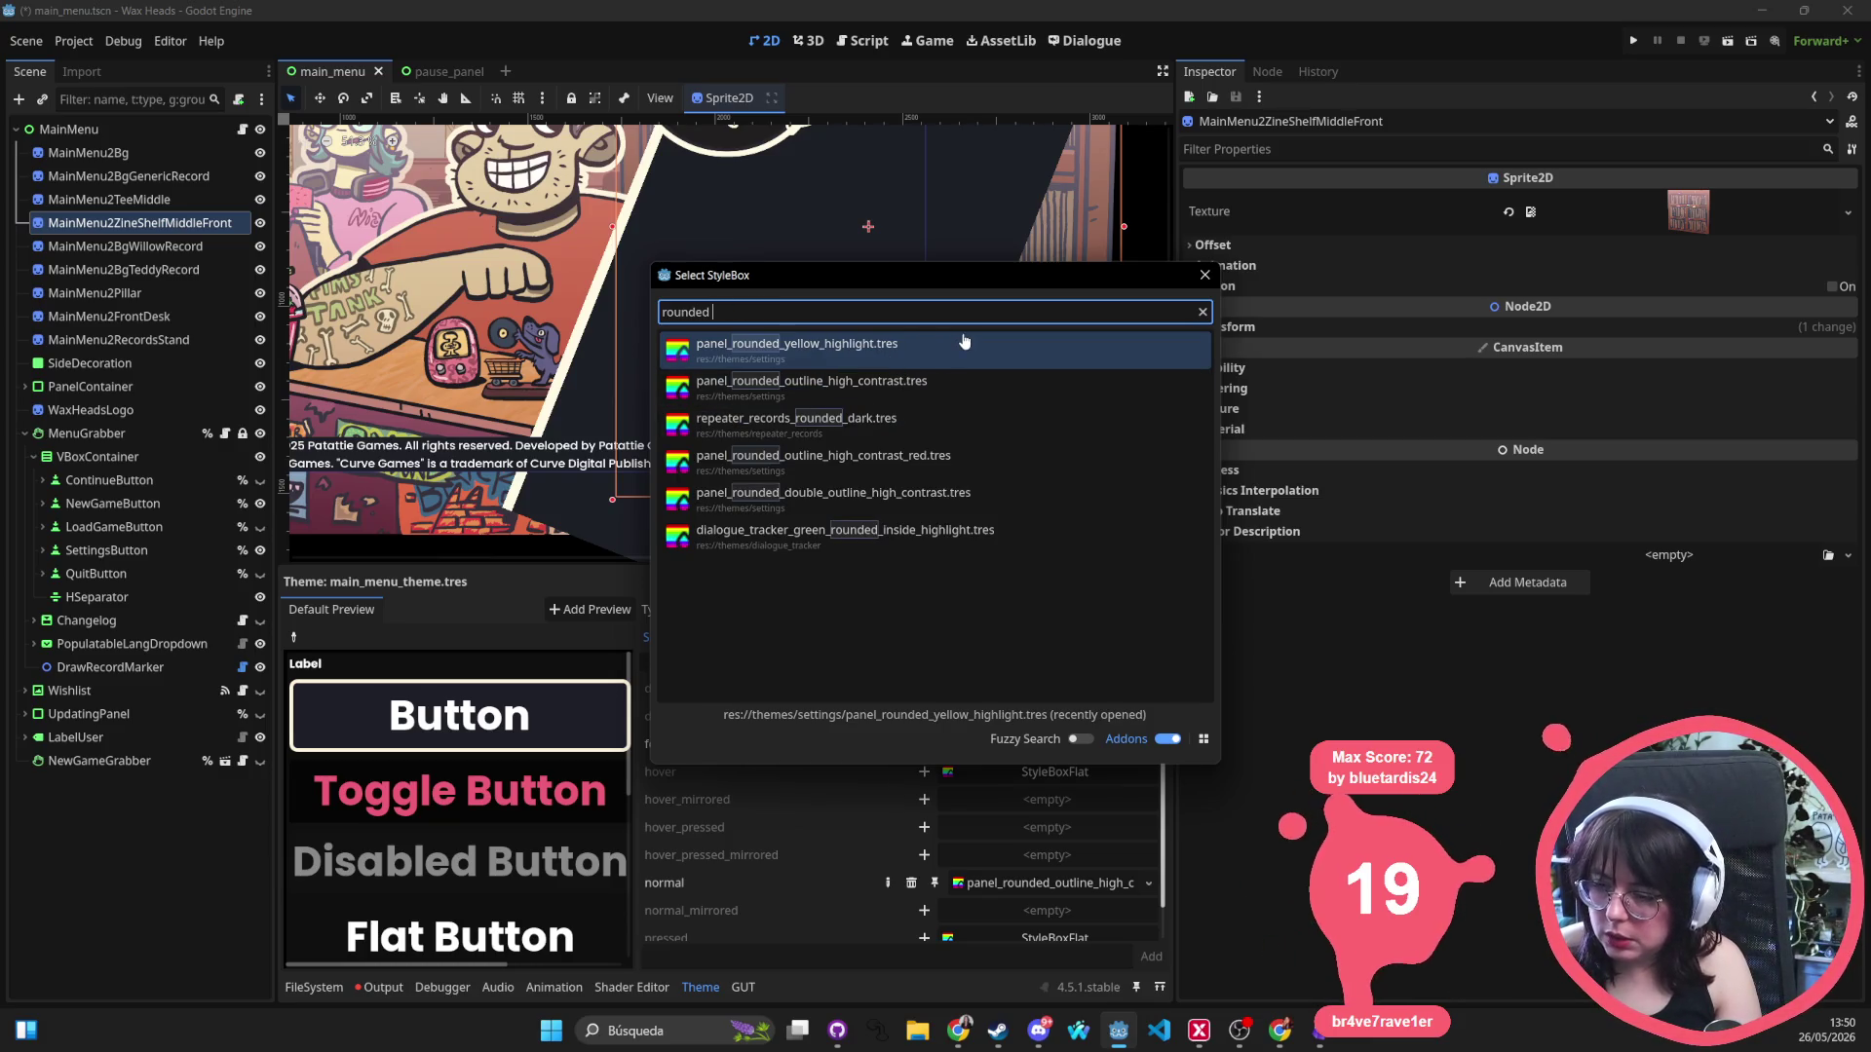
pyautogui.doubleClick(946, 353)
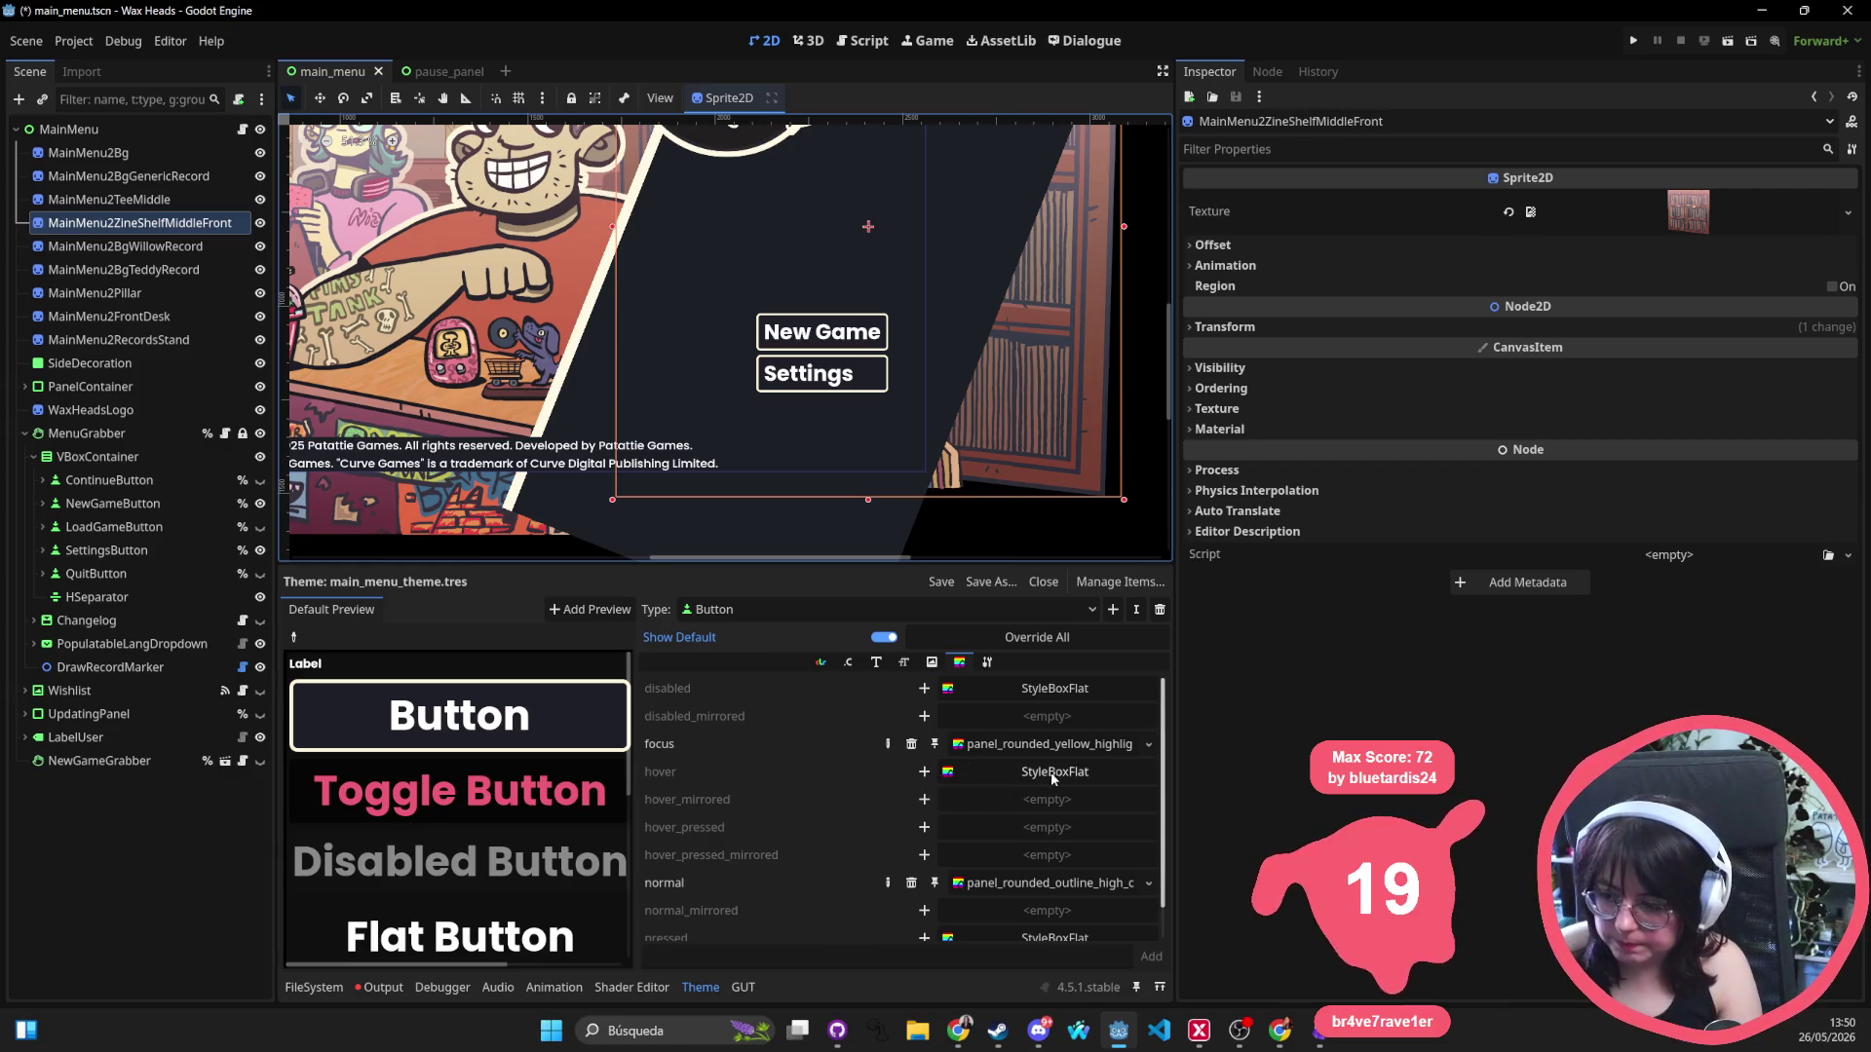
# Add a hover override and drag the normal panel_rounded_outline_high_contrast stylebox onto it.
pyautogui.click(924, 772)
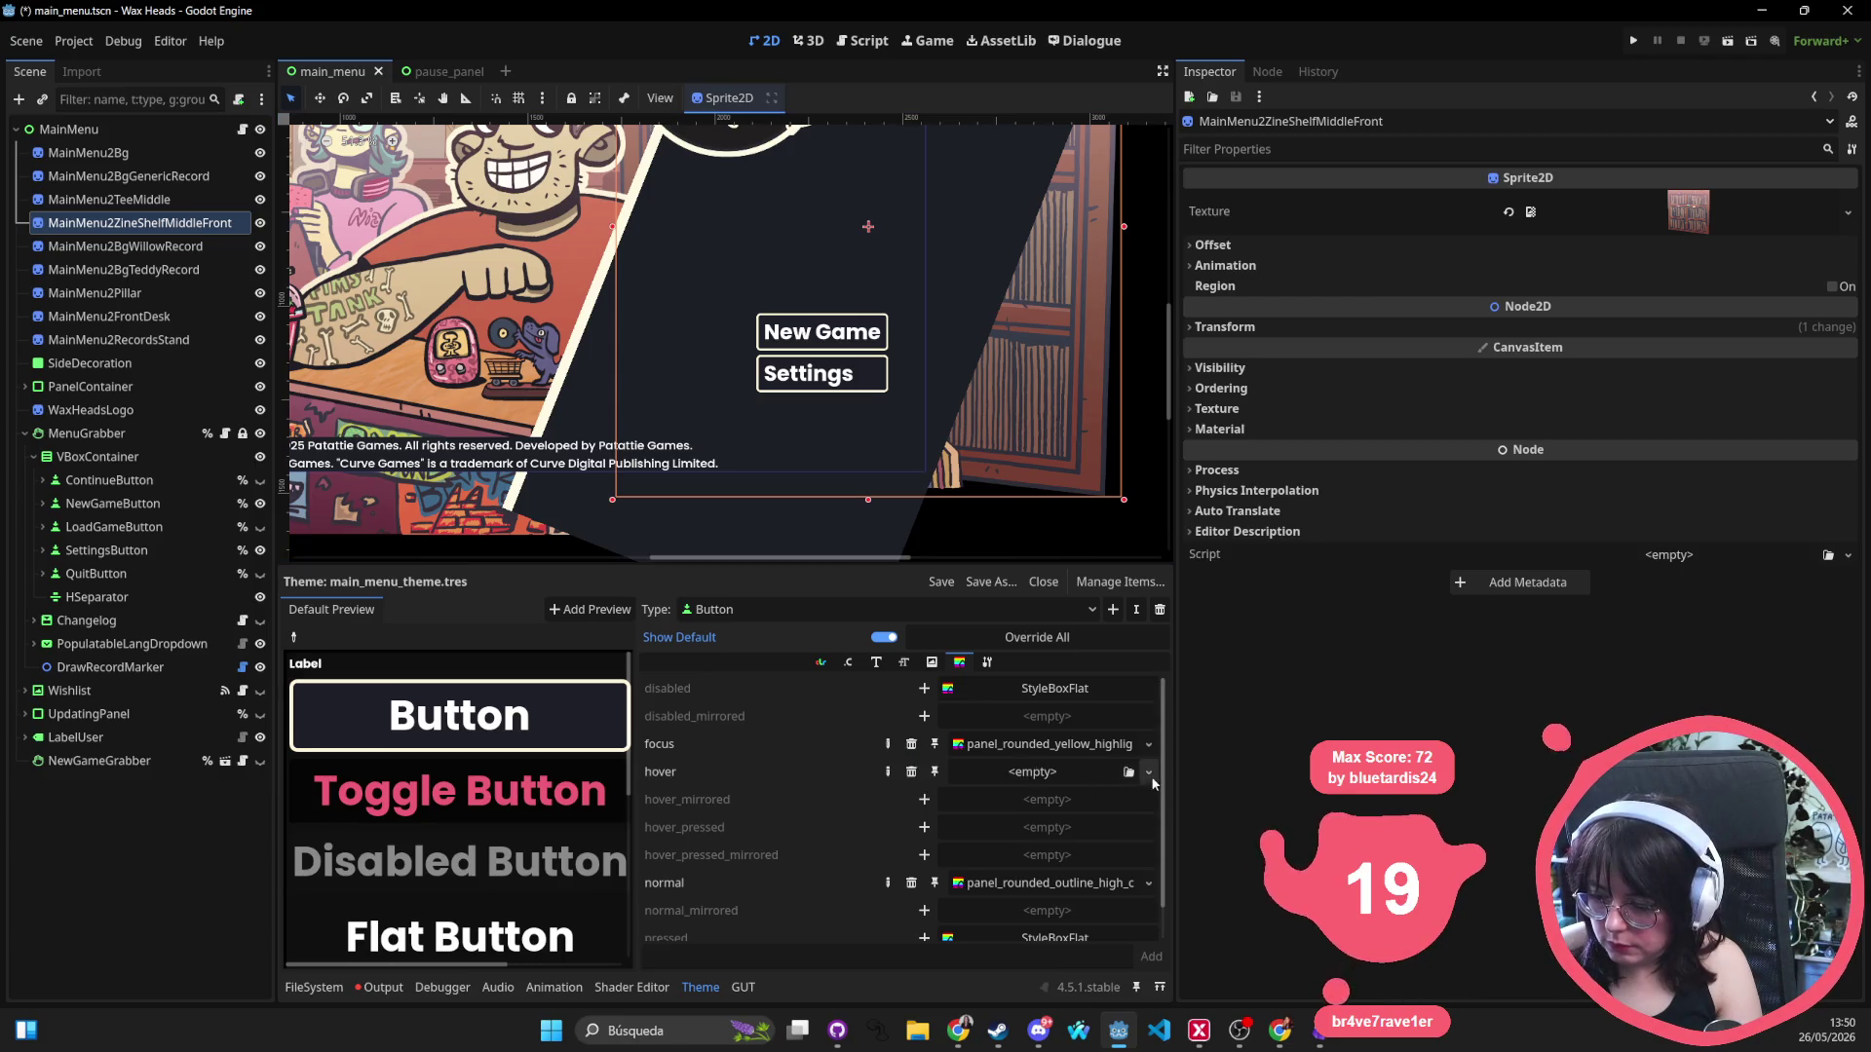
pyautogui.click(1150, 773)
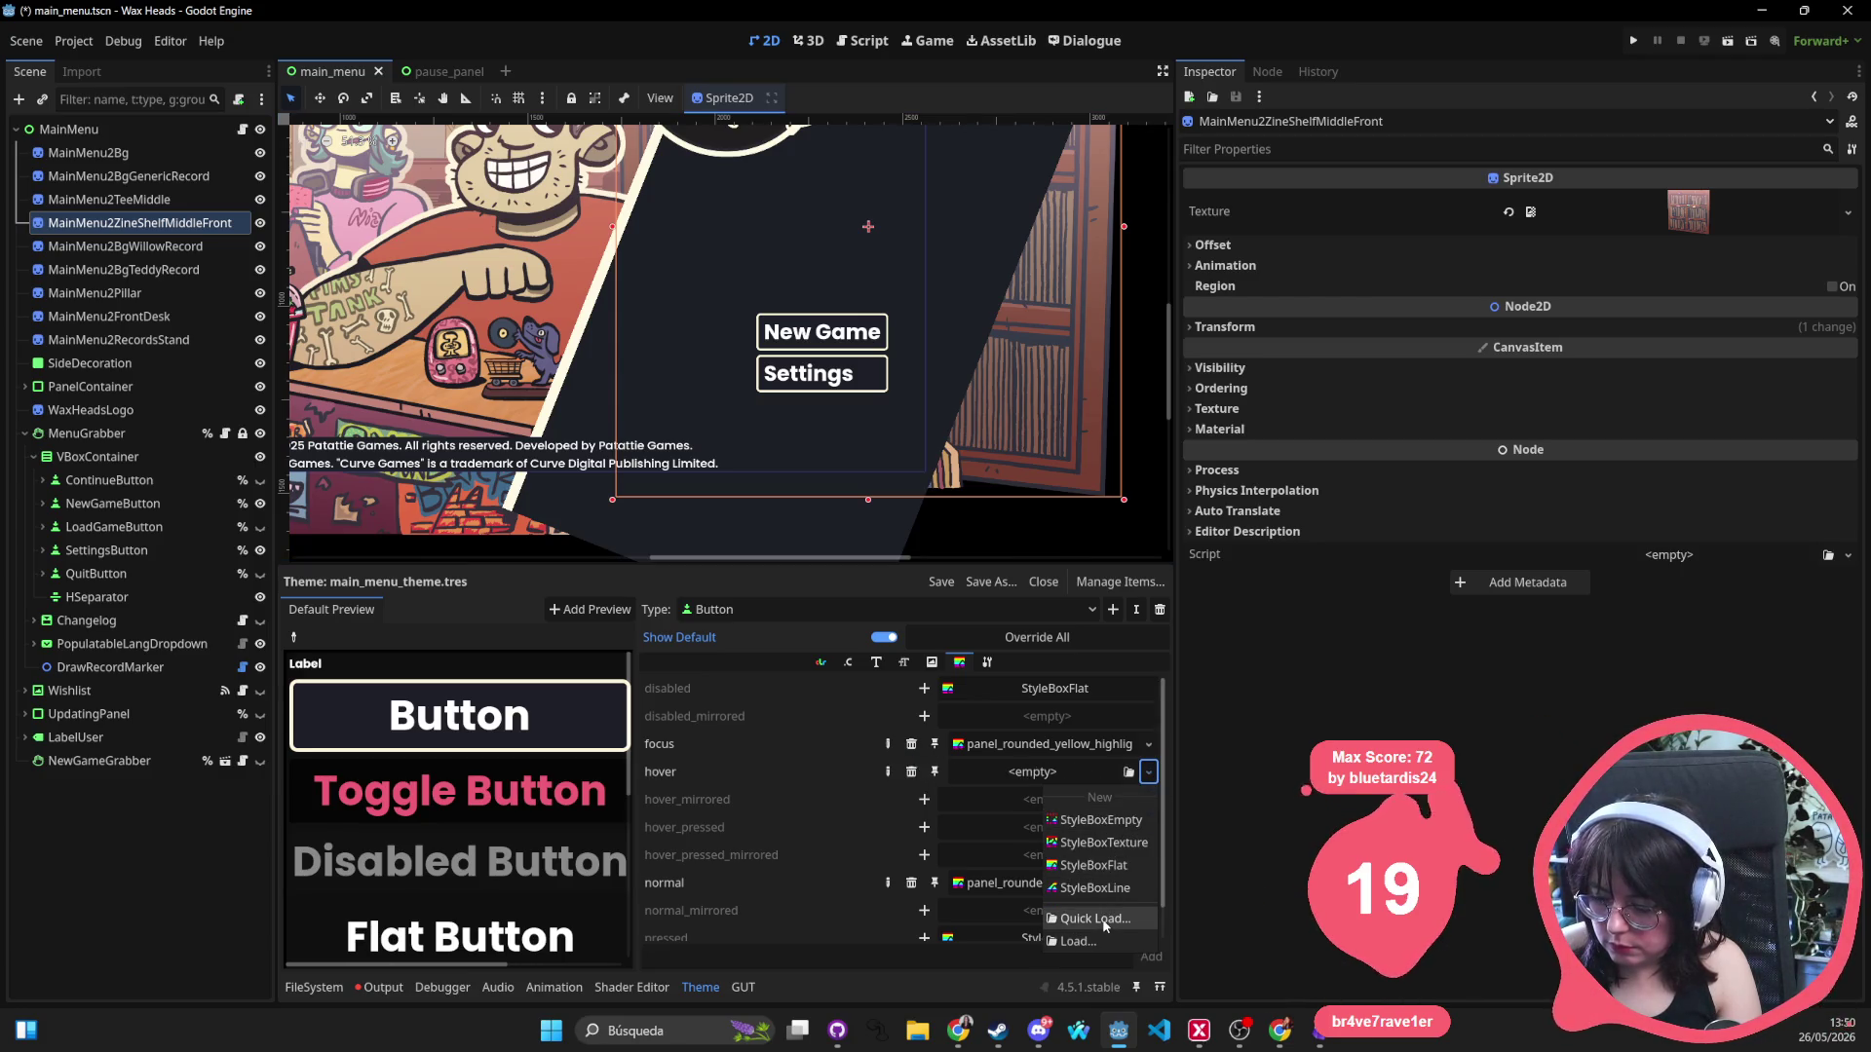
pyautogui.click(1104, 921)
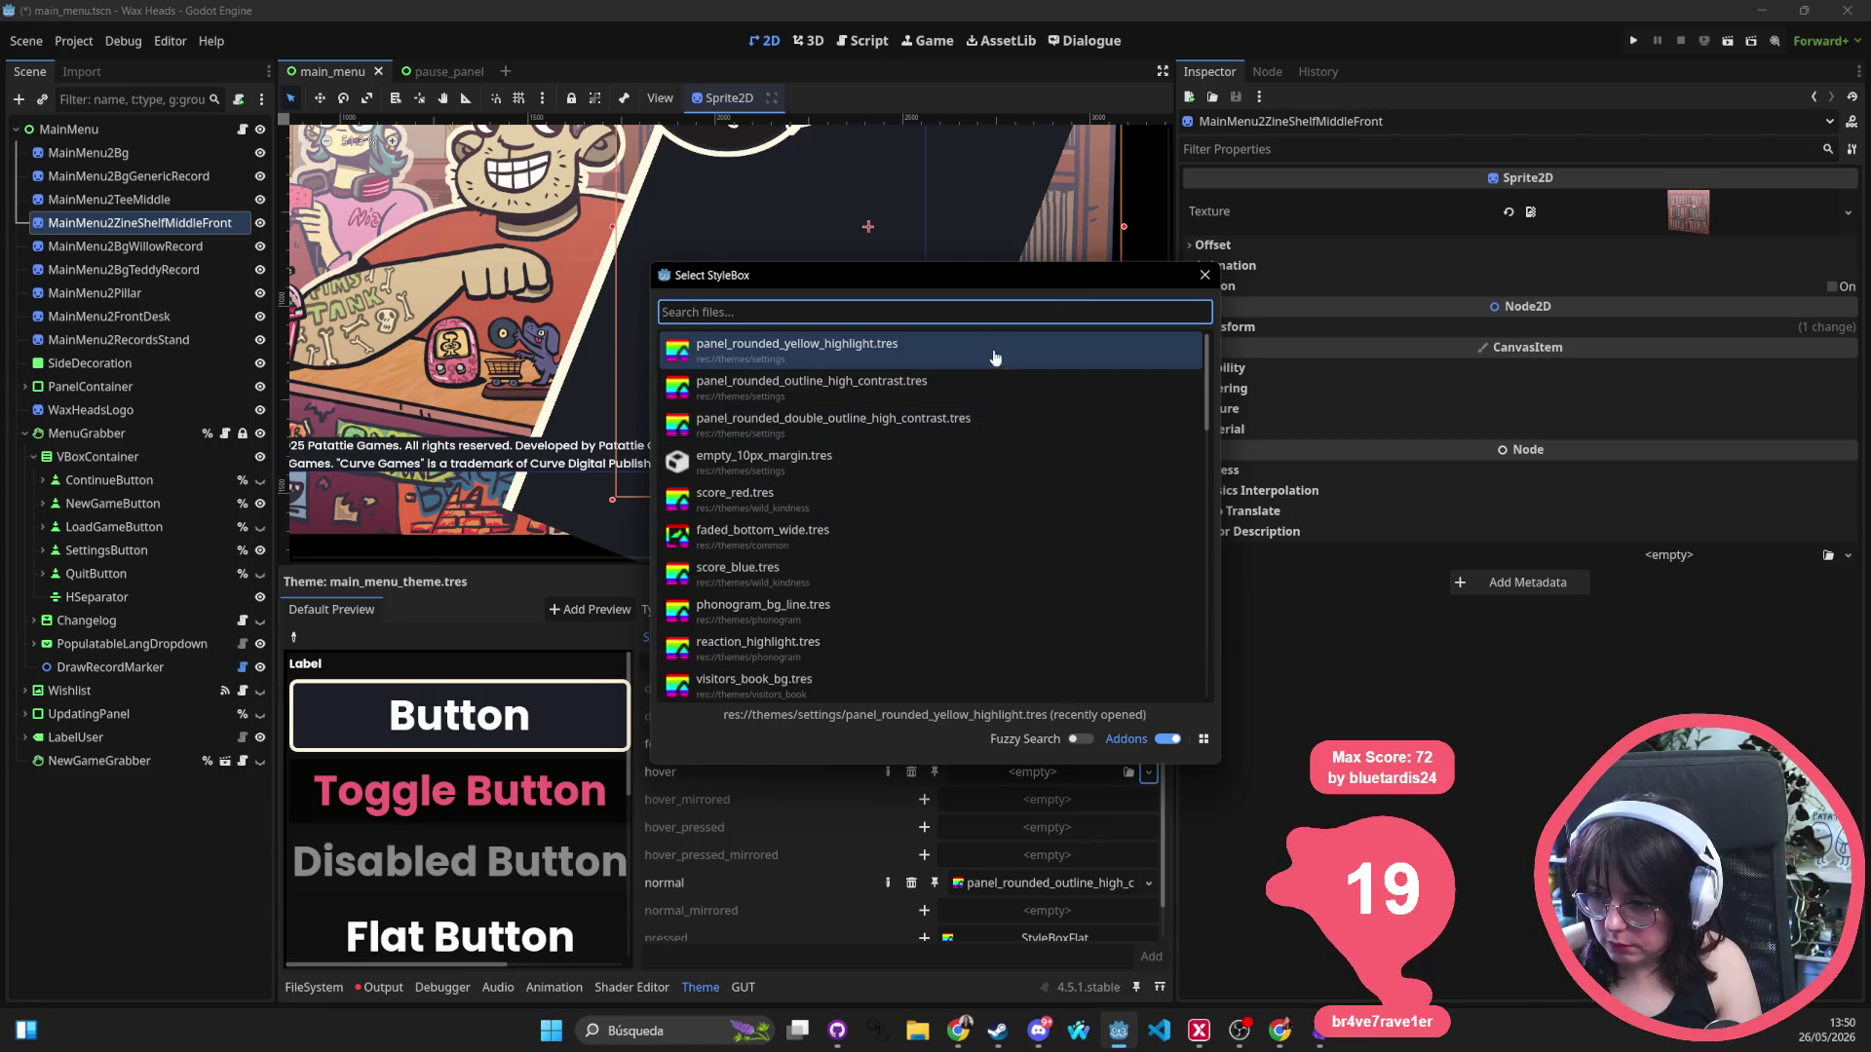
pyautogui.click(1206, 274)
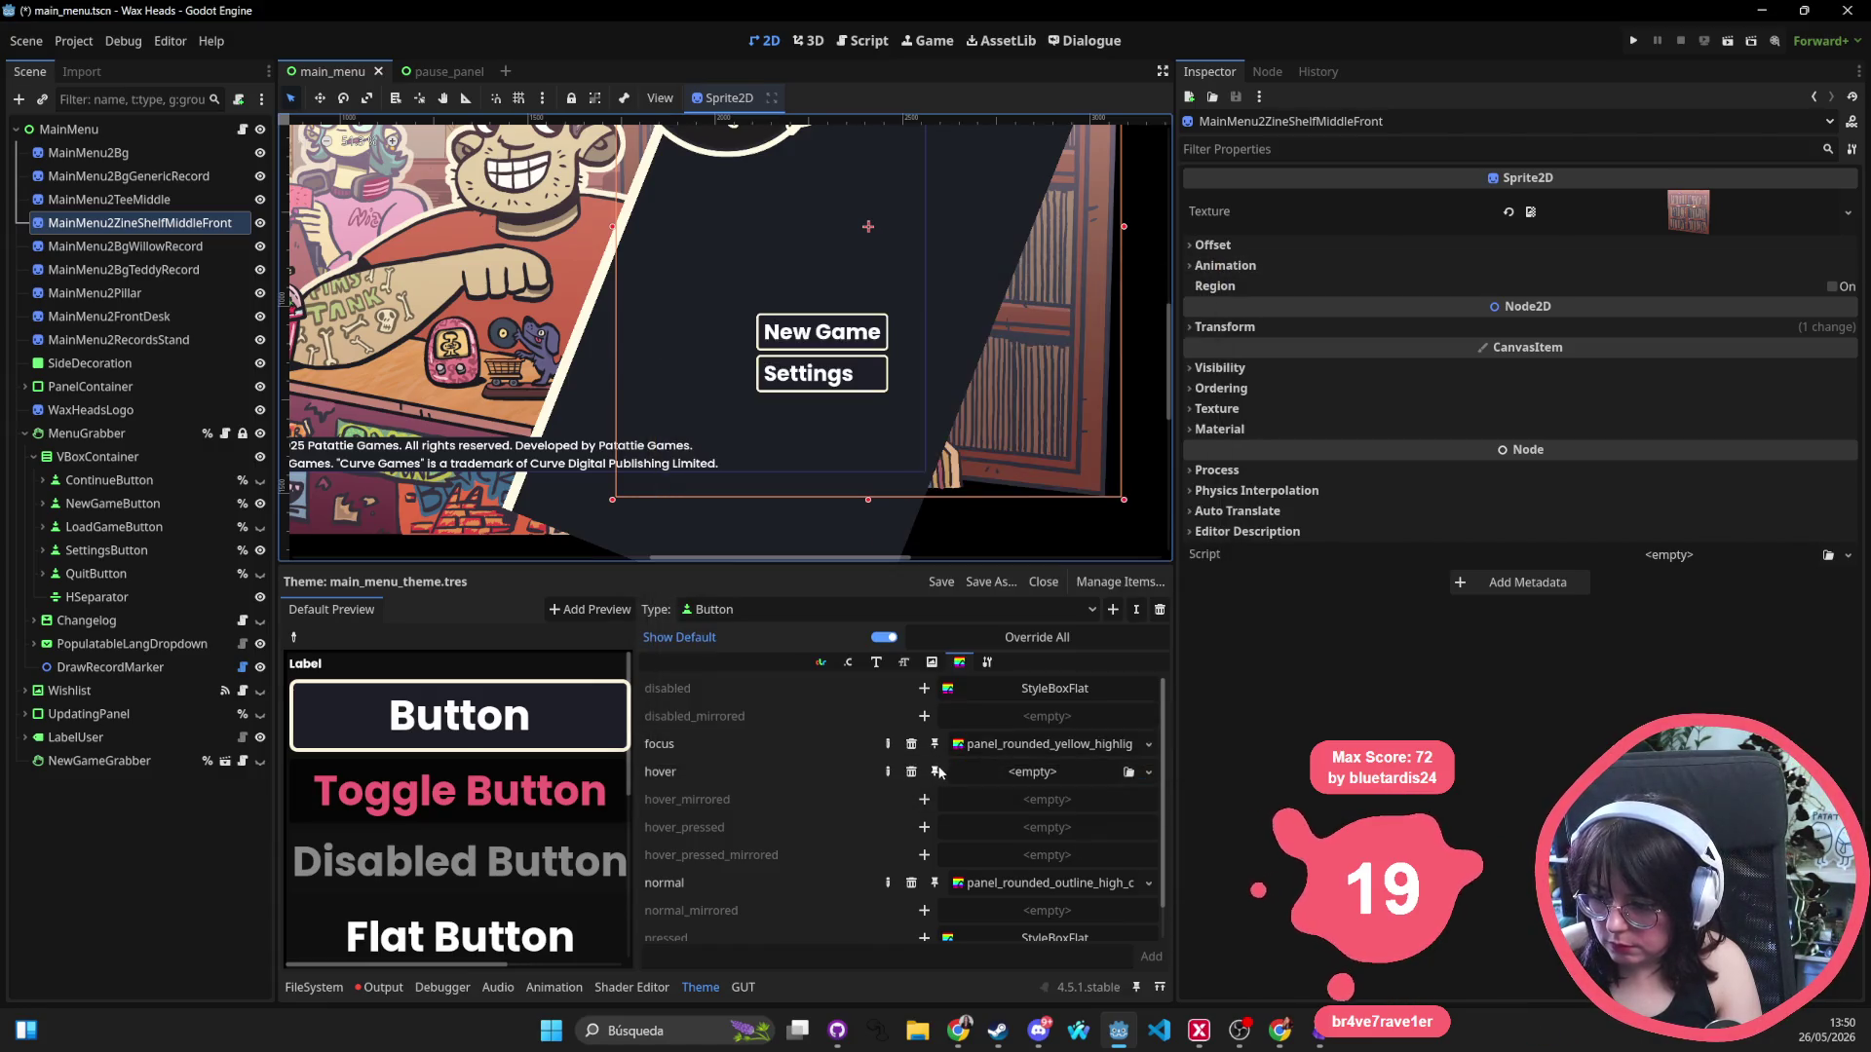
pyautogui.click(909, 774)
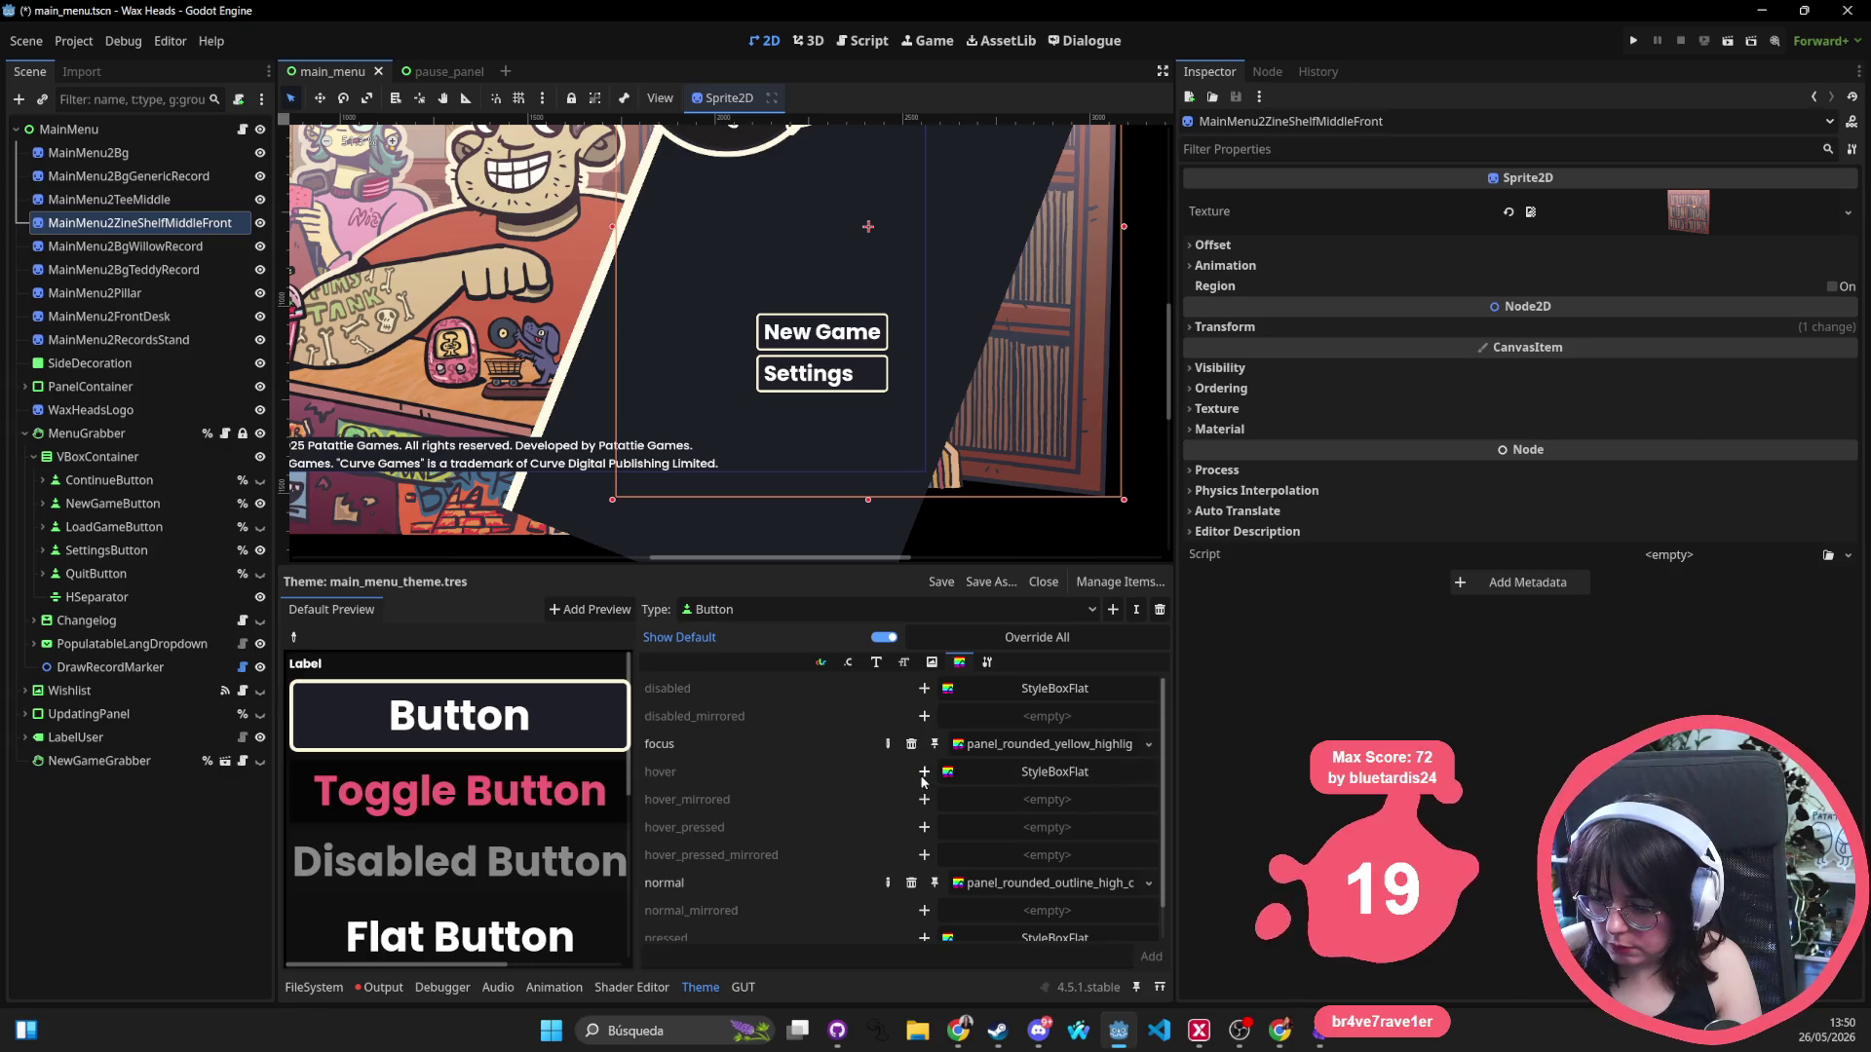
pyautogui.click(924, 772)
pyautogui.moveTo(1050, 887)
pyautogui.mouseDown()
pyautogui.moveTo(1023, 797)
pyautogui.moveTo(1023, 818)
pyautogui.moveTo(1033, 772)
pyautogui.mouseUp()
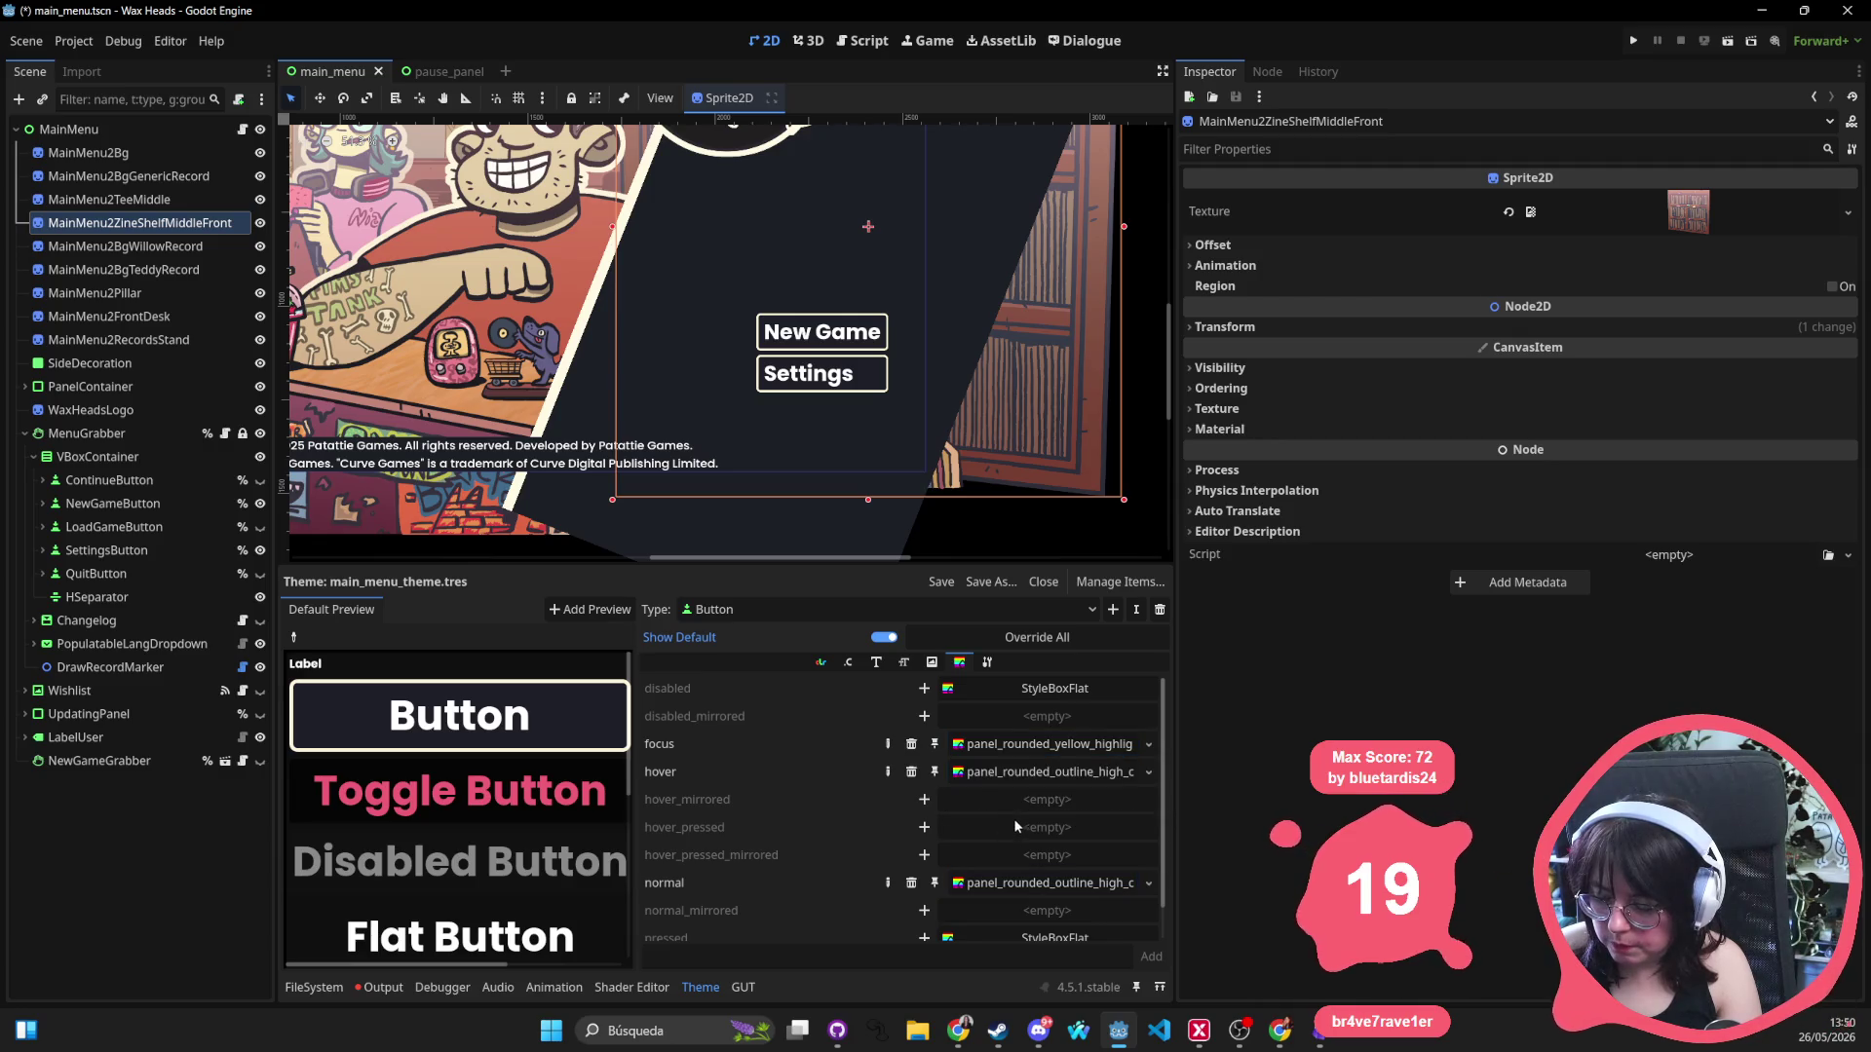
pyautogui.scroll(-1, 1031, 688)
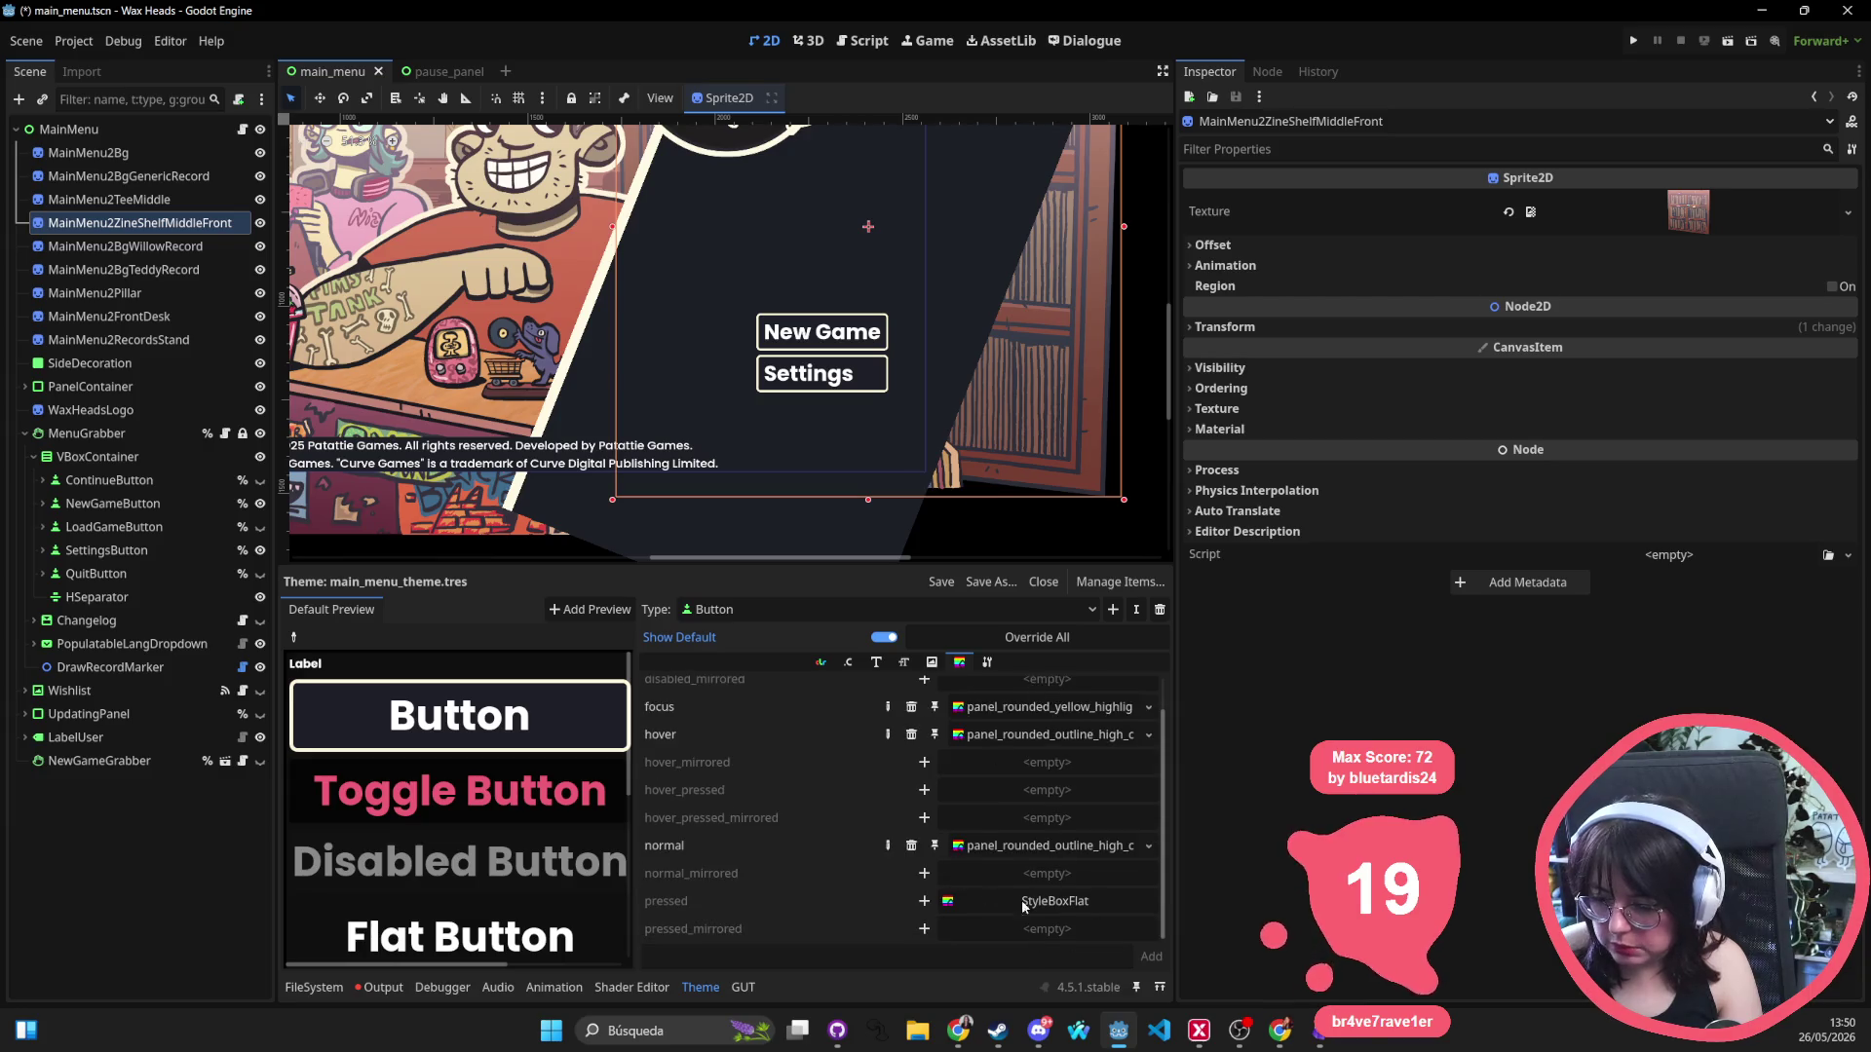
# Set the Button pressed style to panel_rounded_outline_high_contrast and save.
pyautogui.click(924, 900)
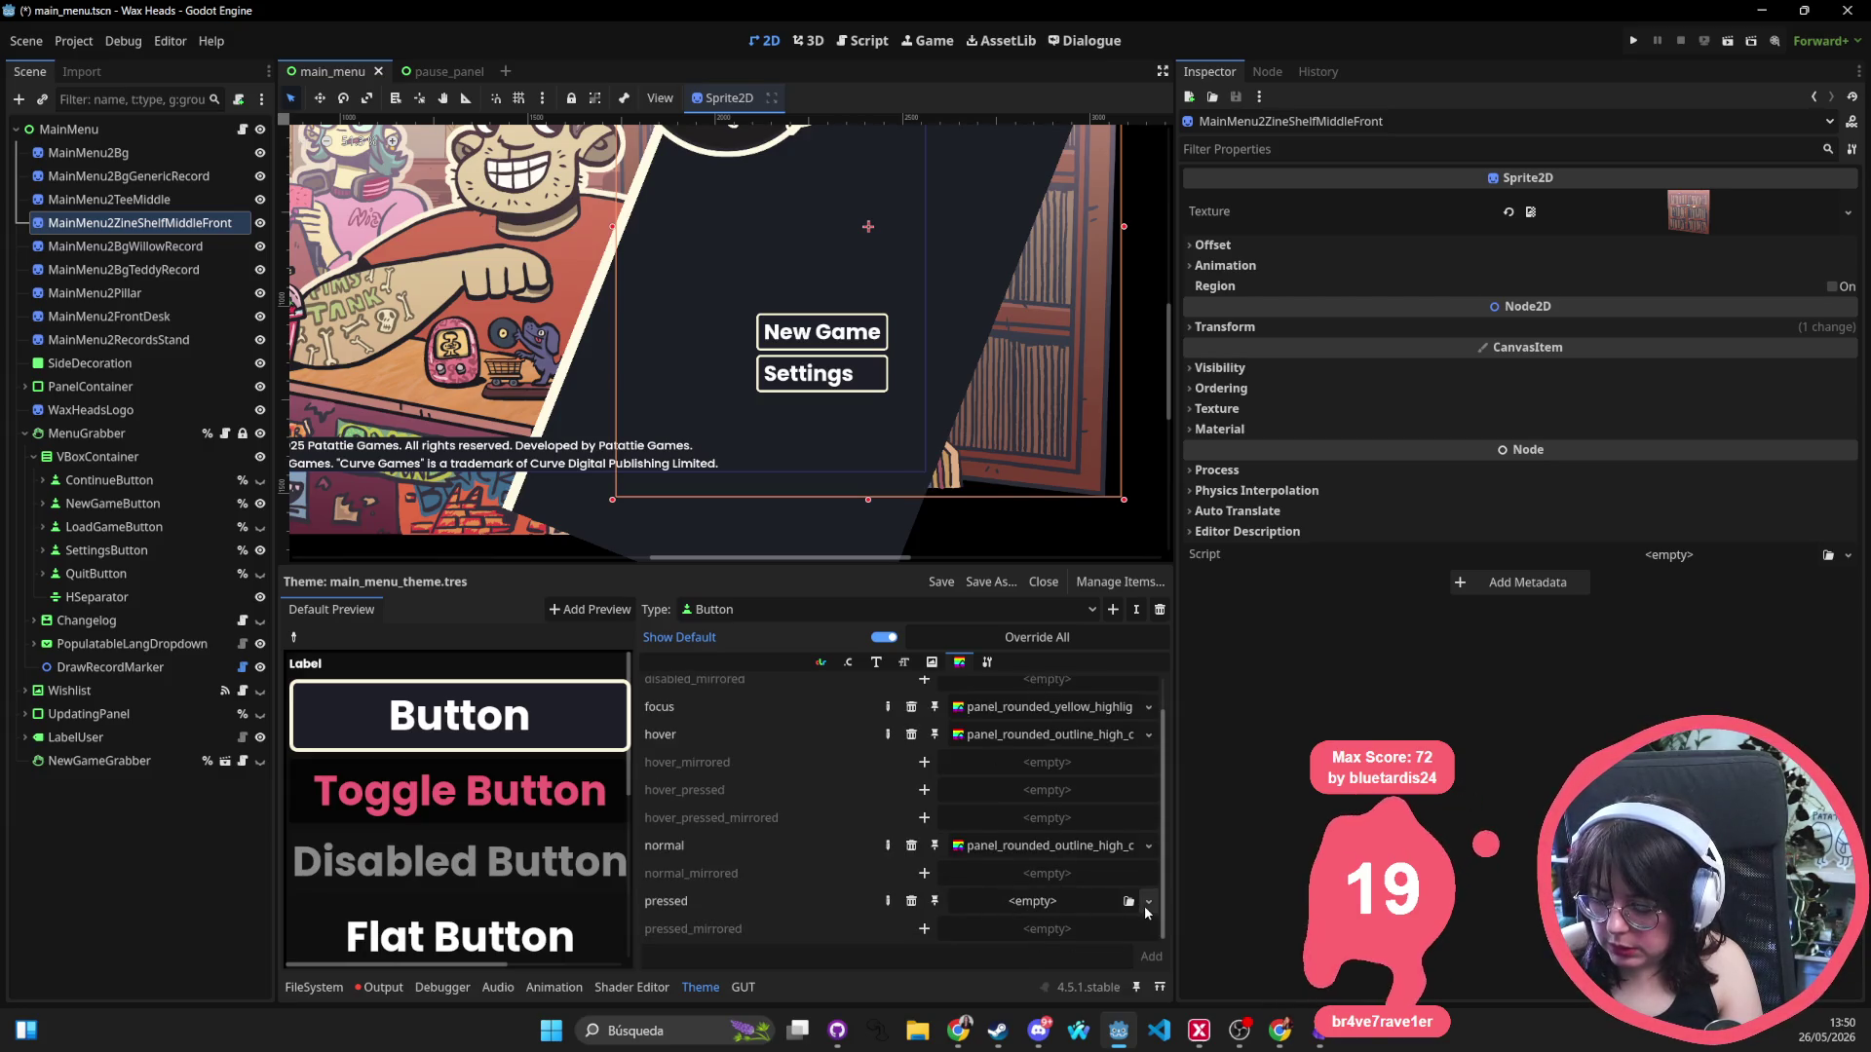
pyautogui.click(1149, 901)
pyautogui.click(1092, 973)
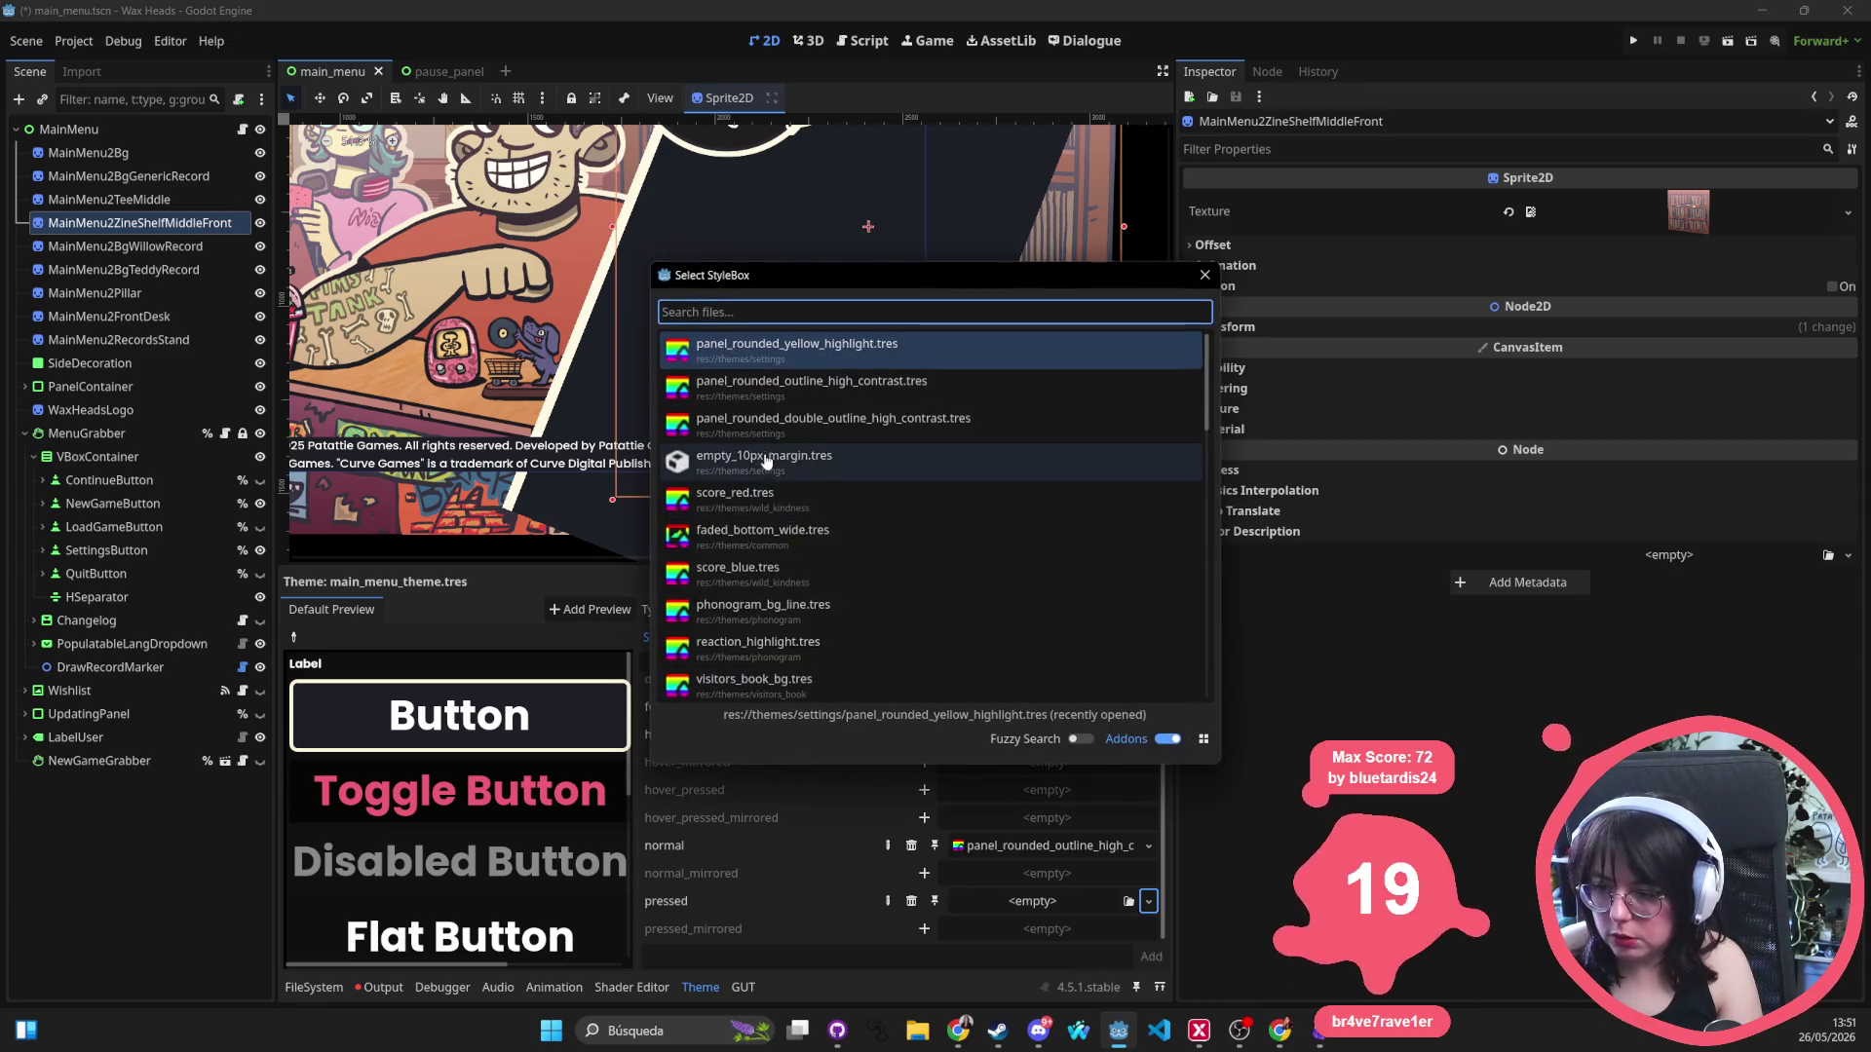
pyautogui.write('red')
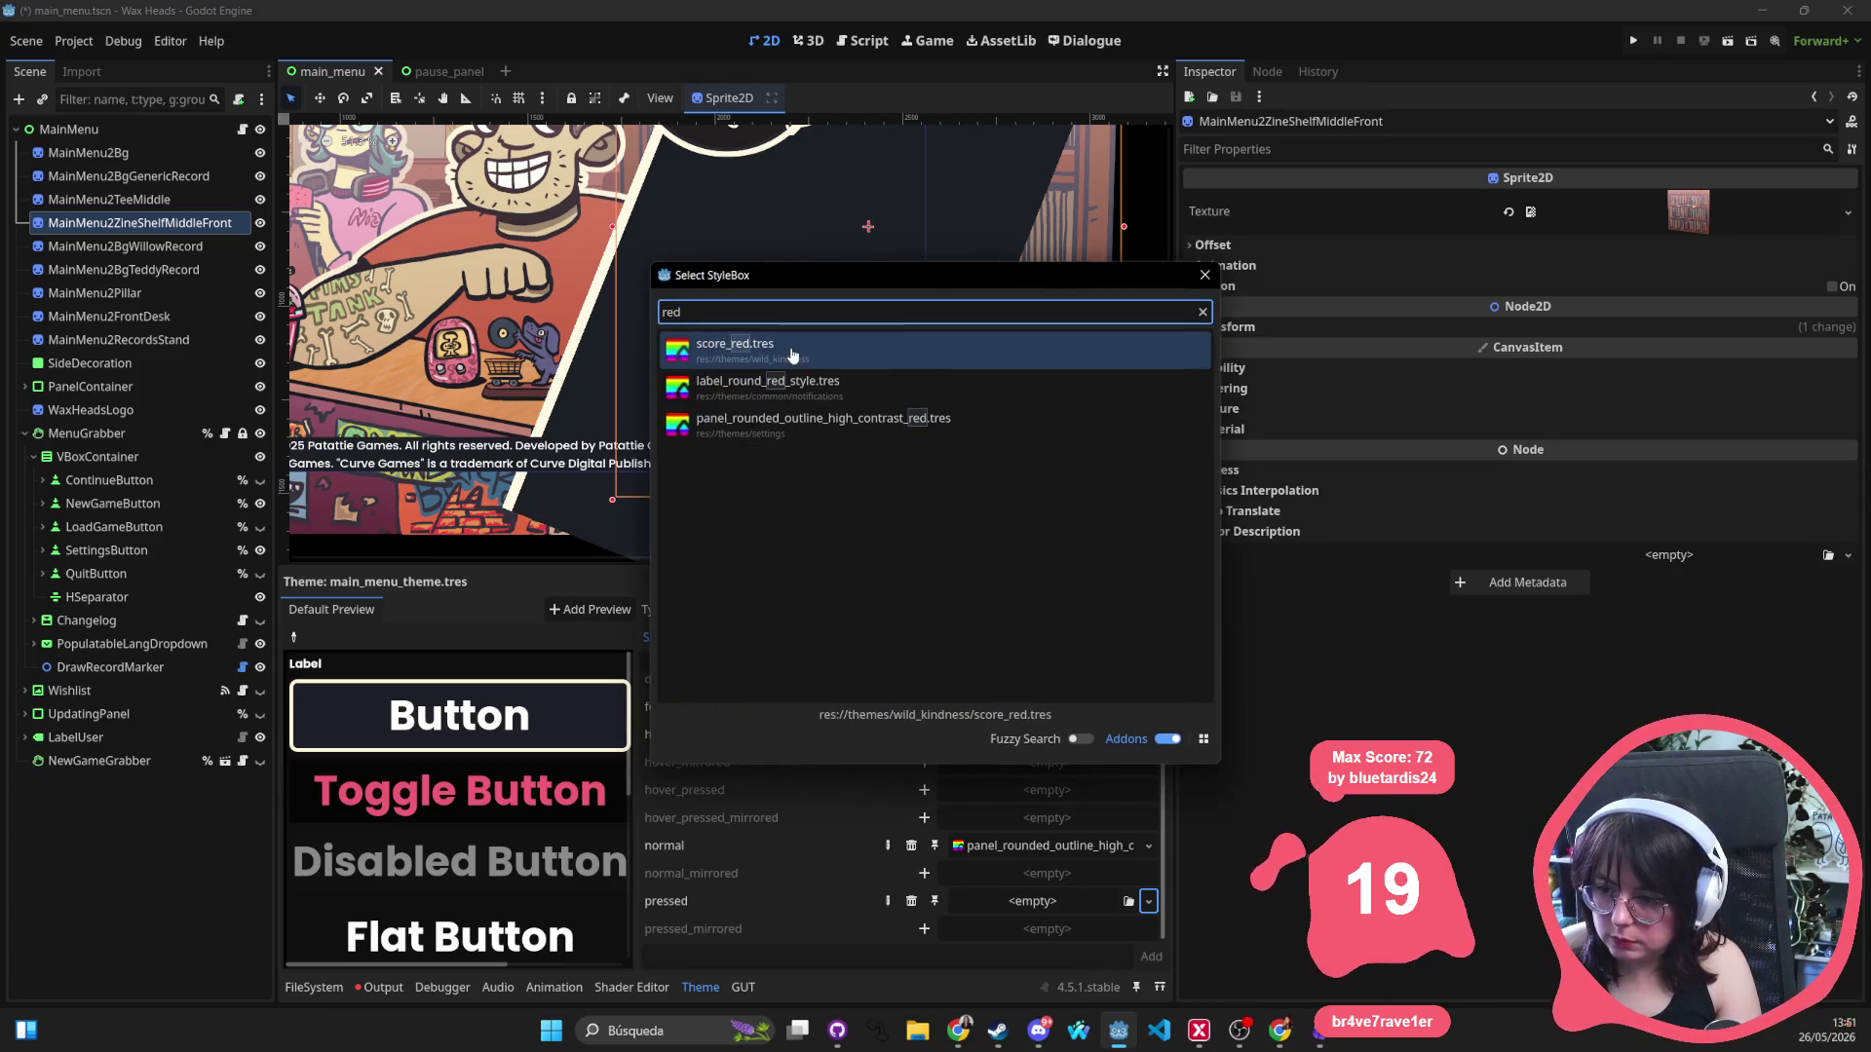
pyautogui.doubleClick(816, 388)
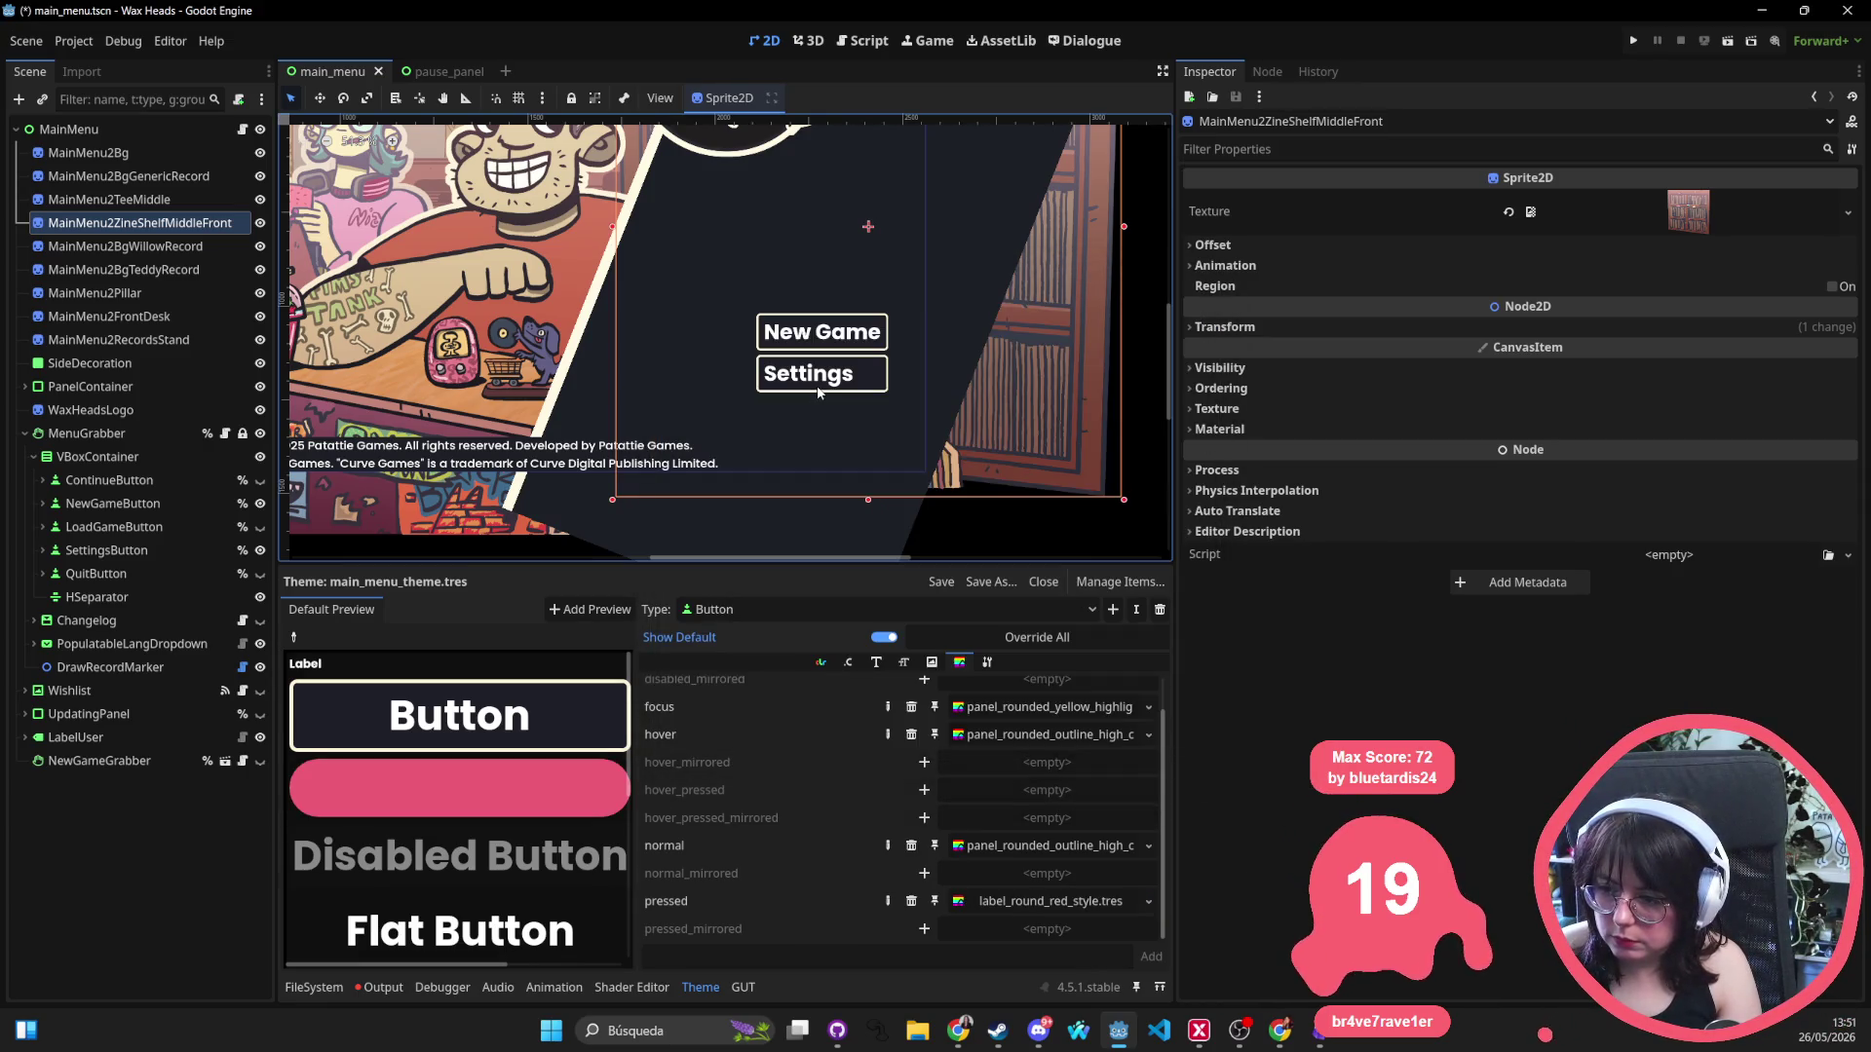
pyautogui.click(1149, 901)
pyautogui.click(1096, 800)
pyautogui.write('red')
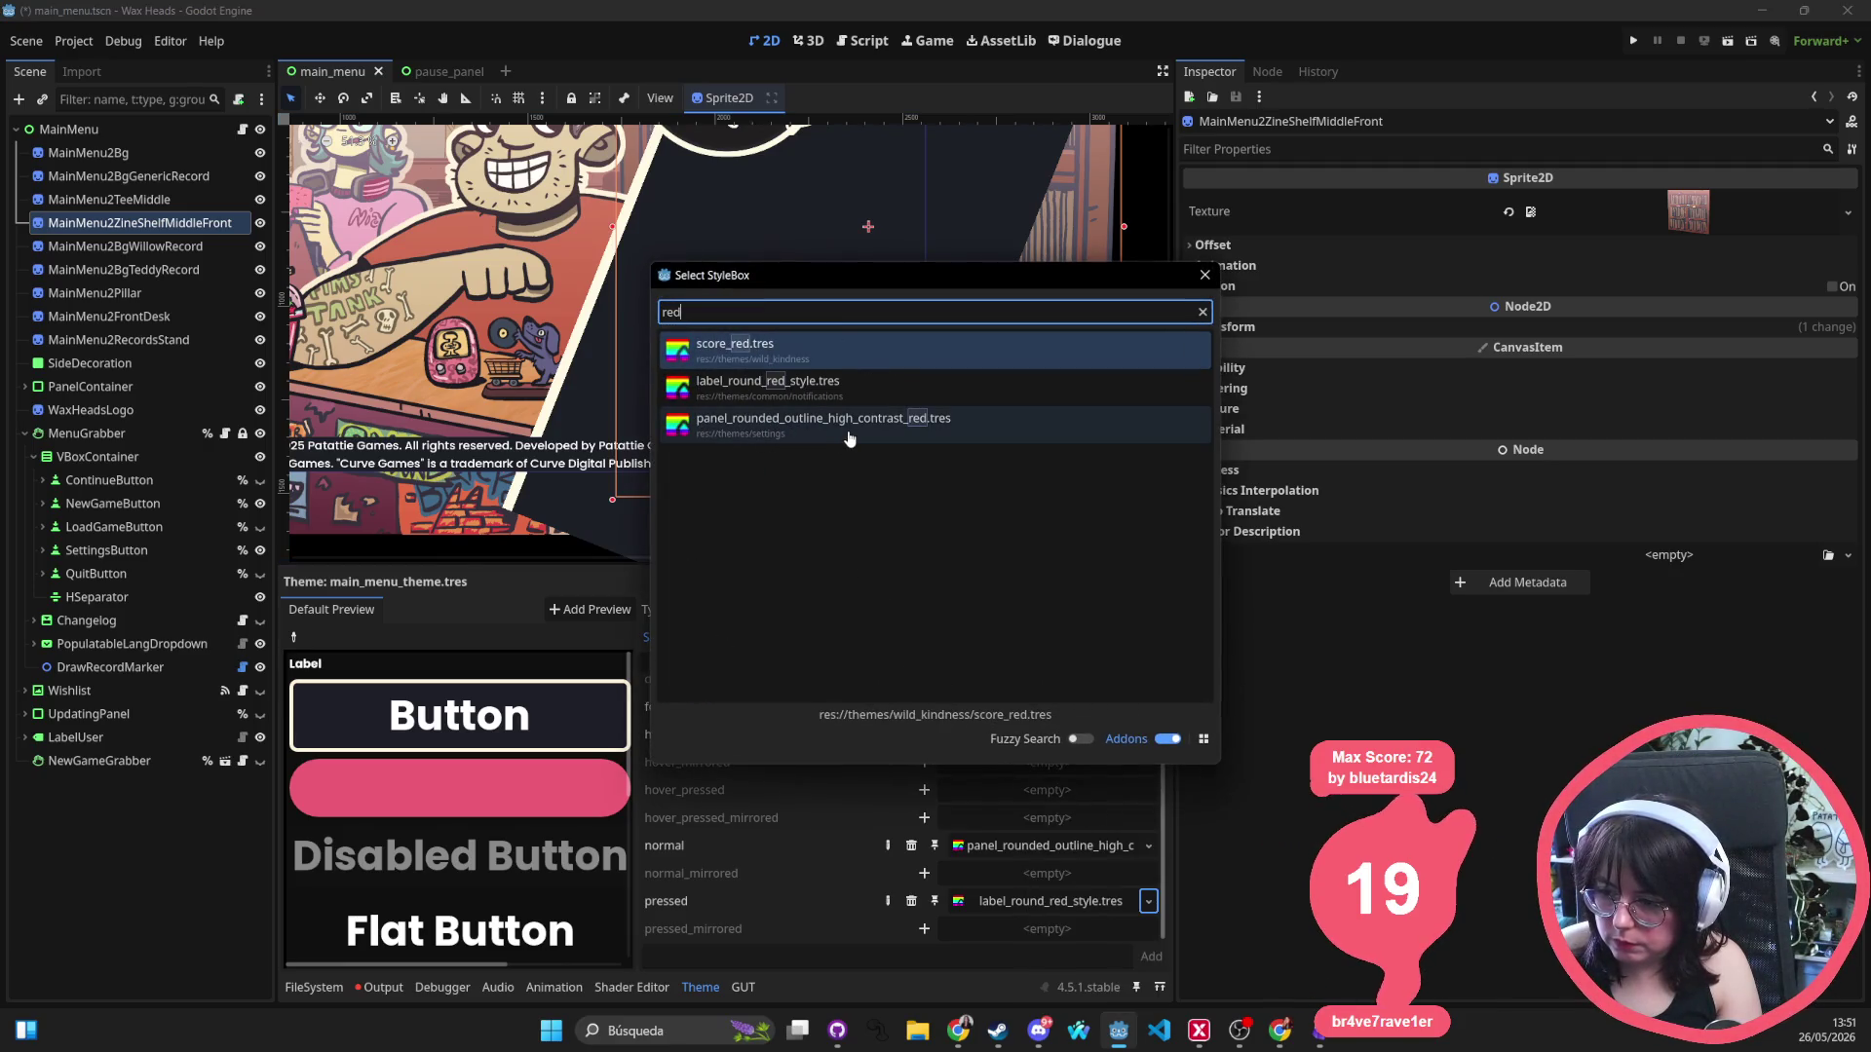
pyautogui.doubleClick(846, 426)
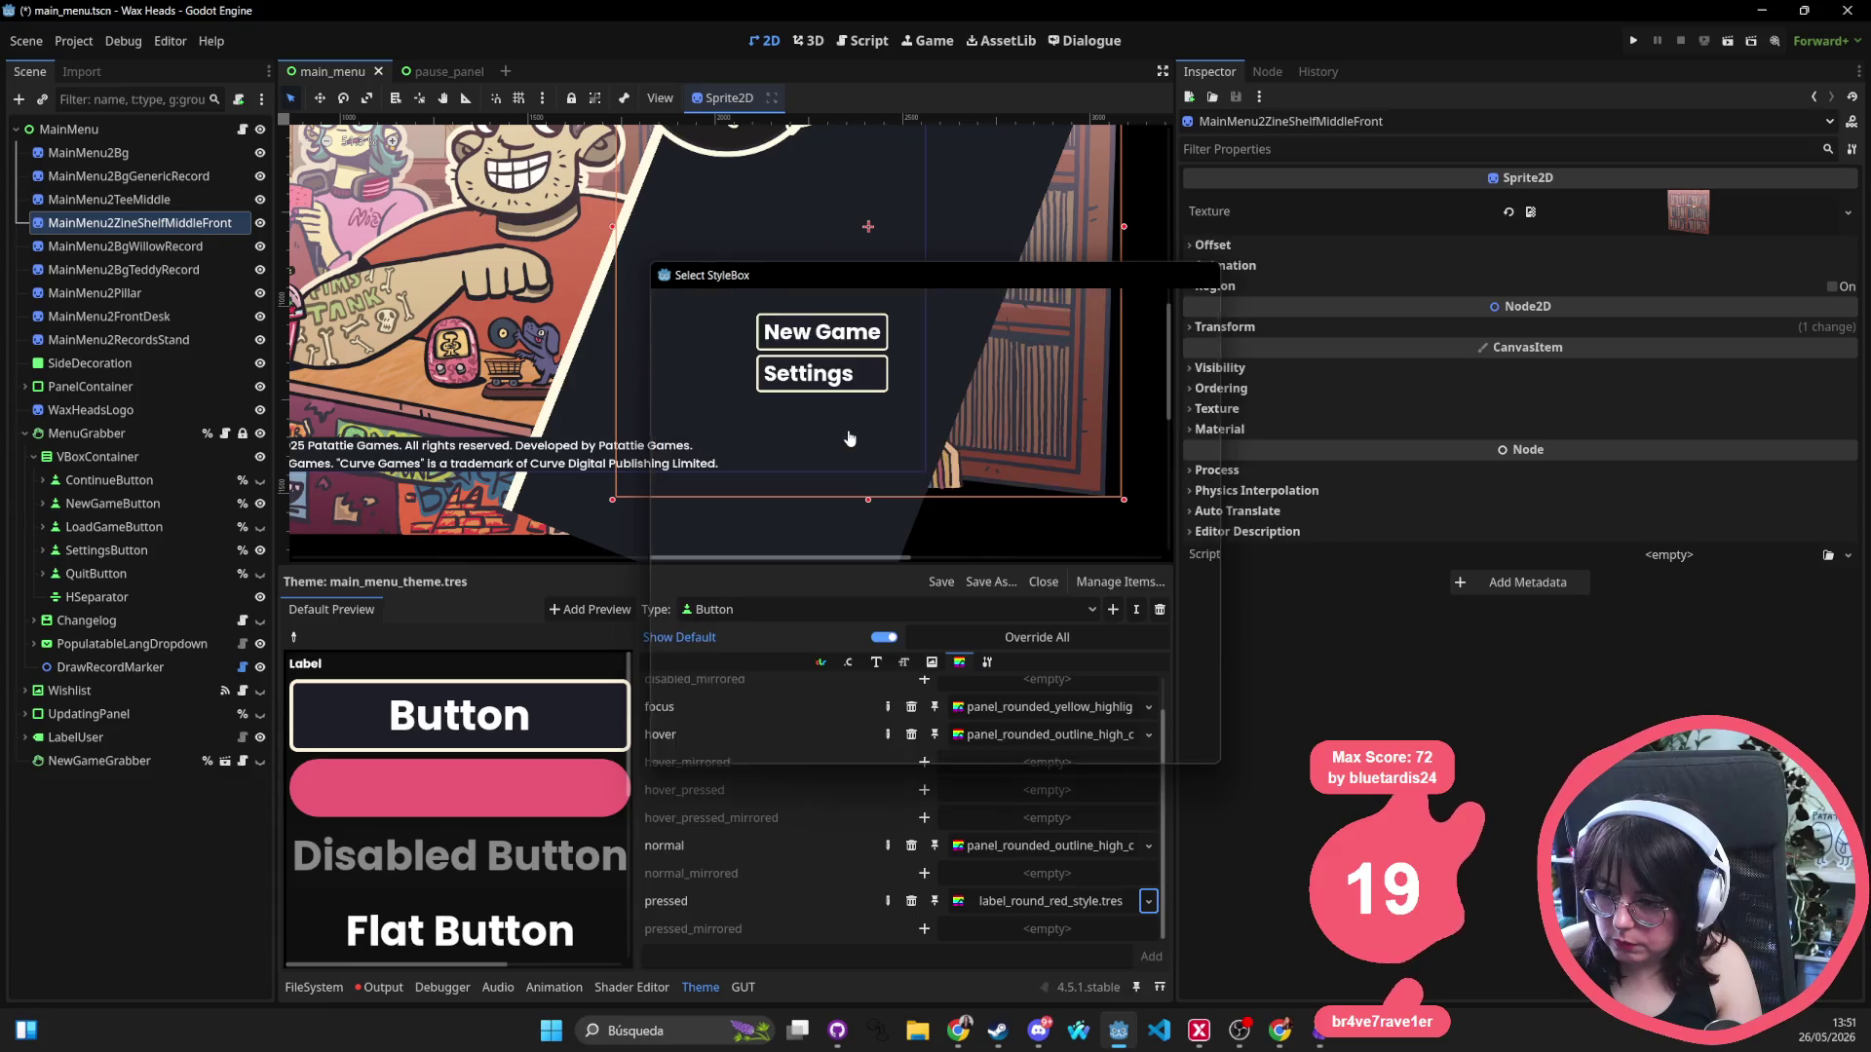
pyautogui.hotkey('ctrl', 's')
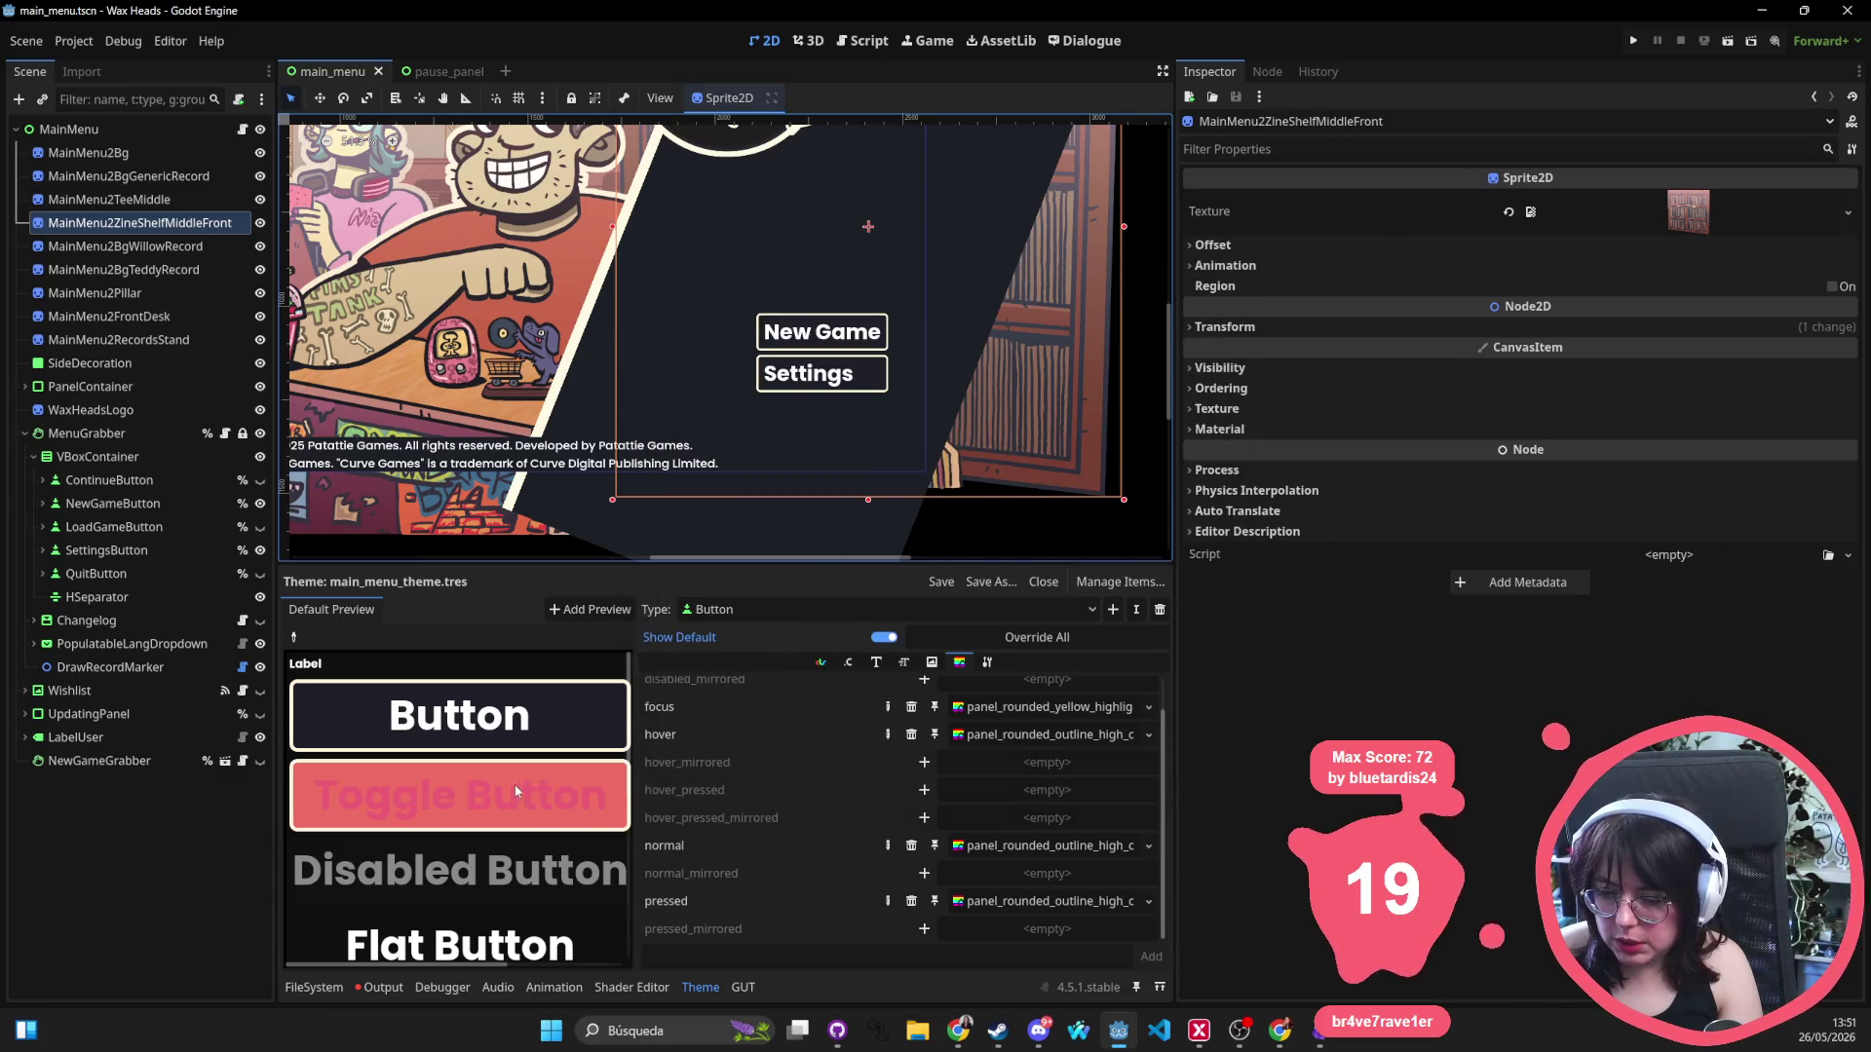
pyautogui.click(522, 793)
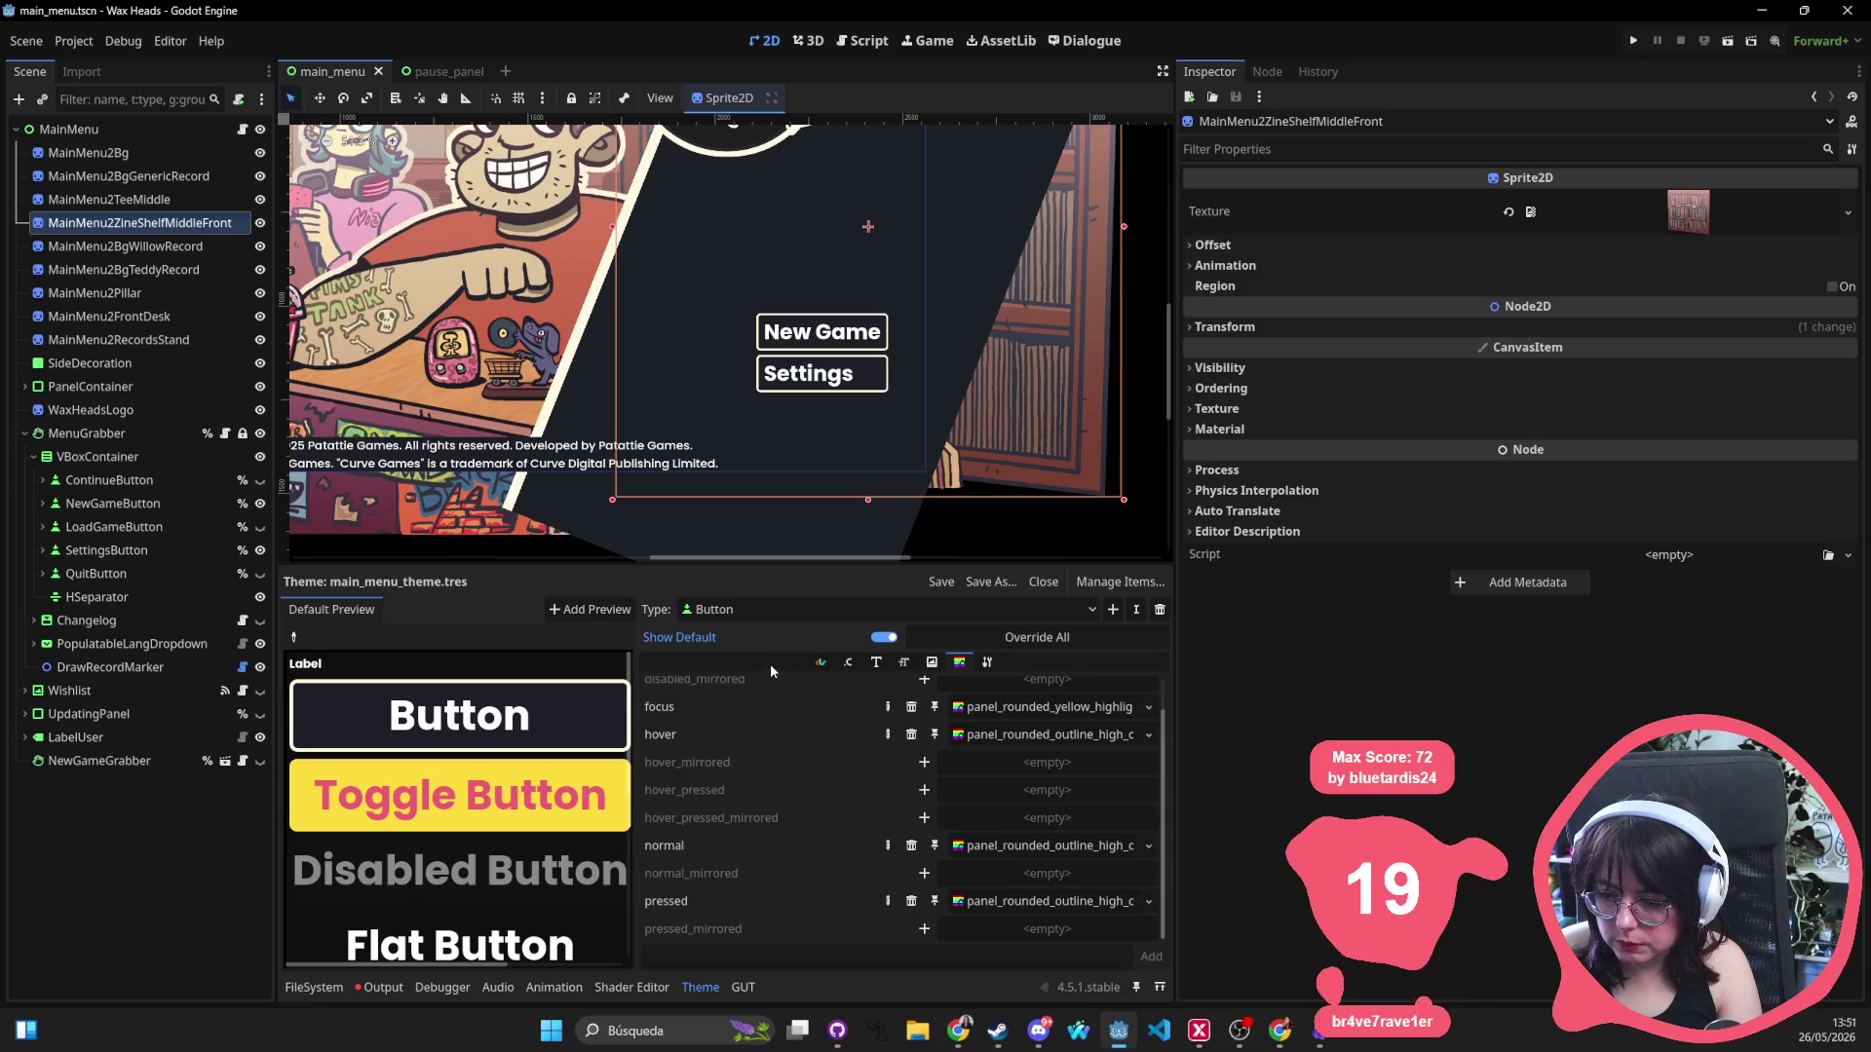
# Set font_focus_color to the dark 1d1f27 palette colour and remove font_hover_color.
pyautogui.click(823, 668)
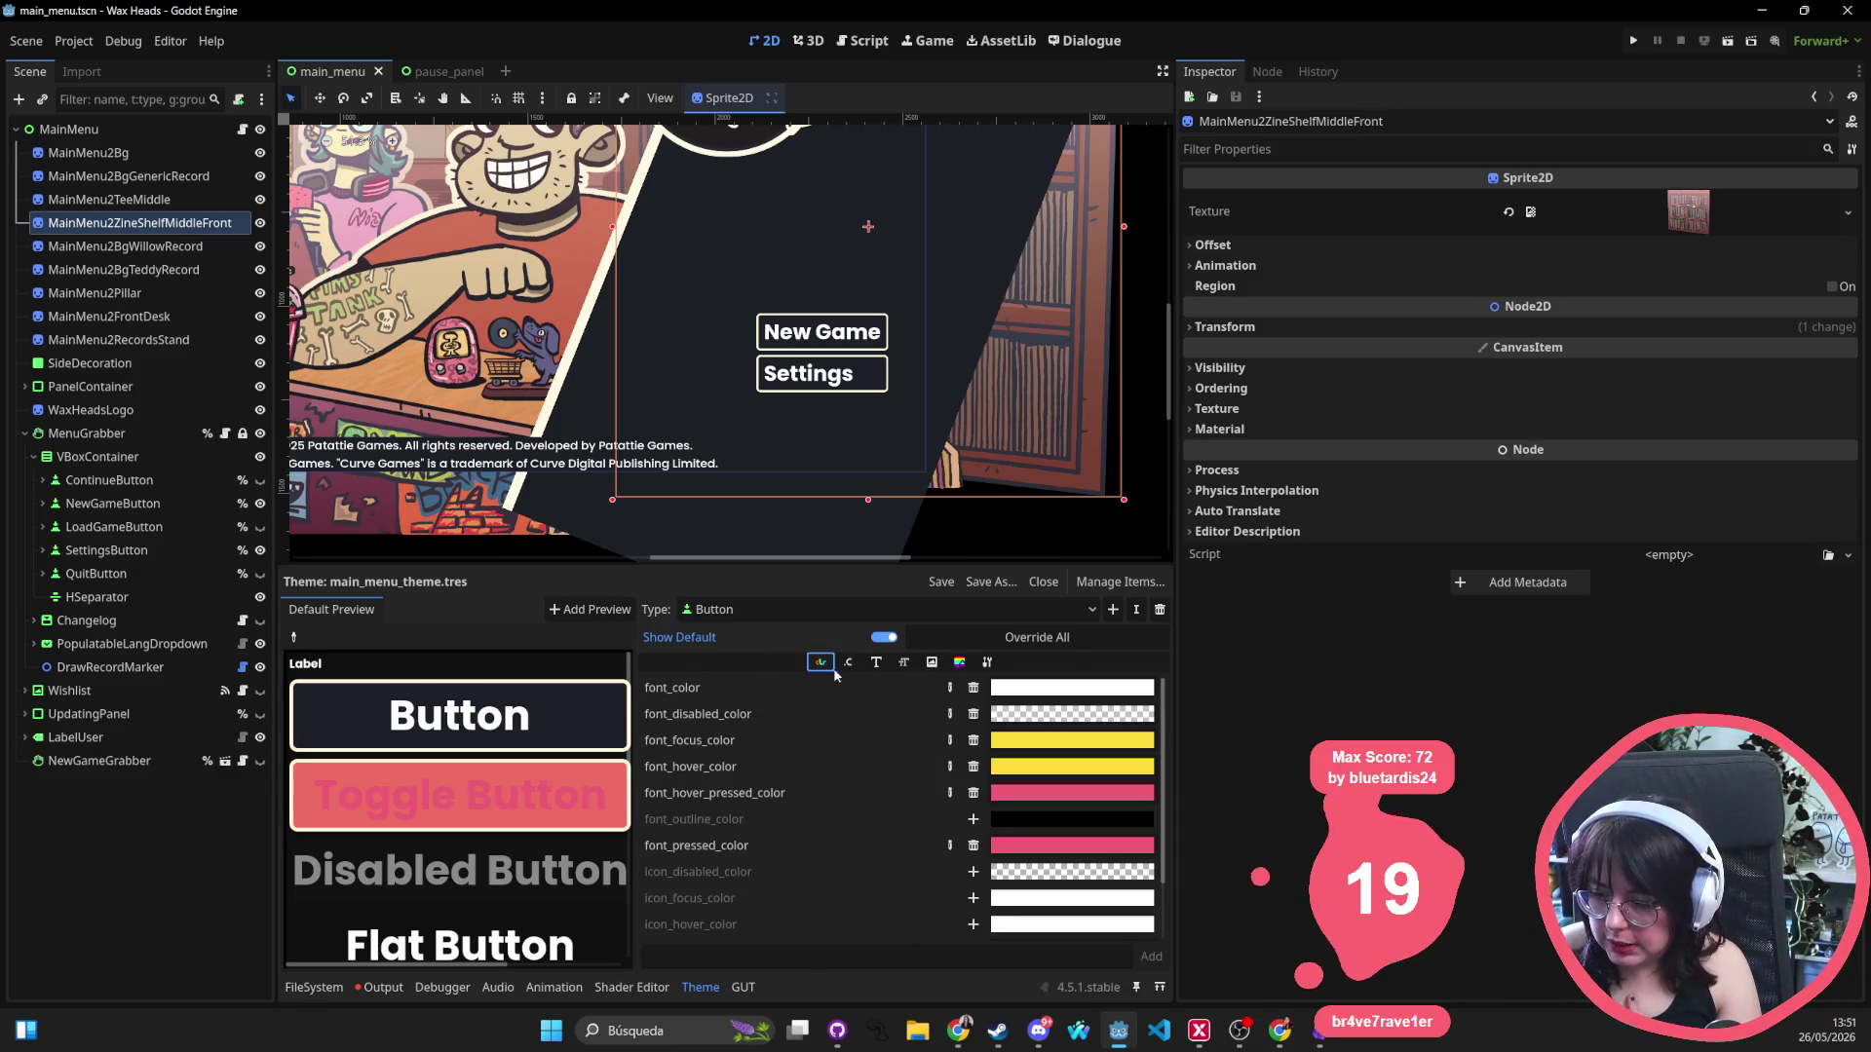
pyautogui.click(971, 743)
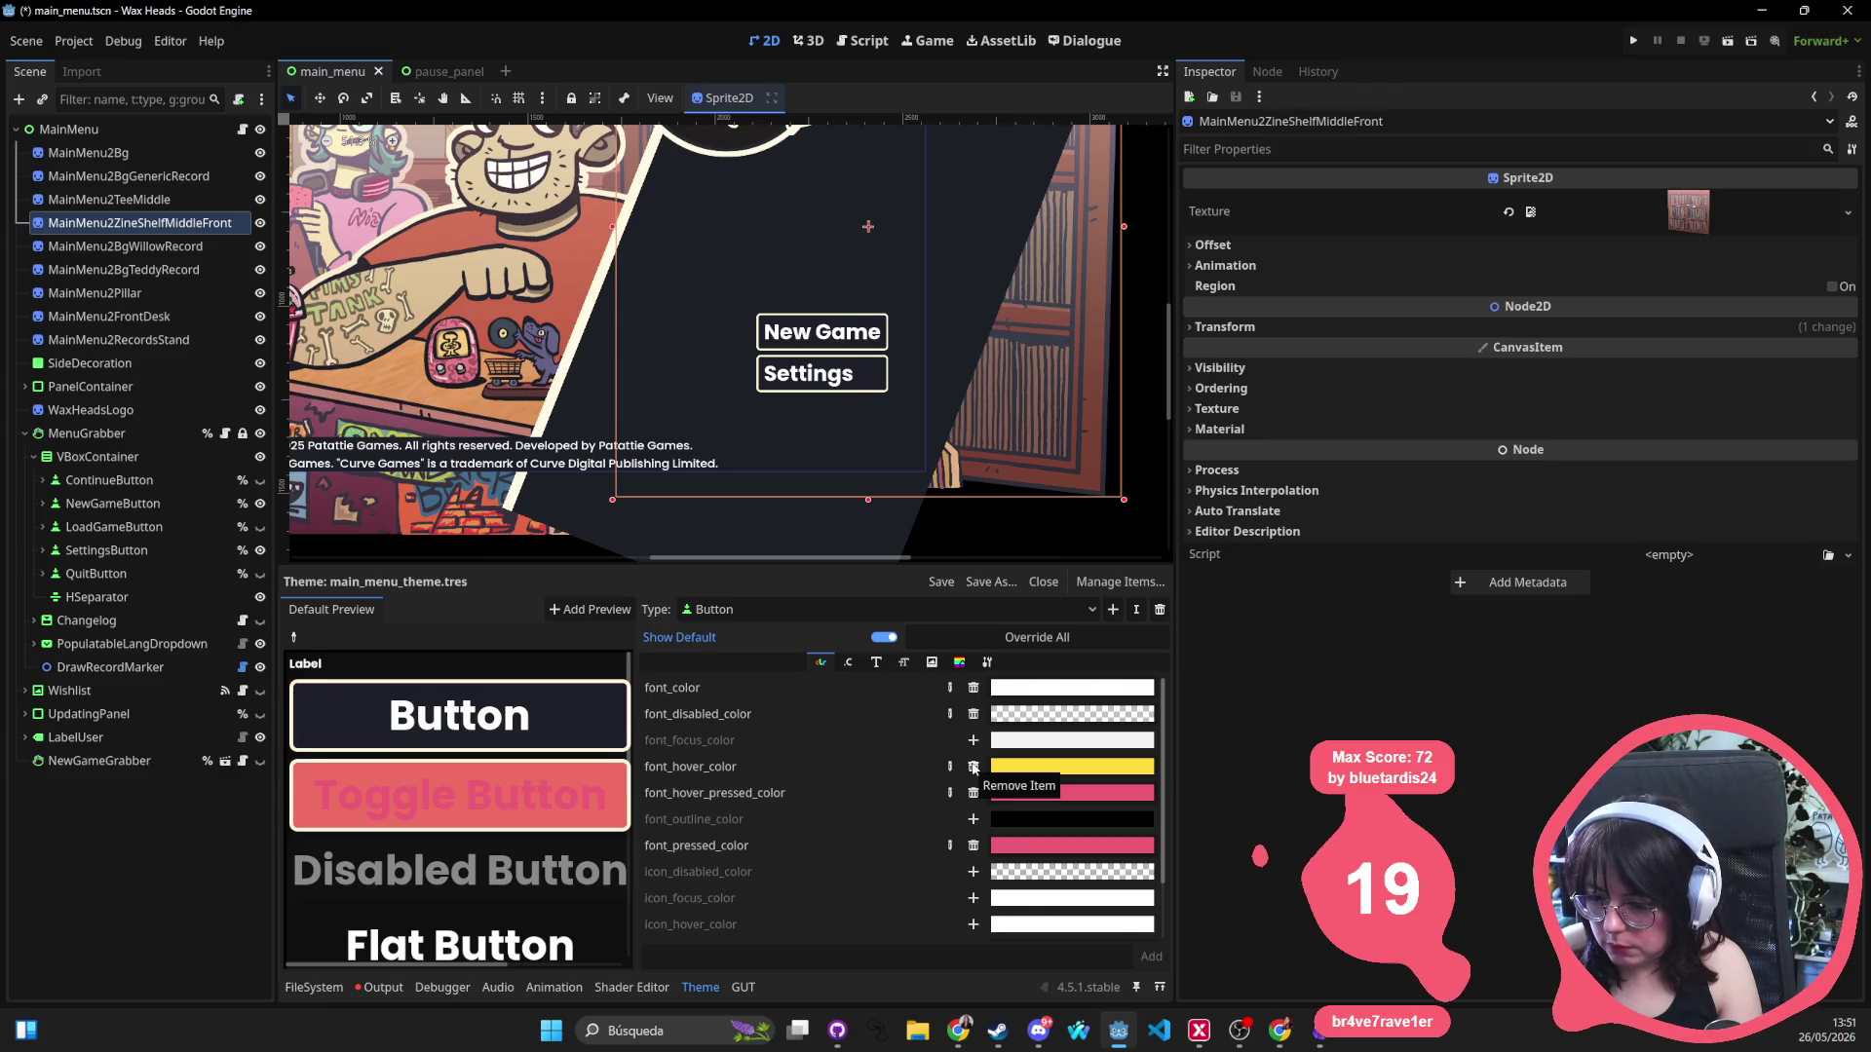
pyautogui.click(1070, 748)
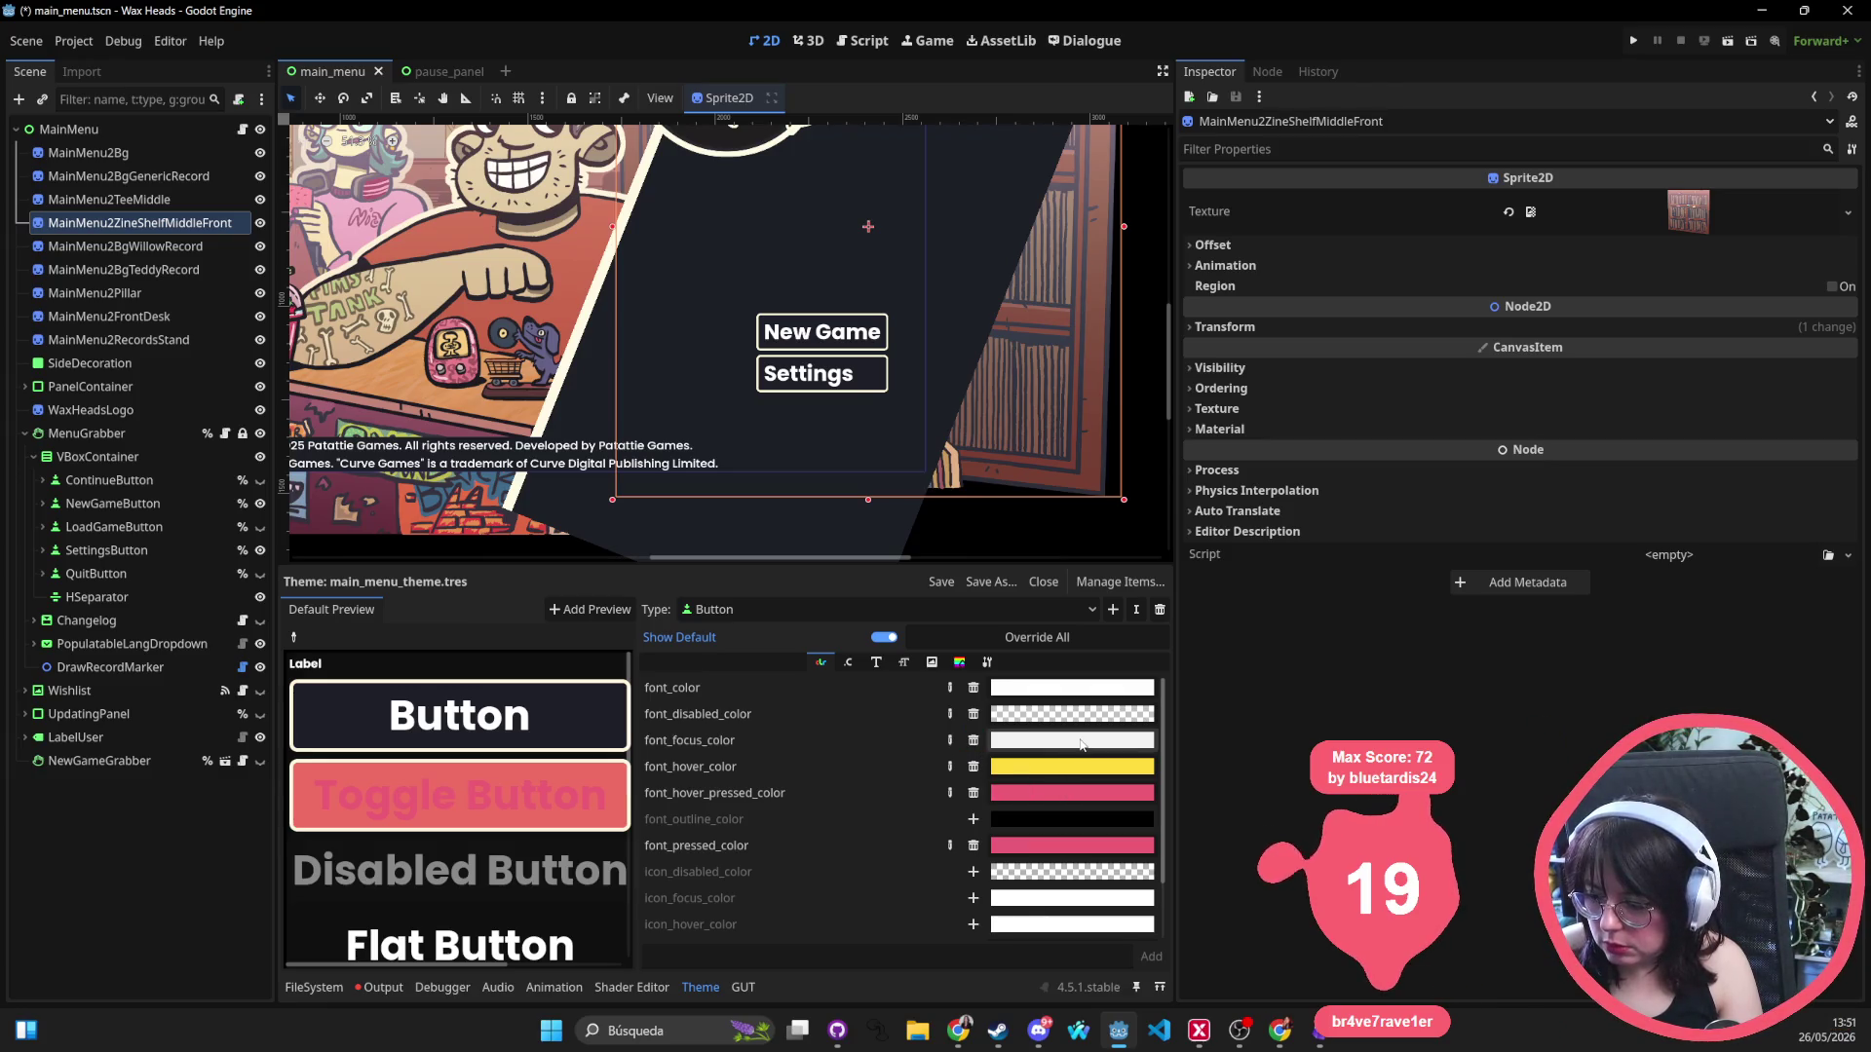
pyautogui.click(1005, 681)
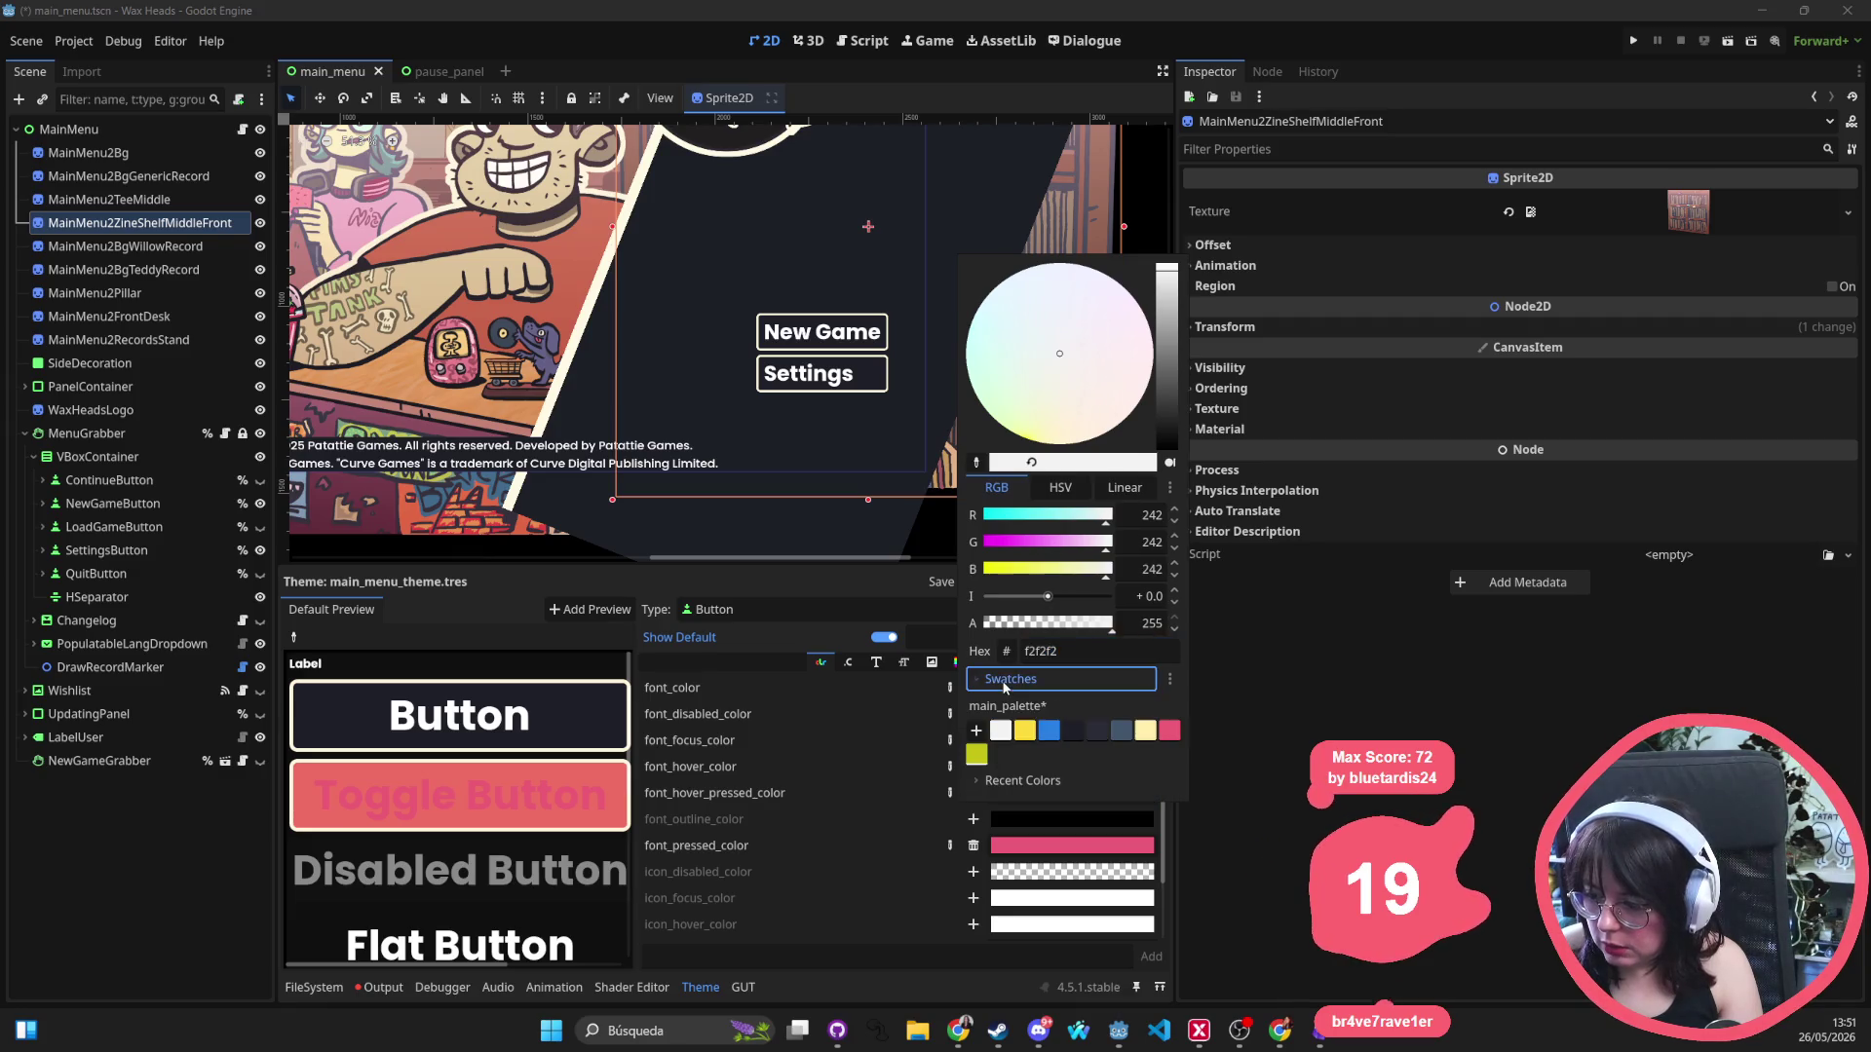
pyautogui.click(1073, 732)
pyautogui.click(835, 735)
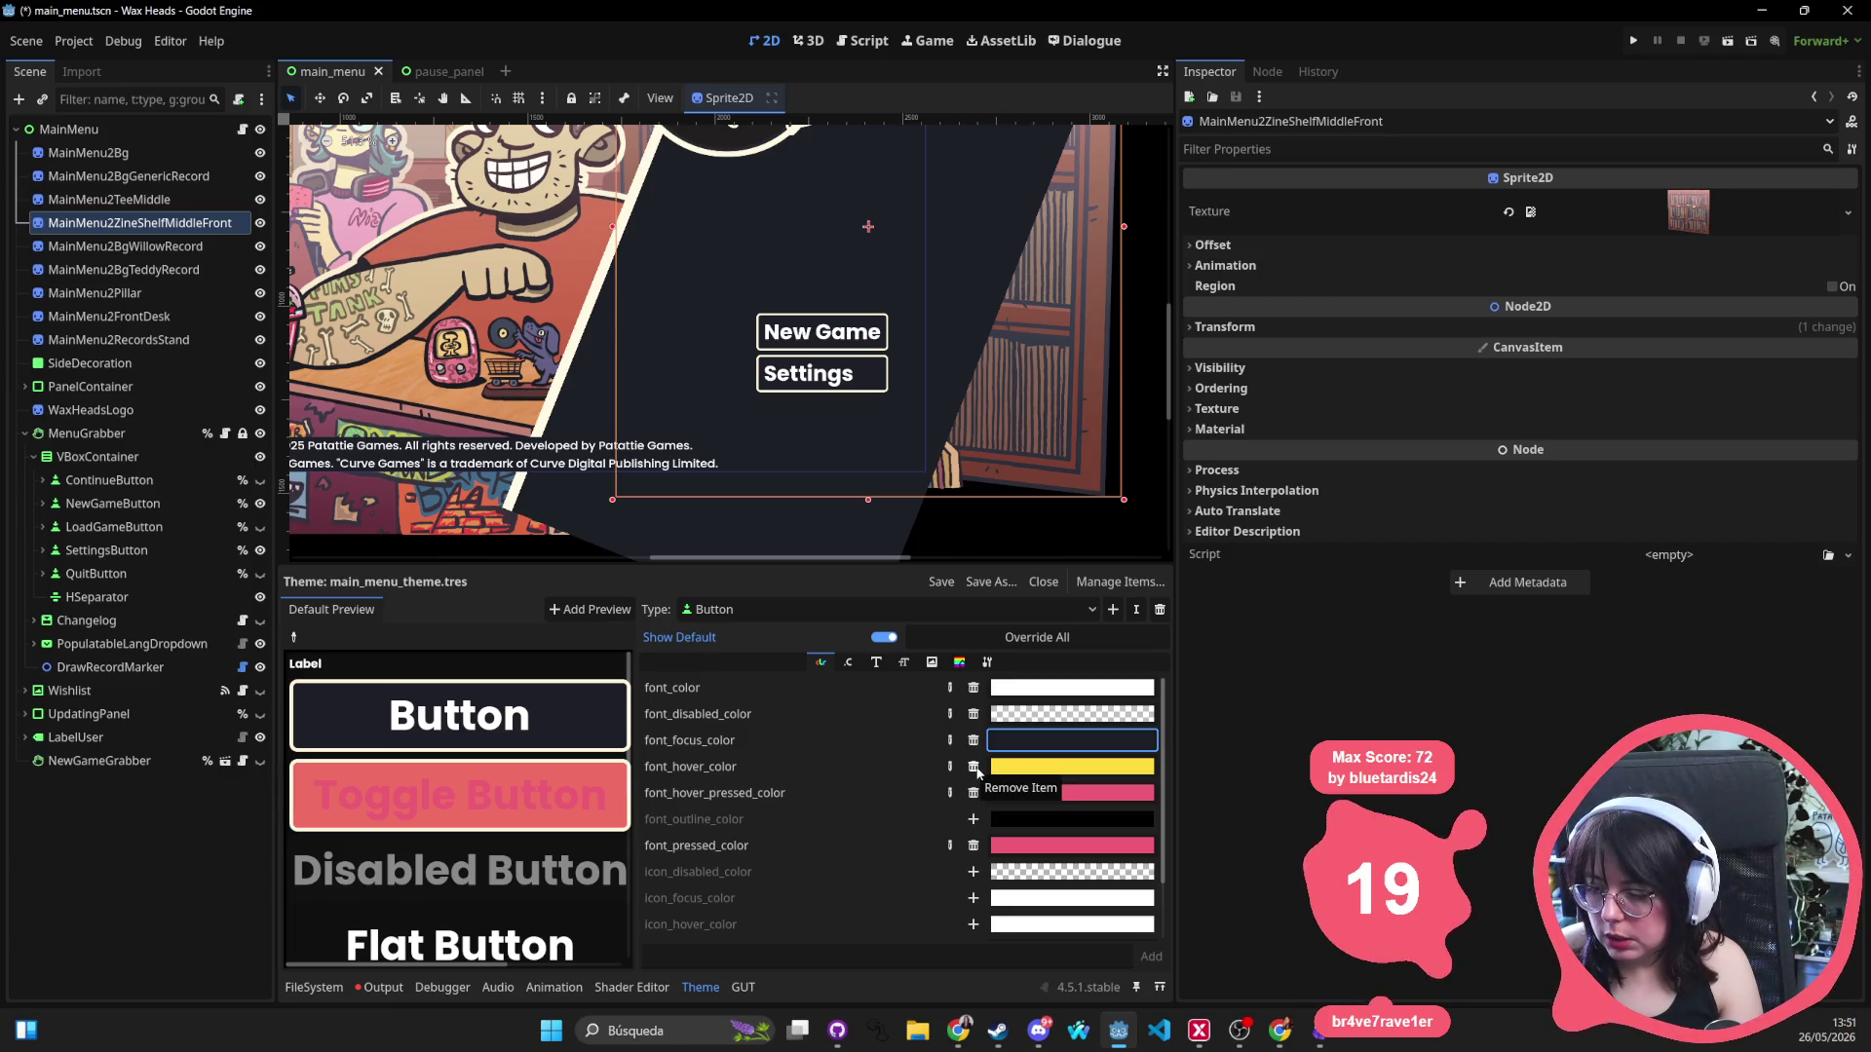
pyautogui.click(973, 768)
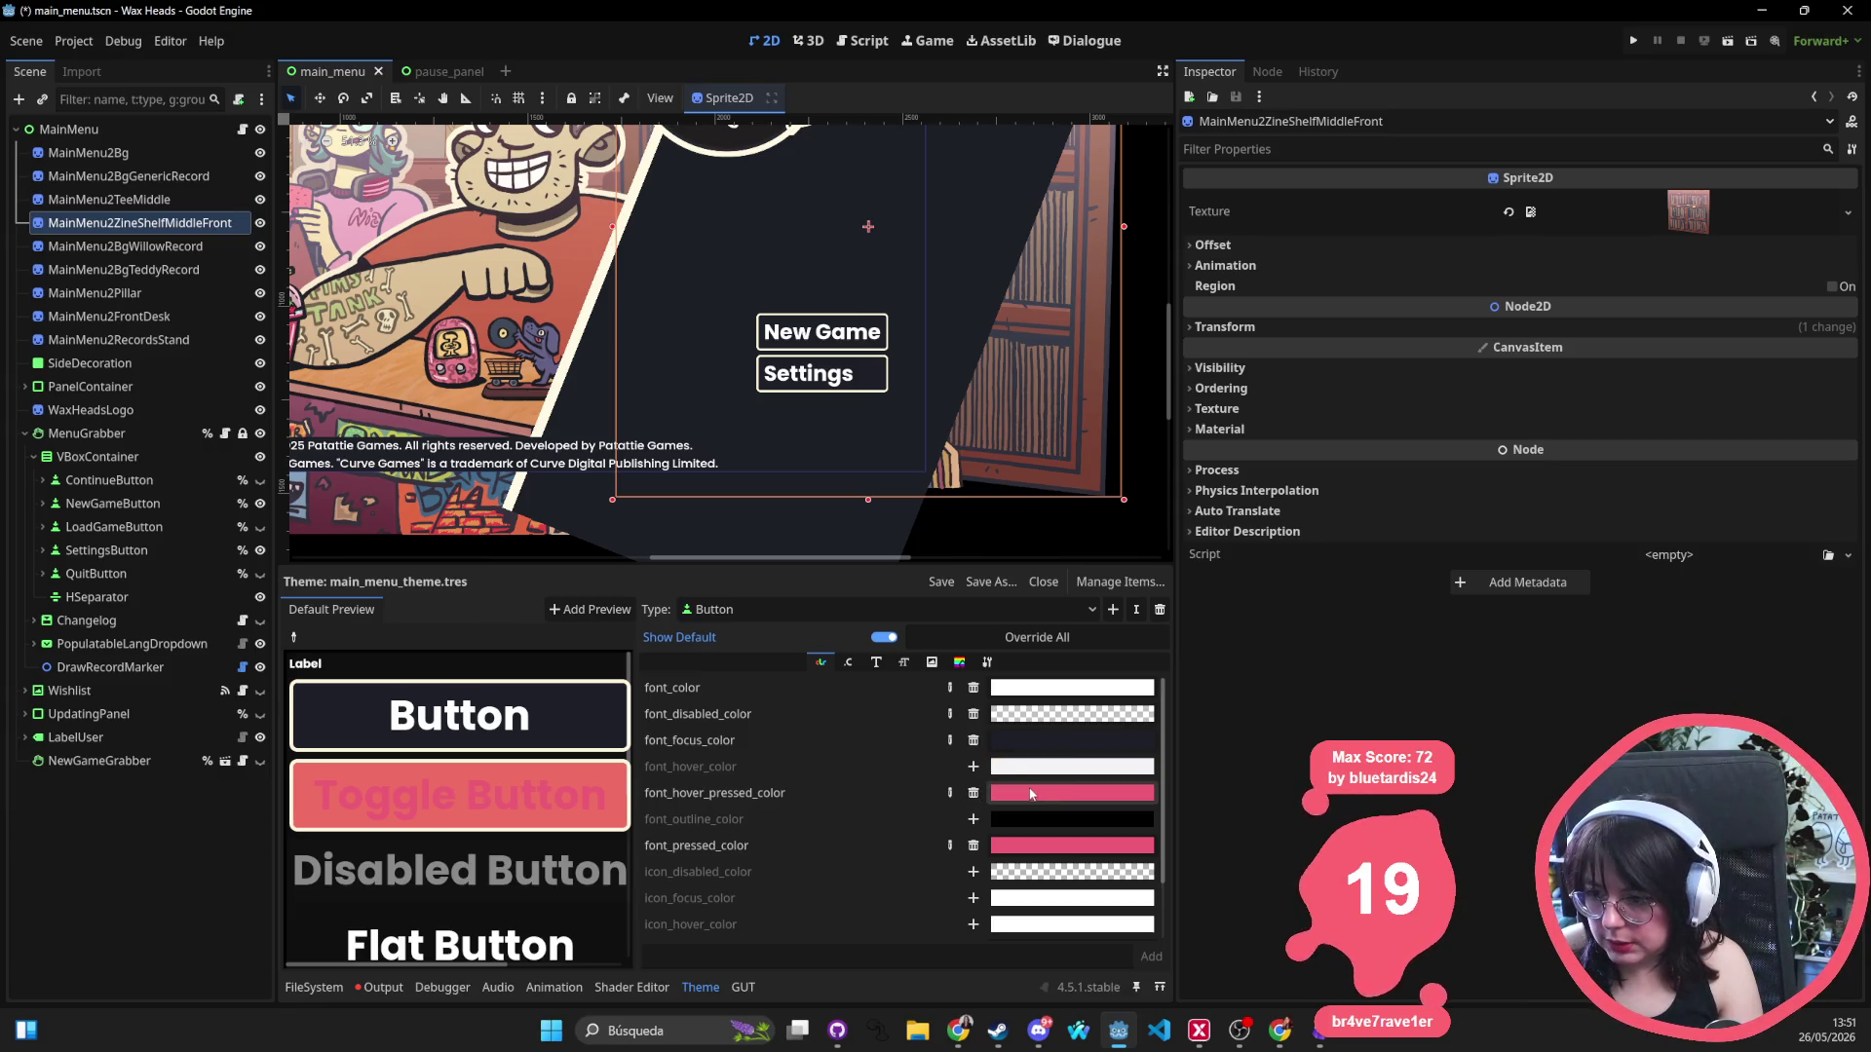
pyautogui.click(1028, 799)
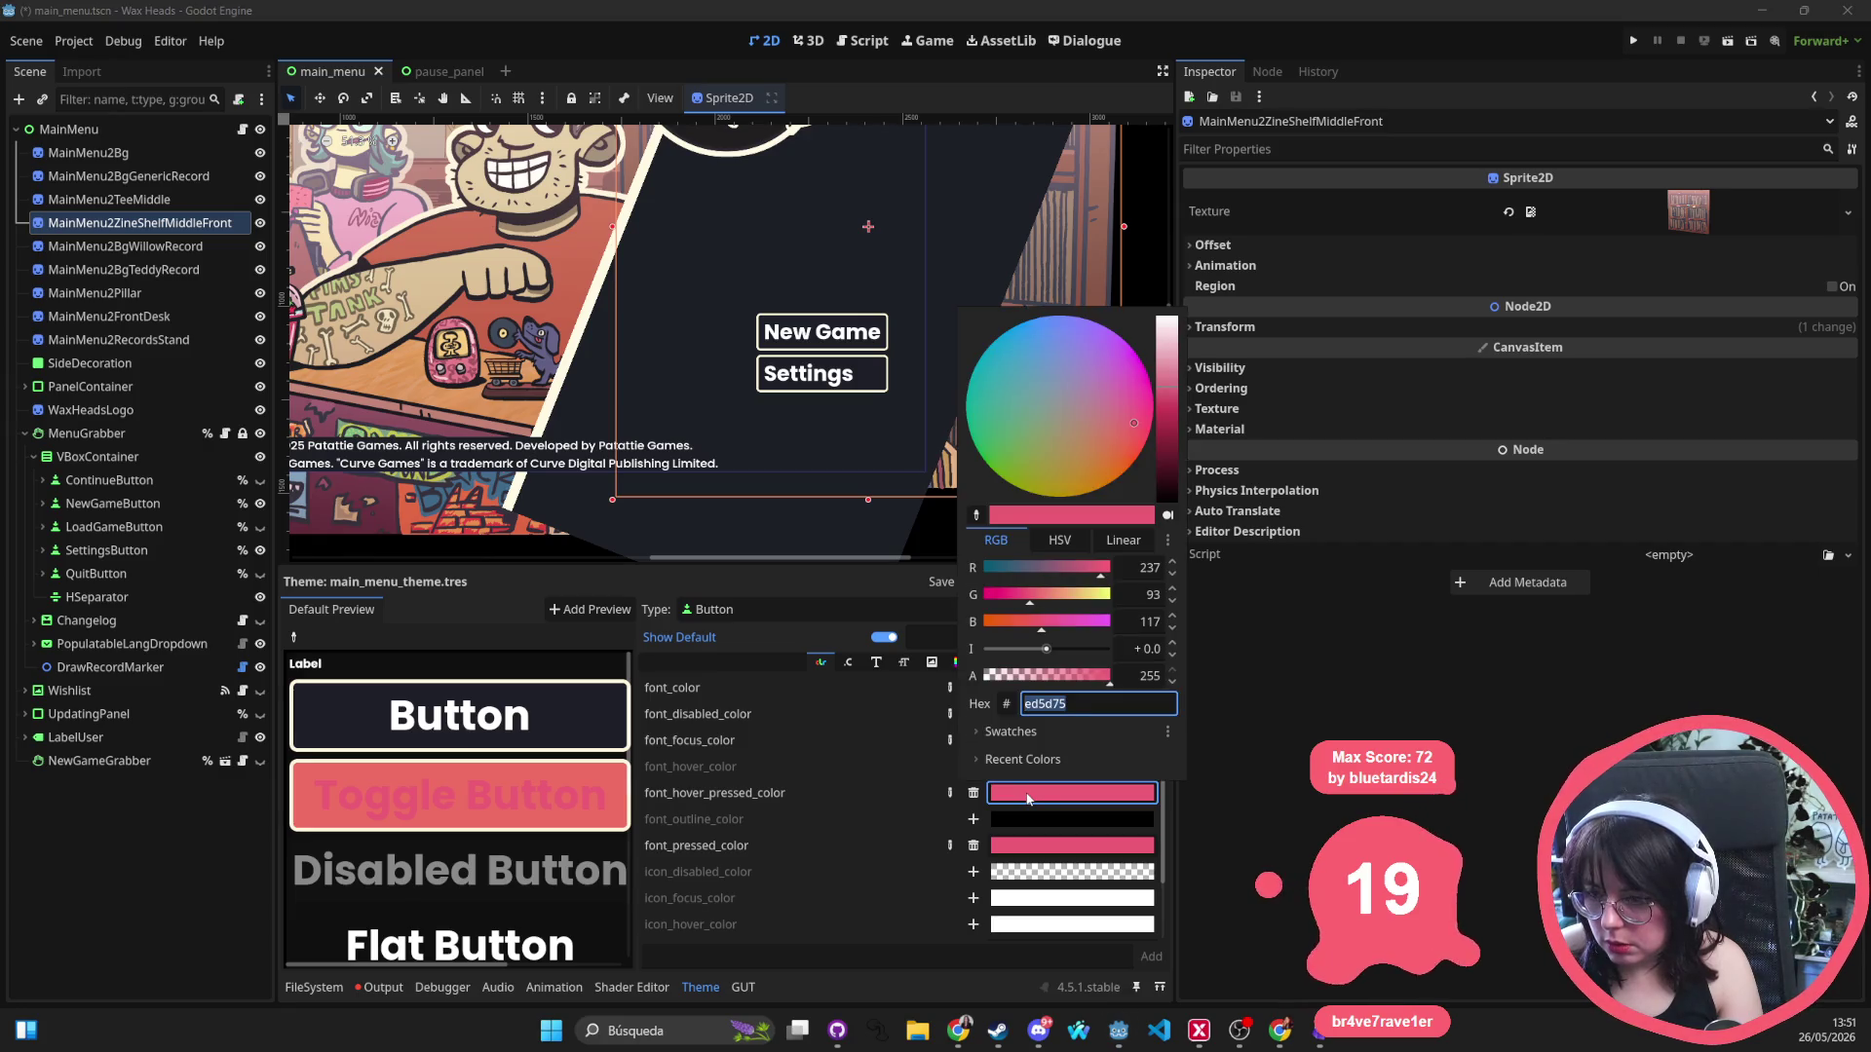
pyautogui.press('Escape')
# Switch to the pause_panel scene and select its PauseGrabber and PausePanel nodes.
pyautogui.click(443, 71)
pyautogui.scroll(-5, 729, 384)
pyautogui.hscroll(5, 624, 269)
pyautogui.scroll(1, 99, 178)
pyautogui.hscroll(-3, 702, 322)
pyautogui.click(88, 153)
pyautogui.click(109, 132)
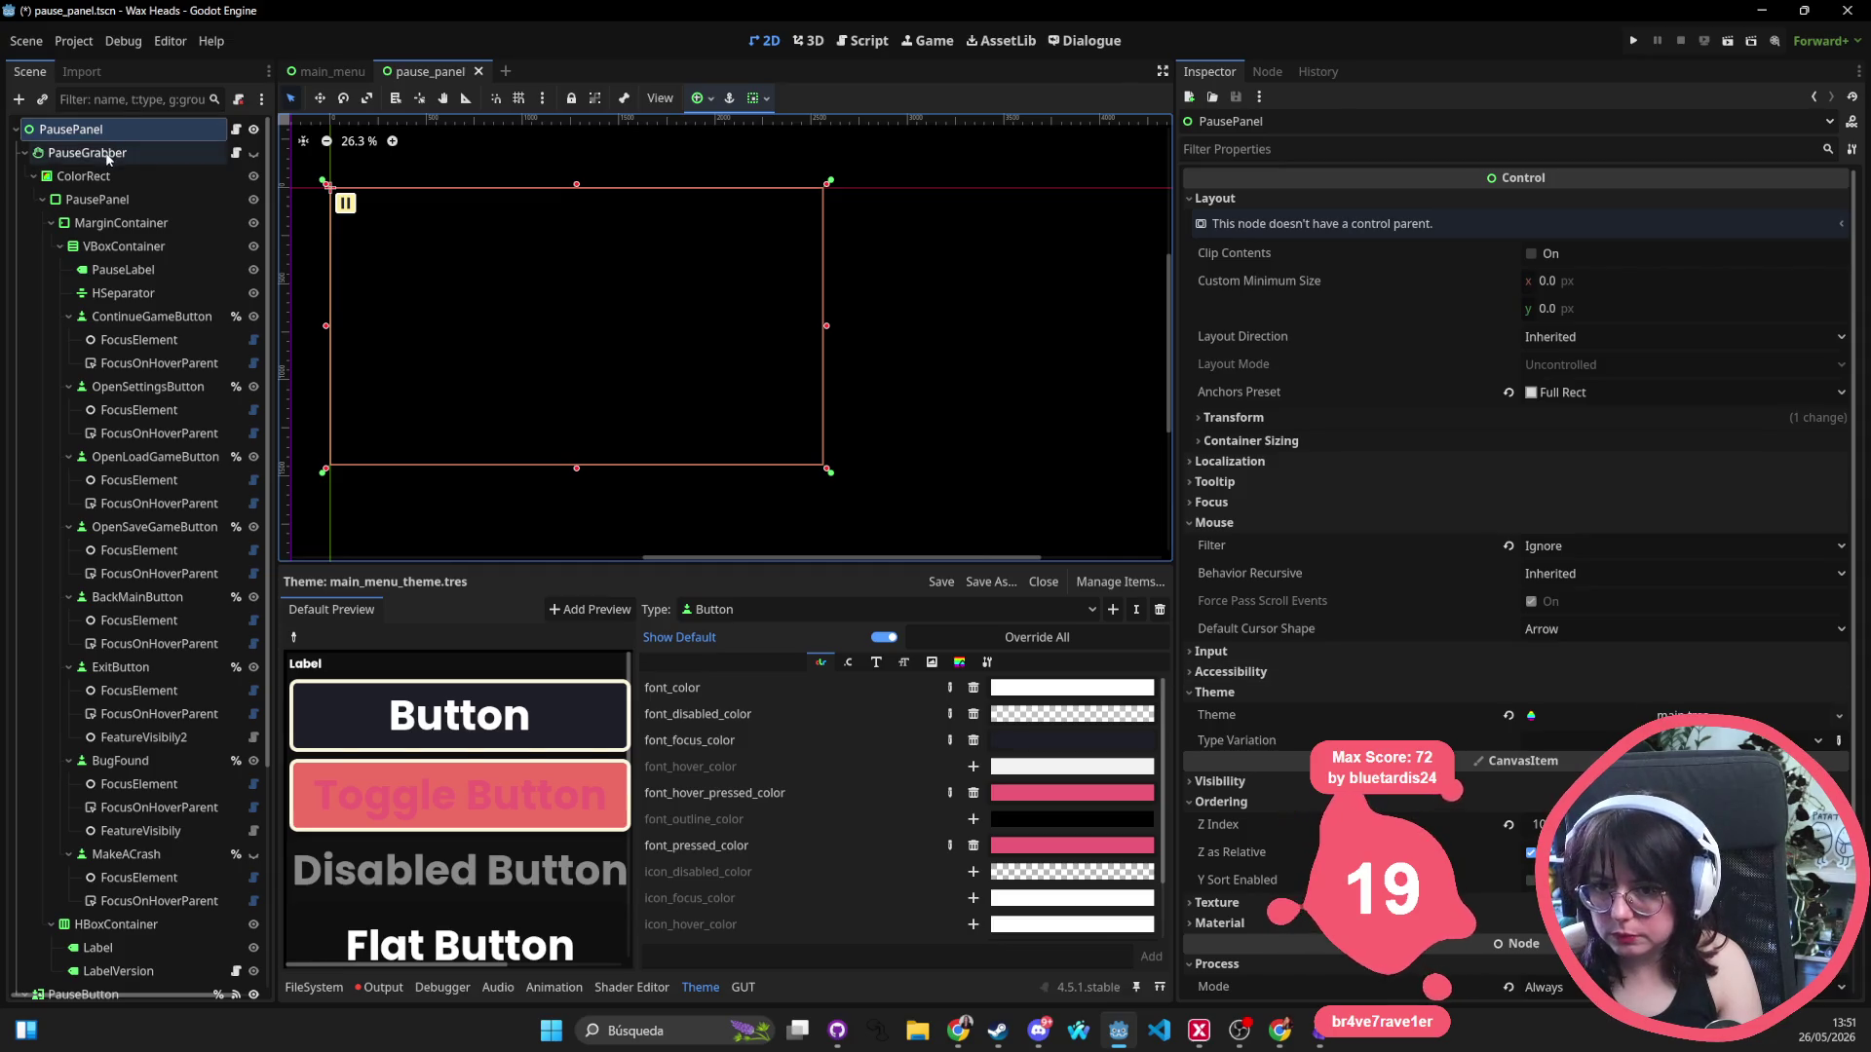
# Check PauseGrabber's settings.tres colour items, return to main_menu, and locate main_menu_theme.tres.
pyautogui.click(109, 156)
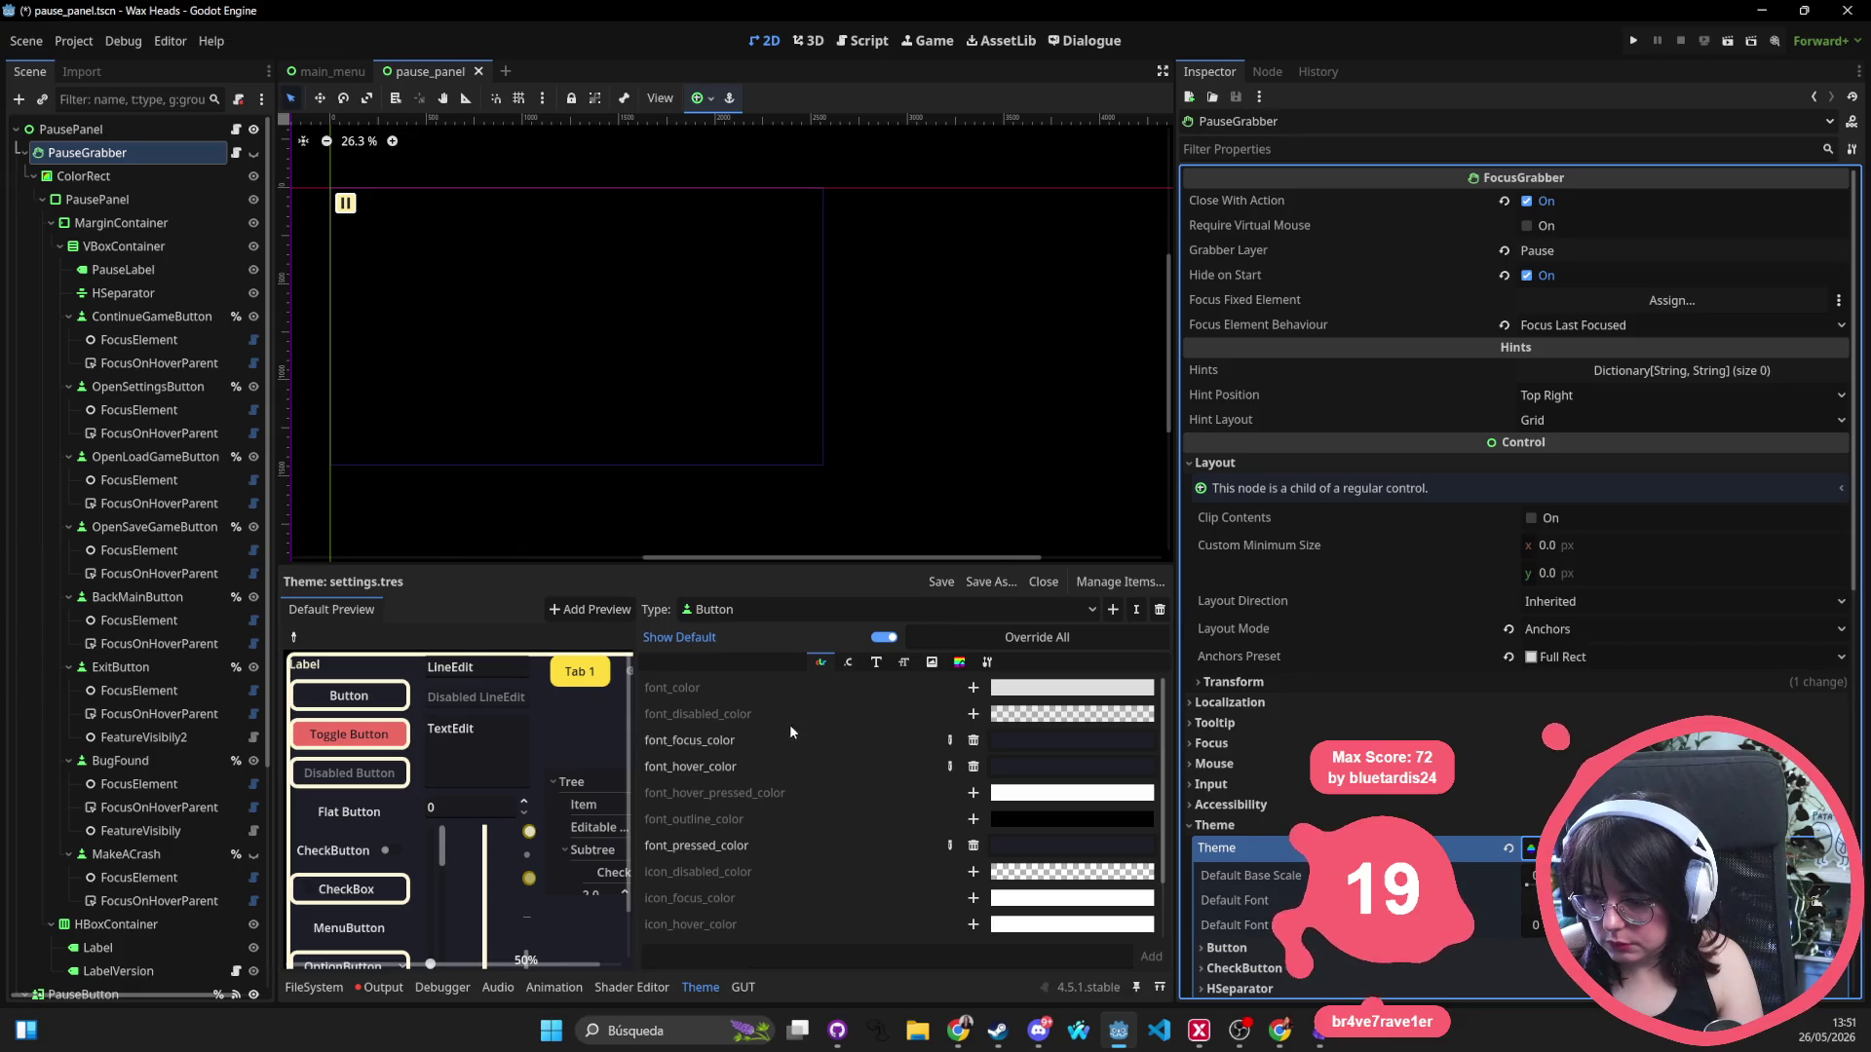
pyautogui.click(821, 663)
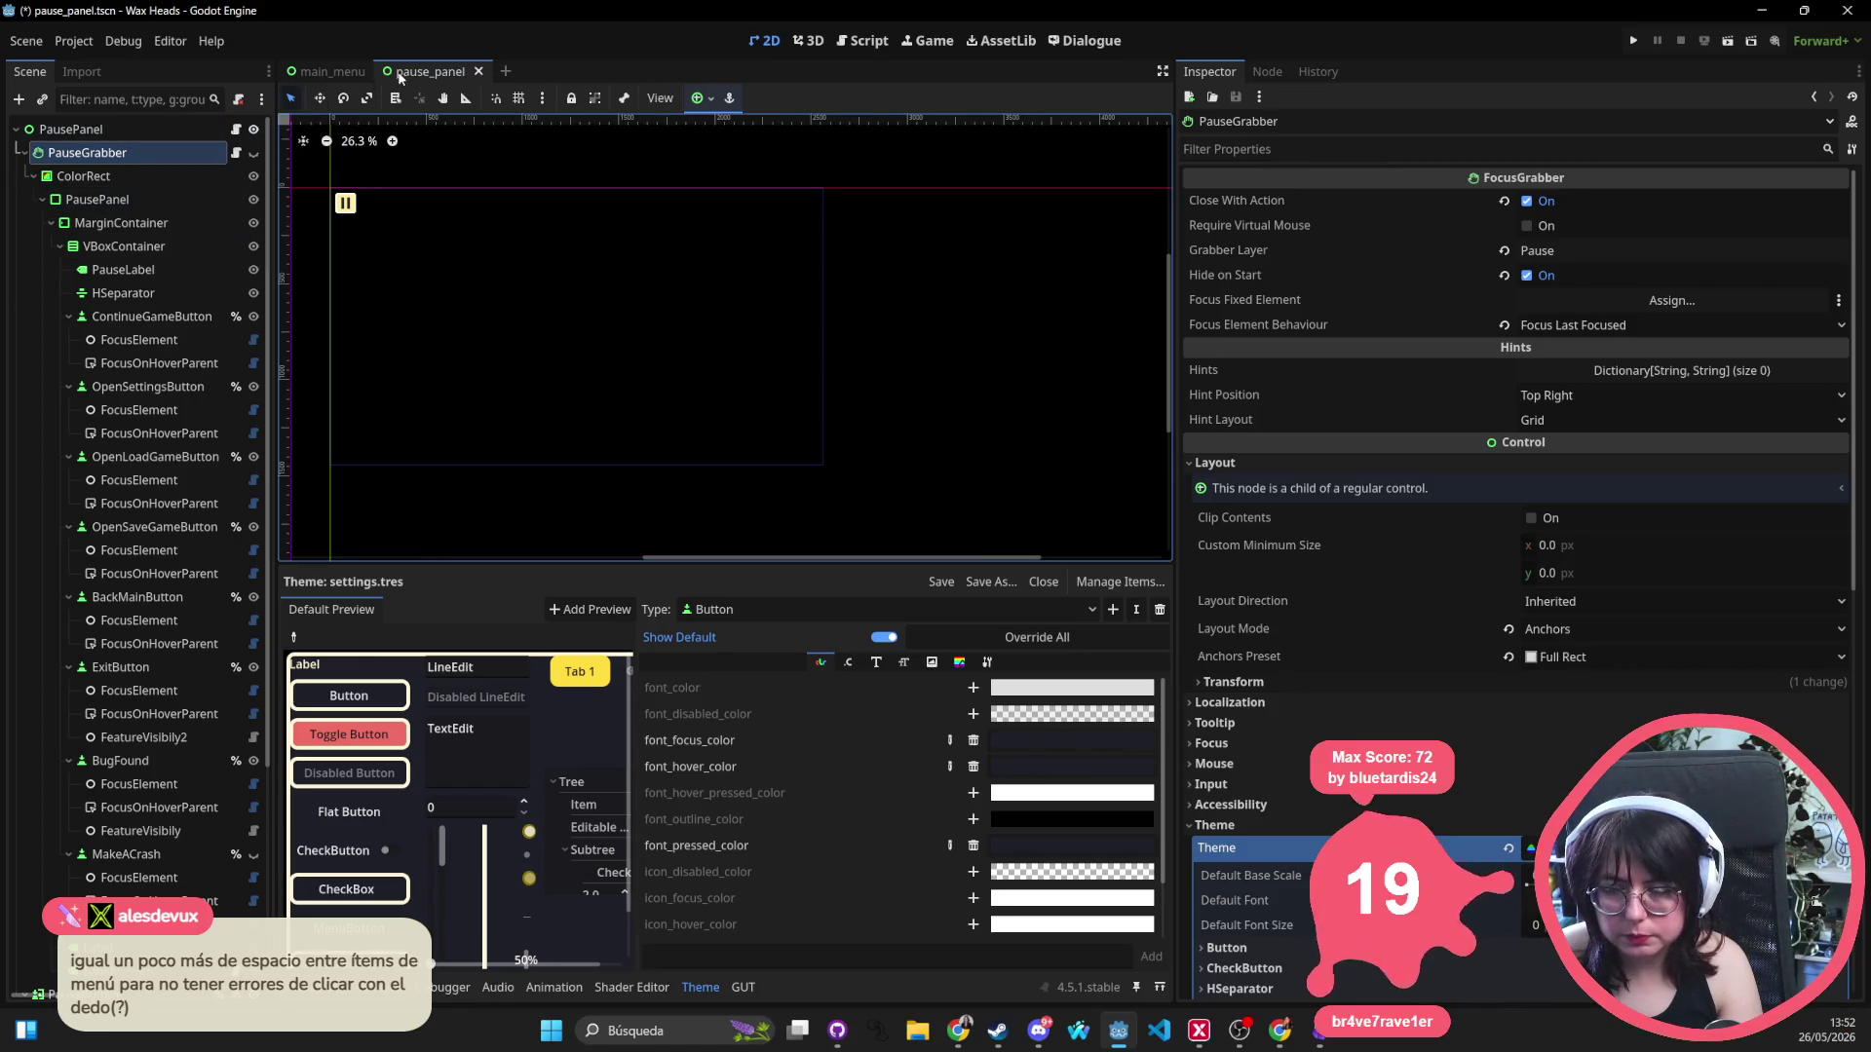
pyautogui.click(331, 71)
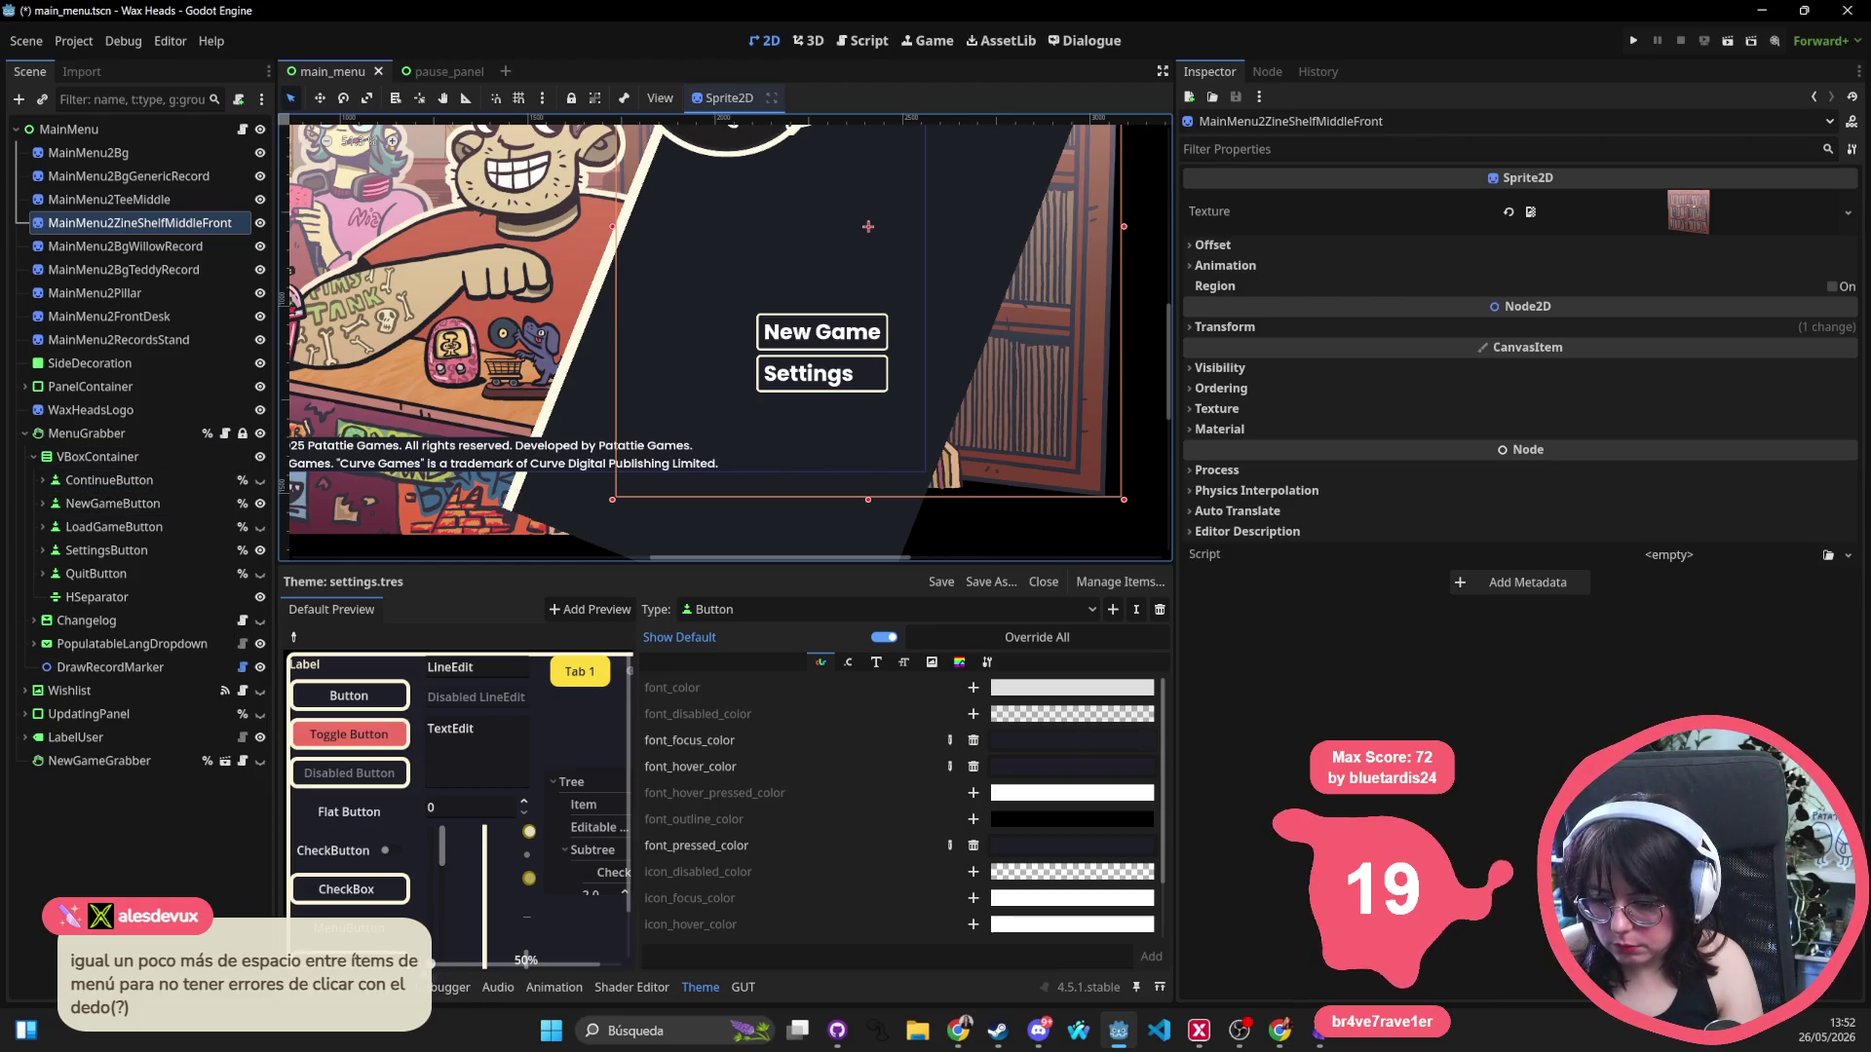
pyautogui.click(312, 987)
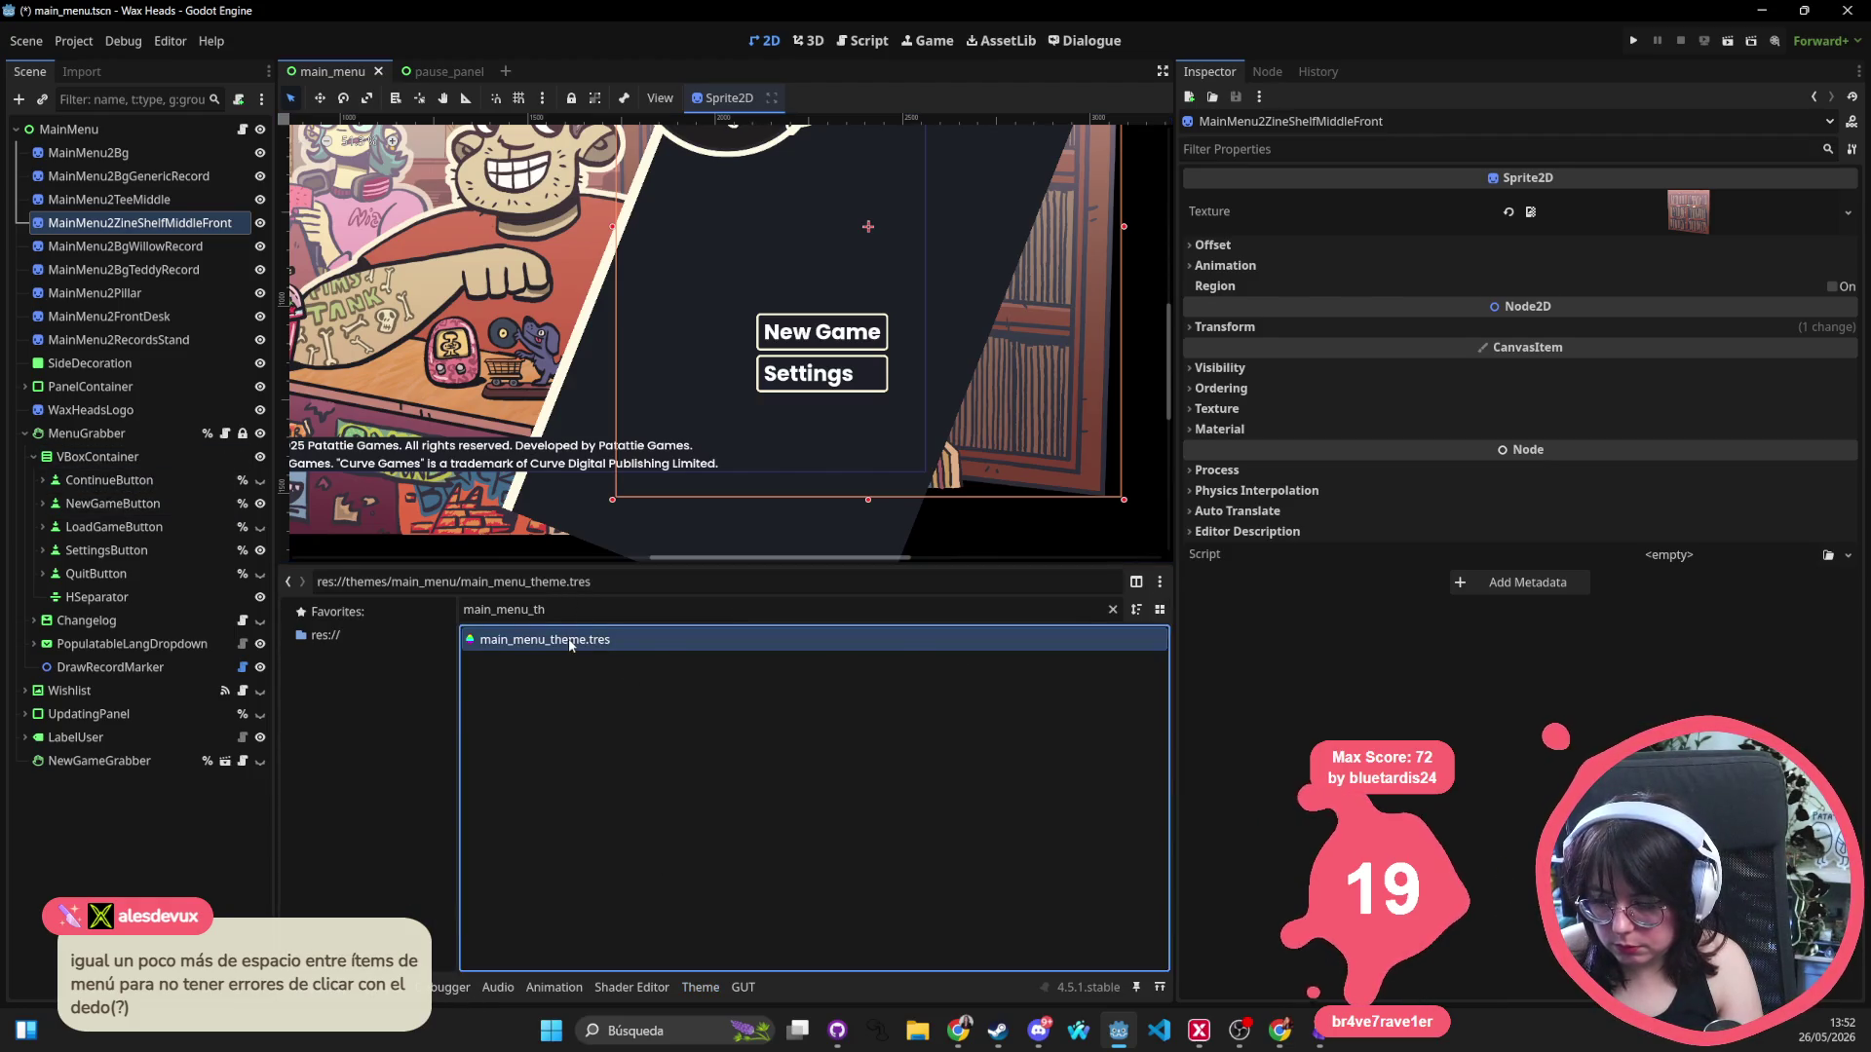
# In main_menu_theme.tres, set the Button font_hover_pressed_color to dark 1d1f27.
pyautogui.doubleClick(570, 643)
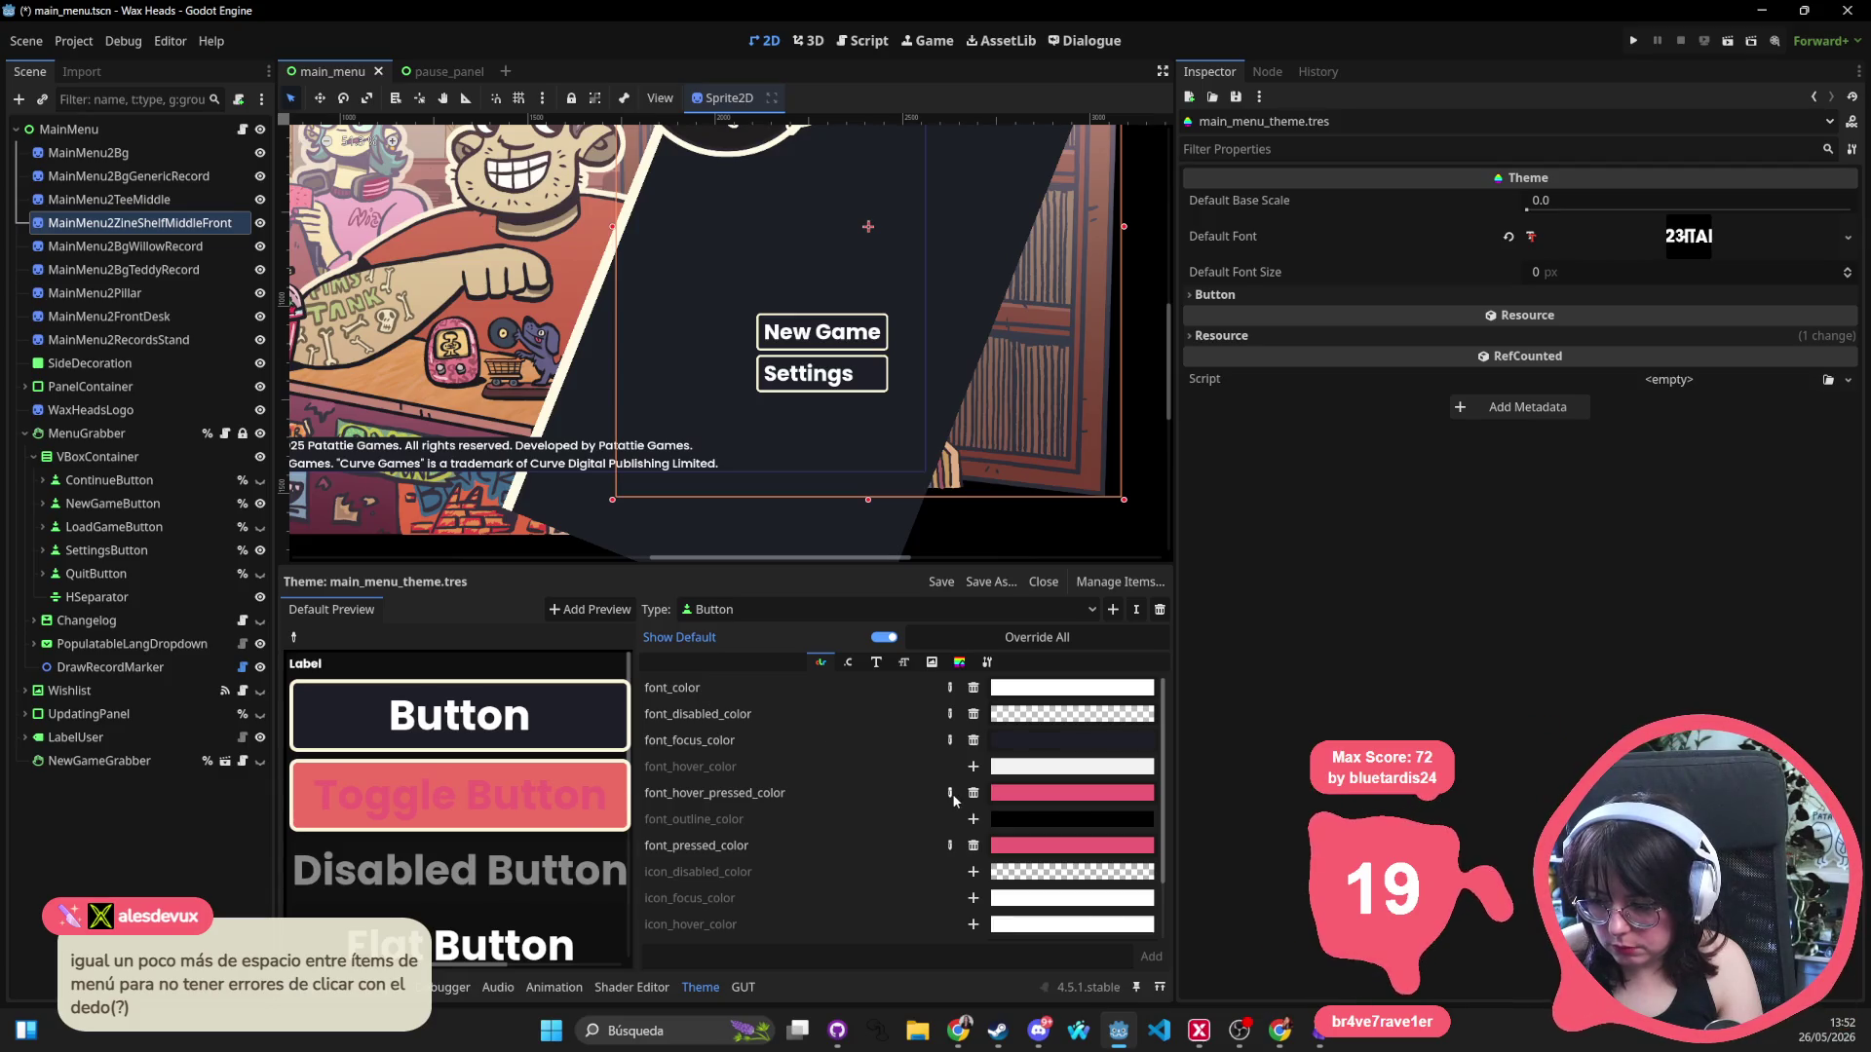
pyautogui.click(1072, 792)
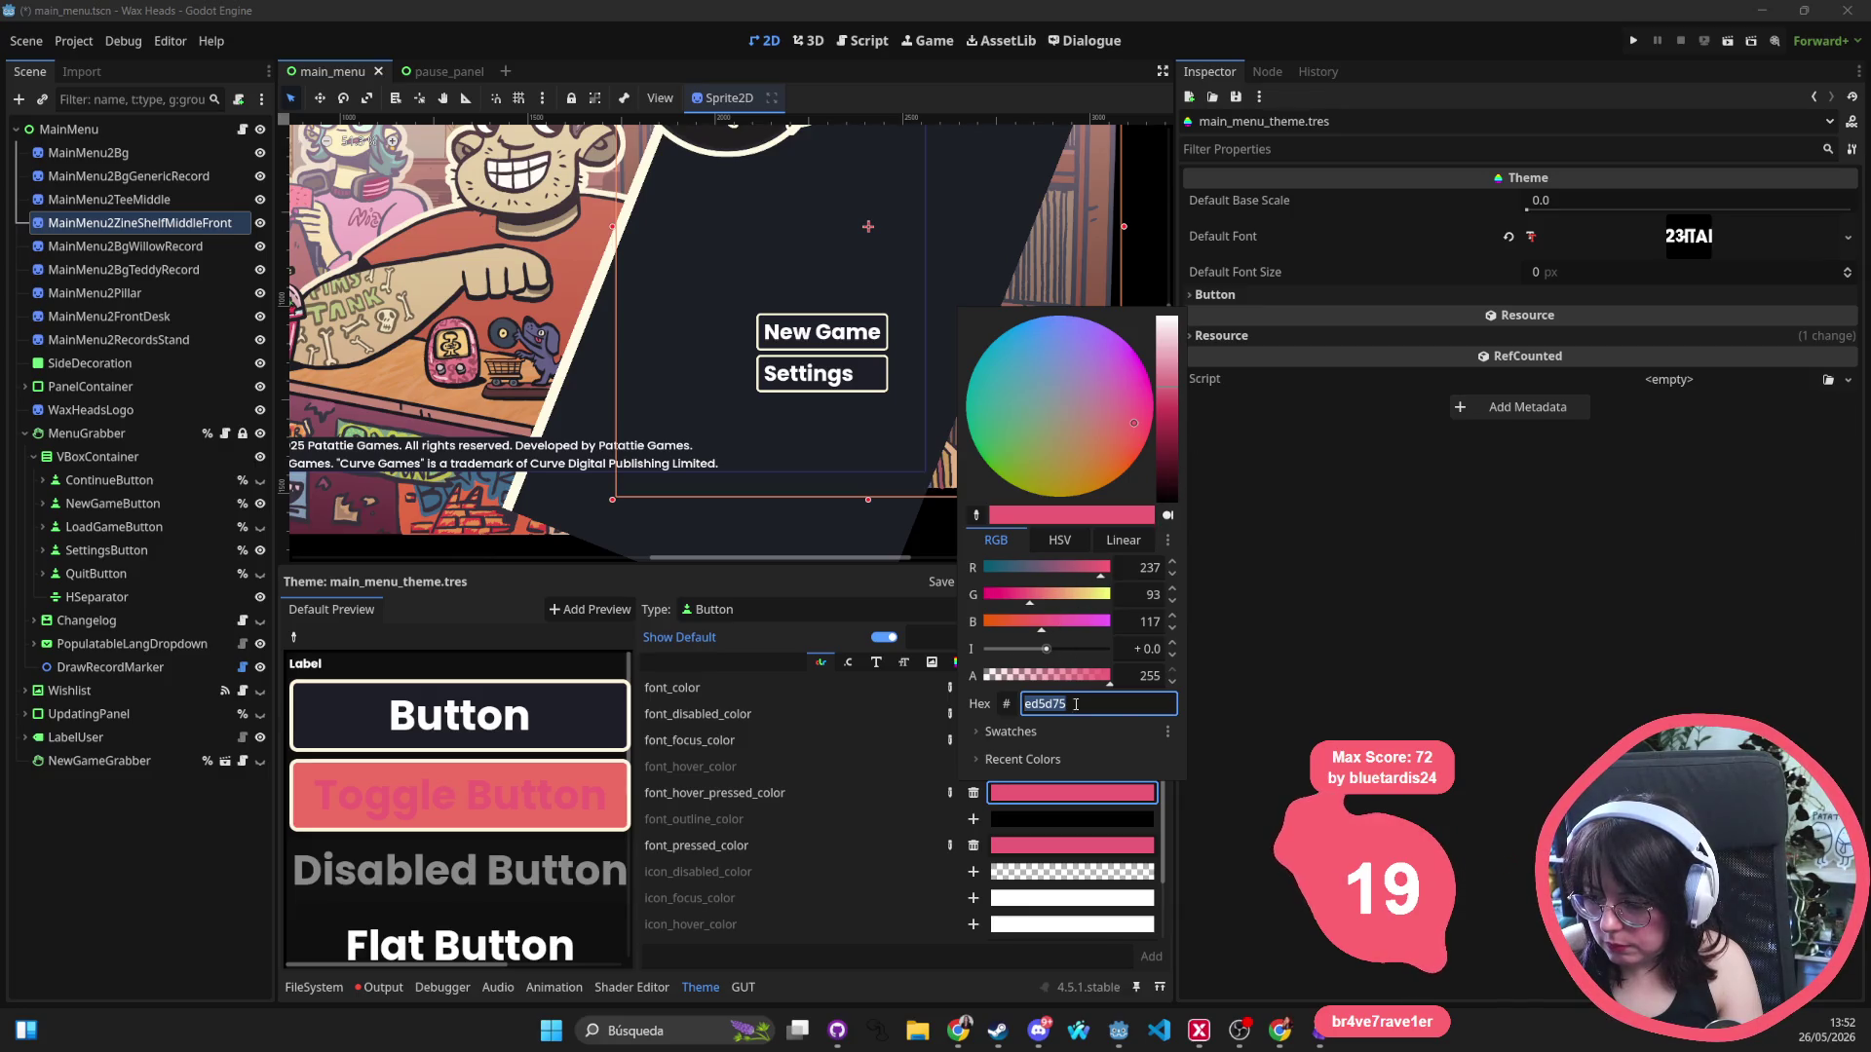
pyautogui.click(1011, 730)
pyautogui.click(1073, 782)
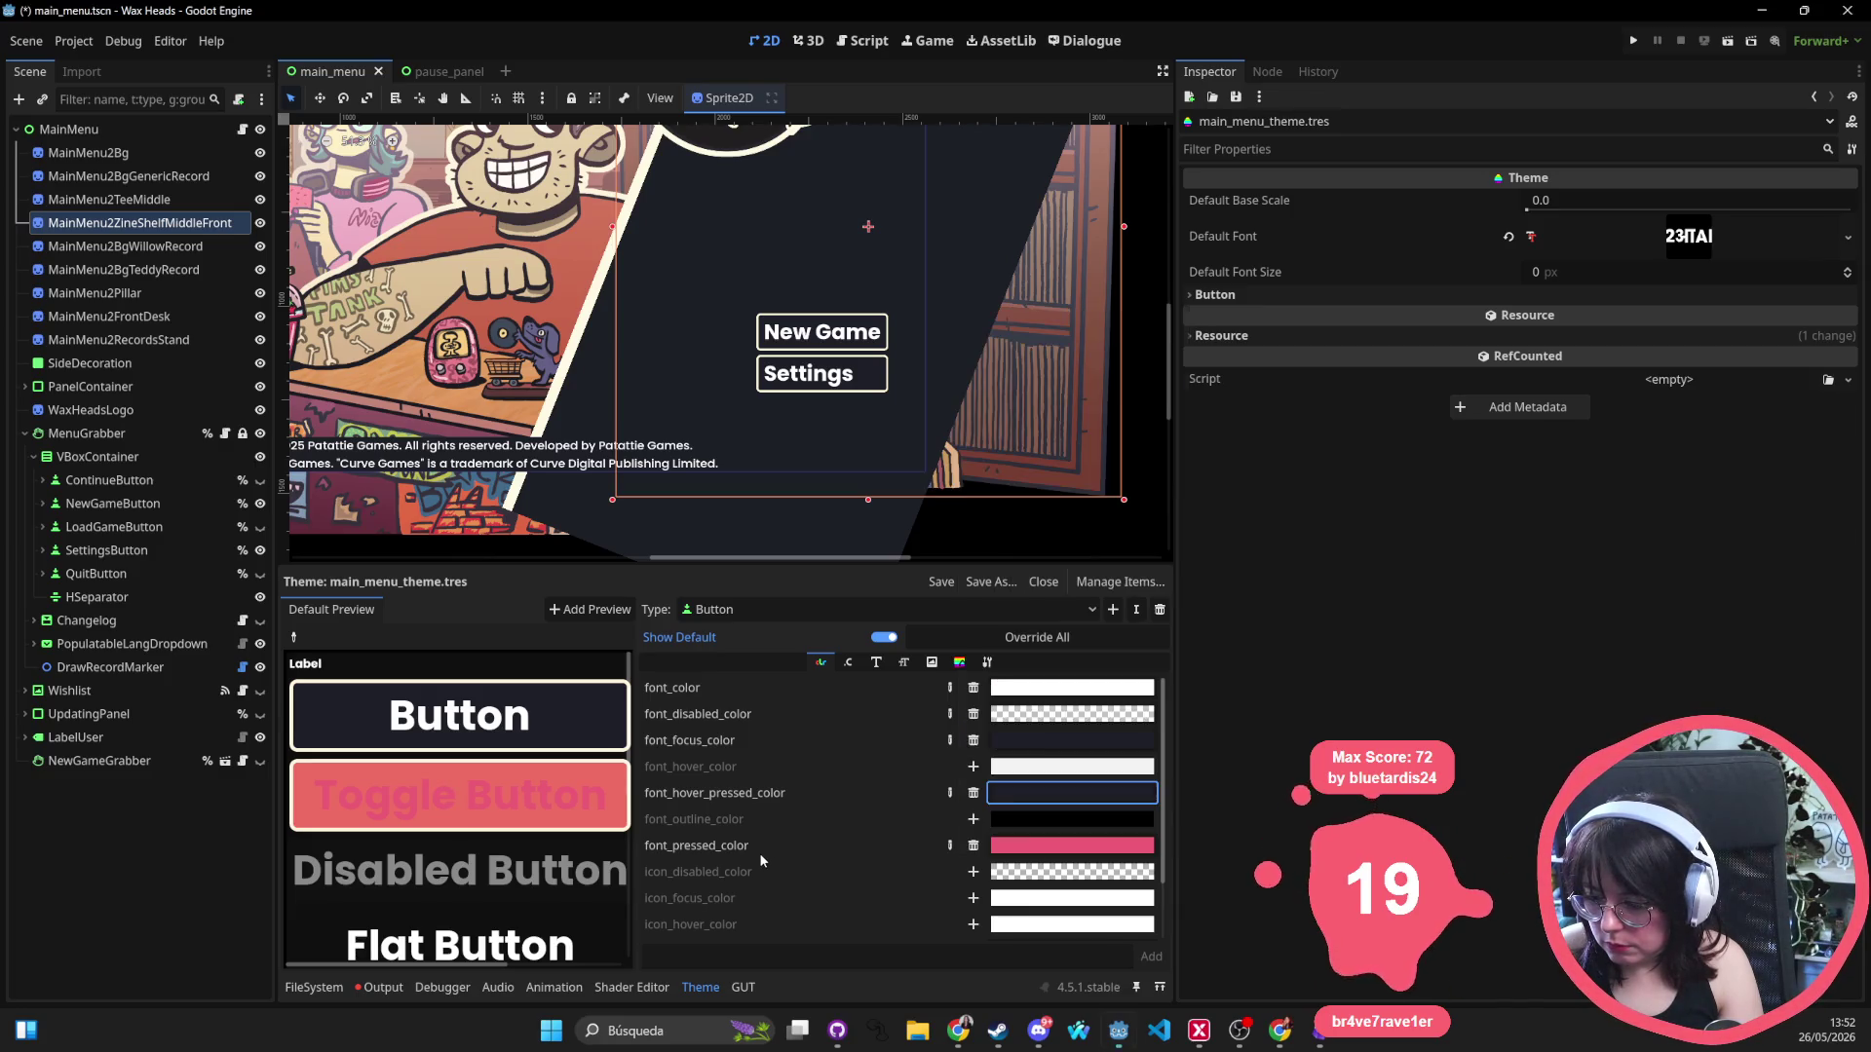
# Add a dark palette font_pressed_color override and remove the font_color override.
pyautogui.click(972, 845)
pyautogui.click(1044, 854)
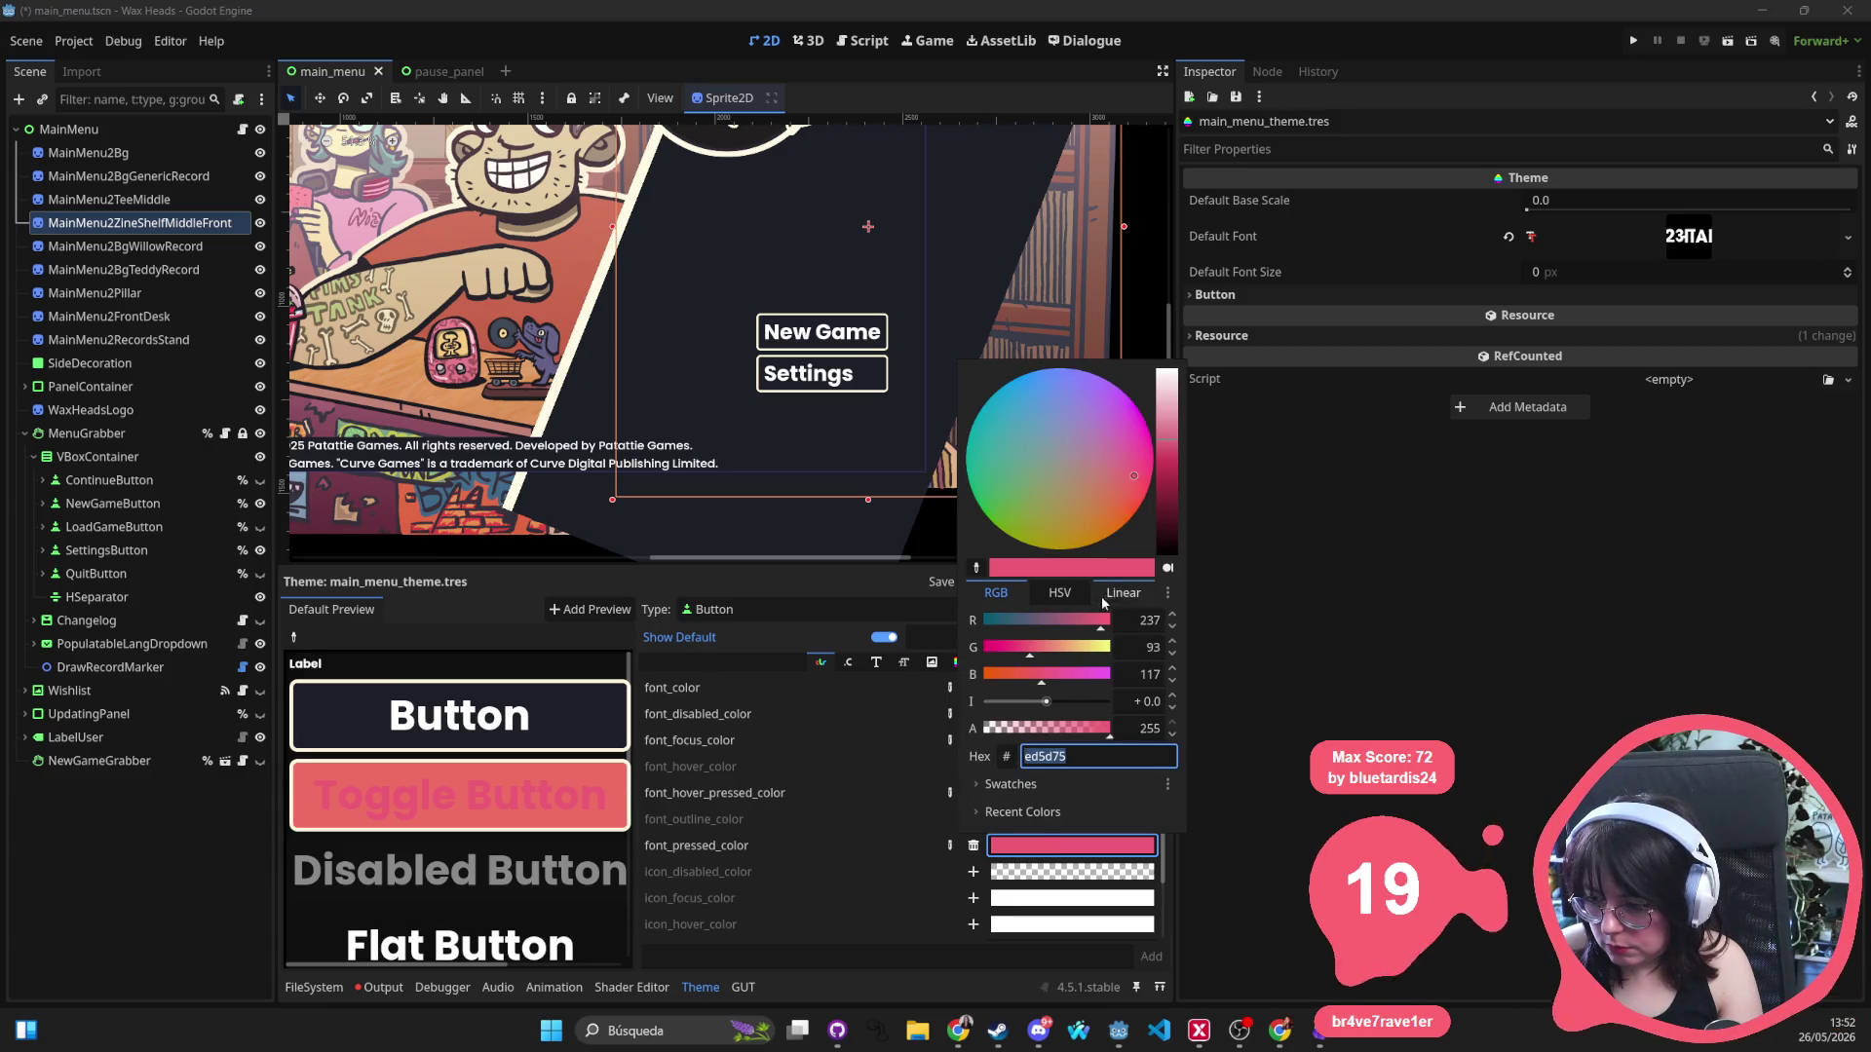
pyautogui.press('Tab')
pyautogui.click(1002, 794)
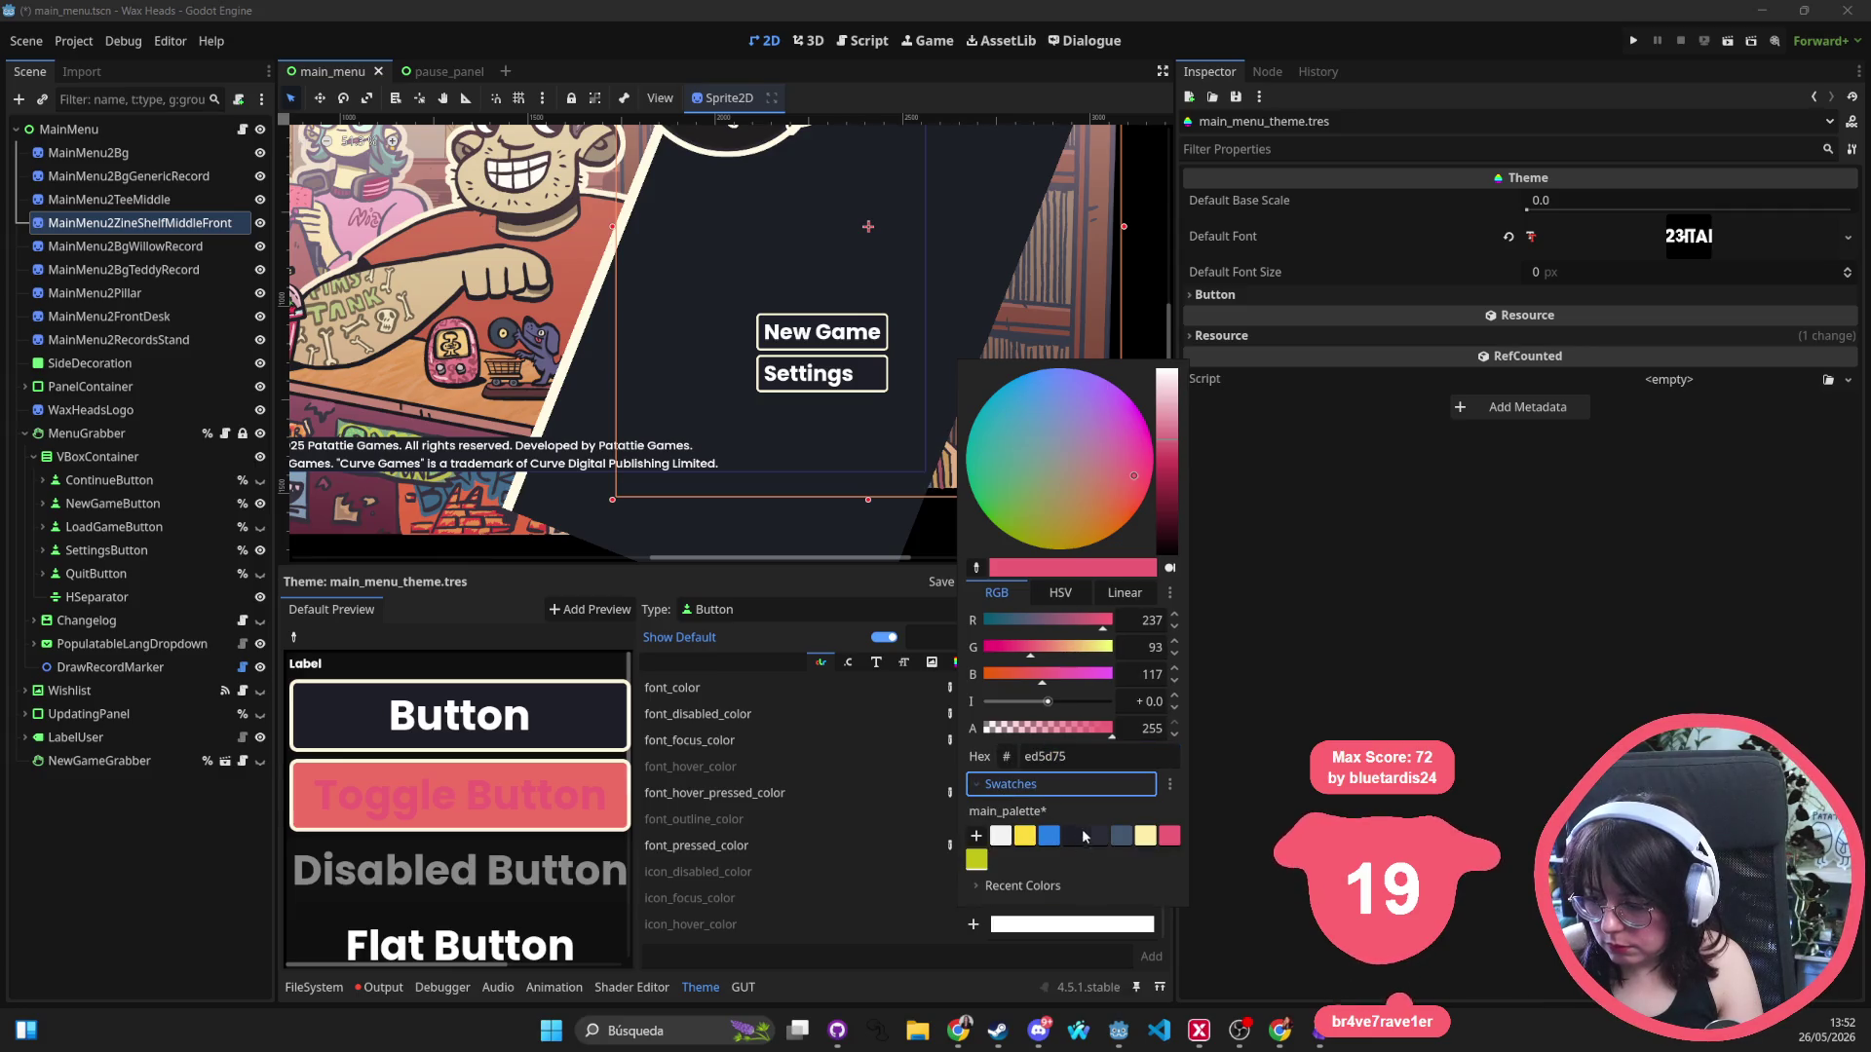
pyautogui.click(1073, 836)
pyautogui.click(752, 750)
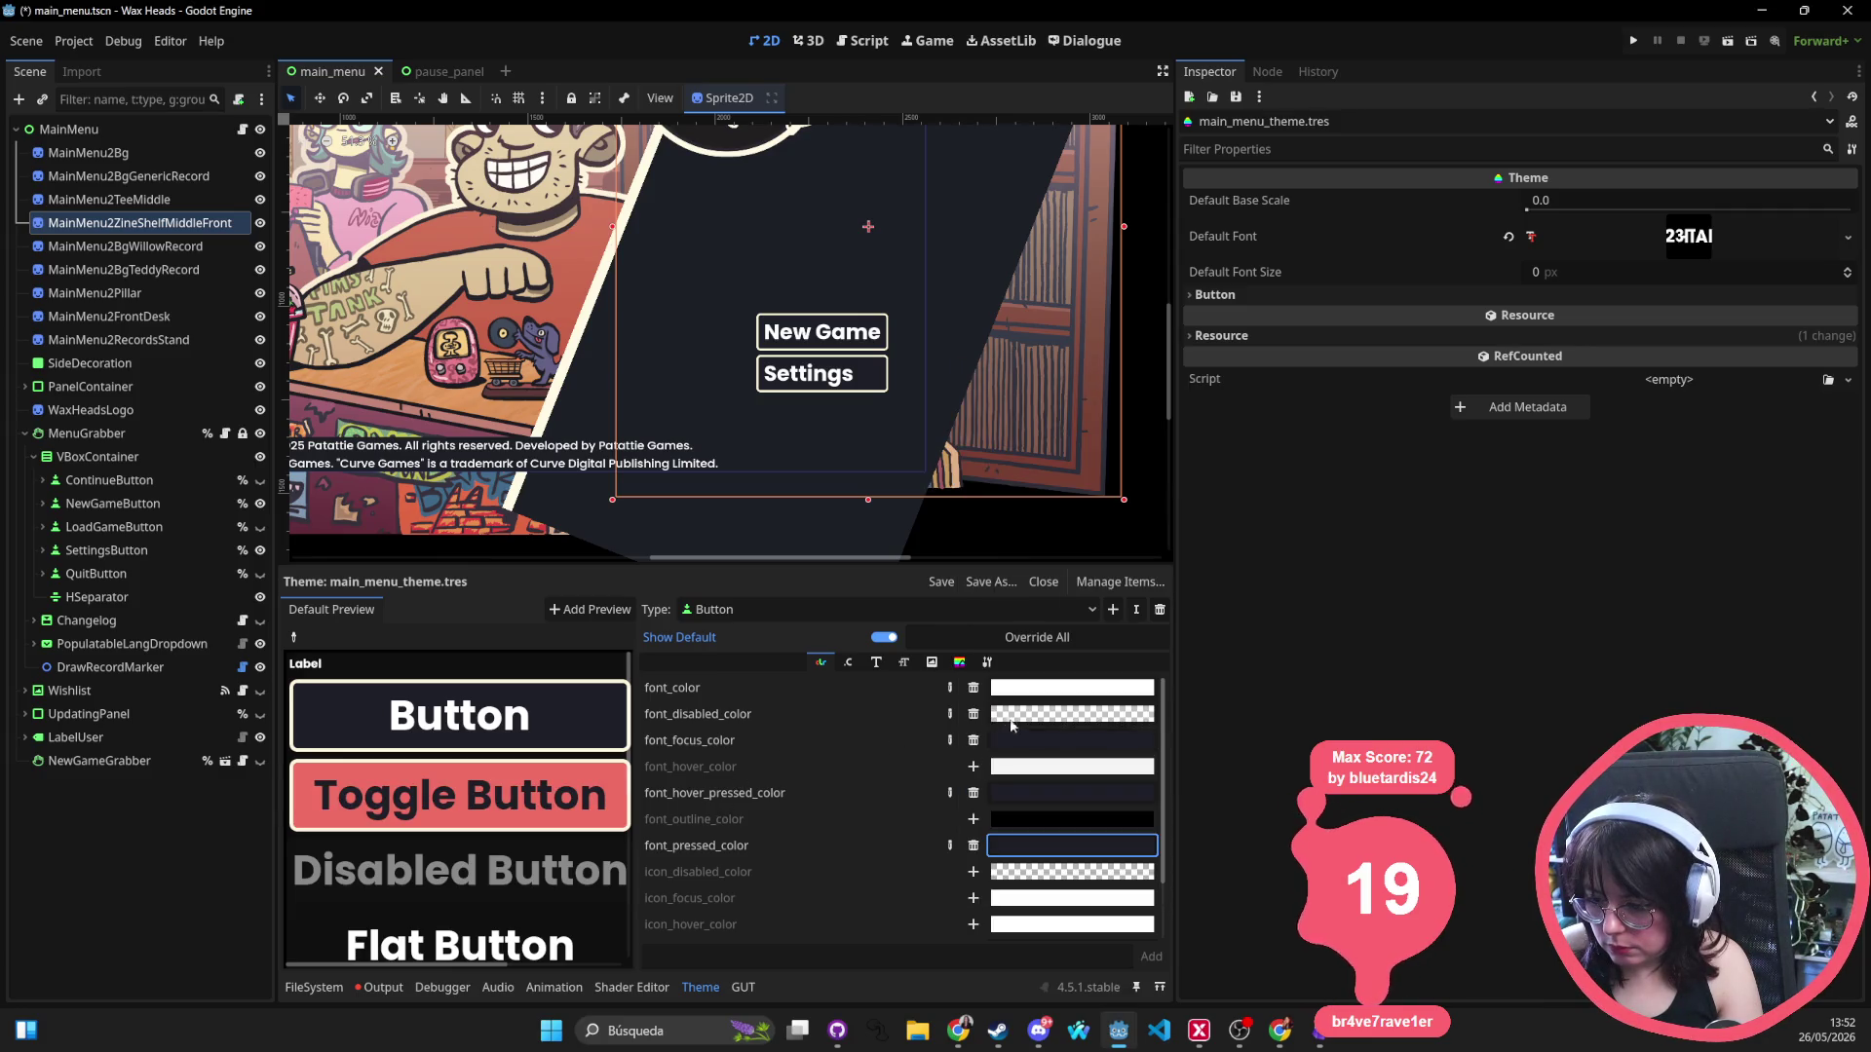
pyautogui.click(975, 712)
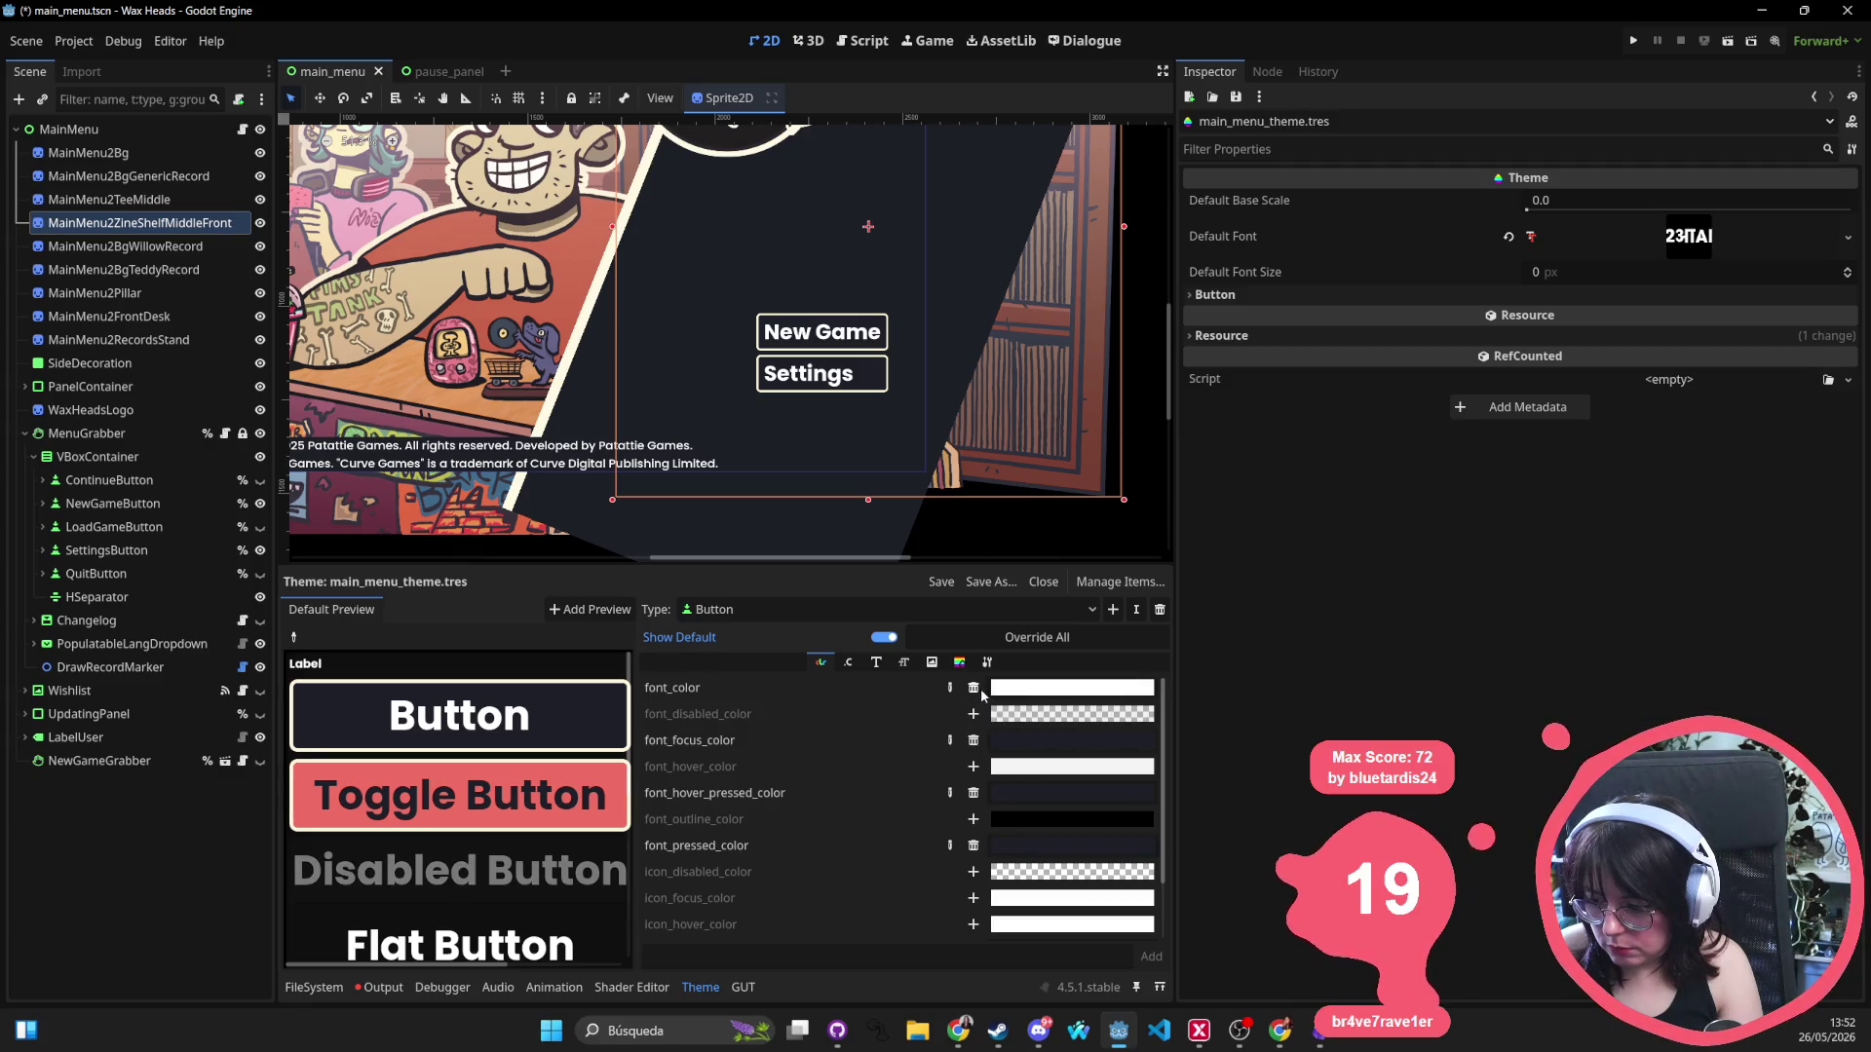
pyautogui.click(973, 687)
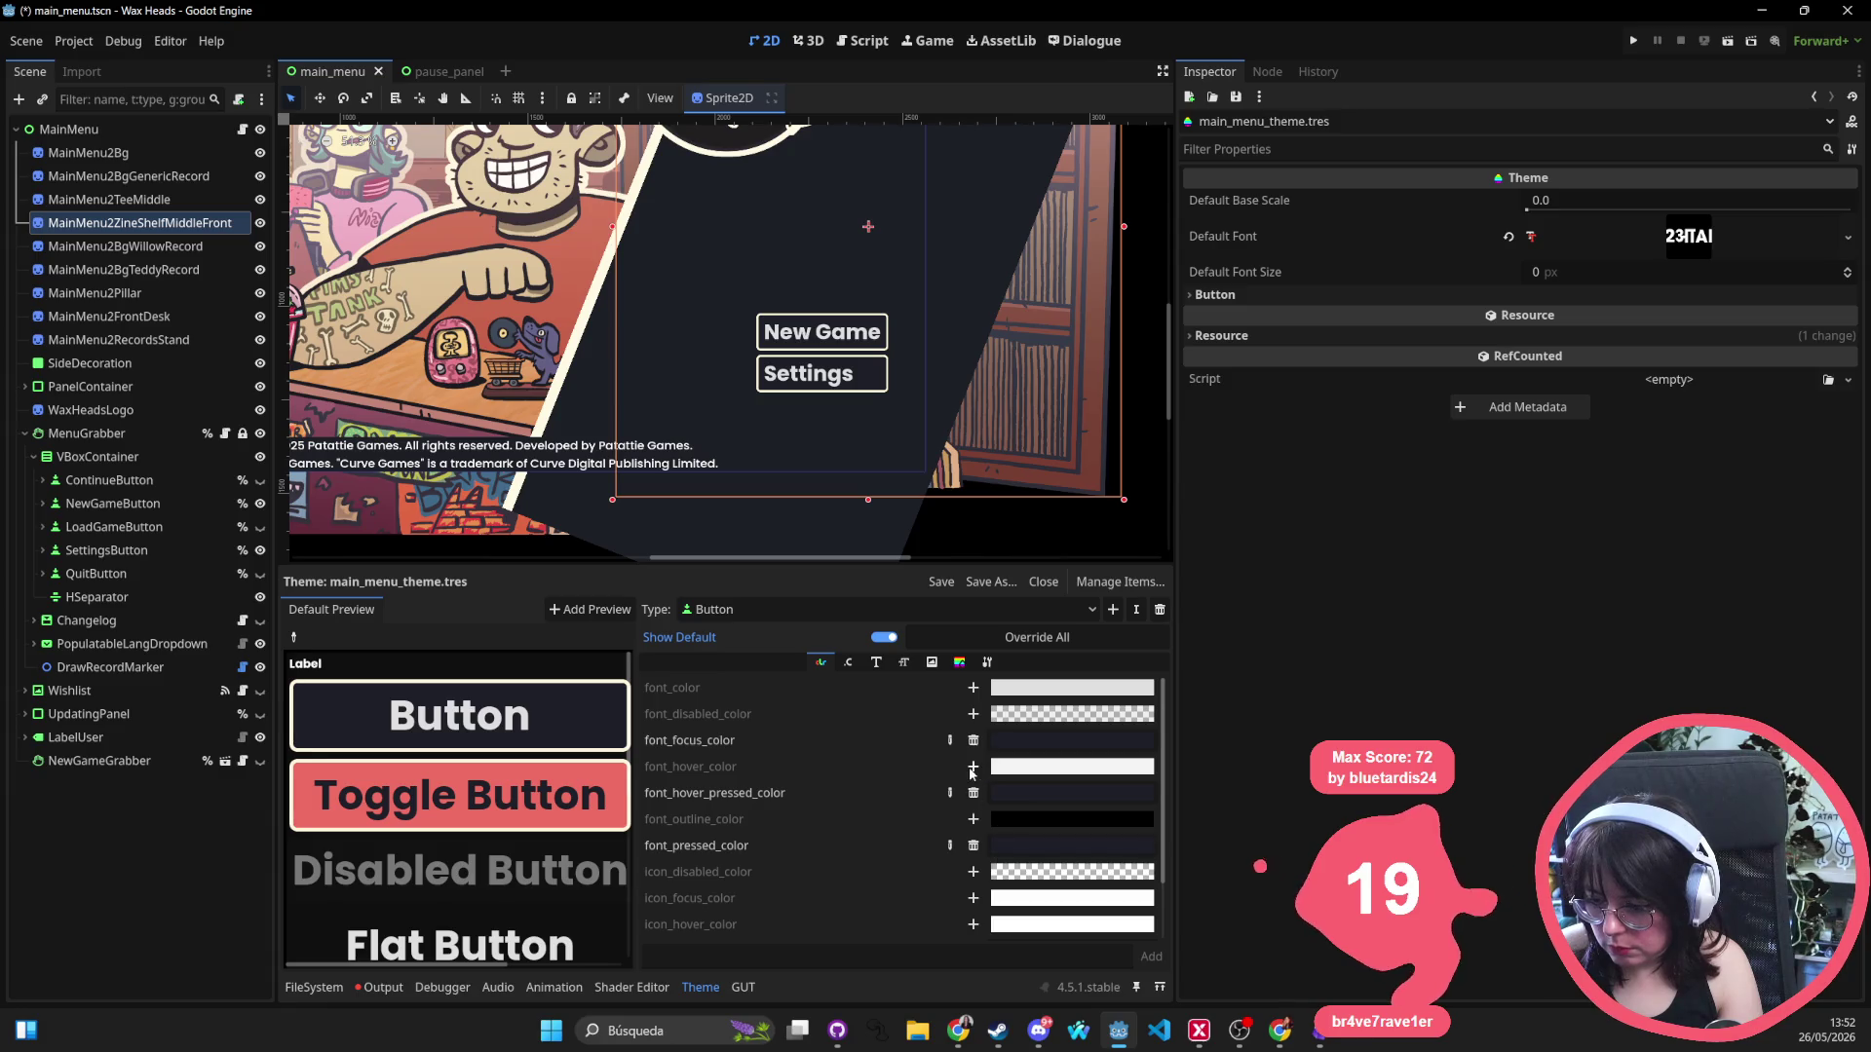
# Add a dark swatch font_hover_color override and preview the toggle button's pressed look.
pyautogui.click(974, 767)
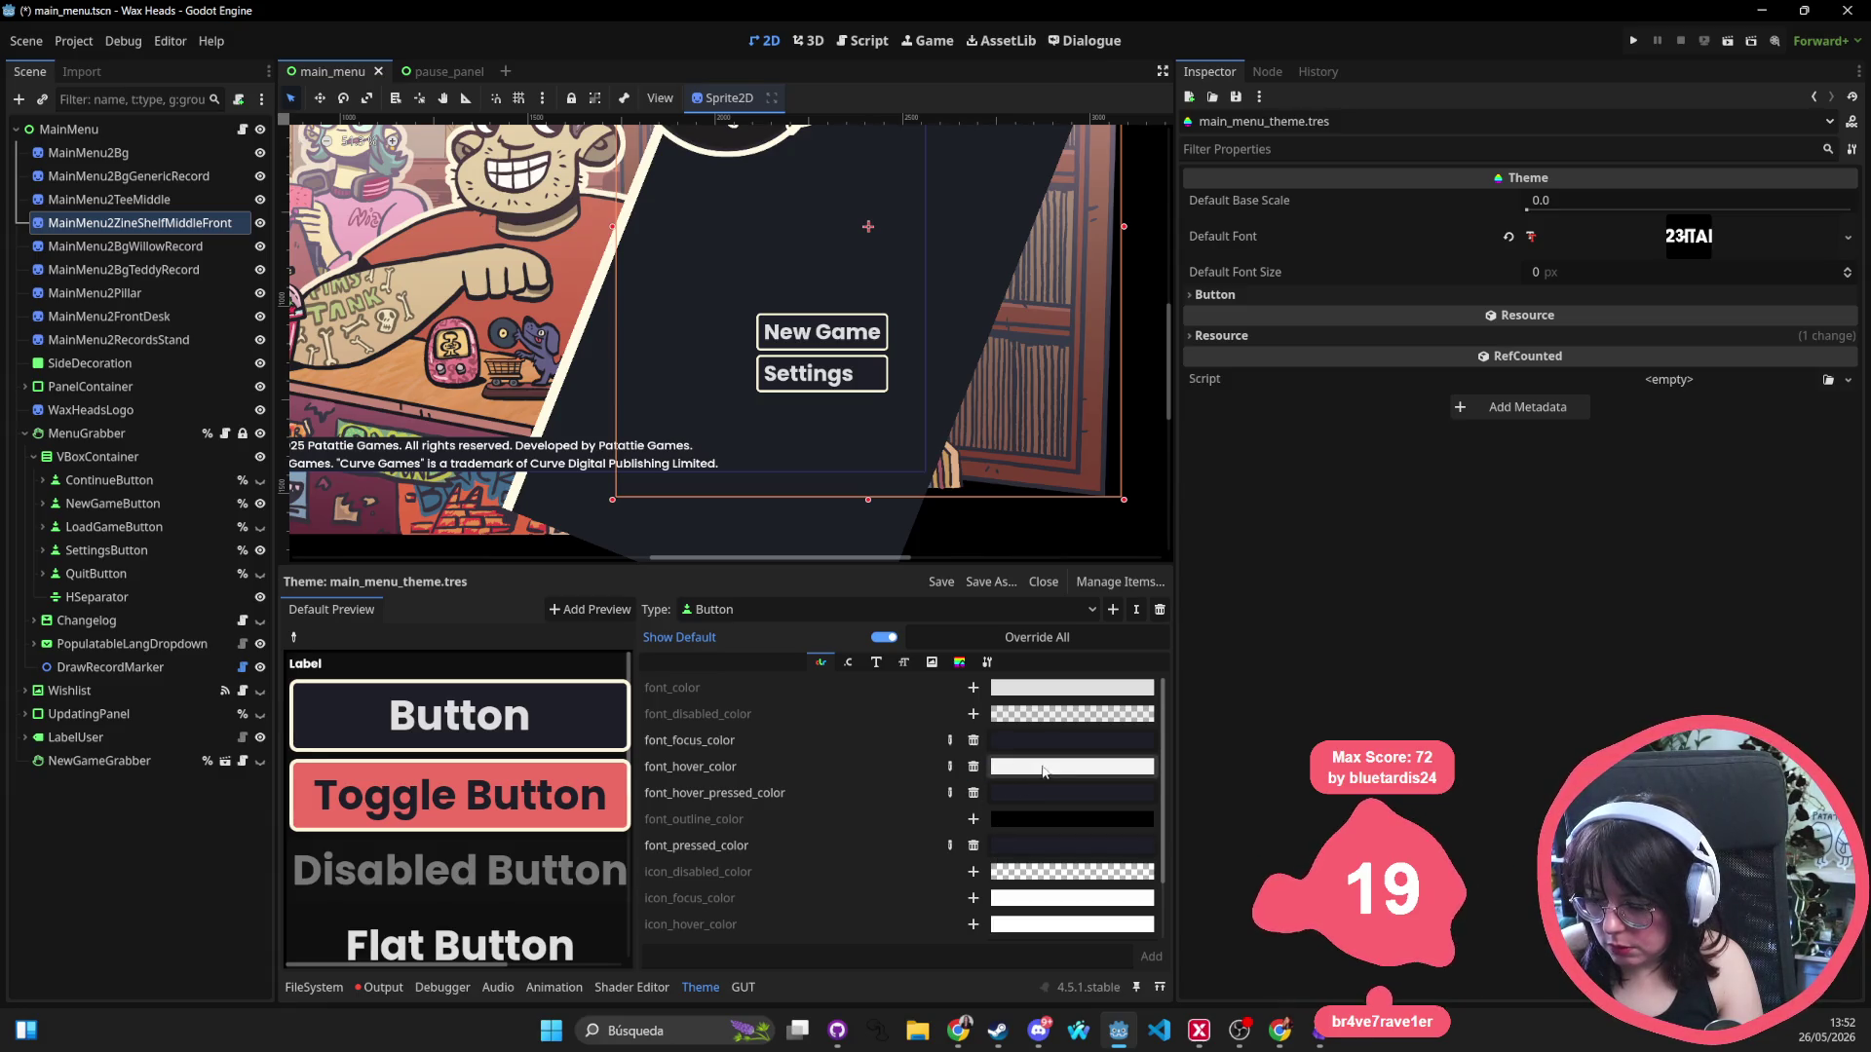
pyautogui.click(1023, 770)
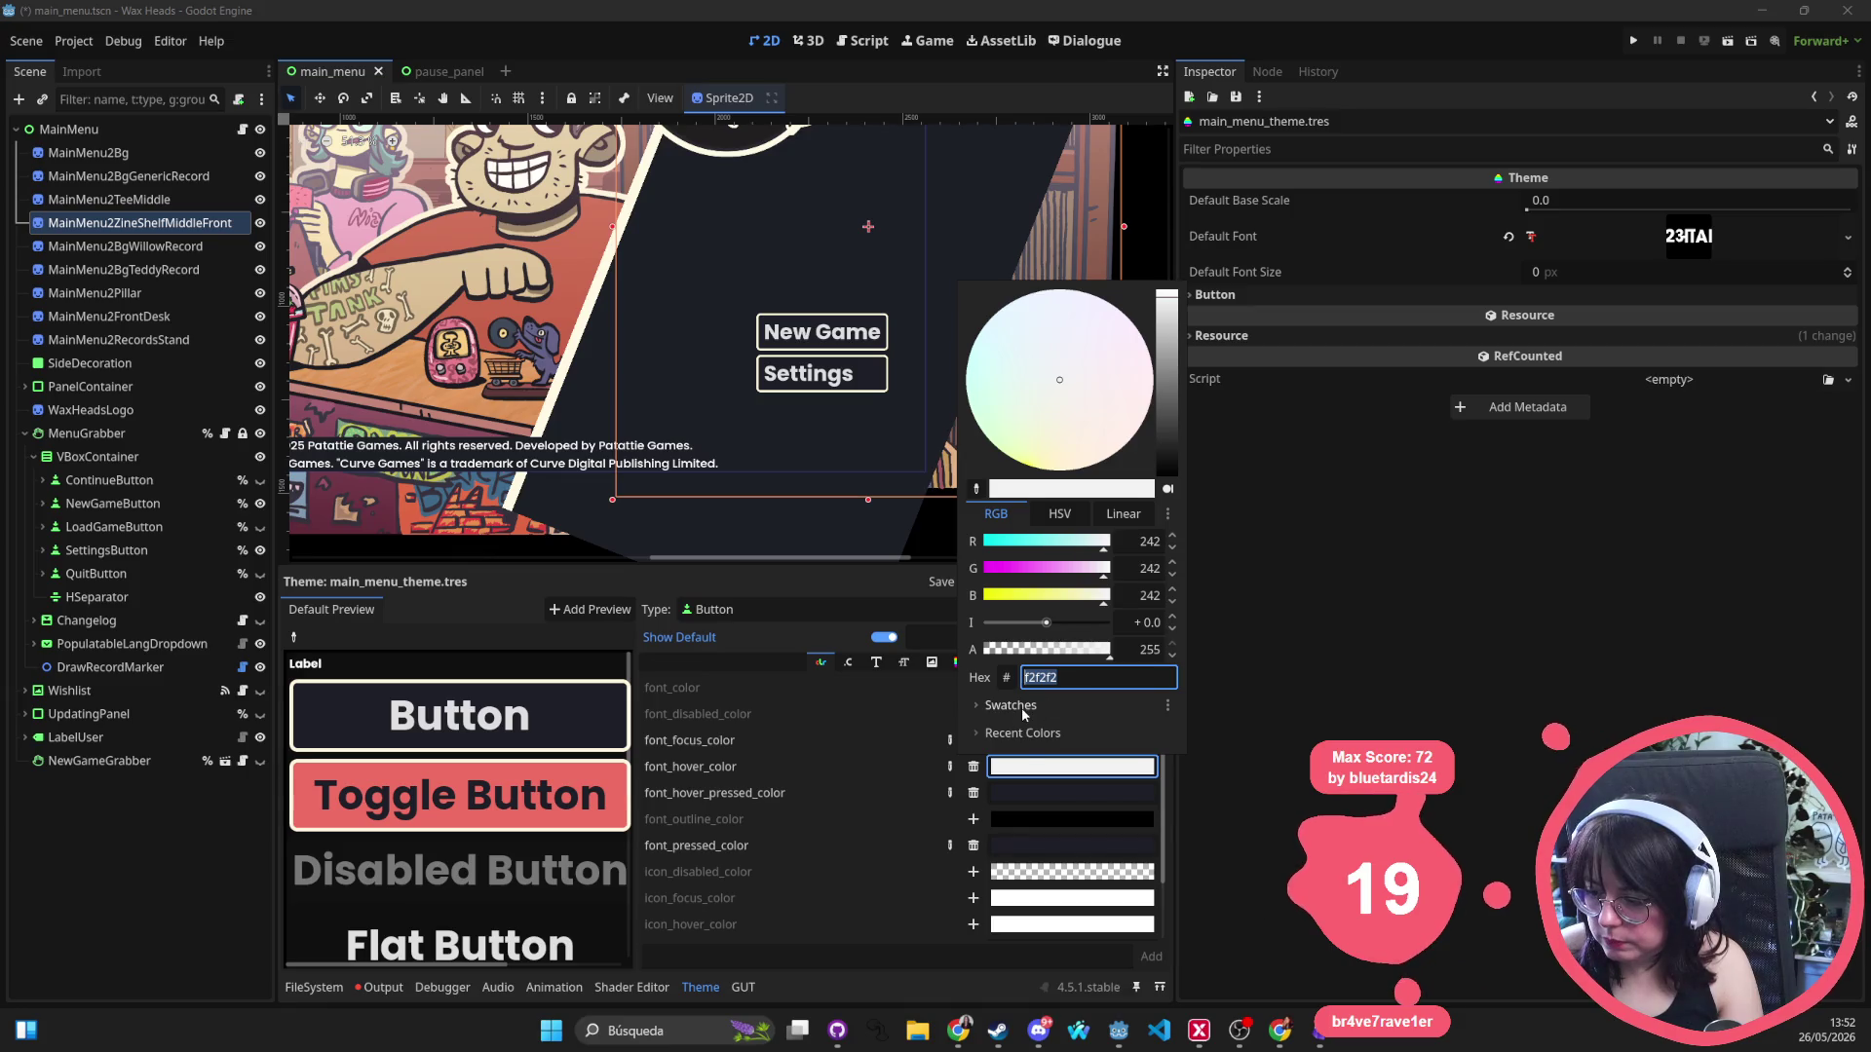
pyautogui.click(1021, 707)
pyautogui.click(1076, 757)
pyautogui.click(784, 779)
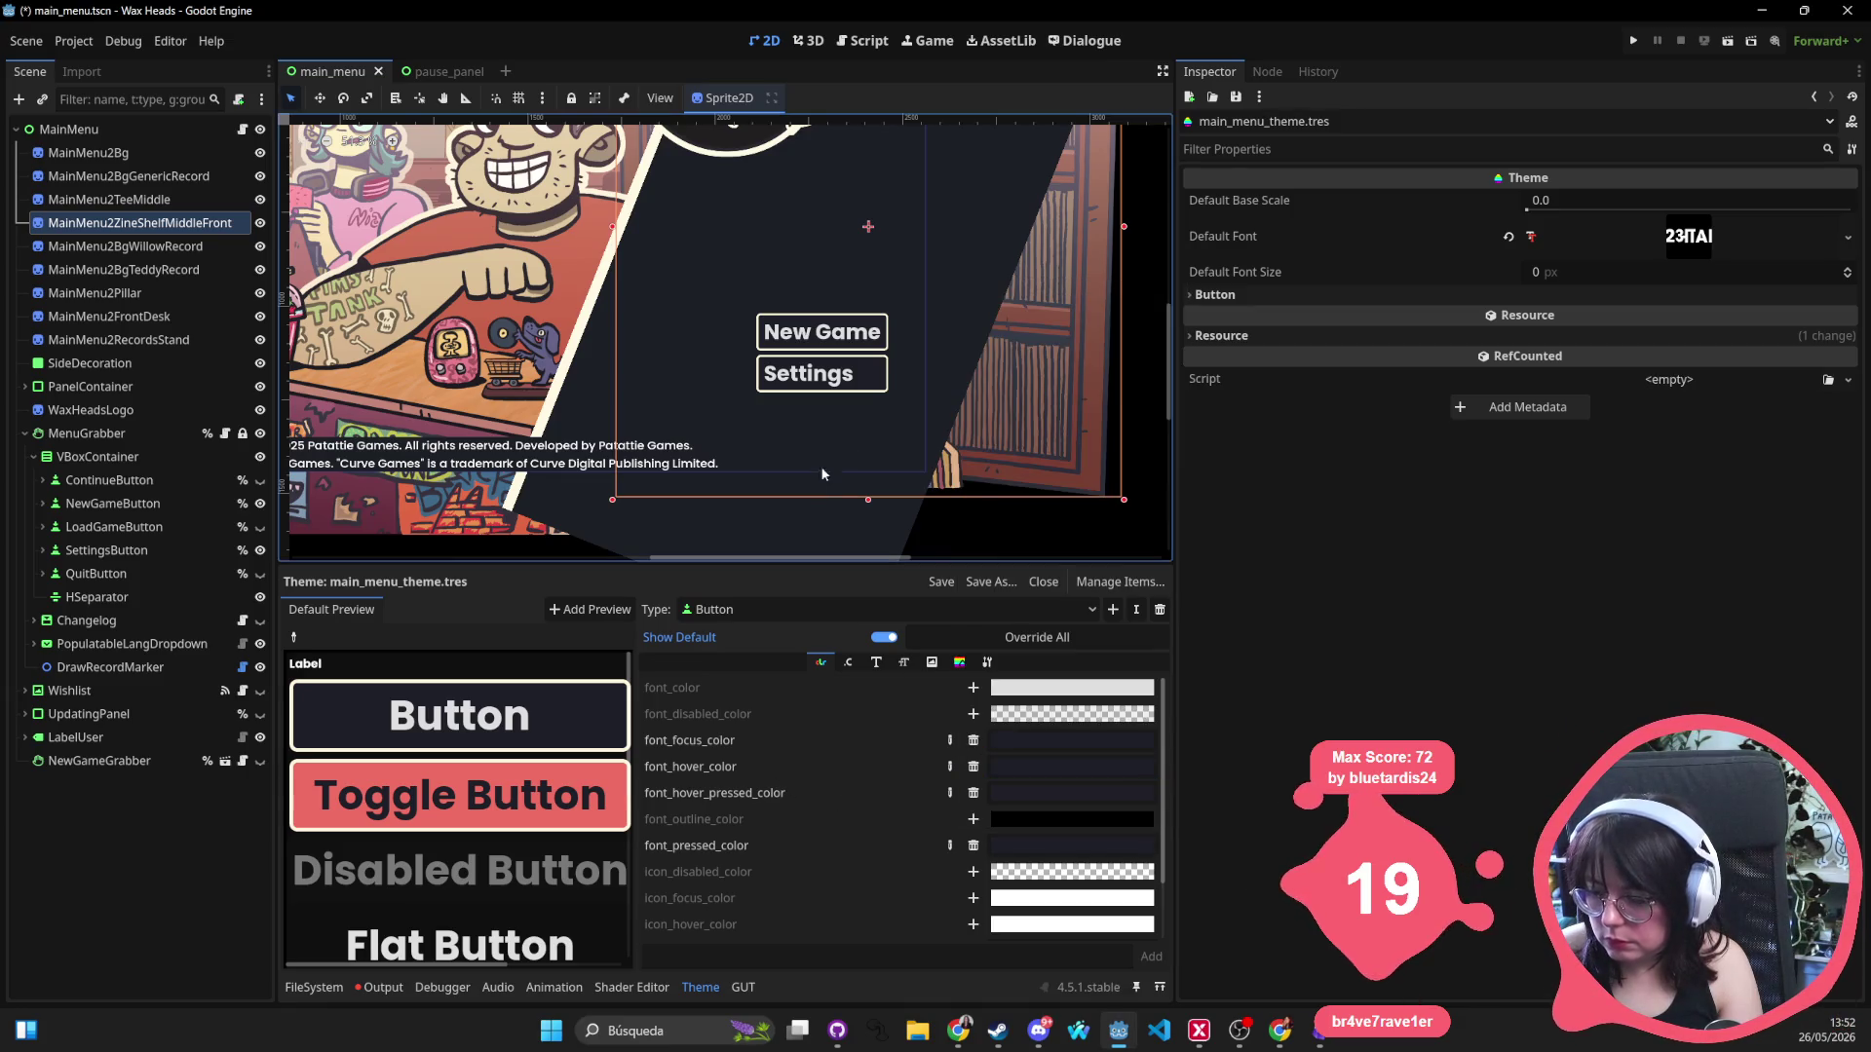
pyautogui.click(466, 812)
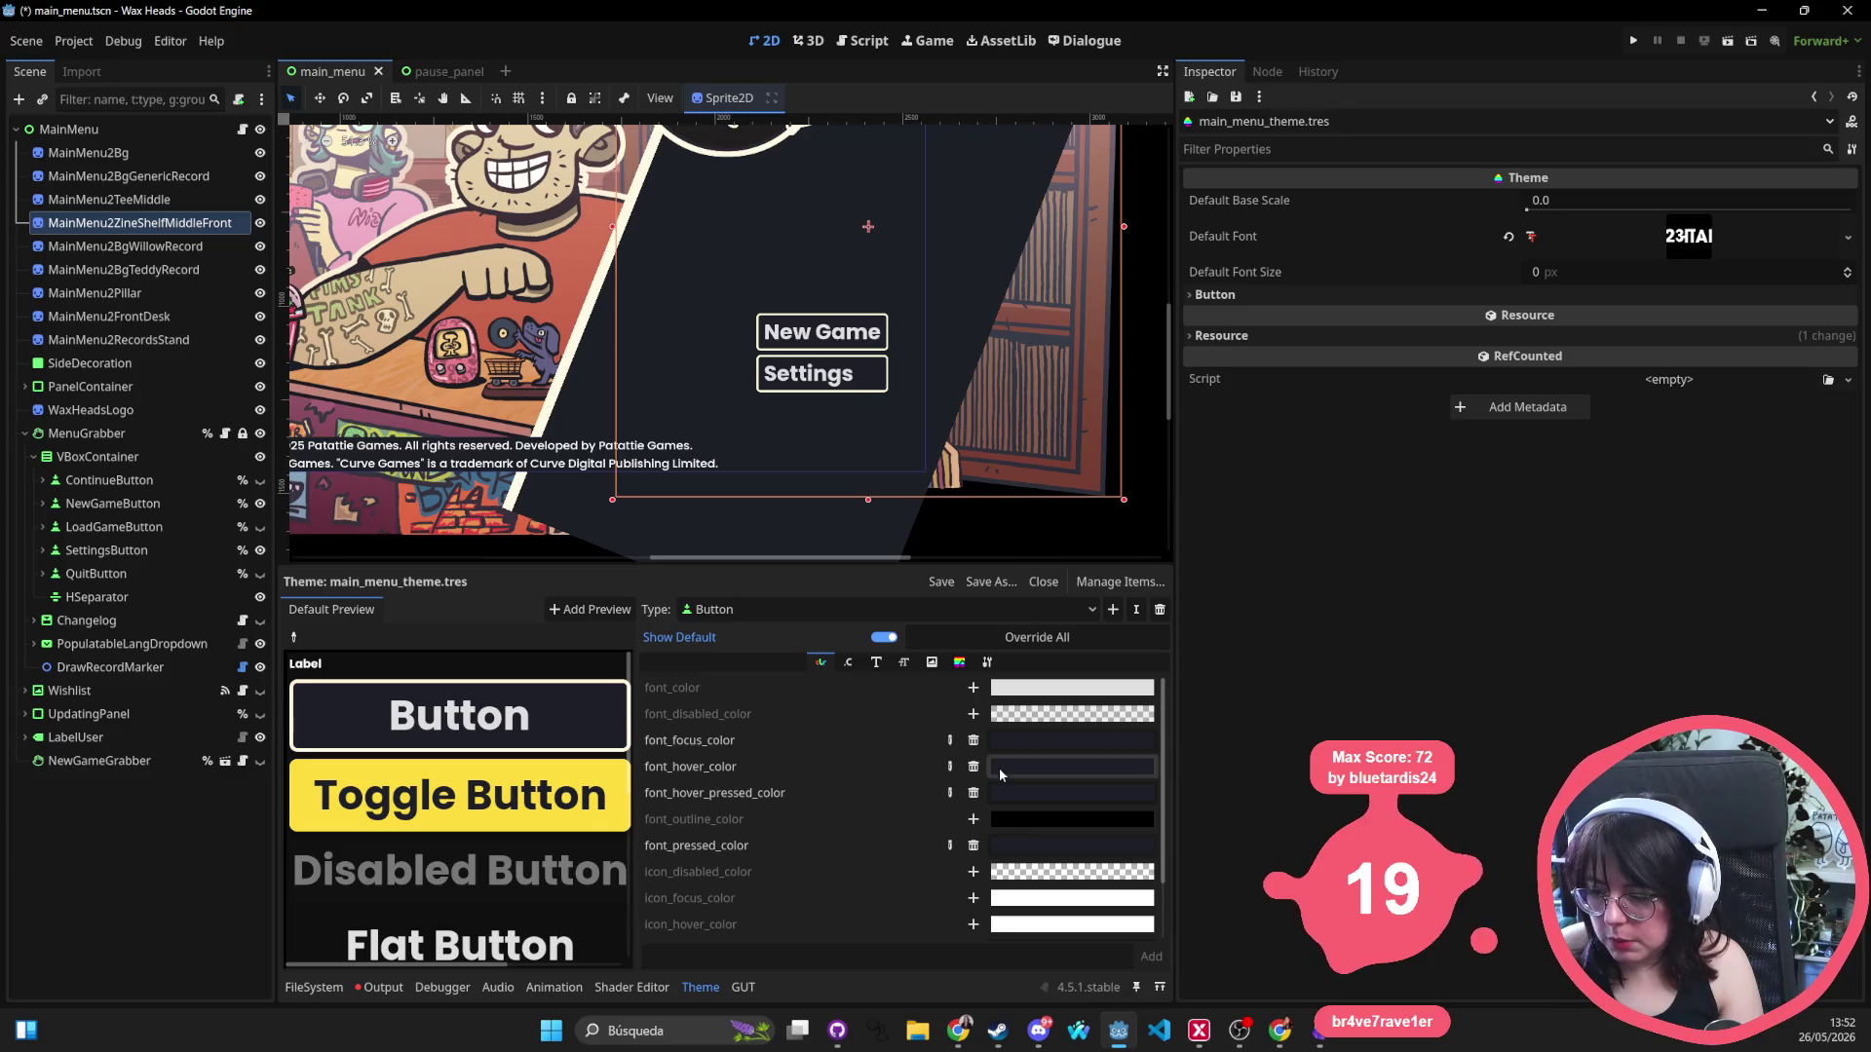
# Delete the font_hover_color override and check the button's pressed look on the canvas.
pyautogui.click(973, 767)
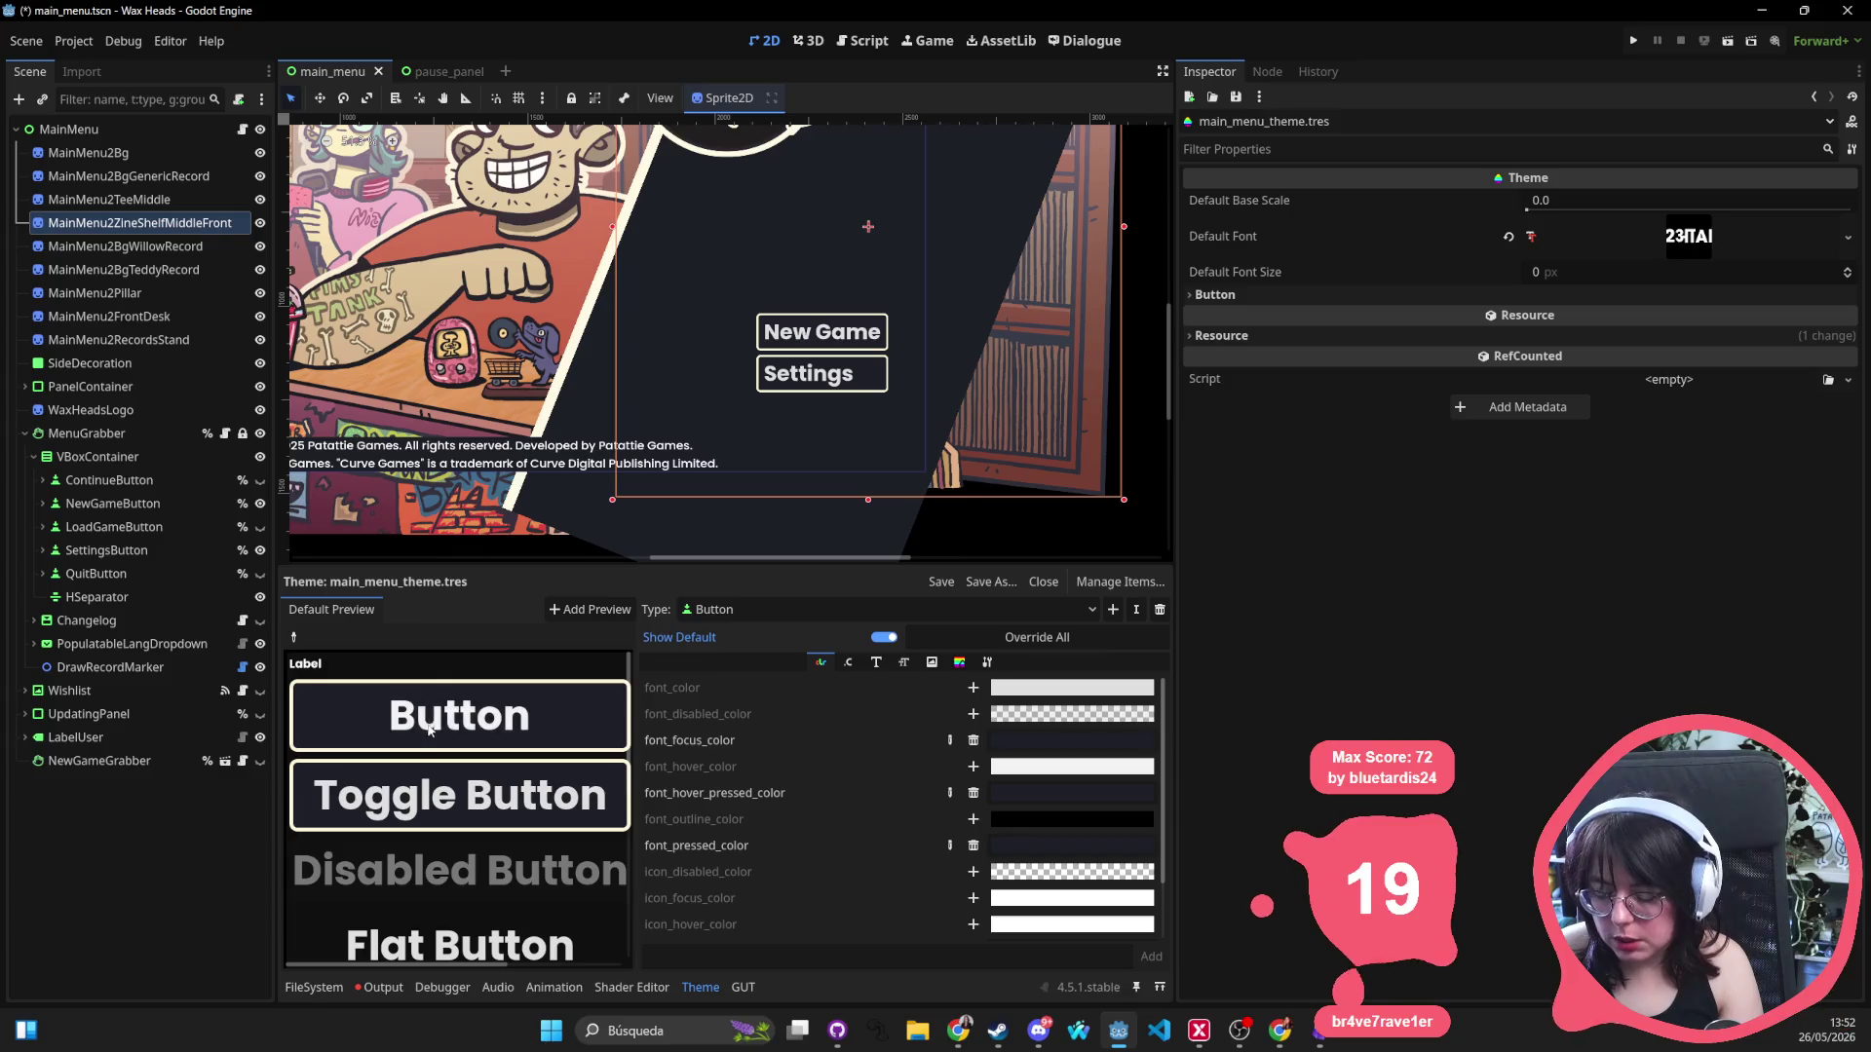
pyautogui.click(460, 726)
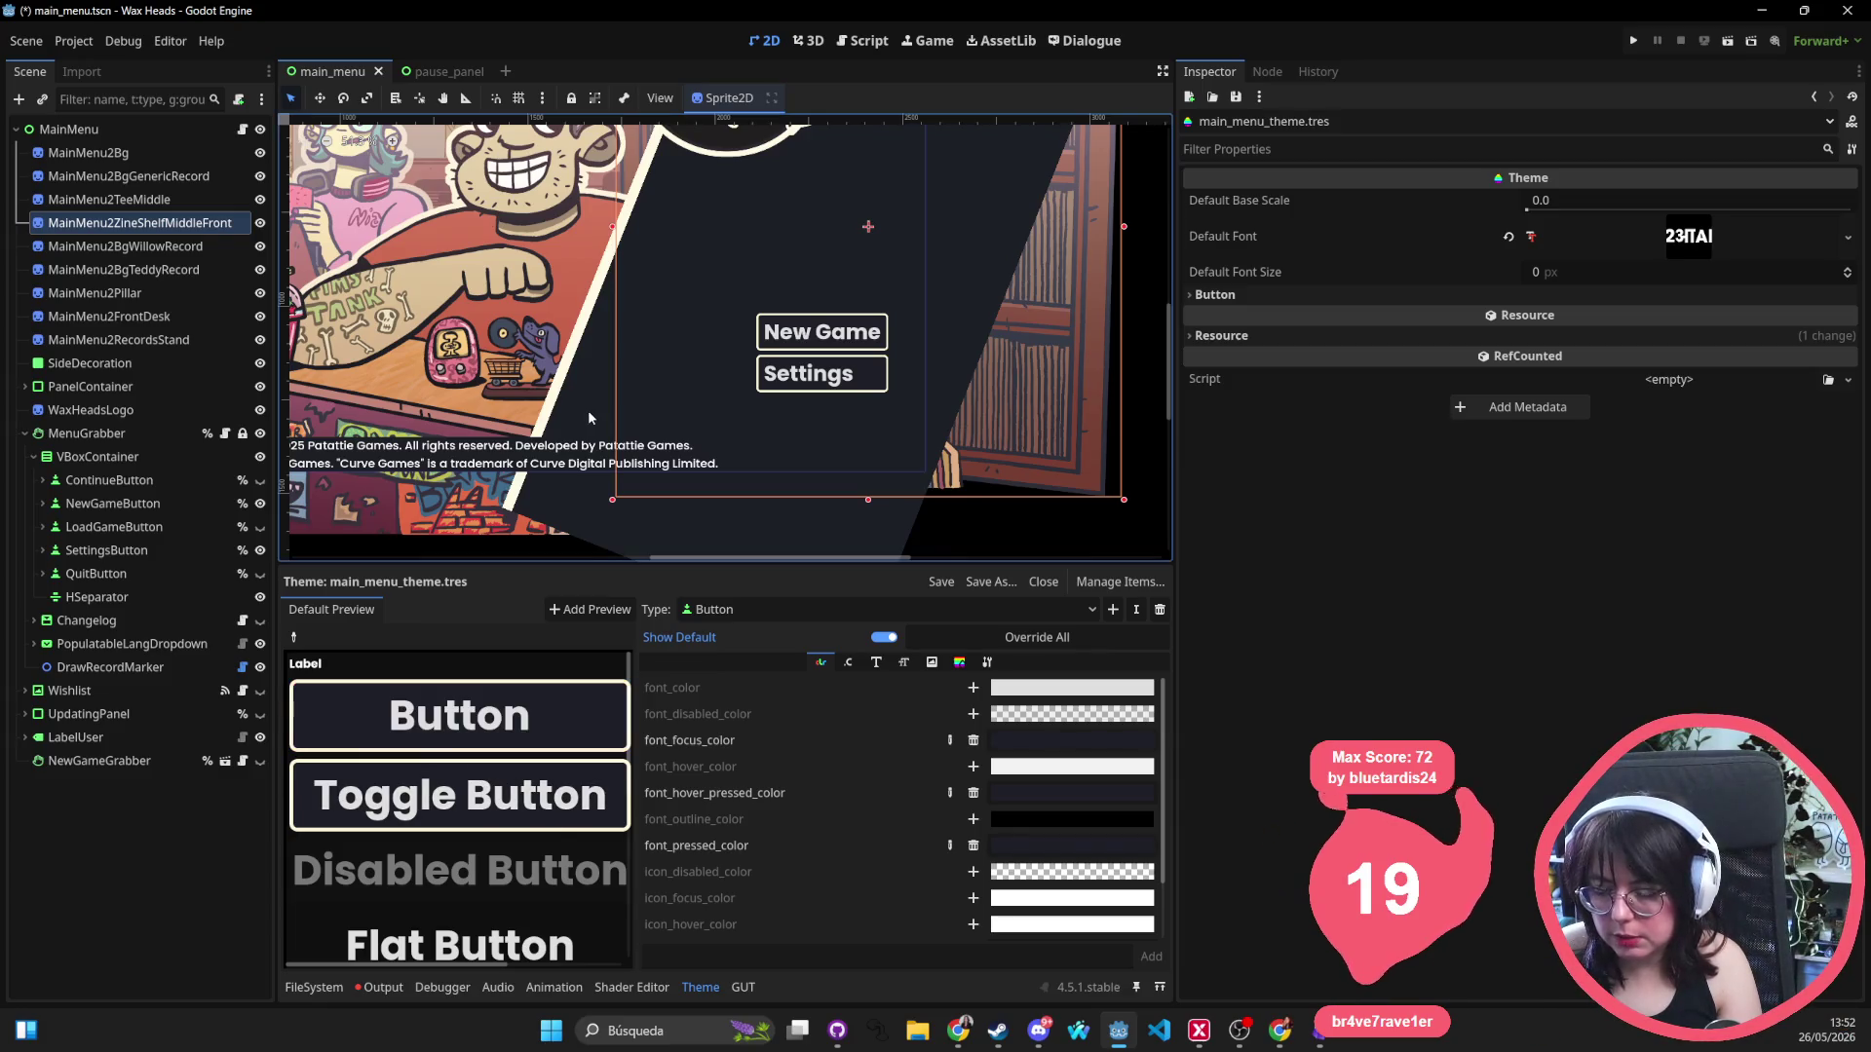
pyautogui.moveTo(677, 458); pyautogui.dragTo(838, 526)
pyautogui.scroll(-3, 838, 526)
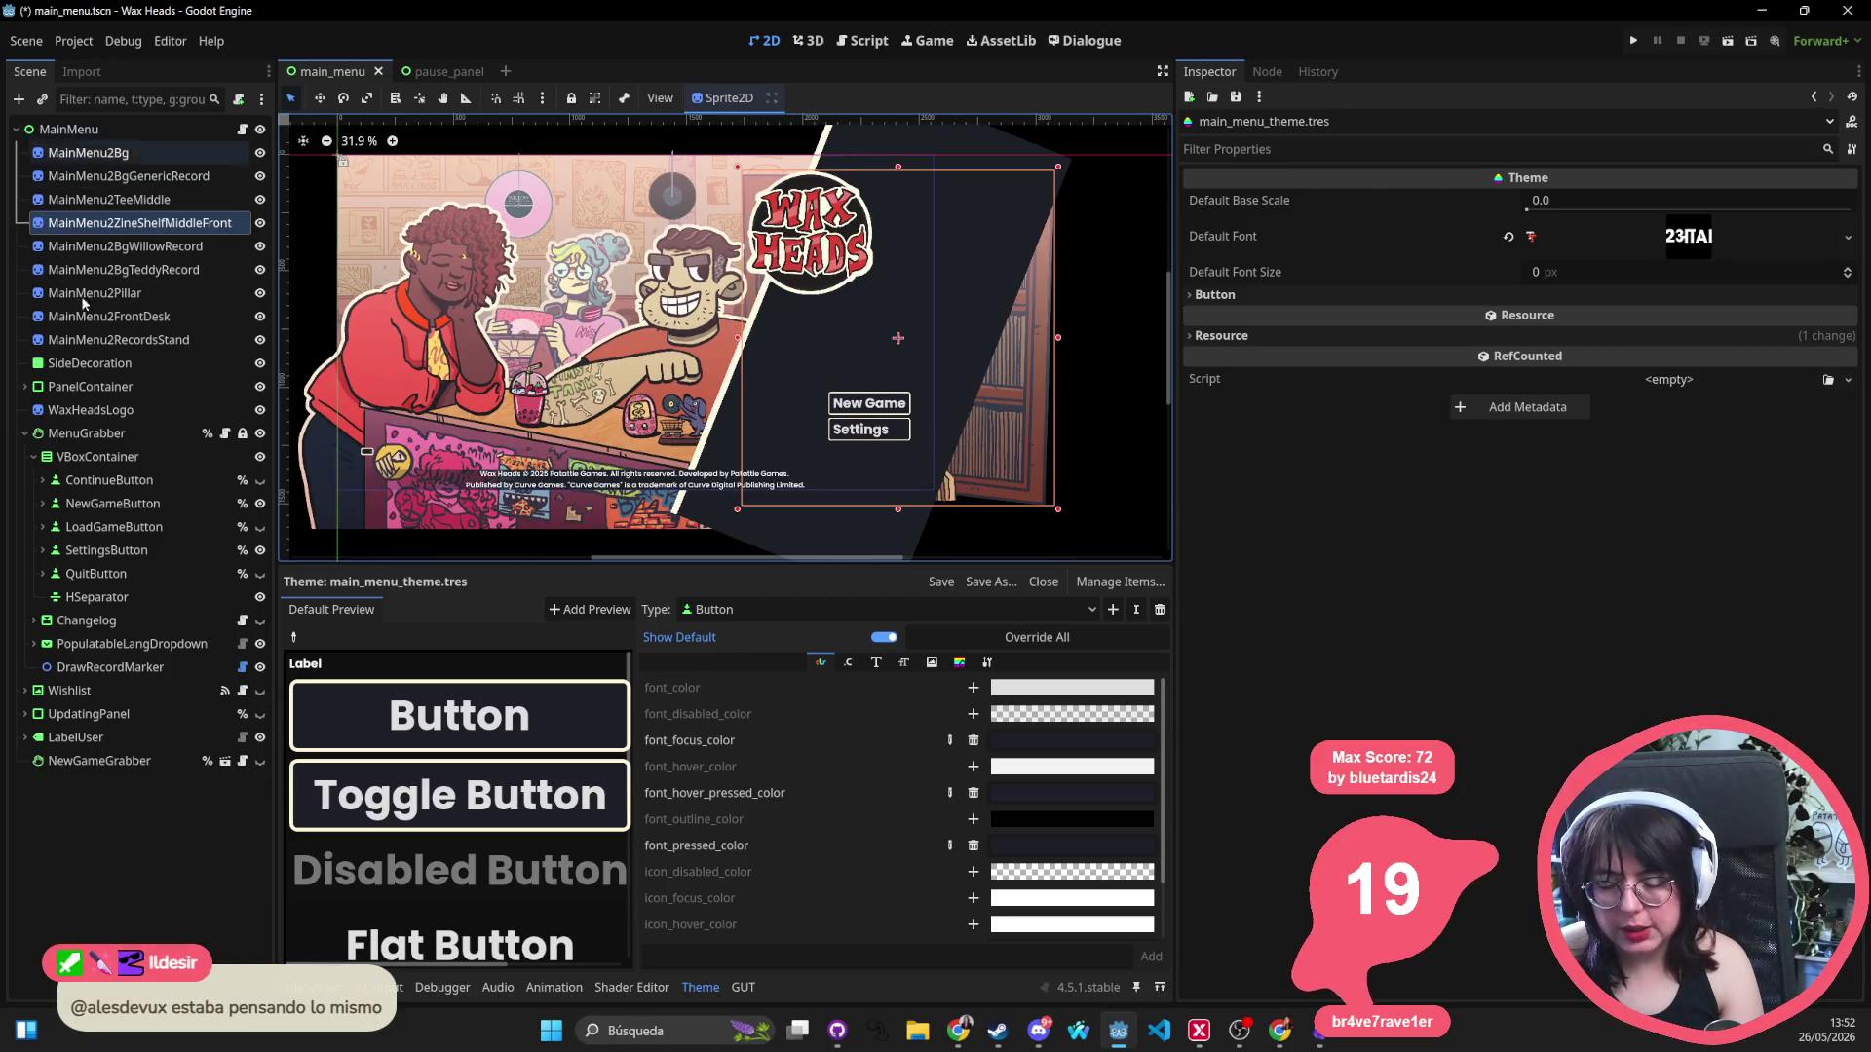
# Select the menu VBoxContainer and expand its Theme Overrides Constants.
pyautogui.click(98, 456)
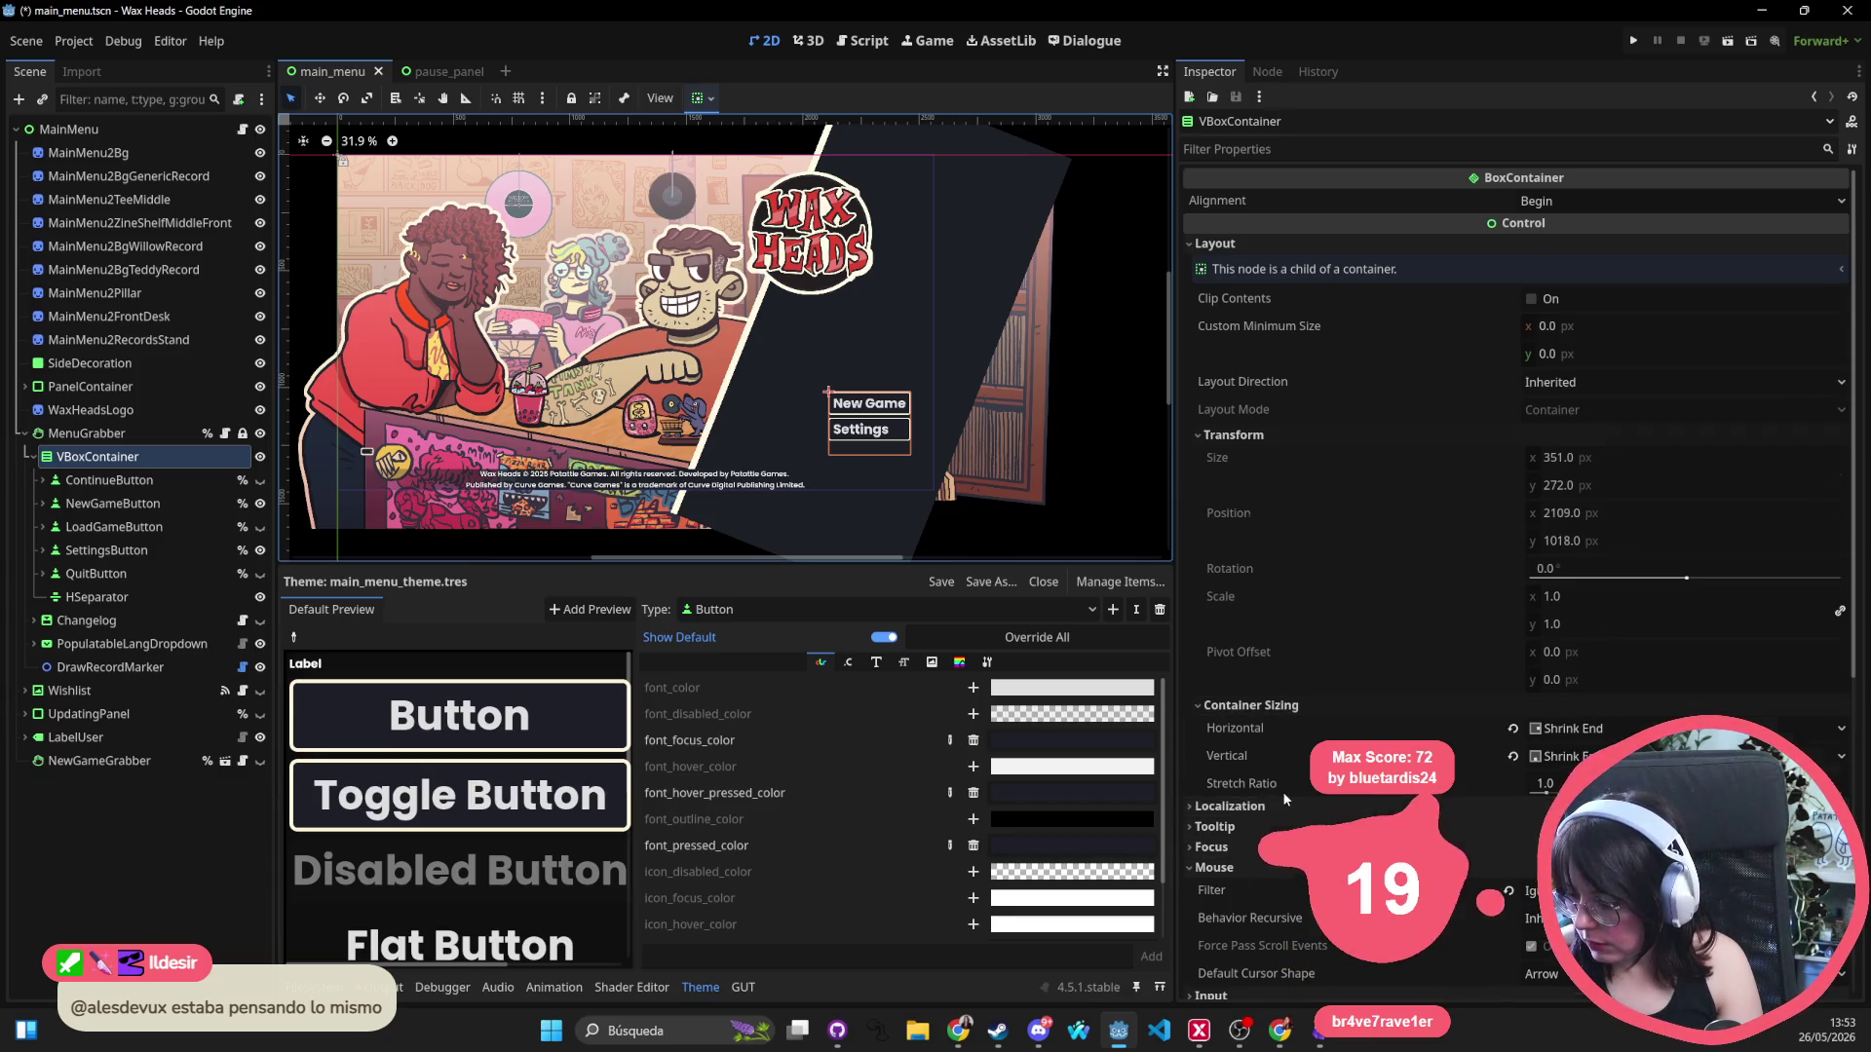
pyautogui.scroll(-4, 1284, 779)
pyautogui.scroll(-1, 1276, 779)
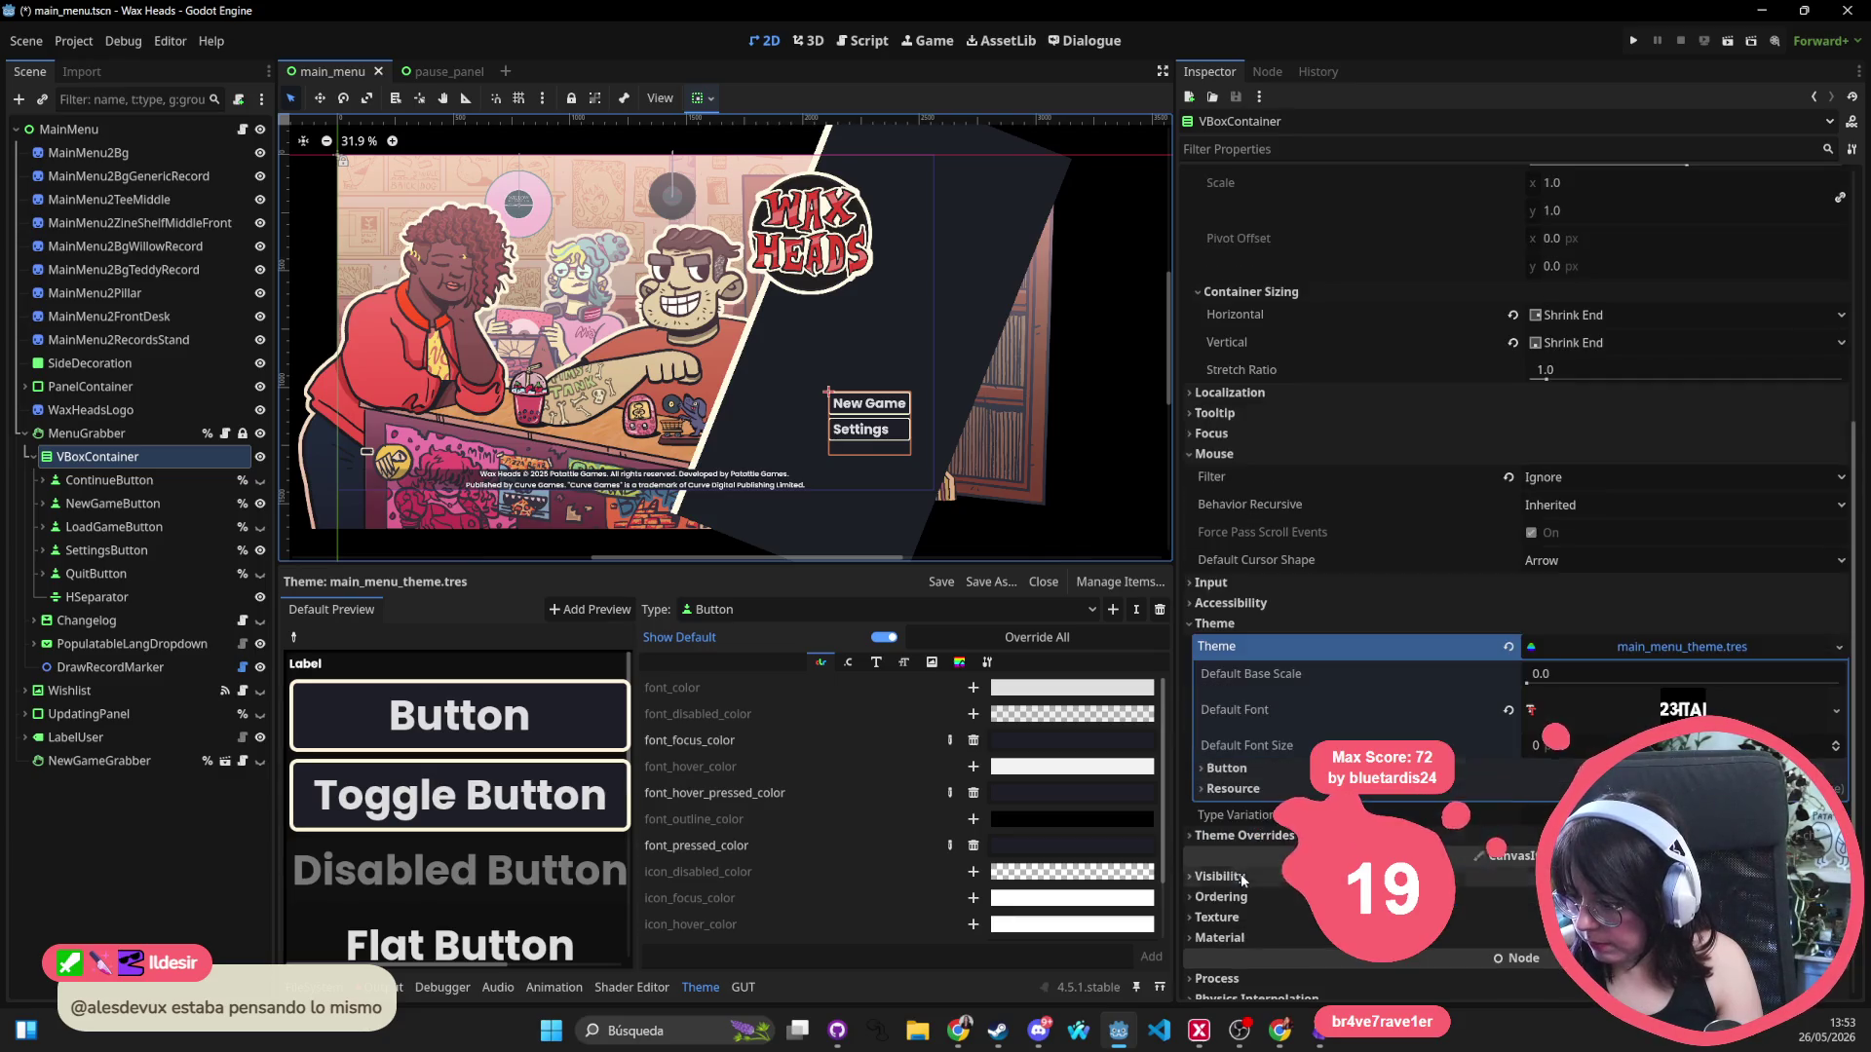
pyautogui.click(1213, 623)
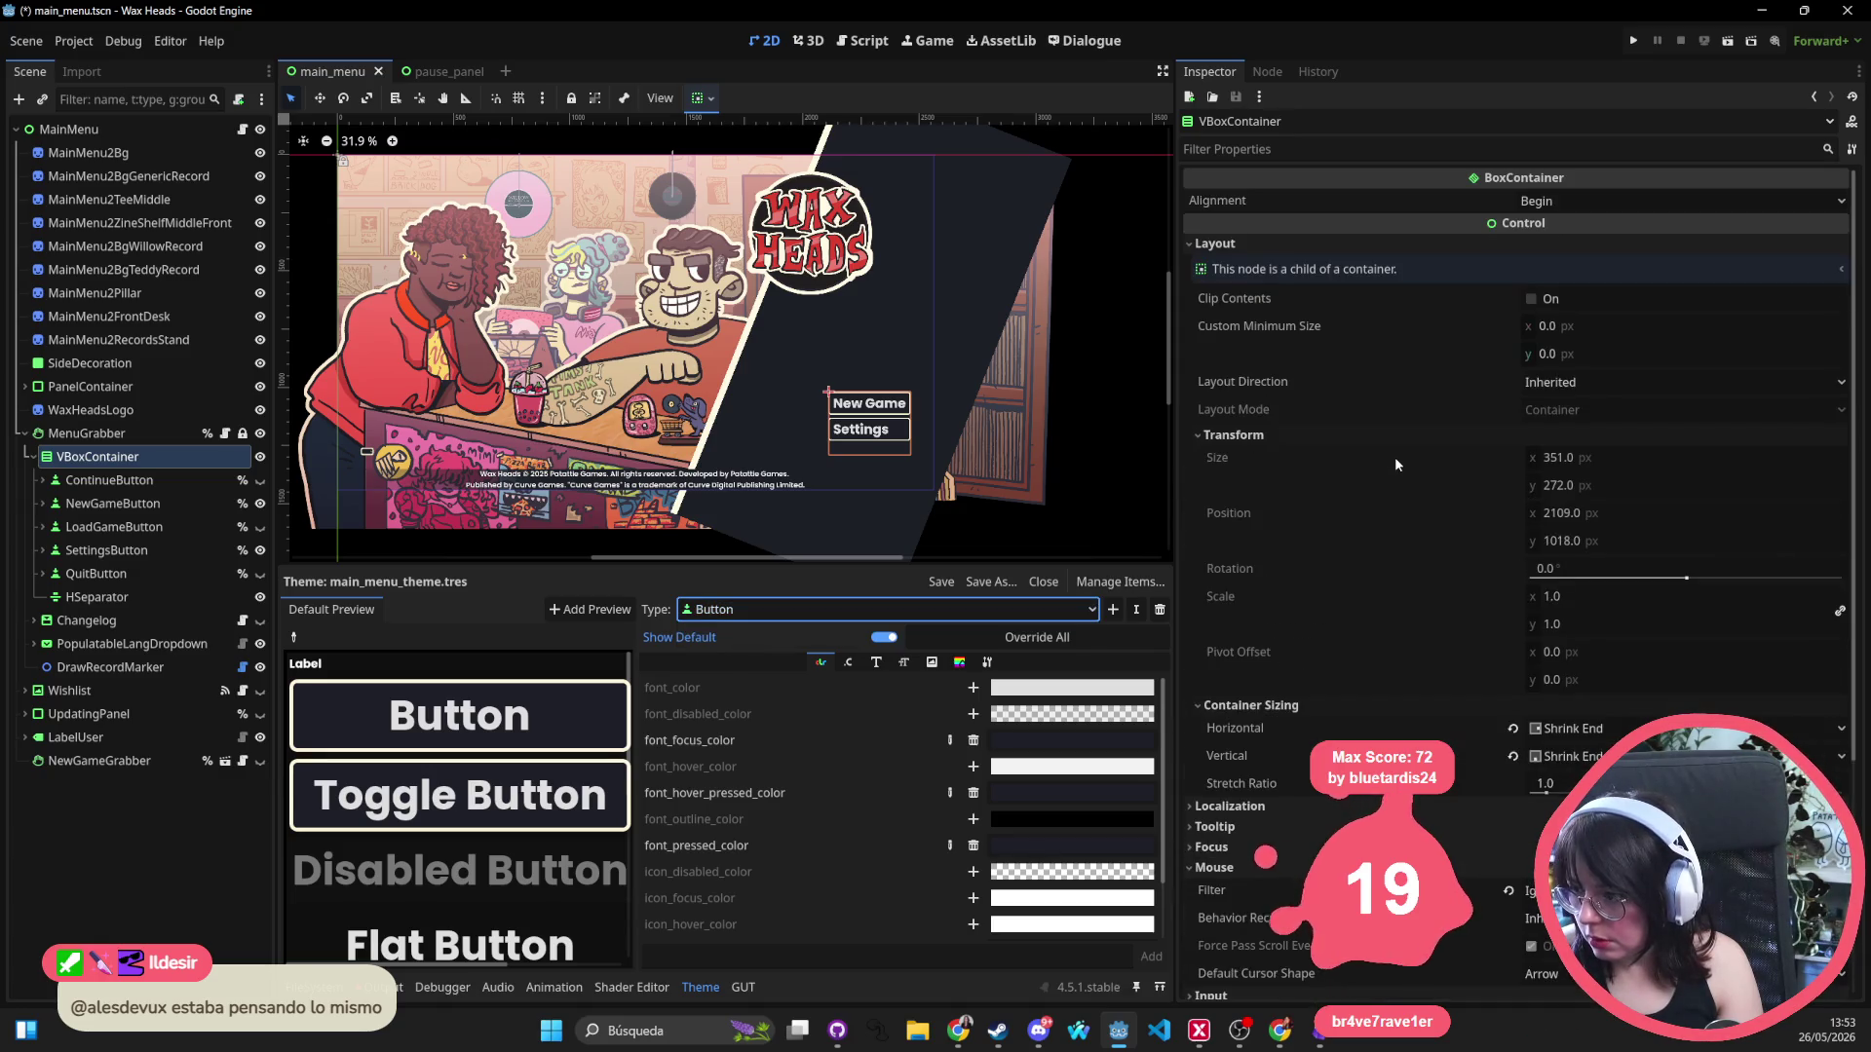
pyautogui.scroll(-3, 1481, 523)
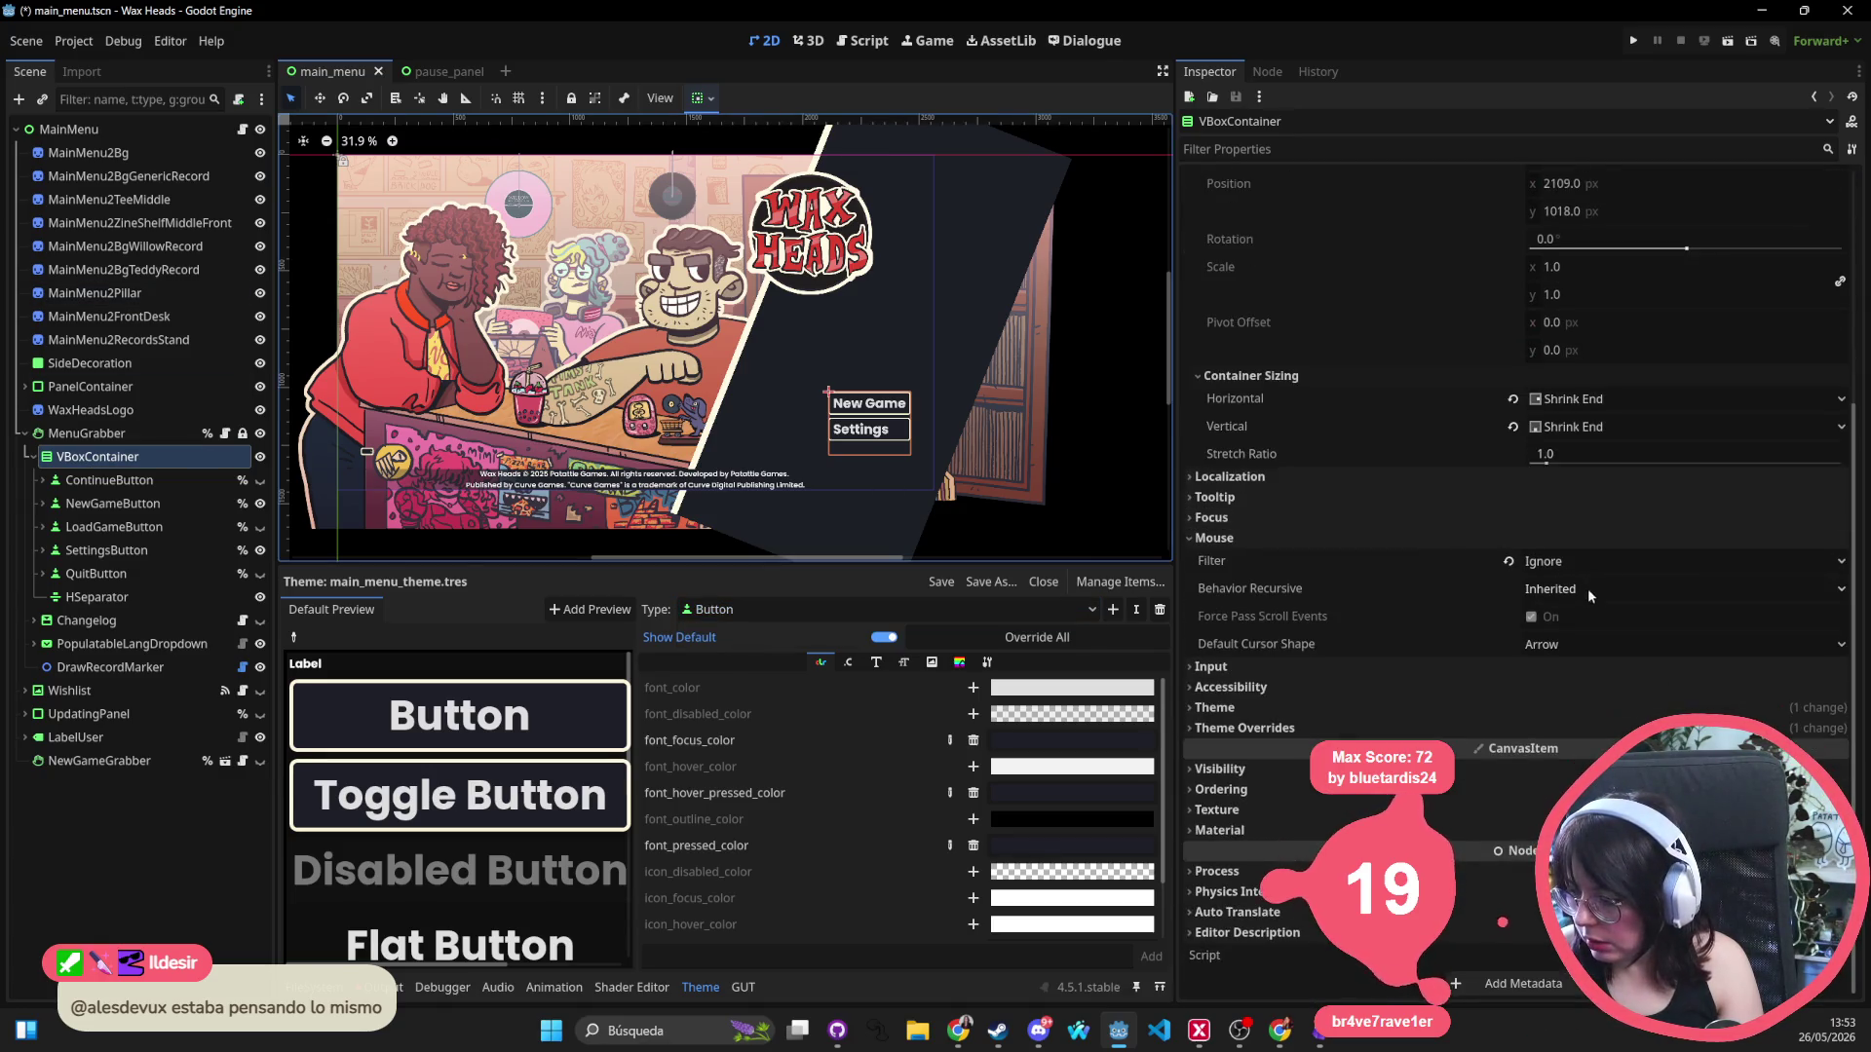
pyautogui.click(1311, 725)
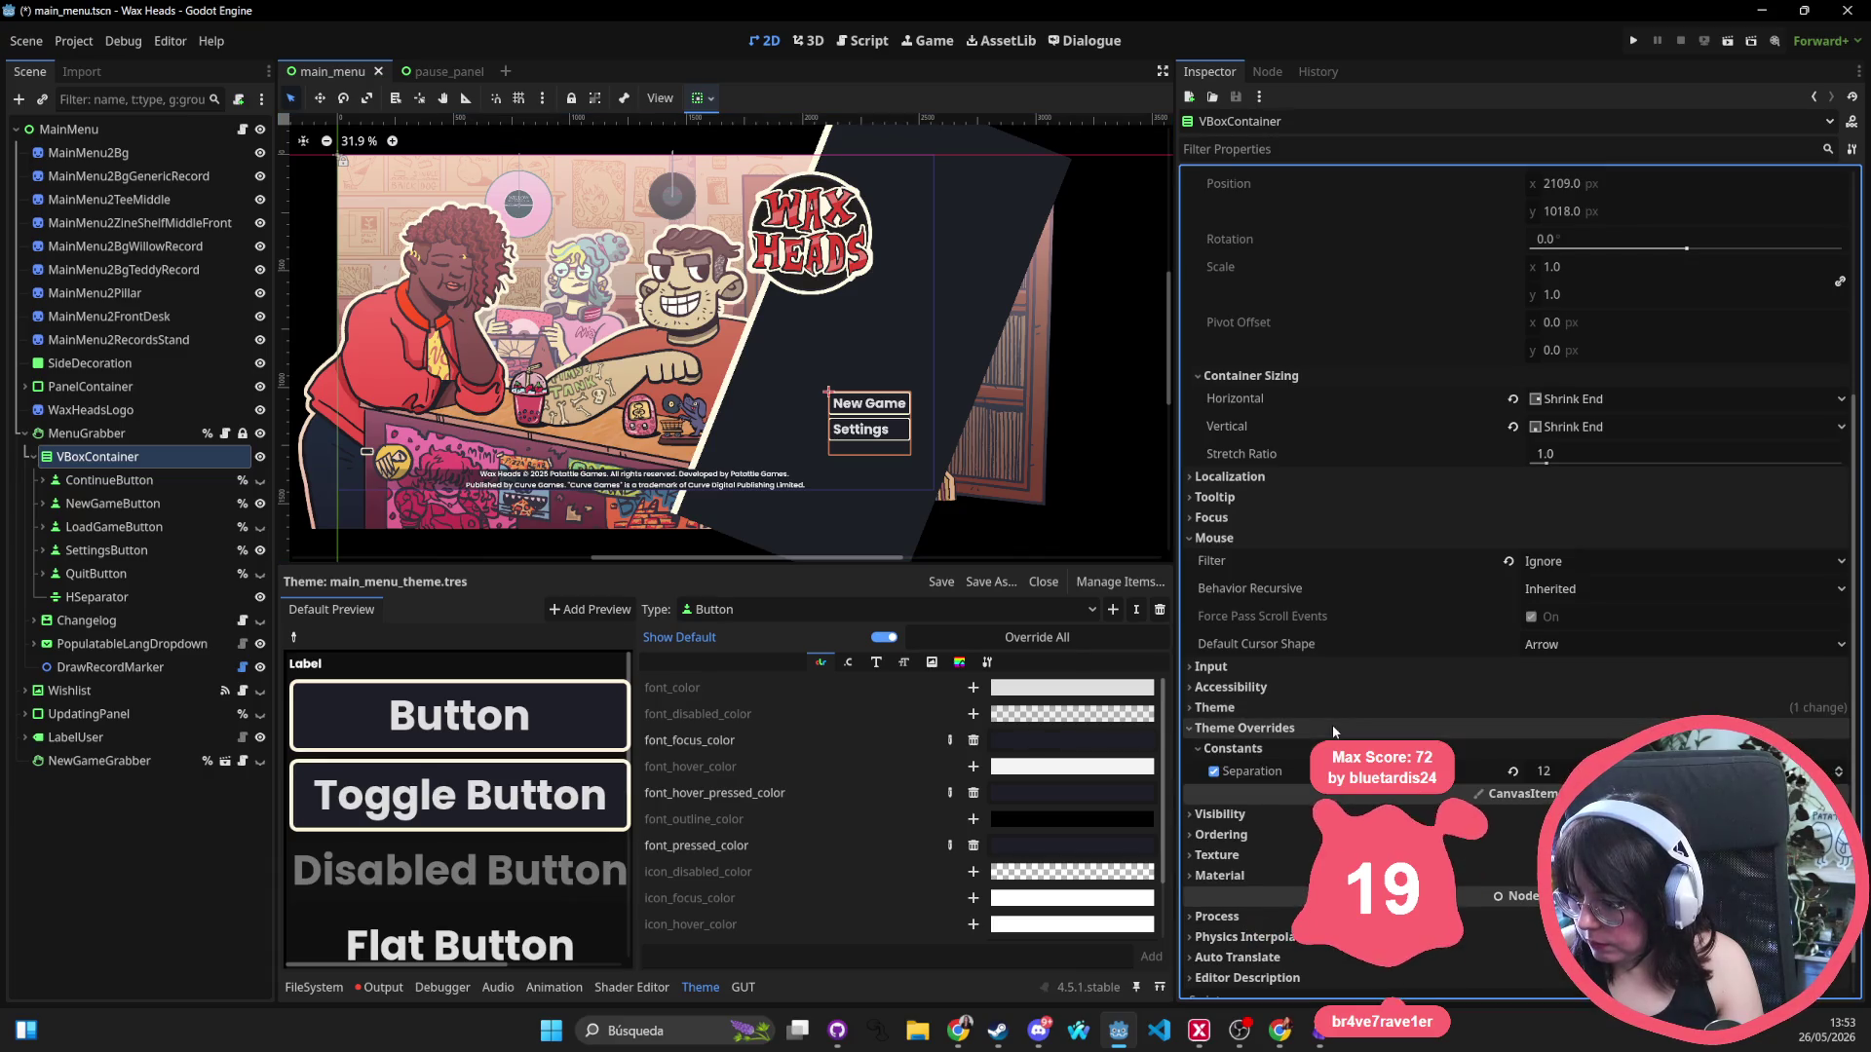
# Set Separation to 30, after trying 20 and 24, and make LoadGameButton visible.
pyautogui.click(1549, 771)
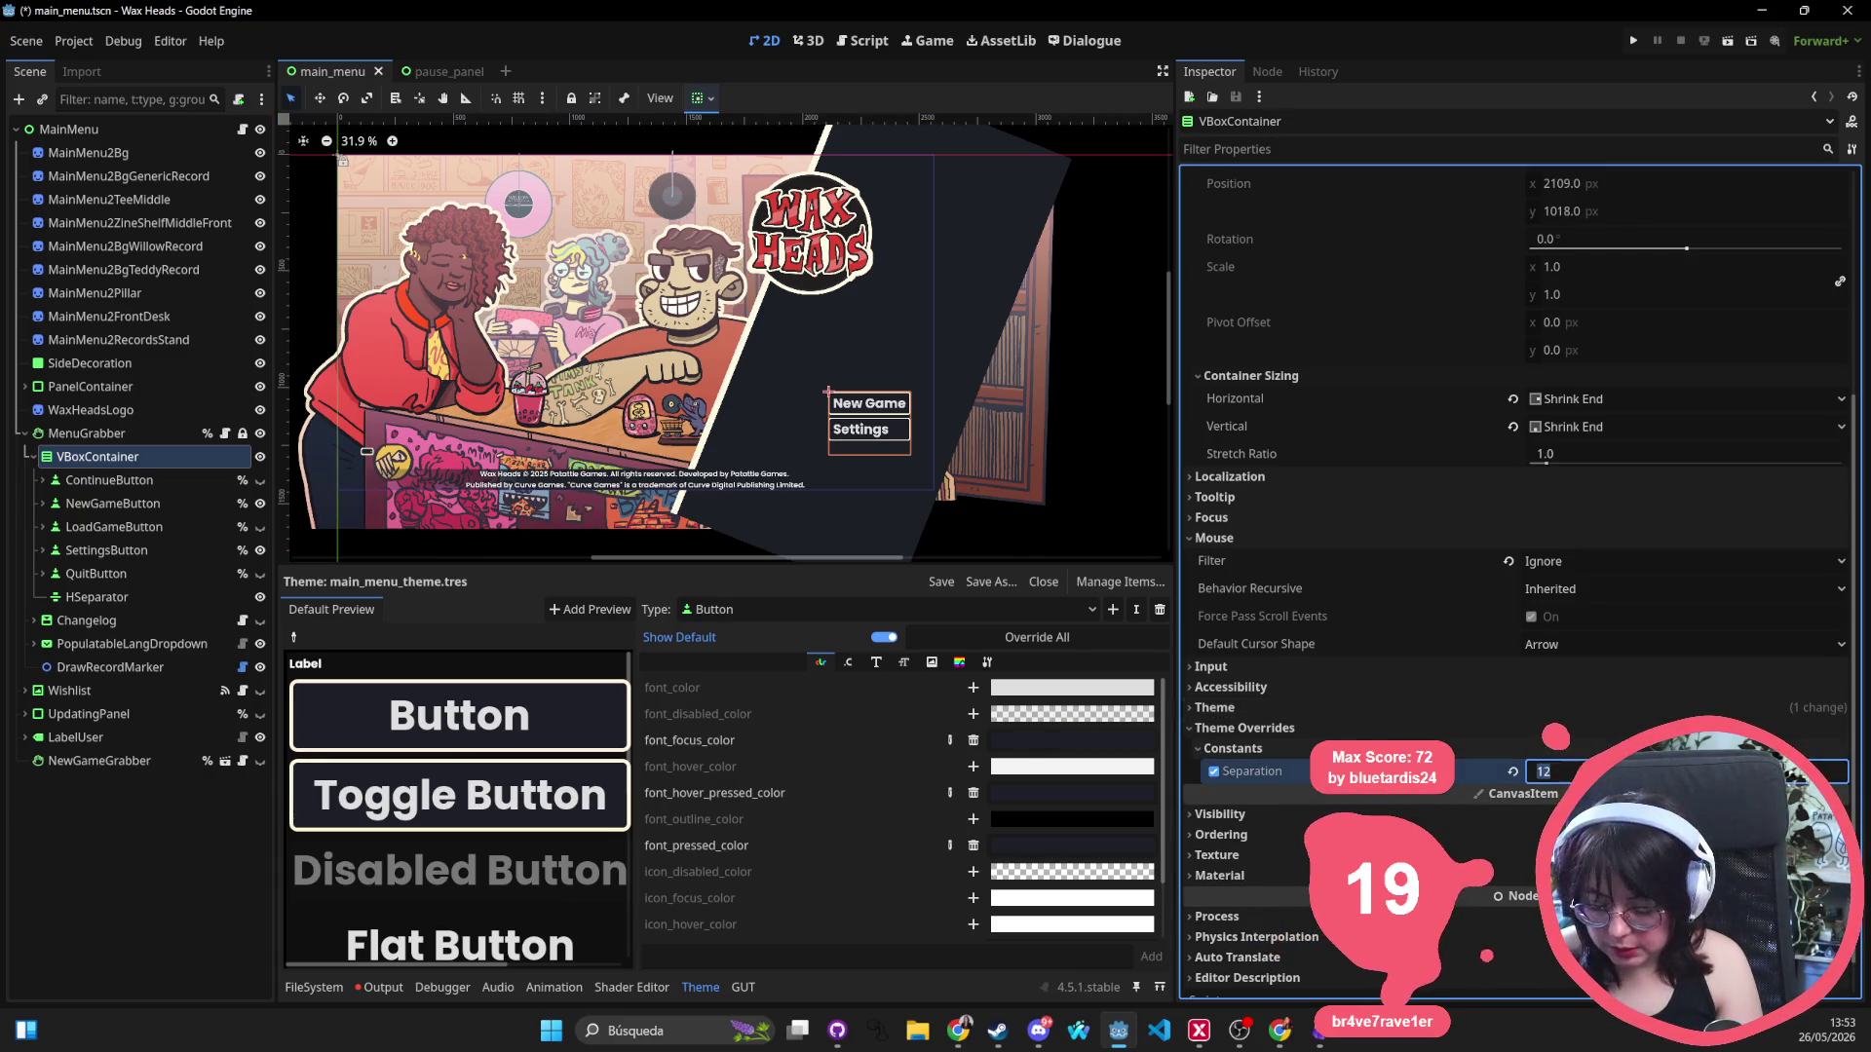
pyautogui.write('20')
pyautogui.press('Return')
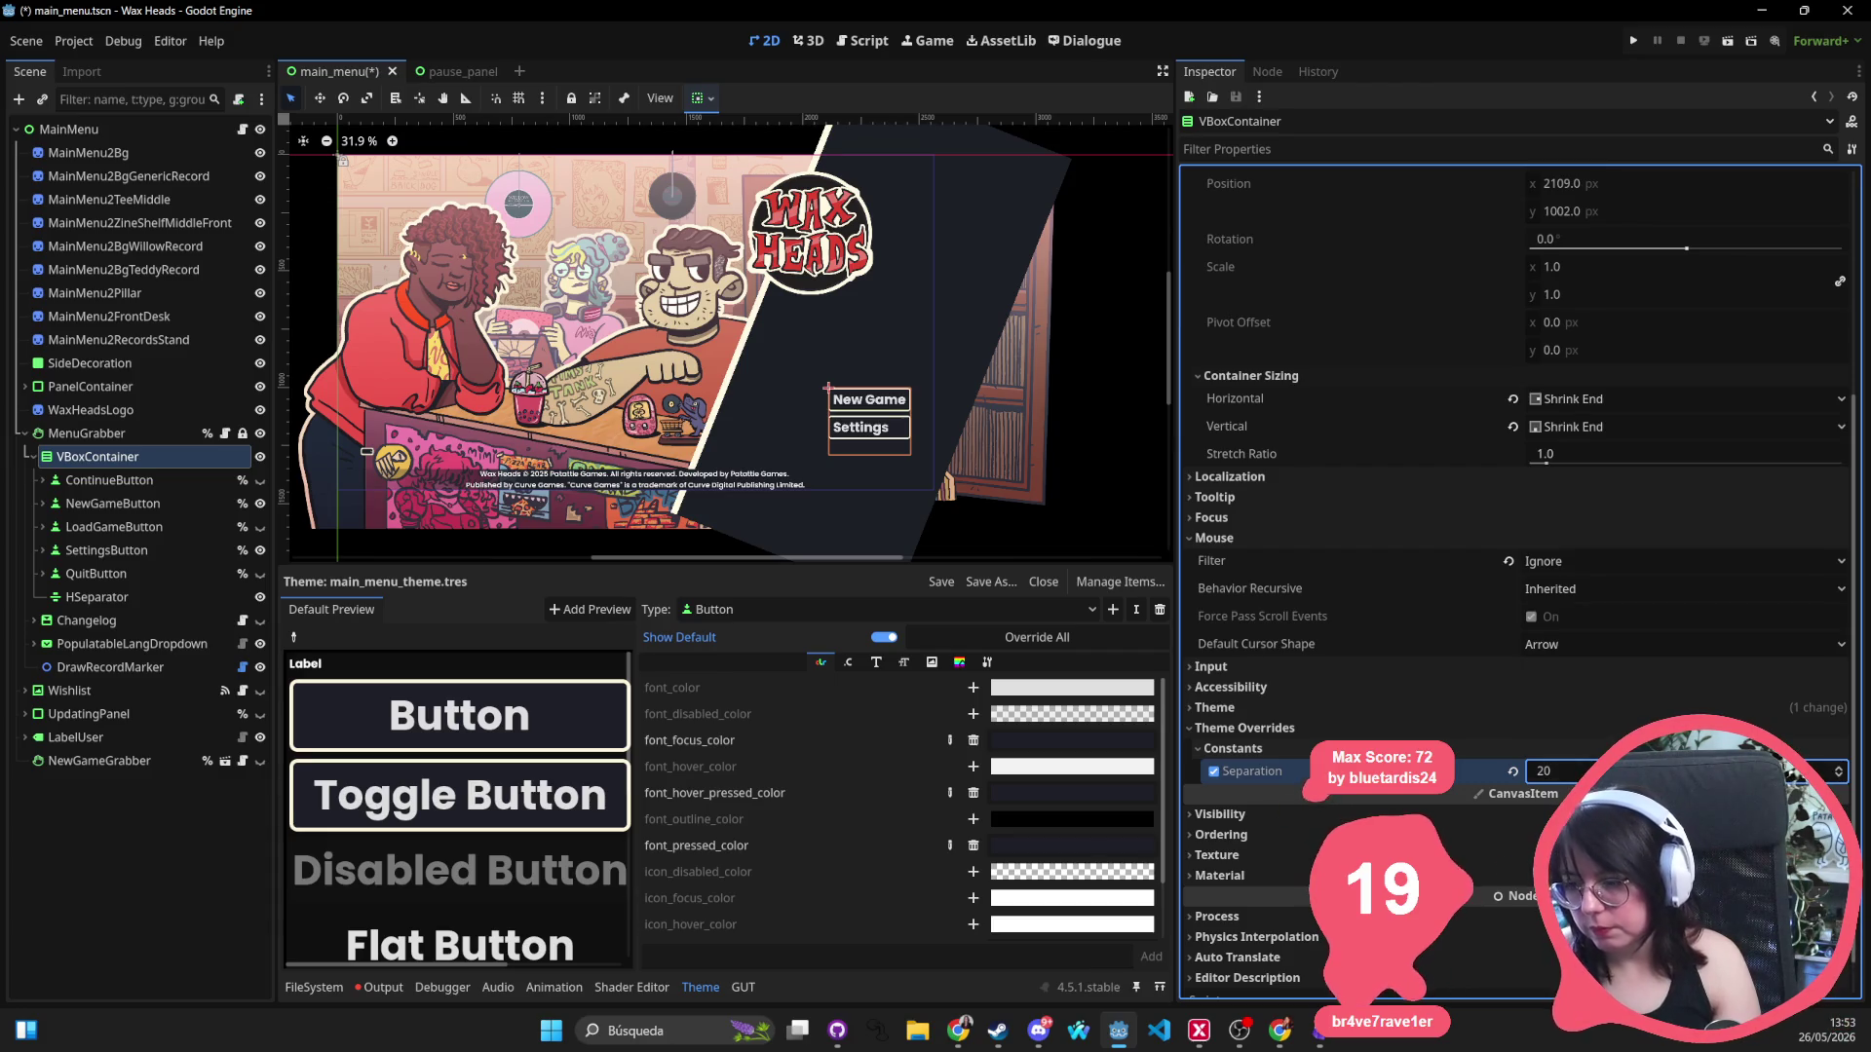
pyautogui.click(1559, 770)
pyautogui.write('2')
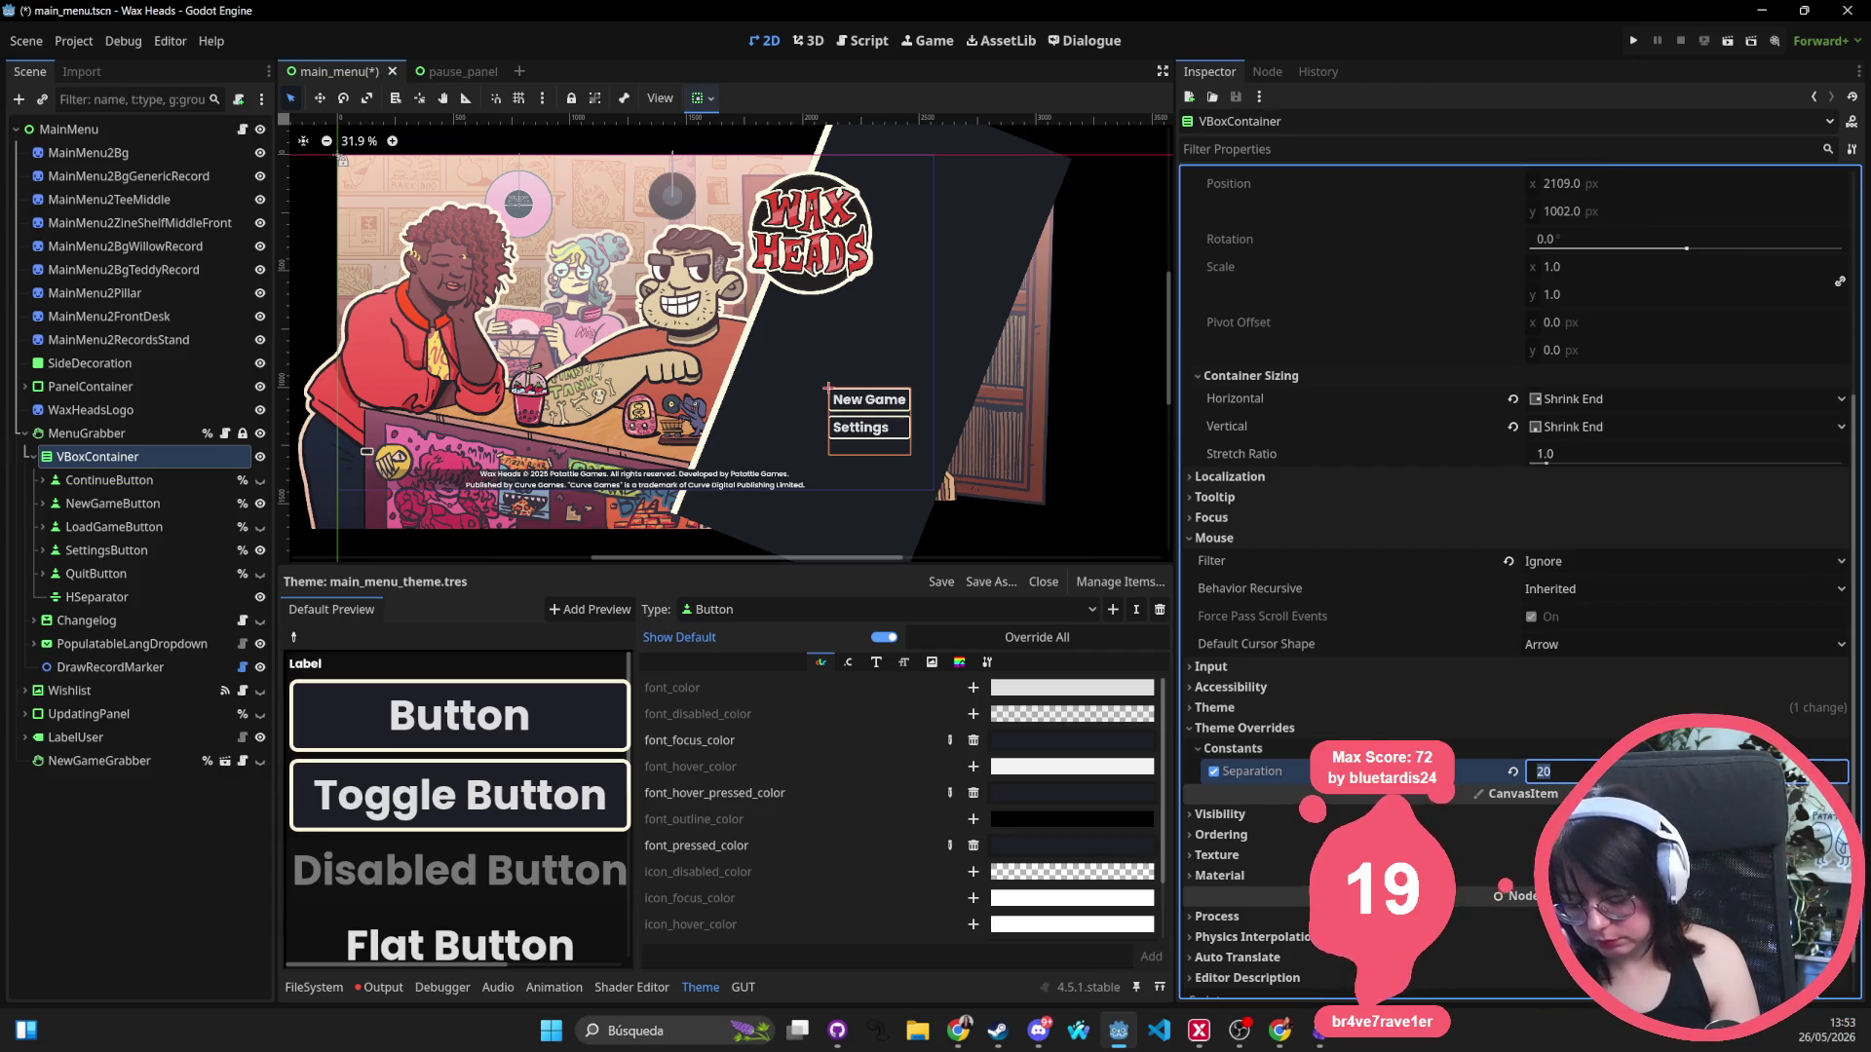
pyautogui.write('4')
pyautogui.press('Return')
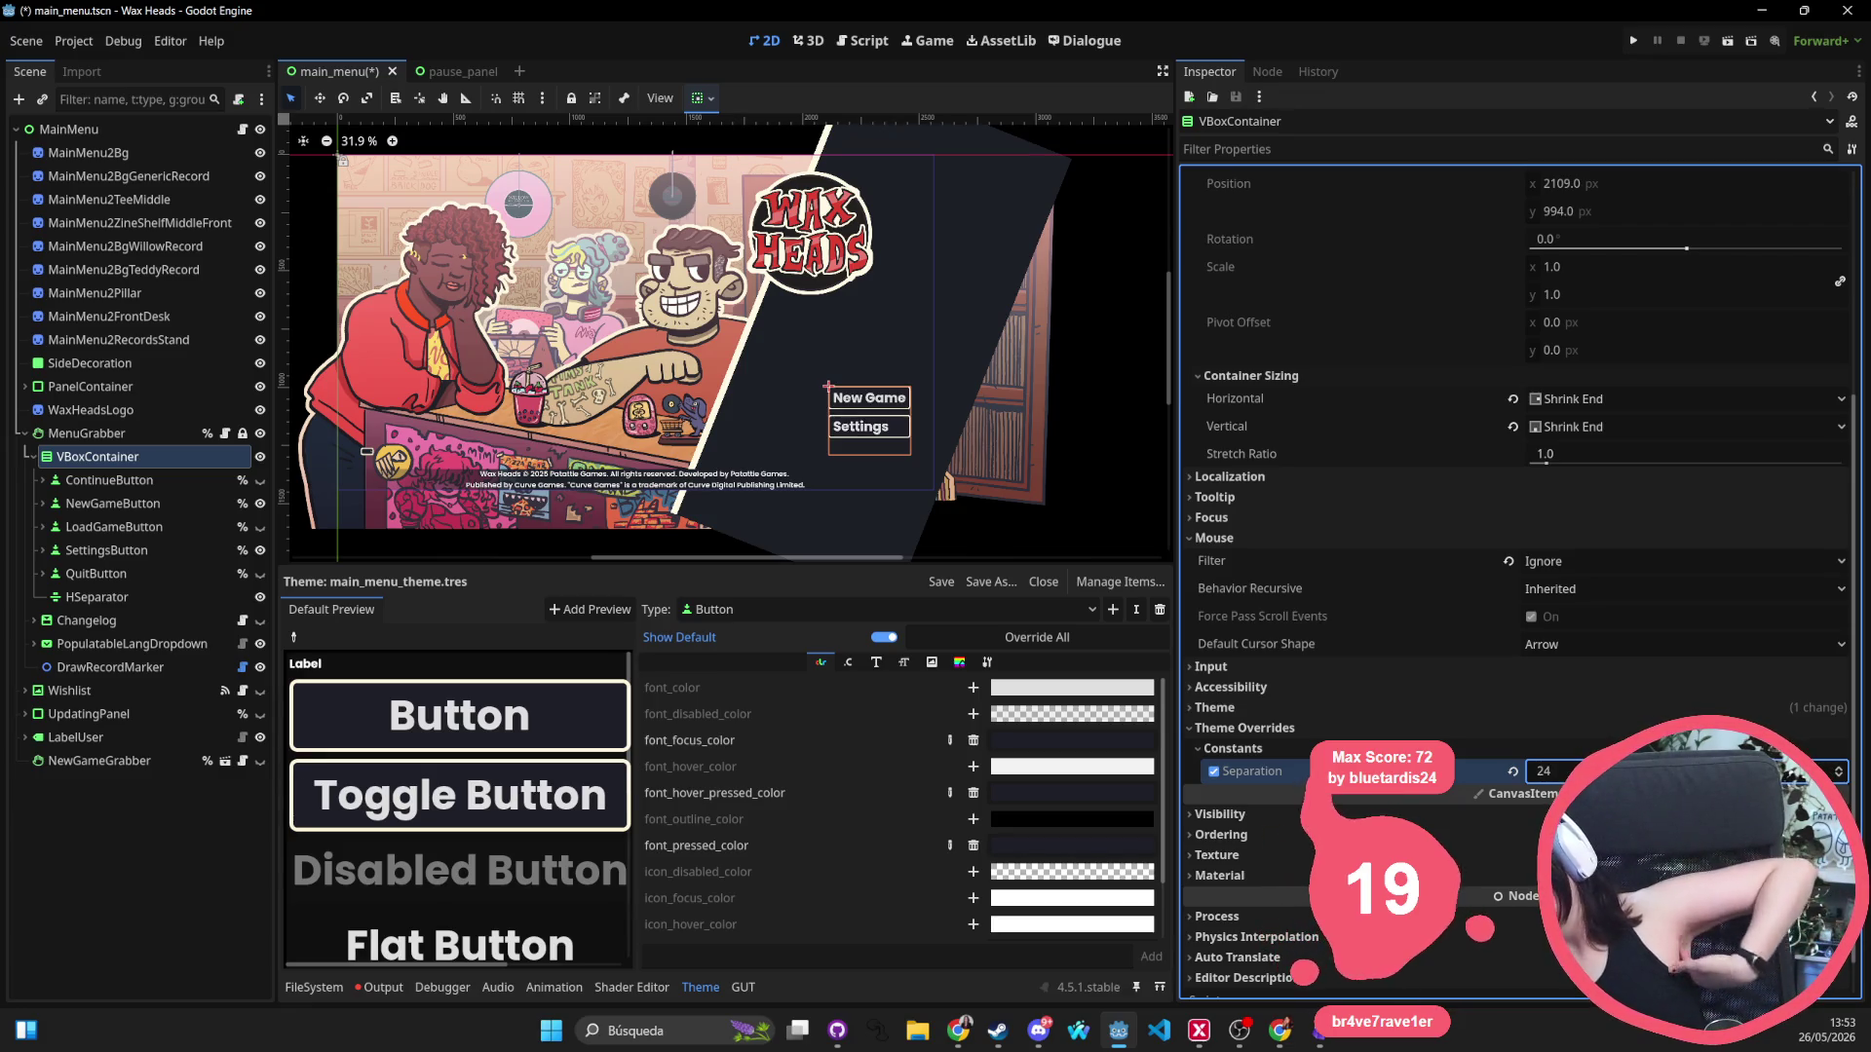
pyautogui.click(1549, 771)
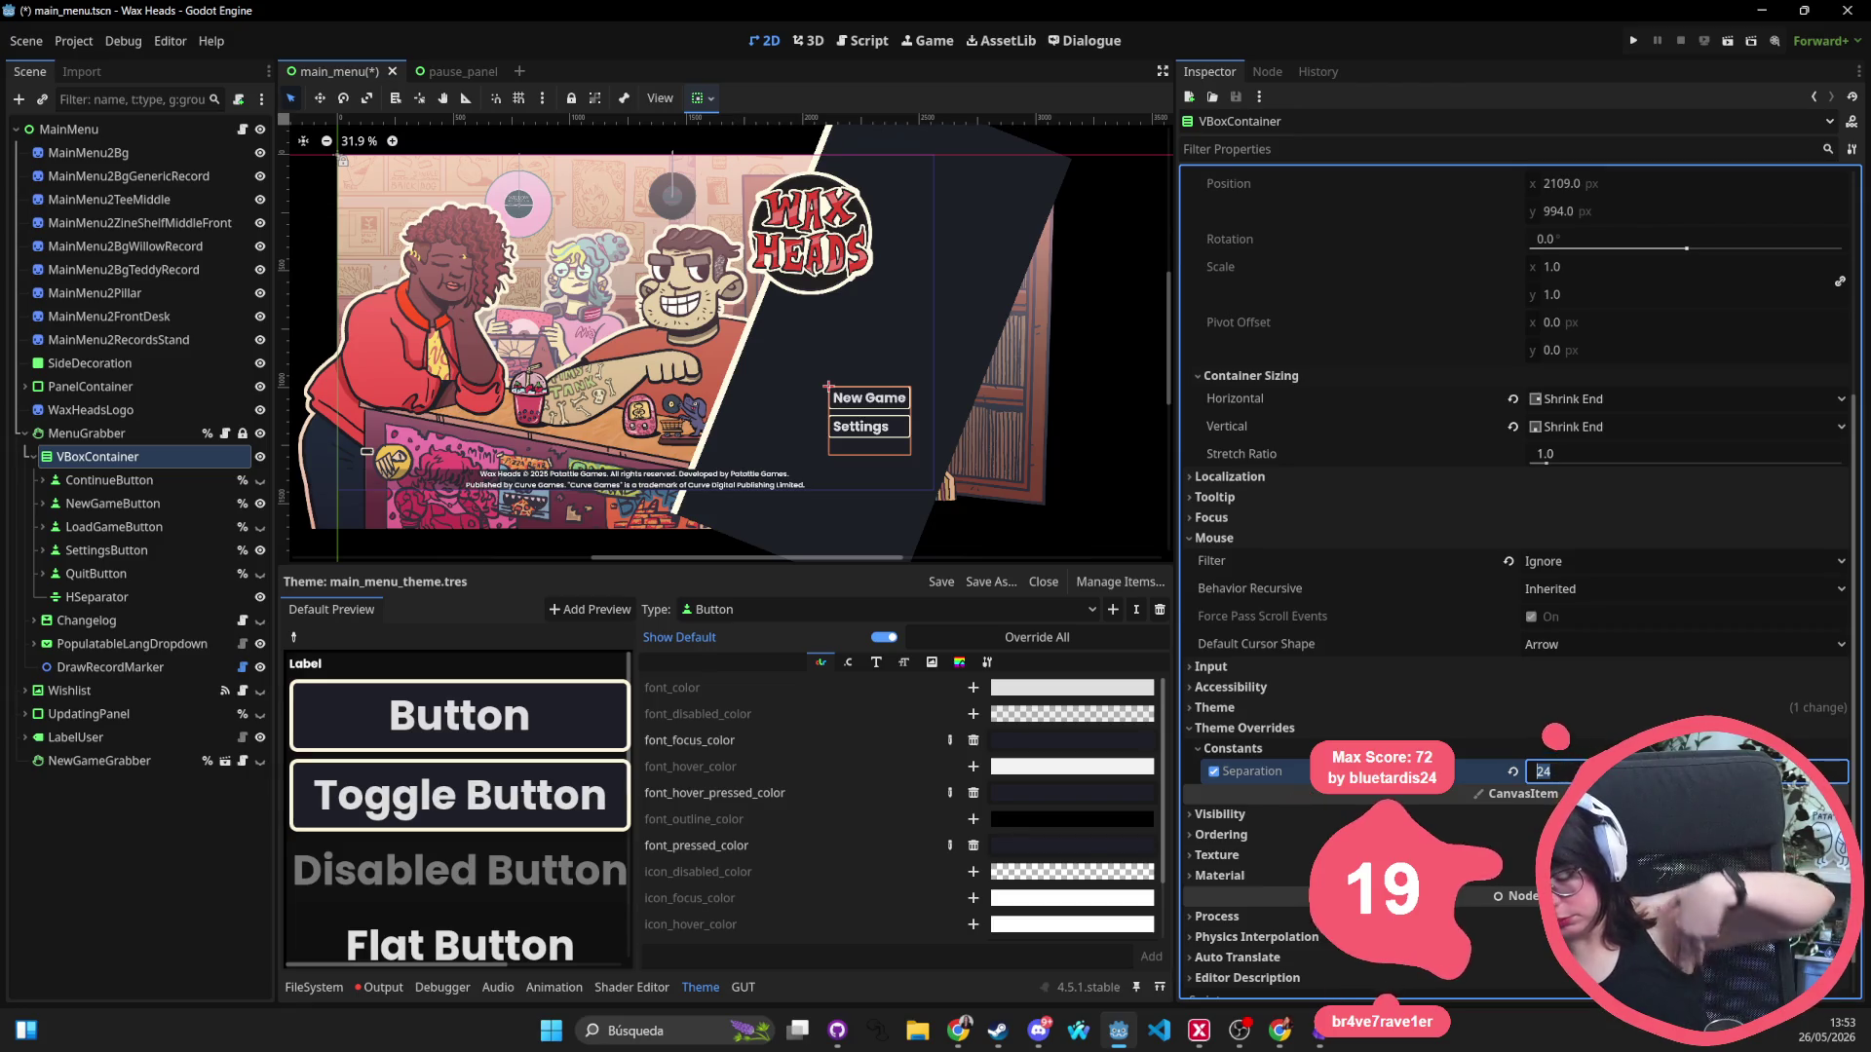
pyautogui.write('30')
pyautogui.press('Return')
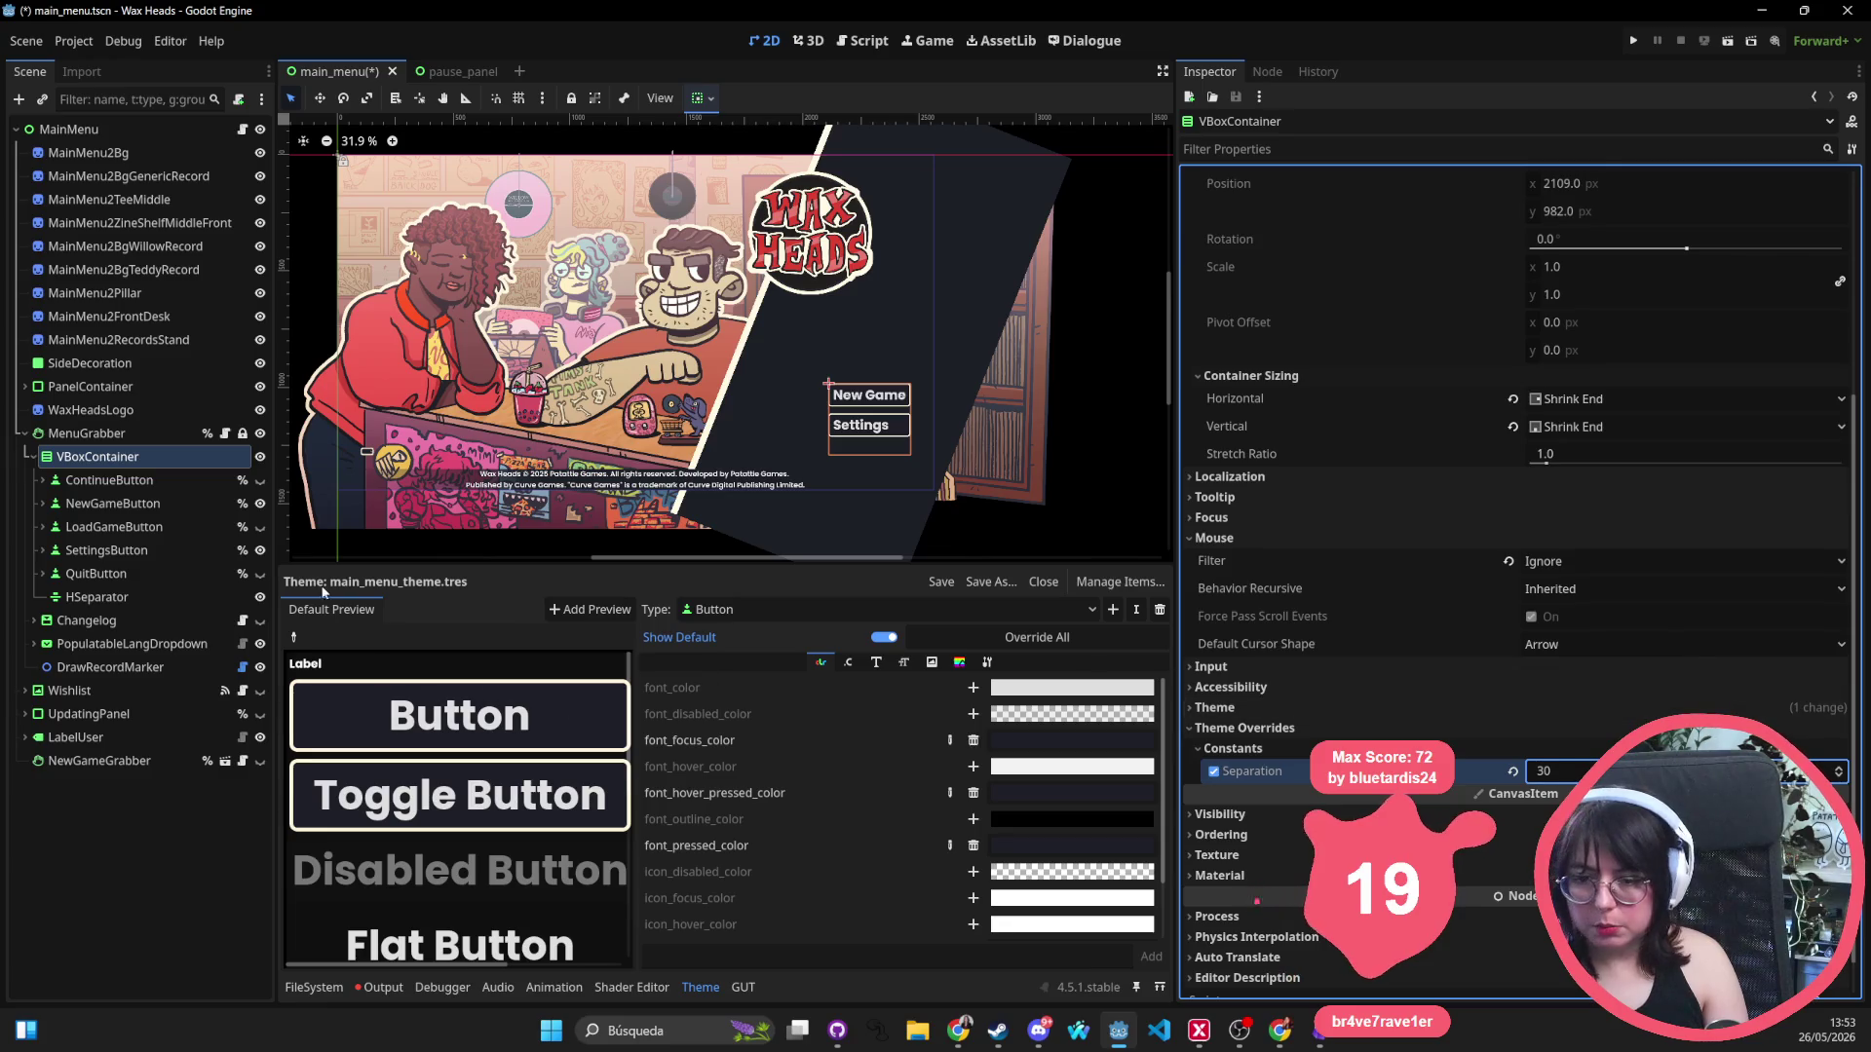
pyautogui.click(260, 527)
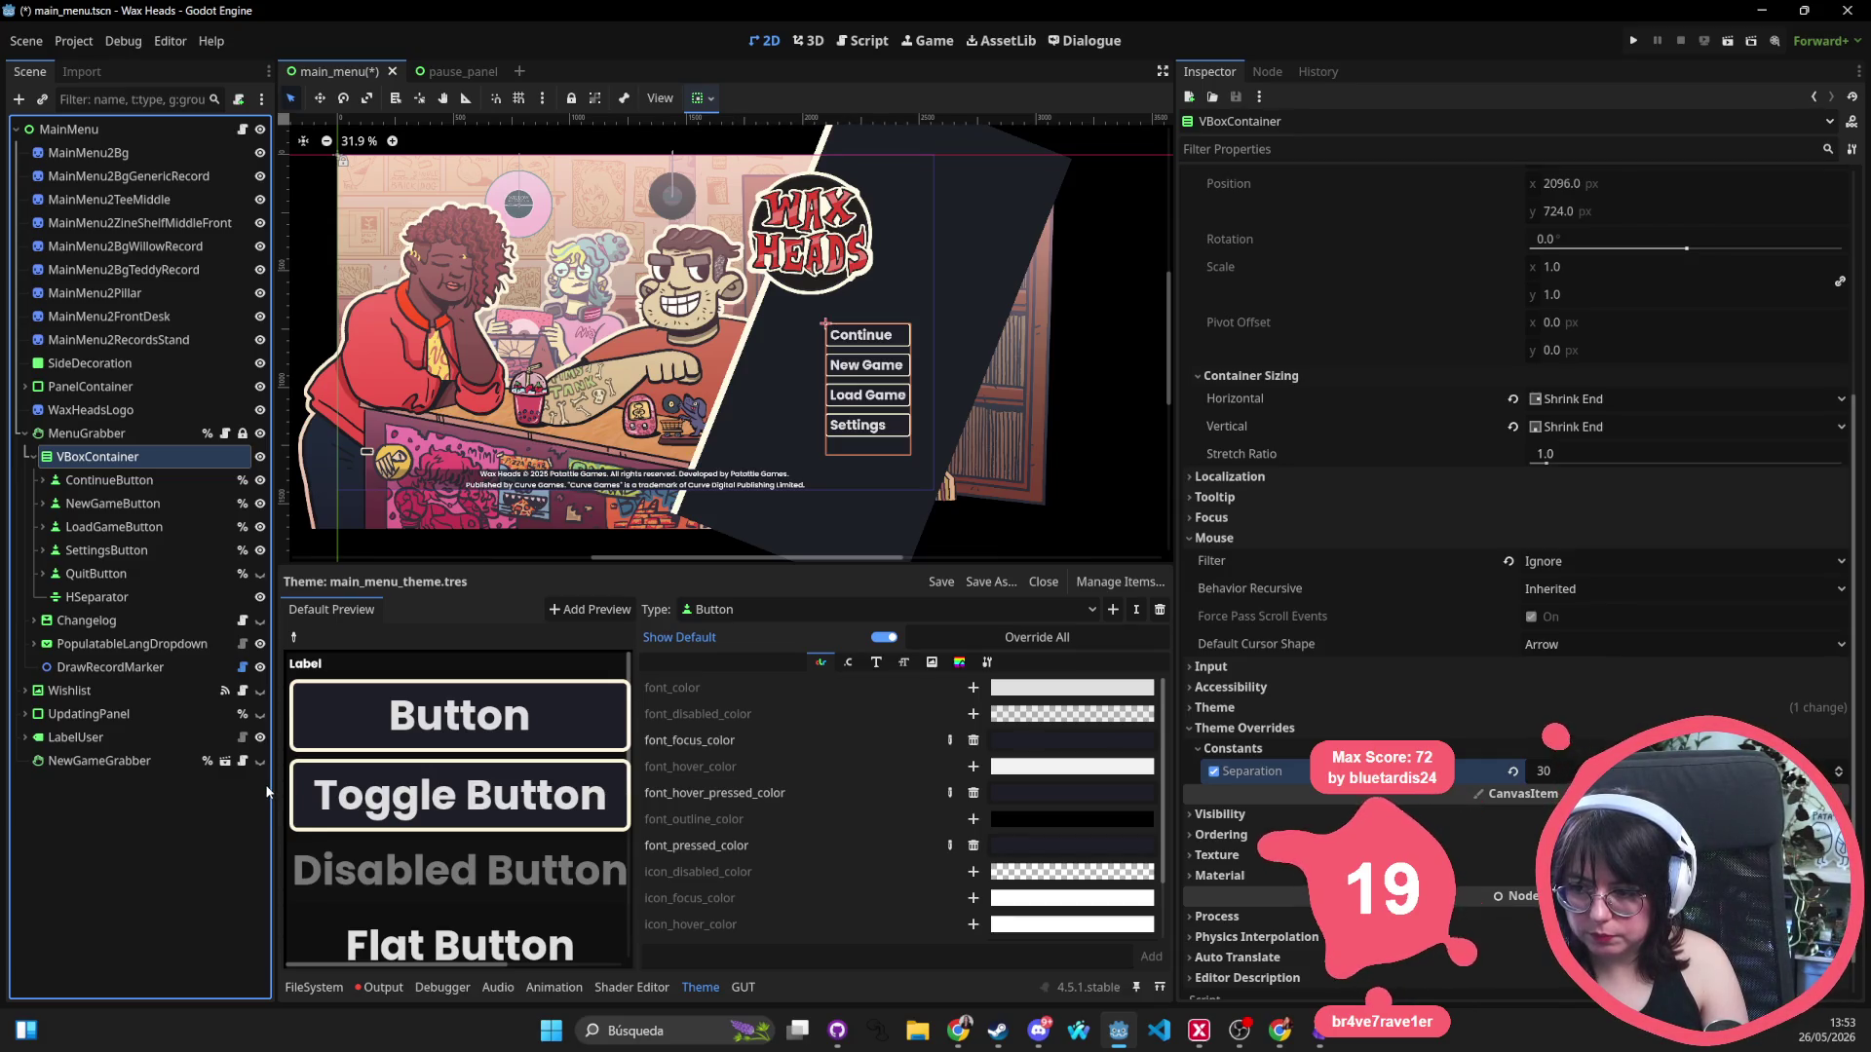
# Shift SideDecoration right and down, then delete the MainMenu2RecordsStand sprite.
pyautogui.click(694, 436)
pyautogui.moveTo(743, 387); pyautogui.dragTo(935, 429)
pyautogui.click(780, 440)
pyautogui.moveTo(780, 441); pyautogui.dragTo(1022, 456)
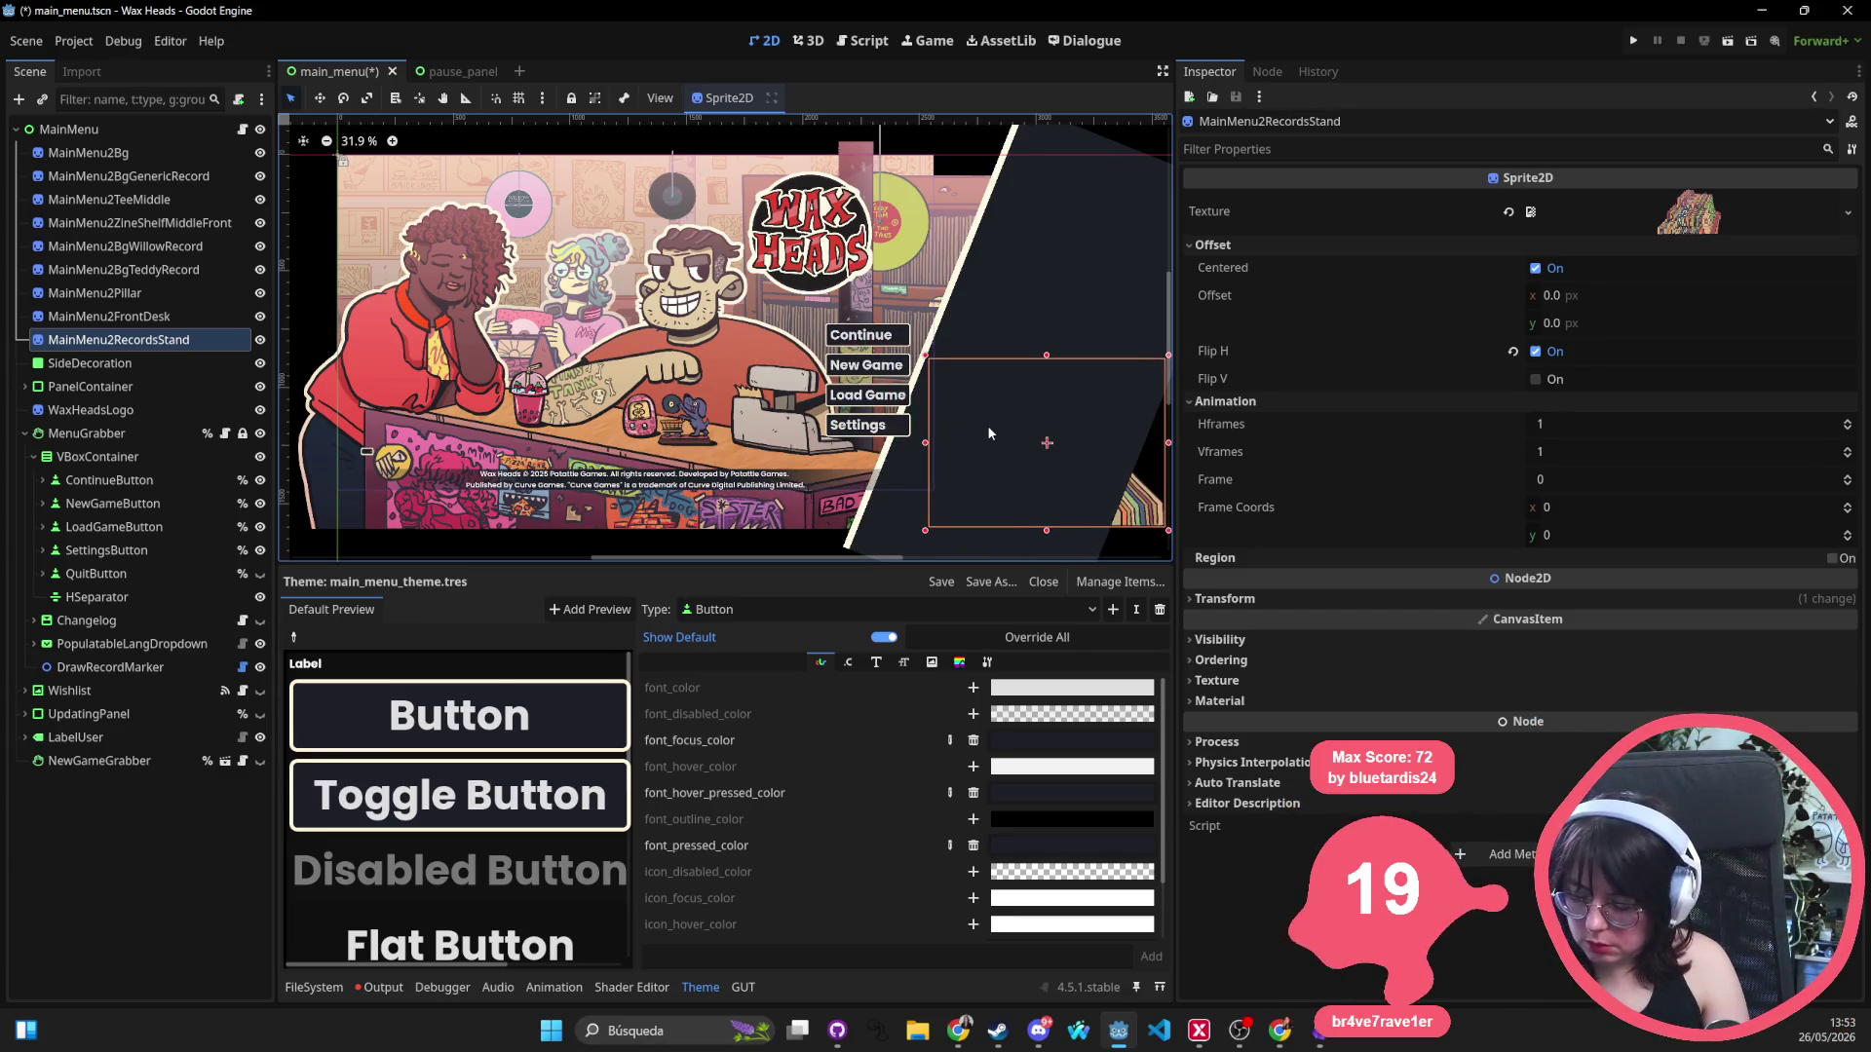
pyautogui.press('Delete')
pyautogui.press('Return')
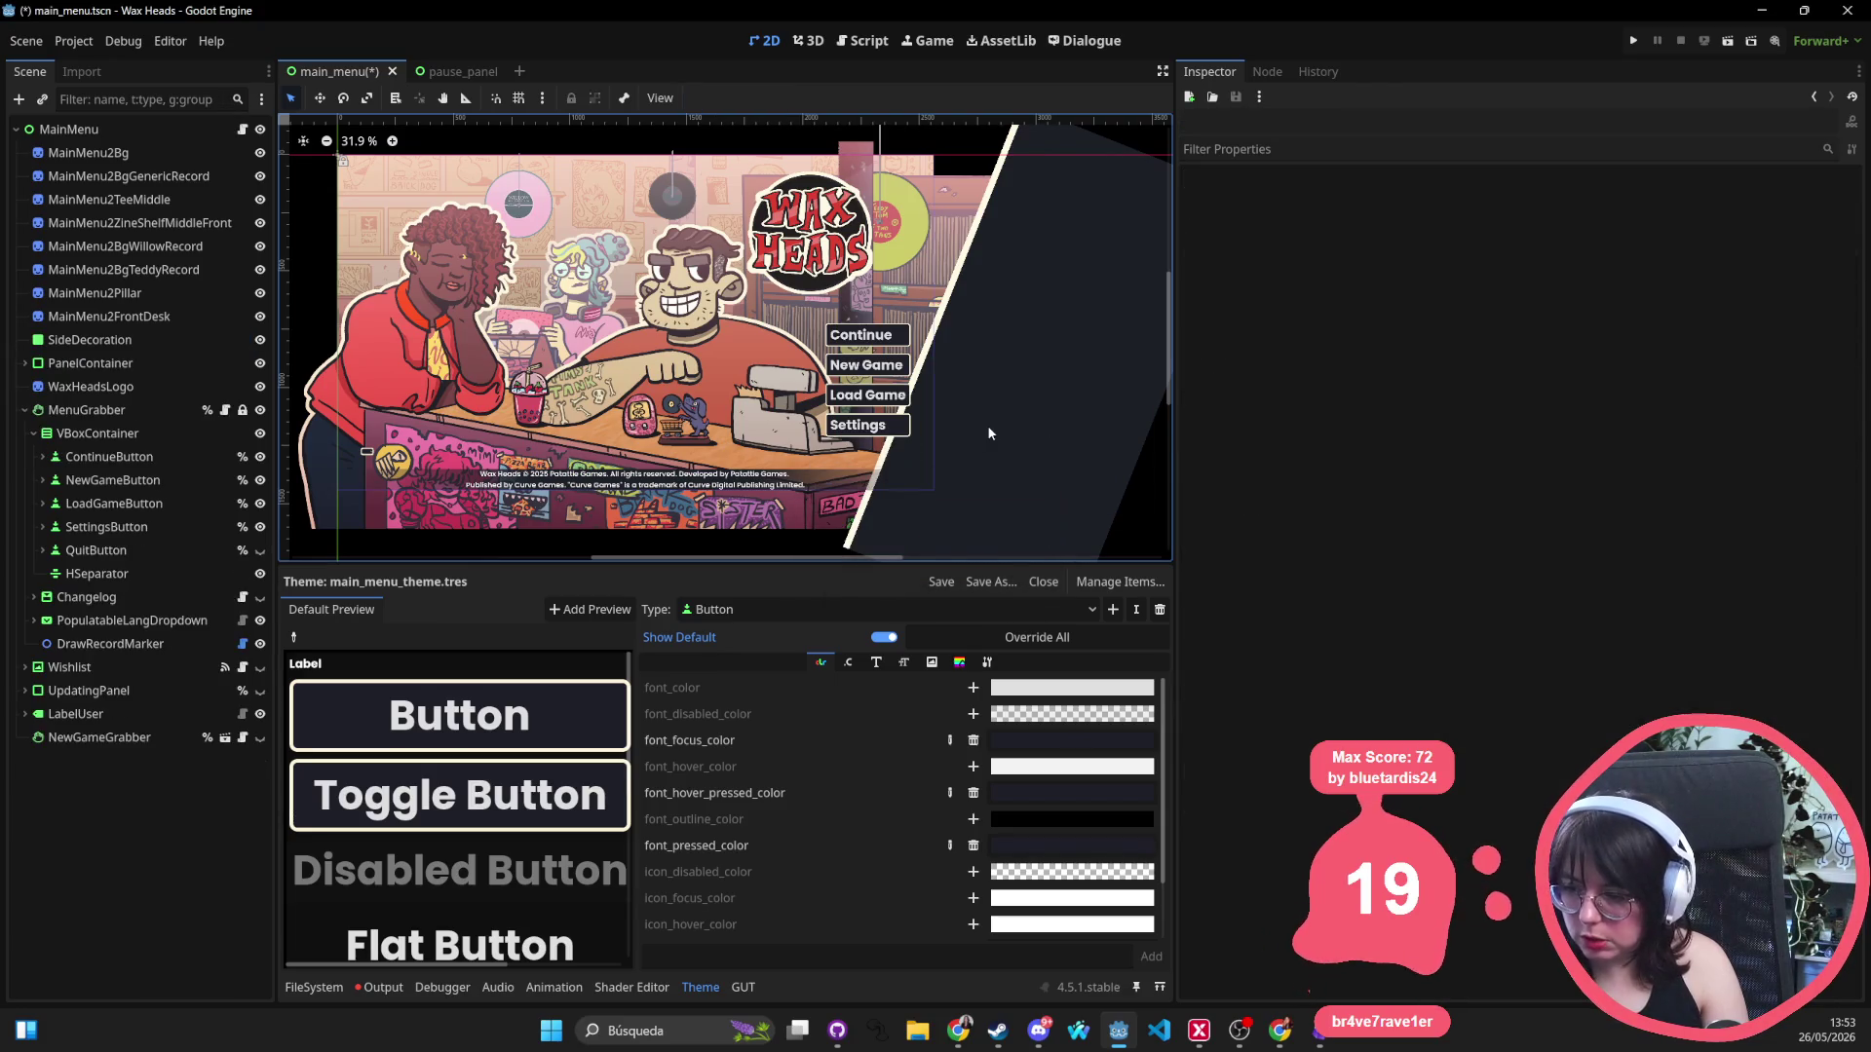
pyautogui.click(1103, 407)
# Delete the MainMenu2Pillar sprite, then move SideDecoration up-left and narrow it slightly.
pyautogui.click(862, 148)
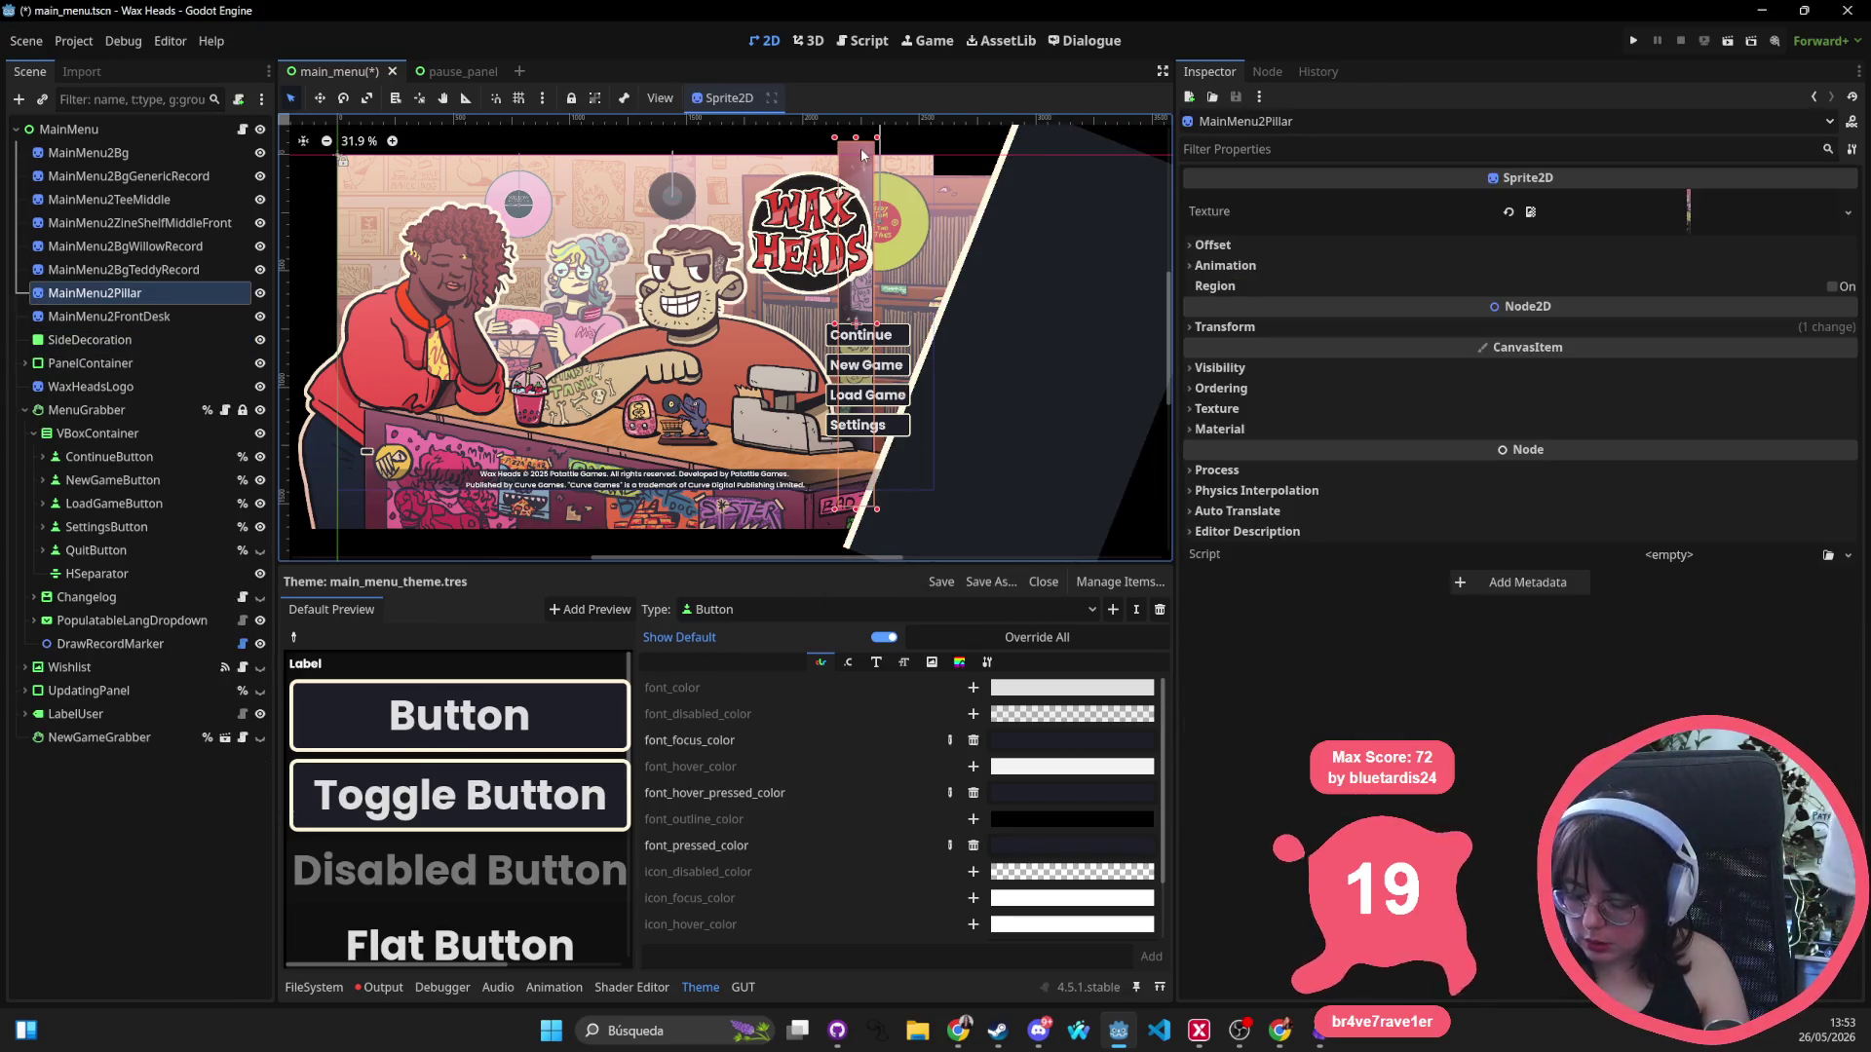
pyautogui.press('Delete')
pyautogui.press('Return')
pyautogui.moveTo(1068, 380)
pyautogui.mouseDown()
pyautogui.moveTo(850, 325)
pyautogui.moveTo(887, 335)
pyautogui.mouseUp()
pyautogui.moveTo(1023, 386); pyautogui.dragTo(941, 343)
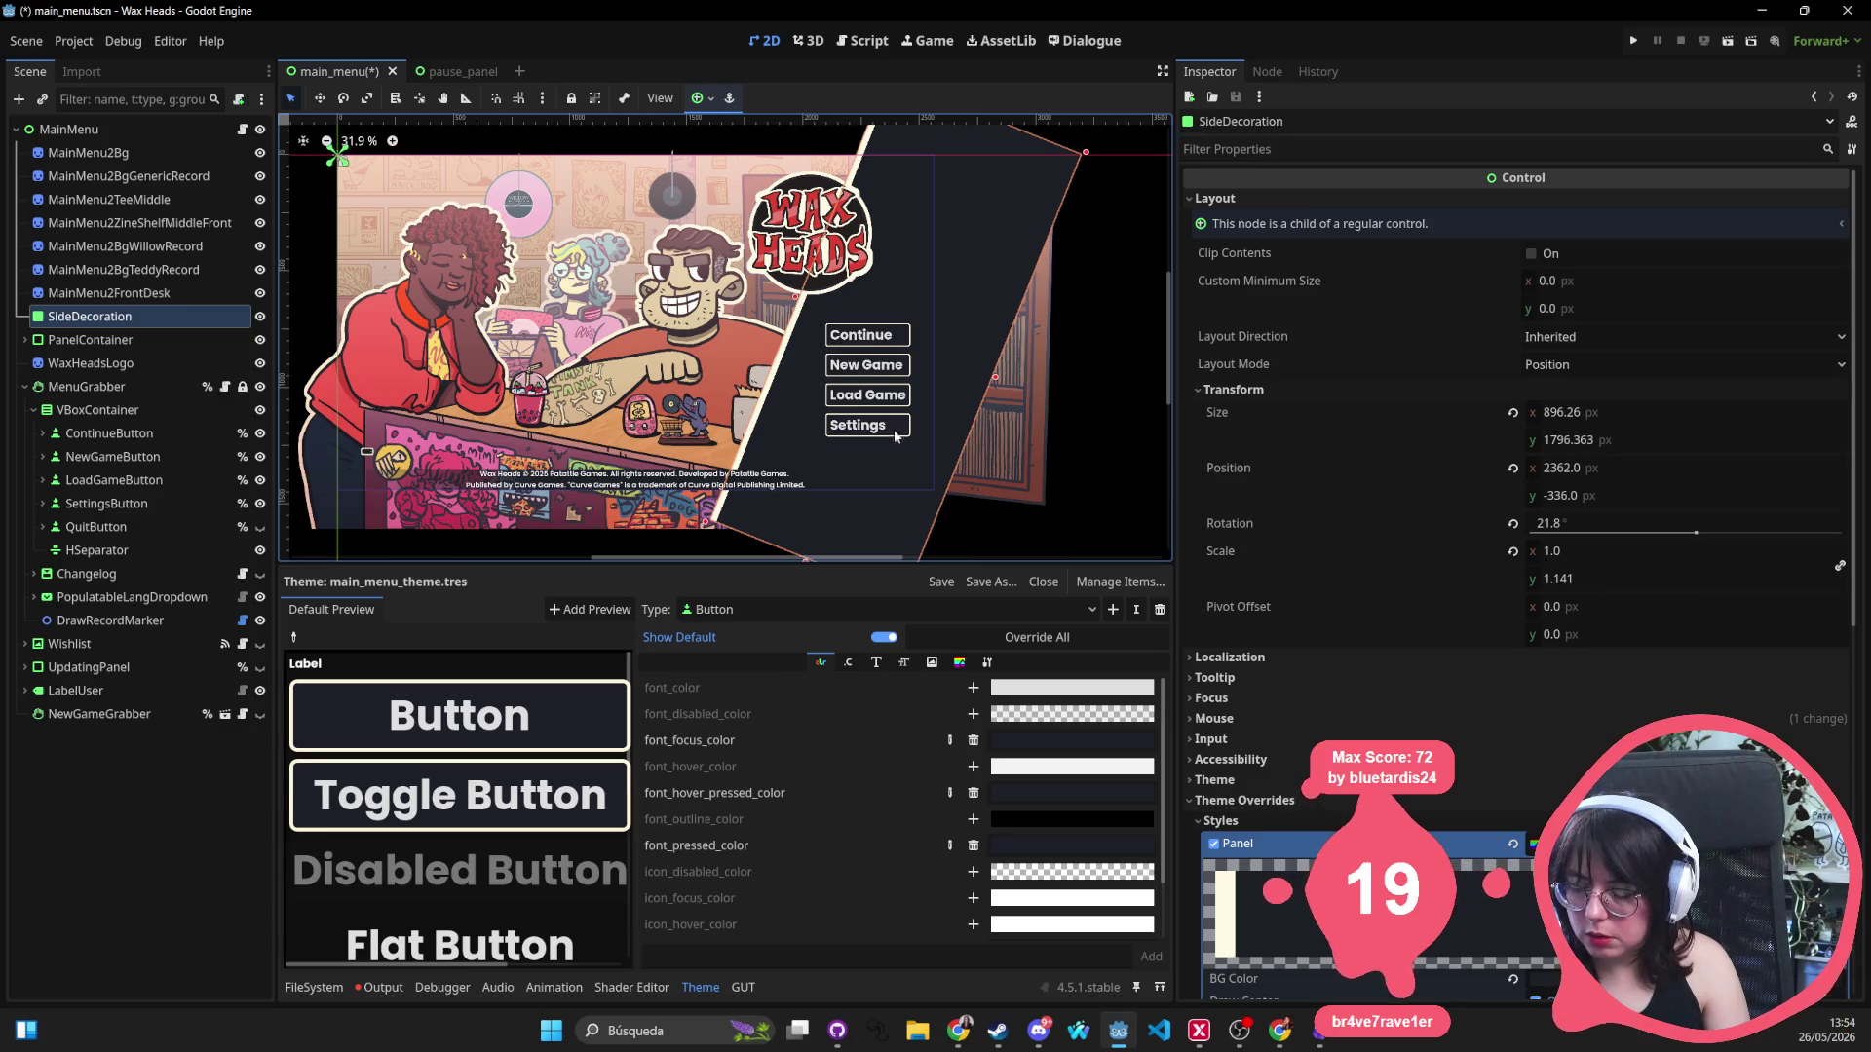
pyautogui.click(1078, 418)
# Save main_menu.tscn and recentre the canvas on the menu.
pyautogui.hotkey('ctrl', 's')
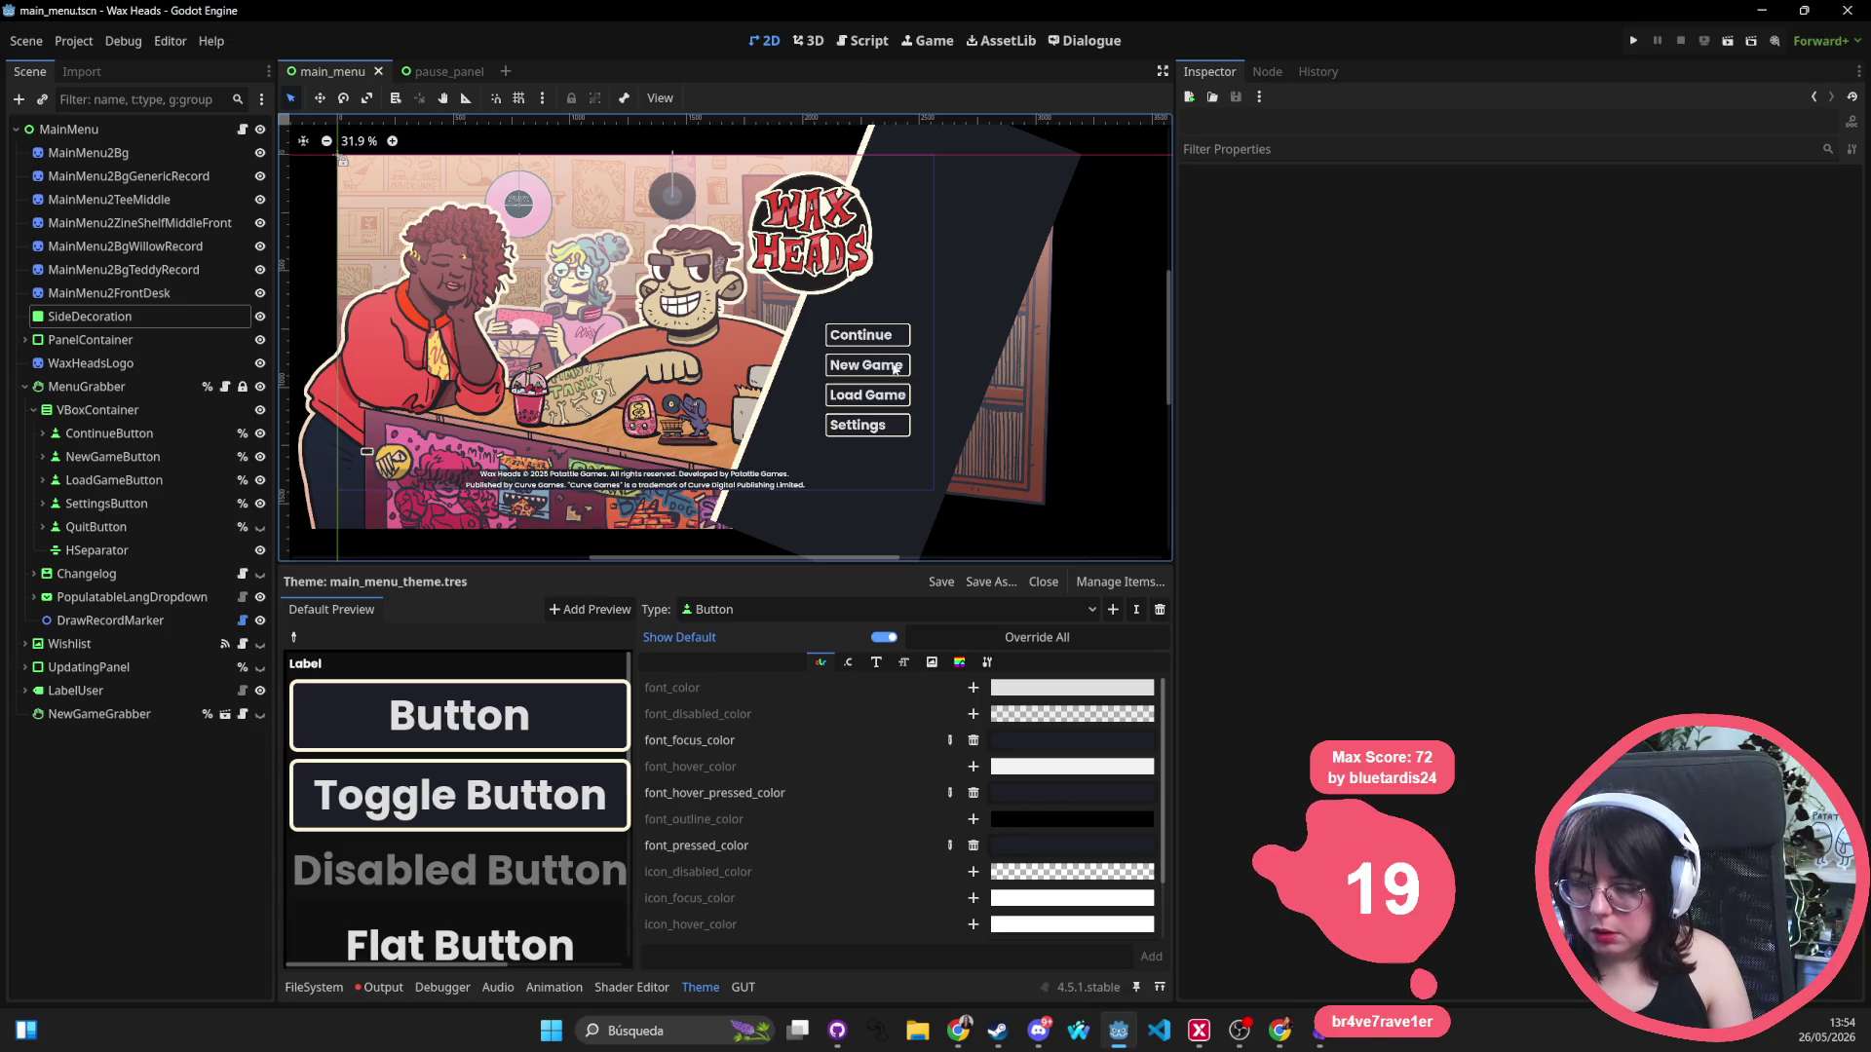
pyautogui.scroll(4, 897, 377)
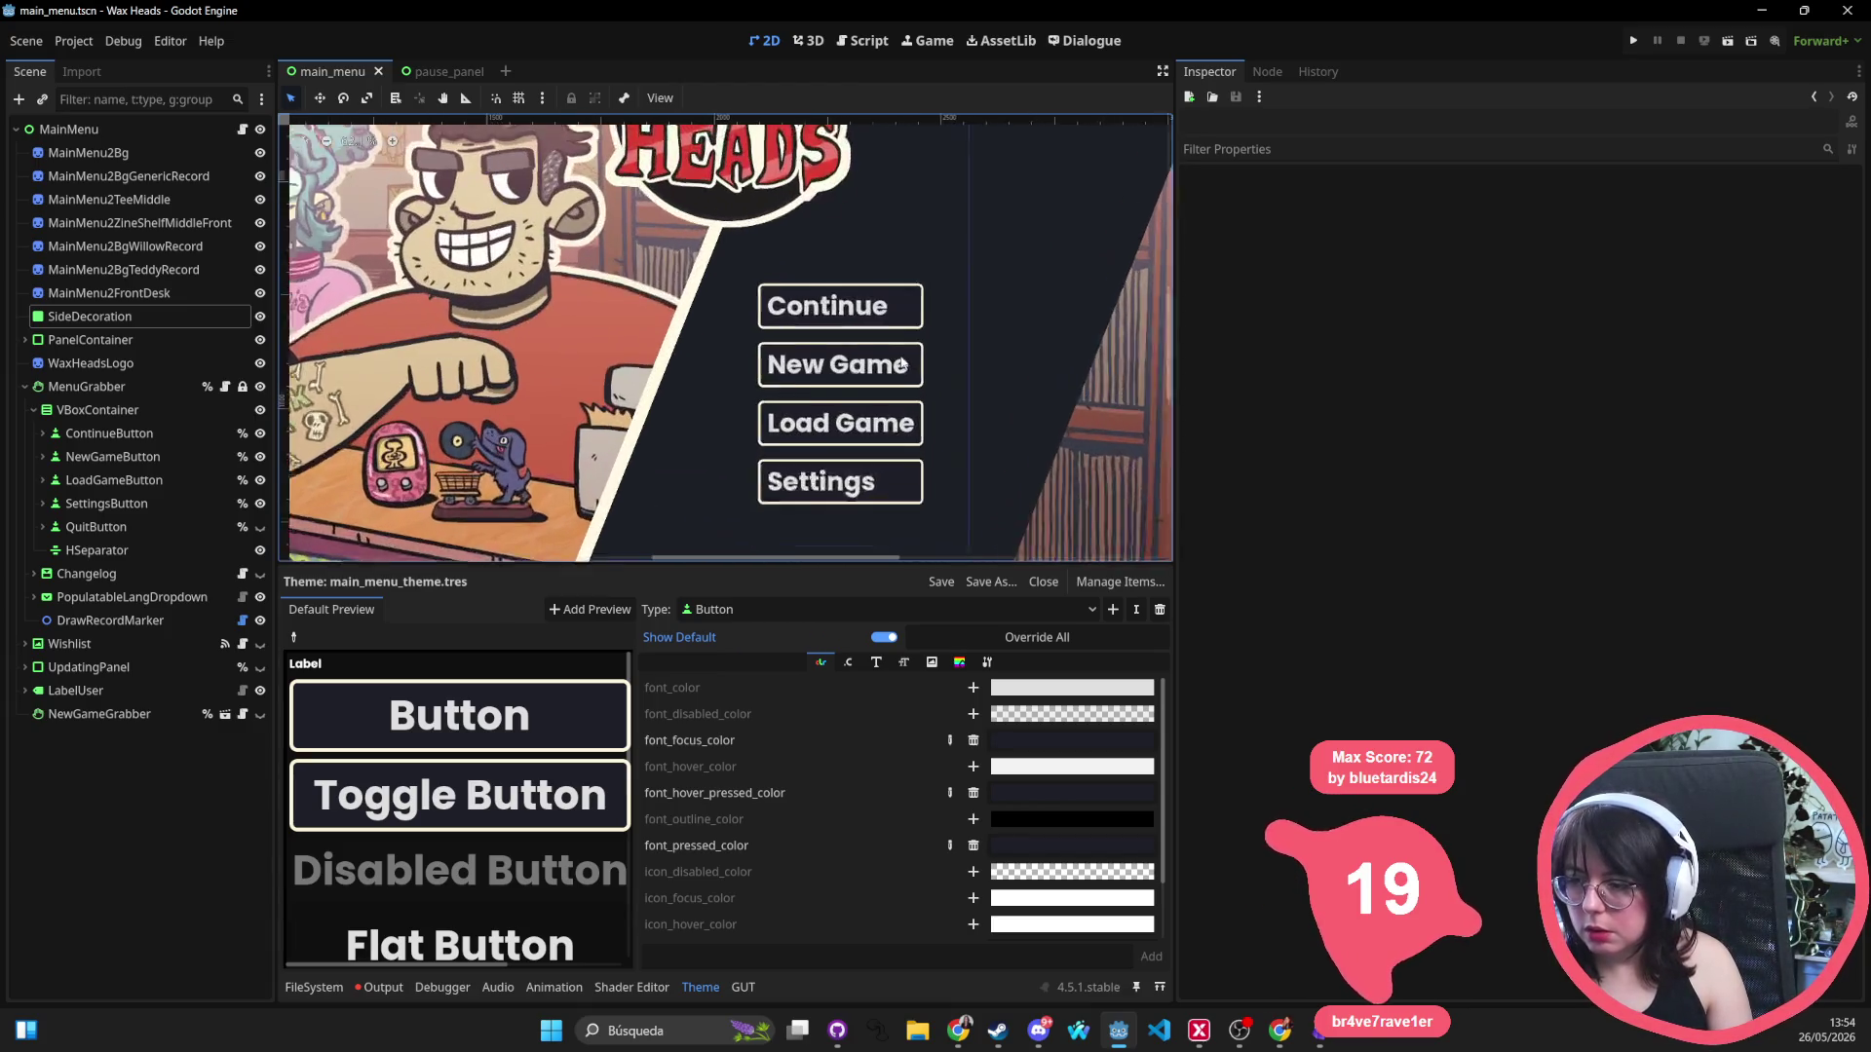
pyautogui.scroll(-6, 900, 365)
pyautogui.scroll(2, 902, 358)
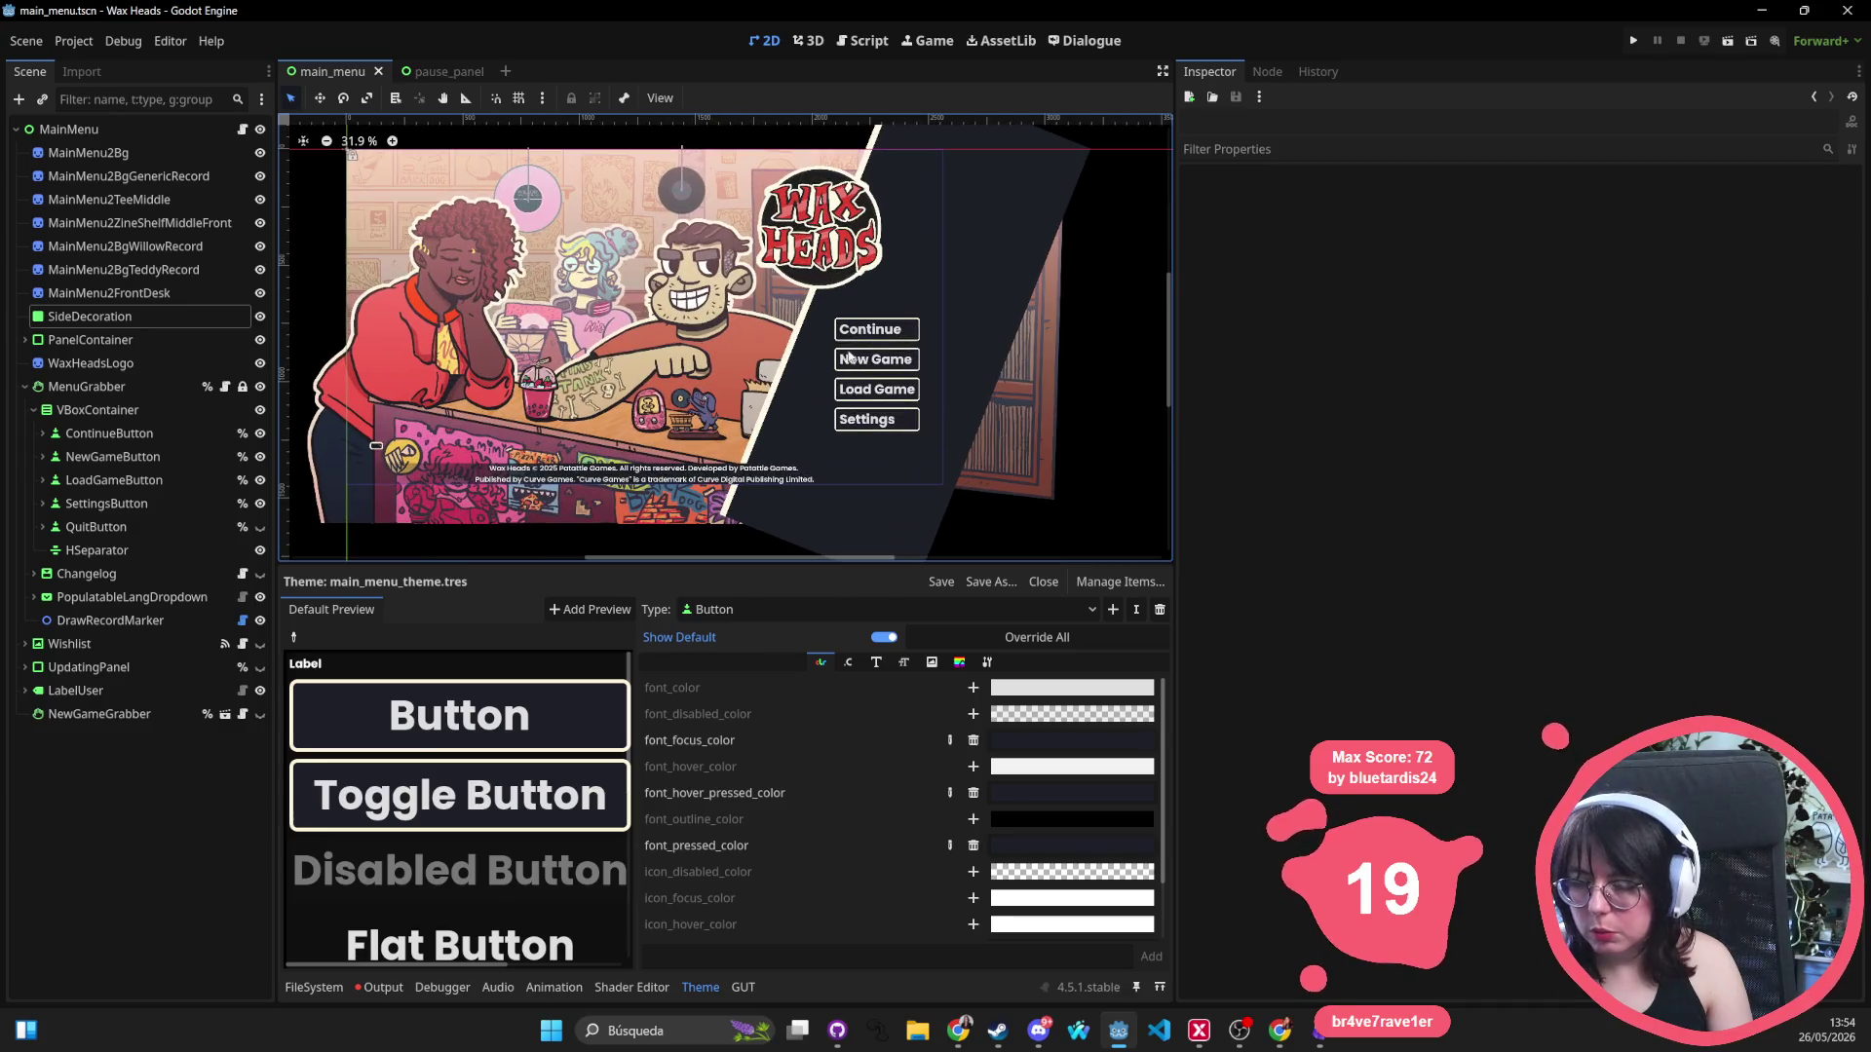
pyautogui.moveTo(519, 310); pyautogui.dragTo(656, 326)
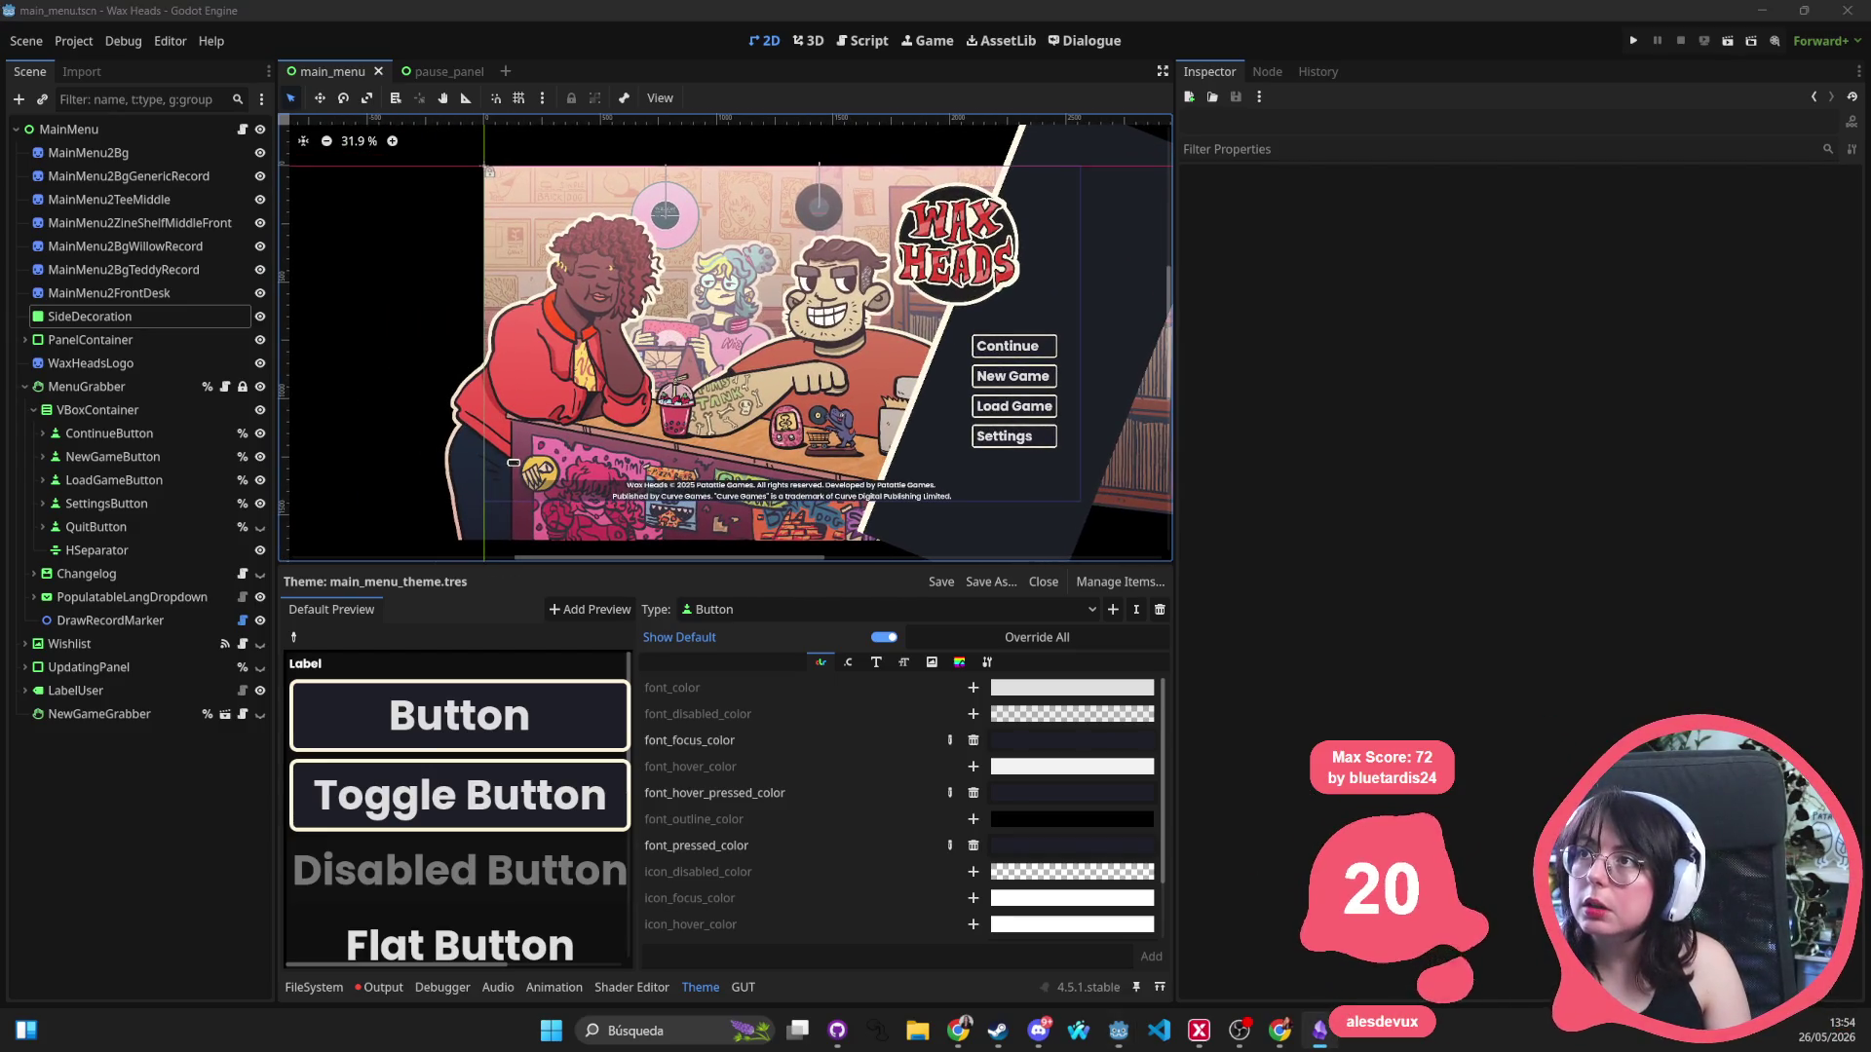
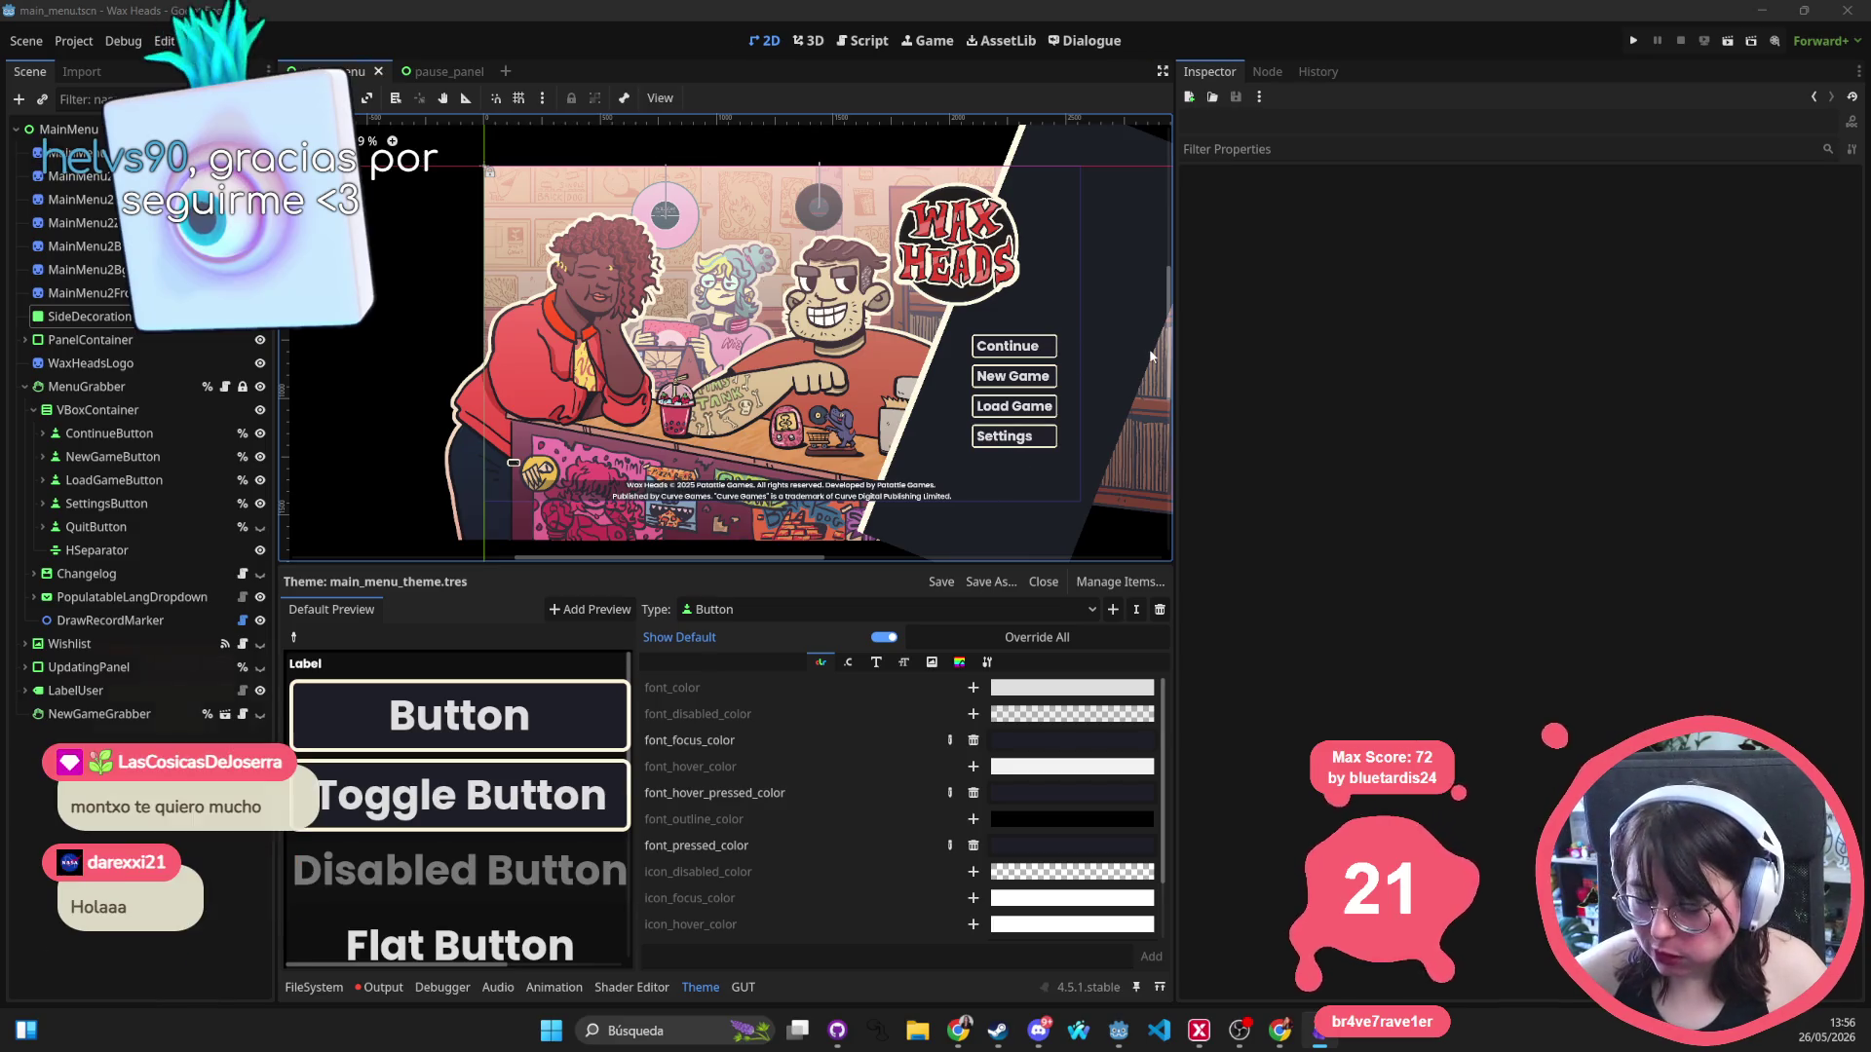
# Narrow the Inspector dock and lower the bottom panel so the main menu viewport is larger.
pyautogui.click(874, 390)
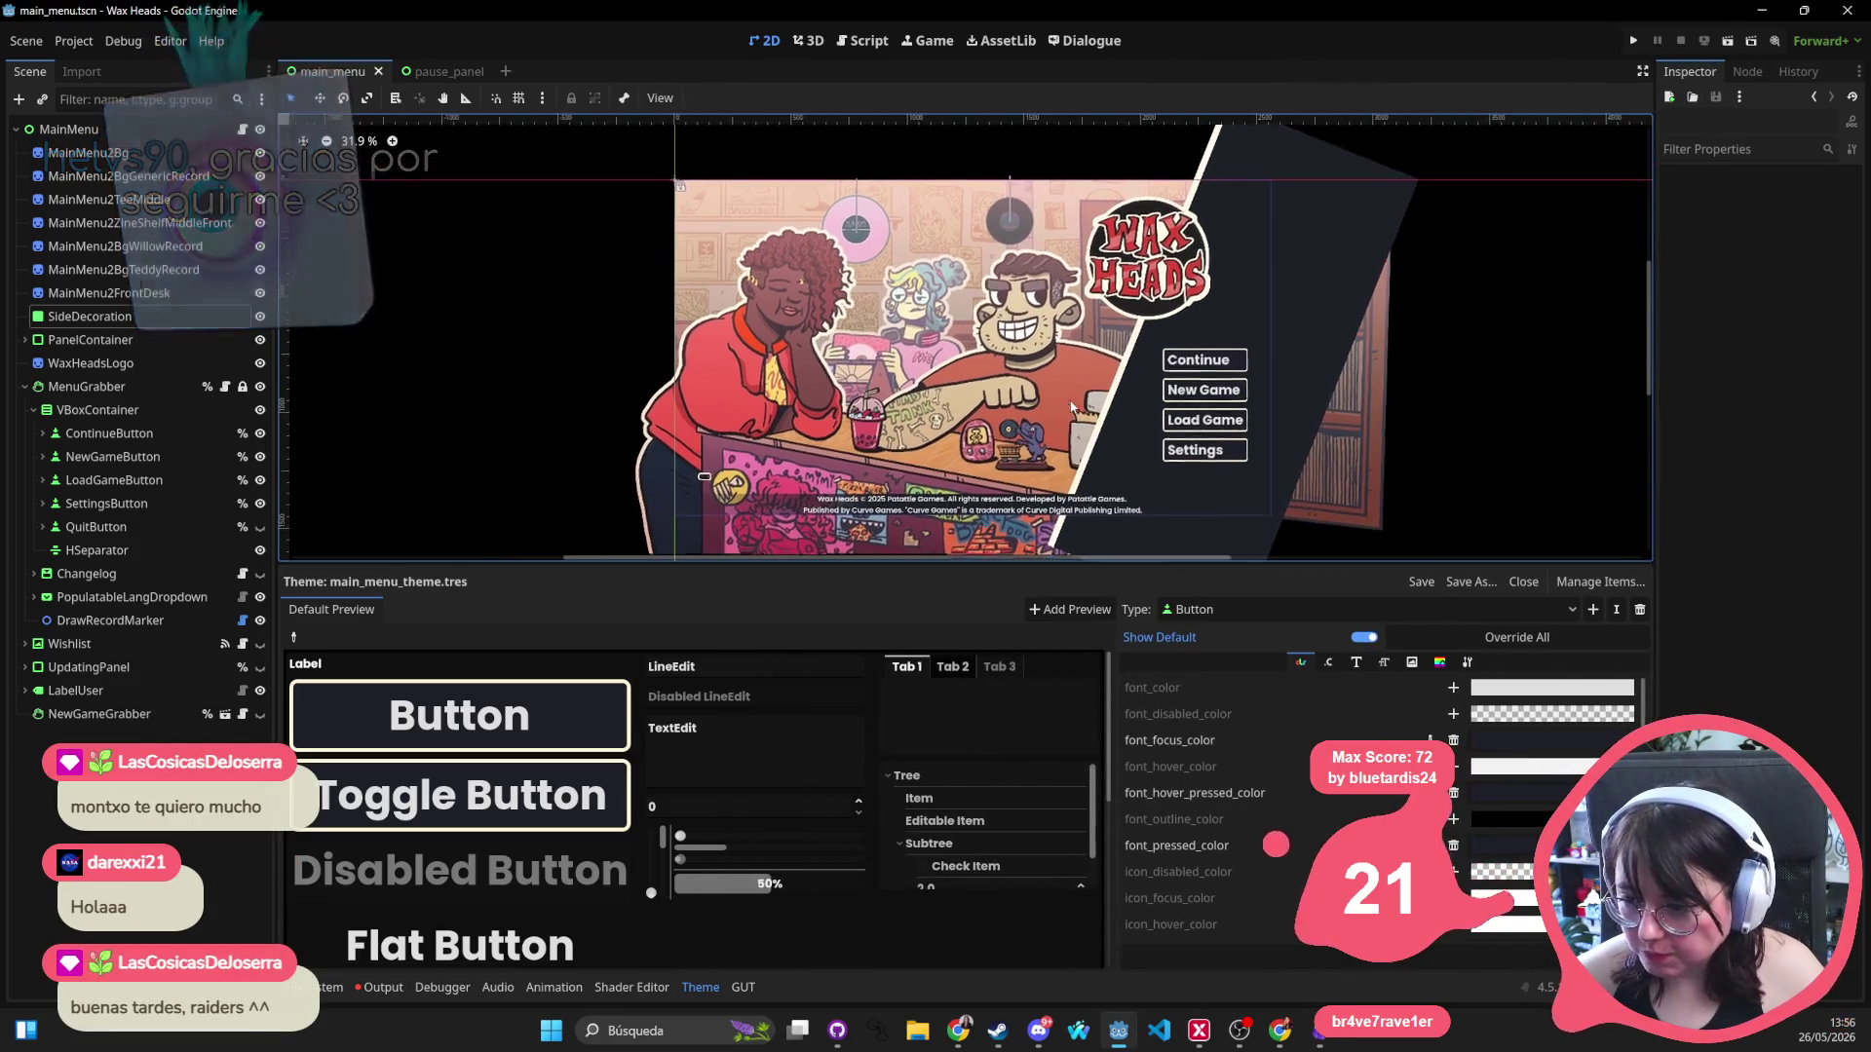
pyautogui.moveTo(991, 564); pyautogui.dragTo(991, 738)
pyautogui.scroll(3, 944, 507)
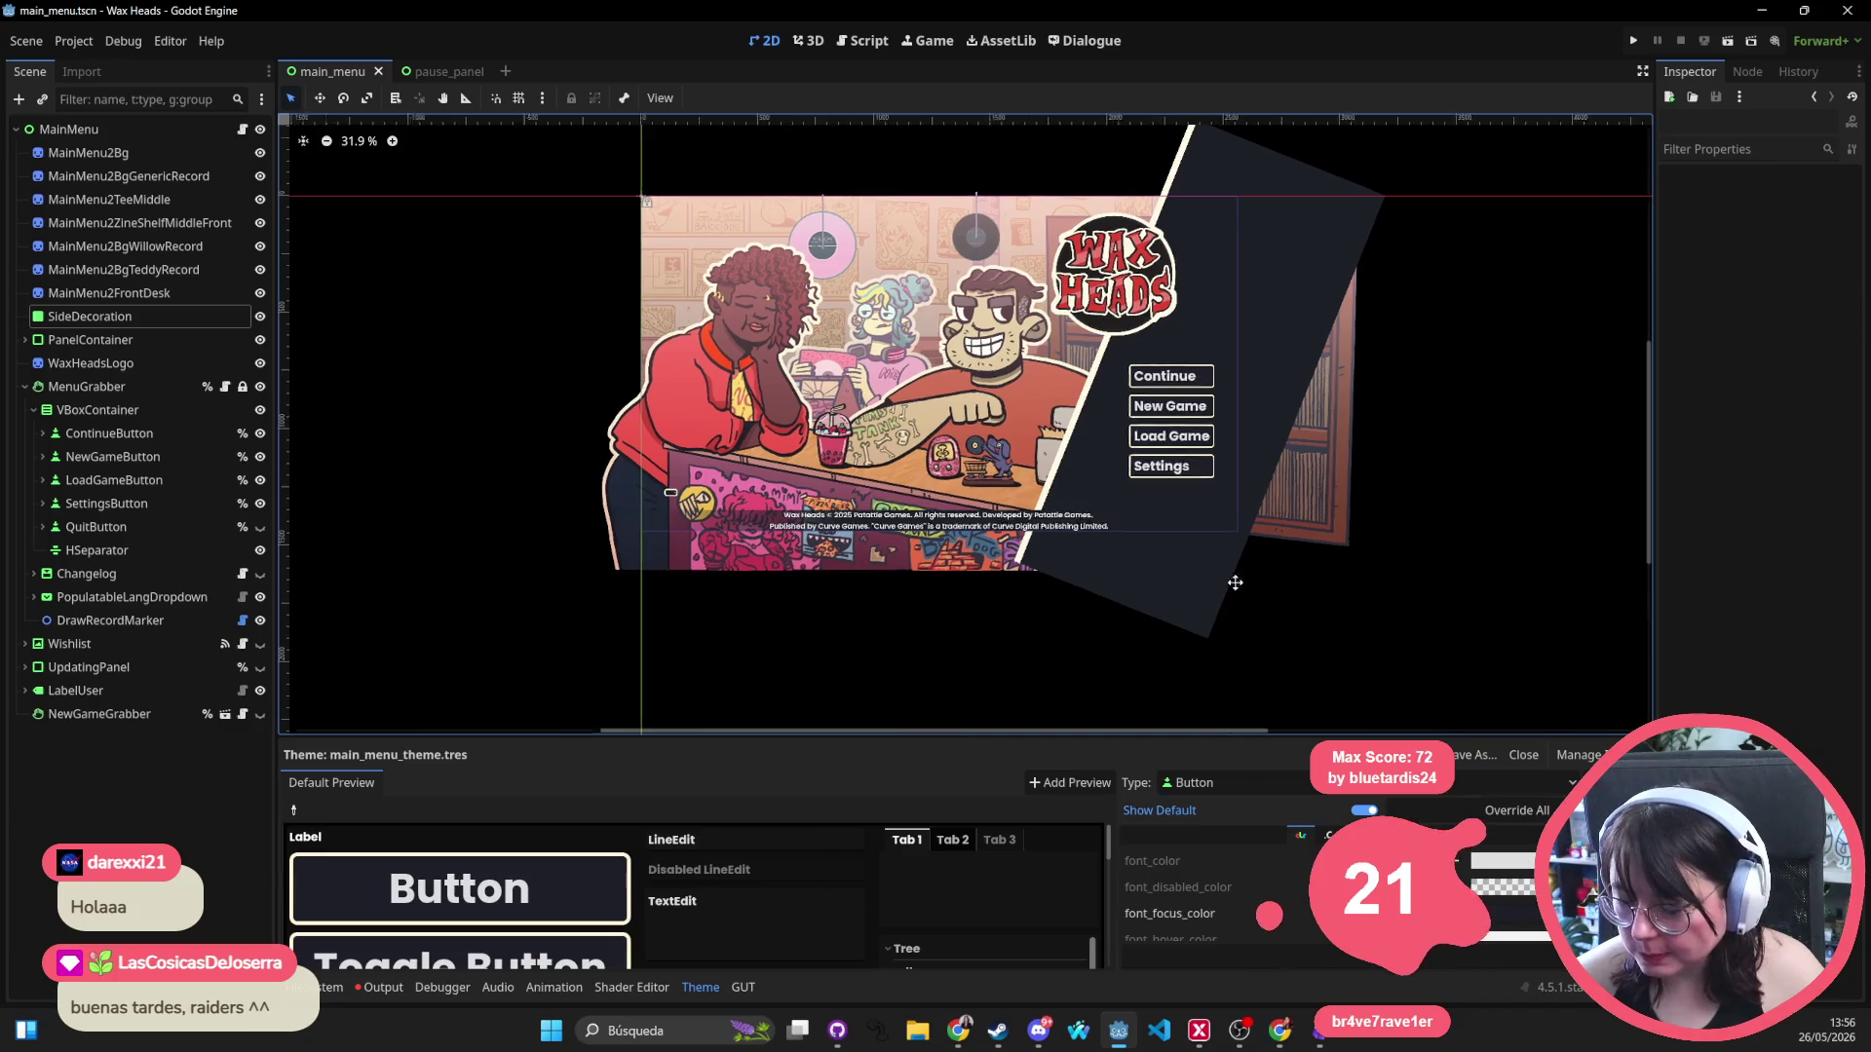
pyautogui.scroll(-1, 1061, 633)
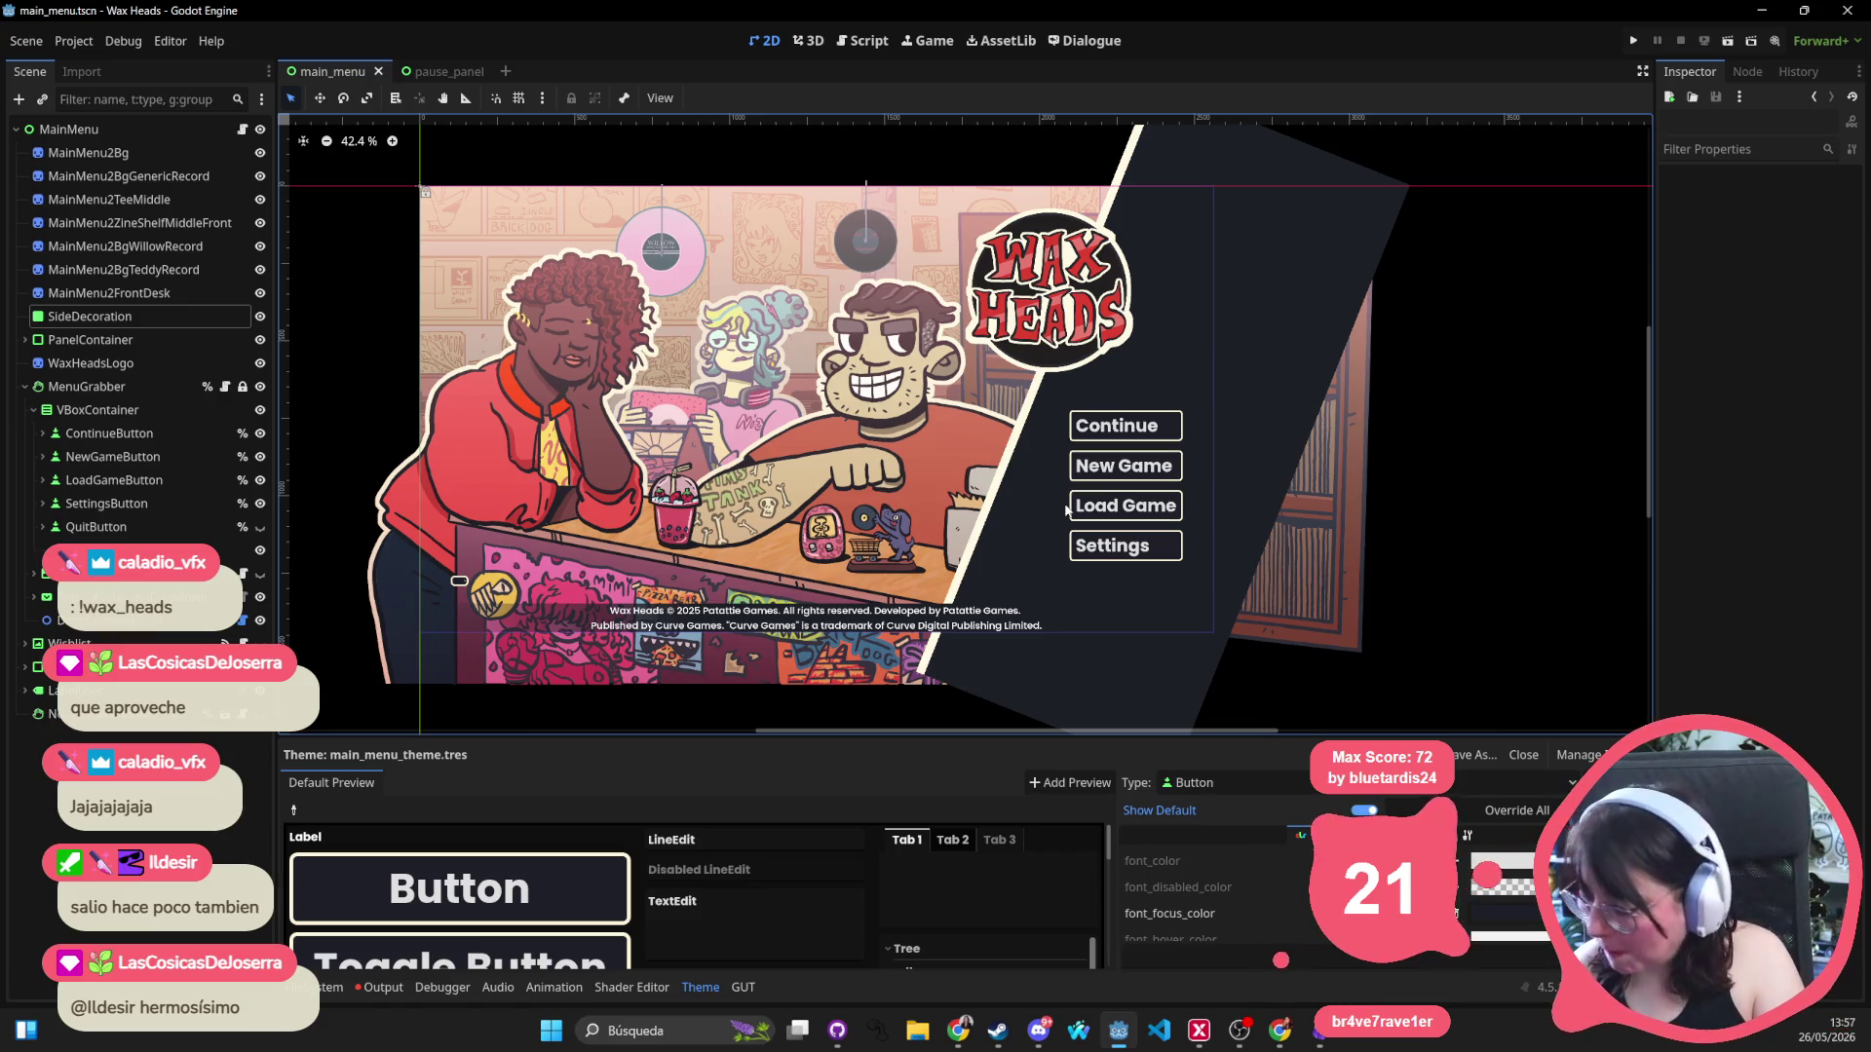
pyautogui.scroll(1, 934, 514)
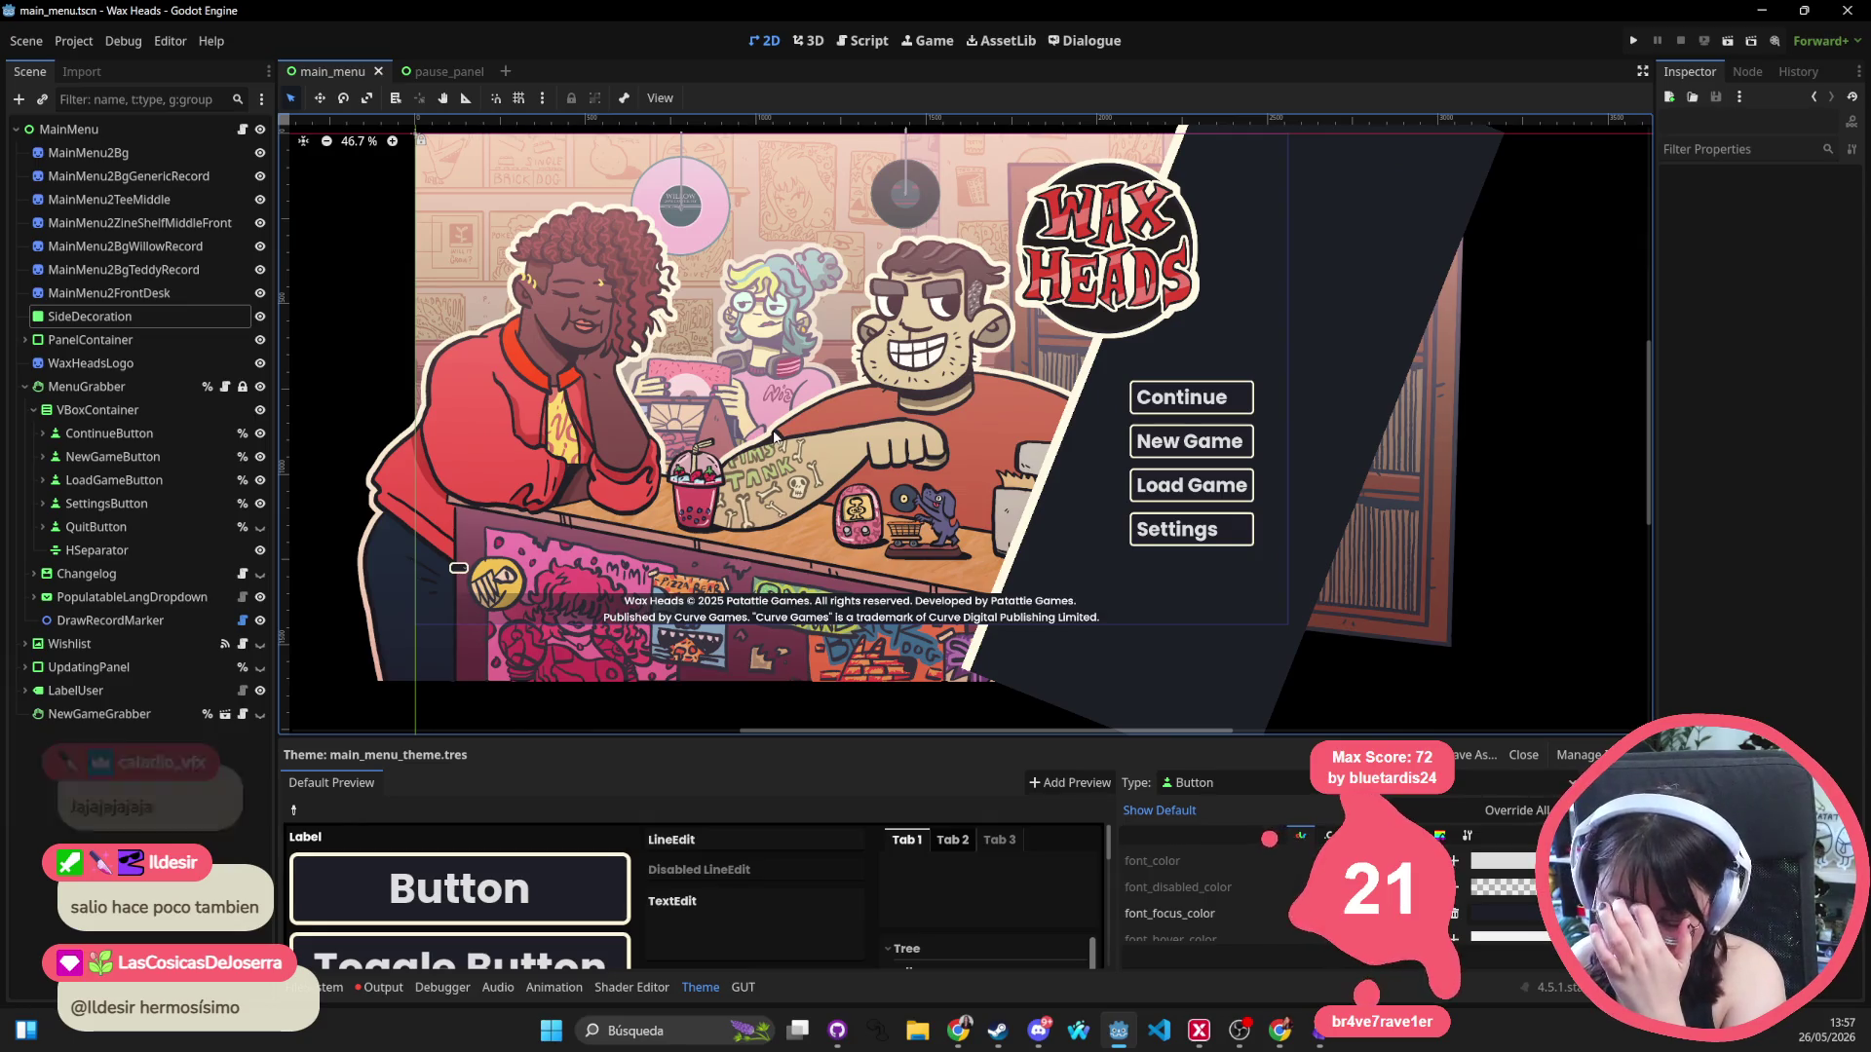
pyautogui.scroll(-2, 809, 434)
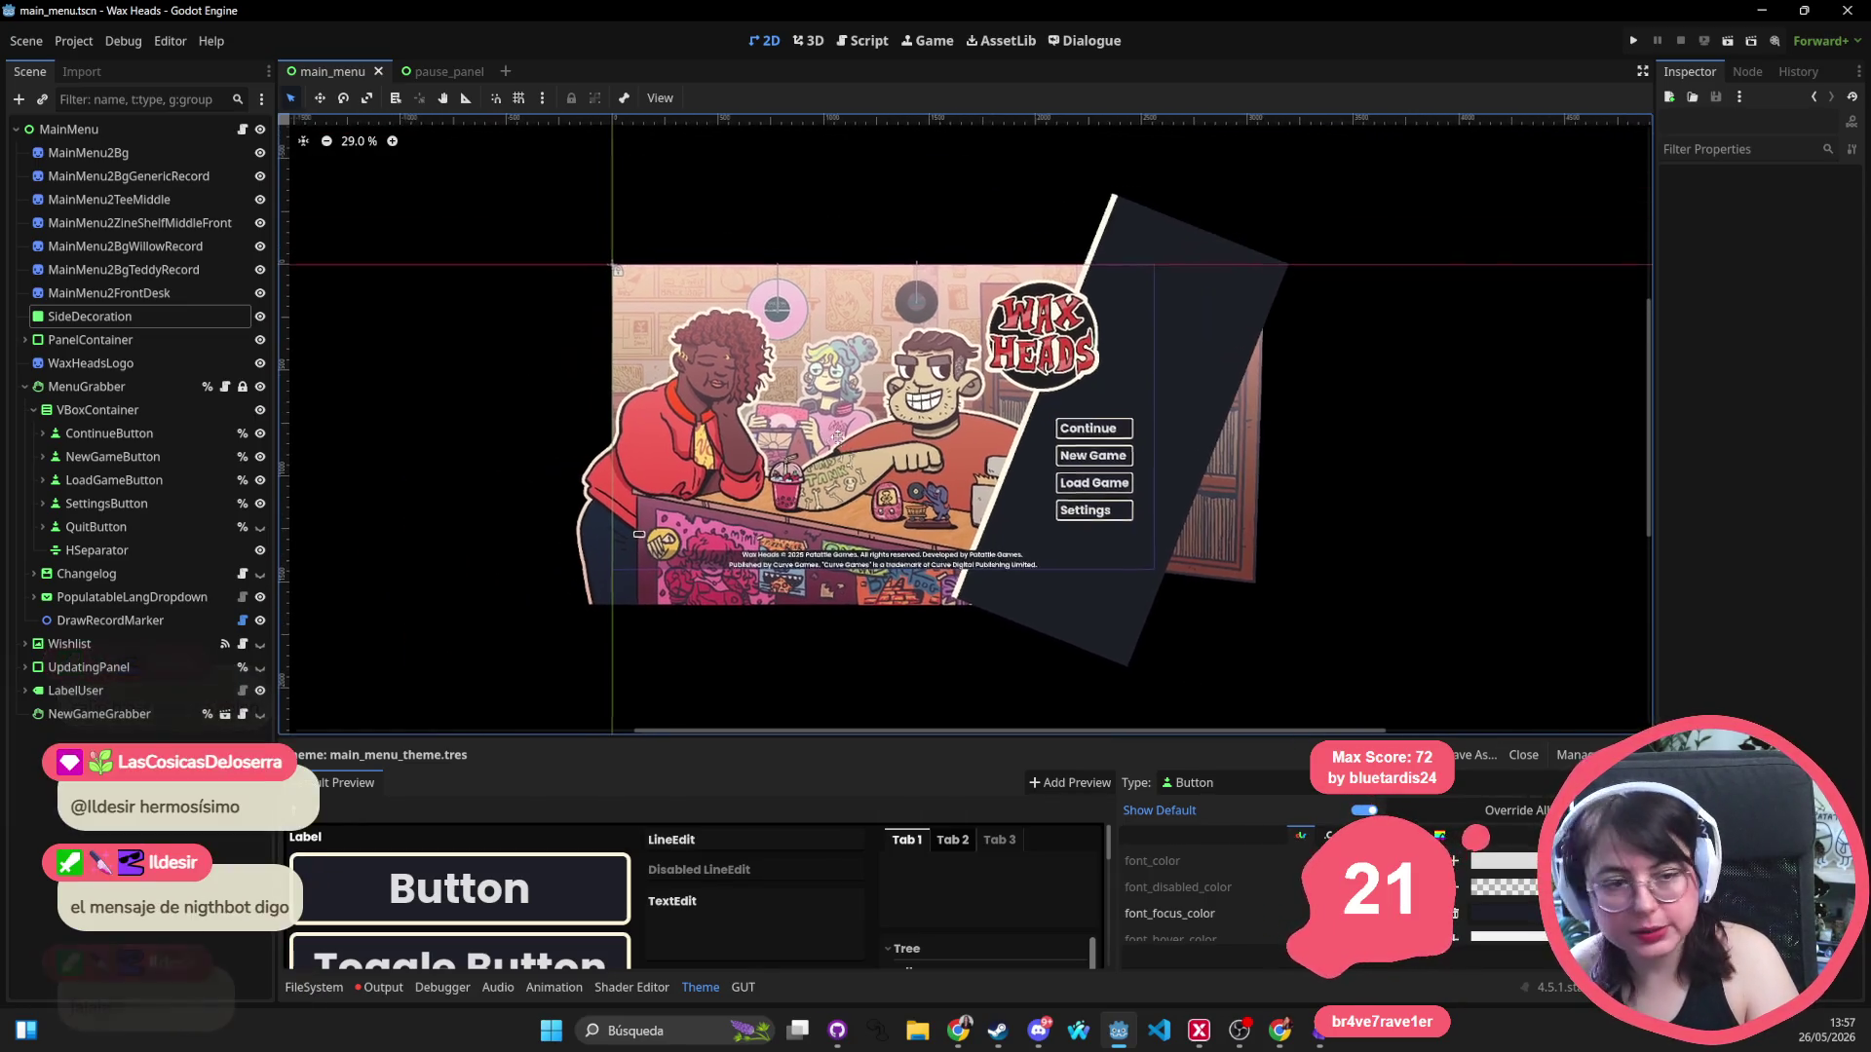
# Pan and zoom around the main menu scene to inspect its art and buttons.
pyautogui.moveTo(842, 440); pyautogui.dragTo(776, 450)
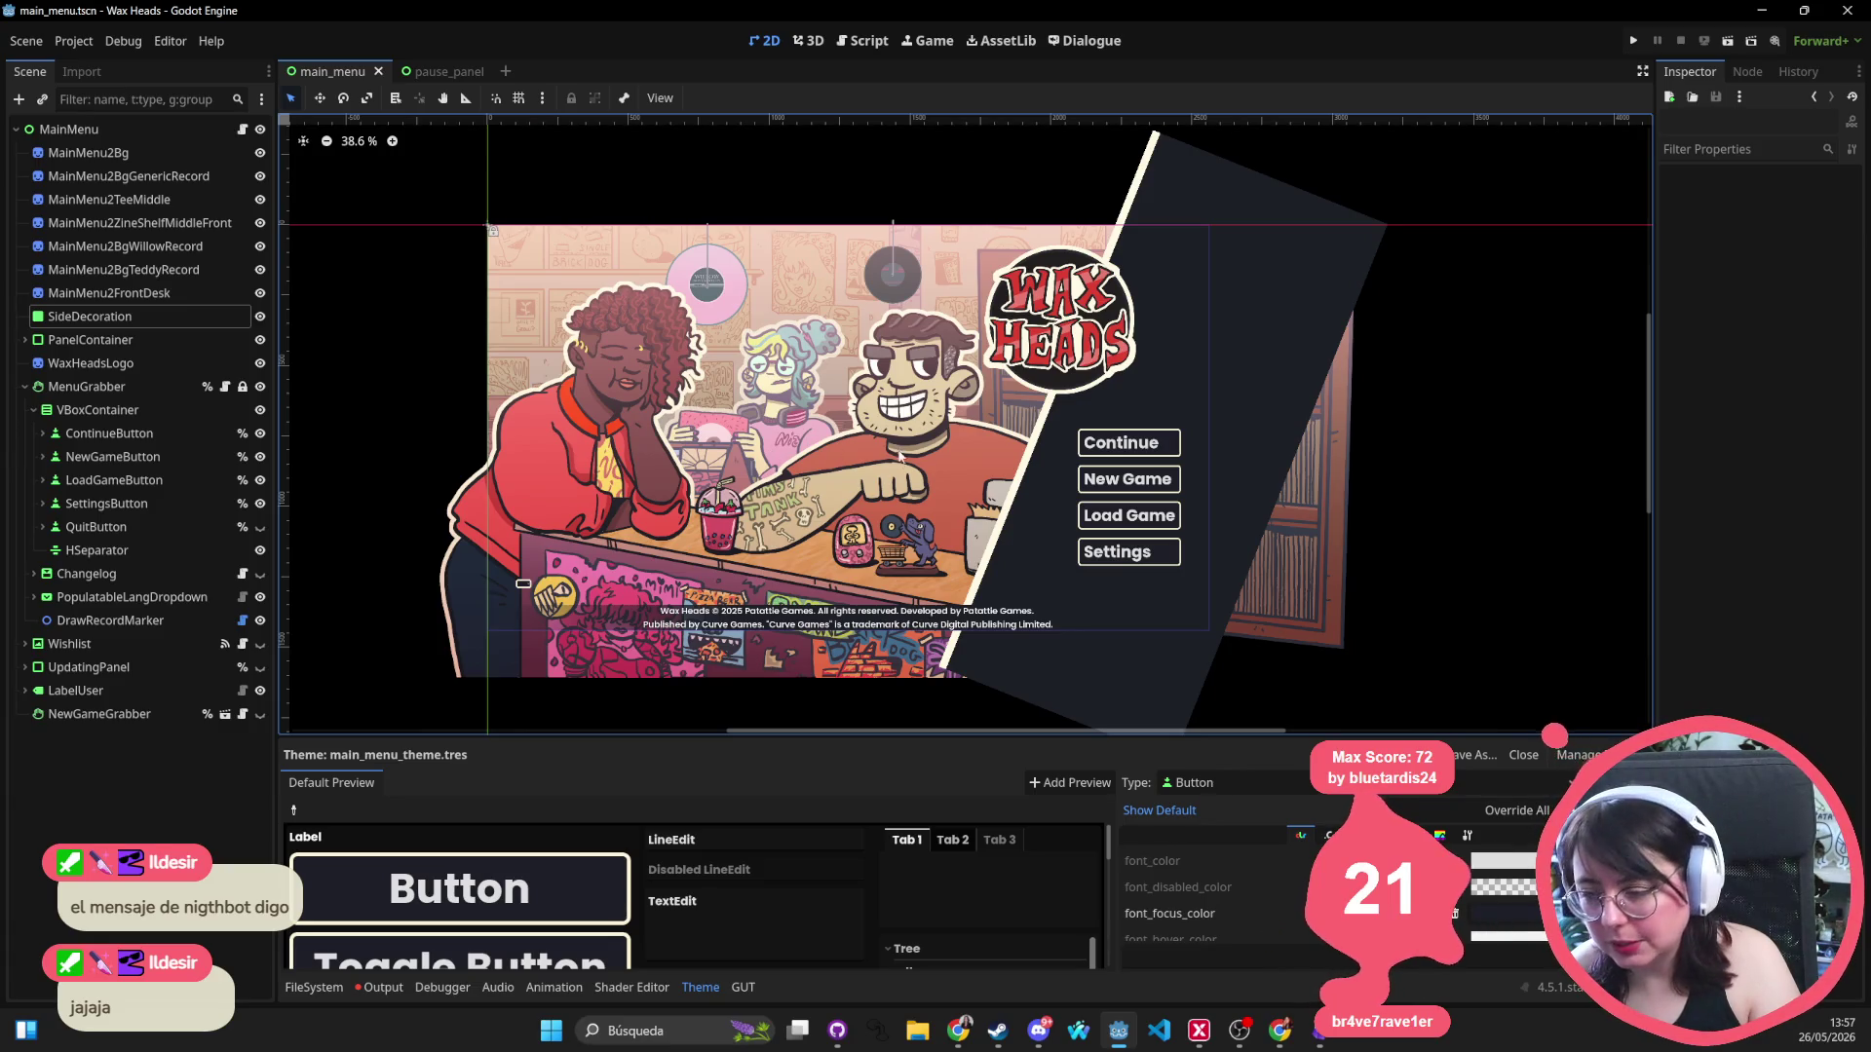
pyautogui.scroll(3, 1019, 403)
pyautogui.hscroll(-1, 1019, 402)
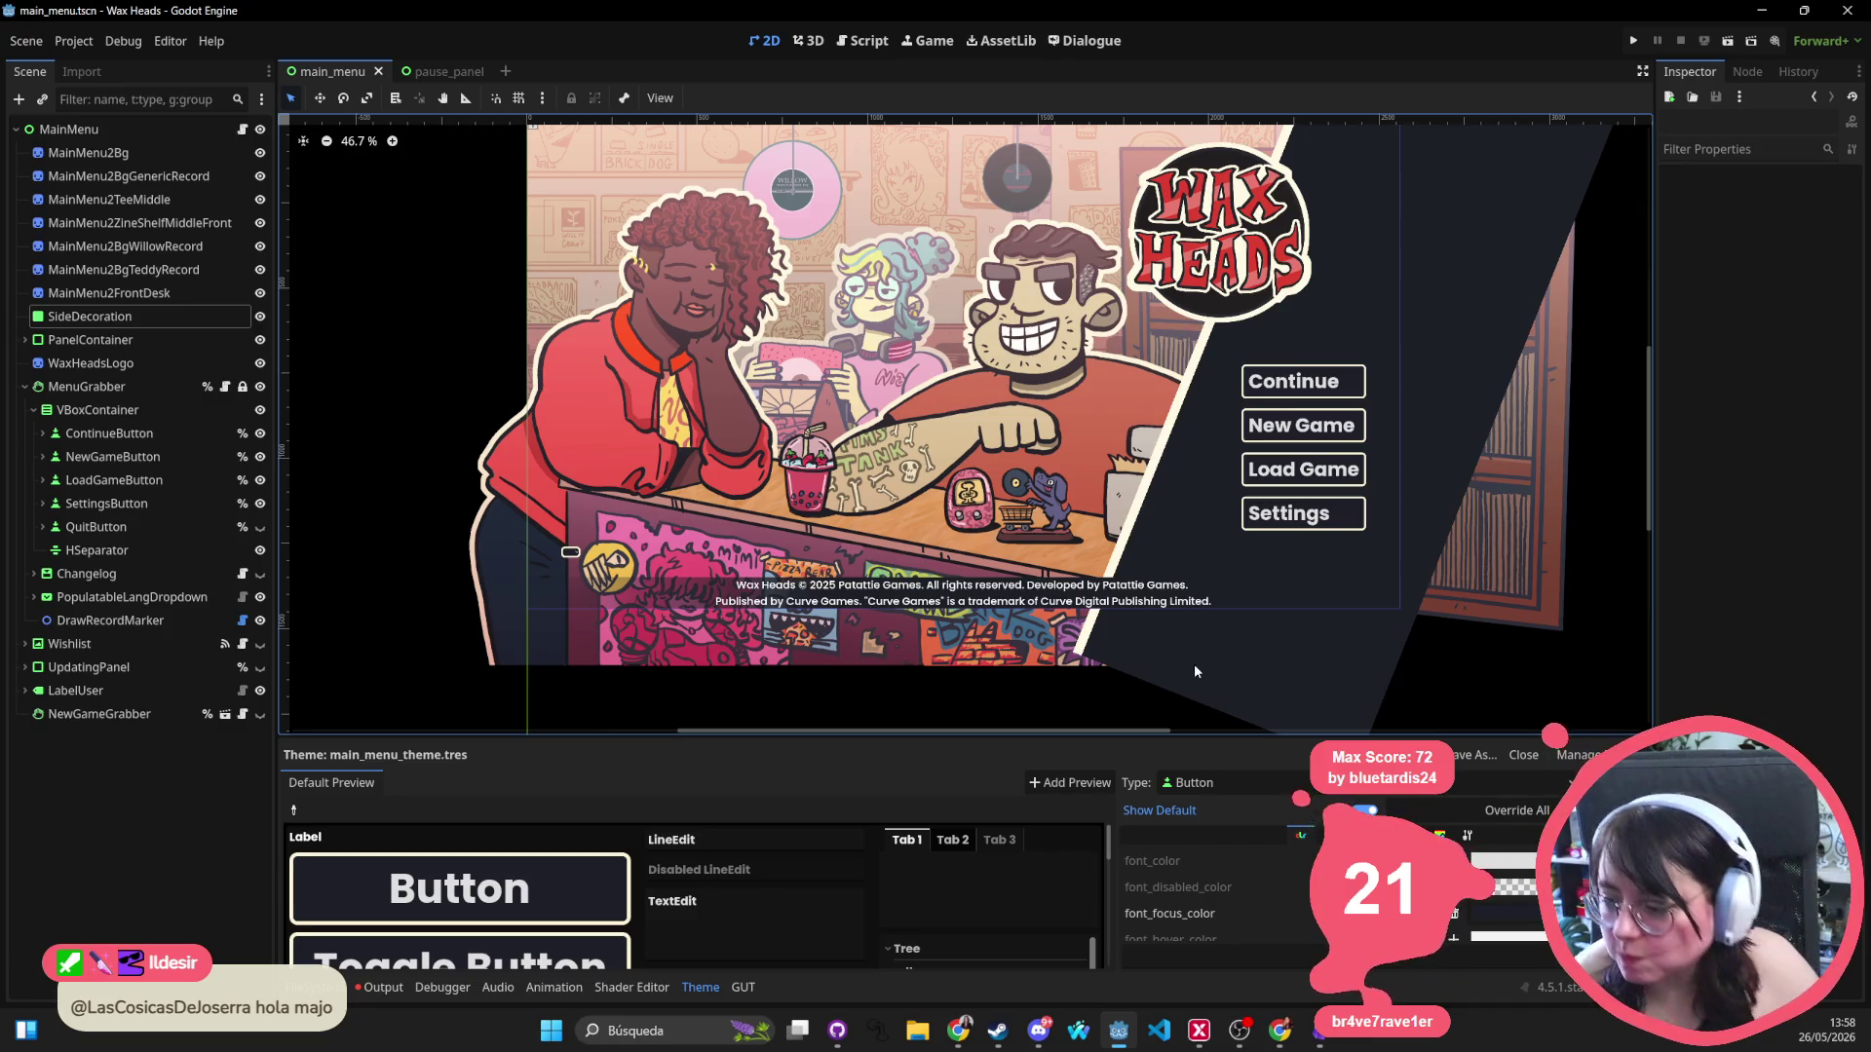
pyautogui.scroll(3, 1091, 651)
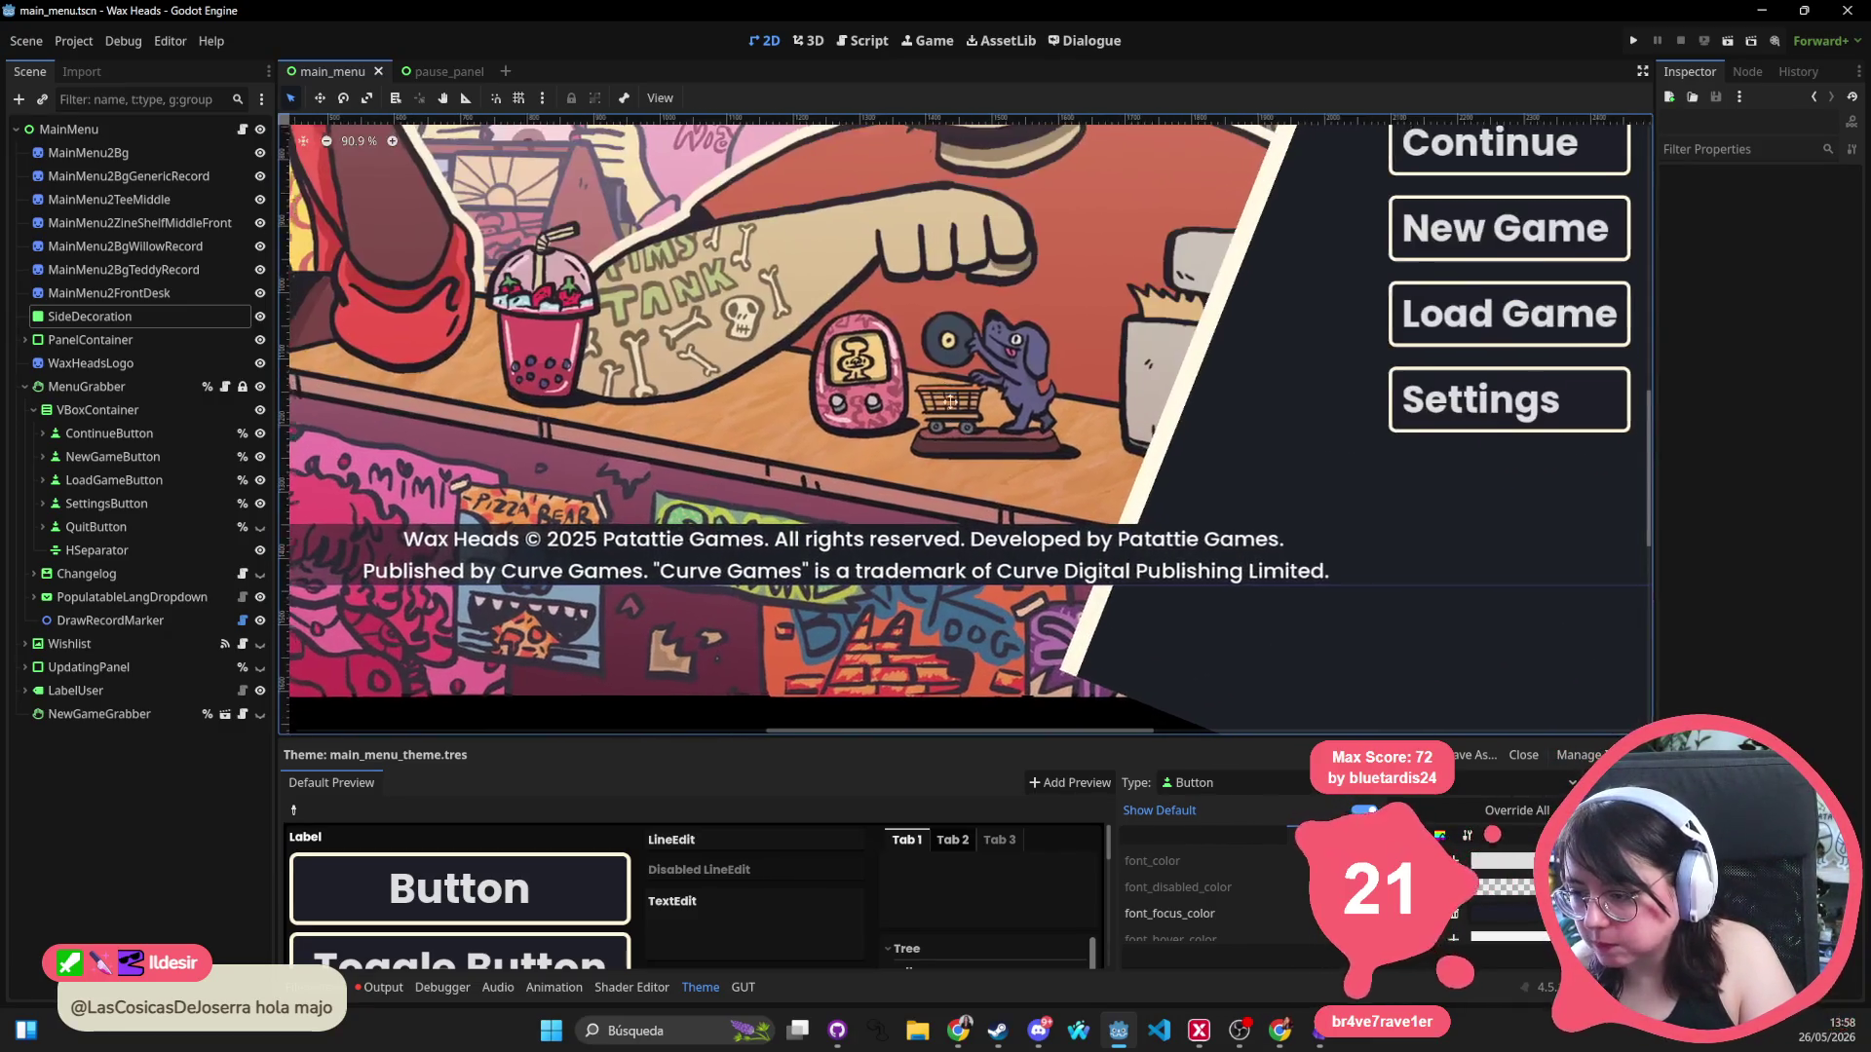
pyautogui.scroll(-5, 945, 393)
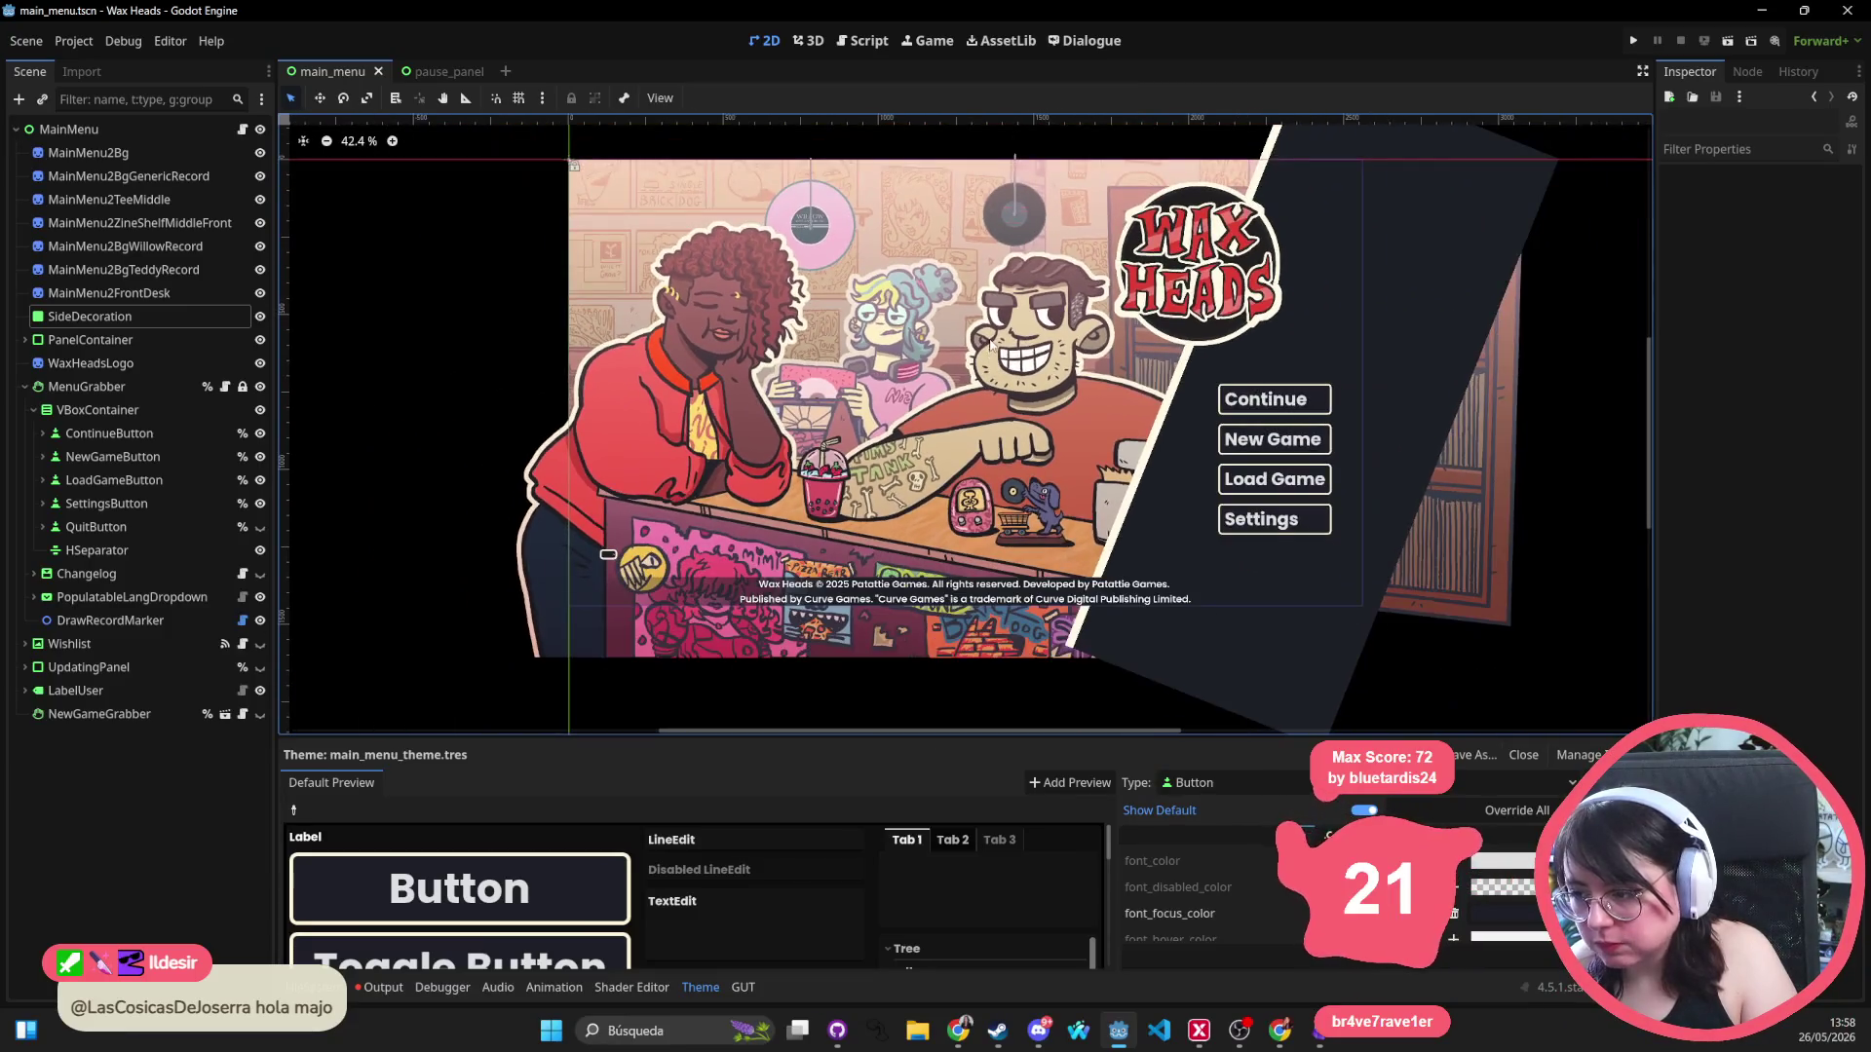
pyautogui.moveTo(990, 346); pyautogui.dragTo(943, 395)
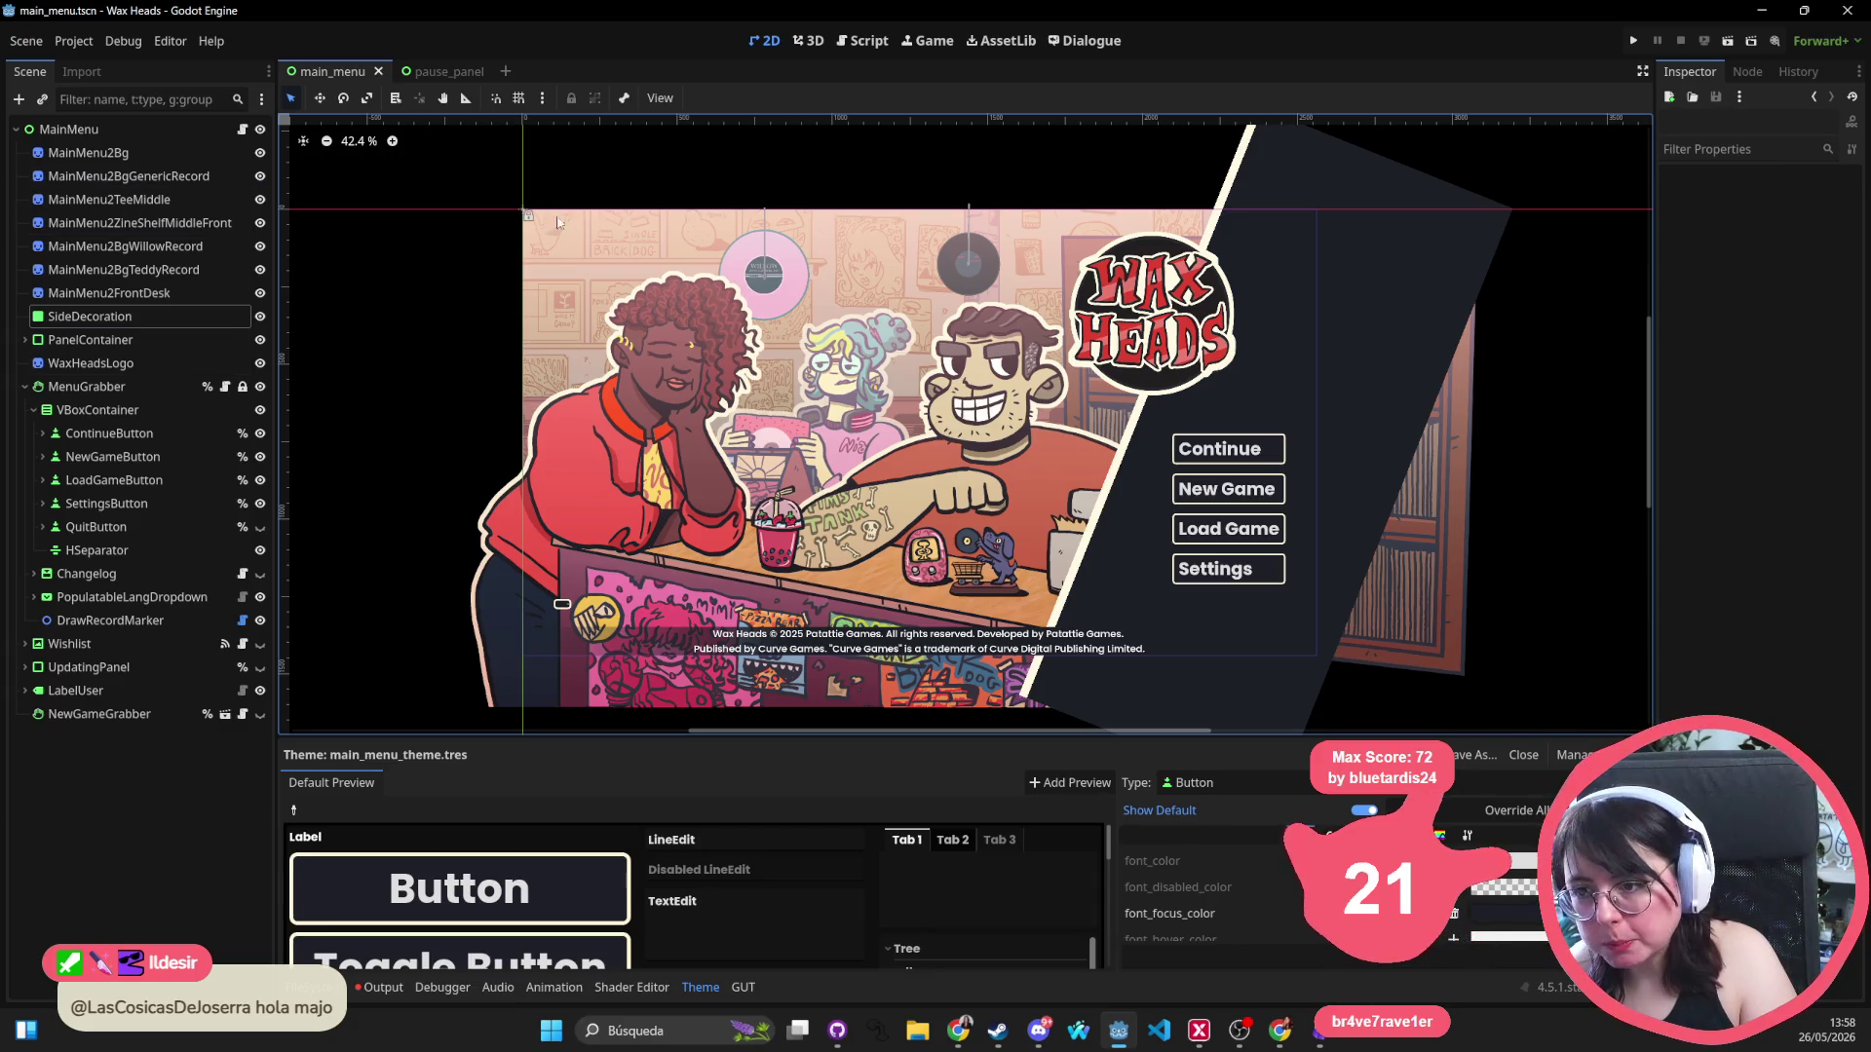
pyautogui.scroll(-2, 935, 428)
pyautogui.hscroll(3, 935, 429)
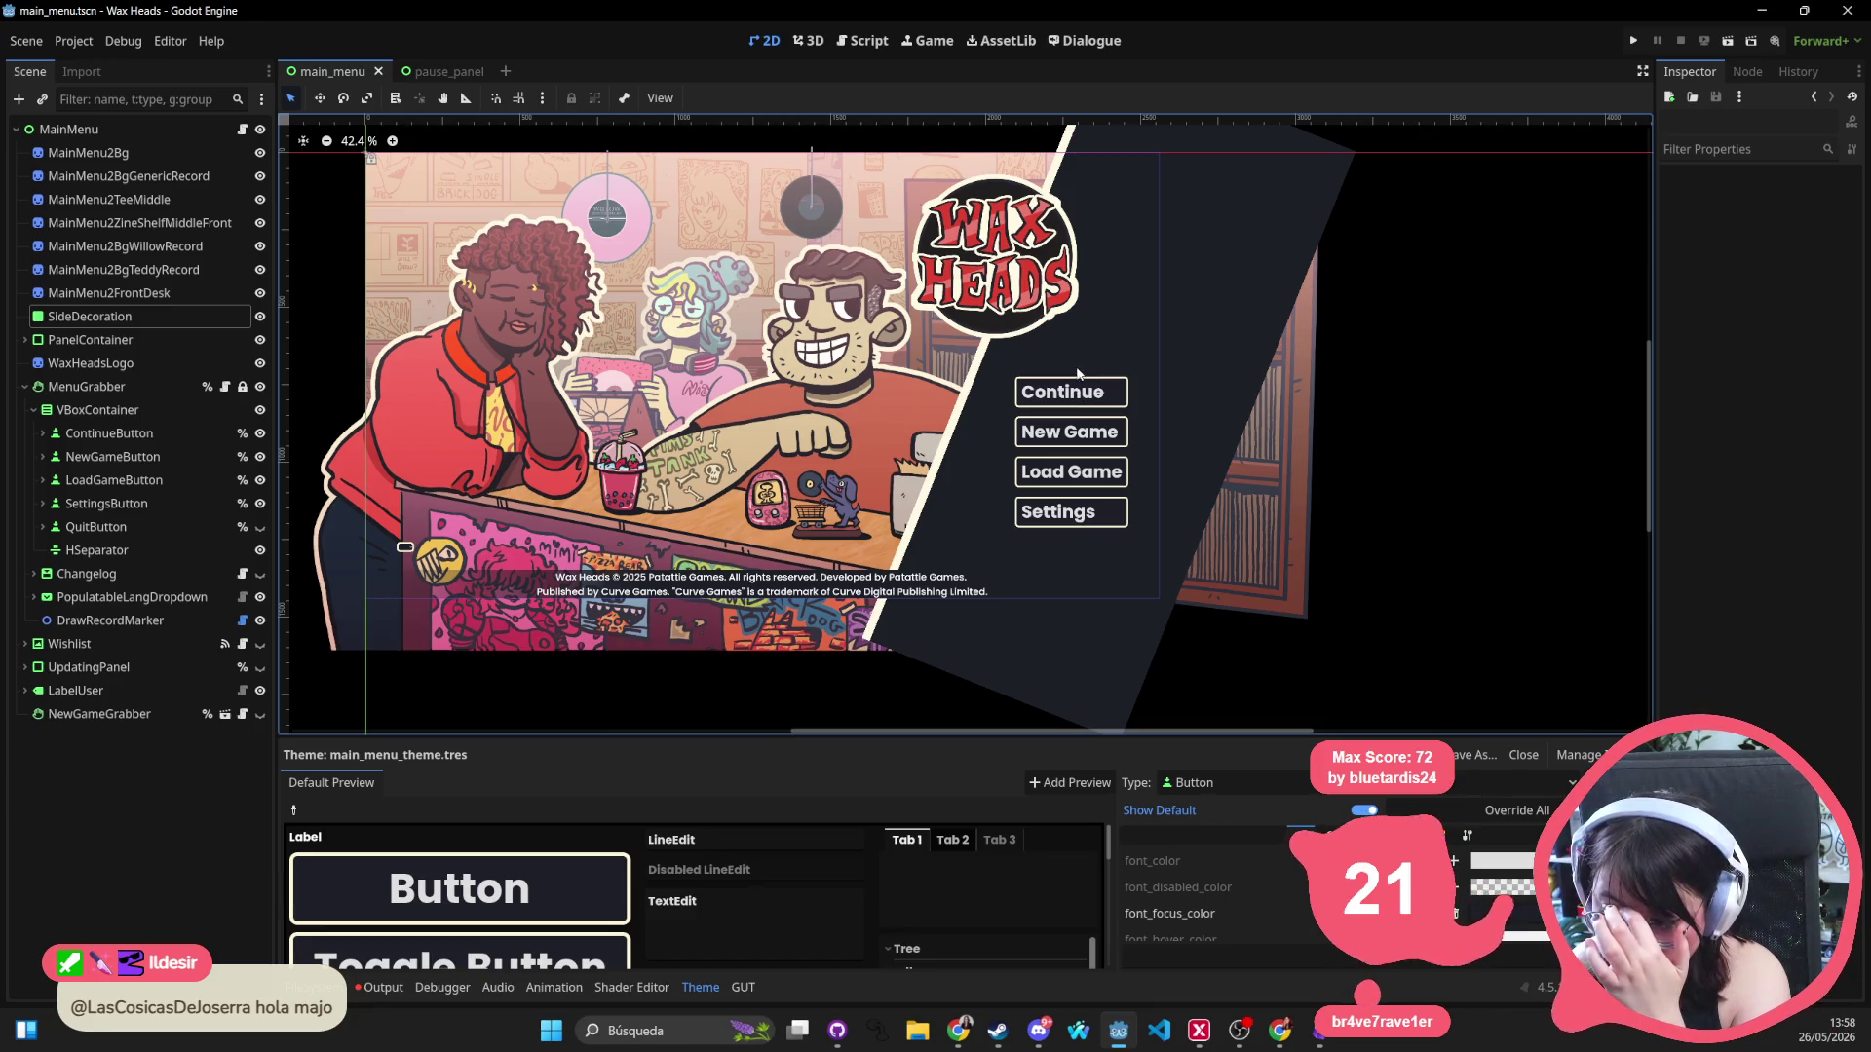
# Hide the Continue and Load Game buttons and save the main menu scene.
pyautogui.click(259, 434)
pyautogui.click(259, 479)
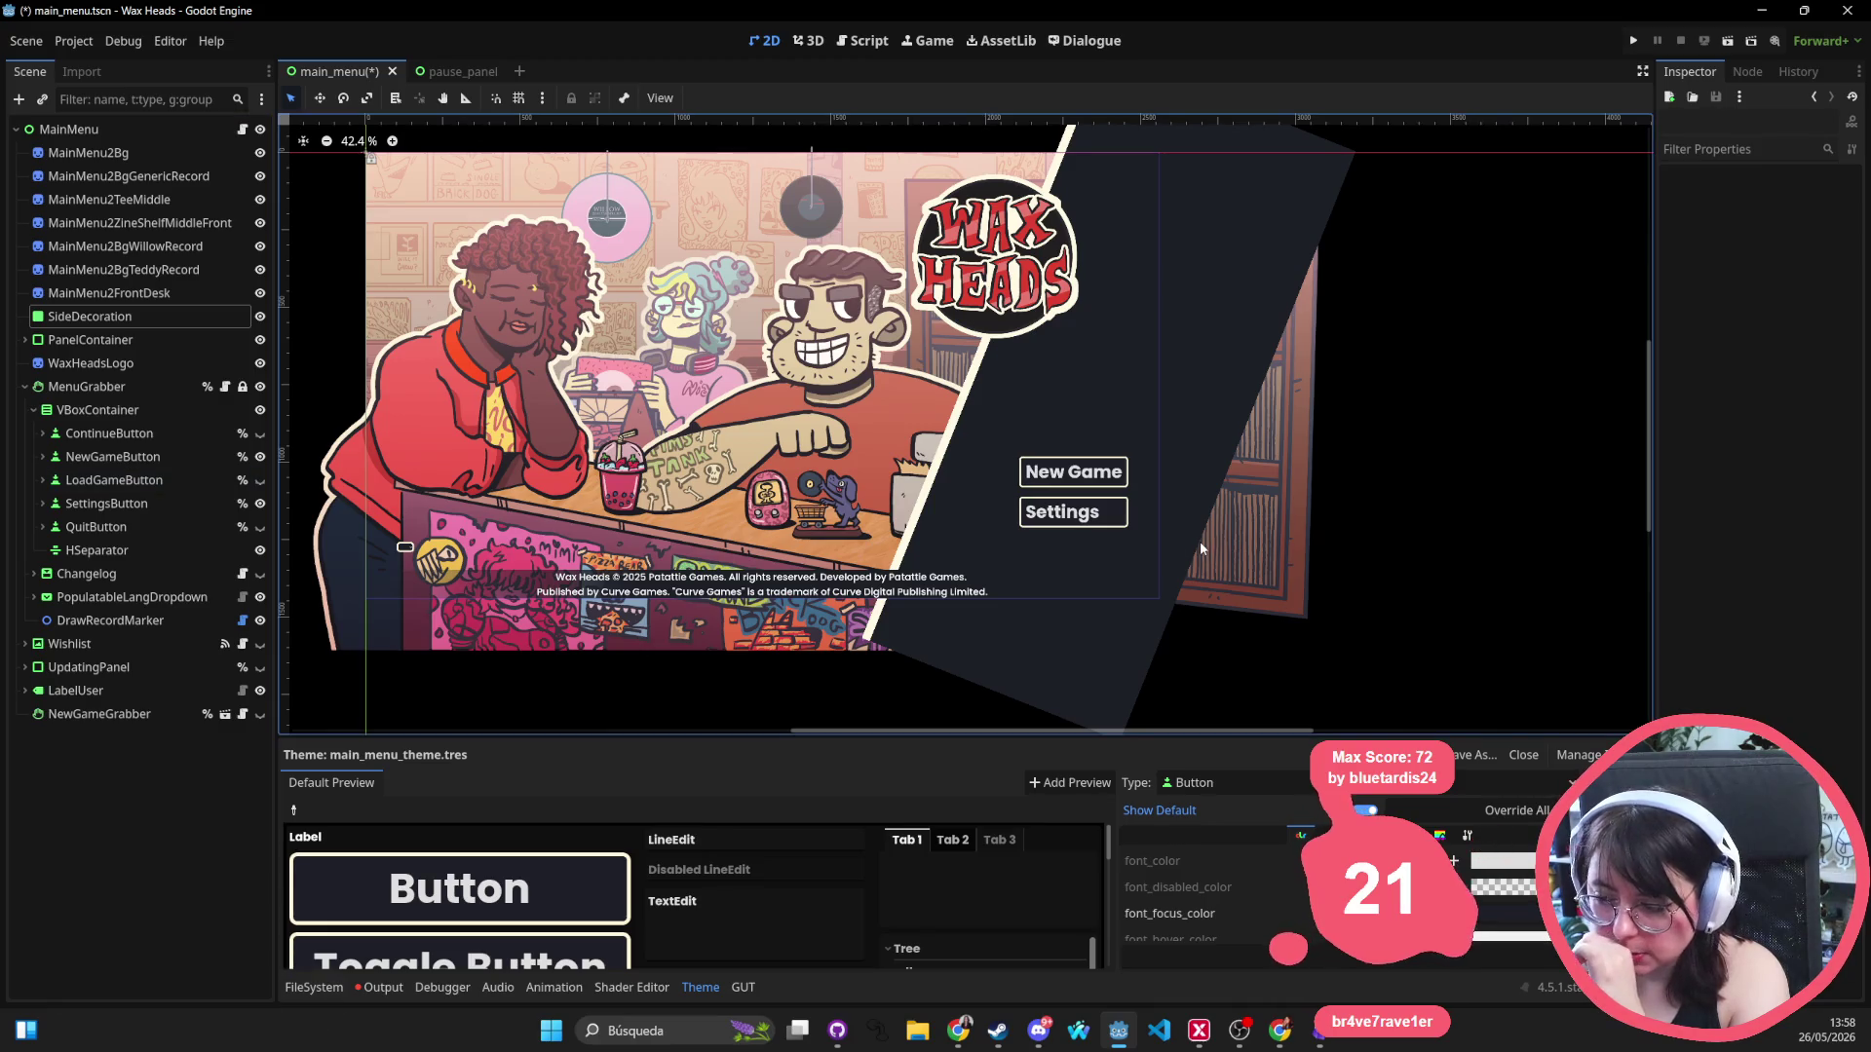
pyautogui.moveTo(1201, 541); pyautogui.dragTo(1160, 547)
pyautogui.hotkey('ctrl', 's')
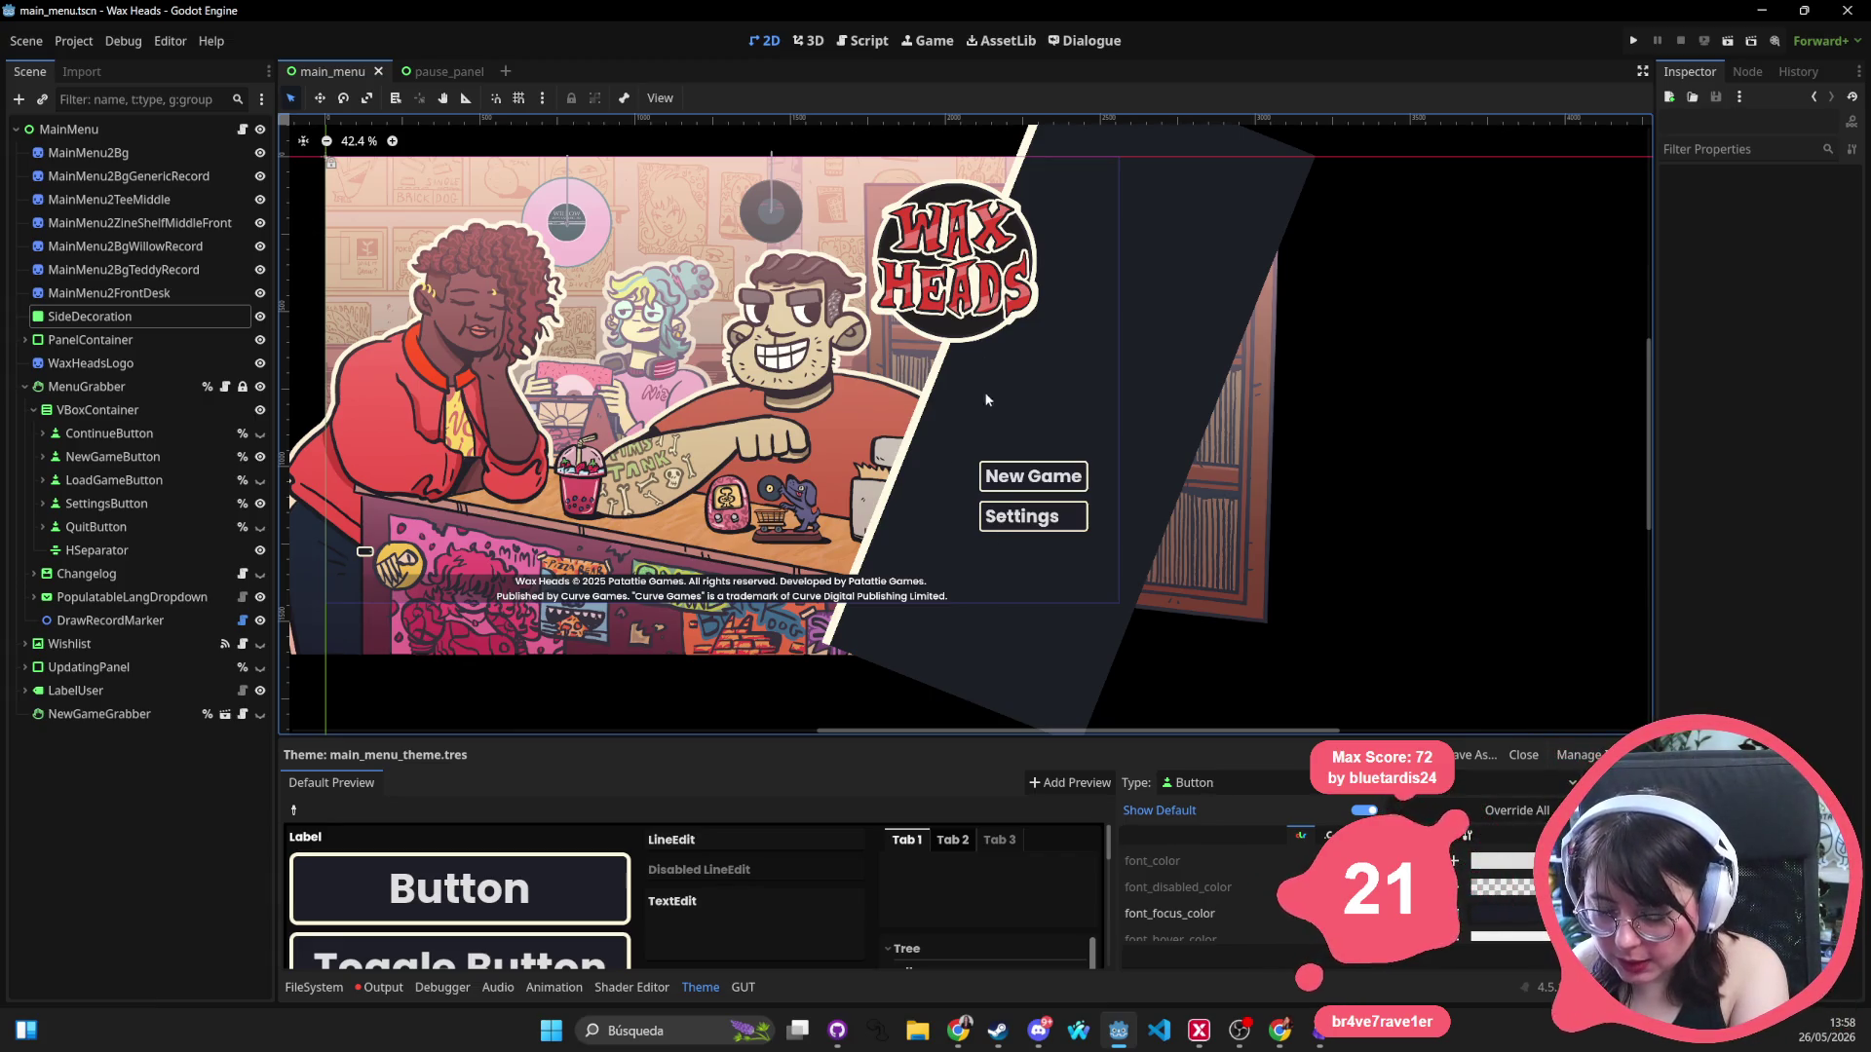
# Open PopulatableLangDropdown's settings.tres theme in an enlarged theme editor.
pyautogui.scroll(-1, 507, 580)
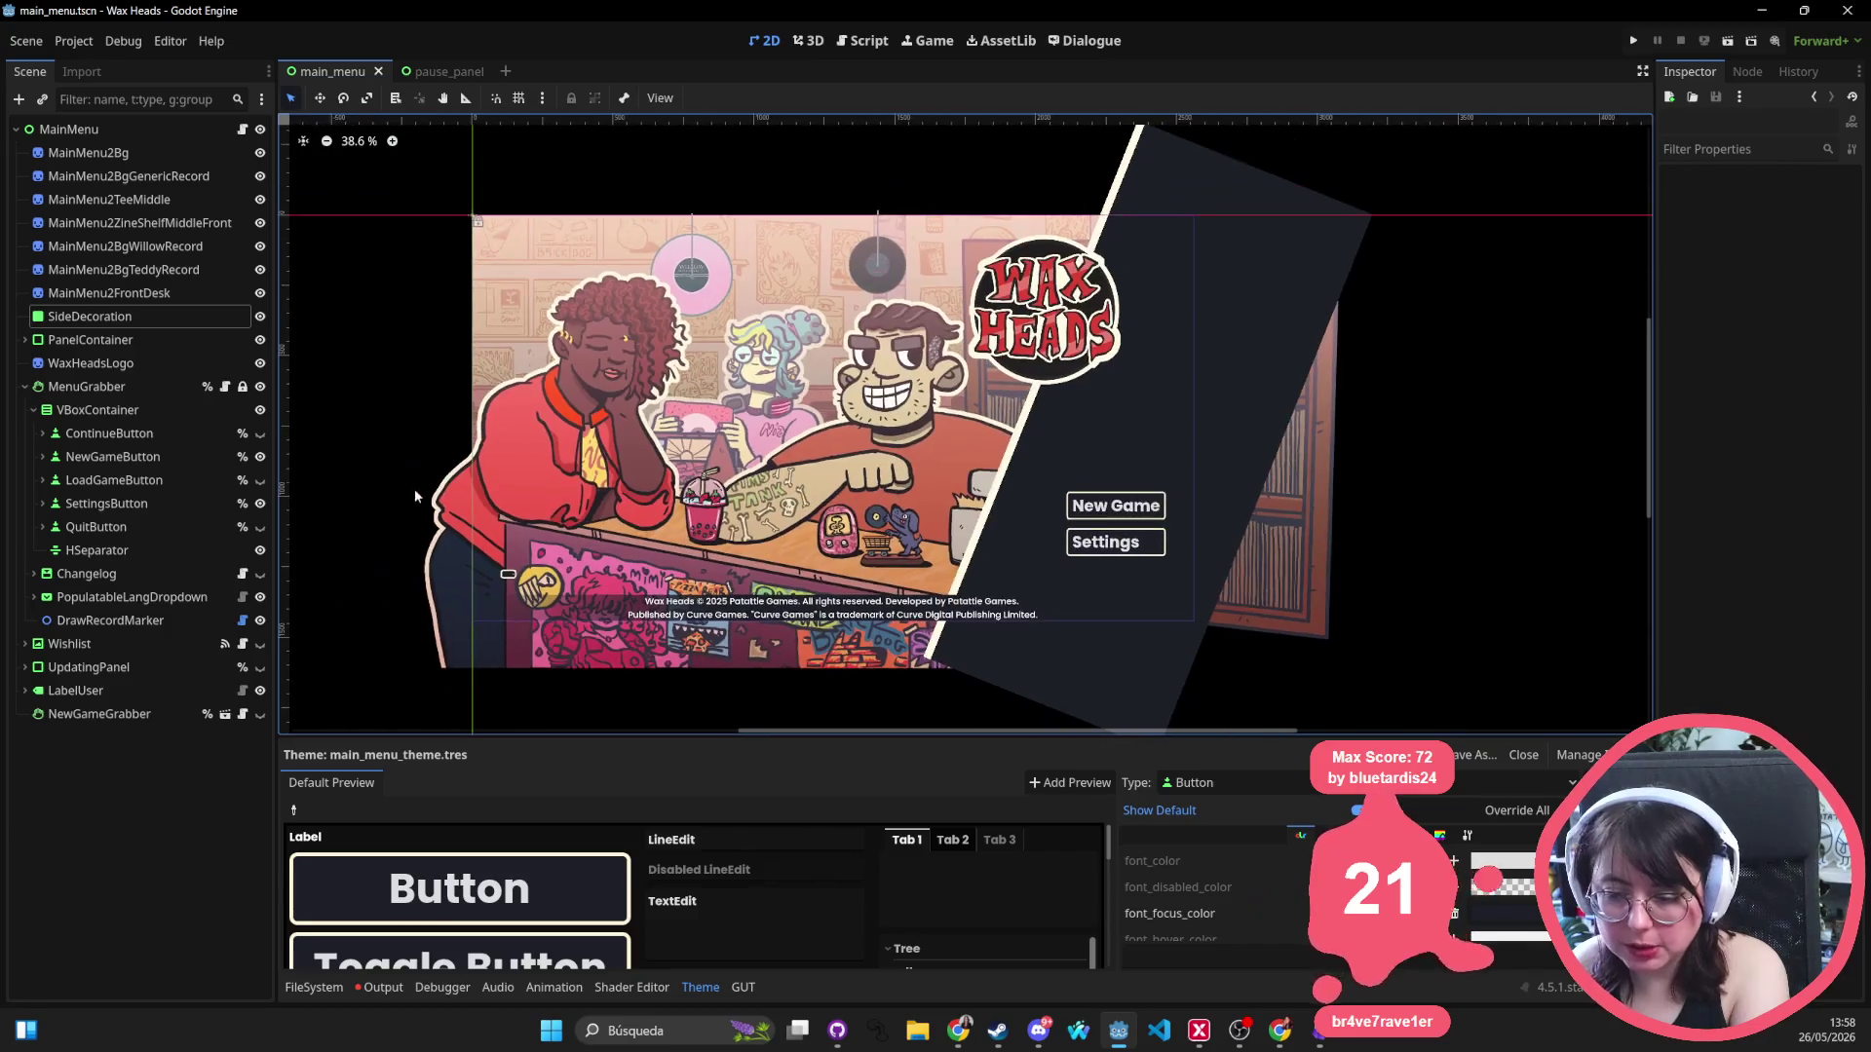
pyautogui.click(90, 596)
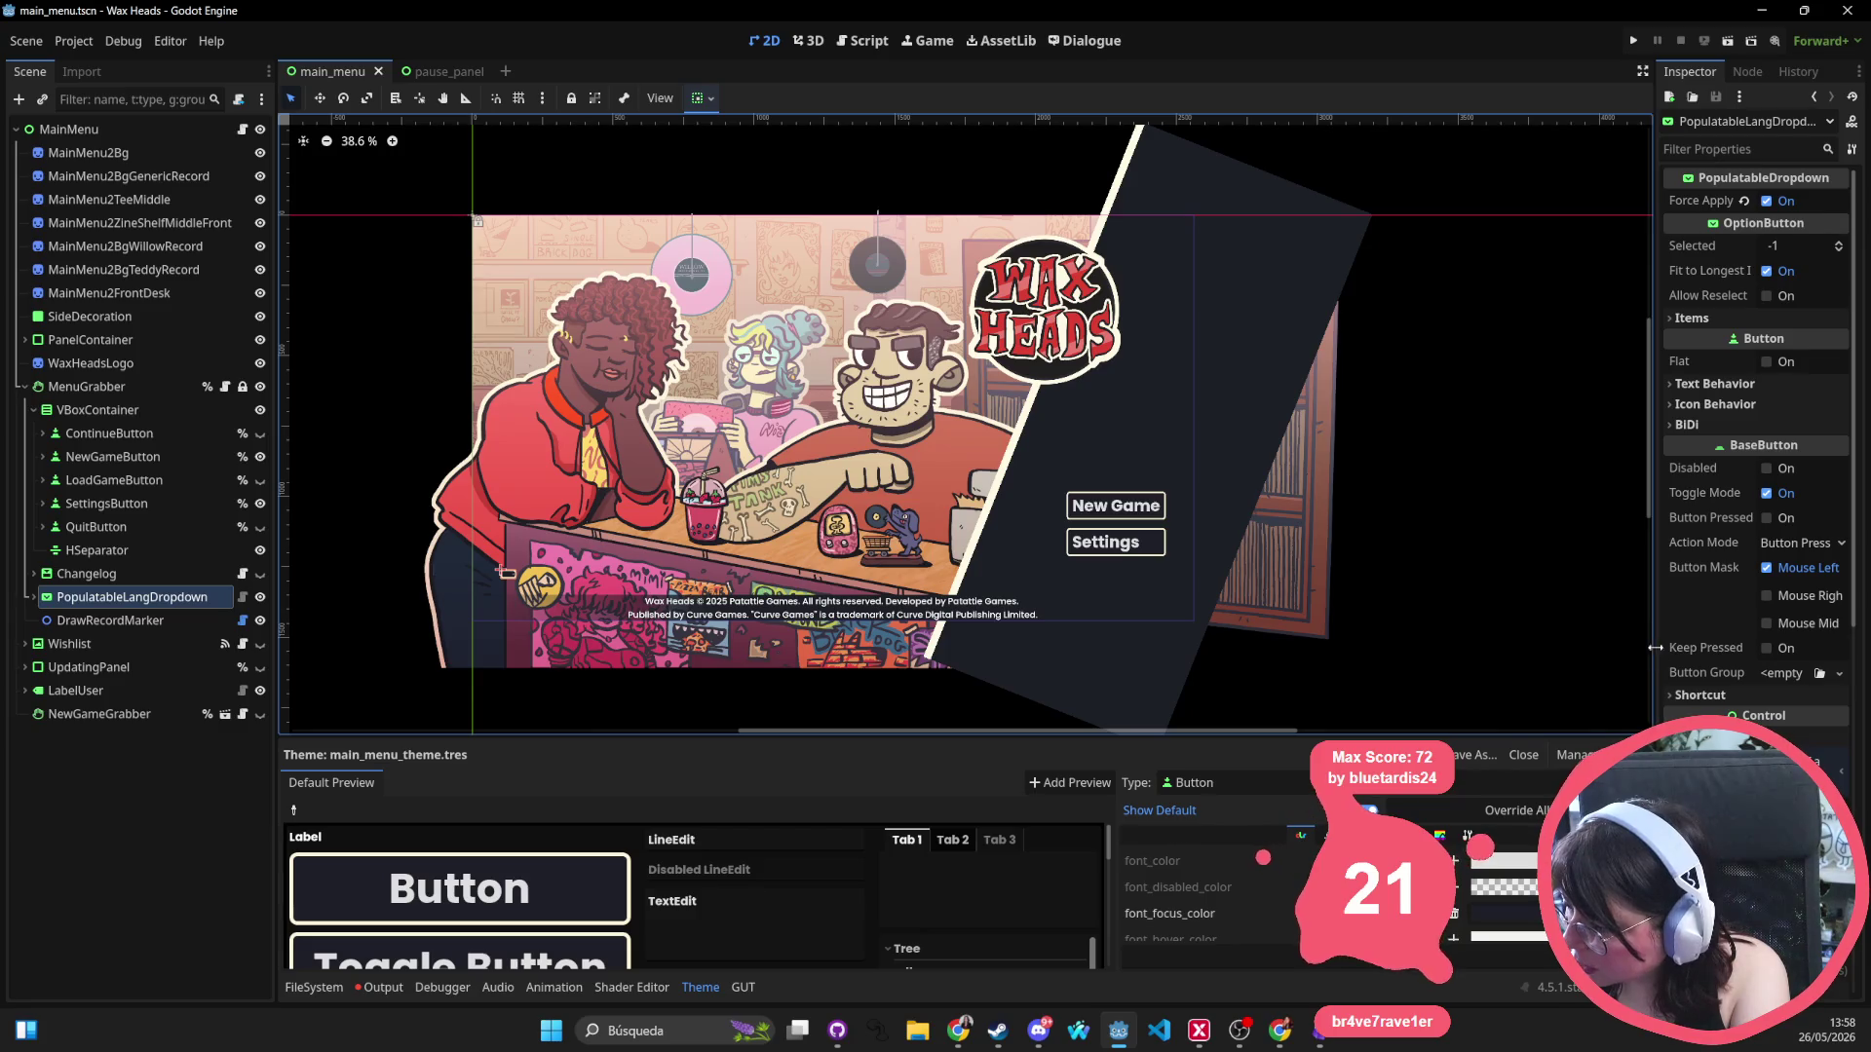
pyautogui.moveTo(1654, 646); pyautogui.dragTo(1148, 614)
pyautogui.scroll(-5, 1487, 557)
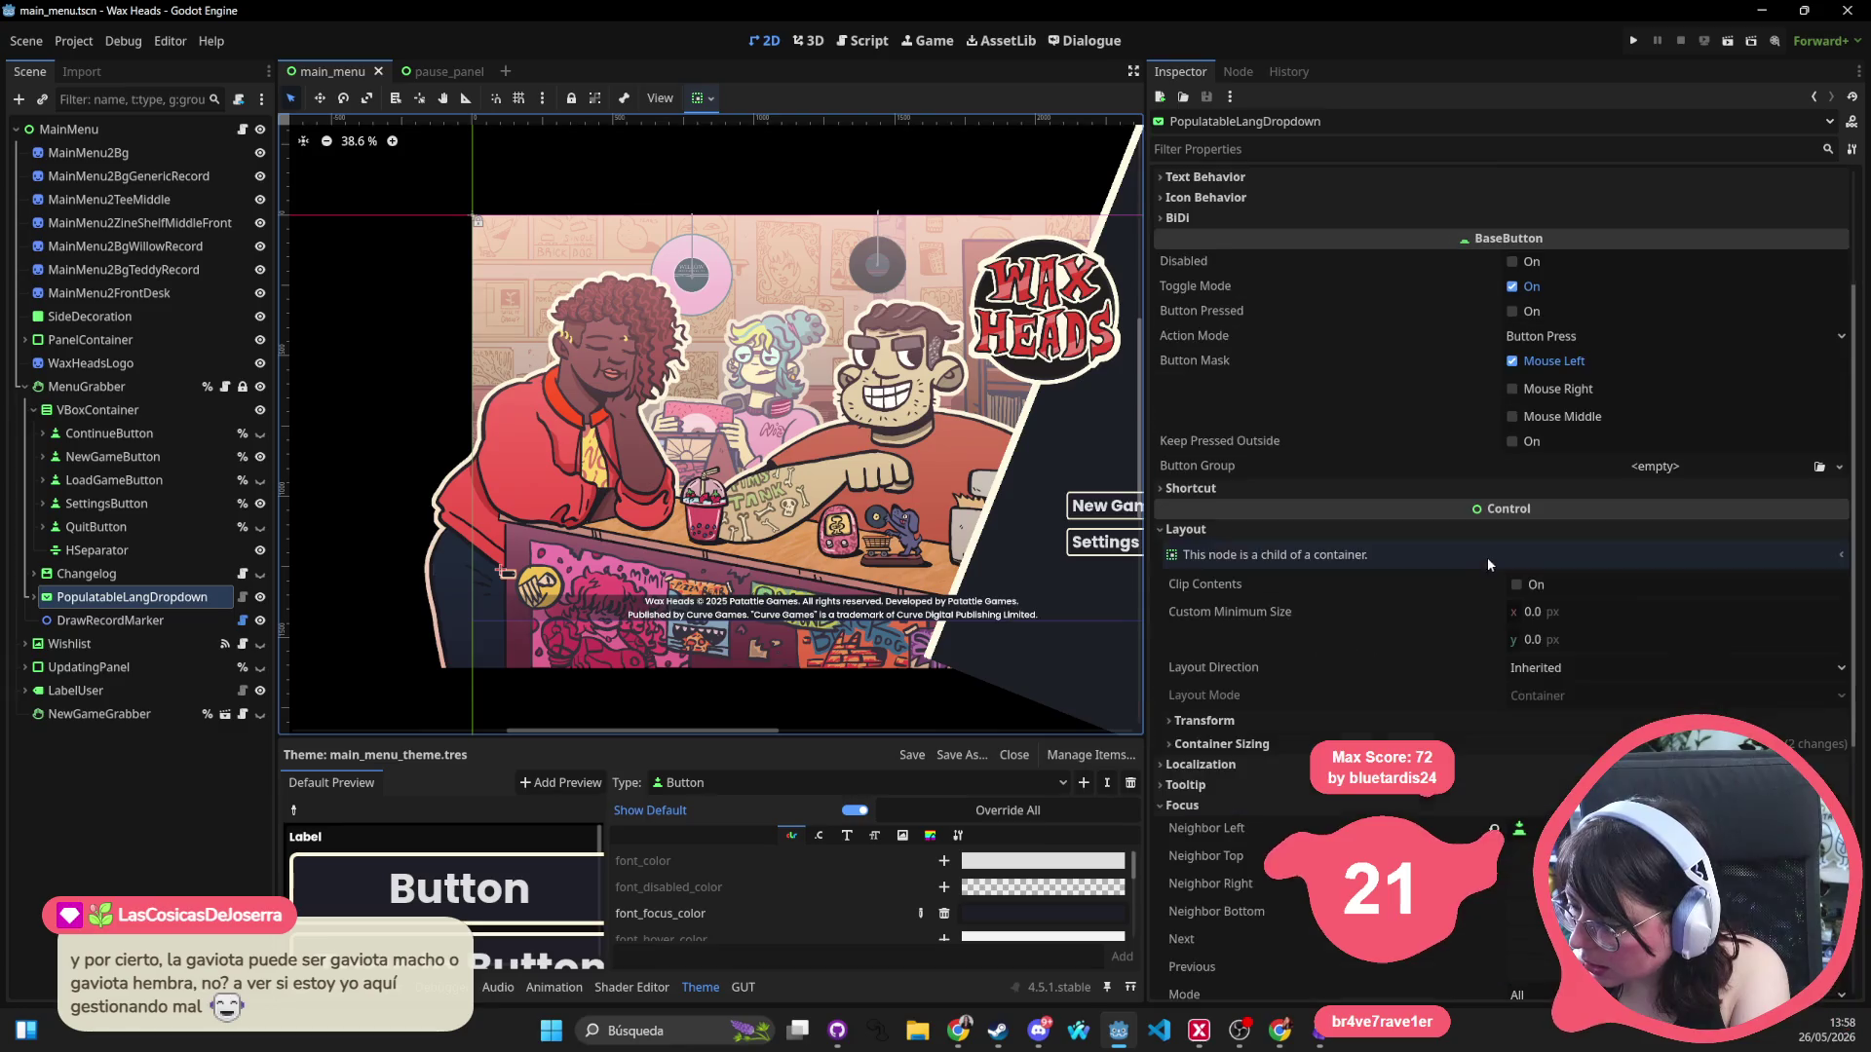
pyautogui.scroll(-5, 1674, 674)
pyautogui.scroll(8, 1674, 674)
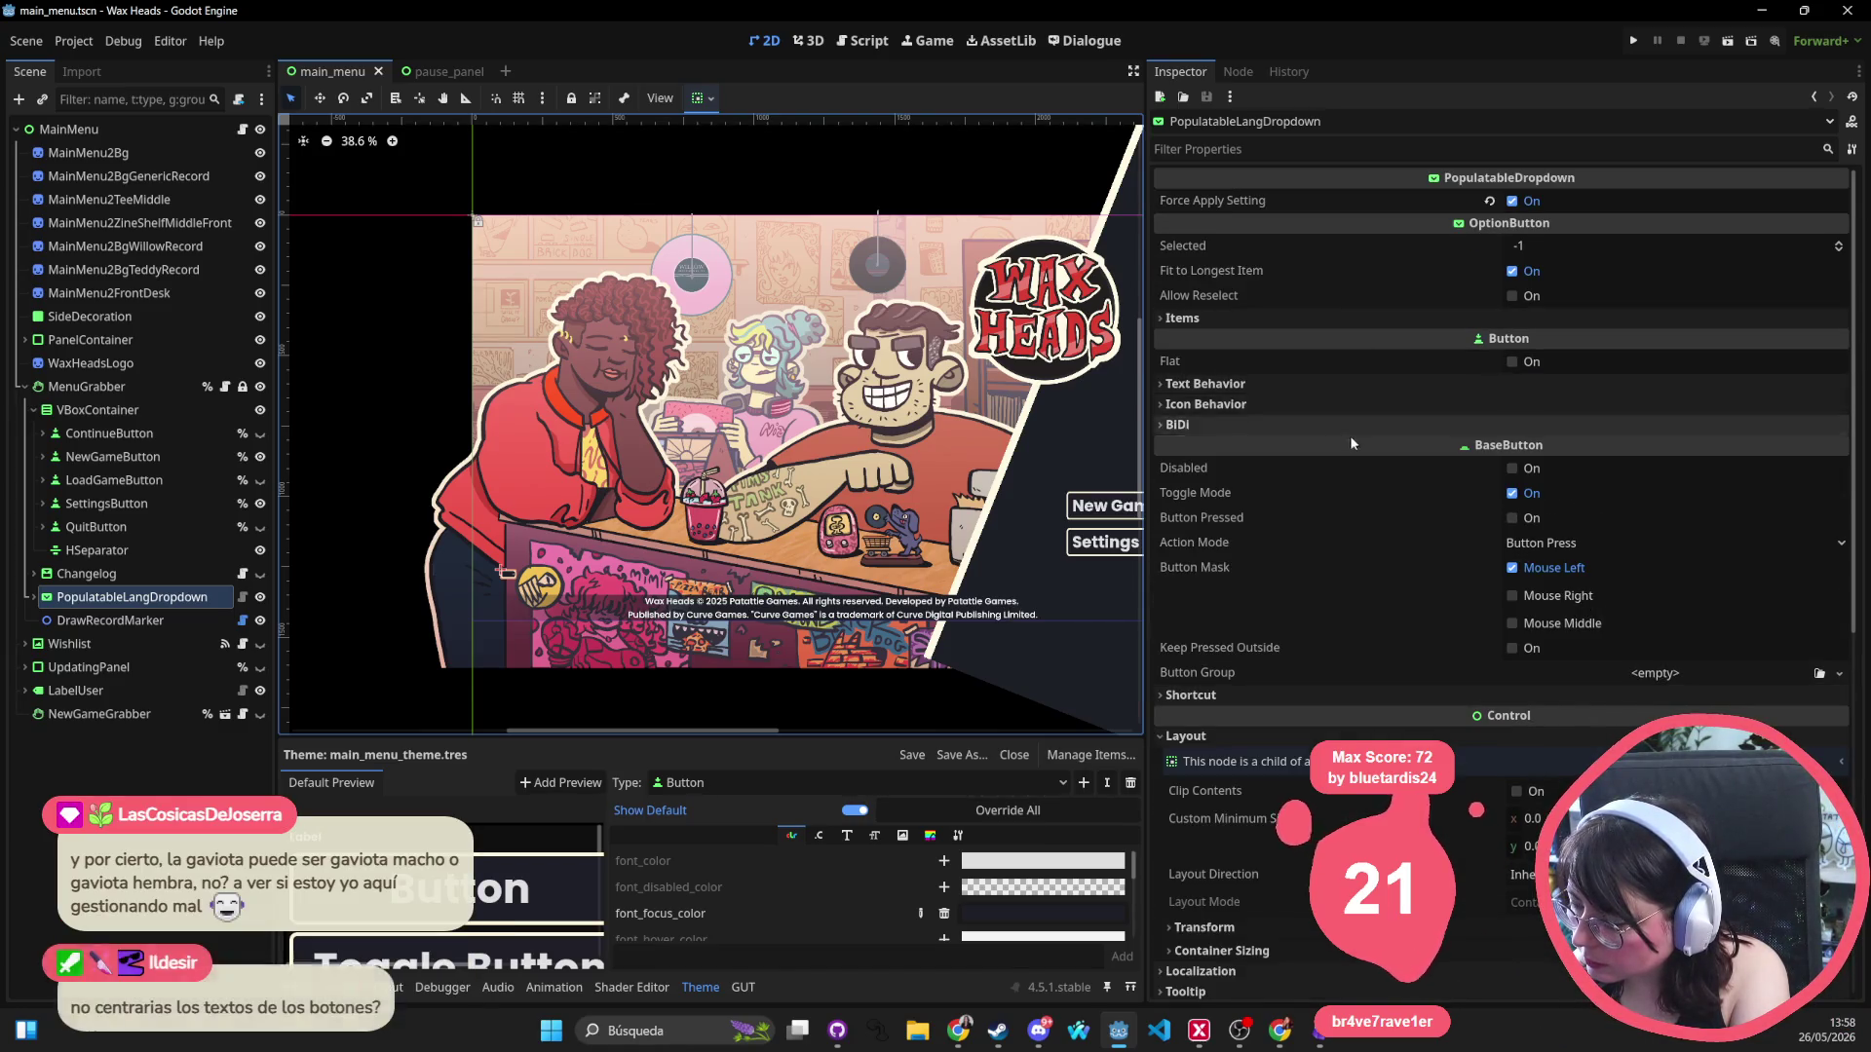
pyautogui.scroll(-12, 1356, 458)
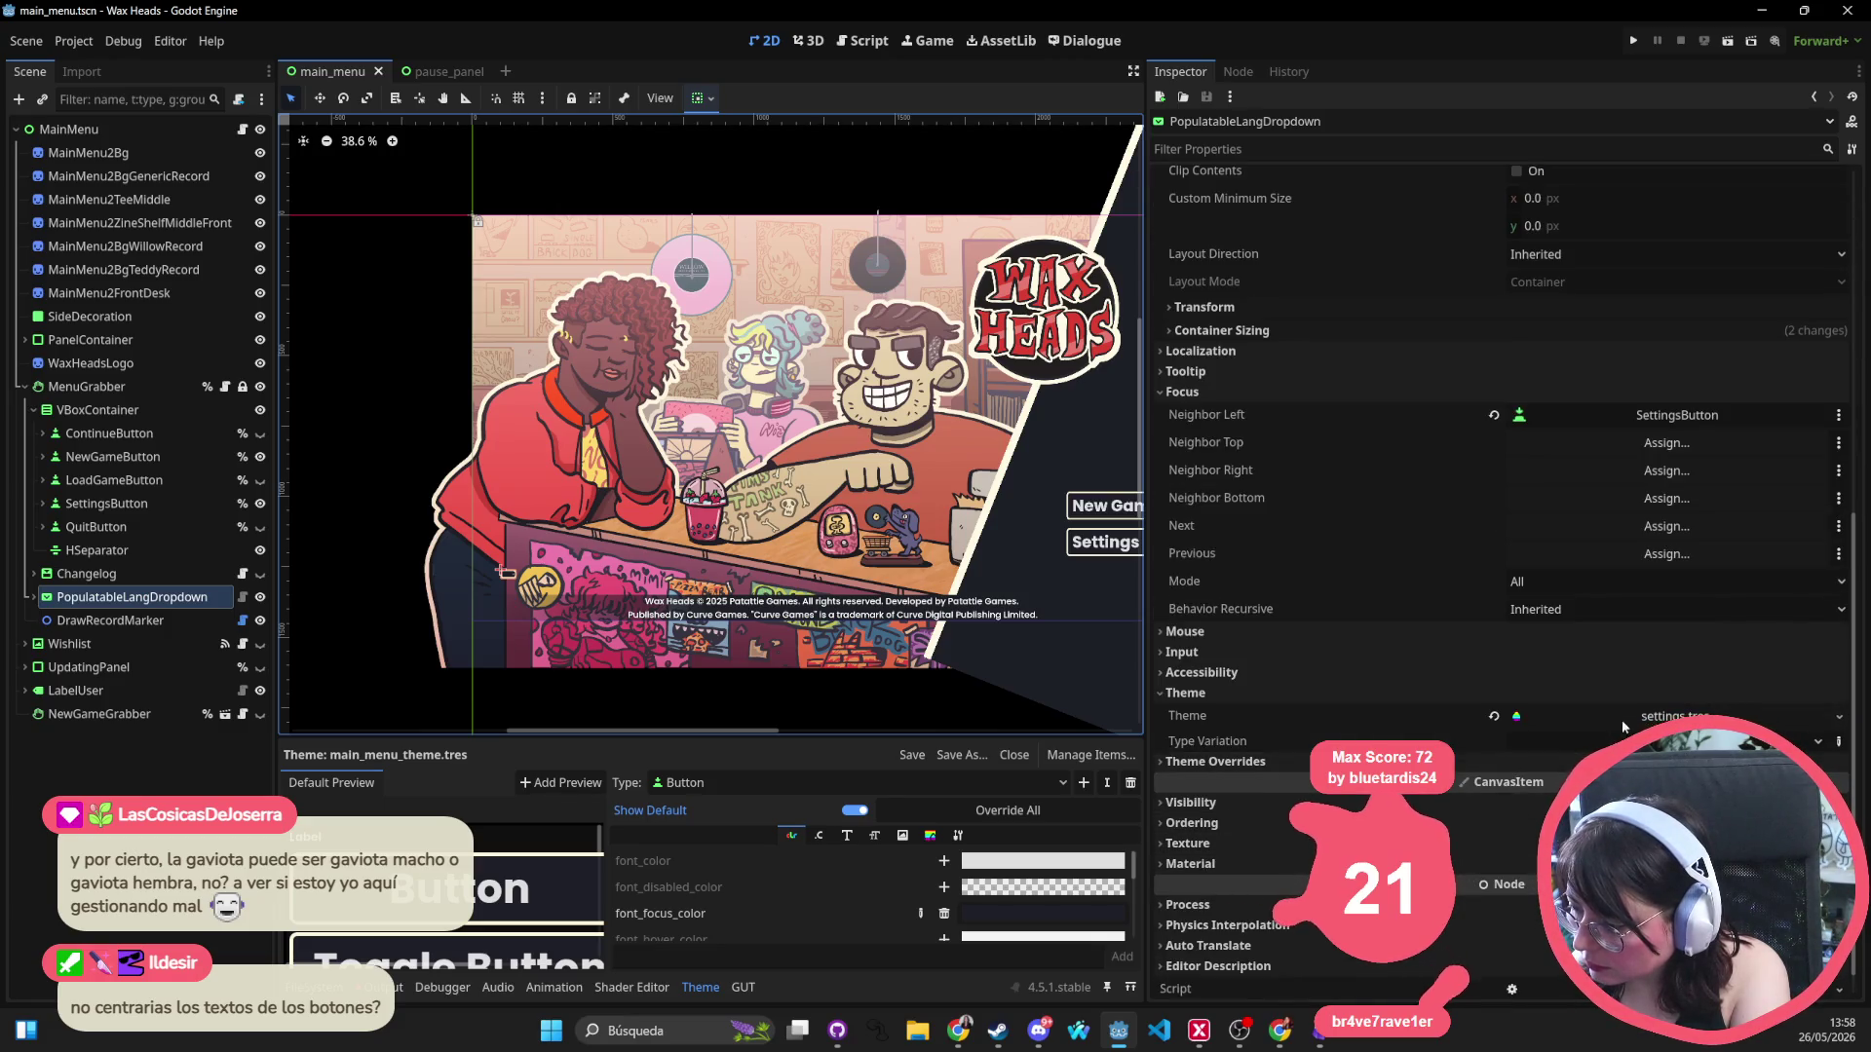
pyautogui.click(1656, 718)
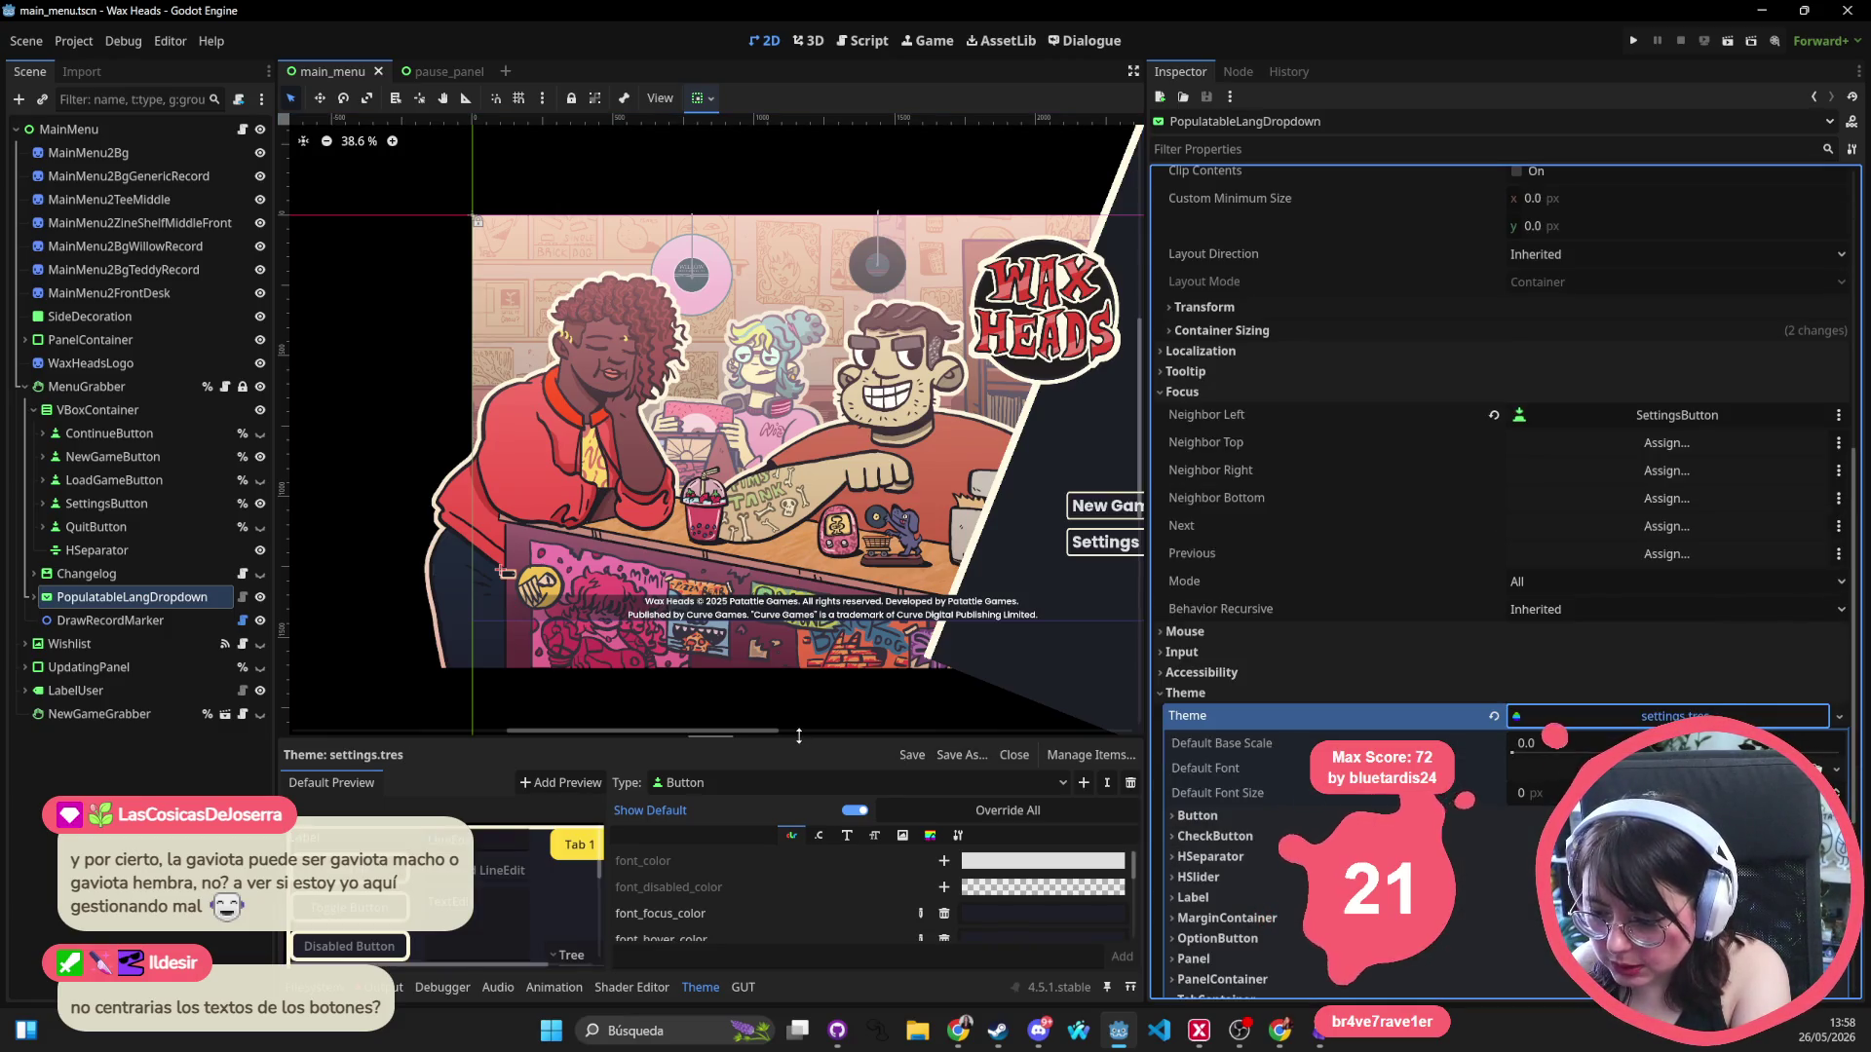
pyautogui.moveTo(753, 742); pyautogui.dragTo(753, 567)
# Quick-open settings.tscn, glance at pause_panel, and return to the main_menu scene.
pyautogui.hotkey('alt', 'shift', 'o')
pyautogui.write('settings')
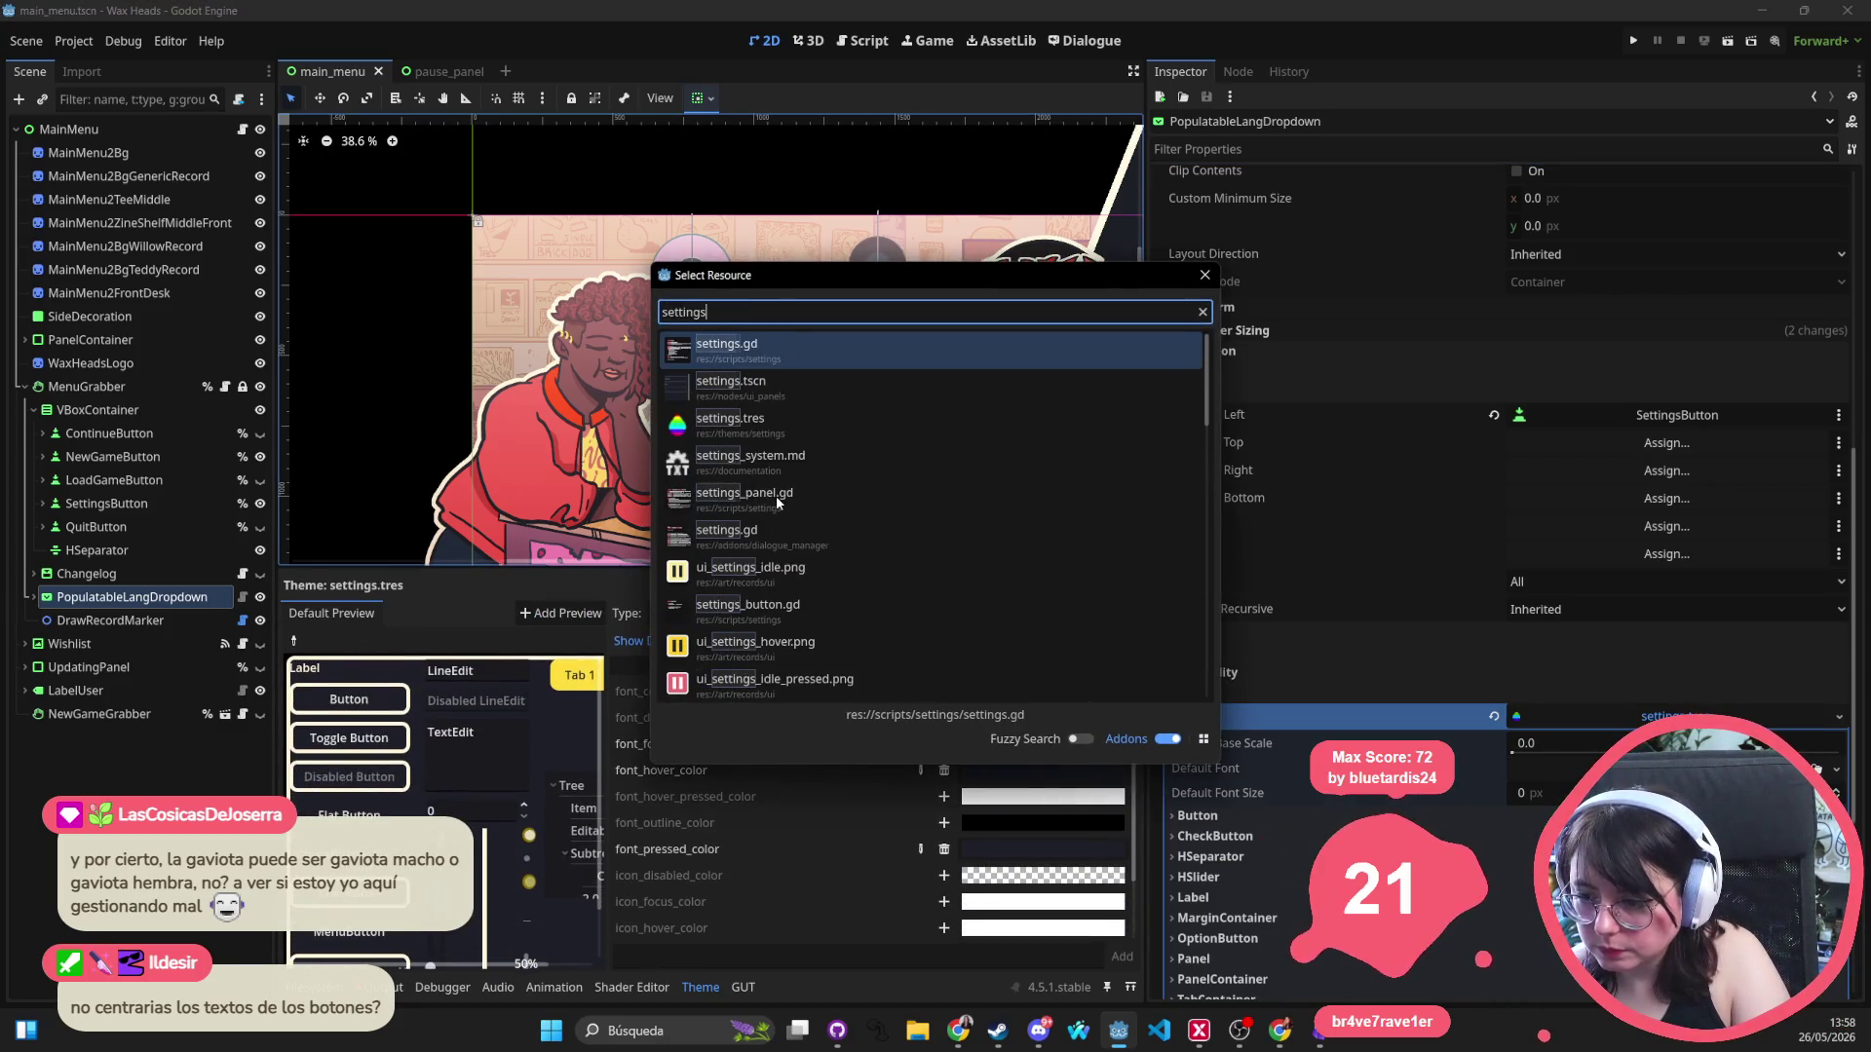
pyautogui.press('Down')
pyautogui.press('Return')
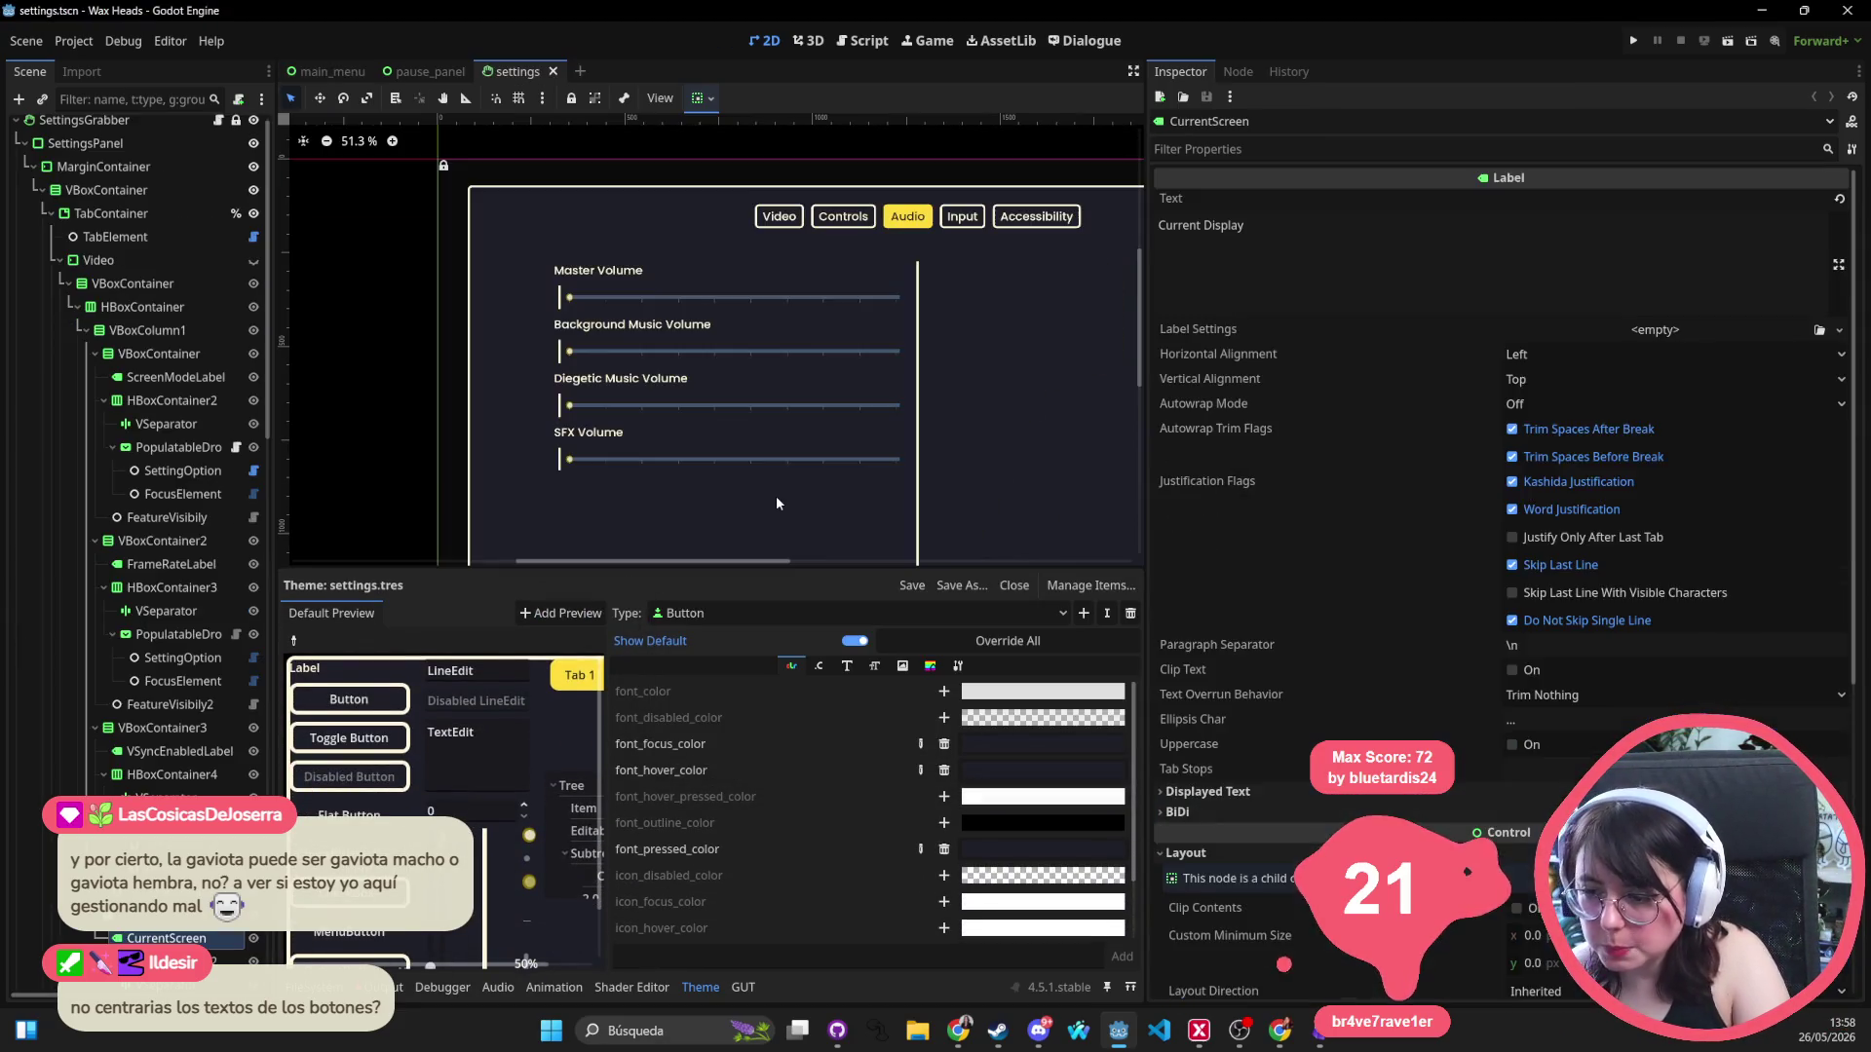
pyautogui.scroll(-2, 773, 484)
pyautogui.scroll(1, 692, 265)
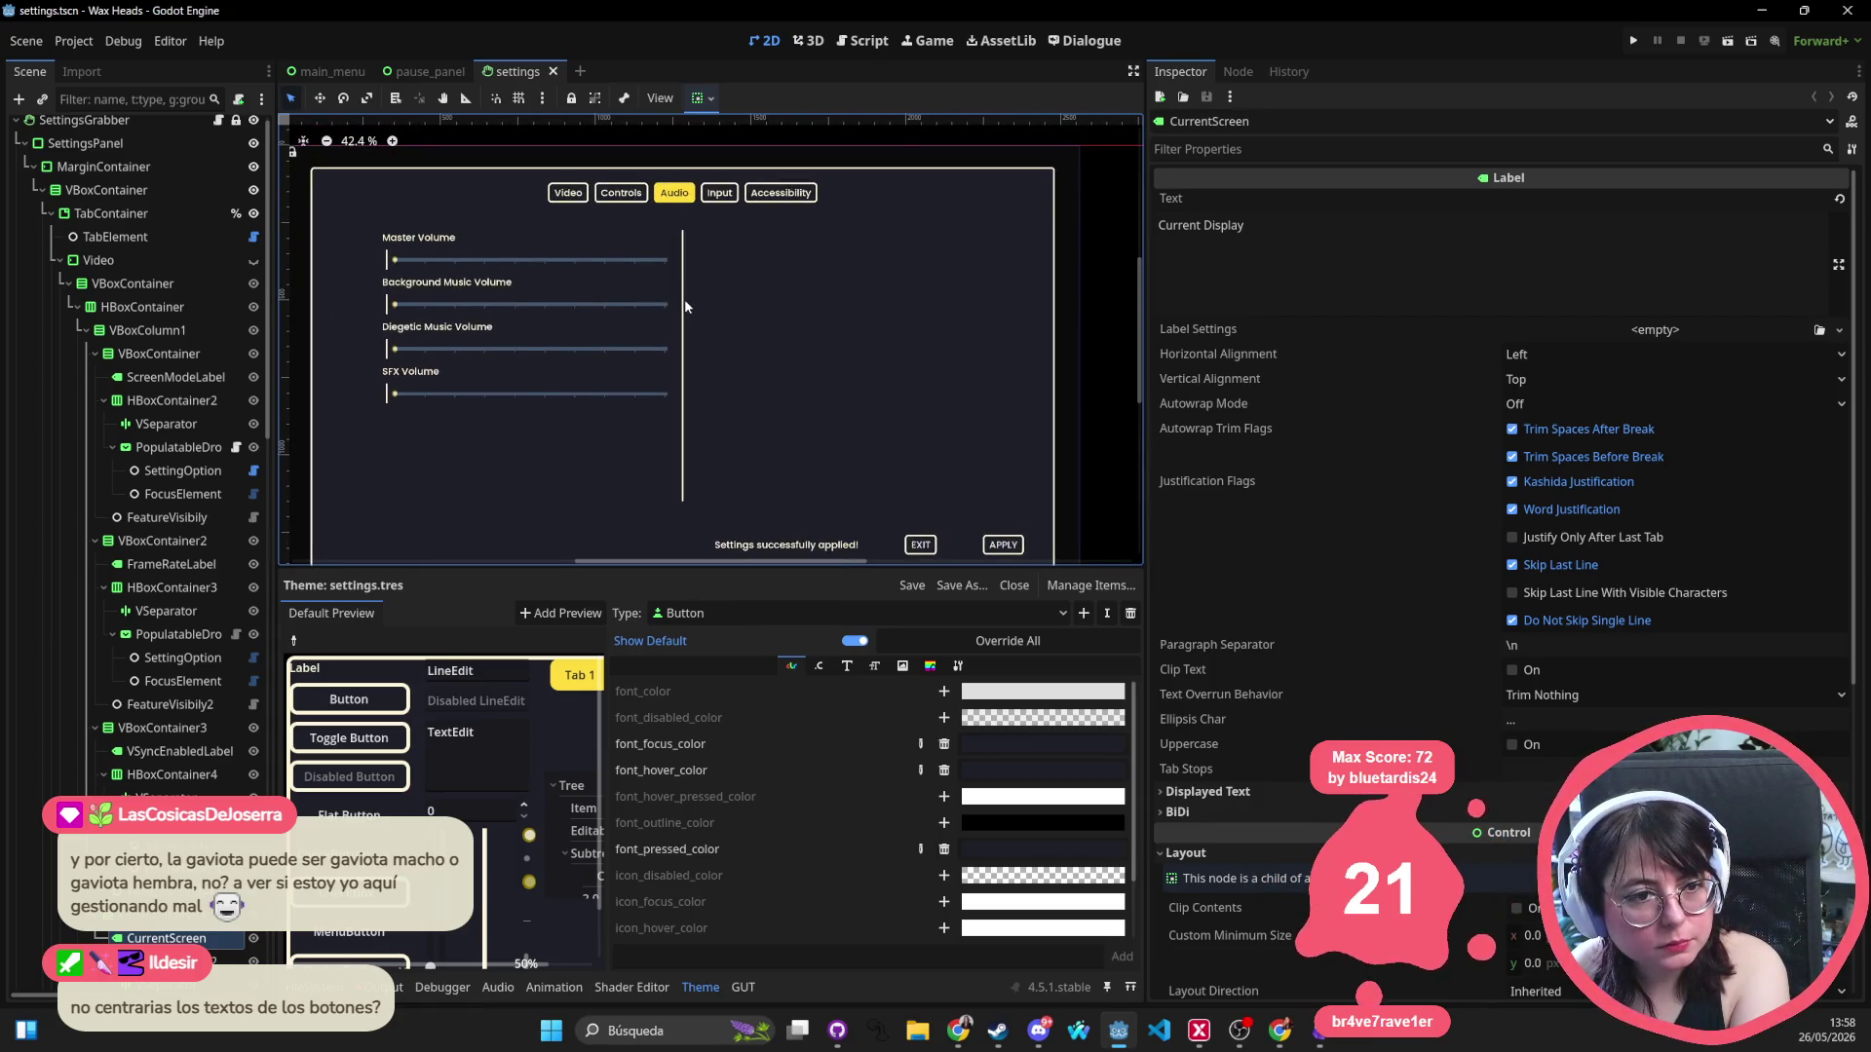
pyautogui.click(438, 71)
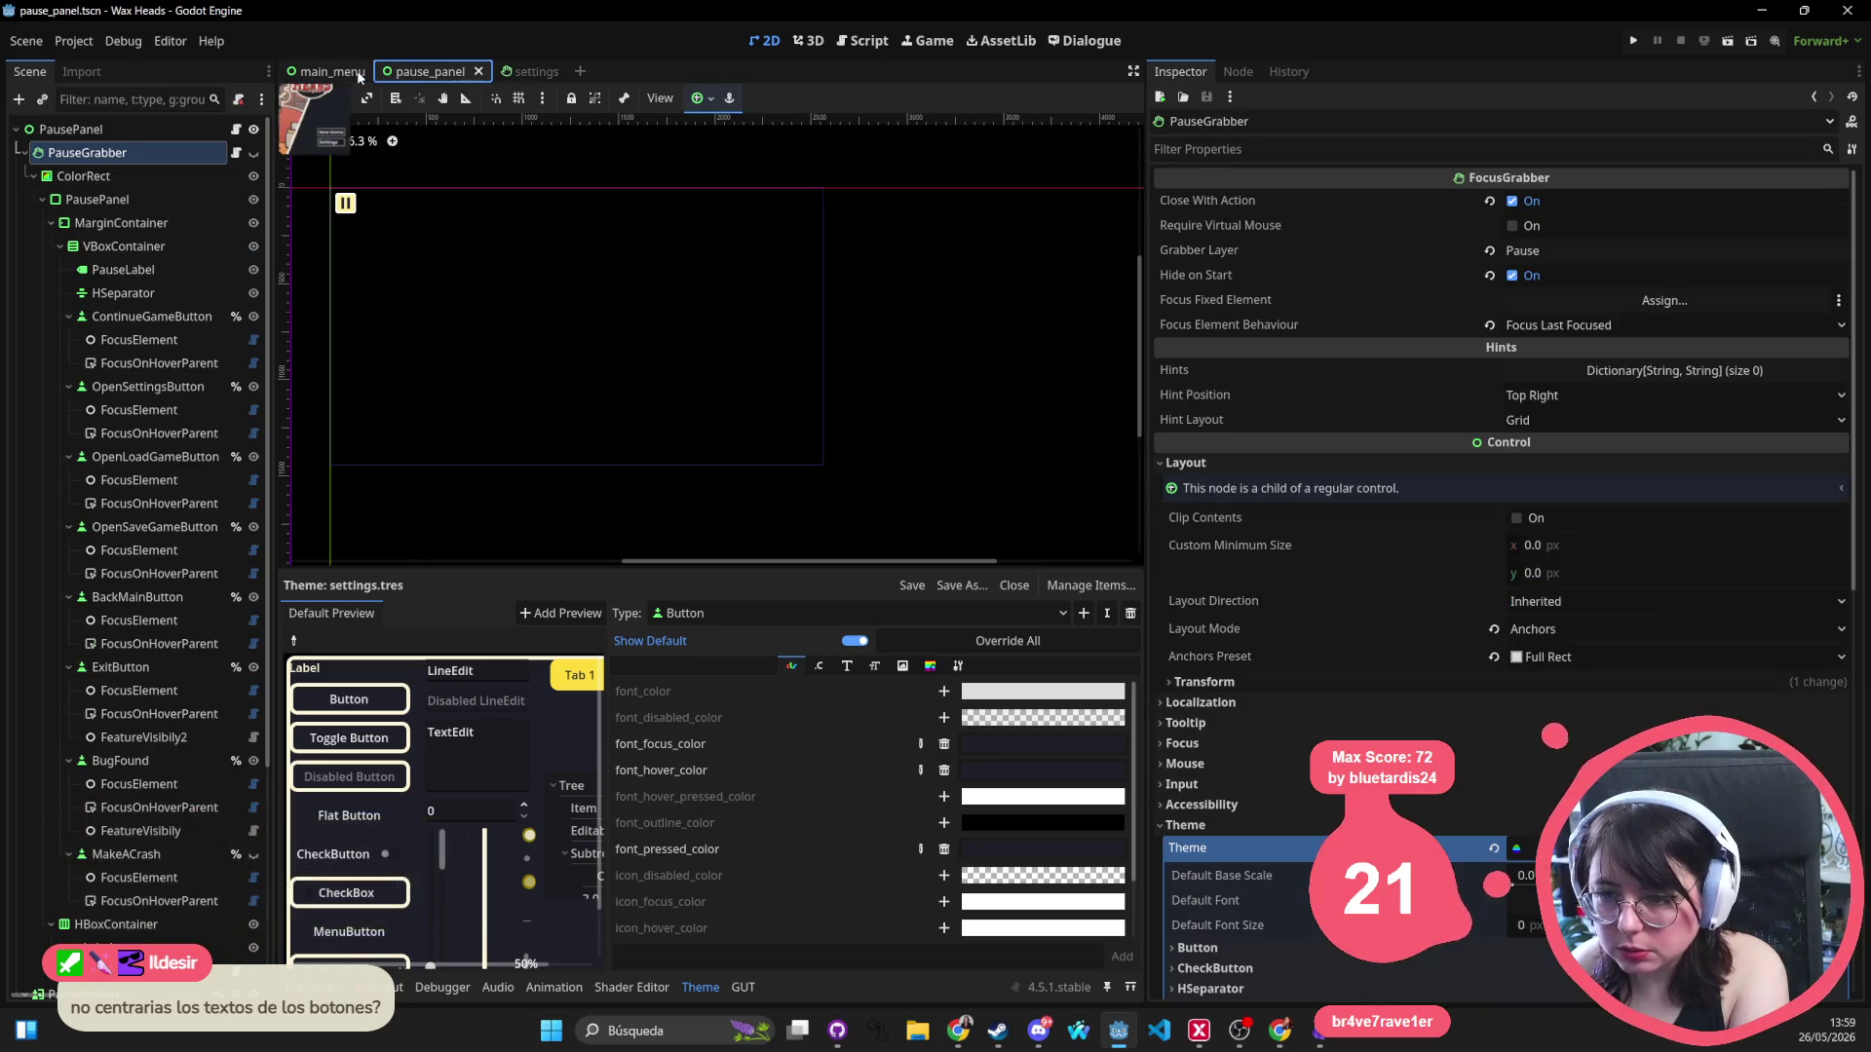
pyautogui.click(331, 71)
pyautogui.scroll(-3, 436, 153)
pyautogui.hscroll(5, 436, 153)
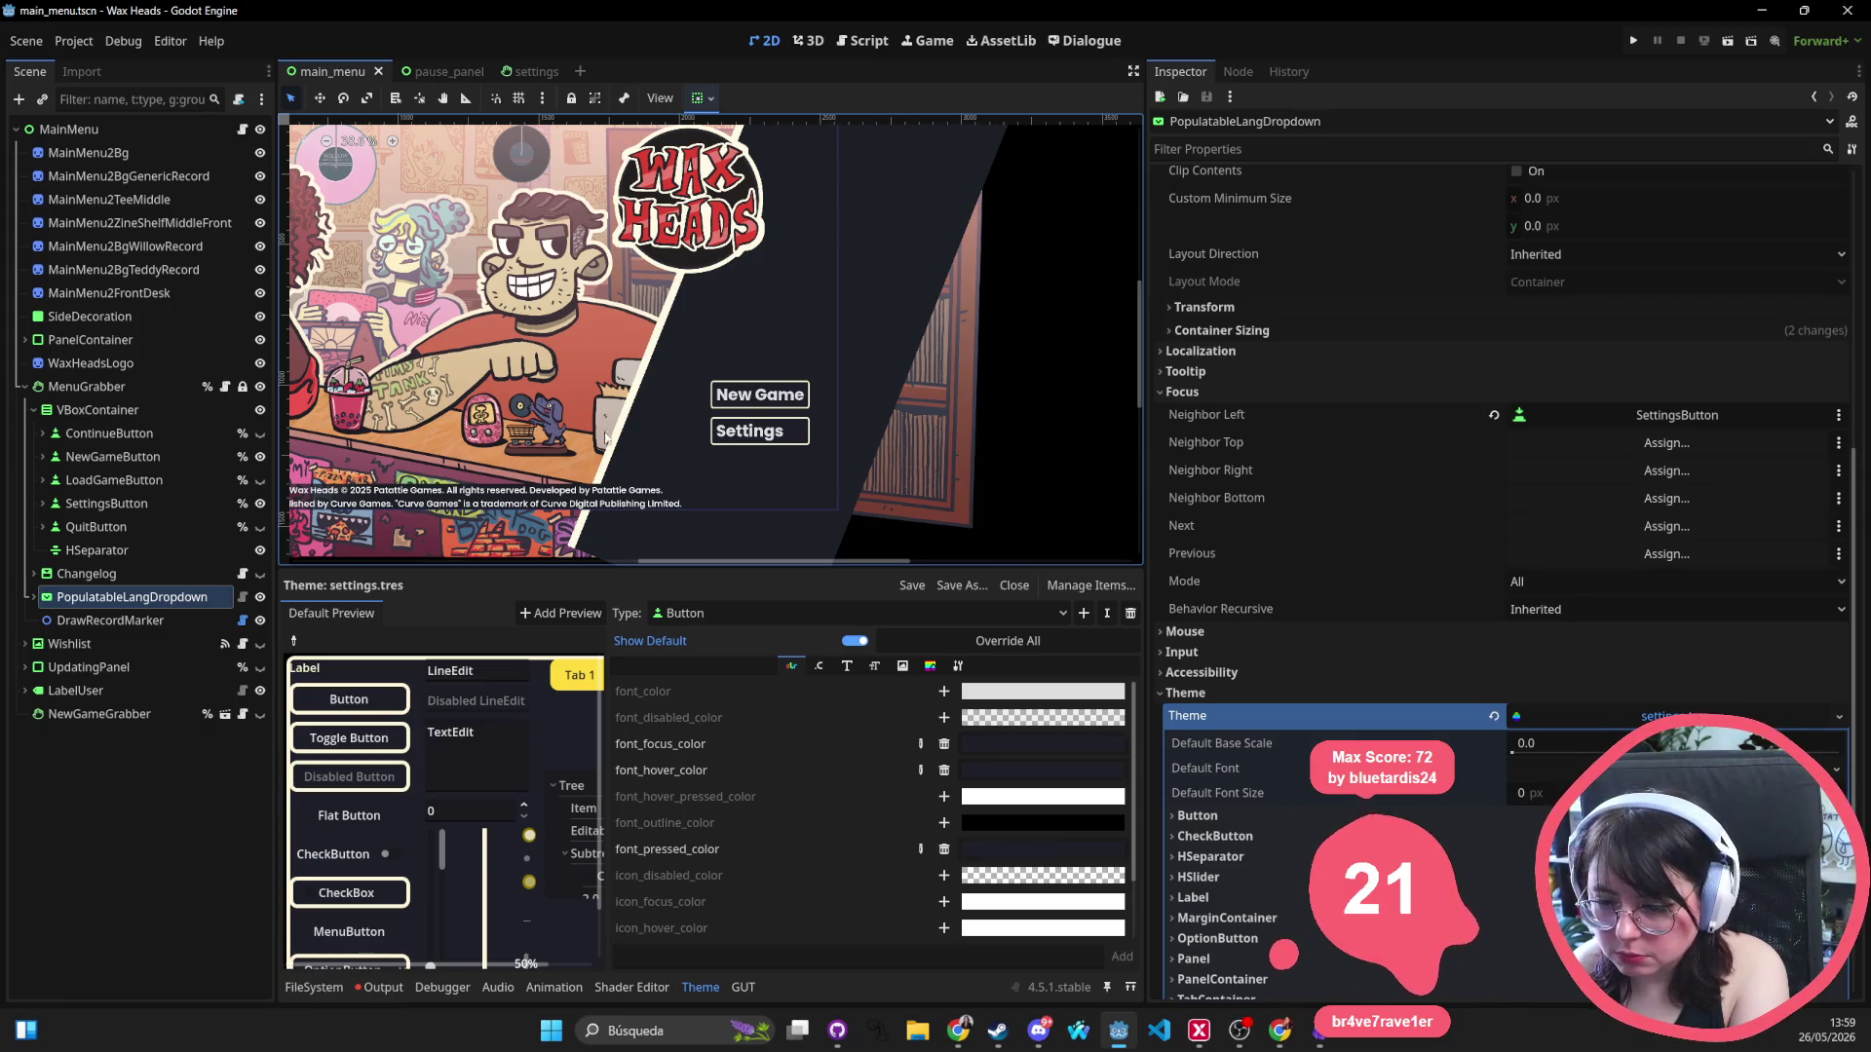
# Set the ContinueButton text alignment to Center.
pyautogui.click(85, 413)
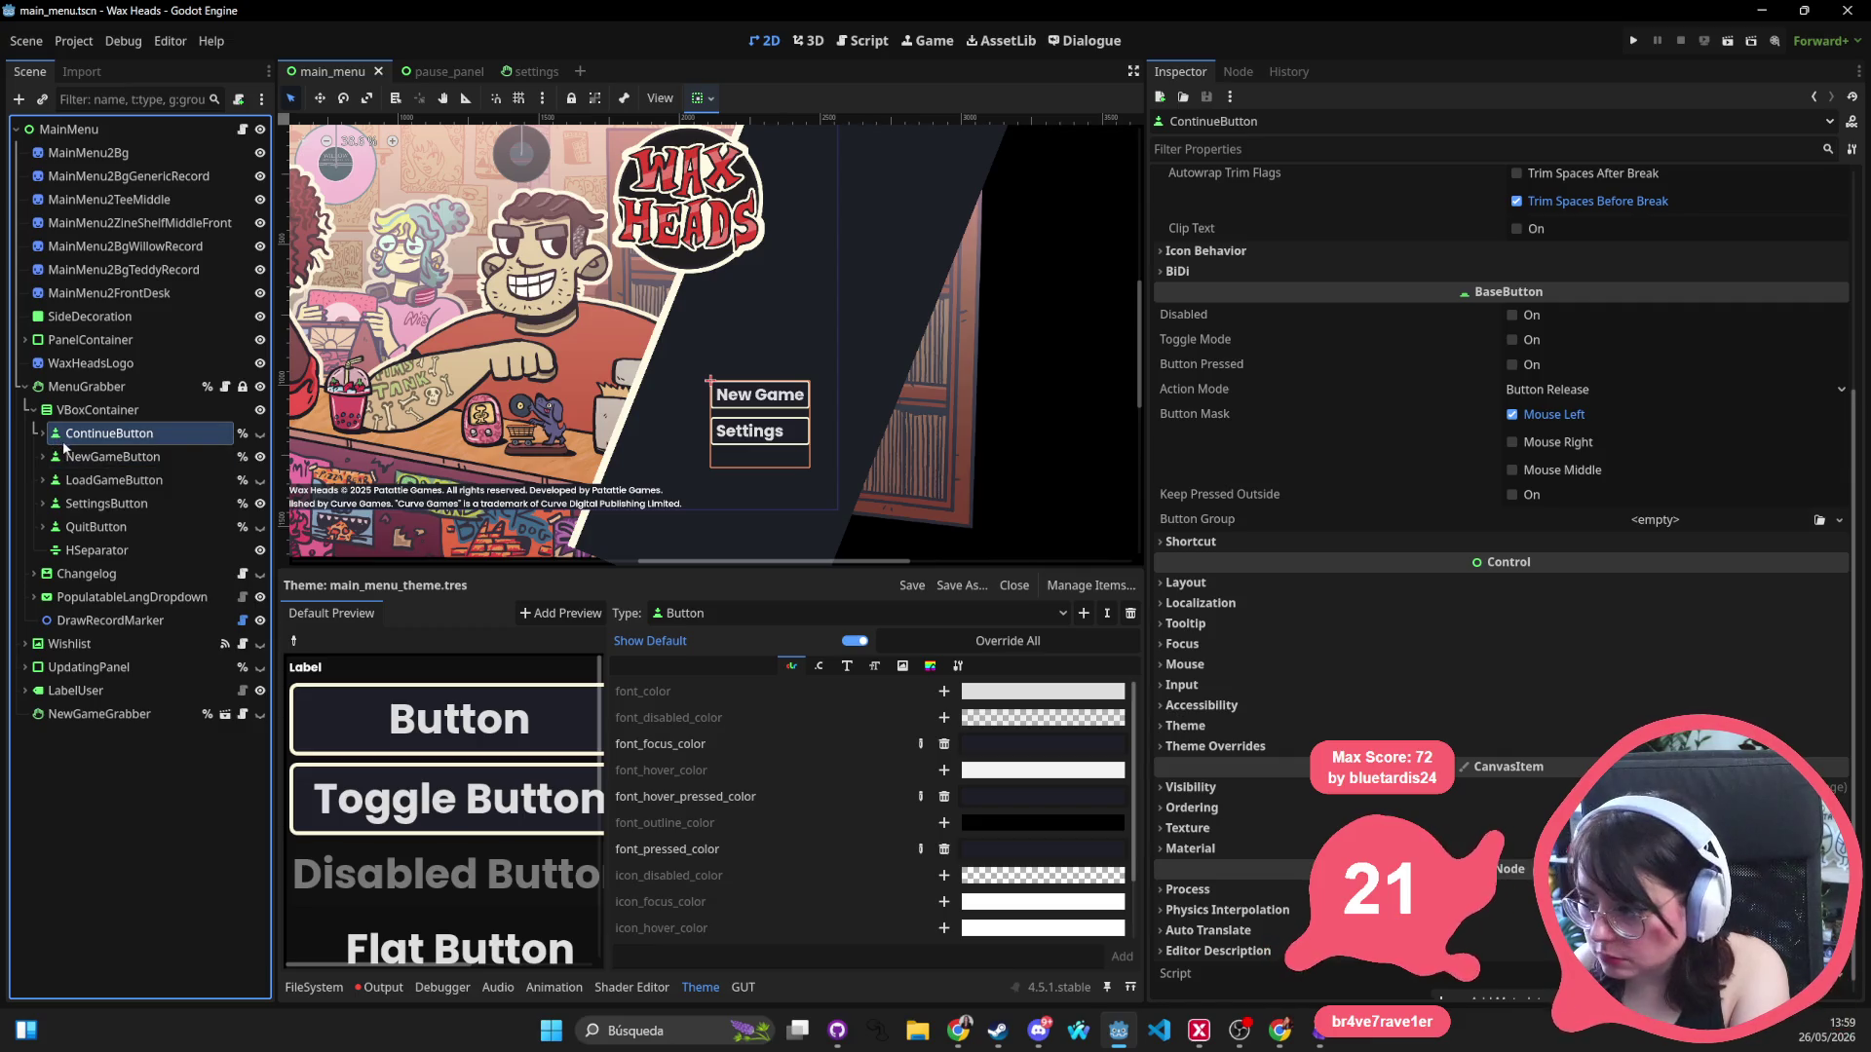
pyautogui.scroll(3, 1744, 468)
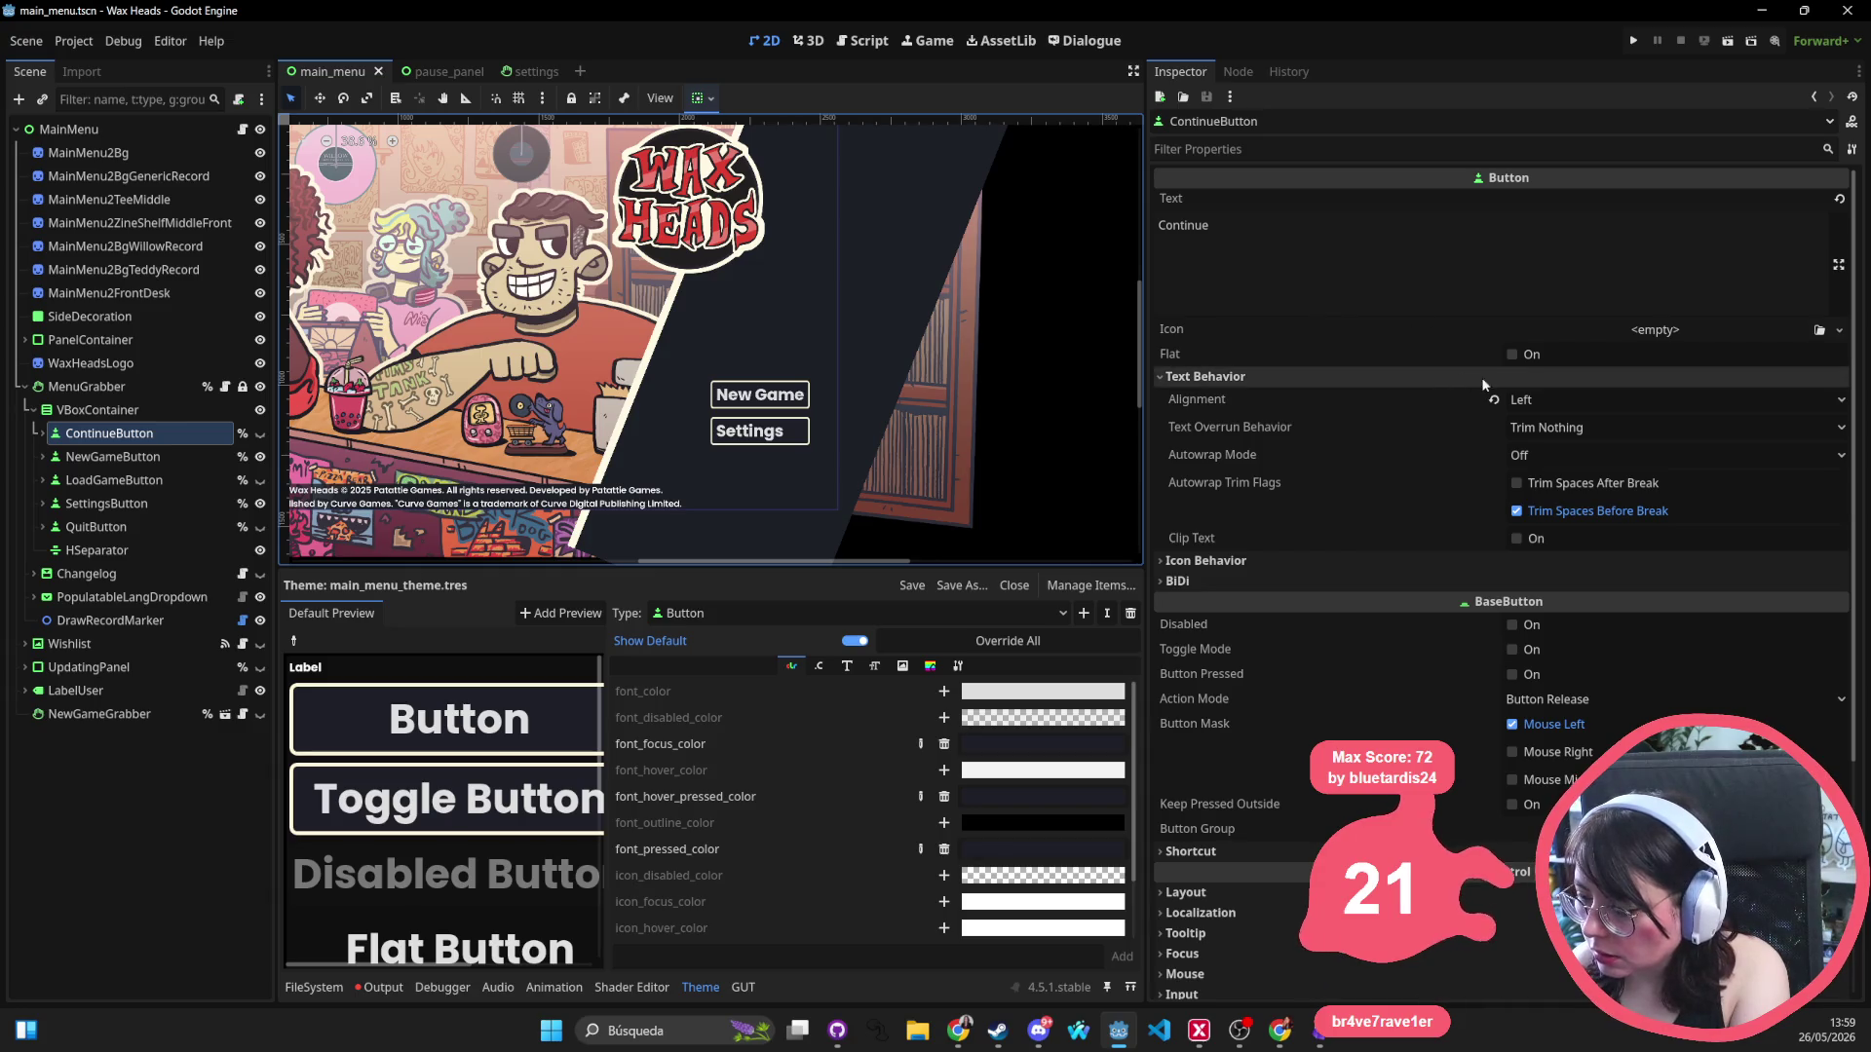
pyautogui.click(1534, 401)
pyautogui.click(1543, 447)
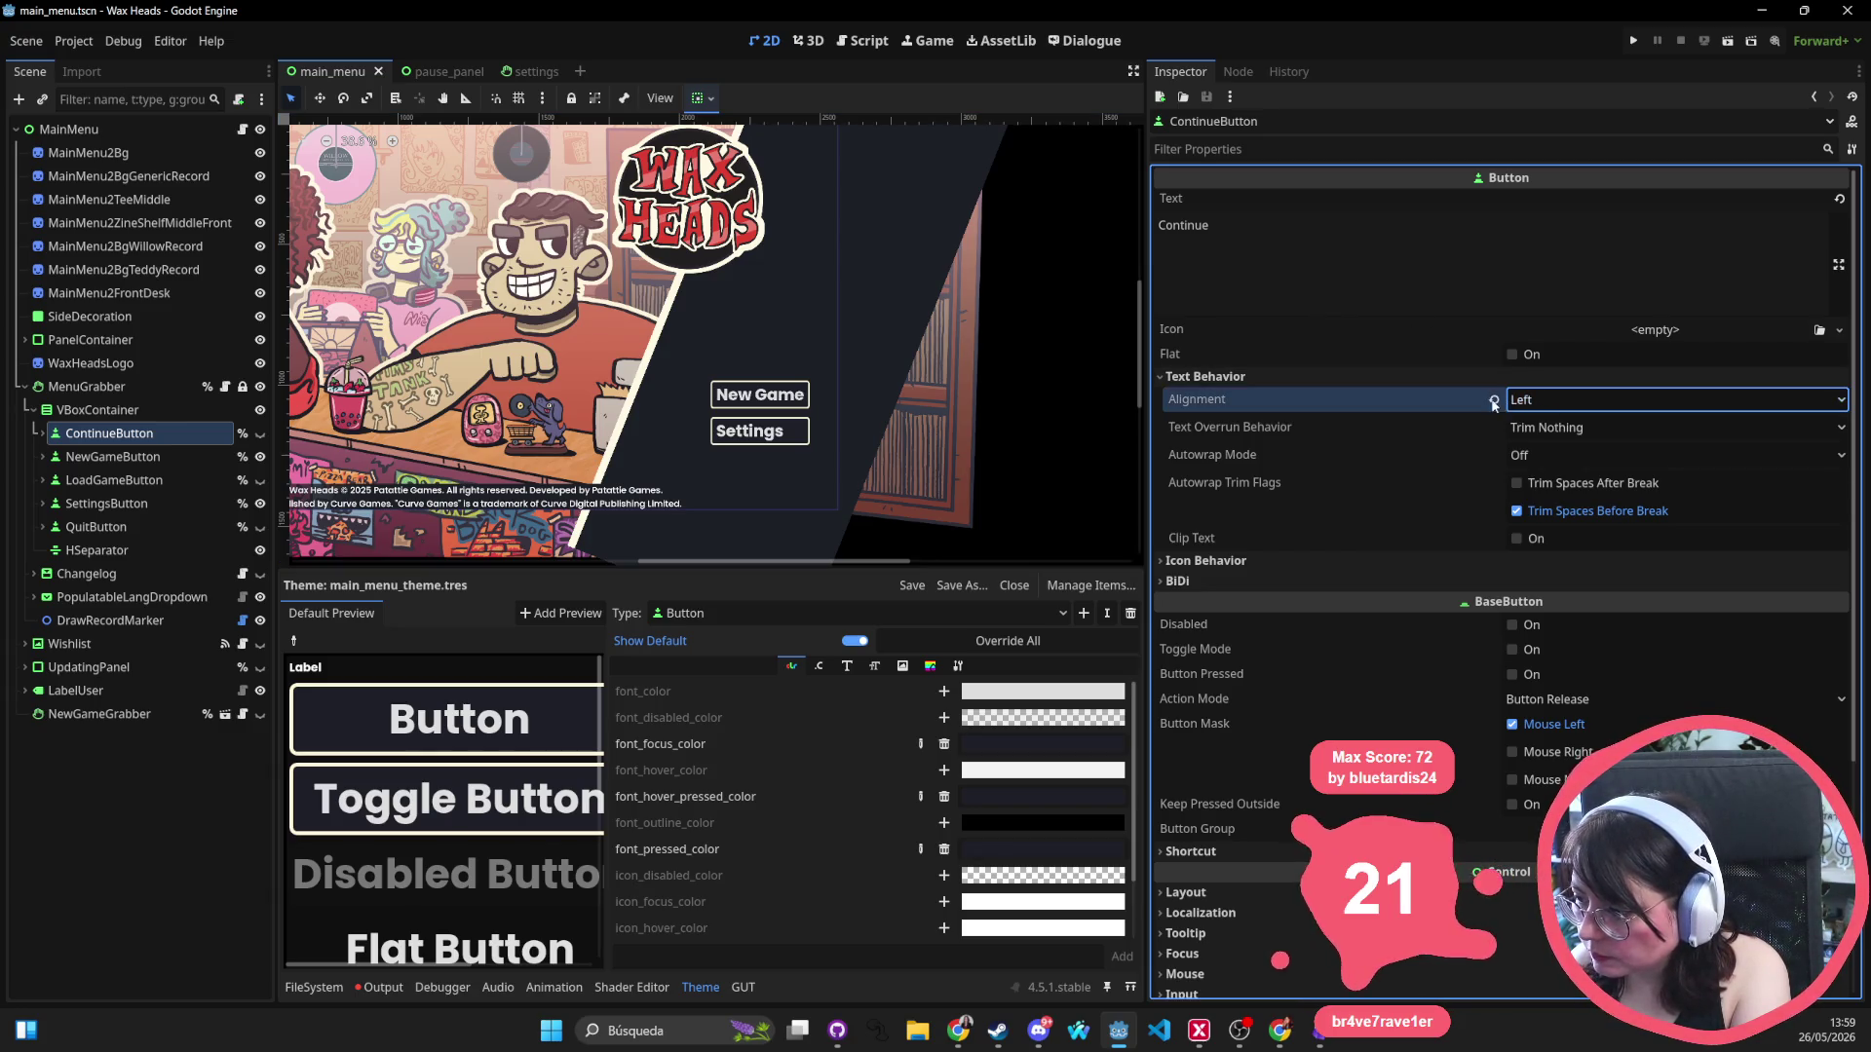
# Center-align New Game, Load Game, Settings and Quit buttons, save, and close main_menu.
pyautogui.click(760, 394)
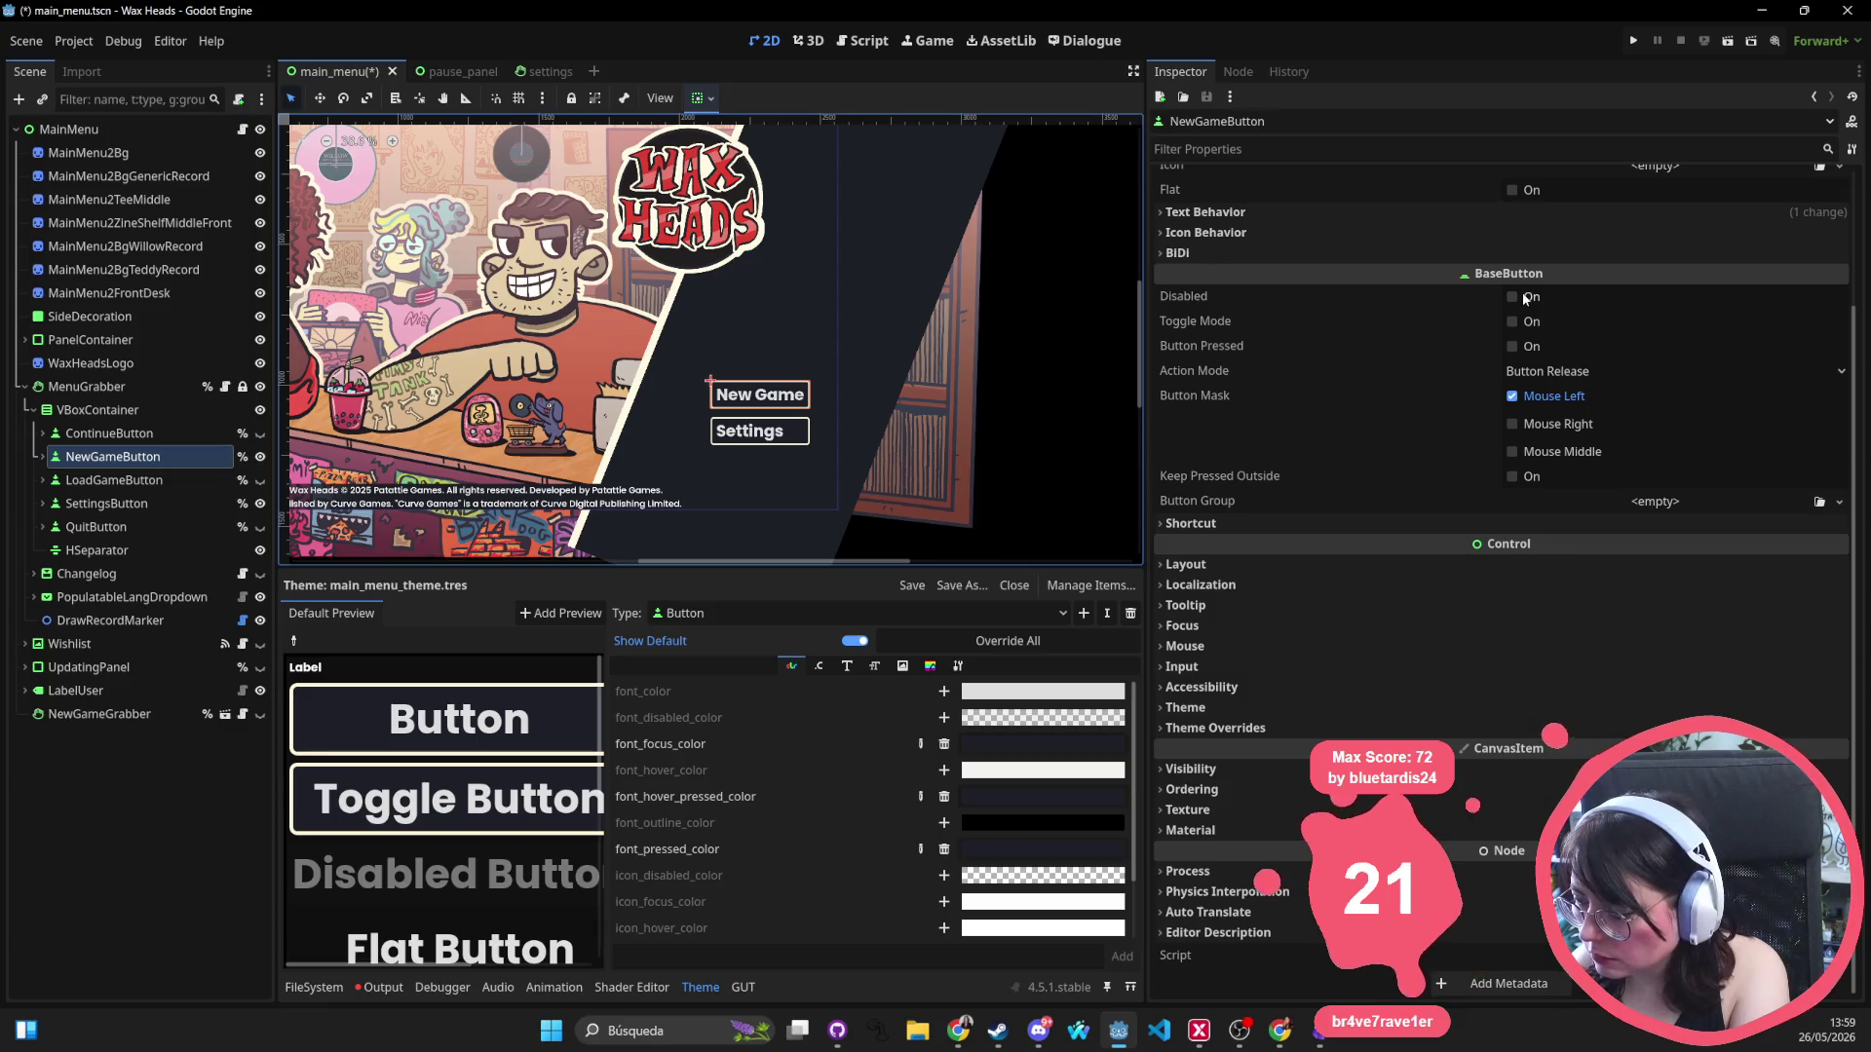
pyautogui.scroll(3, 1418, 315)
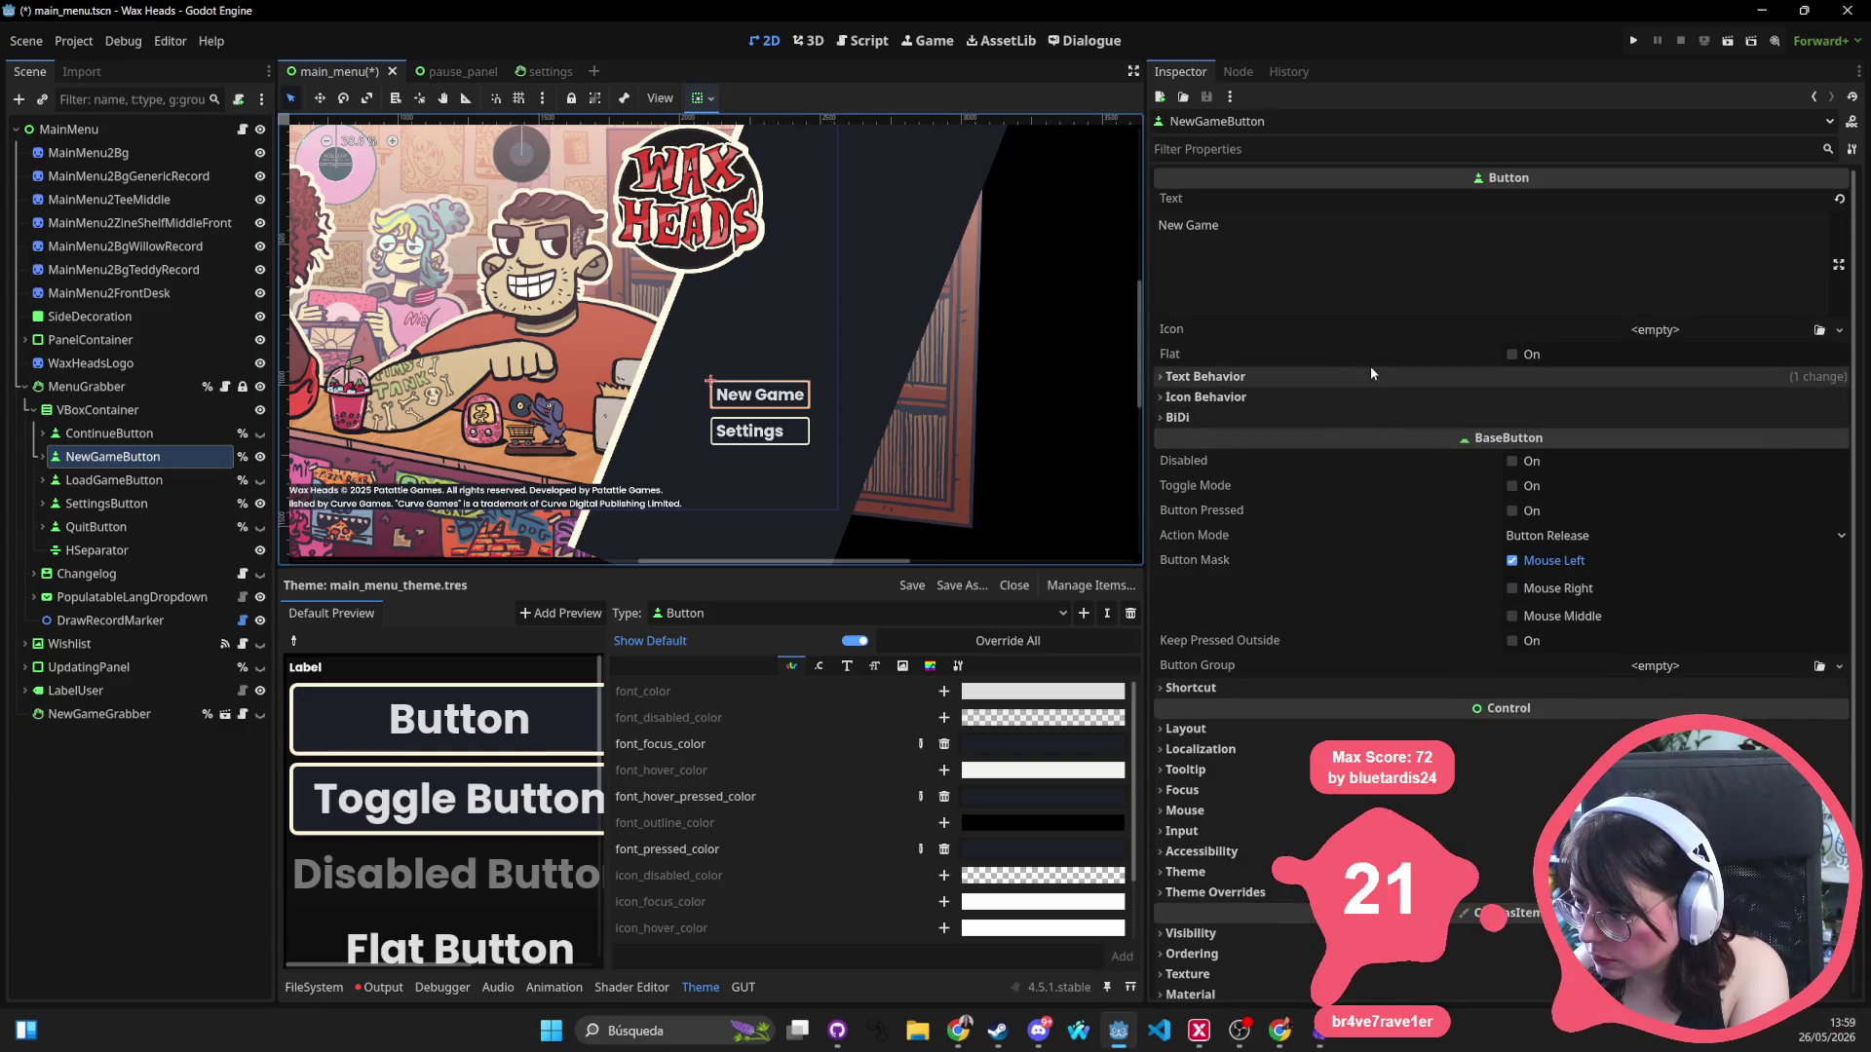
pyautogui.keyDown('shift'); pyautogui.click(97, 527); pyautogui.keyUp('shift')
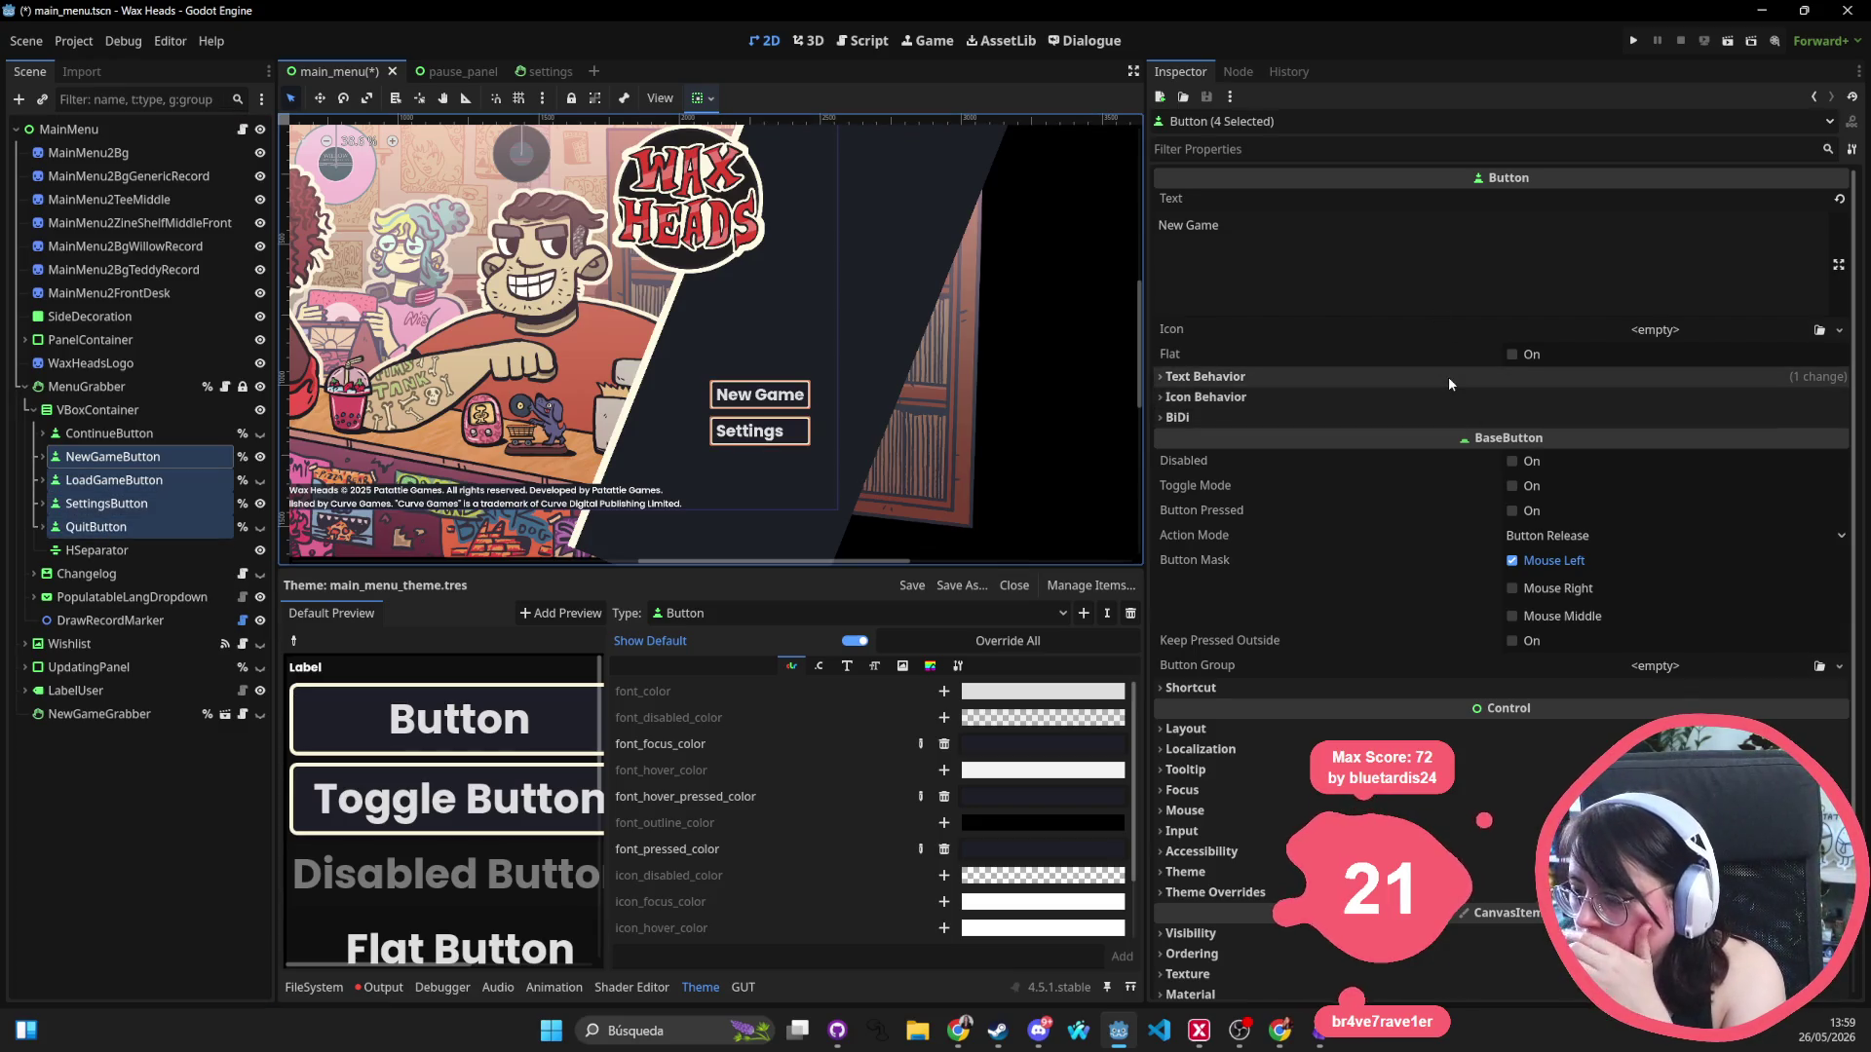
pyautogui.click(1448, 376)
pyautogui.click(1493, 401)
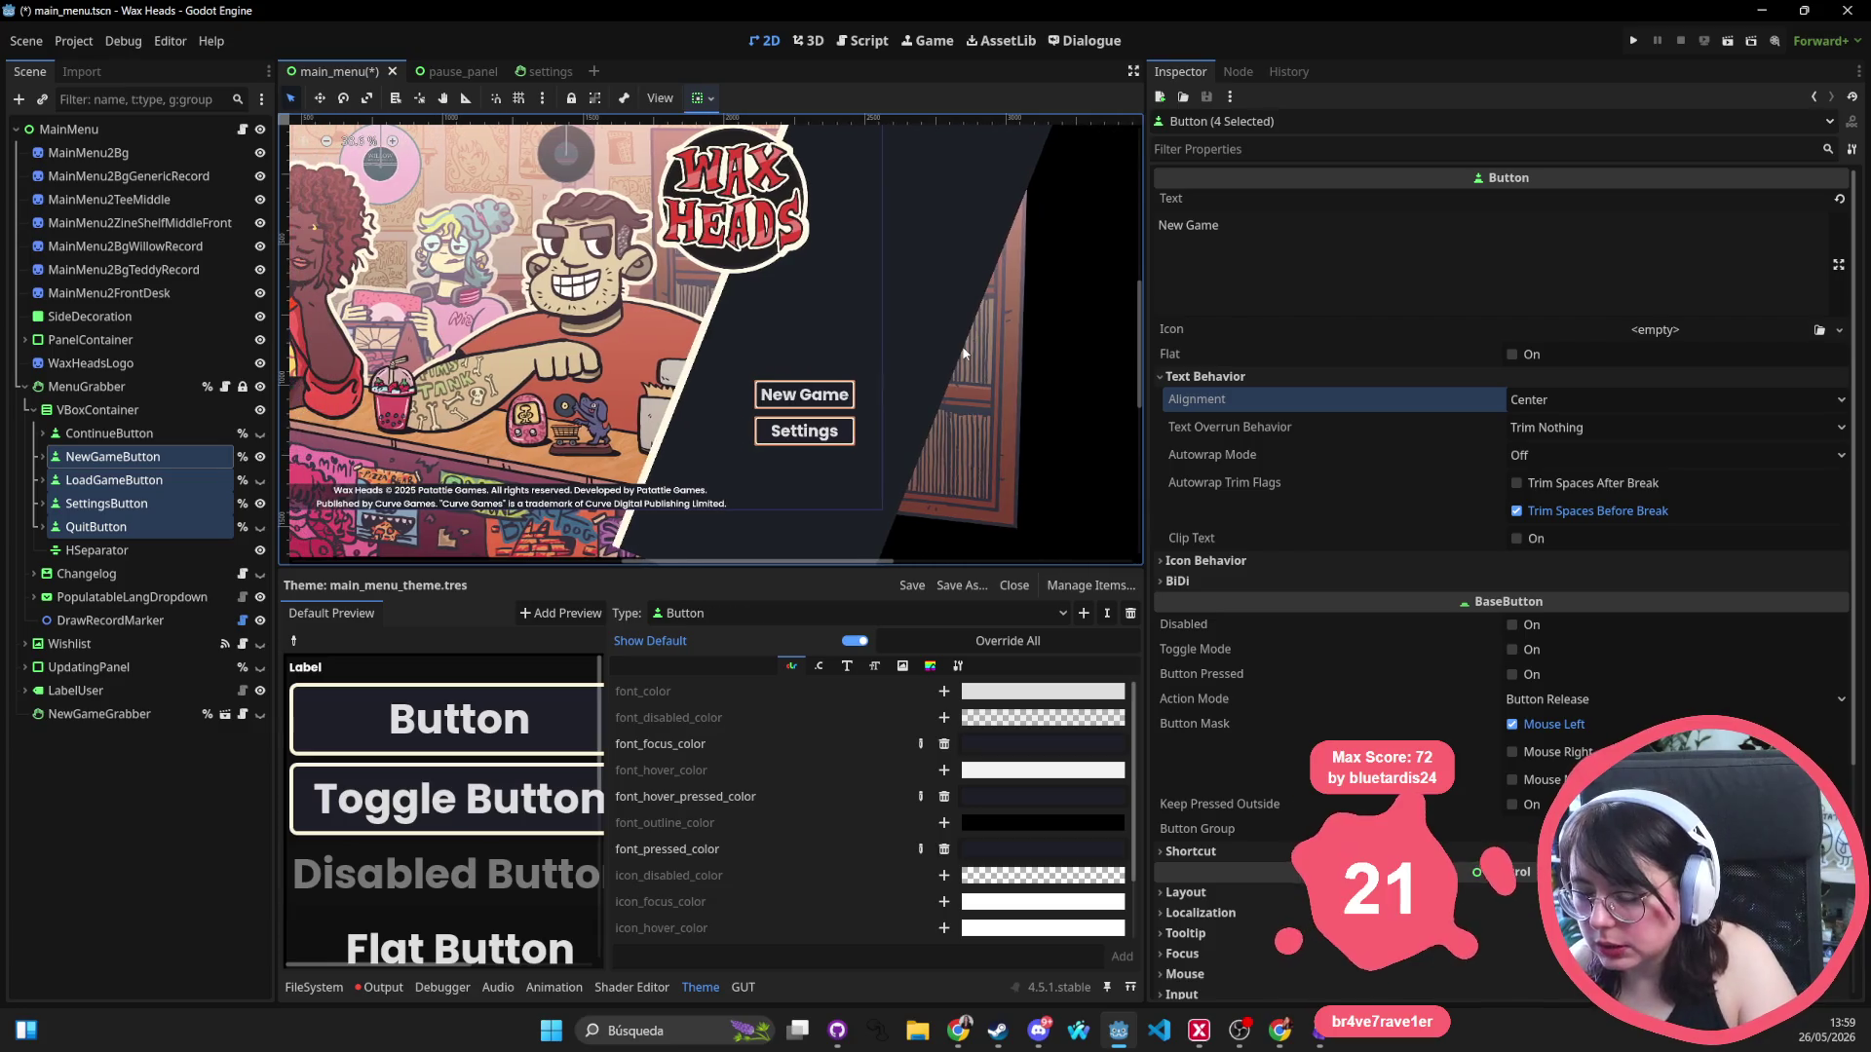
pyautogui.hotkey('ctrl', 's')
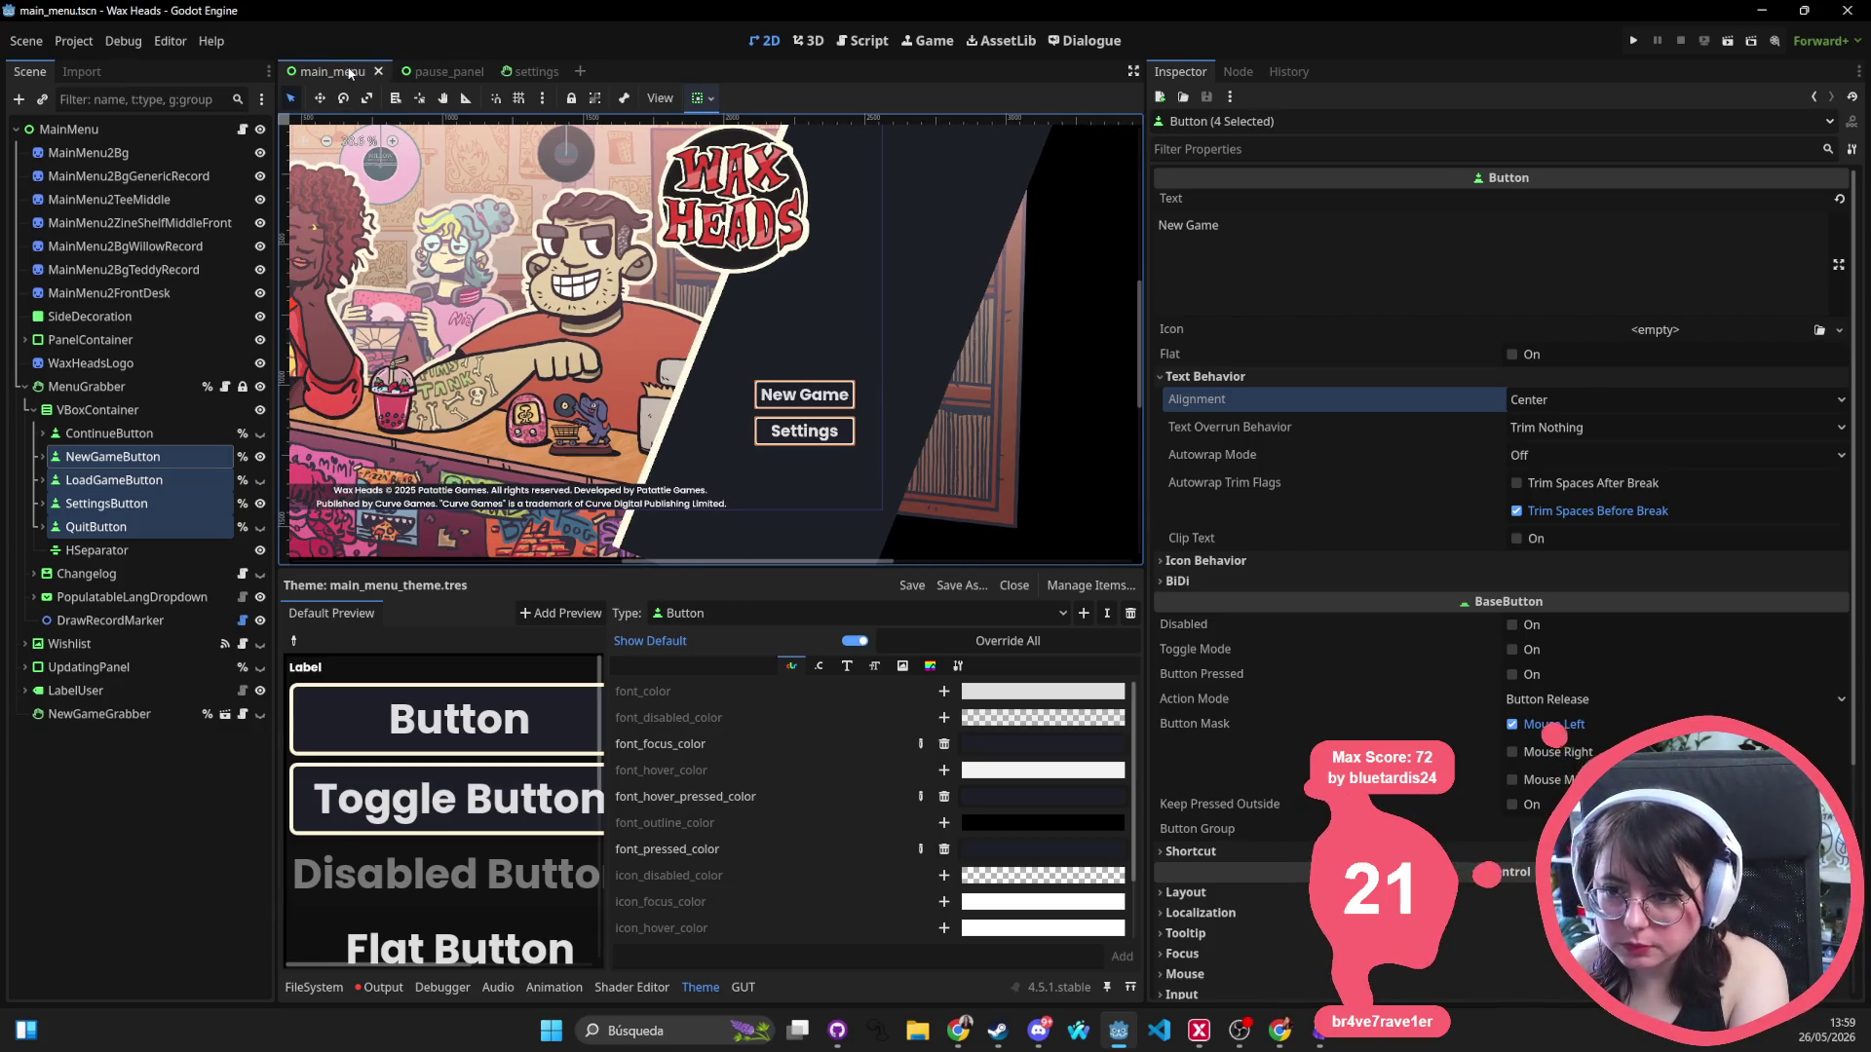
pyautogui.click(379, 71)
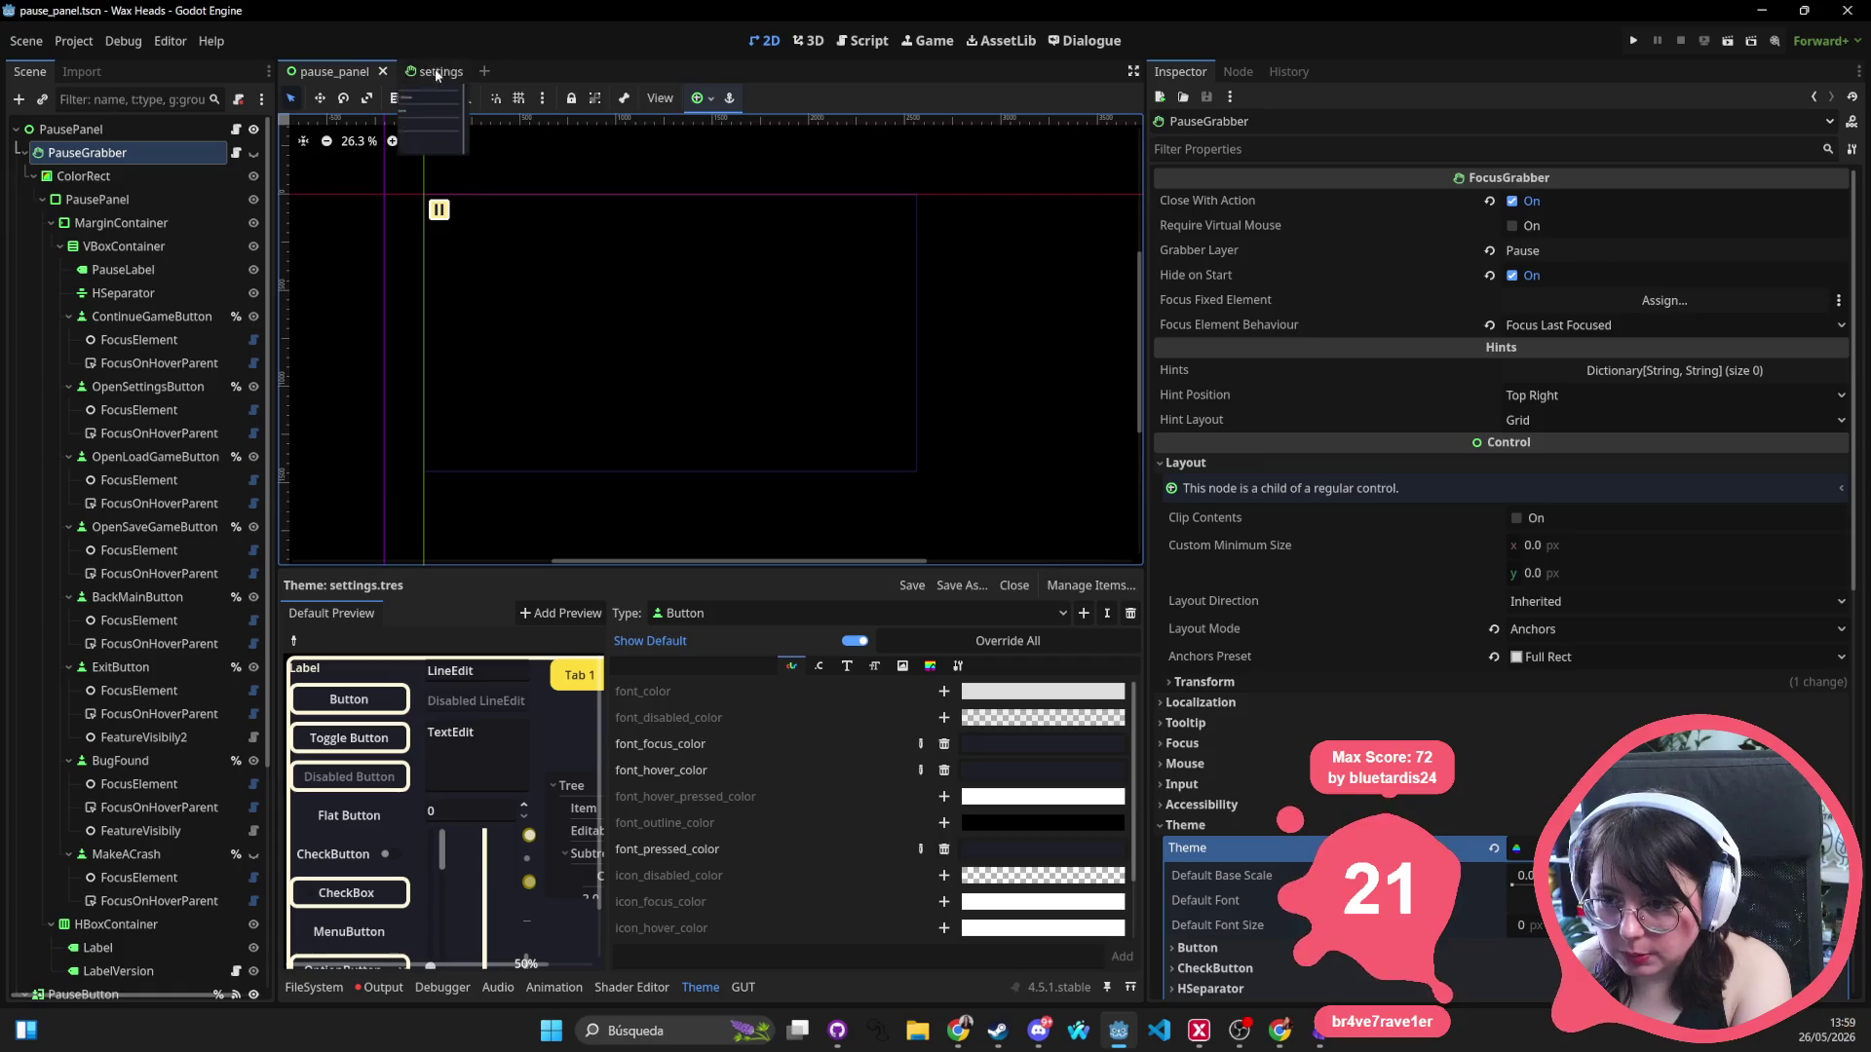
# Switch to the settings scene and close the pause_panel tab.
pyautogui.click(436, 72)
pyautogui.middleClick(323, 68)
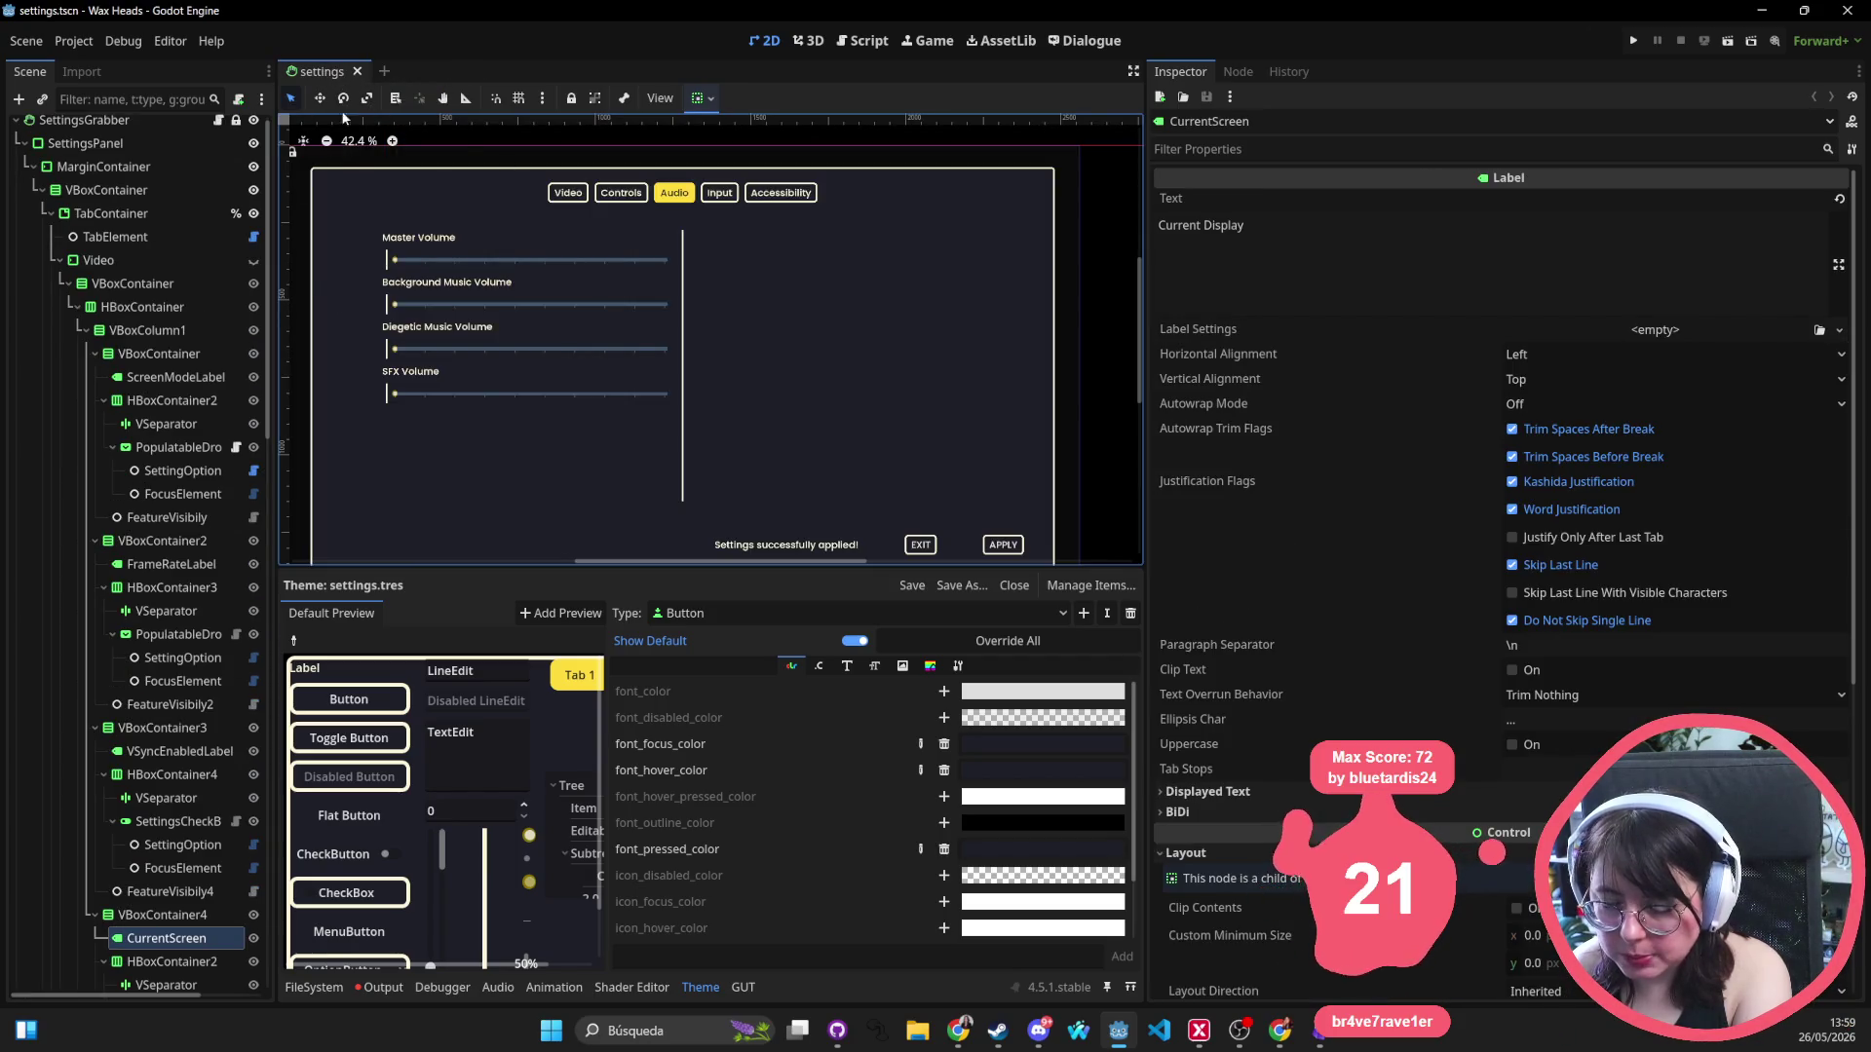
pyautogui.scroll(-2, 641, 247)
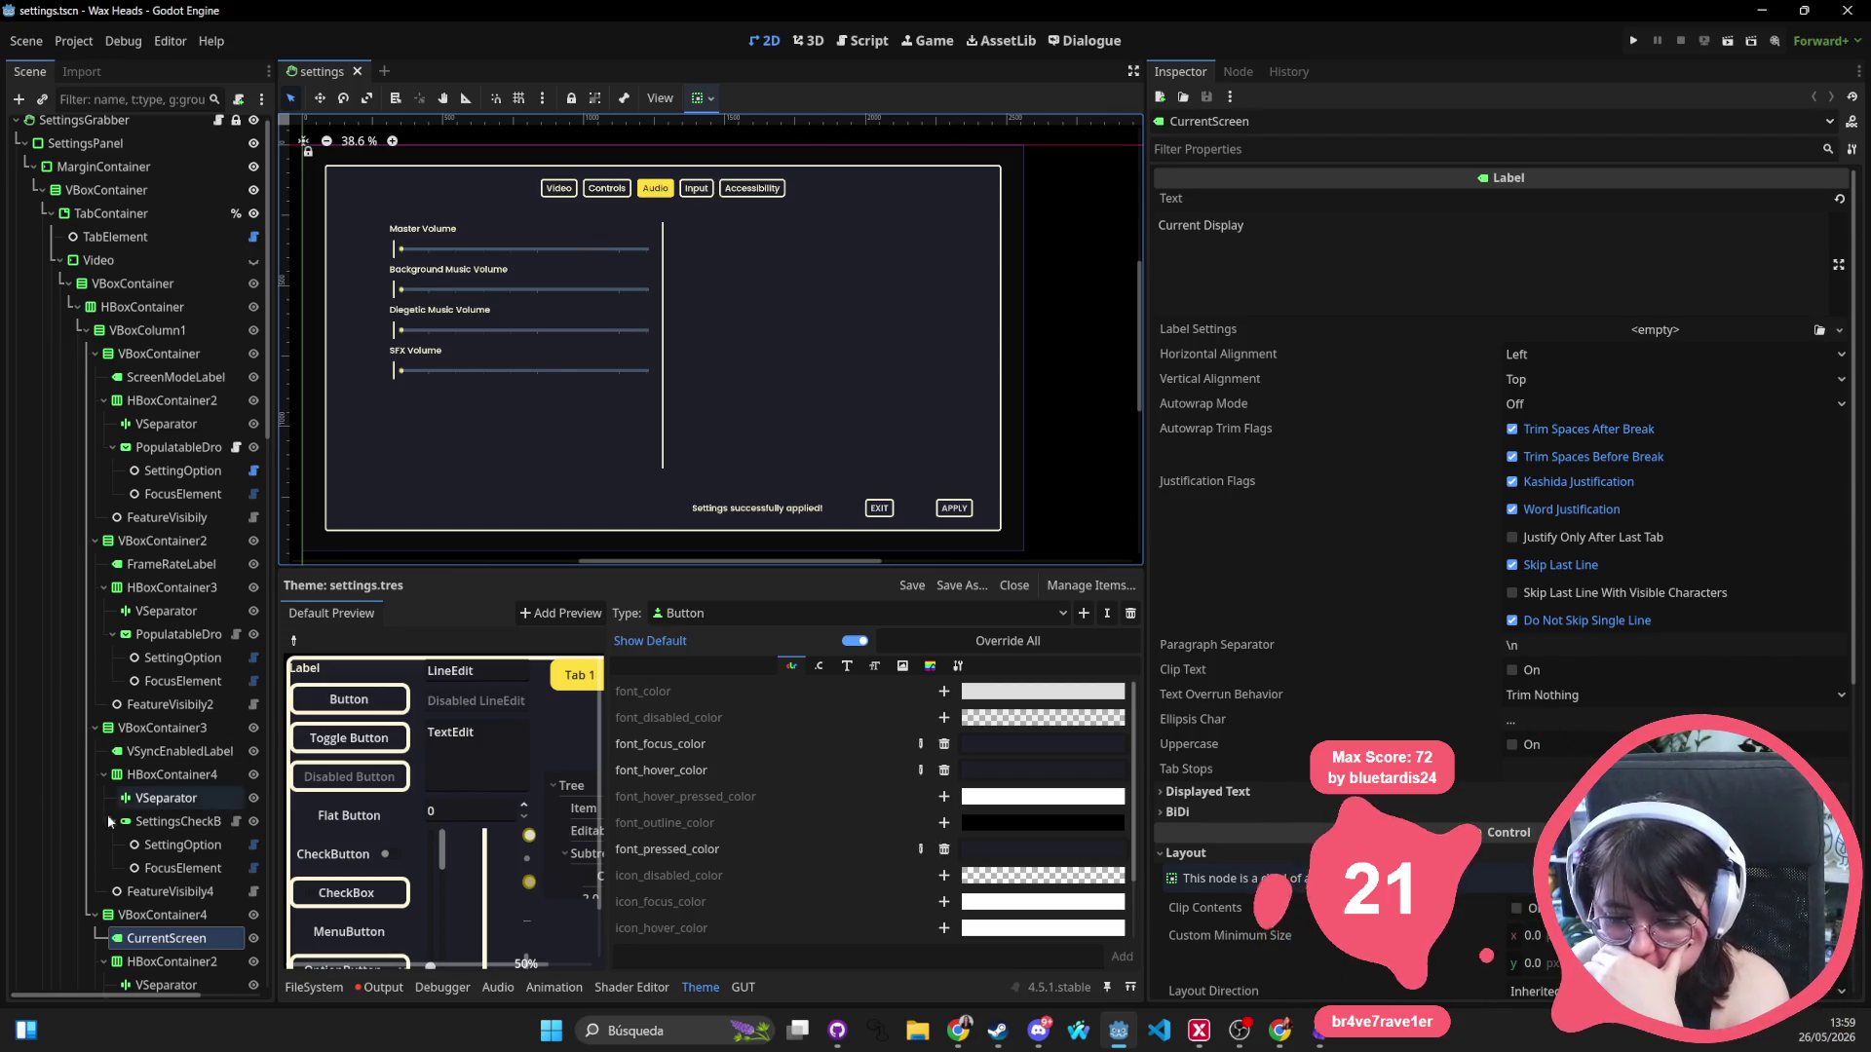
# Select the TabContainer node and choose TabContainer as the theme editor's type.
pyautogui.click(144, 918)
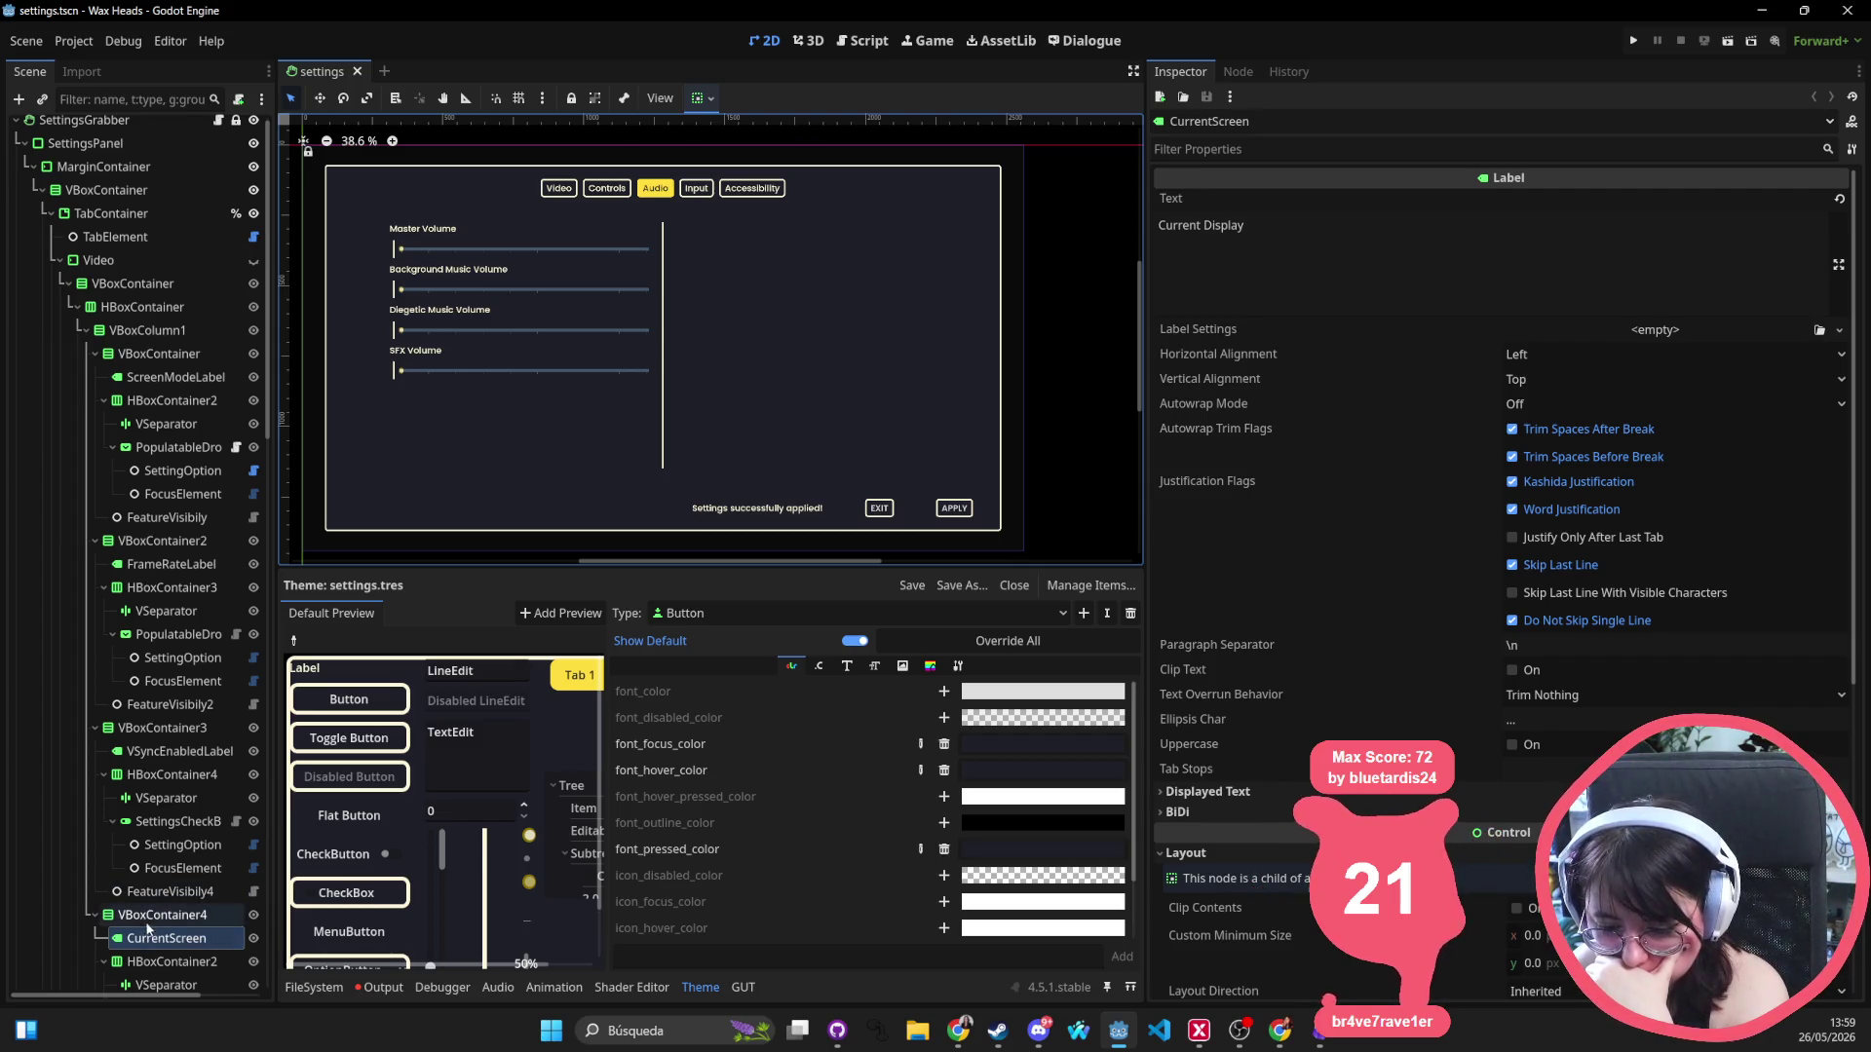
pyautogui.click(111, 213)
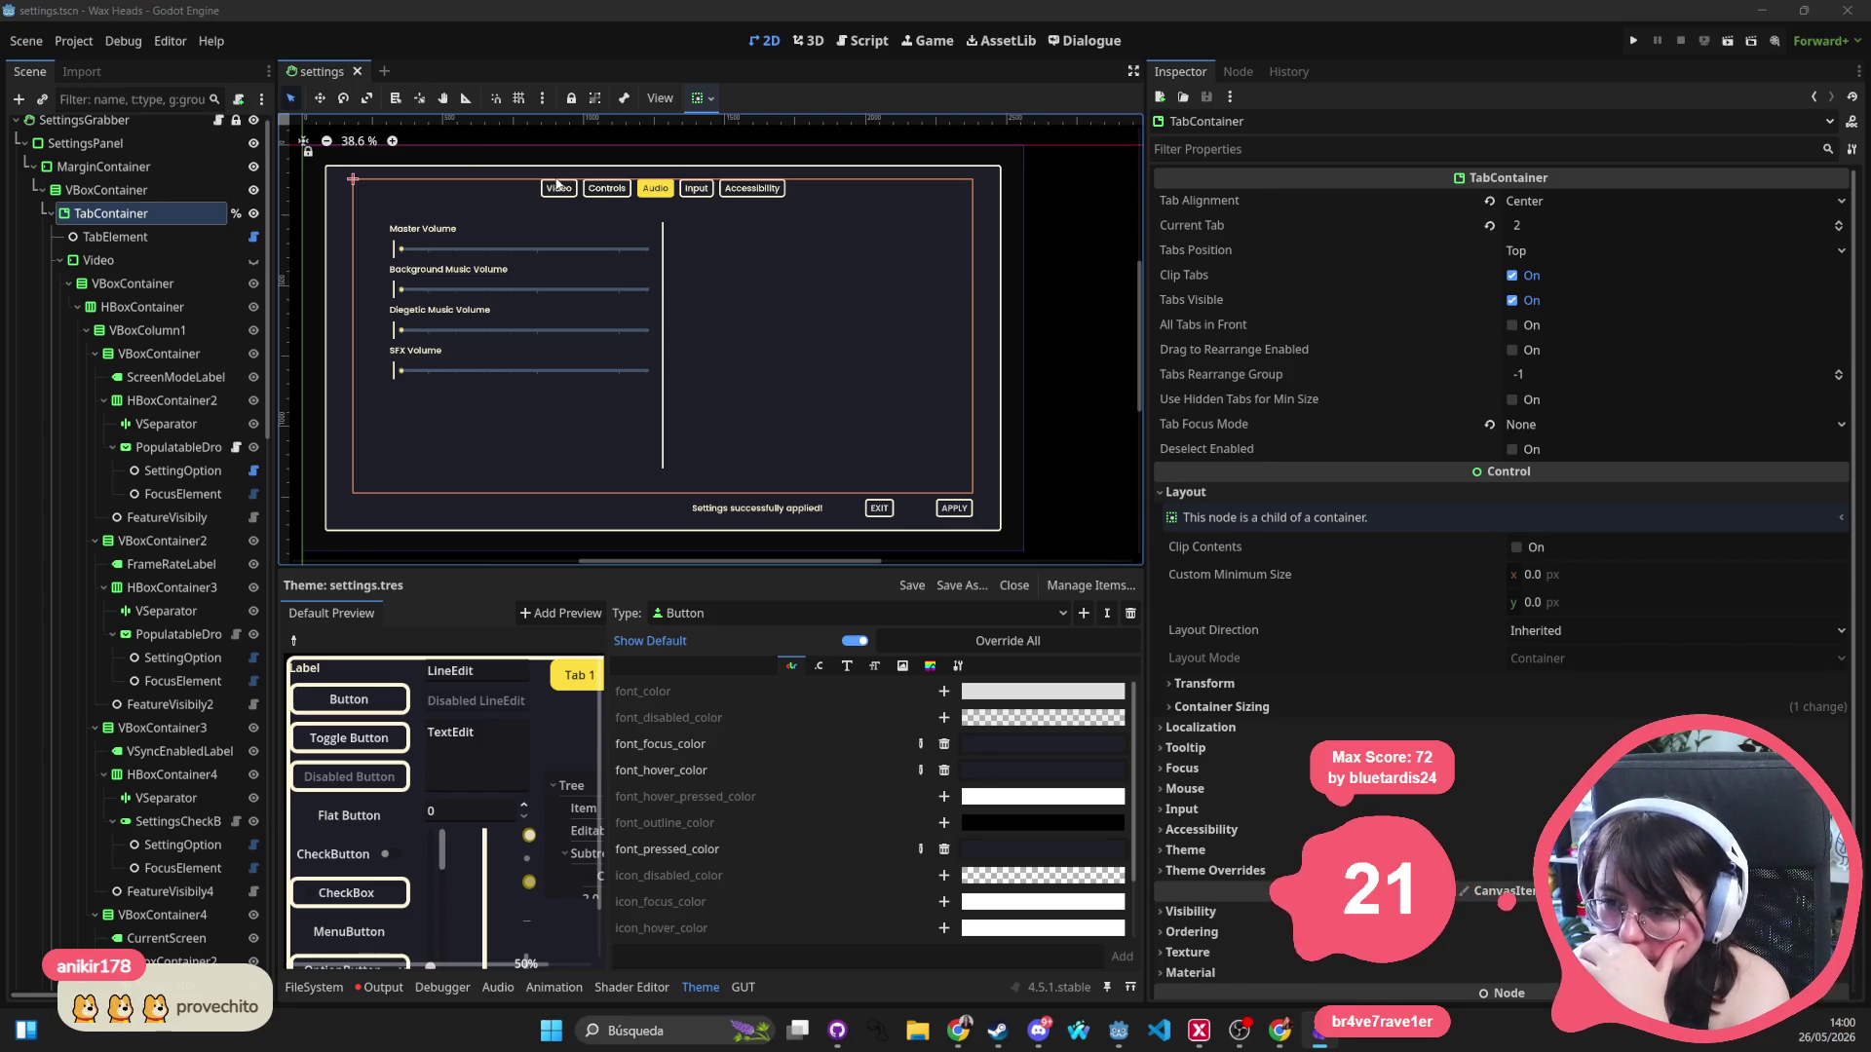
pyautogui.hotkey('alt', 'Tab')
pyautogui.click(117, 237)
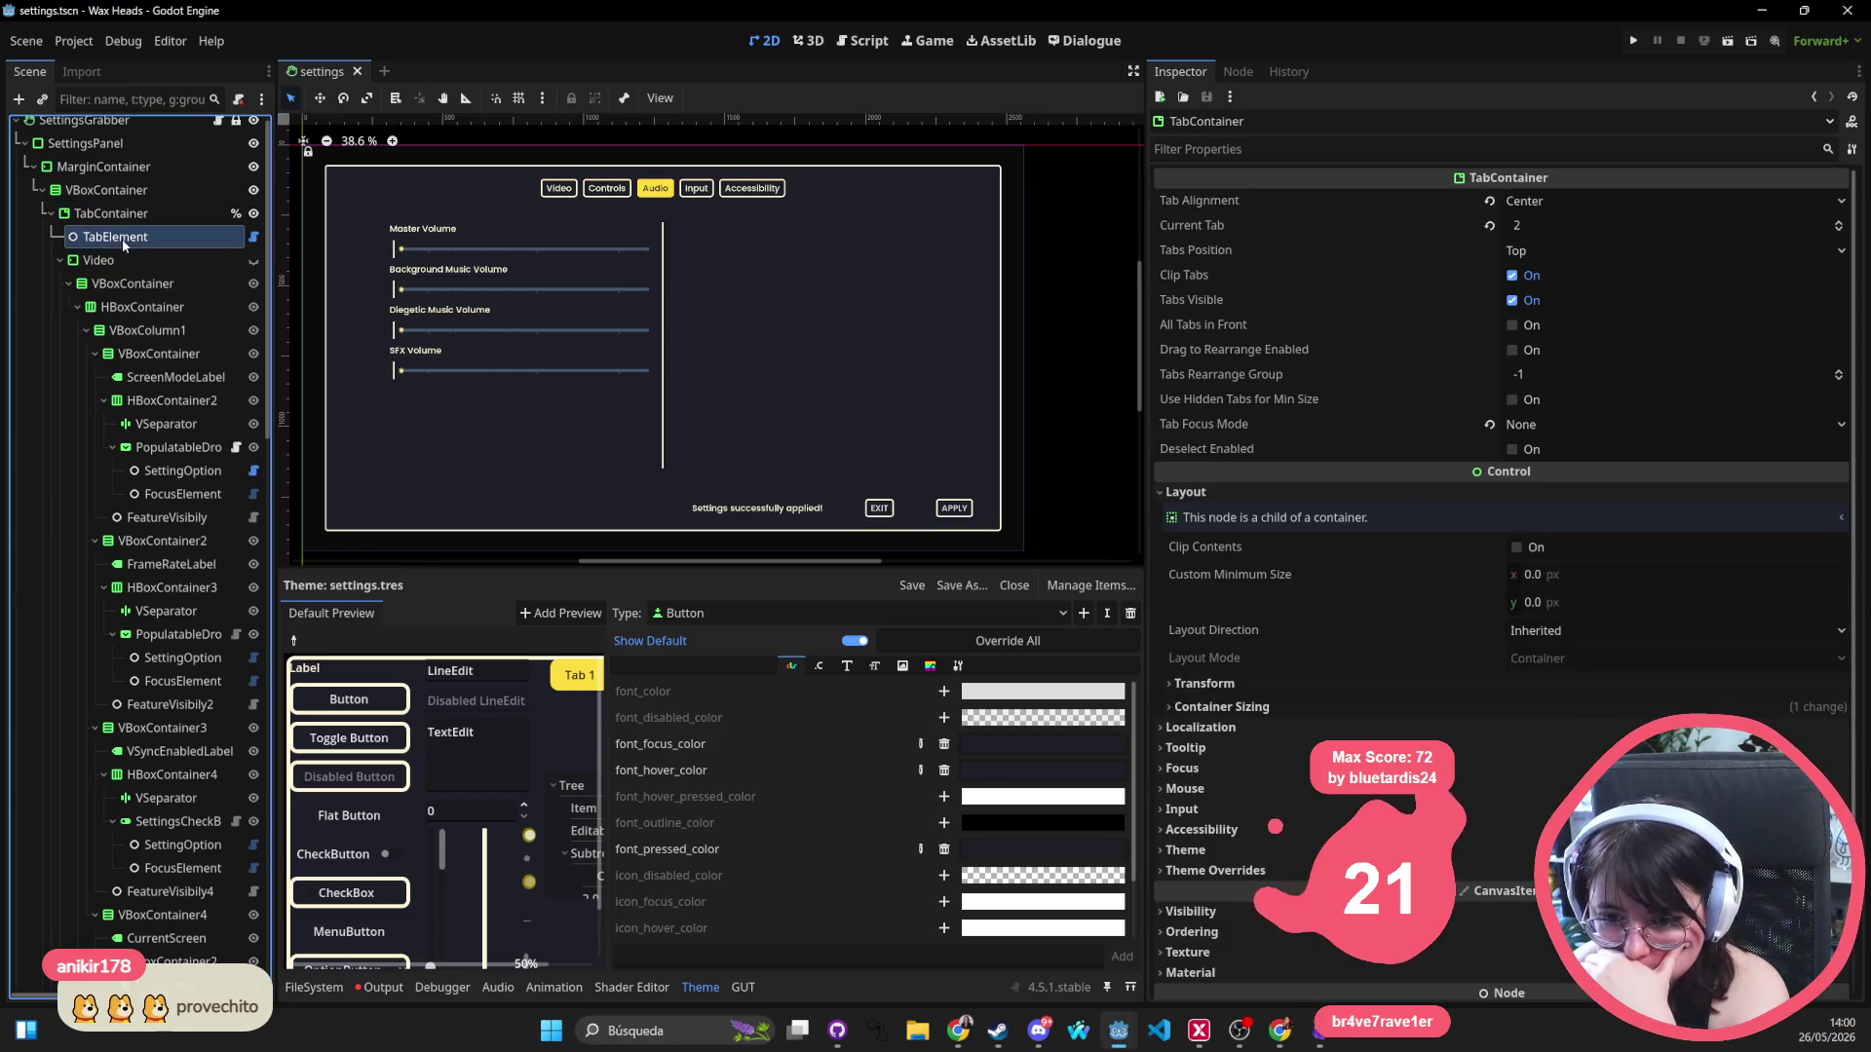
pyautogui.click(126, 223)
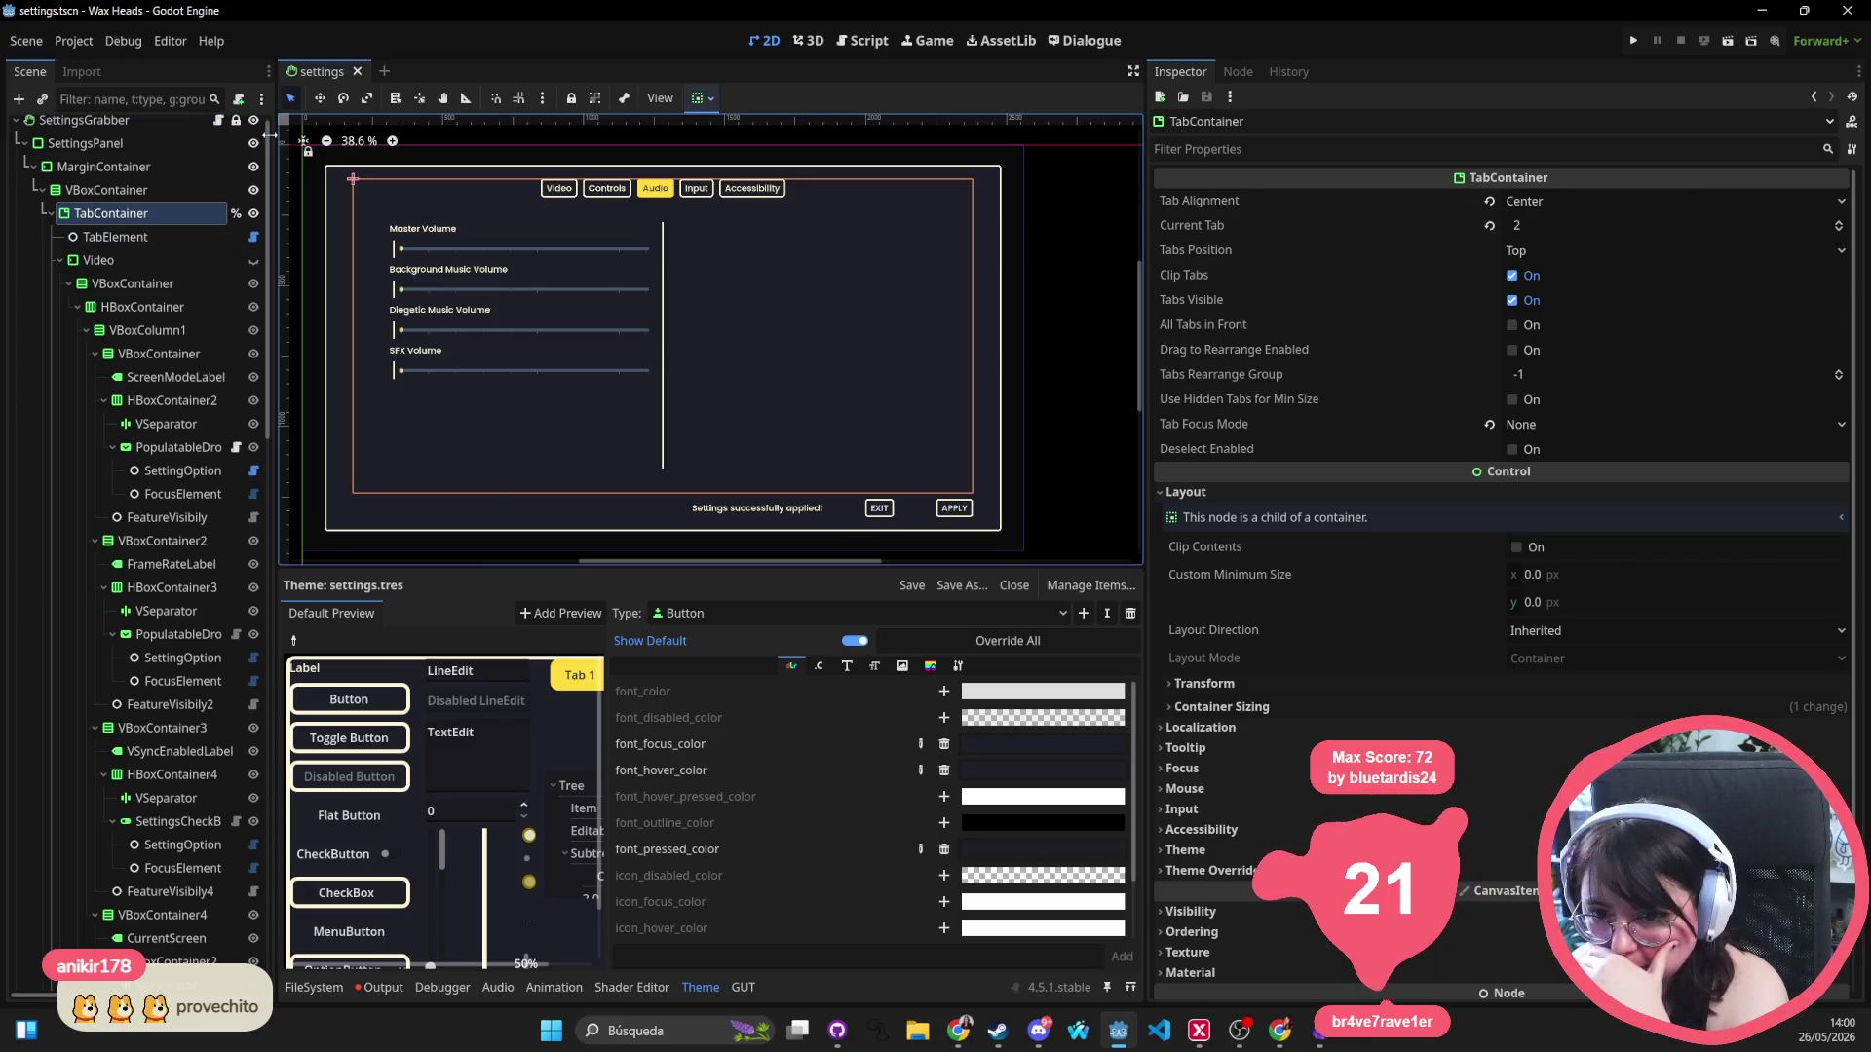
pyautogui.click(793, 613)
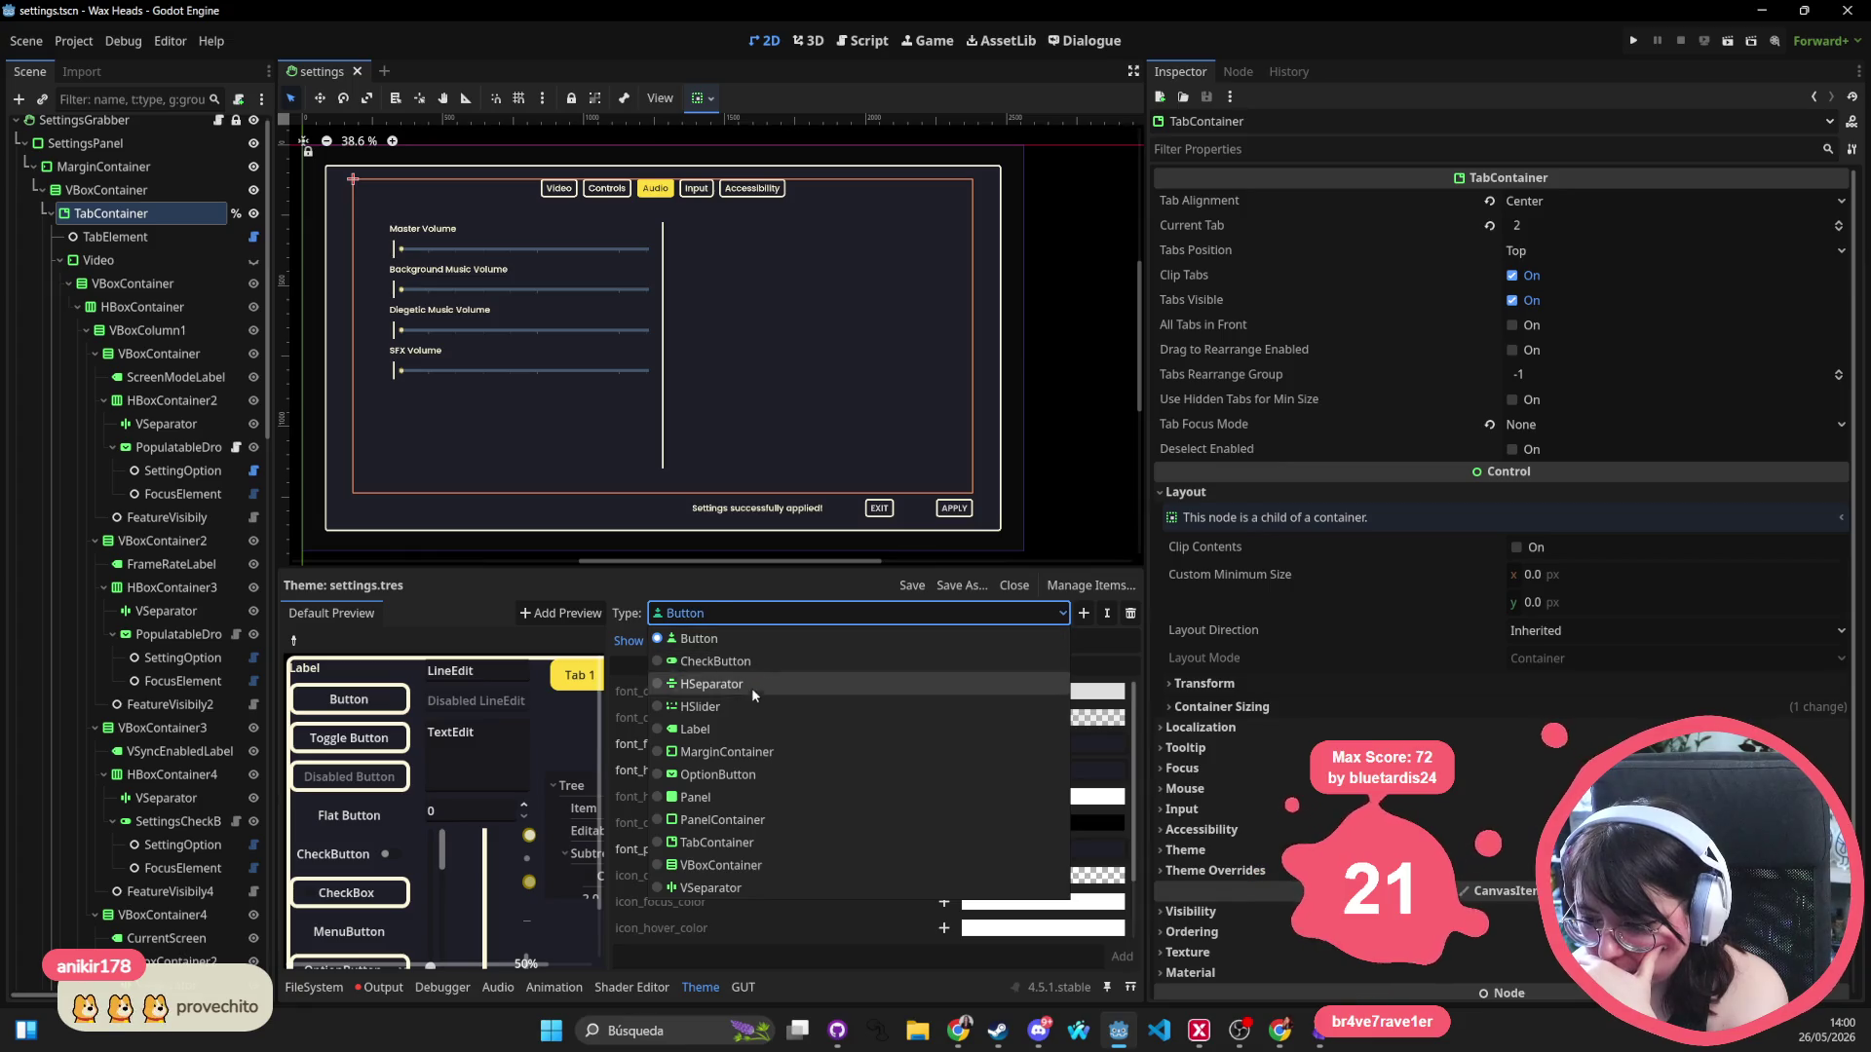
pyautogui.click(756, 842)
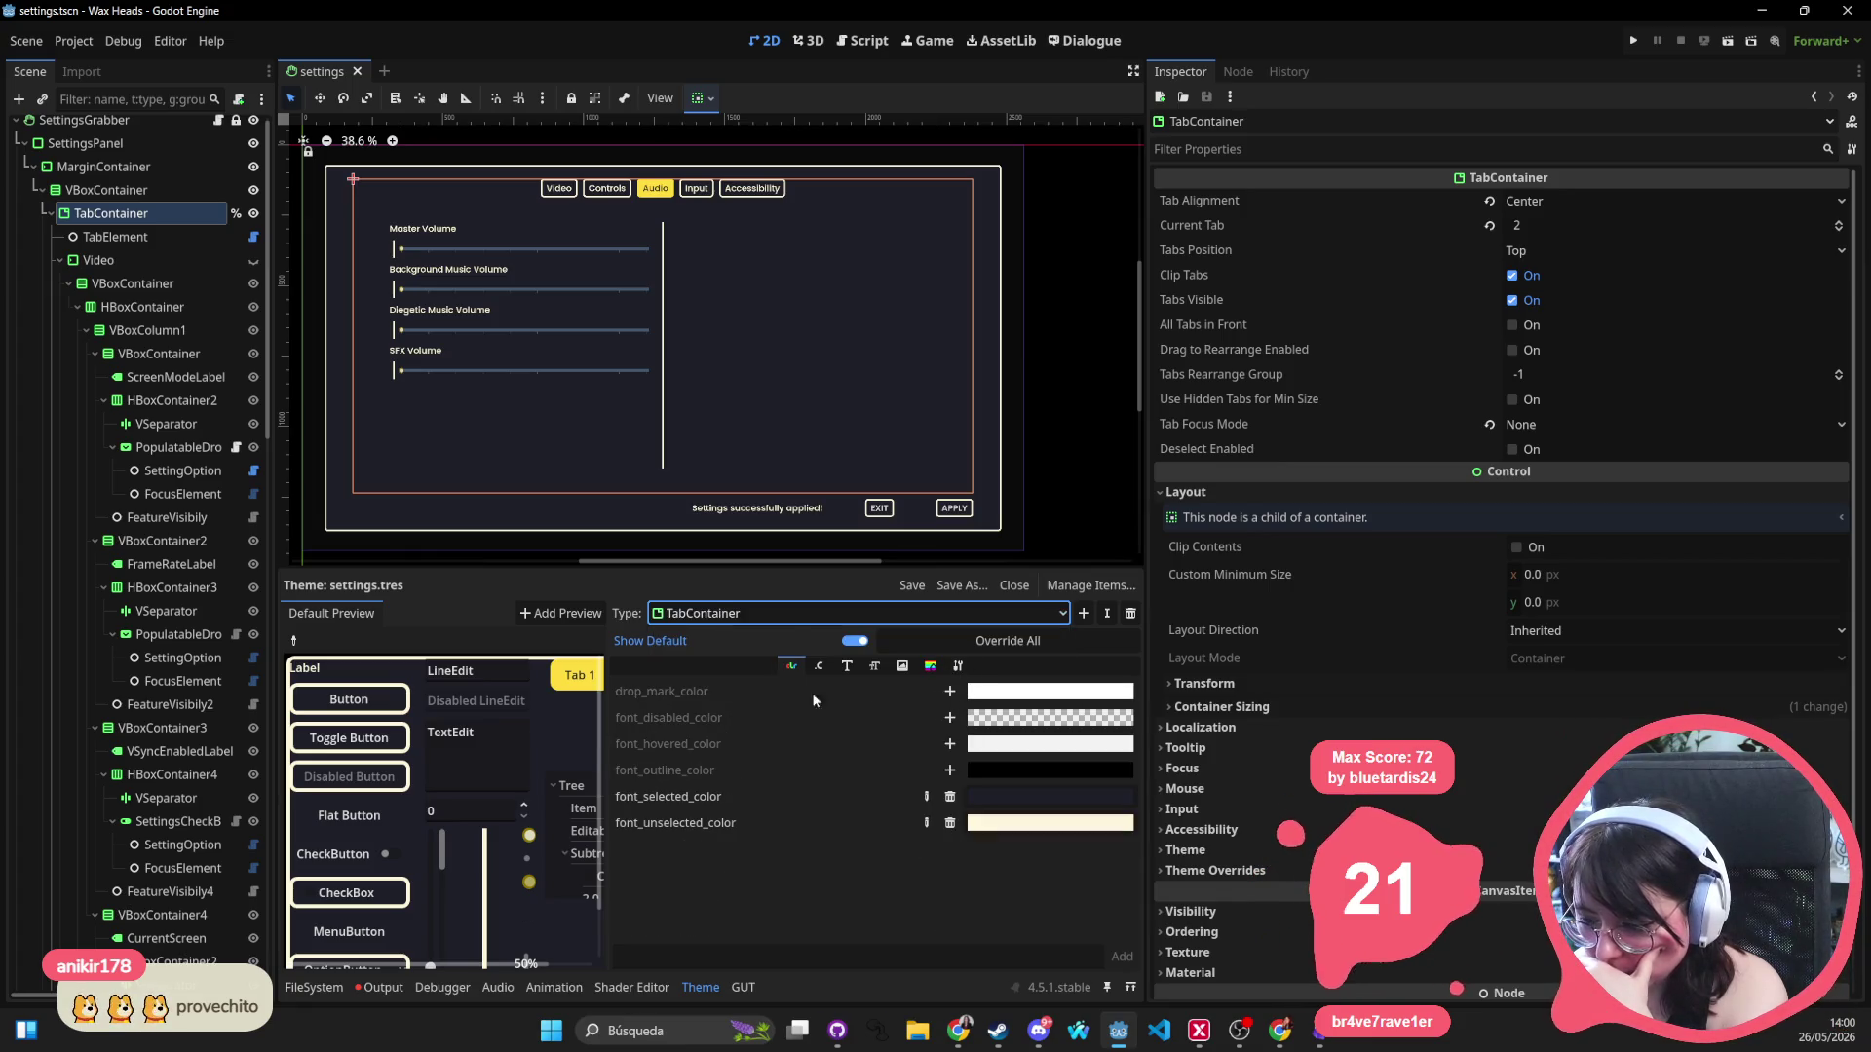
# Add a TabContainer font_size override of 56 in settings.tres, then fold the Video node.
pyautogui.click(867, 668)
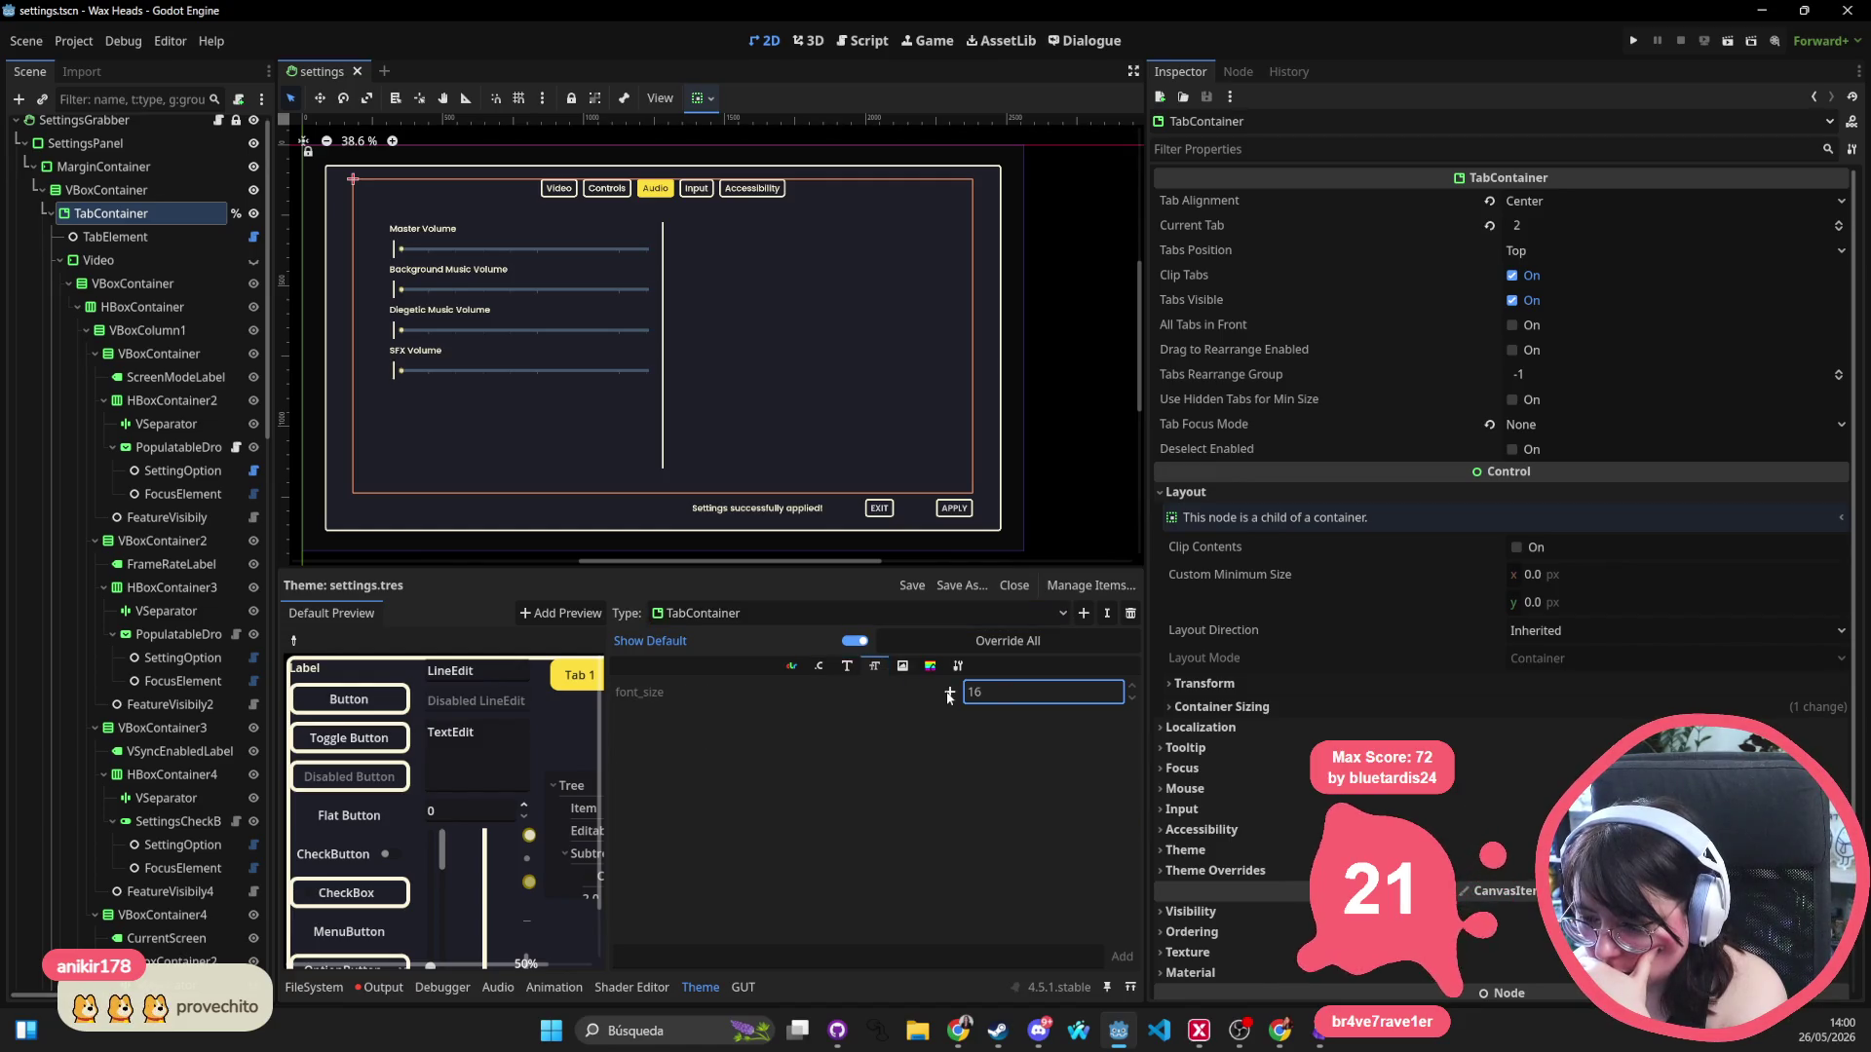
pyautogui.press('Return')
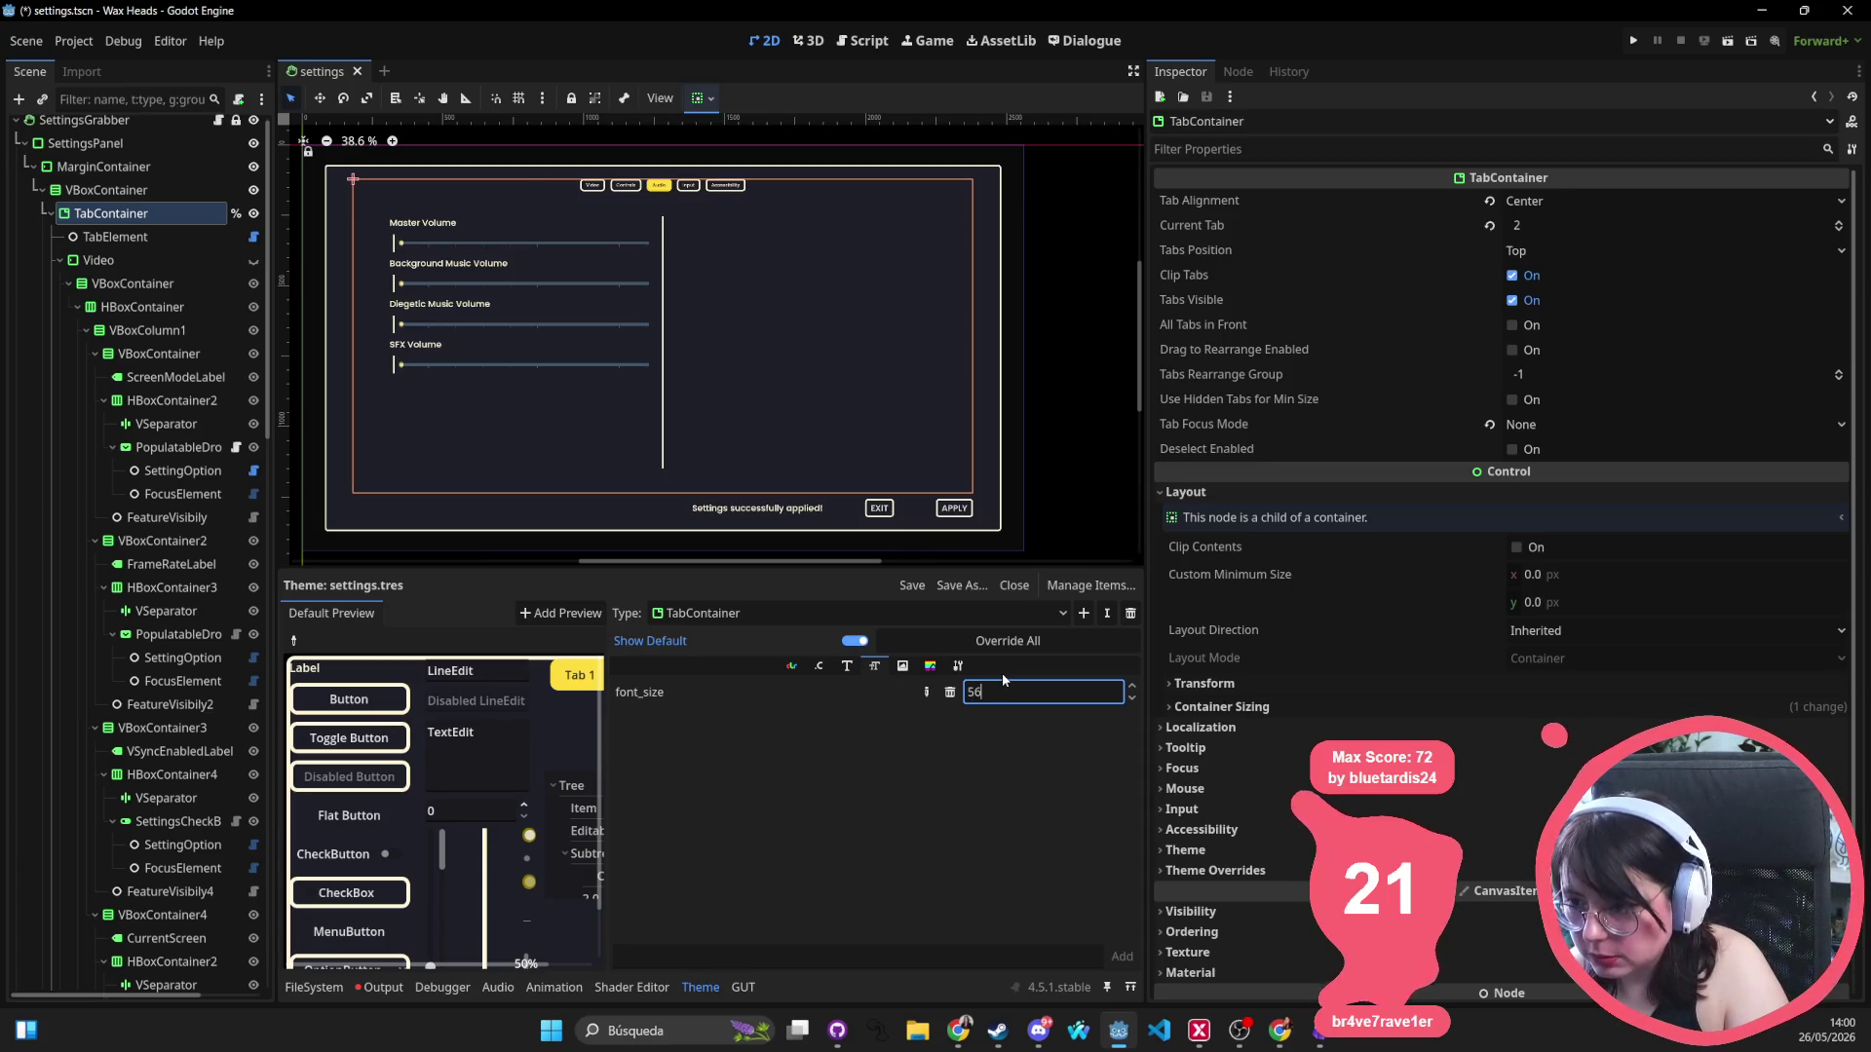
pyautogui.press('Return')
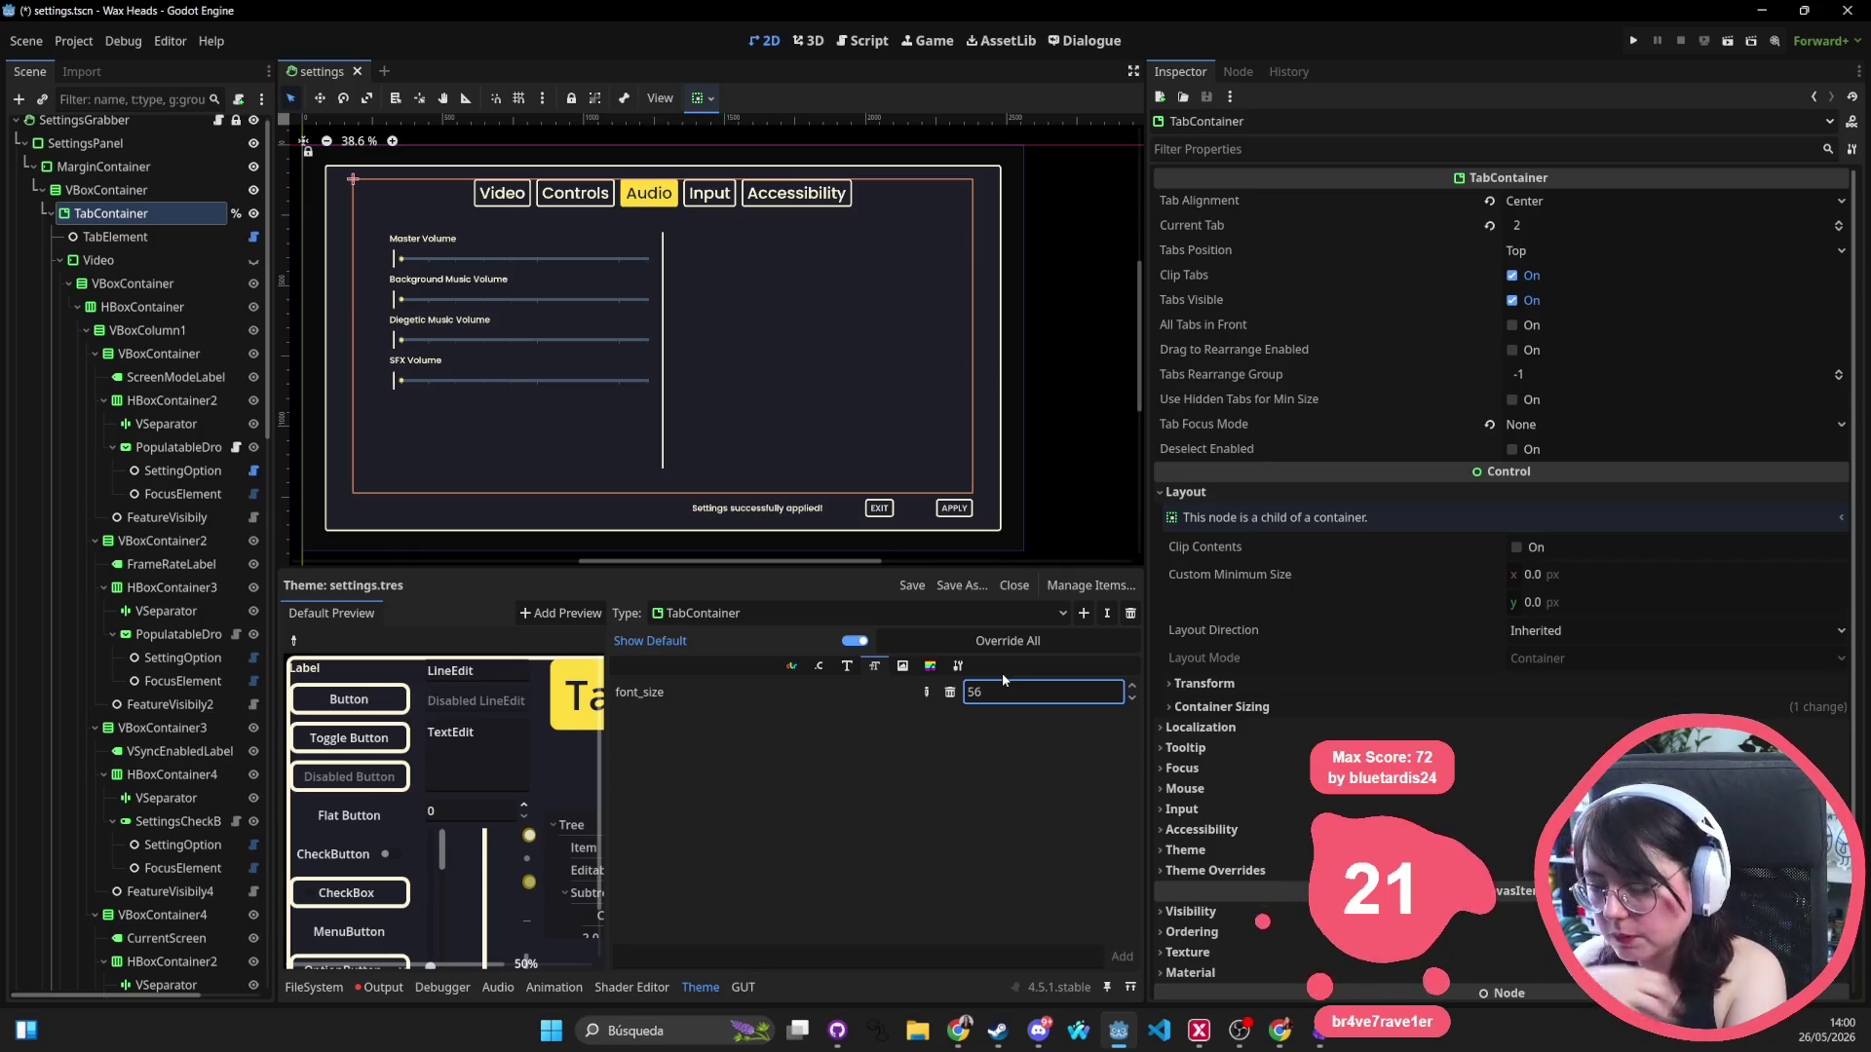
pyautogui.hscroll(-2, 682, 292)
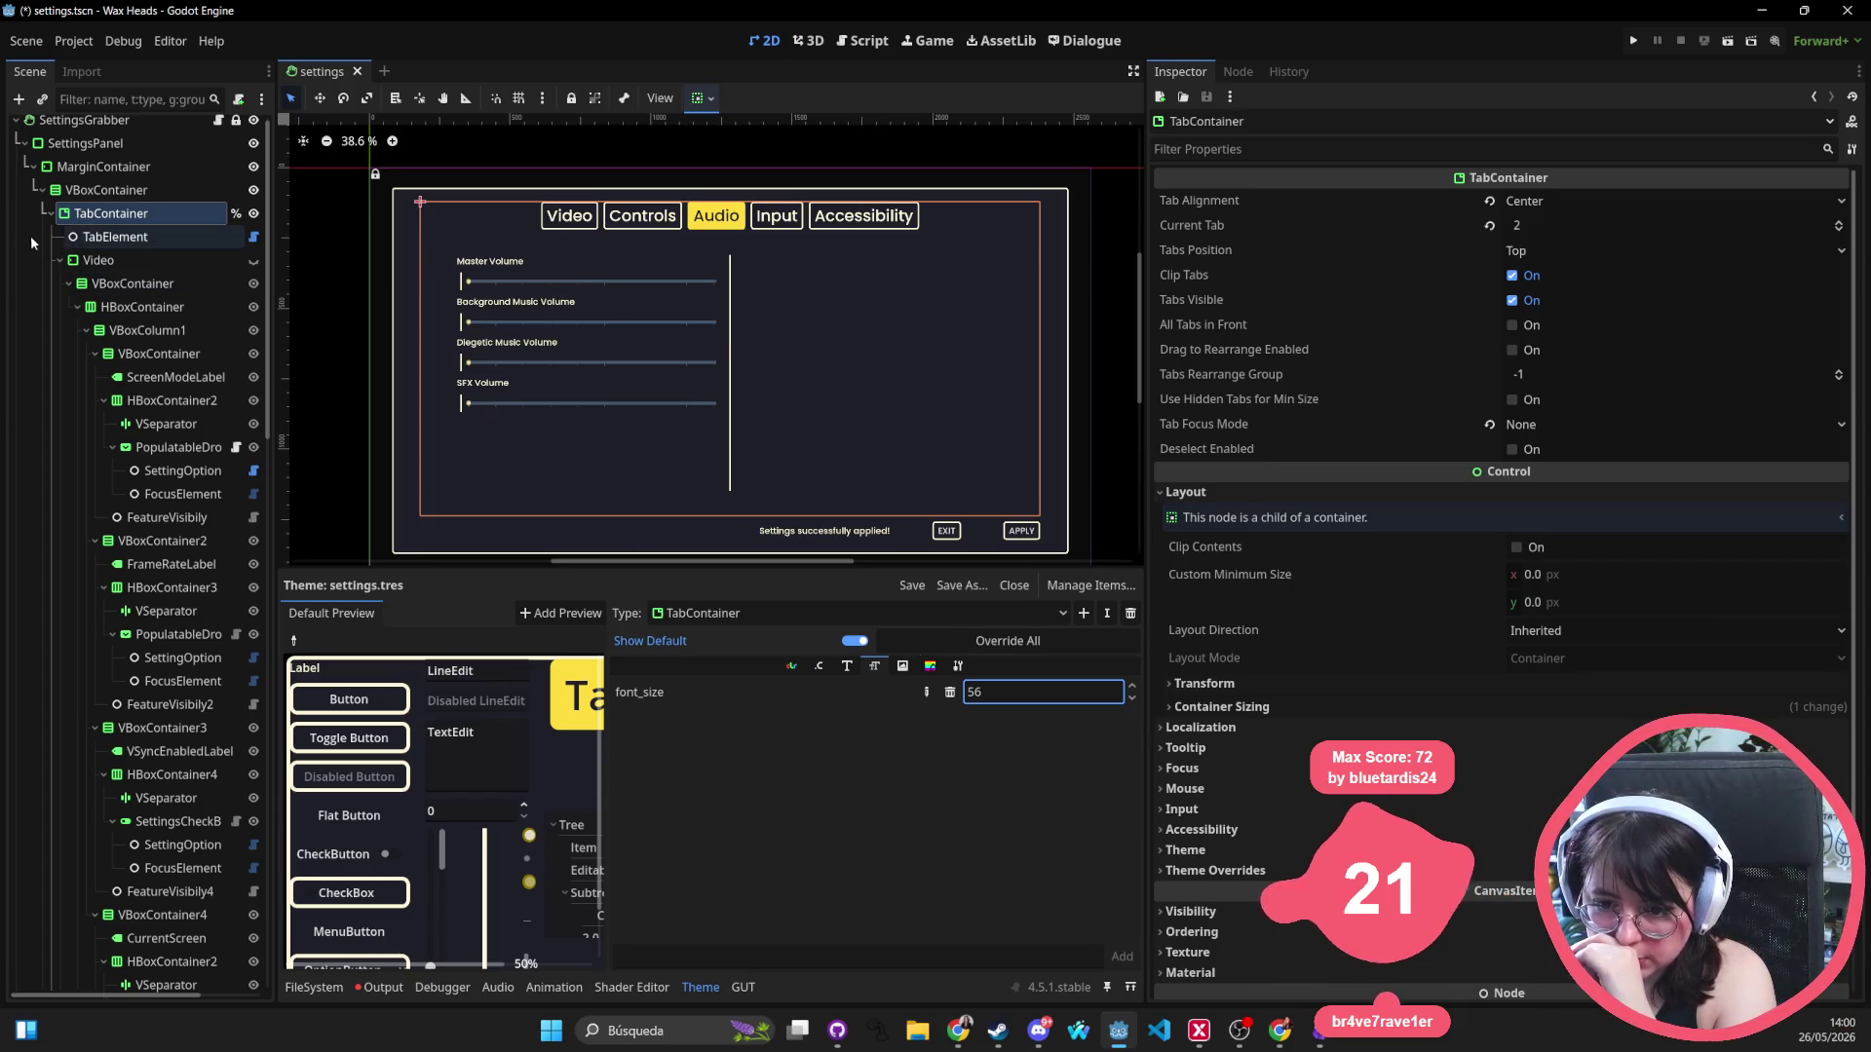
pyautogui.click(61, 260)
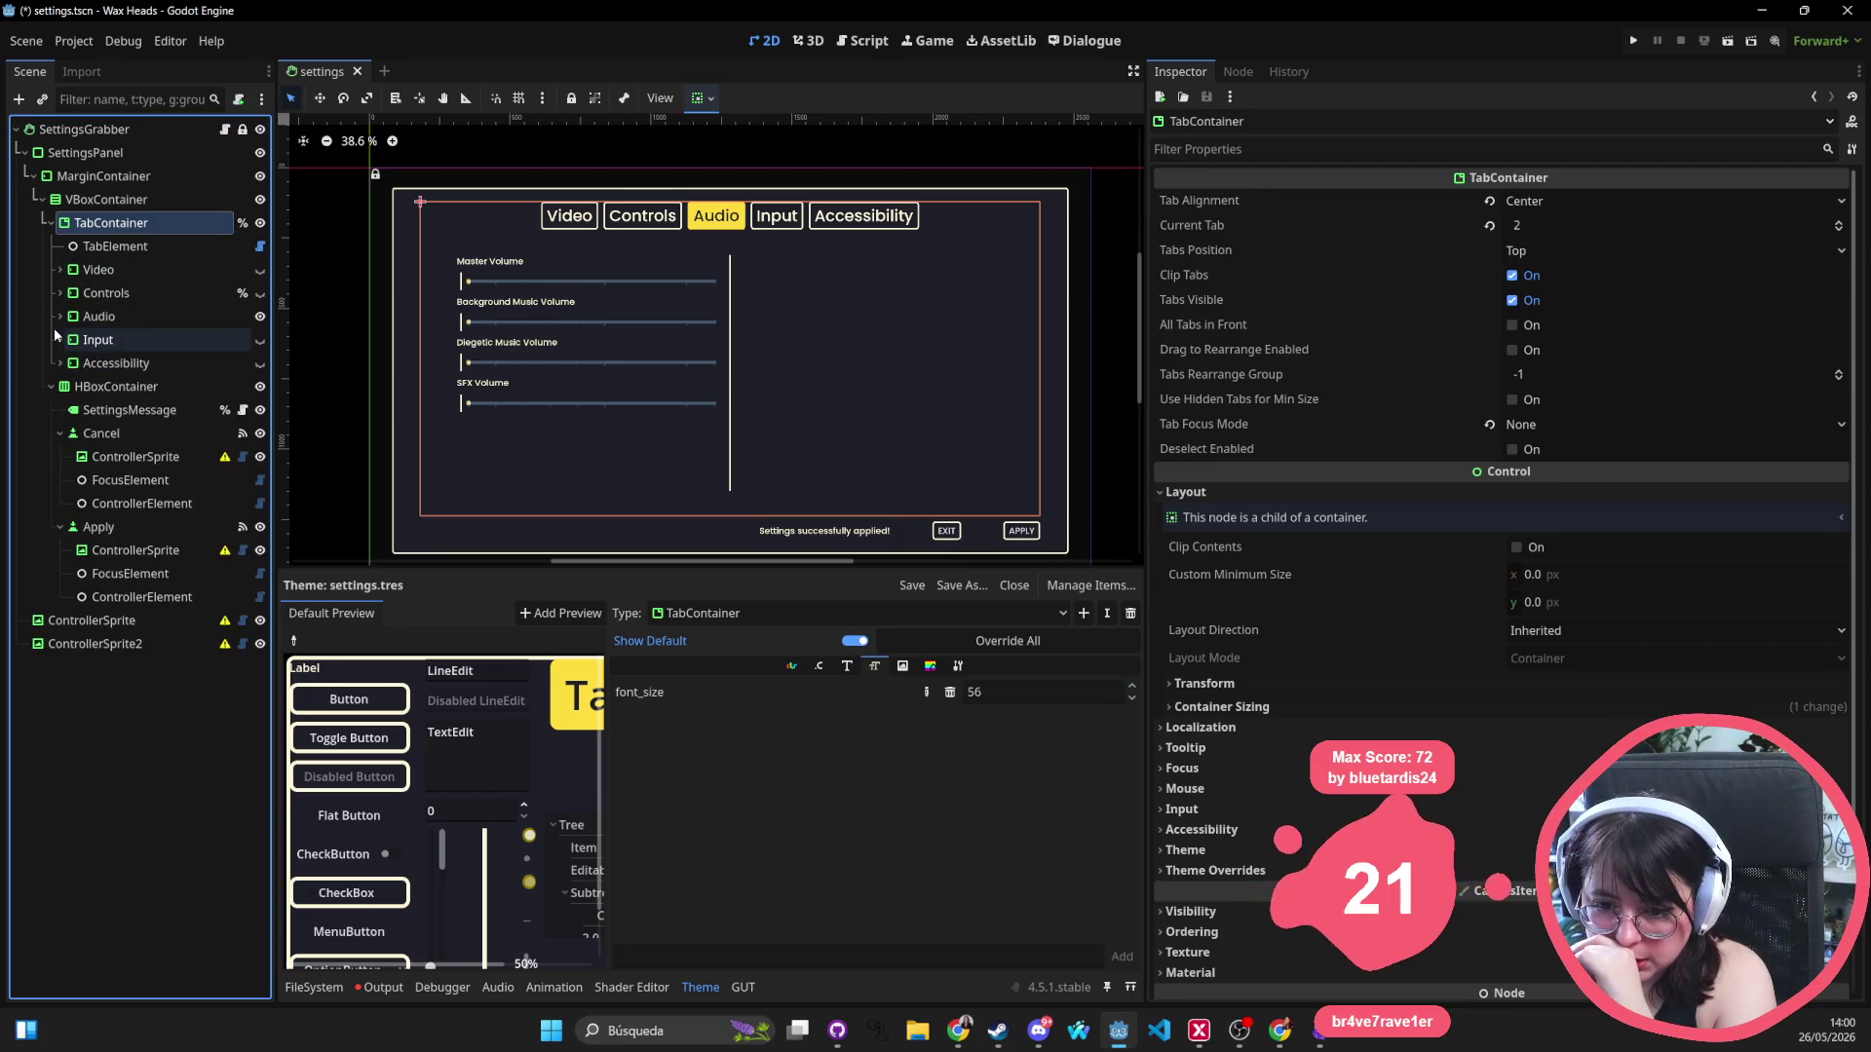
# Collapse HBoxContainer and toggle the Video page's visibility on and off in the preview.
pyautogui.click(52, 386)
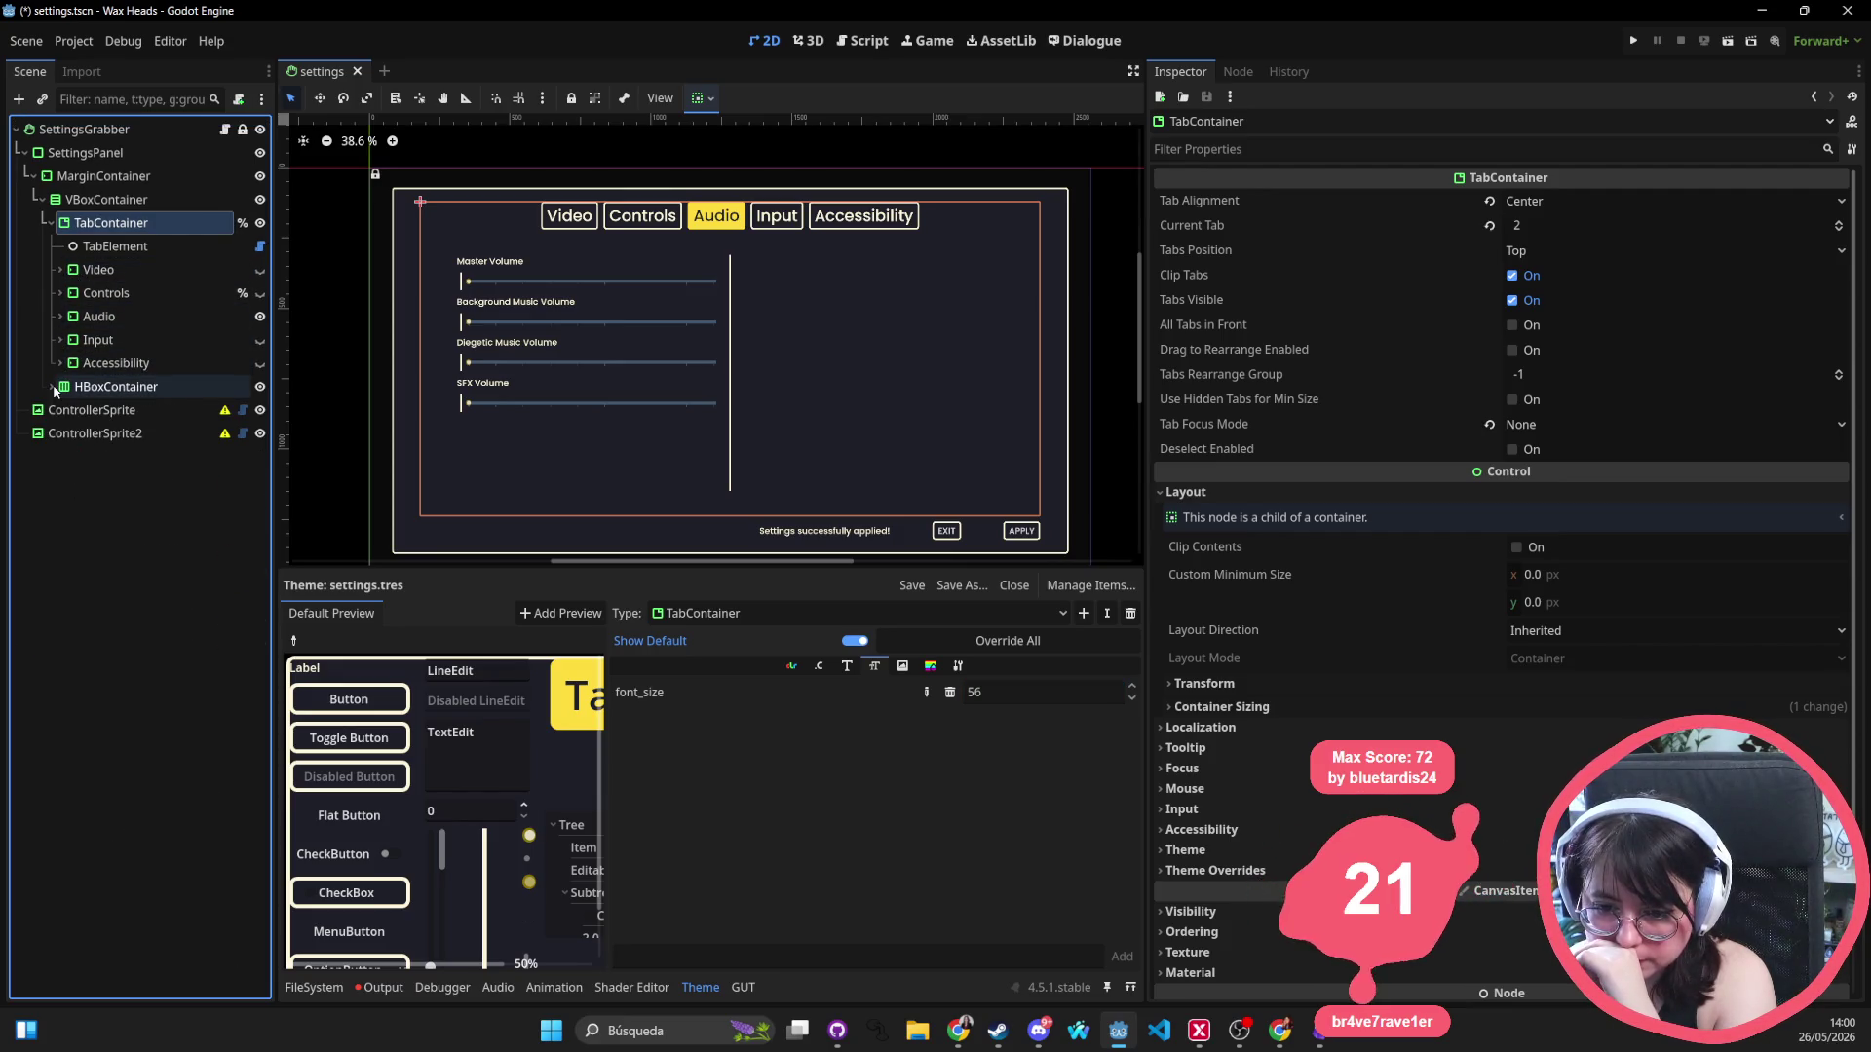
pyautogui.click(48, 222)
pyautogui.click(49, 223)
pyautogui.click(97, 252)
pyautogui.click(98, 266)
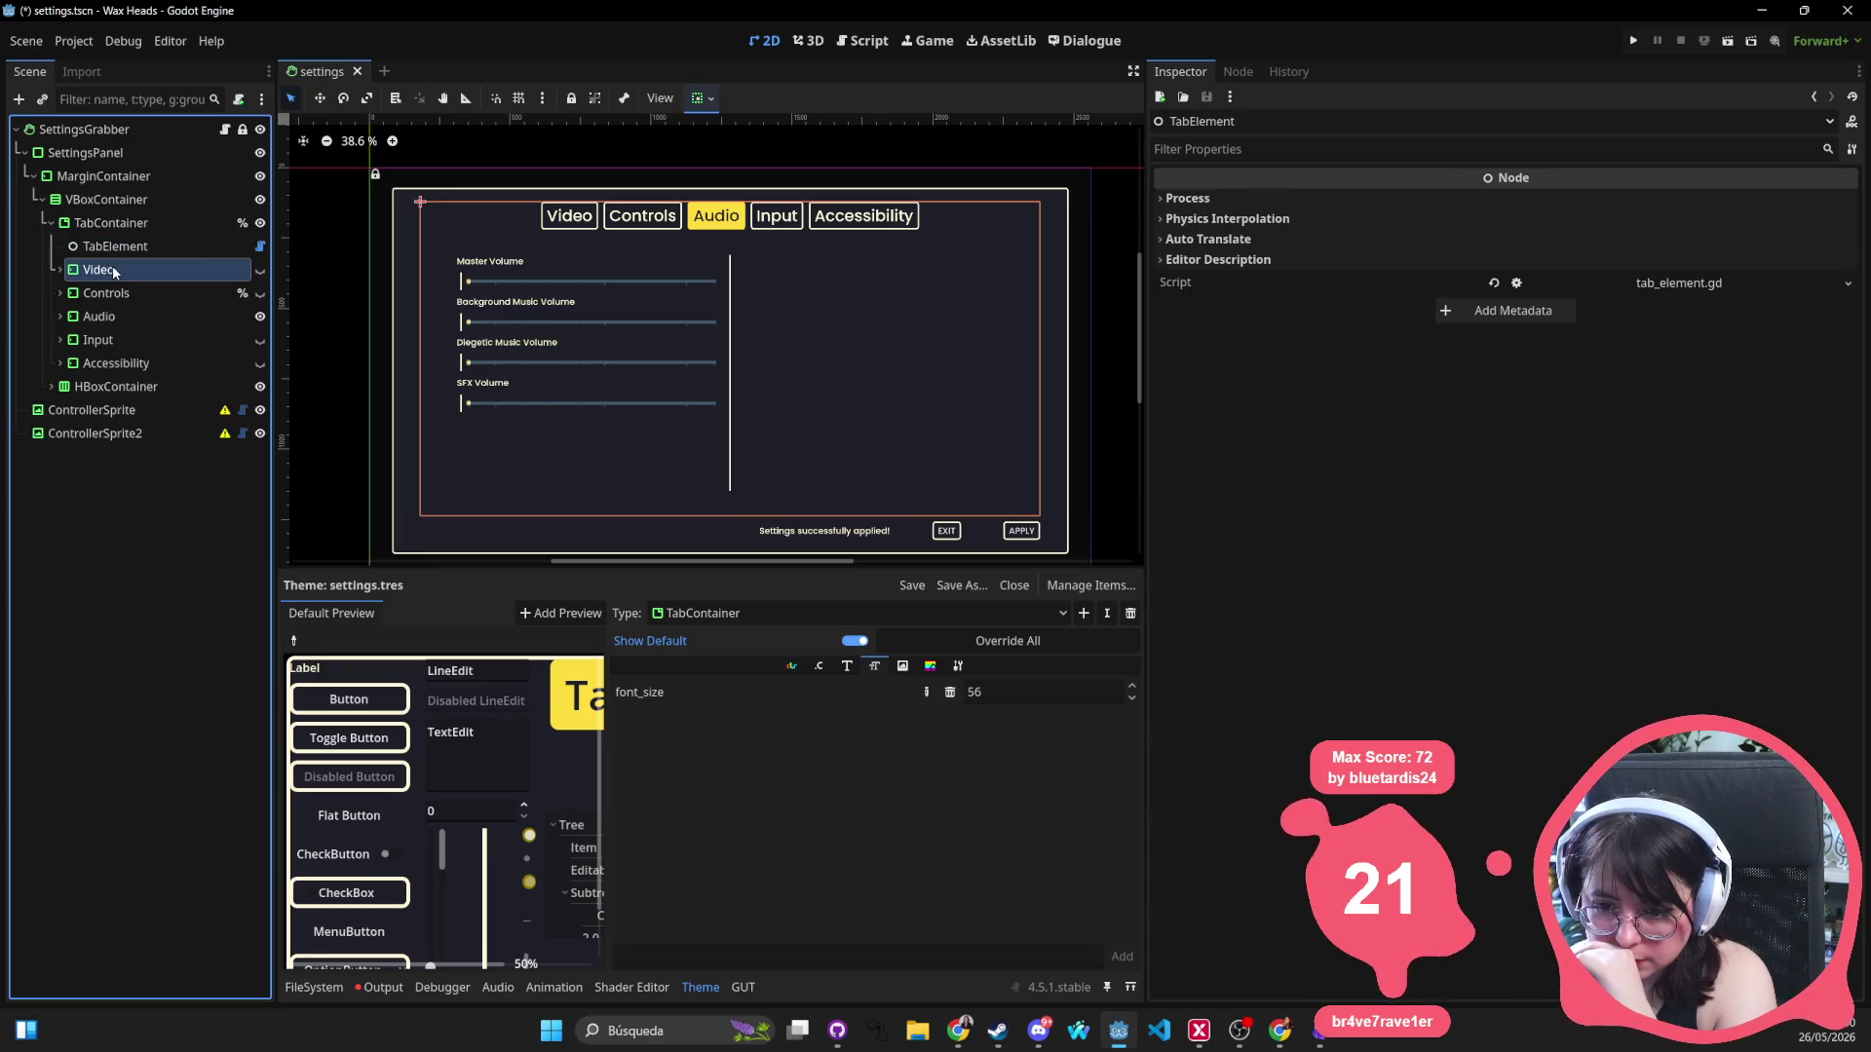
pyautogui.click(260, 271)
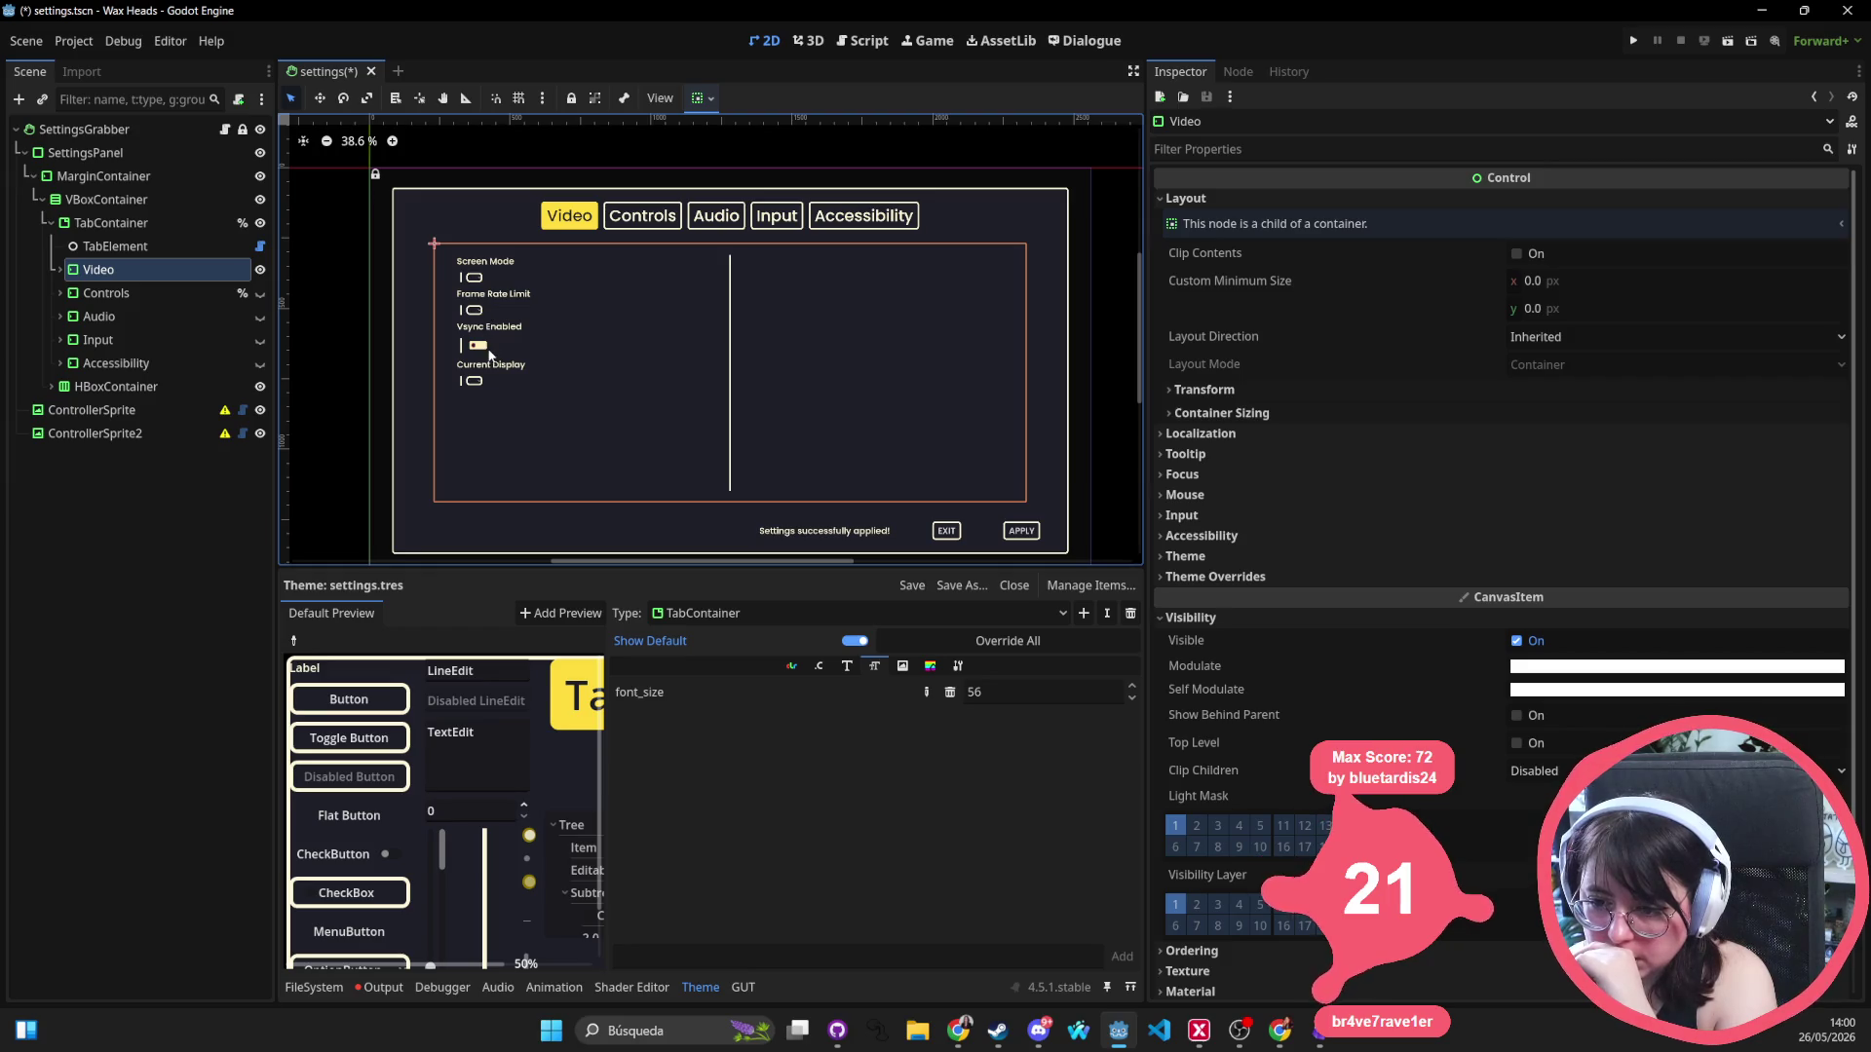
pyautogui.click(138, 248)
pyautogui.click(137, 270)
pyautogui.click(259, 271)
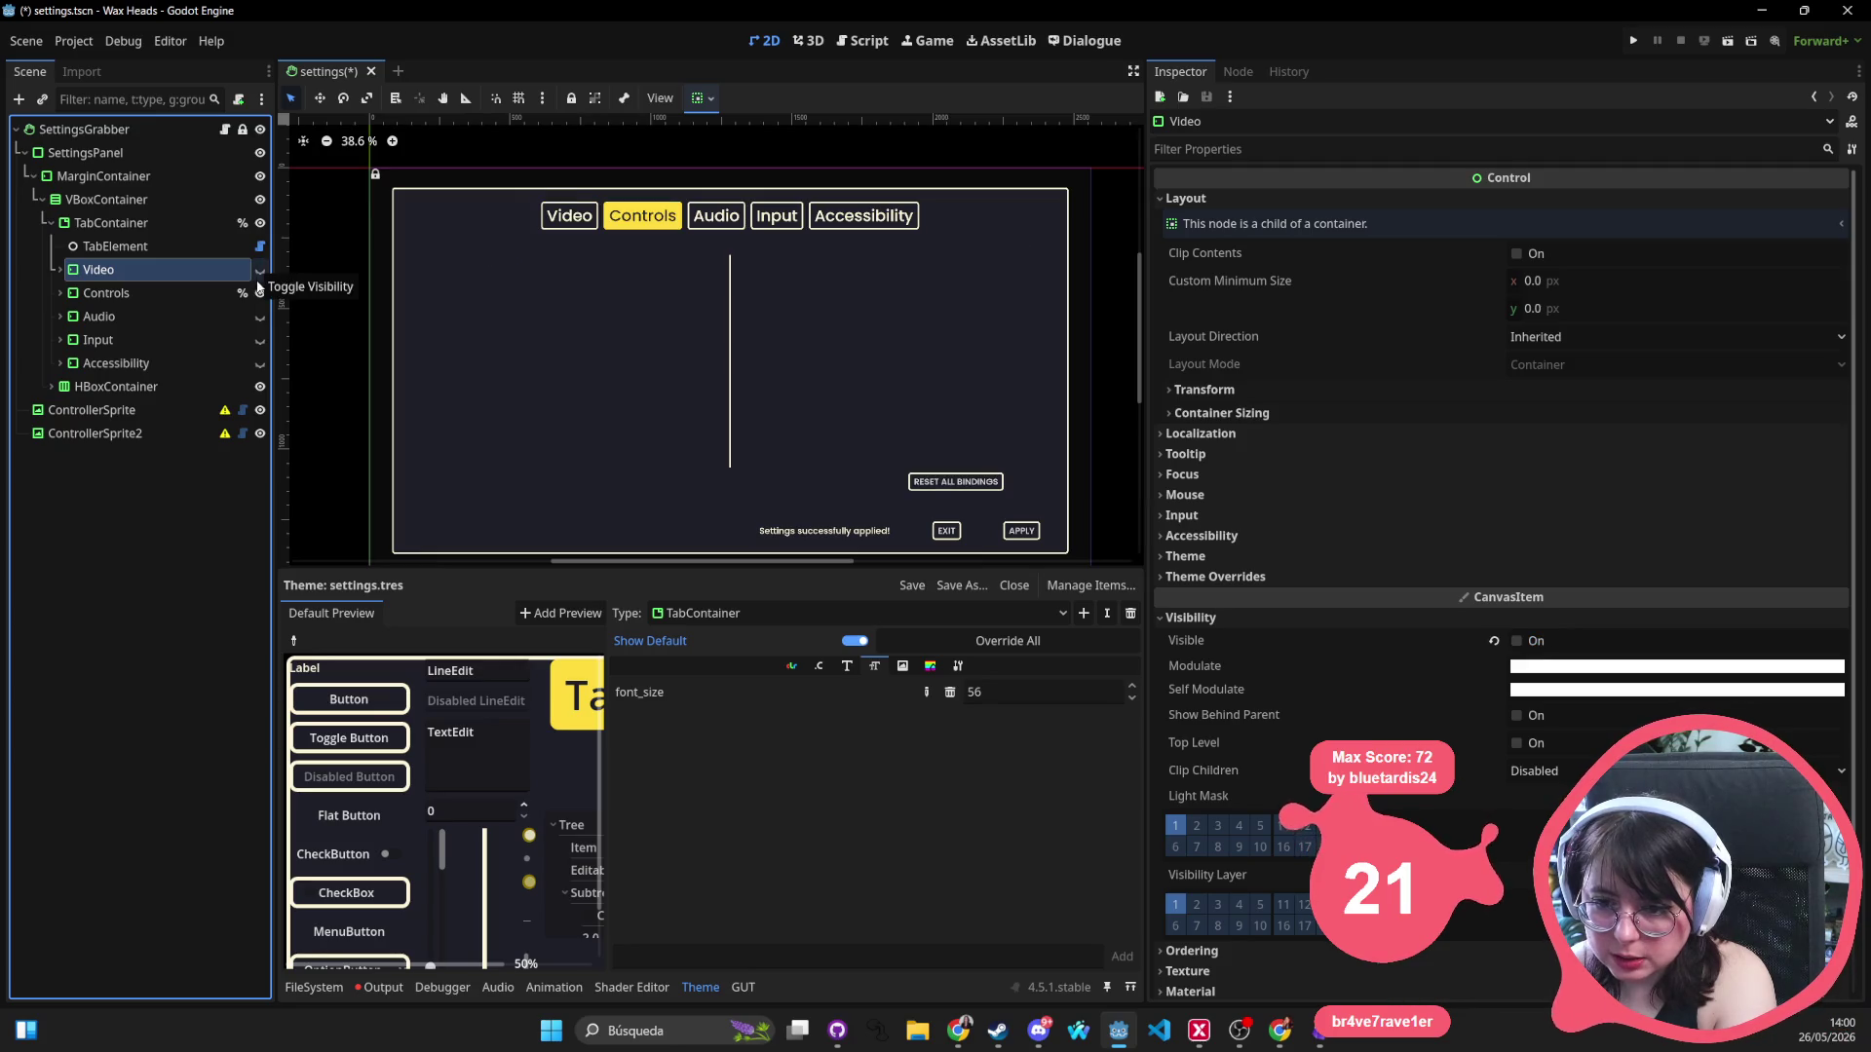
pyautogui.doubleClick(146, 271)
pyautogui.click(144, 246)
pyautogui.click(119, 269)
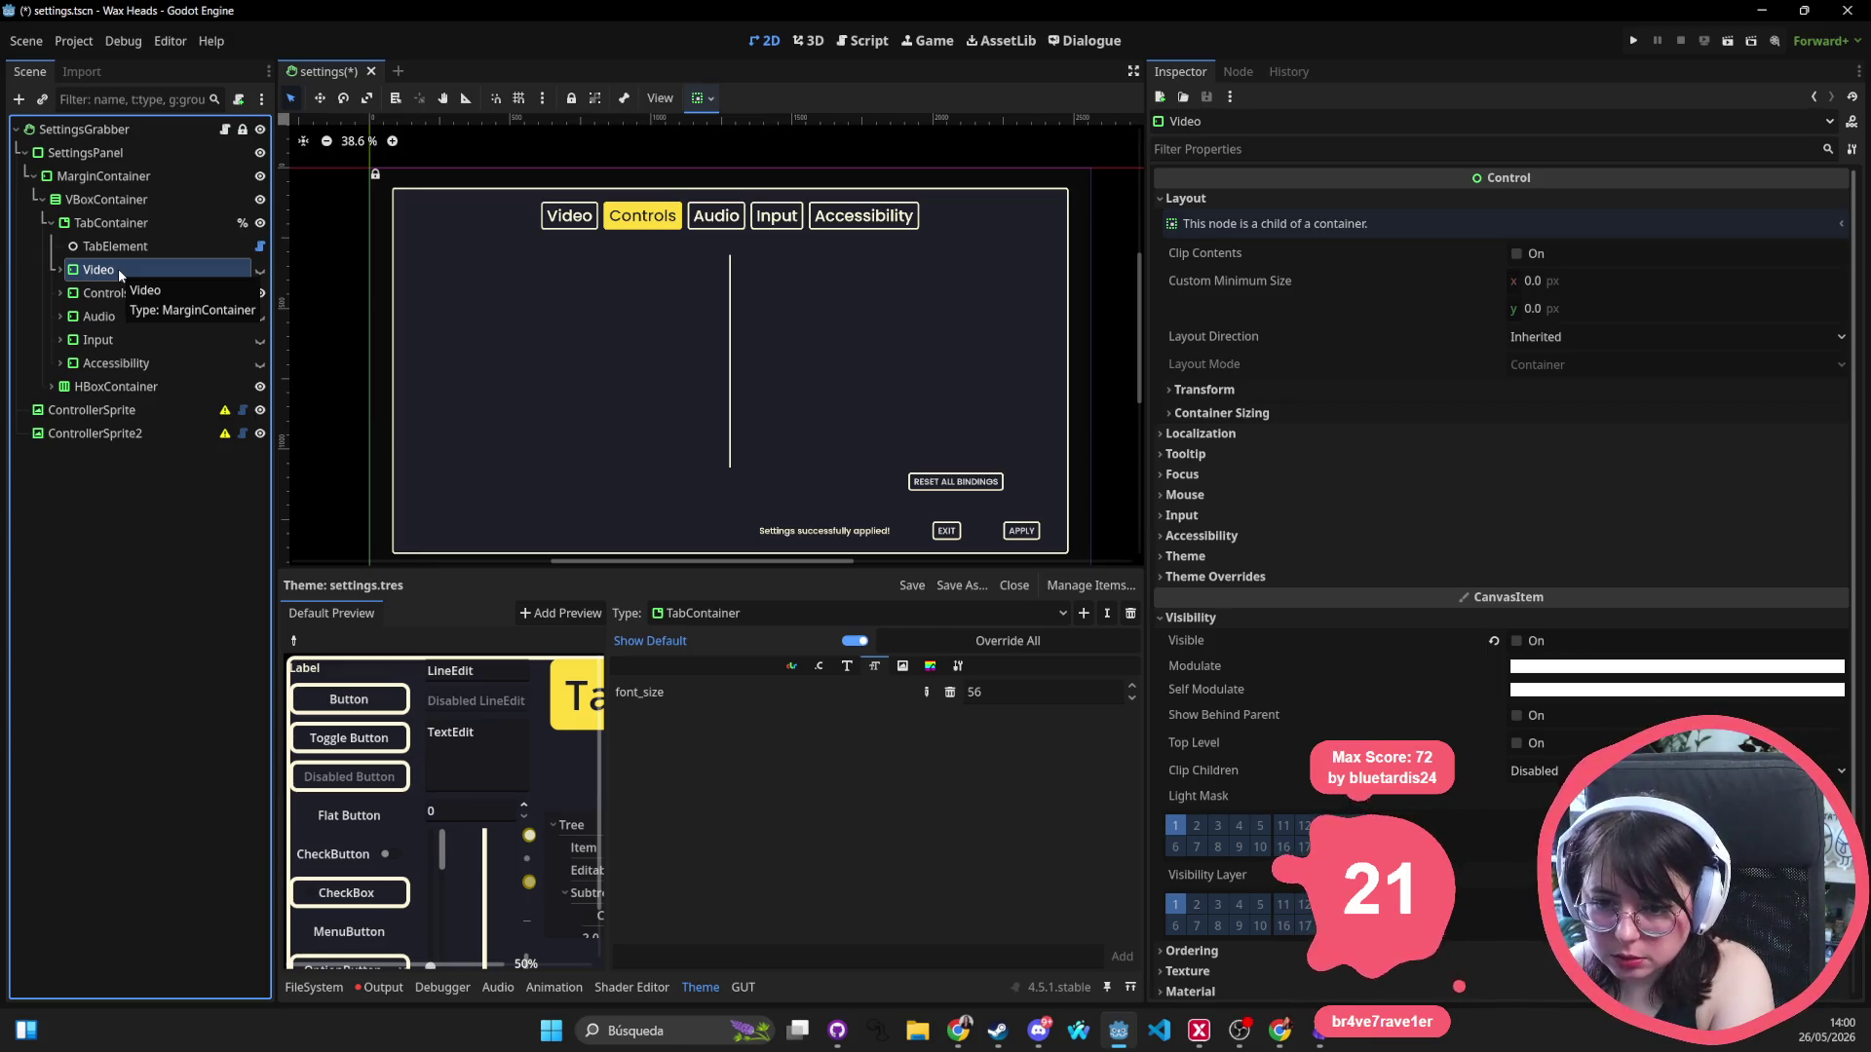
# Hide the Controls page to preview Audio, then show the Input page.
pyautogui.click(55, 223)
pyautogui.click(88, 226)
pyautogui.click(52, 223)
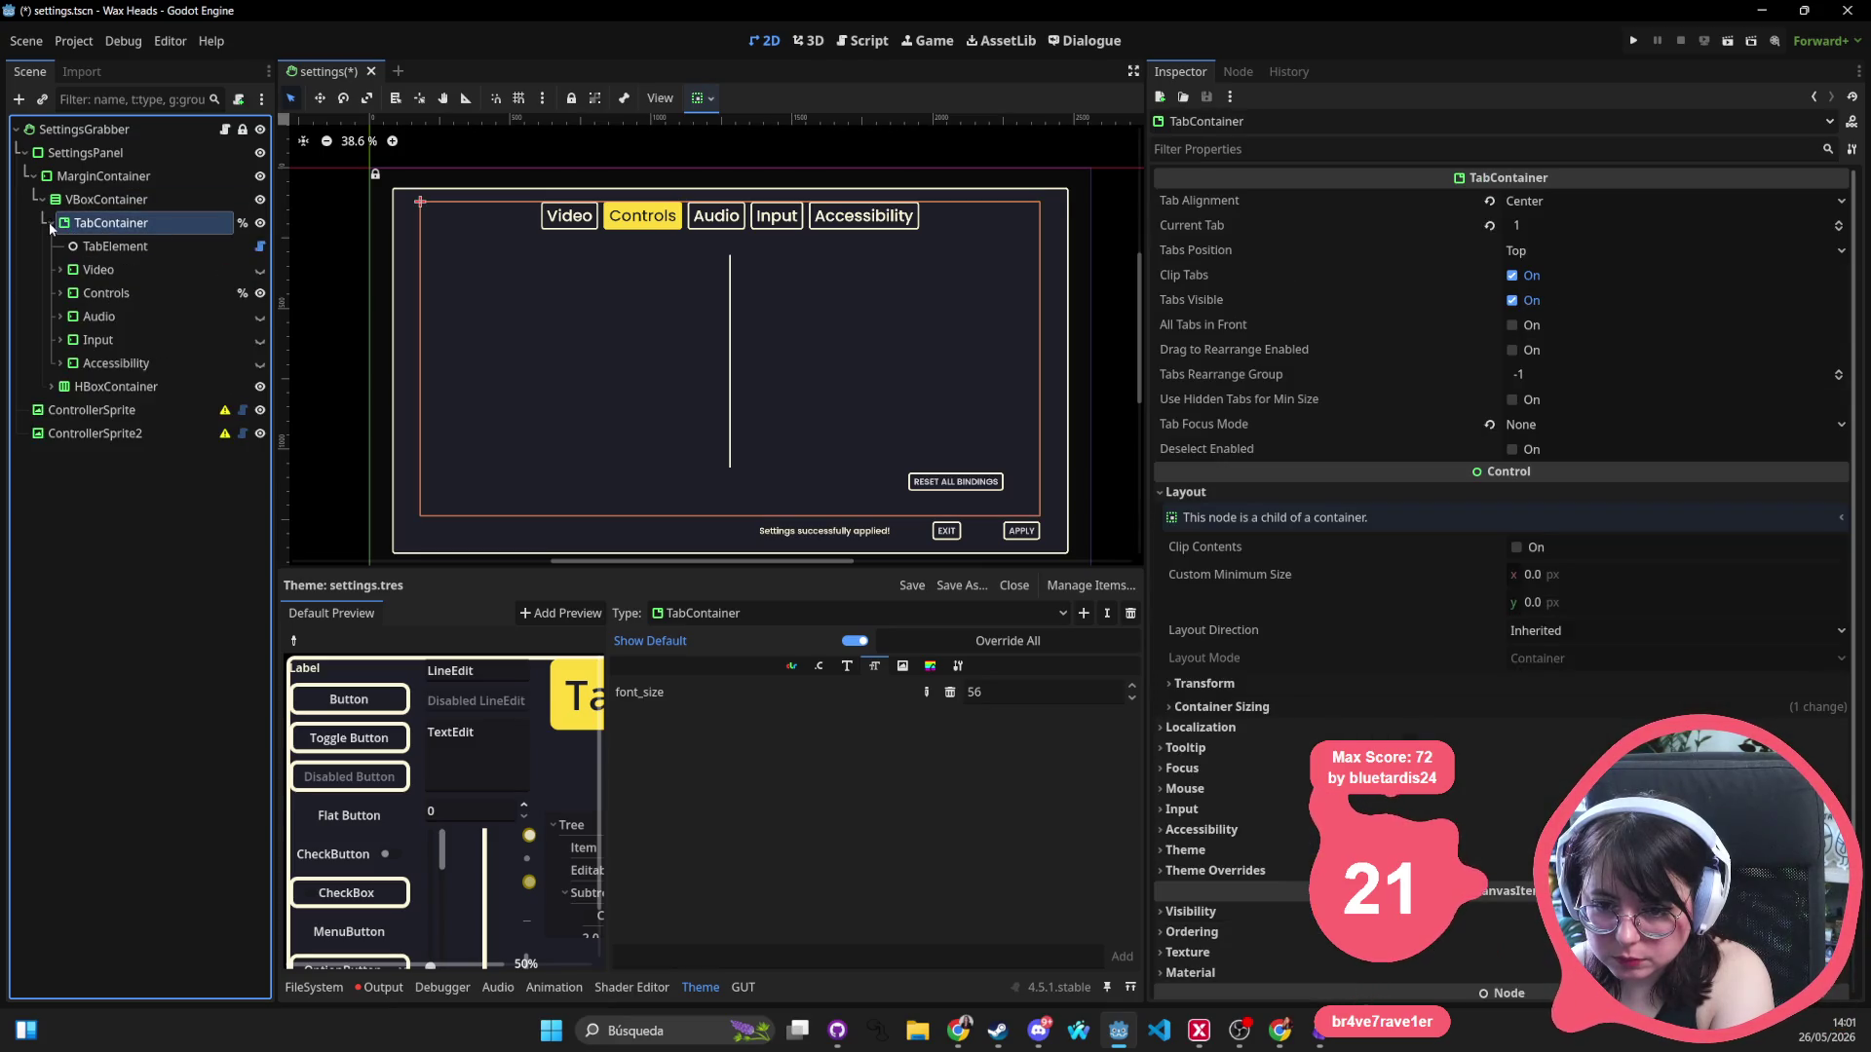
pyautogui.click(101, 277)
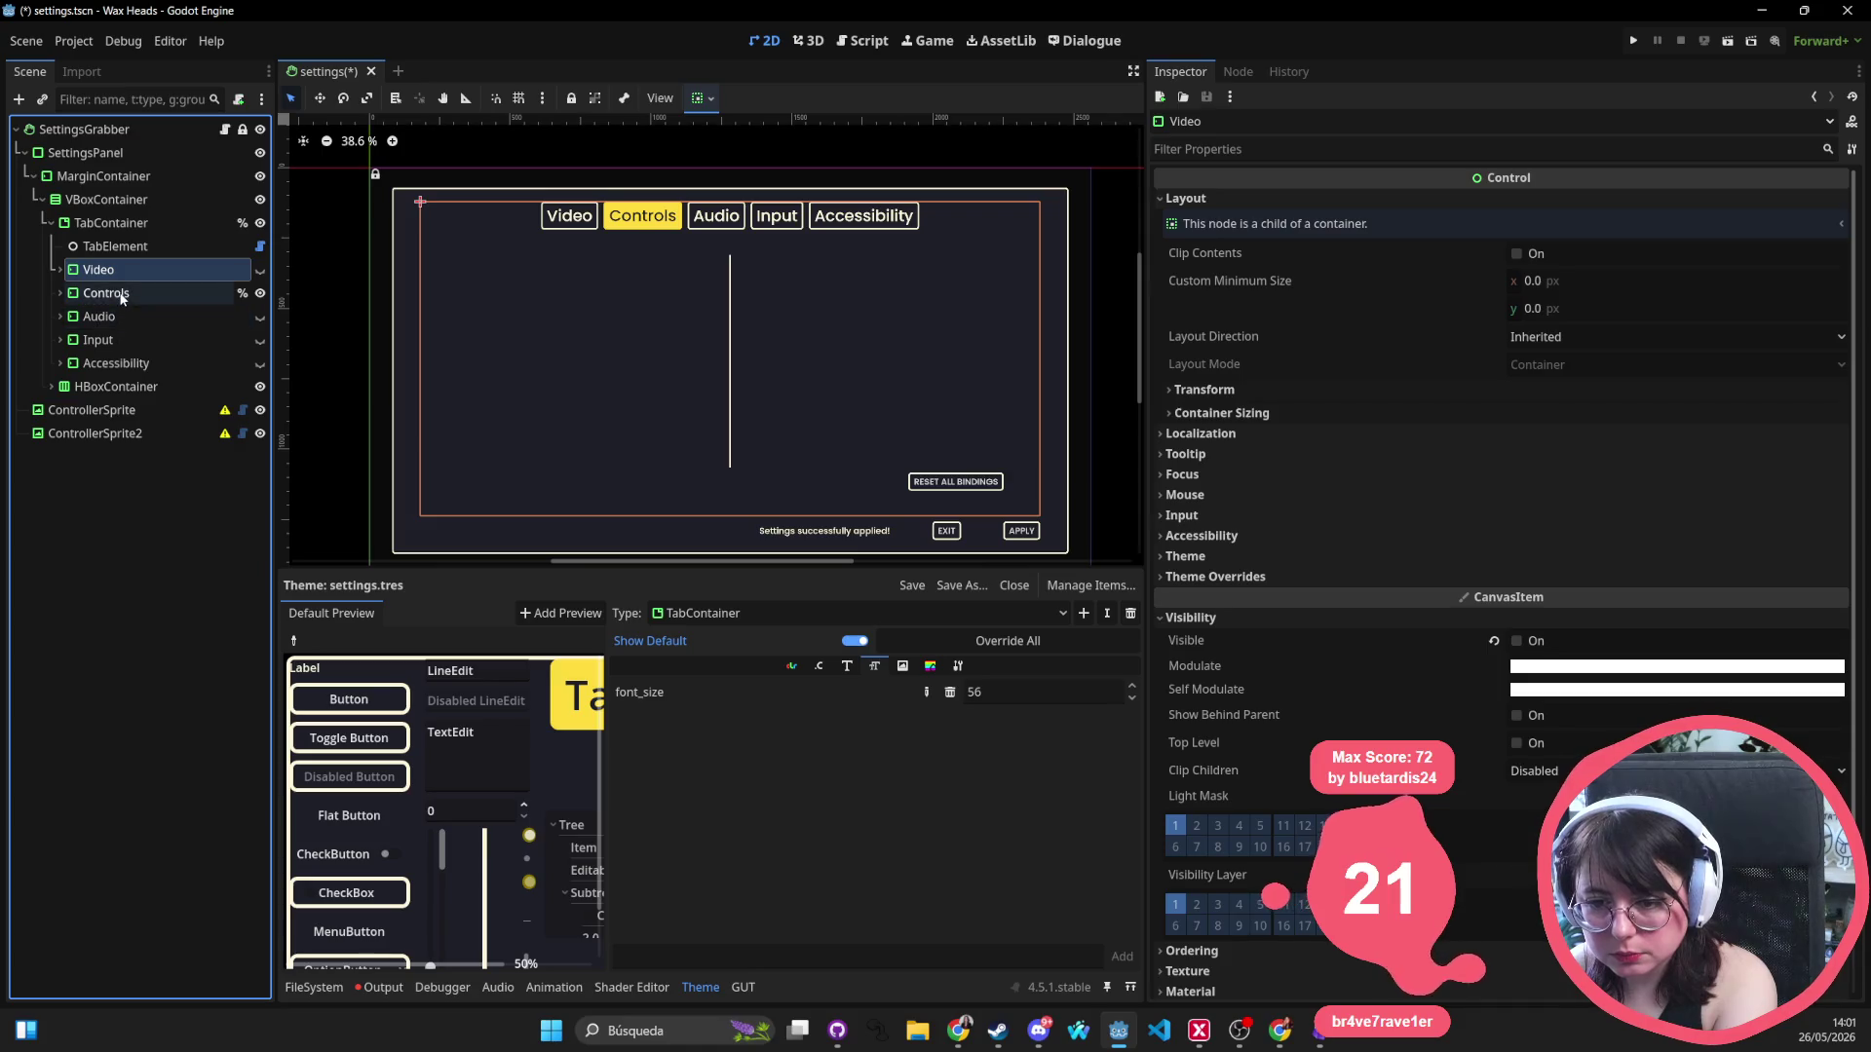
pyautogui.click(122, 294)
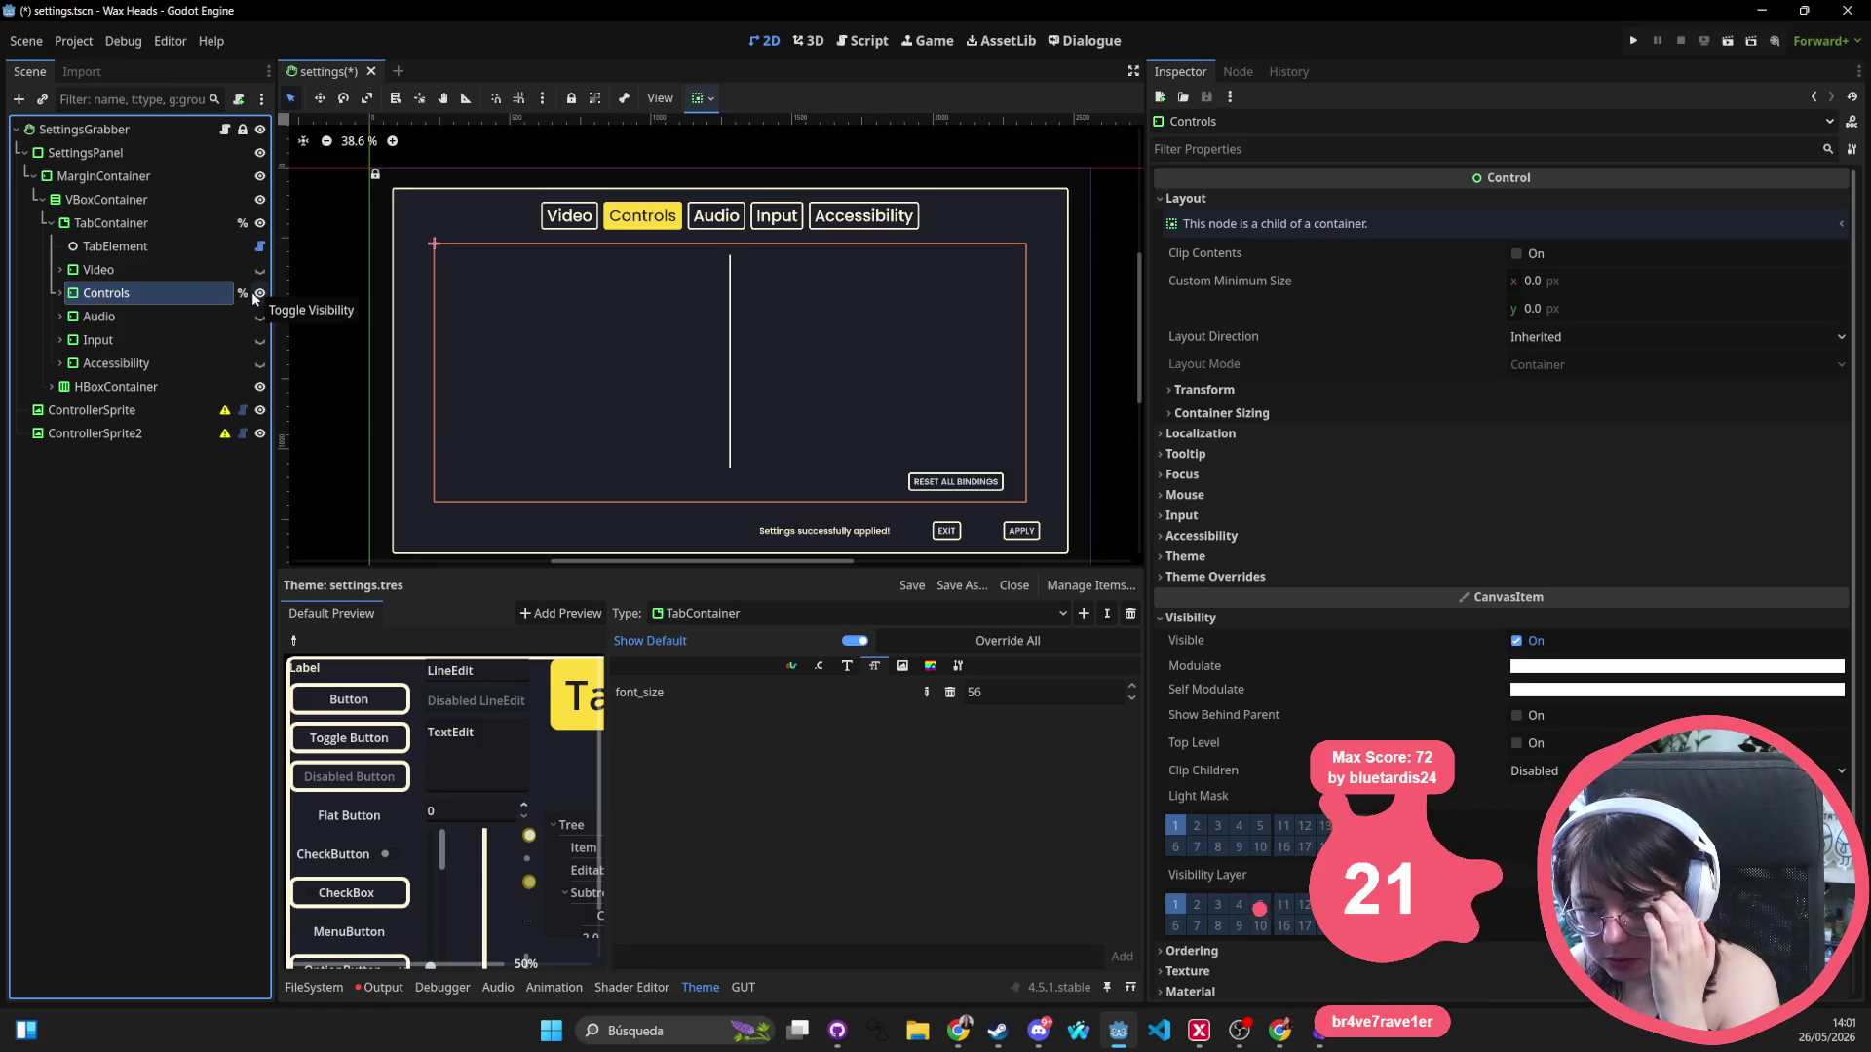
pyautogui.click(260, 296)
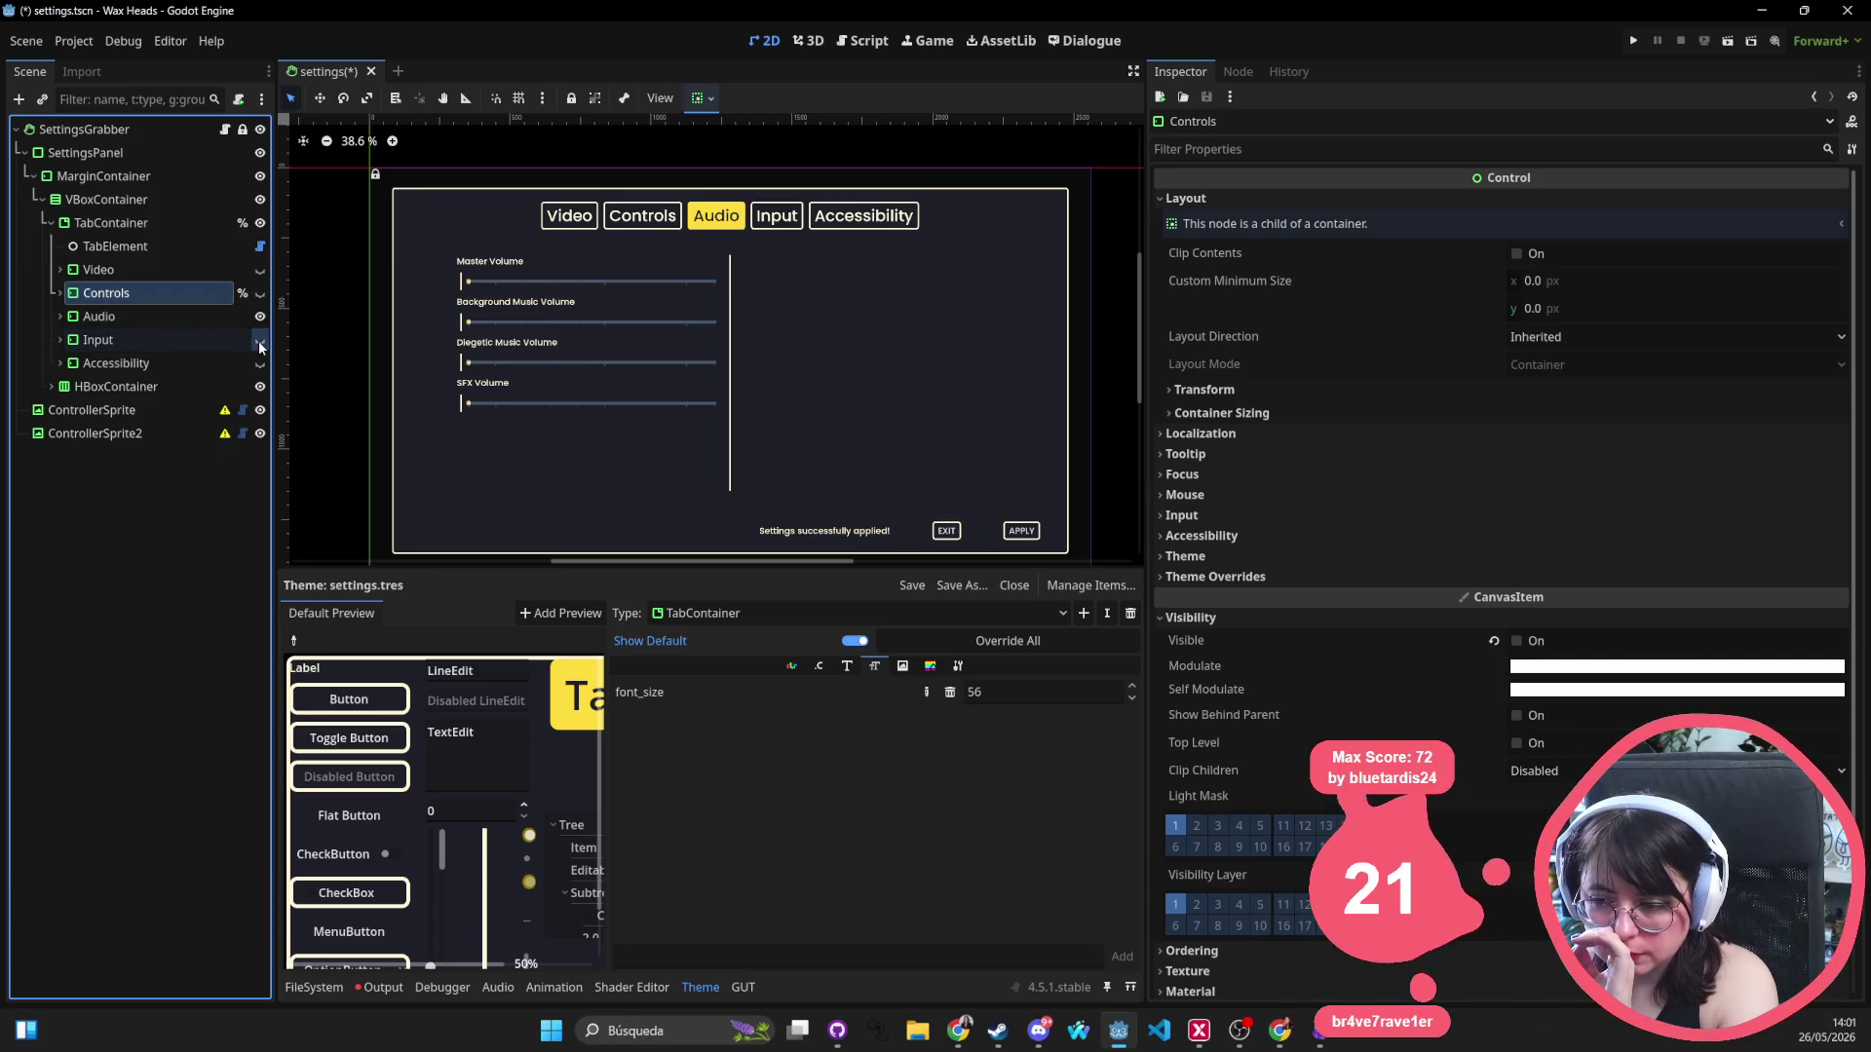
pyautogui.click(259, 341)
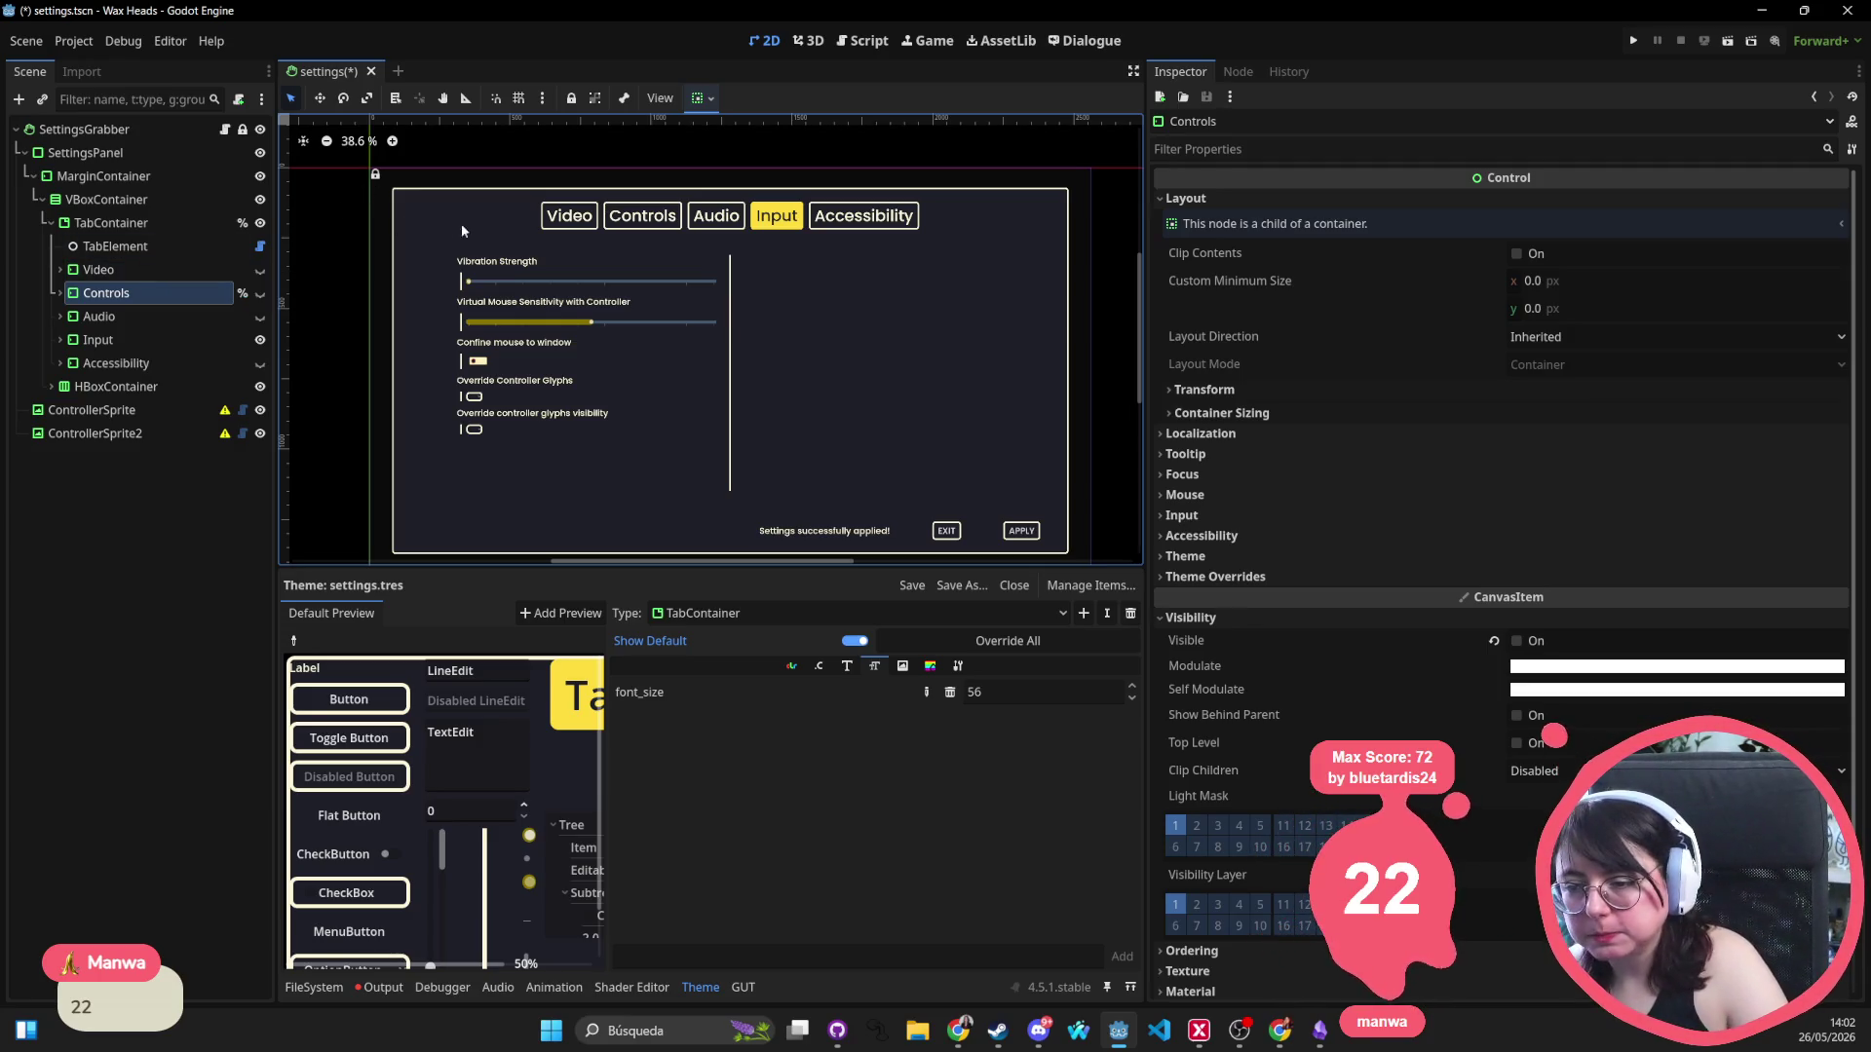
# Delete the Video page node from the TabContainer.
pyautogui.click(577, 216)
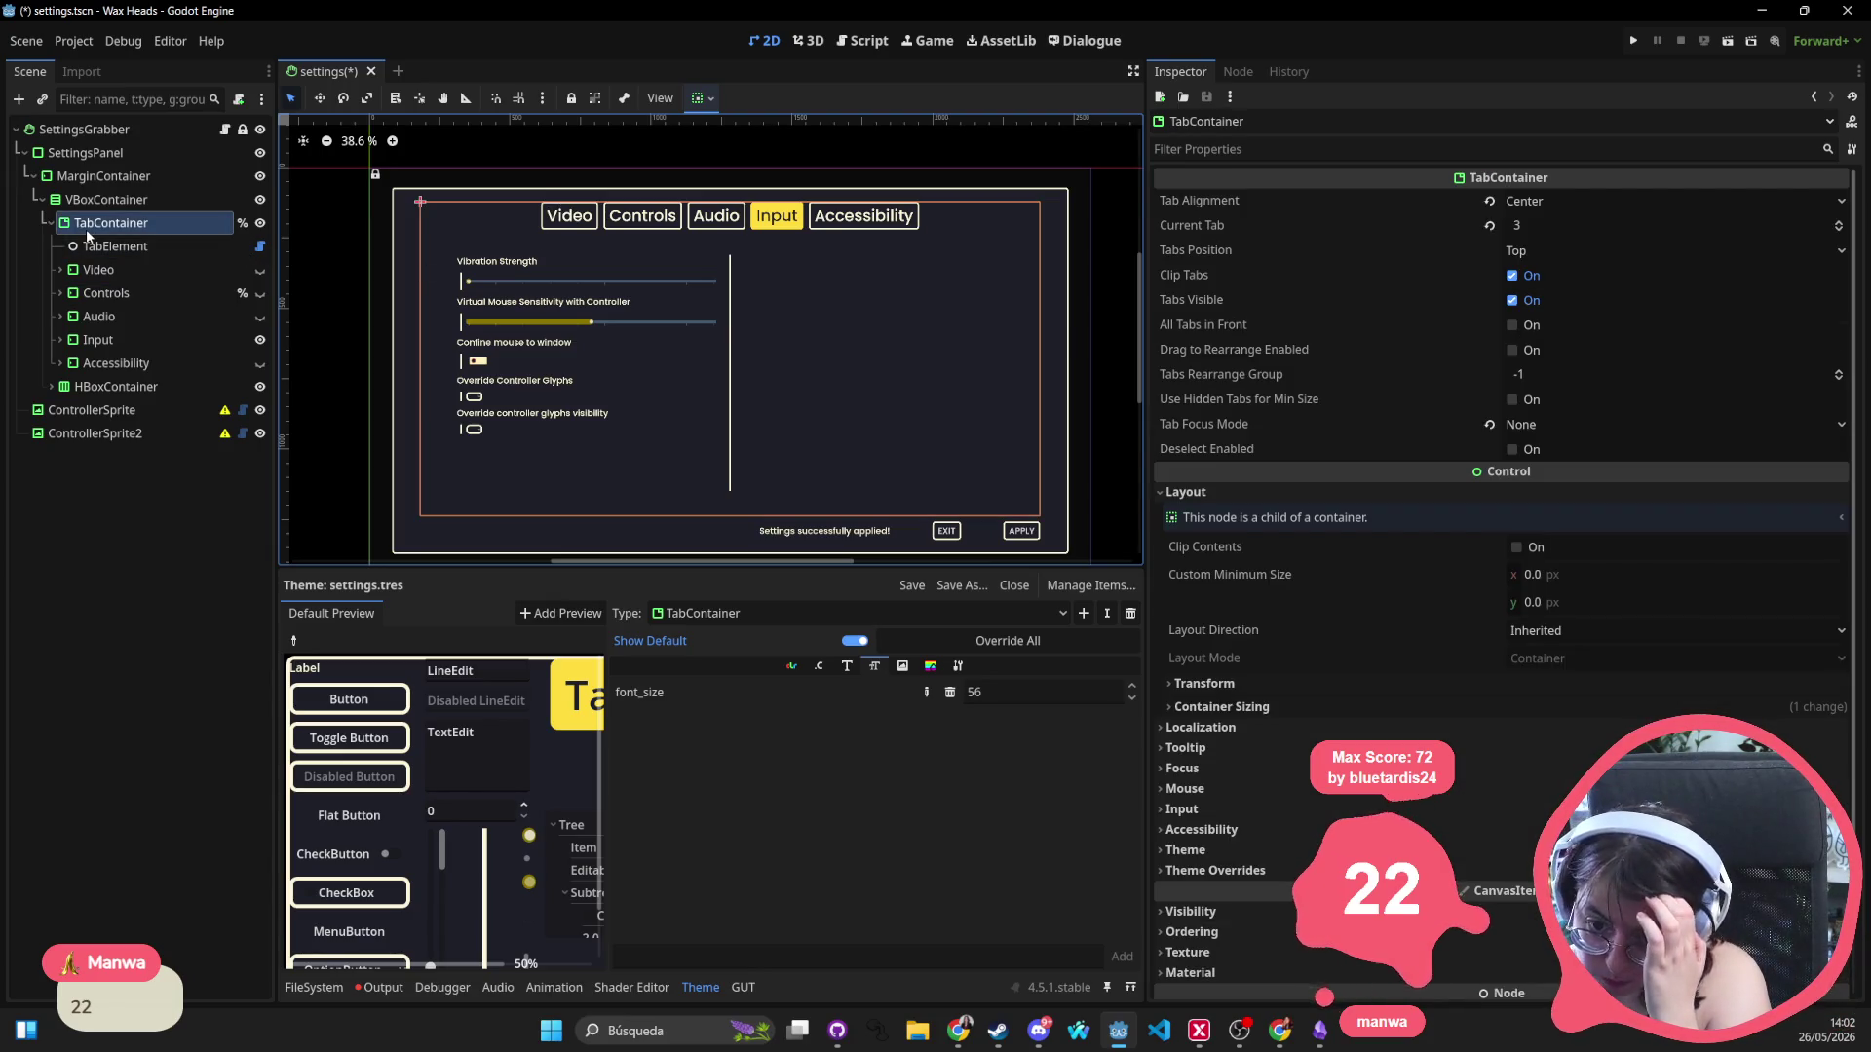
pyautogui.click(52, 224)
pyautogui.click(53, 223)
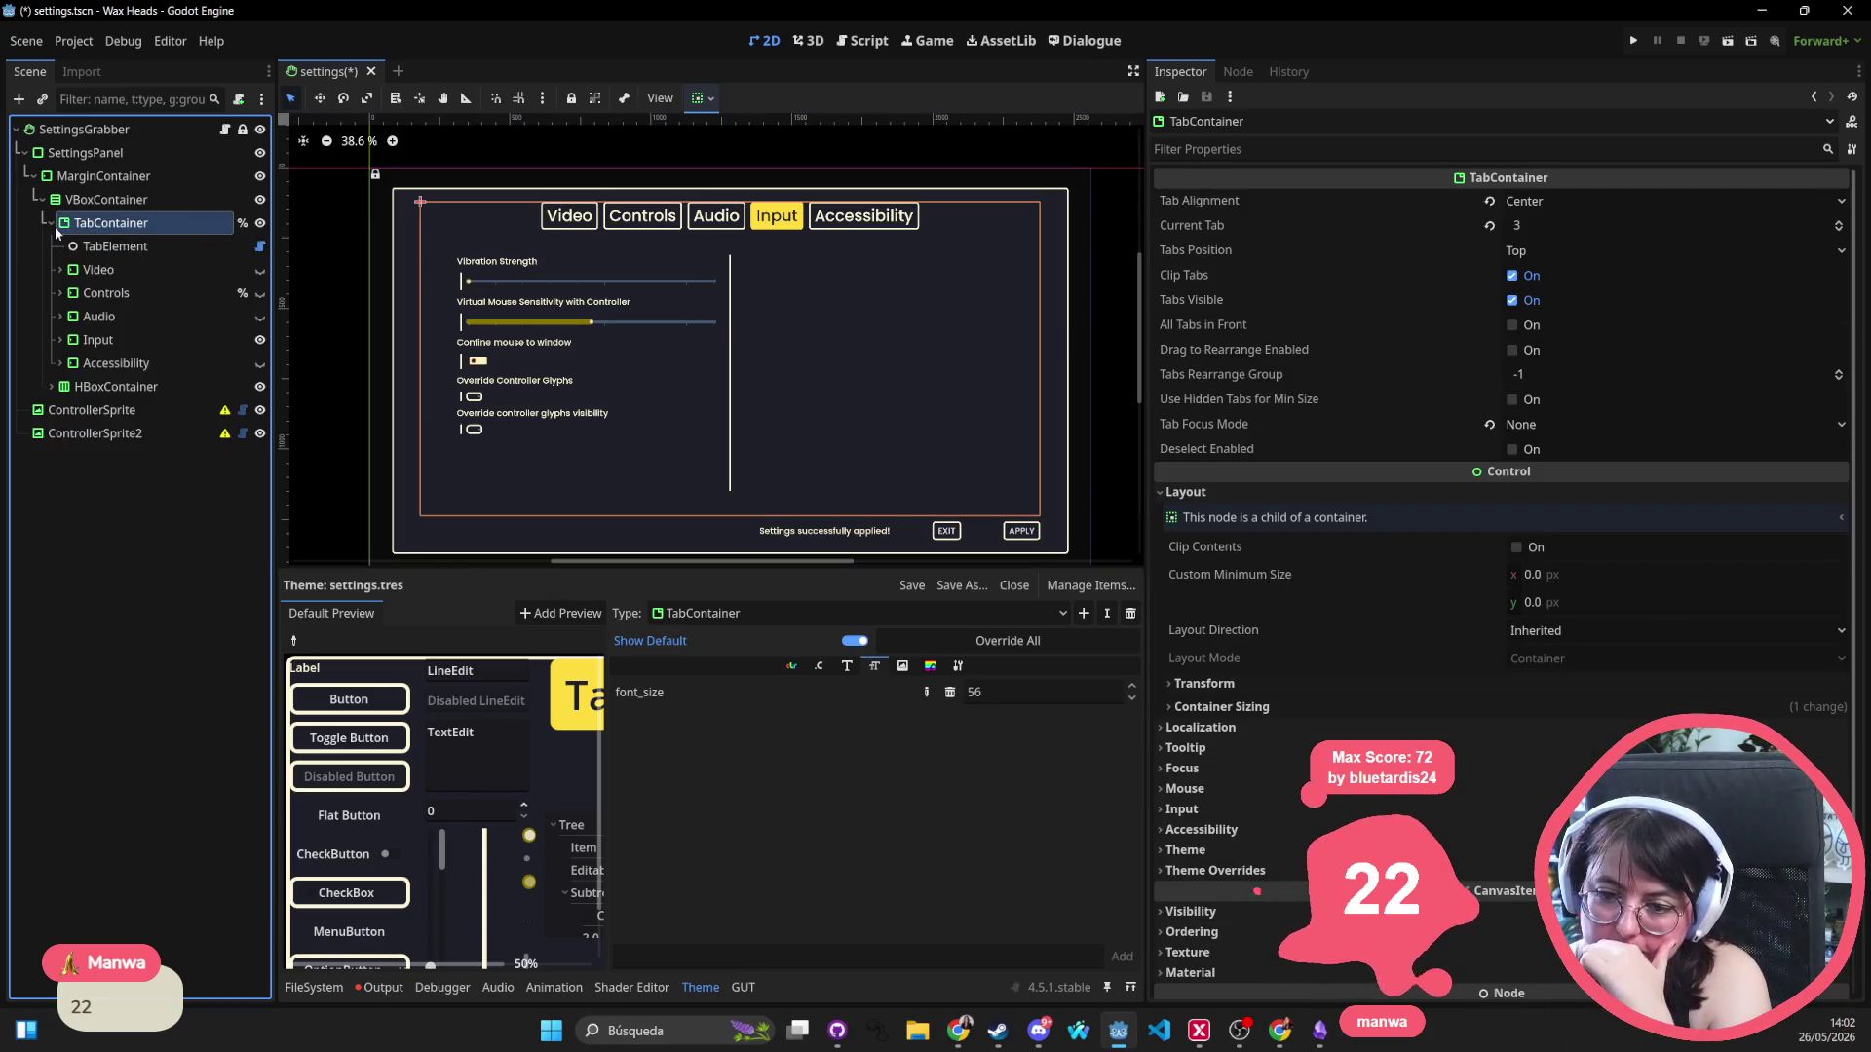
pyautogui.click(119, 265)
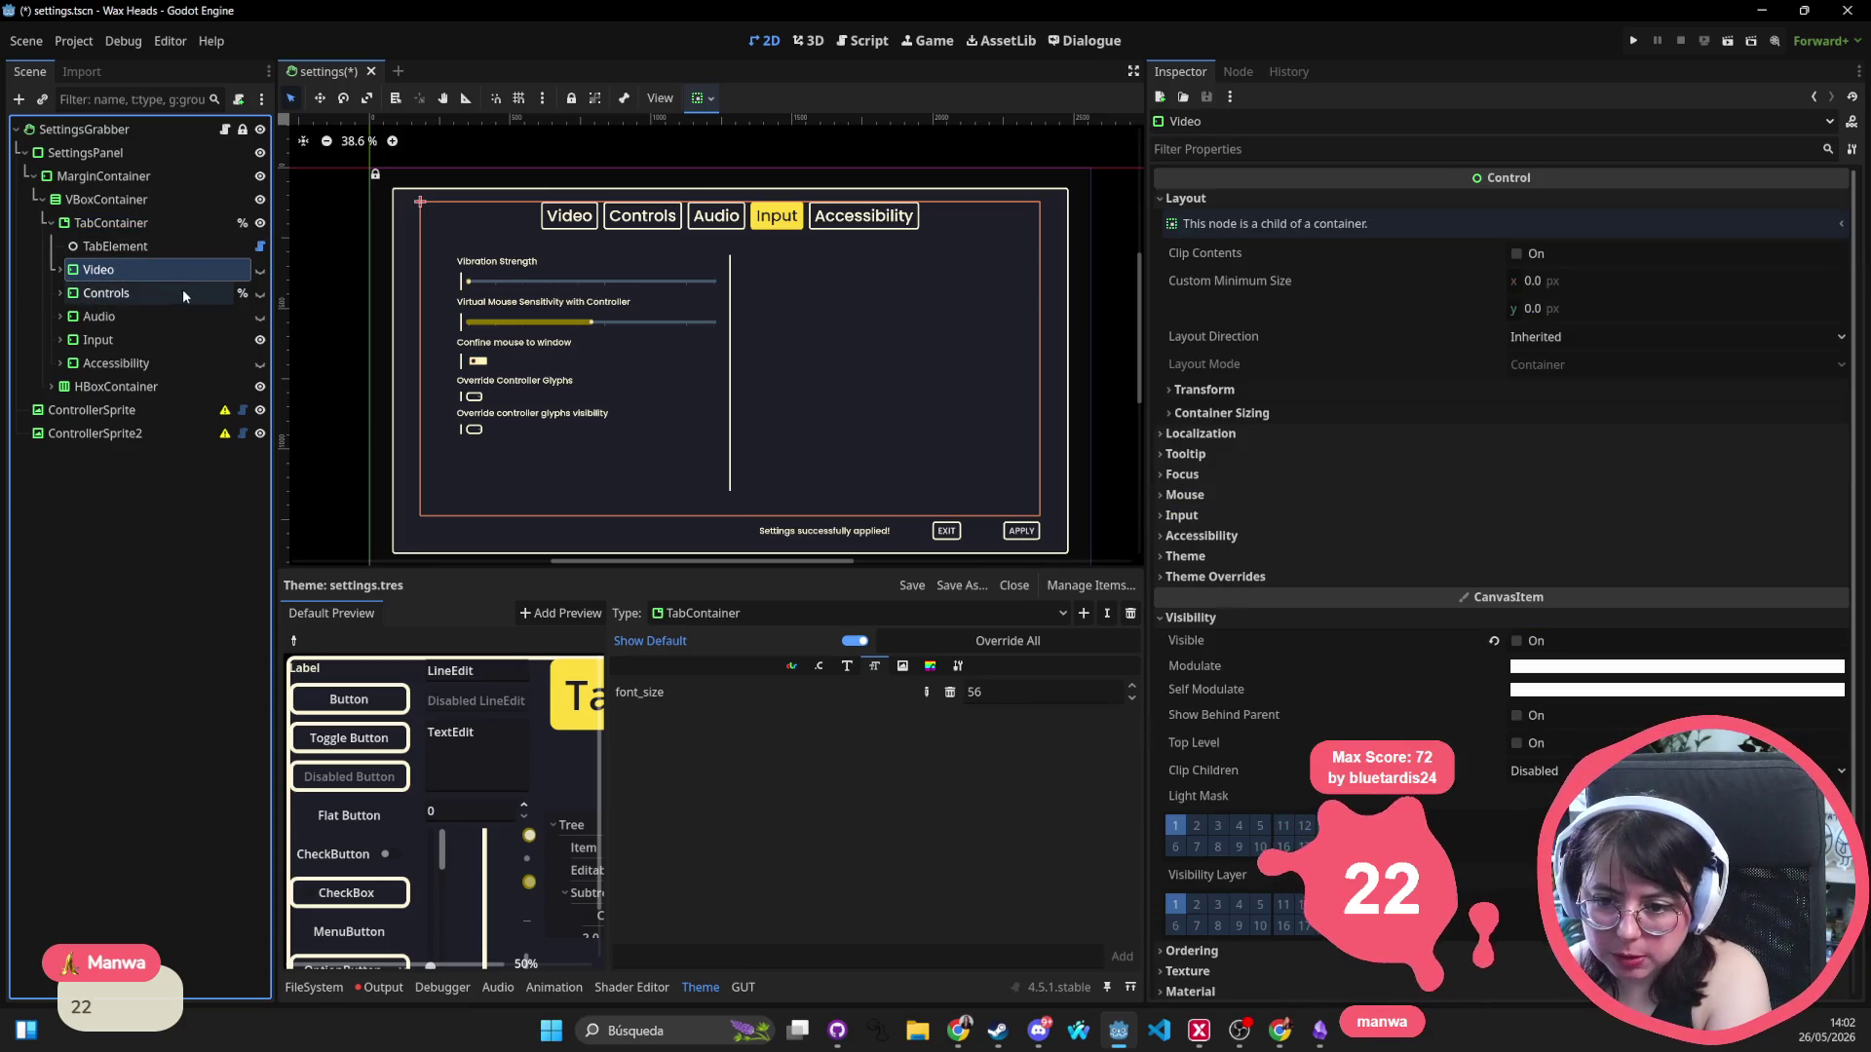
pyautogui.press('Delete')
pyautogui.press('Return')
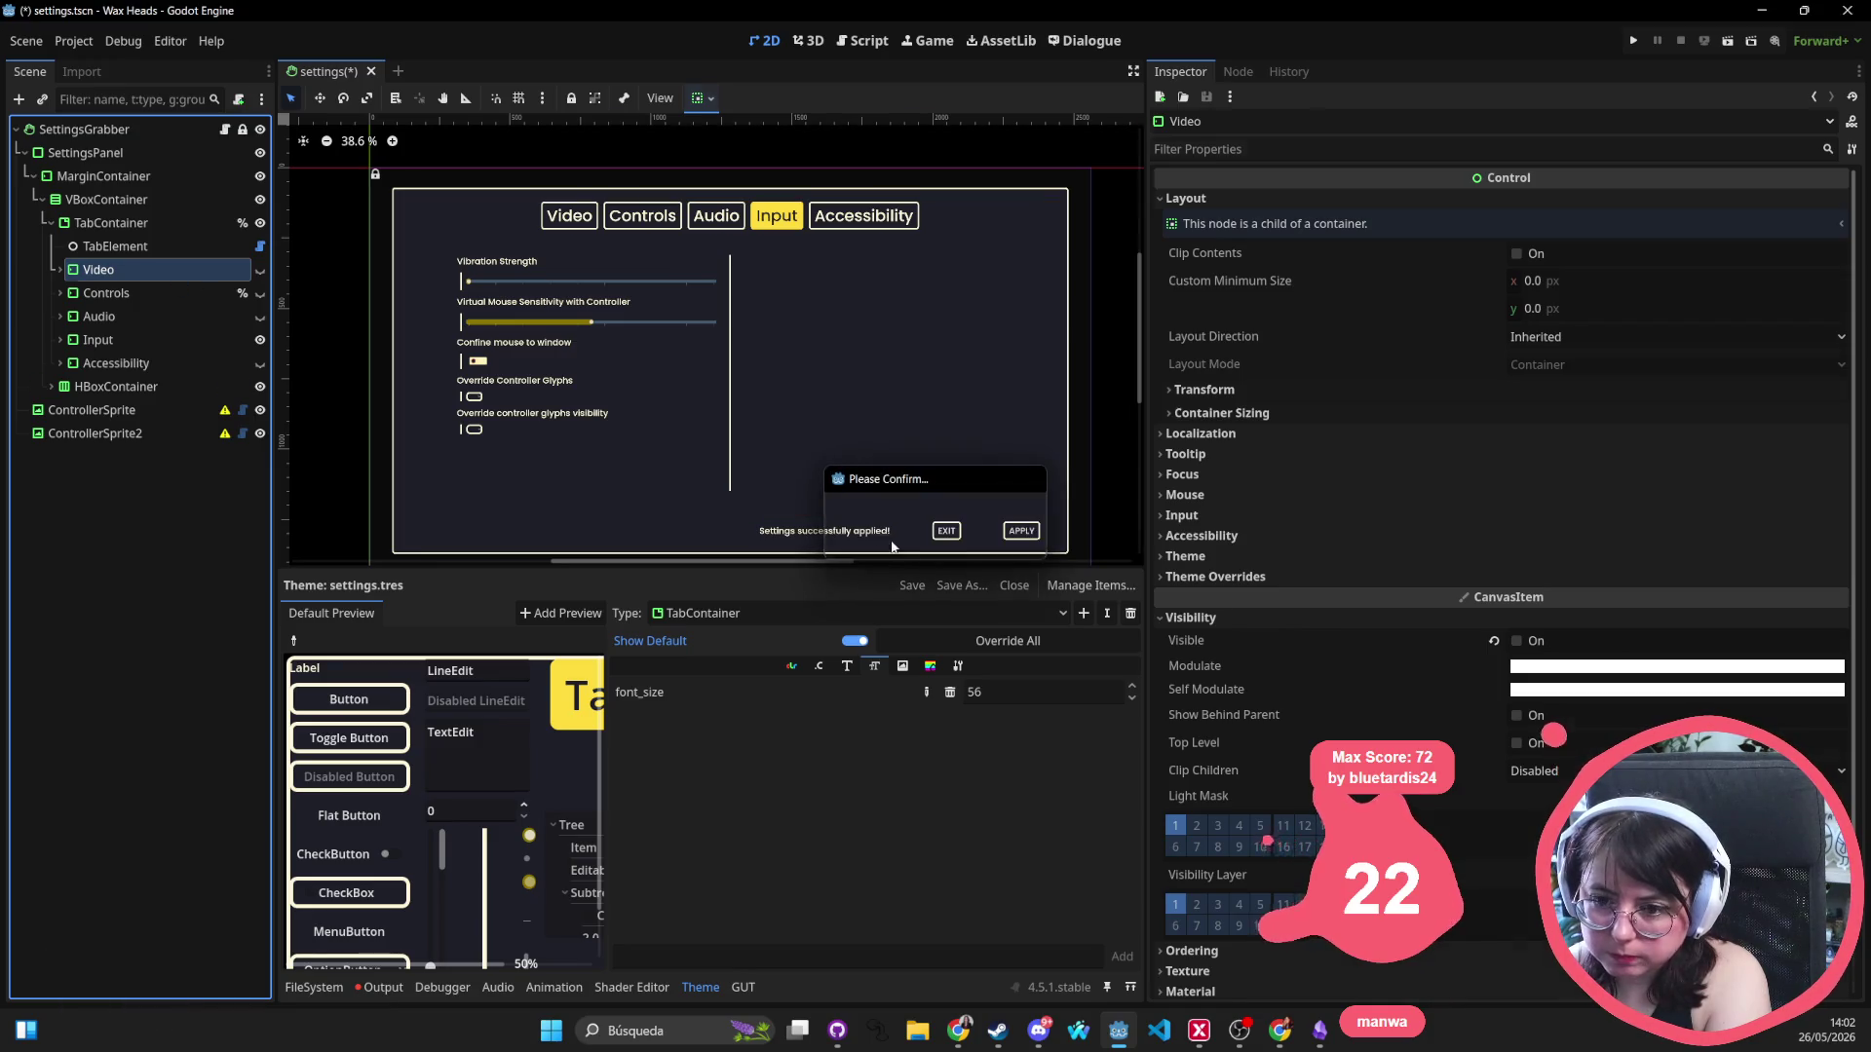
# Run the game, view the Audio, Entrada and Accesibilidad settings pages, then close it.
pyautogui.click(1633, 40)
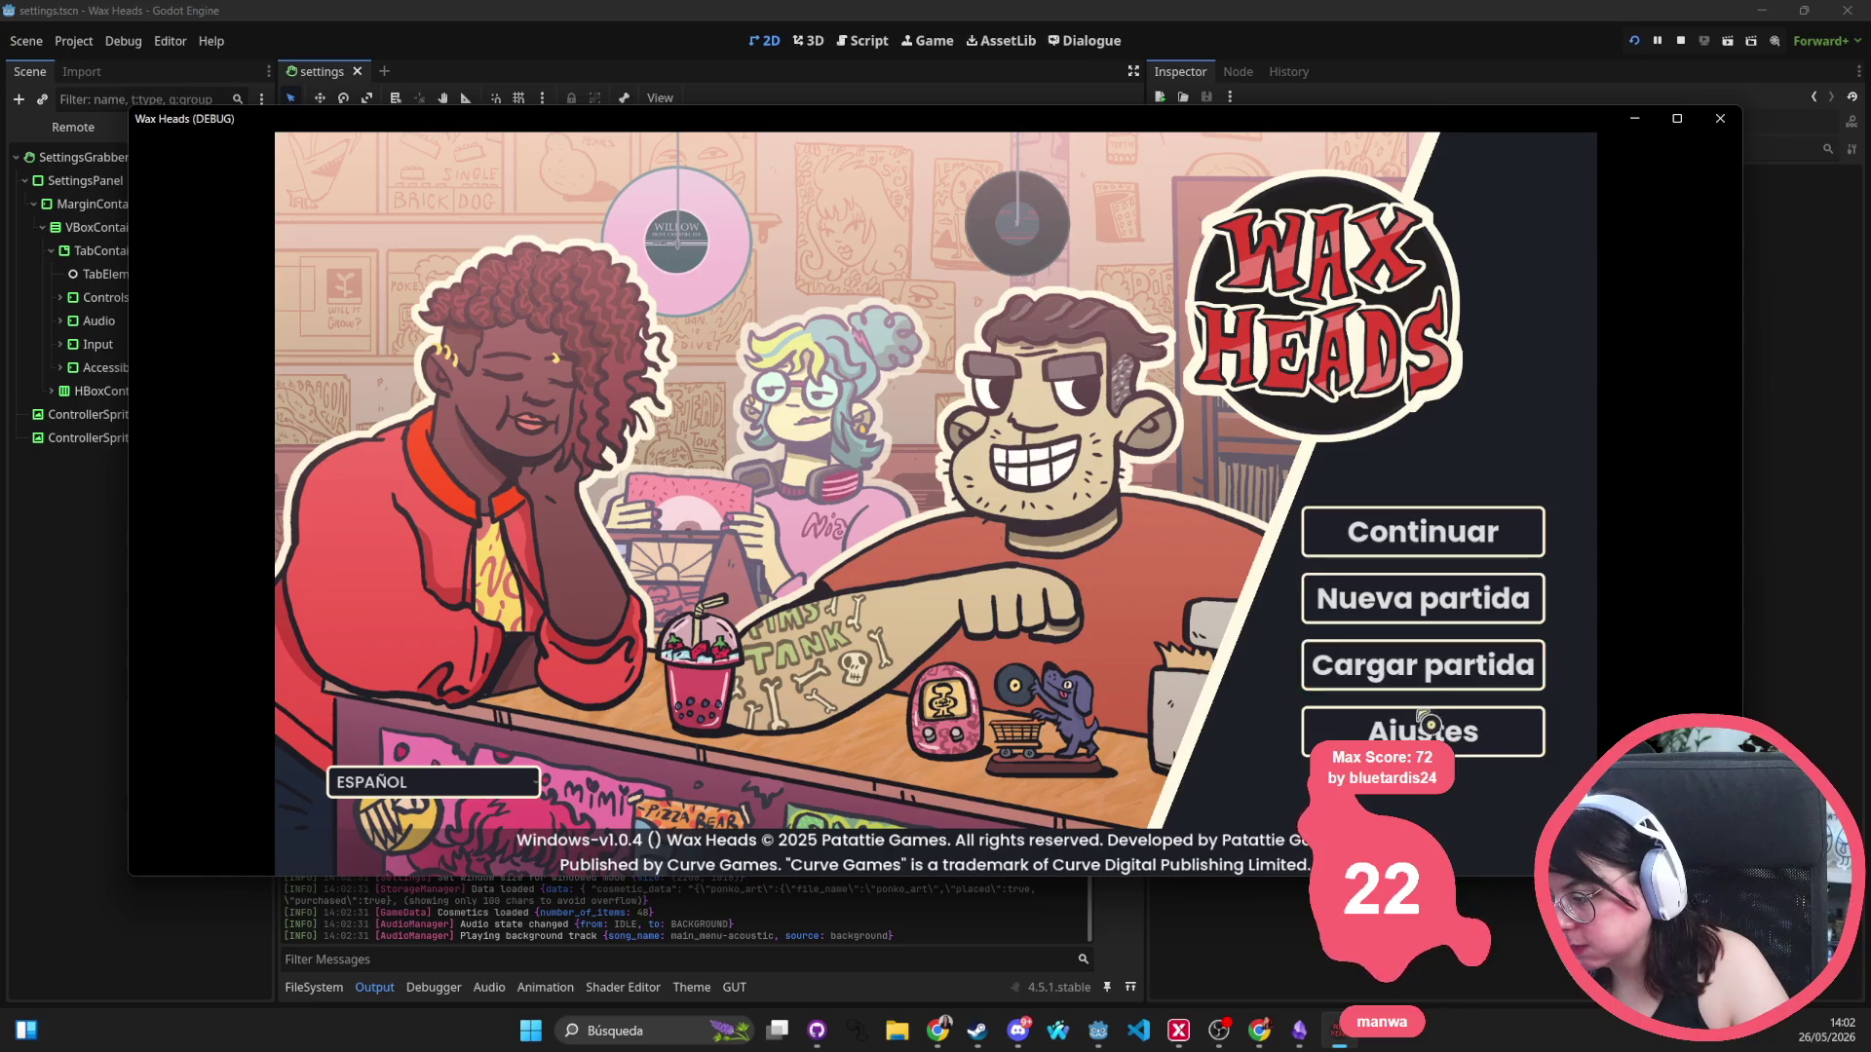
pyautogui.click(1353, 733)
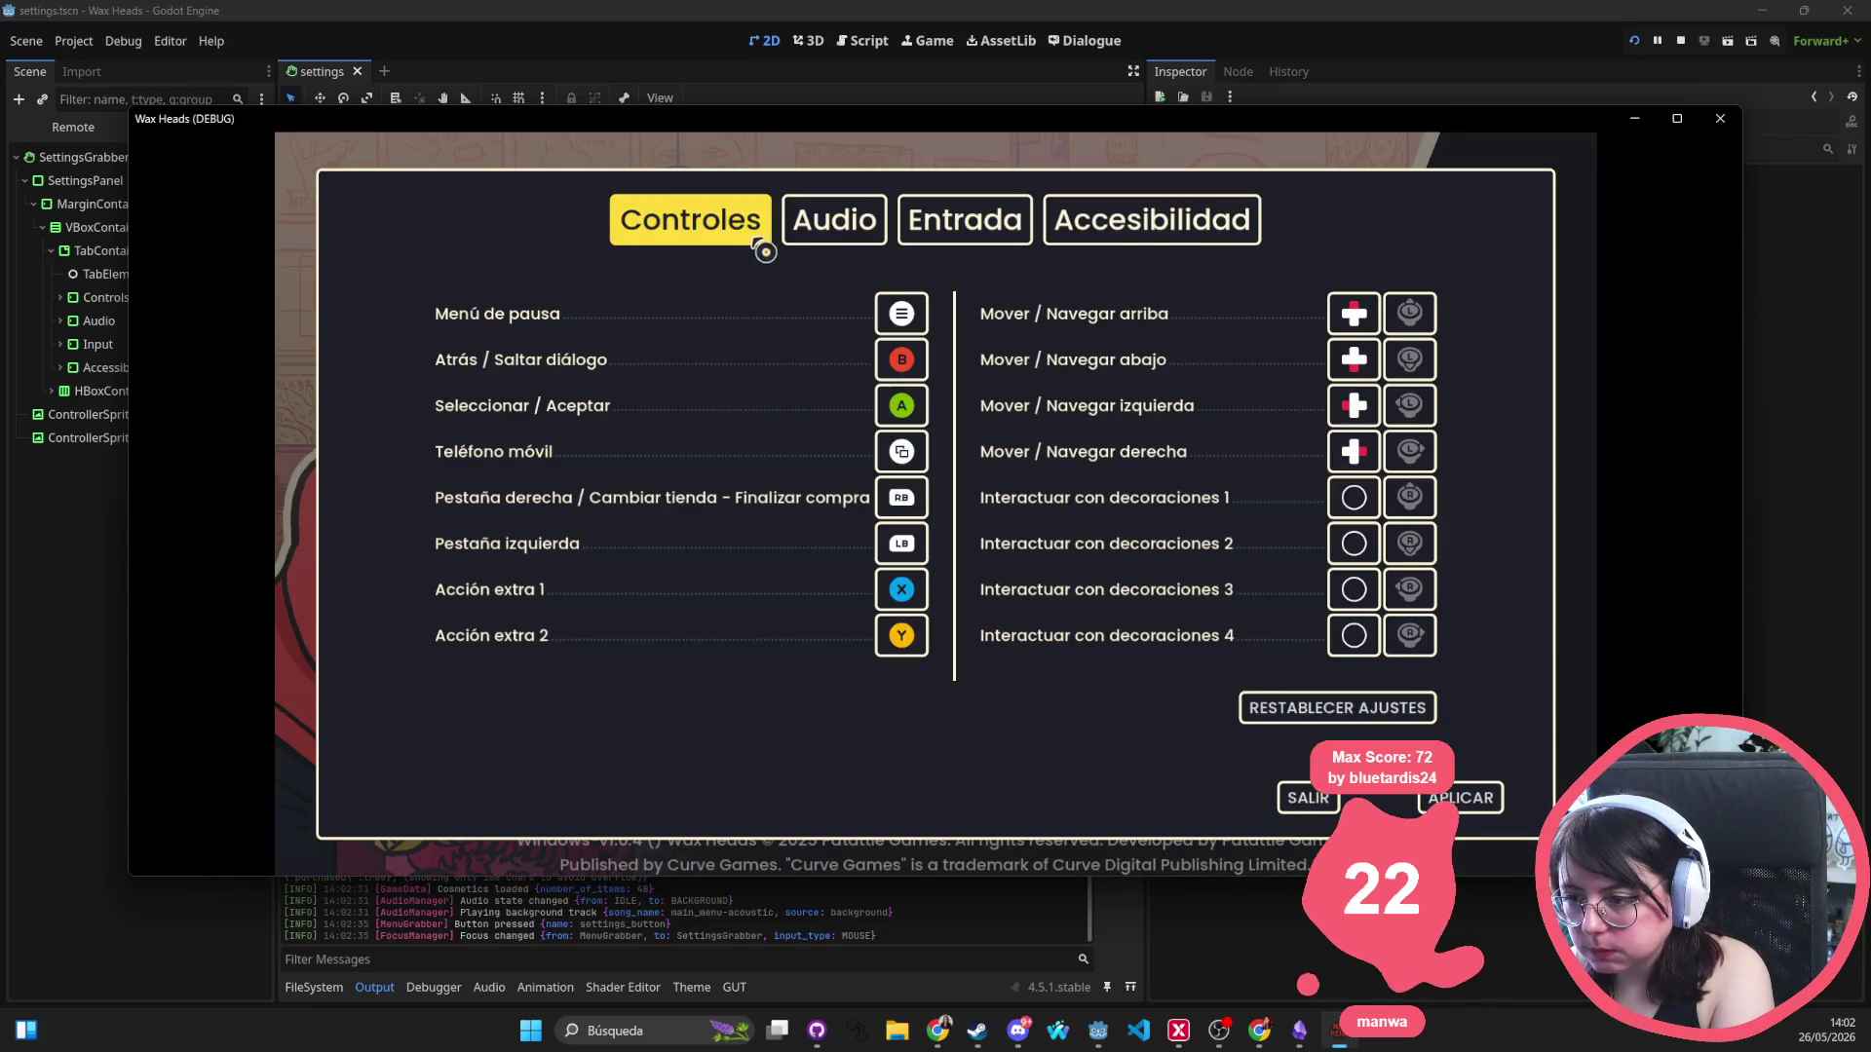
pyautogui.click(834, 222)
pyautogui.click(1000, 234)
pyautogui.click(1182, 220)
pyautogui.click(1308, 797)
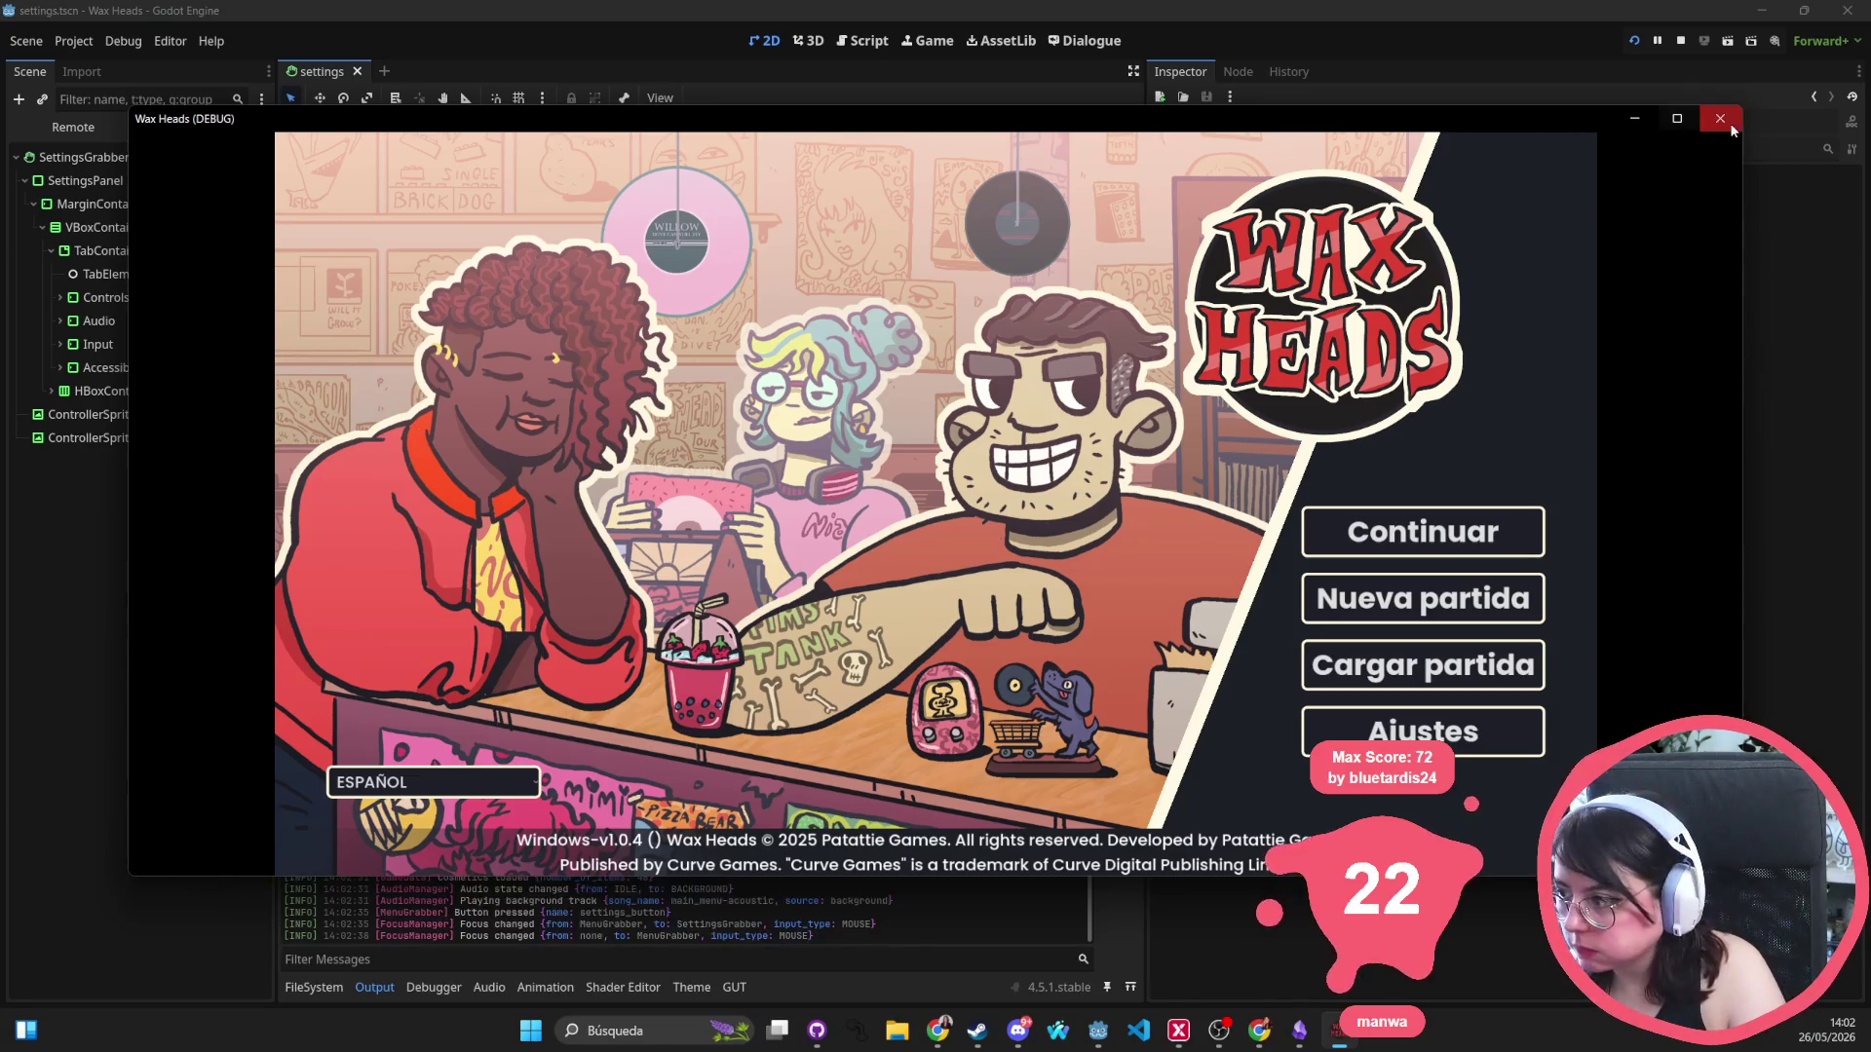
pyautogui.click(1720, 118)
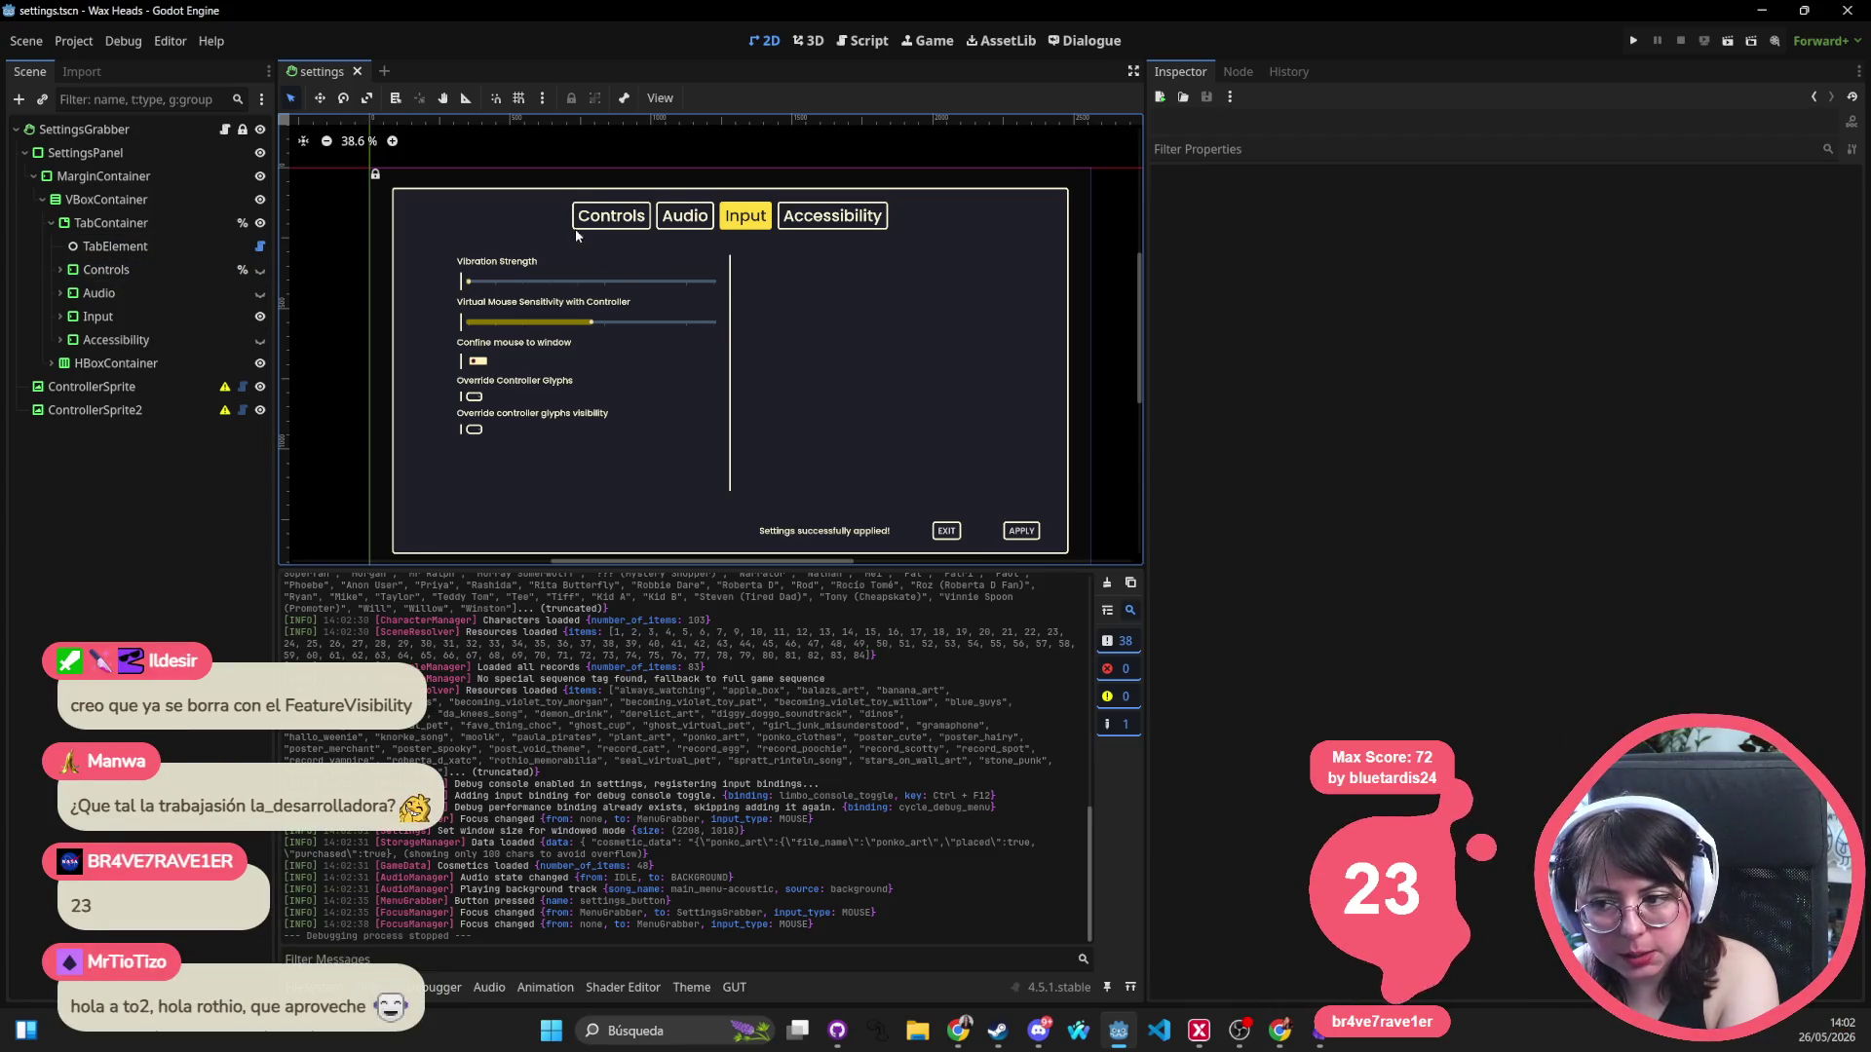
# Make the Controls page visible in the settings preview and collapse its children.
pyautogui.click(180, 247)
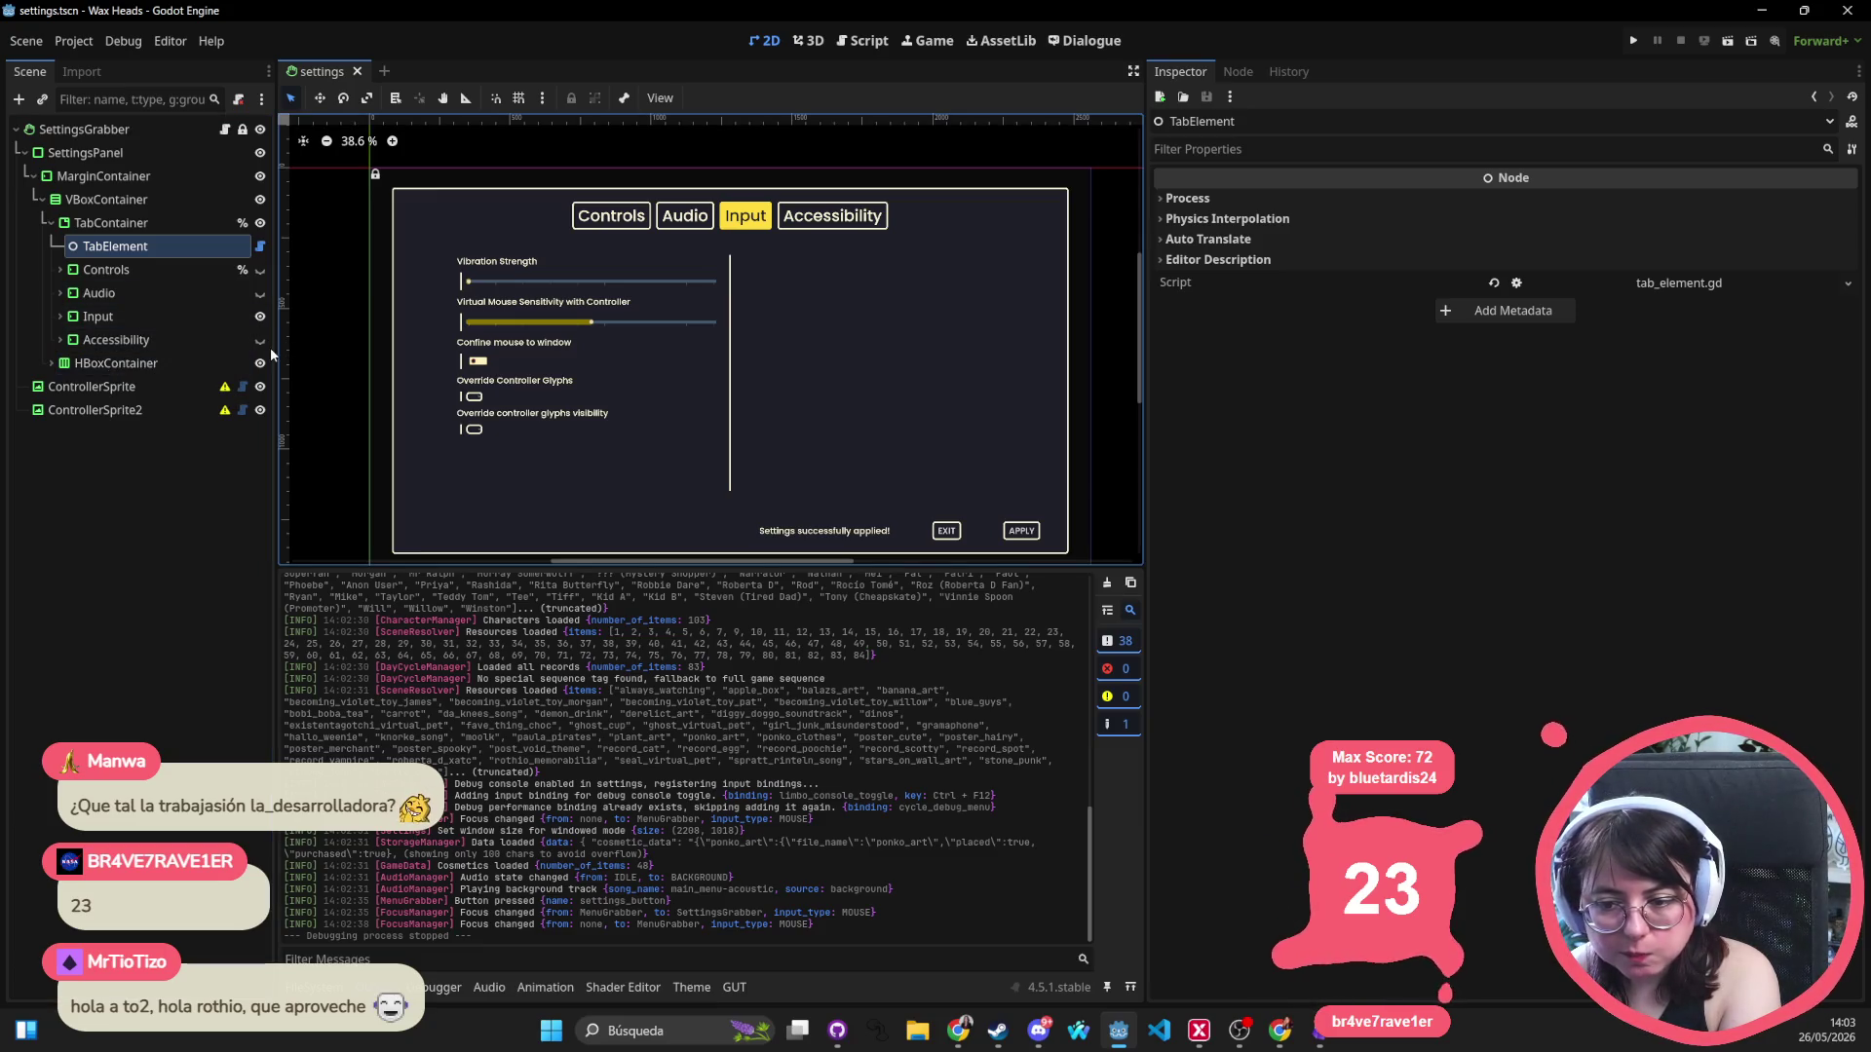
pyautogui.click(179, 339)
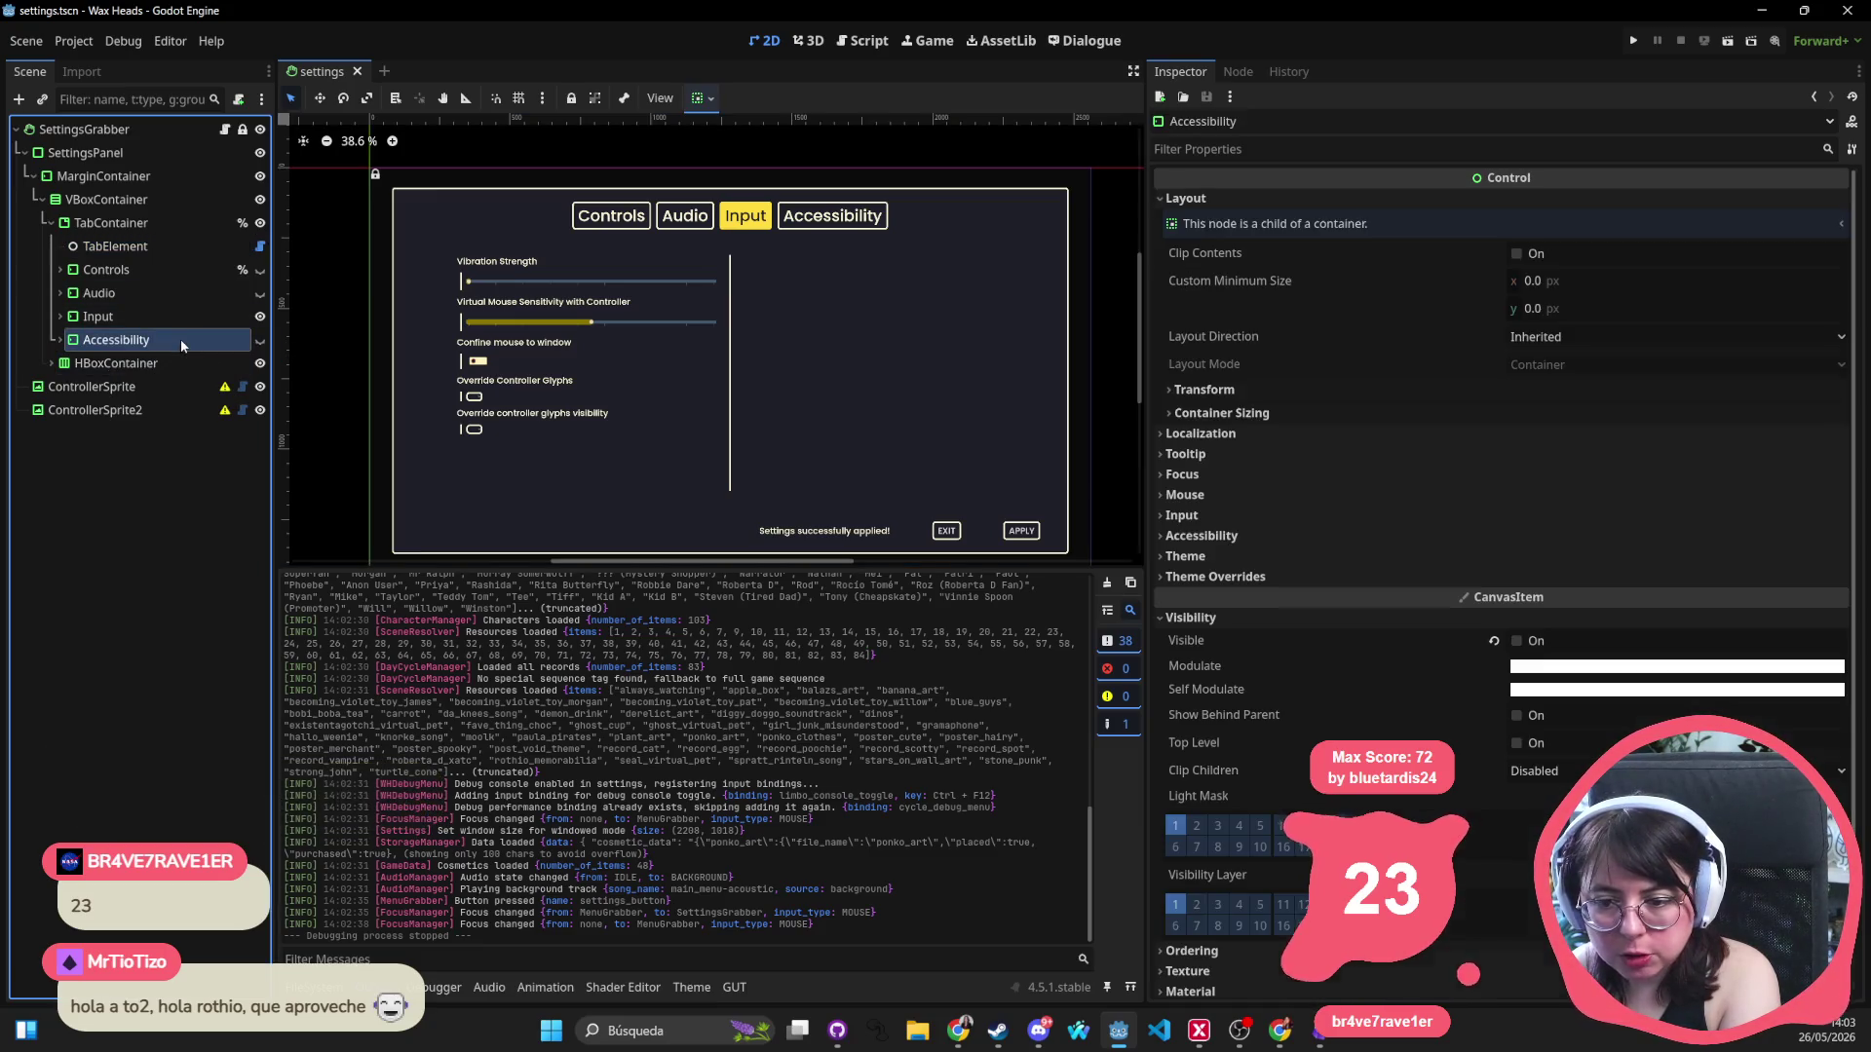
pyautogui.click(179, 270)
pyautogui.click(58, 274)
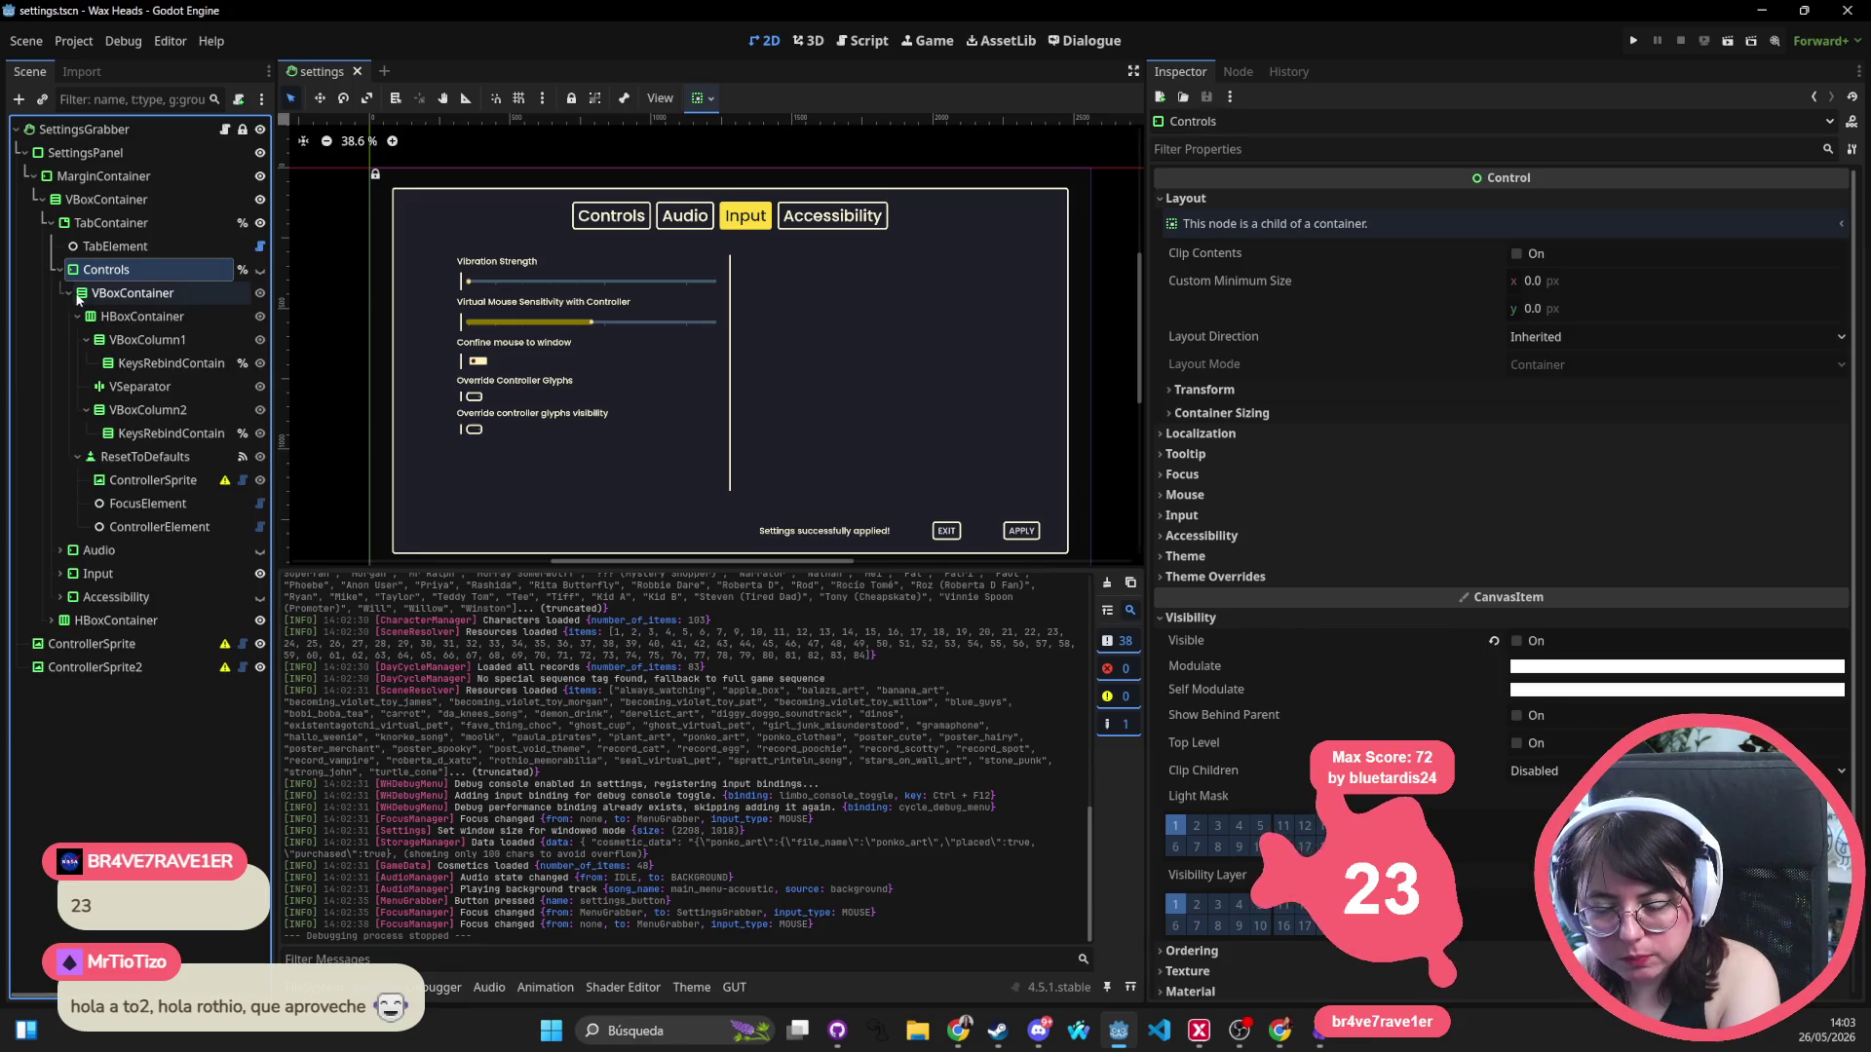
pyautogui.click(68, 294)
pyautogui.click(68, 294)
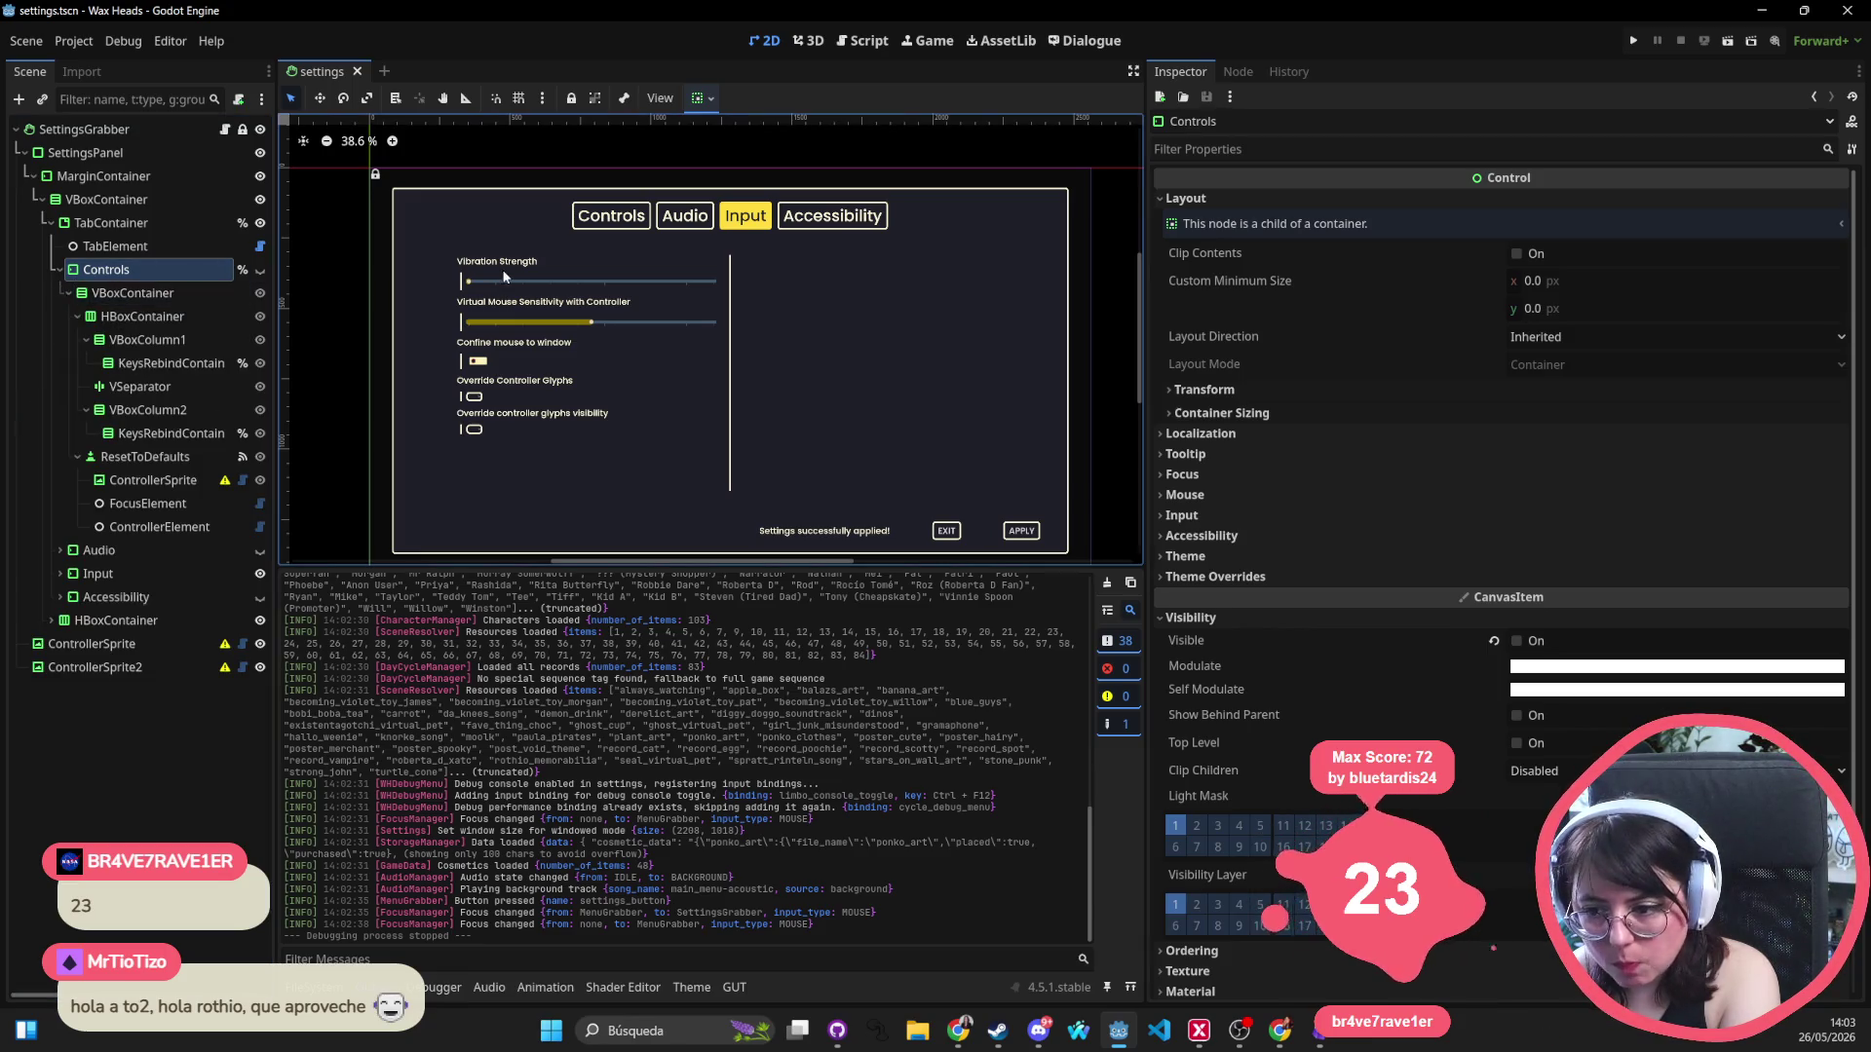
pyautogui.click(260, 270)
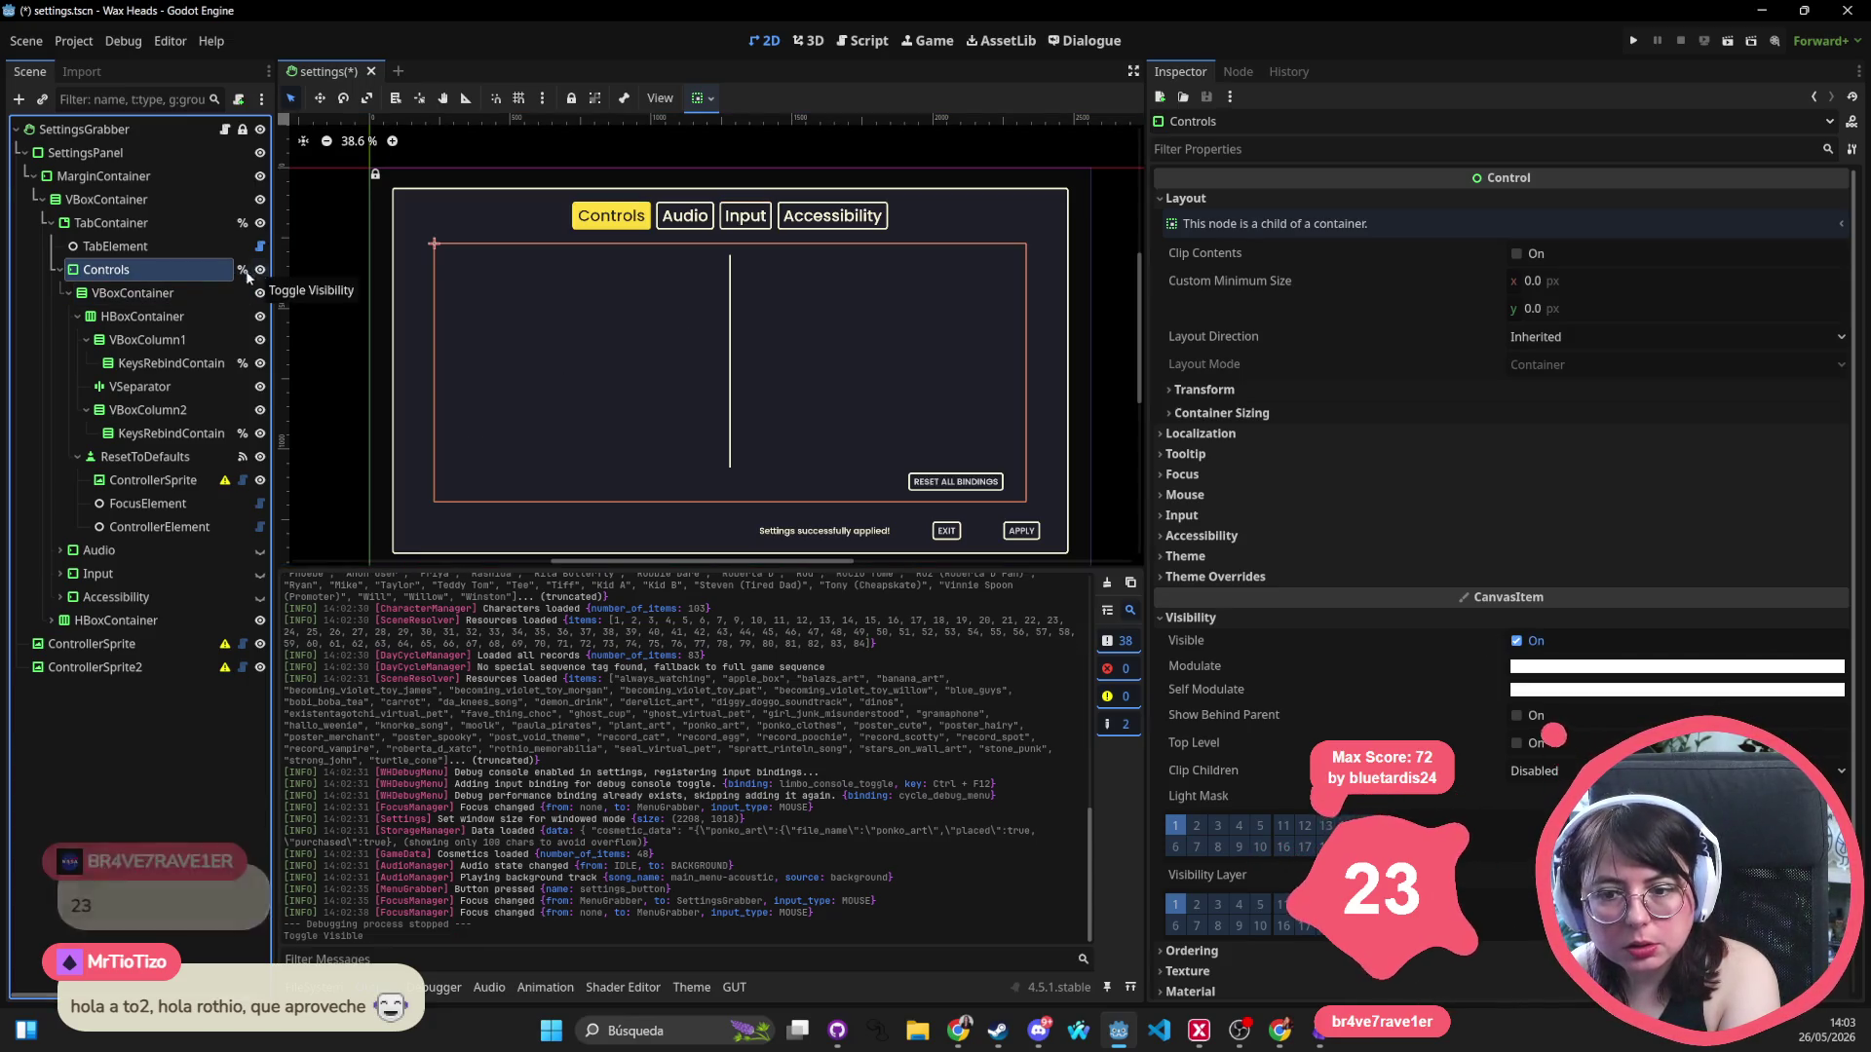
pyautogui.click(62, 268)
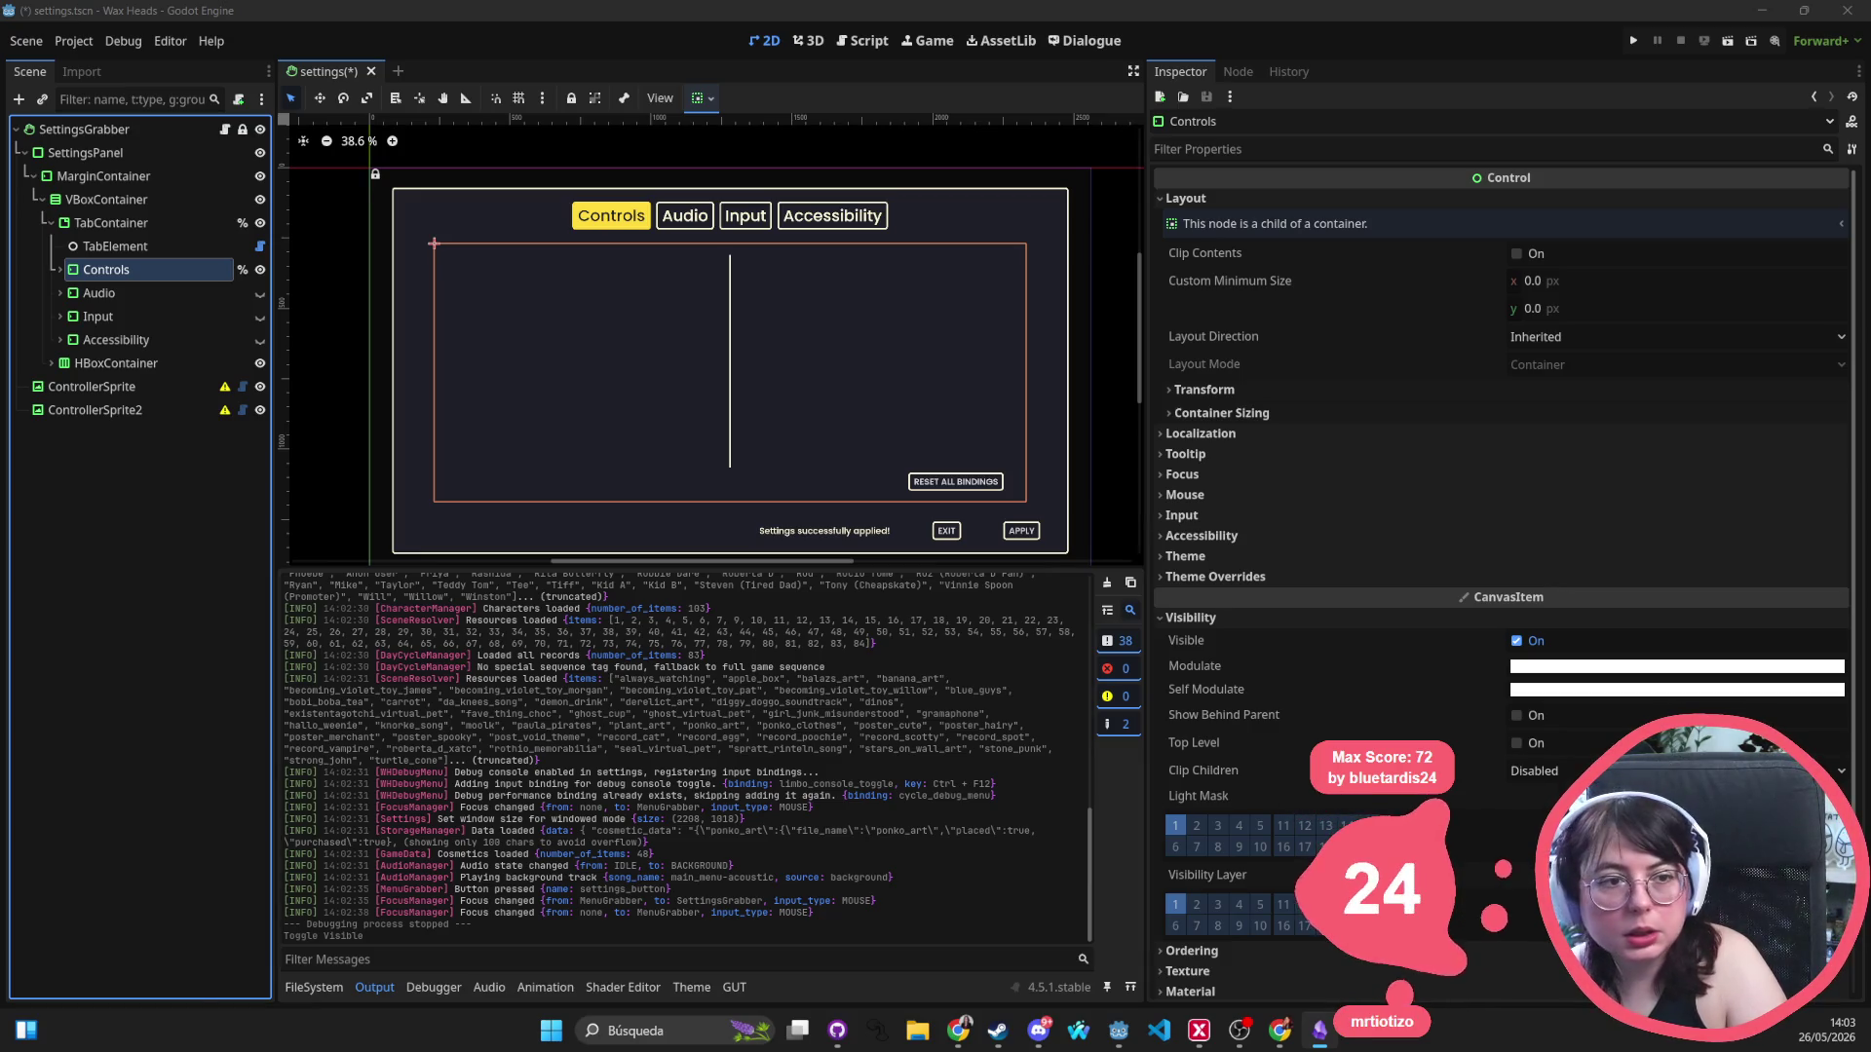
# Show the Audio and Input pages, expand Input, and select the Vibration Strength label.
pyautogui.click(156, 296)
pyautogui.click(152, 272)
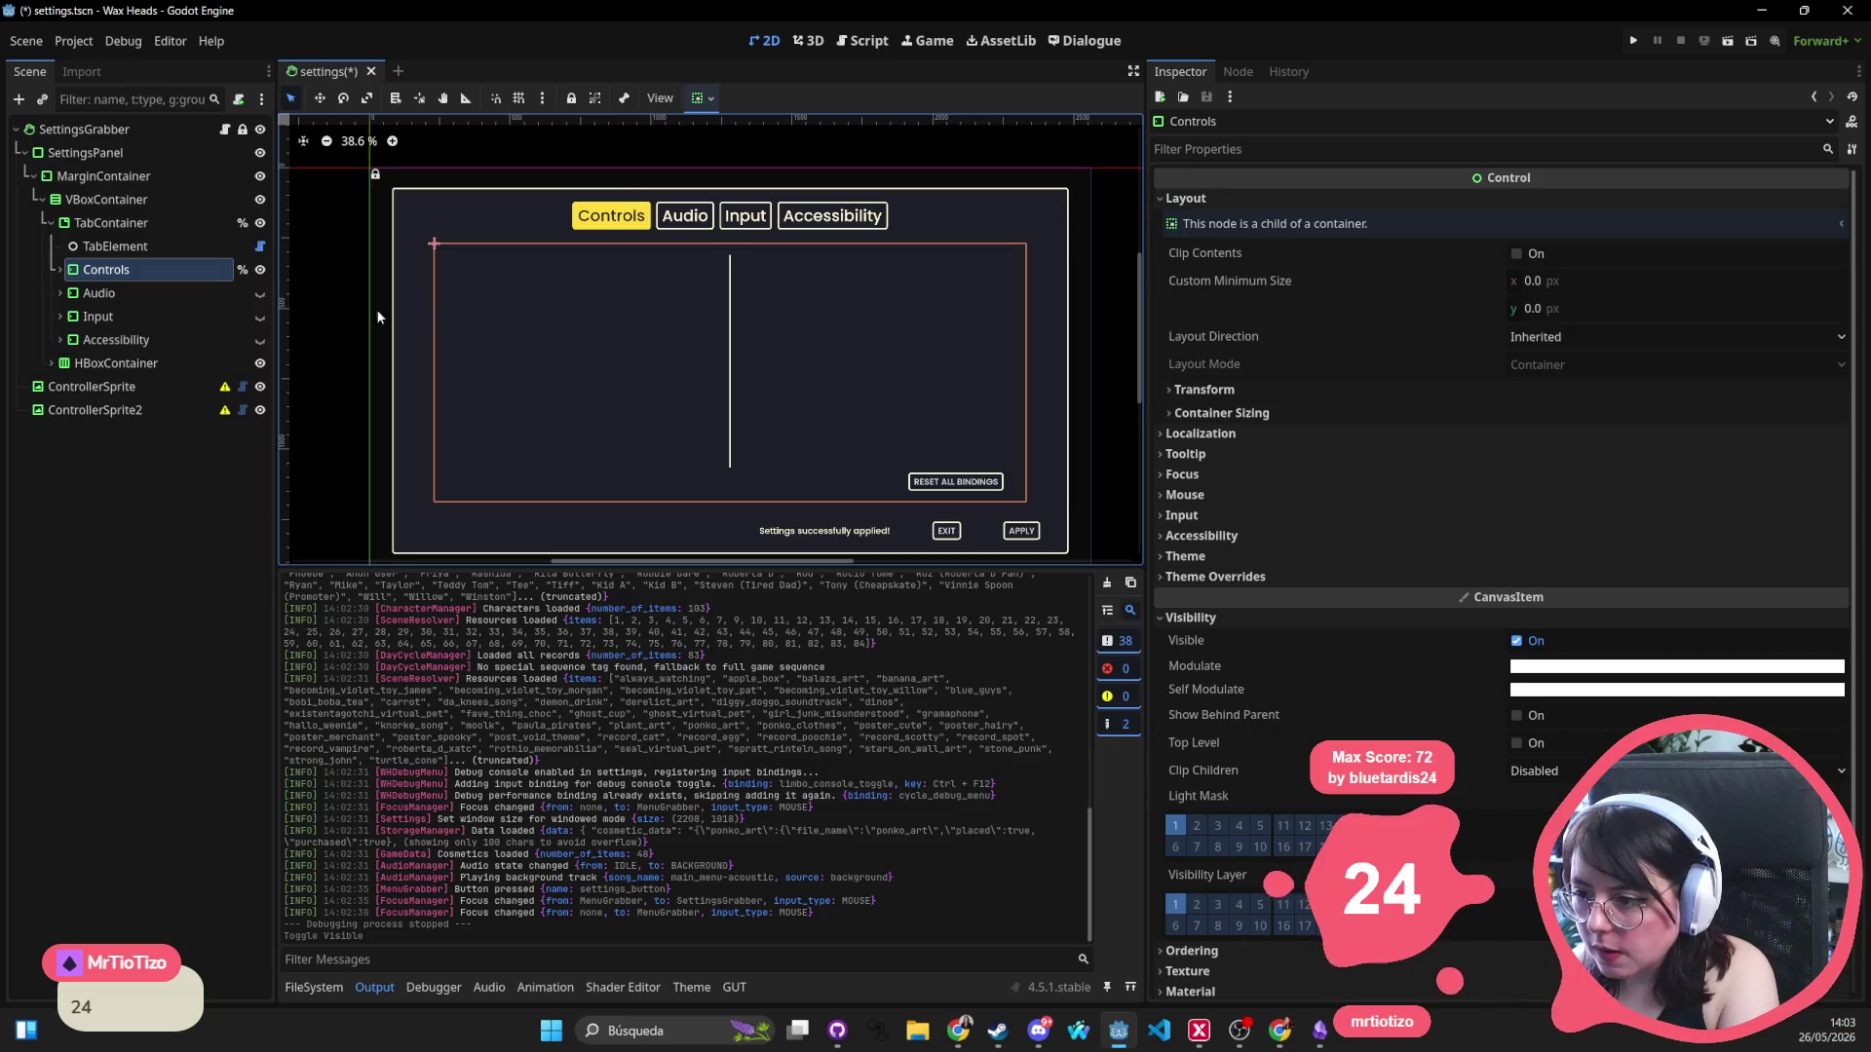
pyautogui.click(119, 294)
pyautogui.click(261, 293)
pyautogui.click(189, 318)
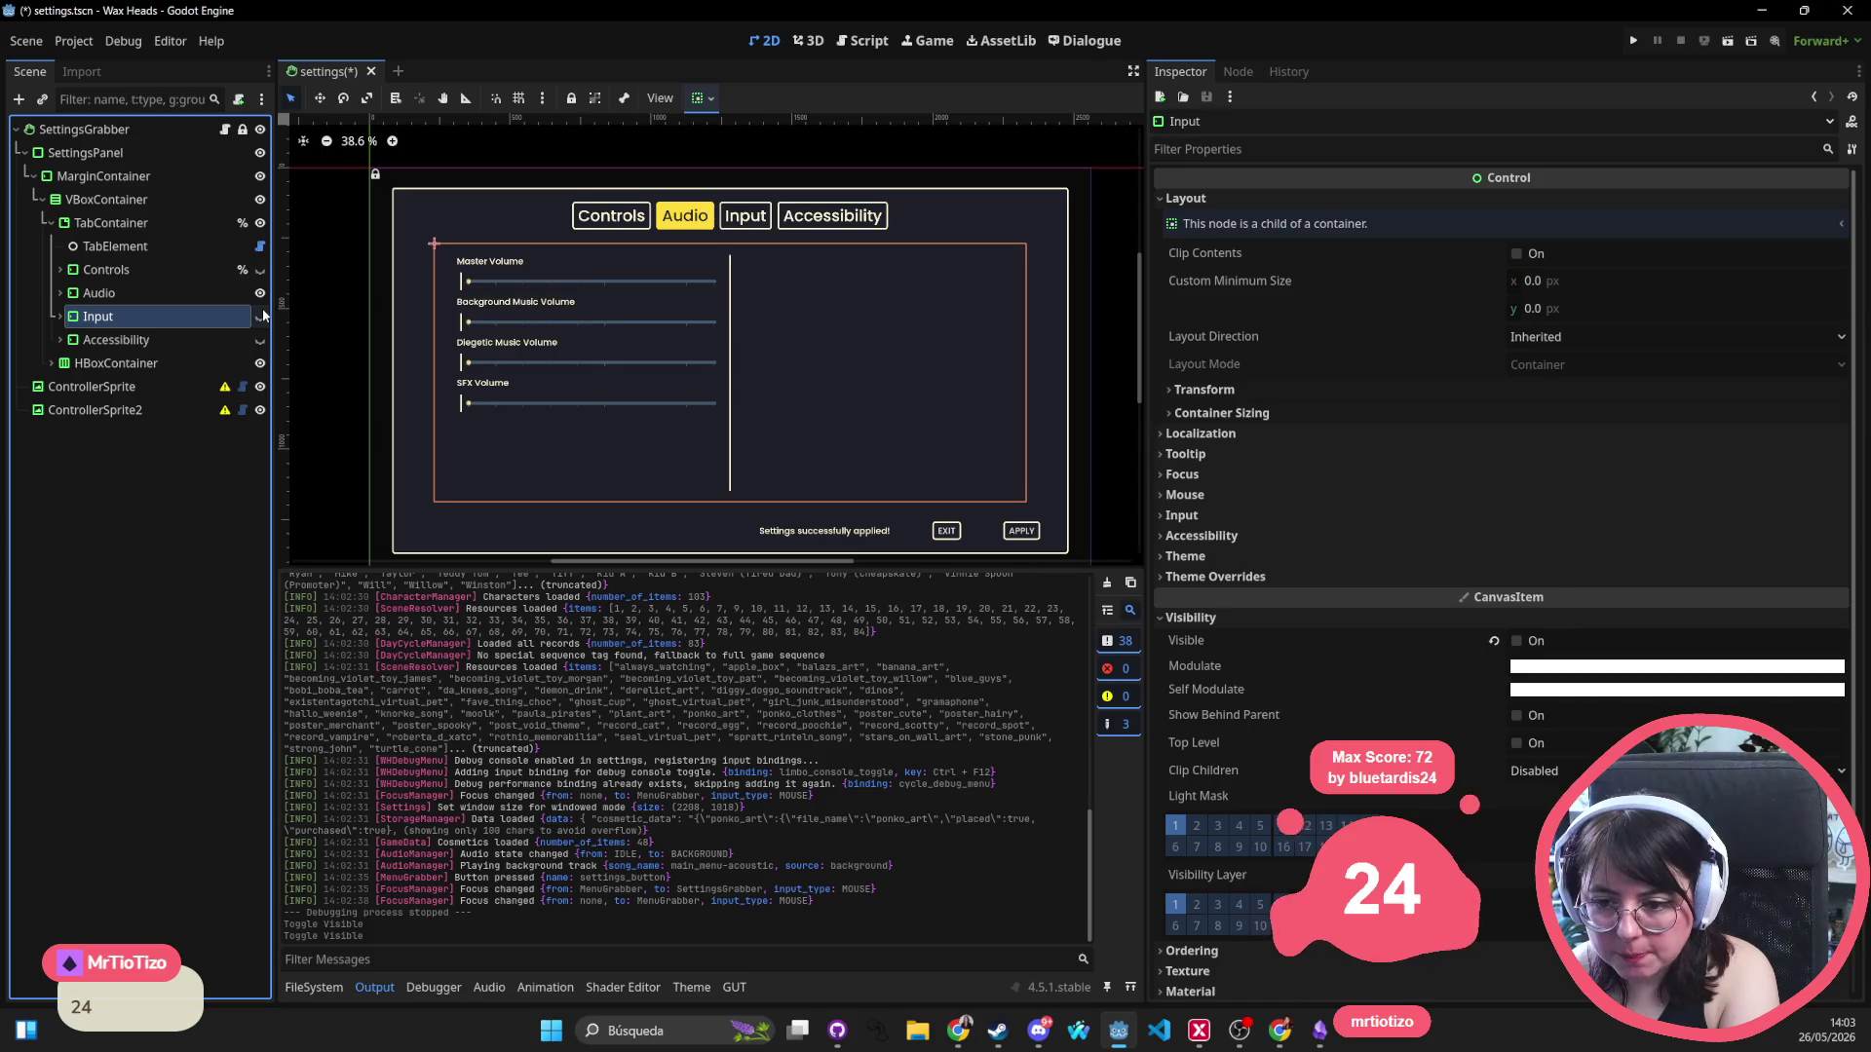
pyautogui.click(61, 318)
pyautogui.click(117, 428)
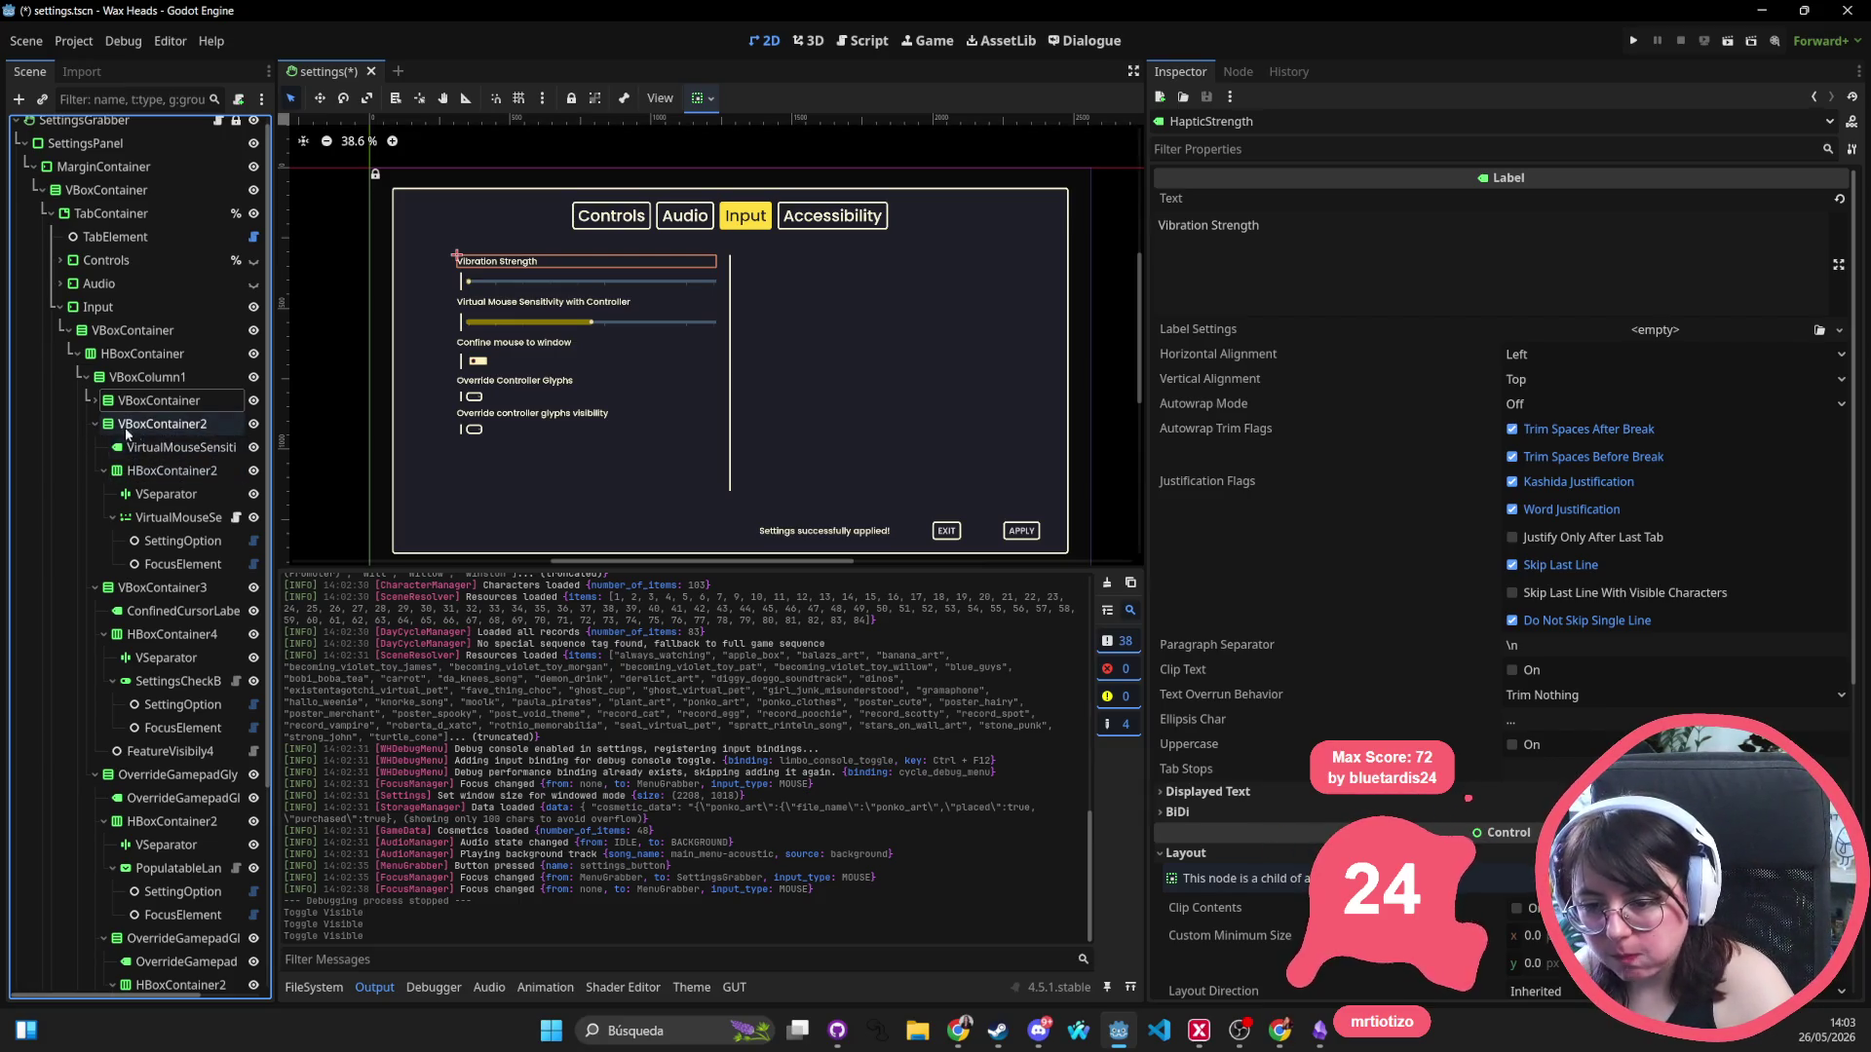
# Inspect the sensitivity and Confine mouse labels and FeatureVisibily4's Features list.
pyautogui.click(527, 304)
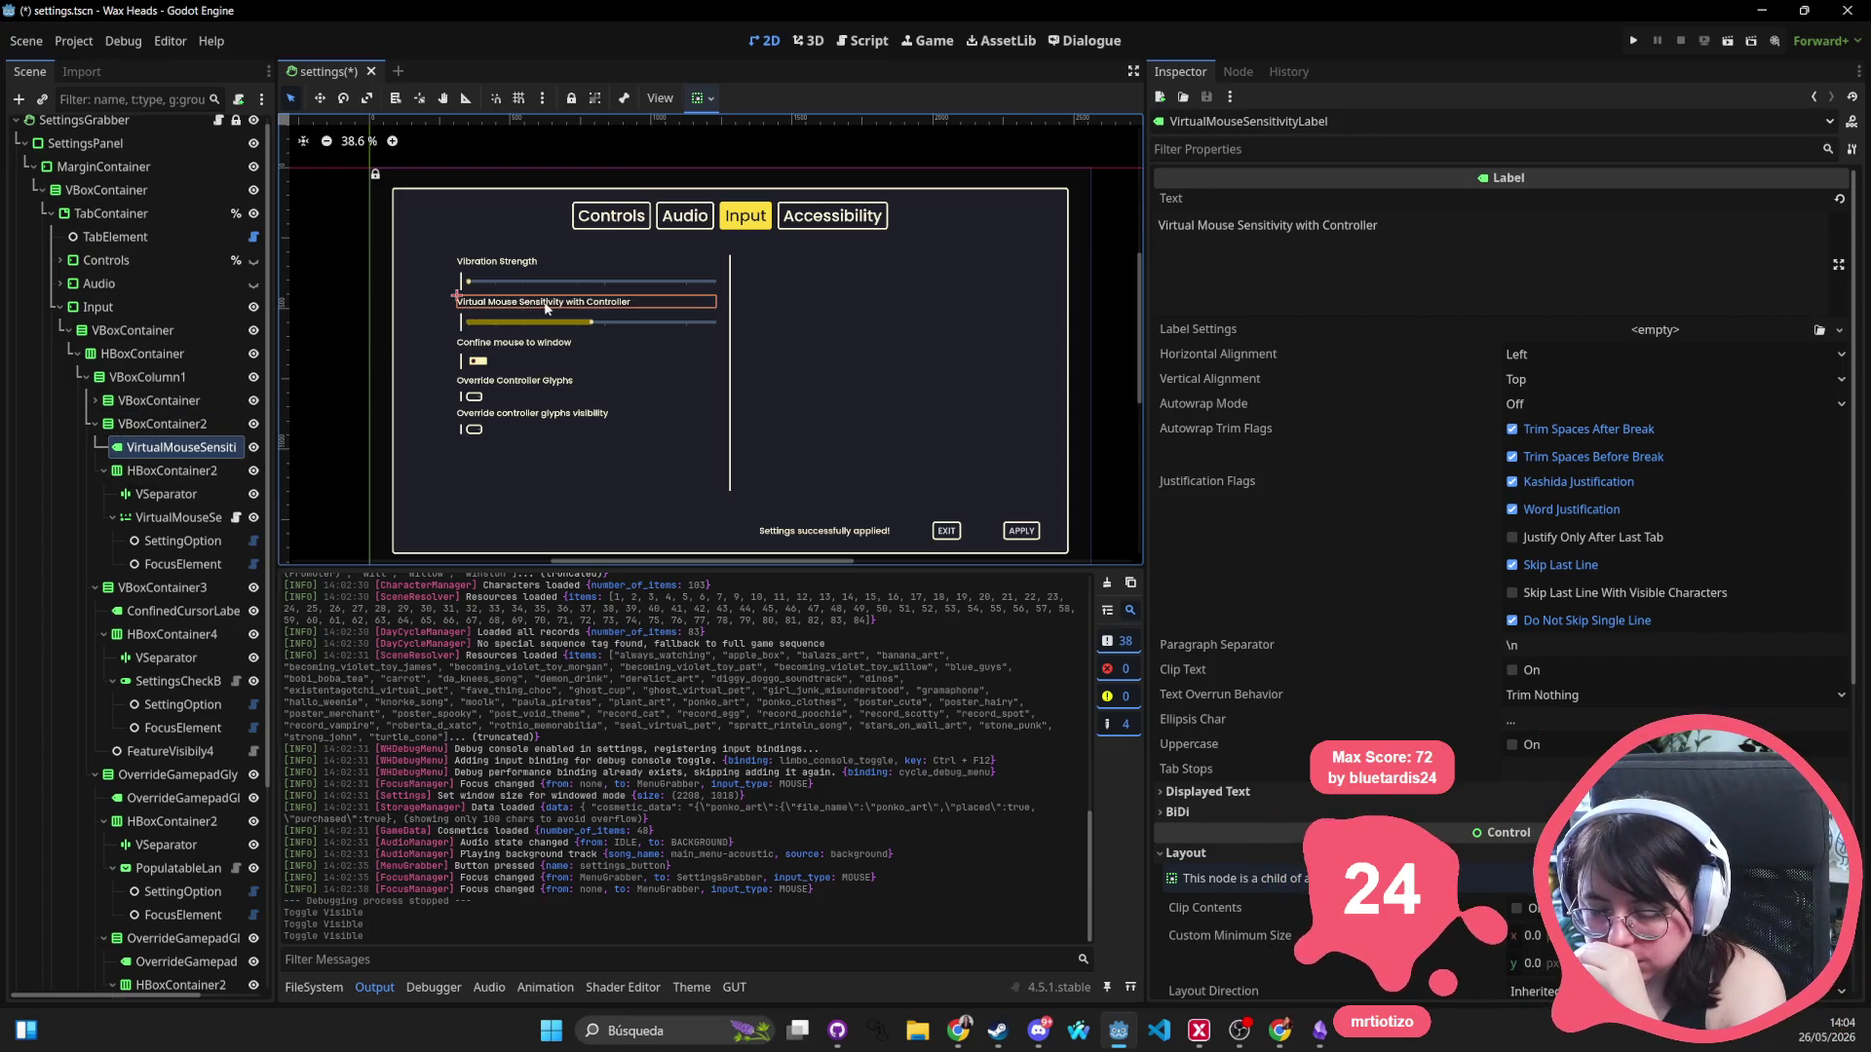
pyautogui.click(104, 470)
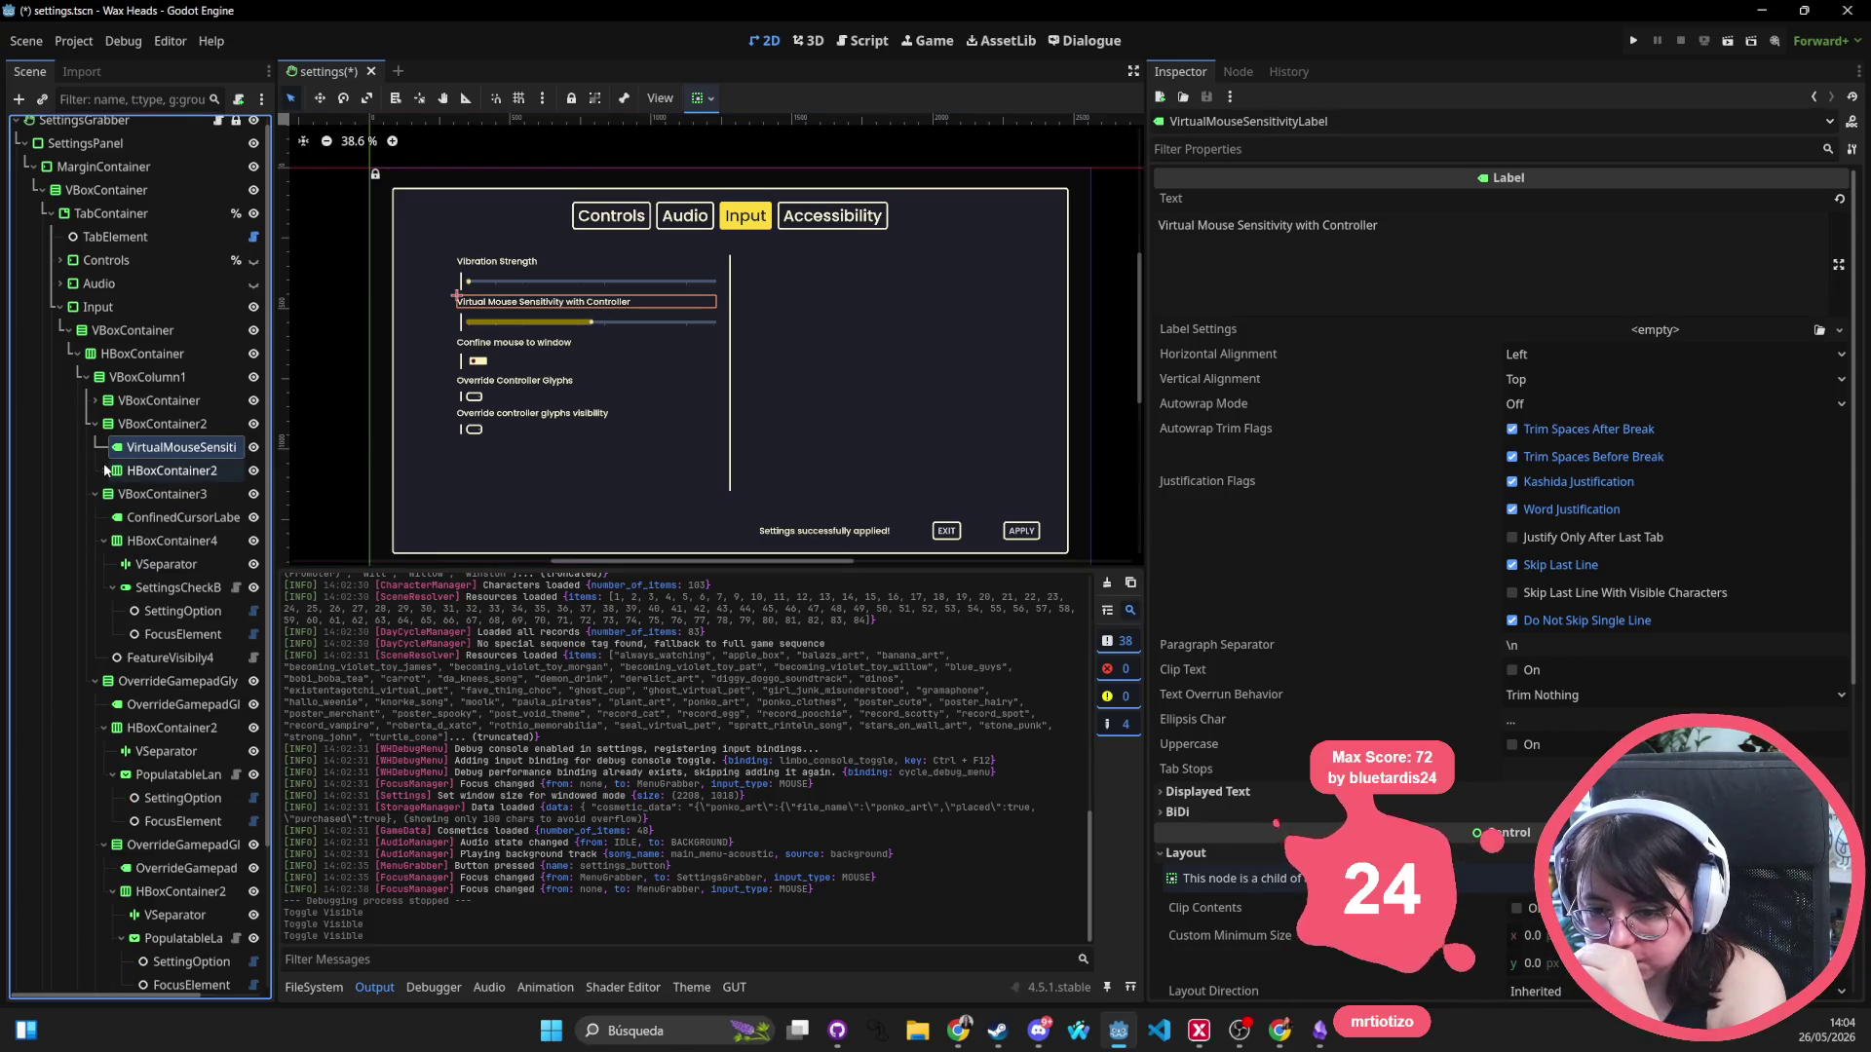
pyautogui.click(503, 348)
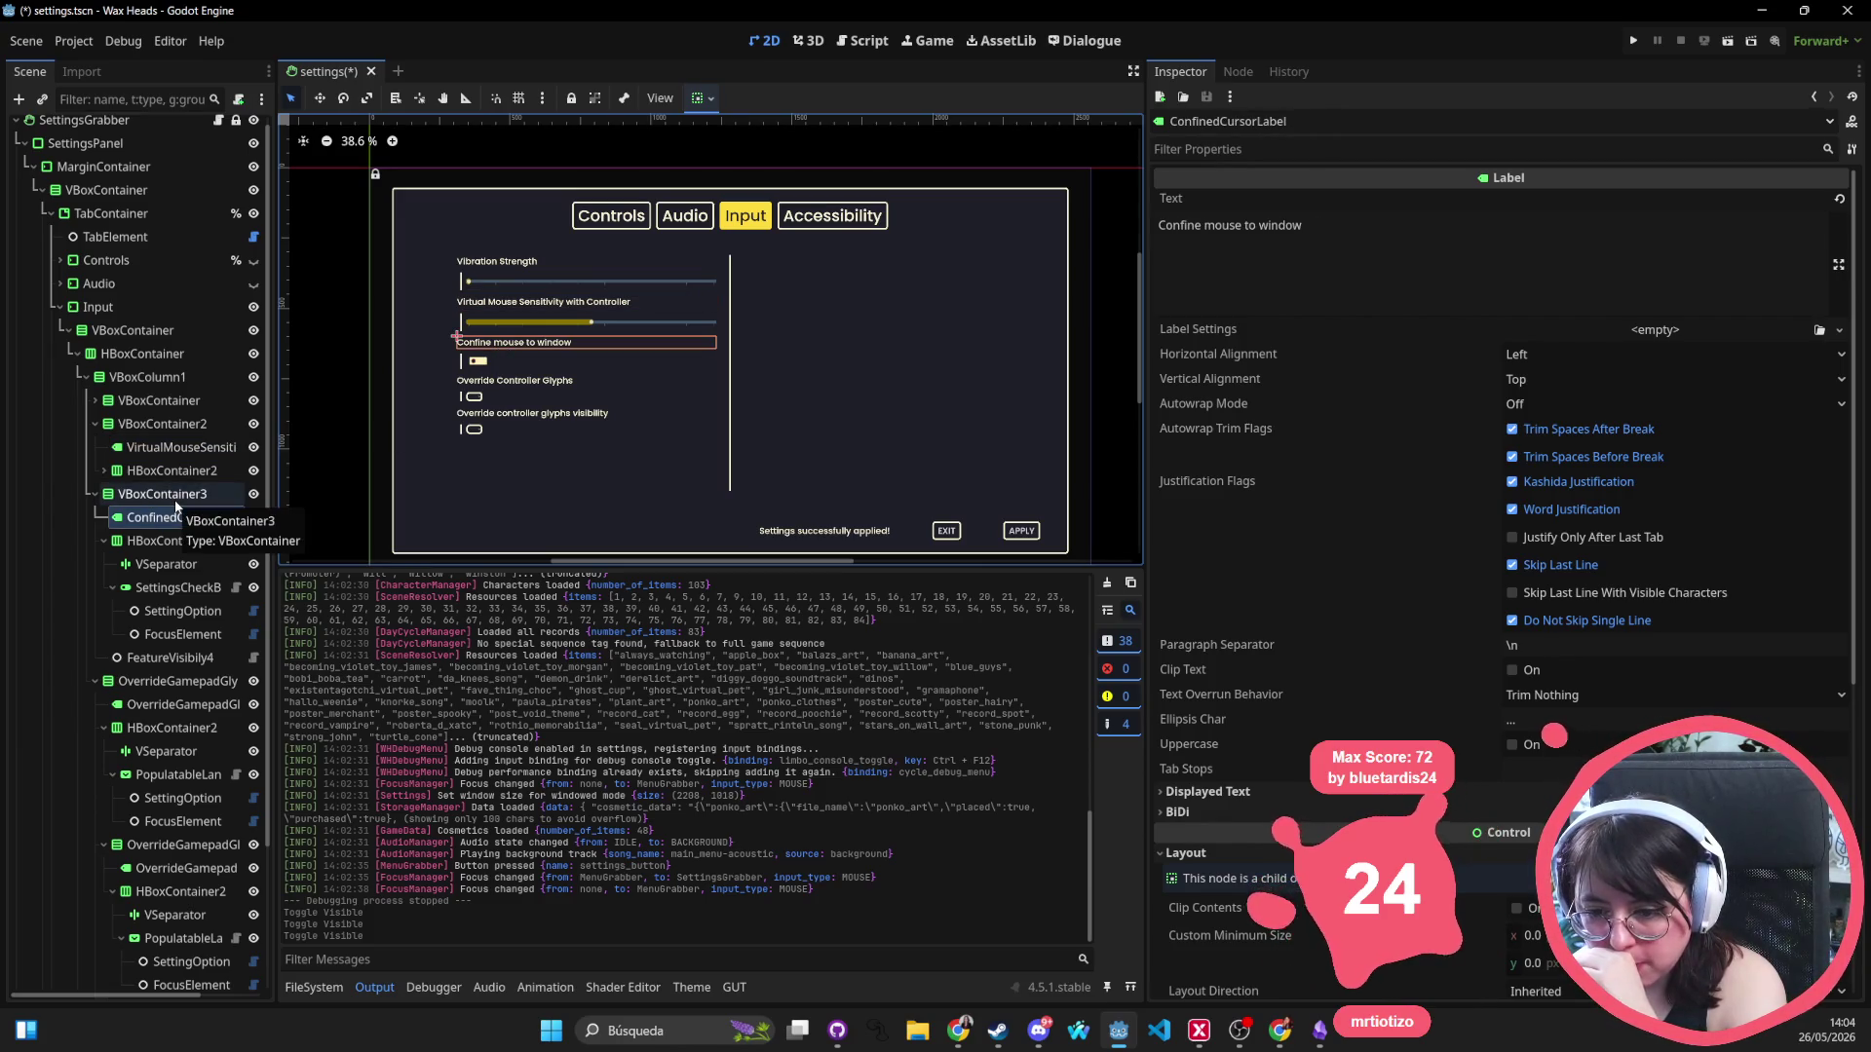
pyautogui.click(167, 658)
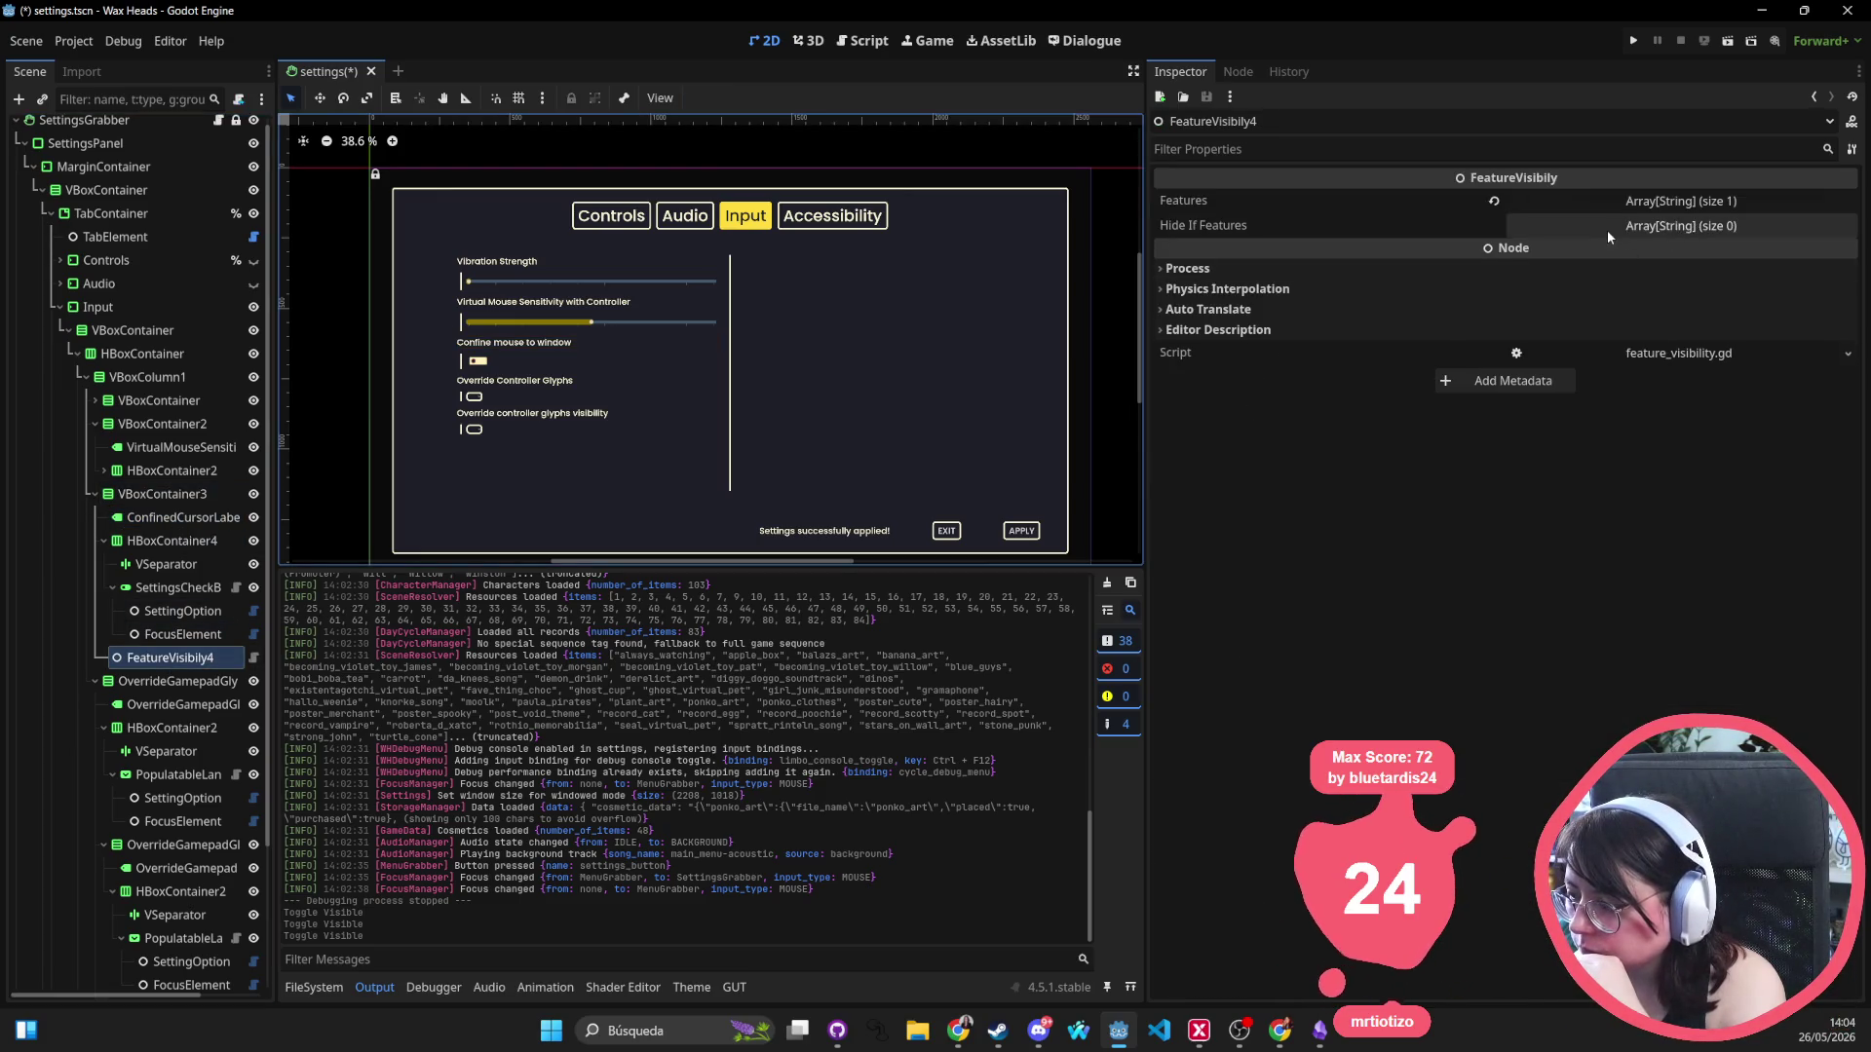
pyautogui.click(1663, 202)
pyautogui.click(1662, 202)
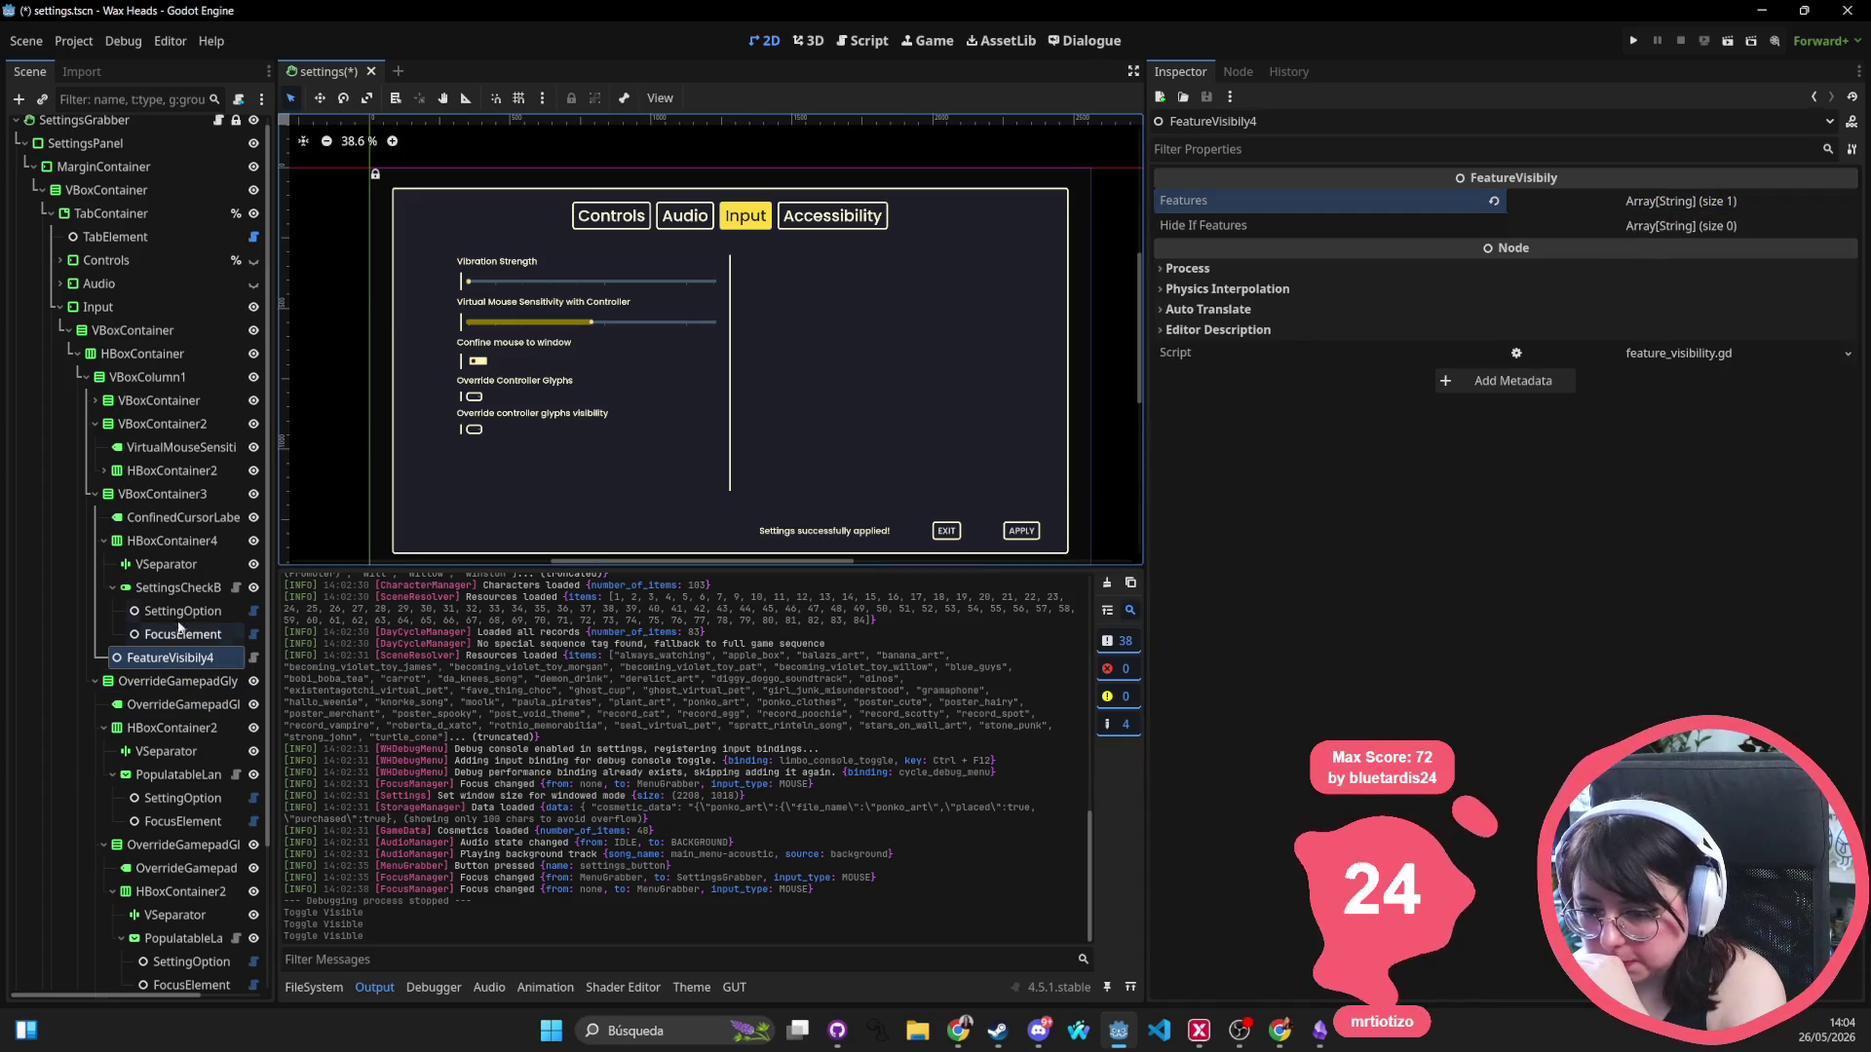
# Collapse the option containers and select VBoxContainer3 holding Confine mouse to window.
pyautogui.click(95, 495)
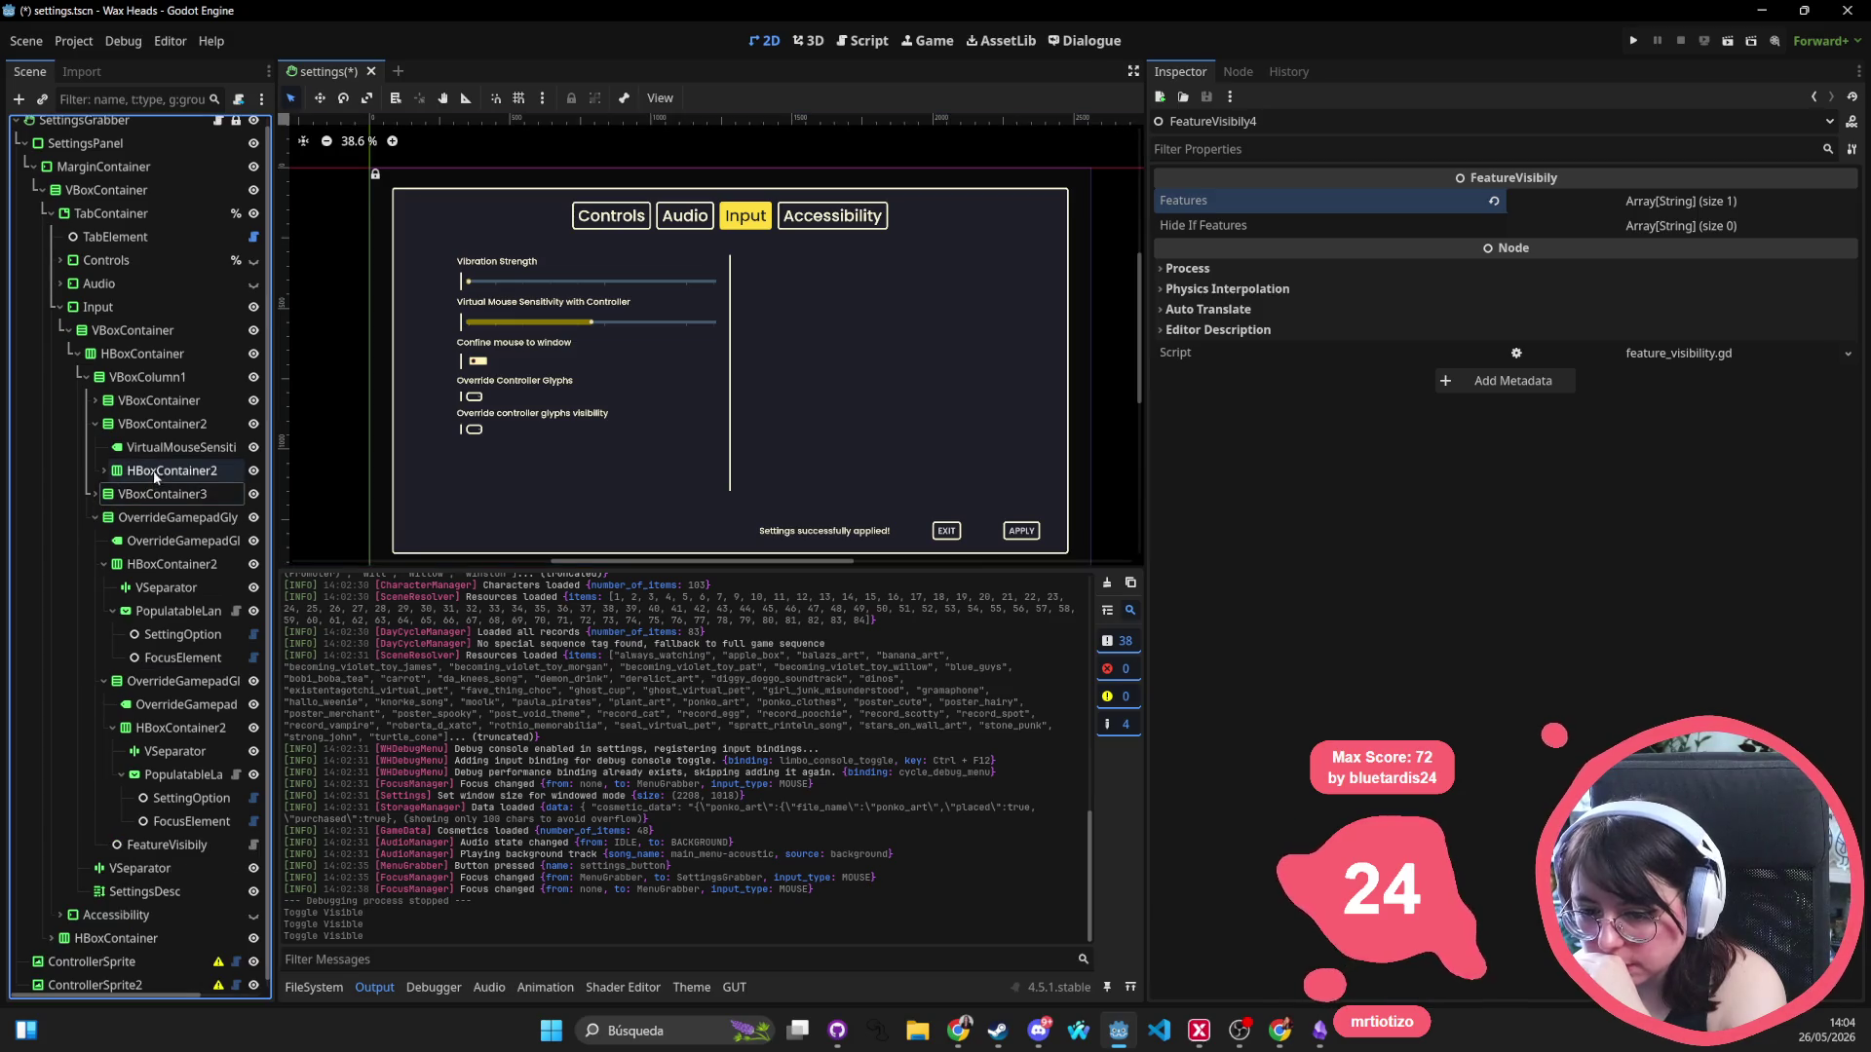
pyautogui.click(143, 495)
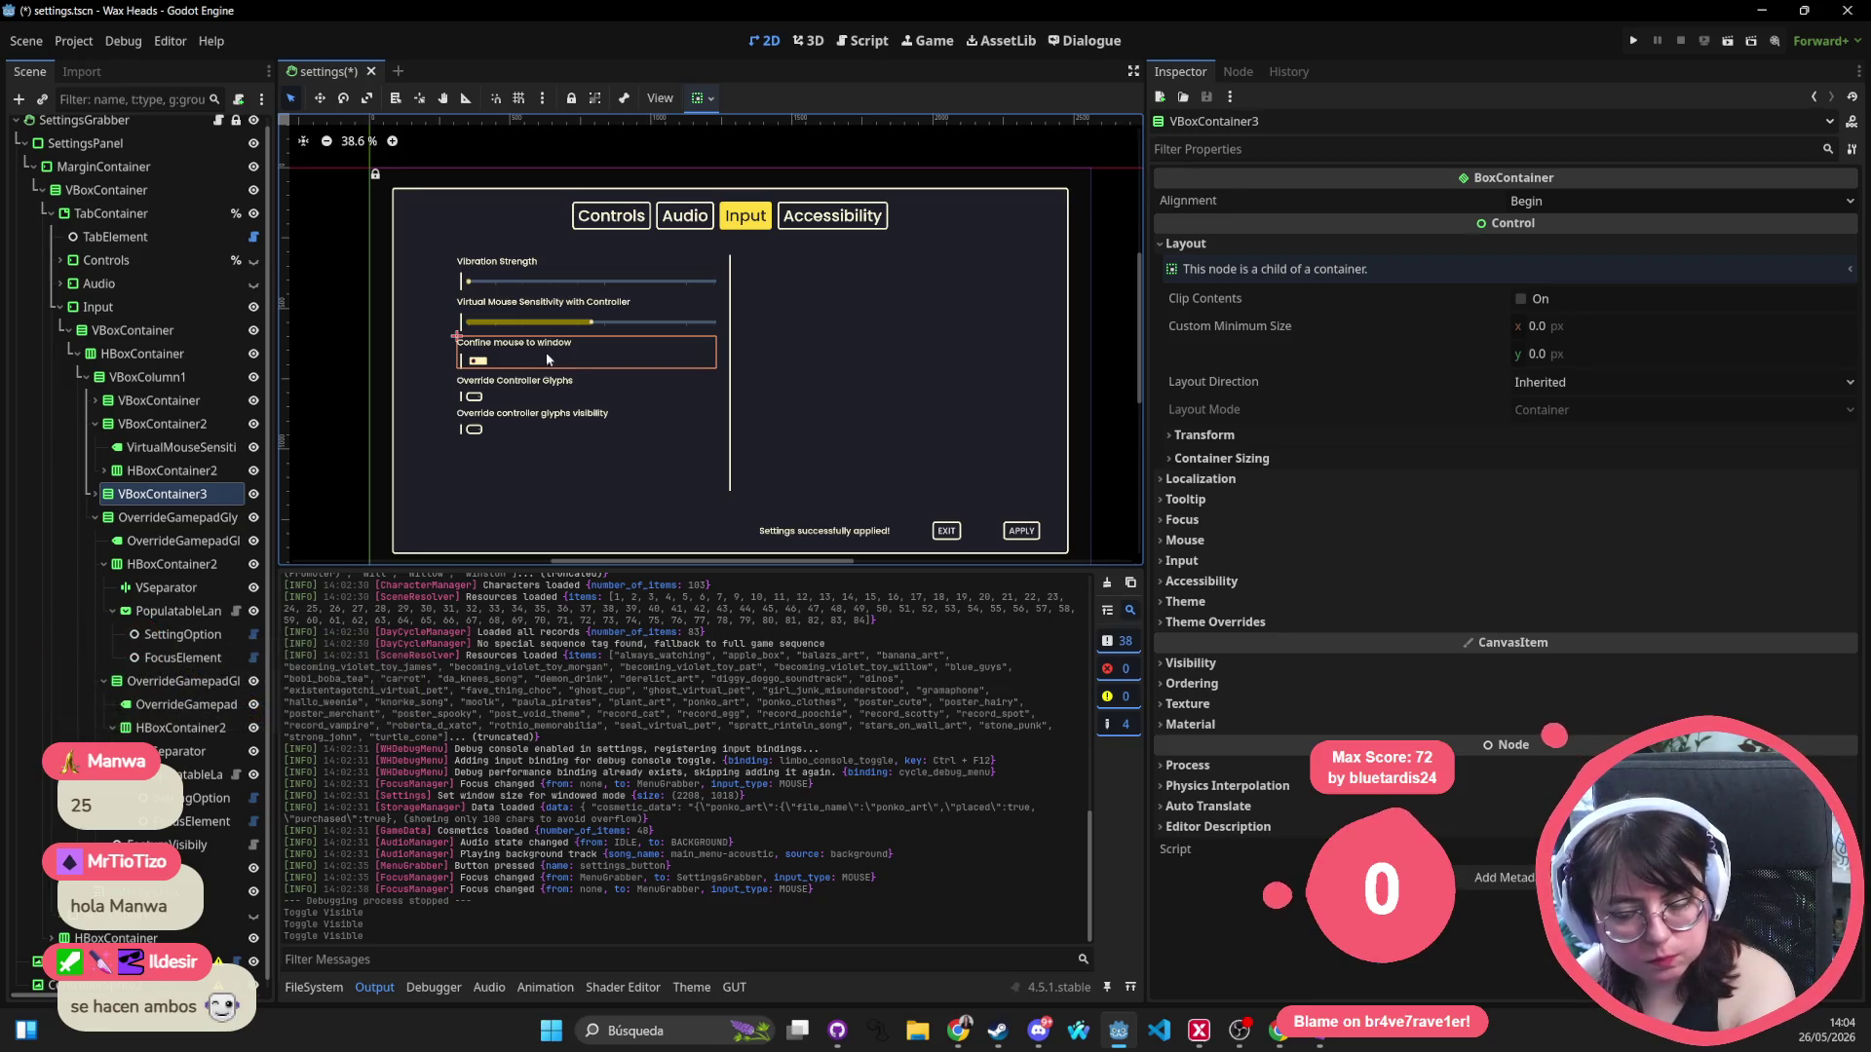
pyautogui.click(152, 474)
pyautogui.click(95, 424)
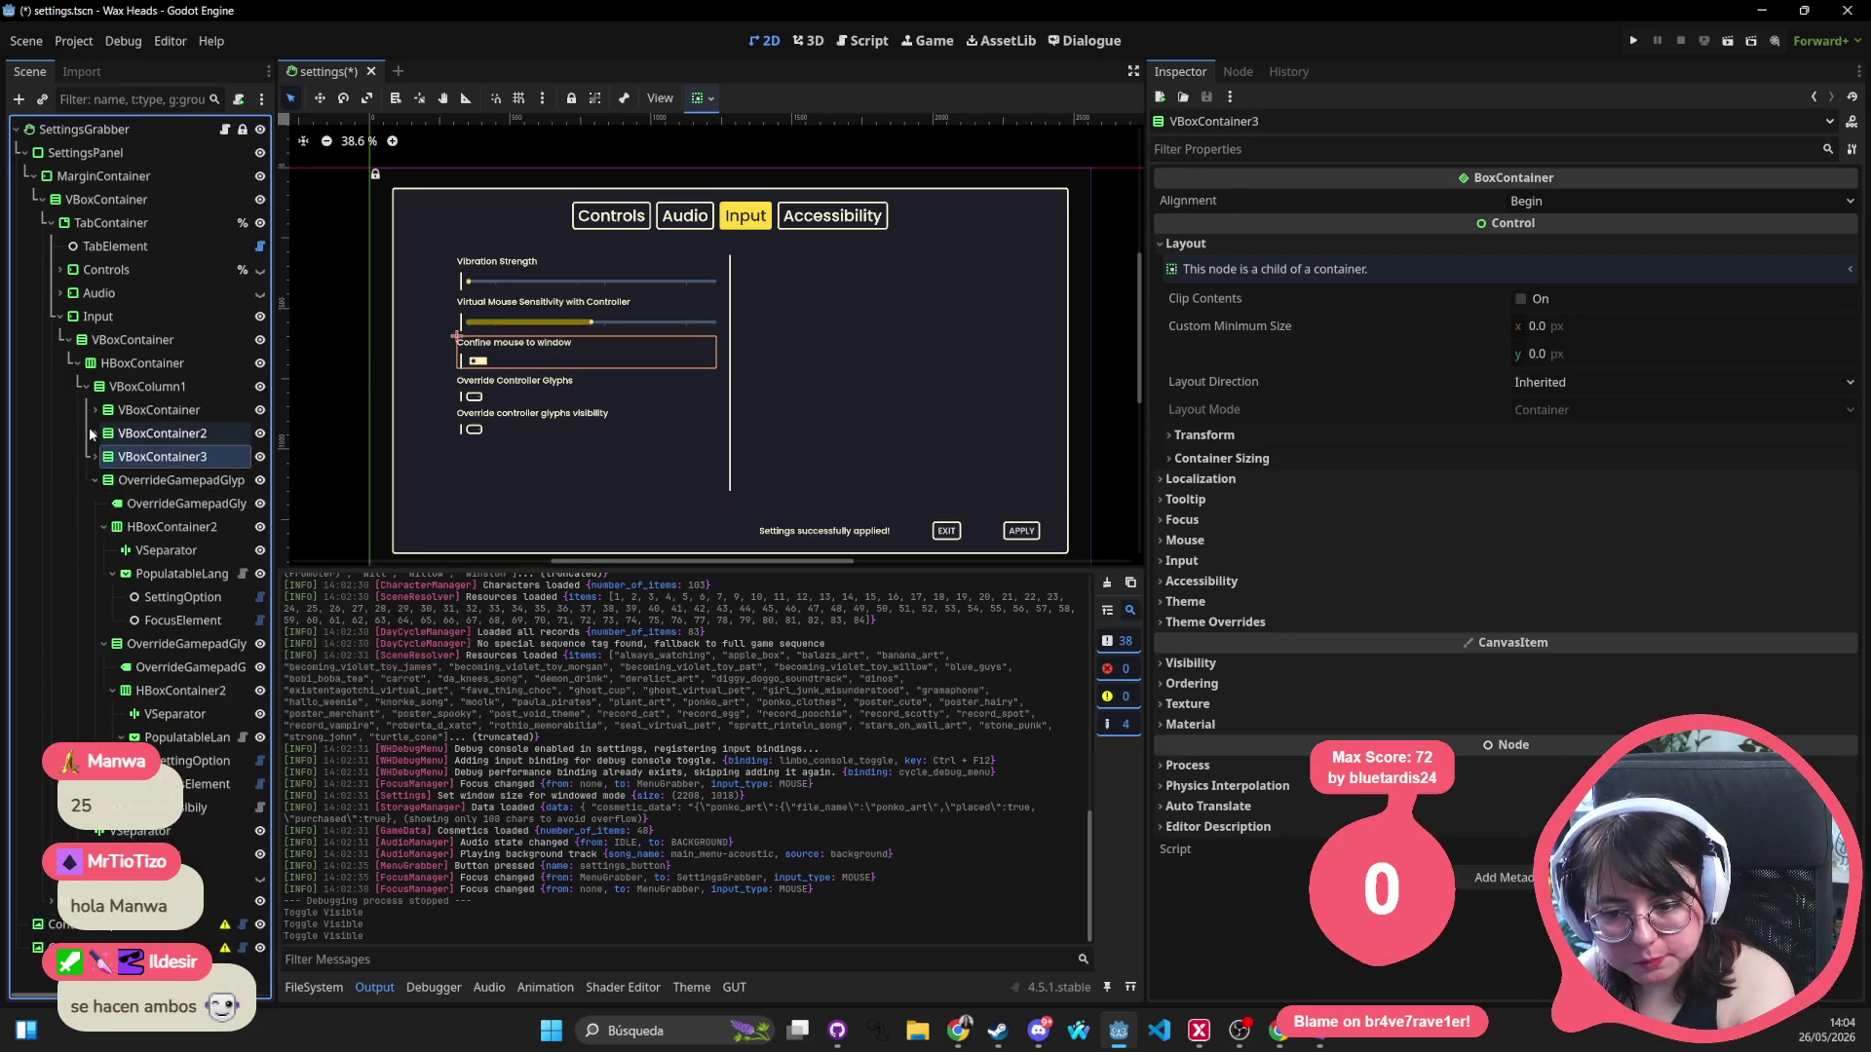
pyautogui.click(148, 436)
pyautogui.click(136, 458)
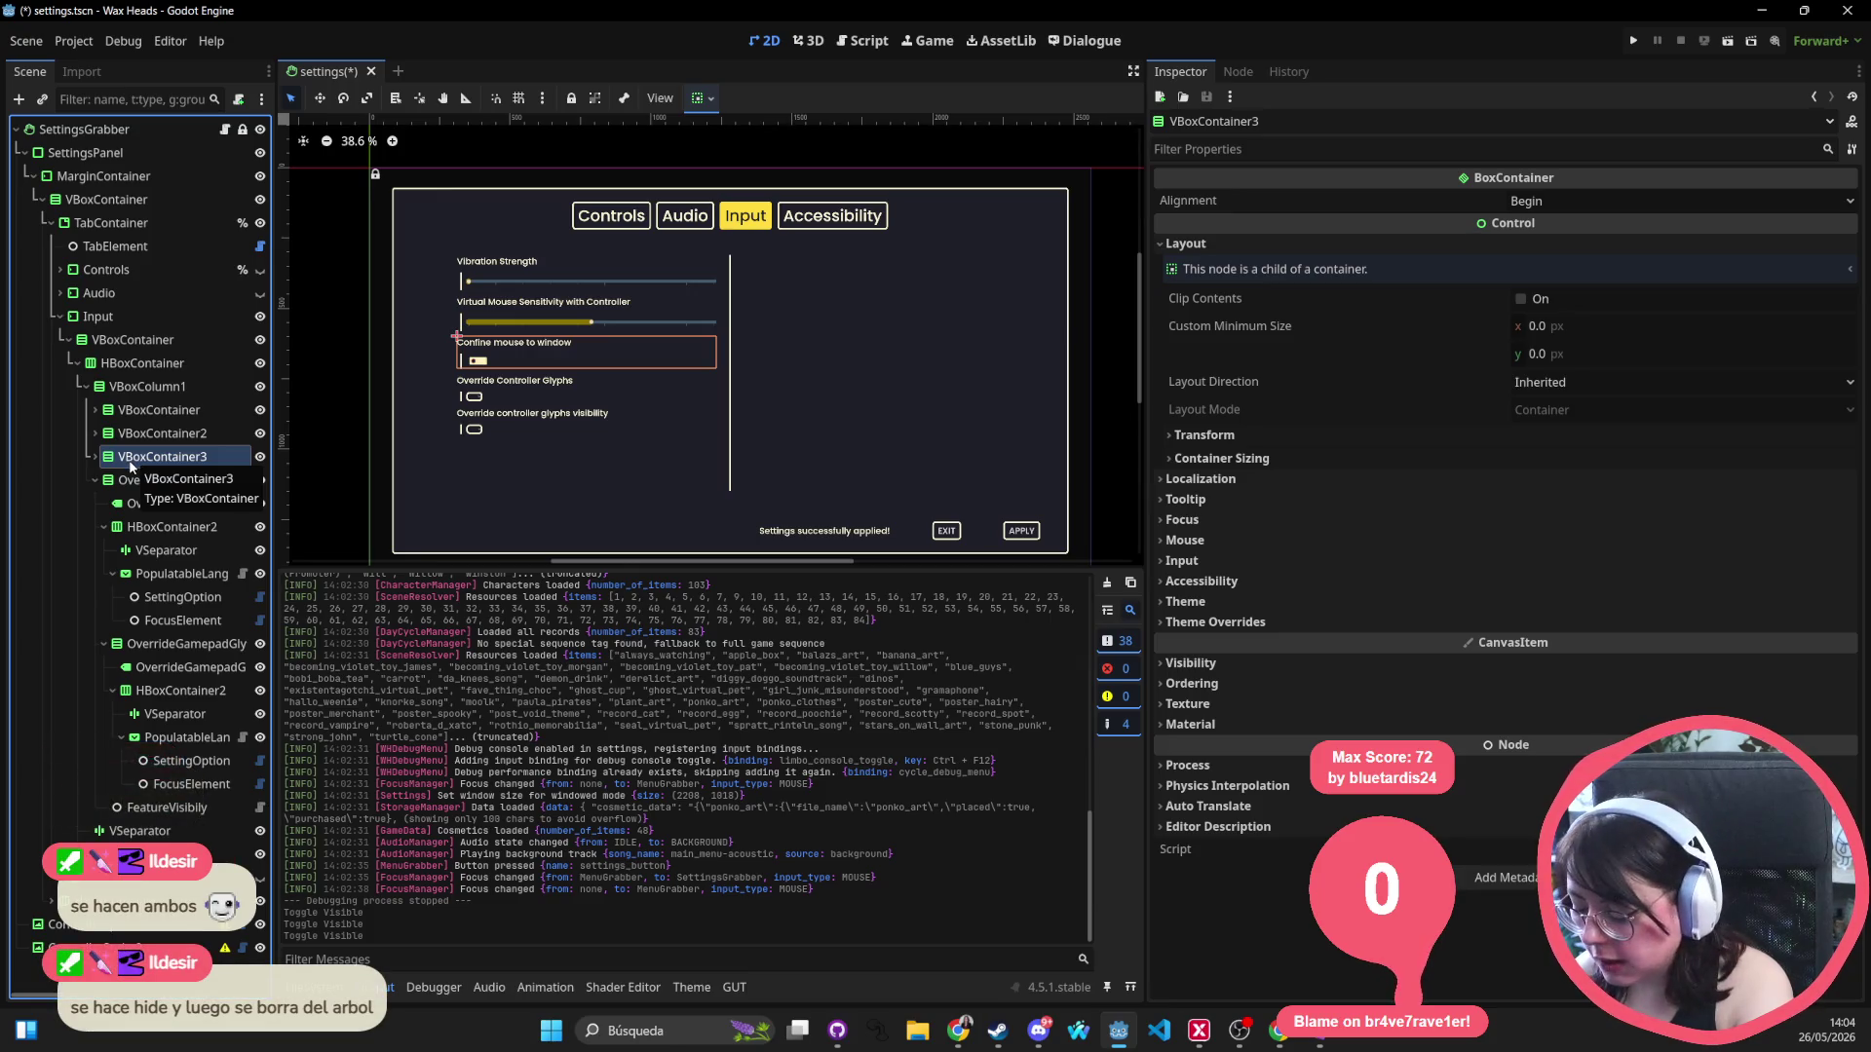
# Delete VBoxContainer3 and its children, confirming the deletion.
pyautogui.press('Delete')
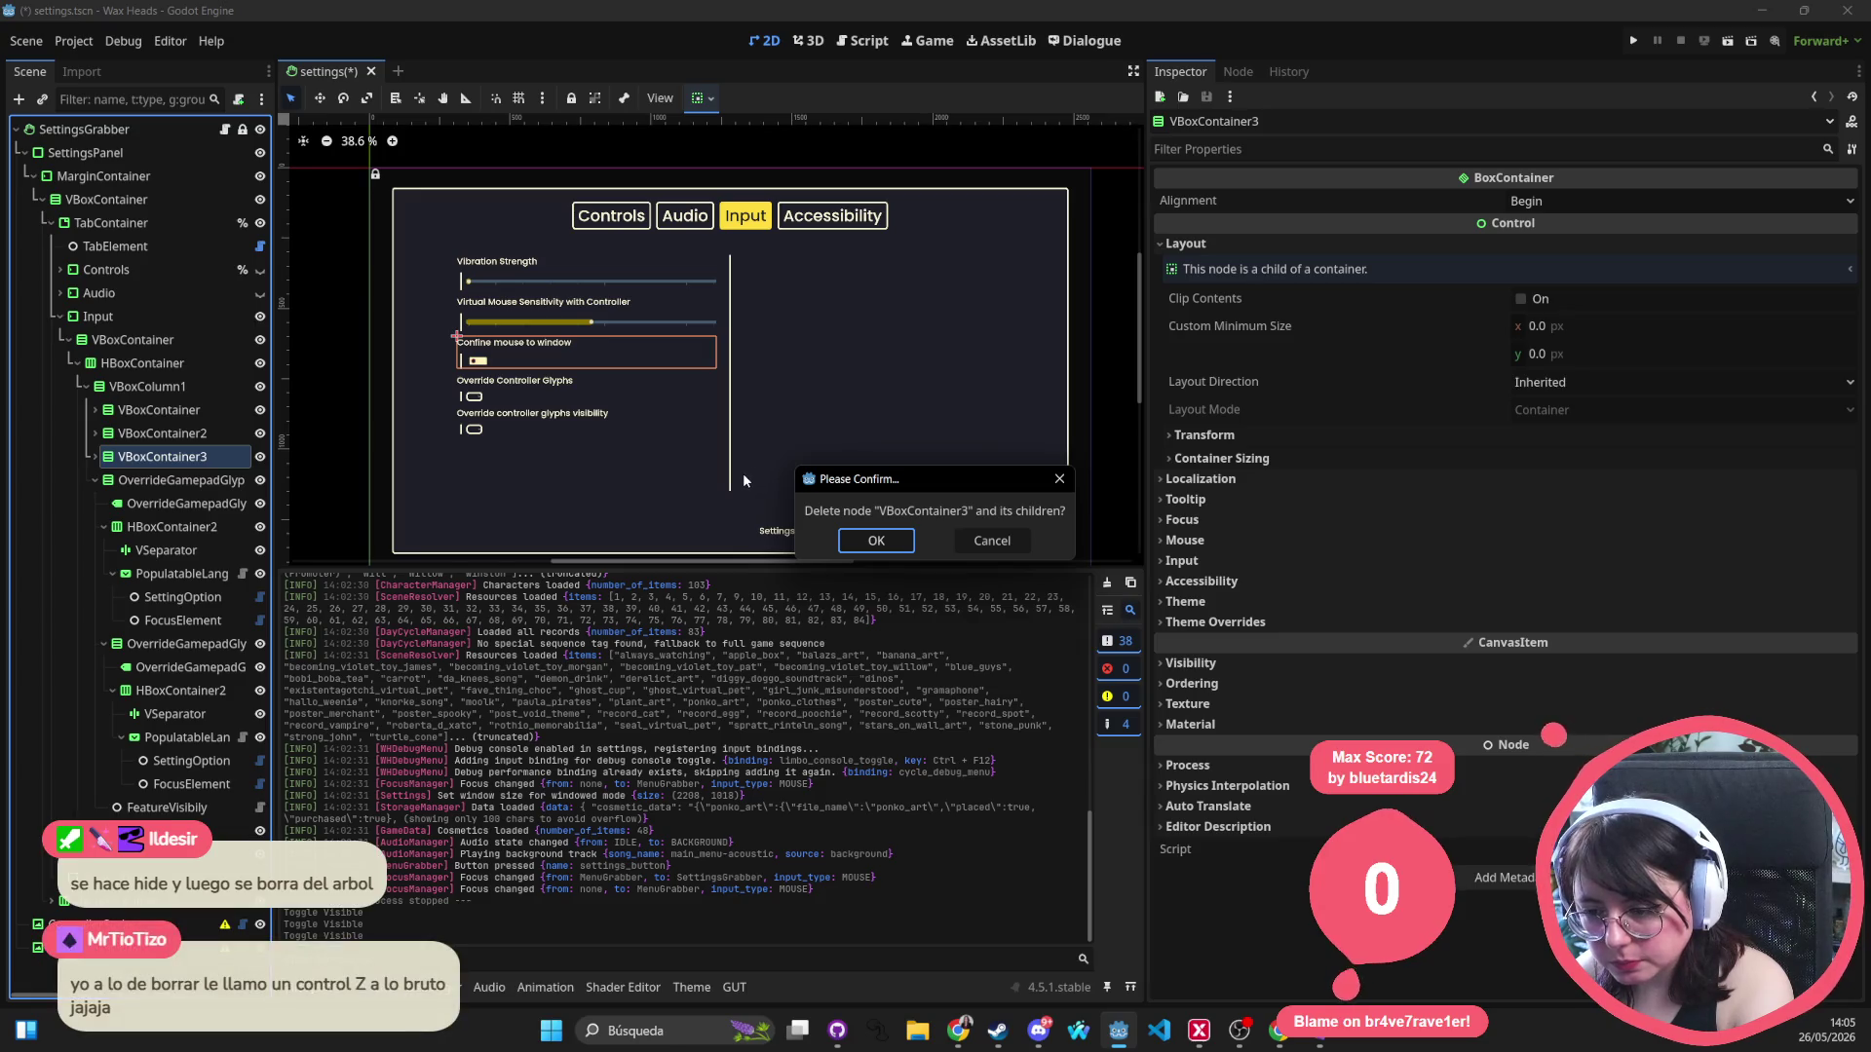
pyautogui.press('Return')
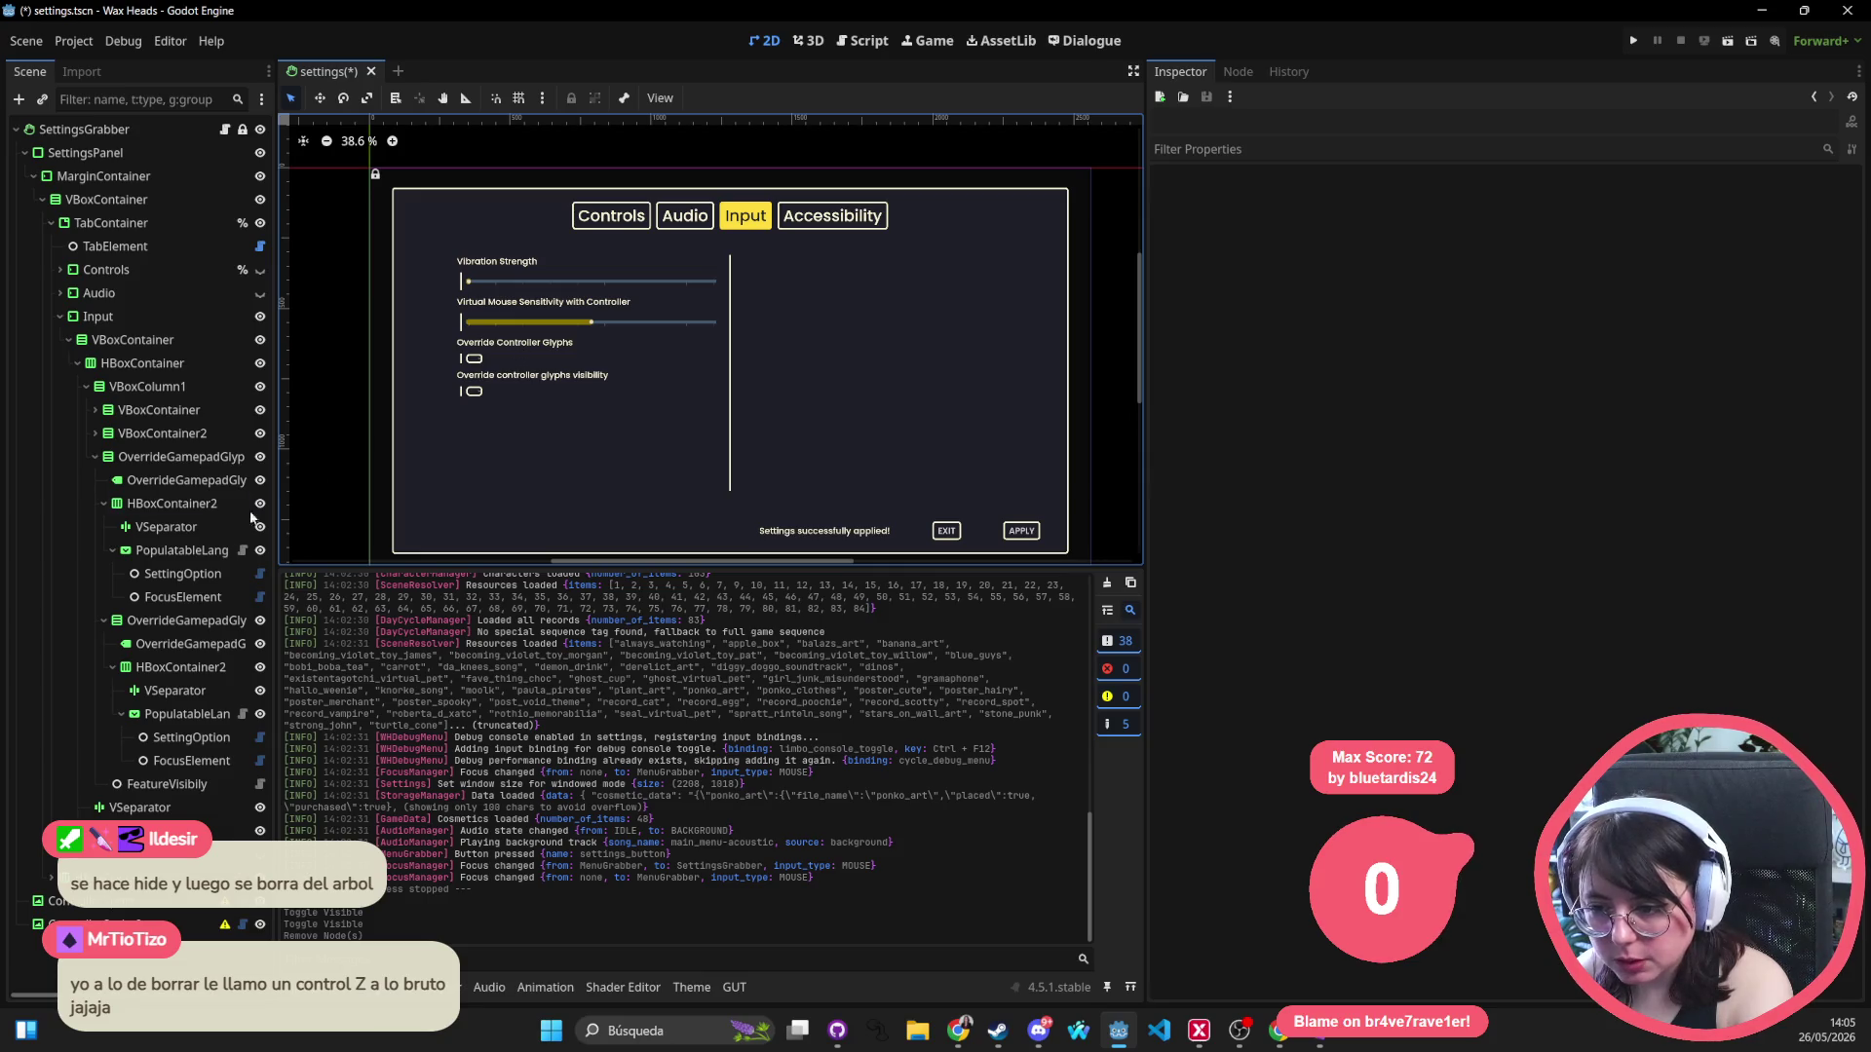
# Inspect the Override Controller Glyphs option nodes, then select the TabContainer.
pyautogui.click(558, 347)
pyautogui.click(546, 349)
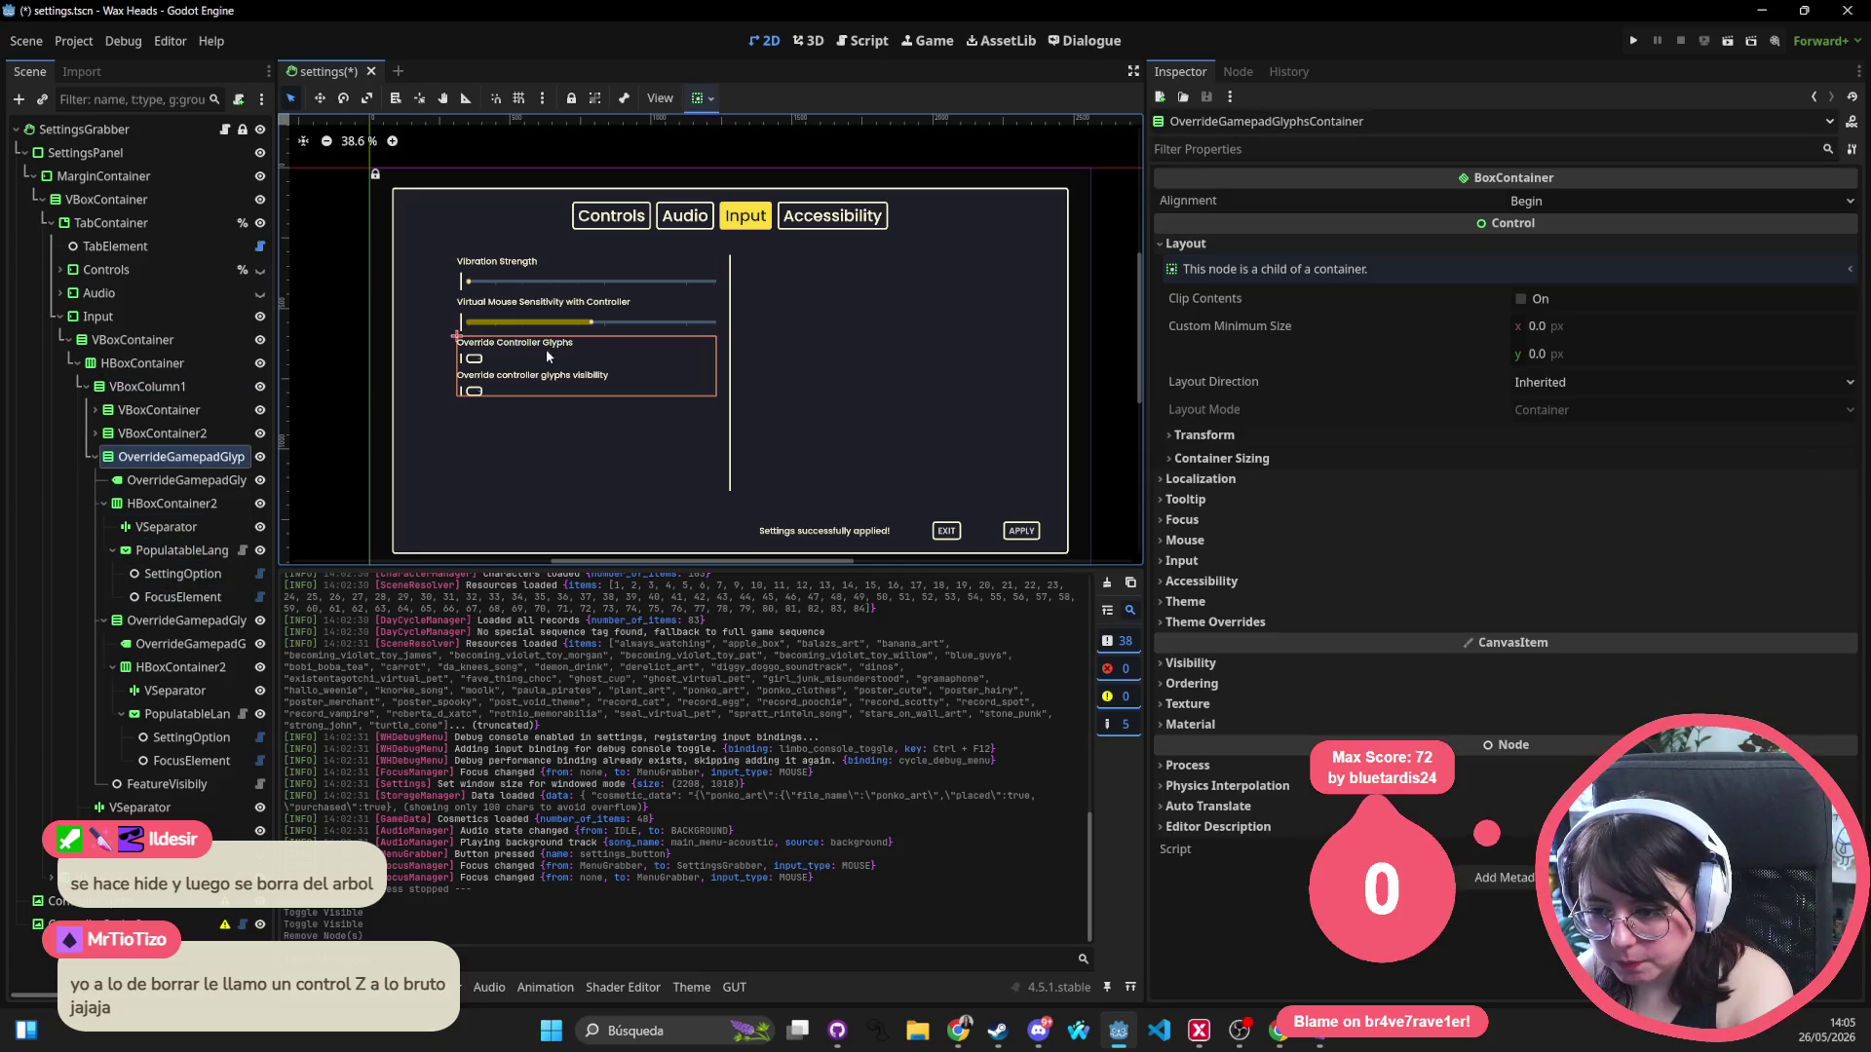
pyautogui.click(522, 377)
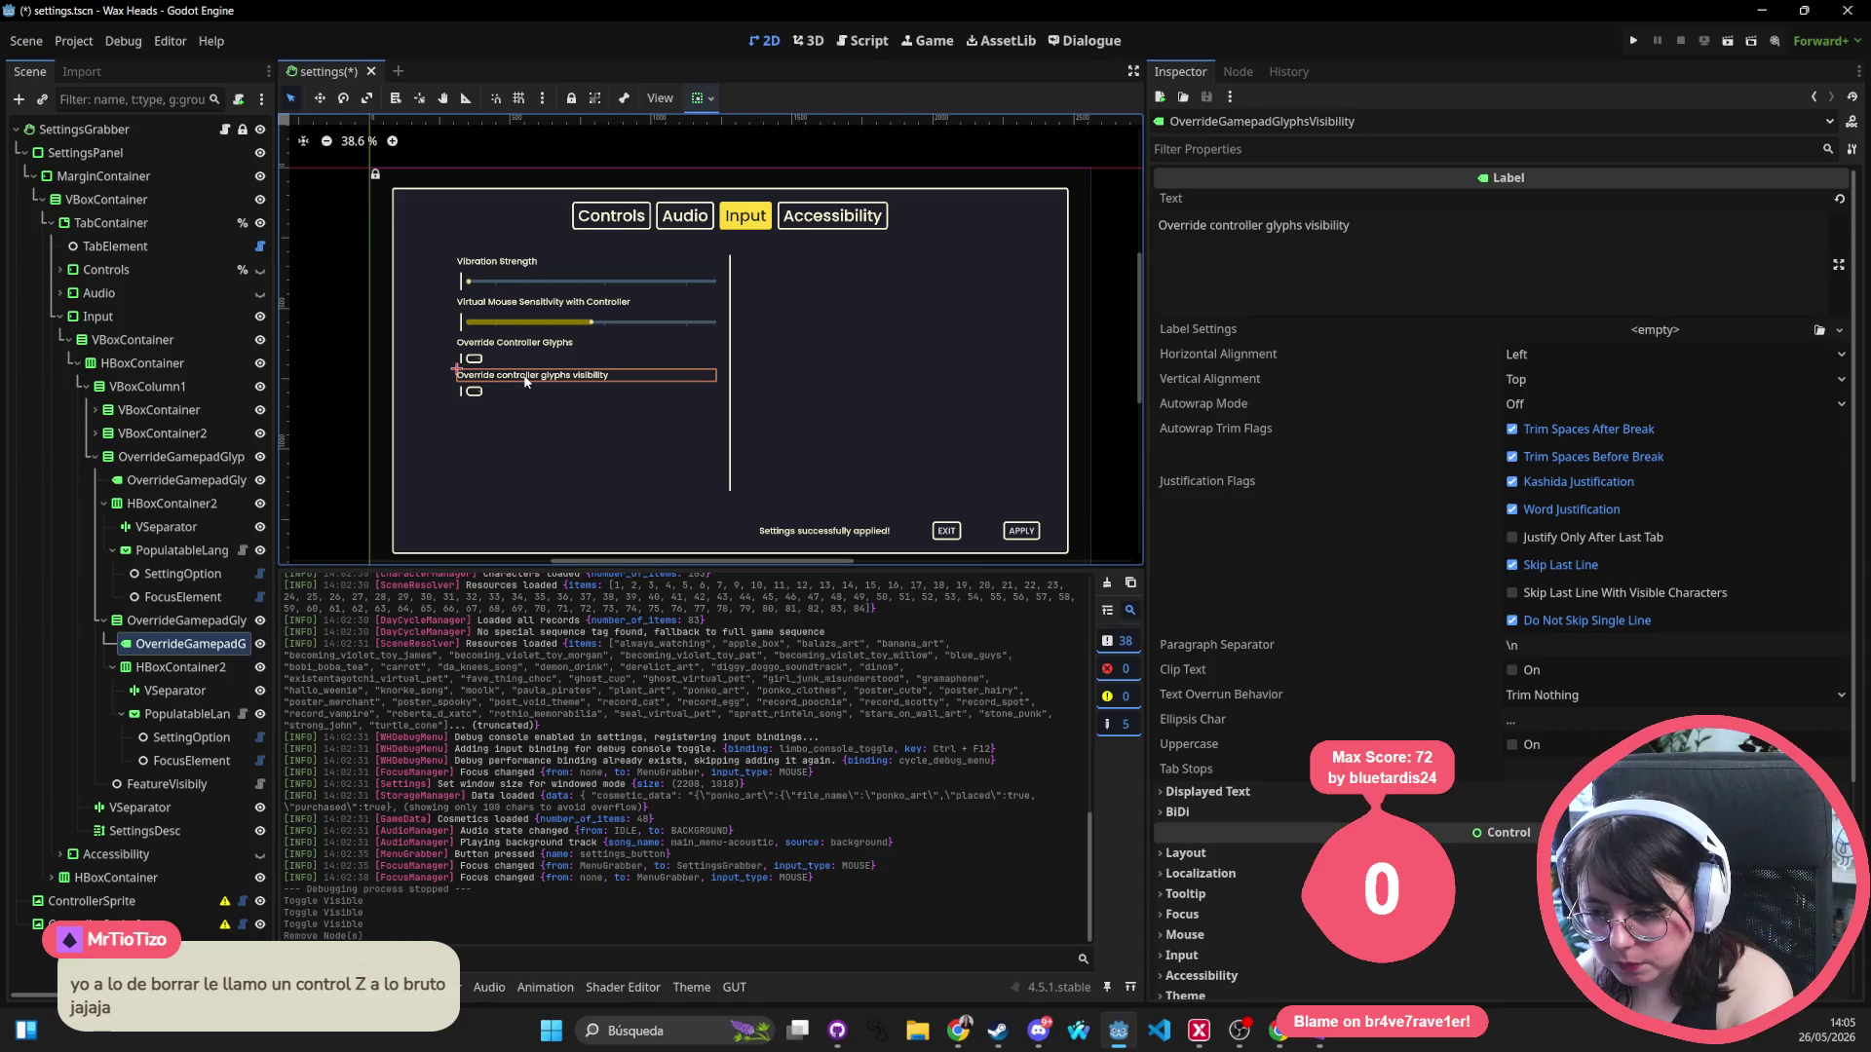
pyautogui.click(838, 235)
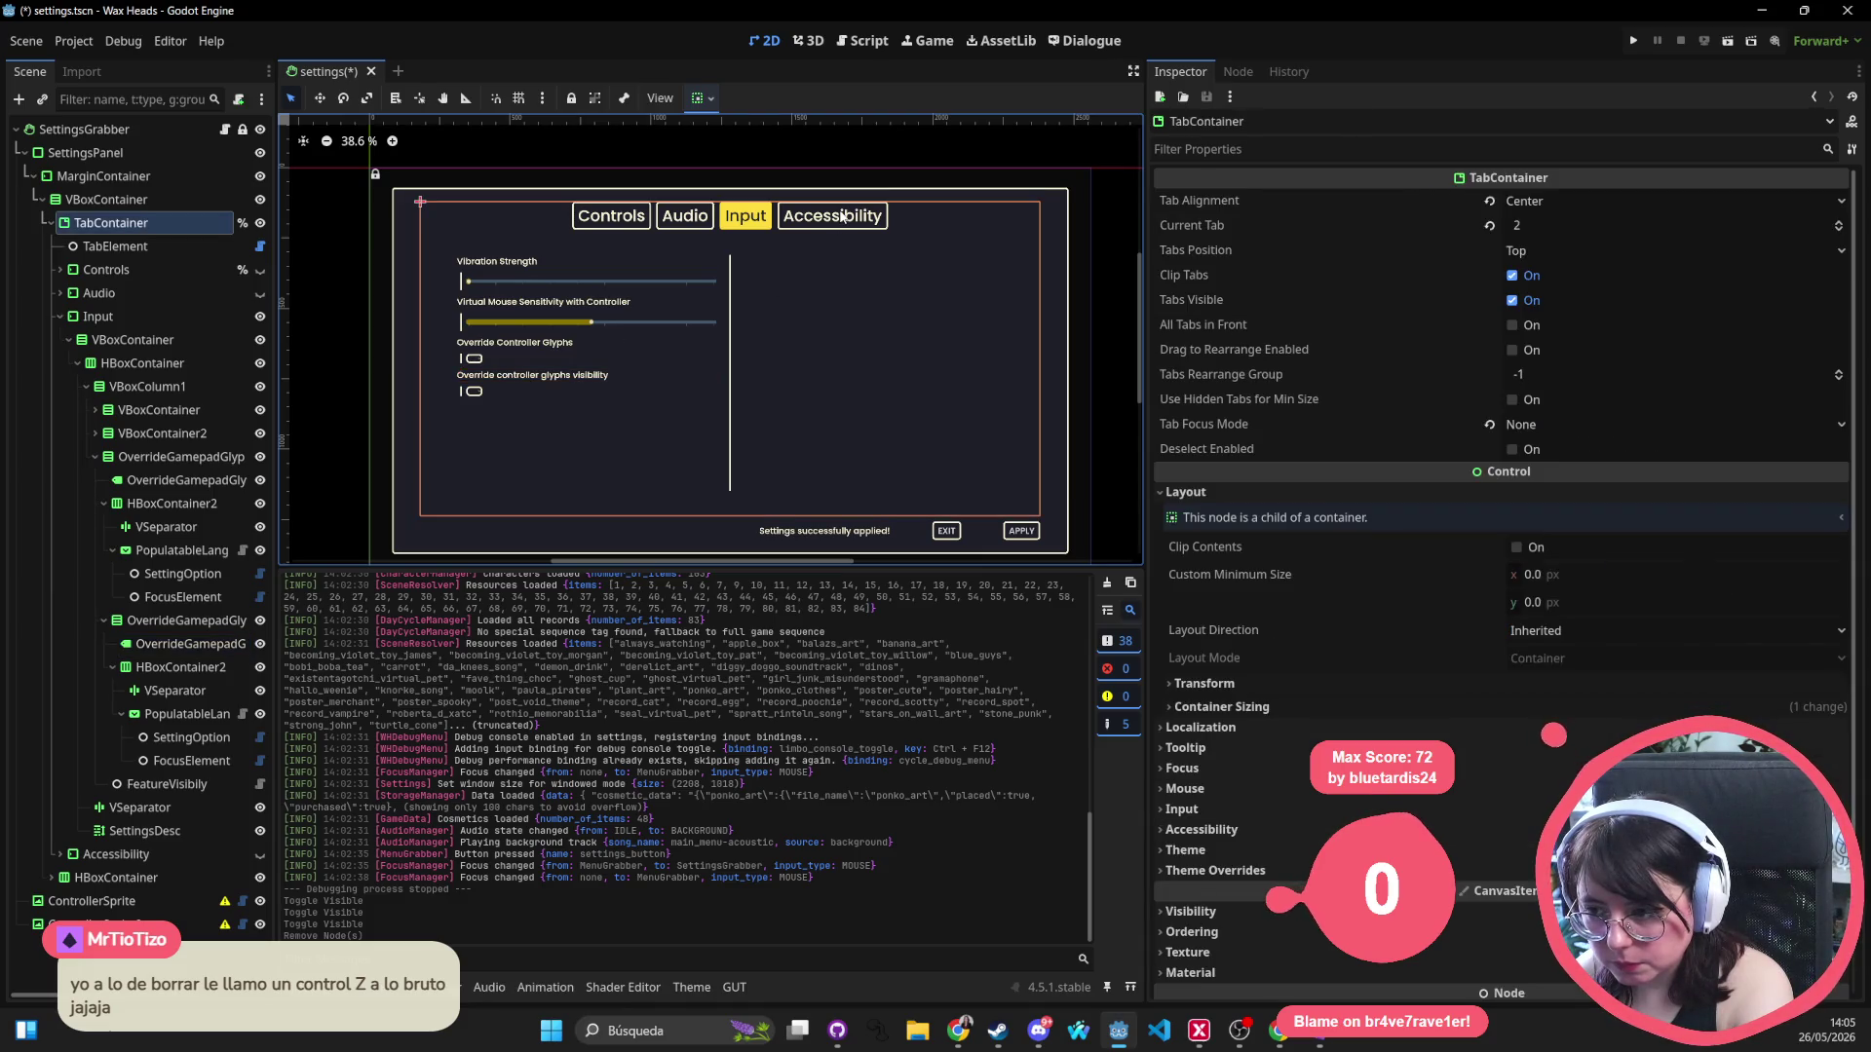
# Collapse Input and make the Accessibility page visible, selecting its Override Mouse Cursor container.
pyautogui.click(60, 317)
pyautogui.click(146, 339)
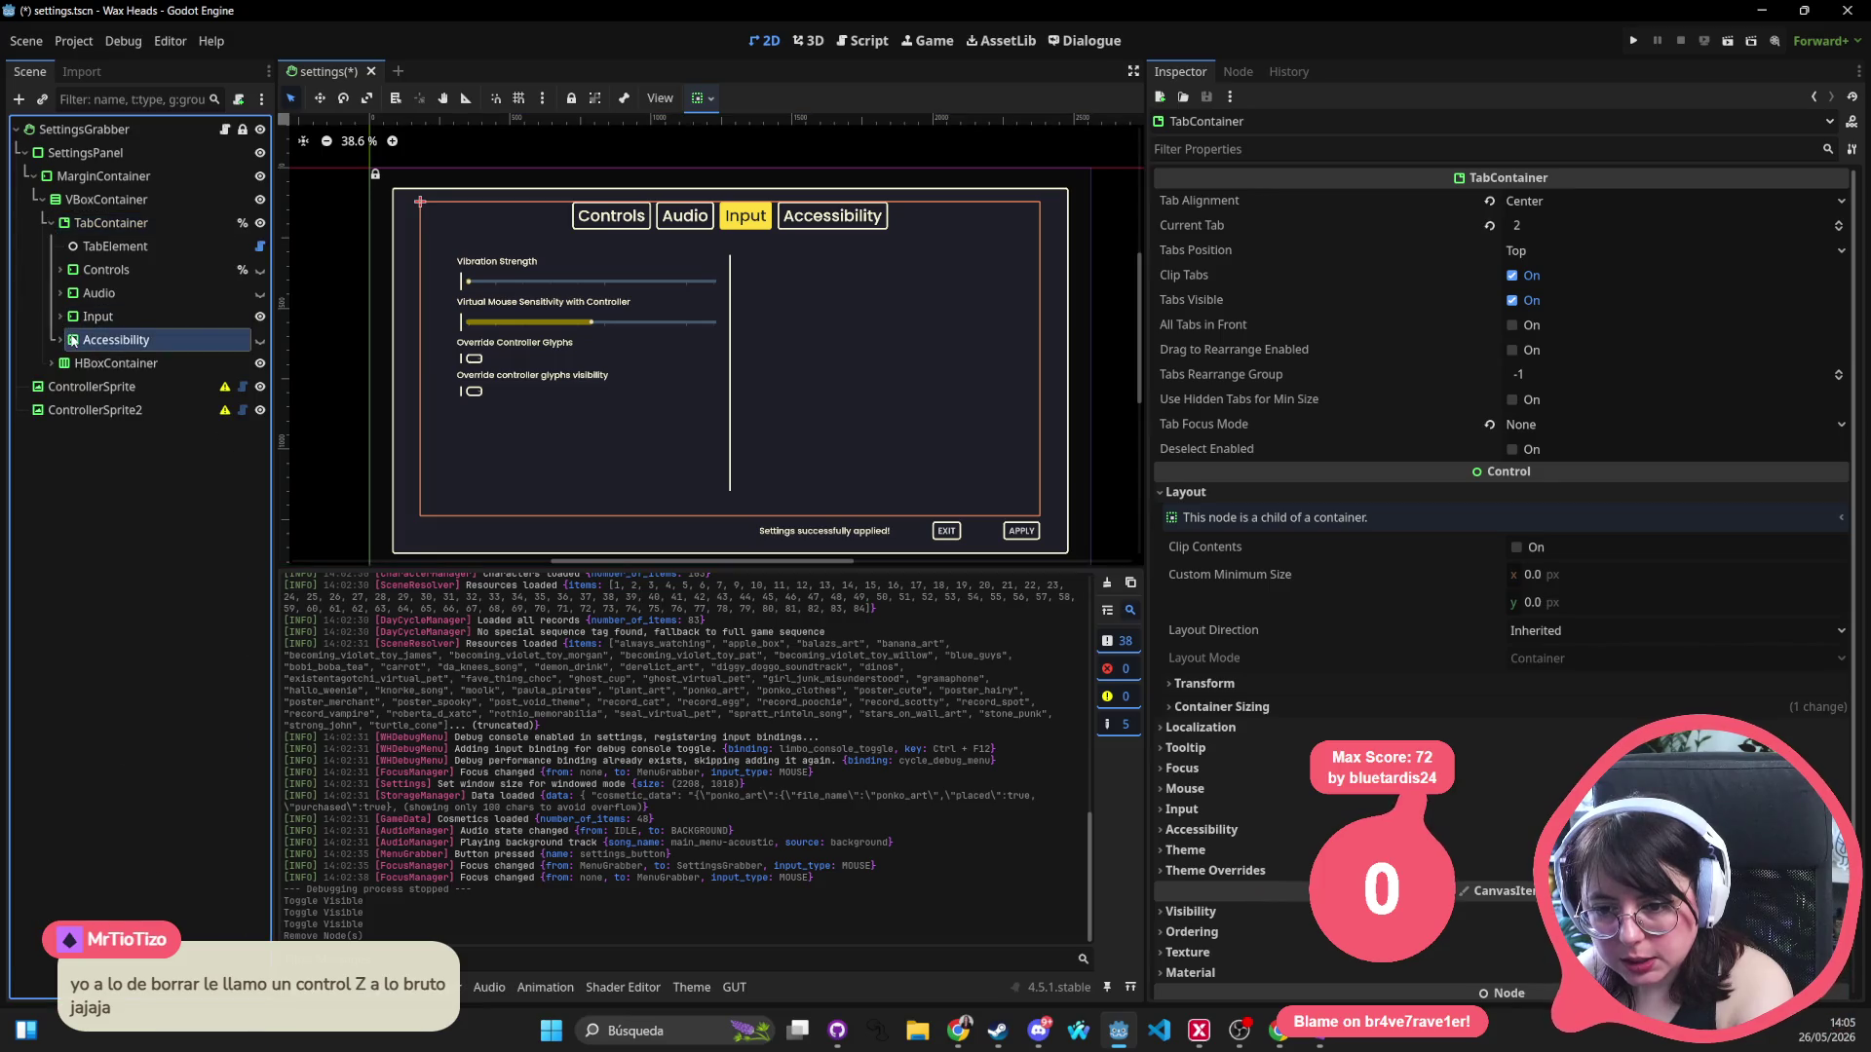
pyautogui.click(259, 339)
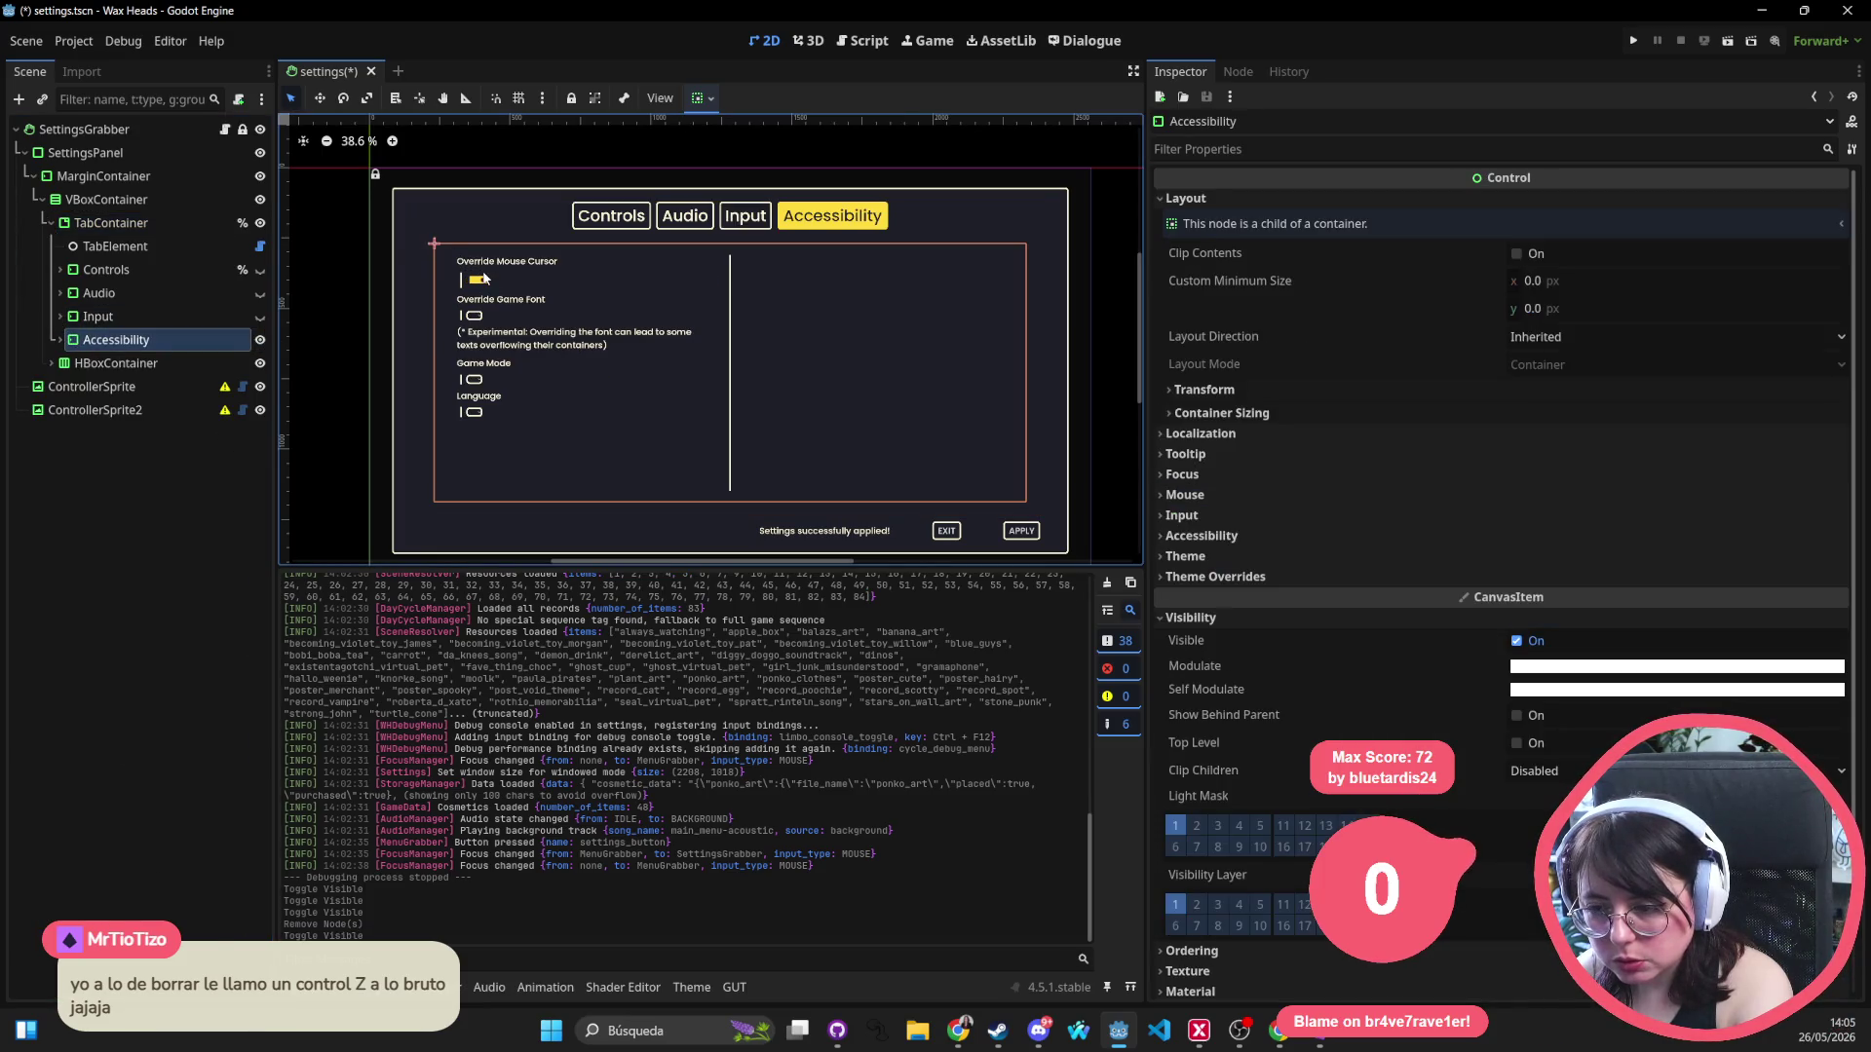
pyautogui.click(500, 263)
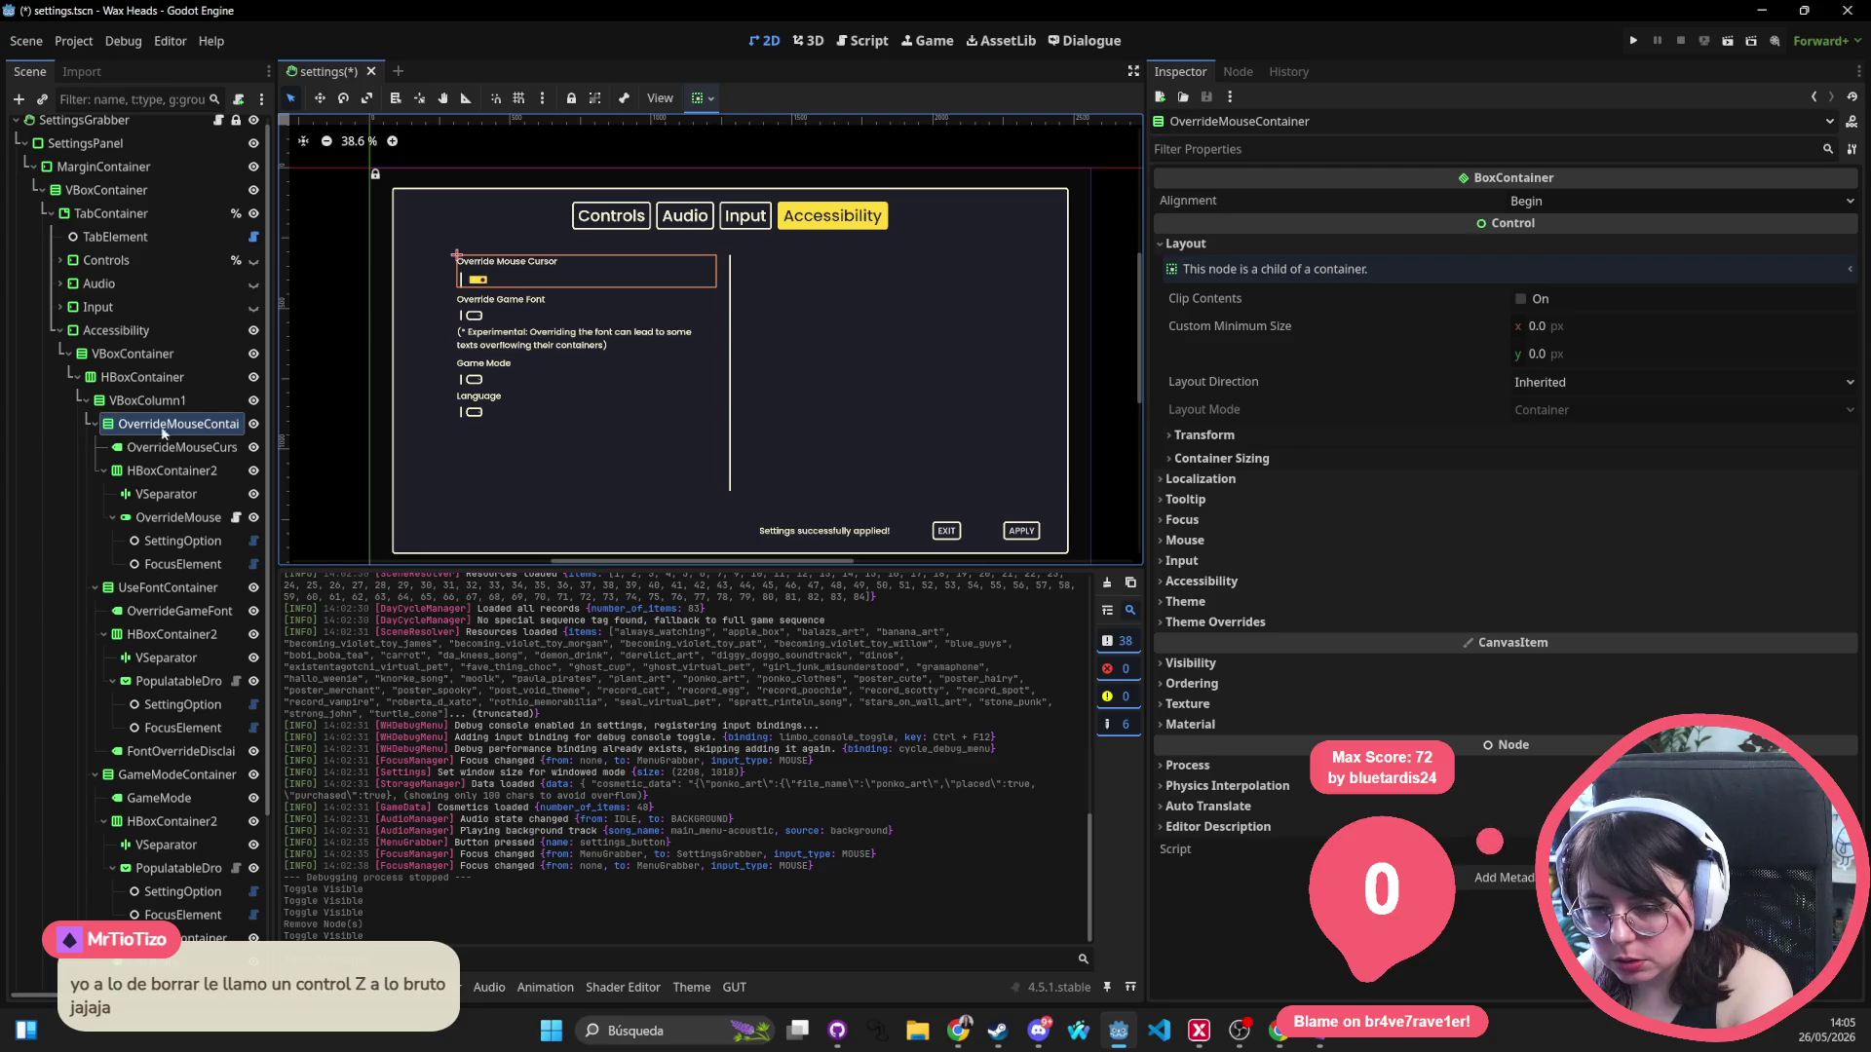
pyautogui.click(95, 423)
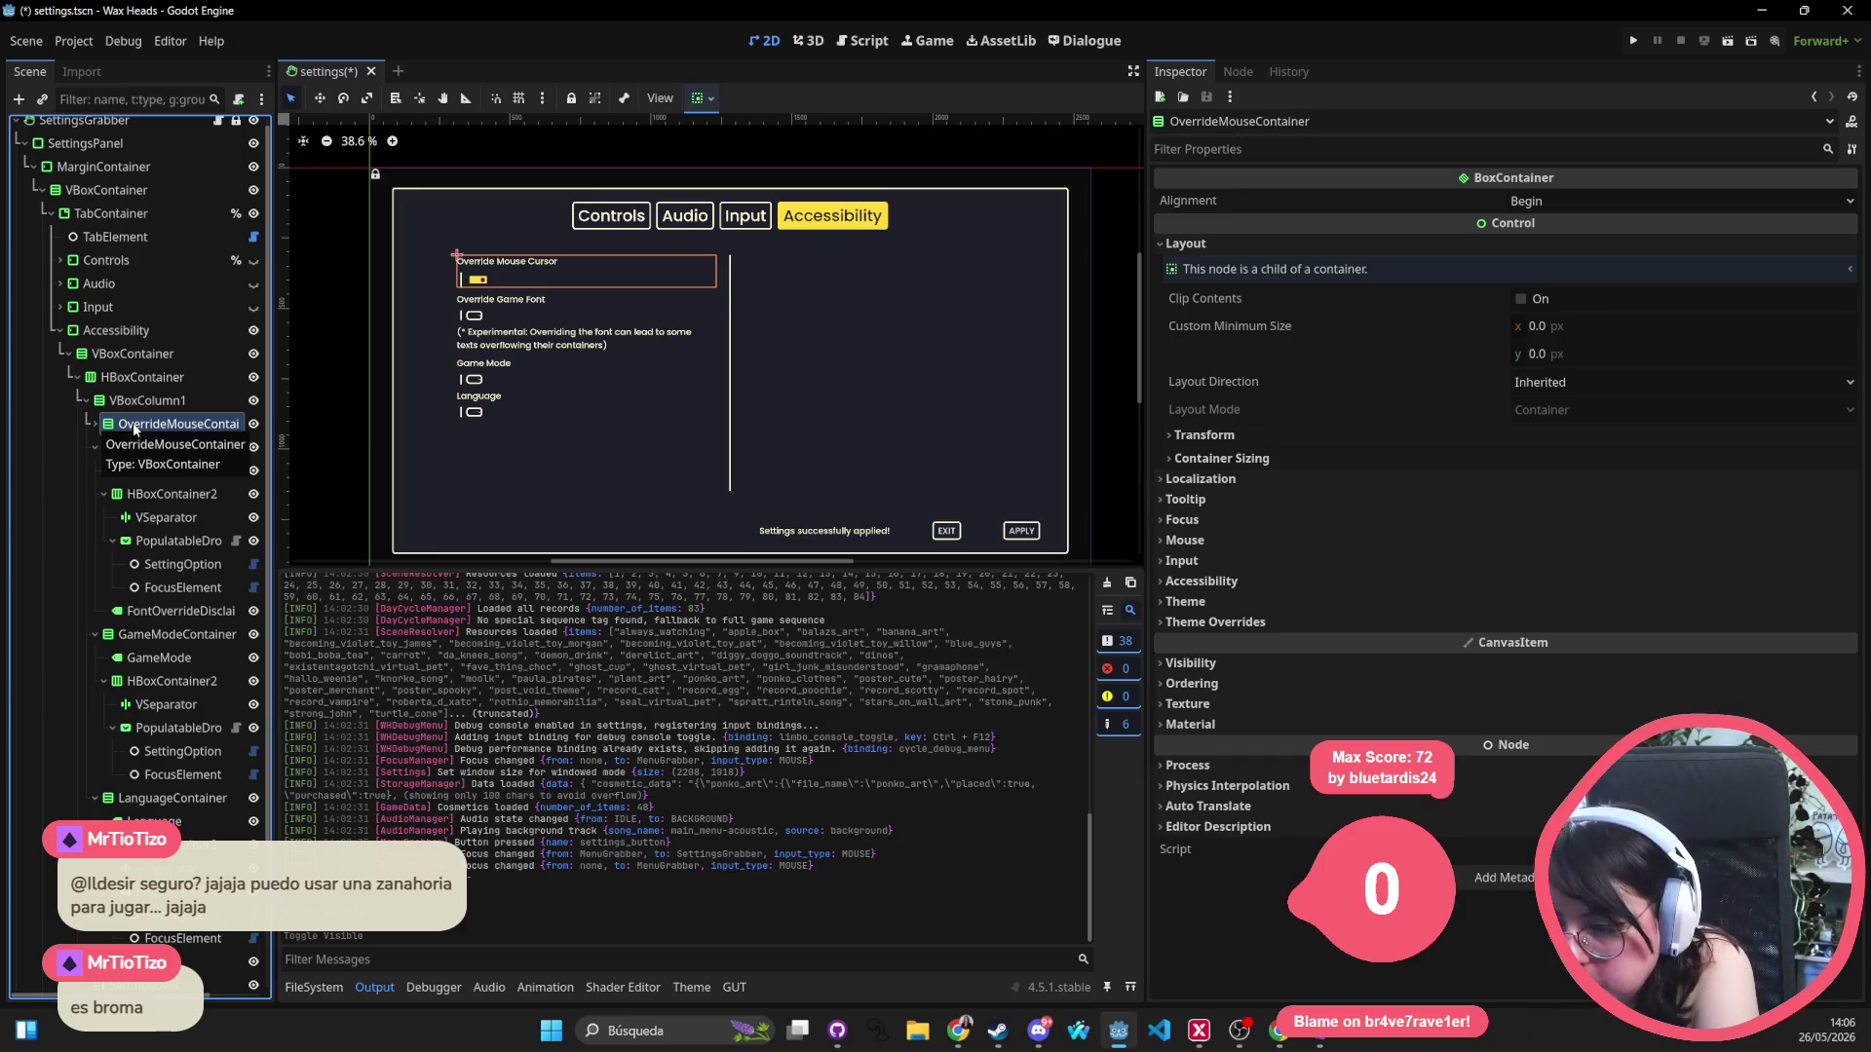
pyautogui.click(527, 351)
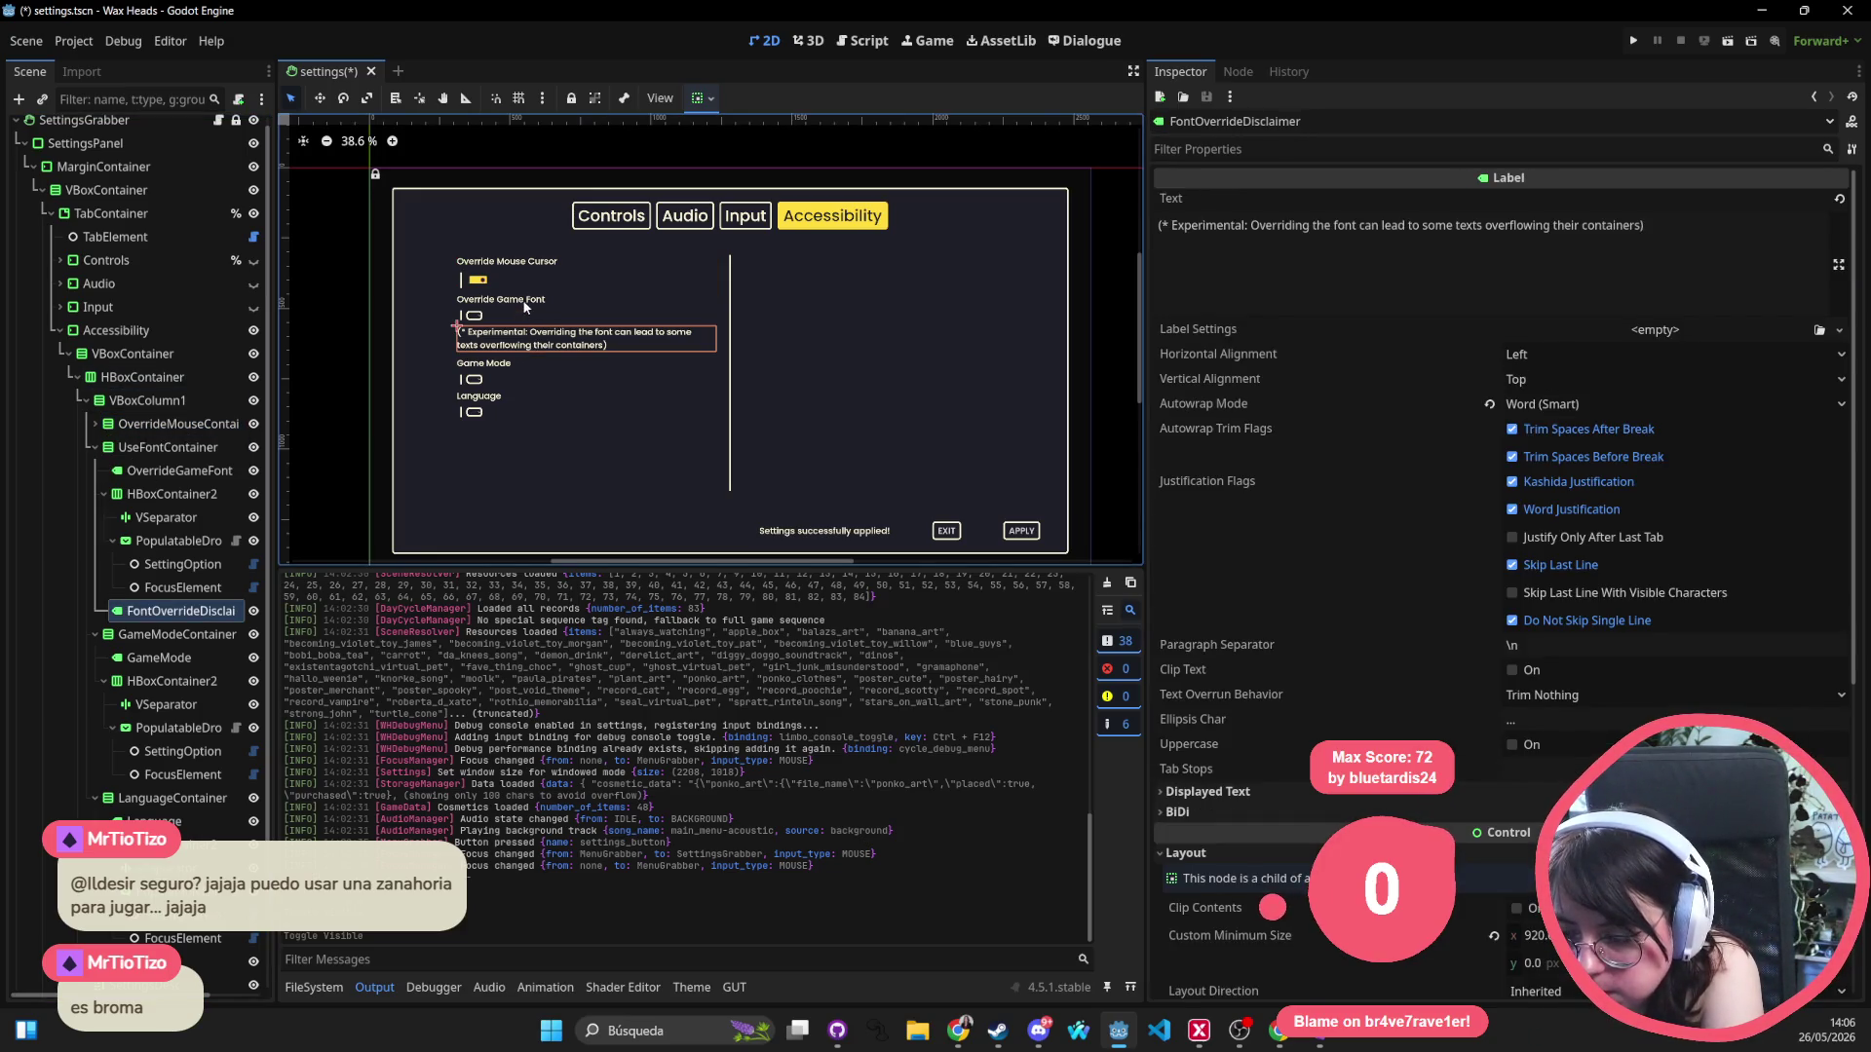
pyautogui.click(527, 300)
pyautogui.click(584, 261)
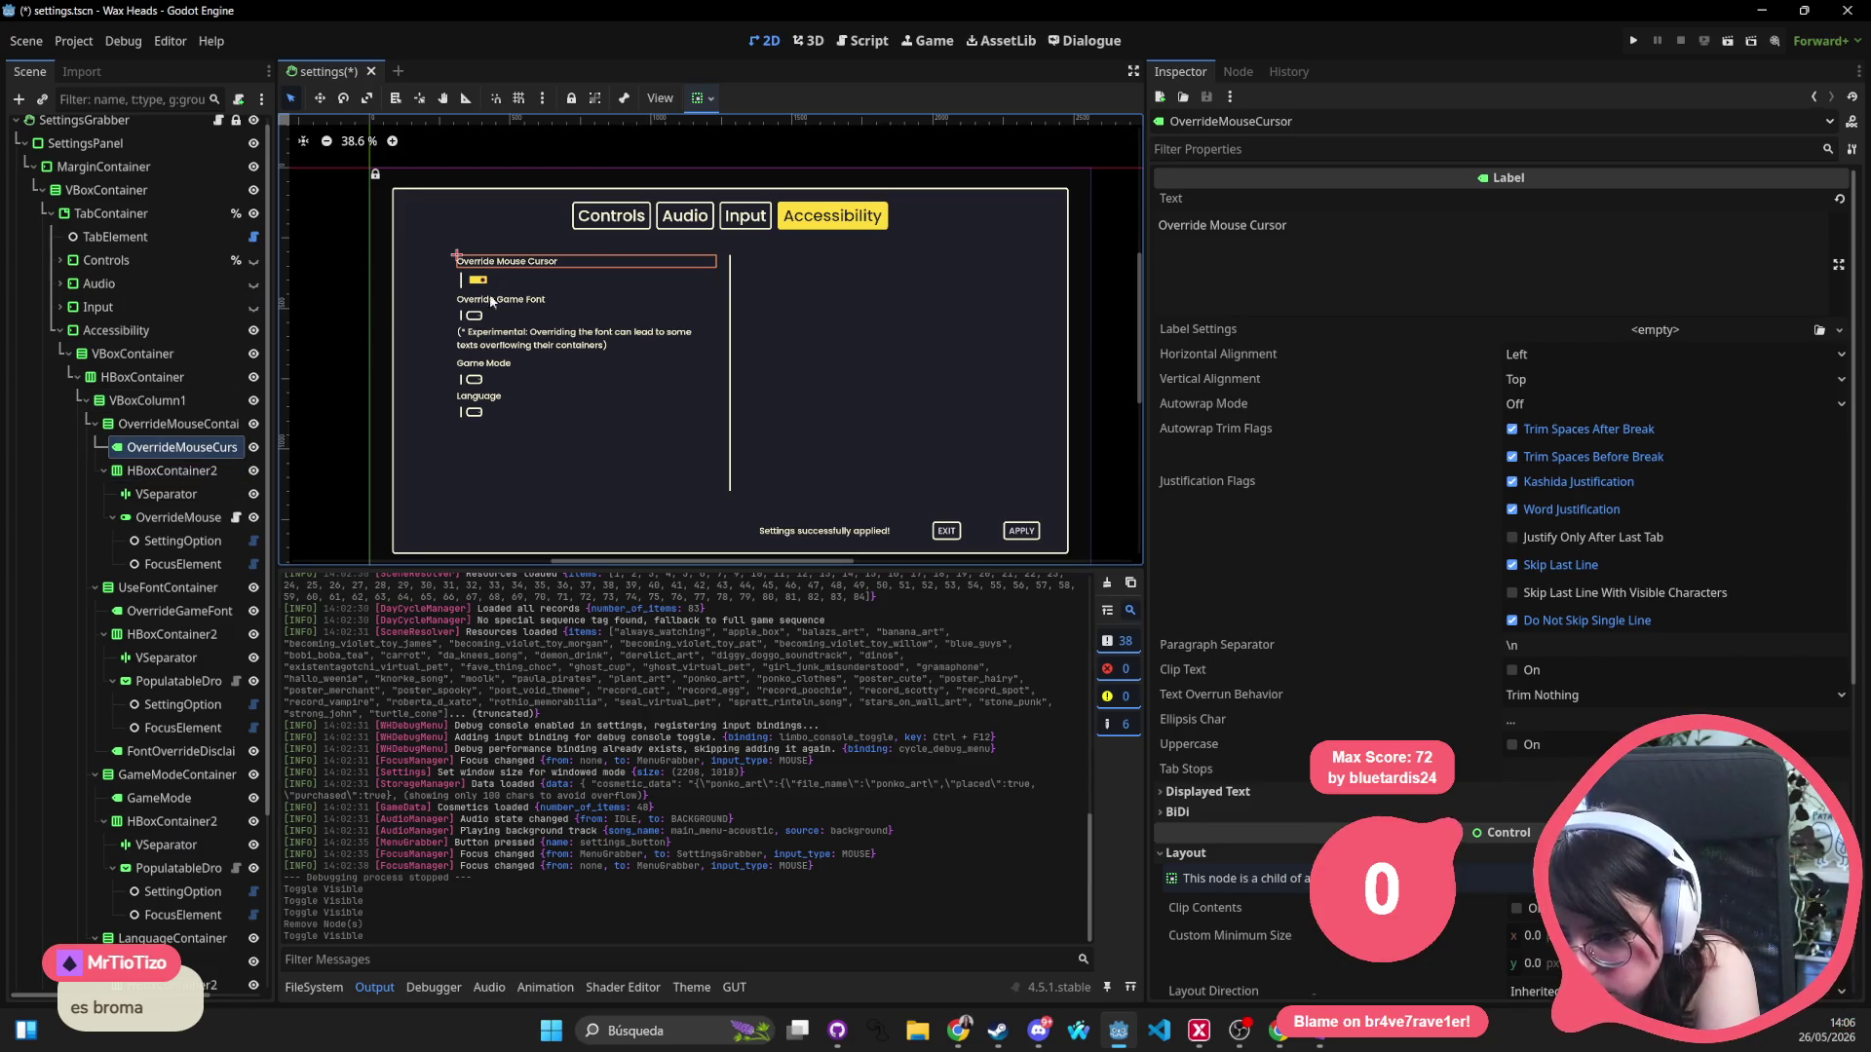
pyautogui.click(598, 227)
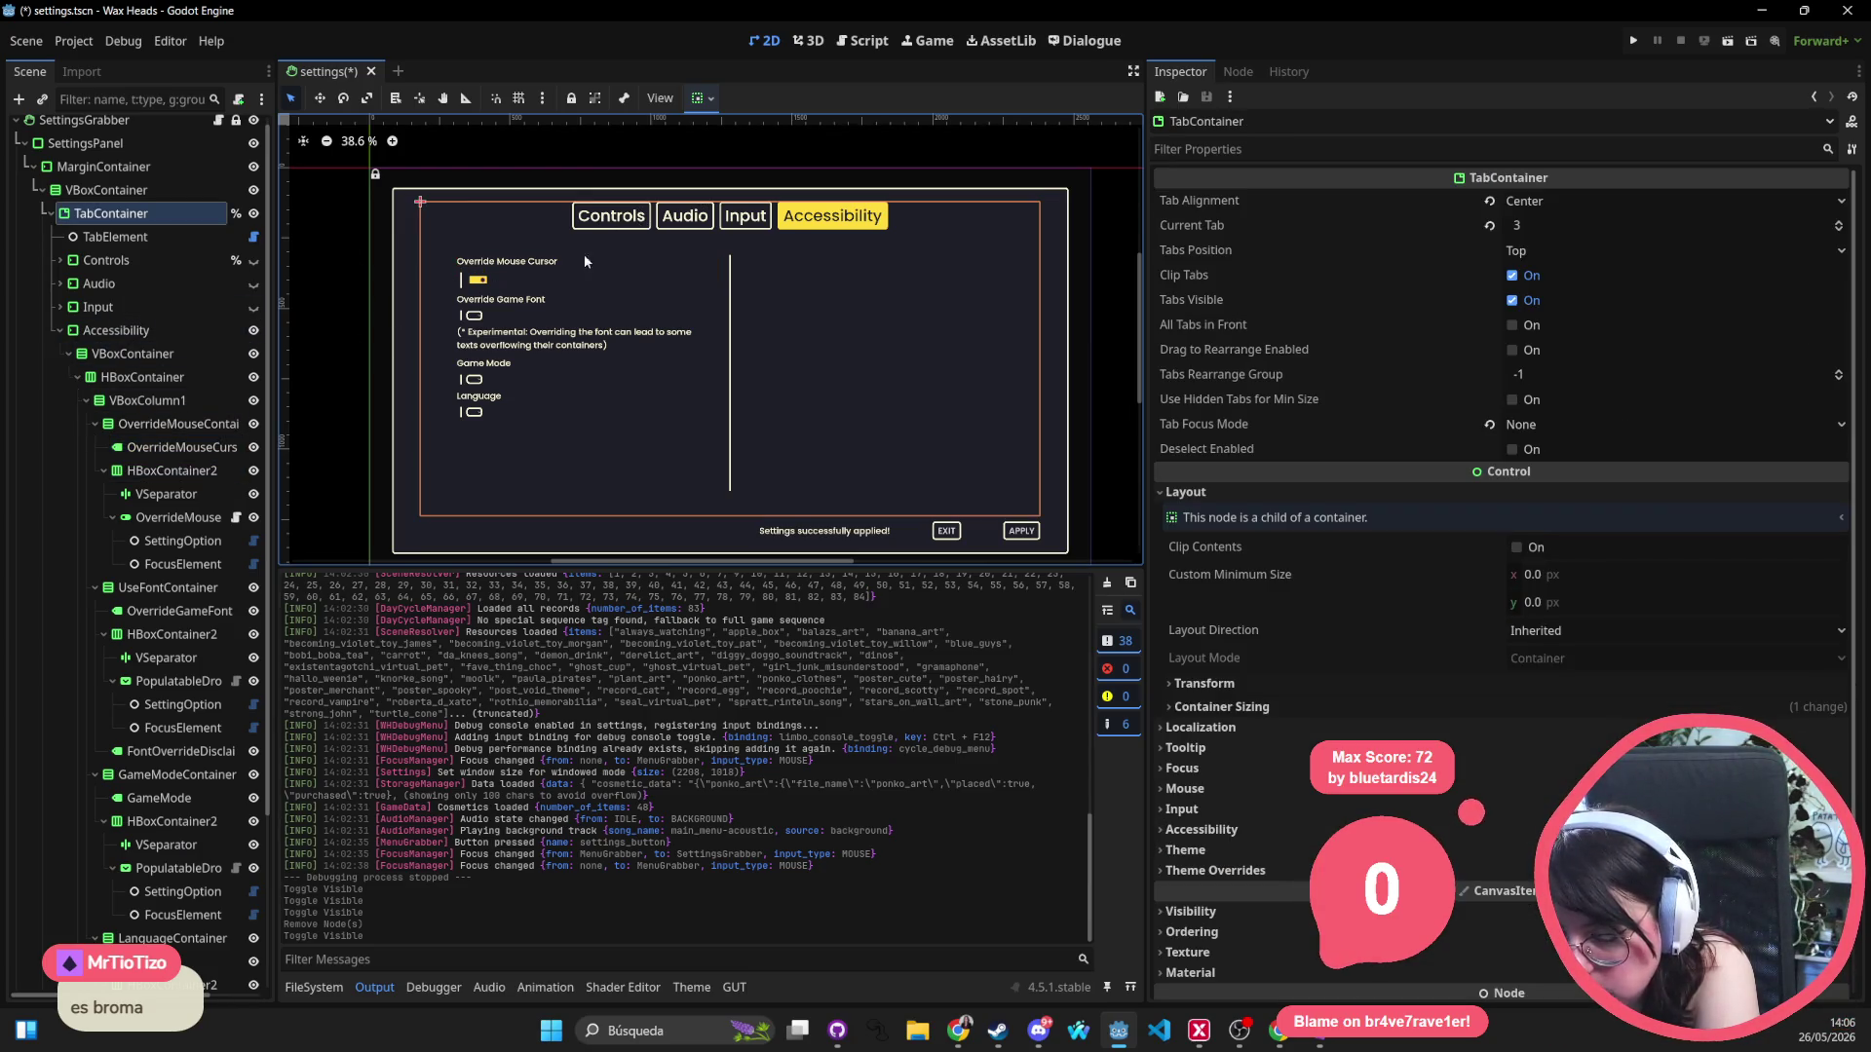
pyautogui.click(127, 285)
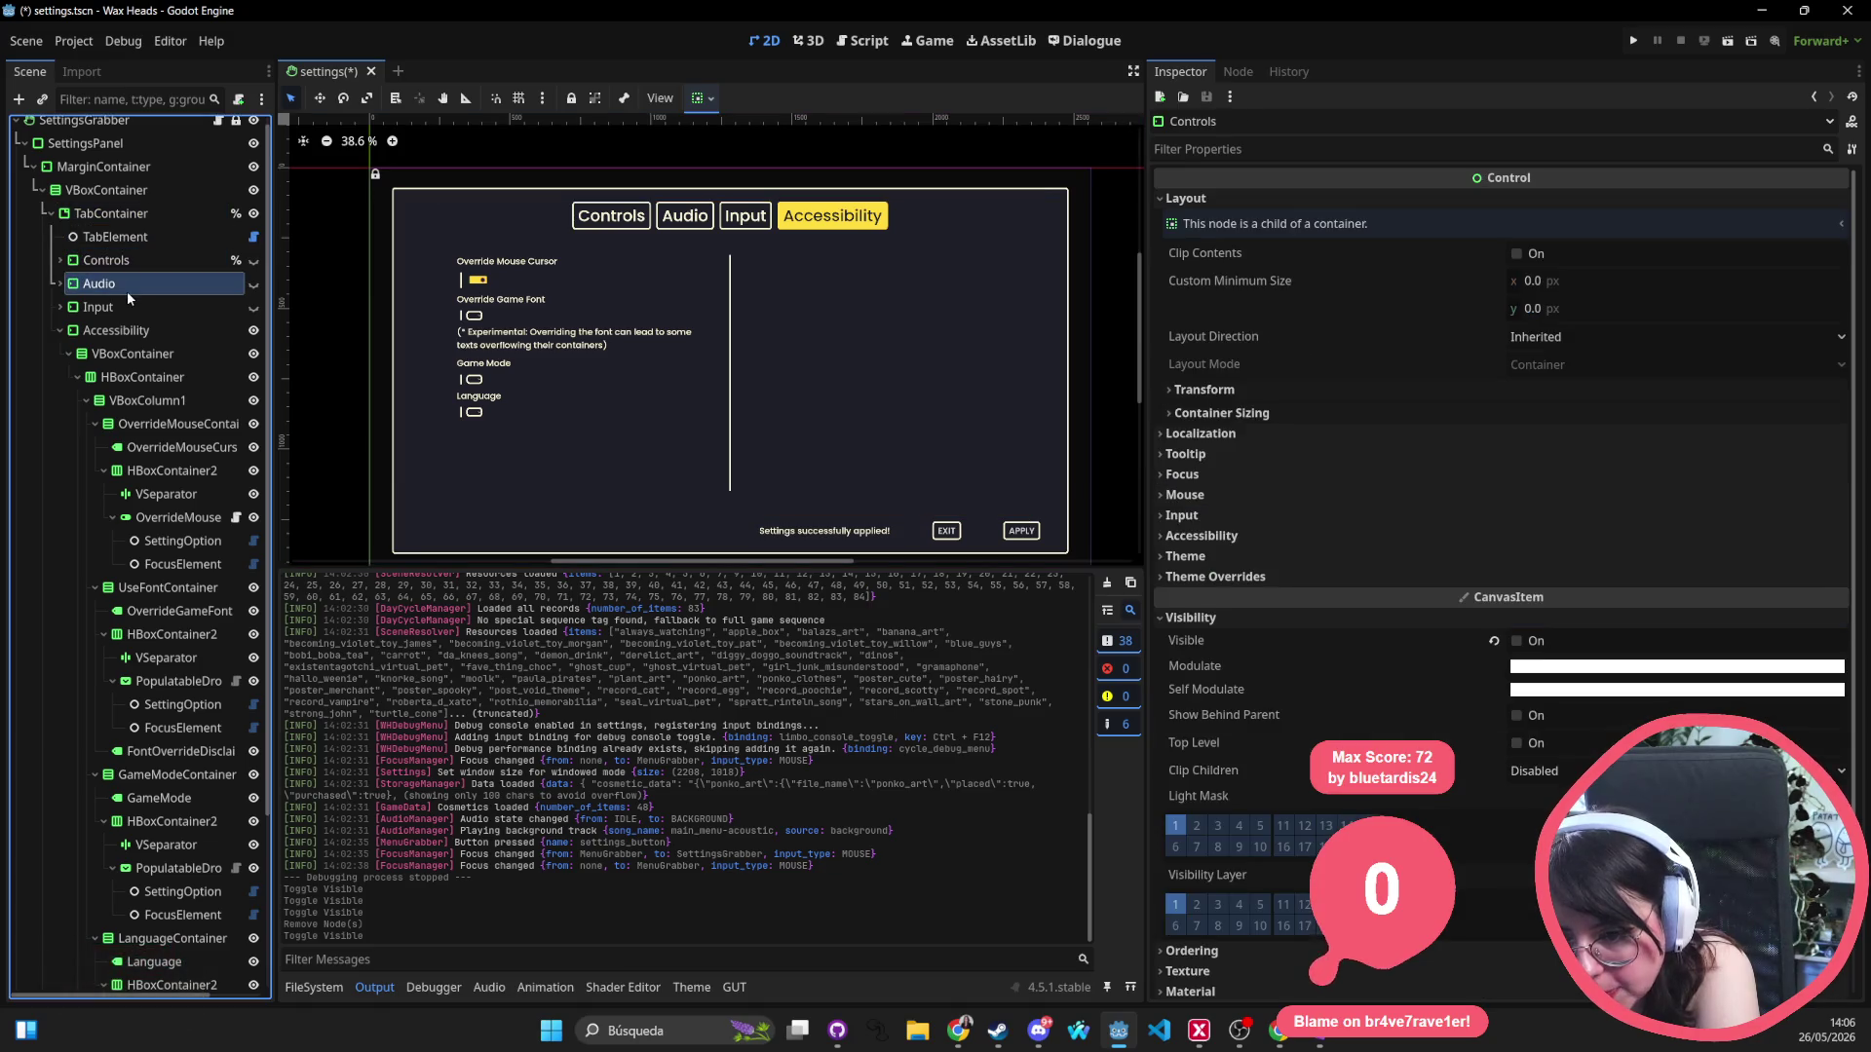
pyautogui.click(255, 285)
pyautogui.click(254, 308)
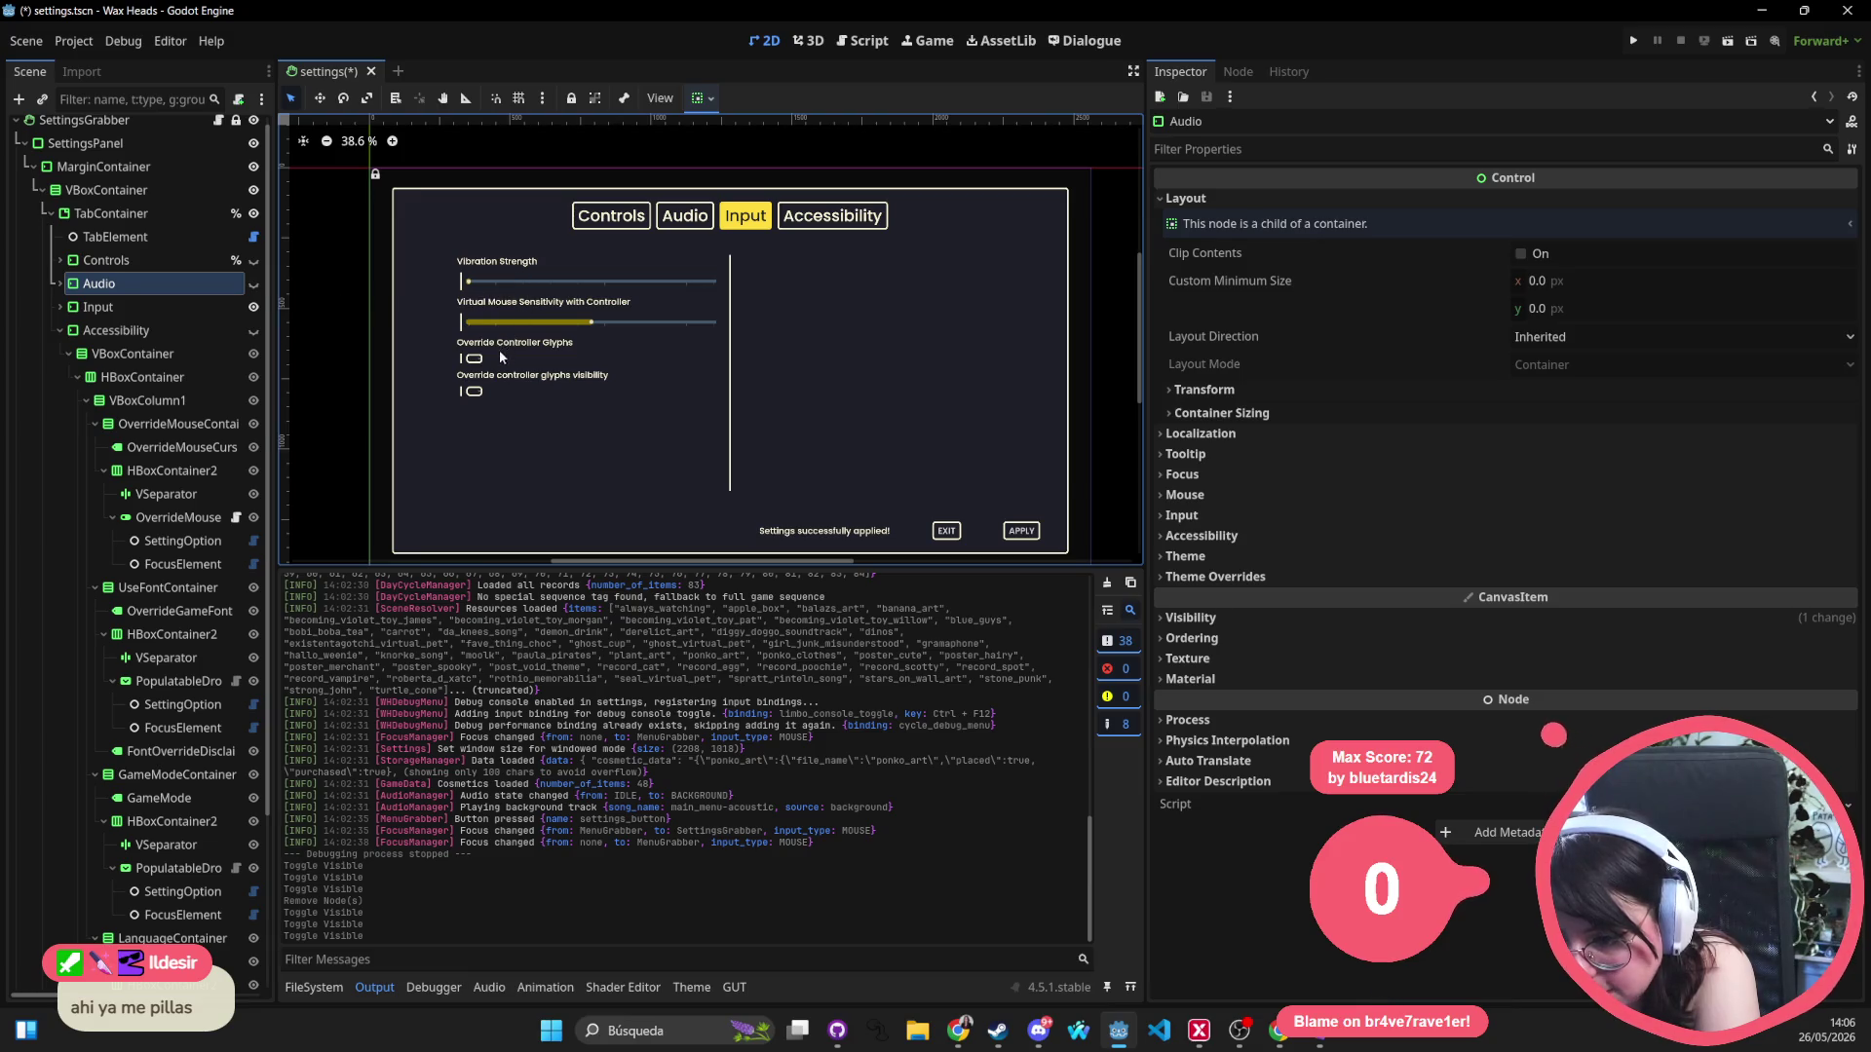
pyautogui.click(214, 337)
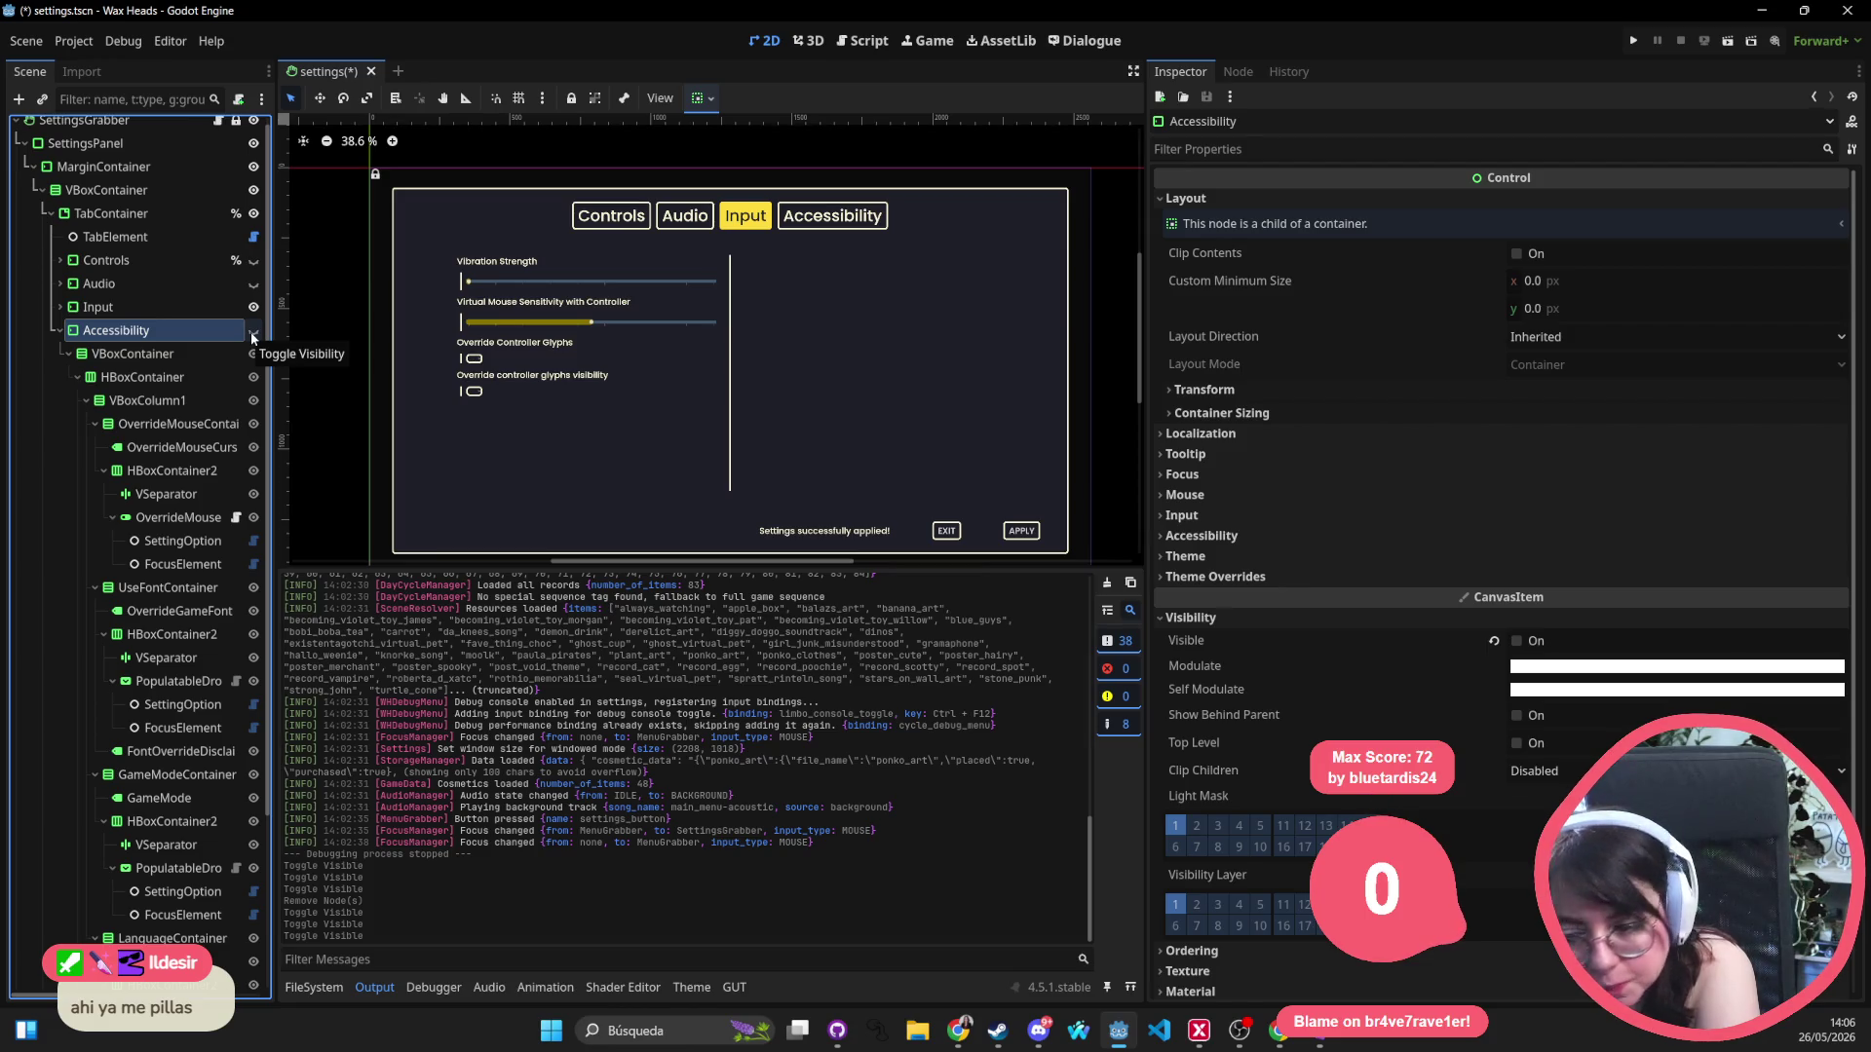
pyautogui.click(252, 335)
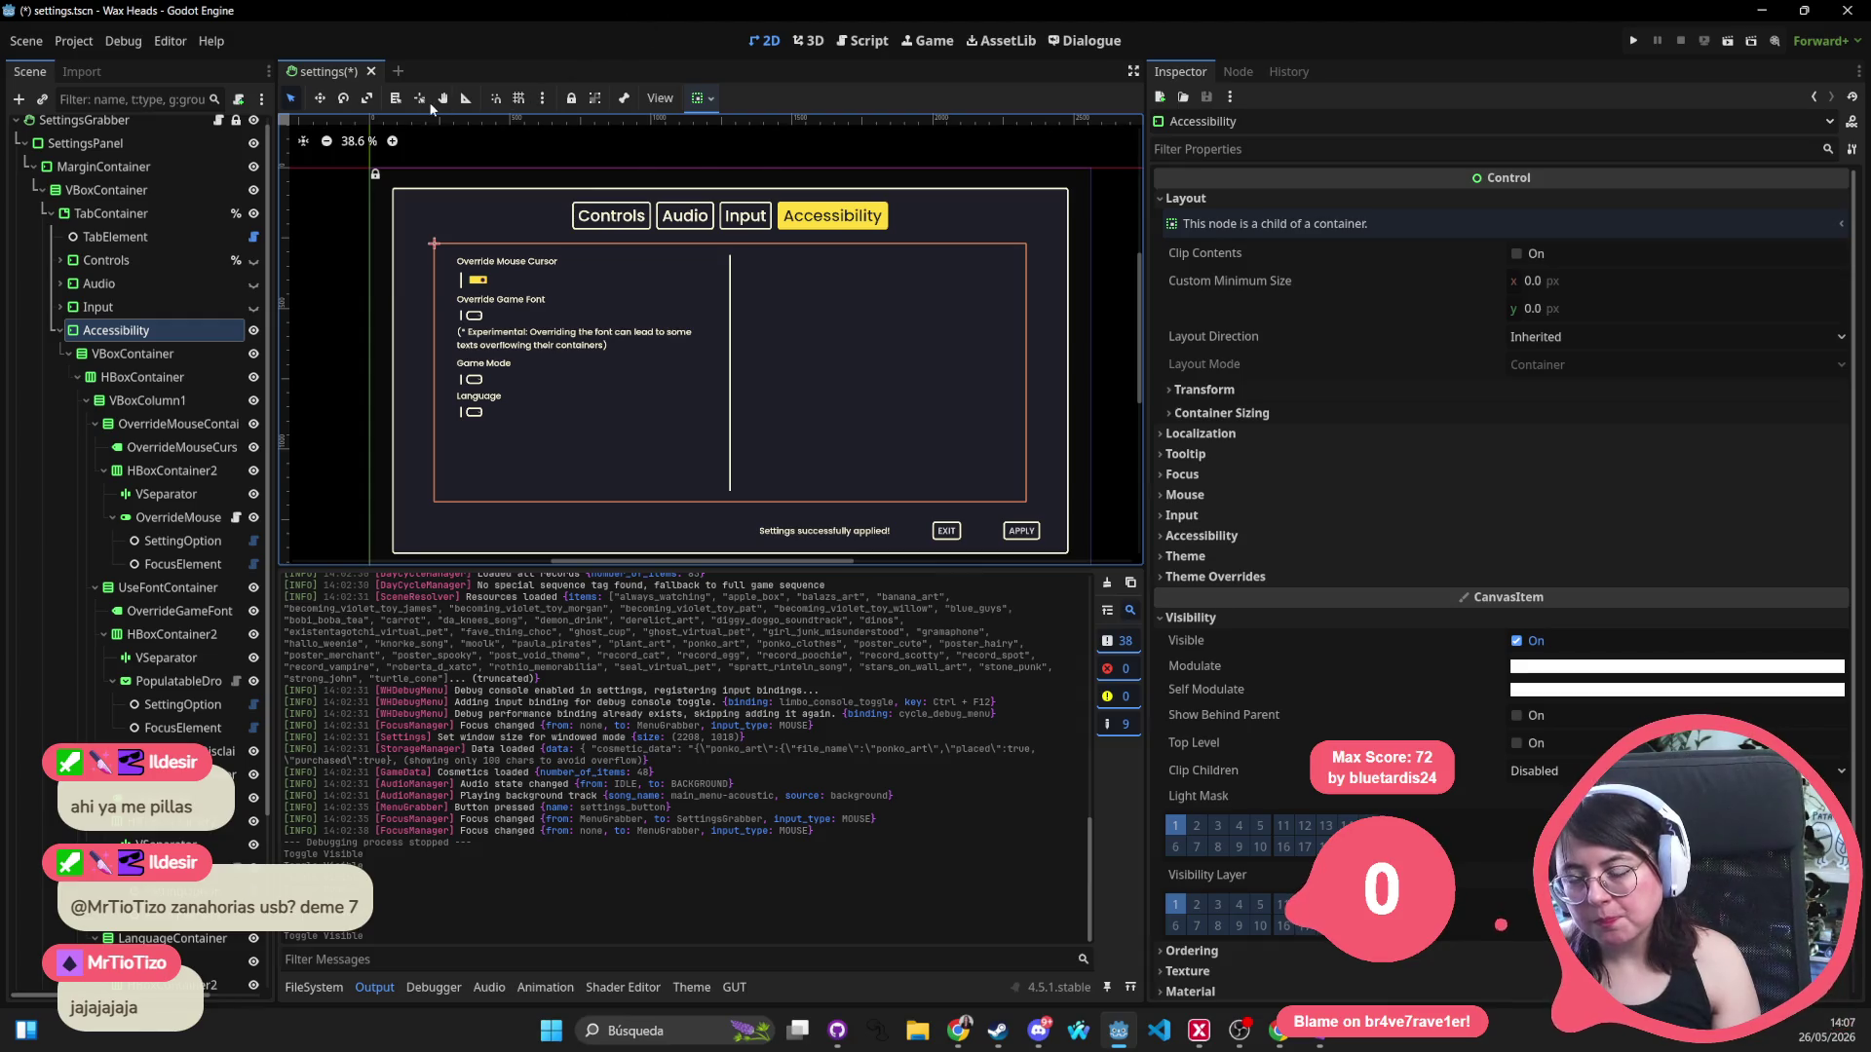
pyautogui.hotkey('alt', 'shift', 'o')
# Open main_menu.tscn and load main_menu_theme.tres into the Theme editor.
pyautogui.write('main_menu')
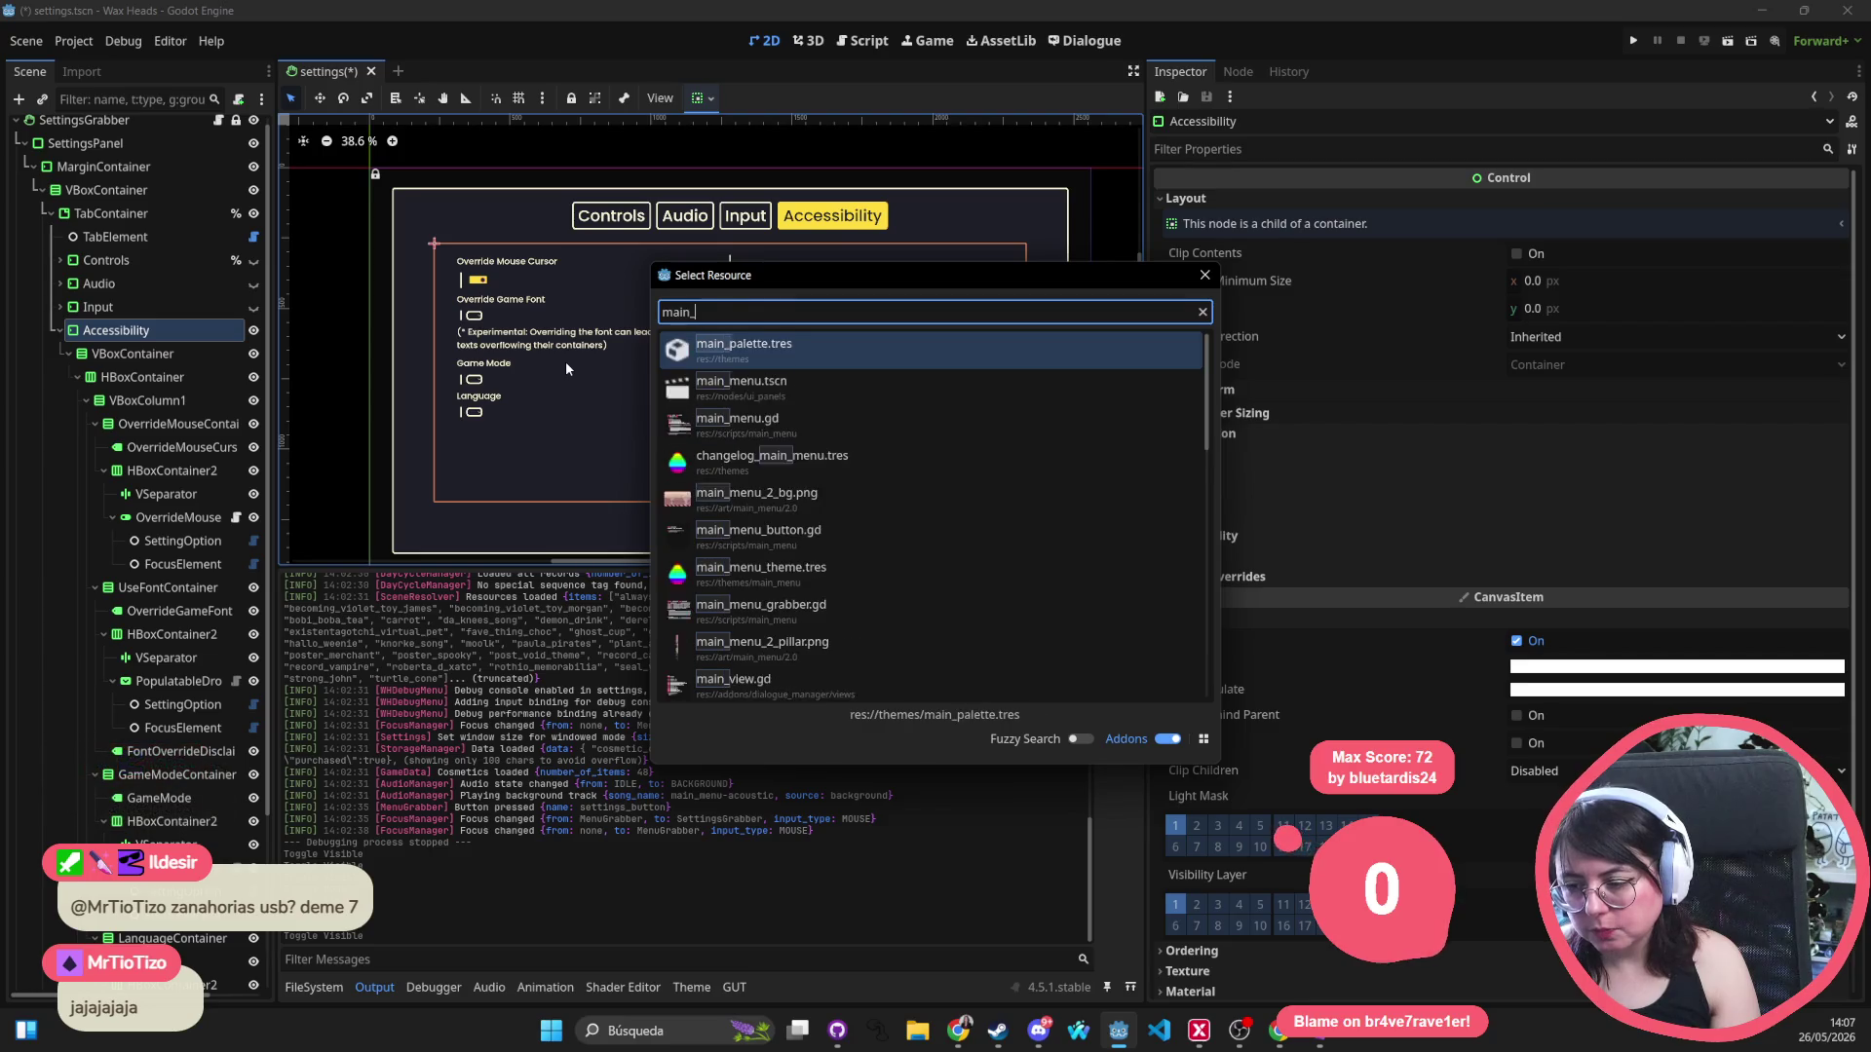
pyautogui.press('Return')
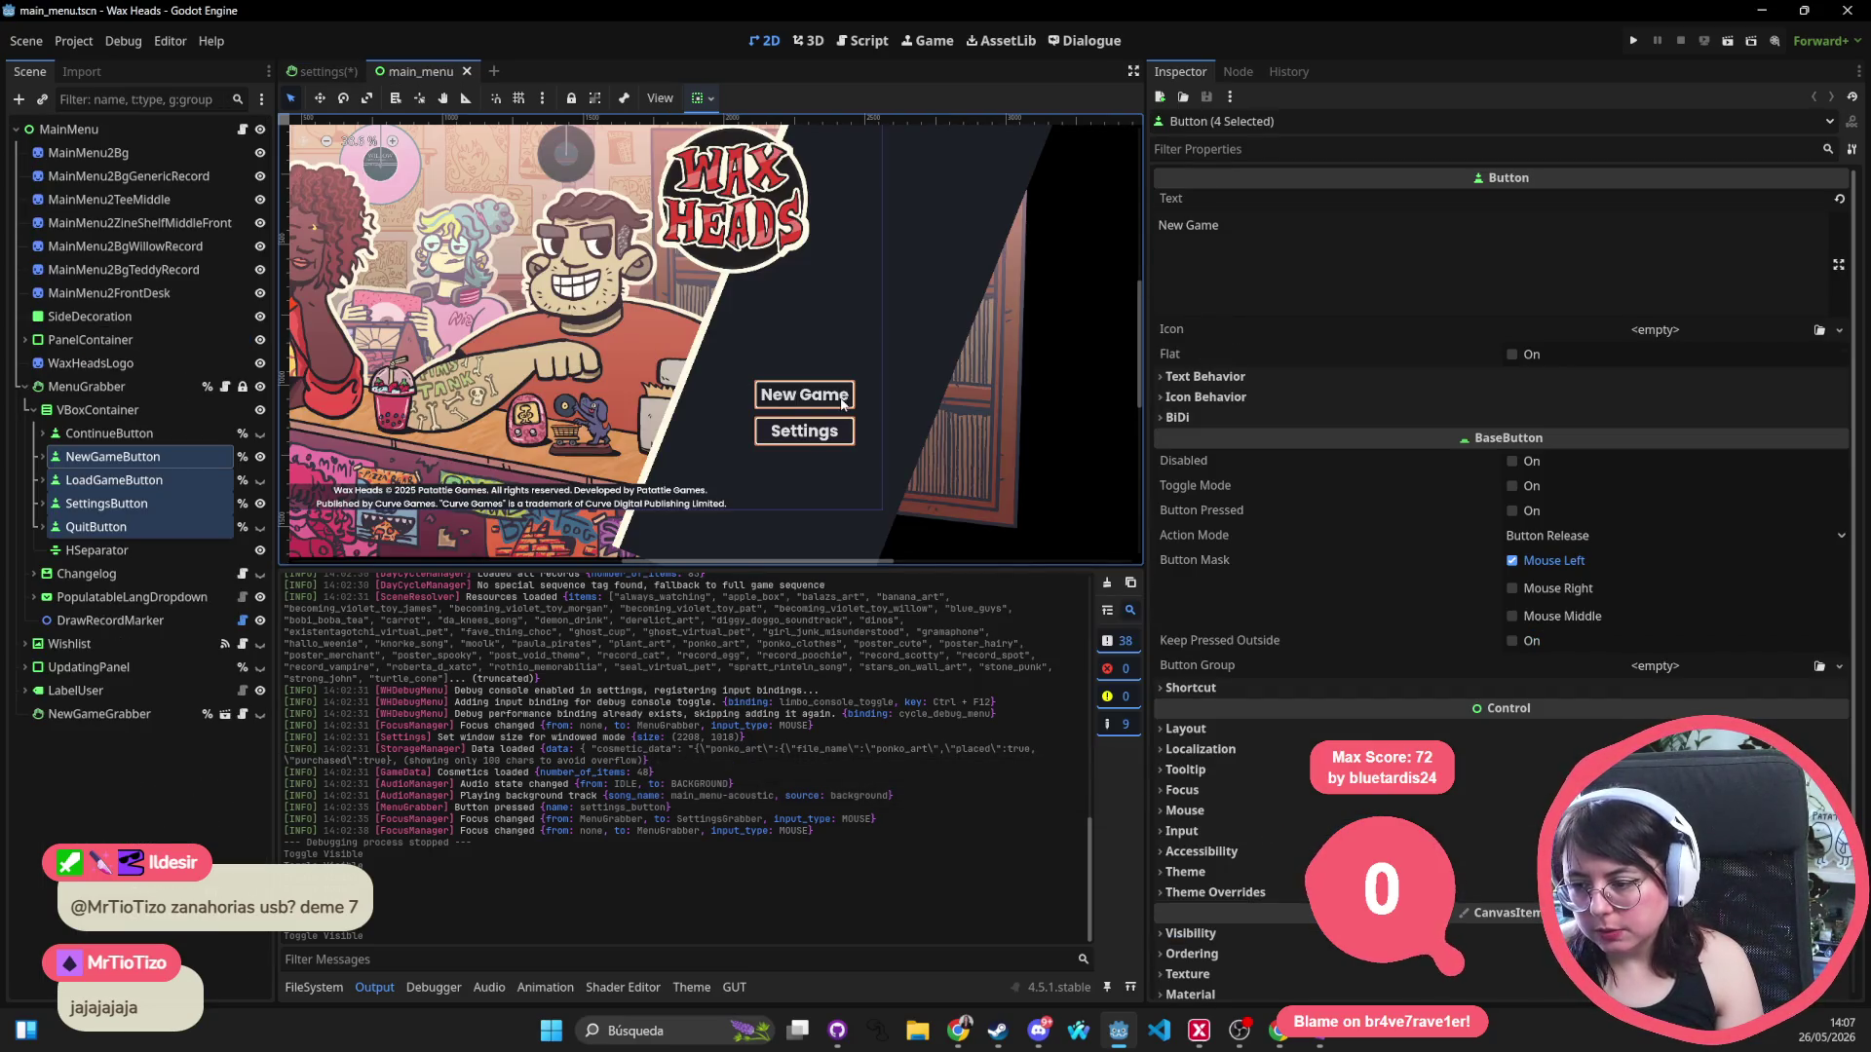
pyautogui.click(87, 386)
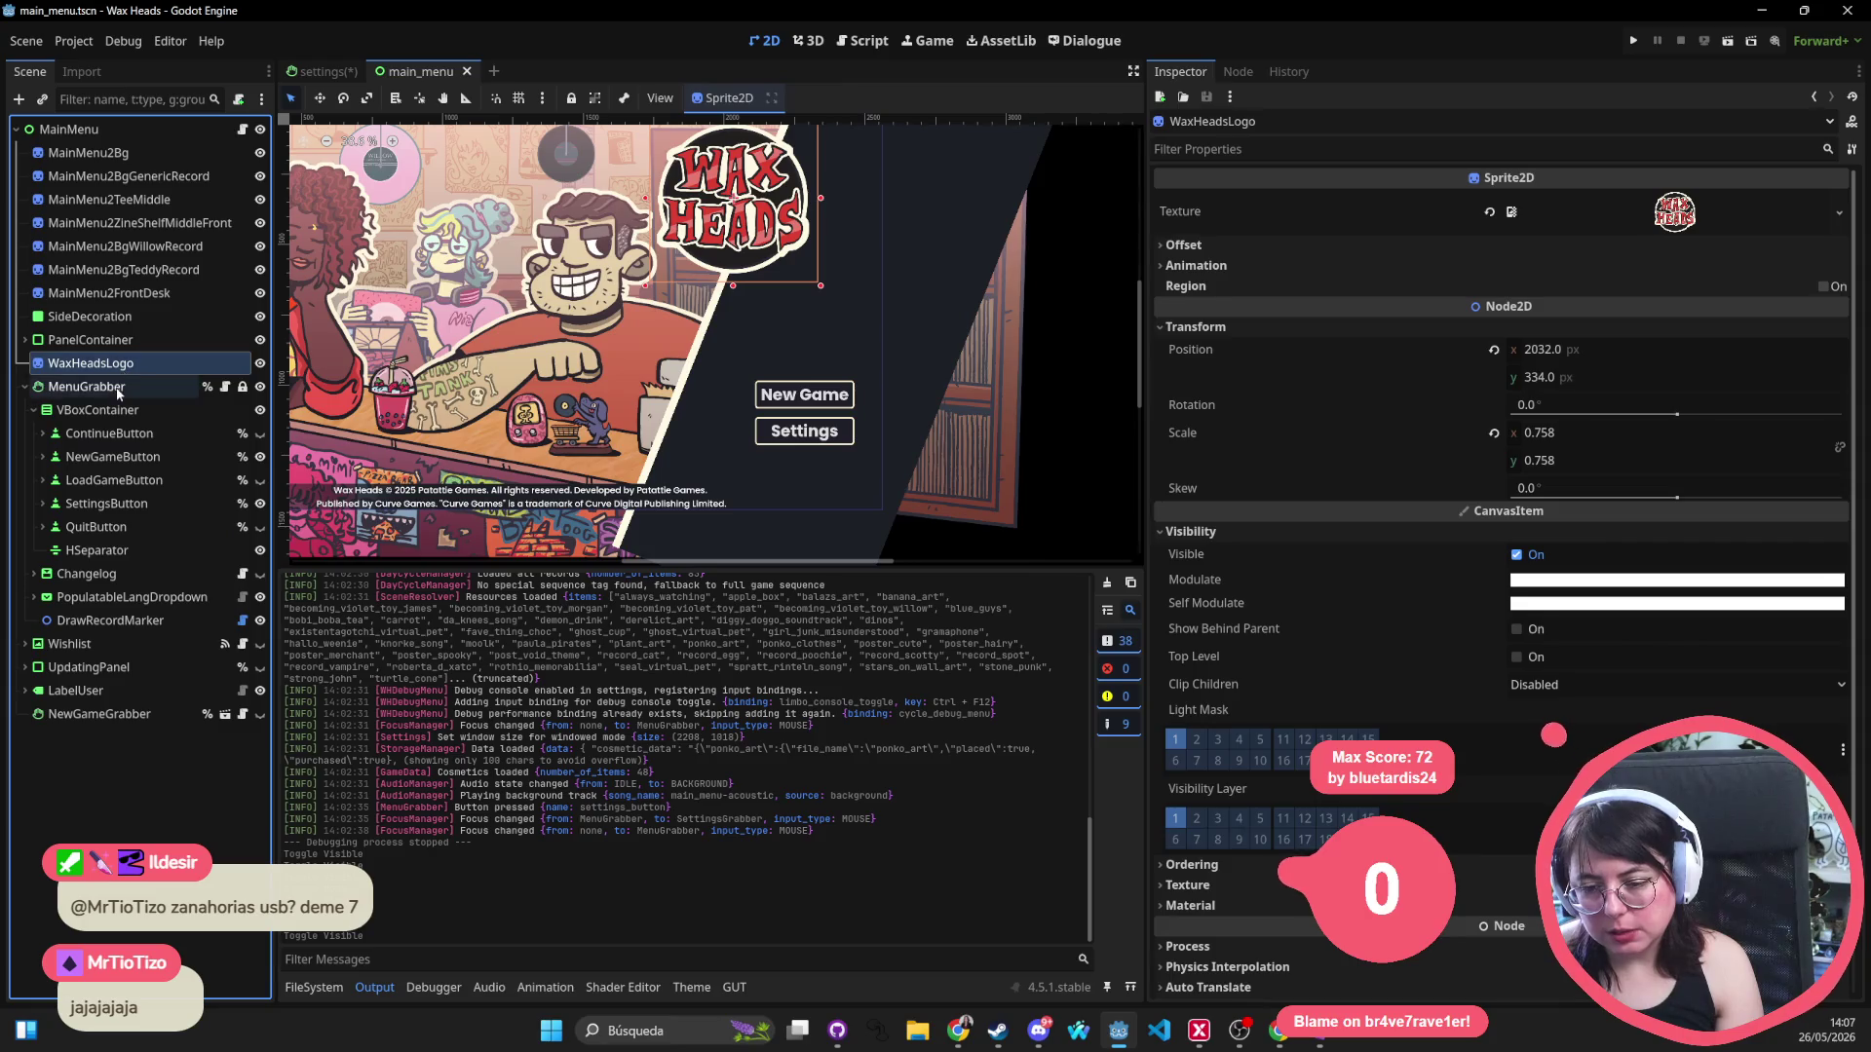
pyautogui.click(304, 988)
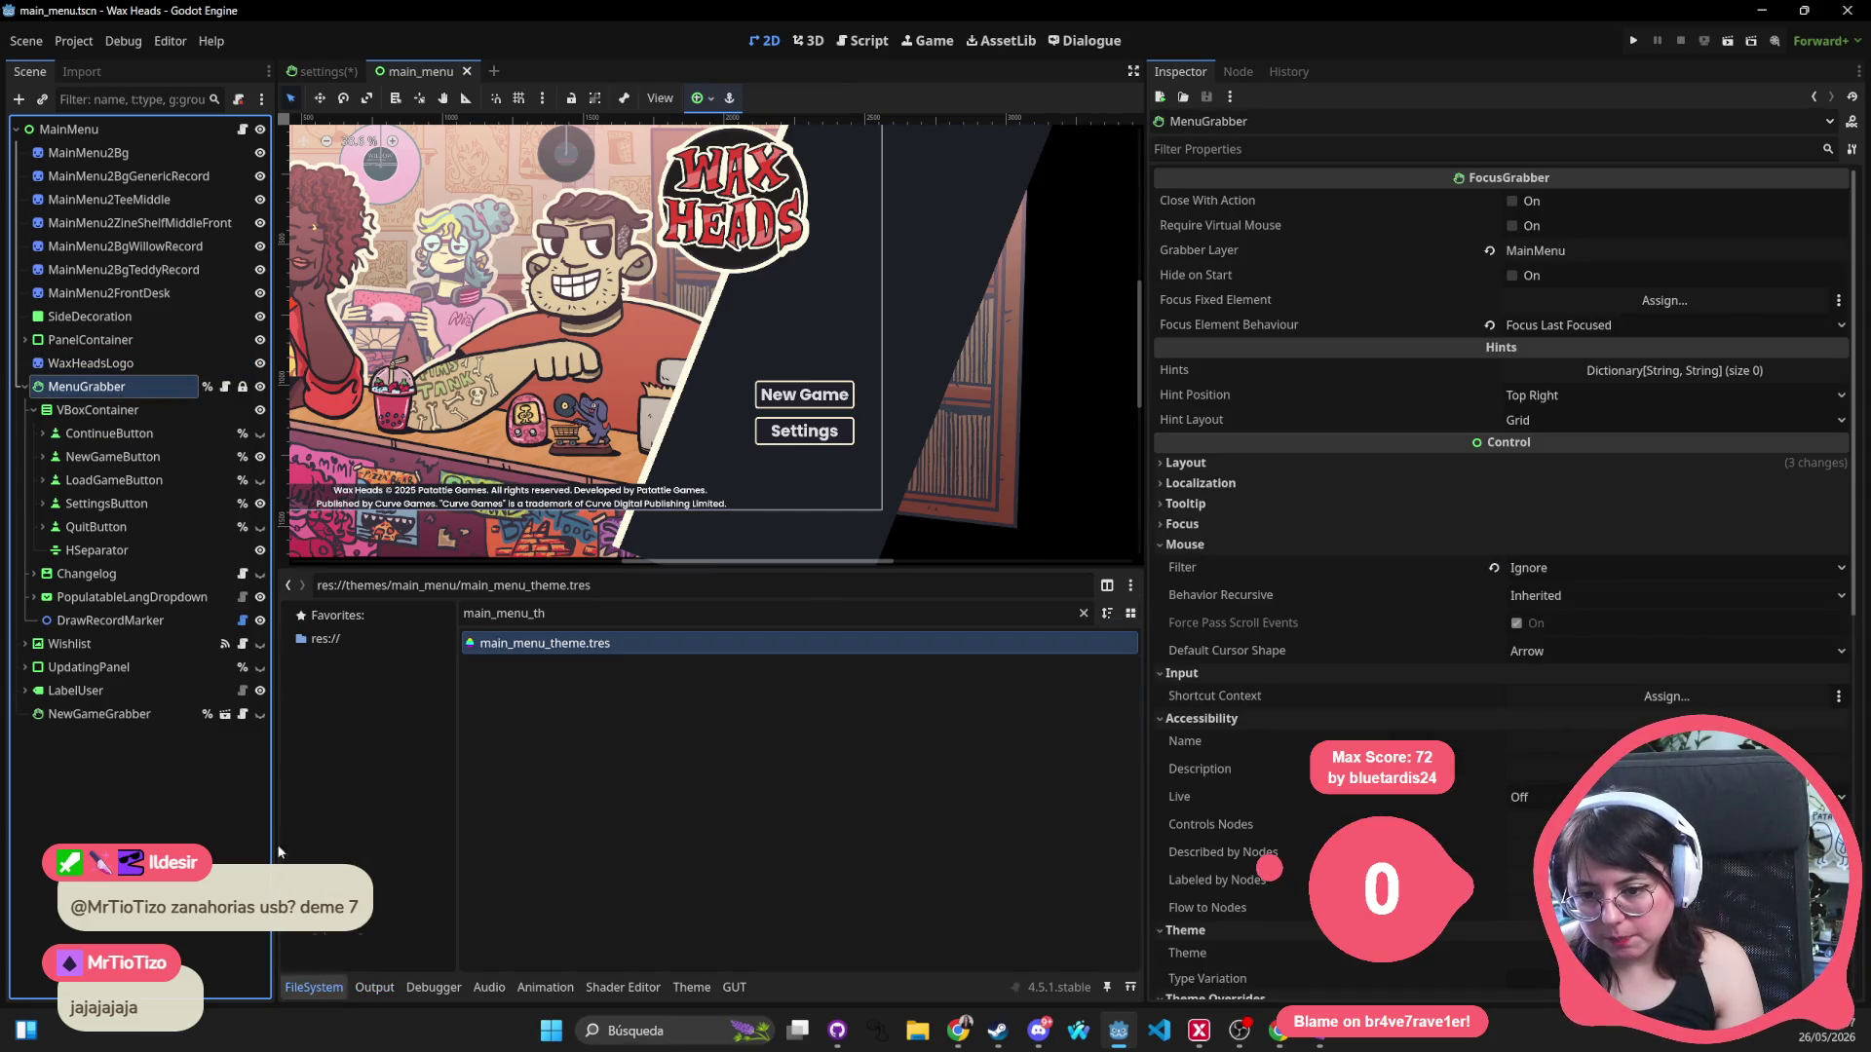
pyautogui.click(148, 407)
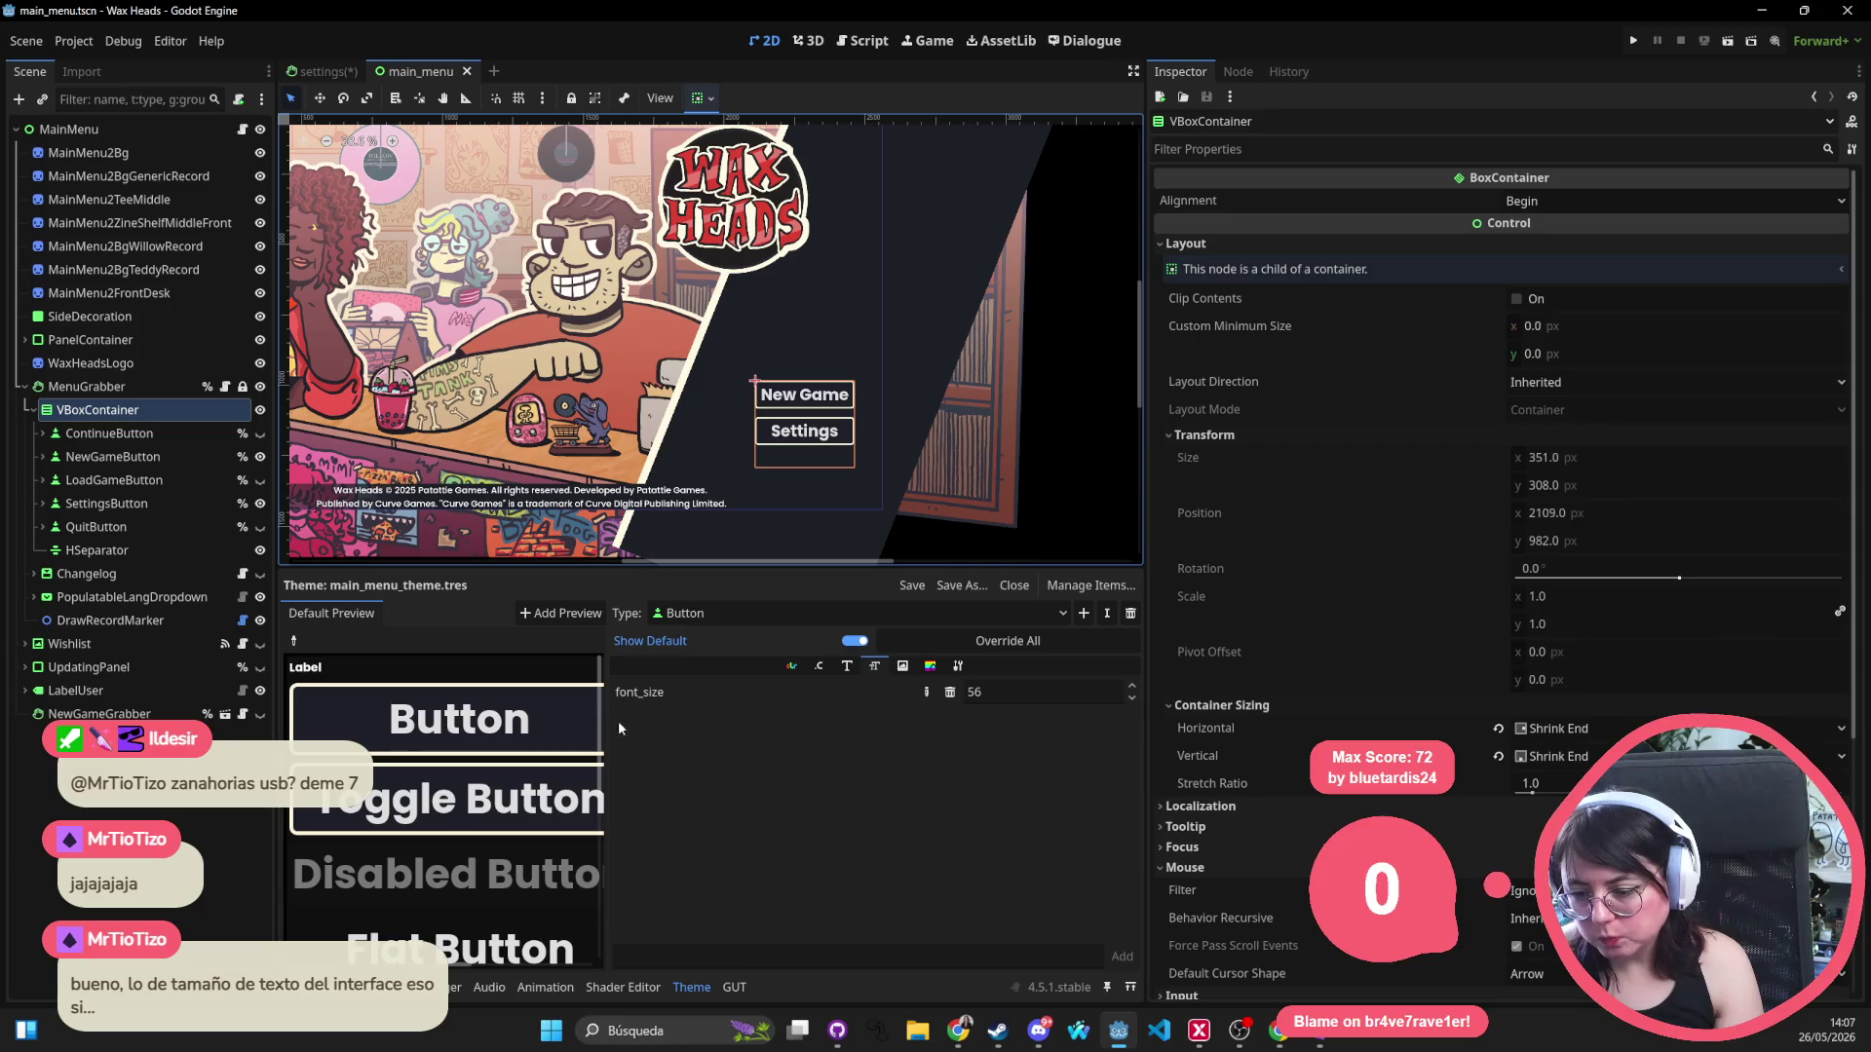
pyautogui.moveTo(673, 731); pyautogui.dragTo(854, 731)
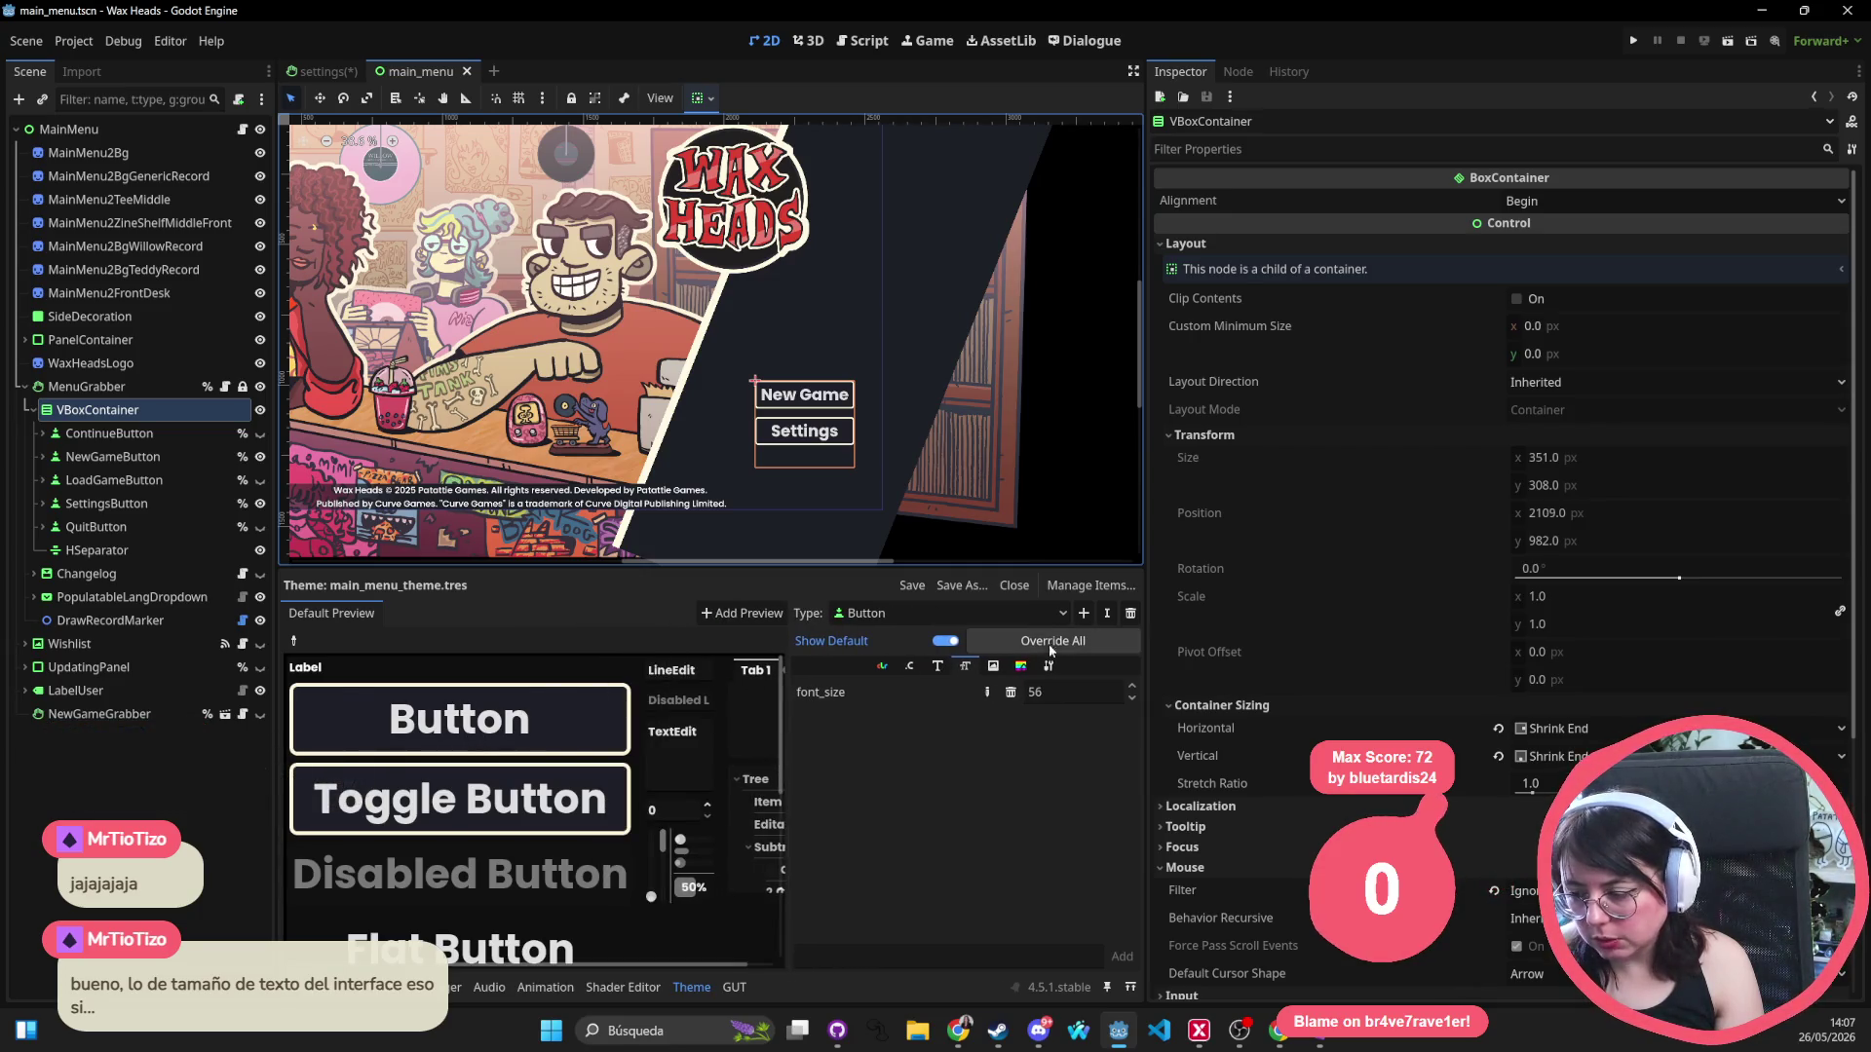
# Set the Button hover stylebox to panel_rounded_yellow_highlight.tres and preview the hover.
pyautogui.click(1018, 668)
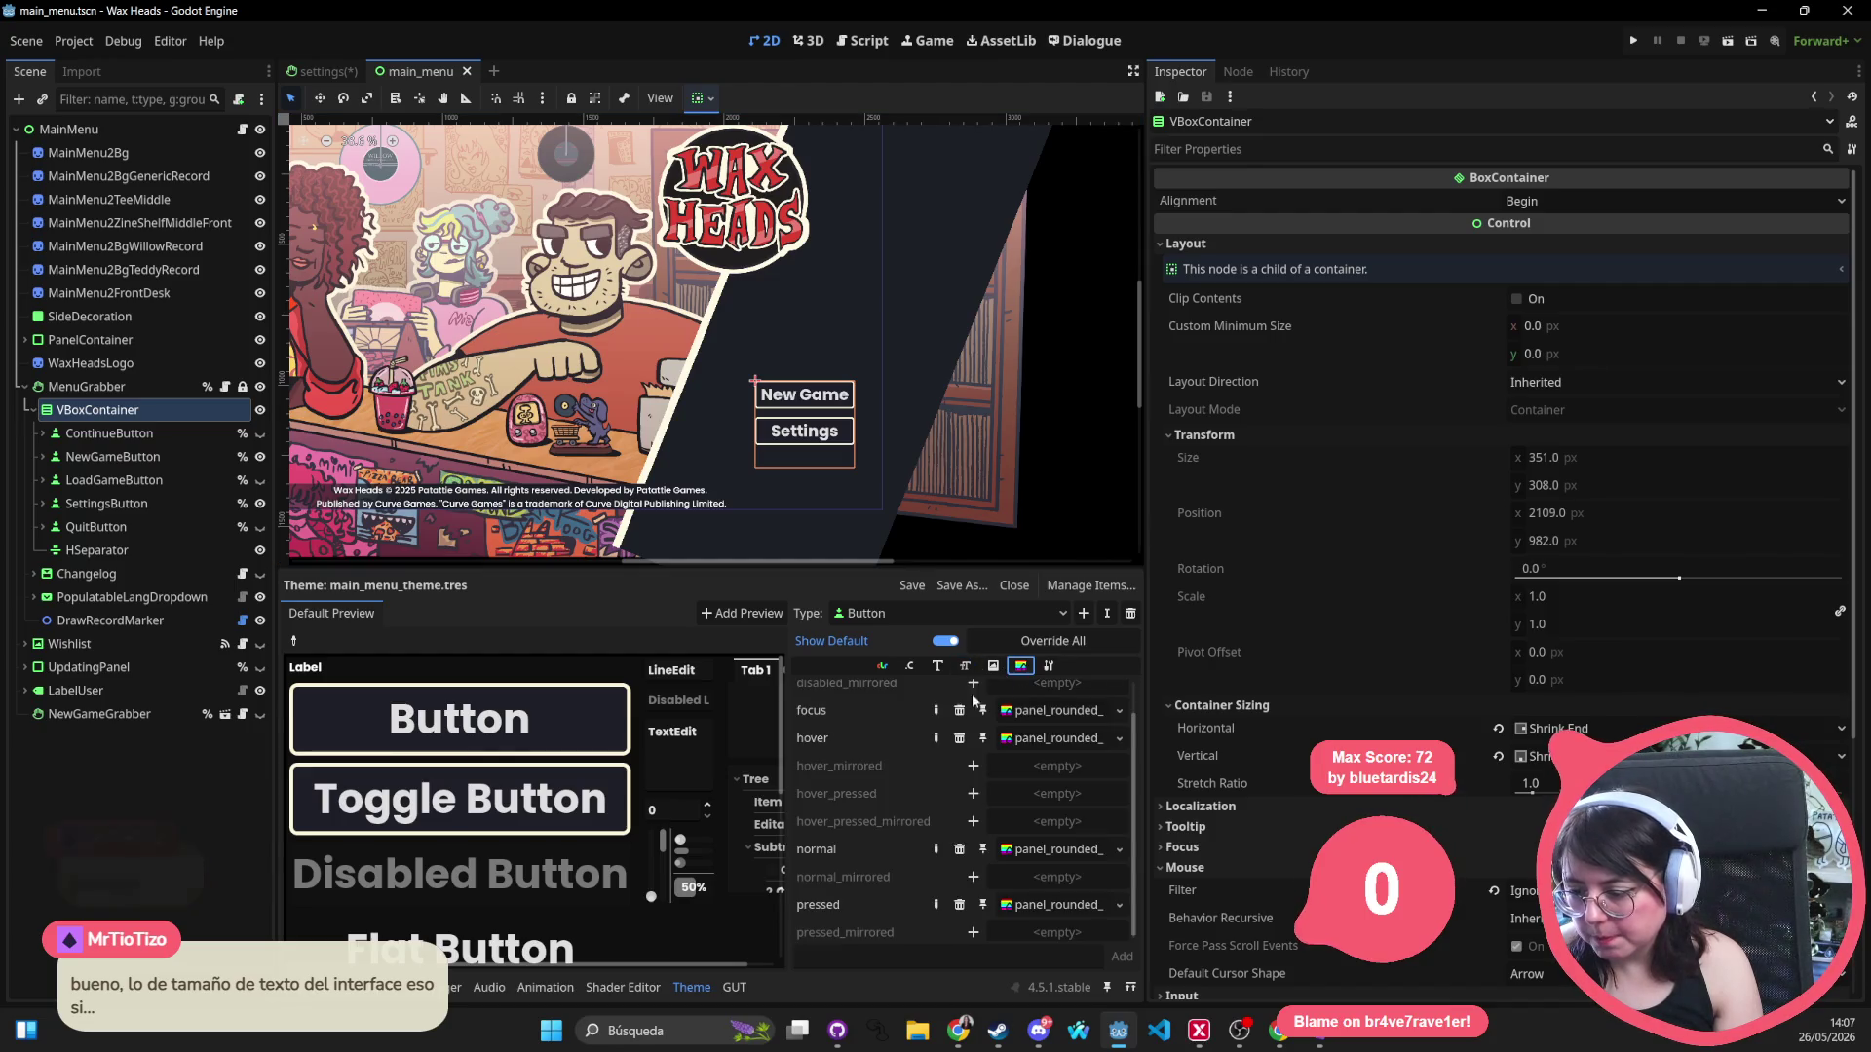
pyautogui.click(1058, 739)
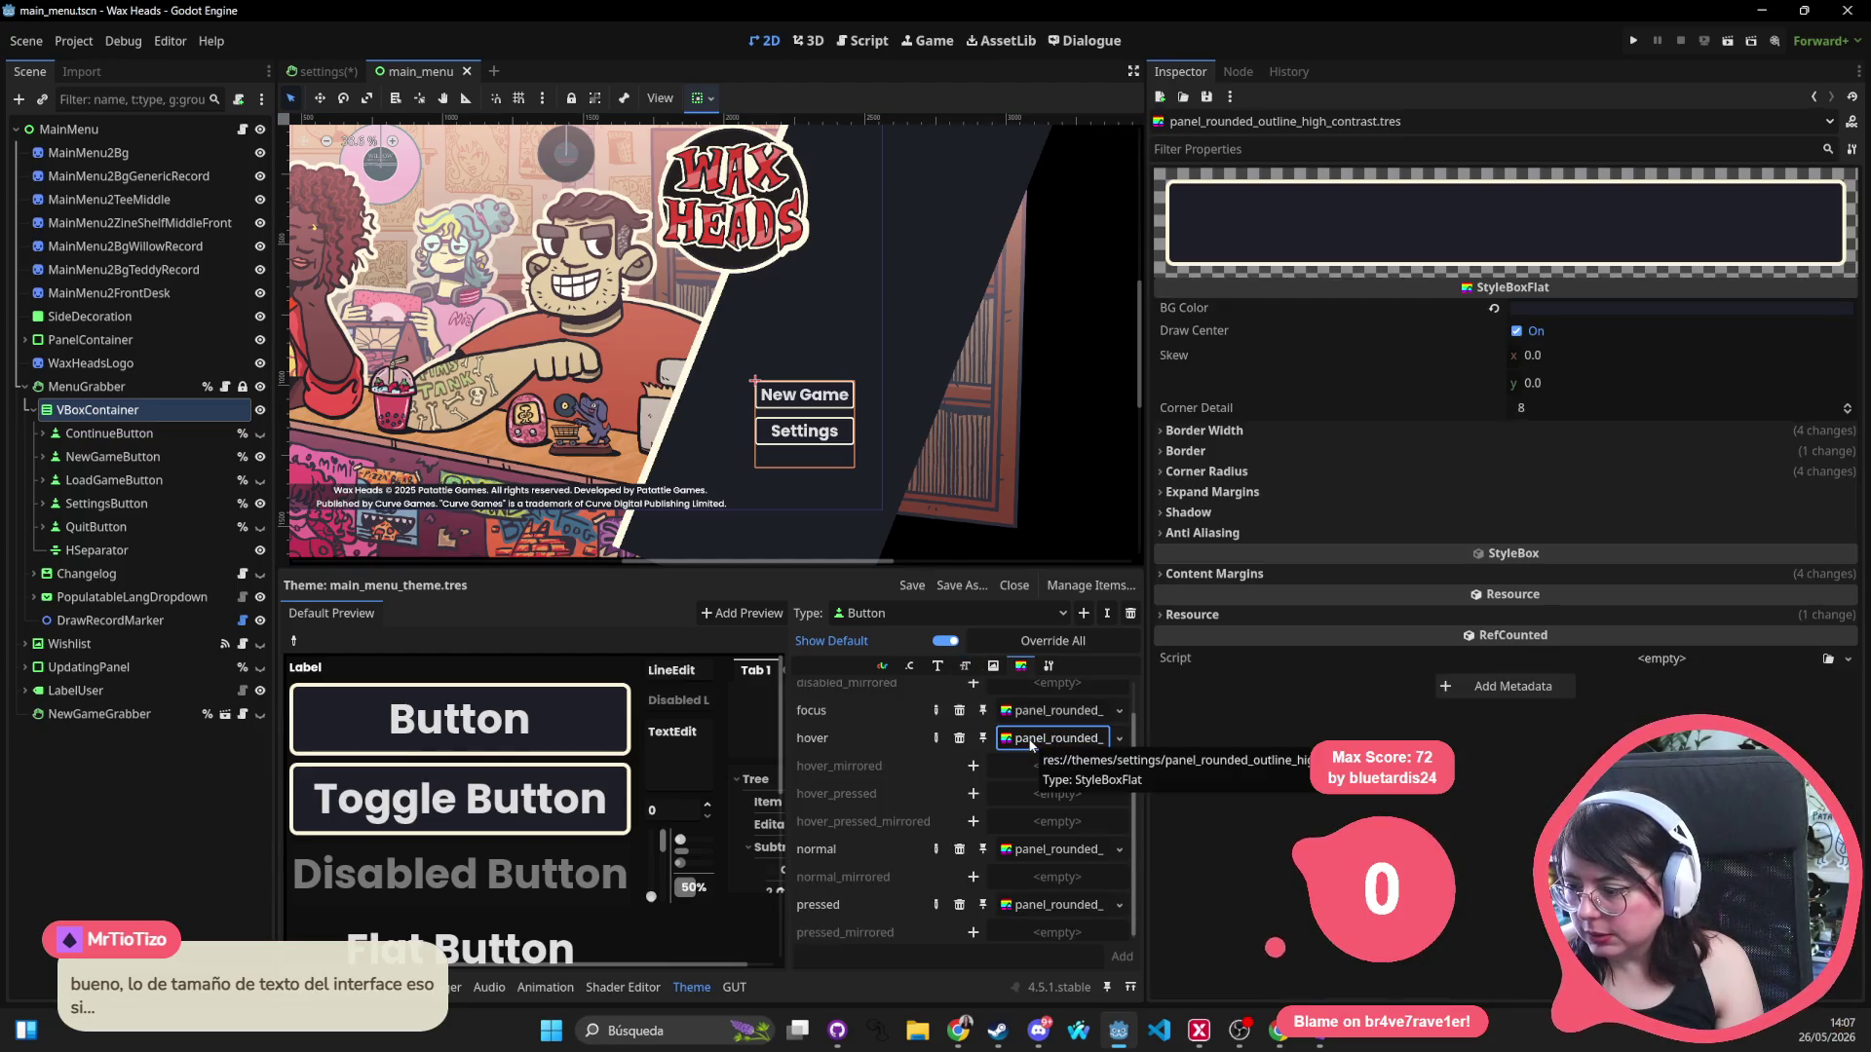
pyautogui.click(1120, 739)
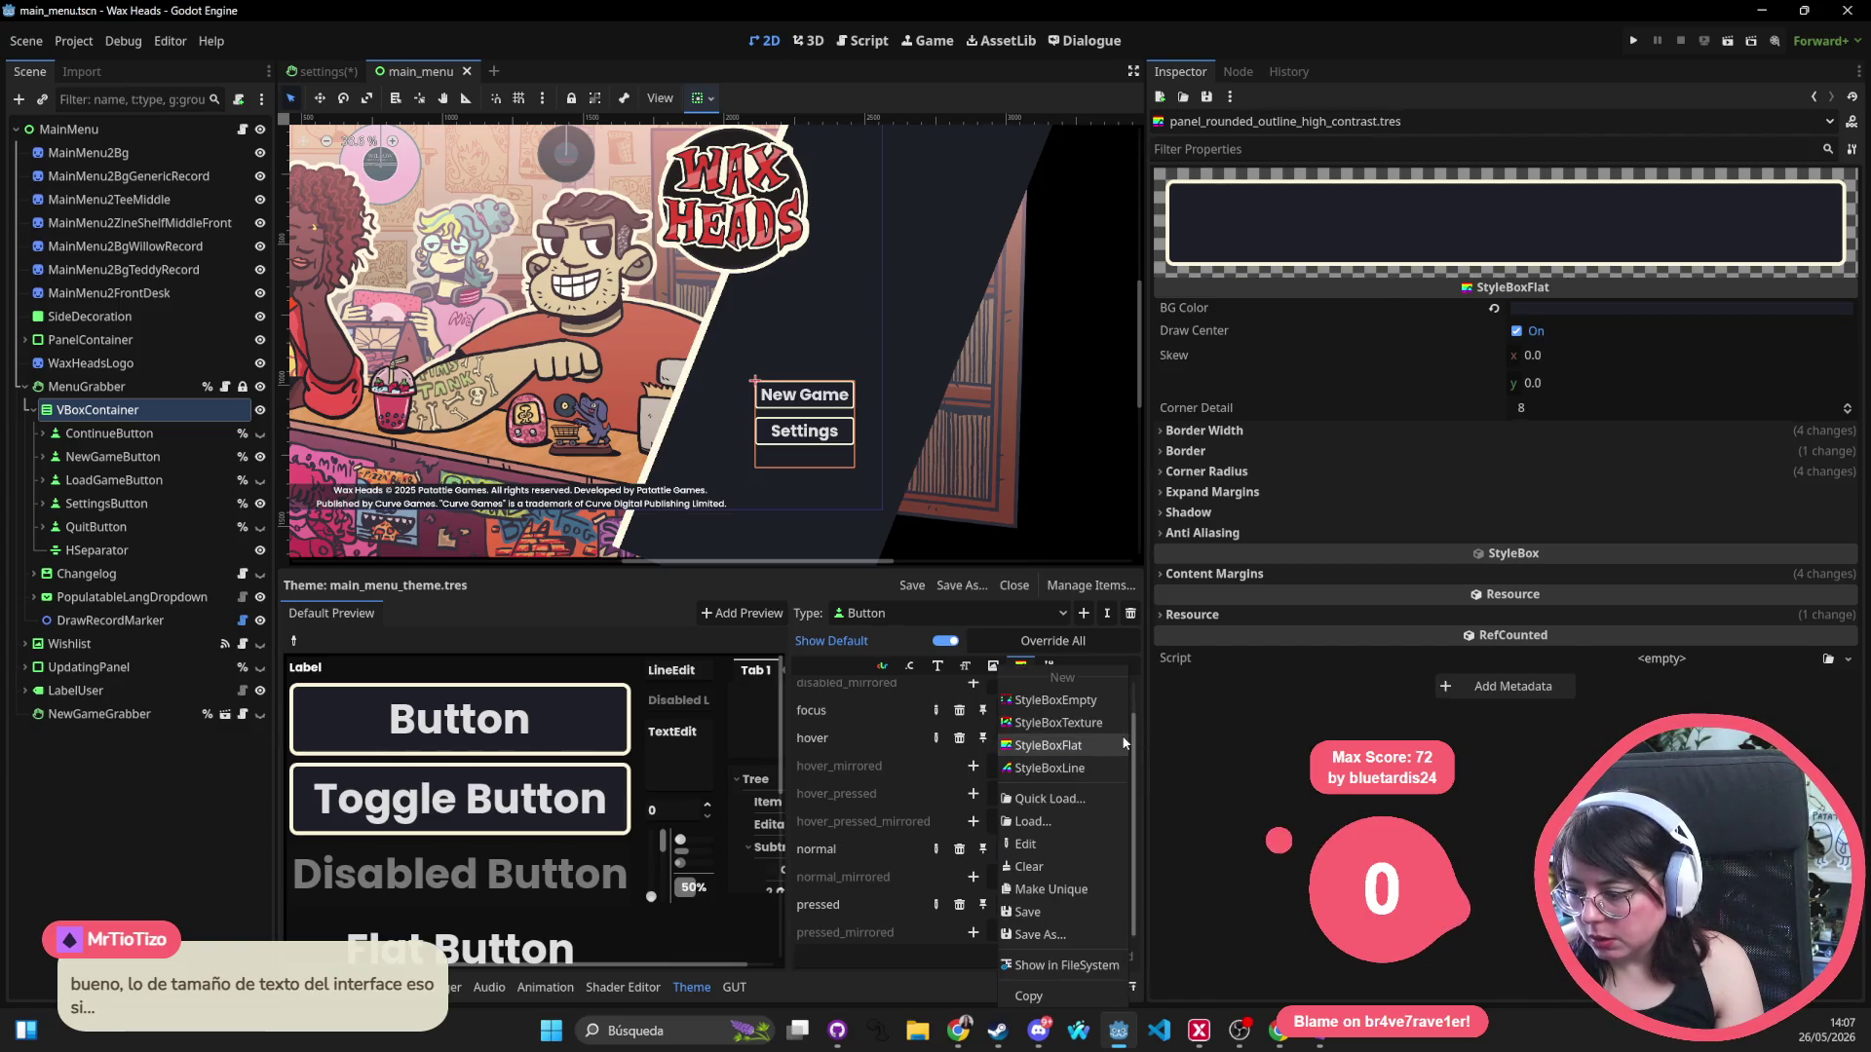
pyautogui.click(1072, 799)
pyautogui.write('yellow')
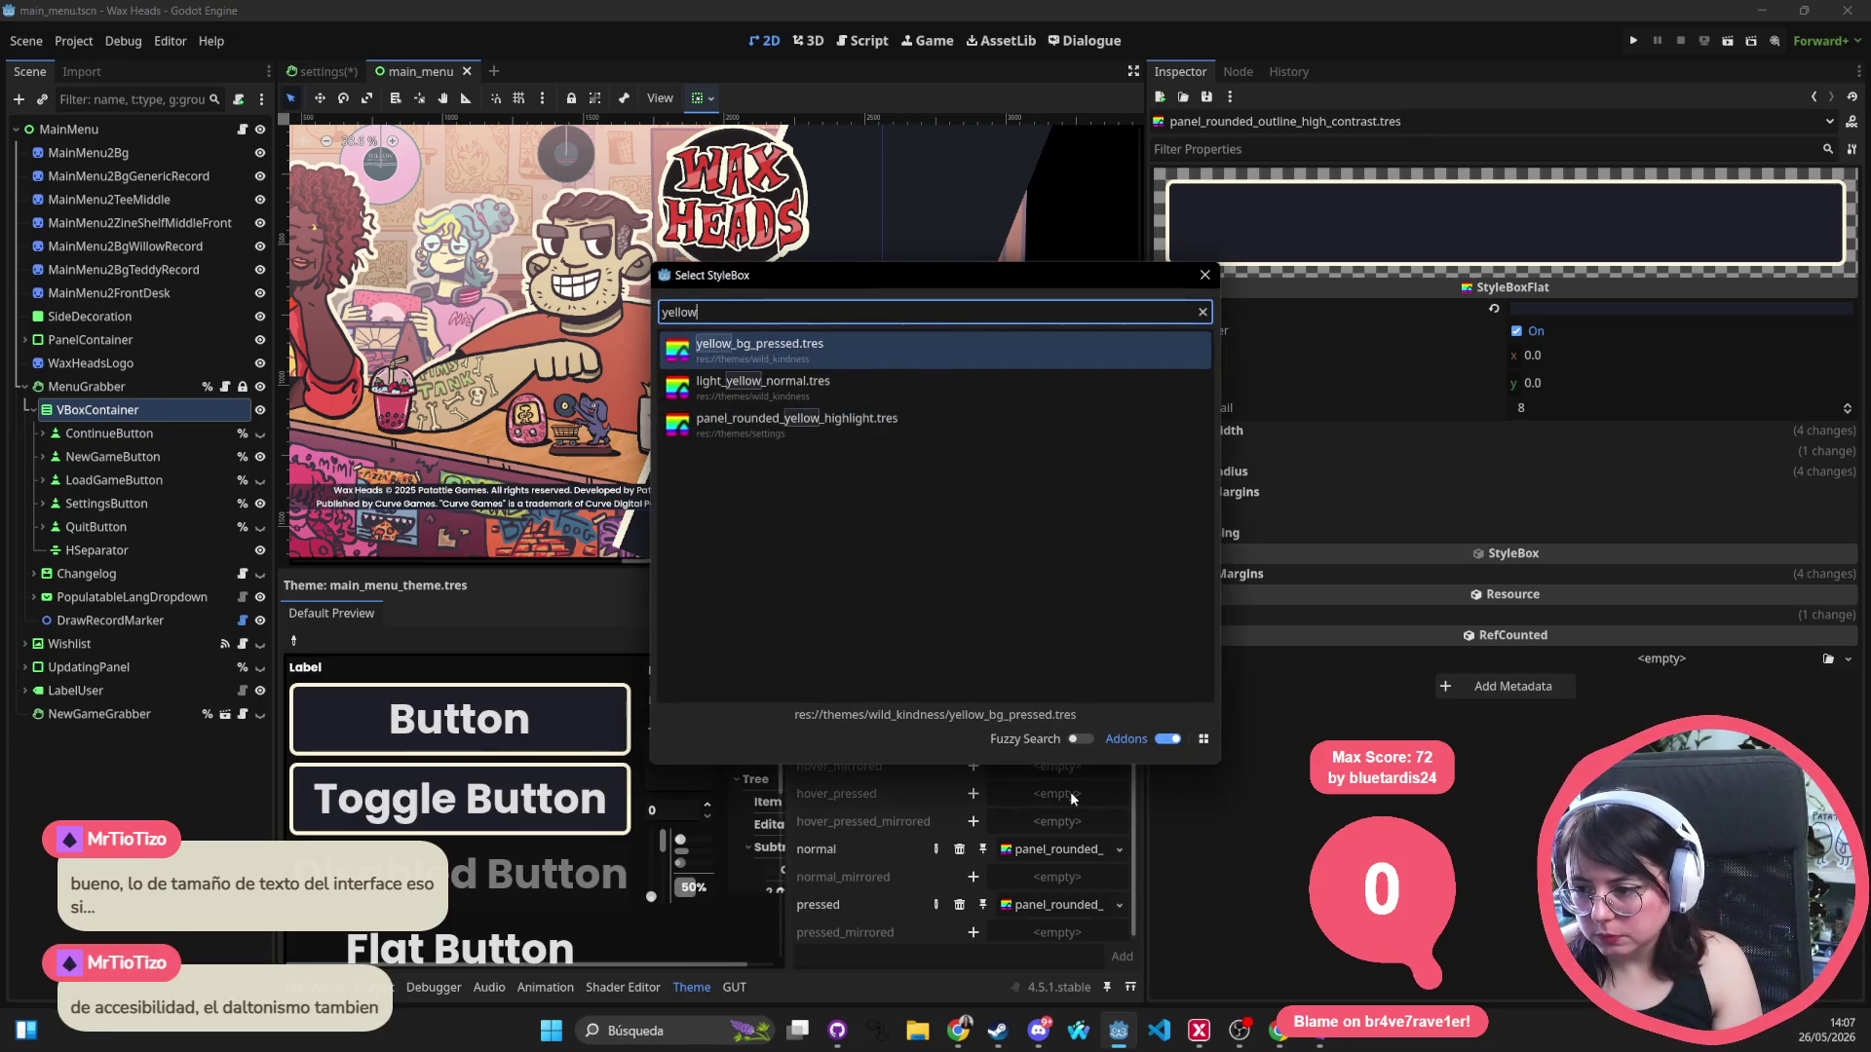
pyautogui.press('Down')
pyautogui.press('Down')
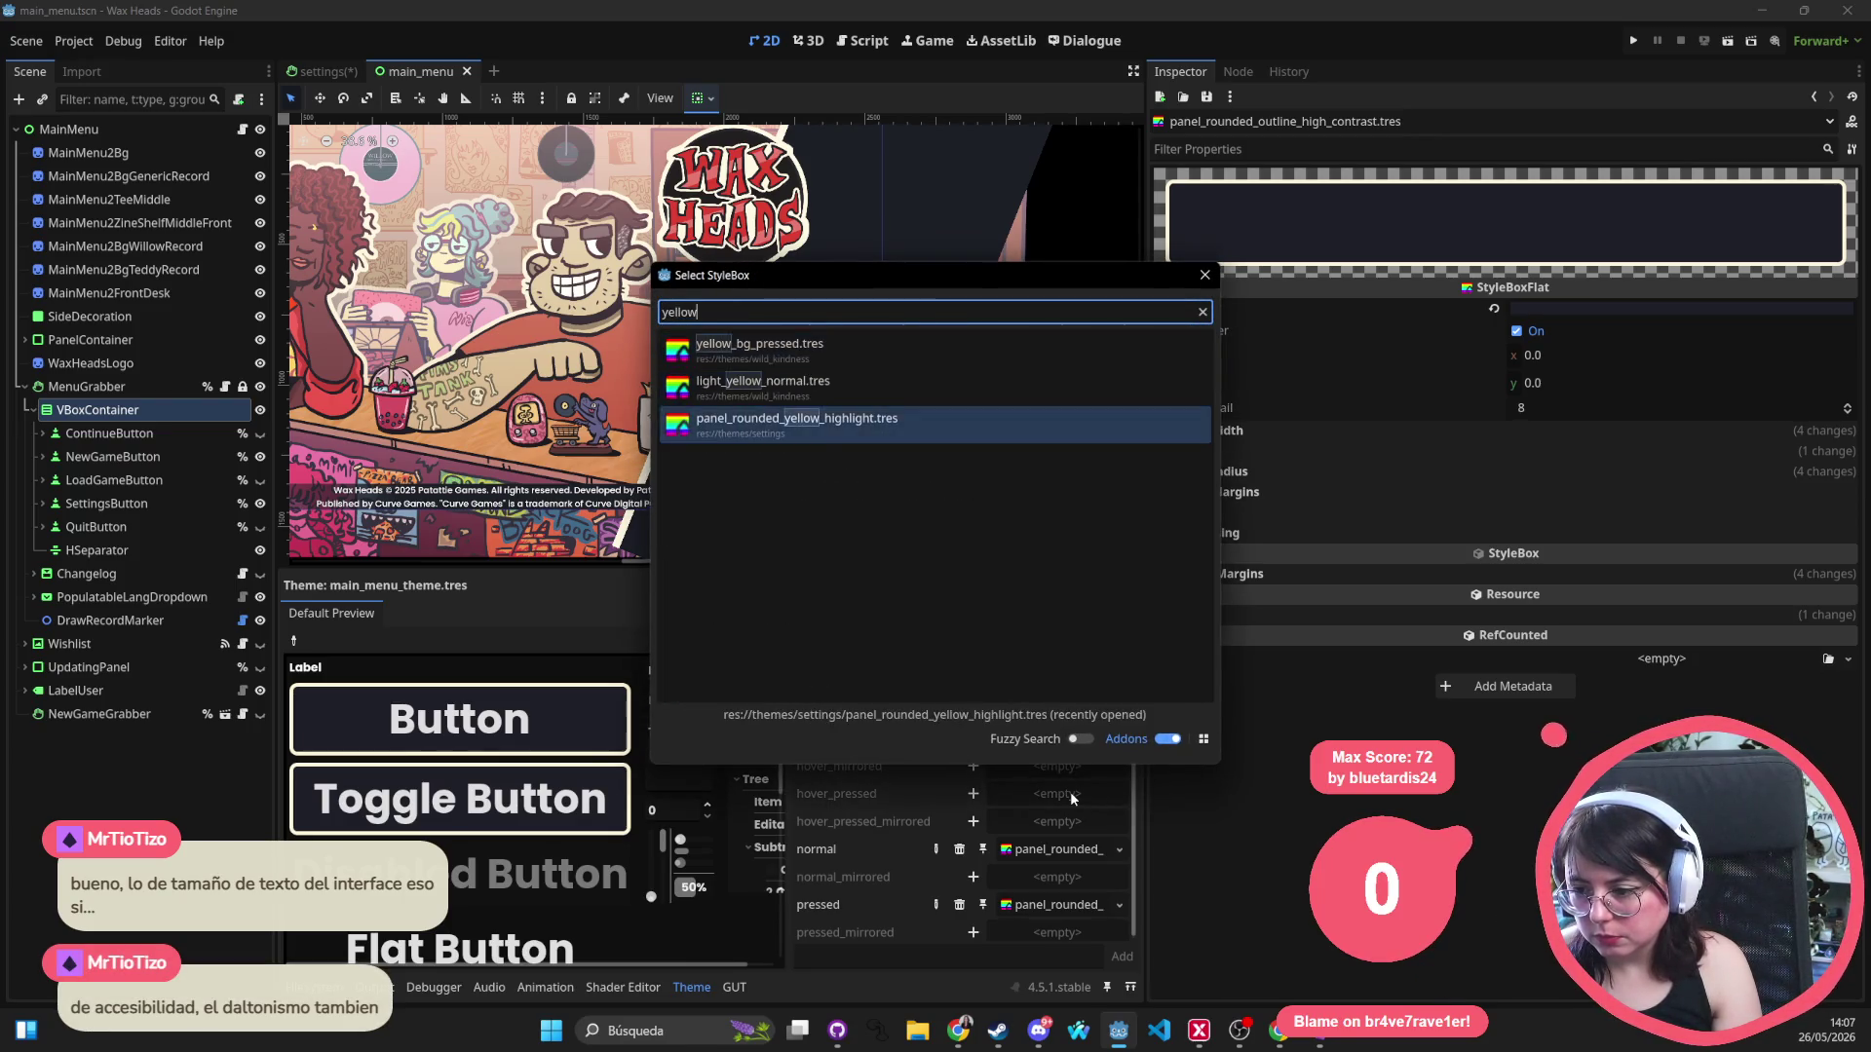
pyautogui.press('Return')
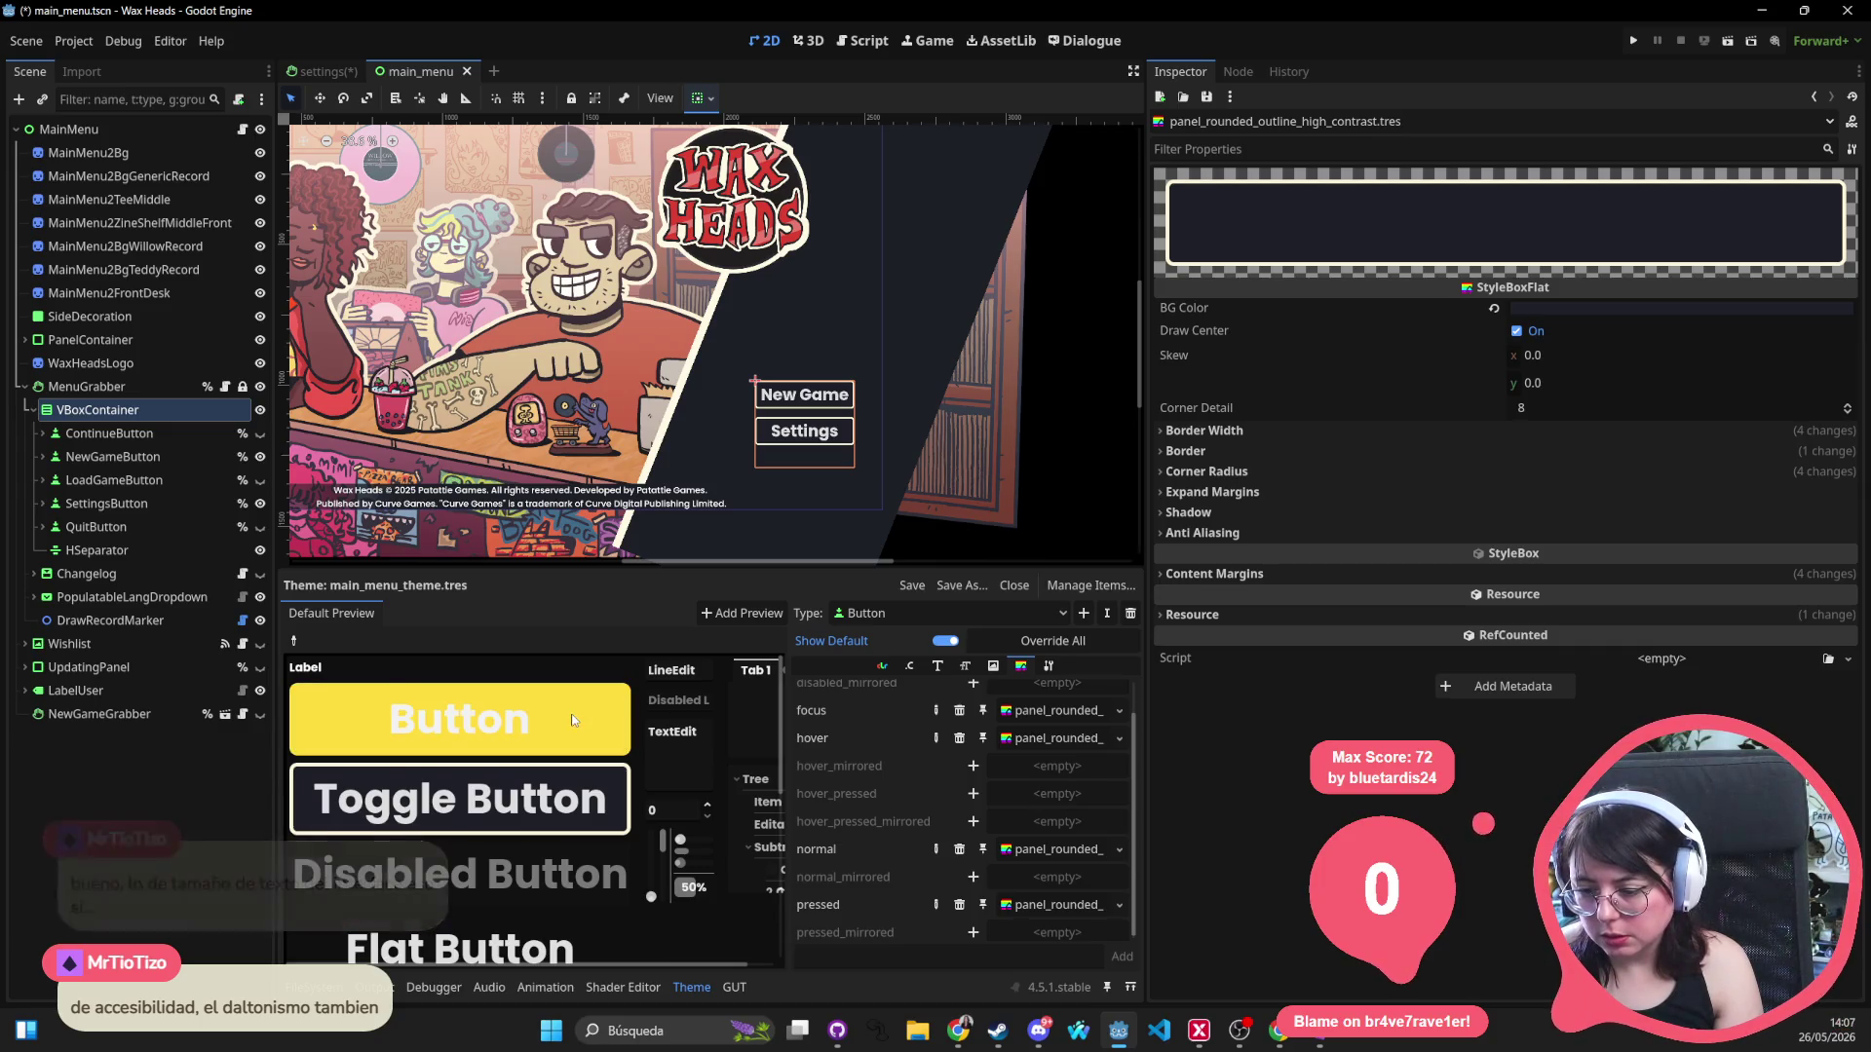
pyautogui.click(527, 805)
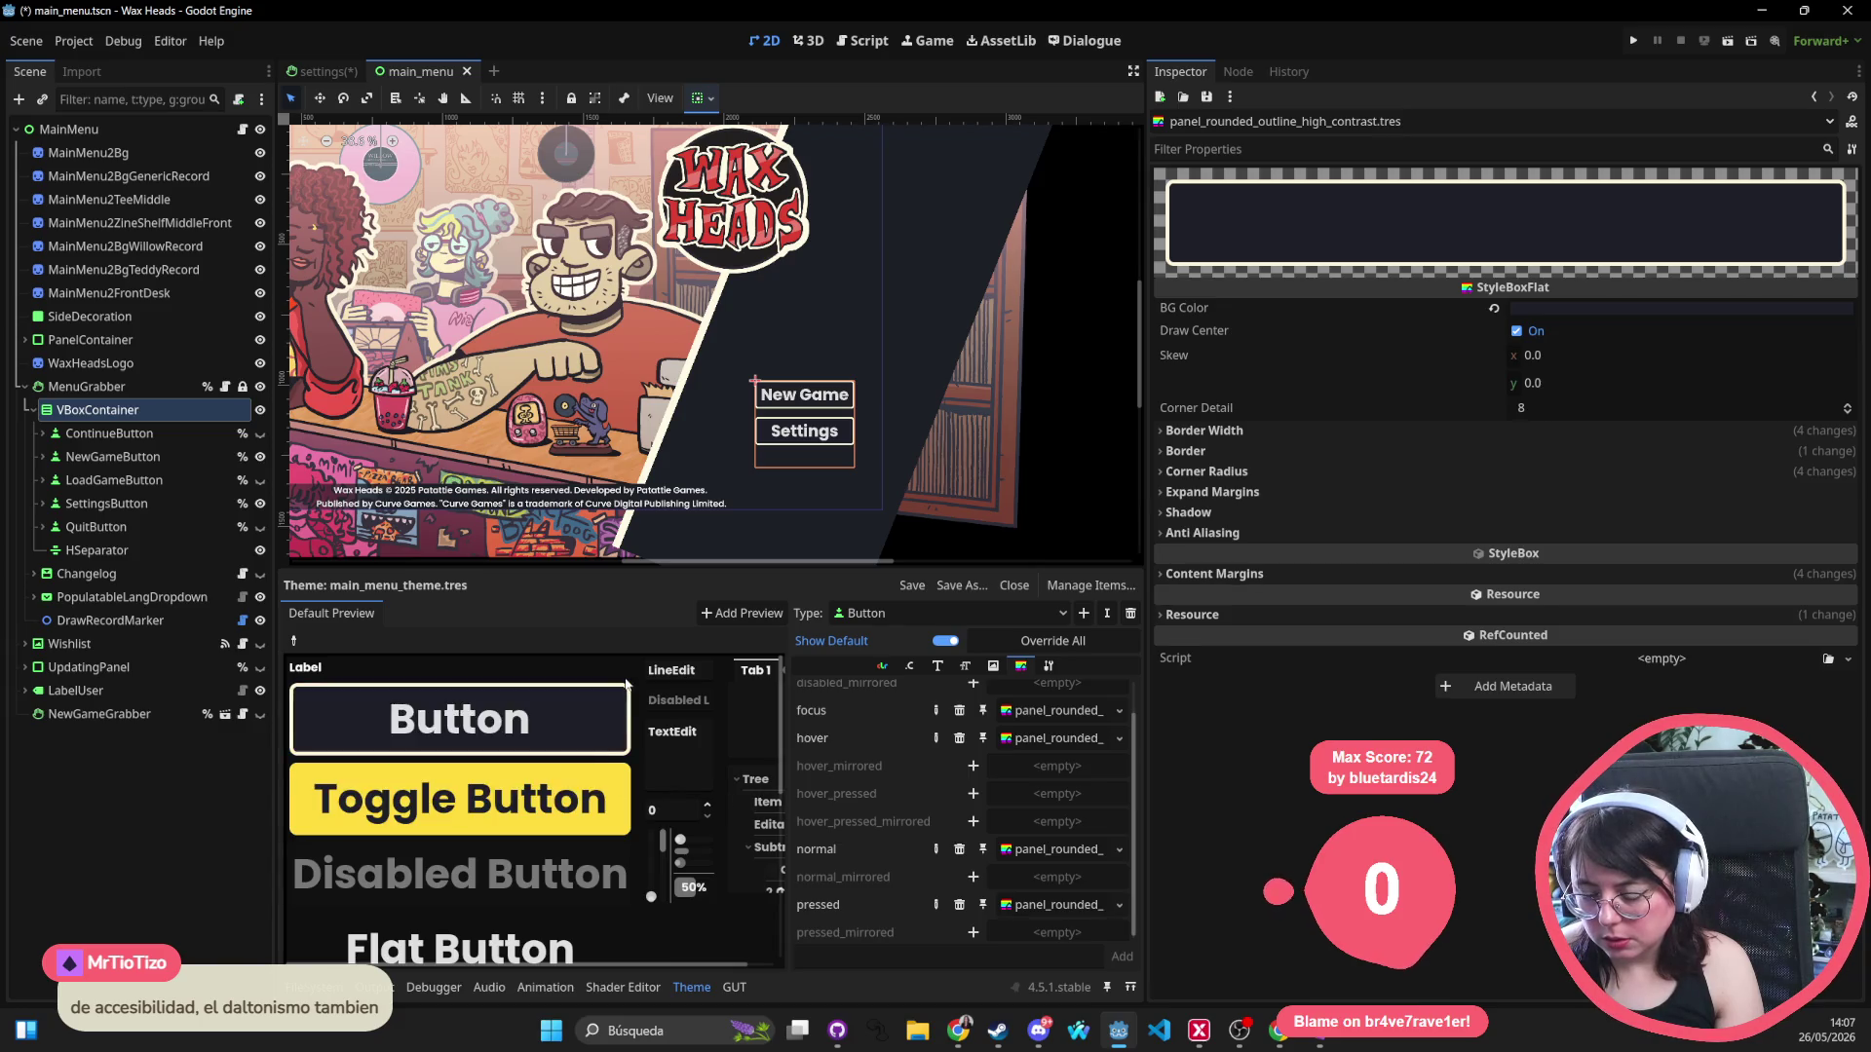
# Switch back to the settings scene and save it.
pyautogui.click(336, 72)
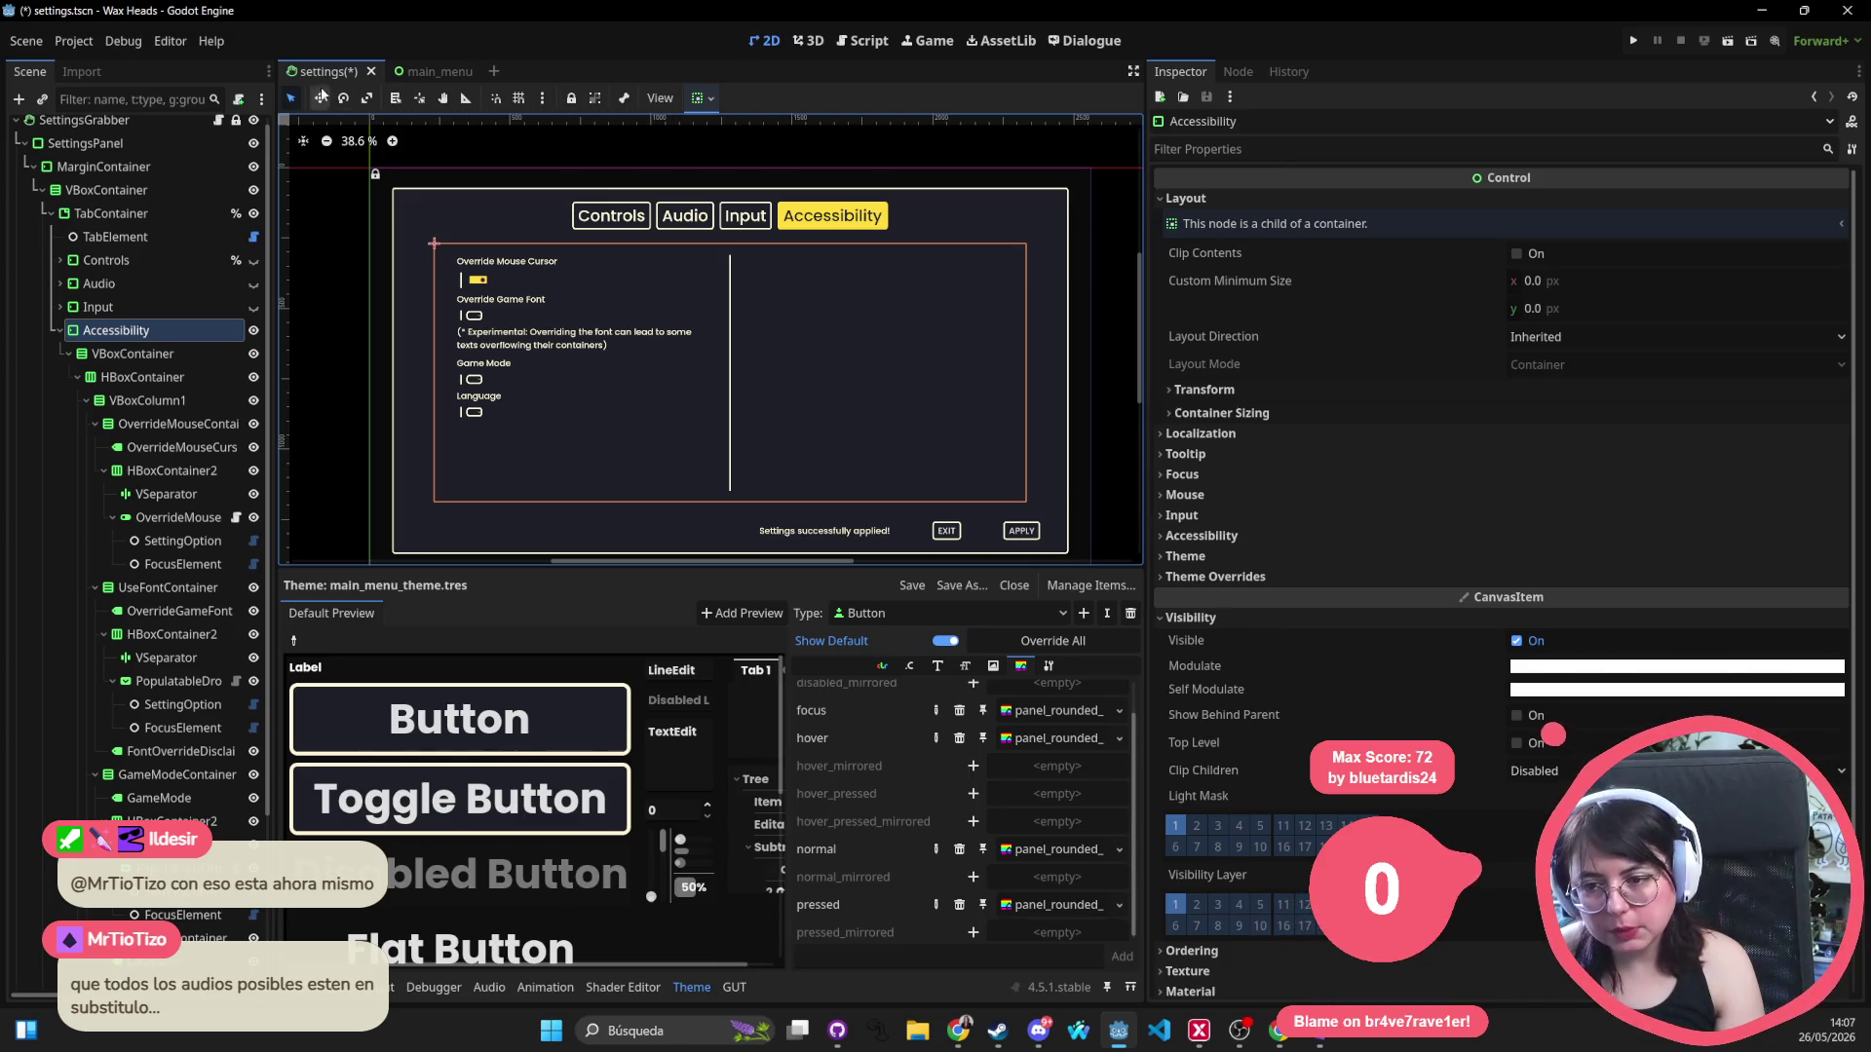
pyautogui.hotkey('ctrl', 's')
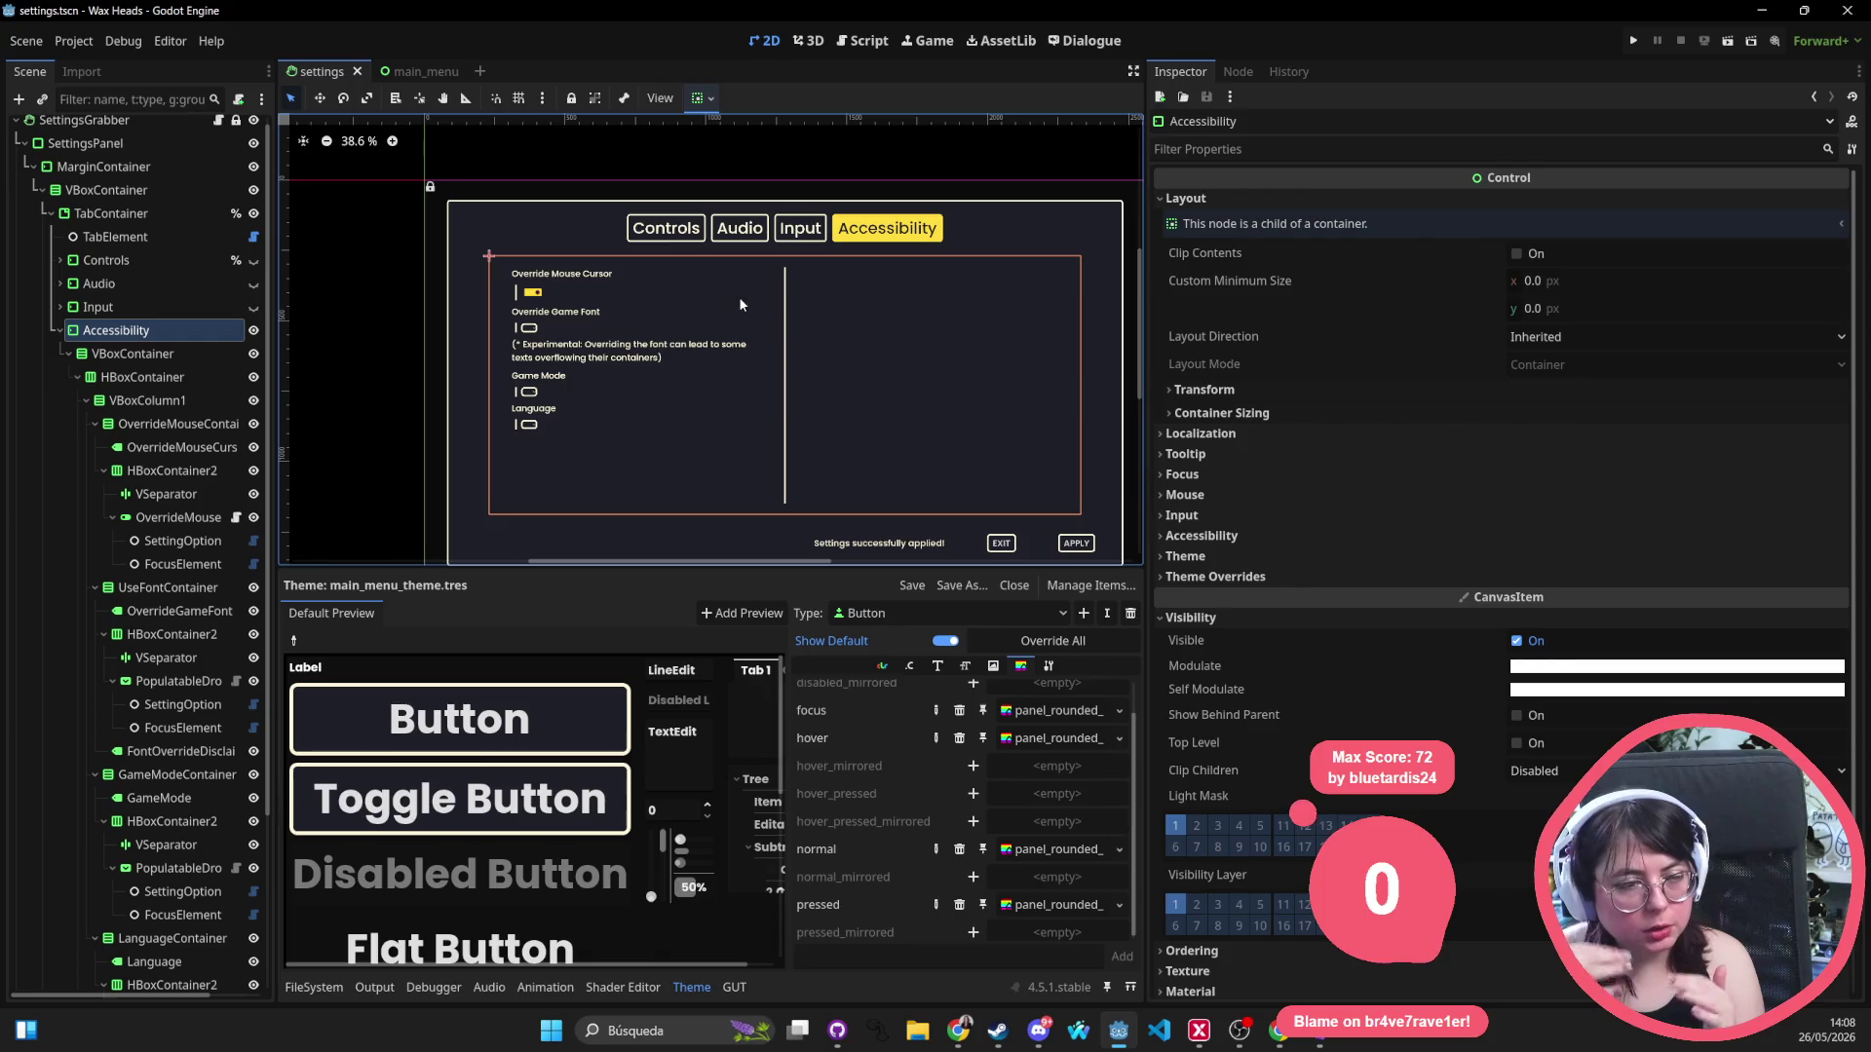
pyautogui.scroll(-1, 670, 353)
pyautogui.hscroll(5, 670, 351)
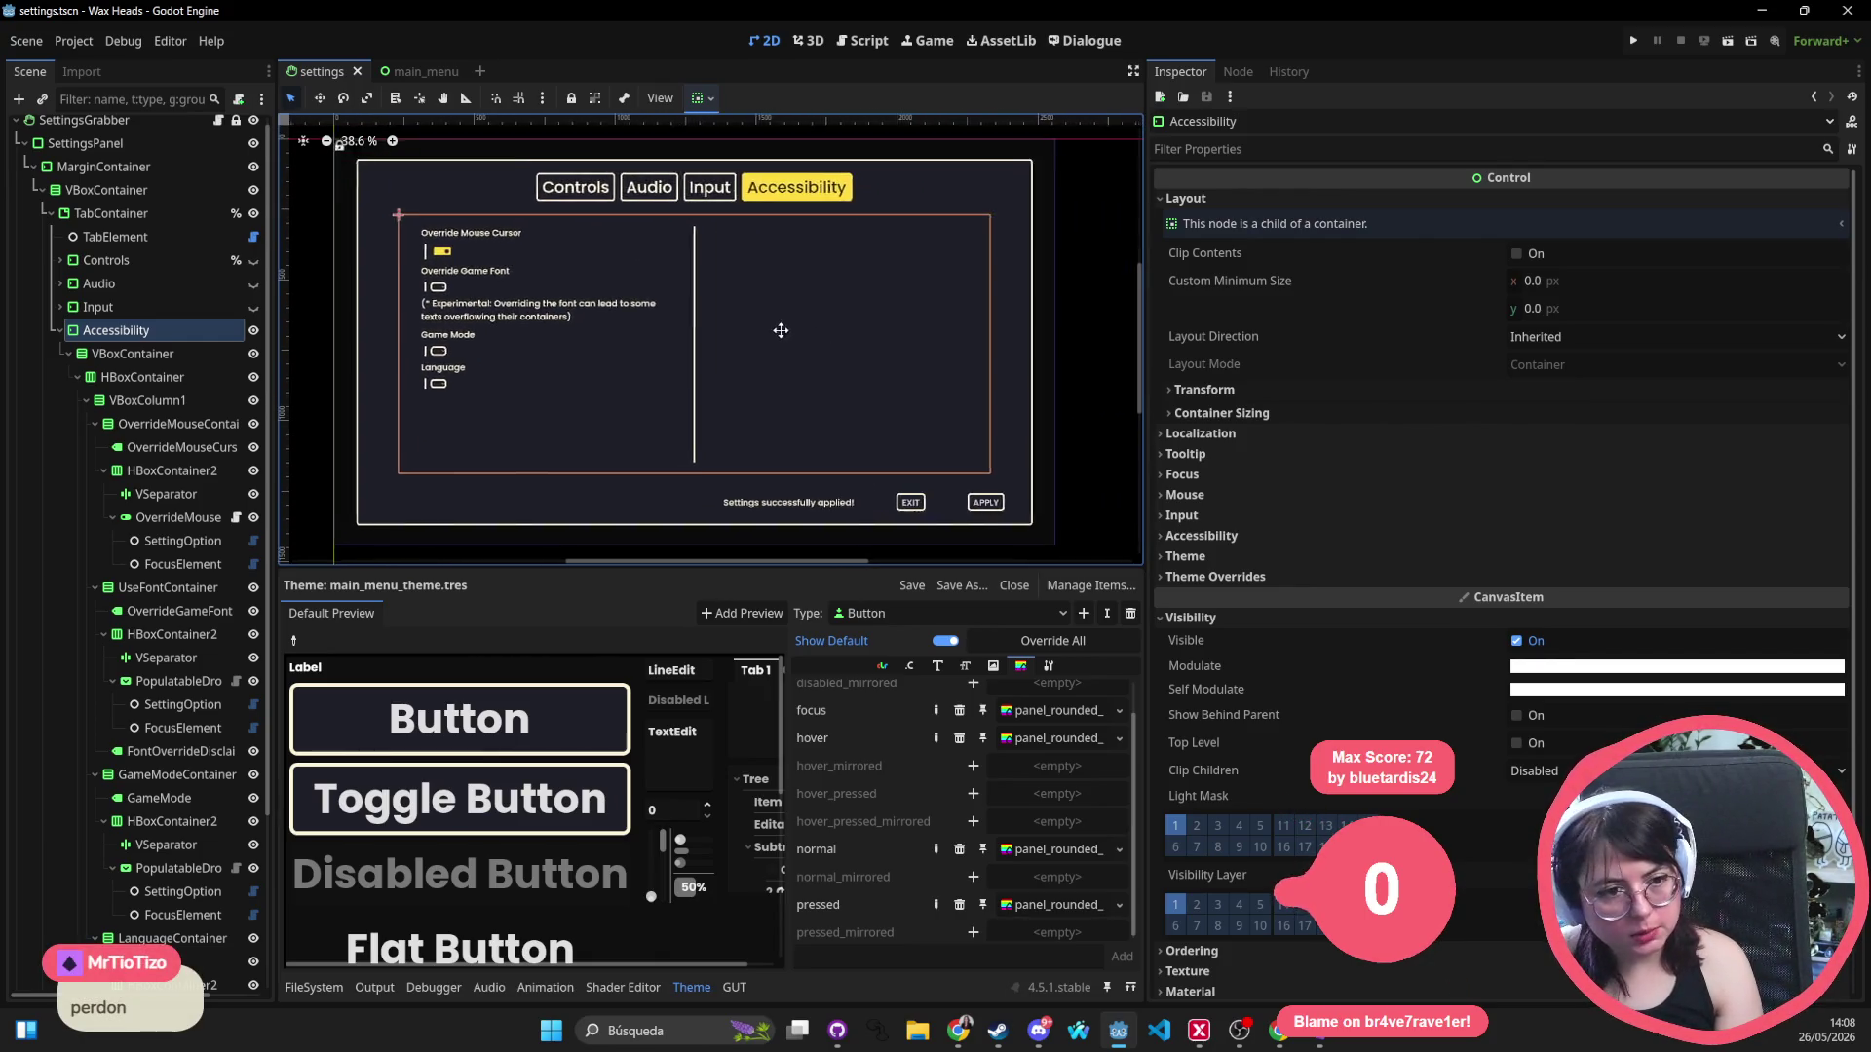
pyautogui.scroll(1, 671, 413)
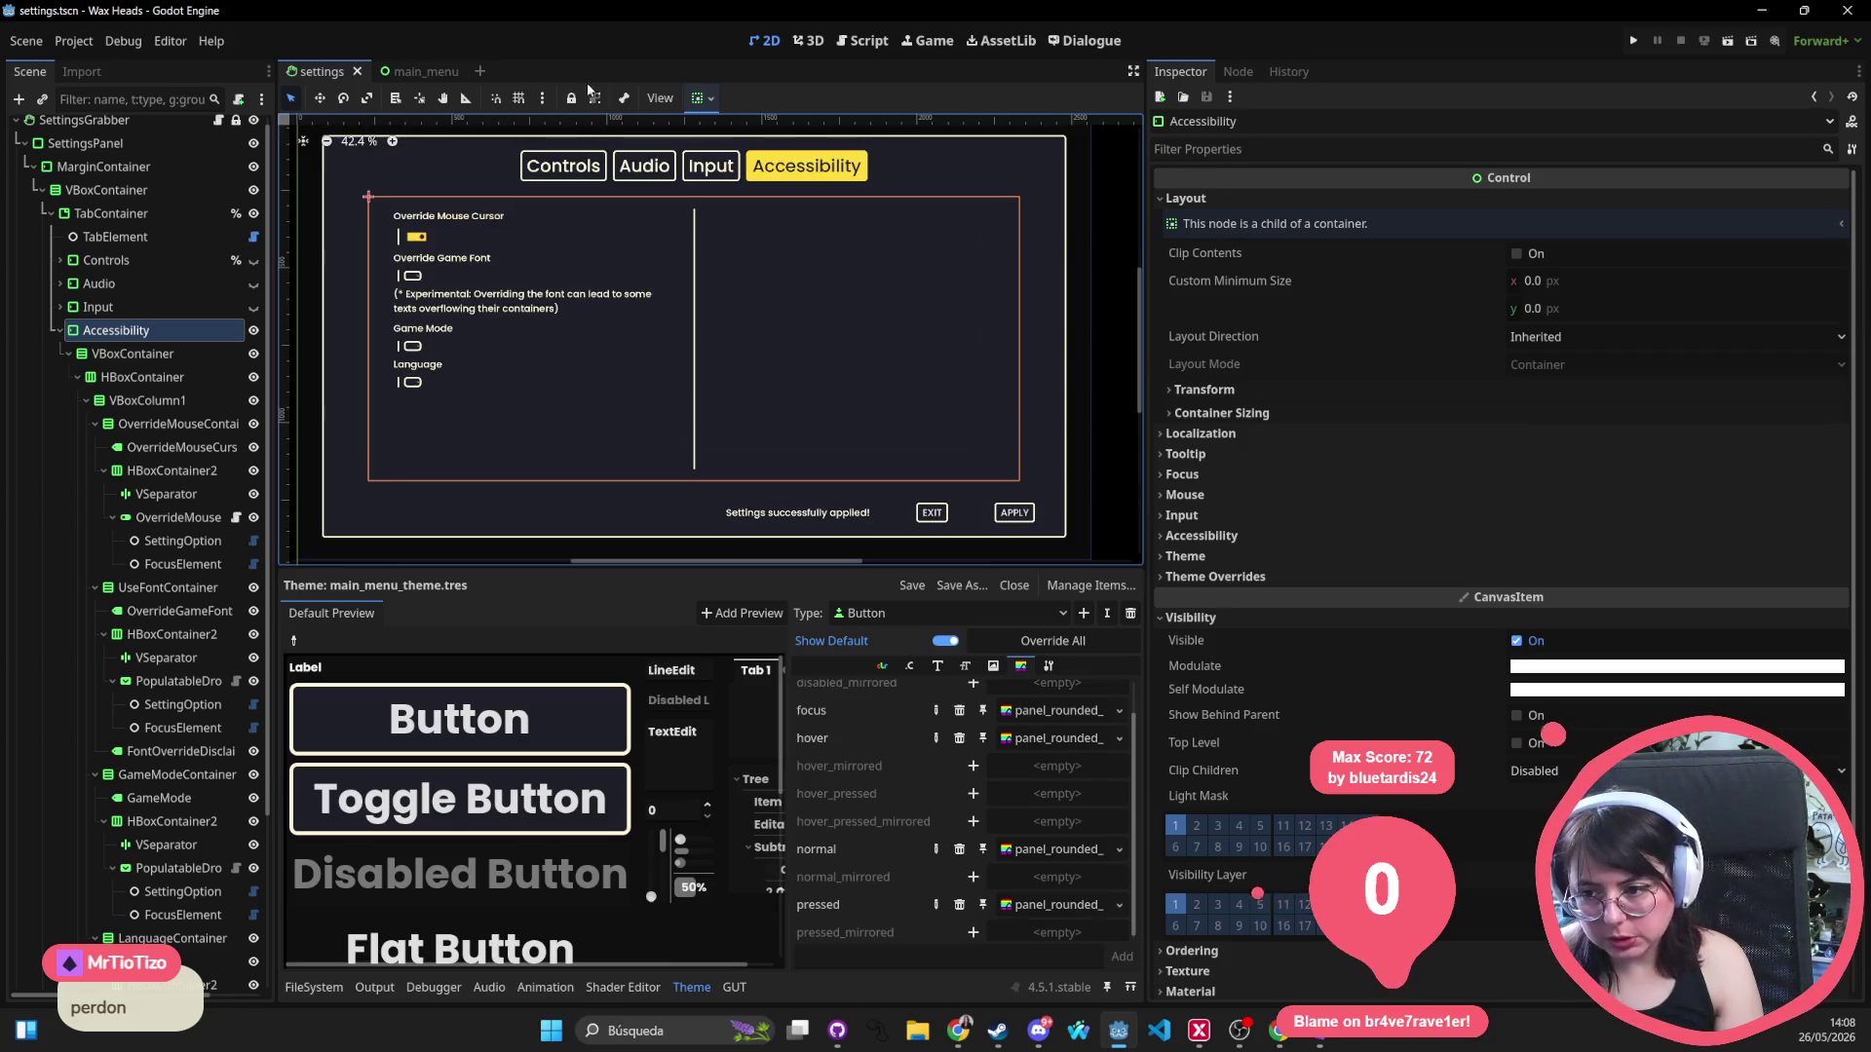
# Select the EXIT and APPLY buttons together and show their text behaviour properties.
pyautogui.click(933, 514)
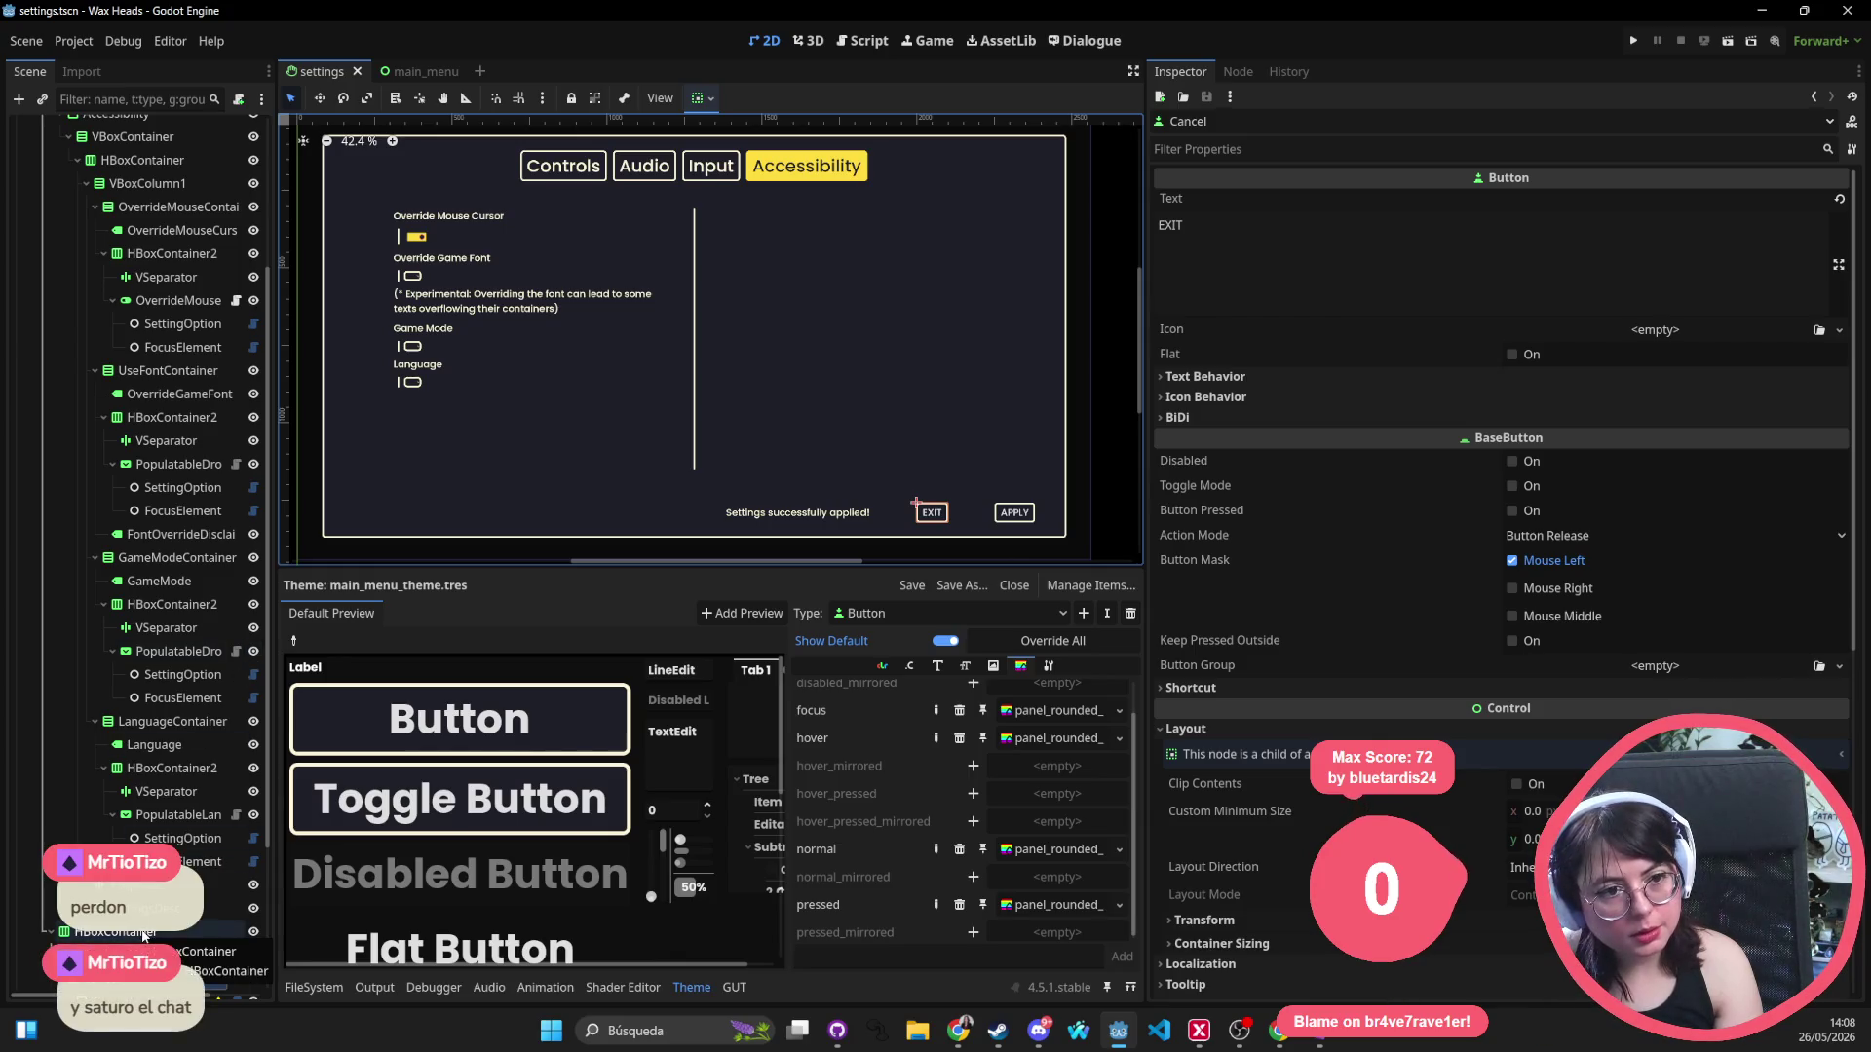
pyautogui.click(143, 931)
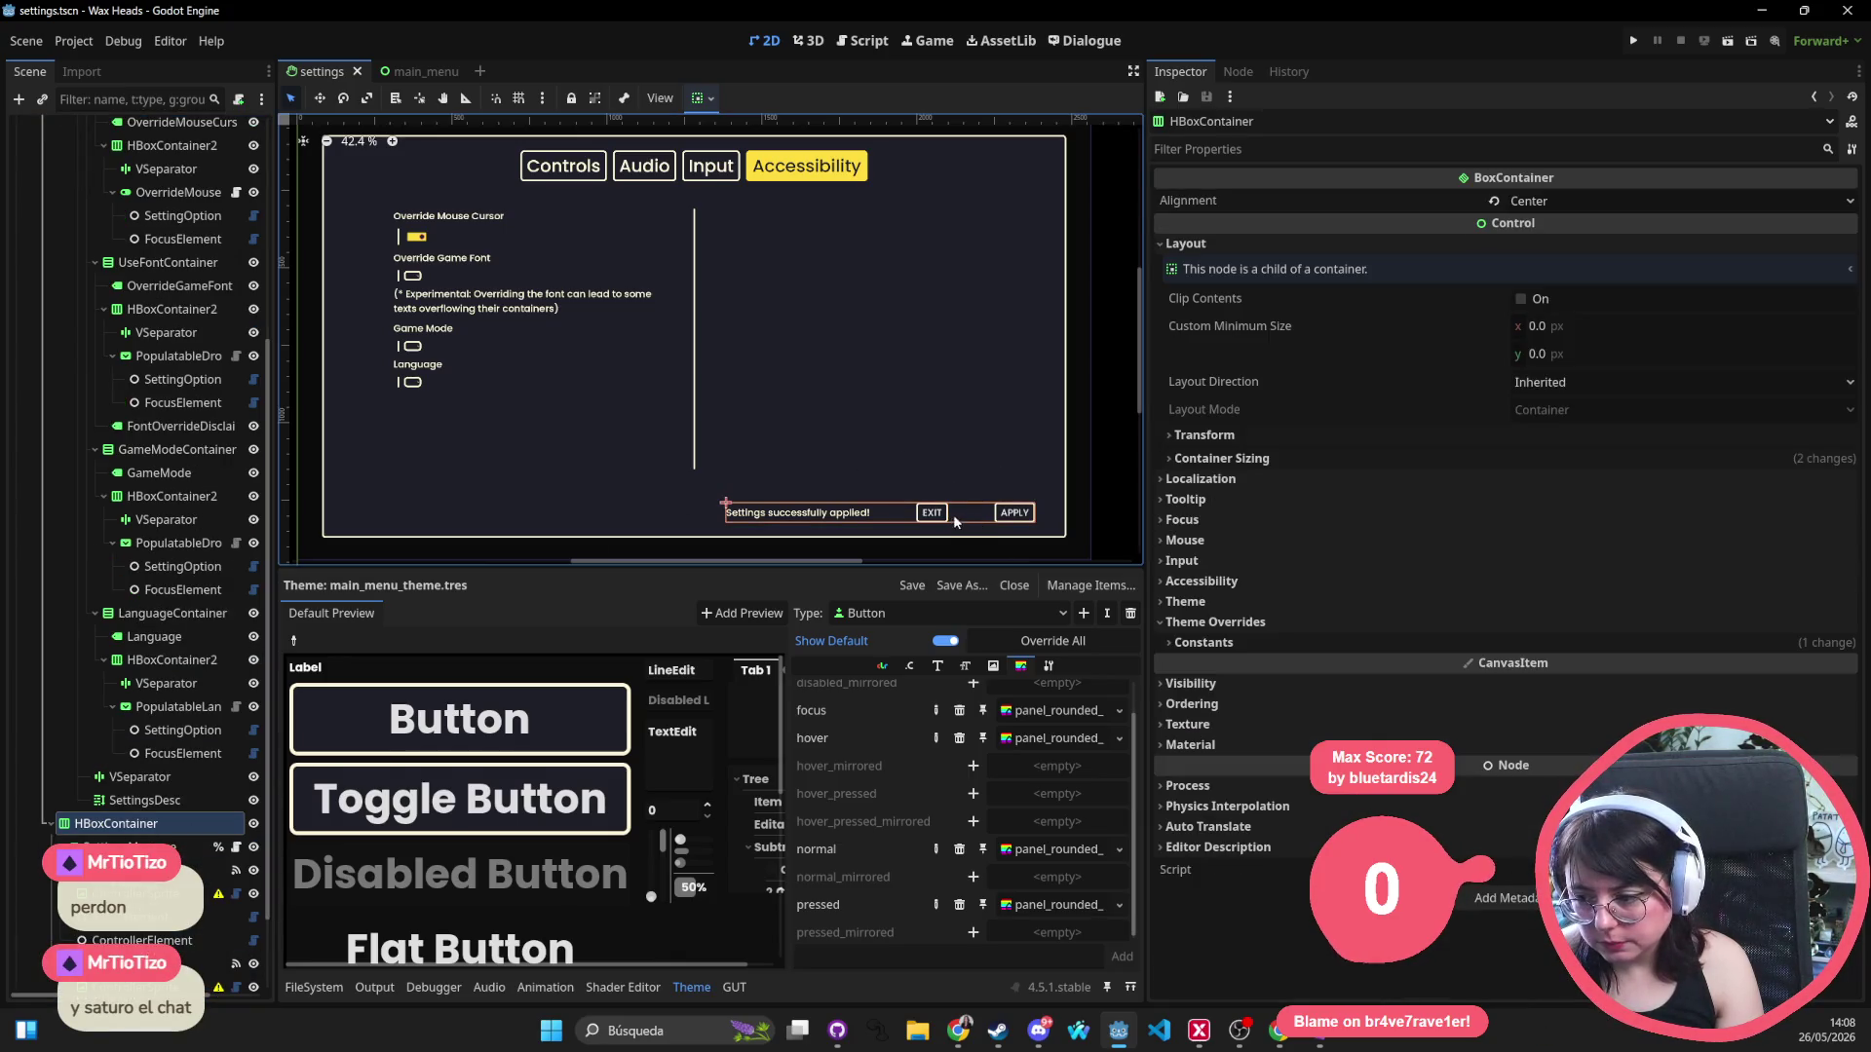
pyautogui.click(933, 513)
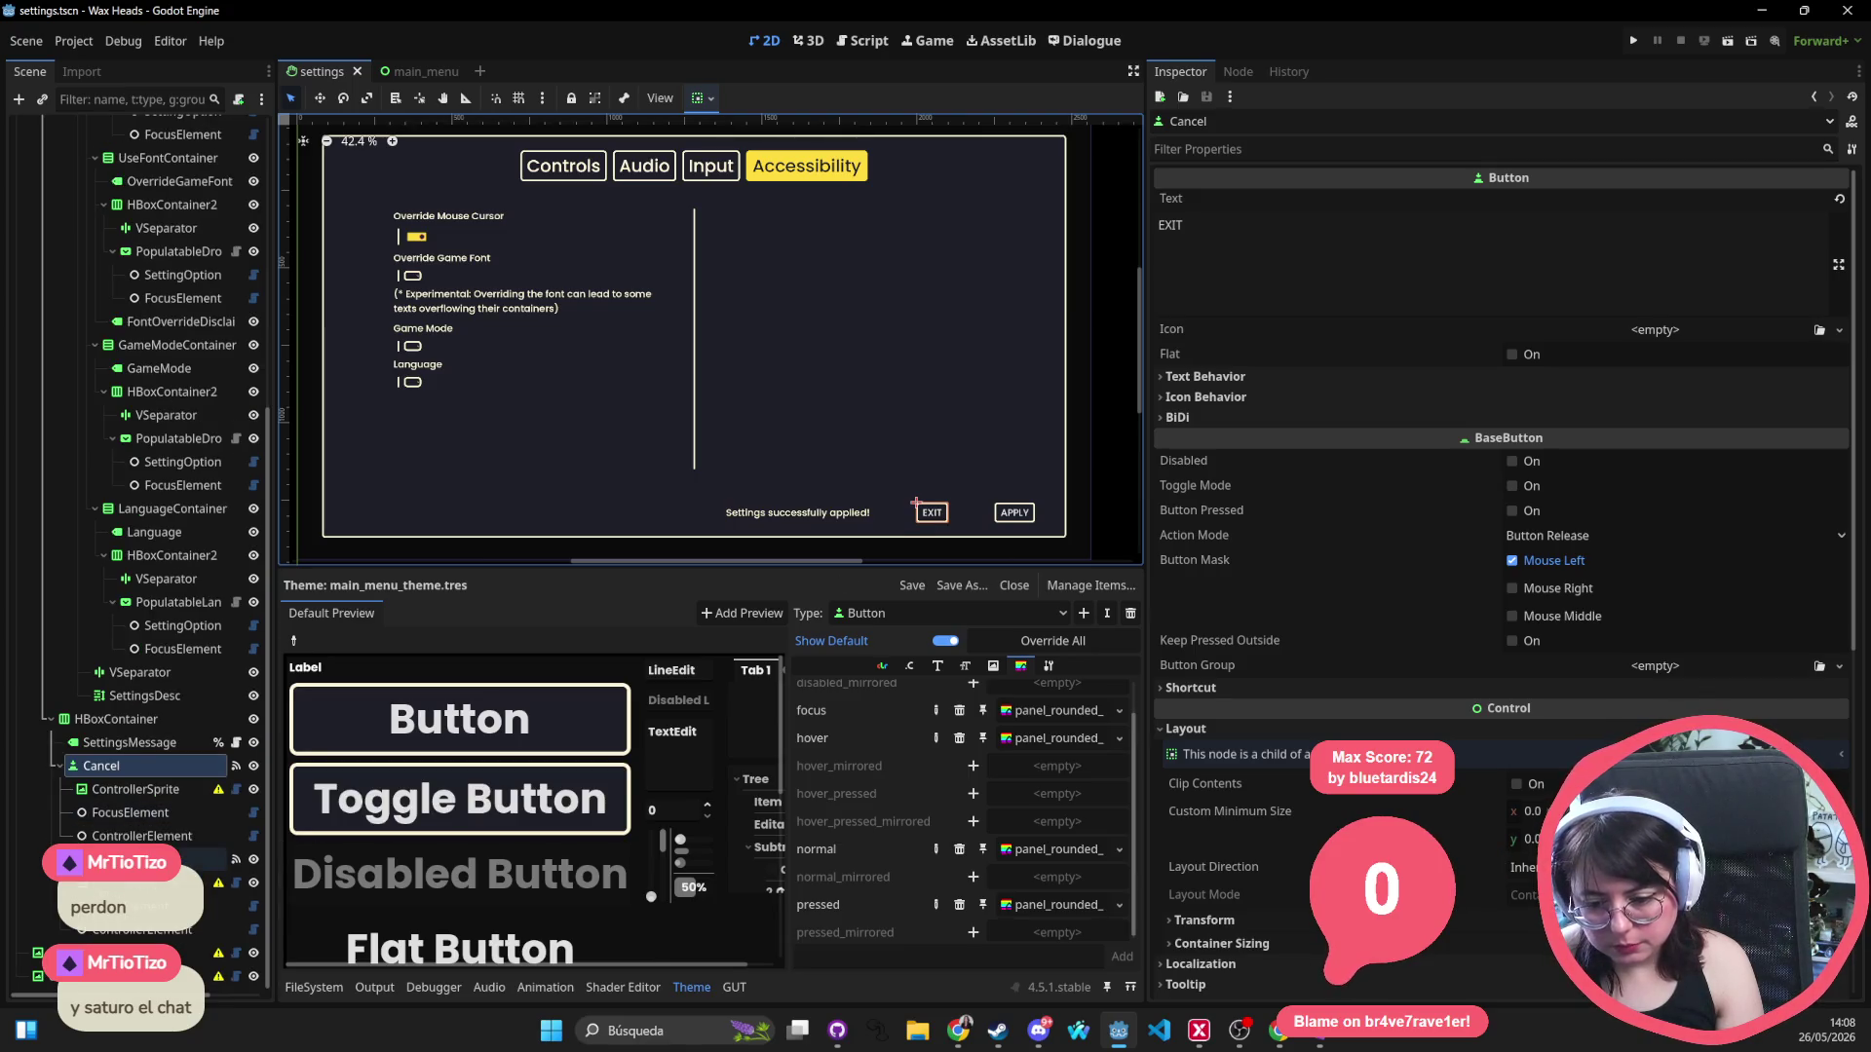
pyautogui.keyDown('shift'); pyautogui.click(1014, 512); pyautogui.keyUp('shift')
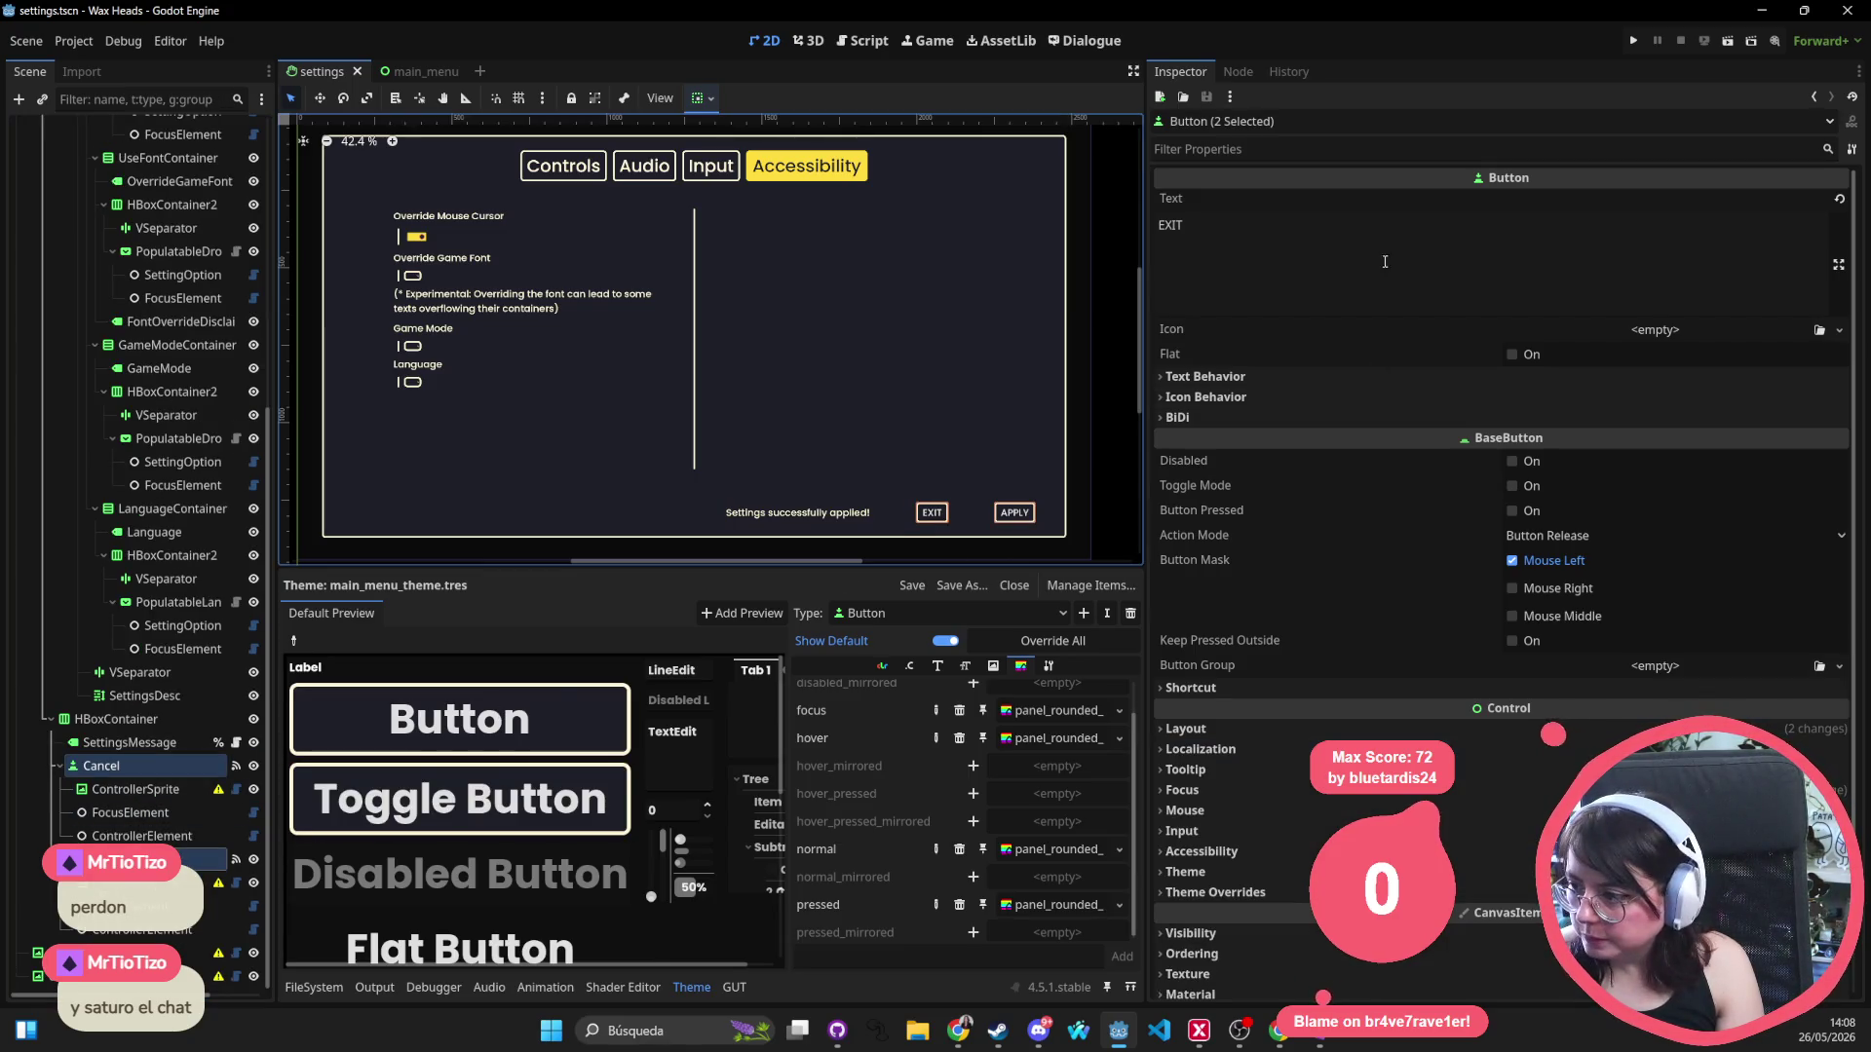
pyautogui.click(1267, 377)
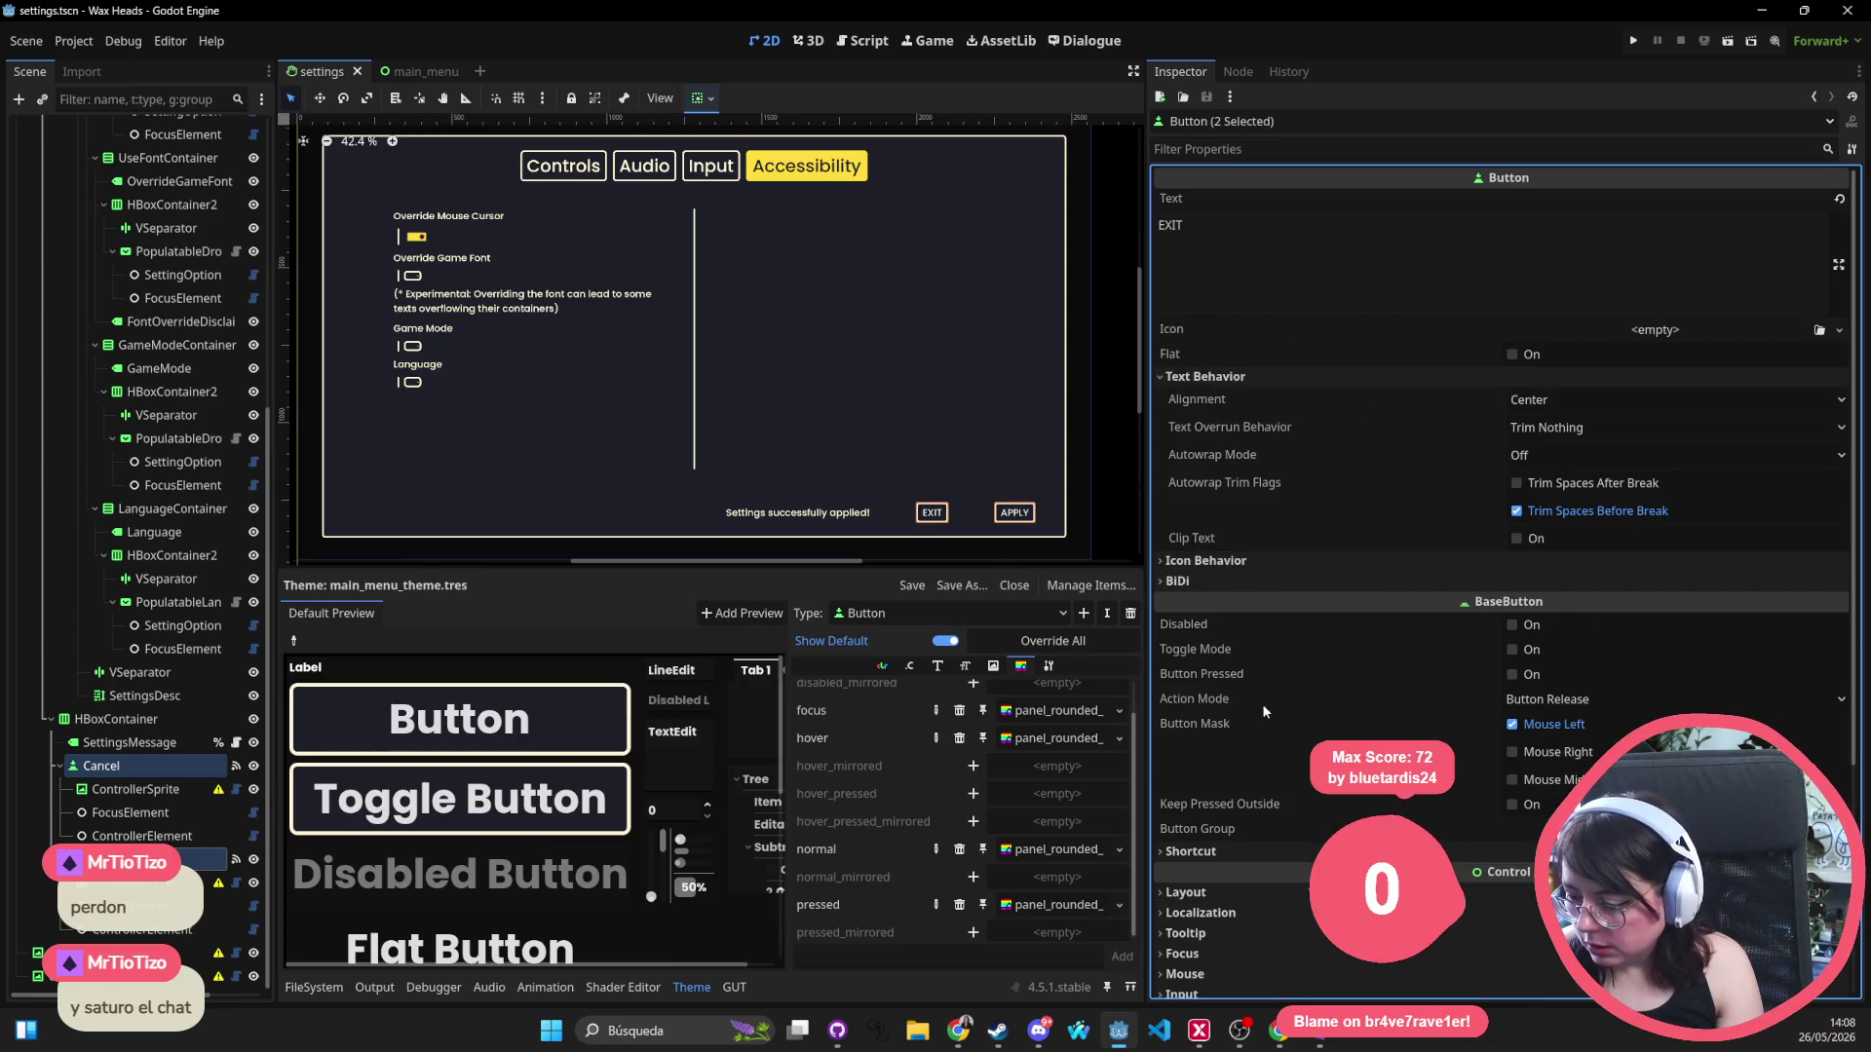
# Review the buttons' focus and theme font size properties.
pyautogui.scroll(-3, 1286, 672)
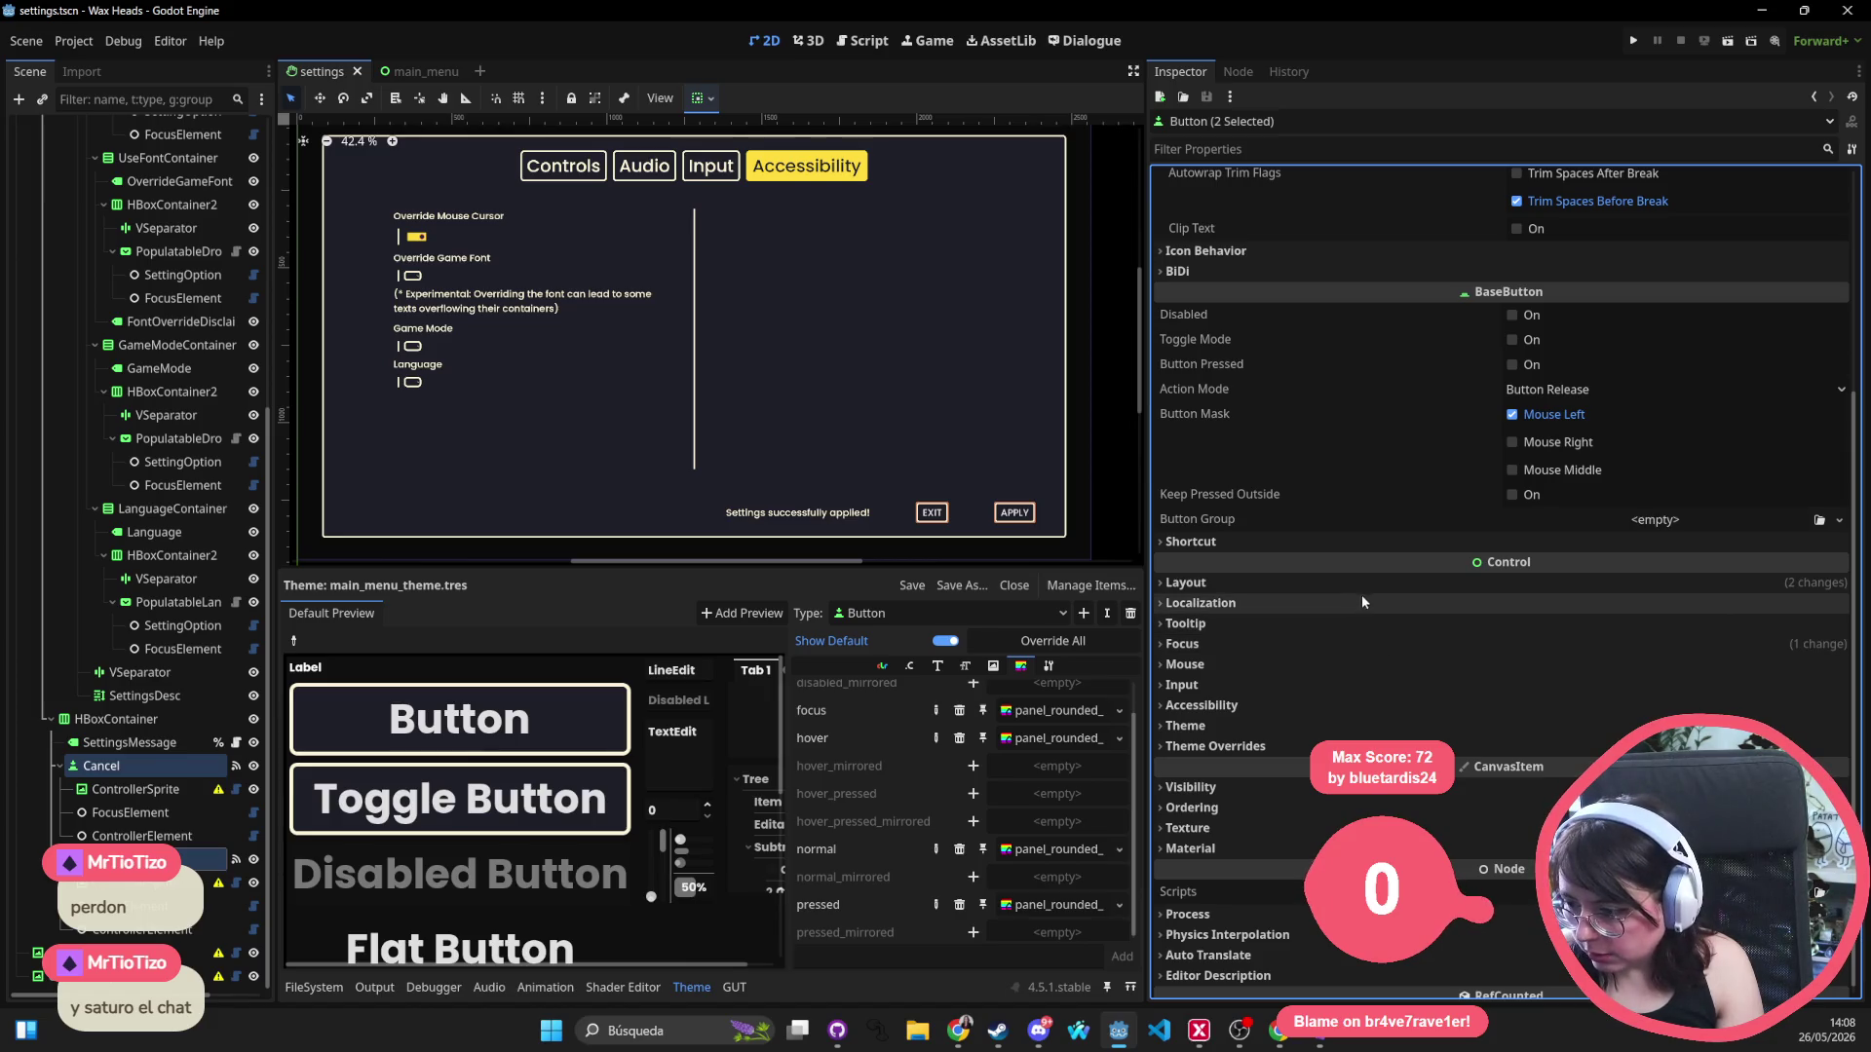
pyautogui.click(1354, 645)
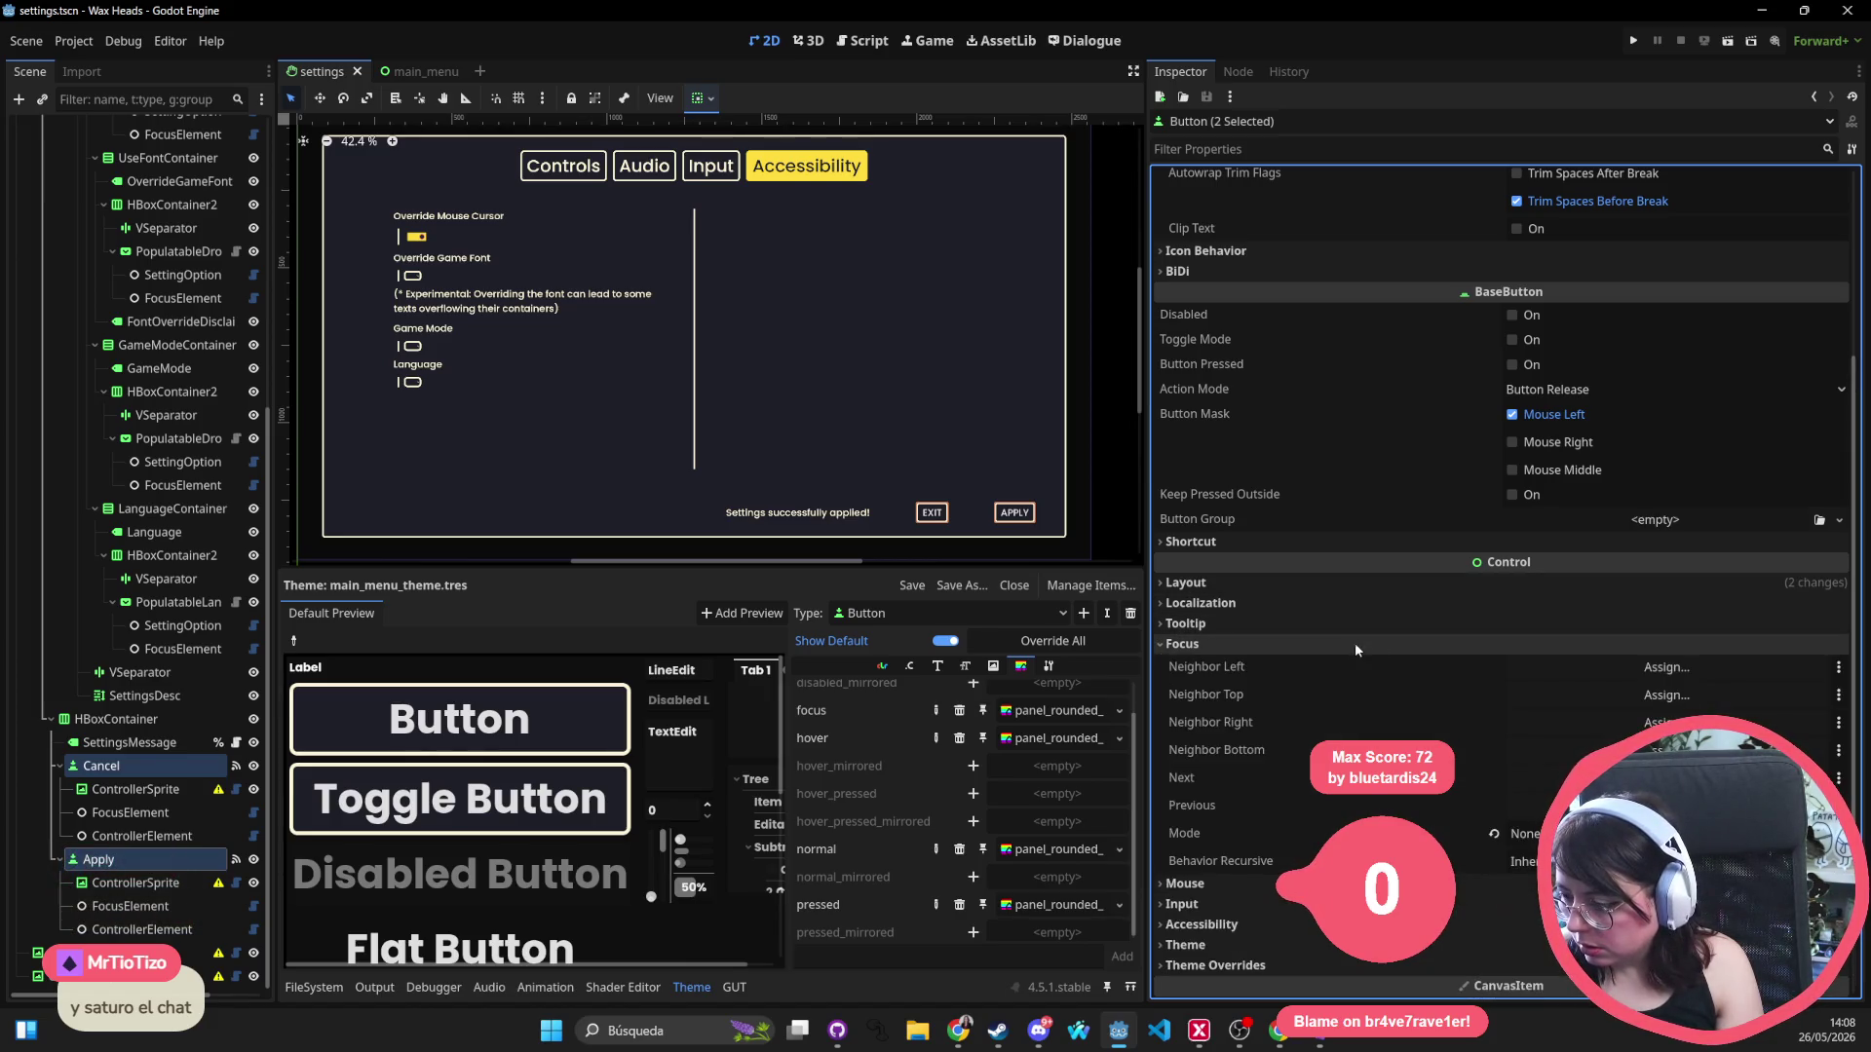
pyautogui.moveTo(990, 443); pyautogui.dragTo(950, 406)
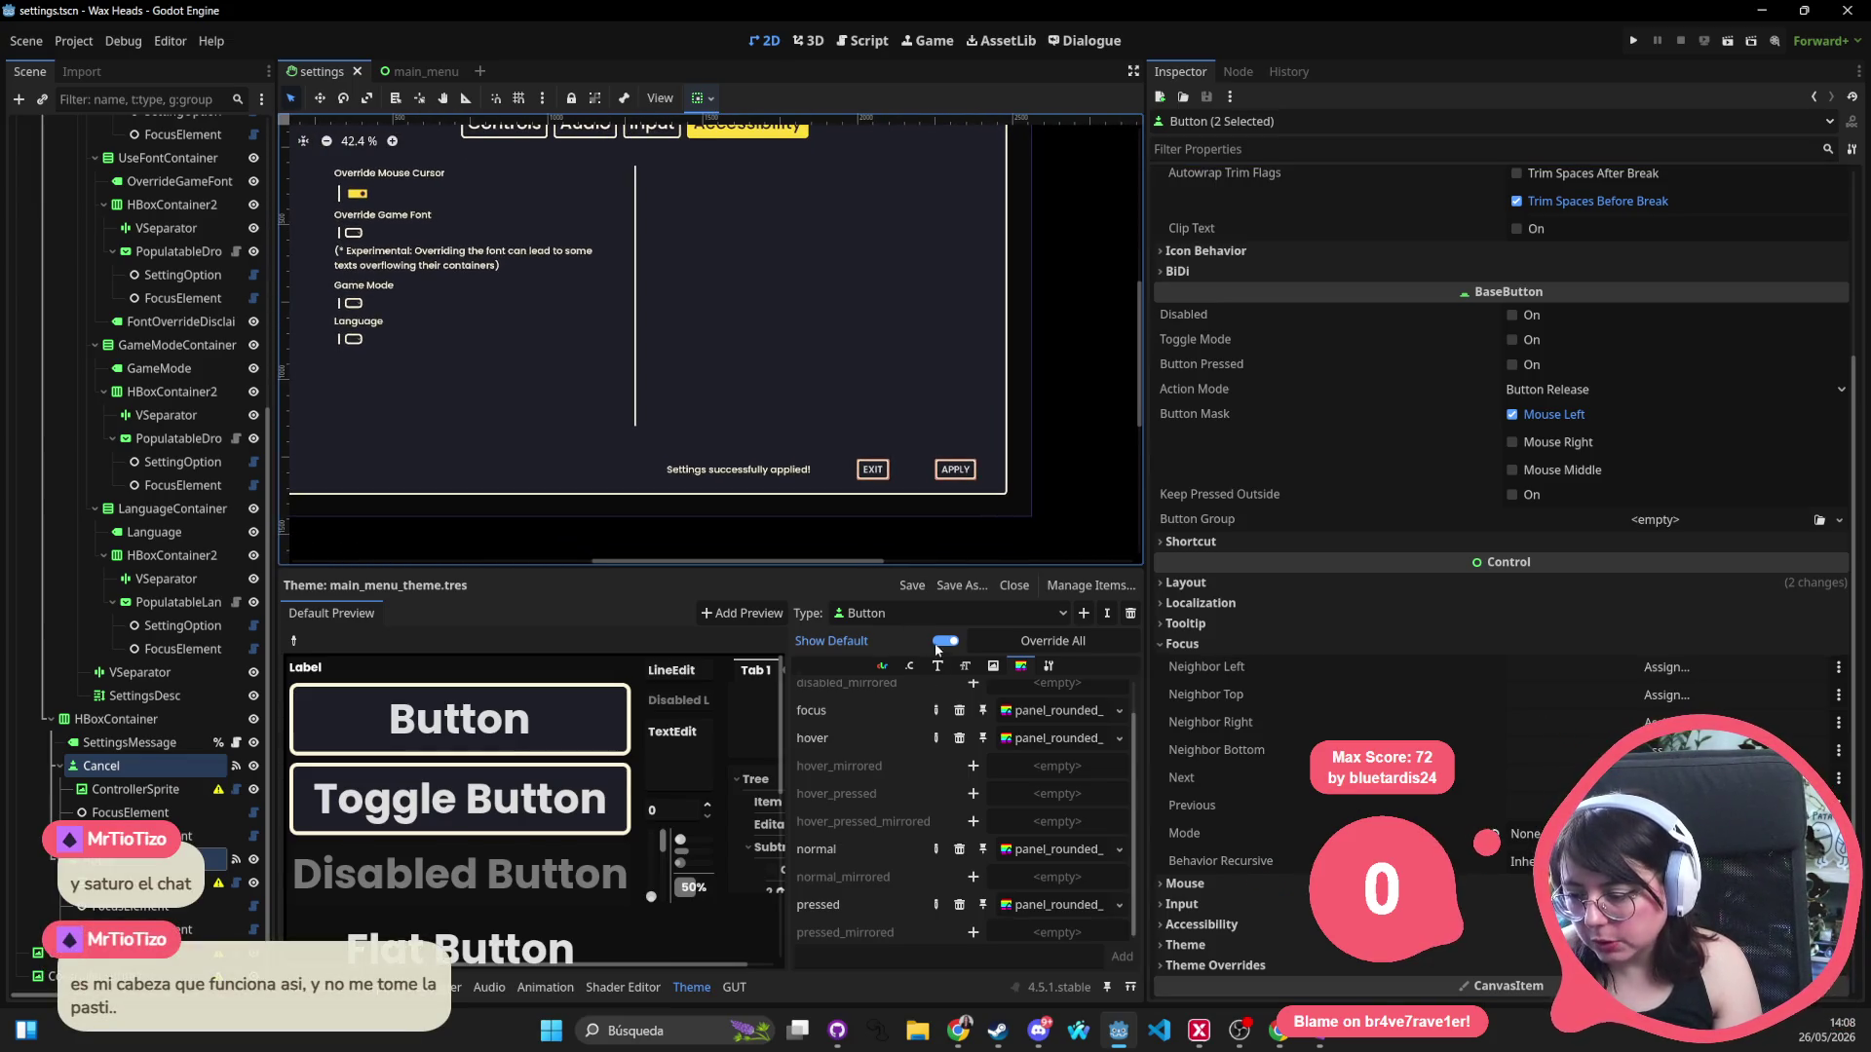
pyautogui.click(962, 668)
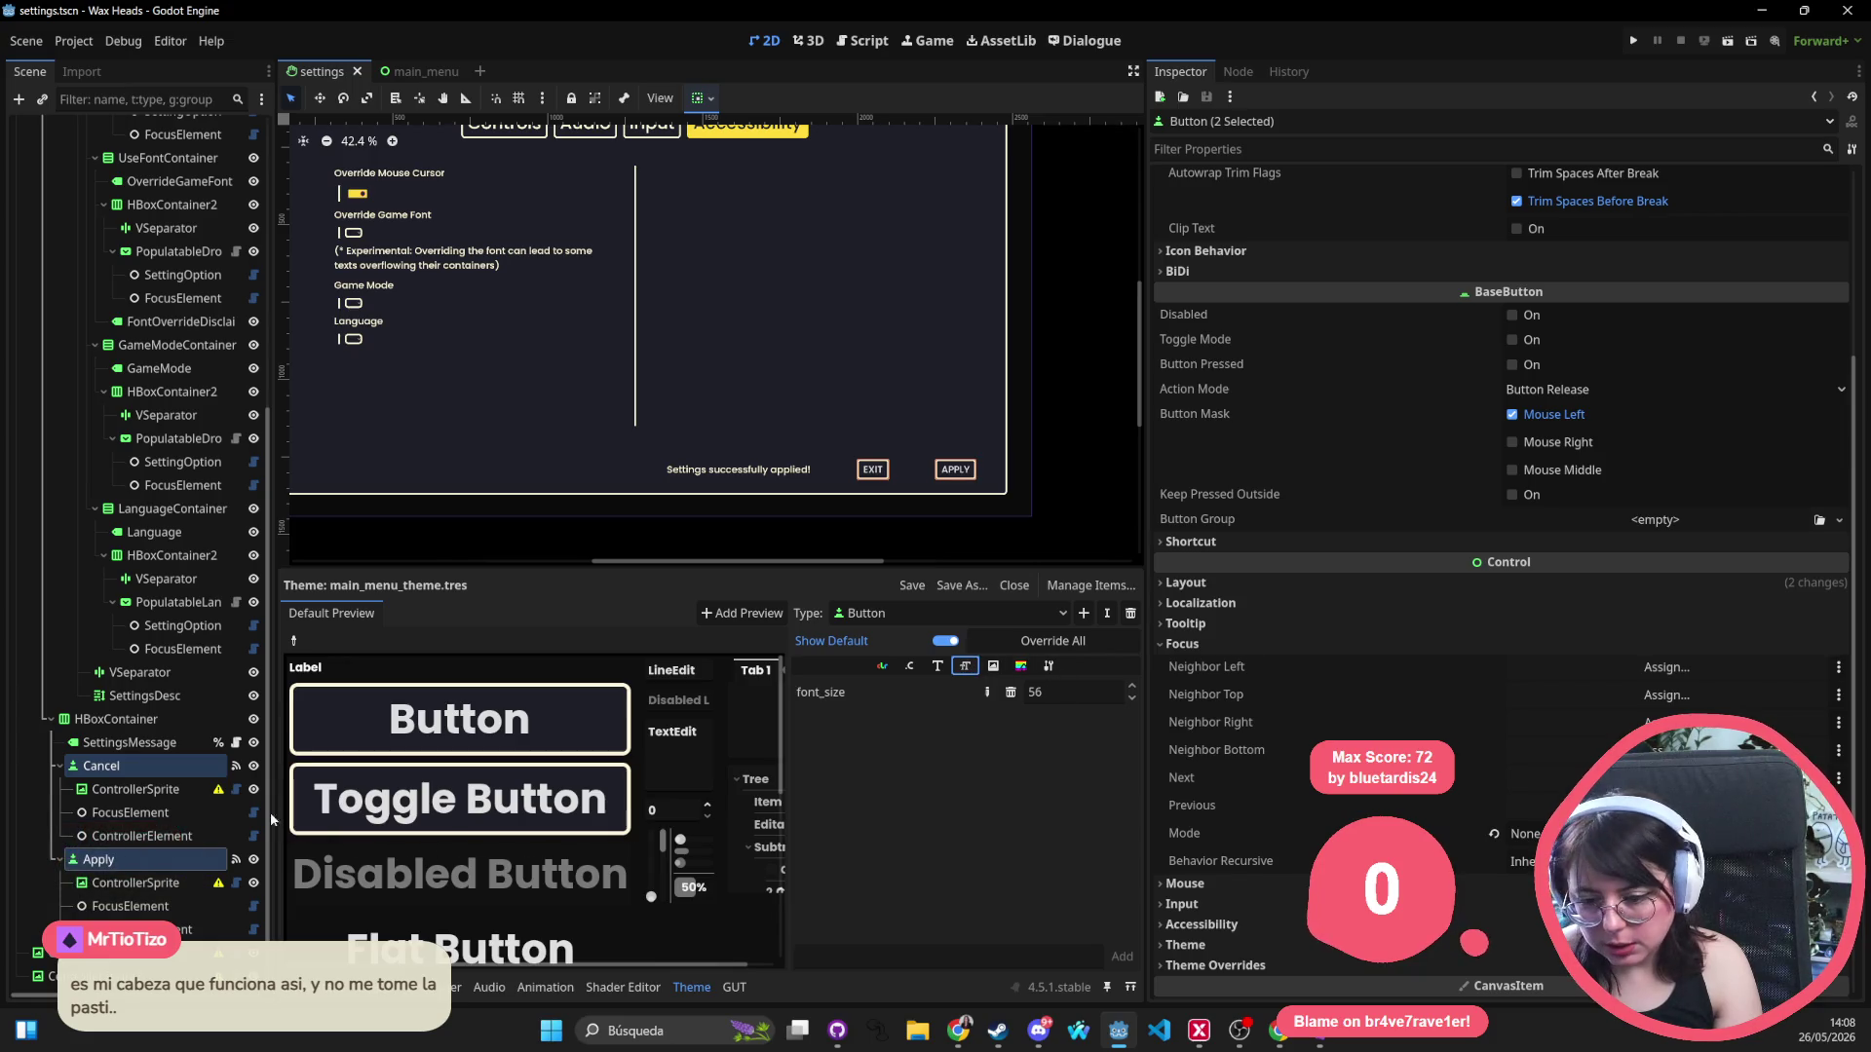
pyautogui.scroll(4, 1471, 467)
pyautogui.scroll(-1, 1456, 526)
pyautogui.scroll(-5, 1445, 568)
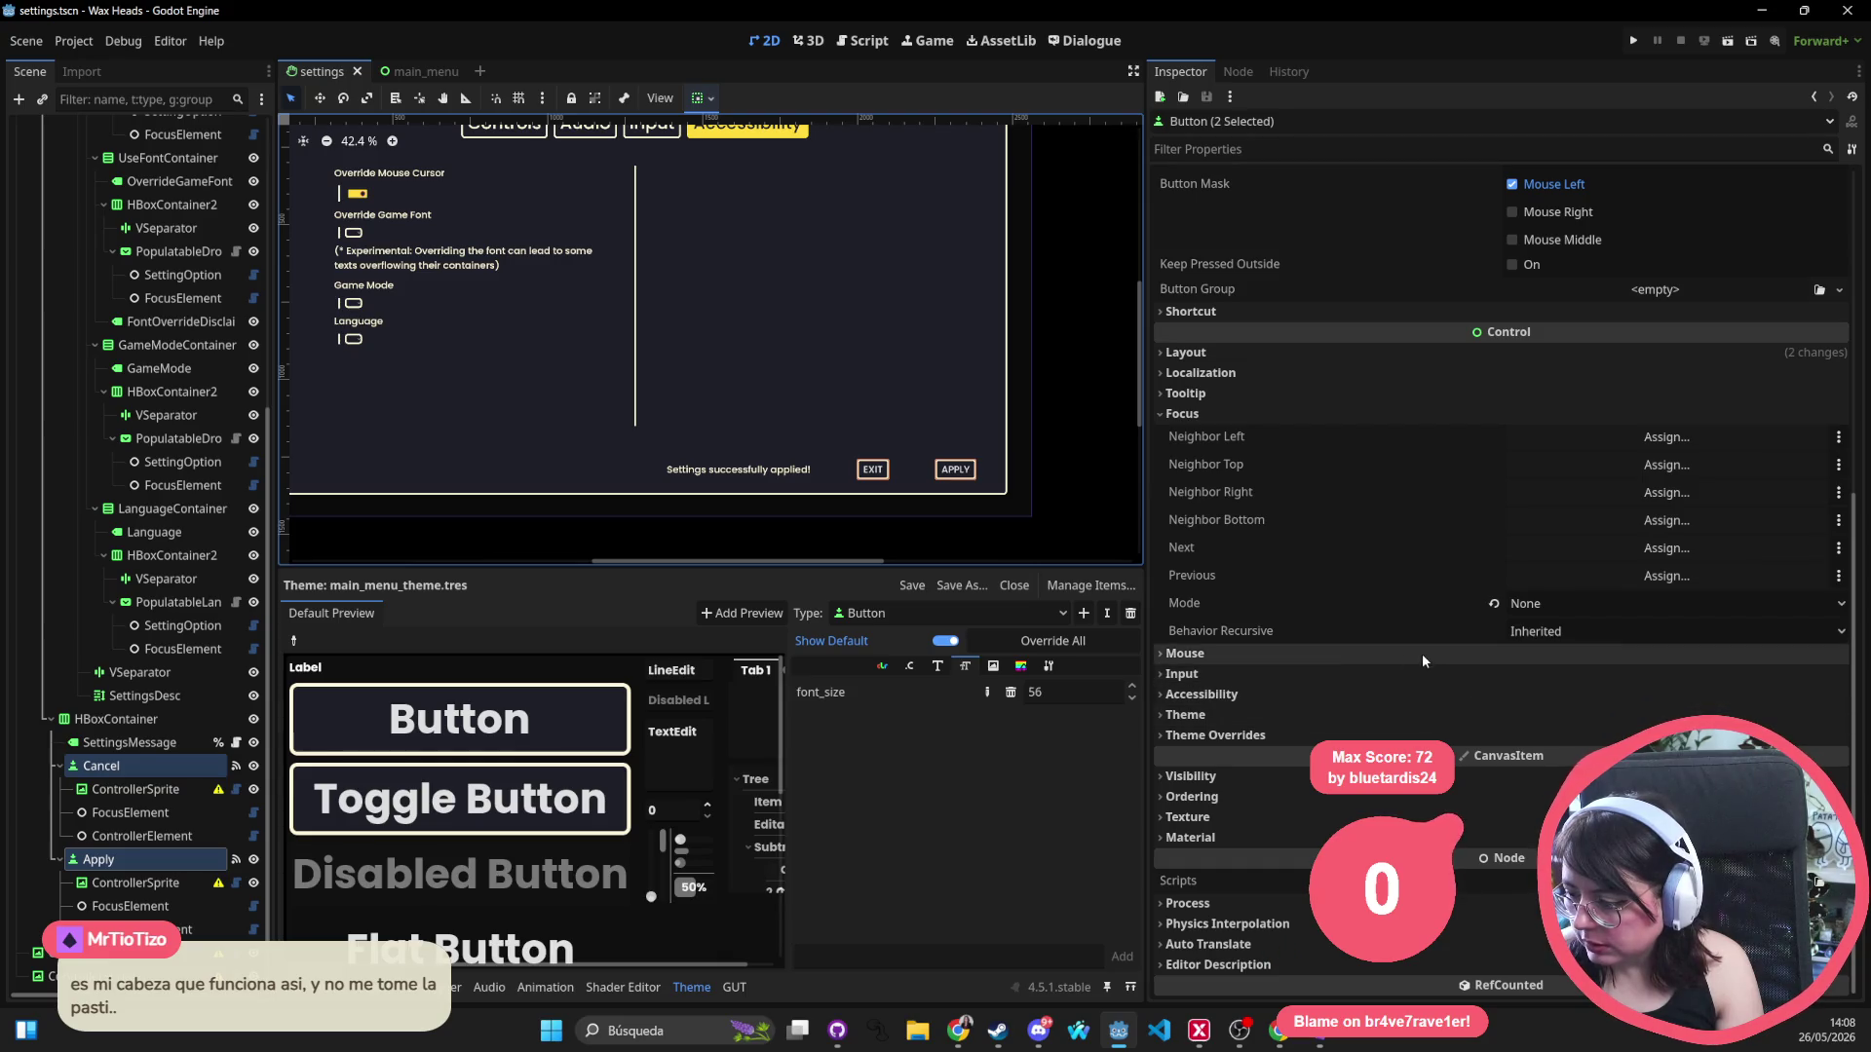
pyautogui.scroll(6, 1423, 651)
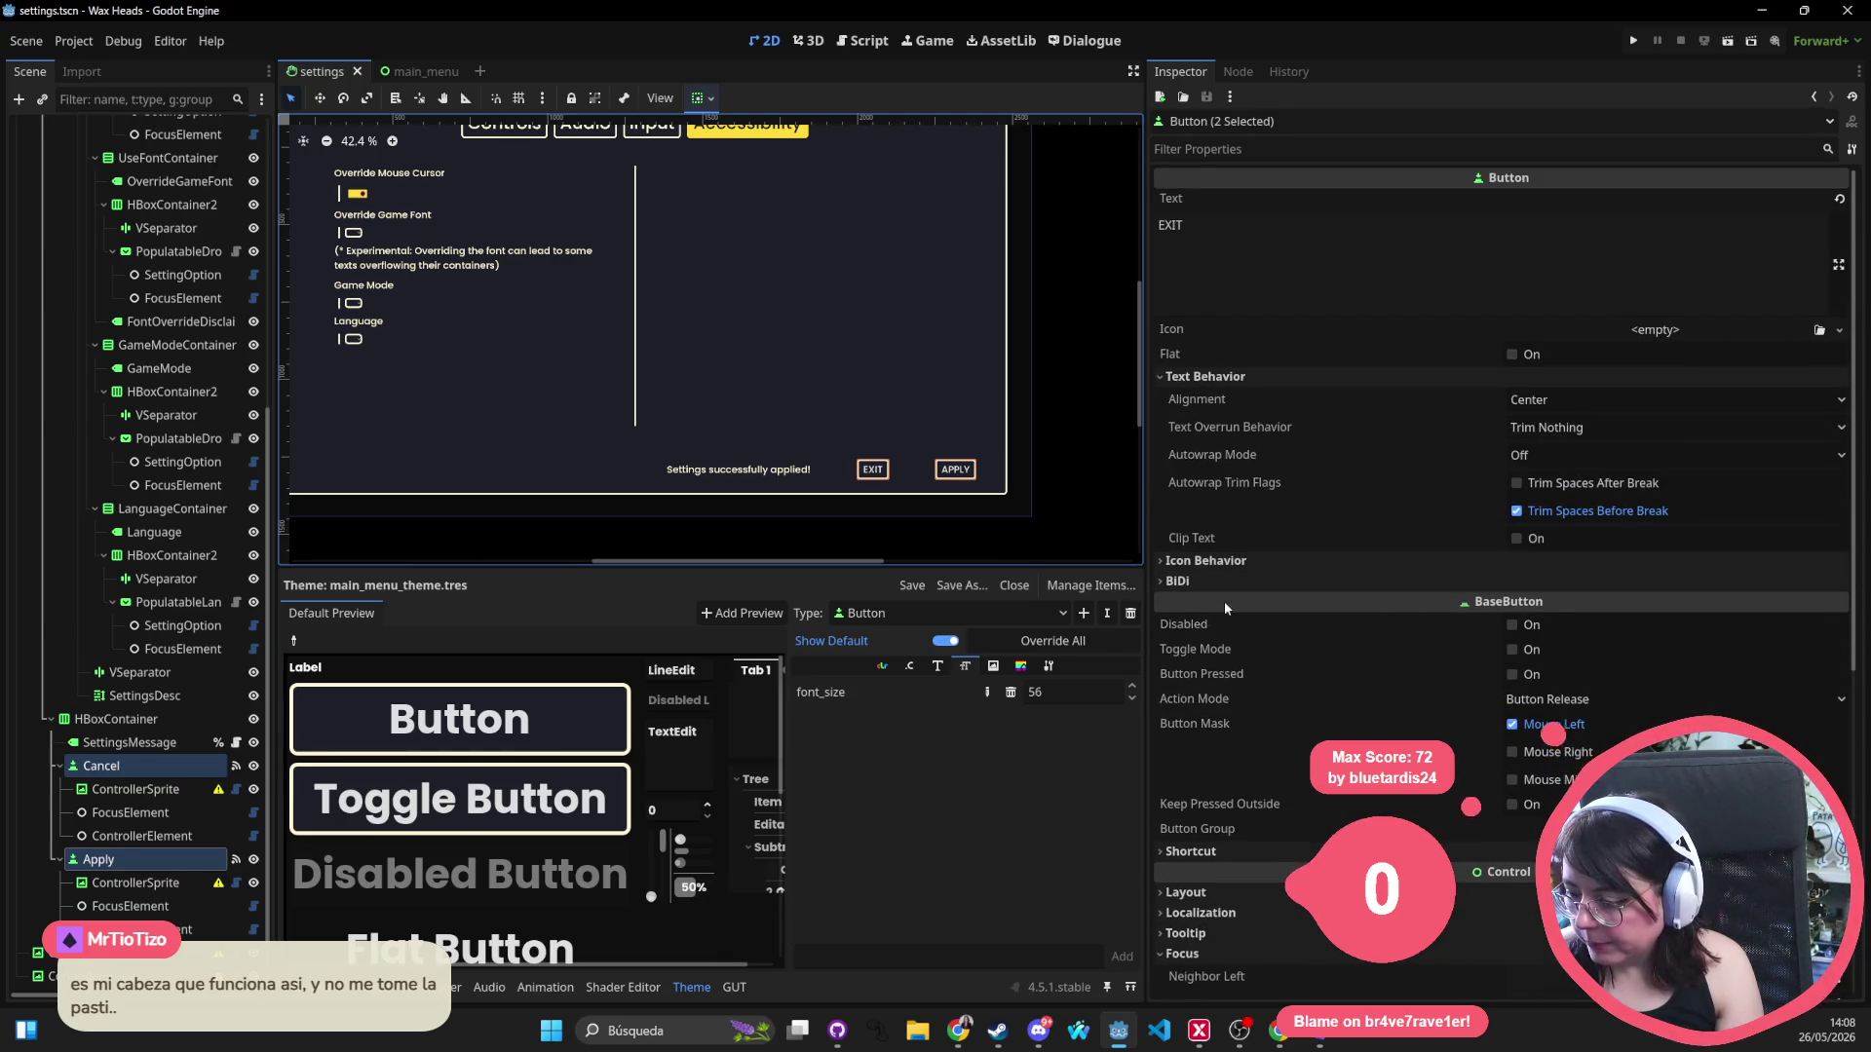
pyautogui.scroll(-1, 1432, 751)
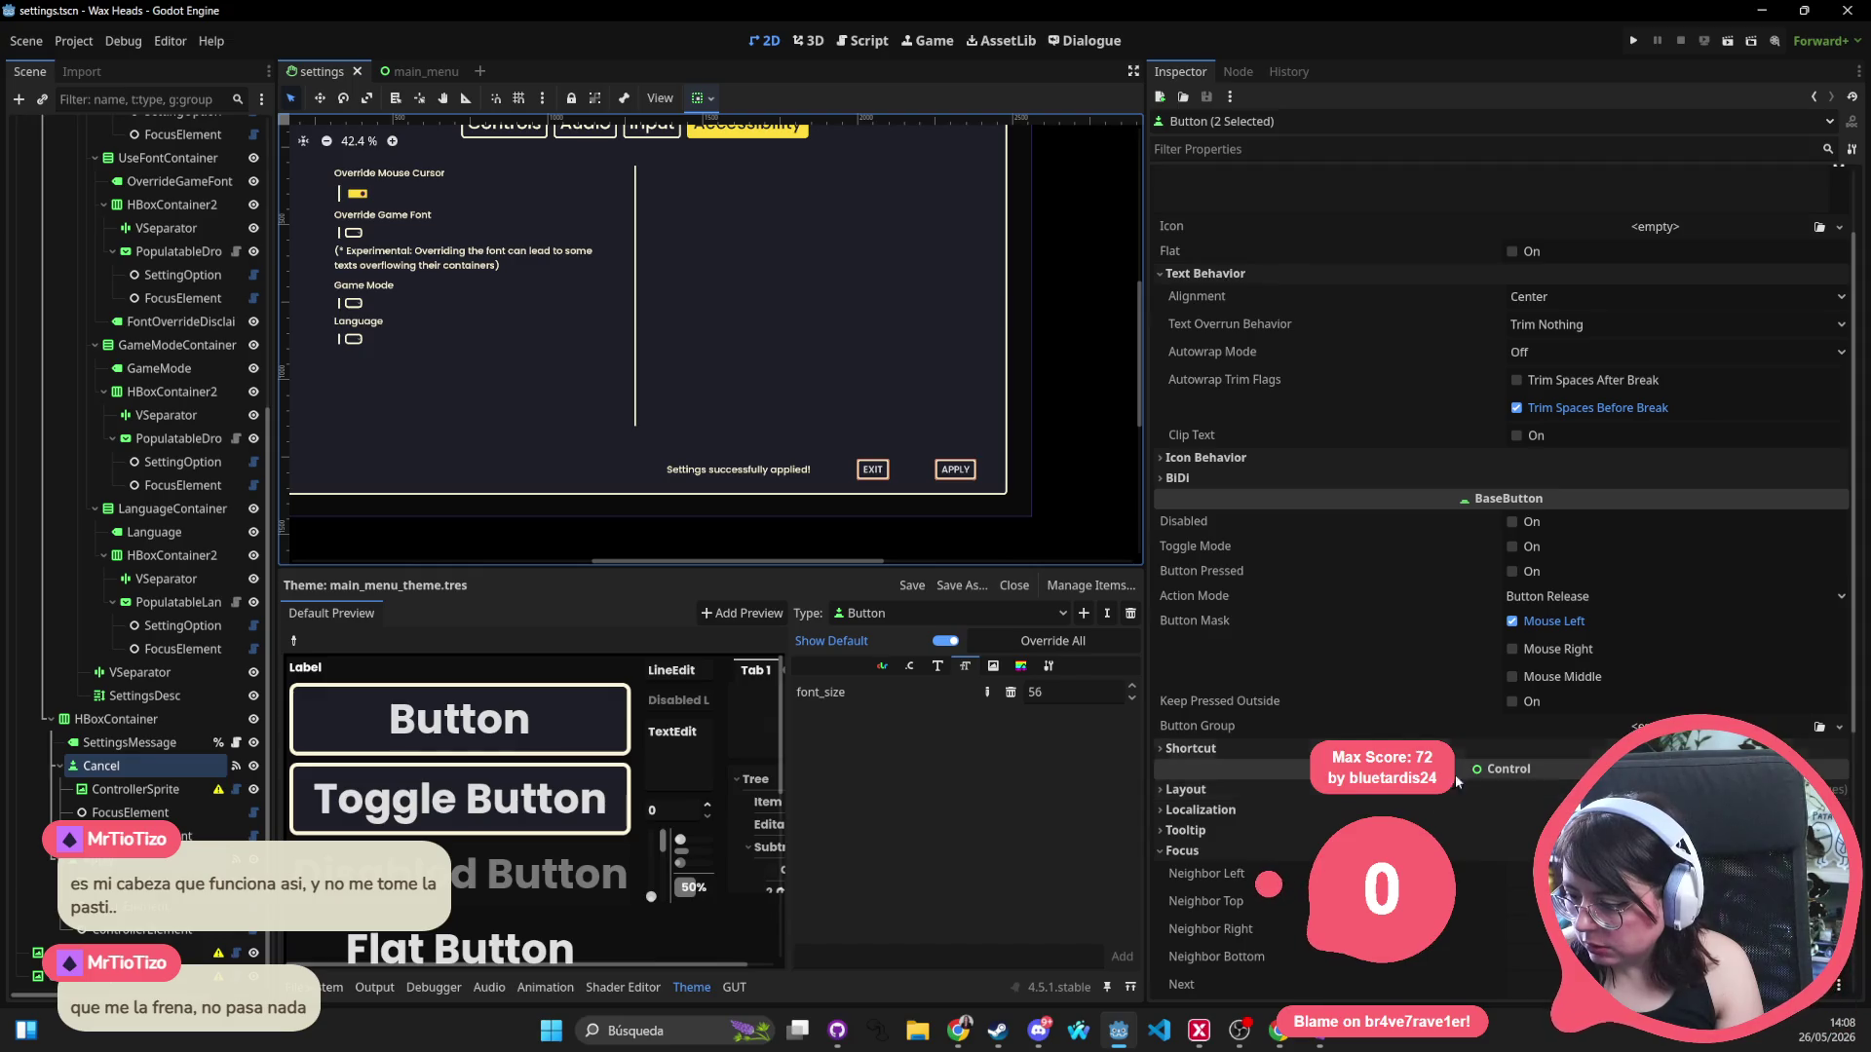
pyautogui.scroll(8, 132, 224)
# Quick-open the main.tres theme resource for editing.
pyautogui.hotkey('alt', 'shift', 'o')
pyautogui.write('main')
pyautogui.press('Return')
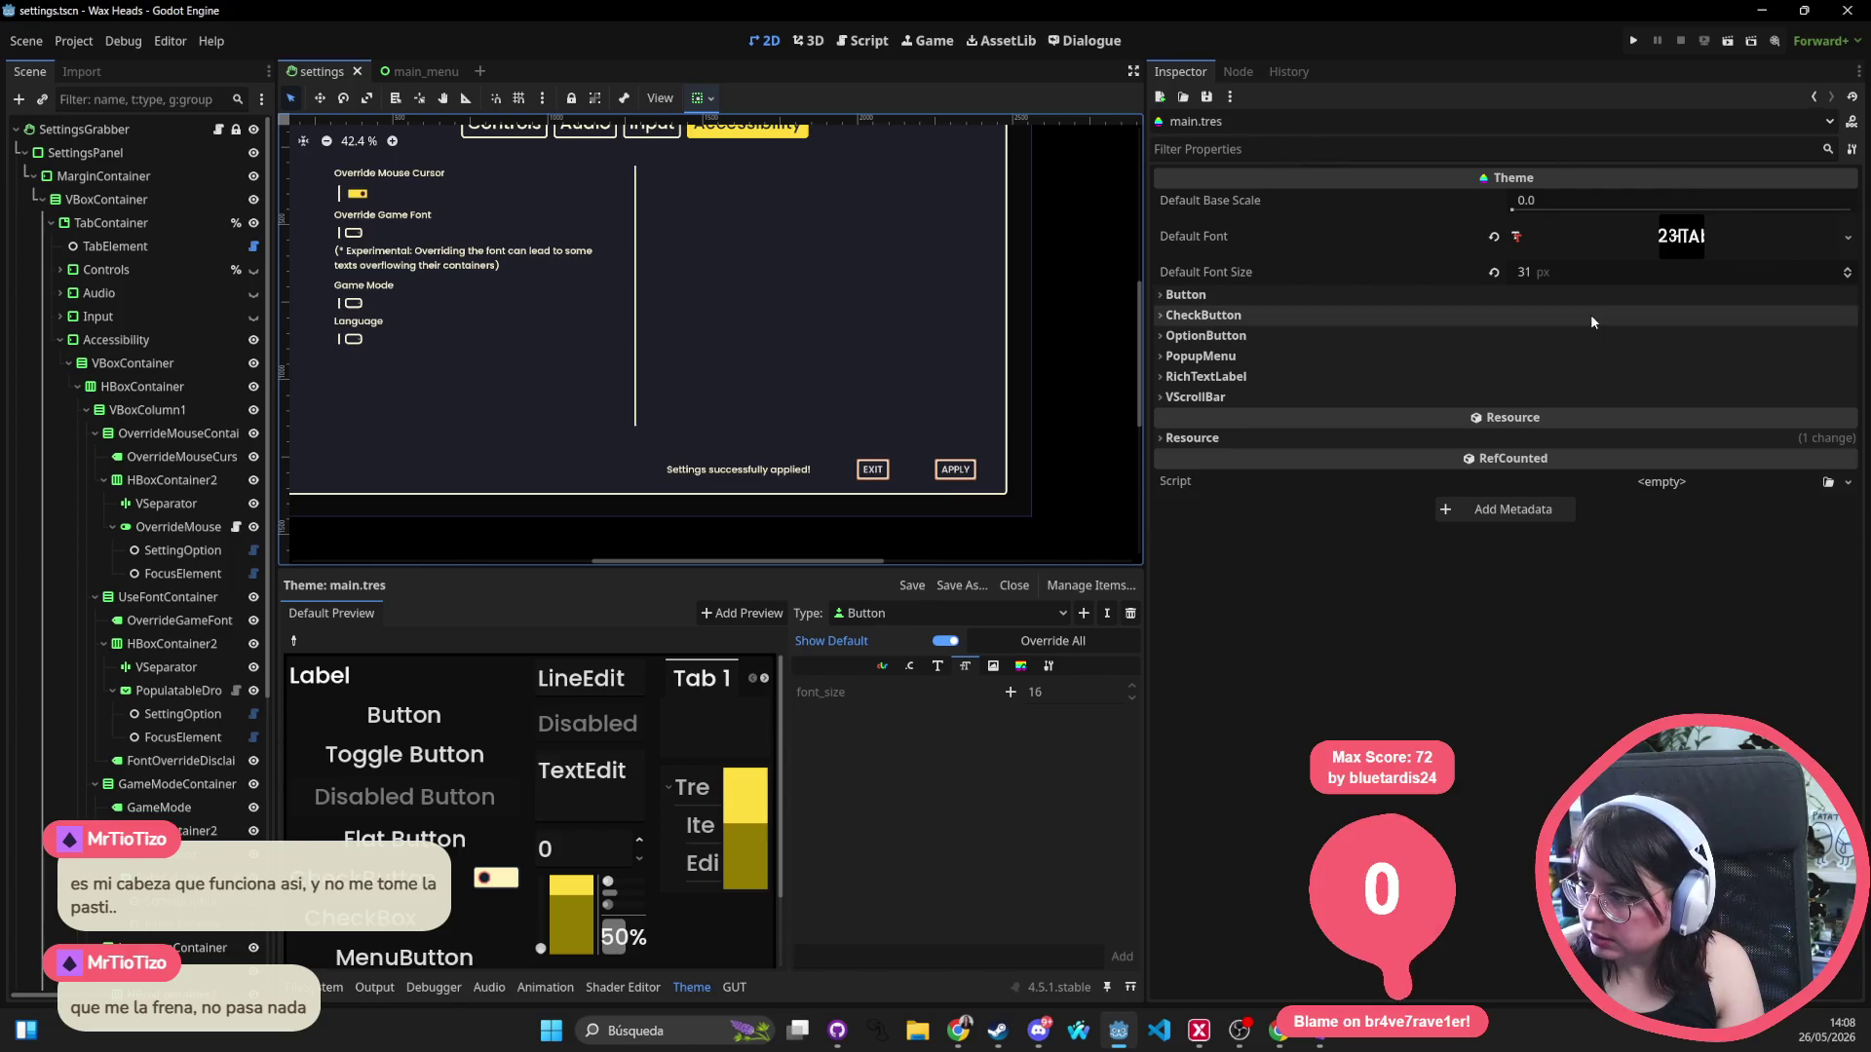
# Change main.tres Default Font Size from 31 to 56 px and save the settings scene.
pyautogui.click(1589, 273)
pyautogui.write('51')
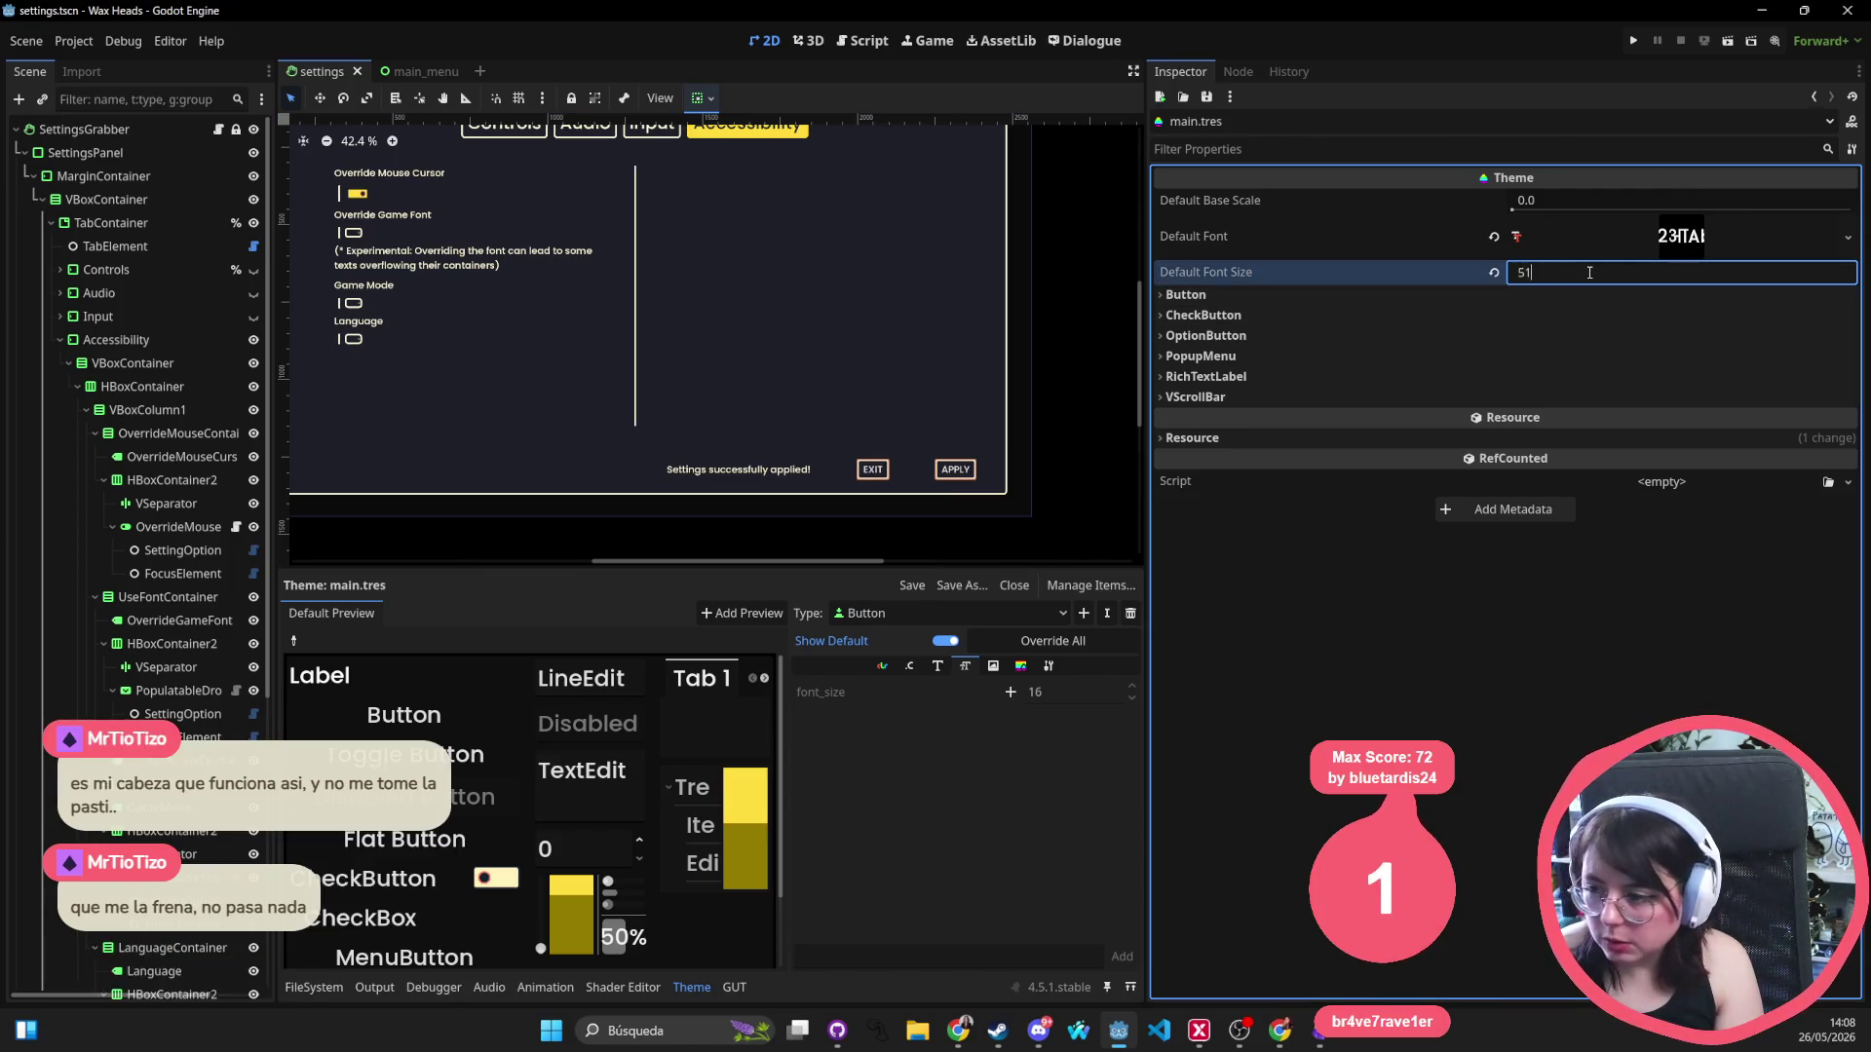
pyautogui.press('BackSpace')
pyautogui.write('6')
pyautogui.press('Return')
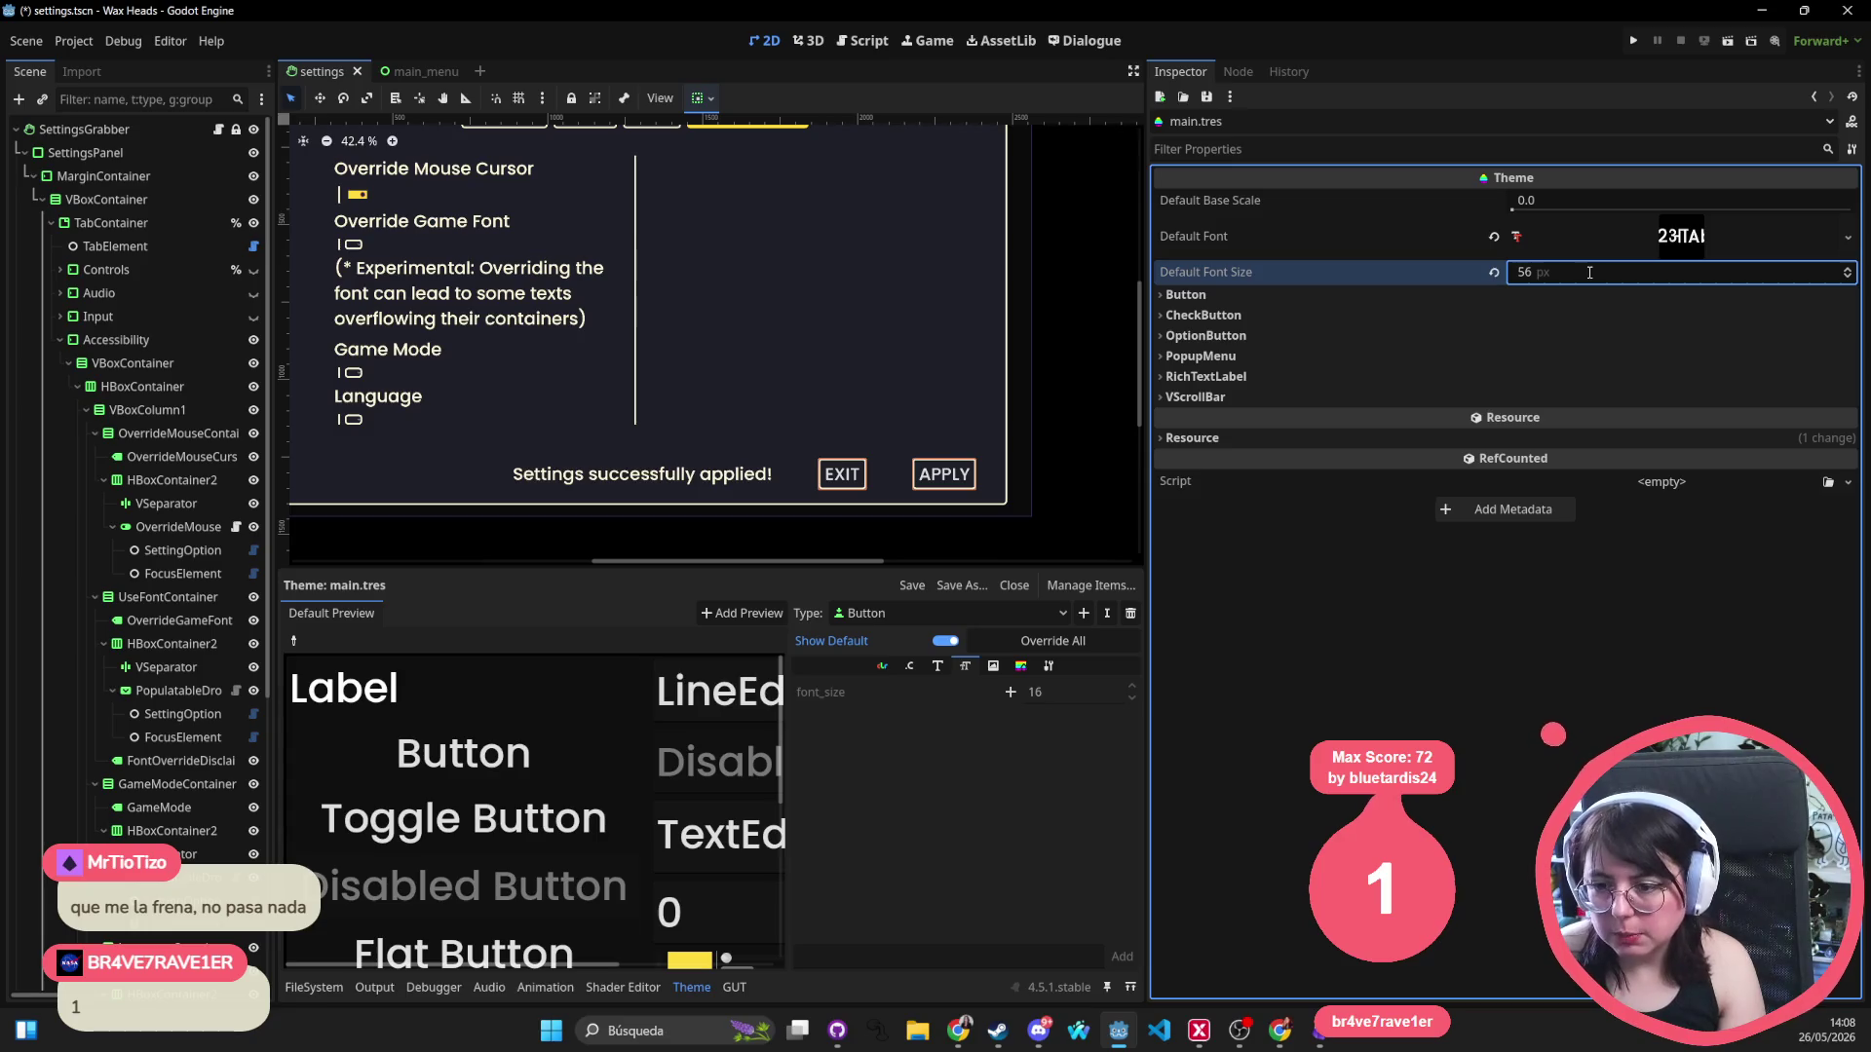
pyautogui.hotkey('ctrl', 's')
pyautogui.moveTo(858, 305)
pyautogui.mouseDown()
pyautogui.moveTo(977, 343)
pyautogui.moveTo(958, 387)
pyautogui.mouseUp()
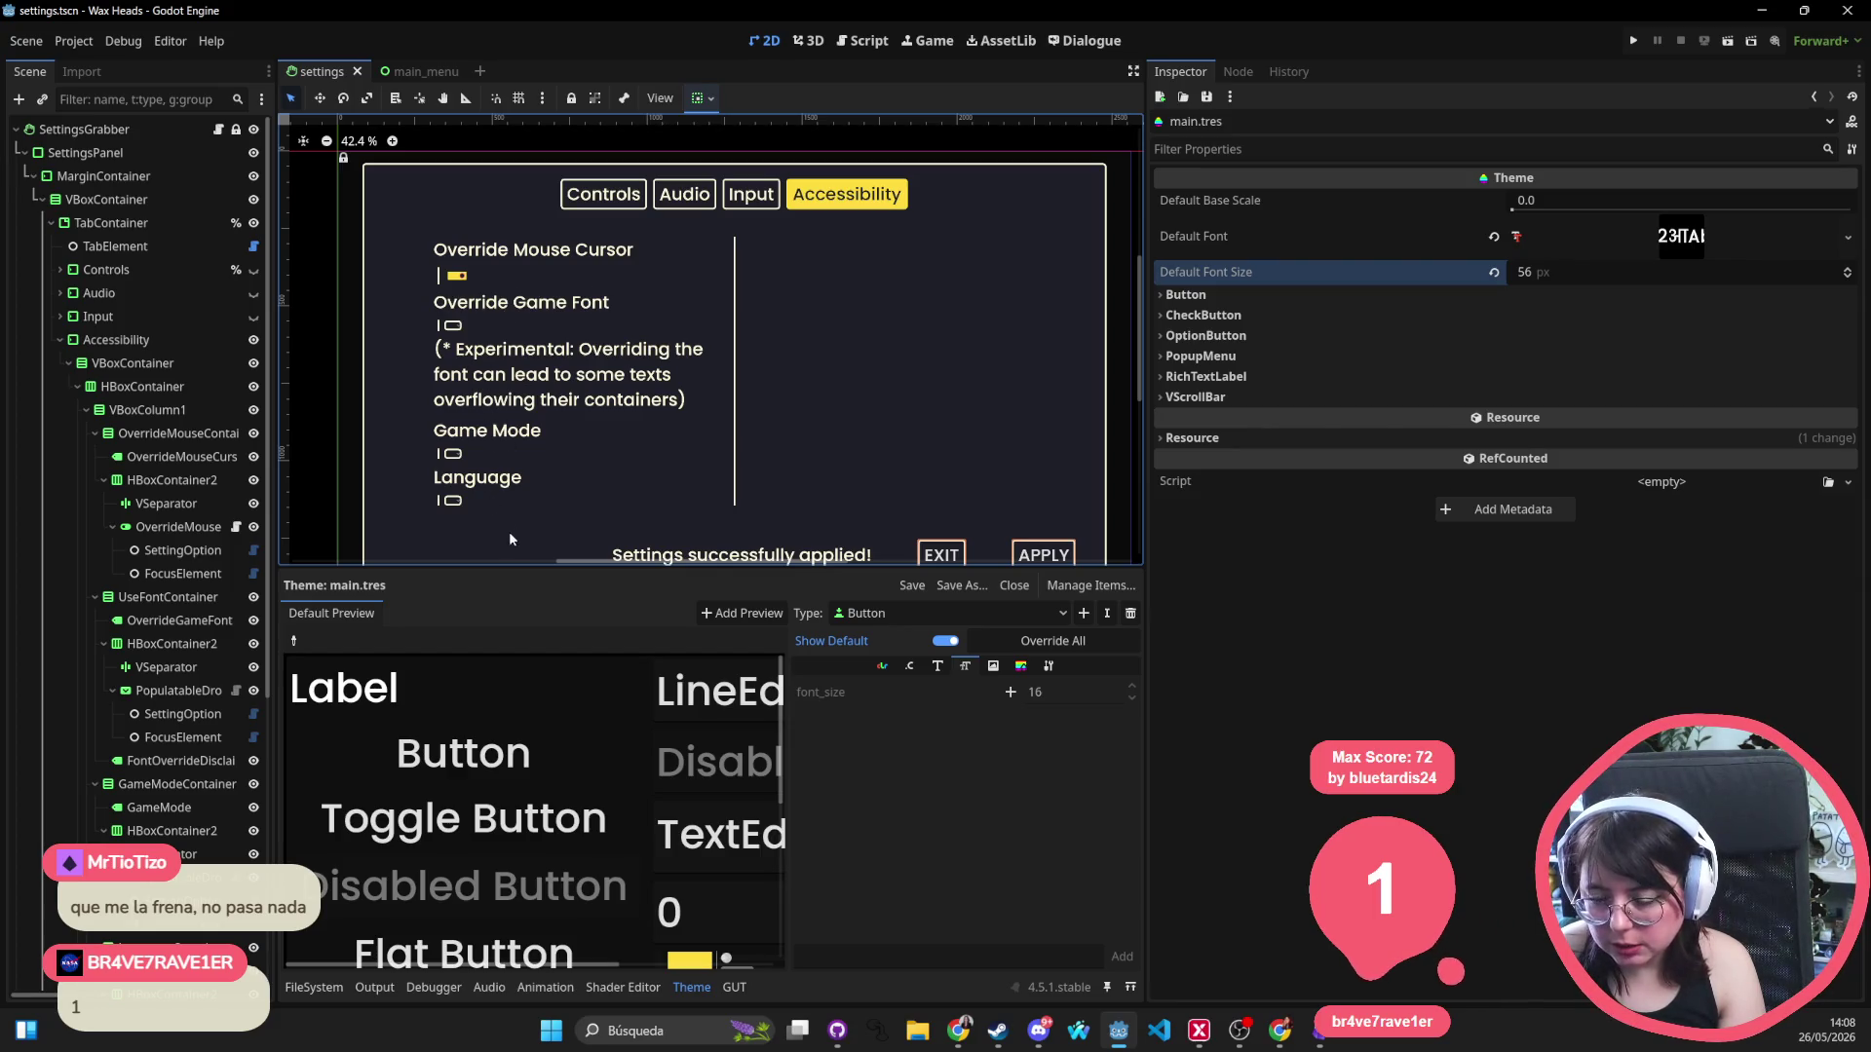
pyautogui.scroll(-1, 731, 347)
pyautogui.moveTo(717, 388); pyautogui.dragTo(592, 431)
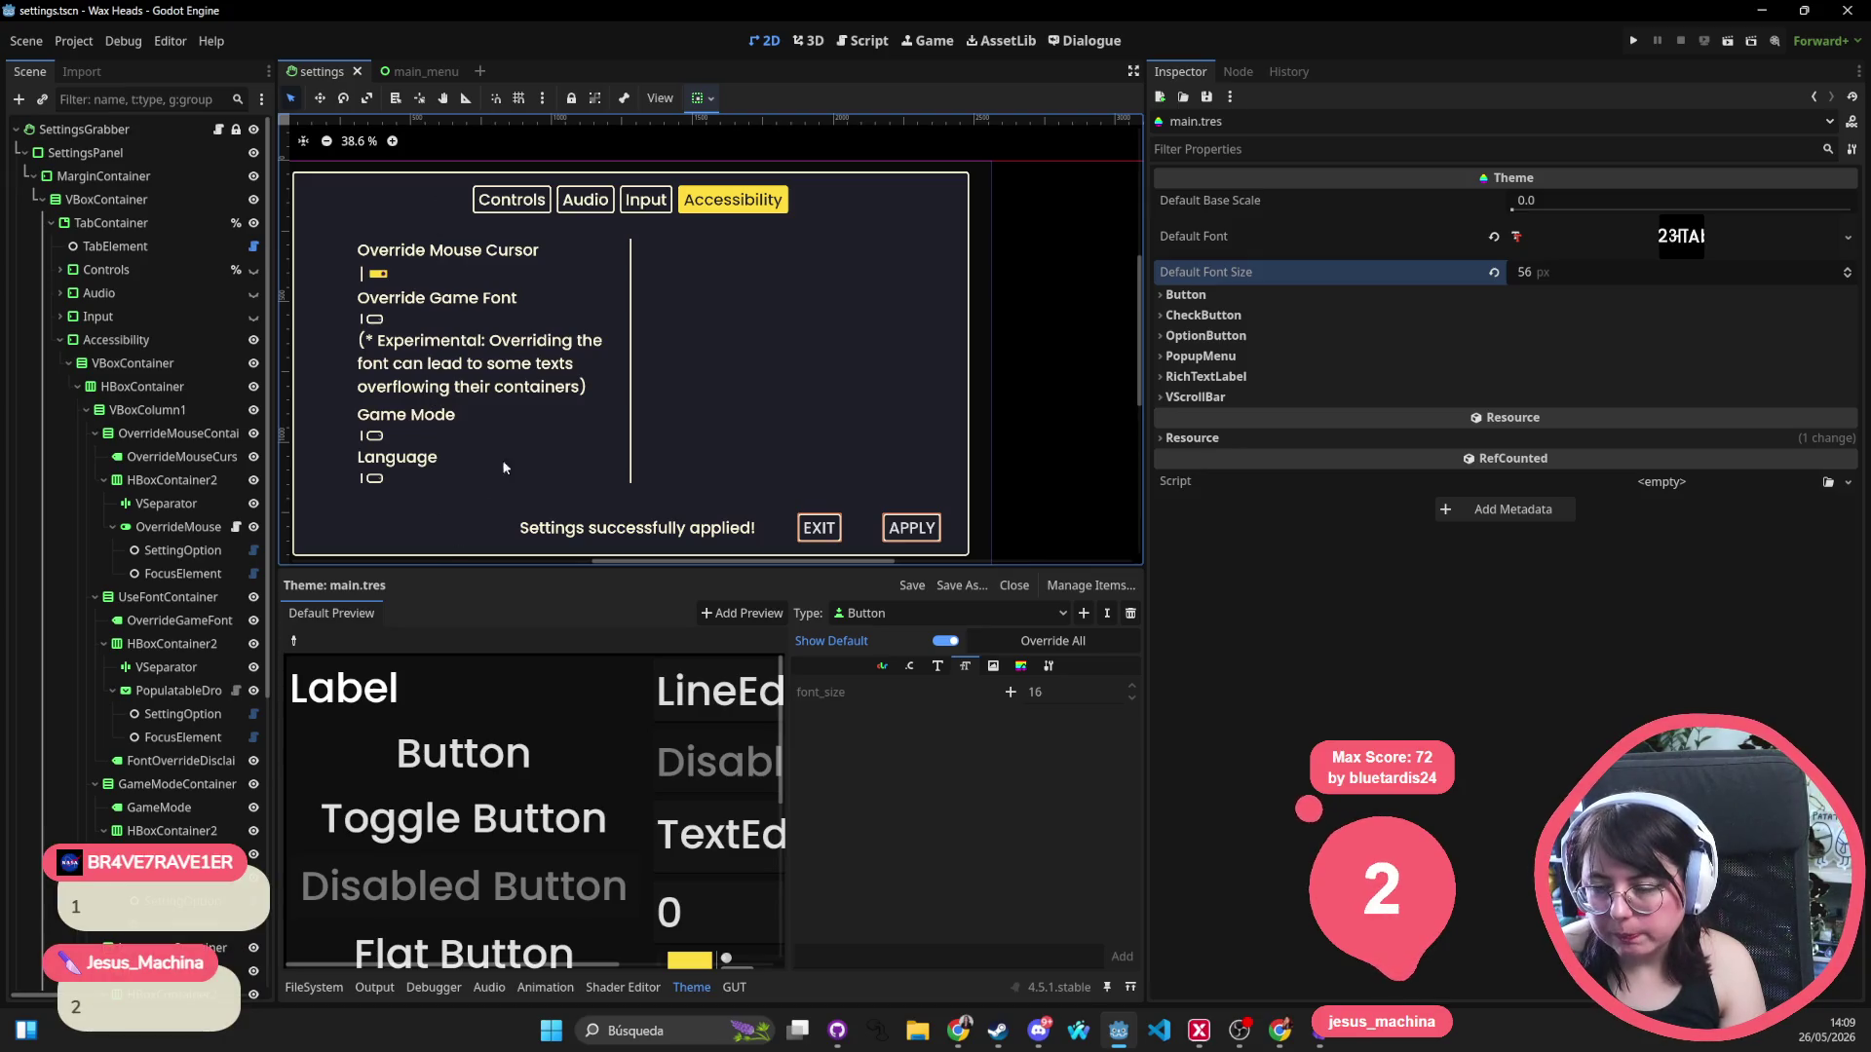
pyautogui.click(61, 341)
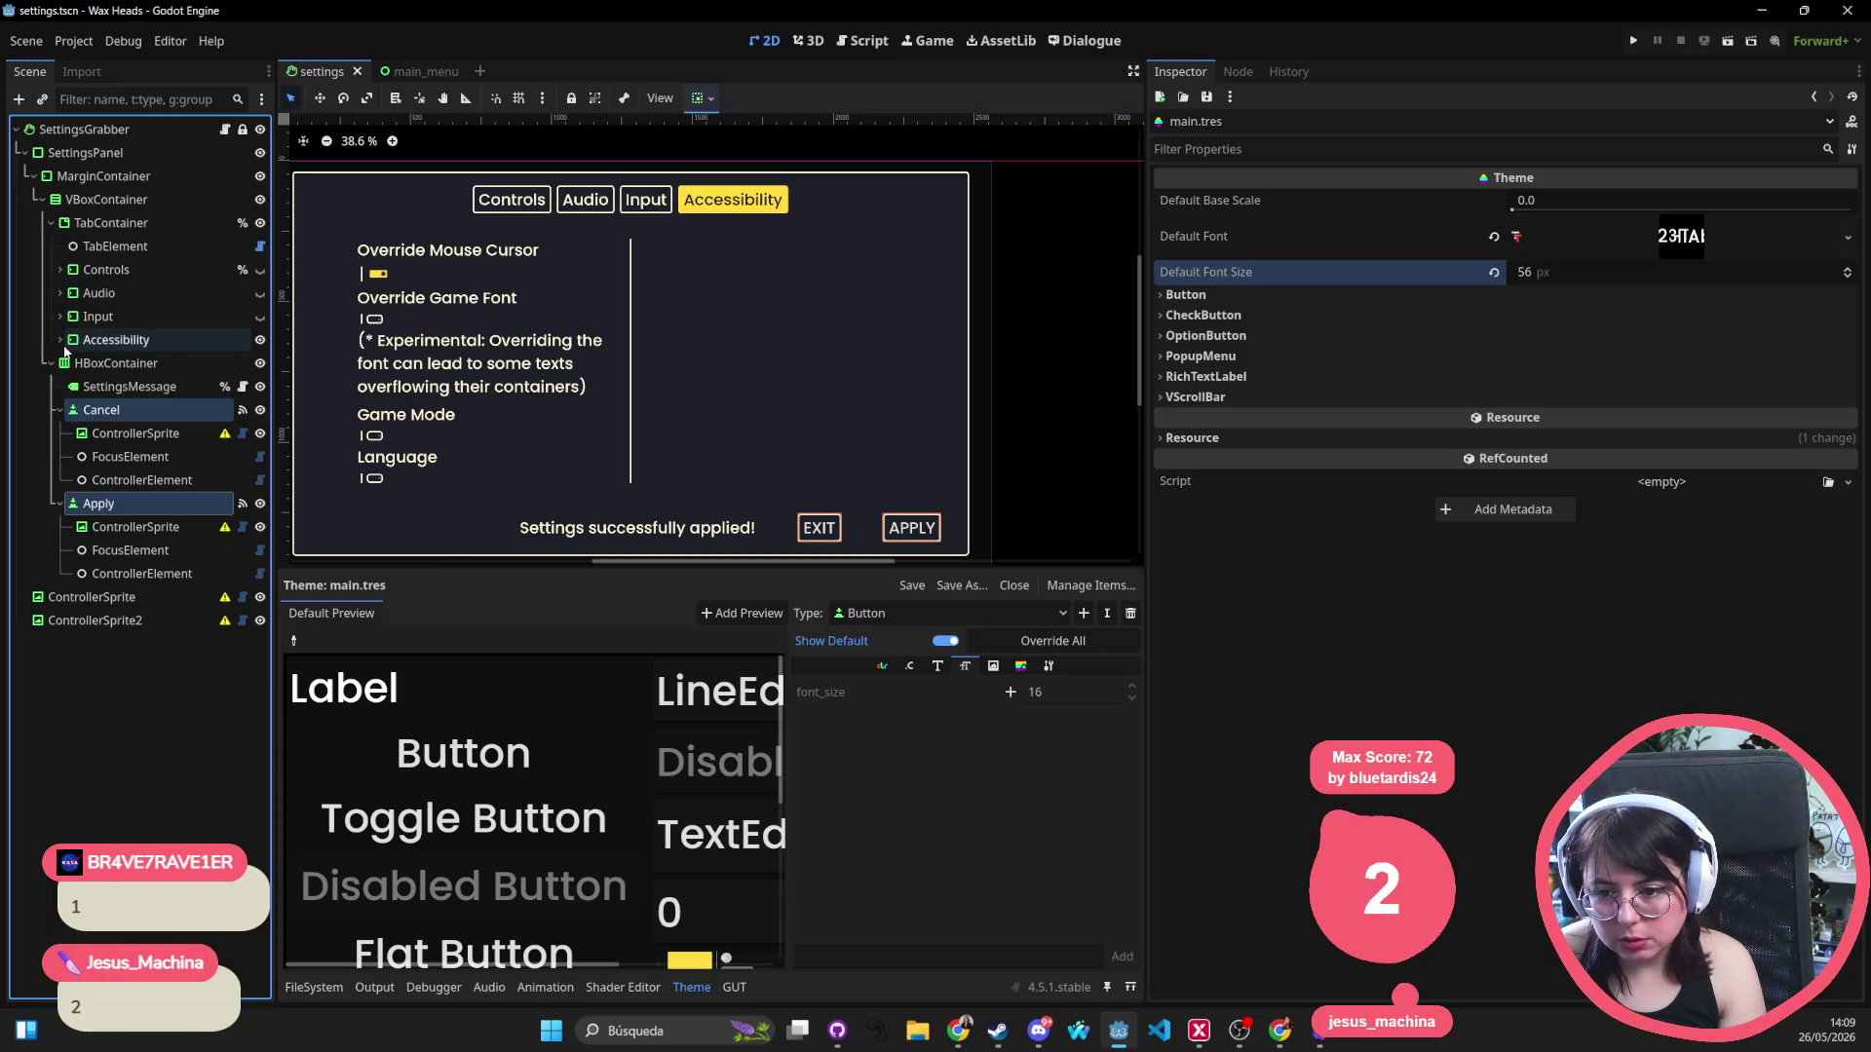
pyautogui.click(260, 270)
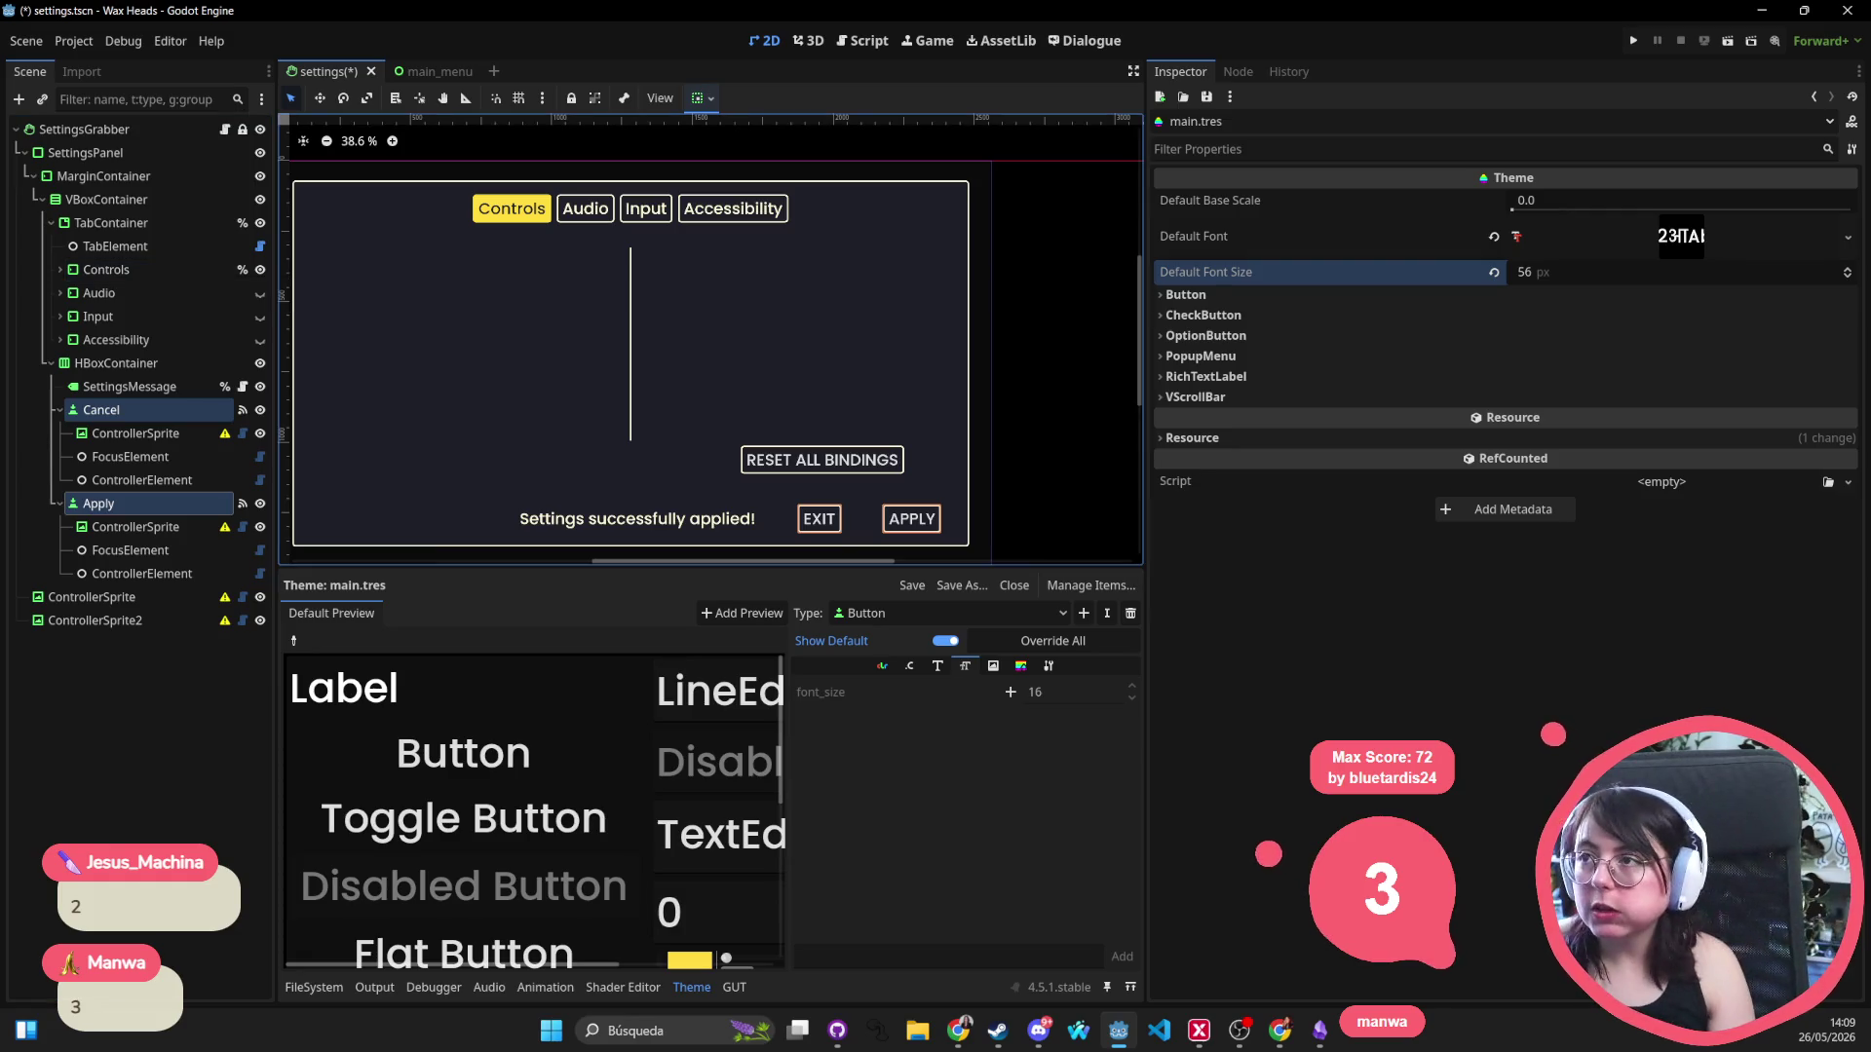
pyautogui.hotkey('alt', 'Tab')
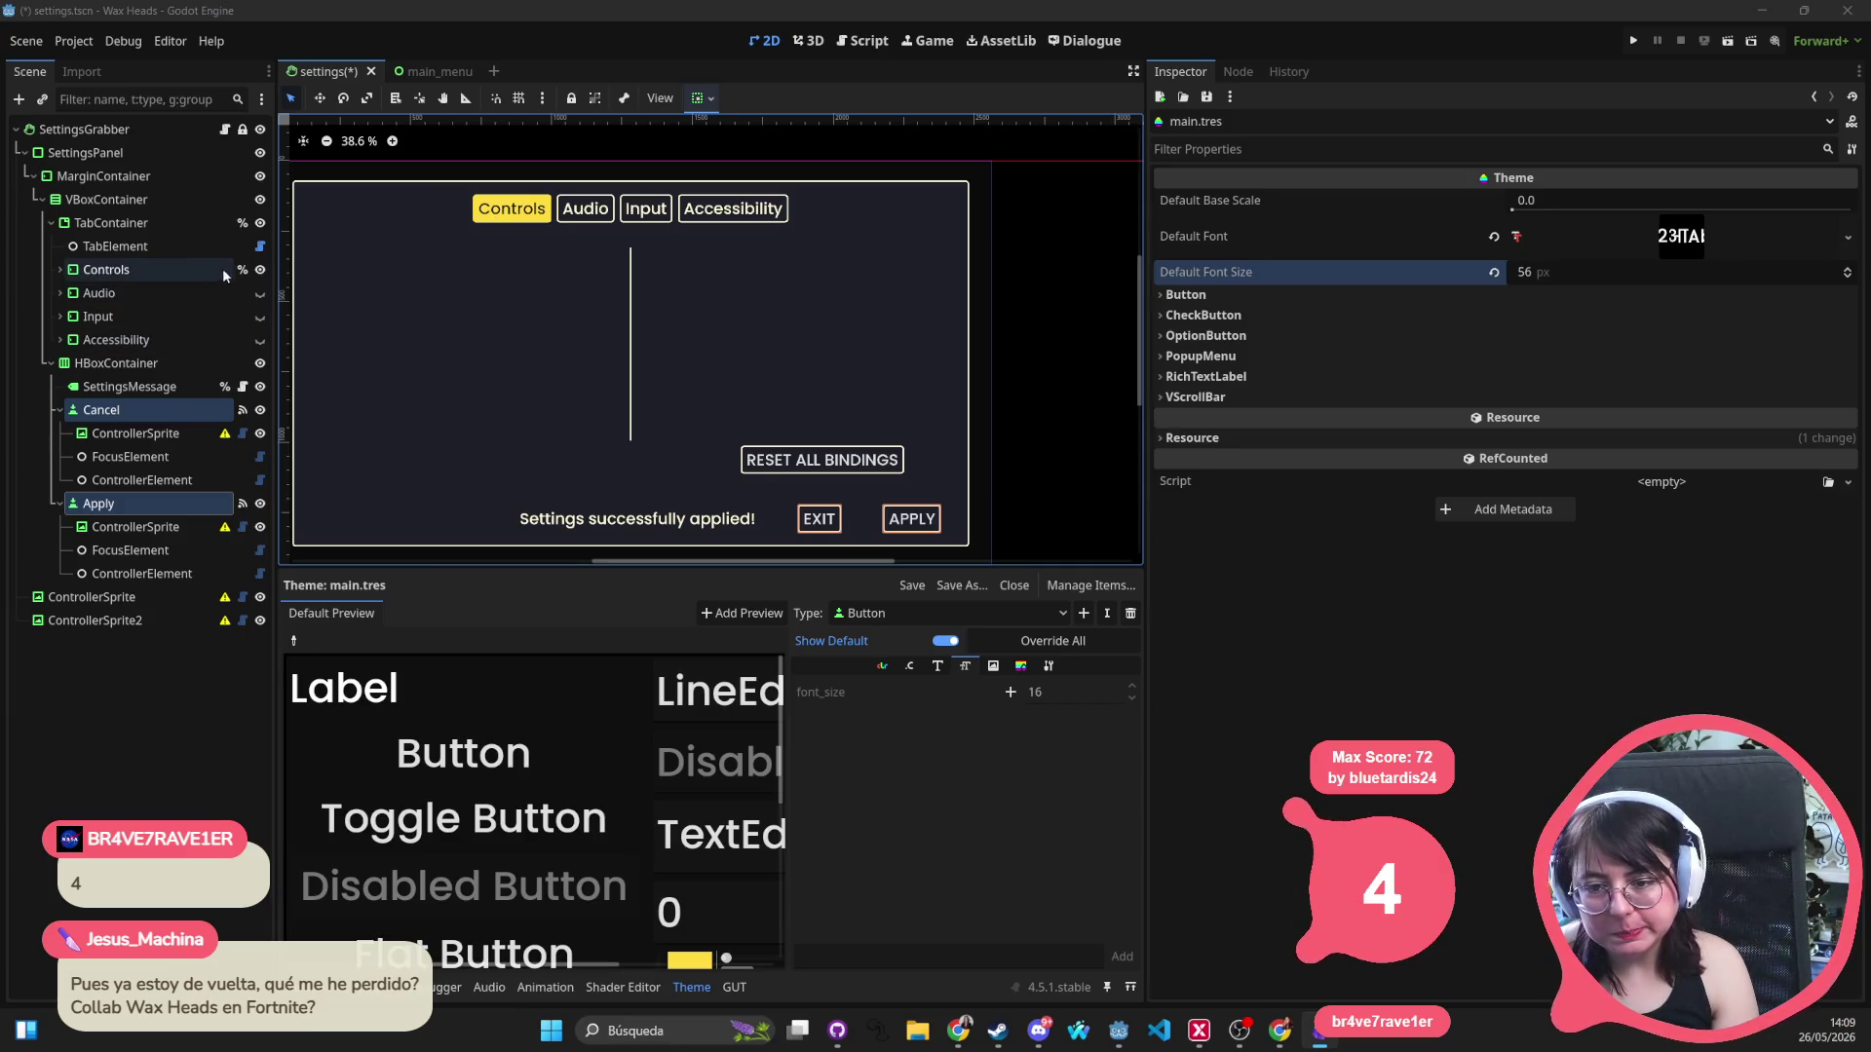
pyautogui.click(260, 292)
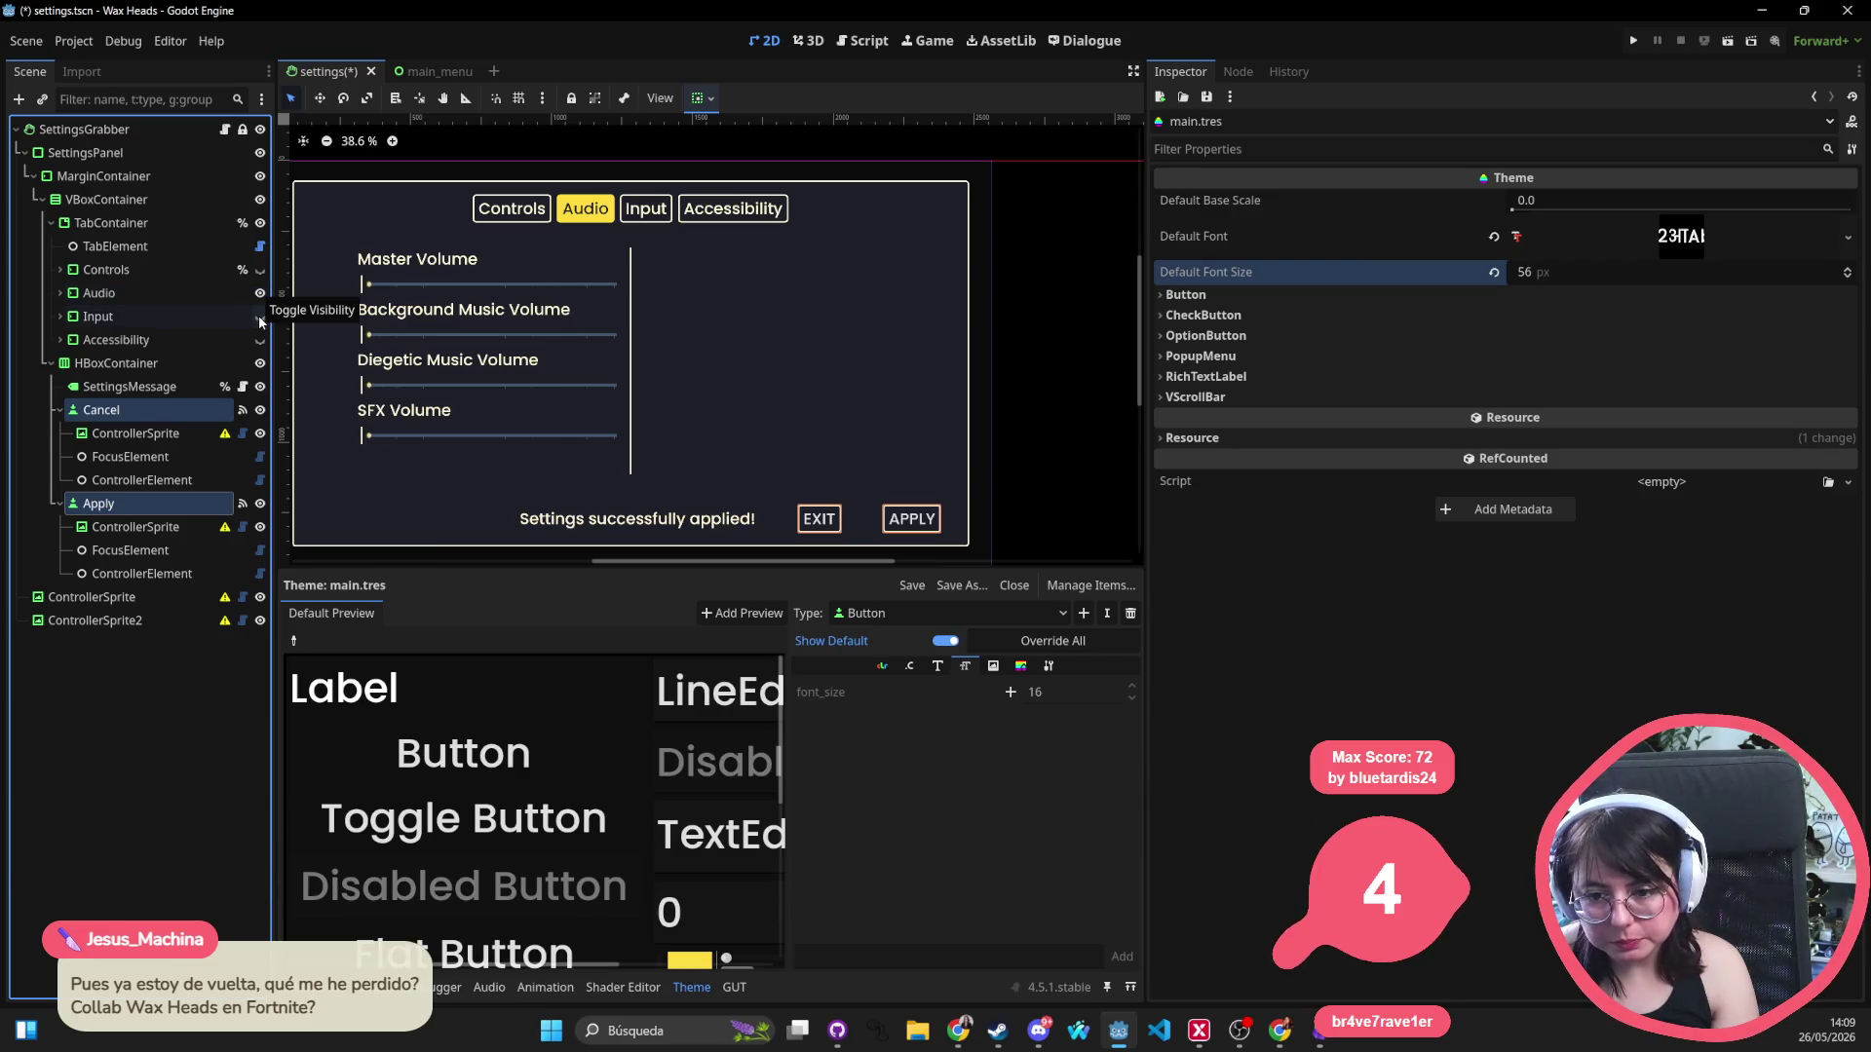
pyautogui.click(260, 317)
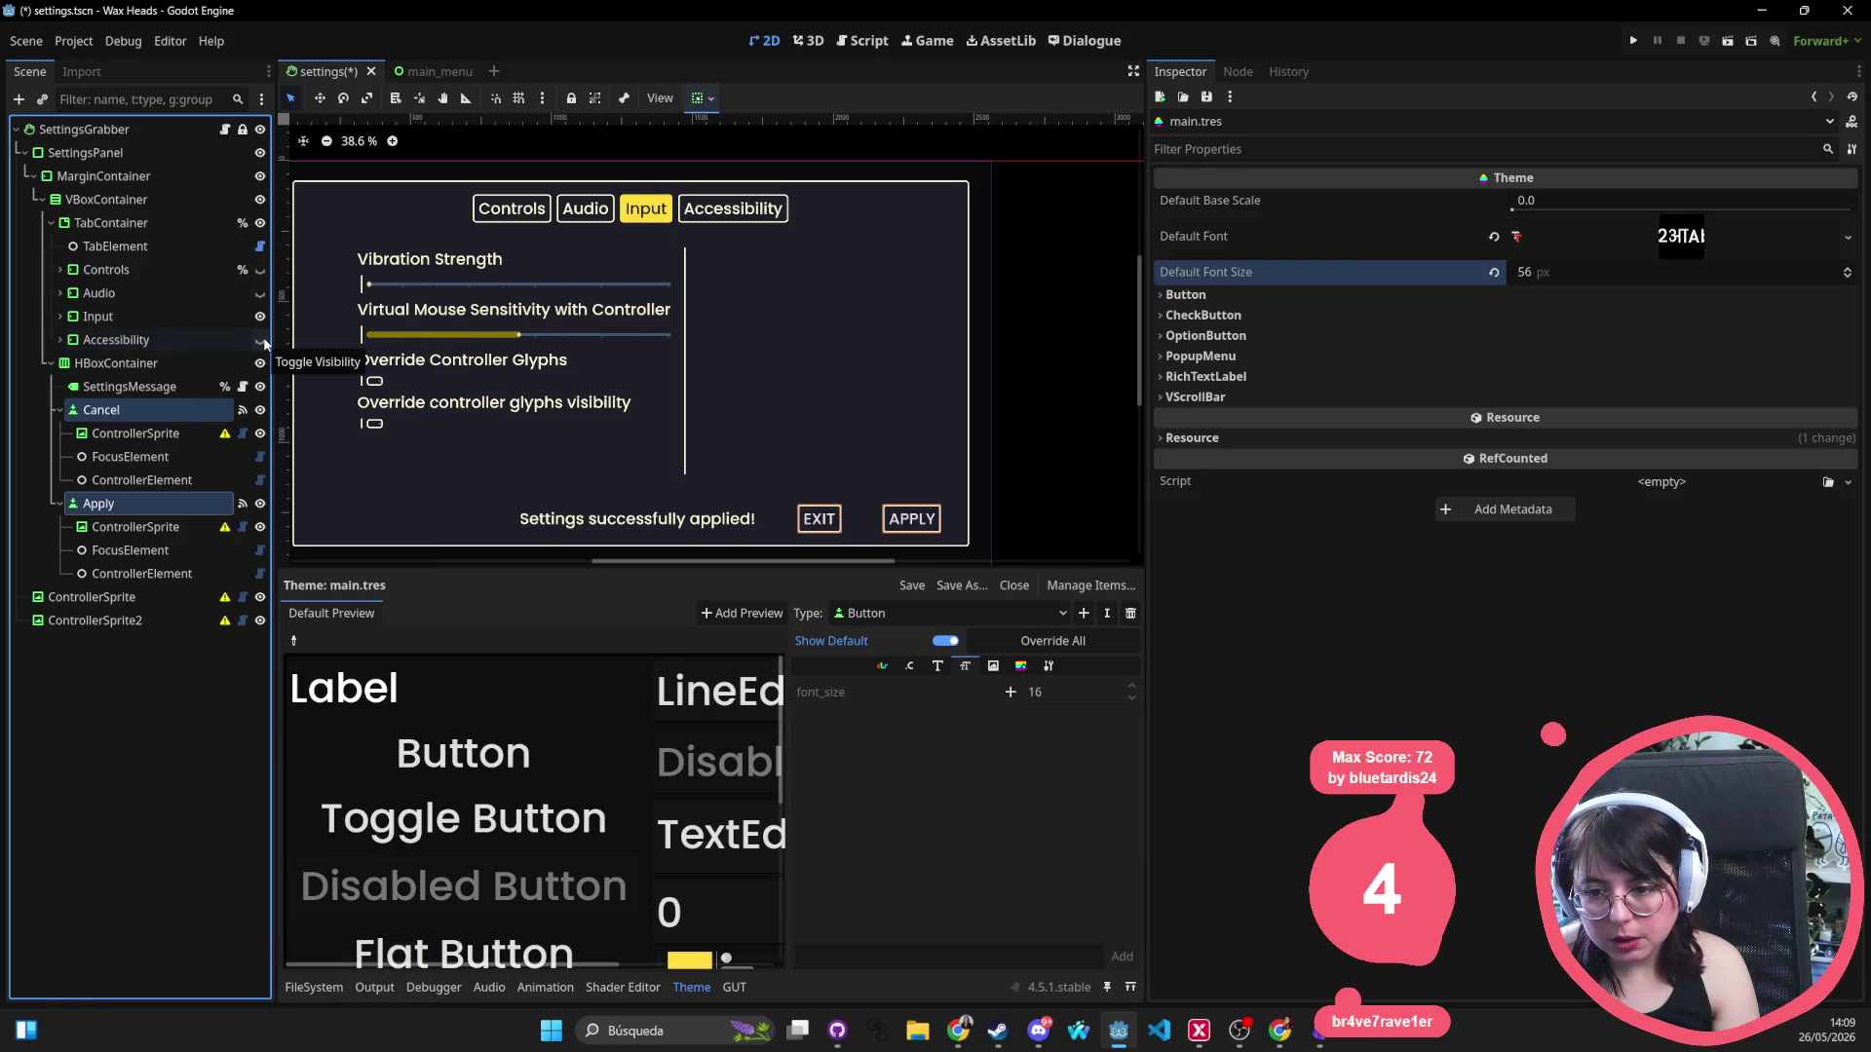
pyautogui.click(259, 340)
pyautogui.click(531, 390)
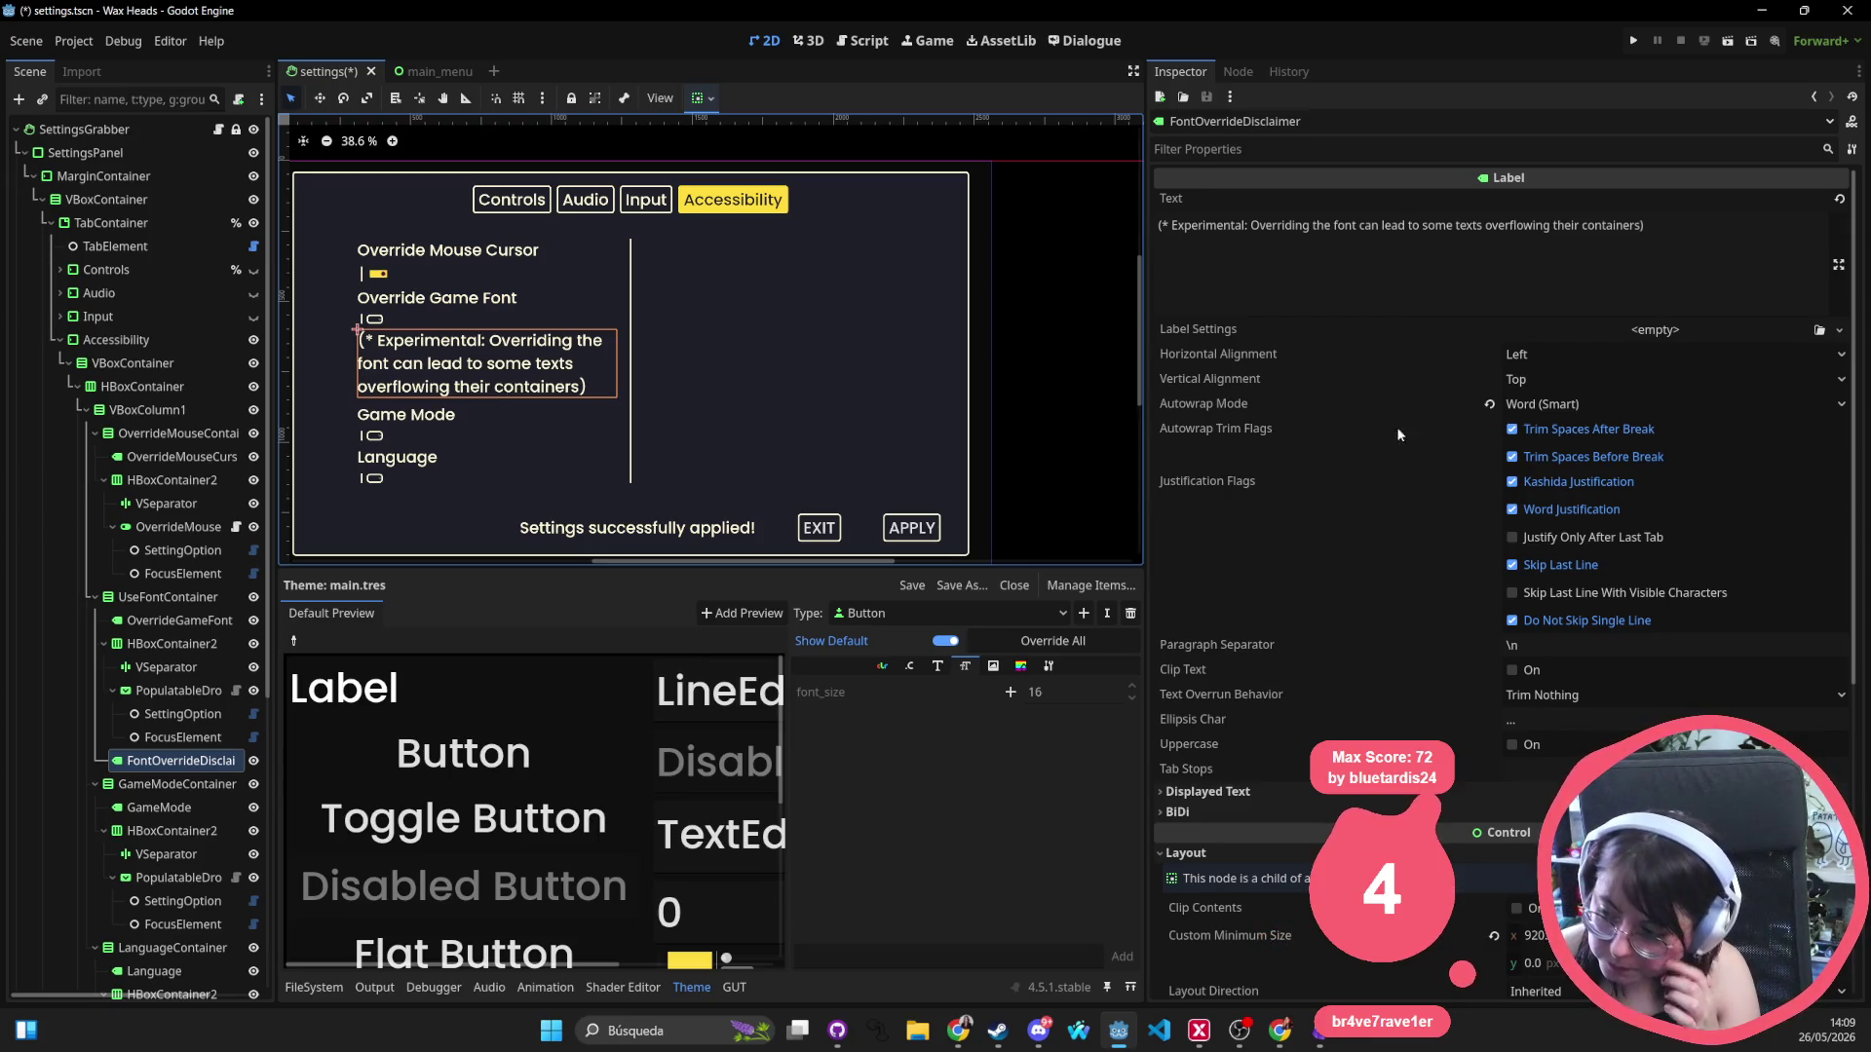
# Give the FontOverrideDisclaimer label a 35 px Font Size theme override.
pyautogui.scroll(-5, 1448, 359)
pyautogui.scroll(5, 1448, 359)
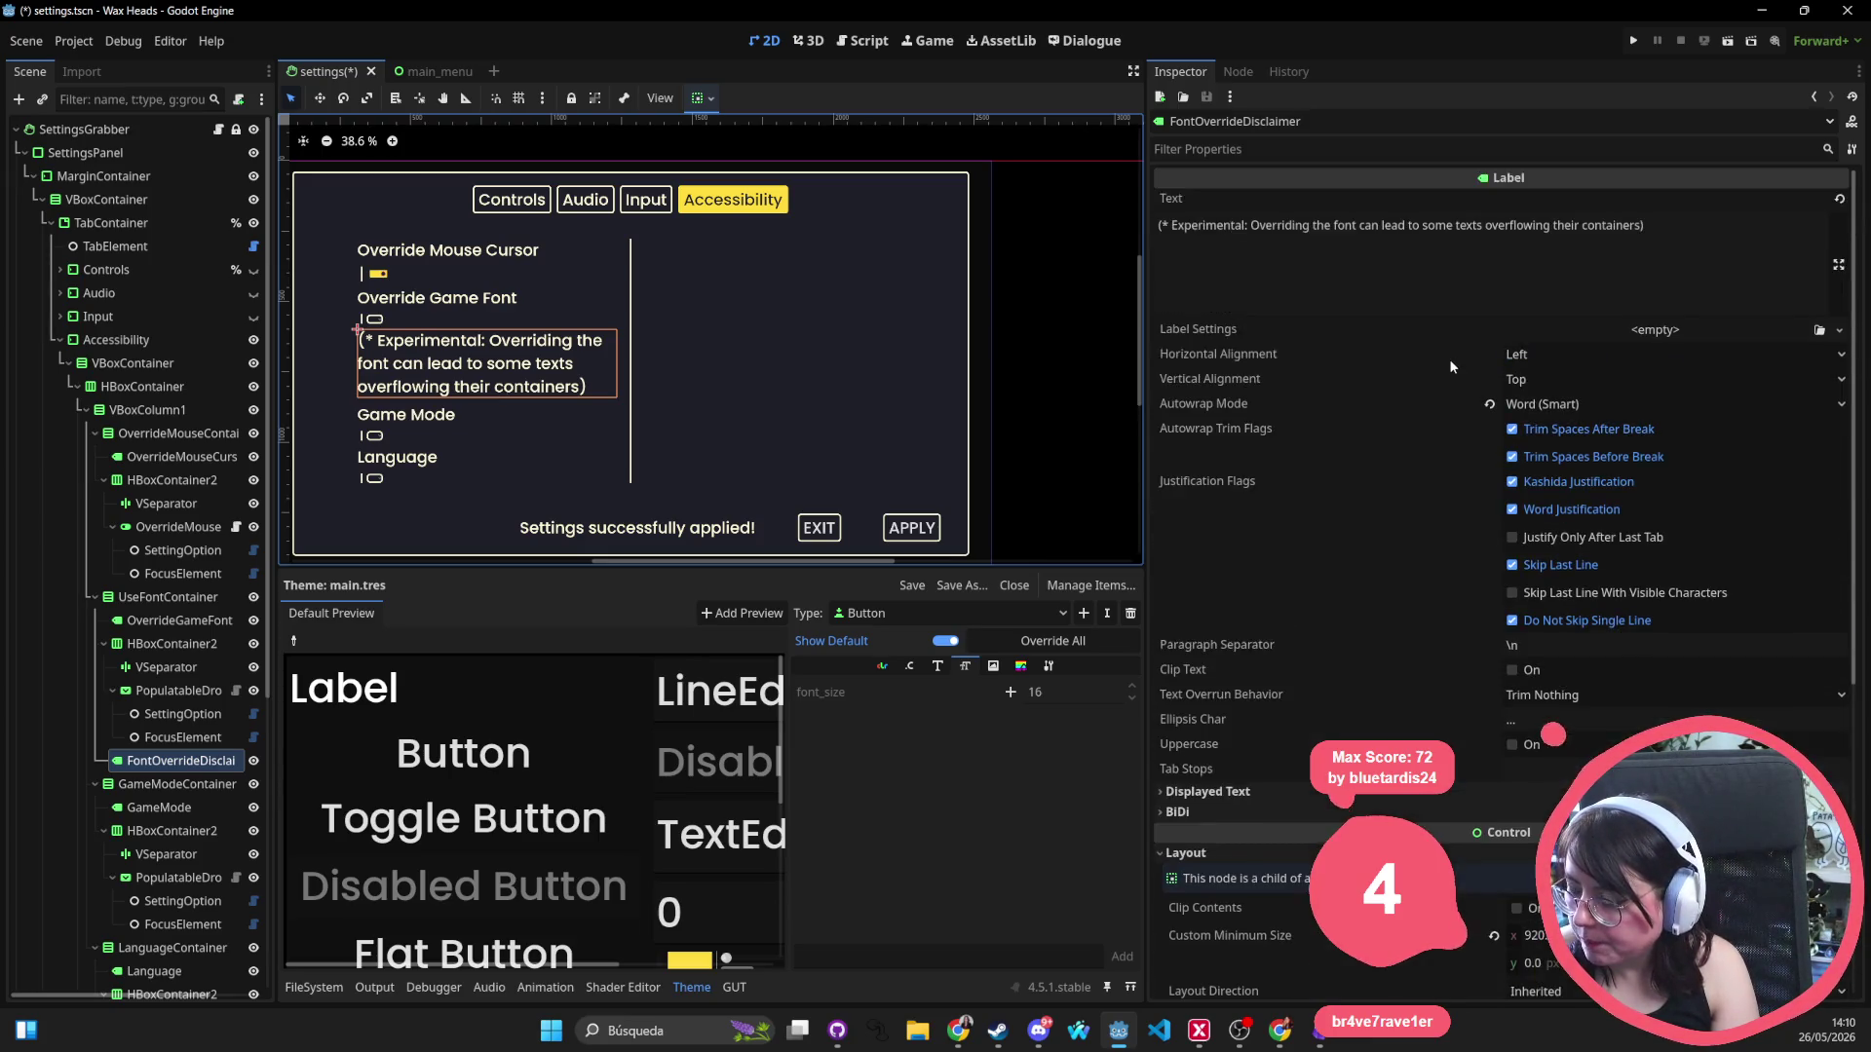
pyautogui.scroll(-5, 1447, 359)
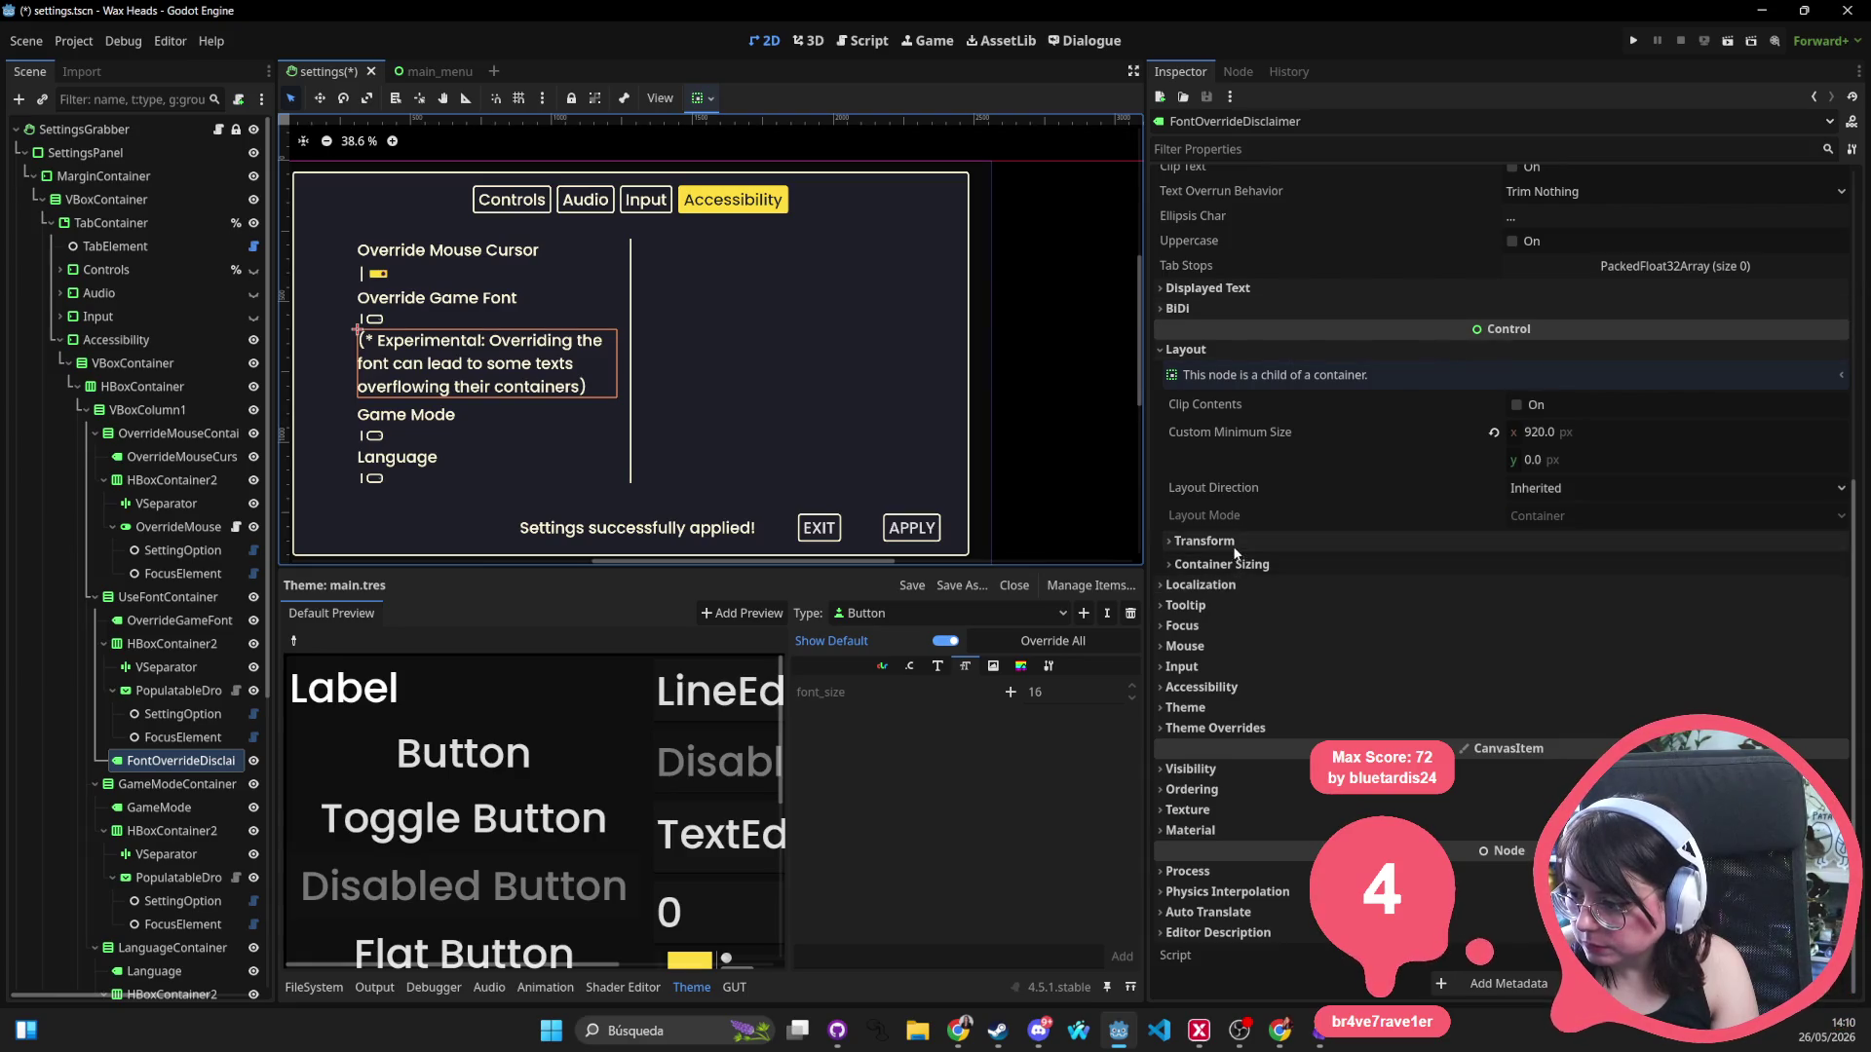
pyautogui.click(1226, 728)
pyautogui.click(1244, 820)
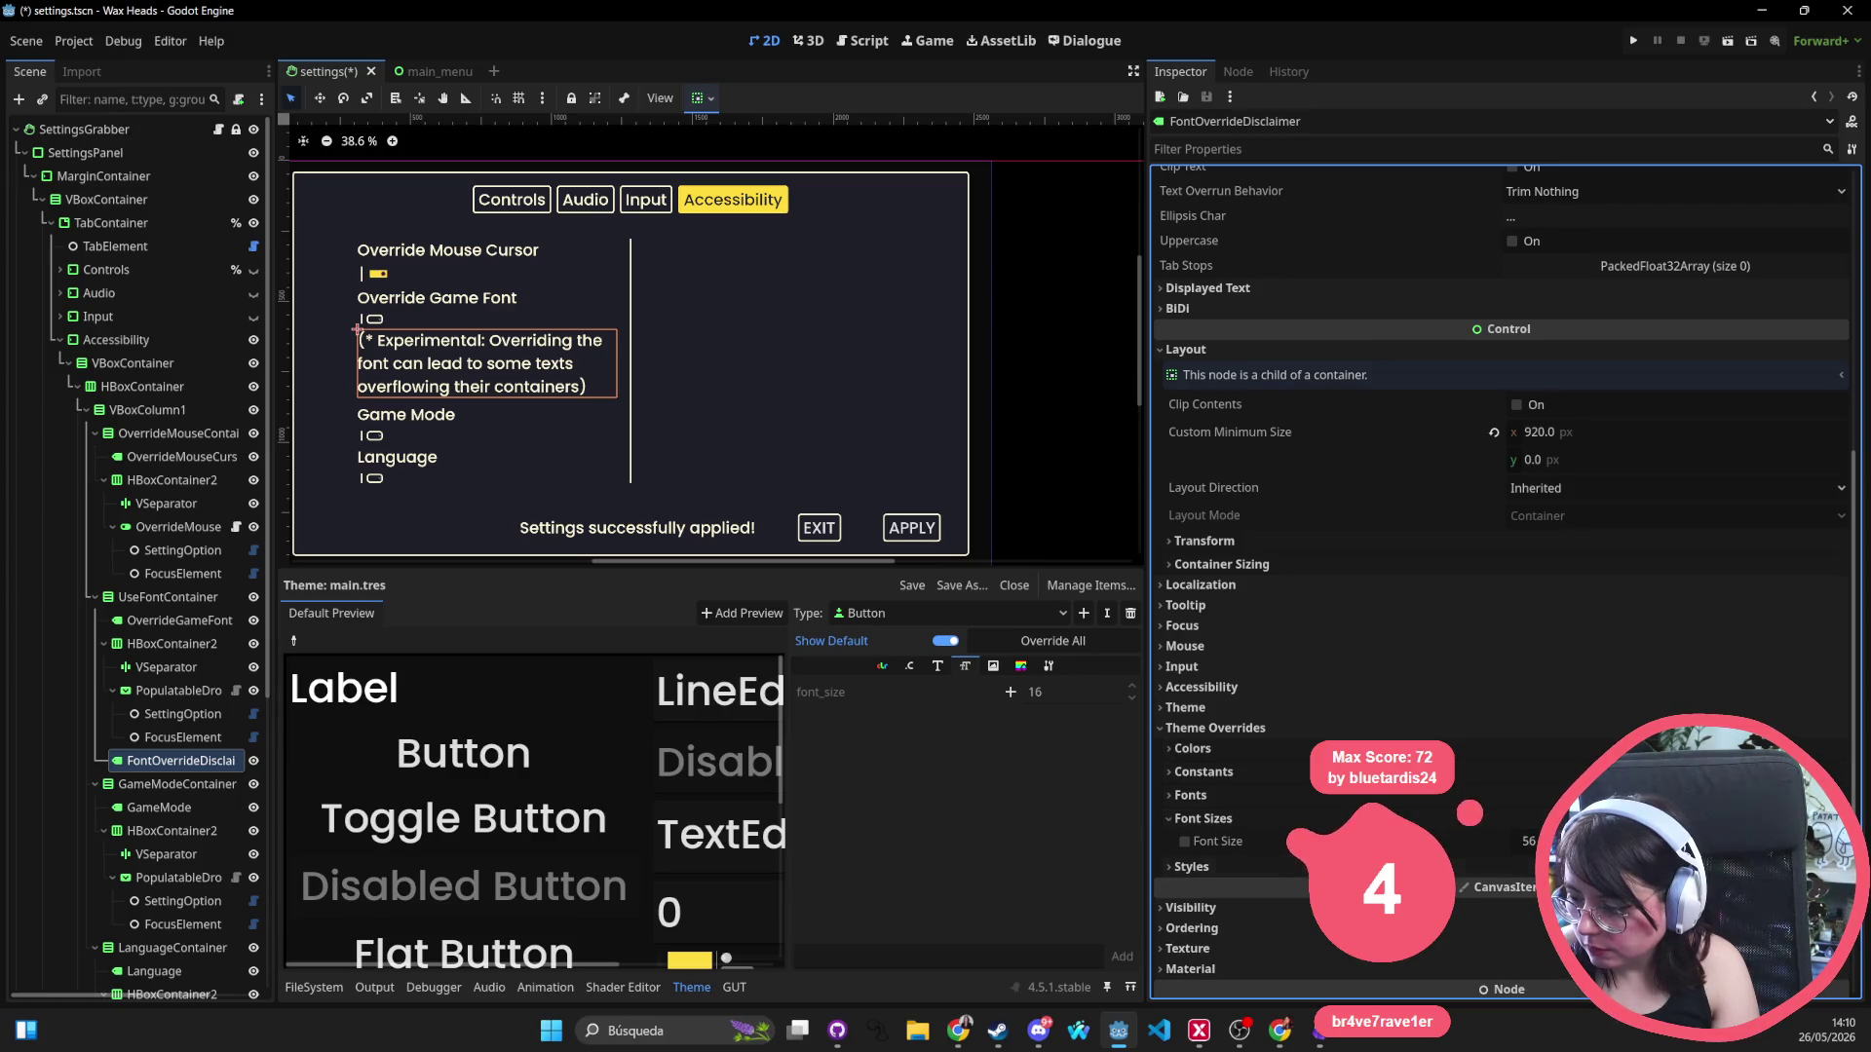
pyautogui.click(1525, 841)
pyautogui.write('3')
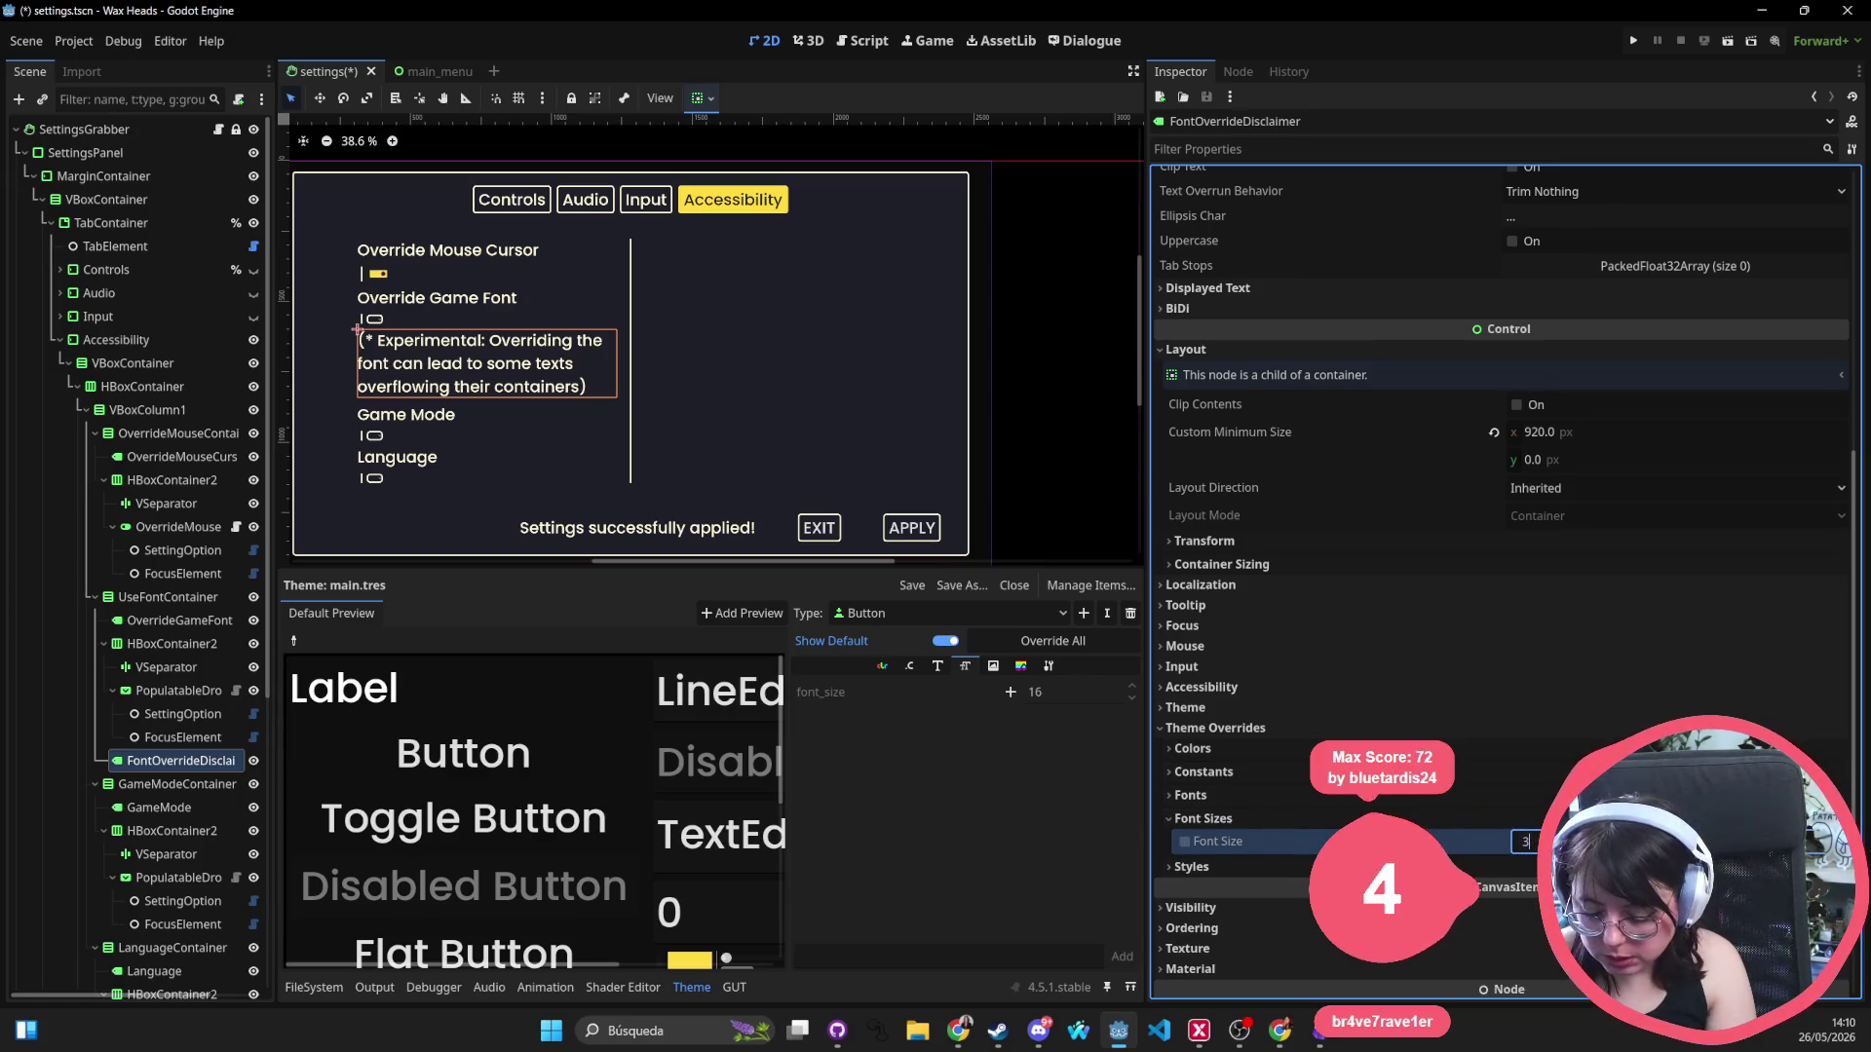
pyautogui.write('5')
pyautogui.press('Return')
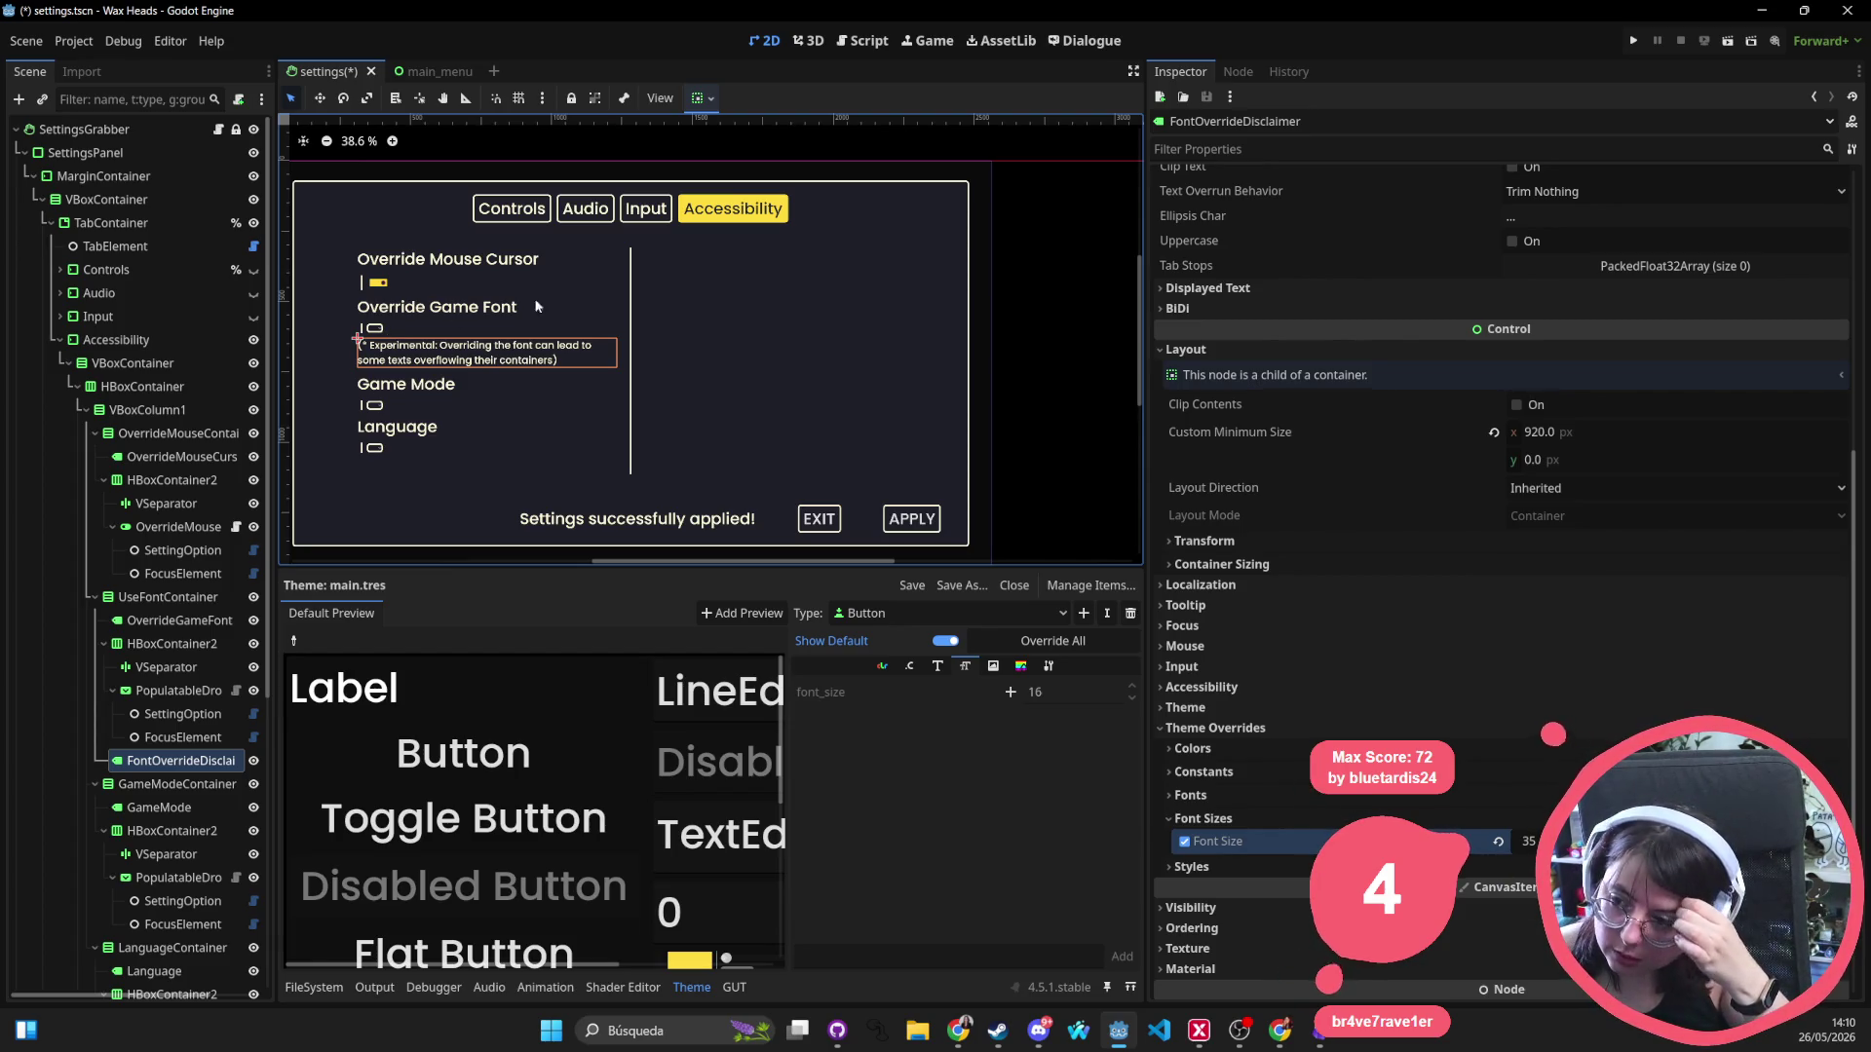
pyautogui.scroll(-2, 606, 310)
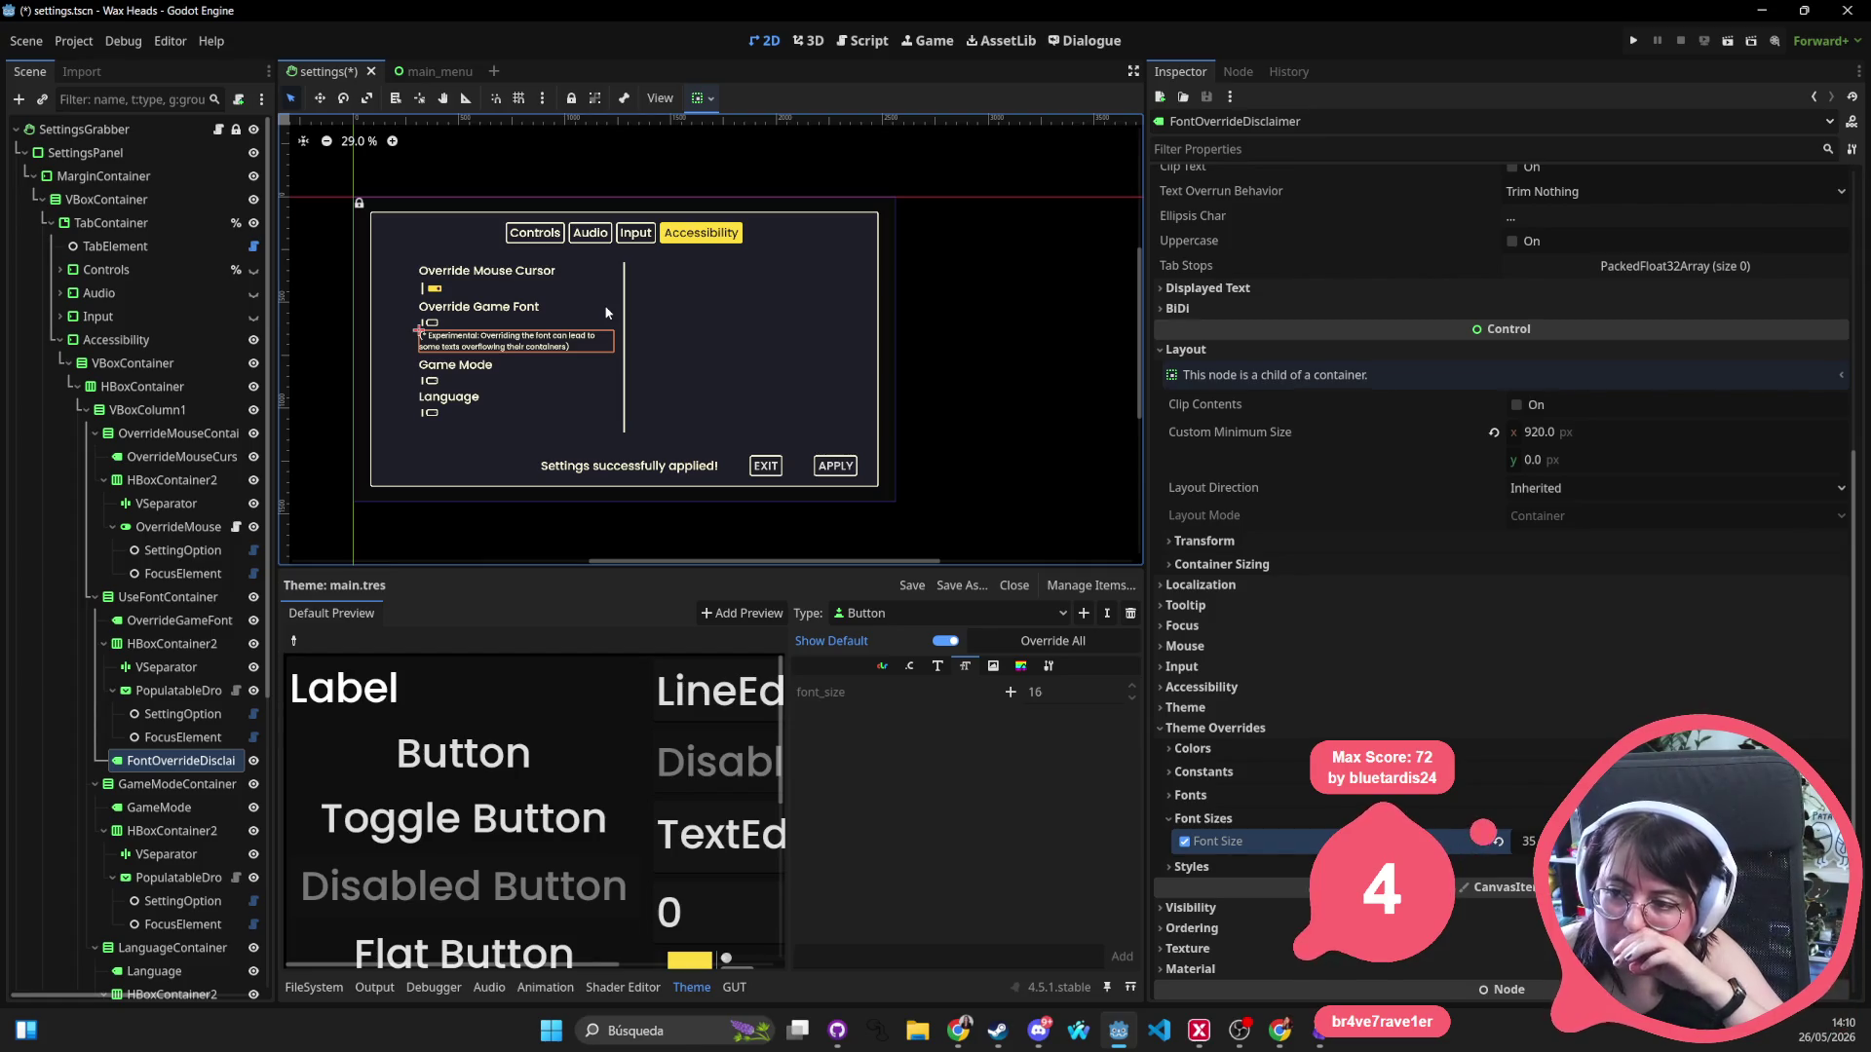
pyautogui.click(400, 277)
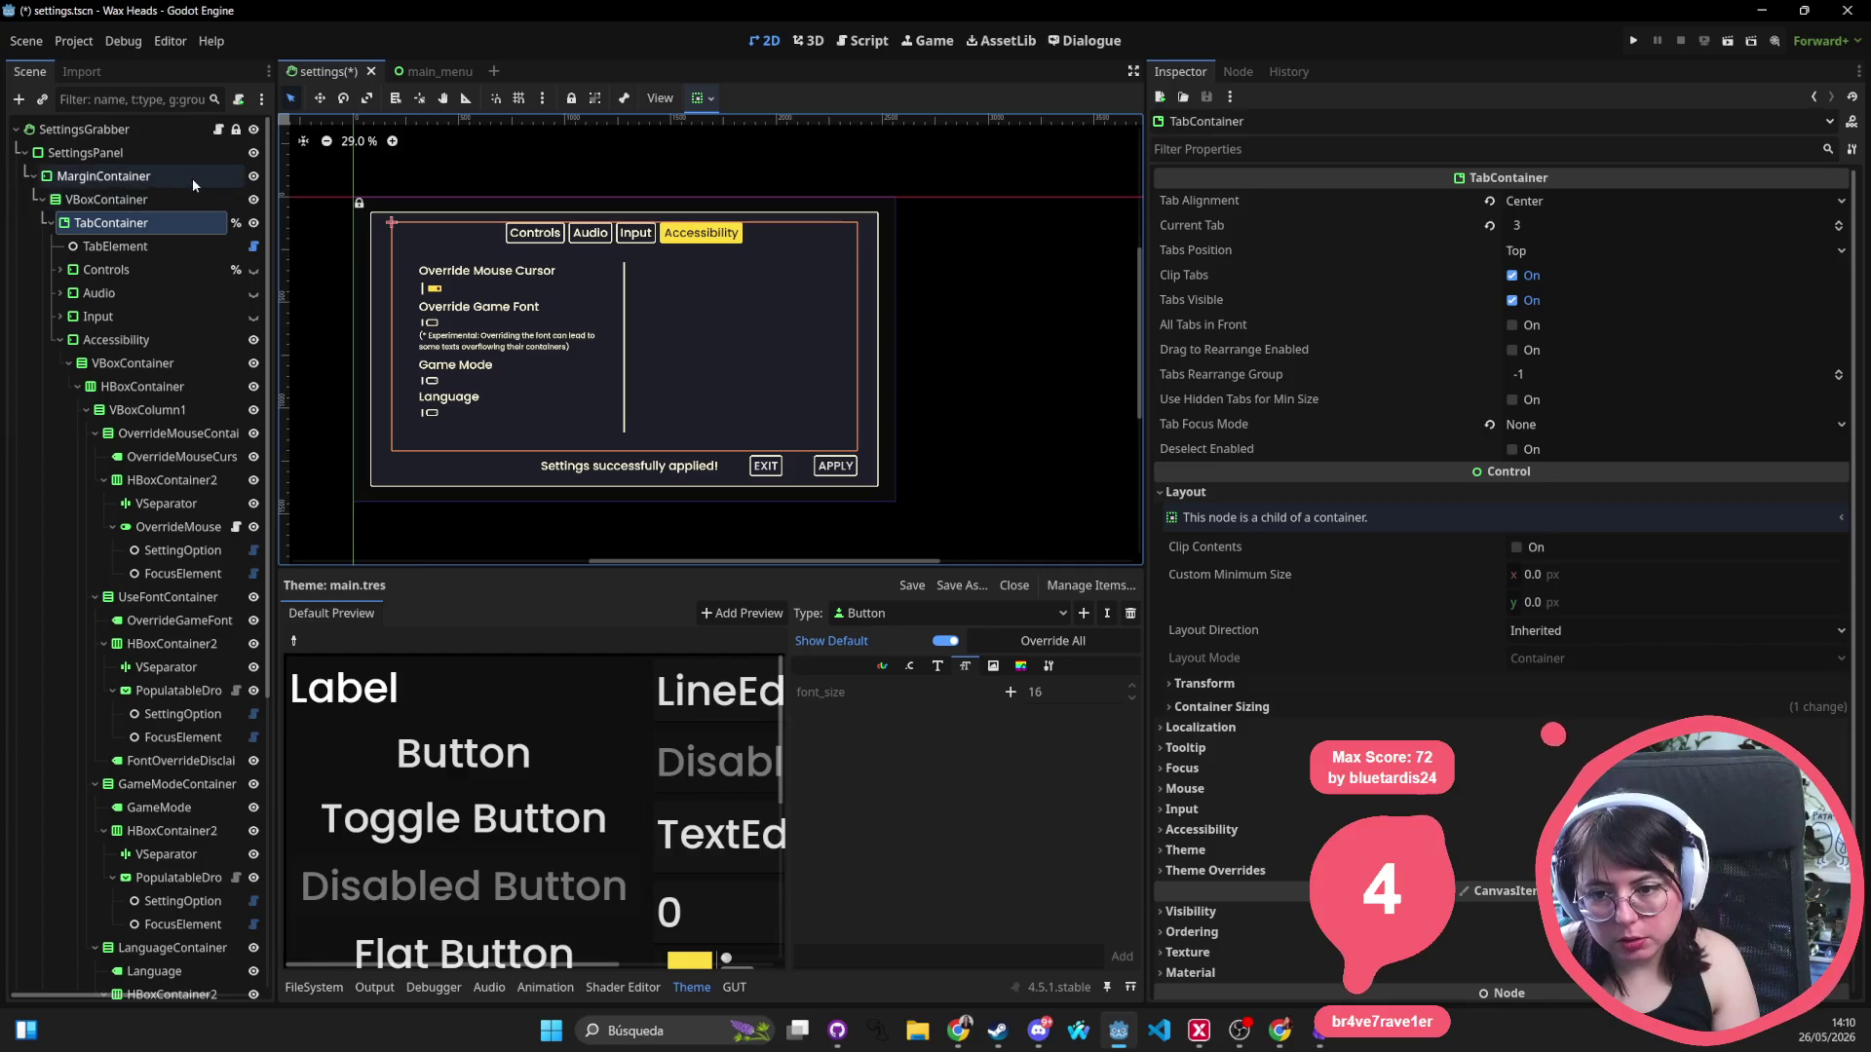
pyautogui.click(171, 202)
pyautogui.click(162, 226)
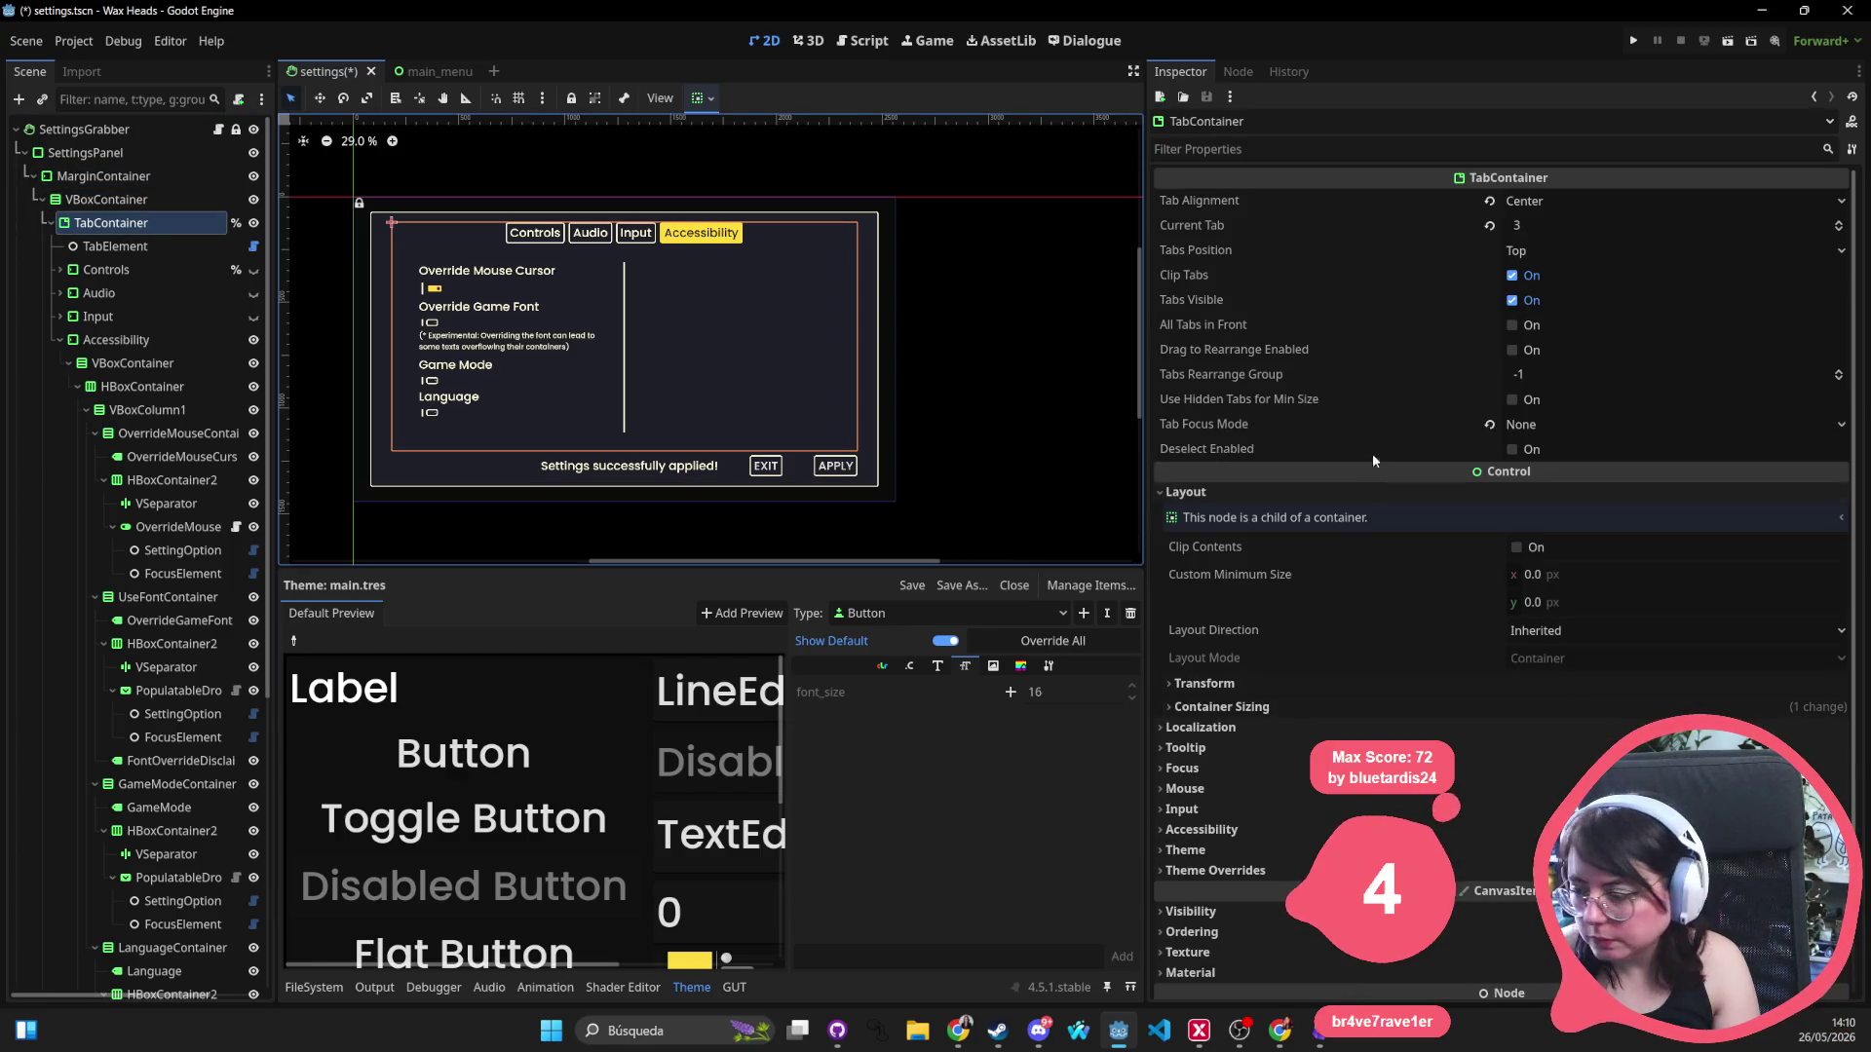
pyautogui.click(82, 201)
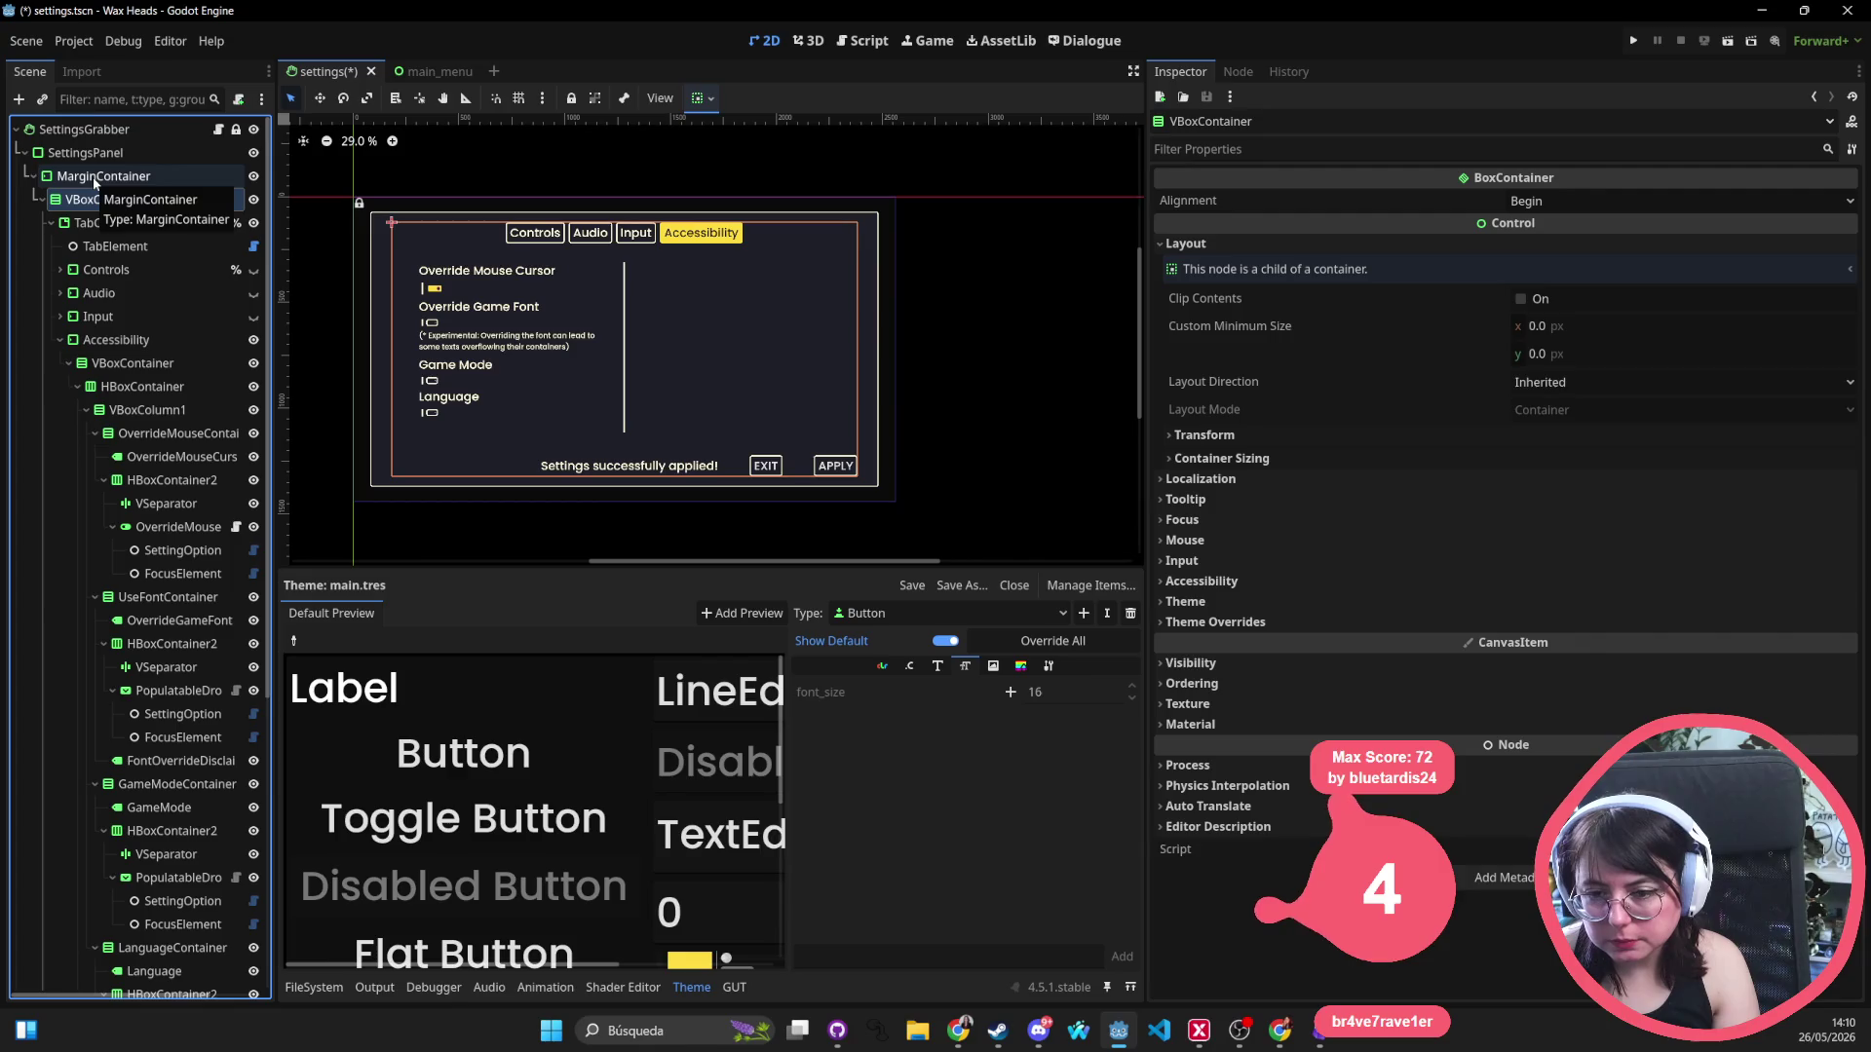
pyautogui.click(101, 223)
pyautogui.click(101, 204)
pyautogui.click(104, 177)
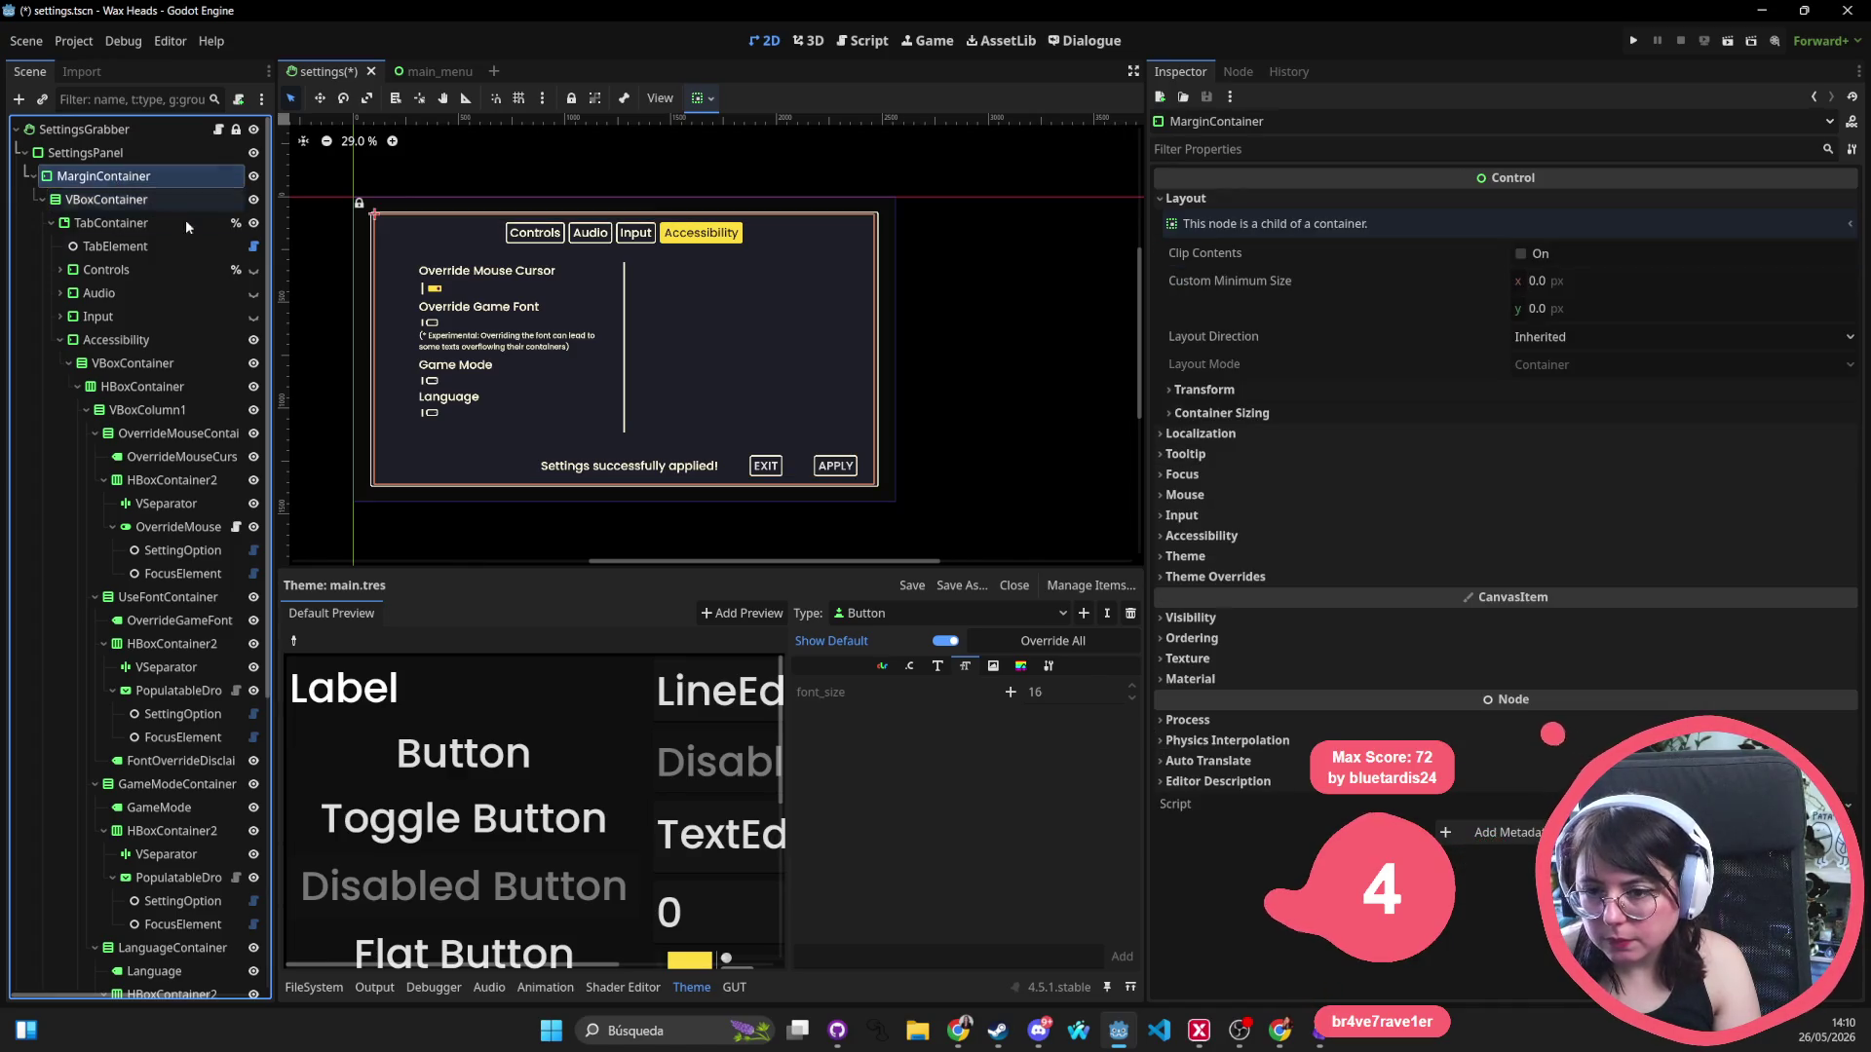
pyautogui.click(1214, 577)
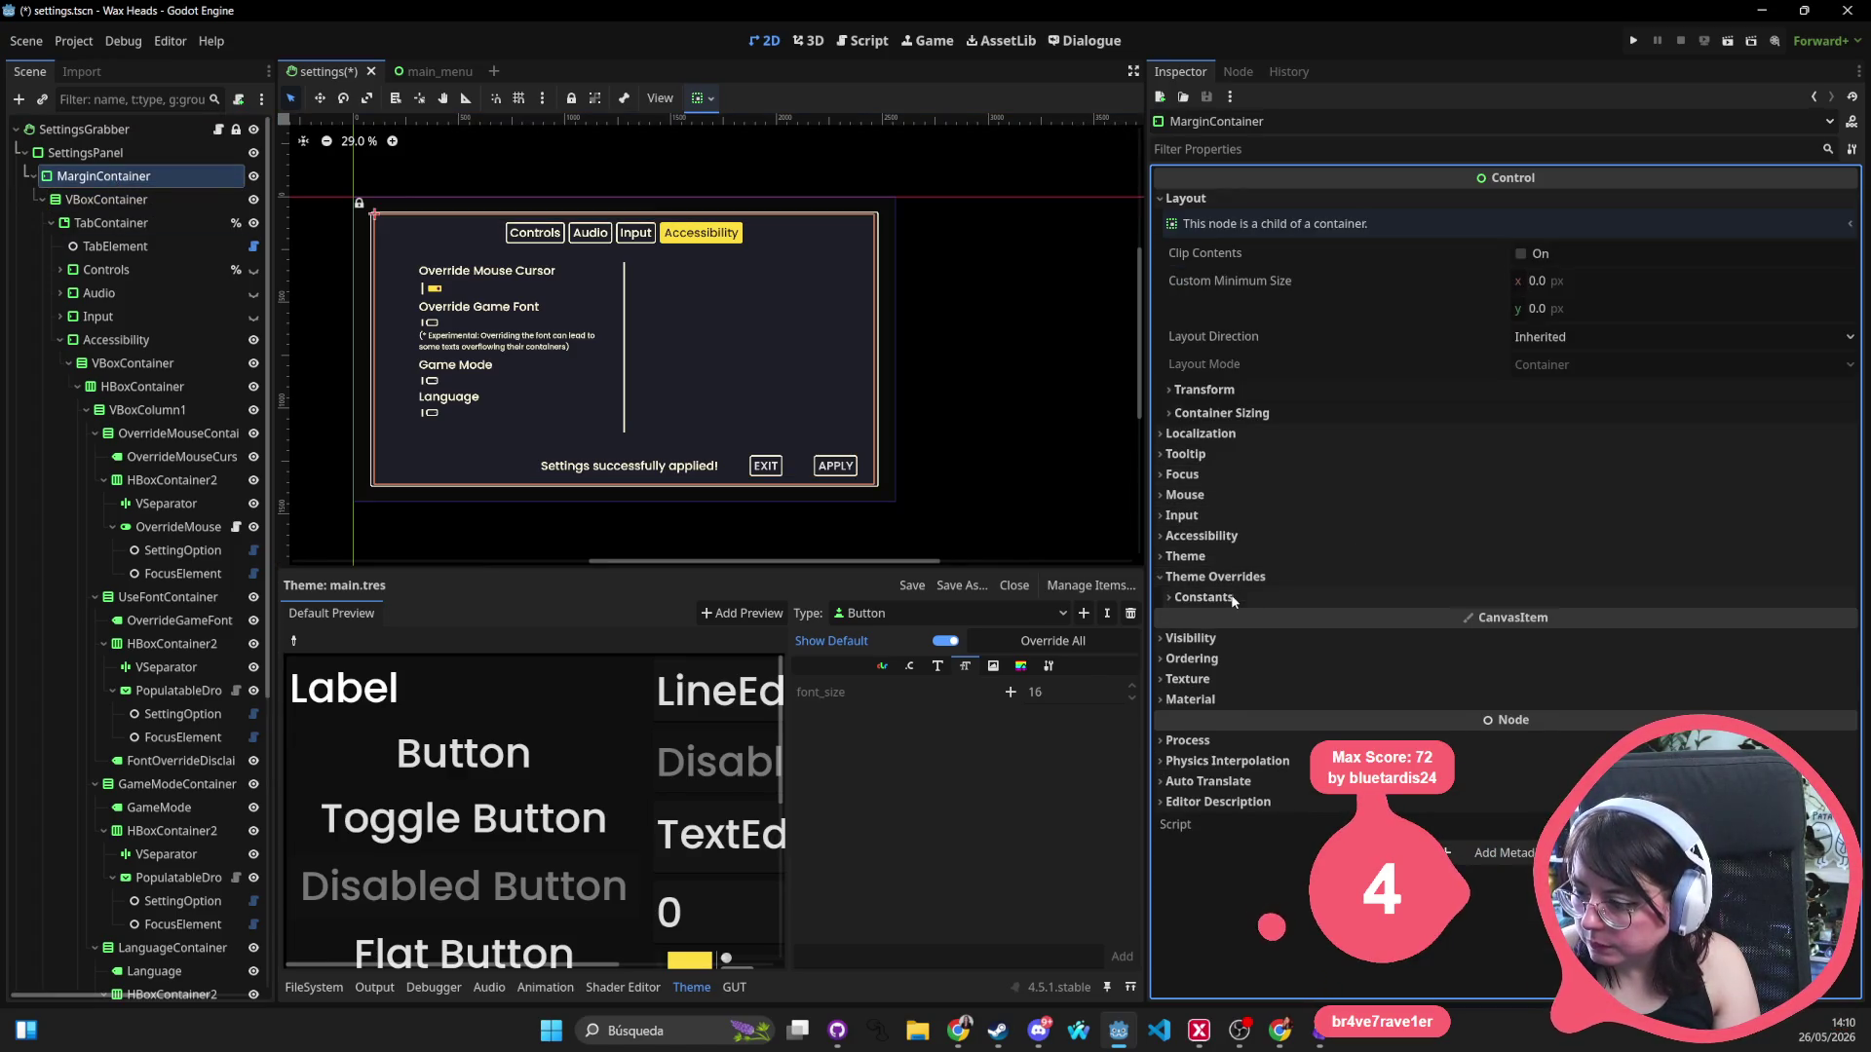
pyautogui.click(1204, 597)
pyautogui.moveTo(491, 279); pyautogui.dragTo(544, 290)
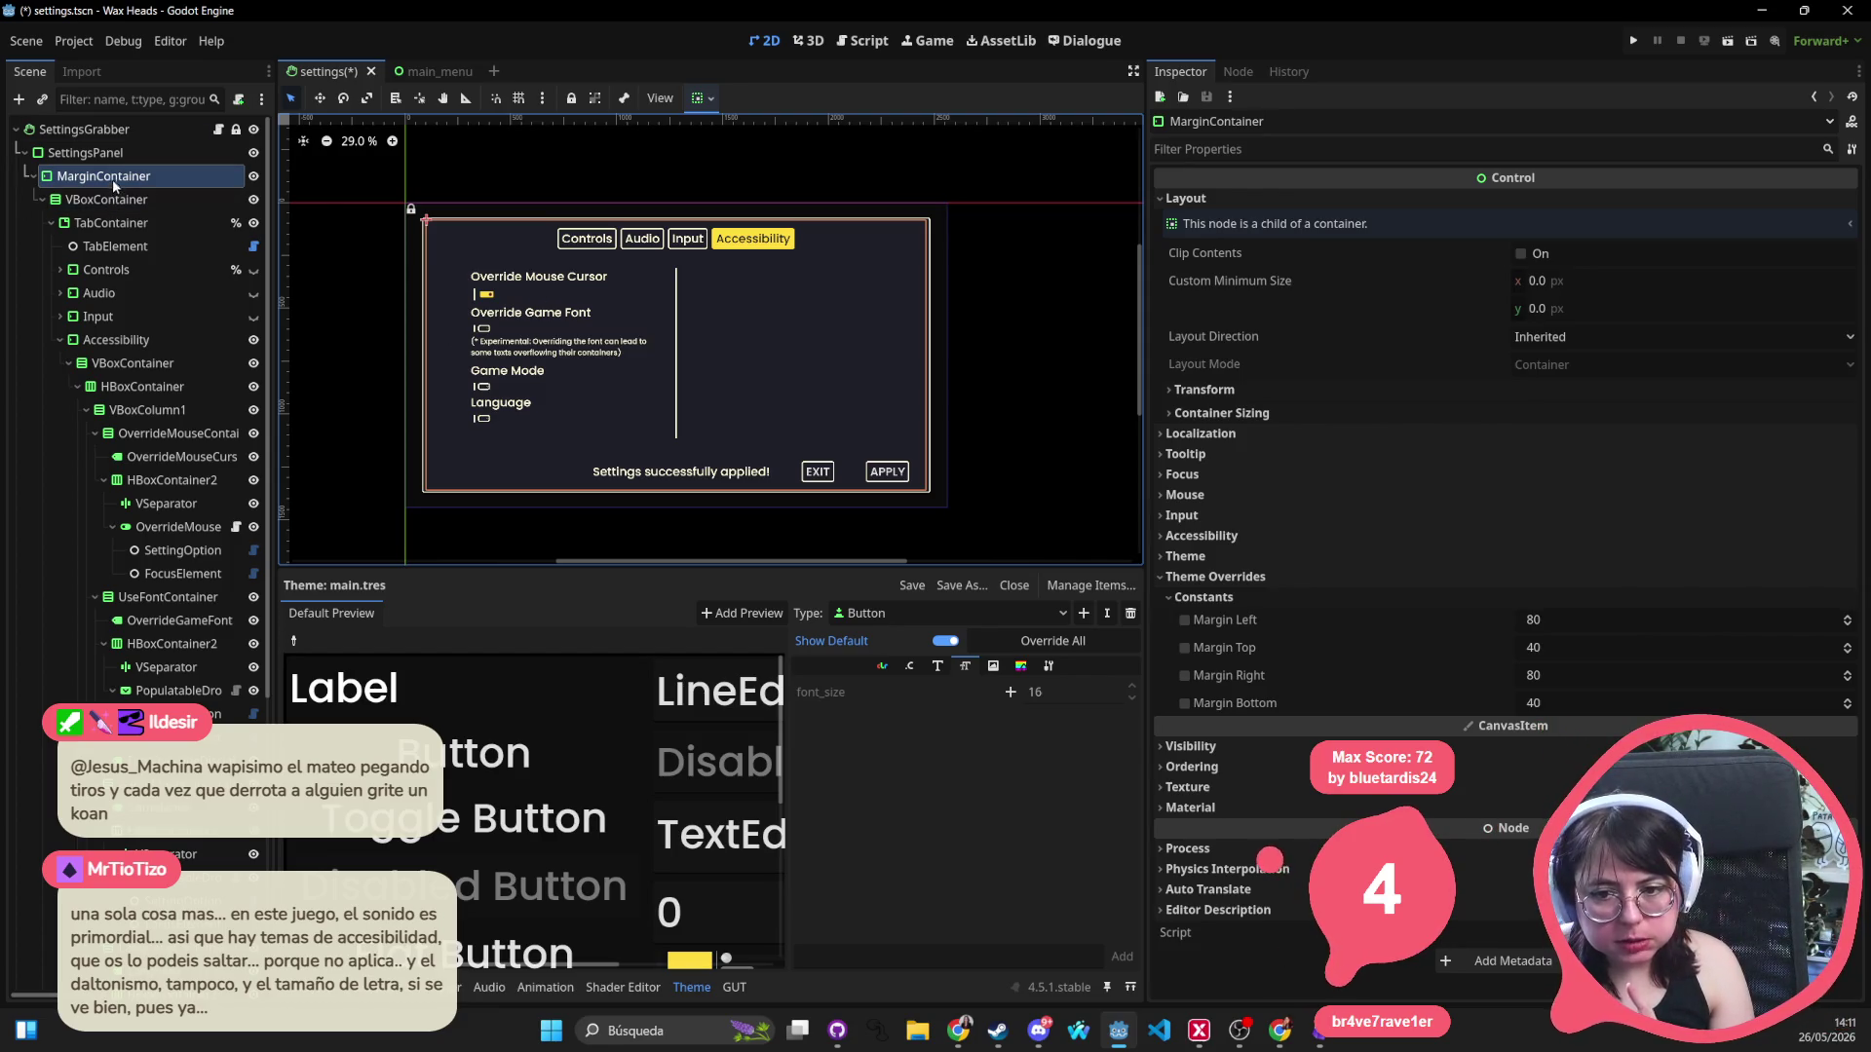
pyautogui.press('Up')
pyautogui.press('Up')
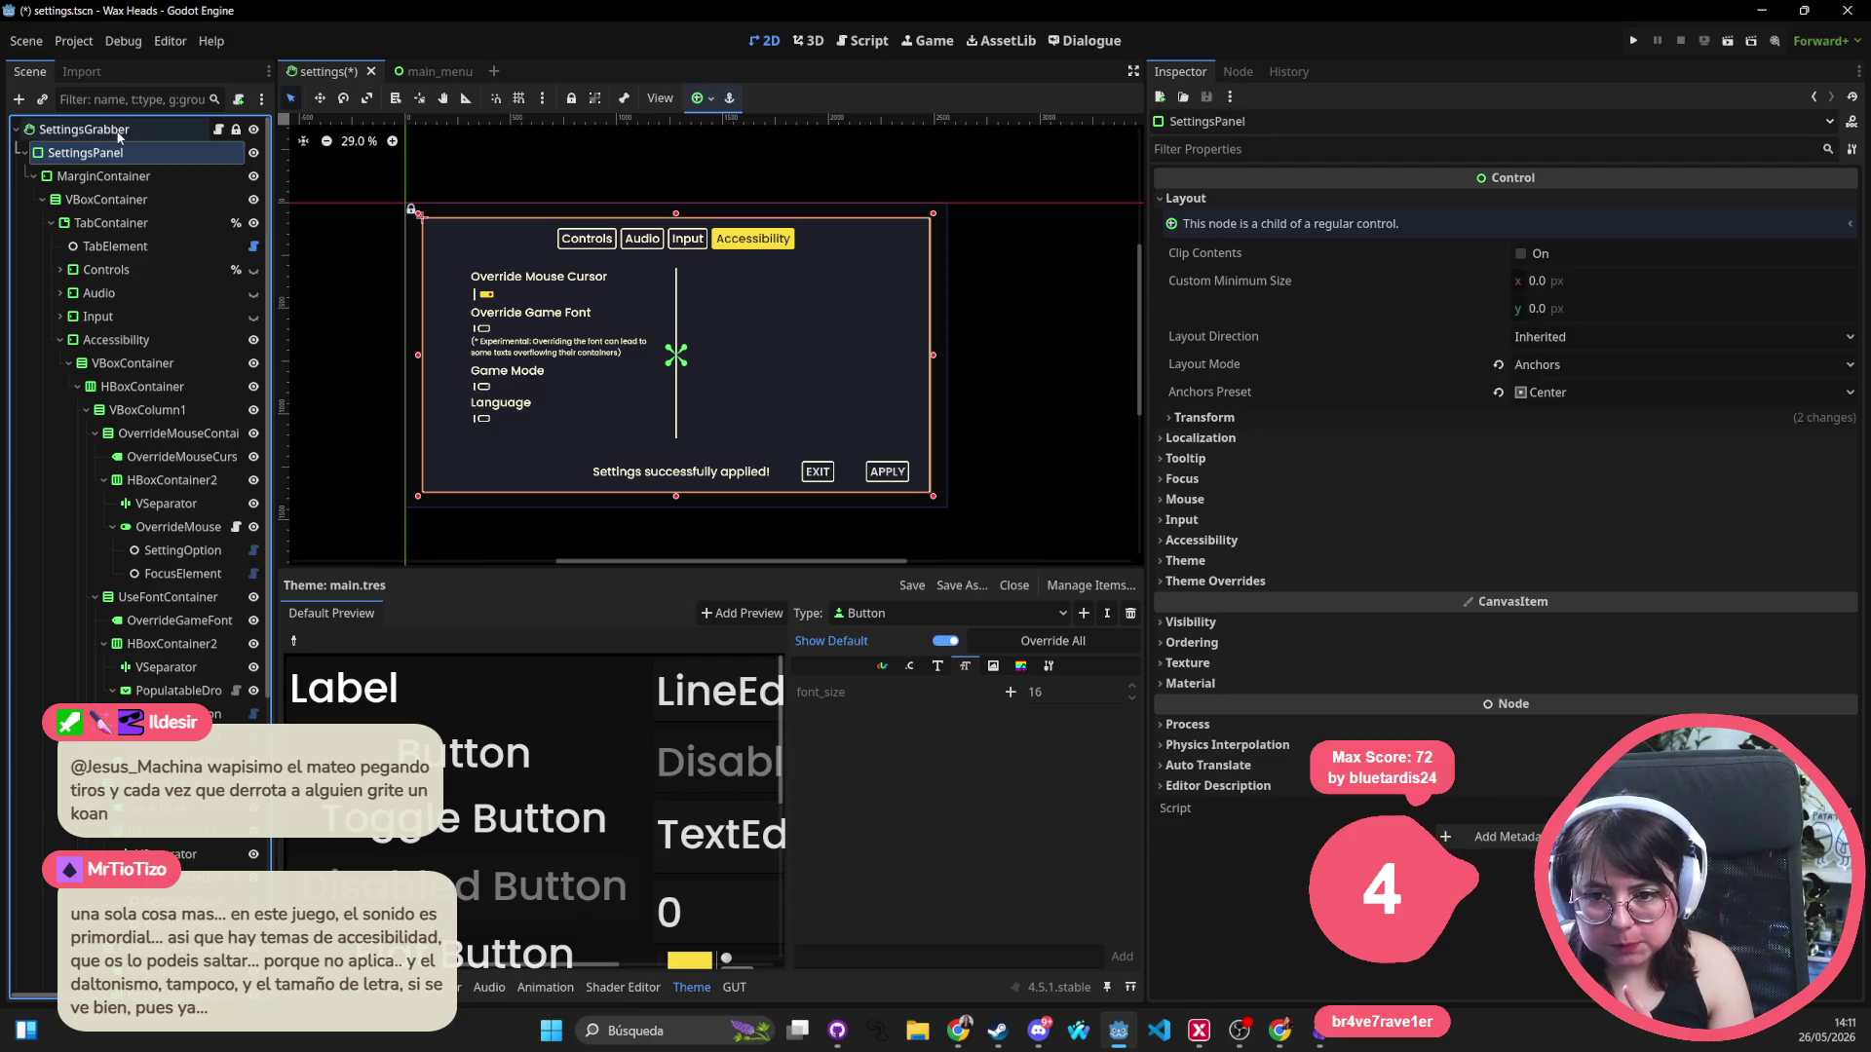
# Move MarginContainer under SettingsGrabber and apply the Full Rect anchor preset.
pyautogui.click(115, 155)
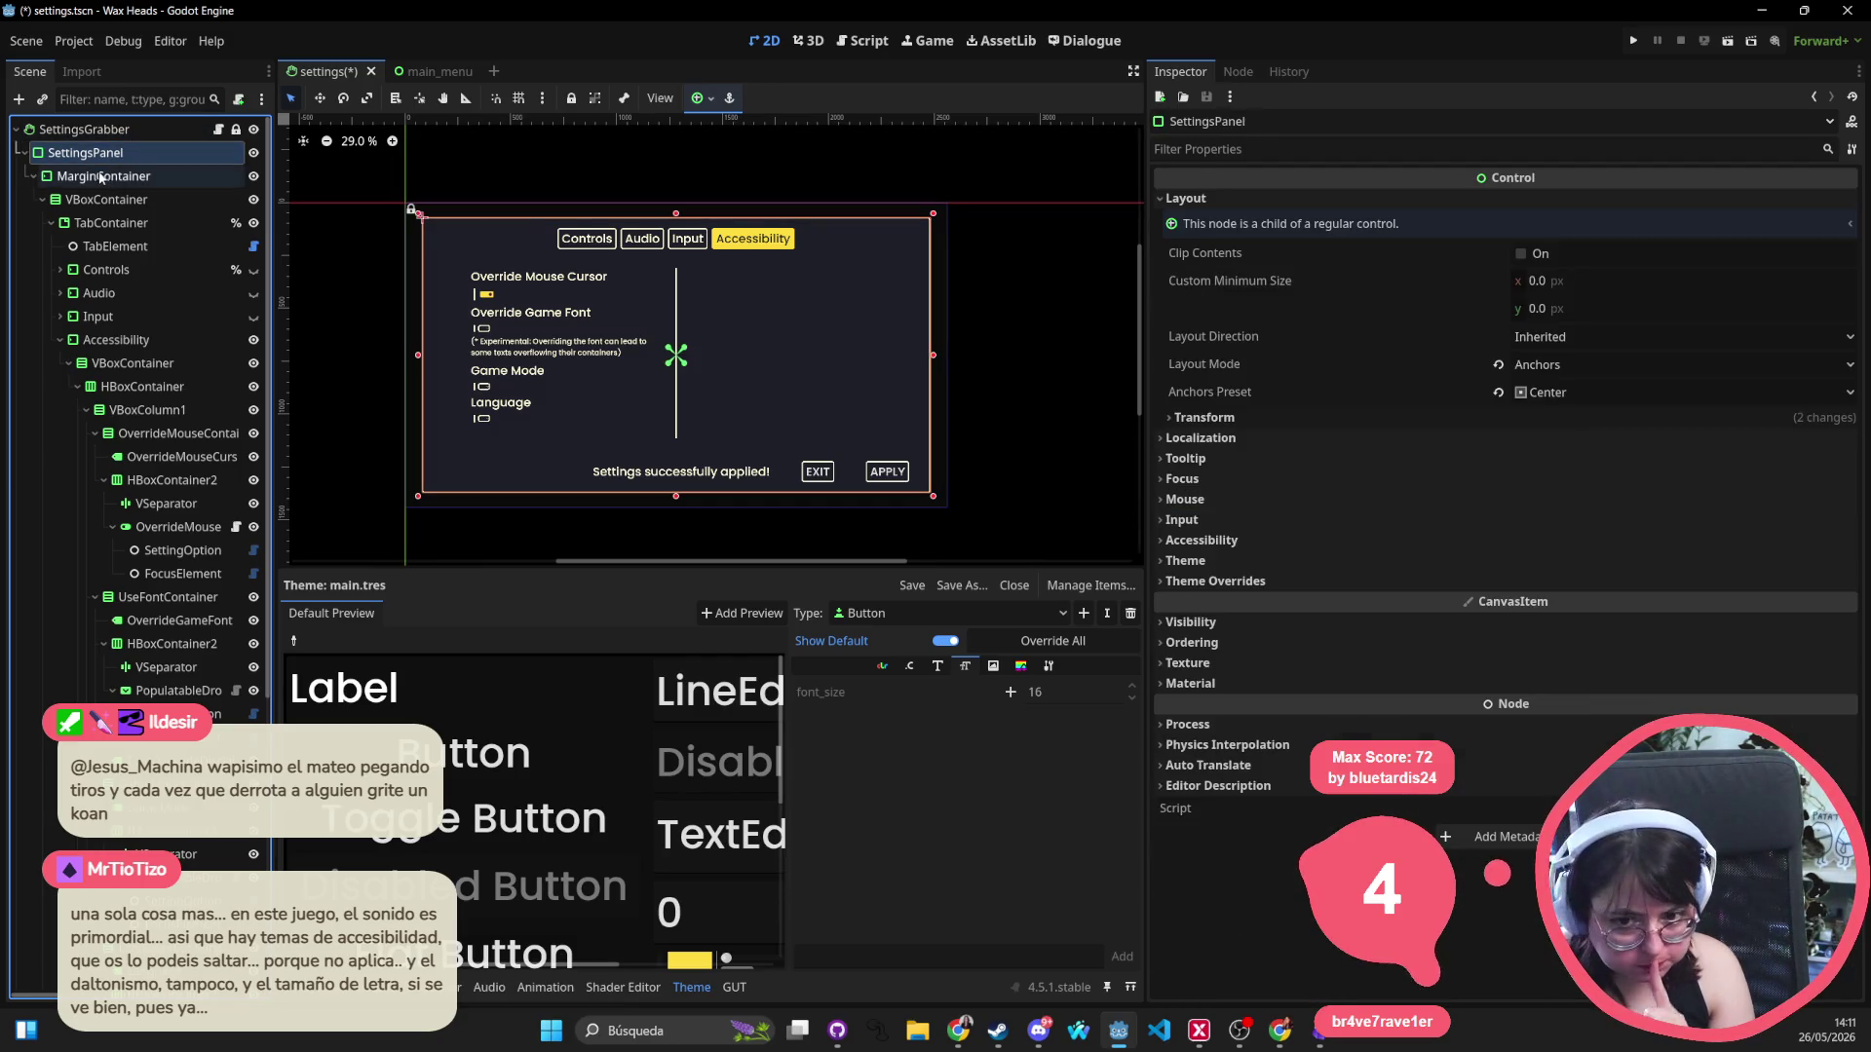
pyautogui.click(83, 179)
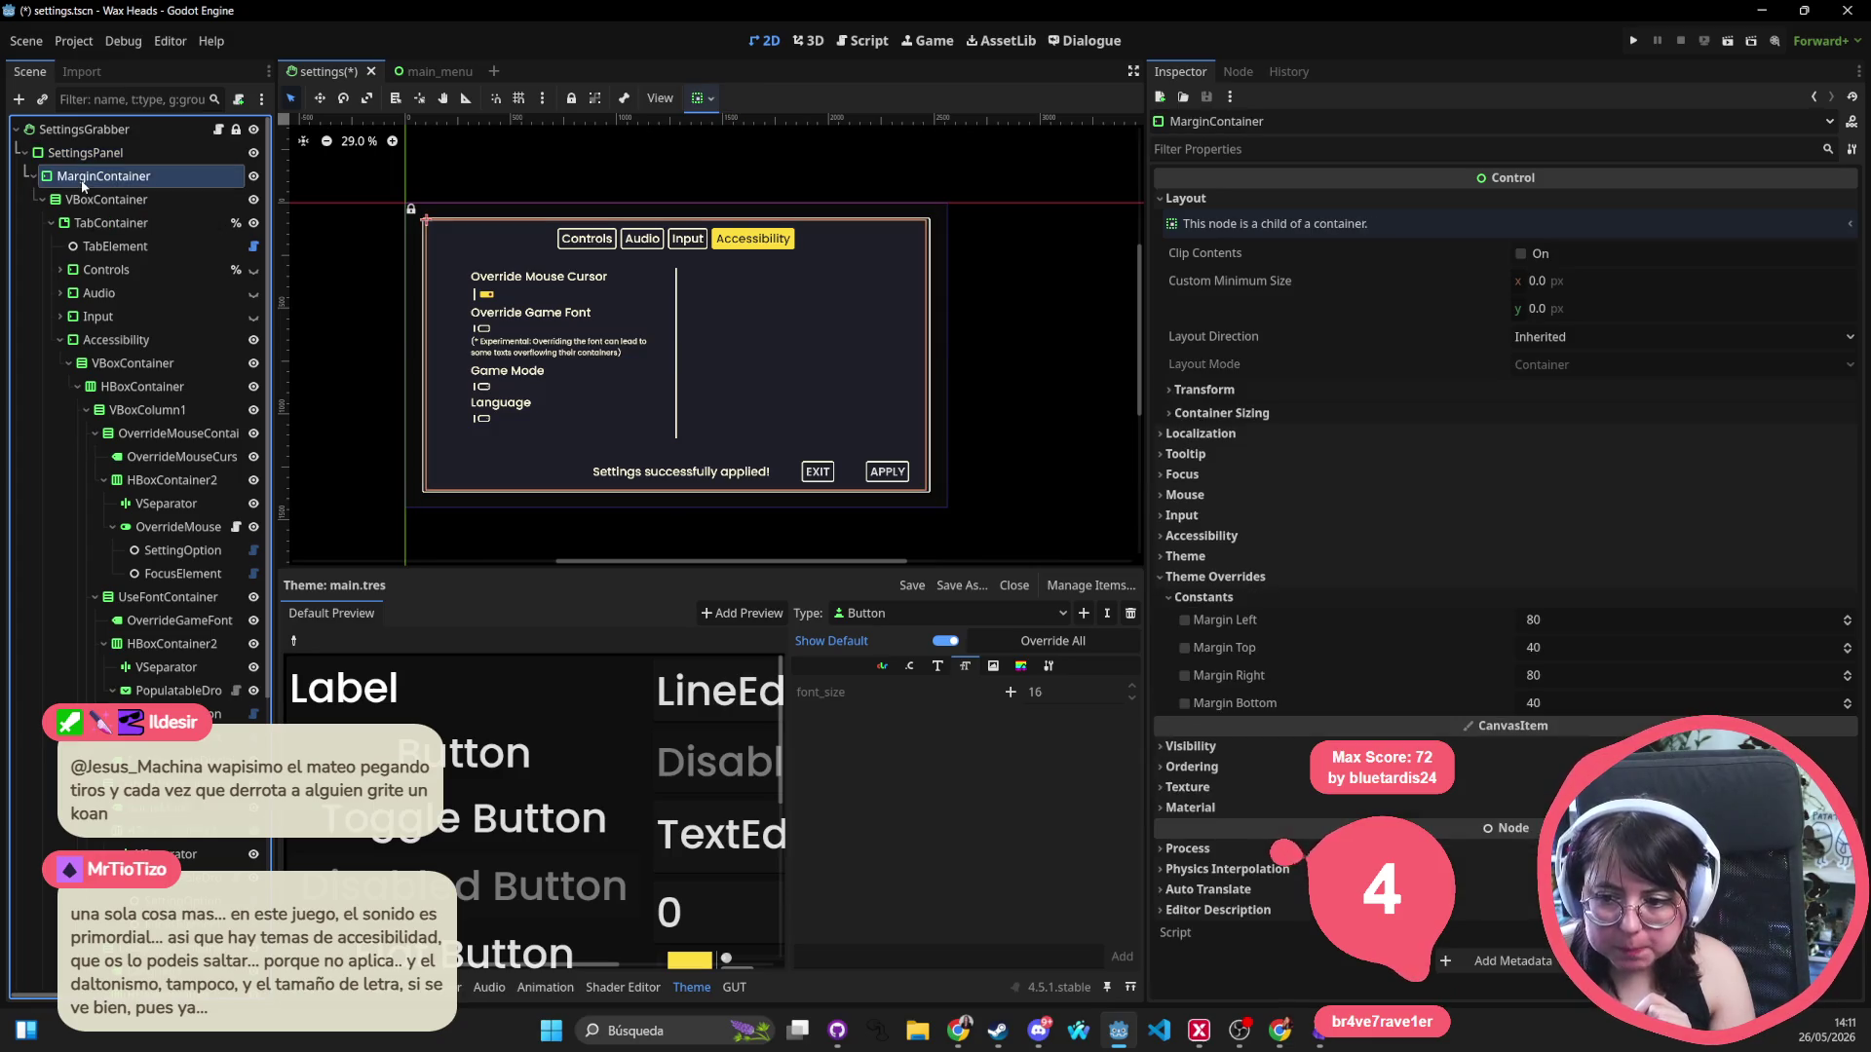
pyautogui.moveTo(75, 177); pyautogui.dragTo(84, 142)
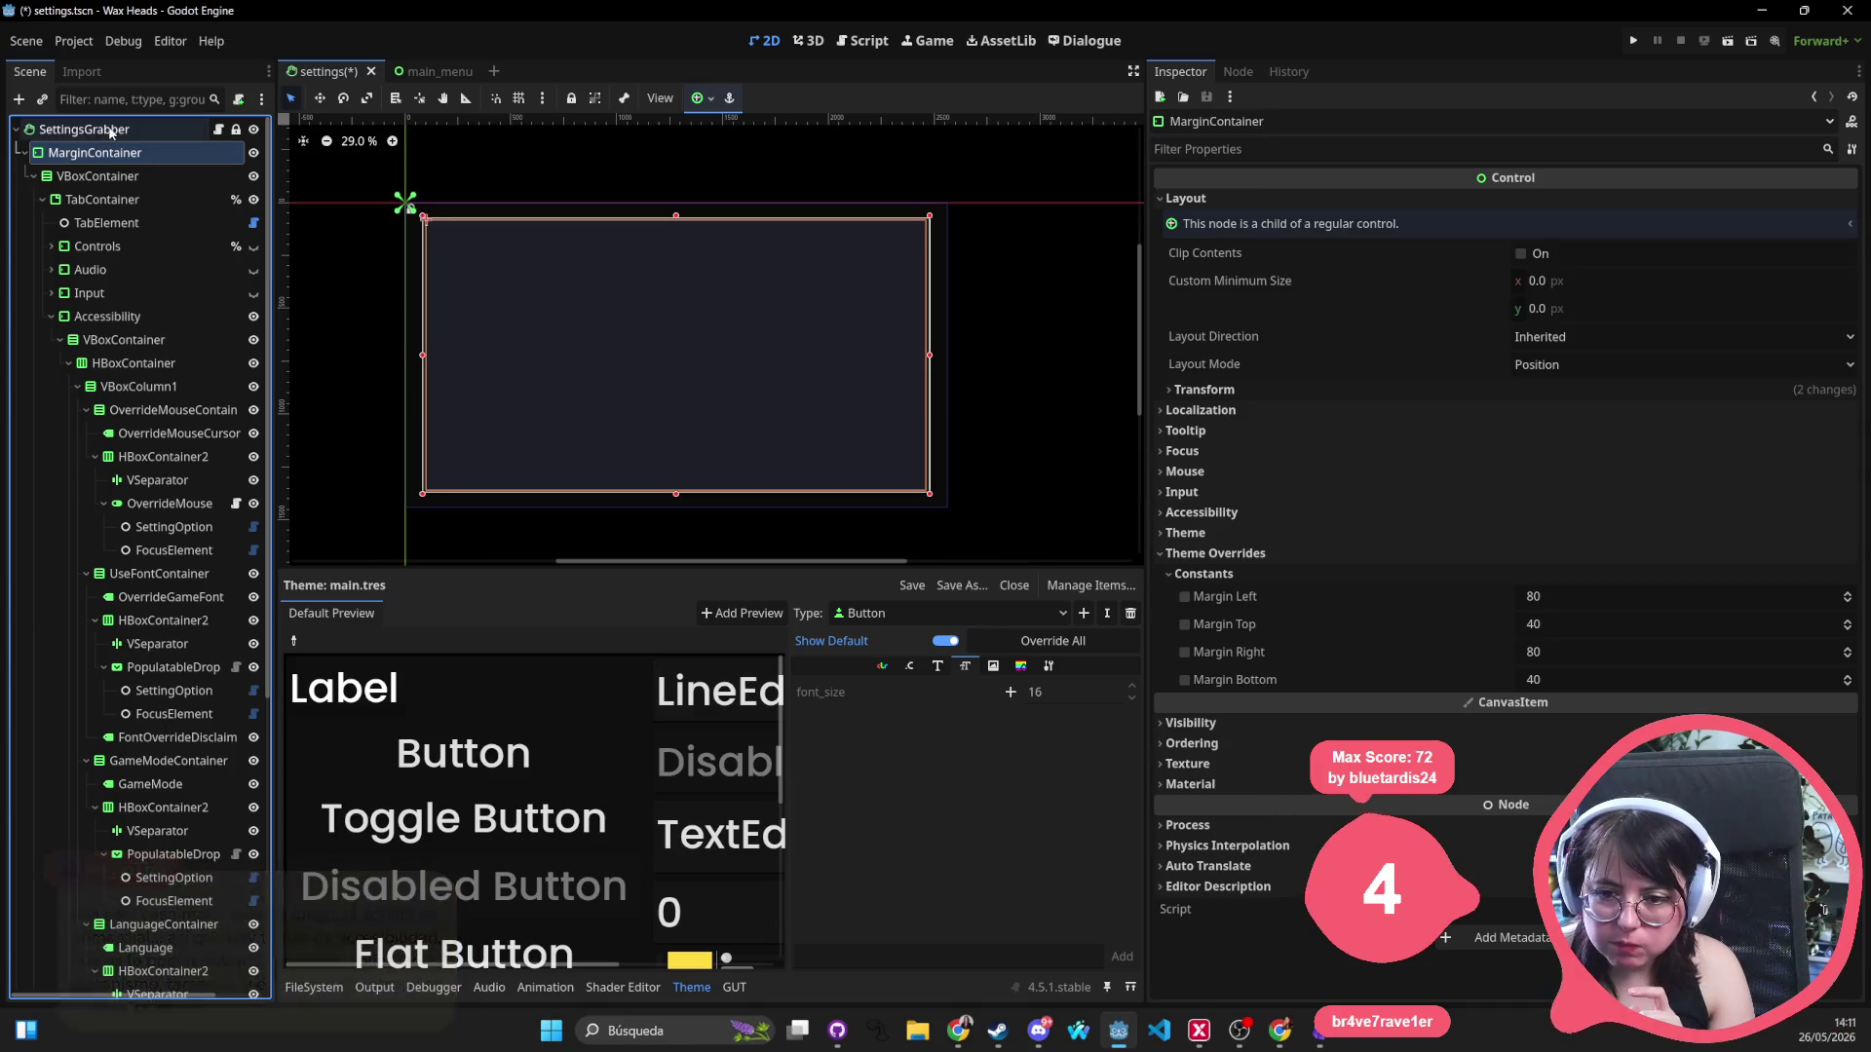
pyautogui.click(107, 156)
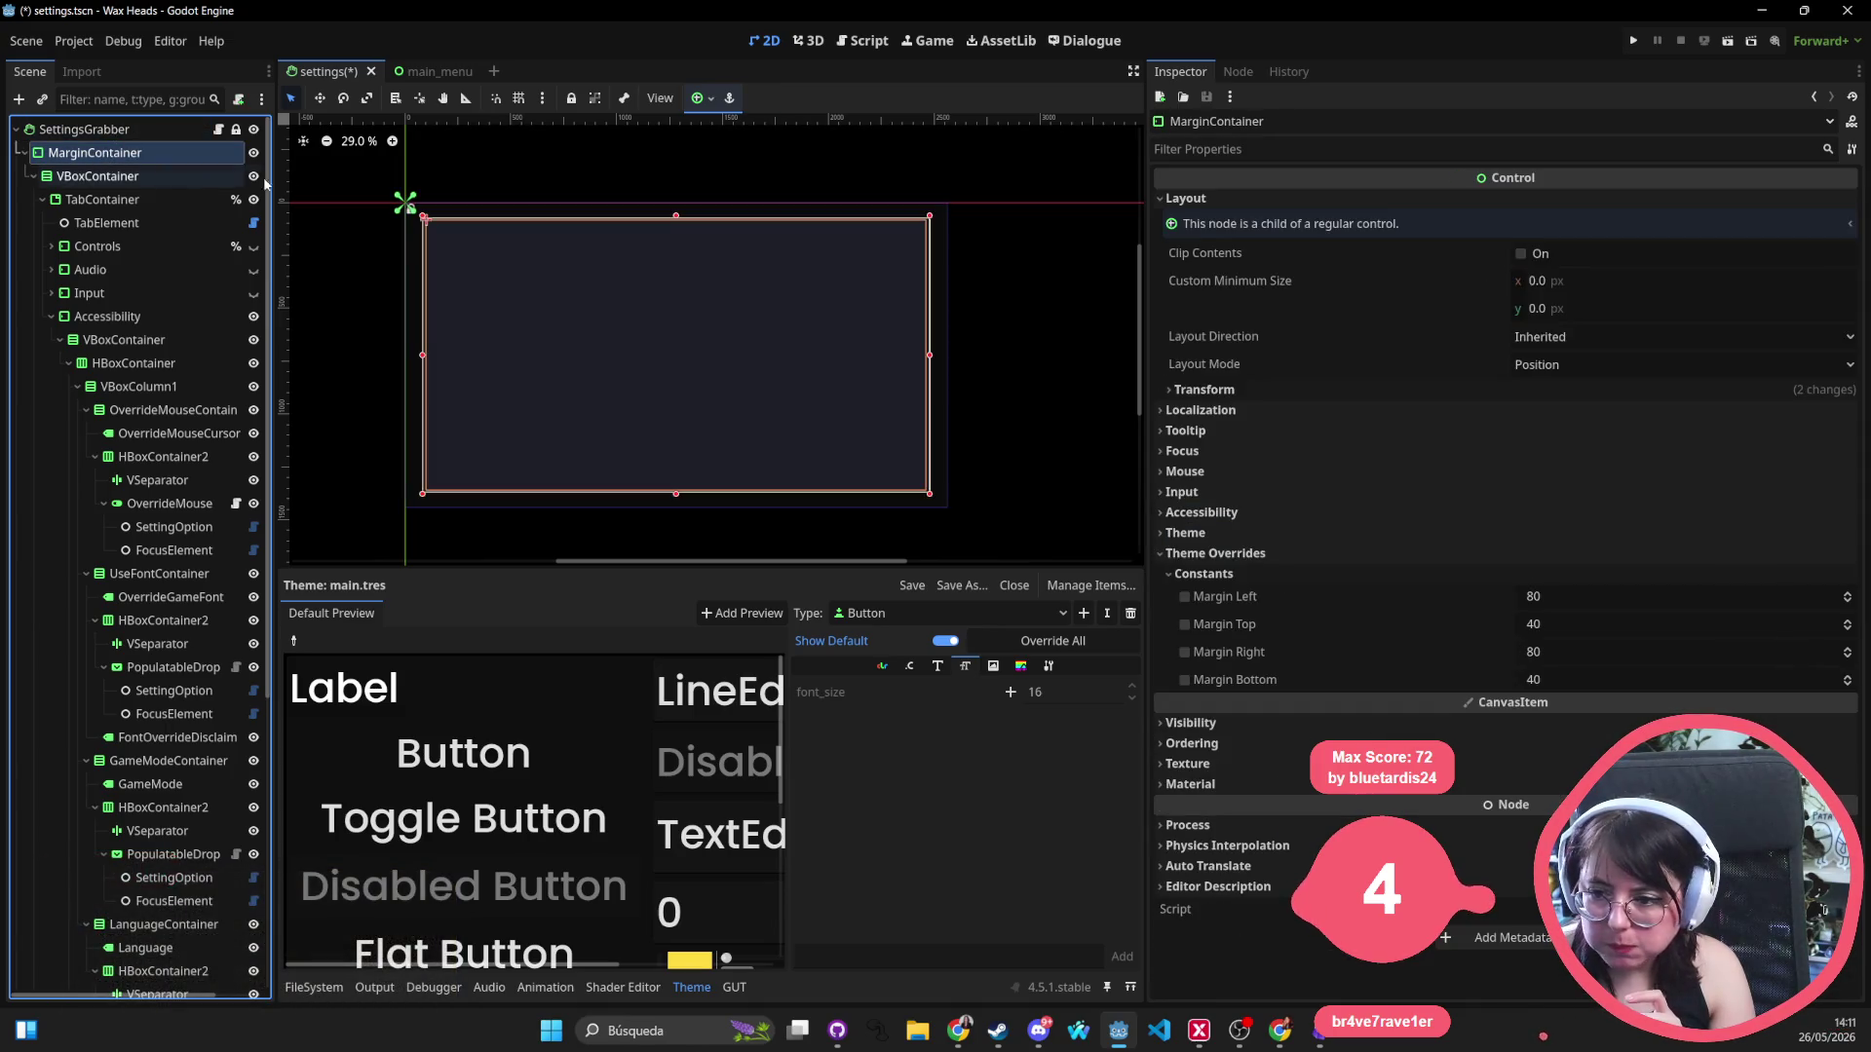
pyautogui.click(701, 101)
pyautogui.click(792, 239)
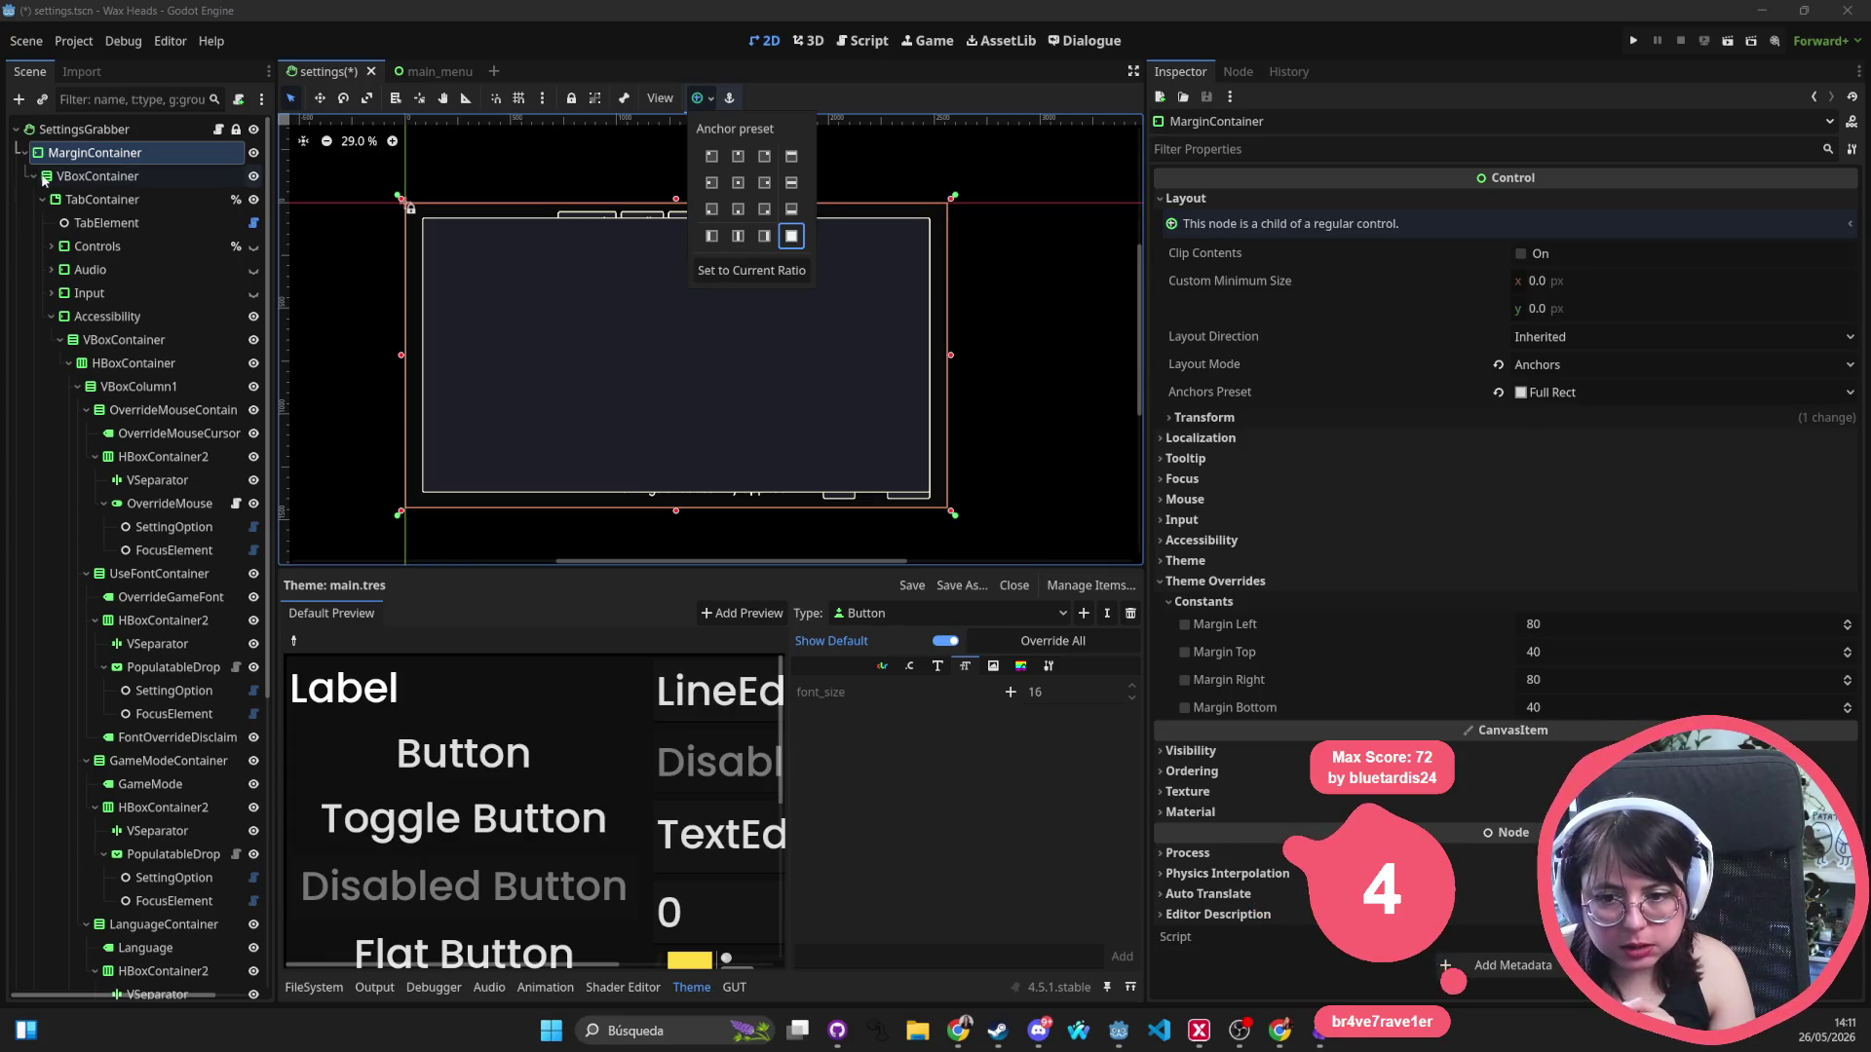
# Undo the reparent so MarginContainer sits back inside SettingsPanel.
pyautogui.click(42, 181)
pyautogui.click(34, 176)
pyautogui.click(87, 200)
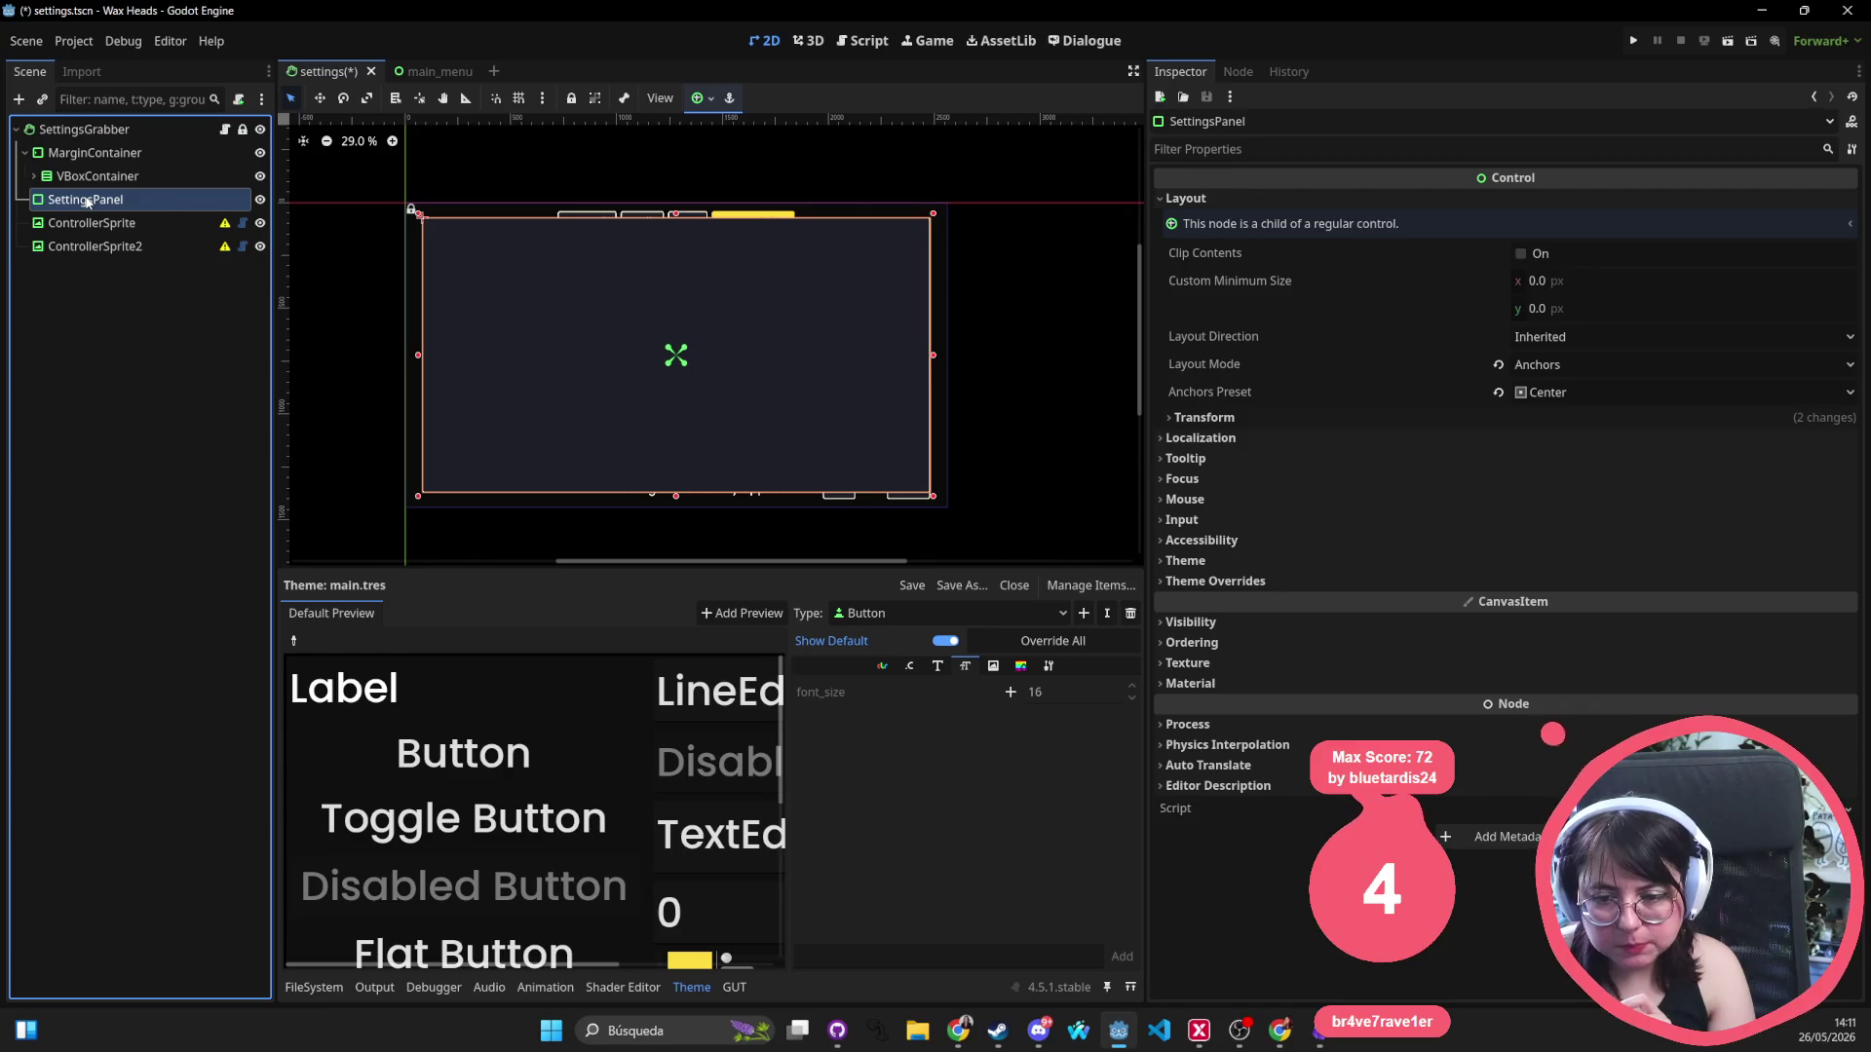
pyautogui.hotkey('ctrl', 'z')
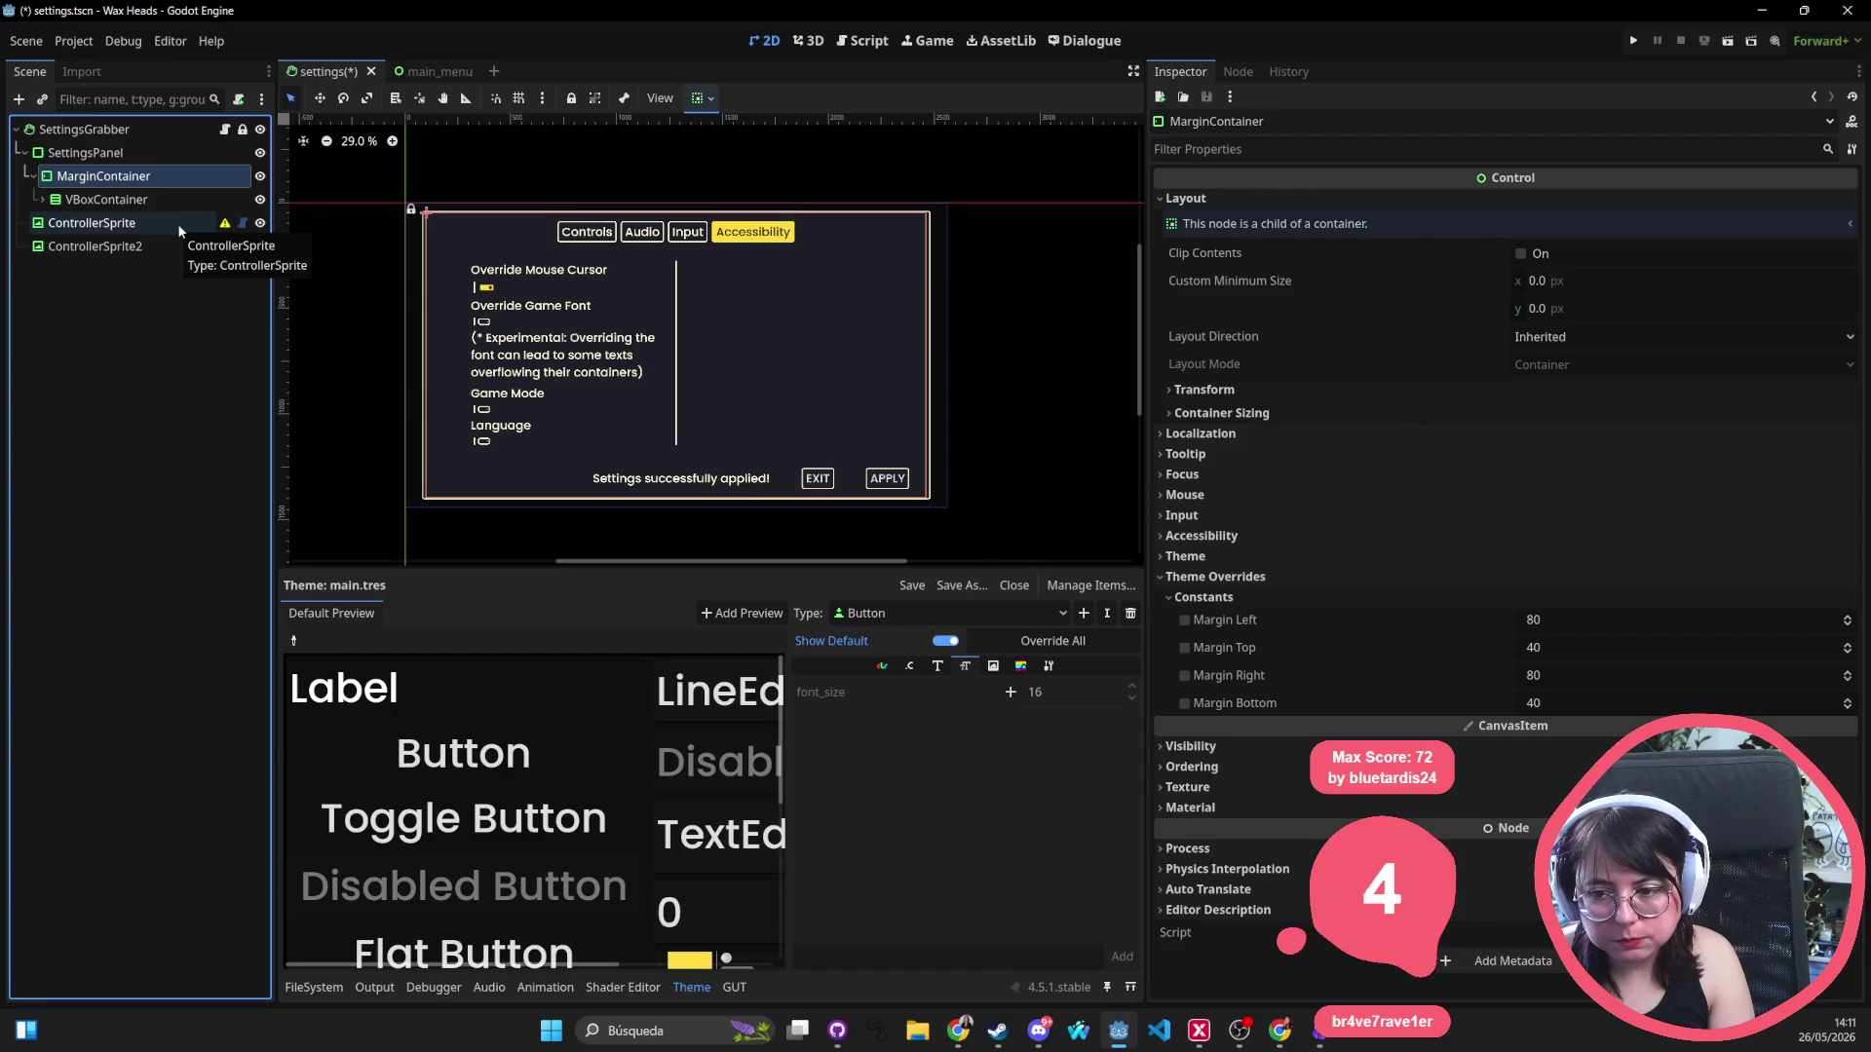
# Apply the Full Rect anchor preset to SettingsPanel and frame the whole panel in view.
pyautogui.click(92, 153)
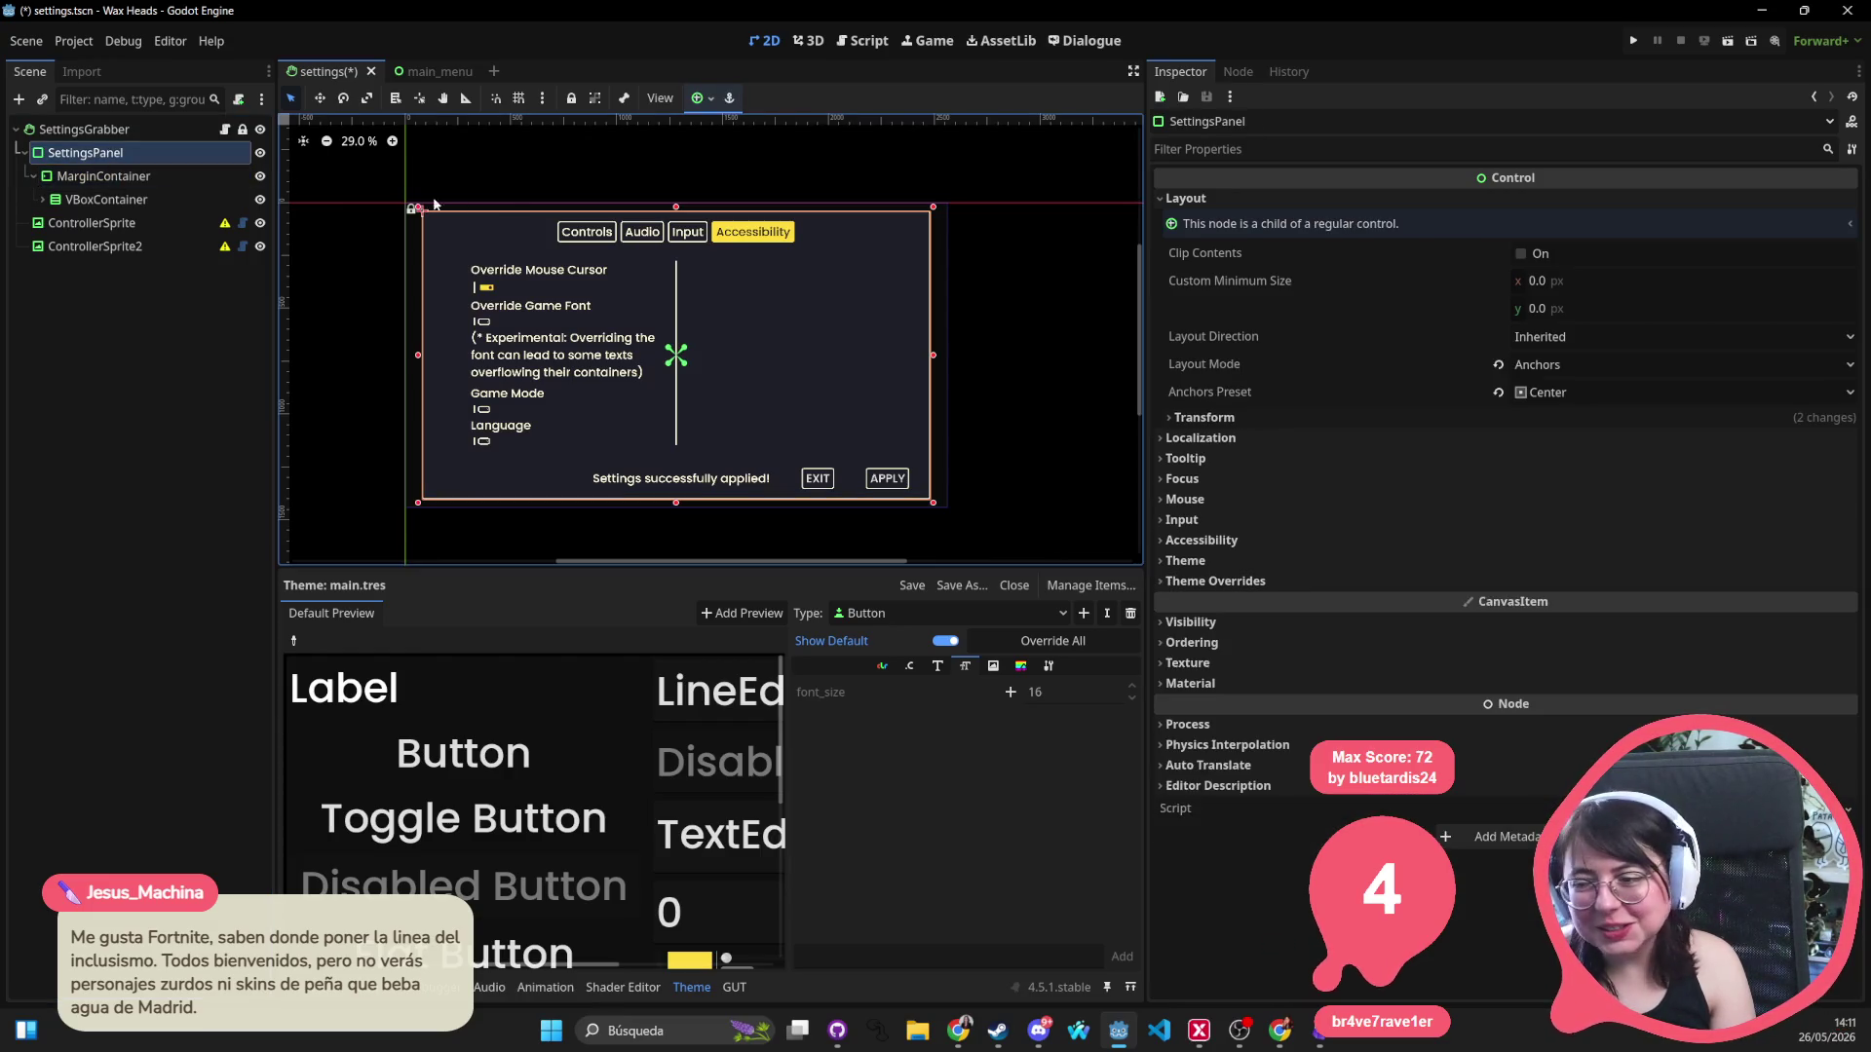
pyautogui.click(697, 98)
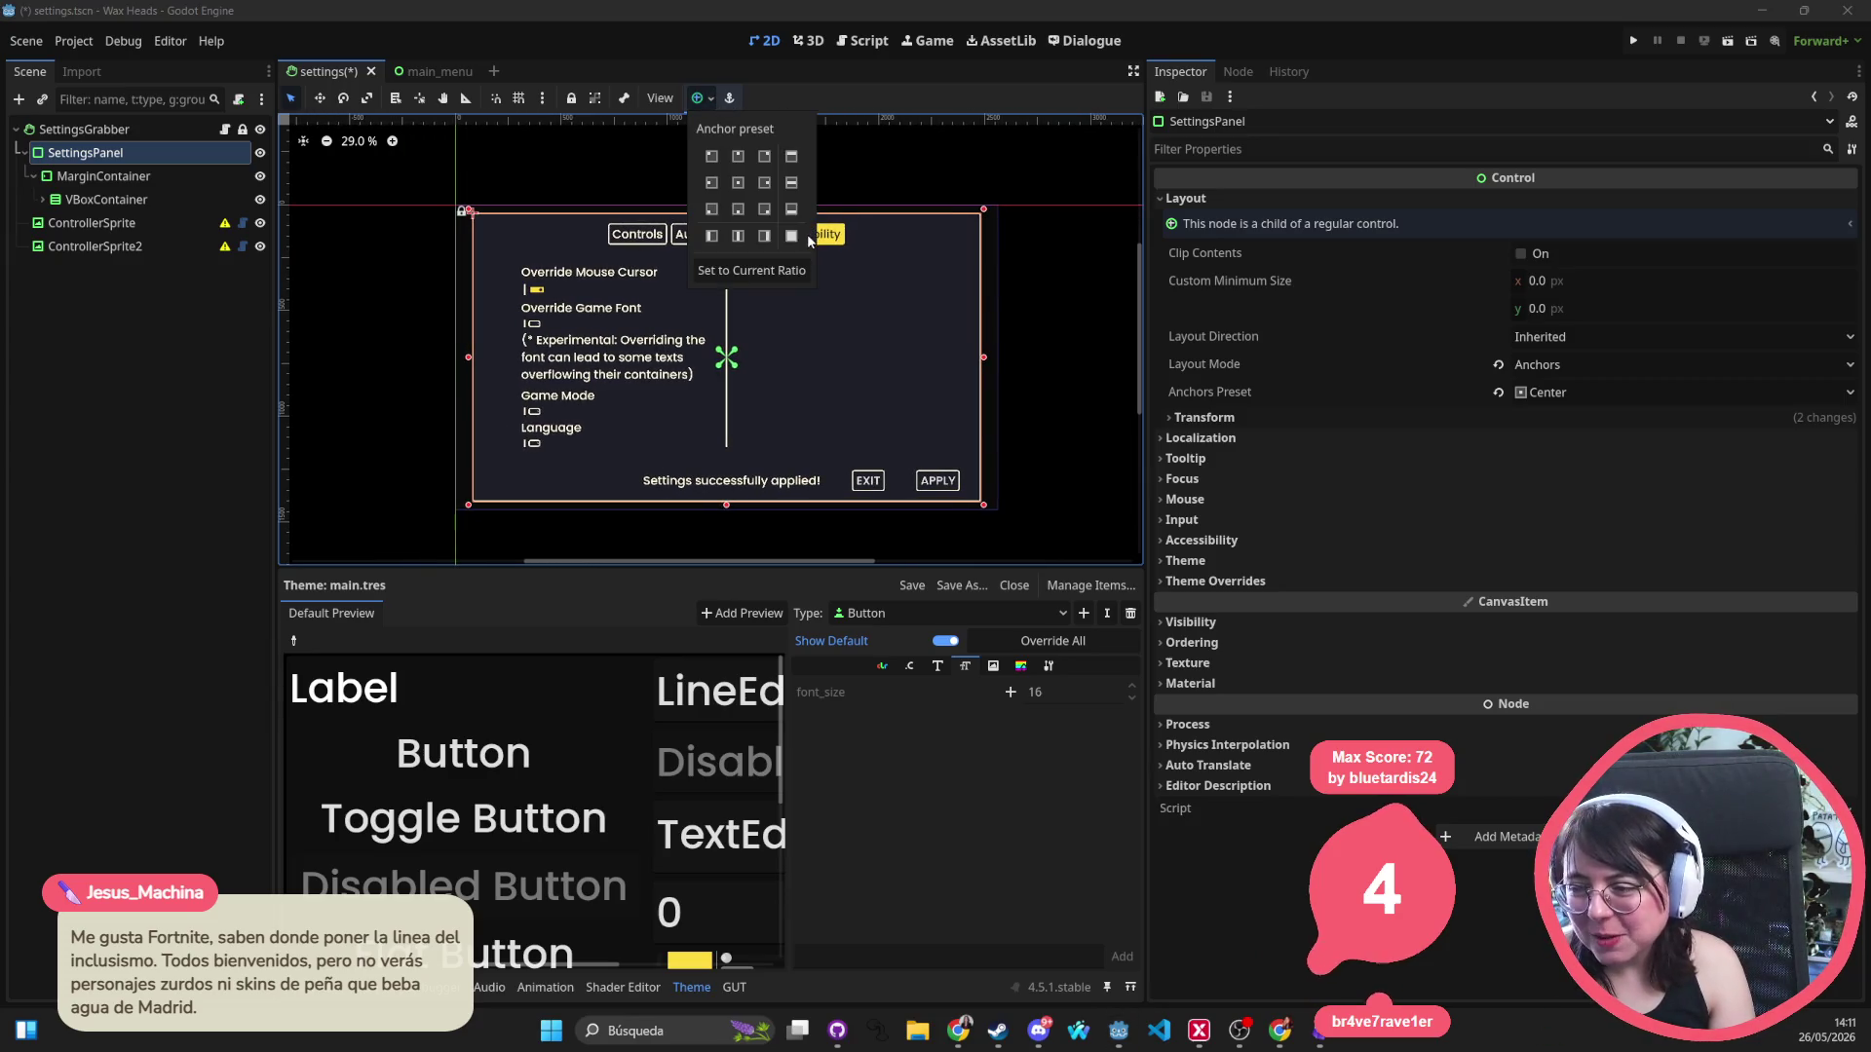
pyautogui.click(791, 235)
pyautogui.click(1066, 306)
pyautogui.scroll(4, 1068, 300)
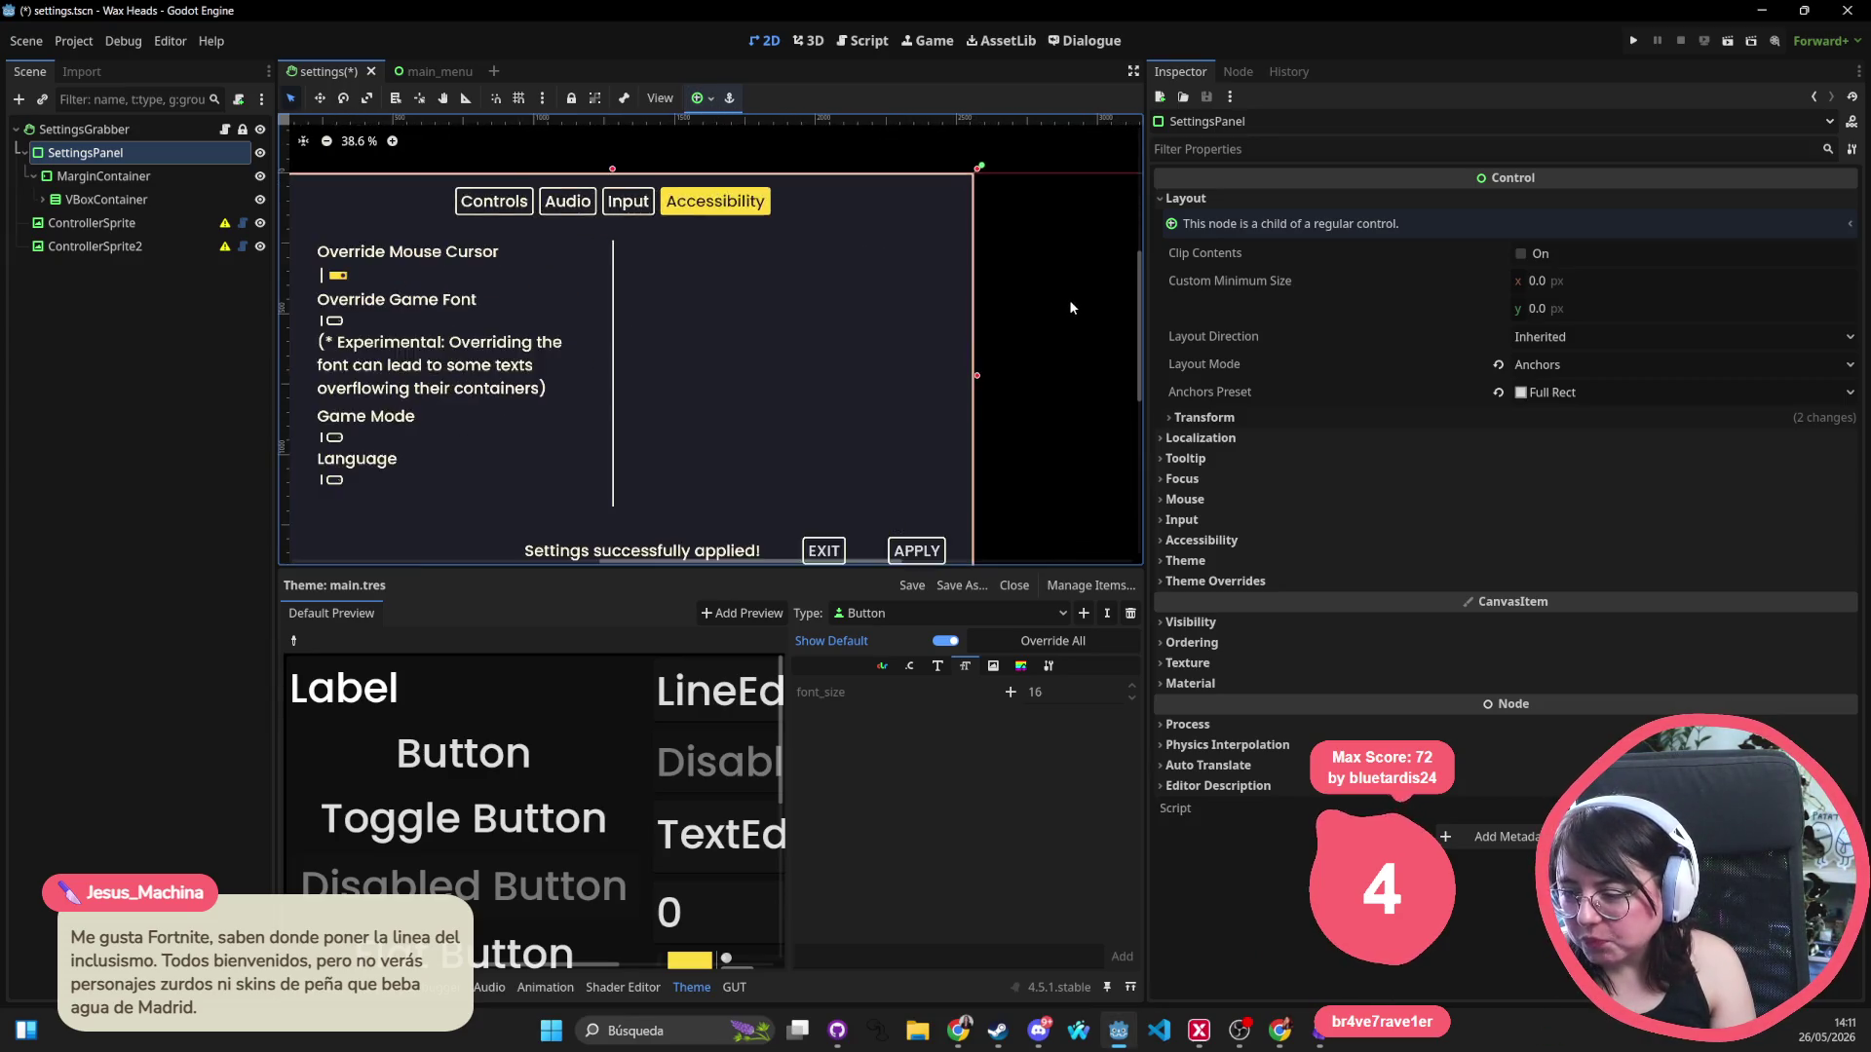
pyautogui.moveTo(1043, 290); pyautogui.dragTo(1048, 630)
pyautogui.scroll(2, 1048, 407)
pyautogui.scroll(1, 940, 384)
pyautogui.scroll(-1, 920, 378)
pyautogui.scroll(-6, 919, 378)
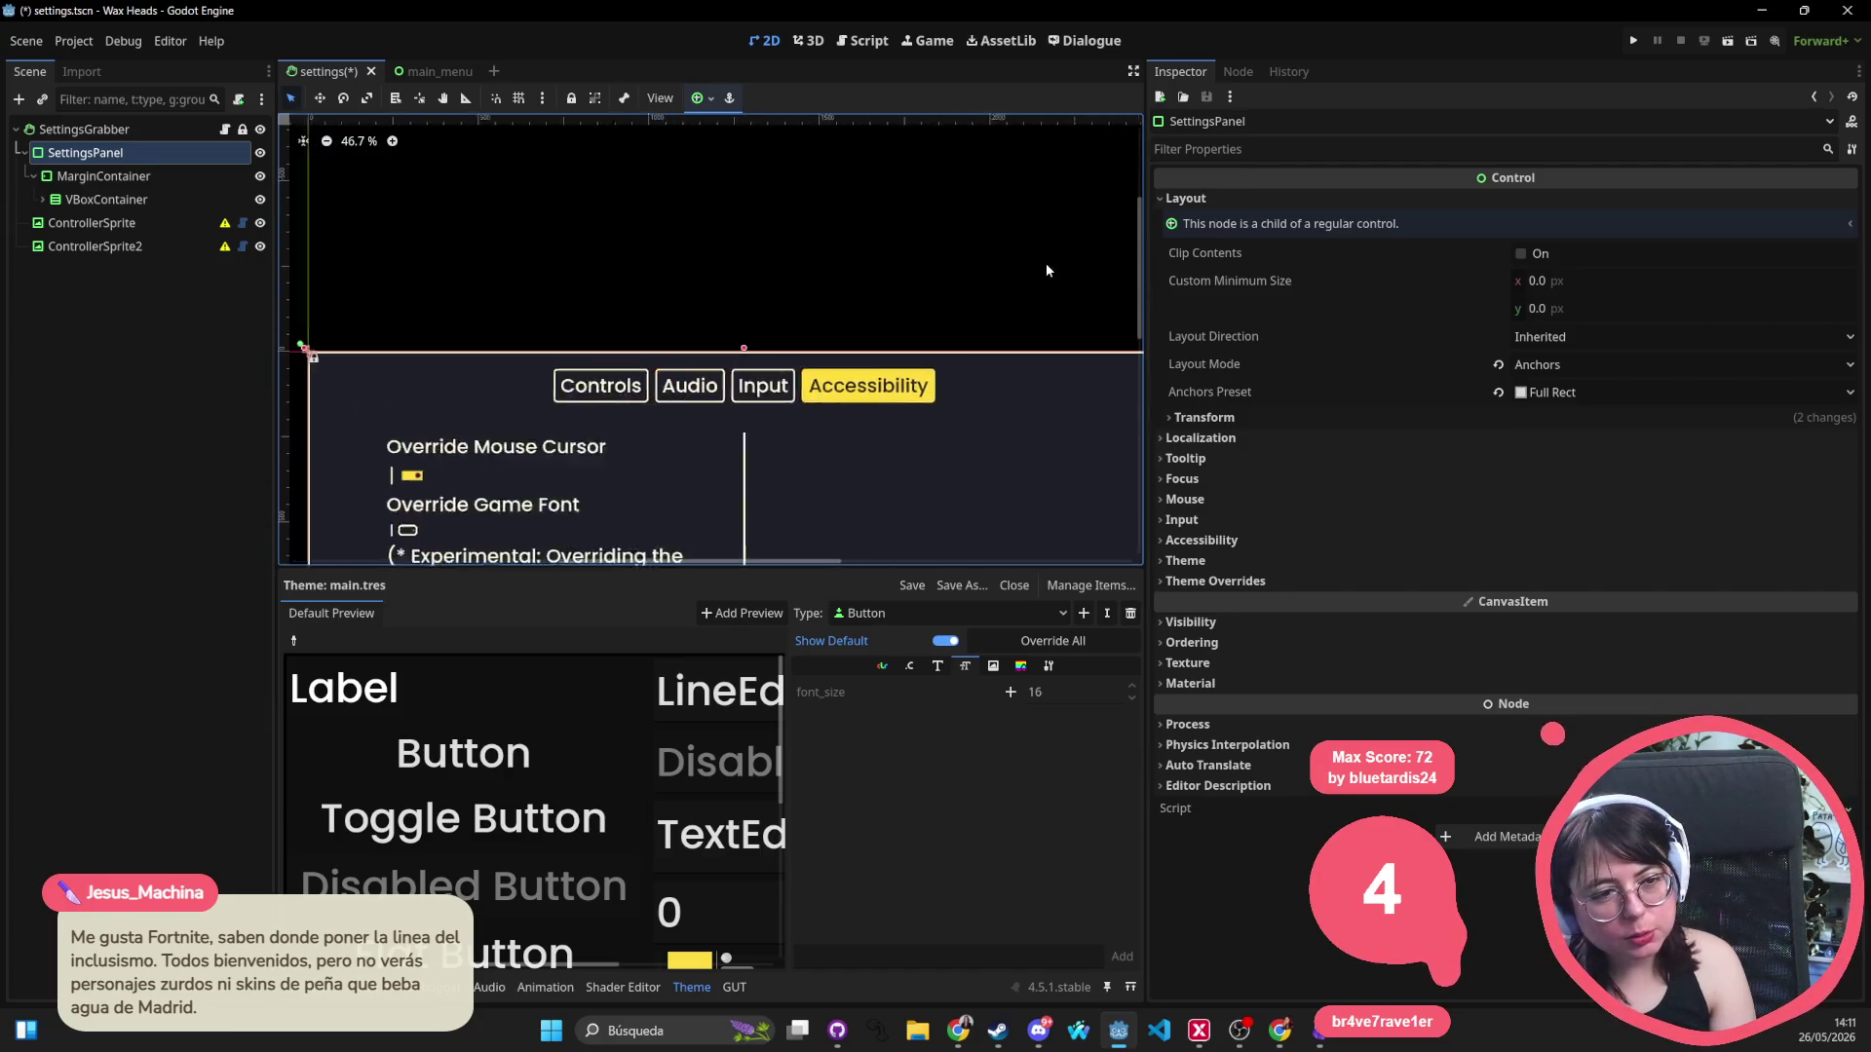
pyautogui.moveTo(851, 228); pyautogui.dragTo(629, 74)
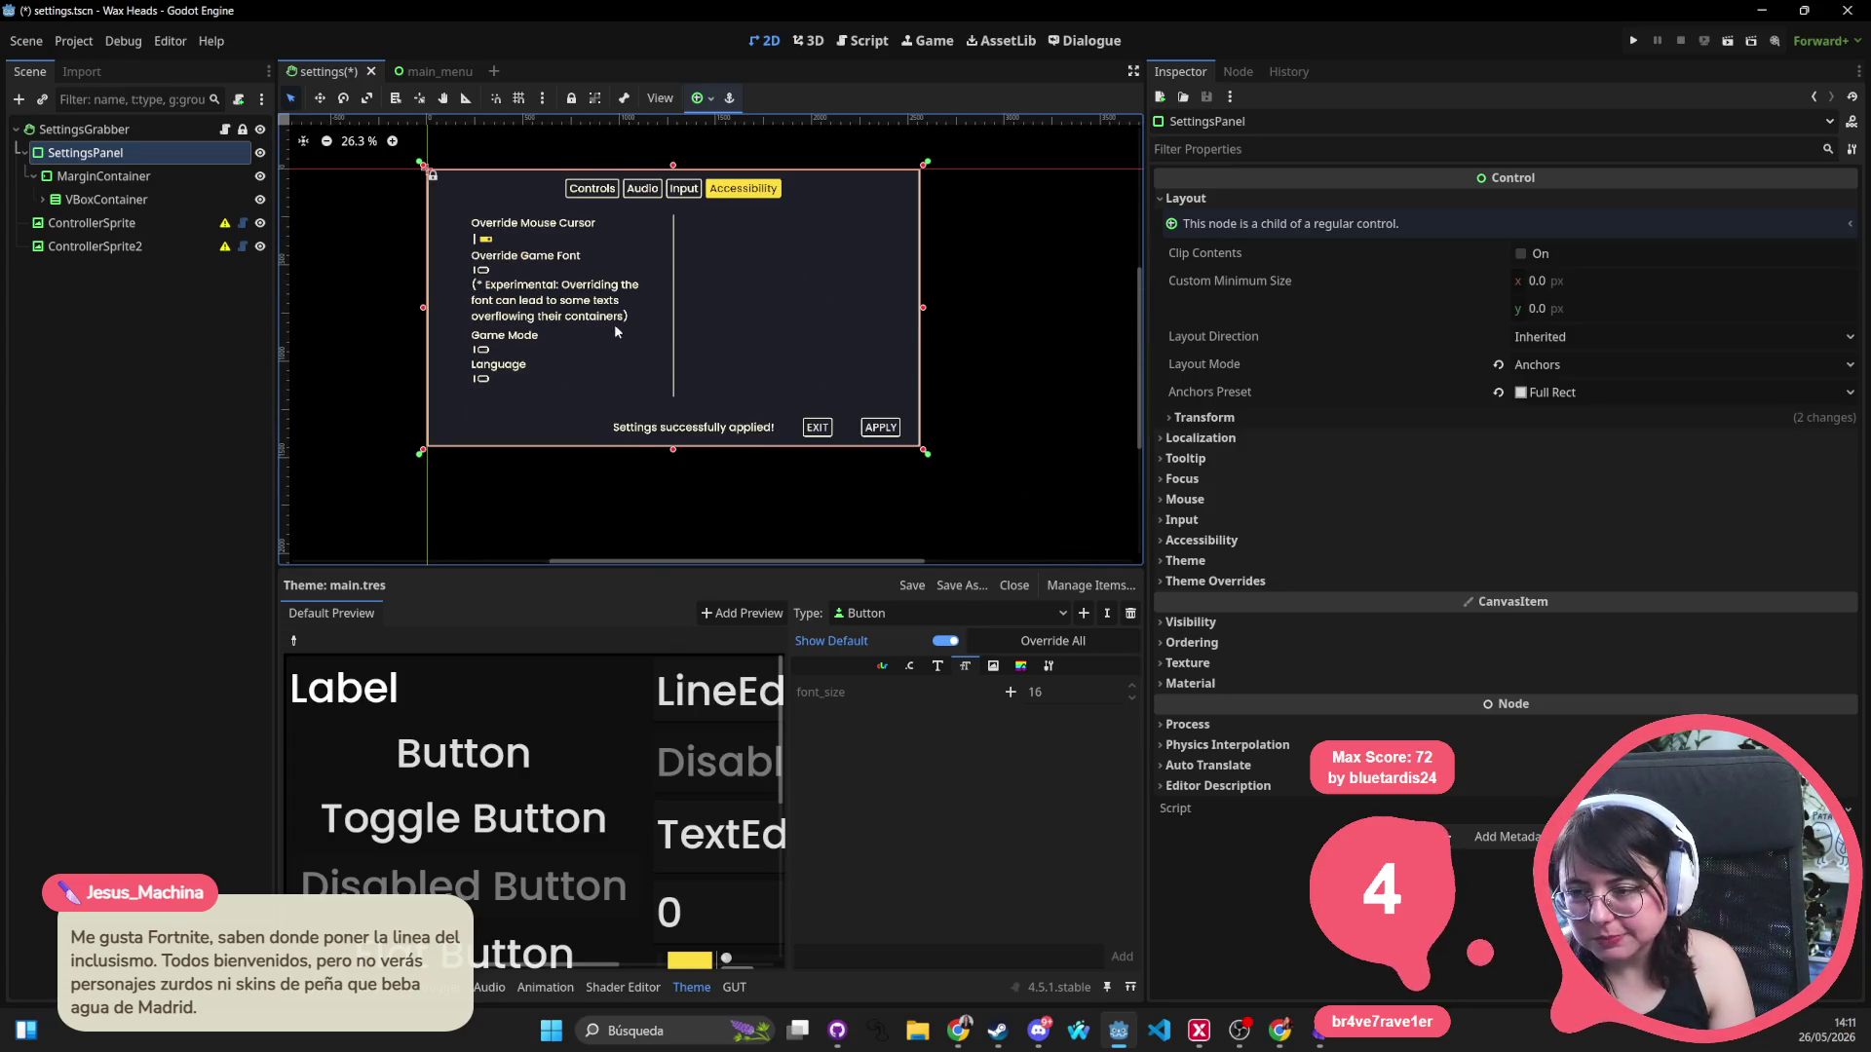
pyautogui.moveTo(614, 323); pyautogui.dragTo(622, 384)
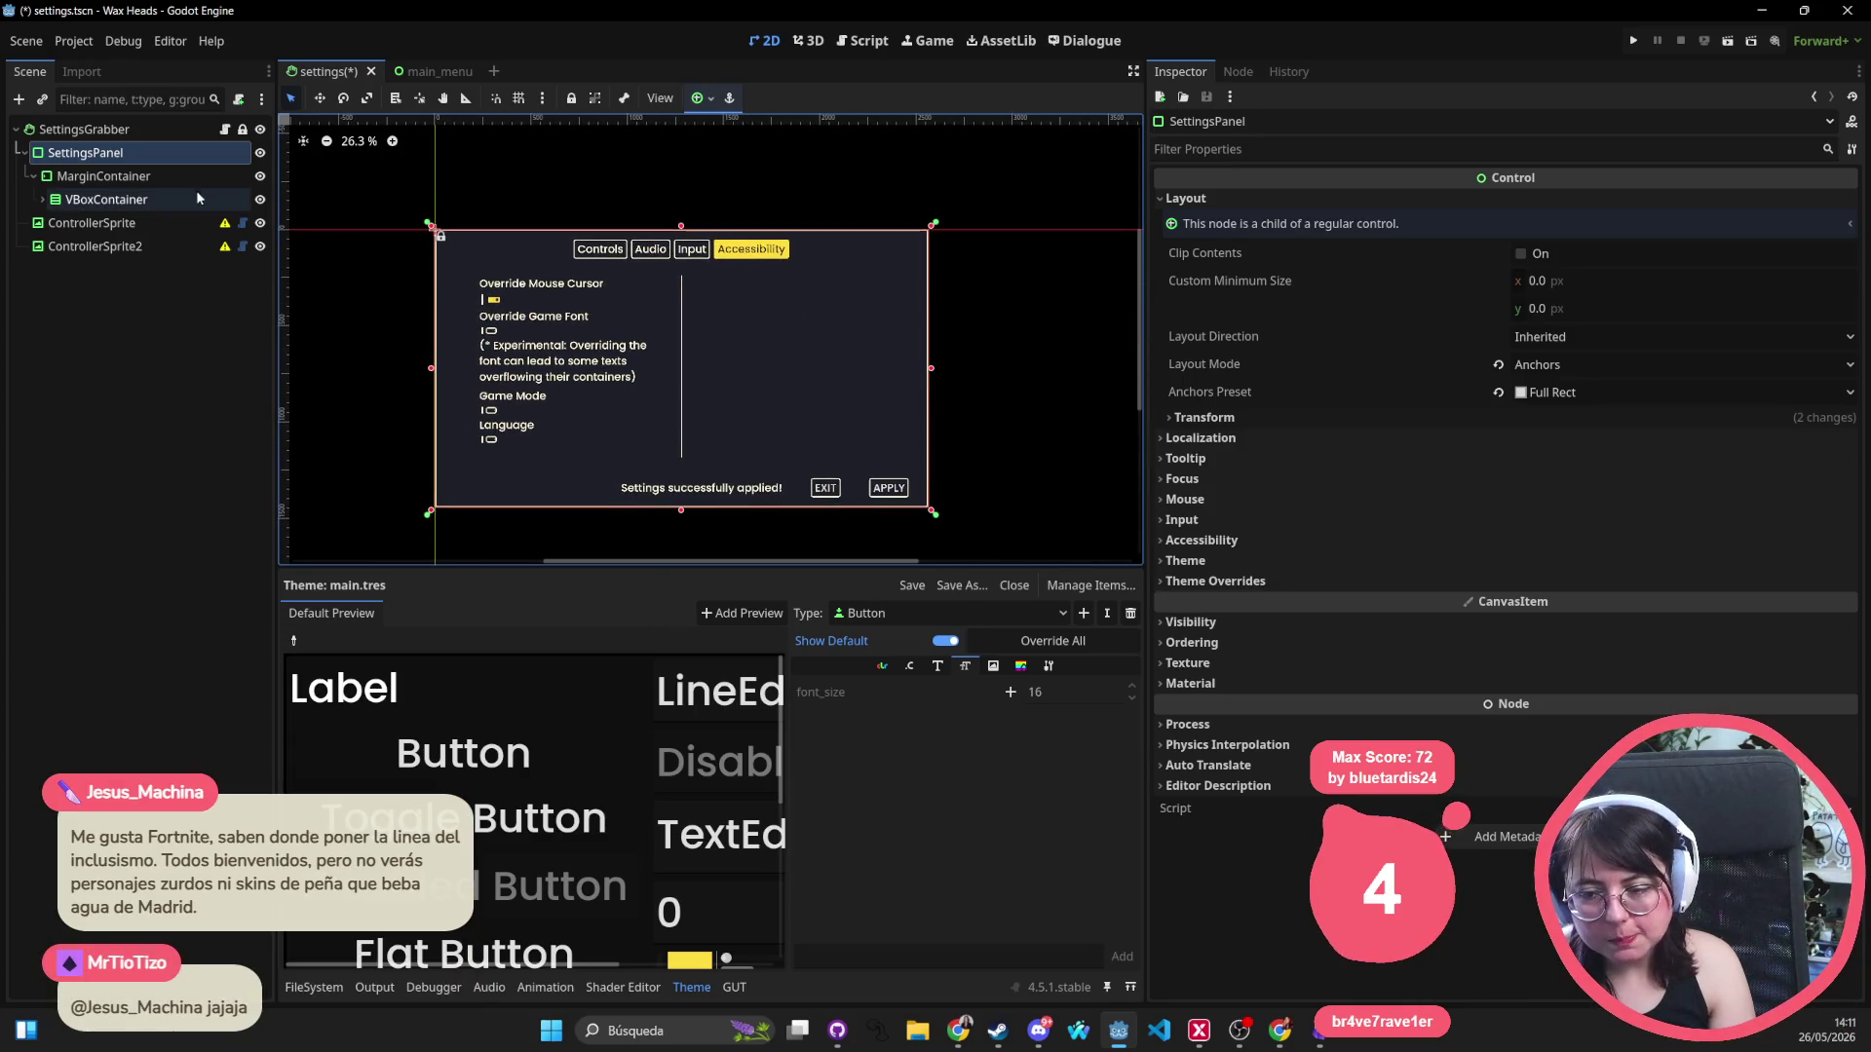
# Compare the MarginContainer and VBoxContainer bounds, ending on the MarginContainer.
pyautogui.click(332, 341)
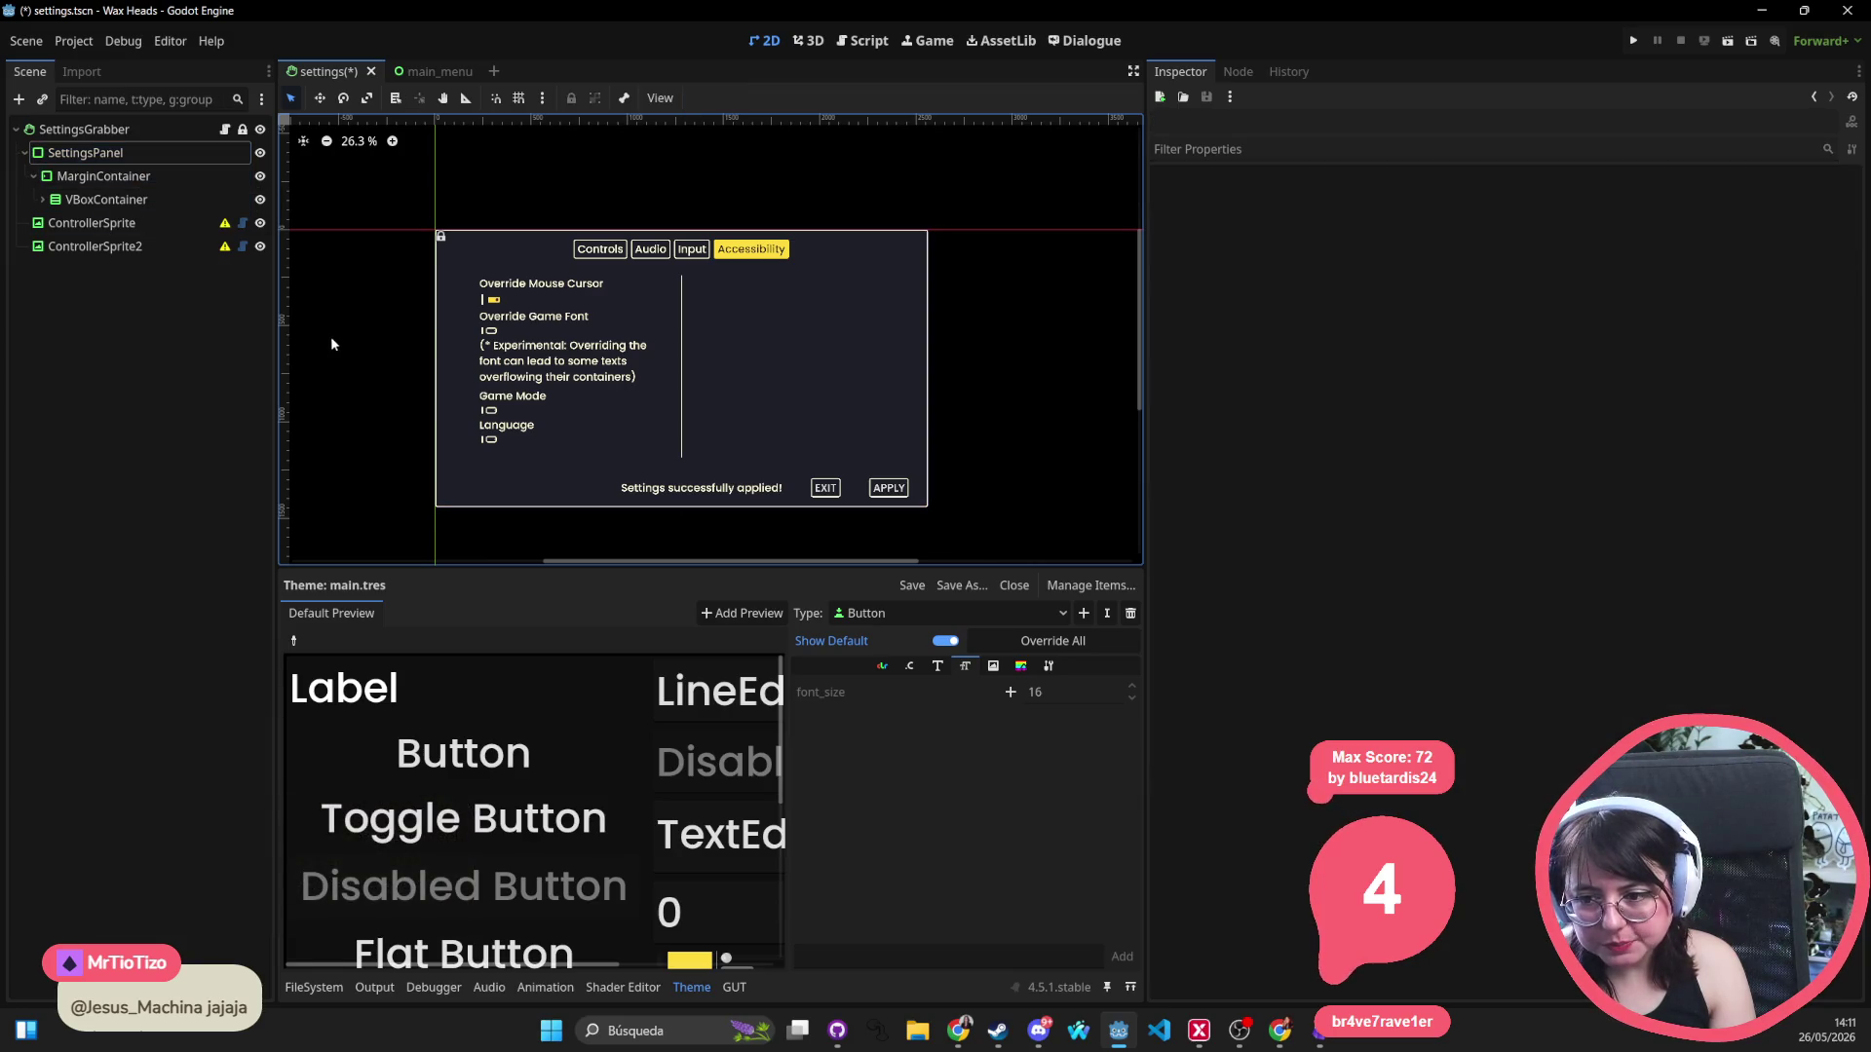
pyautogui.click(142, 180)
pyautogui.click(107, 198)
pyautogui.click(137, 180)
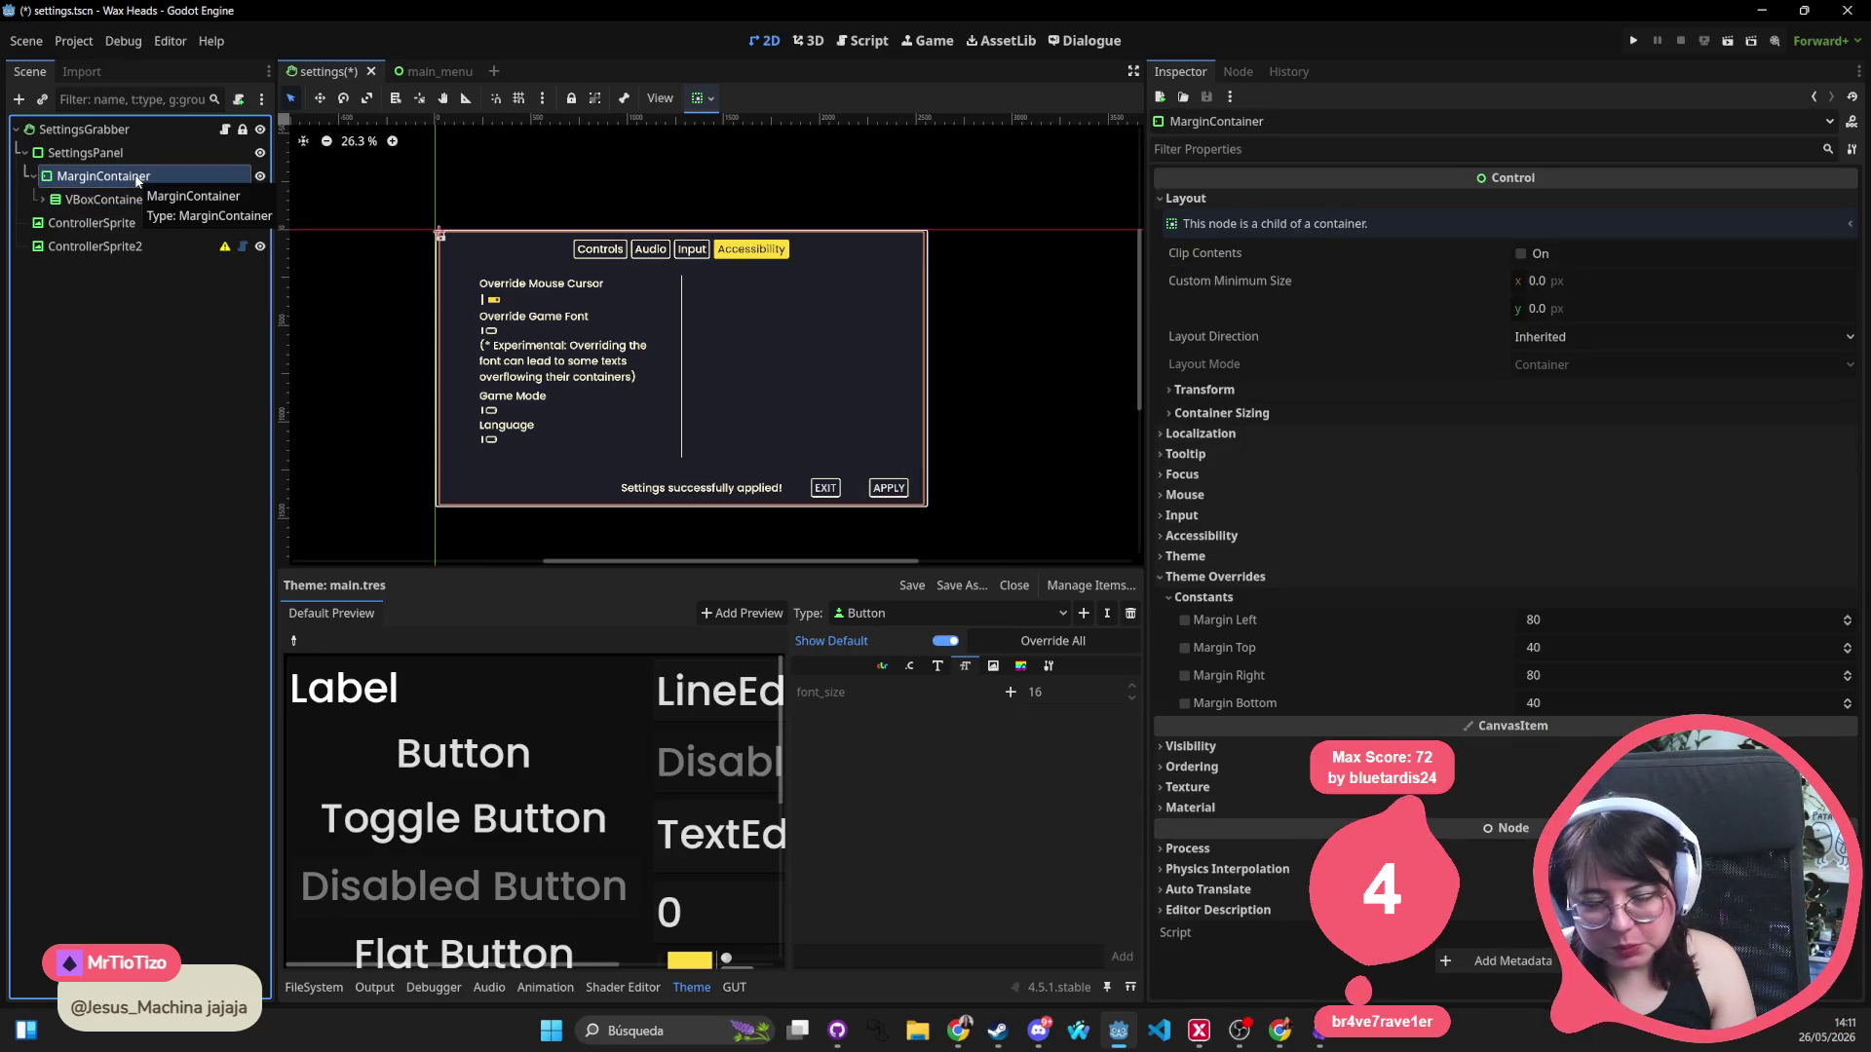
pyautogui.click(142, 200)
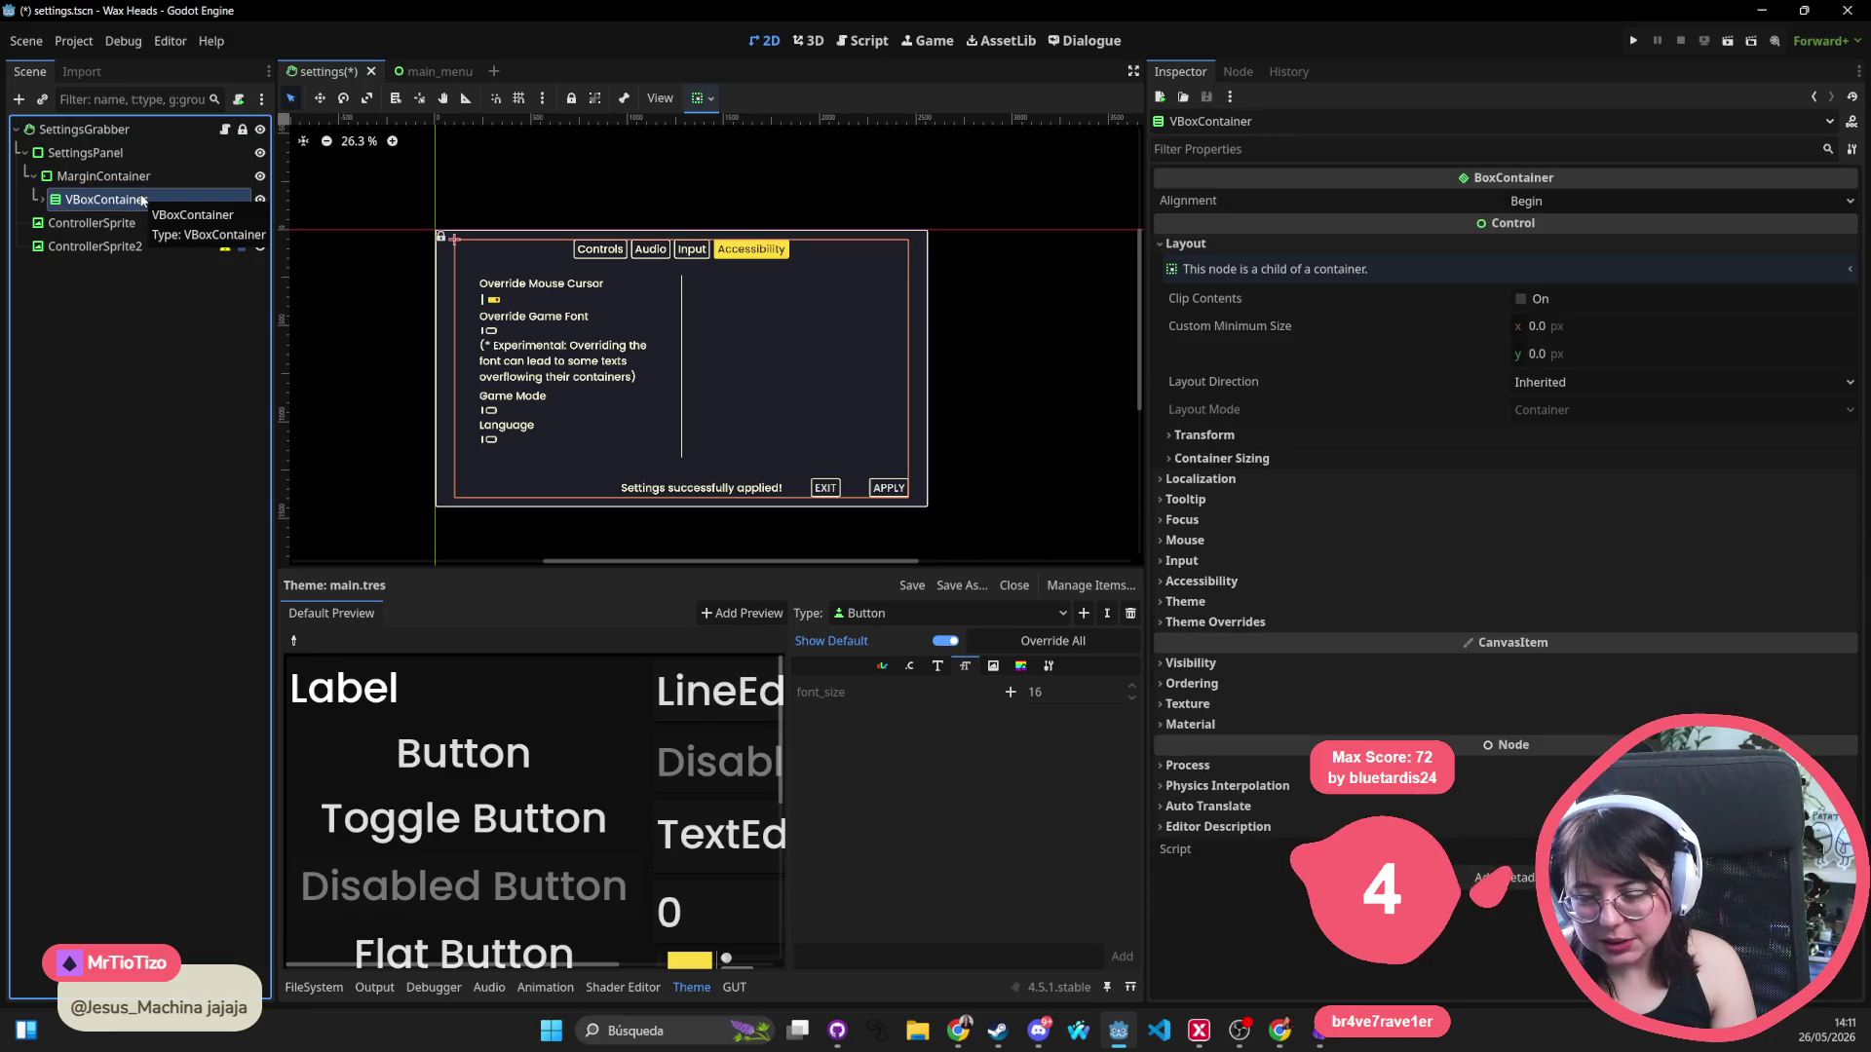
pyautogui.click(188, 176)
pyautogui.click(166, 192)
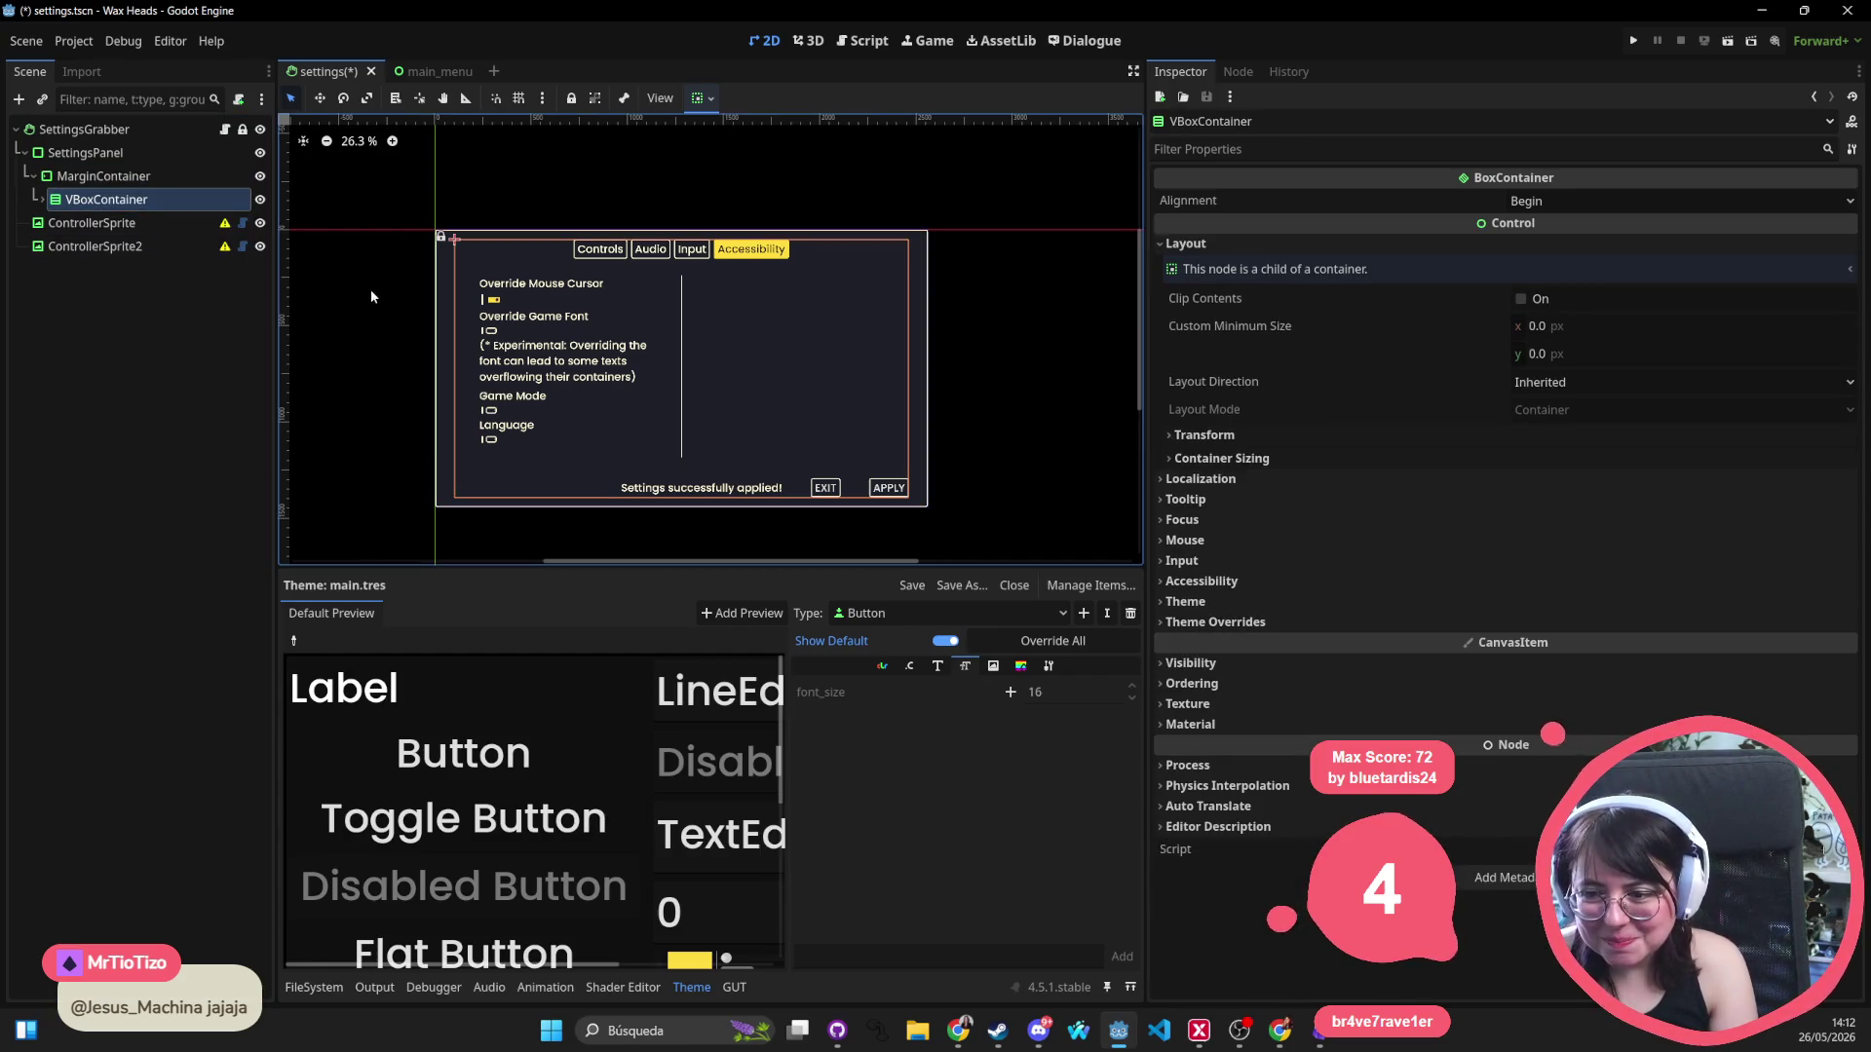
pyautogui.click(155, 184)
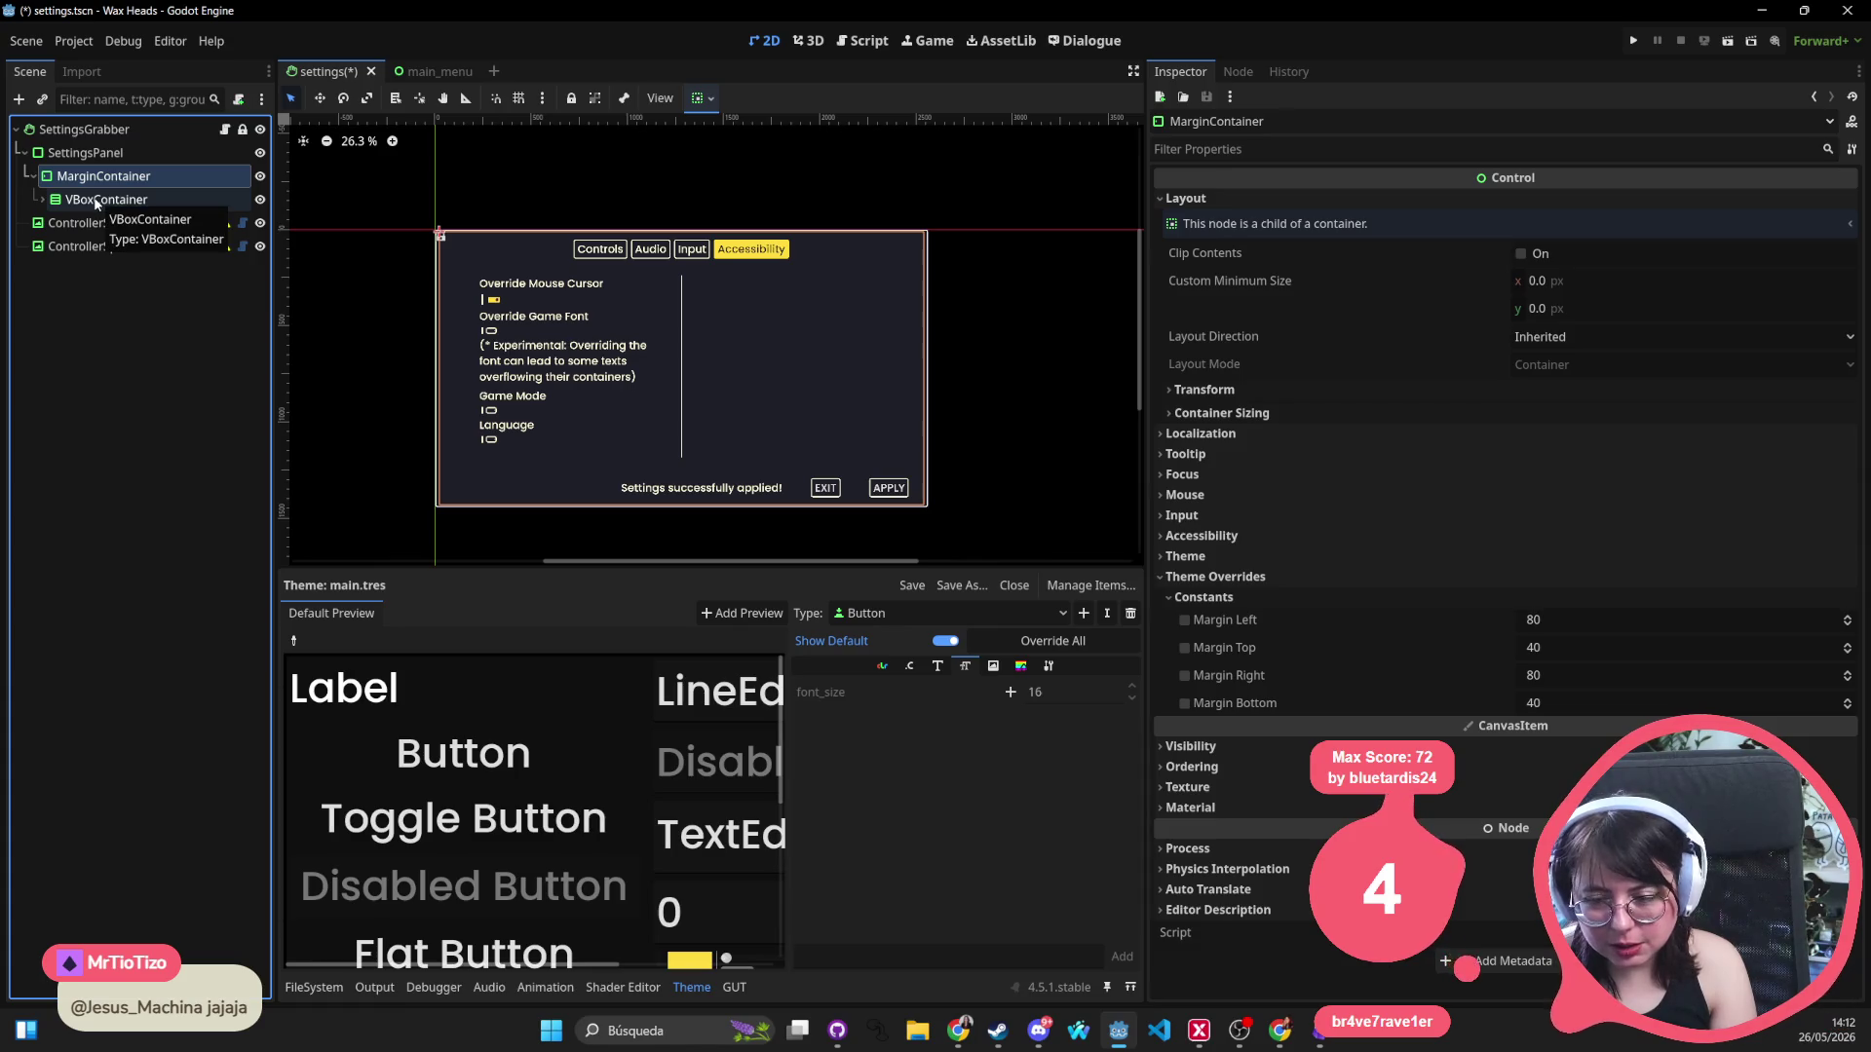
pyautogui.click(97, 200)
# Set the MarginContainer's Margin Left and Margin Right constants to 40.
pyautogui.press('Up')
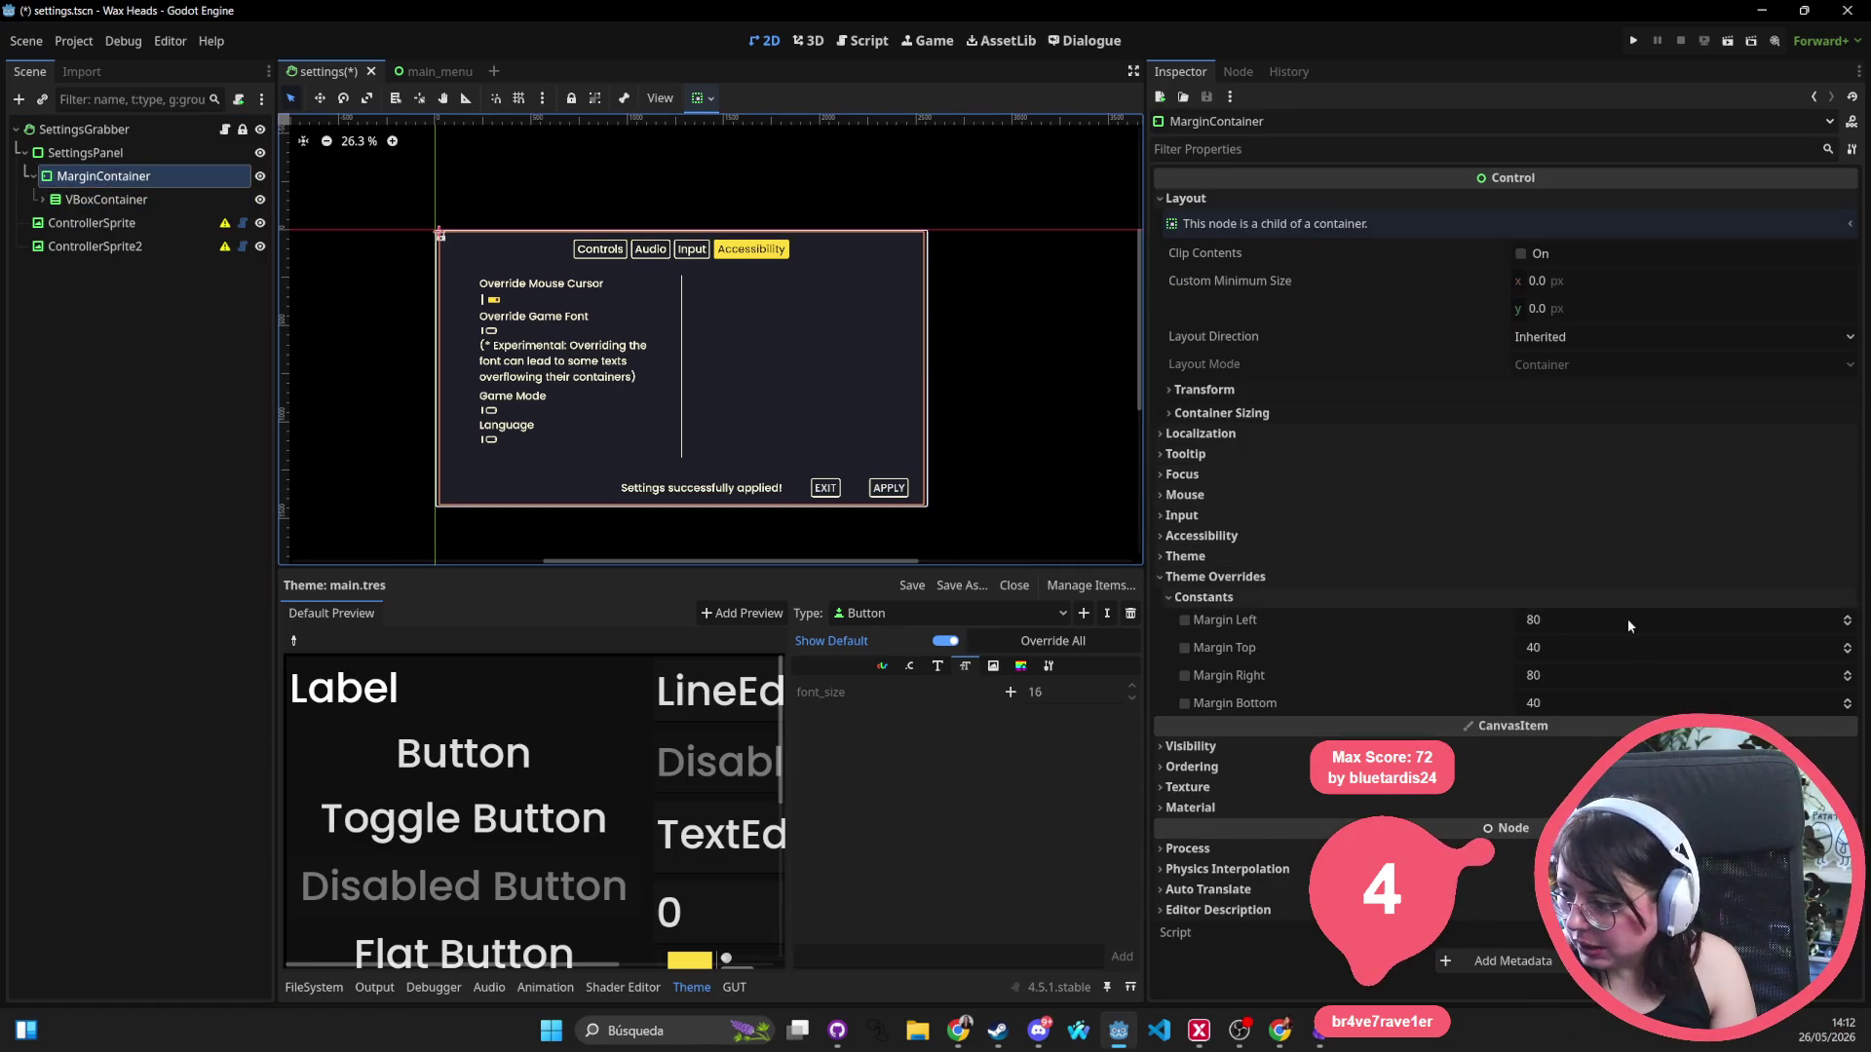
pyautogui.click(1564, 624)
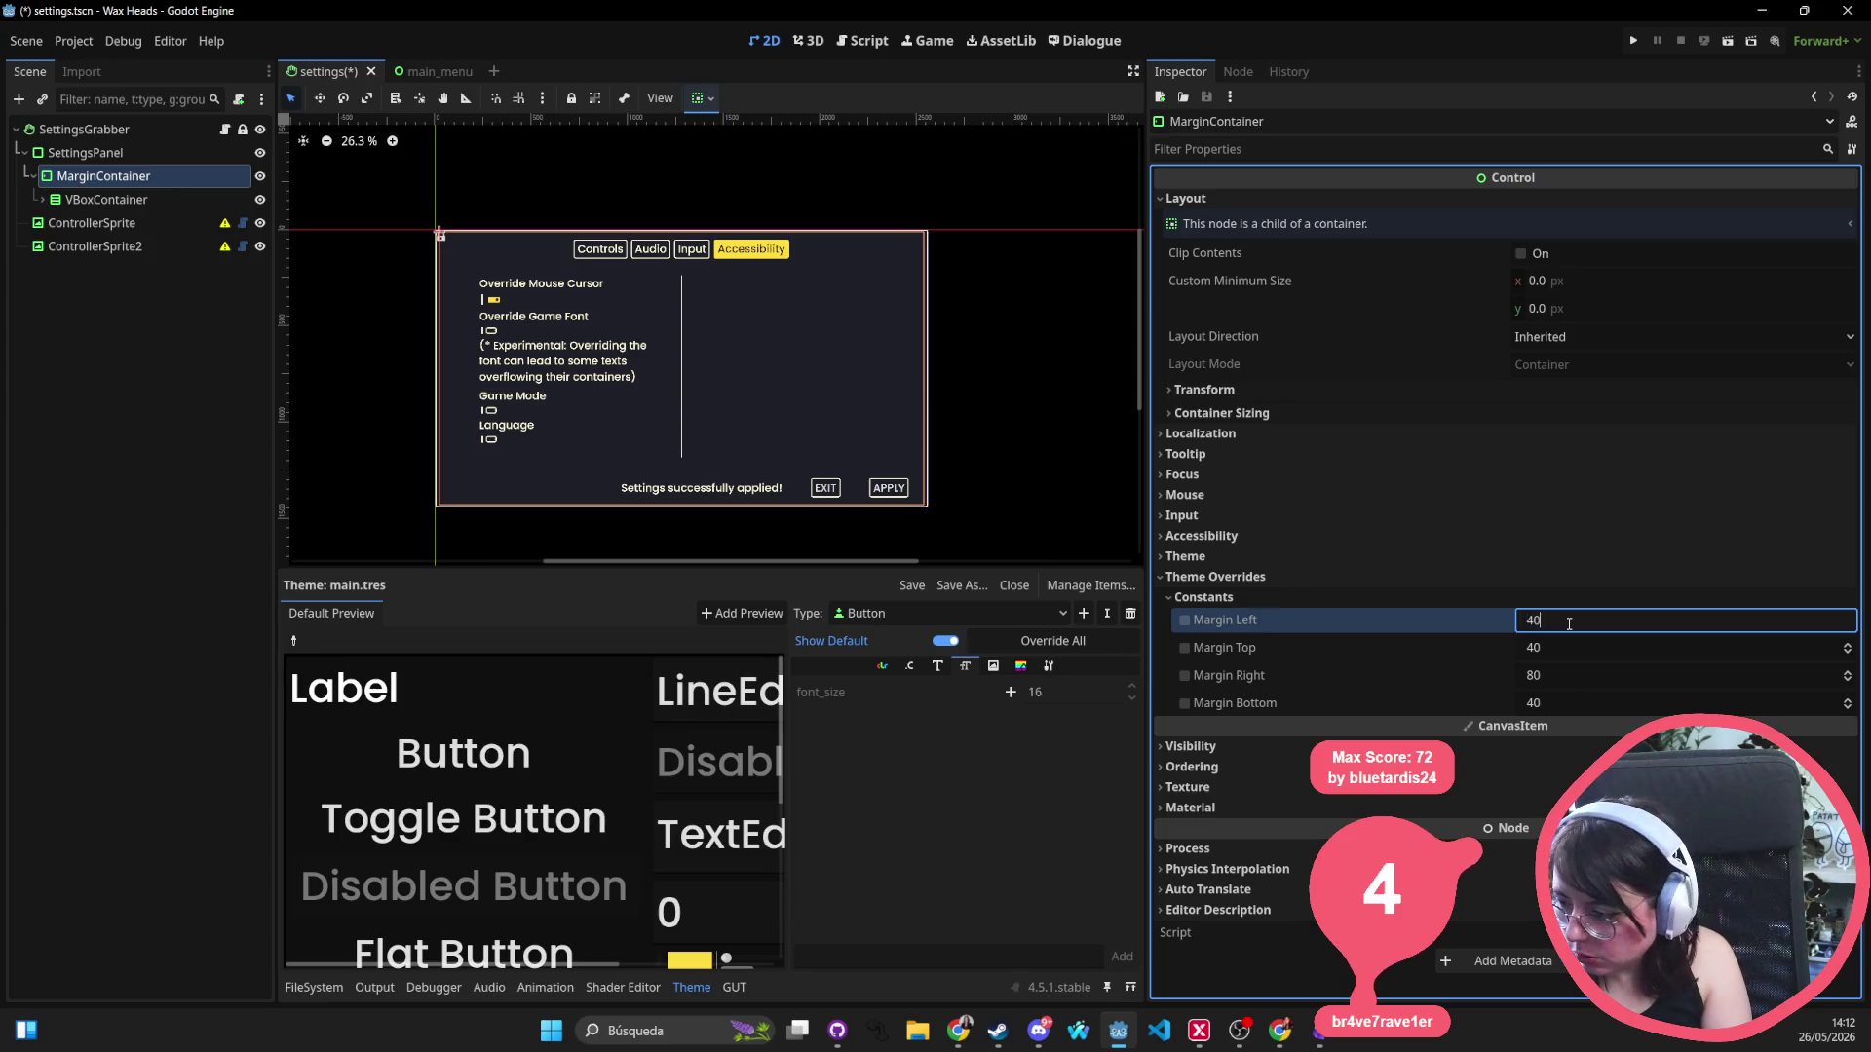
pyautogui.press('Tab')
pyautogui.press('Tab')
pyautogui.write('40')
pyautogui.press('Return')
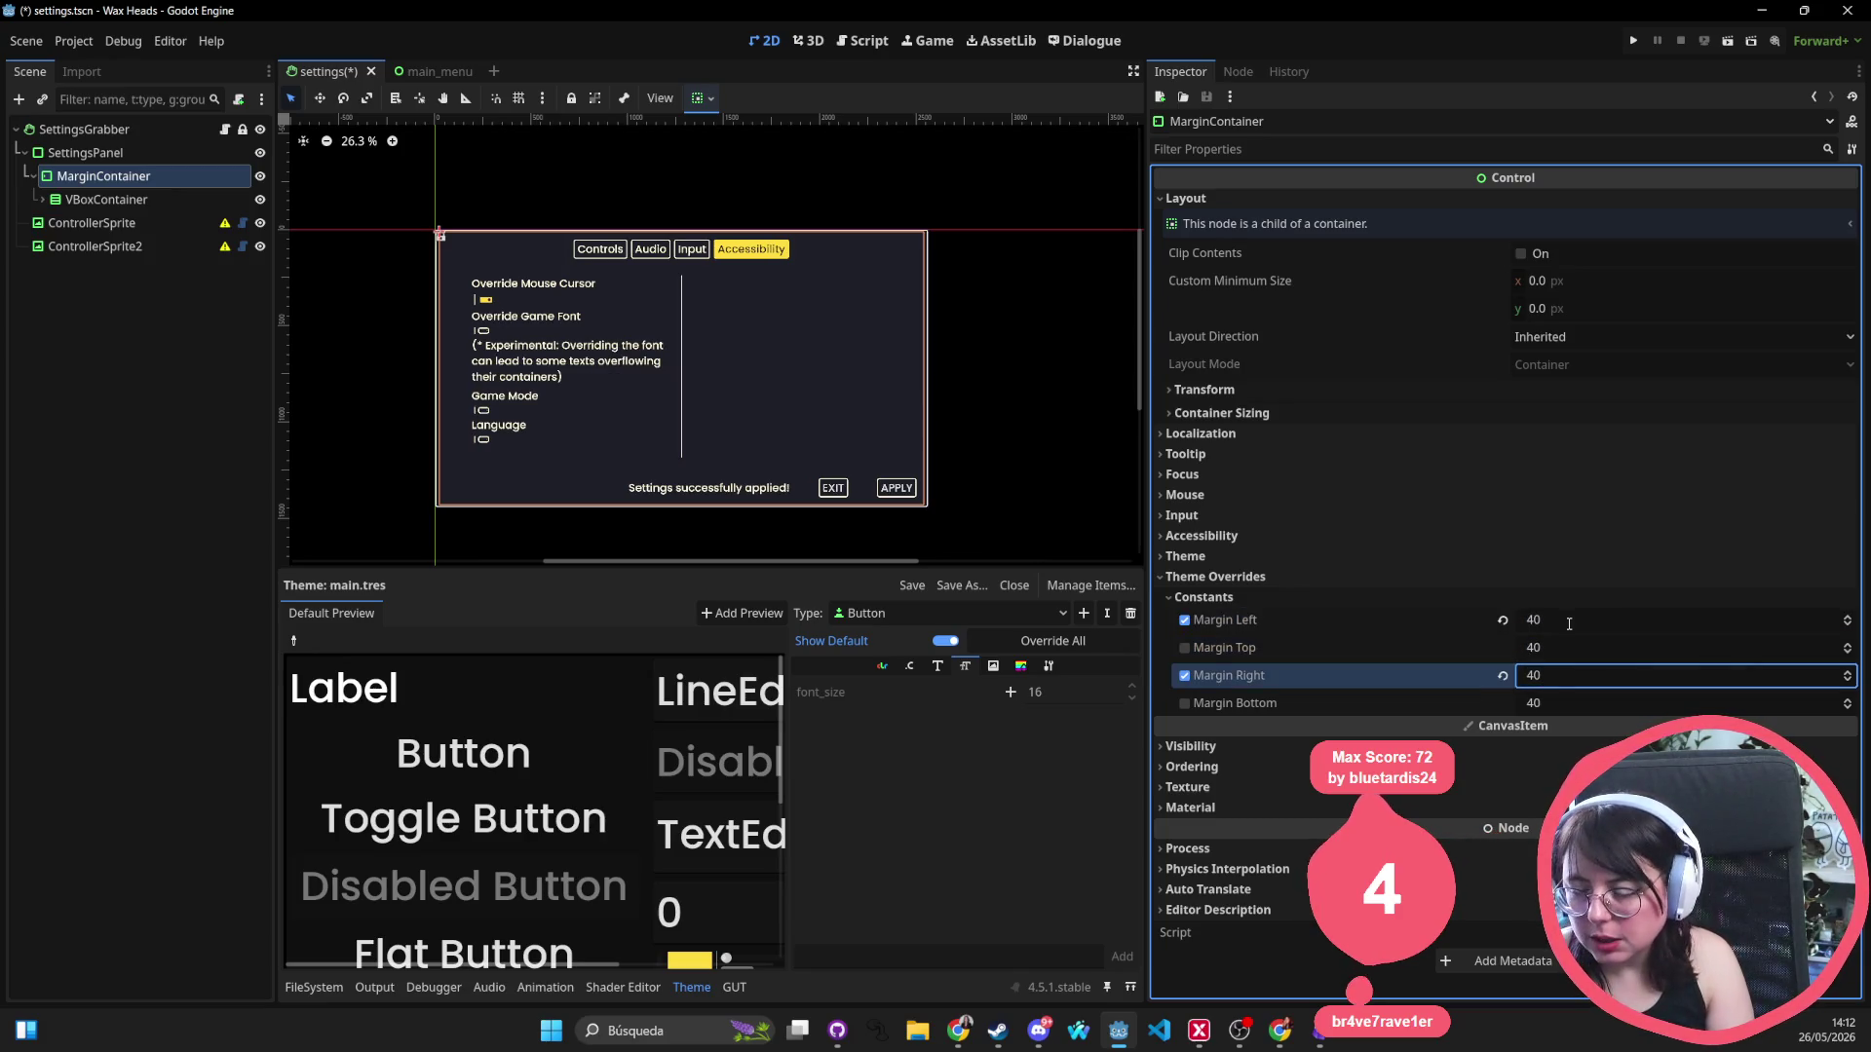
pyautogui.click(1062, 361)
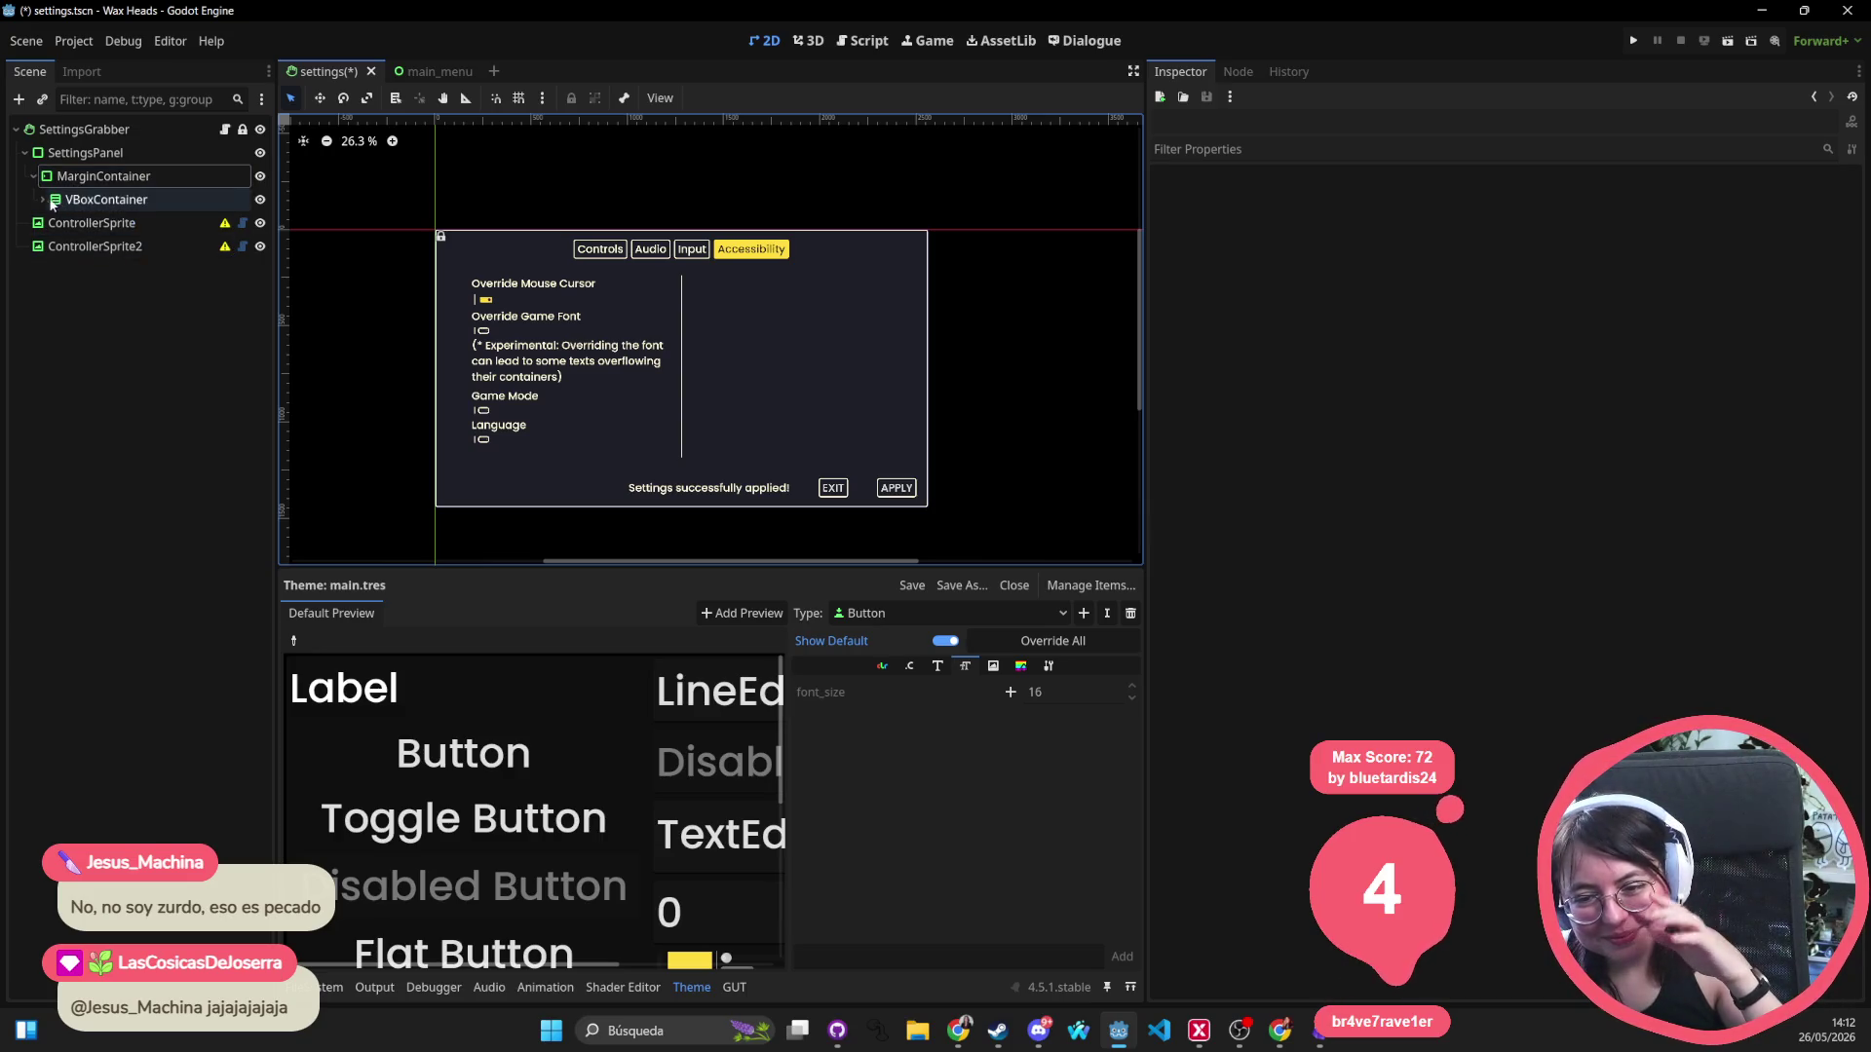
# Expand the TabContainer's pages, inspect the Controls page, and select the Audio node.
pyautogui.click(45, 199)
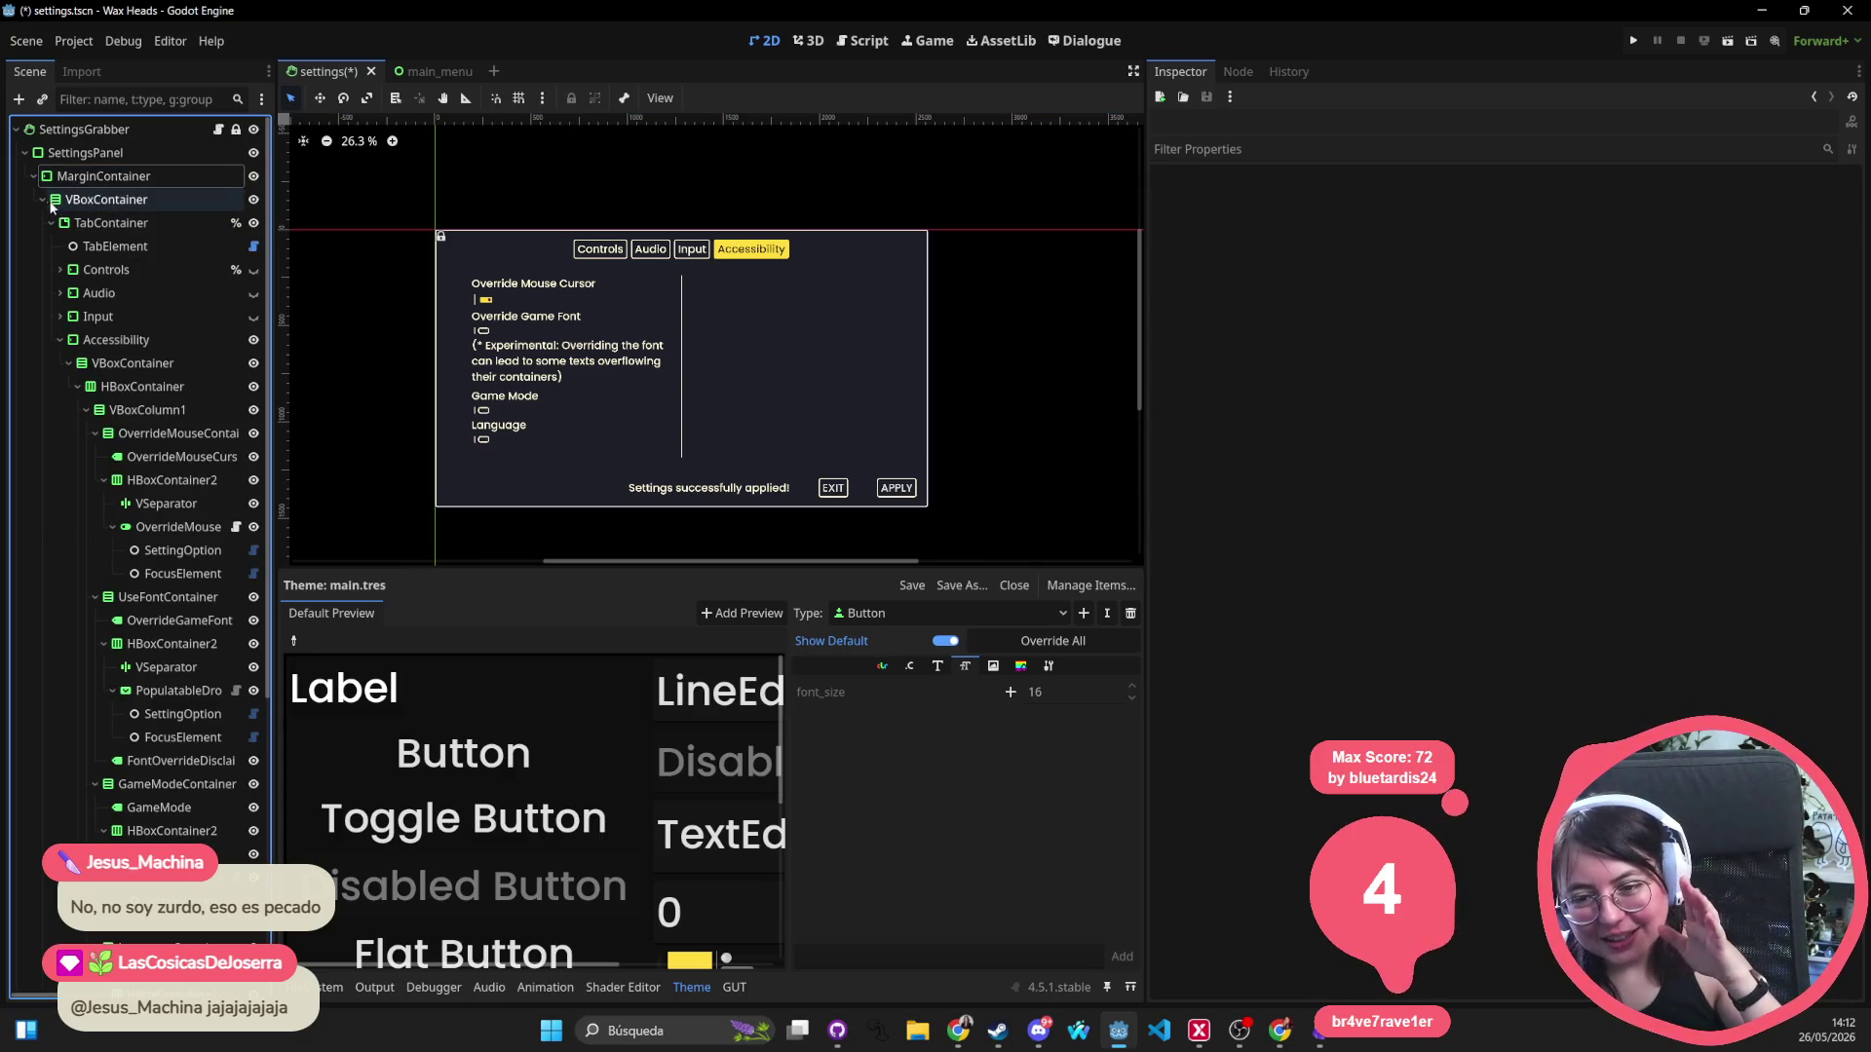
pyautogui.click(90, 270)
pyautogui.click(61, 269)
pyautogui.click(109, 294)
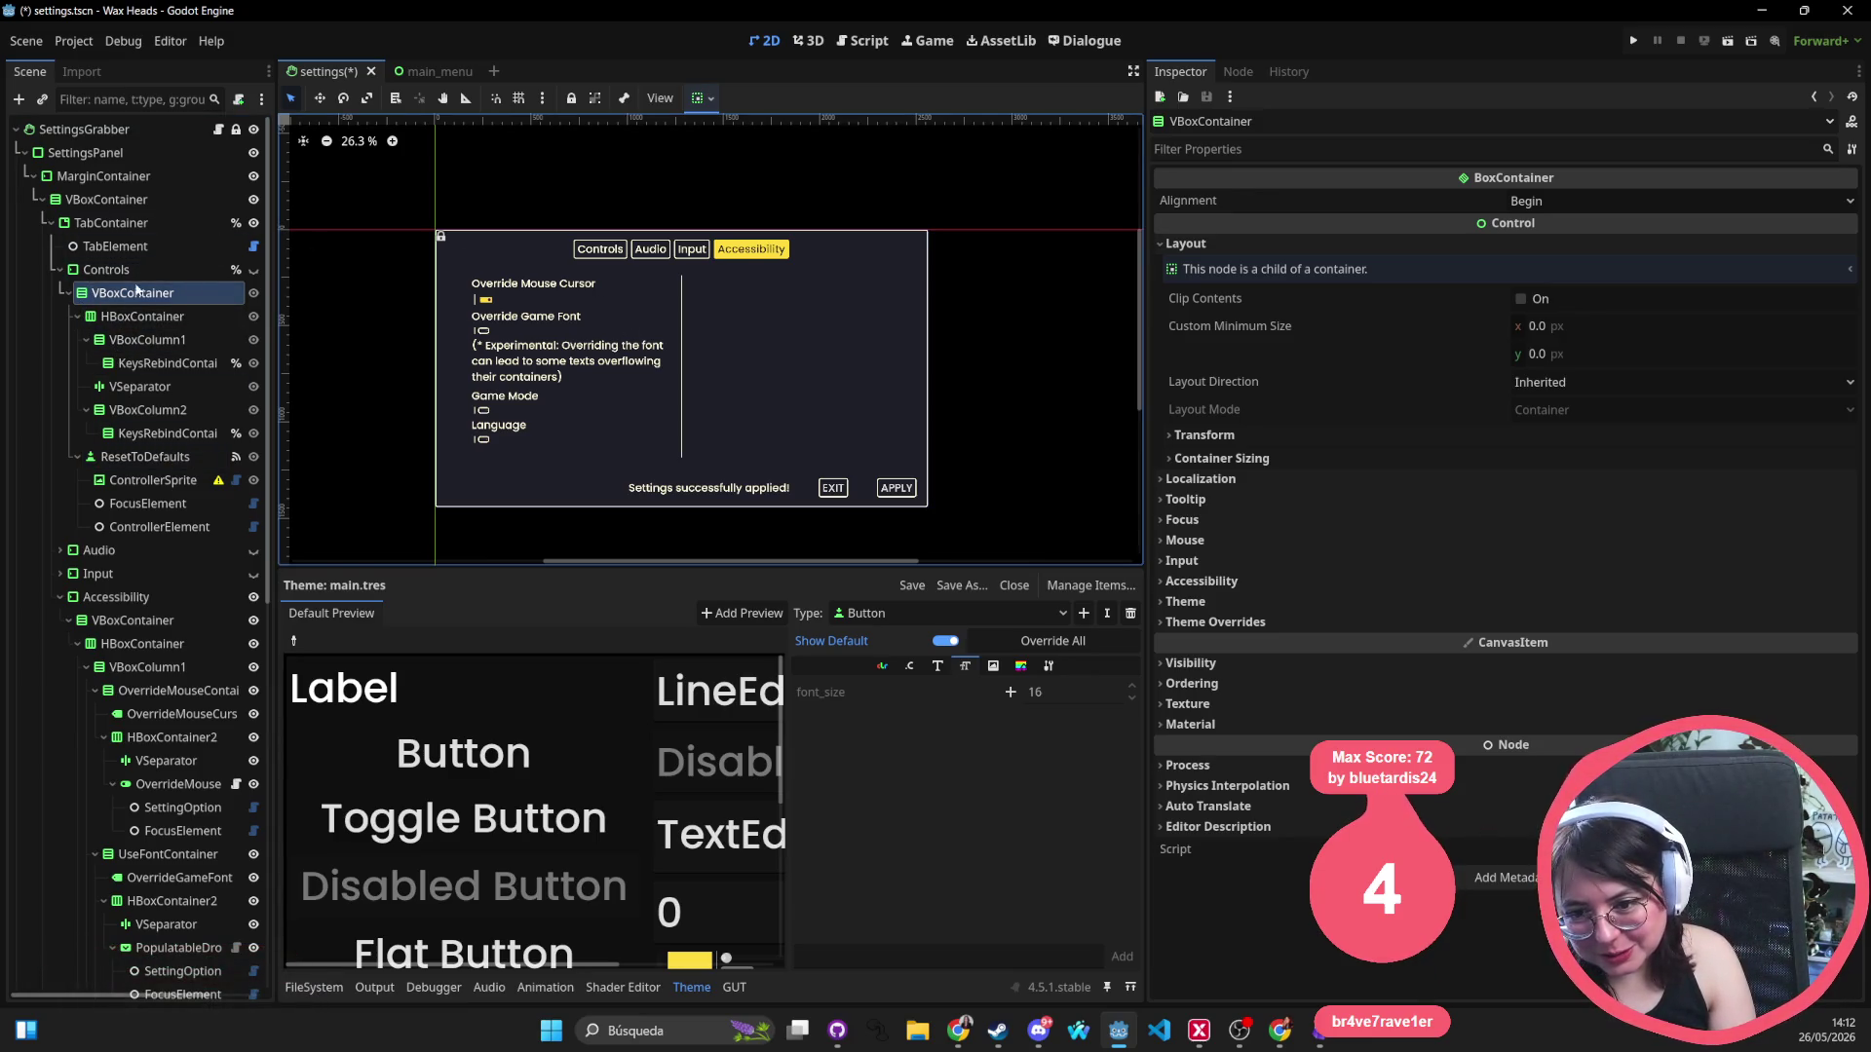
pyautogui.click(61, 271)
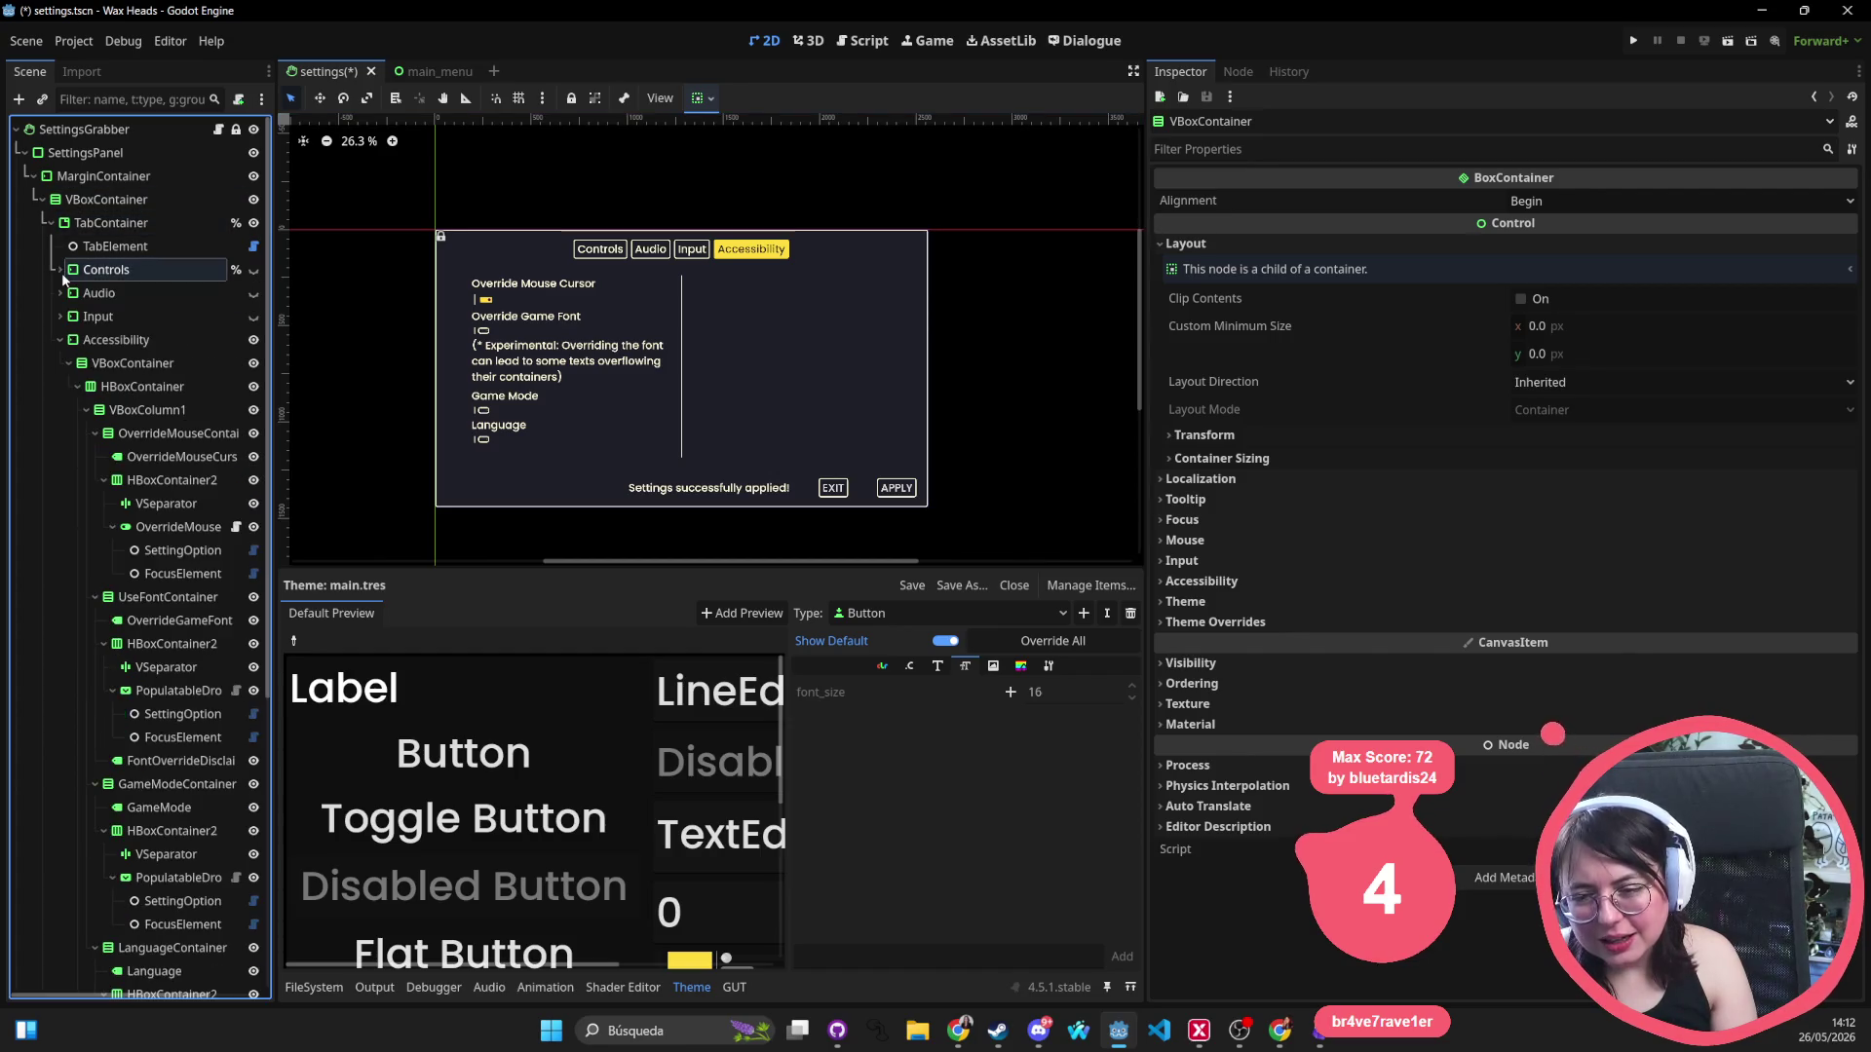
pyautogui.click(93, 297)
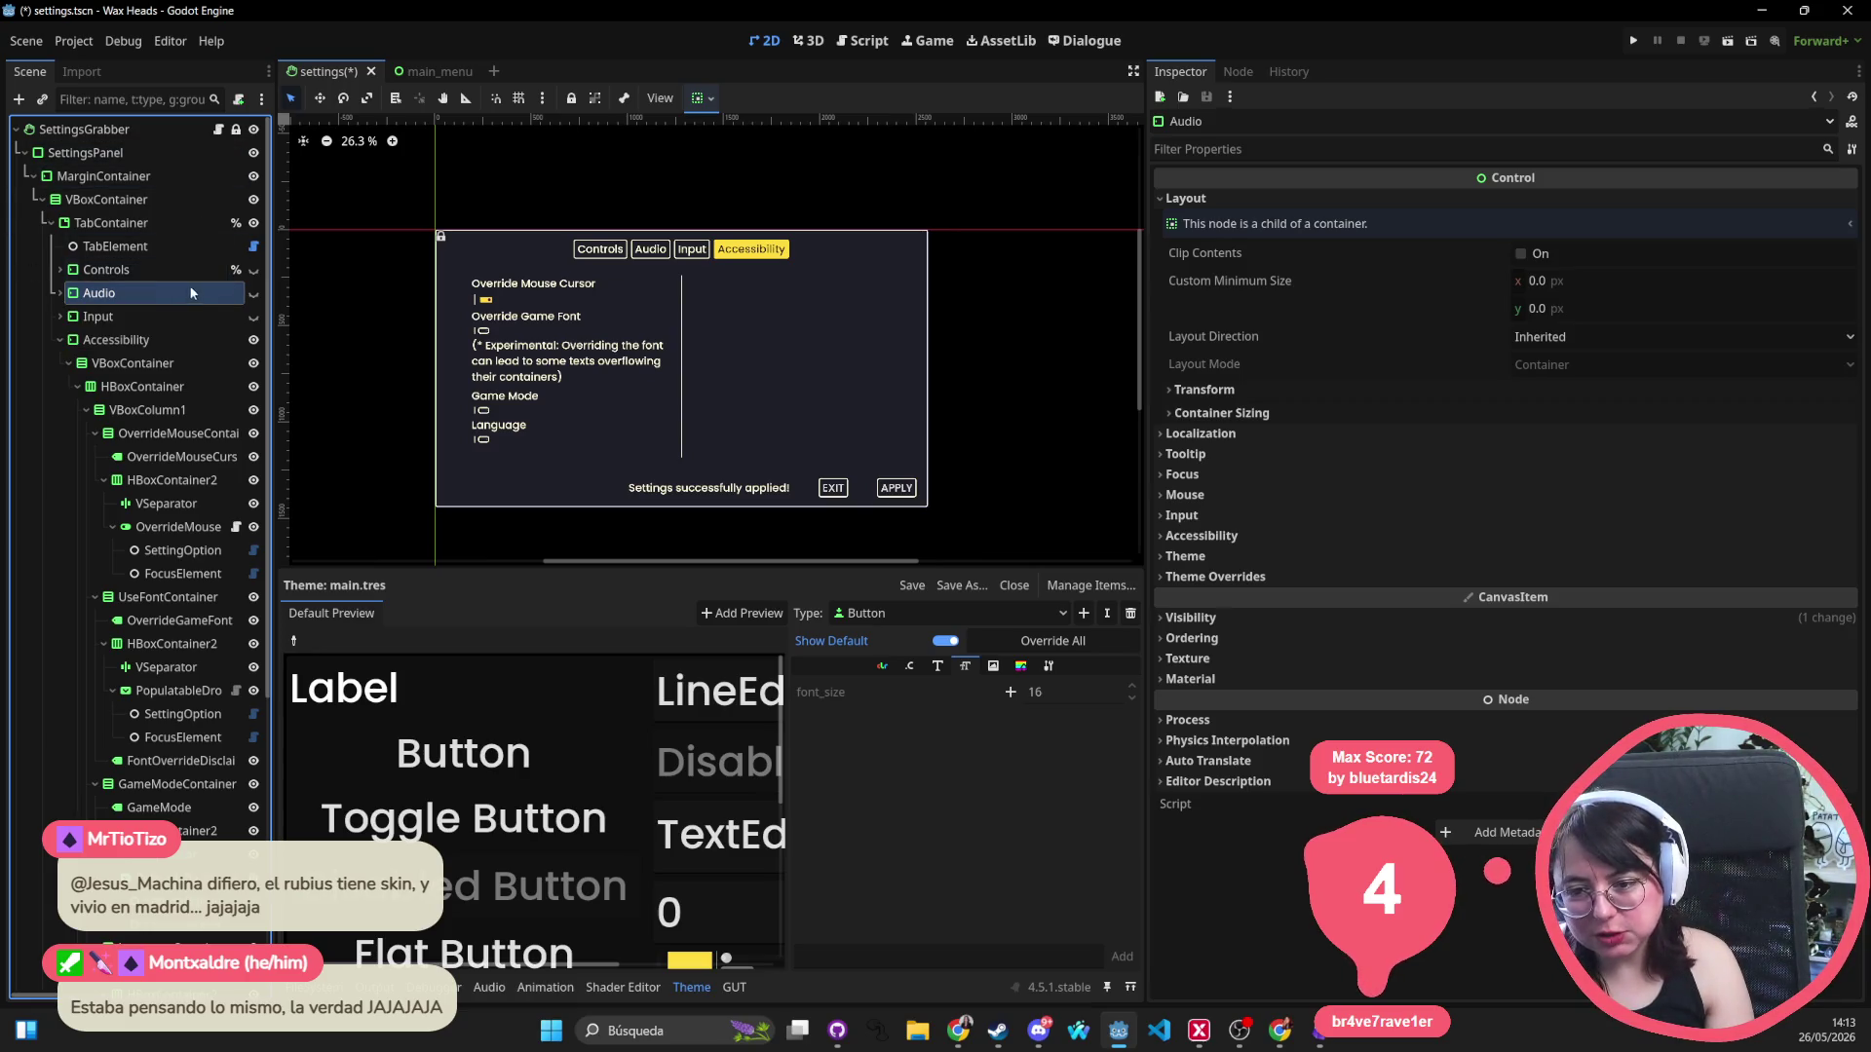
# Collapse the Controls columns and toggle the Audio page visible, expanding its branch.
pyautogui.click(59, 270)
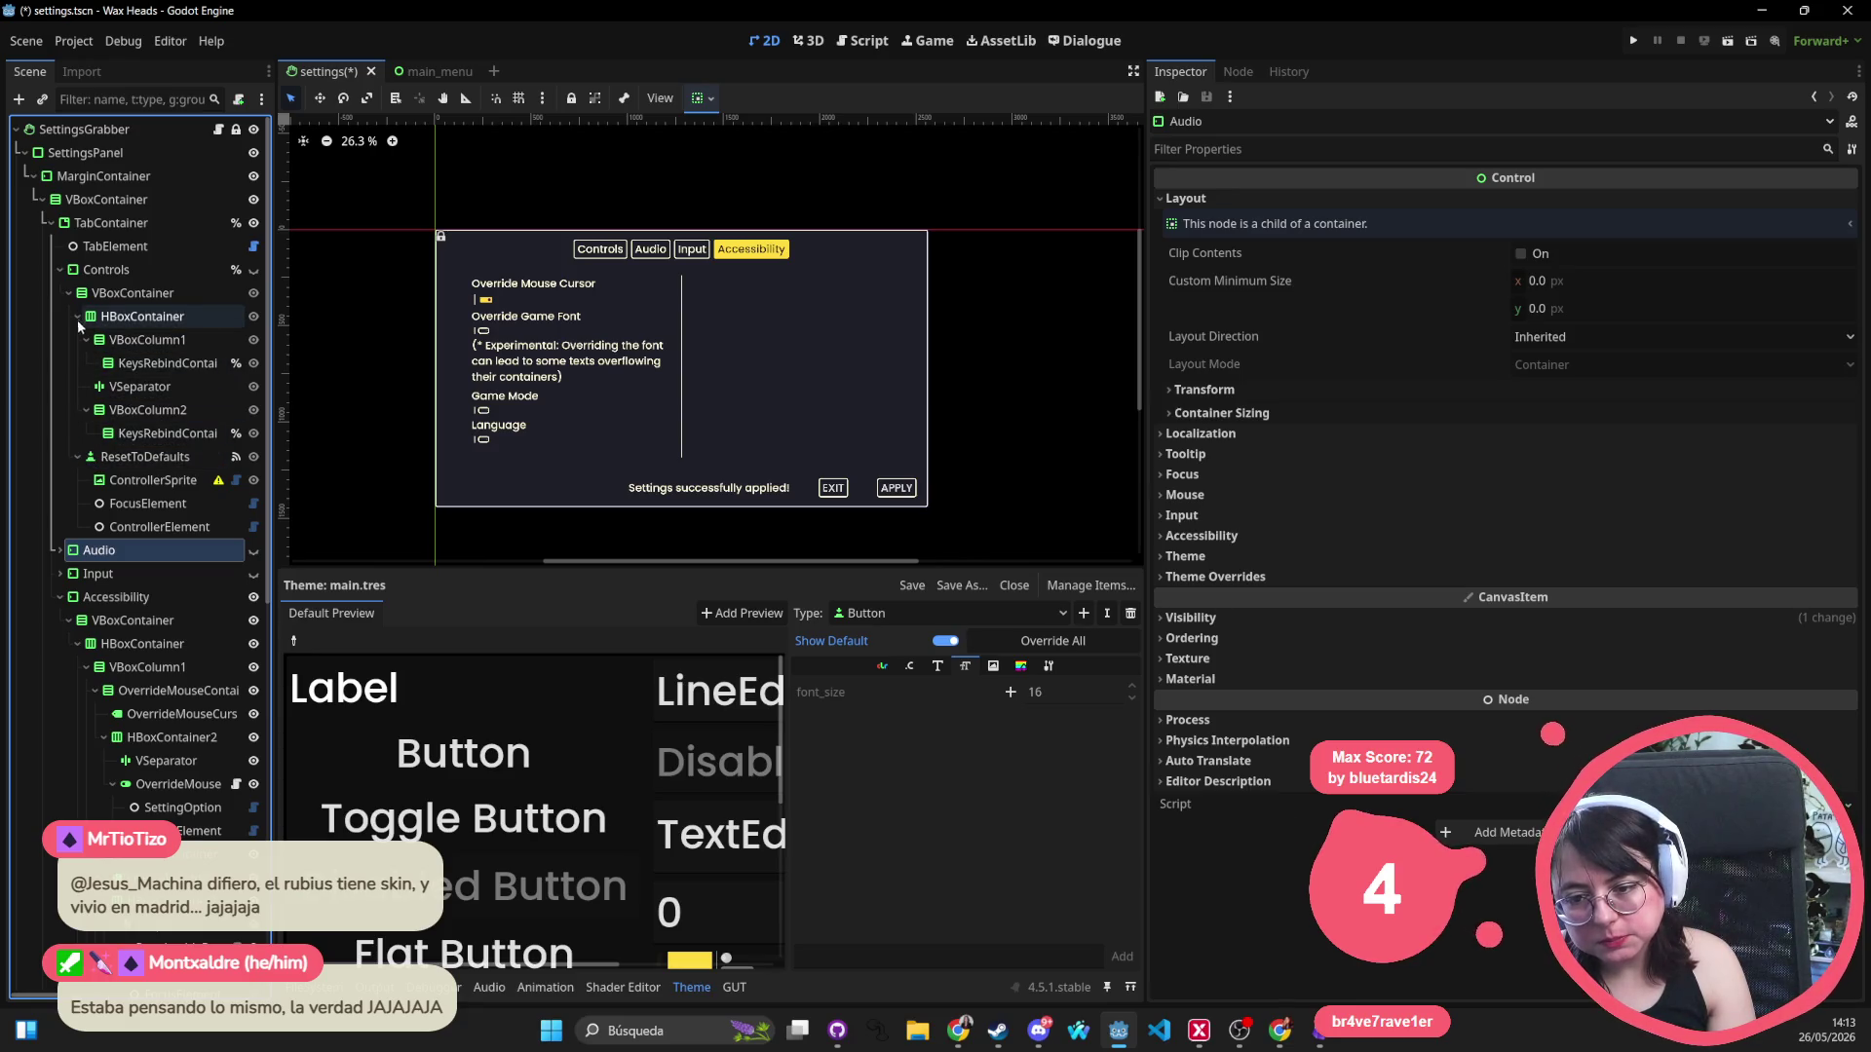
pyautogui.click(86, 339)
pyautogui.click(86, 386)
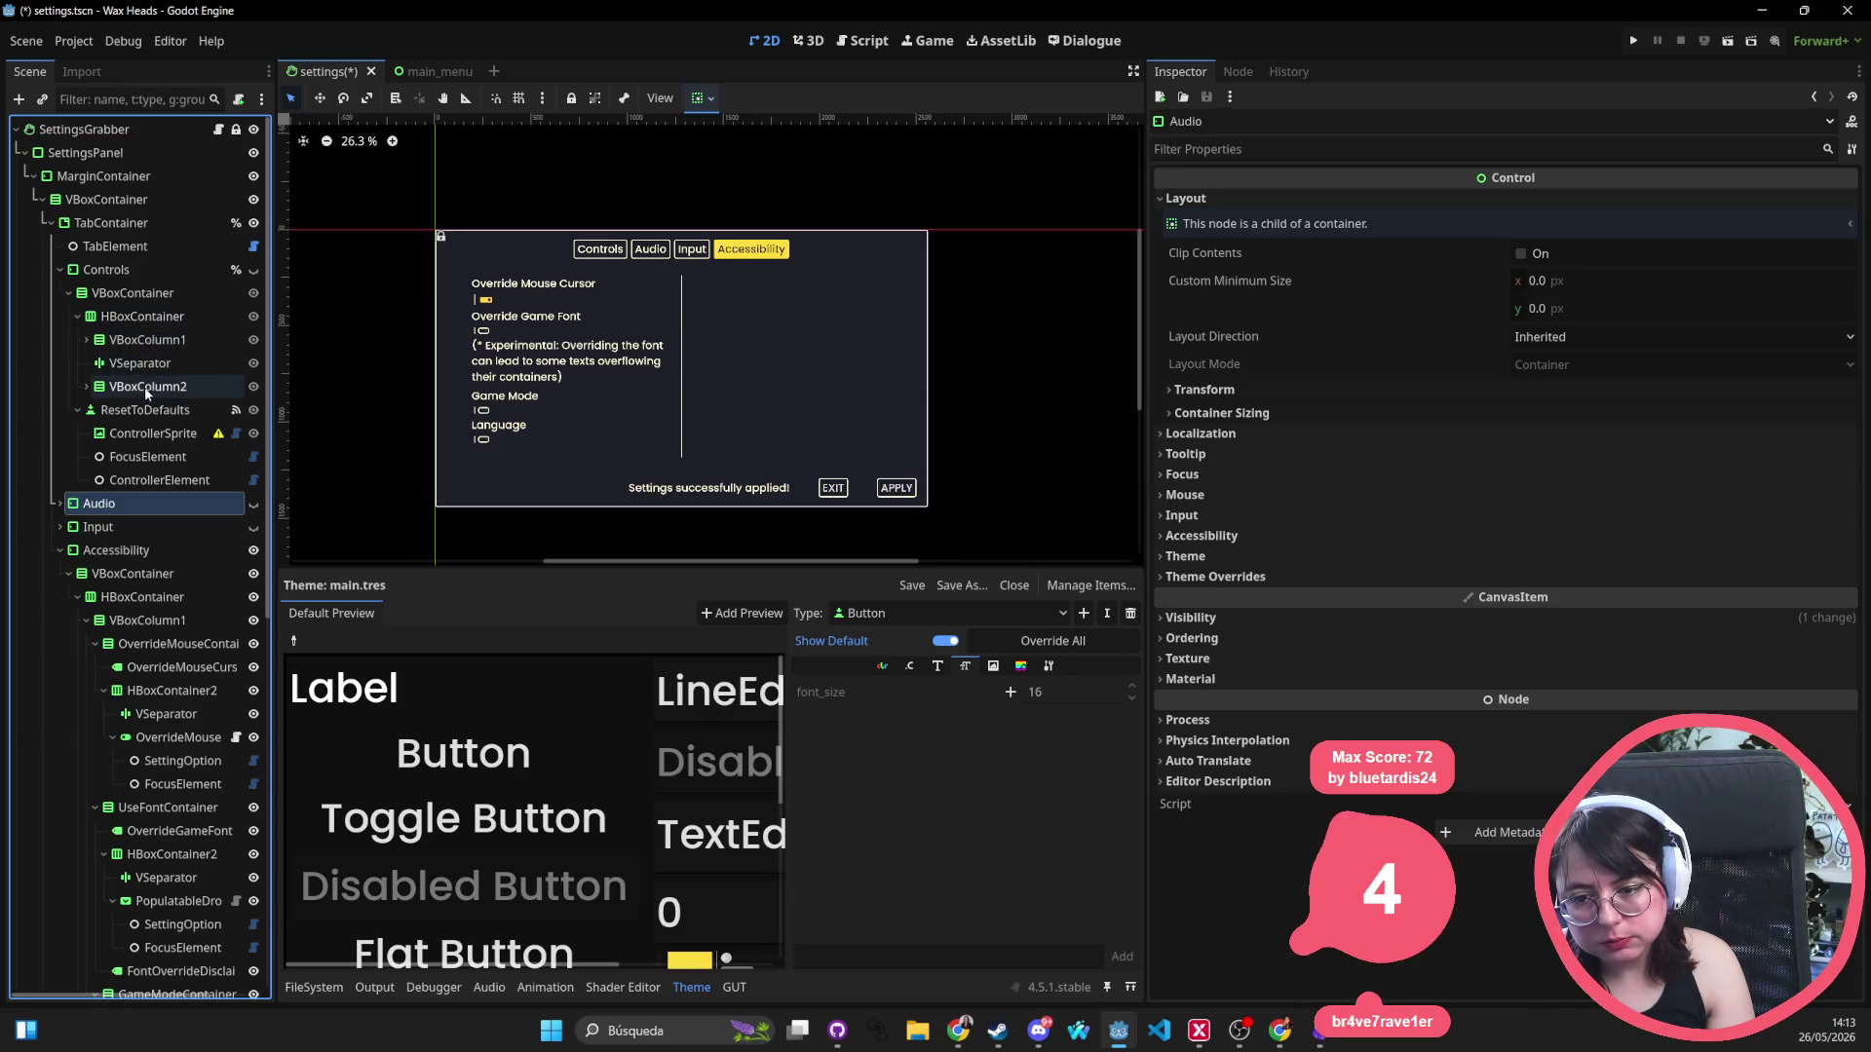
pyautogui.click(60, 270)
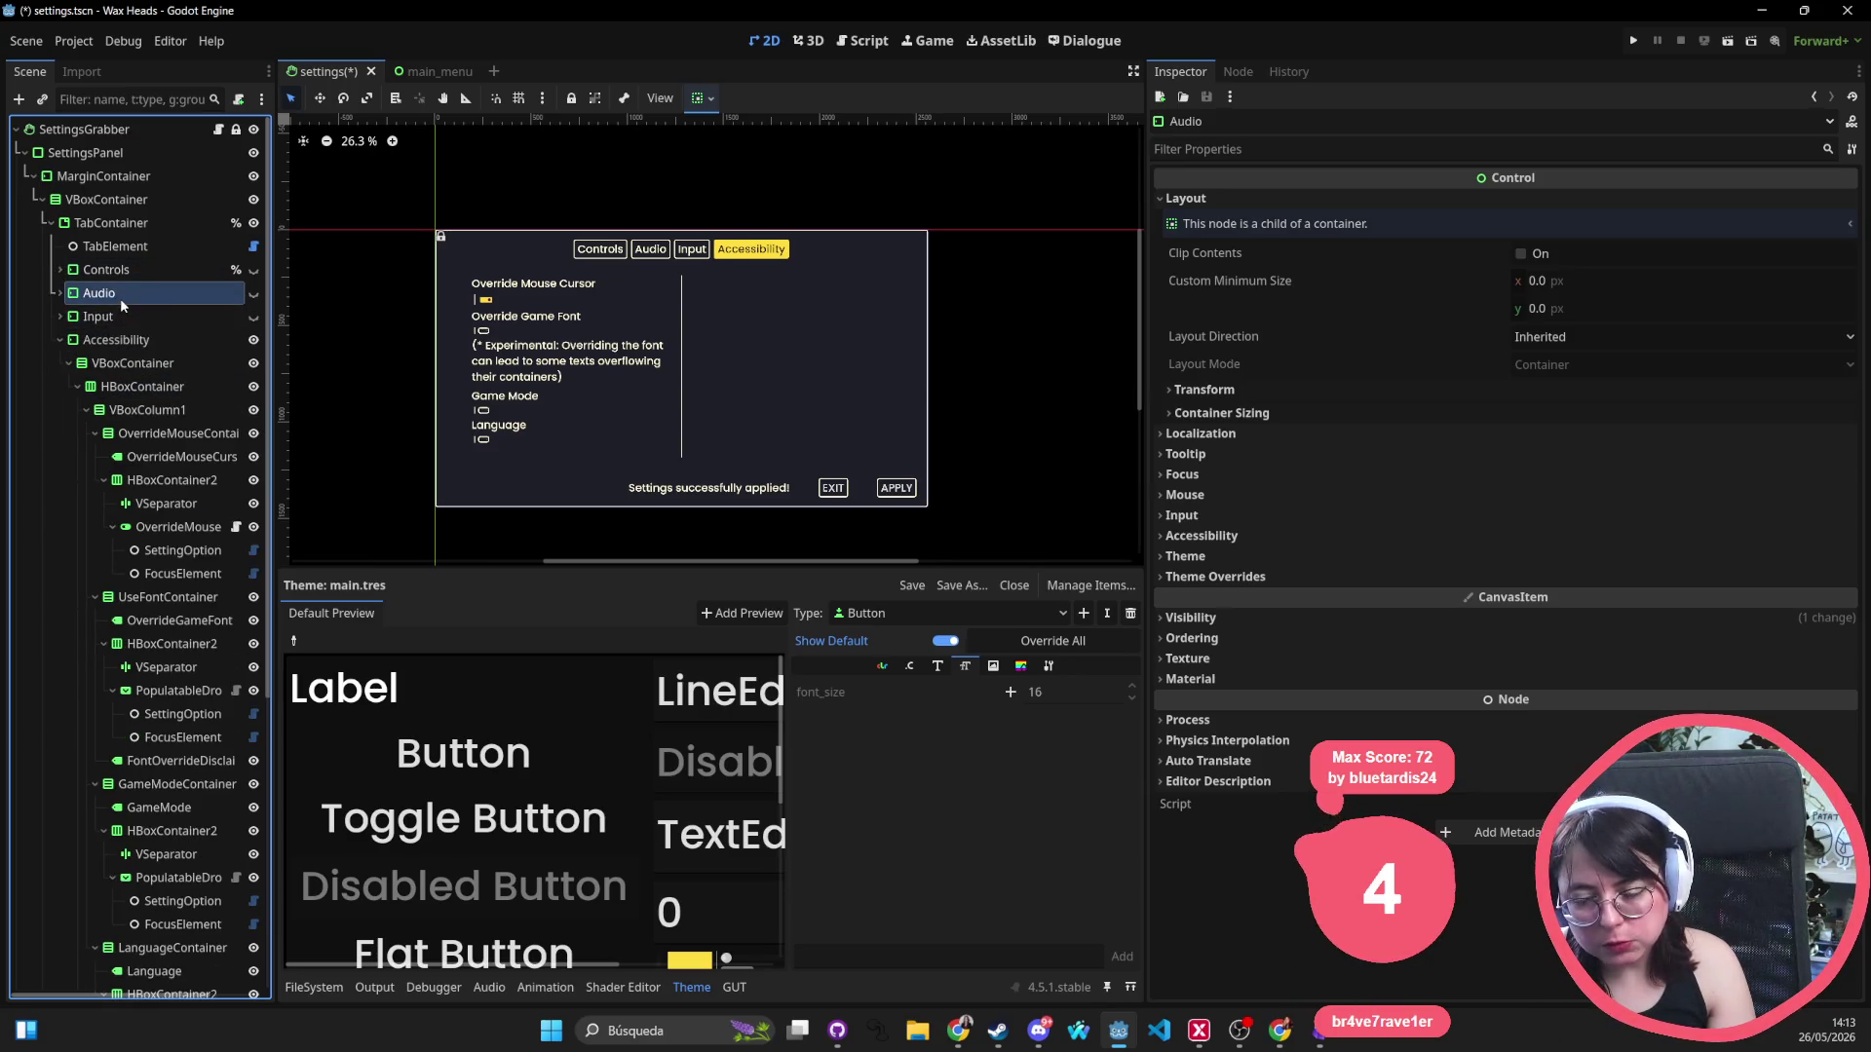
pyautogui.click(253, 292)
pyautogui.click(60, 292)
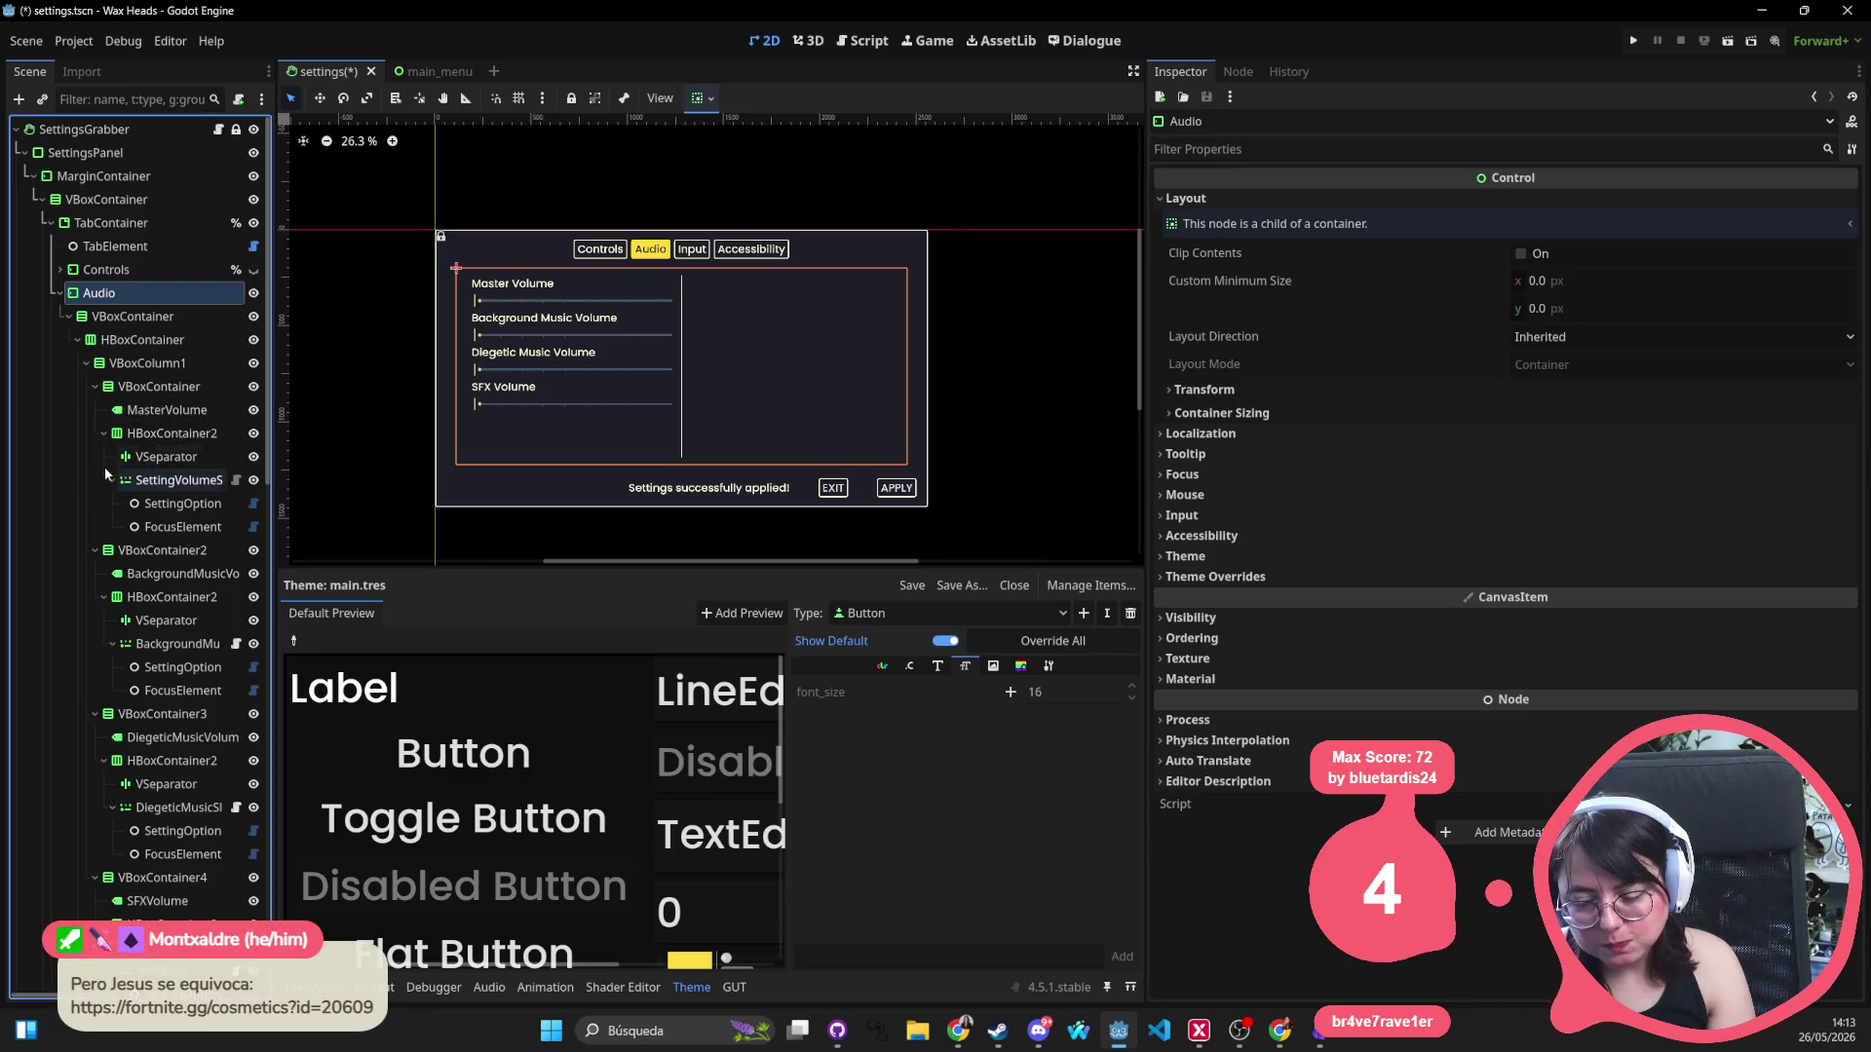
# Move the Audio tab's description label ahead of its volume column and save the scene.
pyautogui.click(153, 553)
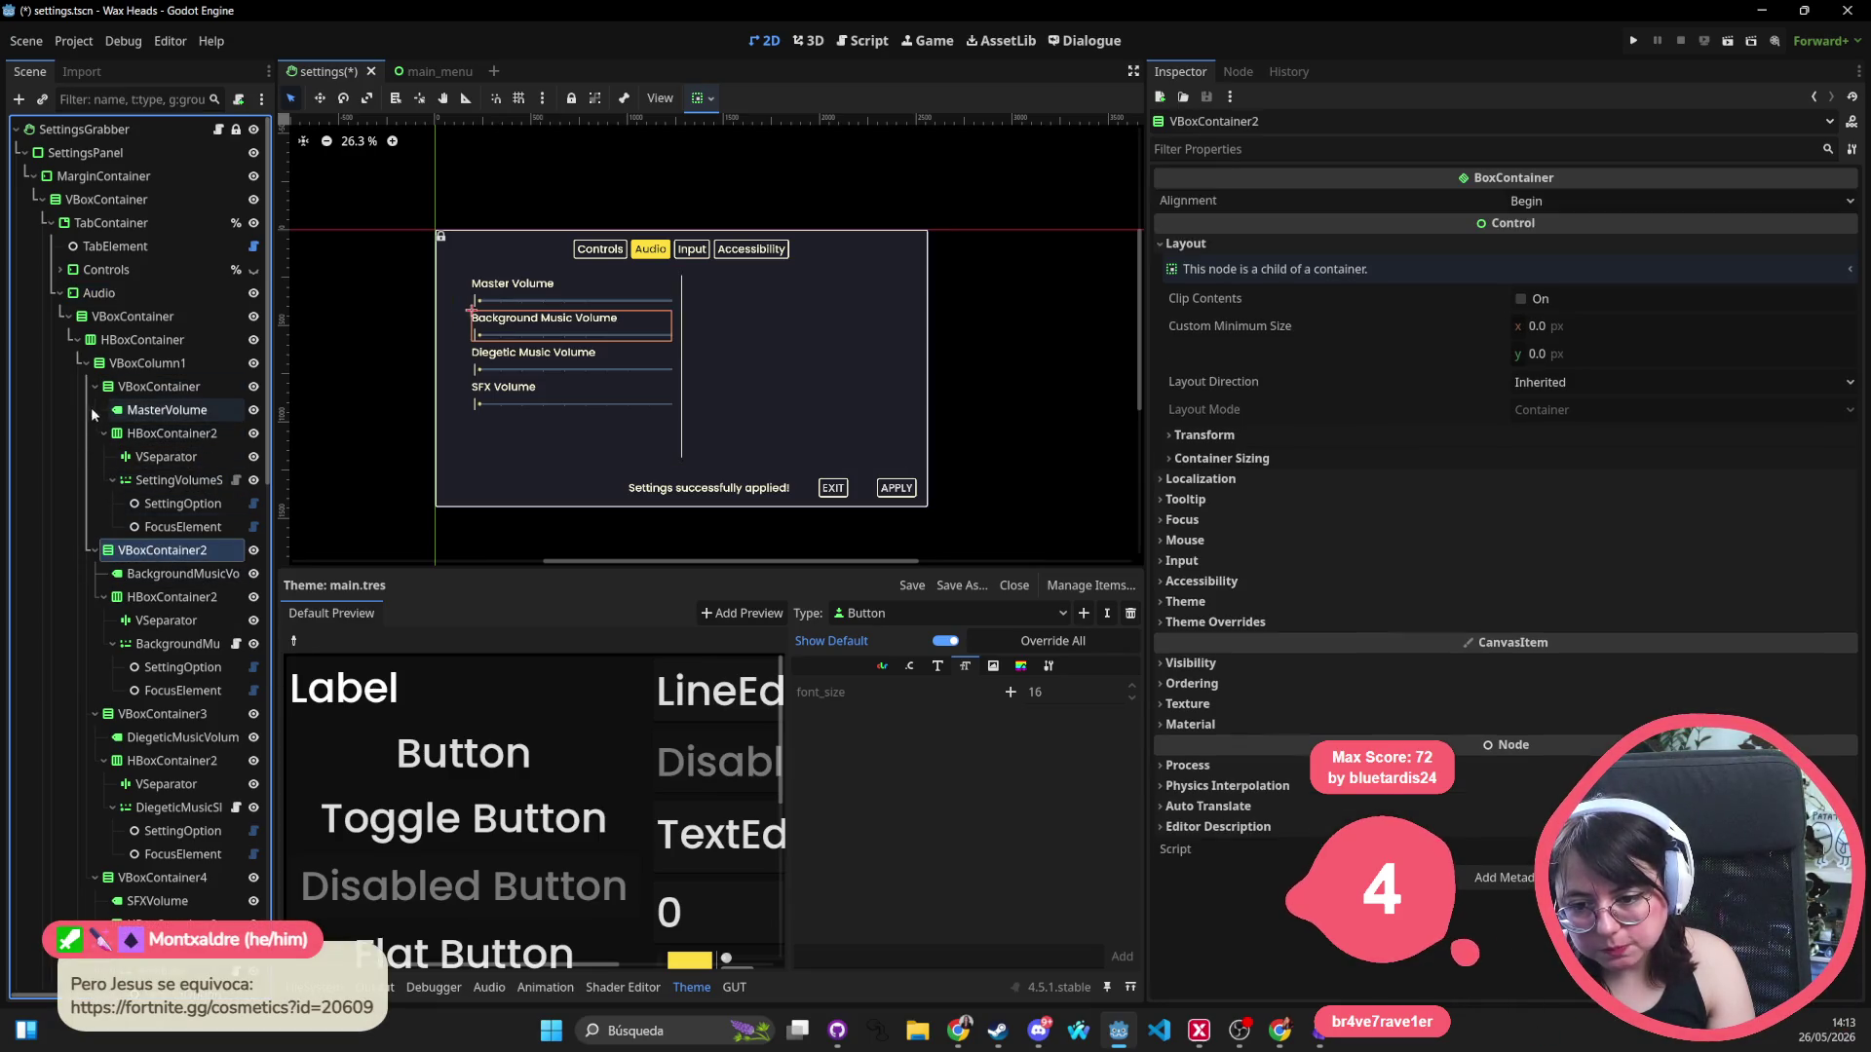
pyautogui.click(95, 385)
pyautogui.click(96, 409)
pyautogui.click(96, 433)
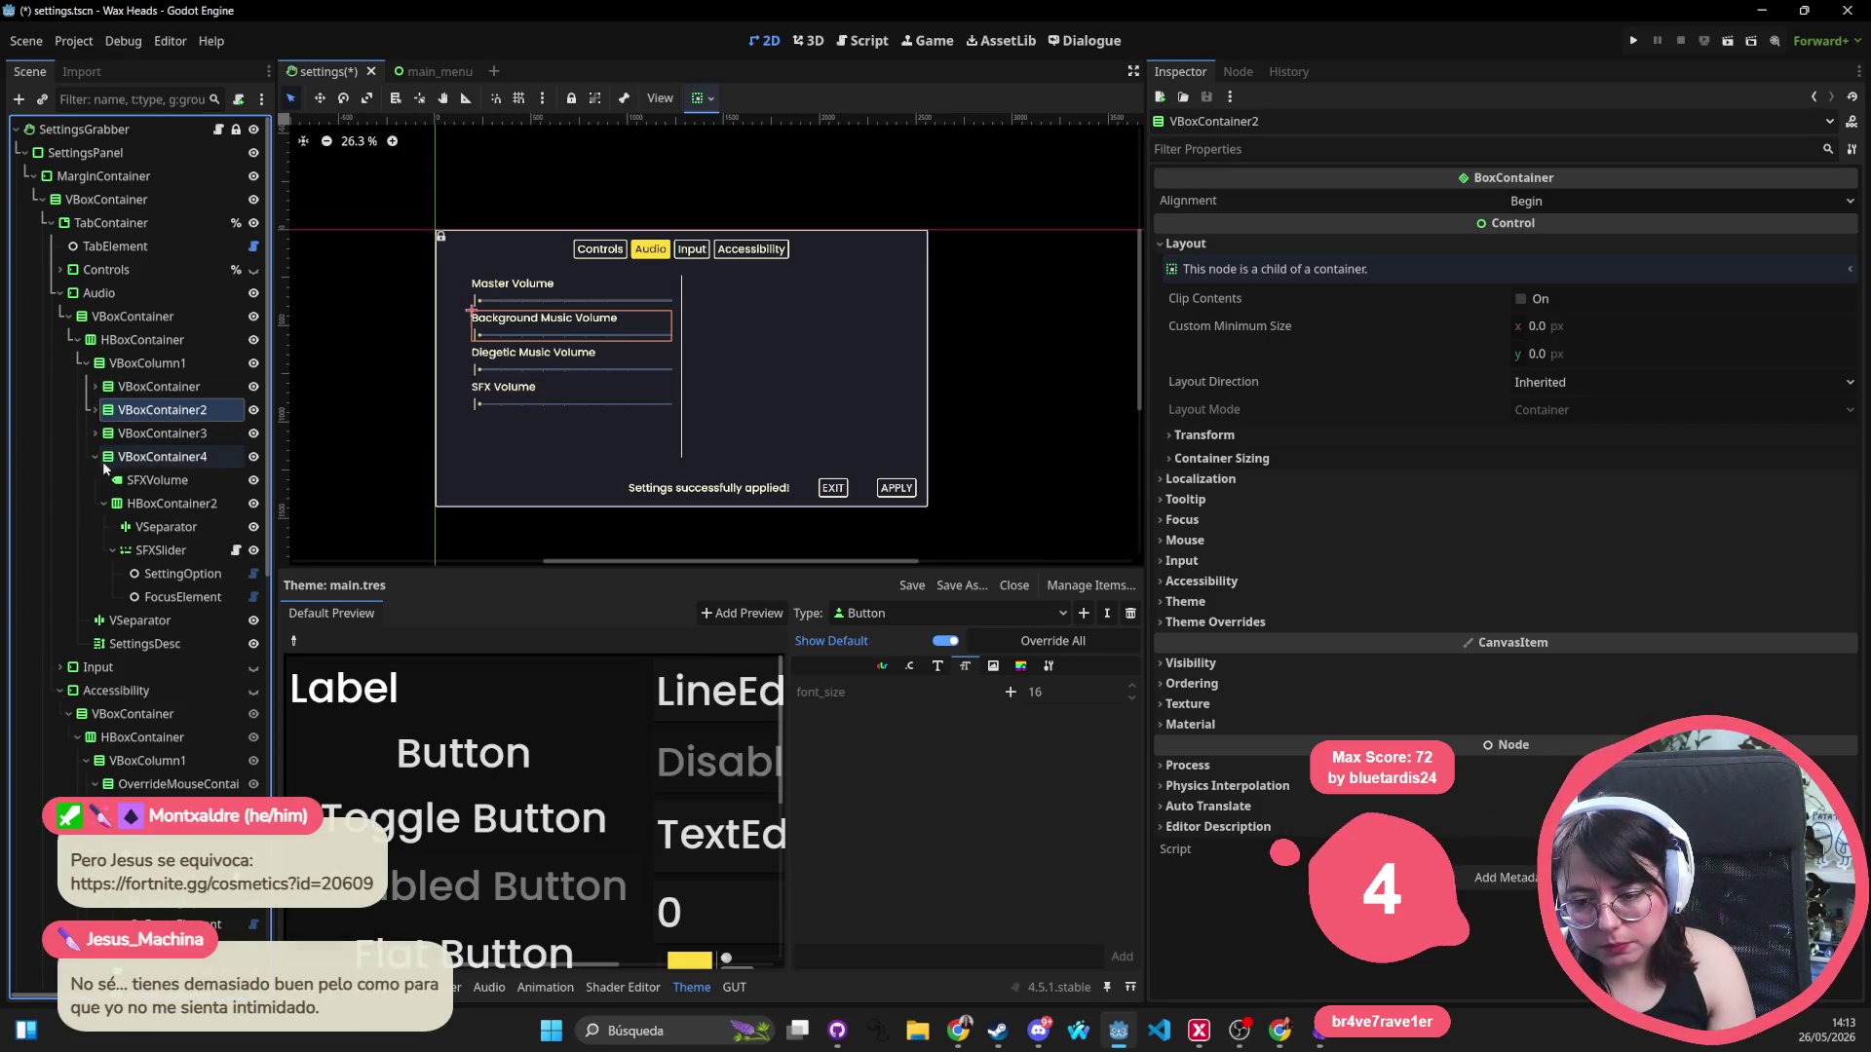
pyautogui.click(96, 457)
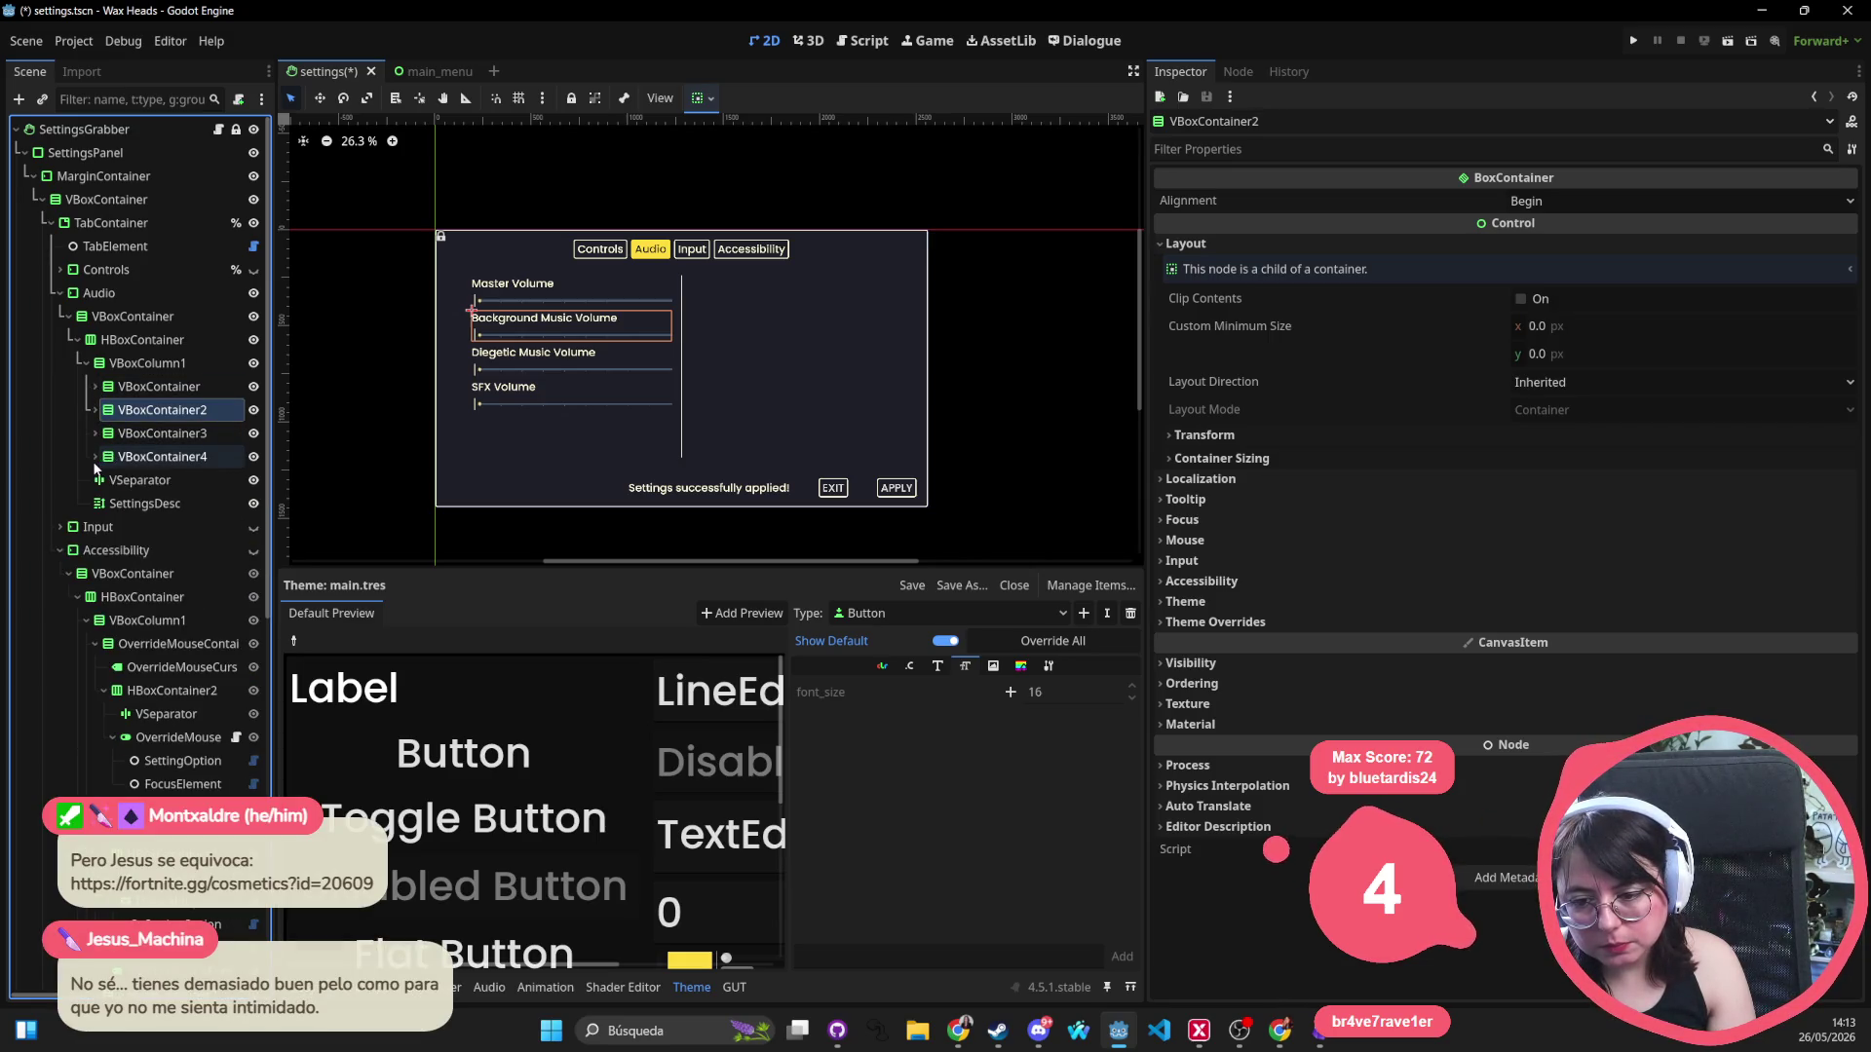
pyautogui.click(142, 339)
pyautogui.click(136, 362)
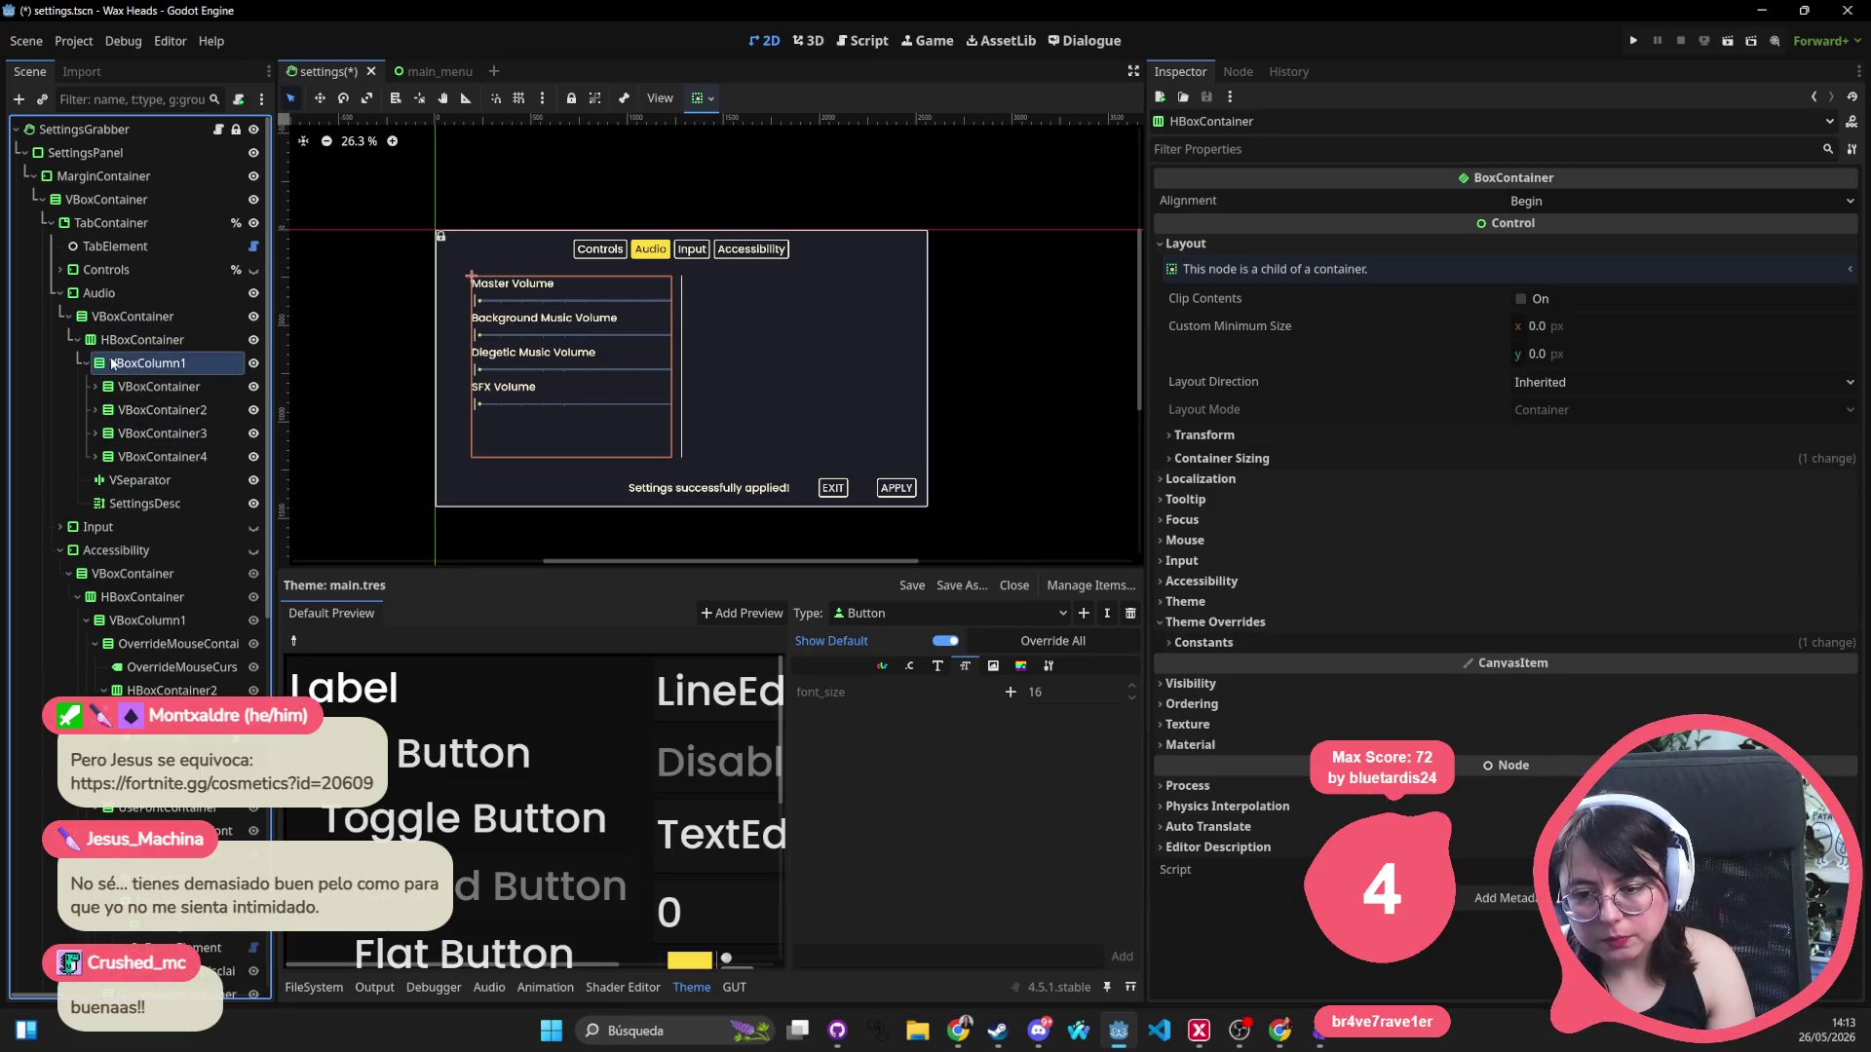
pyautogui.click(86, 363)
pyautogui.click(136, 409)
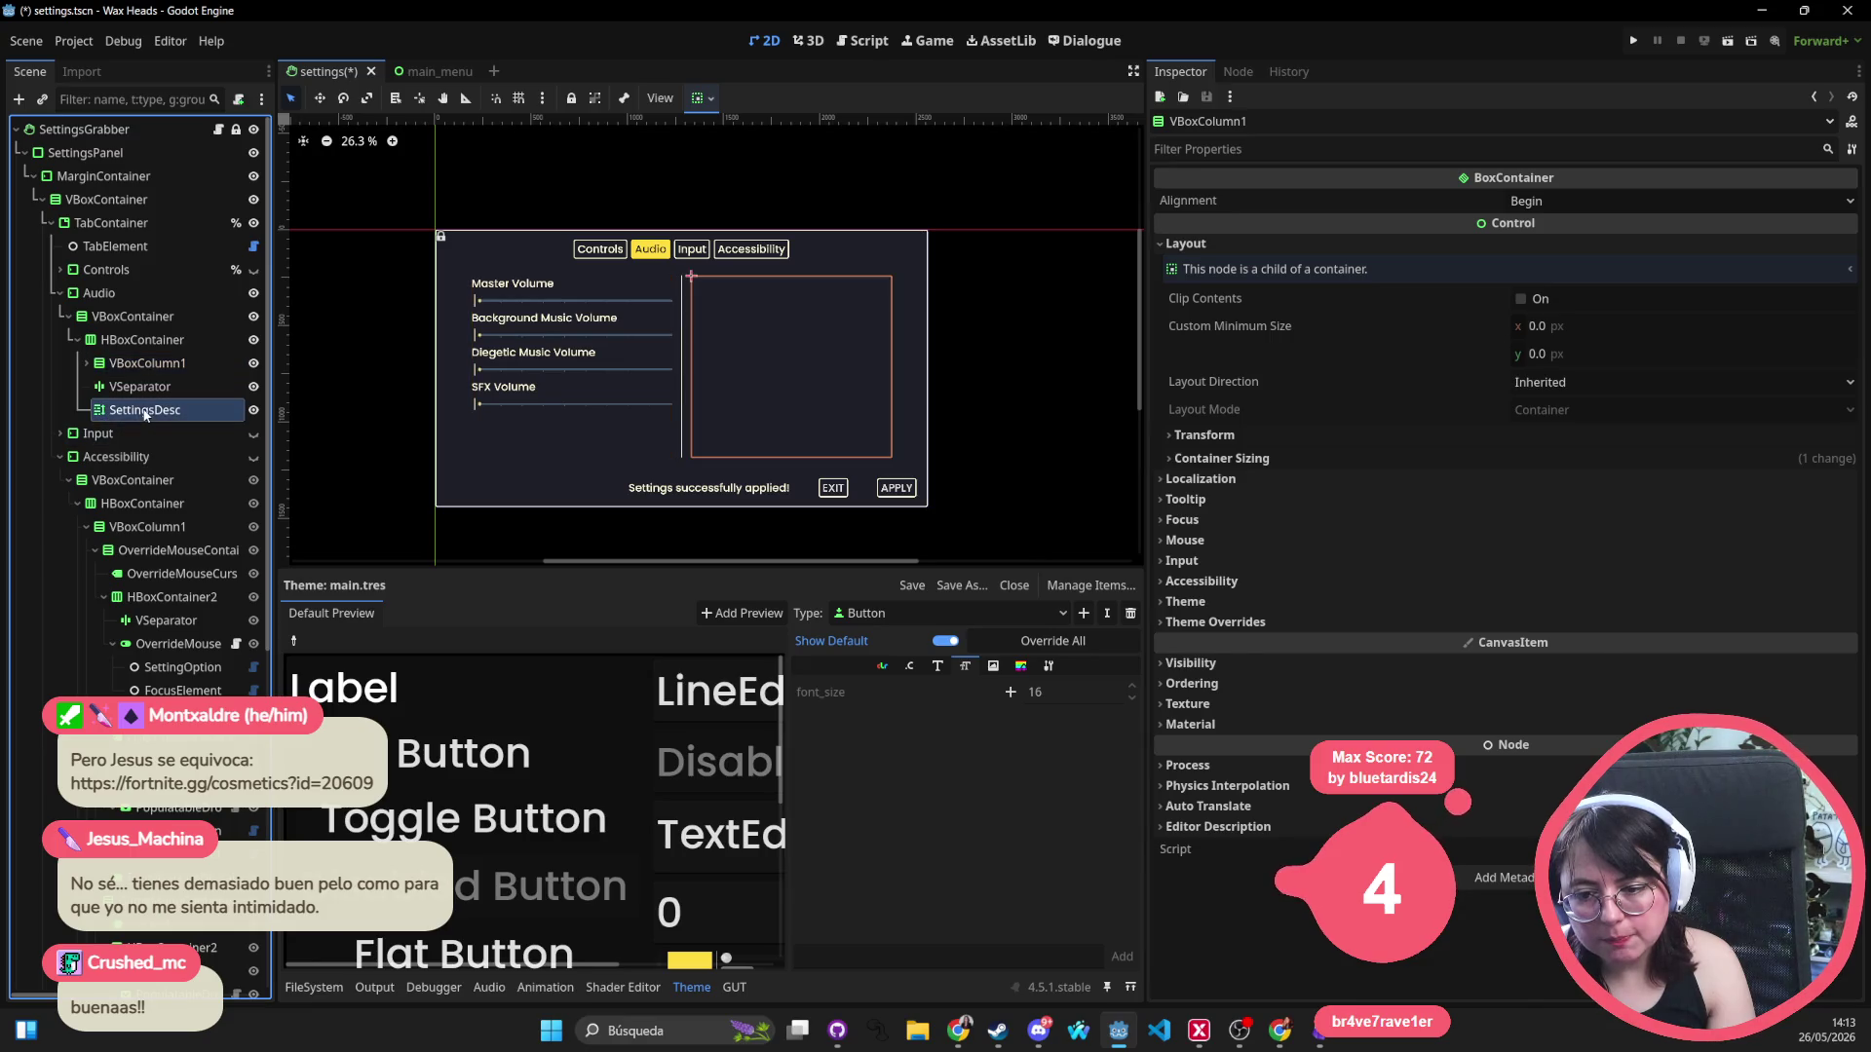
pyautogui.moveTo(136, 410)
pyautogui.mouseDown()
pyautogui.moveTo(137, 356)
pyautogui.moveTo(121, 417)
pyautogui.mouseUp()
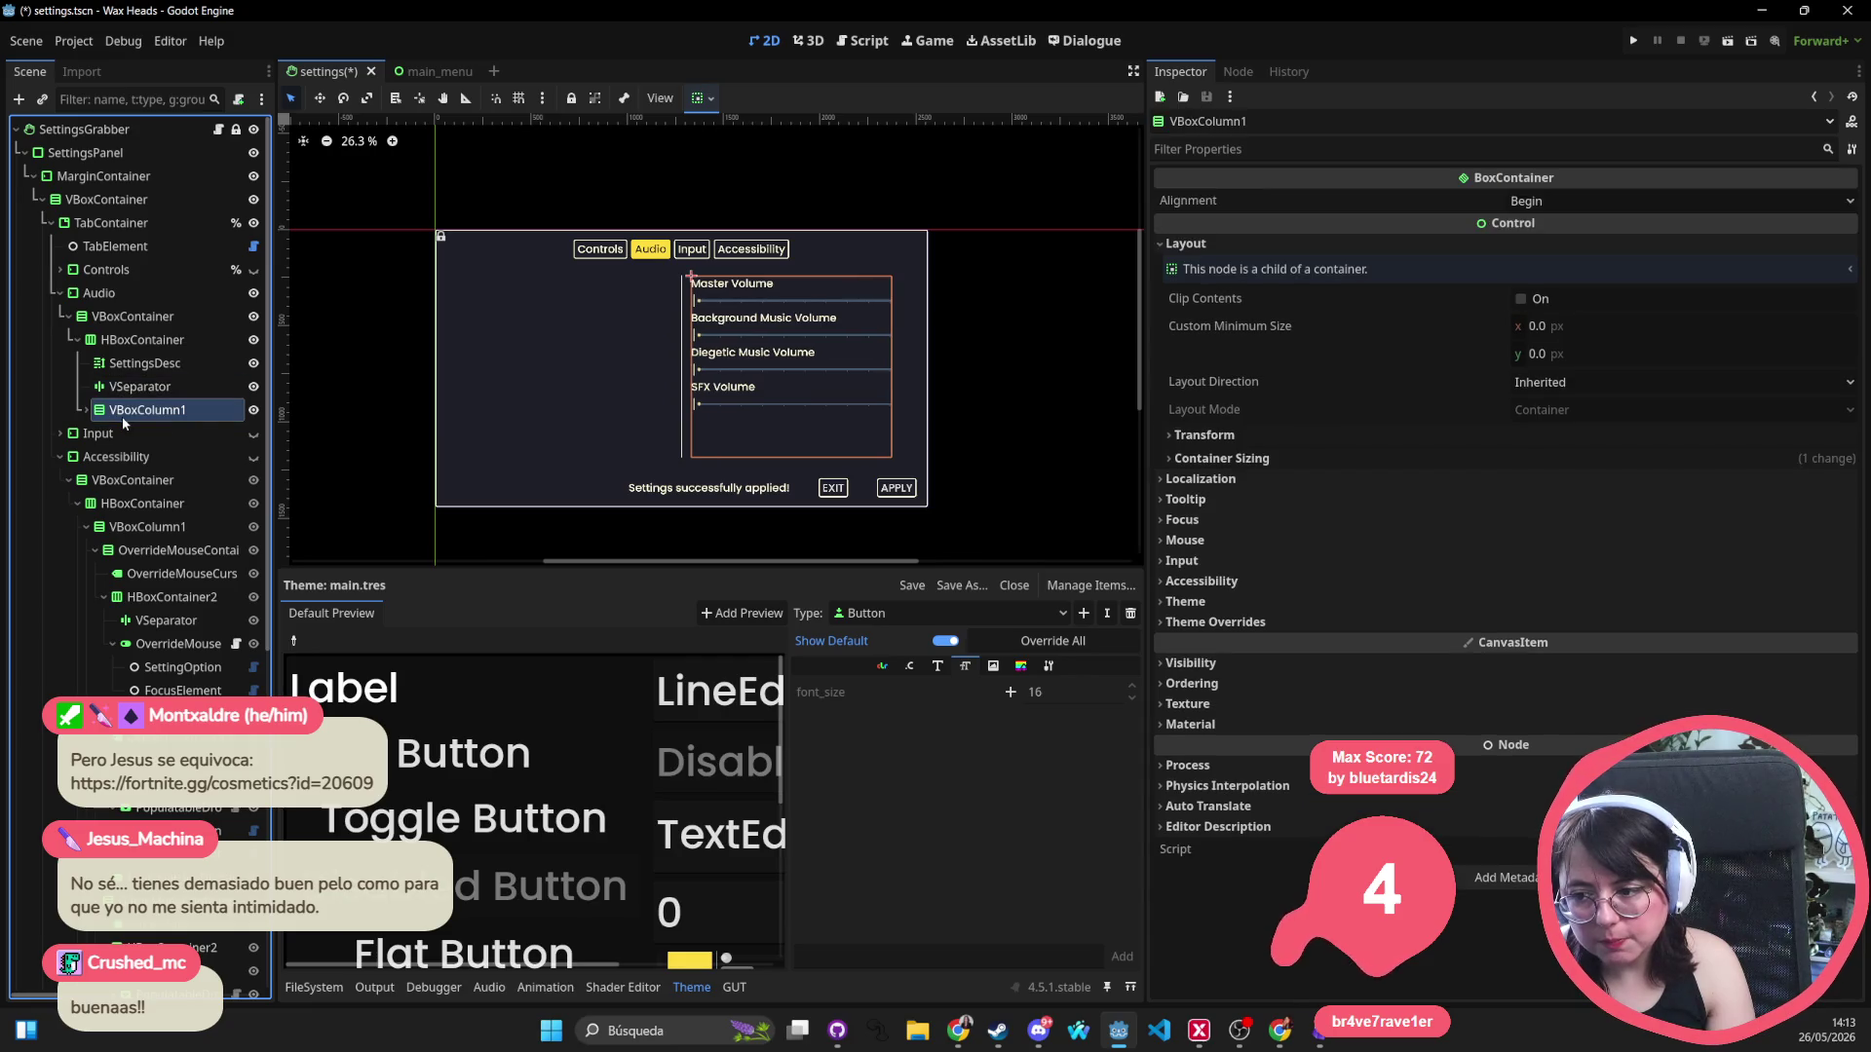
pyautogui.hotkey('ctrl', 's')
# Move the Input tab's description label before its settings column and save.
pyautogui.click(97, 433)
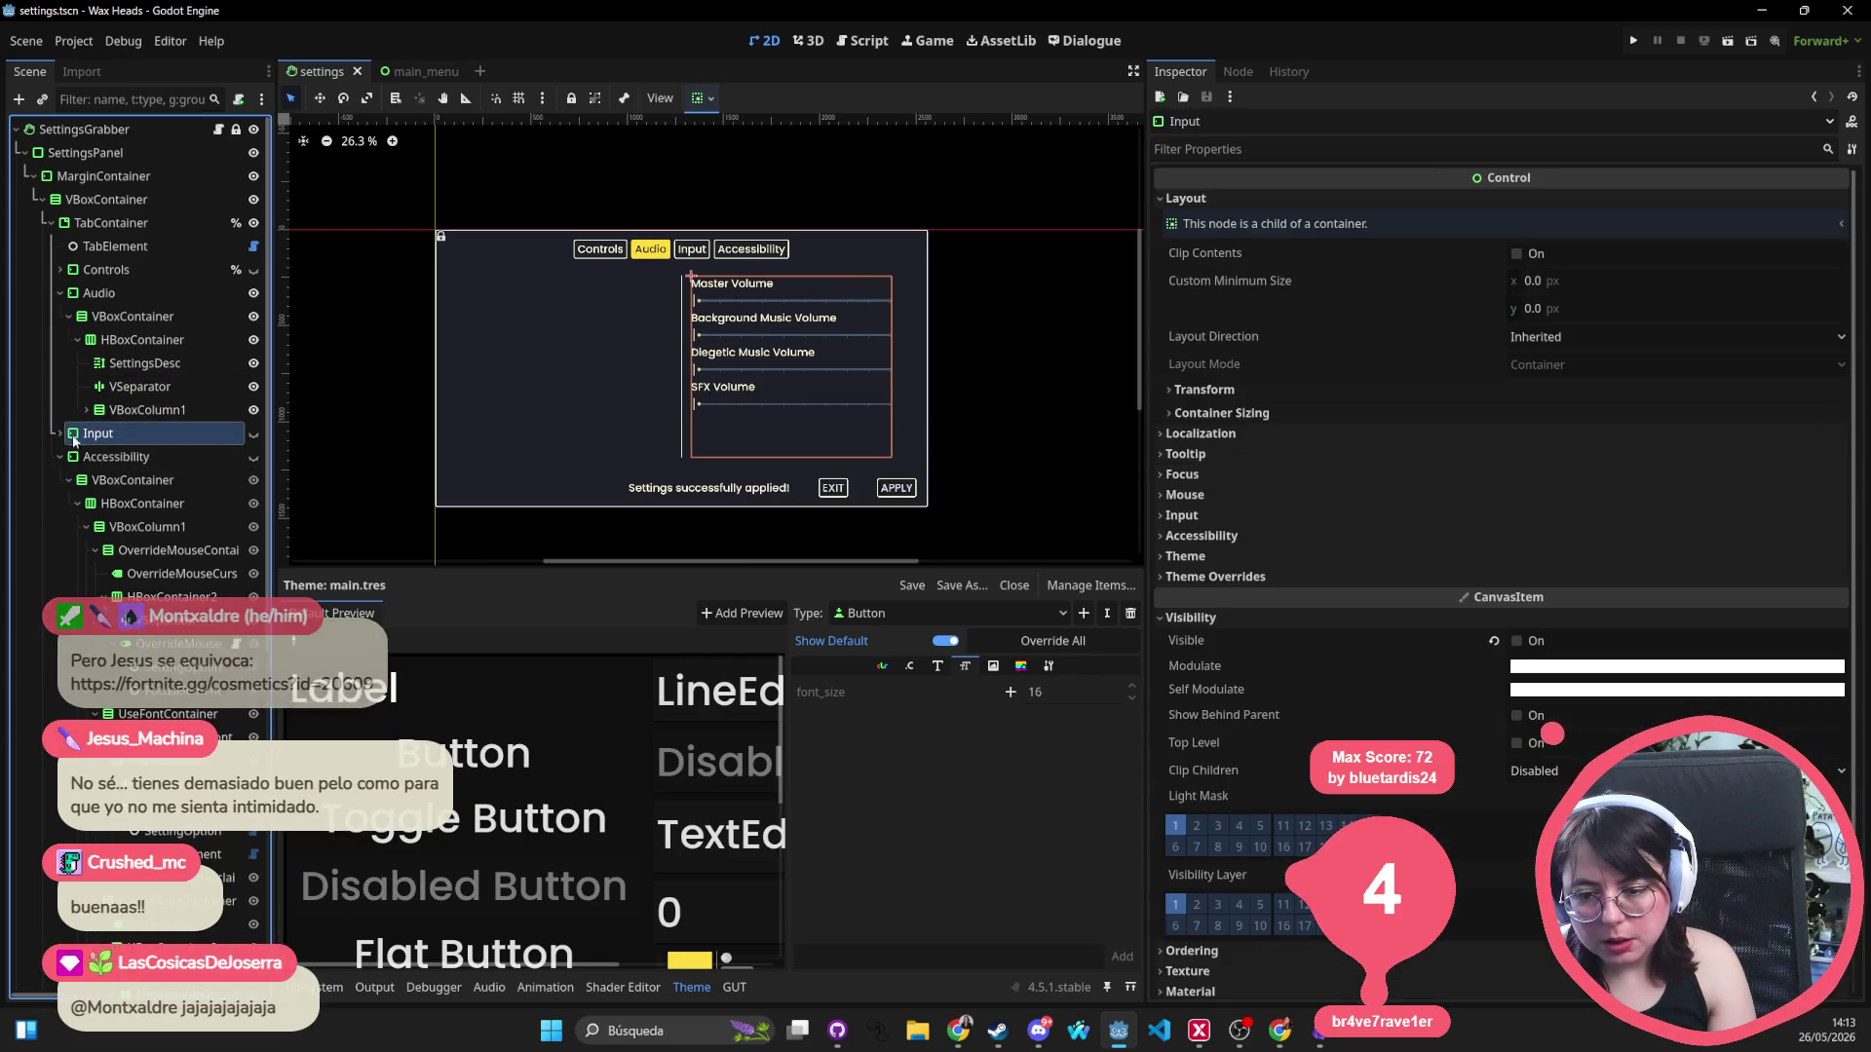
pyautogui.click(60, 435)
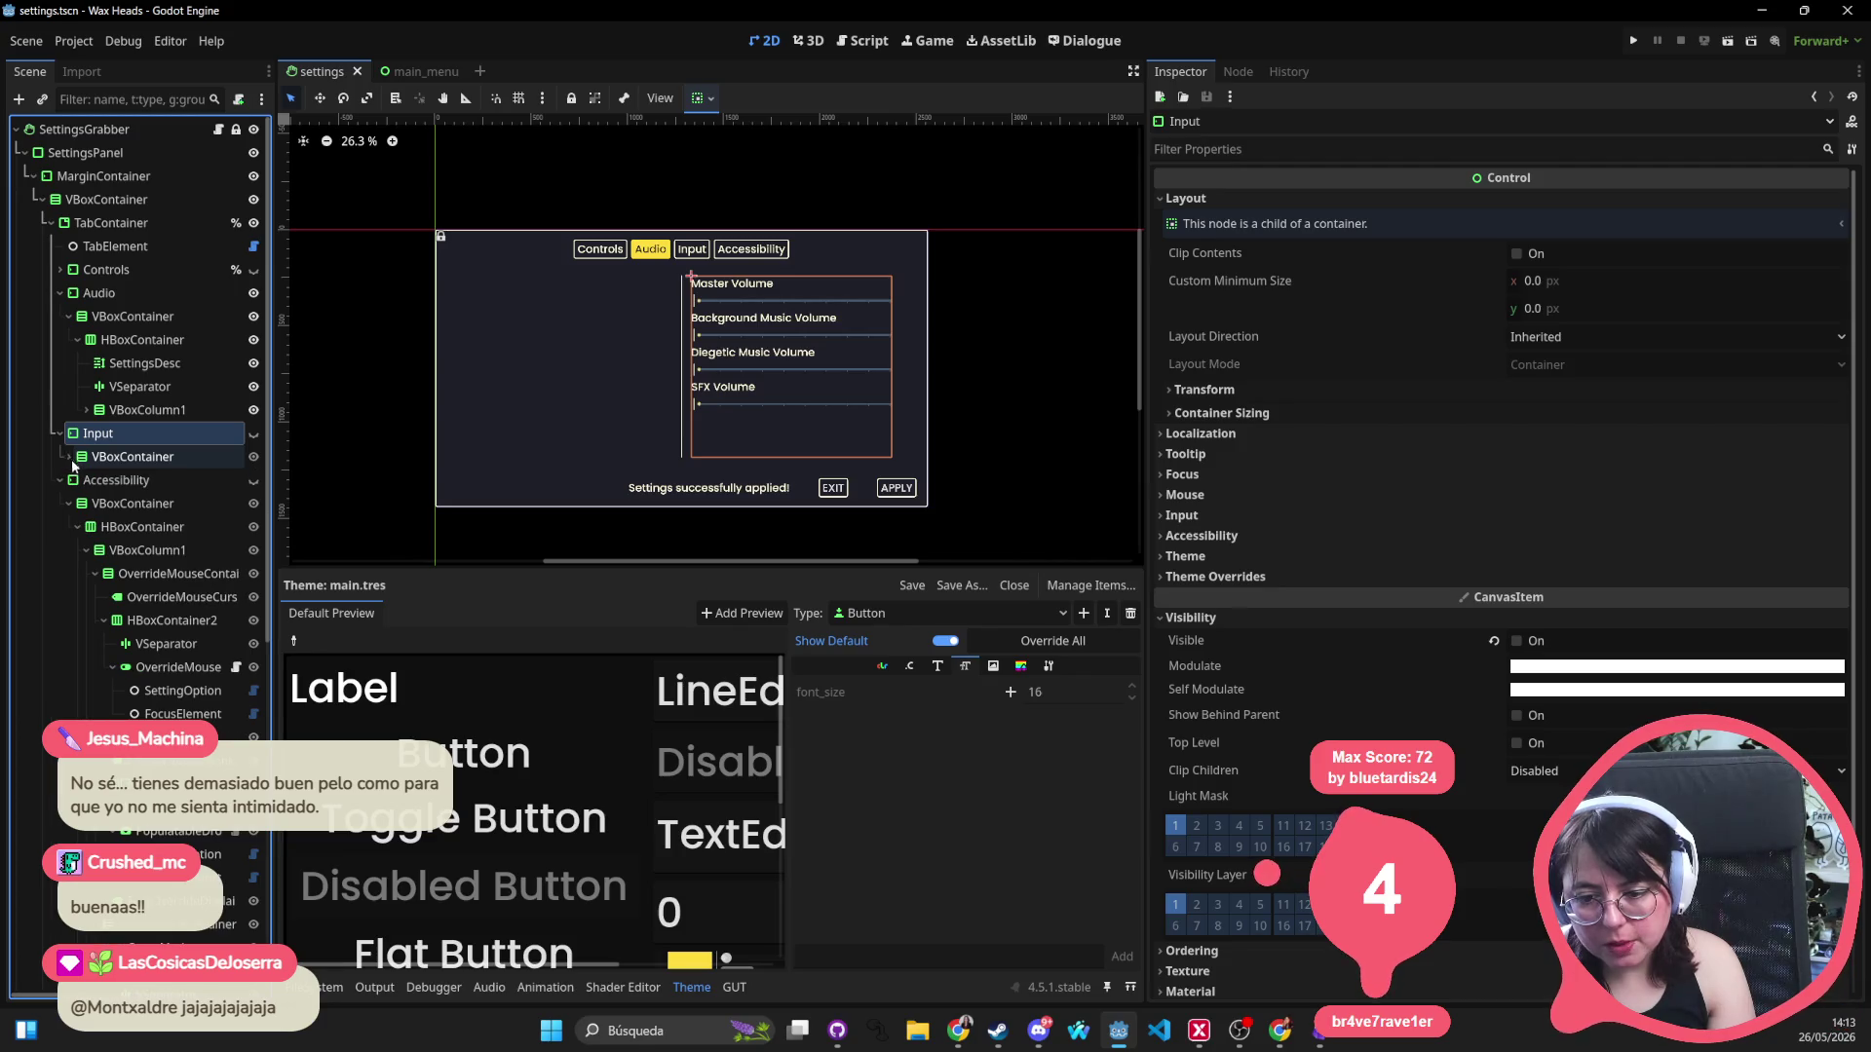
pyautogui.click(75, 479)
pyautogui.click(86, 503)
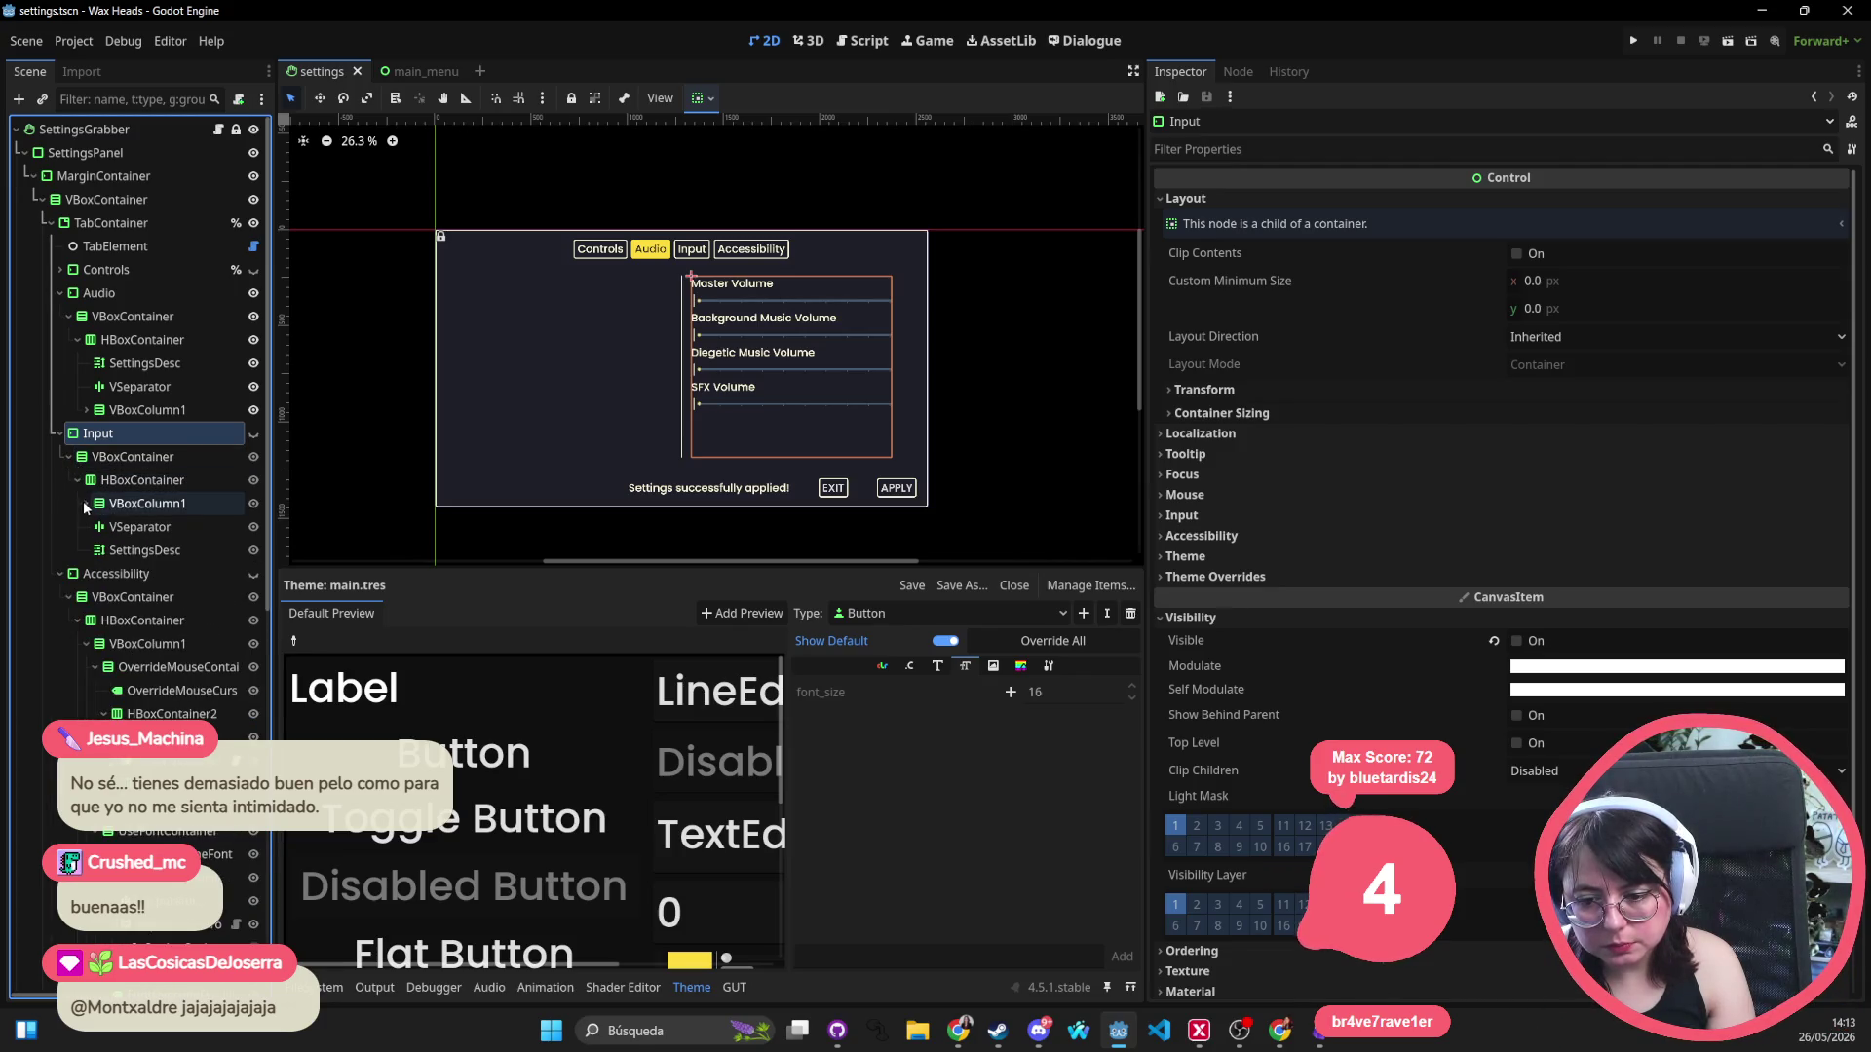
pyautogui.moveTo(144, 550)
pyautogui.mouseDown()
pyautogui.moveTo(144, 505)
pyautogui.moveTo(123, 565)
pyautogui.mouseUp()
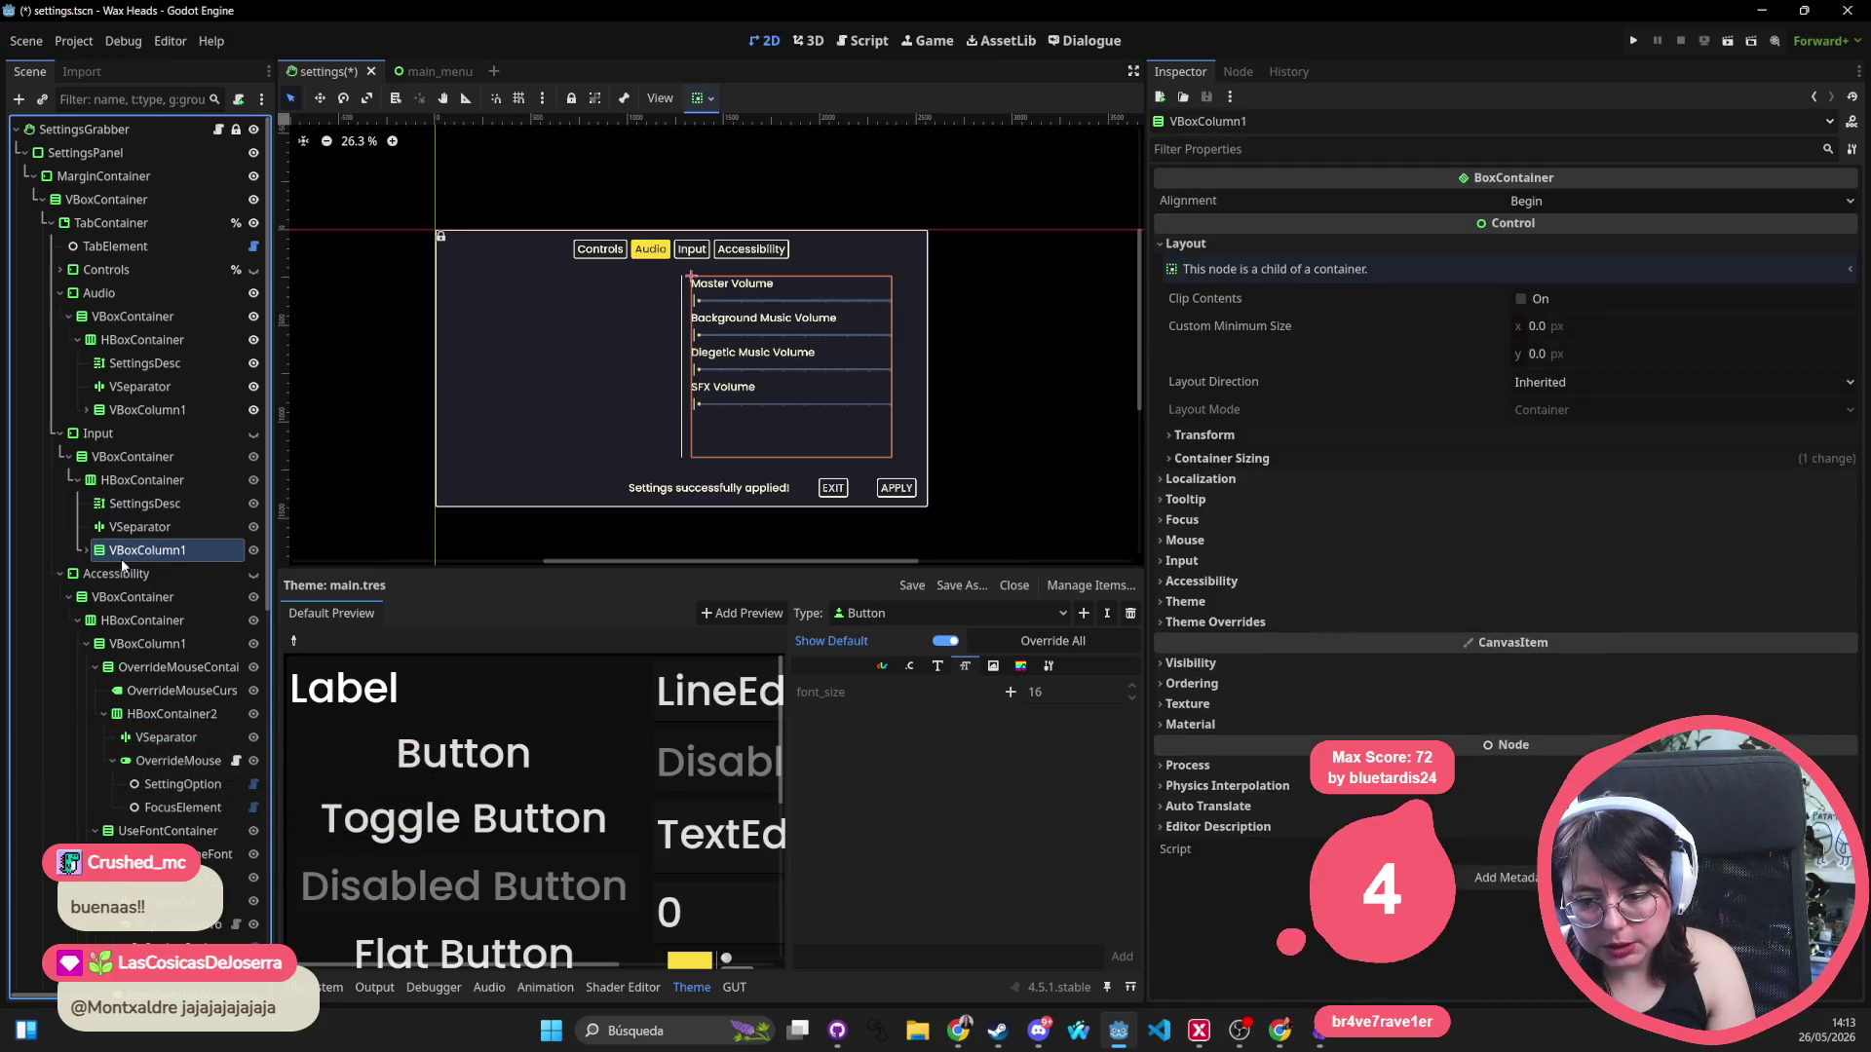
pyautogui.hotkey('ctrl', 's')
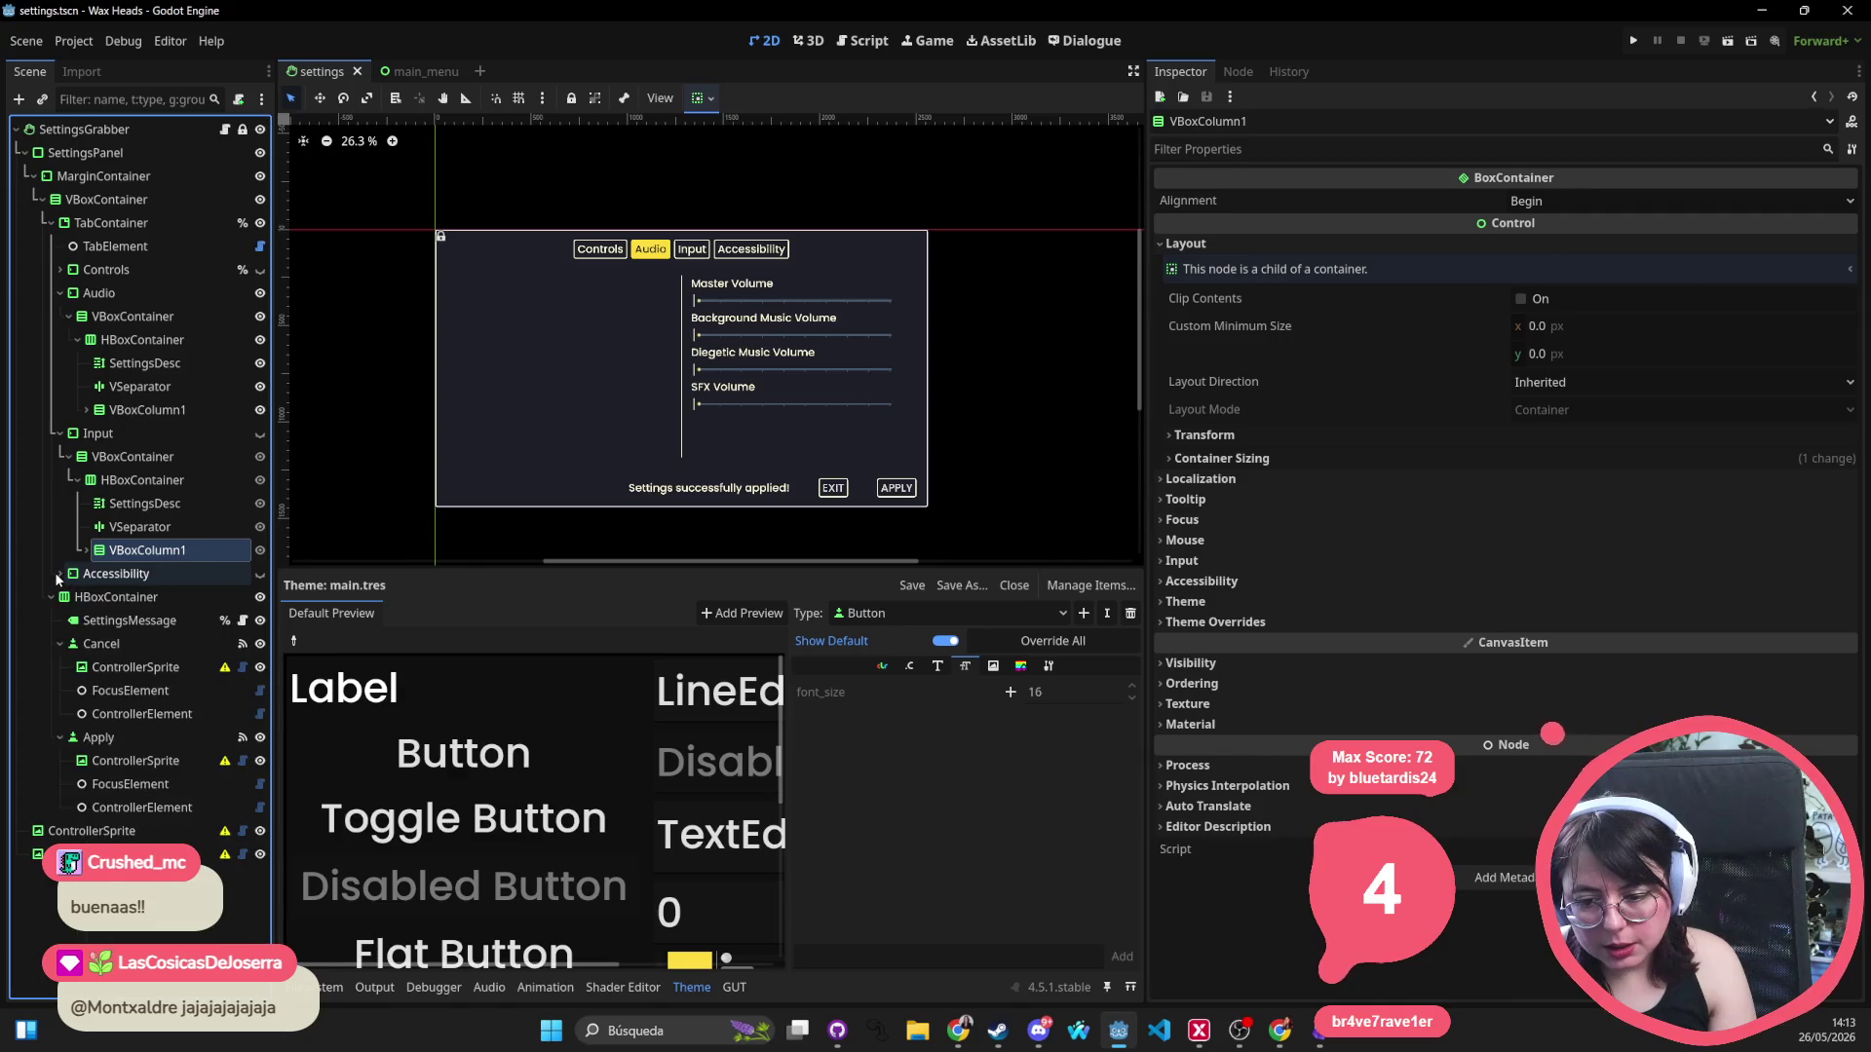
# Put the Input settings column back before its separator and save the scene.
pyautogui.click(113, 579)
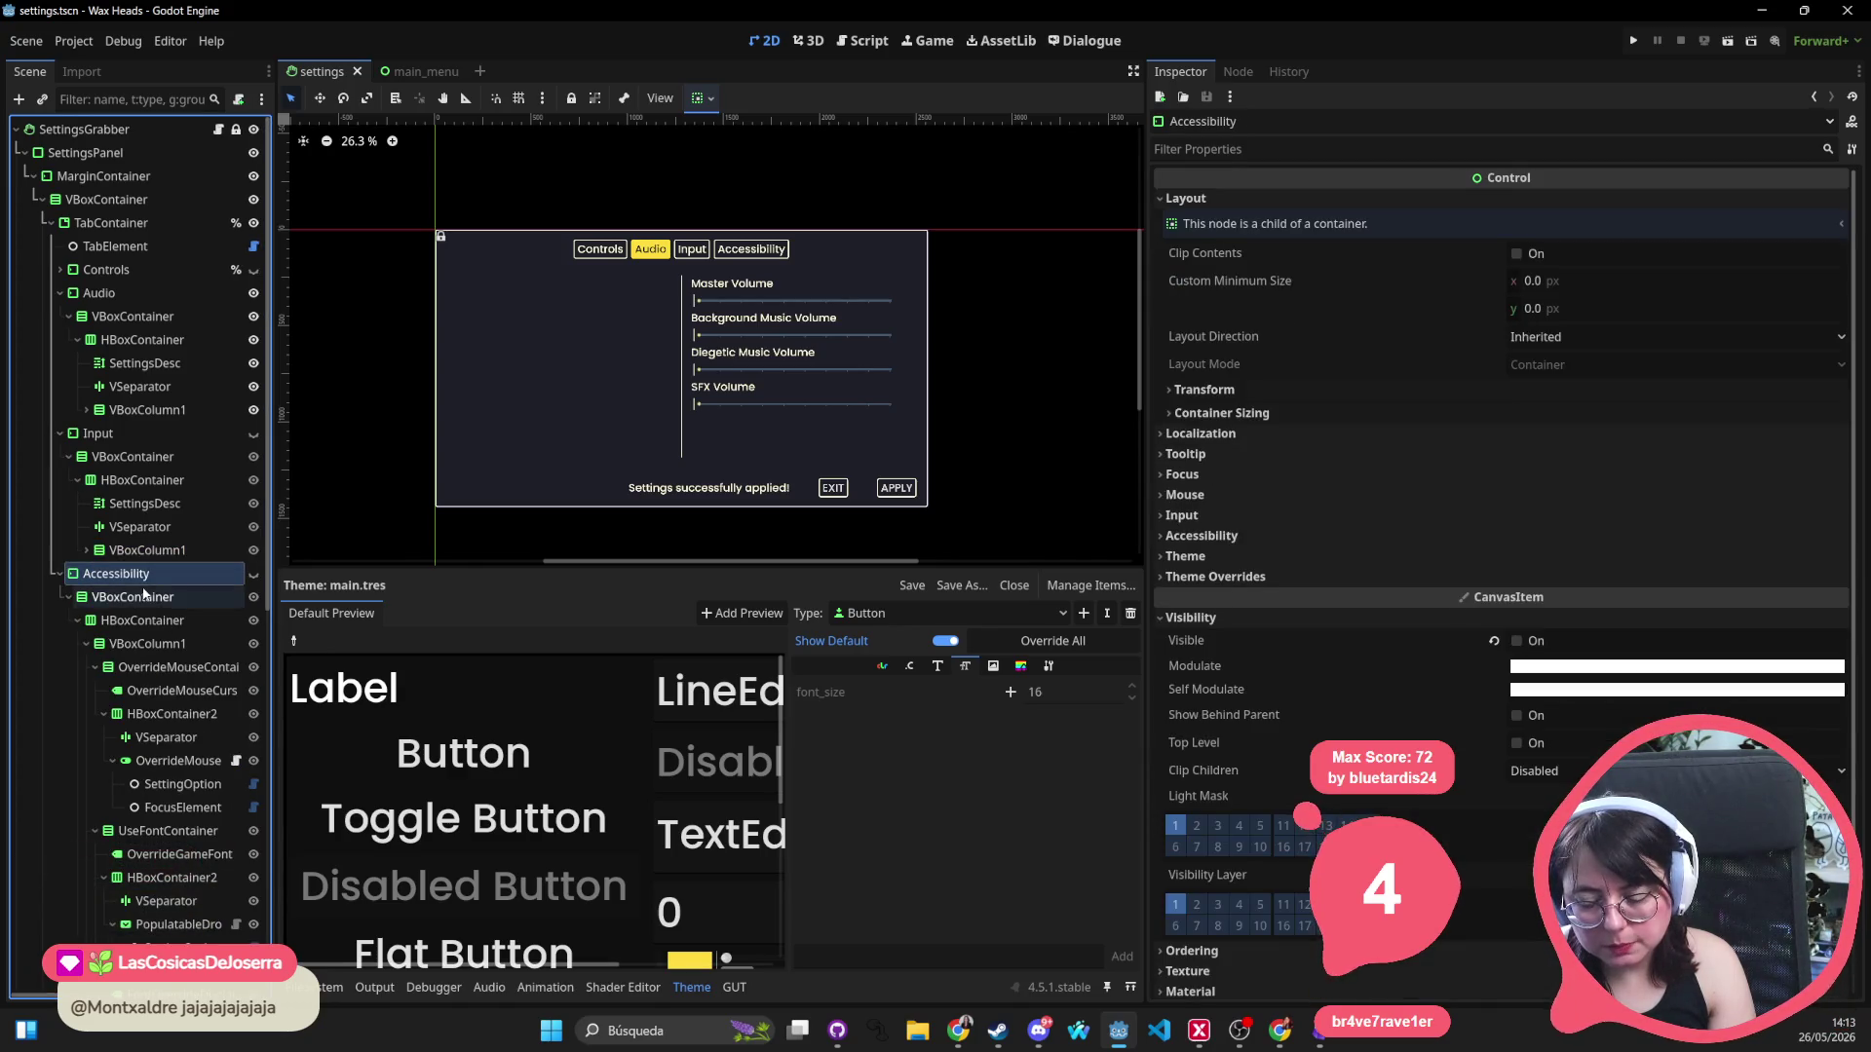
pyautogui.scroll(-2, 78, 507)
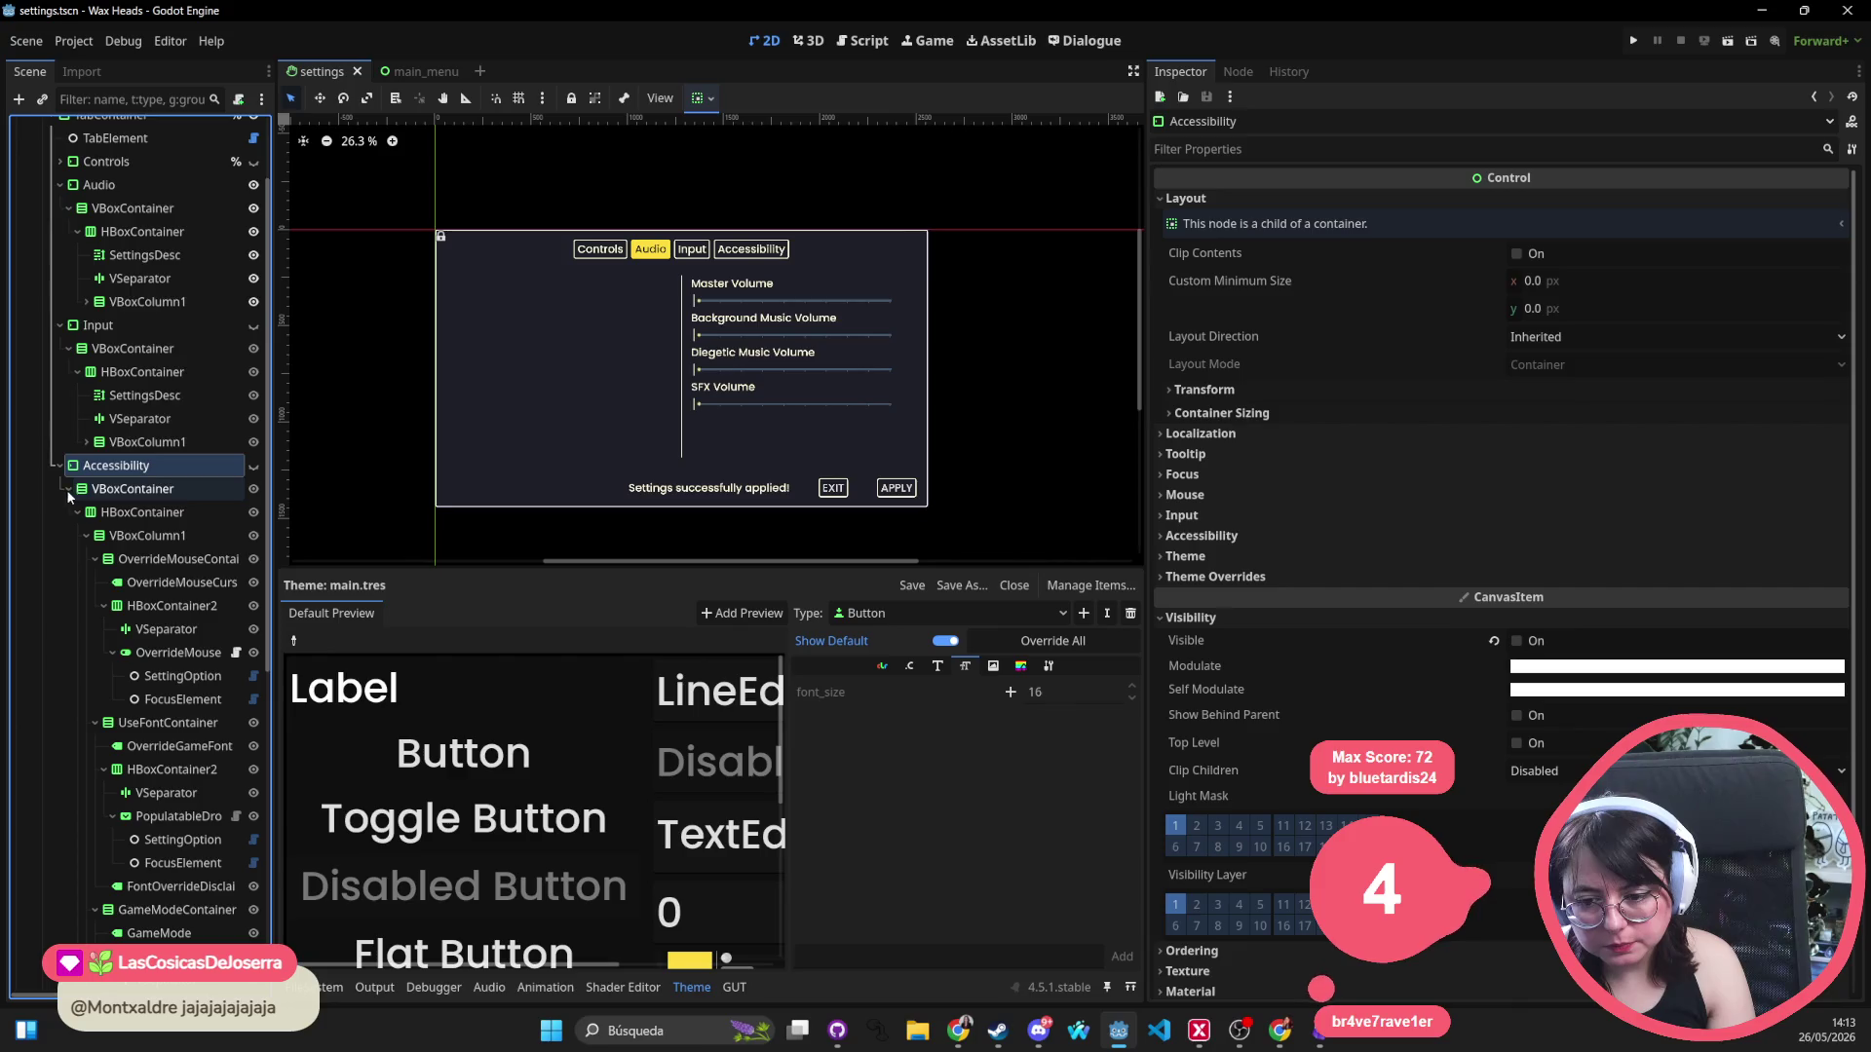
pyautogui.scroll(-2, 79, 587)
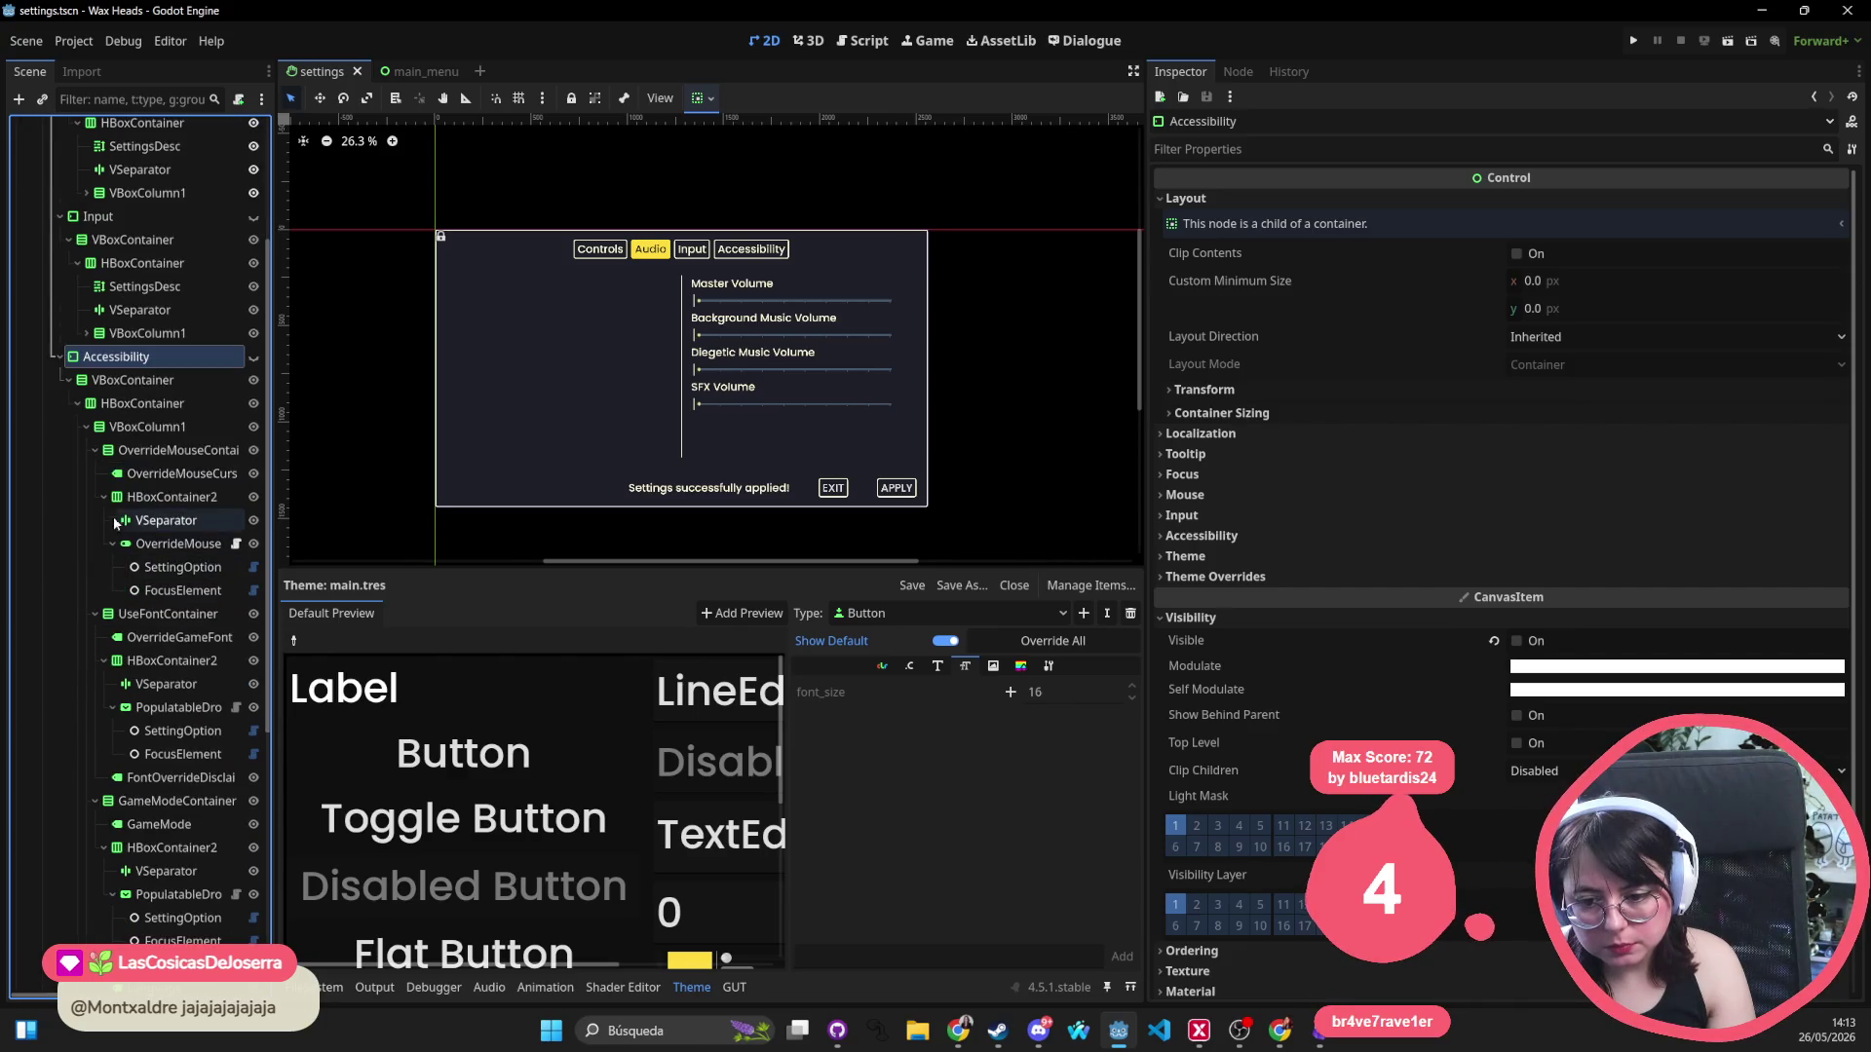
pyautogui.click(88, 434)
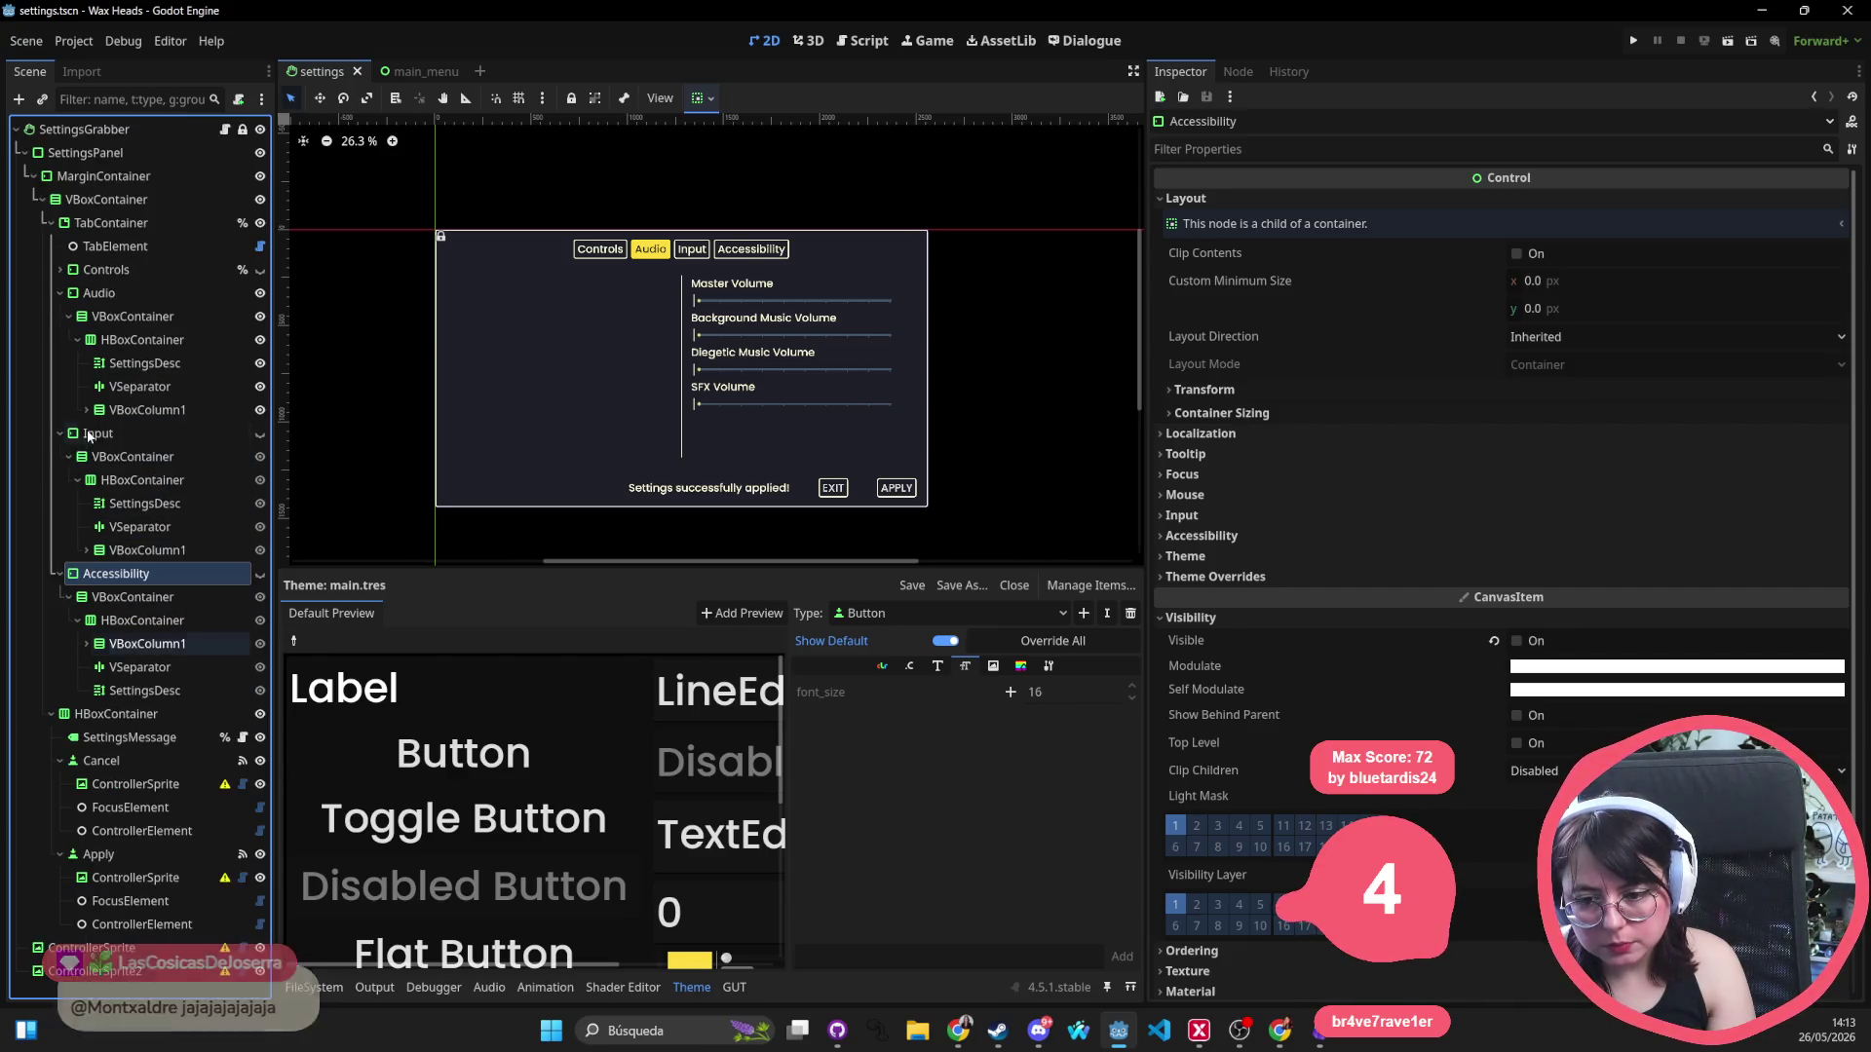
pyautogui.click(87, 550)
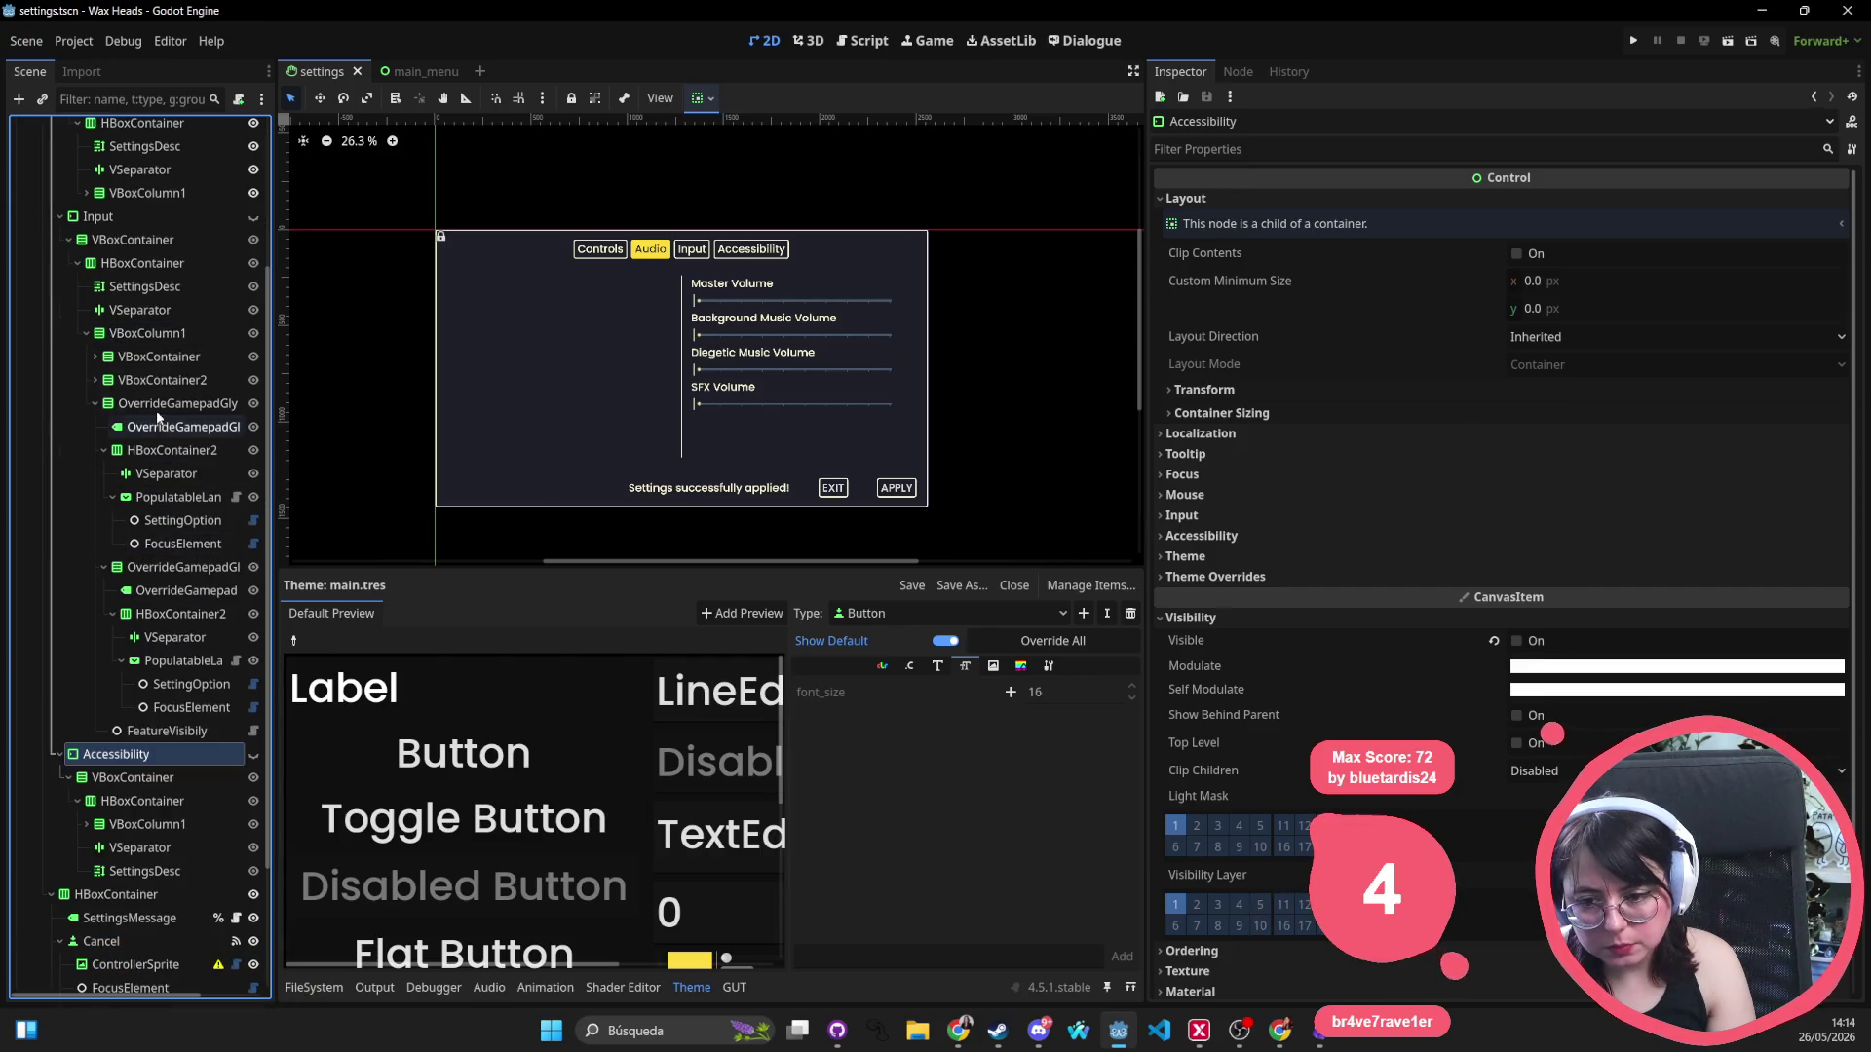
pyautogui.click(95, 404)
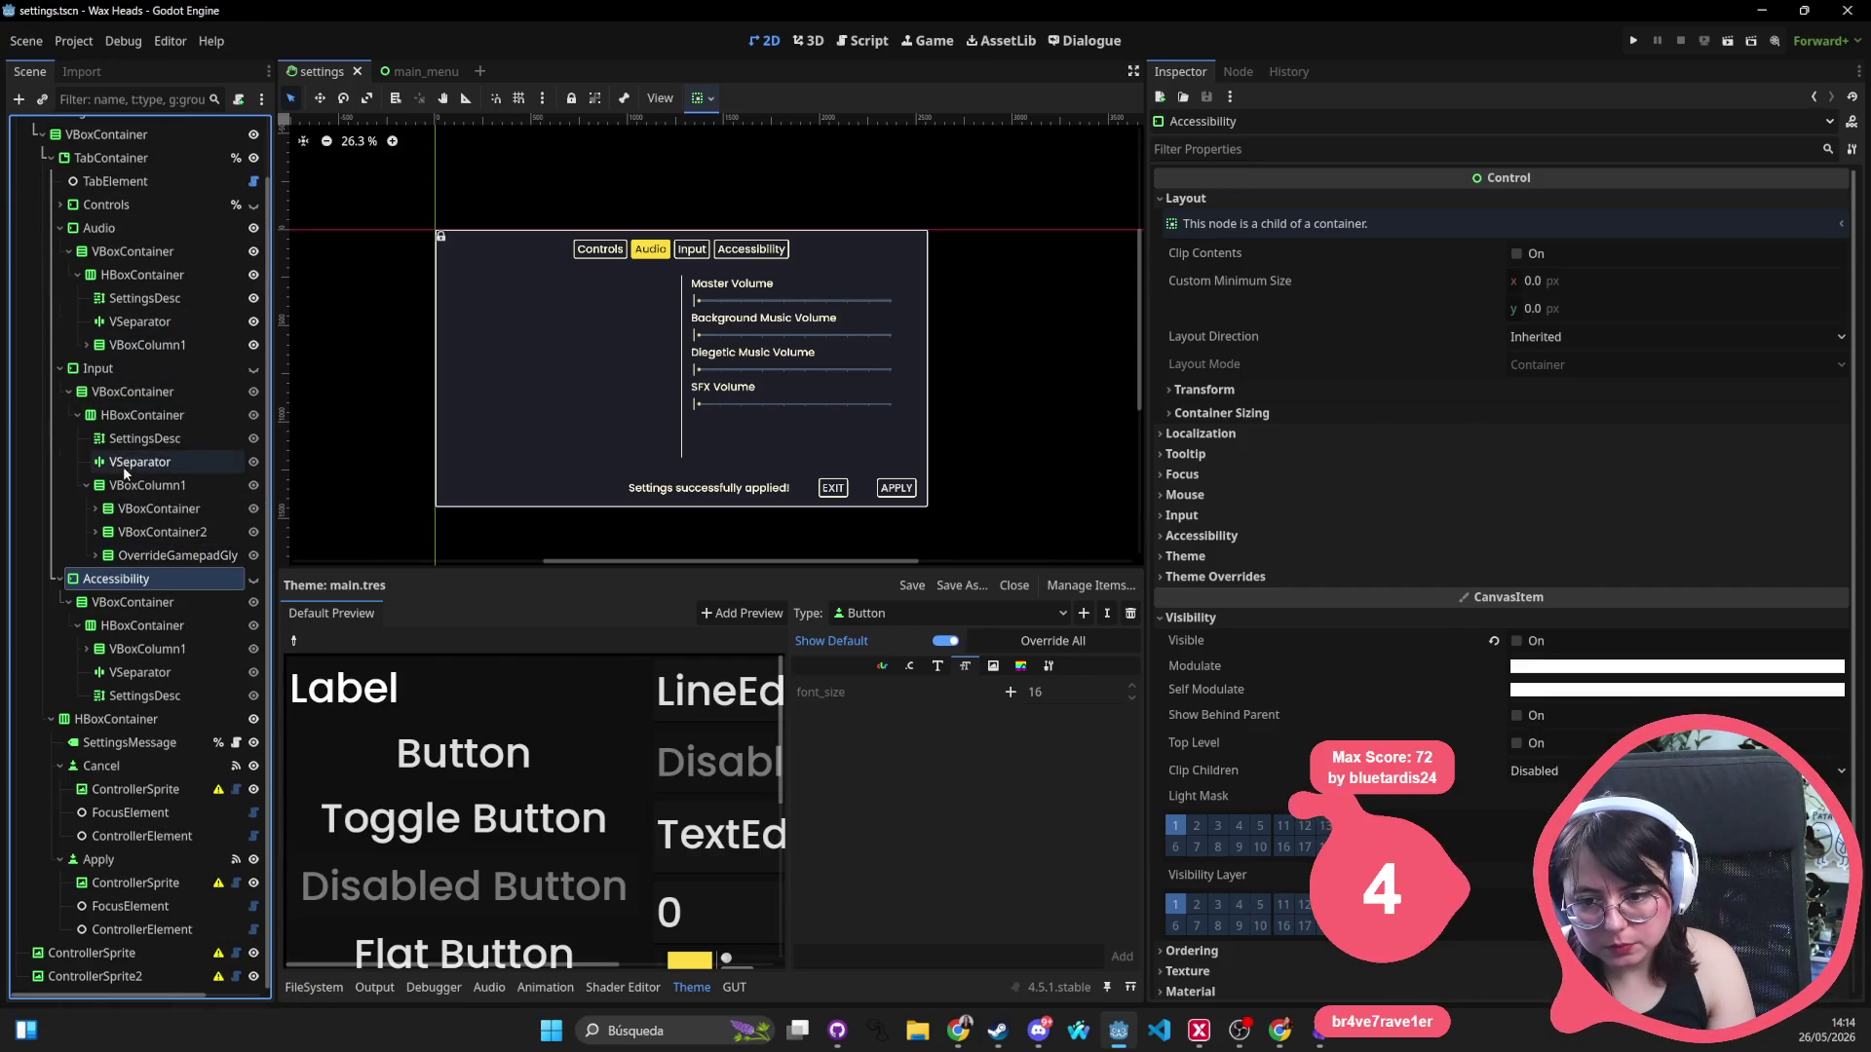
pyautogui.click(130, 441)
pyautogui.moveTo(129, 440)
pyautogui.mouseDown()
pyautogui.moveTo(136, 473)
pyautogui.moveTo(110, 437)
pyautogui.mouseUp()
pyautogui.hotkey('ctrl', 's')
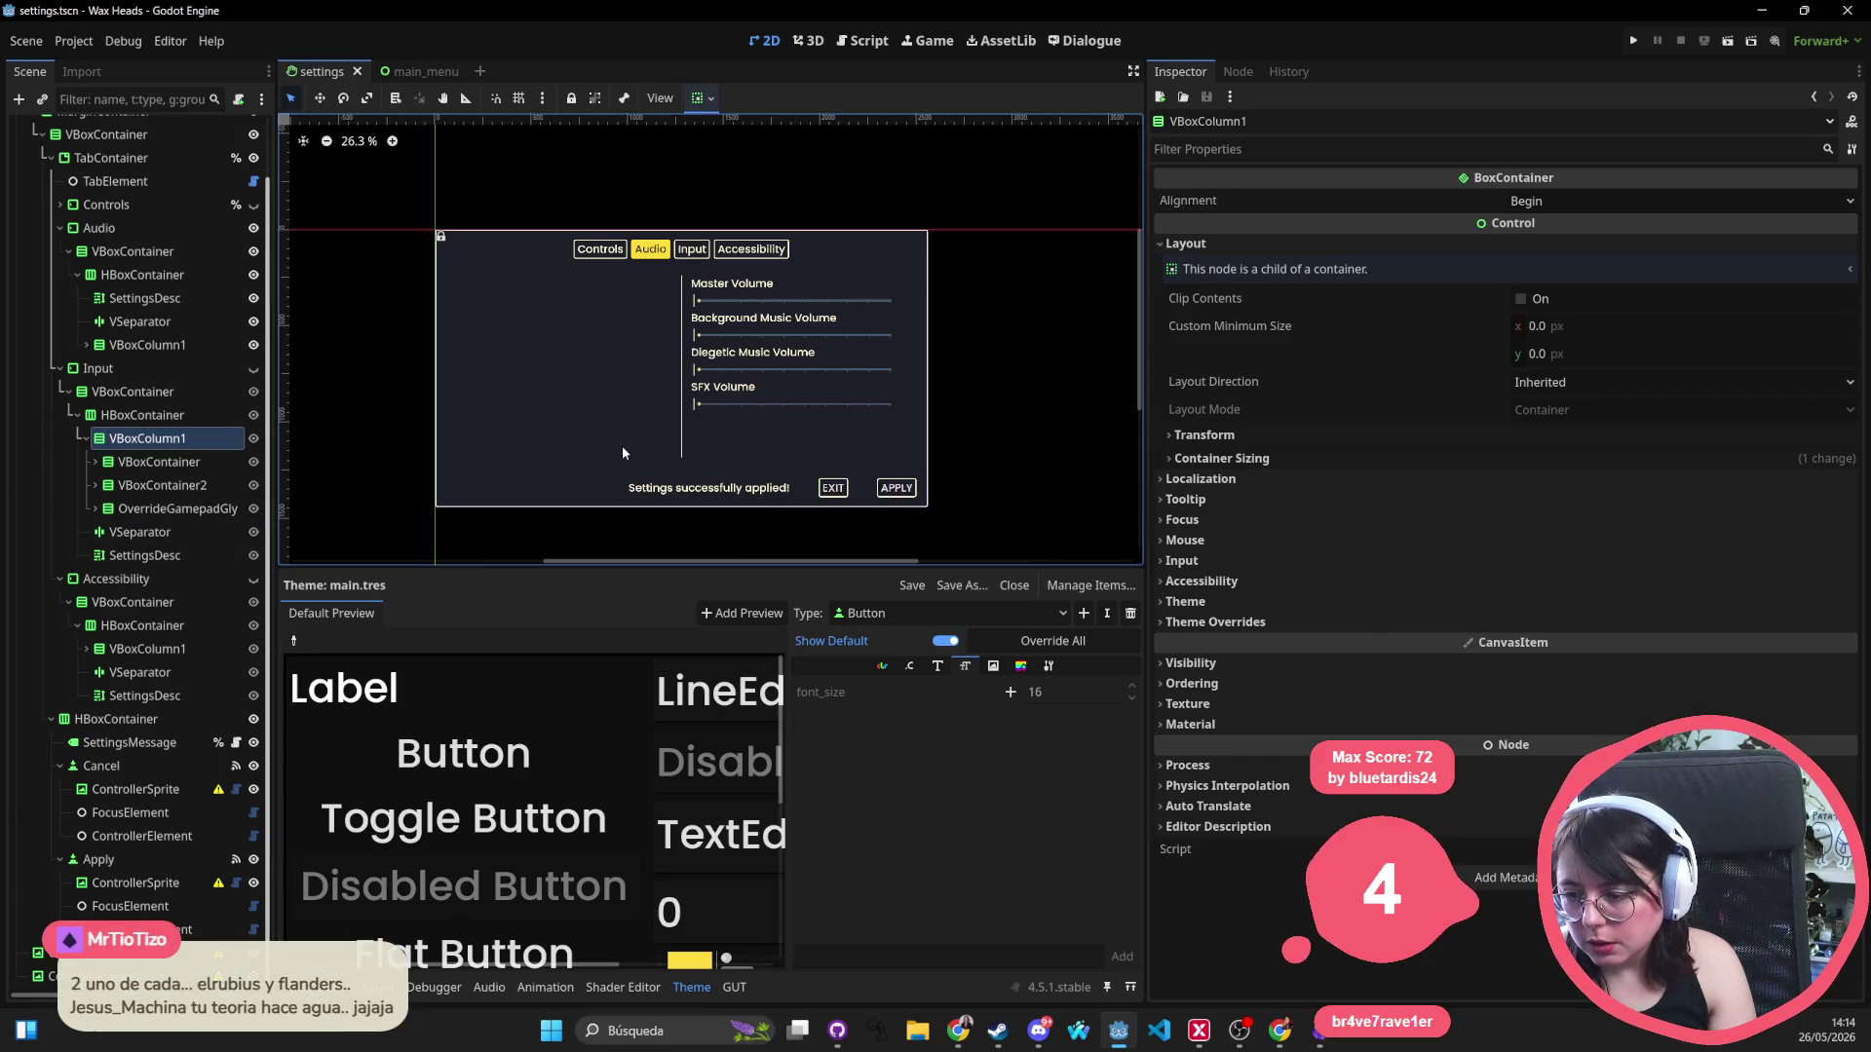
pyautogui.click(682, 464)
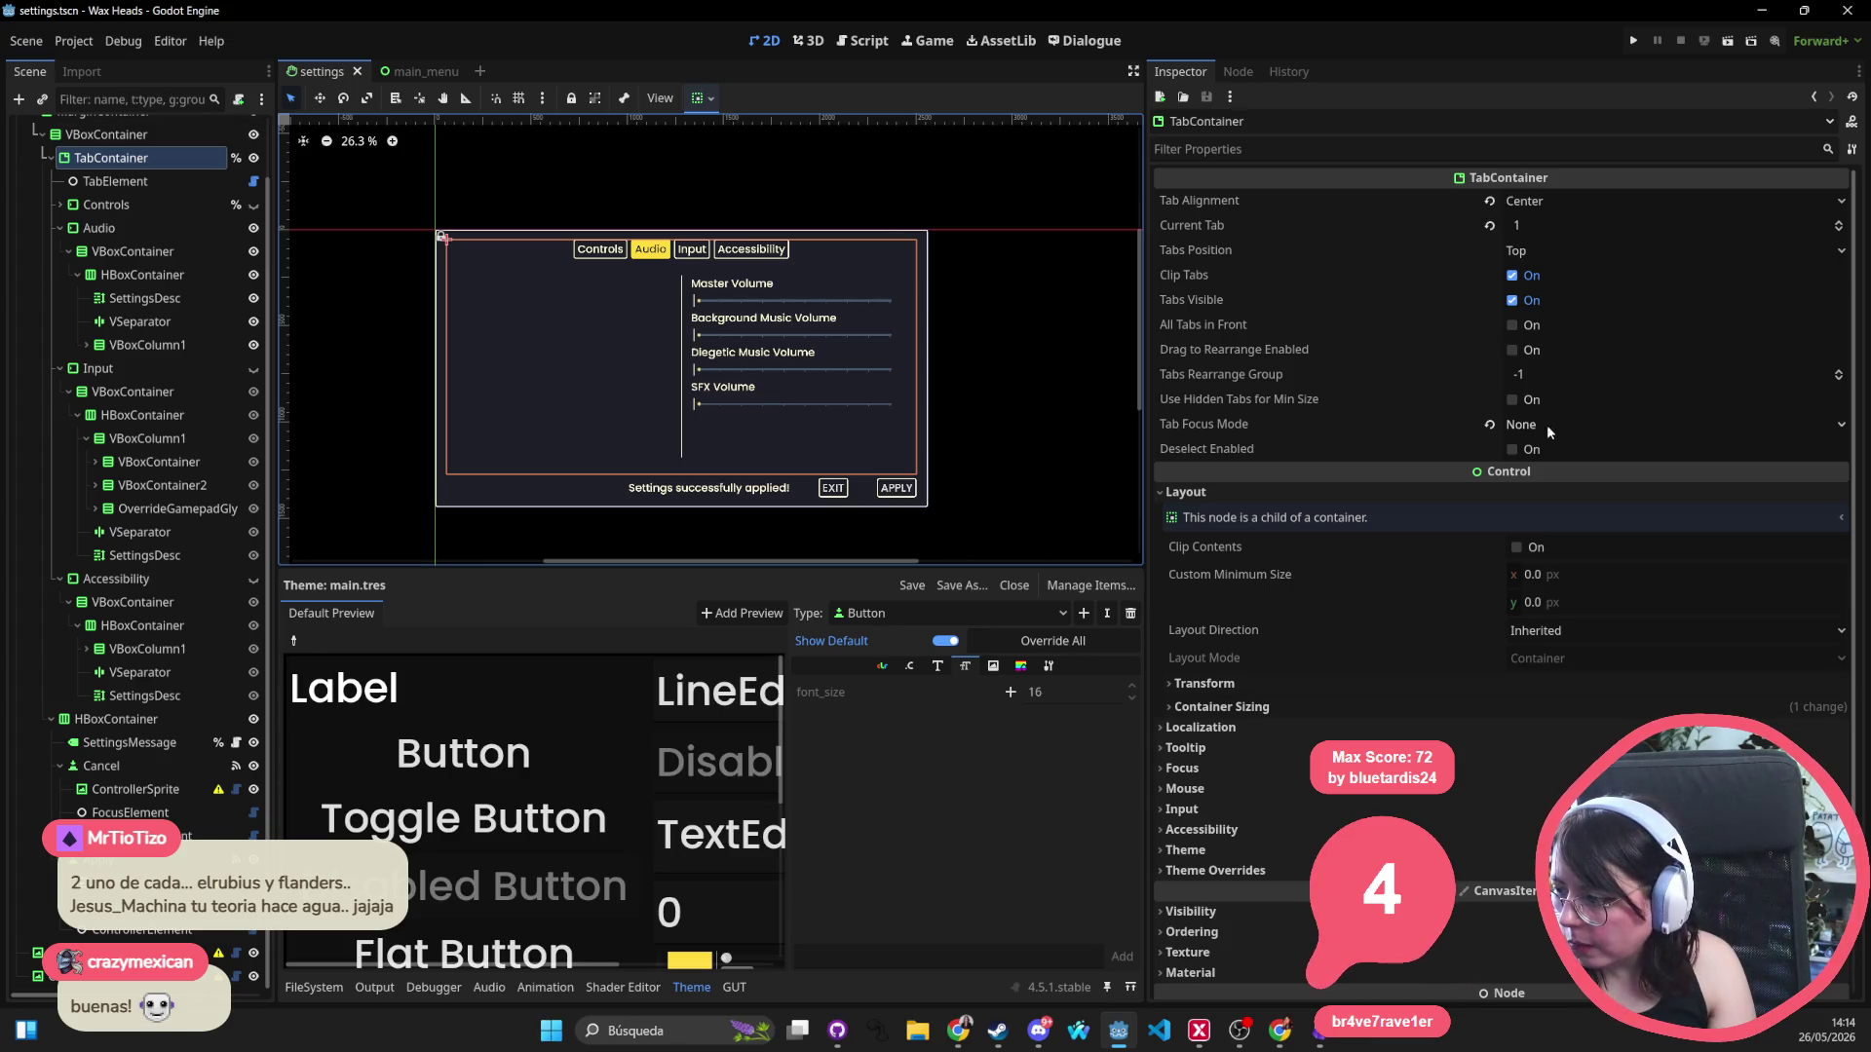
# Select the MarginContainer and set all four of its margins to 20.
pyautogui.click(1253, 682)
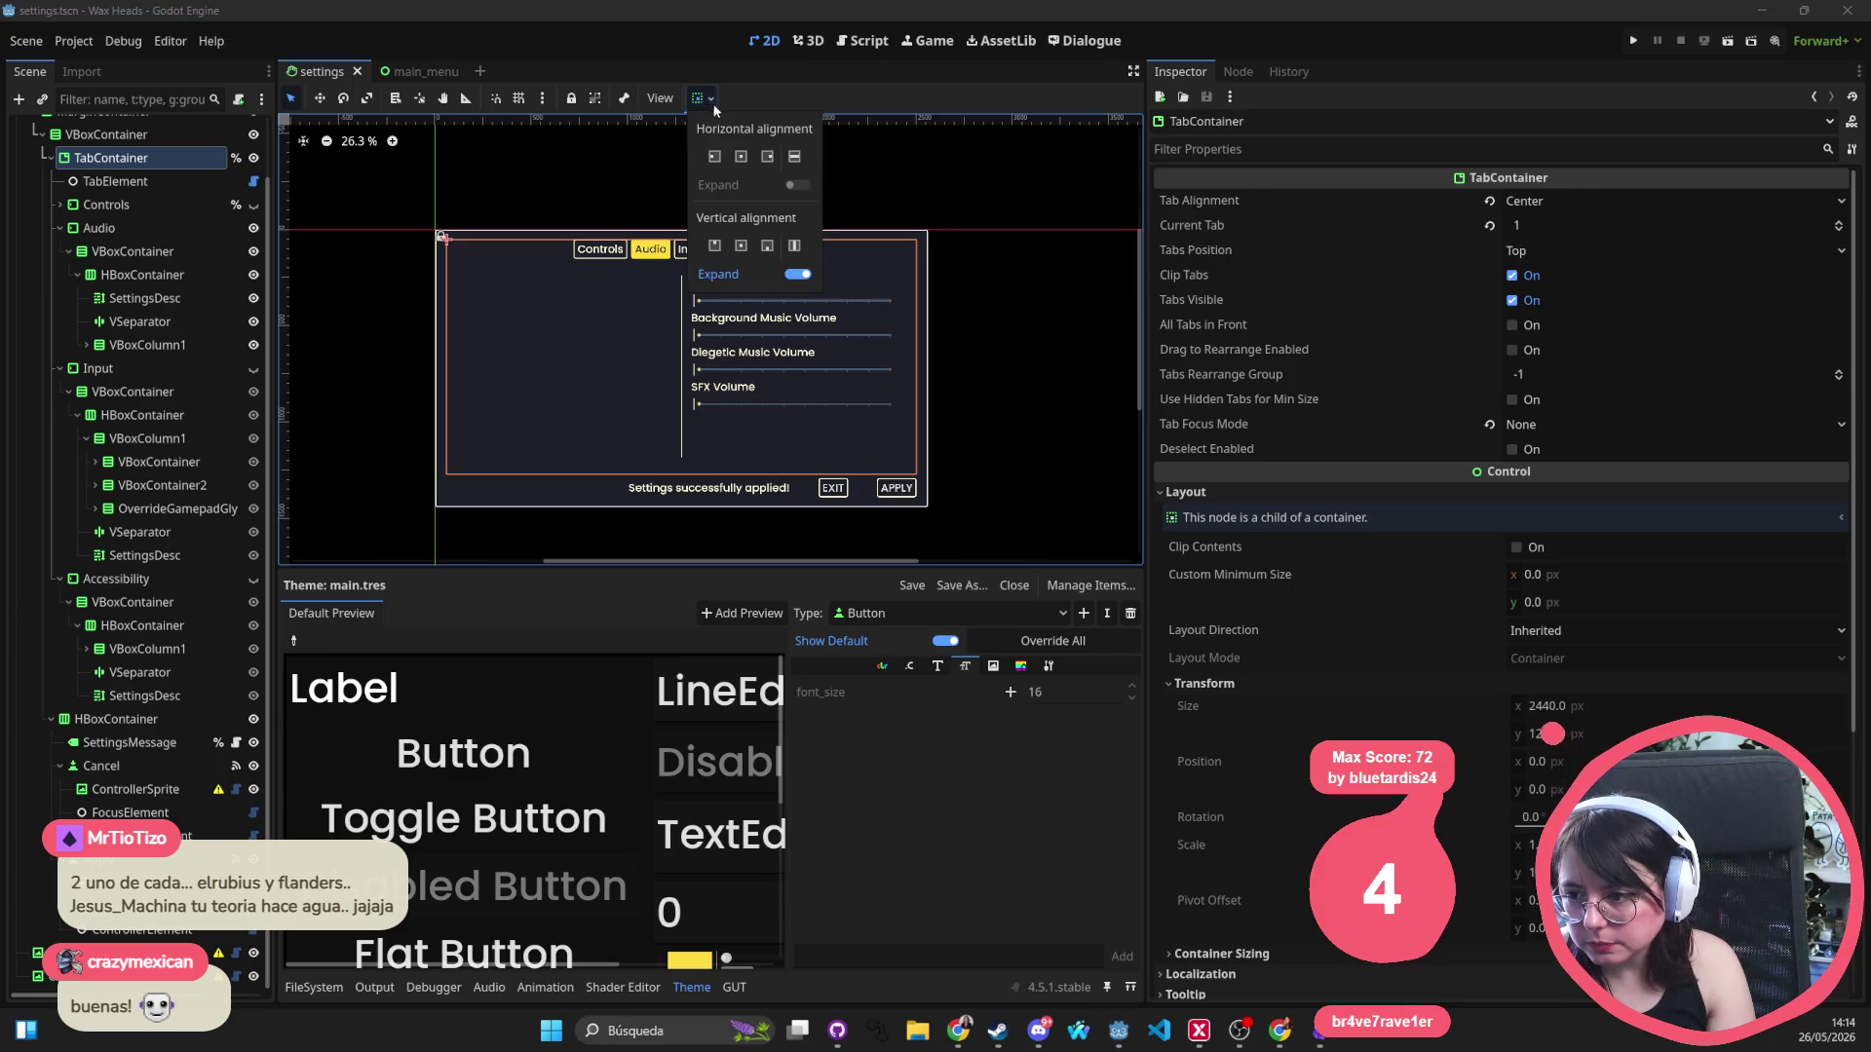
pyautogui.click(108, 134)
pyautogui.click(134, 138)
pyautogui.scroll(1, 127, 155)
pyautogui.click(122, 175)
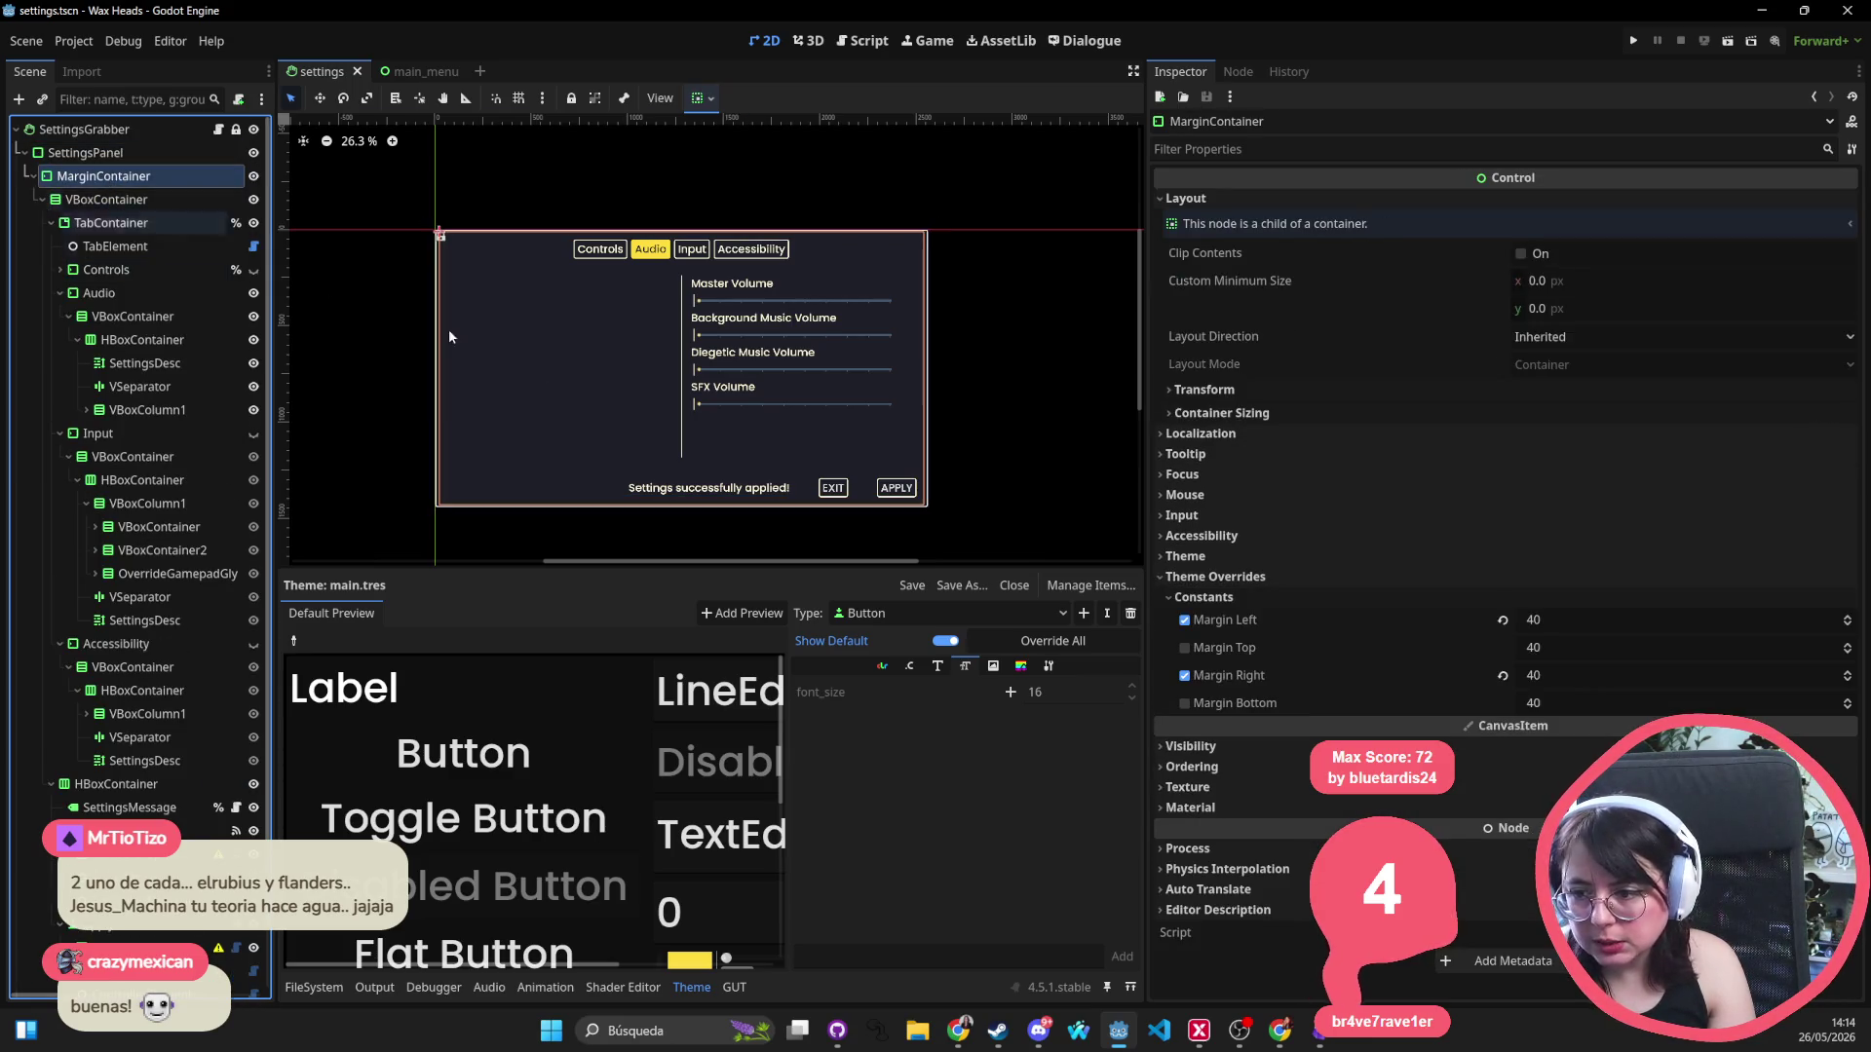
pyautogui.click(1565, 617)
pyautogui.write('20')
pyautogui.press('Tab')
pyautogui.write('20')
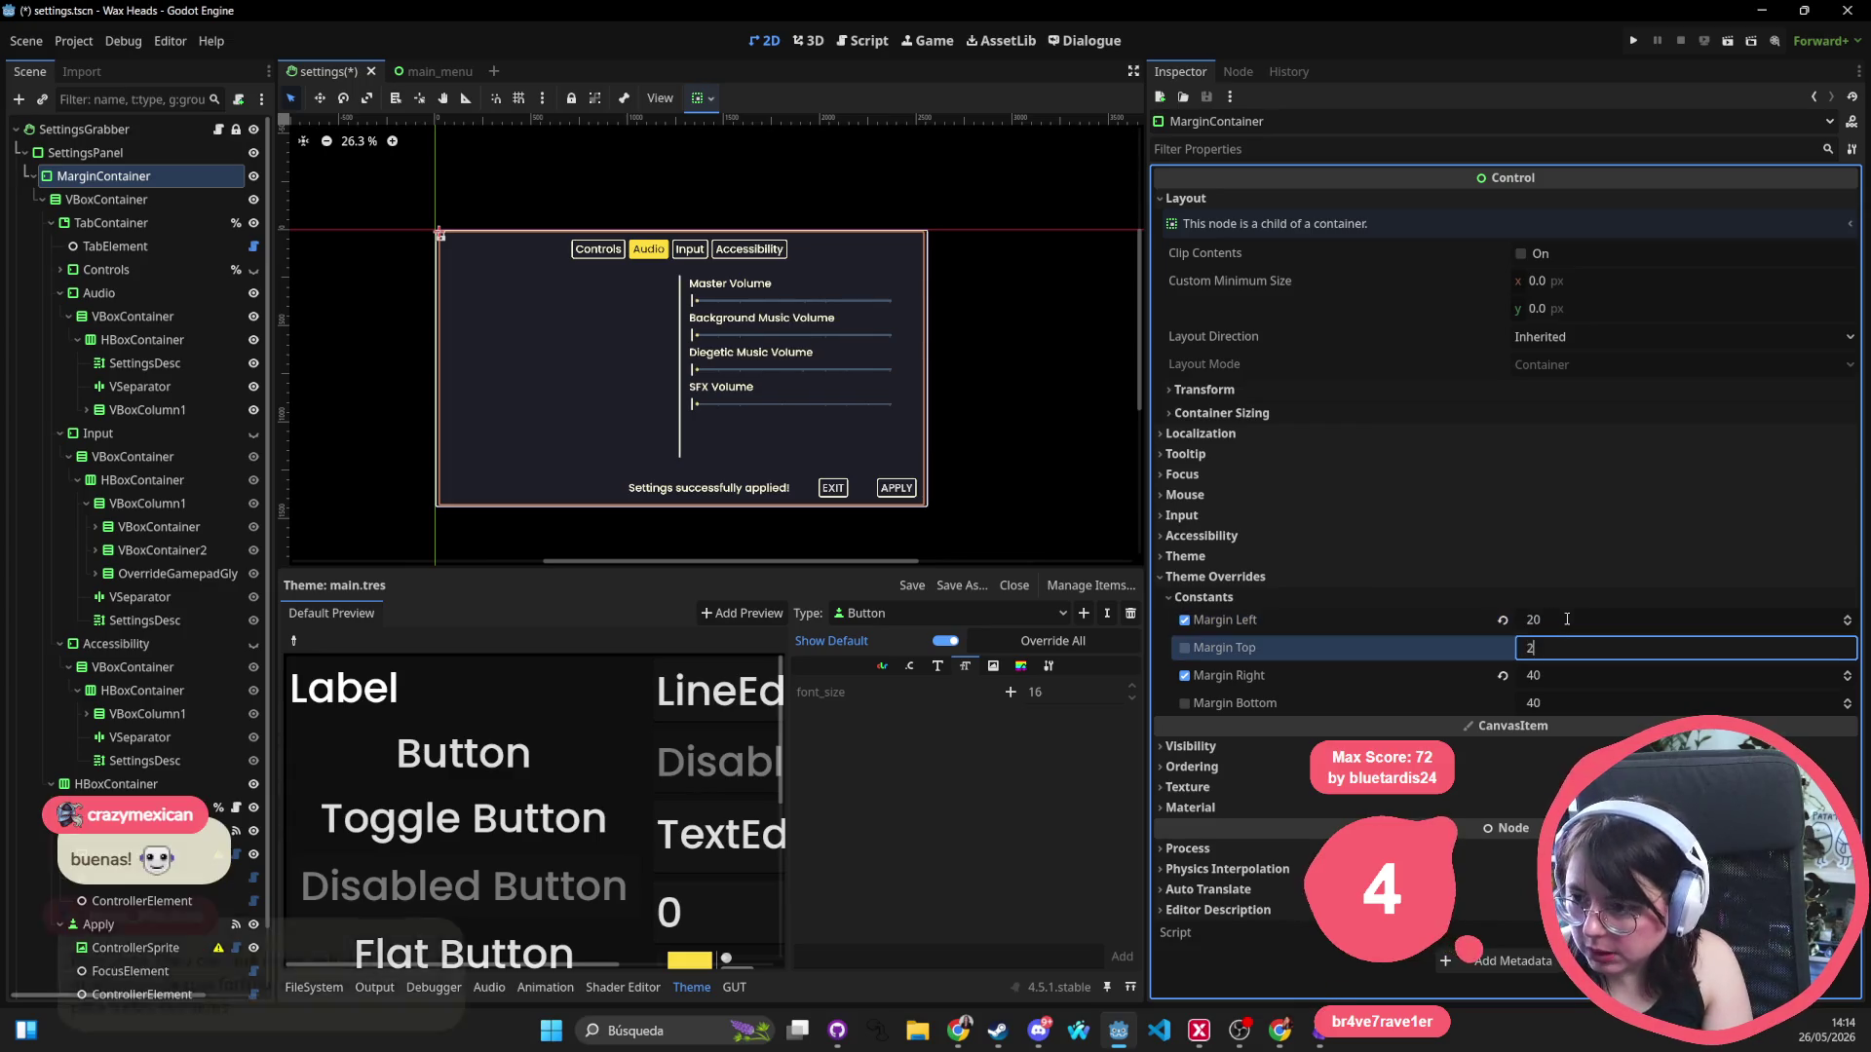
pyautogui.press('Tab')
pyautogui.write('20')
pyautogui.press('Tab')
pyautogui.write('20')
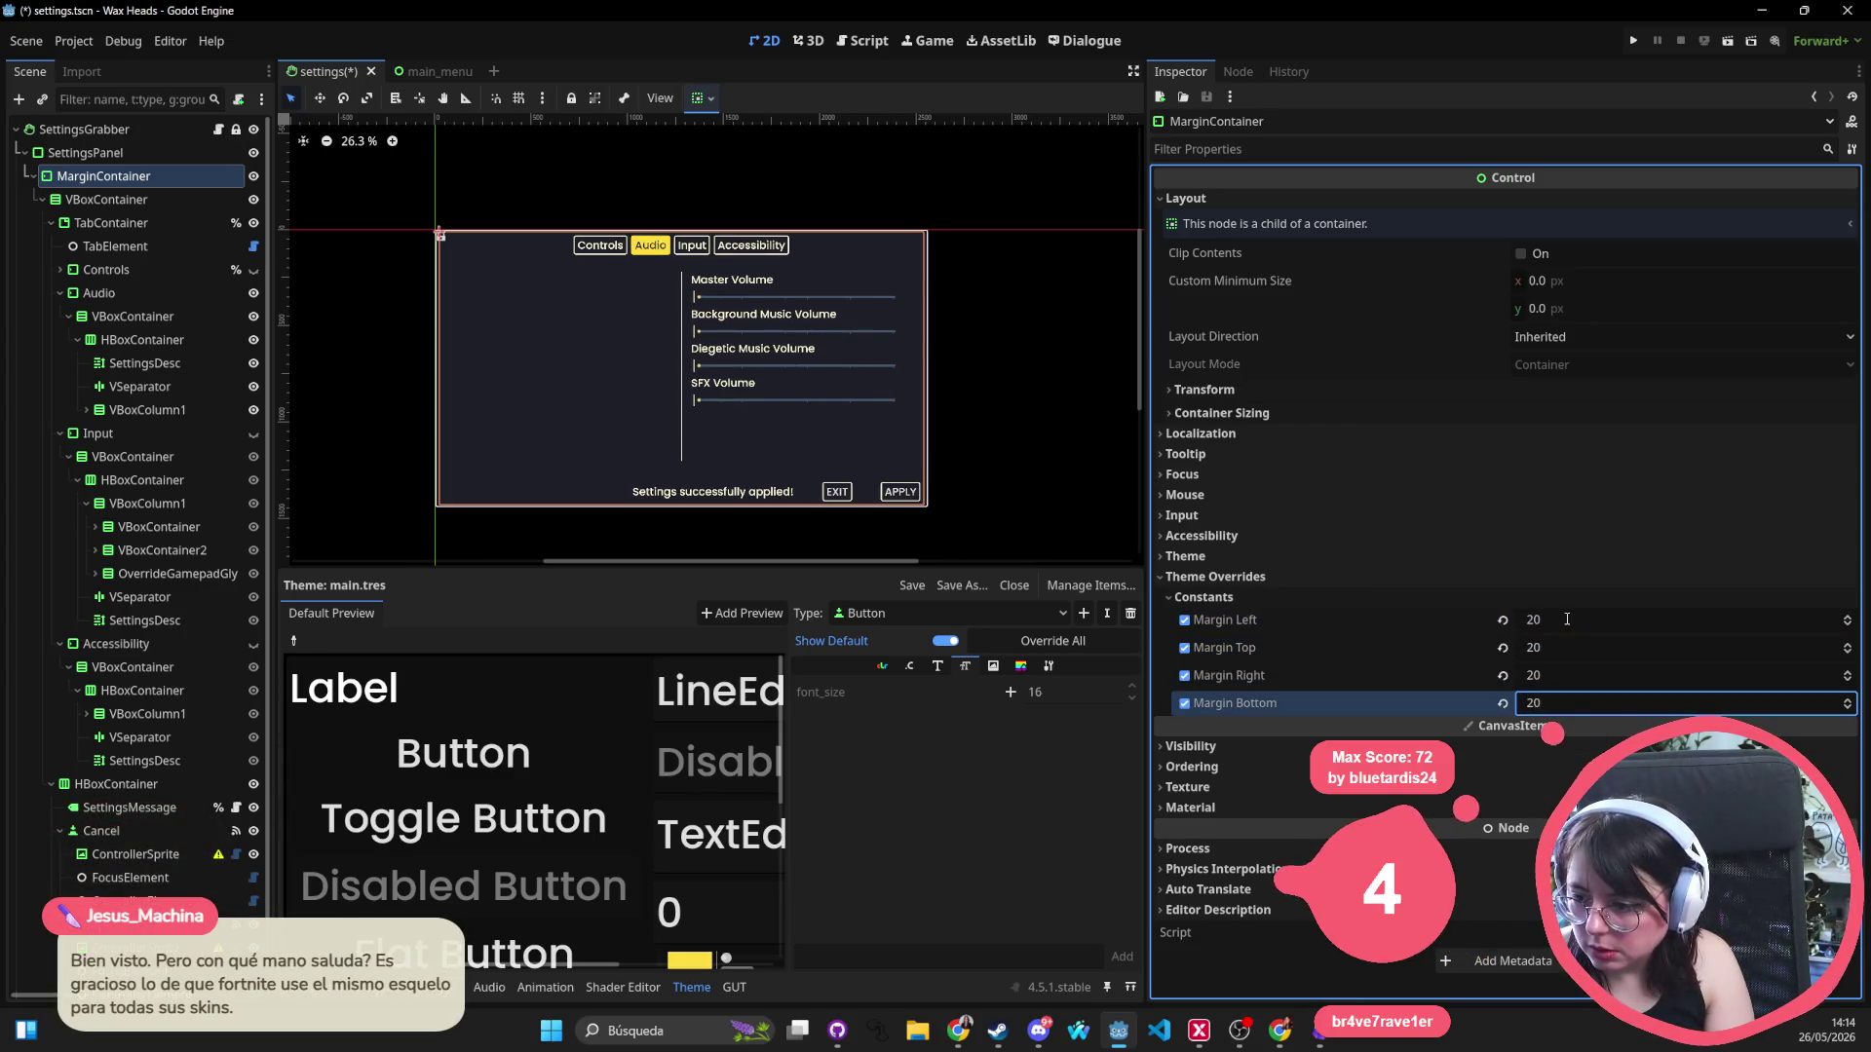
pyautogui.click(836, 349)
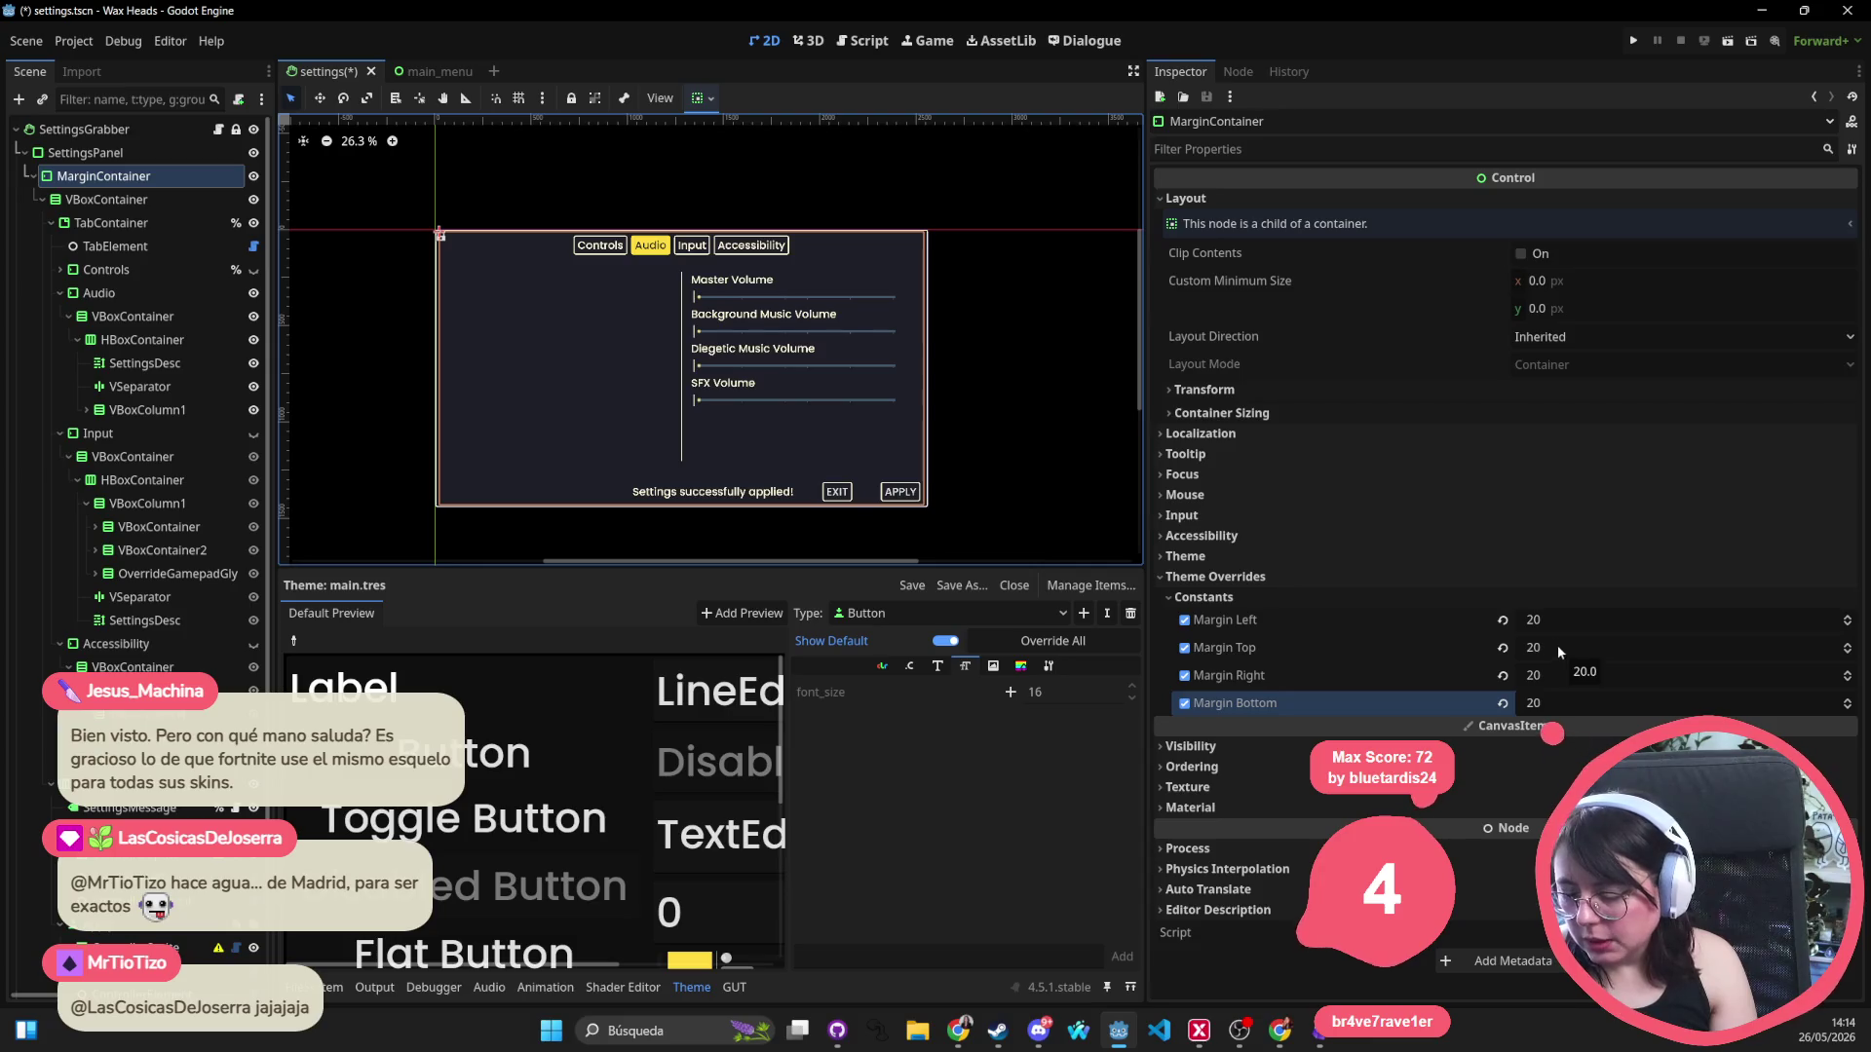
# Raise the top and bottom margins to 30 and preview the panel.
pyautogui.click(1675, 649)
pyautogui.write('30')
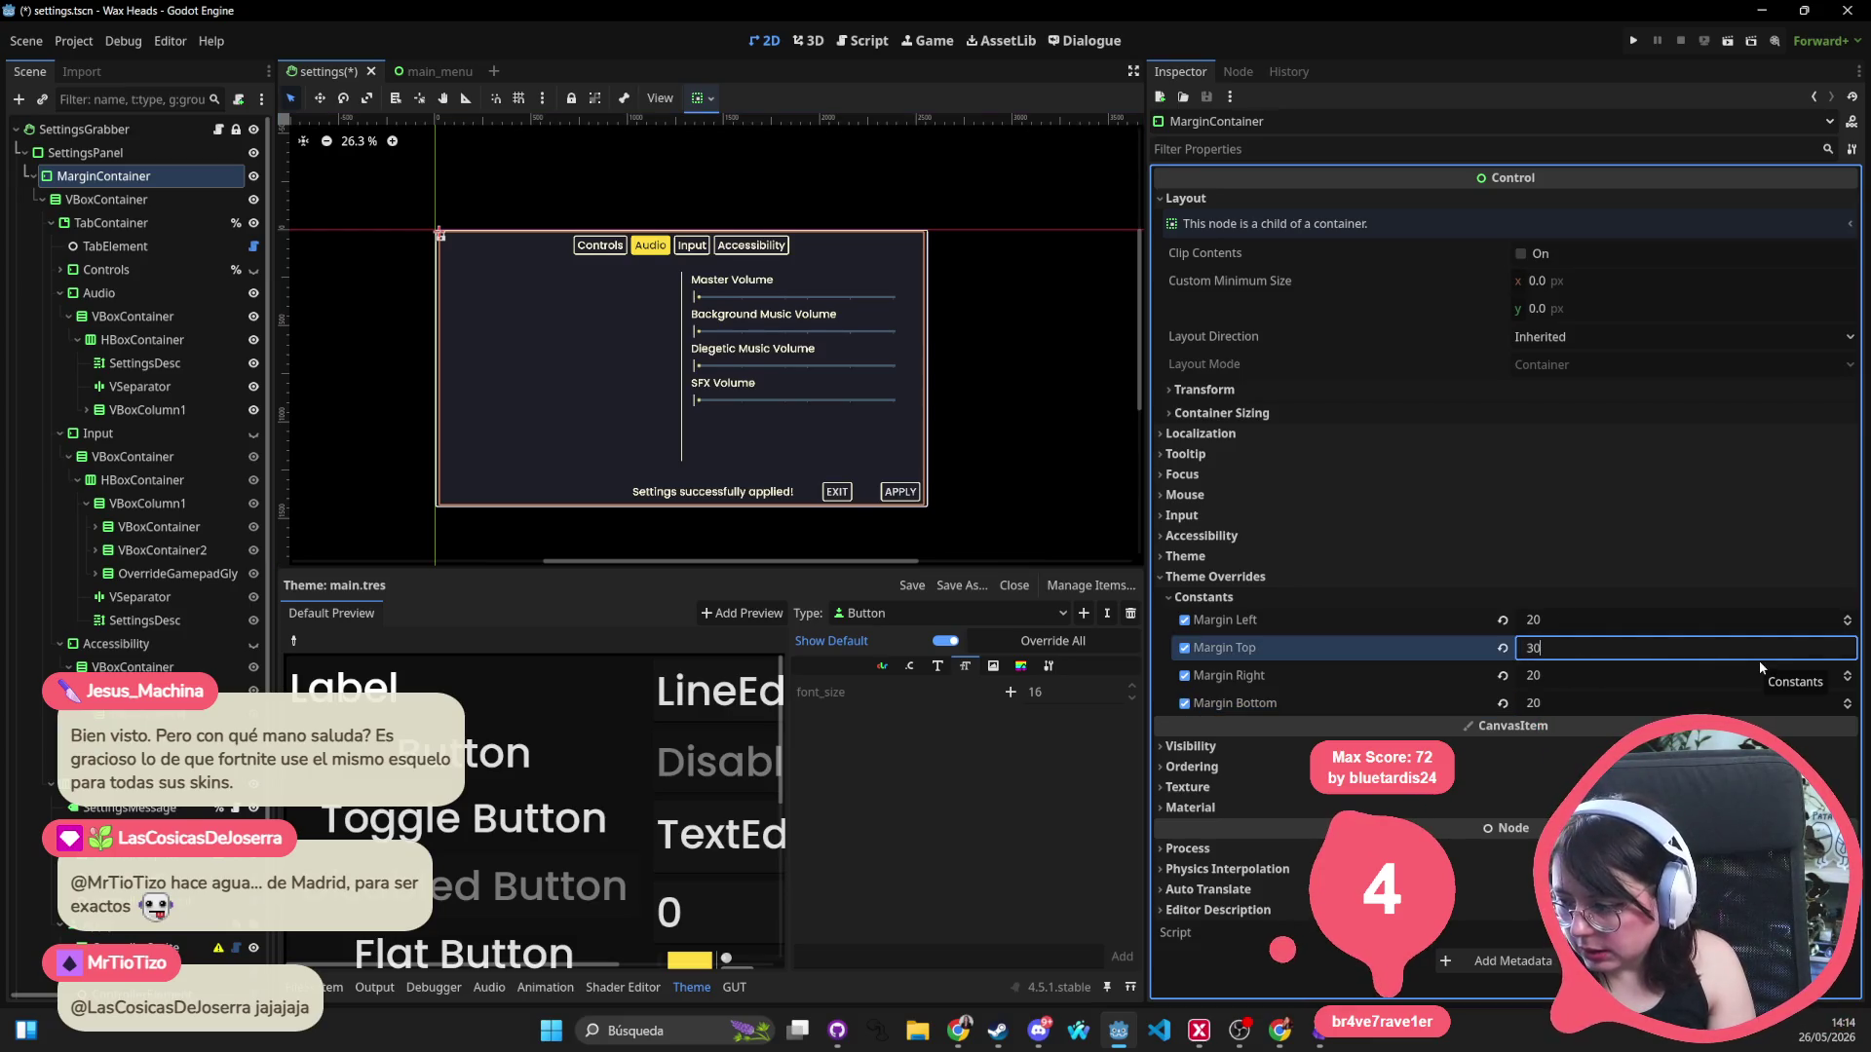
pyautogui.press('Tab')
pyautogui.press('Tab')
pyautogui.write('30')
pyautogui.press('Return')
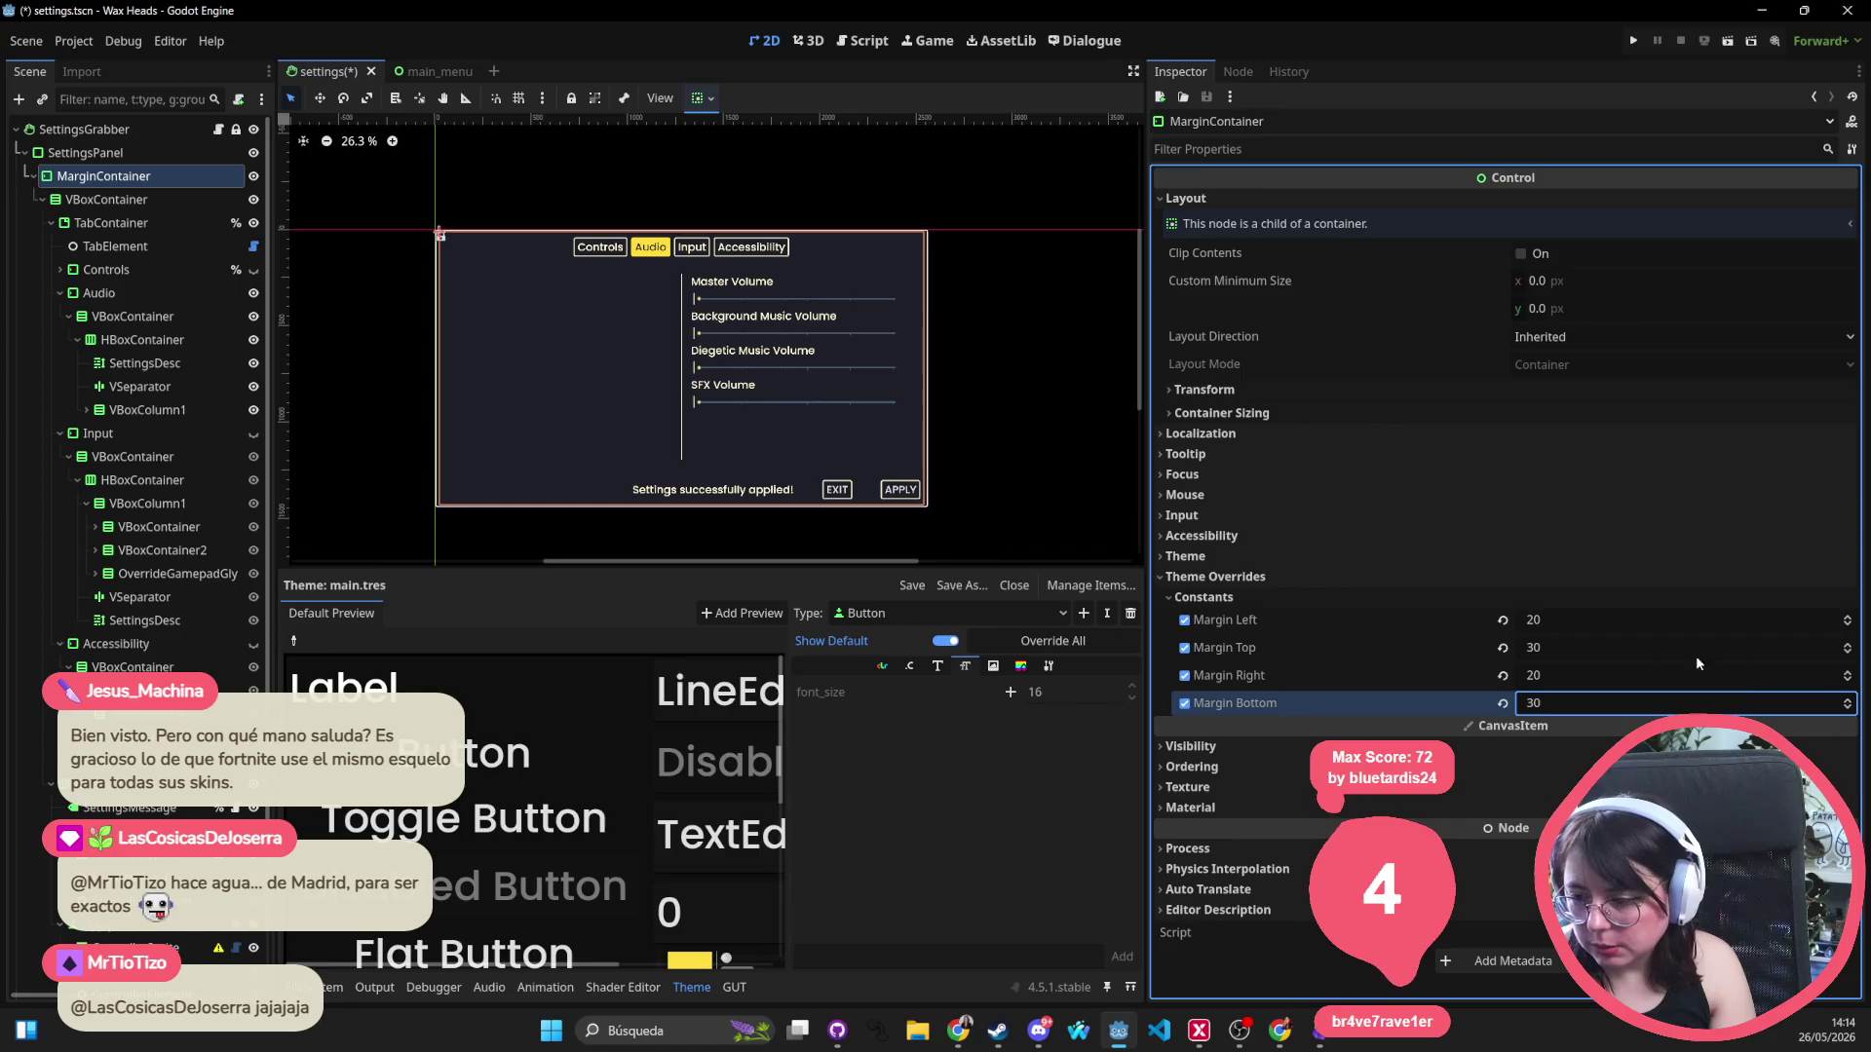
pyautogui.scroll(4, 840, 269)
pyautogui.click(742, 156)
pyautogui.scroll(3, 610, 317)
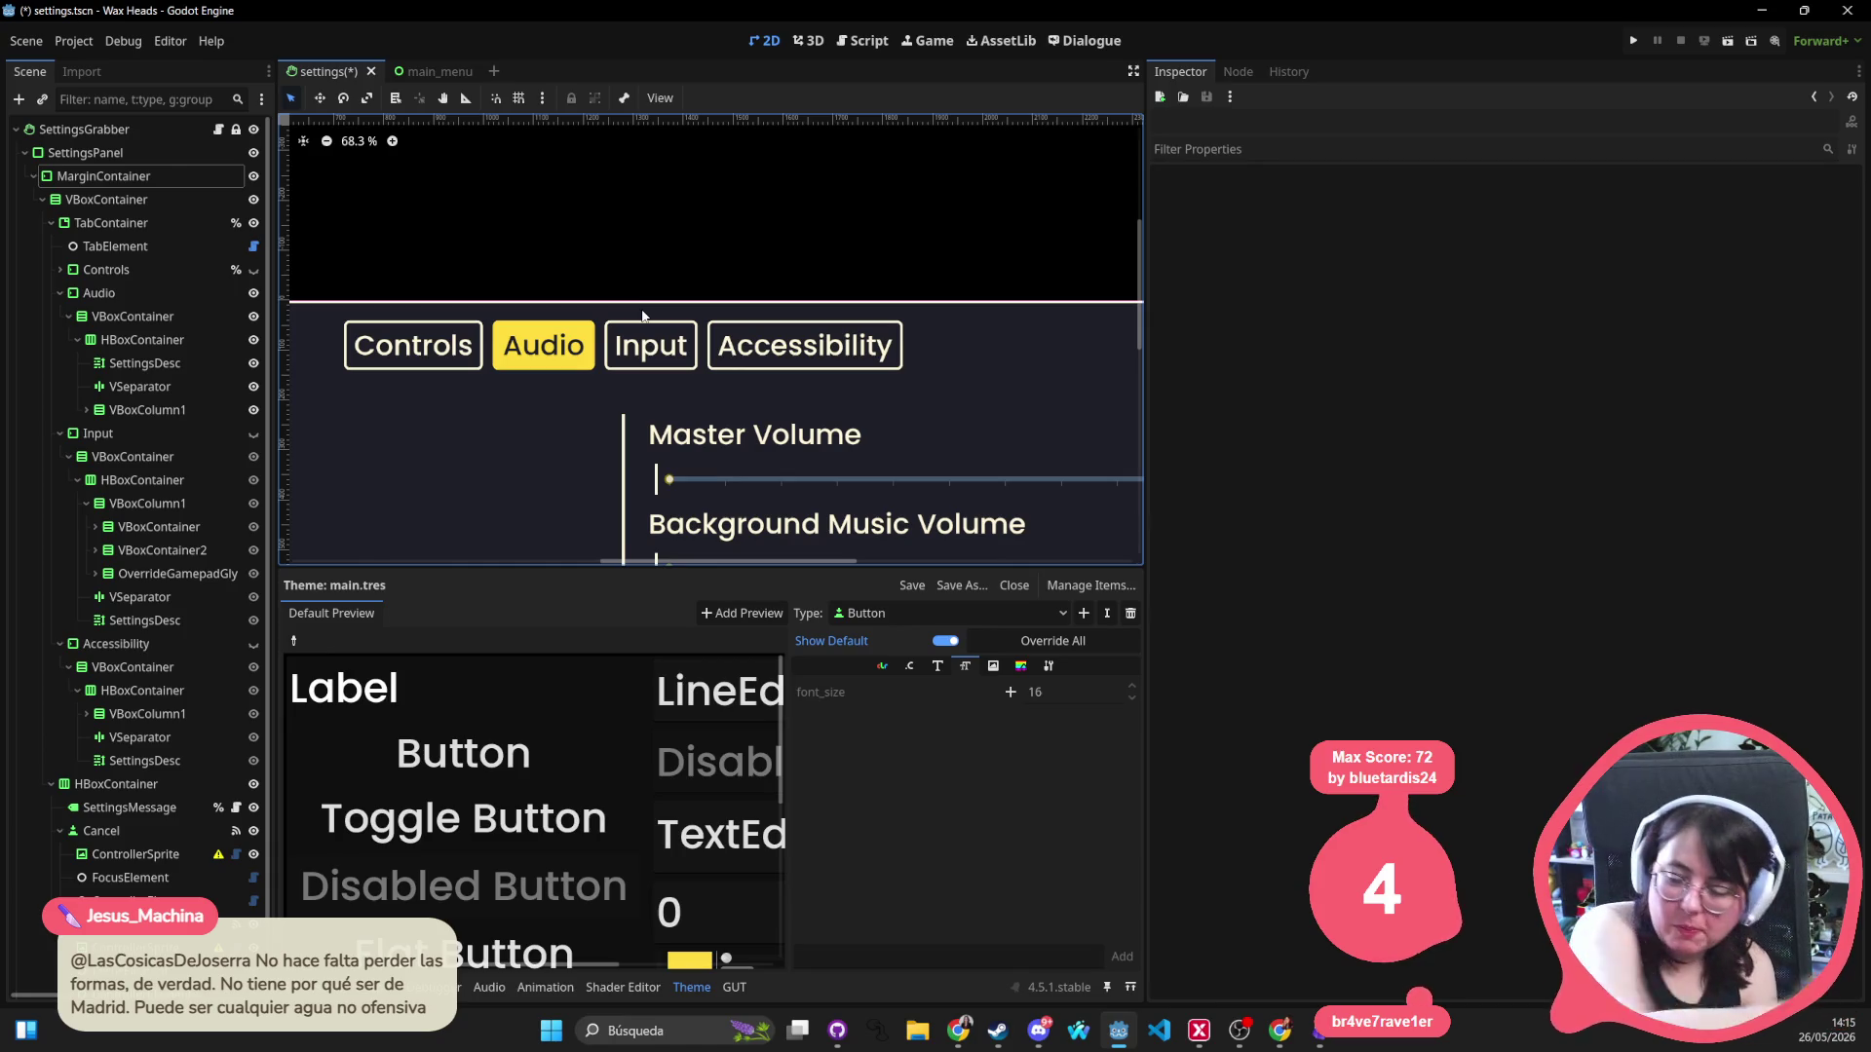
pyautogui.scroll(-6, 671, 435)
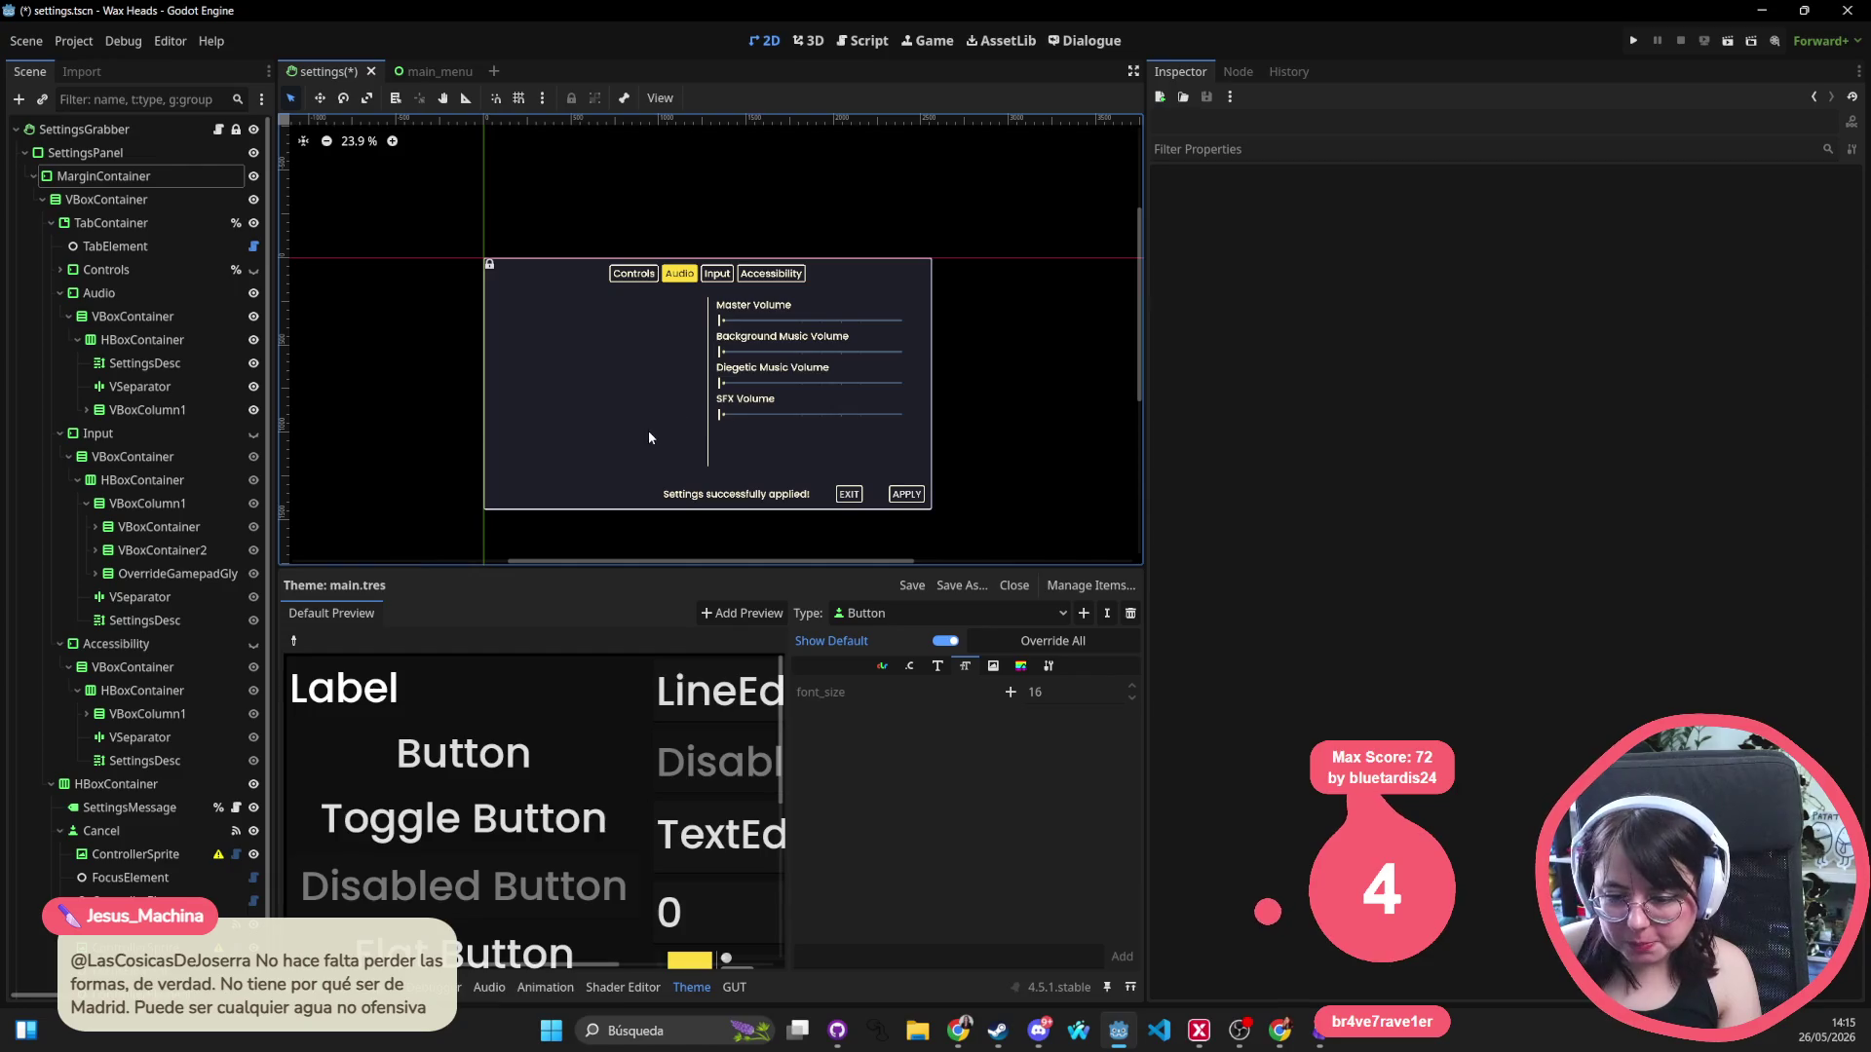
# Collapse the TabContainer's Audio, Input and Accessibility branches in the Scene dock.
pyautogui.click(751, 312)
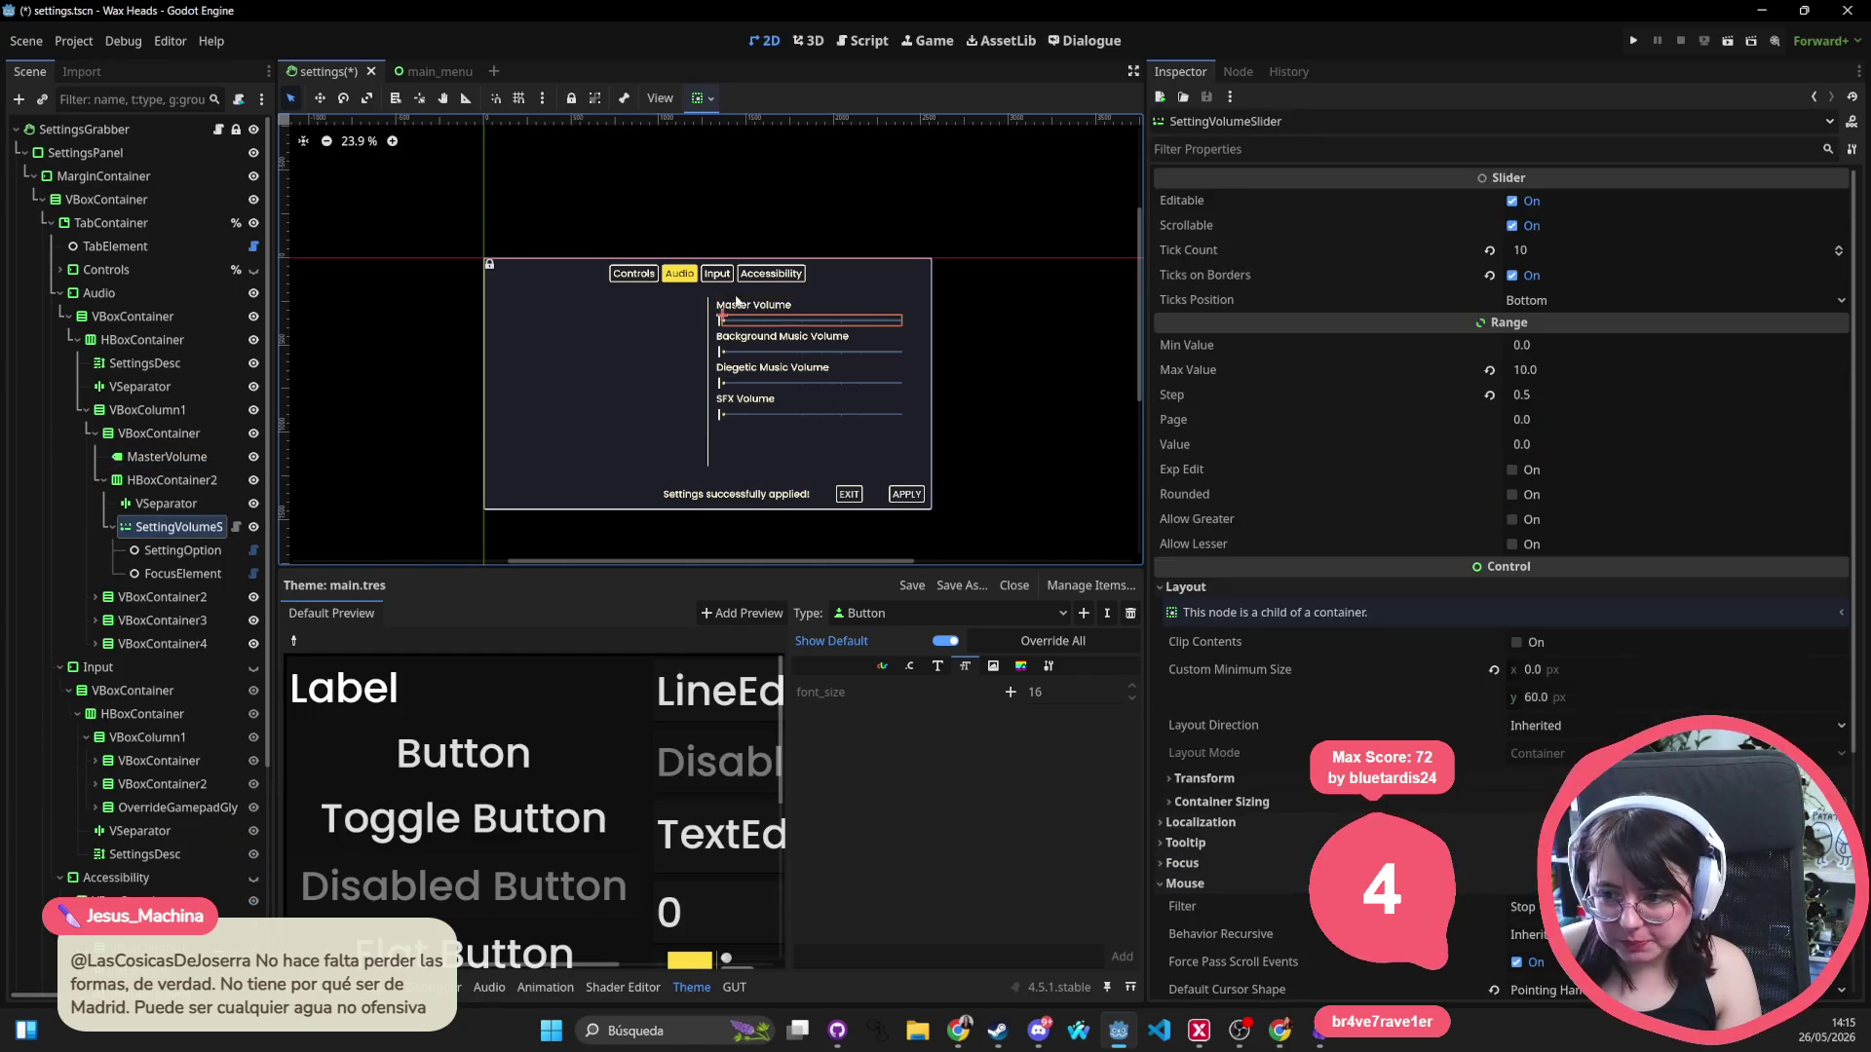
pyautogui.click(712, 273)
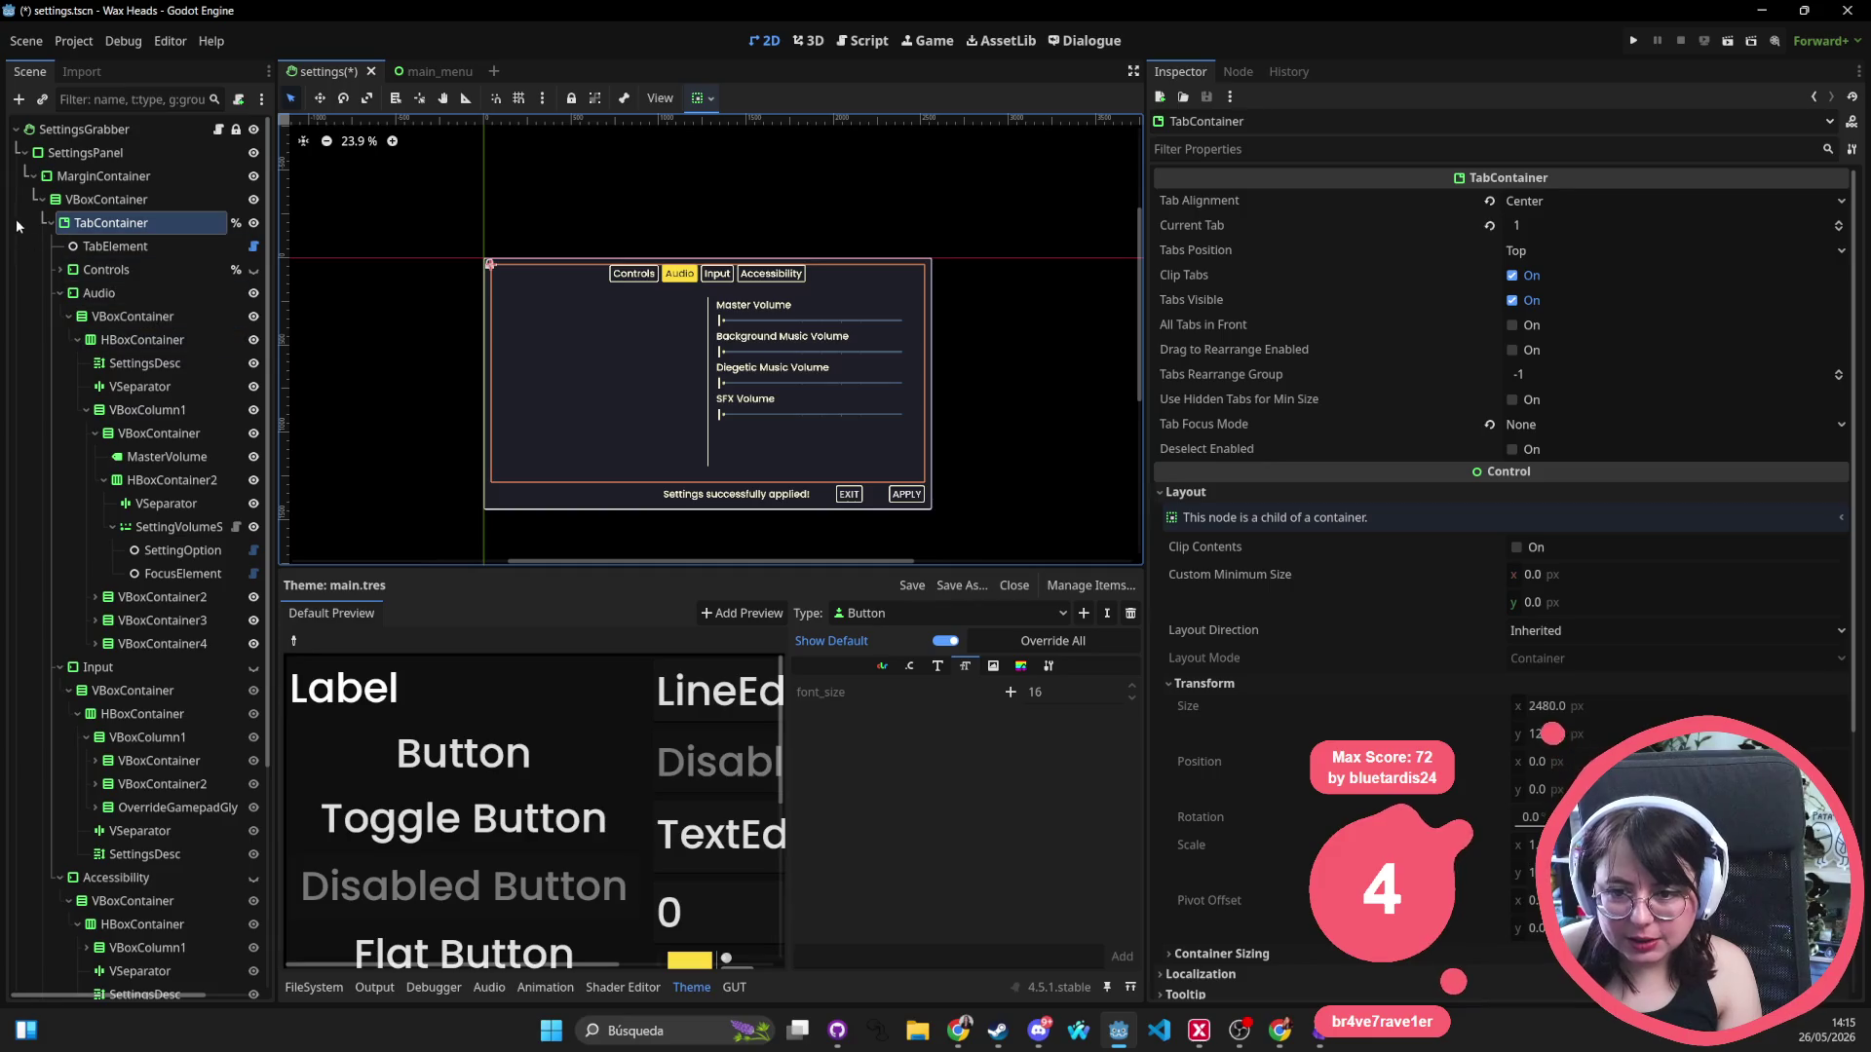
pyautogui.click(46, 224)
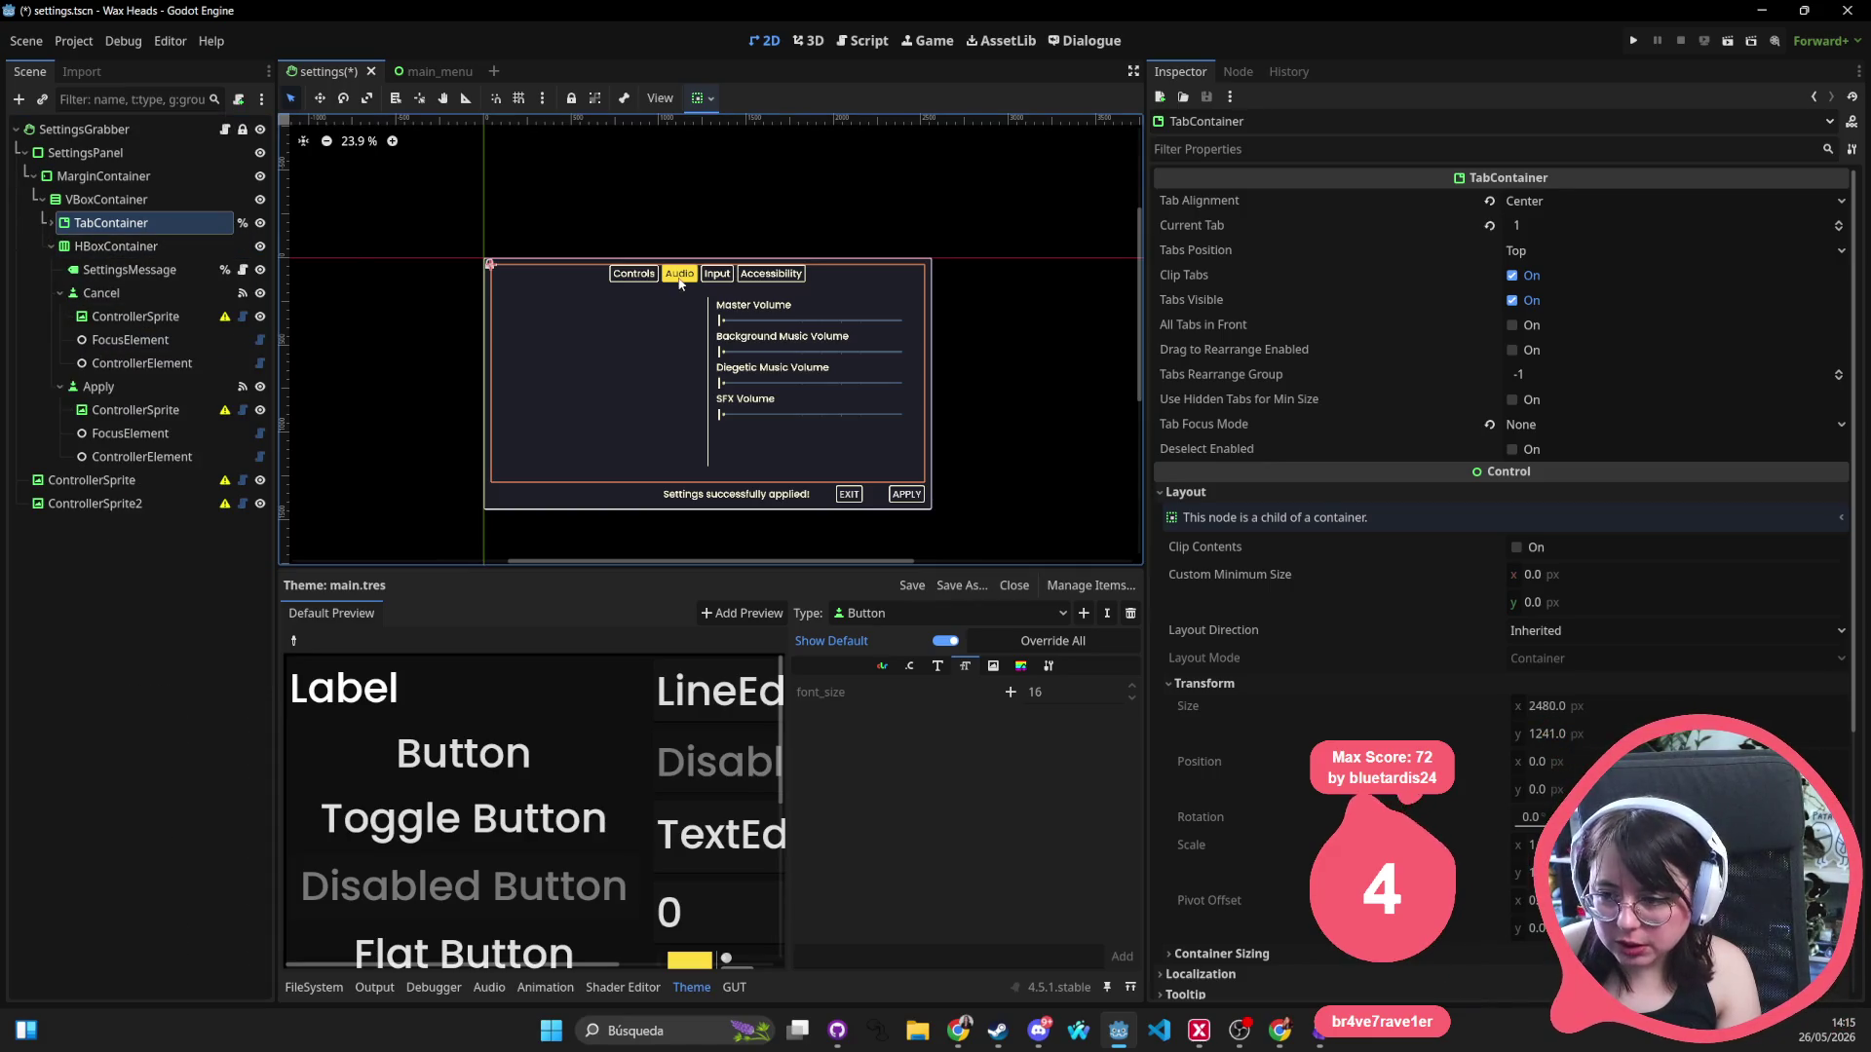
pyautogui.click(46, 247)
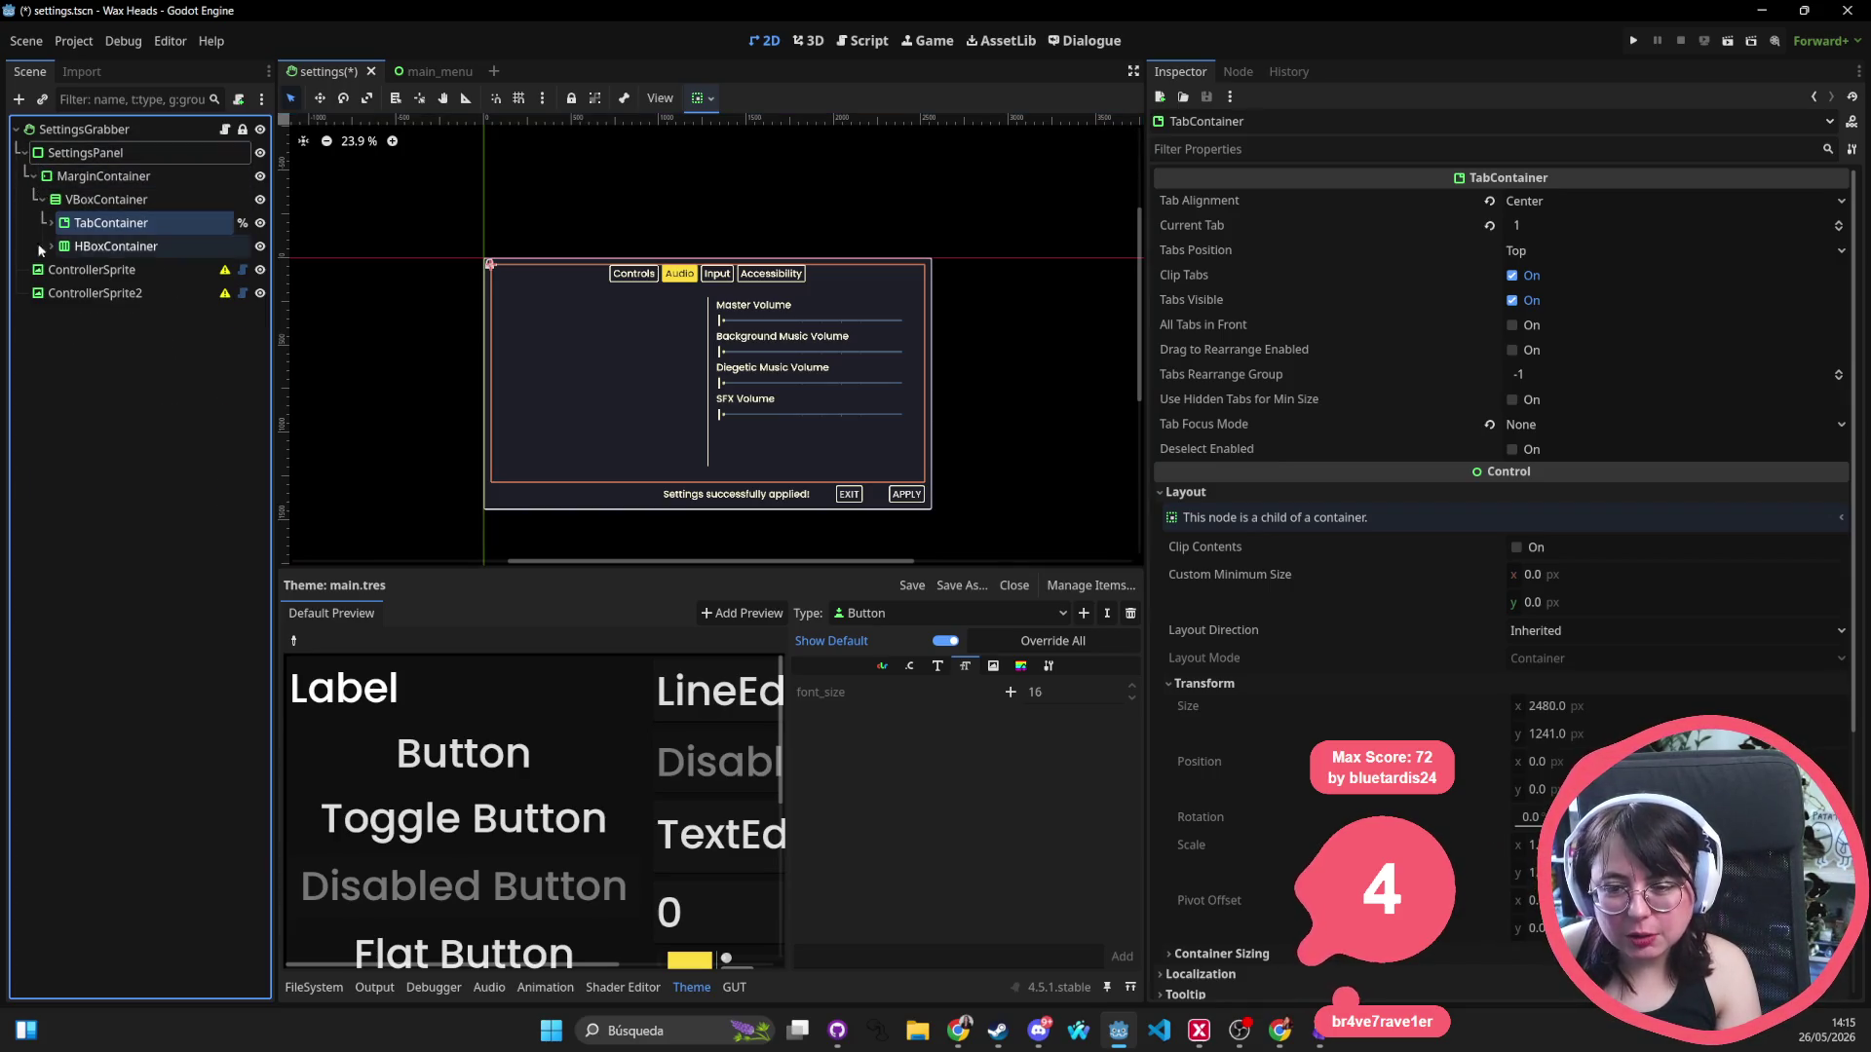
pyautogui.click(102, 176)
pyautogui.click(618, 280)
pyautogui.click(50, 223)
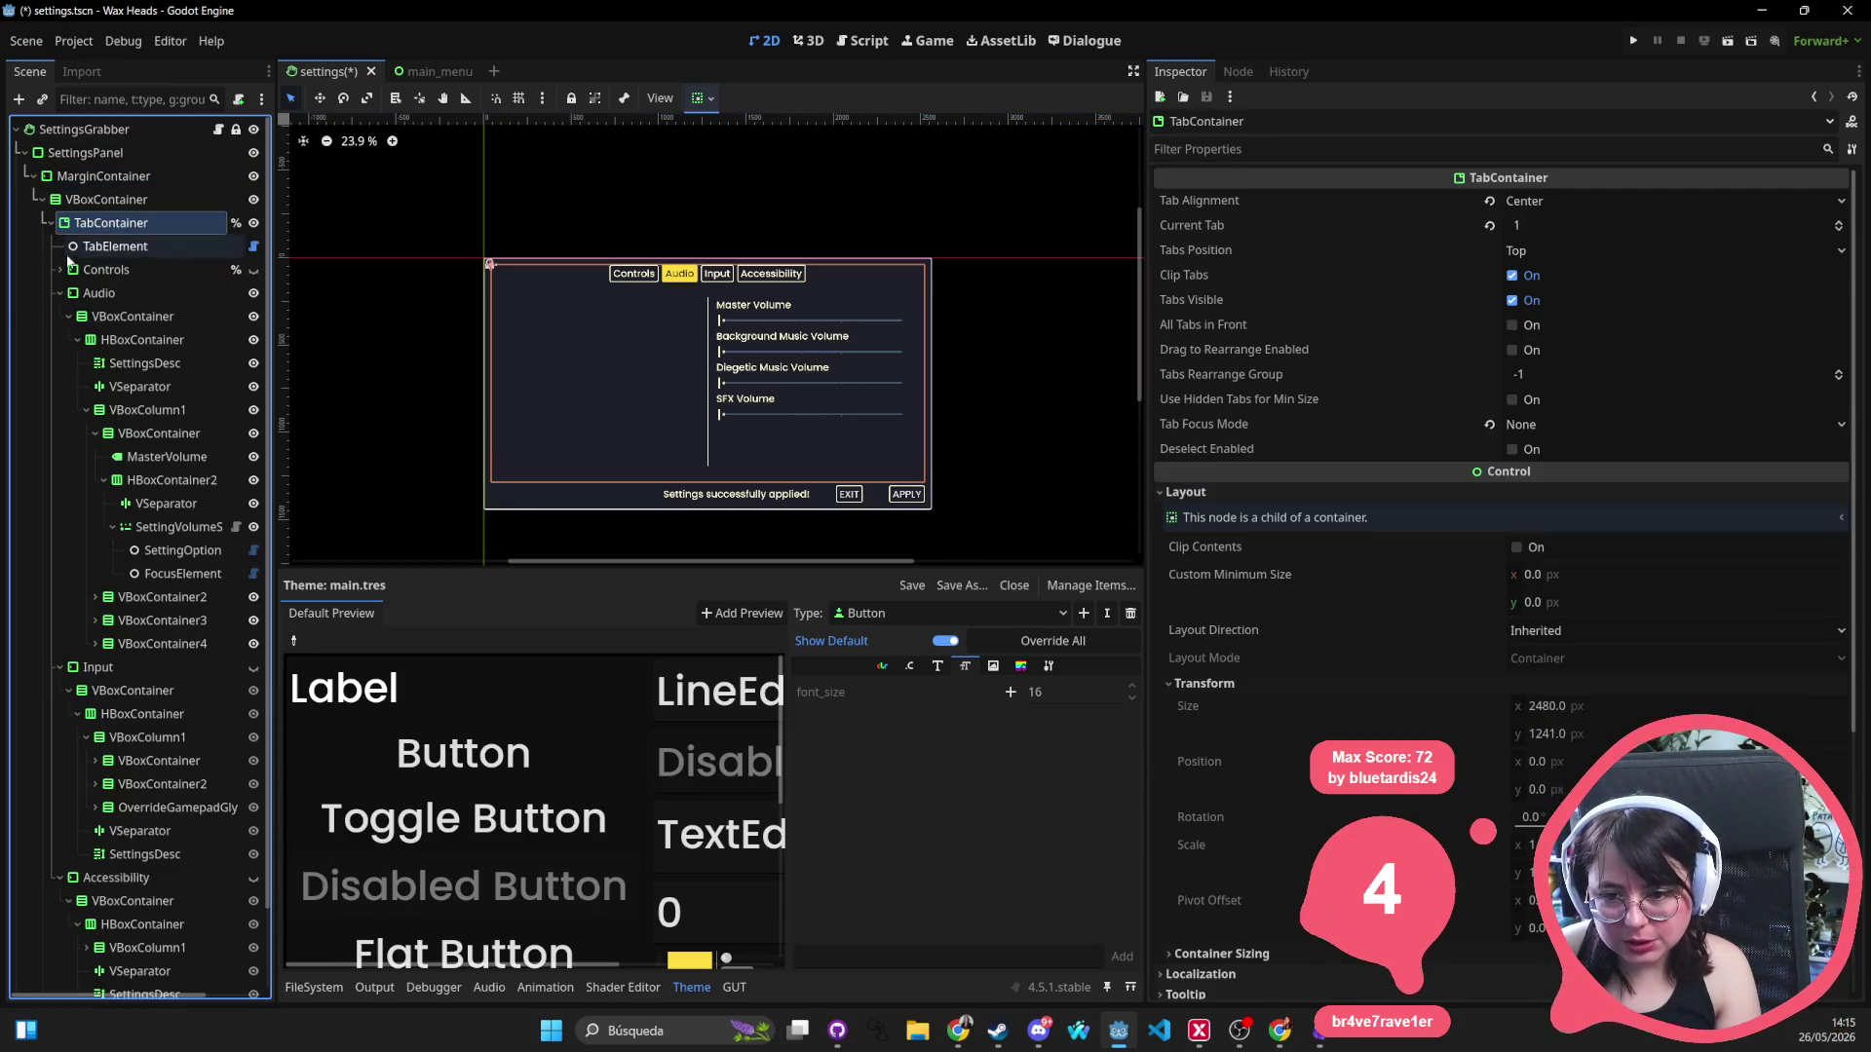
pyautogui.click(58, 291)
pyautogui.click(58, 315)
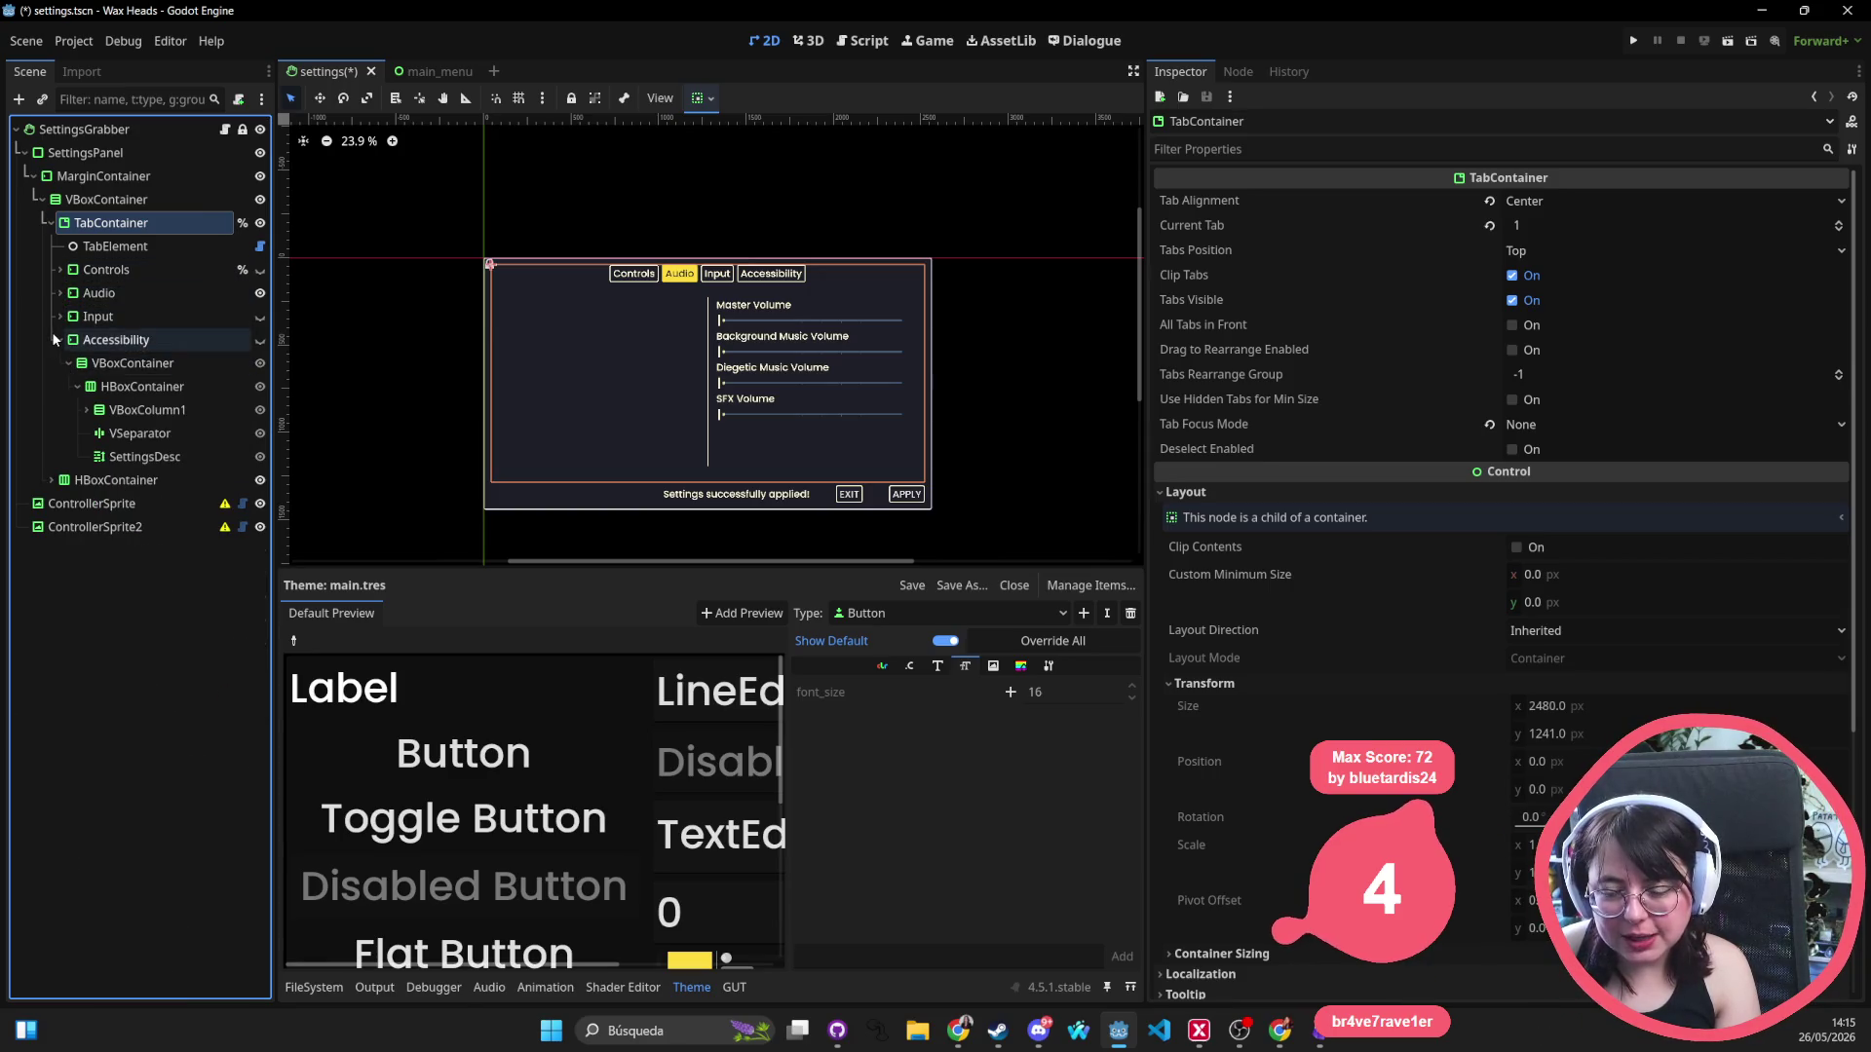
pyautogui.click(59, 339)
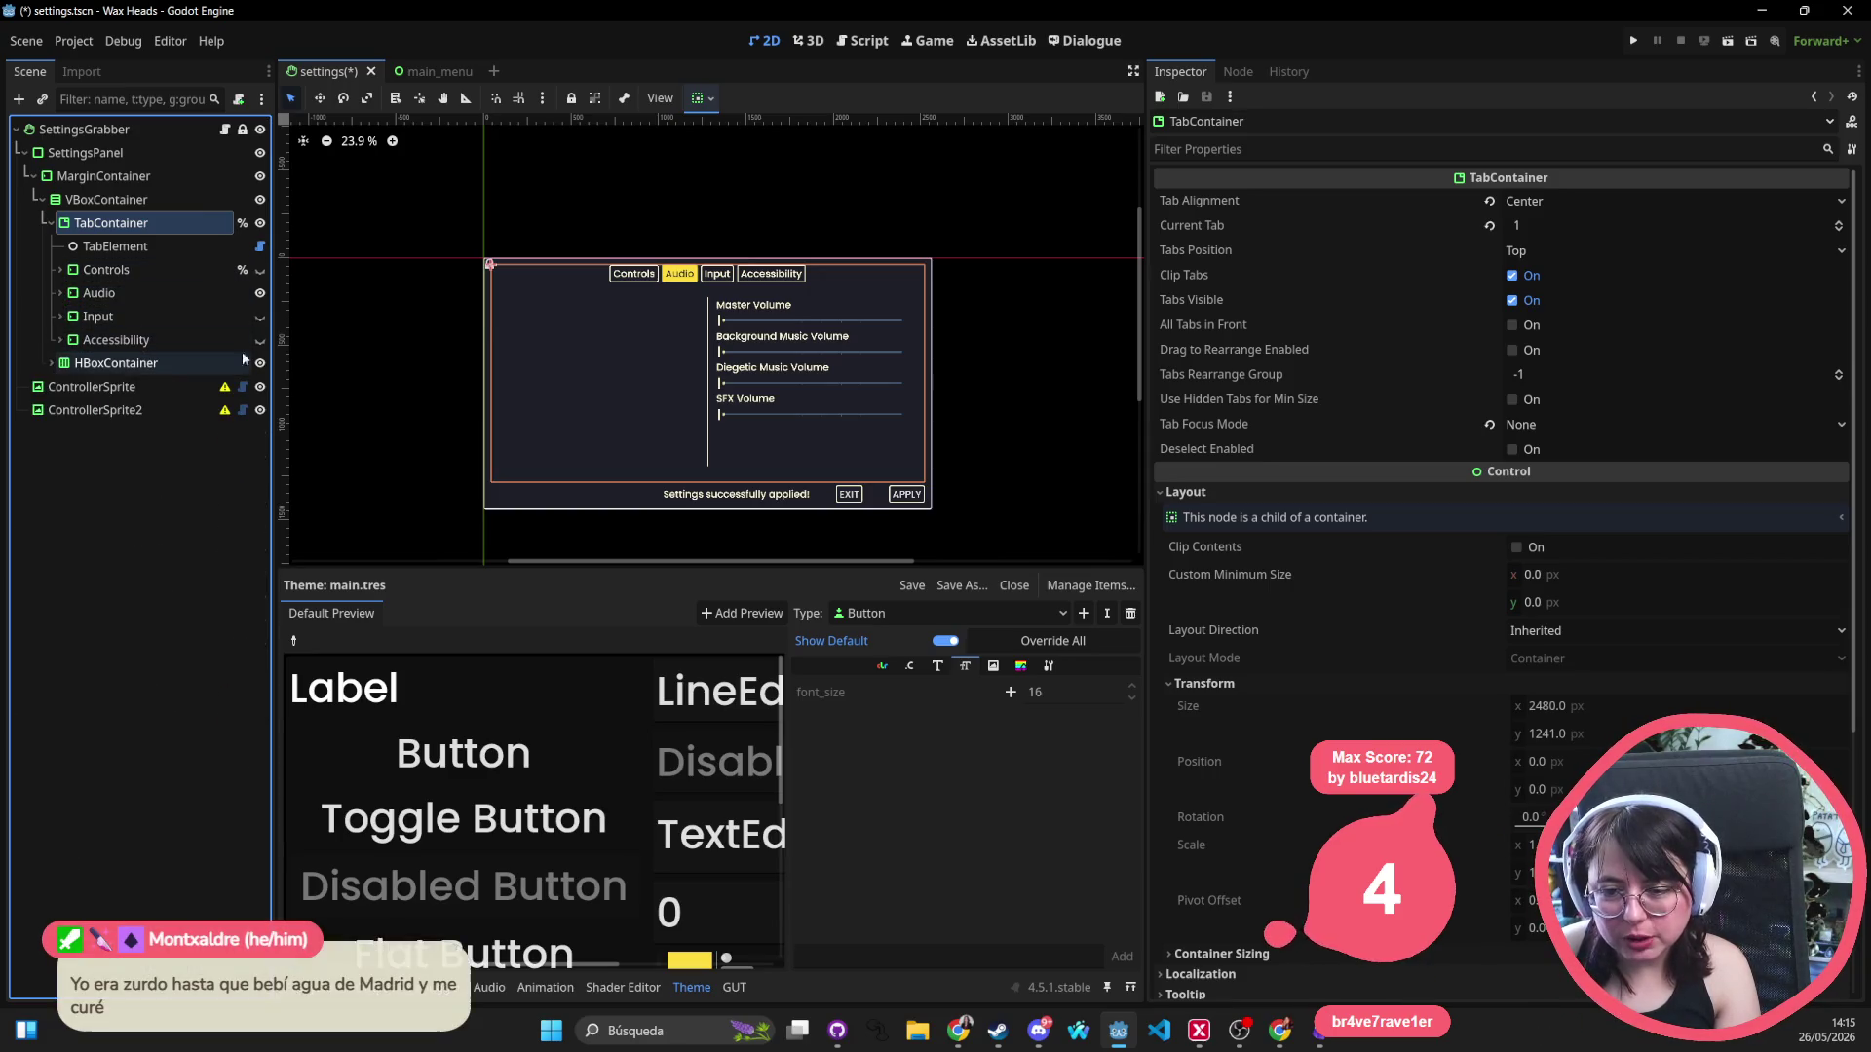
# Switch visibility from Controls and Input to Accessibility, and expand the Accessibility node.
pyautogui.click(261, 270)
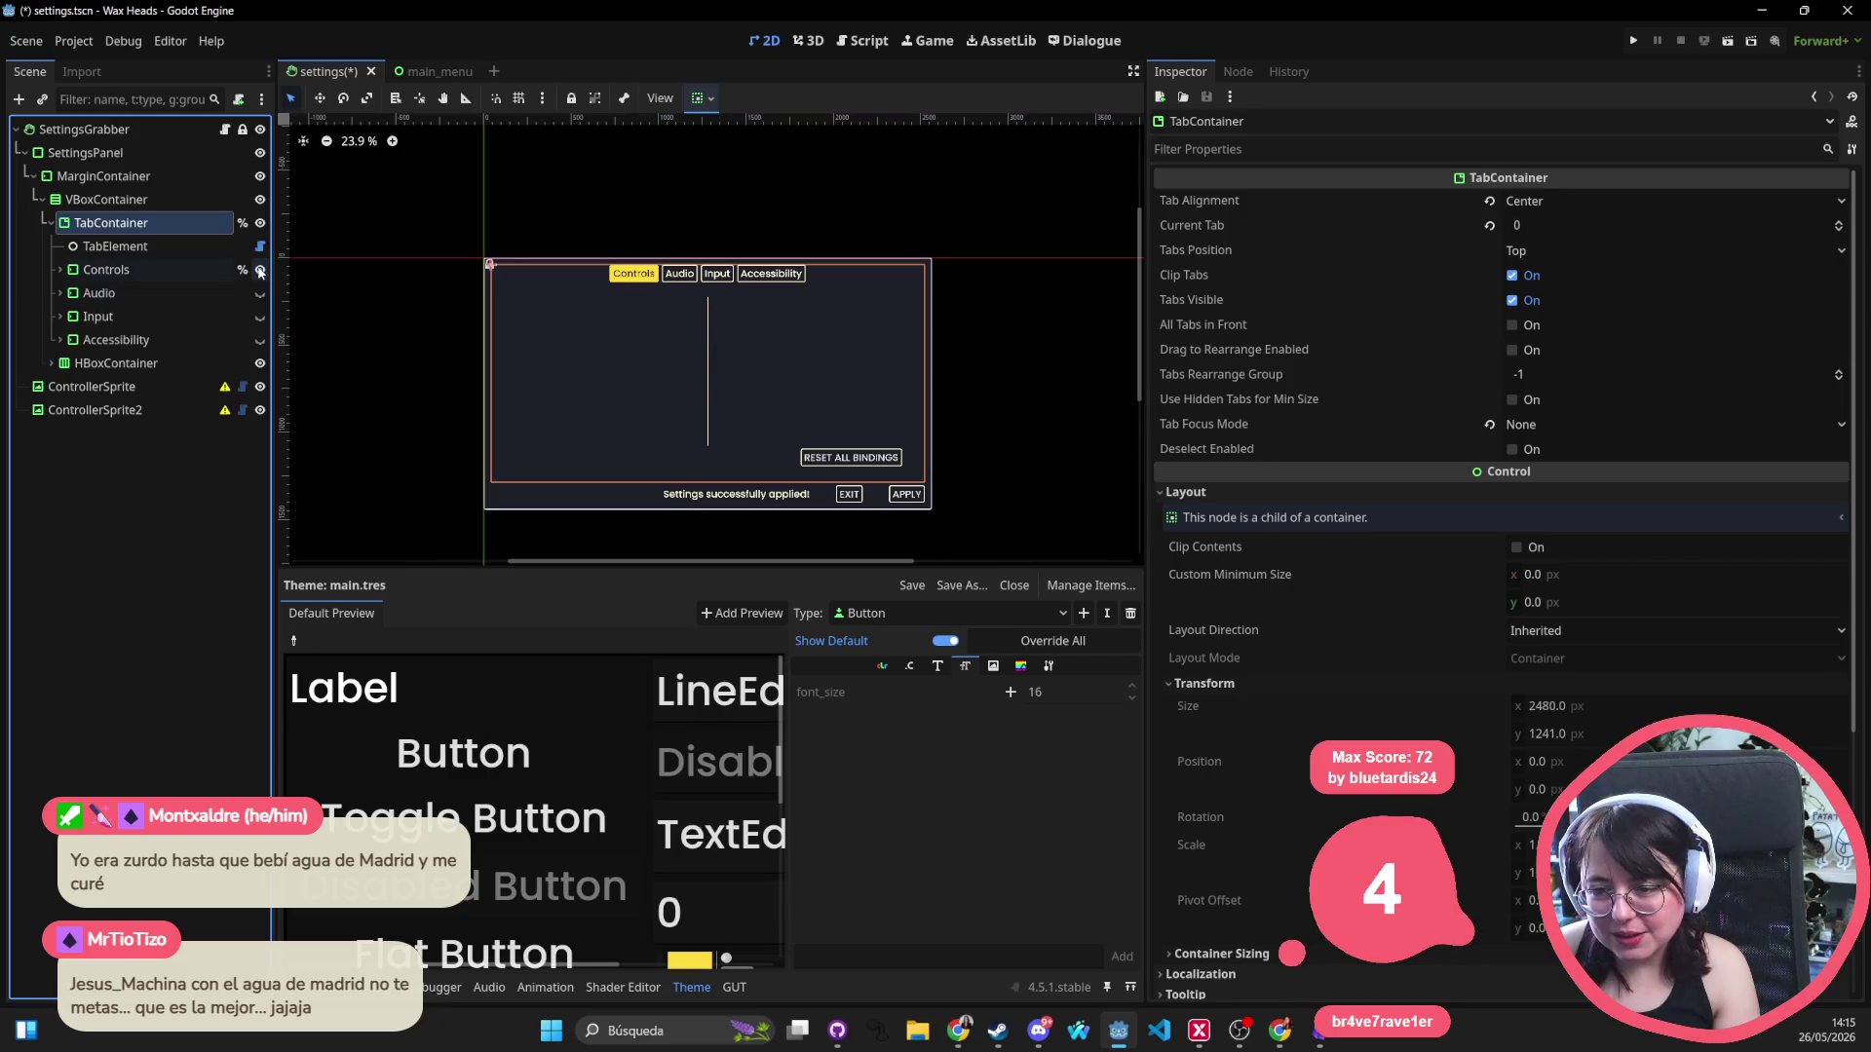
pyautogui.click(260, 316)
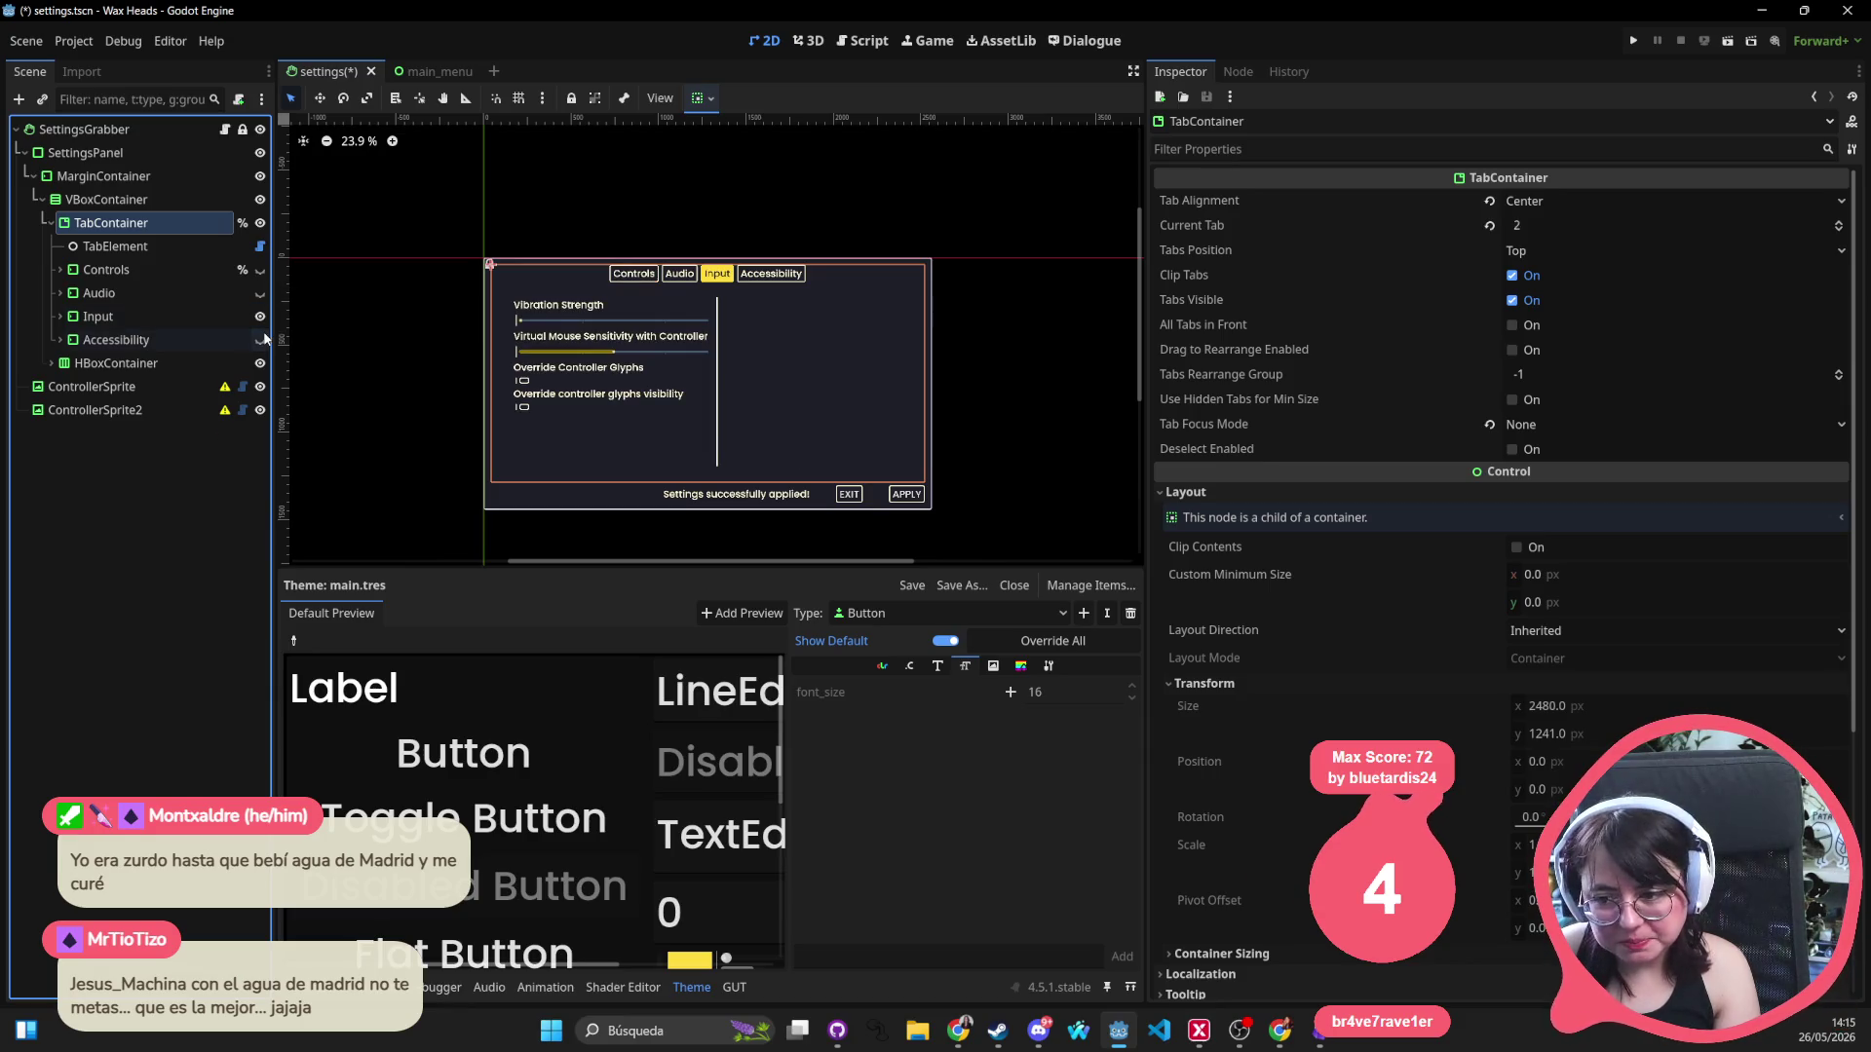
pyautogui.click(260, 339)
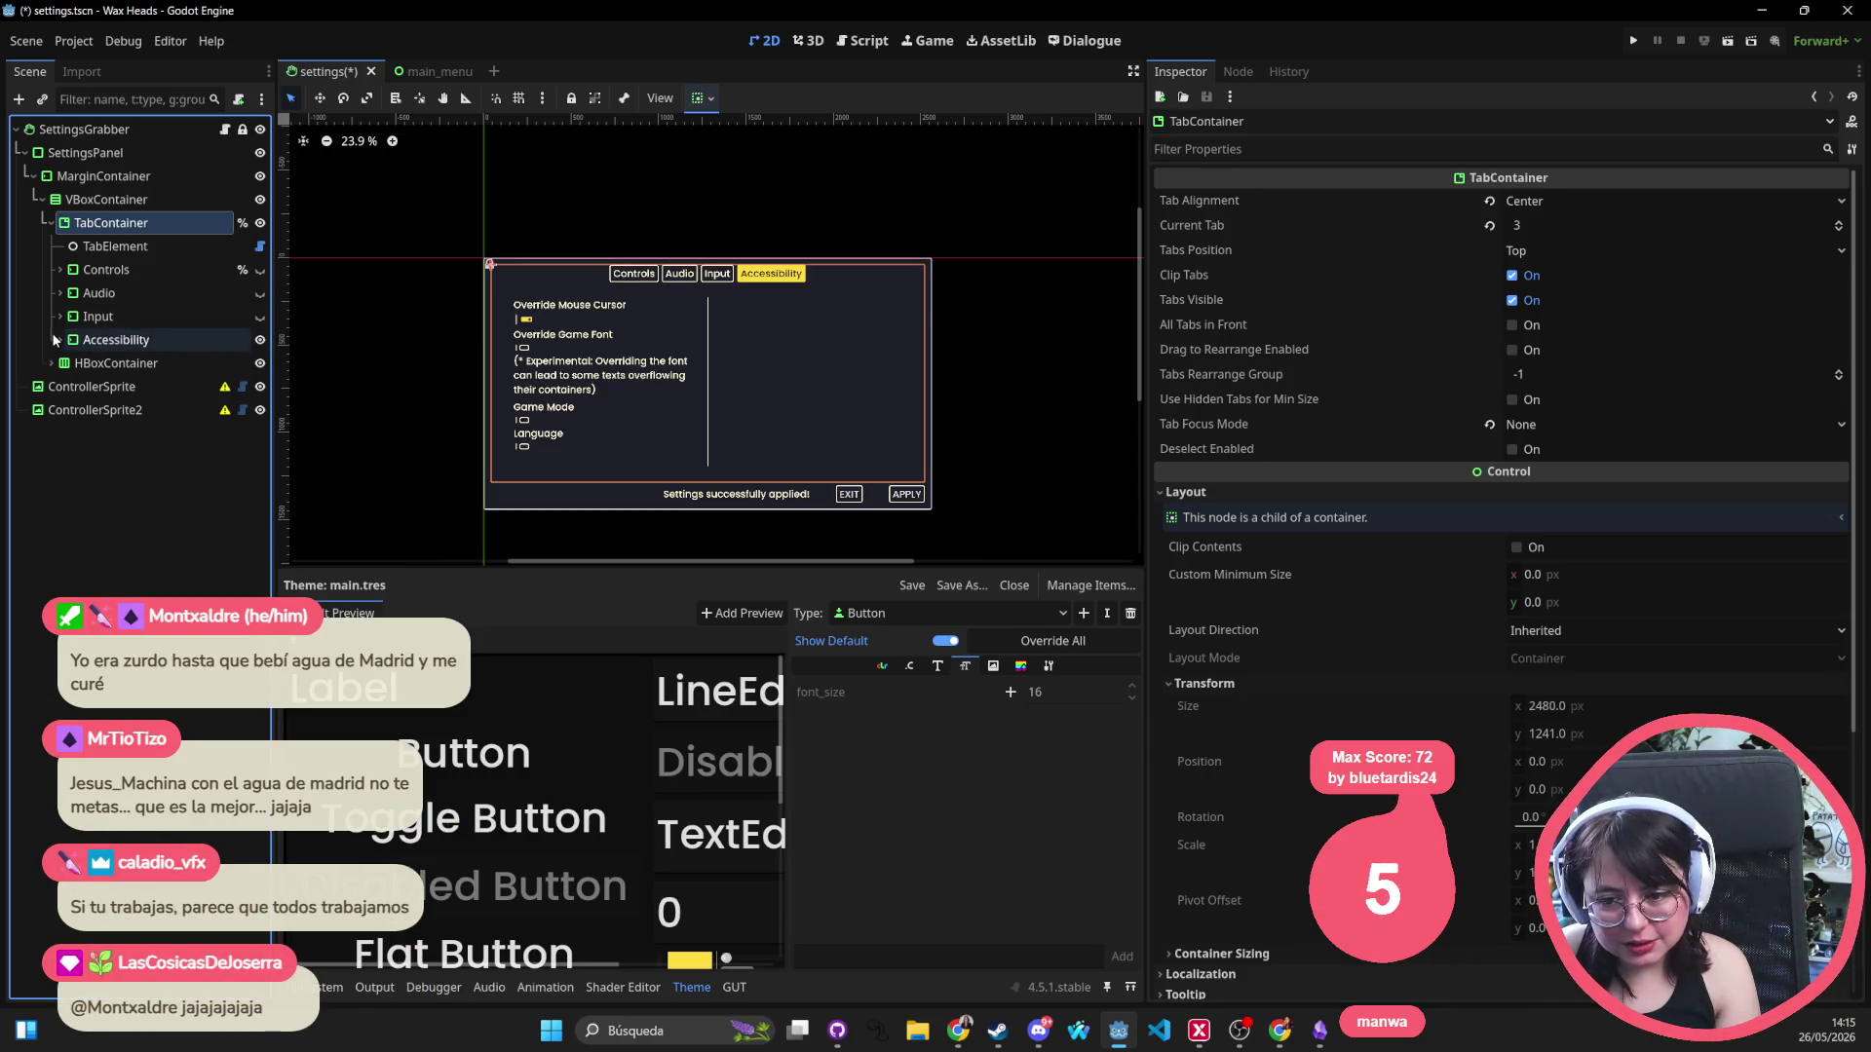
pyautogui.click(53, 338)
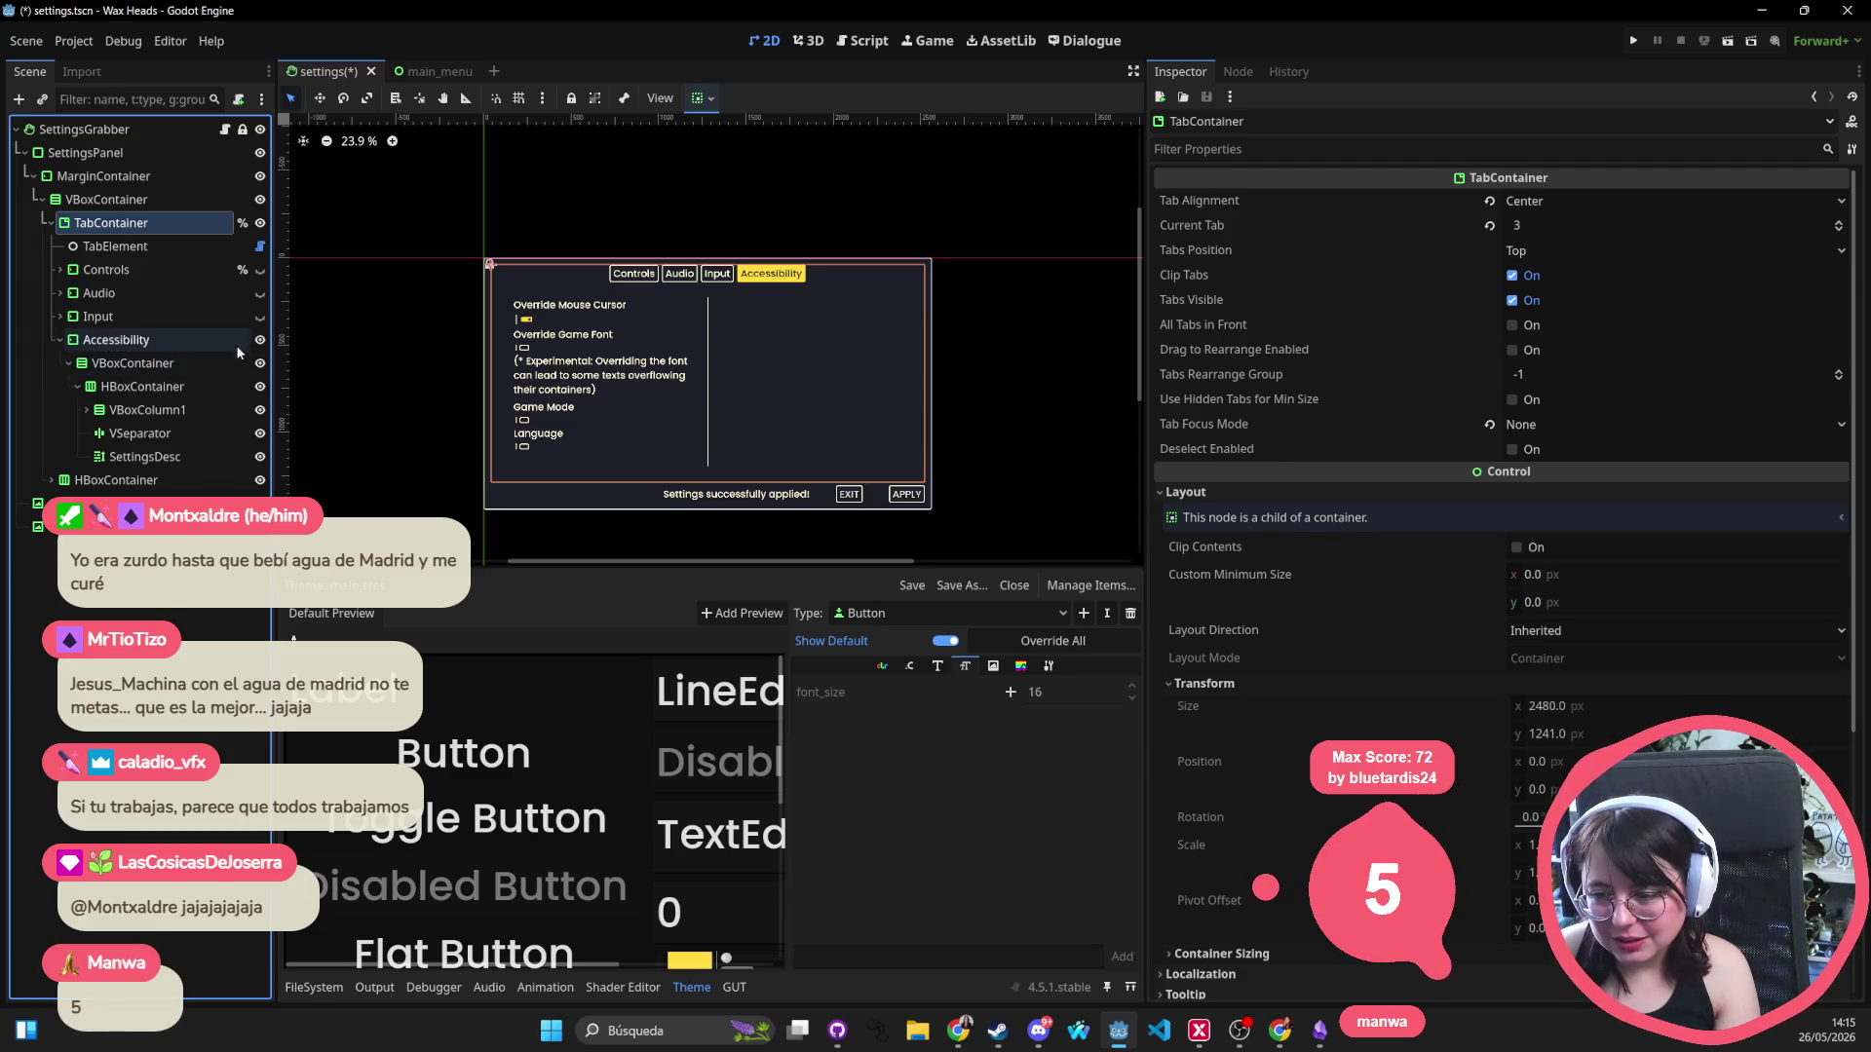
pyautogui.click(563, 387)
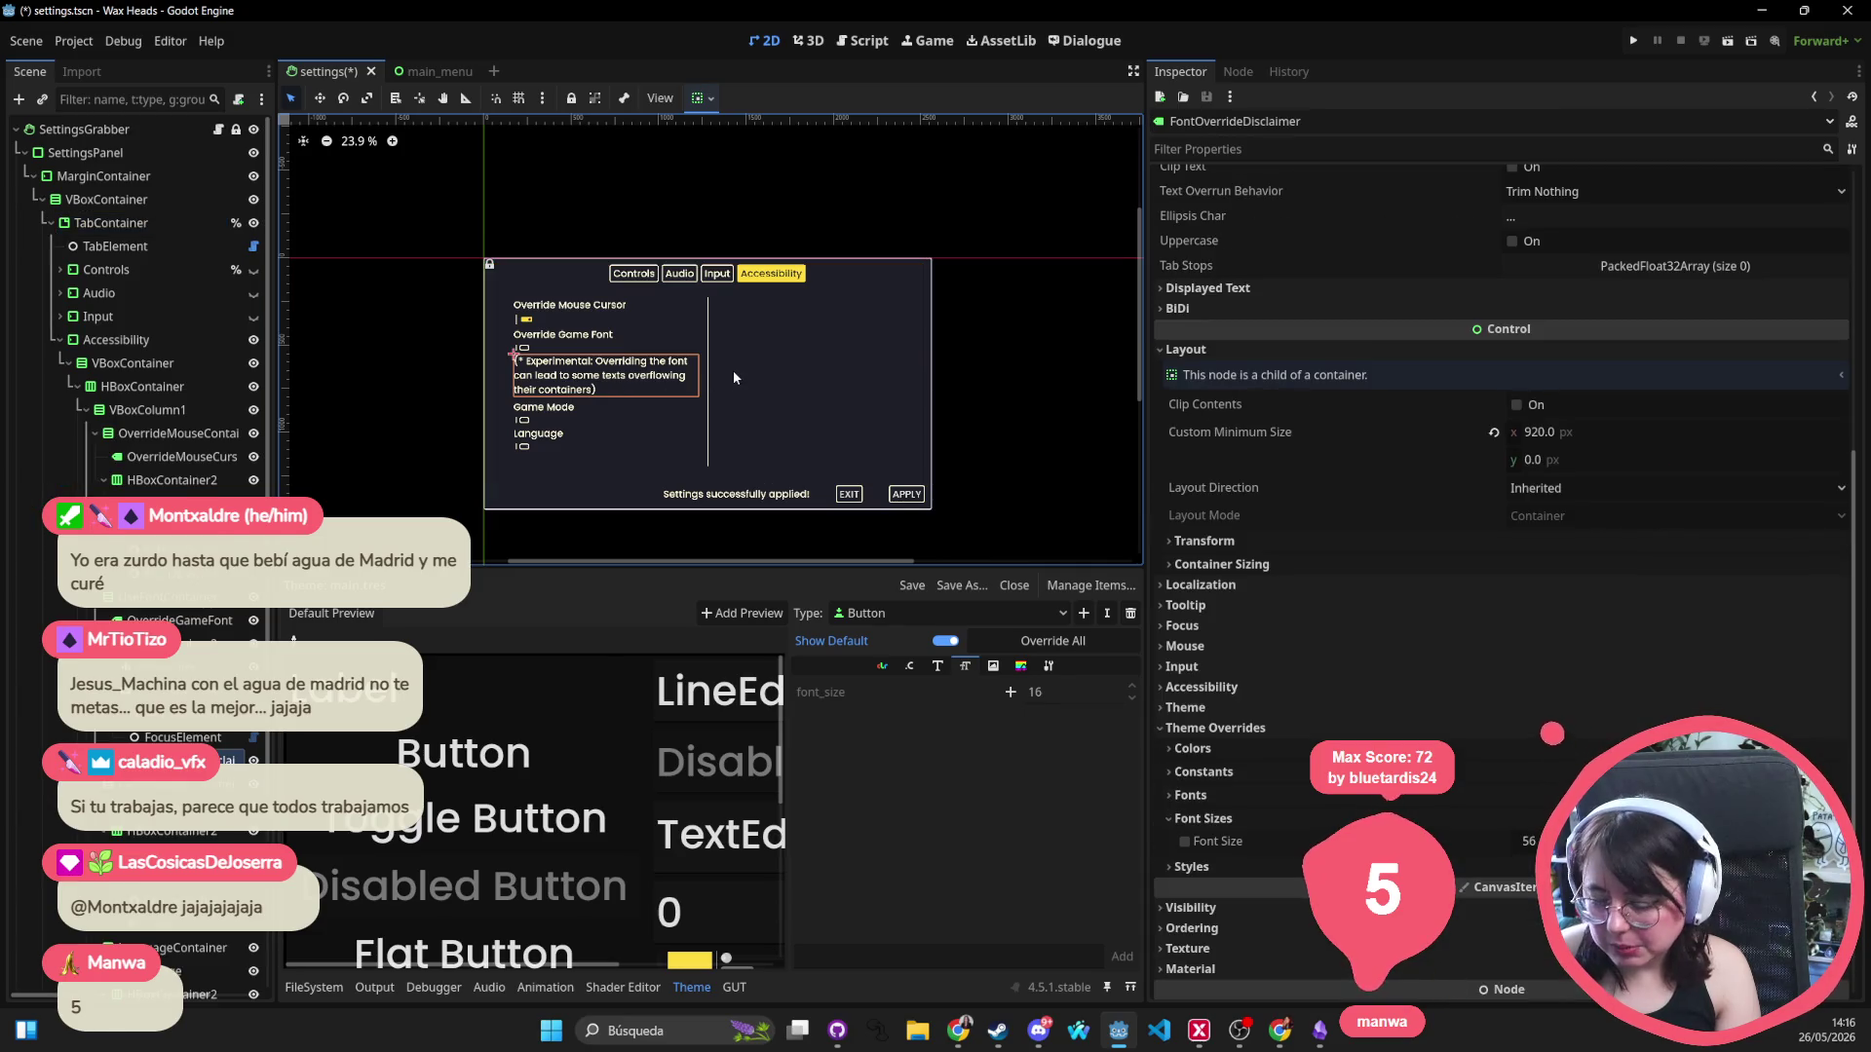
# Delete the FontOverrideDisclaimer label and check the remaining Accessibility rows.
pyautogui.press('Delete')
pyautogui.press('Return')
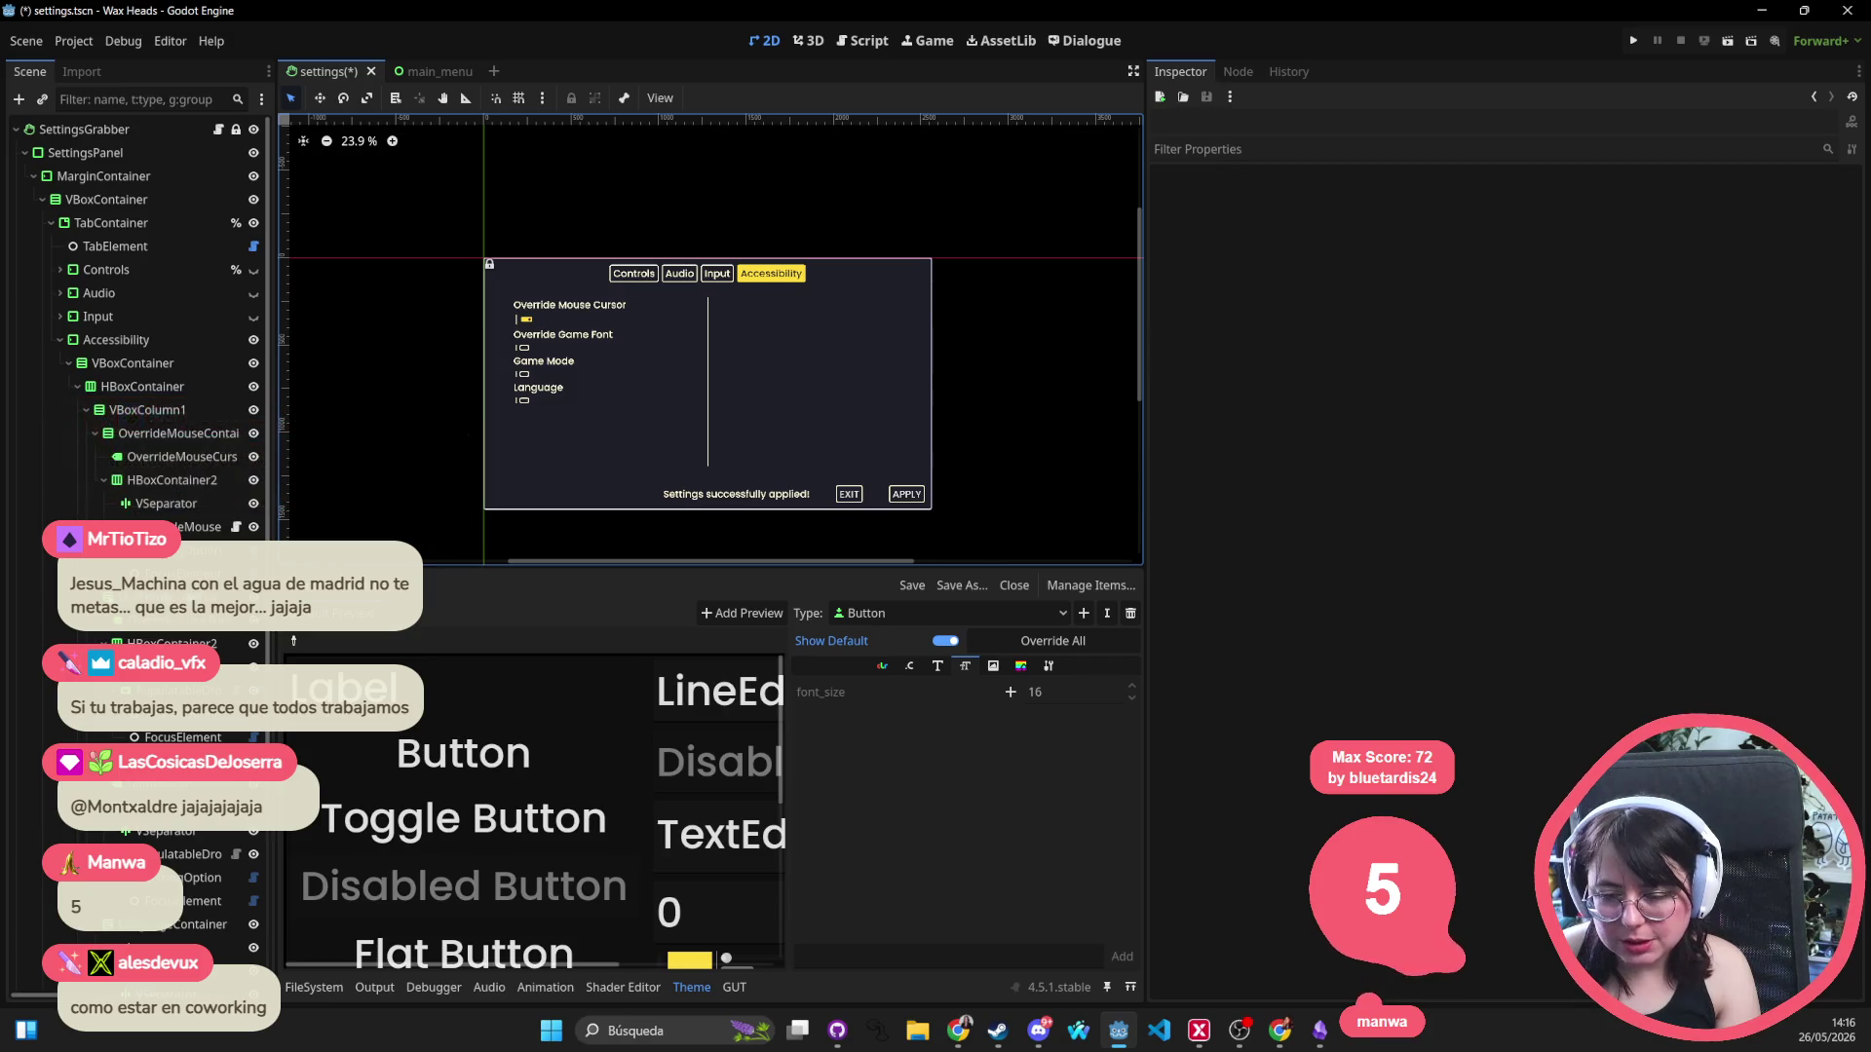
pyautogui.click(60, 340)
pyautogui.click(61, 340)
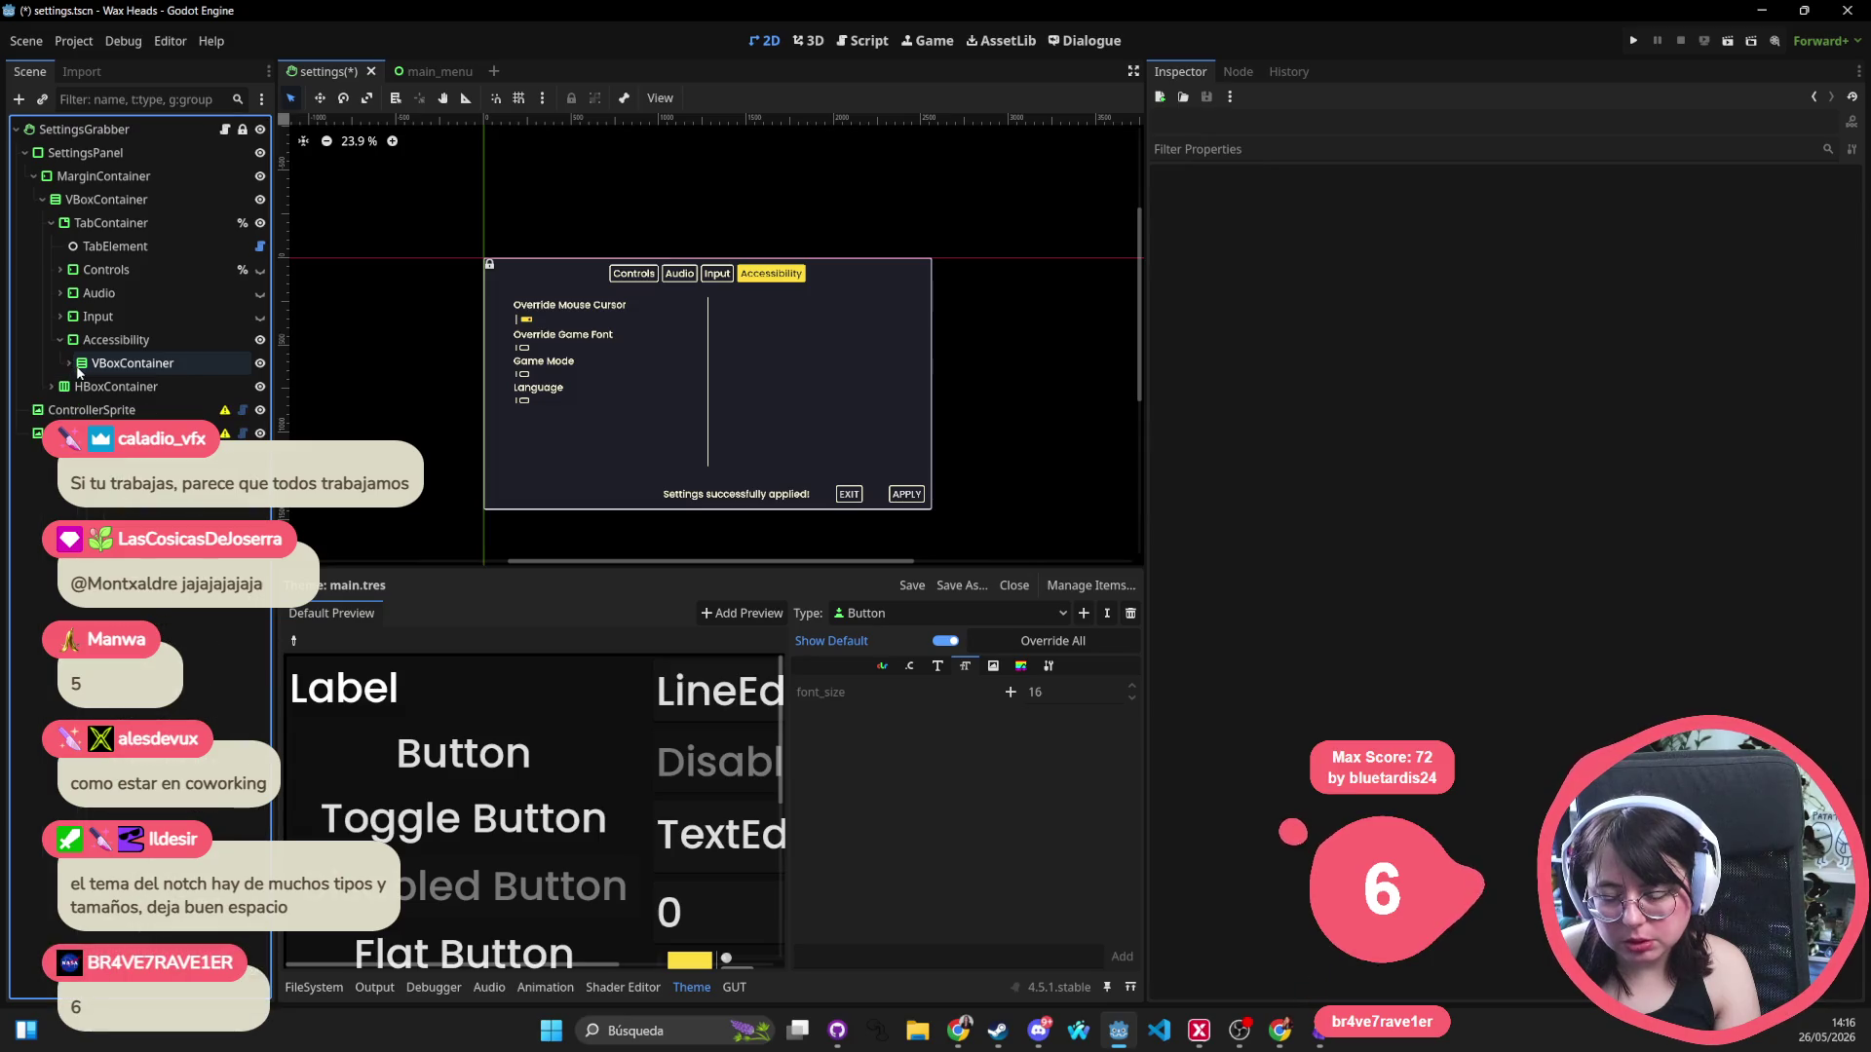
pyautogui.click(531, 347)
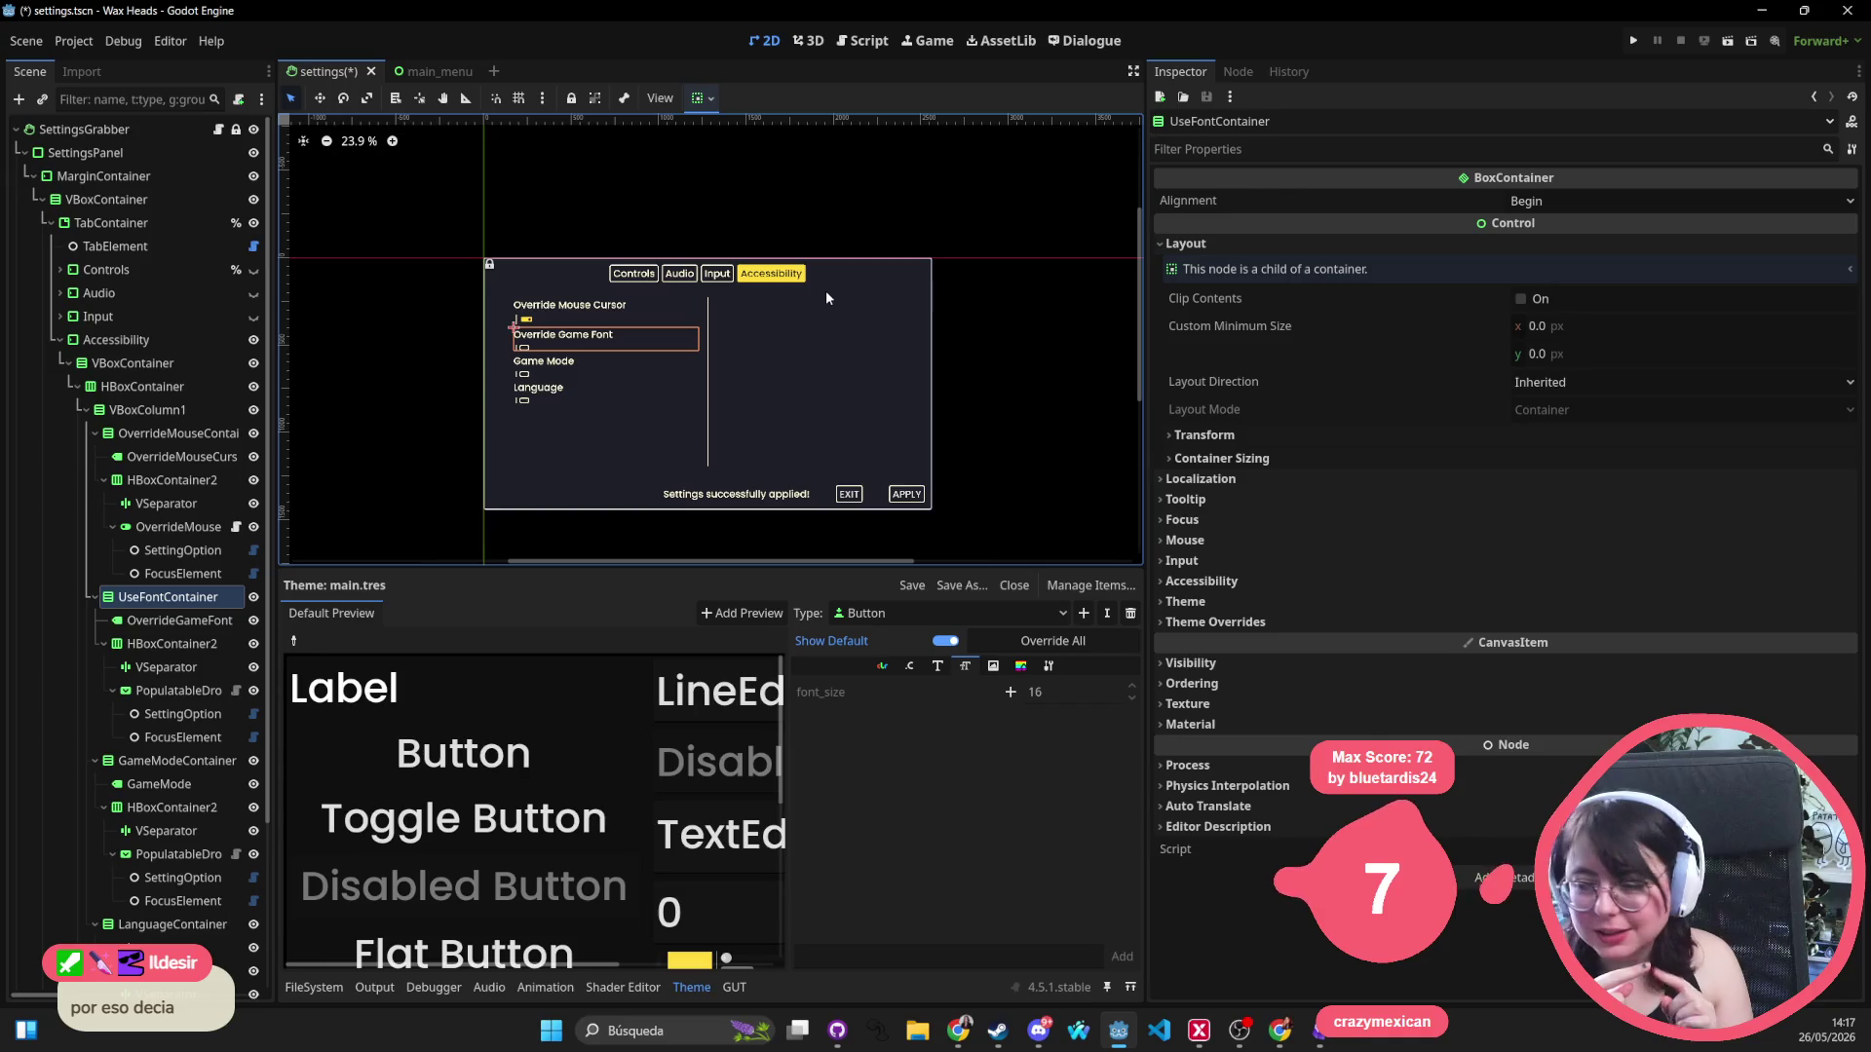
pyautogui.scroll(4, 809, 292)
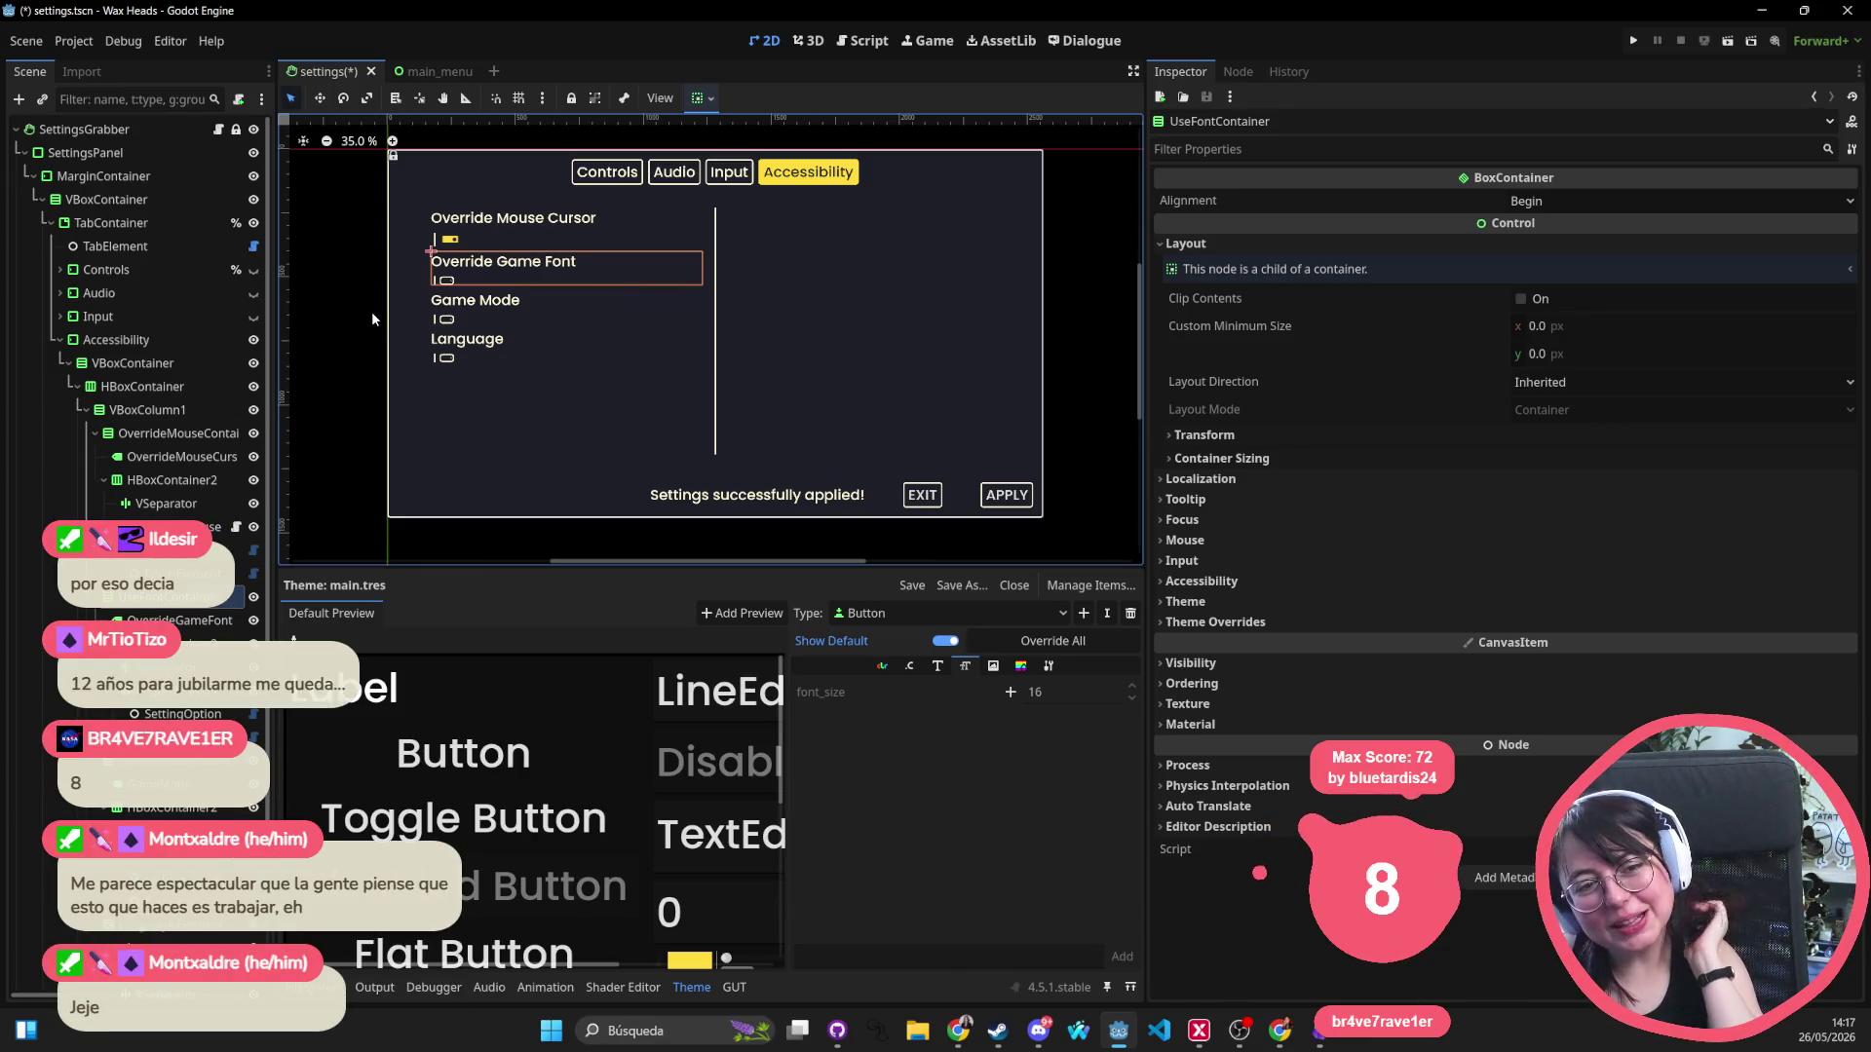
pyautogui.scroll(-2, 407, 277)
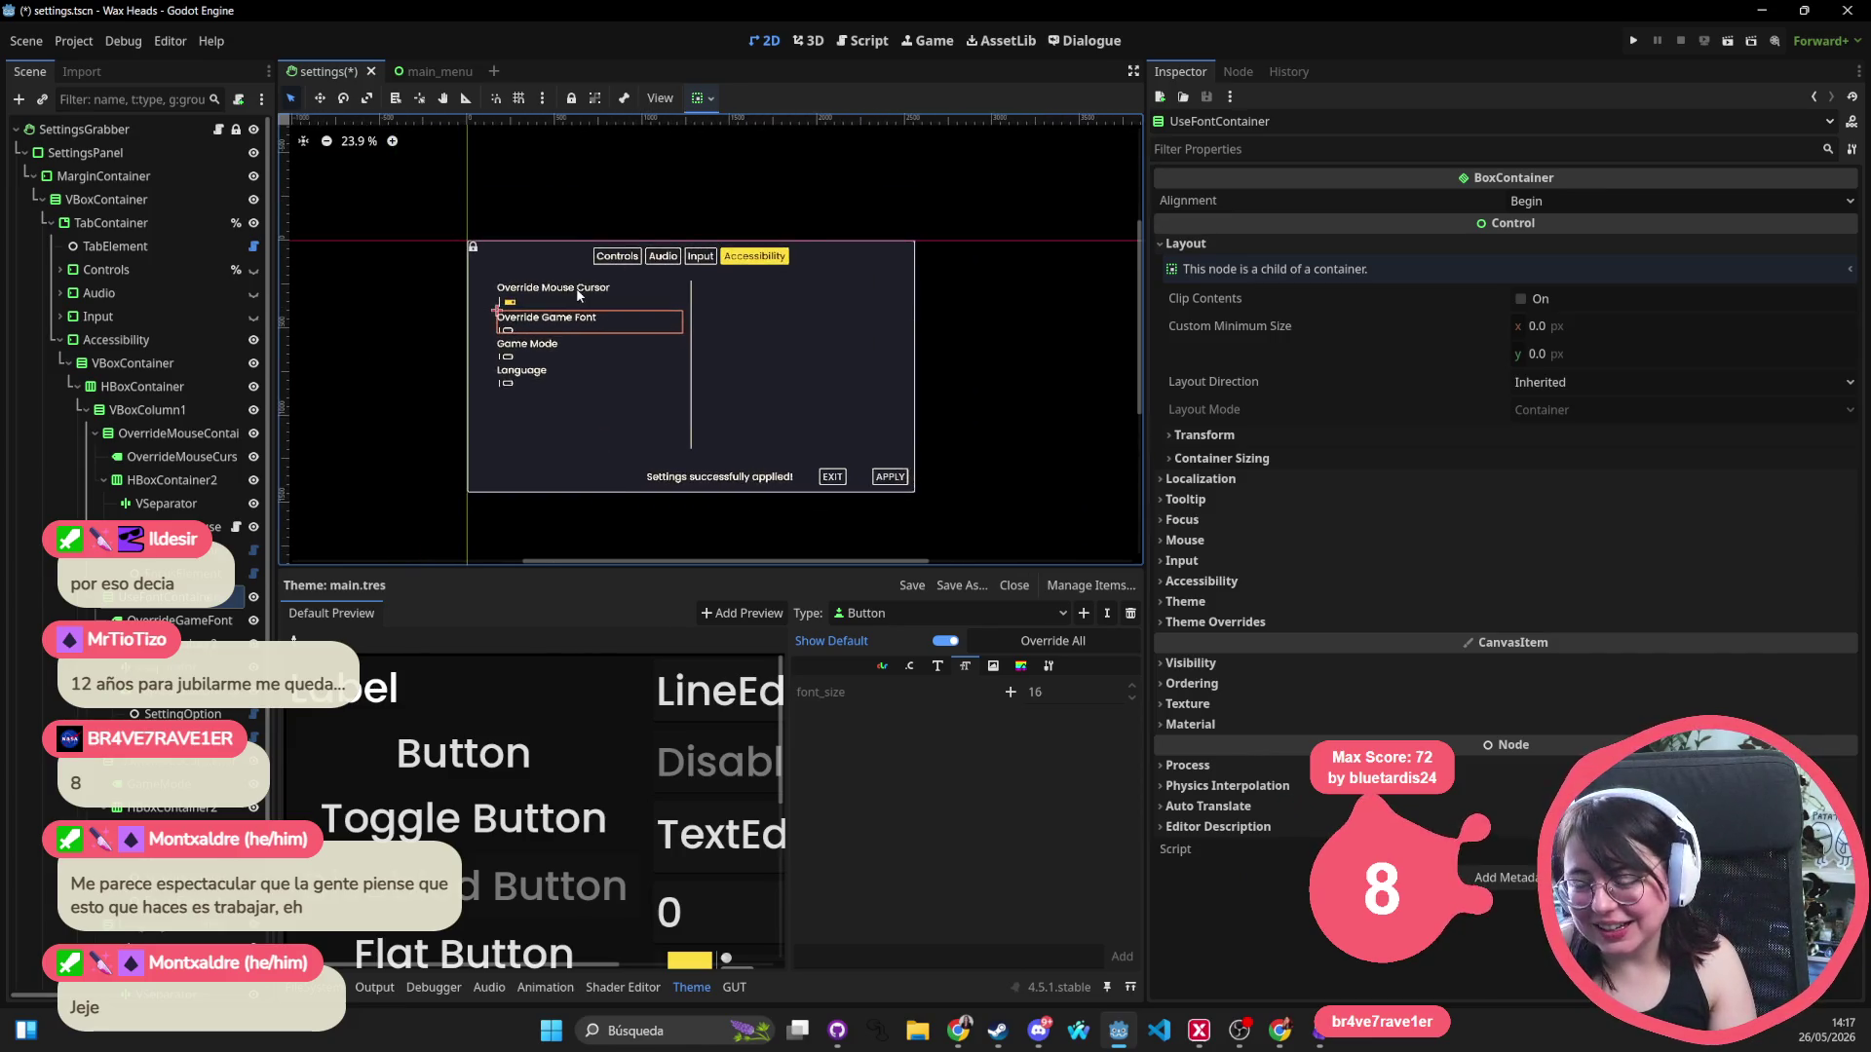
pyautogui.scroll(2, 822, 322)
pyautogui.moveTo(822, 313)
pyautogui.mouseDown()
pyautogui.moveTo(840, 222)
pyautogui.moveTo(804, 238)
pyautogui.mouseUp()
pyautogui.scroll(-1, 769, 224)
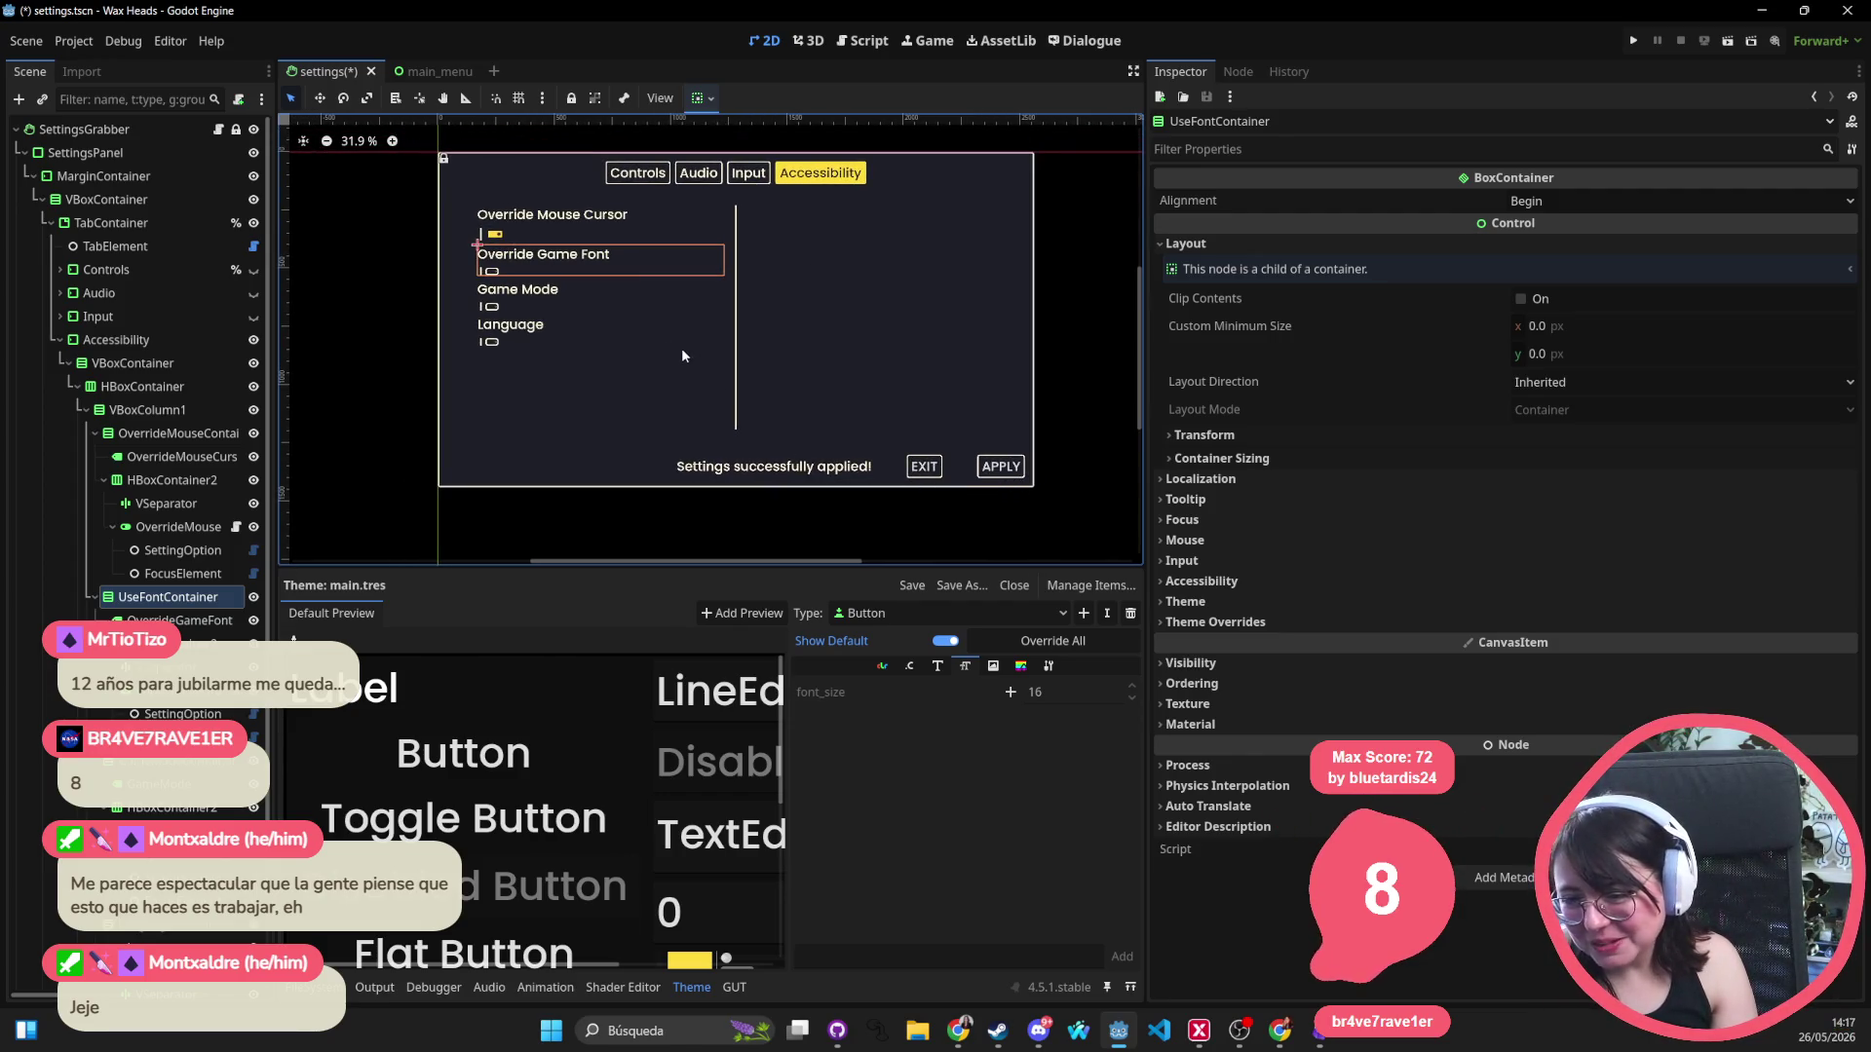
pyautogui.click(542, 223)
# Check the Override Game Font and Game Mode labels, then collapse the Accessibility branch.
pyautogui.click(542, 256)
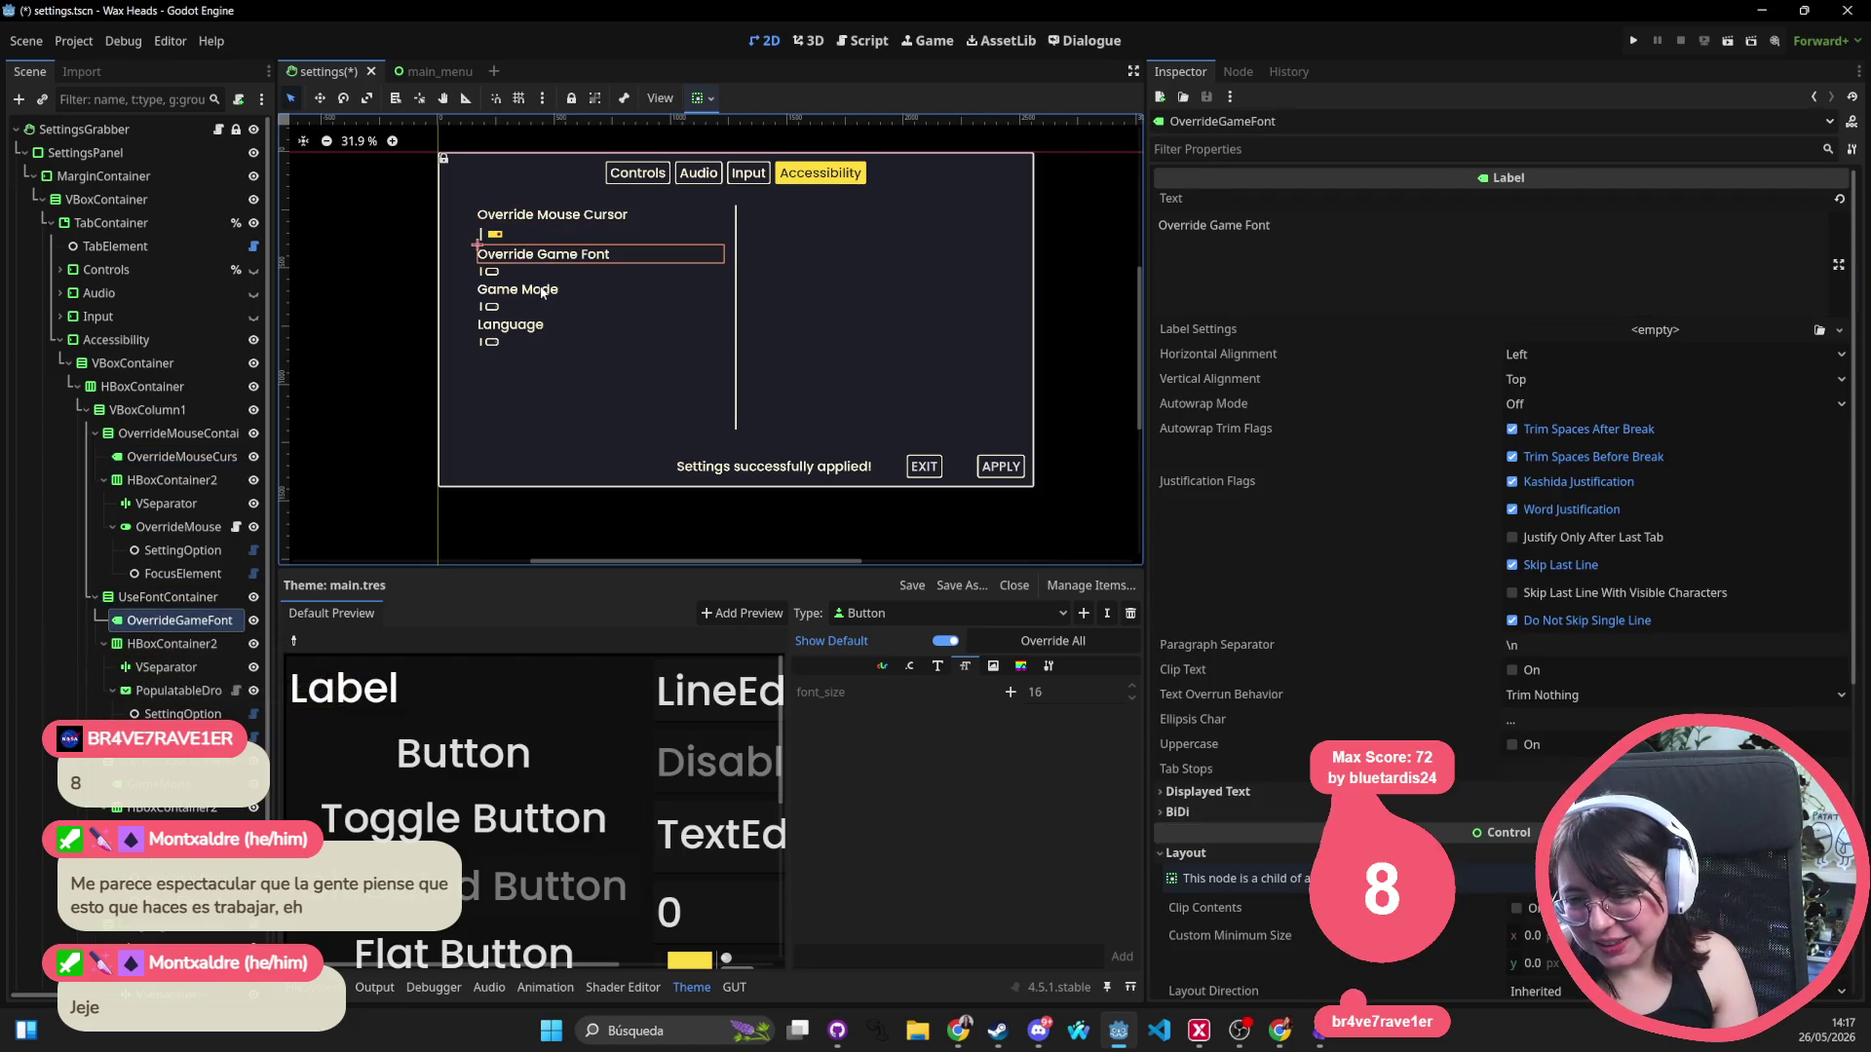
pyautogui.click(542, 293)
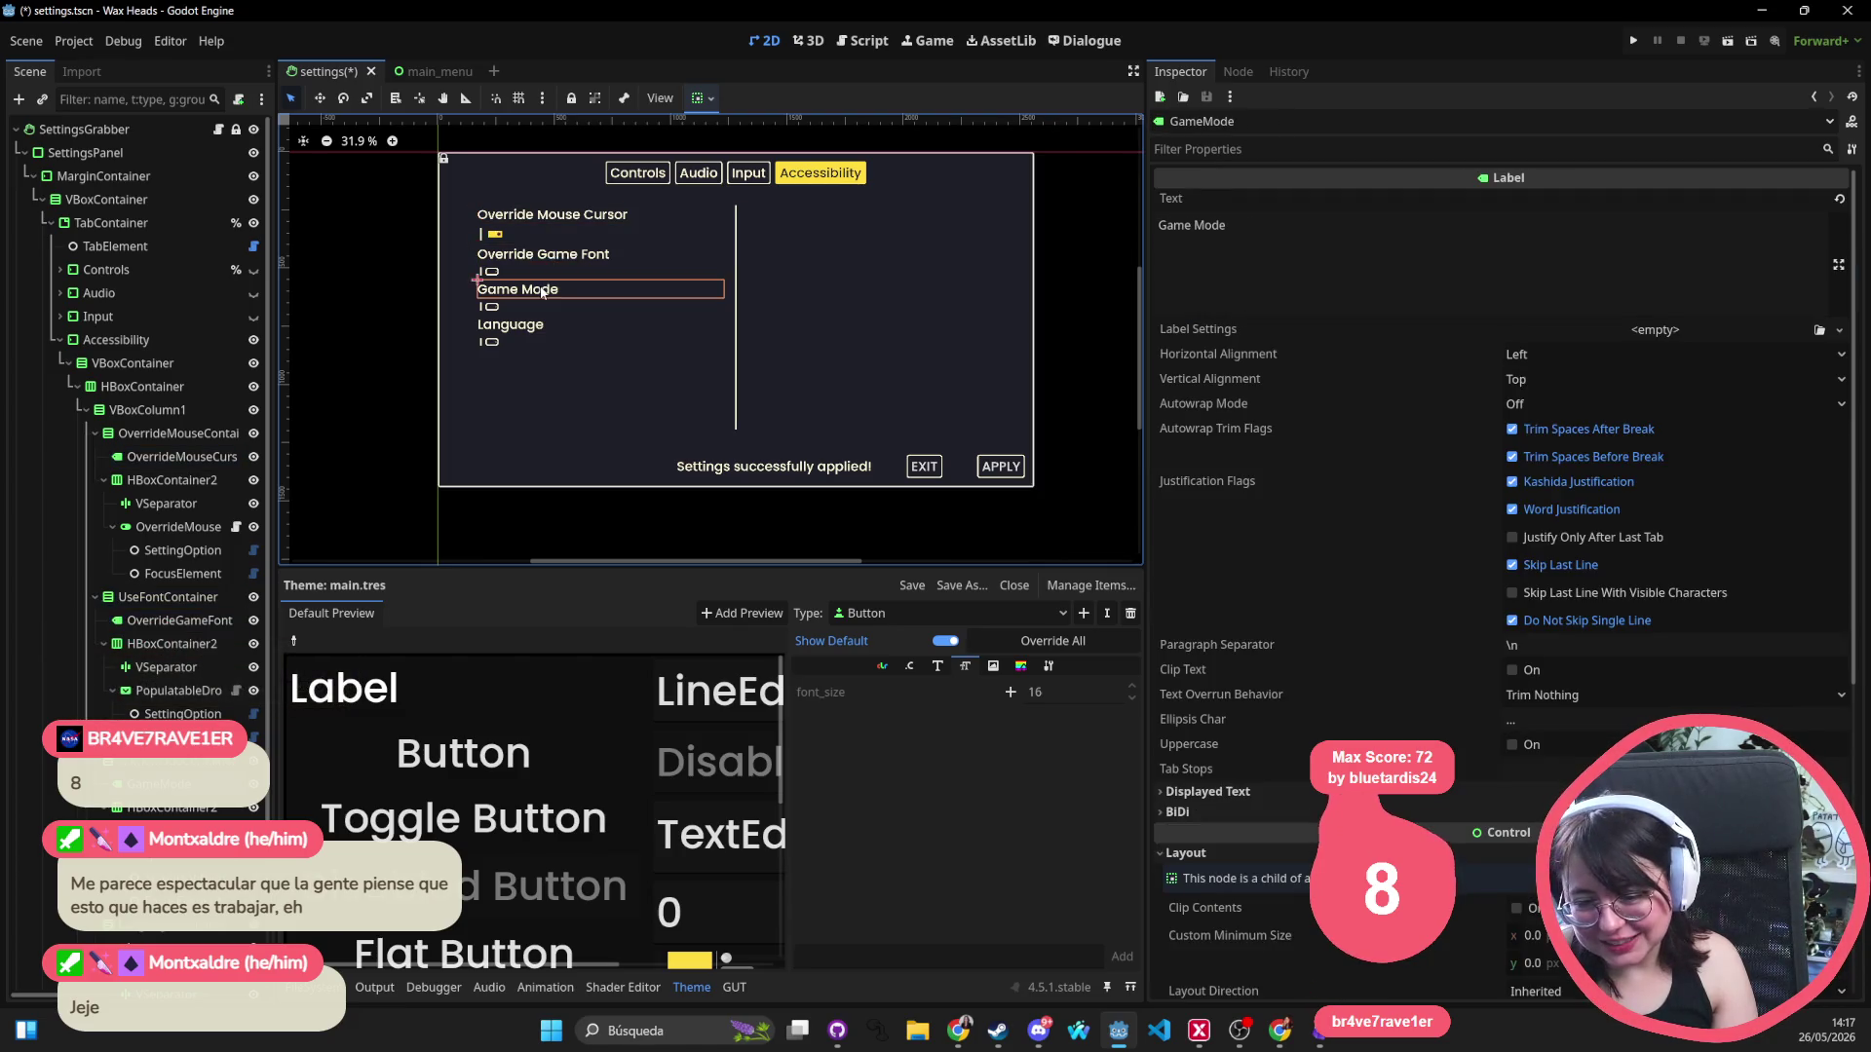
pyautogui.click(64, 361)
pyautogui.click(59, 339)
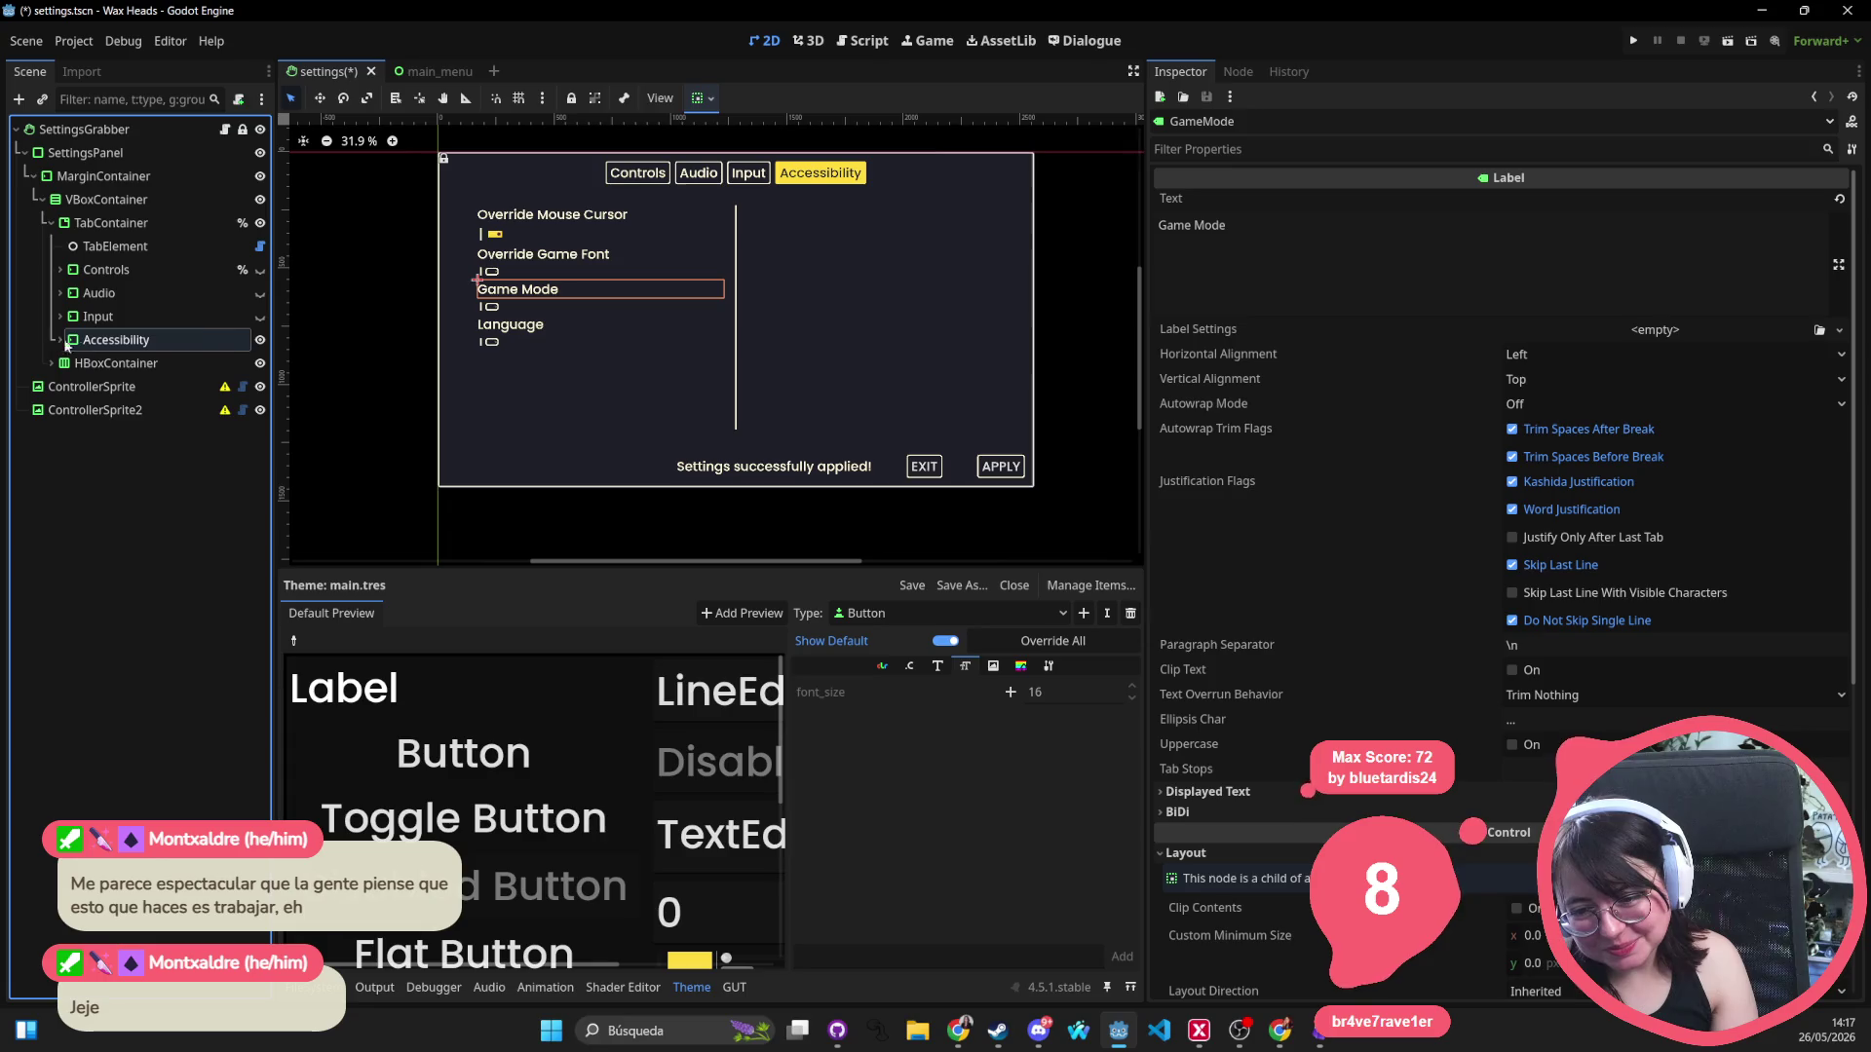
# Cycle each tab page's visibility, leave Audio showing, and save the scene.
pyautogui.click(259, 315)
pyautogui.click(260, 293)
pyautogui.click(259, 270)
pyautogui.click(259, 292)
pyautogui.click(259, 316)
pyautogui.click(259, 341)
pyautogui.click(259, 270)
pyautogui.click(260, 293)
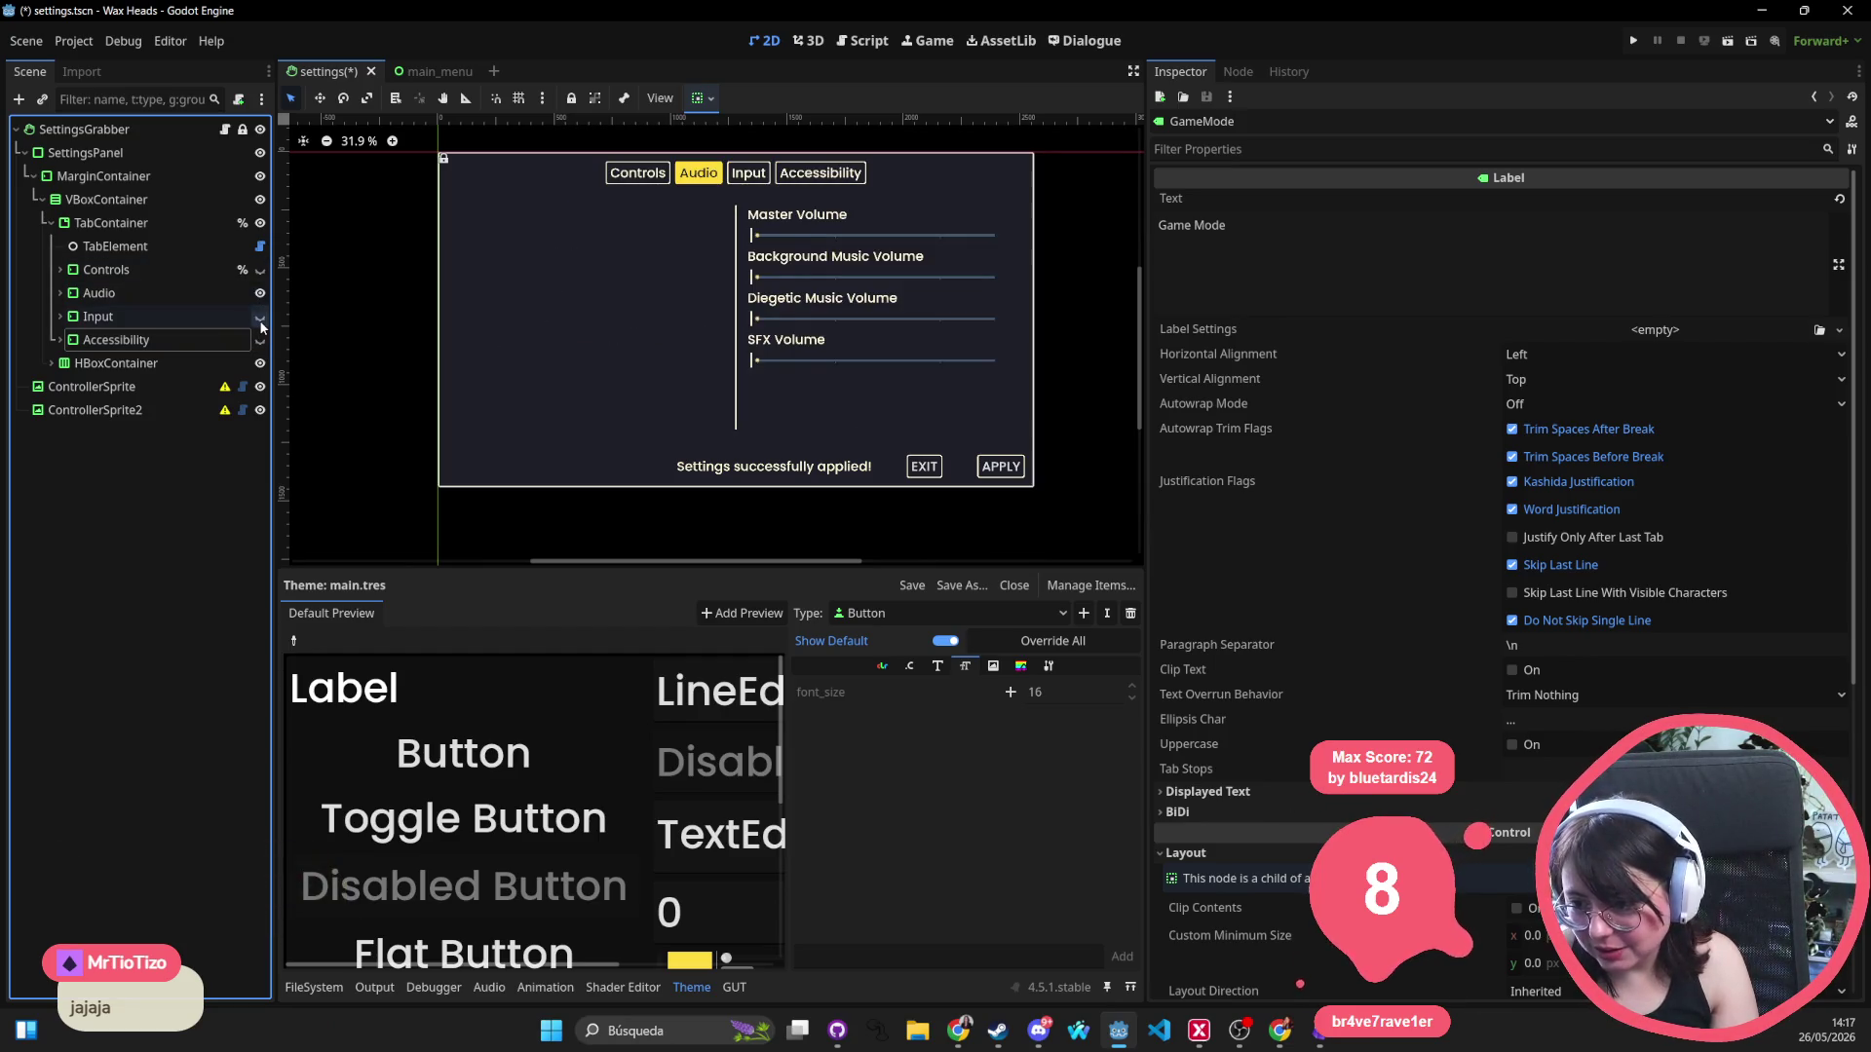
pyautogui.click(259, 316)
pyautogui.click(260, 340)
pyautogui.click(260, 364)
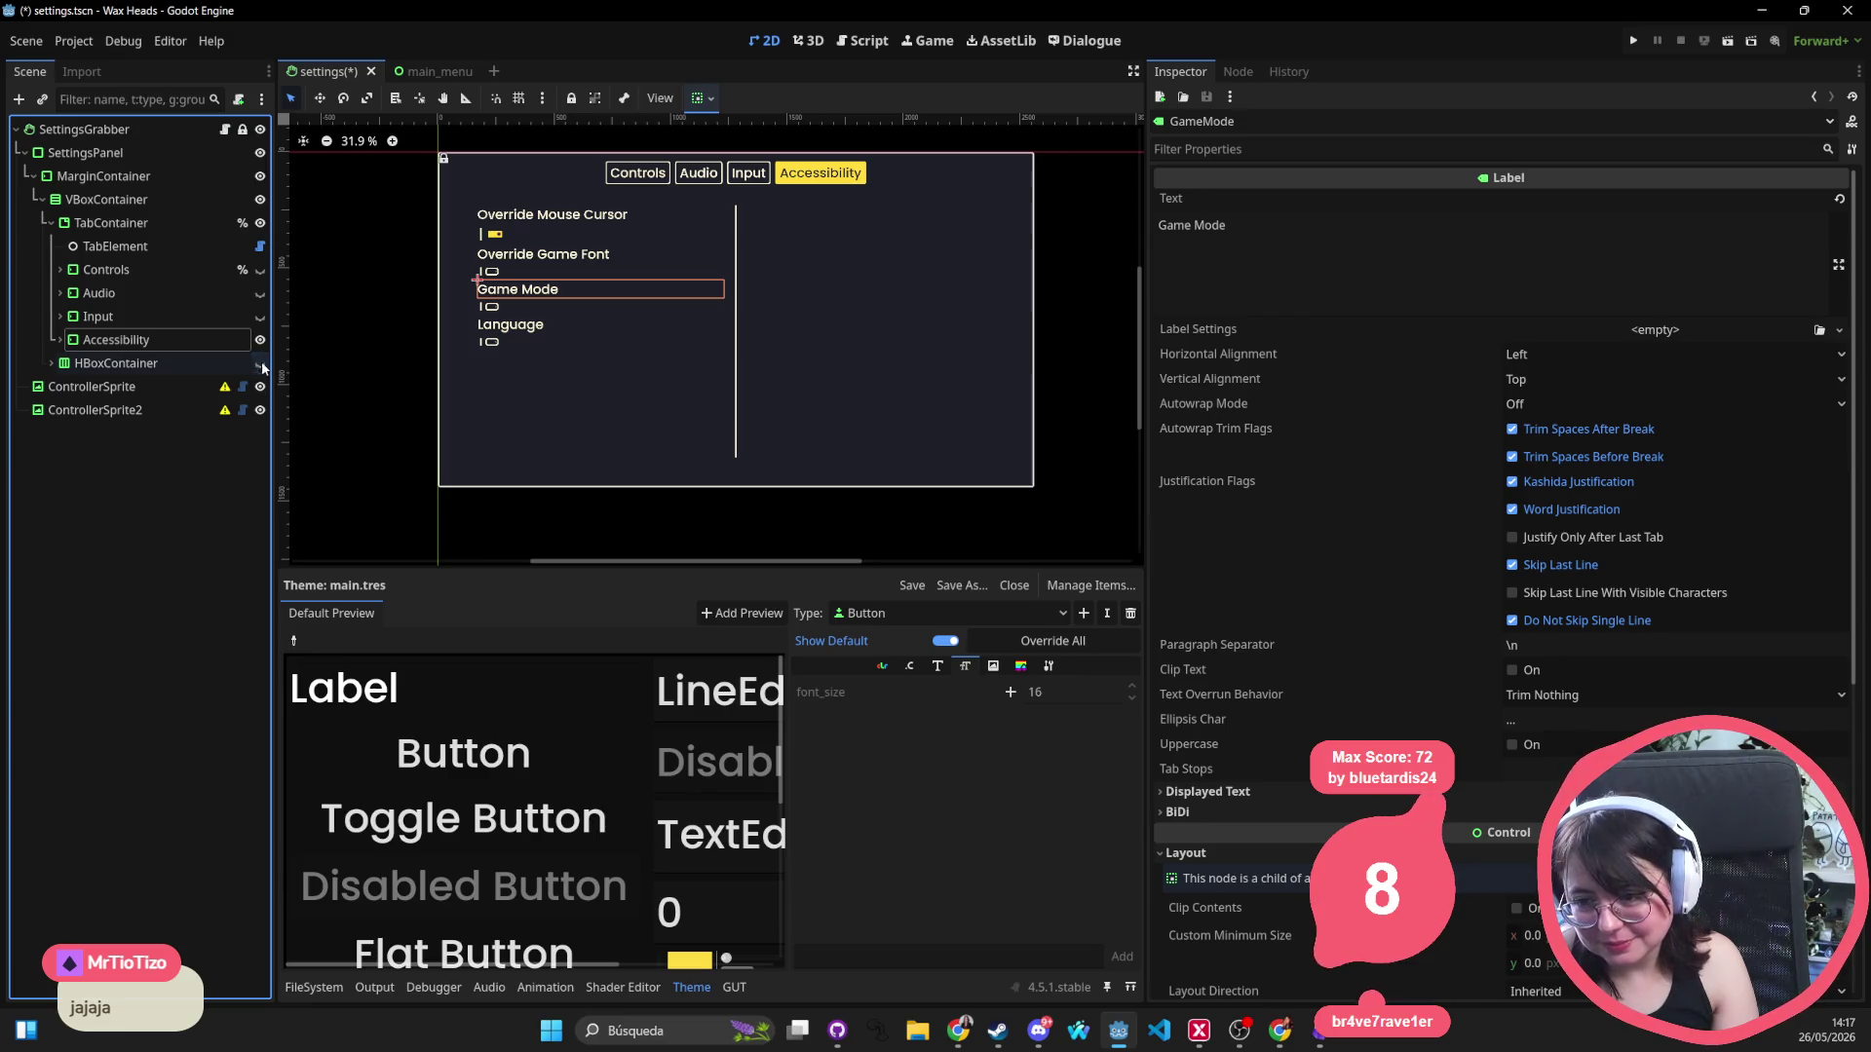
pyautogui.click(259, 293)
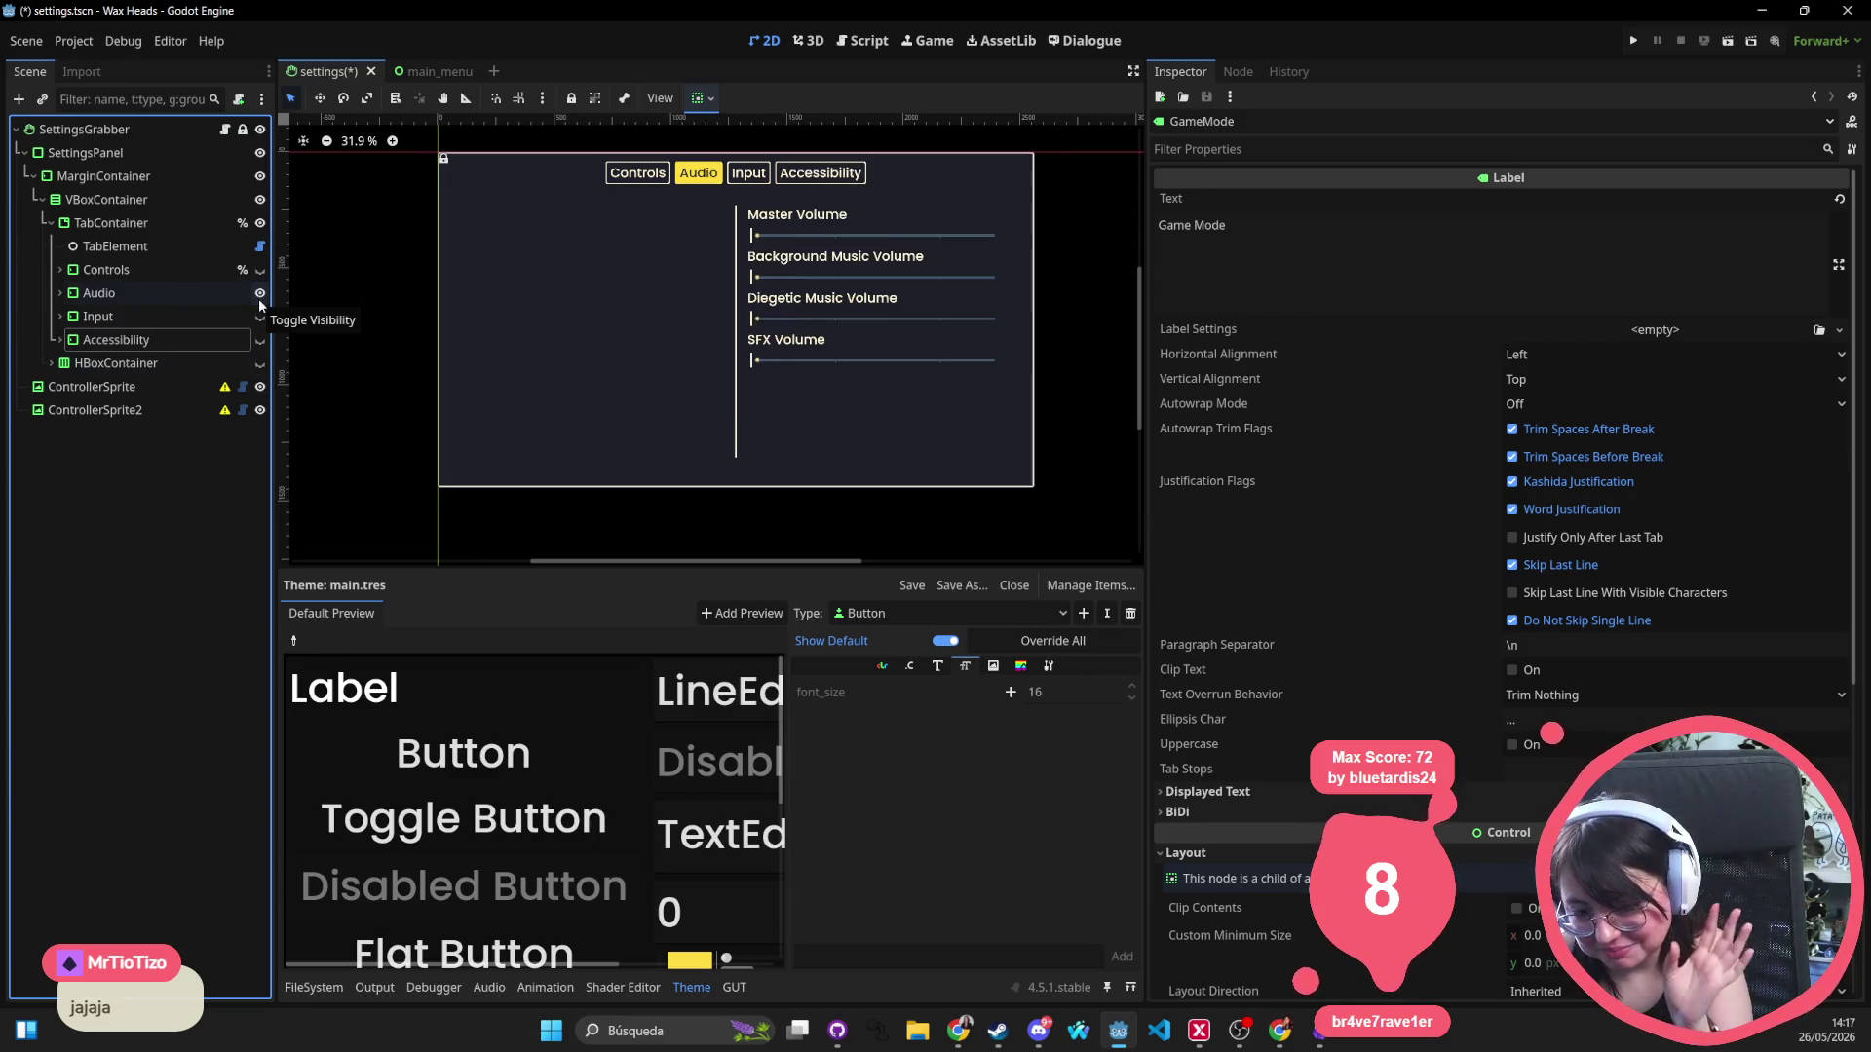
pyautogui.hotkey('ctrl', 's')
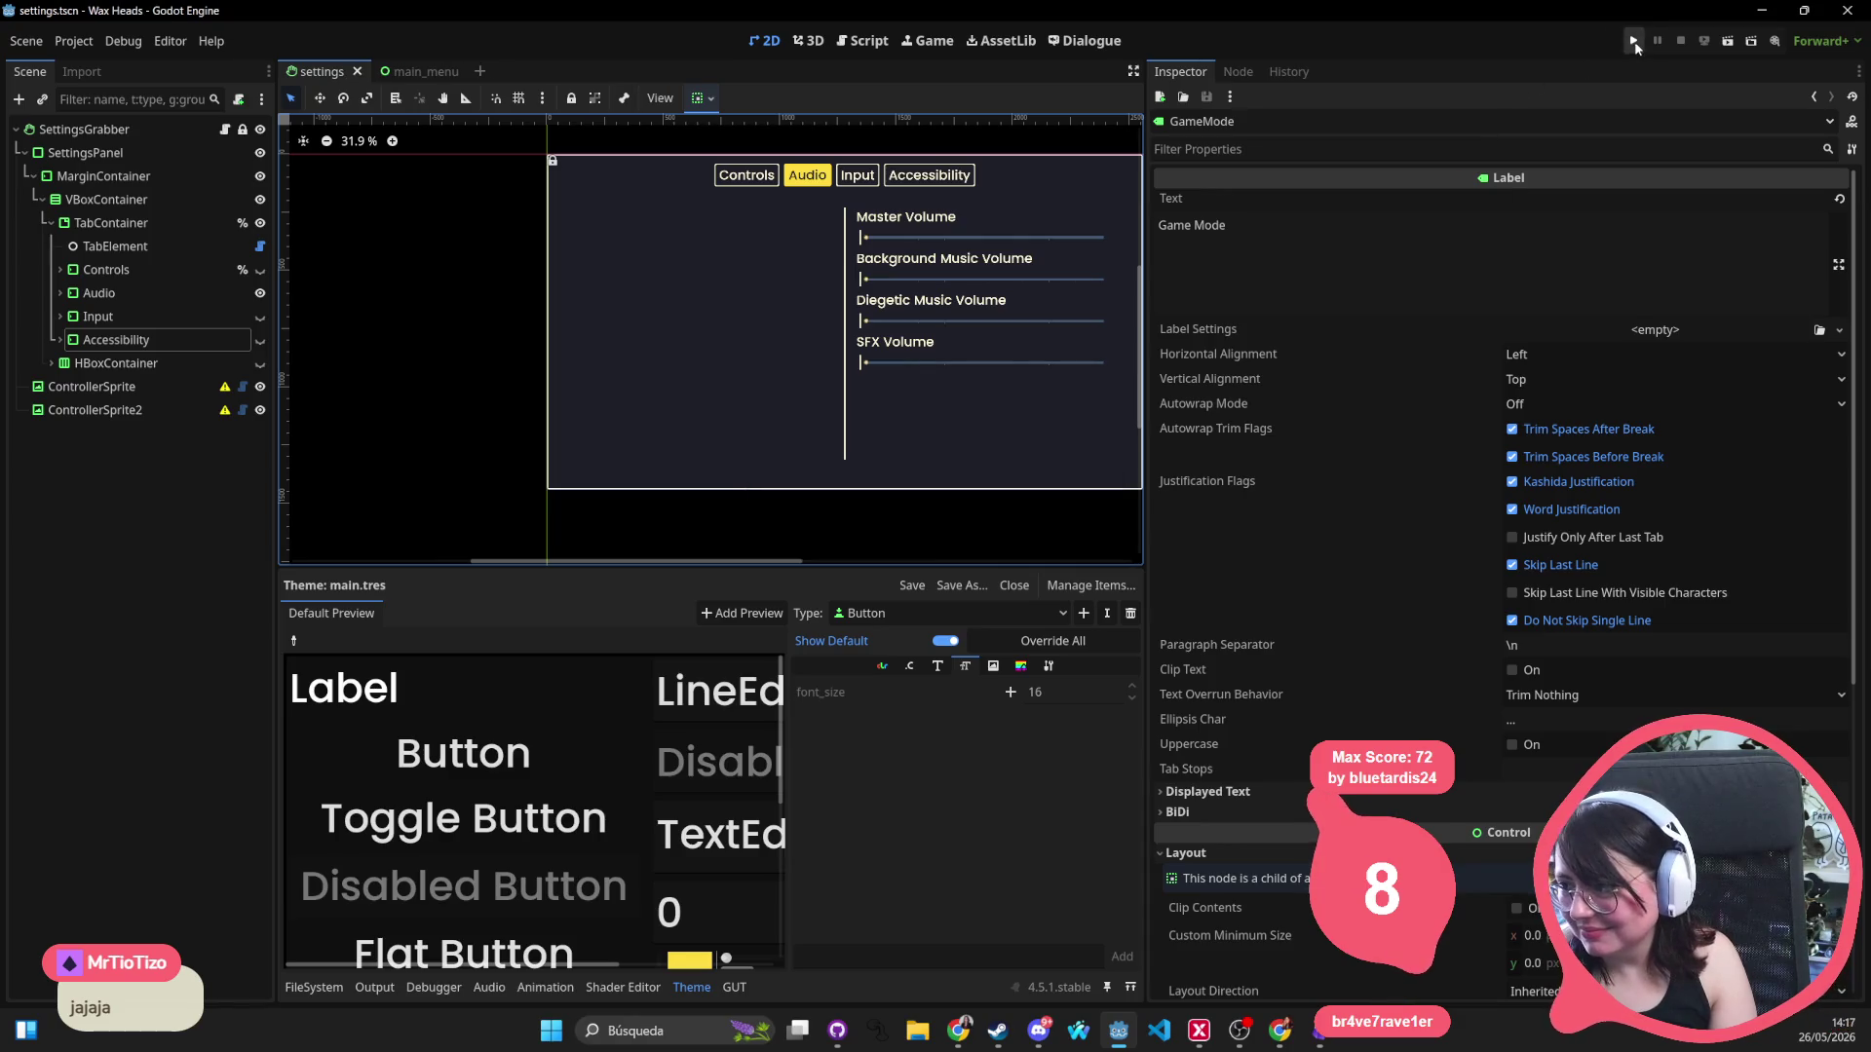
# Run the Wax Heads game to check the main menu, then close its window.
pyautogui.click(1633, 43)
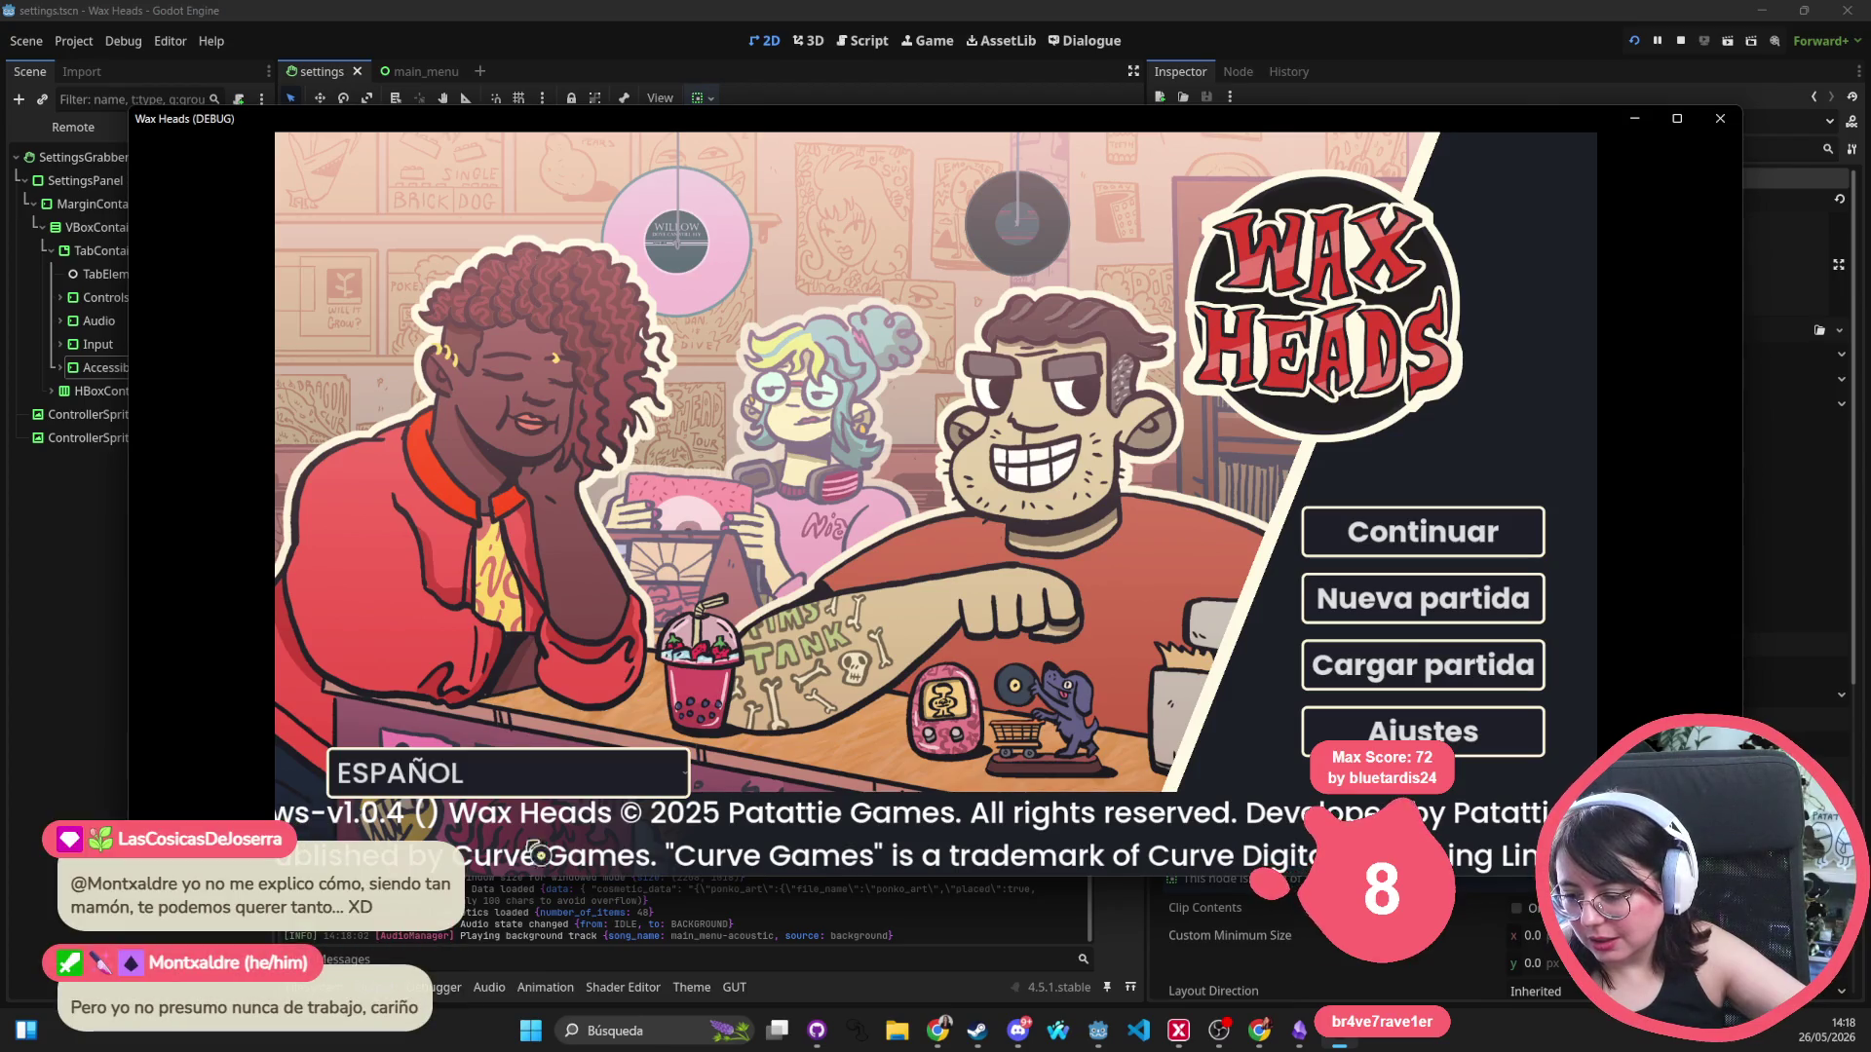
pyautogui.click(1720, 117)
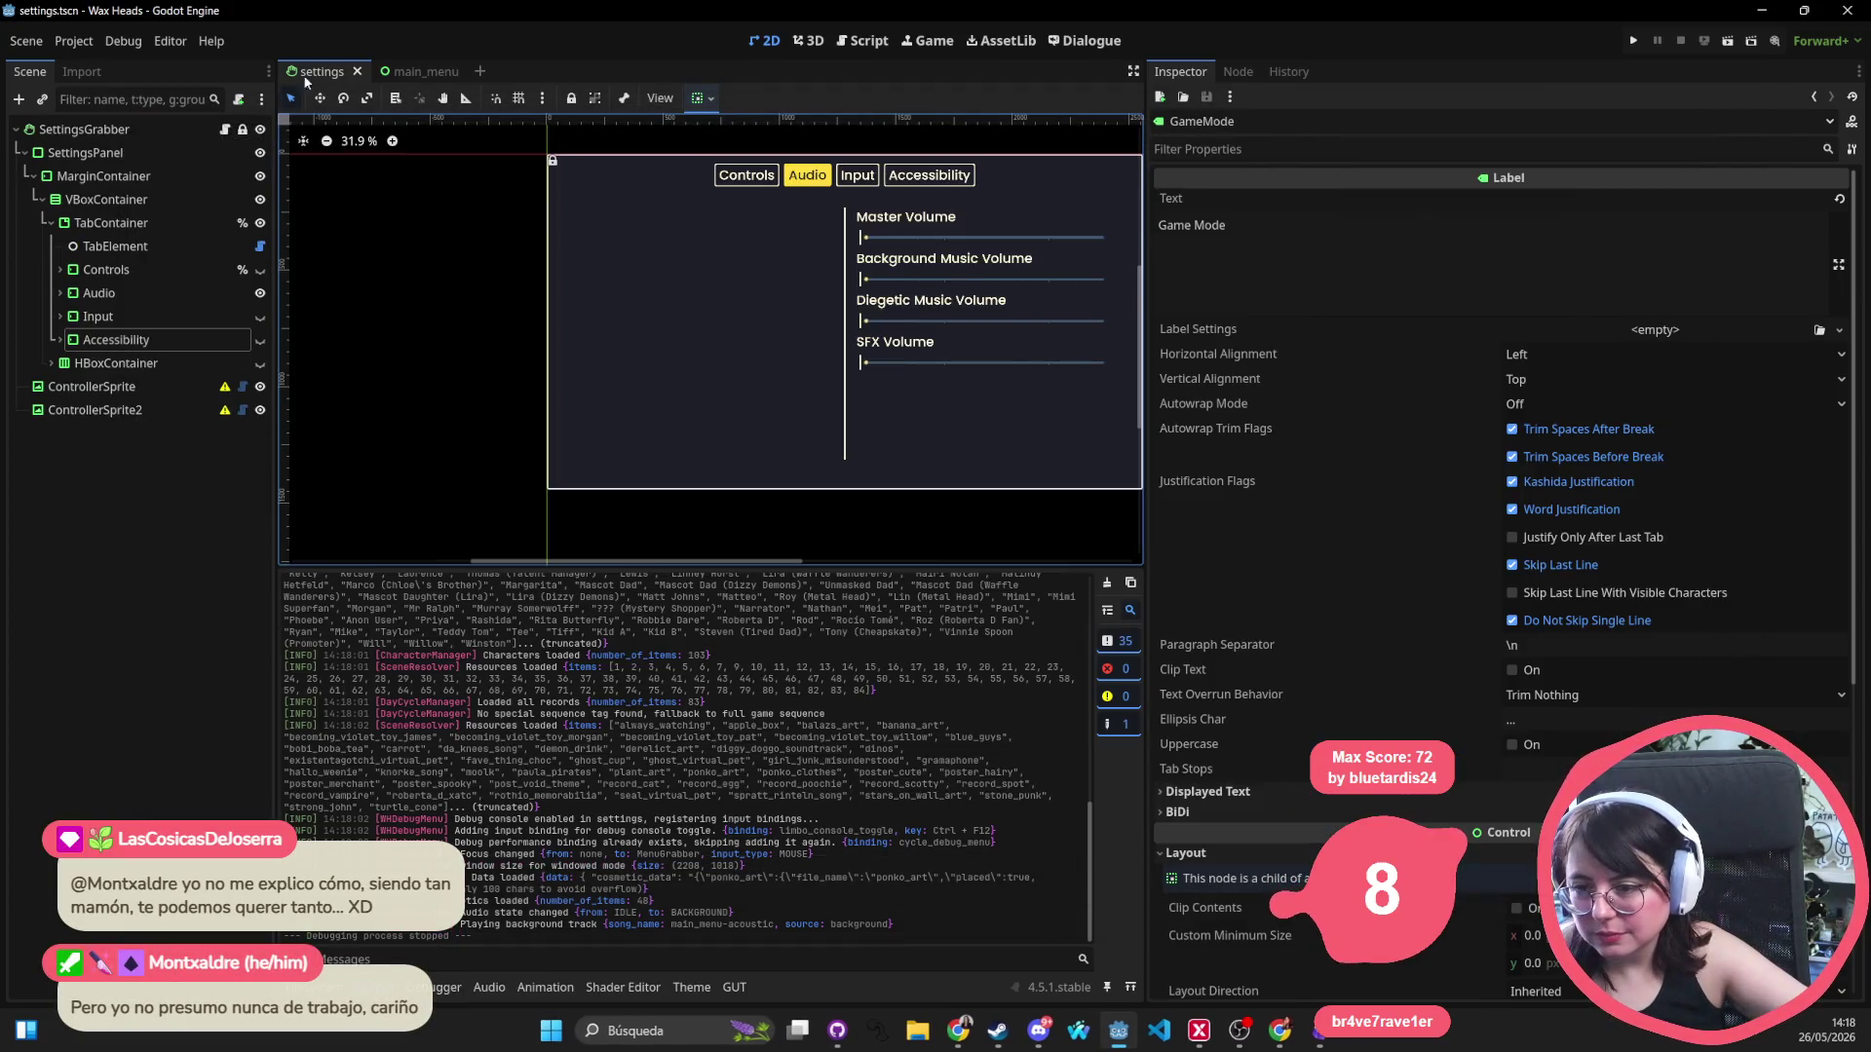
# In main_menu, give the Label and Version nodes a font size override of 34.
pyautogui.click(414, 72)
pyautogui.scroll(-5, 702, 458)
pyautogui.click(758, 484)
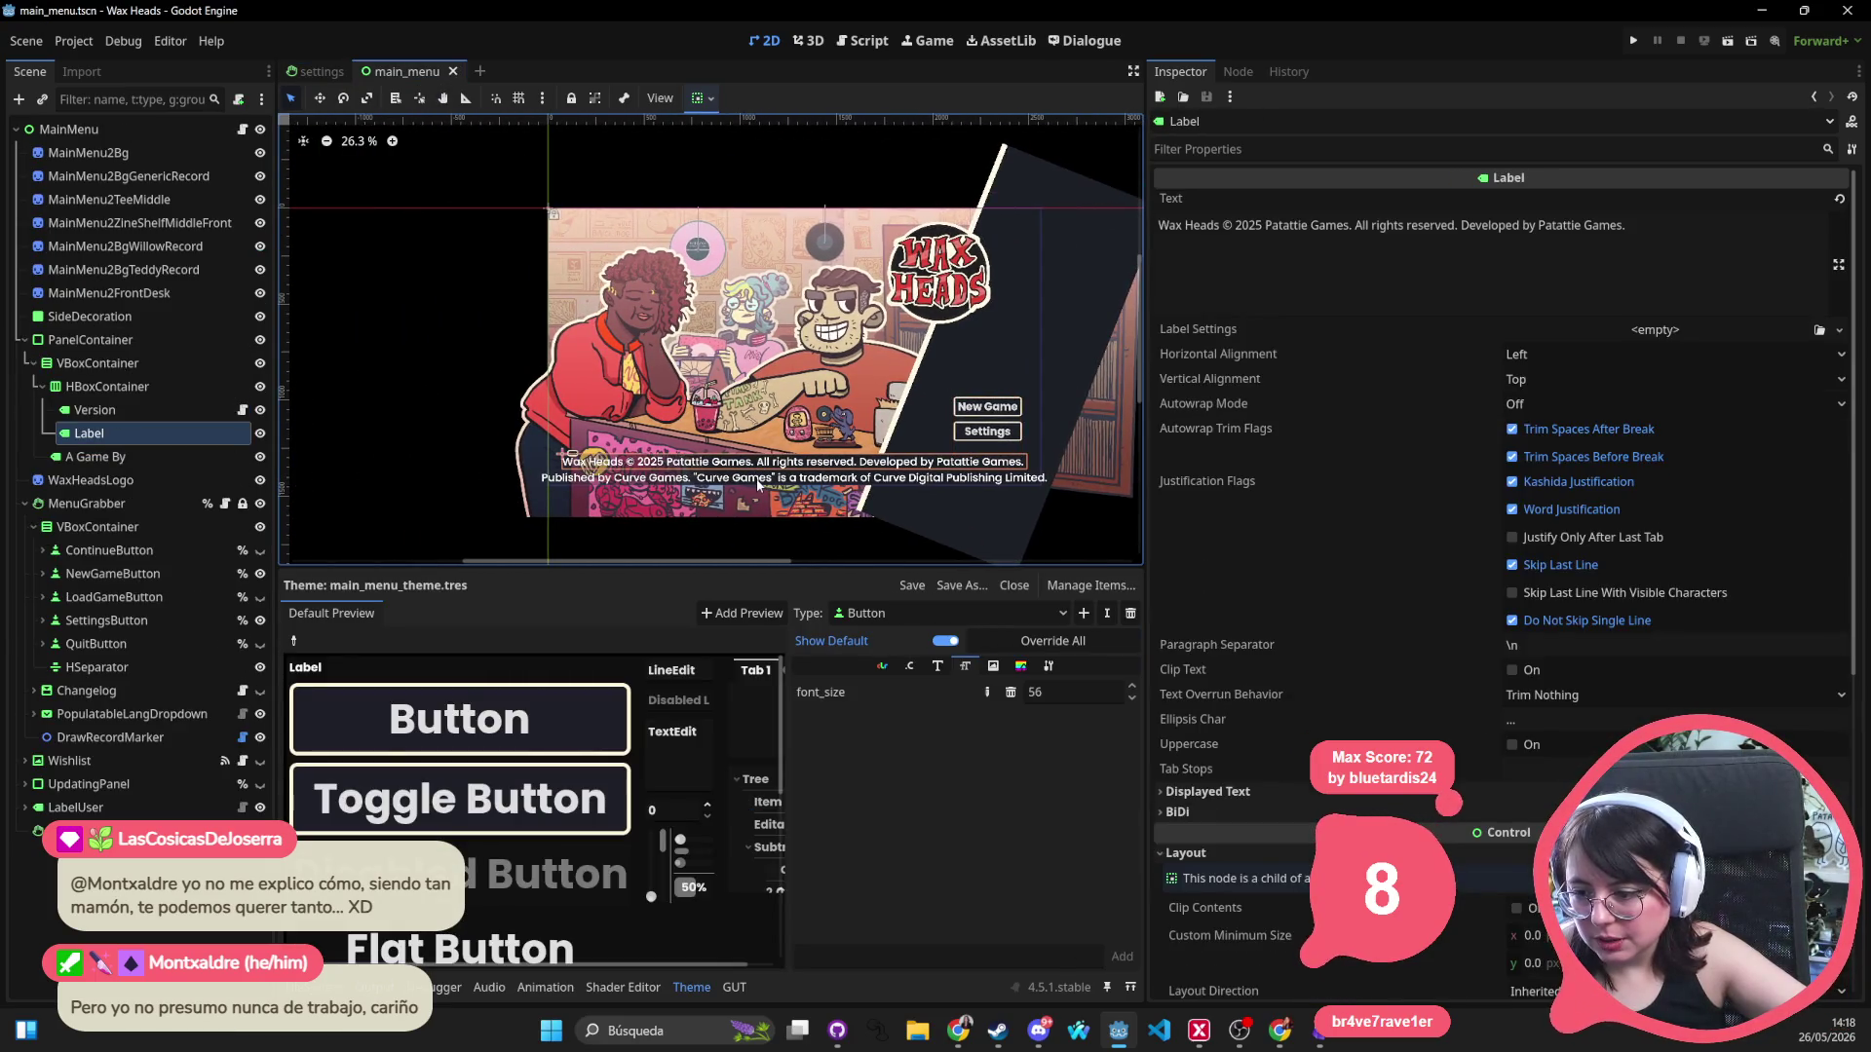
pyautogui.keyDown('ctrl'); pyautogui.click(95, 409); pyautogui.keyUp('ctrl')
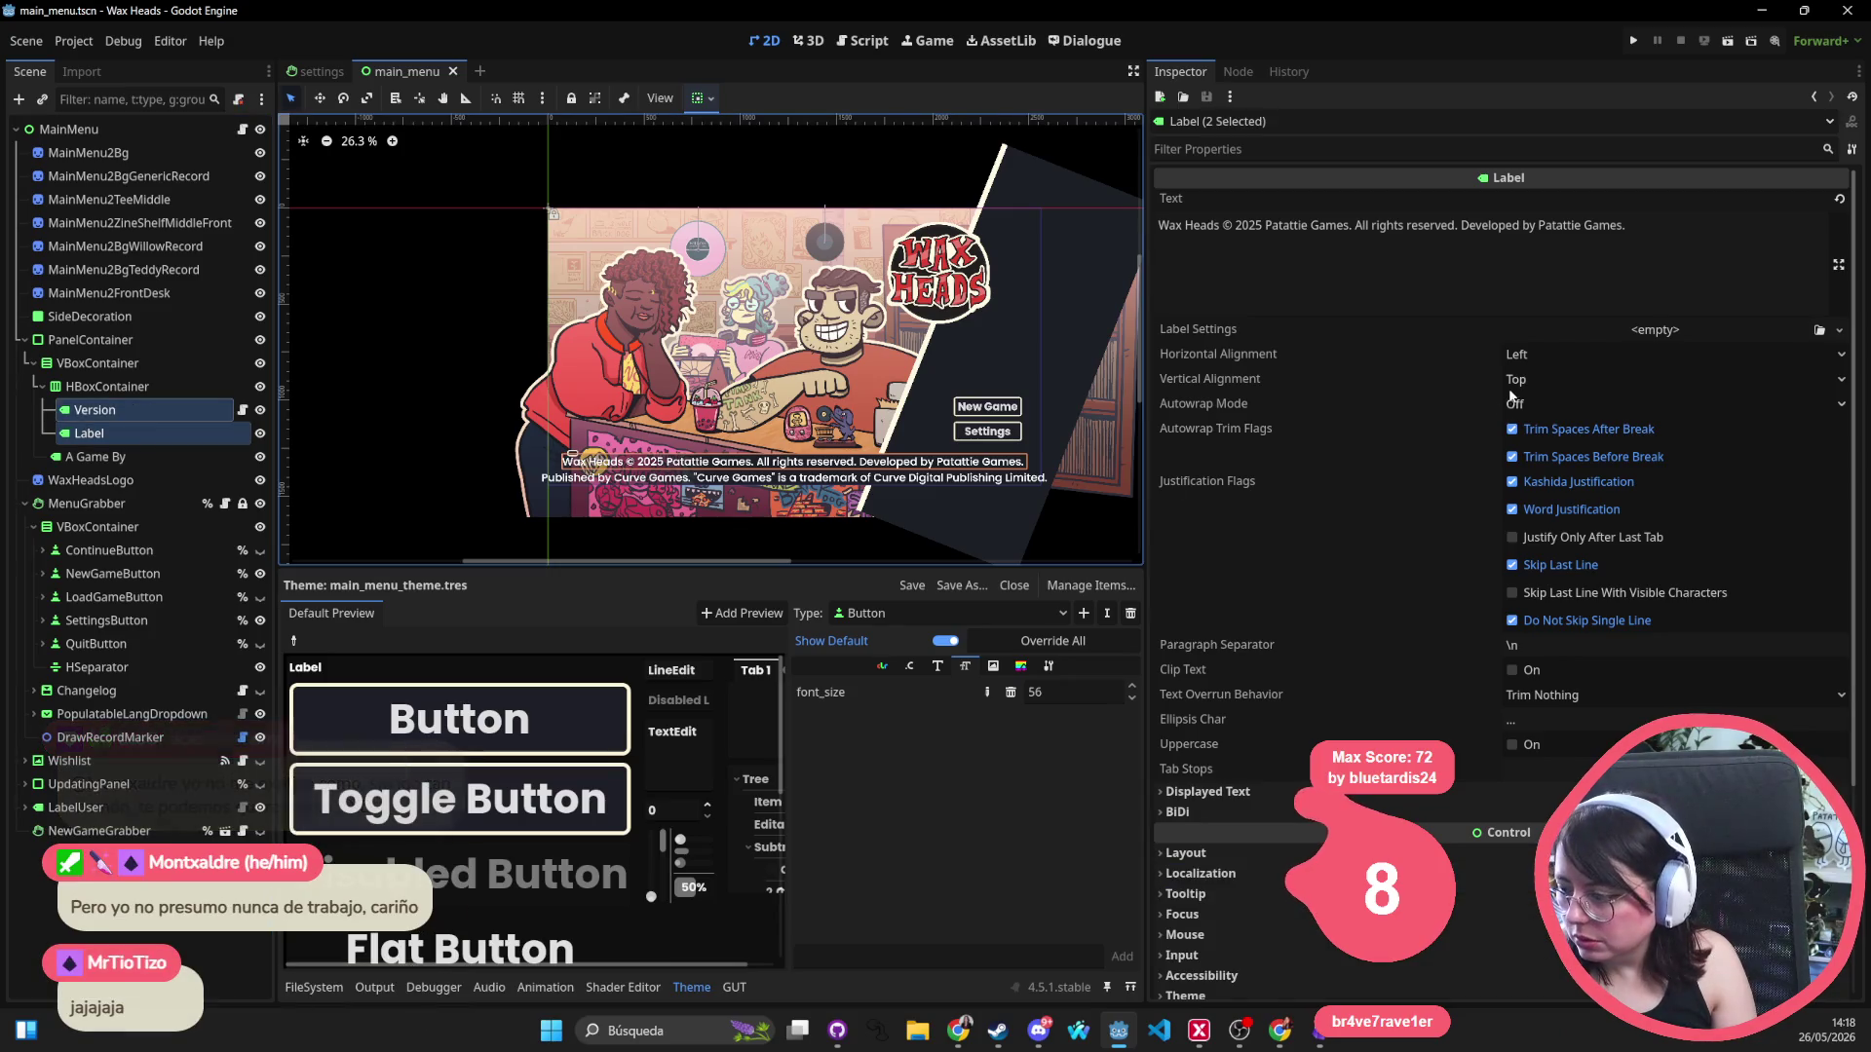
pyautogui.scroll(-5, 1325, 570)
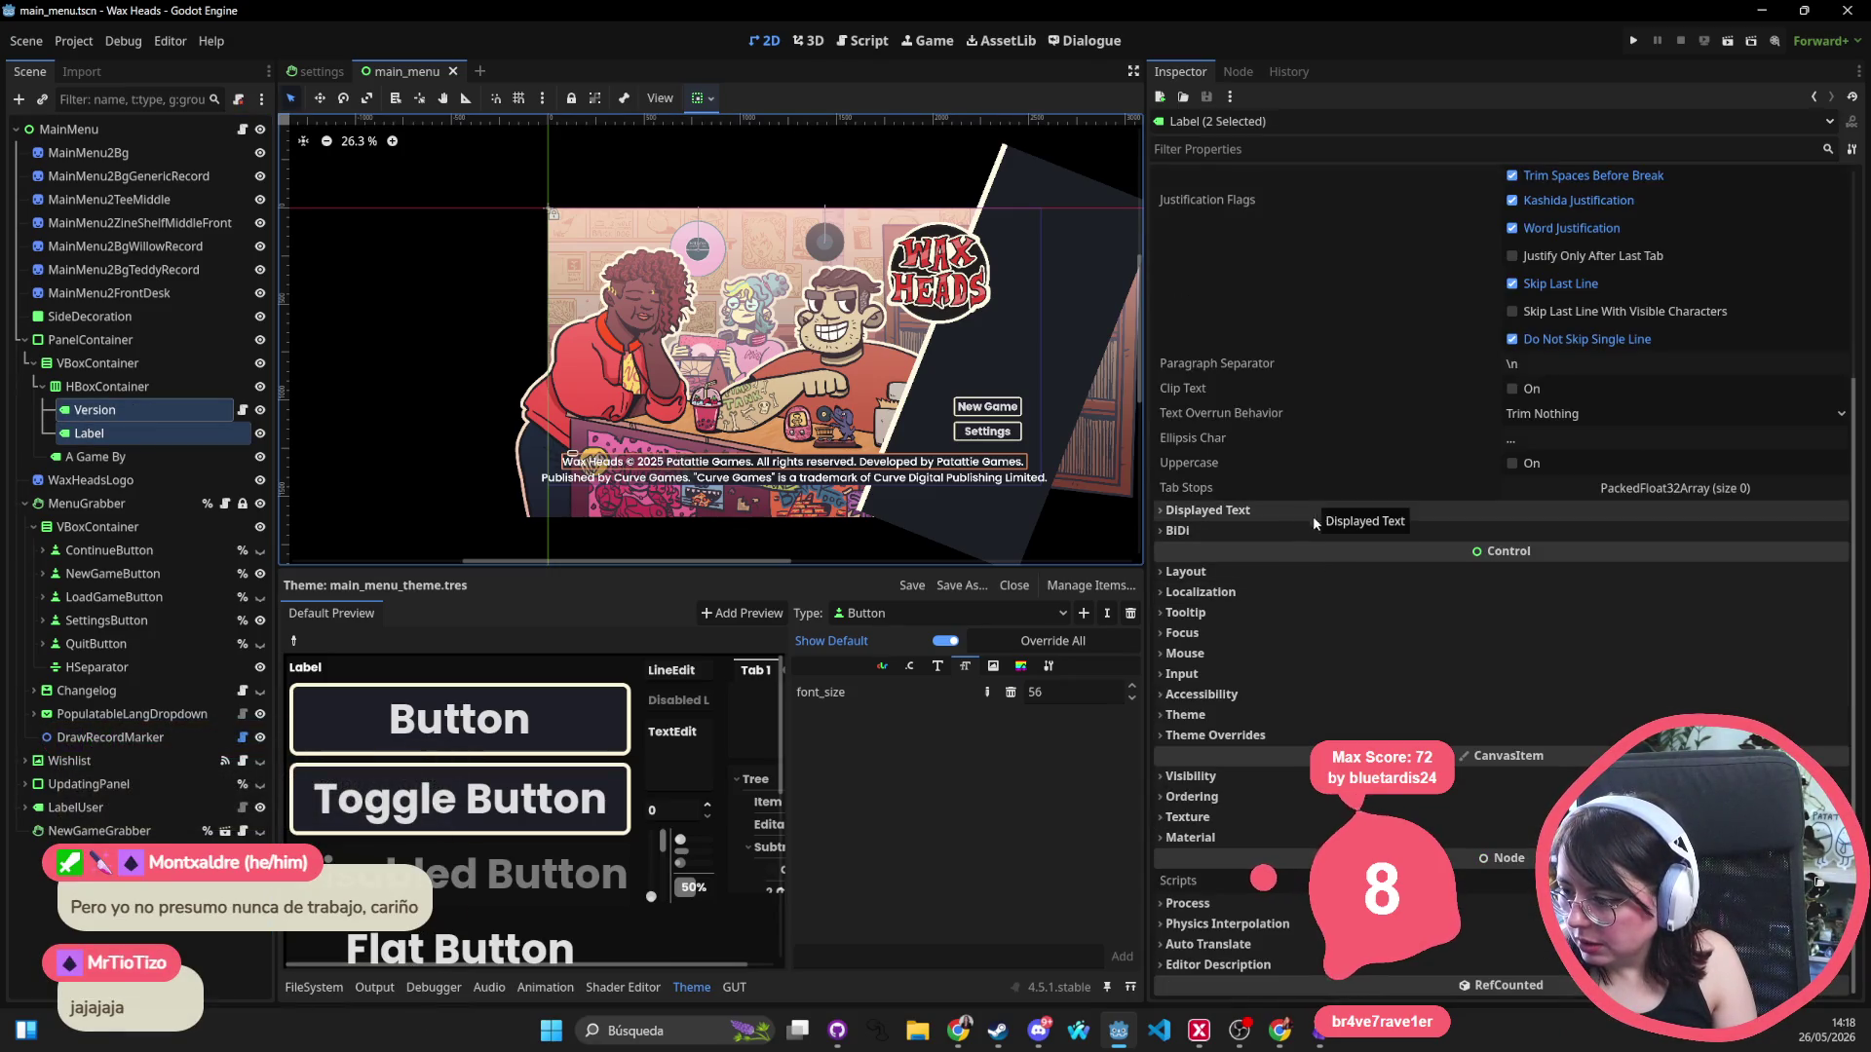
pyautogui.click(1255, 735)
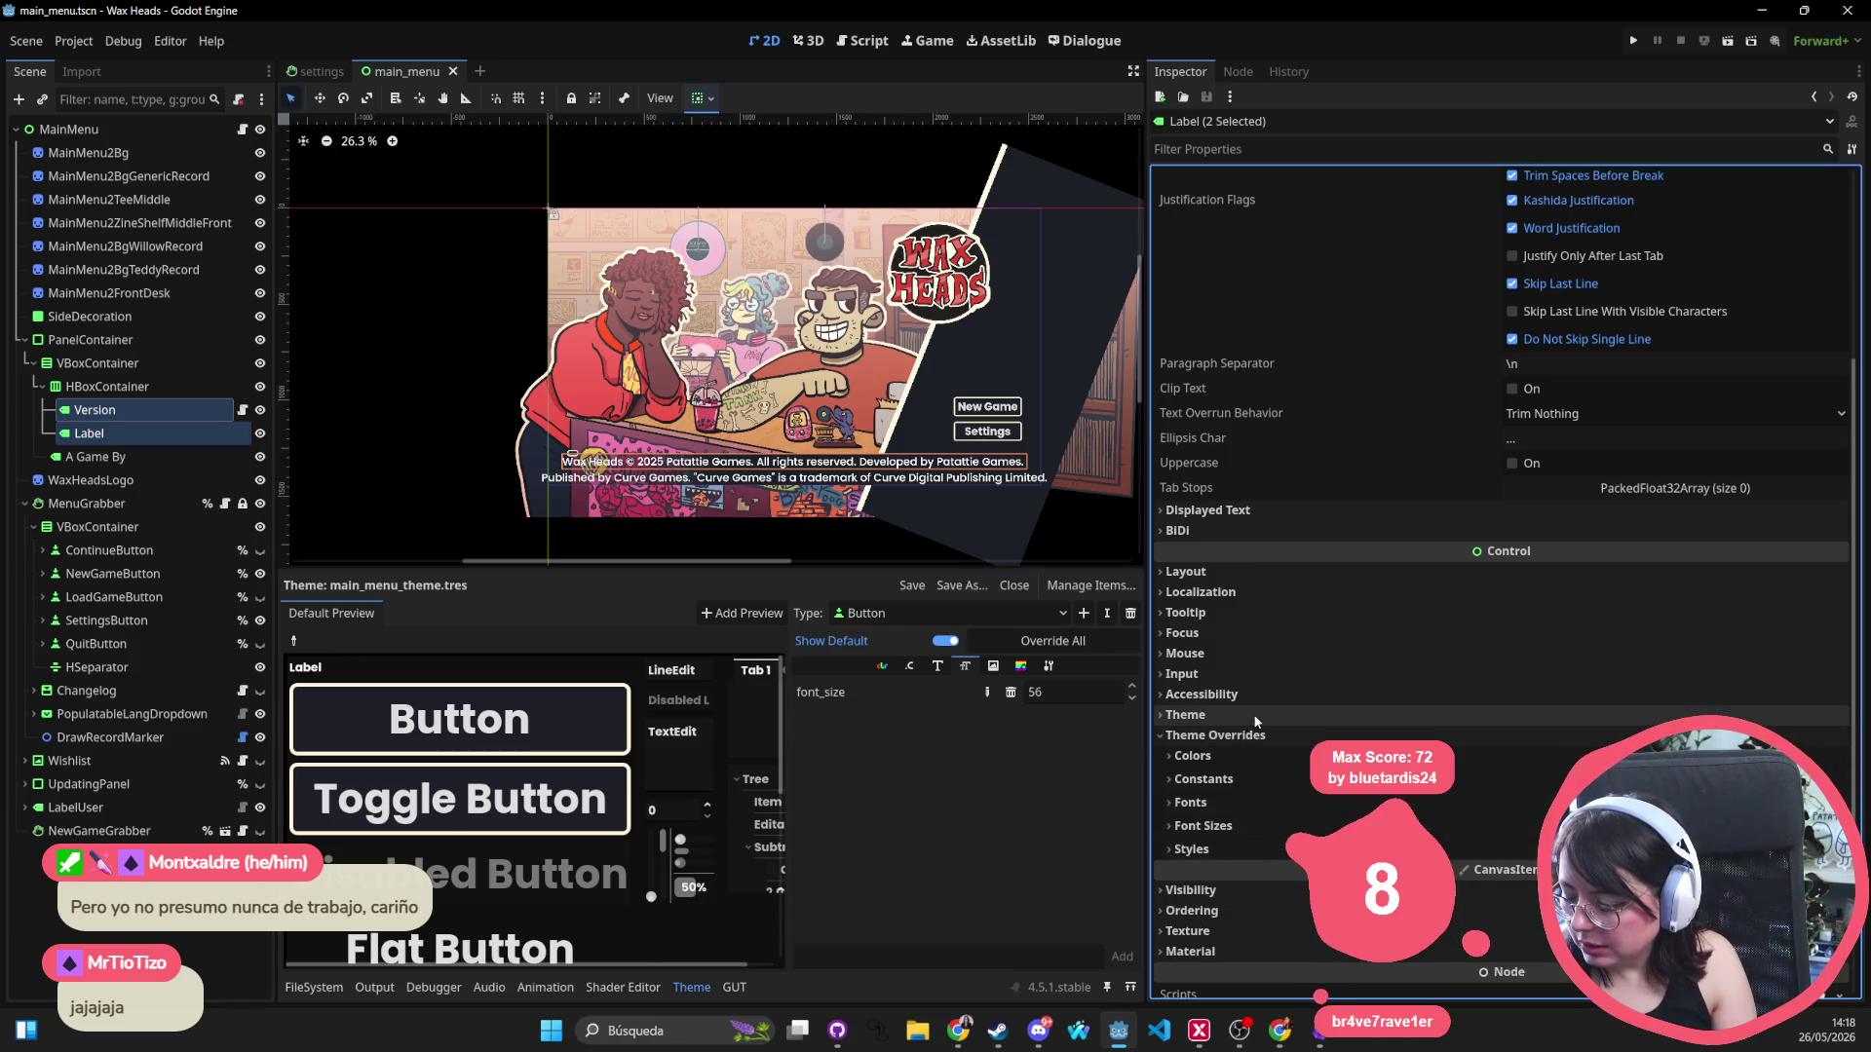
pyautogui.click(1235, 826)
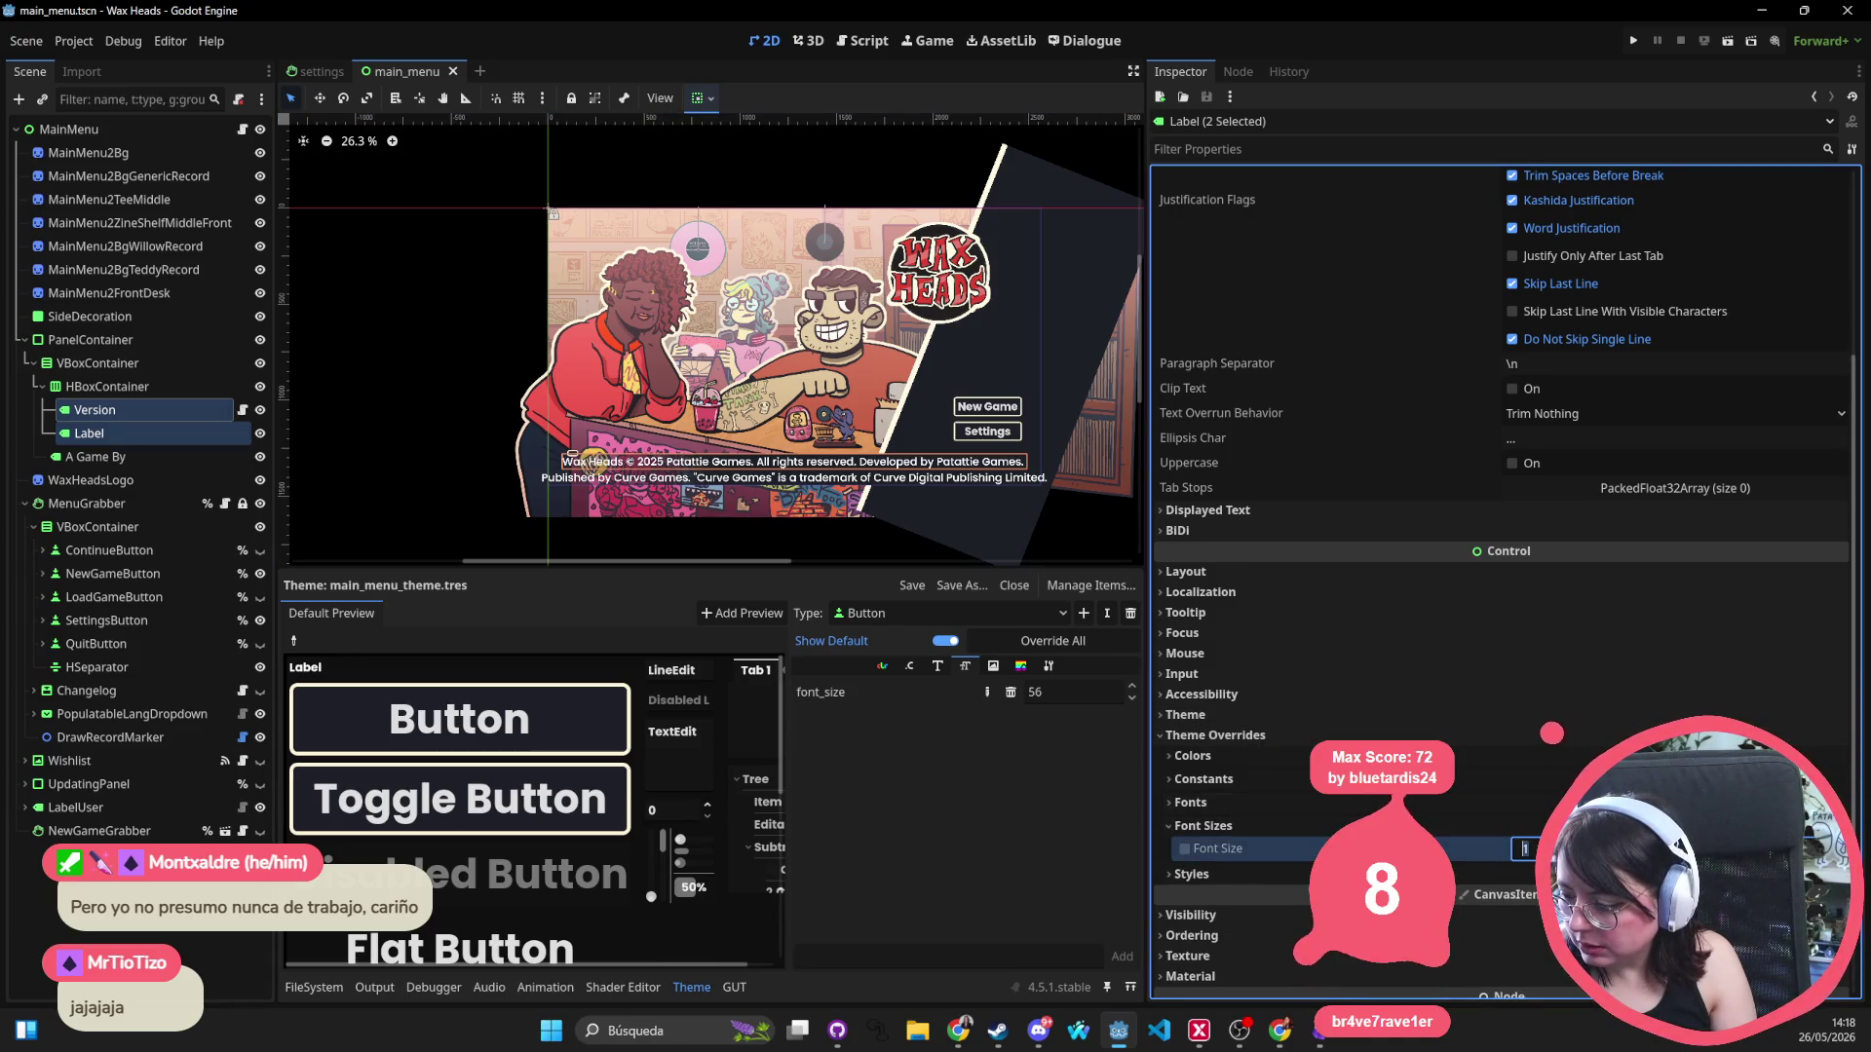
pyautogui.write('34')
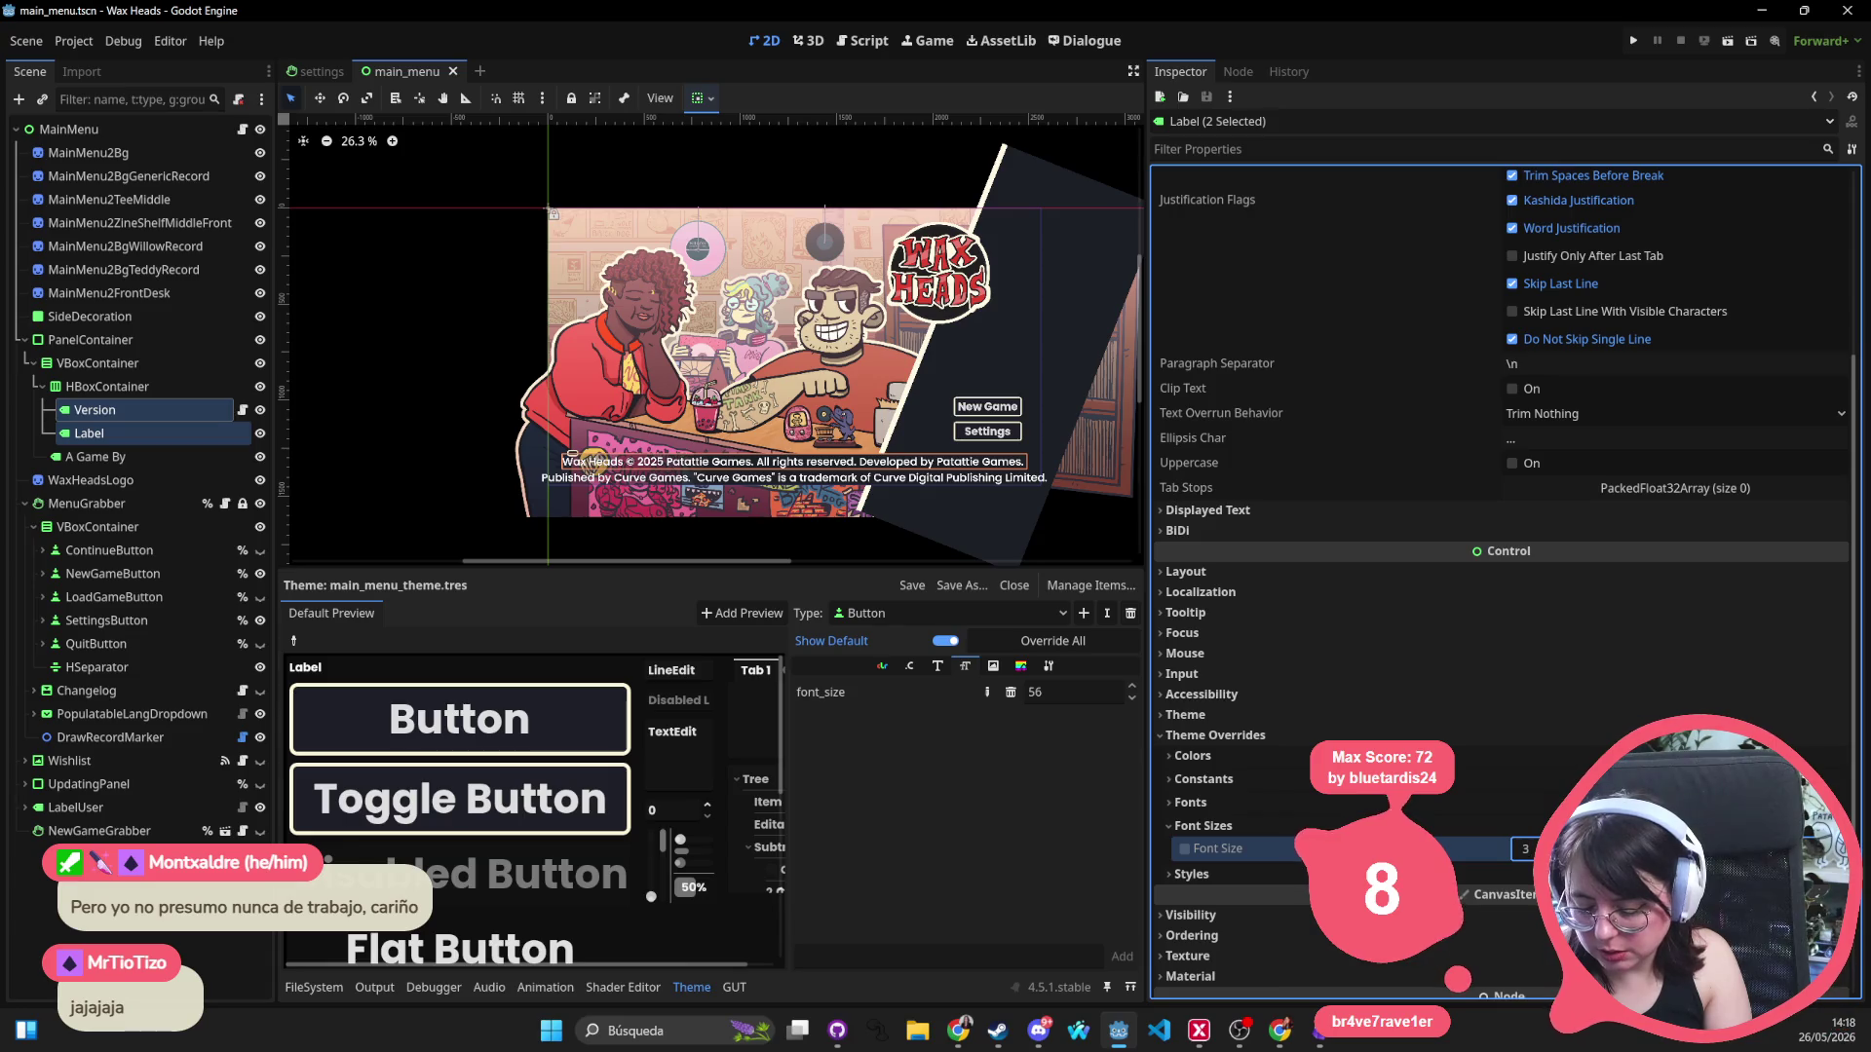